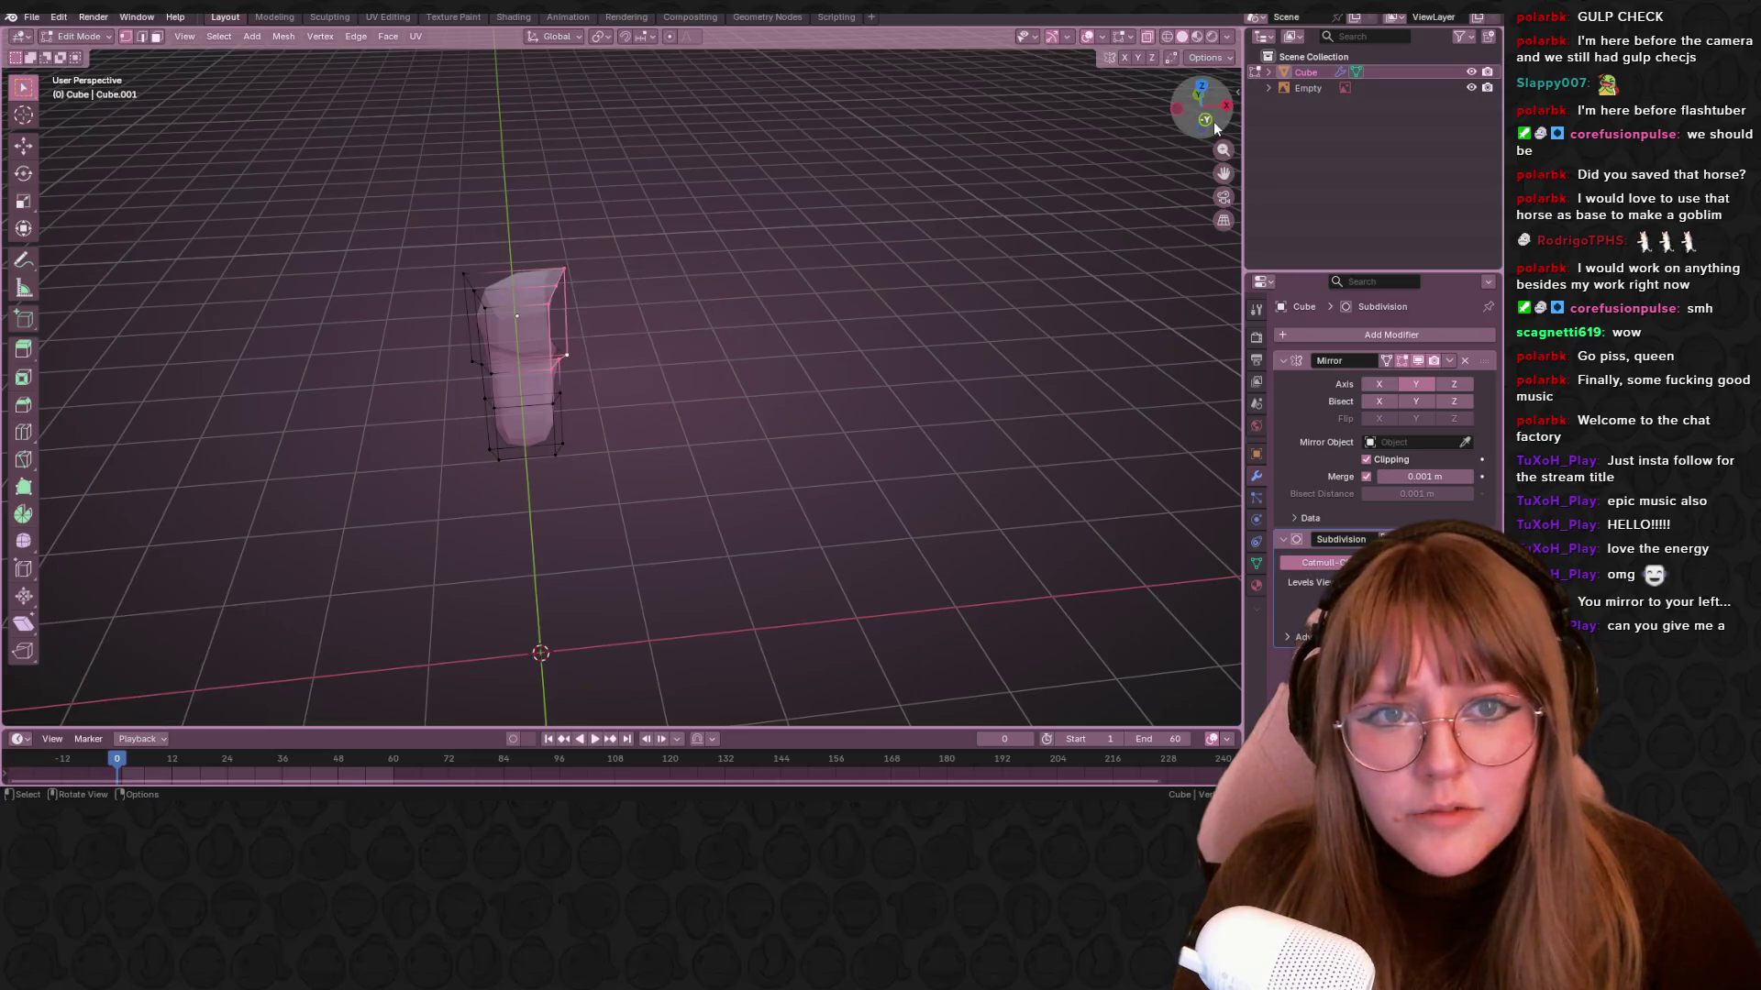
# In front view, circle-select the right side of the leg top and extrude it sideways to start the body
pyautogui.keyDown('shift'); pyautogui.moveTo(717, 371); pyautogui.dragTo(581, 492, button='middle'); pyautogui.keyUp('shift')
pyautogui.press('c')
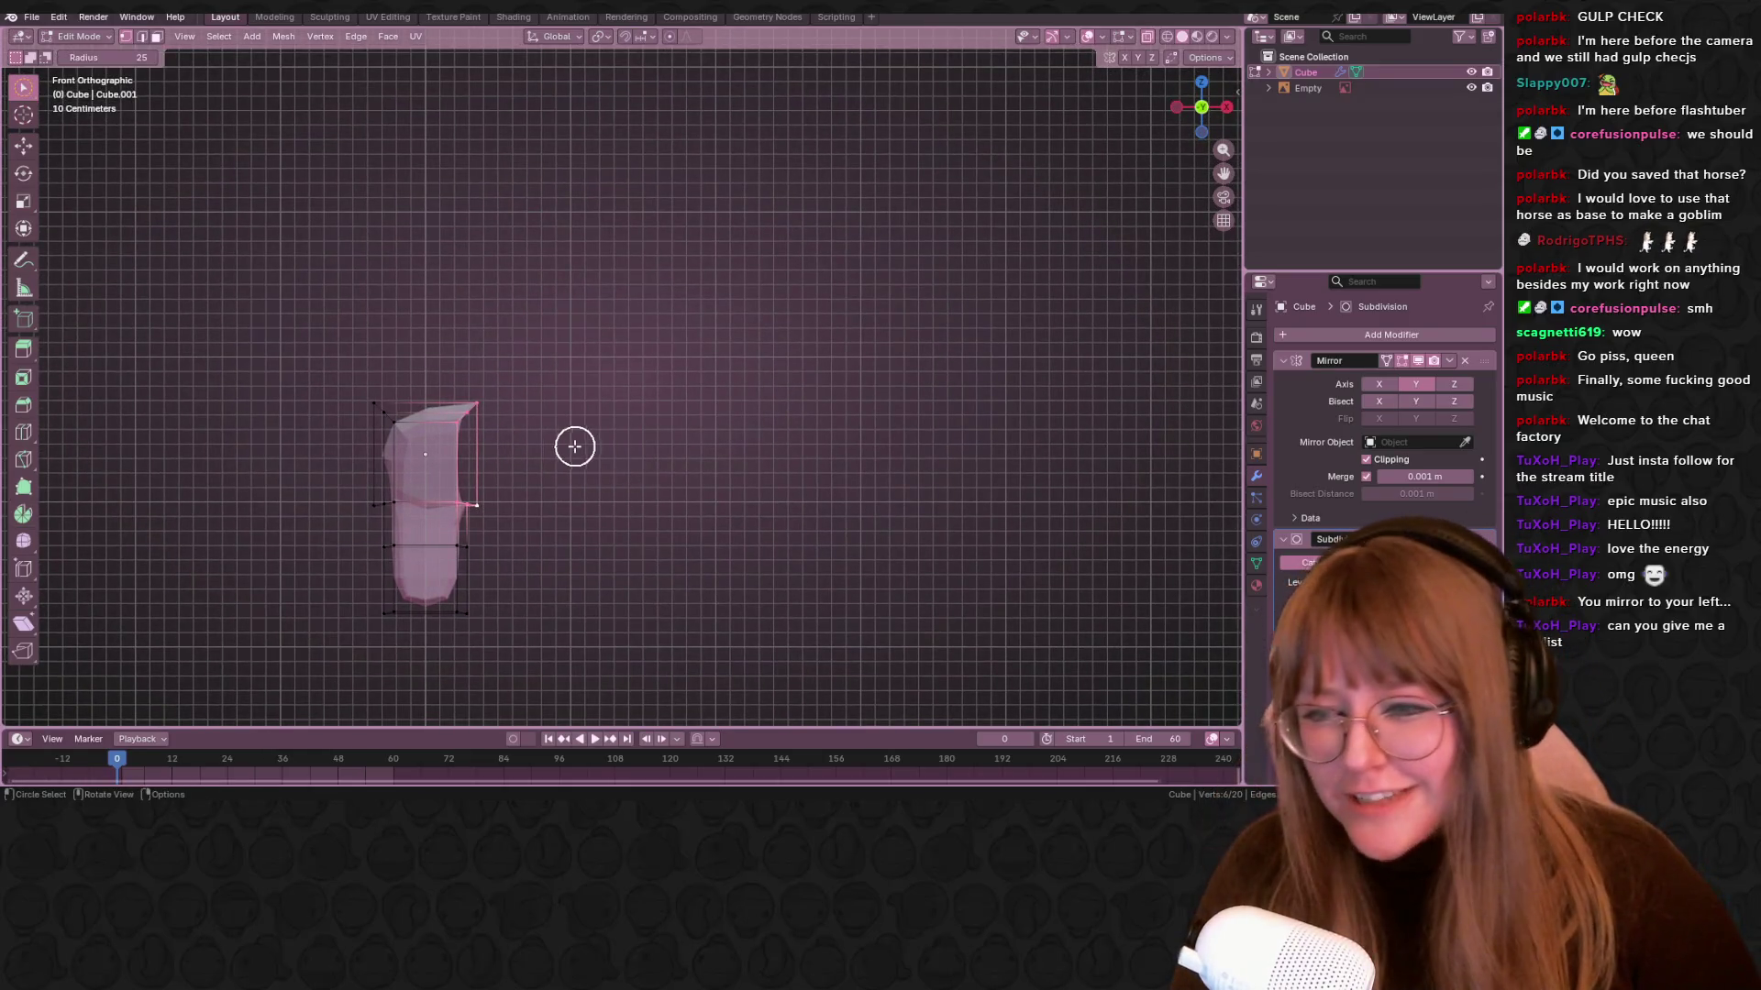
pyautogui.moveTo(492, 487); pyautogui.dragTo(471, 399)
pyautogui.moveTo(469, 495); pyautogui.dragTo(490, 503)
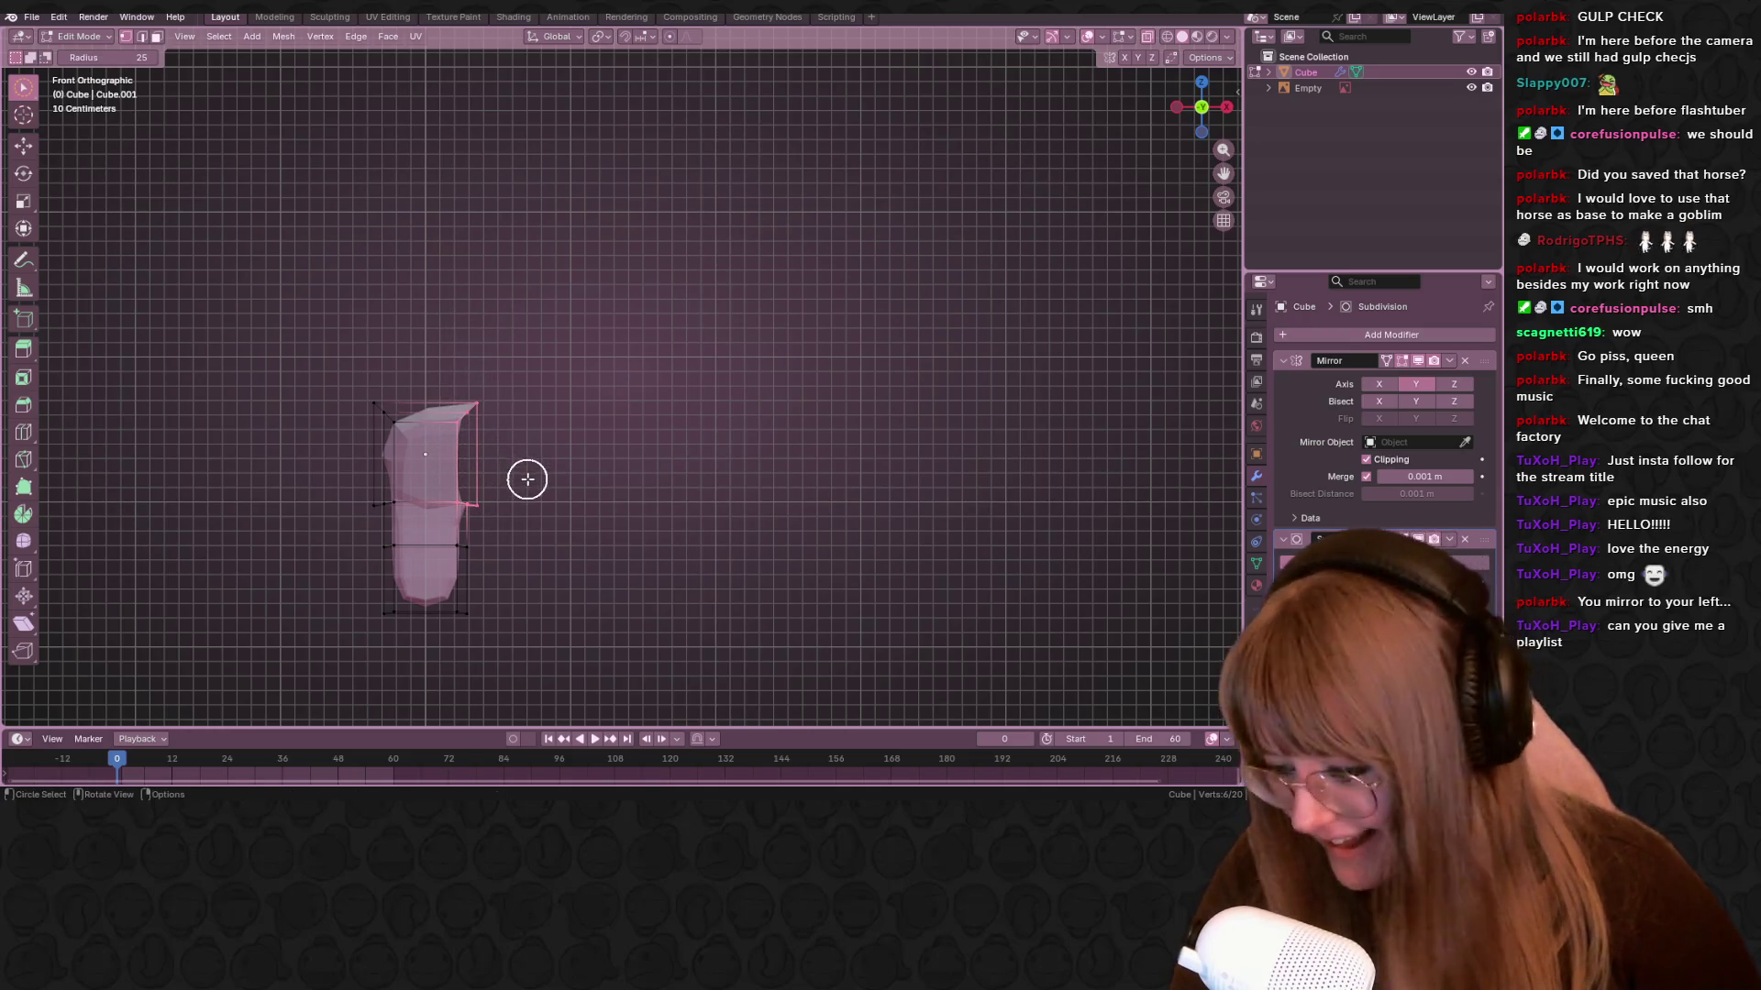
pyautogui.press('e')
pyautogui.click(673, 471)
# Select the leg's bottom edge and slide it along the leg
pyautogui.moveTo(452, 570)
pyautogui.mouseDown()
pyautogui.moveTo(468, 600)
pyautogui.moveTo(562, 570)
pyautogui.mouseUp()
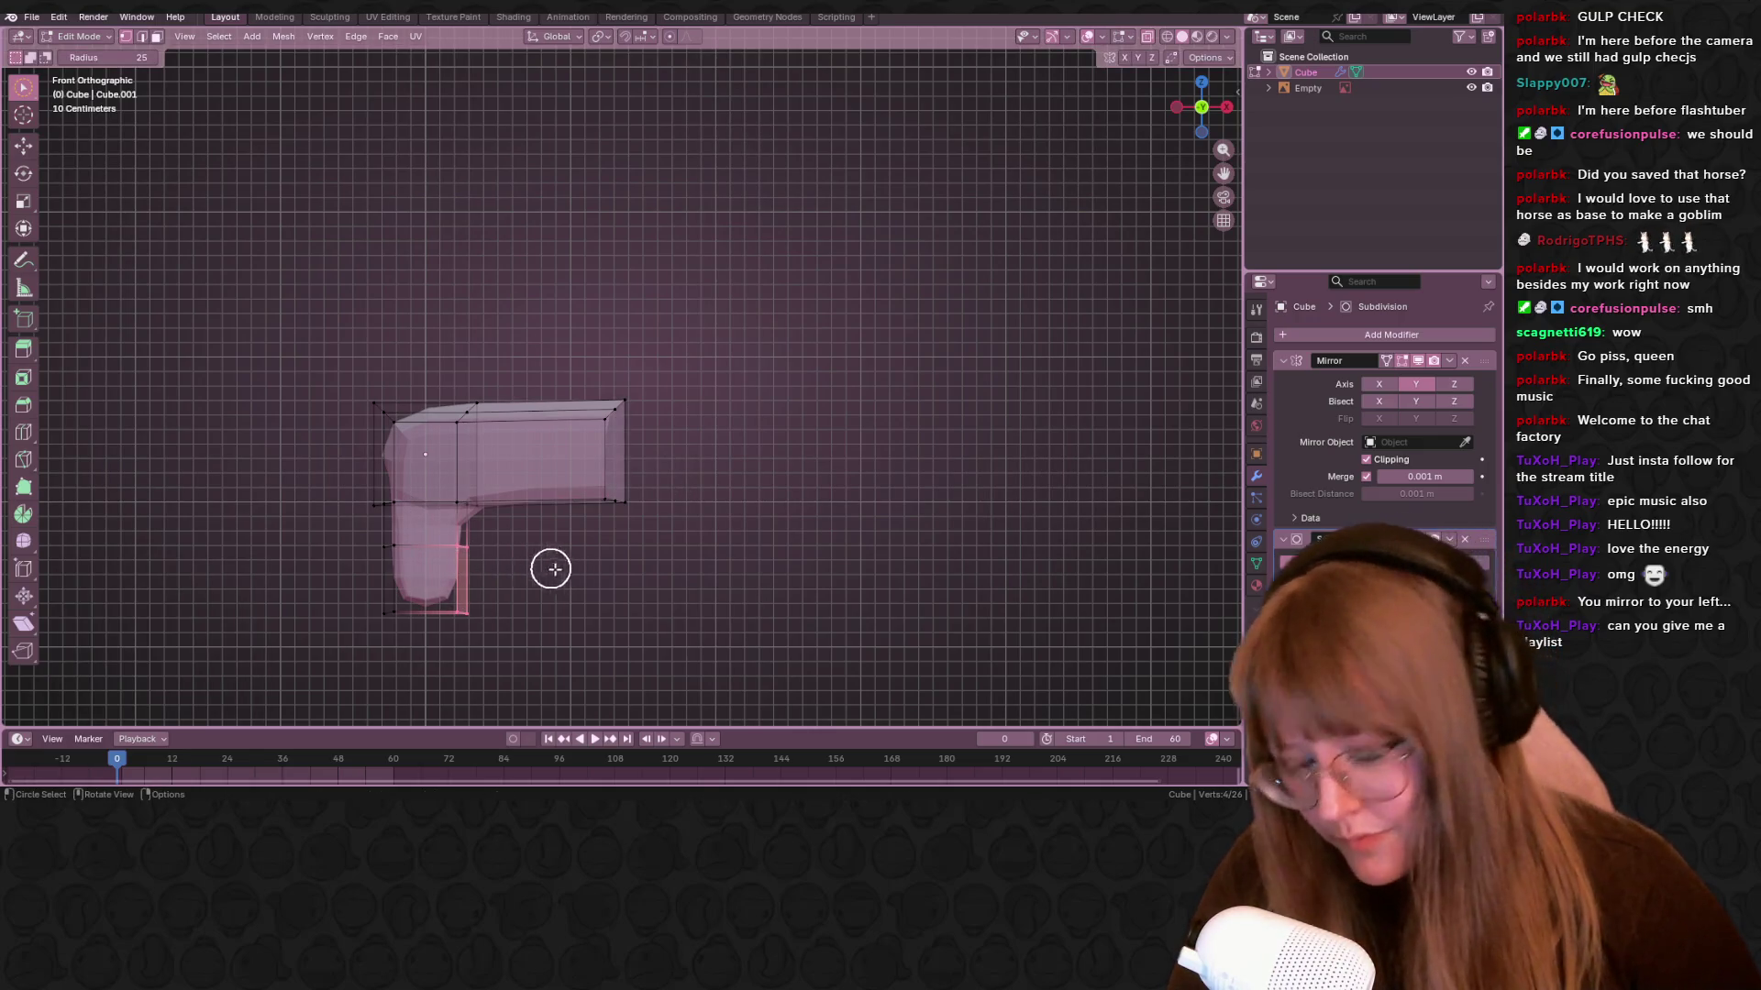
pyautogui.press('g')
pyautogui.press('g')
pyautogui.click(503, 581)
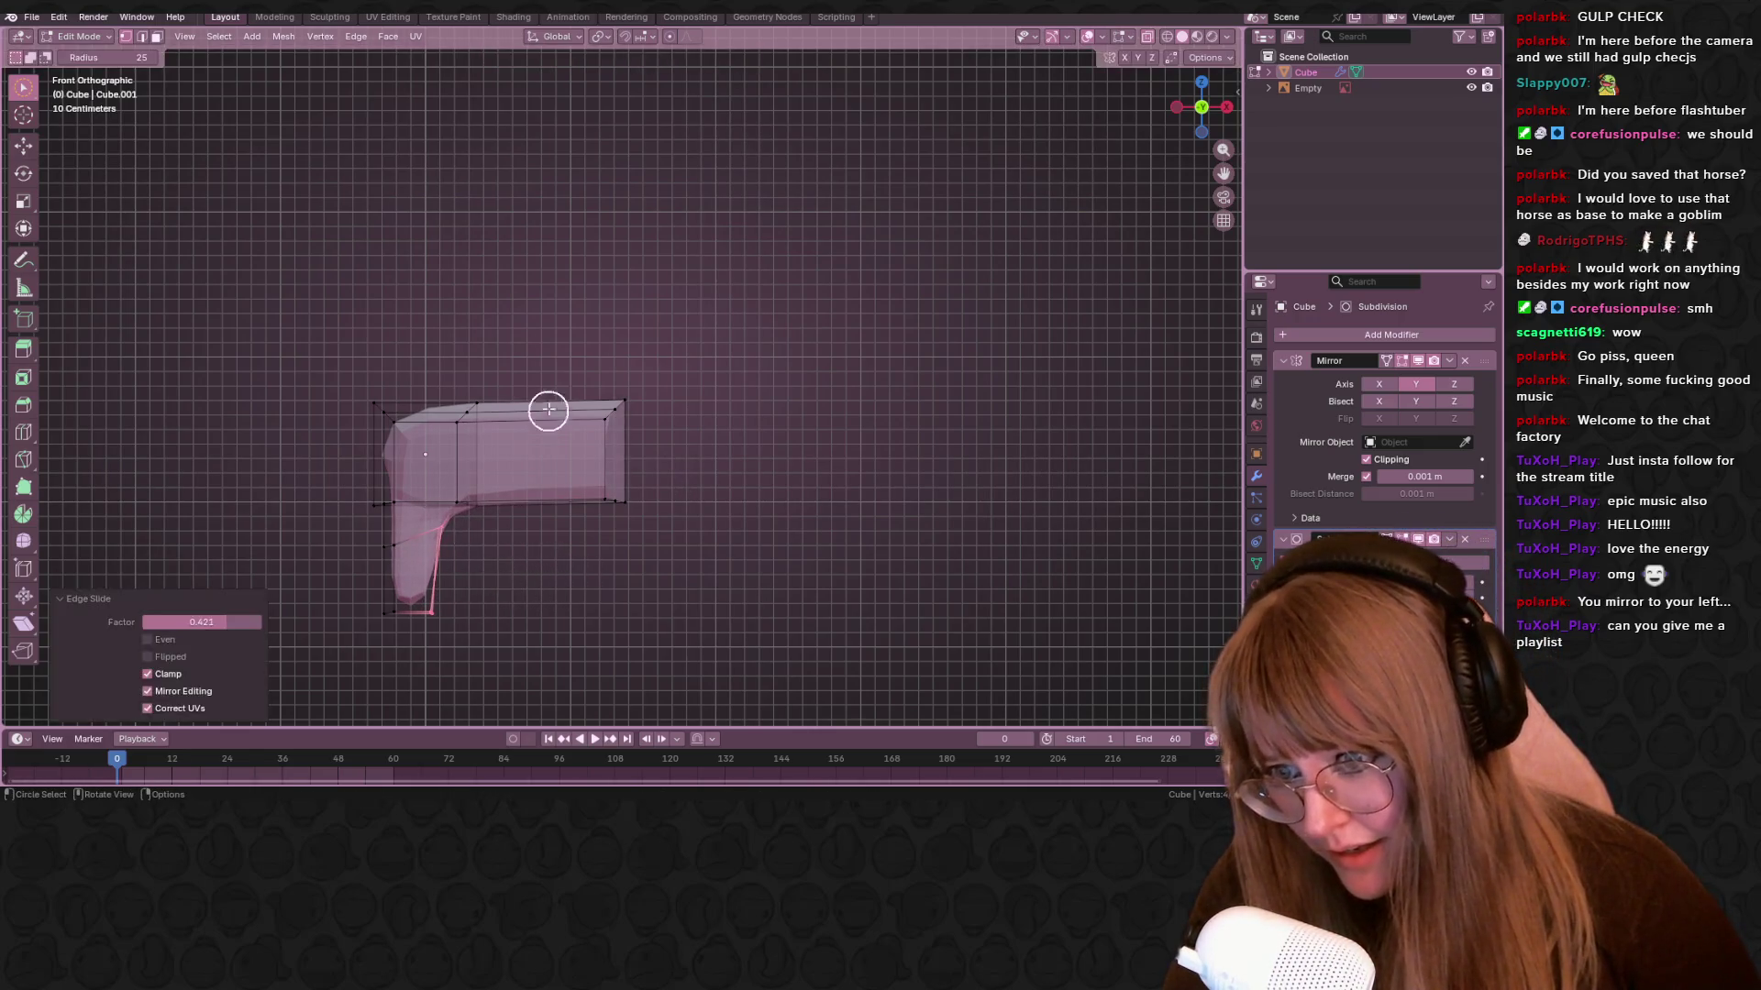
# Extrude the body's right end further out, then pull it back left along the X axis
pyautogui.moveTo(613, 404)
pyautogui.mouseDown()
pyautogui.moveTo(589, 491)
pyautogui.moveTo(652, 466)
pyautogui.mouseUp()
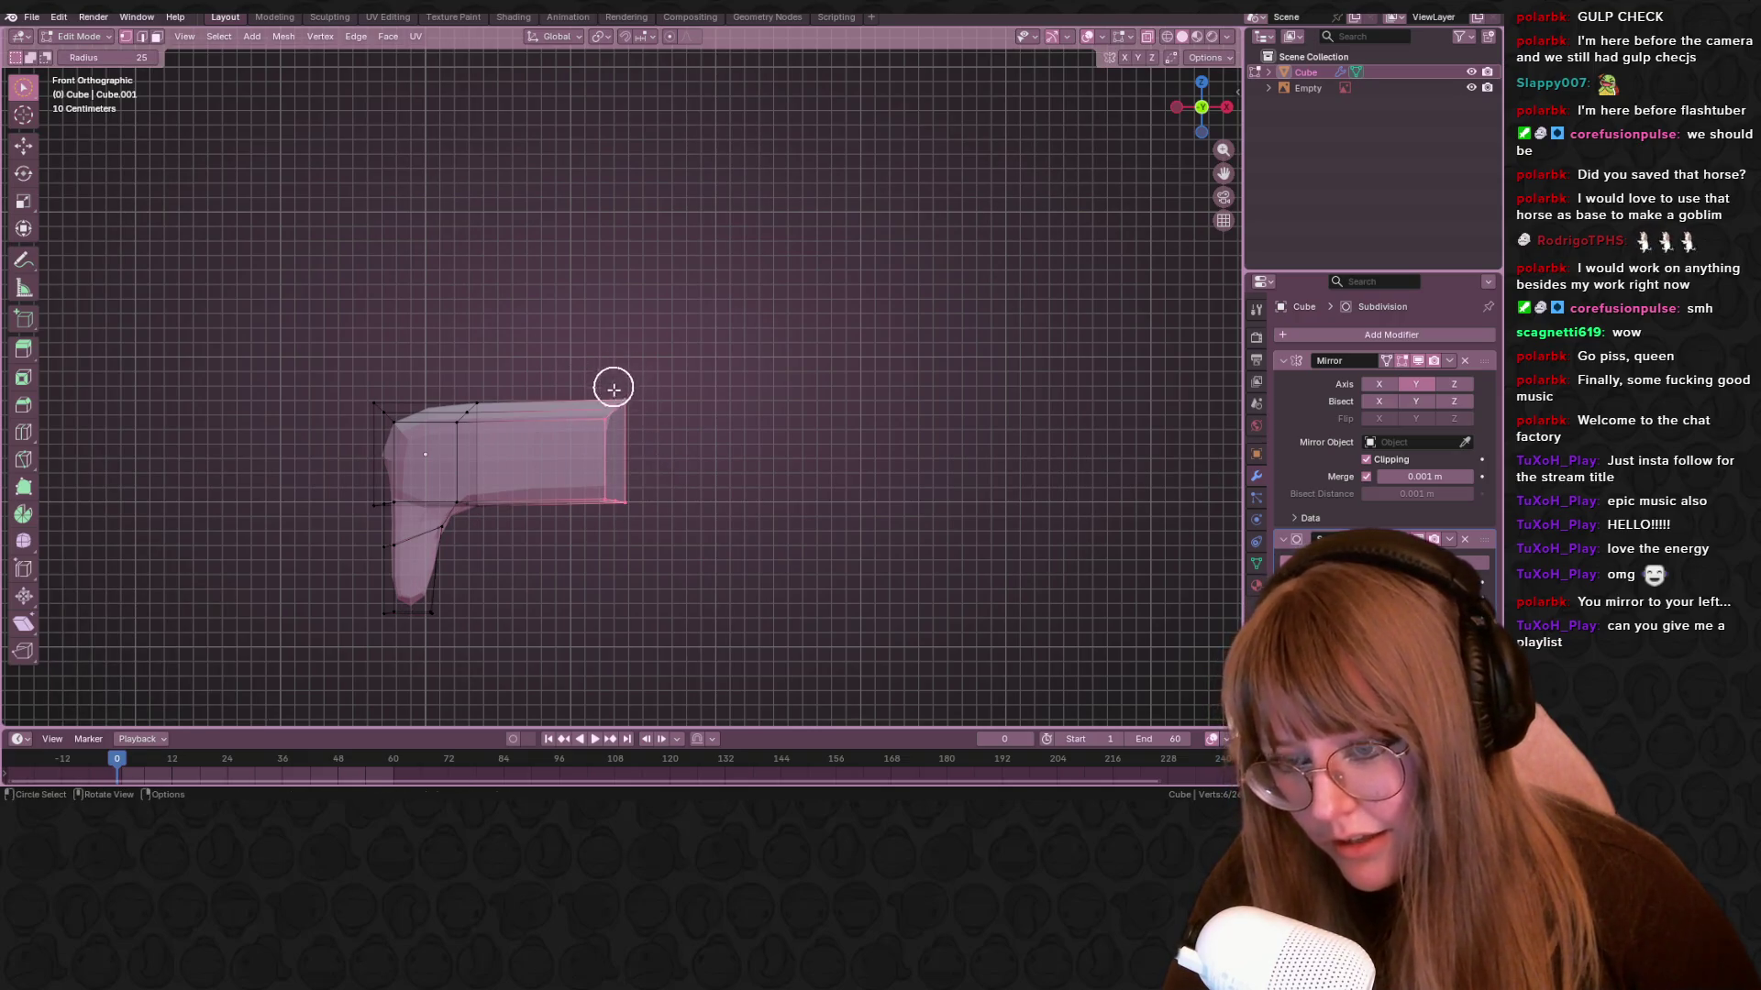
pyautogui.press('e')
pyautogui.click(723, 560)
pyautogui.press('s')
pyautogui.press('Escape')
pyautogui.press('g')
pyautogui.press('x')
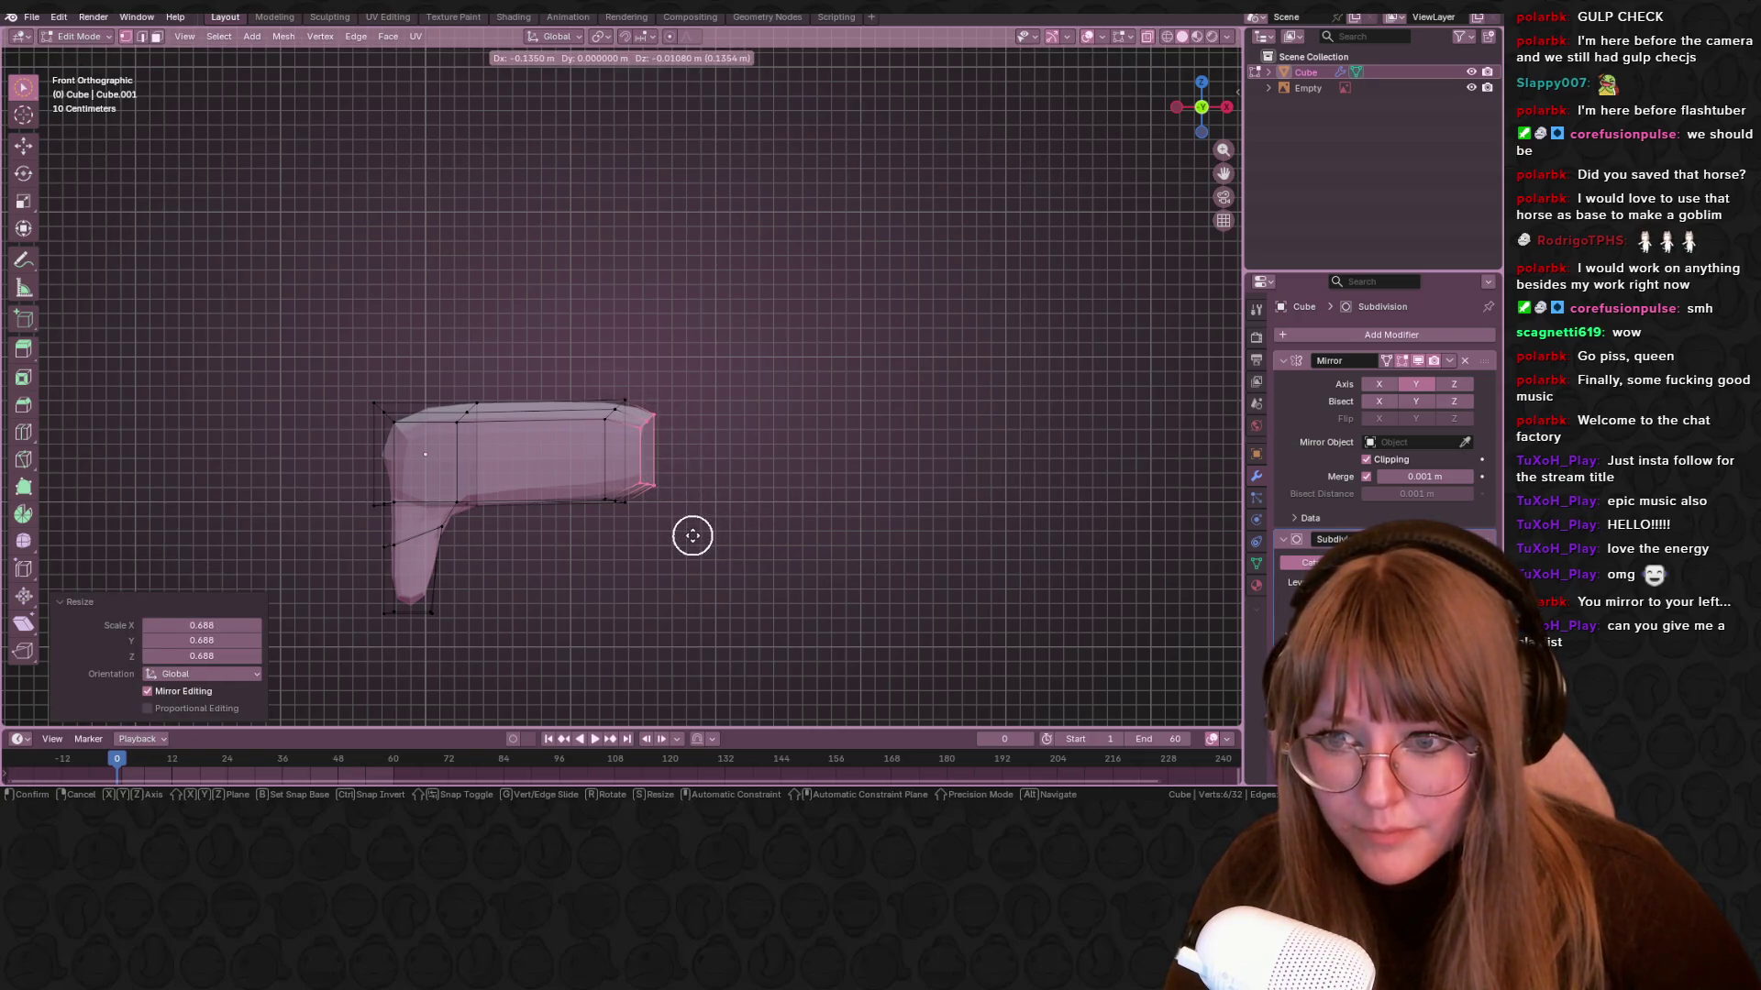
pyautogui.click(704, 519)
# Switch to single-click selection and select the four vertices on the body's end
pyautogui.moveTo(869, 455)
pyautogui.mouseDown(button='middle')
pyautogui.moveTo(728, 503)
pyautogui.moveTo(751, 444)
pyautogui.moveTo(815, 395)
pyautogui.moveTo(759, 377)
pyautogui.moveTo(688, 459)
pyautogui.moveTo(649, 436)
pyautogui.mouseUp(button='middle')
pyautogui.moveTo(649, 436); pyautogui.dragTo(648, 477)
pyautogui.moveTo(648, 477)
pyautogui.mouseDown(button='middle')
pyautogui.moveTo(719, 416)
pyautogui.moveTo(770, 569)
pyautogui.moveTo(612, 503)
pyautogui.mouseUp(button='middle')
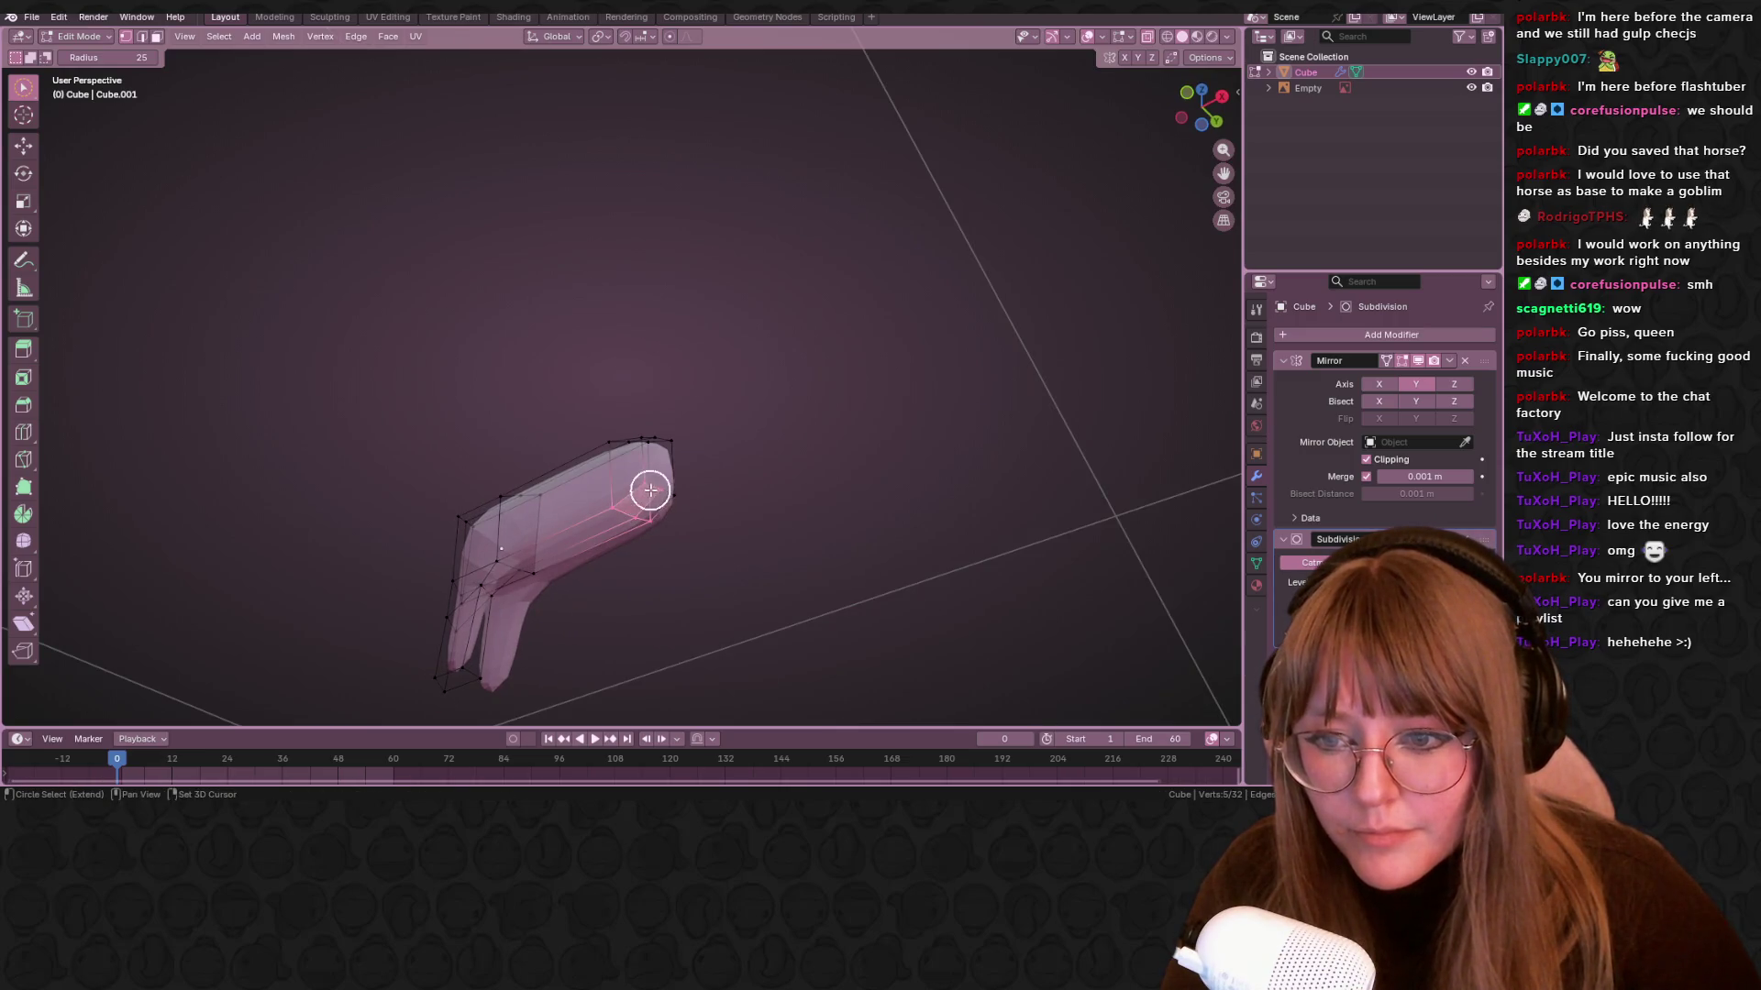
pyautogui.moveTo(23, 87); pyautogui.dragTo(82, 86)
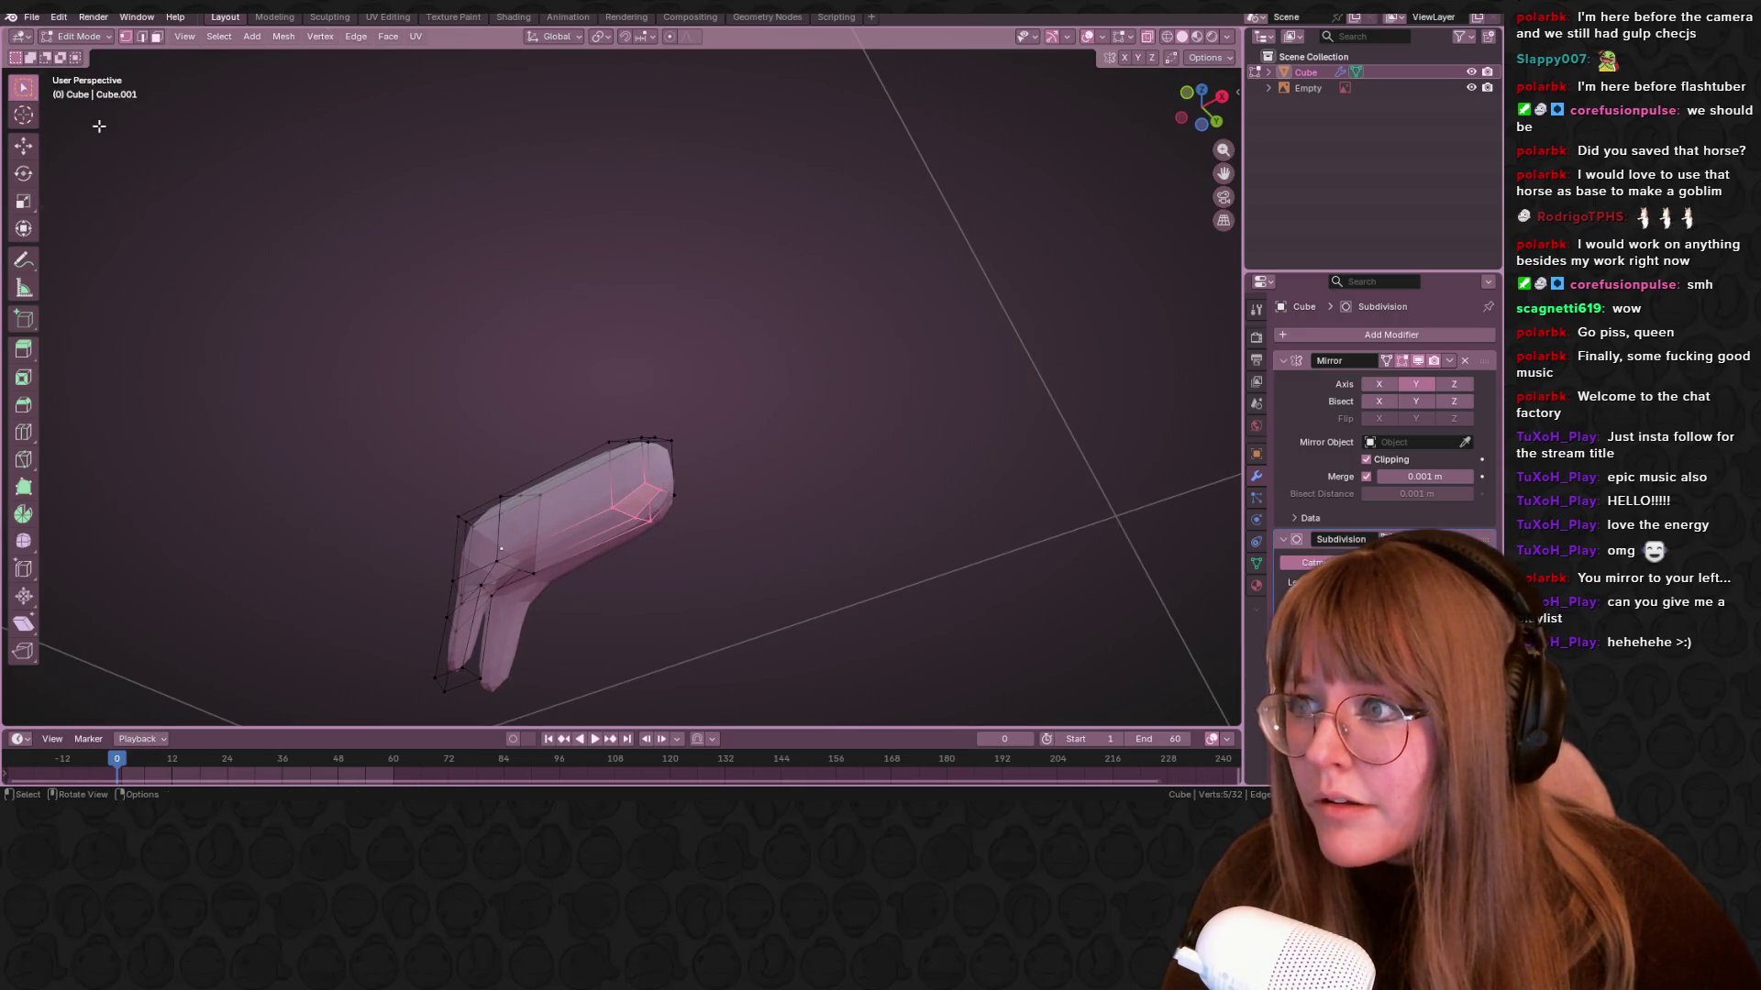
pyautogui.scroll(2, 807, 556)
pyautogui.keyDown('shift'); pyautogui.moveTo(807, 556); pyautogui.dragTo(686, 306, button='middle'); pyautogui.keyUp('shift')
pyautogui.scroll(2, 686, 305)
pyautogui.click(663, 285)
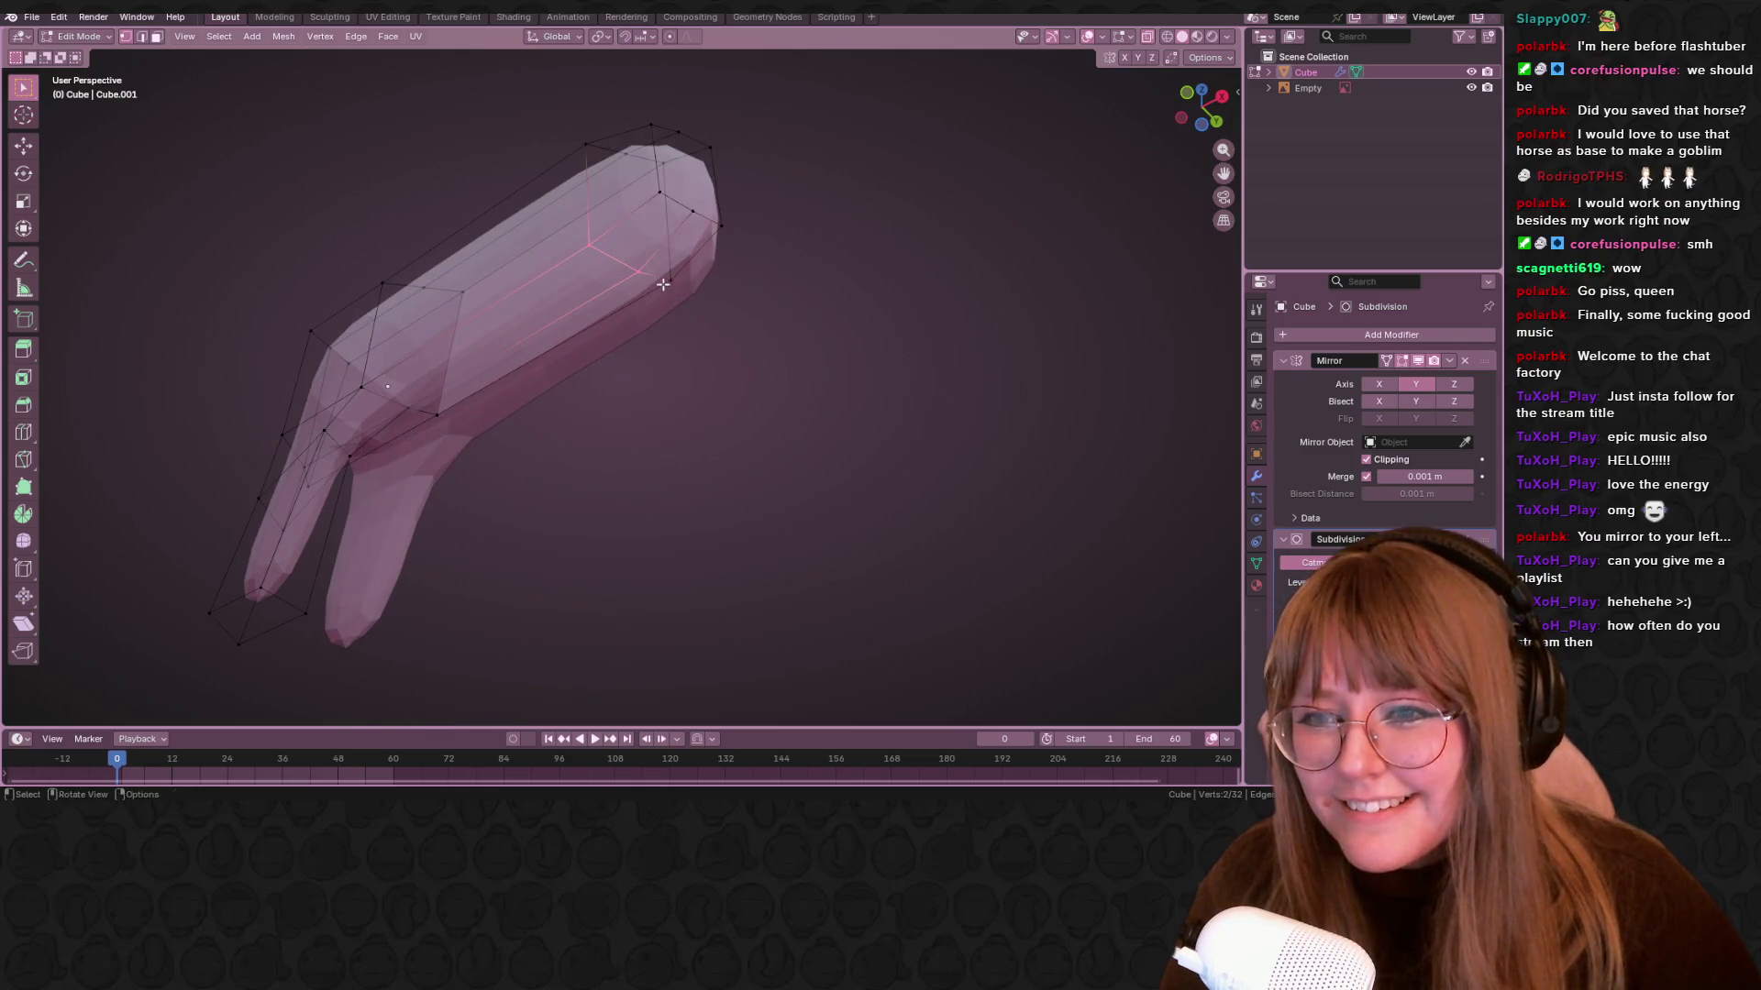
pyautogui.moveTo(699, 210); pyautogui.dragTo(701, 211)
pyautogui.moveTo(700, 212)
pyautogui.mouseDown(button='middle')
pyautogui.moveTo(668, 267)
pyautogui.moveTo(679, 395)
pyautogui.mouseUp(button='middle')
pyautogui.click(1195, 119)
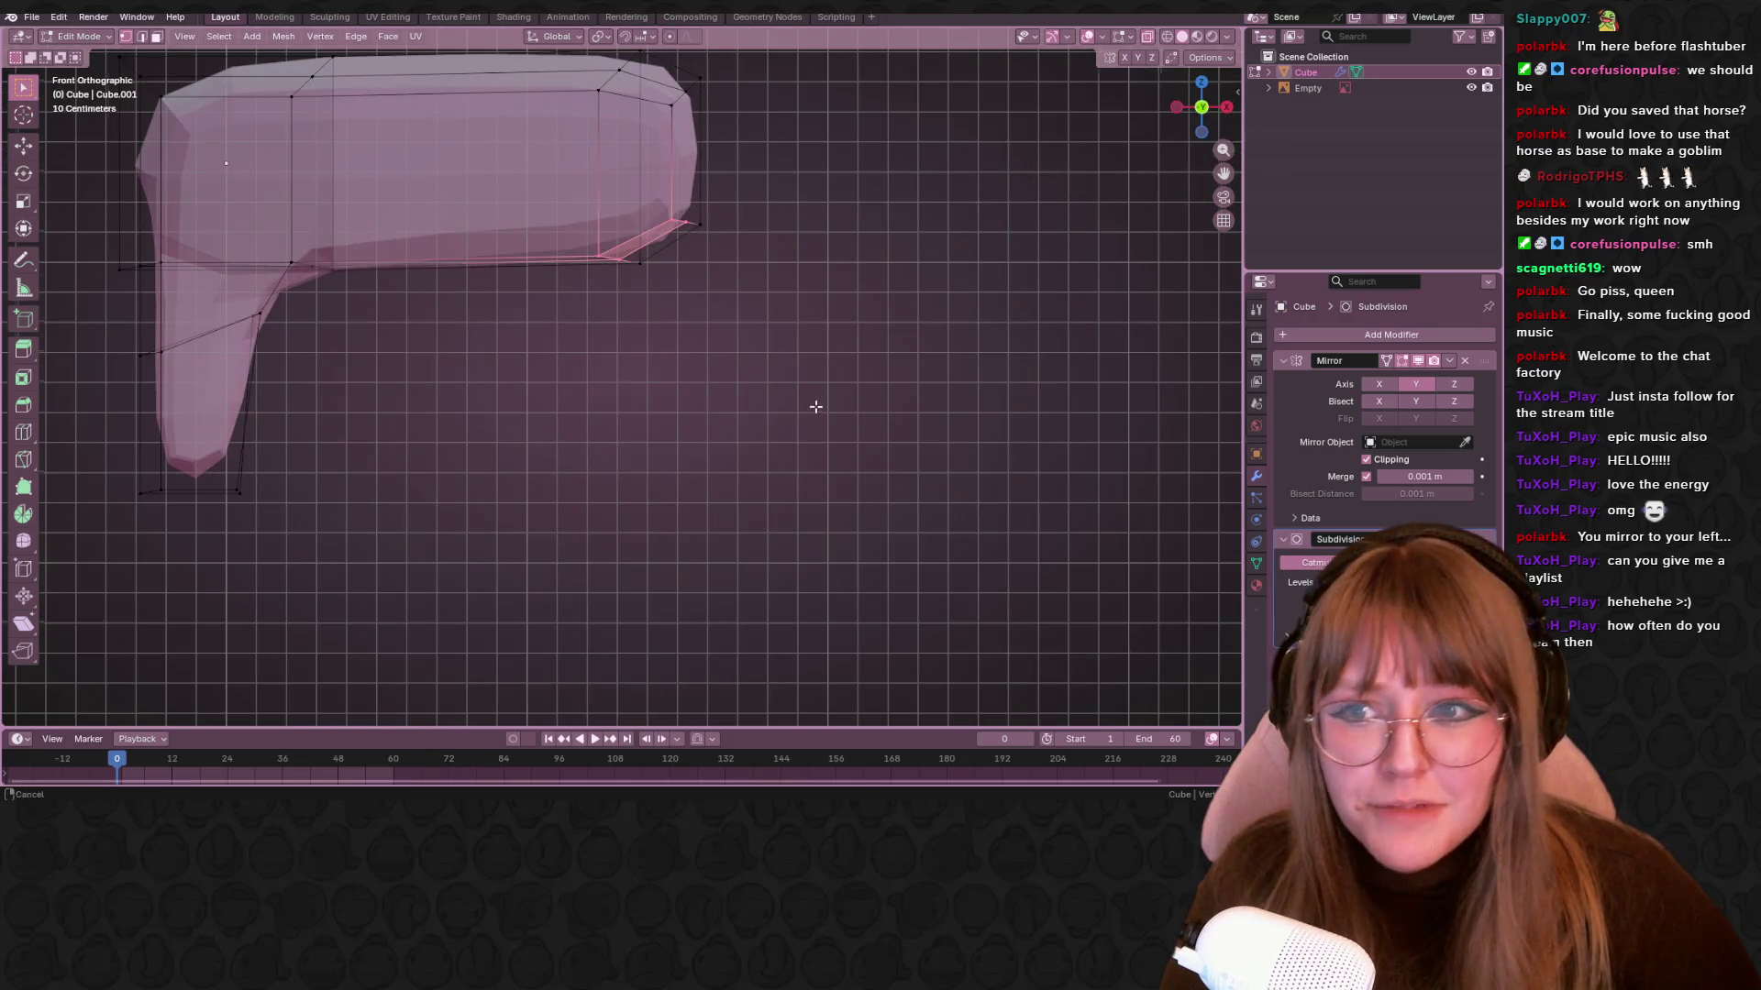
# Extrude a face from the body's far end and move it down and left beneath the body
pyautogui.keyDown('shift'); pyautogui.moveTo(675, 256); pyautogui.dragTo(782, 199, button='middle'); pyautogui.keyUp('shift')
pyautogui.press('e')
pyautogui.click(1003, 260)
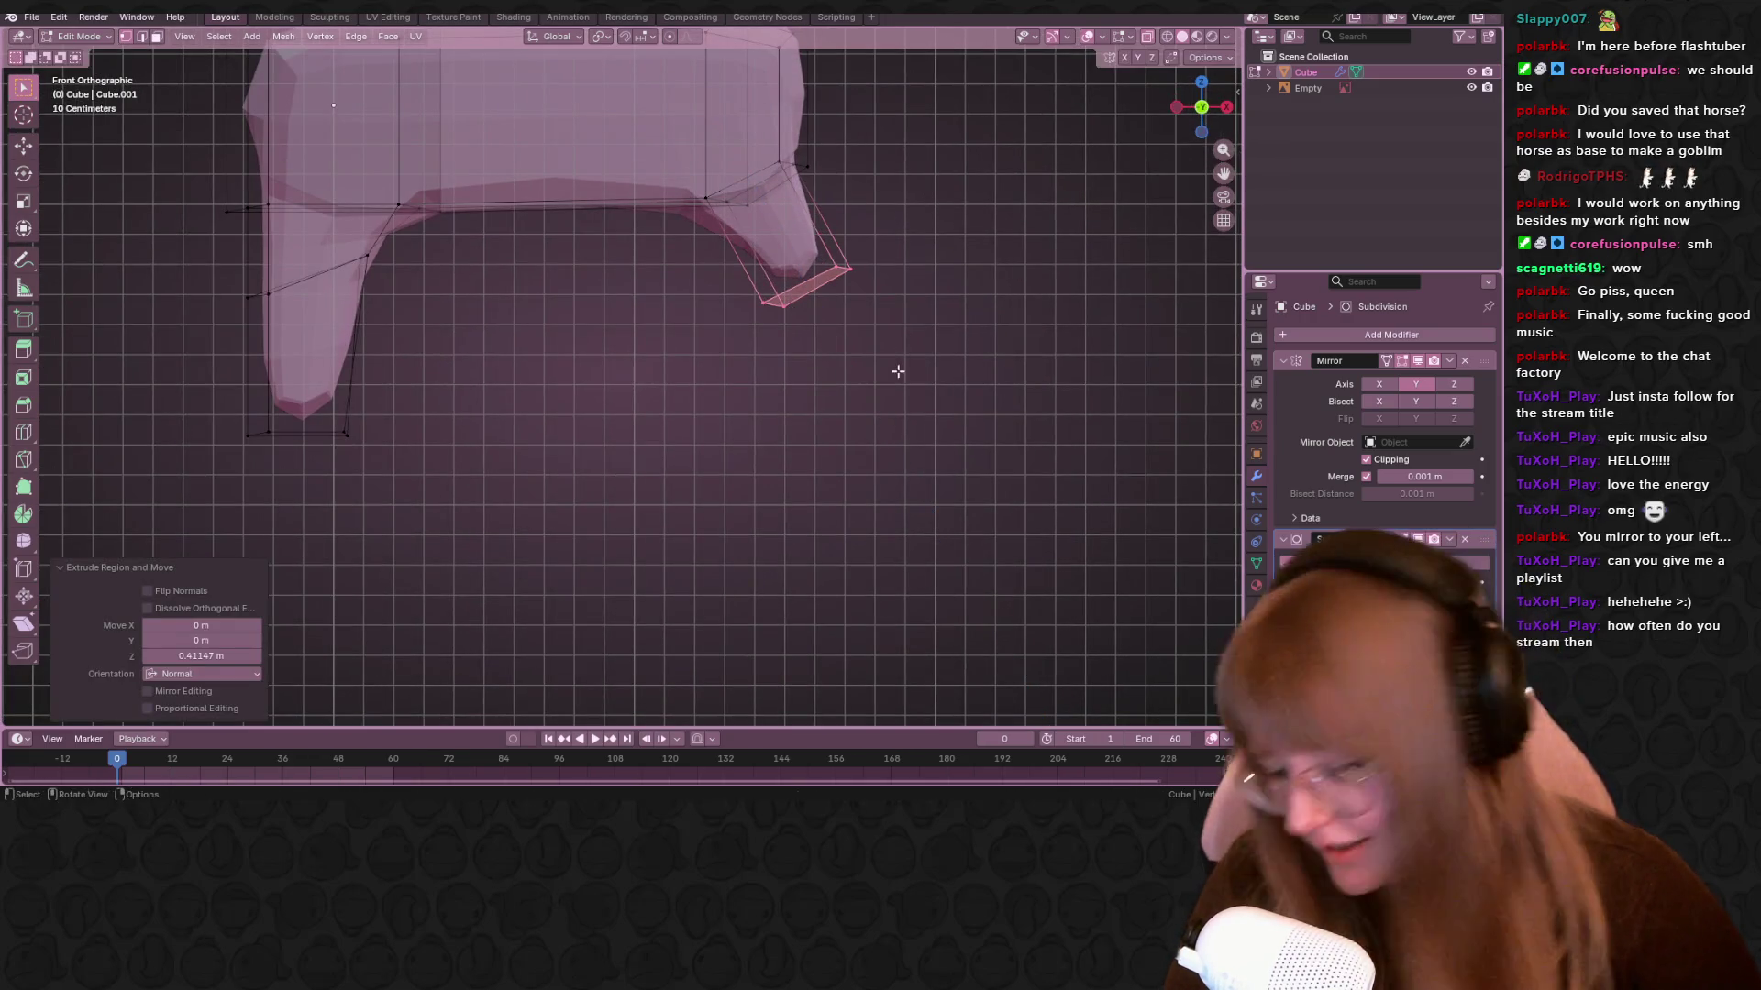
pyautogui.keyDown('shift'); pyautogui.moveTo(898, 371); pyautogui.dragTo(876, 452, button='middle'); pyautogui.keyUp('shift')
pyautogui.press('g')
pyautogui.click(842, 379)
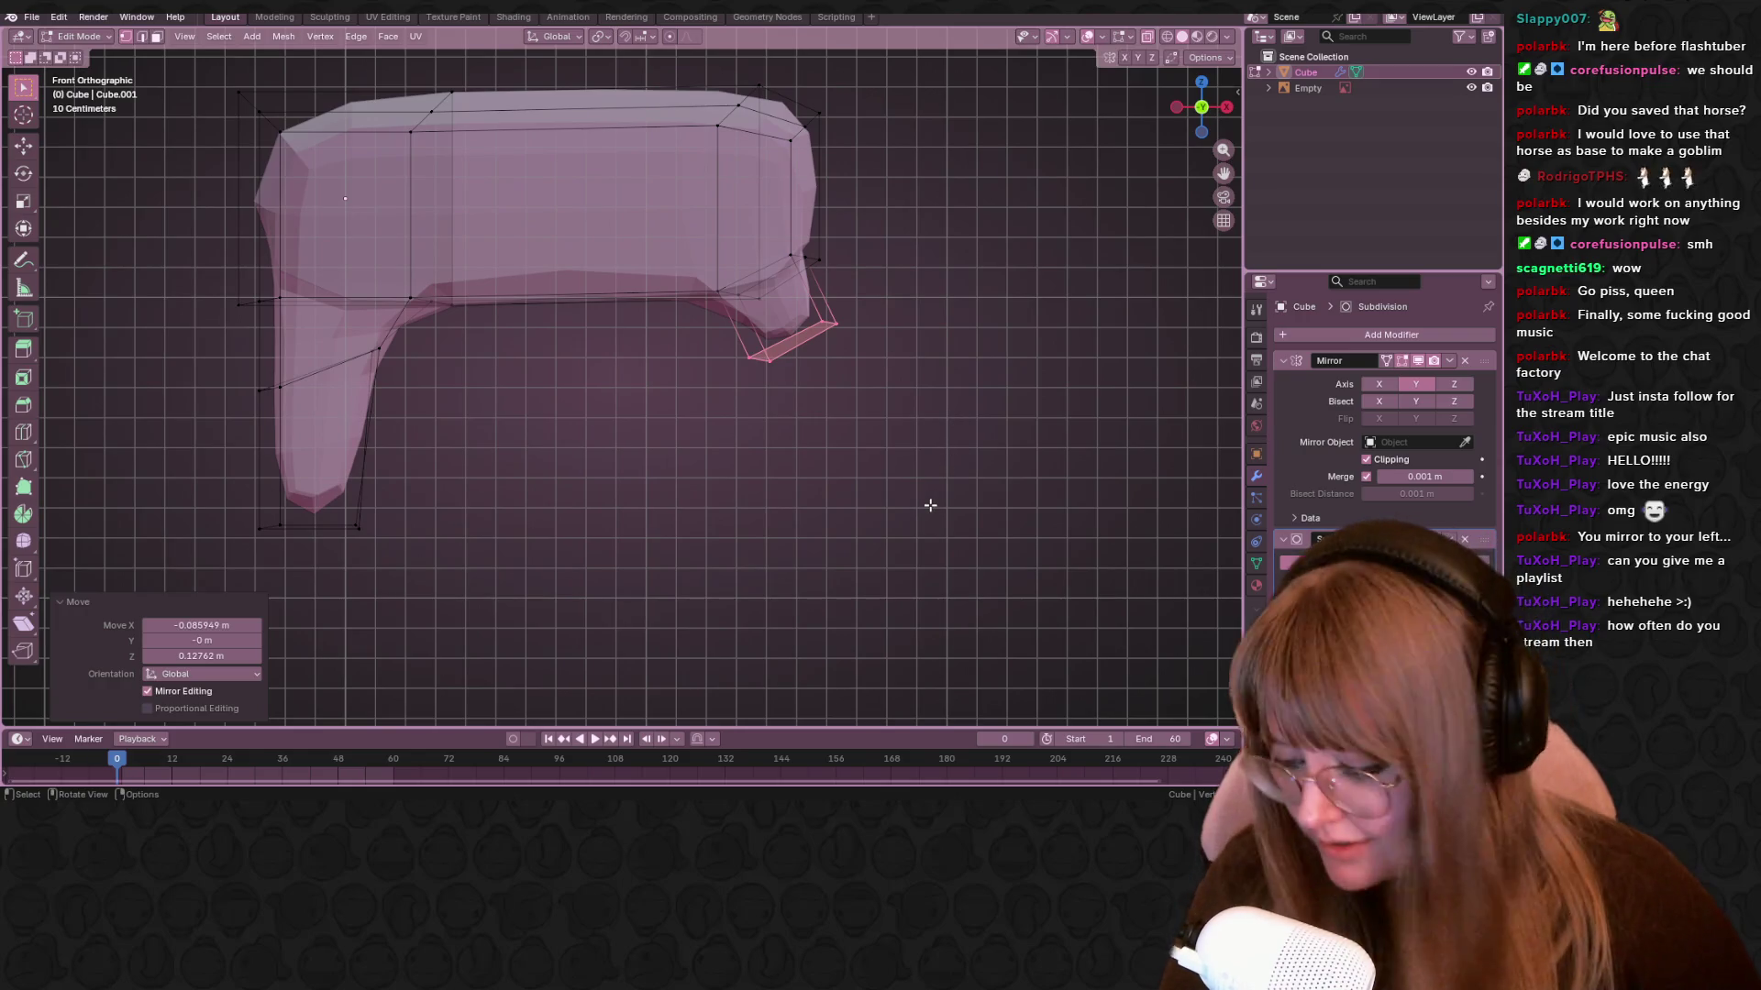
pyautogui.press('g')
pyautogui.click(802, 500)
pyautogui.press('g')
pyautogui.click(780, 514)
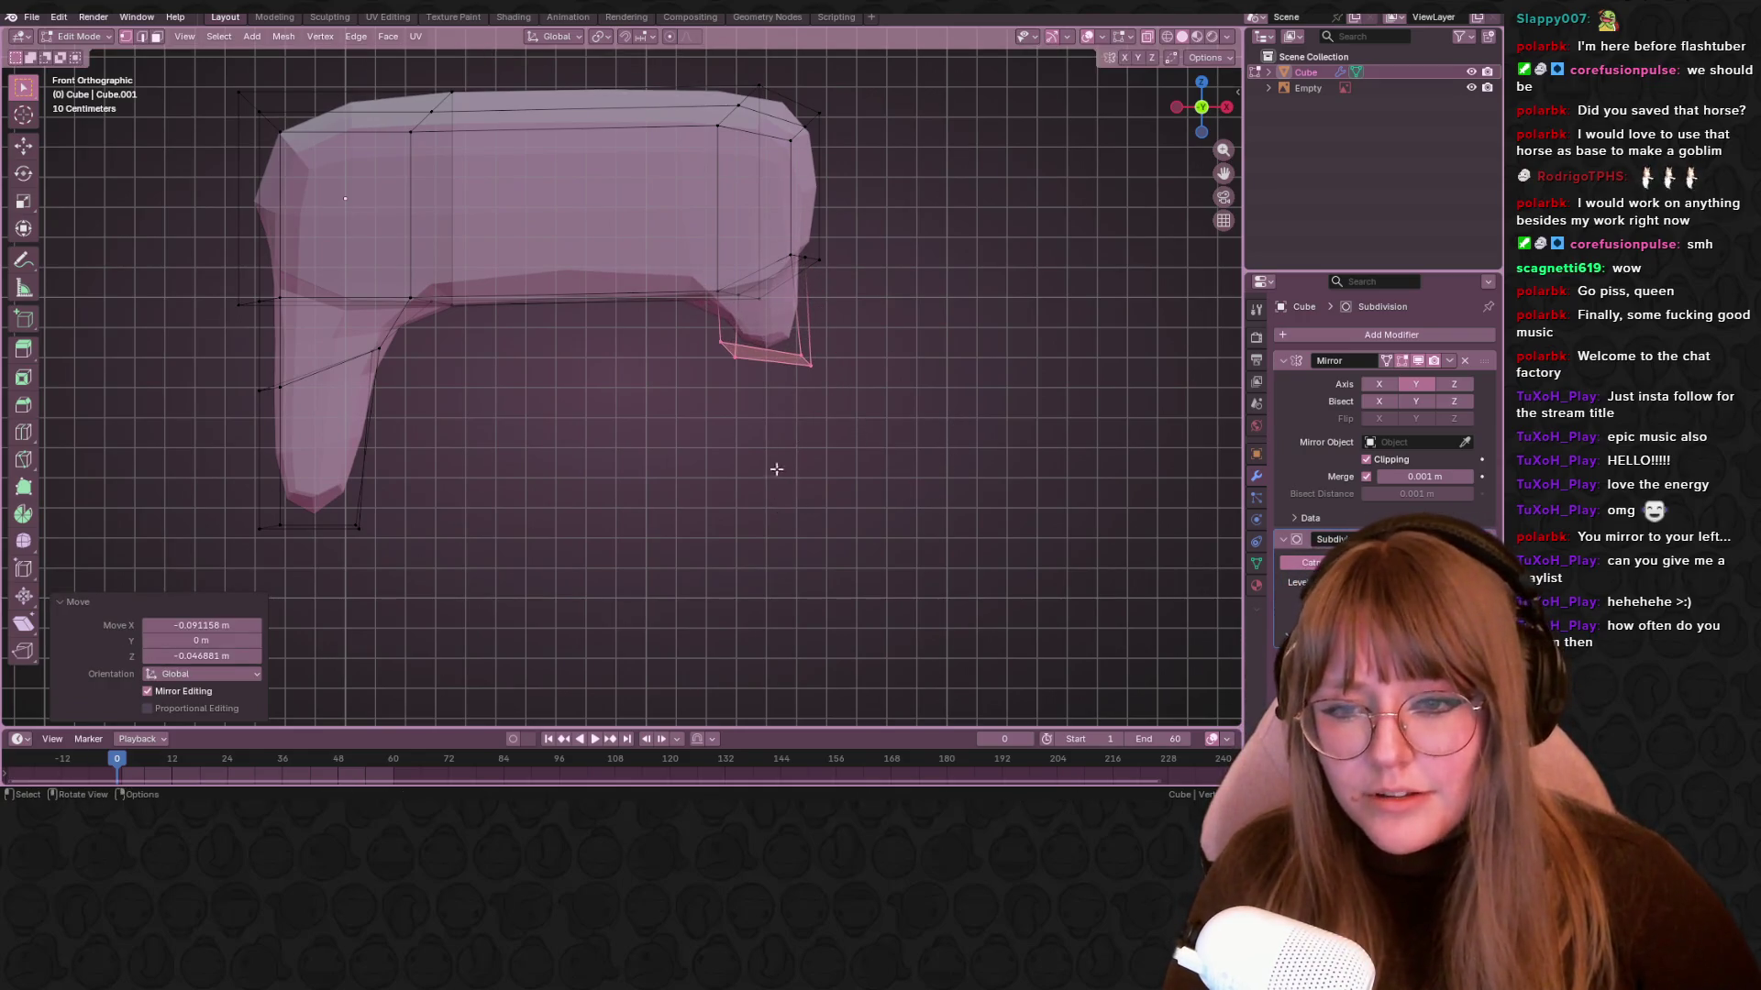
pyautogui.press('g')
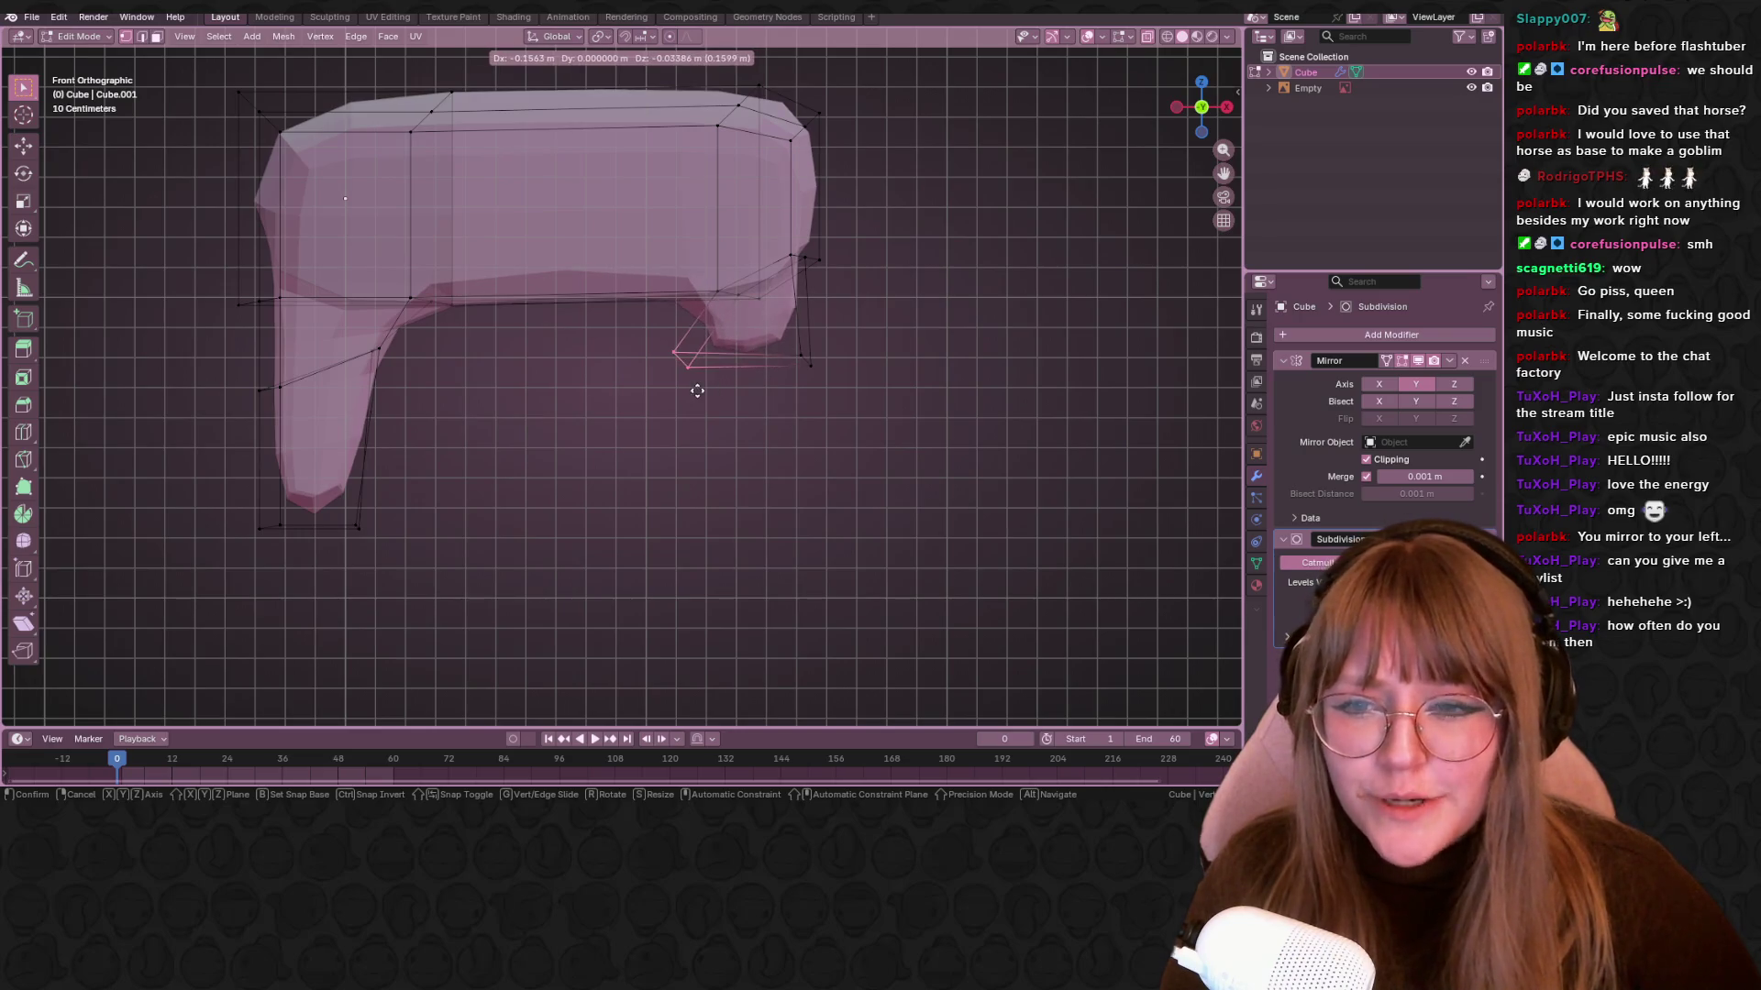
pyautogui.click(697, 390)
# Extrude the lowered face downward into a leg and shrink its bottom face
pyautogui.moveTo(630, 322)
pyautogui.mouseDown()
pyautogui.moveTo(764, 403)
pyautogui.moveTo(869, 422)
pyautogui.mouseUp()
pyautogui.keyDown('shift'); pyautogui.moveTo(975, 458); pyautogui.dragTo(989, 431, button='middle'); pyautogui.keyUp('shift')
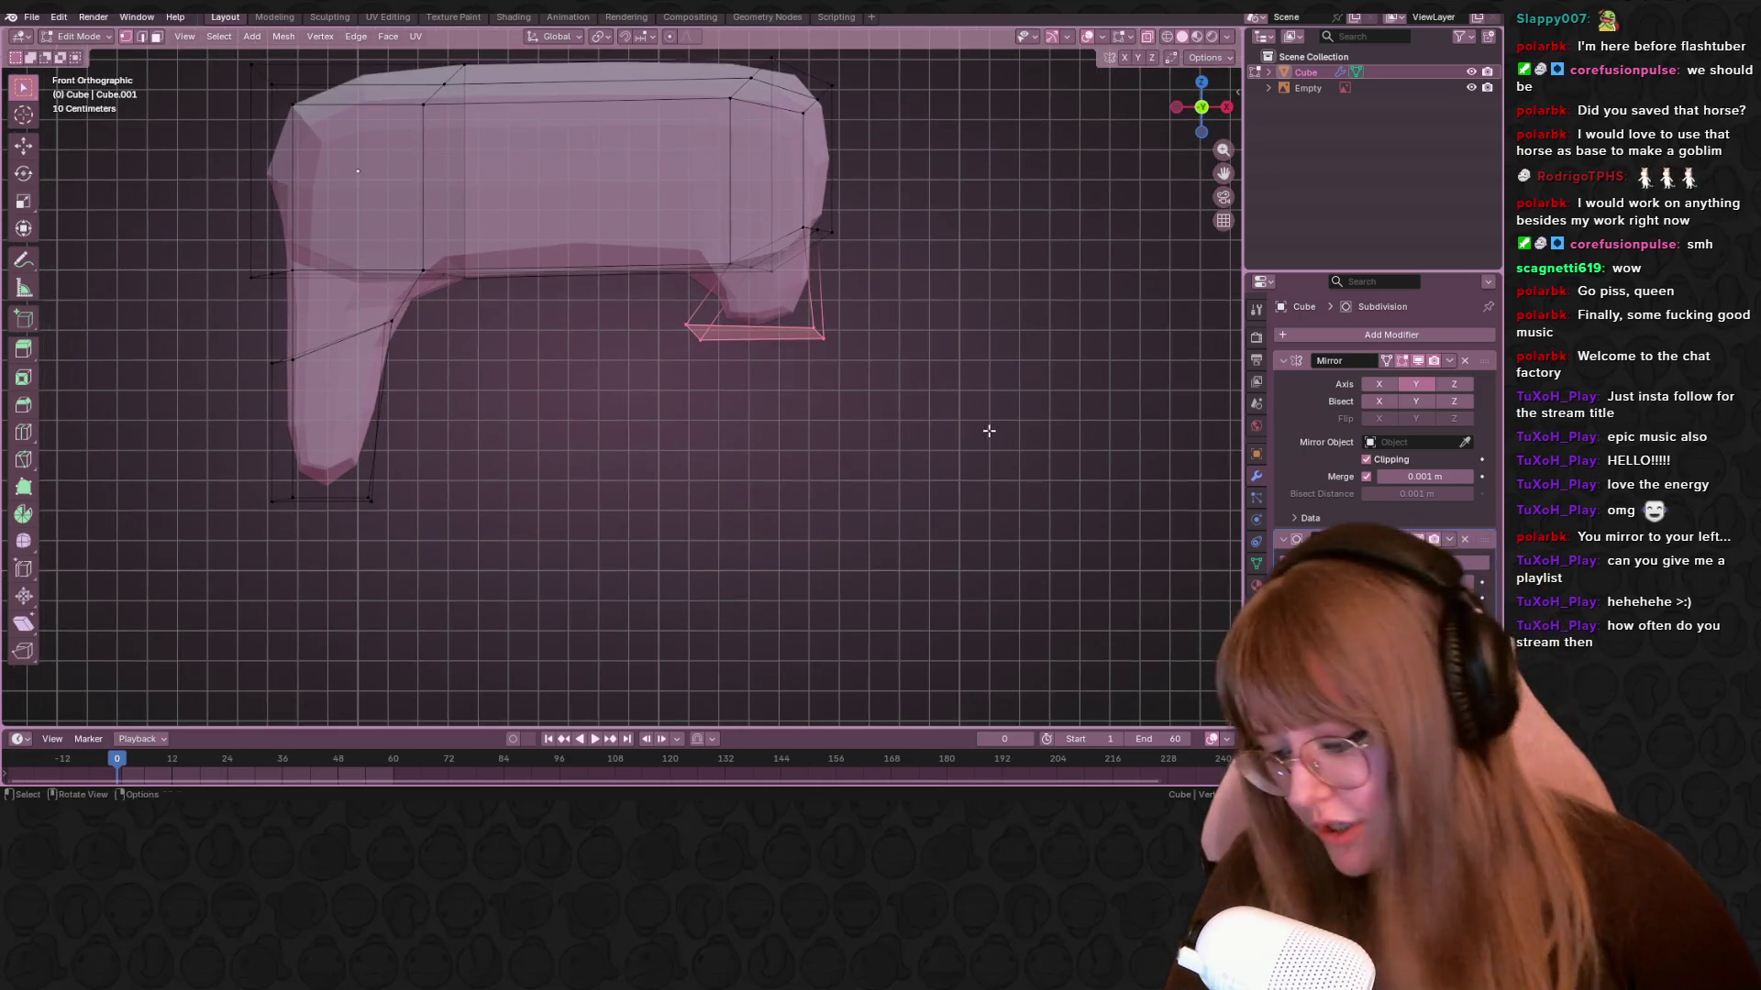
pyautogui.scroll(1, 989, 431)
pyautogui.press('e')
pyautogui.click(872, 511)
pyautogui.press('s')
pyautogui.click(813, 465)
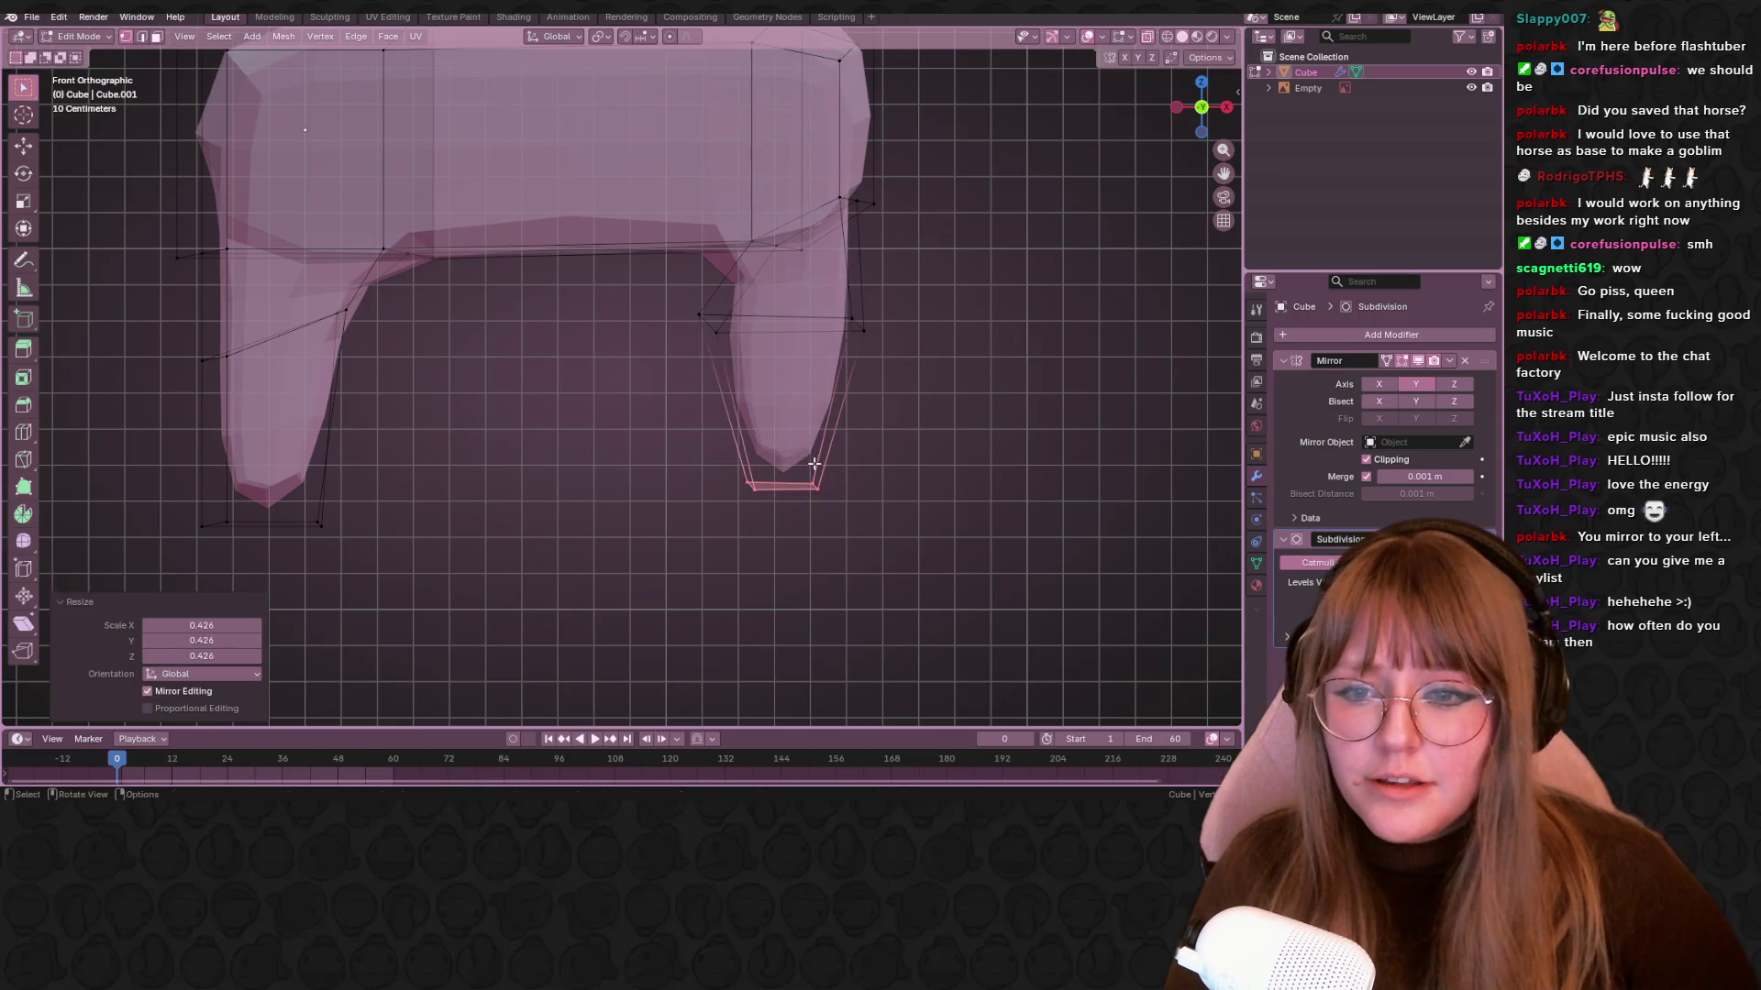
# Narrow the mid-leg loop and shift it to the right
pyautogui.keyDown('alt'); pyautogui.click(677, 306); pyautogui.keyUp('alt')
pyautogui.press('s')
pyautogui.click(979, 366)
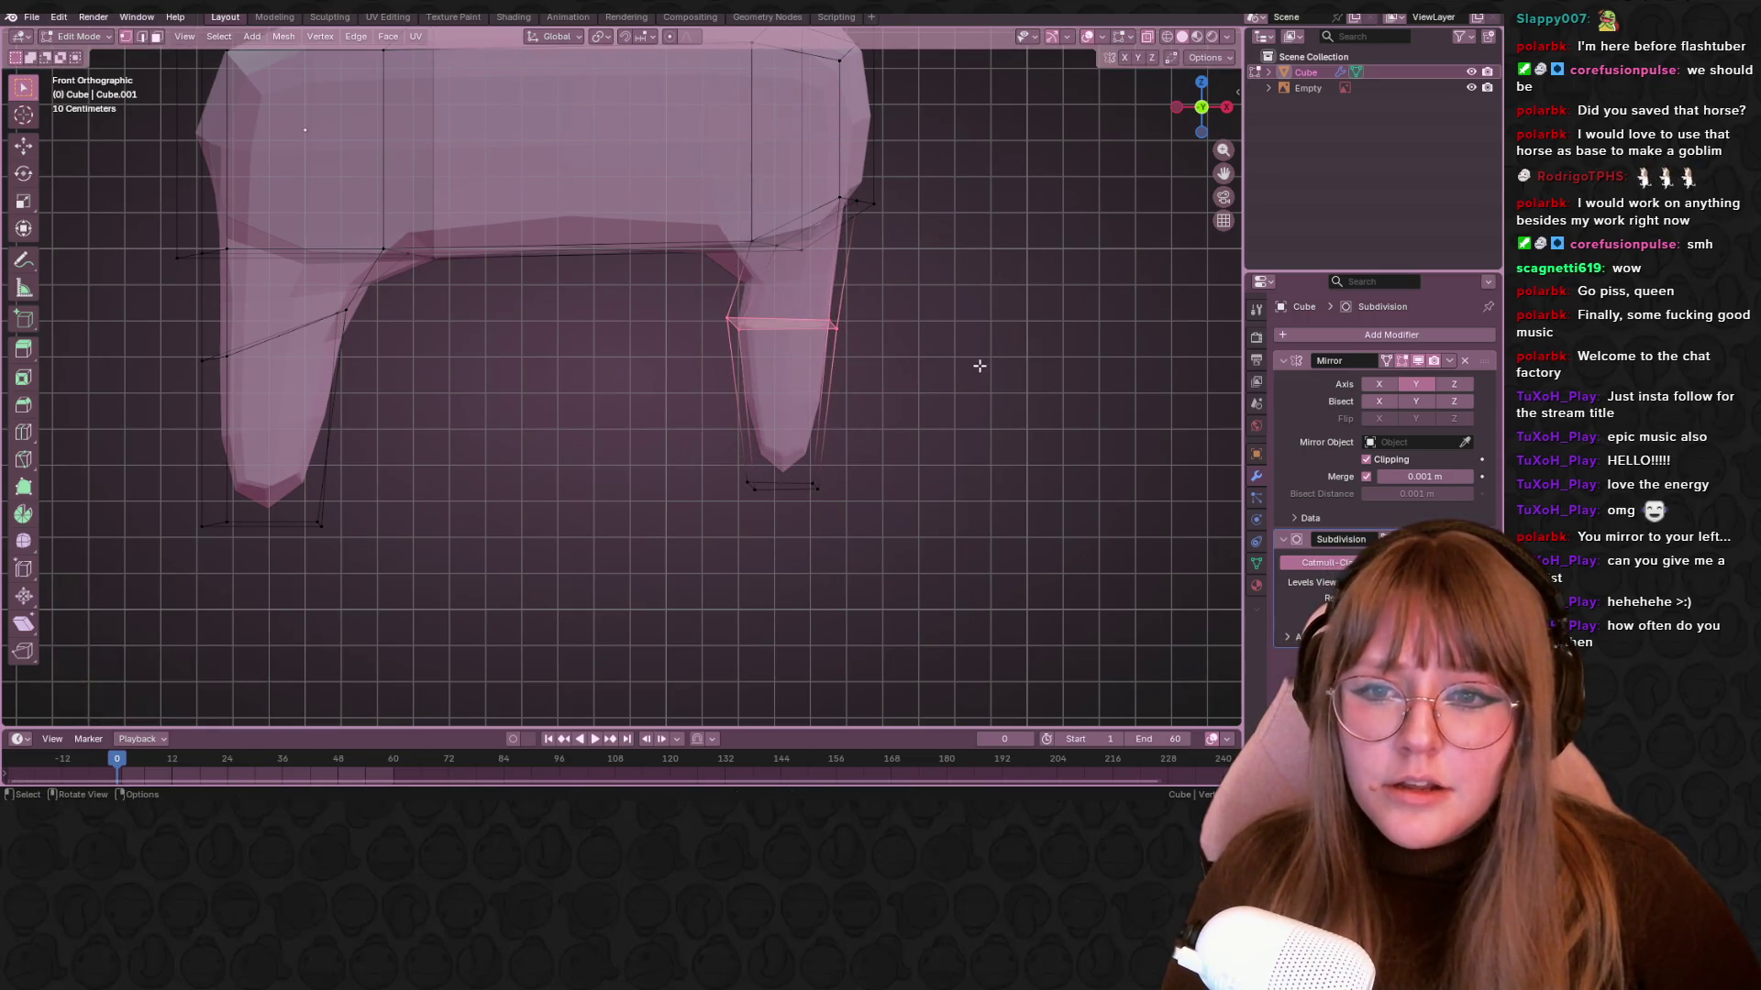
pyautogui.keyDown('shift'); pyautogui.moveTo(967, 361); pyautogui.dragTo(849, 424, button='middle'); pyautogui.keyUp('shift')
pyautogui.press('g')
pyautogui.click(909, 418)
# Reposition the leg's bottom loop to finish the tapered foot
pyautogui.keyDown('alt'); pyautogui.click(766, 539); pyautogui.keyUp('alt')
pyautogui.press('g')
pyautogui.click(872, 590)
pyautogui.scroll(-2, 858, 551)
pyautogui.press('g')
pyautogui.click(846, 561)
pyautogui.click(1176, 107)
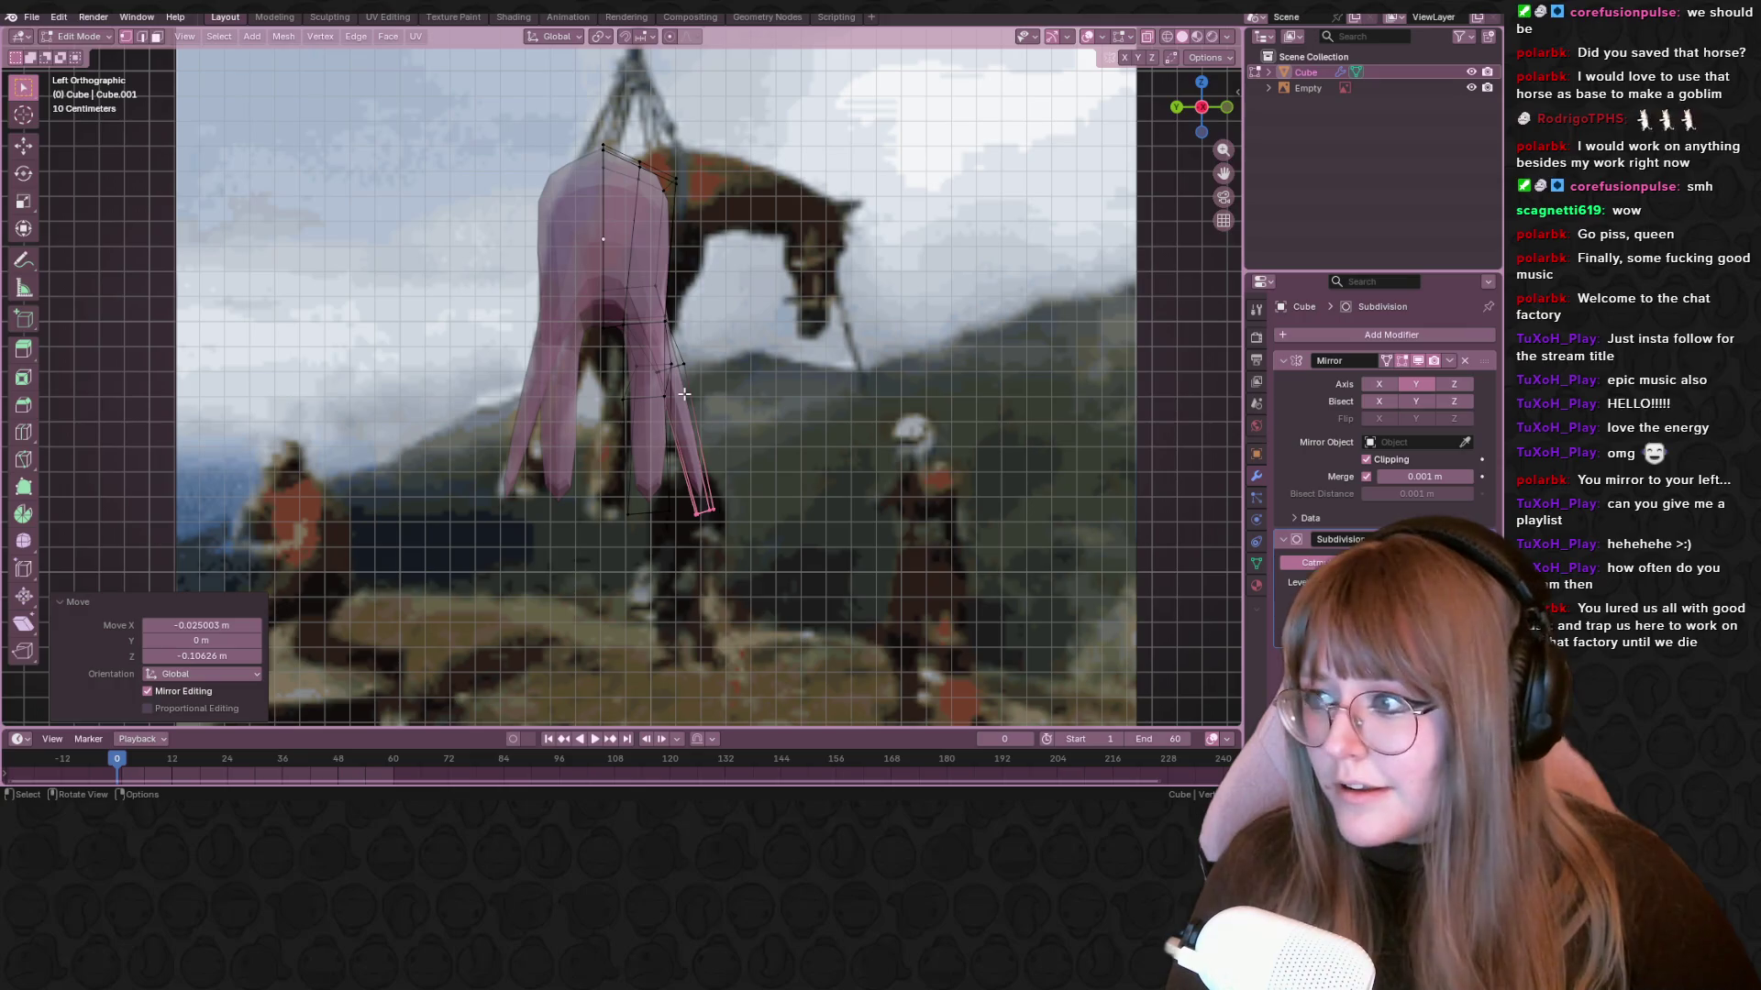
# In side view, move the leg-end loop left to match the reference horse
pyautogui.keyDown('alt'); pyautogui.click(662, 375); pyautogui.keyUp('alt')
pyautogui.moveTo(701, 387); pyautogui.dragTo(830, 372, button='middle')
pyautogui.click(1220, 106)
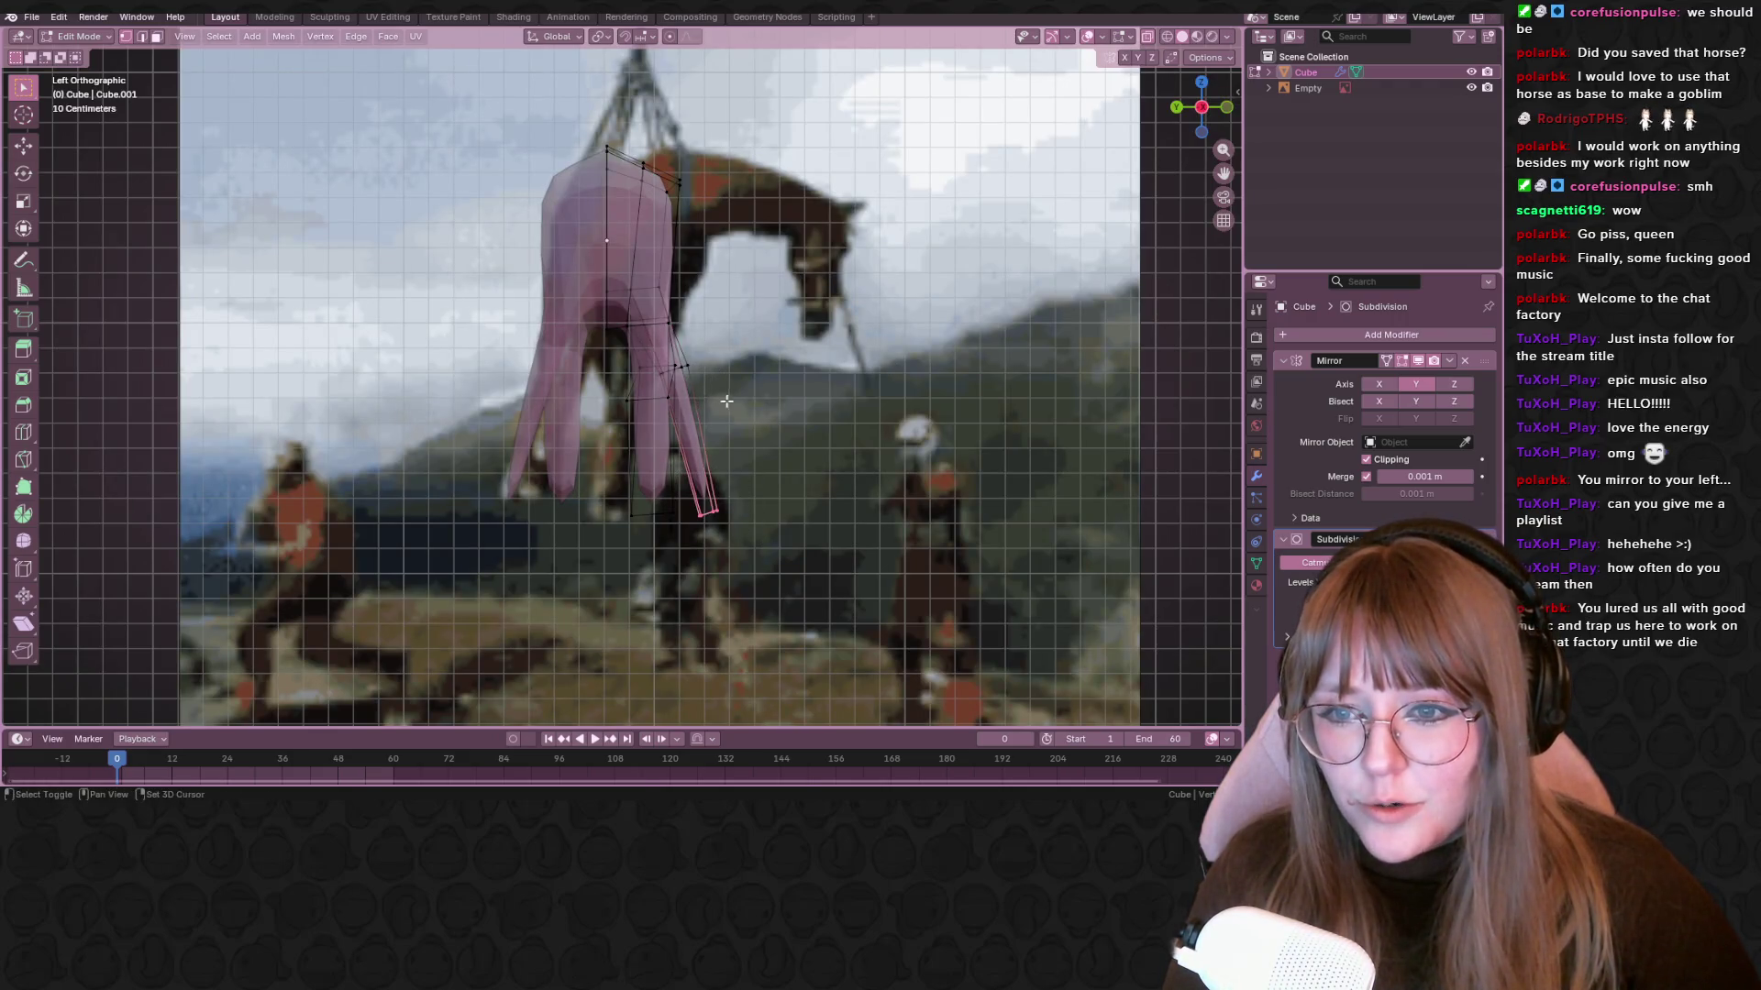
pyautogui.press('g')
pyautogui.click(679, 396)
pyautogui.moveTo(678, 396)
pyautogui.mouseDown(button='middle')
pyautogui.moveTo(778, 372)
pyautogui.moveTo(620, 350)
pyautogui.mouseUp(button='middle')
pyautogui.moveTo(610, 351); pyautogui.dragTo(676, 404)
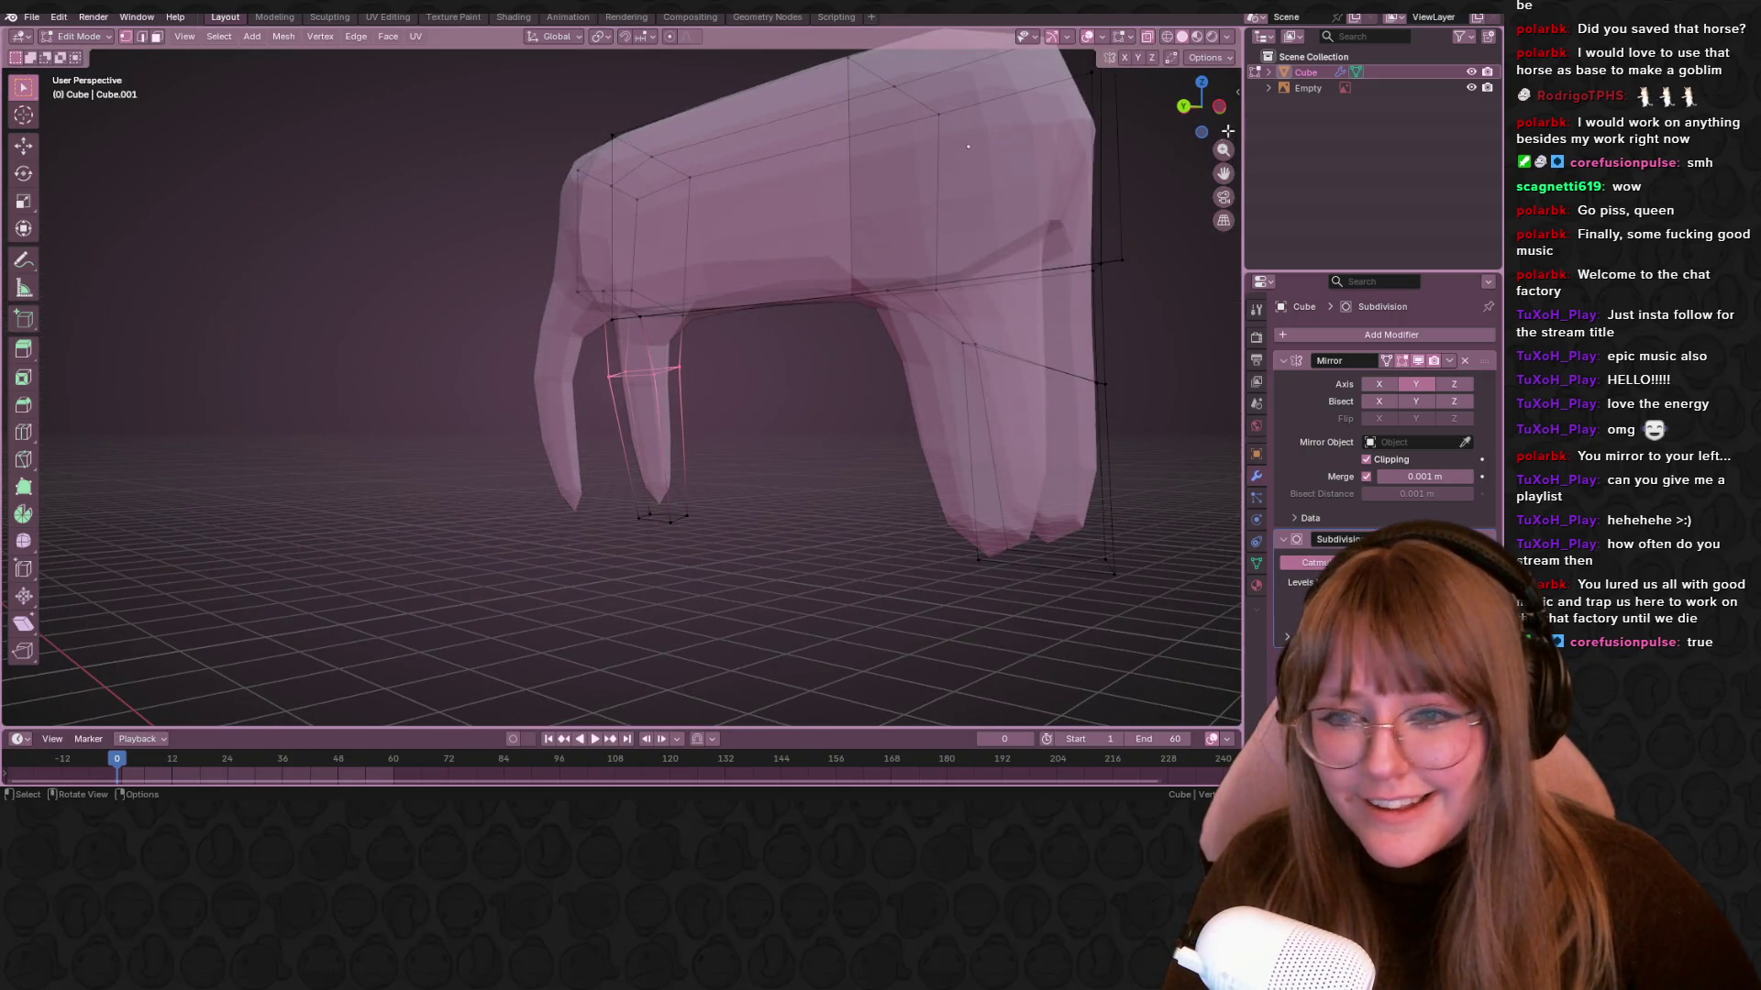
pyautogui.click(1221, 105)
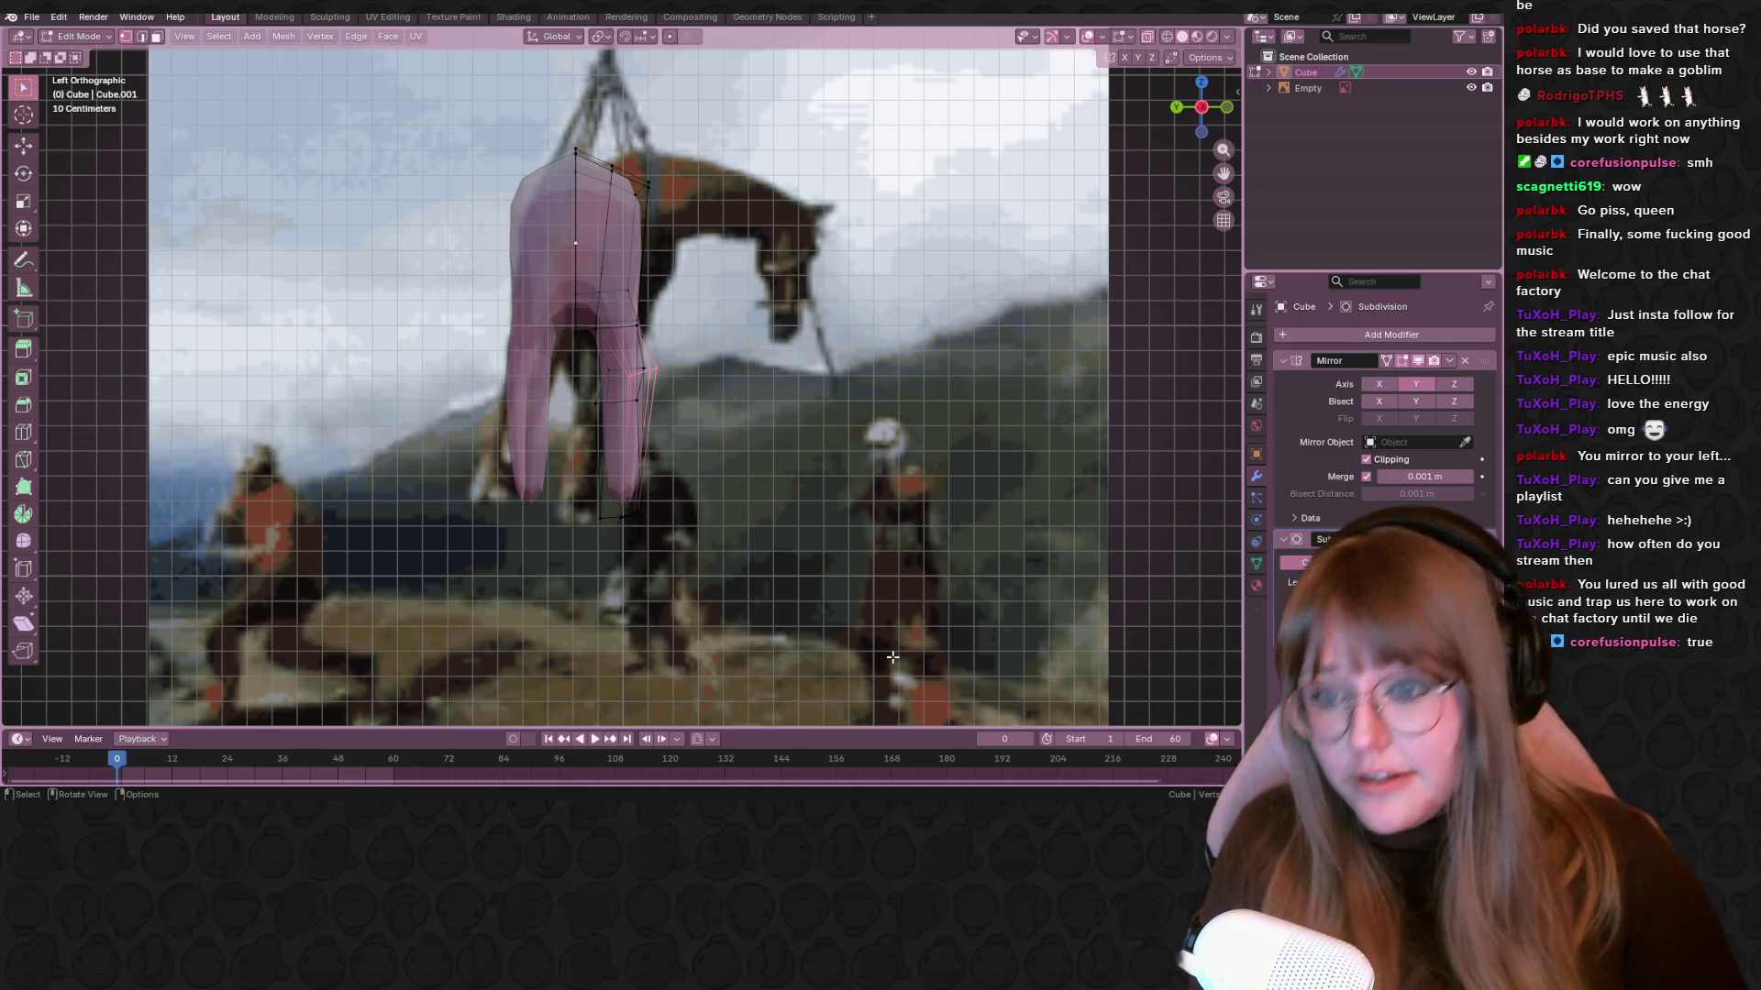
# Nudge the selected upper-leg vertex twice to line it up with the reference
pyautogui.scroll(2, 892, 657)
pyautogui.keyDown('shift'); pyautogui.moveTo(892, 656); pyautogui.dragTo(991, 631, button='middle'); pyautogui.keyUp('shift')
pyautogui.press('g')
pyautogui.click(764, 340)
pyautogui.press('g')
pyautogui.click(771, 358)
pyautogui.moveTo(770, 358)
pyautogui.mouseDown(button='middle')
pyautogui.moveTo(894, 336)
pyautogui.moveTo(899, 378)
pyautogui.mouseUp(button='middle')
# Return to Object Mode and orbit around the whole mesh
pyautogui.press('Tab')
pyautogui.scroll(-5, 693, 288)
pyautogui.moveTo(694, 288)
pyautogui.mouseDown(button='middle')
pyautogui.moveTo(680, 417)
pyautogui.moveTo(1158, 109)
pyautogui.mouseUp(button='middle')
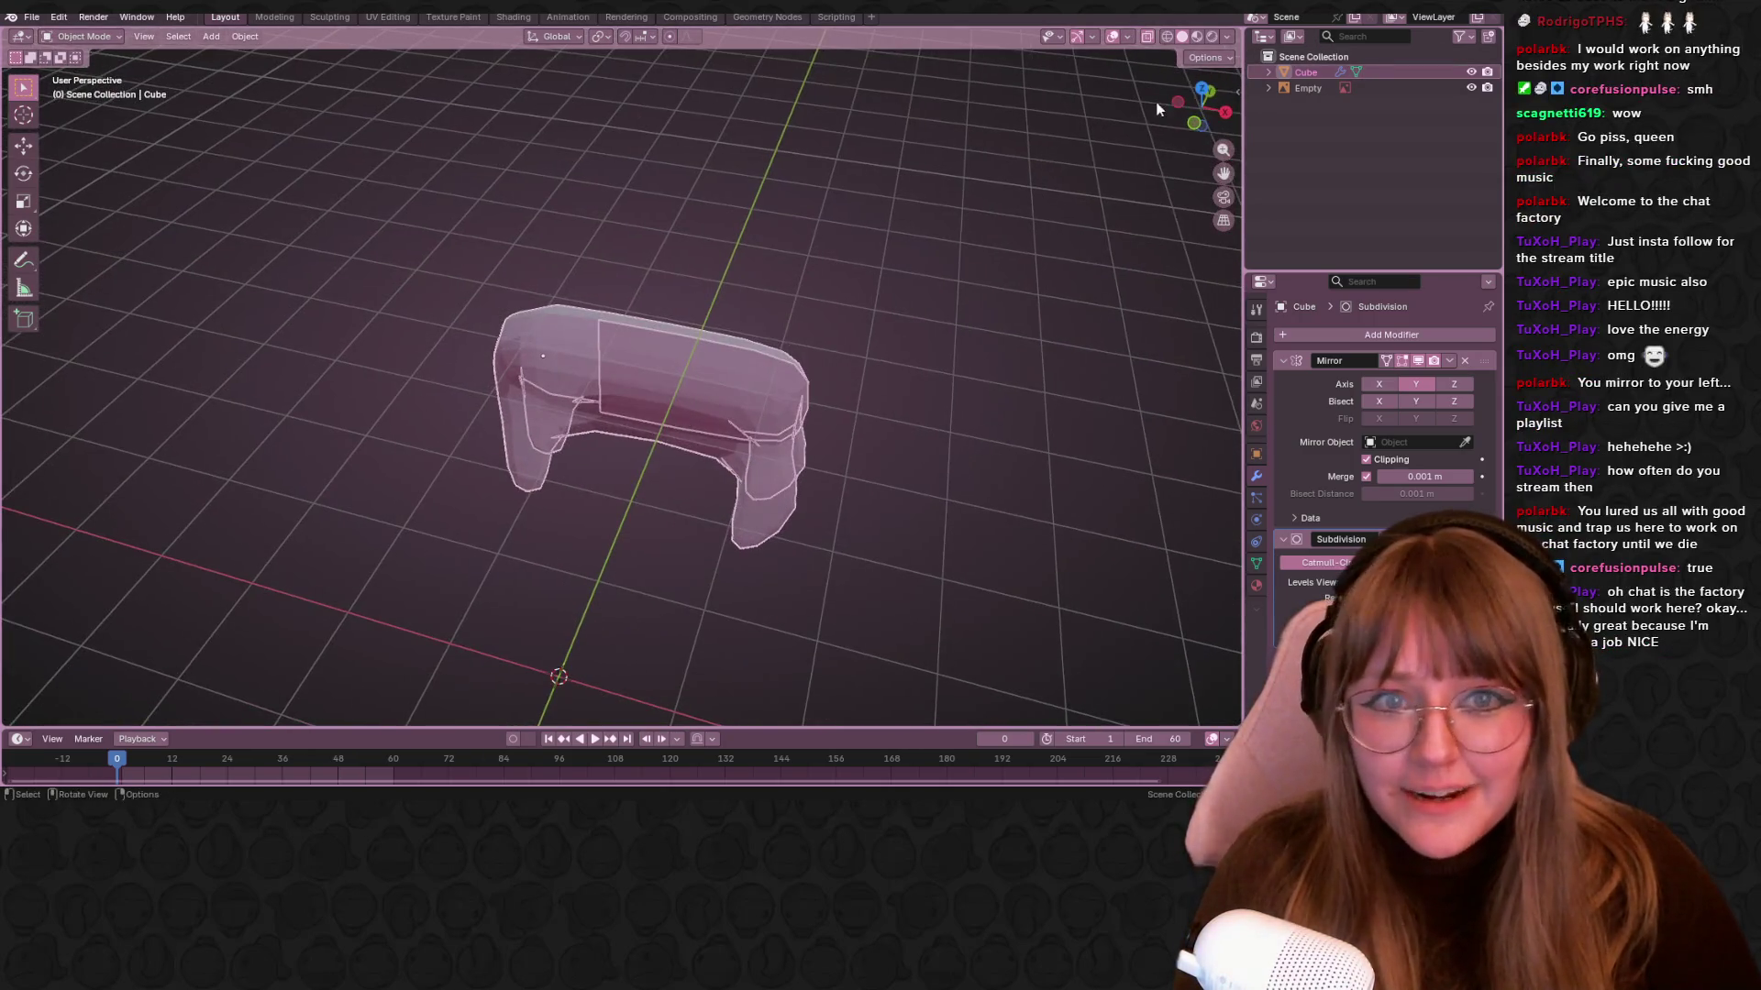
# Re-enter Edit Mode and look over the mesh from the side view and other angles
pyautogui.moveTo(1192, 110)
pyautogui.mouseDown()
pyautogui.moveTo(1053, 260)
pyautogui.moveTo(830, 338)
pyautogui.mouseUp()
pyautogui.press('Tab')
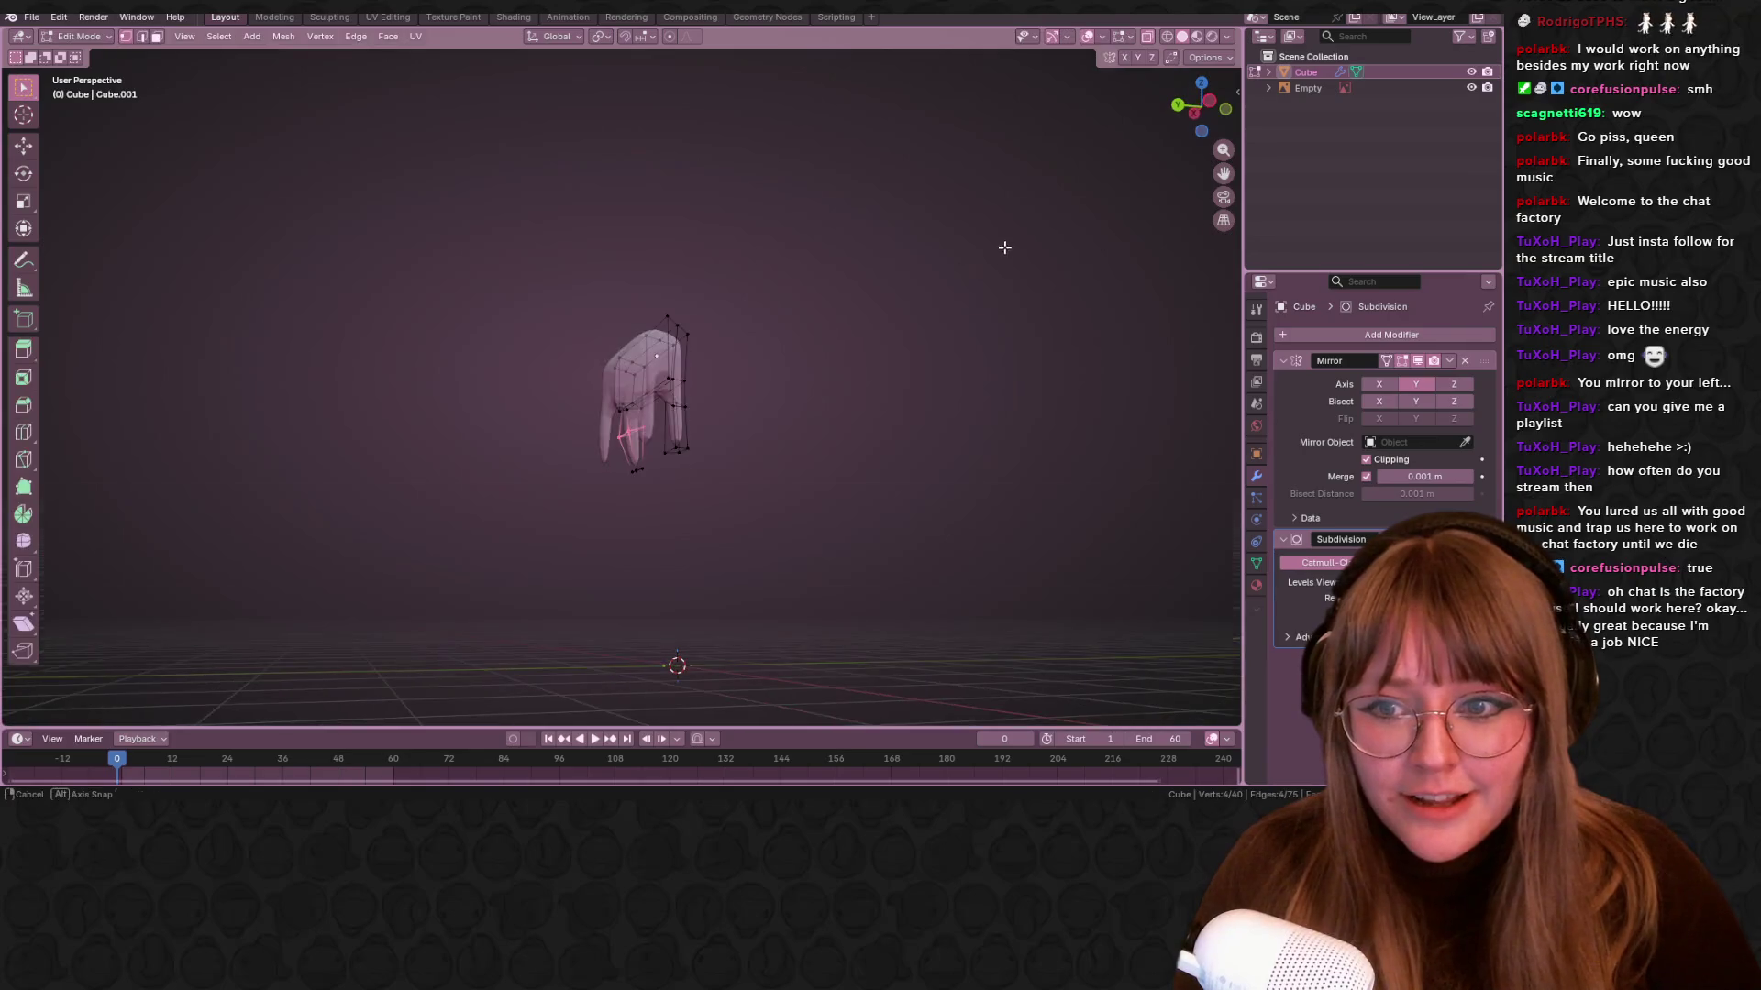
pyautogui.moveTo(1005, 248); pyautogui.dragTo(1184, 128, button='middle')
pyautogui.click(1188, 127)
pyautogui.scroll(3, 827, 375)
pyautogui.keyDown('shift'); pyautogui.moveTo(826, 375); pyautogui.dragTo(856, 329, button='middle'); pyautogui.keyUp('shift')
pyautogui.moveTo(731, 337)
pyautogui.mouseDown(button='middle')
pyautogui.moveTo(935, 335)
pyautogui.moveTo(917, 335)
pyautogui.mouseUp(button='middle')
pyautogui.scroll(-5, 704, 334)
pyautogui.moveTo(704, 334)
pyautogui.mouseDown(button='middle')
pyautogui.moveTo(699, 319)
pyautogui.moveTo(747, 332)
pyautogui.moveTo(725, 368)
pyautogui.moveTo(744, 370)
pyautogui.mouseUp(button='middle')
pyautogui.scroll(3, 706, 321)
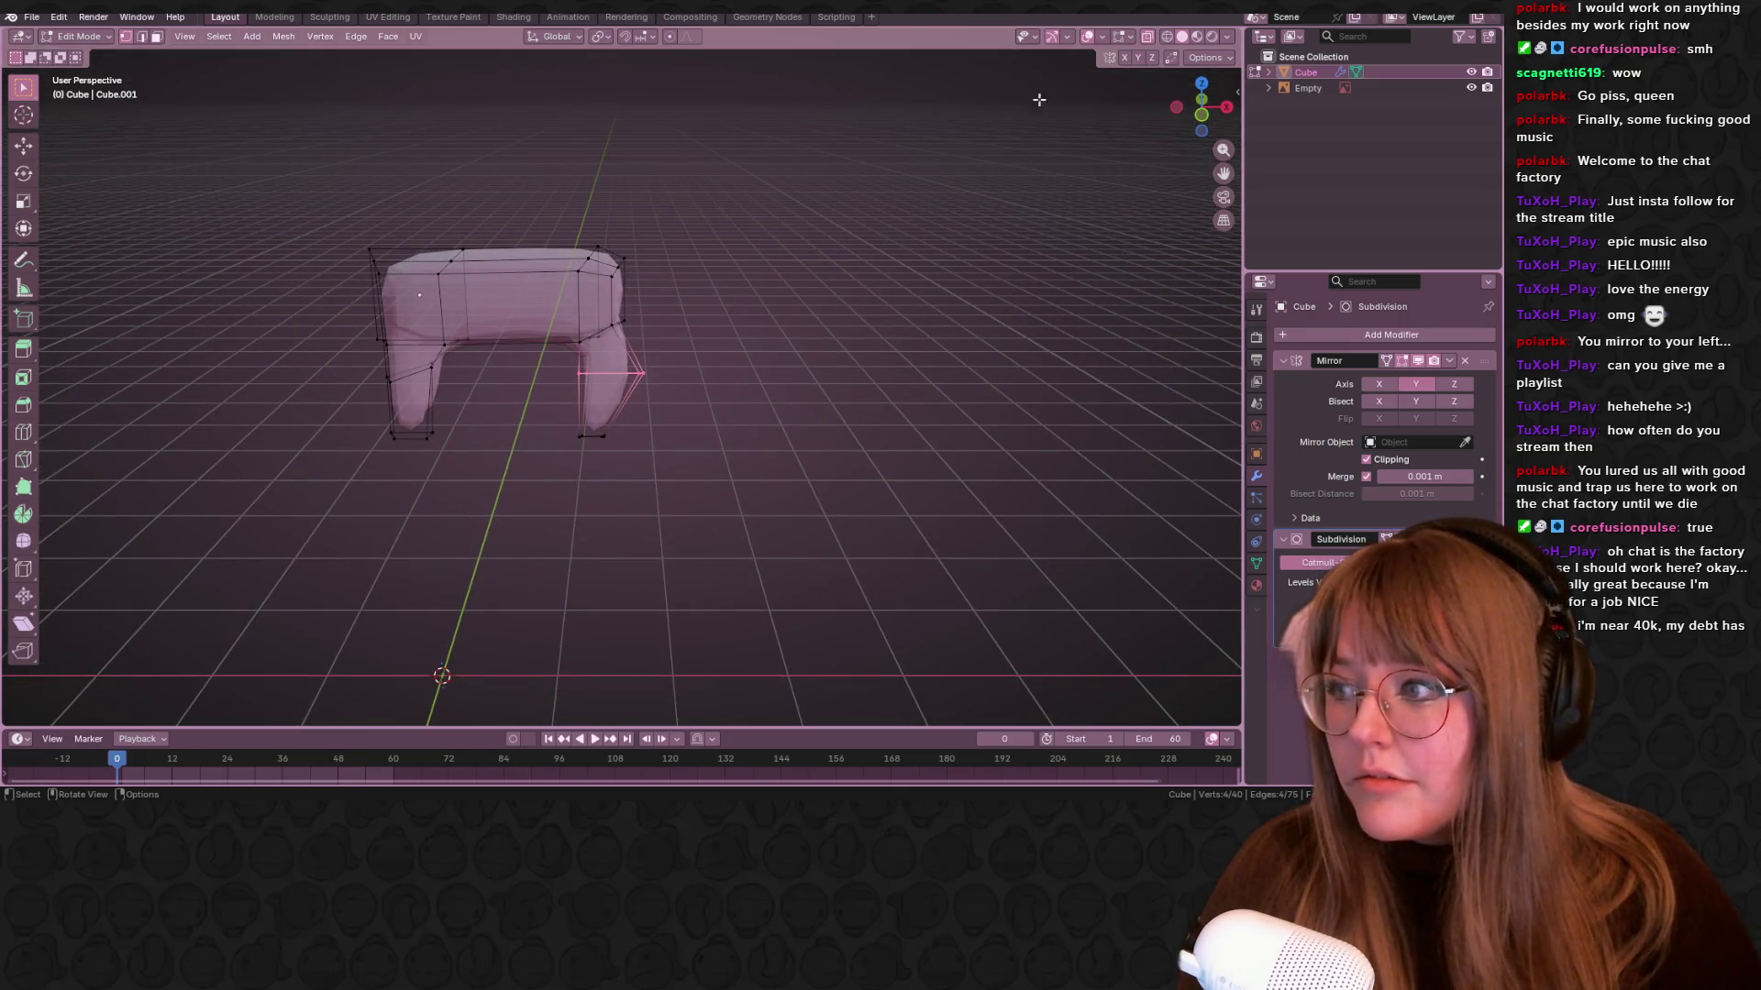
# Toggle X-Ray off and back on, then go to the front orthographic view
pyautogui.click(1146, 37)
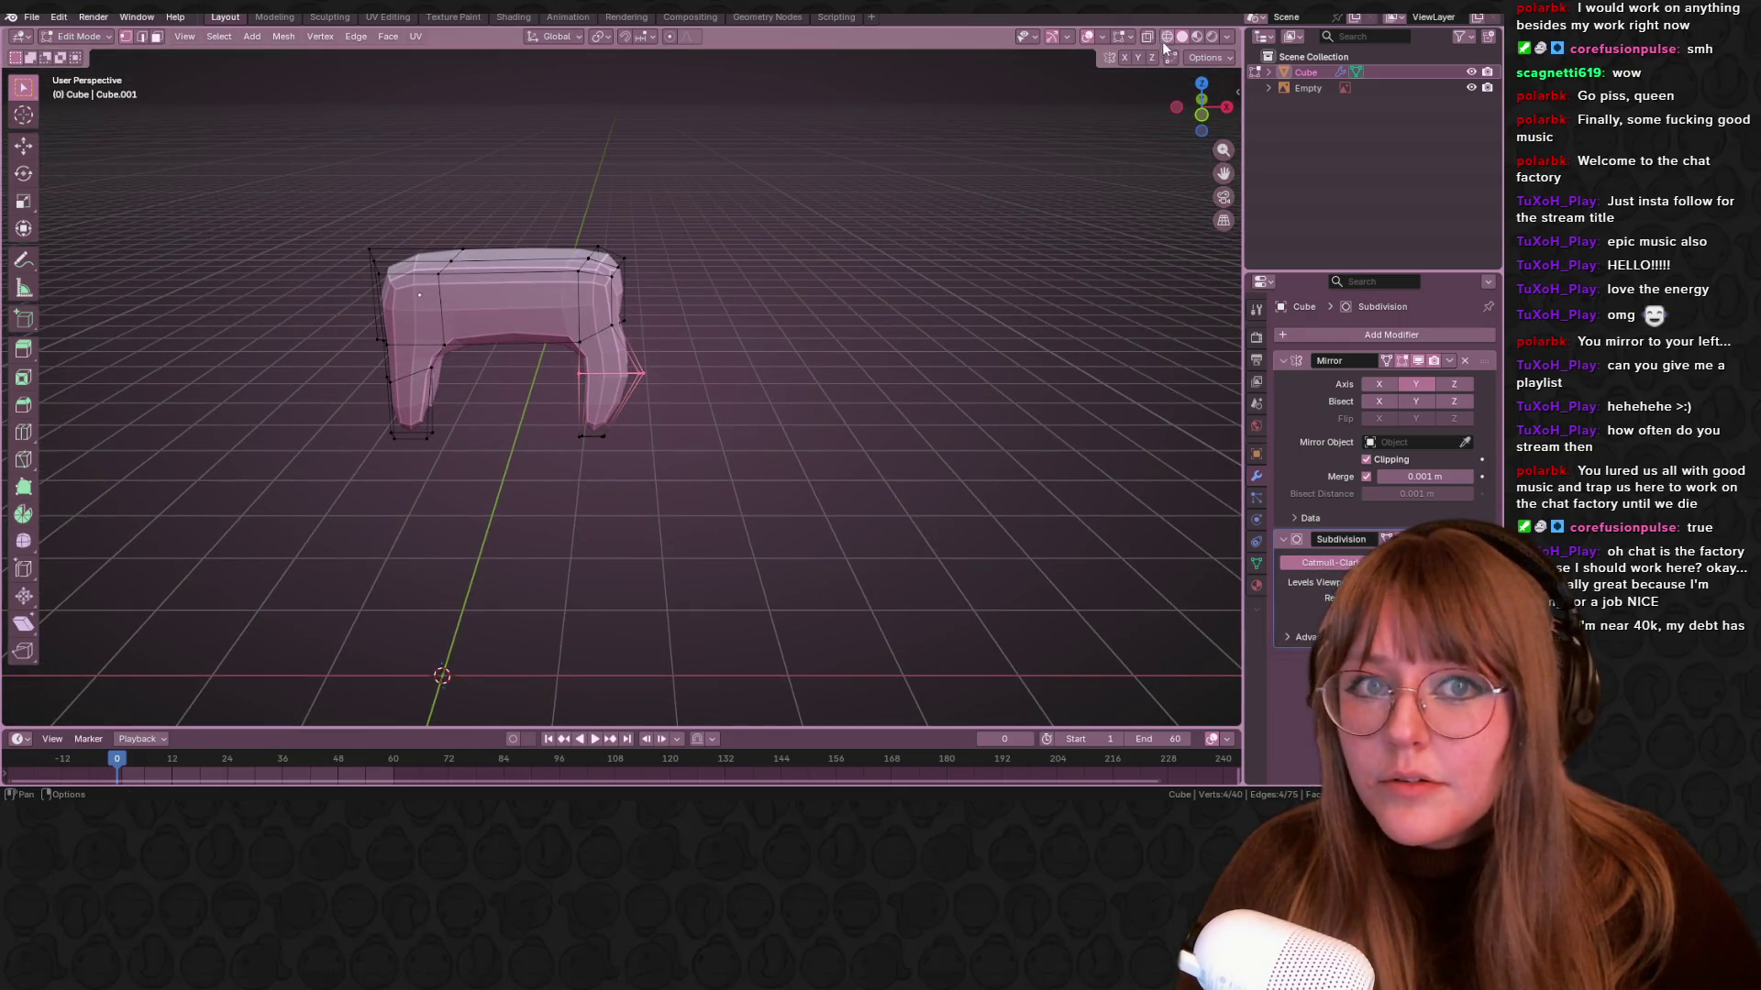
pyautogui.click(1151, 37)
pyautogui.scroll(3, 825, 295)
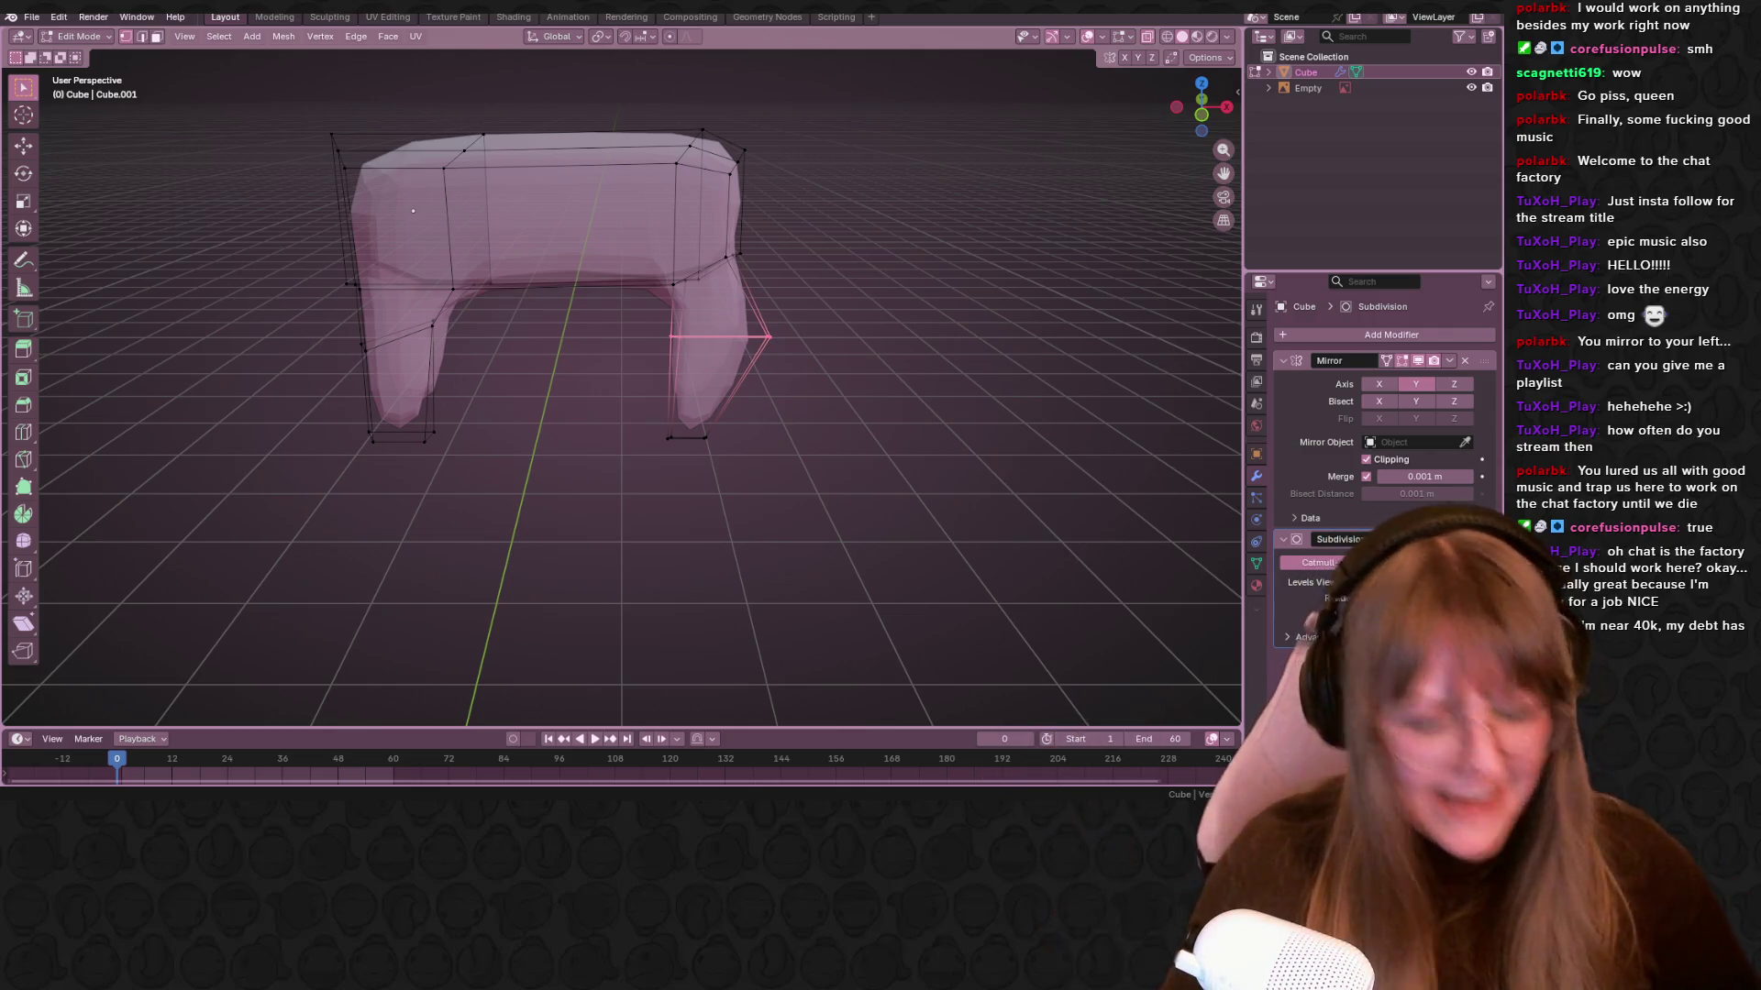
pyautogui.click(1203, 115)
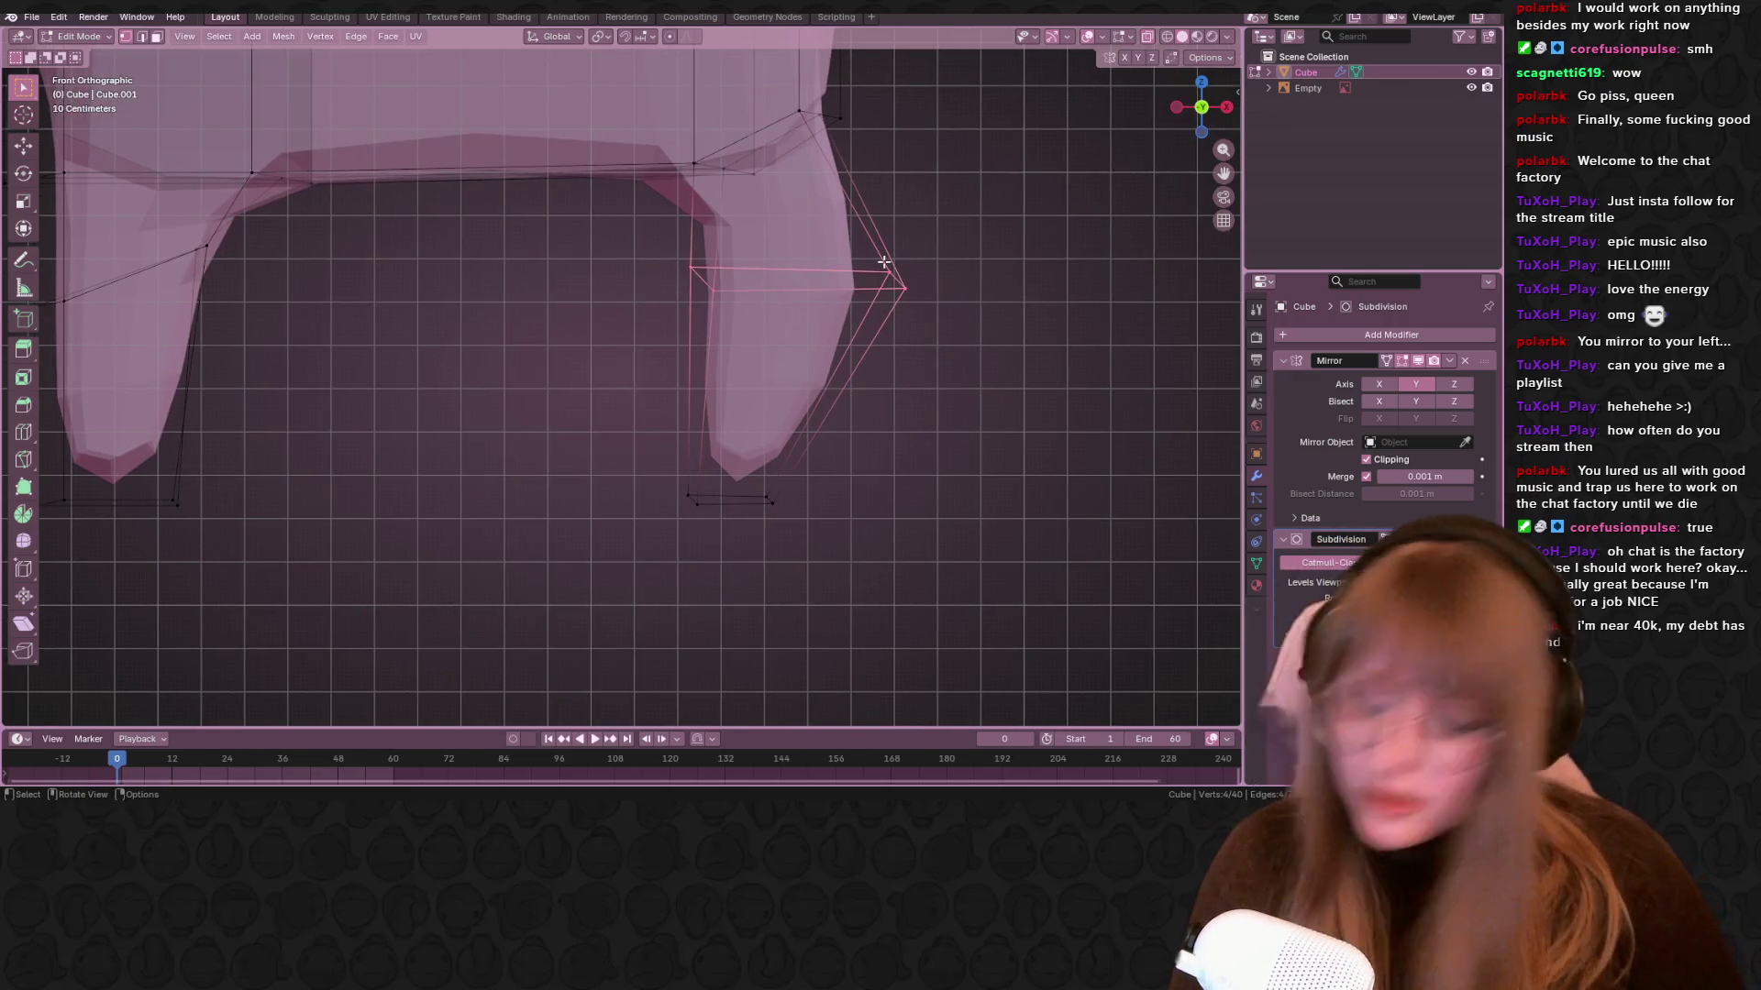
# Add two centred loop cuts across the right leg
pyautogui.hotkey('ctrl', 'r')
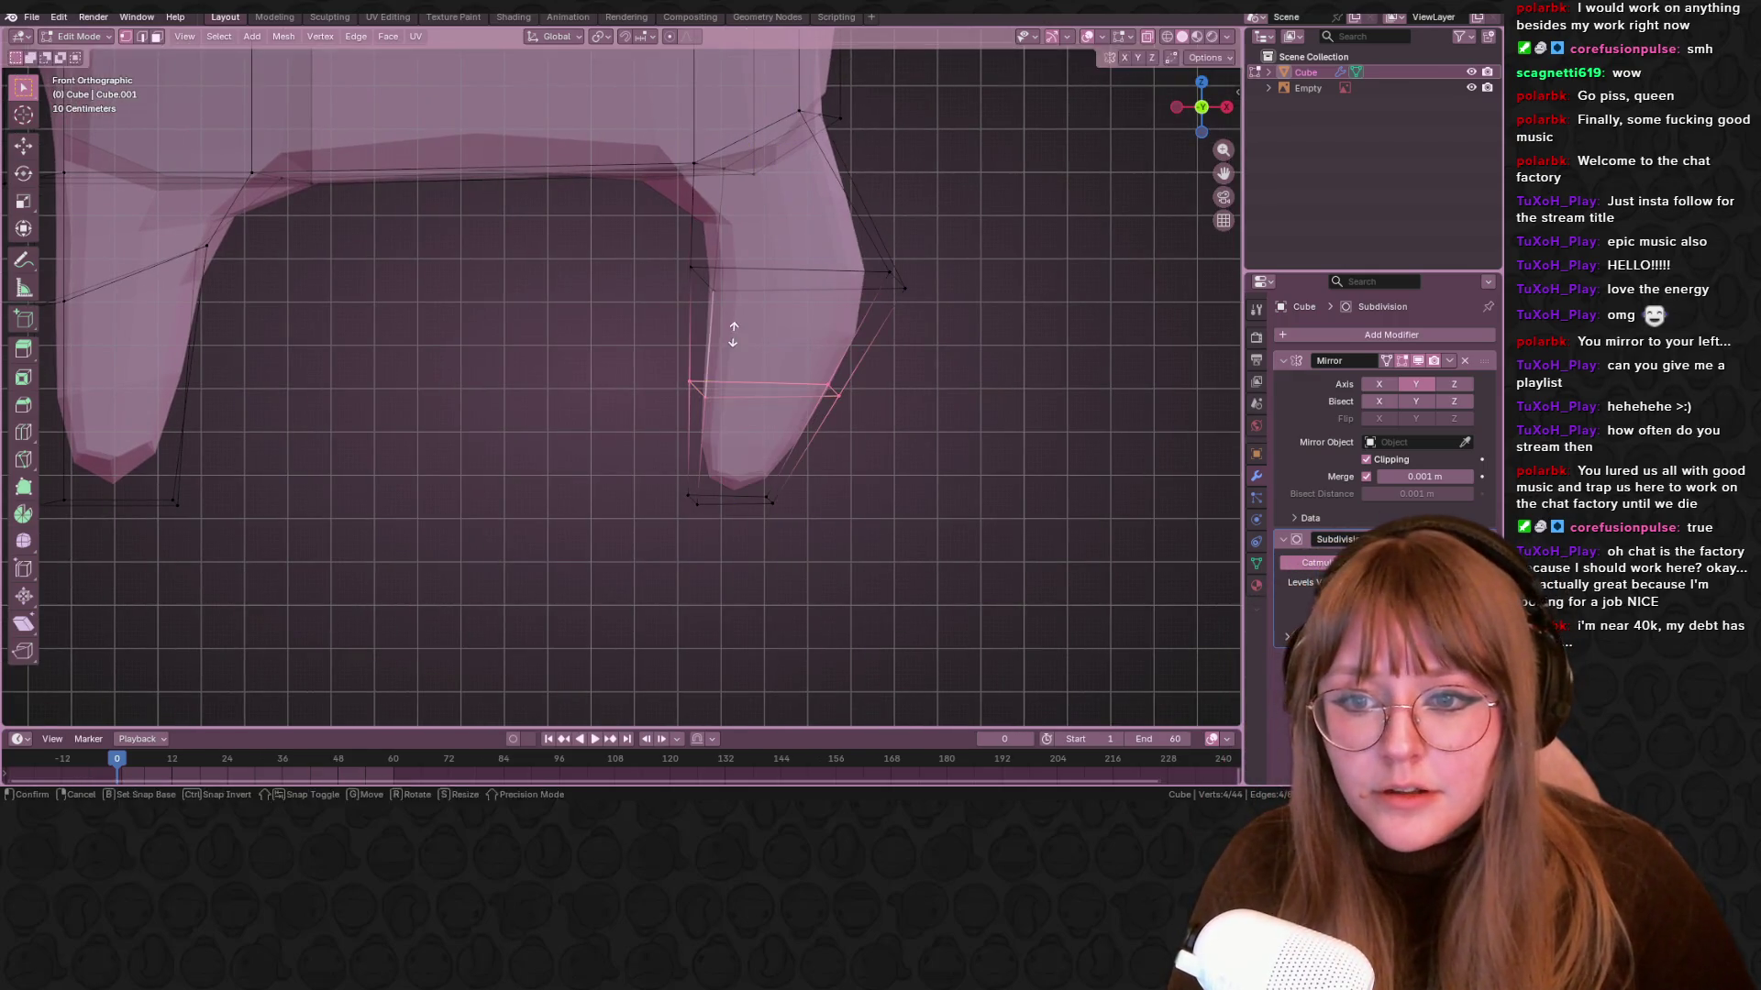
pyautogui.click(727, 334)
pyautogui.rightClick(727, 334)
pyautogui.hotkey('ctrl', 'r')
pyautogui.click(770, 216)
pyautogui.rightClick(770, 215)
pyautogui.scroll(-3, 1054, 307)
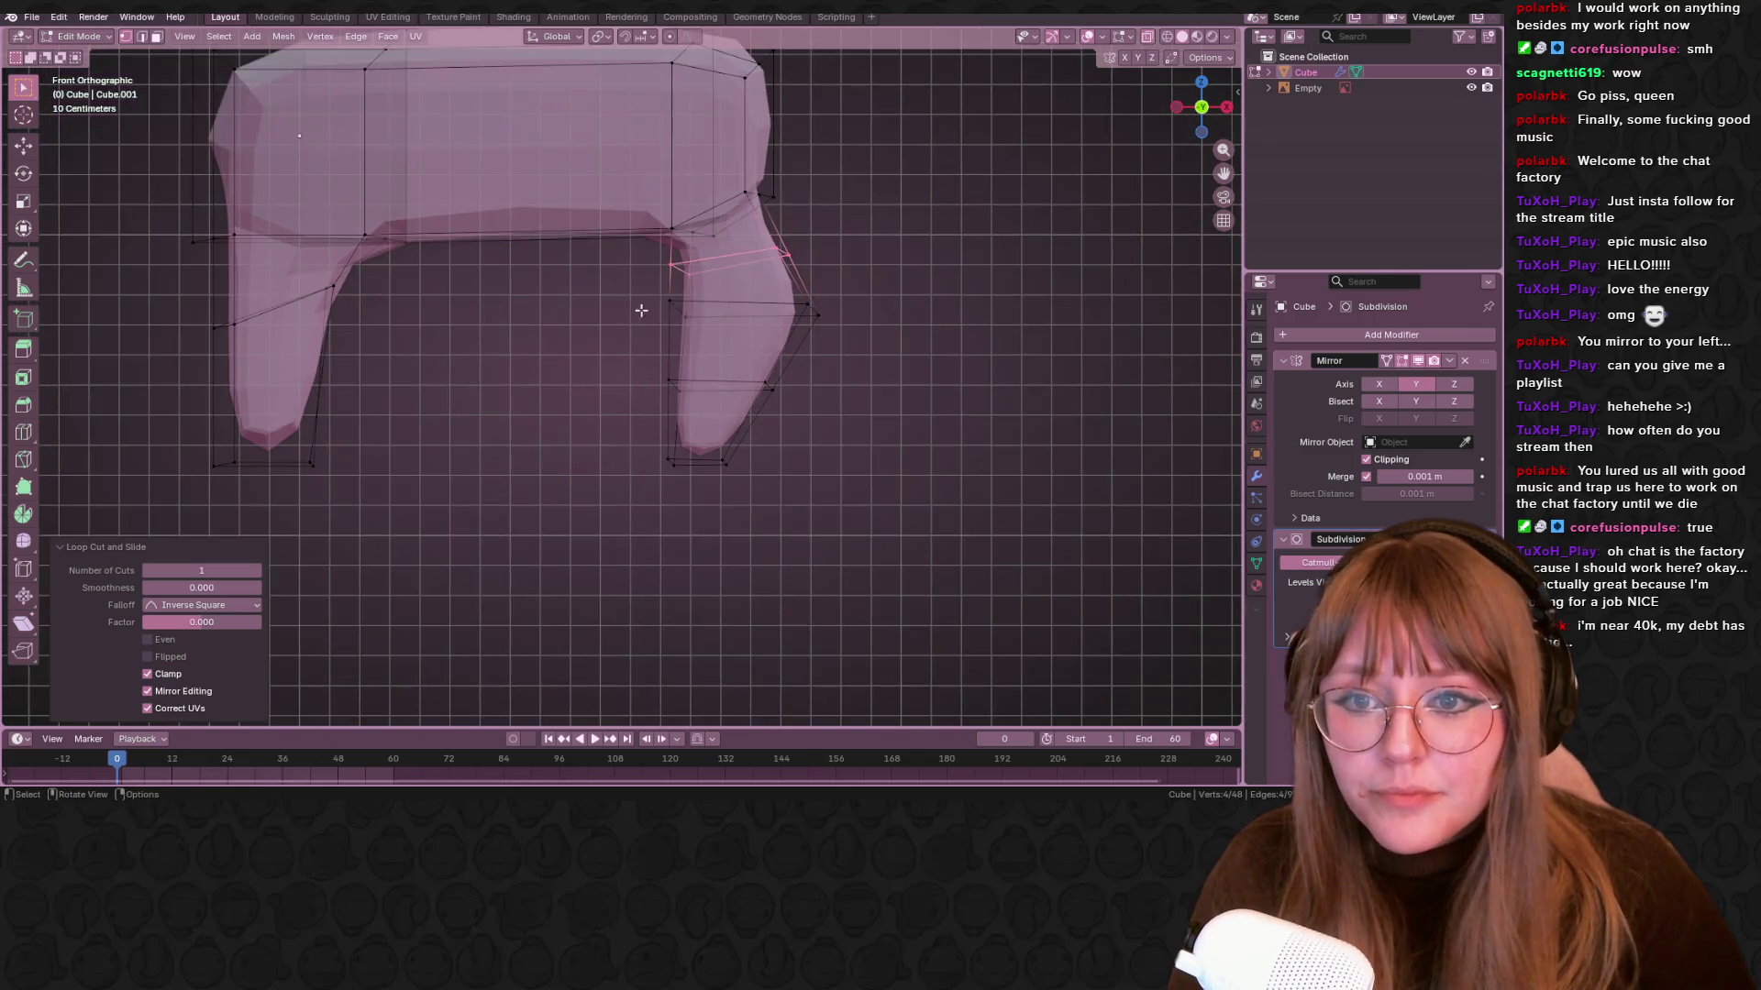
# Reposition the leg's middle edge and bottom edge to shape the leg
pyautogui.click(678, 303)
pyautogui.press('g')
pyautogui.click(765, 319)
pyautogui.click(697, 403)
pyautogui.press('g')
pyautogui.click(683, 459)
pyautogui.click(688, 489)
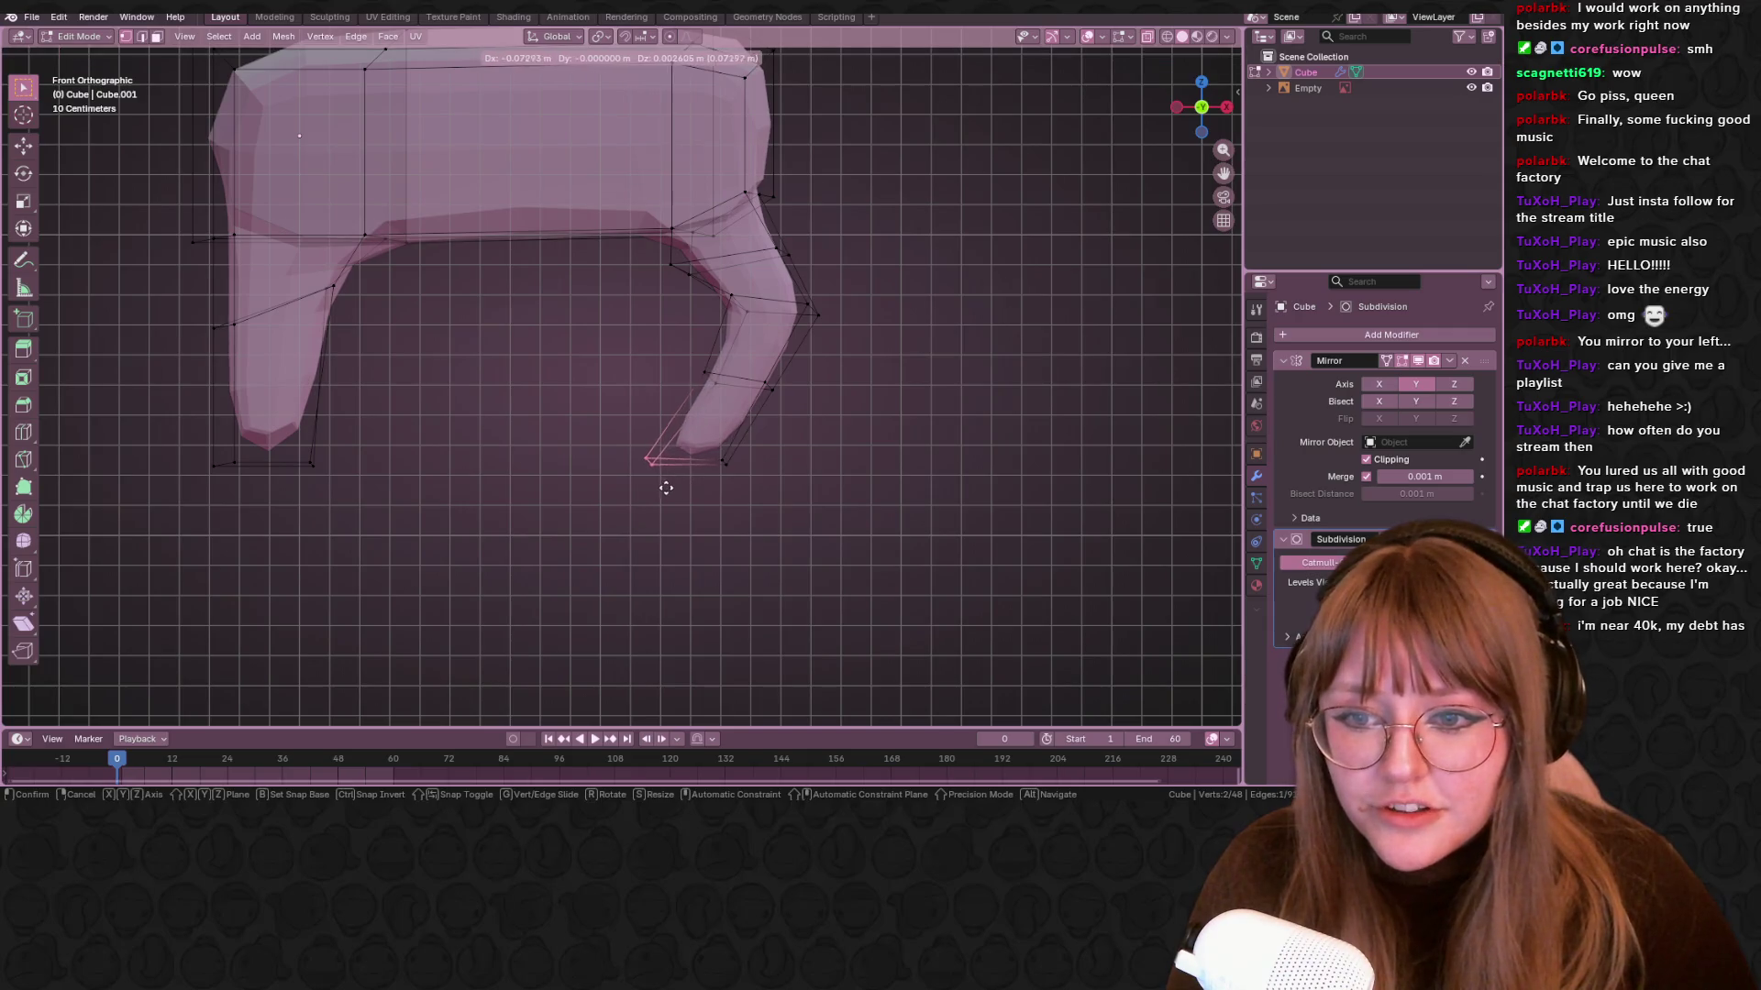
pyautogui.click(664, 489)
pyautogui.press('g')
pyautogui.click(782, 499)
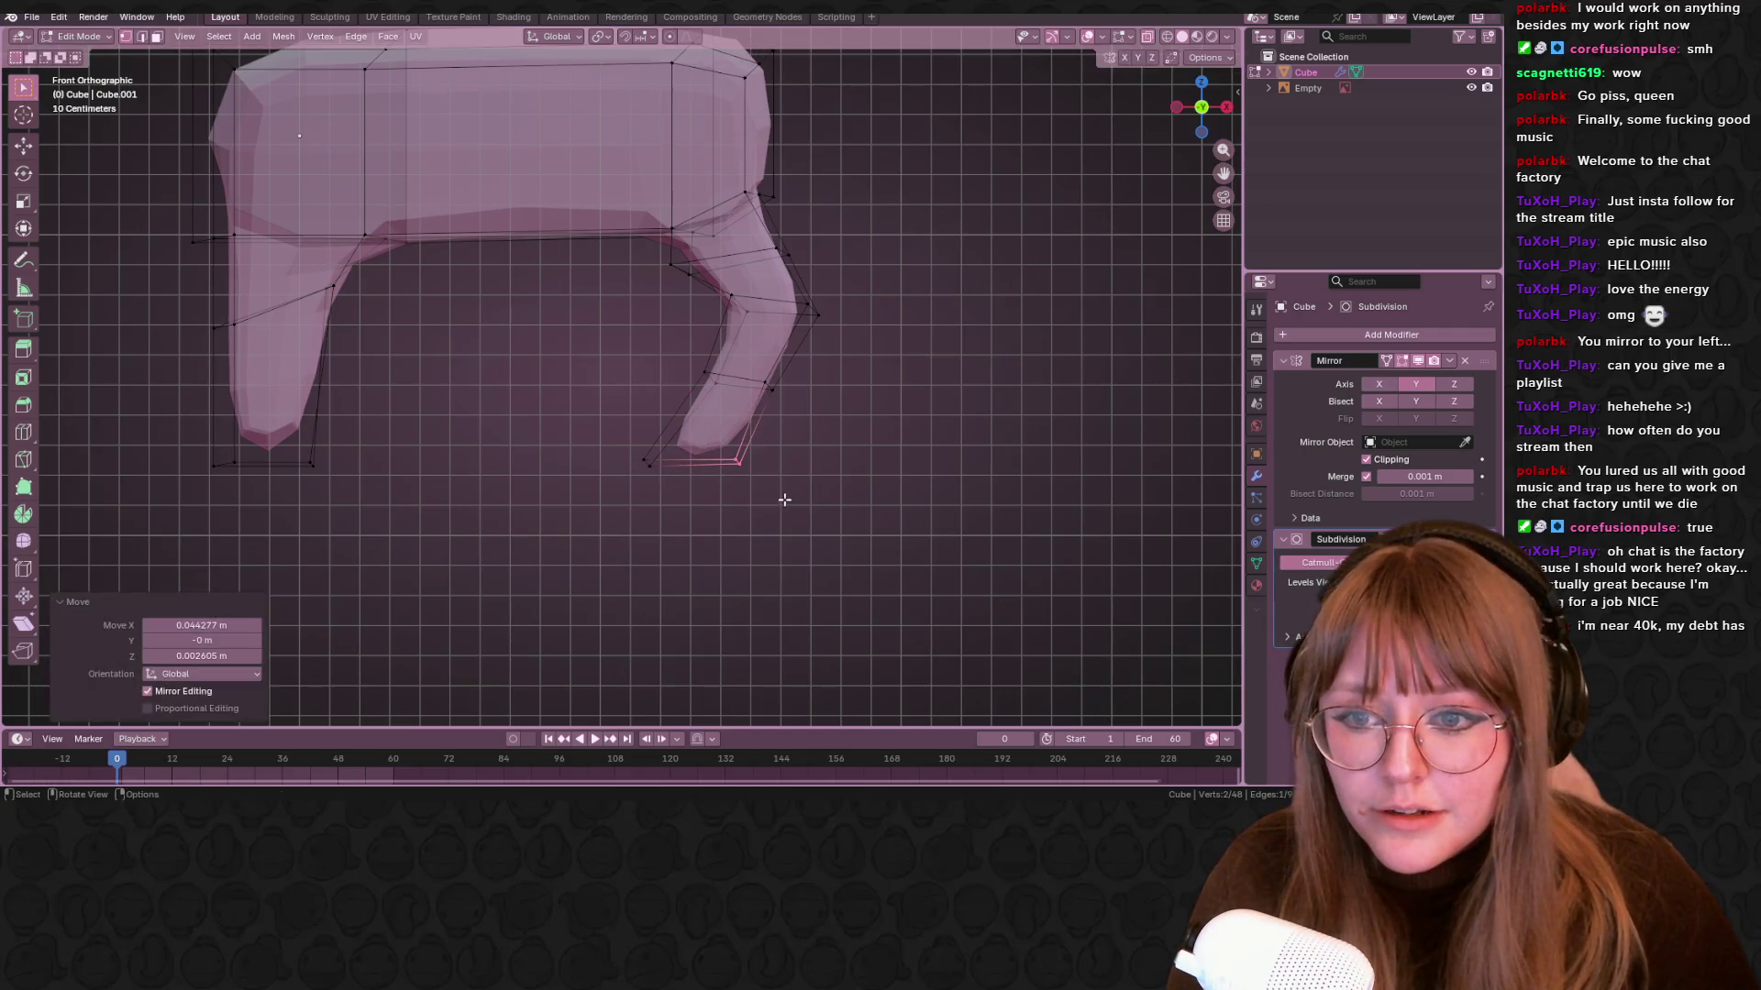
pyautogui.scroll(-2, 817, 402)
pyautogui.moveTo(817, 401)
pyautogui.mouseDown(button='middle')
pyautogui.moveTo(926, 385)
pyautogui.moveTo(796, 406)
pyautogui.moveTo(1050, 193)
pyautogui.mouseUp(button='middle')
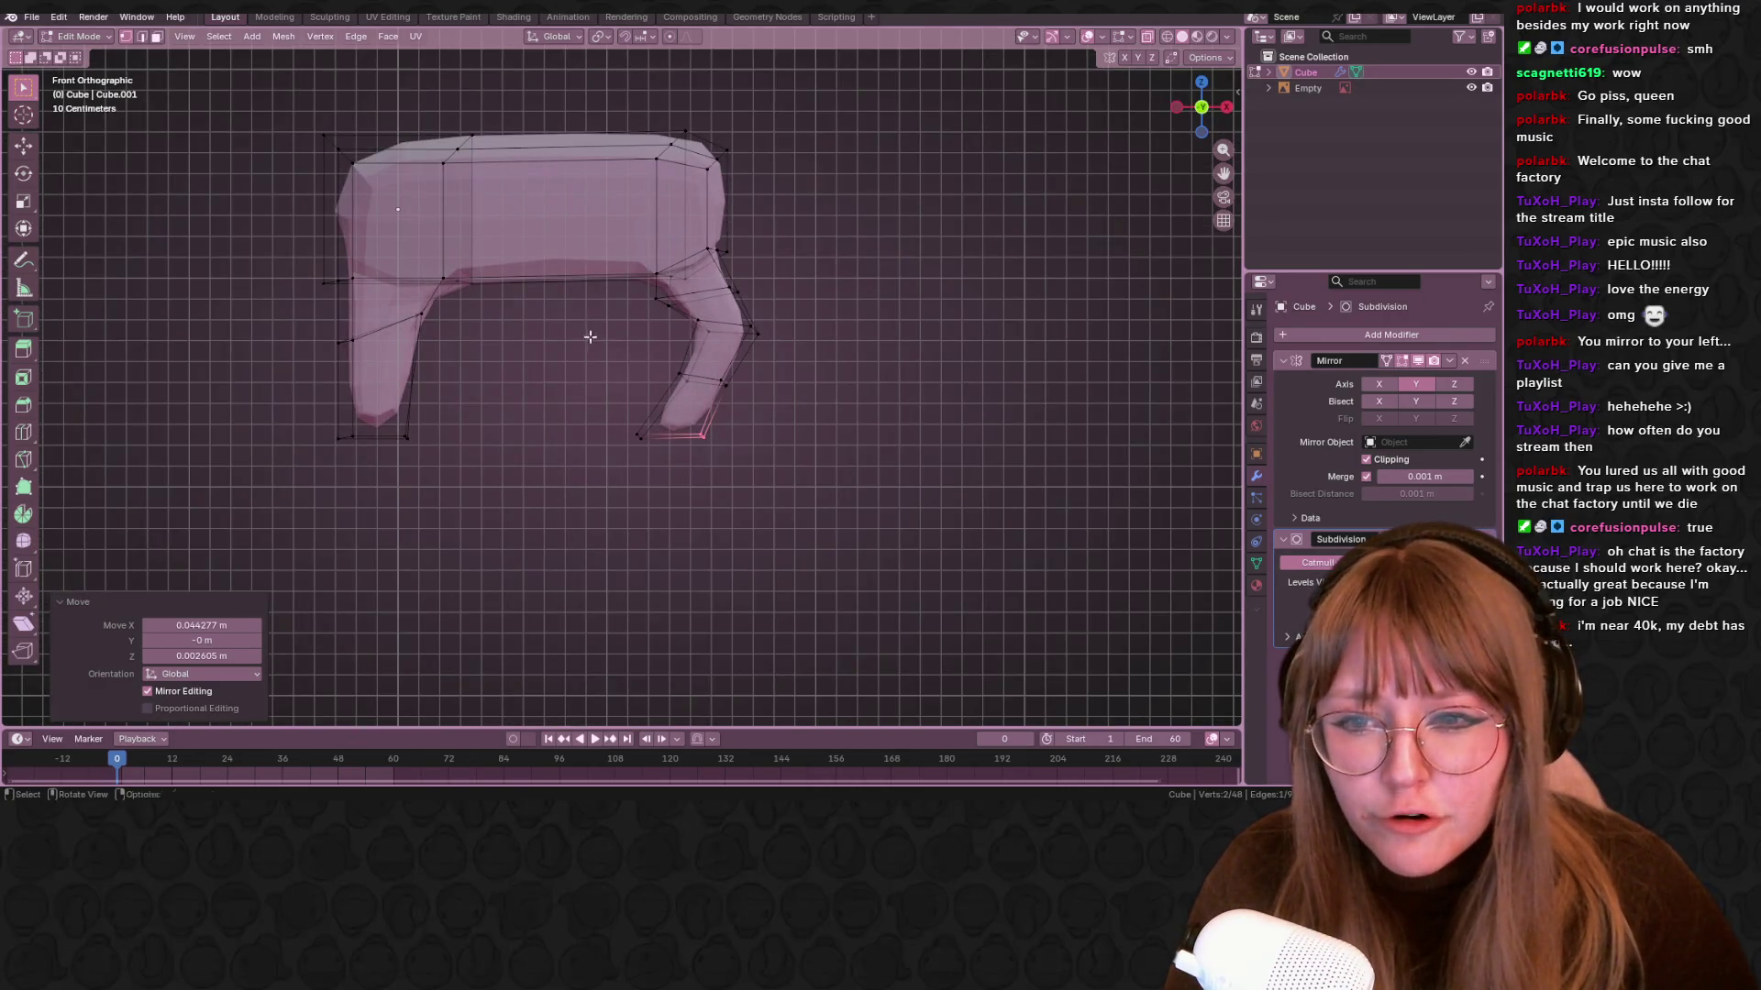
# Box-select the lower leg and rotate it into a more vertical bend
pyautogui.keyDown('shift'); pyautogui.moveTo(590, 337); pyautogui.dragTo(819, 421); pyautogui.keyUp('shift')
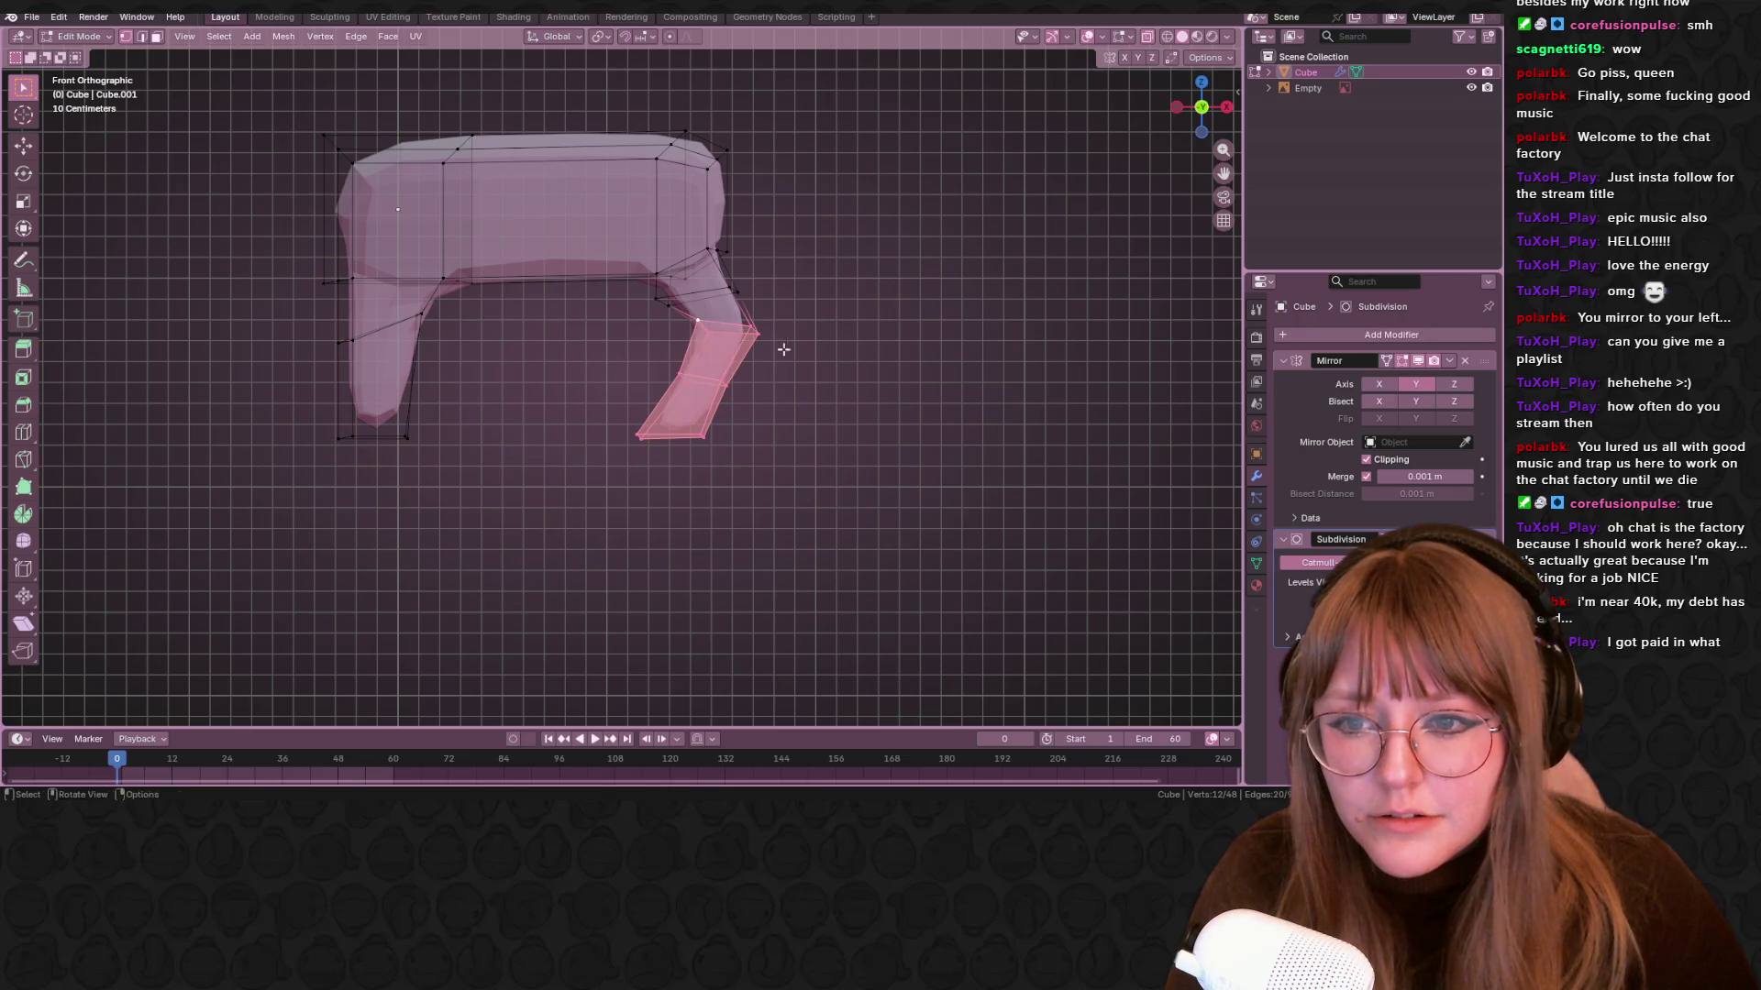
pyautogui.press('r')
pyautogui.click(779, 316)
# Move the knee edge loop and a vertex at the leg's top to reshape the joint
pyautogui.keyDown('alt'); pyautogui.click(784, 307); pyautogui.keyUp('alt')
pyautogui.press('g')
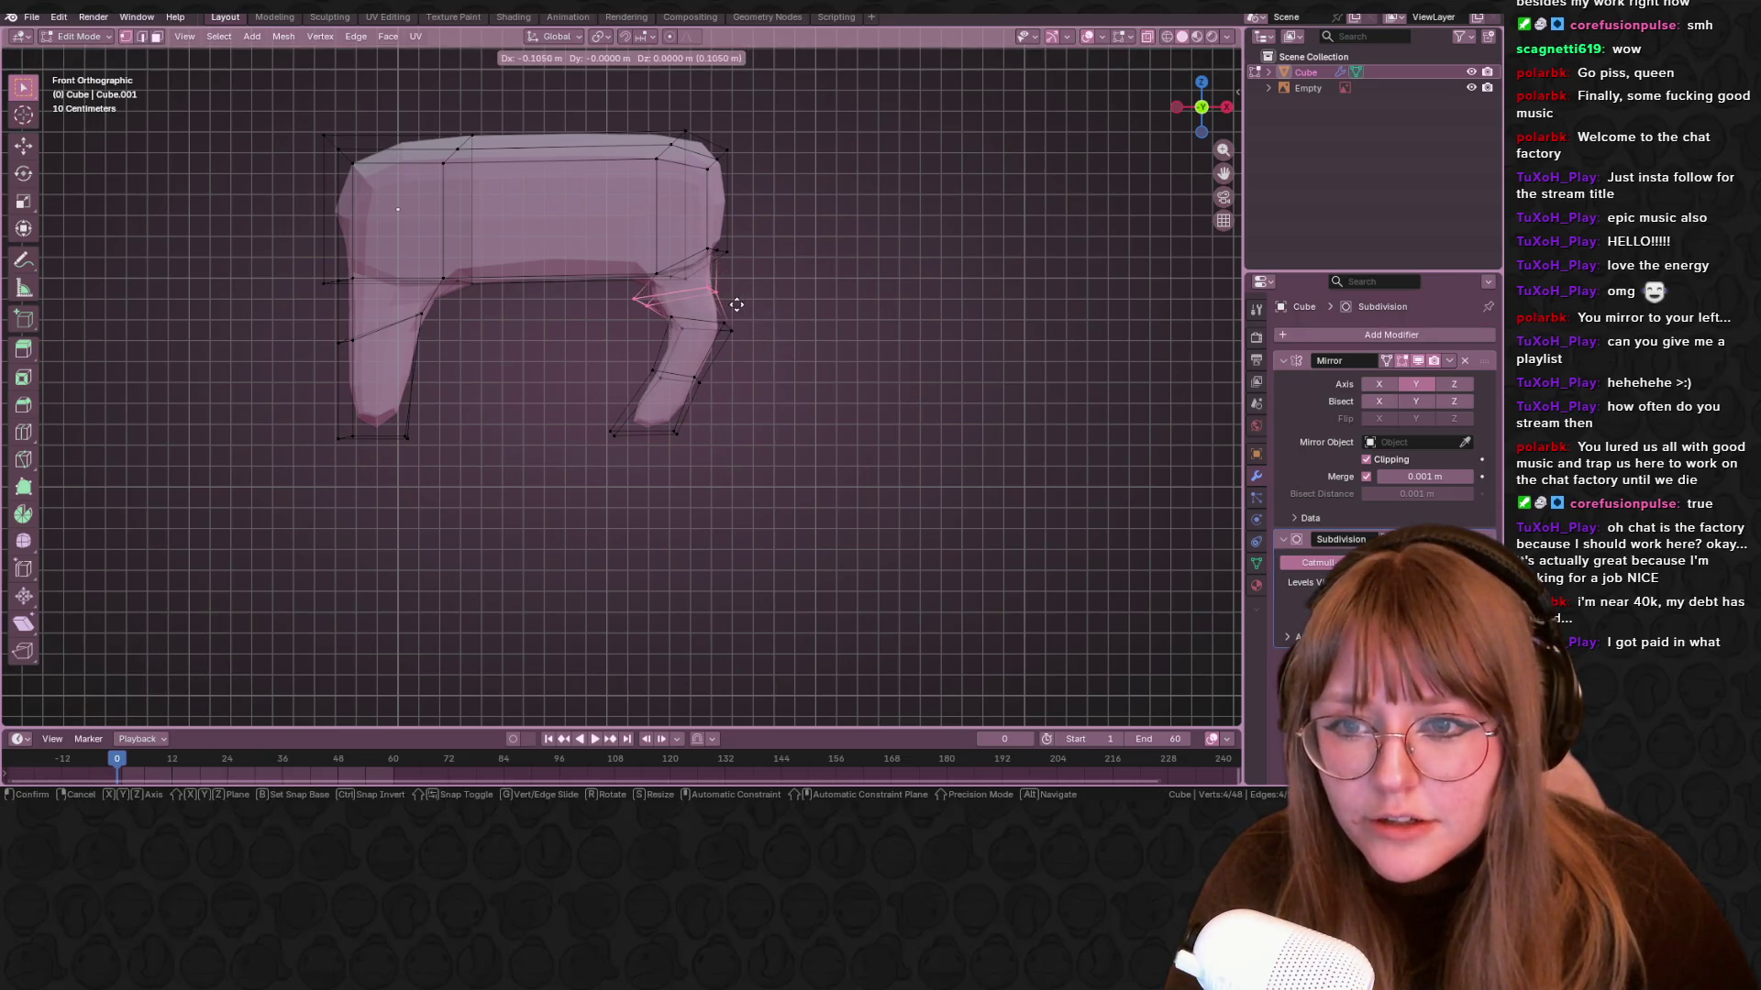
pyautogui.click(733, 303)
pyautogui.click(766, 272)
pyautogui.press('g')
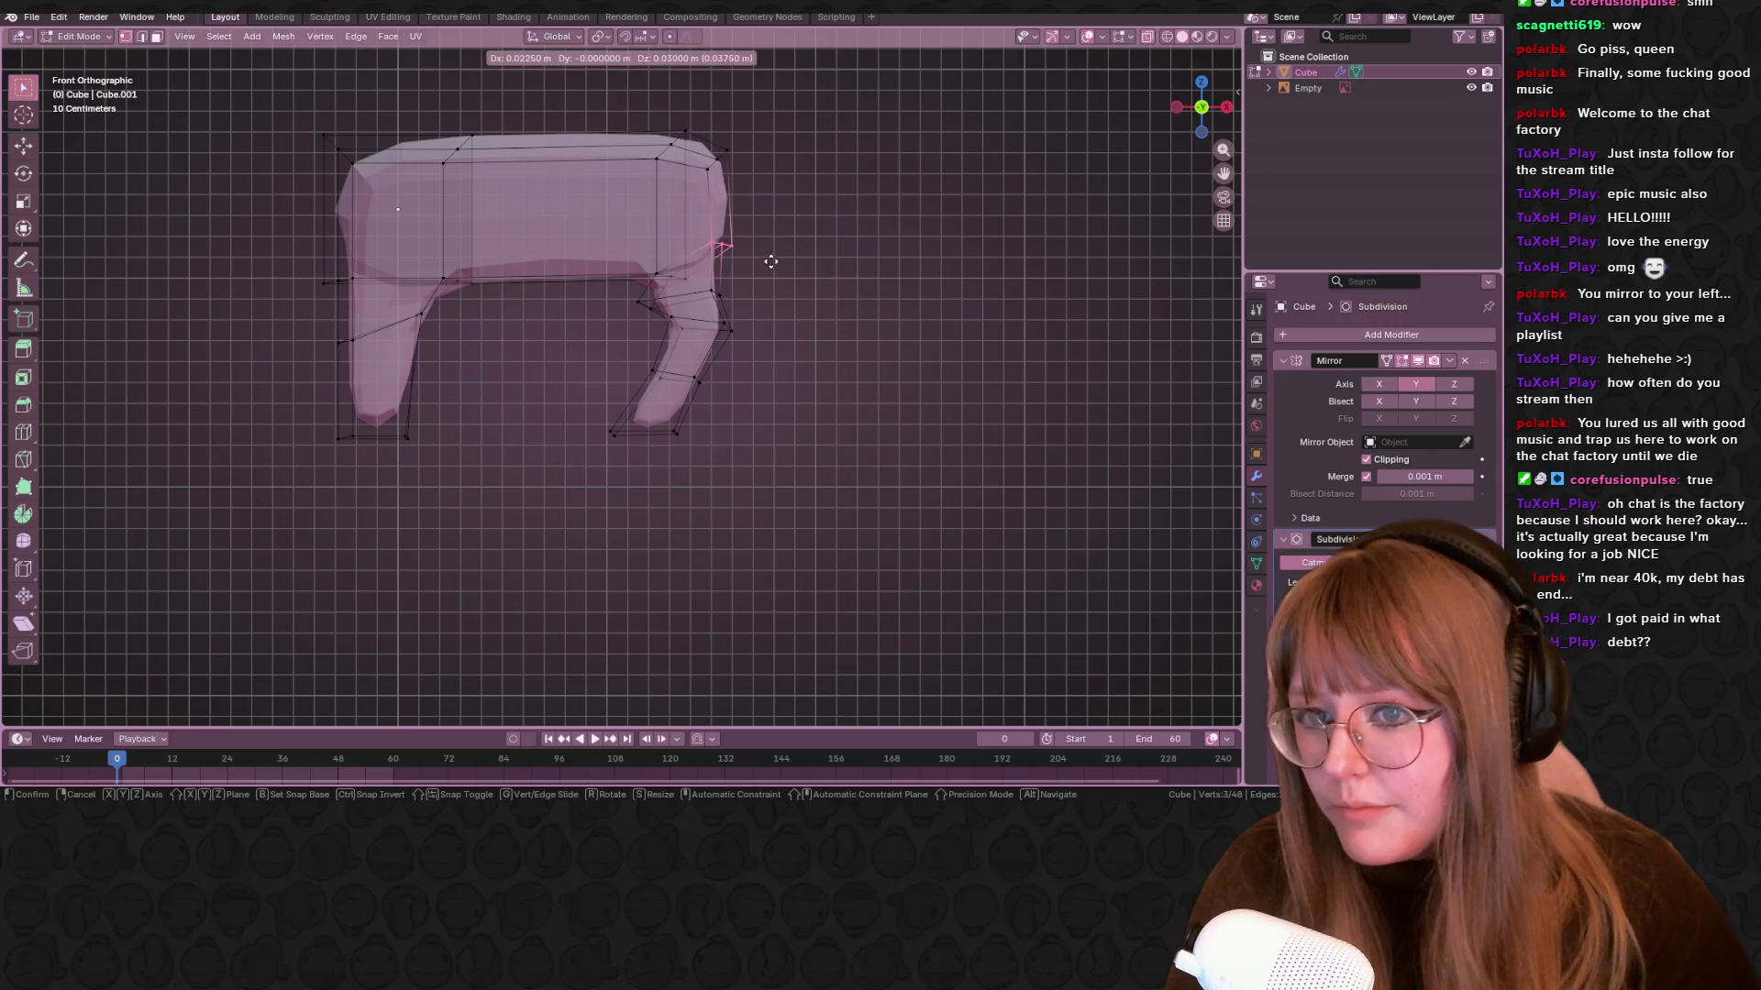
pyautogui.click(770, 266)
pyautogui.moveTo(771, 271)
pyautogui.mouseDown(button='middle')
pyautogui.moveTo(788, 273)
pyautogui.moveTo(763, 305)
pyautogui.moveTo(837, 323)
pyautogui.moveTo(718, 321)
pyautogui.moveTo(720, 285)
pyautogui.moveTo(606, 385)
pyautogui.moveTo(954, 272)
pyautogui.moveTo(985, 281)
pyautogui.moveTo(963, 271)
pyautogui.mouseUp(button='middle')
pyautogui.click(1196, 101)
# Move the edge loop across the upper body to a new position in the side view
pyautogui.scroll(4, 787, 347)
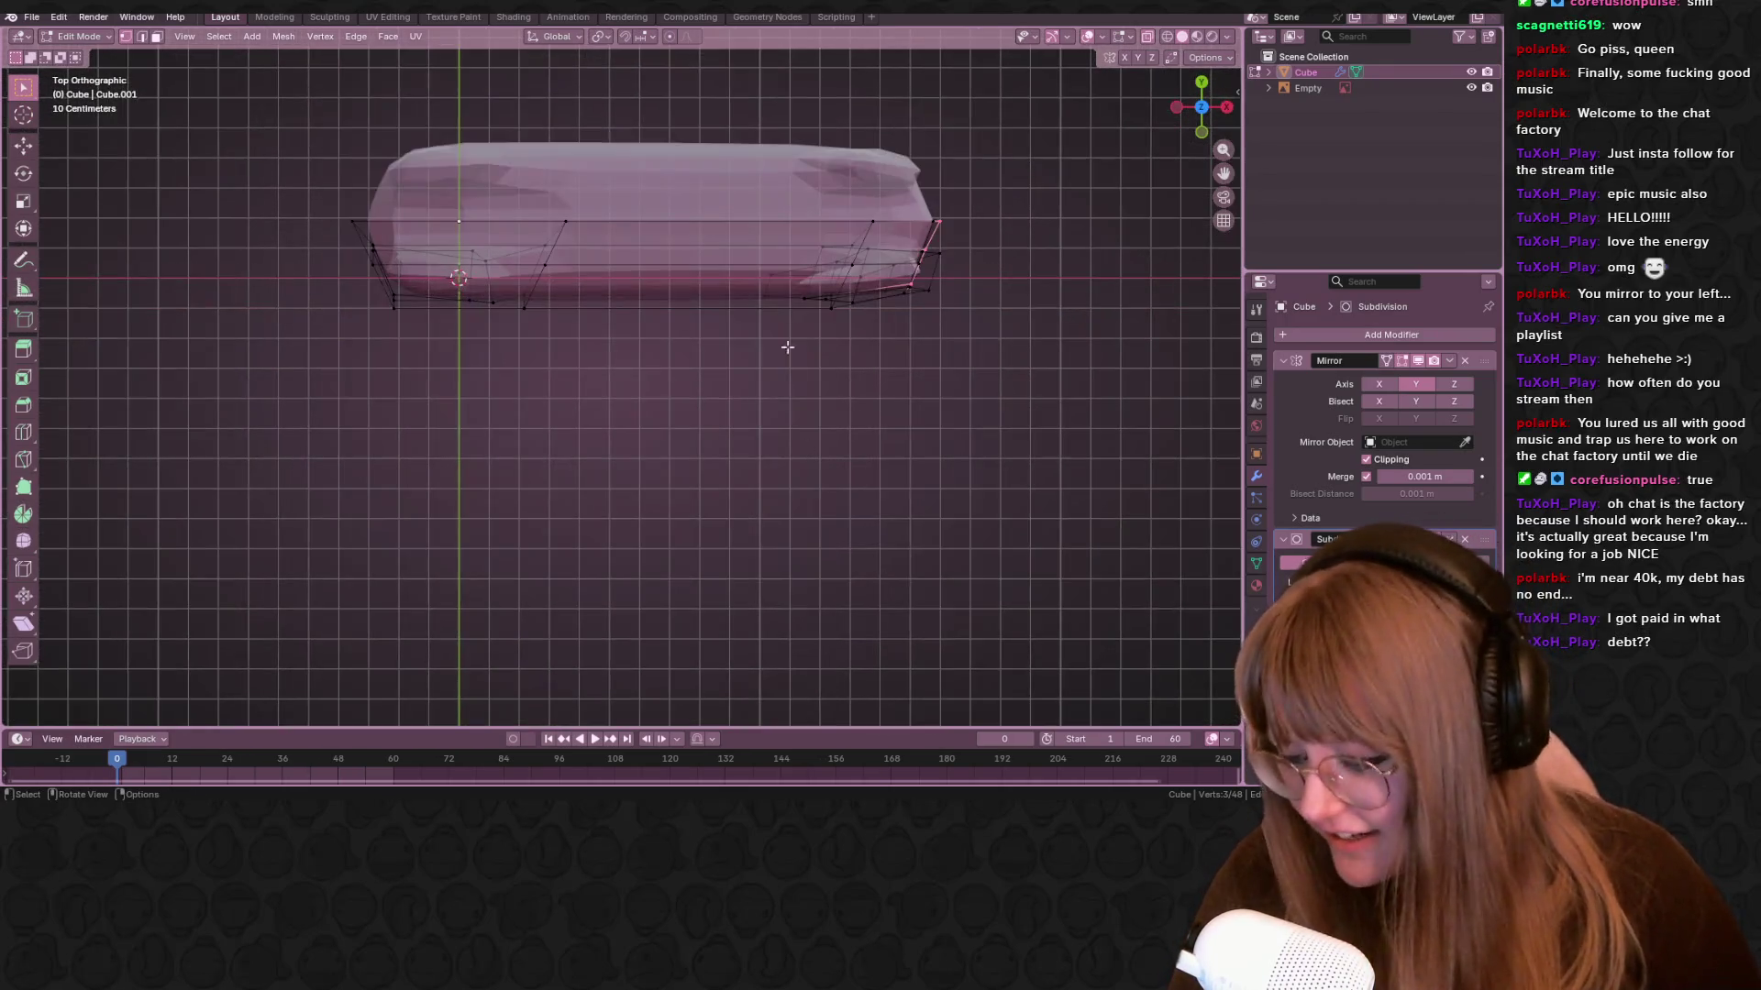
pyautogui.moveTo(778, 163); pyautogui.dragTo(1040, 419)
pyautogui.moveTo(983, 346)
pyautogui.mouseDown(button='middle')
pyautogui.moveTo(897, 184)
pyautogui.moveTo(853, 285)
pyautogui.mouseUp(button='middle')
pyautogui.keyDown('alt'); pyautogui.click(849, 291); pyautogui.keyUp('alt')
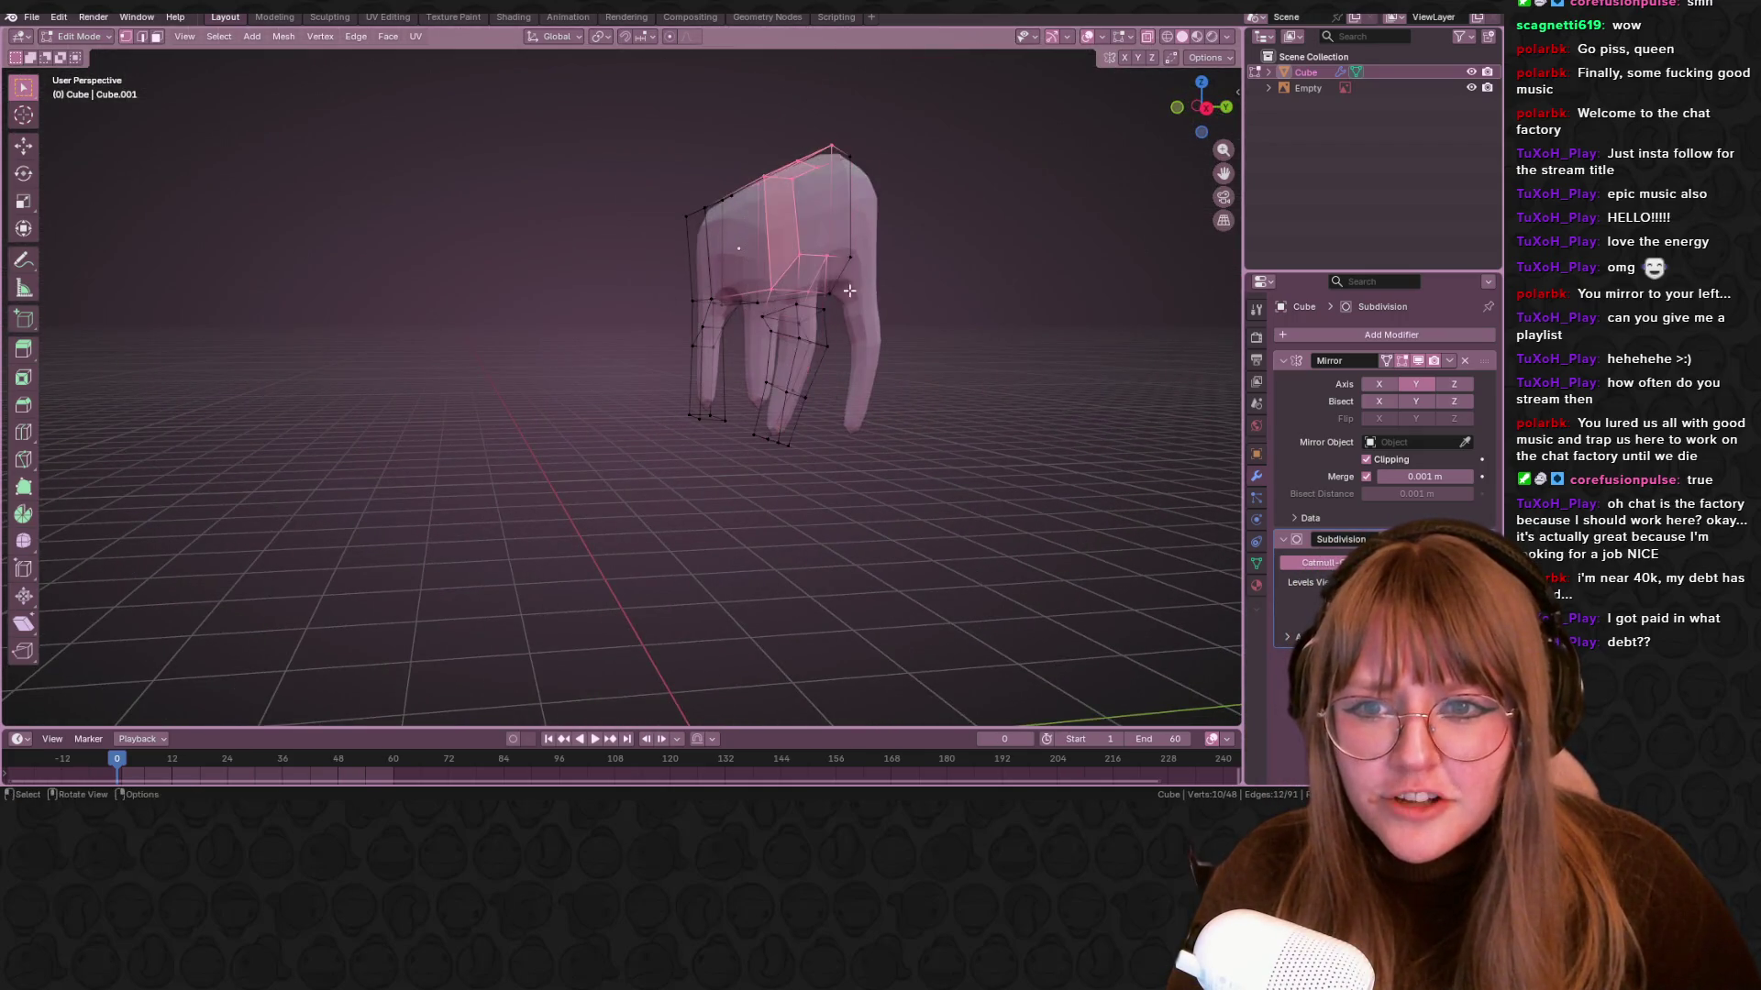
pyautogui.click(1206, 111)
pyautogui.press('g')
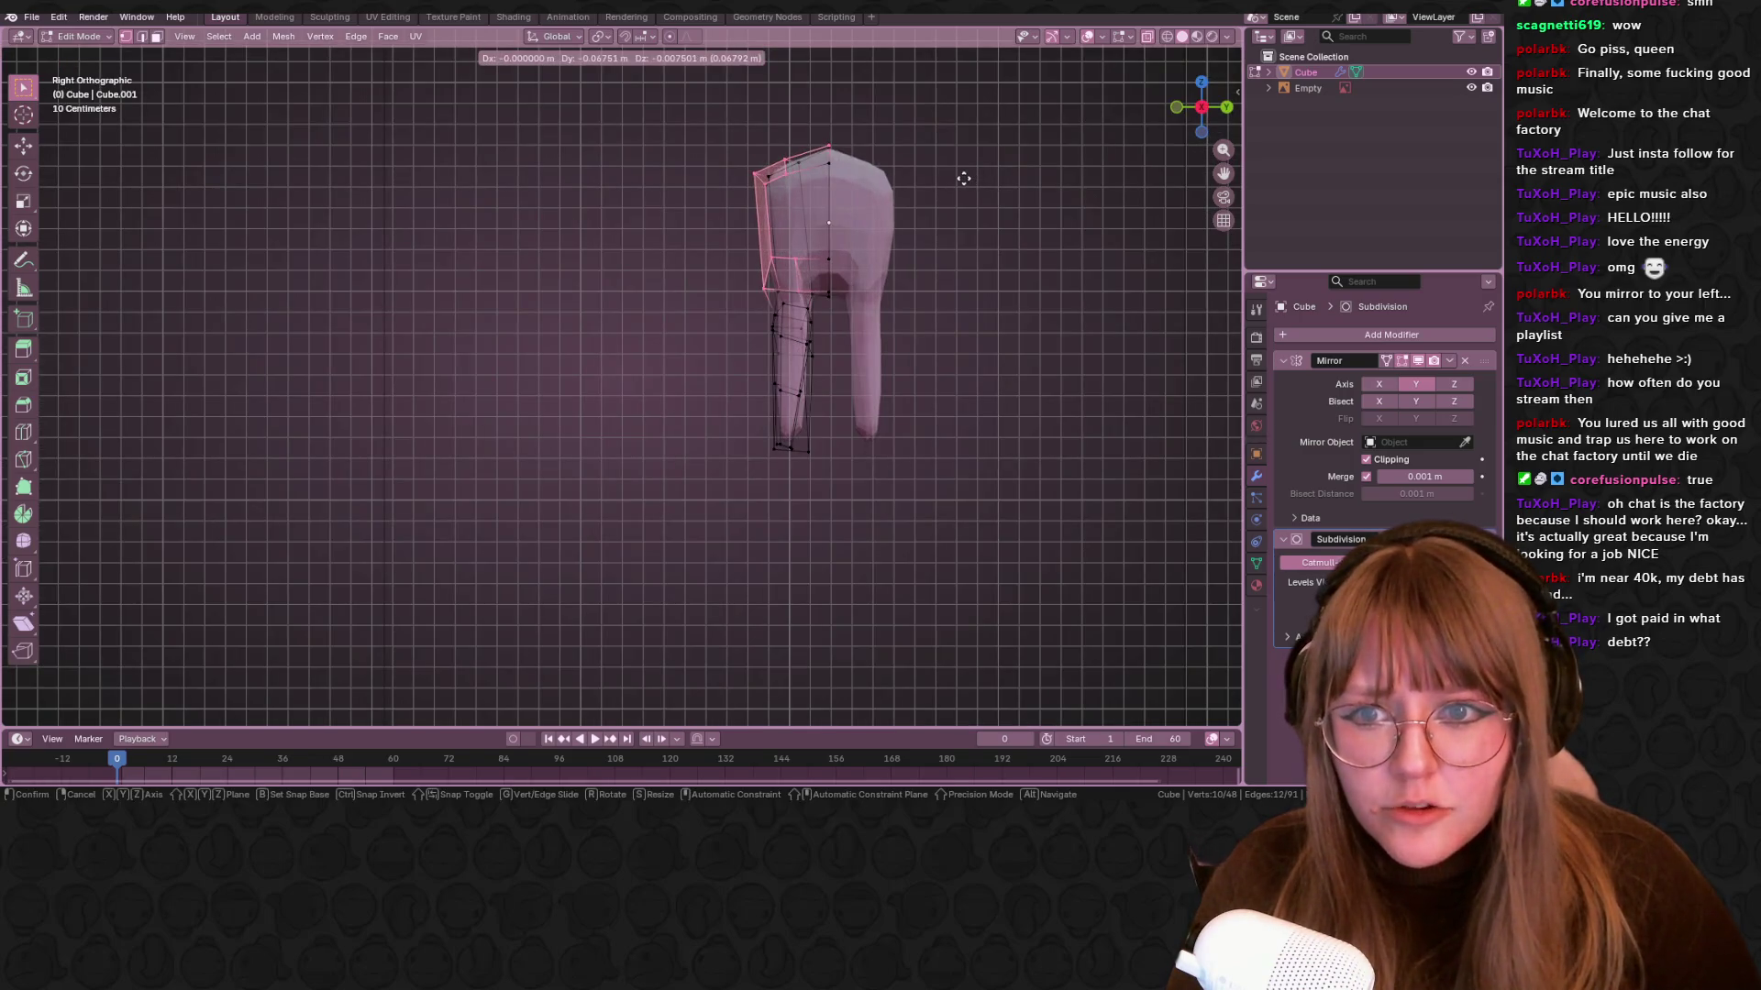
pyautogui.click(963, 177)
pyautogui.moveTo(963, 177)
pyautogui.mouseDown(button='middle')
pyautogui.moveTo(997, 318)
pyautogui.moveTo(837, 275)
pyautogui.mouseUp(button='middle')
pyautogui.hotkey('alt', 'a')
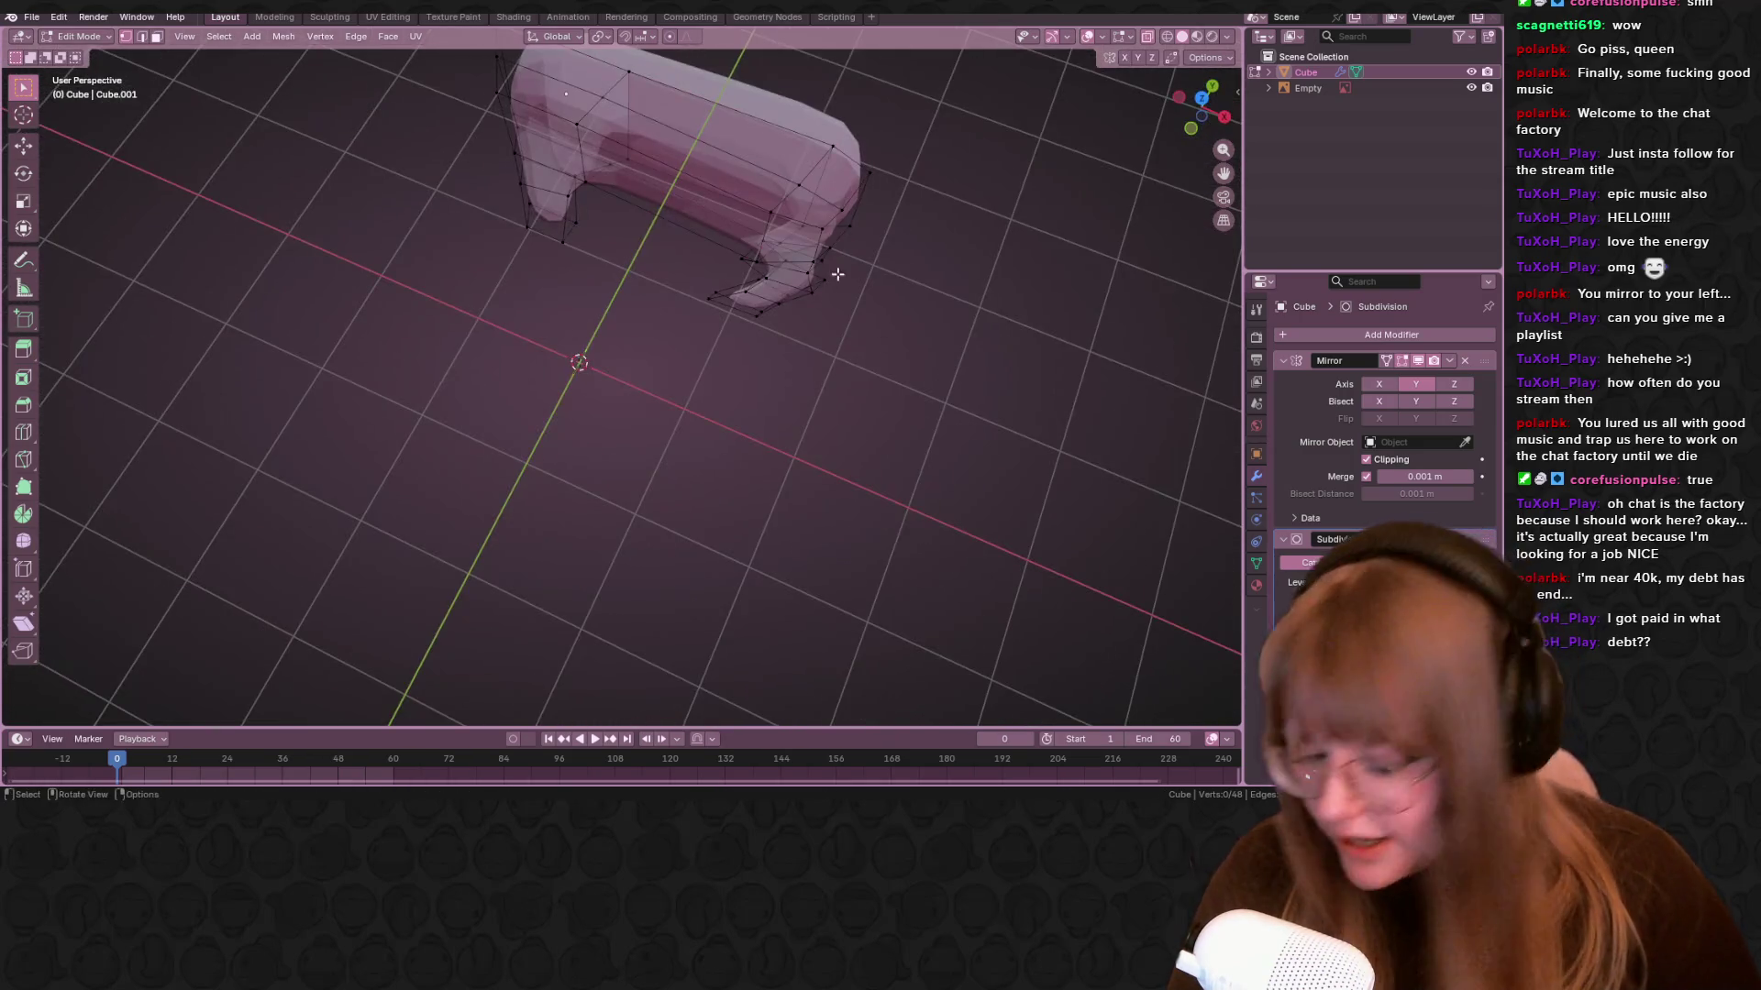
# In top view, add a loop cut across the body and pull two of its vertices inward
pyautogui.click(1201, 98)
pyautogui.hotkey('ctrl', 'r')
pyautogui.click(647, 156)
pyautogui.click(637, 180)
pyautogui.click(638, 180)
pyautogui.moveTo(638, 180); pyautogui.dragTo(633, 218, button='middle')
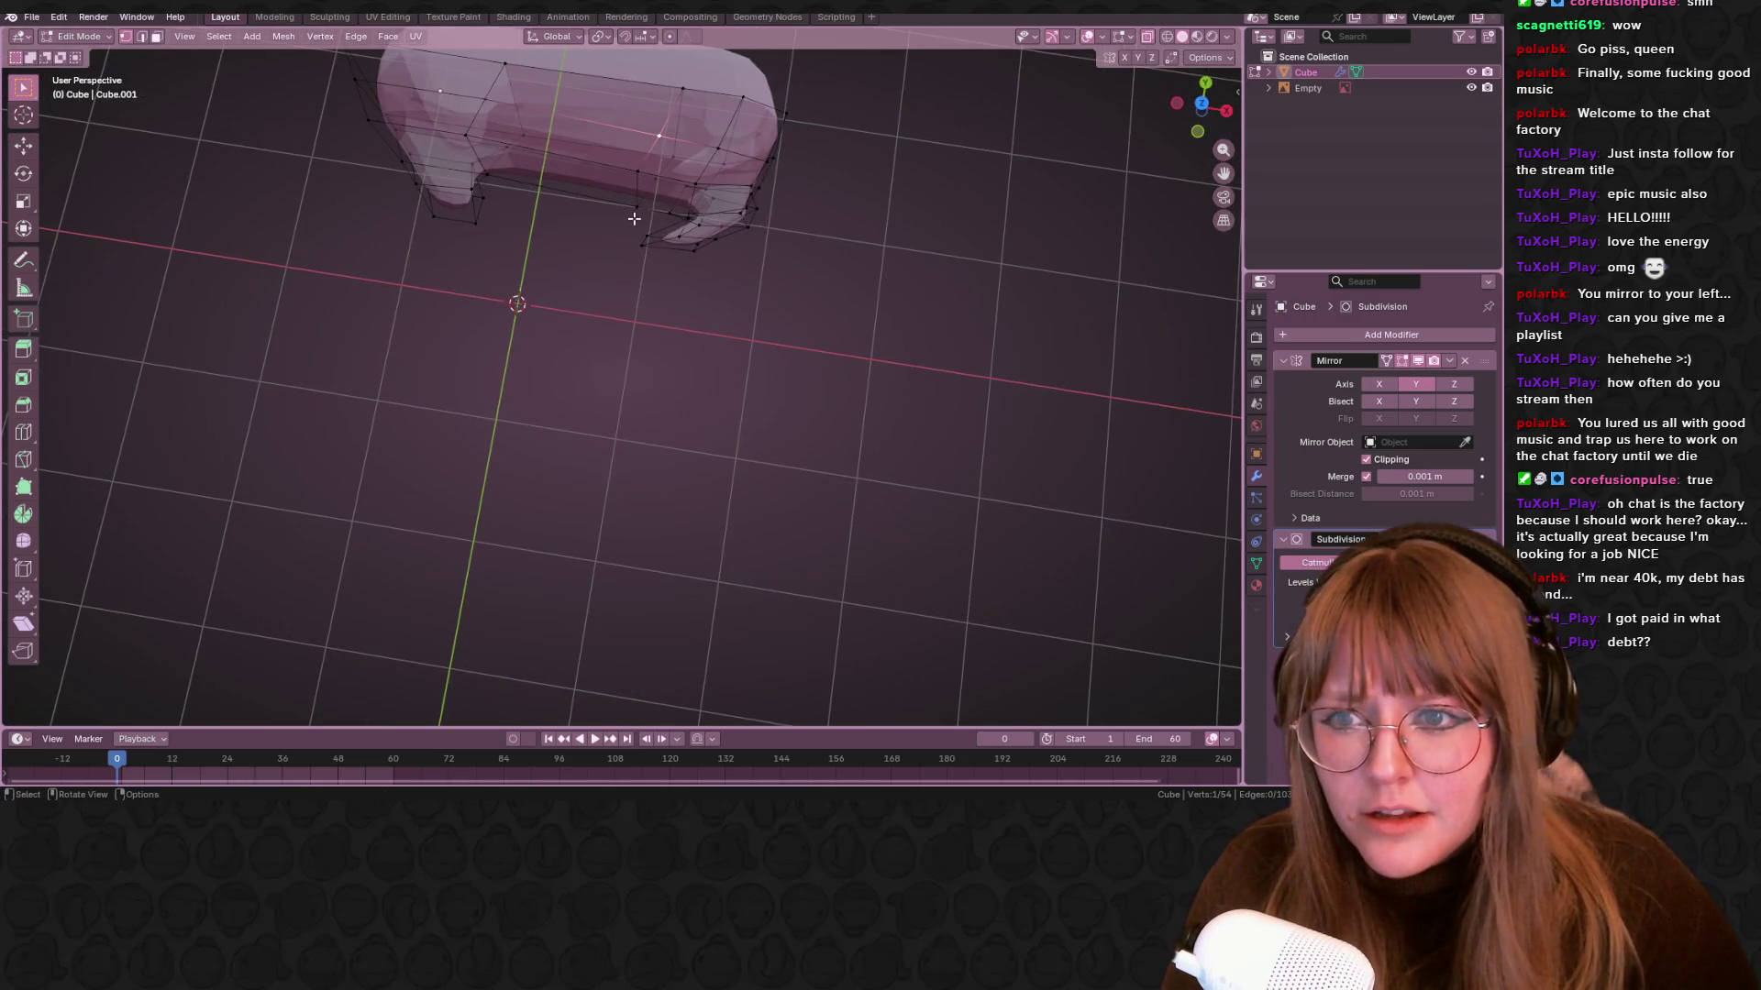
pyautogui.click(1200, 102)
pyautogui.keyDown('shift'); pyautogui.click(678, 273); pyautogui.keyUp('shift')
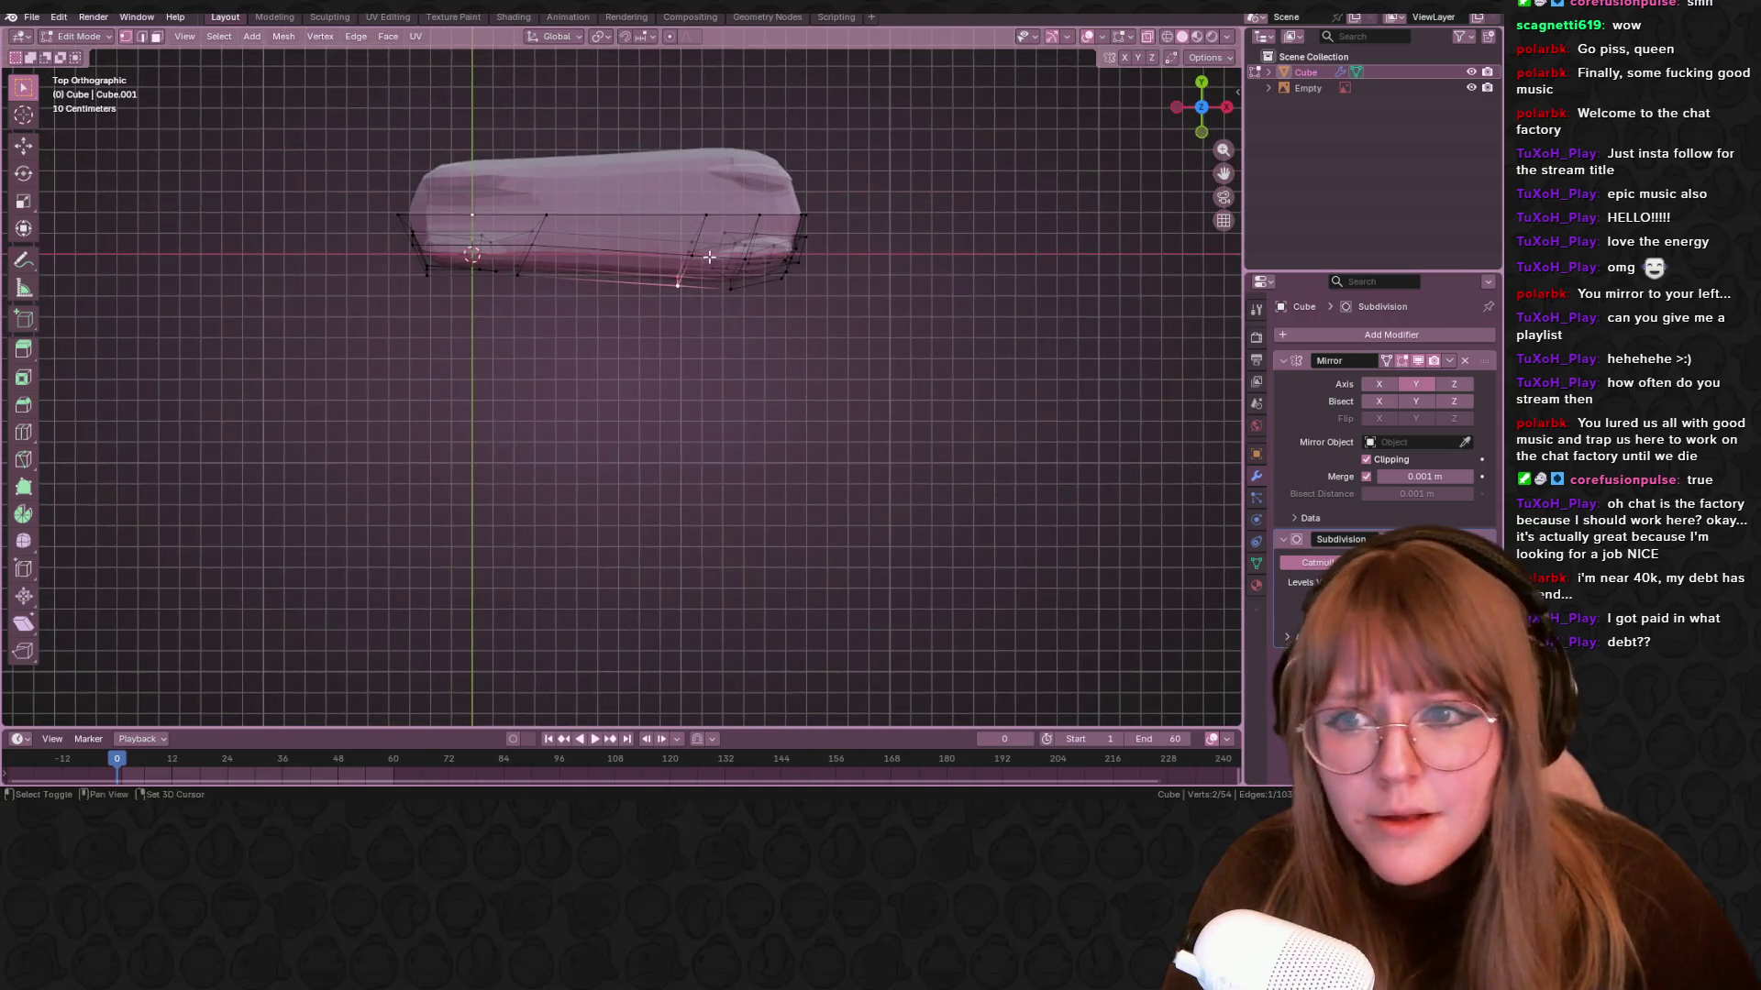
pyautogui.press('g')
pyautogui.click(553, 257)
# Pull the vertices at the body's end inward so it tapers when seen from above
pyautogui.moveTo(456, 244); pyautogui.dragTo(548, 307)
pyautogui.press('g')
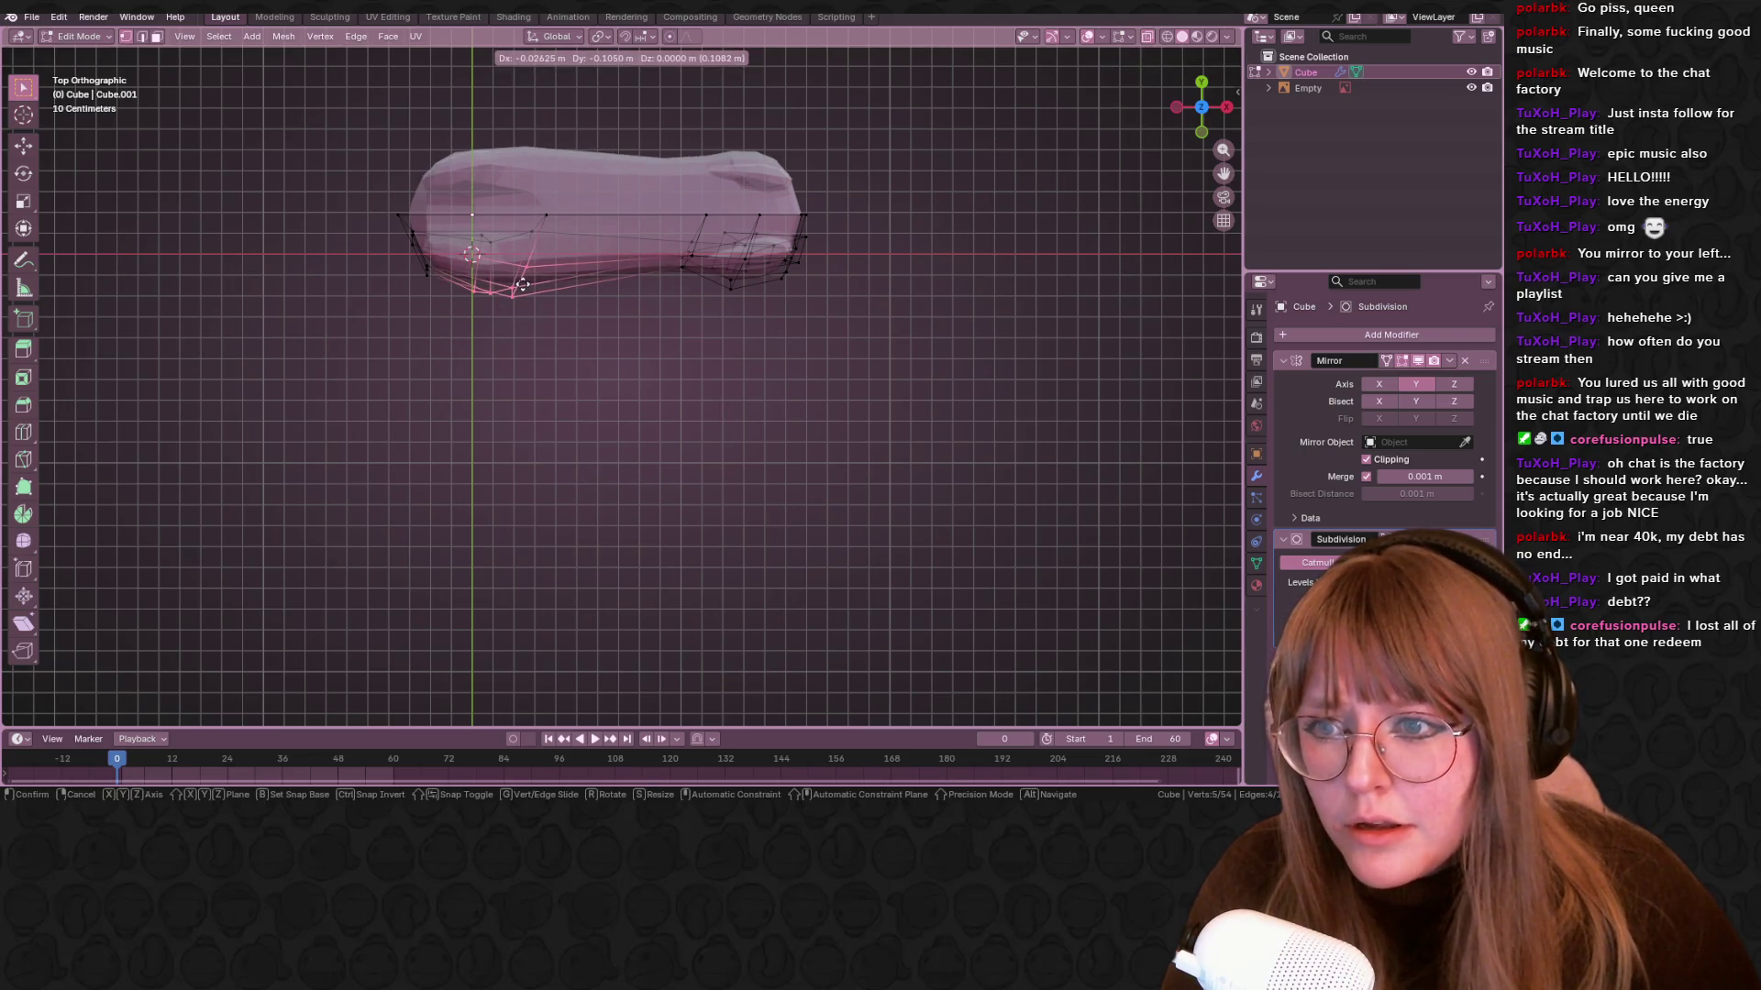
pyautogui.click(522, 284)
pyautogui.hotkey('ctrl', 'z')
pyautogui.press('g')
pyautogui.click(374, 239)
pyautogui.moveTo(442, 289); pyautogui.dragTo(443, 290)
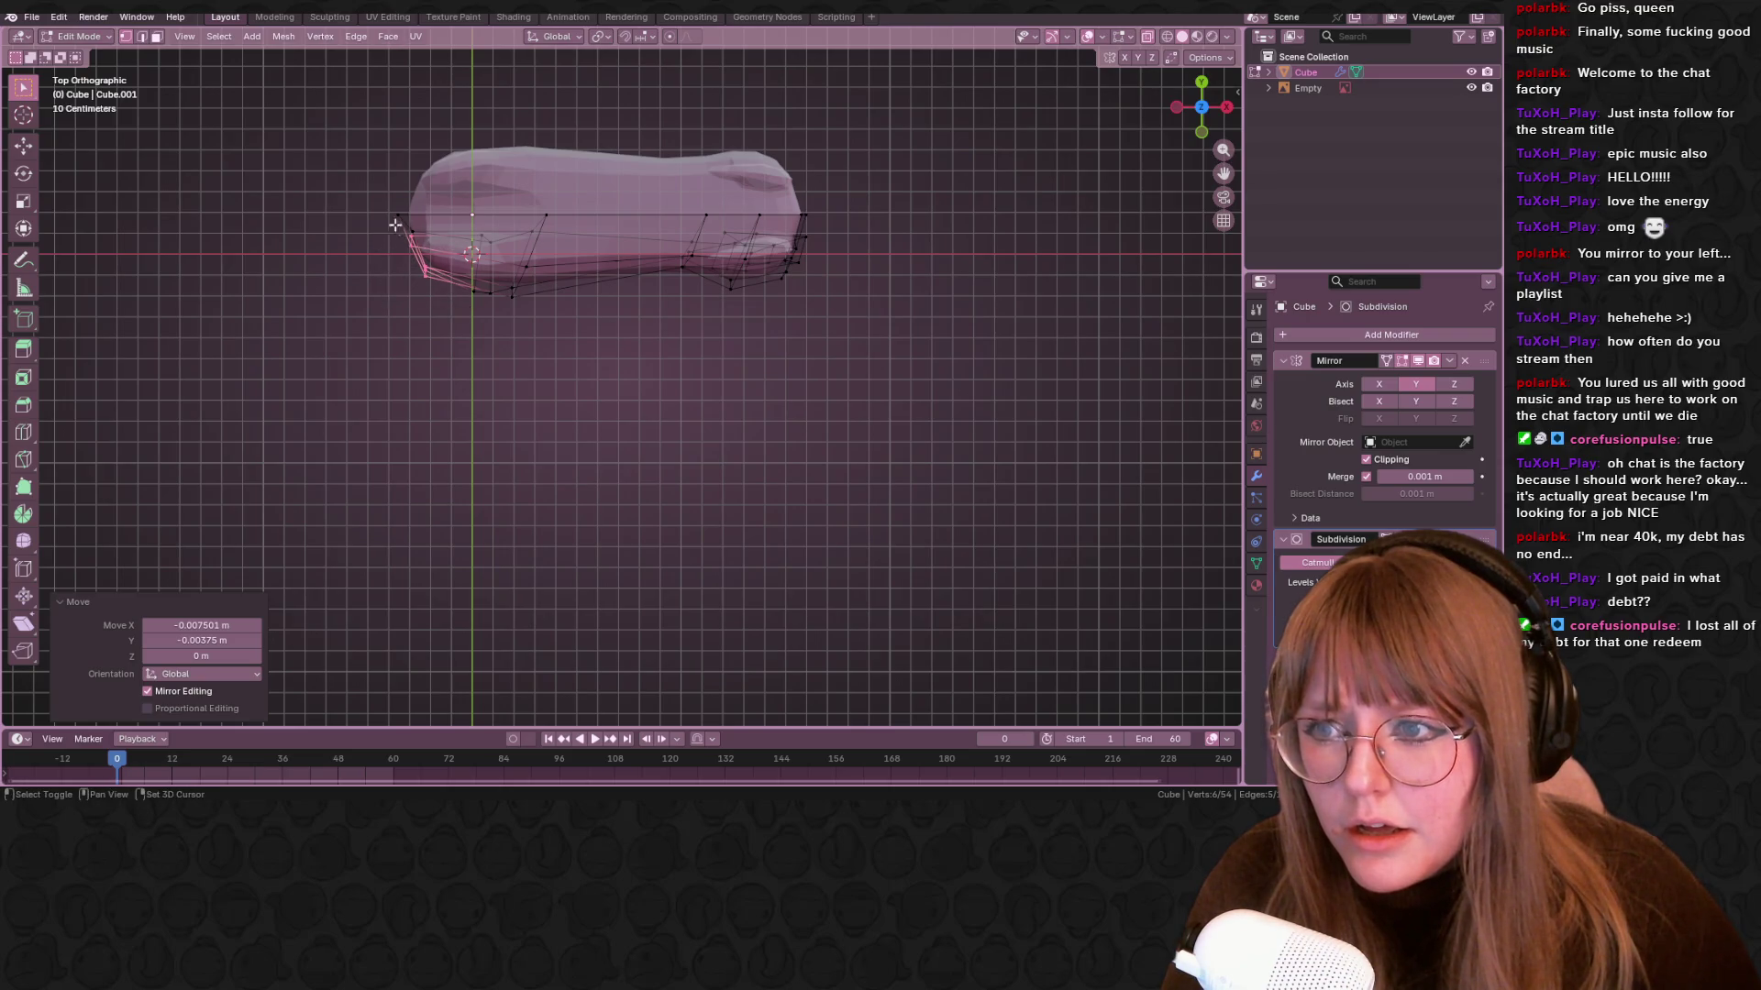
pyautogui.press('g')
pyautogui.click(460, 297)
# Preview the smoothed body in Object Mode, orbit to check it, and return to Edit Mode
pyautogui.press('Tab')
pyautogui.moveTo(460, 296)
pyautogui.mouseDown(button='middle')
pyautogui.moveTo(676, 256)
pyautogui.moveTo(761, 394)
pyautogui.moveTo(866, 409)
pyautogui.moveTo(787, 516)
pyautogui.moveTo(1114, 539)
pyautogui.moveTo(1033, 415)
pyautogui.moveTo(1074, 277)
pyautogui.mouseUp(button='middle')
pyautogui.press('Tab')
pyautogui.moveTo(961, 242); pyautogui.dragTo(908, 206, button='middle')
pyautogui.hotkey('ctrl', 'z')
pyautogui.click(1203, 114)
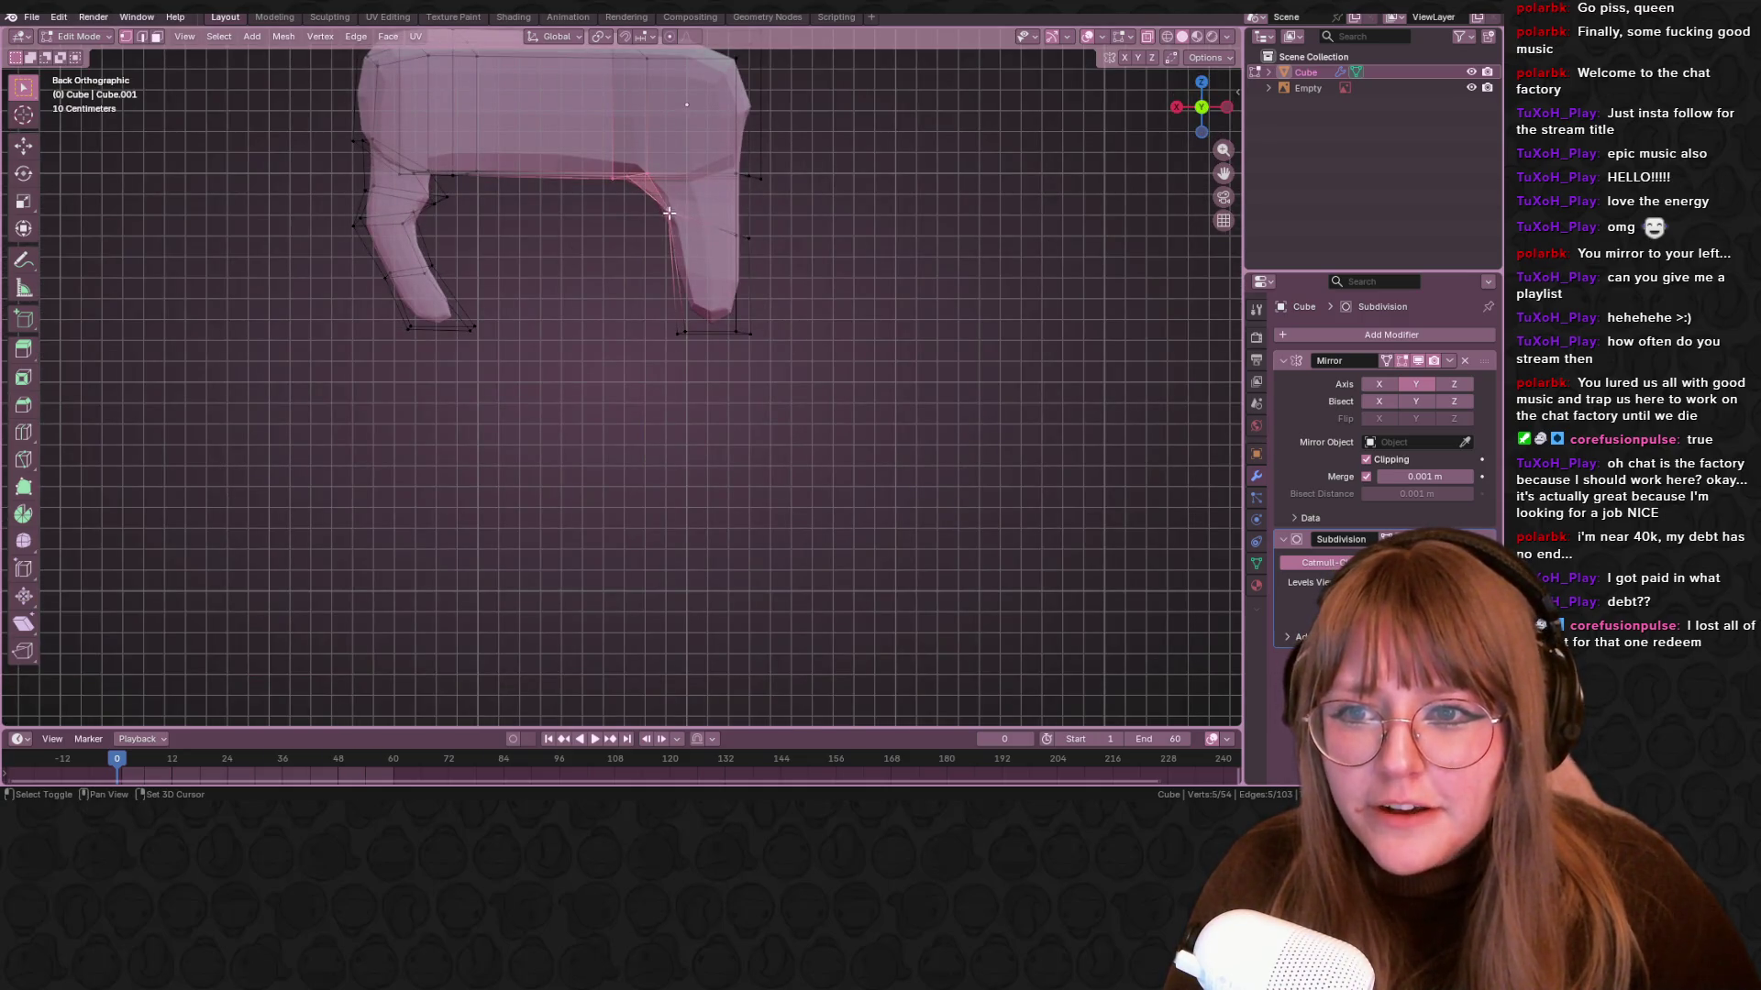
# Zoom in and raise the selected vertices under the horse body
pyautogui.keyDown('ctrl'); pyautogui.moveTo(826, 289); pyautogui.dragTo(851, 345, button='middle'); pyautogui.keyUp('ctrl')
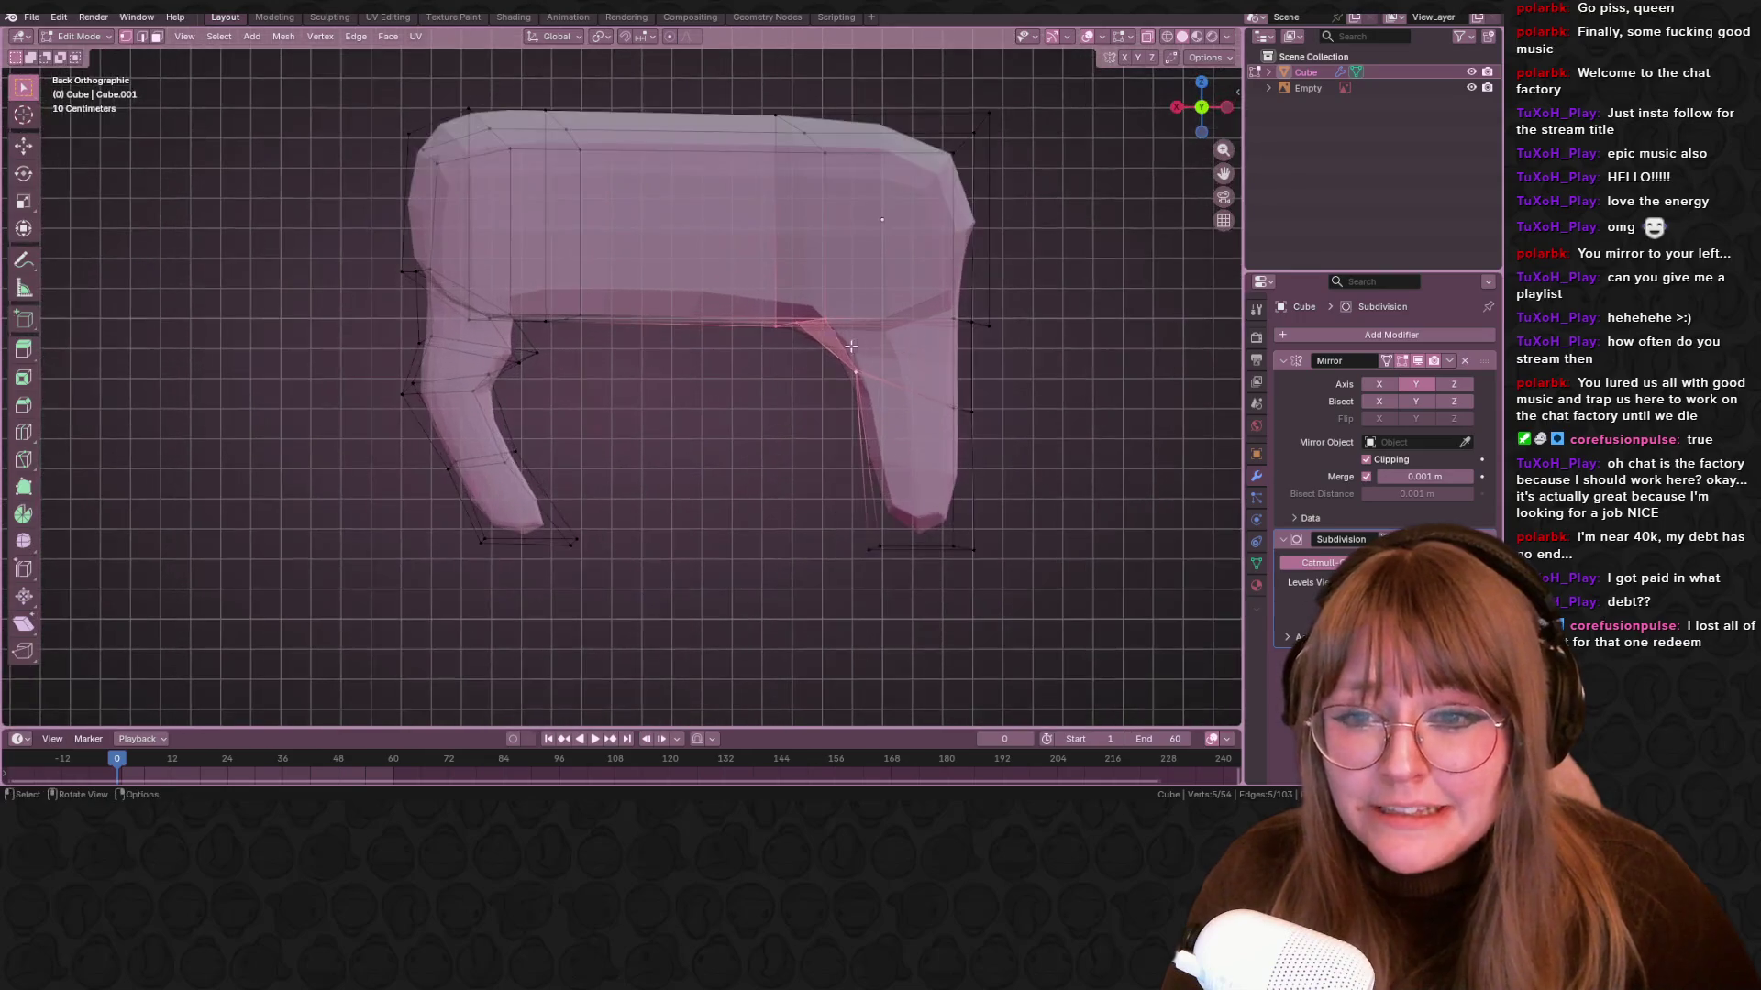
pyautogui.moveTo(750, 343); pyautogui.dragTo(823, 275)
pyautogui.press('g')
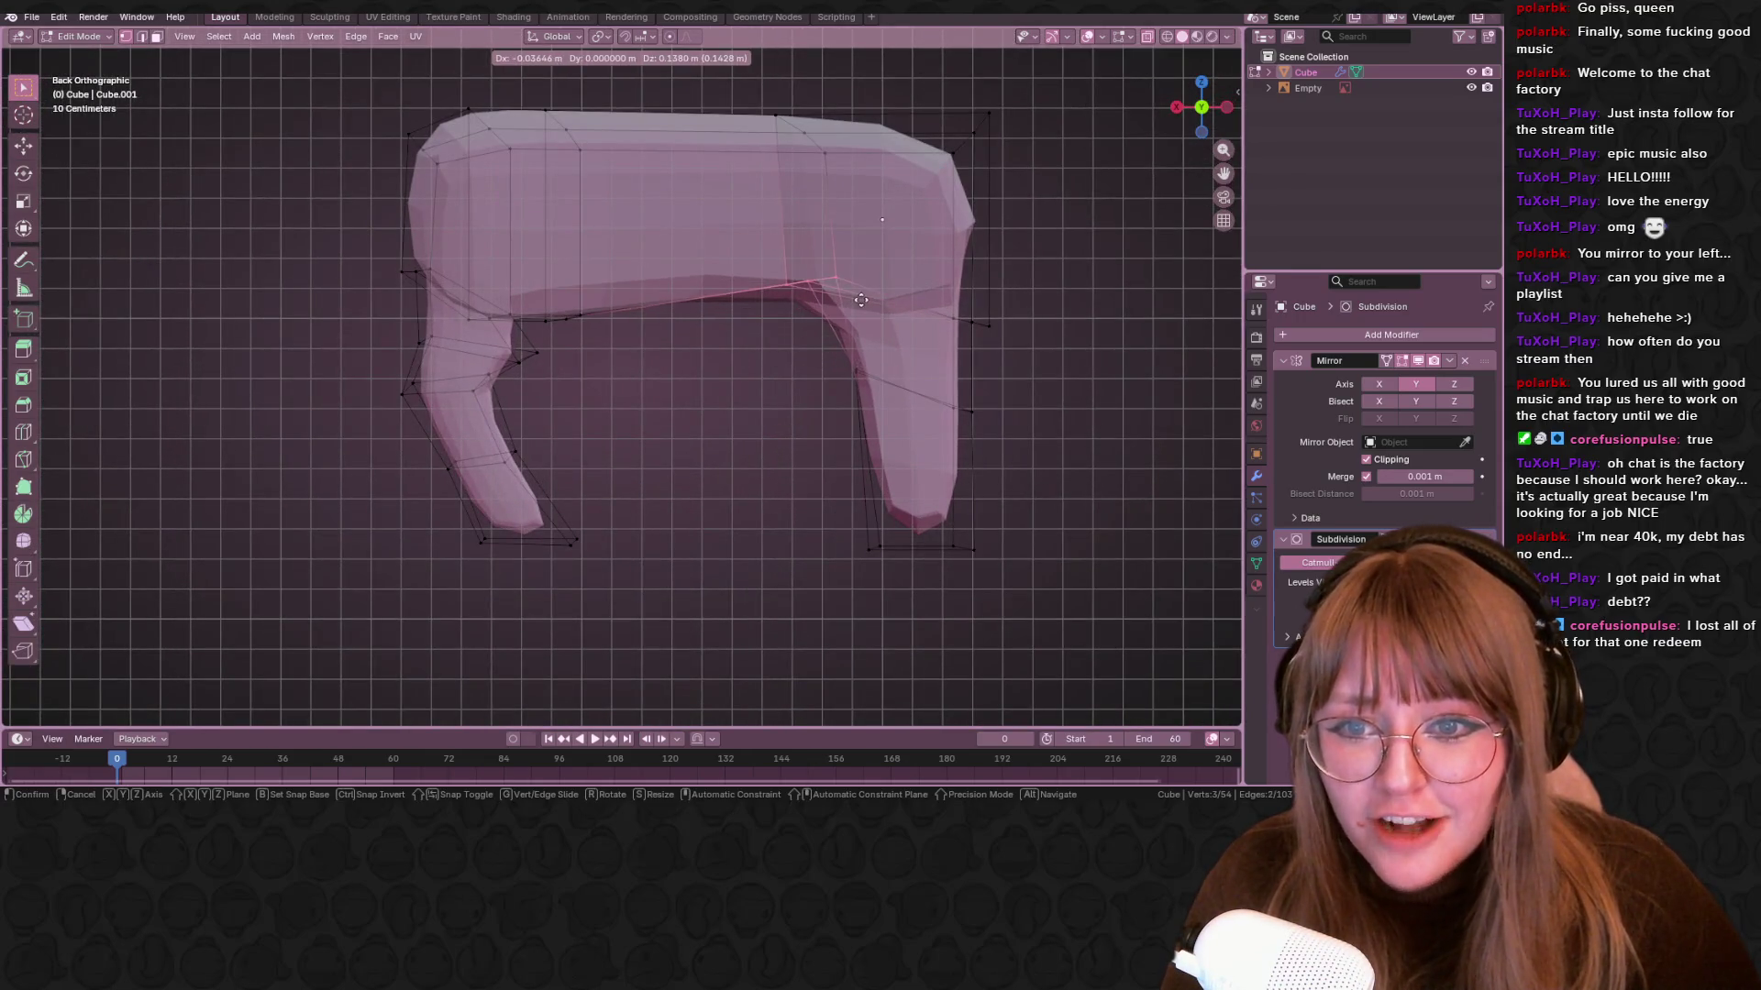
pyautogui.click(863, 311)
# Add a loop cut across the body, lower the belly vertices, and adjust another belly vertex
pyautogui.hotkey('ctrl', 'r')
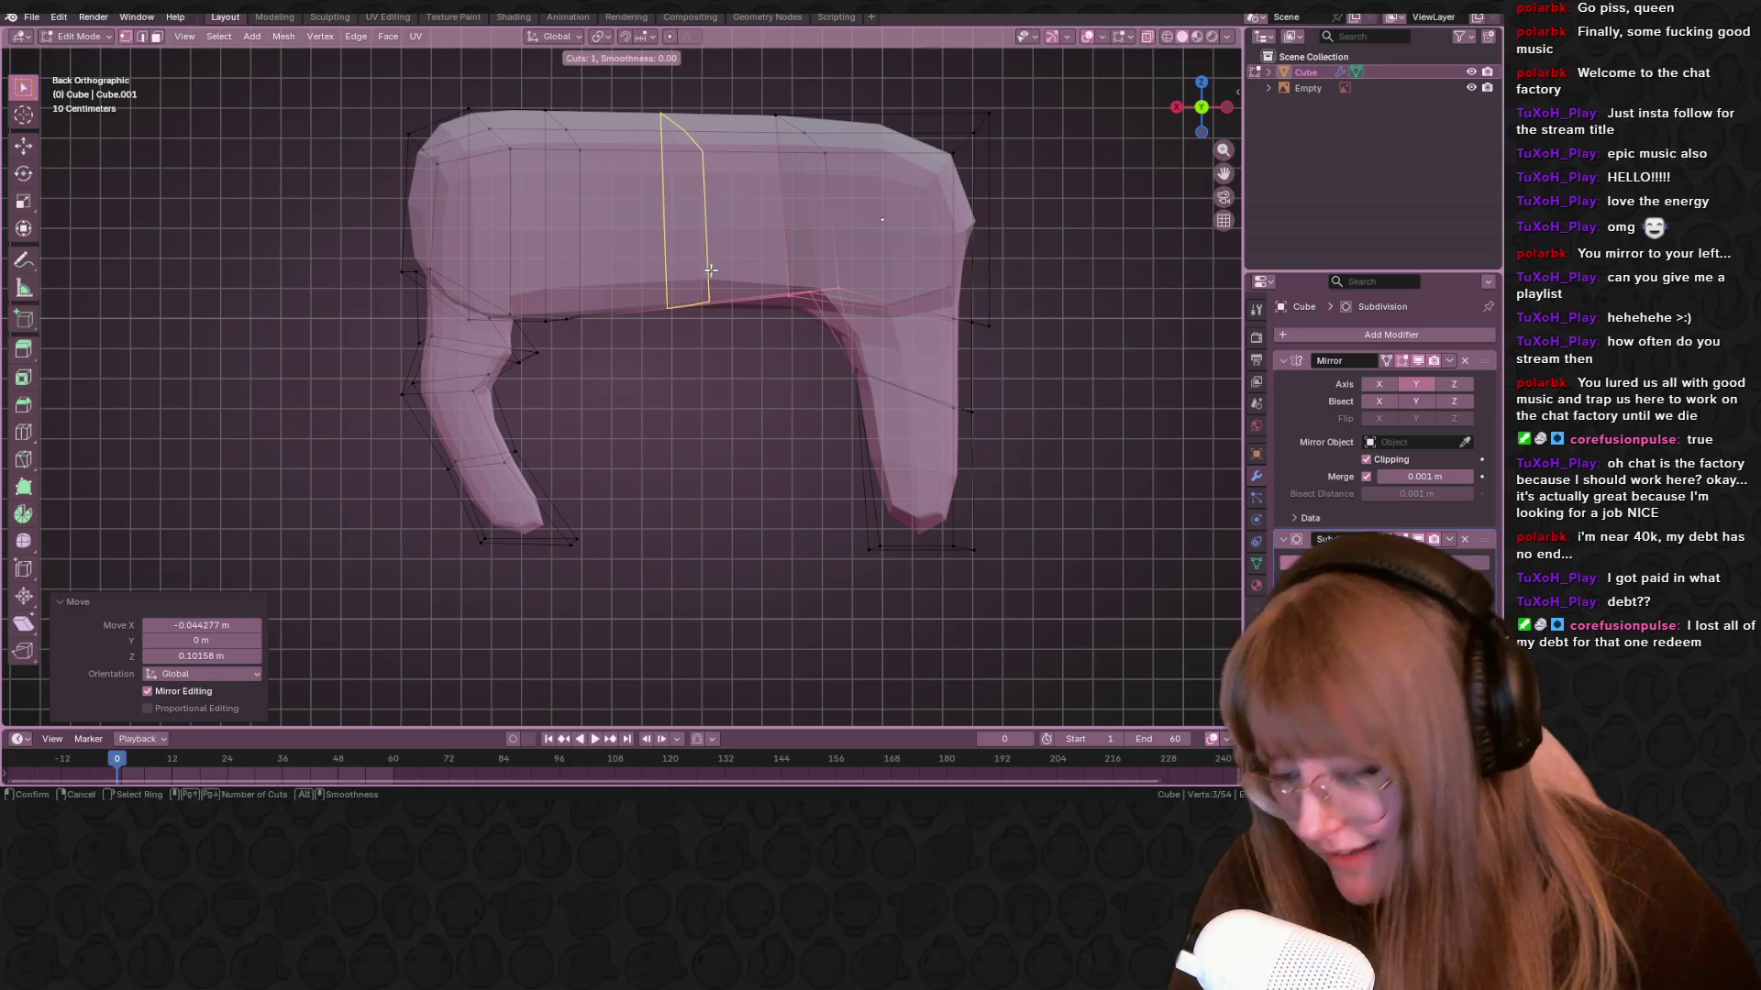
pyautogui.click(747, 255)
pyautogui.click(734, 256)
pyautogui.moveTo(648, 266); pyautogui.dragTo(771, 380)
pyautogui.press('g')
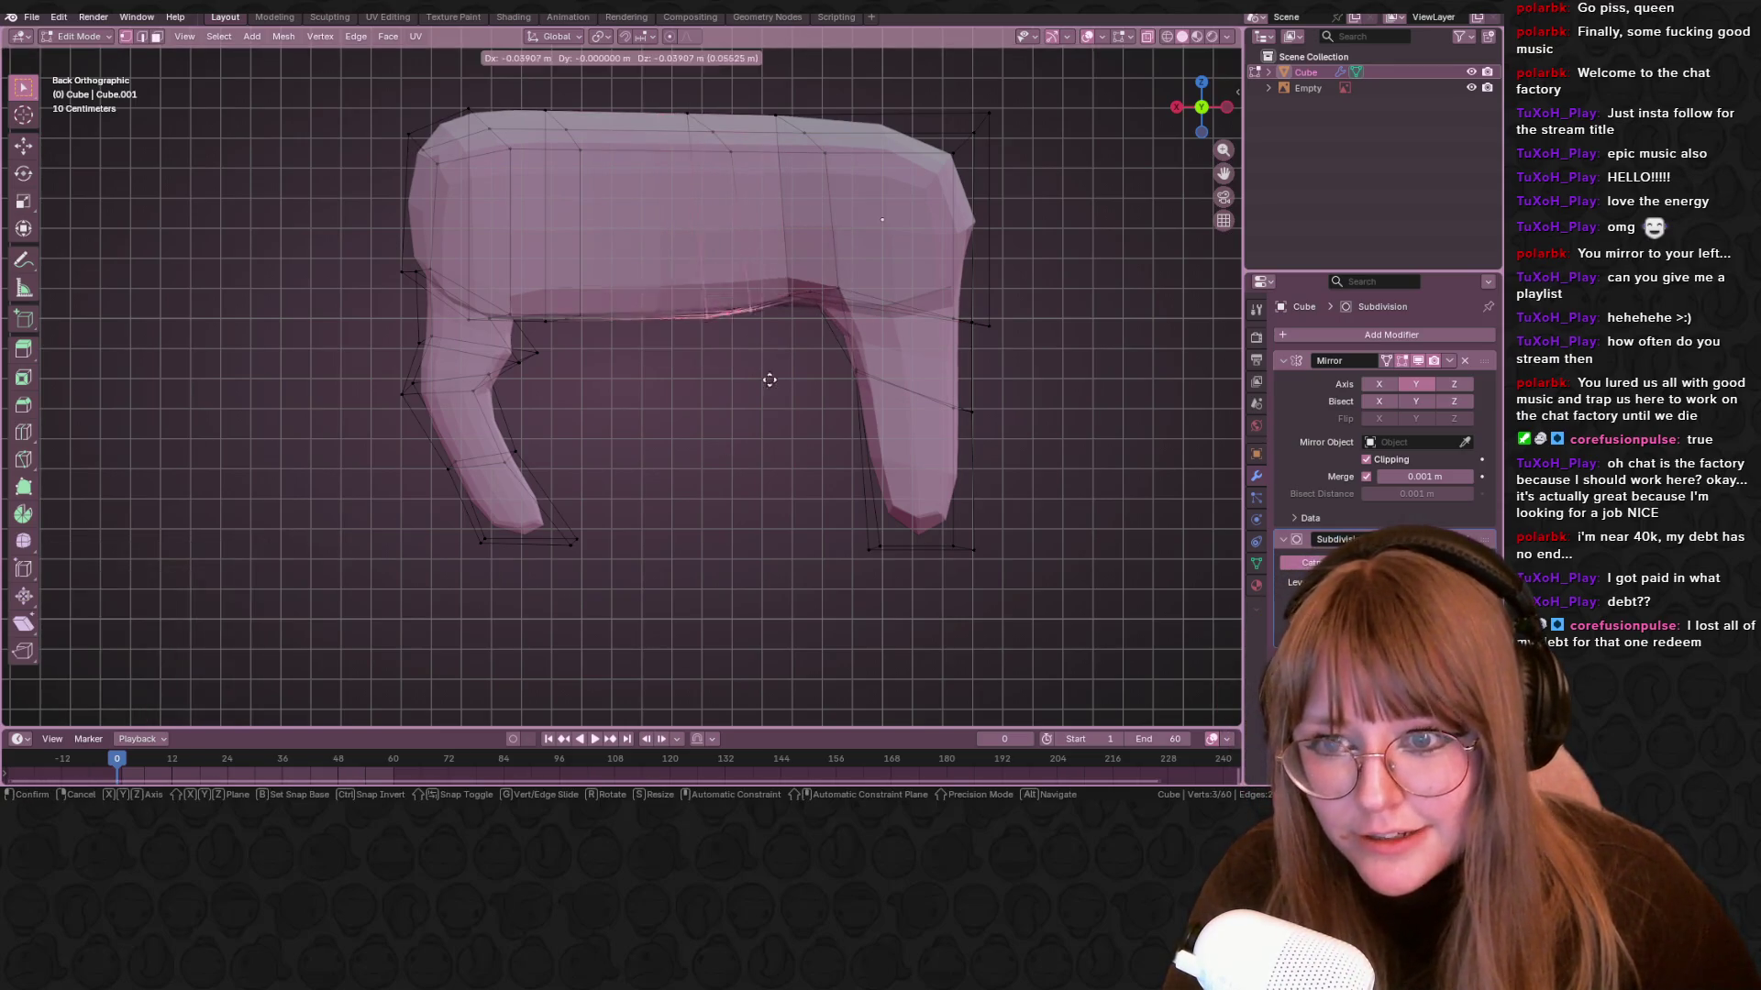
pyautogui.click(782, 397)
pyautogui.press('g')
pyautogui.click(755, 347)
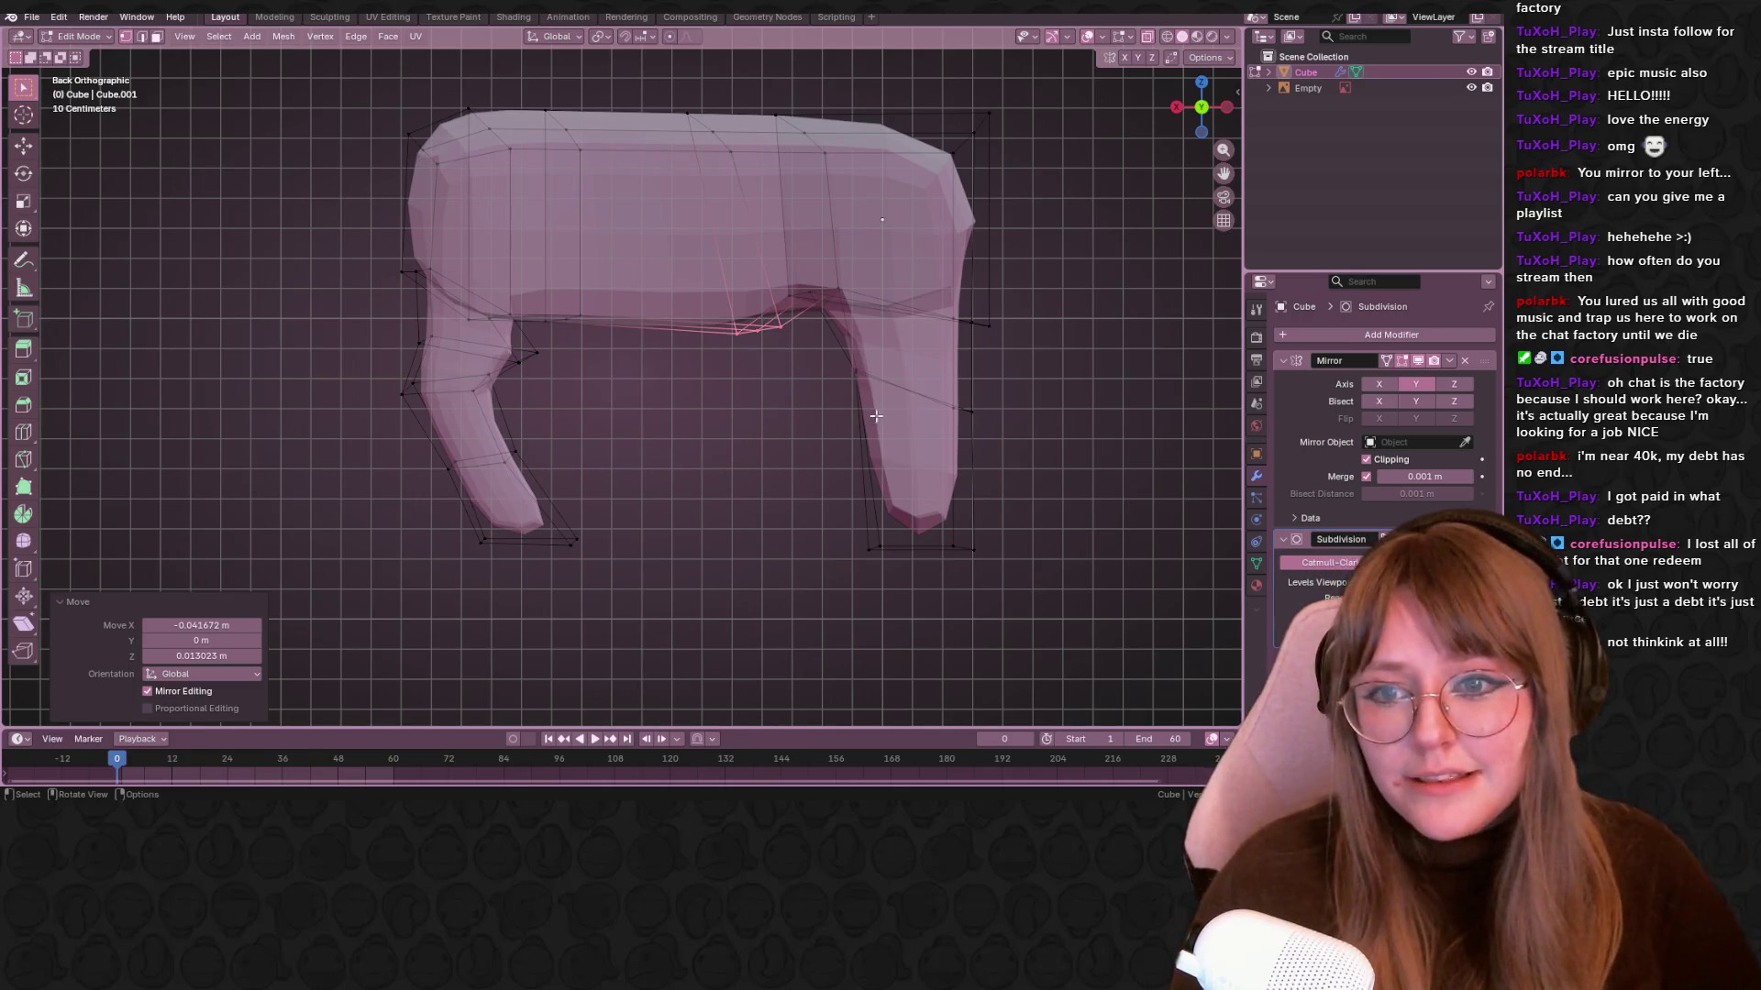
pyautogui.click(583, 315)
pyautogui.press('g')
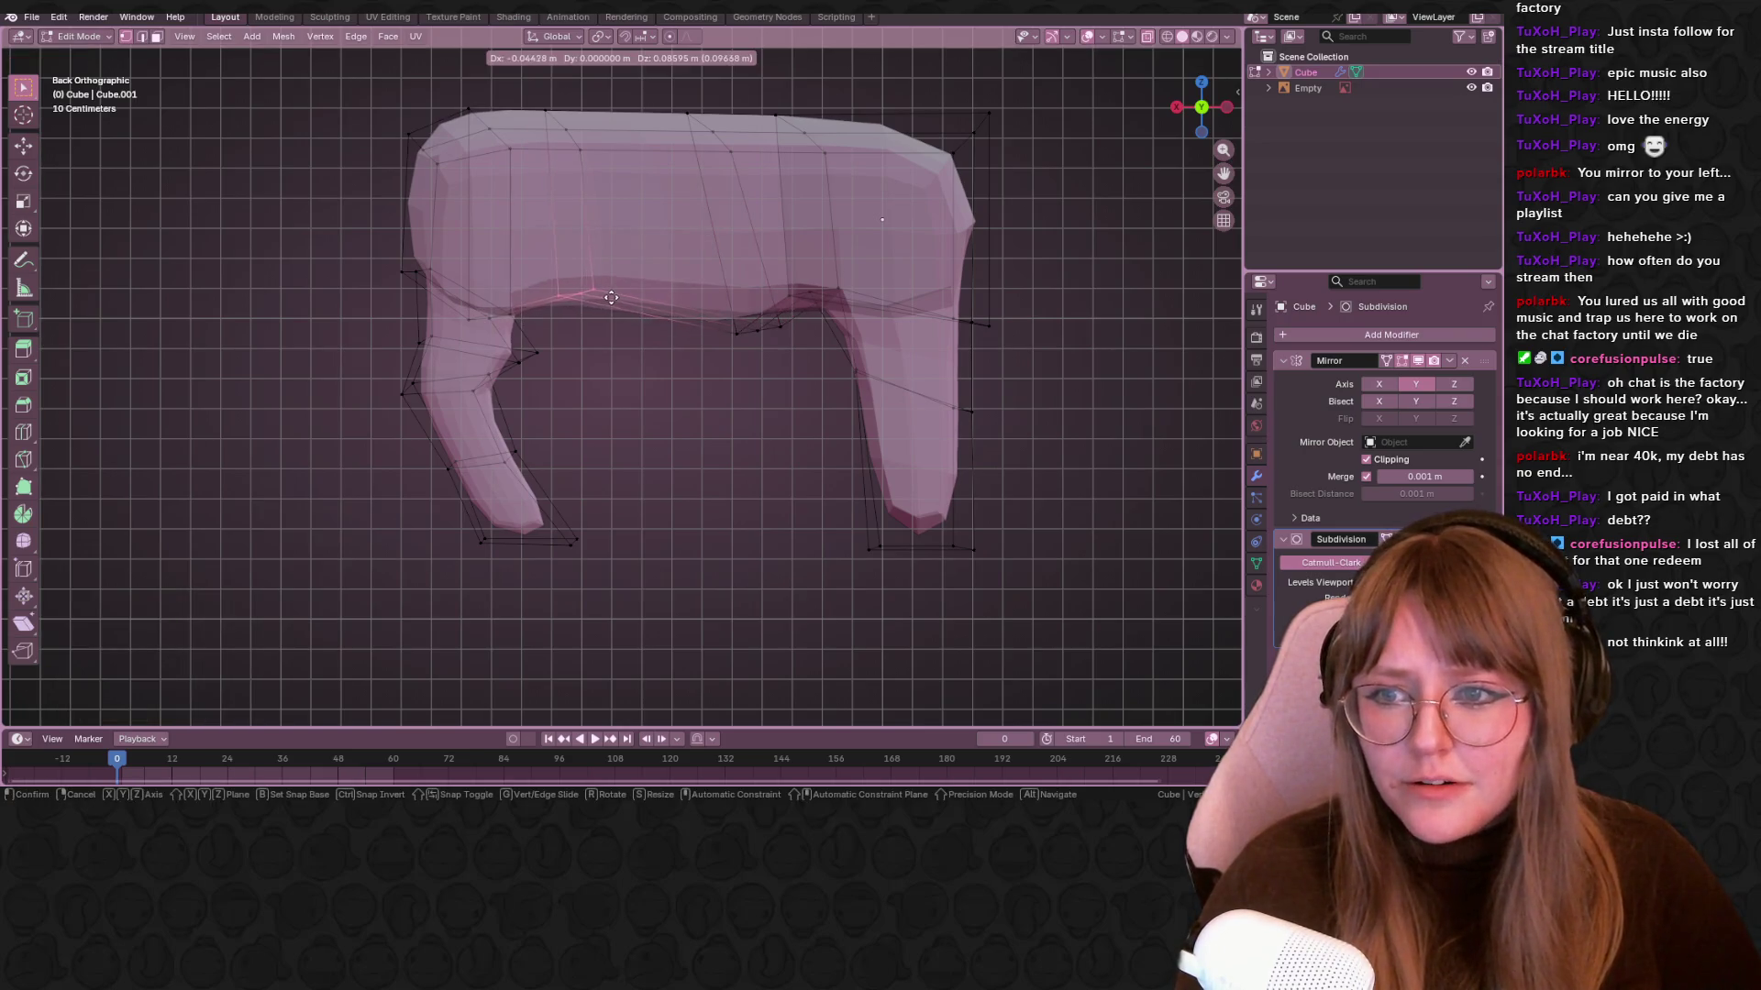
pyautogui.click(544, 311)
# Preview the smoothed horse in Object Mode and orbit around it to check the shape
pyautogui.press('Tab')
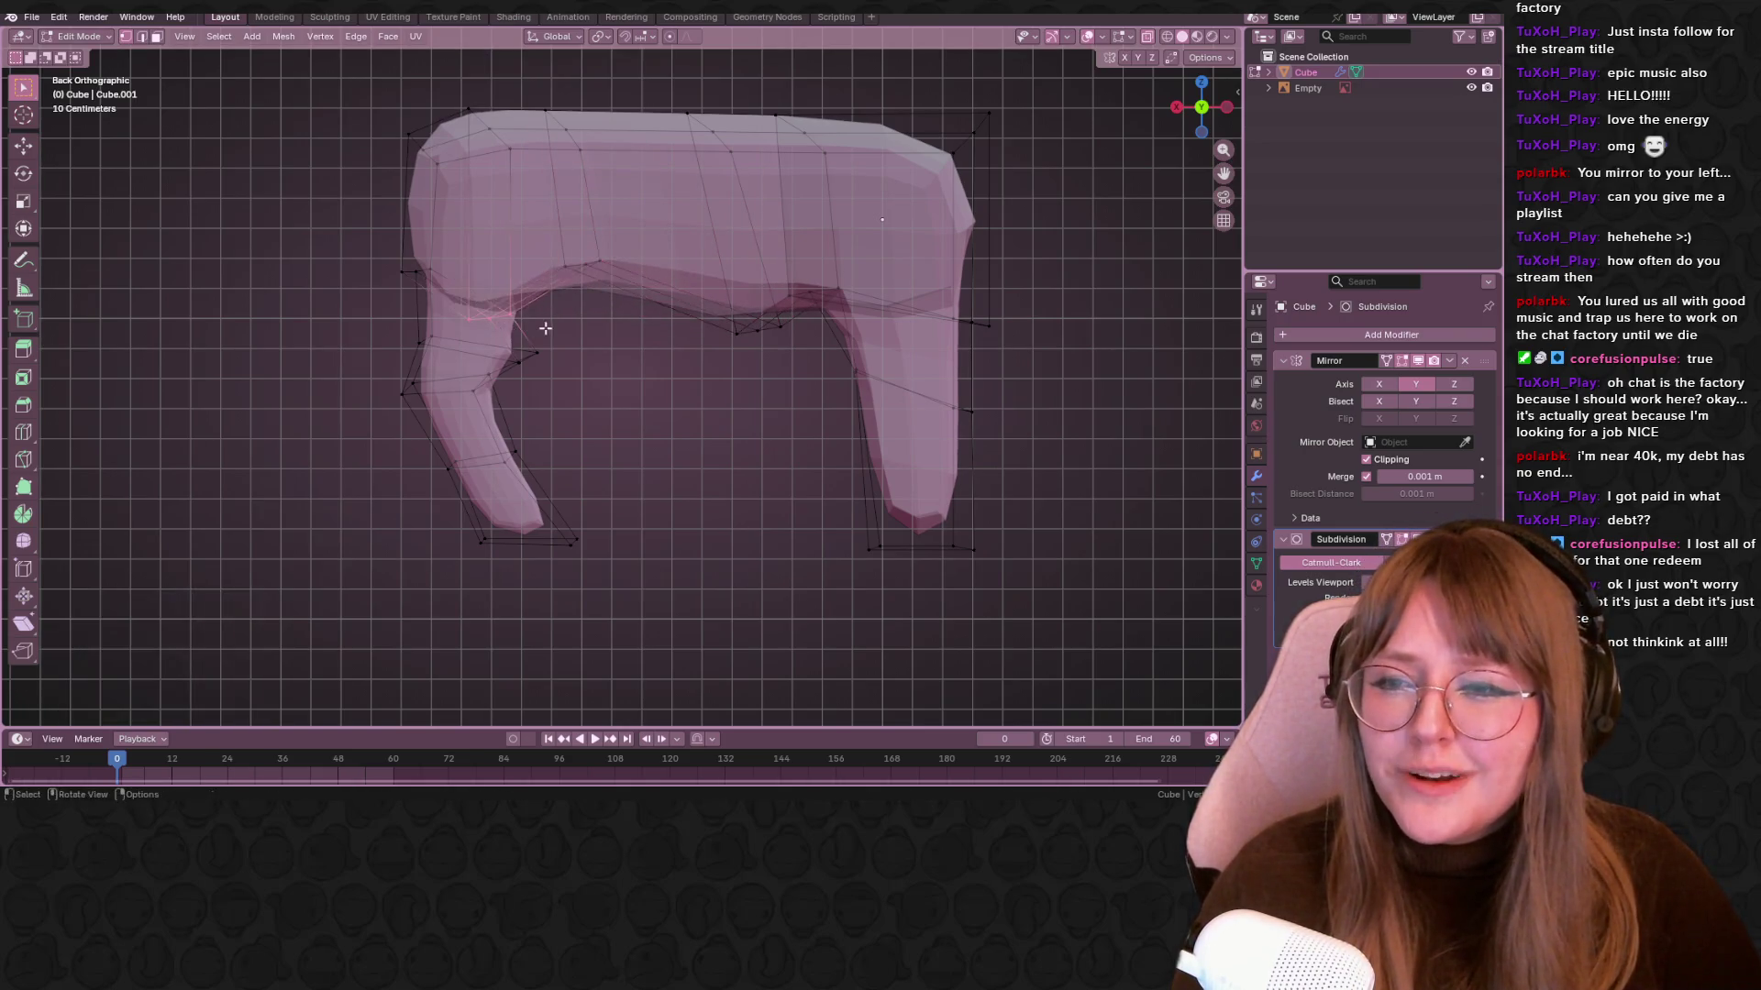
pyautogui.scroll(-2, 688, 374)
pyautogui.moveTo(688, 367); pyautogui.dragTo(1071, 161, button='middle')
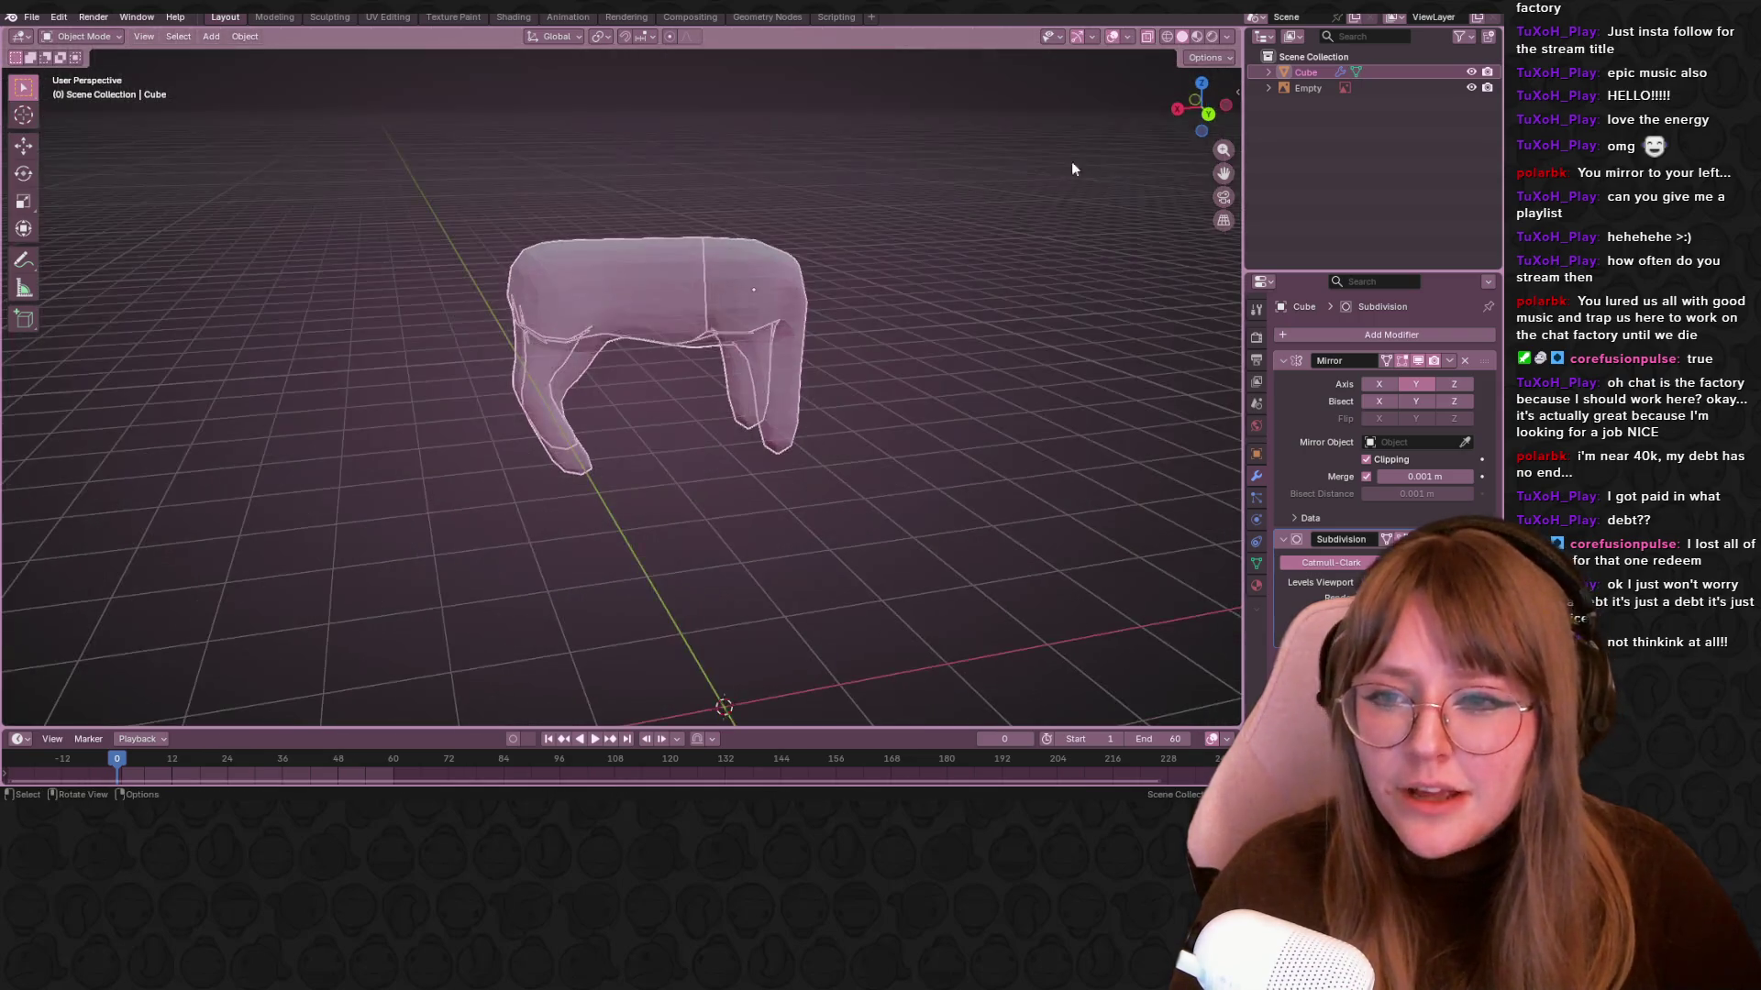
pyautogui.moveTo(1147, 37)
pyautogui.mouseDown(button='middle')
pyautogui.moveTo(1071, 237)
pyautogui.moveTo(893, 267)
pyautogui.moveTo(797, 202)
pyautogui.moveTo(646, 268)
pyautogui.moveTo(1007, 301)
pyautogui.moveTo(647, 290)
pyautogui.moveTo(880, 193)
pyautogui.mouseUp(button='middle')
pyautogui.press('Tab')
# In front view, shift the back vertices left and slightly up so the back rises
pyautogui.click(1209, 111)
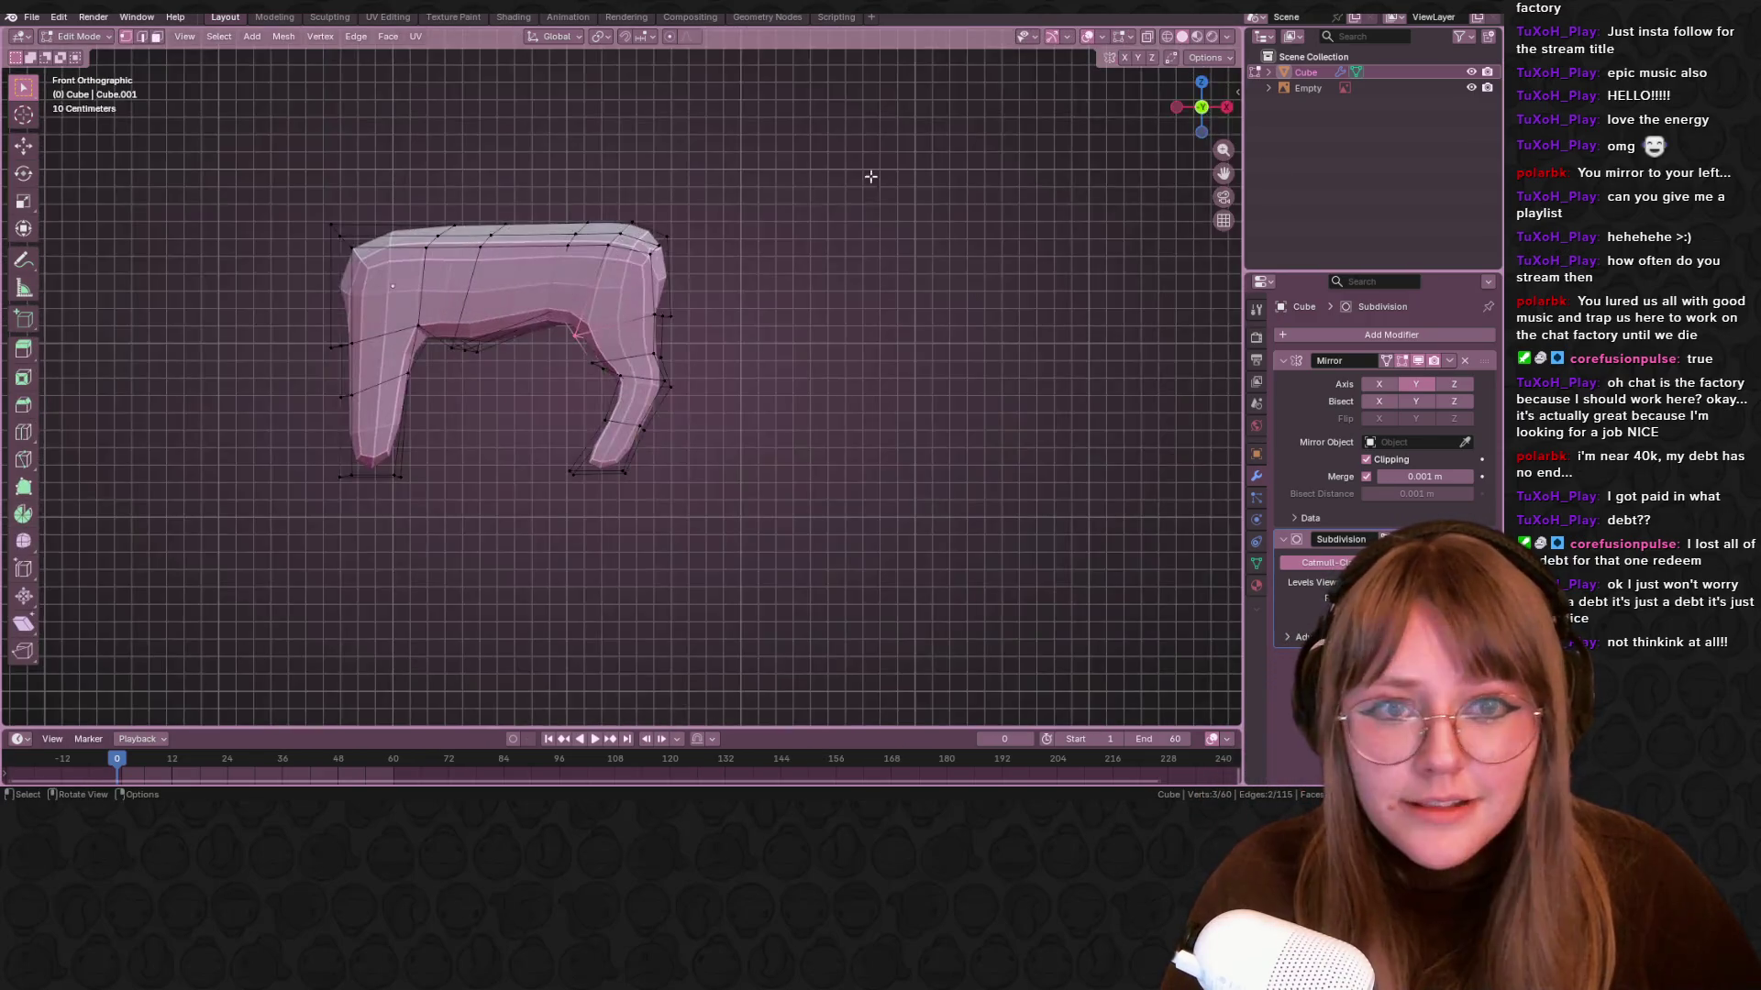
pyautogui.scroll(3, 870, 173)
pyautogui.press('g')
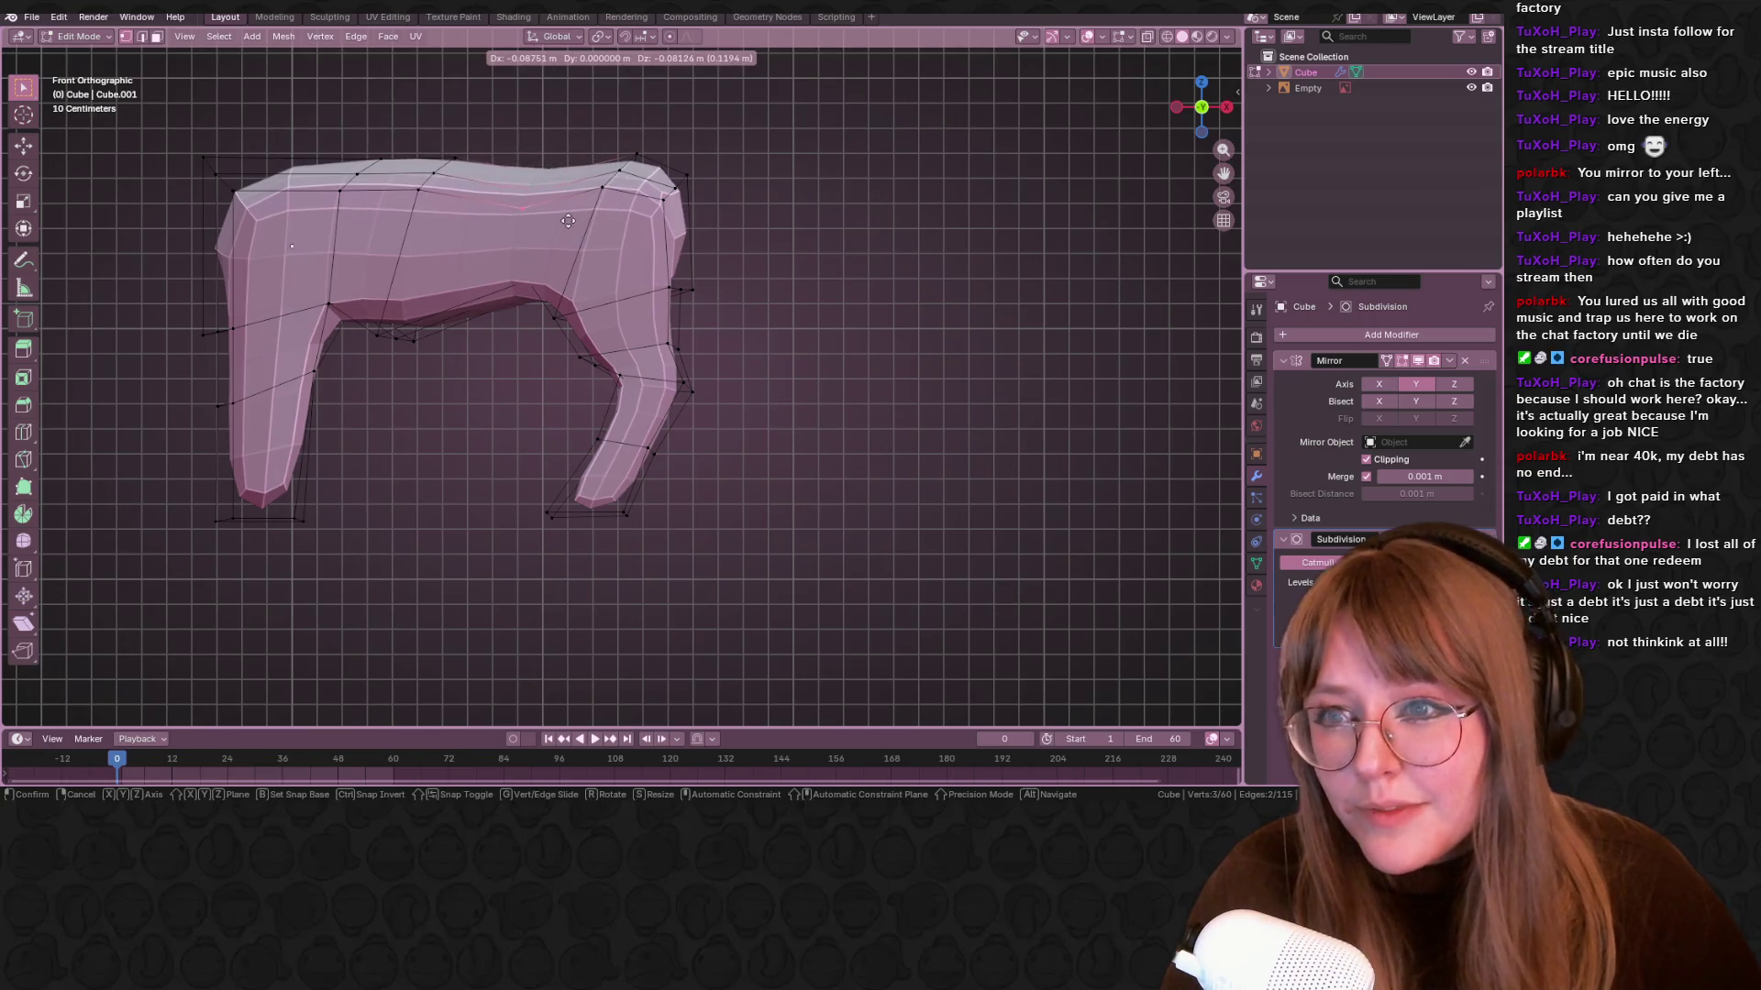
pyautogui.click(409, 210)
pyautogui.press('g')
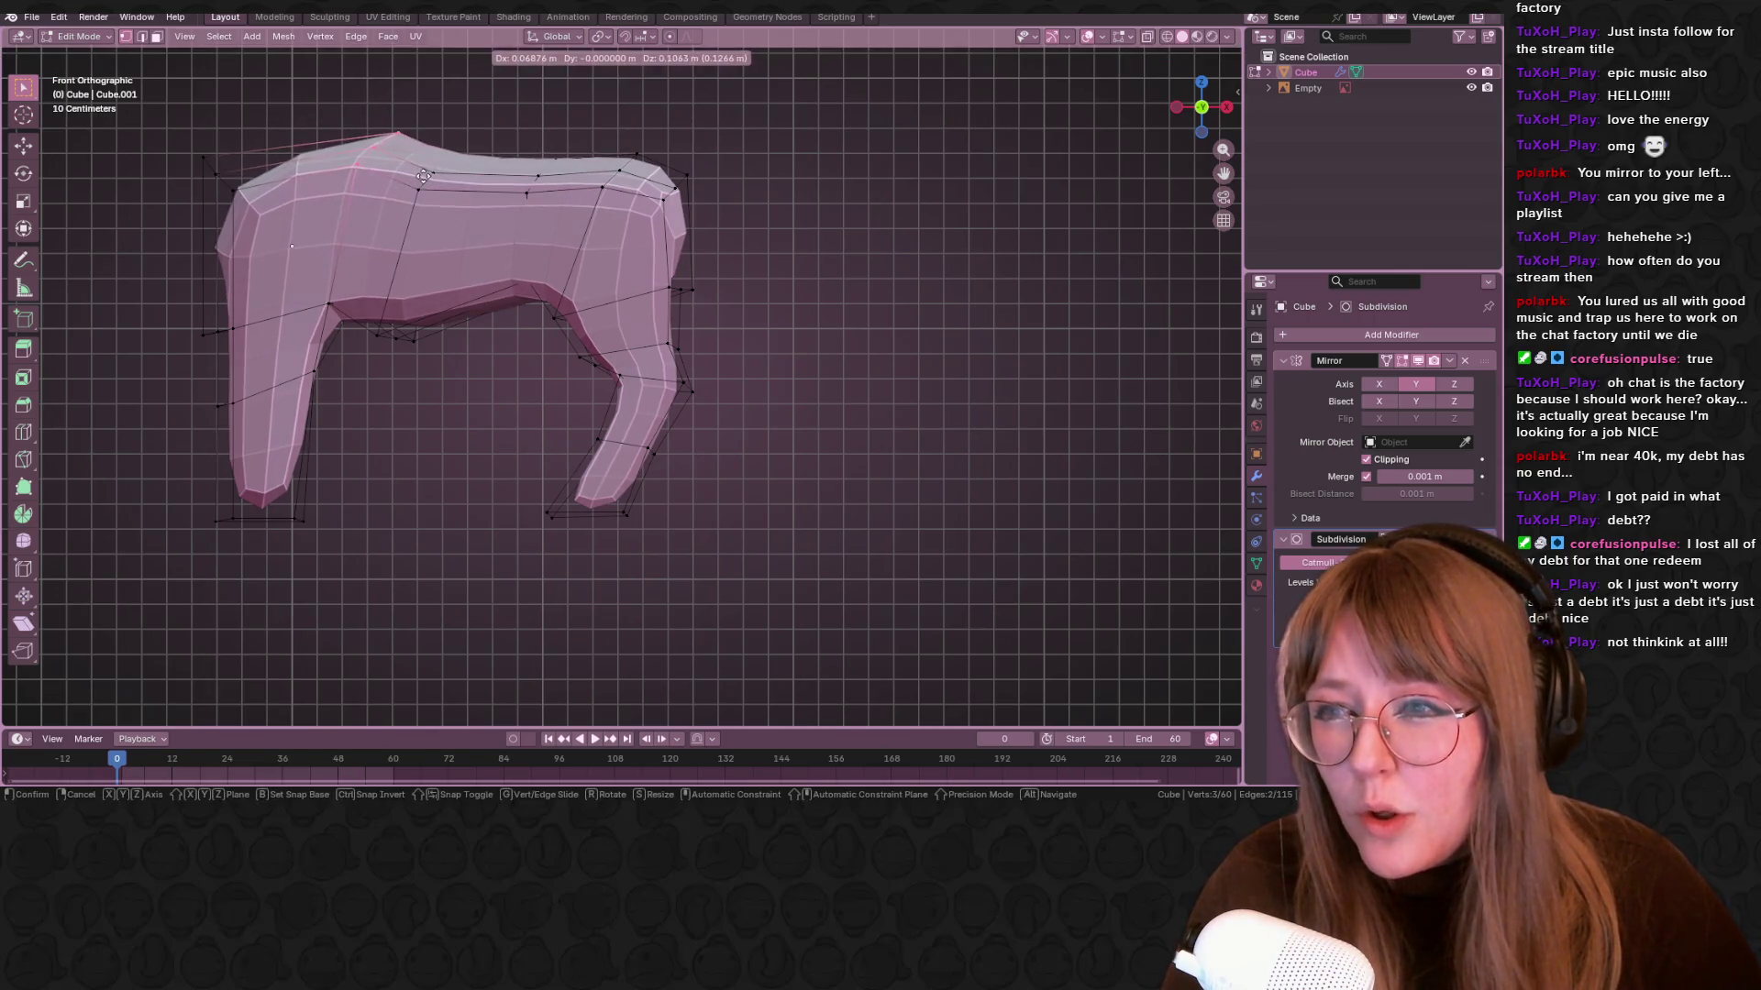
pyautogui.click(414, 200)
pyautogui.moveTo(413, 200)
pyautogui.mouseDown(button='middle')
pyautogui.moveTo(961, 340)
pyautogui.moveTo(1027, 498)
pyautogui.moveTo(768, 263)
pyautogui.moveTo(843, 169)
pyautogui.mouseUp(button='middle')
pyautogui.press('Tab')
pyautogui.click(1211, 98)
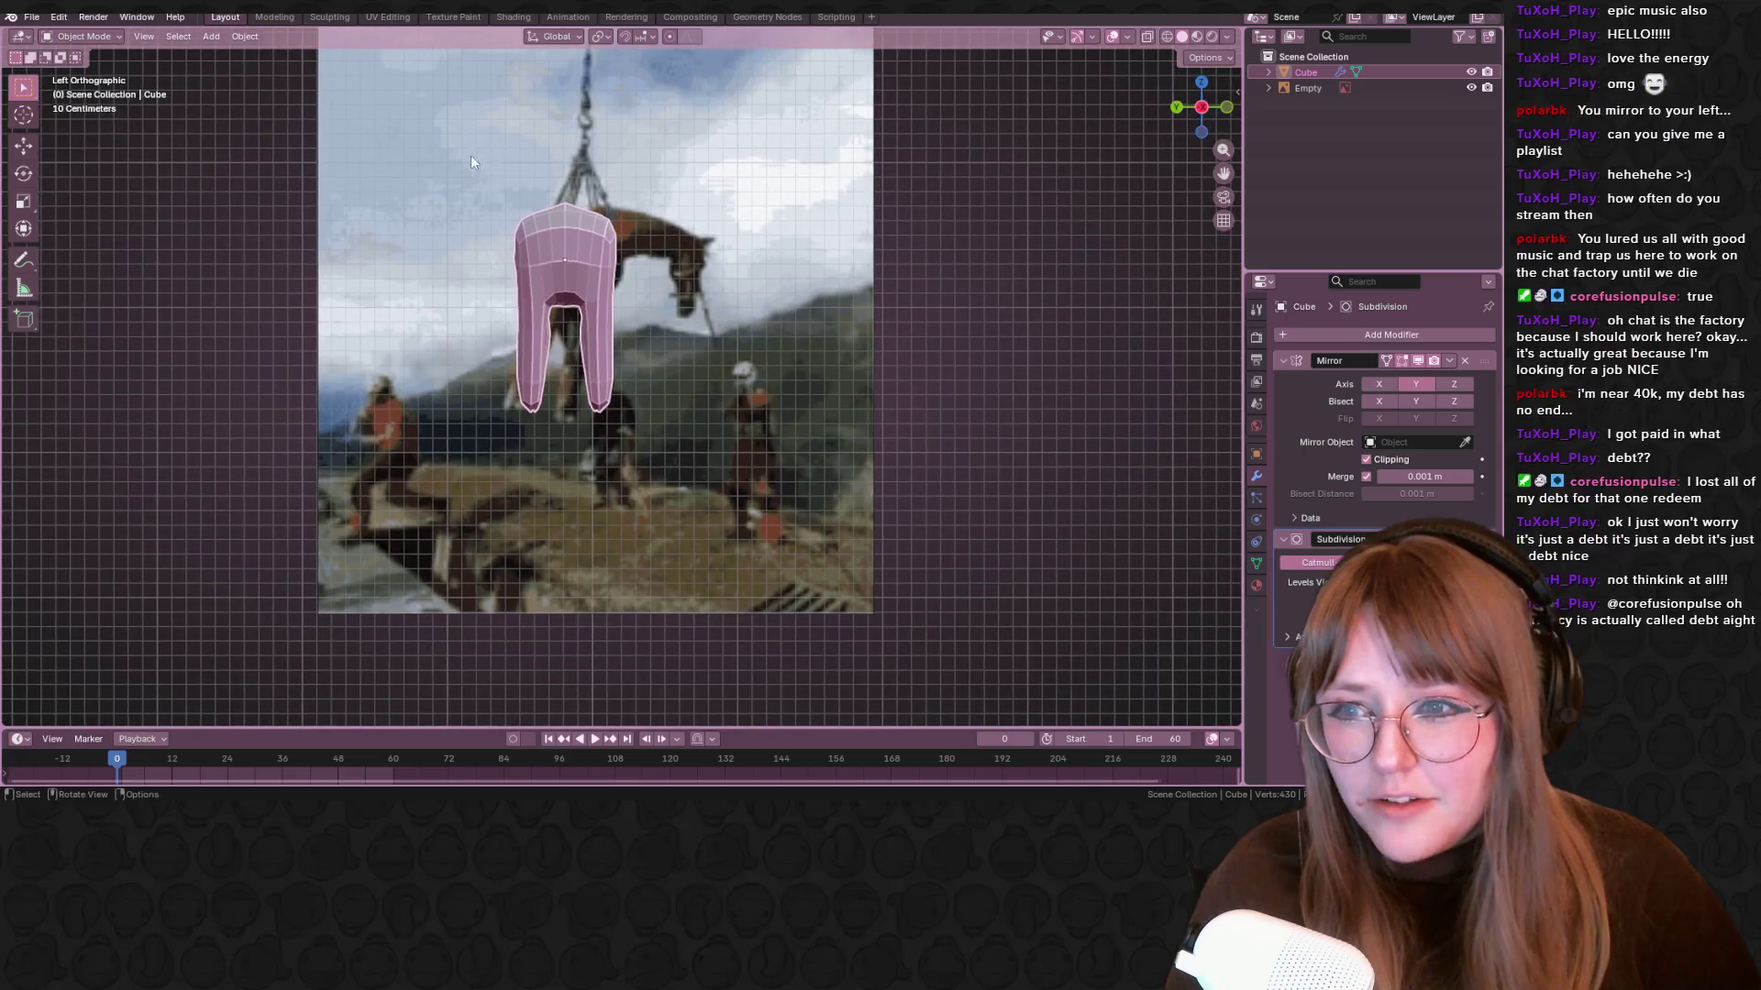
# Tilt the horse about 11.4°, scale it slightly, and position it over the reference horse
pyautogui.press('r')
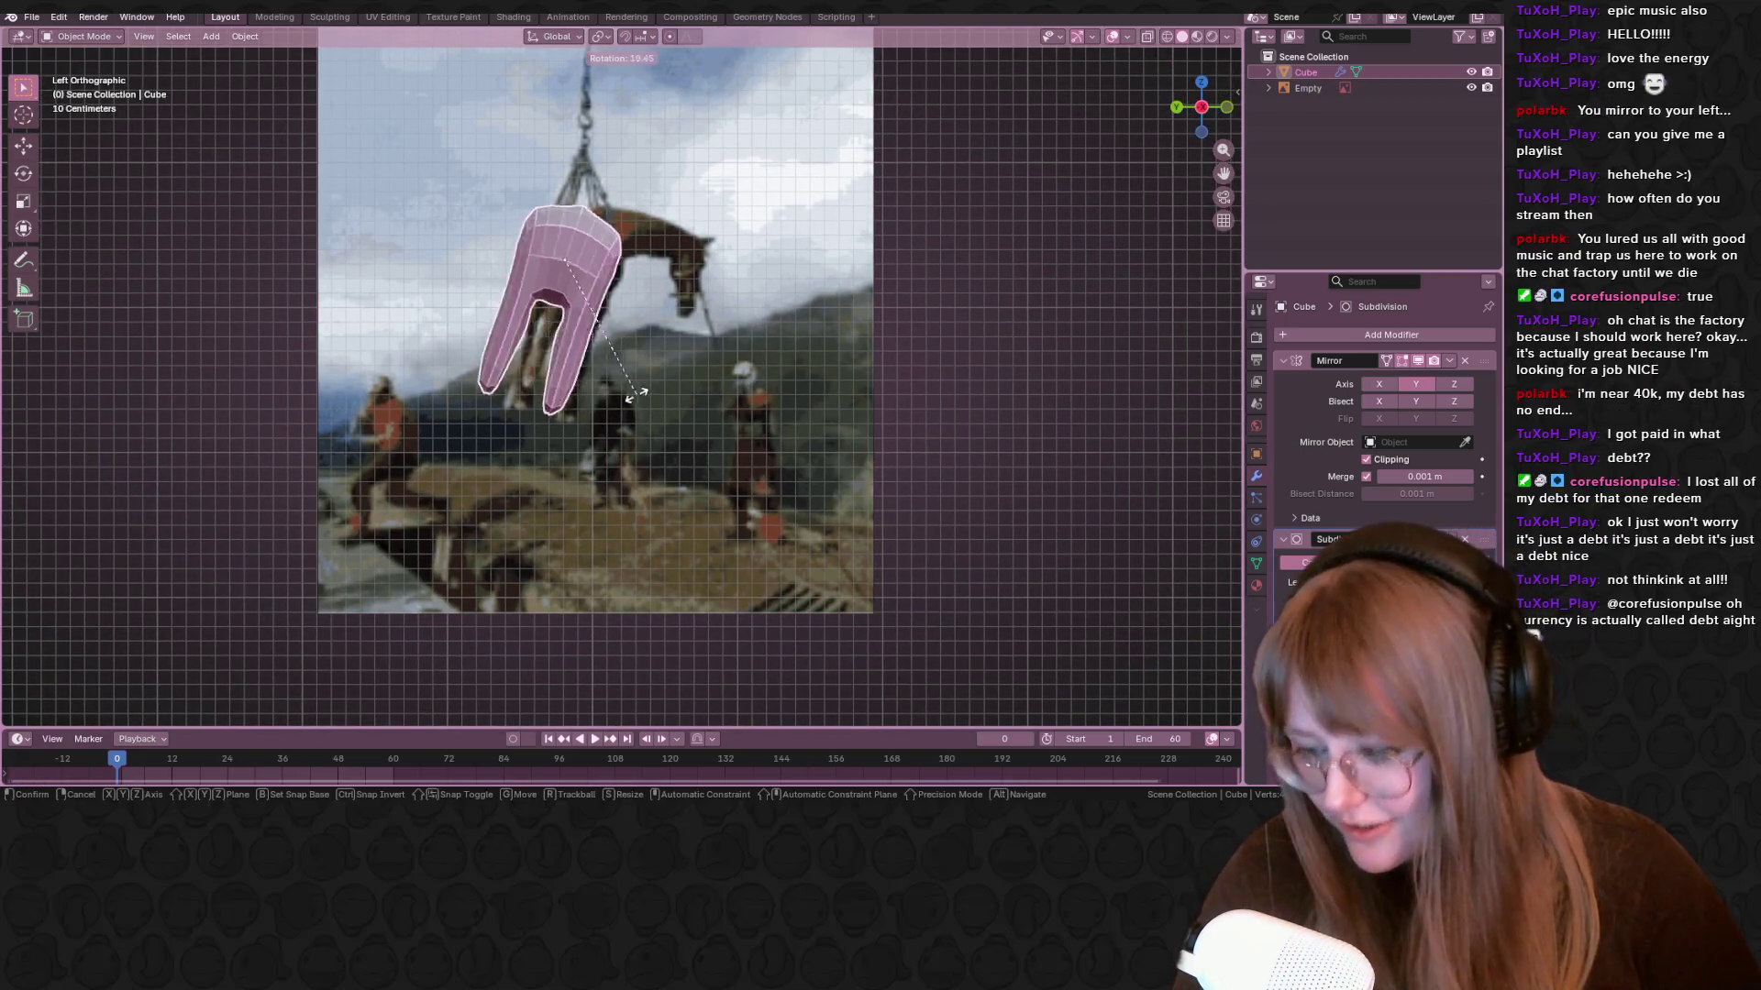
pyautogui.click(656, 387)
pyautogui.press('g')
pyautogui.click(666, 420)
pyautogui.press('s')
pyautogui.click(659, 342)
pyautogui.press('g')
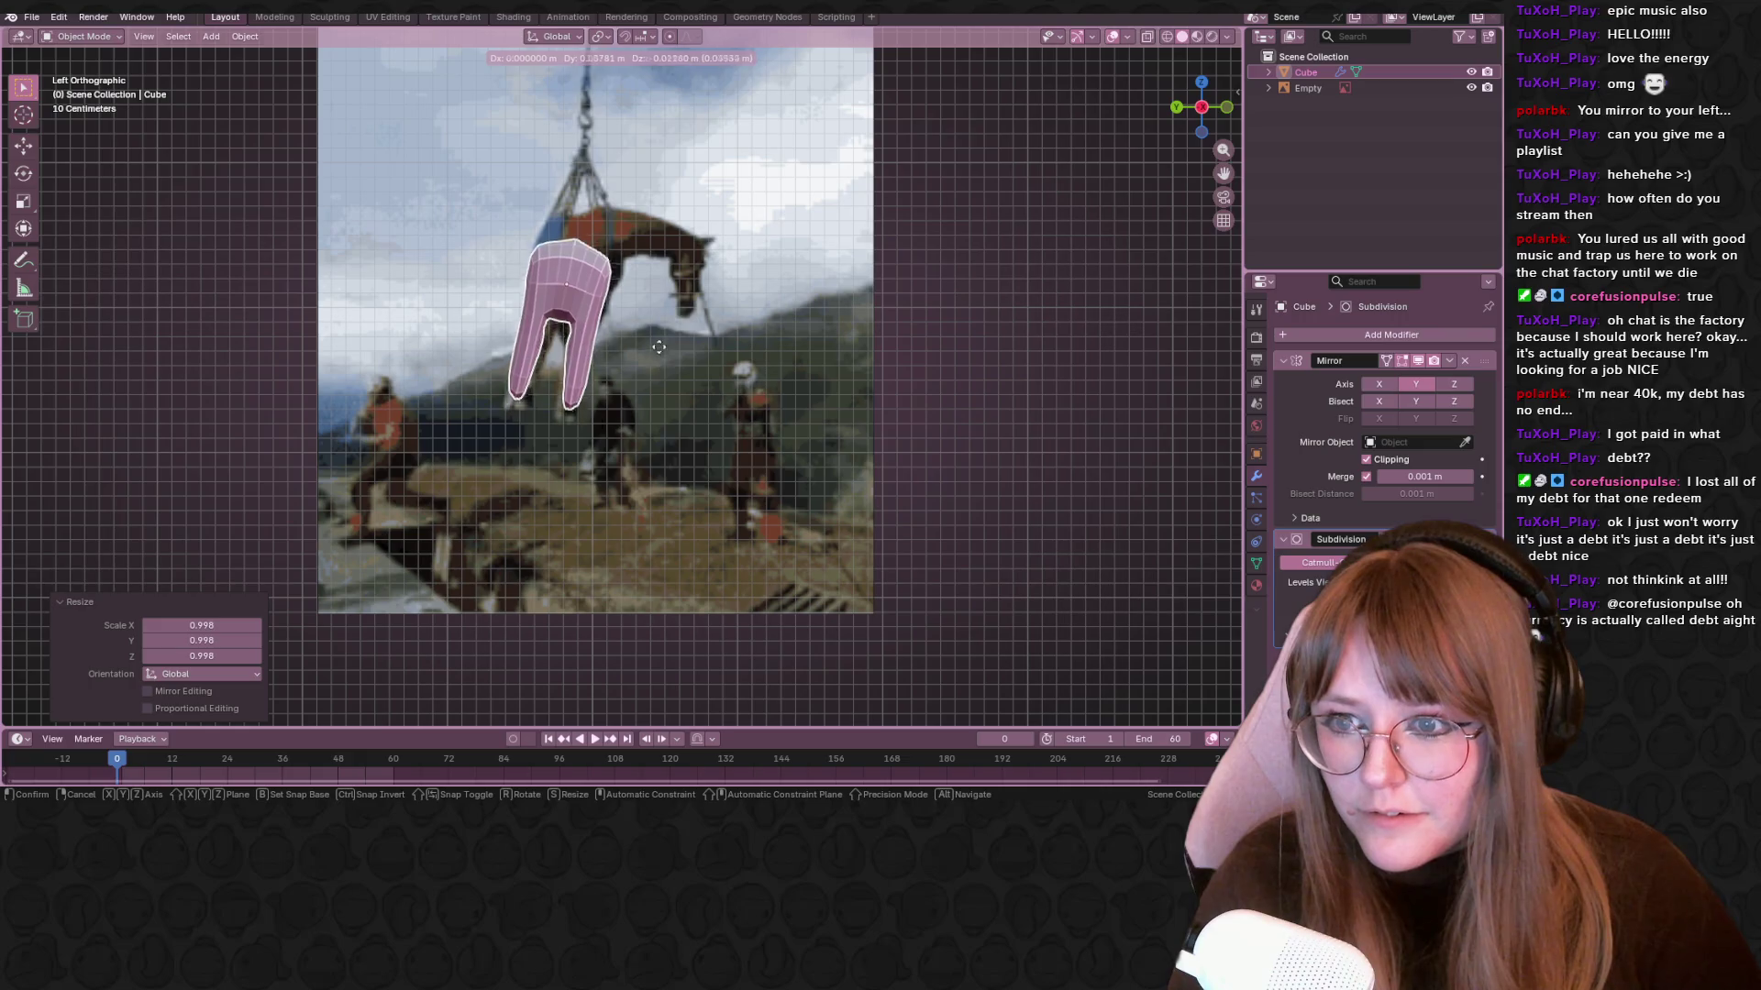
pyautogui.click(668, 334)
# With X-ray on, lengthen the legs by moving the leg-bottom vertices down about 0.2 m
pyautogui.press('Tab')
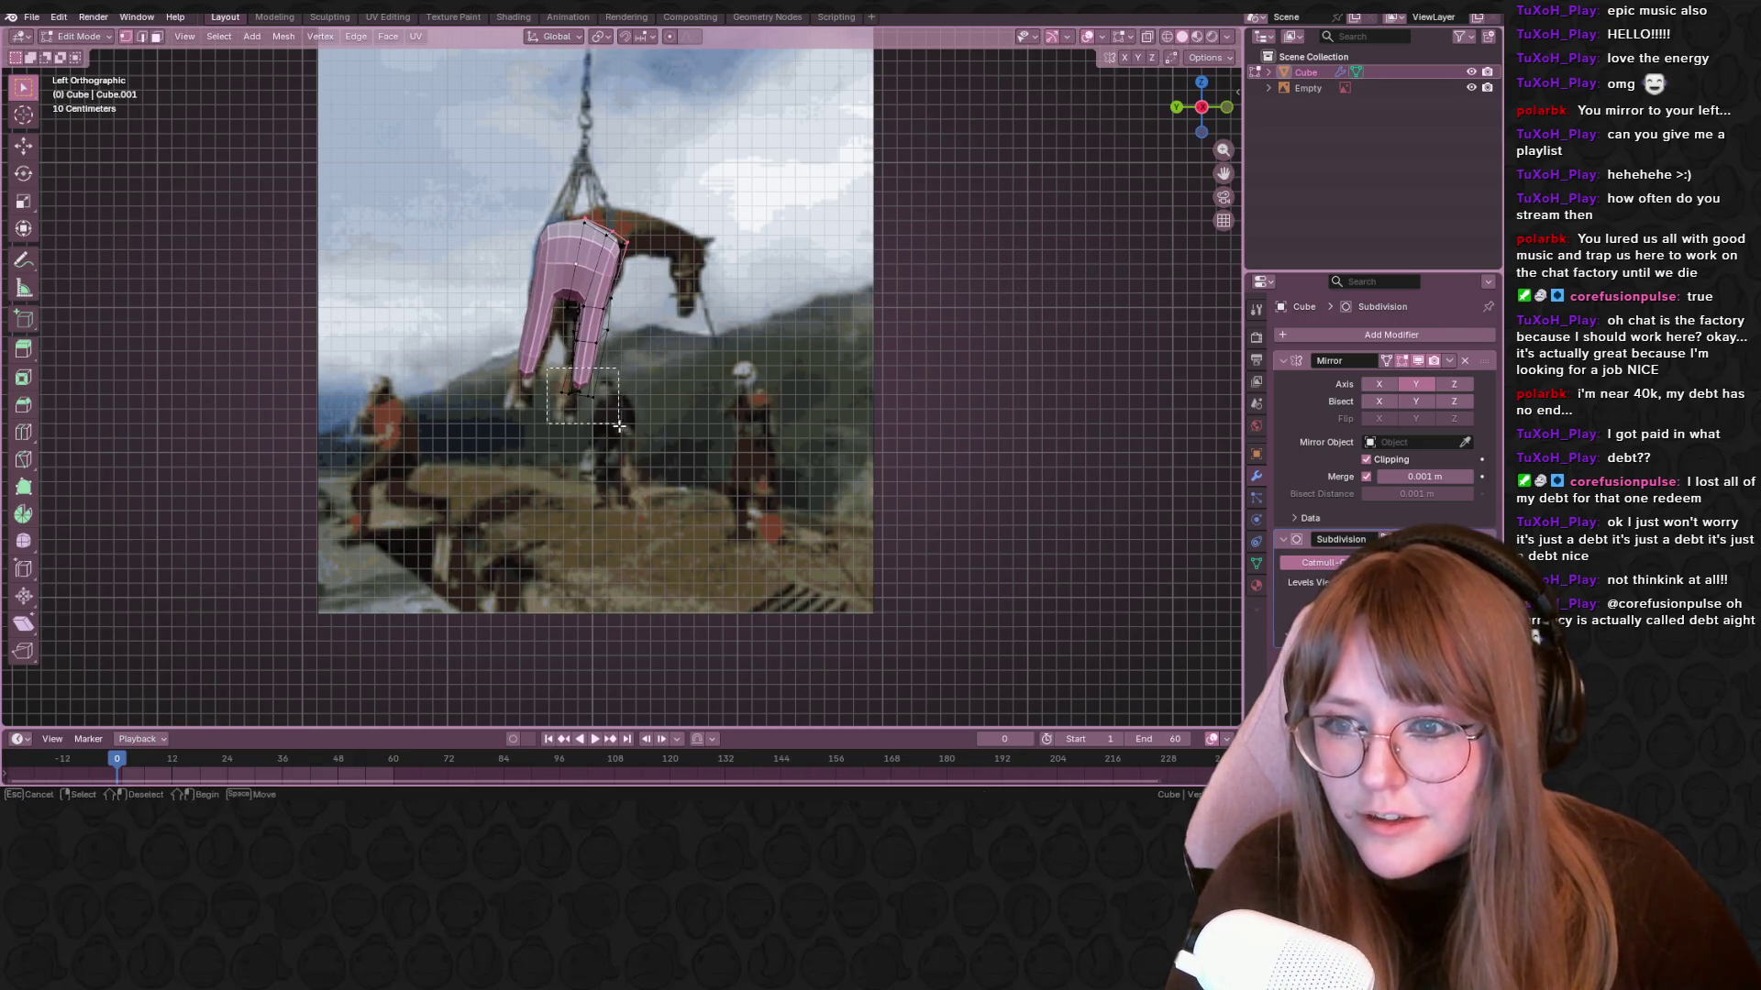
pyautogui.click(1149, 36)
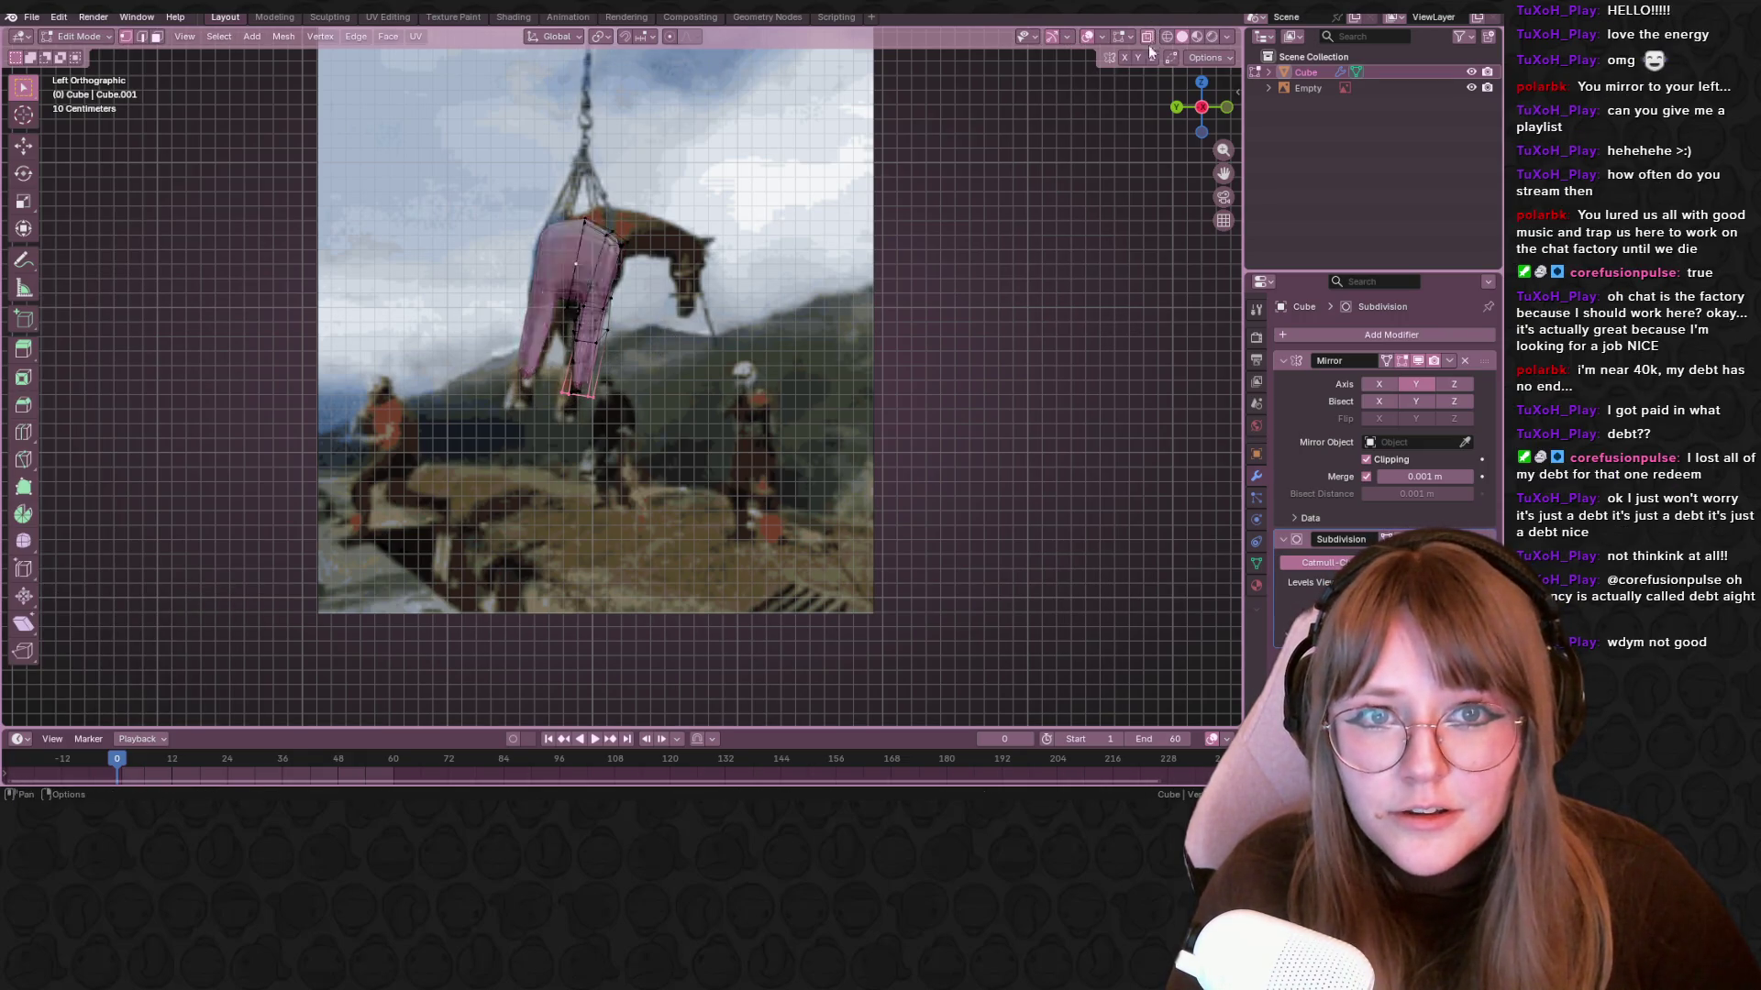
pyautogui.press('g')
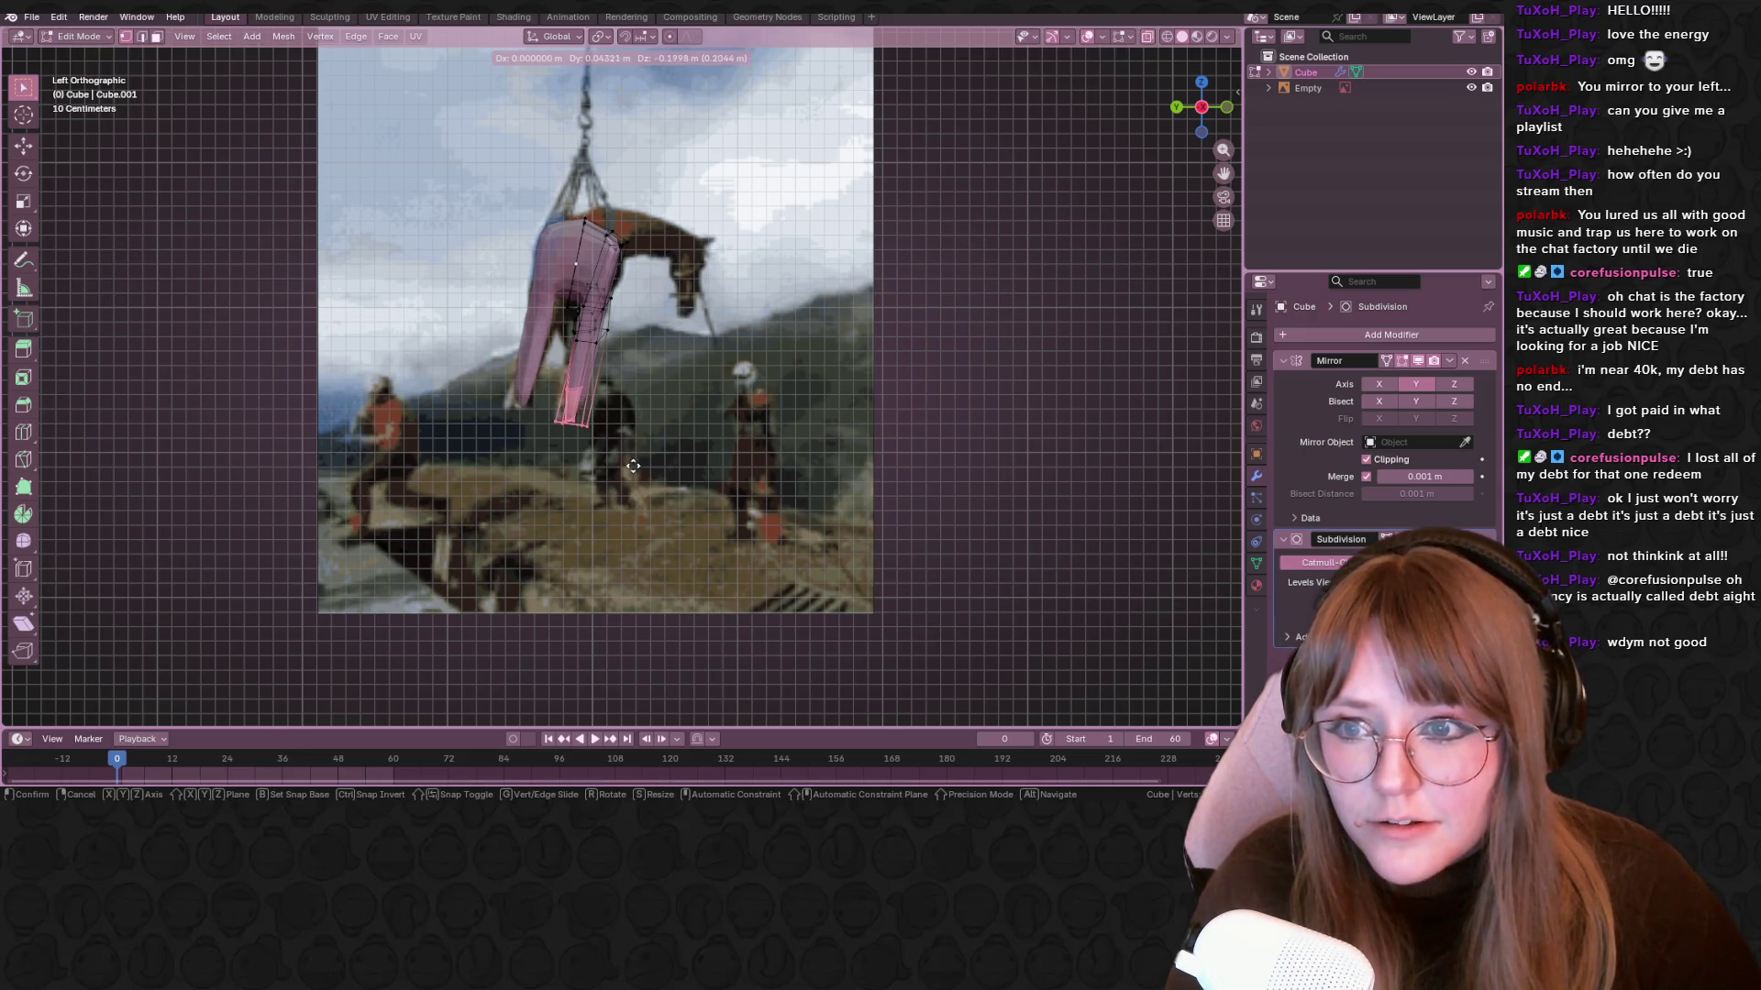
pyautogui.click(632, 465)
pyautogui.moveTo(589, 226); pyautogui.dragTo(635, 266)
pyautogui.scroll(1, 793, 300)
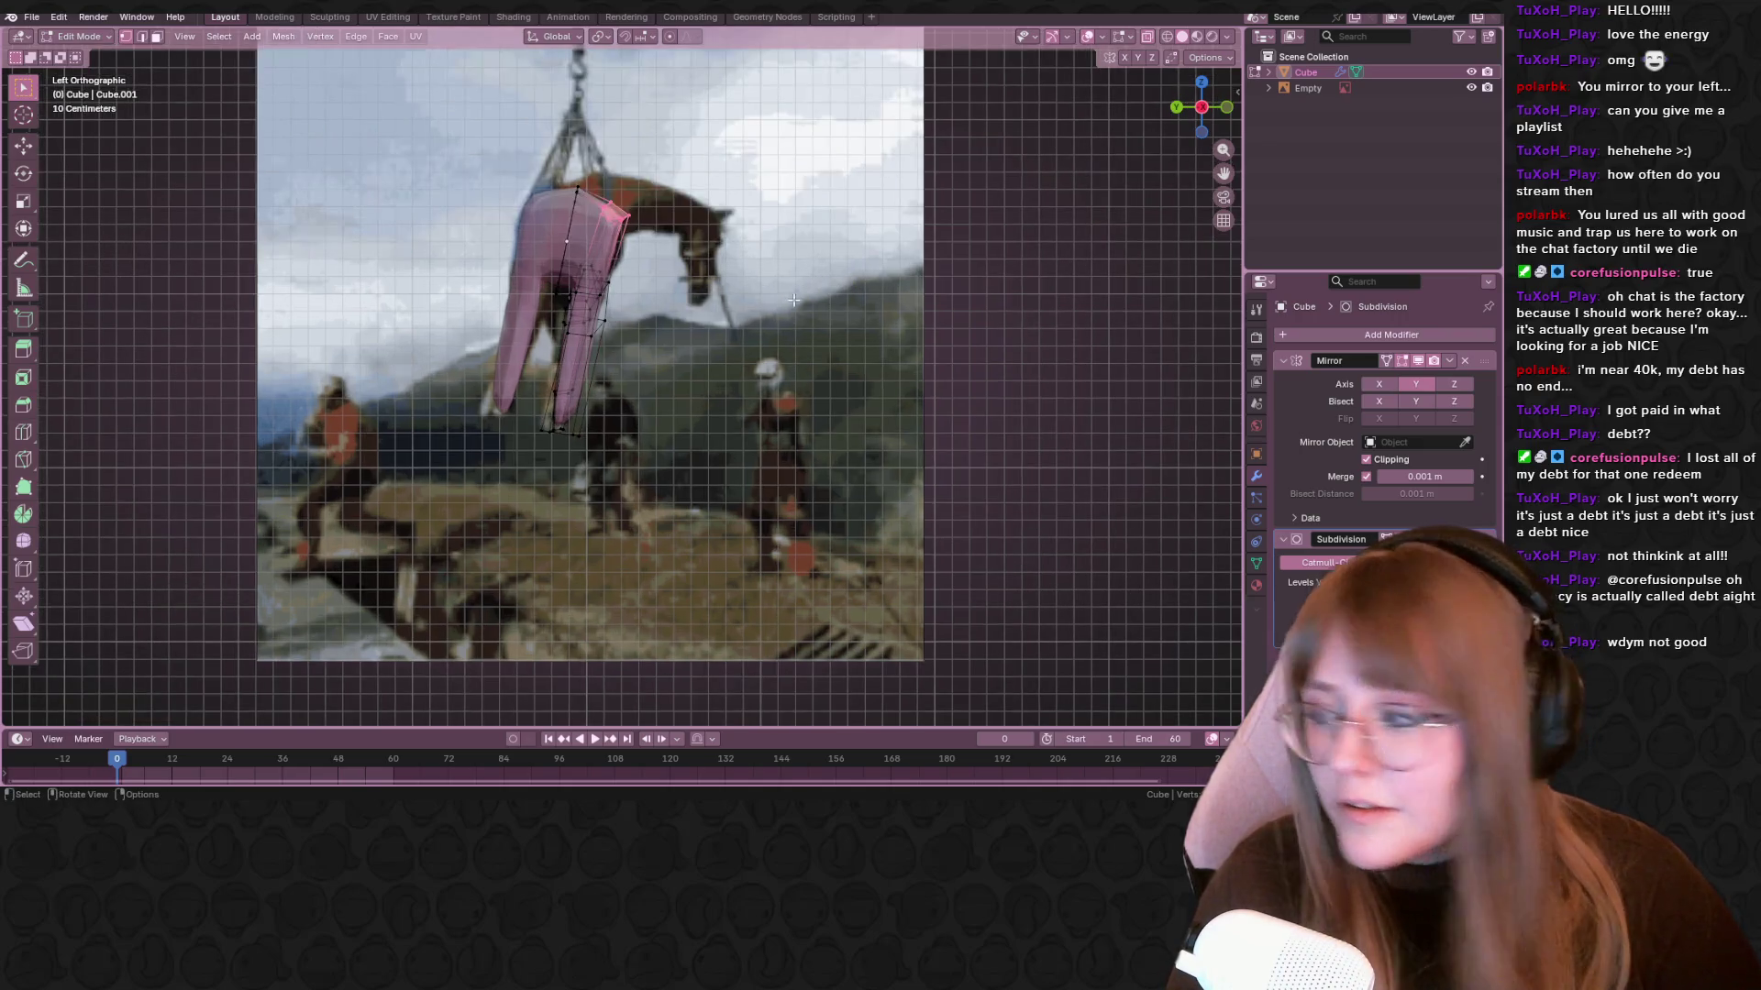
# Return to Object Mode, deselect the horse, and pan the view down
pyautogui.press('Tab')
pyautogui.click(1117, 378)
pyautogui.keyDown('shift'); pyautogui.moveTo(950, 266); pyautogui.dragTo(926, 319, button='middle'); pyautogui.keyUp('shift')
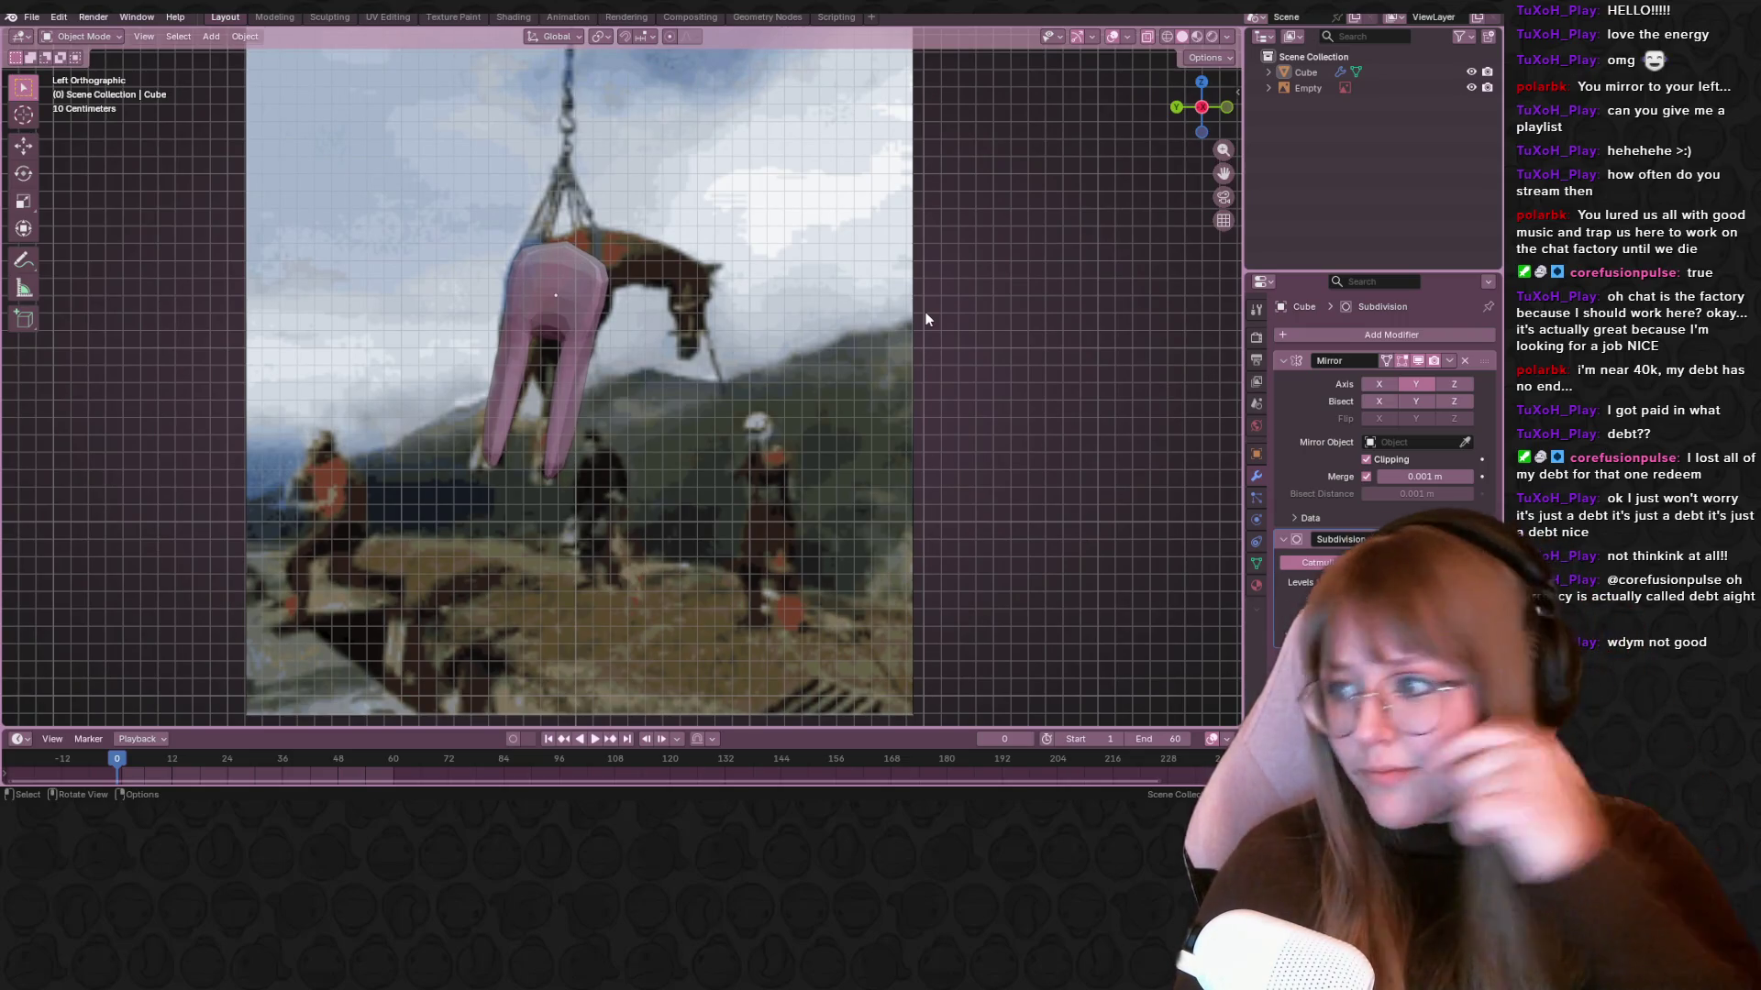
pyautogui.hotkey('shift', 'a')
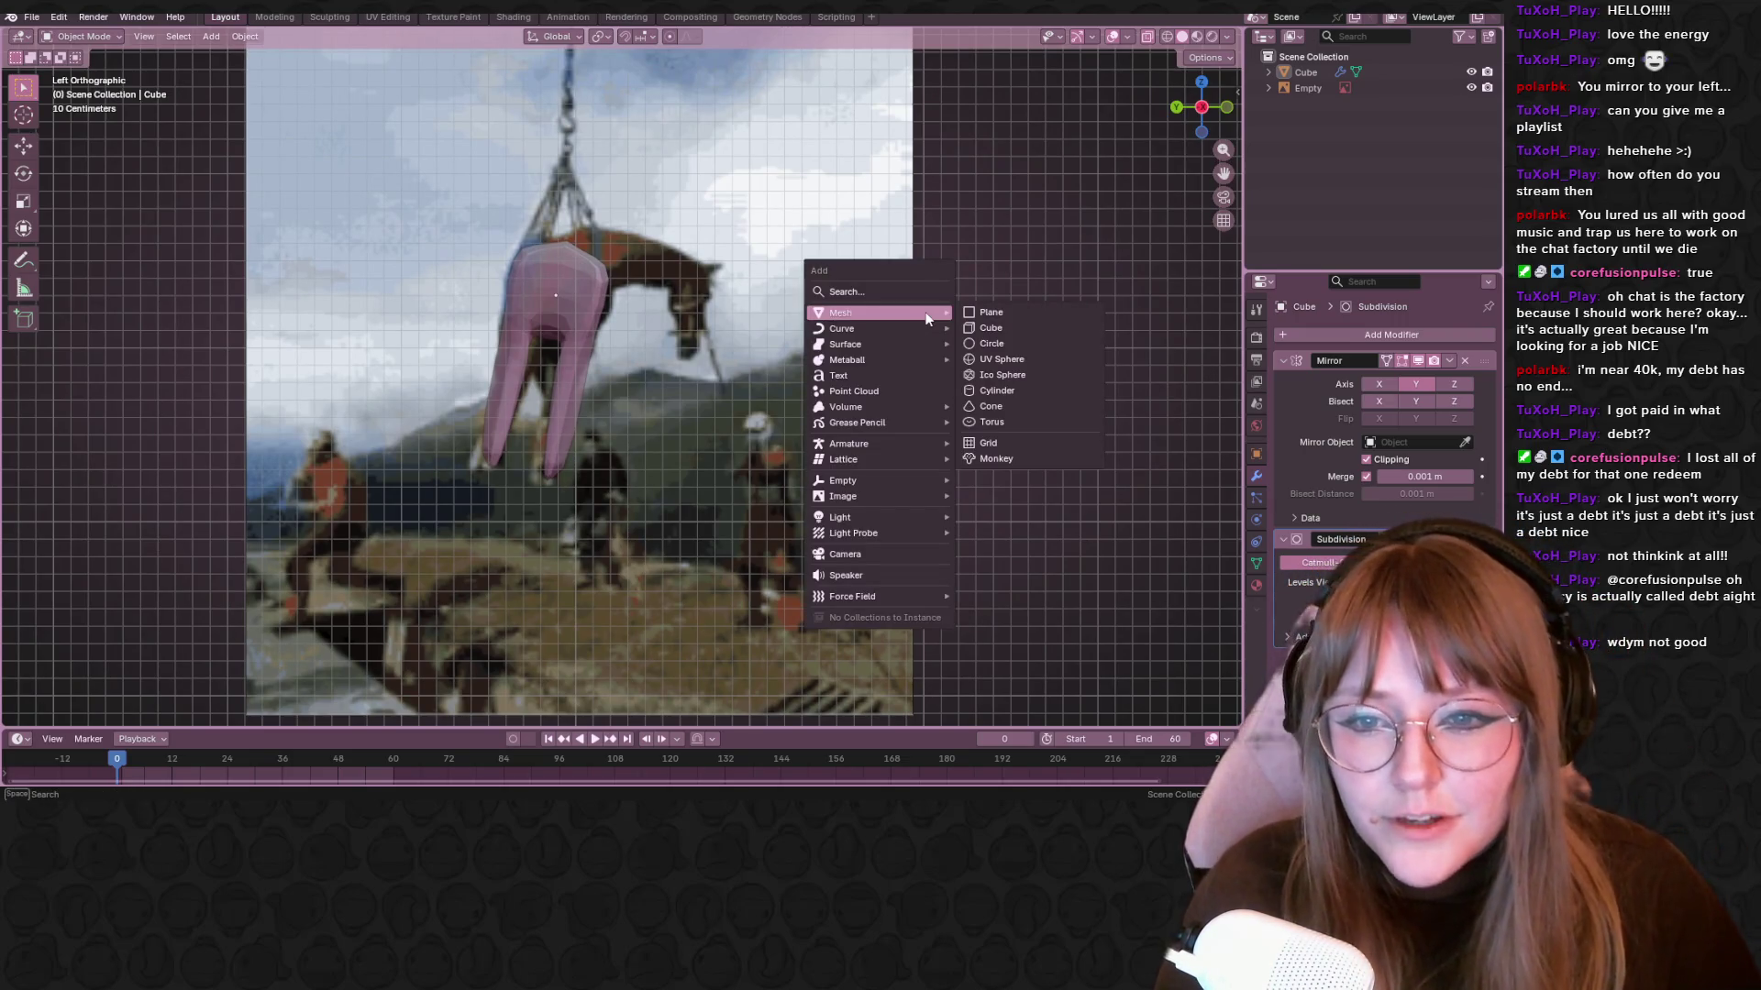
# Add a new cube and move it near the horse in front view
pyautogui.click(990, 327)
pyautogui.moveTo(990, 328); pyautogui.dragTo(824, 486, button='middle')
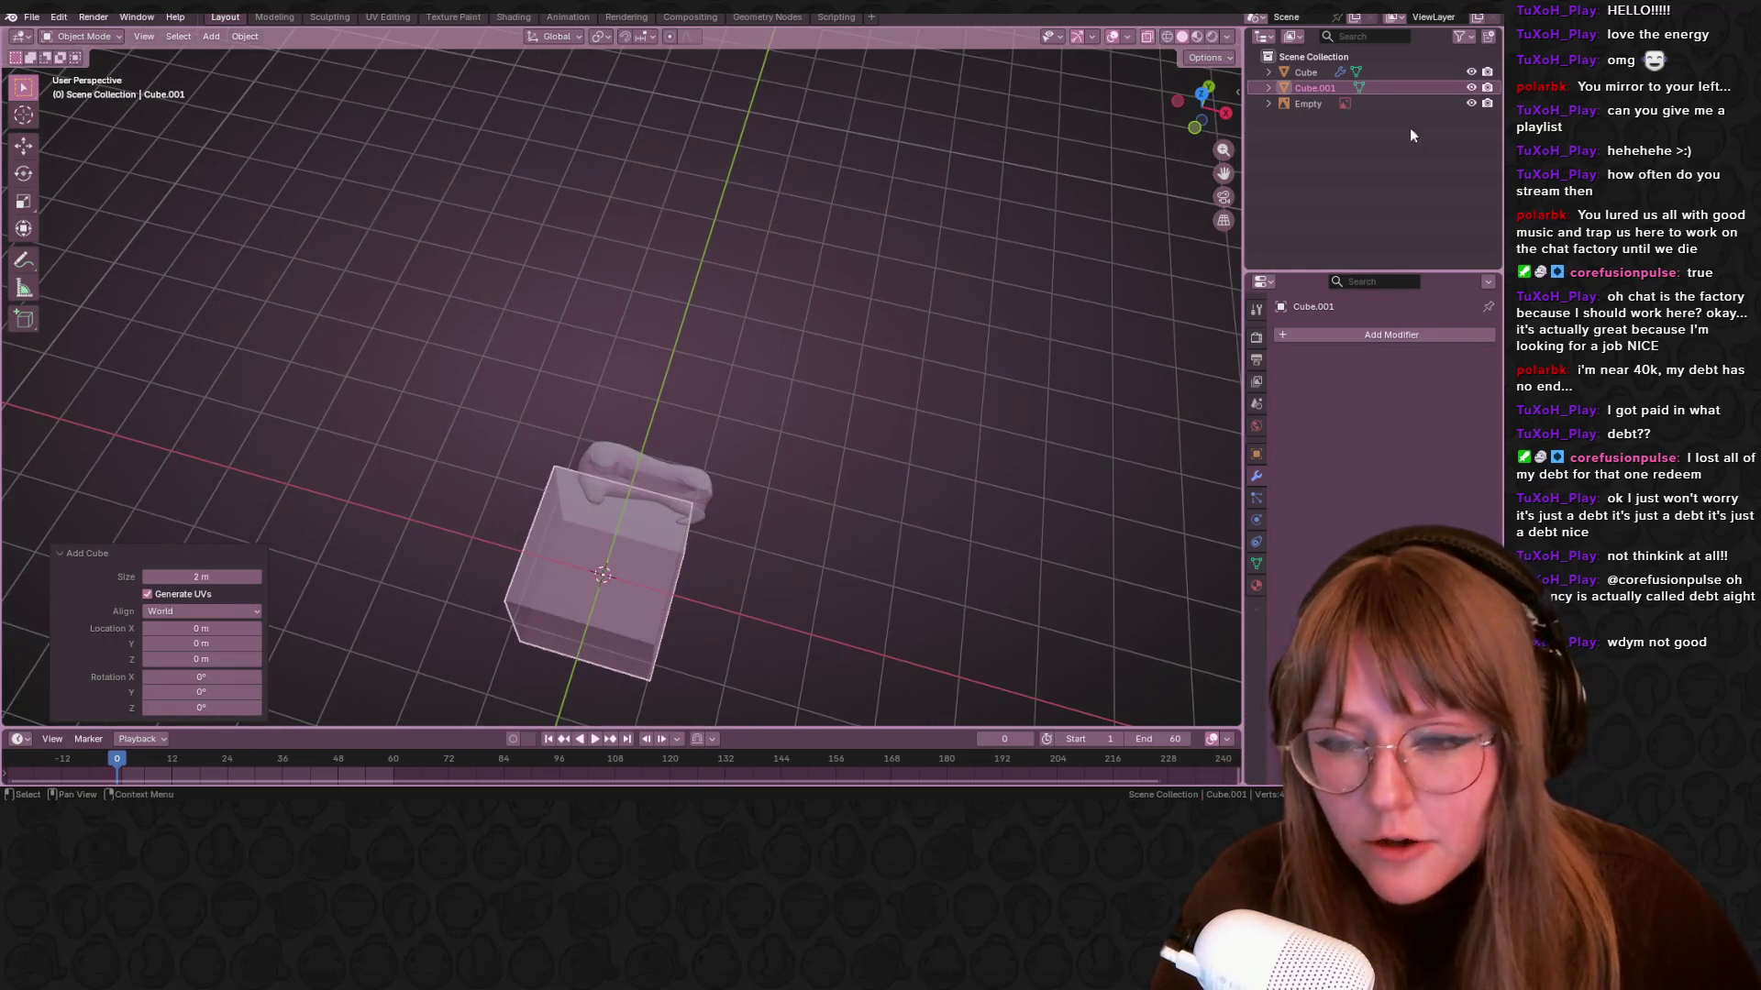
pyautogui.press('KP_1')
pyautogui.keyDown('shift'); pyautogui.moveTo(948, 607); pyautogui.dragTo(948, 424, button='middle'); pyautogui.keyUp('shift')
pyautogui.press('g')
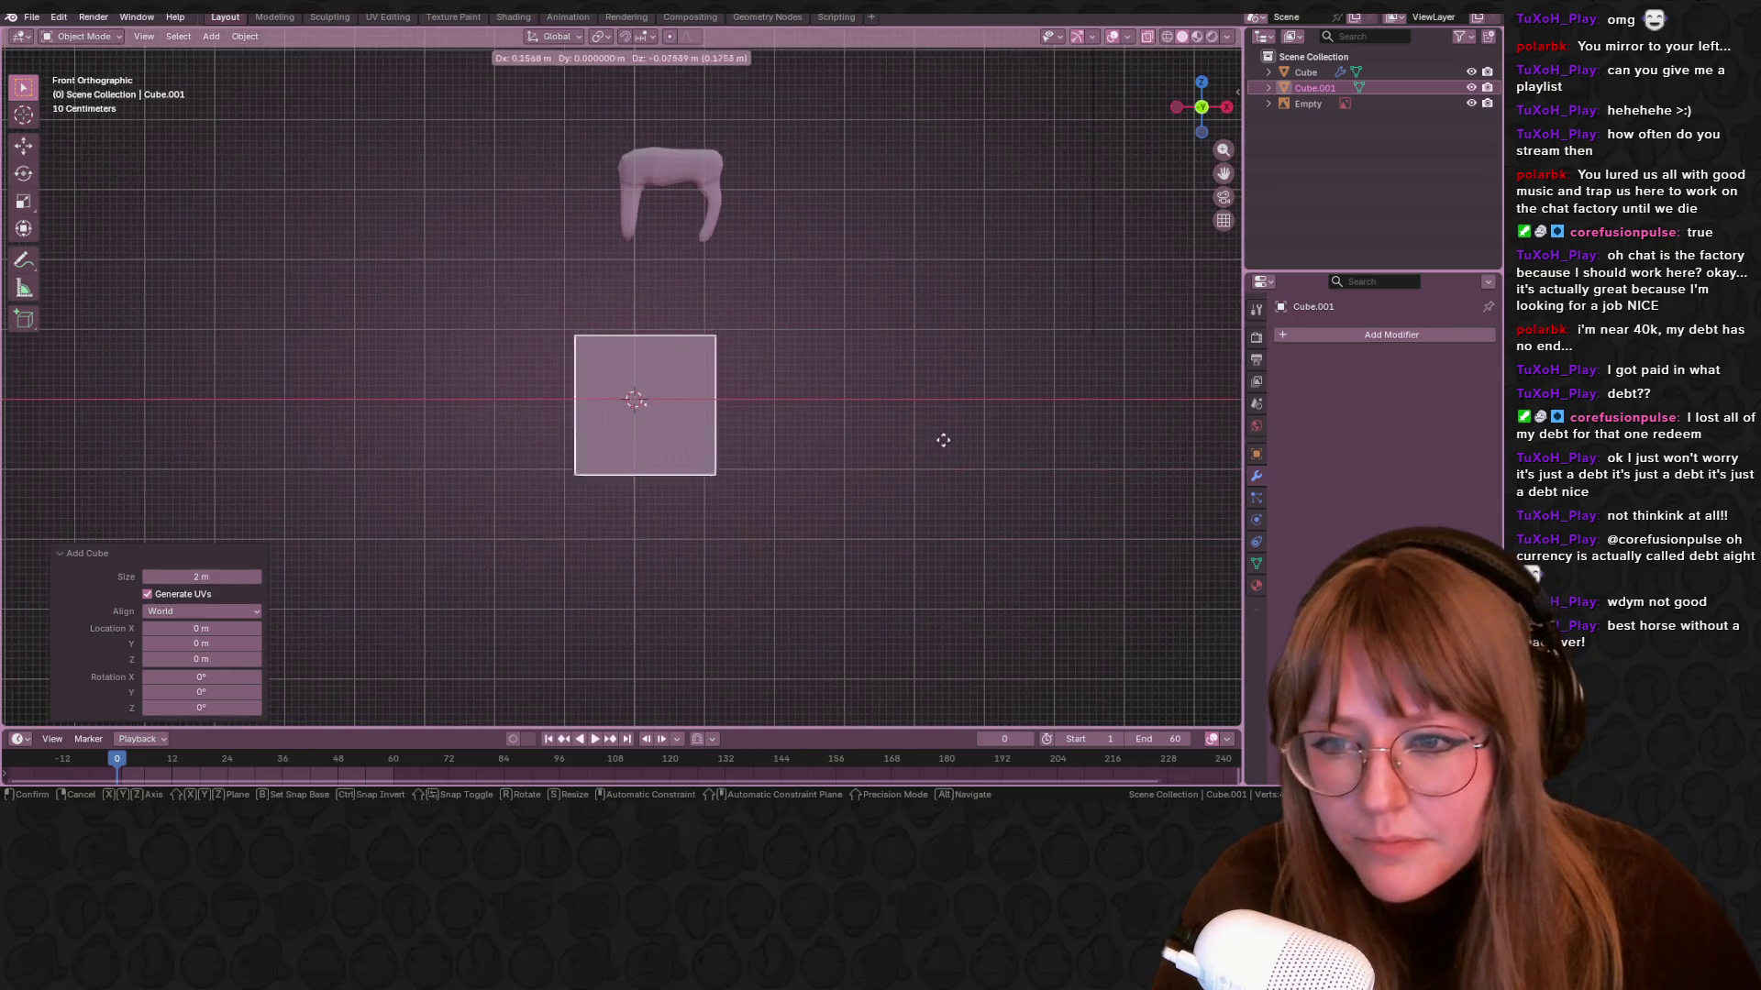
pyautogui.press('s')
pyautogui.press('Escape')
pyautogui.press('g')
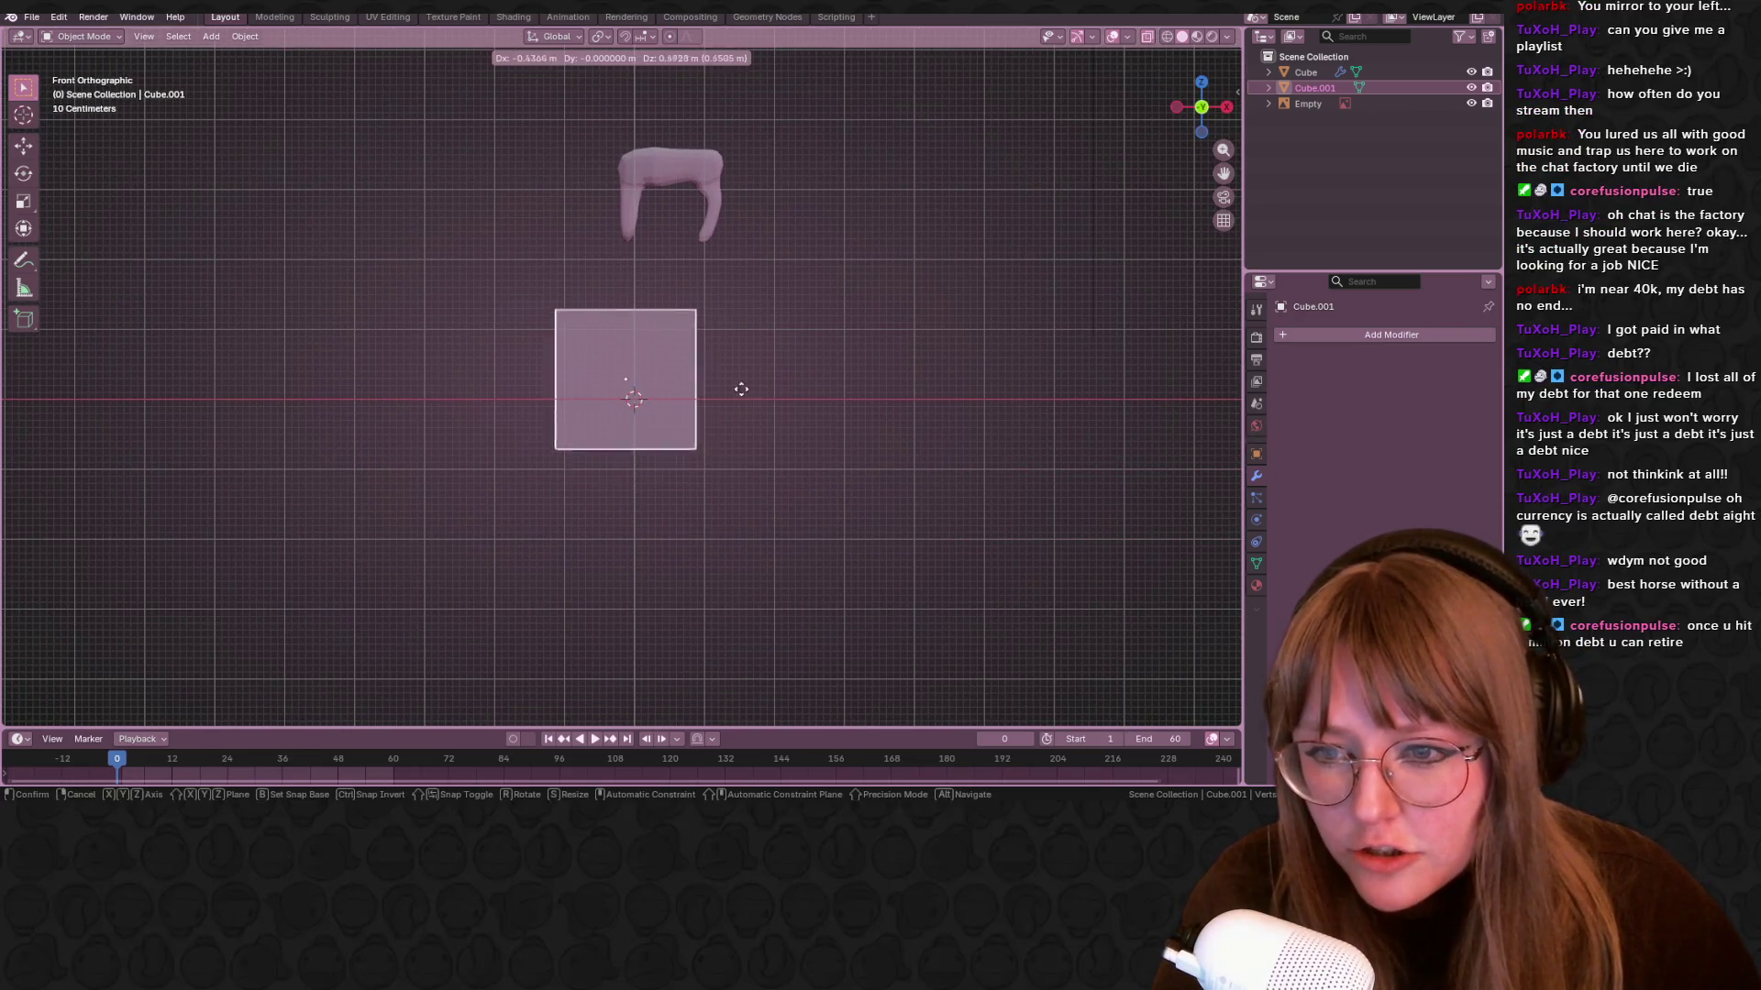
pyautogui.click(741, 384)
# Shrink the cube to 0.370 and set it on the horse's back
pyautogui.press('s')
pyautogui.click(676, 383)
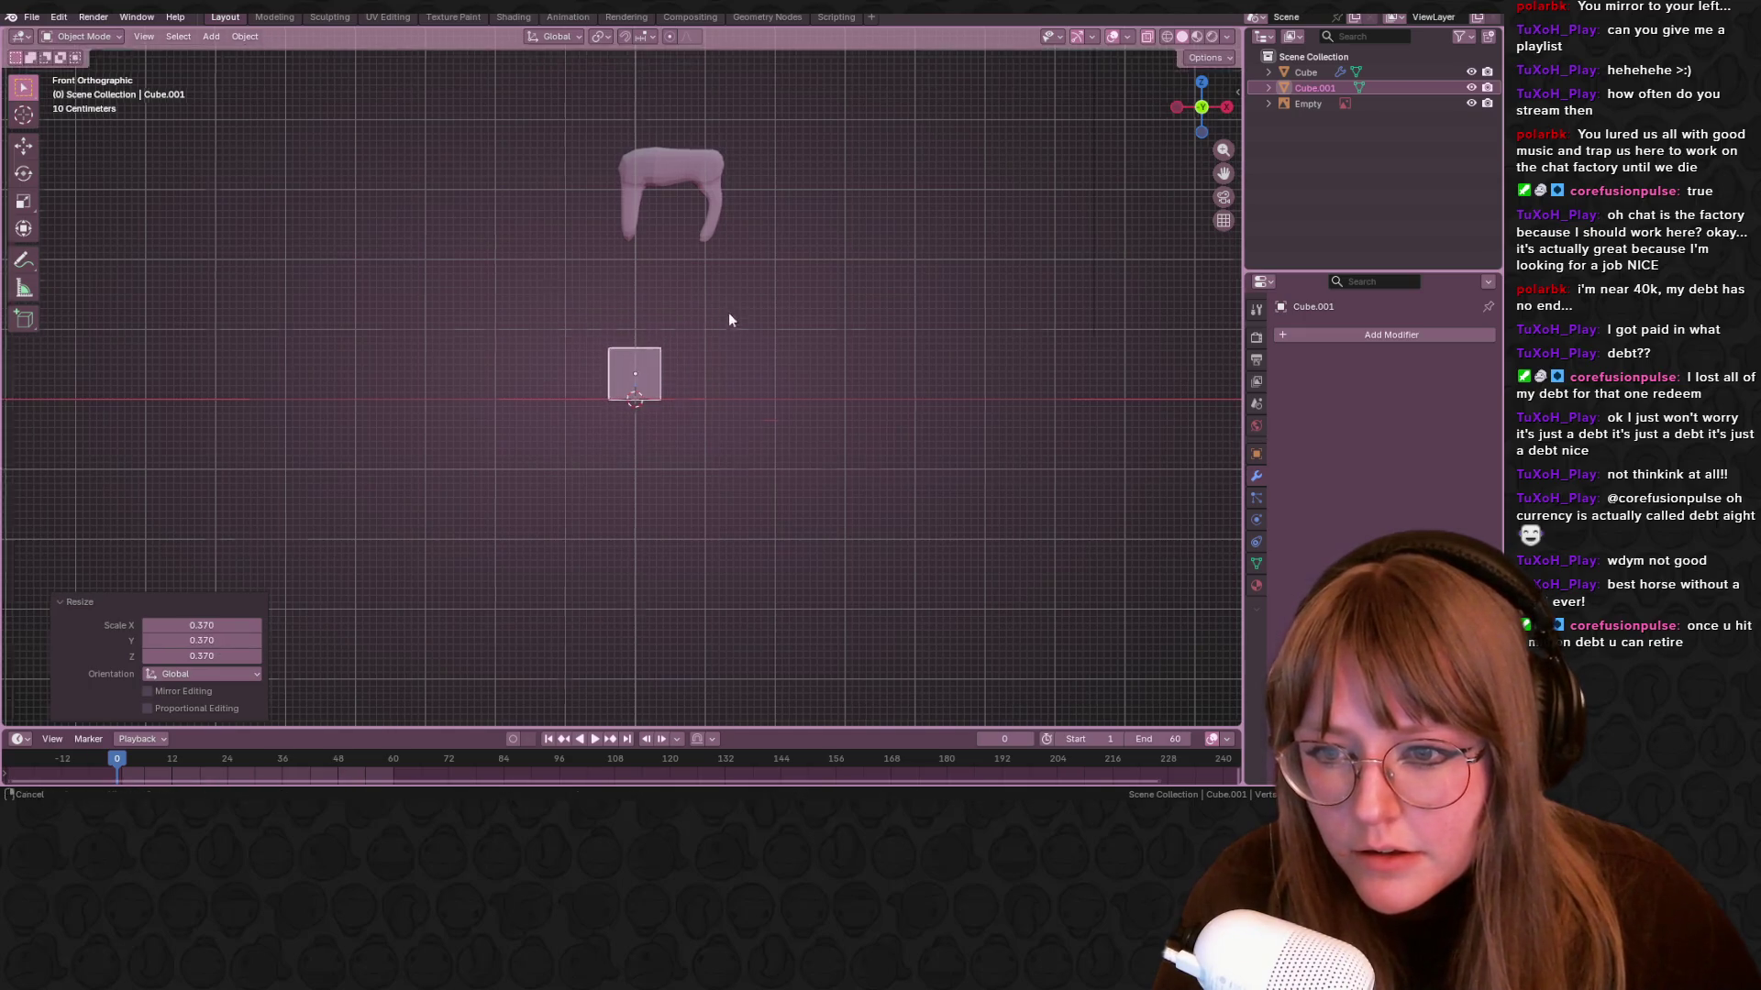
pyautogui.keyDown('shift'); pyautogui.moveTo(729, 320); pyautogui.dragTo(729, 400, button='middle'); pyautogui.keyUp('shift')
pyautogui.press('g')
pyautogui.click(729, 244)
# Loop-cut the cube down its centre and delete the left half's vertices
pyautogui.press('Tab')
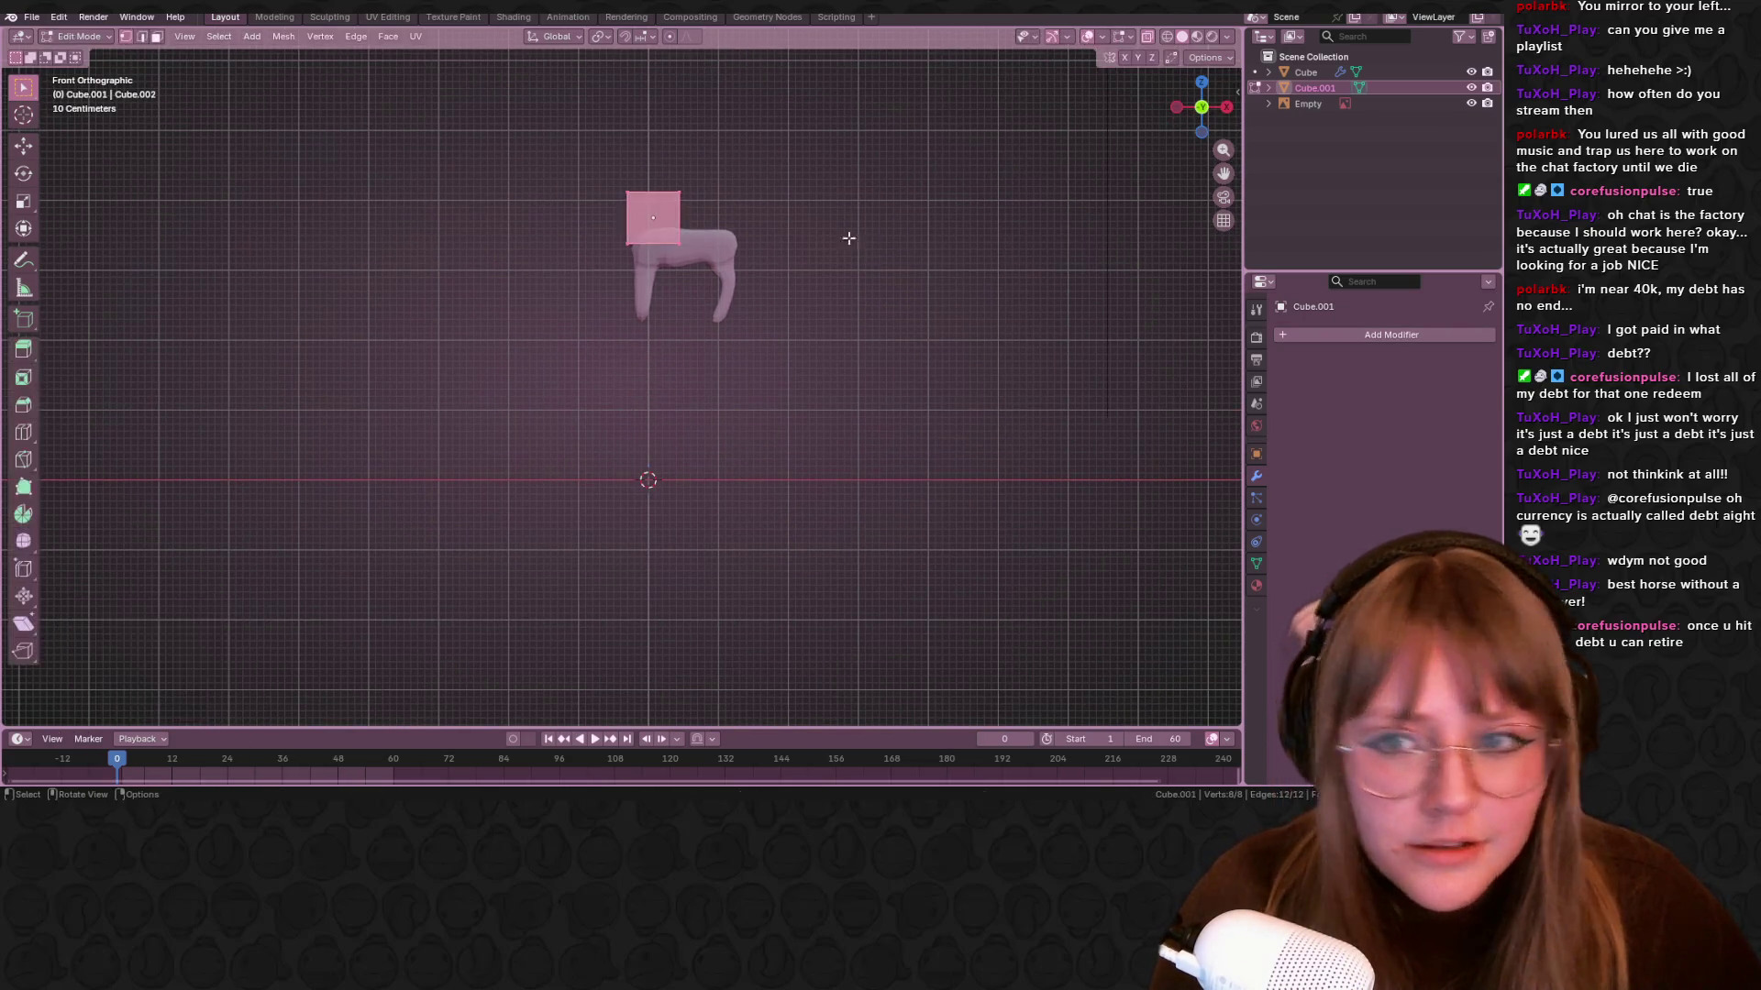
pyautogui.hotkey('ctrl', 'r')
pyautogui.click(662, 193)
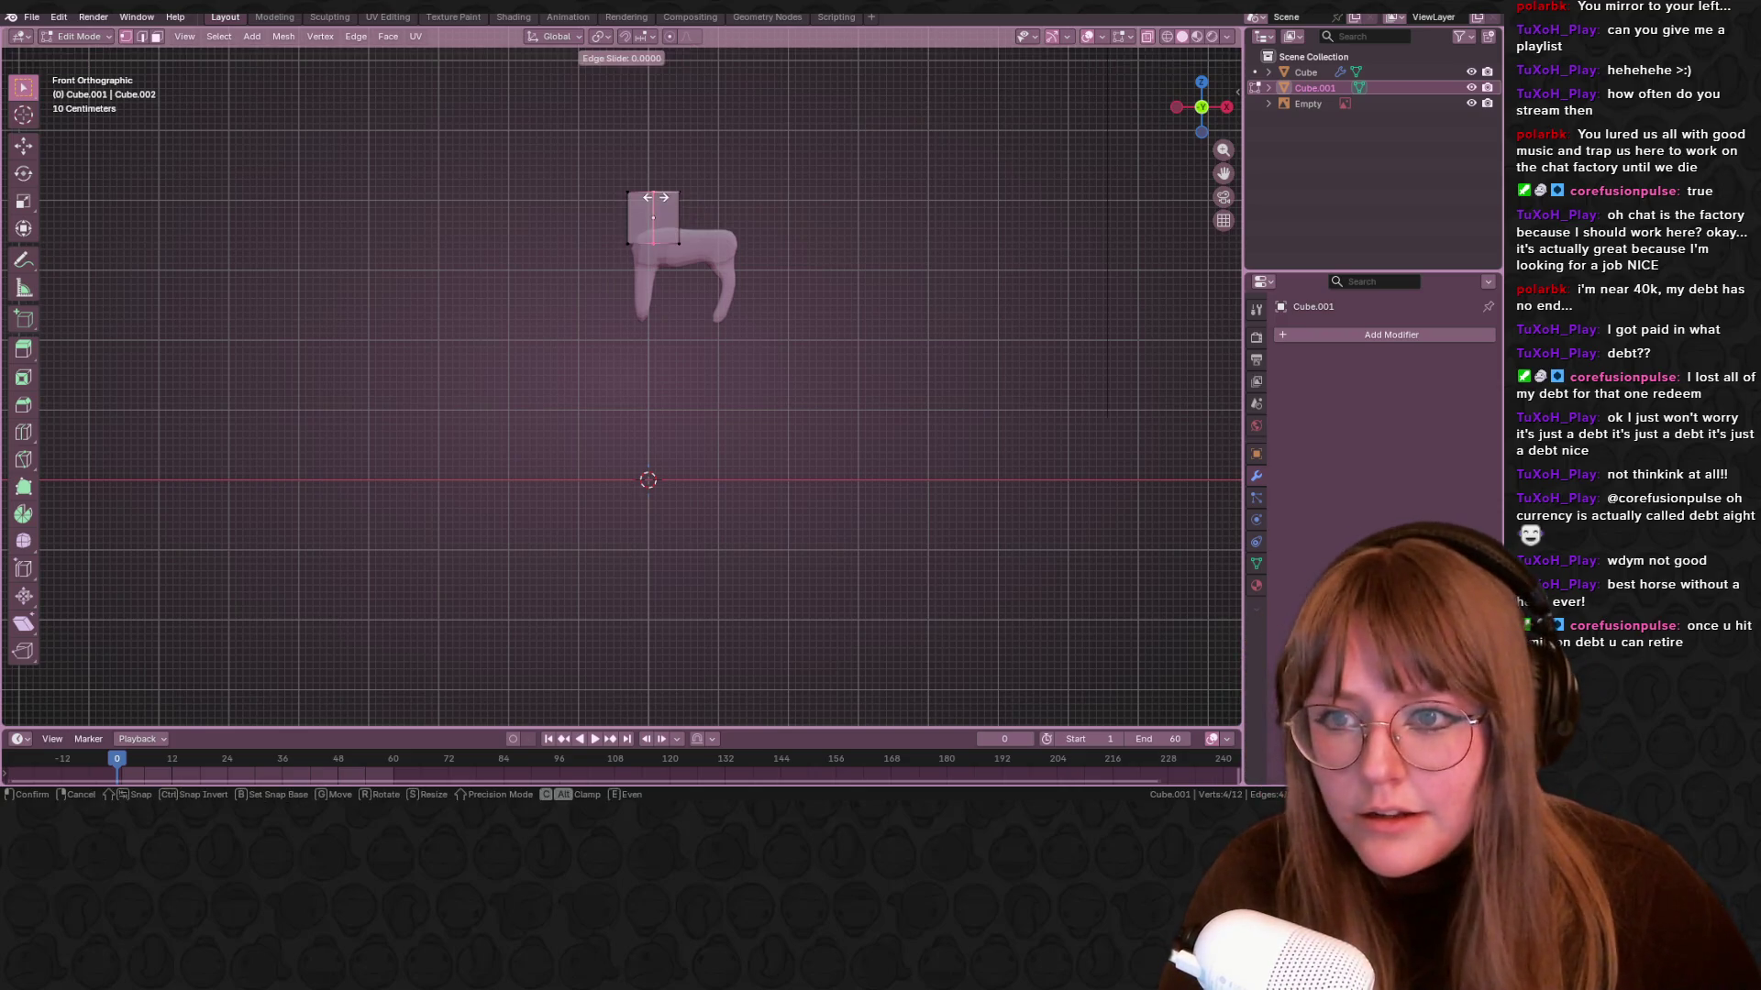
pyautogui.rightClick(571, 154)
pyautogui.moveTo(572, 154); pyautogui.dragTo(650, 292)
pyautogui.press('x')
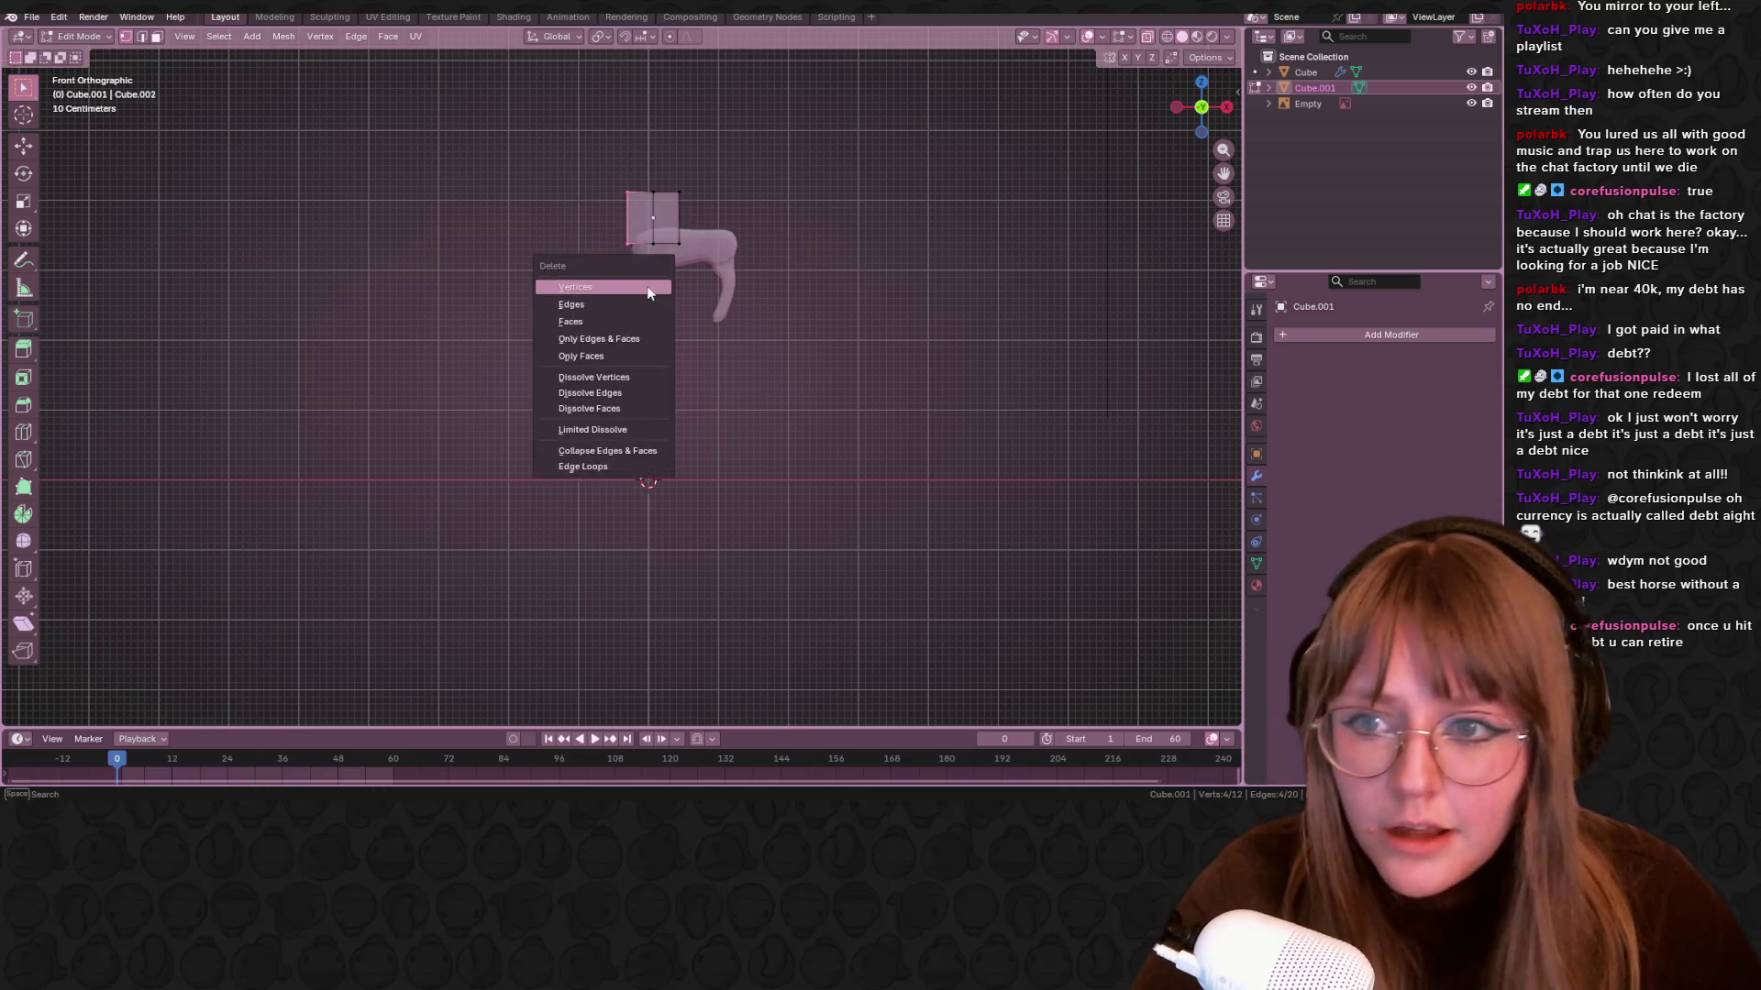
pyautogui.click(648, 291)
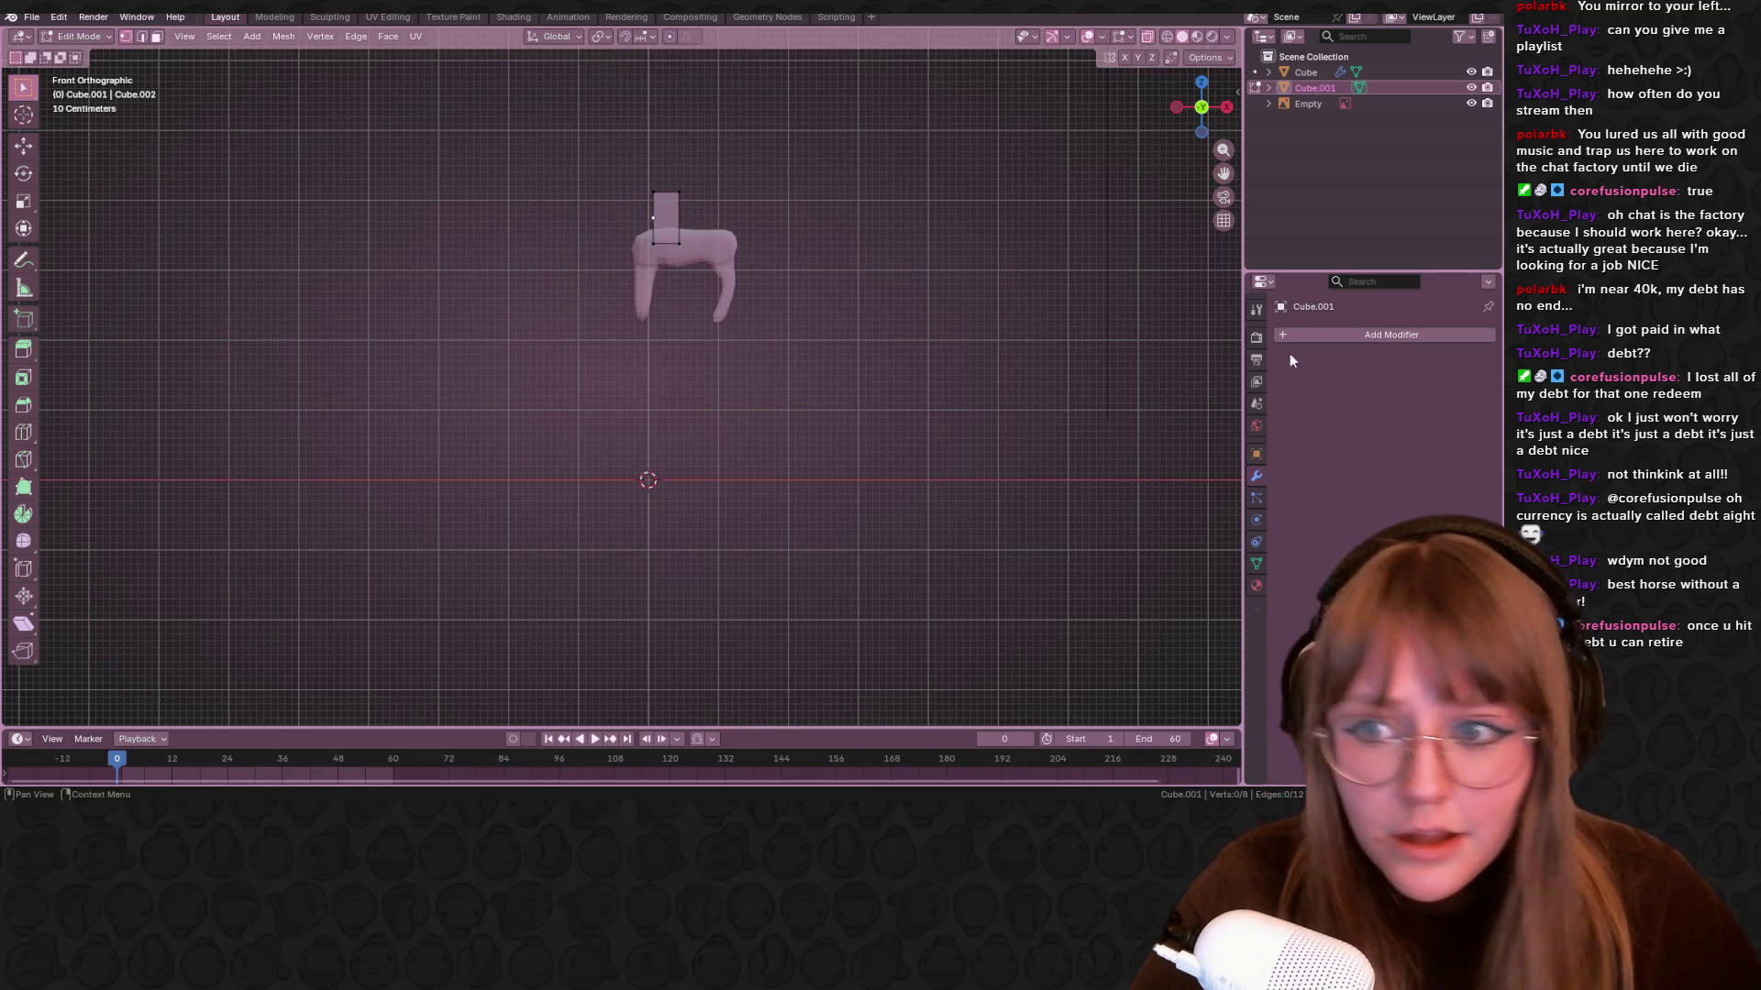
pyautogui.click(1363, 338)
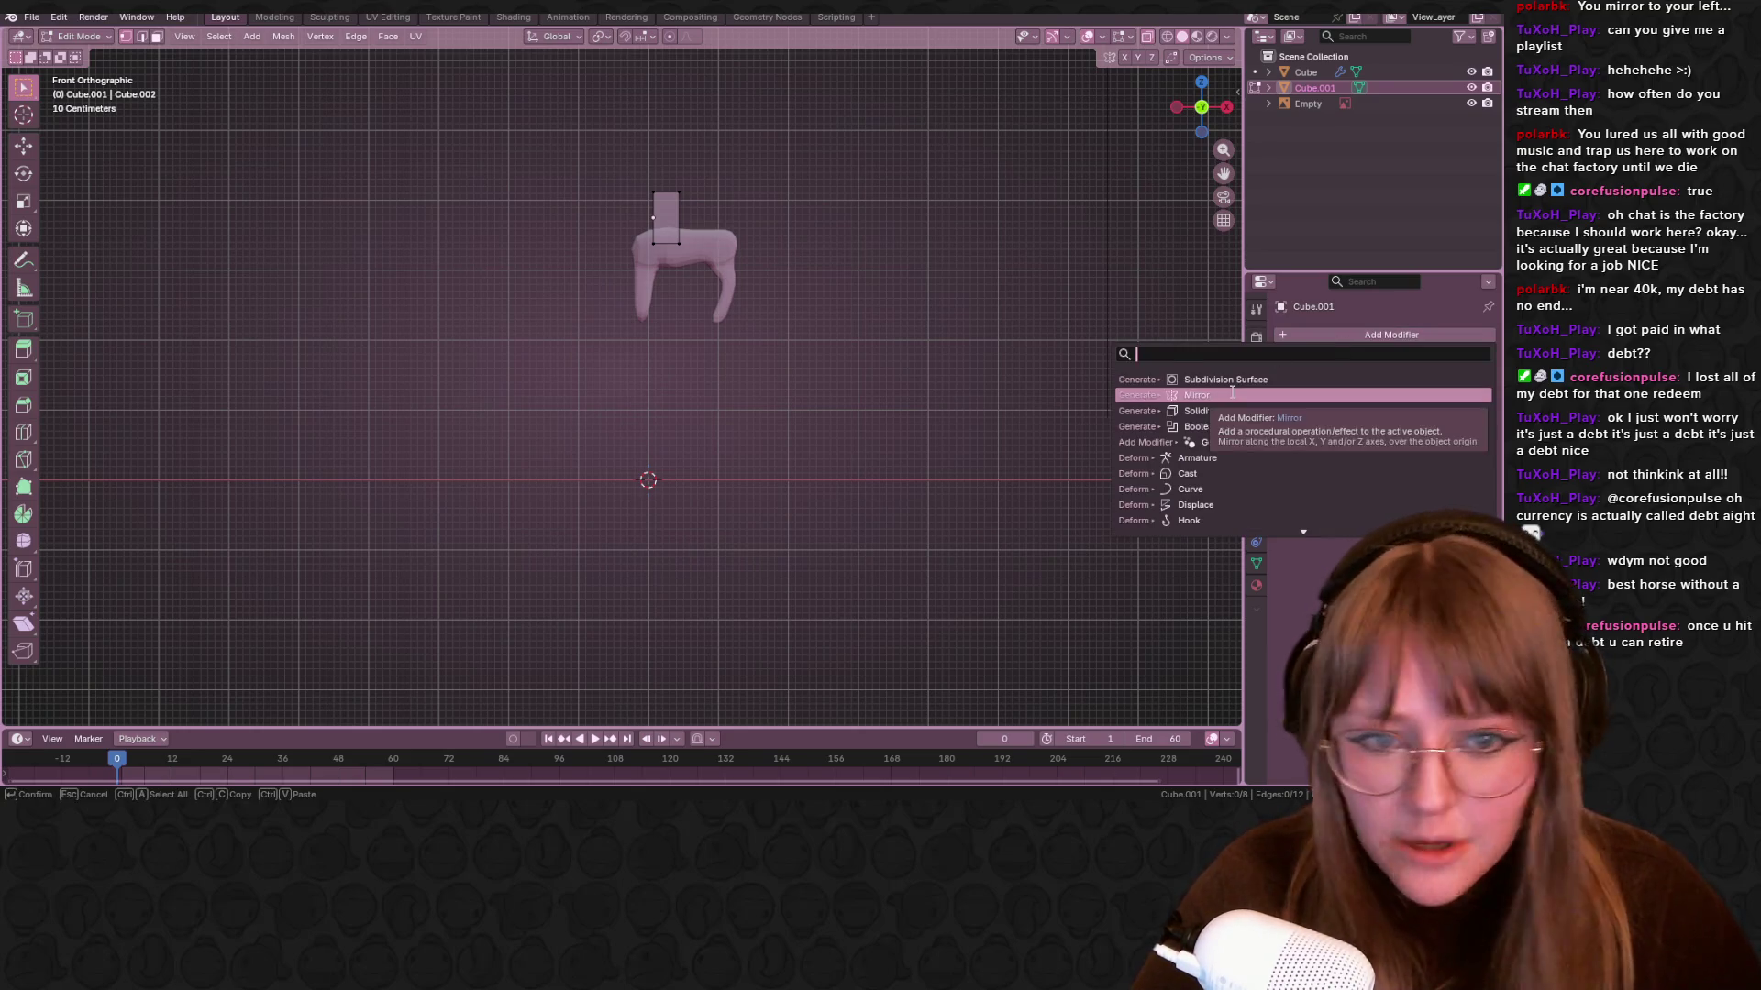
# Add a Mirror modifier with clipping to the half cube and scale it to 0.479
pyautogui.click(1179, 438)
pyautogui.scroll(4, 896, 186)
pyautogui.keyDown('shift'); pyautogui.moveTo(550, 138); pyautogui.dragTo(541, 445, button='middle'); pyautogui.keyUp('shift')
pyautogui.moveTo(514, 184)
pyautogui.mouseDown()
pyautogui.moveTo(724, 373)
pyautogui.moveTo(735, 519)
pyautogui.mouseUp()
pyautogui.press('s')
pyautogui.click(804, 444)
pyautogui.hotkey('ctrl', 'z')
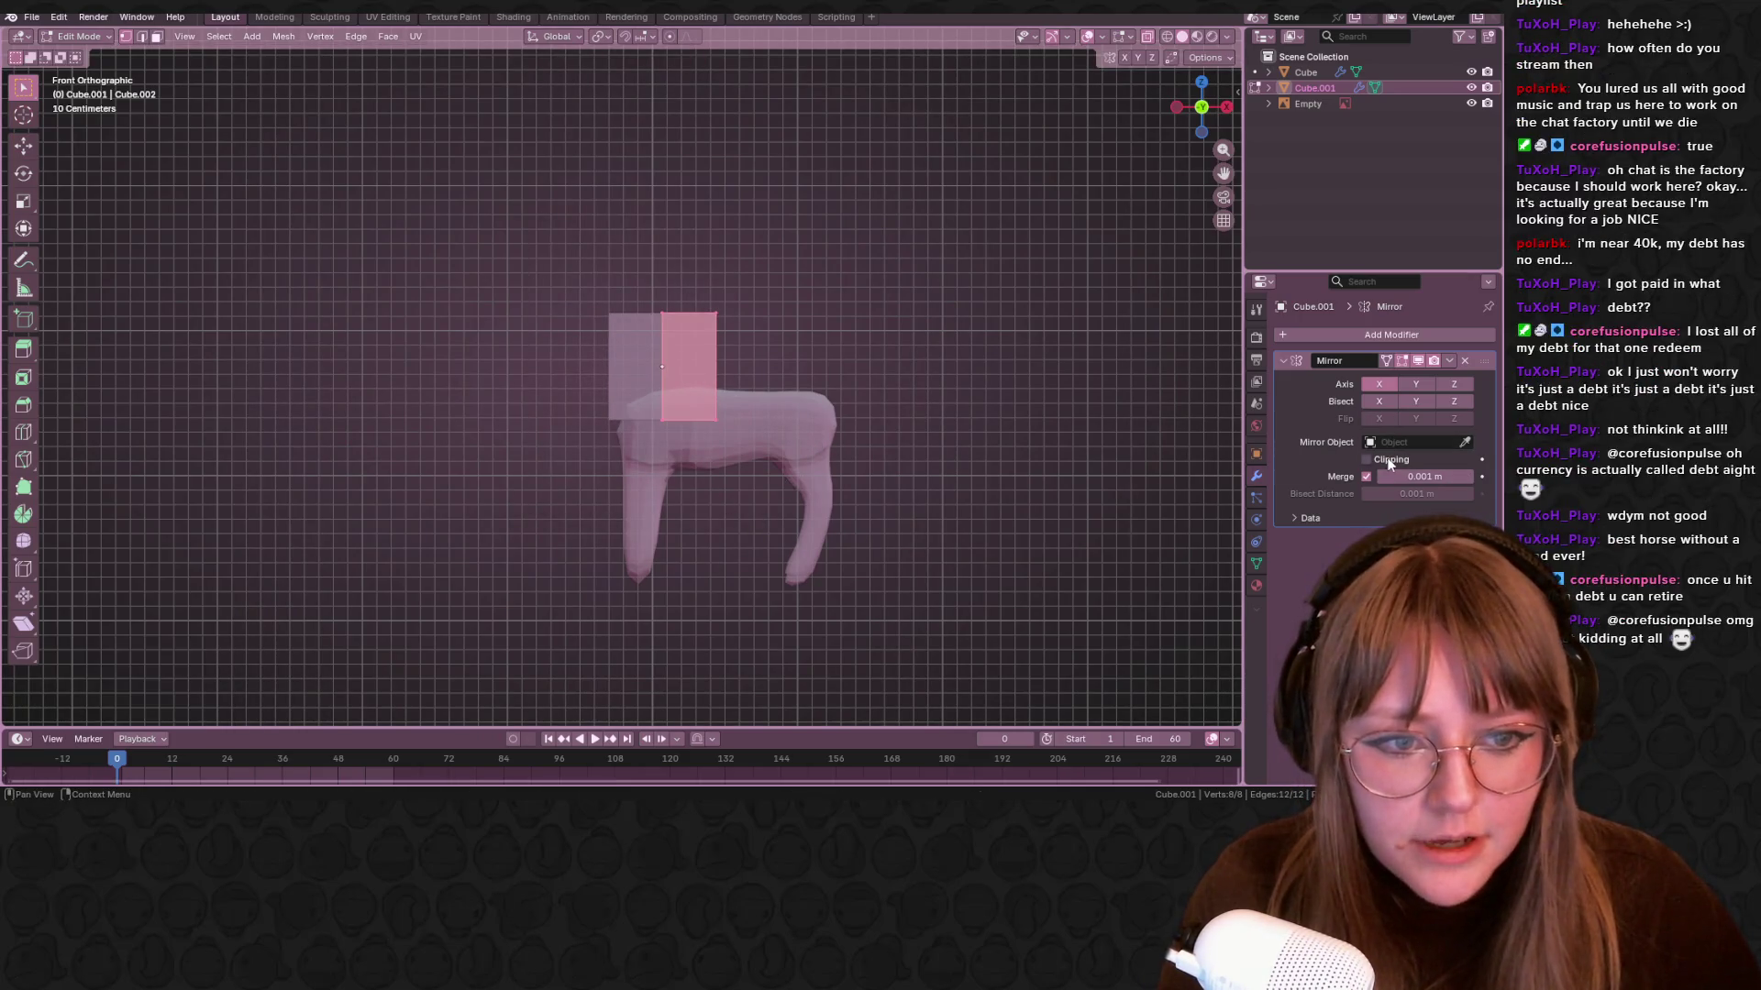
pyautogui.press('s')
pyautogui.click(740, 338)
# Raise the block about 0.21 on Z above the horse's back and frame the view
pyautogui.press('g')
pyautogui.click(770, 367)
pyautogui.press('g')
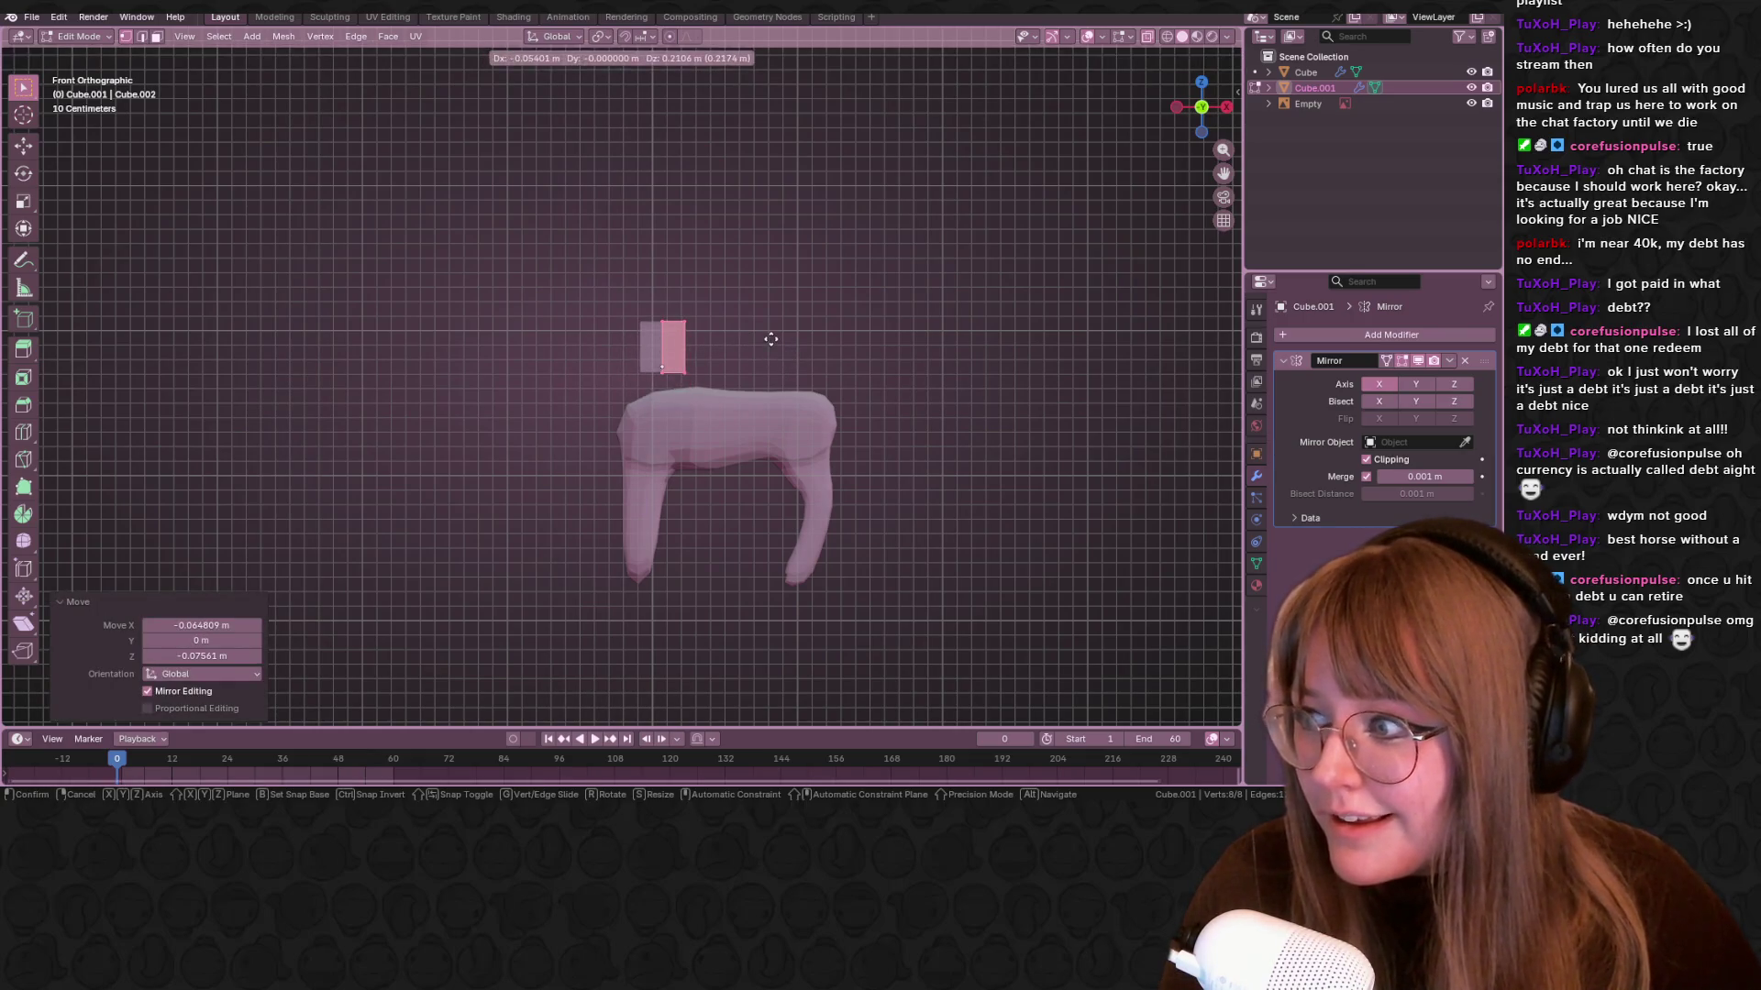
pyautogui.click(768, 340)
pyautogui.scroll(2, 770, 339)
pyautogui.scroll(1, 770, 339)
pyautogui.keyDown('shift'); pyautogui.moveTo(770, 339); pyautogui.dragTo(872, 294, button='middle'); pyautogui.keyUp('shift')
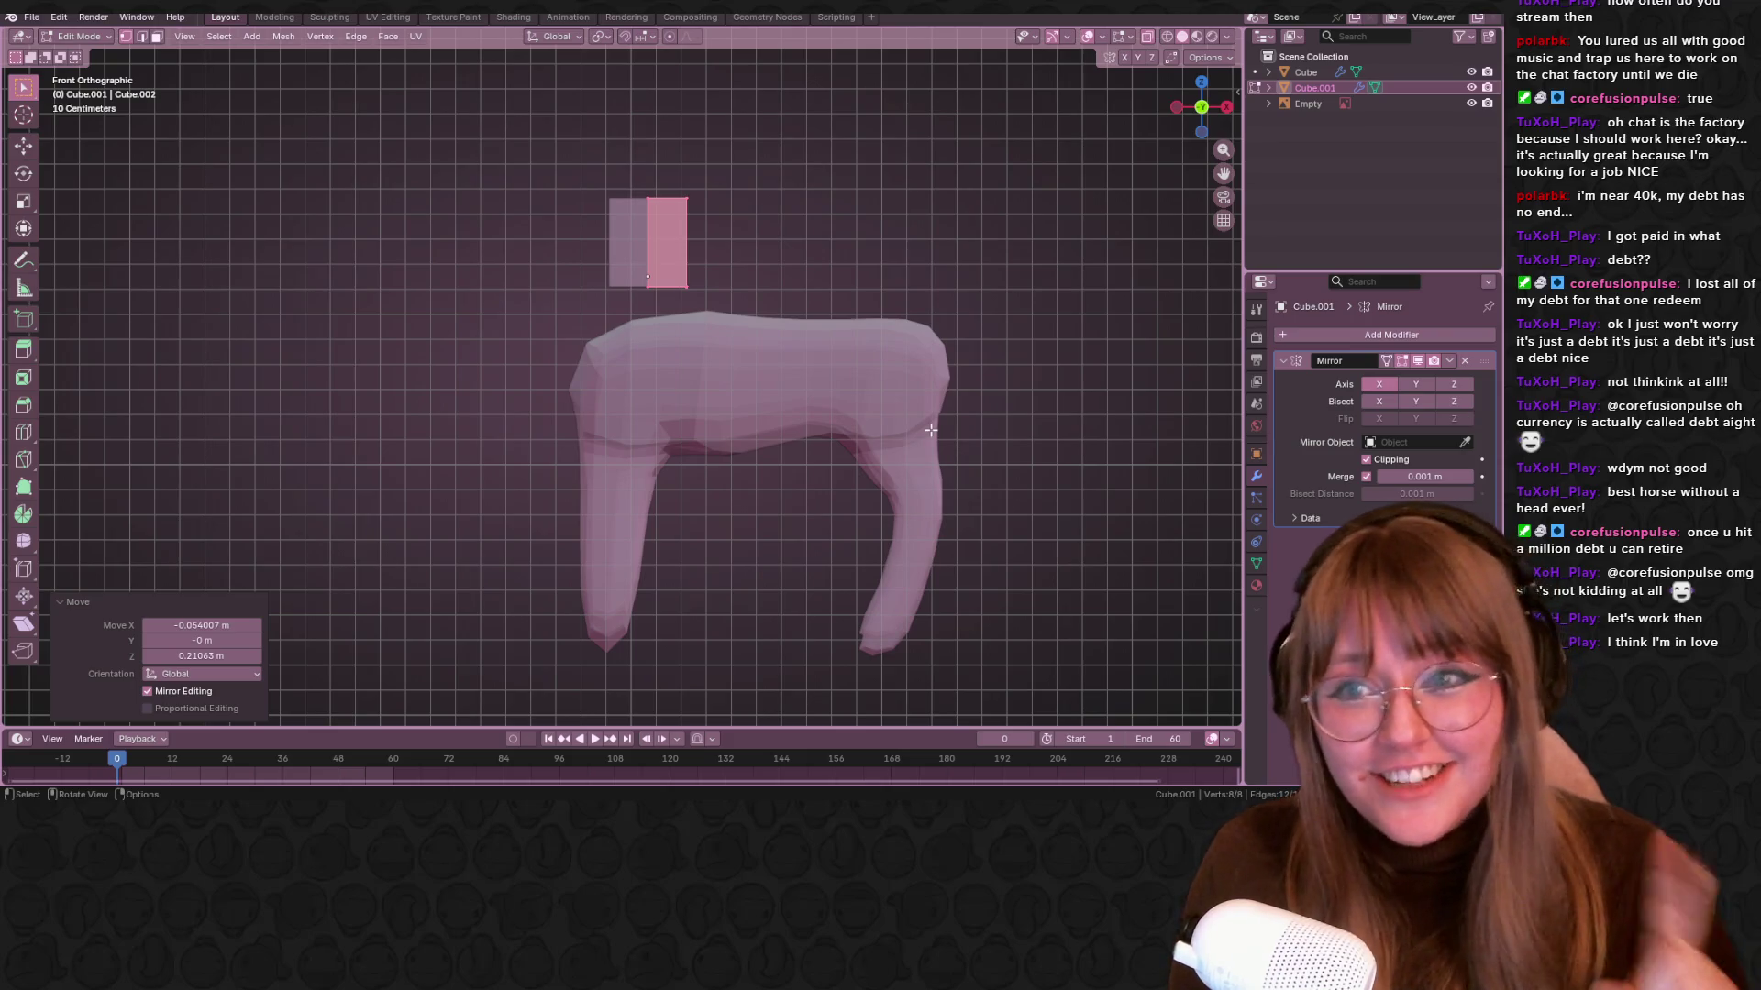
# Slide the block's top edge down to shorten it, then move the whole block
pyautogui.moveTo(508, 141); pyautogui.dragTo(770, 213)
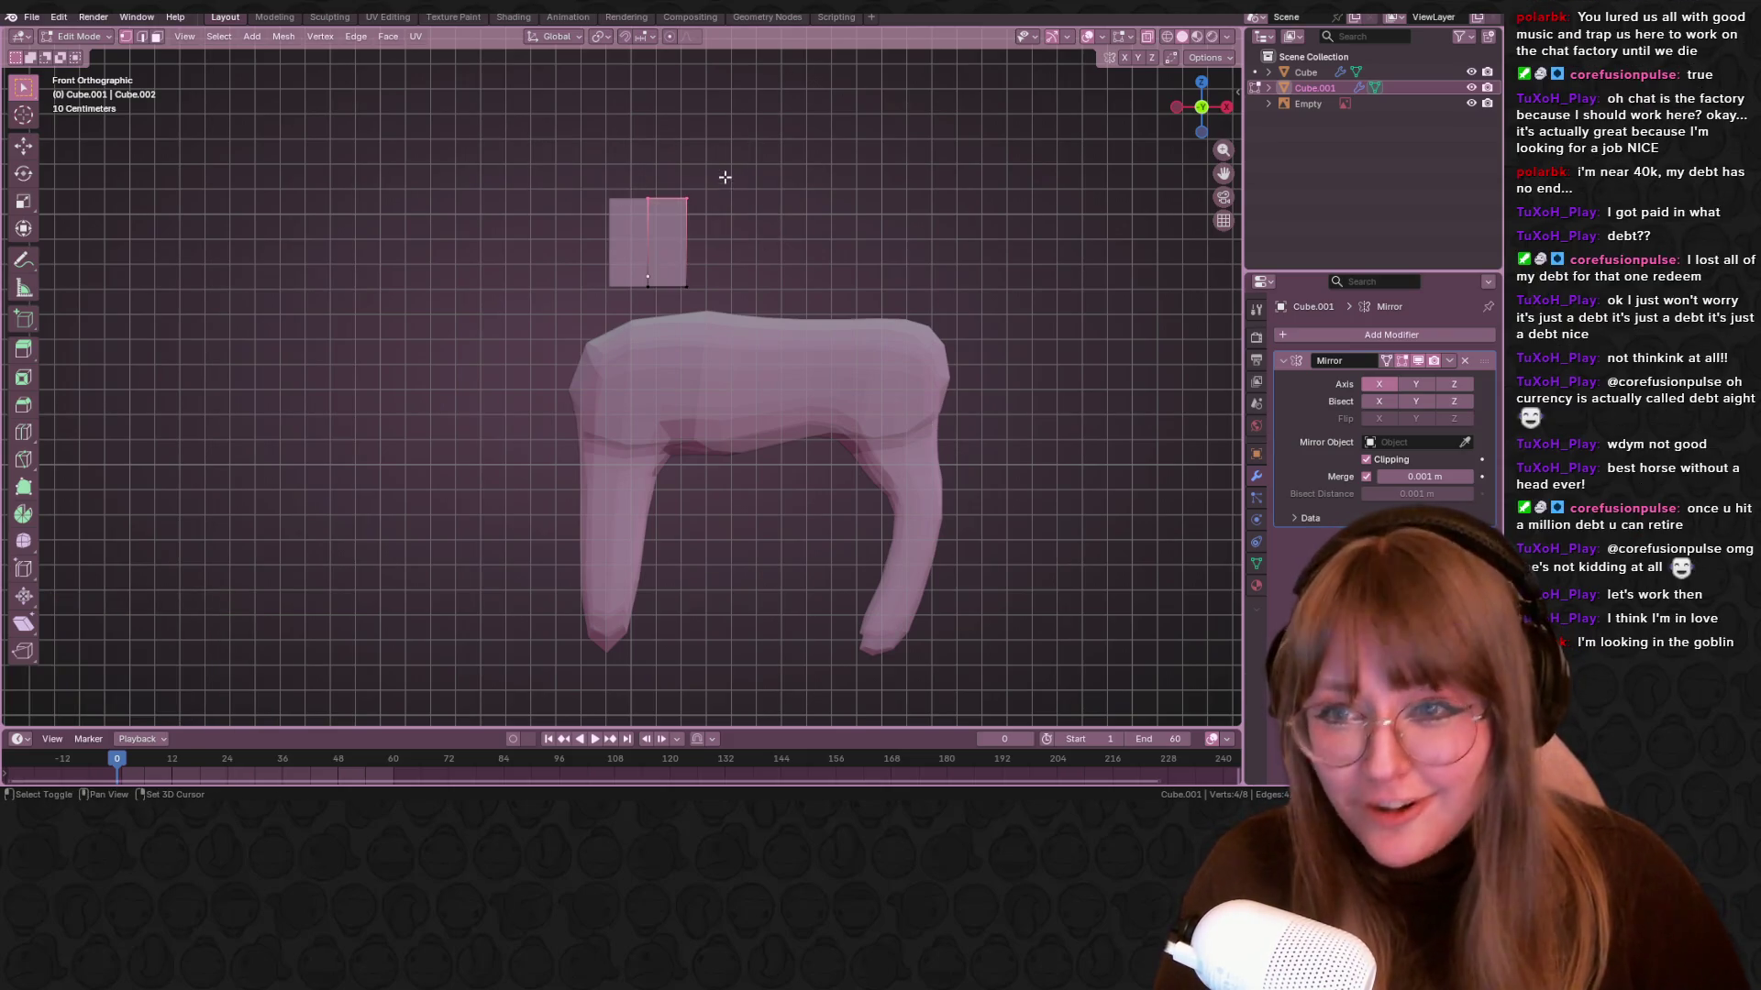
pyautogui.press('g')
pyautogui.press('g')
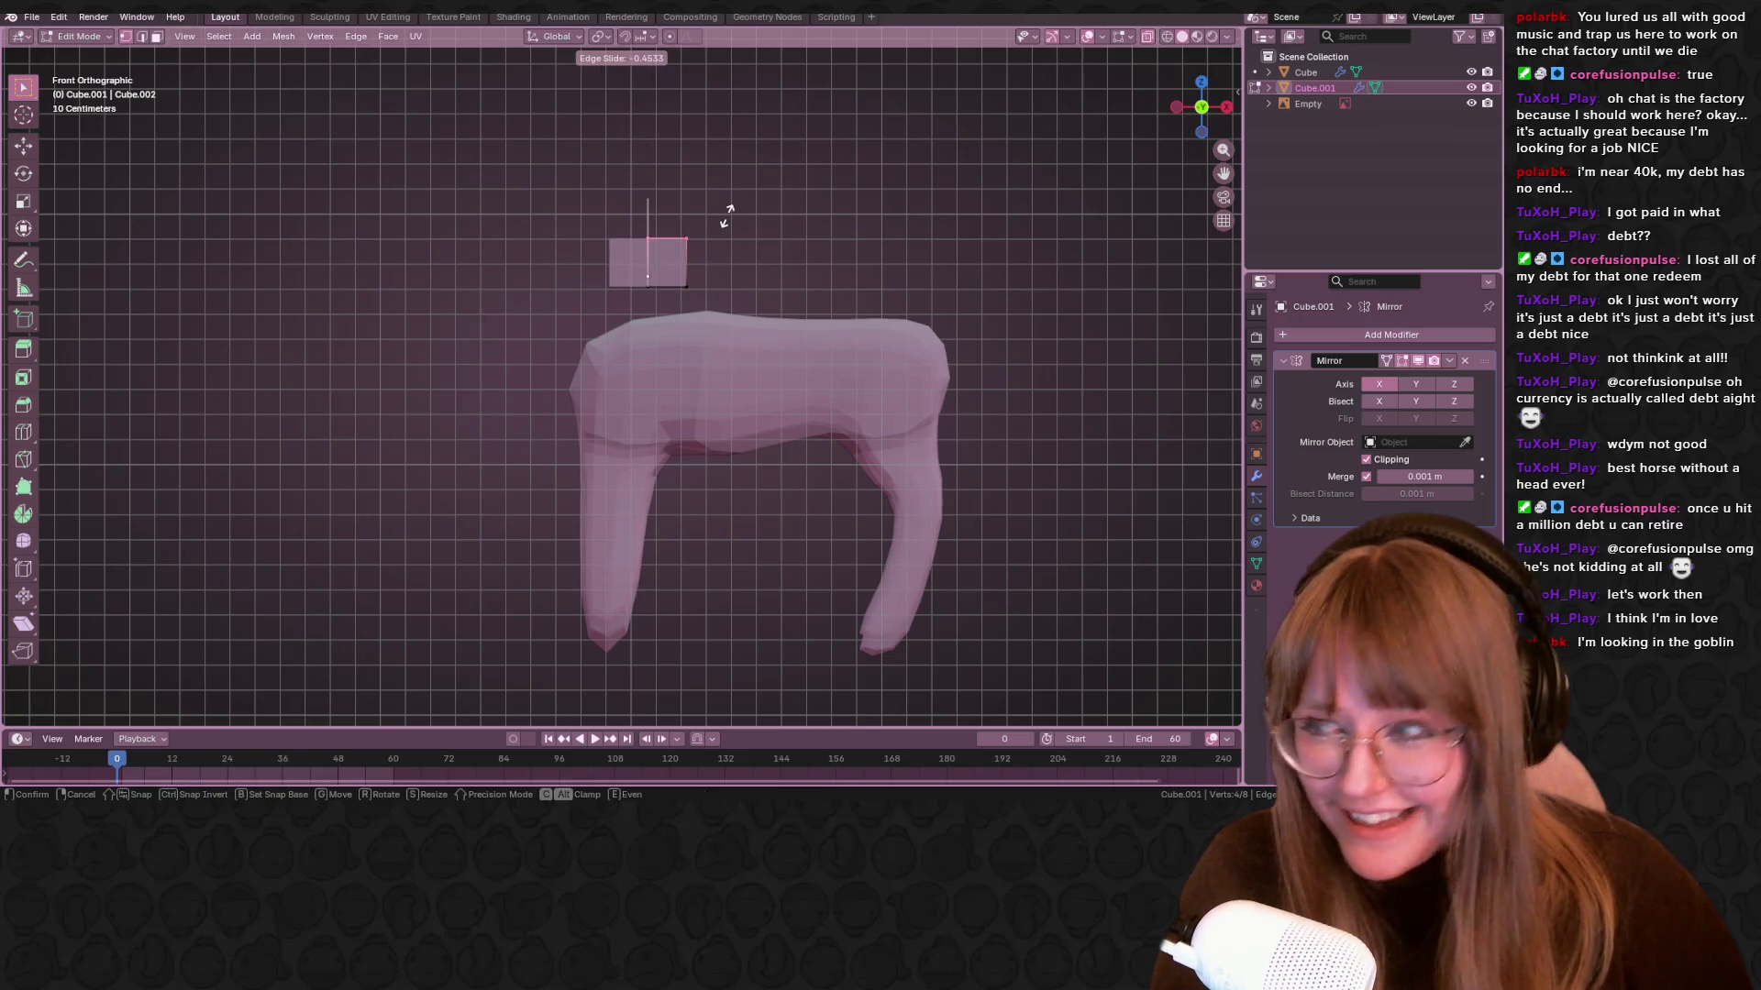
pyautogui.click(726, 203)
pyautogui.press('a')
pyautogui.moveTo(787, 385)
pyautogui.keyDown('shift'); pyautogui.mouseDown(button='middle')
pyautogui.moveTo(715, 346)
pyautogui.moveTo(734, 308)
pyautogui.mouseUp(button='middle'); pyautogui.keyUp('shift')
pyautogui.press('g')
pyautogui.click(734, 304)
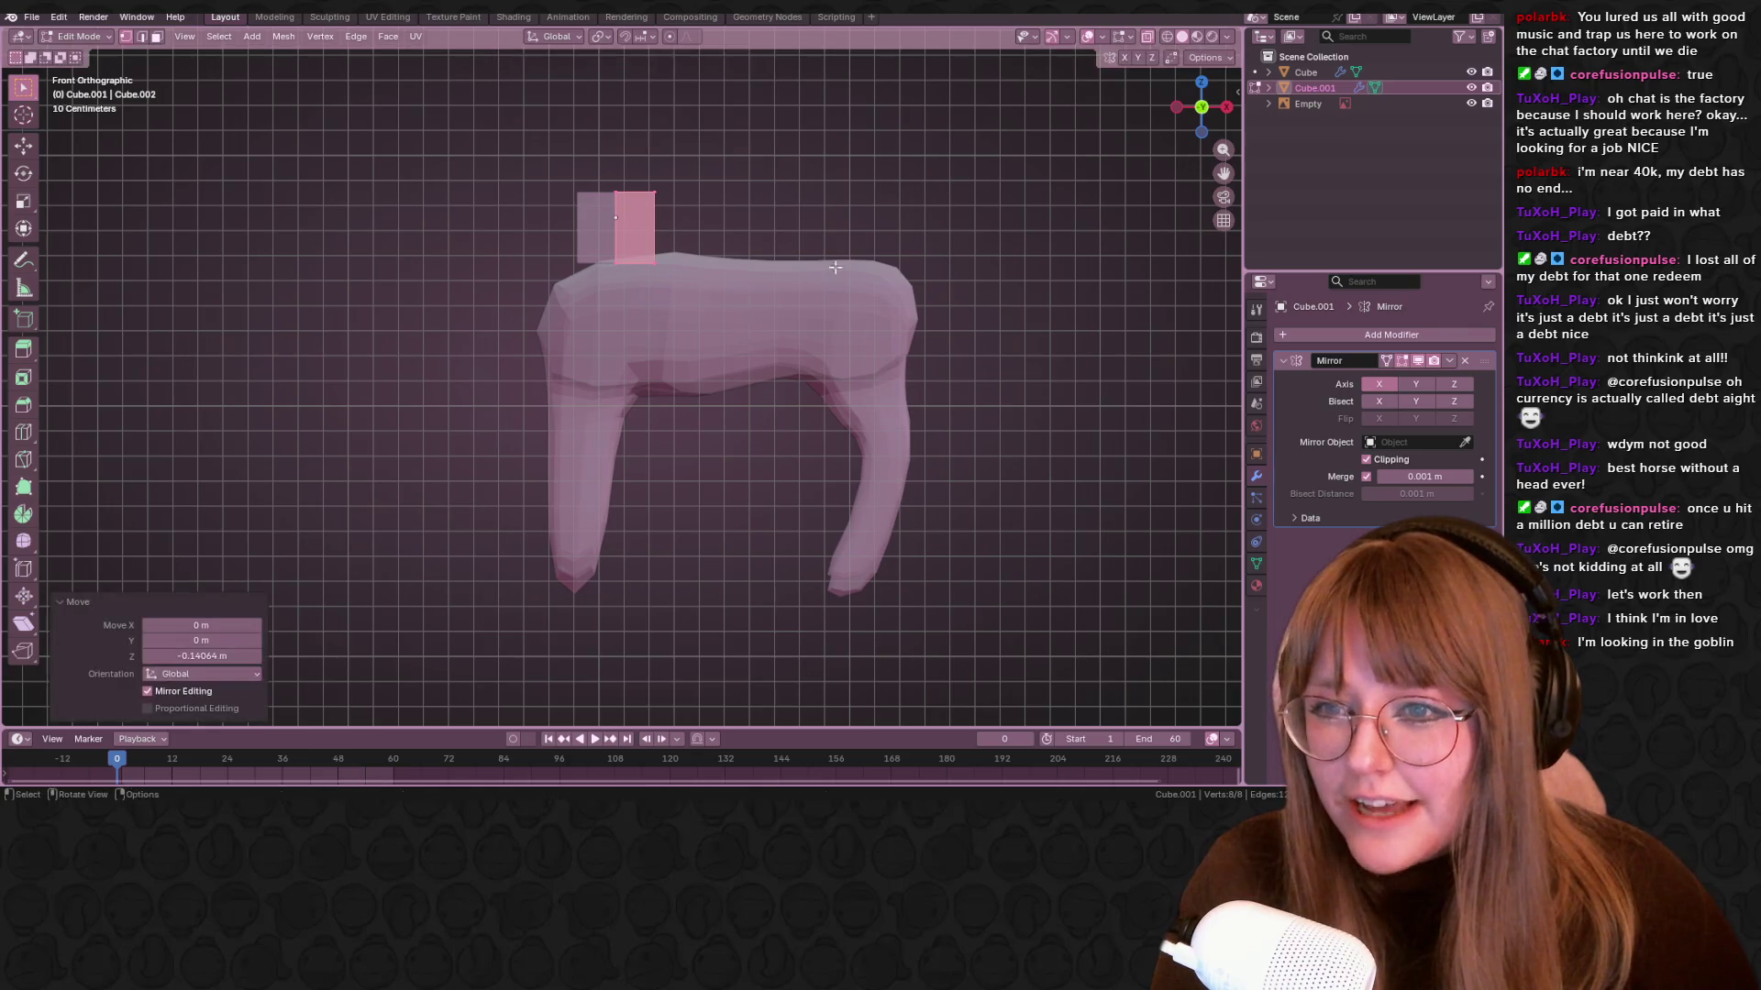
# In Object Mode, shift the block up and left and scale it up to 1.319
pyautogui.scroll(3, 816, 292)
pyautogui.press('Tab')
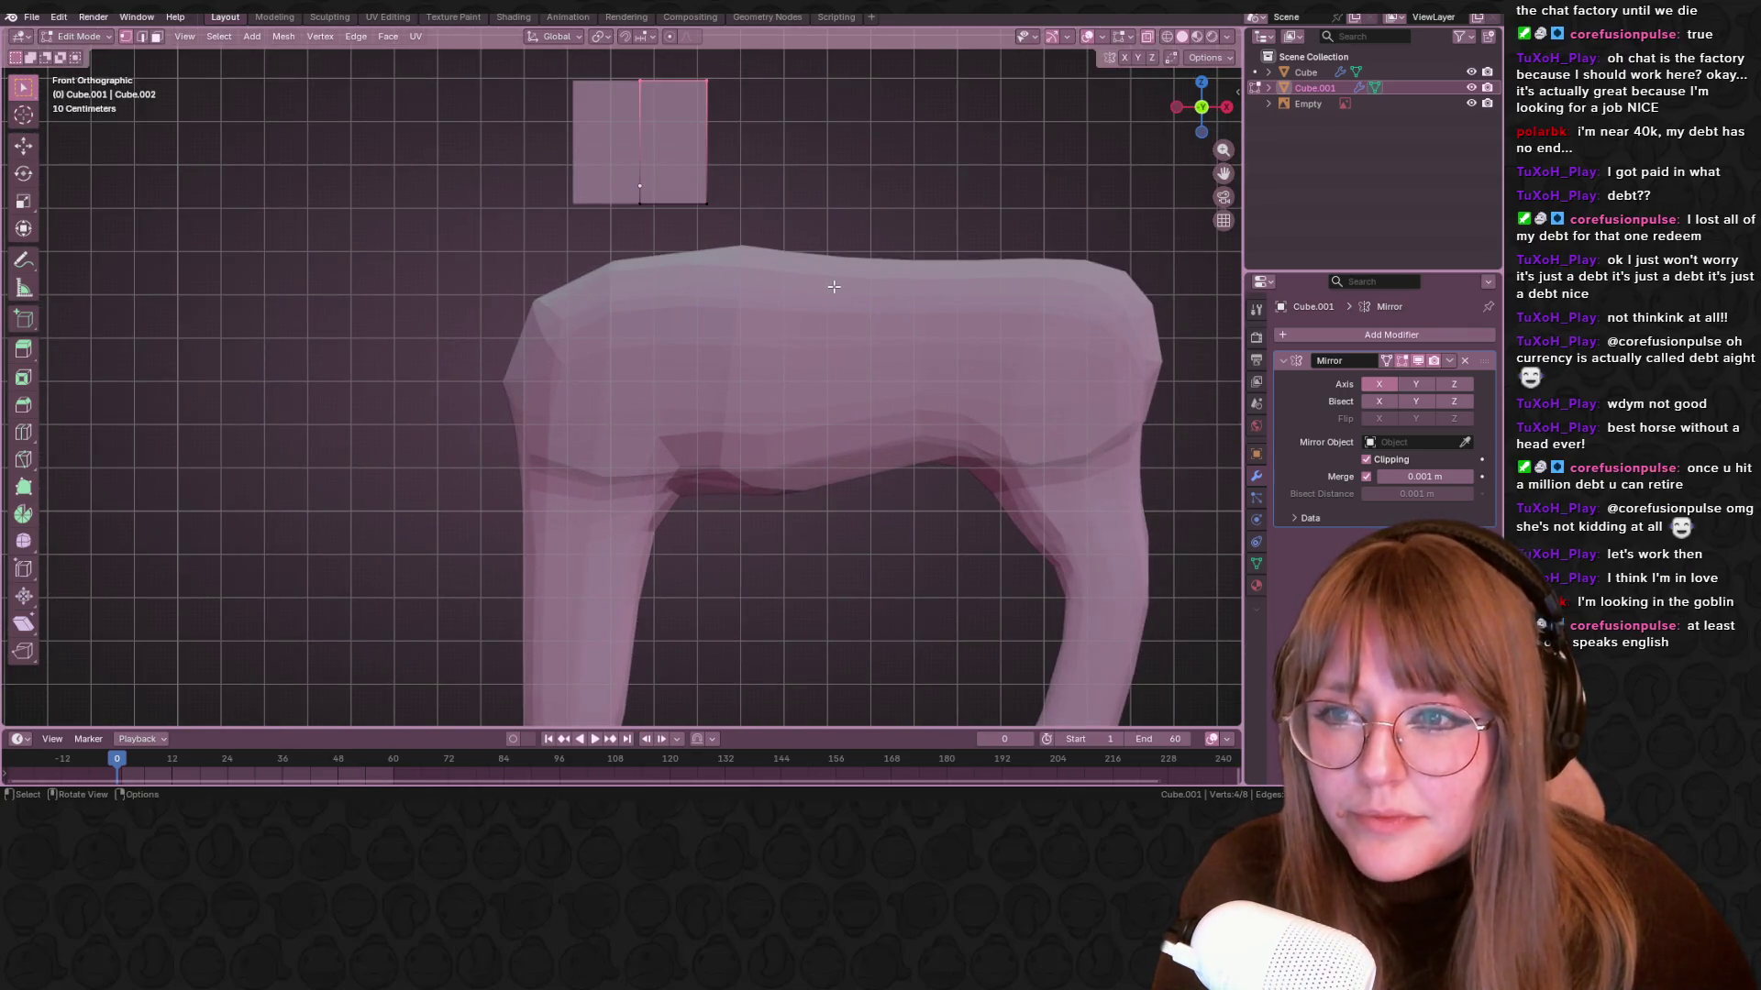
pyautogui.scroll(-1, 837, 266)
pyautogui.keyDown('shift'); pyautogui.moveTo(662, 204); pyautogui.dragTo(736, 287, button='middle'); pyautogui.keyUp('shift')
pyautogui.press('g')
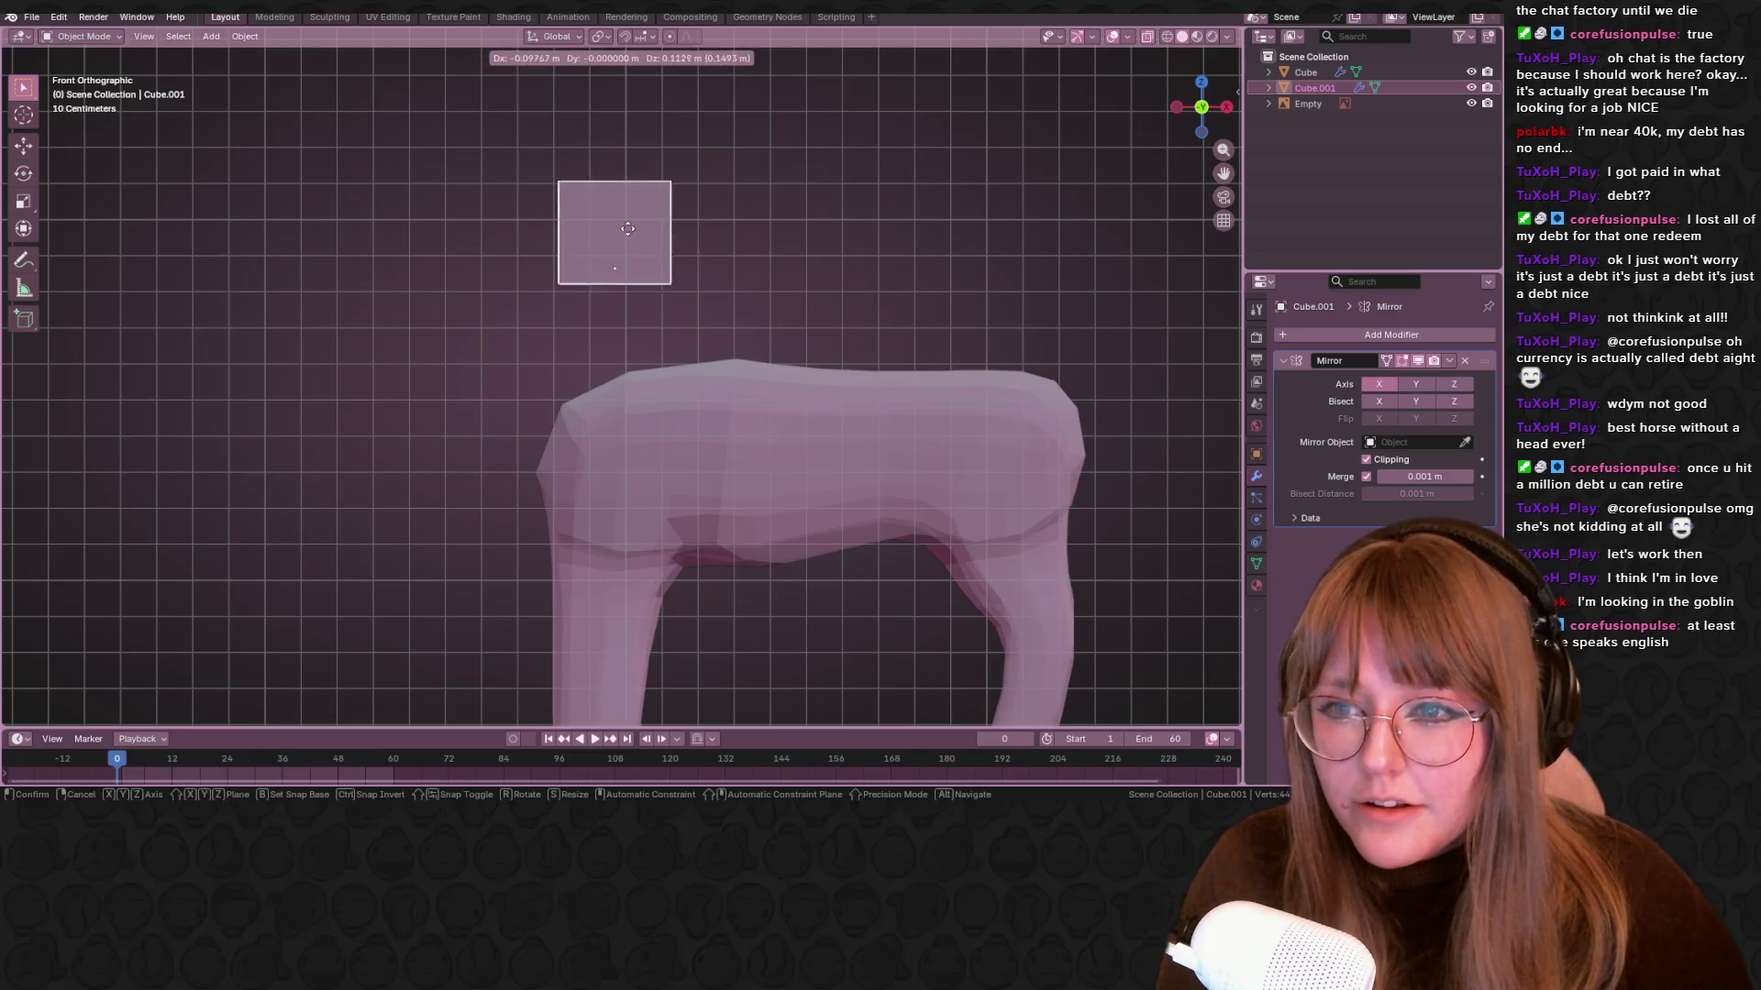
pyautogui.click(676, 260)
pyautogui.press('s')
pyautogui.click(699, 248)
pyautogui.keyDown('shift'); pyautogui.moveTo(784, 218); pyautogui.dragTo(779, 266, button='middle'); pyautogui.keyUp('shift')
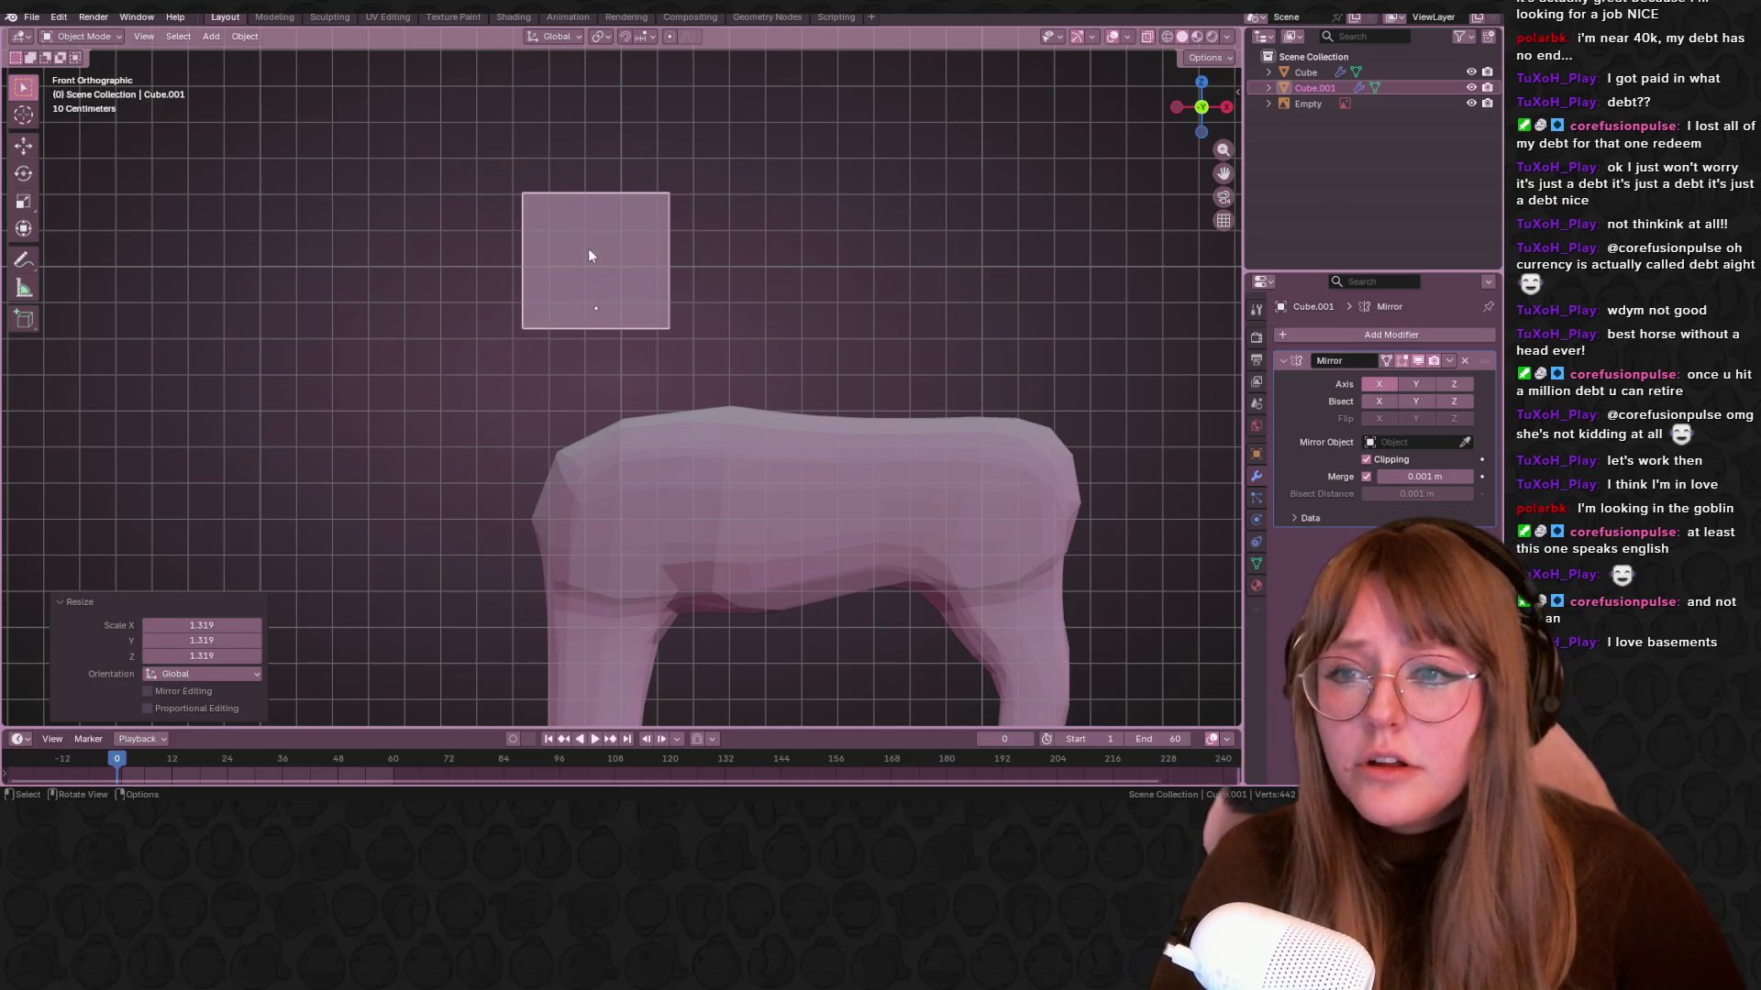
# In the side reference view, place the block over the neck and pull its left edge down
pyautogui.click(1177, 107)
pyautogui.press('g')
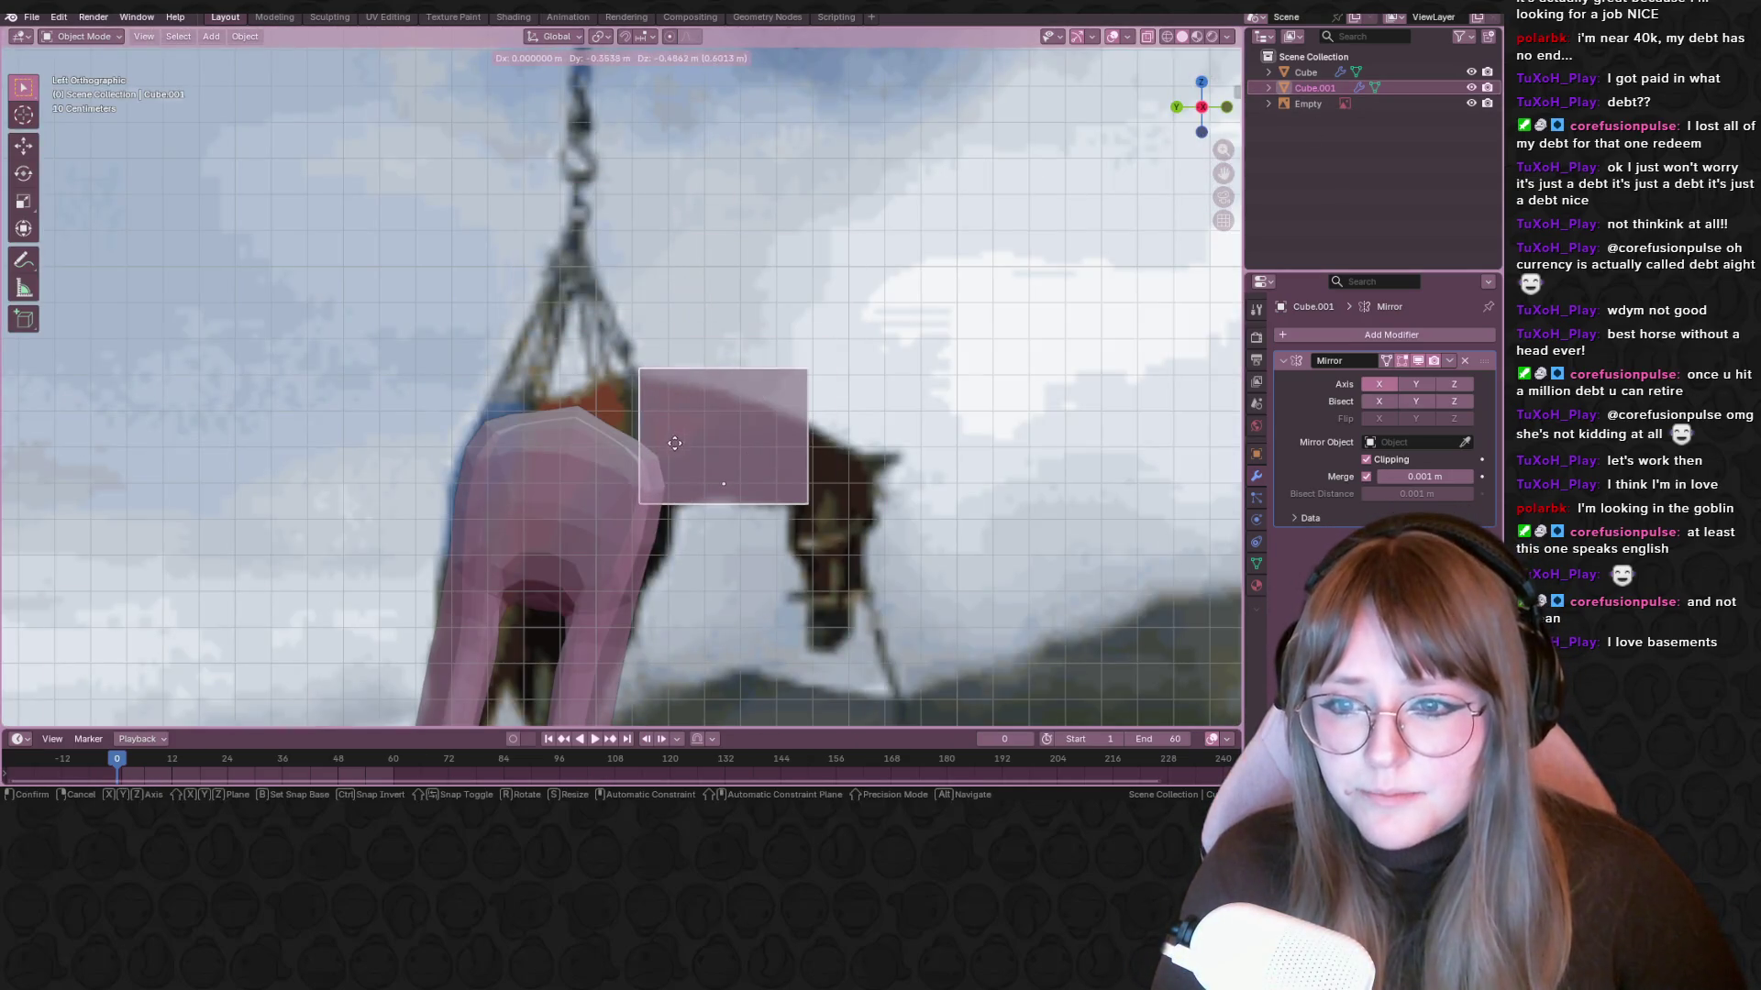
pyautogui.press('Return')
pyautogui.press('Tab')
pyautogui.moveTo(575, 223); pyautogui.dragTo(606, 390)
pyautogui.press('g')
pyautogui.click(580, 415)
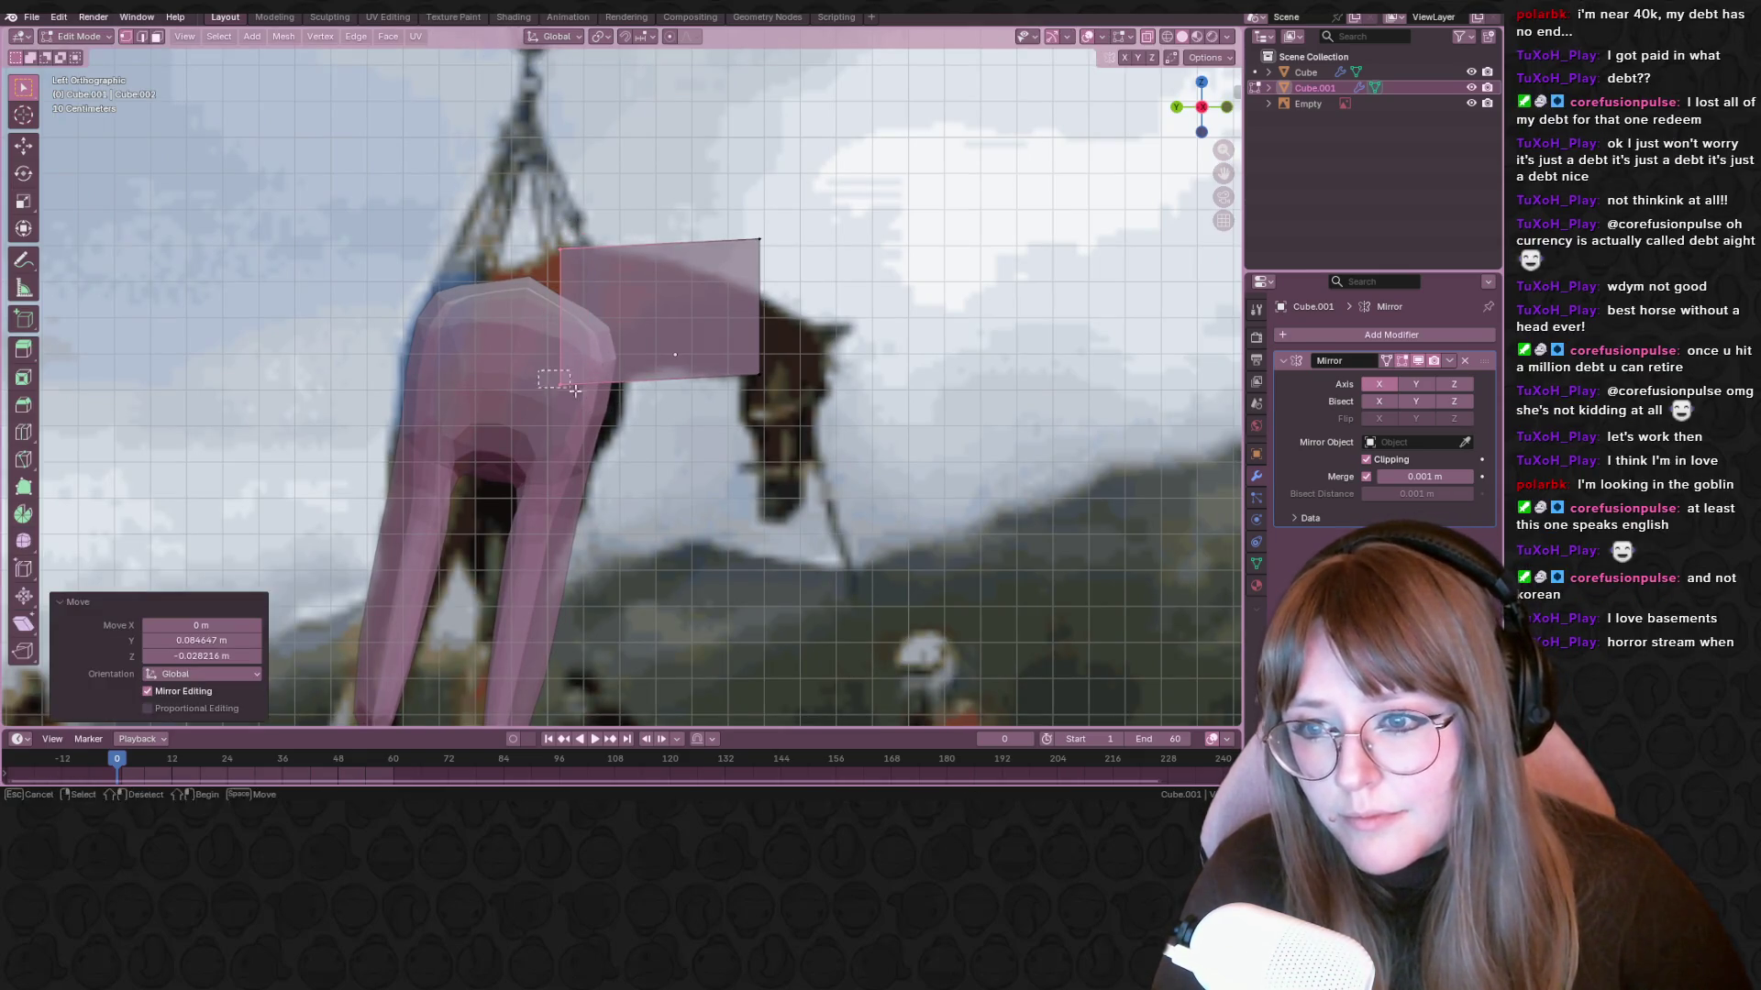
# Adjust the edge again and add a Subdivision Surface modifier to the block
pyautogui.press('g')
pyautogui.click(686, 389)
pyautogui.click(1377, 336)
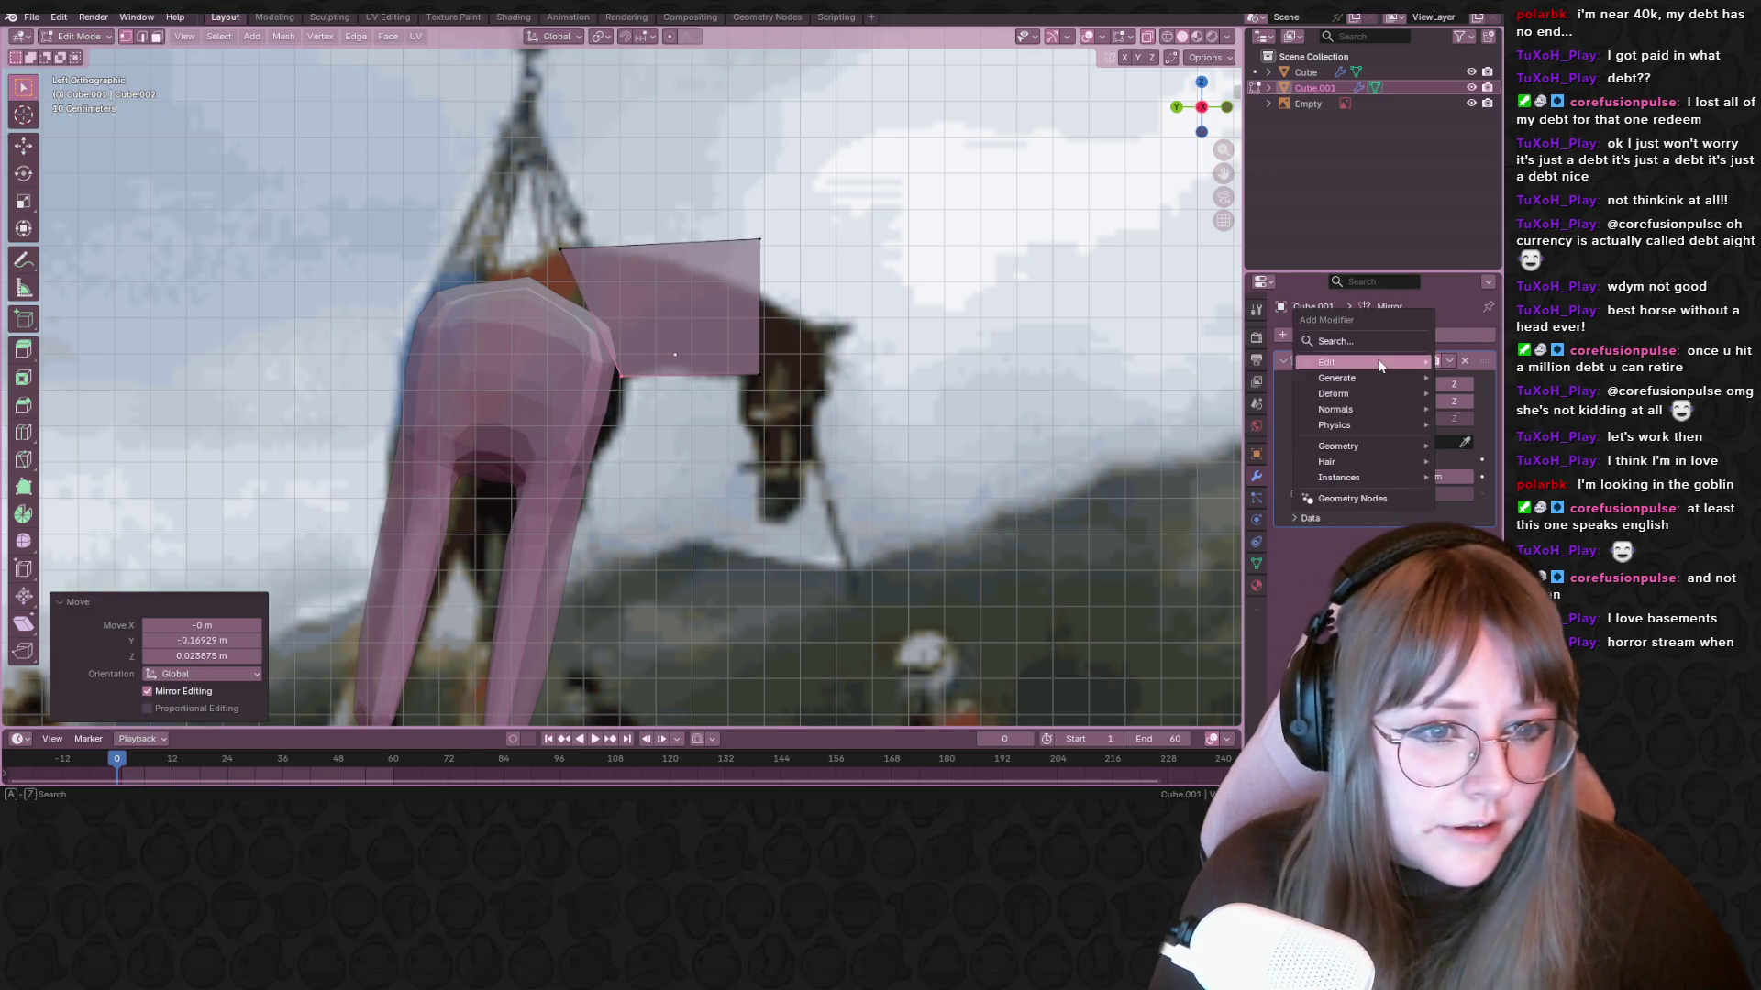
pyautogui.press('space')
pyautogui.click(1223, 389)
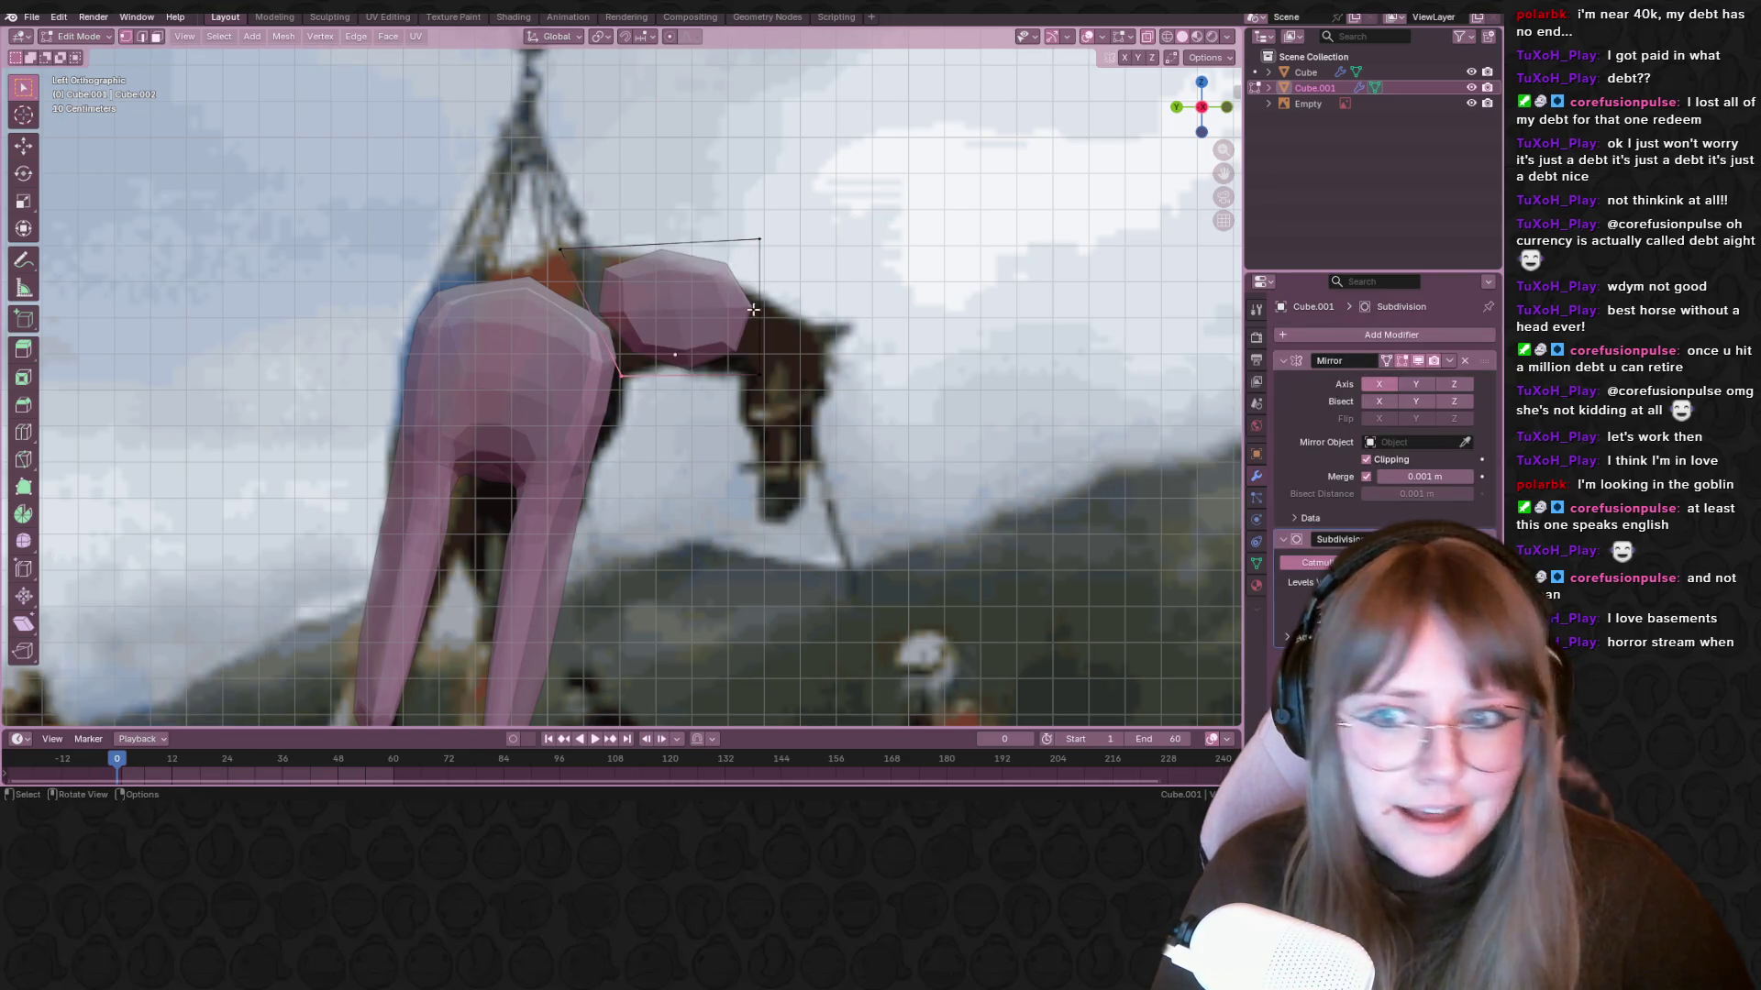
# Shift the block's upper-left vertices to the right in several moves
pyautogui.click(619, 284)
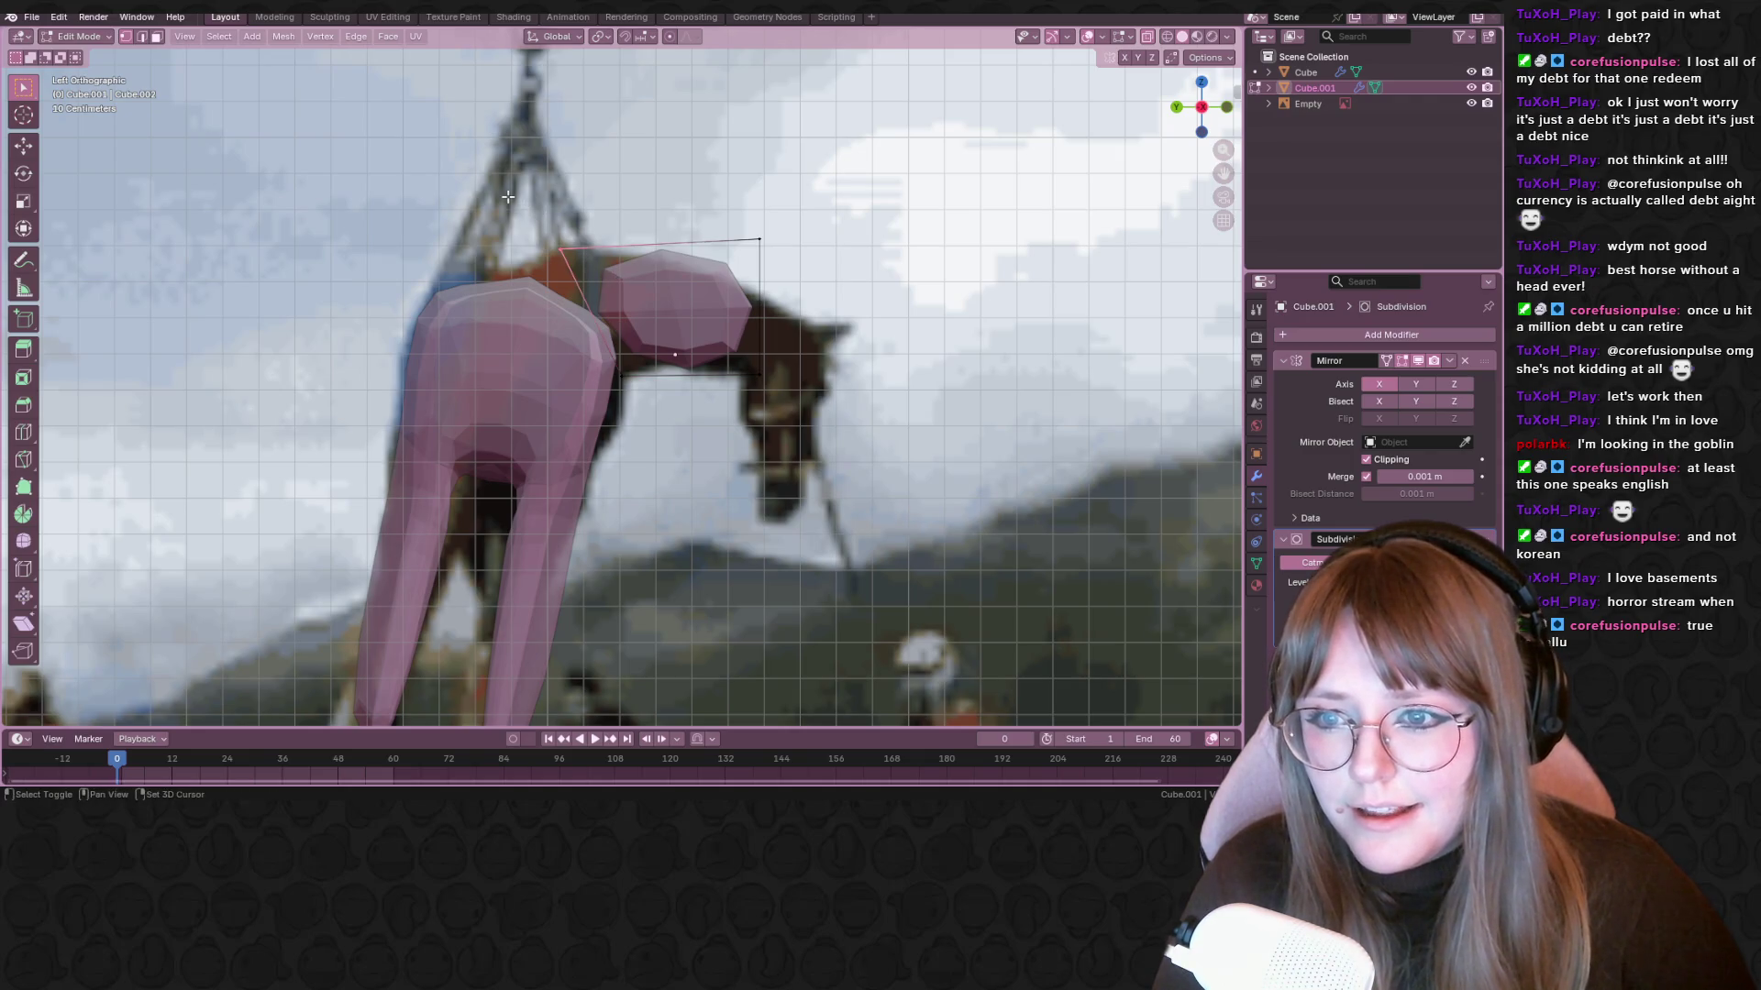
pyautogui.press('g')
pyautogui.click(620, 263)
pyautogui.press('g')
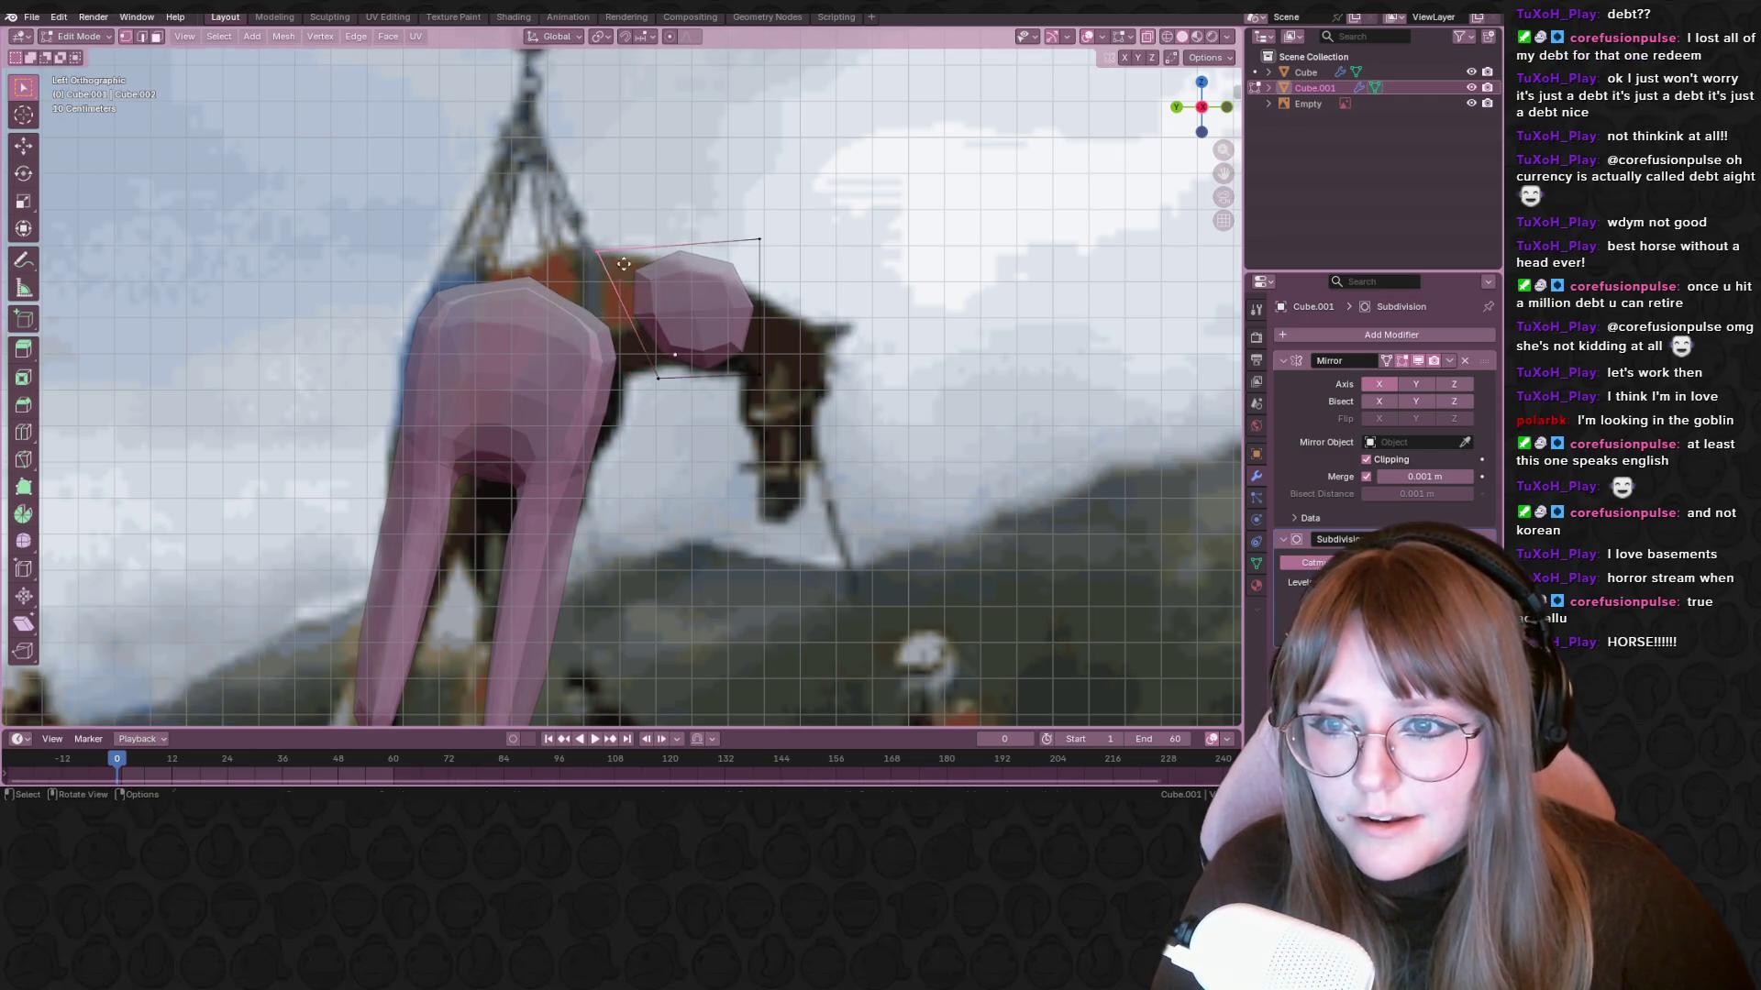
pyautogui.click(677, 262)
pyautogui.press('g')
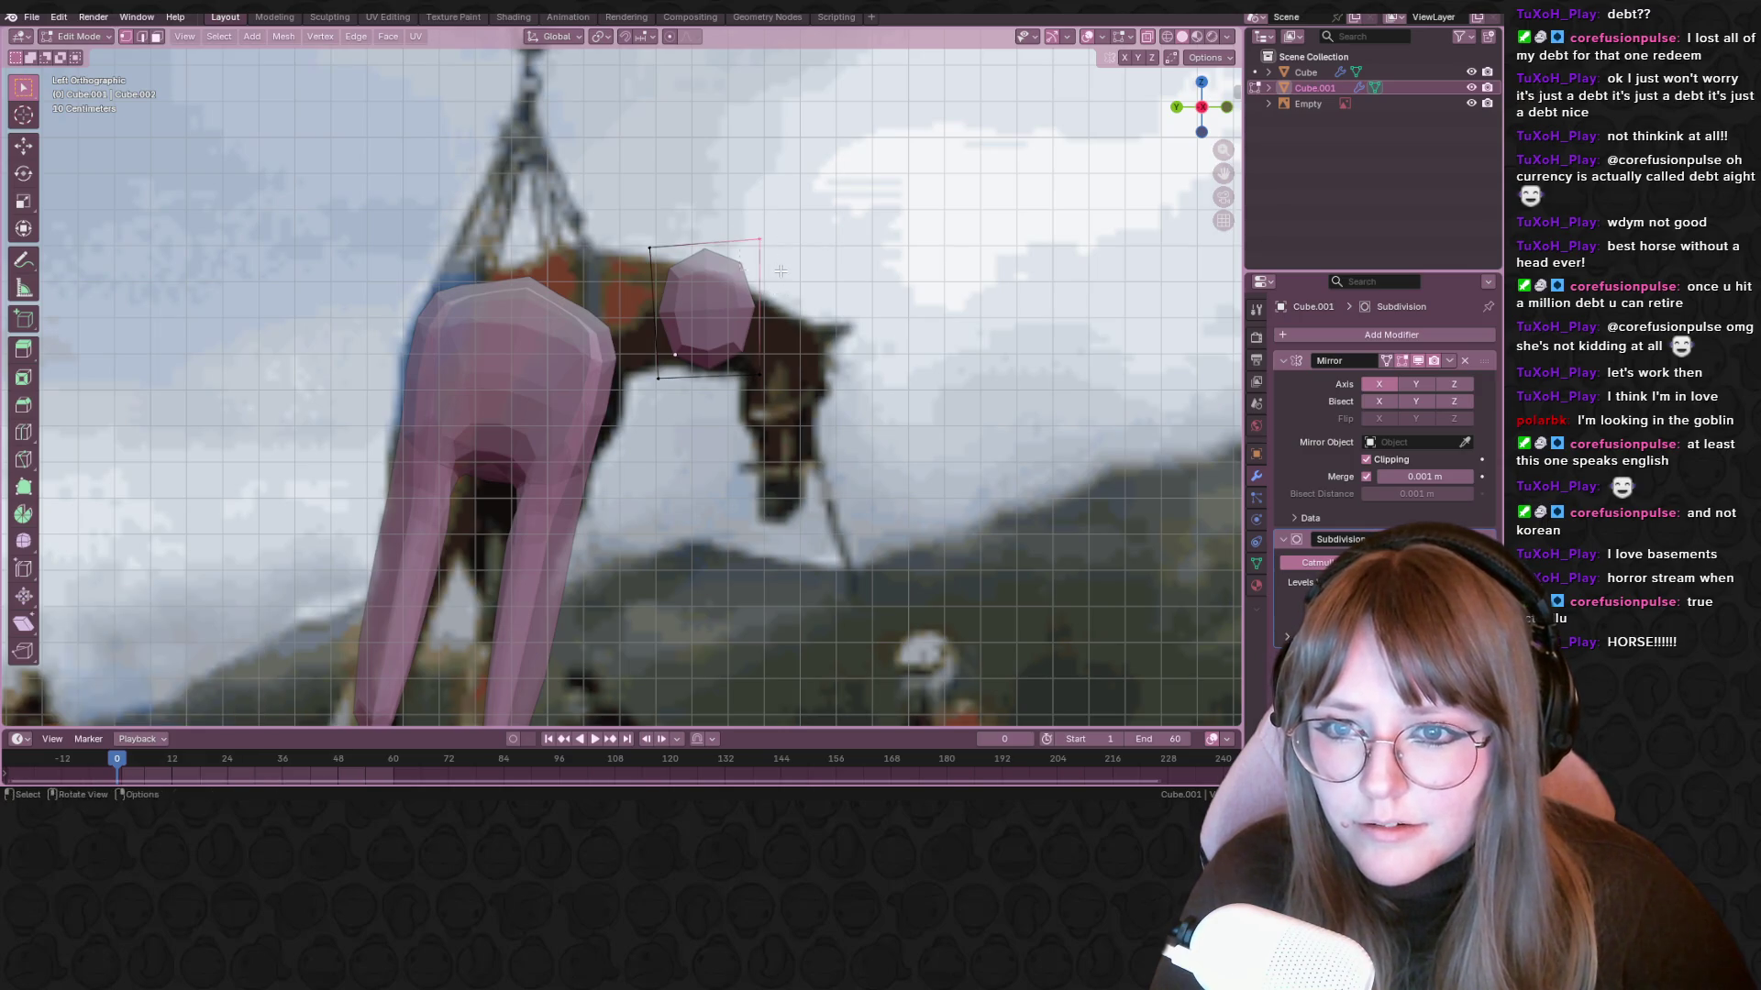
pyautogui.press('g')
pyautogui.click(800, 404)
# Move and shrink the block's right-end edge vertices
pyautogui.press('g')
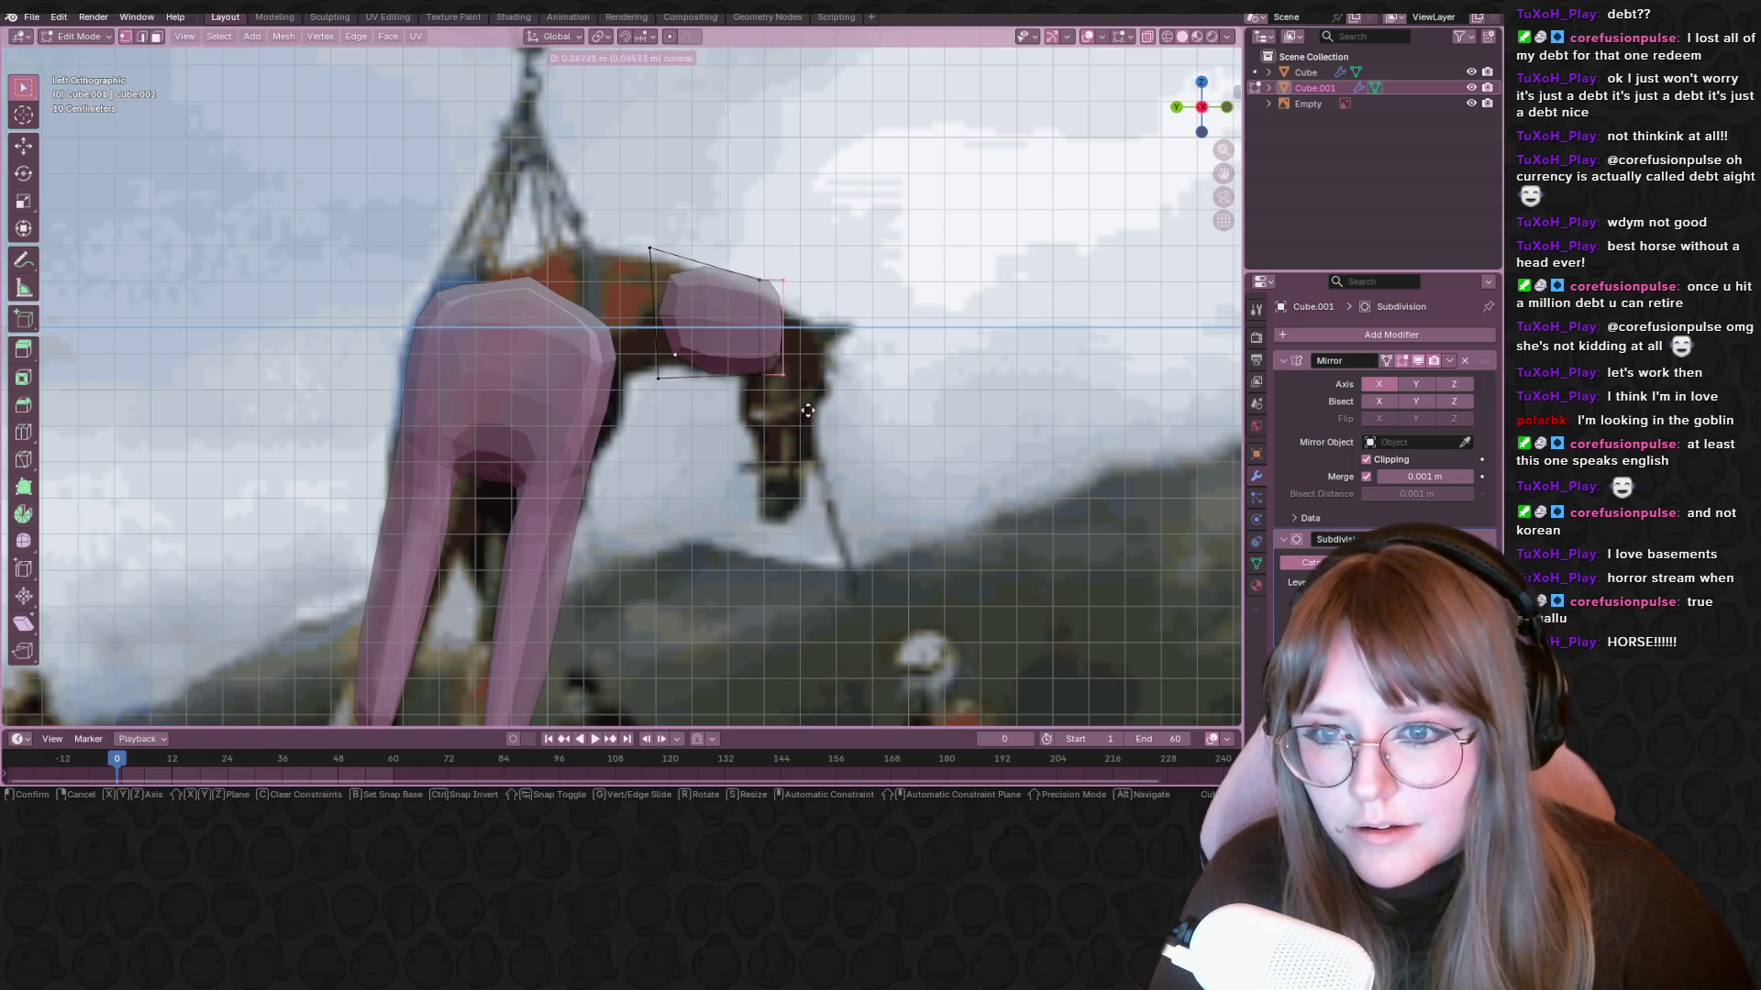
pyautogui.click(823, 423)
pyautogui.press('s')
pyautogui.click(829, 420)
pyautogui.press('g')
pyautogui.click(836, 426)
# Extrude the right end, extrude its bottom edge downward, and enlarge it to 1.434
pyautogui.press('e')
pyautogui.click(837, 423)
pyautogui.moveTo(733, 352); pyautogui.dragTo(876, 424)
pyautogui.press('e')
pyautogui.click(844, 454)
pyautogui.press('g')
pyautogui.click(830, 438)
pyautogui.press('s')
pyautogui.click(834, 427)
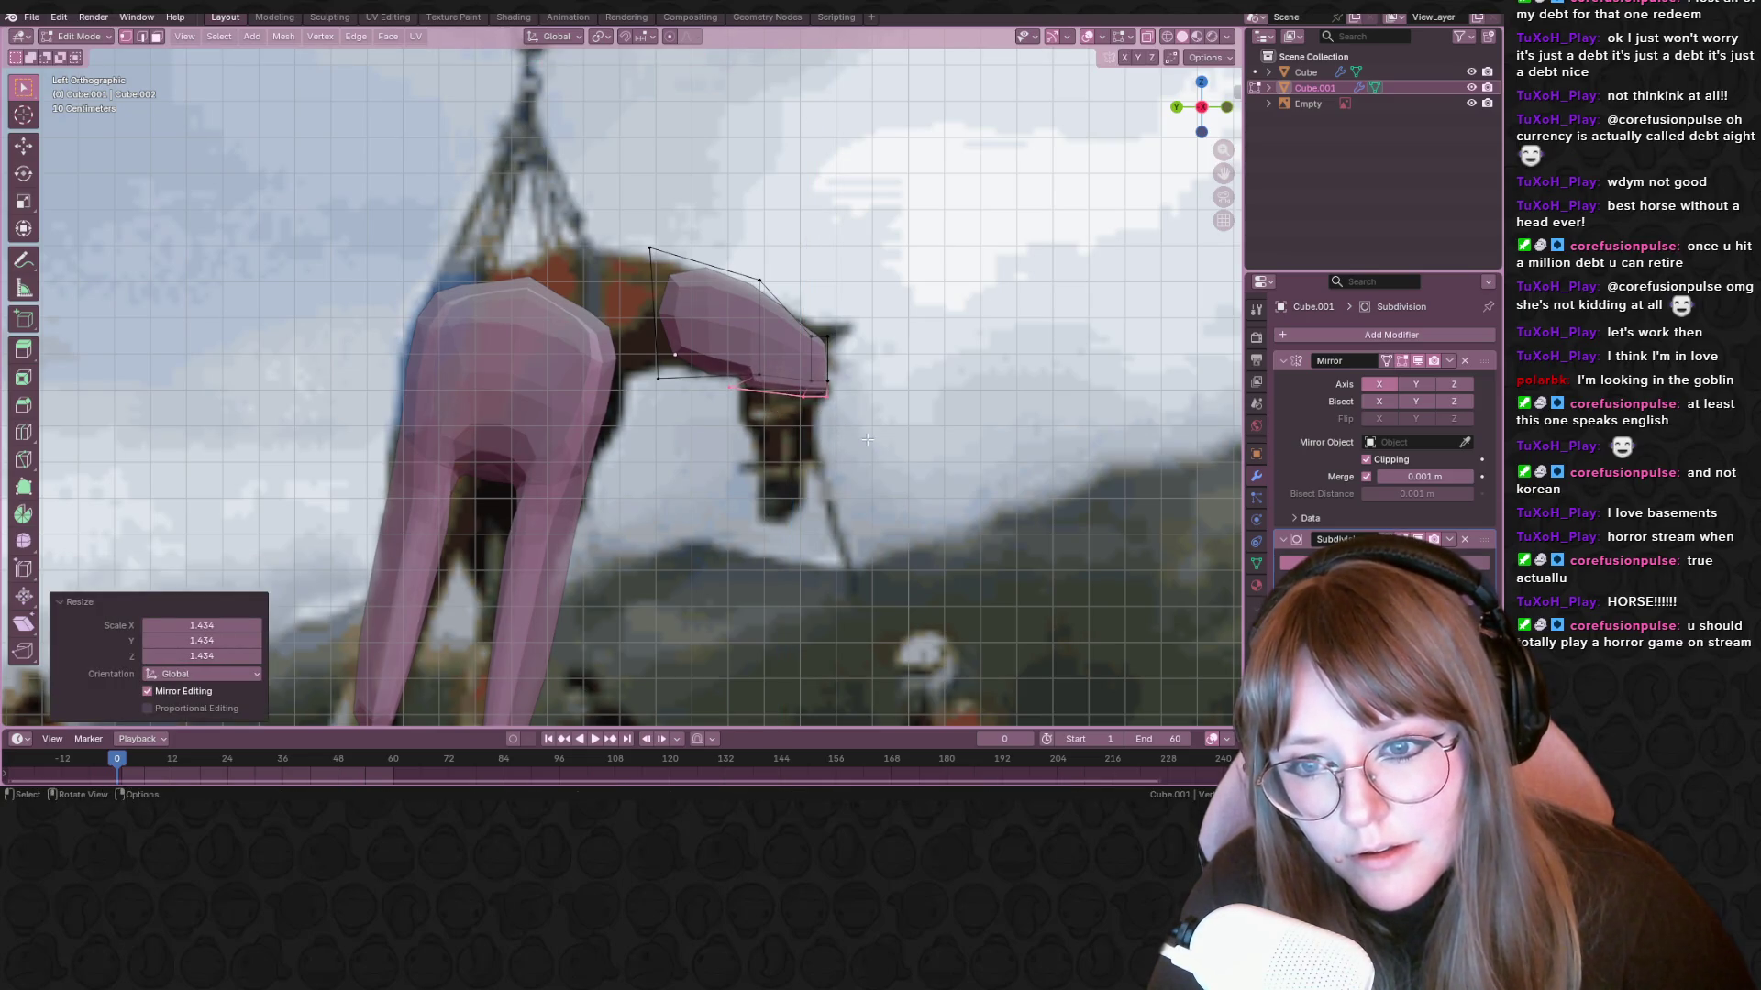
# Shrink the head's bottom edge loop
pyautogui.keyDown('shift'); pyautogui.scroll(-1, 837, 422); pyautogui.keyUp('shift')
pyautogui.press('g')
pyautogui.press('z')
pyautogui.press('z')
pyautogui.press('s')
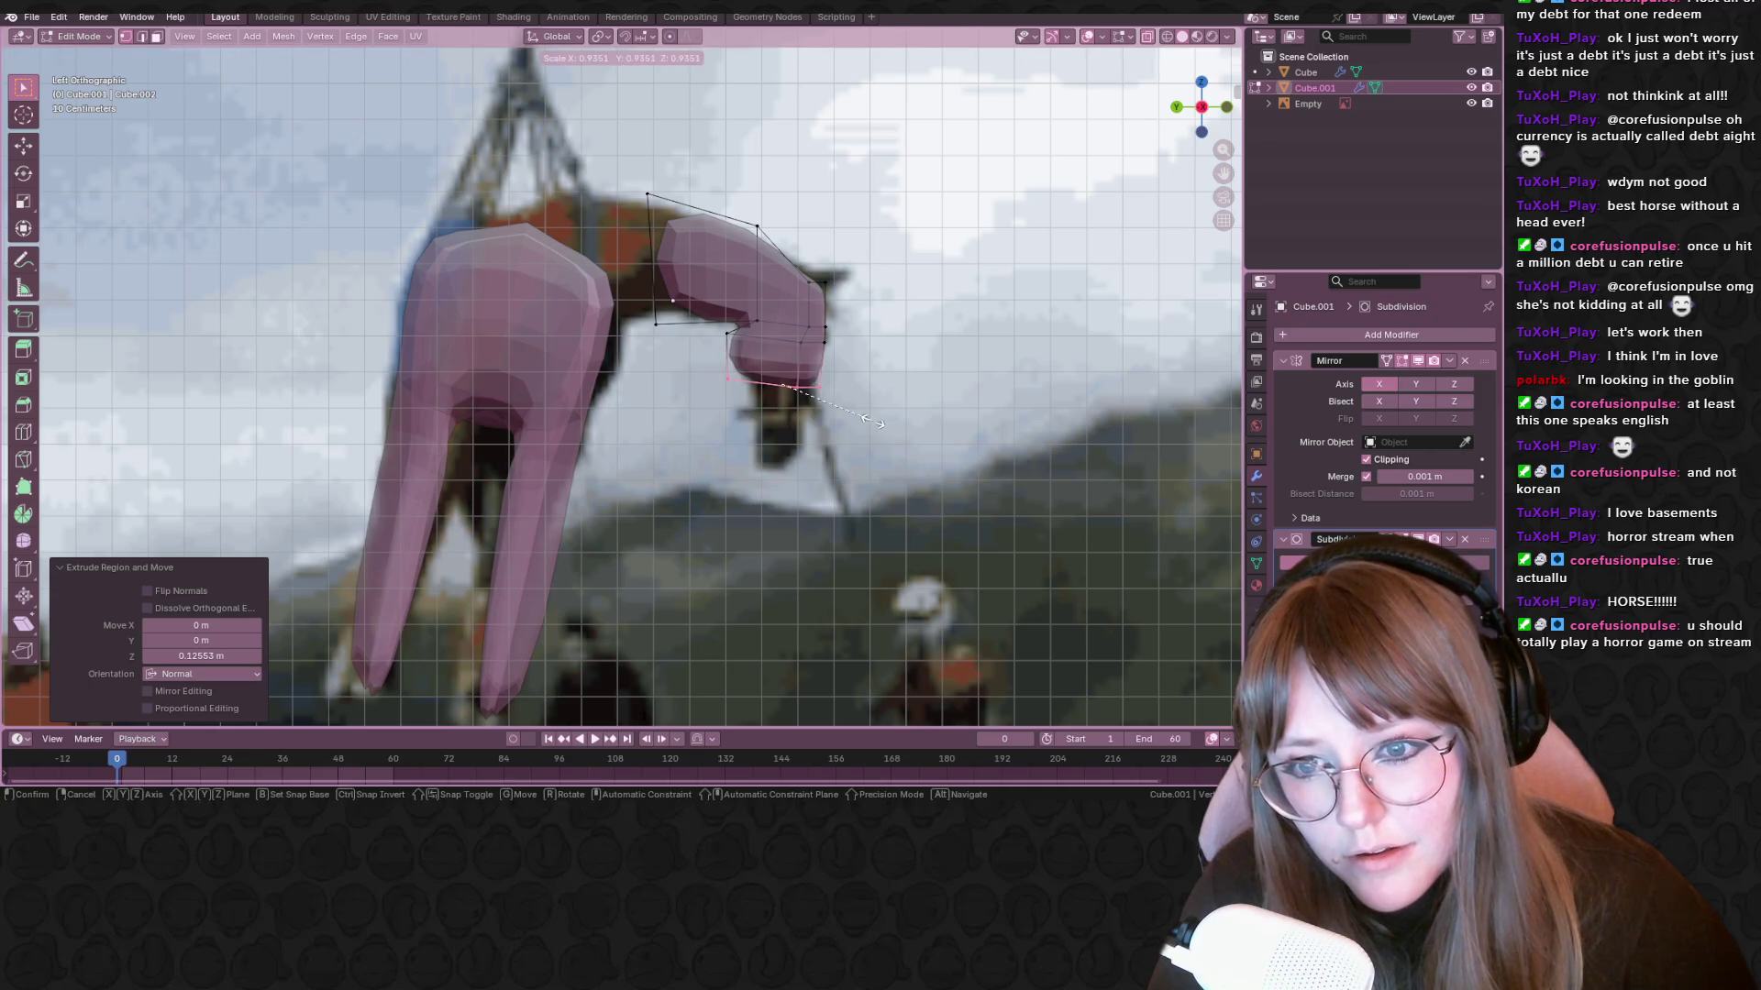
pyautogui.click(802, 356)
pyautogui.keyDown('shift'); pyautogui.moveTo(820, 388); pyautogui.dragTo(809, 360, button='middle'); pyautogui.keyUp('shift')
pyautogui.hotkey('ctrl', 'e')
pyautogui.press('Escape')
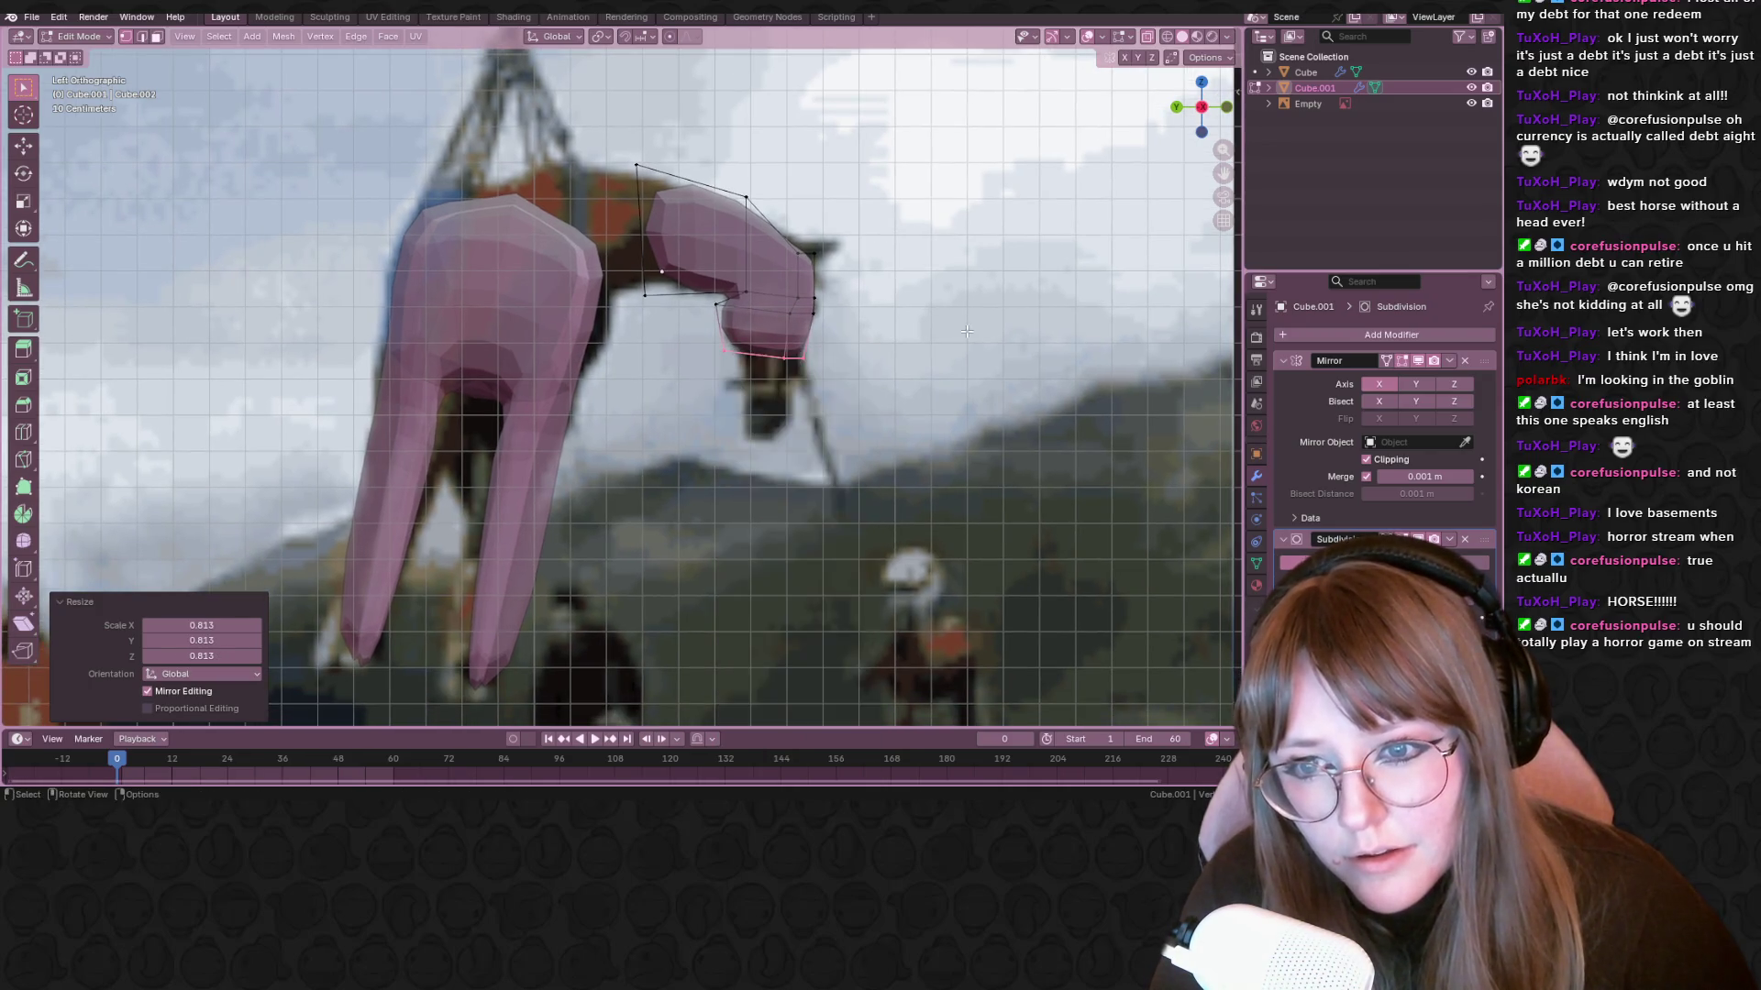
# Extrude the bottom loop, scale it, and move it down along Z to lengthen the muzzle
pyautogui.press('e')
pyautogui.rightClick(814, 348)
pyautogui.press('s')
pyautogui.click(853, 383)
pyautogui.press('g')
pyautogui.press('z')
pyautogui.press('z')
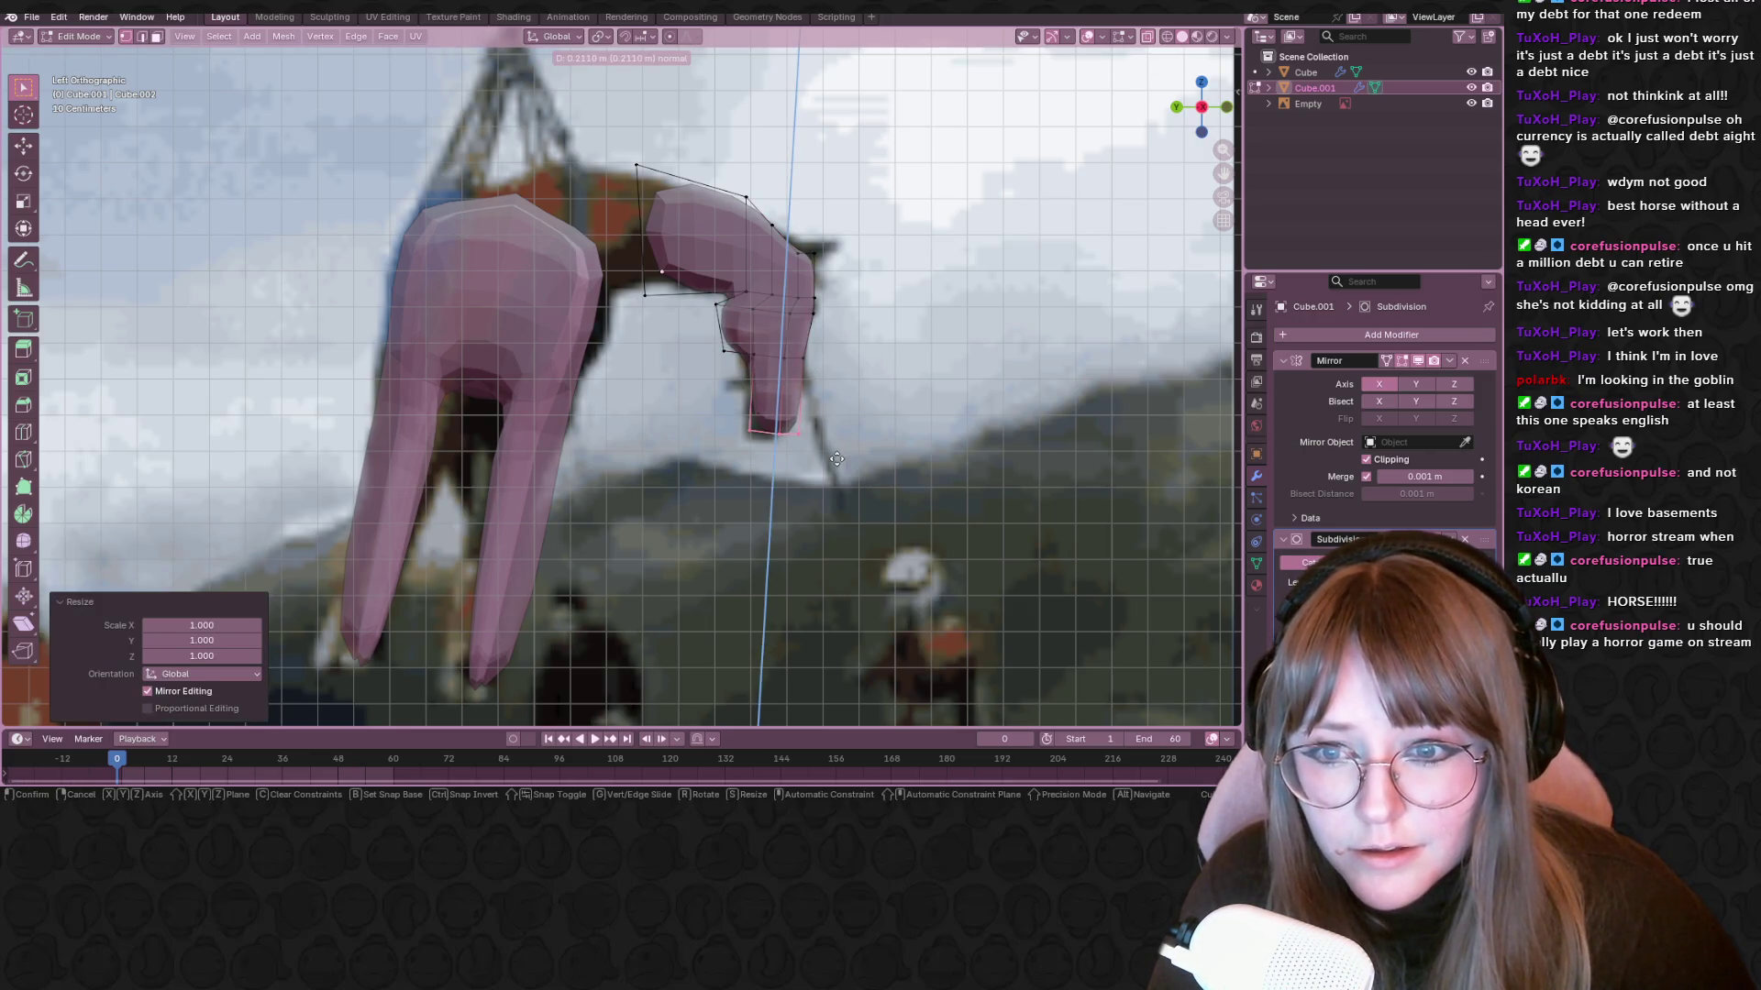
pyautogui.click(836, 458)
# Extrude the neck's end face twice toward the body, then return to Object Mode
pyautogui.click(642, 234)
pyautogui.keyDown('shift'); pyautogui.moveTo(642, 238); pyautogui.dragTo(658, 269, button='middle'); pyautogui.keyUp('shift')
pyautogui.press('e')
pyautogui.click(591, 298)
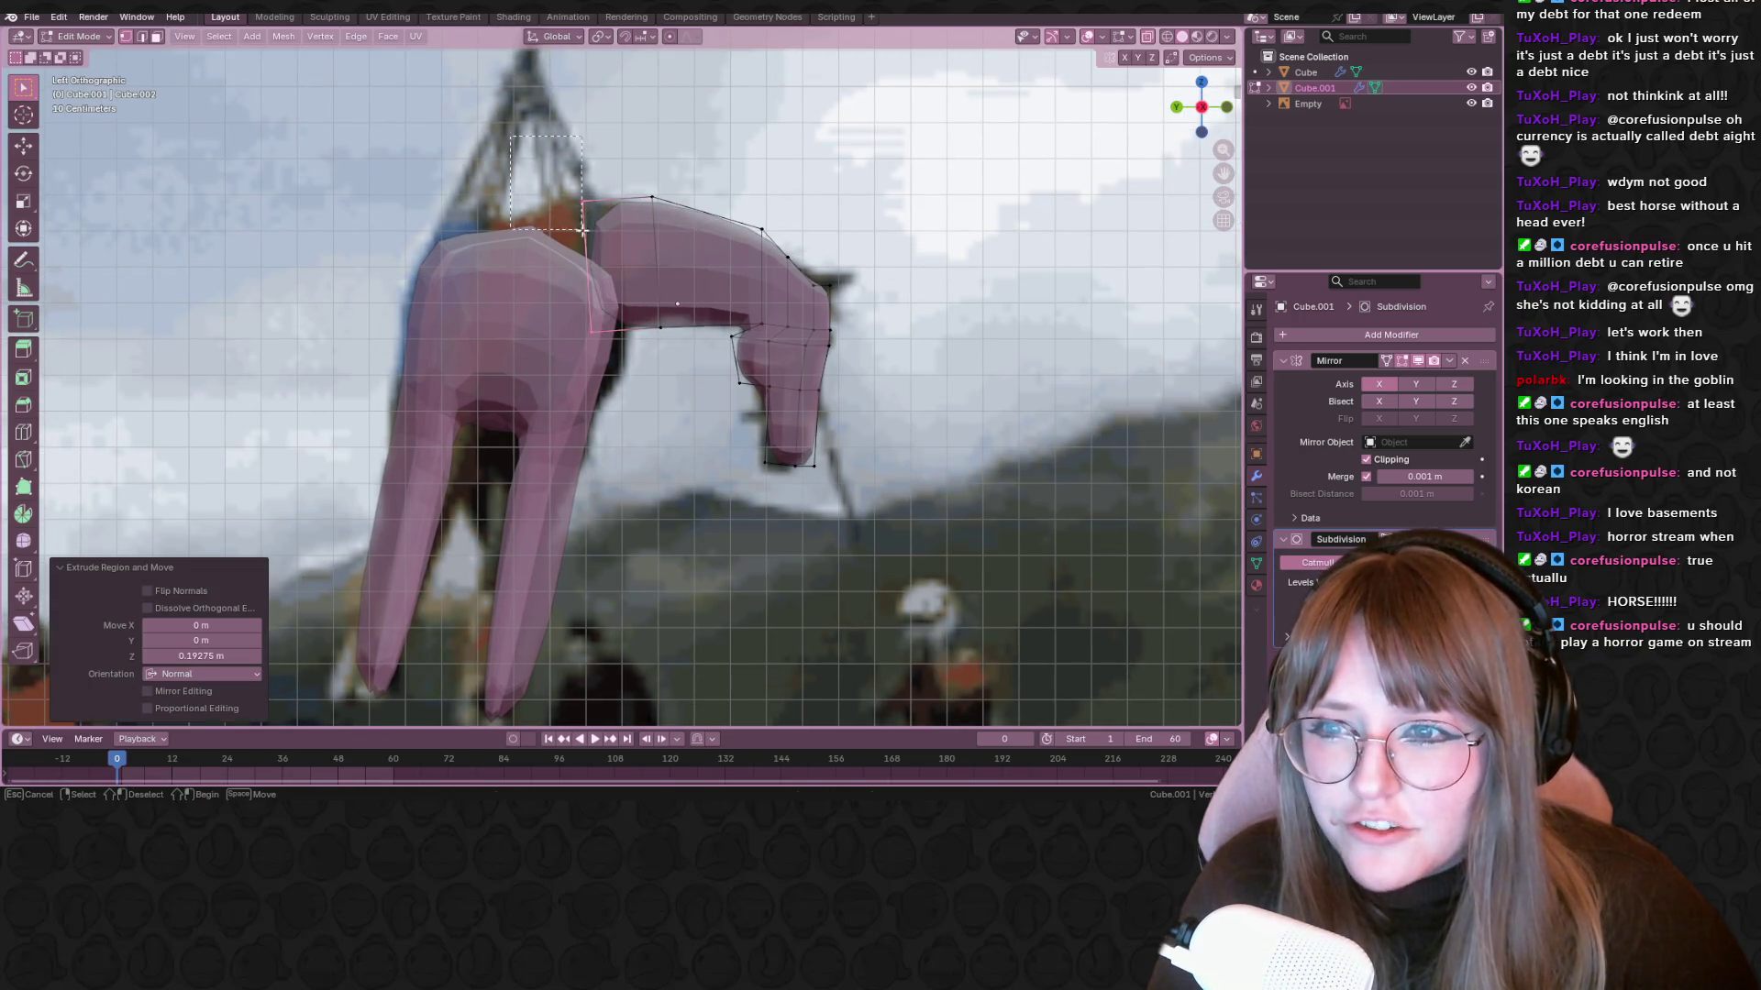
pyautogui.press('e')
pyautogui.click(517, 354)
pyautogui.press('Tab')
pyautogui.moveTo(516, 354)
pyautogui.mouseDown(button='middle')
pyautogui.moveTo(1043, 349)
pyautogui.moveTo(824, 295)
pyautogui.moveTo(690, 332)
pyautogui.moveTo(449, 354)
pyautogui.moveTo(715, 290)
pyautogui.moveTo(731, 362)
pyautogui.mouseUp(button='middle')
pyautogui.scroll(-5, 483, 307)
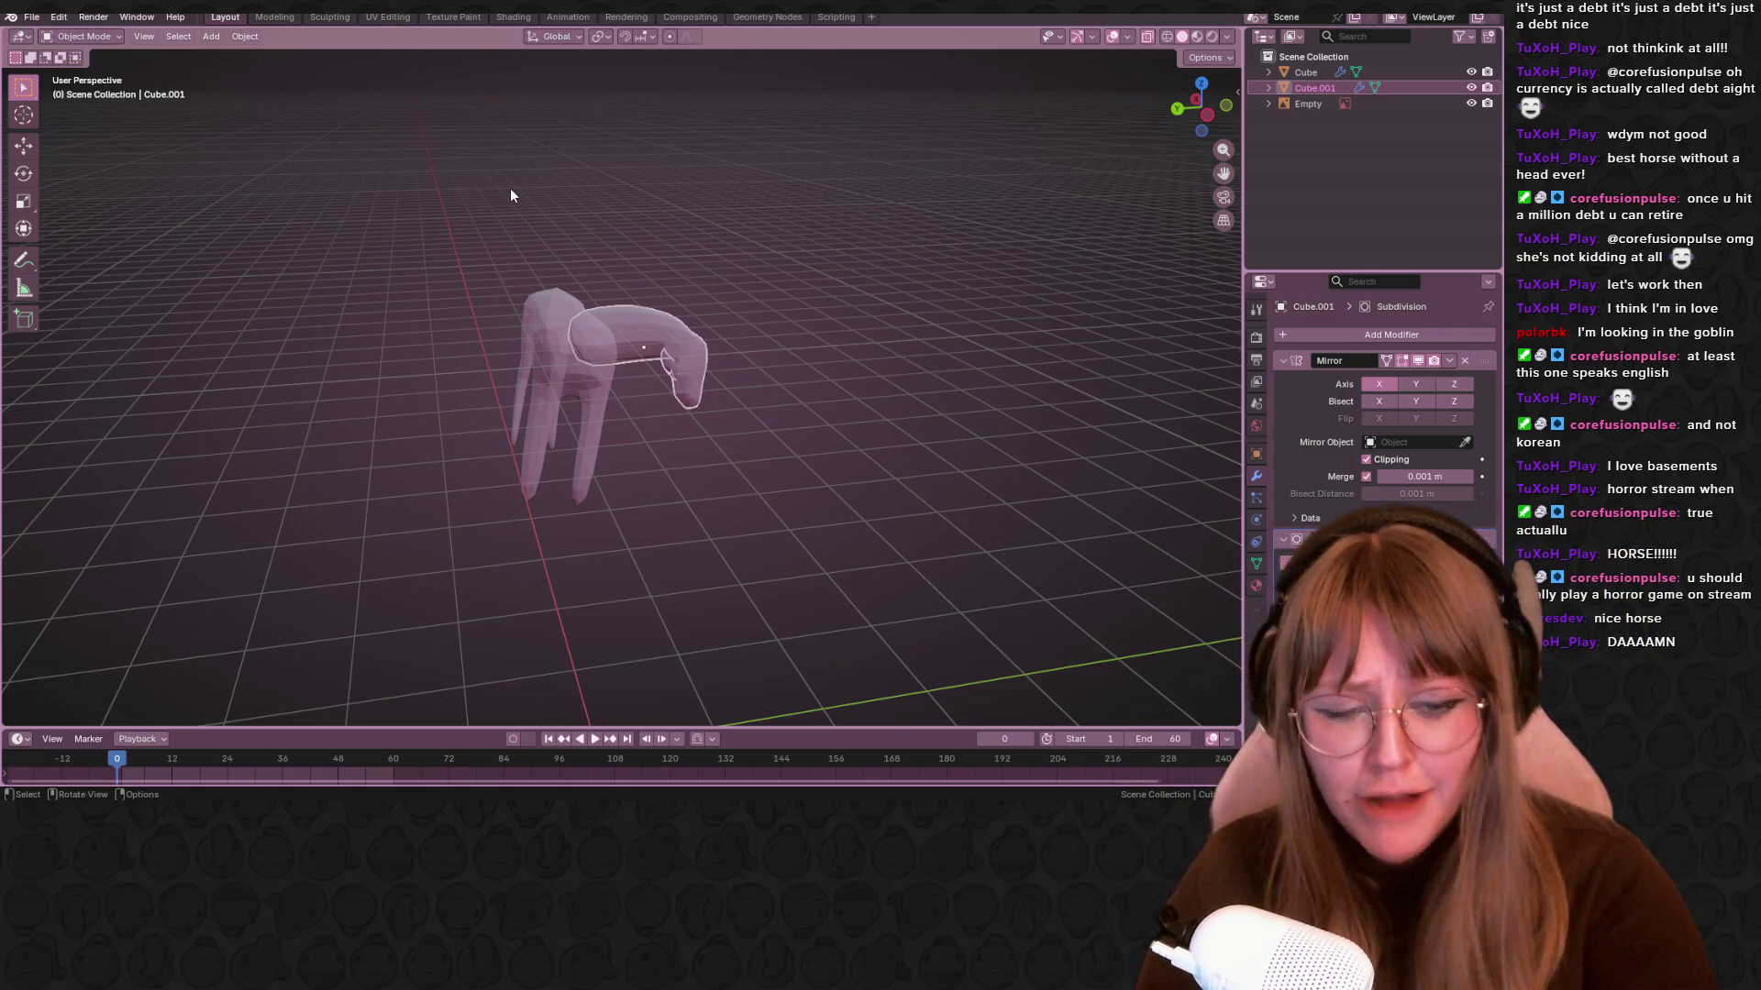
pyautogui.moveTo(928, 325)
pyautogui.mouseDown(button='middle')
pyautogui.moveTo(916, 377)
pyautogui.moveTo(733, 350)
pyautogui.moveTo(685, 547)
pyautogui.moveTo(623, 473)
pyautogui.mouseUp(button='middle')
# Add a centred loop cut across the head mesh
pyautogui.press('Tab')
pyautogui.scroll(3, 733, 350)
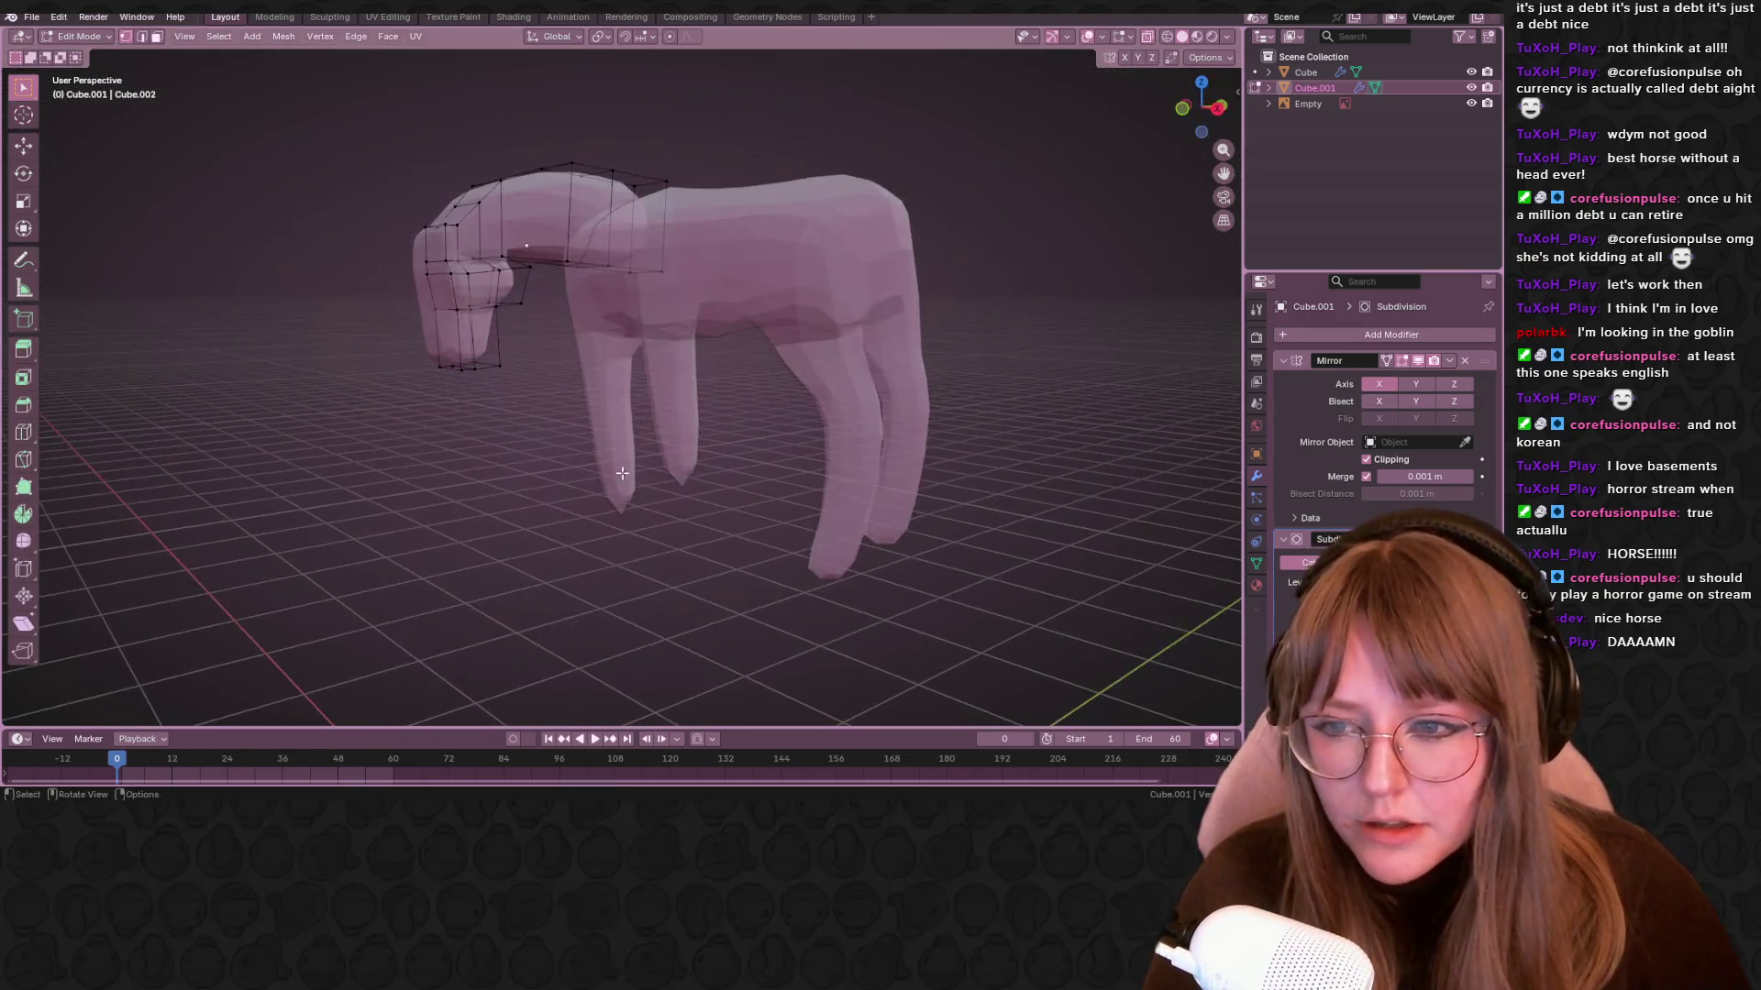
pyautogui.rightClick(404, 367)
pyautogui.moveTo(550, 321); pyautogui.dragTo(681, 291, button='middle')
pyautogui.hotkey('ctrl', 'r')
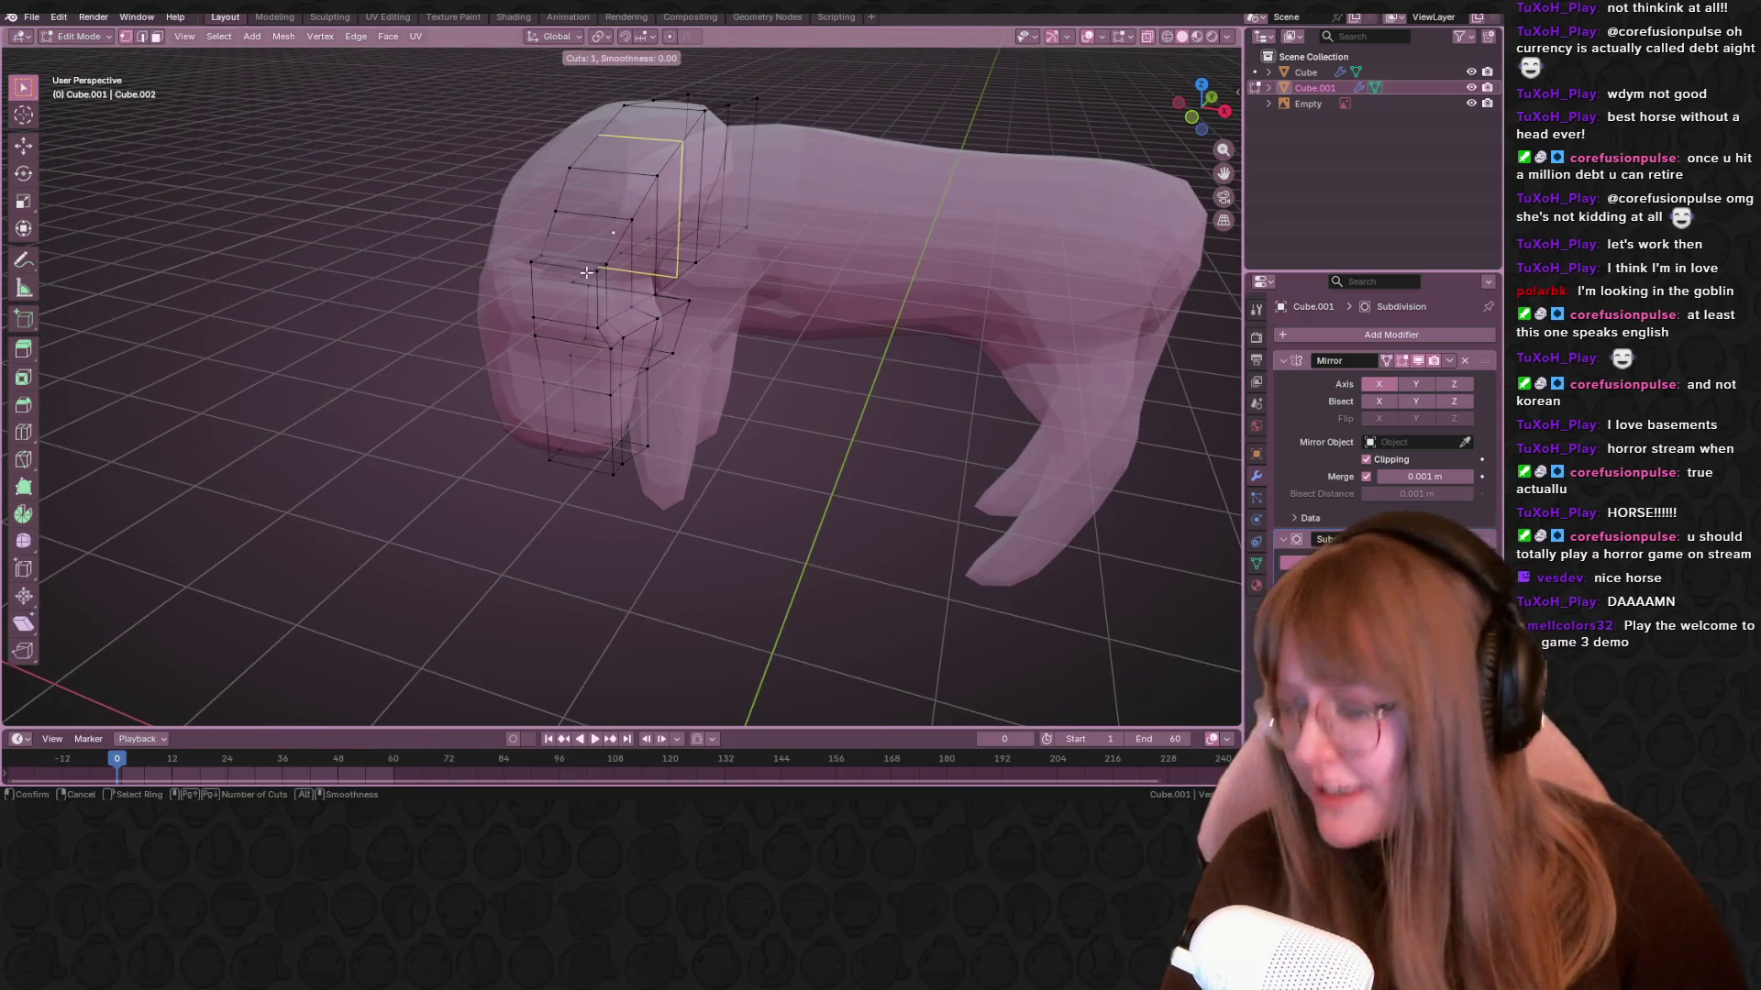
pyautogui.click(576, 274)
pyautogui.rightClick(576, 274)
# Select a face on the head and extrude it outward as a small ear
pyautogui.moveTo(578, 277)
pyautogui.mouseDown(button='middle')
pyautogui.moveTo(611, 375)
pyautogui.moveTo(495, 275)
pyautogui.moveTo(647, 322)
pyautogui.mouseUp(button='middle')
pyautogui.click(601, 319)
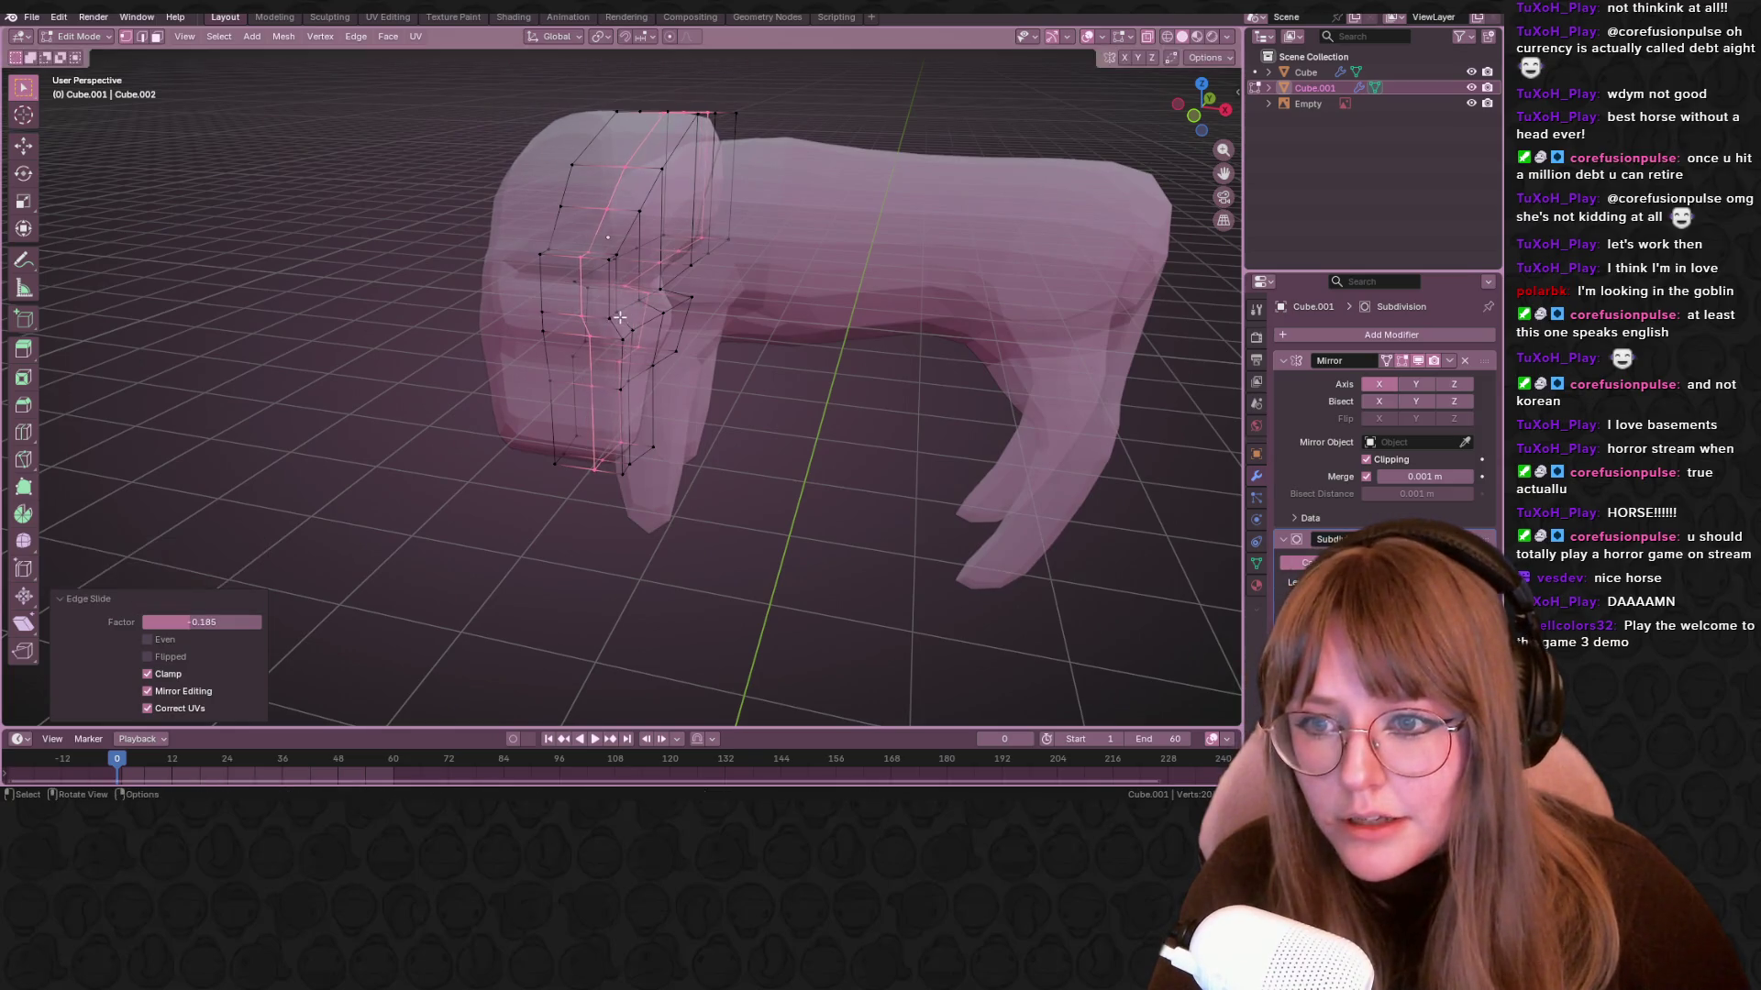
pyautogui.click(588, 319)
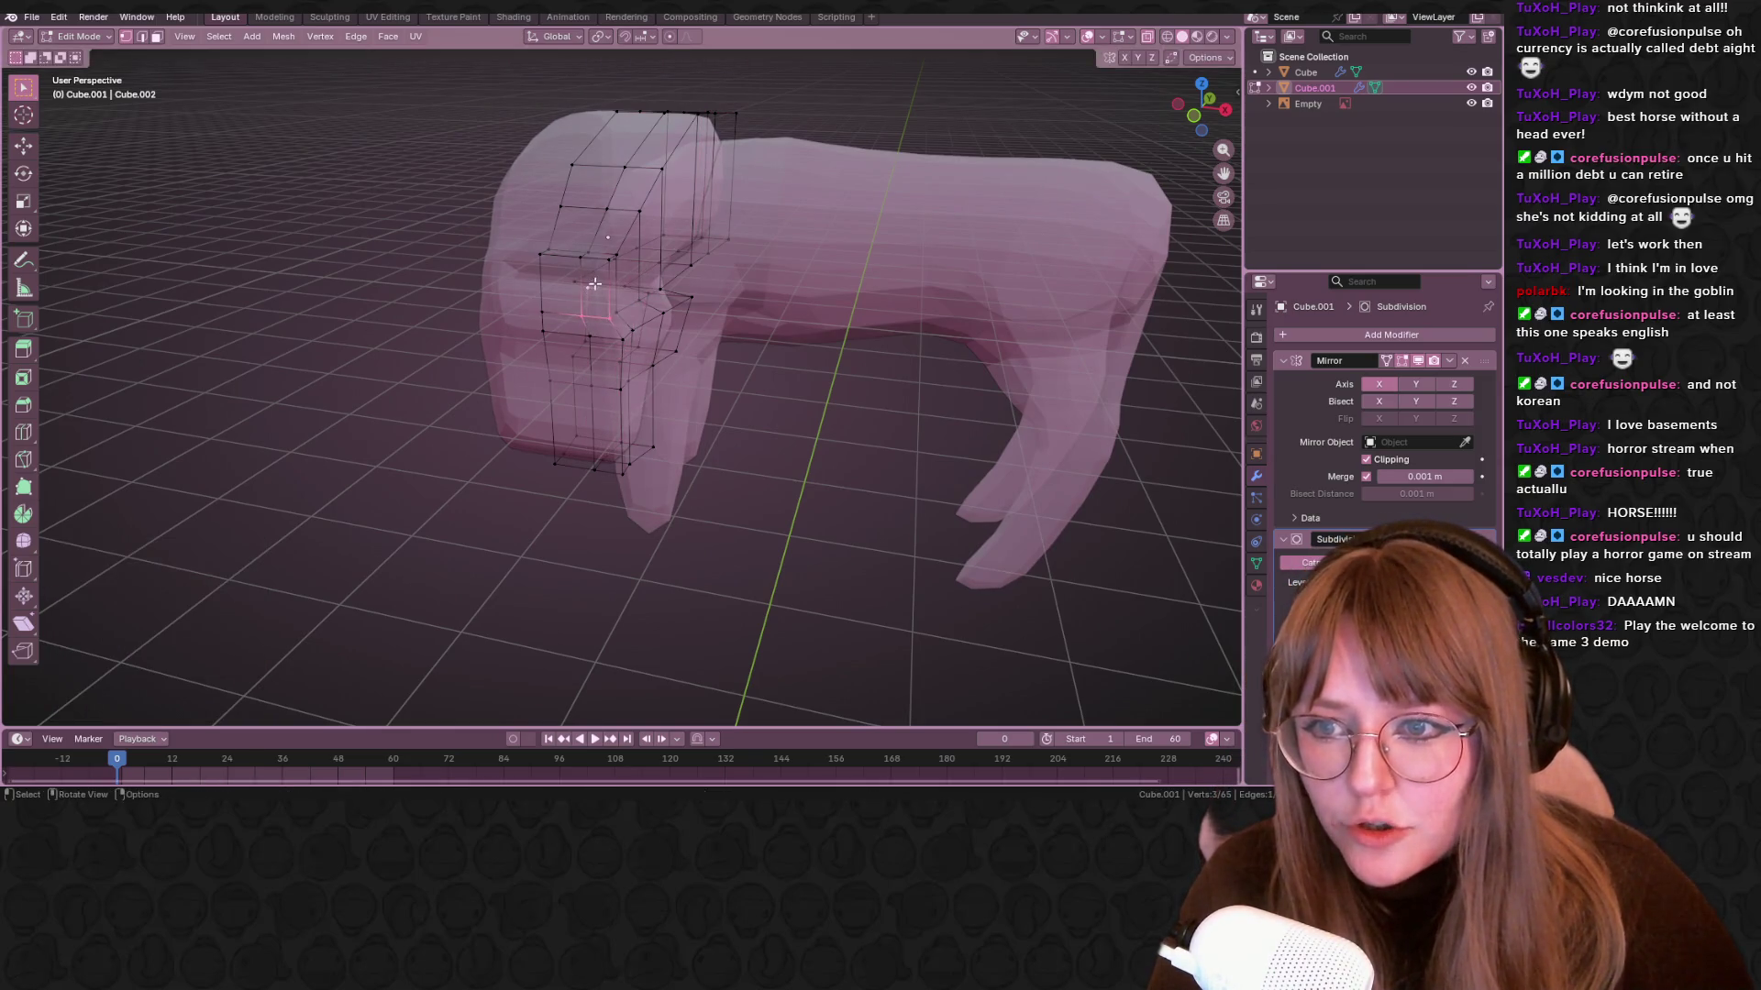
pyautogui.click(595, 285)
pyautogui.moveTo(595, 285); pyautogui.dragTo(808, 351, button='middle')
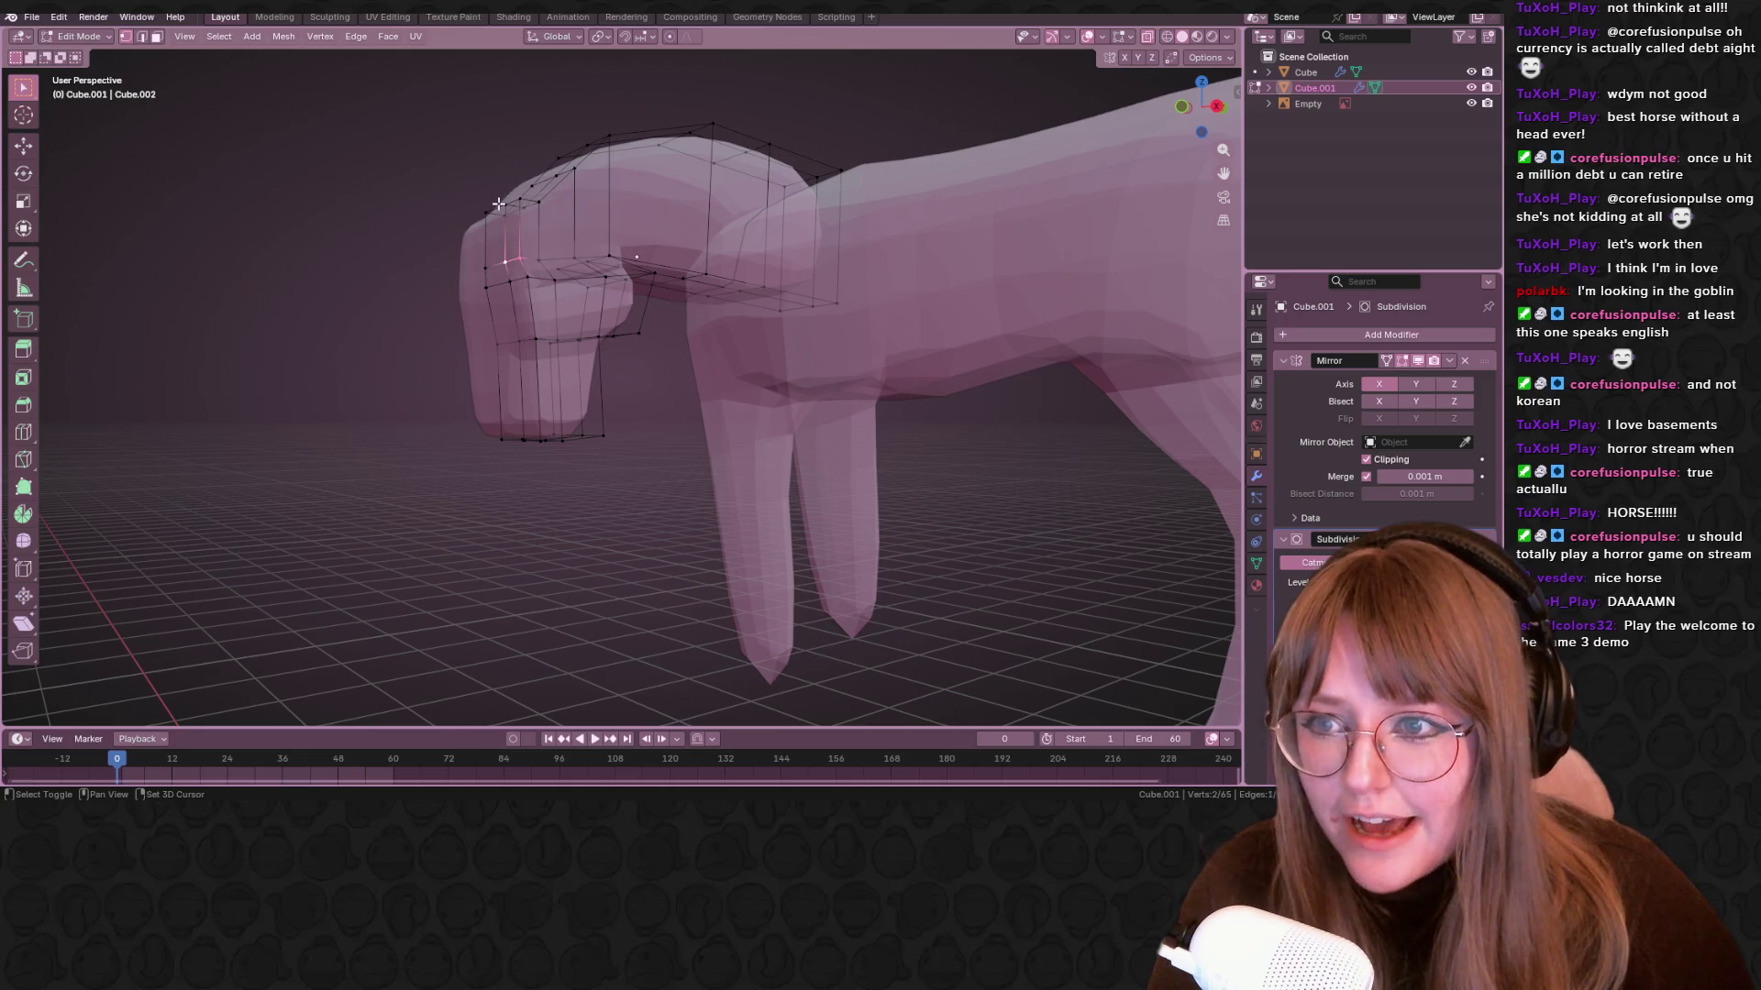
pyautogui.moveTo(559, 325)
pyautogui.mouseDown(button='middle')
pyautogui.moveTo(813, 436)
pyautogui.moveTo(743, 409)
pyautogui.moveTo(716, 367)
pyautogui.moveTo(642, 385)
pyautogui.moveTo(697, 413)
pyautogui.moveTo(650, 385)
pyautogui.mouseUp(button='middle')
pyautogui.press('e')
pyautogui.click(769, 440)
# With X-ray off, edge-slide a head vertex to factor -0.687
pyautogui.click(676, 402)
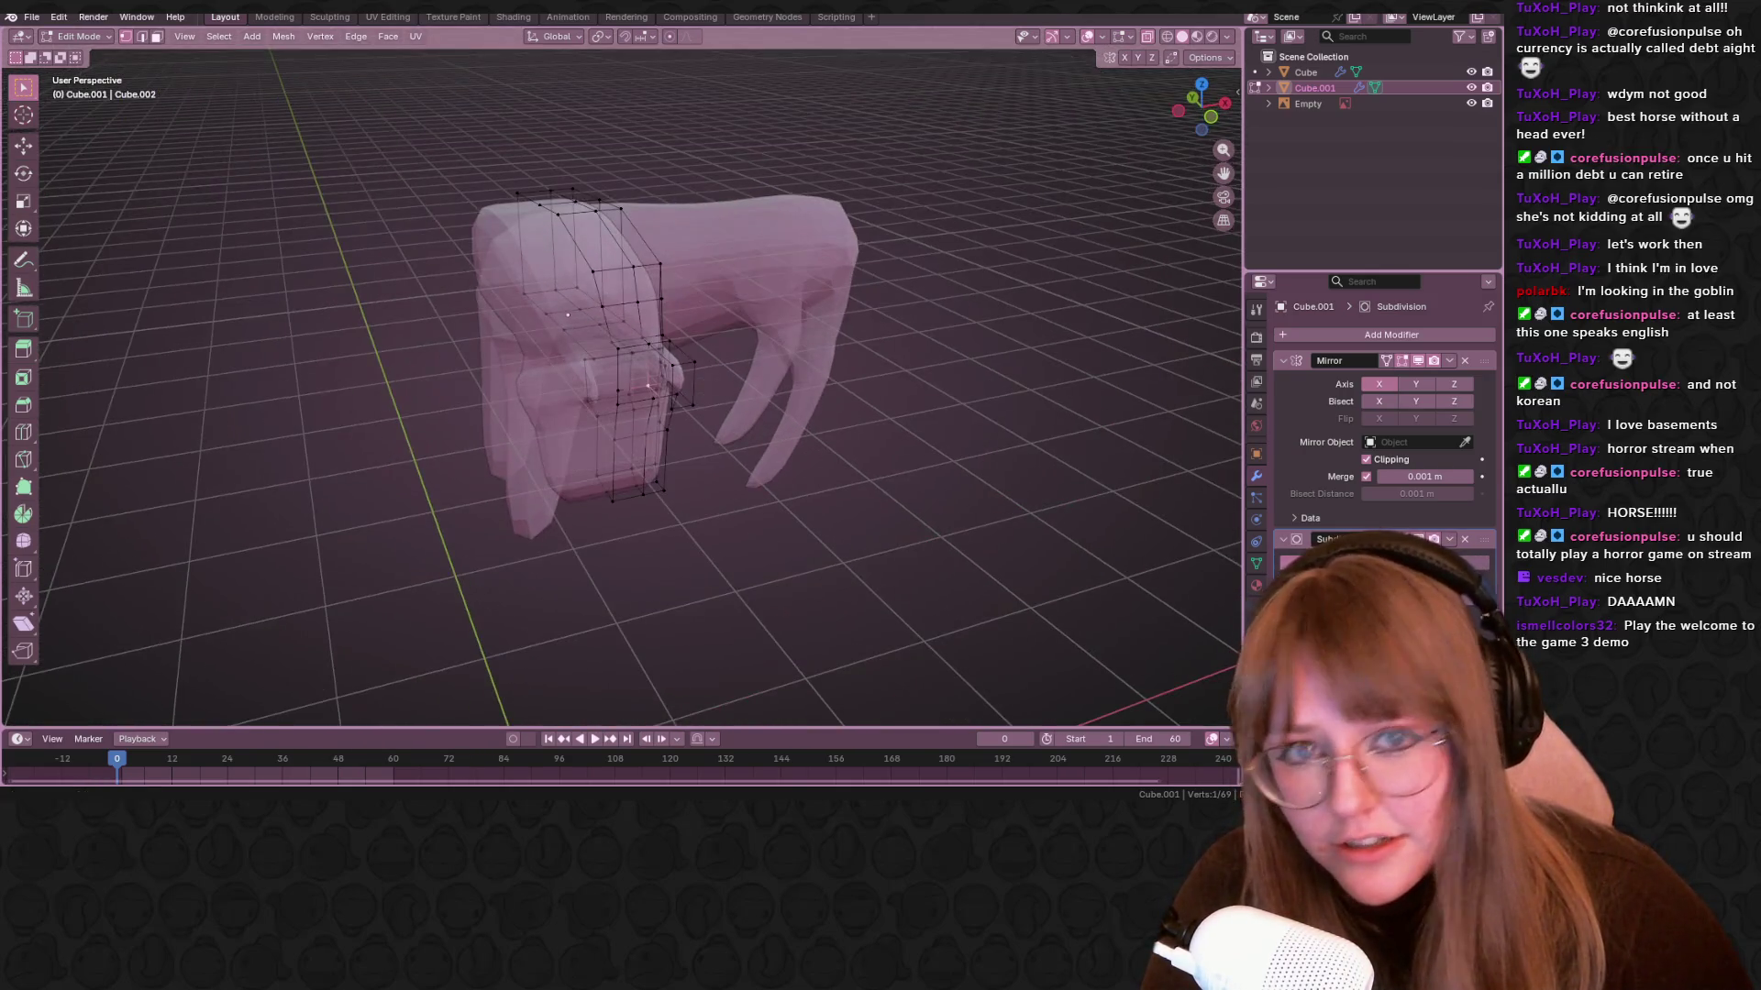
pyautogui.click(1150, 38)
pyautogui.scroll(2, 819, 209)
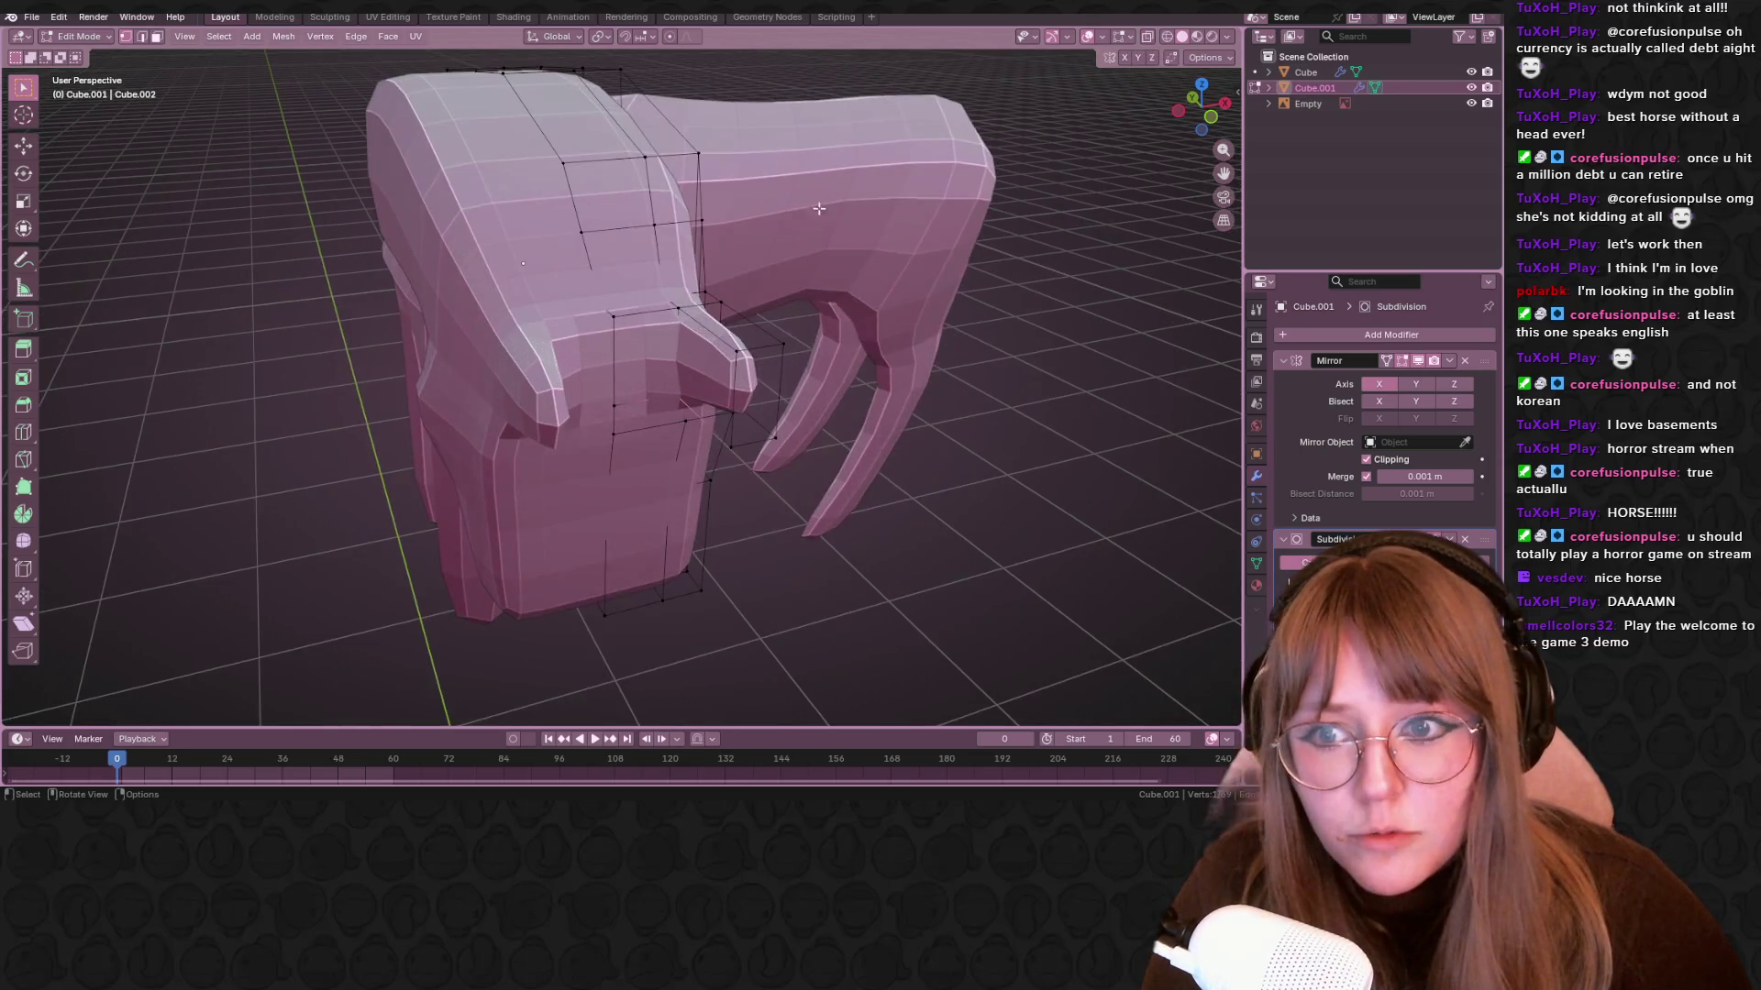
pyautogui.press('g')
pyautogui.press('g')
pyautogui.click(748, 321)
# Box-select all the head vertices and move the head into place
pyautogui.moveTo(748, 321)
pyautogui.mouseDown(button='middle')
pyautogui.moveTo(825, 272)
pyautogui.moveTo(665, 392)
pyautogui.moveTo(676, 425)
pyautogui.moveTo(538, 385)
pyautogui.mouseUp(button='middle')
pyautogui.moveTo(549, 324); pyautogui.dragTo(687, 478)
pyautogui.moveTo(687, 478)
pyautogui.mouseDown(button='middle')
pyautogui.moveTo(908, 453)
pyautogui.moveTo(862, 665)
pyautogui.moveTo(951, 487)
pyautogui.moveTo(902, 482)
pyautogui.moveTo(921, 532)
pyautogui.moveTo(862, 499)
pyautogui.moveTo(752, 521)
pyautogui.mouseUp(button='middle')
pyautogui.press('g')
pyautogui.click(893, 455)
# Apply the Mirror modifier on the horse body (Cube)
pyautogui.press('Tab')
pyautogui.moveTo(498, 420); pyautogui.dragTo(771, 511, button='middle')
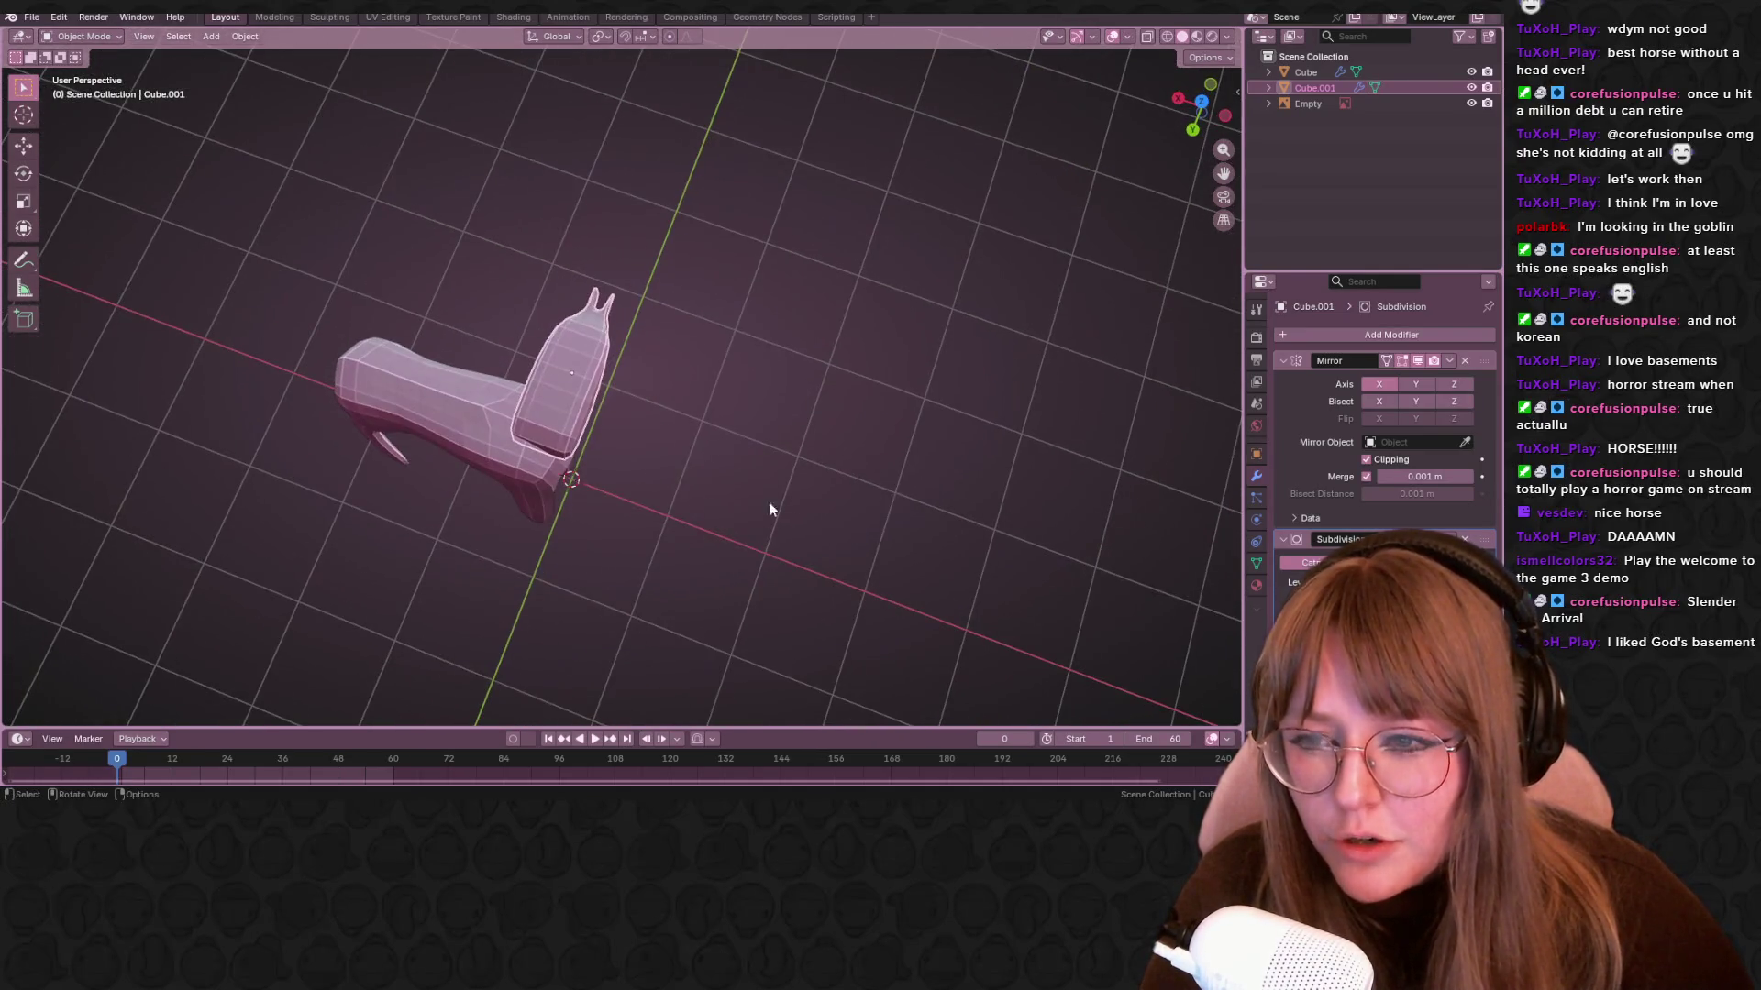
pyautogui.click(564, 422)
pyautogui.click(1450, 362)
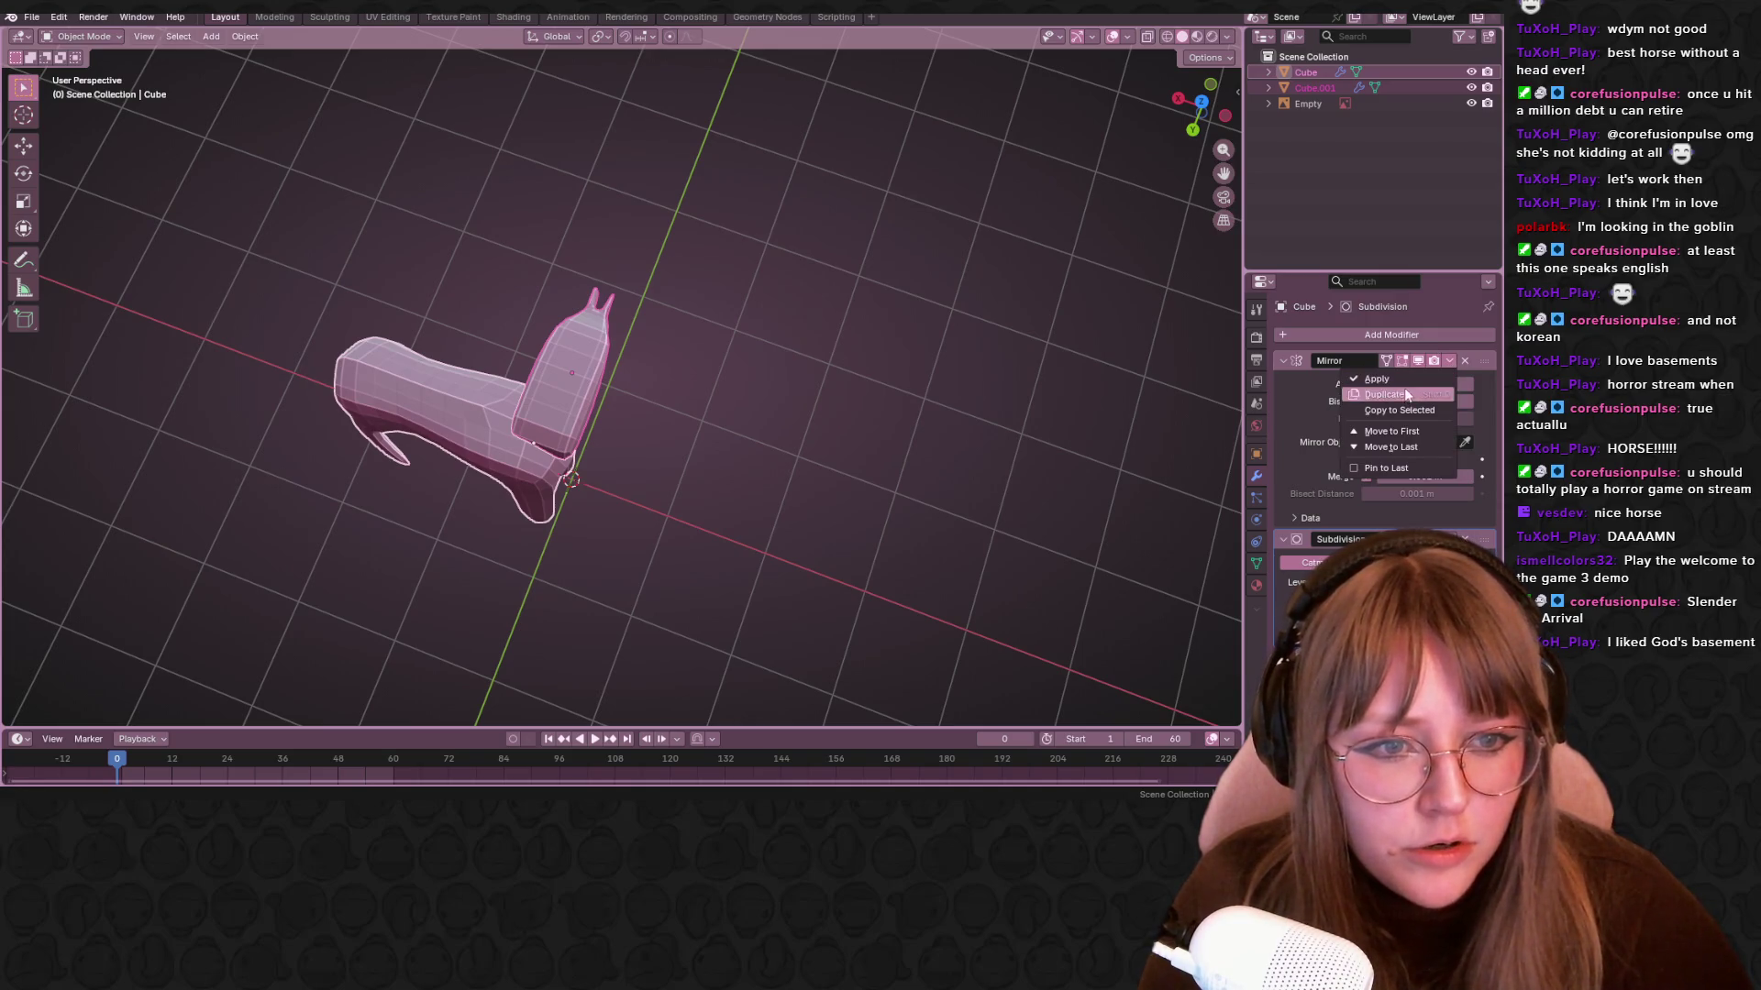
pyautogui.click(1409, 381)
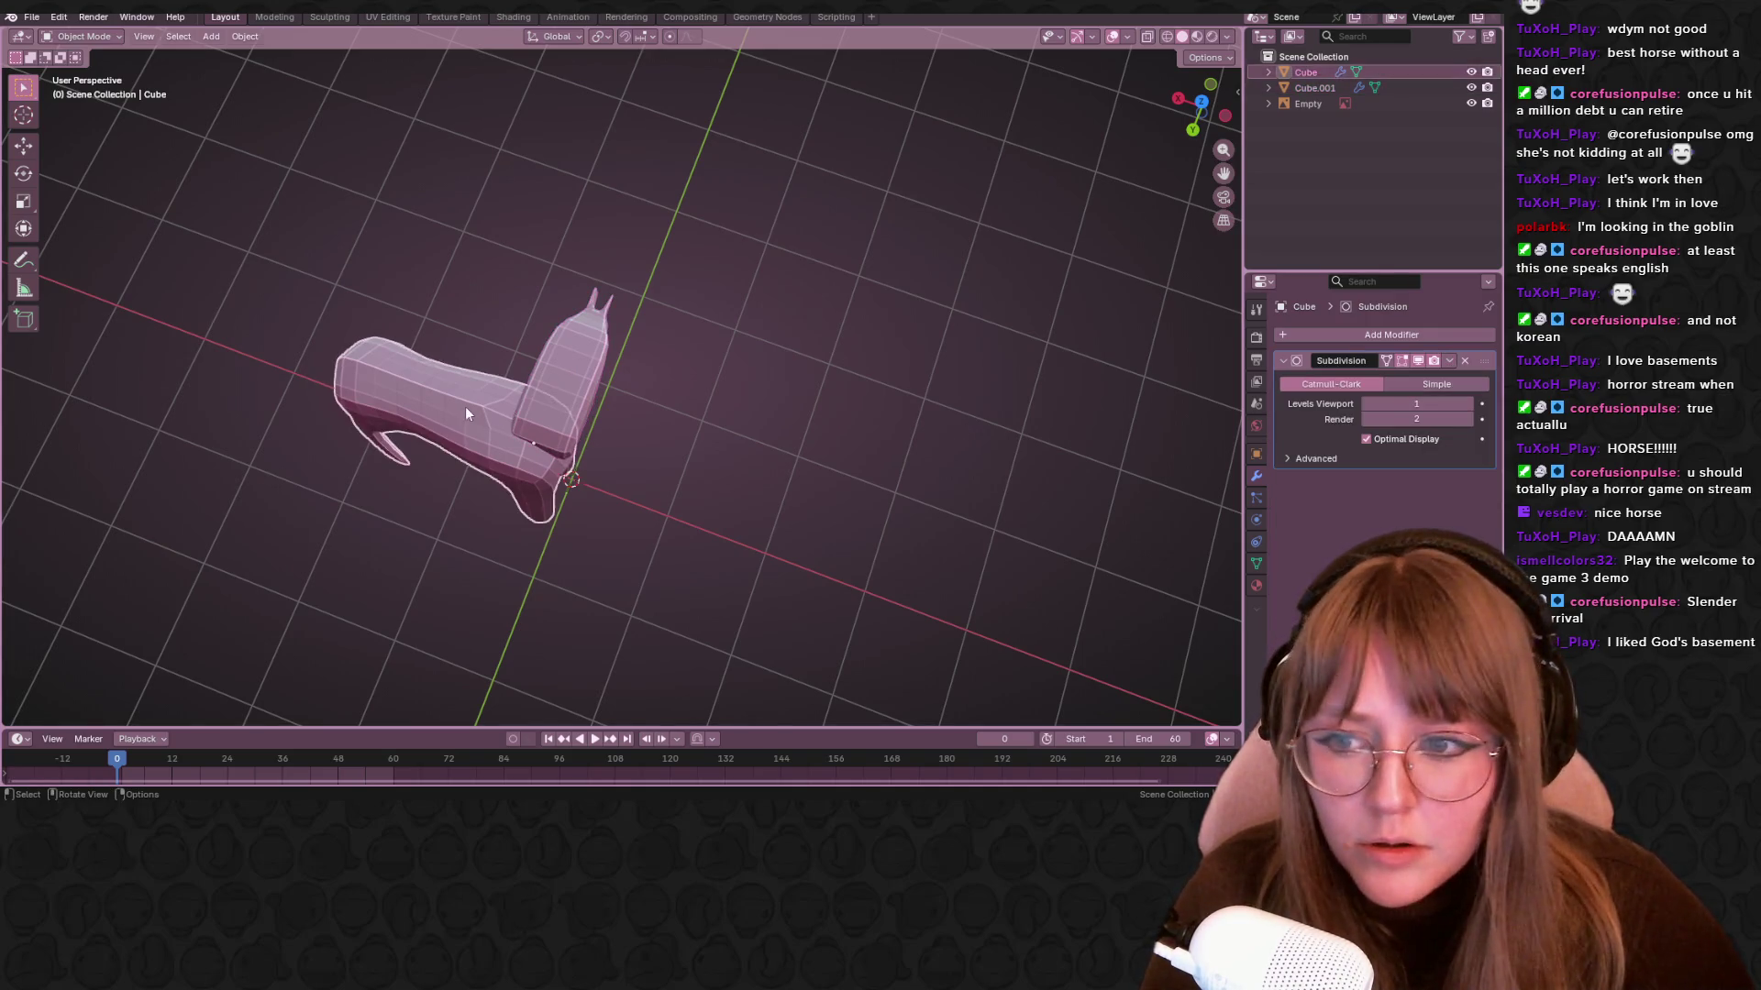
# Apply the head's Mirror modifier too, then try joining it with the body and undo that
pyautogui.click(603, 370)
pyautogui.click(1447, 361)
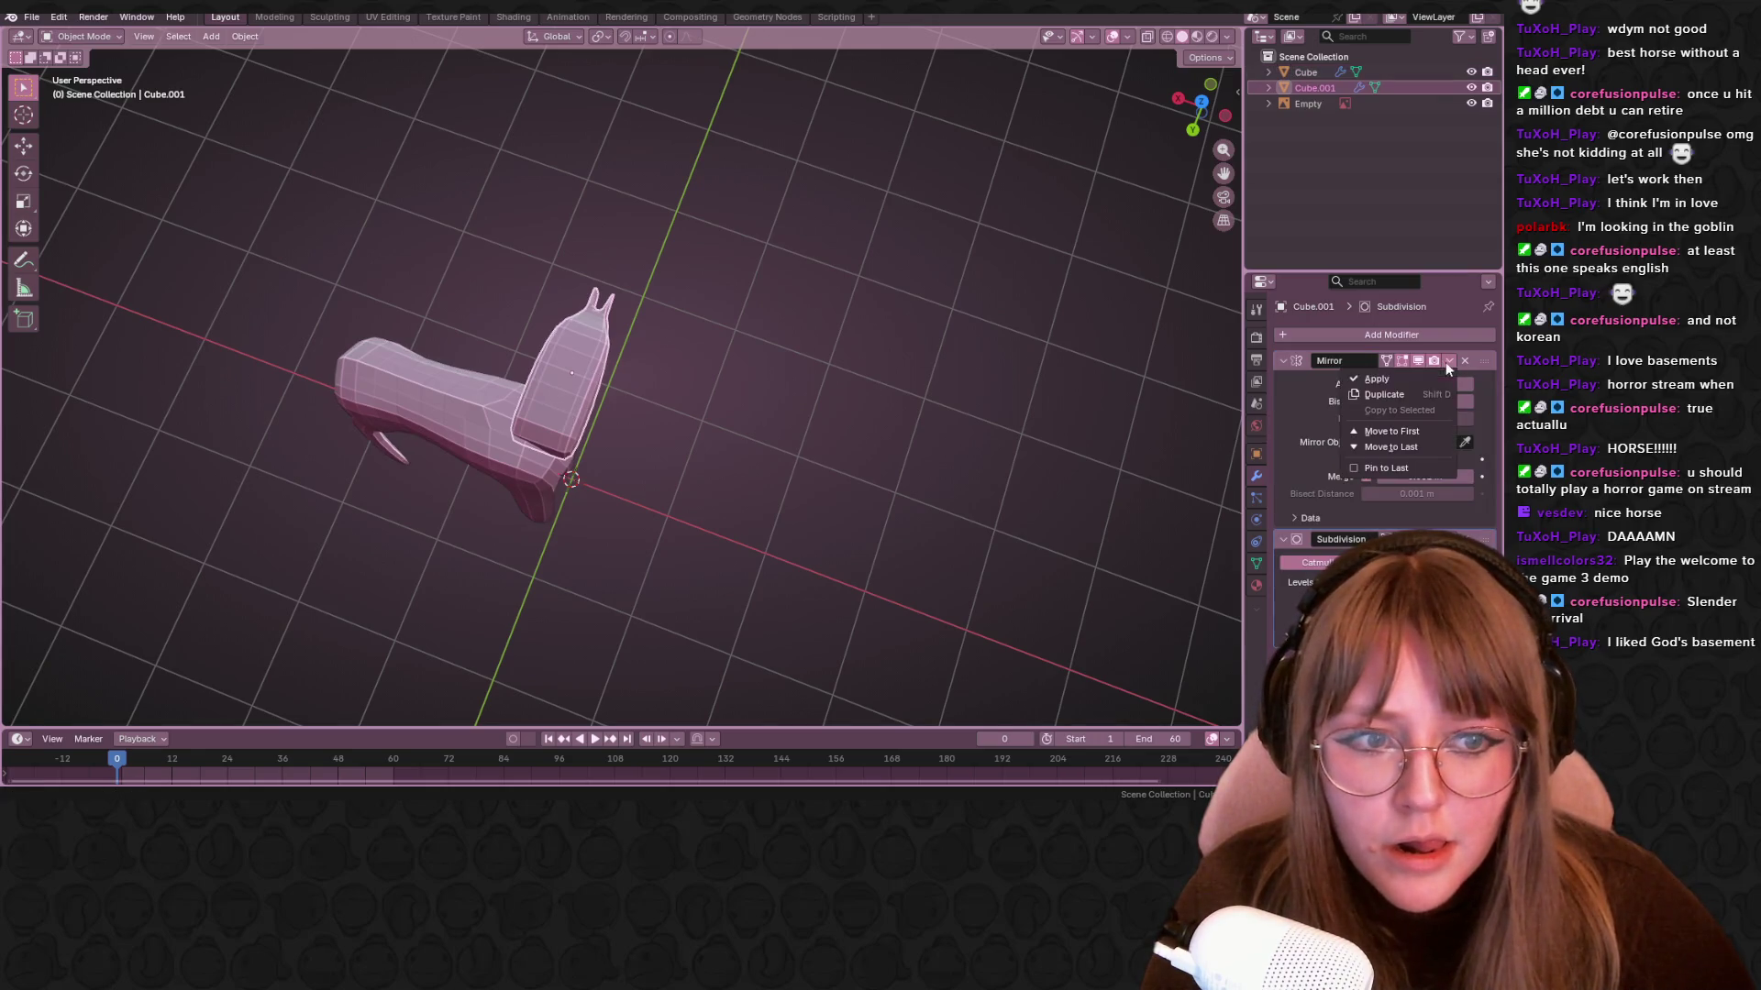
pyautogui.click(1399, 382)
pyautogui.moveTo(642, 431)
pyautogui.mouseDown(button='middle')
pyautogui.moveTo(680, 445)
pyautogui.moveTo(530, 431)
pyautogui.mouseUp(button='middle')
pyautogui.click(530, 431)
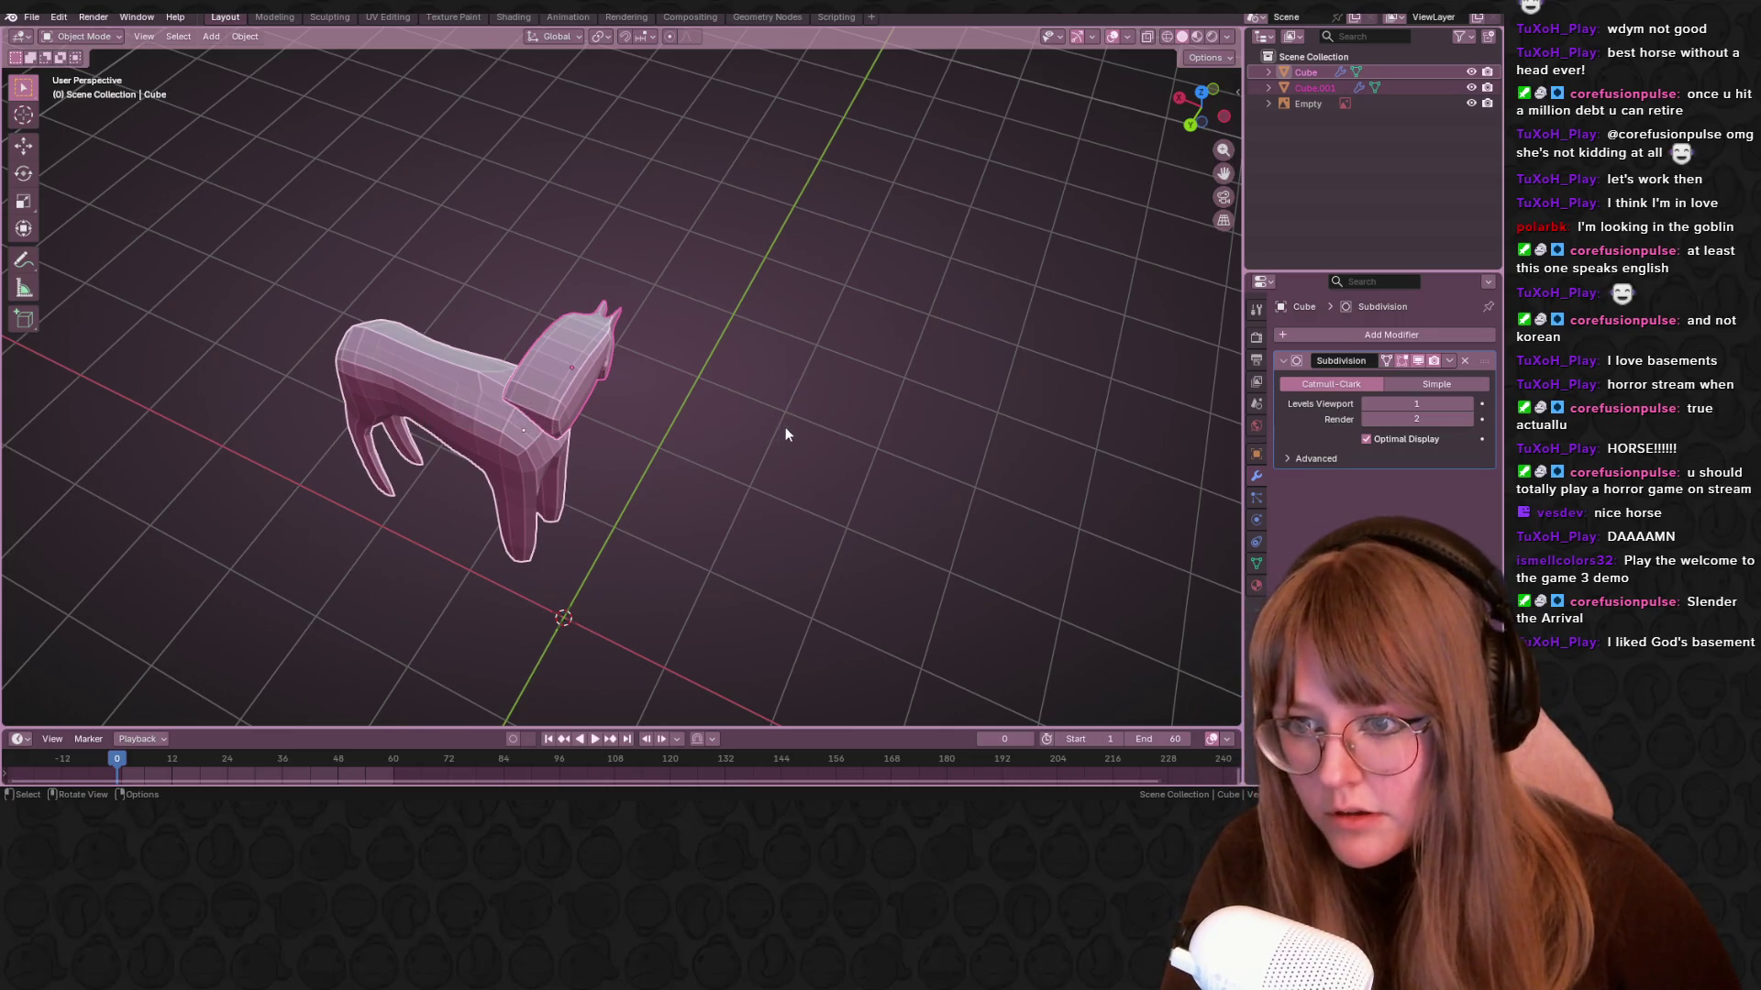
pyautogui.hotkey('ctrl', 'j')
pyautogui.hotkey('ctrl', 'z')
# From the back view, nudge the horse body slightly sideways
pyautogui.moveTo(882, 402)
pyautogui.mouseDown(button='middle')
pyautogui.moveTo(569, 317)
pyautogui.moveTo(633, 296)
pyautogui.mouseUp(button='middle')
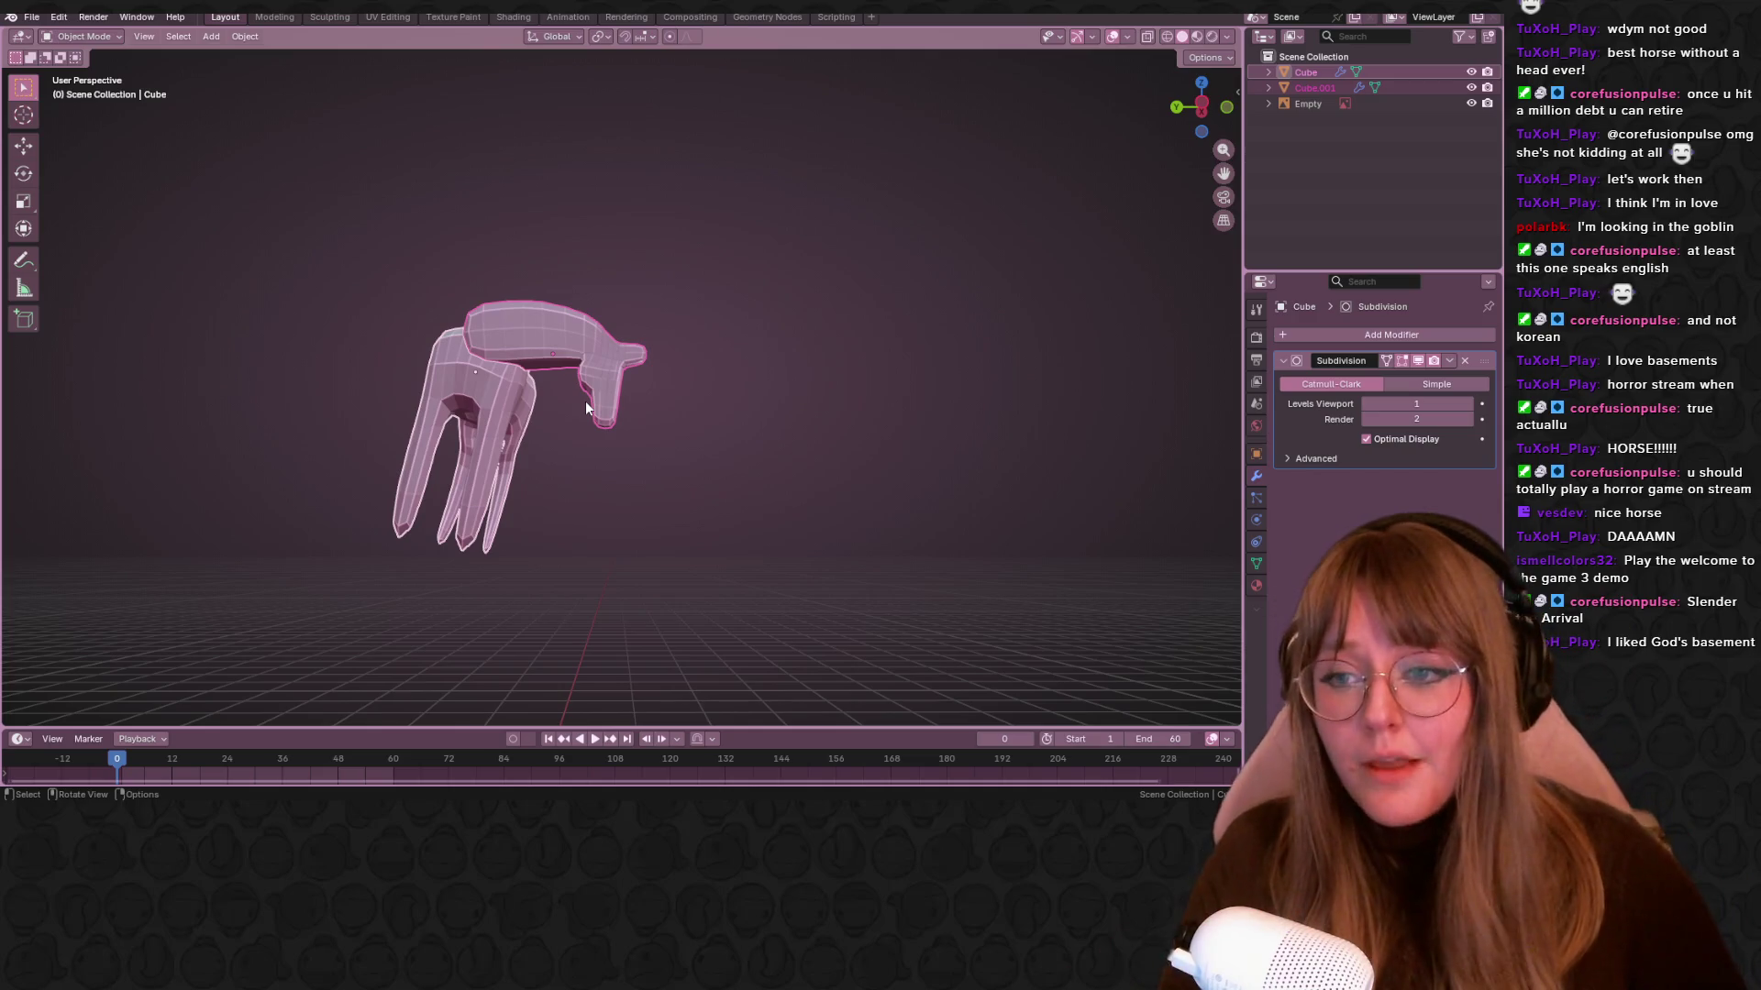
pyautogui.scroll(4, 585, 400)
pyautogui.moveTo(433, 260)
pyautogui.keyDown('shift'); pyautogui.mouseDown(button='middle')
pyautogui.moveTo(1003, 260)
pyautogui.moveTo(711, 364)
pyautogui.moveTo(679, 422)
pyautogui.moveTo(751, 374)
pyautogui.mouseUp(button='middle'); pyautogui.keyUp('shift')
pyautogui.click(712, 364)
pyautogui.click(614, 348)
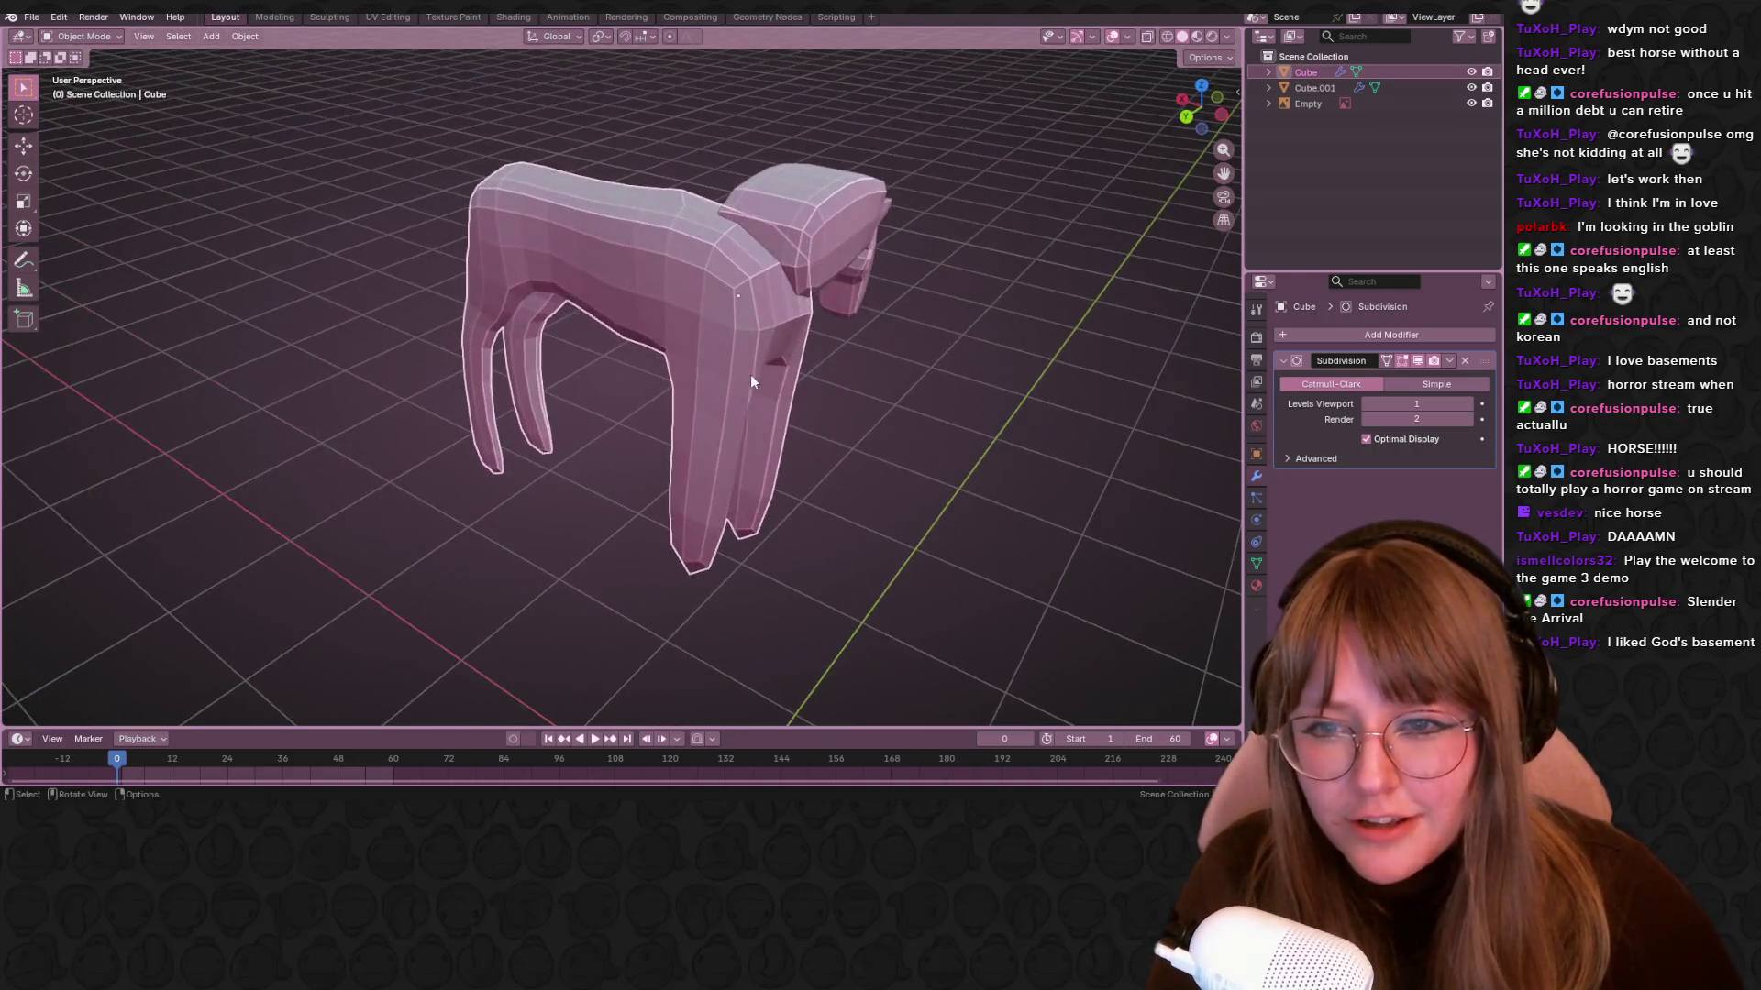
pyautogui.click(1186, 118)
pyautogui.press('g')
pyautogui.click(988, 255)
# Apply Shade Smooth to the horse
pyautogui.moveTo(988, 255)
pyautogui.mouseDown(button='middle')
pyautogui.moveTo(812, 455)
pyautogui.moveTo(757, 274)
pyautogui.mouseUp(button='middle')
pyautogui.click(728, 259)
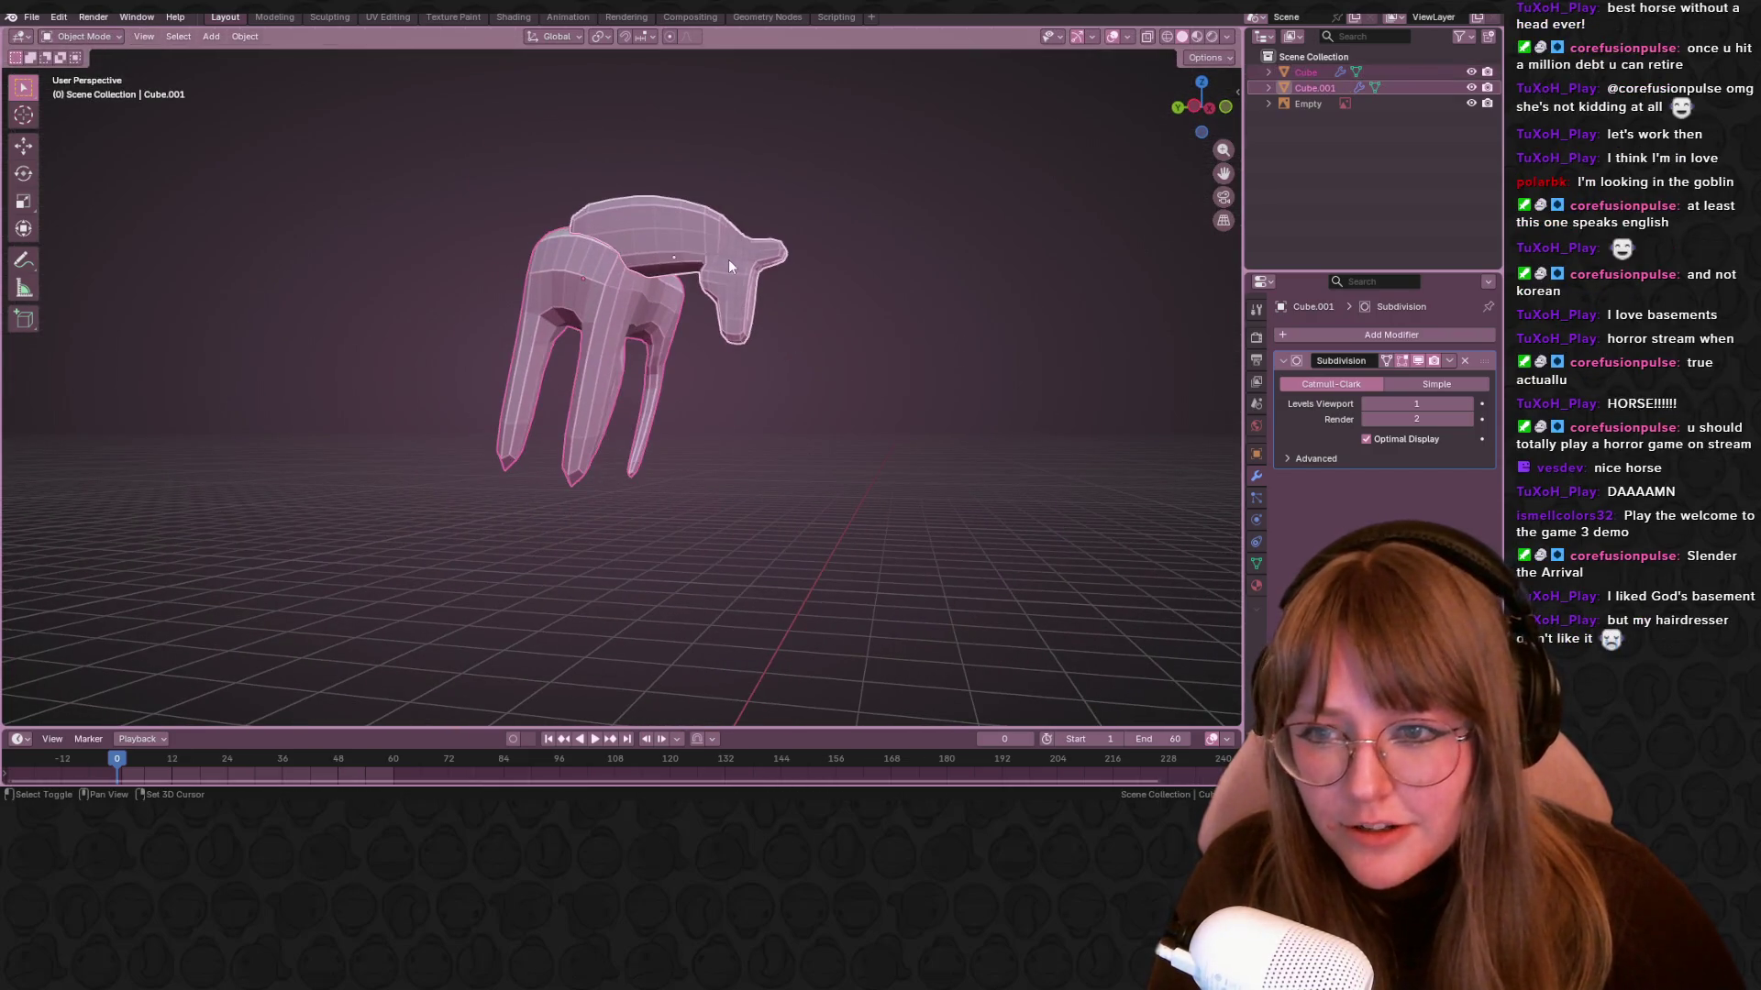
pyautogui.rightClick(728, 259)
pyautogui.click(642, 260)
# Select the body and head together and join them with Ctrl+J
pyautogui.click(697, 323)
pyautogui.moveTo(698, 332)
pyautogui.mouseDown(button='middle')
pyautogui.moveTo(608, 303)
pyautogui.moveTo(787, 358)
pyautogui.mouseUp(button='middle')
pyautogui.click(608, 302)
pyautogui.press('Tab')
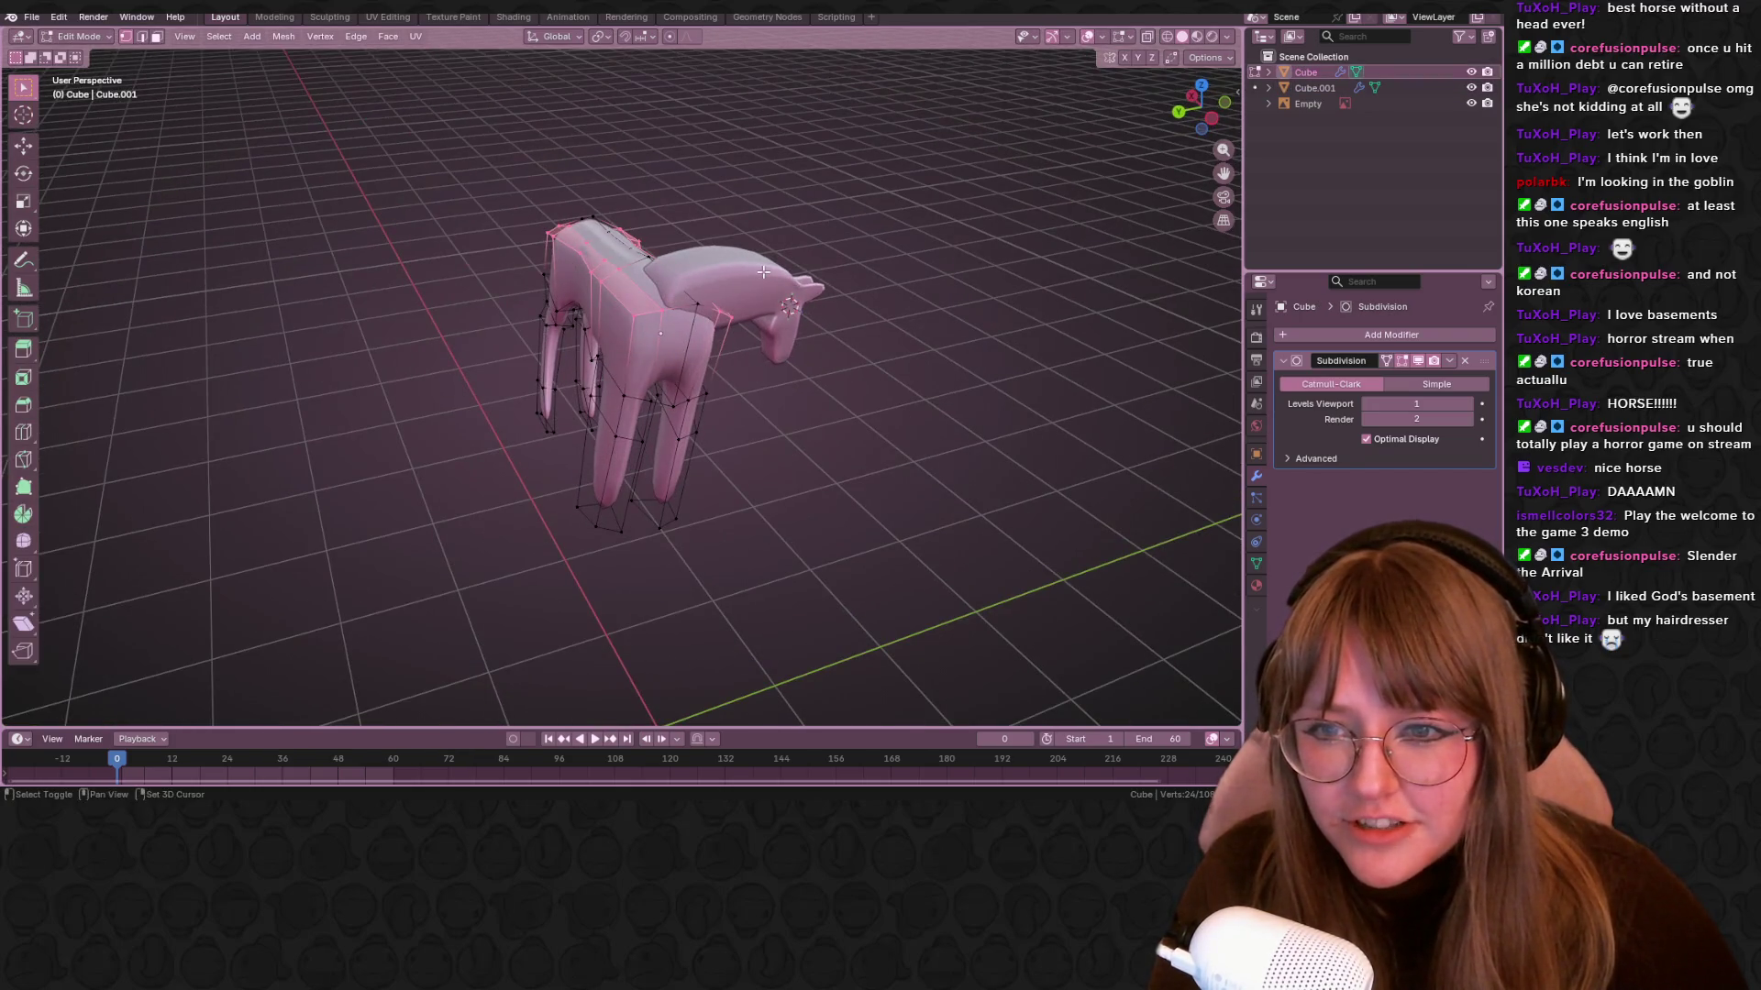
pyautogui.press('Tab')
pyautogui.click(667, 261)
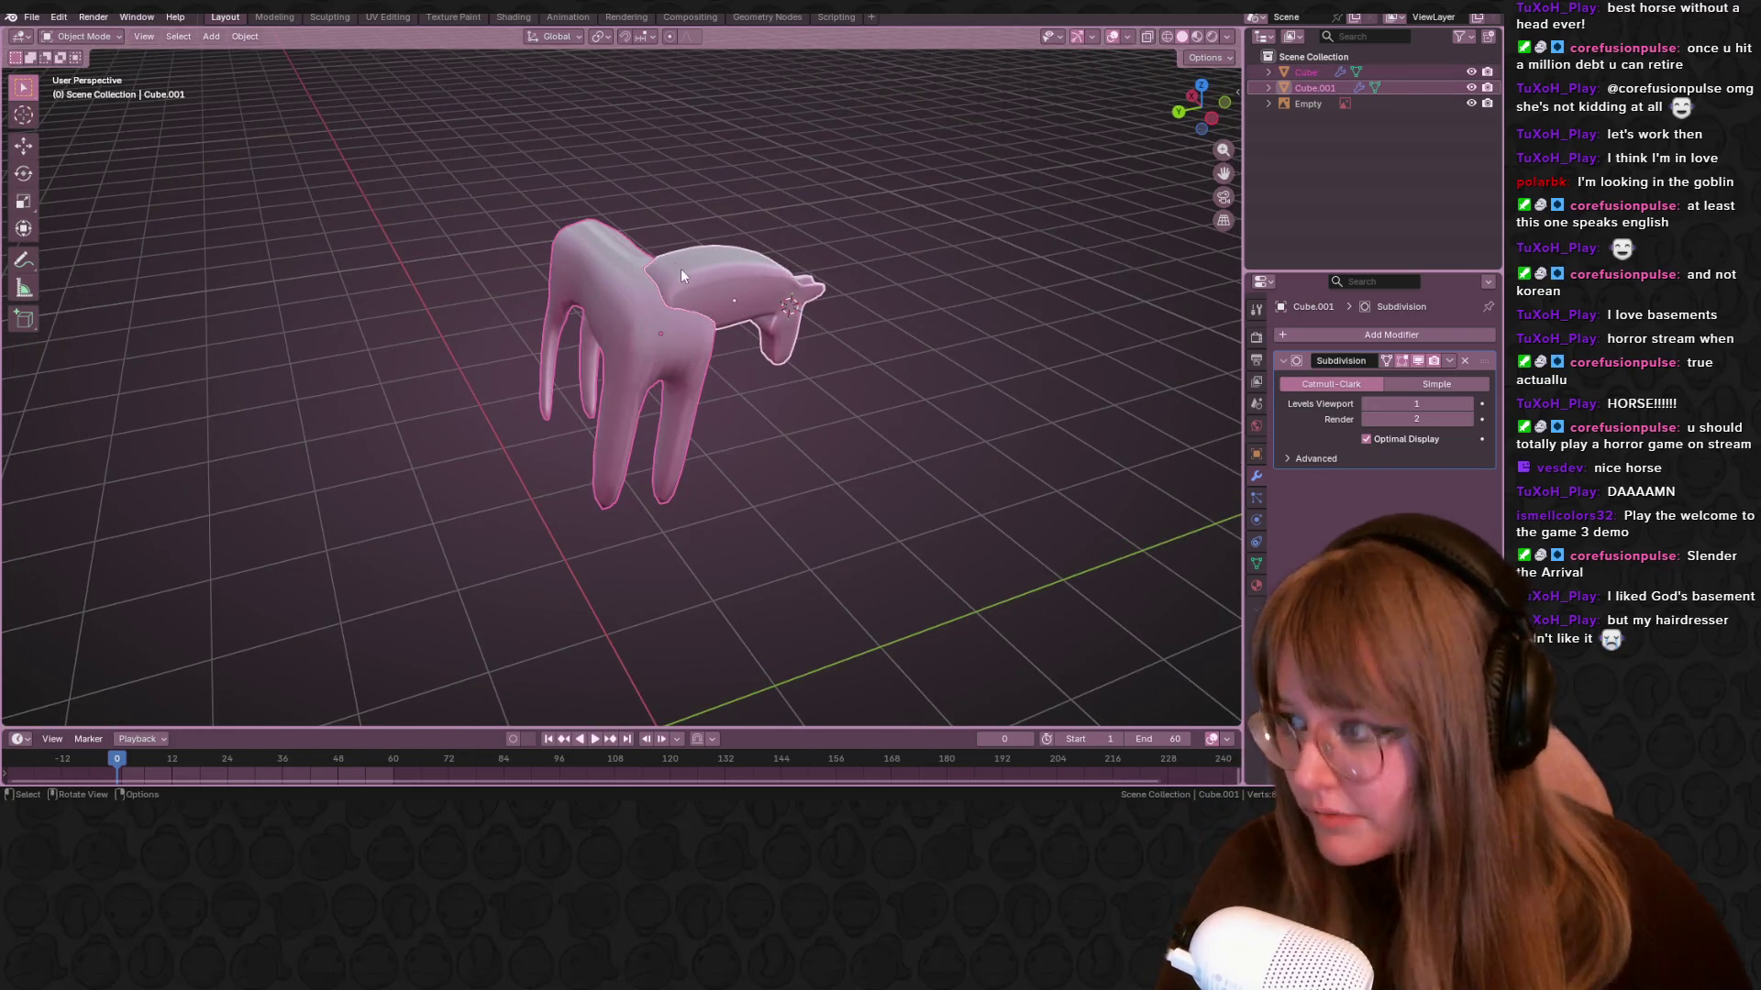
pyautogui.hotkey('ctrl', 'j')
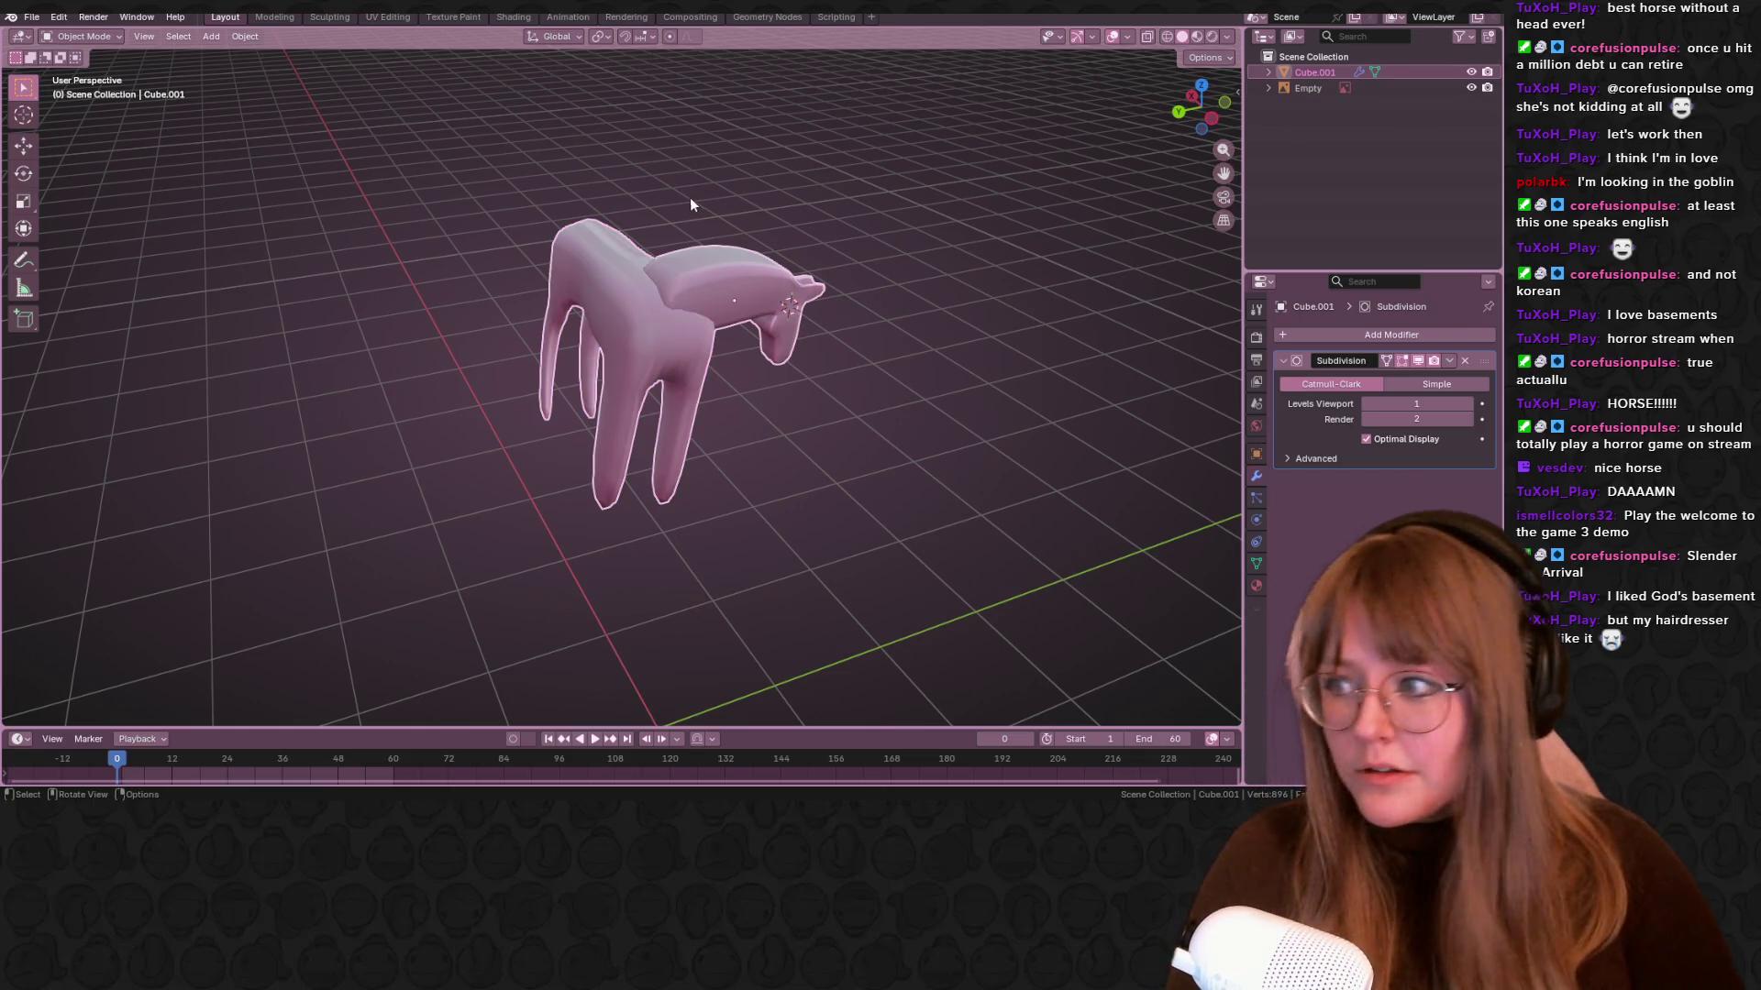
# In Edit Mode, move a vertex on the horse's head, then try a chest nudge and undo it
pyautogui.moveTo(690, 197); pyautogui.dragTo(722, 218, button='middle')
pyautogui.press('Tab')
pyautogui.click(697, 285)
pyautogui.moveTo(697, 285)
pyautogui.mouseDown(button='middle')
pyautogui.moveTo(806, 279)
pyautogui.moveTo(653, 280)
pyautogui.moveTo(767, 252)
pyautogui.moveTo(772, 377)
pyautogui.mouseUp(button='middle')
pyautogui.press('g')
pyautogui.click(833, 291)
pyautogui.click(679, 326)
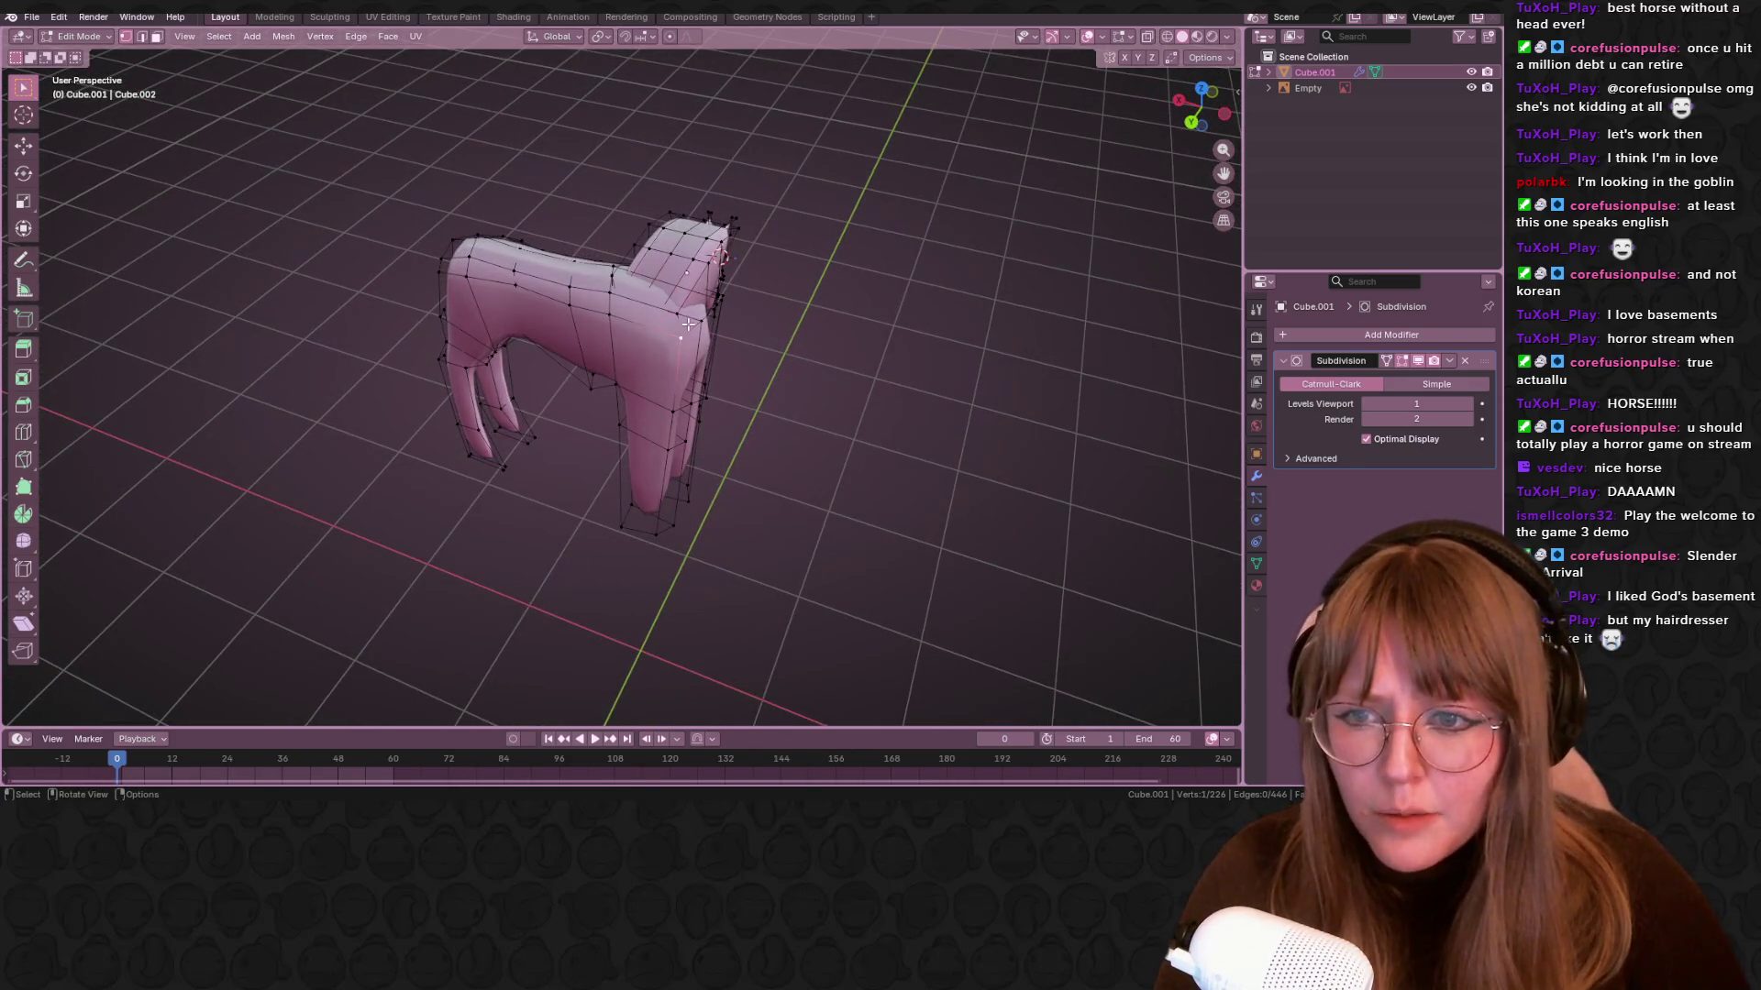
pyautogui.press('g')
pyautogui.click(699, 316)
pyautogui.hotkey('ctrl', 'z')
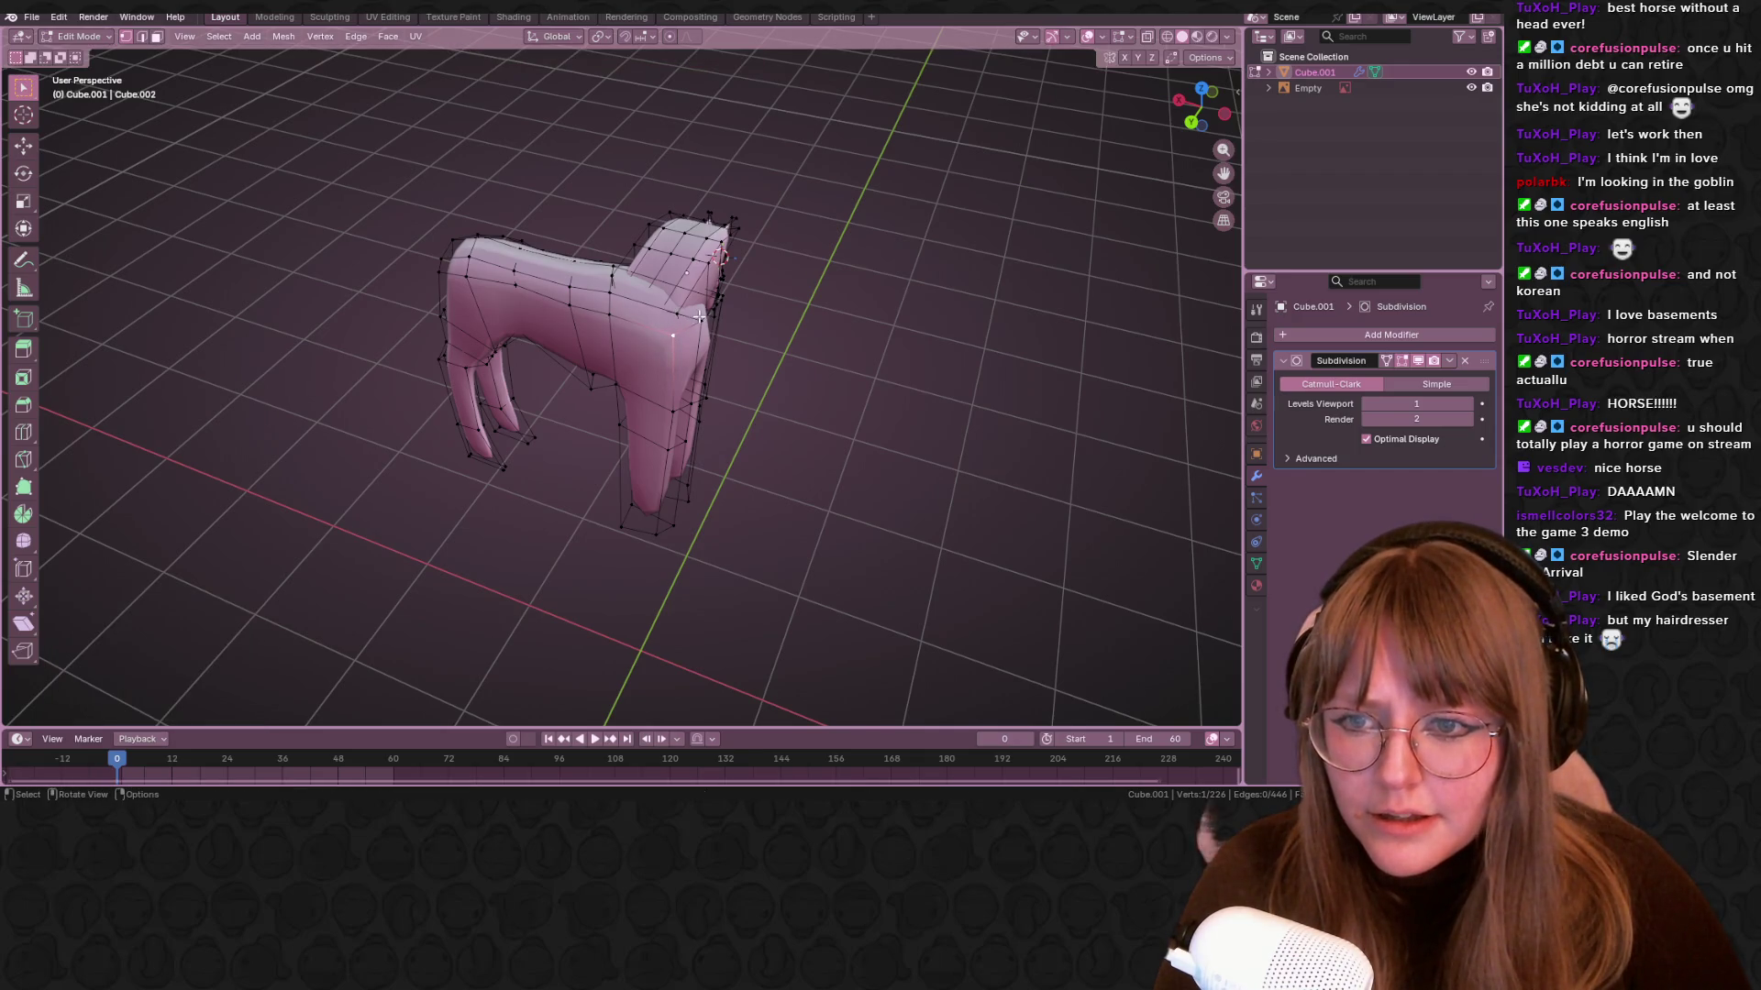
# In Left Orthographic view, nudge a back vertex about 0.03 m along Y, then return to Object Mode
pyautogui.moveTo(679, 310)
pyautogui.mouseDown(button='middle')
pyautogui.moveTo(822, 252)
pyautogui.moveTo(724, 339)
pyautogui.moveTo(660, 303)
pyautogui.mouseUp(button='middle')
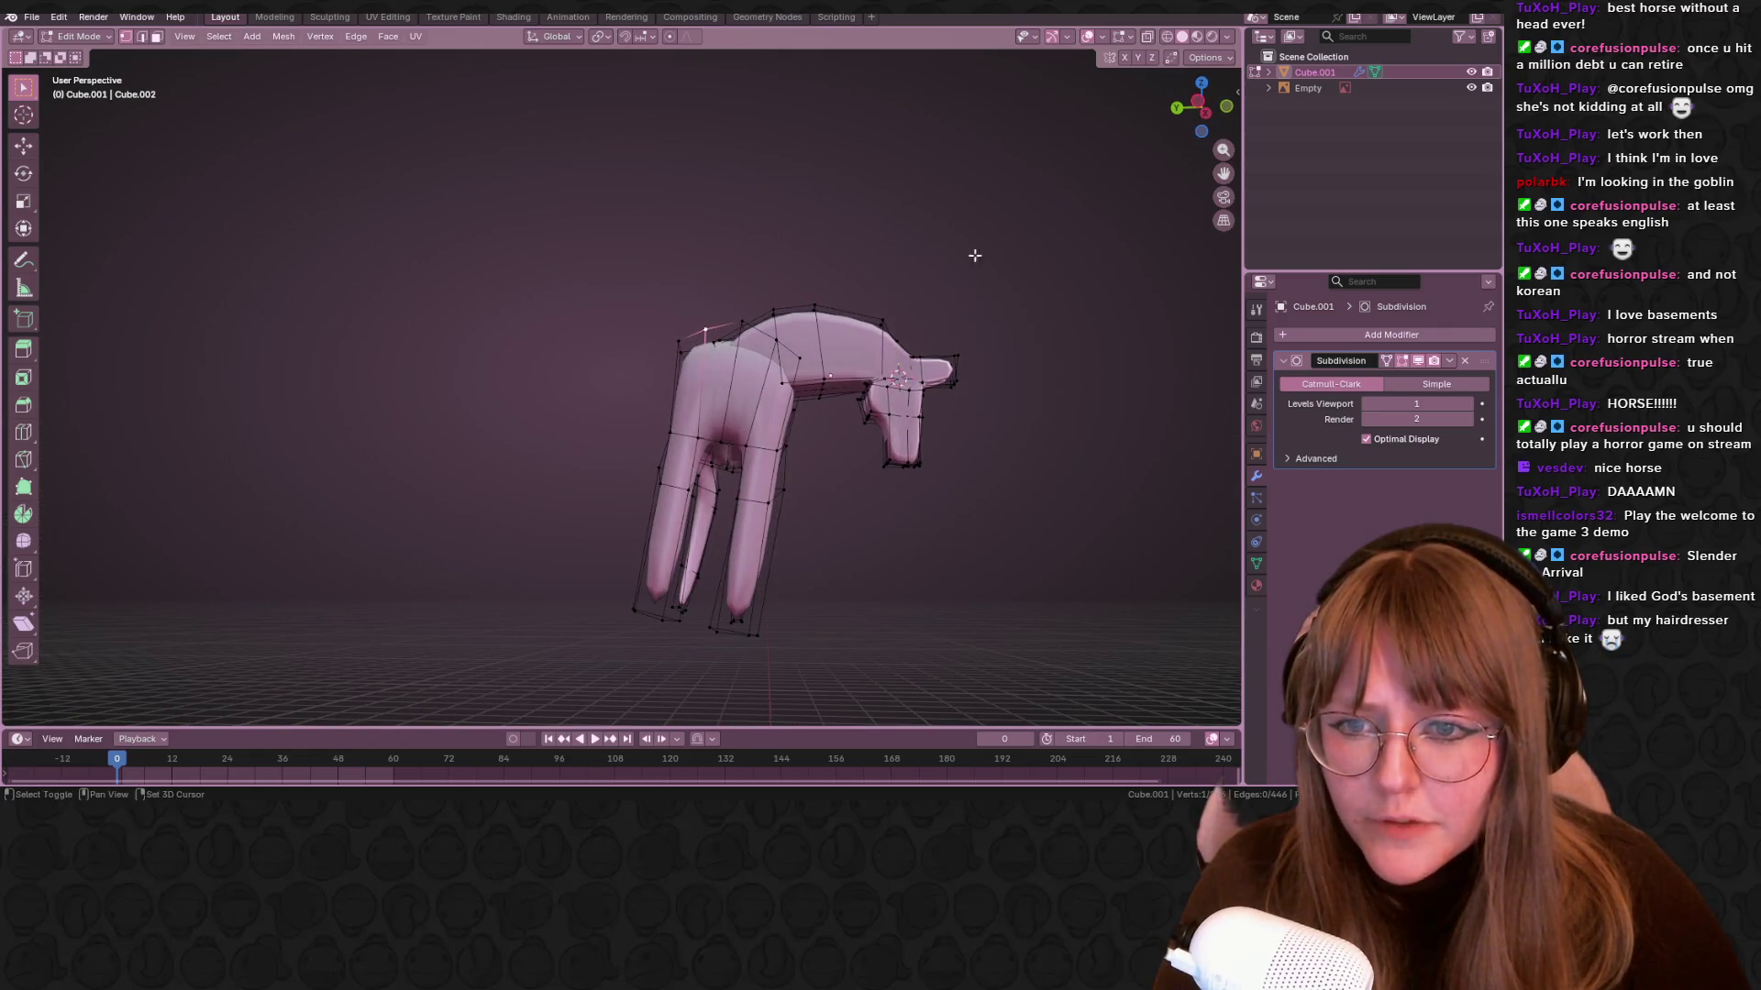
pyautogui.press('ctrl+KP_3')
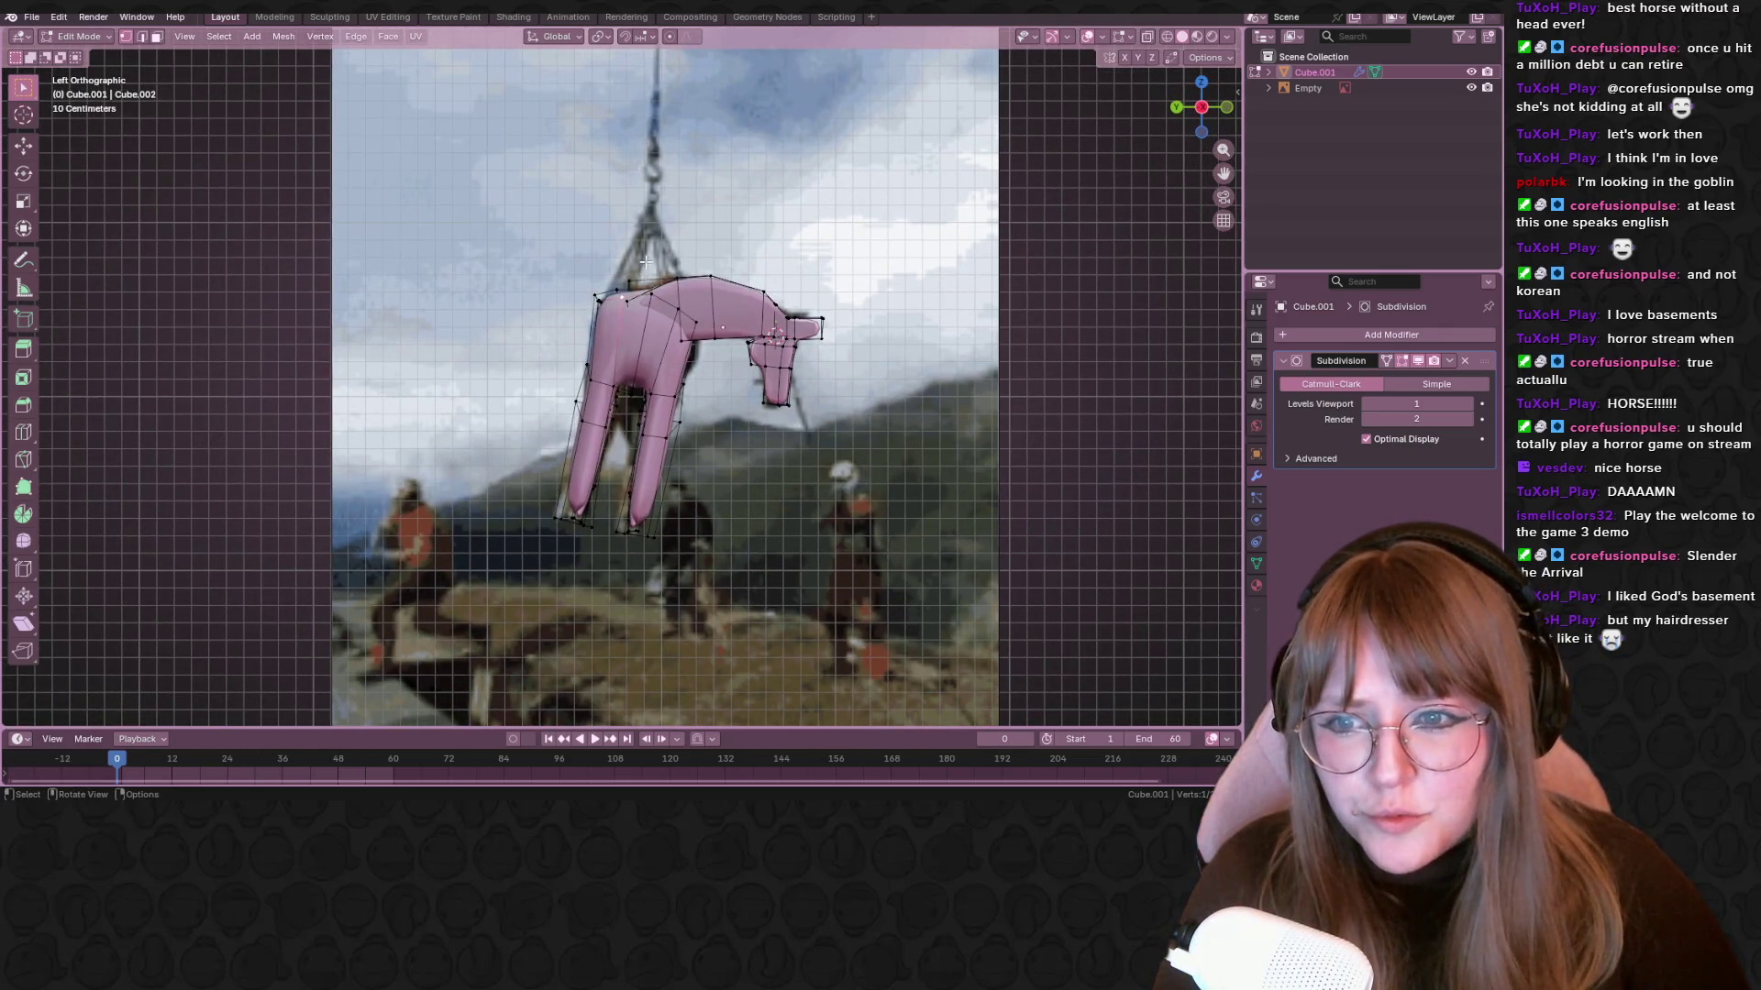
pyautogui.moveTo(695, 298); pyautogui.dragTo(688, 295)
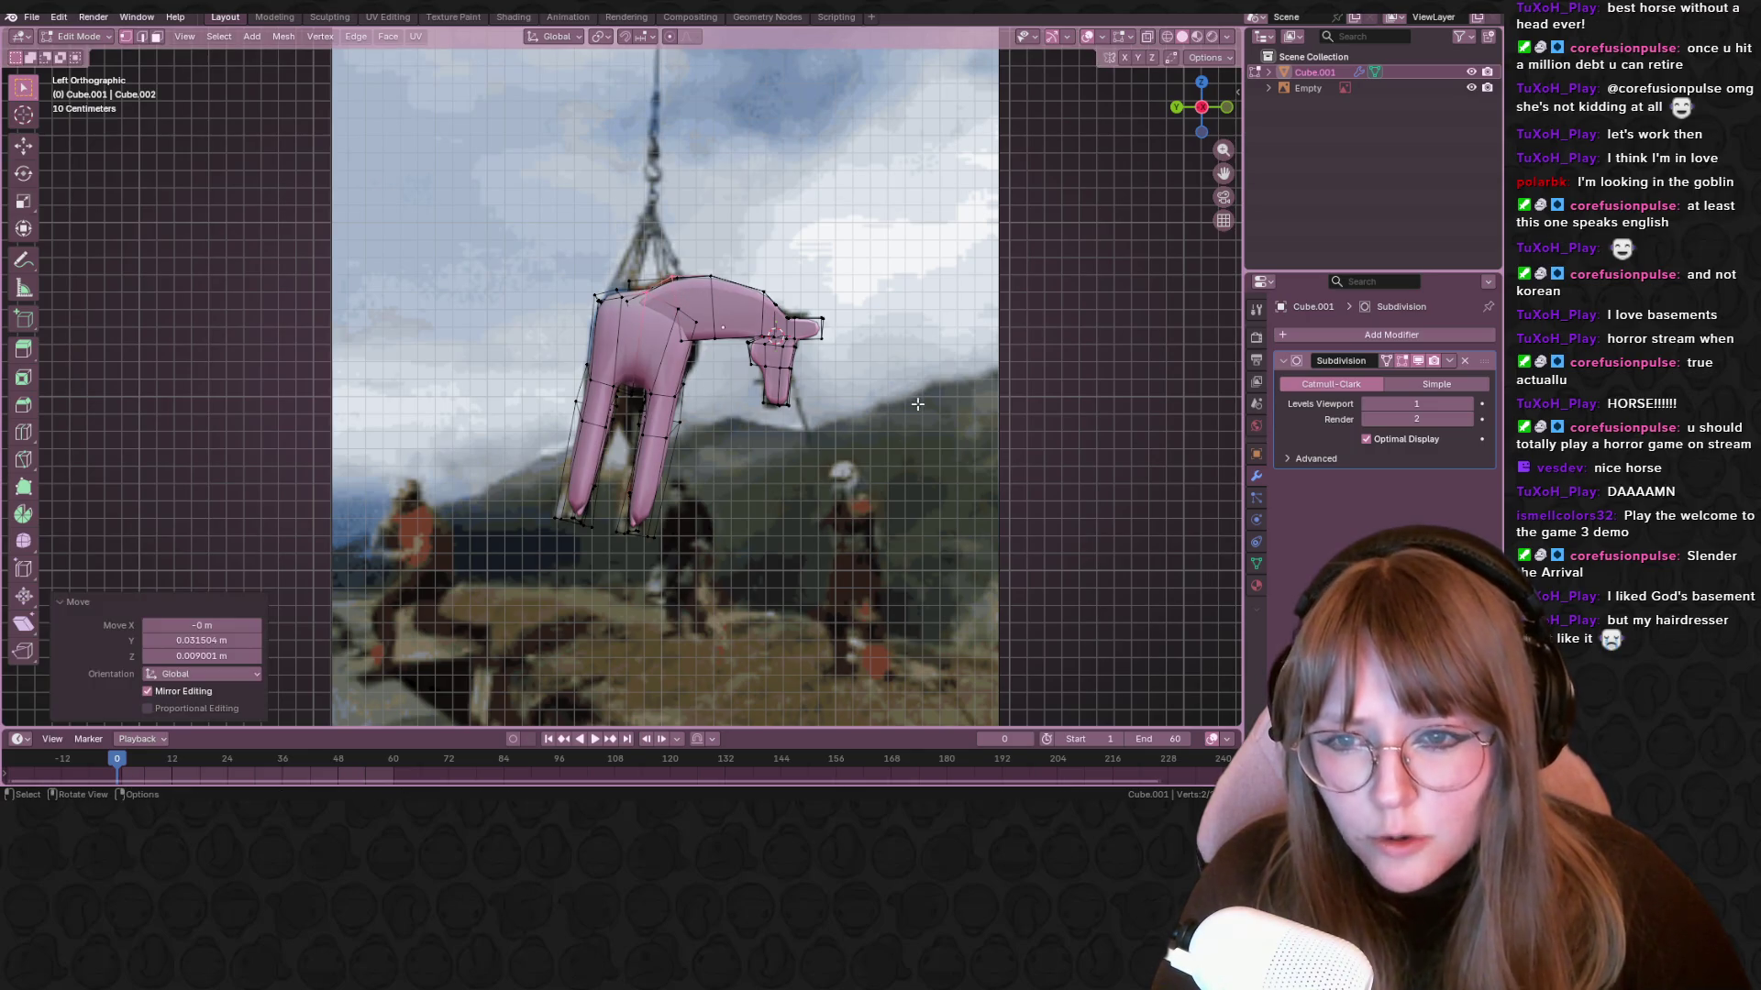
pyautogui.press('Tab')
pyautogui.keyDown('shift'); pyautogui.moveTo(923, 388); pyautogui.dragTo(829, 288, button='middle'); pyautogui.keyUp('shift')
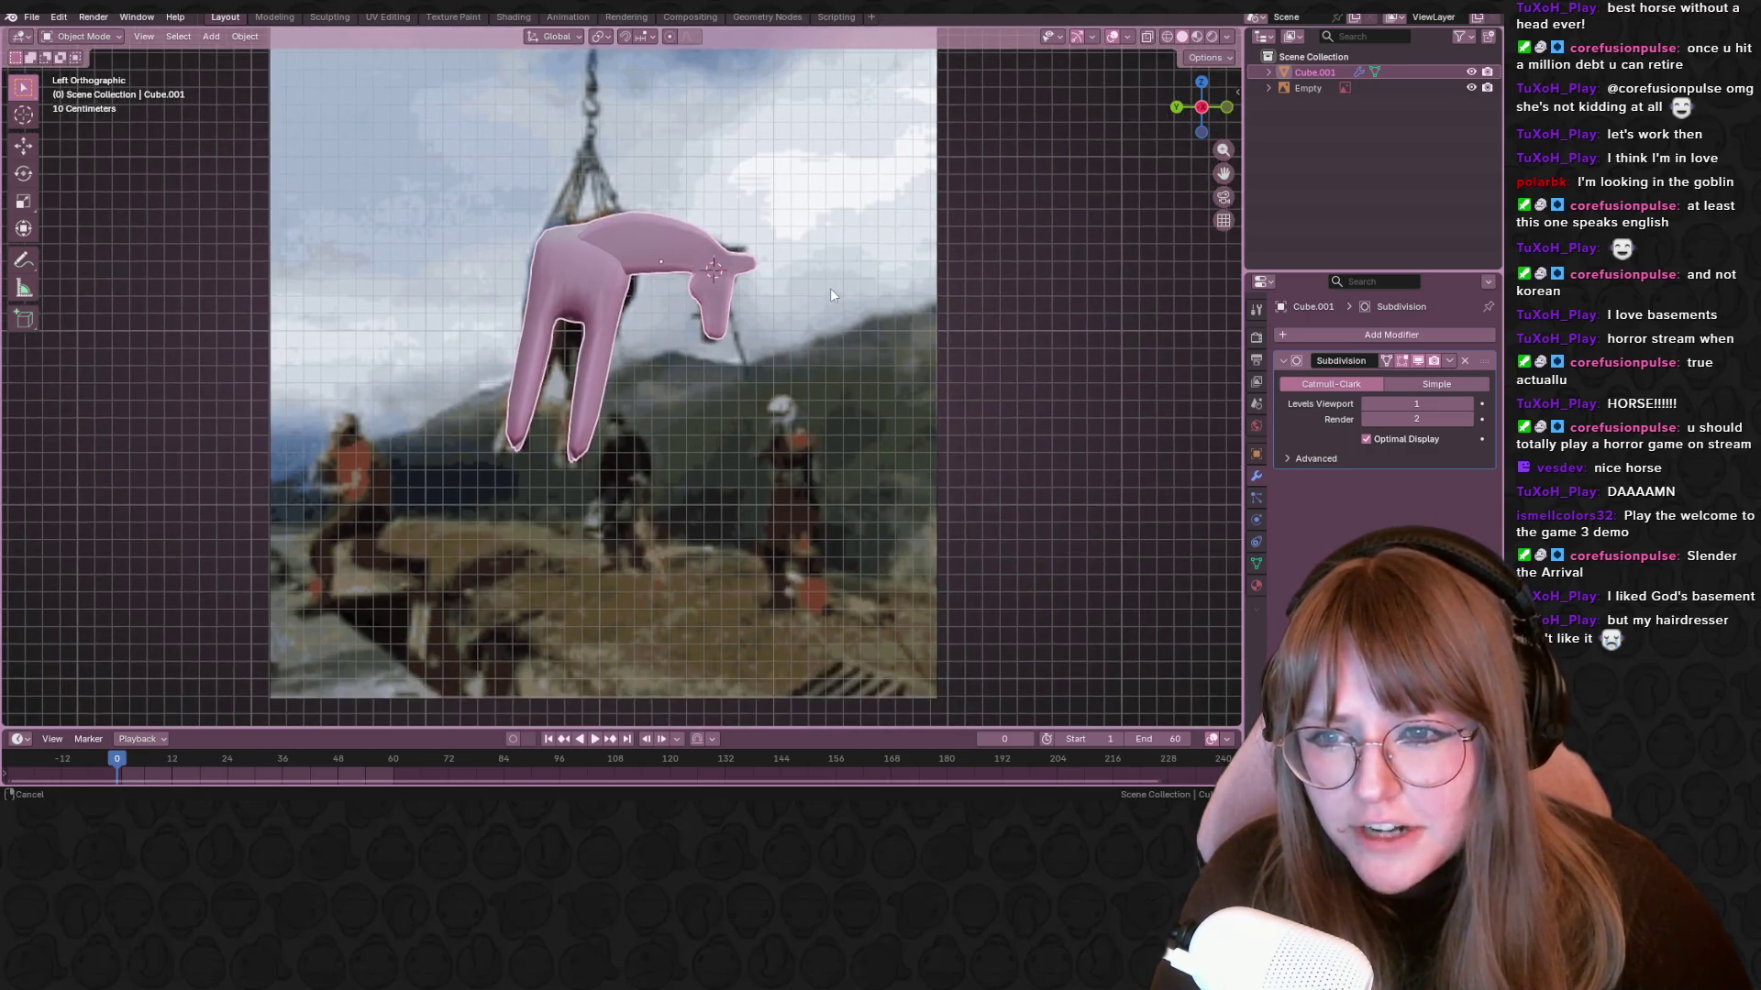
# Pass through UV Editing to the Shading workspace, showing the horse's Principled BSDF material
pyautogui.rightClick(615, 246)
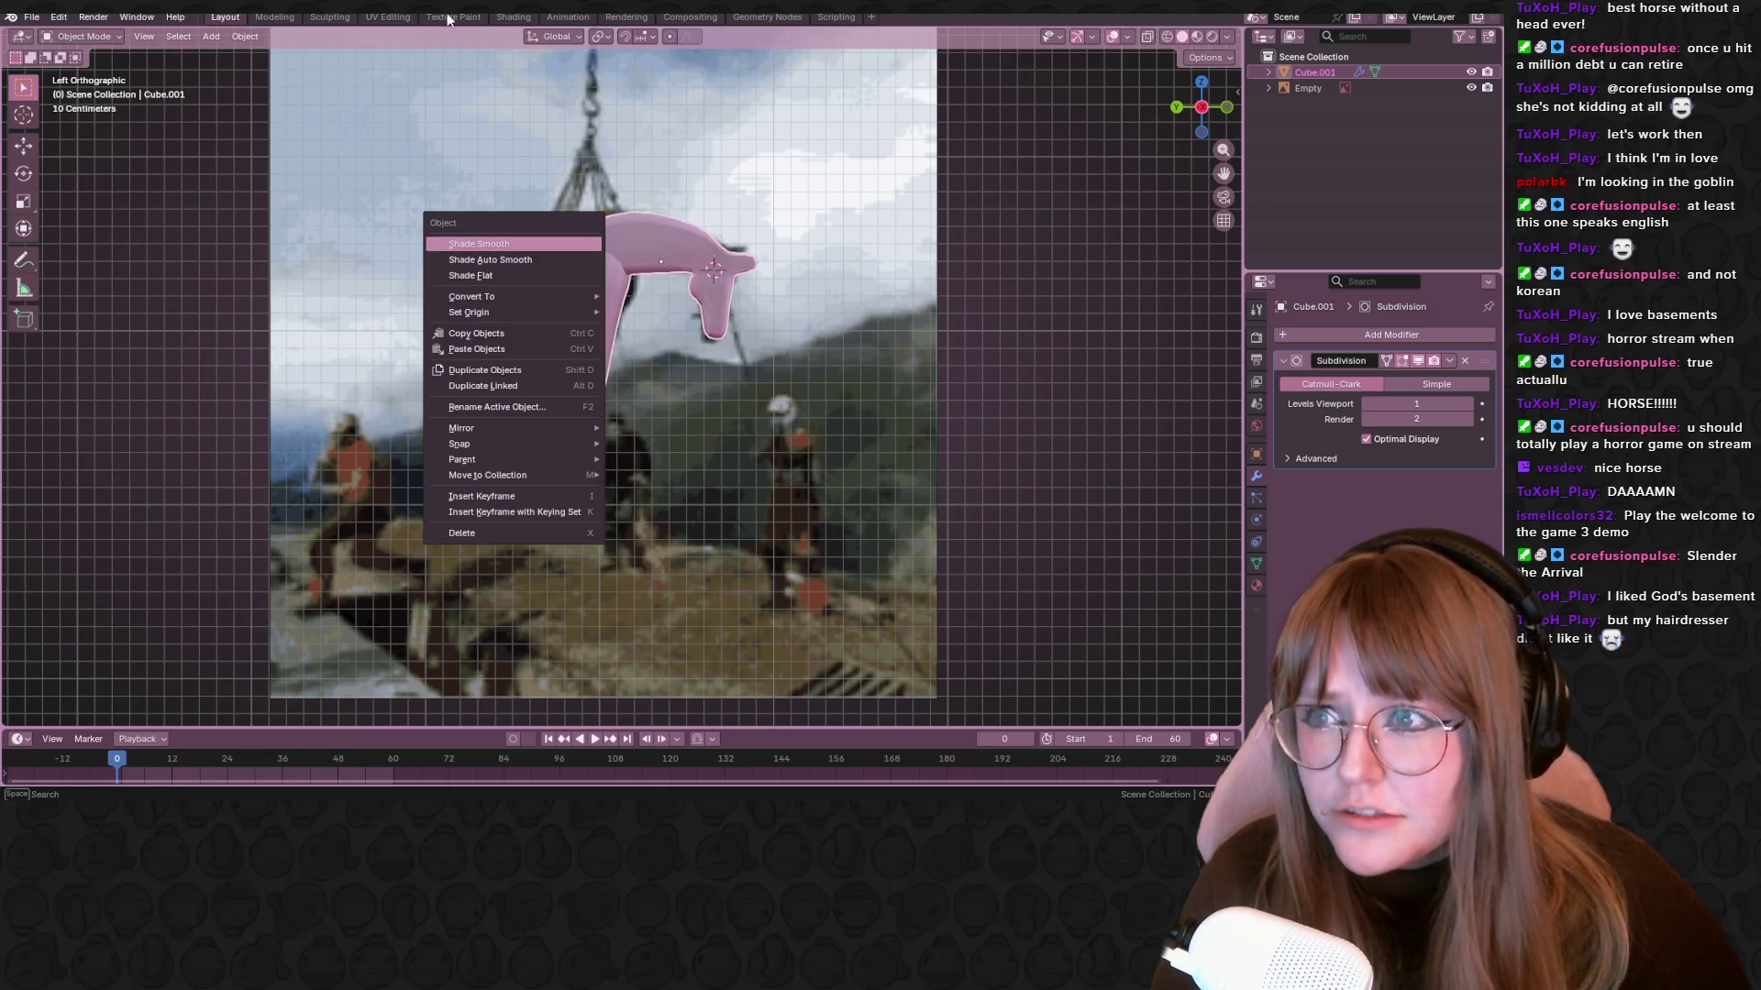
pyautogui.click(387, 16)
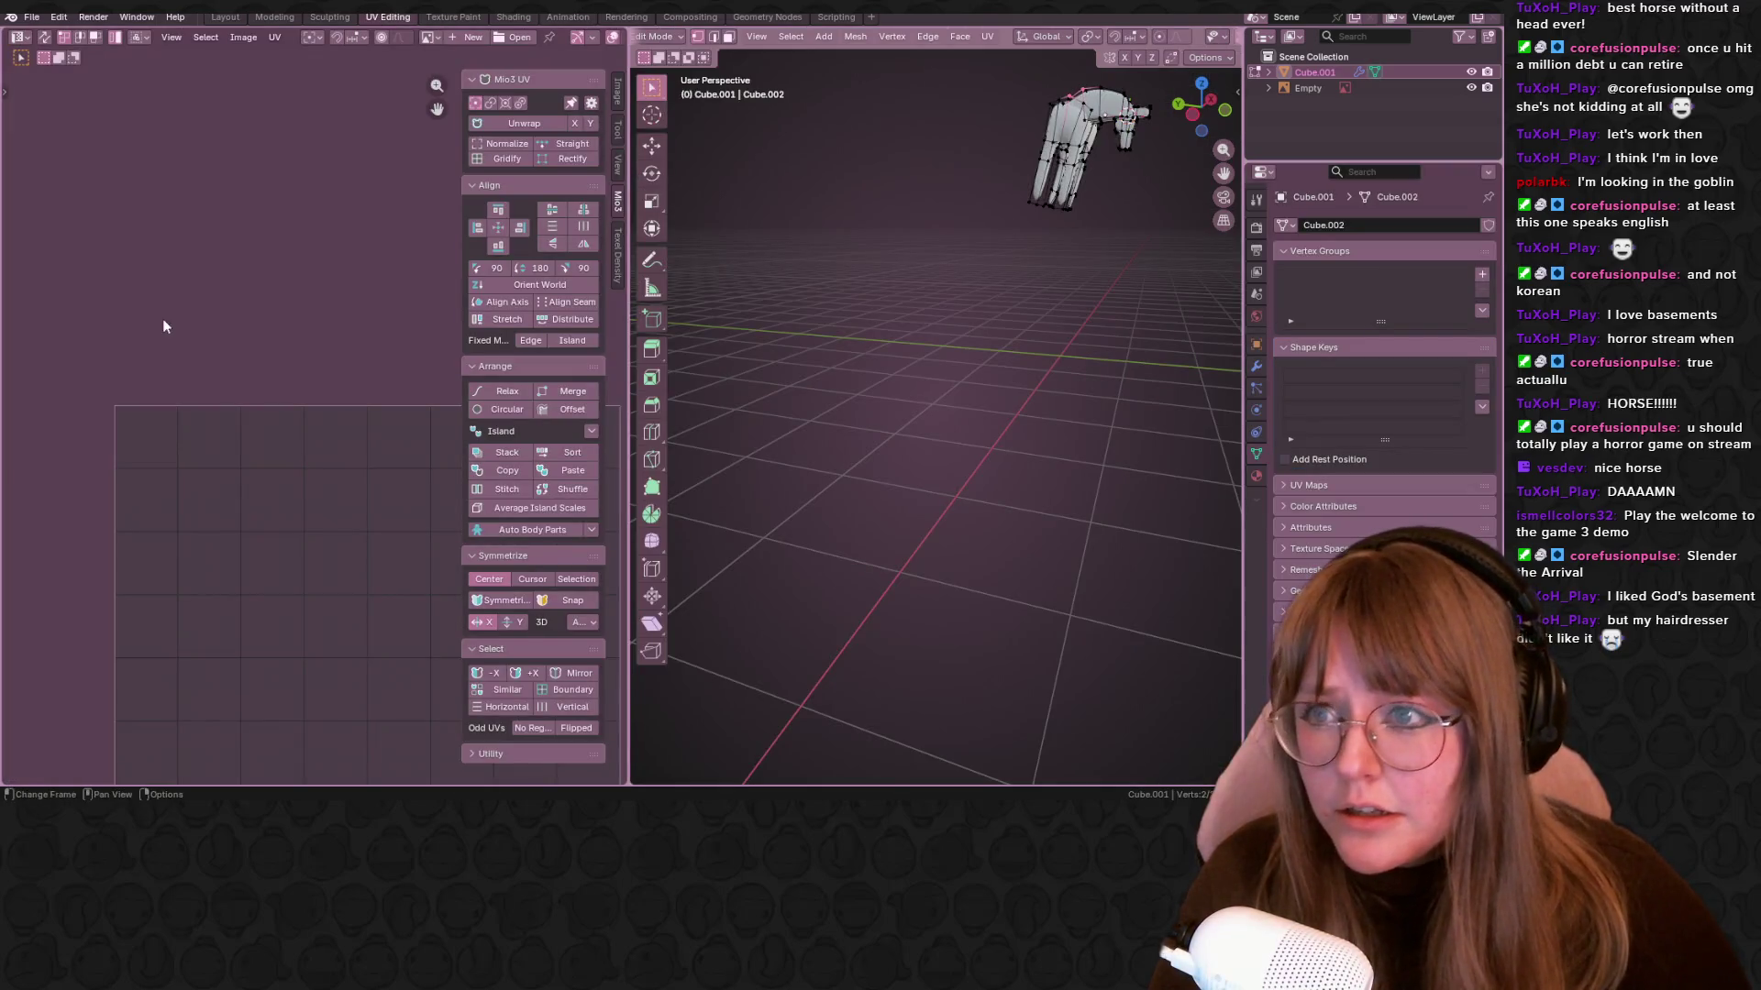
pyautogui.click(513, 17)
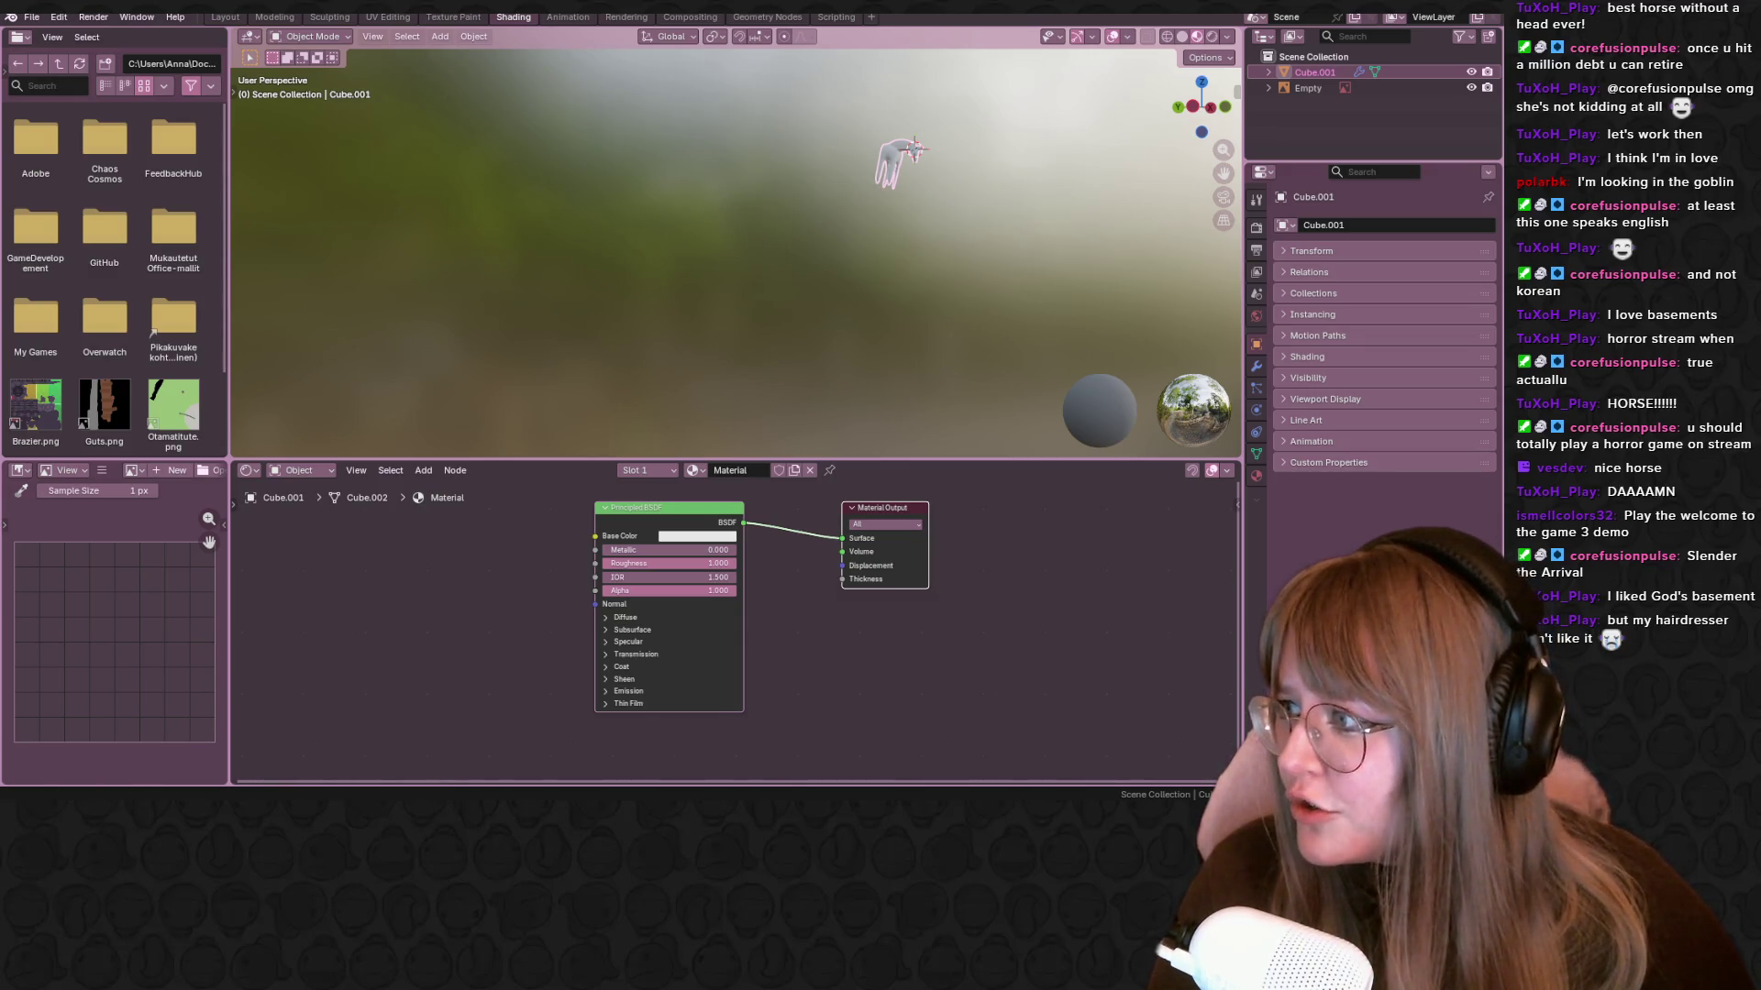
# Connect the HOrsePrivilege.gif image texture to the horse material's base colour
pyautogui.moveTo(445, 568)
pyautogui.mouseDown()
pyautogui.moveTo(421, 470)
pyautogui.moveTo(595, 540)
pyautogui.mouseUp()
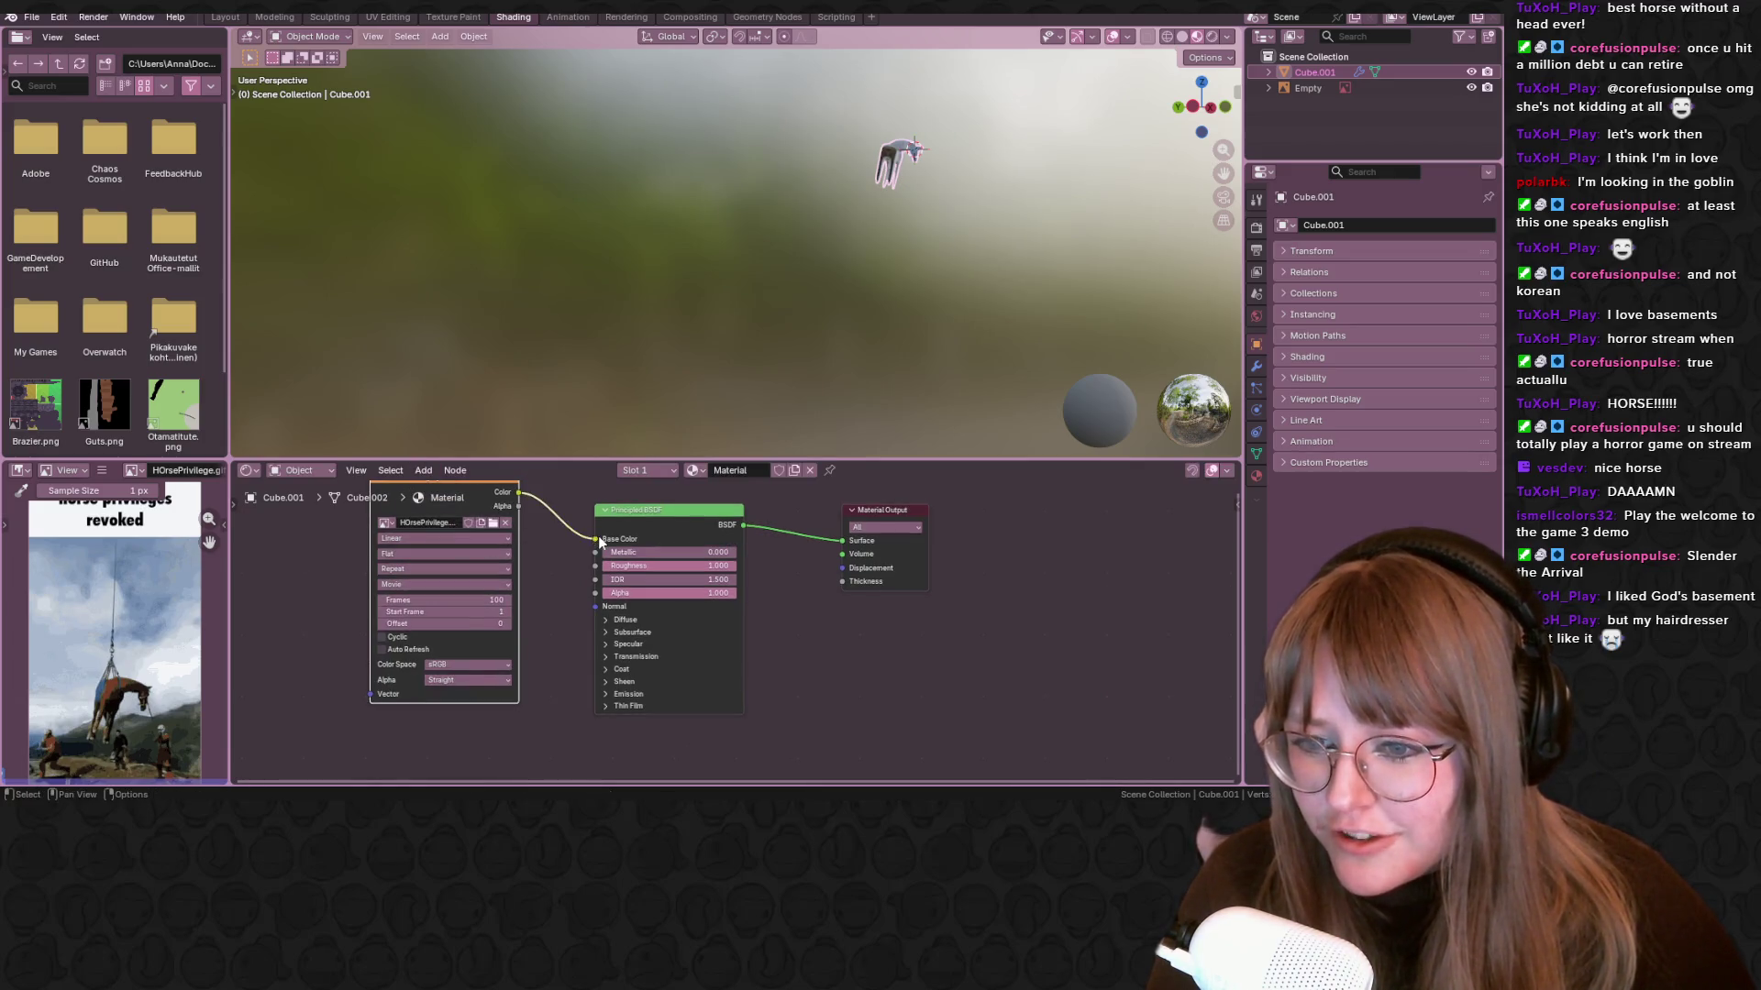
pyautogui.click(452, 17)
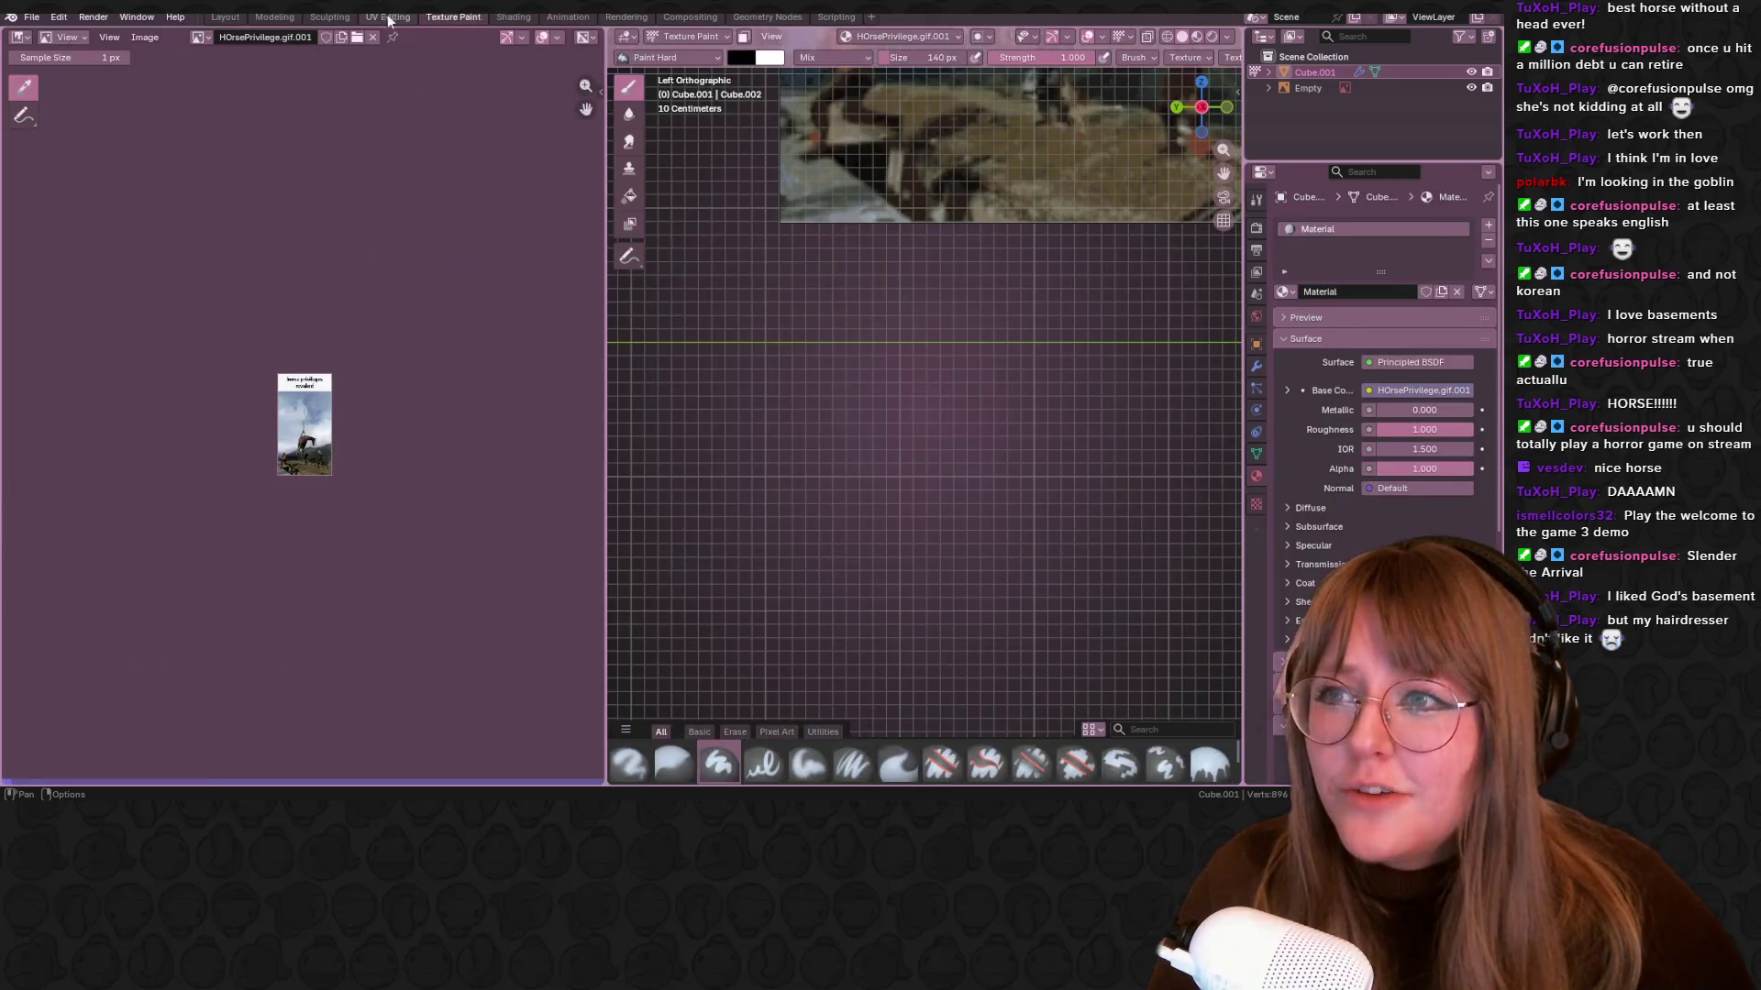
pyautogui.click(388, 16)
# In UV Editing, view the horse mesh from the left in Edit Mode with all of it selected
pyautogui.press('l')
pyautogui.keyDown('shift'); pyautogui.moveTo(1061, 213); pyautogui.dragTo(879, 397, button='middle'); pyautogui.keyUp('shift')
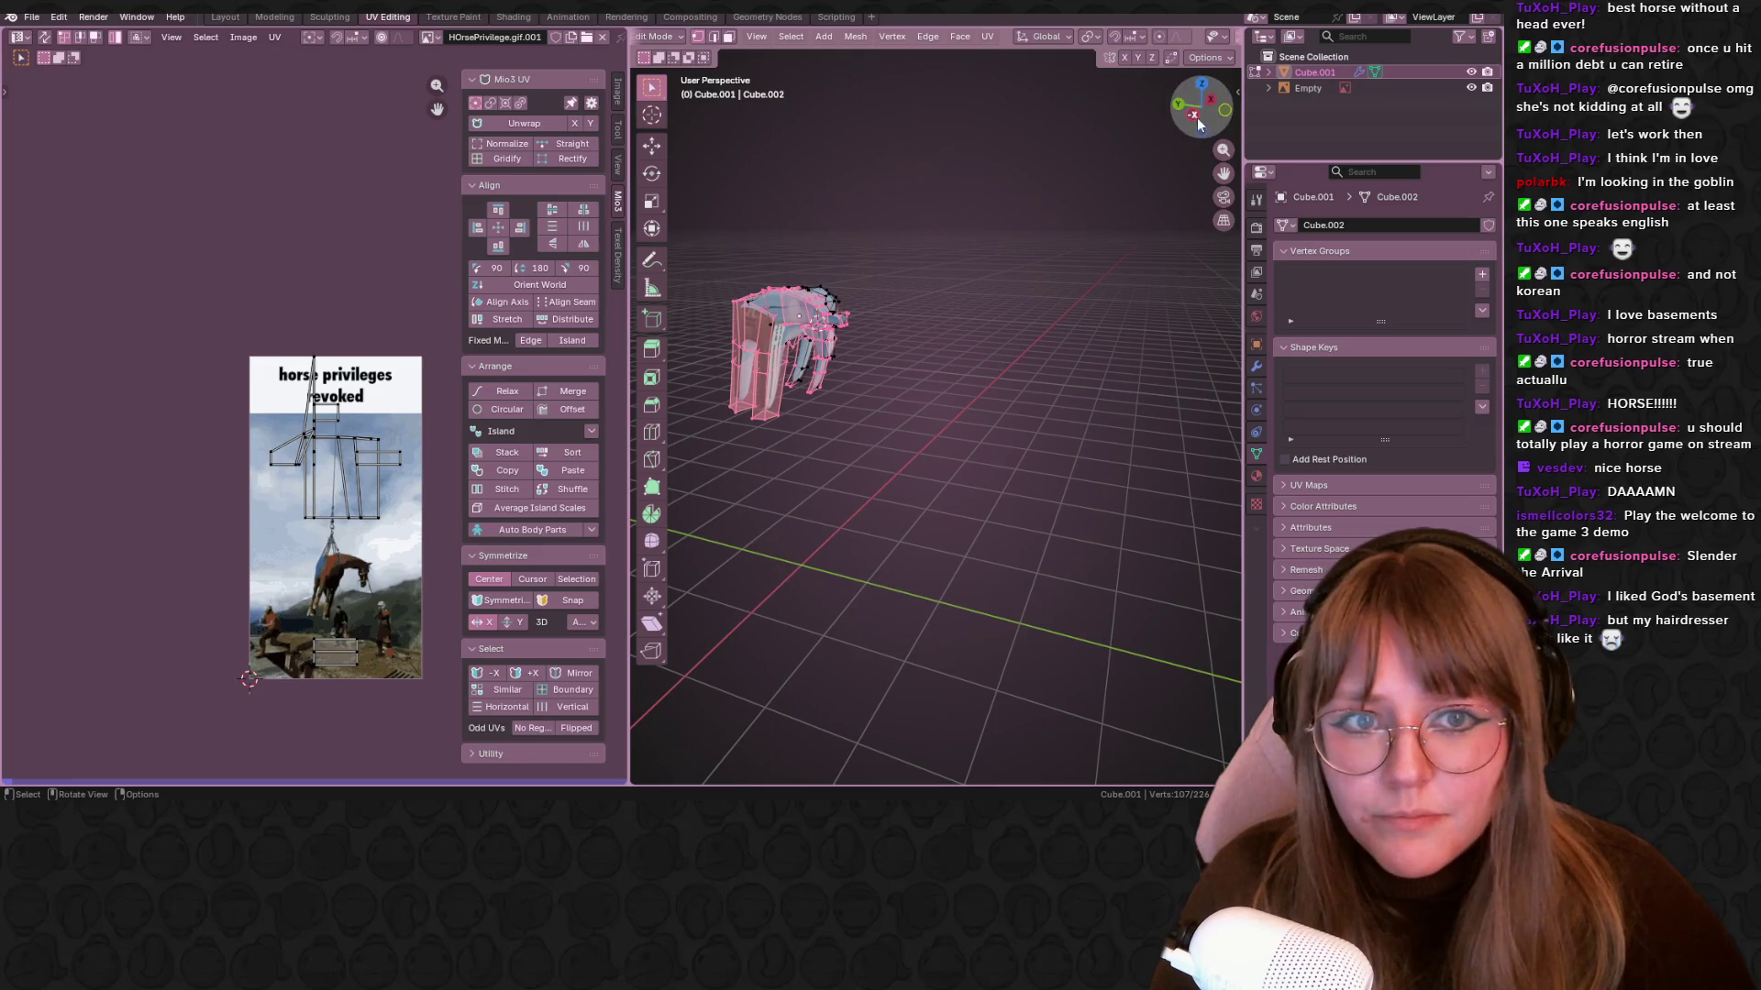
pyautogui.click(1192, 116)
pyautogui.press('a')
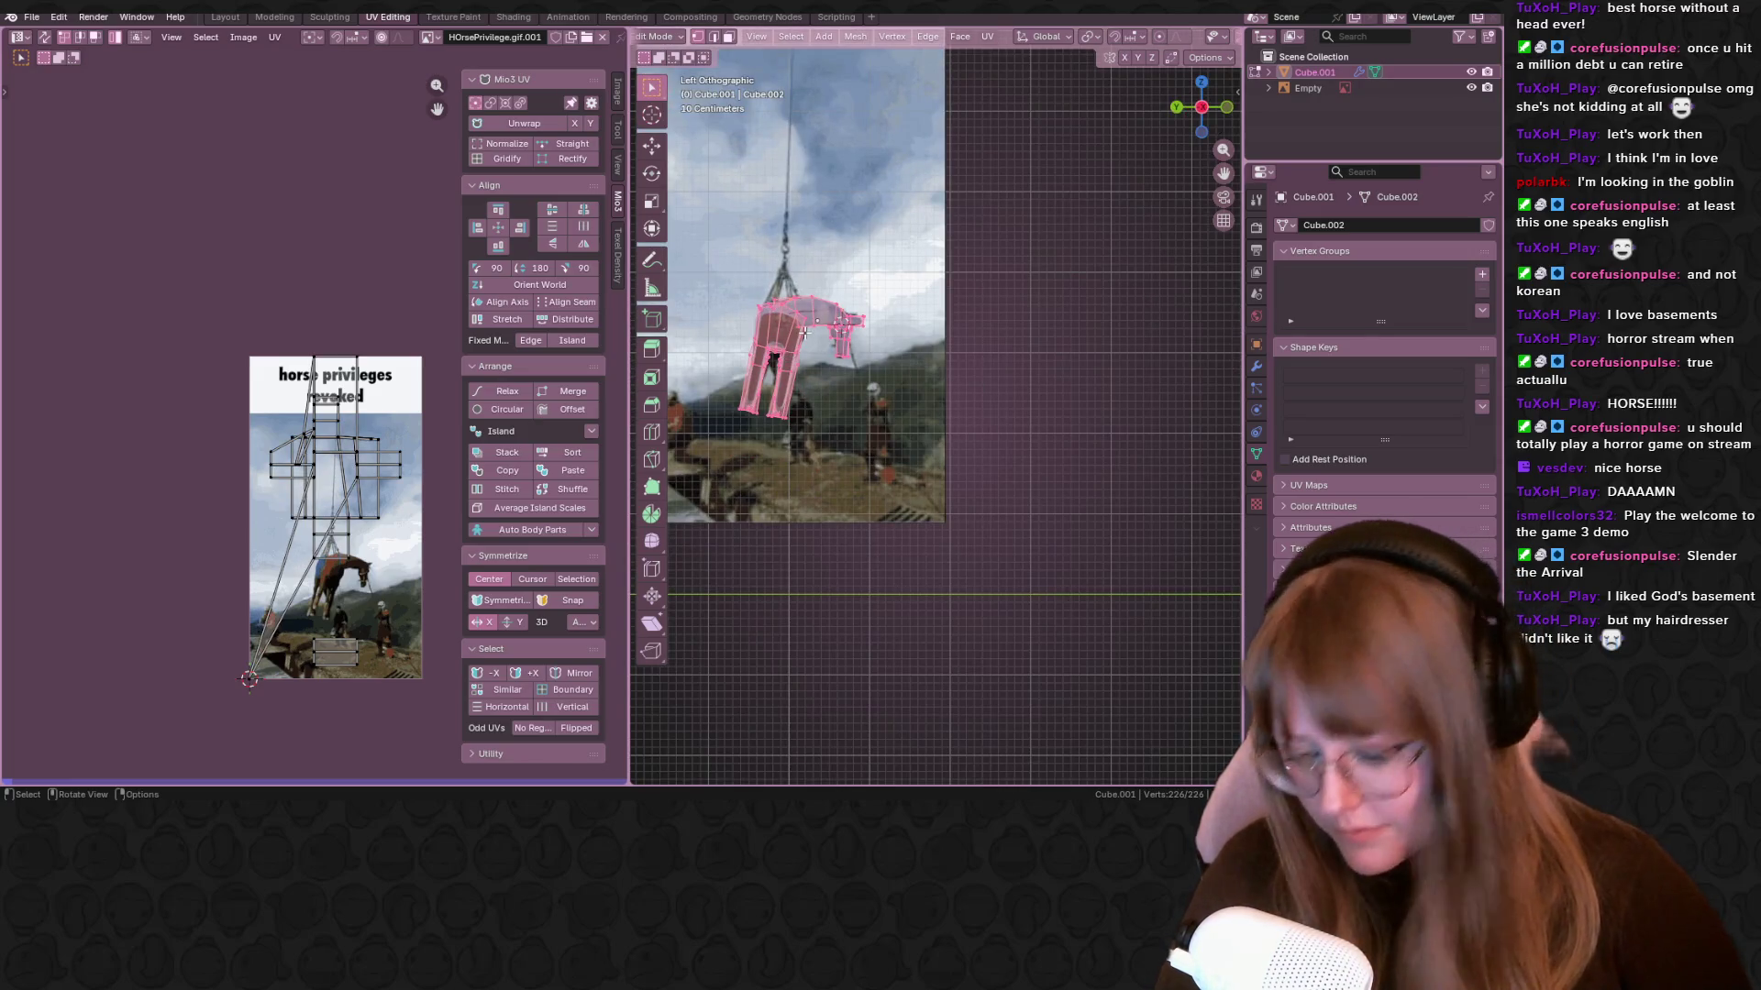
pyautogui.press('u')
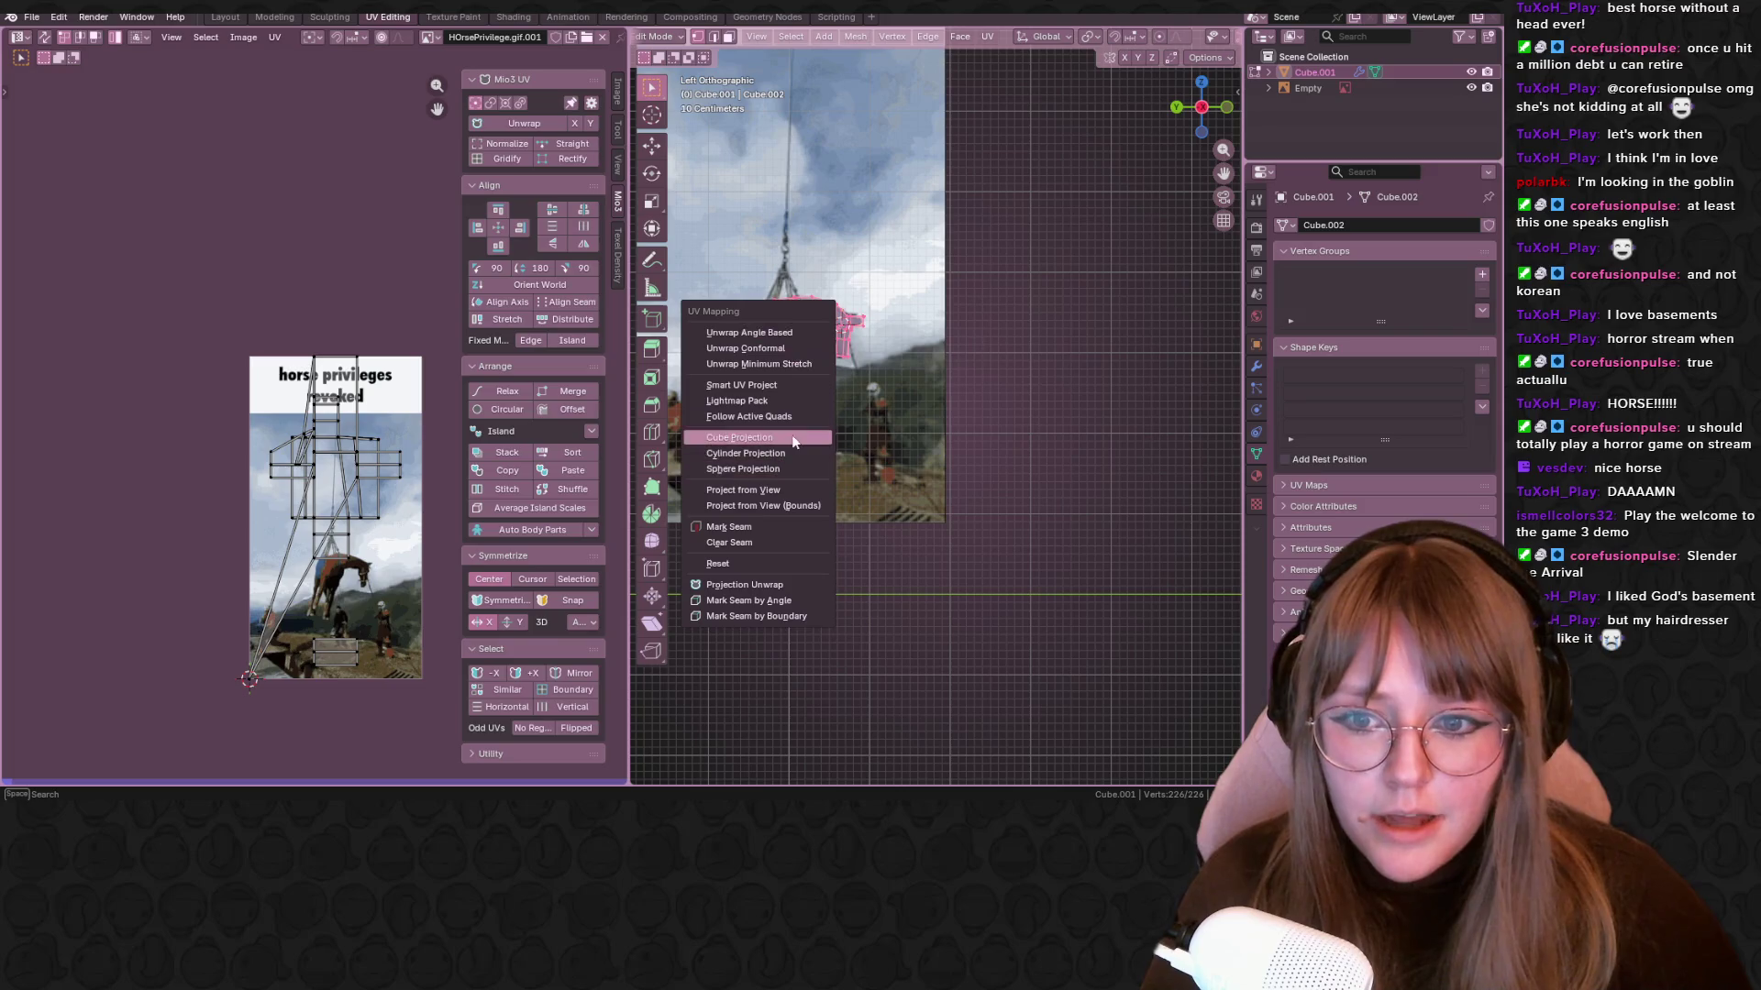
# Unwrap the horse with Project from View and move the UV island onto the pictured horse
pyautogui.click(787, 490)
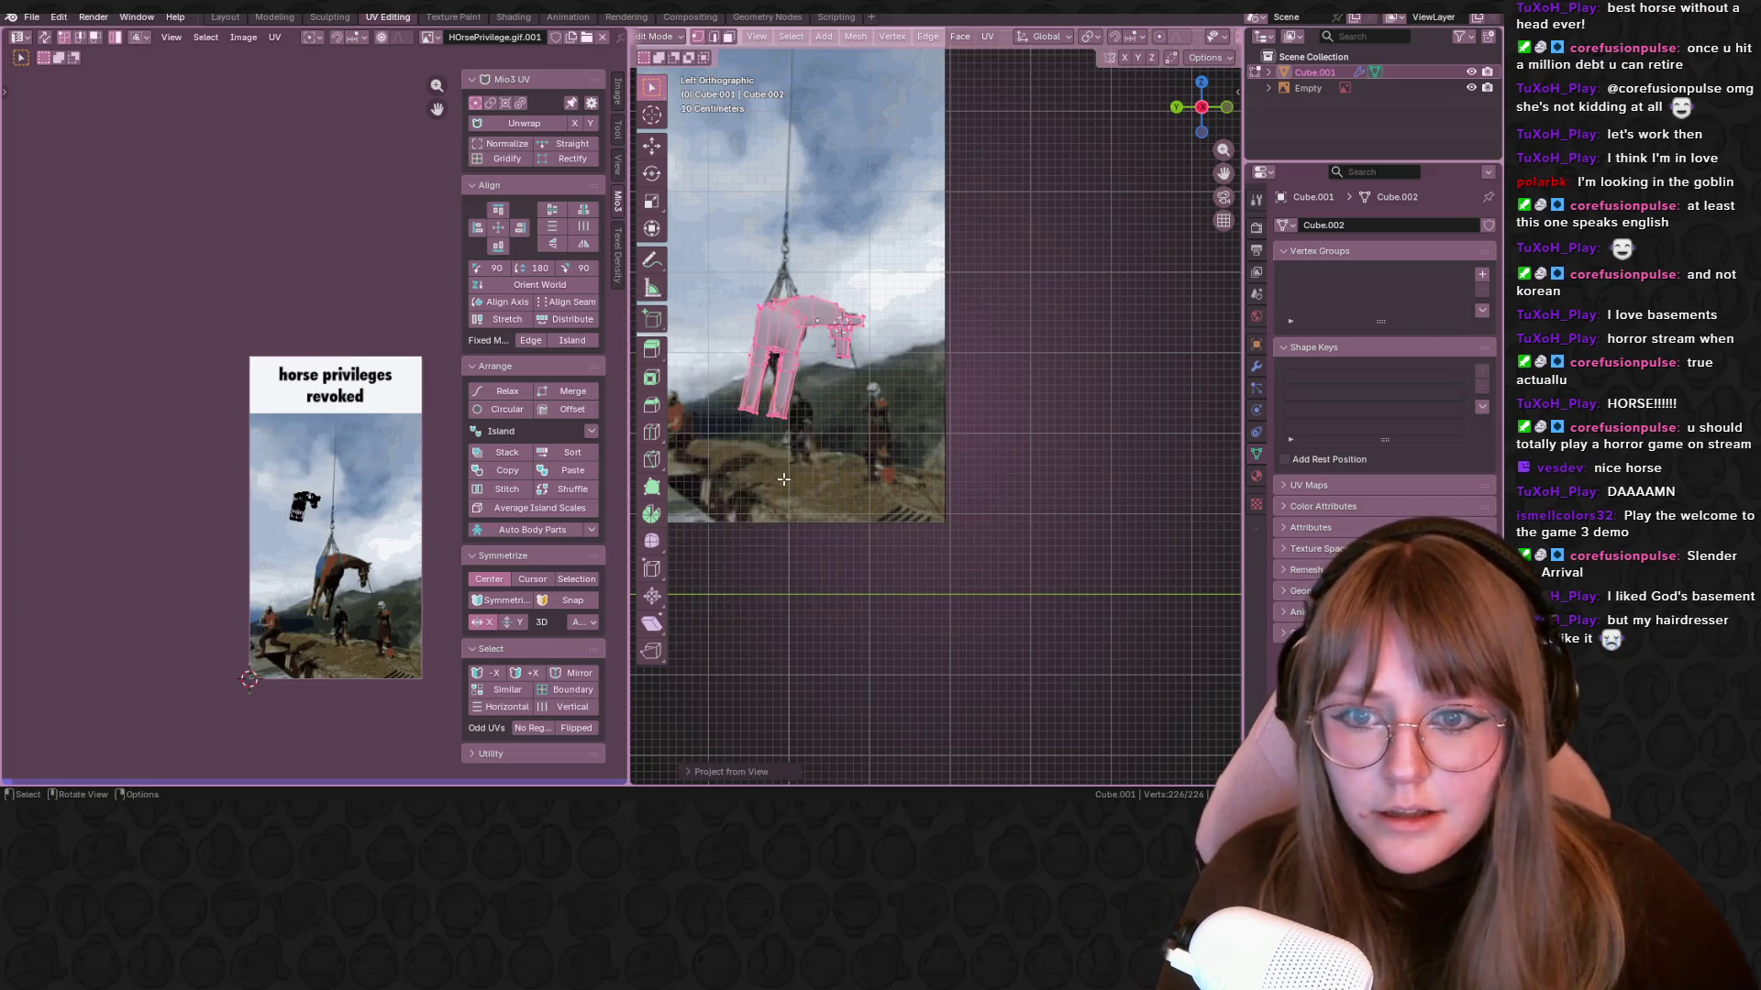
pyautogui.scroll(5, 787, 489)
pyautogui.scroll(5, 328, 510)
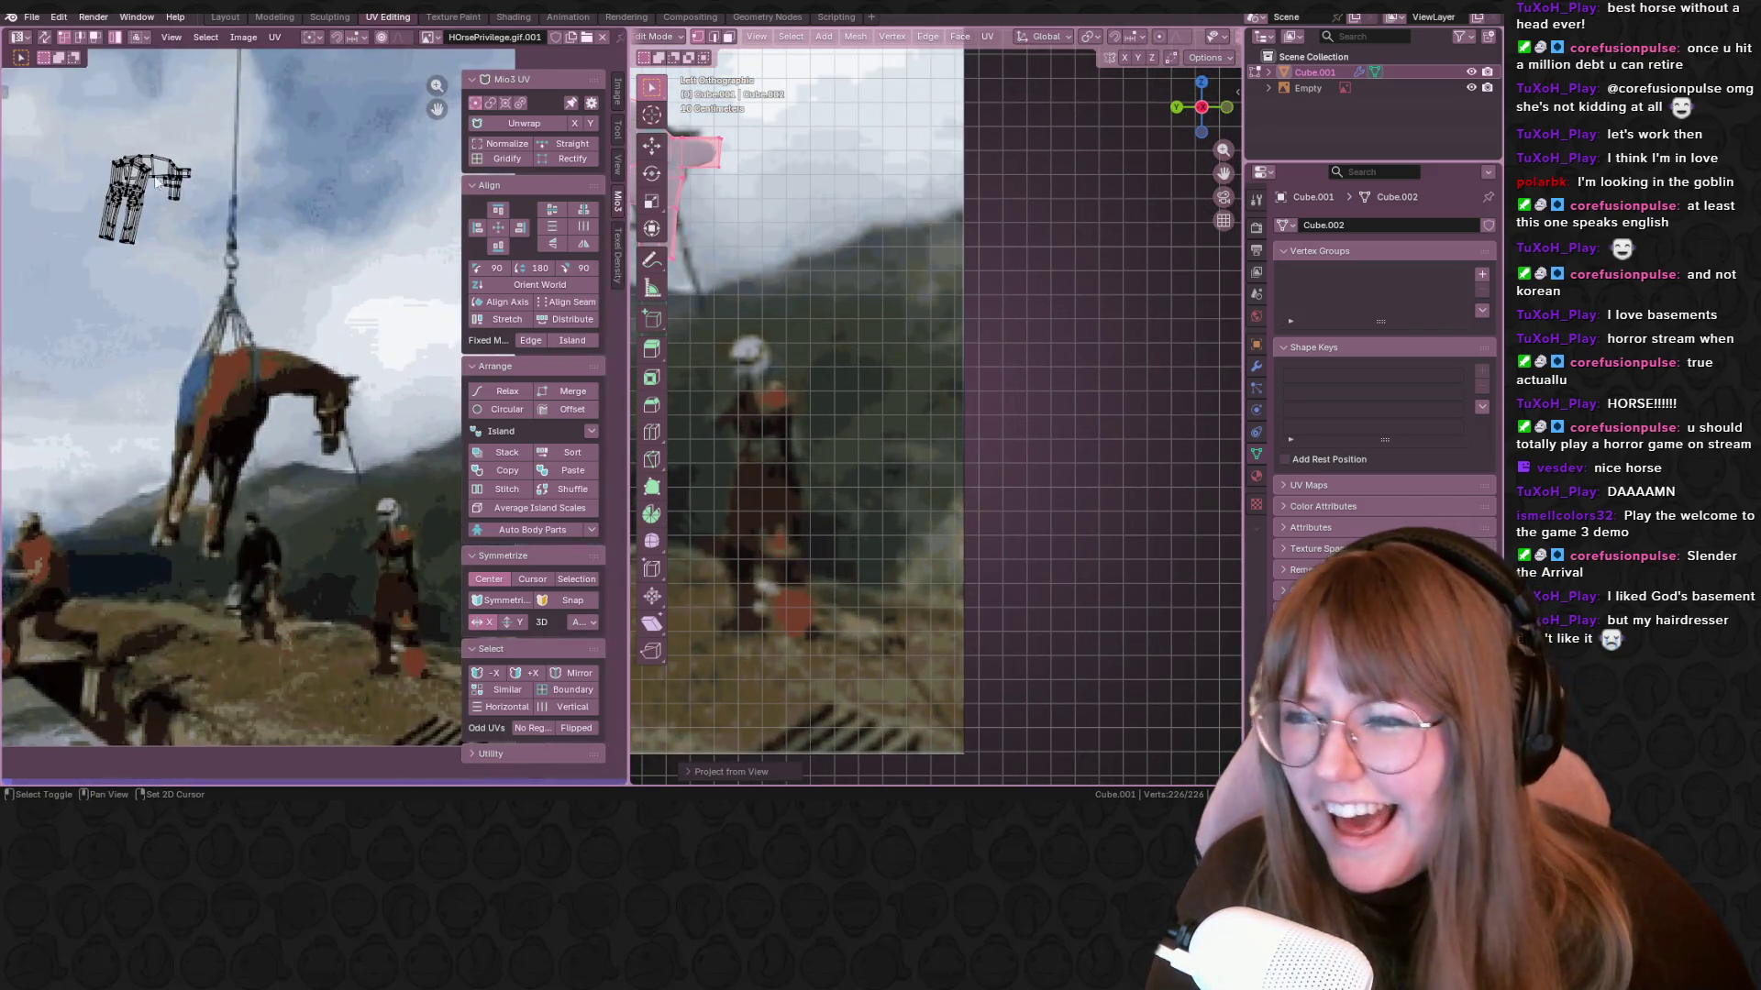
pyautogui.click(128, 209)
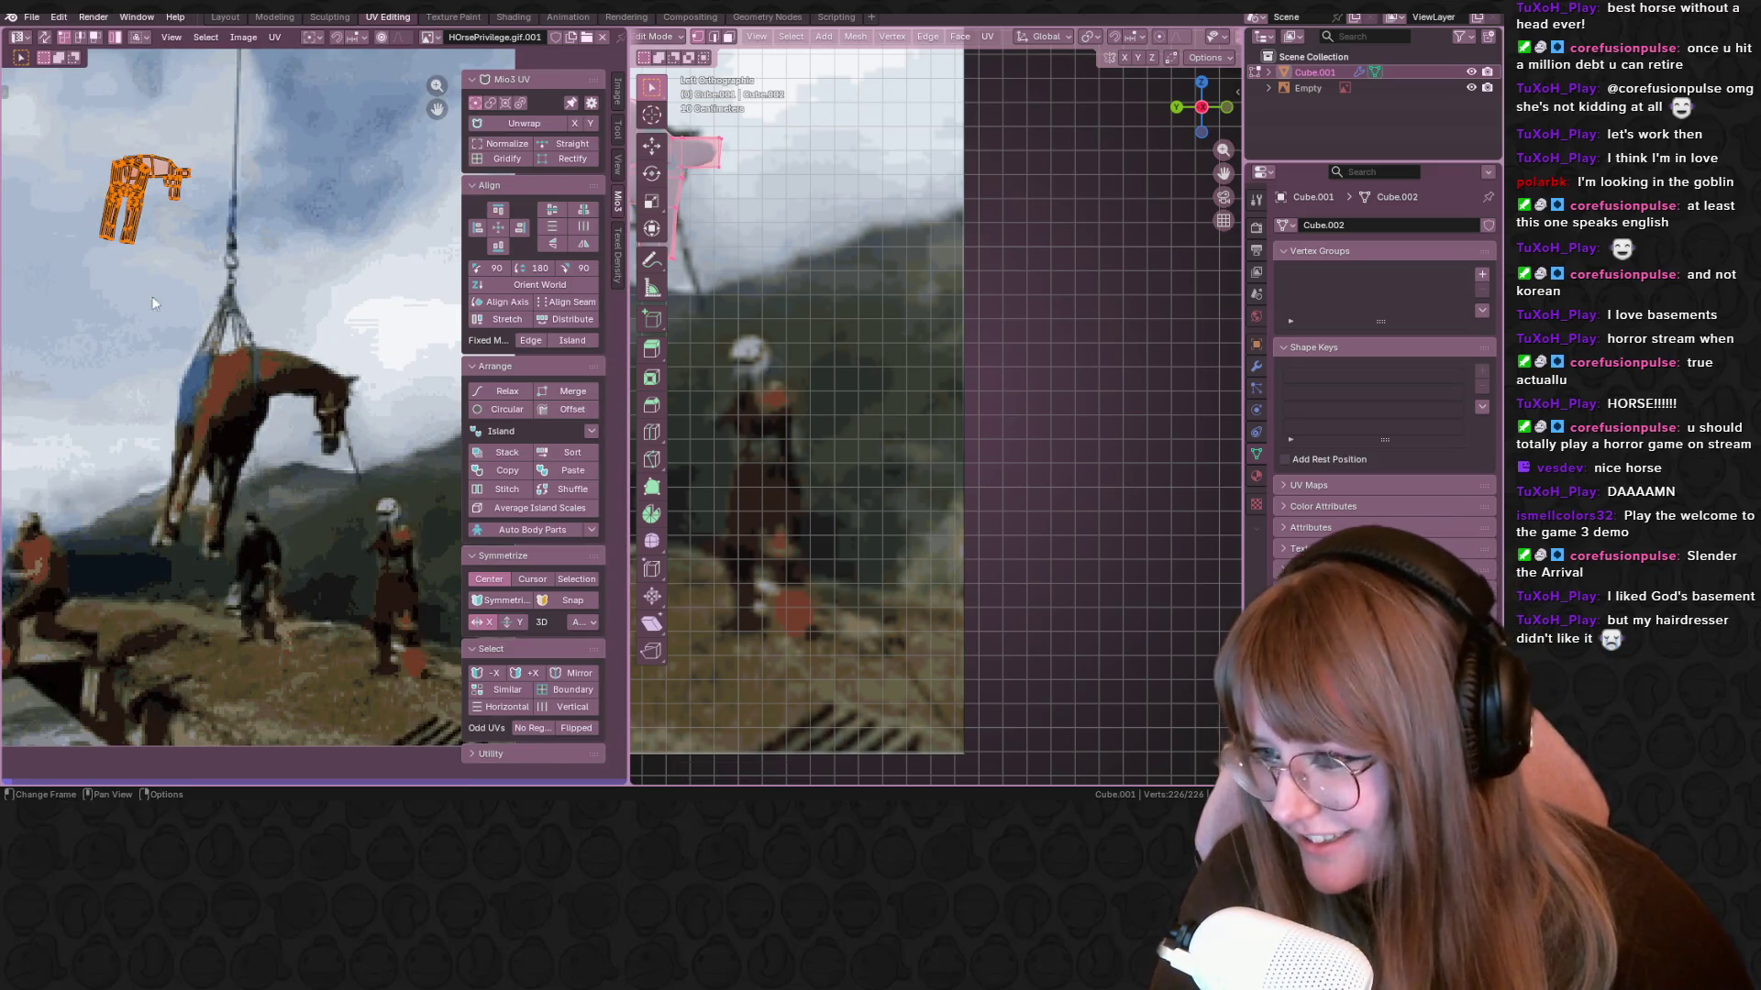
pyautogui.press('g')
pyautogui.click(288, 478)
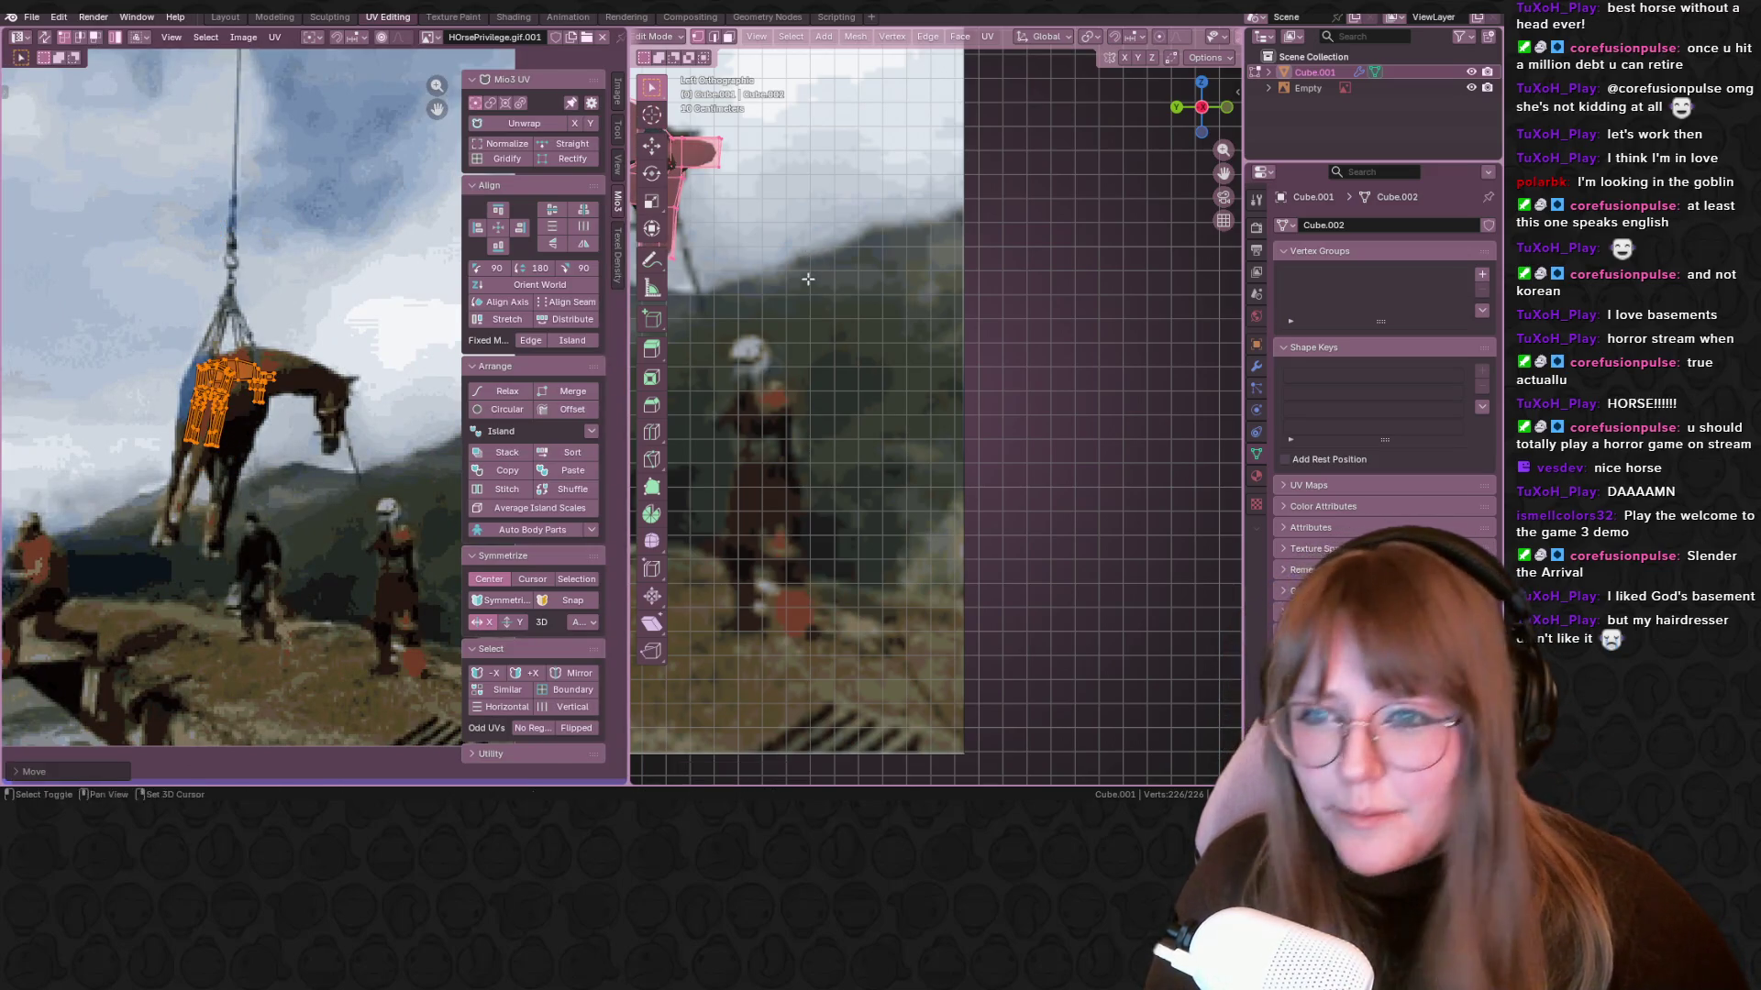
# Scale the whole UV island to about 0.6865 and position it over the pictured horse
pyautogui.keyDown('shift'); pyautogui.moveTo(808, 279); pyautogui.dragTo(1142, 356, button='middle'); pyautogui.keyUp('shift')
pyautogui.press('s')
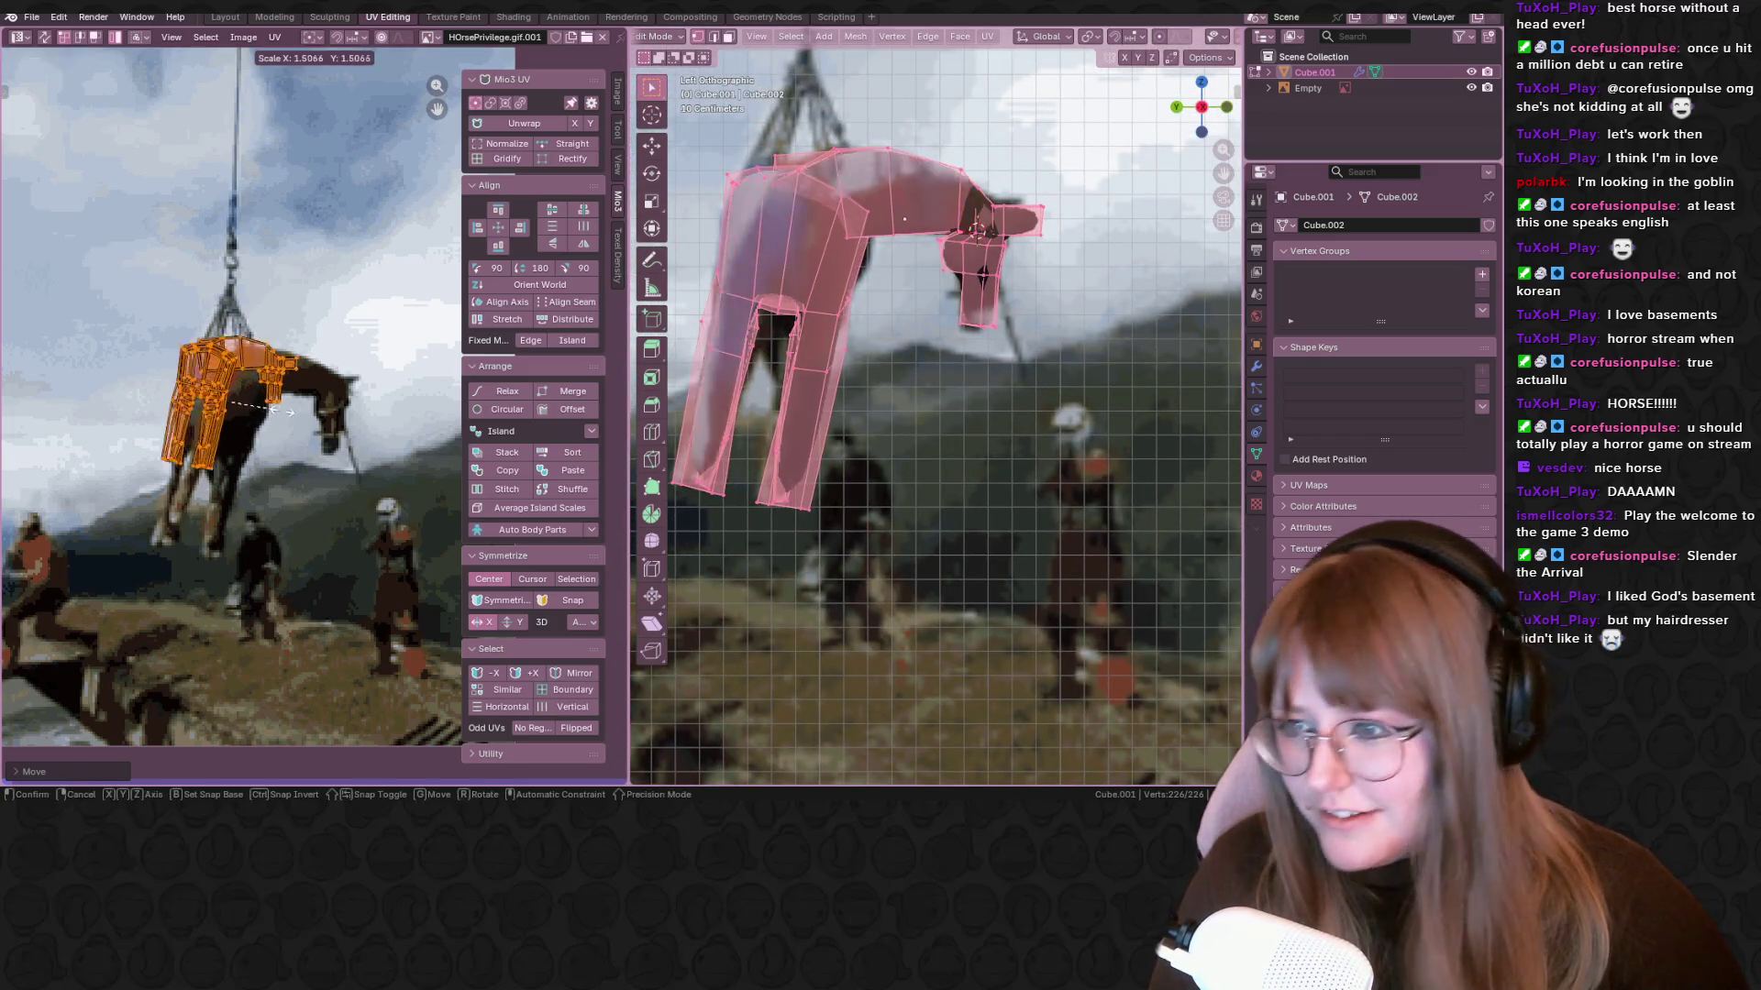
pyautogui.click(326, 477)
pyautogui.press('g')
pyautogui.click(330, 488)
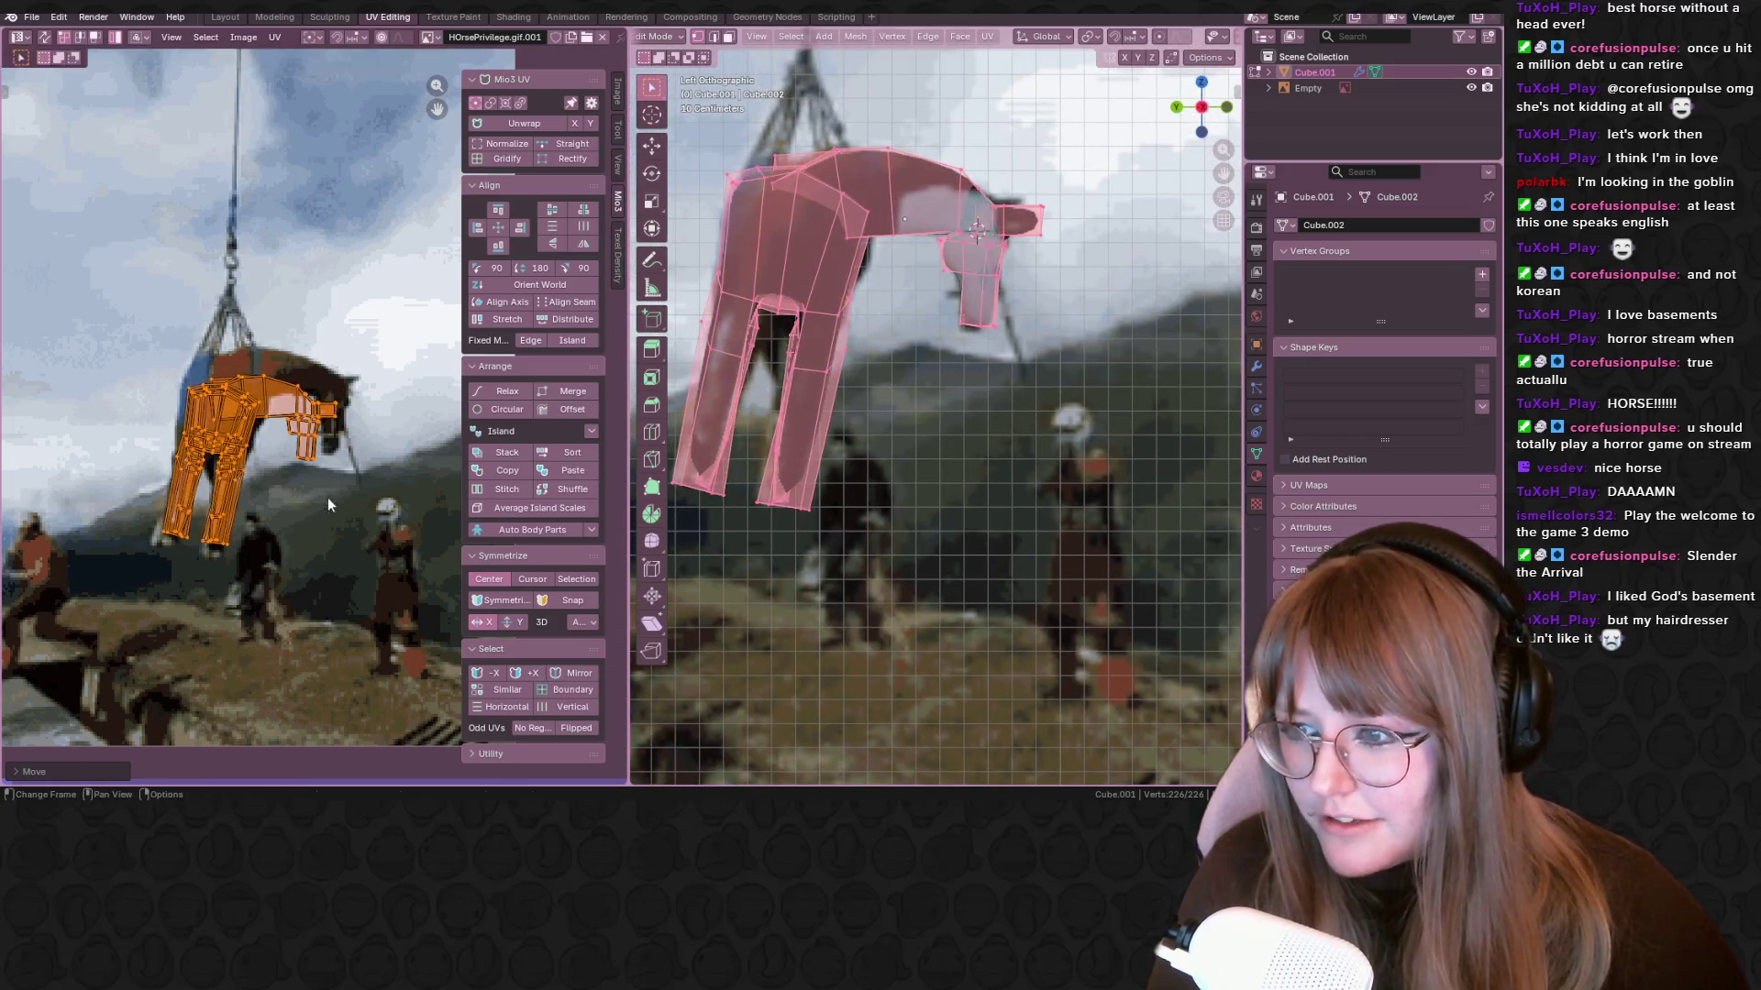
pyautogui.press('s')
pyautogui.click(339, 484)
pyautogui.press('g')
pyautogui.click(350, 479)
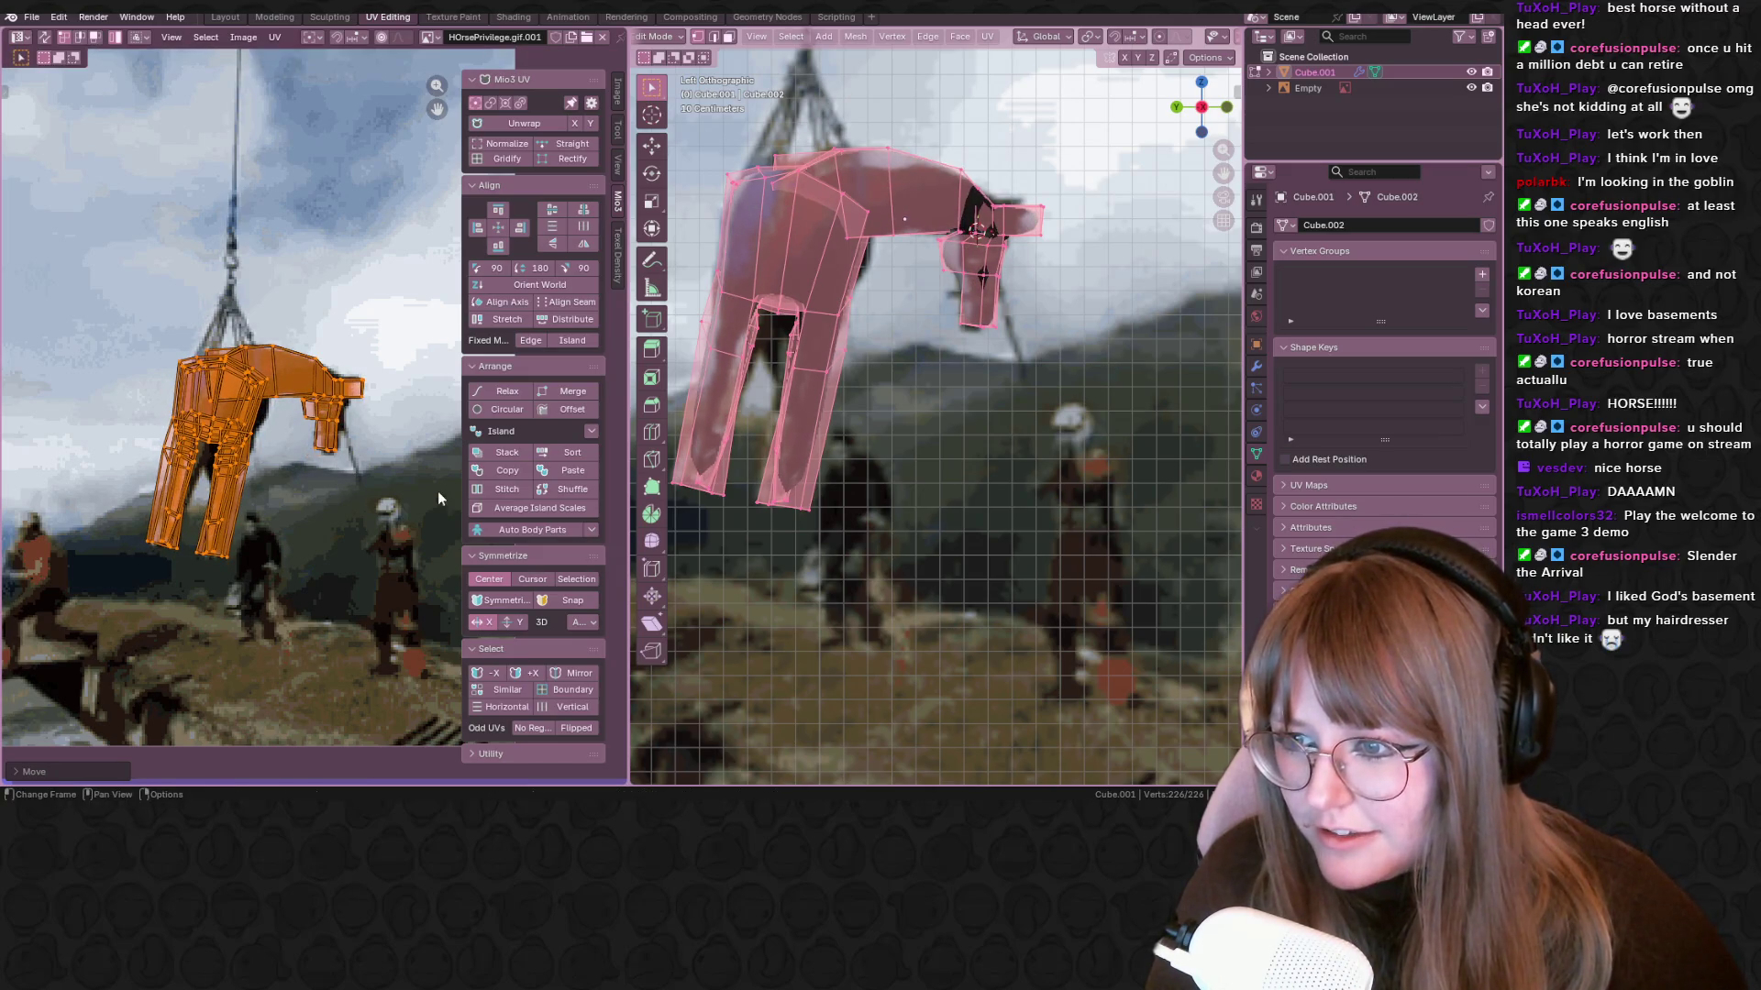
pyautogui.moveTo(439, 499); pyautogui.dragTo(408, 482, button='middle')
pyautogui.click(376, 499)
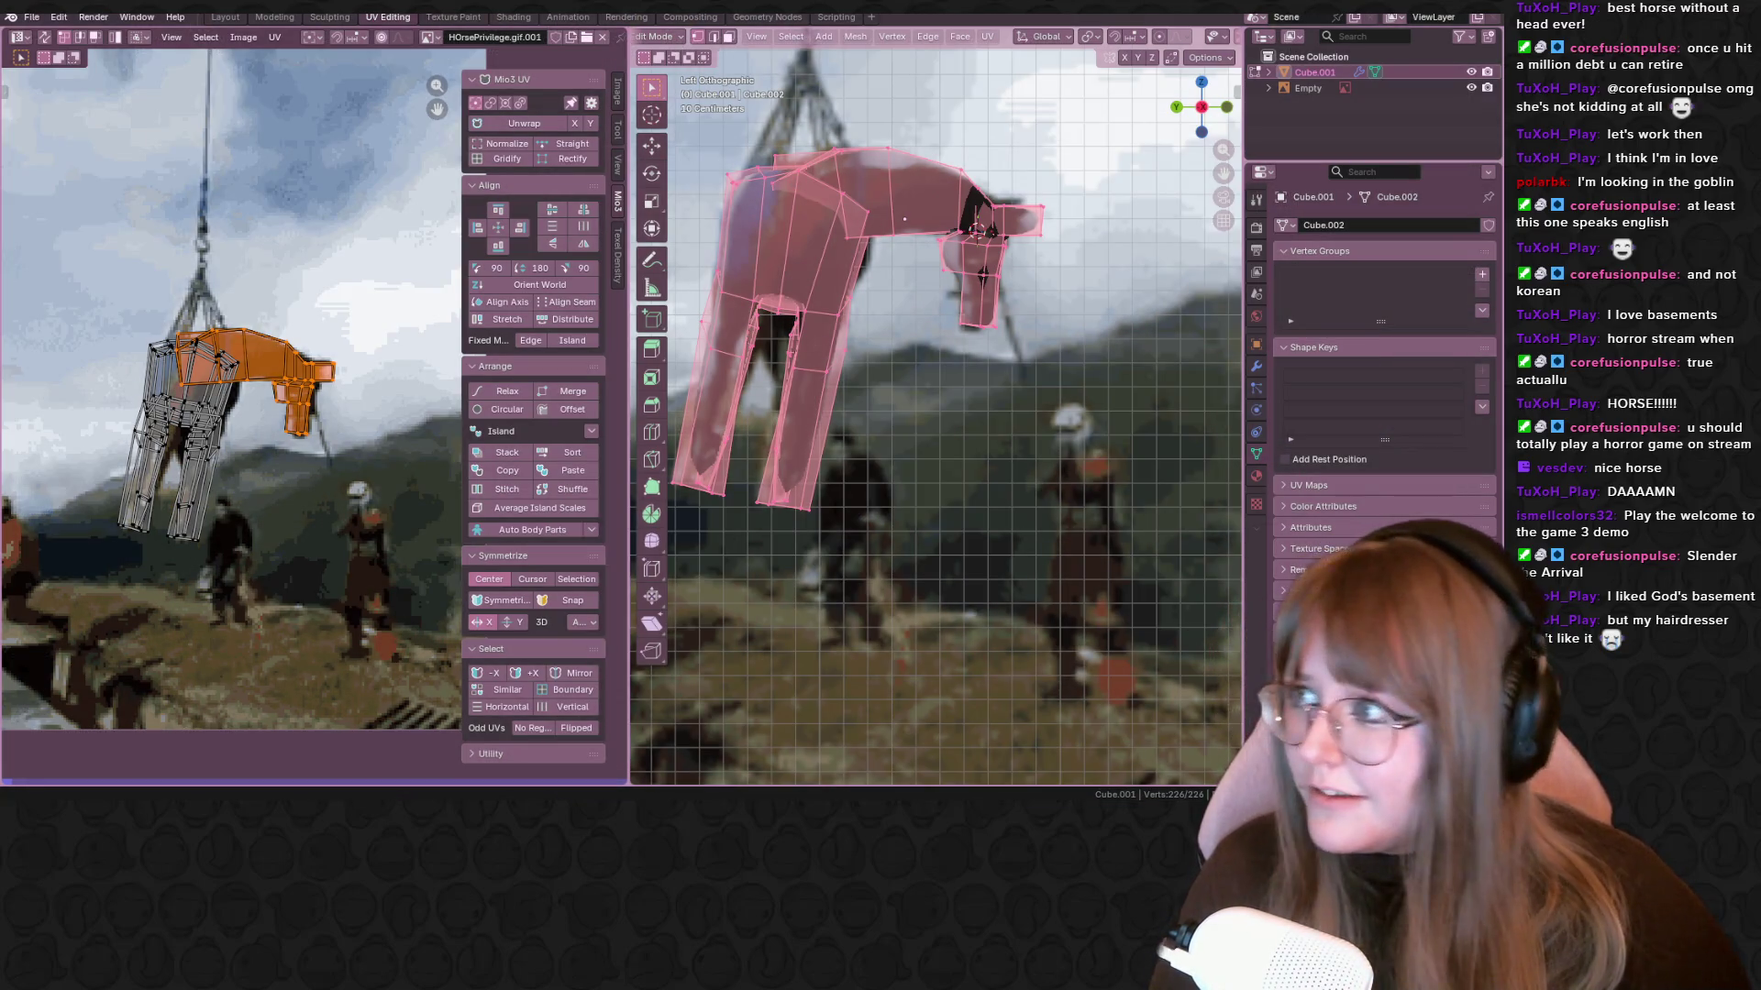
# Box-select the head UVs, then resize and move them over the pictured head
pyautogui.scroll(3, 238, 298)
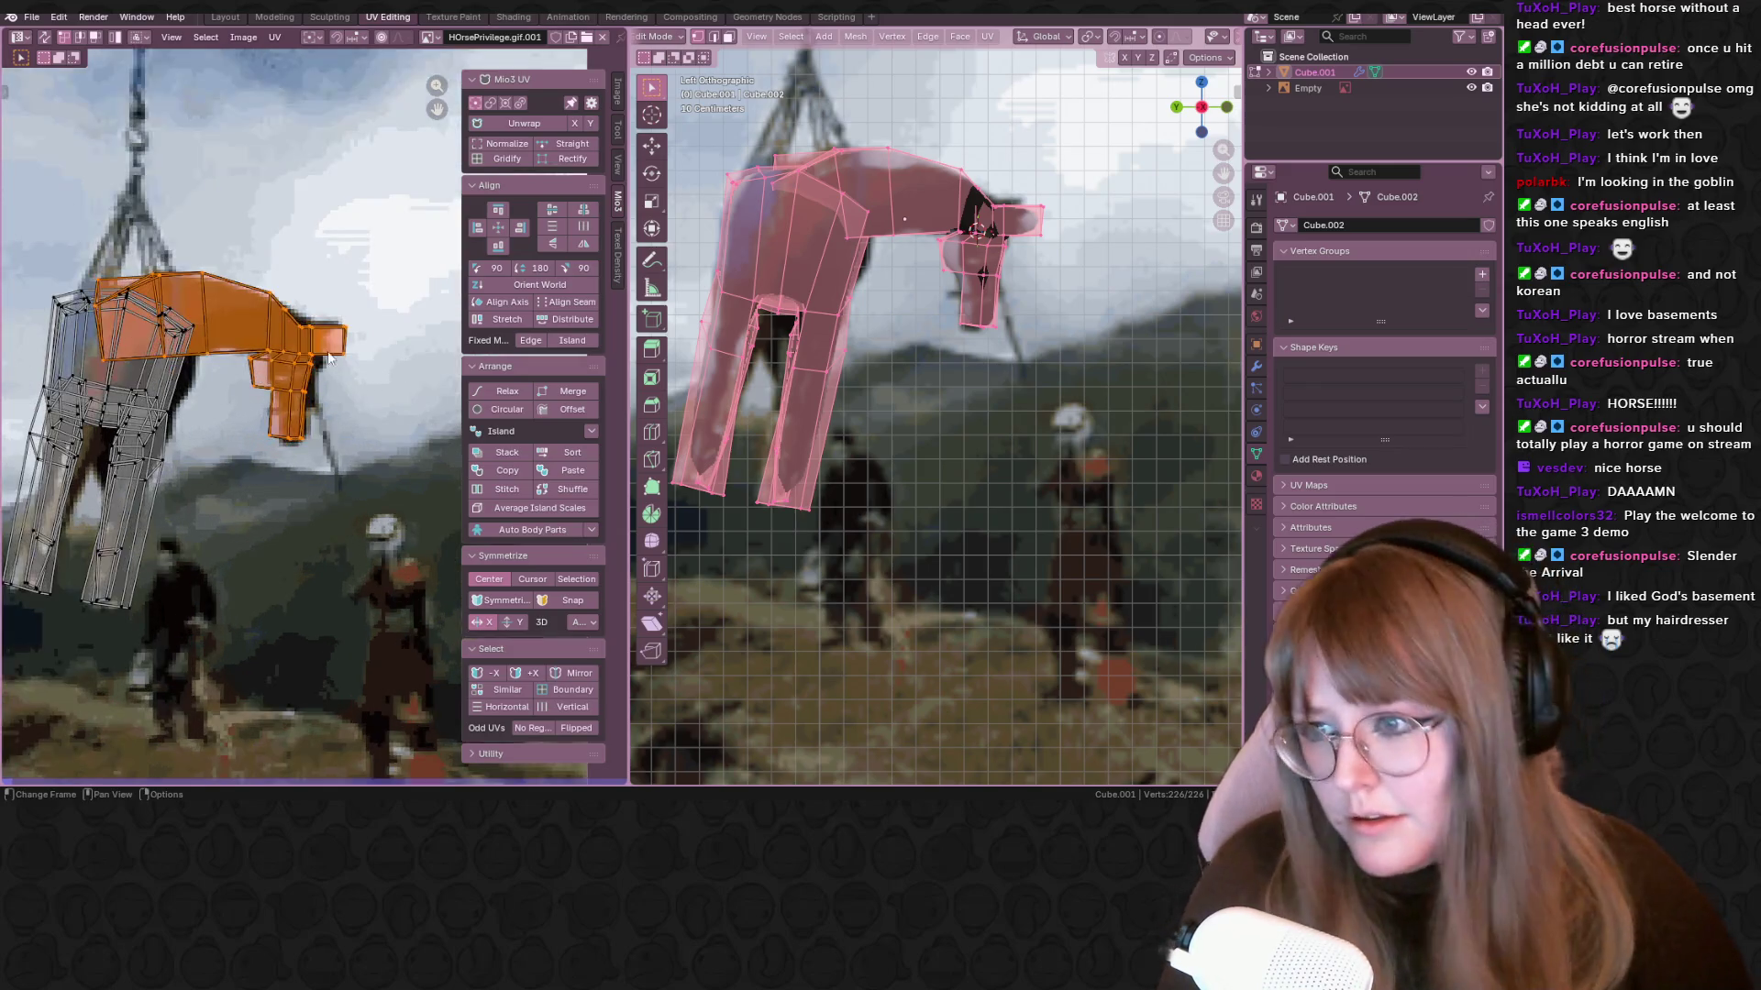
pyautogui.press('b')
pyautogui.moveTo(238, 298); pyautogui.dragTo(83, 248, button='middle')
pyautogui.press('s')
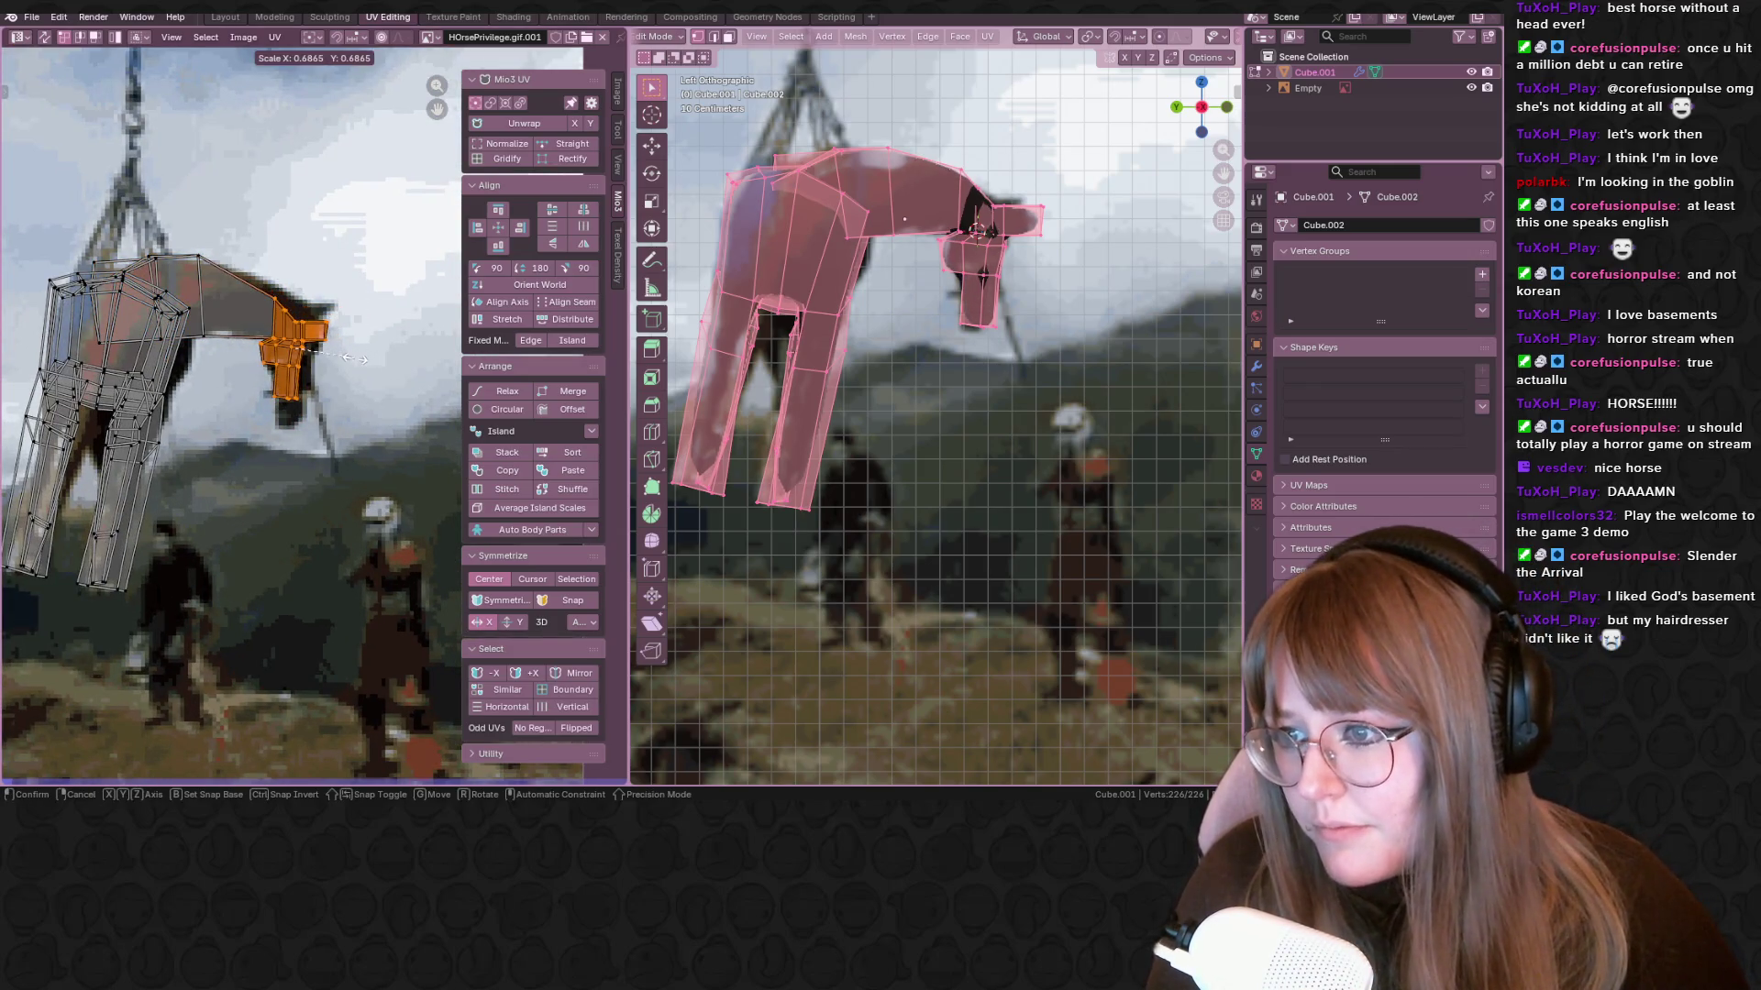
pyautogui.click(364, 360)
pyautogui.press('g')
pyautogui.click(364, 361)
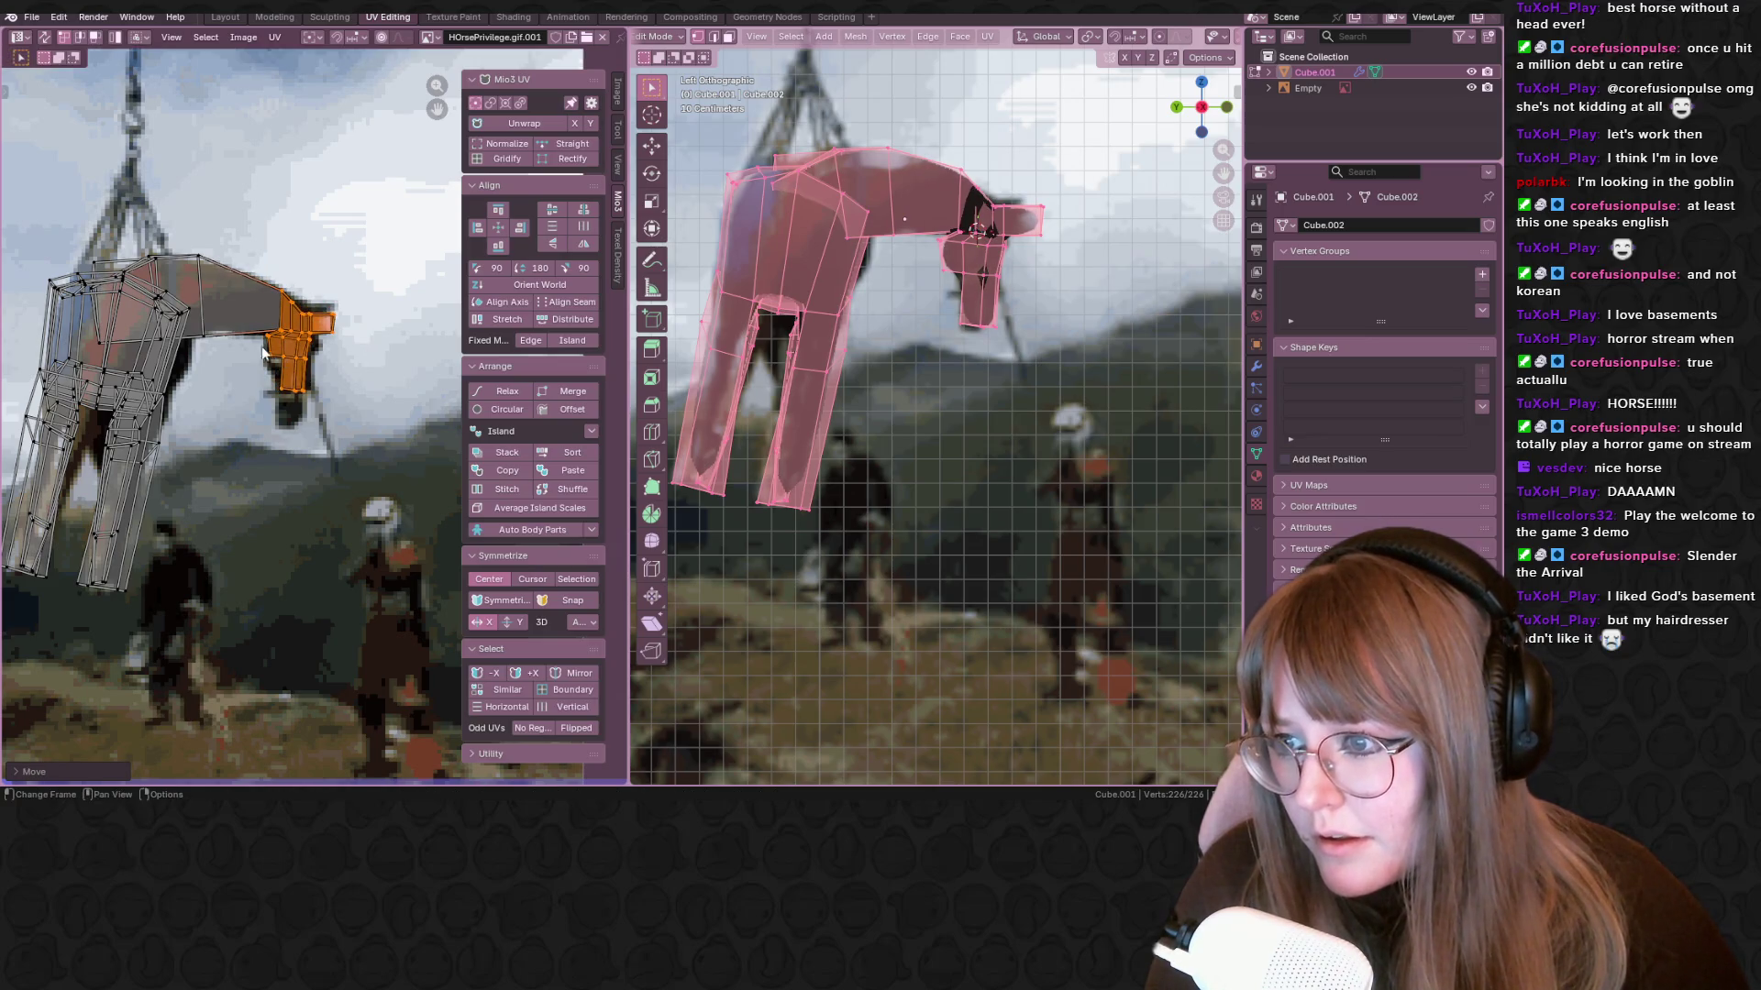
# Nudge the lower head faces and the nose edge onto the pictured horse's head and nose
pyautogui.click(292, 383)
pyautogui.press('g')
pyautogui.click(347, 437)
pyautogui.click(332, 443)
pyautogui.press('g')
pyautogui.rightClick(328, 455)
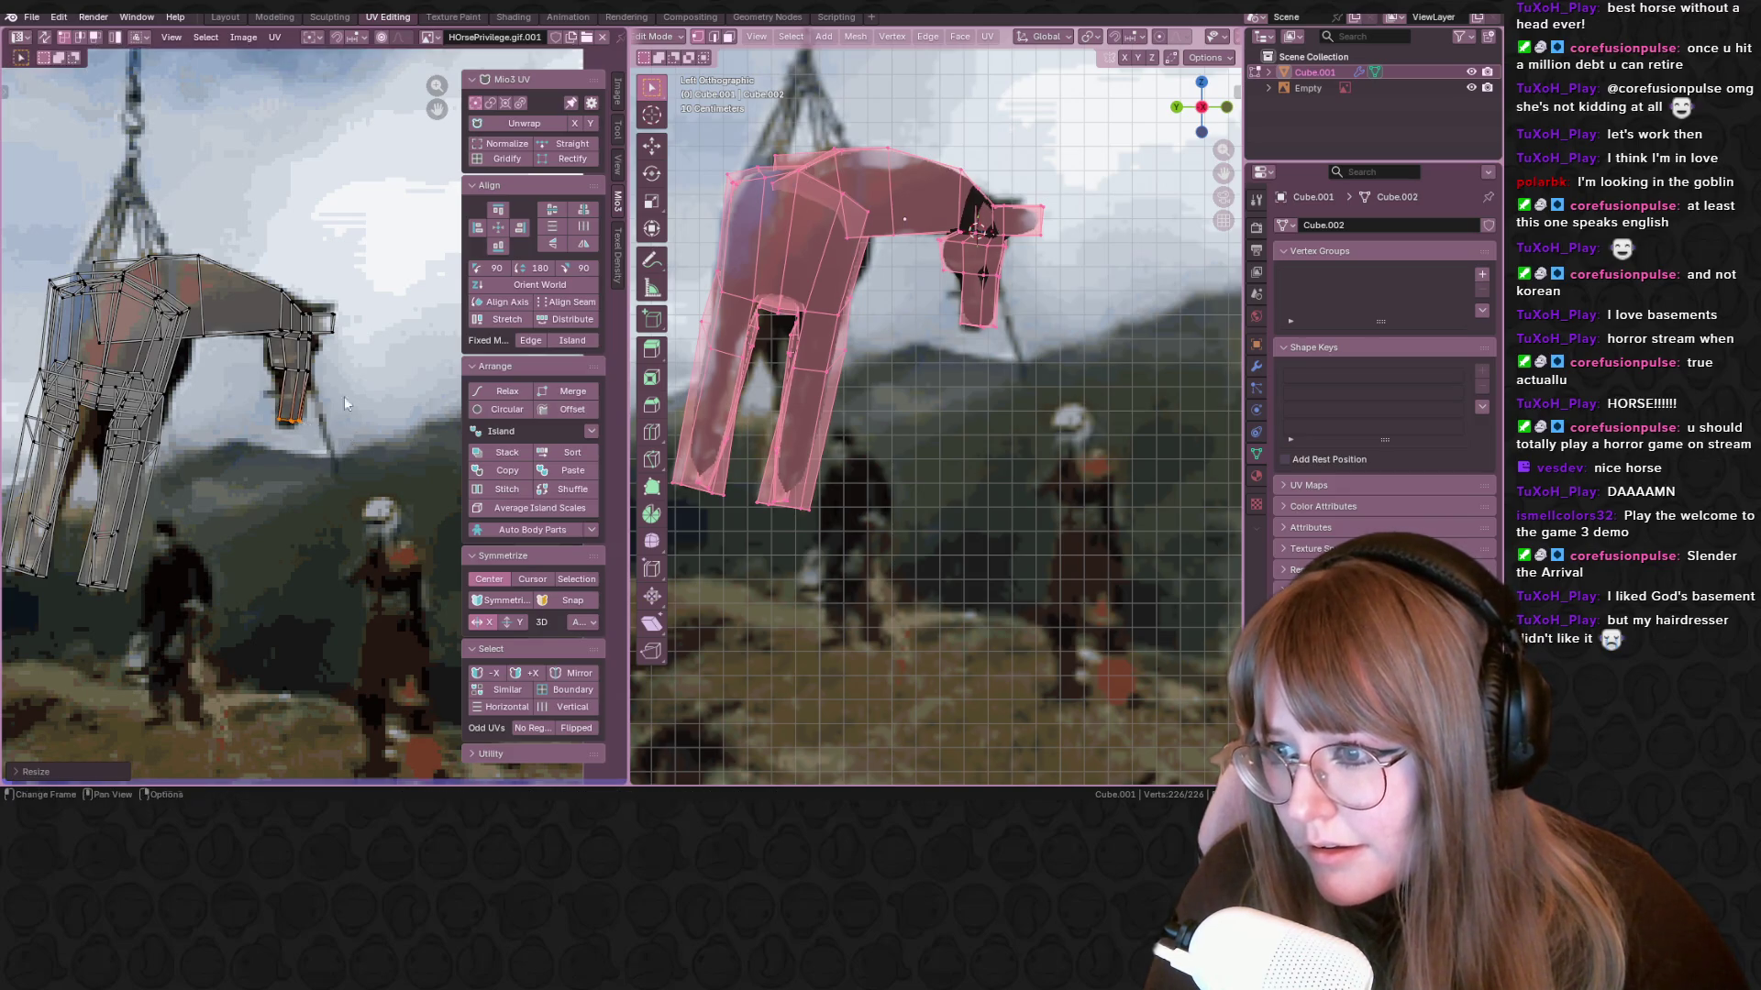
pyautogui.scroll(3, 374, 298)
pyautogui.moveTo(349, 254)
pyautogui.mouseDown()
pyautogui.moveTo(371, 289)
pyautogui.moveTo(319, 306)
pyautogui.mouseUp()
pyautogui.press('g')
pyautogui.click(347, 263)
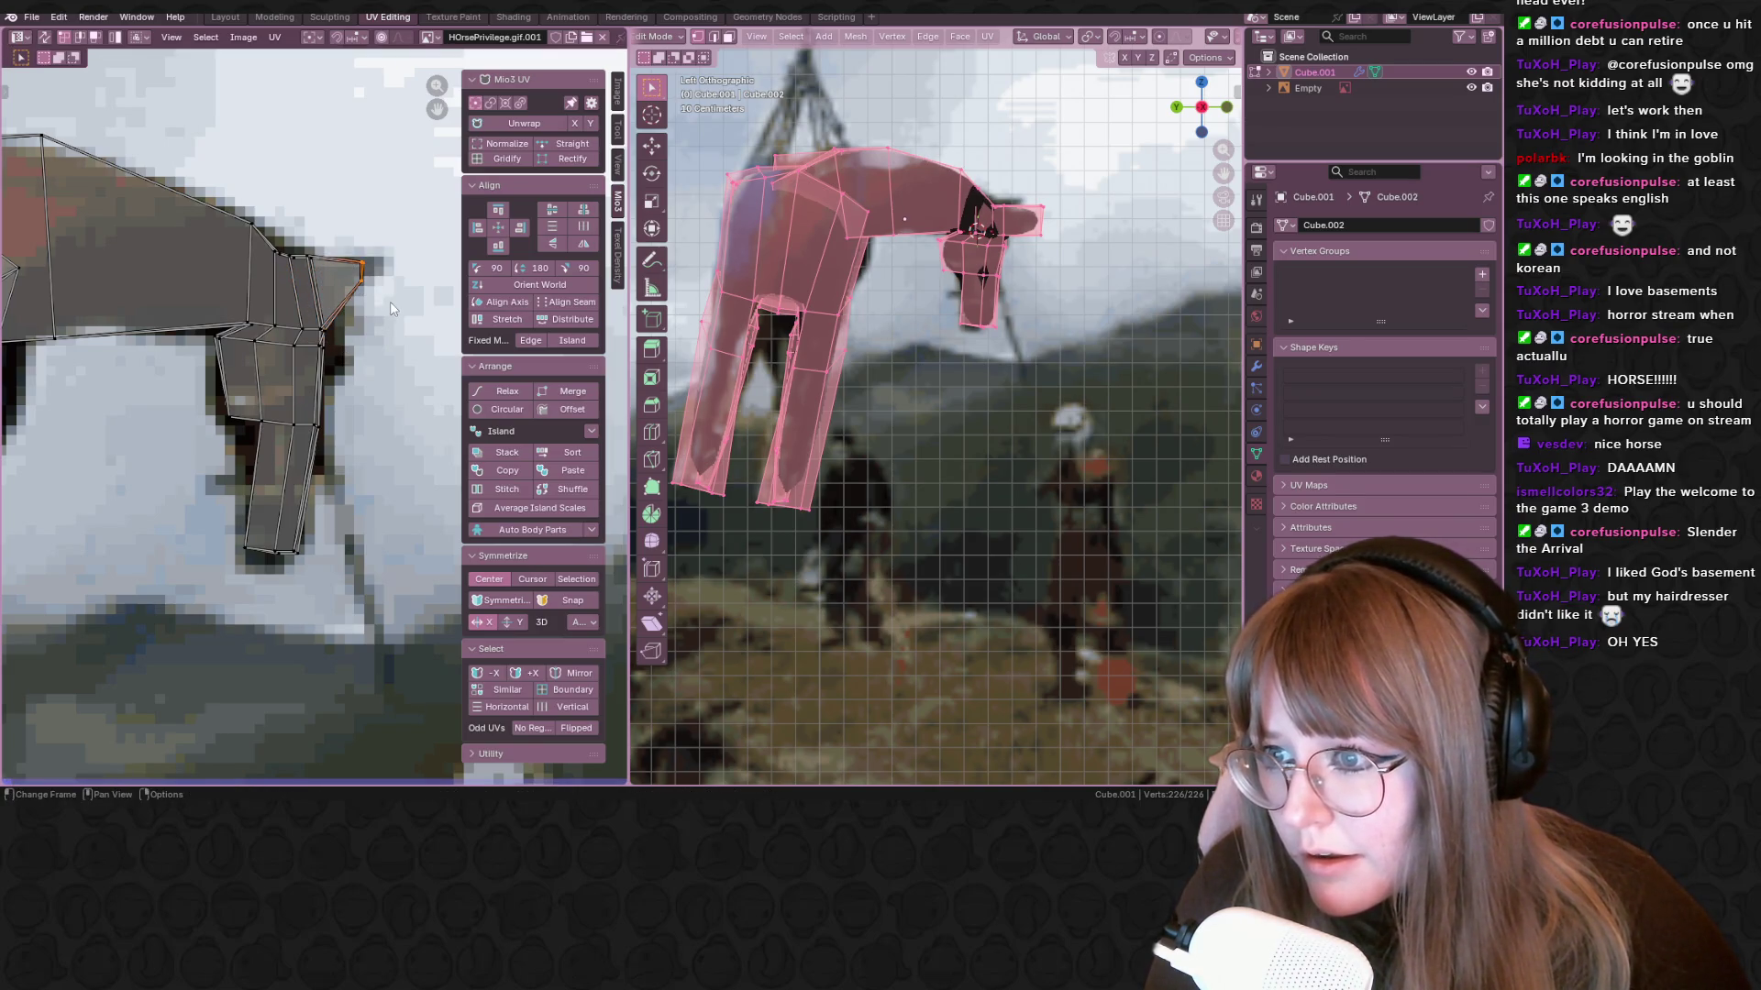
# Move a UV vertex on the neck's top edge onto the image outline
pyautogui.moveTo(257, 210); pyautogui.dragTo(296, 270, button='middle')
pyautogui.moveTo(296, 271); pyautogui.dragTo(323, 327)
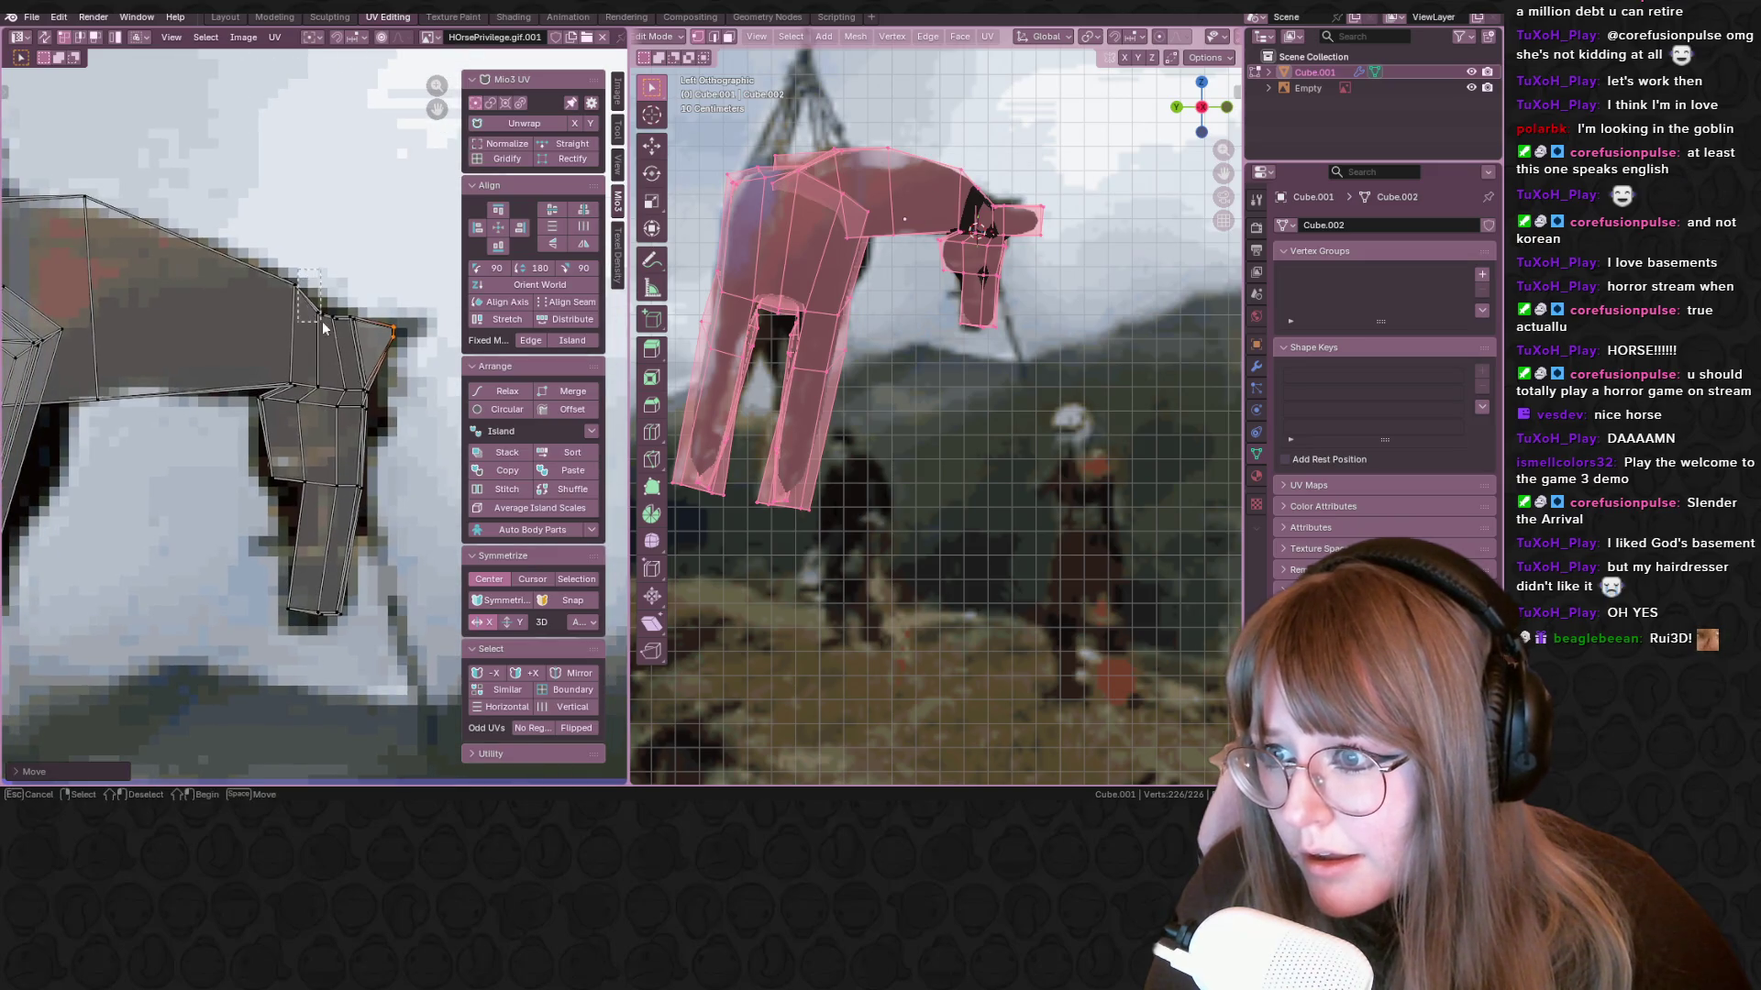
pyautogui.moveTo(92, 202); pyautogui.dragTo(220, 248, button='middle')
pyautogui.click(220, 248)
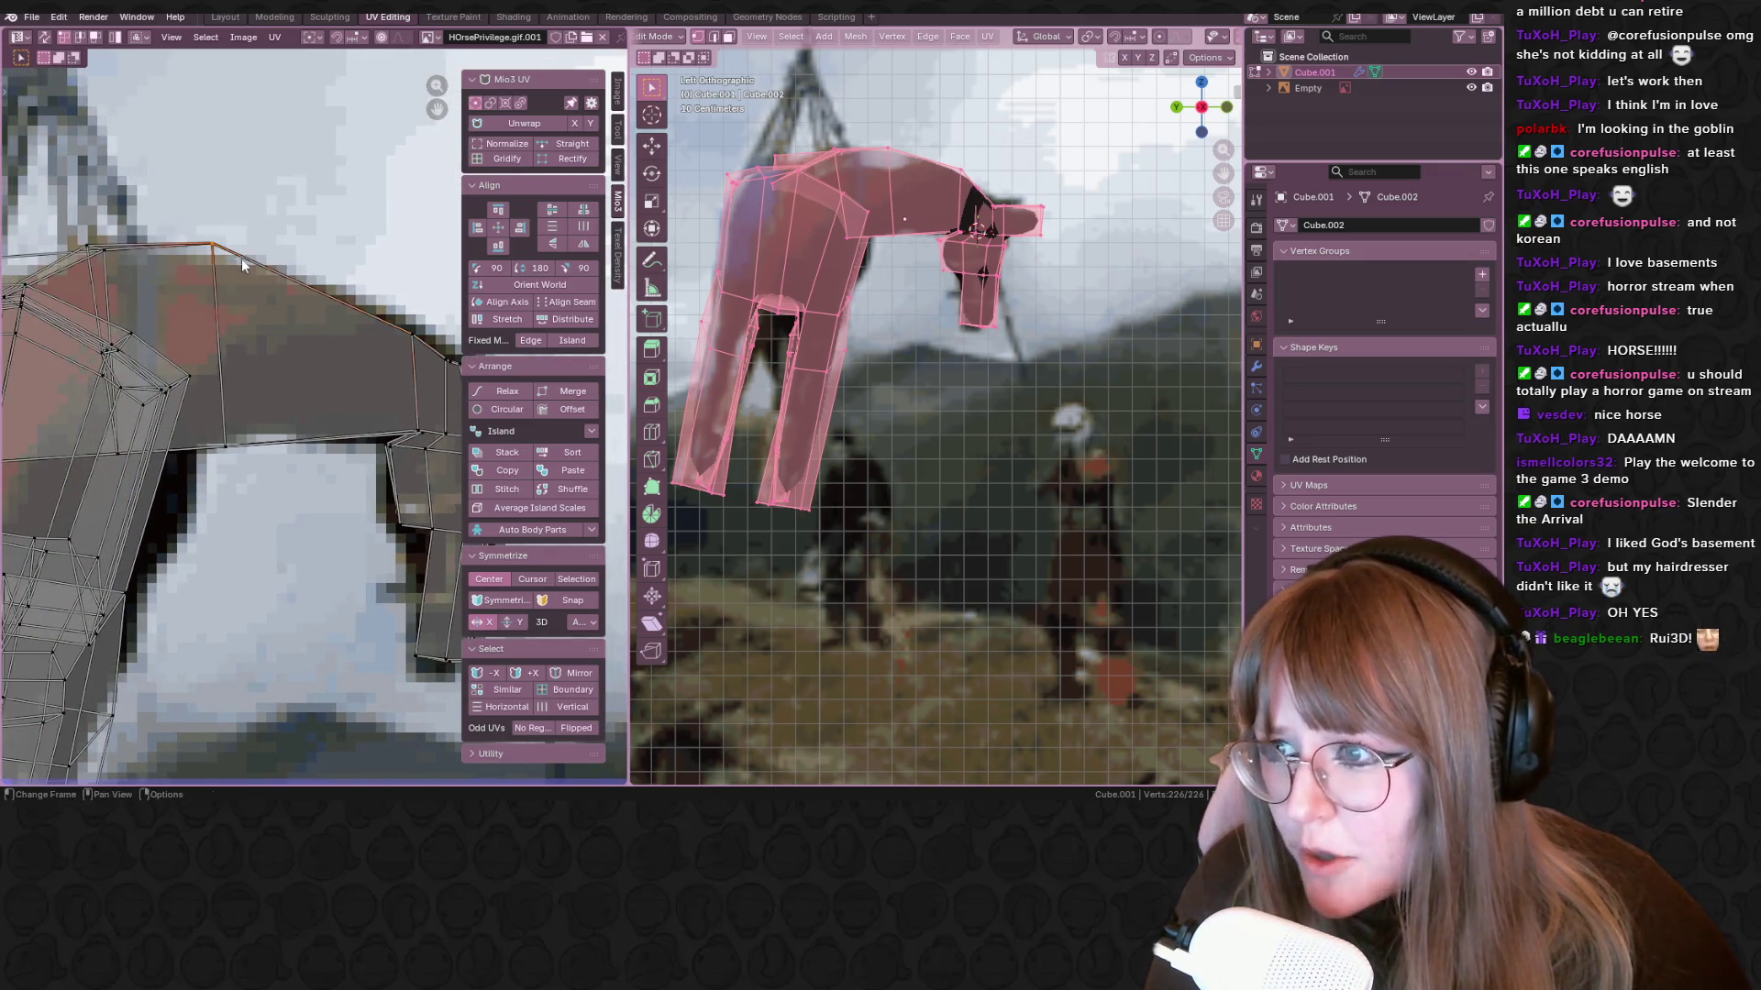
pyautogui.press('g')
pyautogui.click(268, 306)
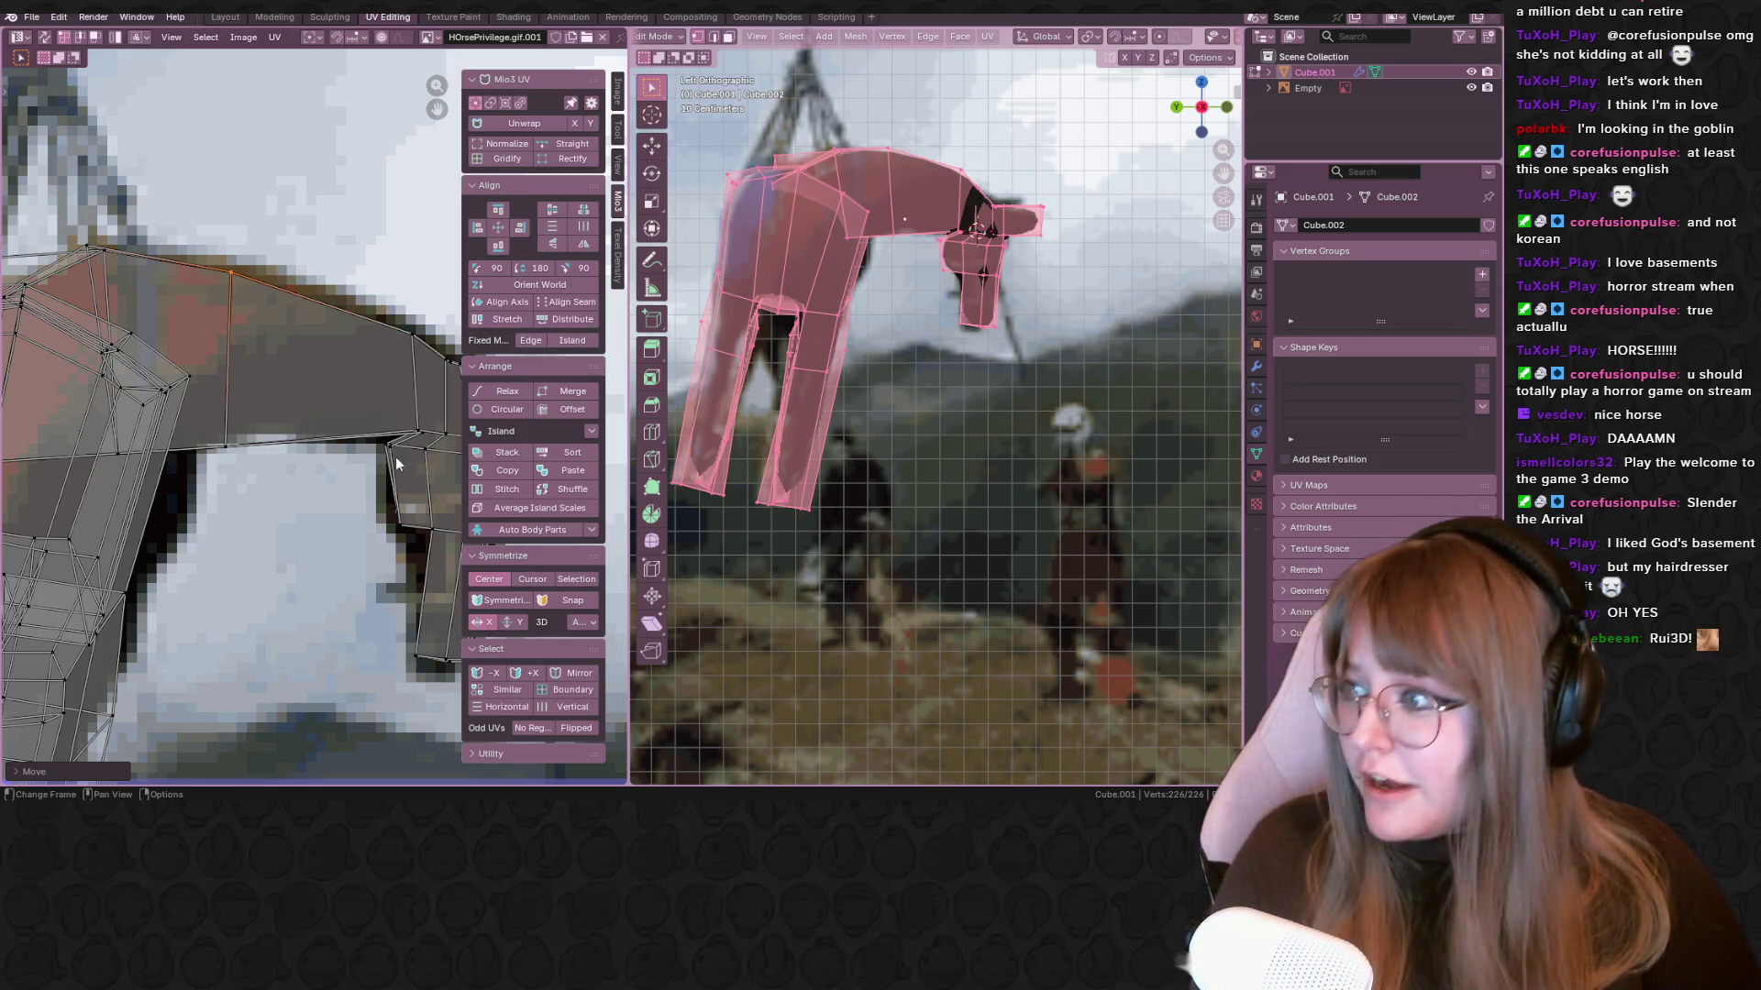
# Drag UV points along the back and neck onto the pictured horse's outline
pyautogui.moveTo(210, 438); pyautogui.dragTo(180, 377, button='middle')
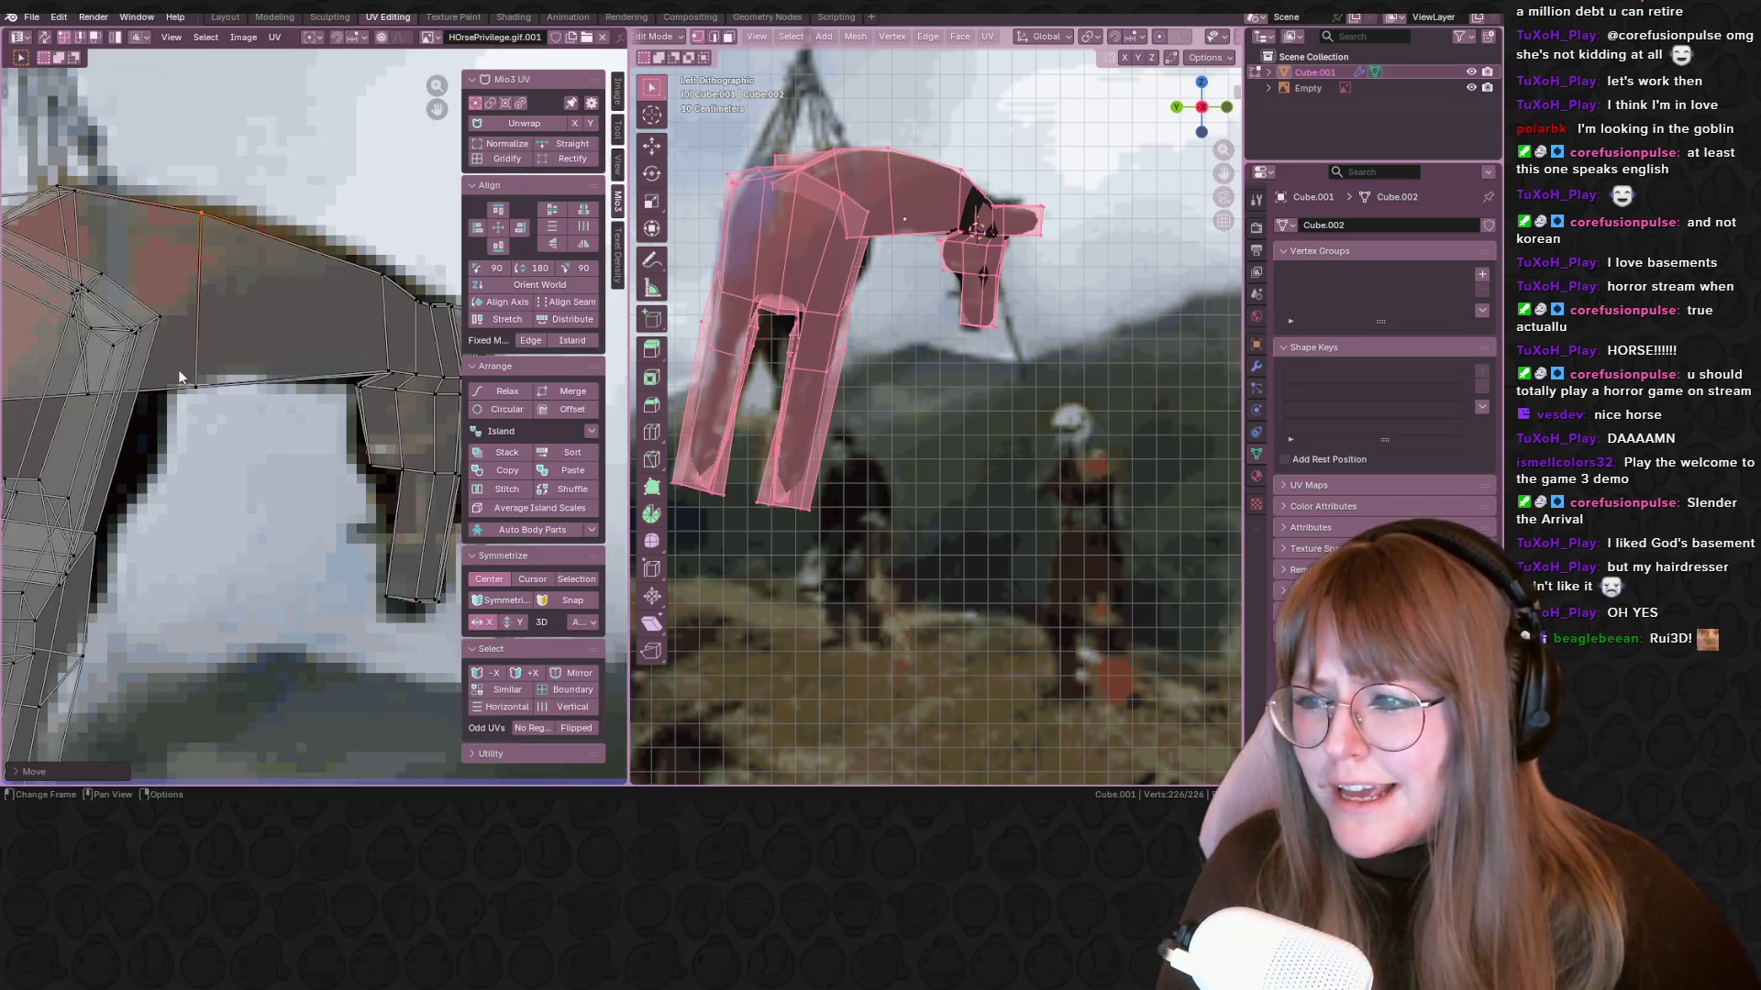
pyautogui.press('g')
pyautogui.click(283, 387)
pyautogui.click(398, 386)
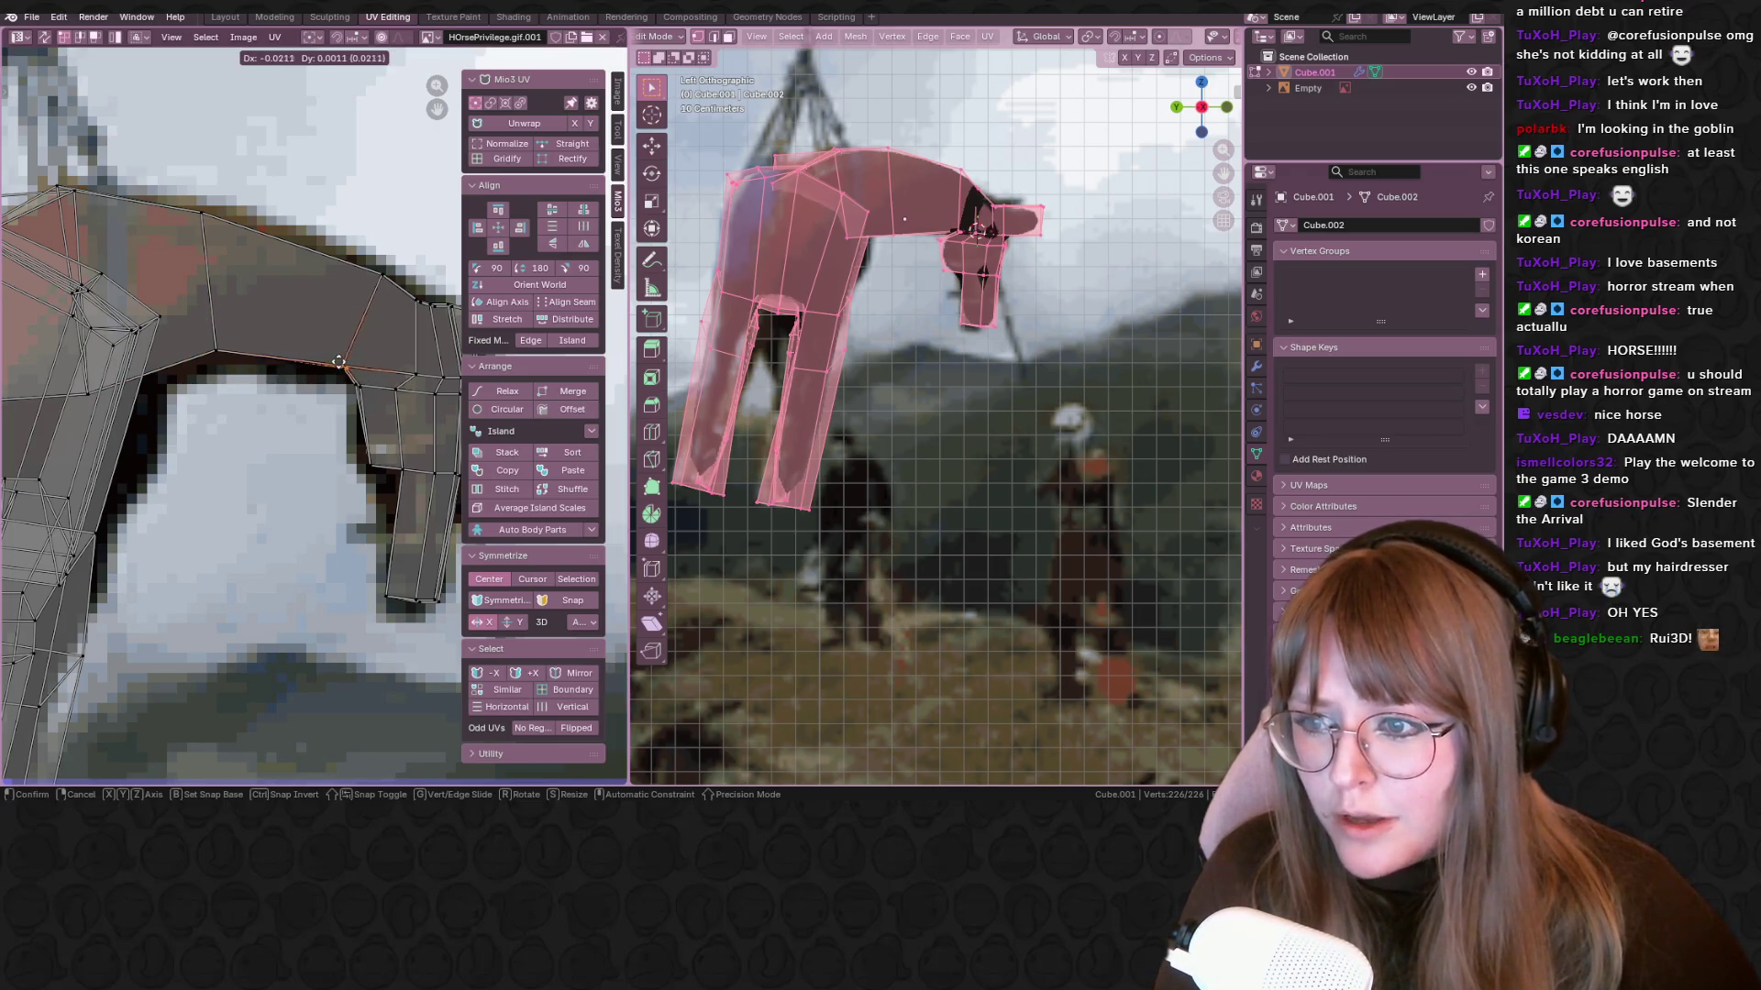
pyautogui.click(341, 368)
pyautogui.moveTo(124, 388); pyautogui.dragTo(196, 364, button='middle')
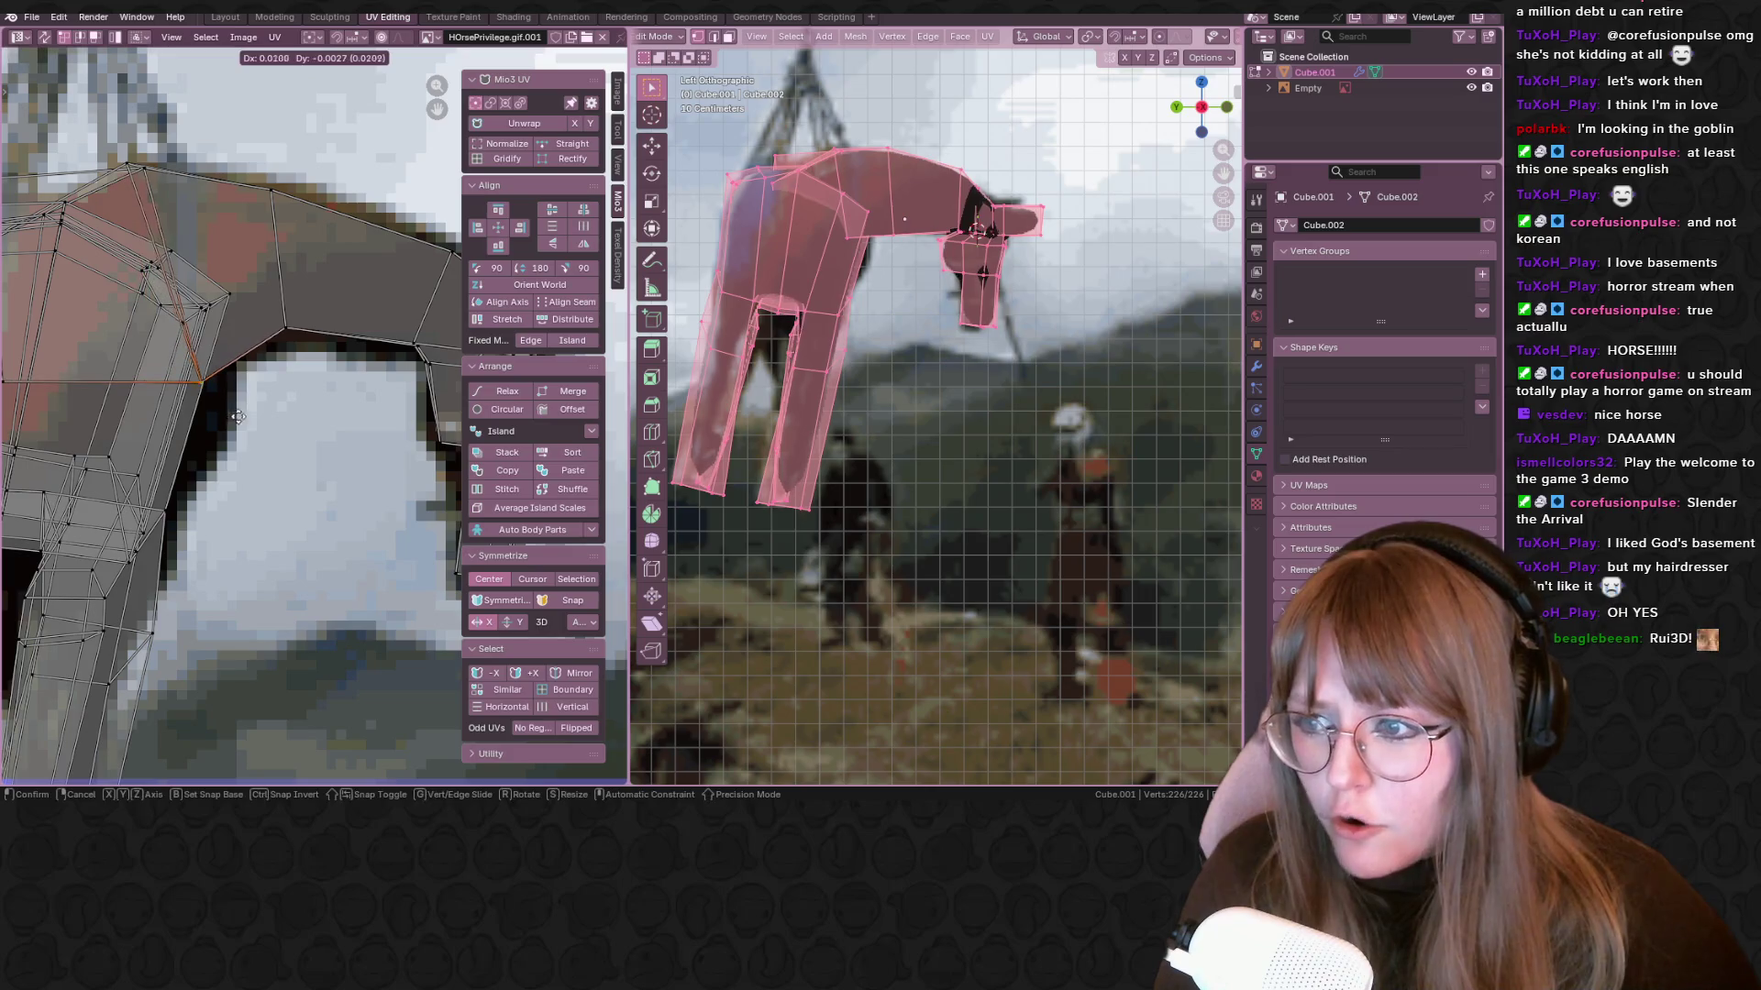
pyautogui.press('g')
pyautogui.click(154, 359)
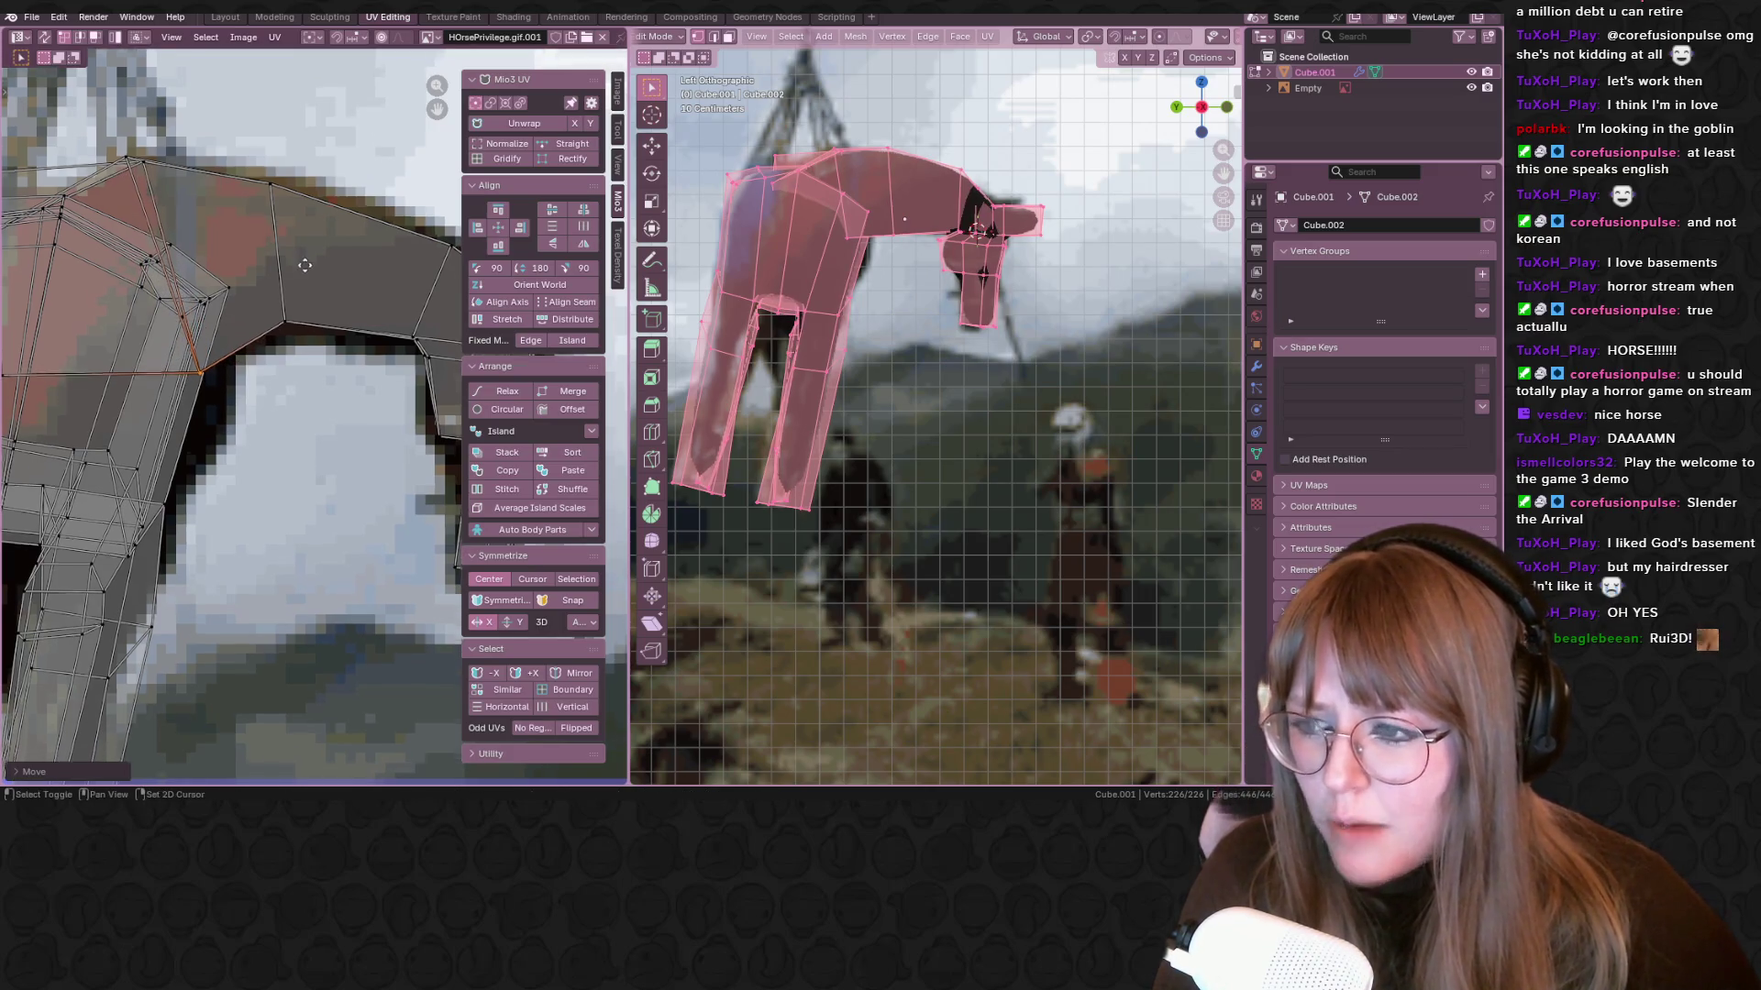
# Shift the lower leg faces up-right onto the pictured leg and select the leg's bottom faces
pyautogui.moveTo(154, 359); pyautogui.dragTo(211, 275, button='middle')
pyautogui.click(165, 413)
pyautogui.moveTo(165, 413); pyautogui.dragTo(278, 312, button='middle')
pyautogui.moveTo(133, 243); pyautogui.dragTo(294, 449)
pyautogui.press('g')
pyautogui.click(305, 365)
pyautogui.moveTo(305, 364); pyautogui.dragTo(314, 229, button='middle')
pyautogui.click(137, 541)
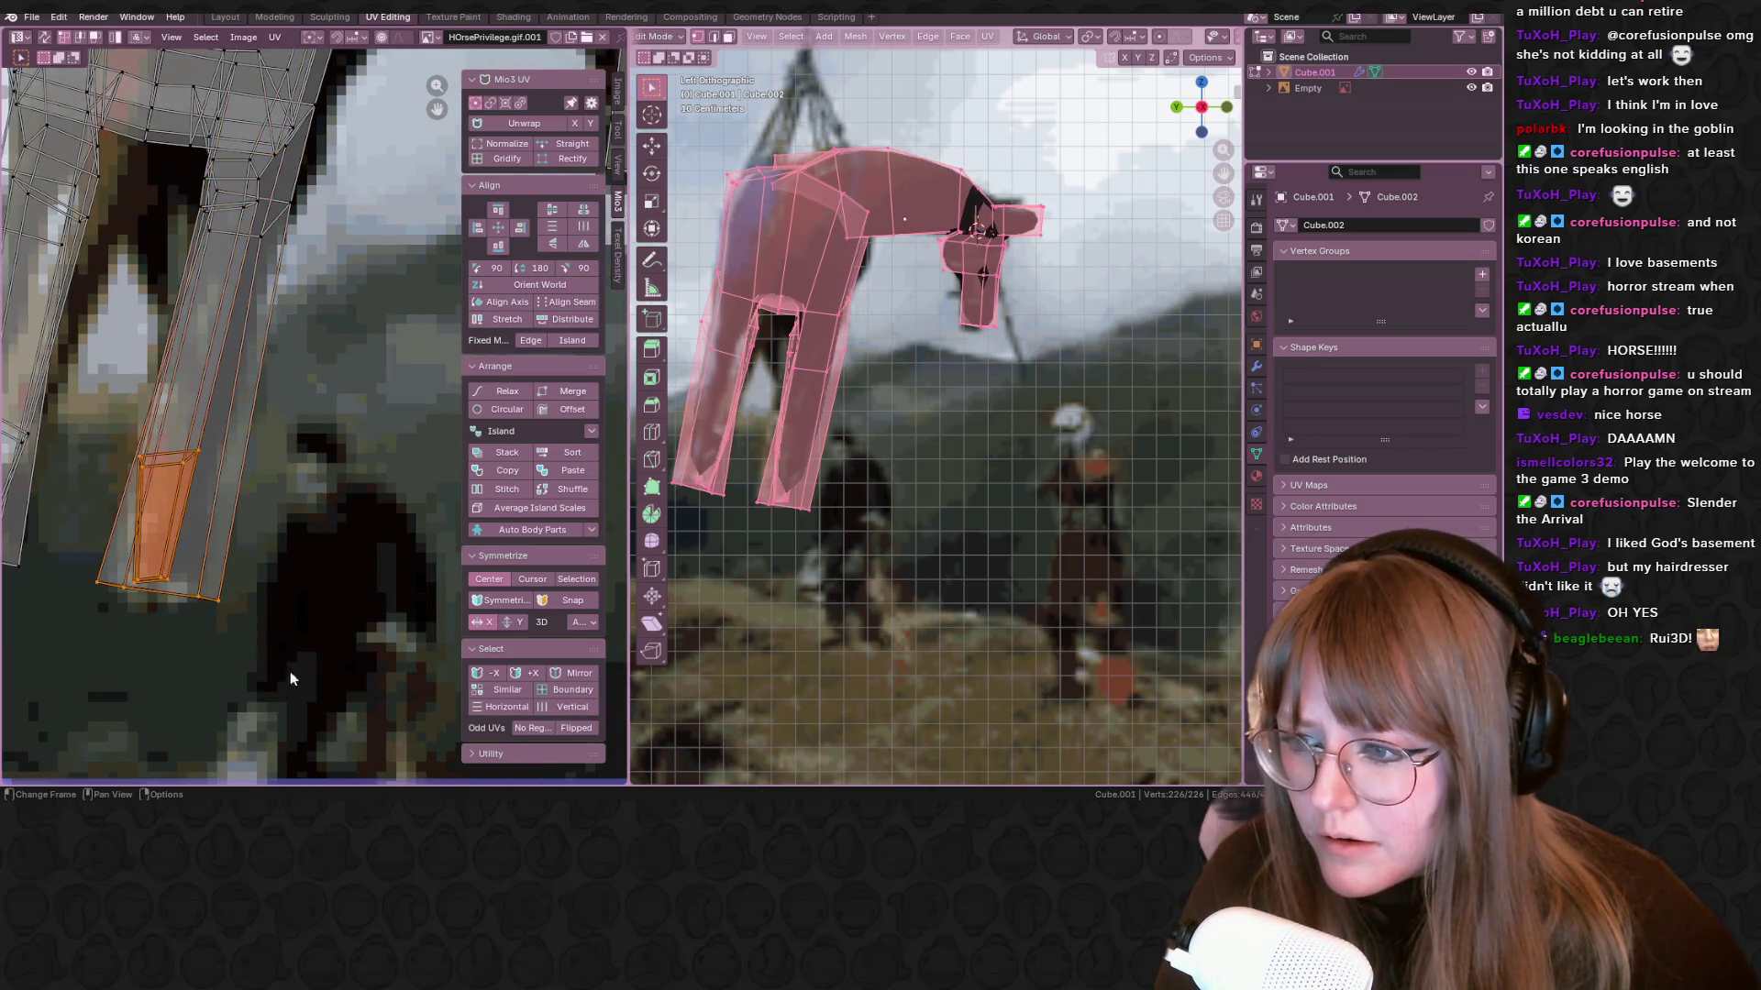
# Undo a leg-bottom narrowing, then shrink and stretch the other leg's UVs toward the hoof
pyautogui.press('s')
pyautogui.click(160, 590)
pyautogui.hotkey('ctrl', 'z')
pyautogui.hotkey('ctrl', 'z')
pyautogui.hotkey('ctrl', 'z')
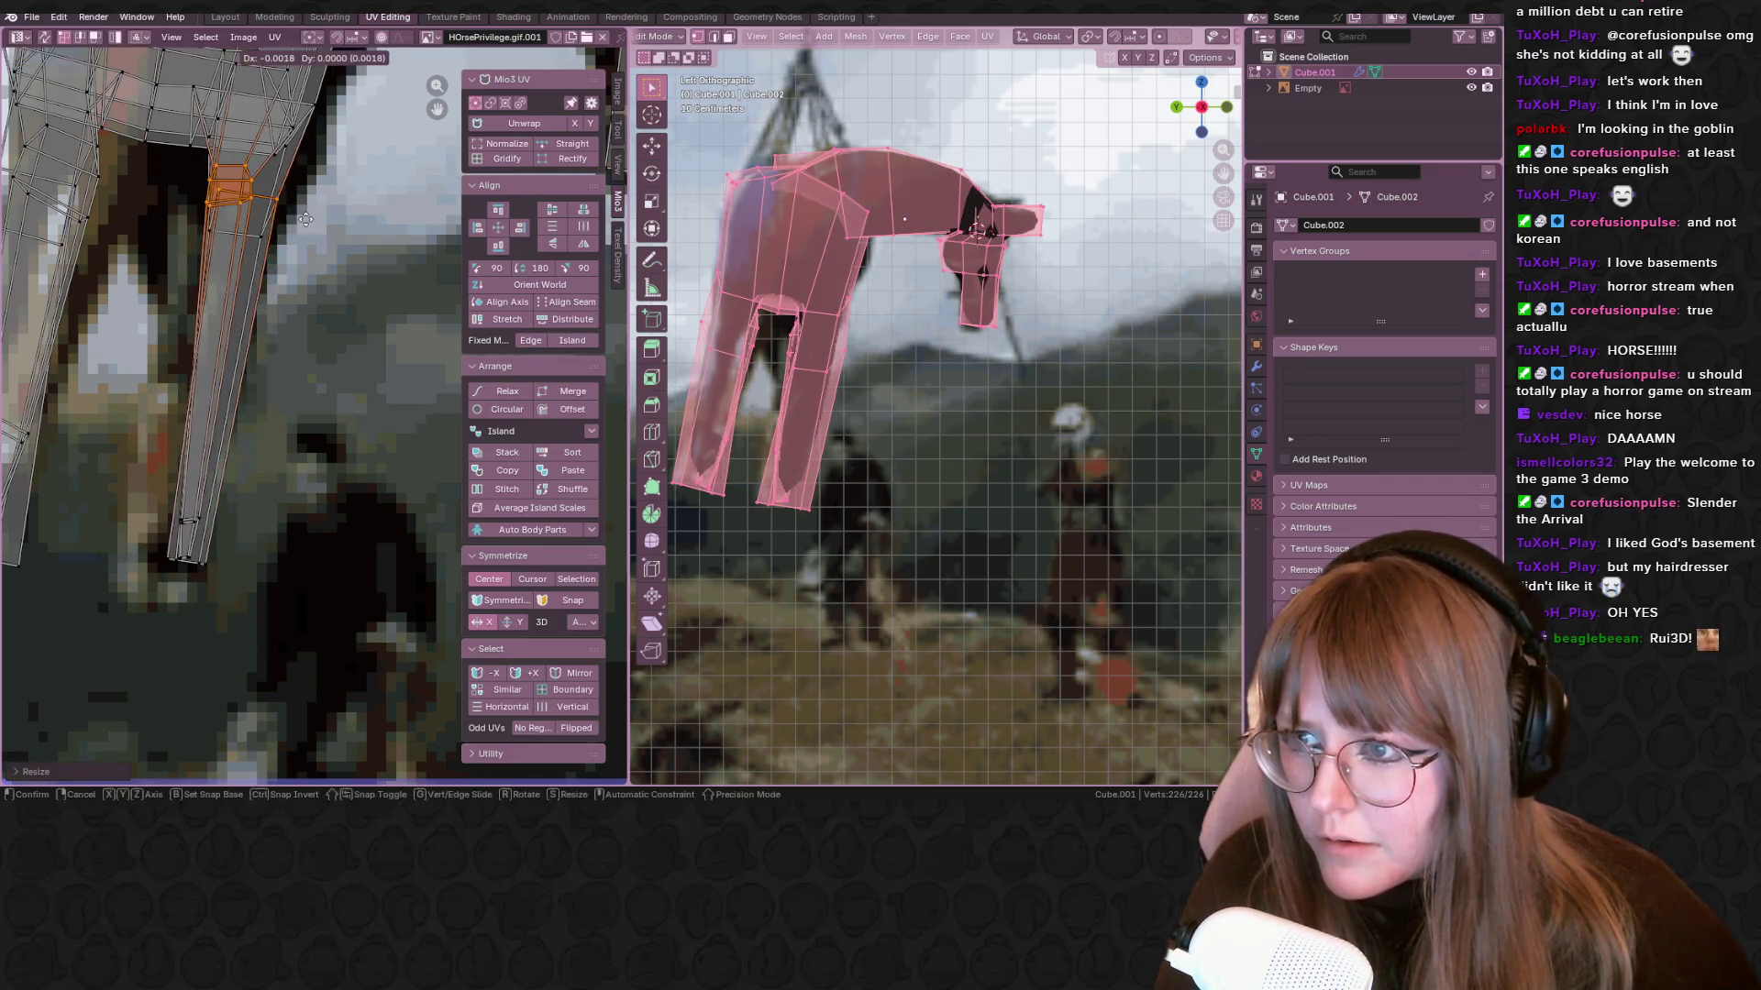
pyautogui.scroll(-4, 220, 243)
pyautogui.click(177, 312)
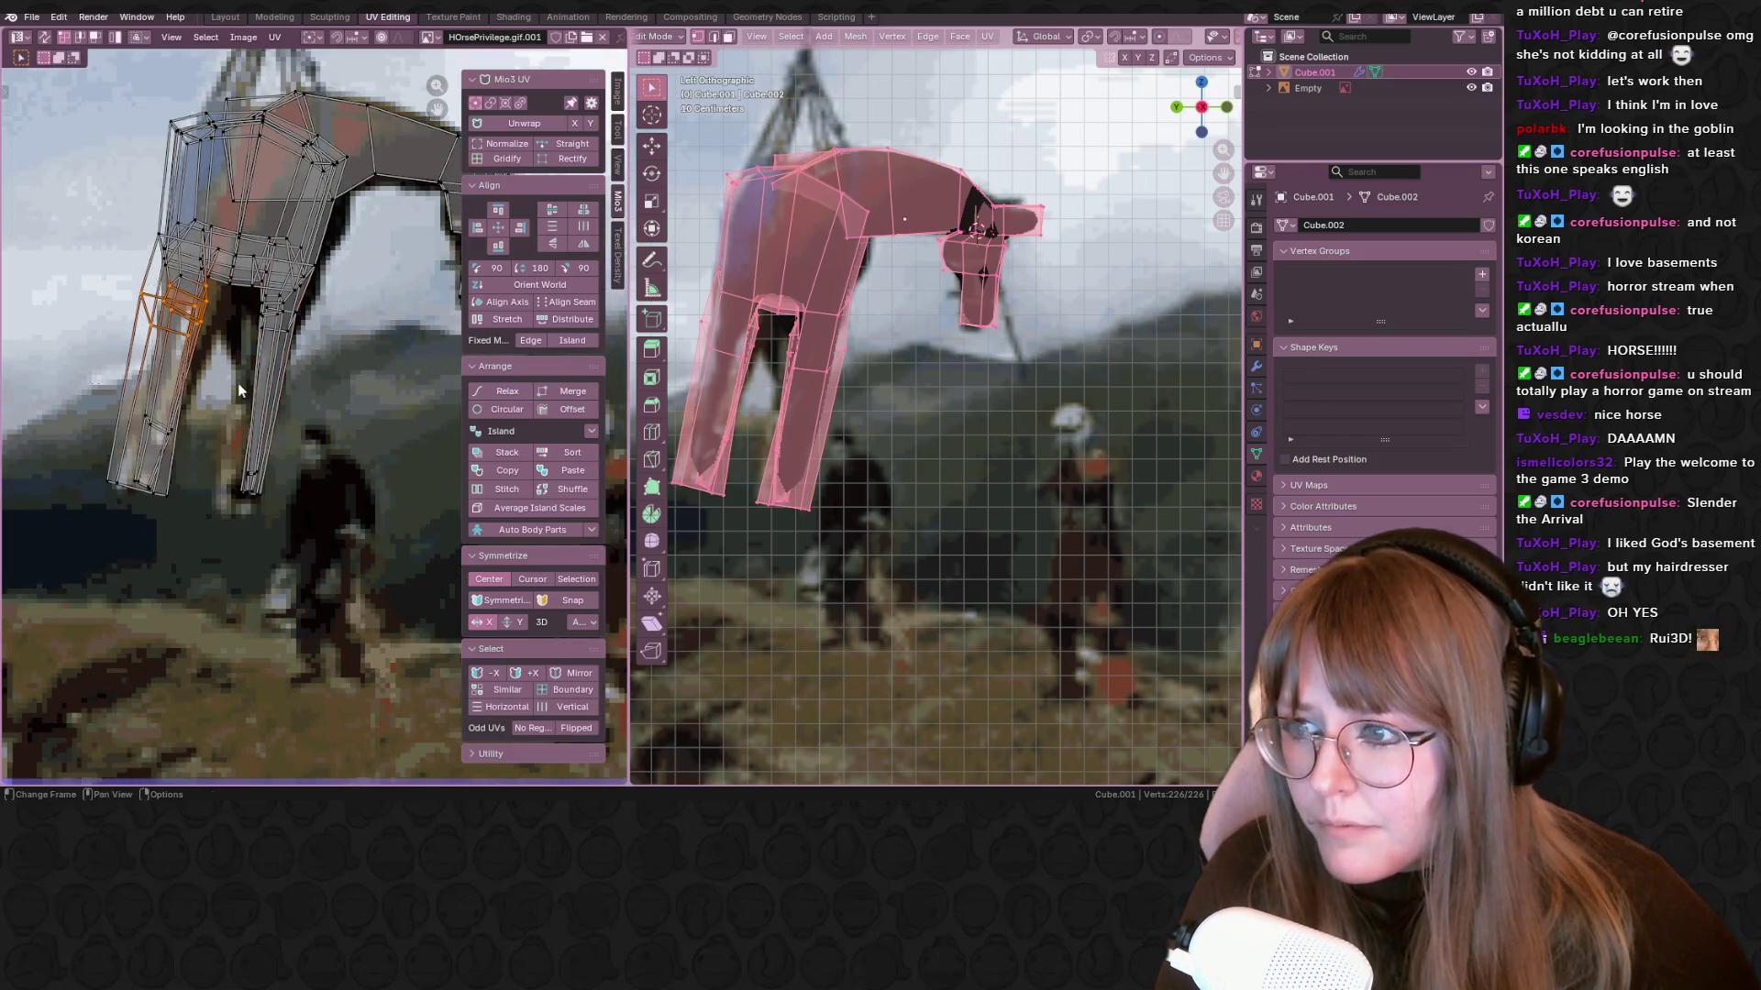
pyautogui.press('s')
pyautogui.click(196, 326)
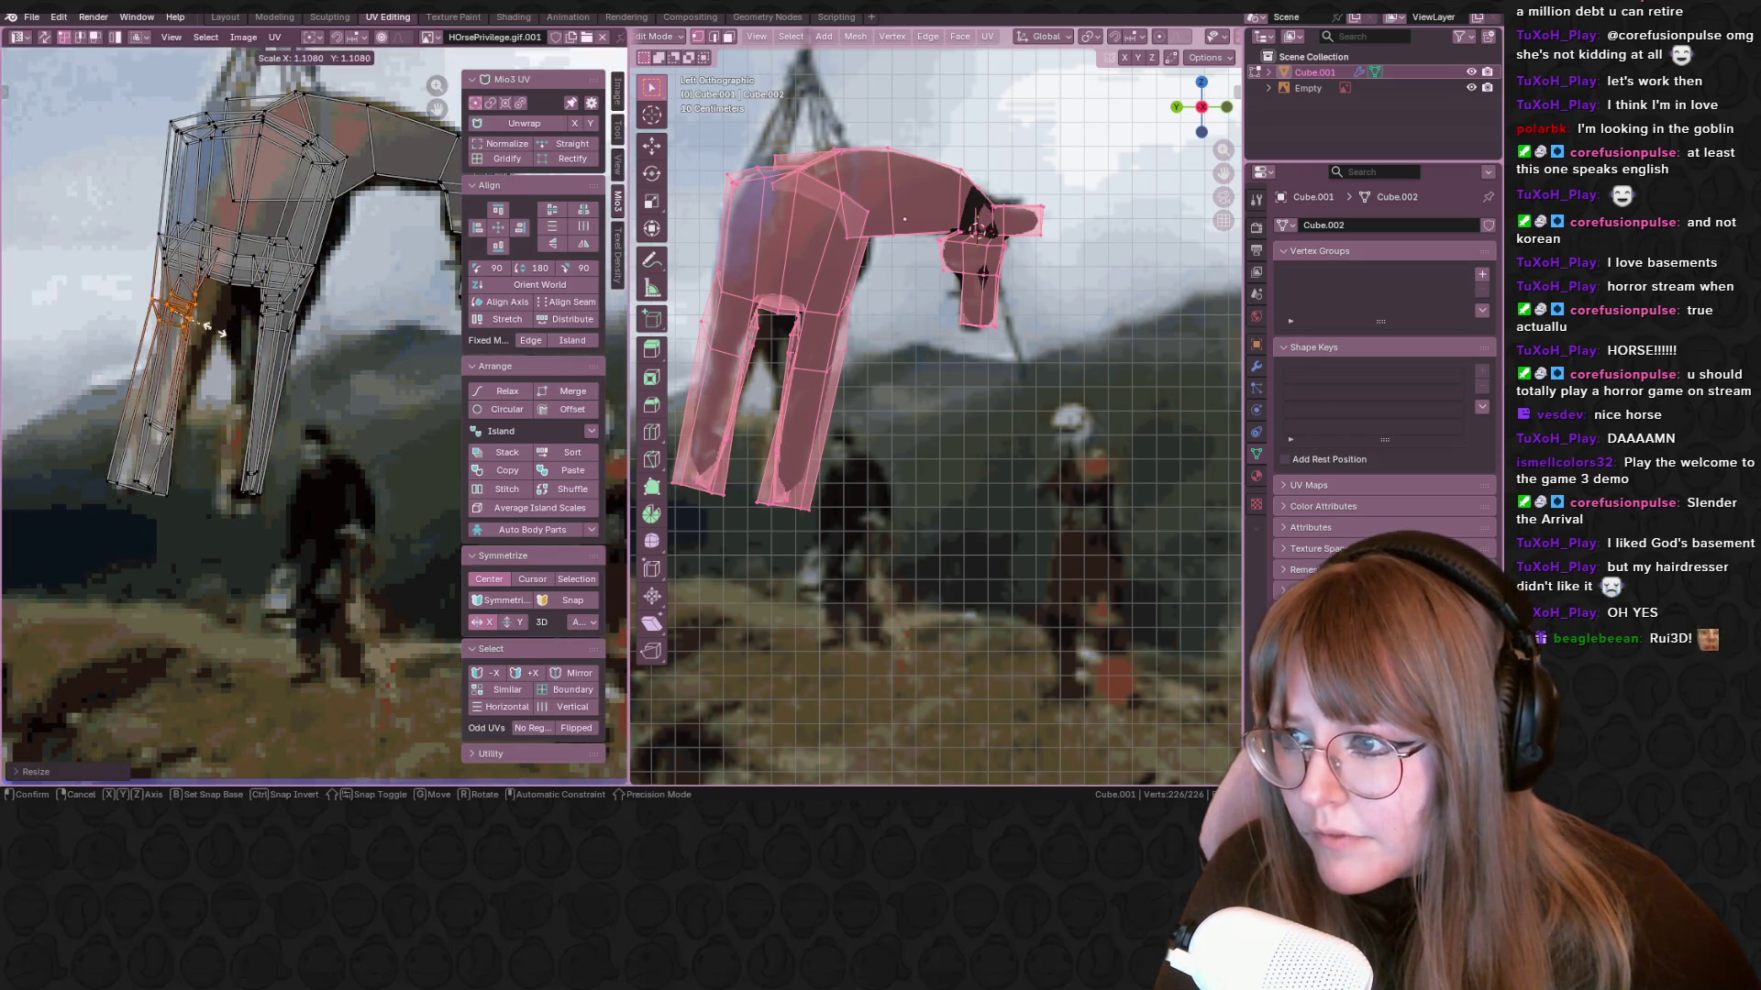
pyautogui.press('g')
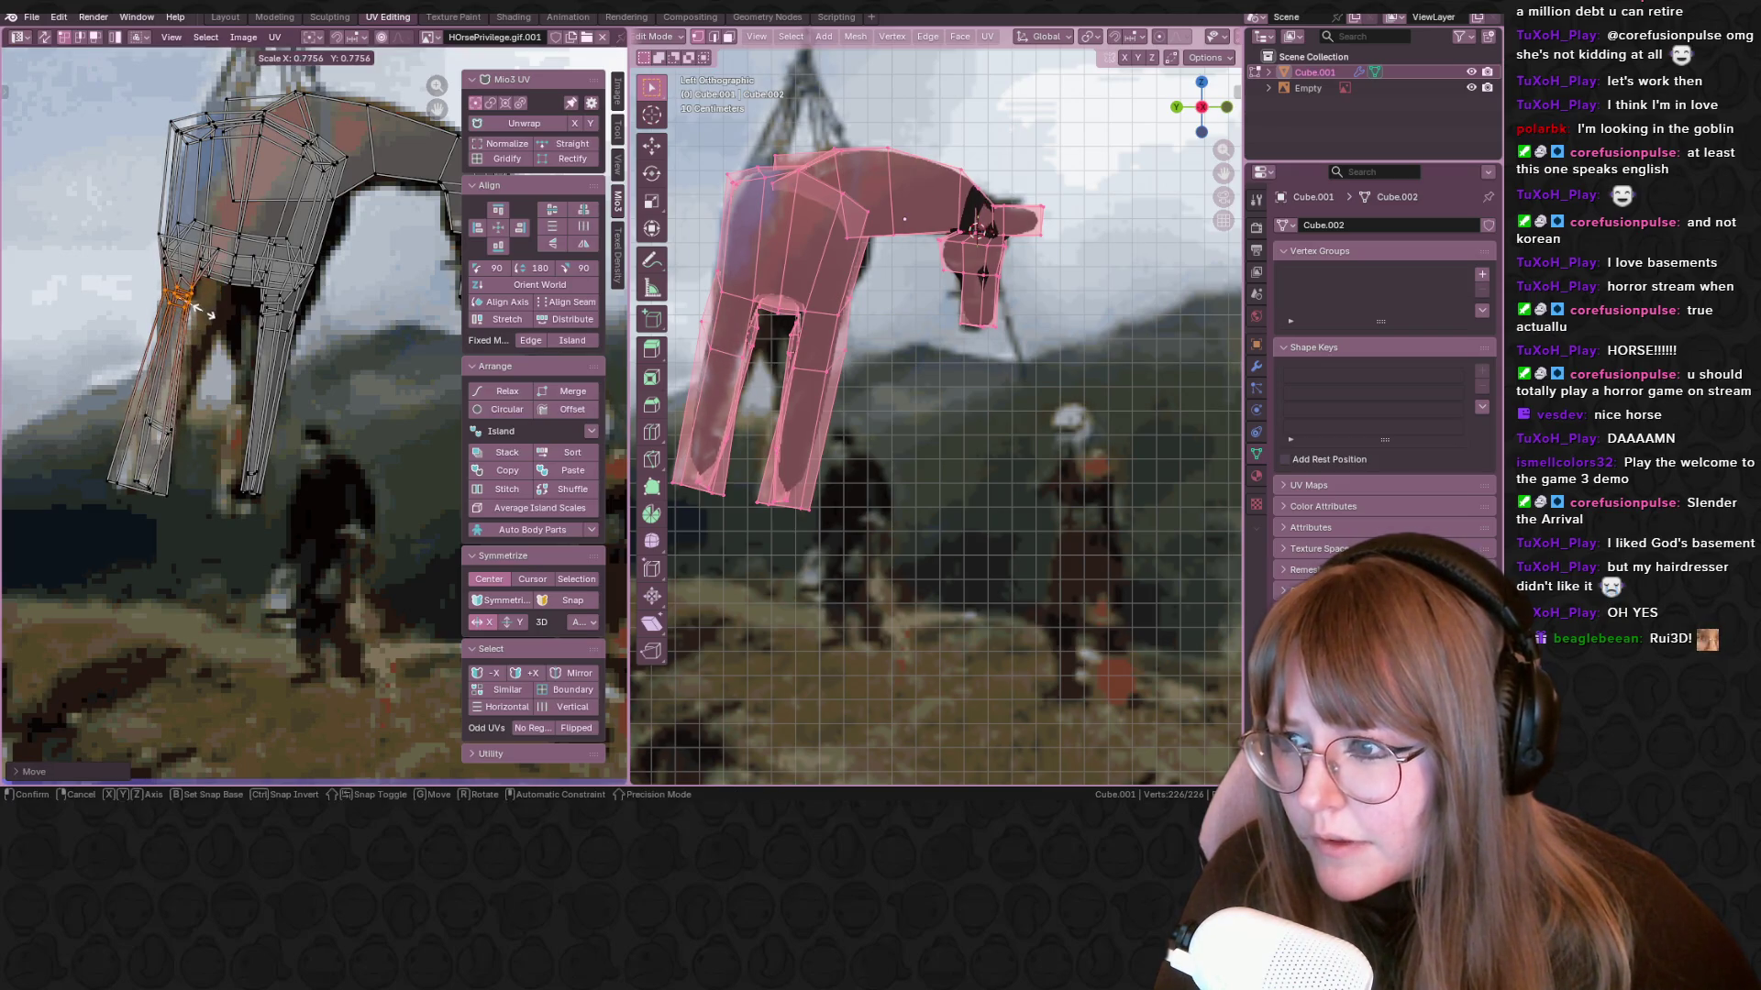
pyautogui.rightClick(202, 318)
pyautogui.press('s')
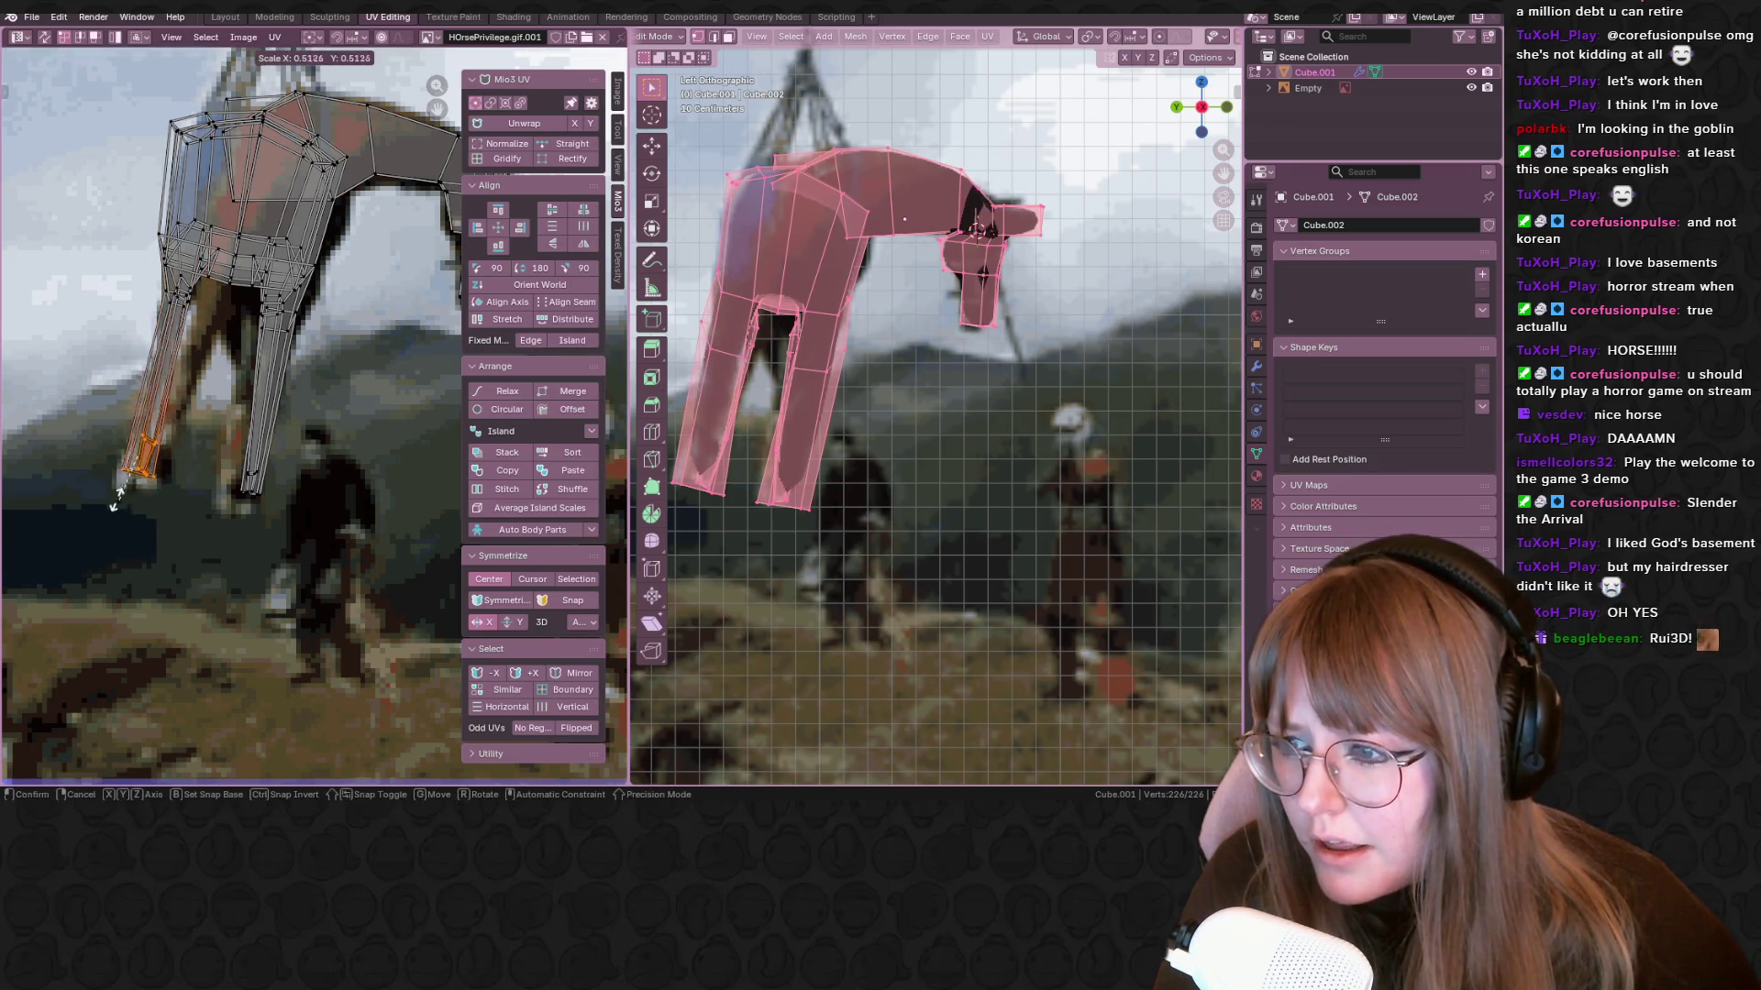
pyautogui.click(160, 477)
pyautogui.press('g')
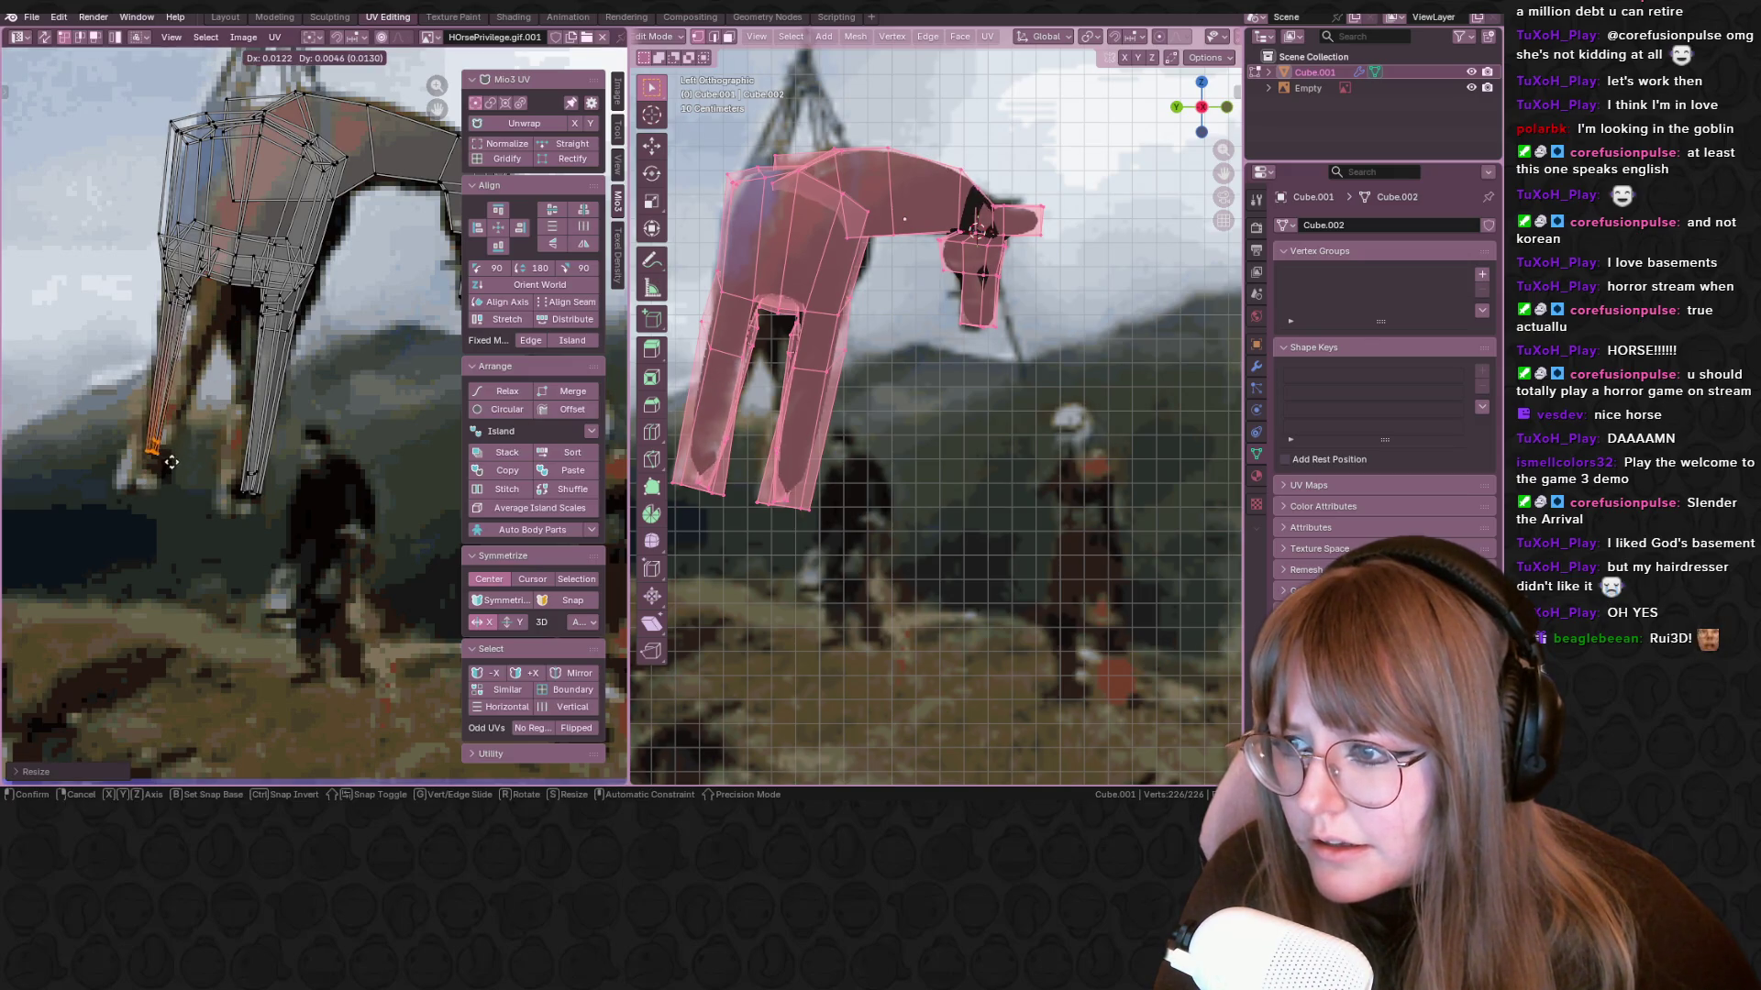
pyautogui.click(177, 486)
# Scale down the upper-leg UVs and slide them along the pictured leg toward the foot
pyautogui.moveTo(143, 271); pyautogui.dragTo(200, 338)
pyautogui.press('s')
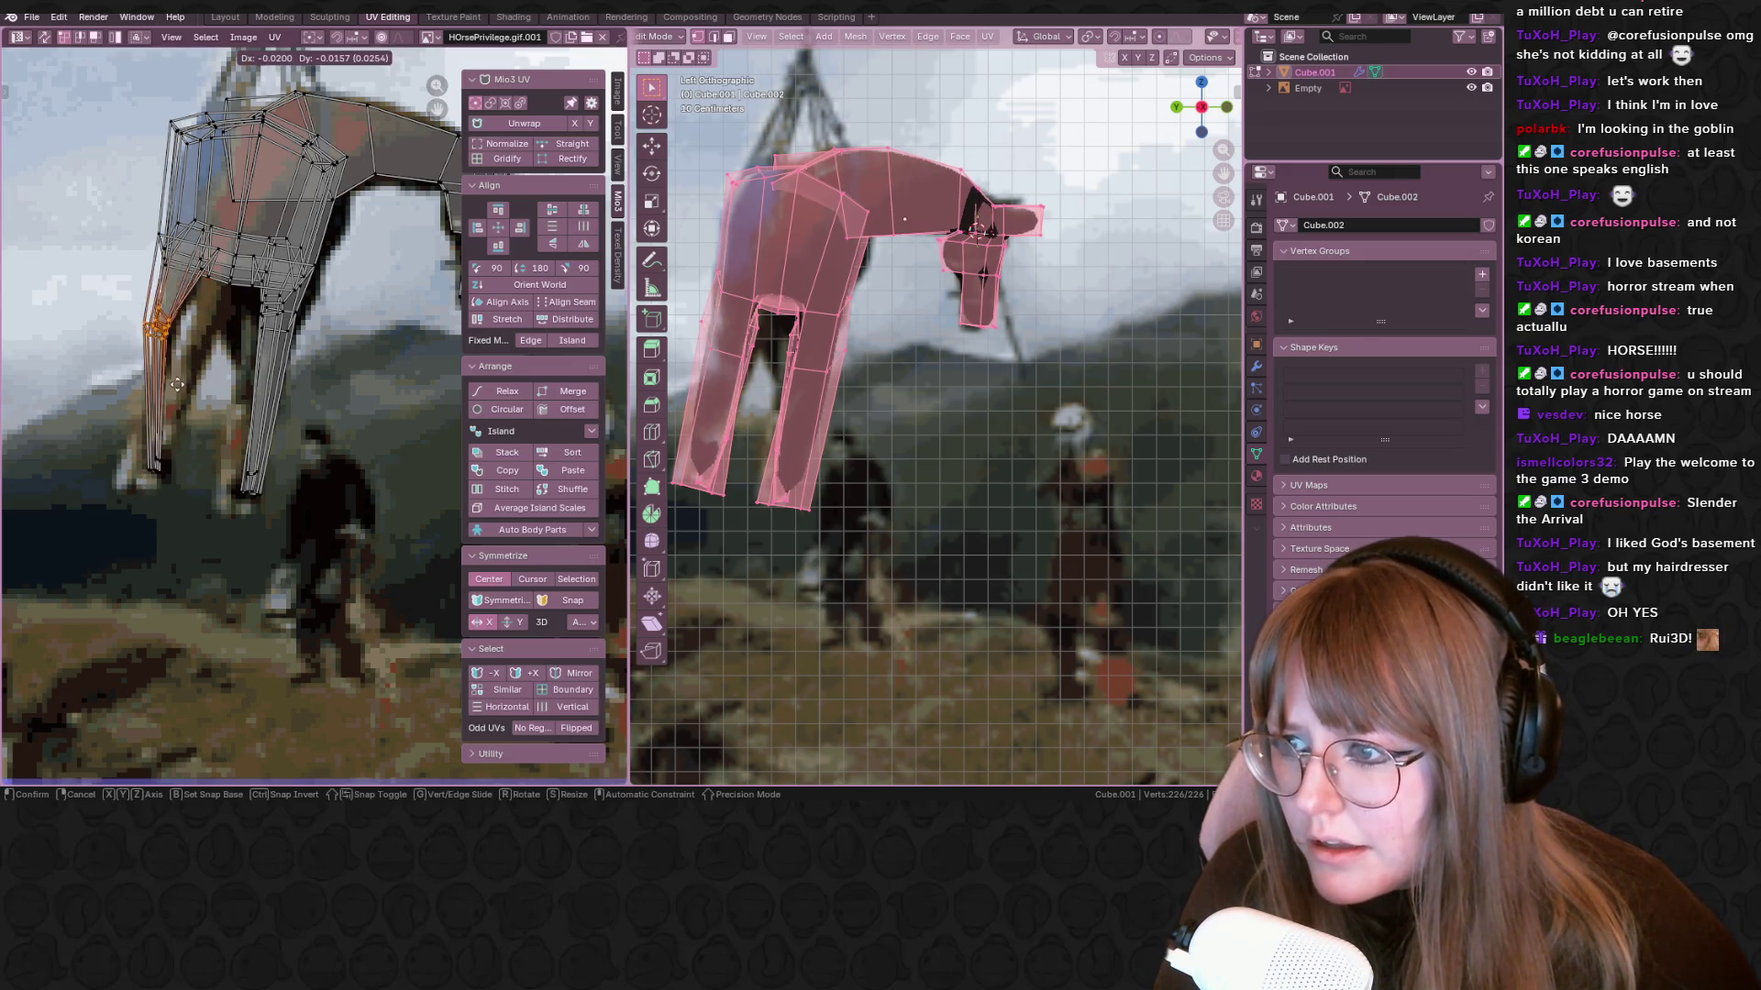
pyautogui.click(183, 376)
pyautogui.press('g')
pyautogui.click(145, 467)
pyautogui.press('g')
pyautogui.click(187, 436)
# Reposition an upper-body UV group and another leg group, then return to Object Mode
pyautogui.scroll(-3, 220, 389)
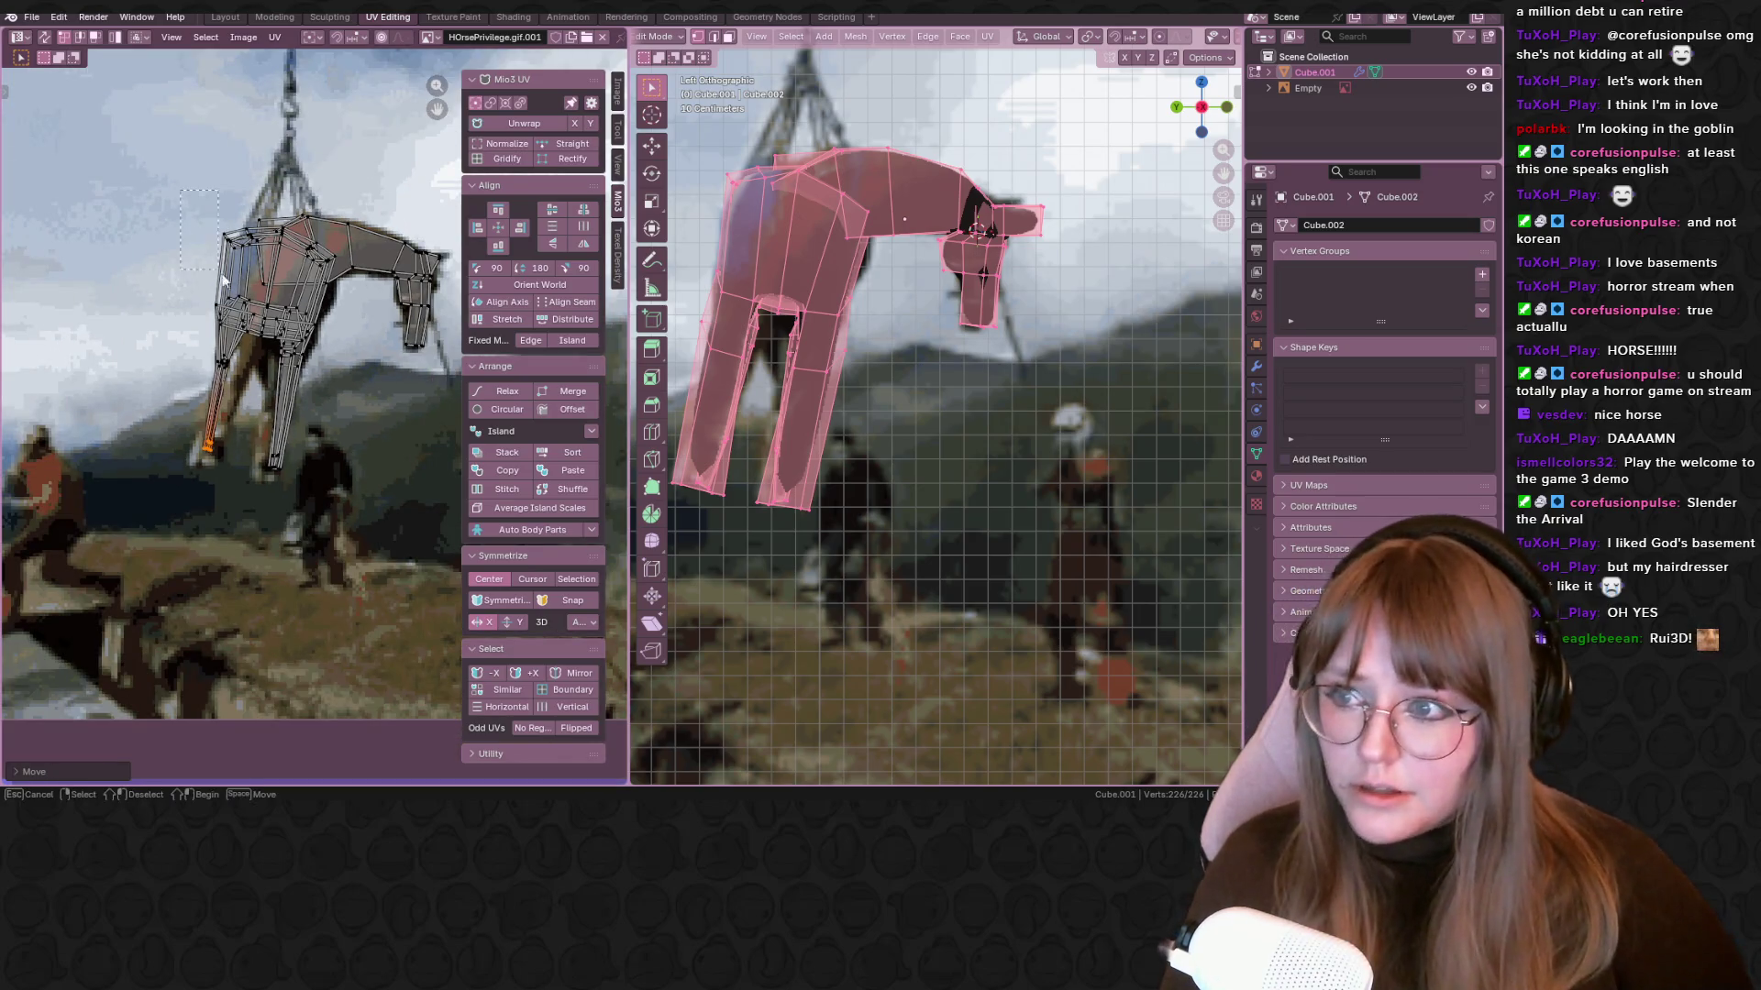
pyautogui.click(245, 253)
pyautogui.press('g')
pyautogui.click(258, 293)
pyautogui.click(241, 312)
pyautogui.press('g')
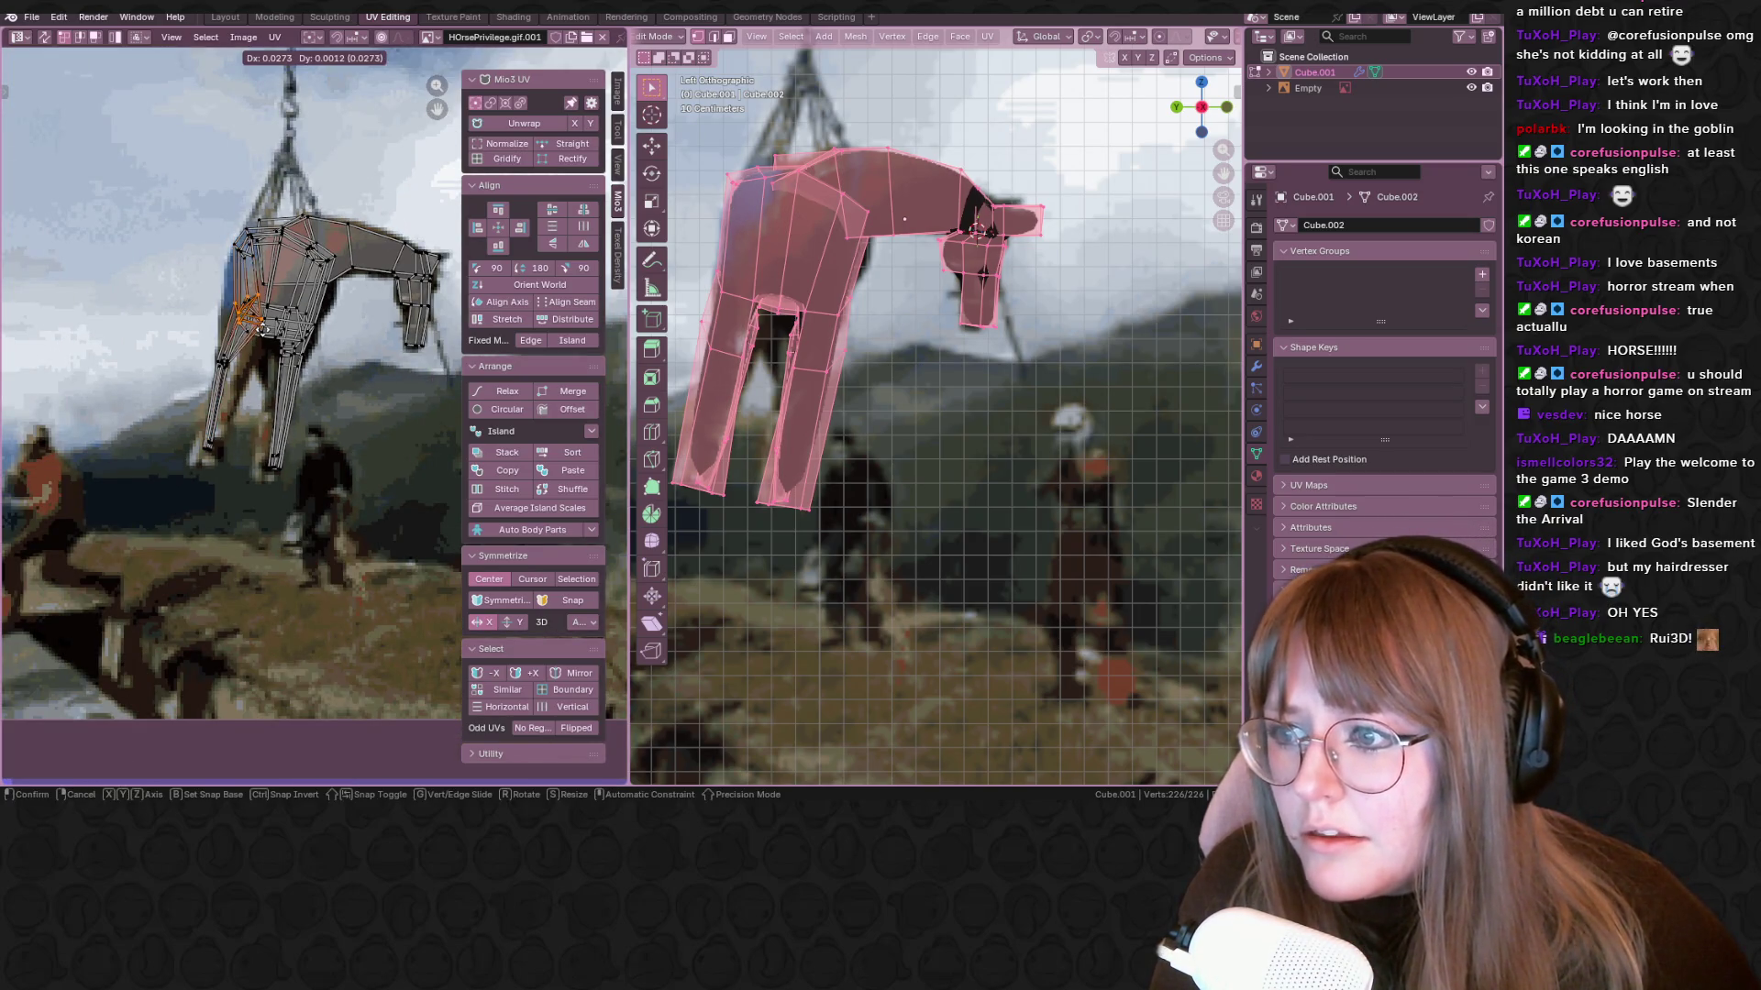
pyautogui.click(246, 204)
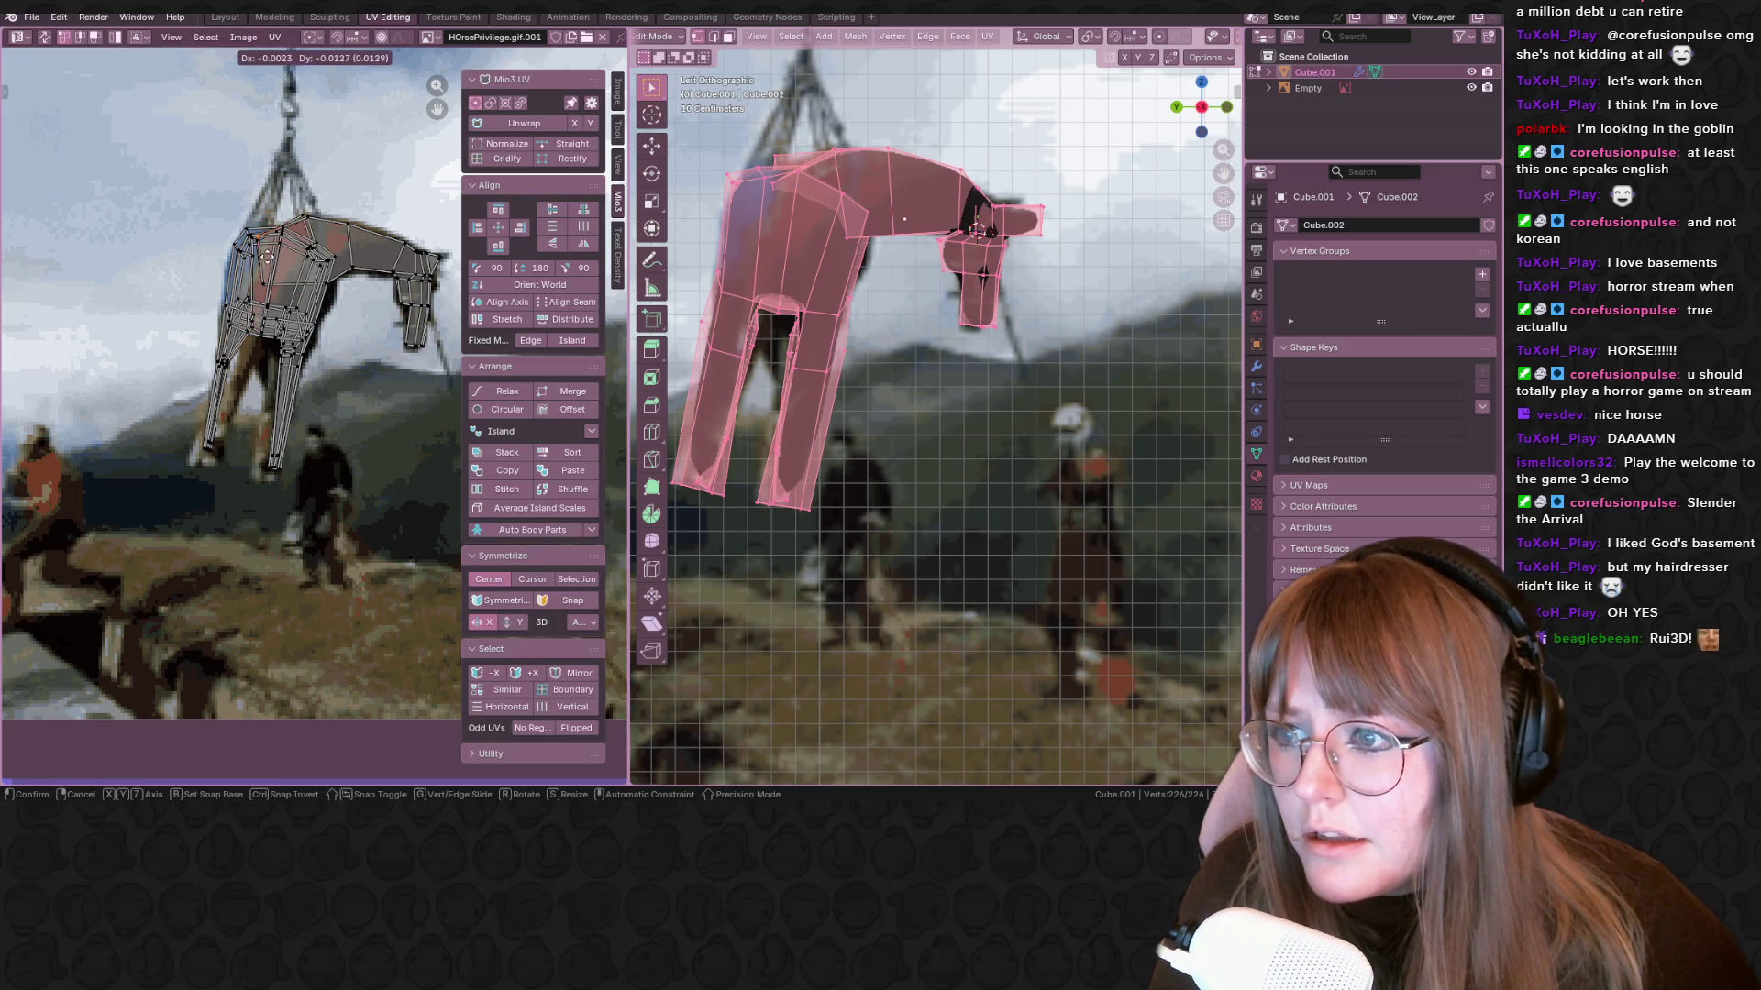
pyautogui.press('Tab')
pyautogui.scroll(-3, 917, 431)
pyautogui.moveTo(1011, 399)
pyautogui.mouseDown(button='middle')
pyautogui.moveTo(1049, 454)
pyautogui.moveTo(1014, 556)
pyautogui.moveTo(917, 577)
pyautogui.moveTo(796, 456)
pyautogui.moveTo(685, 298)
pyautogui.moveTo(433, 370)
pyautogui.mouseUp(button='middle')
# Orbit around the textured horse and snap to its left side view
pyautogui.scroll(-1, 434, 376)
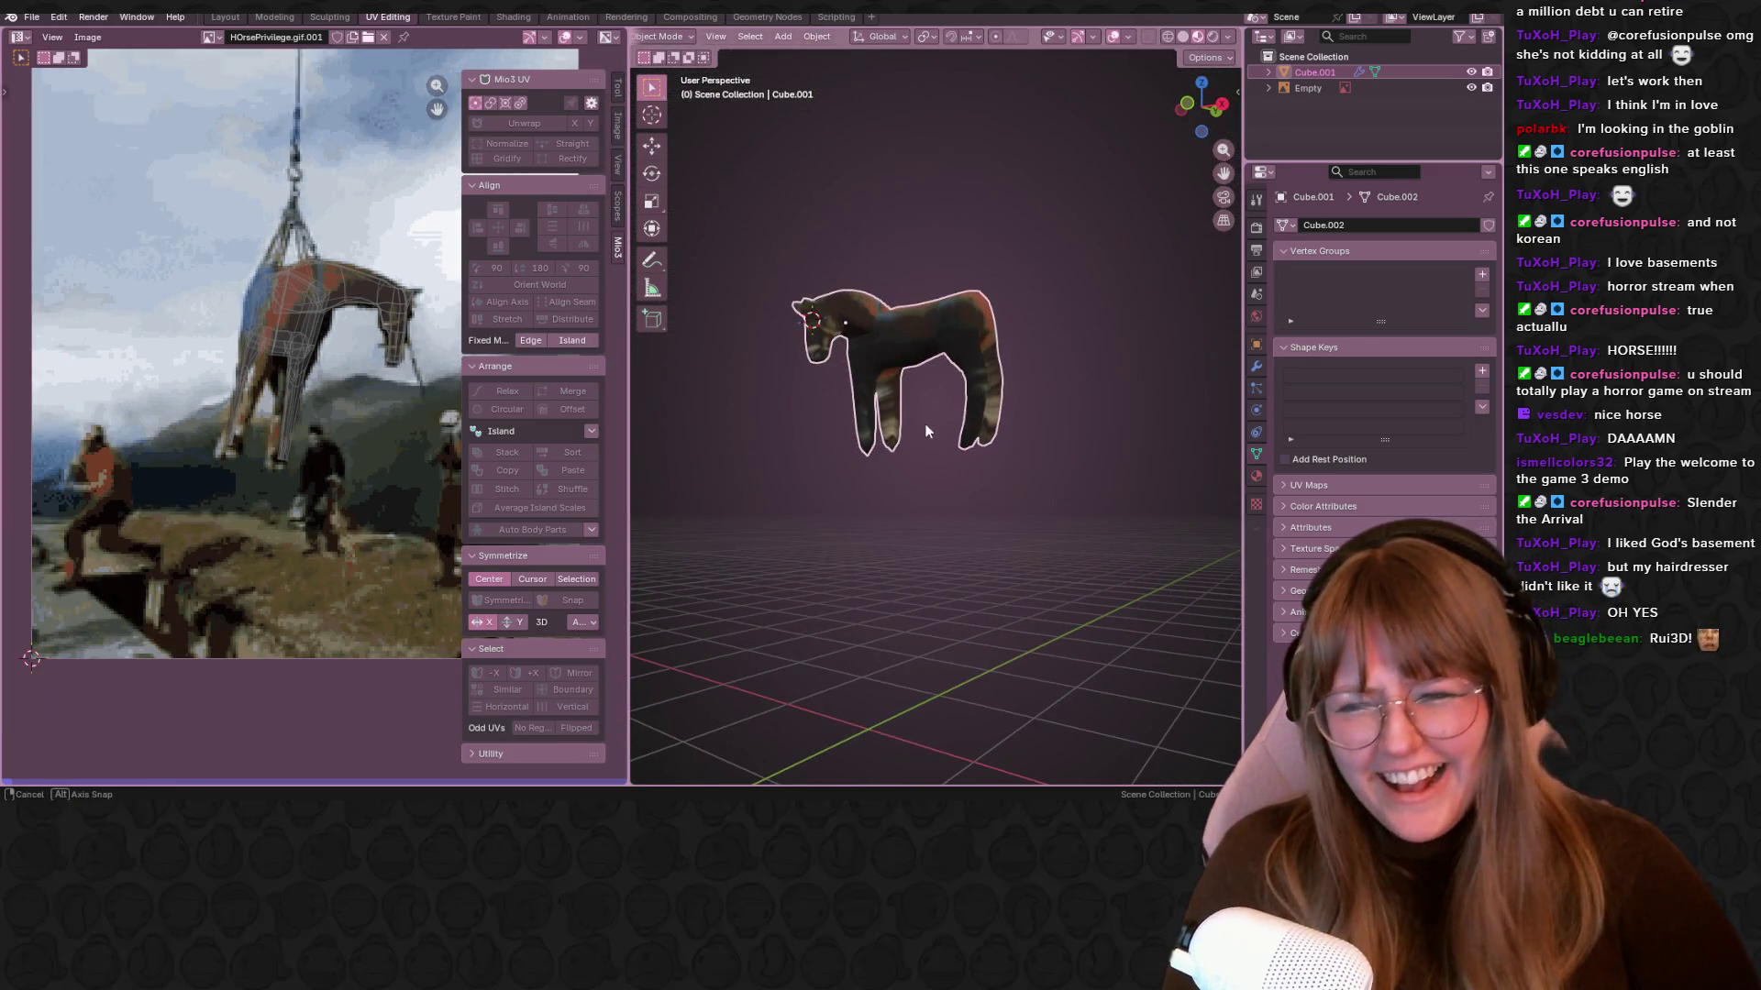
pyautogui.moveTo(926, 431); pyautogui.dragTo(918, 435, button='middle')
pyautogui.scroll(-2, 380, 370)
pyautogui.moveTo(1055, 413)
pyautogui.mouseDown(button='middle')
pyautogui.moveTo(1113, 404)
pyautogui.moveTo(743, 579)
pyautogui.moveTo(828, 515)
pyautogui.mouseUp(button='middle')
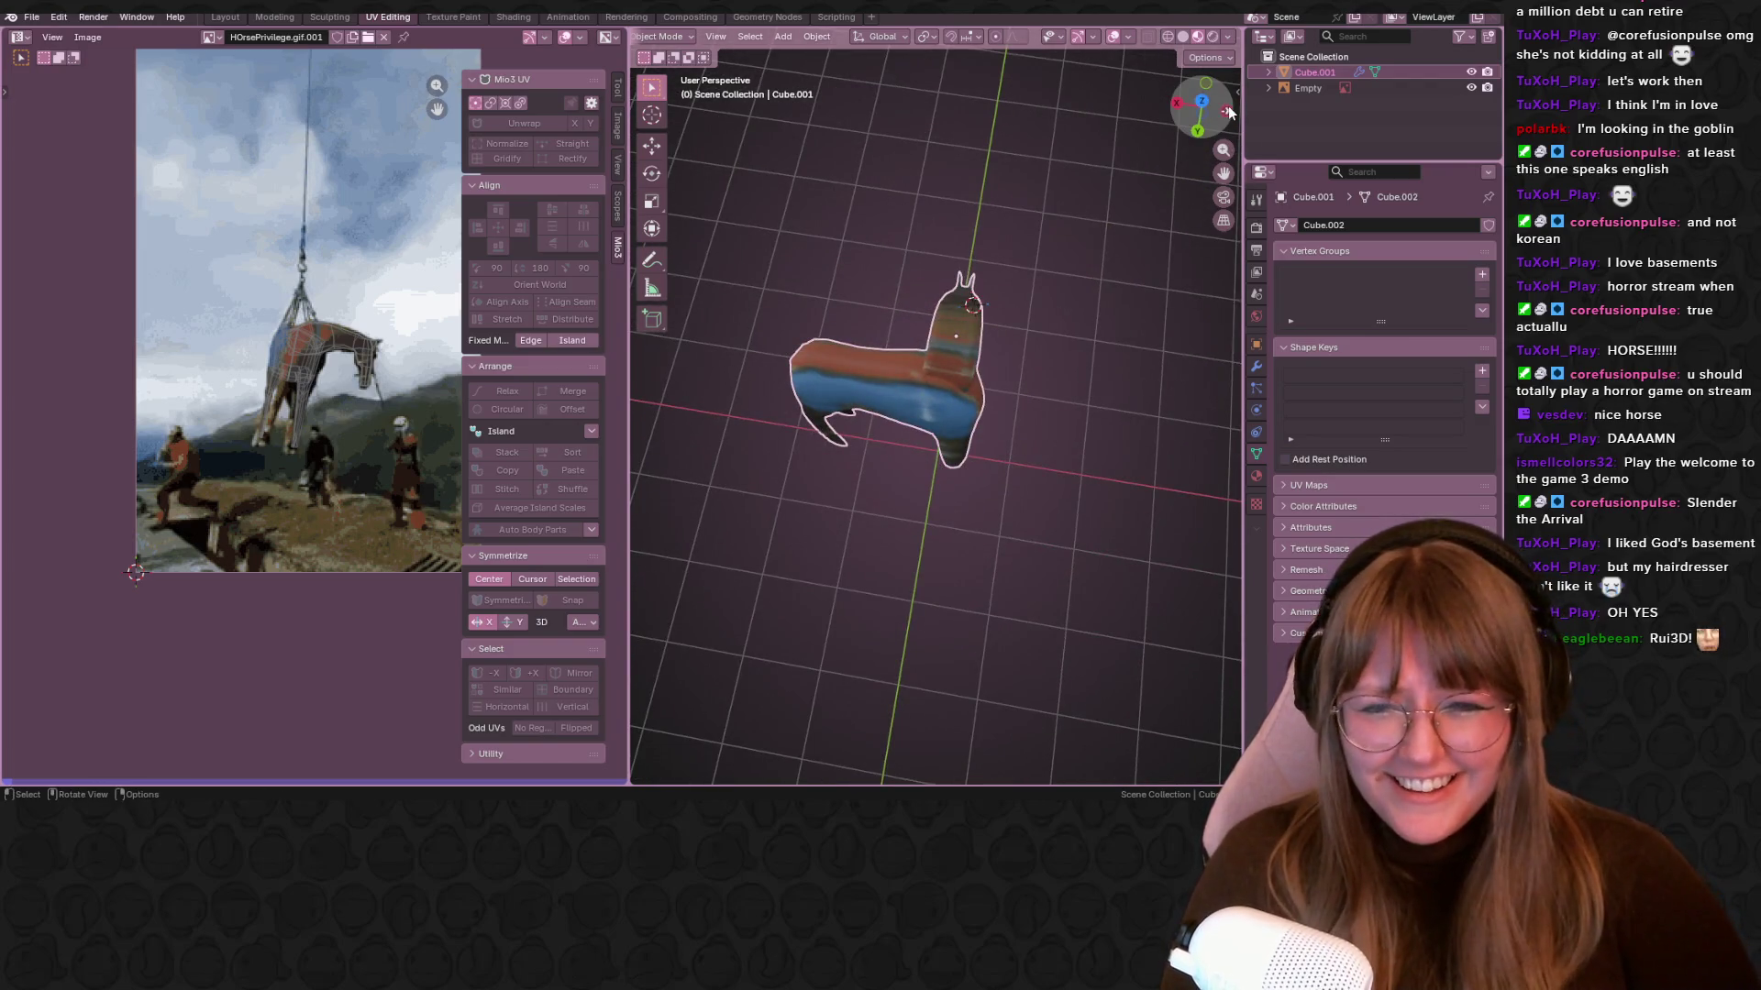
pyautogui.click(1228, 111)
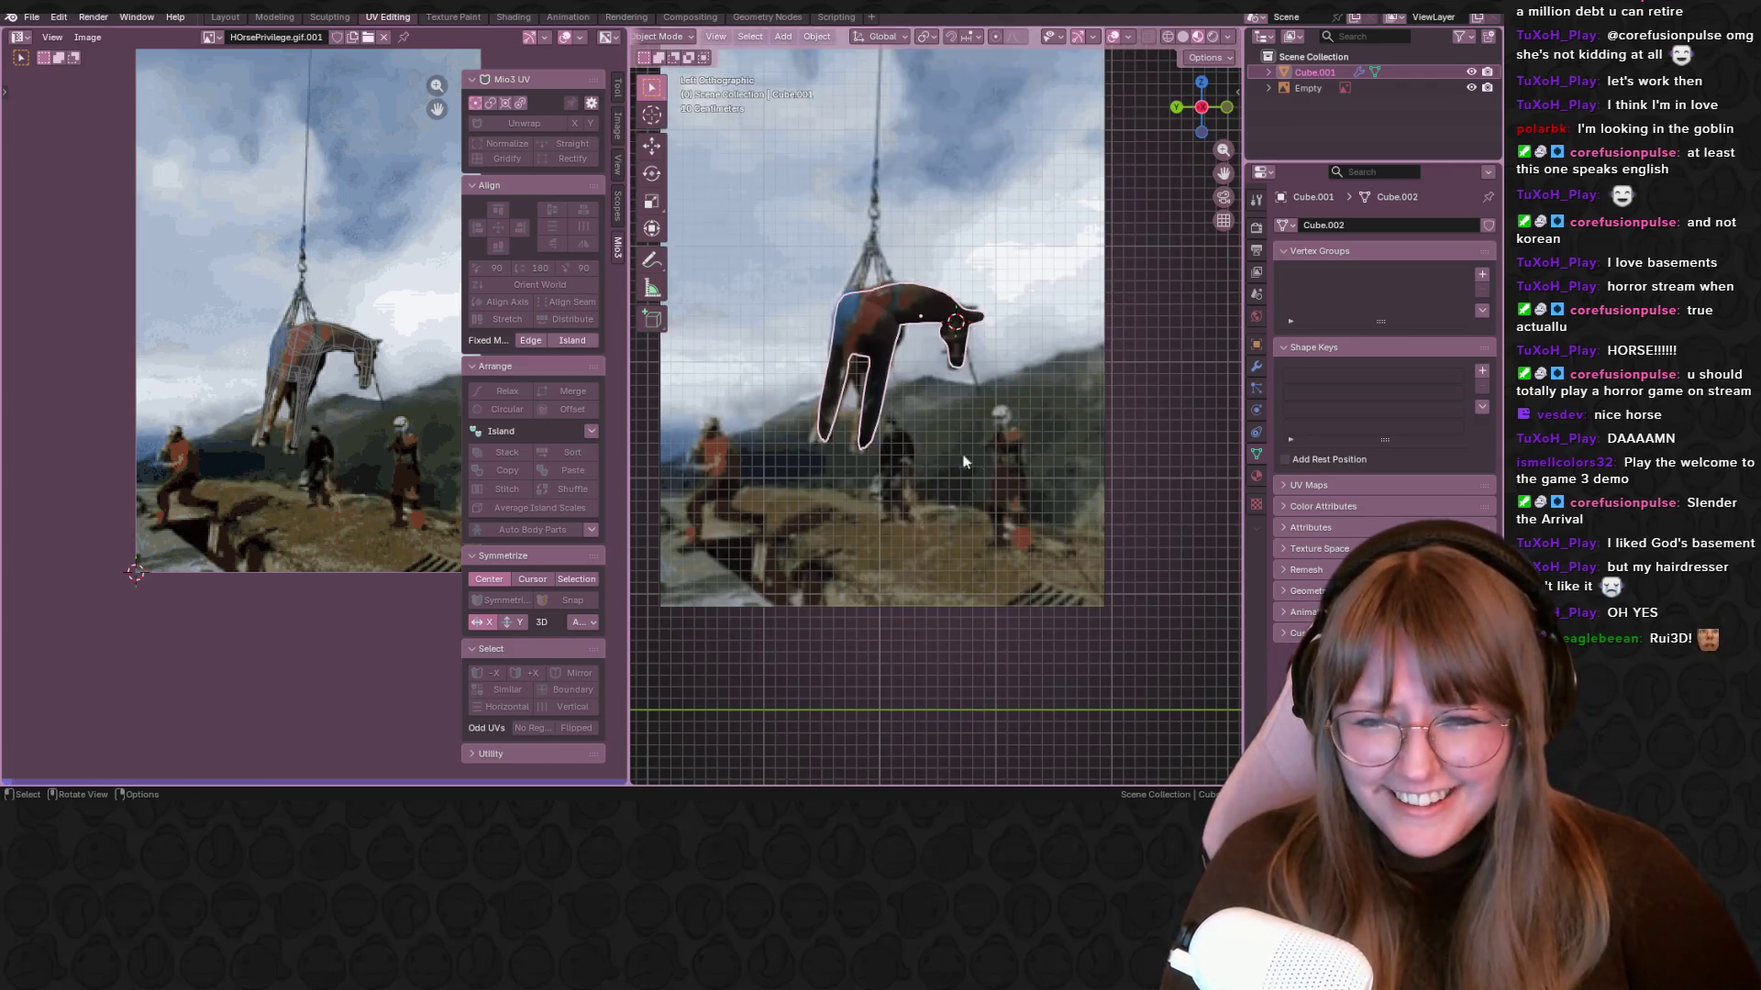
# In the Layout workspace, show the horse in Material Preview and orbit to inspect its texture
pyautogui.click(220, 19)
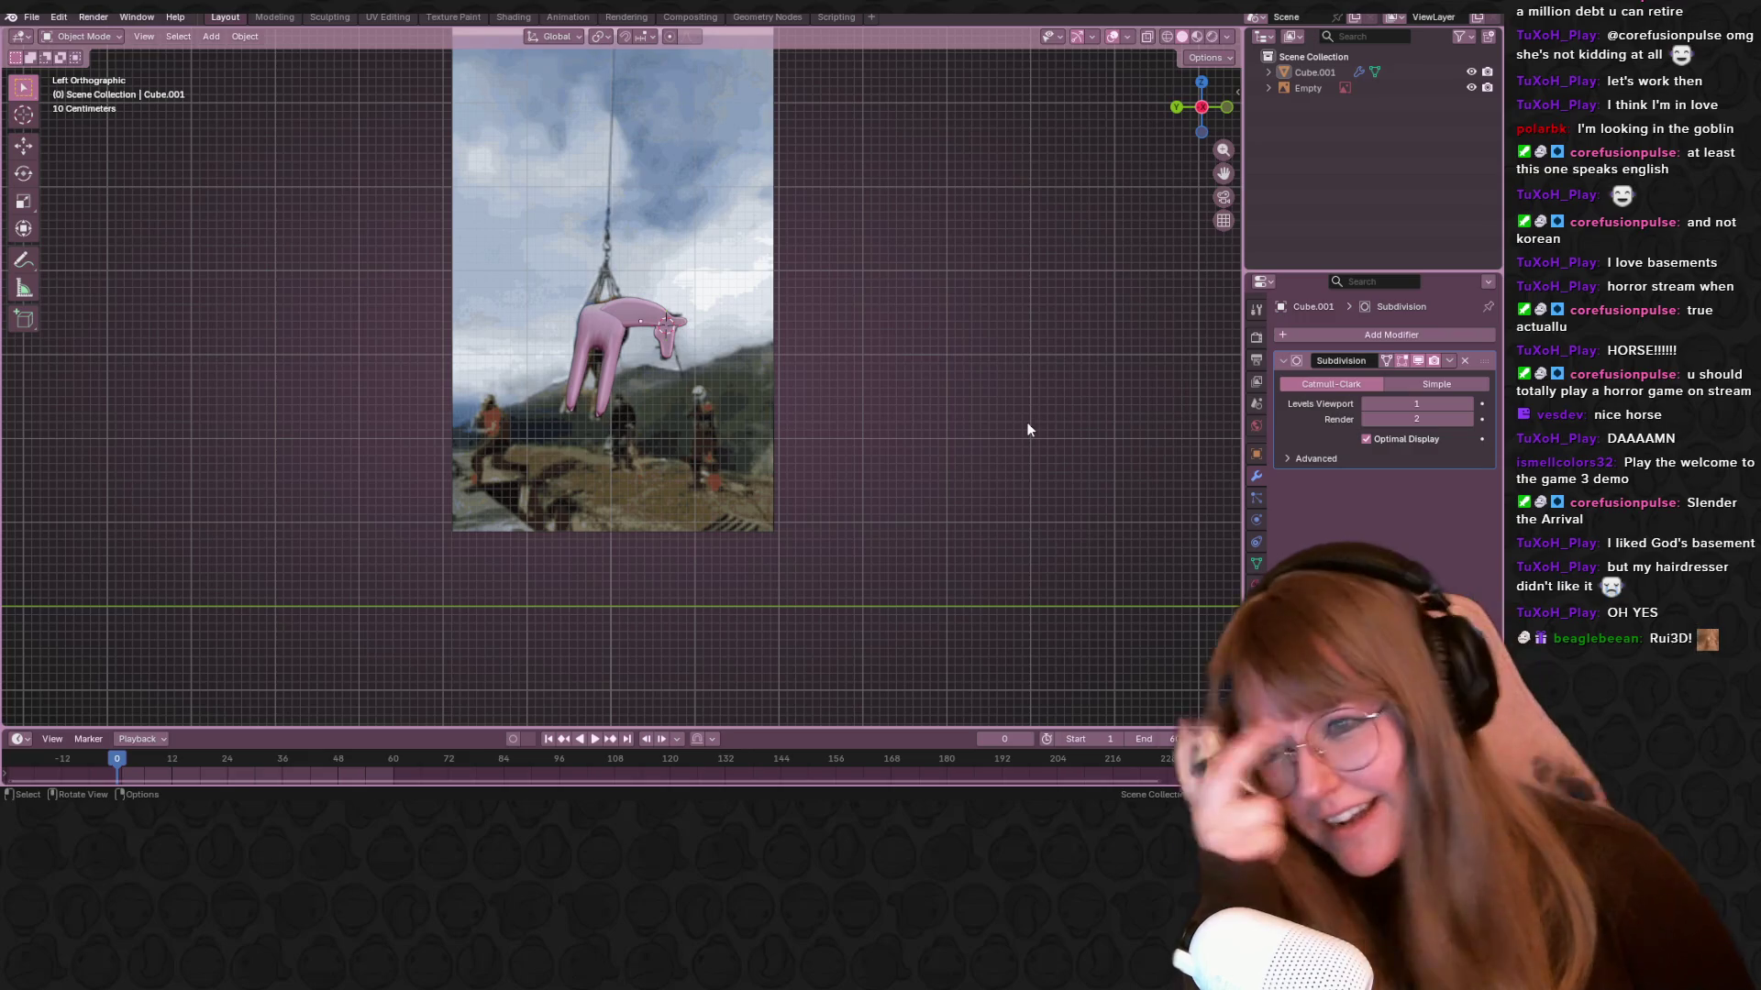
pyautogui.scroll(2, 1042, 440)
pyautogui.scroll(-3, 649, 203)
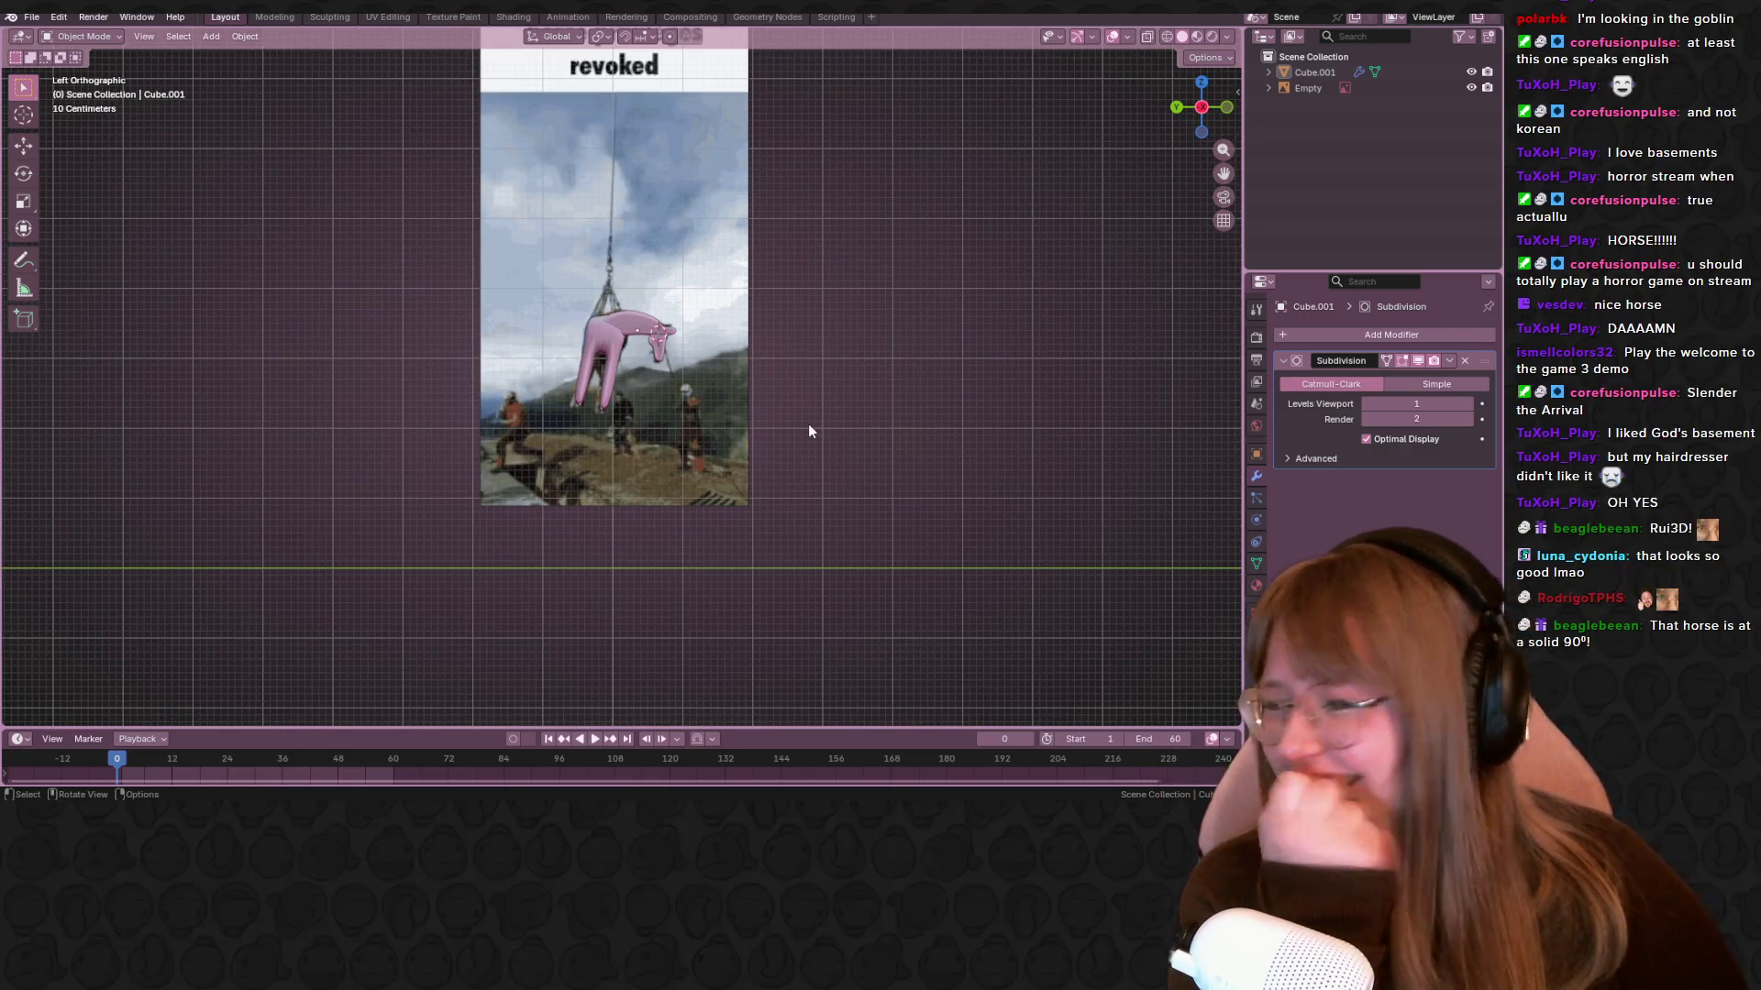
pyautogui.scroll(1, 807, 424)
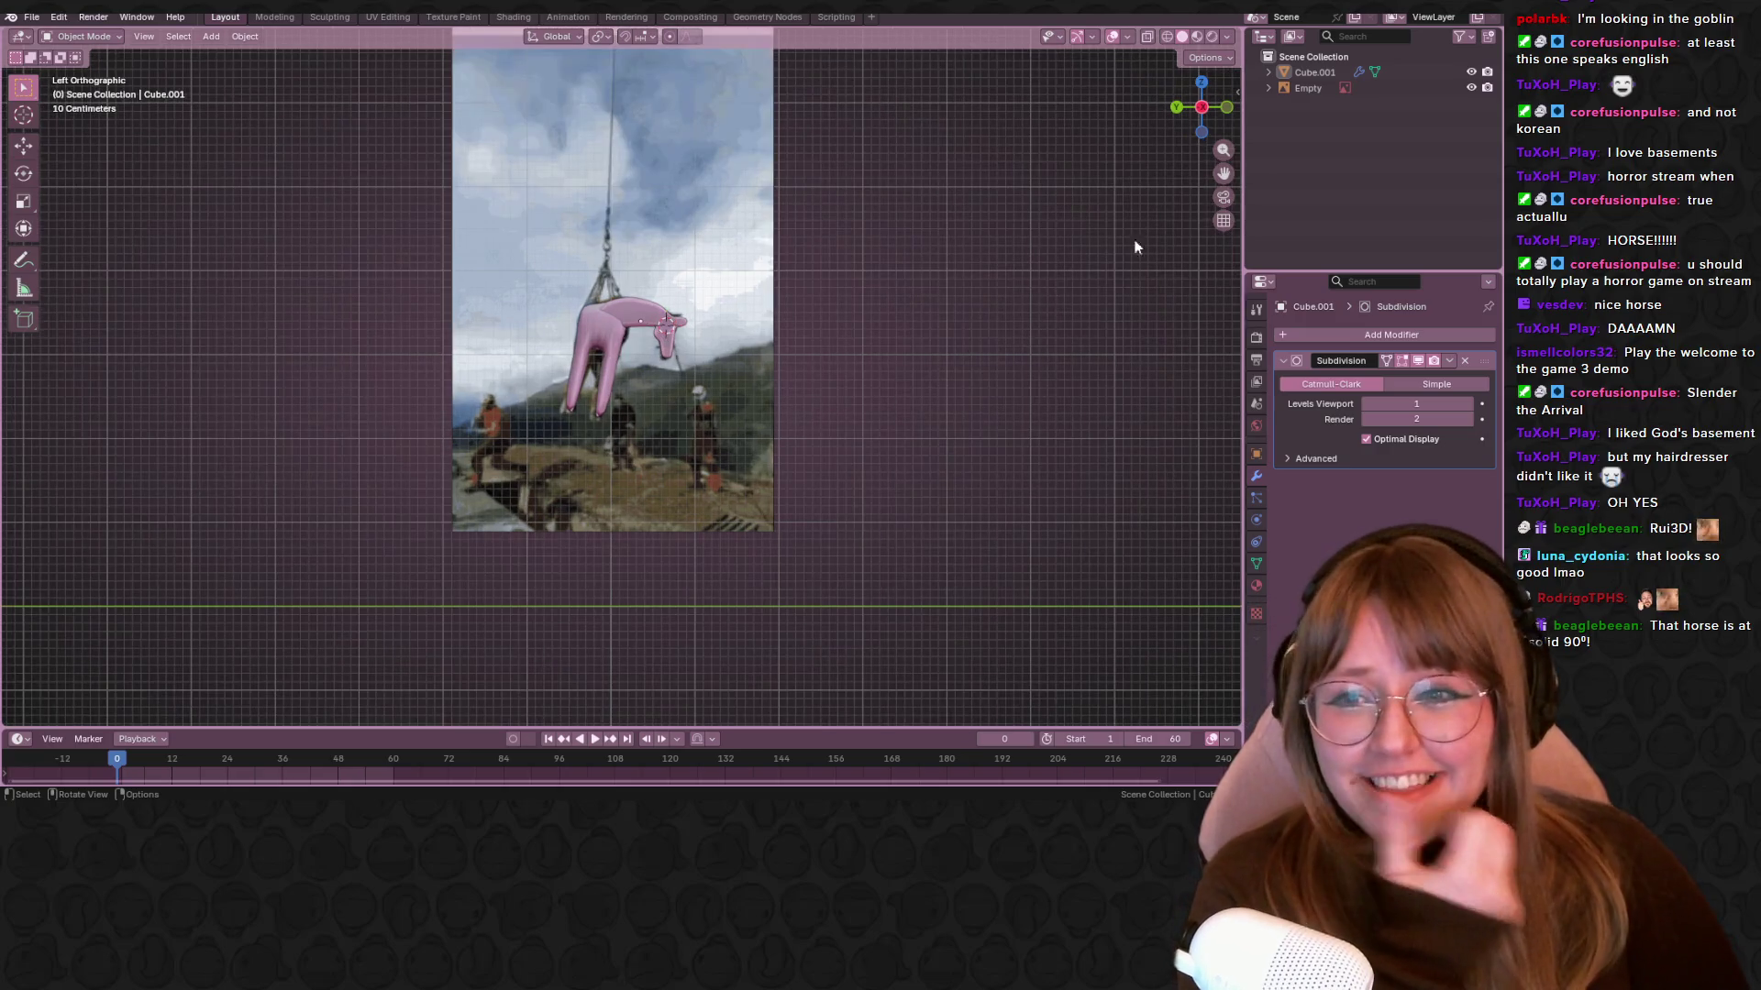
pyautogui.click(1204, 40)
pyautogui.moveTo(1075, 288)
pyautogui.mouseDown(button='middle')
pyautogui.moveTo(1001, 362)
pyautogui.moveTo(983, 339)
pyautogui.moveTo(668, 323)
pyautogui.moveTo(493, 289)
pyautogui.moveTo(594, 365)
pyautogui.moveTo(647, 451)
pyautogui.moveTo(470, 344)
pyautogui.moveTo(268, 337)
pyautogui.moveTo(517, 382)
pyautogui.mouseUp(button='middle')
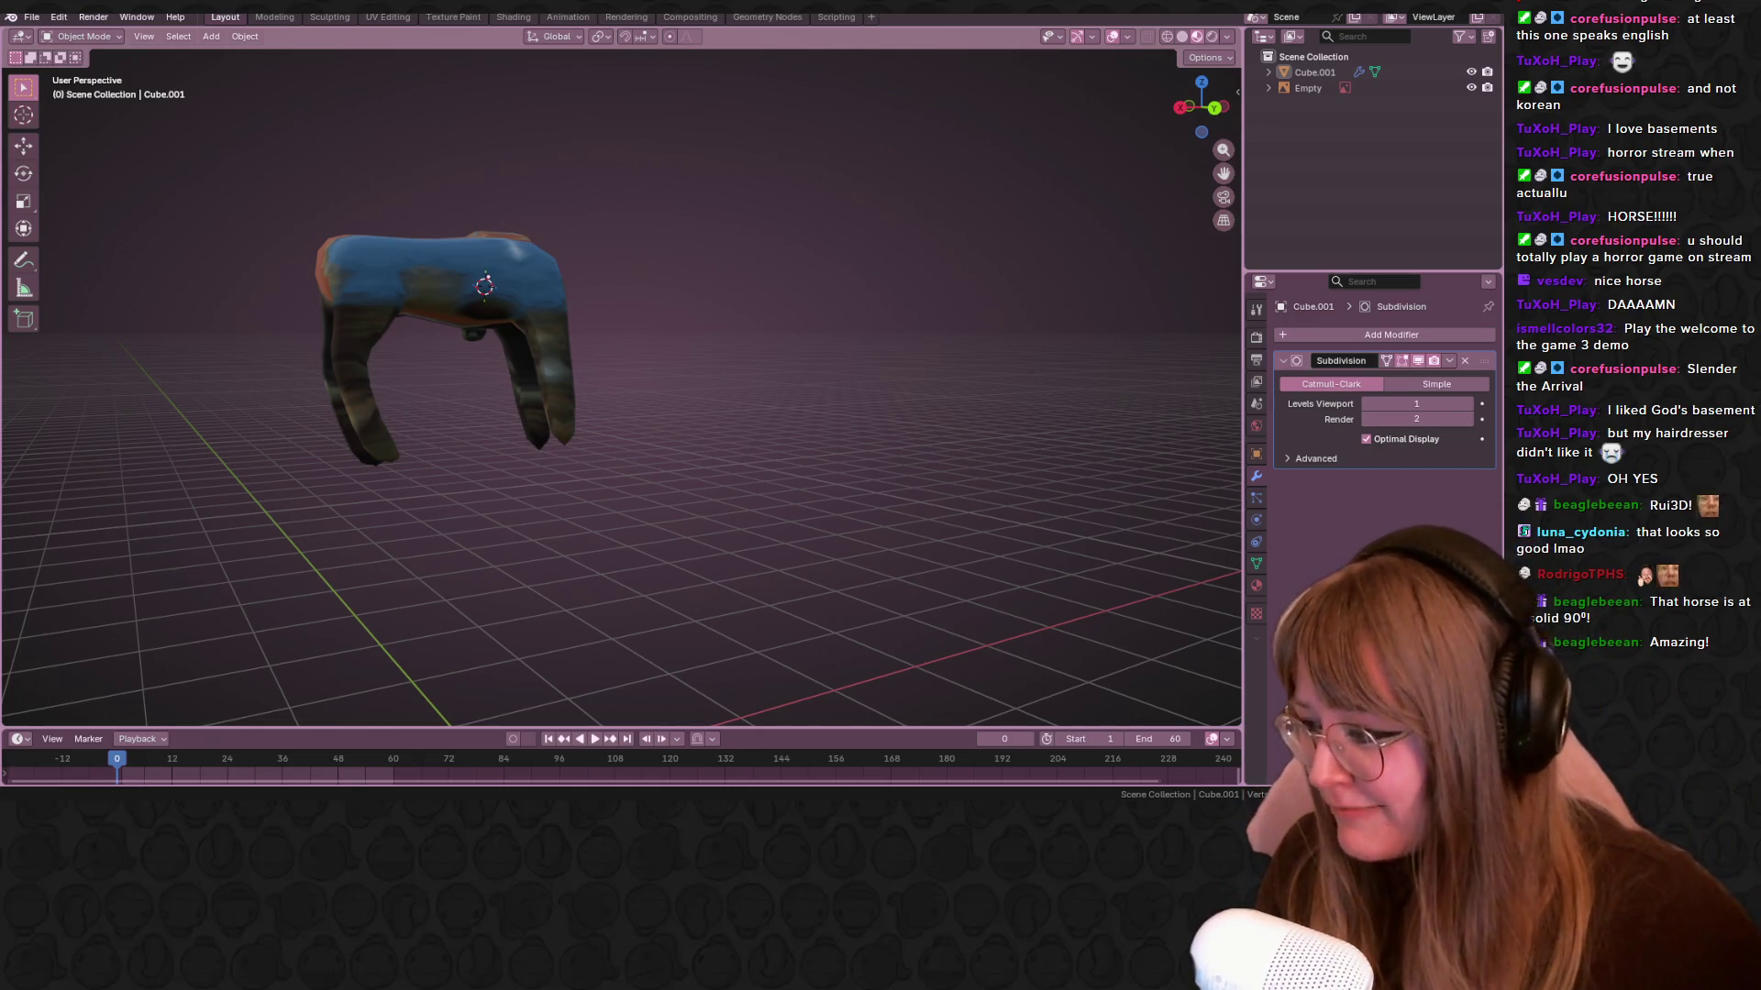
pyautogui.moveTo(839, 471)
pyautogui.mouseDown(button='middle')
pyautogui.moveTo(660, 498)
pyautogui.moveTo(612, 296)
pyautogui.mouseUp(button='middle')
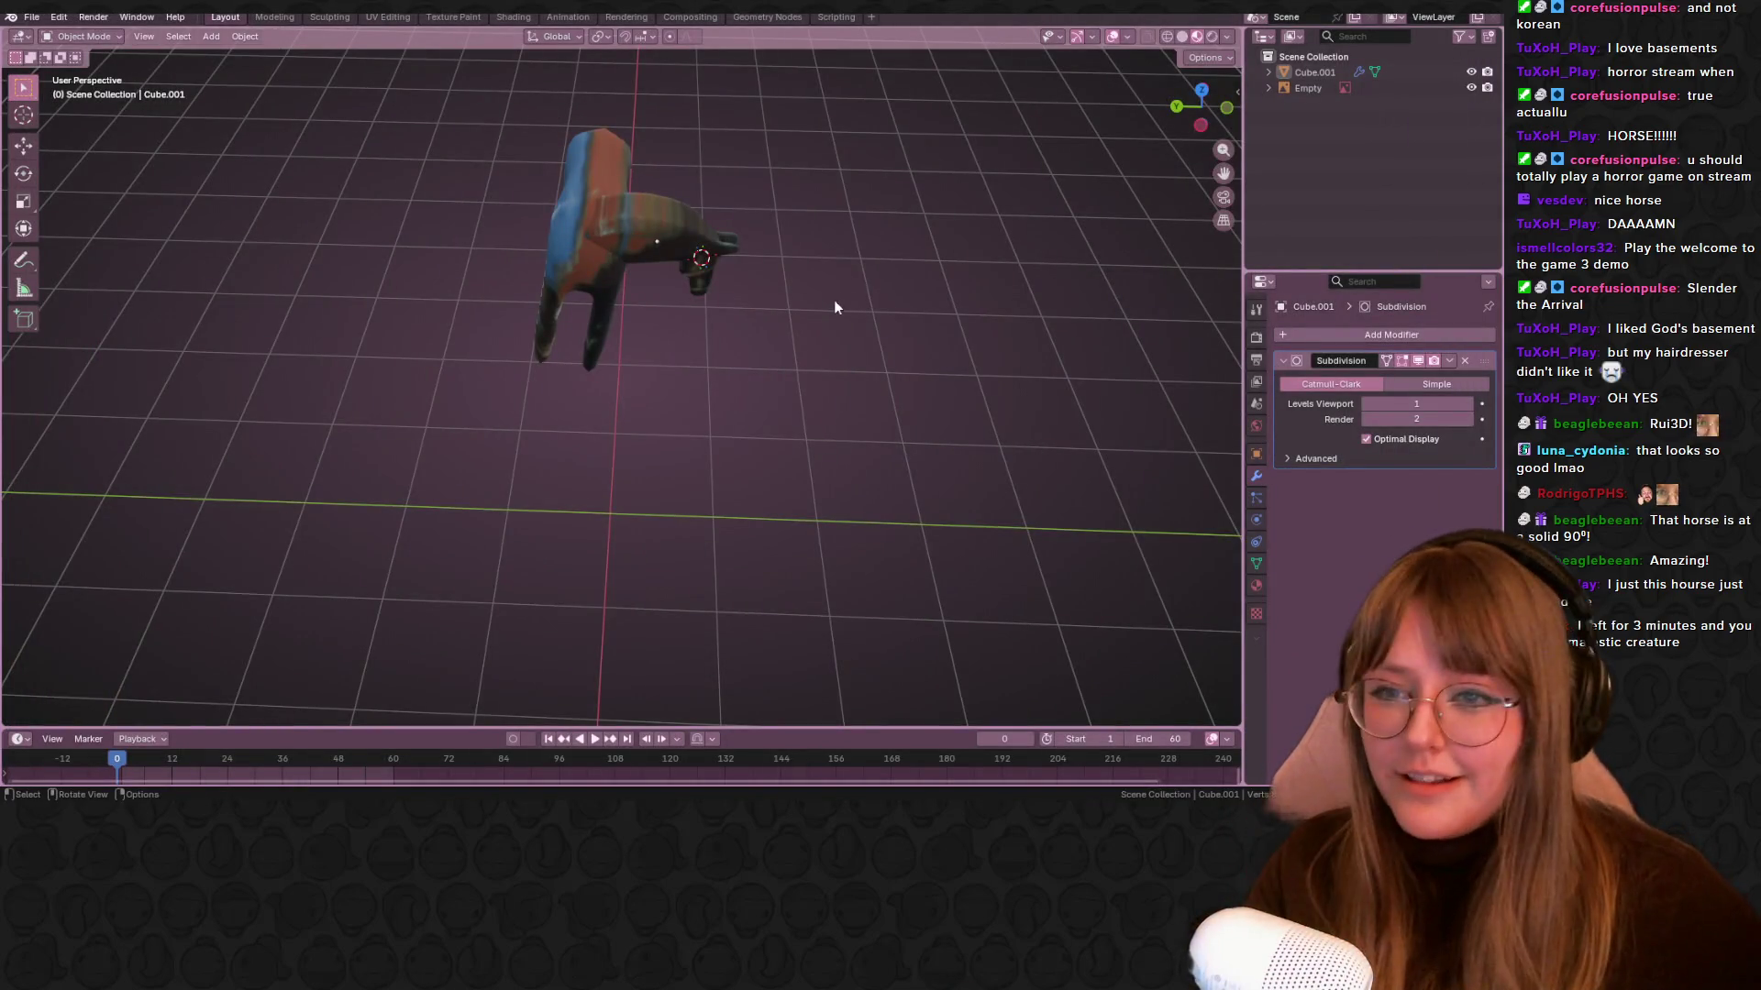
pyautogui.moveTo(835, 303)
pyautogui.mouseDown(button='middle')
pyautogui.moveTo(705, 384)
pyautogui.moveTo(827, 288)
pyautogui.moveTo(949, 354)
pyautogui.moveTo(678, 260)
pyautogui.moveTo(609, 315)
pyautogui.moveTo(759, 287)
pyautogui.moveTo(721, 364)
pyautogui.mouseUp(button='middle')
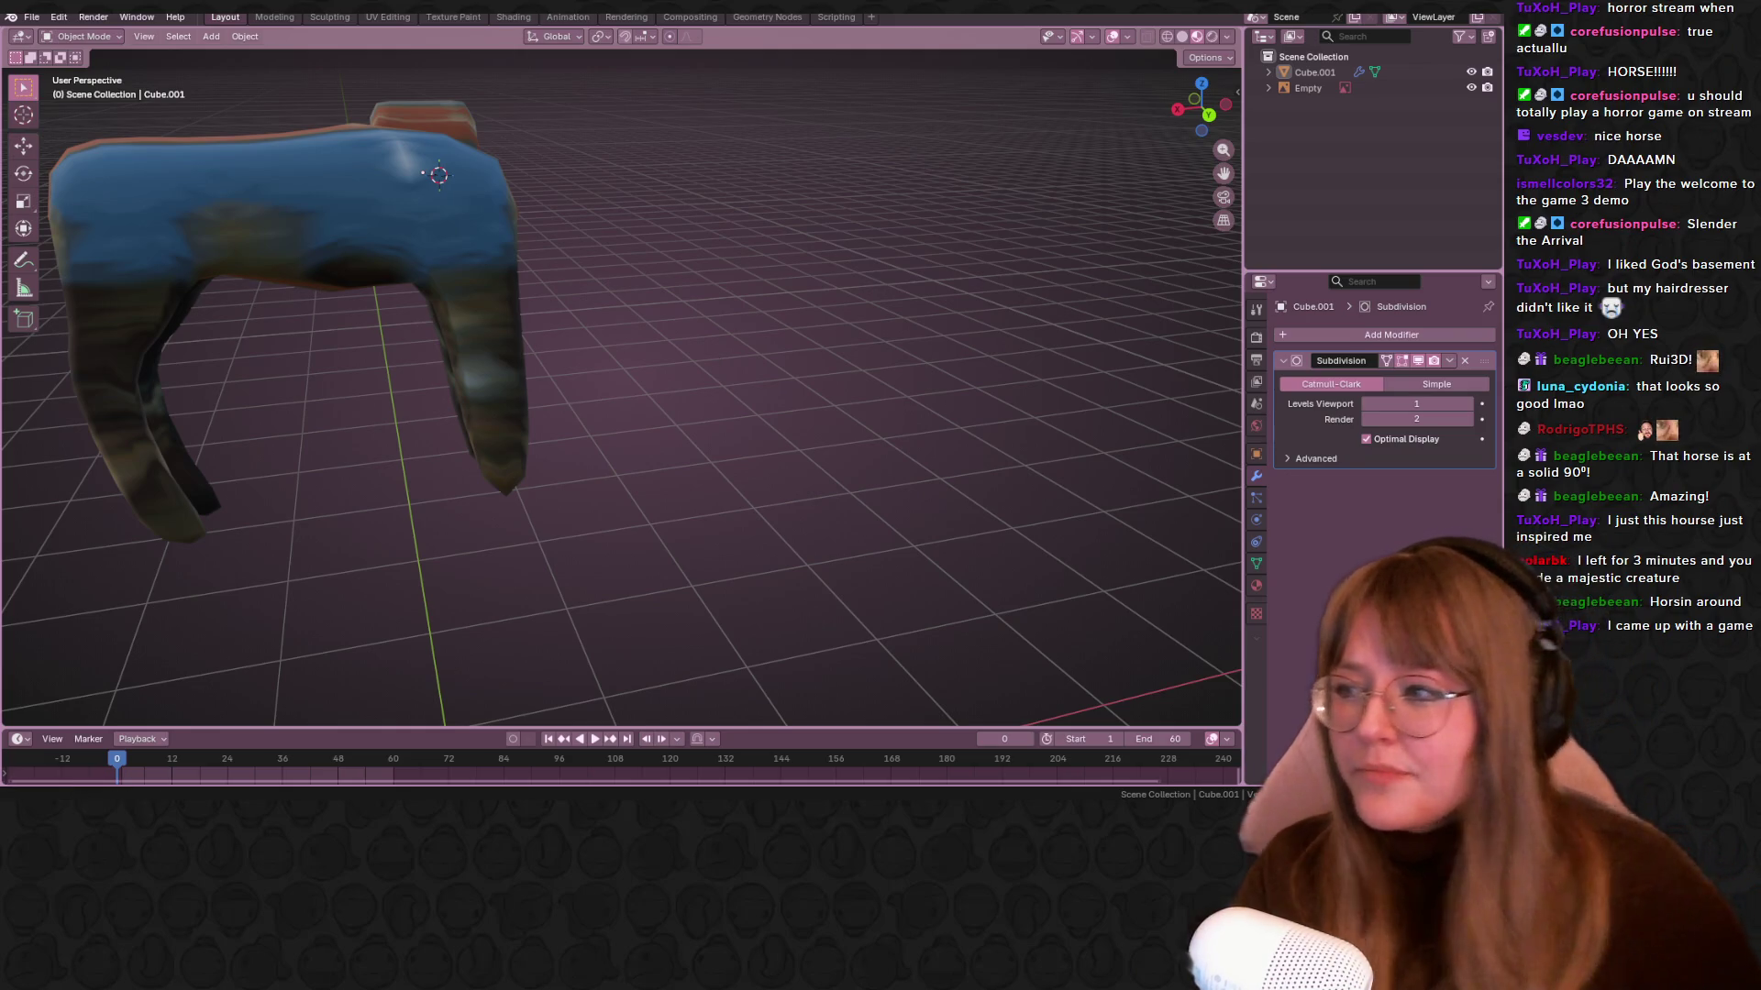
pyautogui.click(1227, 108)
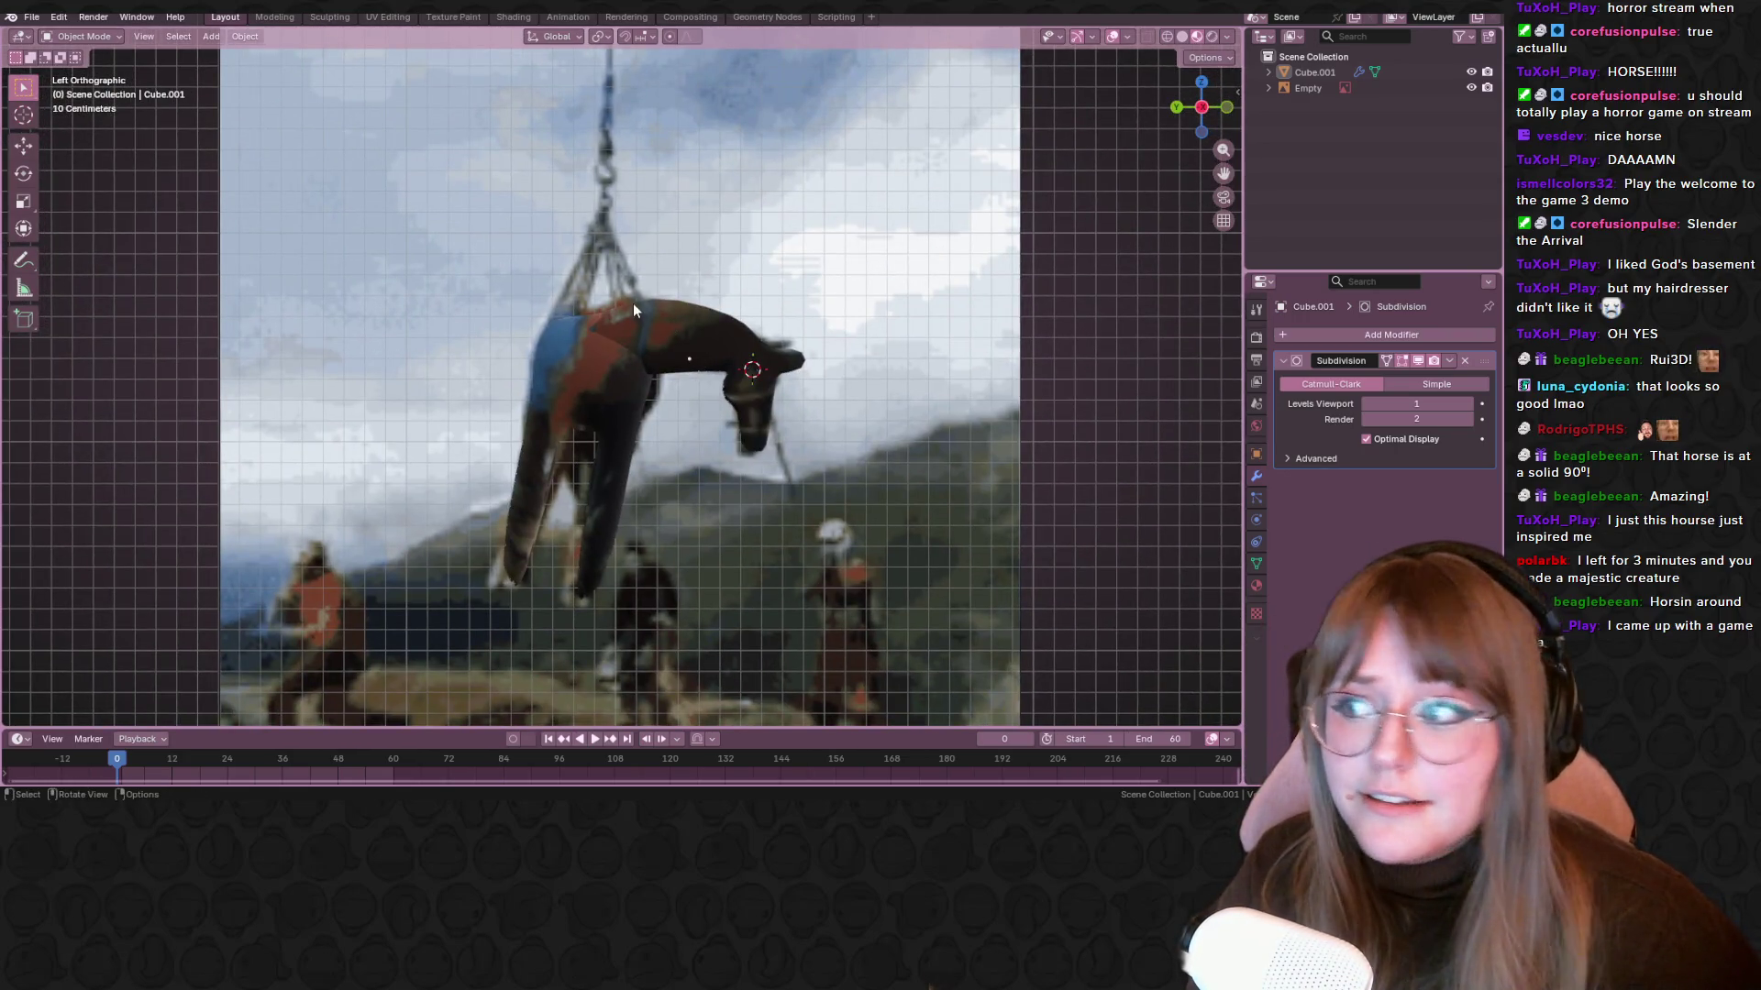
# Add a plane, tilt it into a steep diagonal, shrink it and move it up-left
pyautogui.hotkey('shift', 'a')
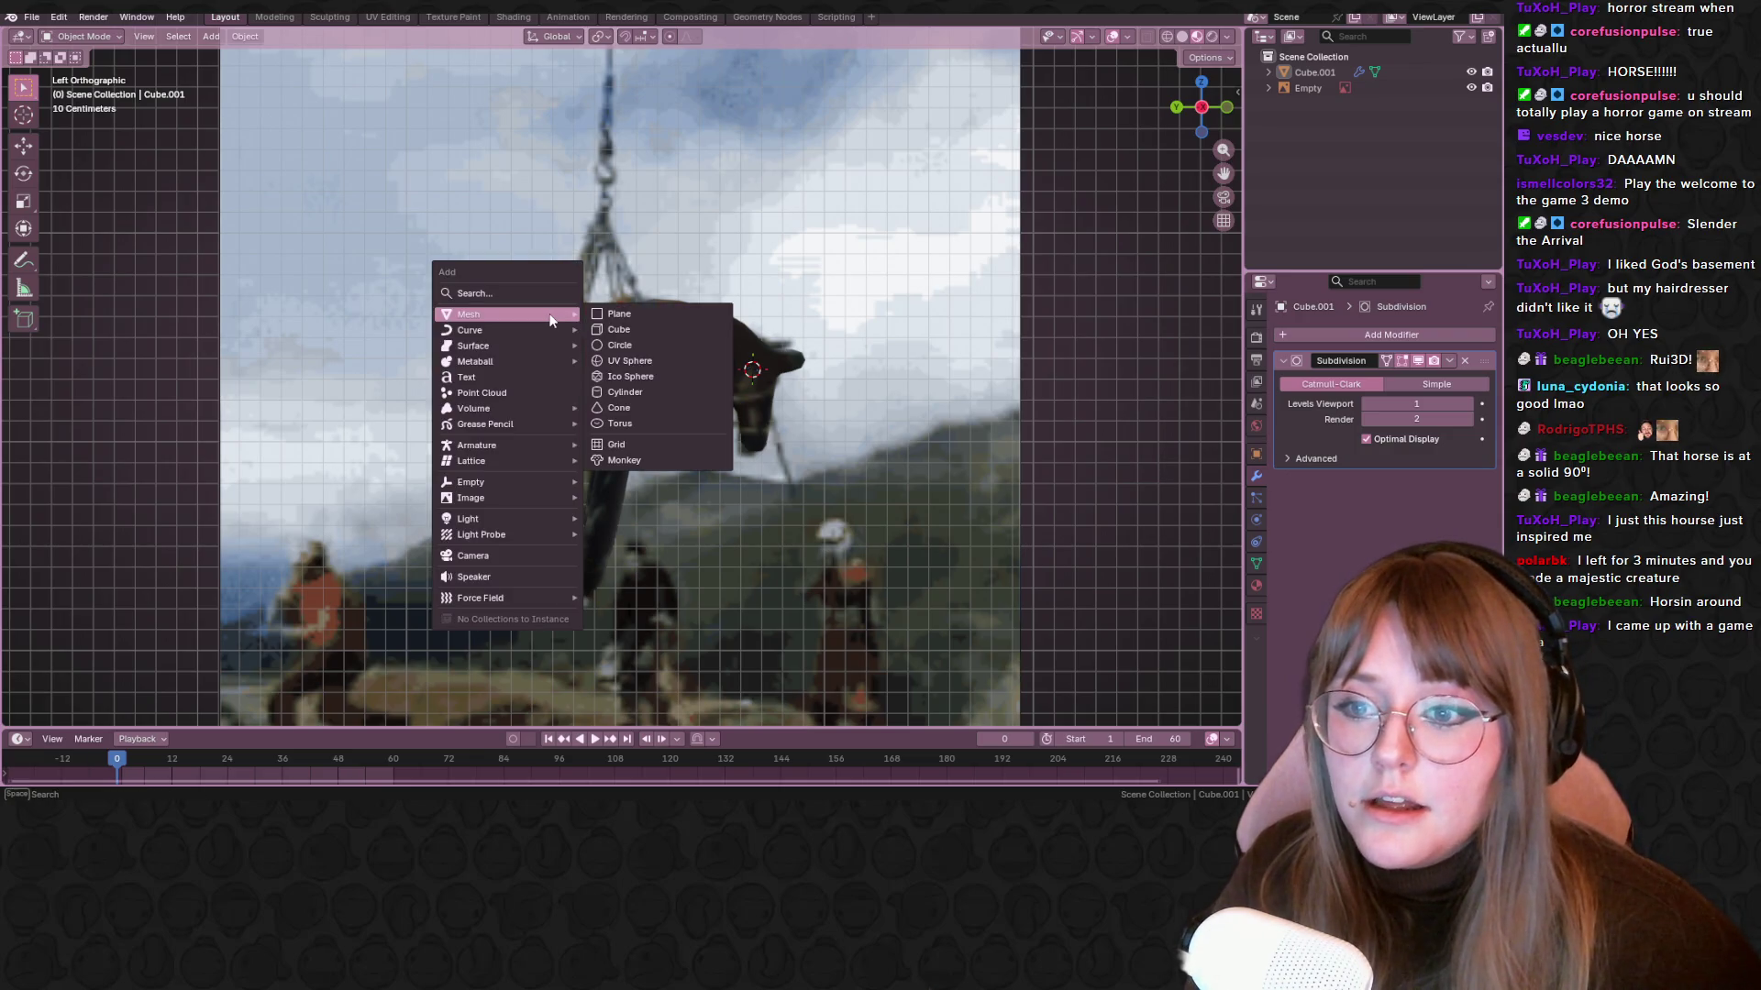
pyautogui.click(604, 314)
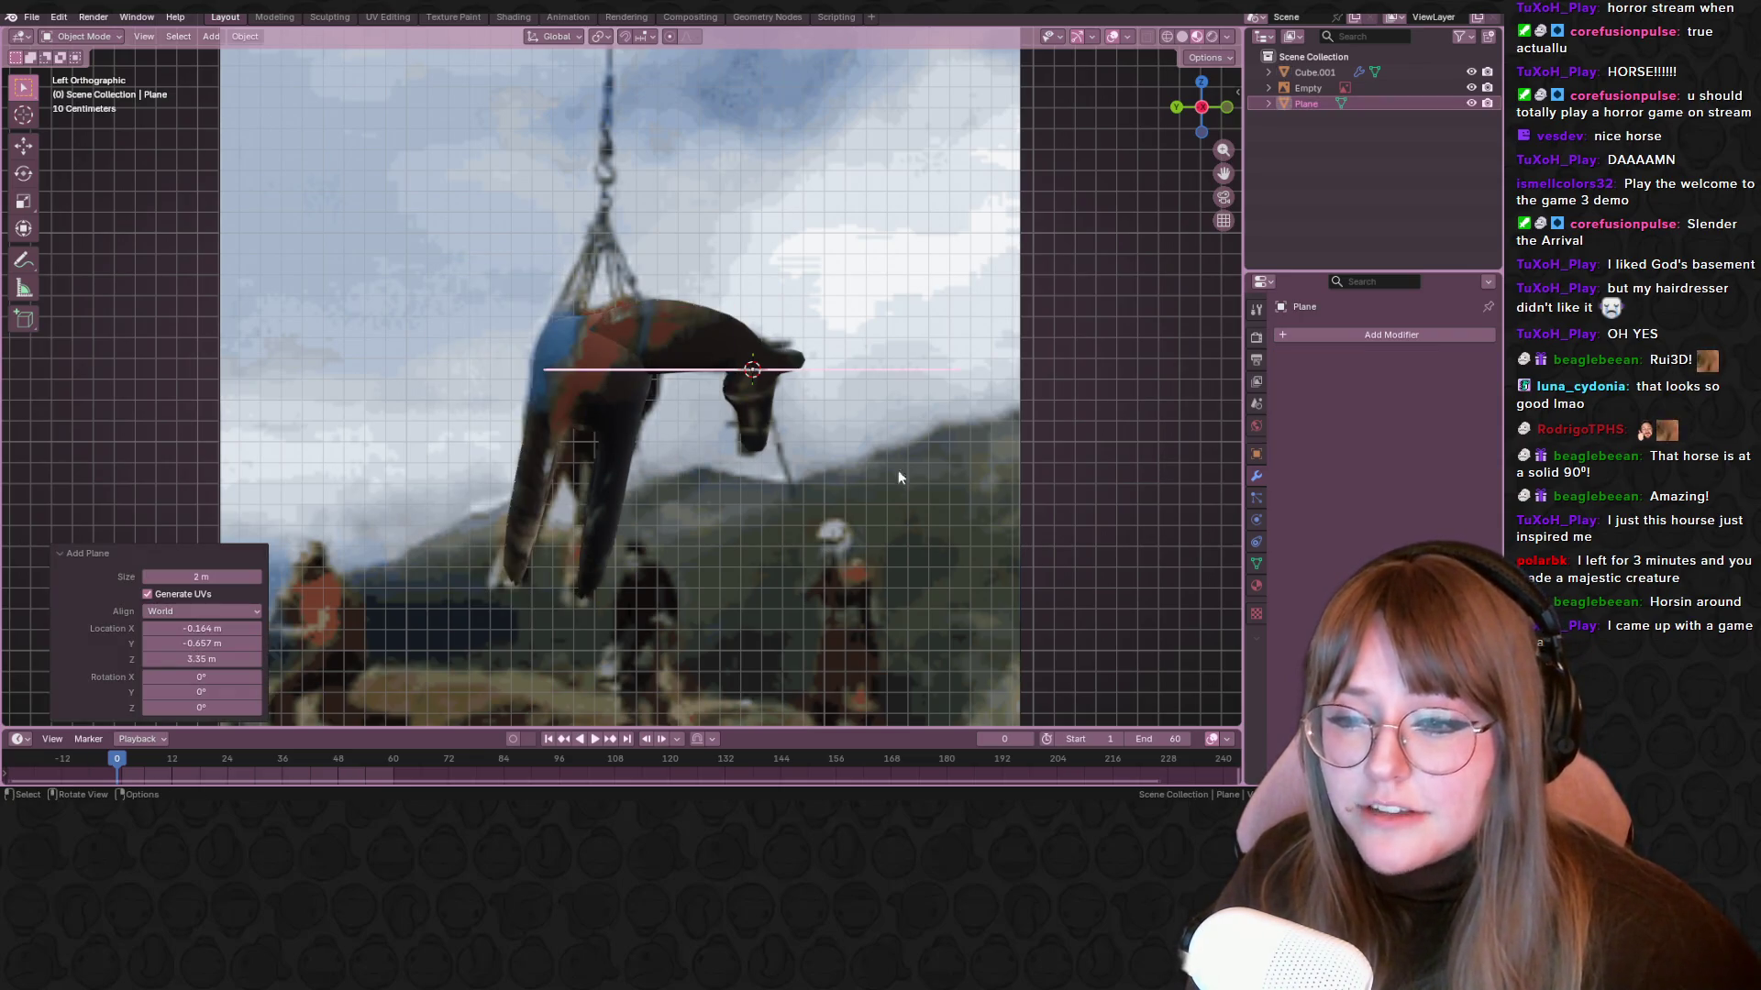
pyautogui.press('r')
pyautogui.click(880, 394)
pyautogui.press('s')
pyautogui.click(837, 336)
pyautogui.press('g')
pyautogui.click(659, 257)
# Position the plane over the horse's back along the harness rope, checking back and side views
pyautogui.moveTo(659, 257); pyautogui.dragTo(741, 322, button='middle')
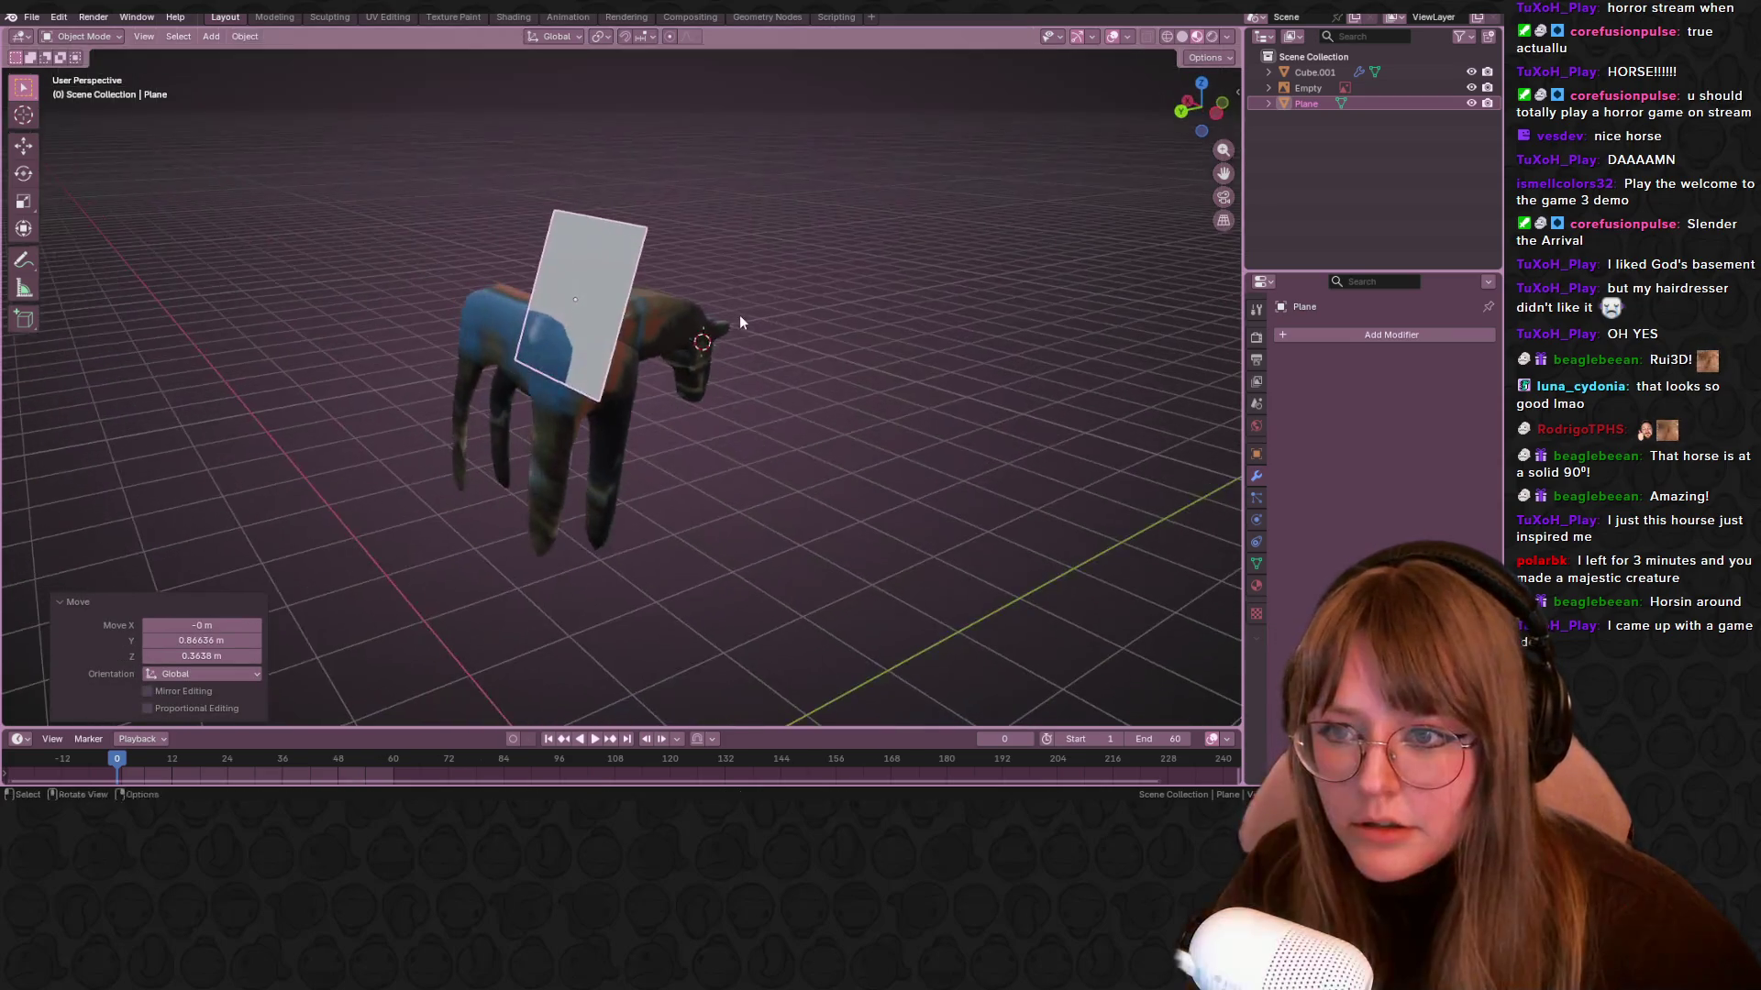
pyautogui.click(1184, 117)
pyautogui.press('g')
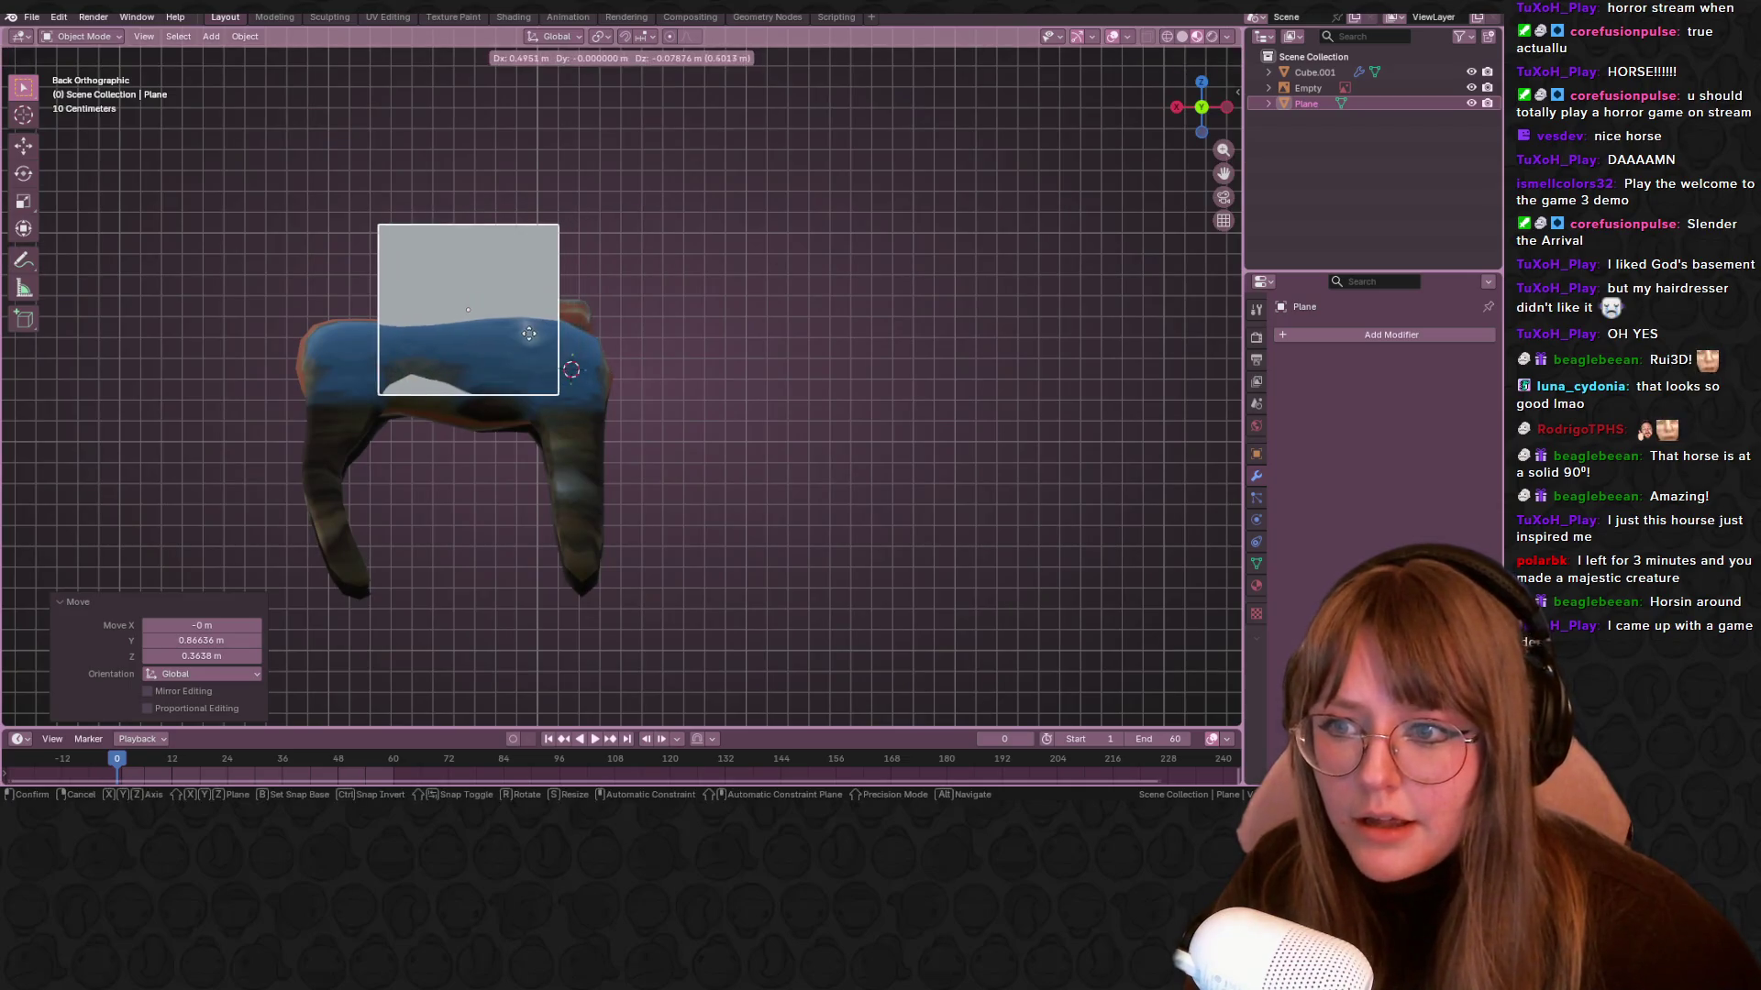
pyautogui.click(650, 280)
pyautogui.click(1228, 106)
pyautogui.press('g')
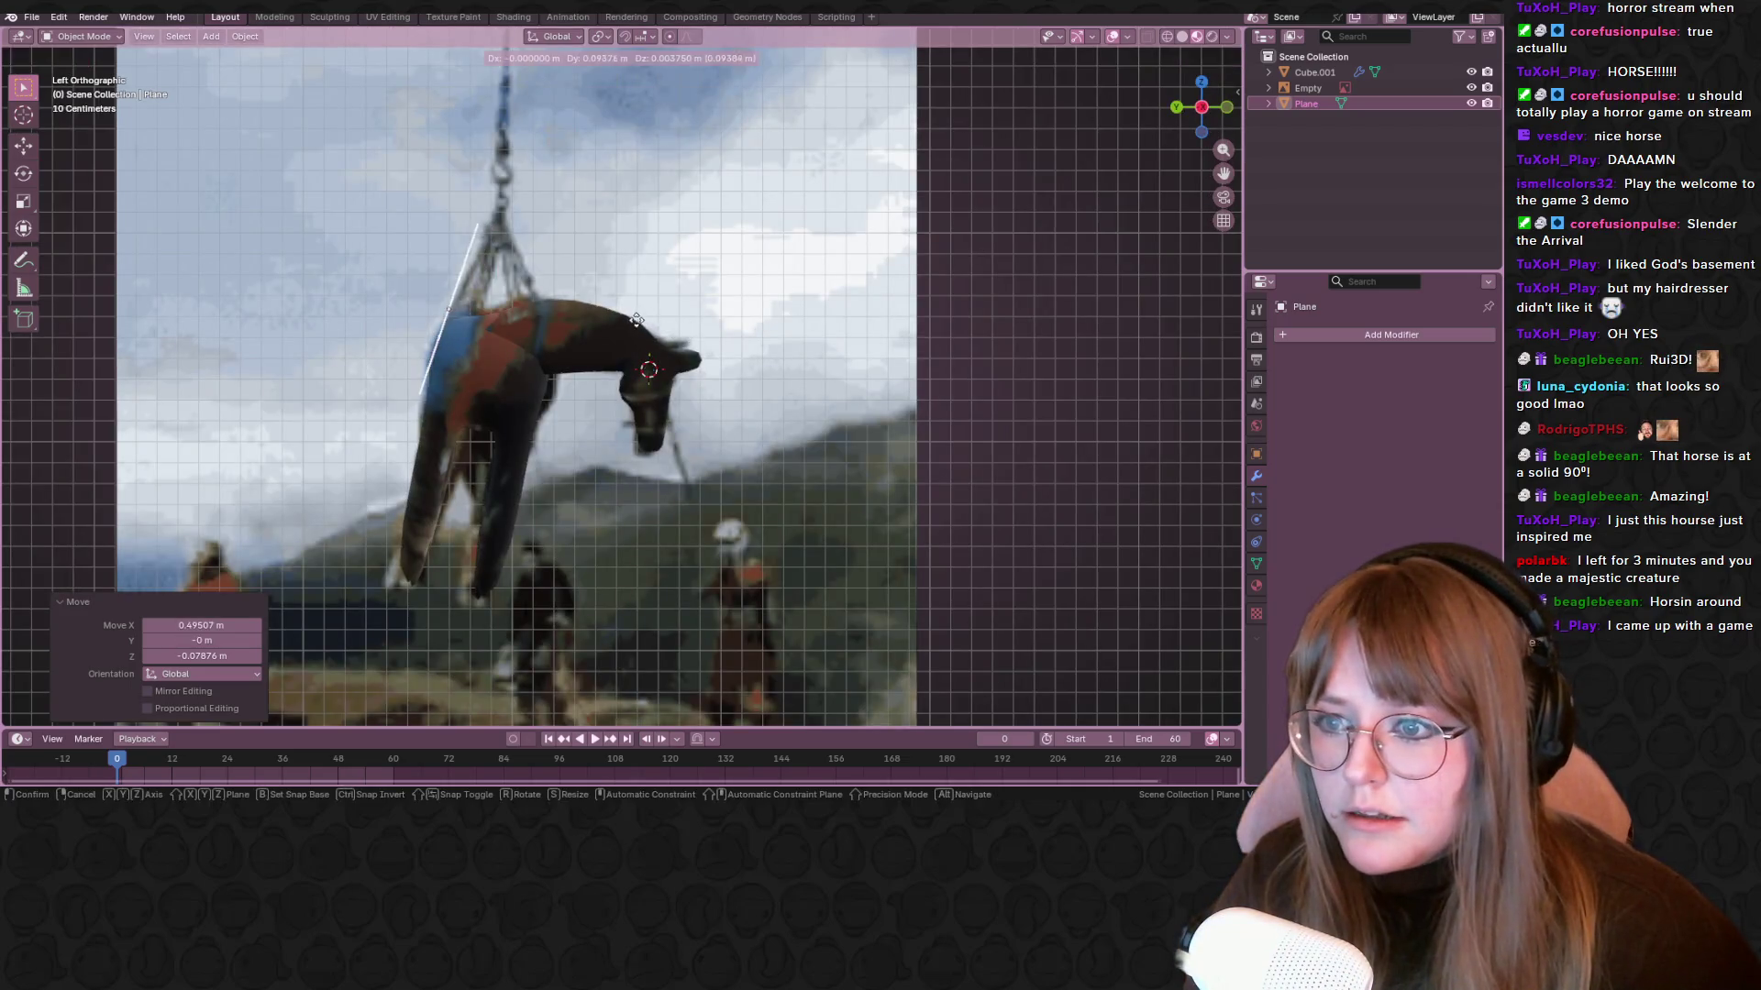
pyautogui.click(1245, 108)
# Give the plane a Subdivision Surface modifier
pyautogui.click(1287, 338)
pyautogui.click(1277, 334)
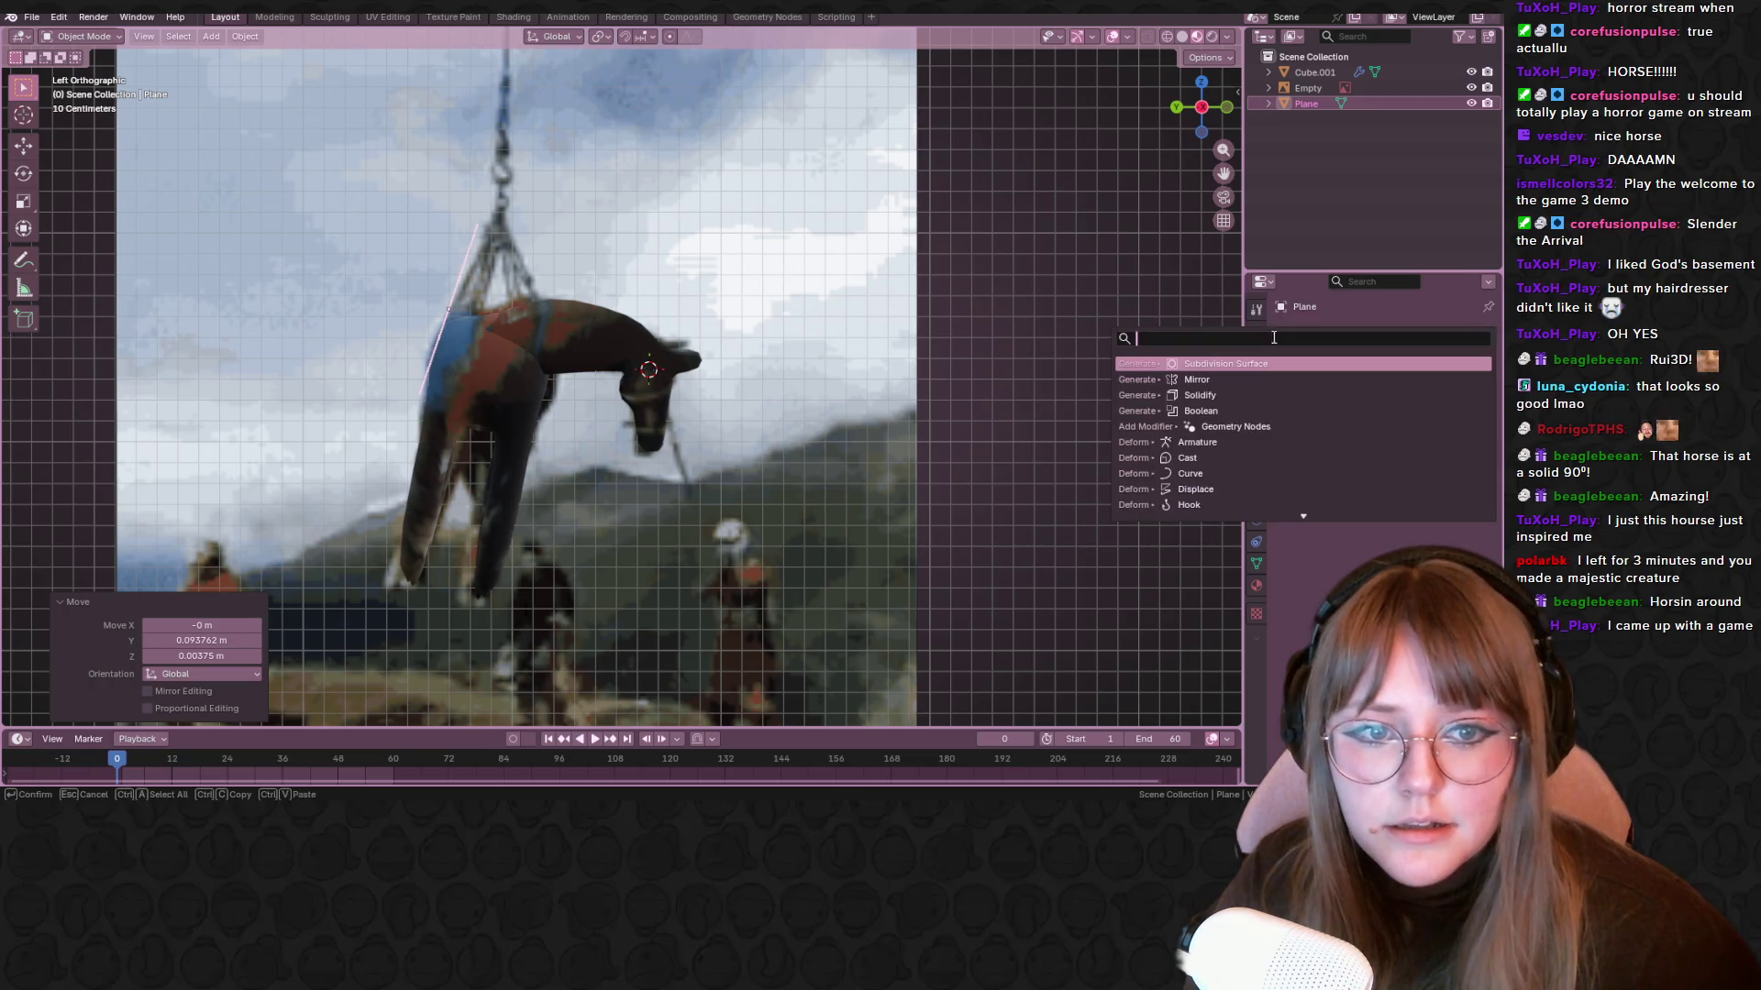
pyautogui.click(1244, 363)
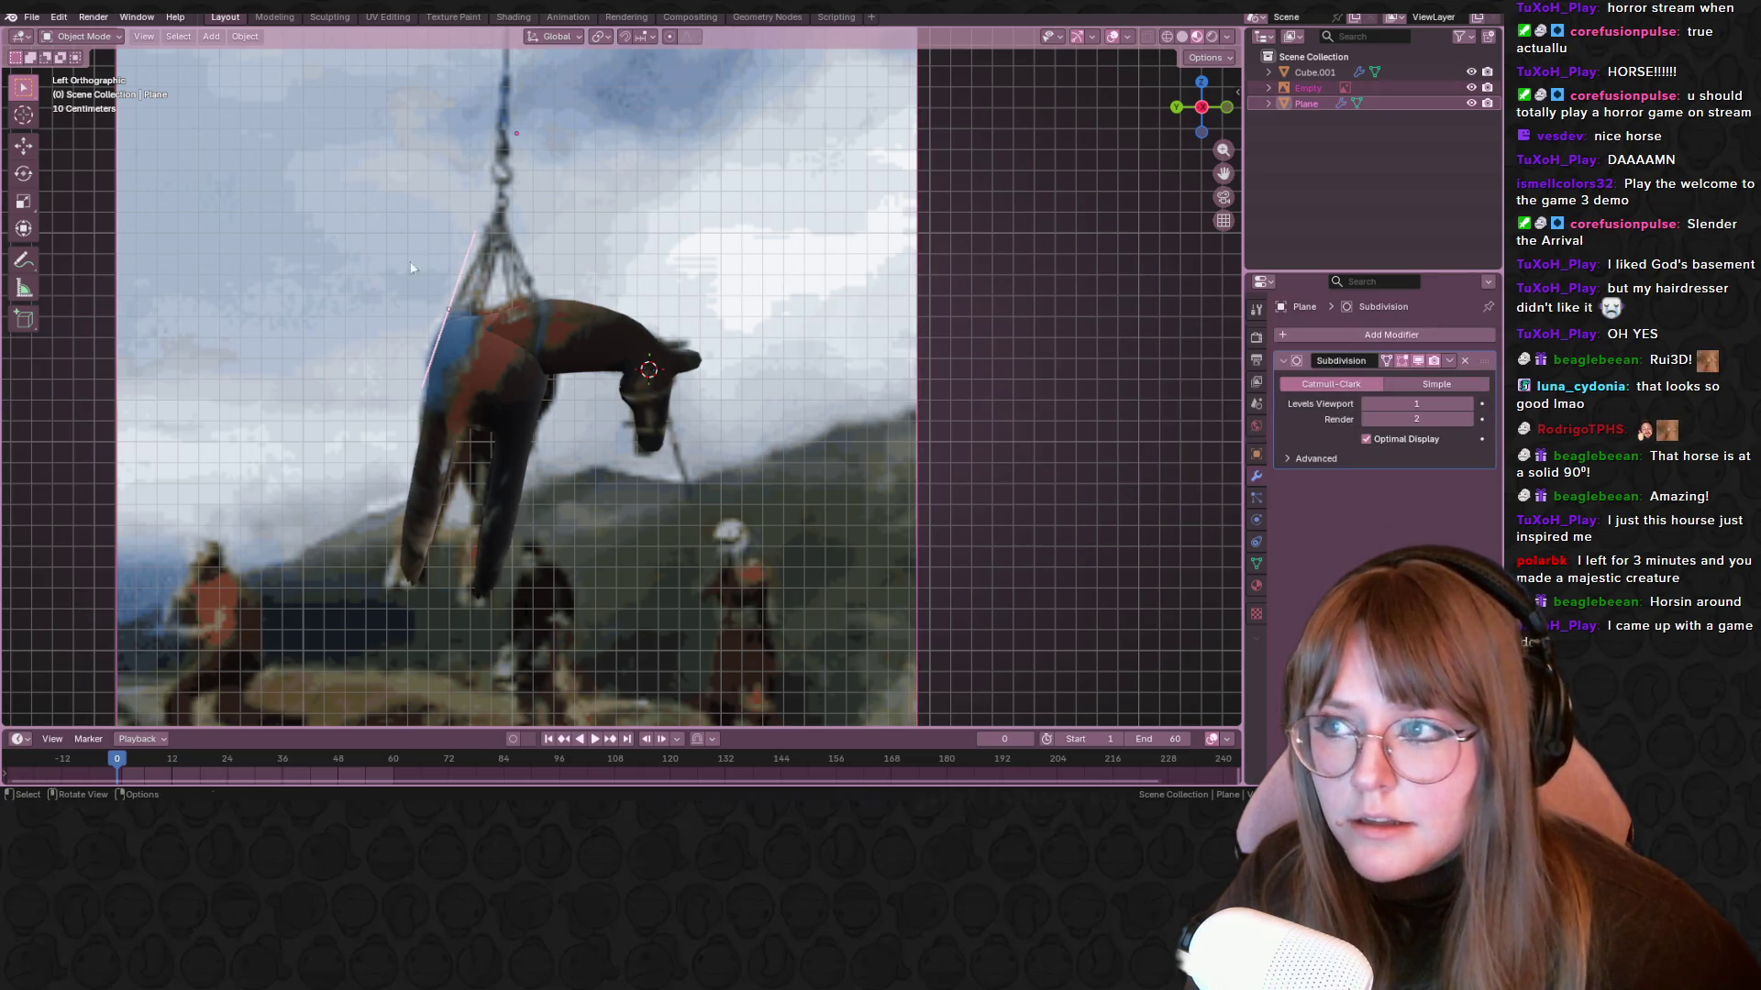
pyautogui.moveTo(411, 268)
pyautogui.mouseDown(button='middle')
pyautogui.moveTo(705, 352)
pyautogui.moveTo(494, 369)
pyautogui.mouseUp(button='middle')
# In Edit Mode, move one edge of the plane in the side reference view
pyautogui.press('Tab')
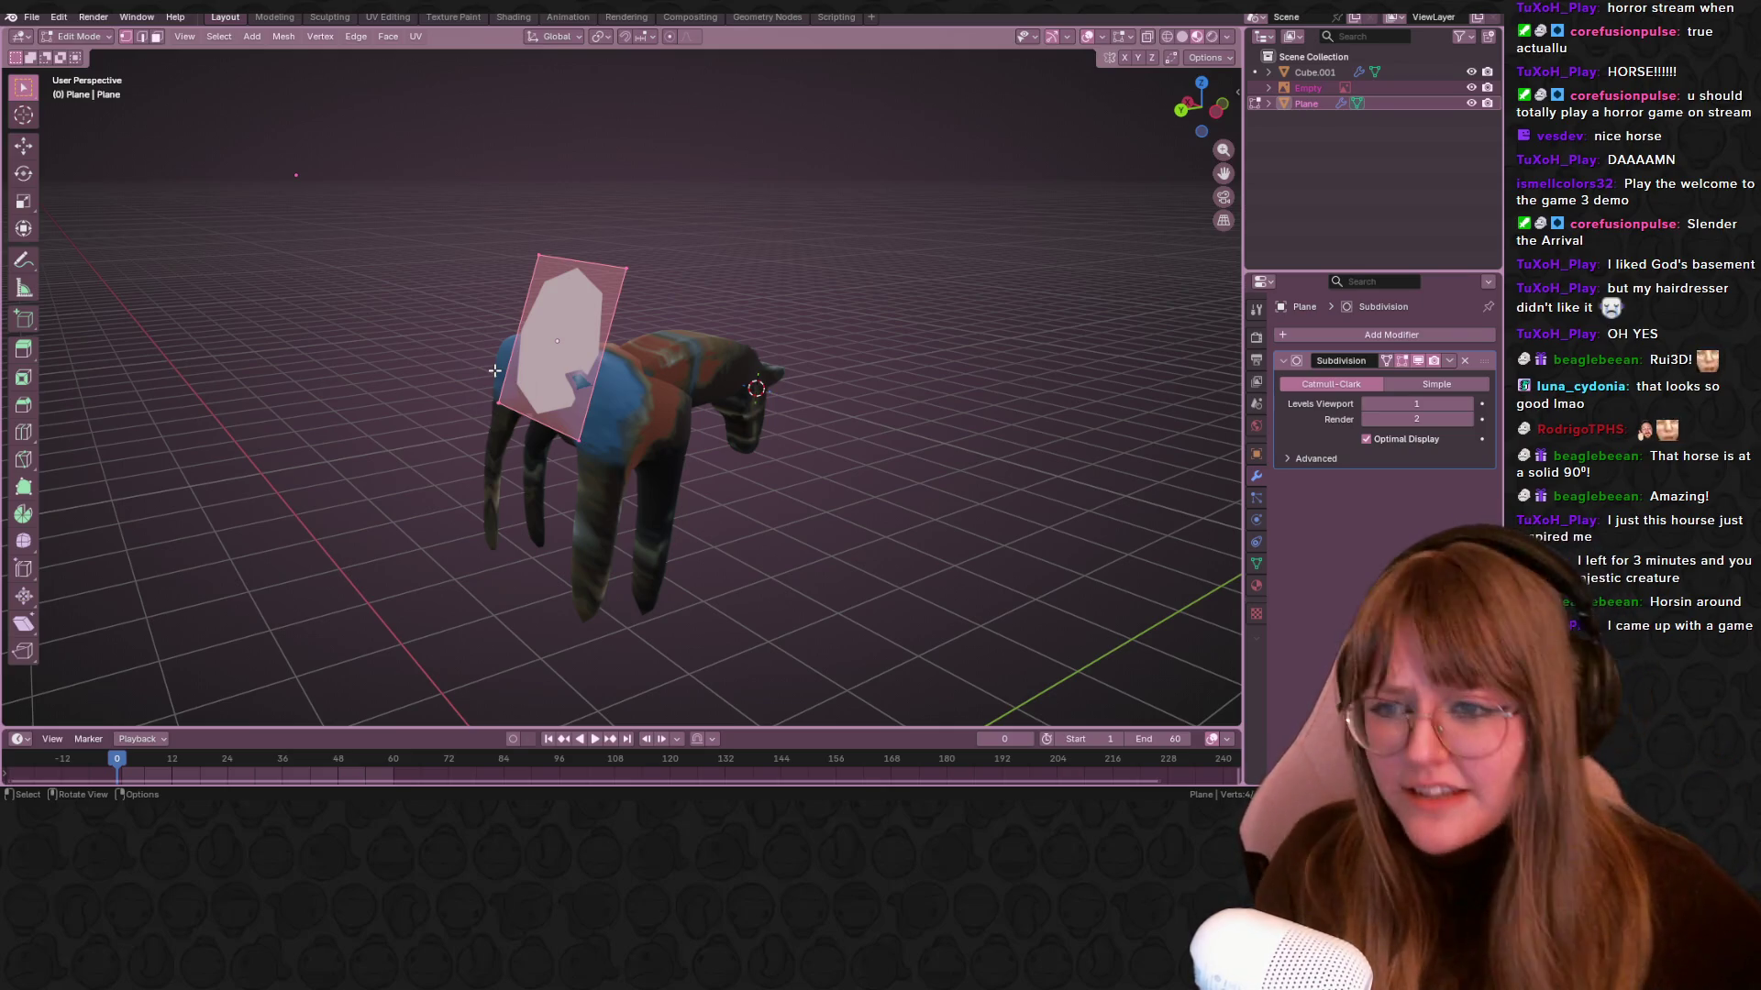
pyautogui.click(1216, 112)
pyautogui.press('g')
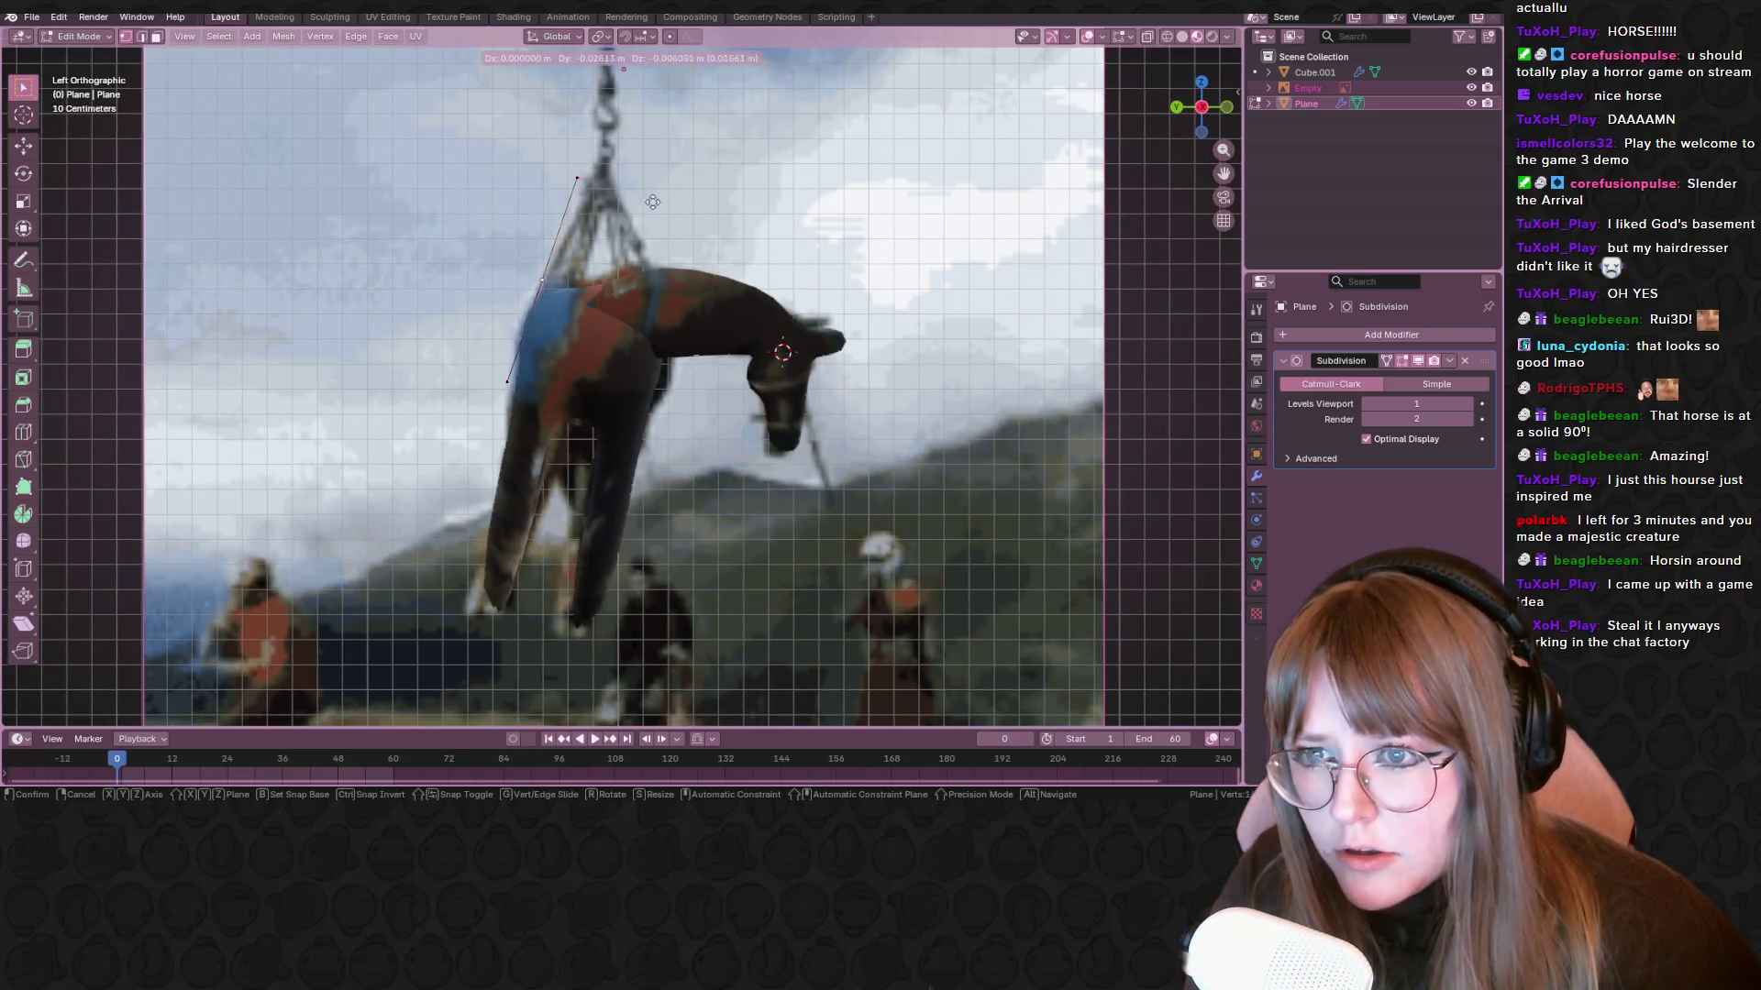
pyautogui.click(655, 206)
pyautogui.moveTo(655, 207)
pyautogui.mouseDown(button='middle')
pyautogui.moveTo(625, 223)
pyautogui.moveTo(617, 313)
pyautogui.mouseUp(button='middle')
pyautogui.press('Tab')
pyautogui.press('Tab')
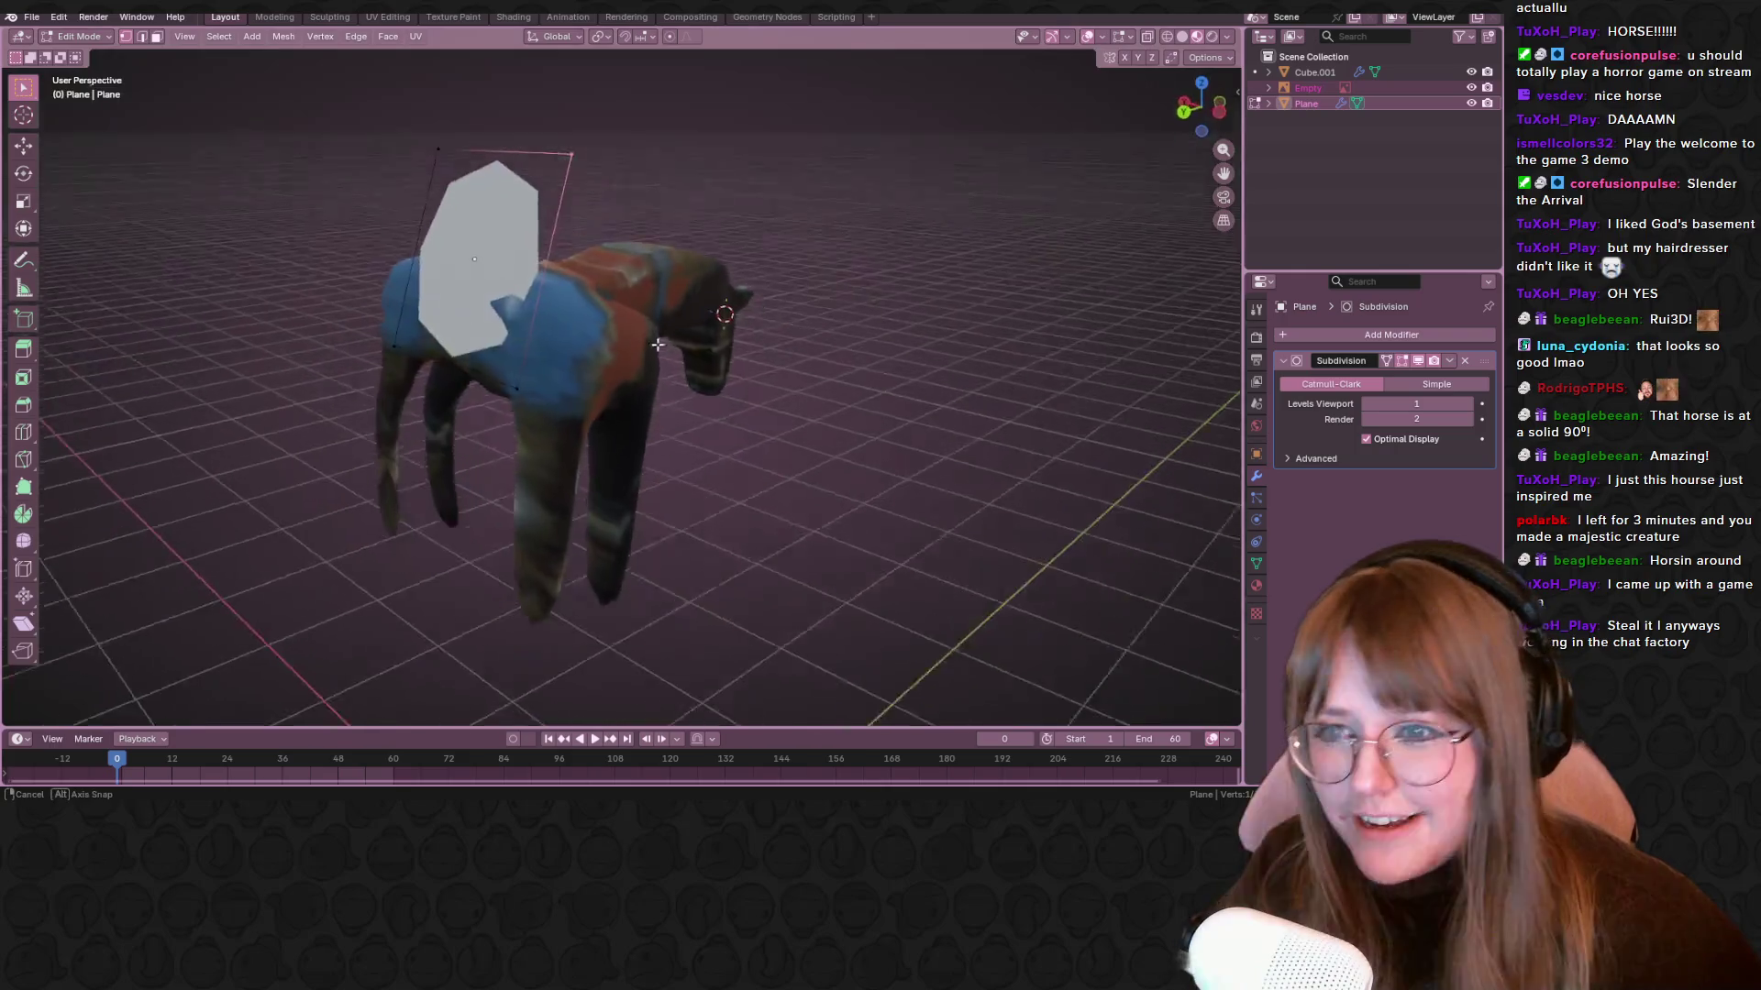
pyautogui.moveTo(660, 348); pyautogui.dragTo(634, 369, button='middle')
# Add four loop cuts across the plane and shift the selected vertices along Y
pyautogui.hotkey('ctrl', 'r')
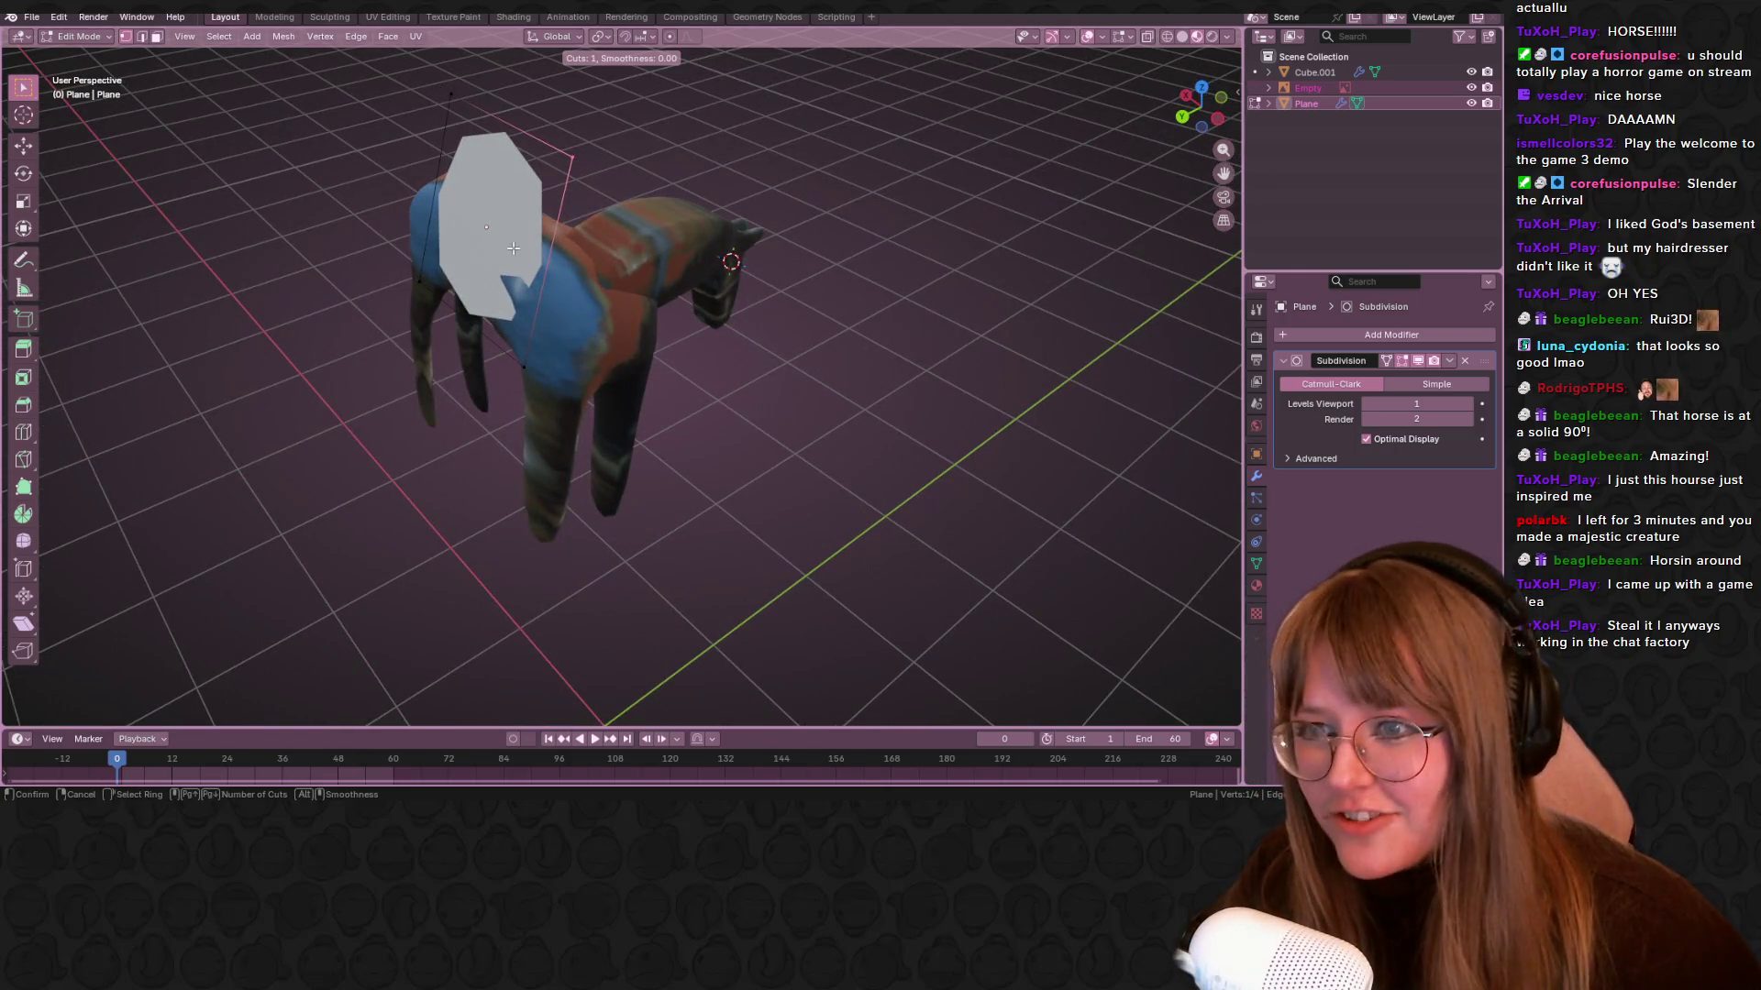
pyautogui.scroll(3, 523, 248)
pyautogui.click(514, 246)
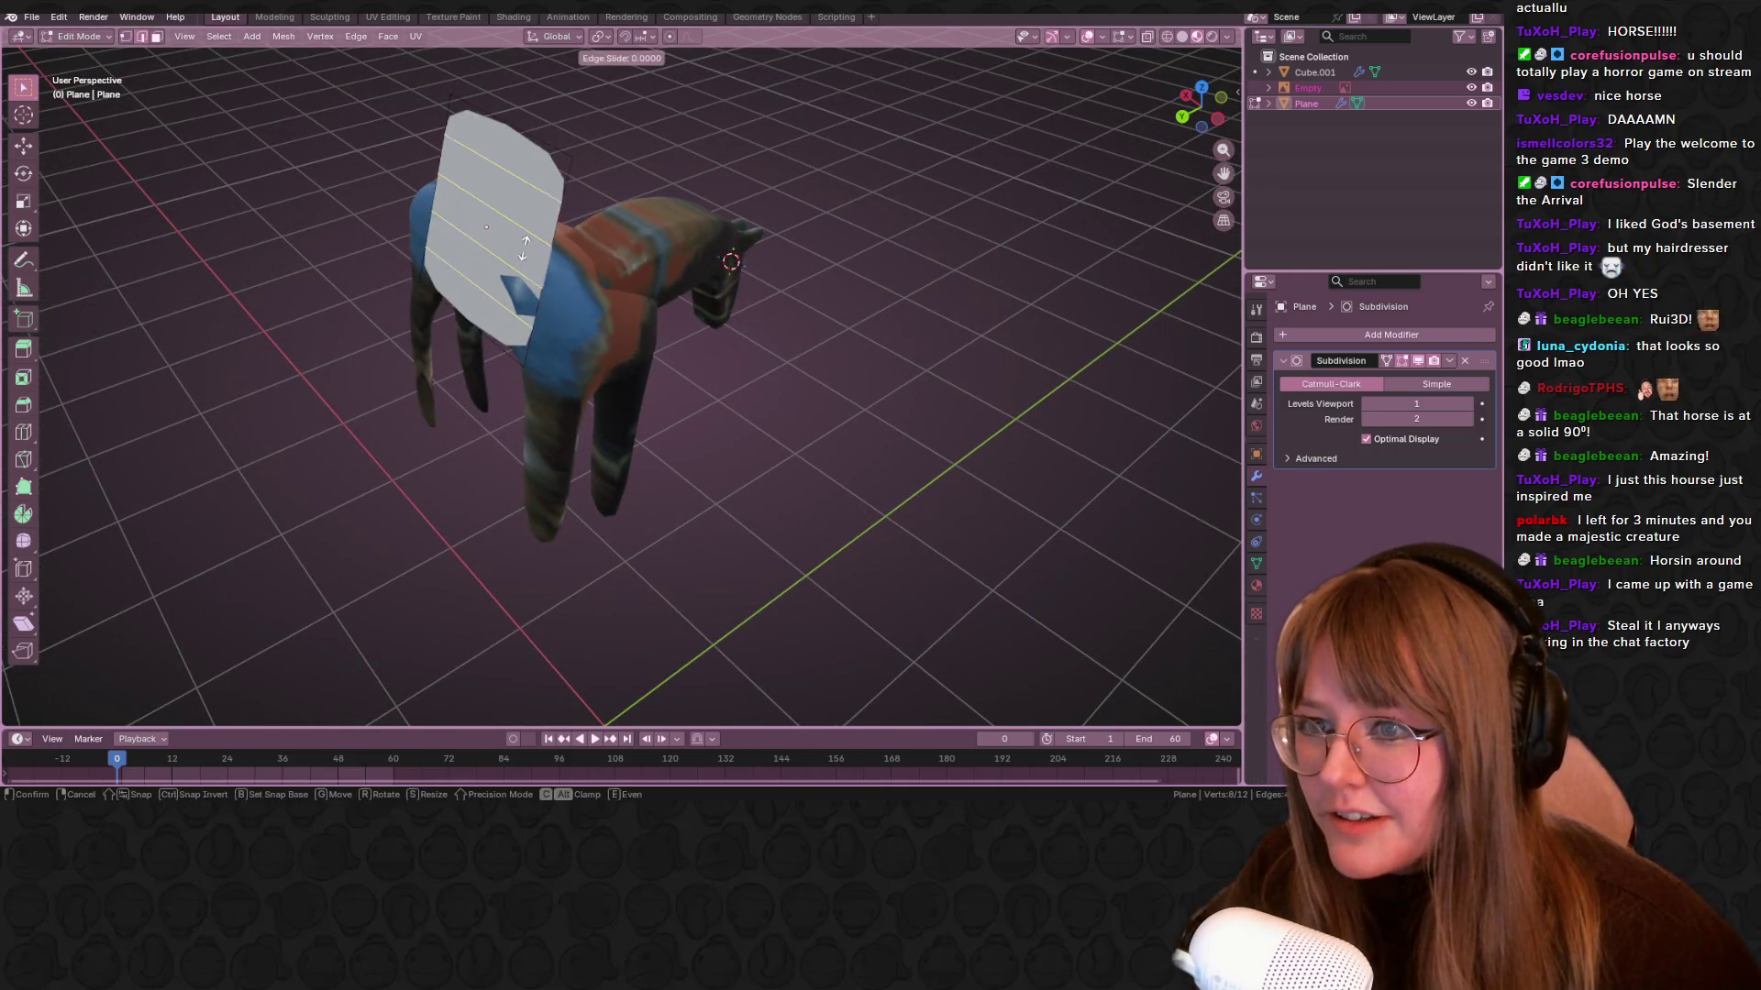
pyautogui.click(510, 246)
pyautogui.click(486, 226)
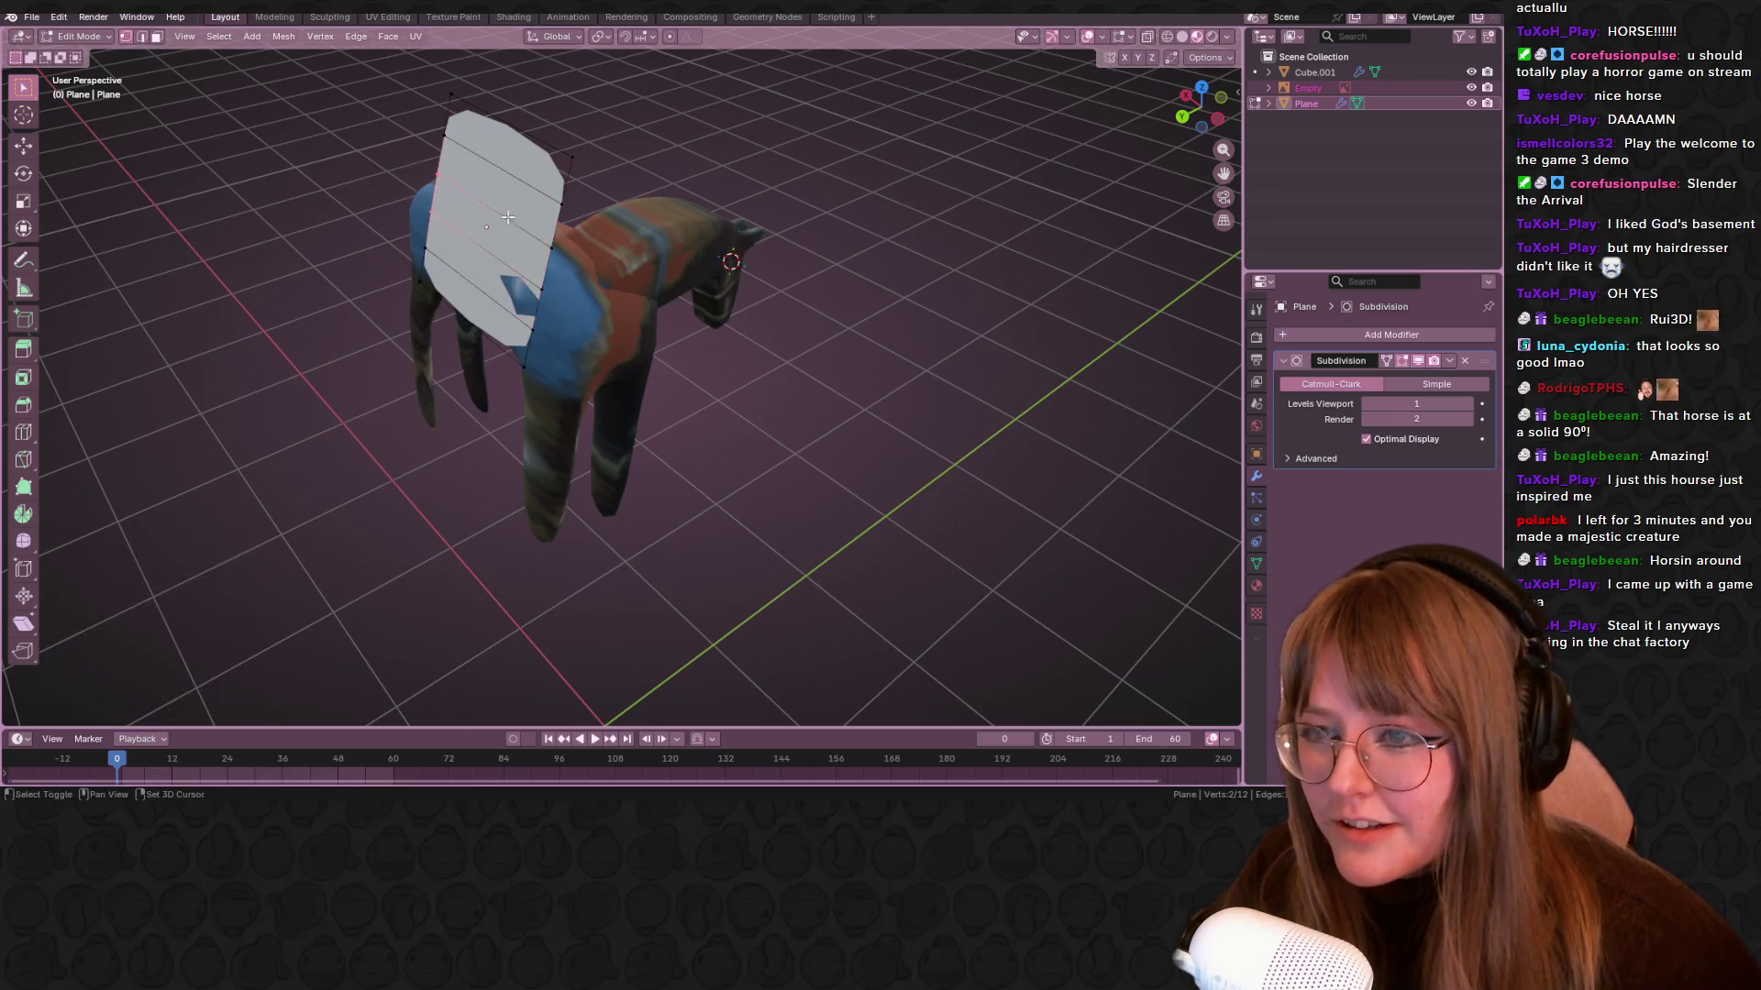
pyautogui.press('ctrl+KP_3')
pyautogui.press('g')
pyautogui.press('y')
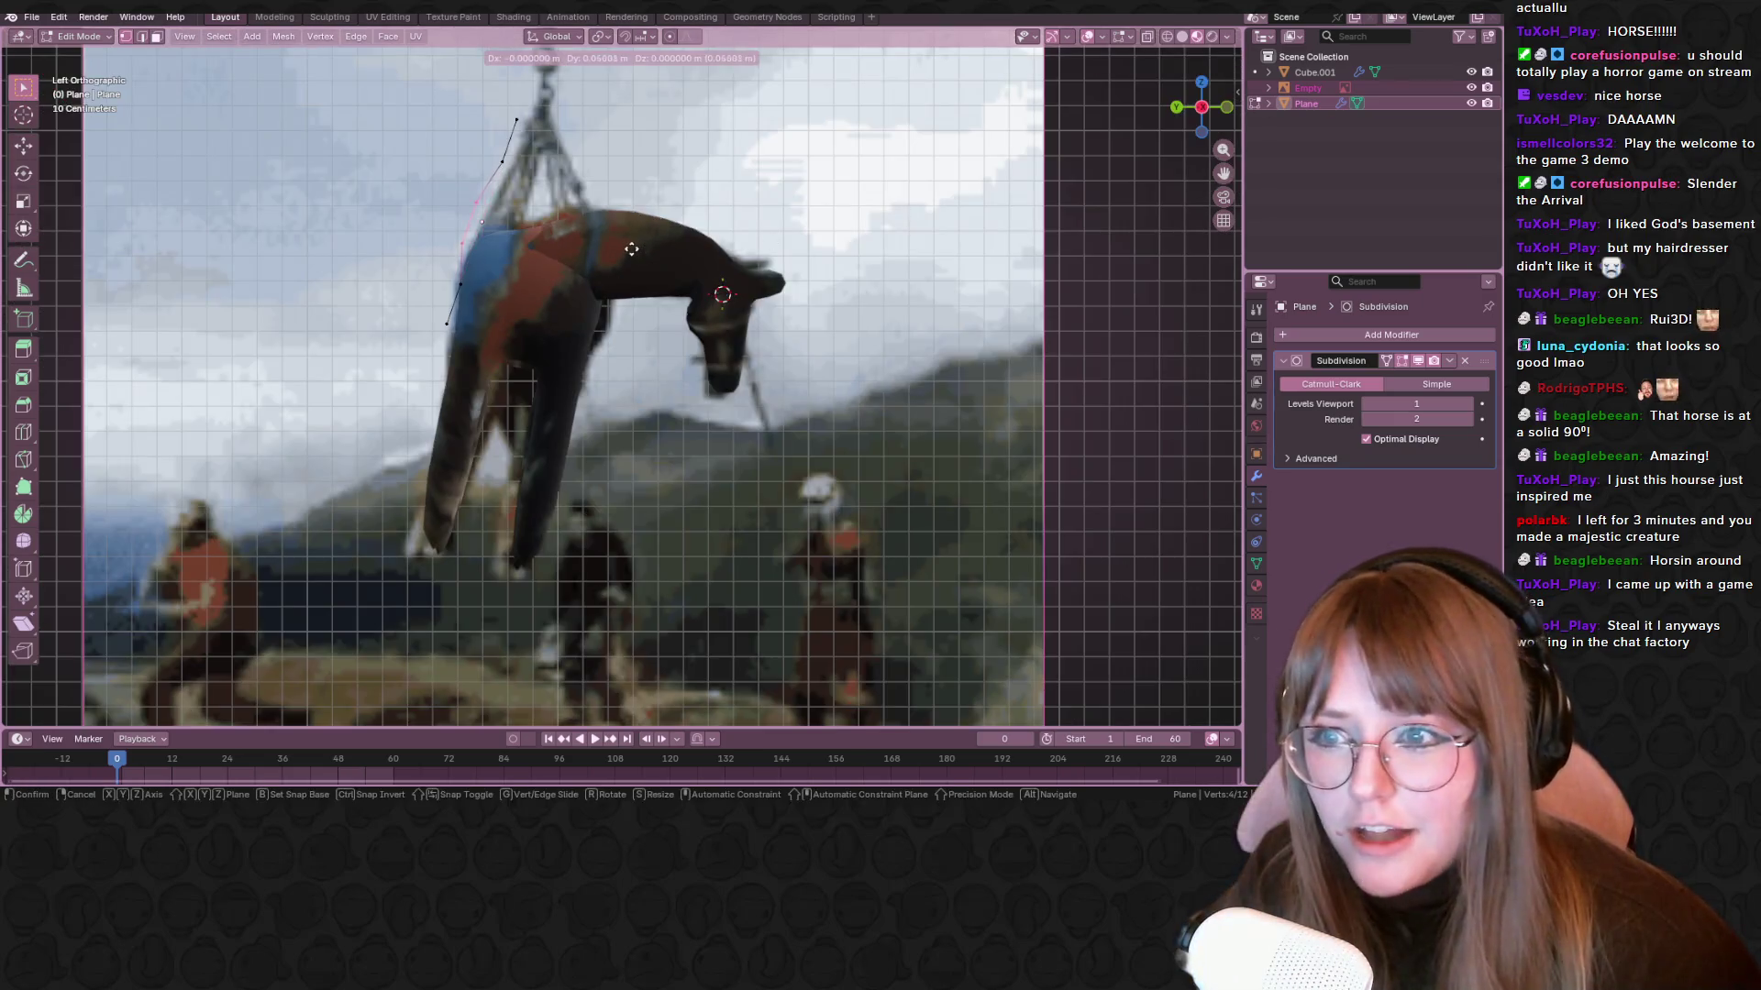
pyautogui.click(639, 248)
# Move the vertices near the horse's neck and the two top vertices along the harness strap
pyautogui.click(461, 286)
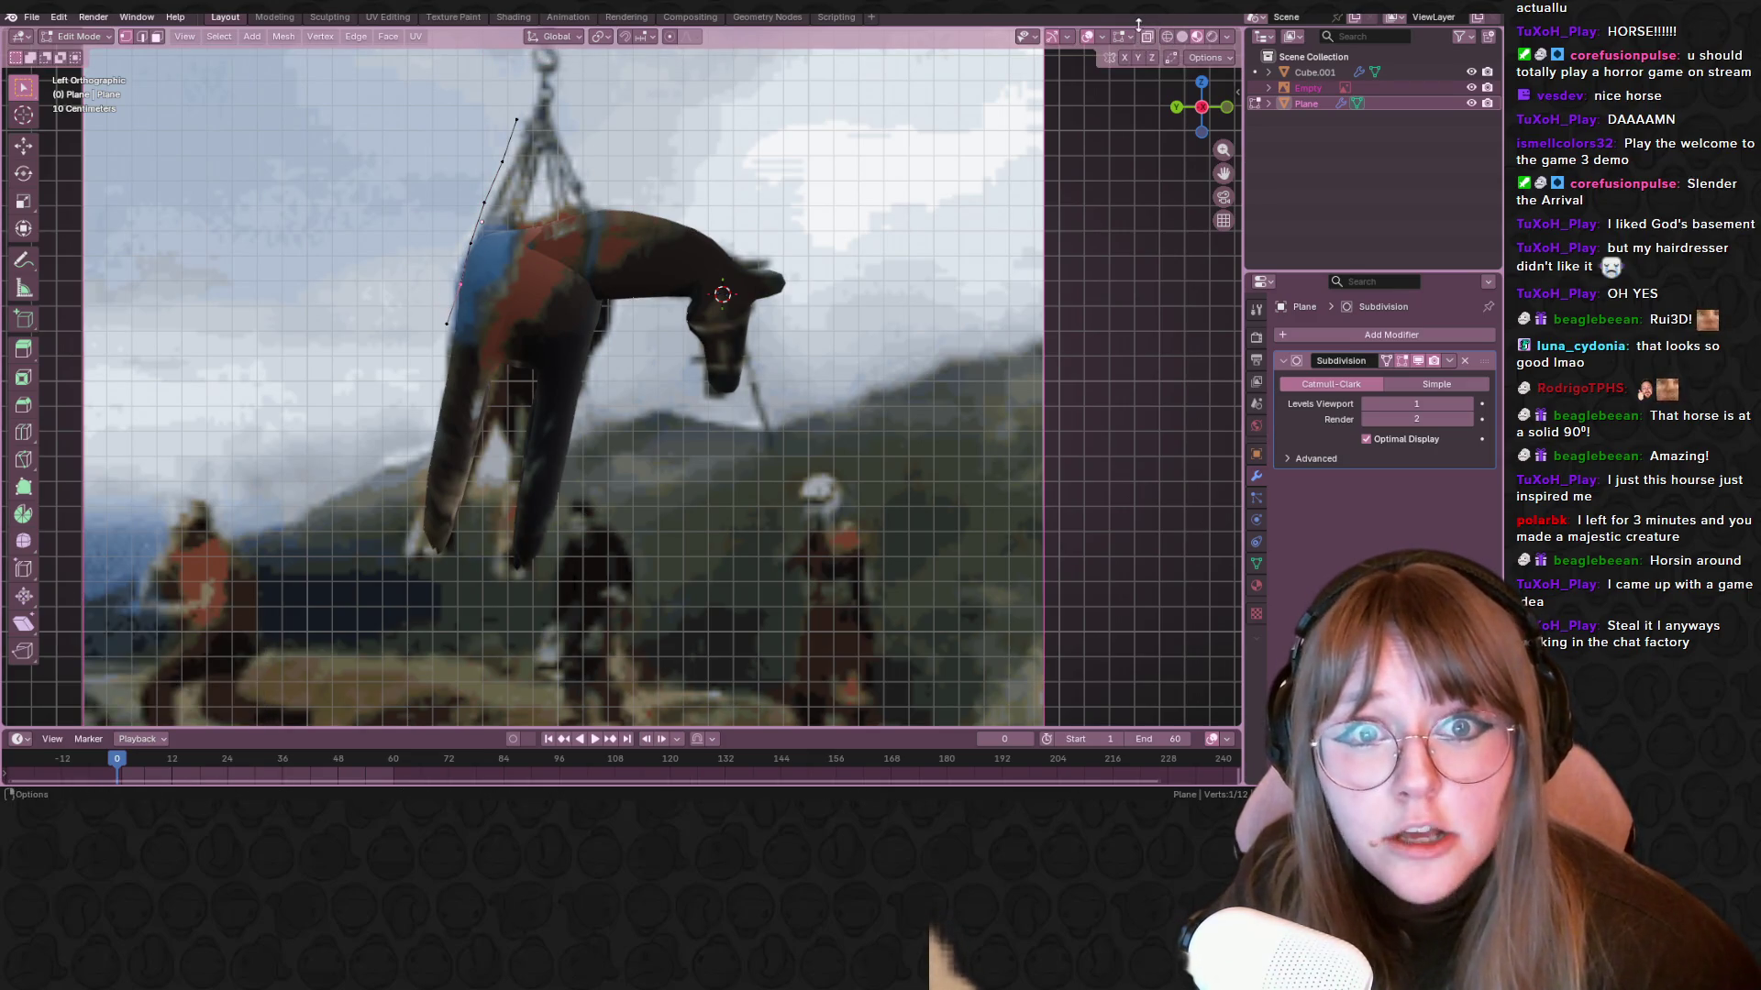
pyautogui.moveTo(422, 258); pyautogui.dragTo(505, 307)
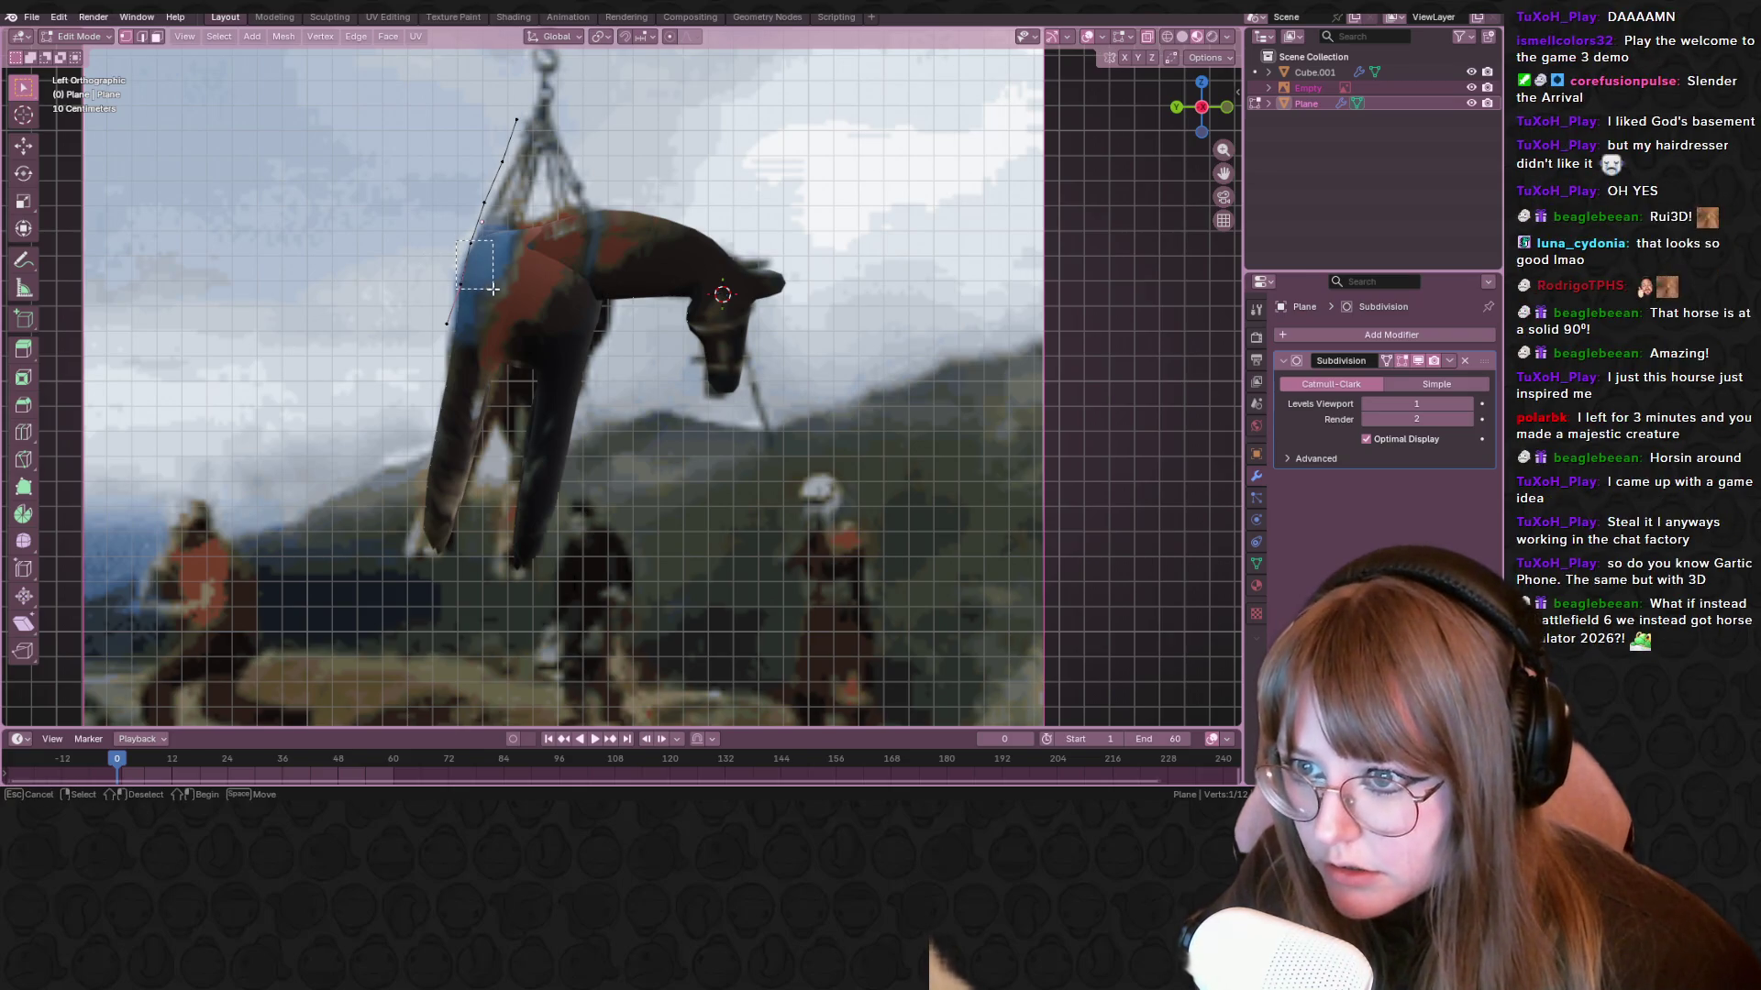
pyautogui.press('g')
pyautogui.click(433, 114)
pyautogui.press('g')
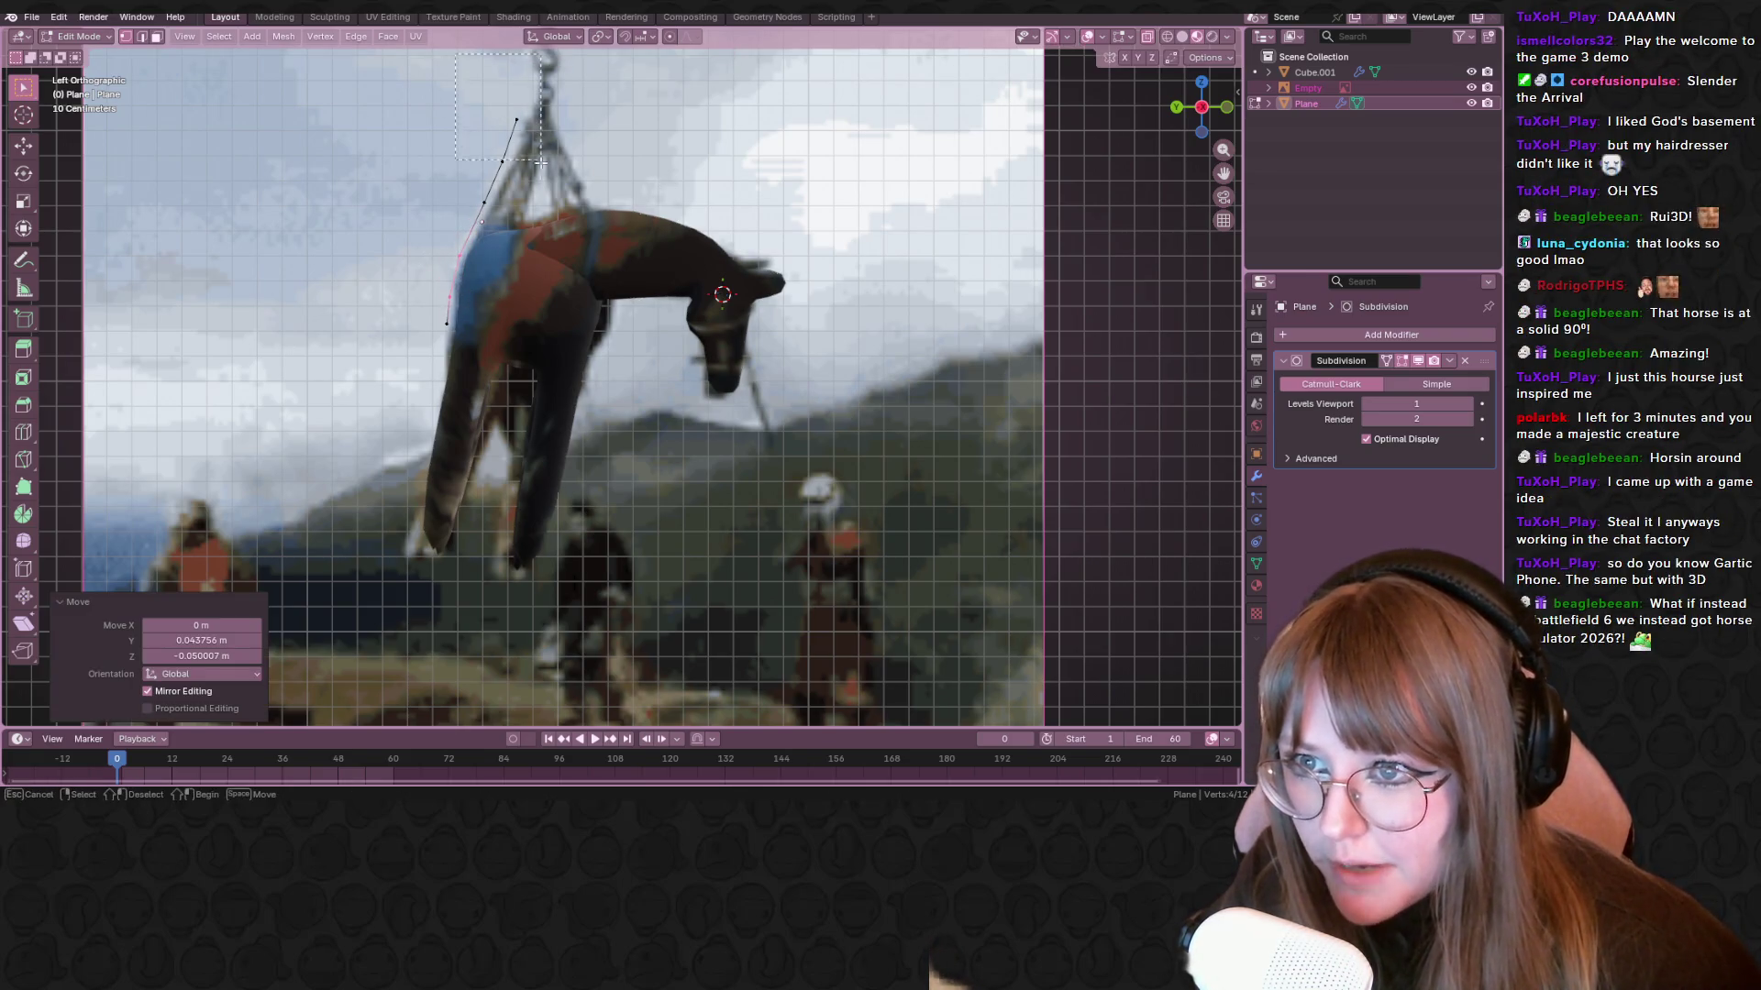
pyautogui.click(480, 204)
pyautogui.press('b')
pyautogui.moveTo(480, 204); pyautogui.dragTo(510, 221)
pyautogui.press('g')
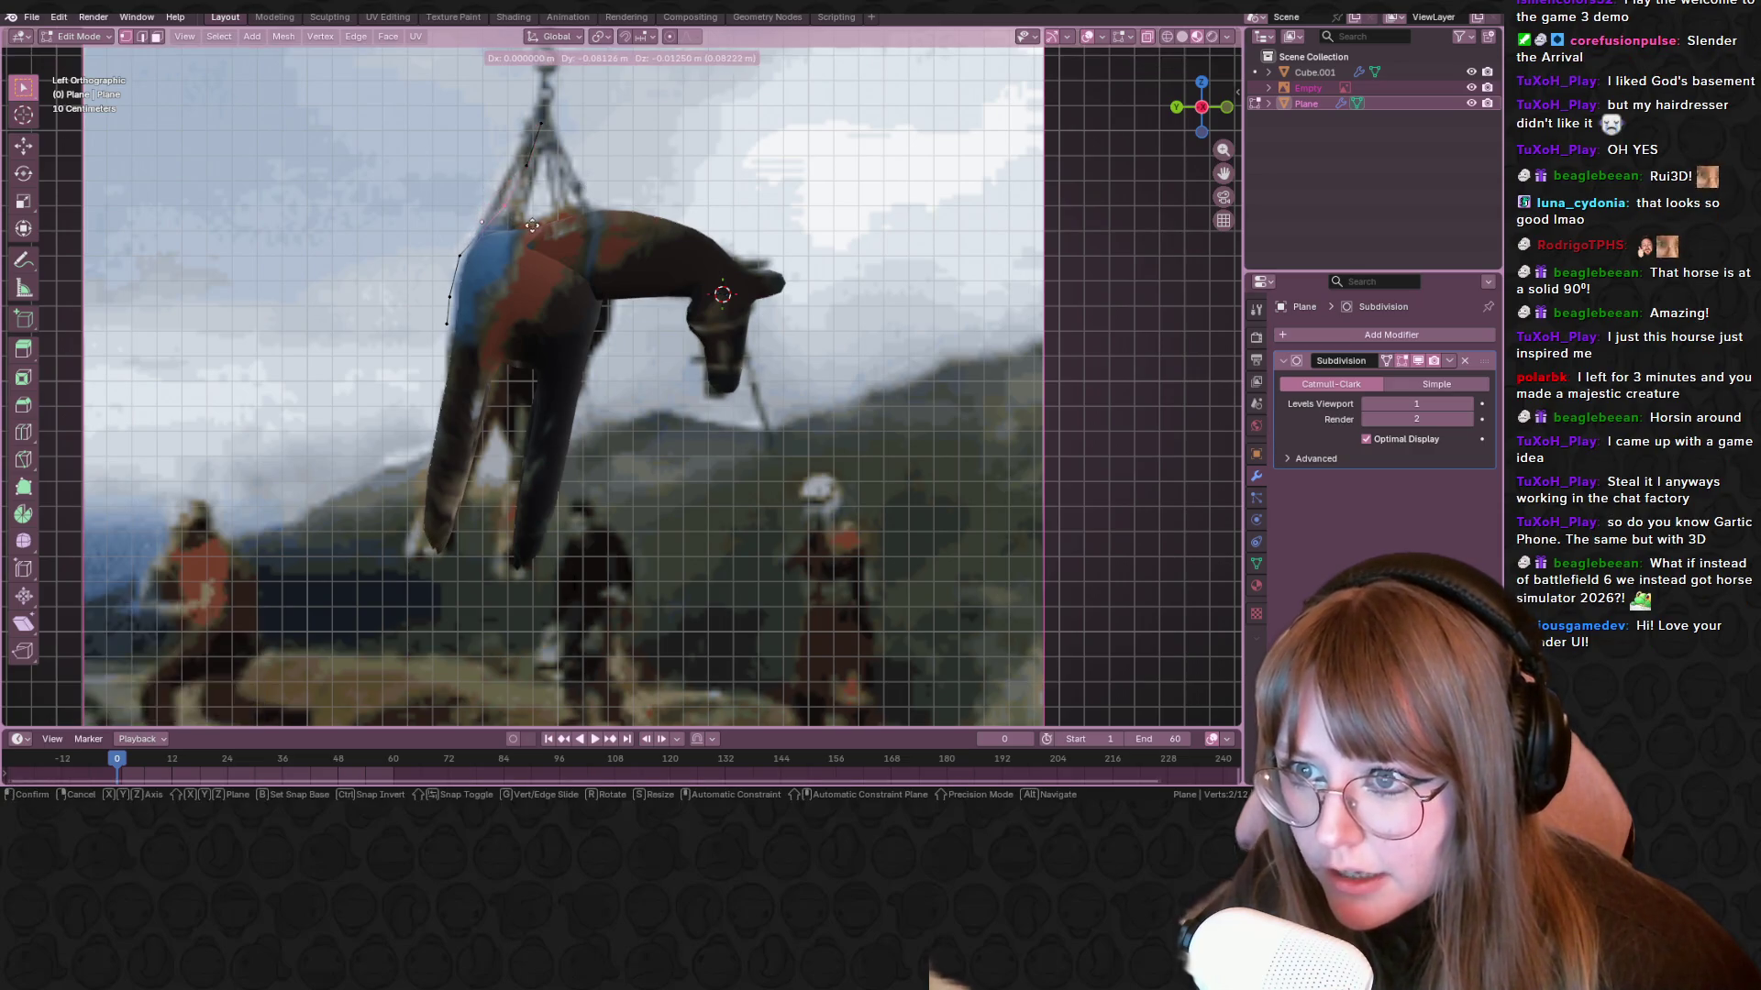
pyautogui.click(528, 227)
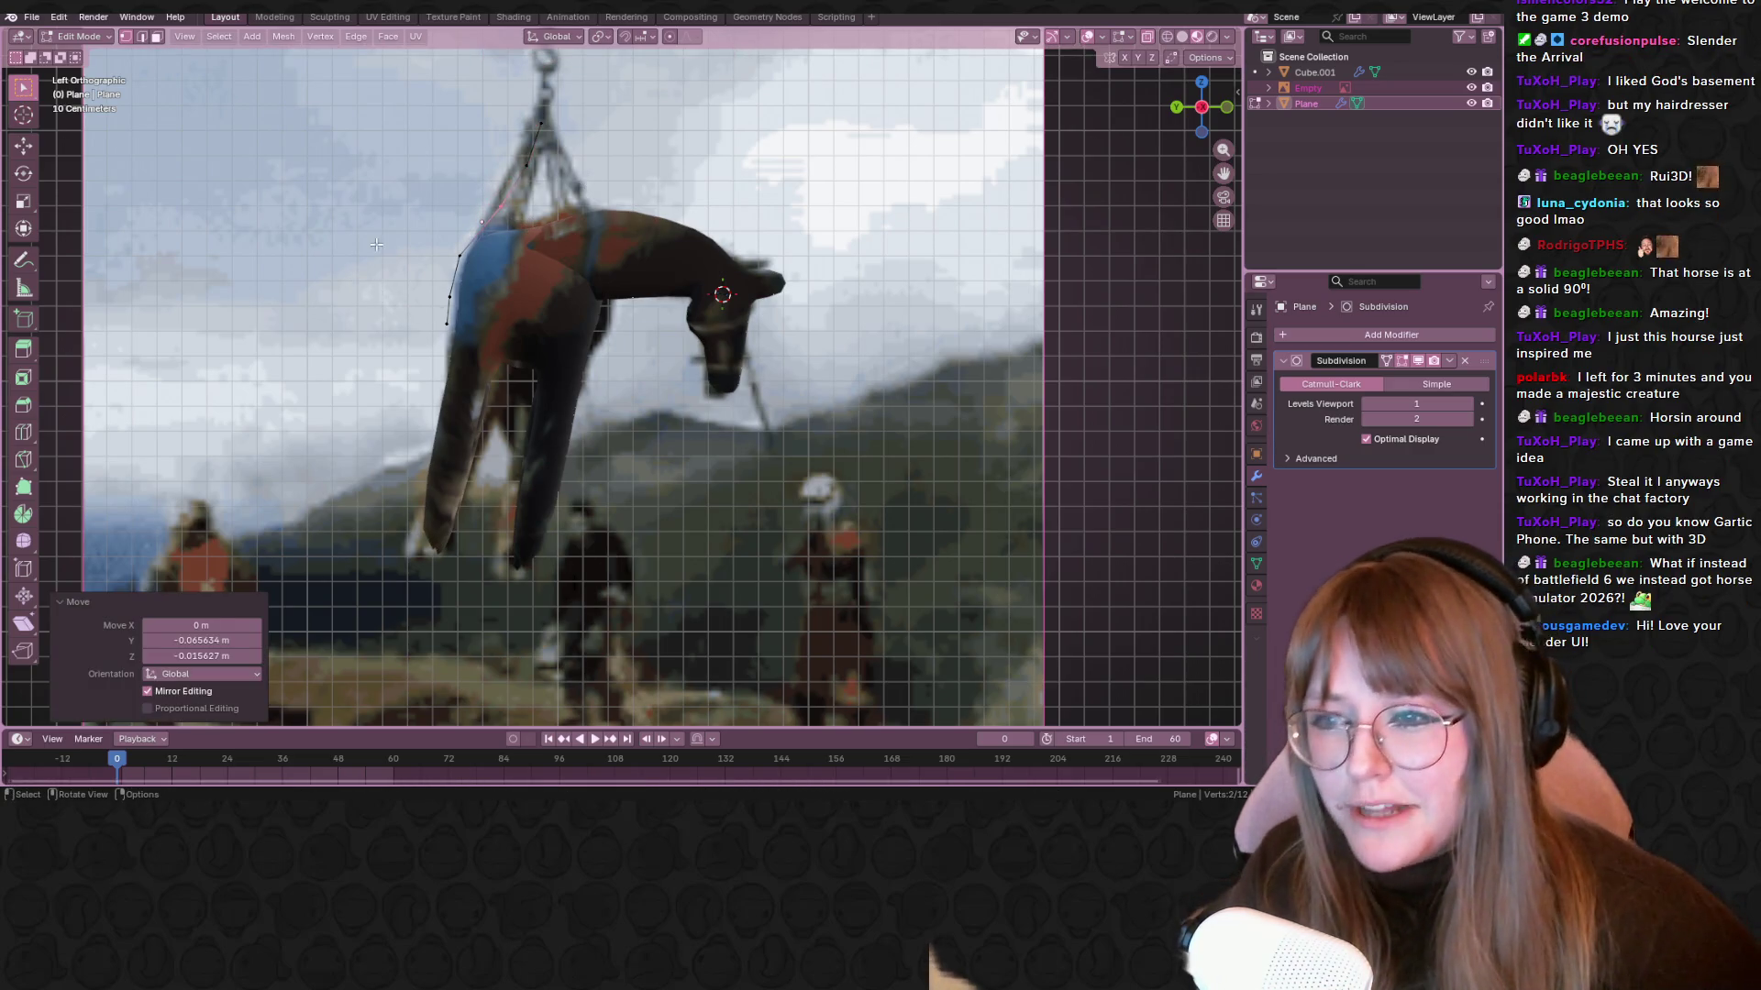
# Reposition the lower strap vertices and scale them inward
pyautogui.press('b')
pyautogui.moveTo(431, 284); pyautogui.dragTo(477, 367)
pyautogui.press('g')
pyautogui.click(488, 406)
pyautogui.press('g')
pyautogui.click(514, 367)
pyautogui.press('g')
pyautogui.click(544, 411)
pyautogui.moveTo(474, 366); pyautogui.dragTo(637, 384, button='middle')
pyautogui.press('s')
pyautogui.click(551, 425)
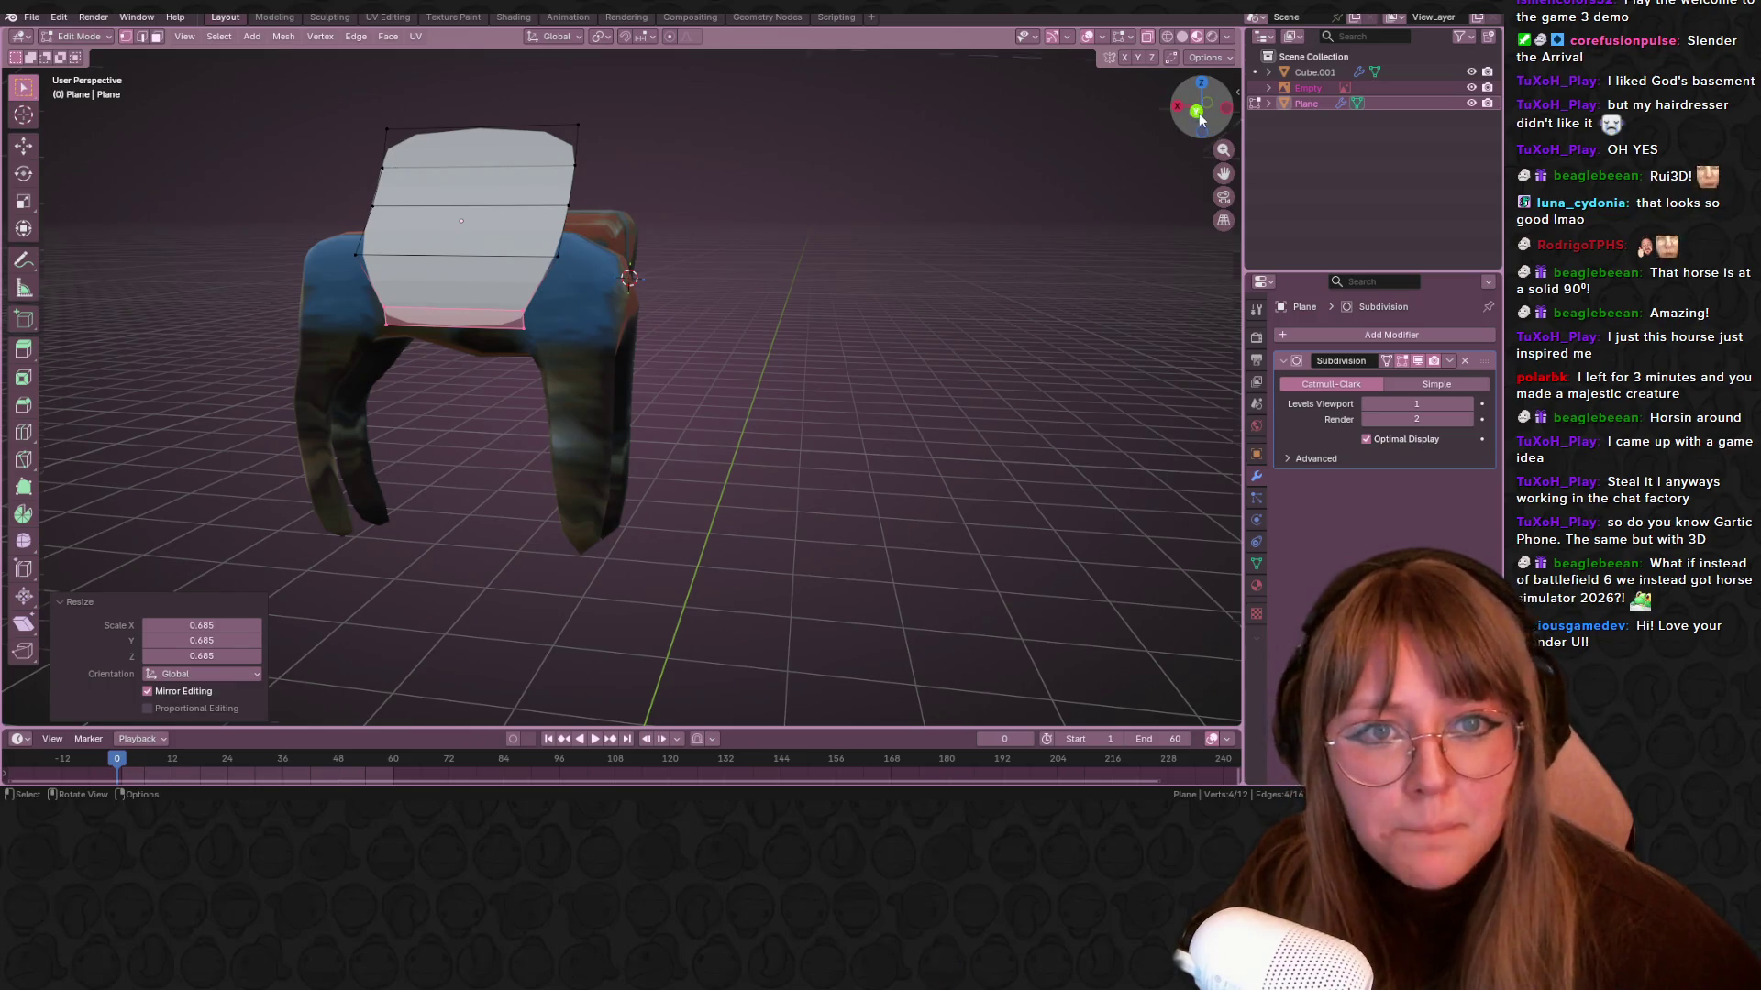
# Shrink the strap's top edge vertices as seen from behind
pyautogui.click(1198, 112)
pyautogui.moveTo(393, 137)
pyautogui.mouseDown()
pyautogui.moveTo(472, 196)
pyautogui.moveTo(697, 240)
pyautogui.mouseUp()
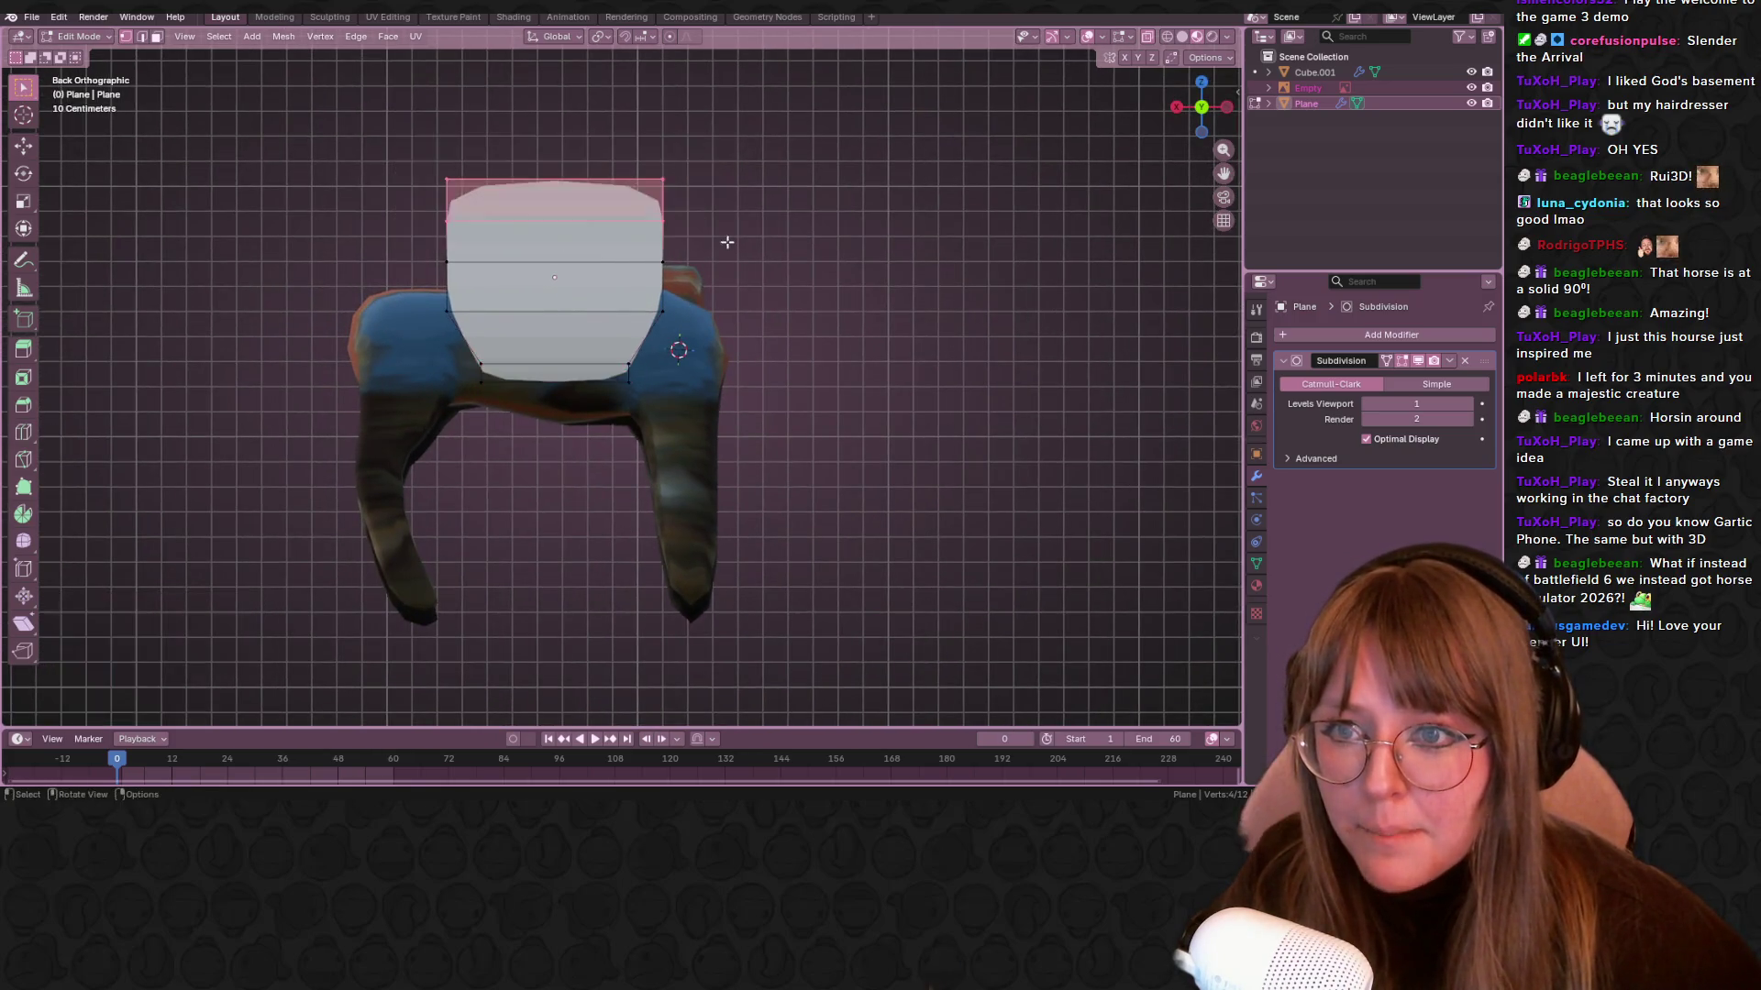
pyautogui.press('s')
pyautogui.press('ctrl+KP_3')
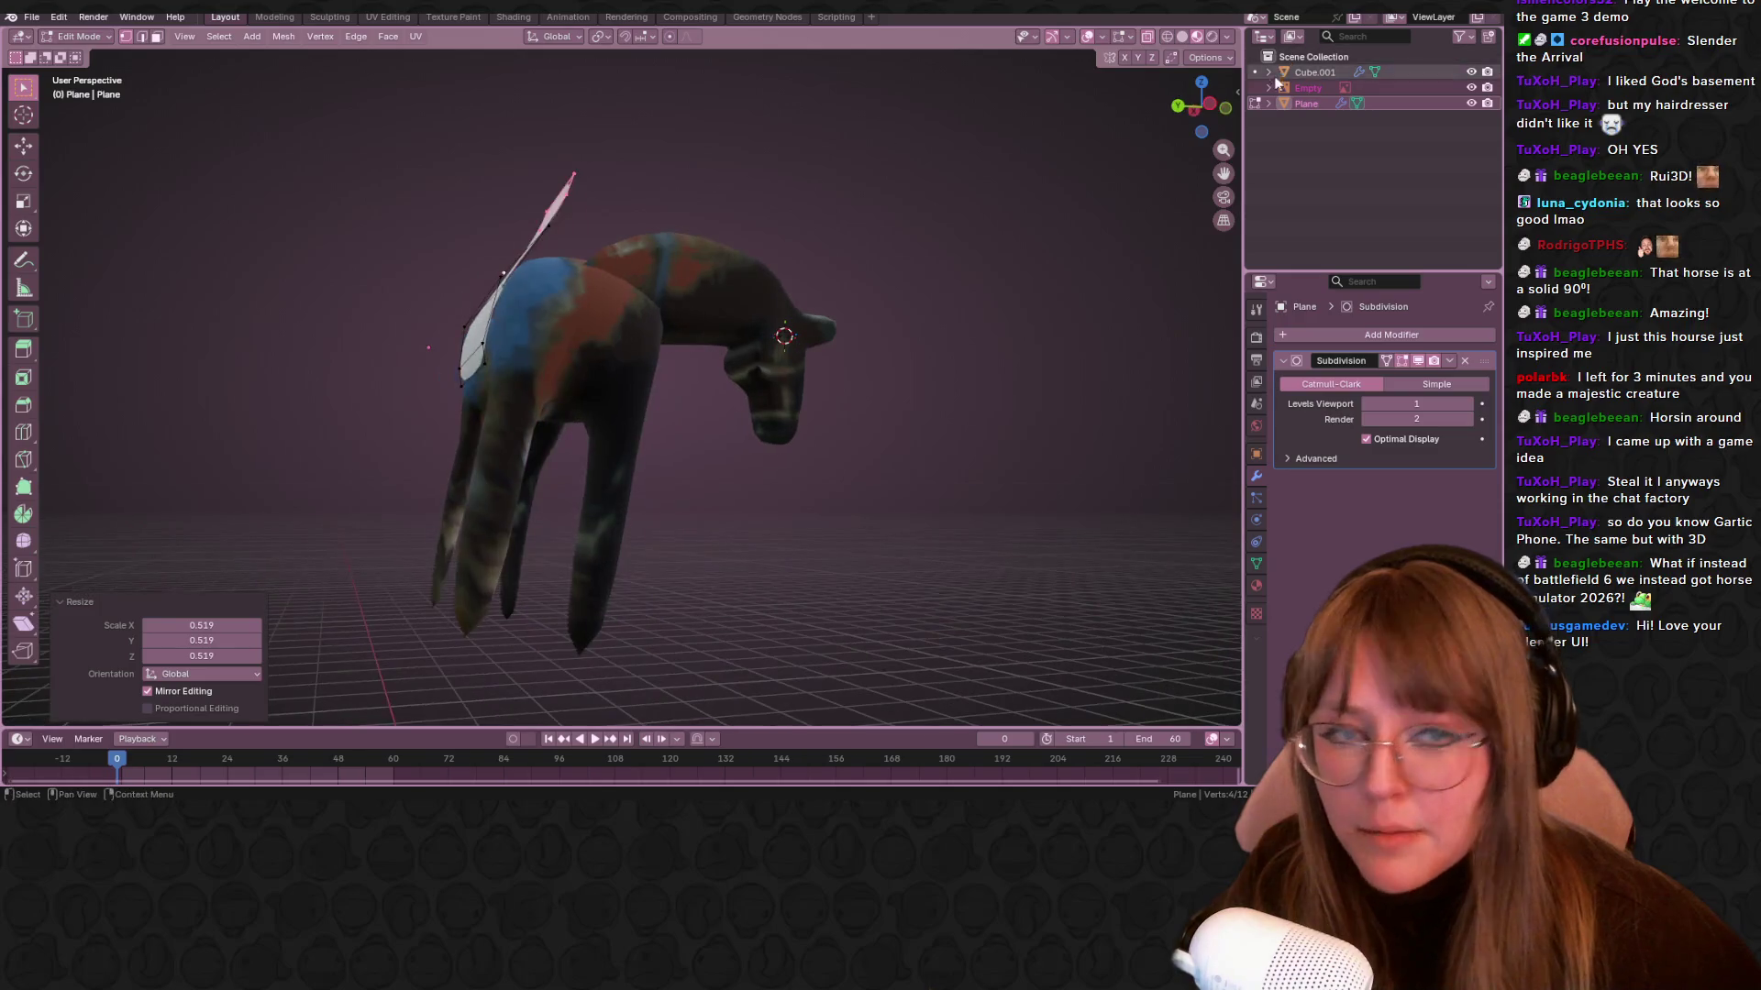
# Select all strap vertices and duplicate them, shifted about -0.325 m along Y
pyautogui.click(1201, 107)
pyautogui.press('b')
pyautogui.moveTo(590, 217); pyautogui.dragTo(627, 254)
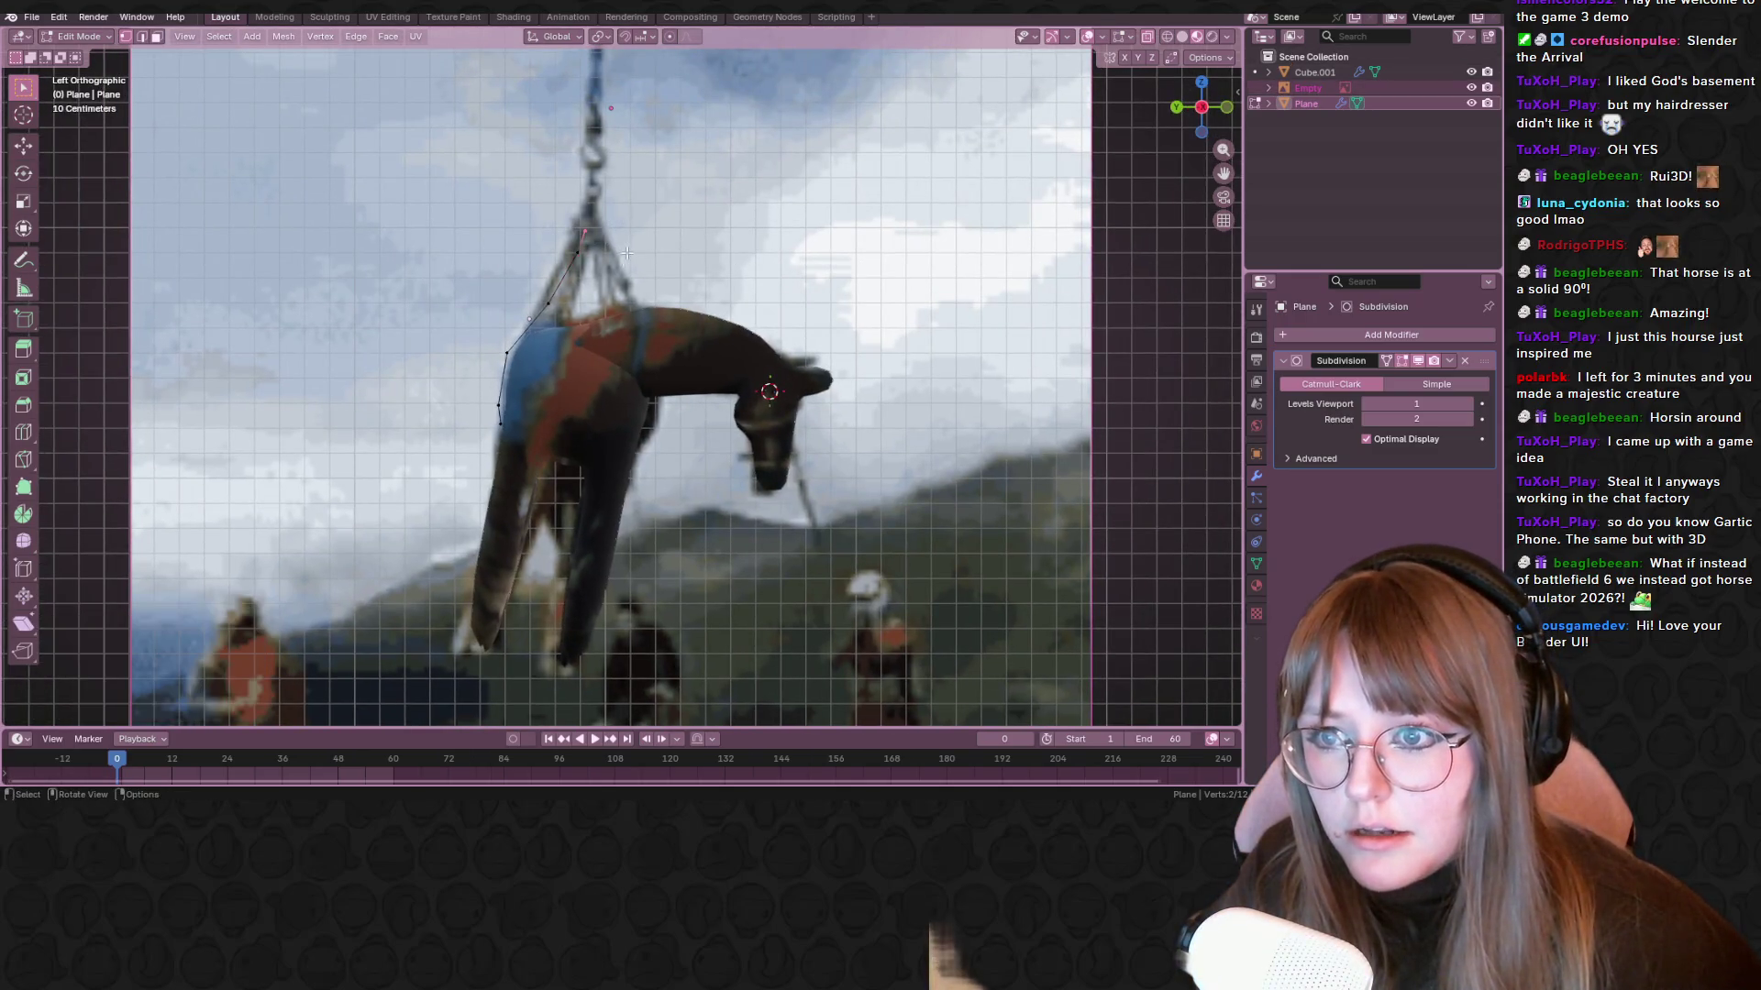
pyautogui.moveTo(438, 211); pyautogui.dragTo(721, 455)
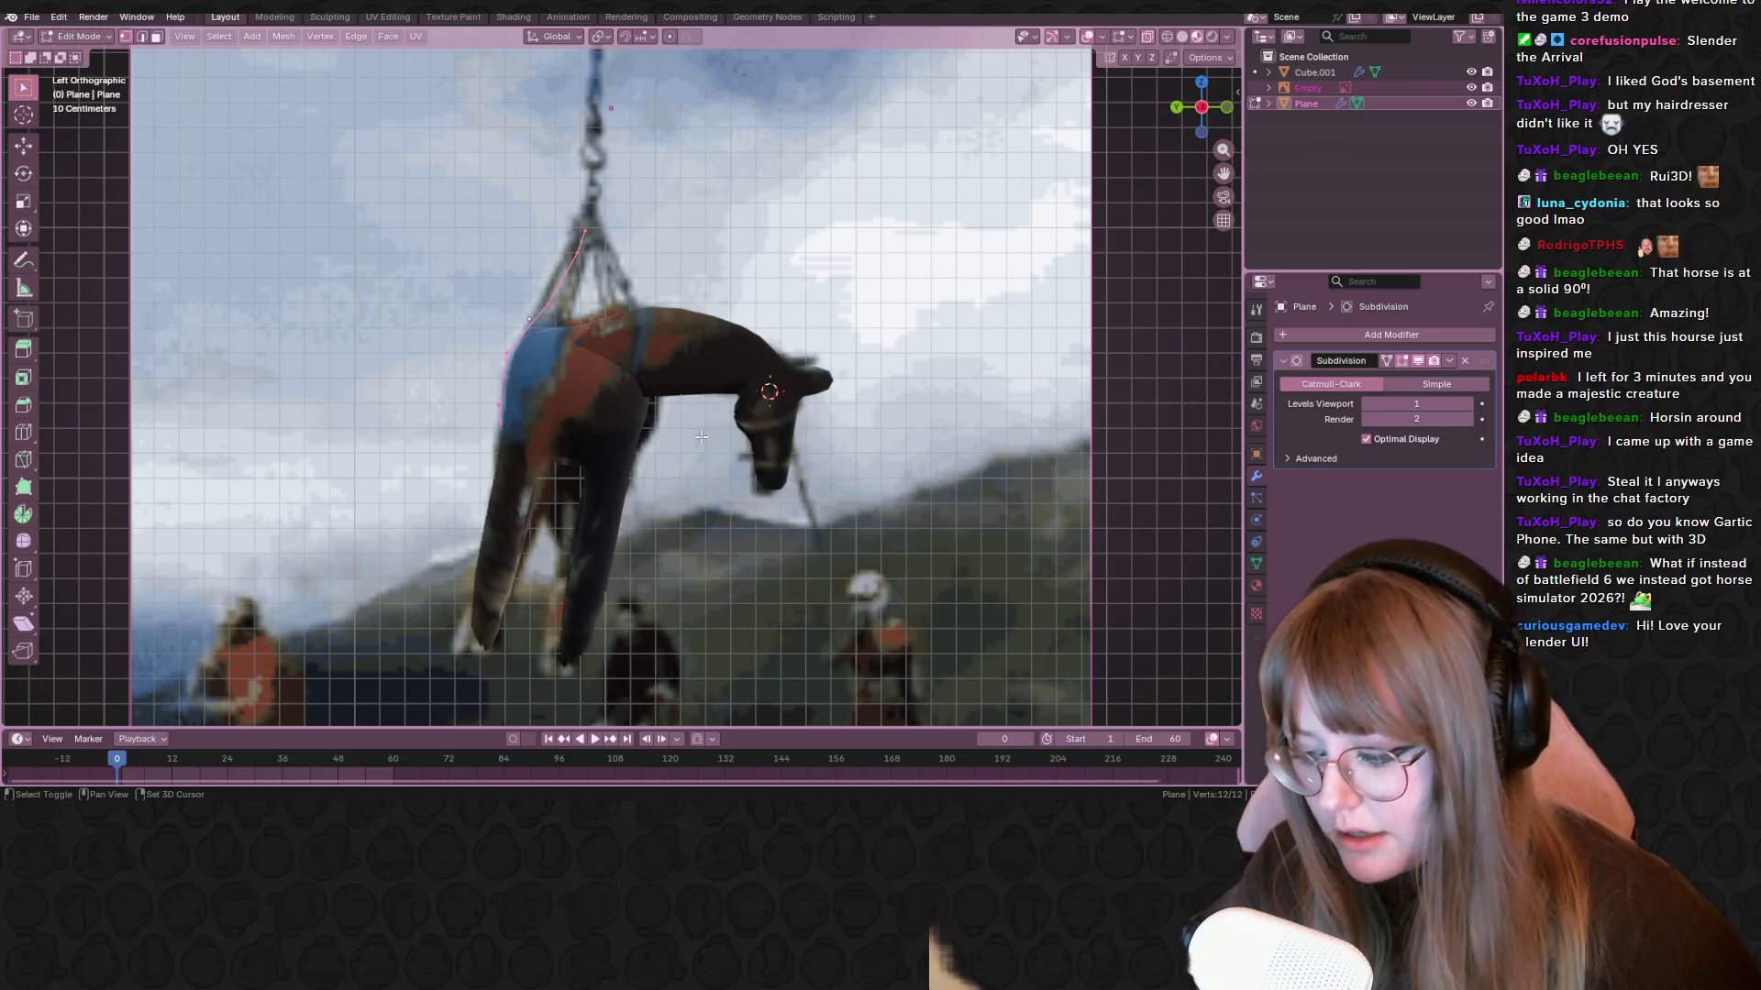
pyautogui.hotkey('shift', 'd')
pyautogui.click(782, 449)
pyautogui.rightClick(633, 350)
# Undo the duplicate and move the whole strap up and to the left
pyautogui.moveTo(570, 627)
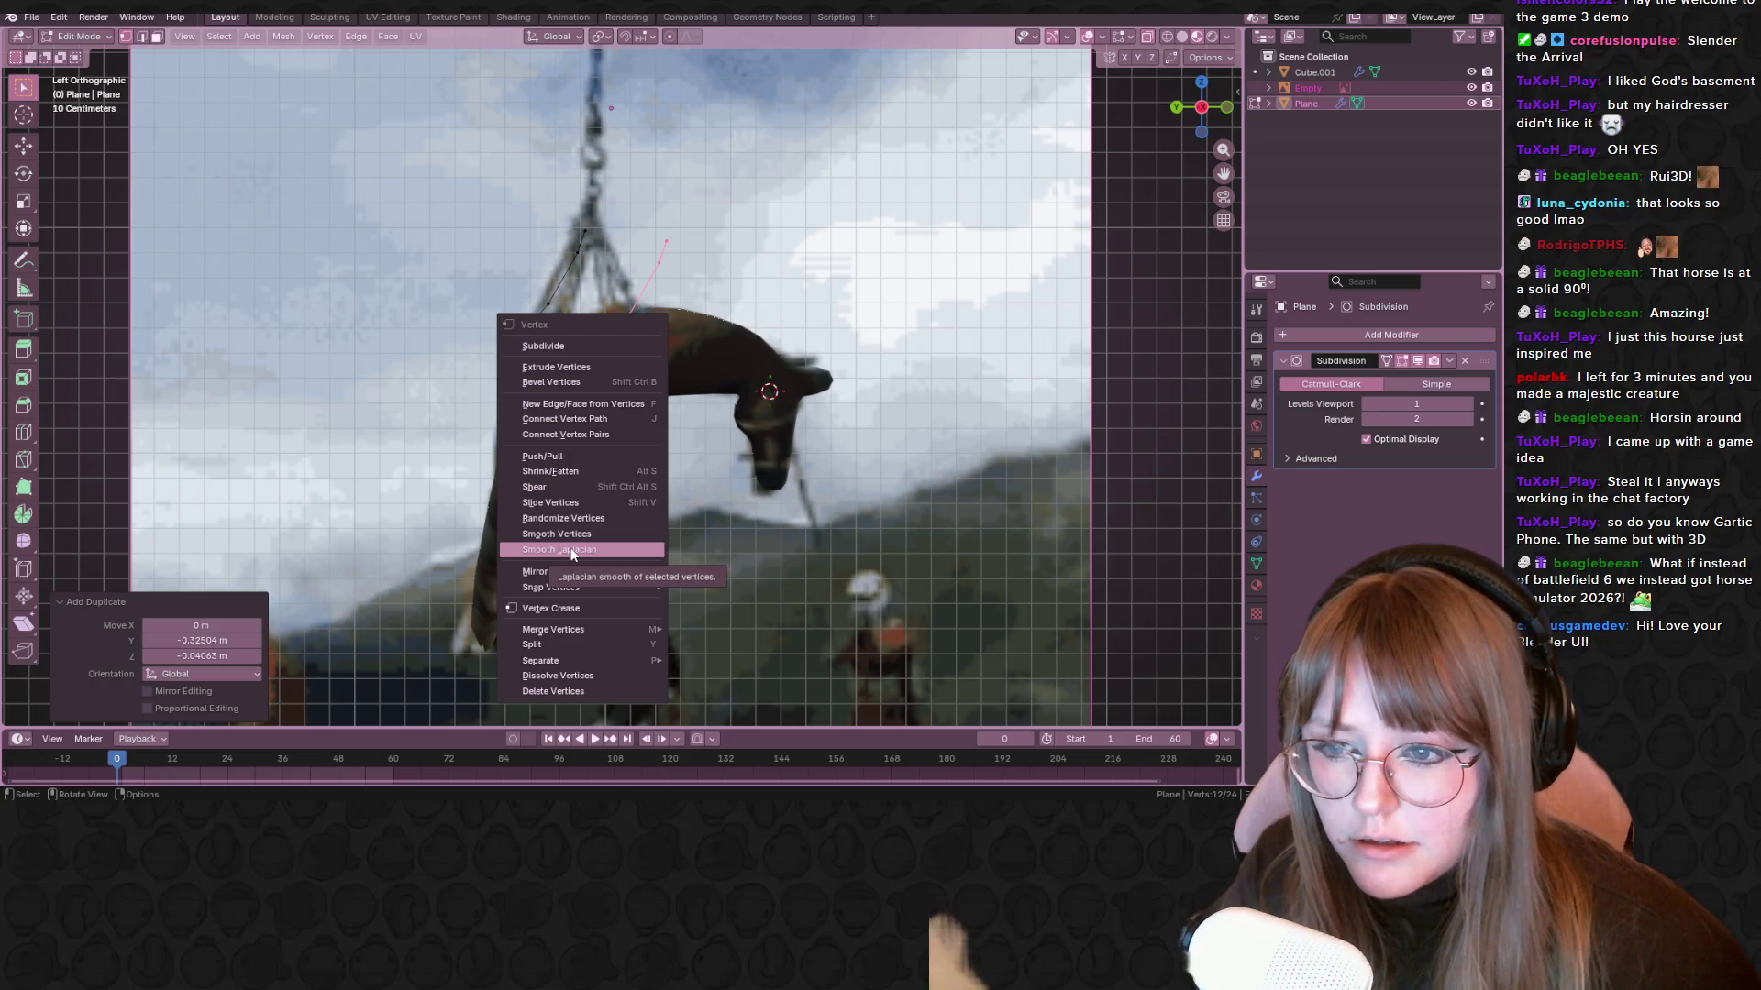
pyautogui.hotkey('ctrl', 'z')
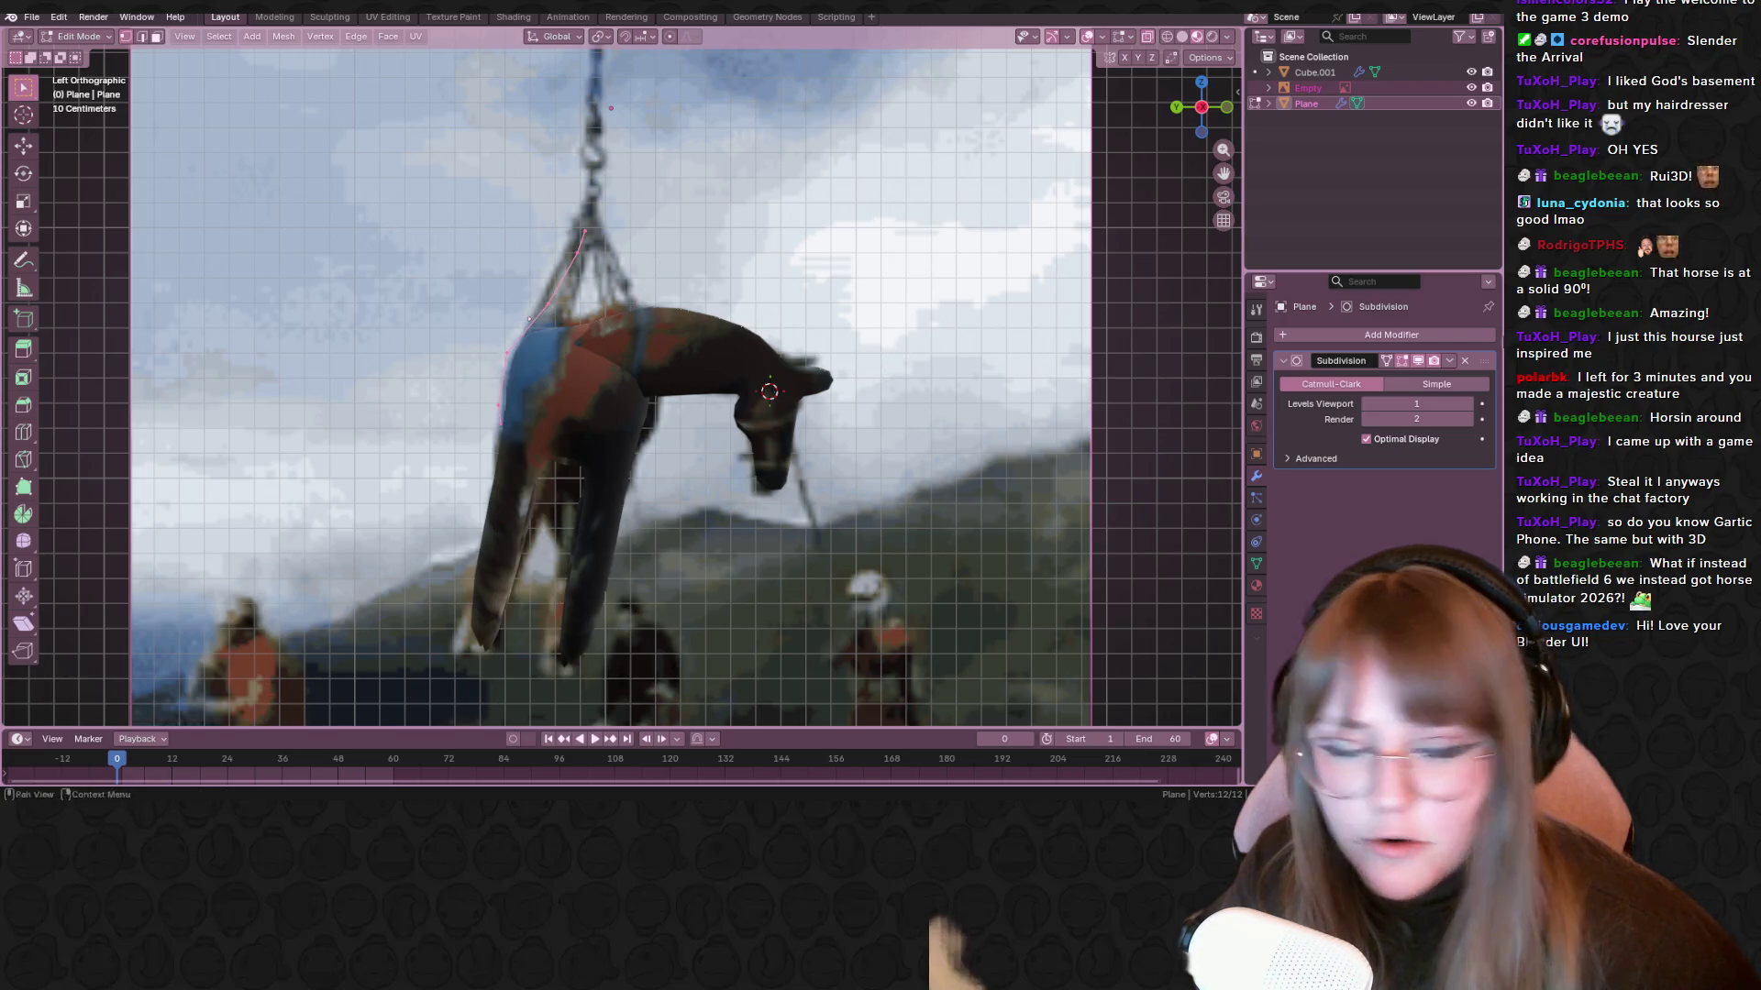
pyautogui.click(1343, 332)
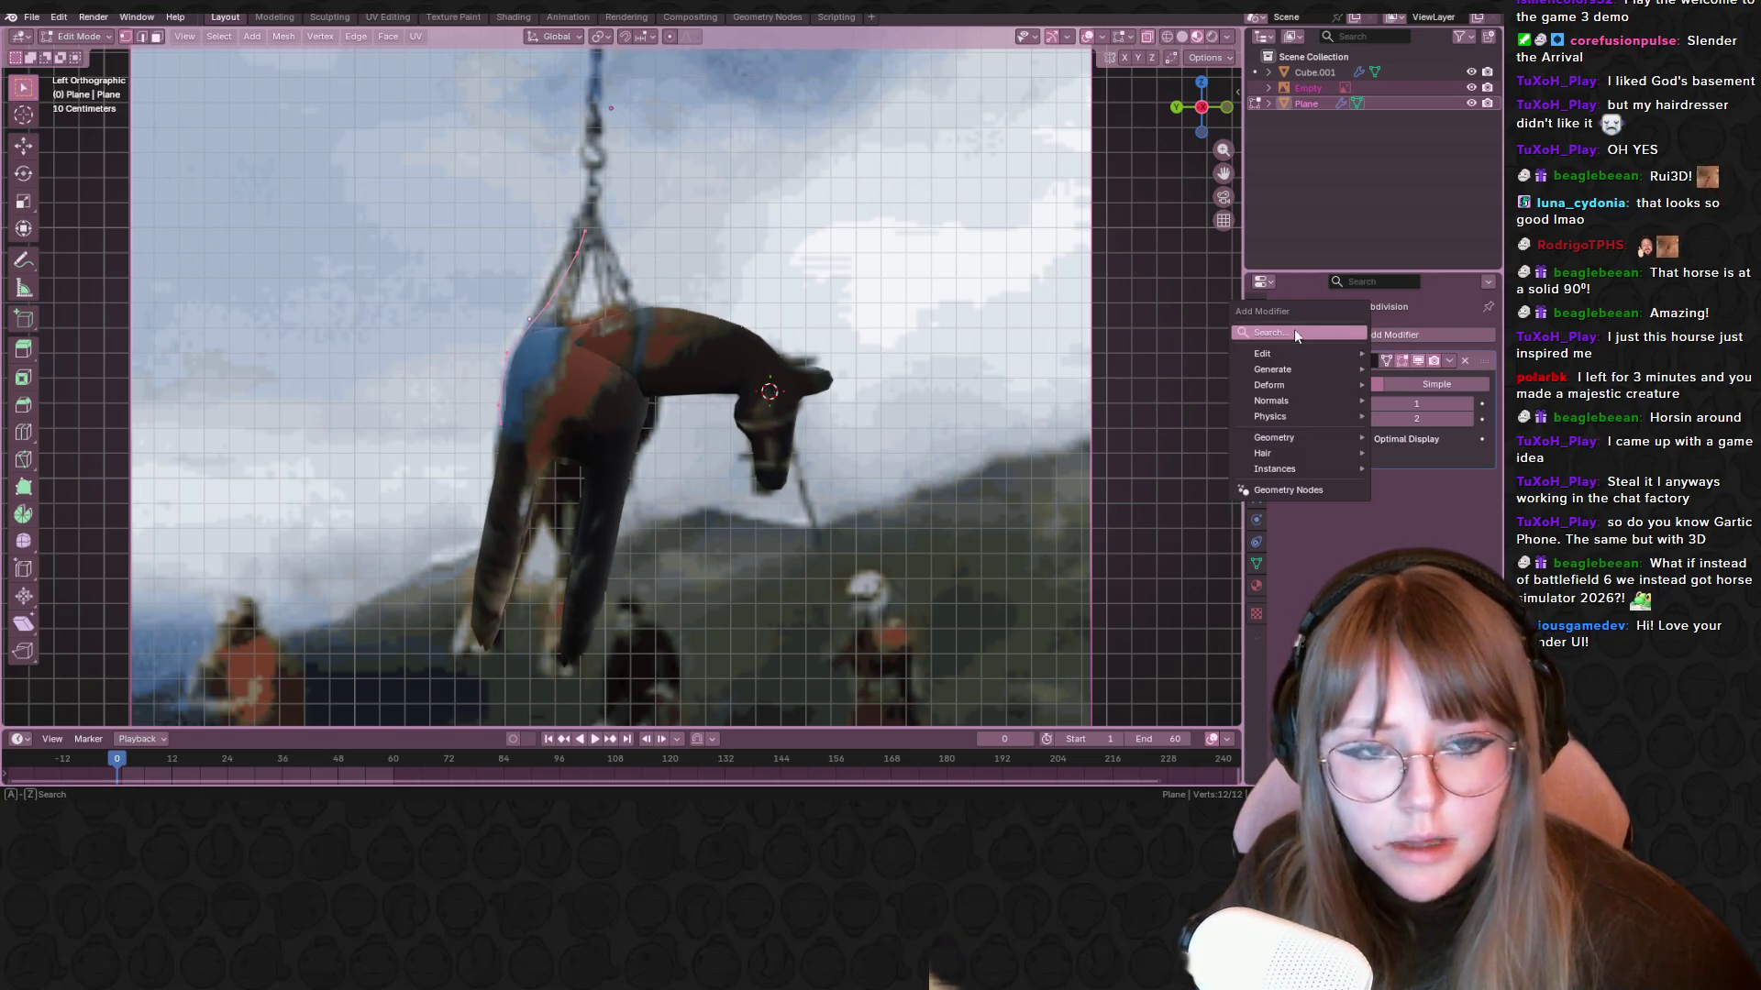
pyautogui.rightClick(691, 343)
pyautogui.press('Escape')
pyautogui.press('g')
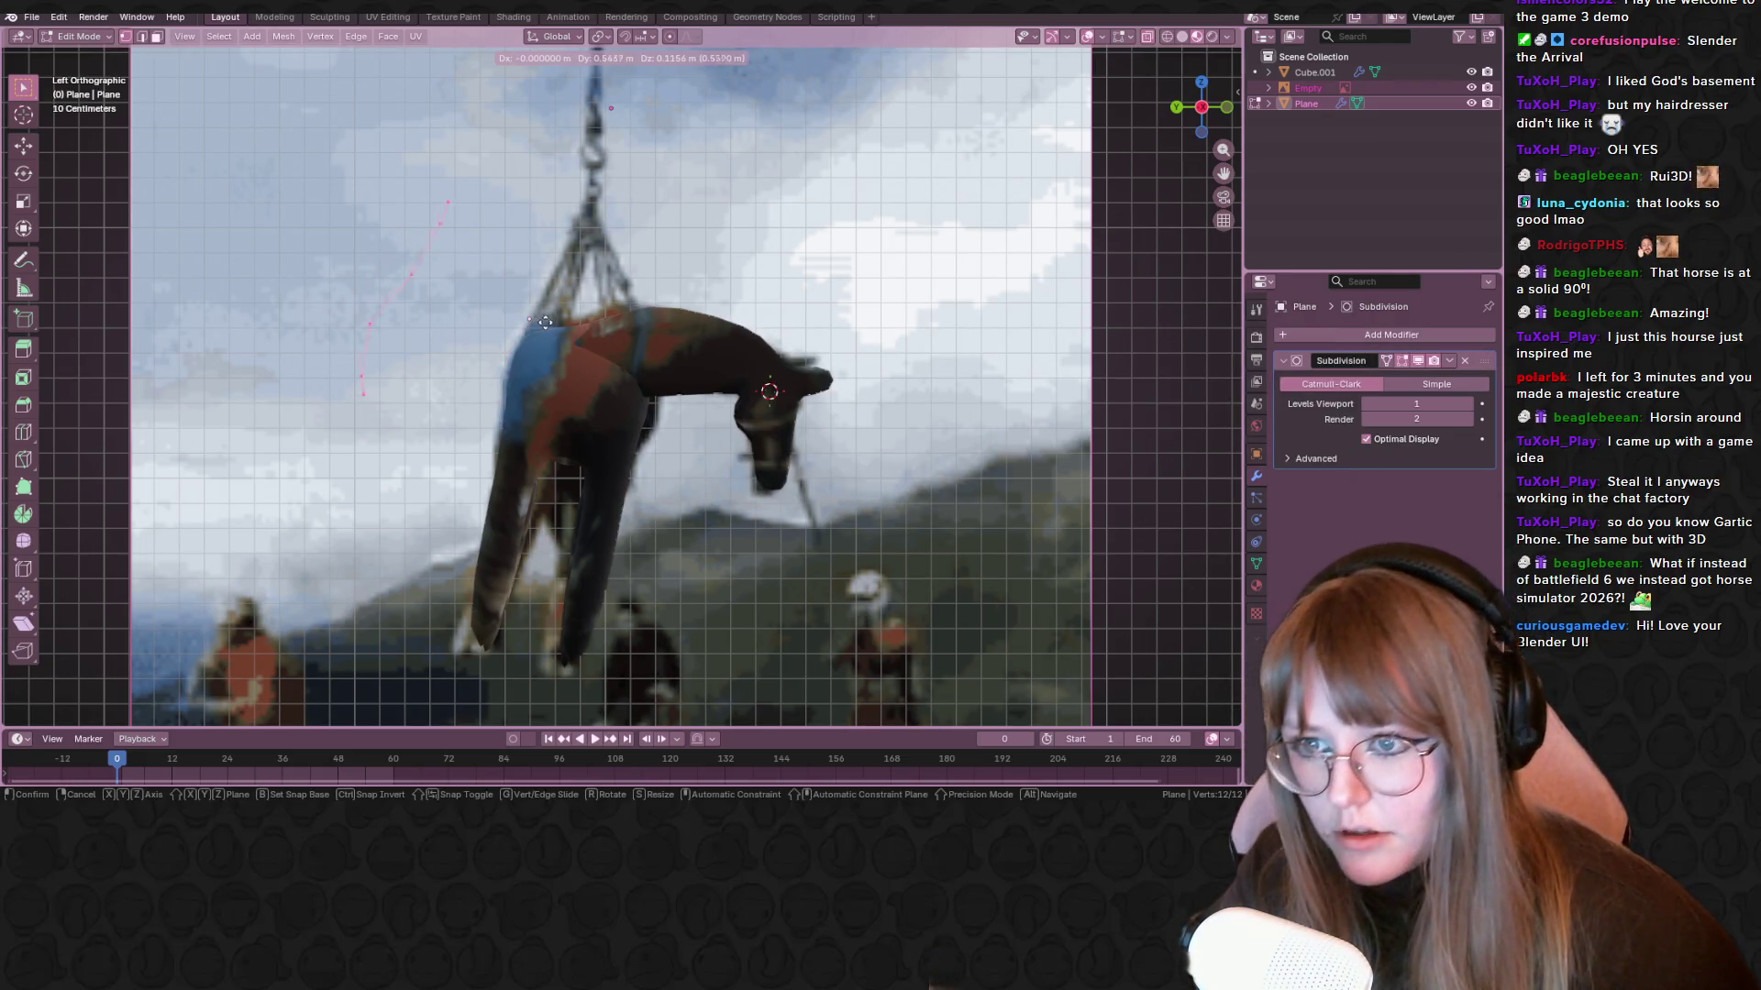
pyautogui.click(652, 332)
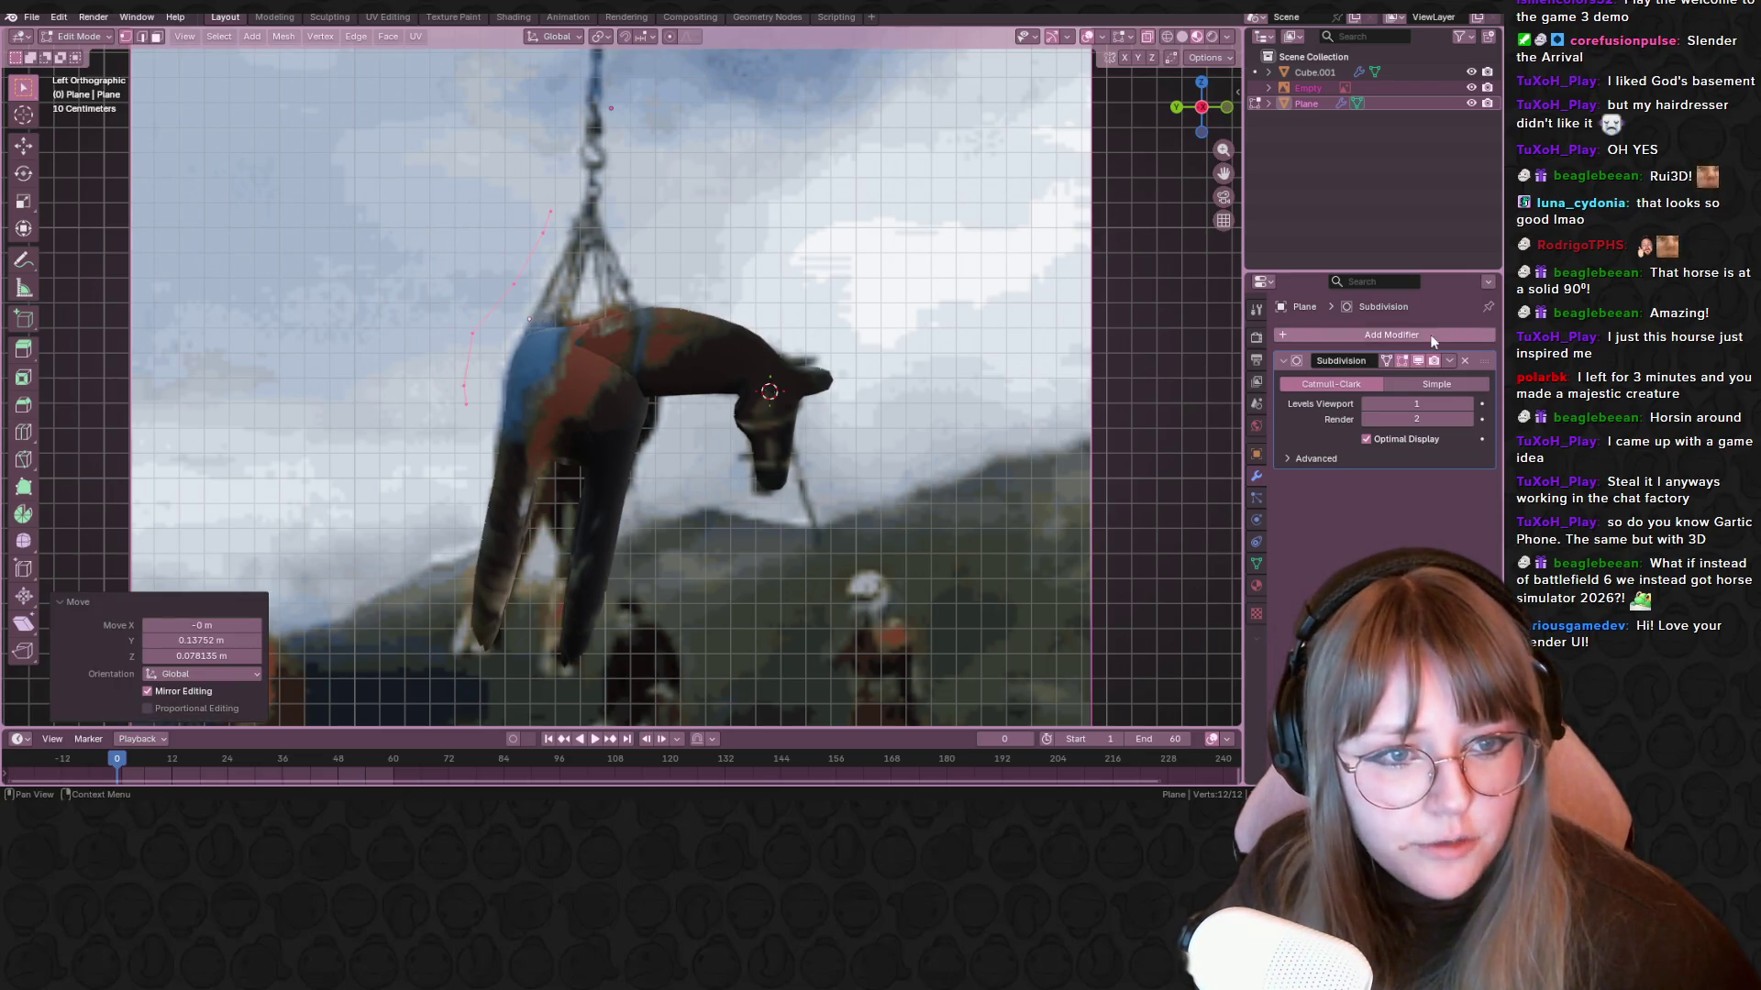
# Add a Mirror modifier to the strap and mirror it across Y instead of X
pyautogui.click(1385, 338)
pyautogui.moveTo(1360, 372)
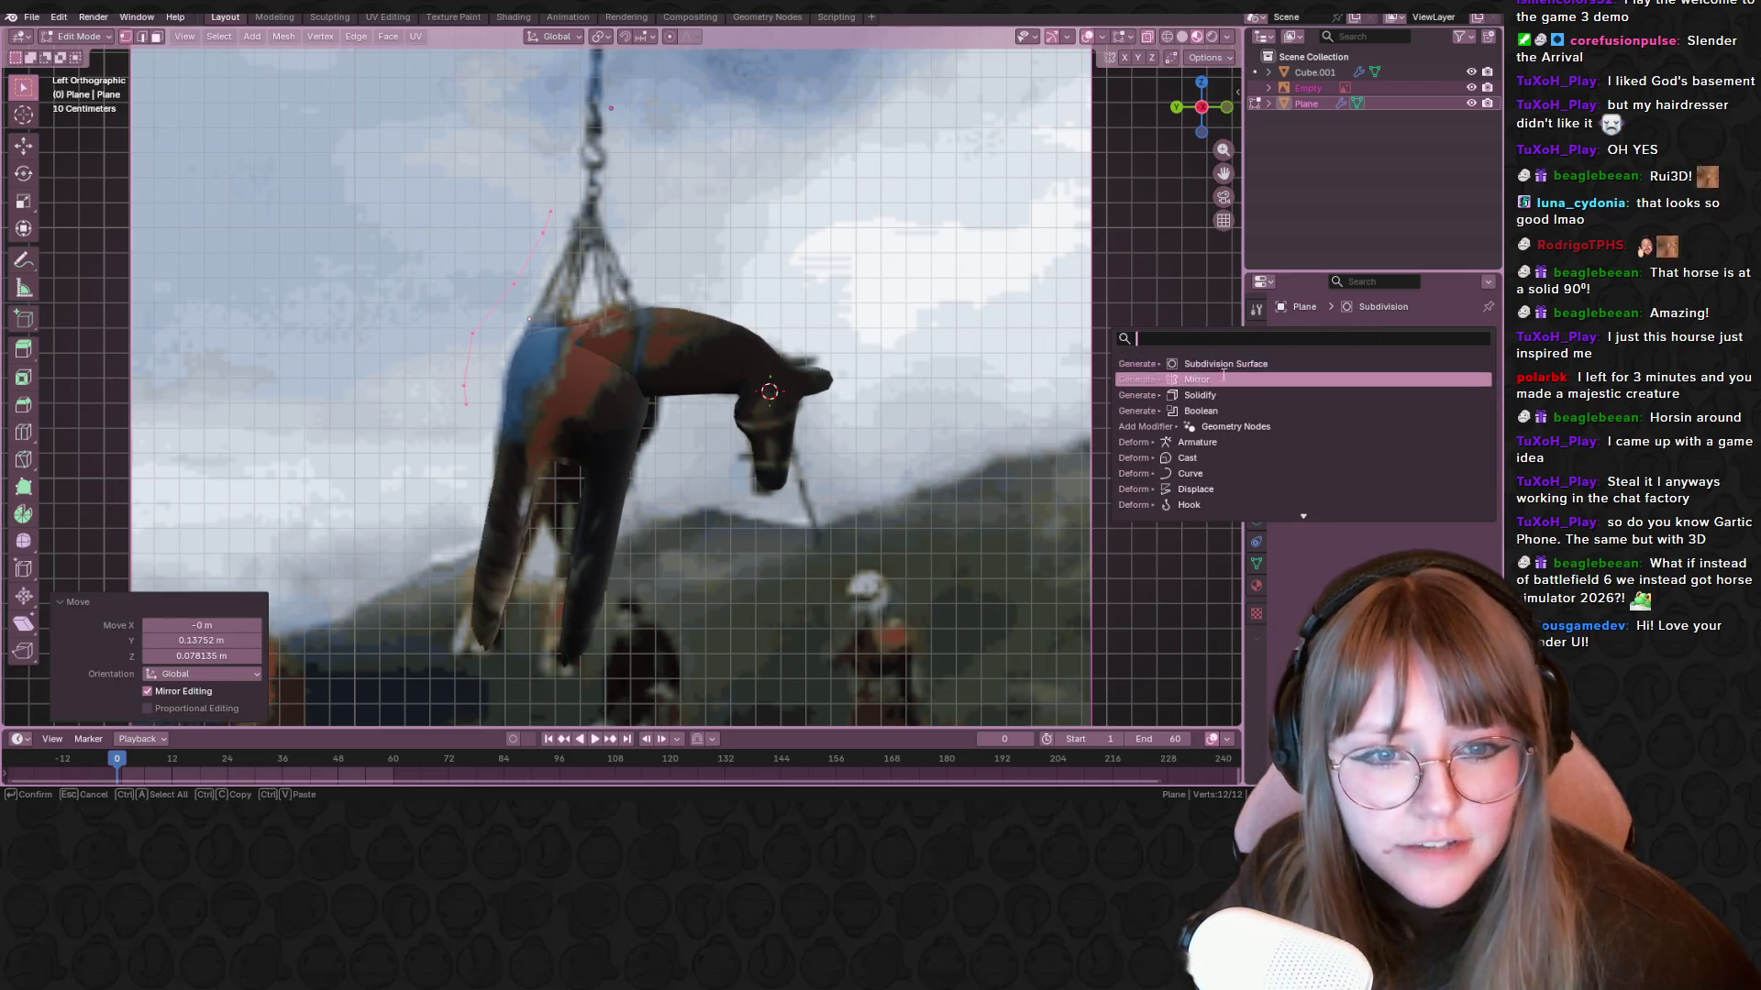
pyautogui.click(1219, 459)
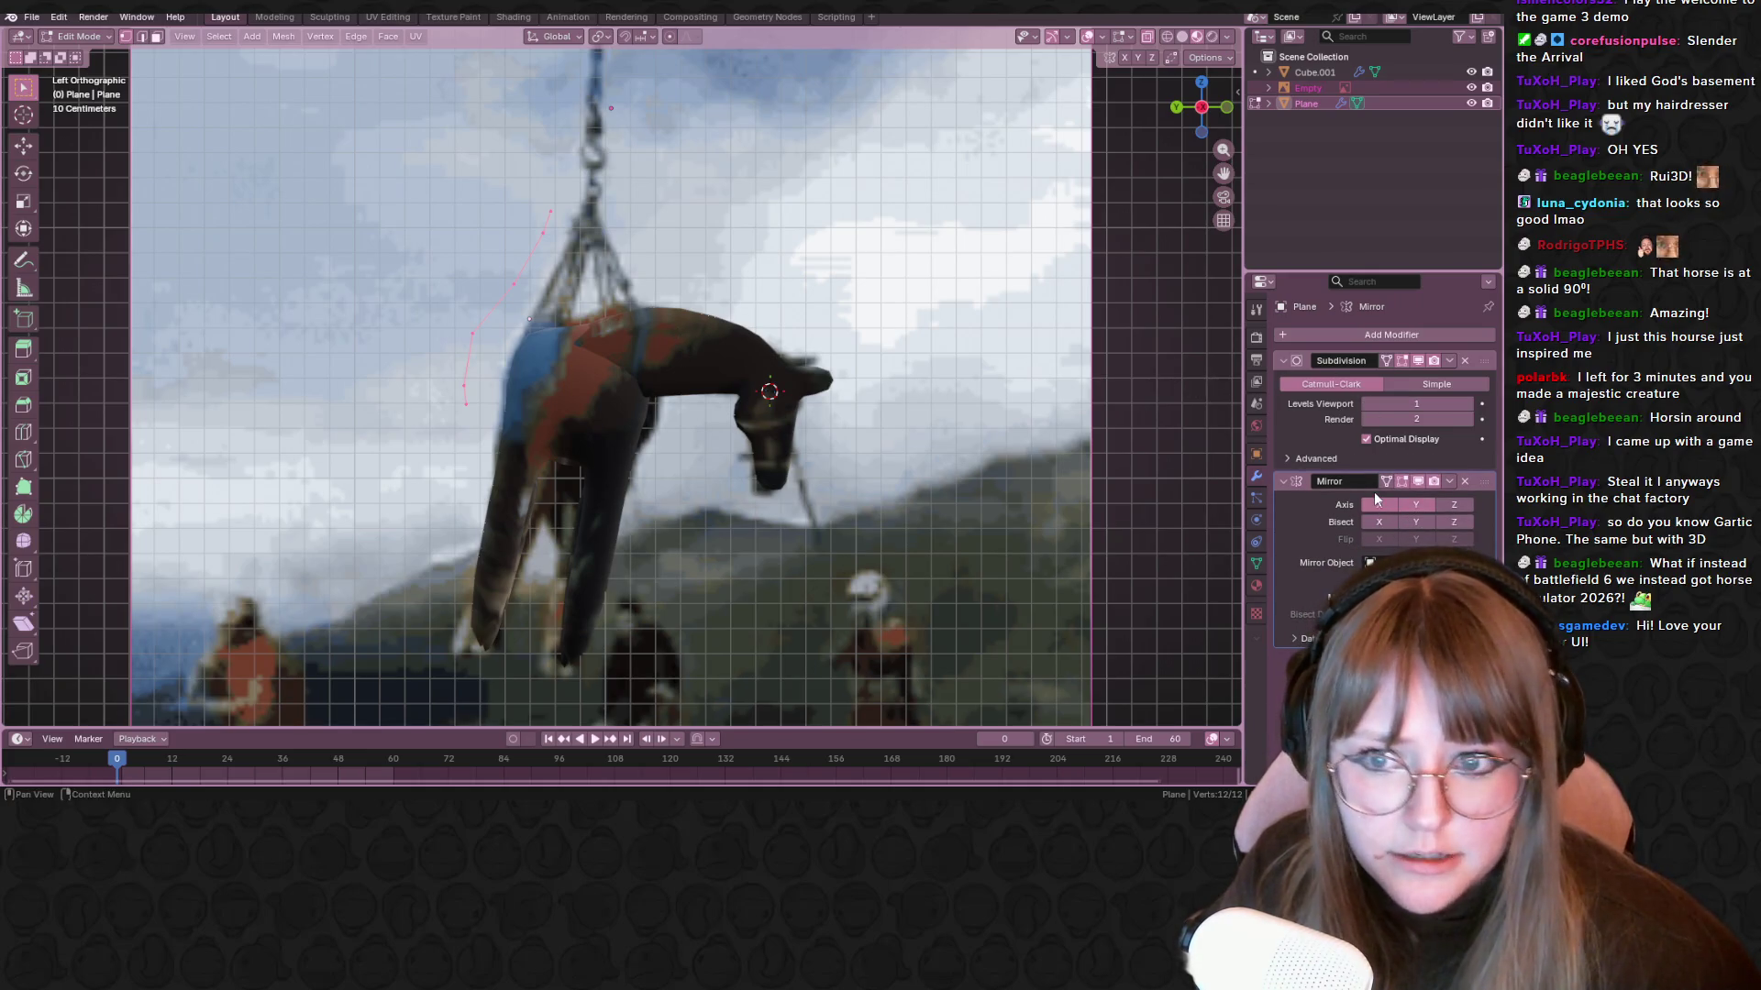
pyautogui.moveTo(826, 413)
pyautogui.mouseDown(button='middle')
pyautogui.moveTo(642, 386)
pyautogui.moveTo(609, 495)
pyautogui.moveTo(460, 283)
pyautogui.moveTo(513, 229)
pyautogui.mouseUp(button='middle')
pyautogui.click(1417, 508)
pyautogui.moveTo(1235, 496)
pyautogui.mouseDown(button='middle')
pyautogui.moveTo(1101, 413)
pyautogui.moveTo(1234, 497)
pyautogui.mouseUp(button='middle')
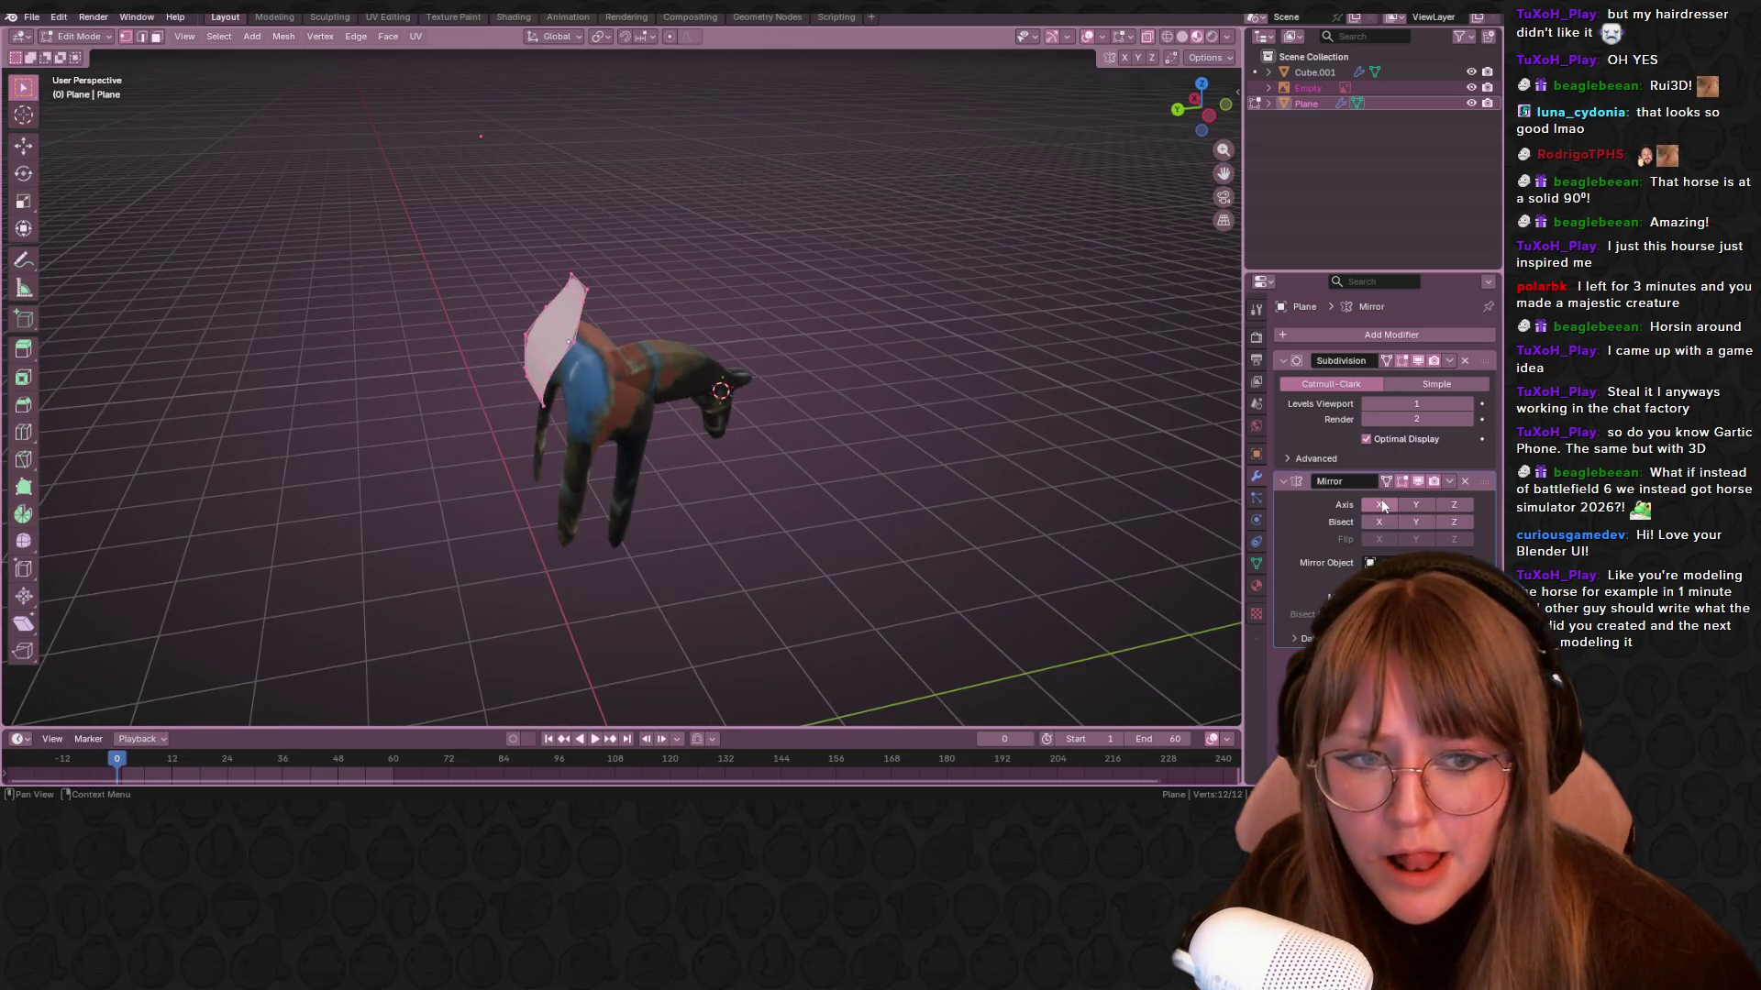
pyautogui.moveTo(1101, 440)
pyautogui.mouseDown(button='middle')
pyautogui.moveTo(829, 345)
pyautogui.moveTo(946, 410)
pyautogui.mouseUp(button='middle')
pyautogui.moveTo(1018, 269)
pyautogui.mouseDown(button='middle')
pyautogui.moveTo(994, 370)
pyautogui.moveTo(1109, 373)
pyautogui.moveTo(487, 397)
pyautogui.moveTo(697, 385)
pyautogui.mouseUp(button='middle')
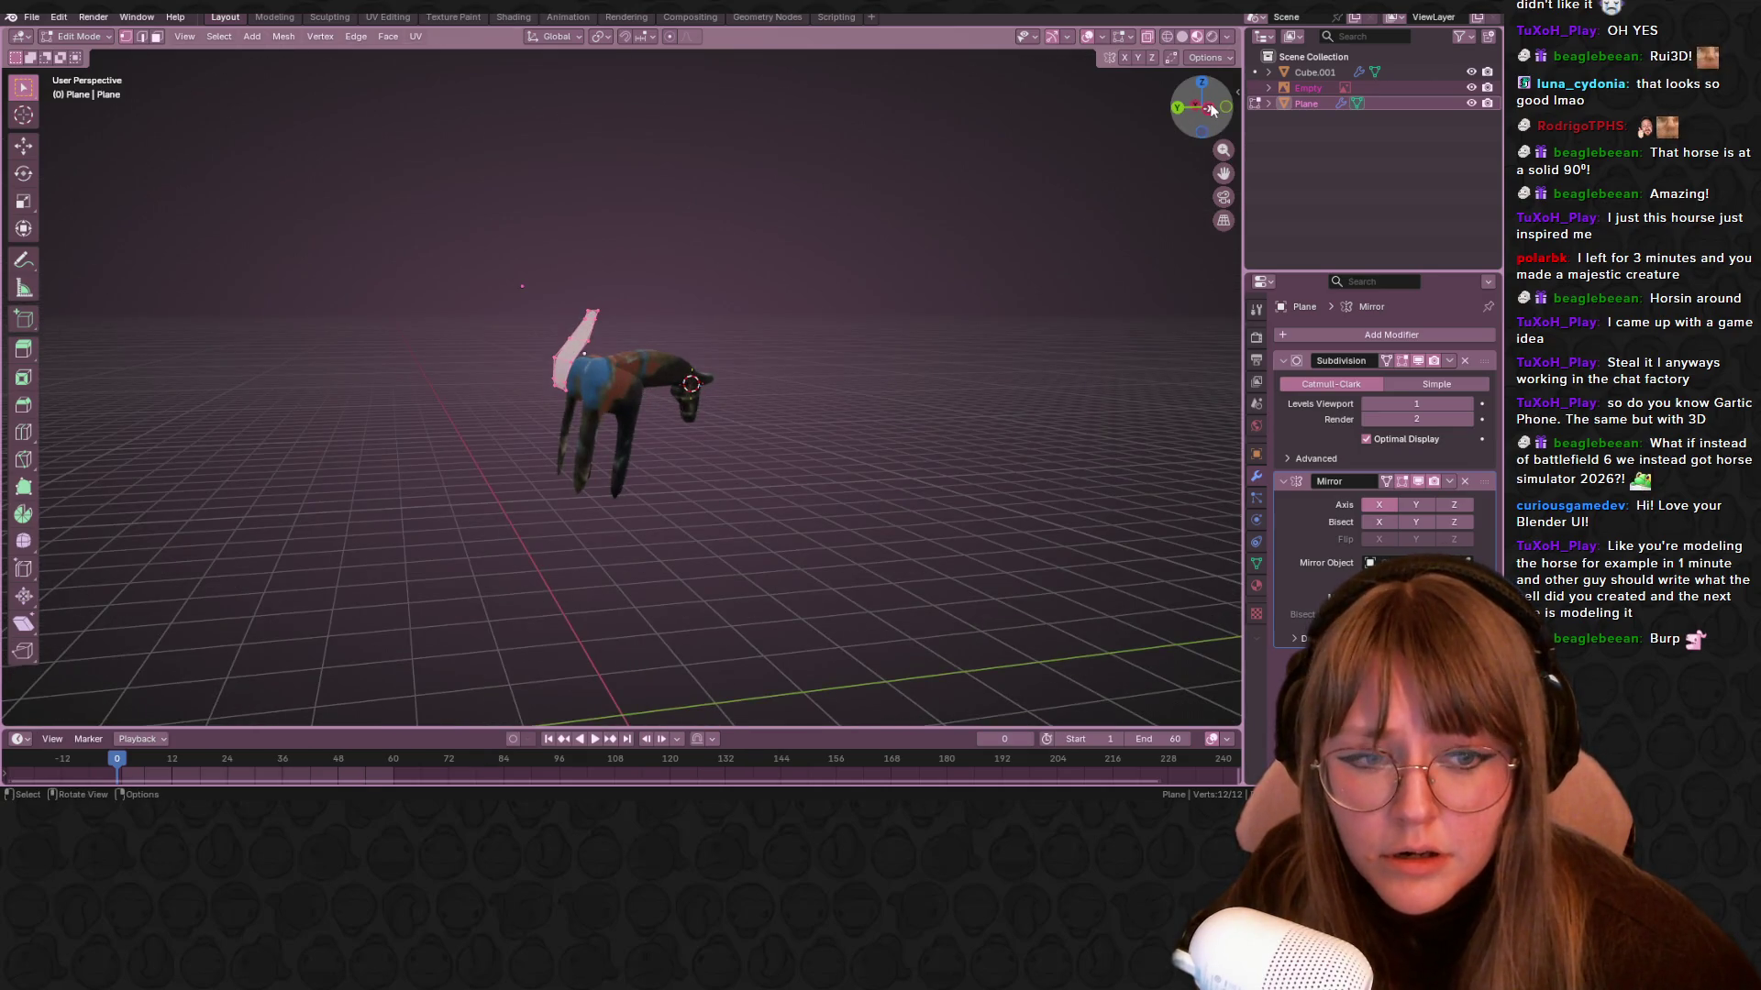
pyautogui.click(1192, 102)
pyautogui.click(1417, 504)
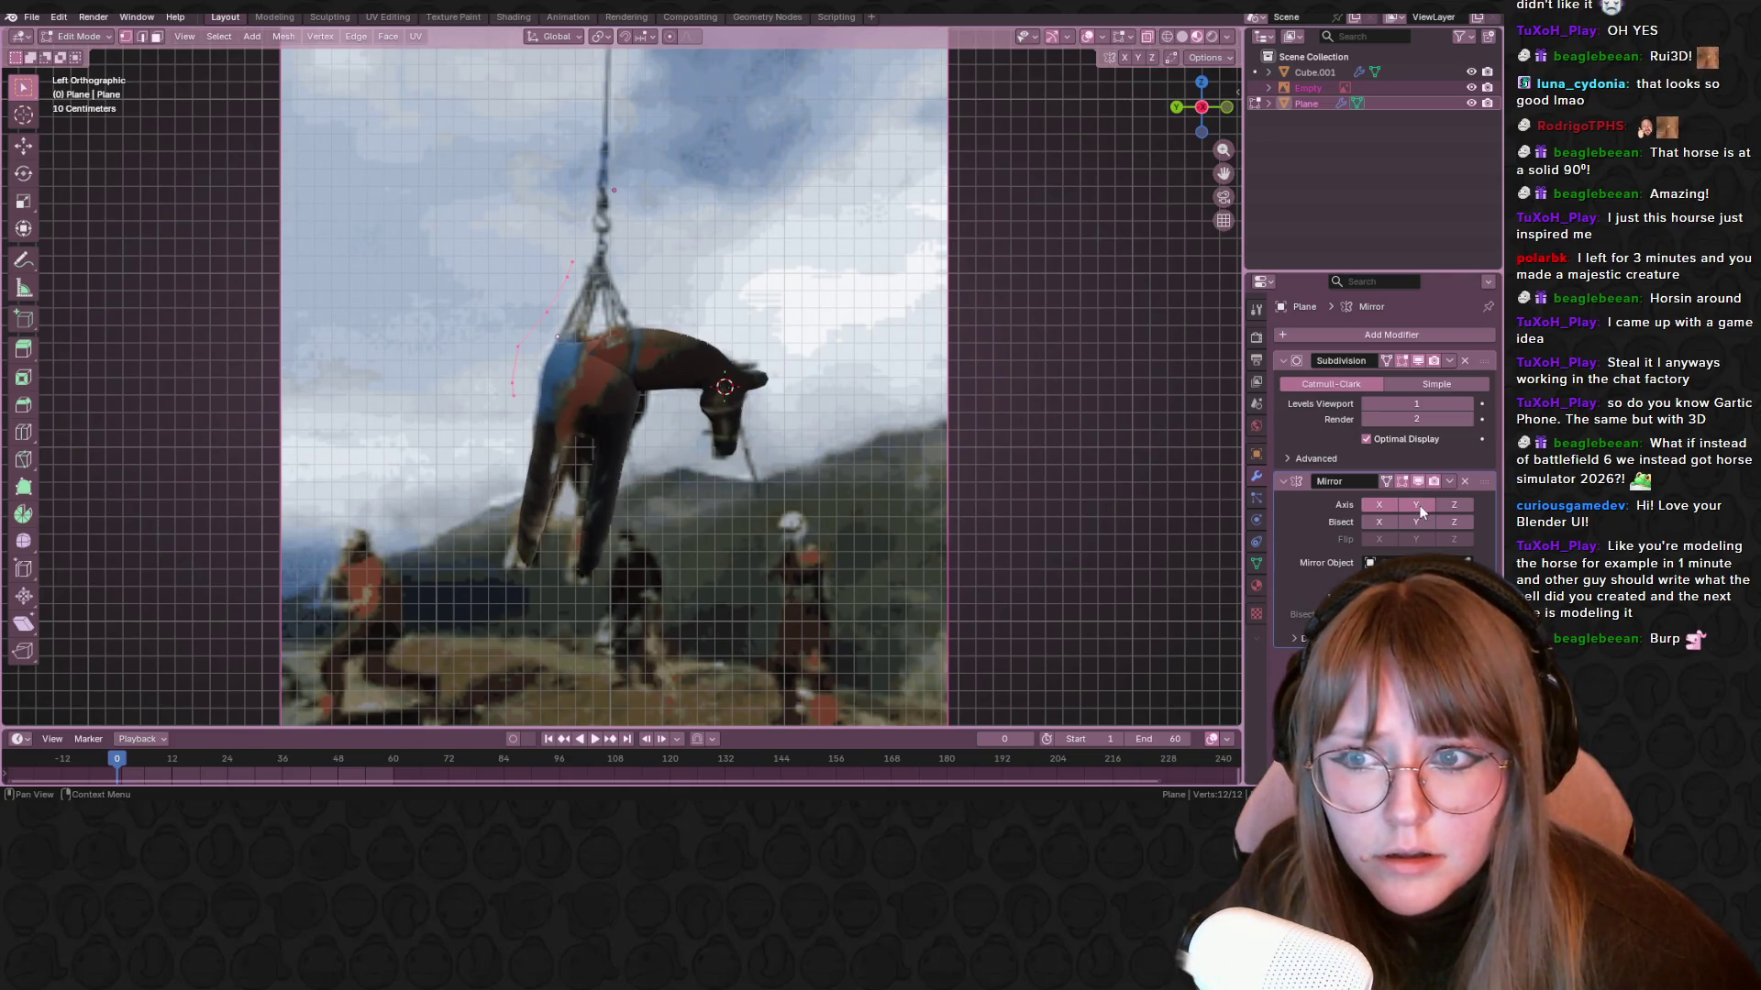
pyautogui.moveTo(955, 479); pyautogui.dragTo(629, 463, button='middle')
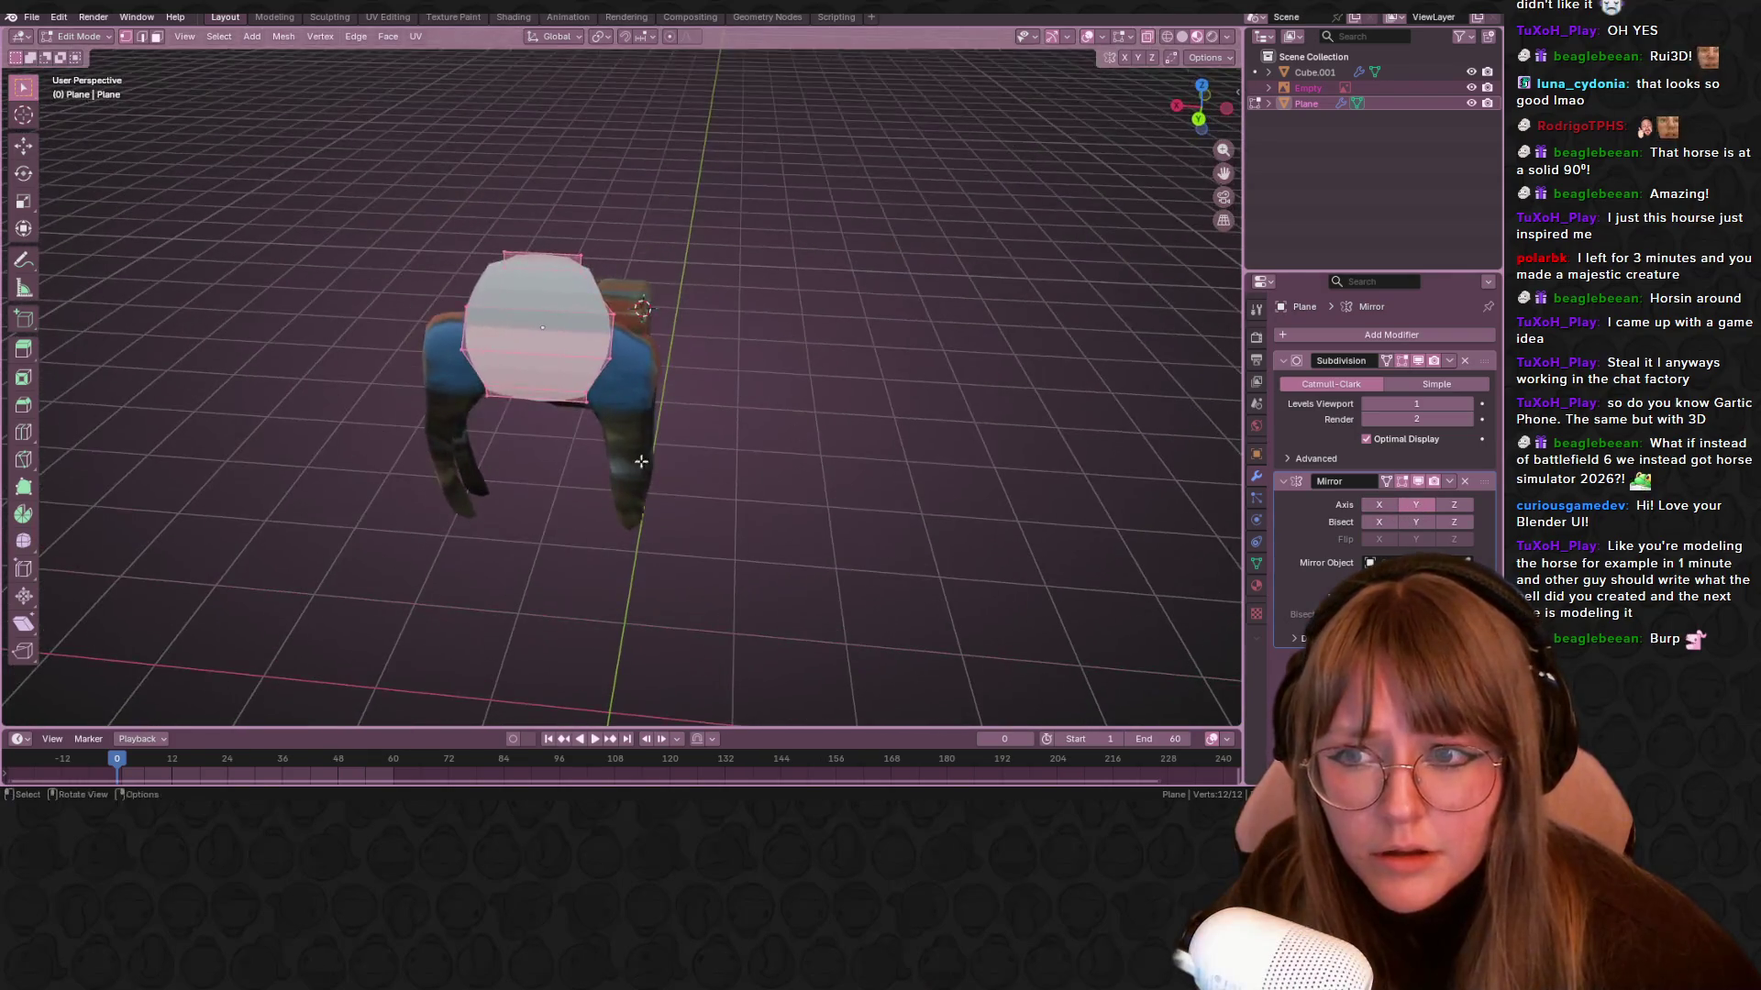
# Mirror across both X and Y and reposition the strap to fit the horse
pyautogui.press('g')
pyautogui.click(640, 560)
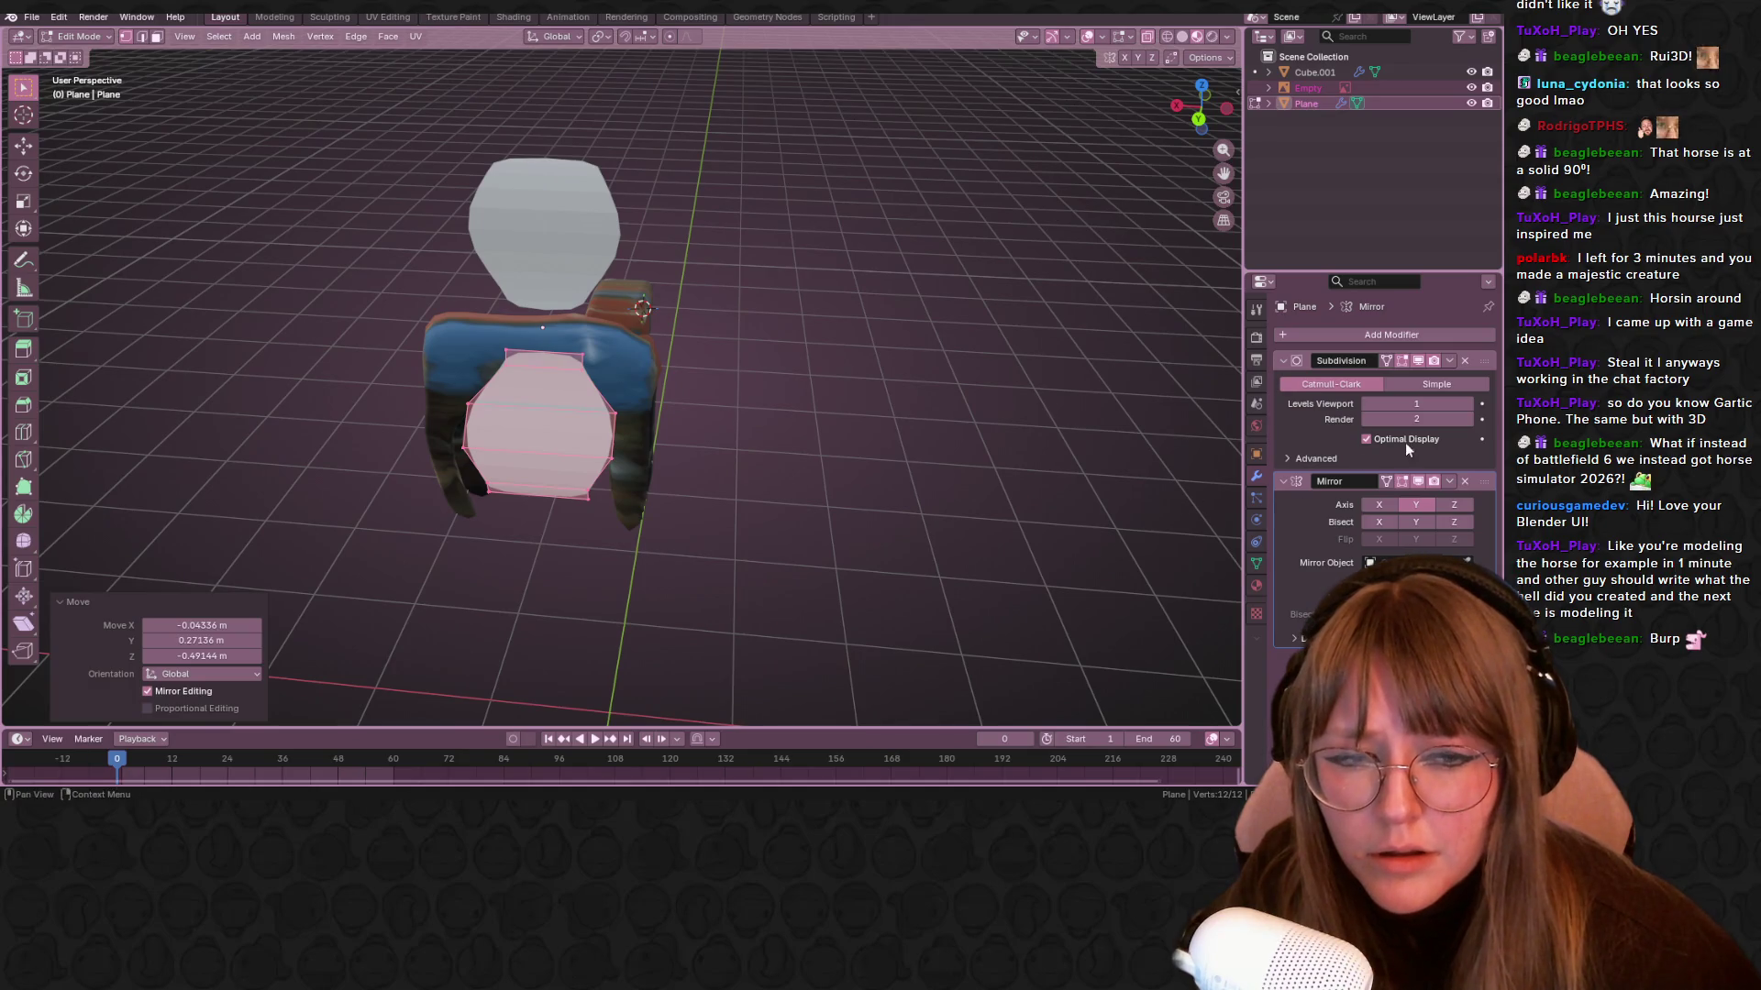
pyautogui.click(1378, 504)
pyautogui.moveTo(687, 335); pyautogui.dragTo(550, 337, button='middle')
pyautogui.press('g')
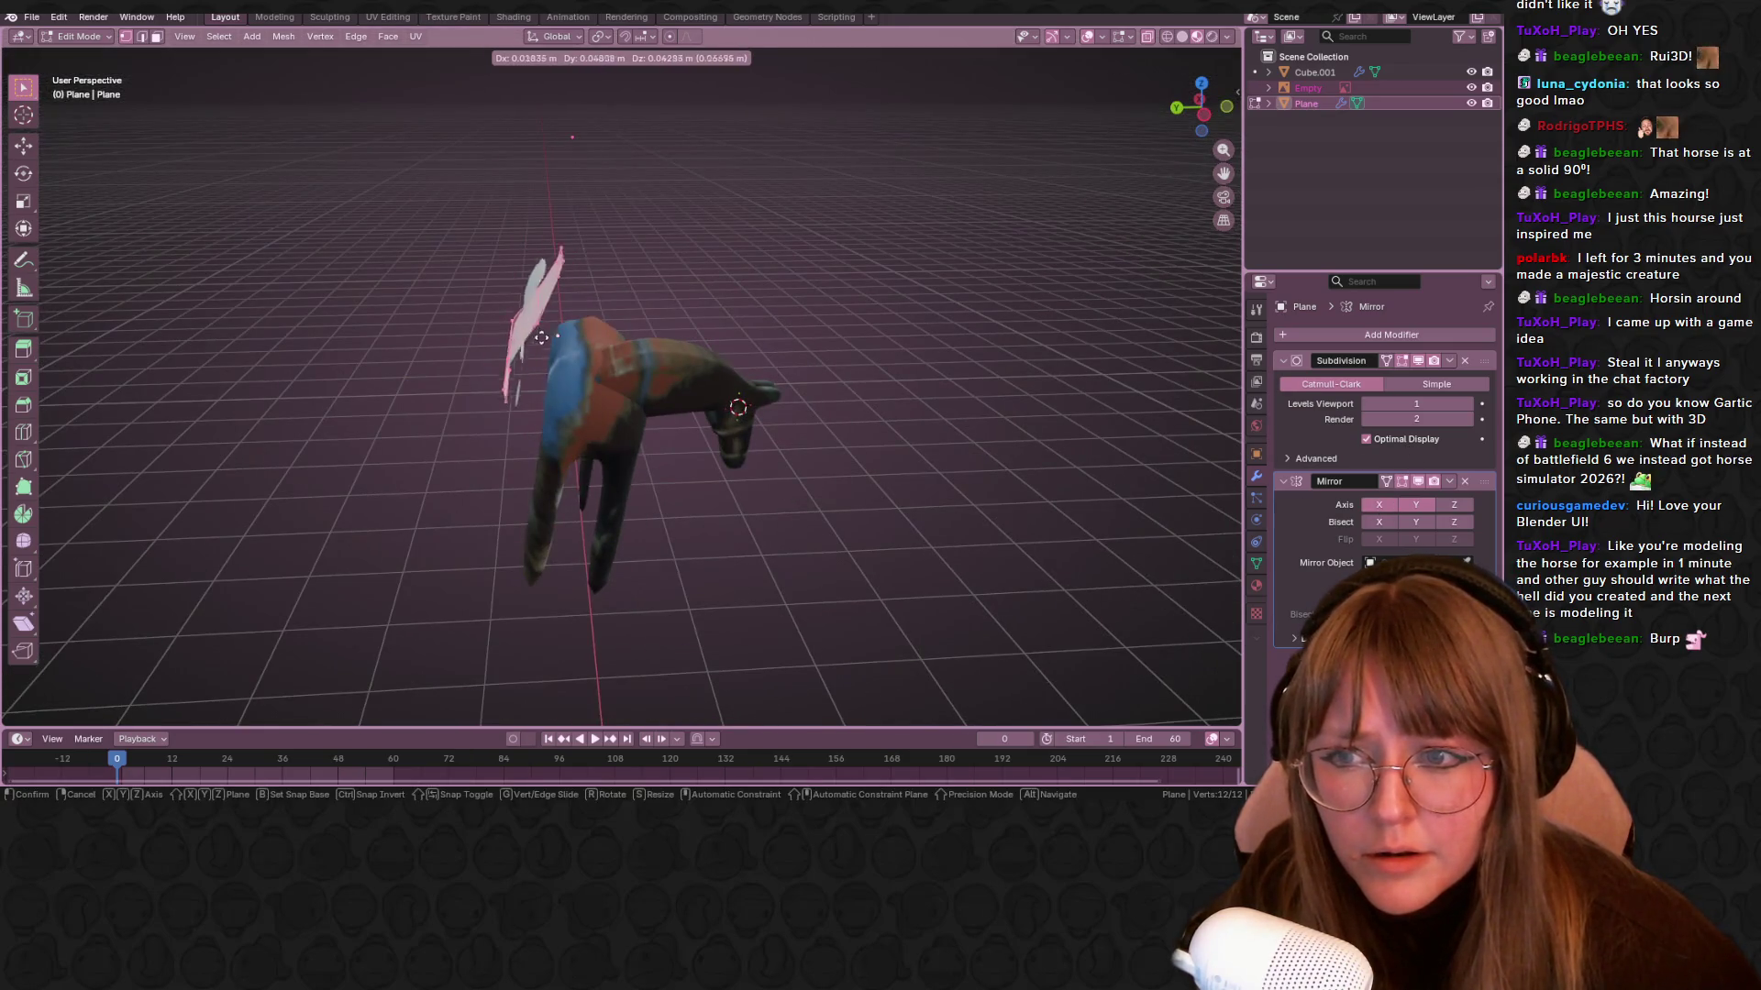
pyautogui.click(542, 338)
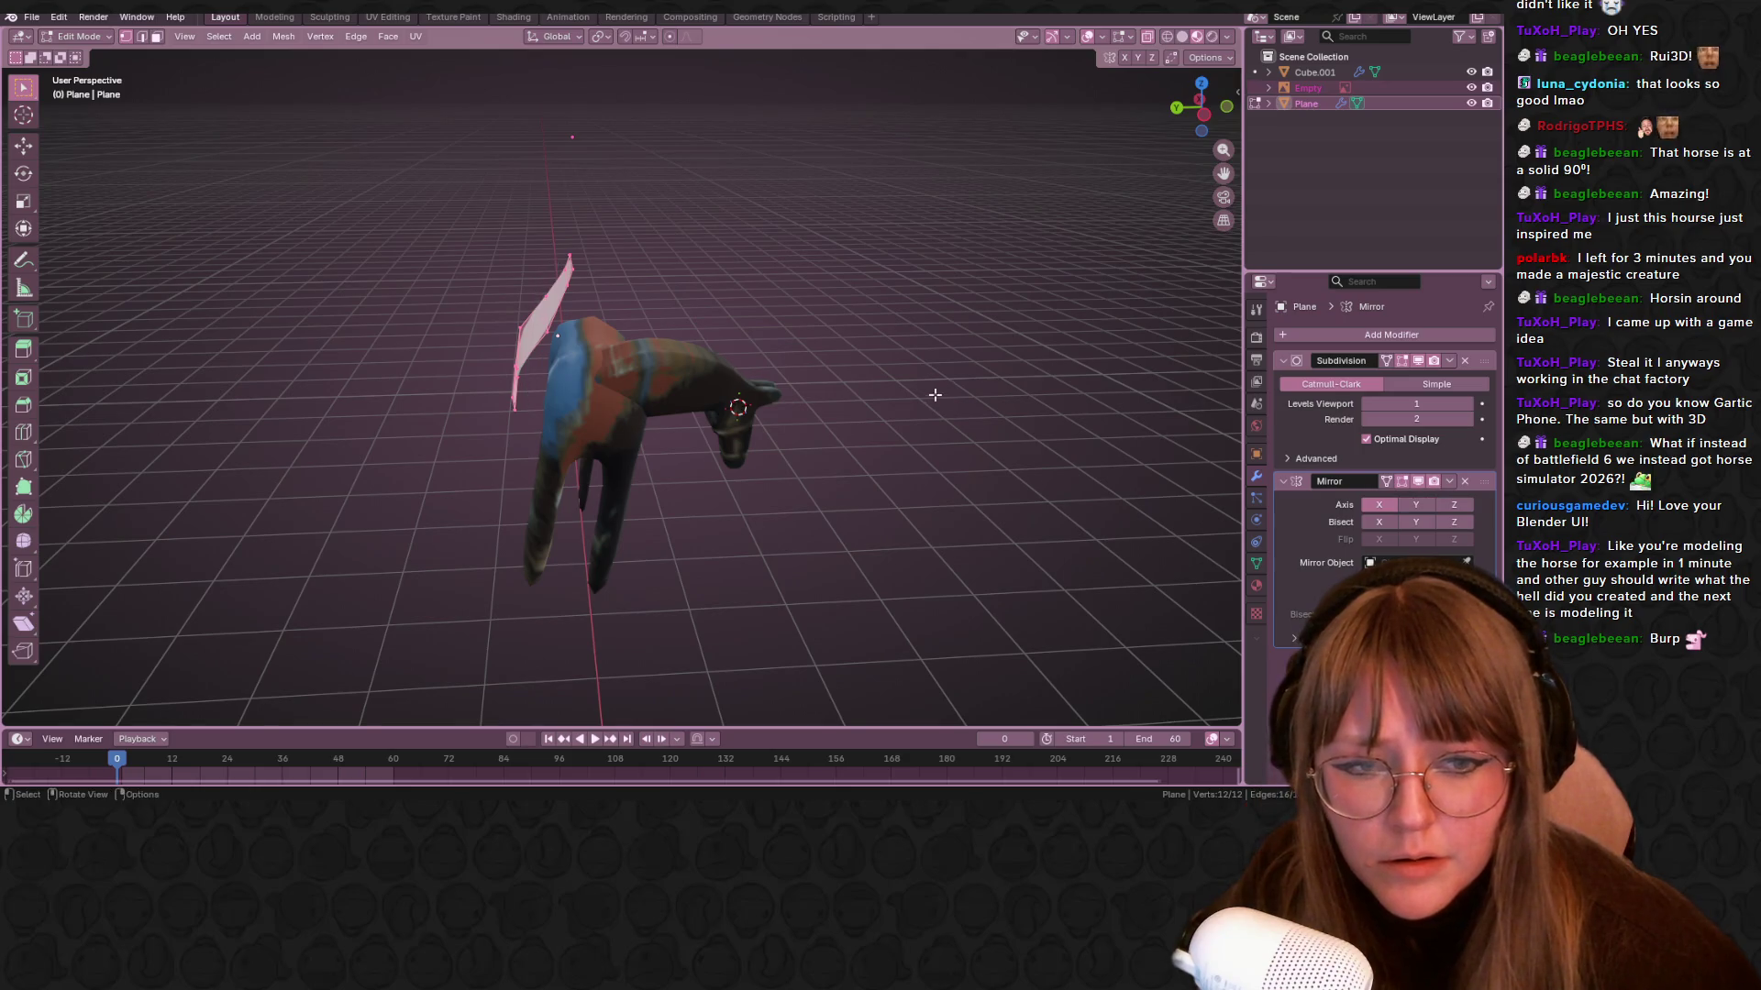
pyautogui.moveTo(934, 395); pyautogui.dragTo(716, 385, button='middle')
pyautogui.press('g')
pyautogui.click(674, 381)
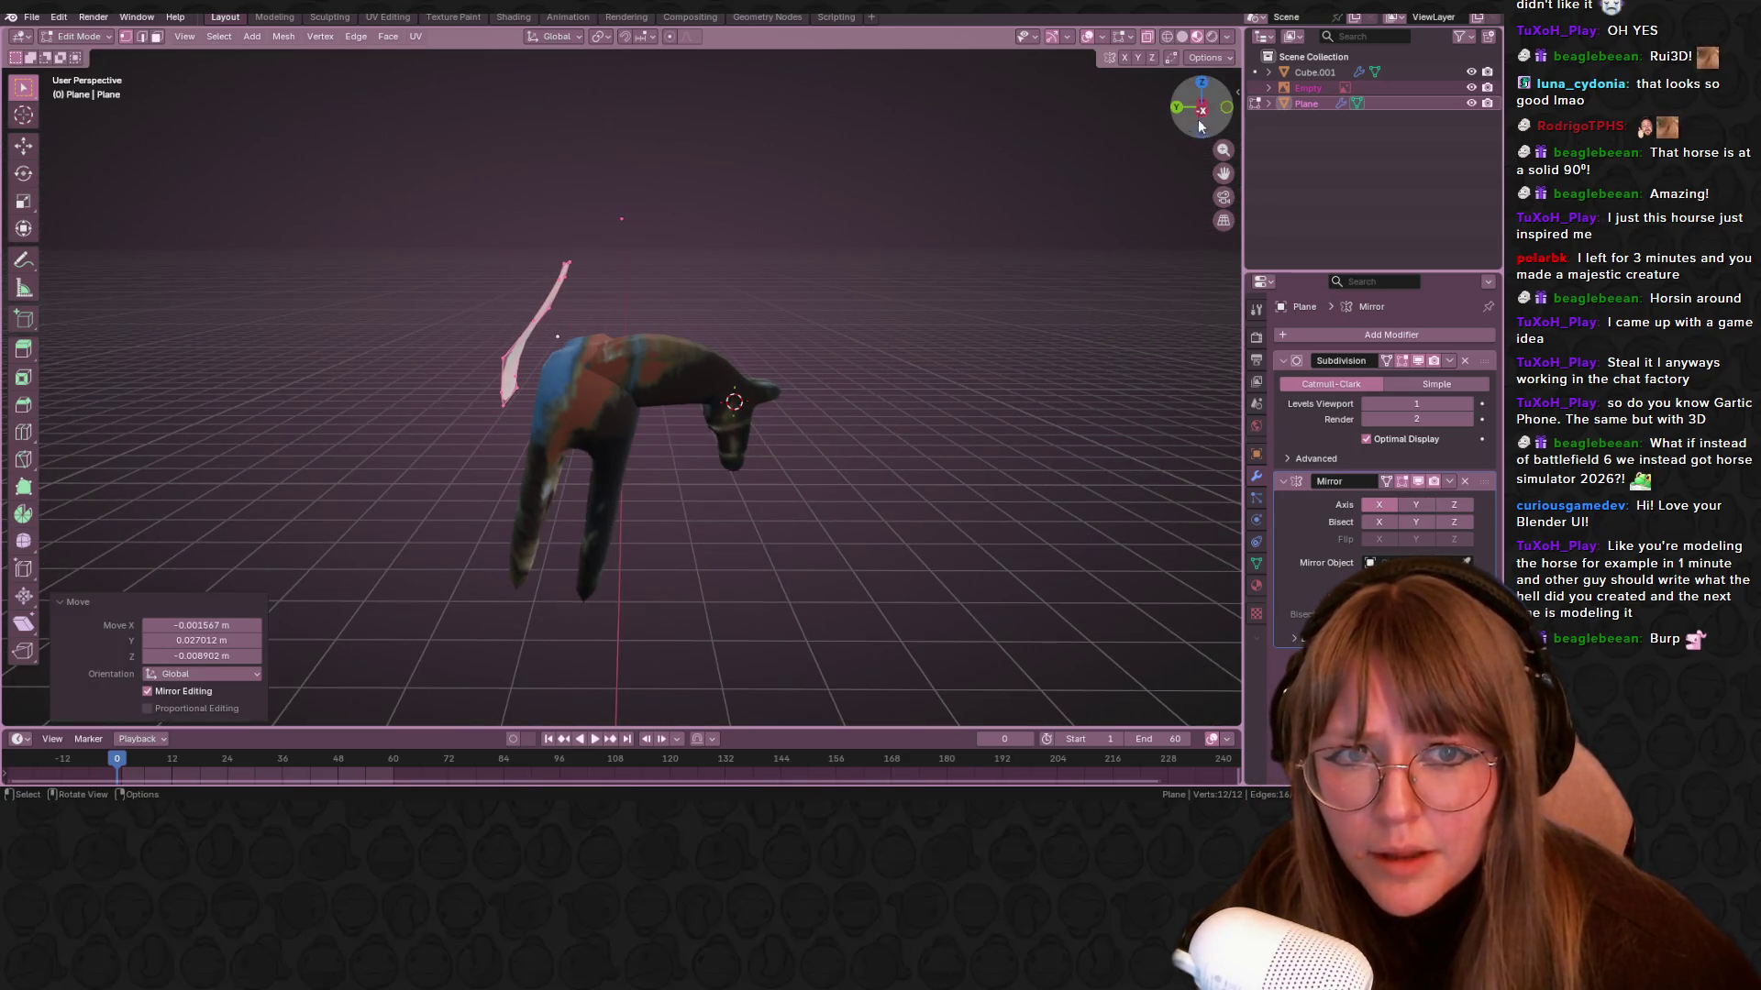
pyautogui.click(1200, 126)
pyautogui.moveTo(676, 336); pyautogui.dragTo(678, 361, button='middle')
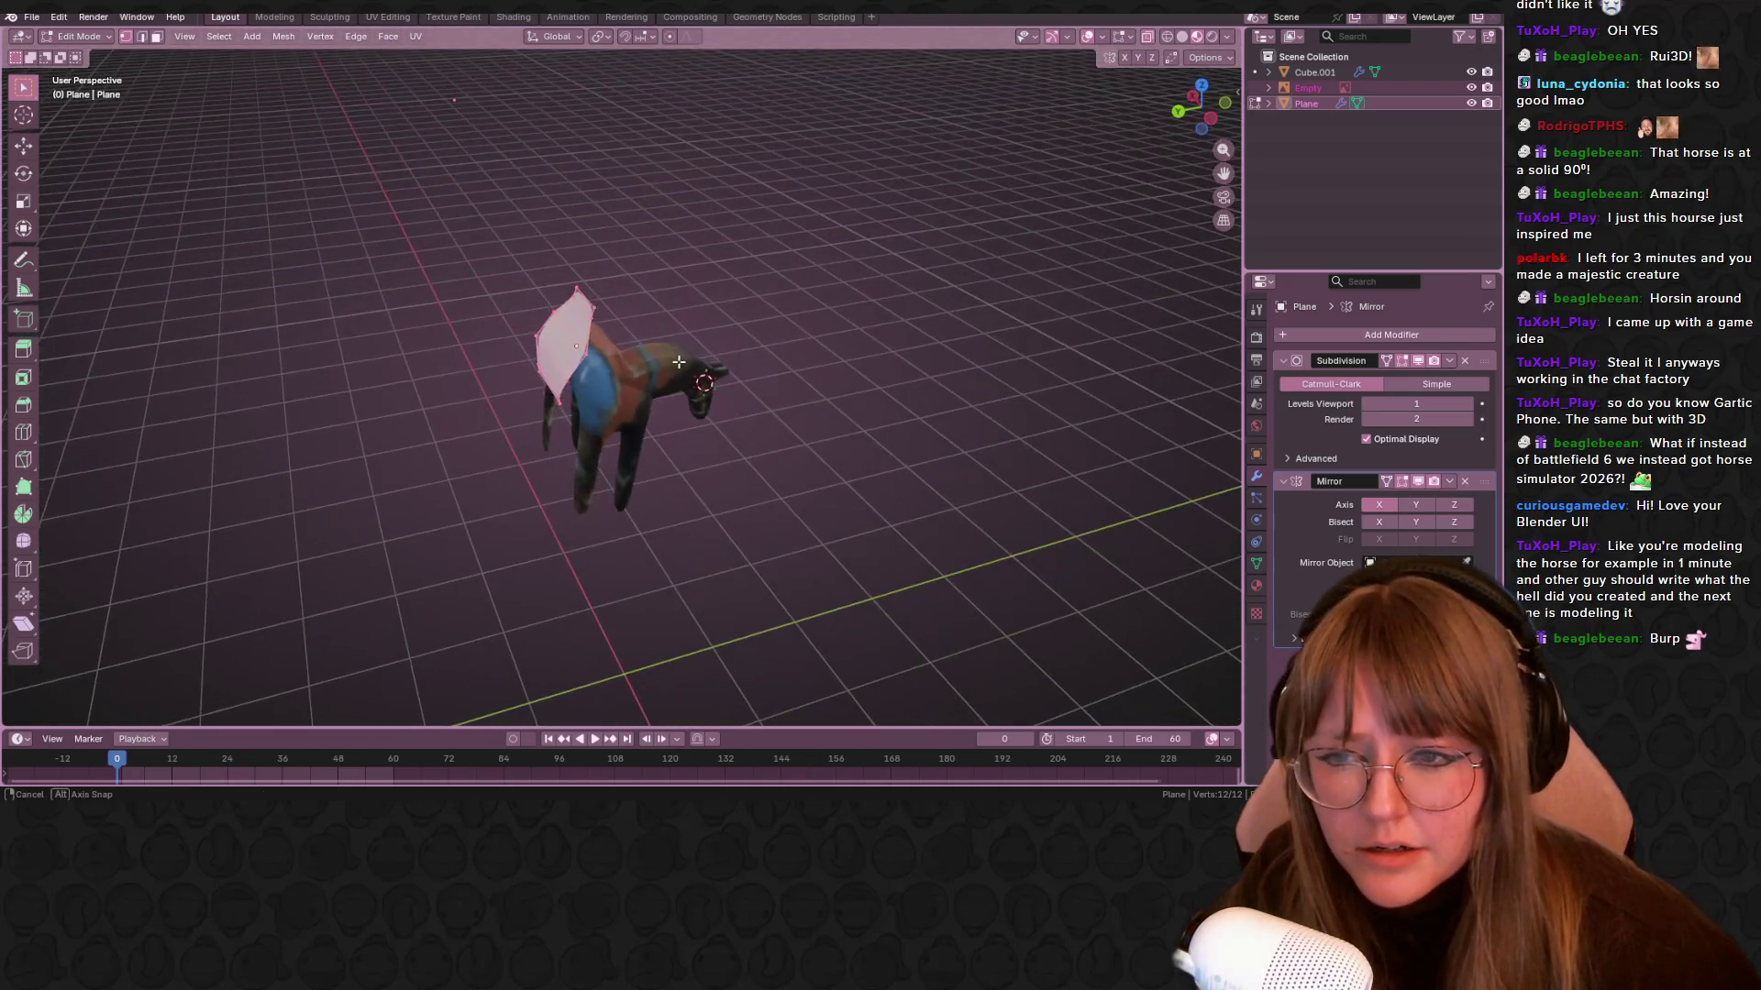
# Remove the Mirror modifier, leaving only Subdivision on the strap
pyautogui.click(1465, 481)
pyautogui.moveTo(596, 275)
pyautogui.mouseDown(button='middle')
pyautogui.moveTo(604, 313)
pyautogui.moveTo(361, 287)
pyautogui.moveTo(515, 314)
pyautogui.mouseUp(button='middle')
pyautogui.scroll(2, 605, 313)
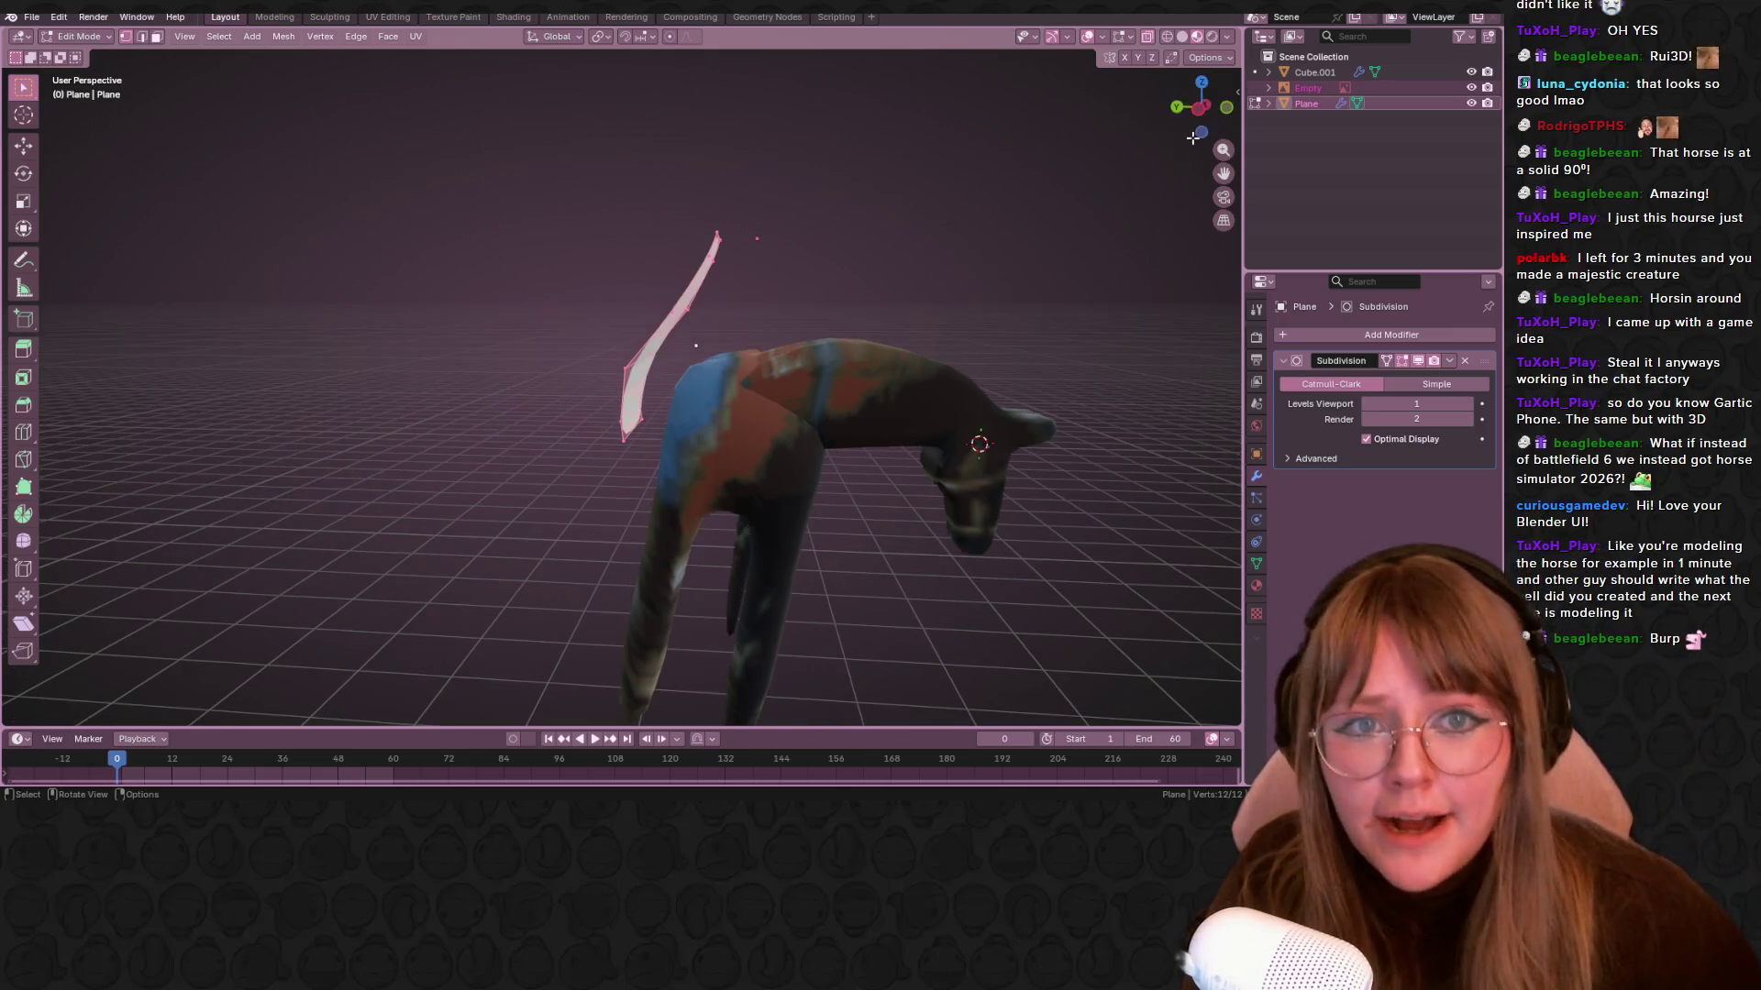
# Move the strap vertices right and down in the side reference view
pyautogui.click(1198, 109)
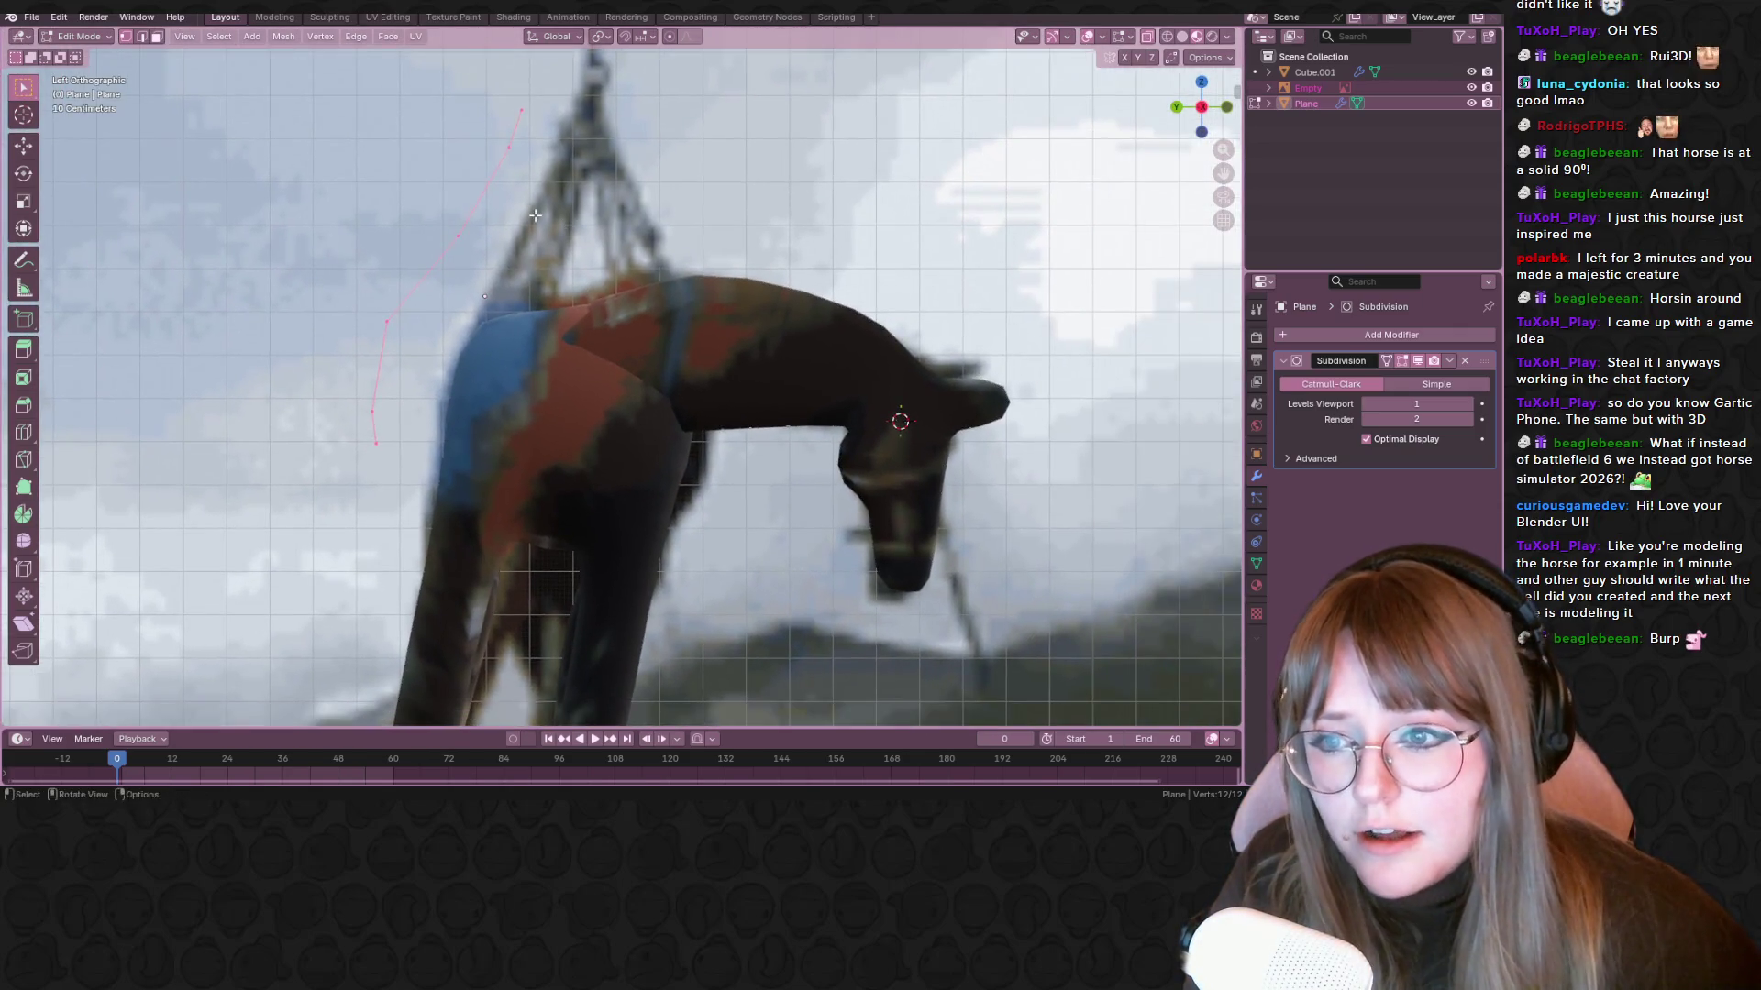
pyautogui.press('g')
pyautogui.click(606, 259)
pyautogui.scroll(-4, 579, 287)
pyautogui.moveTo(578, 287)
pyautogui.mouseDown(button='middle')
pyautogui.moveTo(727, 314)
pyautogui.moveTo(727, 244)
pyautogui.moveTo(596, 349)
pyautogui.moveTo(485, 392)
pyautogui.moveTo(652, 338)
pyautogui.mouseUp(button='middle')
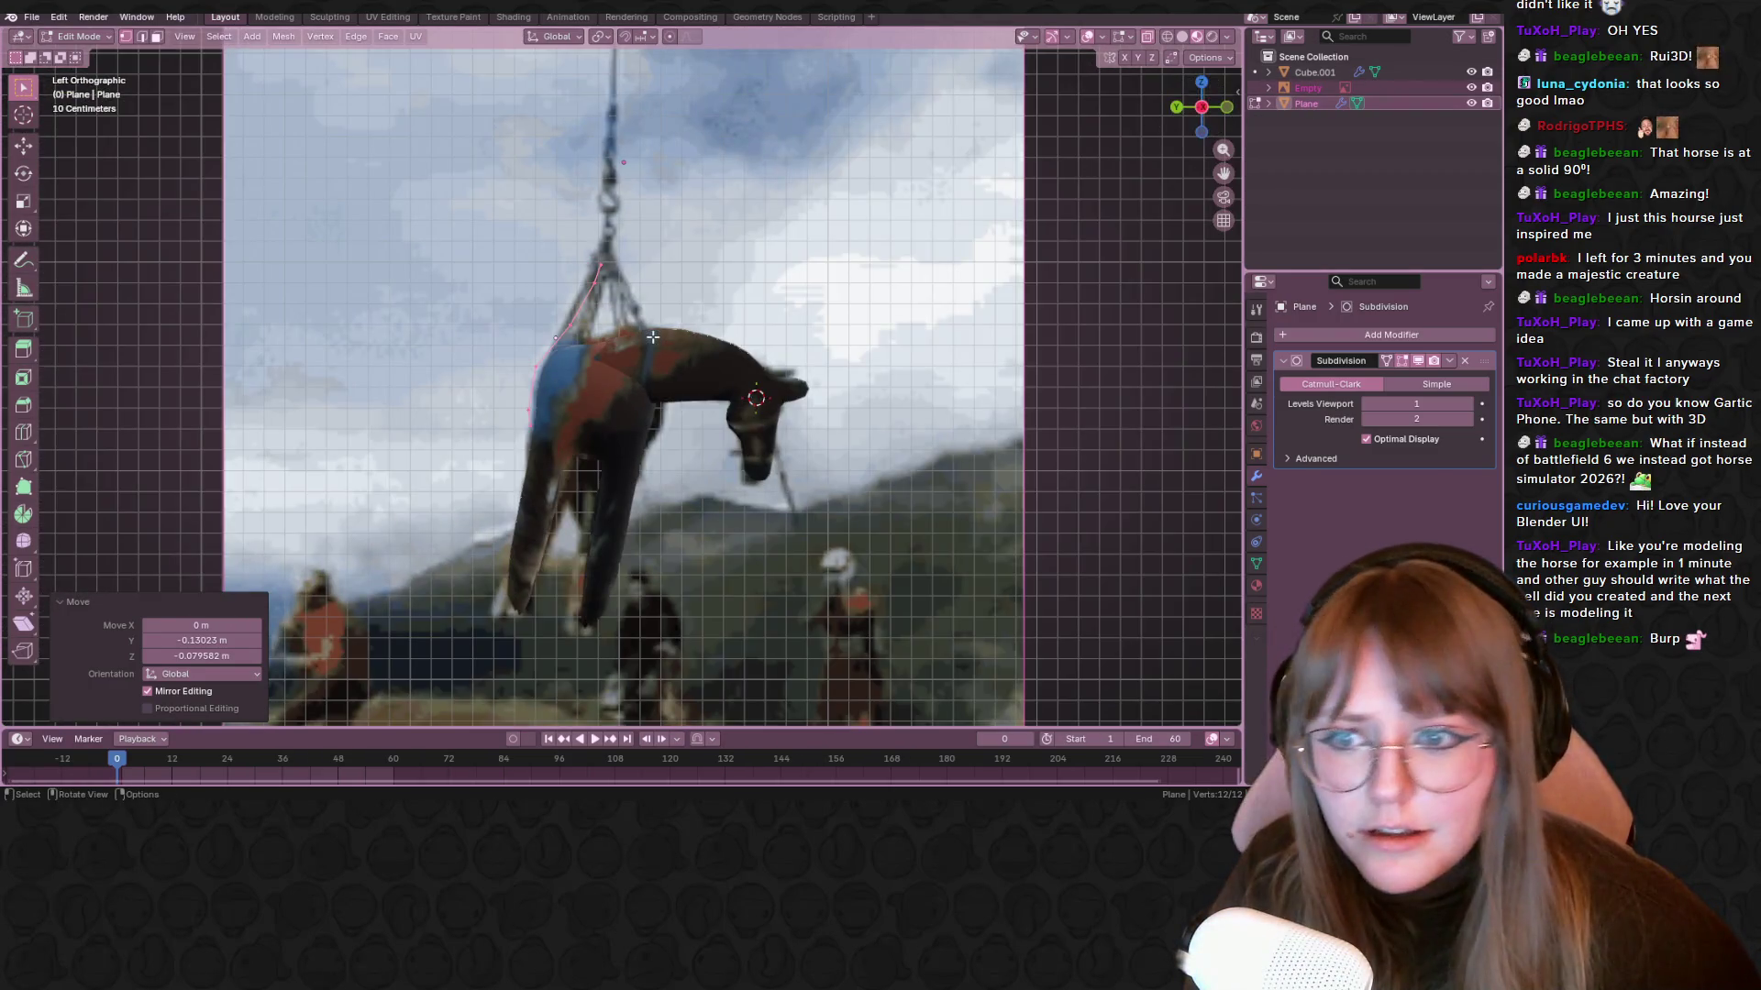
# Duplicate the strap's edge loop, mirror the copy across Y and place it
pyautogui.hotkey('shift', 'd')
pyautogui.rightClick(668, 358)
pyautogui.hotkey('shift', 'd')
pyautogui.click(673, 348)
pyautogui.rightClick(664, 338)
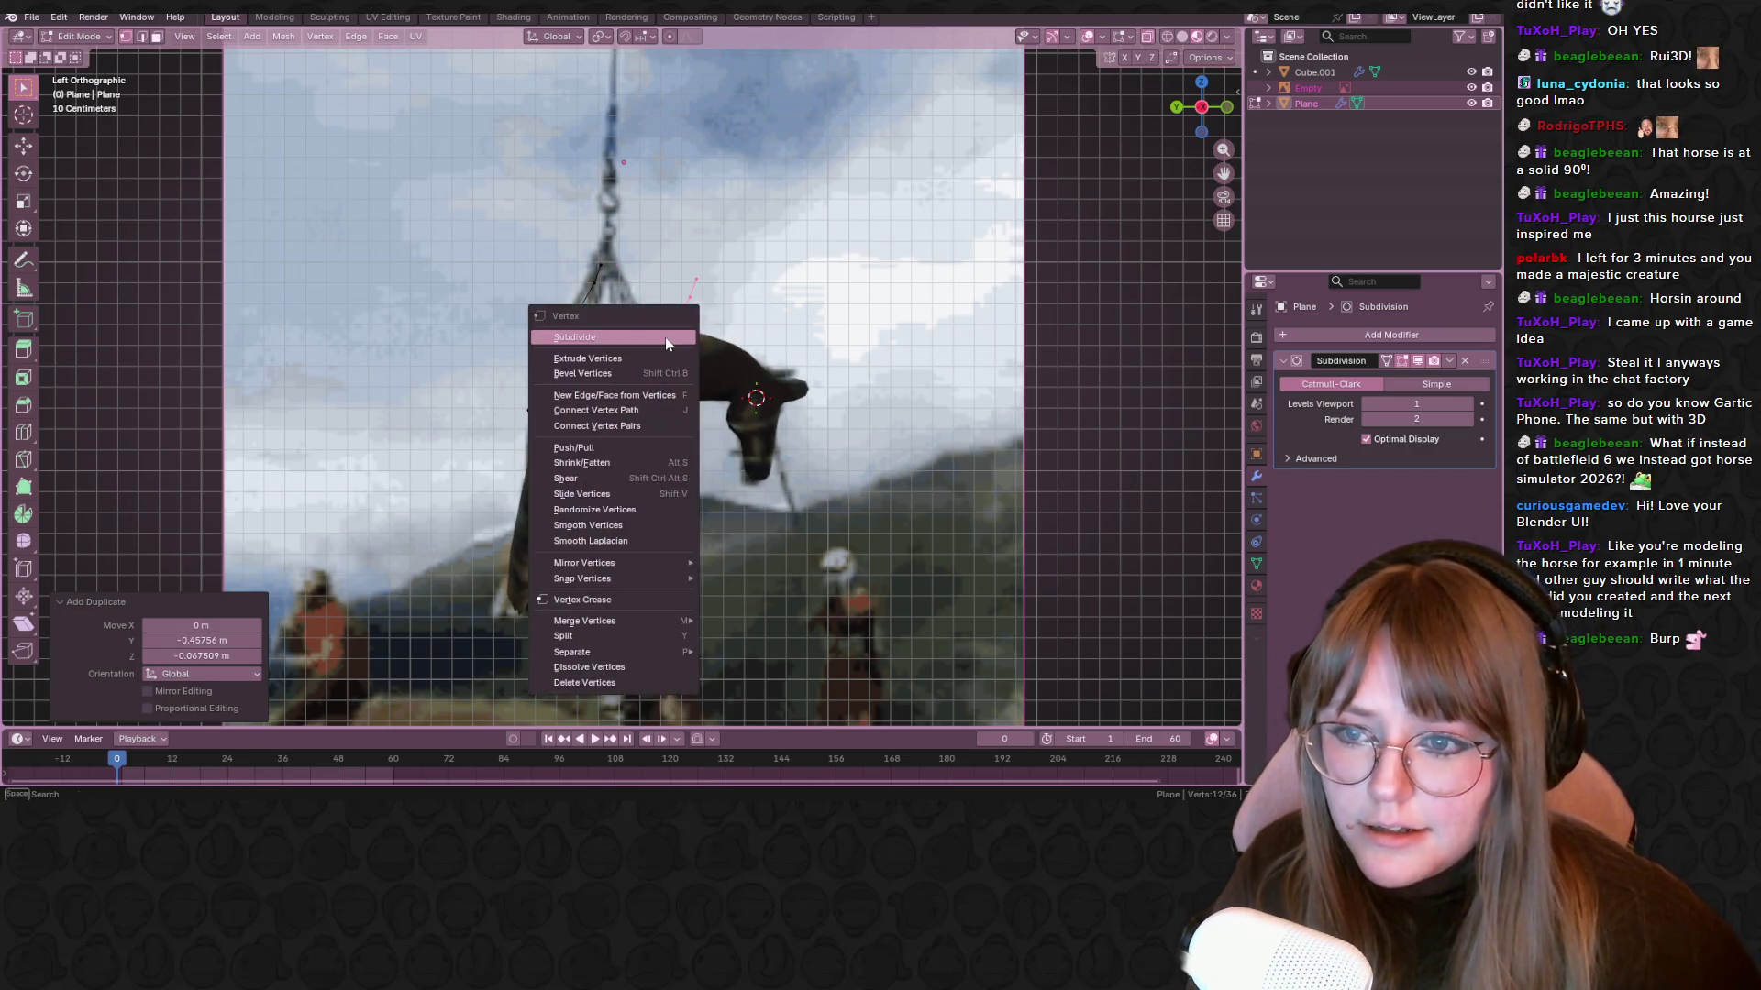
pyautogui.moveTo(624, 566)
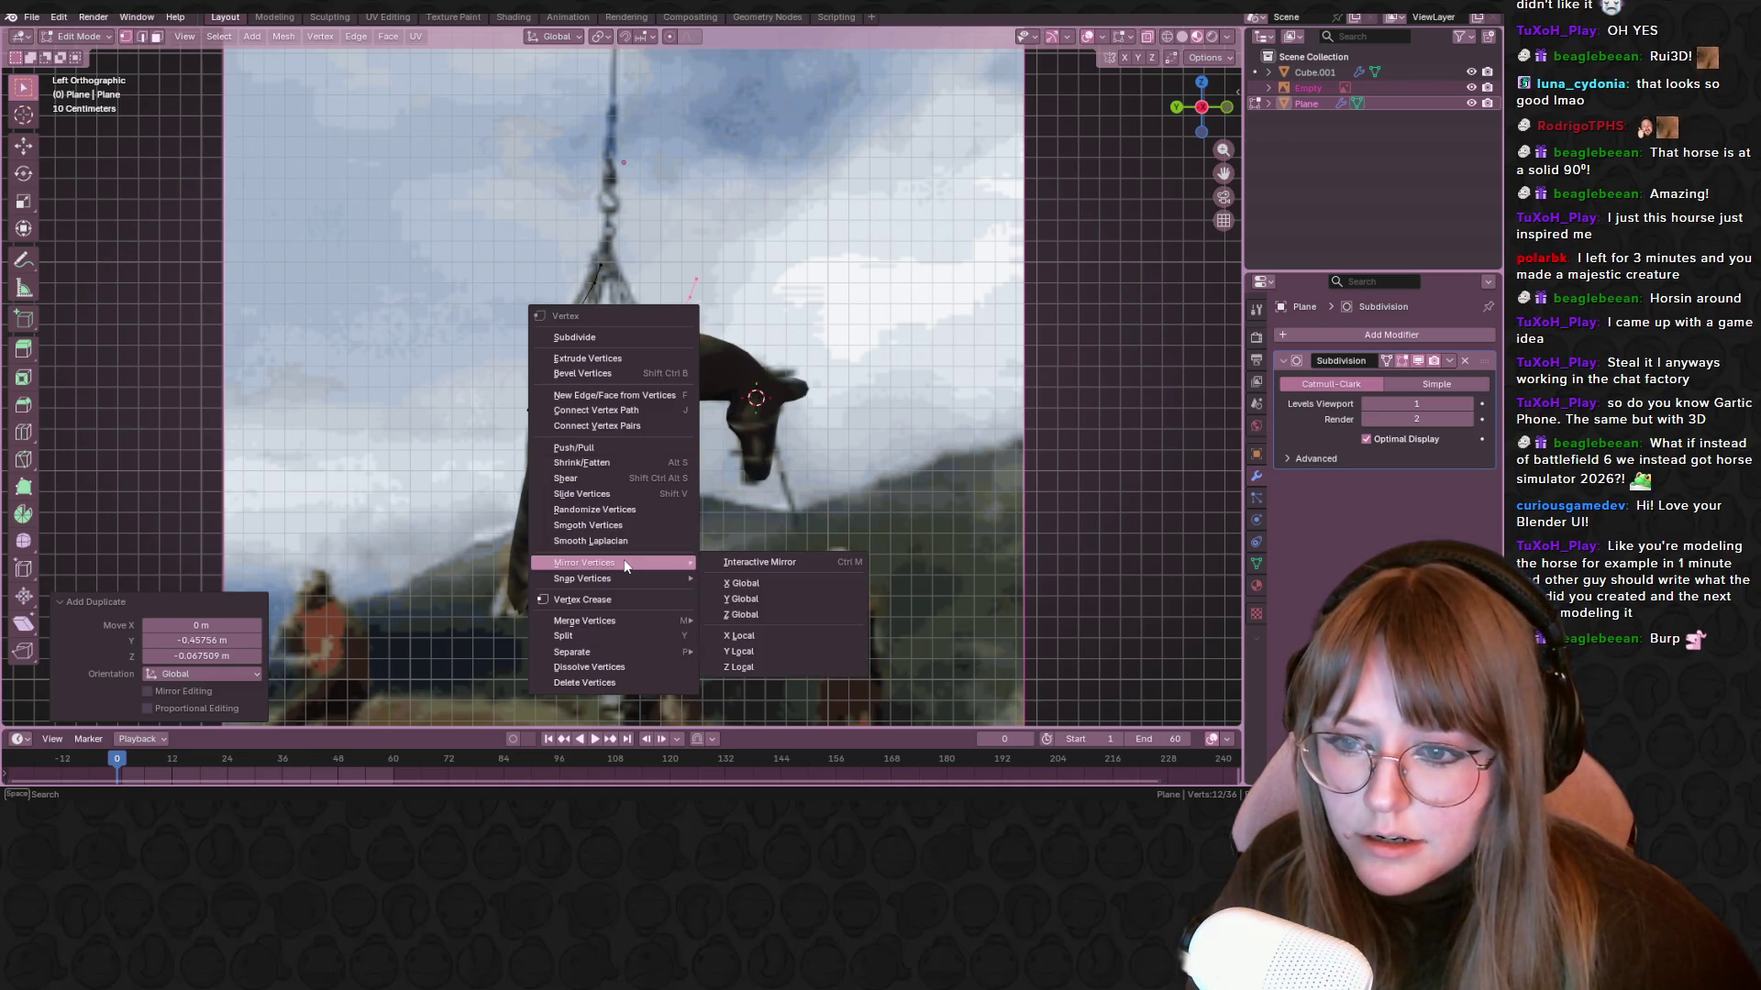
pyautogui.click(768, 600)
pyautogui.press('g')
pyautogui.click(845, 581)
# Rotate and move the mirrored loop, adjust the neck vertices, then select the whole strap
pyautogui.press('r')
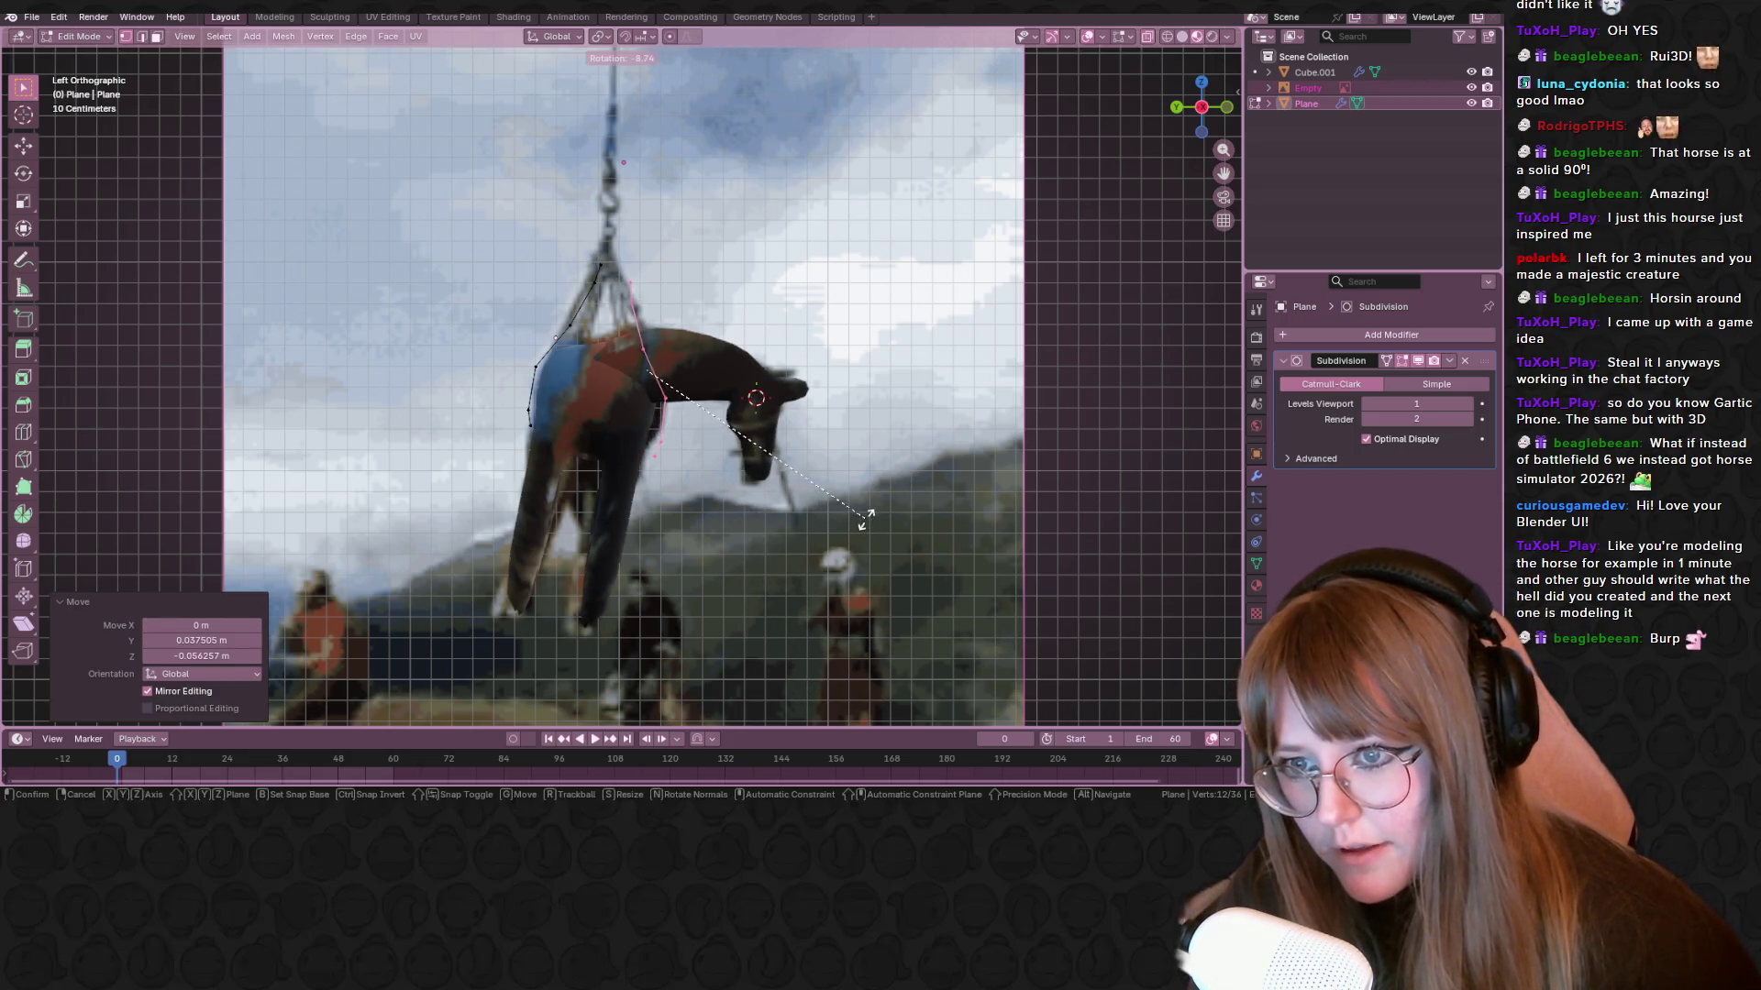
pyautogui.click(853, 519)
pyautogui.press('g')
pyautogui.click(858, 522)
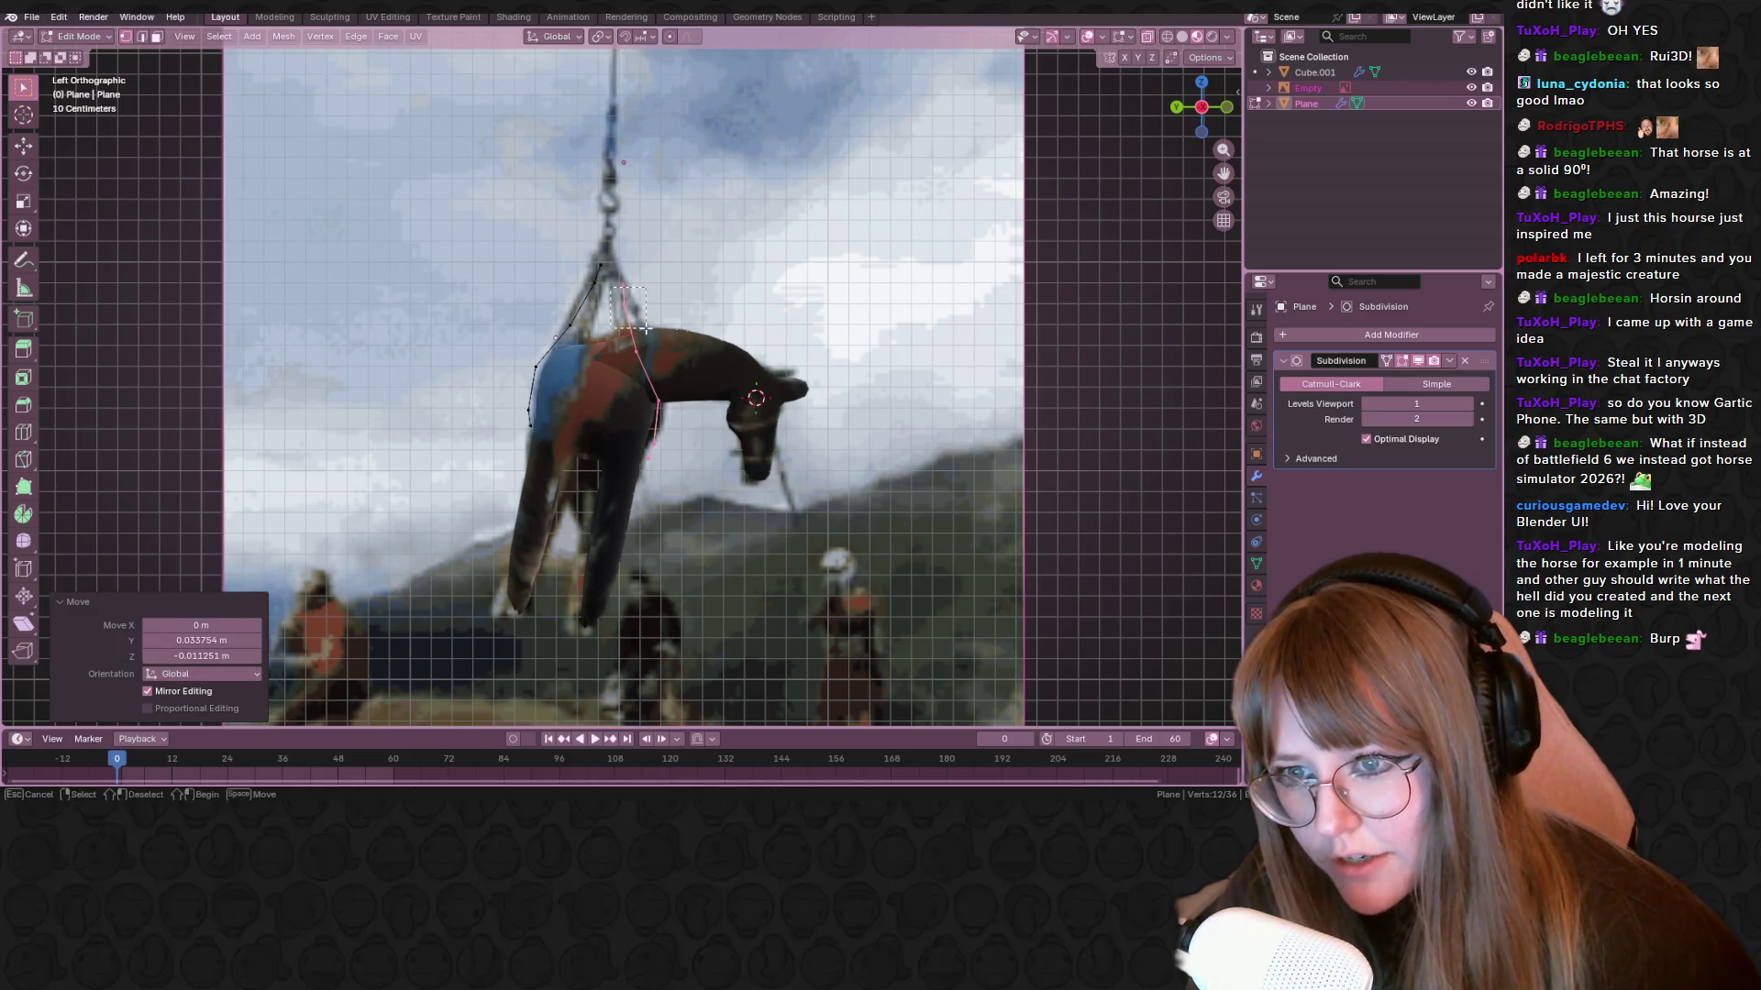
pyautogui.moveTo(647, 329); pyautogui.dragTo(648, 329)
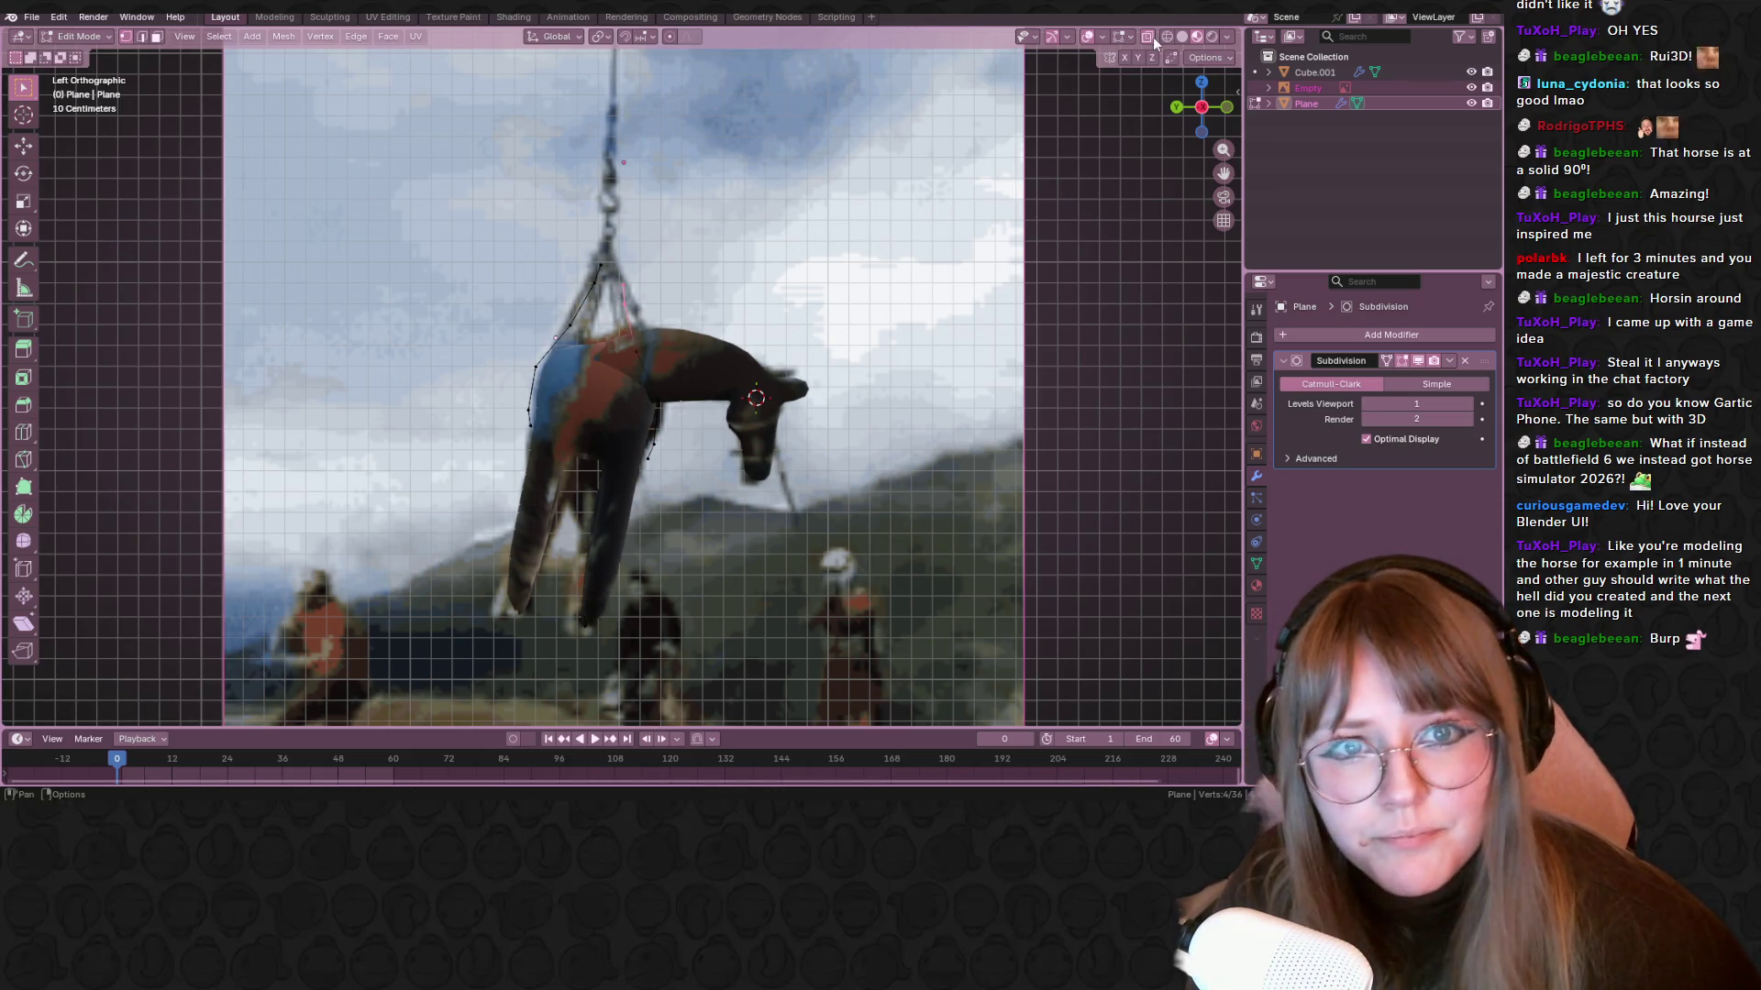
pyautogui.press('g')
pyautogui.click(711, 164)
pyautogui.press('a')
pyautogui.click(1384, 334)
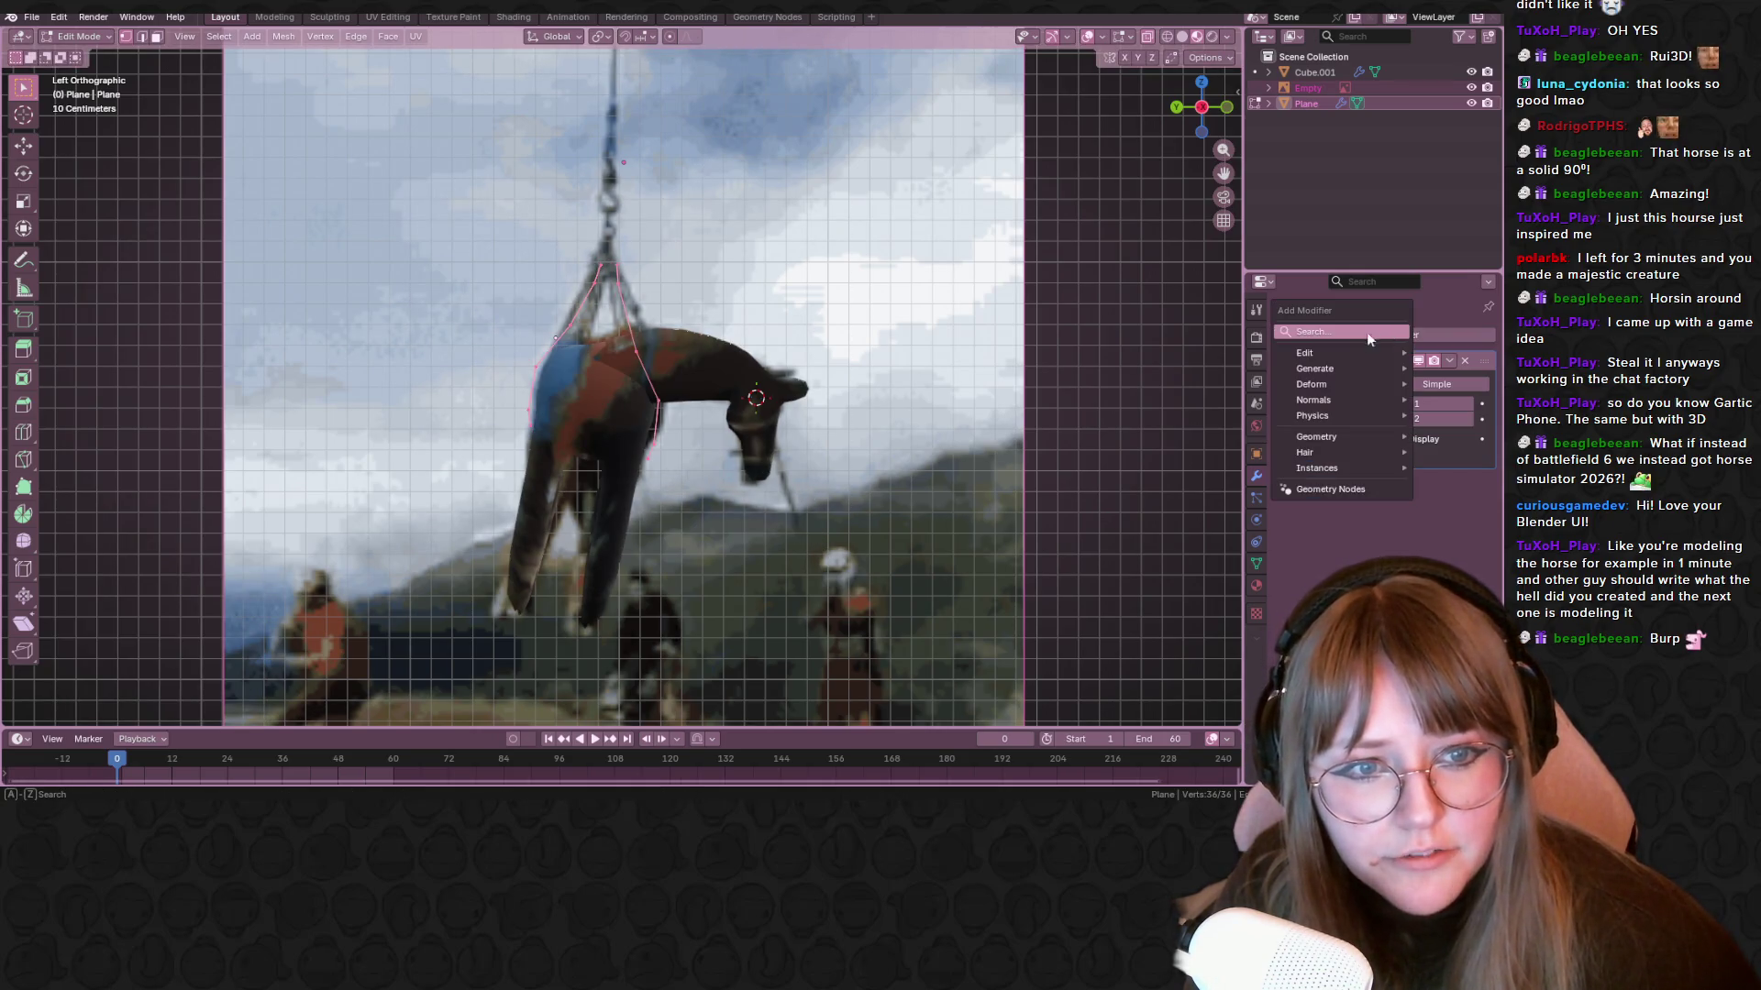
# Add a Solidify modifier to the strap plane with a thickness of 0.12 m
pyautogui.press('space')
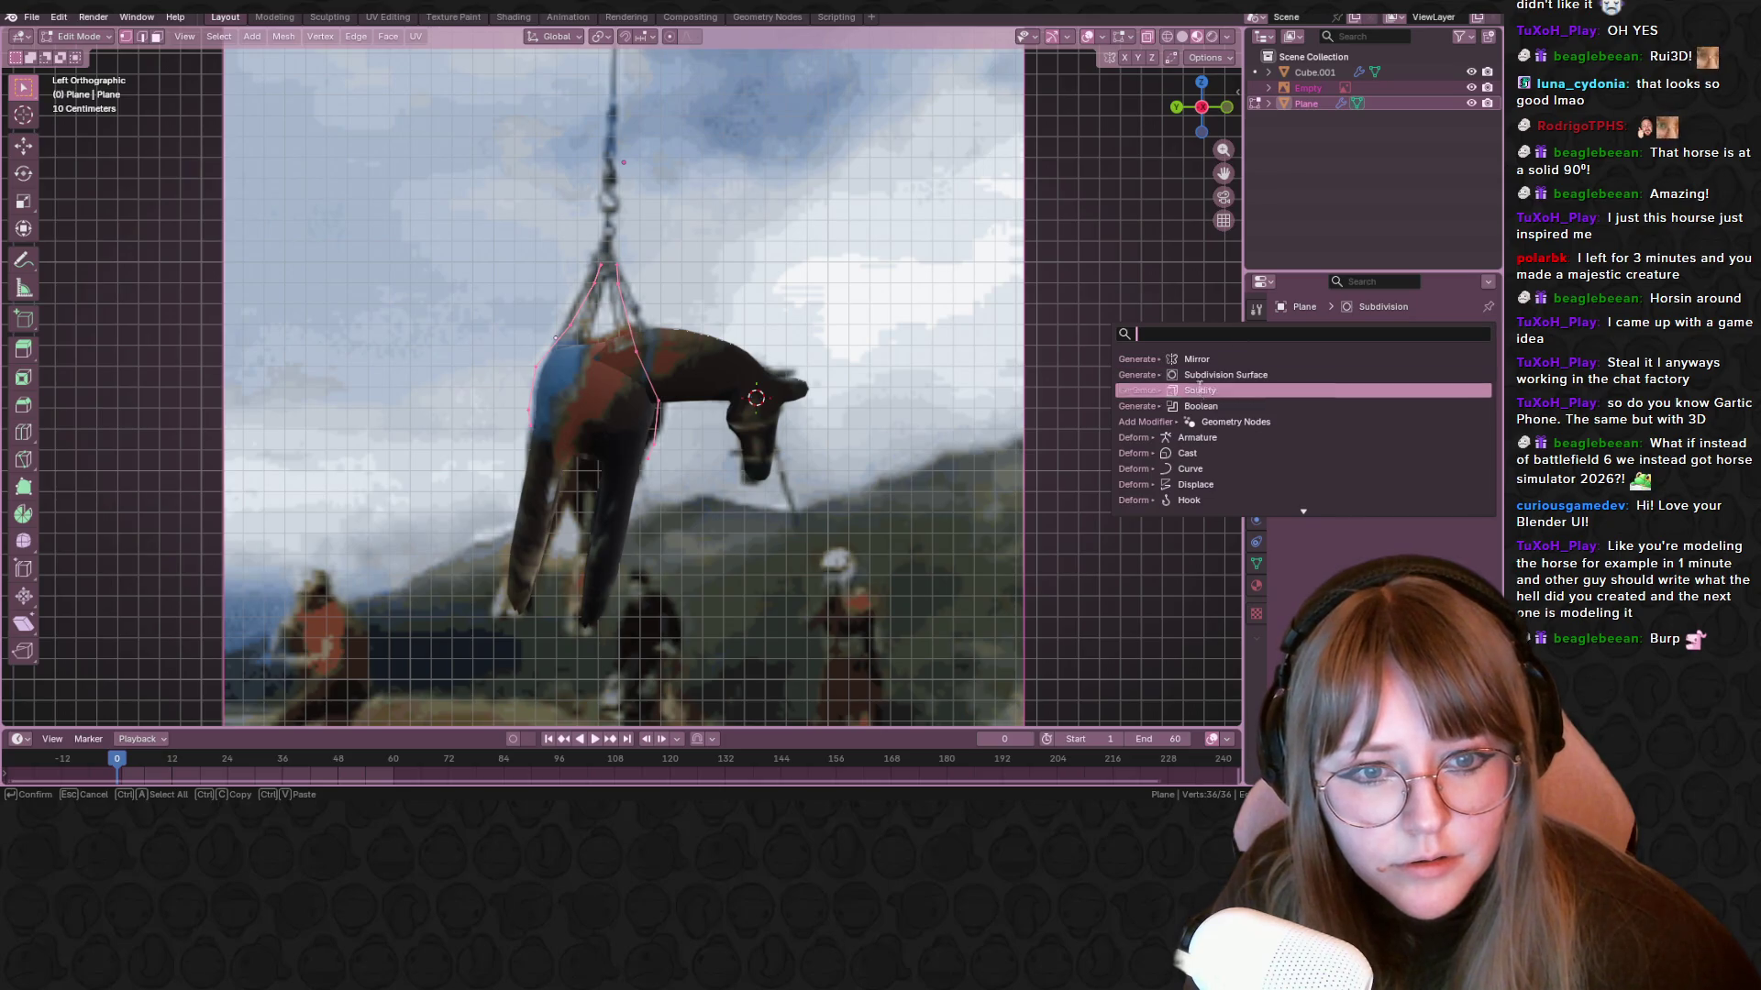
pyautogui.click(1224, 392)
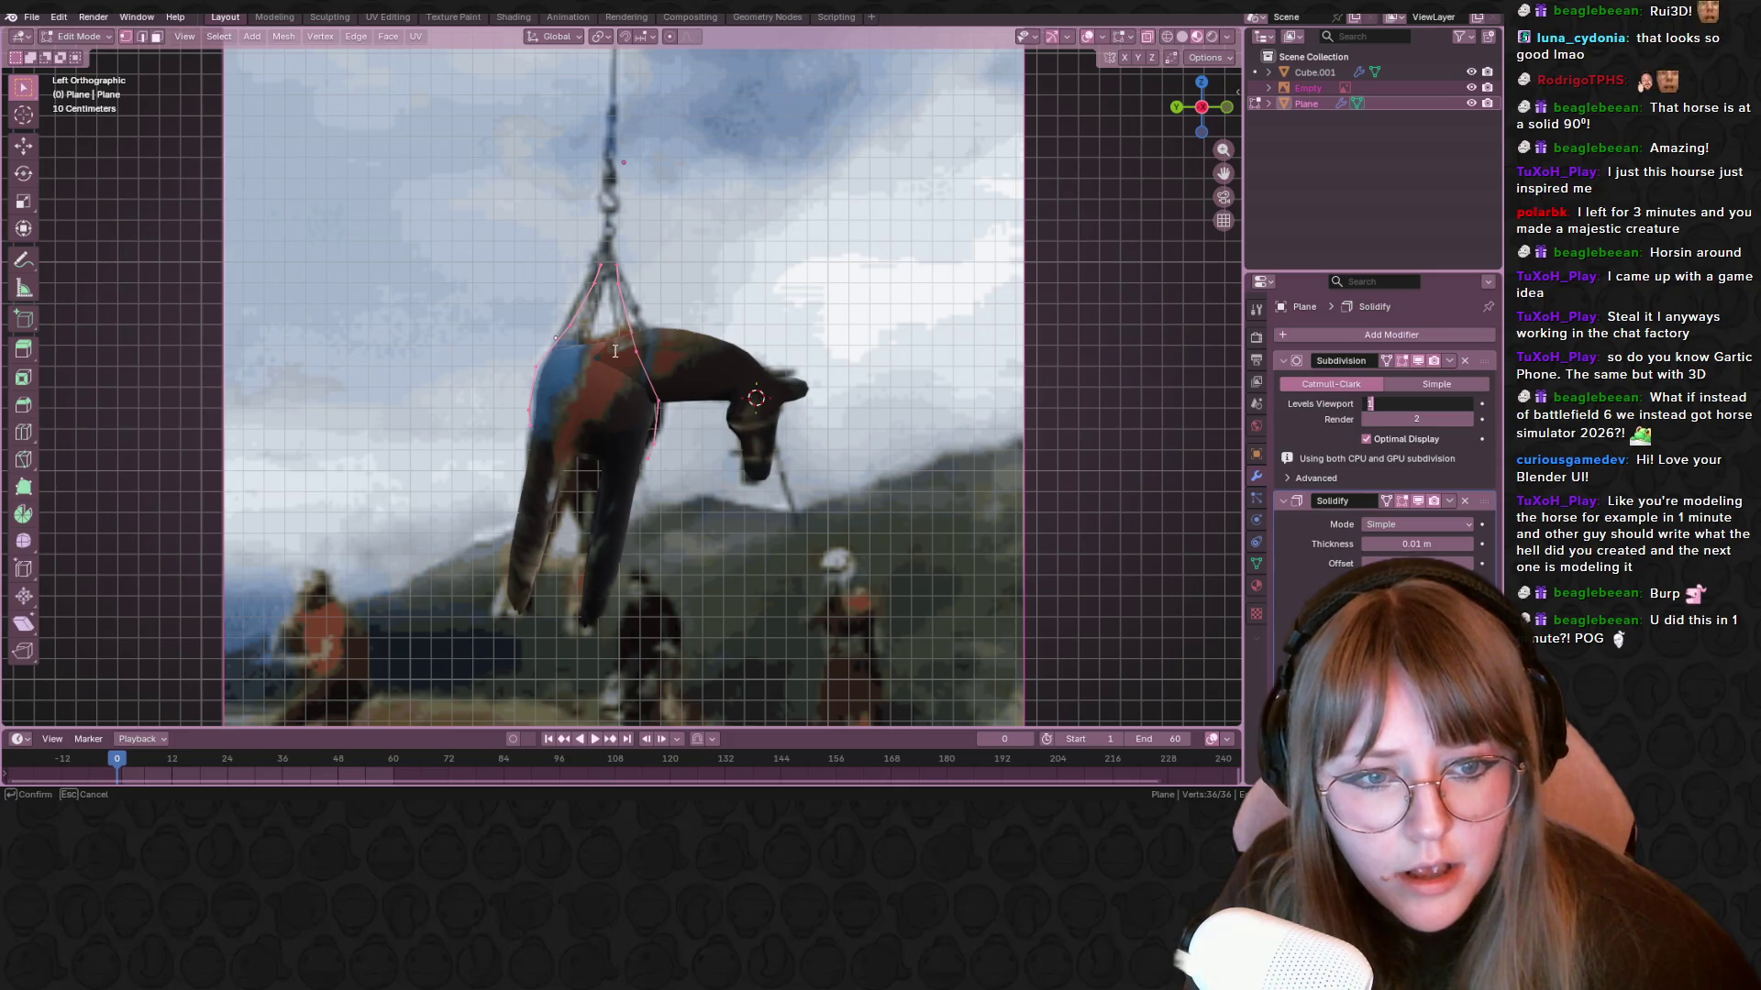
pyautogui.press('Return')
pyautogui.moveTo(1417, 523); pyautogui.dragTo(1458, 524)
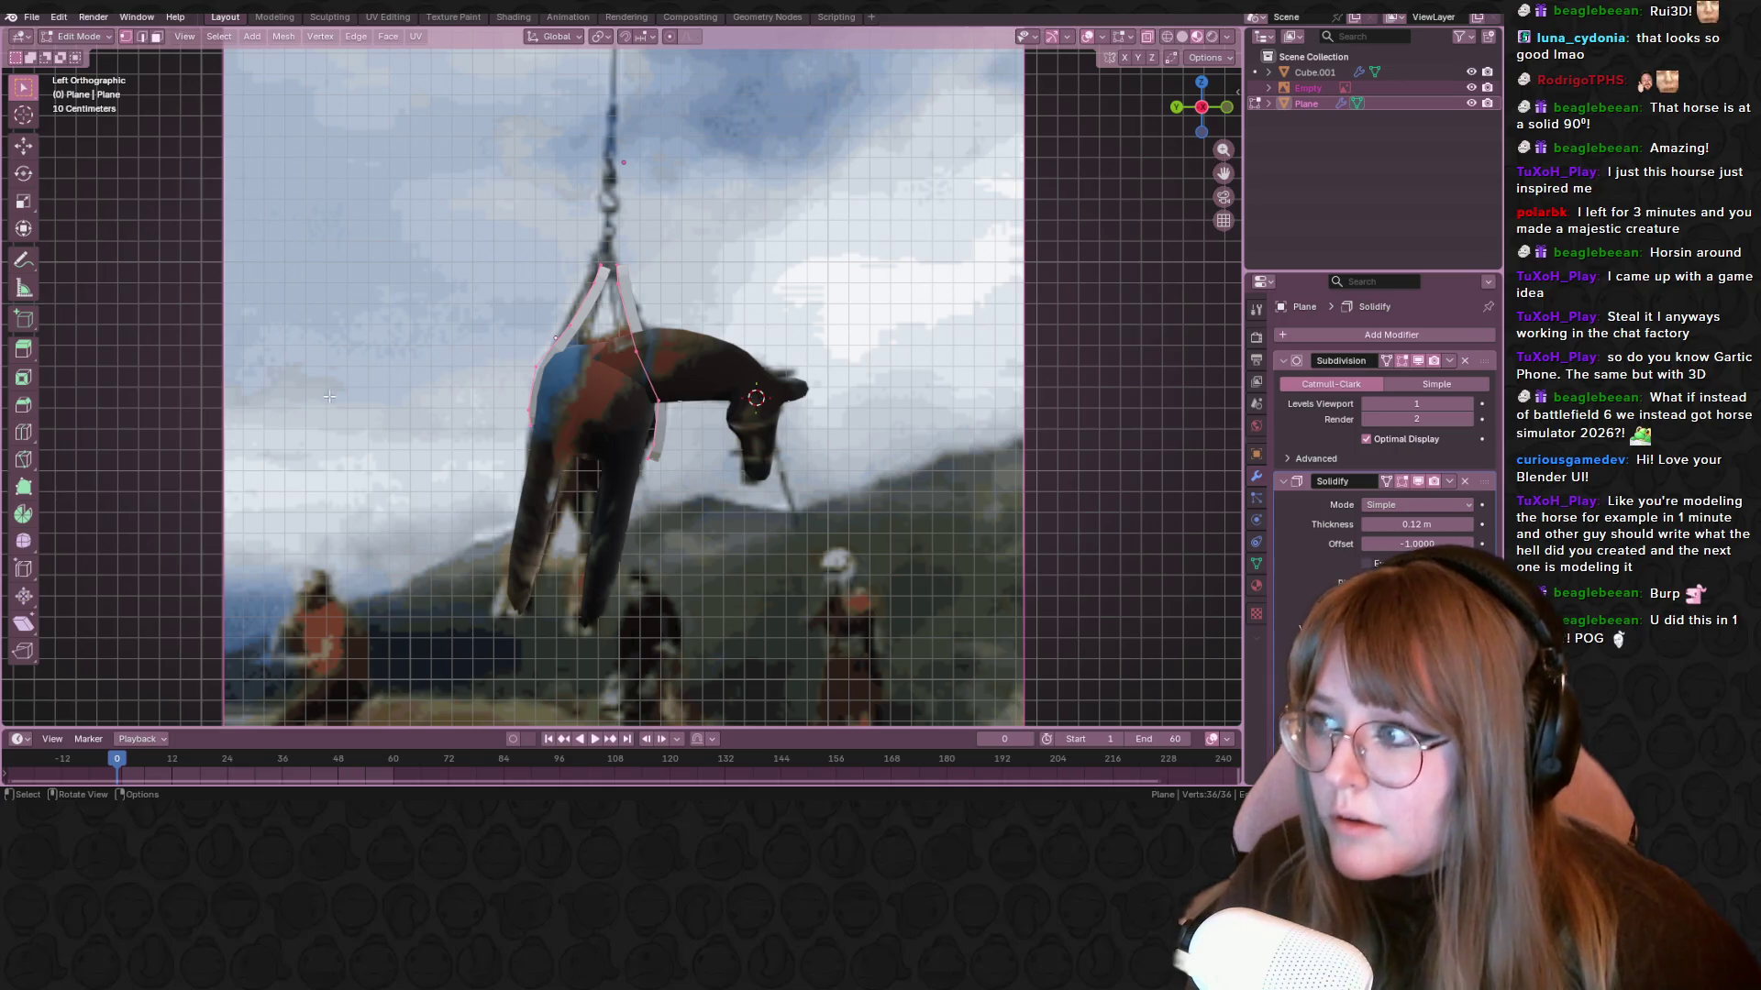
pyautogui.keyDown('shift'); pyautogui.moveTo(776, 342); pyautogui.dragTo(798, 342, button='middle'); pyautogui.keyUp('shift')
# Reposition the selected strap vertices with a few small moves
pyautogui.press('g')
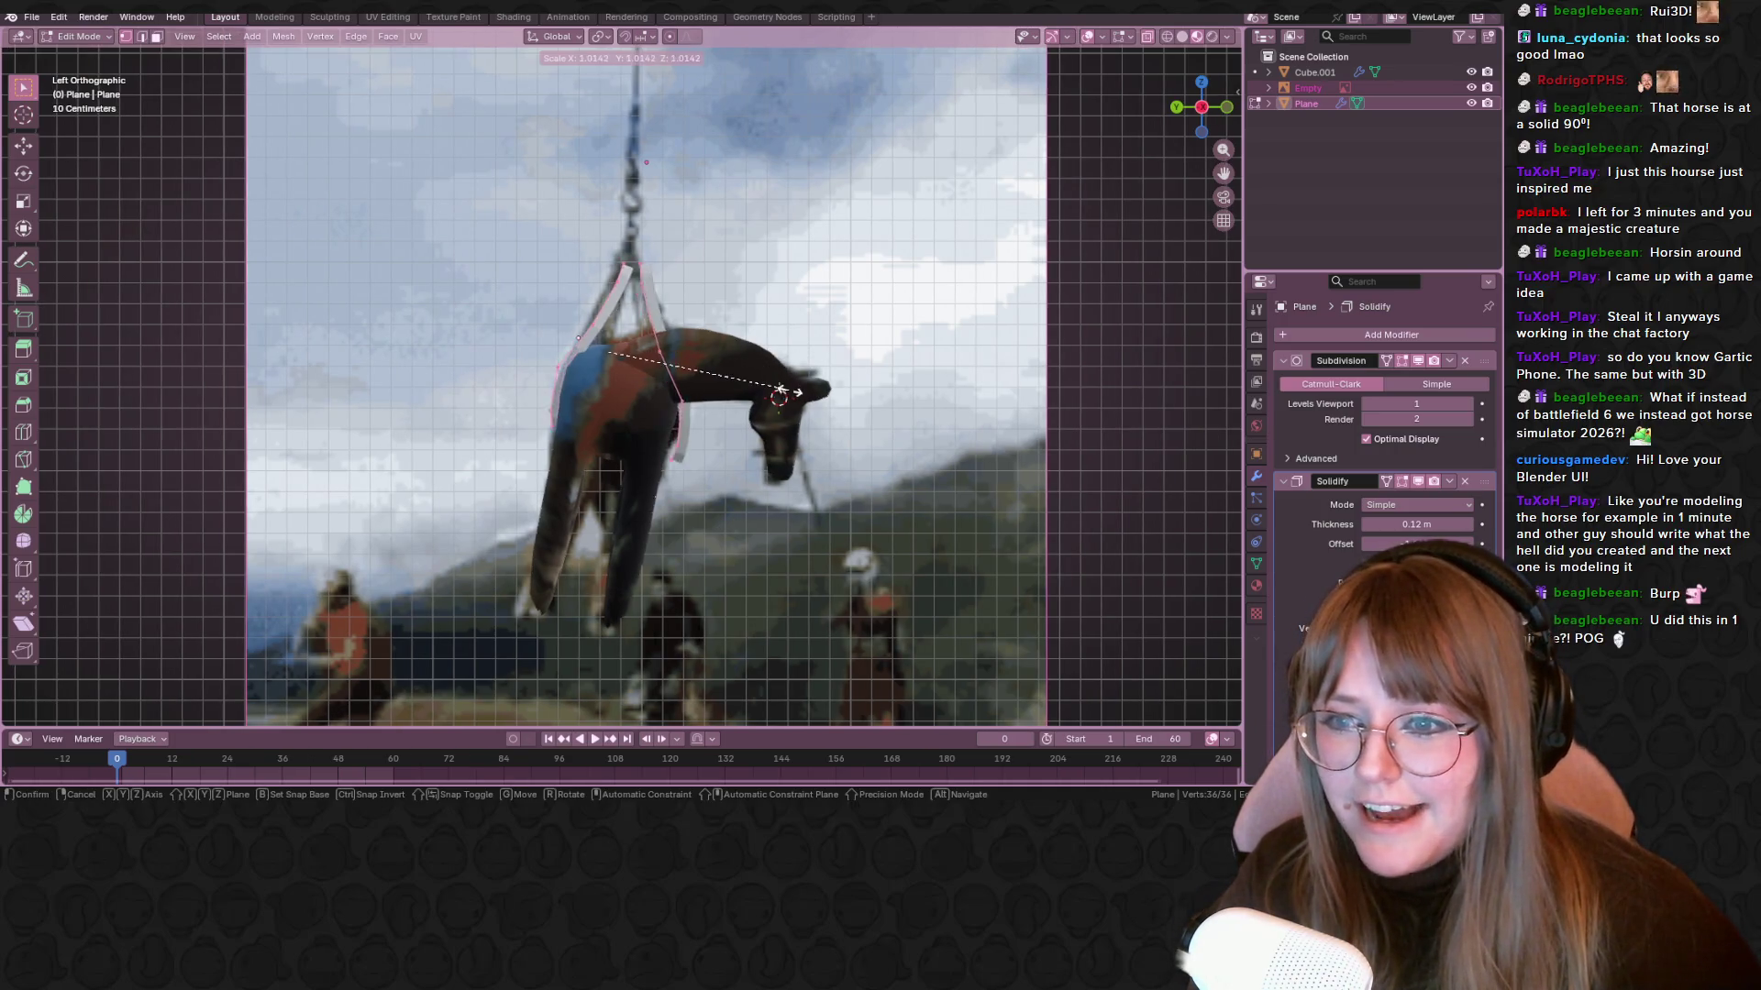
pyautogui.click(792, 376)
pyautogui.press('g')
pyautogui.click(795, 377)
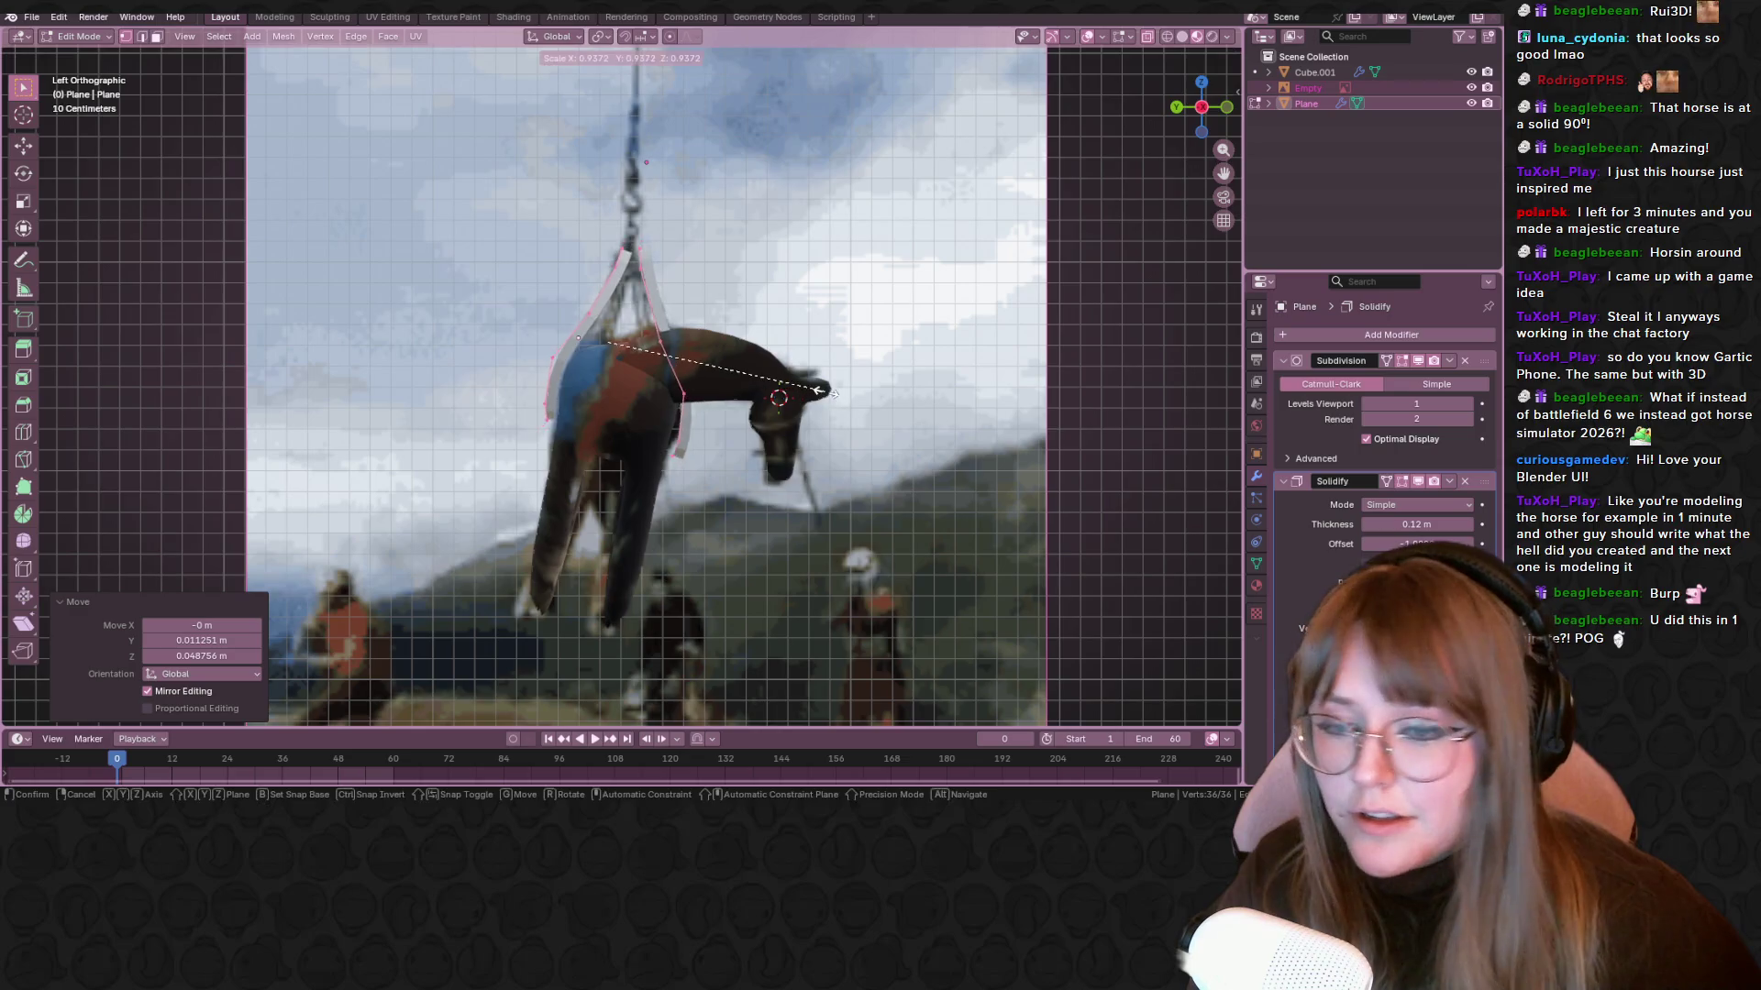
pyautogui.press('g')
pyautogui.click(741, 410)
pyautogui.press('g')
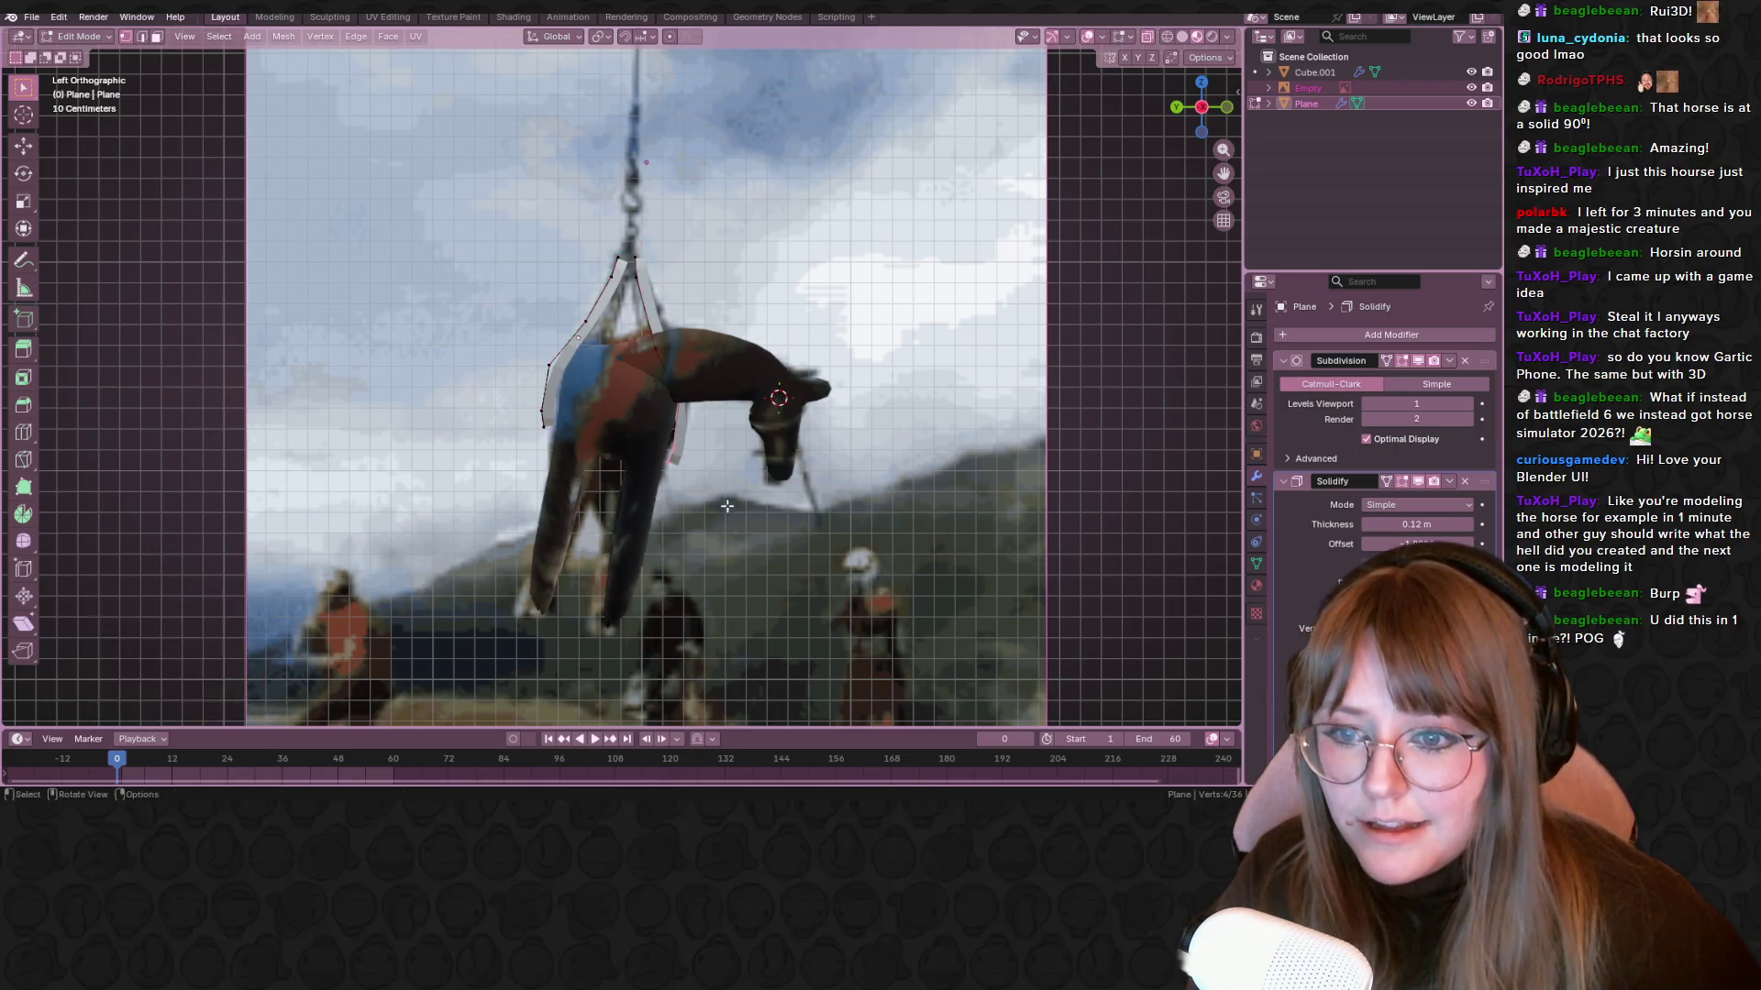
pyautogui.click(743, 410)
# Select the strap's top vertices and tilt them by 12° in the side view
pyautogui.moveTo(745, 409); pyautogui.dragTo(550, 145, button='middle')
pyautogui.moveTo(542, 181)
pyautogui.mouseDown()
pyautogui.moveTo(682, 273)
pyautogui.moveTo(688, 317)
pyautogui.mouseUp()
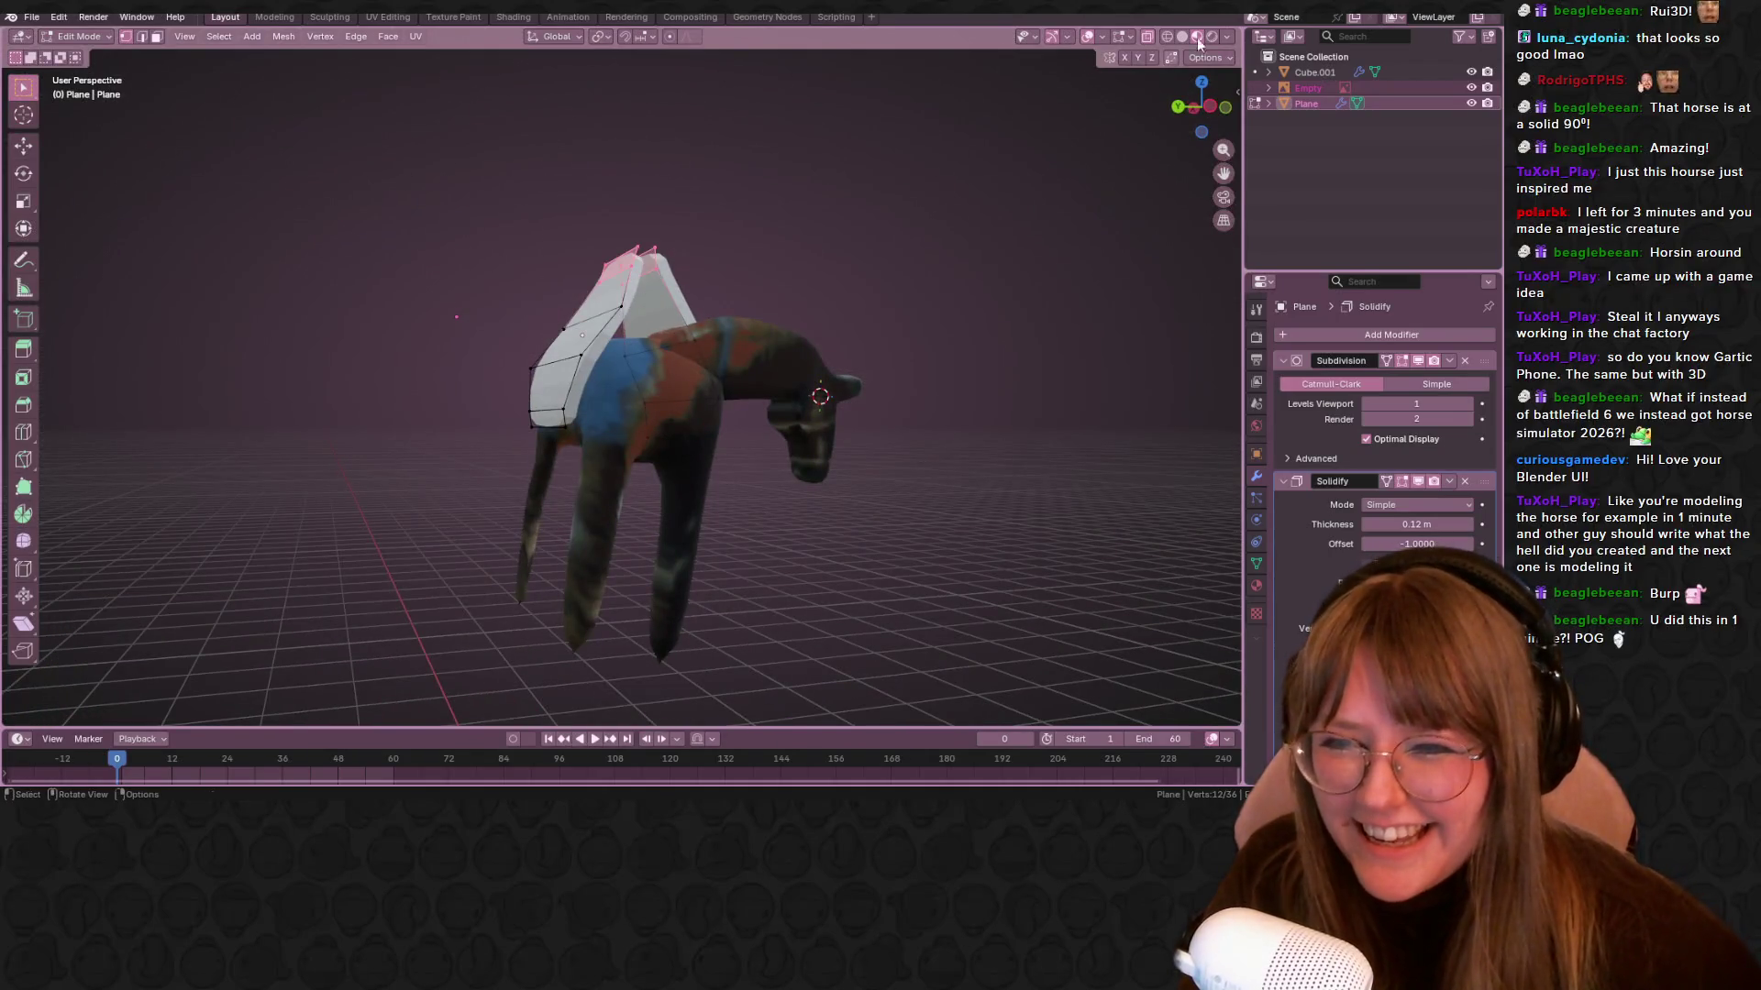
pyautogui.click(1204, 112)
pyautogui.press('r')
pyautogui.click(725, 233)
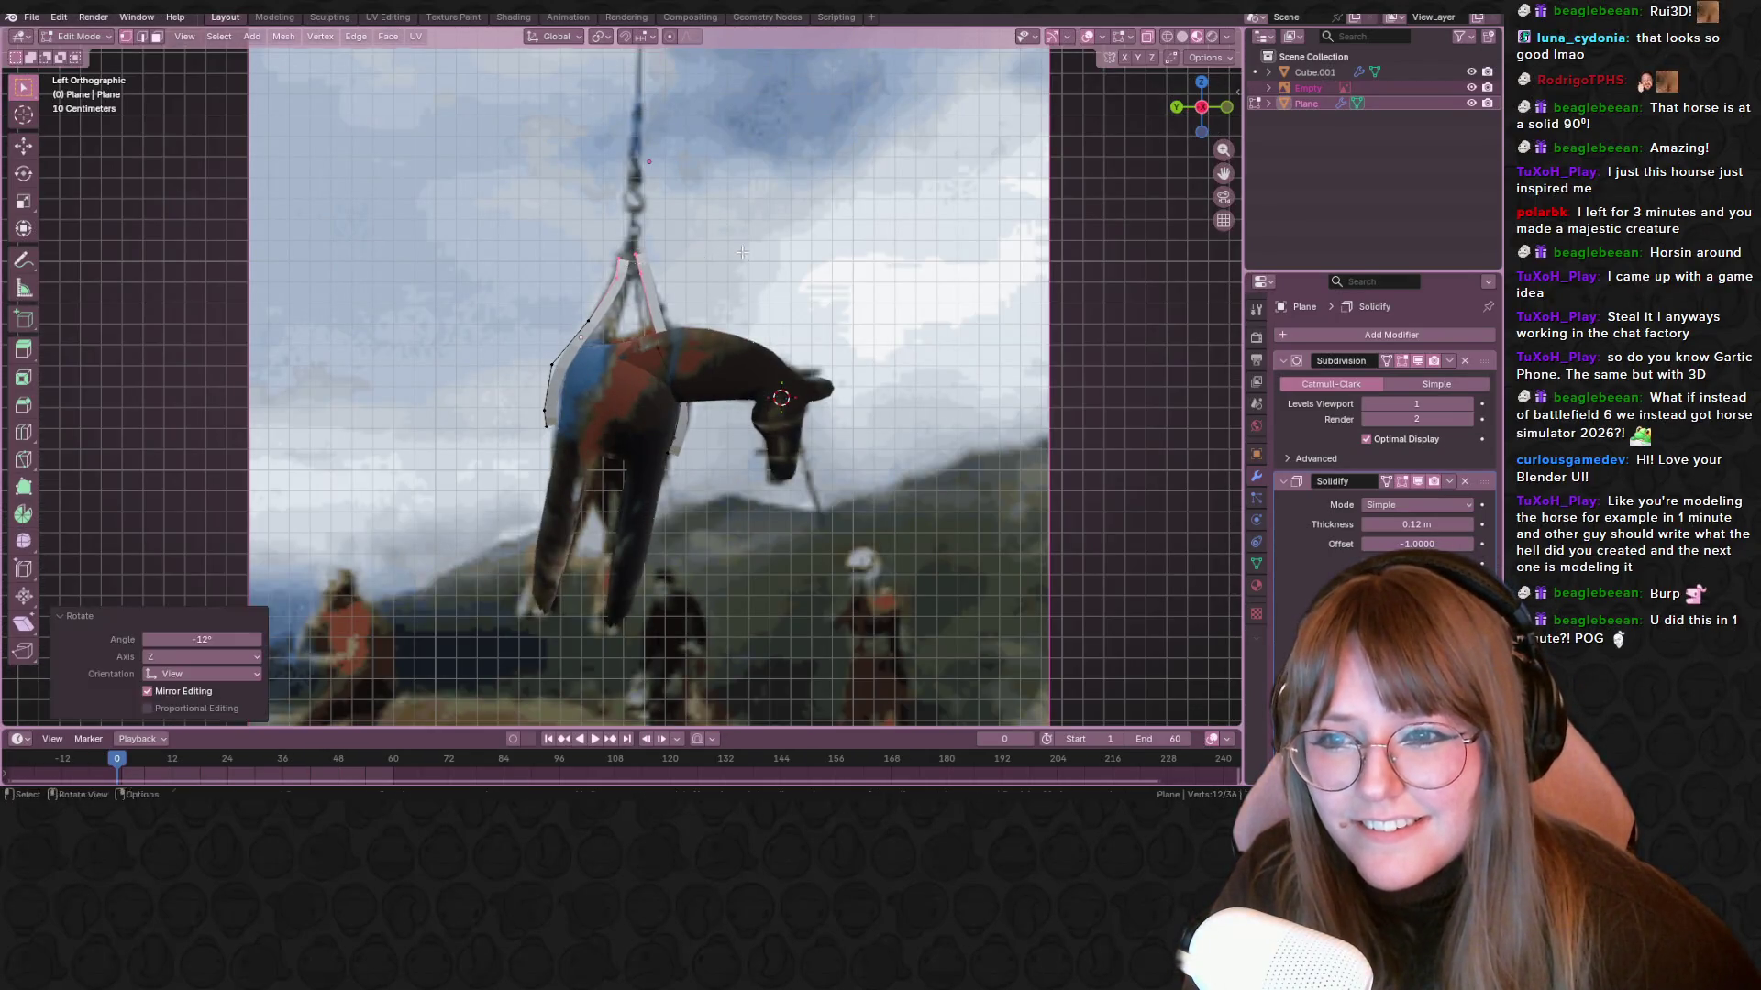
pyautogui.scroll(2, 734, 275)
pyautogui.scroll(-3, 752, 320)
# Extrude the strap top and raise it well above the horse
pyautogui.press('e')
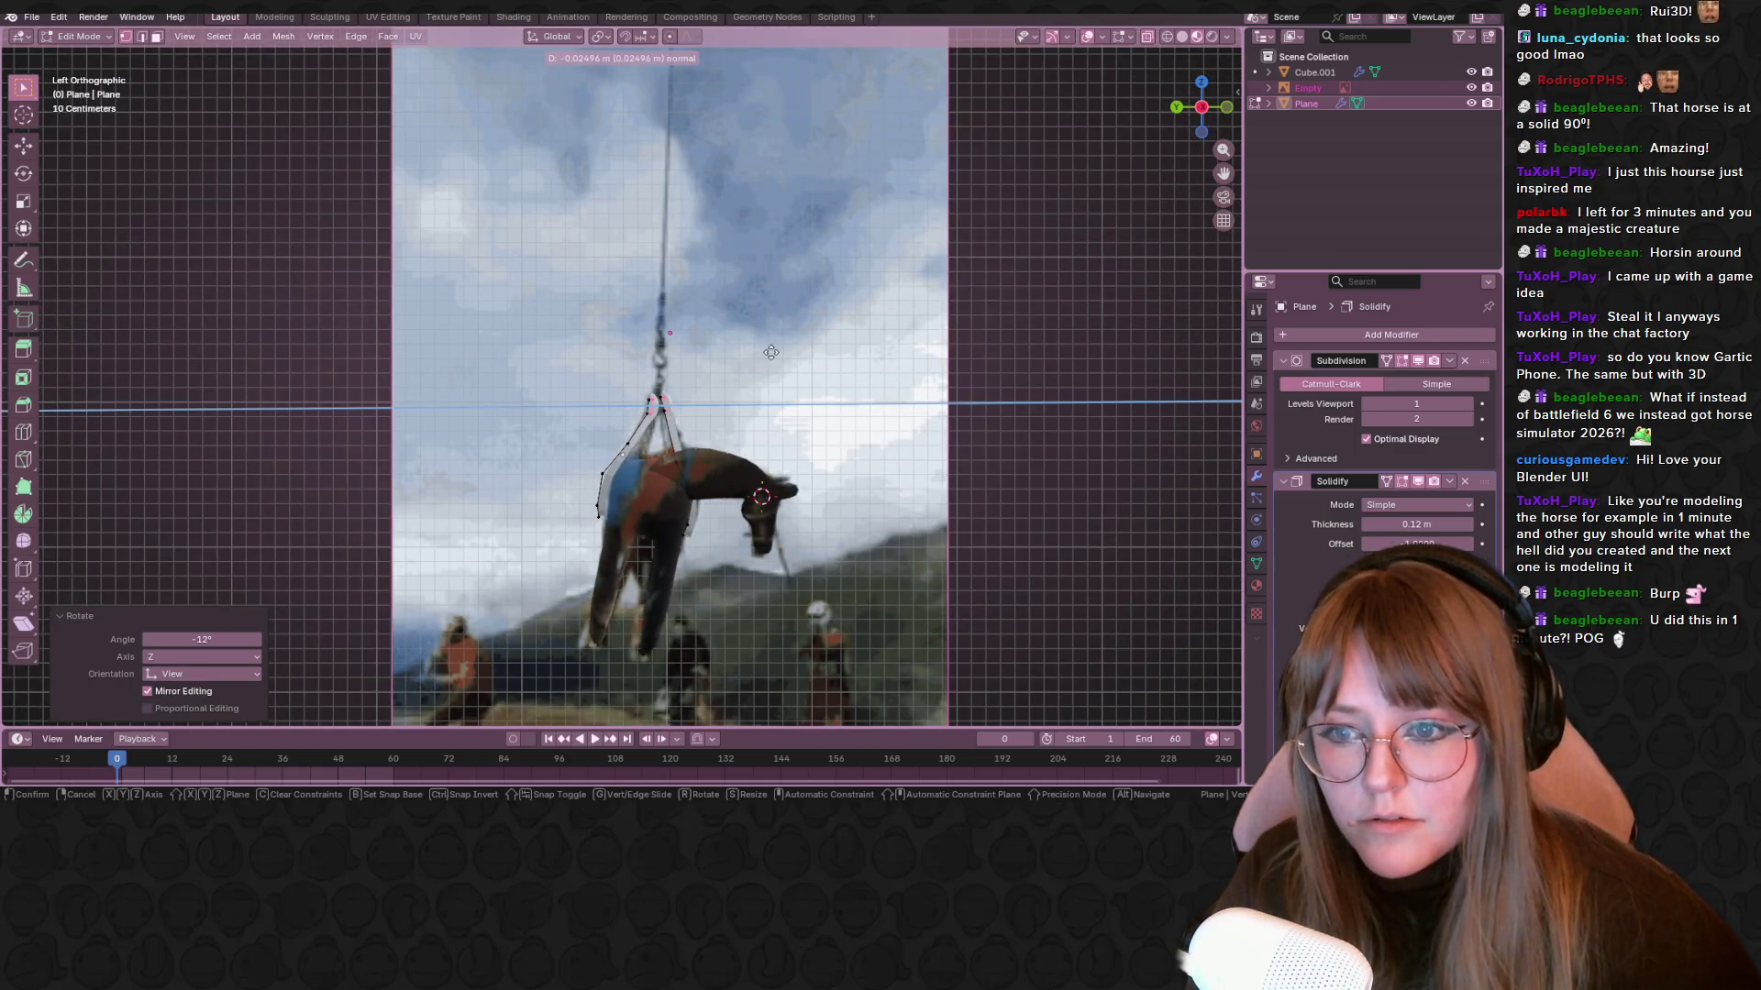
pyautogui.rightClick(770, 352)
pyautogui.press('g')
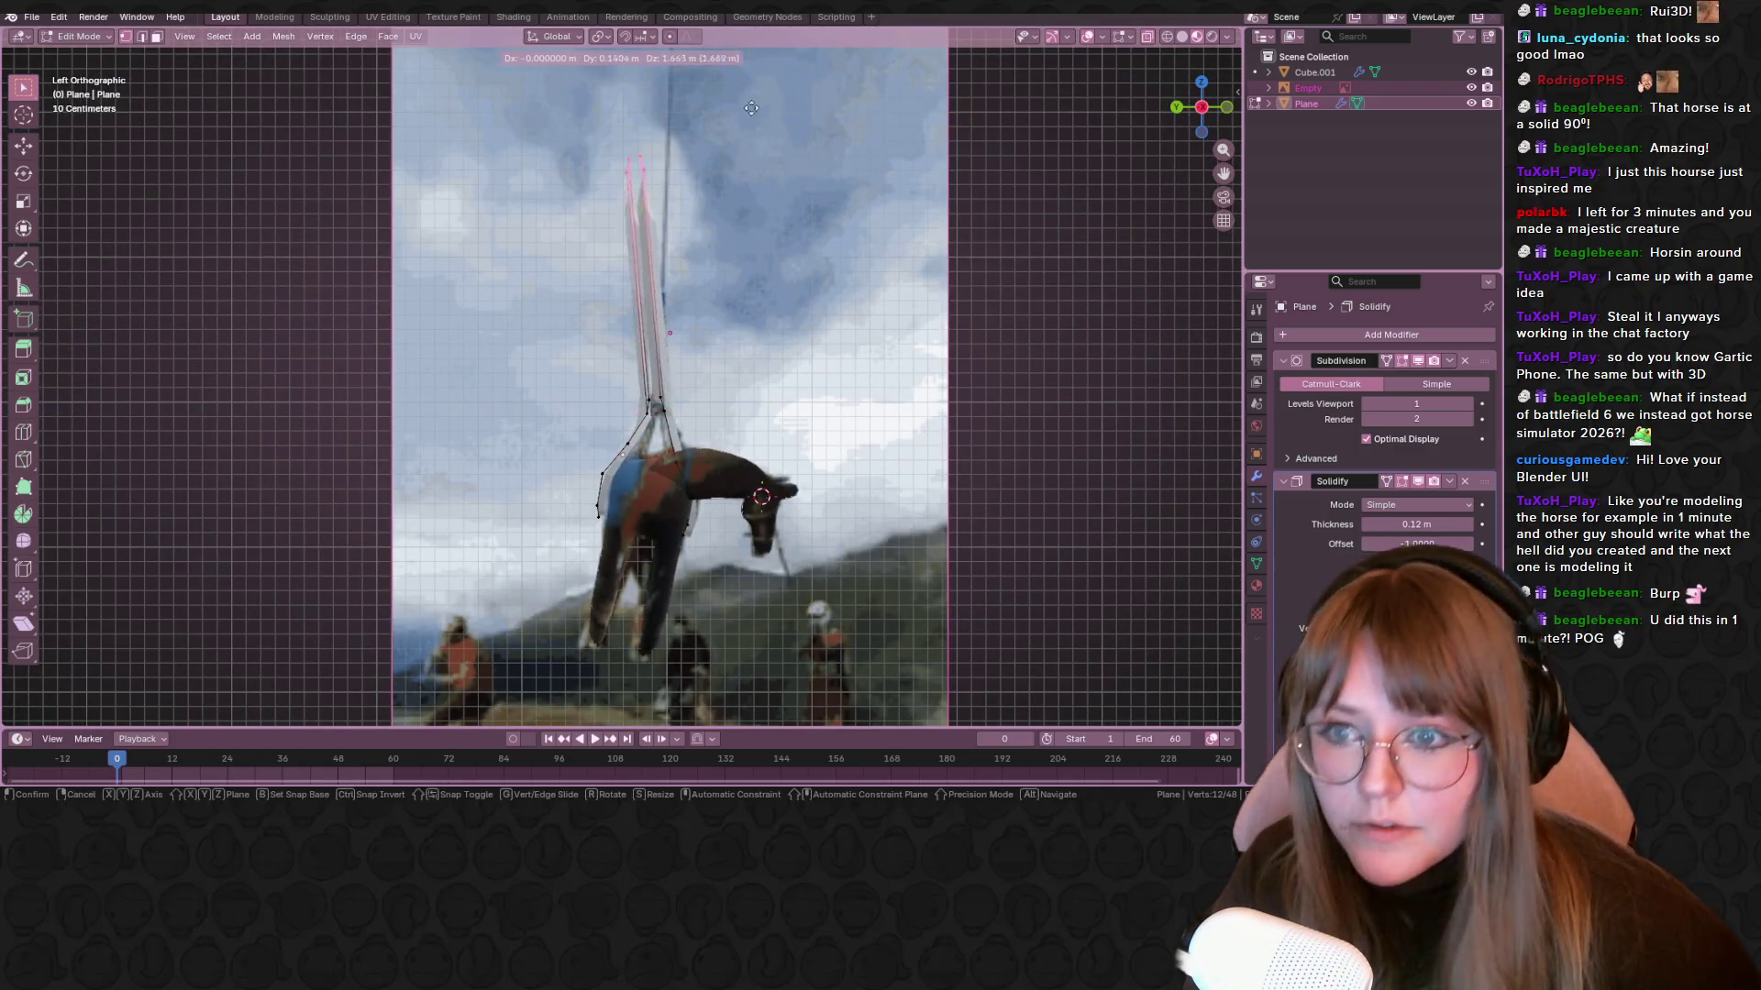
pyautogui.click(810, 79)
pyautogui.moveTo(838, 252); pyautogui.dragTo(800, 454, button='middle')
pyautogui.scroll(4, 800, 454)
pyautogui.scroll(-1, 590, 283)
# Refine the strap vertex selection, return to object mode and open the Texture Paint workspace
pyautogui.moveTo(617, 295); pyautogui.dragTo(605, 293)
pyautogui.moveTo(566, 227); pyautogui.dragTo(597, 296)
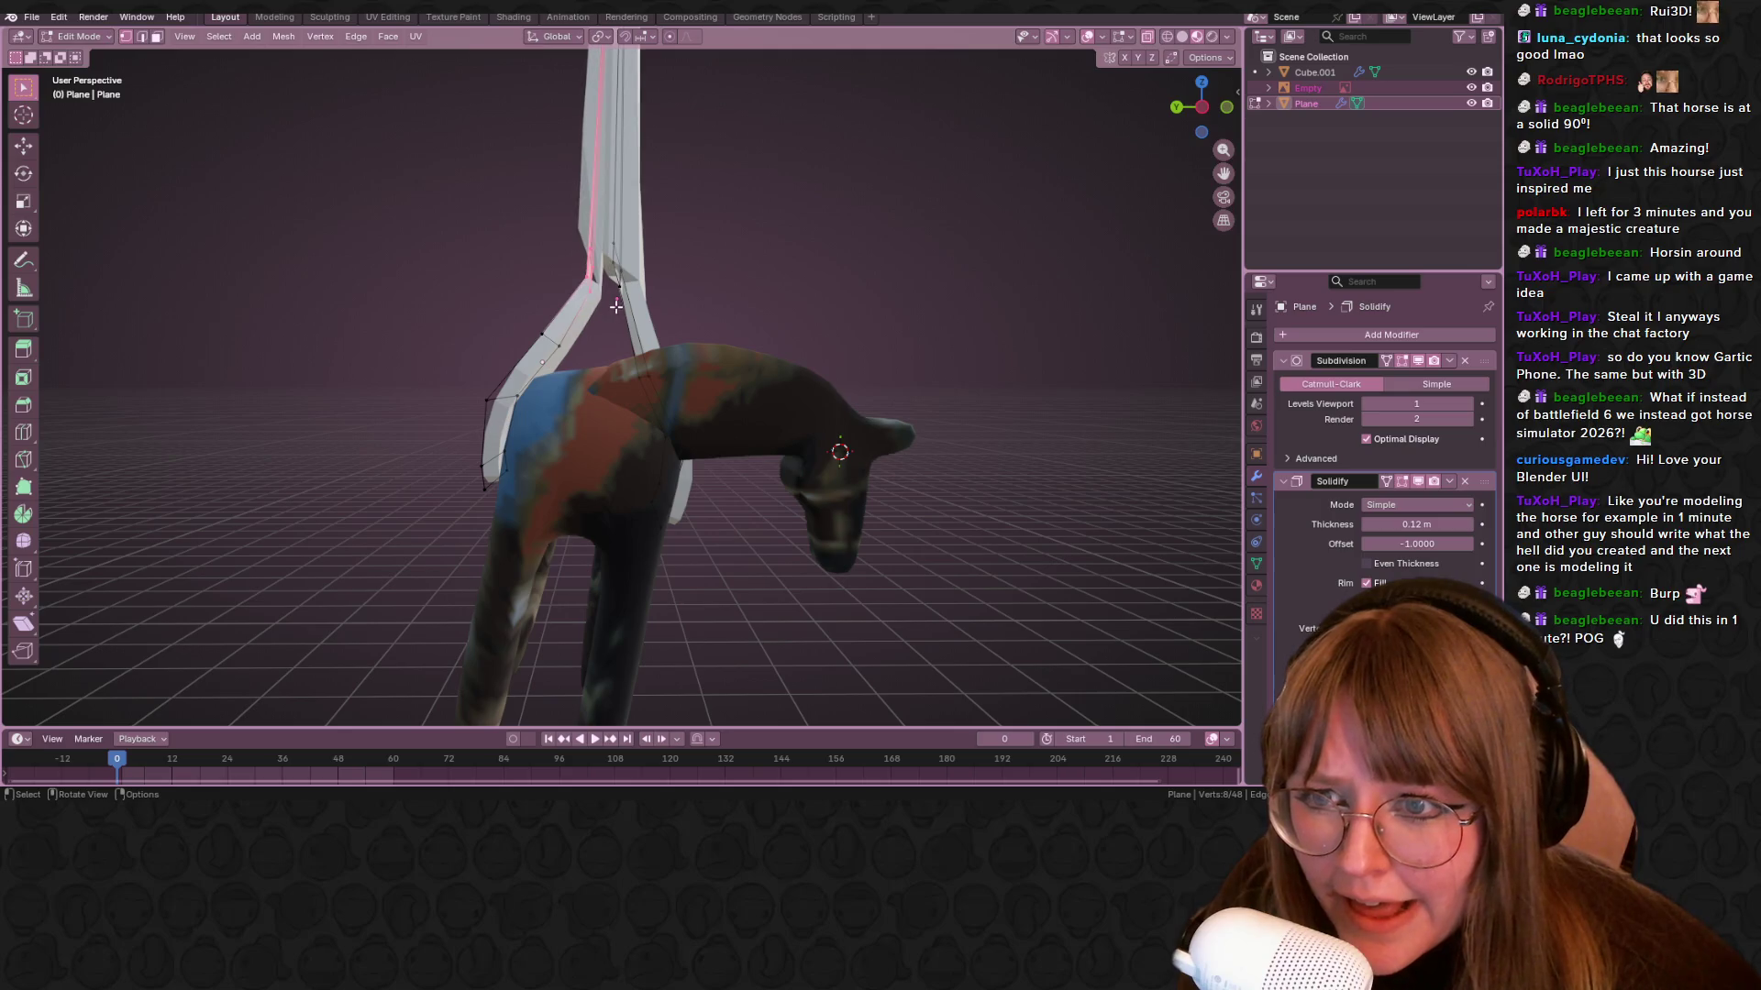
pyautogui.scroll(-5, 694, 275)
pyautogui.moveTo(740, 274)
pyautogui.mouseDown(button='middle')
pyautogui.moveTo(964, 464)
pyautogui.moveTo(985, 366)
pyautogui.moveTo(890, 415)
pyautogui.mouseUp(button='middle')
pyautogui.press('Tab')
pyautogui.click(439, 16)
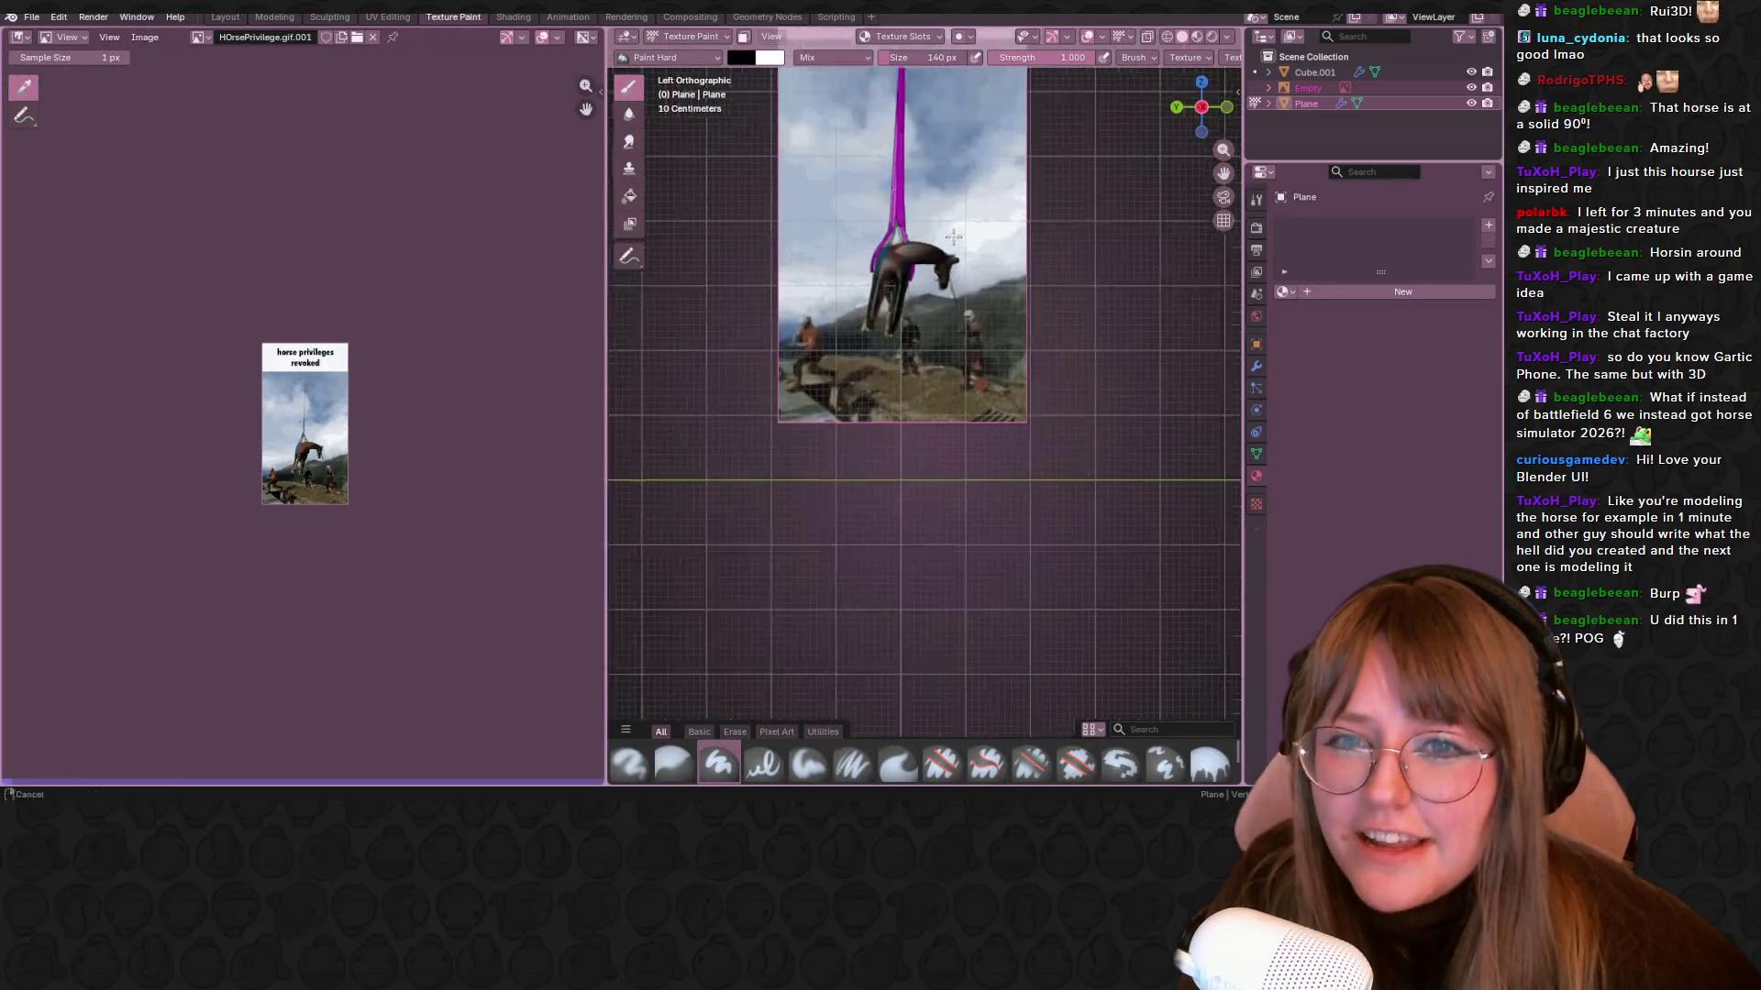
# In the Shading workspace, create a new material for the strap
pyautogui.click(567, 16)
pyautogui.click(514, 17)
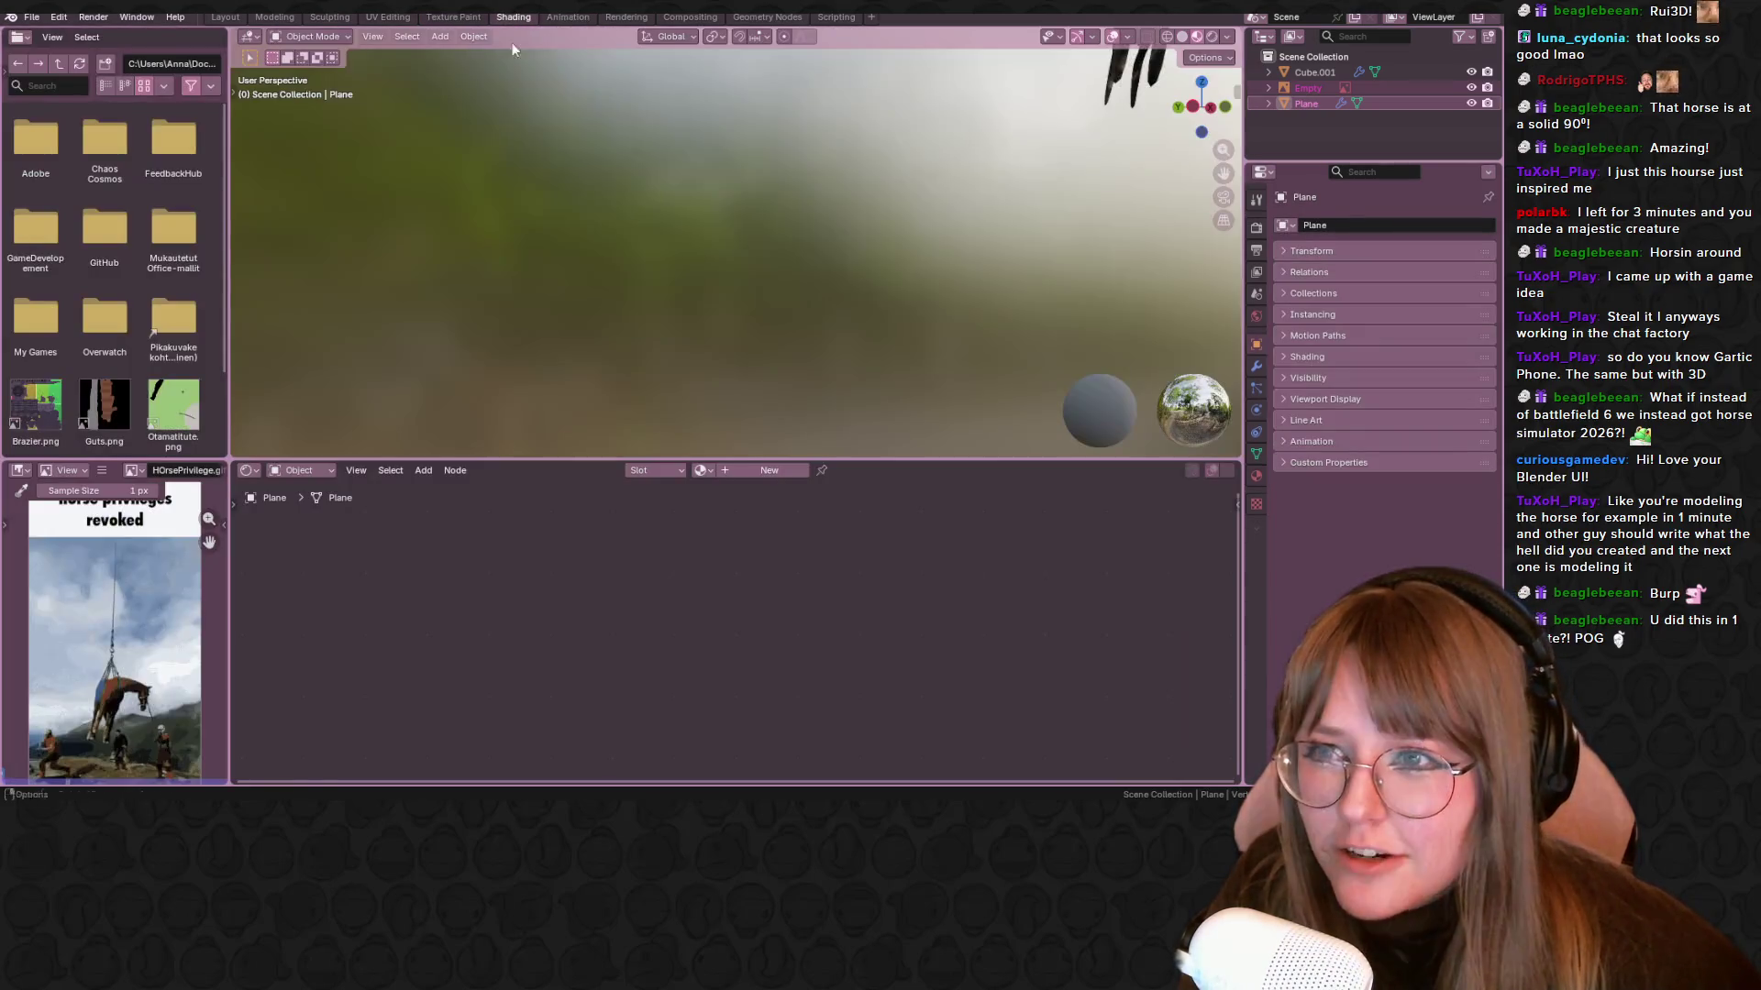
pyautogui.moveTo(727, 459); pyautogui.dragTo(727, 455)
pyautogui.click(731, 468)
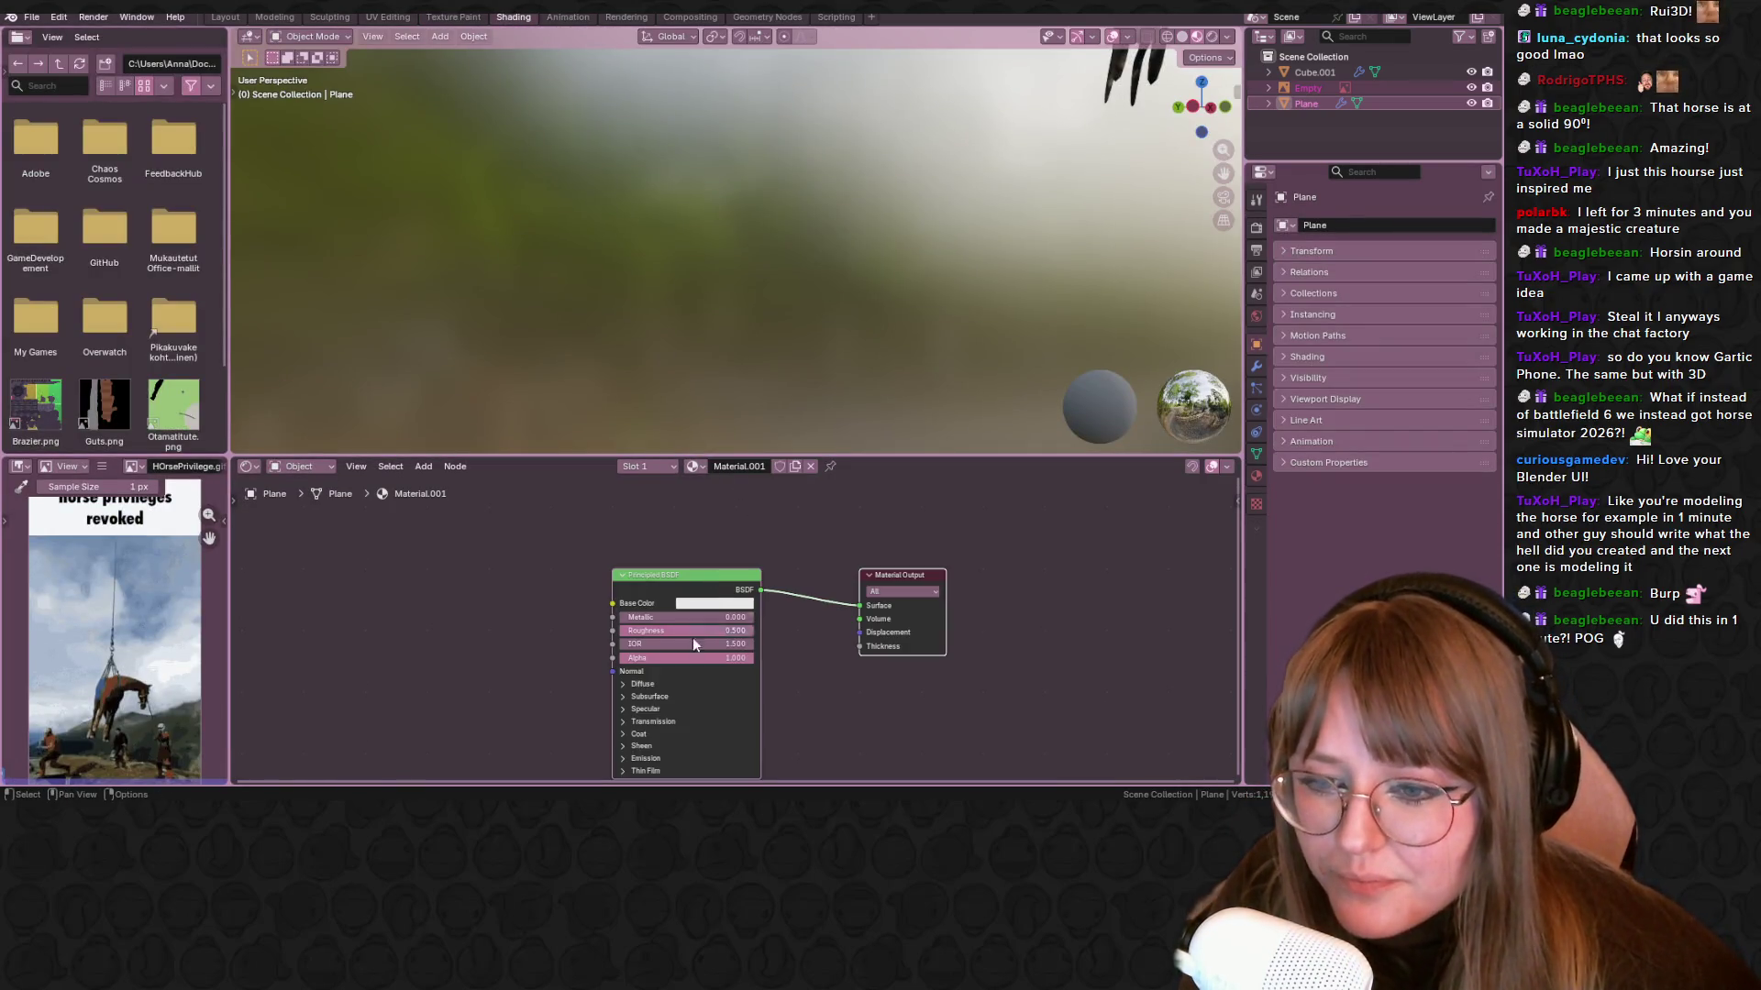
pyautogui.moveTo(613, 604); pyautogui.dragTo(459, 585)
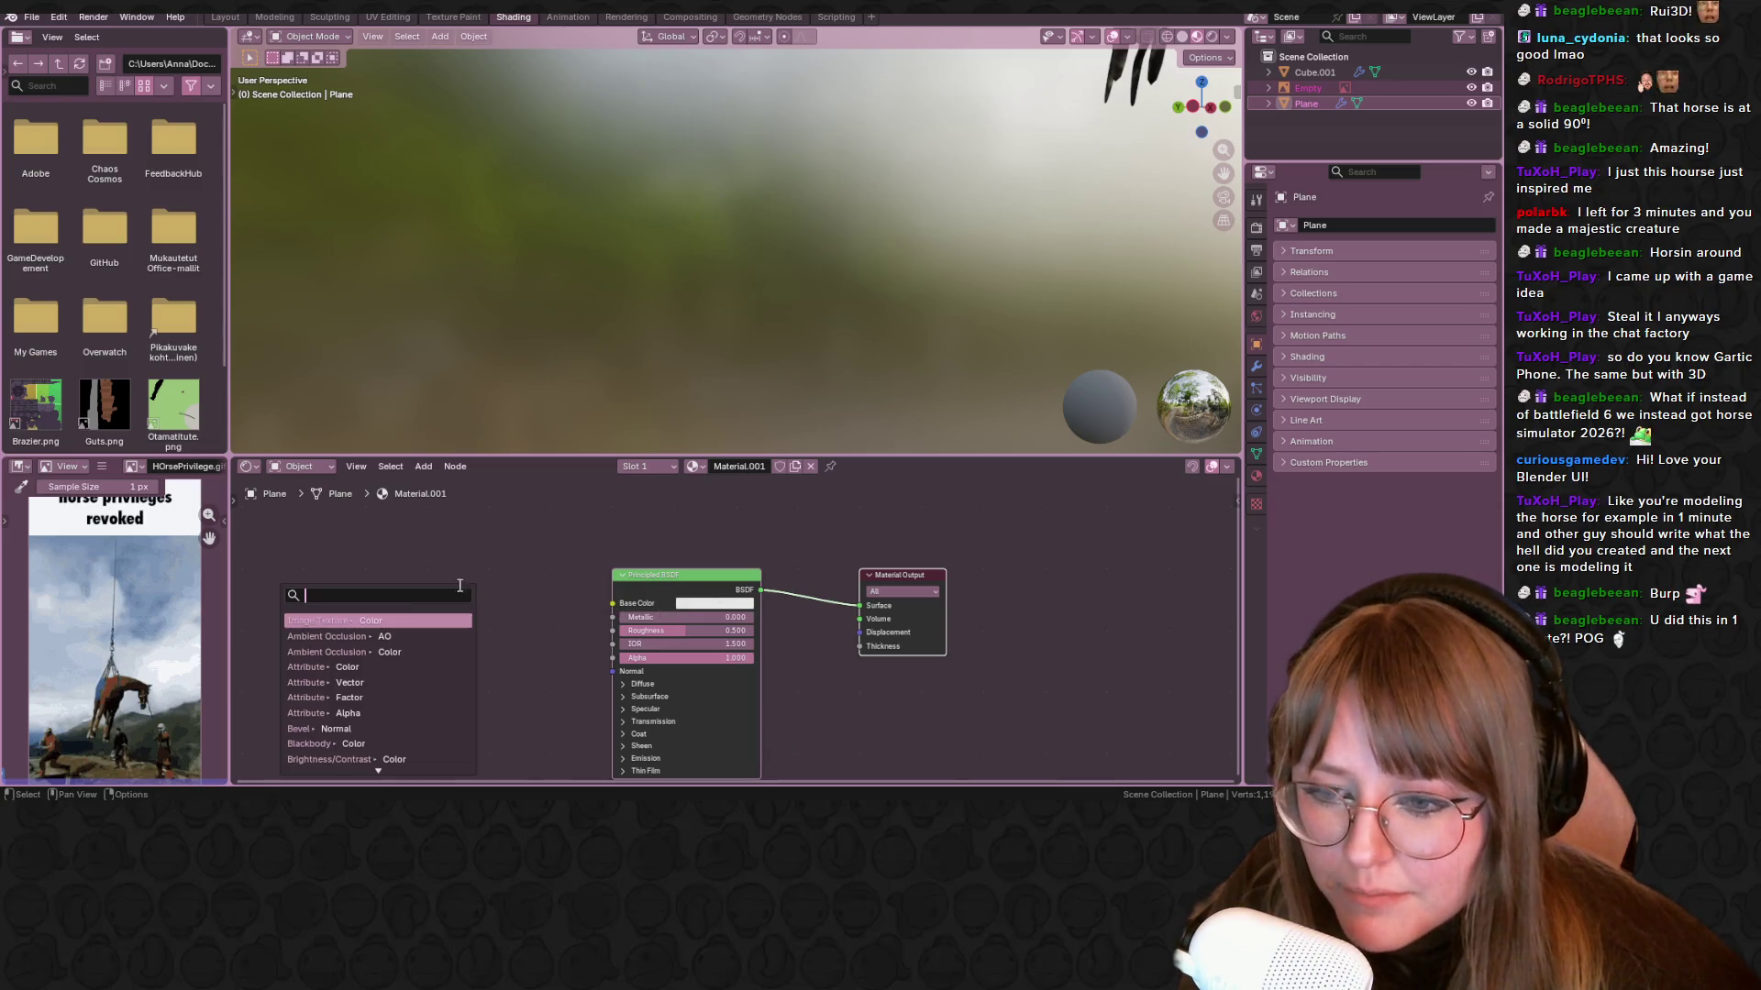
# Set the base colour to near-black #262628 and roughness 1.0, then return to Layout
pyautogui.click(668, 606)
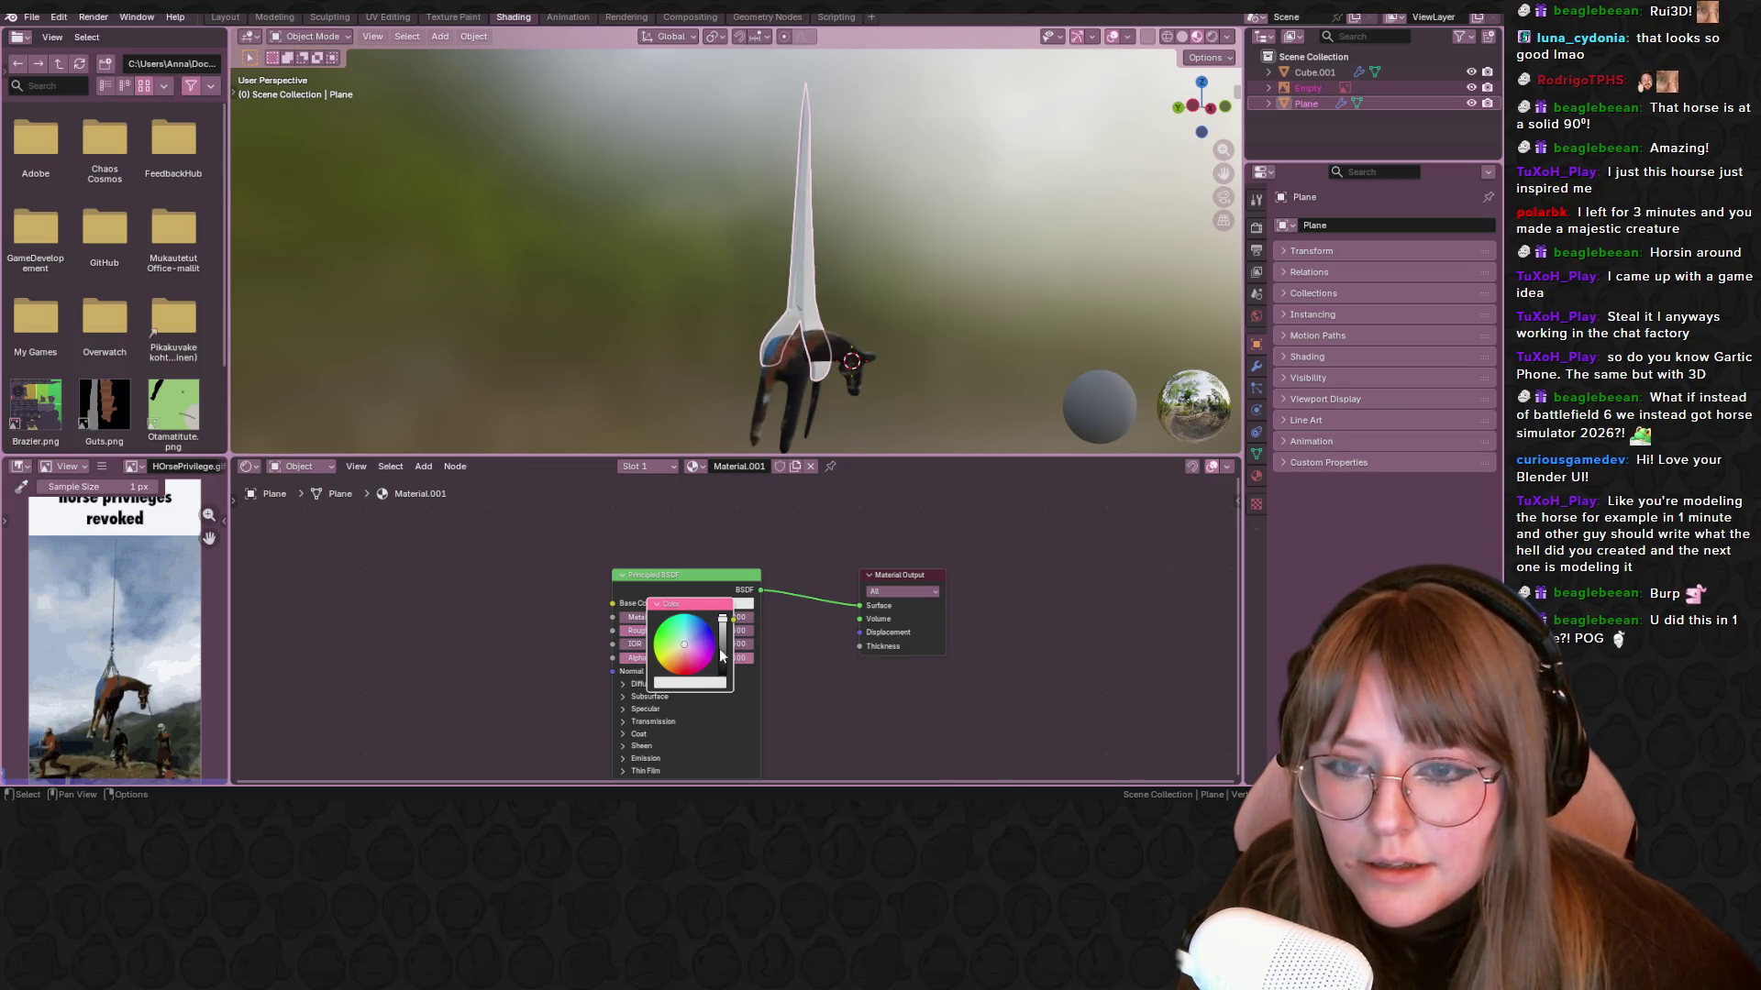
pyautogui.moveTo(721, 655); pyautogui.dragTo(722, 674)
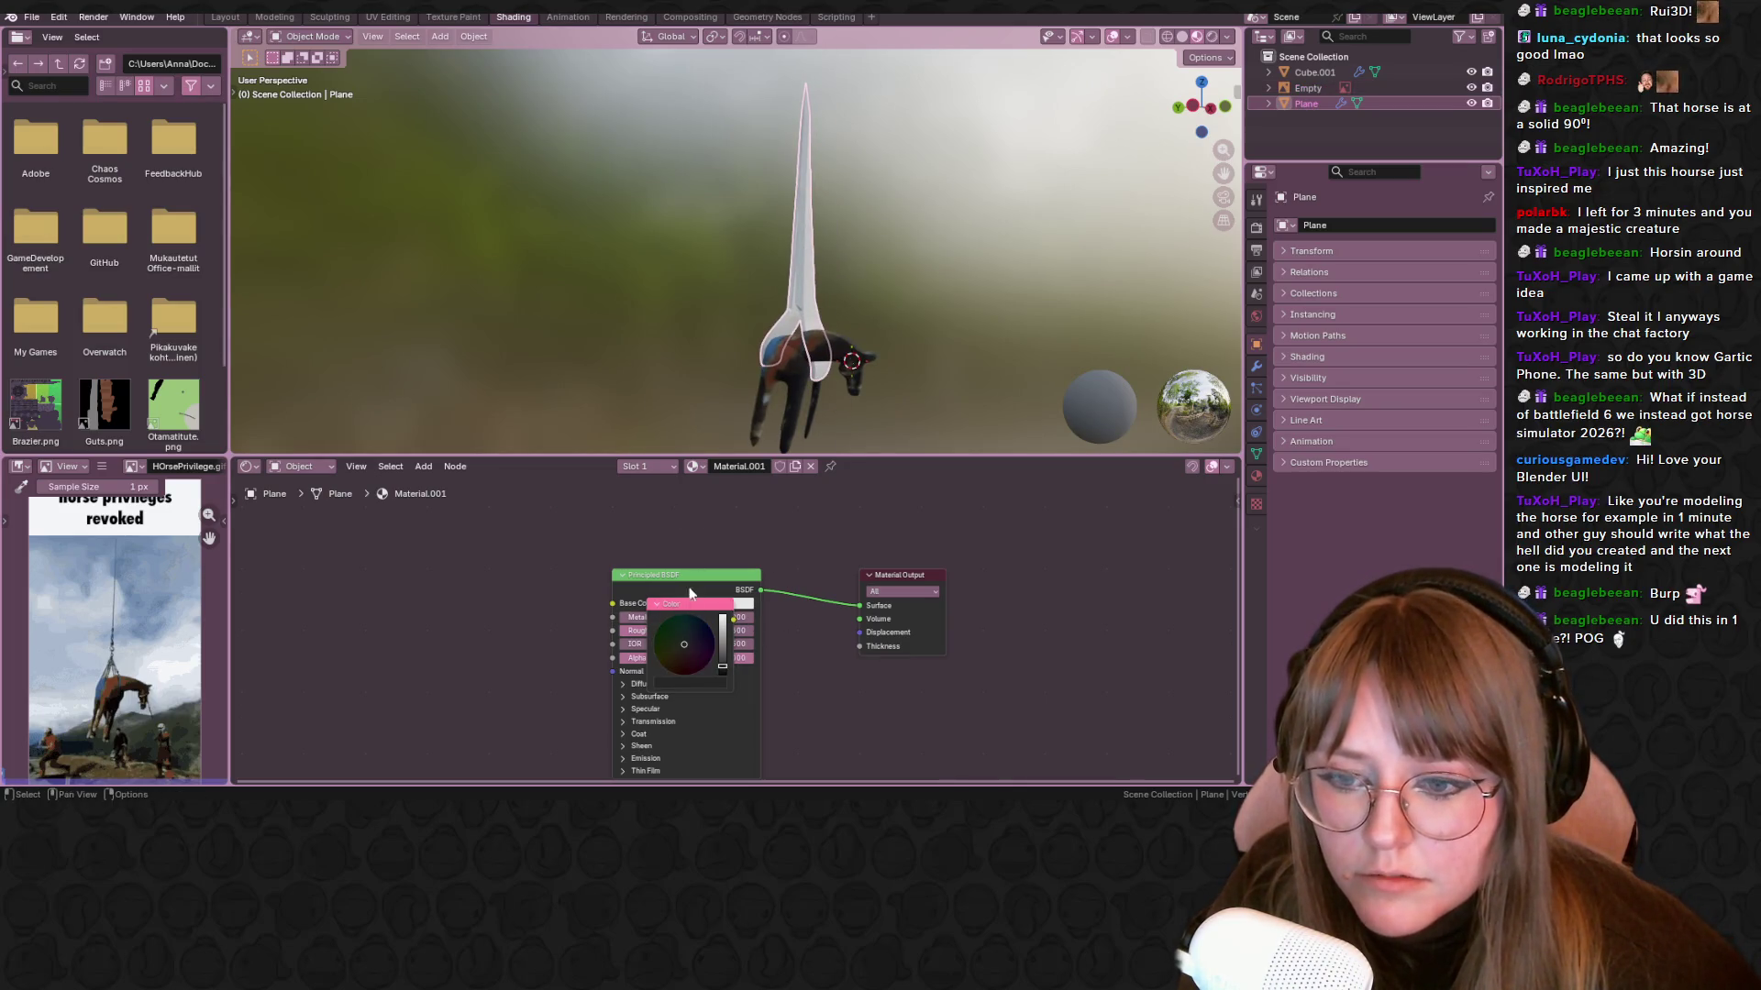
pyautogui.click(747, 687)
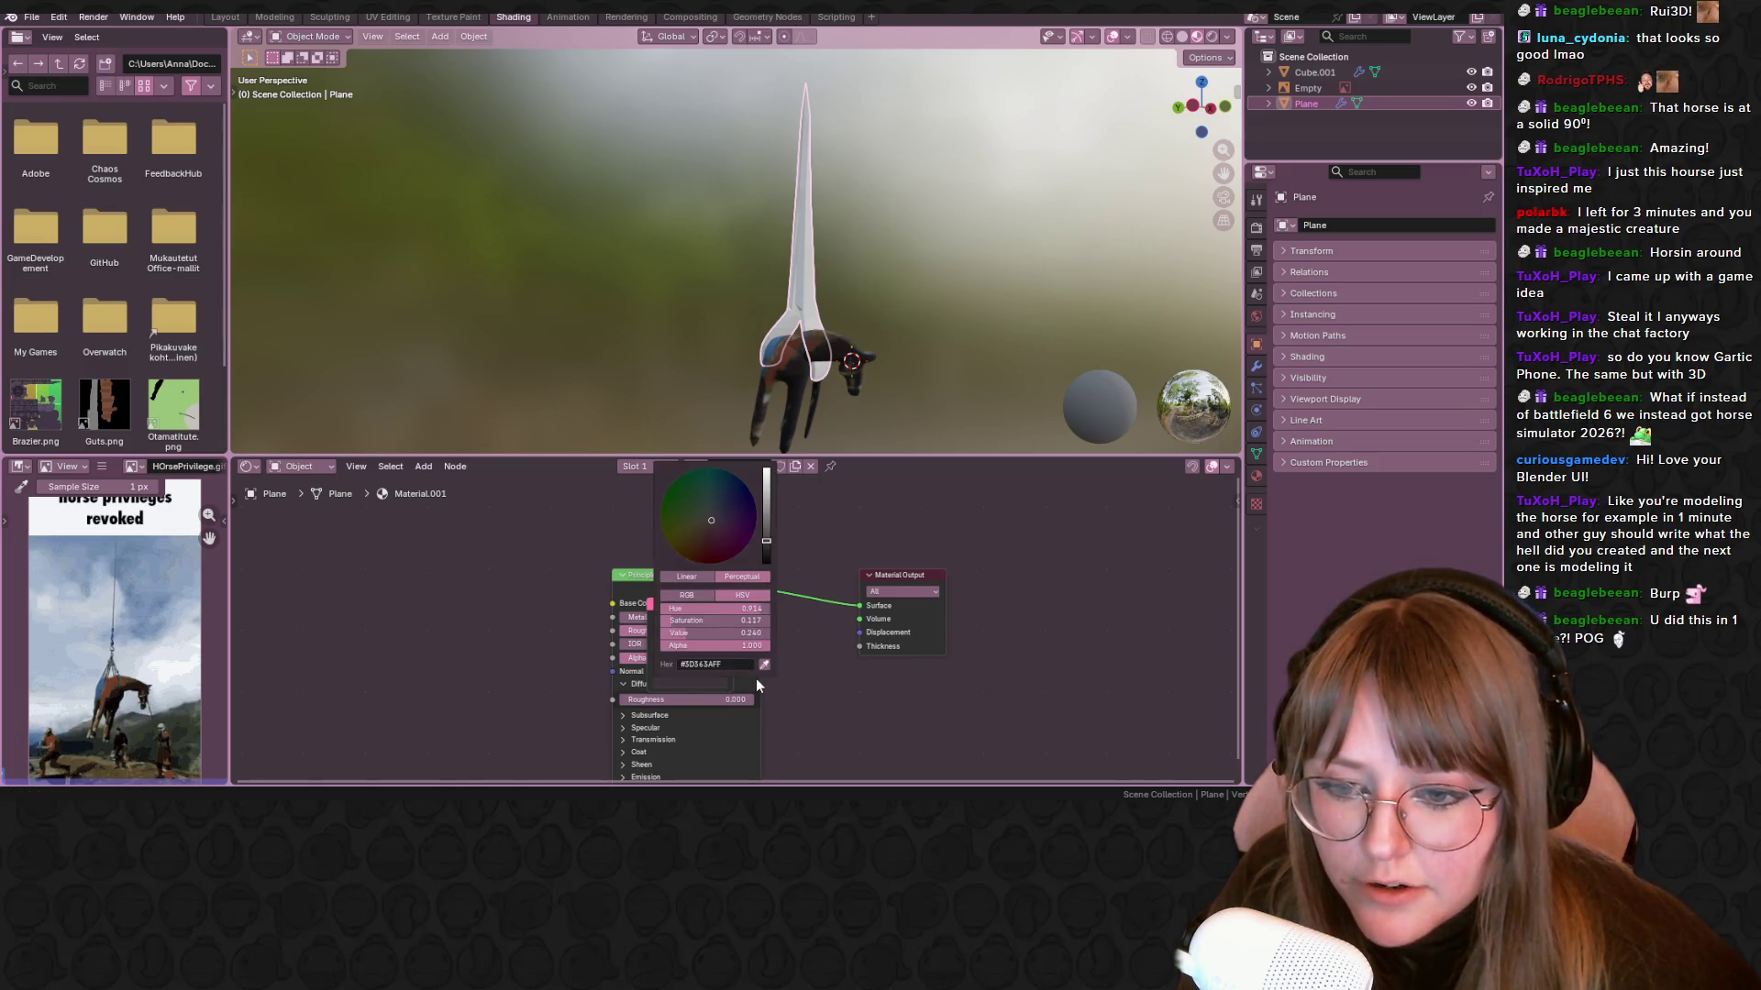
pyautogui.scroll(2, 733, 633)
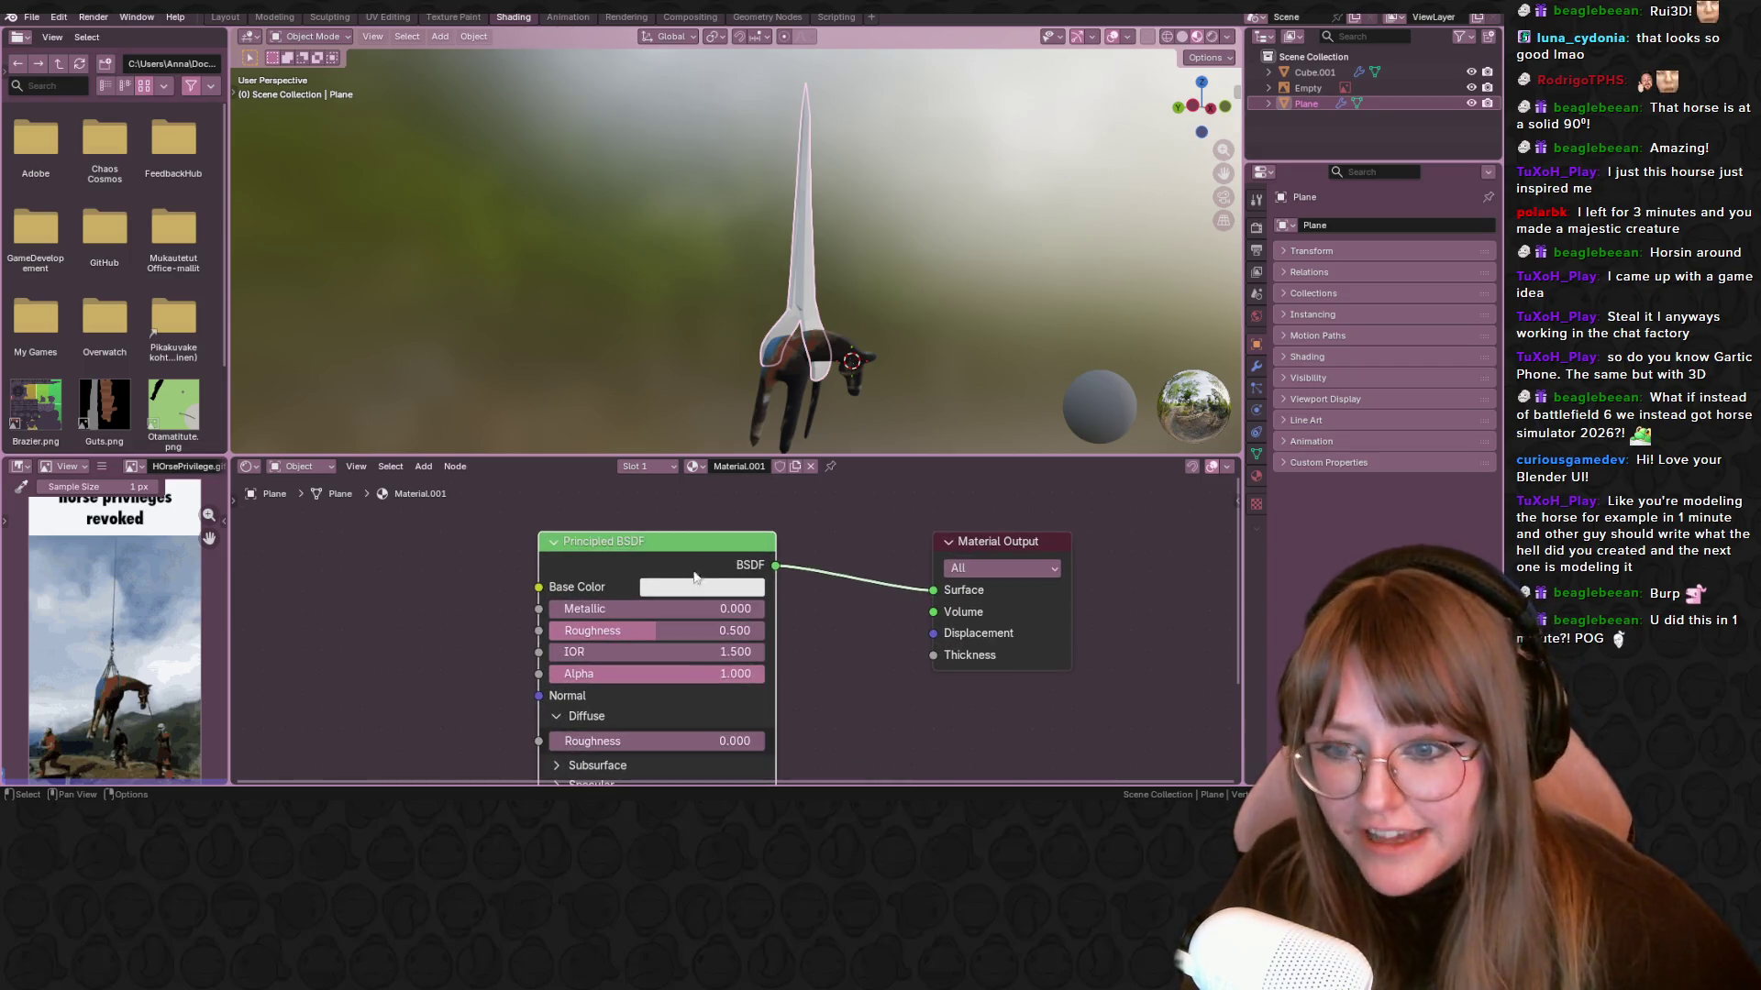
pyautogui.click(691, 587)
pyautogui.moveTo(720, 302)
pyautogui.mouseDown()
pyautogui.moveTo(728, 340)
pyautogui.moveTo(730, 318)
pyautogui.moveTo(820, 353)
pyautogui.moveTo(820, 374)
pyautogui.mouseUp()
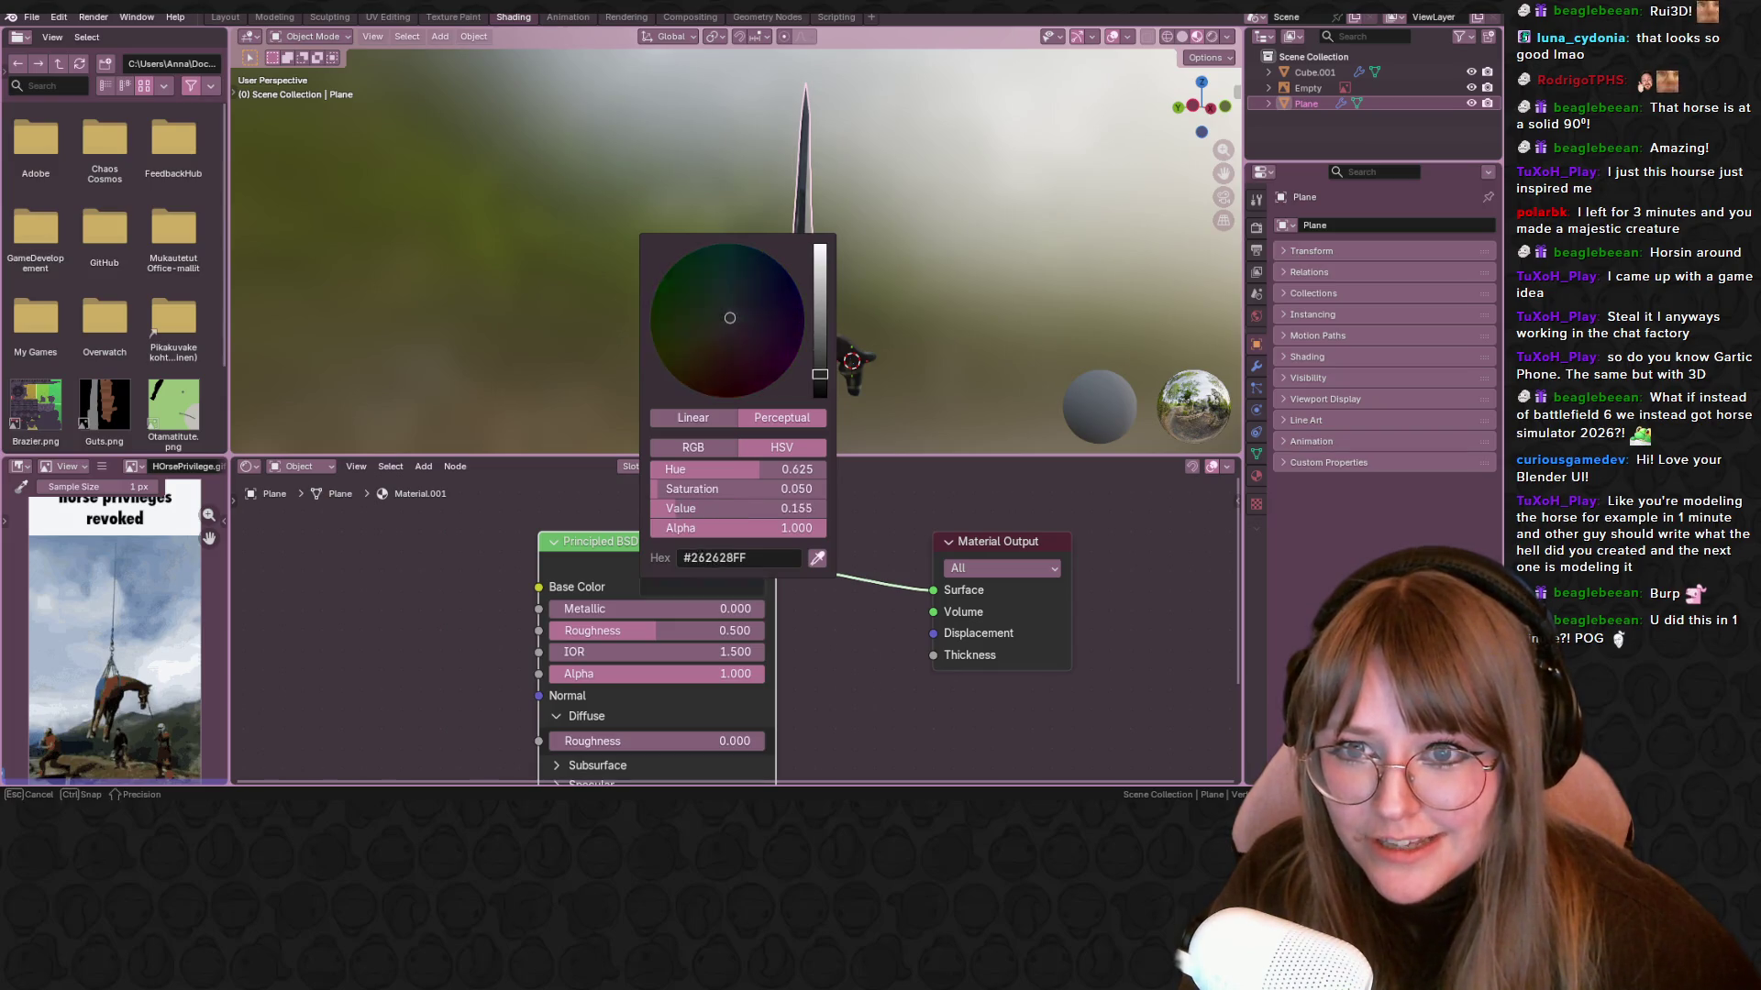
pyautogui.moveTo(641, 630); pyautogui.dragTo(771, 630)
pyautogui.moveTo(1055, 275)
pyautogui.mouseDown(button='middle')
pyautogui.moveTo(1107, 244)
pyautogui.moveTo(999, 339)
pyautogui.mouseUp(button='middle')
pyautogui.click(225, 16)
pyautogui.moveTo(568, 312)
pyautogui.mouseDown(button='middle')
pyautogui.moveTo(764, 206)
pyautogui.moveTo(1029, 141)
pyautogui.mouseUp(button='middle')
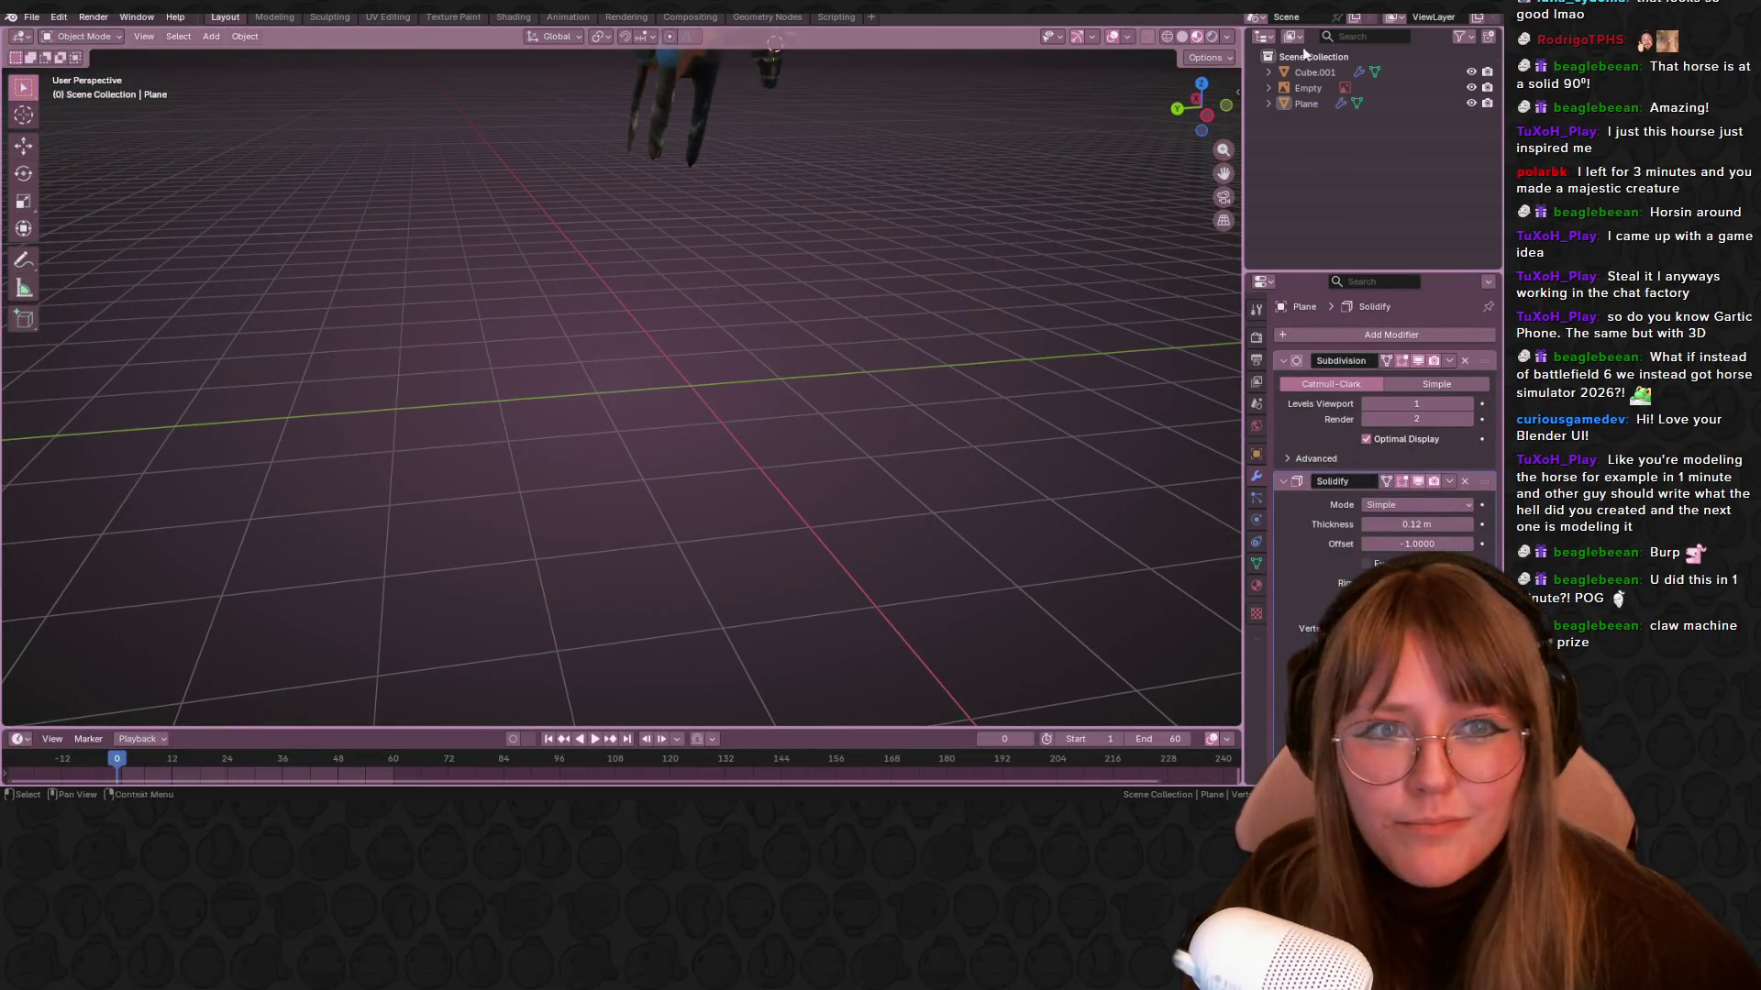
pyautogui.click(1195, 100)
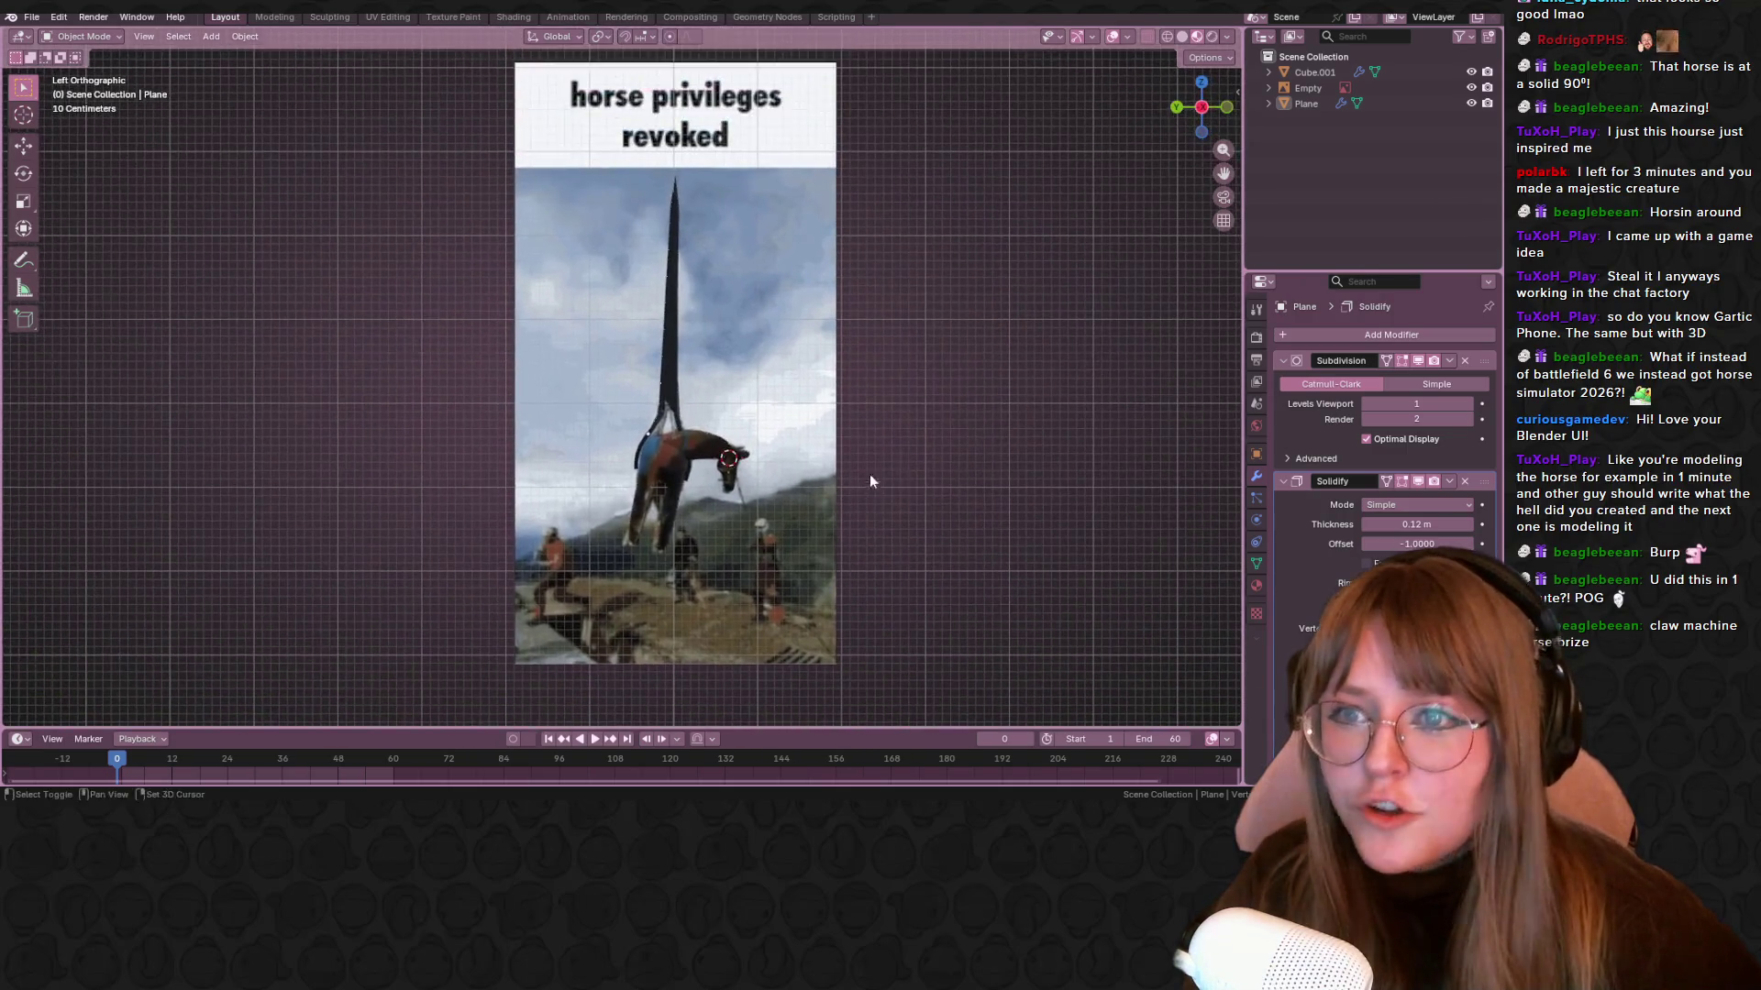
pyautogui.moveTo(745, 505)
pyautogui.mouseDown(button='middle')
pyautogui.moveTo(1059, 486)
pyautogui.moveTo(734, 475)
pyautogui.moveTo(502, 525)
pyautogui.moveTo(1287, 212)
pyautogui.mouseUp(button='middle')
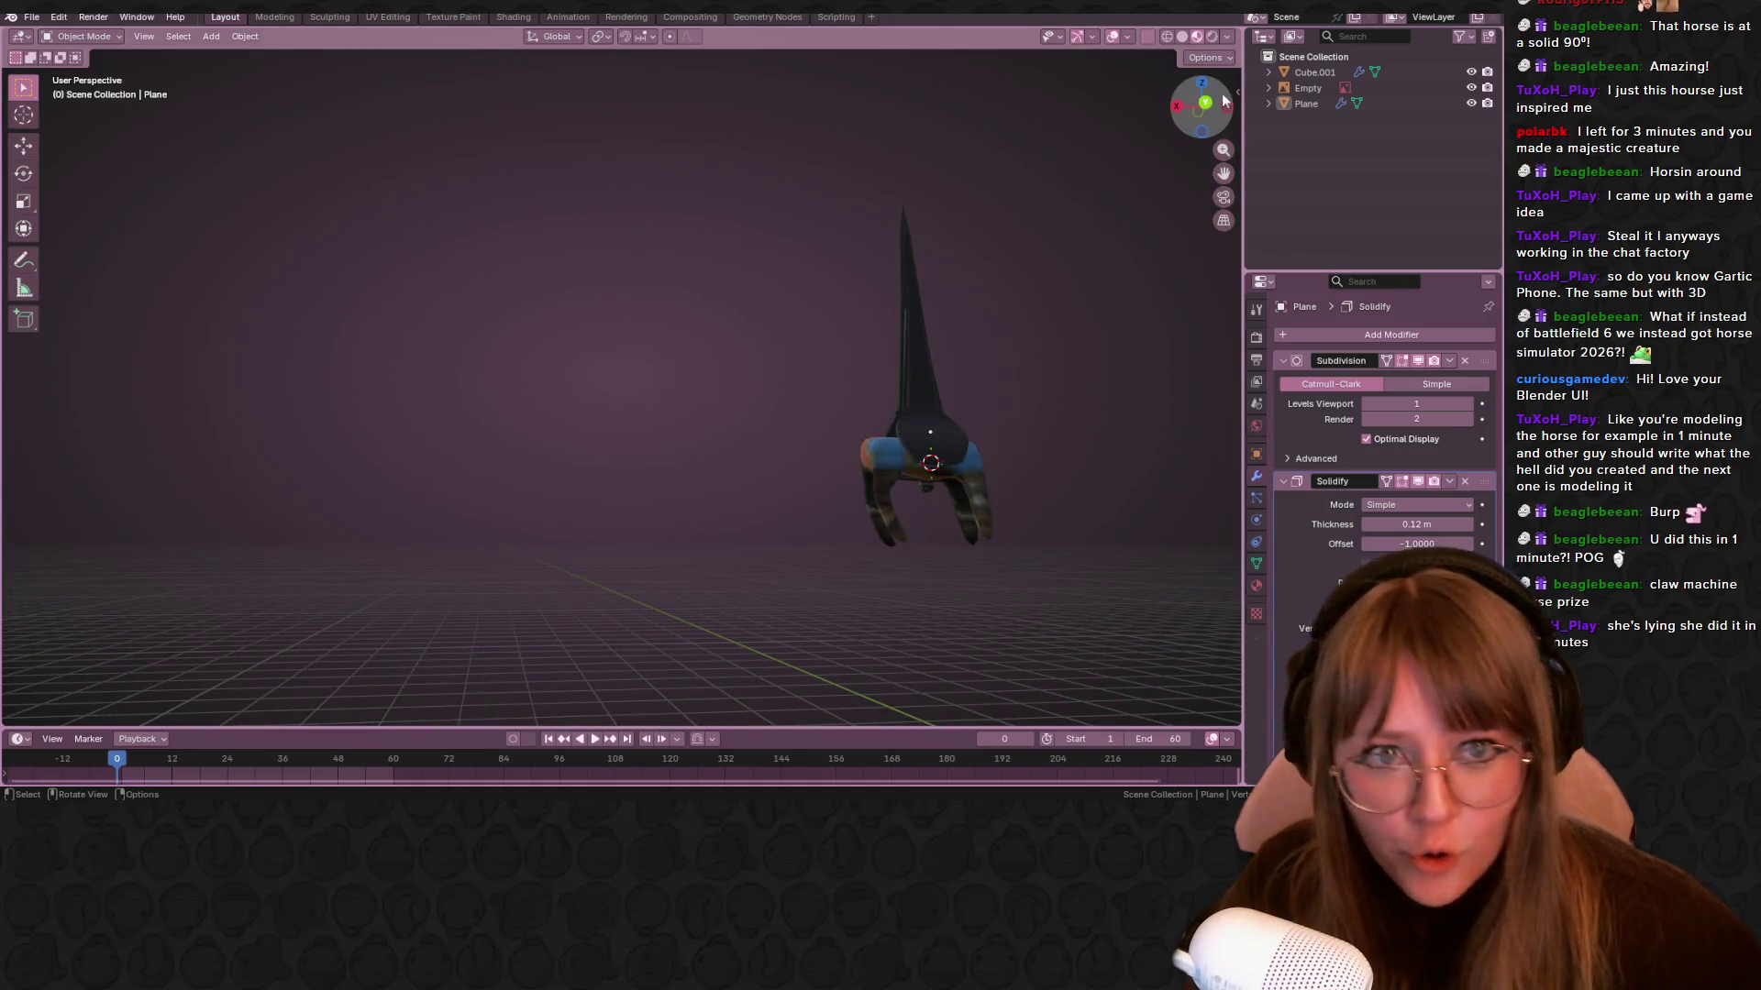
pyautogui.click(1225, 109)
pyautogui.scroll(3, 520, 372)
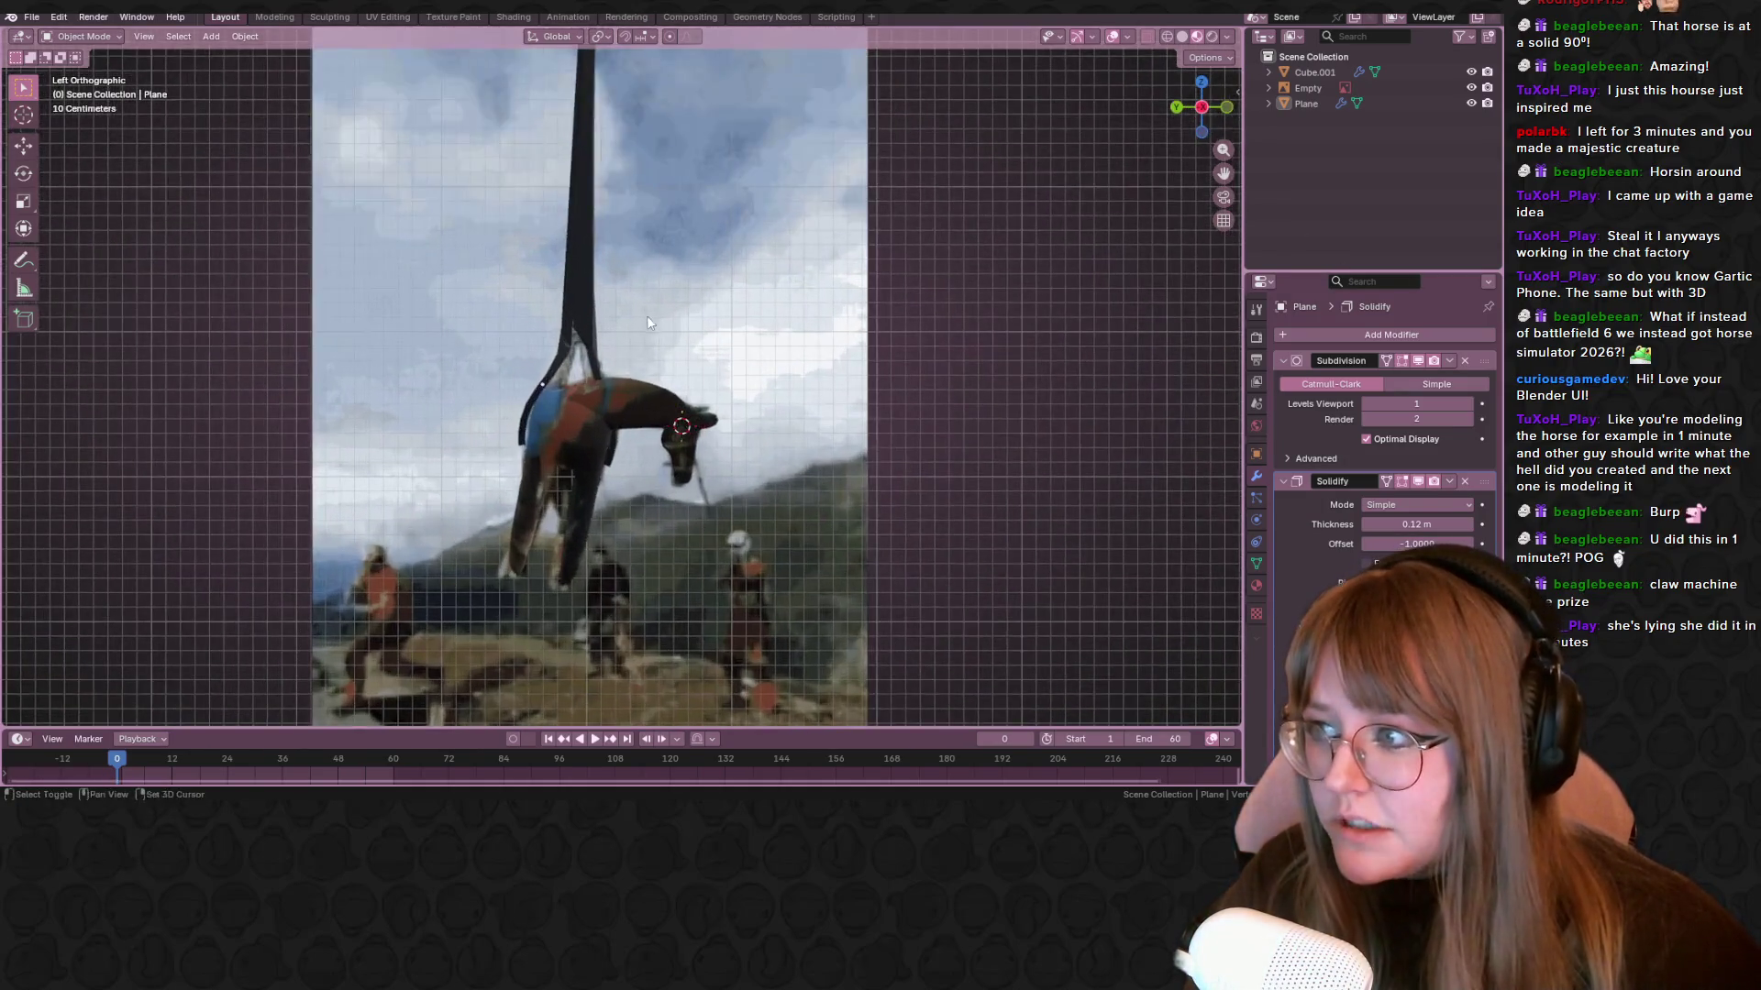
pyautogui.scroll(-3, 646, 316)
pyautogui.moveTo(691, 418)
pyautogui.mouseDown(button='middle')
pyautogui.moveTo(633, 420)
pyautogui.moveTo(519, 378)
pyautogui.moveTo(208, 428)
pyautogui.moveTo(567, 426)
pyautogui.moveTo(531, 460)
pyautogui.moveTo(586, 458)
pyautogui.mouseUp(button='middle')
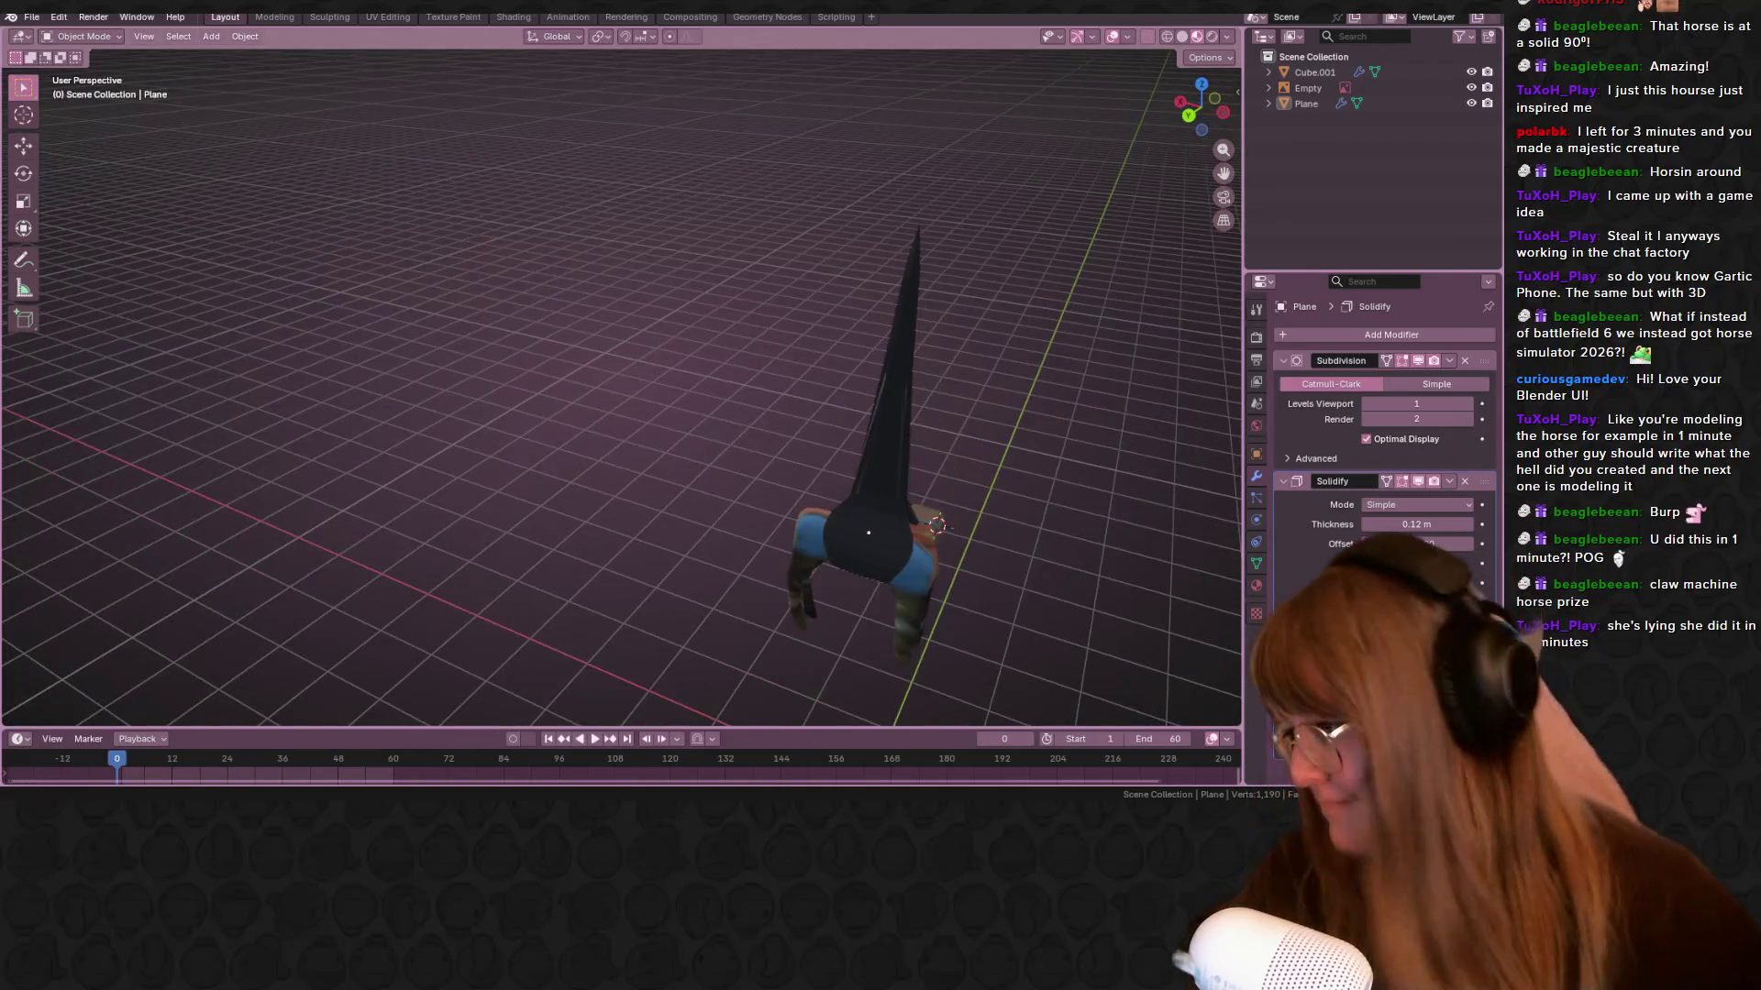
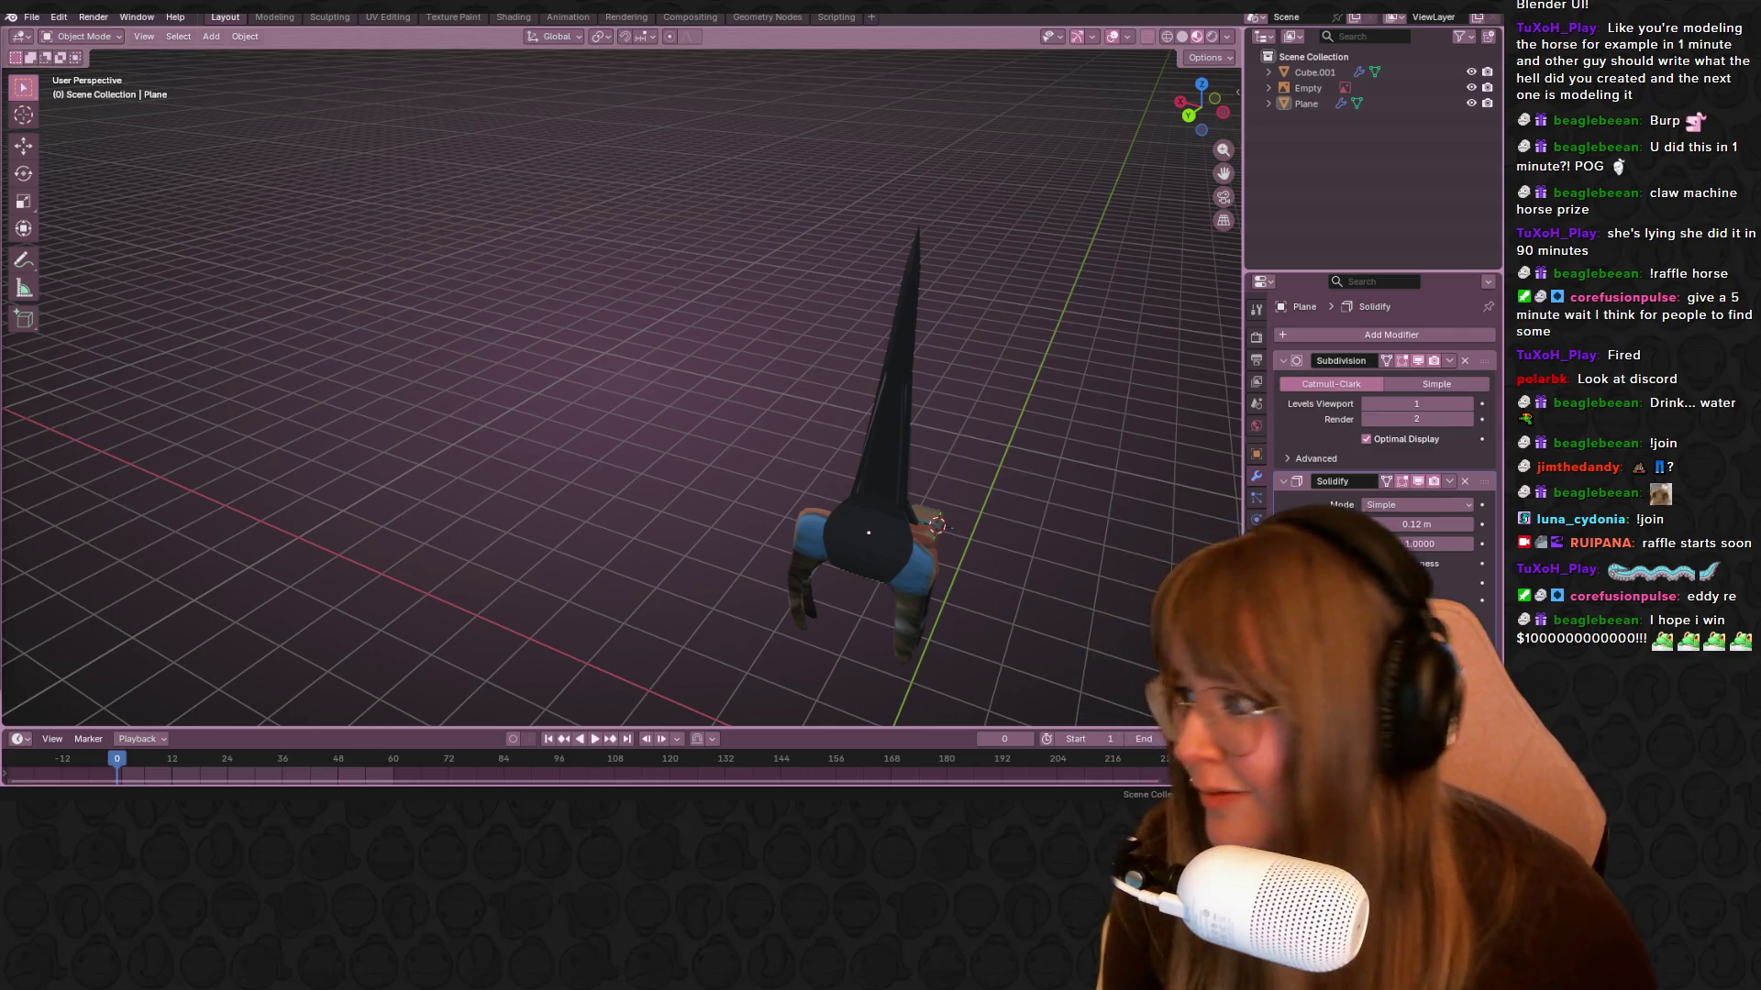
# Glance at the shared sculpt image, then save the horse scene as HorsePrivilige.blend
pyautogui.press('super+shift+Right')
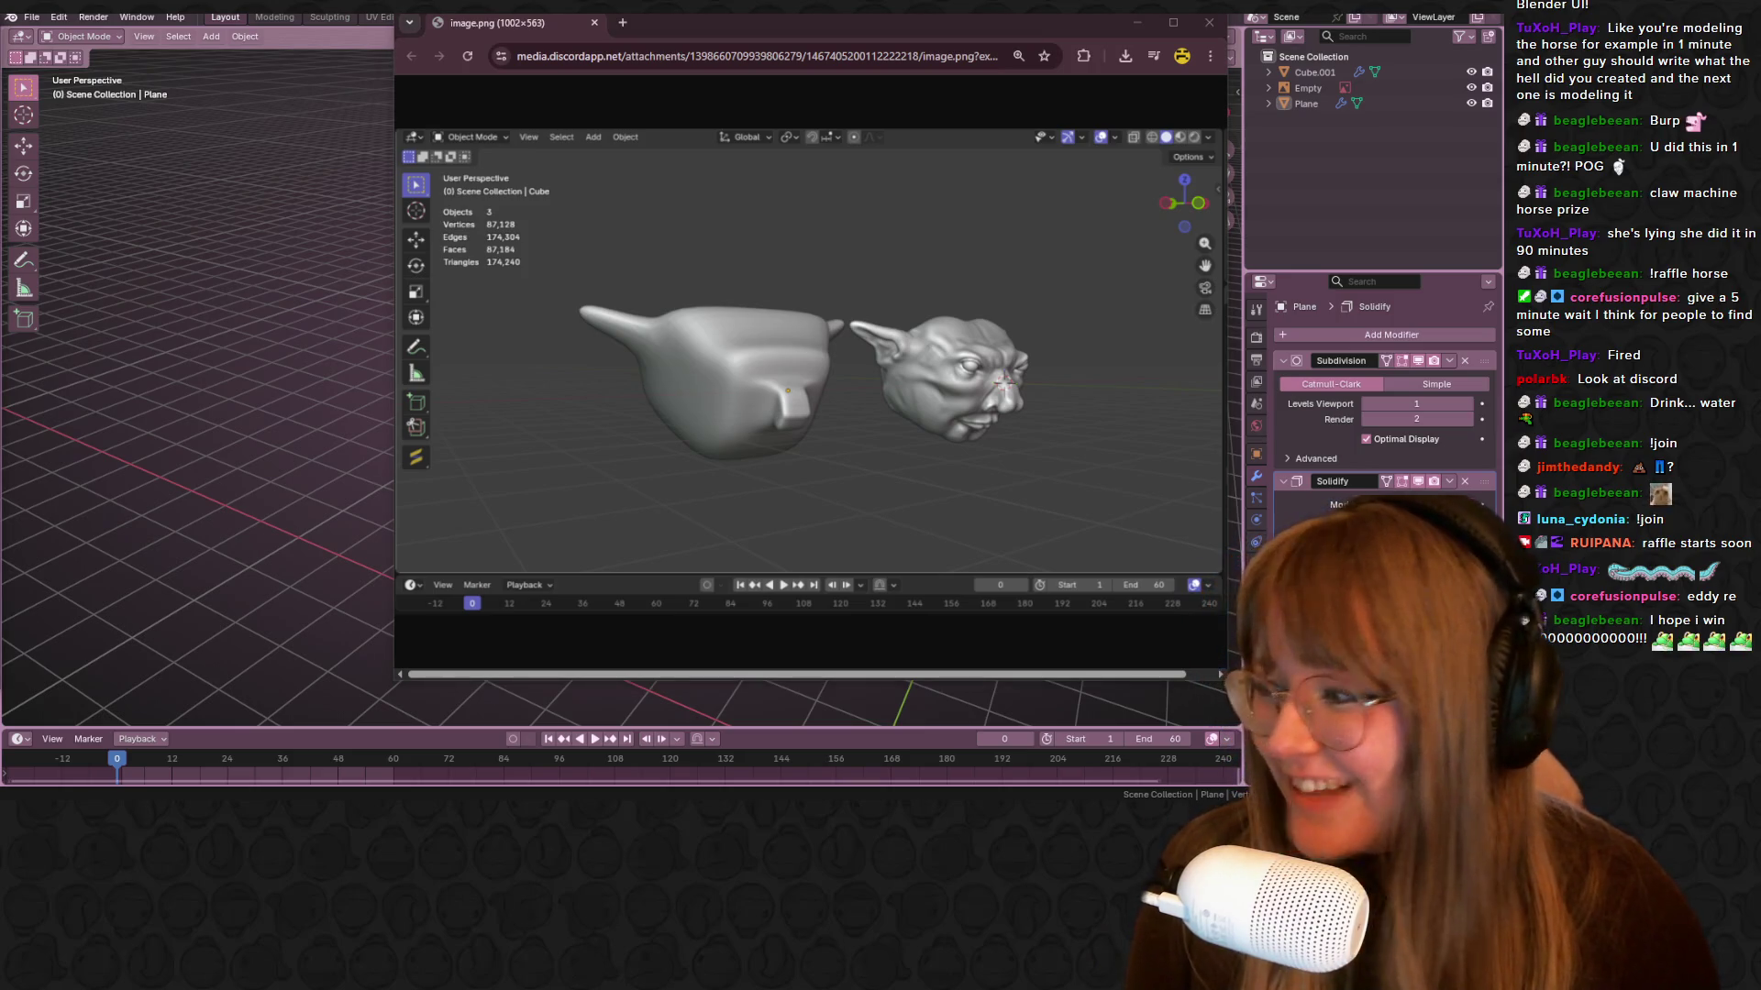
pyautogui.moveTo(871, 22); pyautogui.dragTo(792, 27)
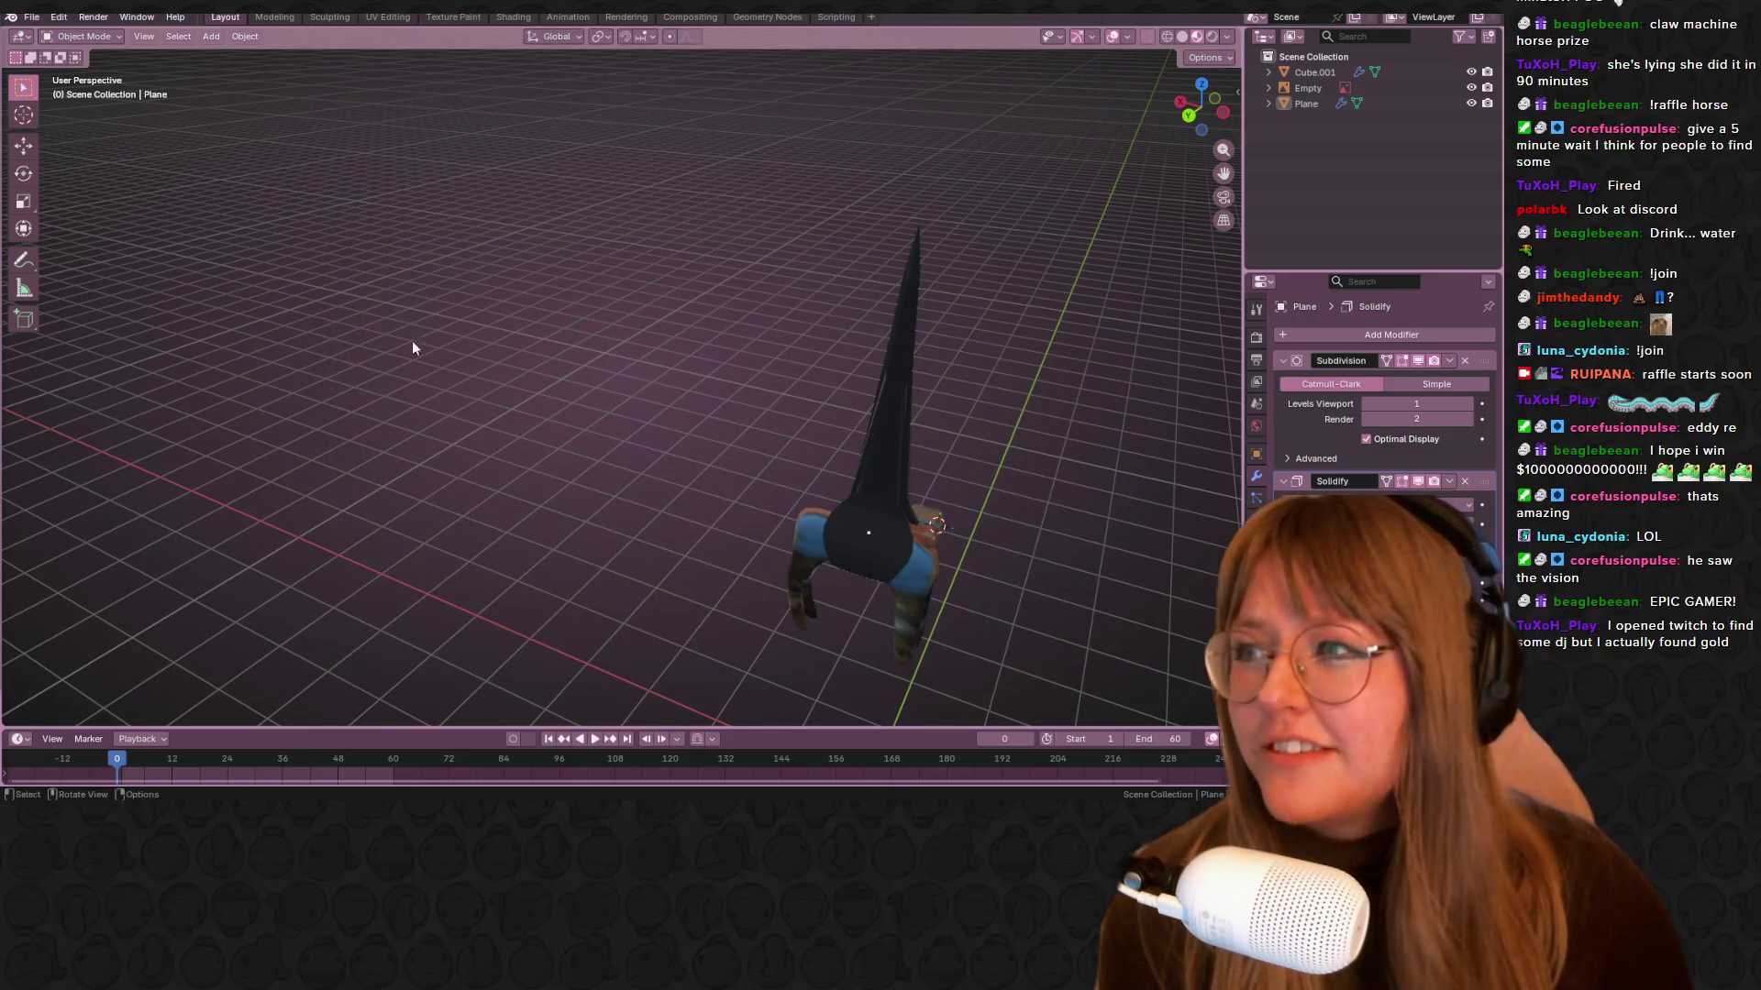
pyautogui.moveTo(412, 345); pyautogui.dragTo(800, 473, button='middle')
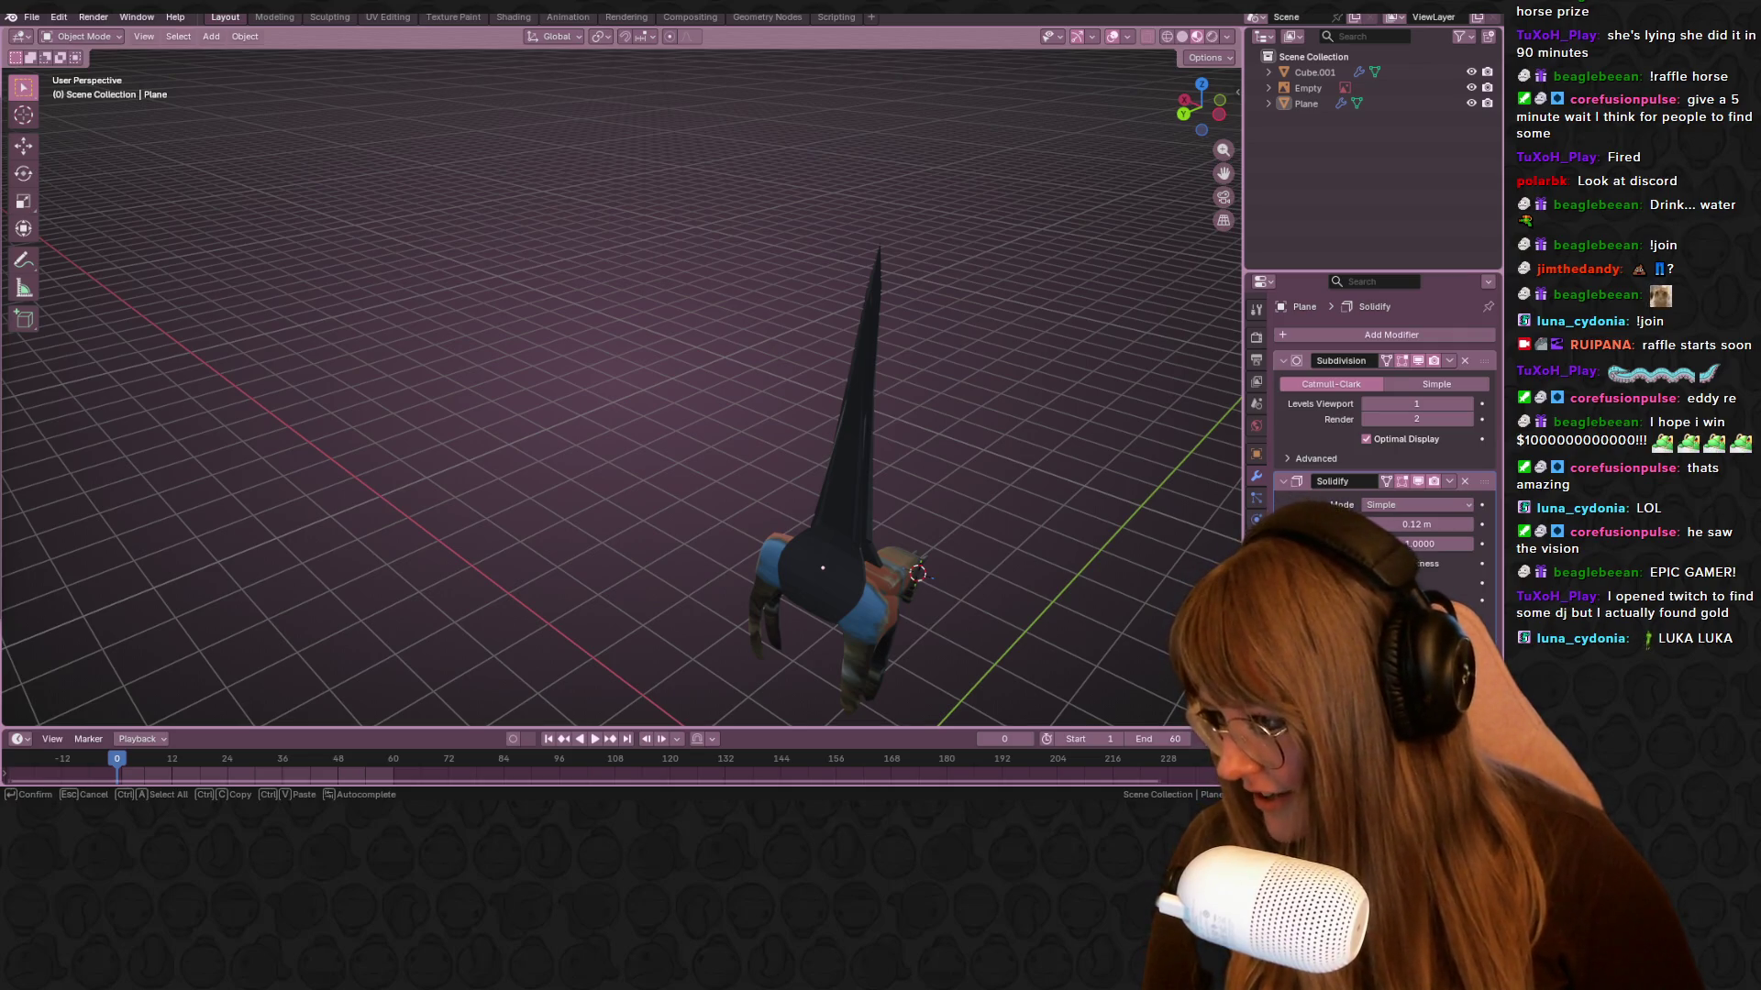
pyautogui.hotkey('ctrl', 's')
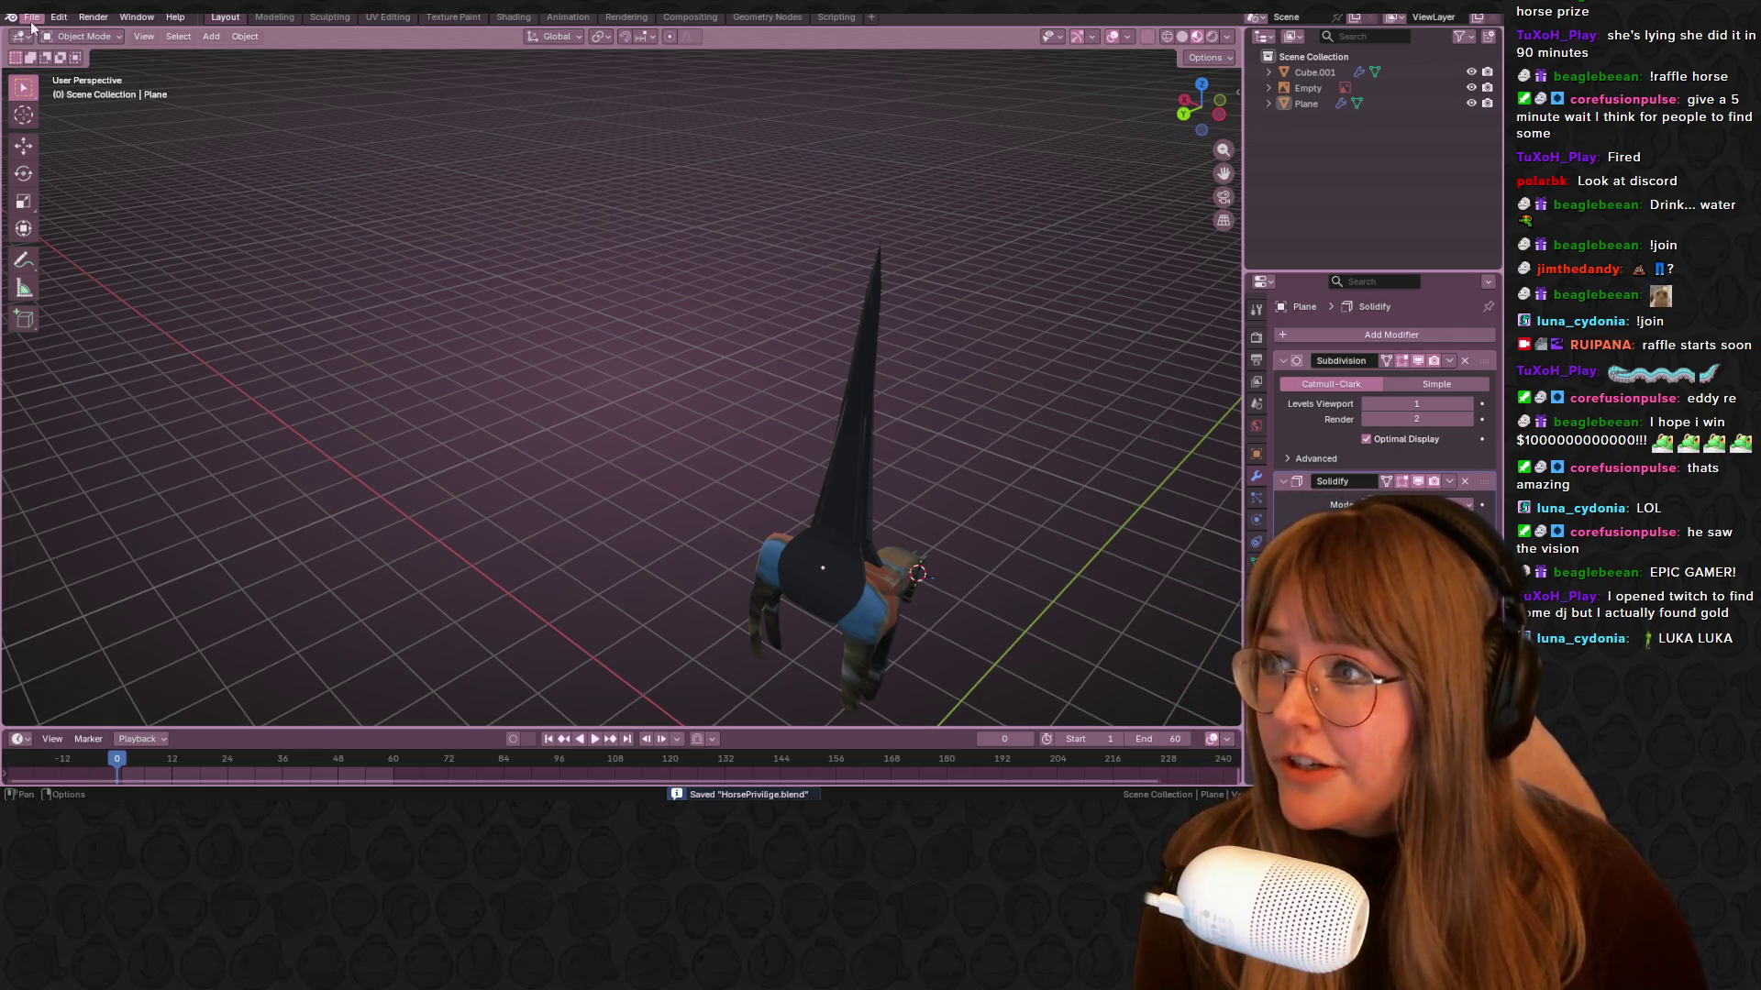
# Open the recently used horse-head .blend file from Open Recent
pyautogui.click(31, 16)
pyautogui.moveTo(92, 66)
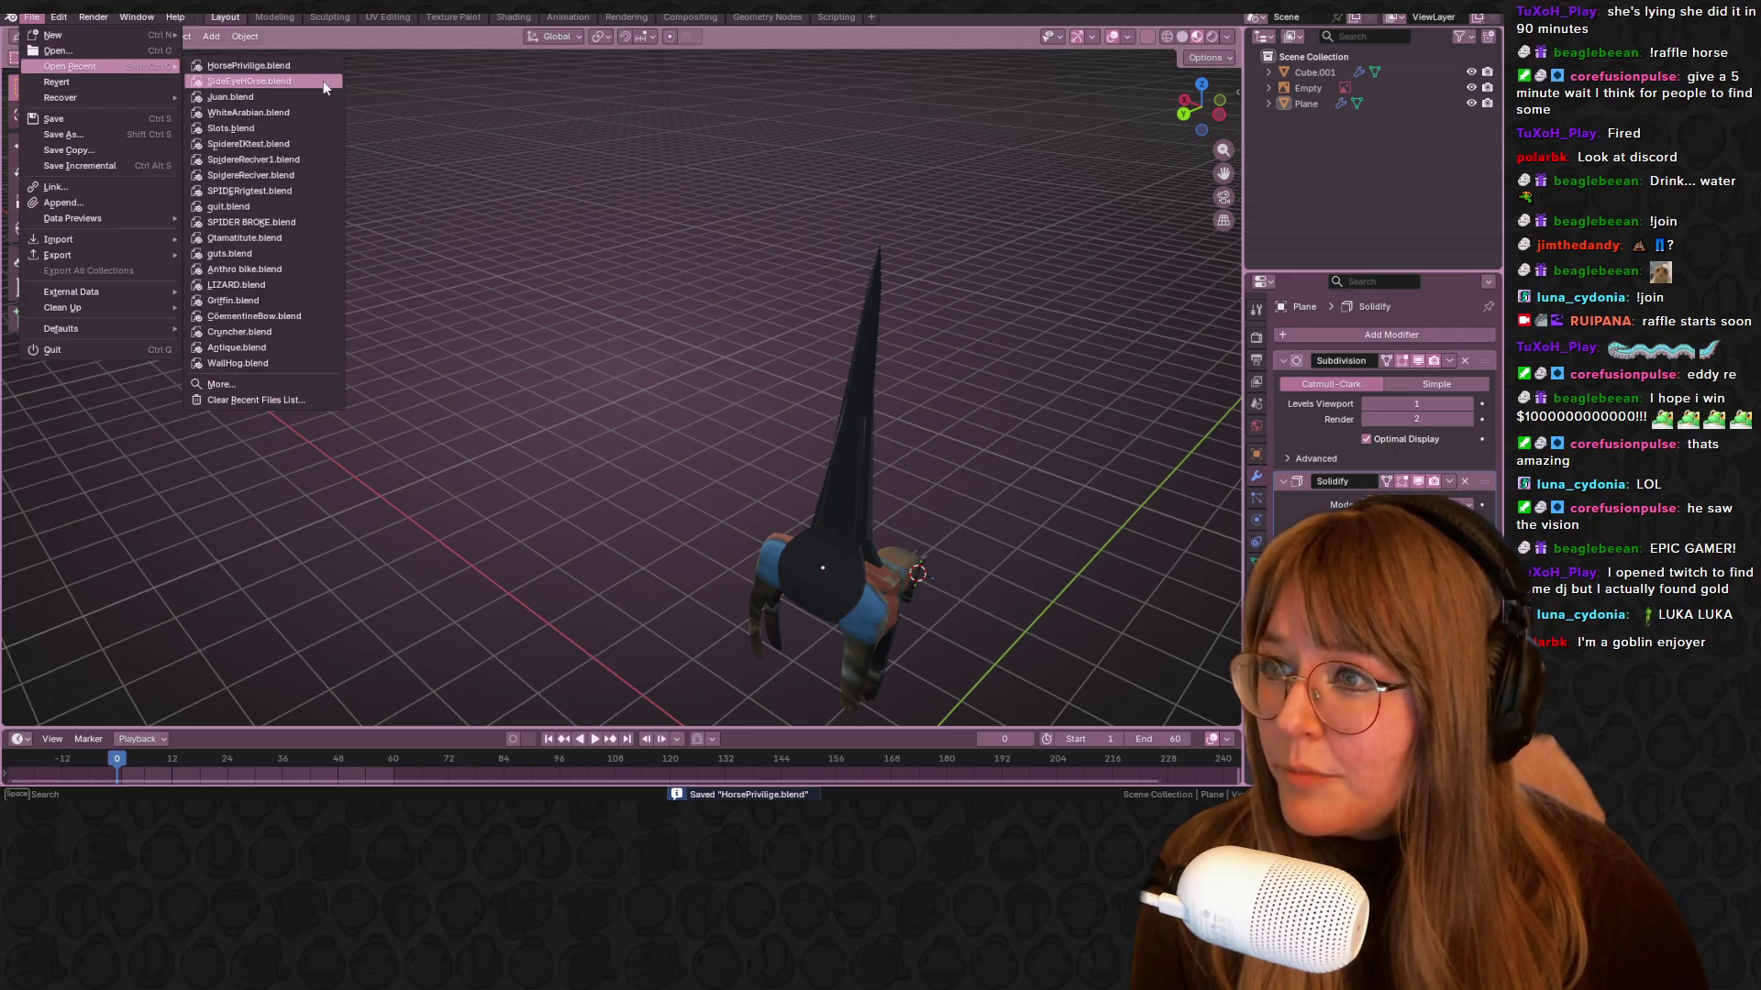
pyautogui.click(334, 92)
pyautogui.moveTo(334, 92); pyautogui.dragTo(734, 101, button='middle')
pyautogui.click(1184, 113)
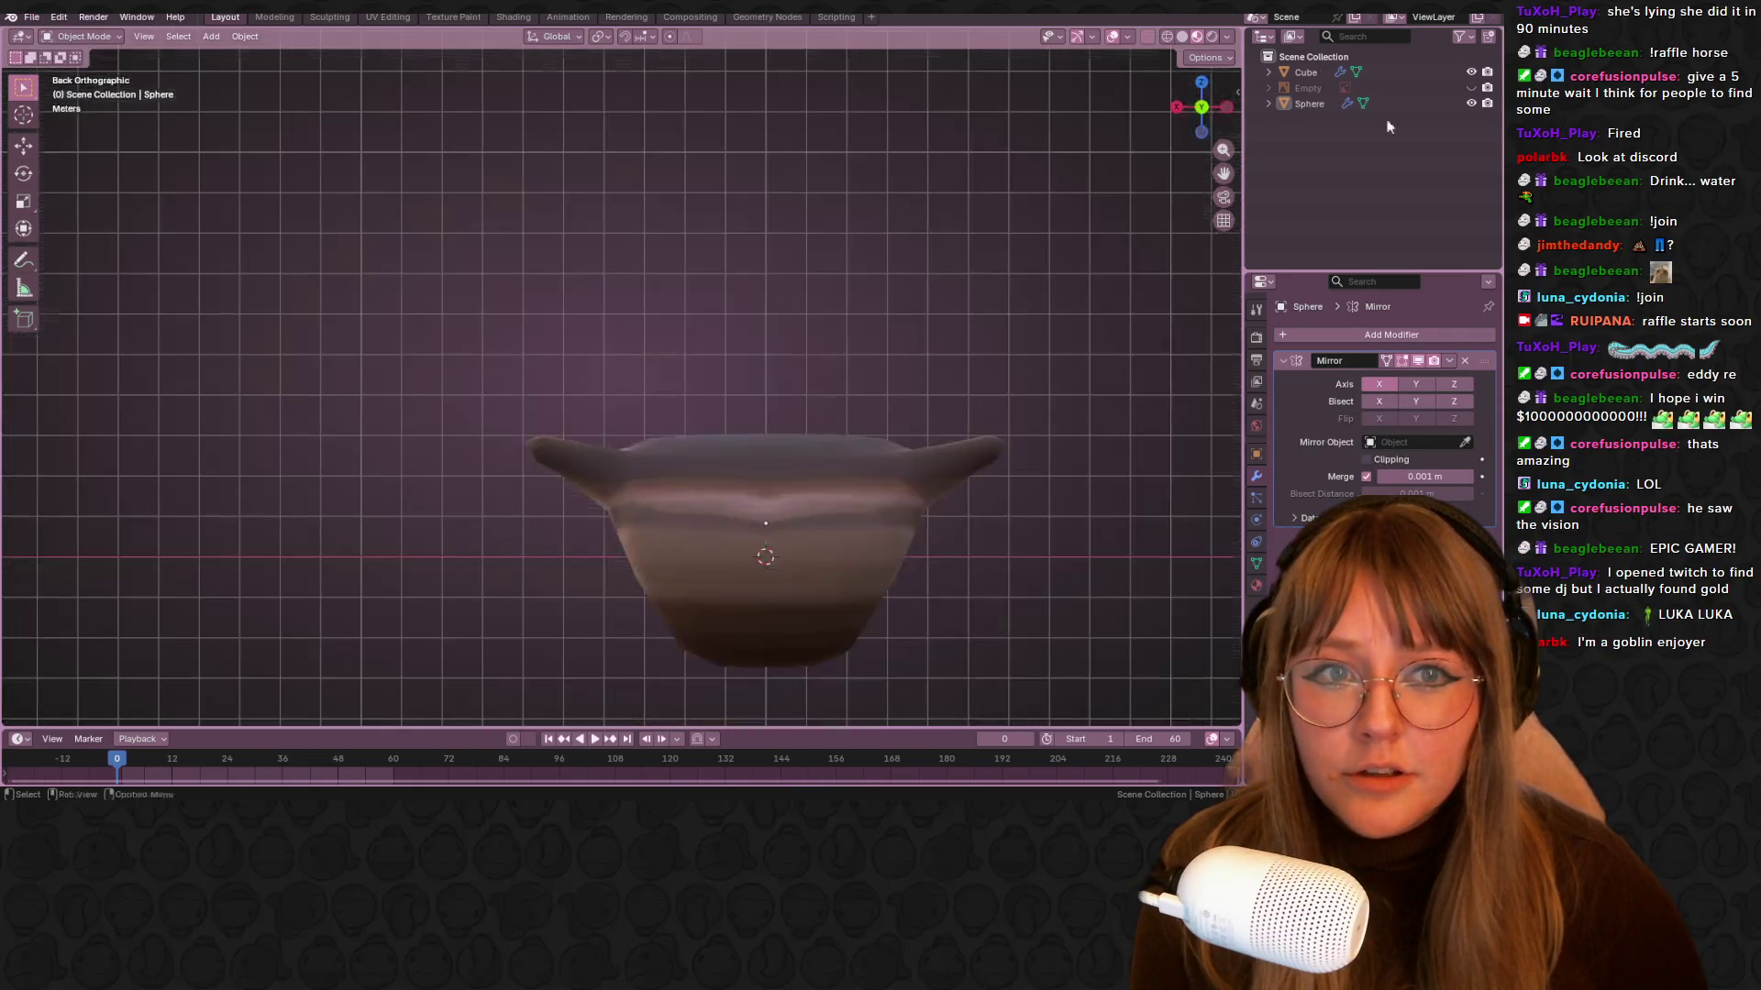
# Toggle visibility of the reference image Empty and the eye Sphere, checking the head from the side
pyautogui.click(1471, 87)
pyautogui.click(1471, 103)
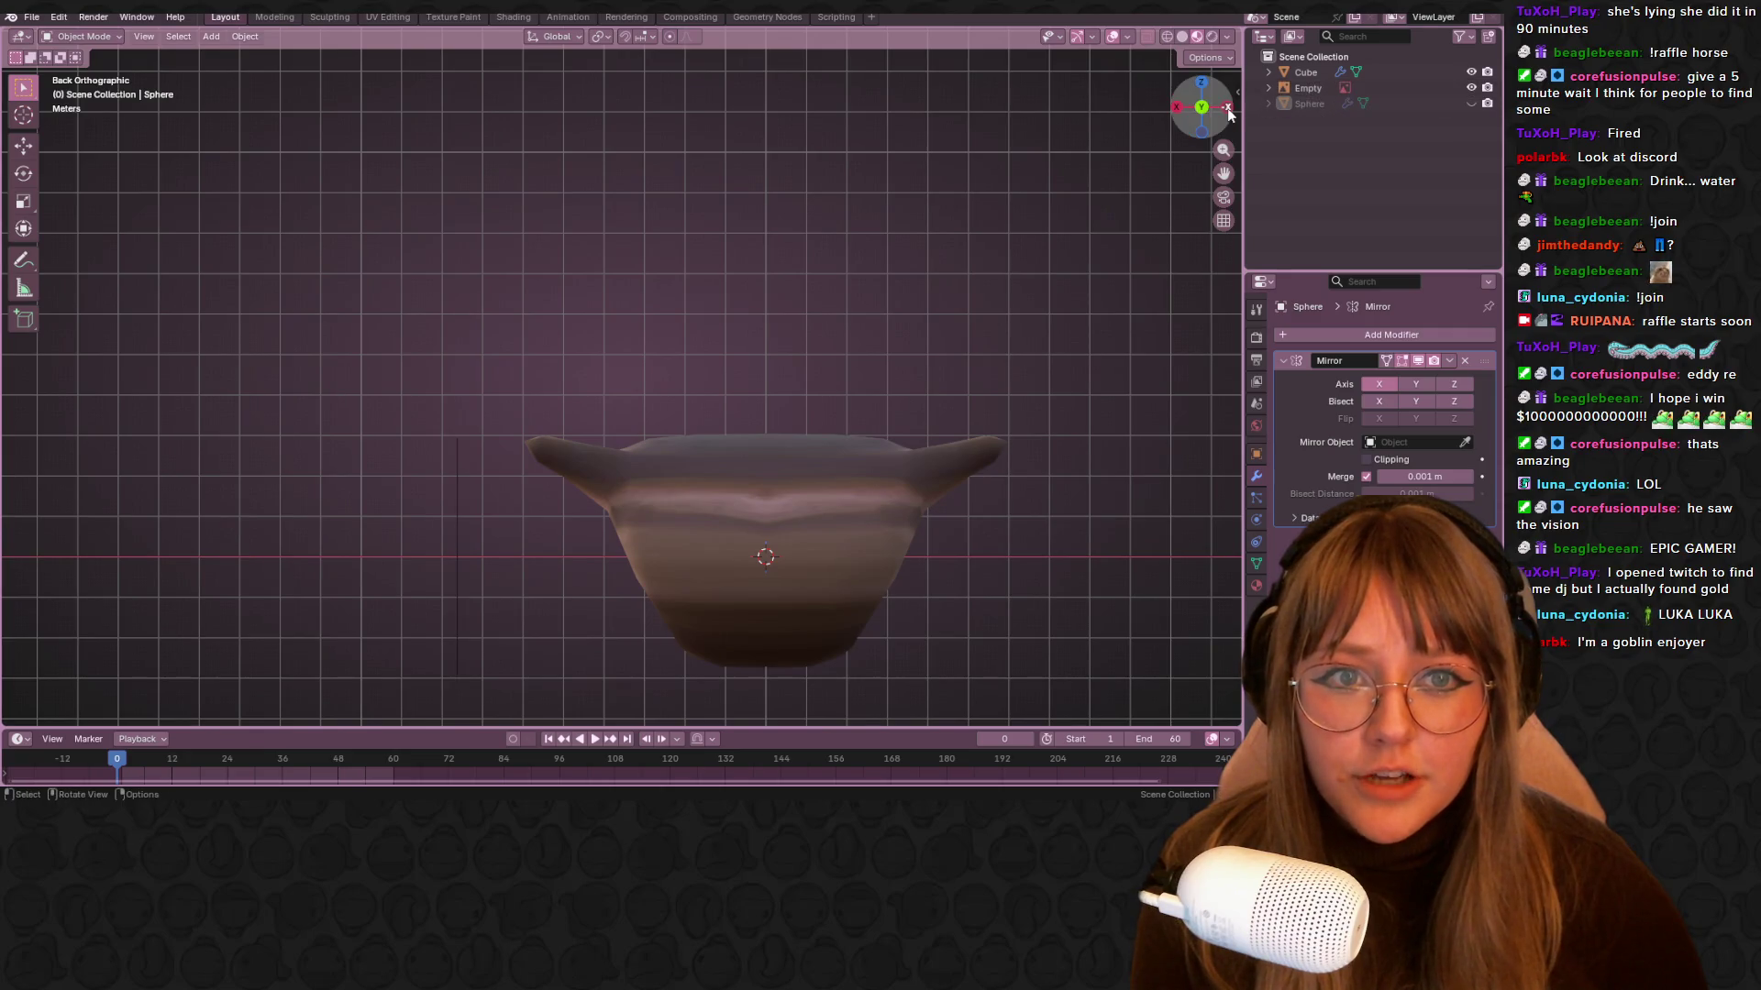
pyautogui.click(1177, 108)
pyautogui.scroll(3, 1003, 354)
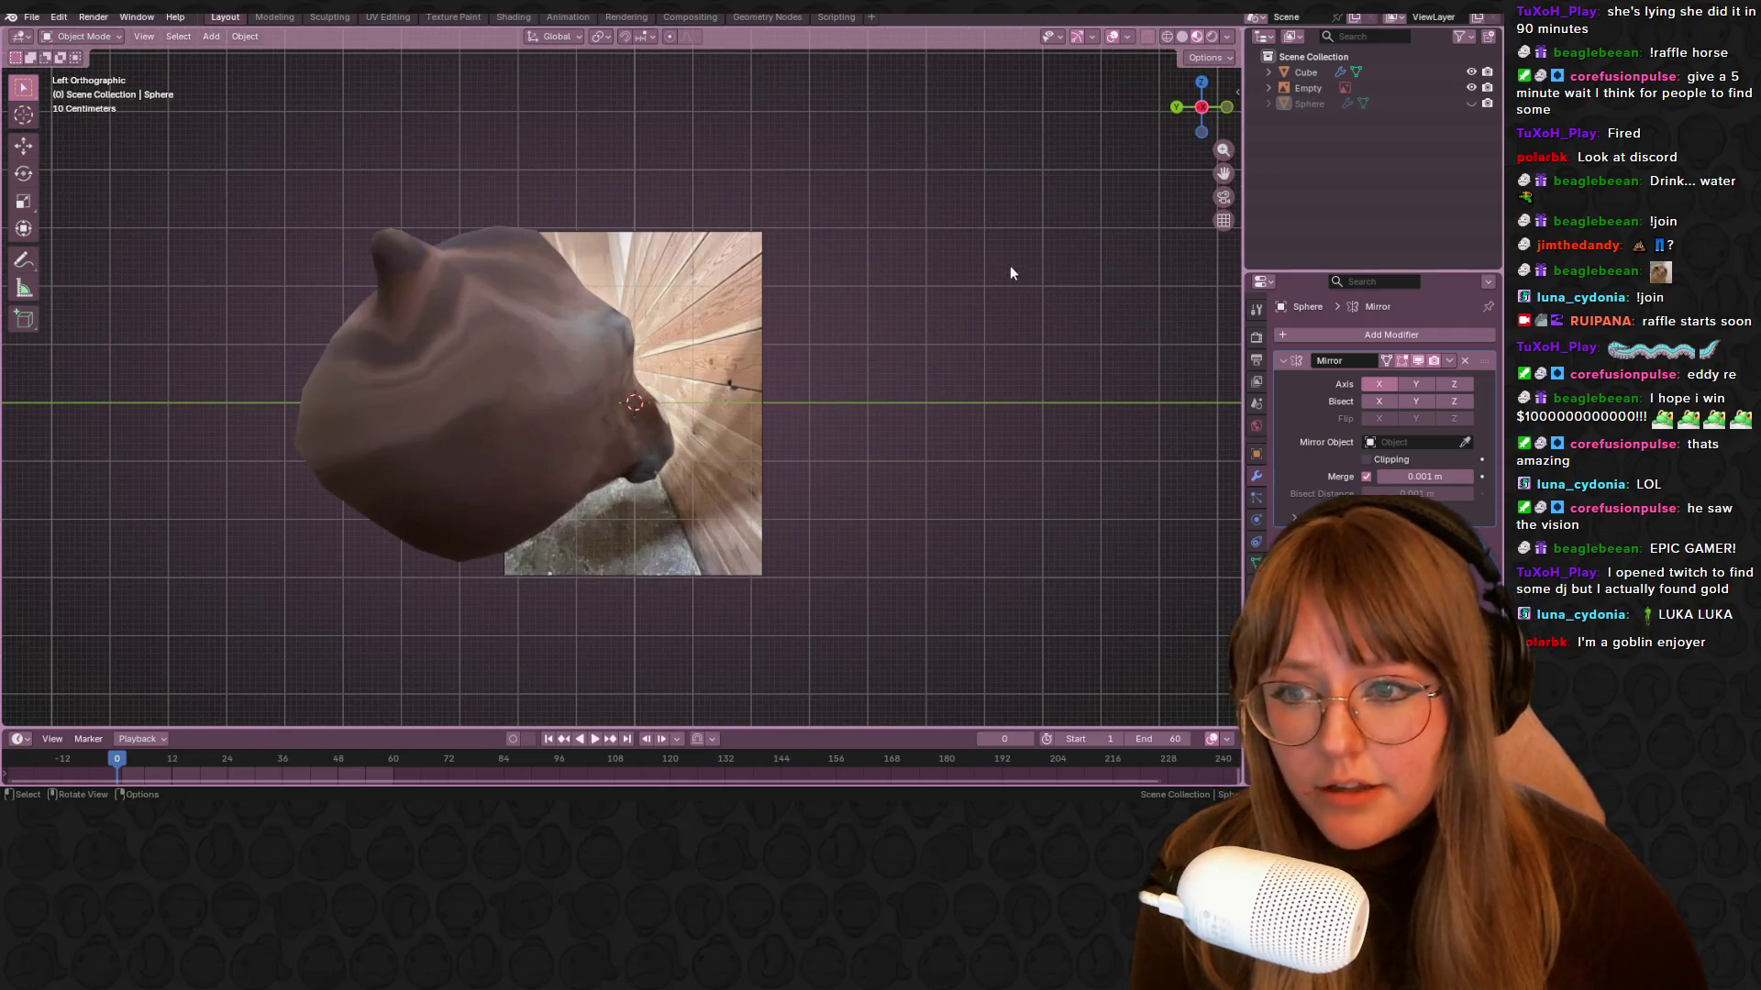
pyautogui.click(1471, 103)
pyautogui.moveTo(857, 553)
pyautogui.mouseDown(button='middle')
pyautogui.moveTo(1000, 458)
pyautogui.moveTo(1064, 385)
pyautogui.mouseUp(button='middle')
pyautogui.click(1178, 108)
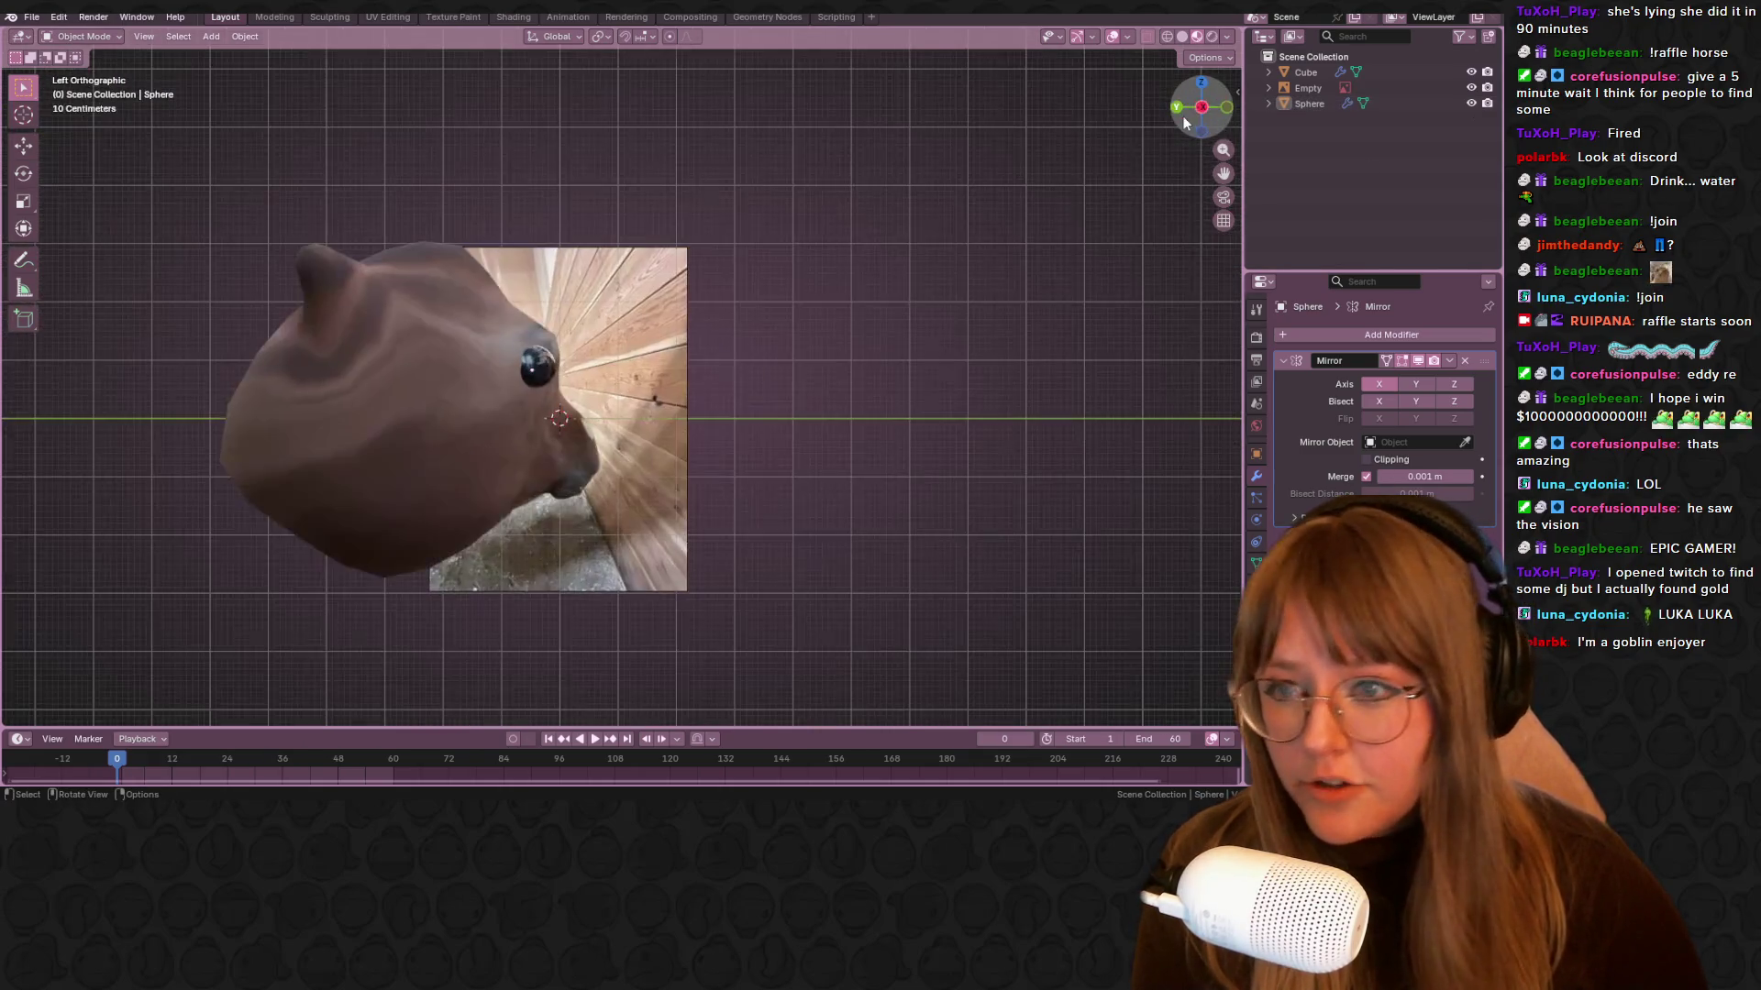
# Hide the reference image, return to side view and select the head mesh
pyautogui.click(1471, 87)
pyautogui.moveTo(840, 409)
pyautogui.mouseDown(button='middle')
pyautogui.moveTo(979, 287)
pyautogui.moveTo(519, 410)
pyautogui.mouseUp(button='middle')
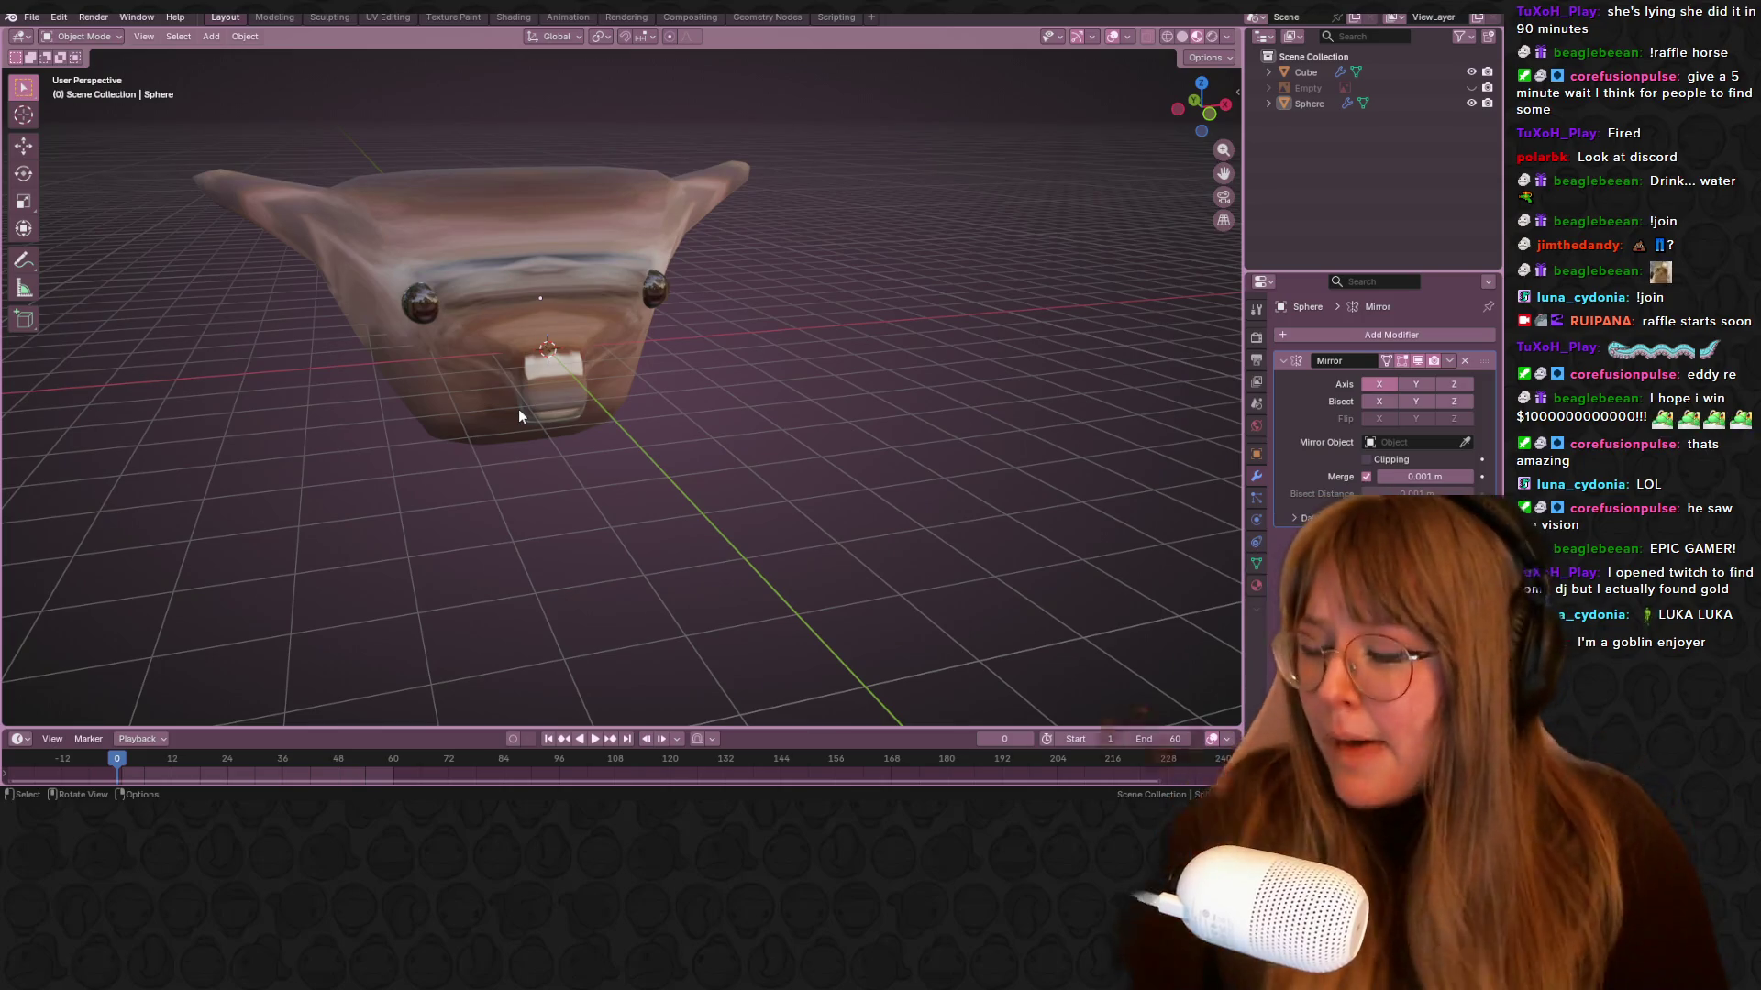
pyautogui.press('XF86AudioLowerVolume')
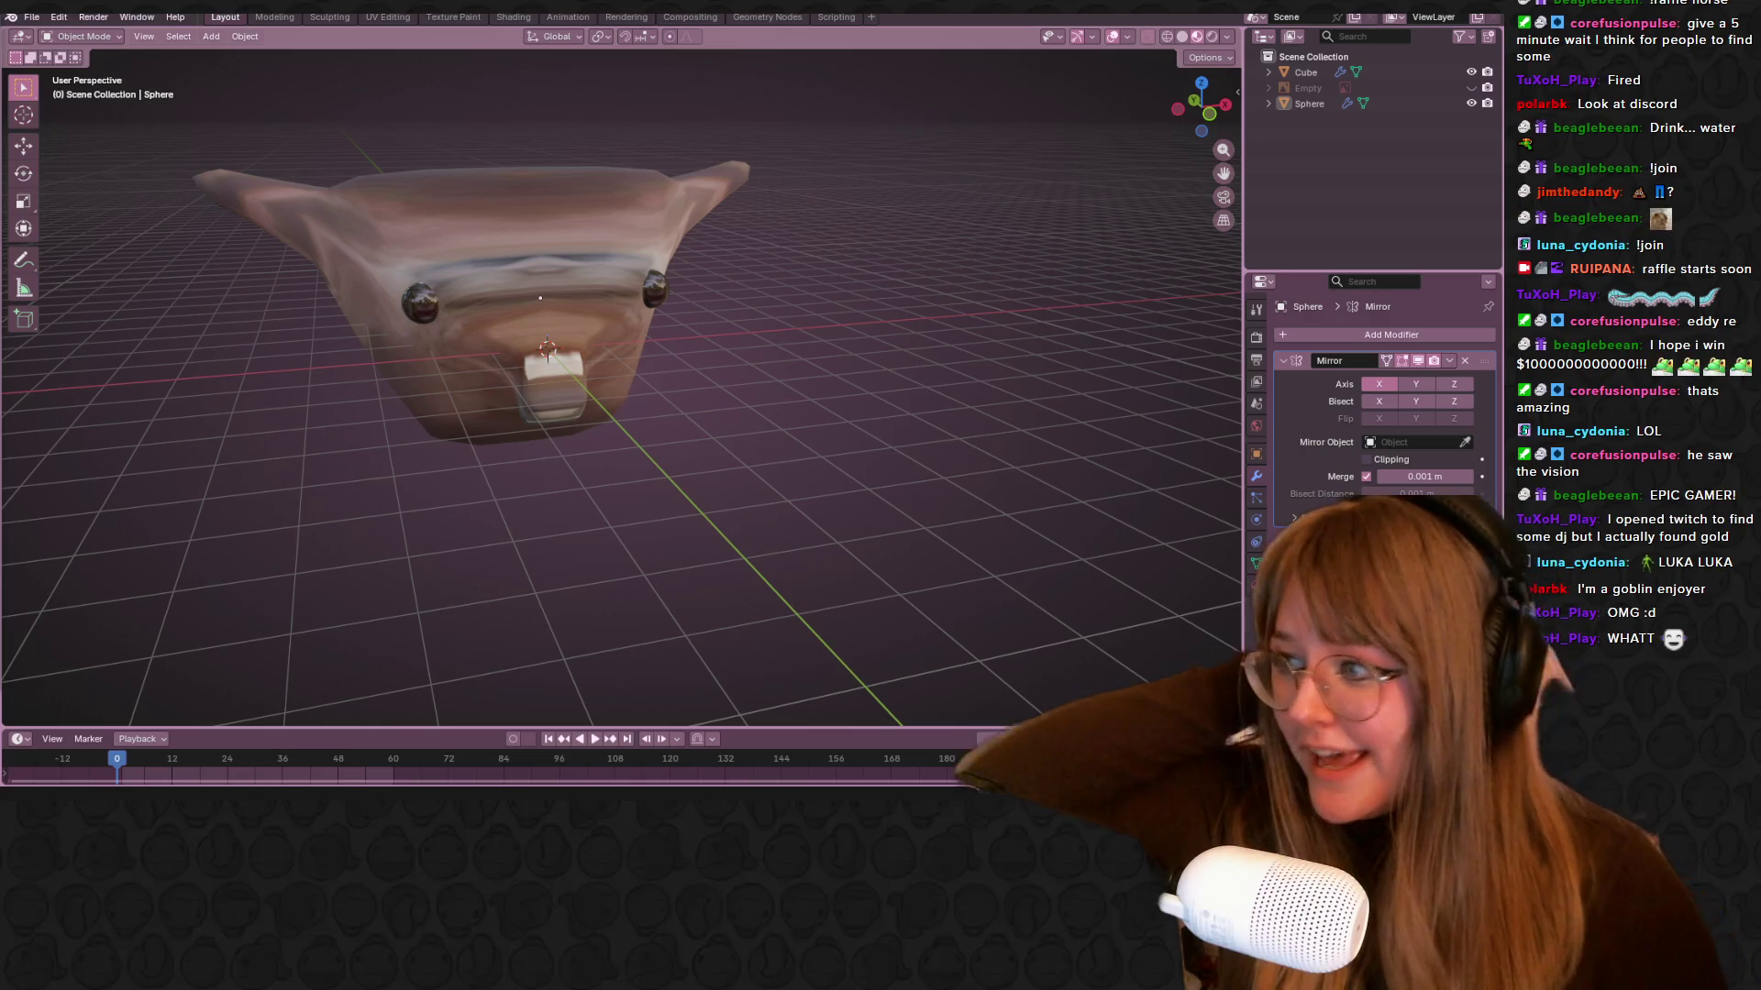
pyautogui.click(1177, 109)
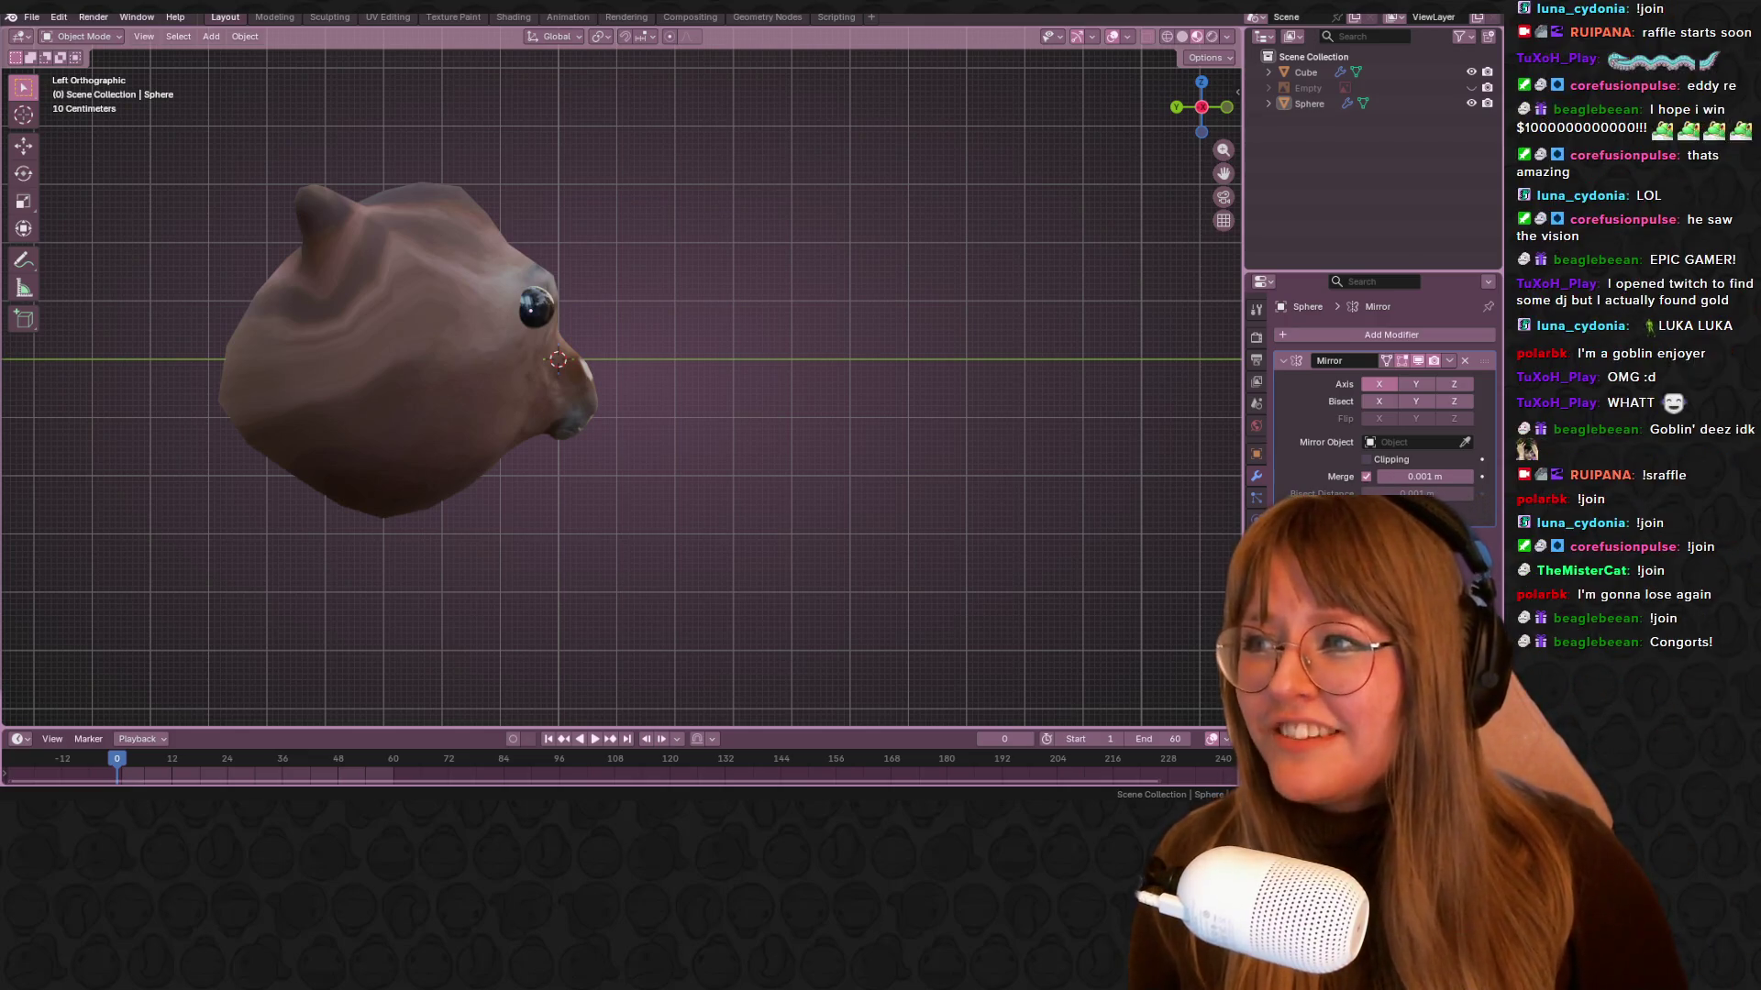
pyautogui.click(261, 321)
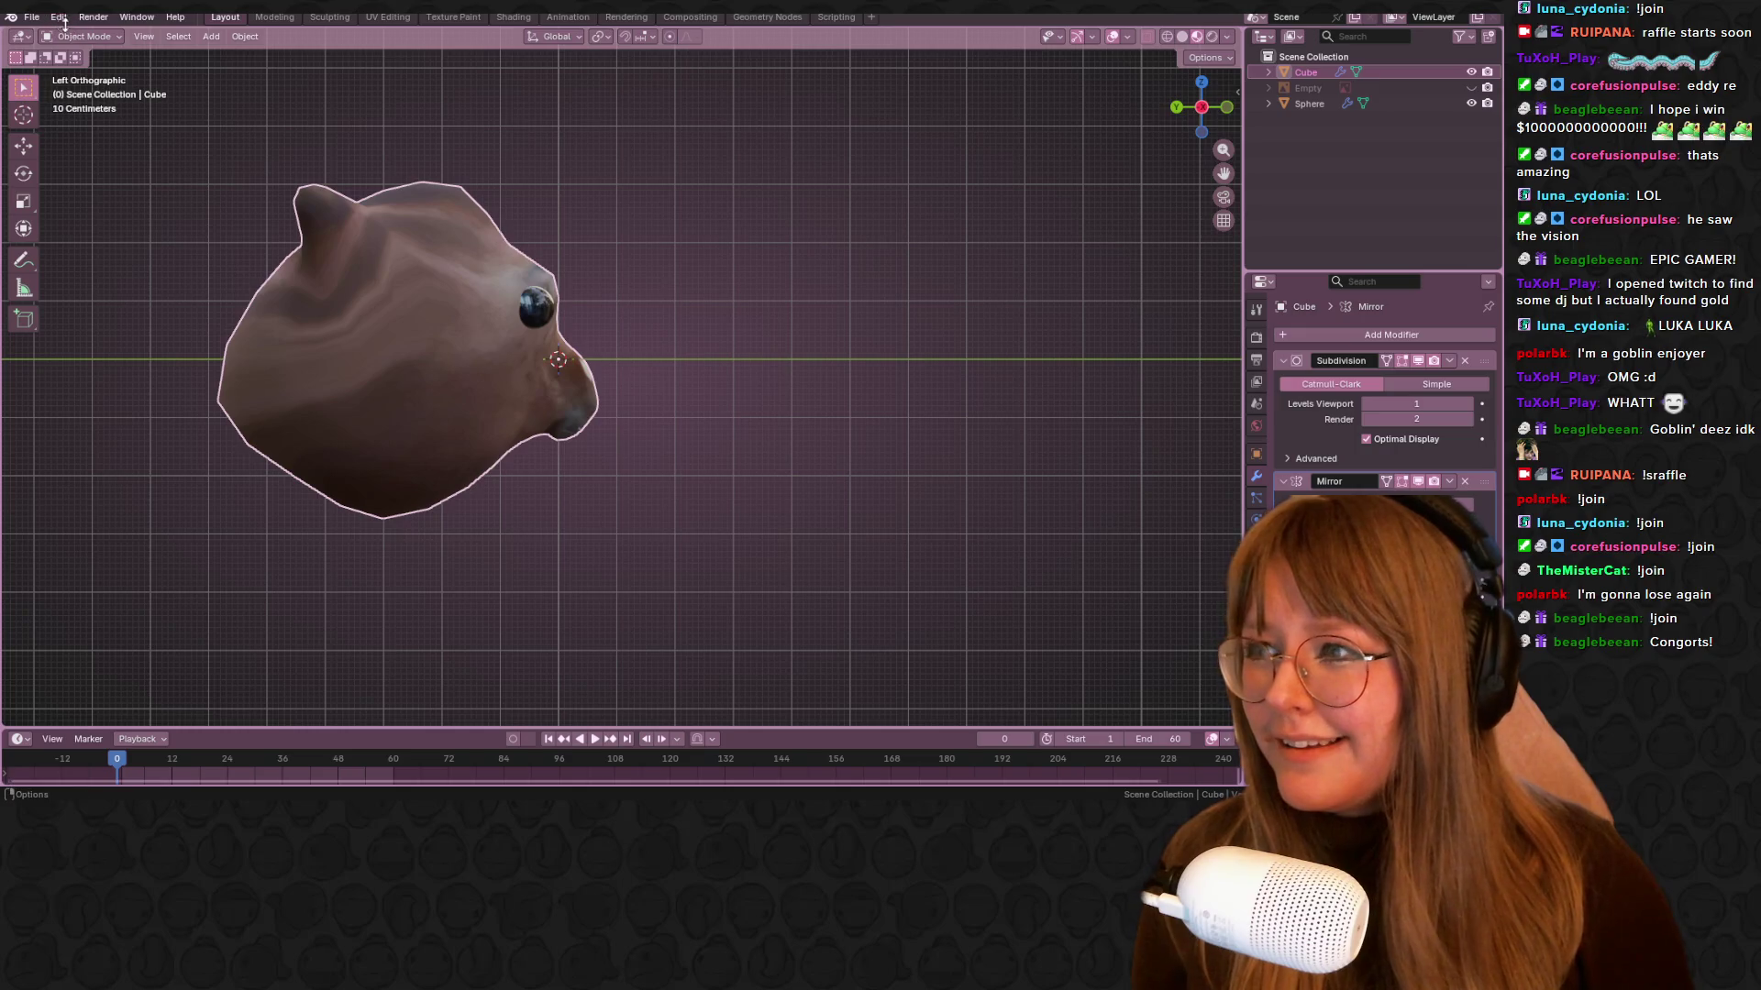
# Start a new General scene, saving the horse-head file when prompted
pyautogui.click(31, 18)
pyautogui.moveTo(114, 36)
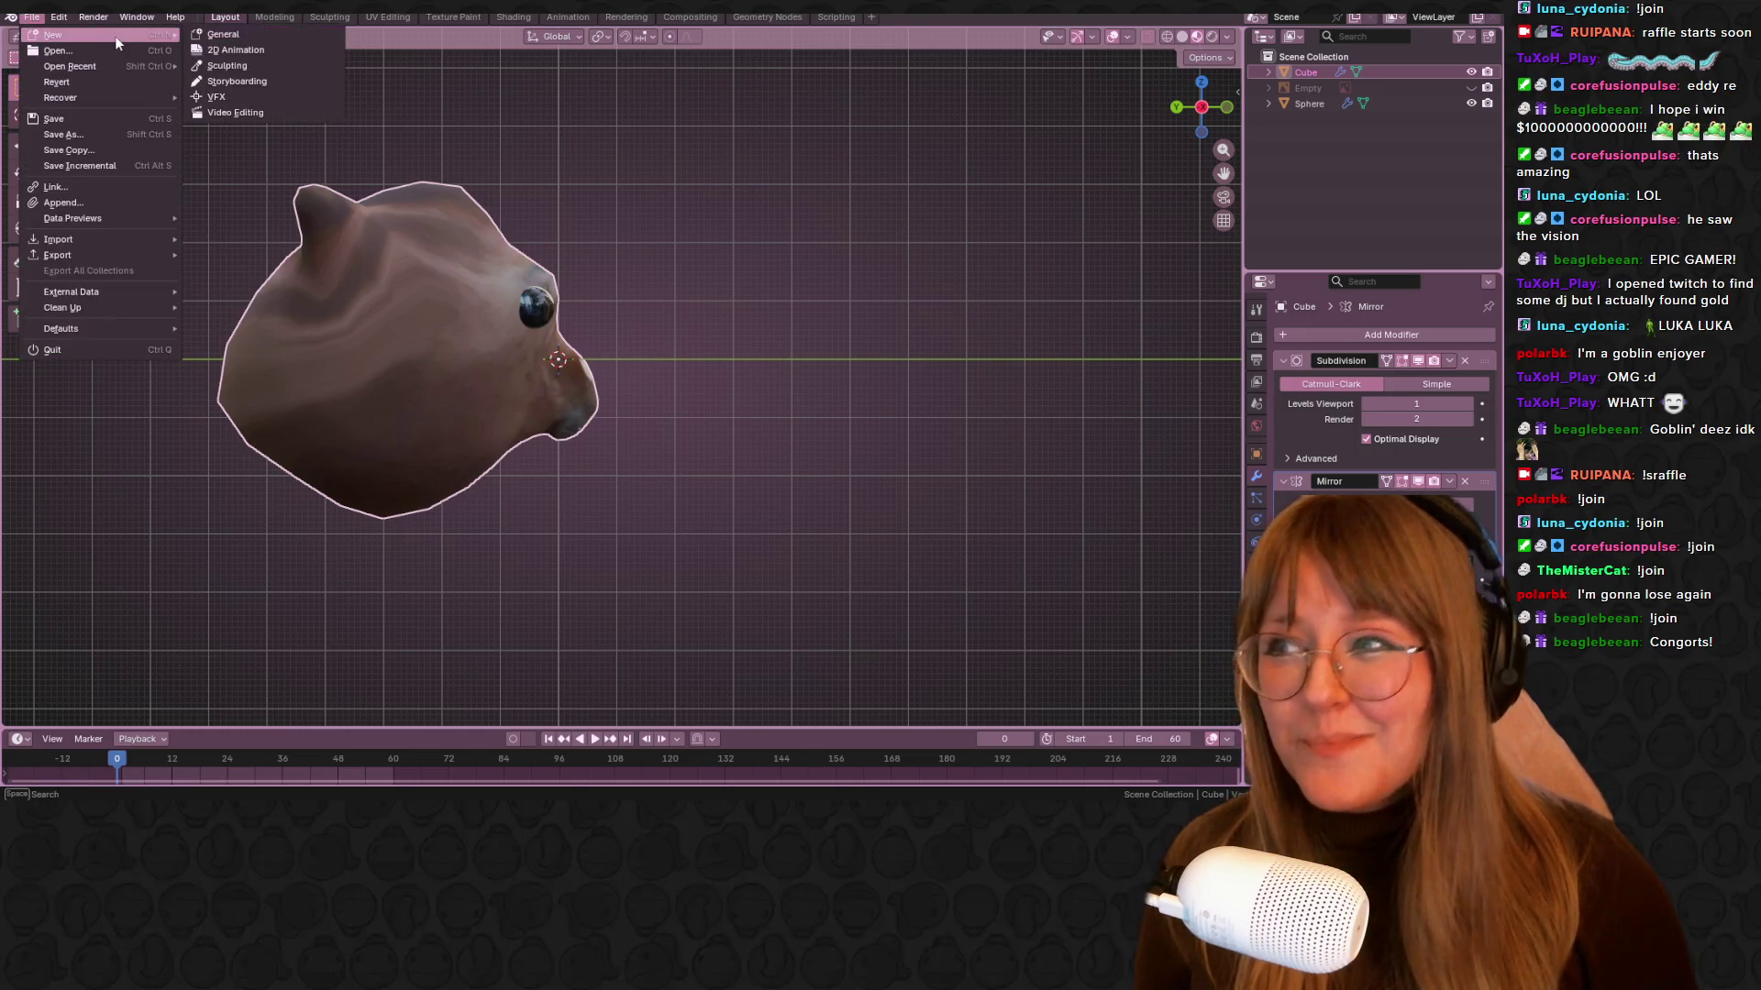
pyautogui.click(222, 34)
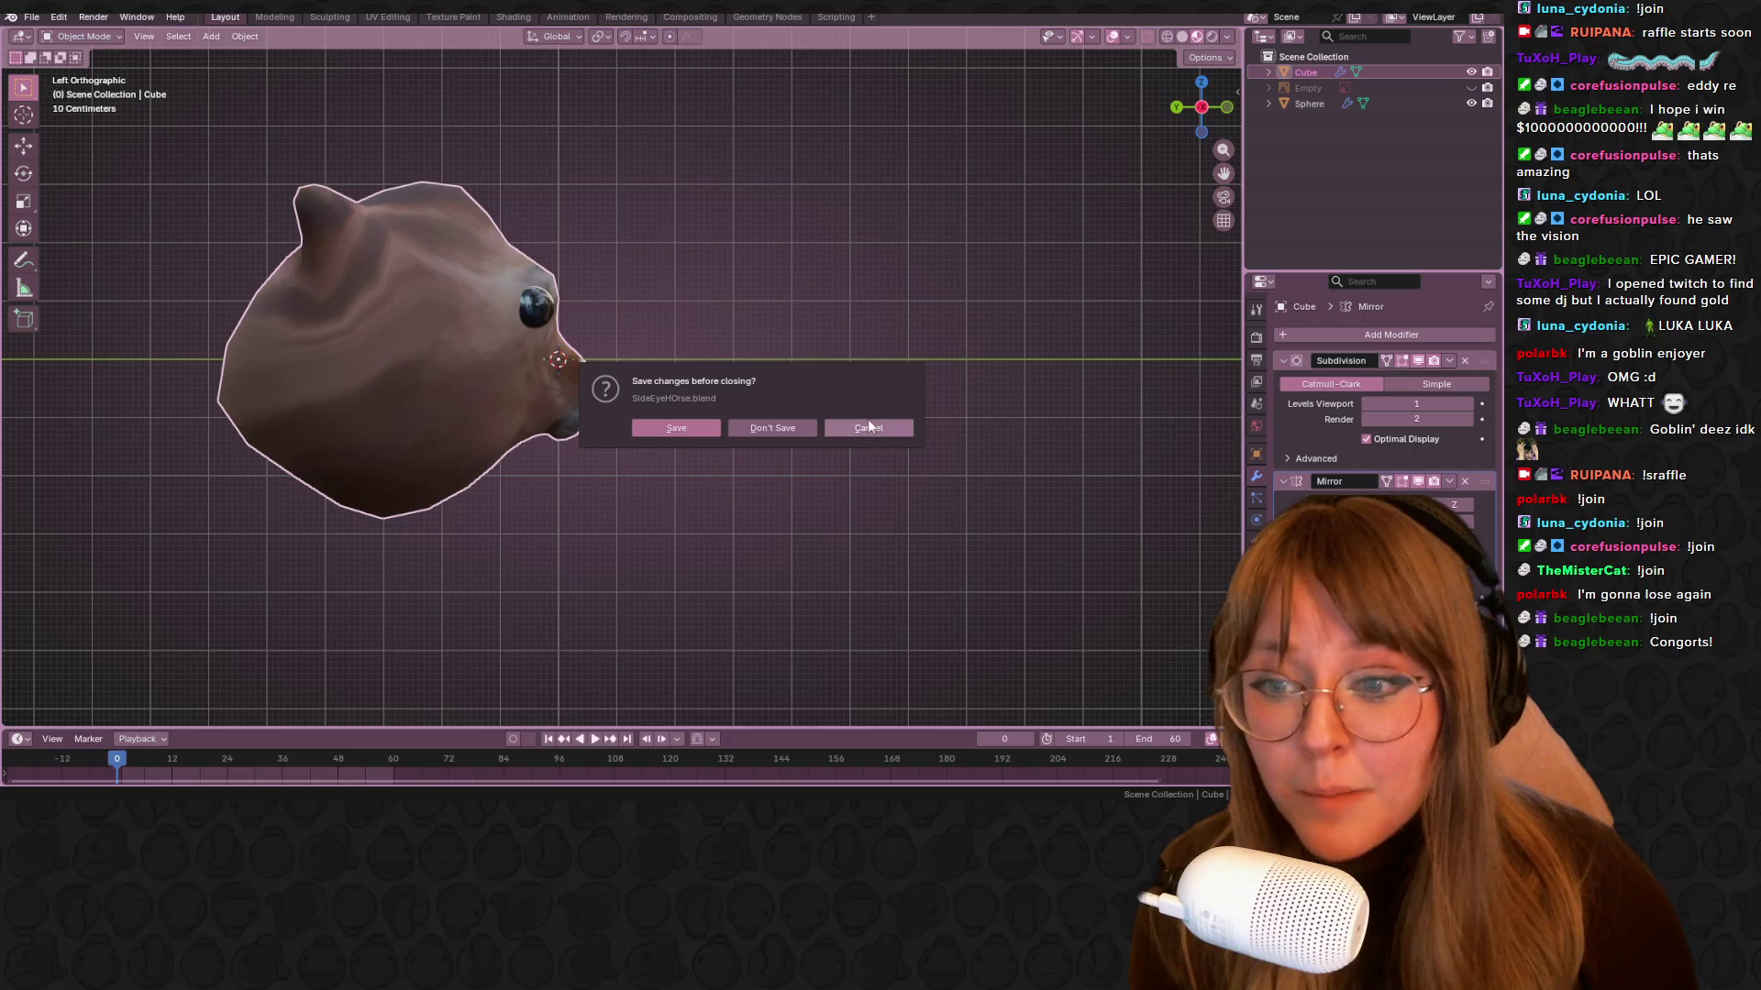
pyautogui.click(700, 429)
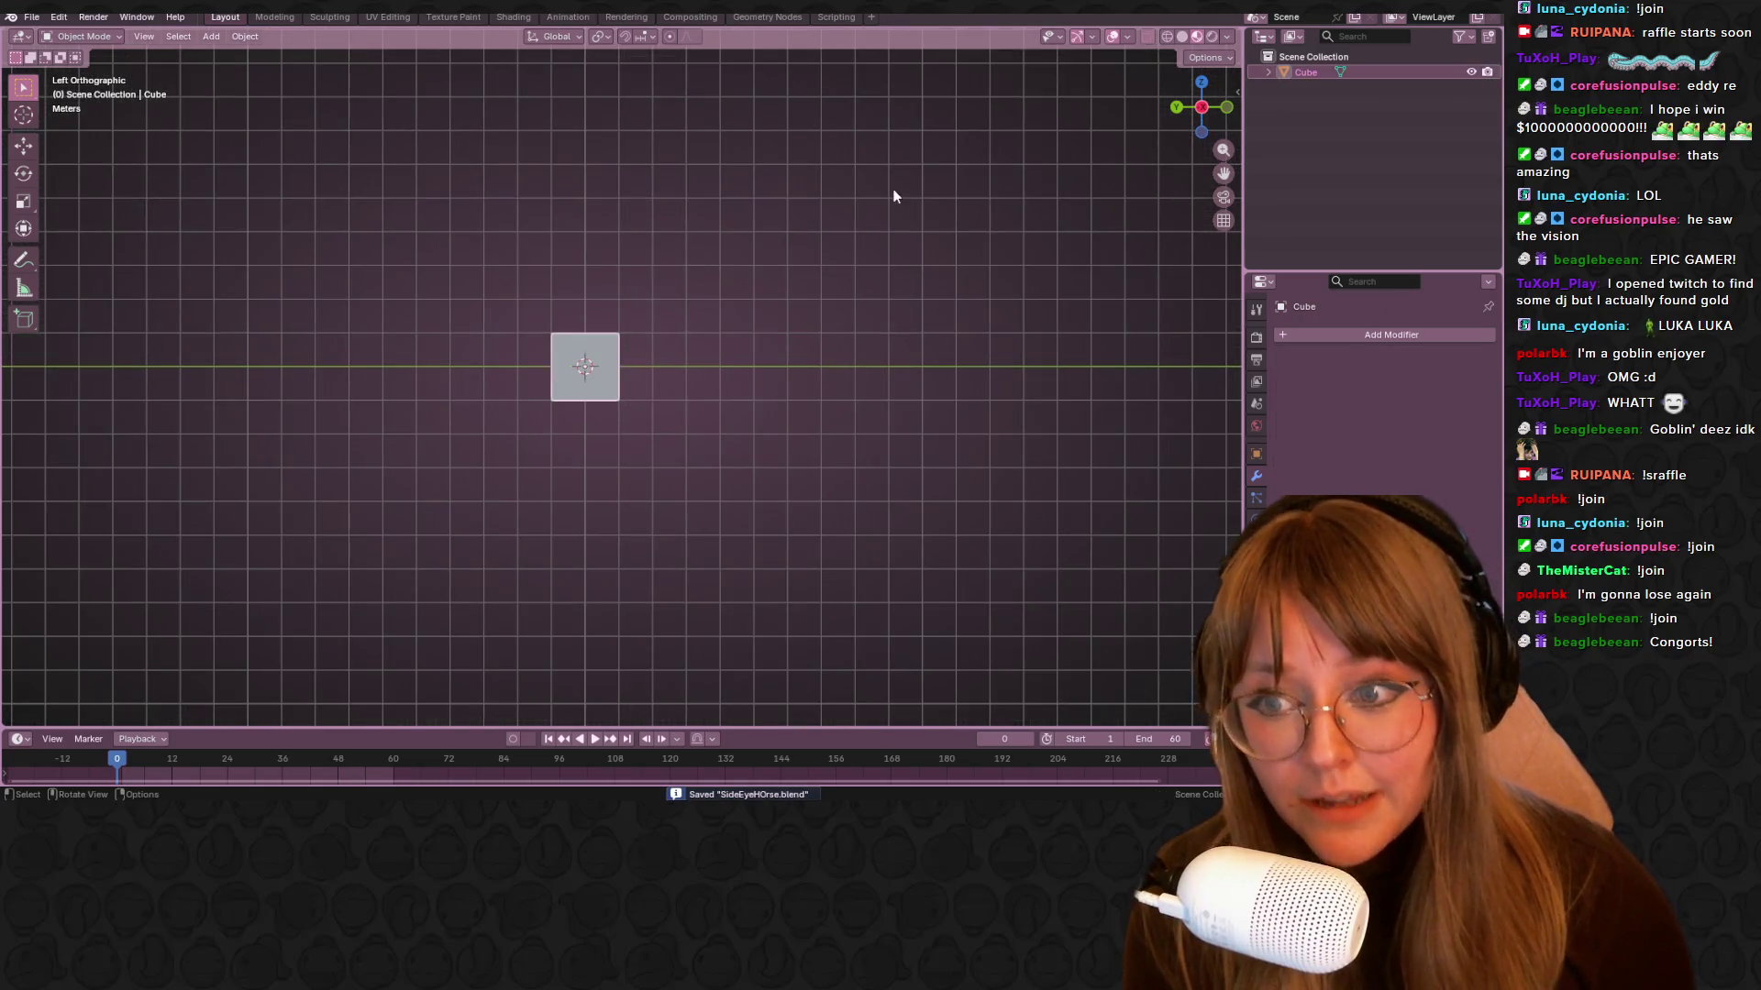
# Toggle X-ray on for the default cube, orbit, then turn X-ray off
pyautogui.click(1148, 36)
pyautogui.moveTo(1130, 153); pyautogui.dragTo(976, 202, button='middle')
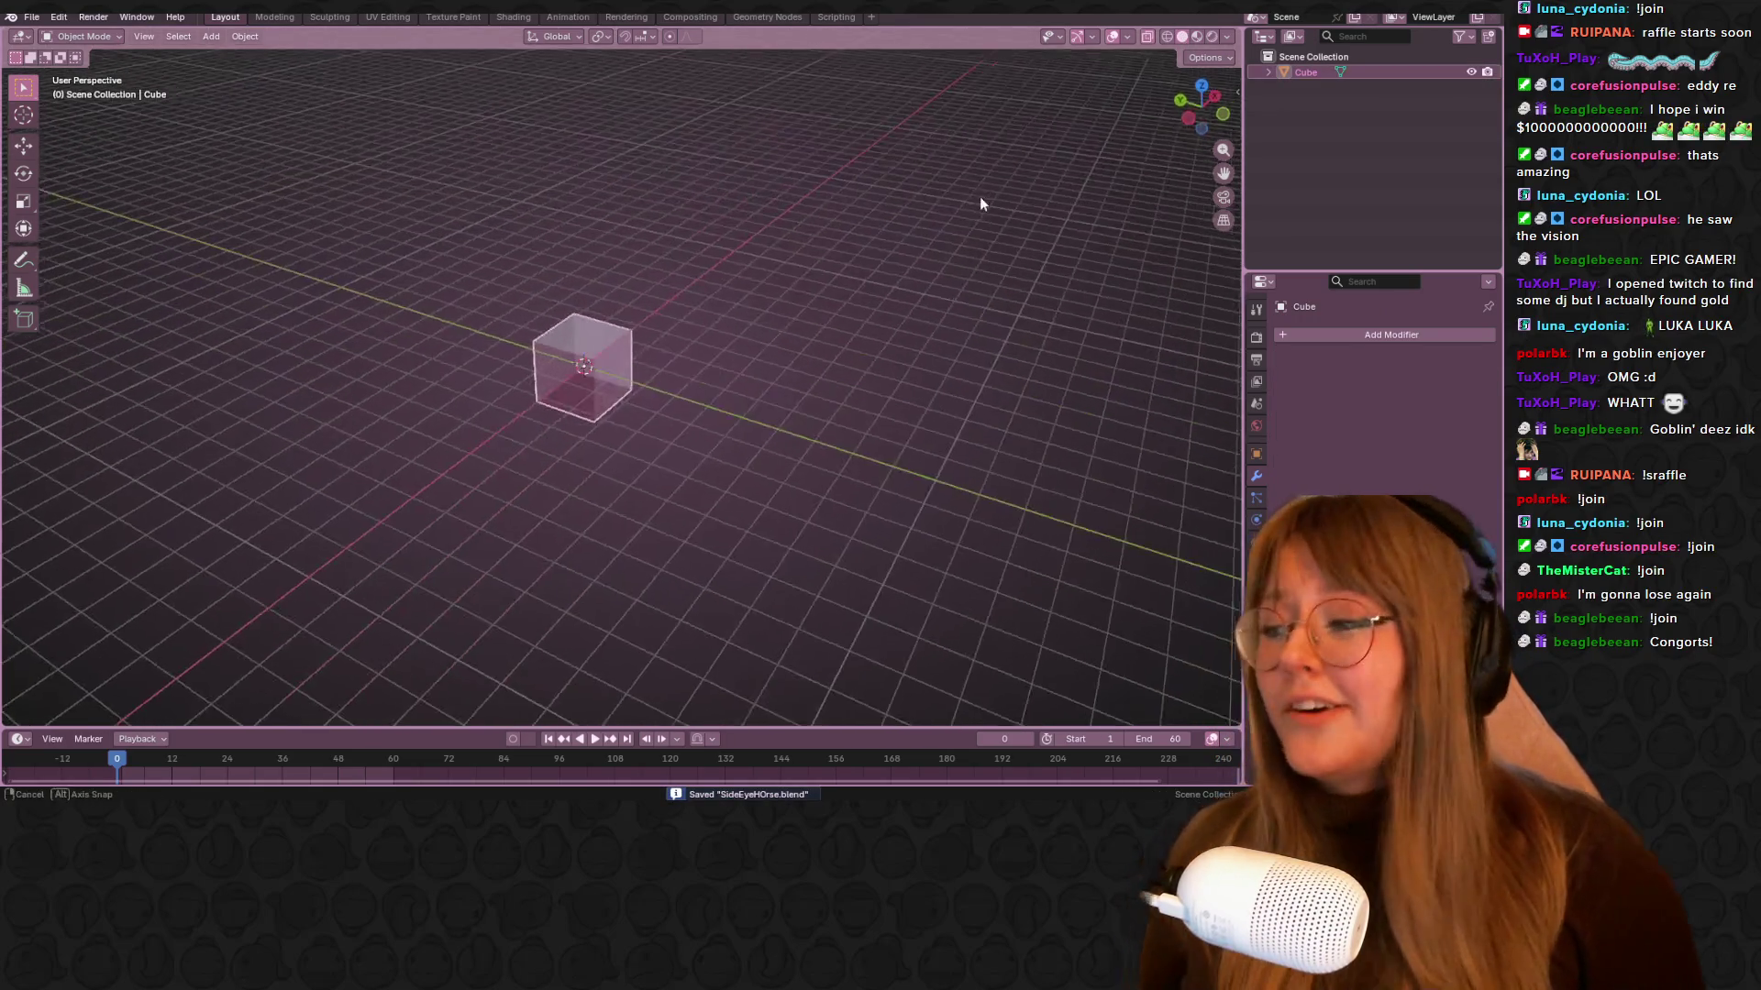
pyautogui.click(1147, 36)
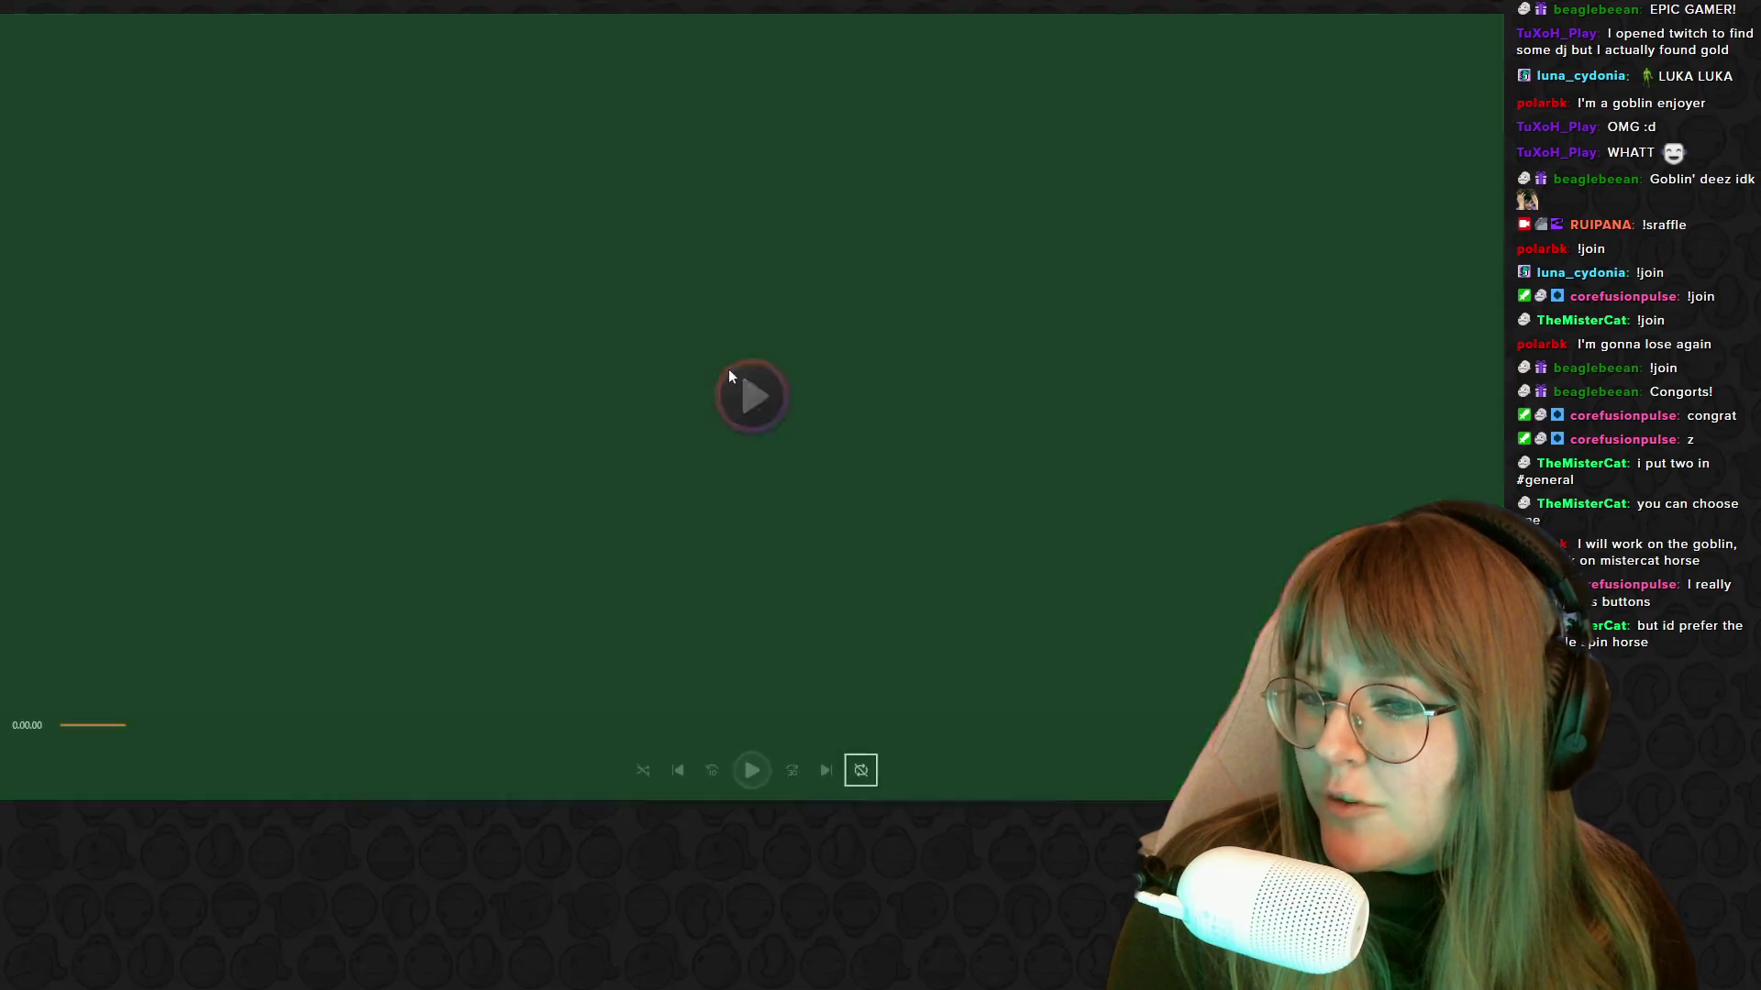
# Play the horse-funny-horse clip, then pause it
pyautogui.click(728, 368)
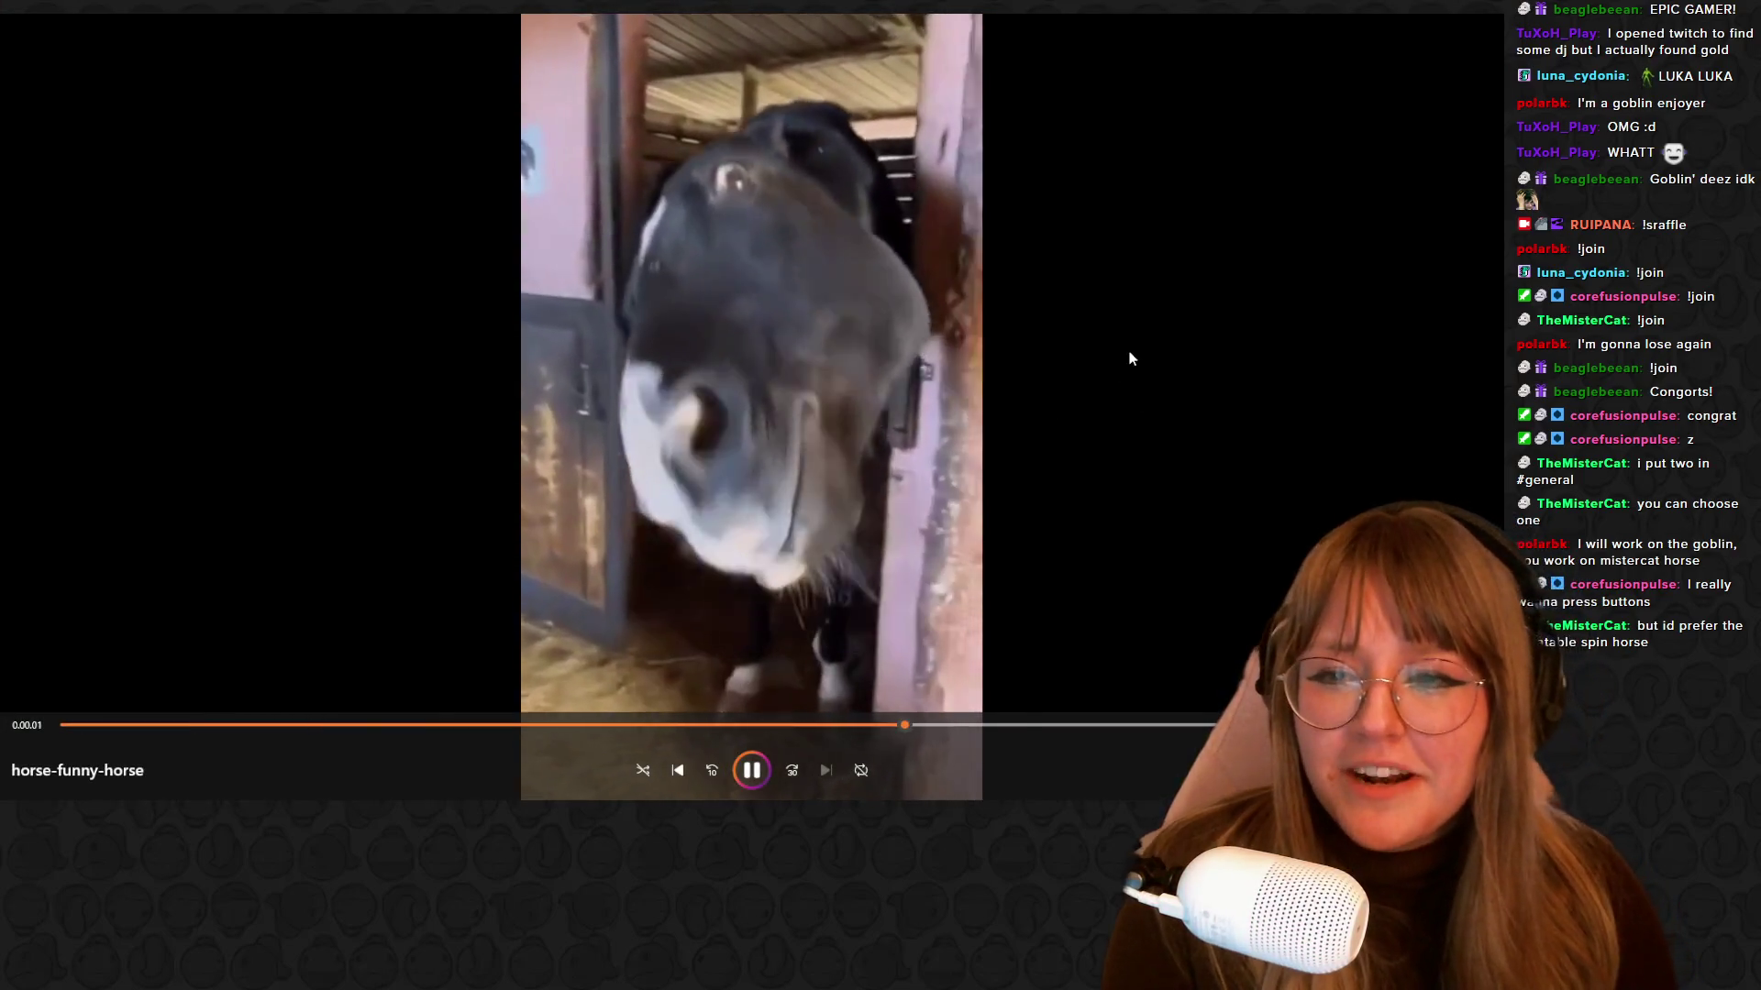
pyautogui.click(747, 776)
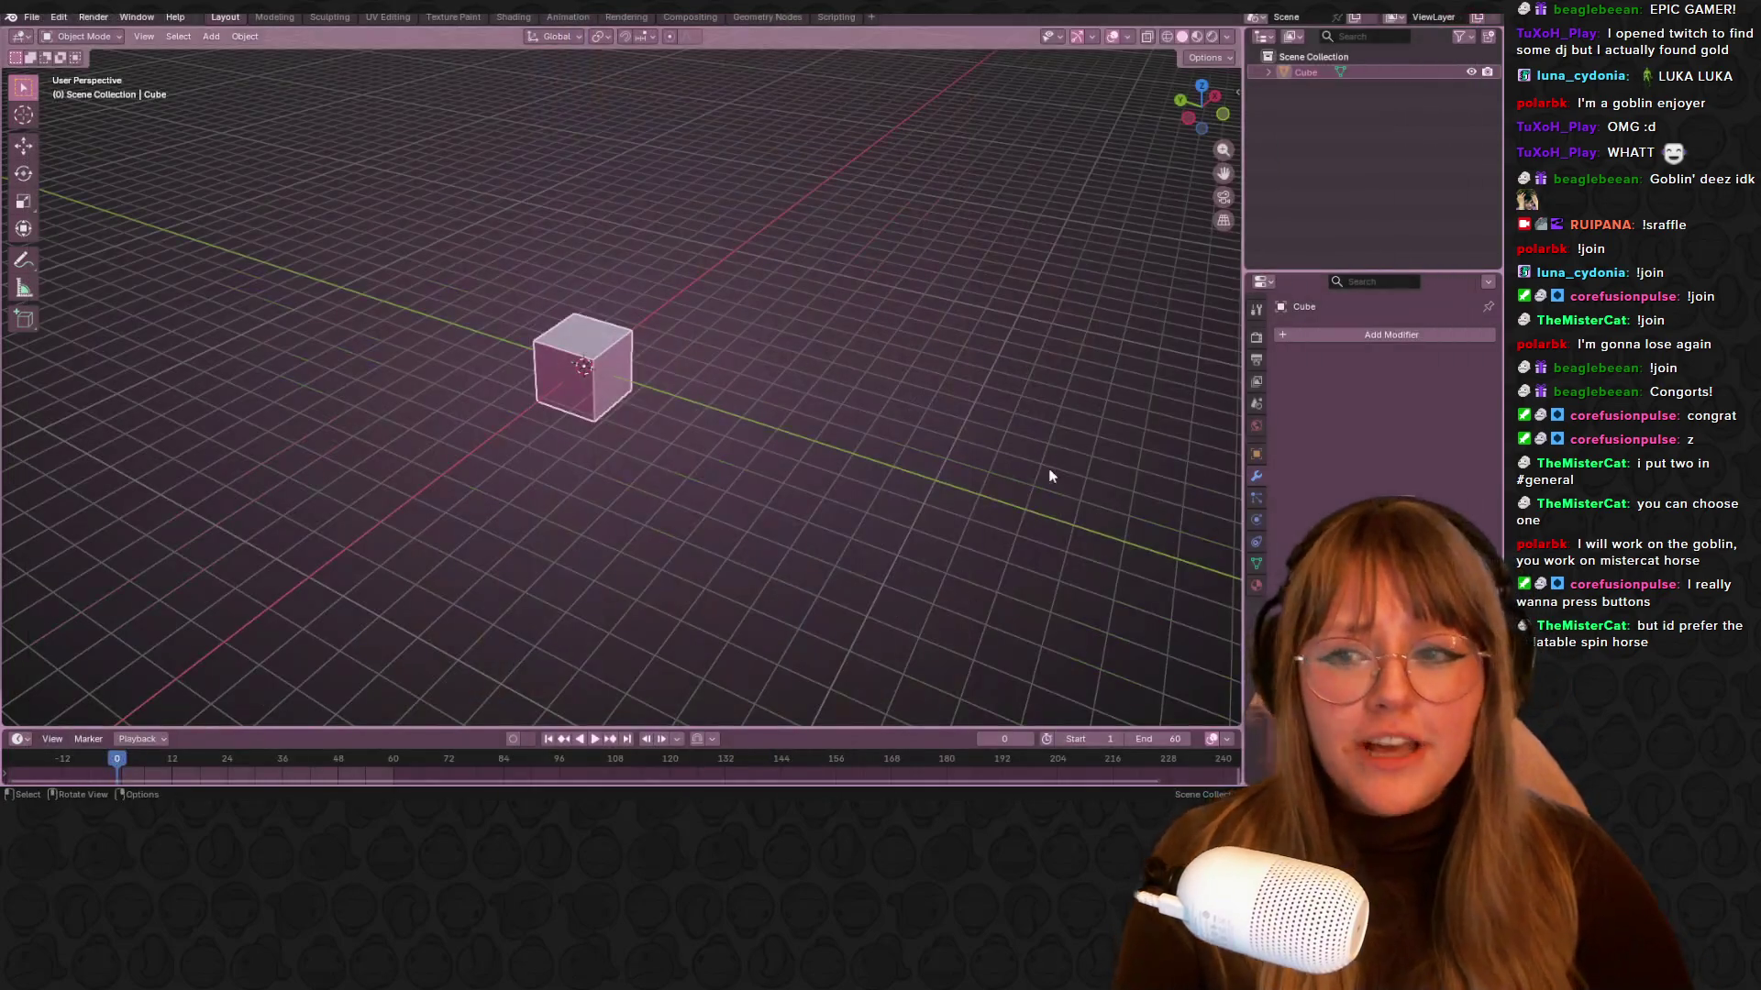
# Switch the viewport to Front Orthographic view of the default cube
pyautogui.click(1222, 112)
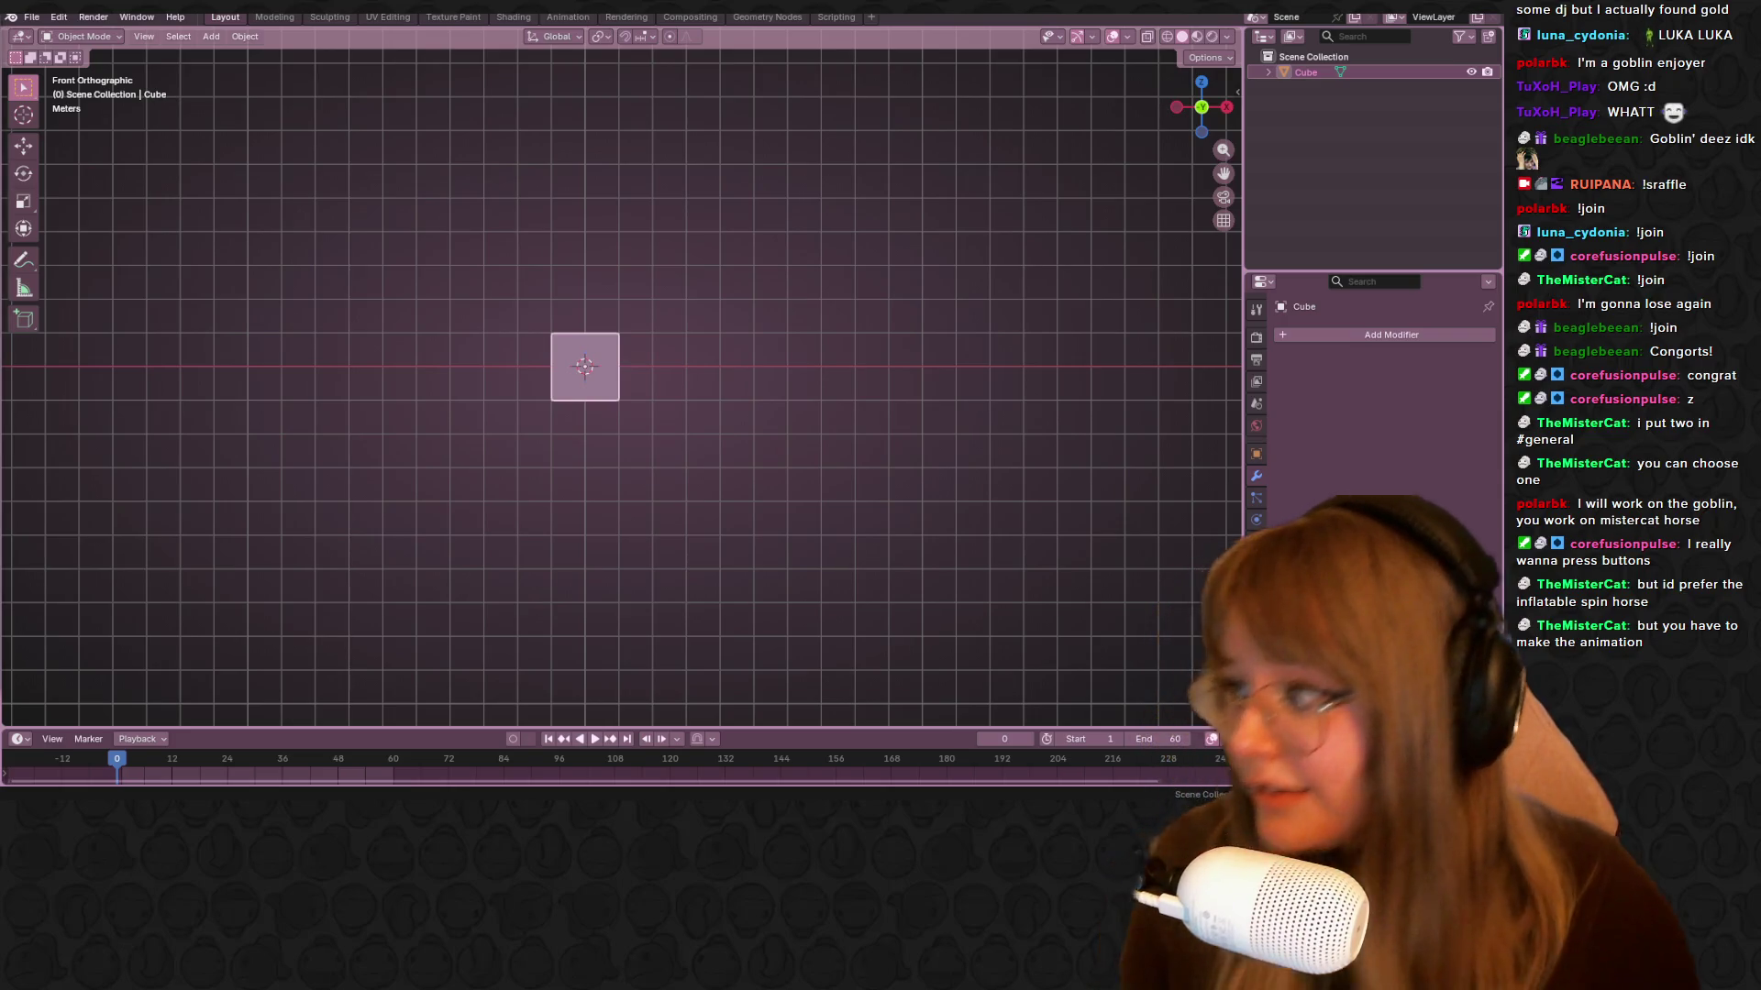
pyautogui.moveTo(358, 807)
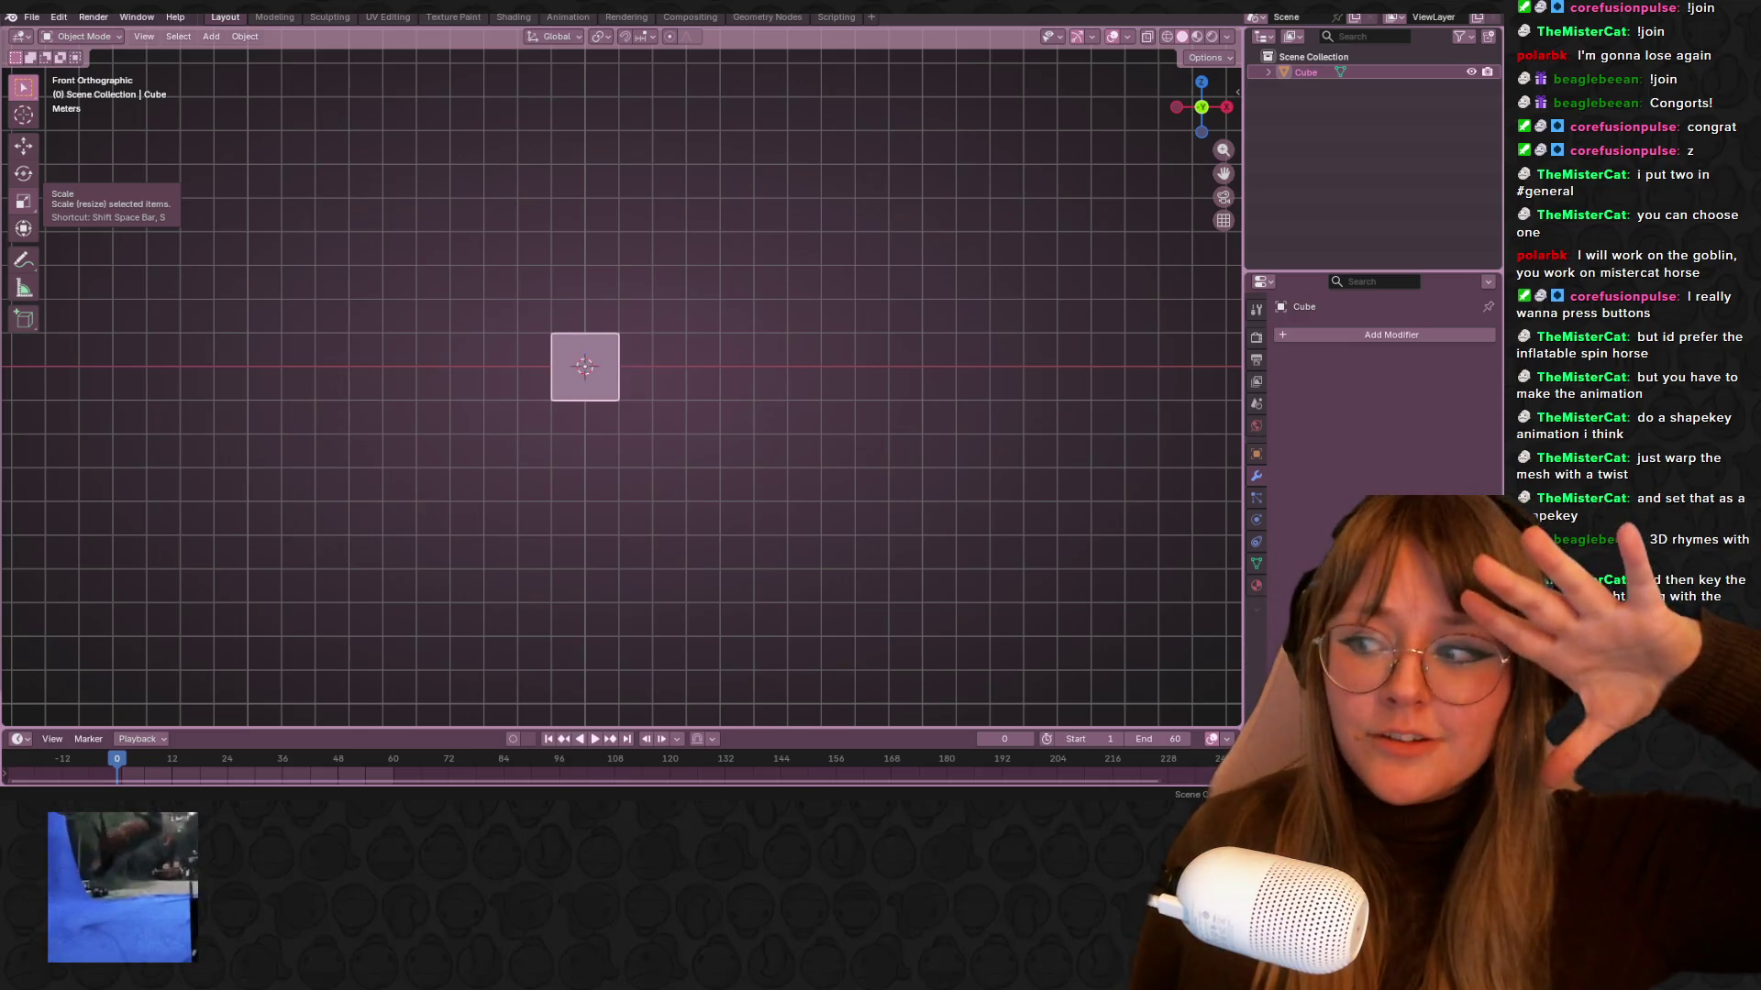
# Enter Edit Mode on the cube with all geometry selected in vertex select mode
pyautogui.scroll(3, 732, 309)
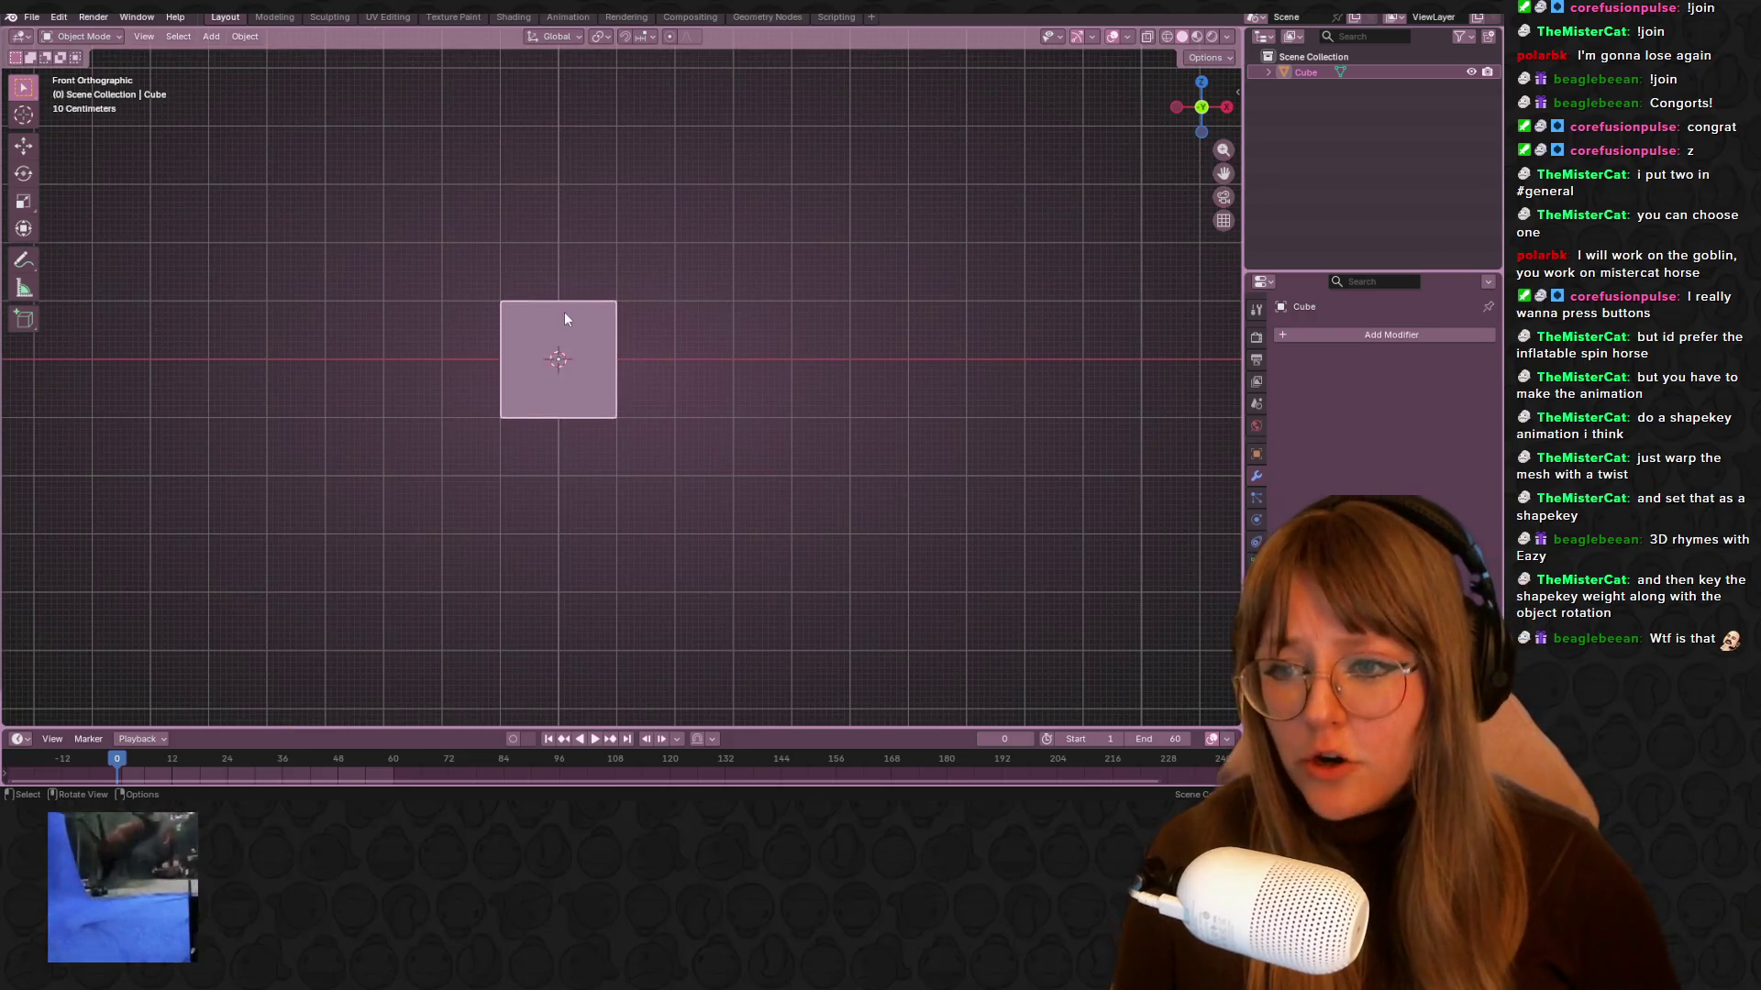
pyautogui.scroll(-1, 727, 327)
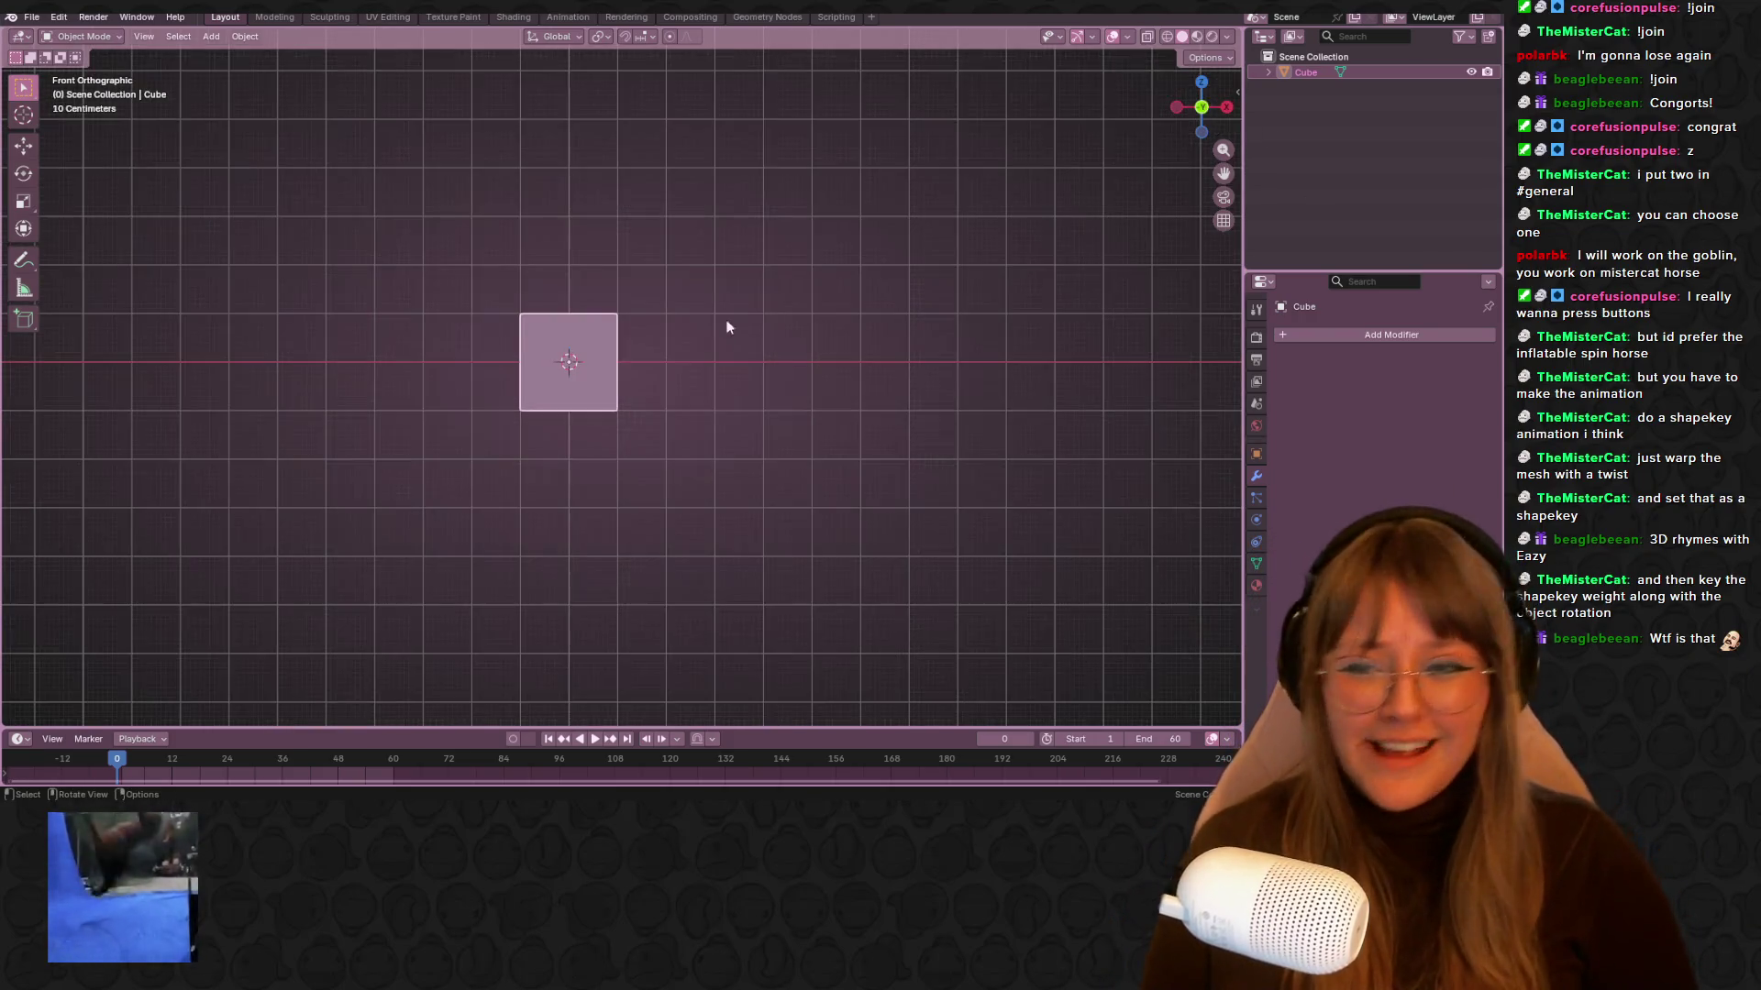
pyautogui.press('Tab')
pyautogui.press('a')
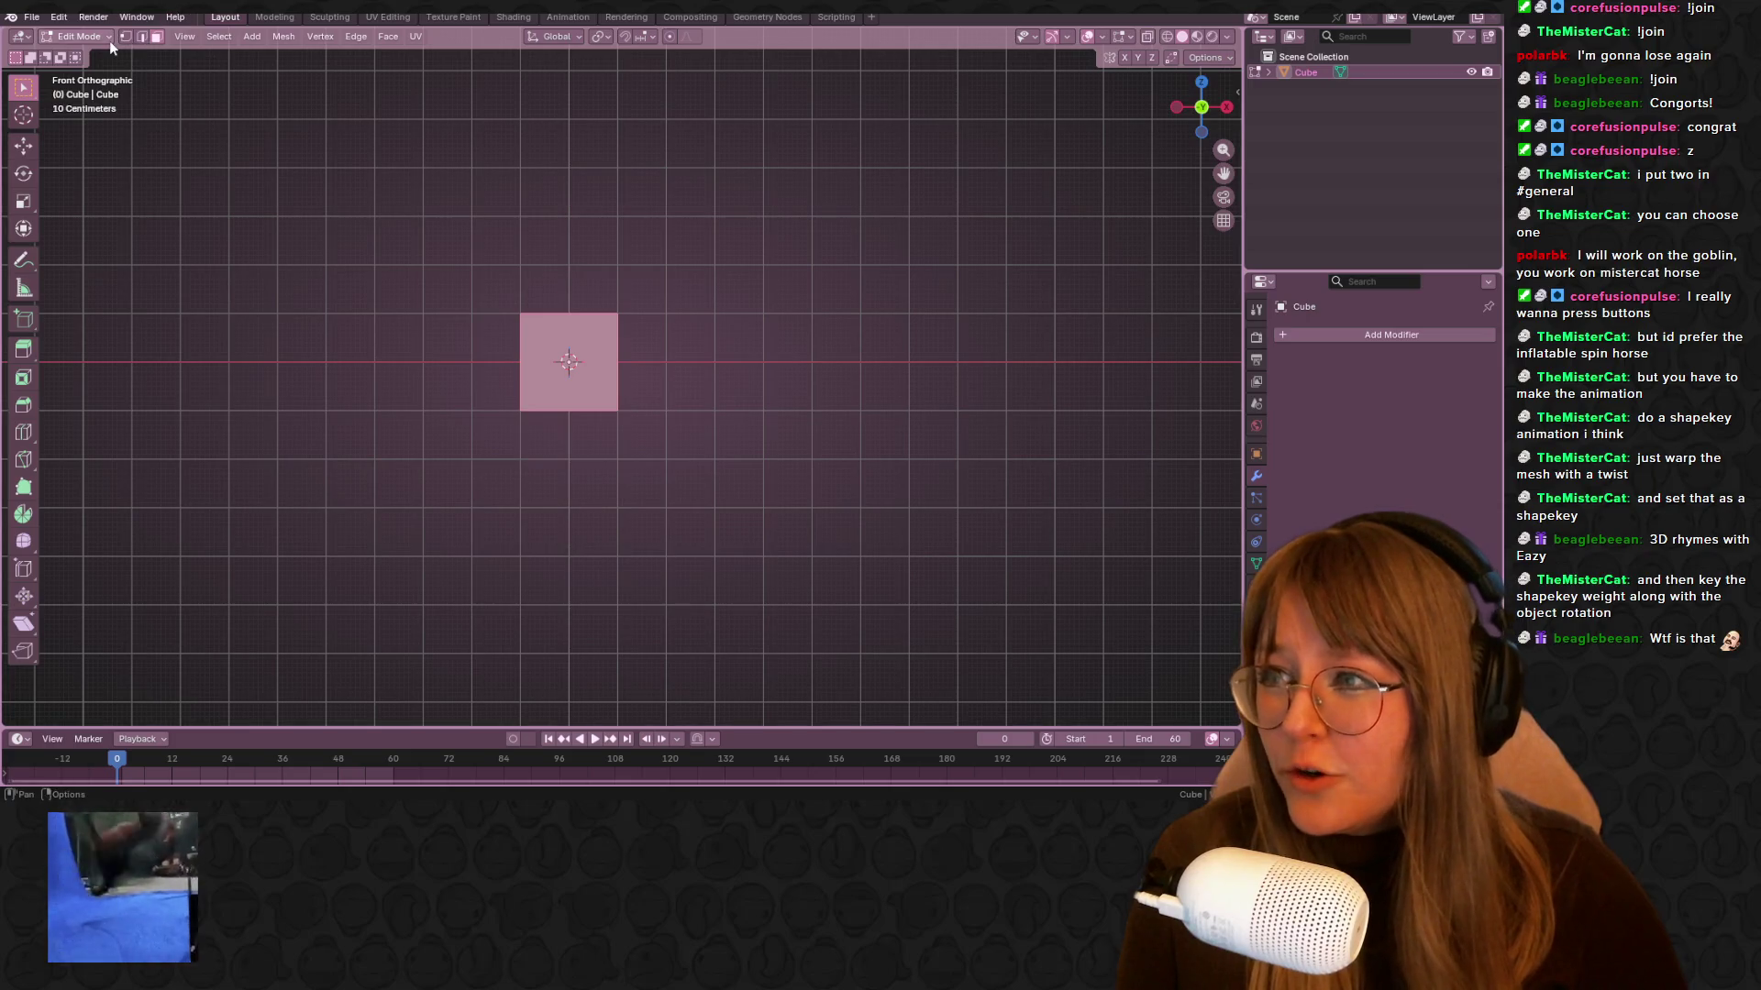
pyautogui.press('1')
pyautogui.keyDown('shift'); pyautogui.moveTo(672, 408); pyautogui.dragTo(695, 518, button='middle'); pyautogui.keyUp('shift')
pyautogui.press('s')
pyautogui.click(702, 521)
pyautogui.hotkey('ctrl', 'z')
# Add a centred vertical edge loop down the middle of the cube
pyautogui.click(1178, 107)
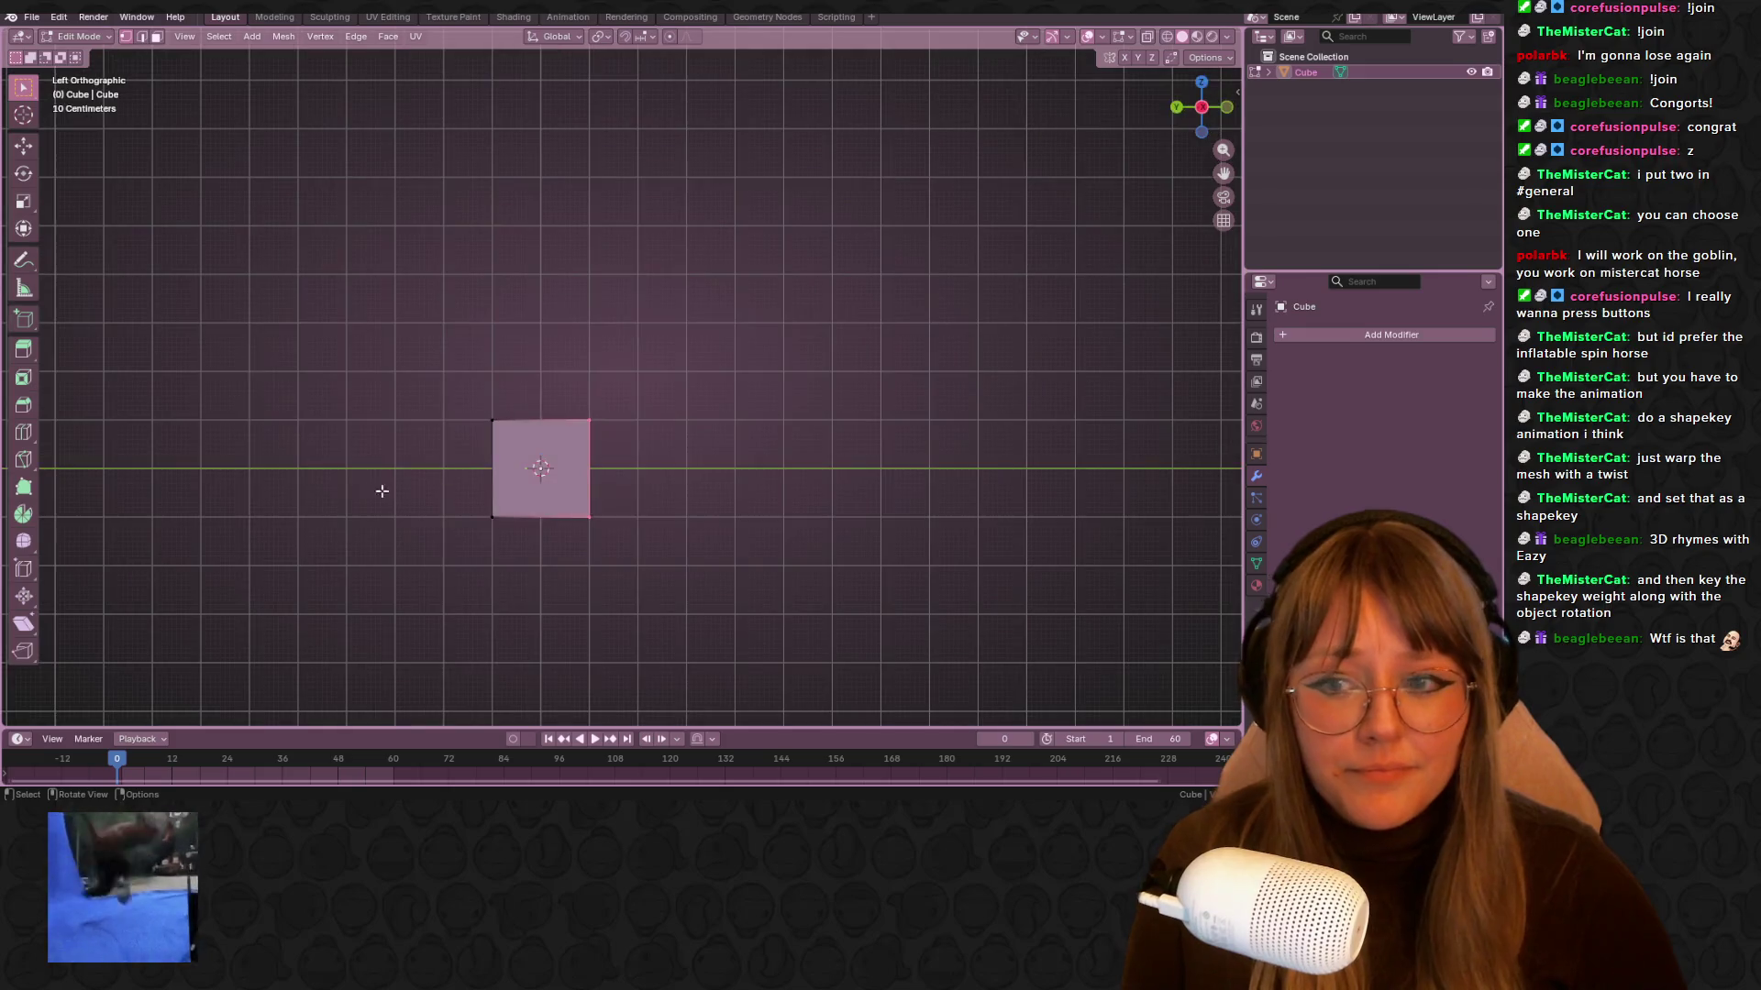
pyautogui.keyDown('shift'); pyautogui.moveTo(865, 669); pyautogui.dragTo(864, 444, button='middle'); pyautogui.keyUp('shift')
pyautogui.press('s')
pyautogui.rightClick(880, 339)
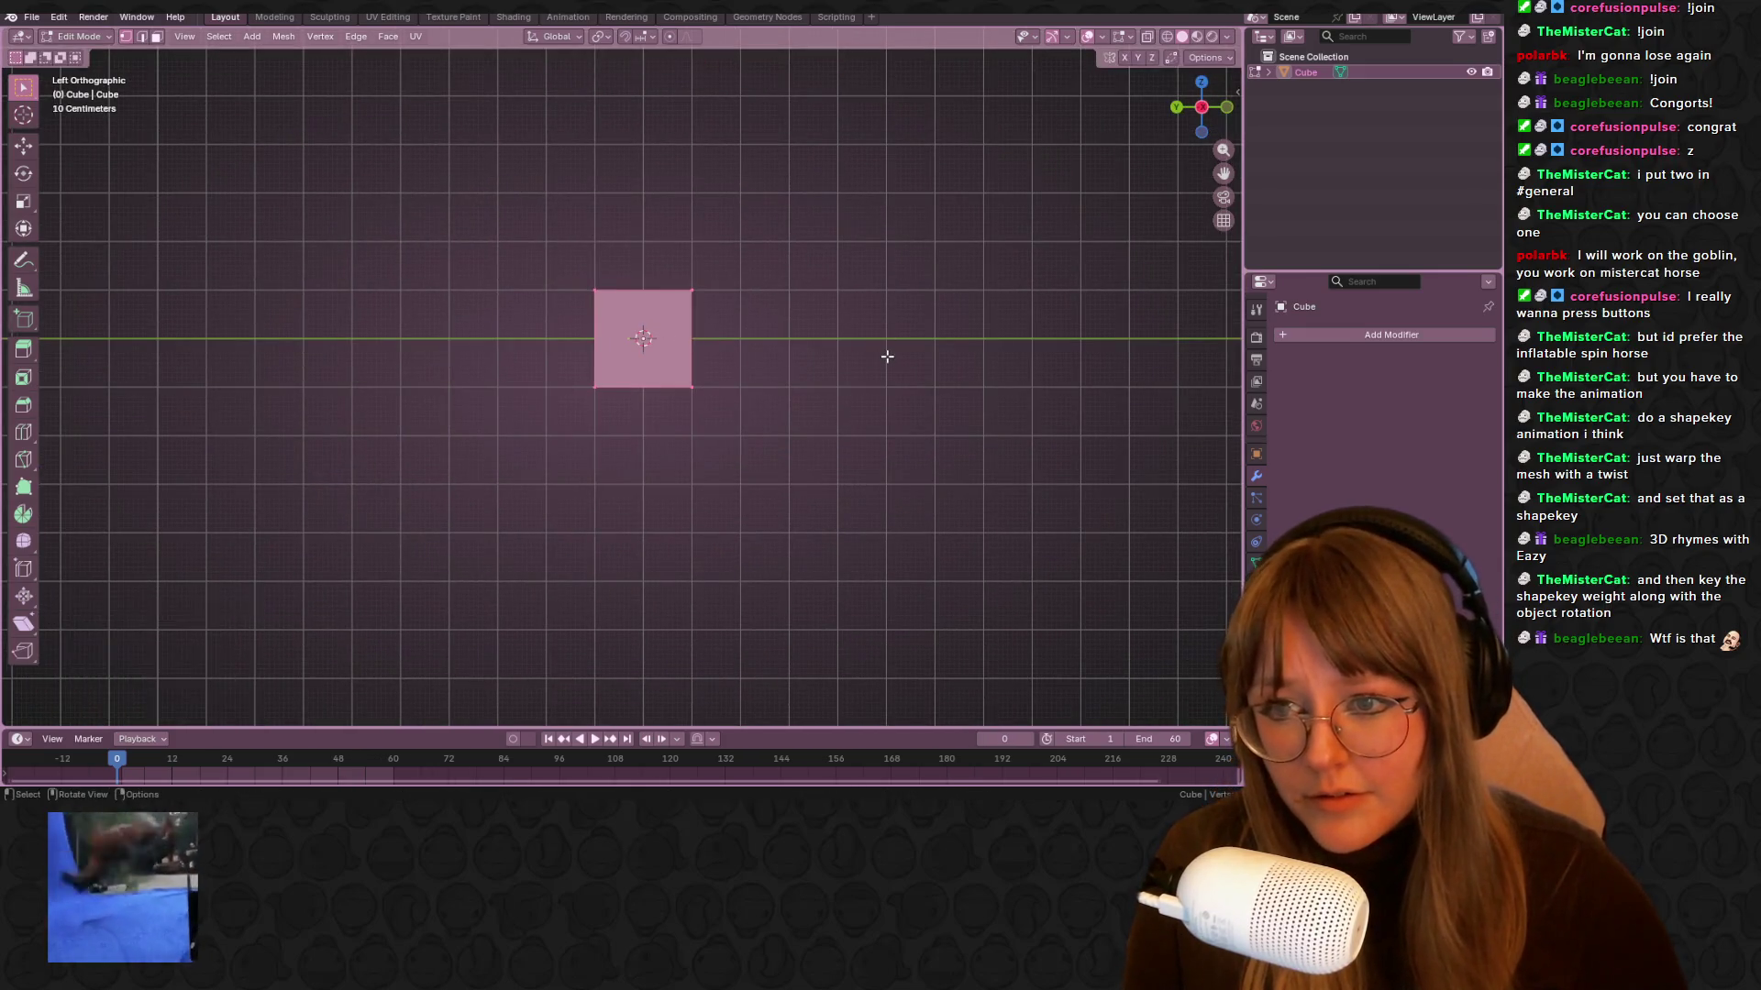
pyautogui.moveTo(896, 395)
pyautogui.mouseDown(button='middle')
pyautogui.moveTo(917, 431)
pyautogui.moveTo(963, 325)
pyautogui.mouseUp(button='middle')
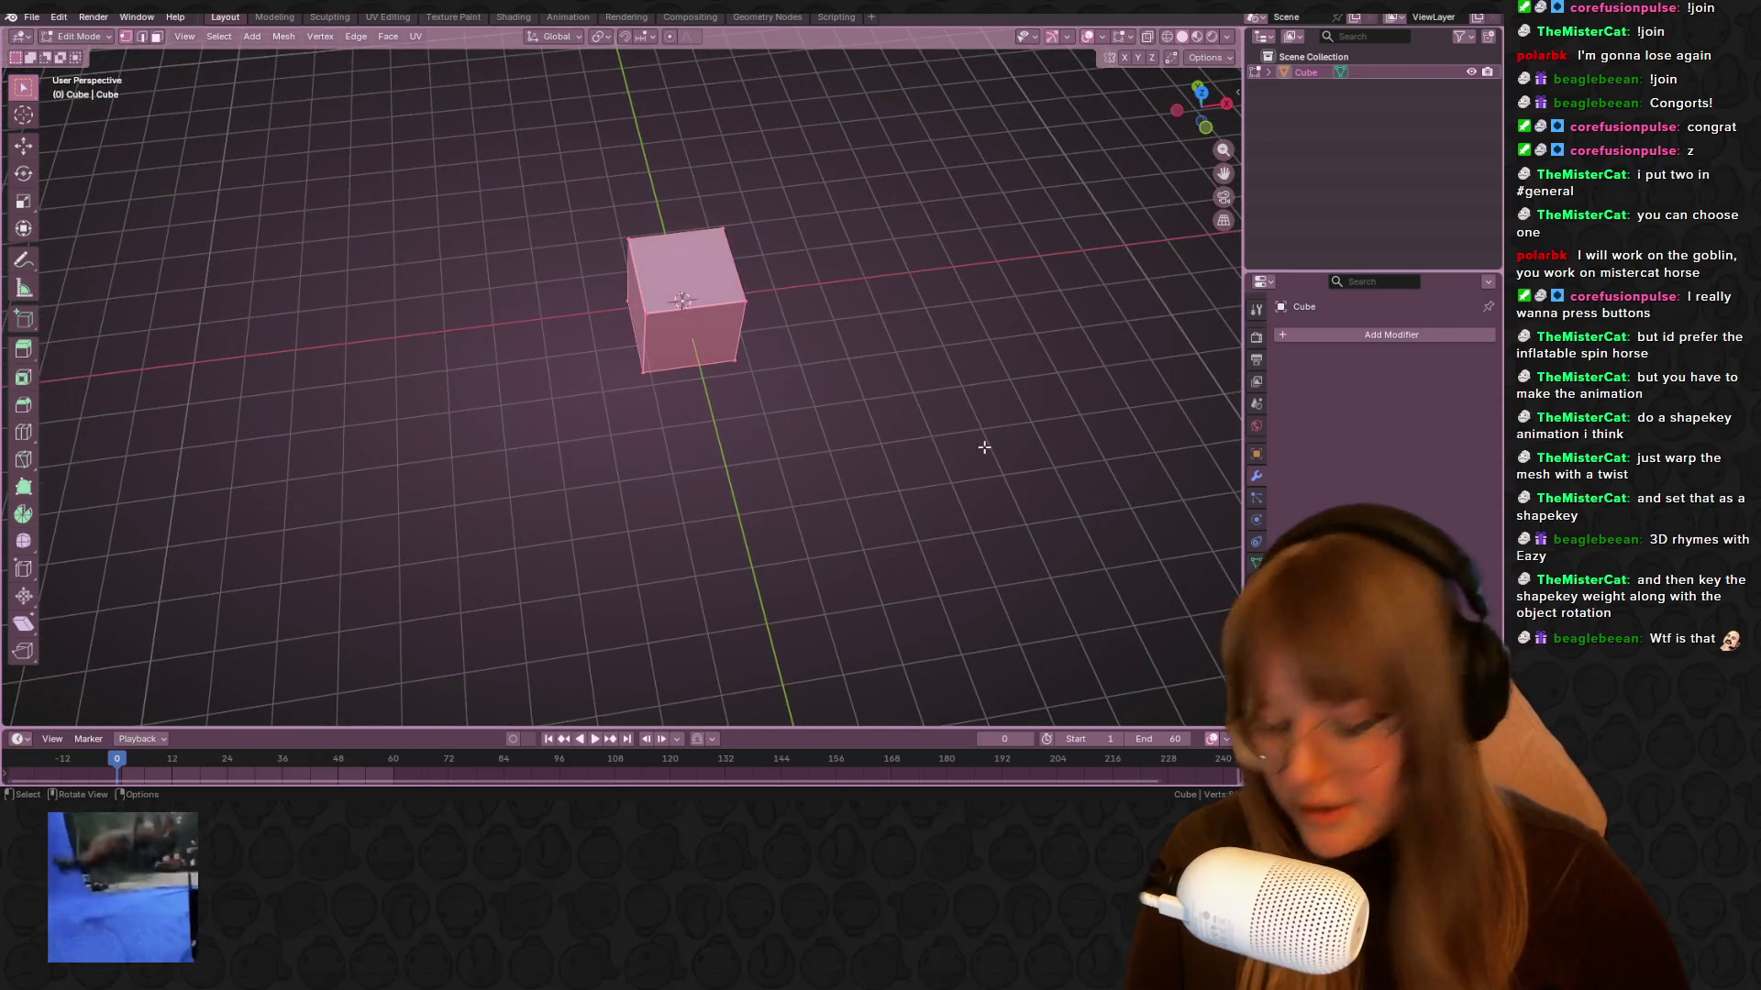
pyautogui.hotkey('ctrl', 'r')
pyautogui.click(779, 307)
pyautogui.rightClick(800, 152)
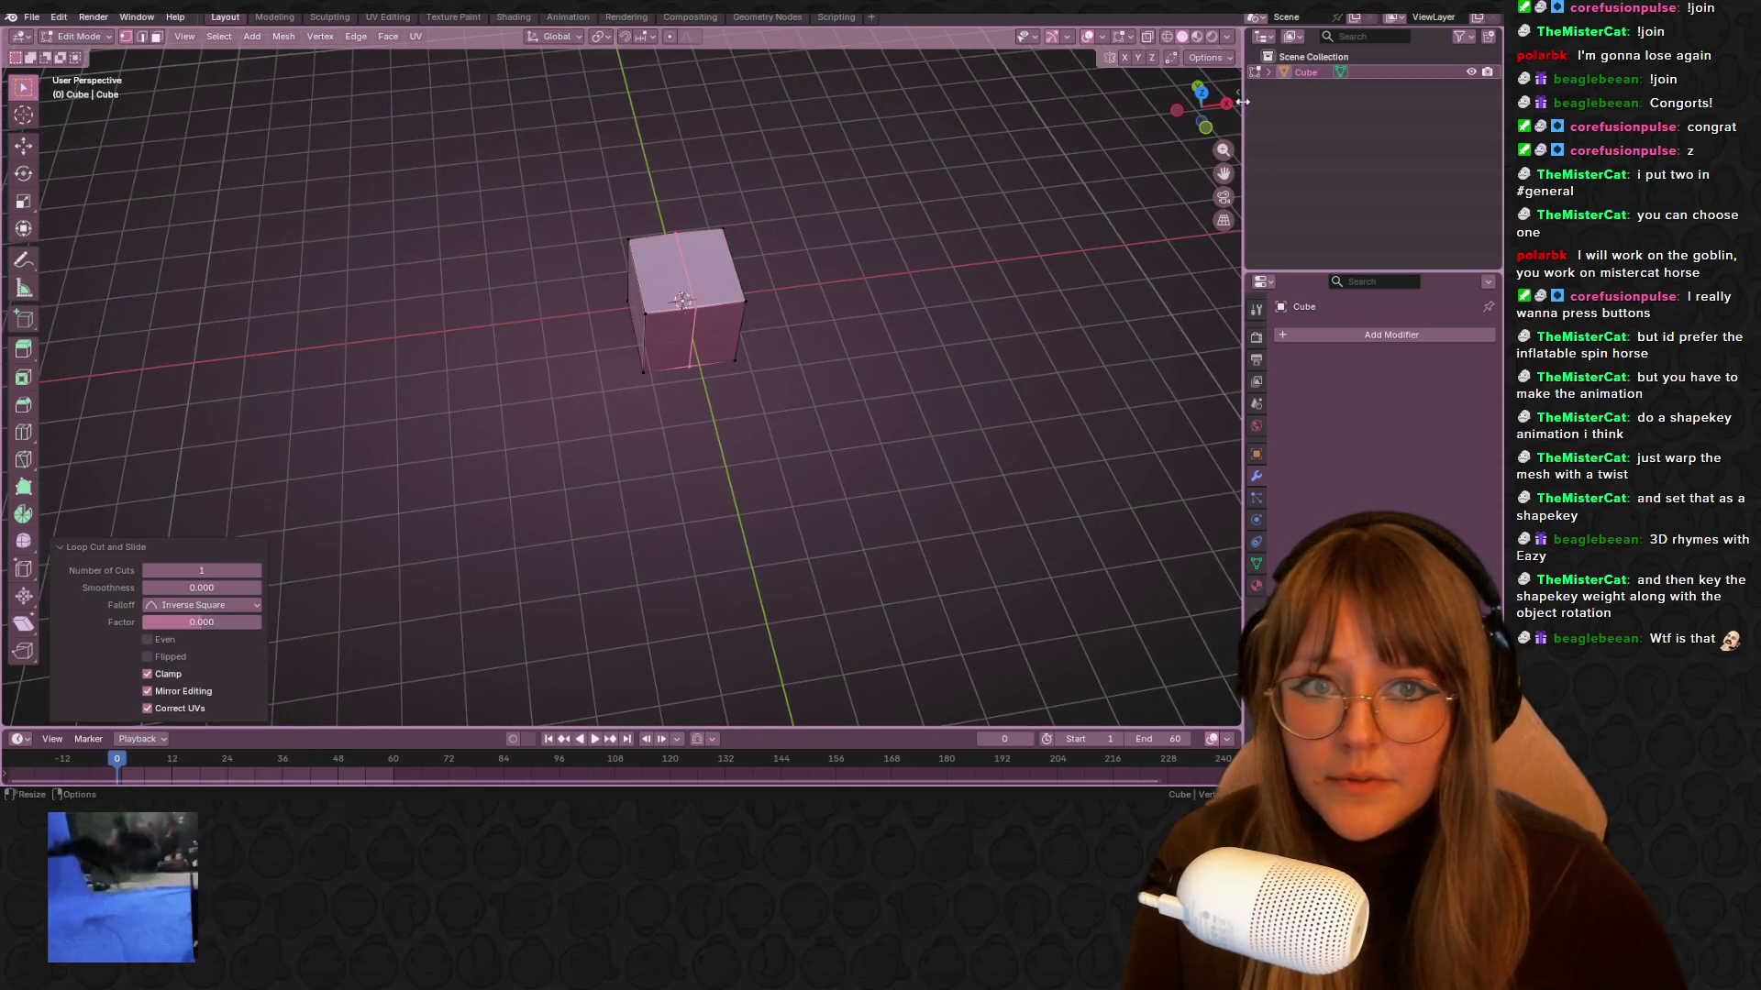
# In Front Orthographic view, box-select the right-half vertices and delete them
pyautogui.press('KP_1')
pyautogui.click(918, 489)
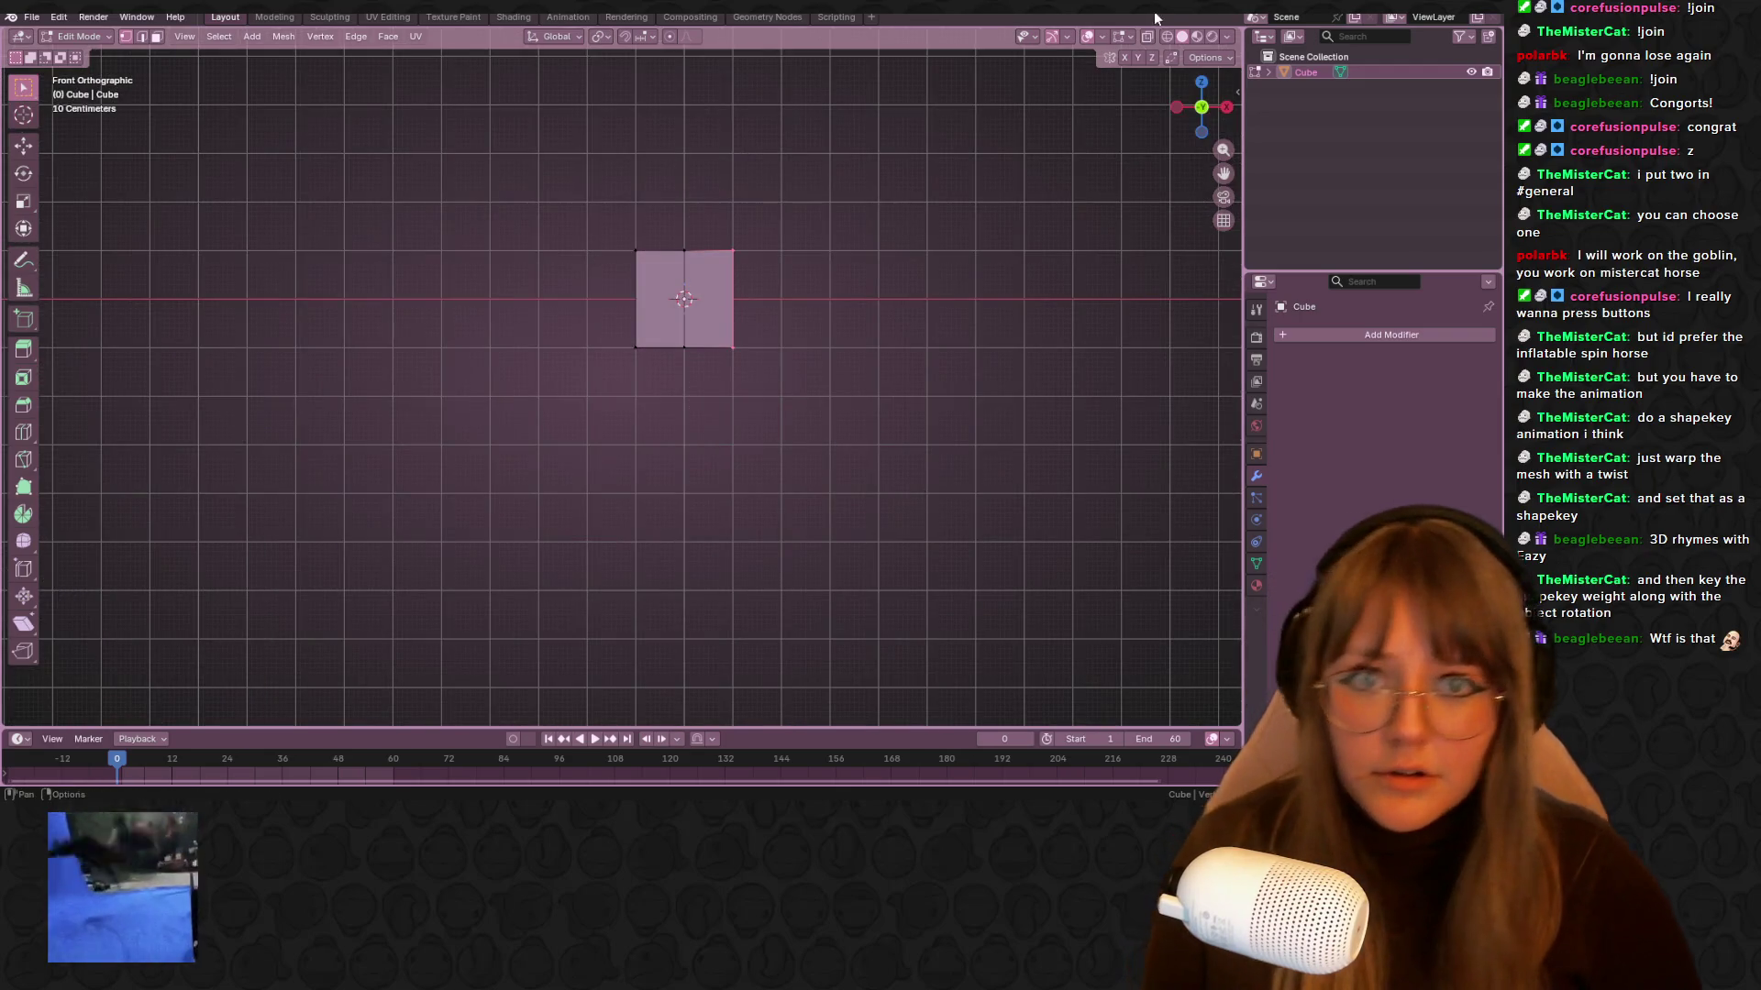
pyautogui.moveTo(730, 203); pyautogui.dragTo(785, 386)
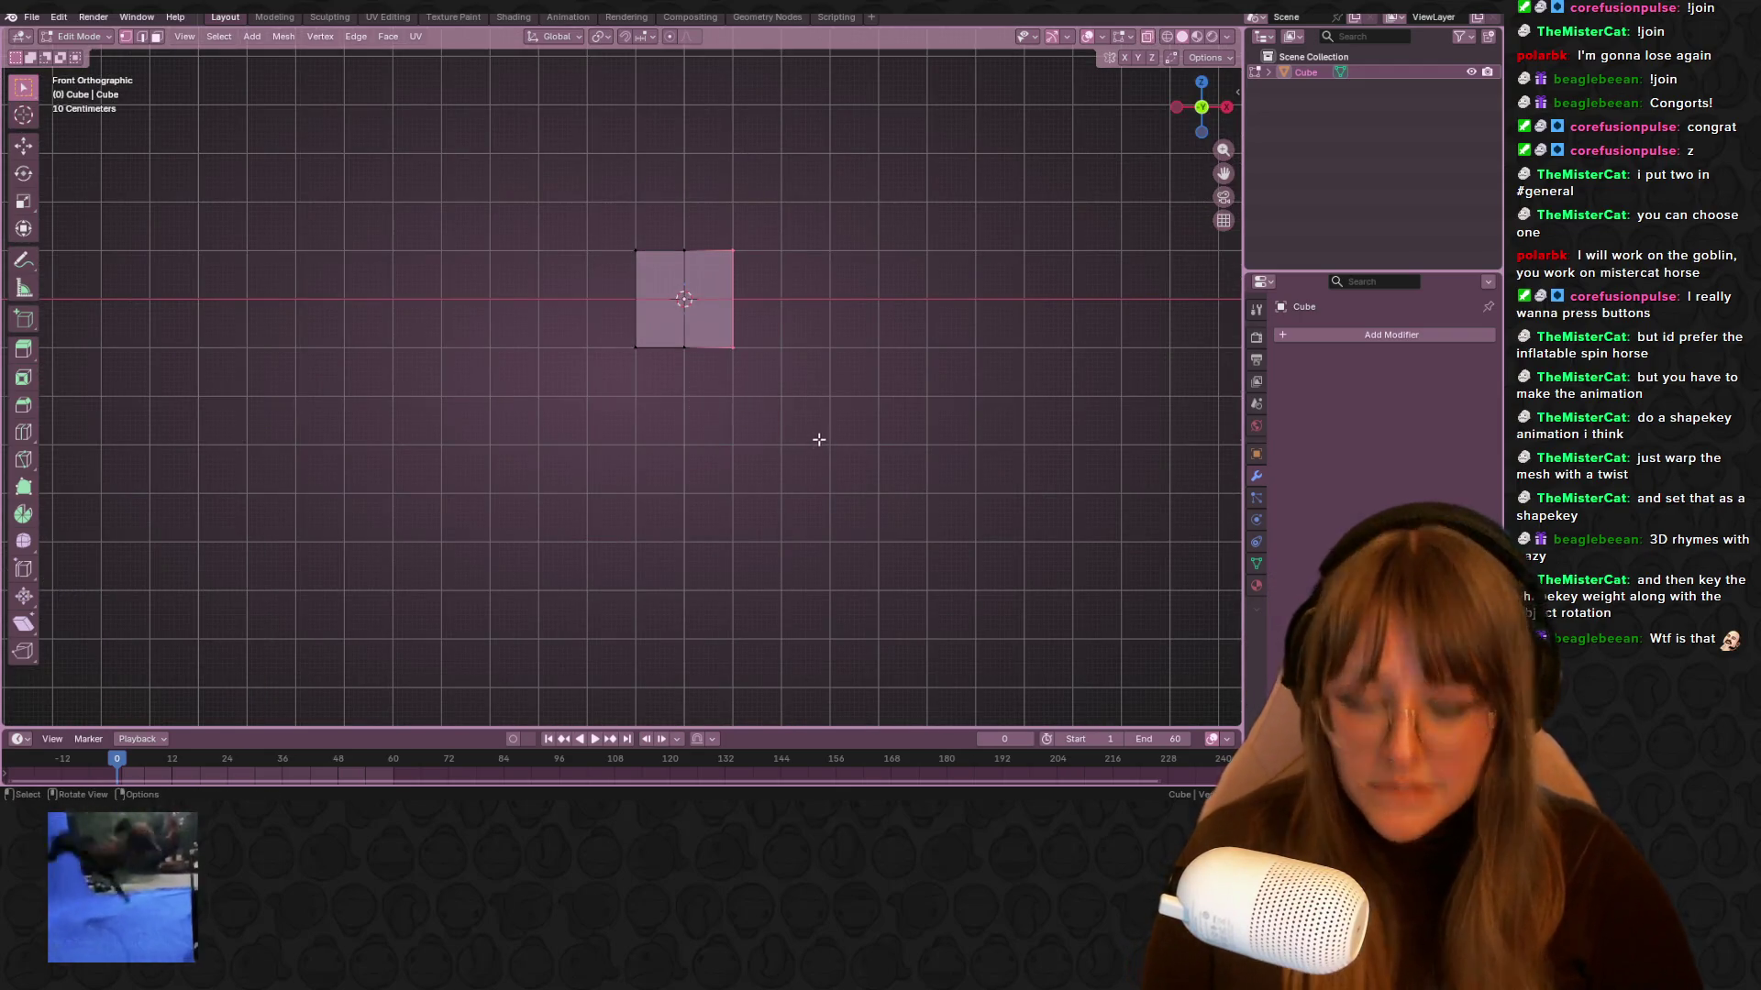
pyautogui.press('x')
pyautogui.click(832, 437)
pyautogui.click(1356, 330)
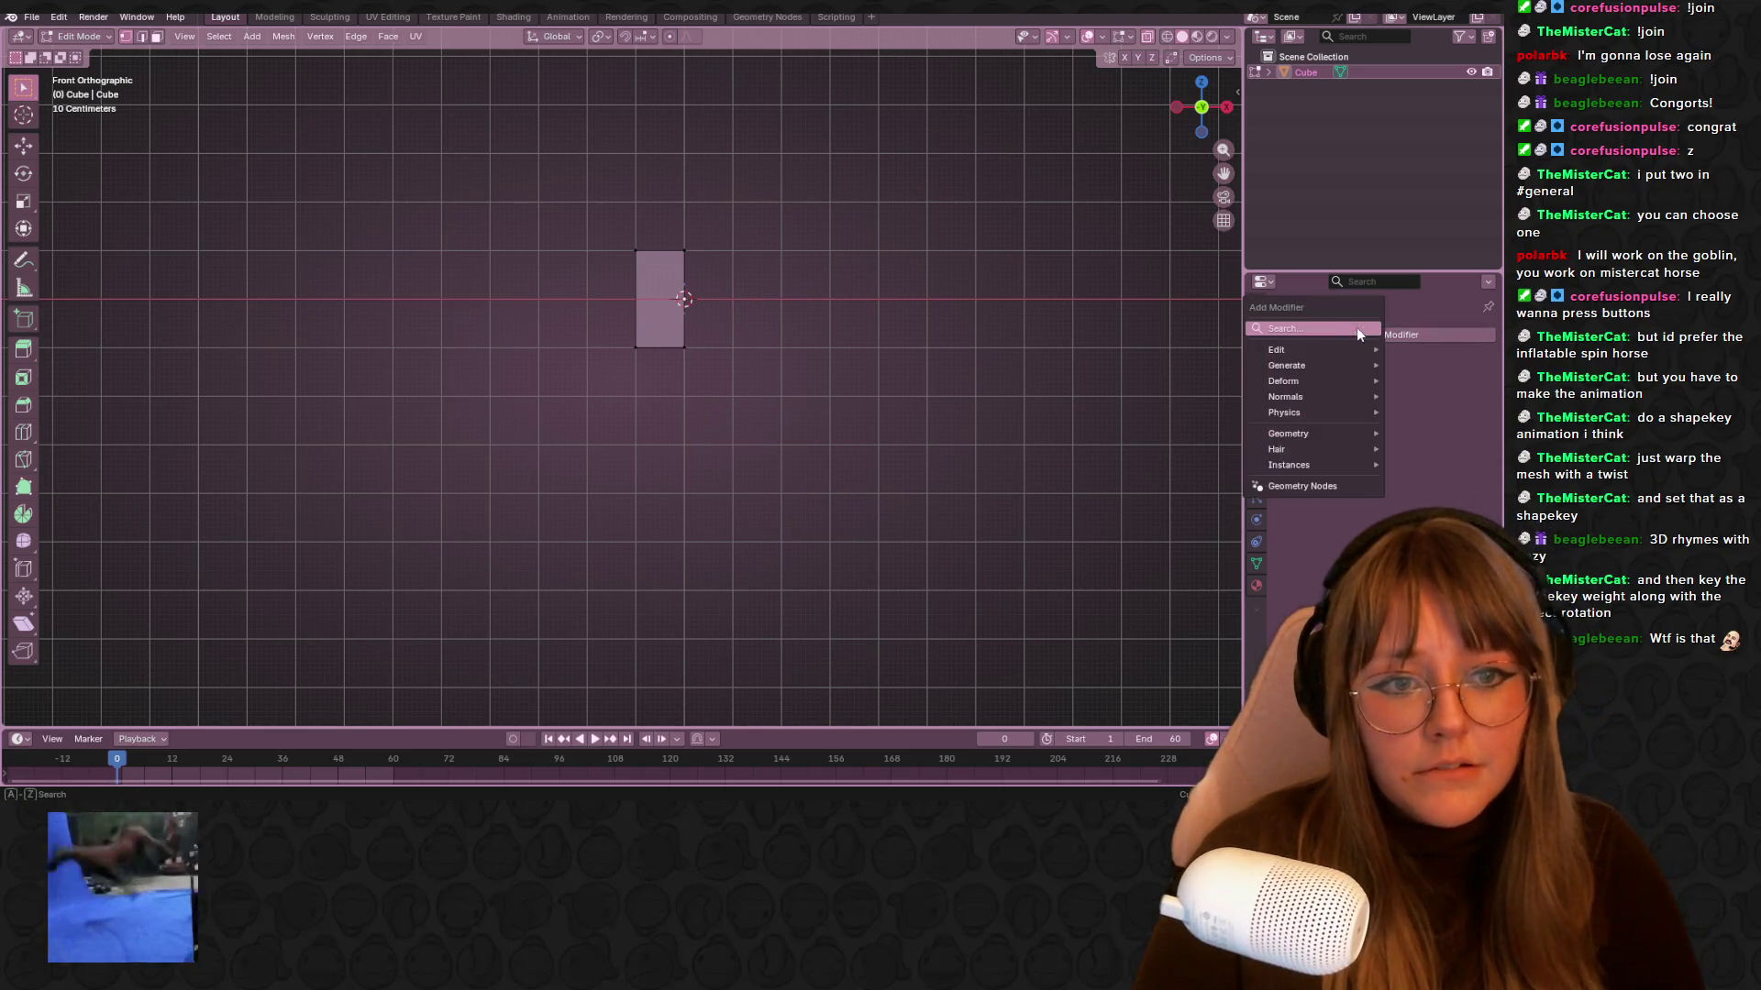
# Add a Mirror modifier on the X axis with Clipping enabled
pyautogui.press('space')
pyautogui.click(1219, 382)
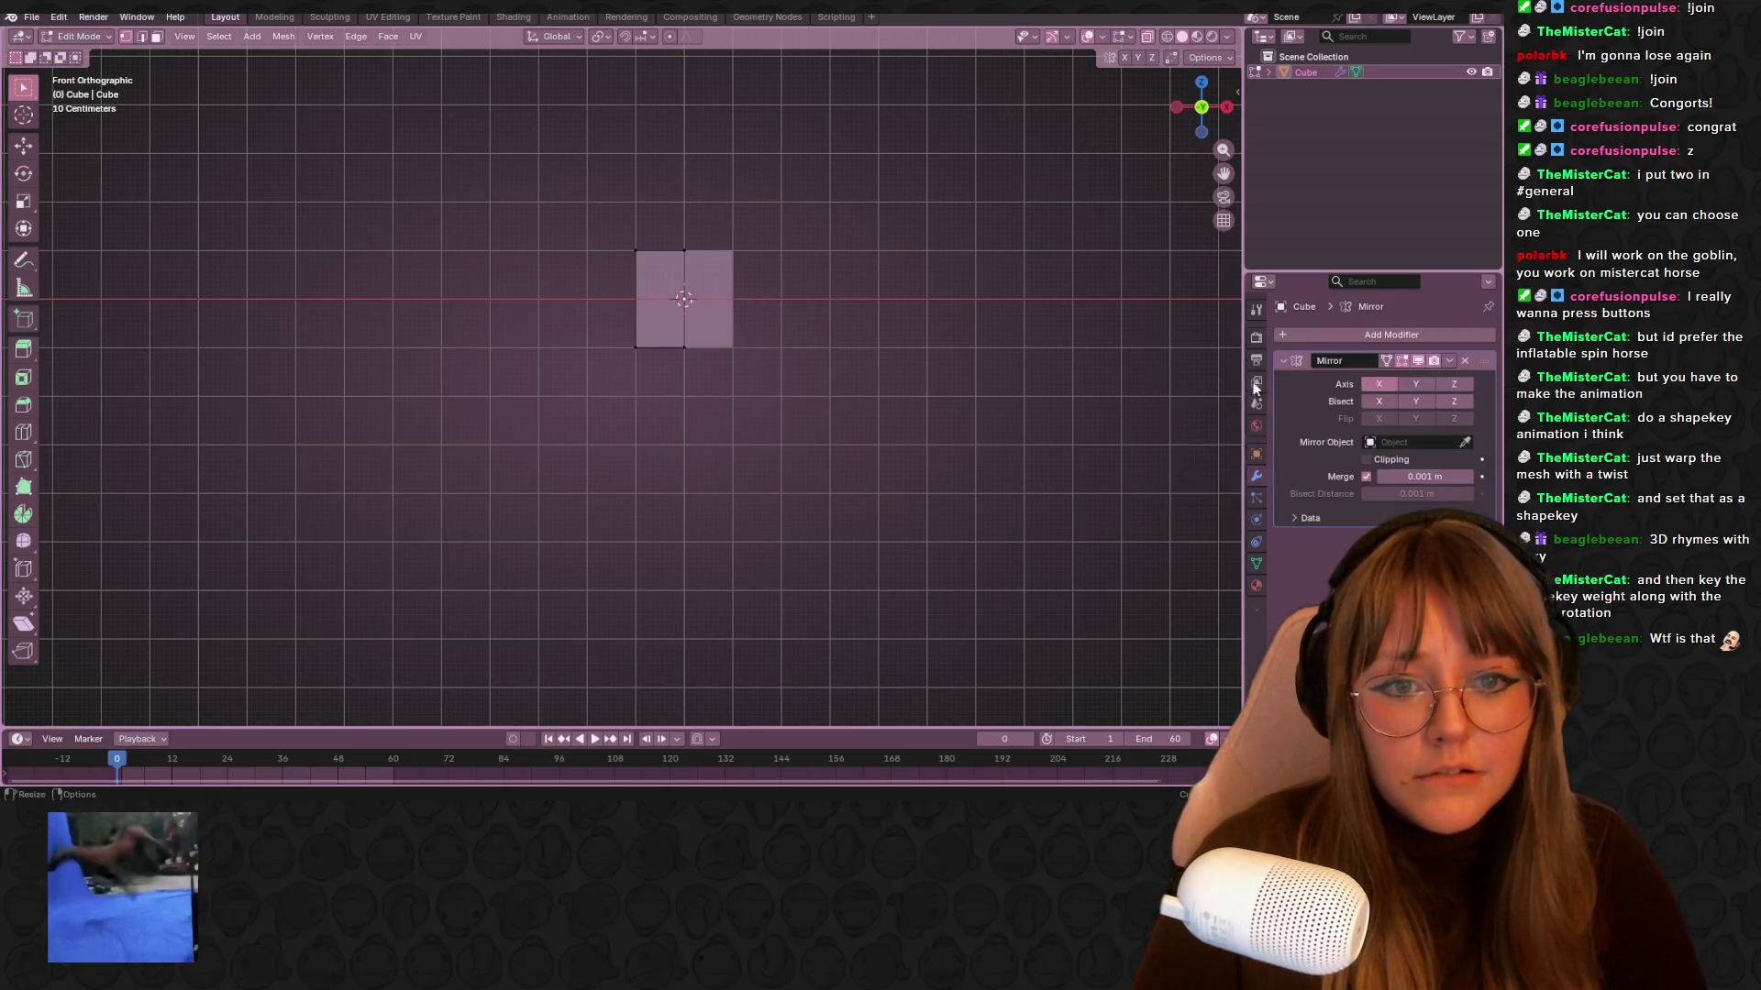
pyautogui.click(1373, 383)
pyautogui.click(1367, 459)
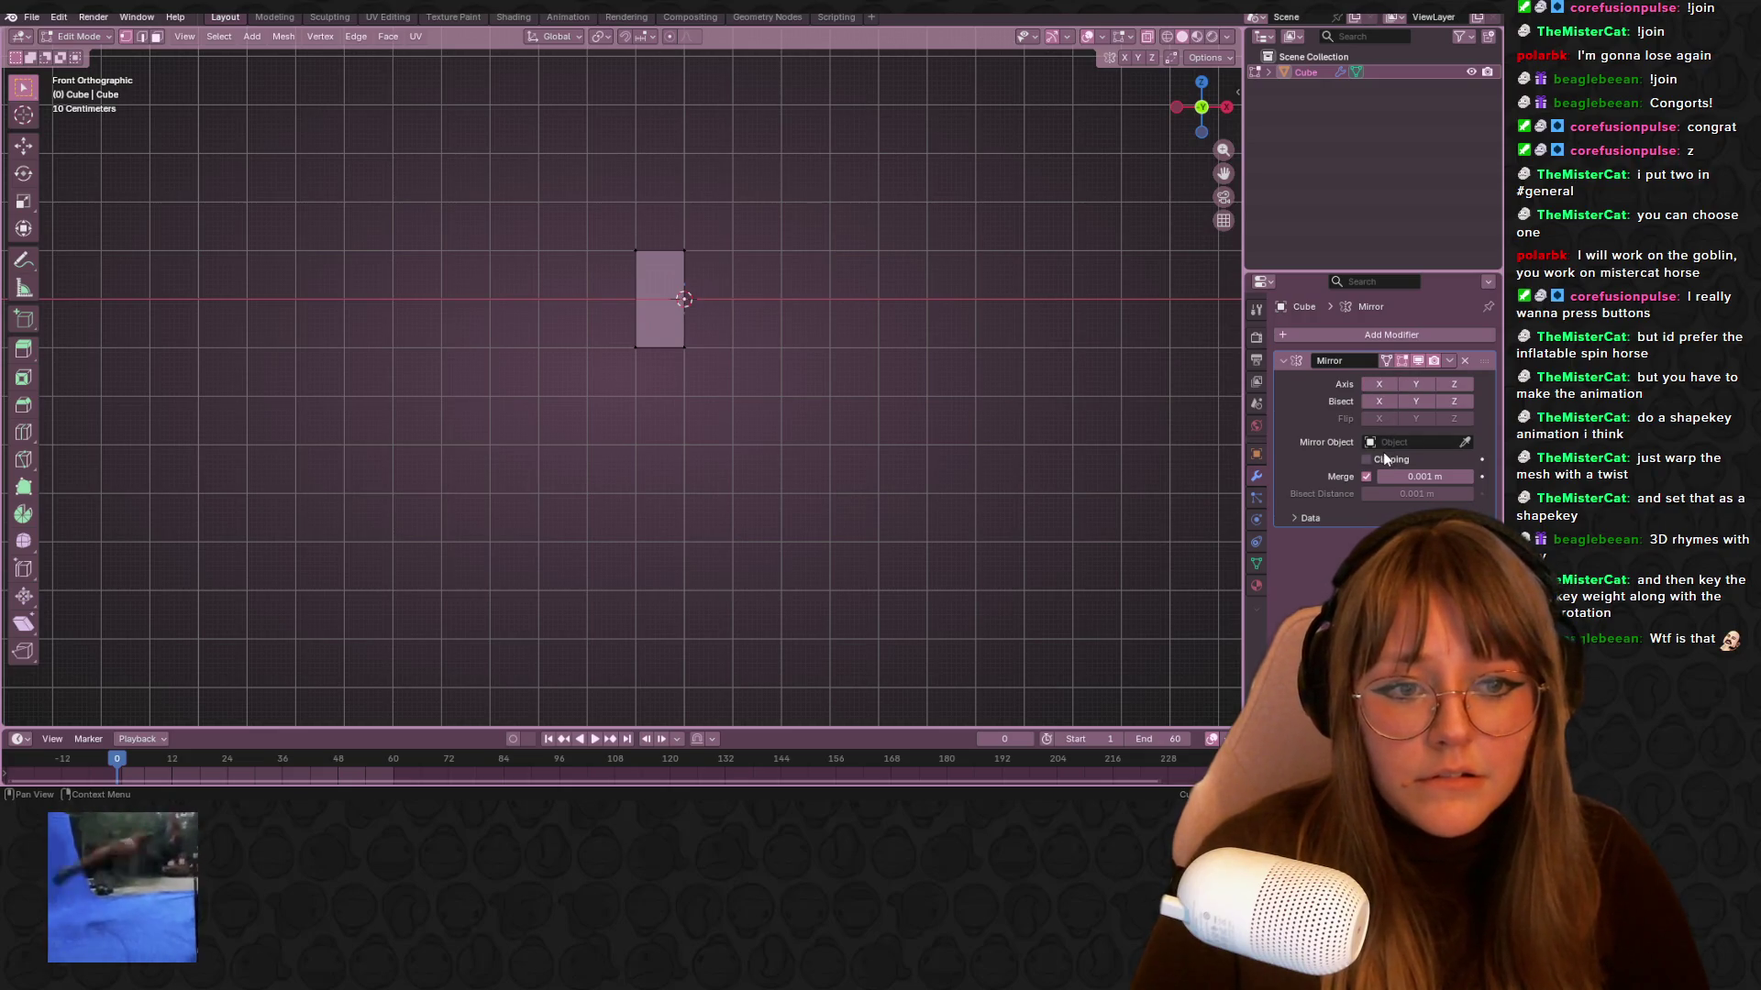
pyautogui.click(1378, 383)
# In Left view, shrink the half cube and extrude its face outward
pyautogui.click(1176, 107)
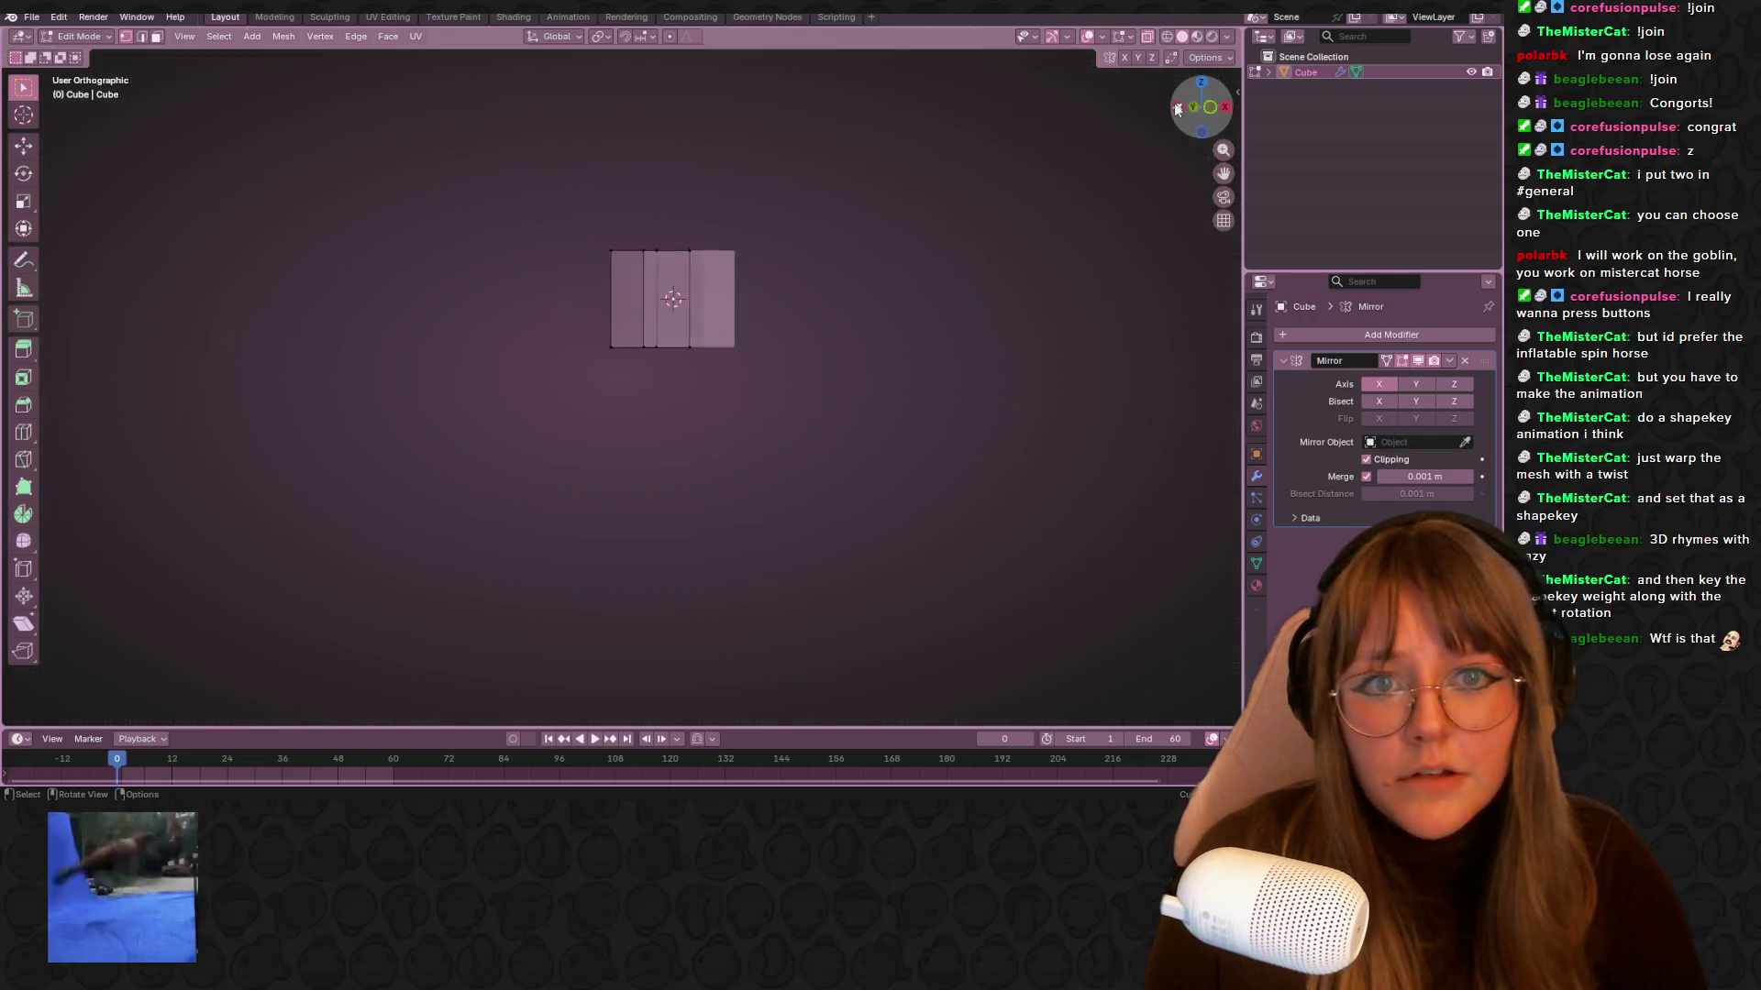
pyautogui.keyDown('shift'); pyautogui.moveTo(774, 499); pyautogui.dragTo(743, 539, button='middle'); pyautogui.keyUp('shift')
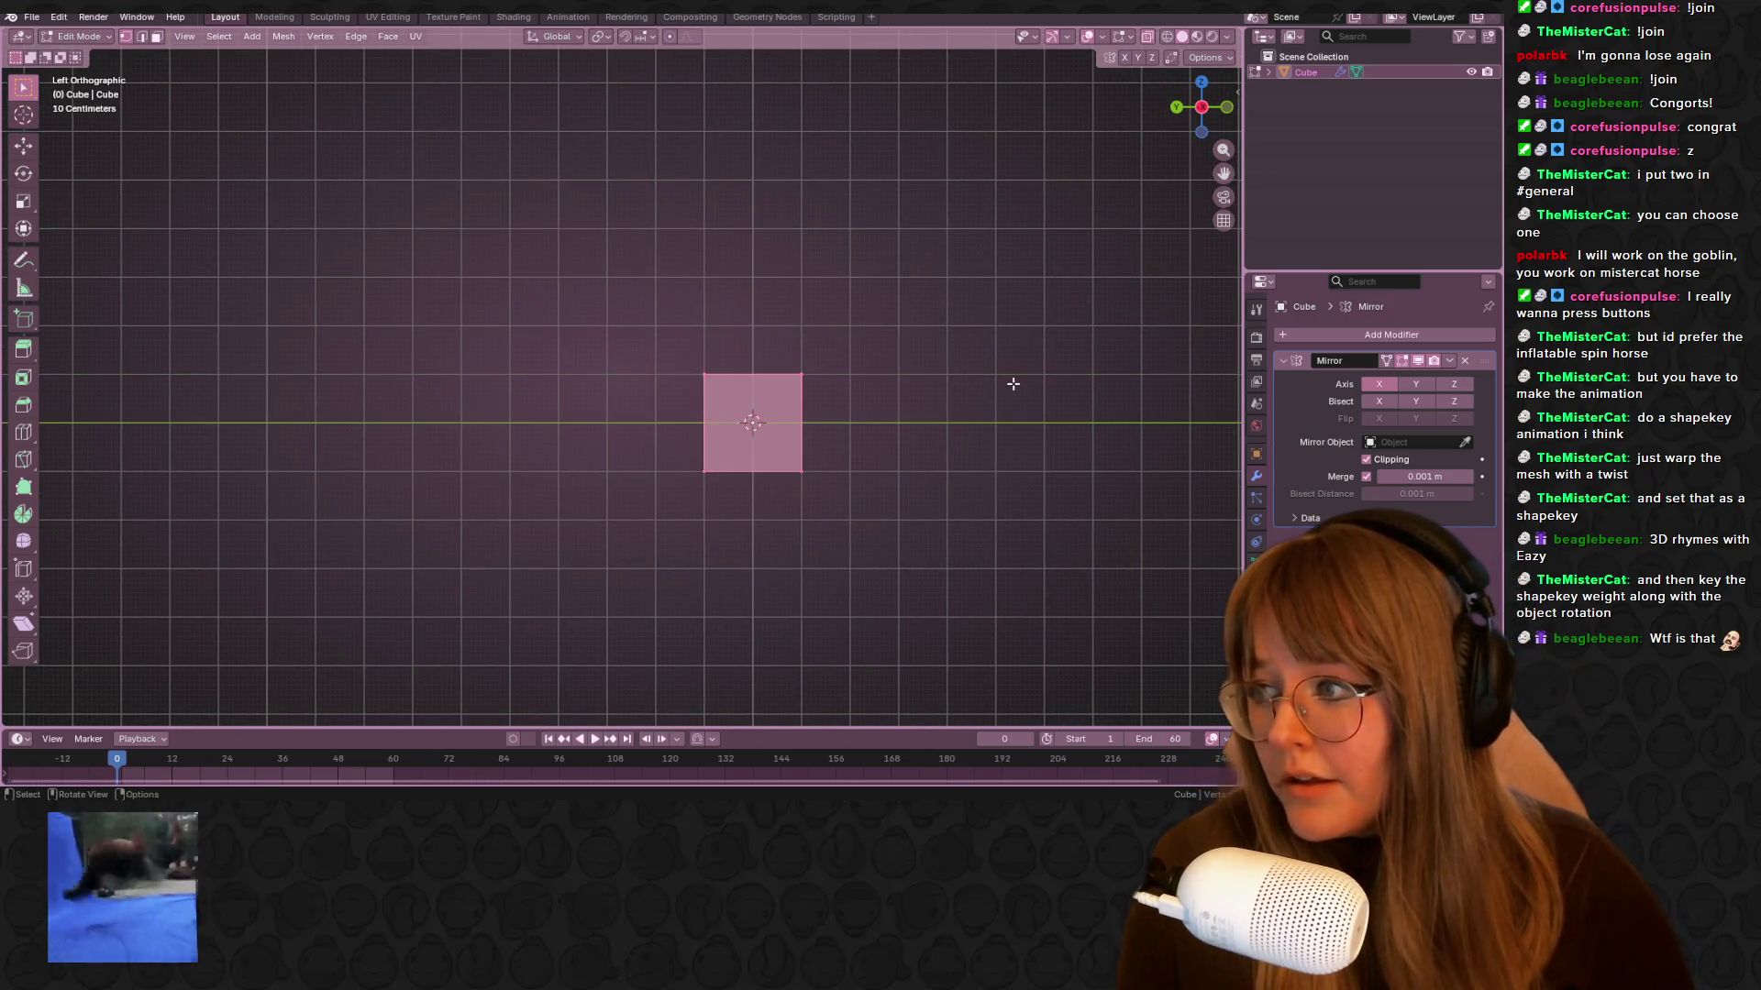
pyautogui.press('s')
pyautogui.click(975, 401)
pyautogui.click(961, 292)
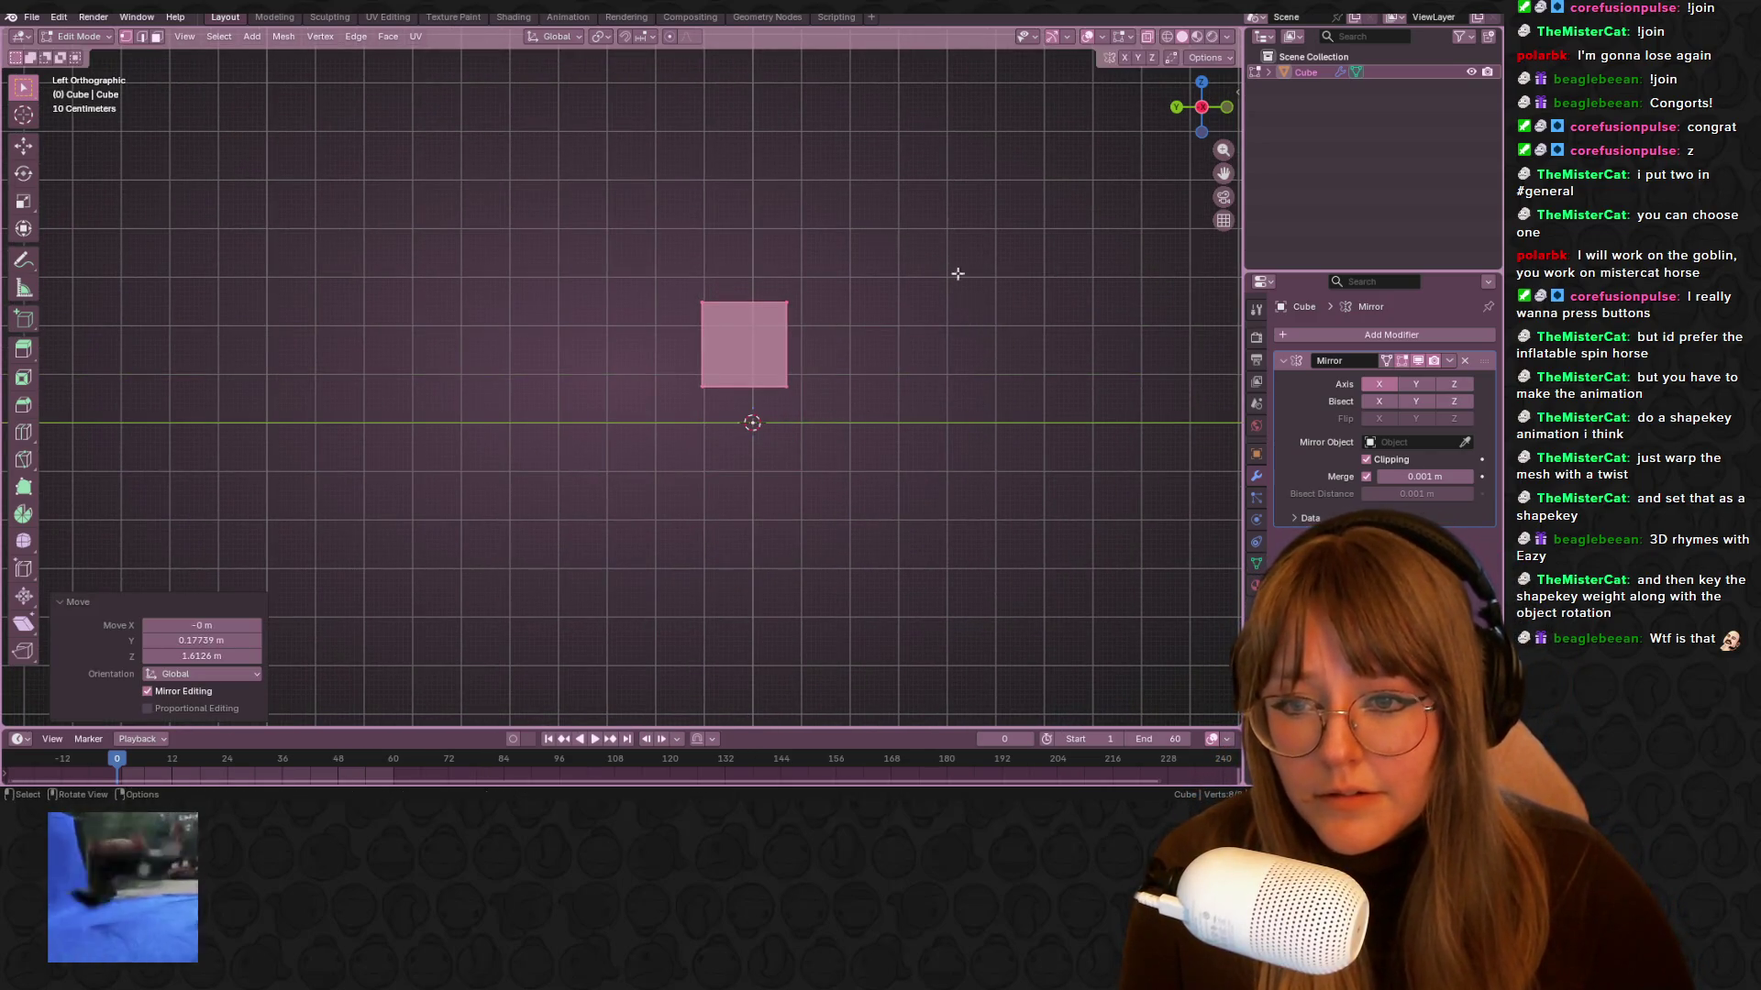
pyautogui.press('e')
pyautogui.click(724, 468)
# Move the left edge vertices up and left and the right edge vertices left
pyautogui.press('g')
pyautogui.click(771, 244)
pyautogui.moveTo(771, 244); pyautogui.dragTo(882, 458)
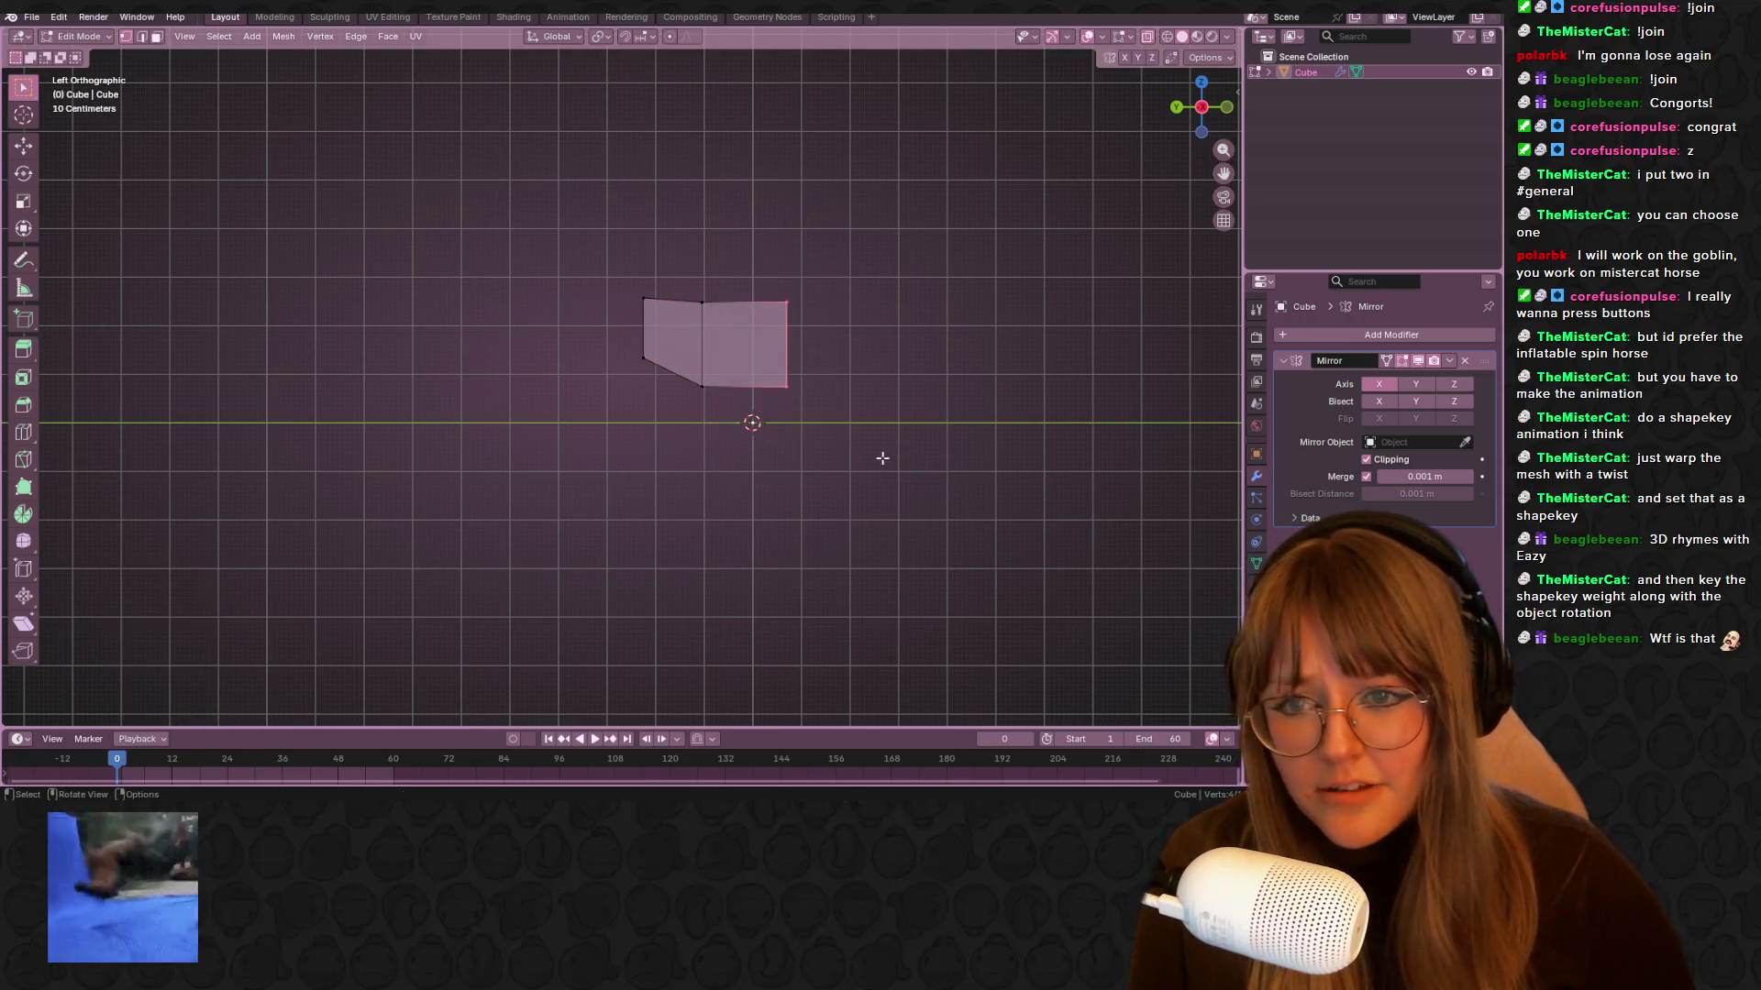
pyautogui.keyDown('shift'); pyautogui.moveTo(739, 272); pyautogui.dragTo(711, 267, button='middle'); pyautogui.keyUp('shift')
pyautogui.press('g')
pyautogui.click(798, 321)
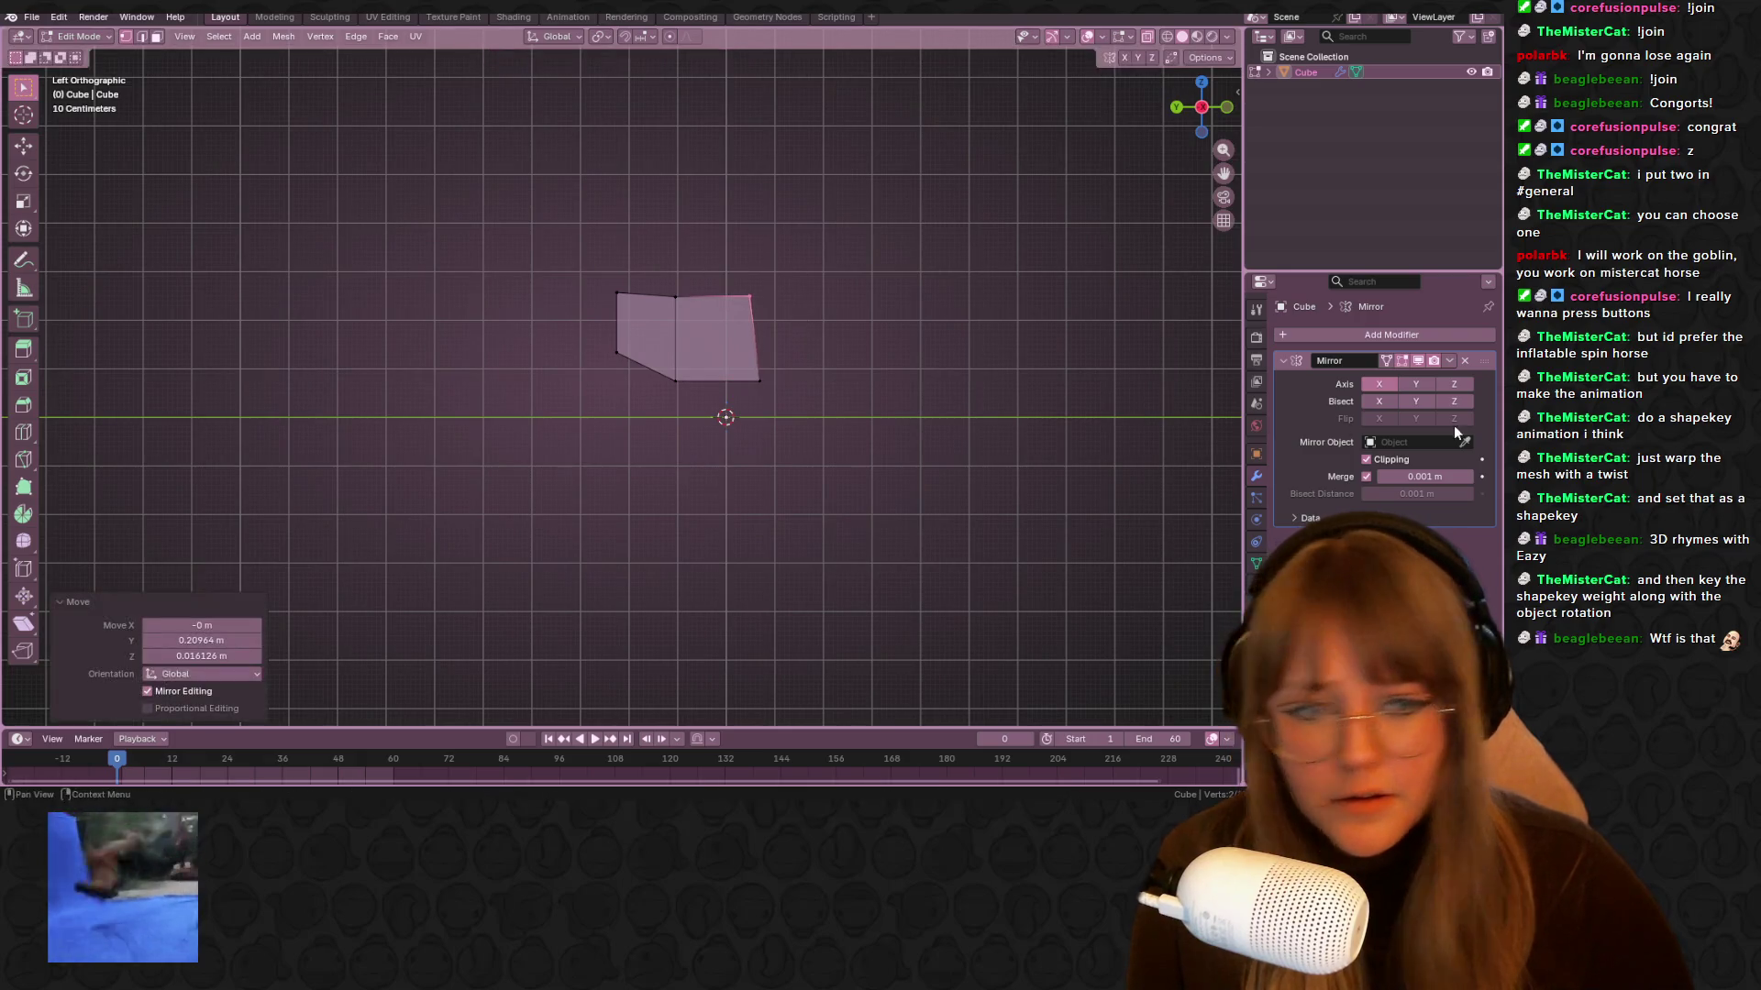
# Add a Subdivision Surface modifier and raise the top-right vertex
pyautogui.click(1385, 334)
pyautogui.press('space')
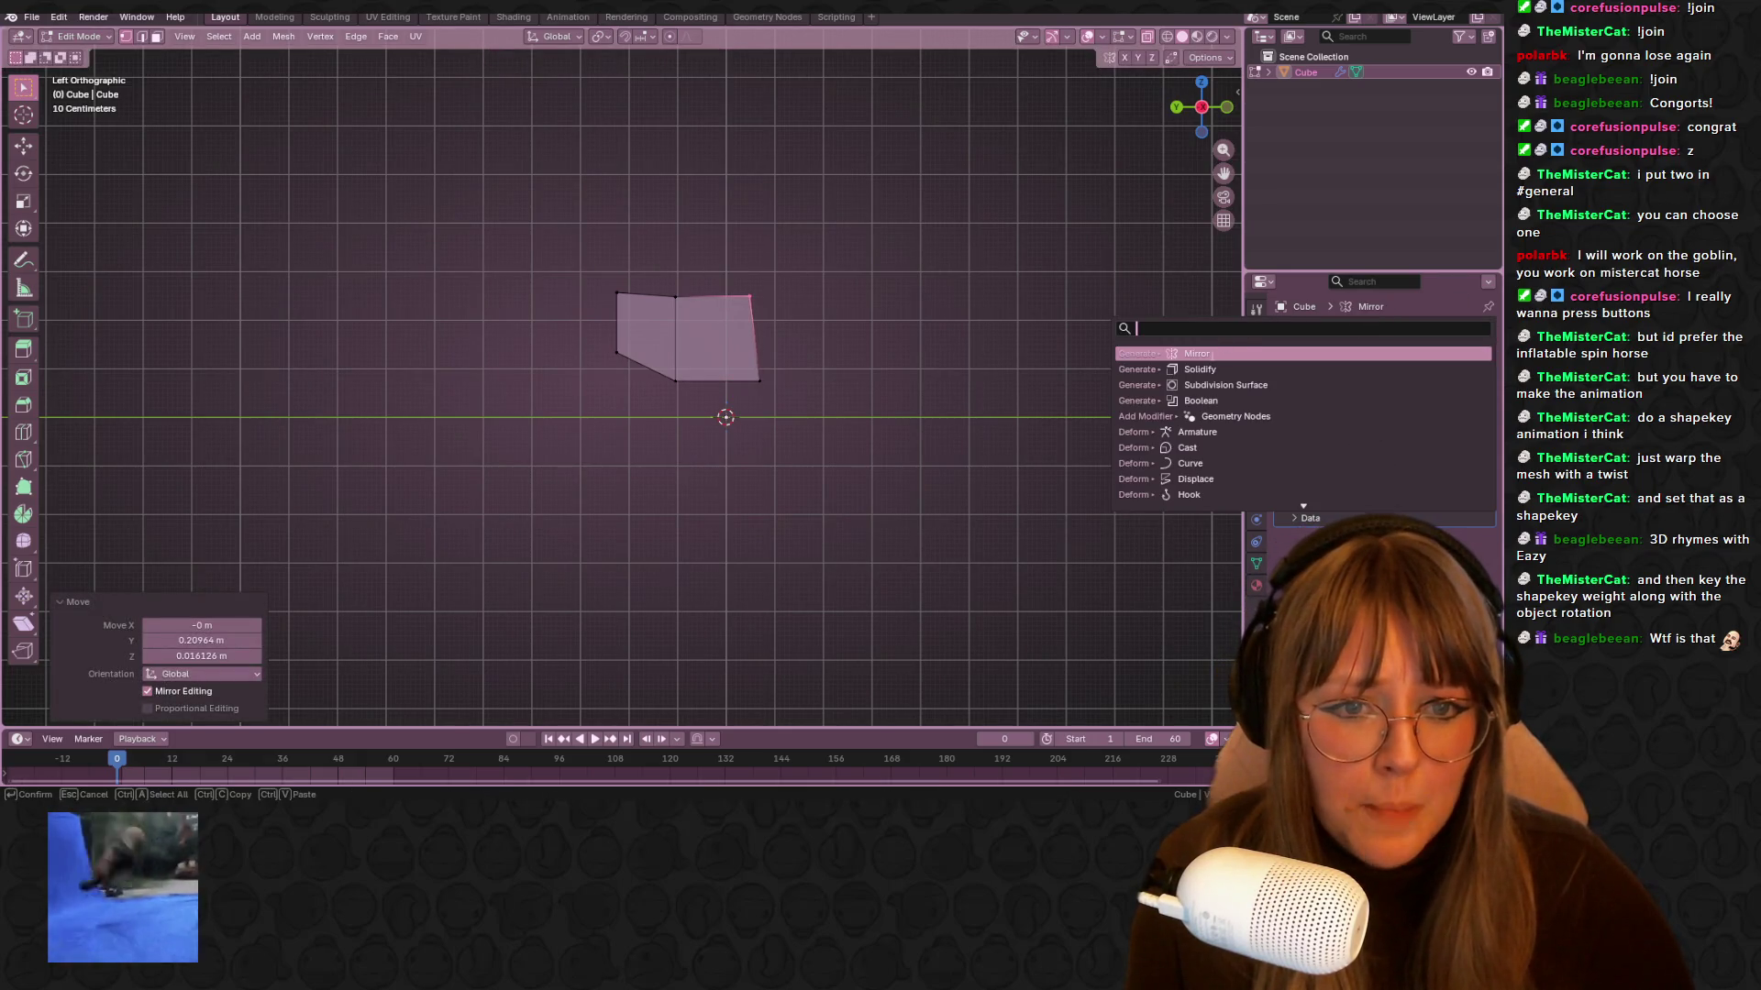
pyautogui.click(1220, 385)
pyautogui.scroll(4, 915, 300)
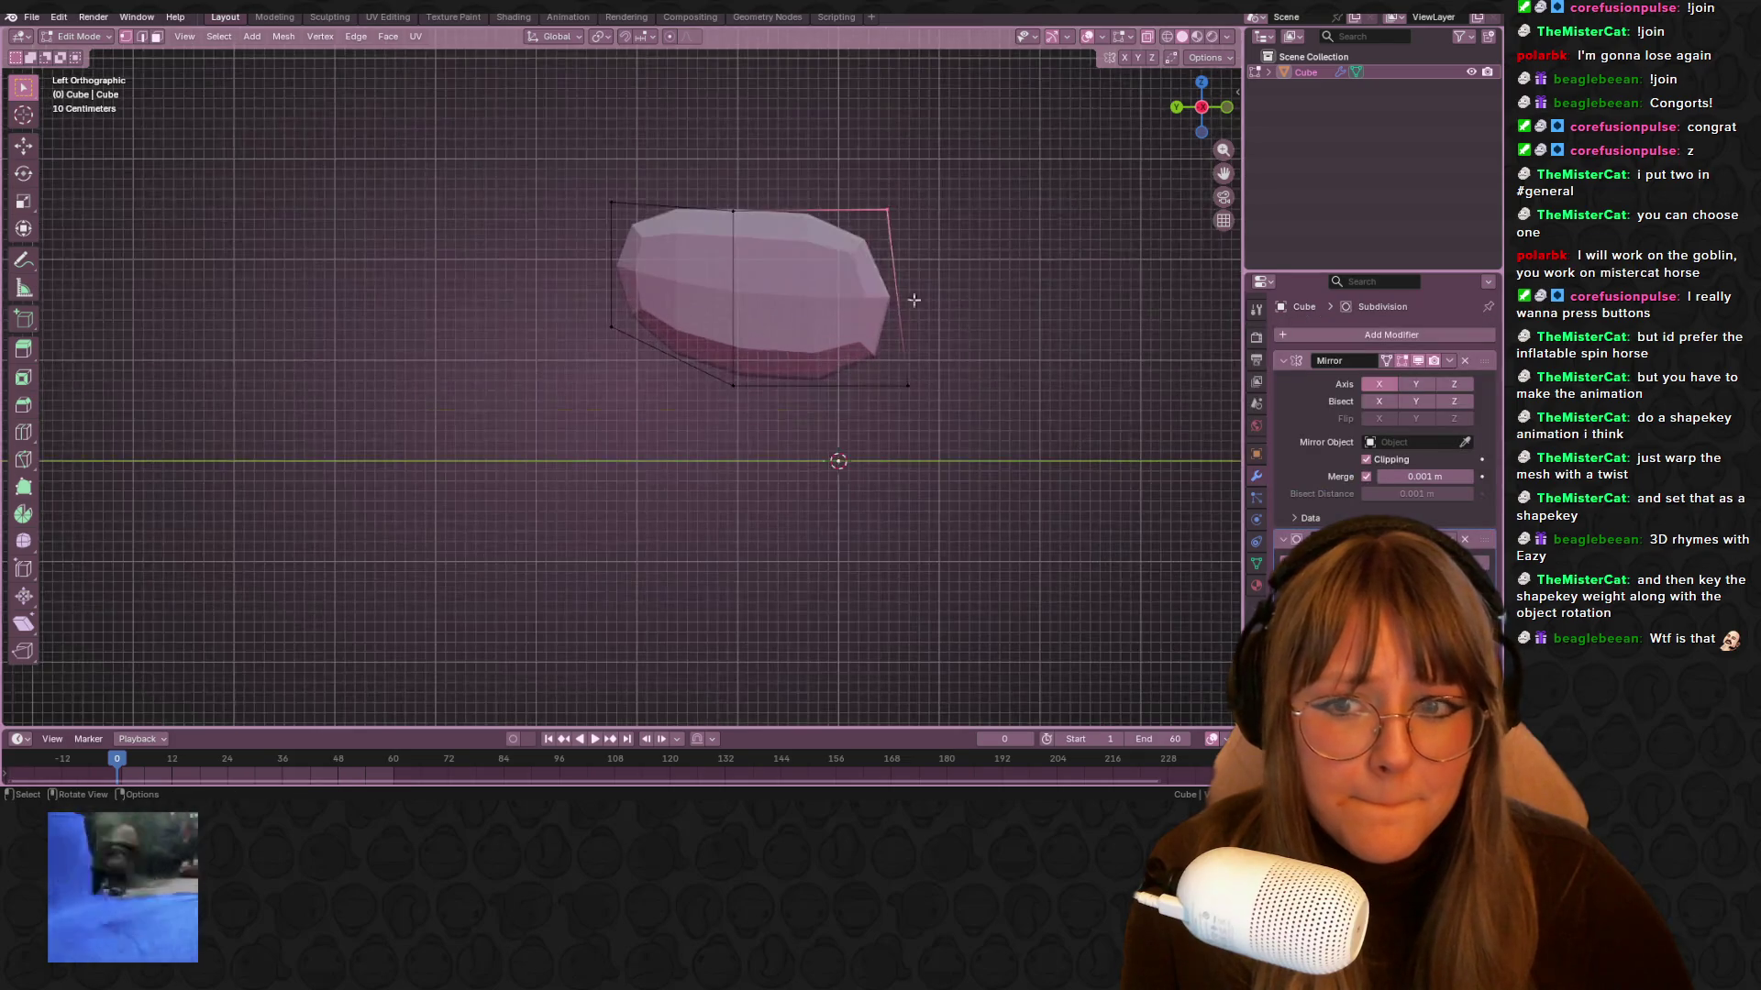
pyautogui.keyDown('shift'); pyautogui.moveTo(915, 300); pyautogui.dragTo(779, 367, button='middle'); pyautogui.keyUp('shift')
pyautogui.press('g')
pyautogui.click(817, 271)
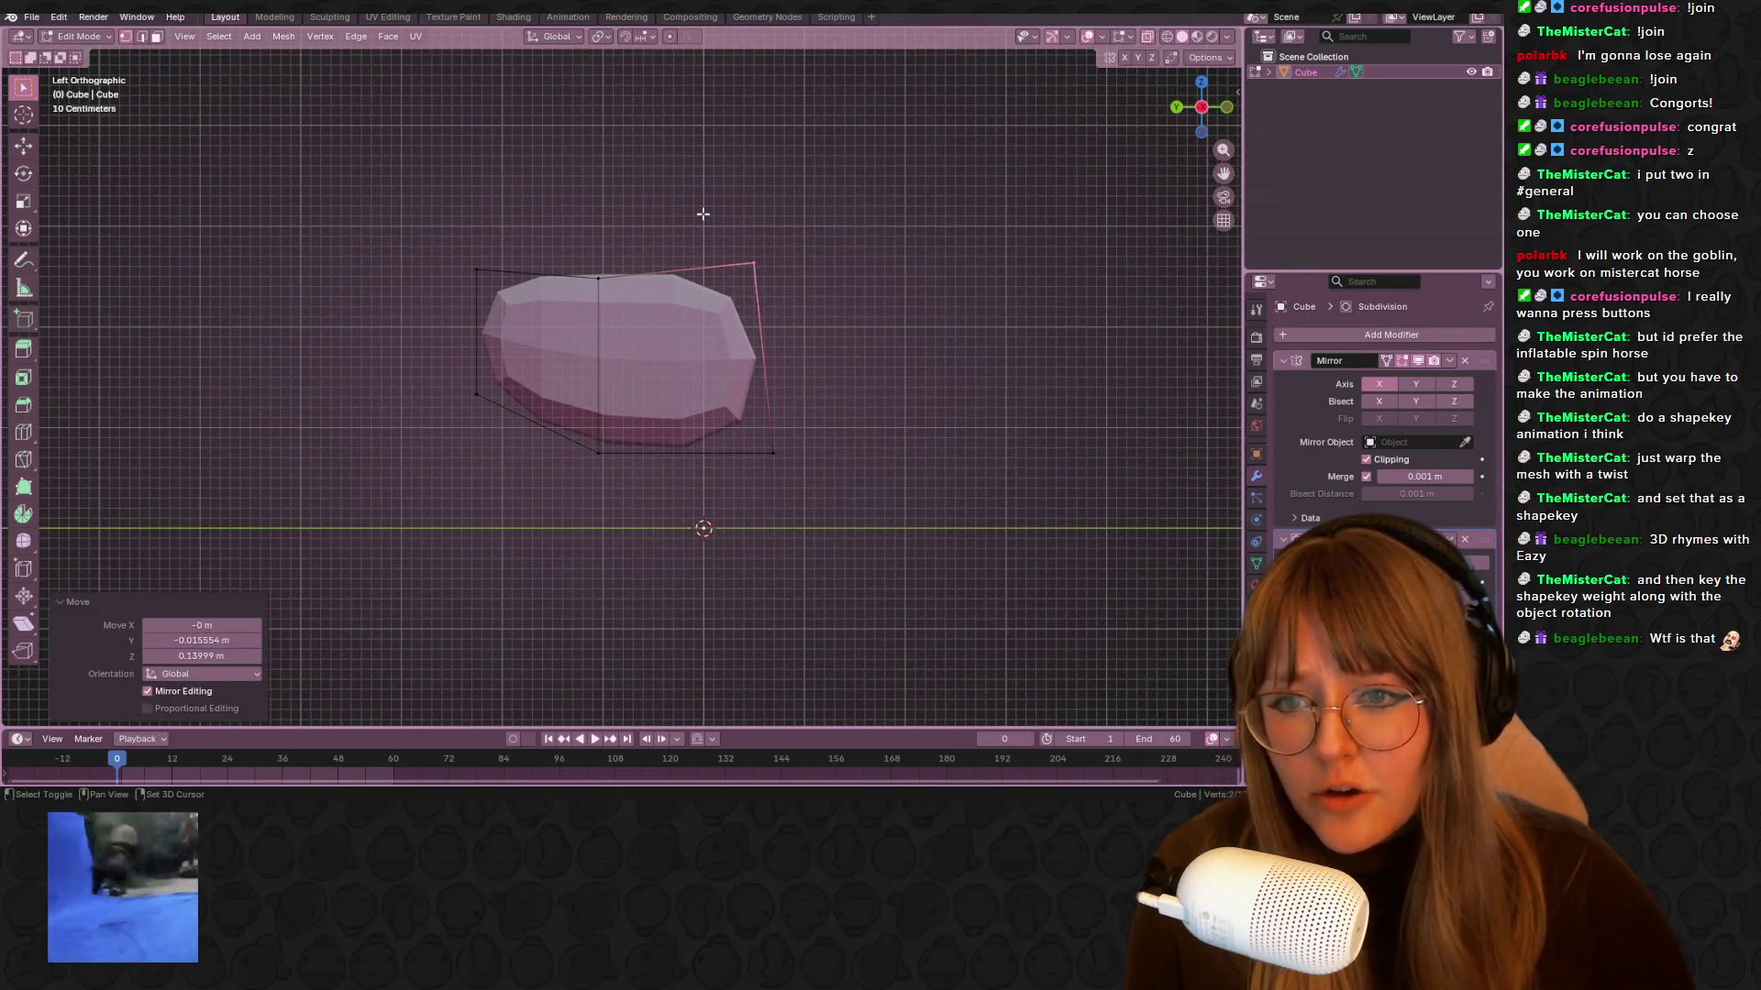
# Insert four horizontal loop cuts across the body block
pyautogui.hotkey('ctrl', 'r')
pyautogui.scroll(3, 779, 392)
pyautogui.click(781, 390)
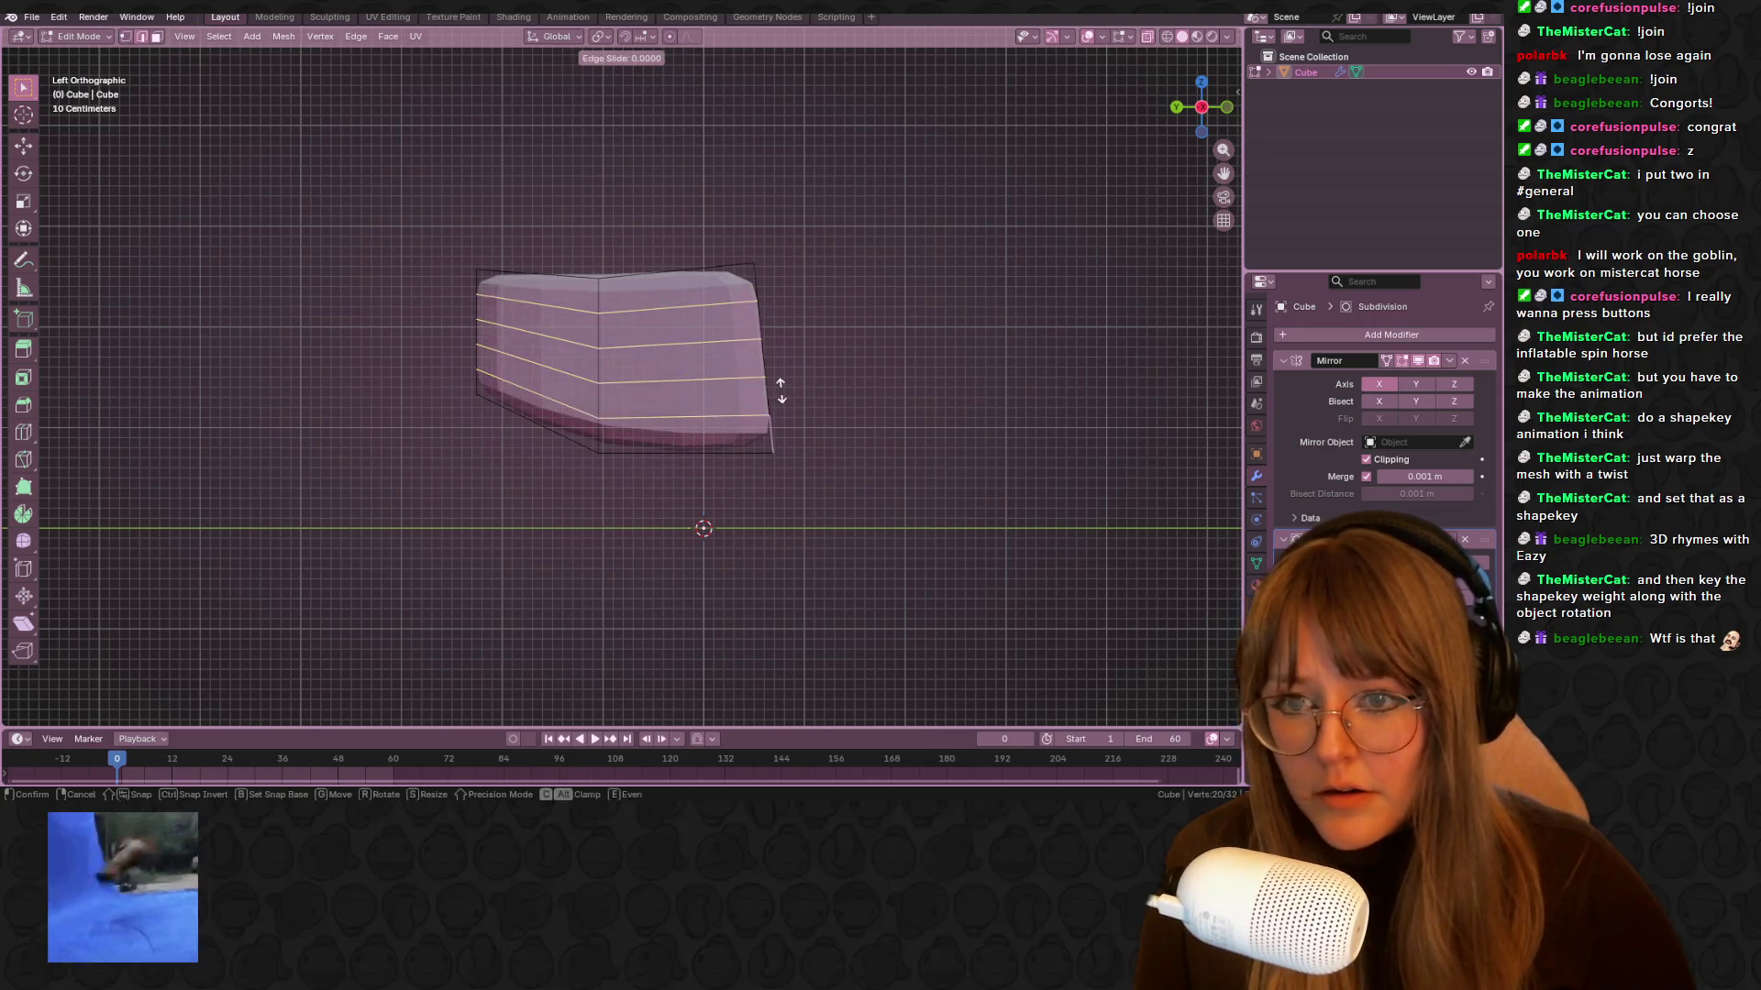
pyautogui.click(1013, 374)
pyautogui.moveTo(1014, 373); pyautogui.dragTo(704, 263, button='middle')
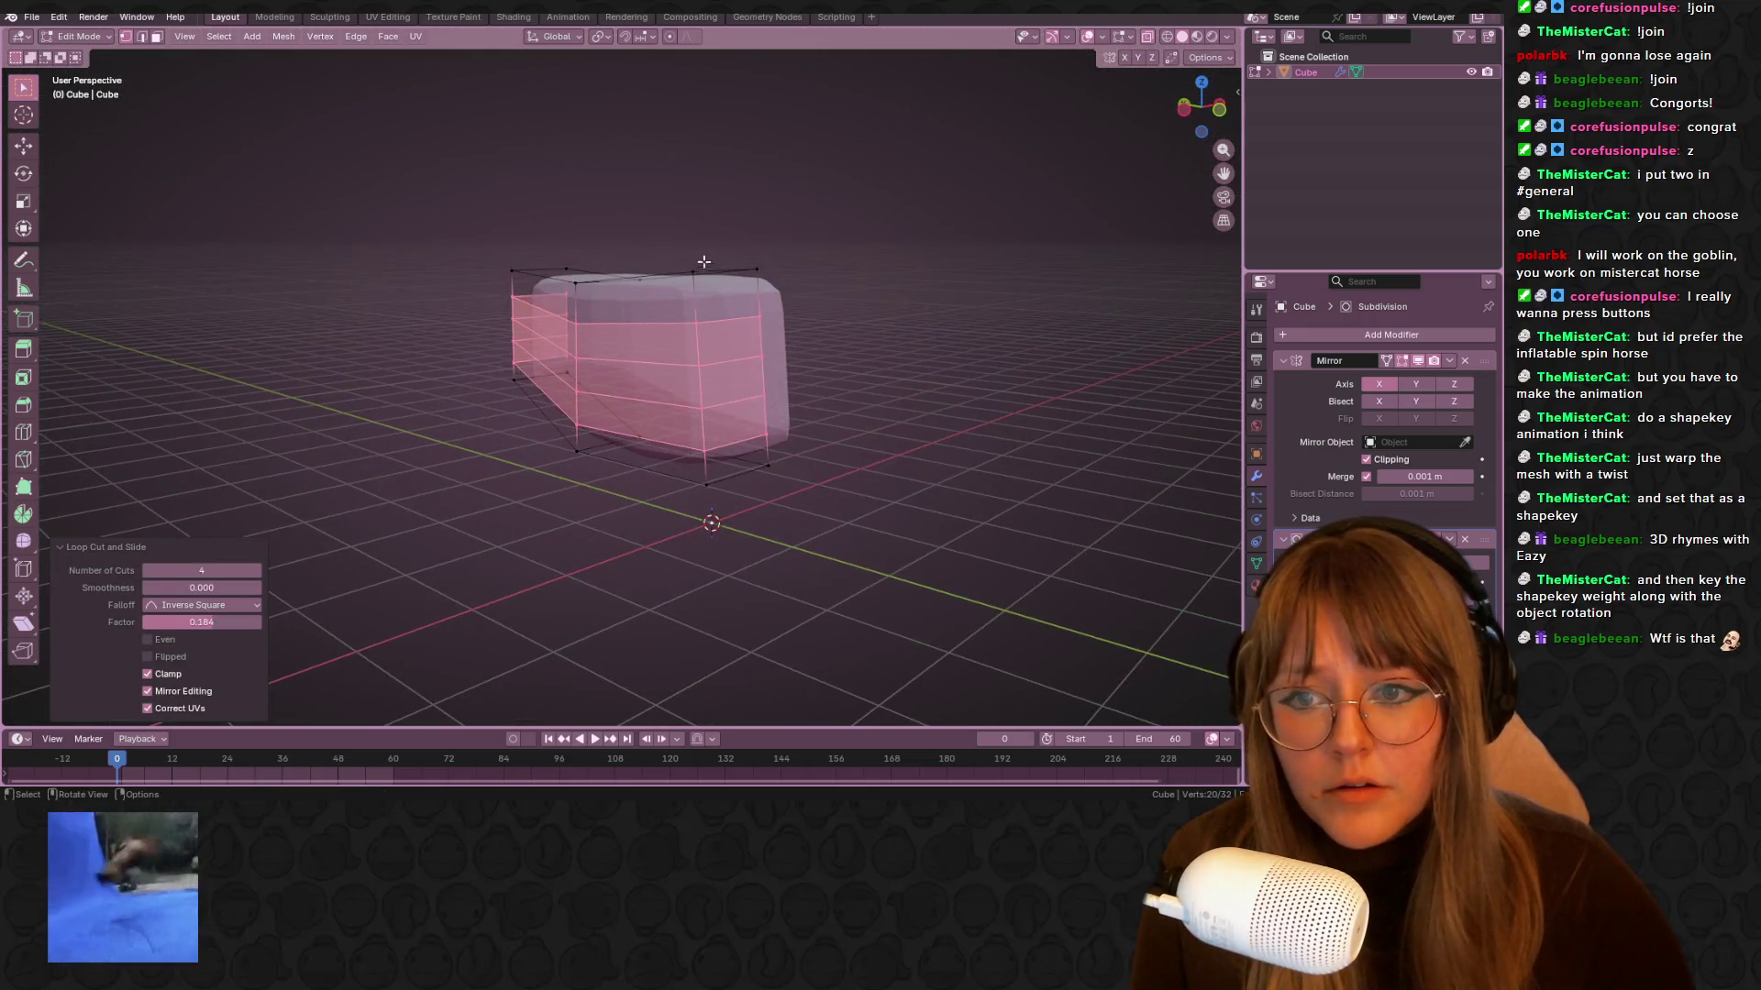
# Rotate the top-right front faces, extrude them and move them up into a neck
pyautogui.moveTo(742, 367); pyautogui.dragTo(742, 367)
pyautogui.click(1190, 112)
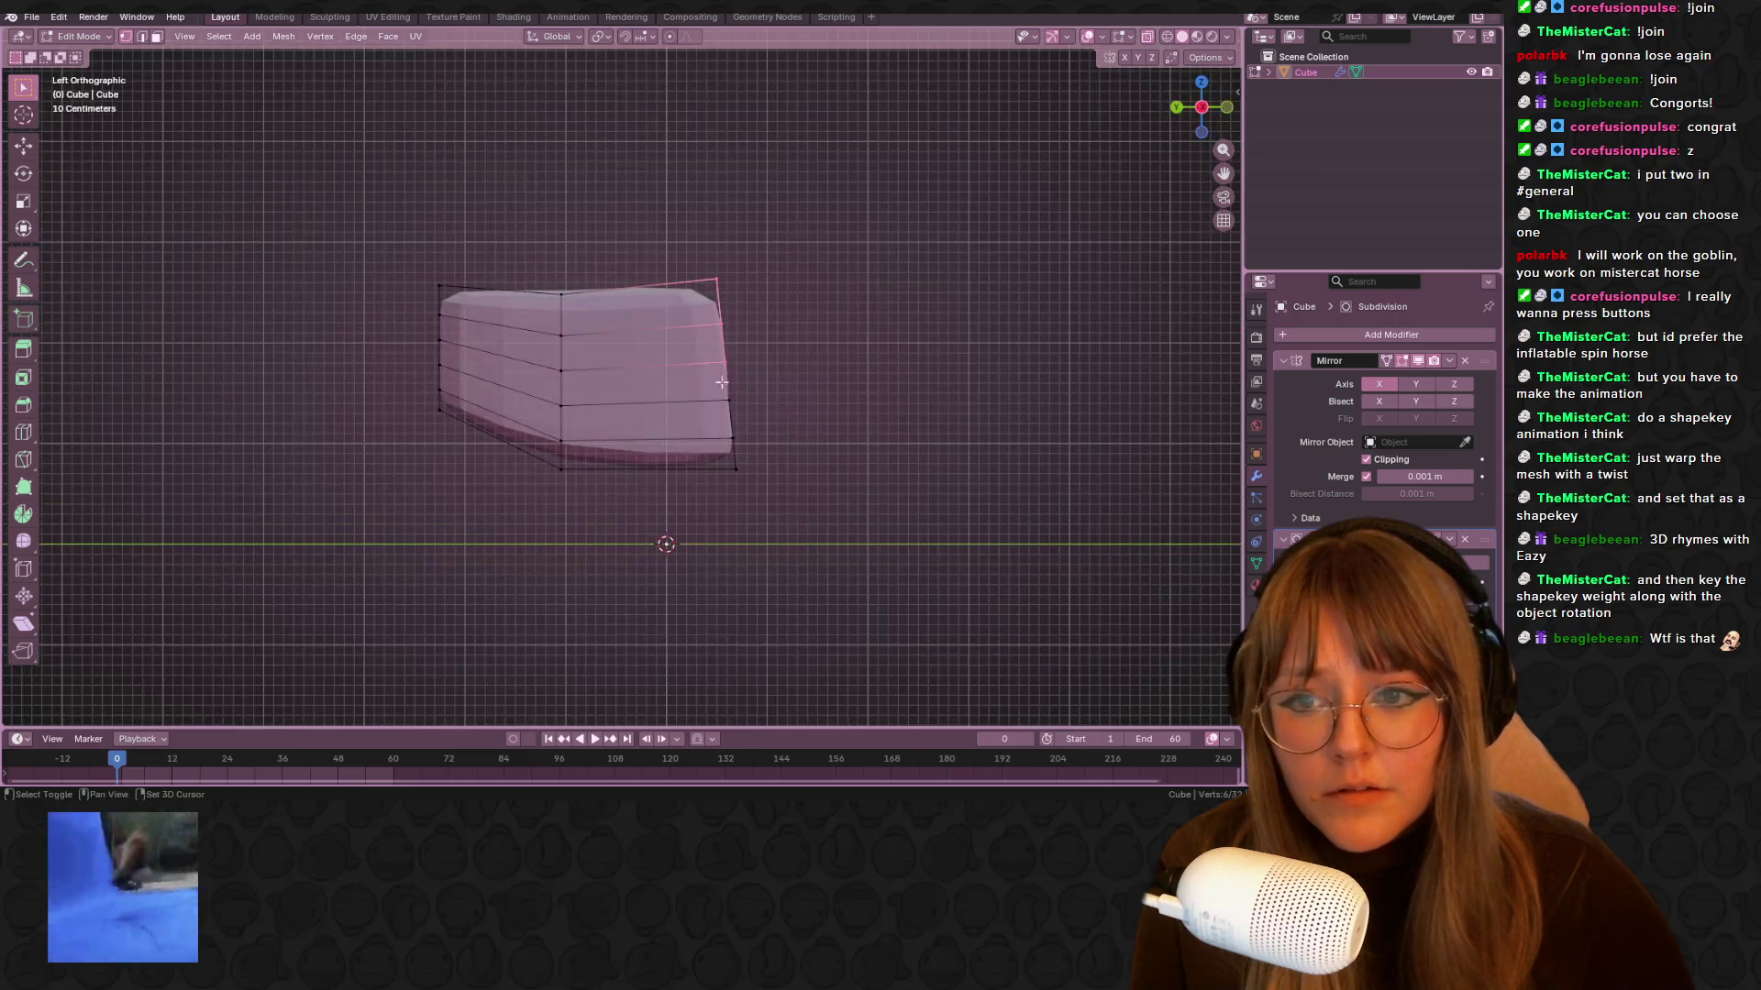
pyautogui.press('r')
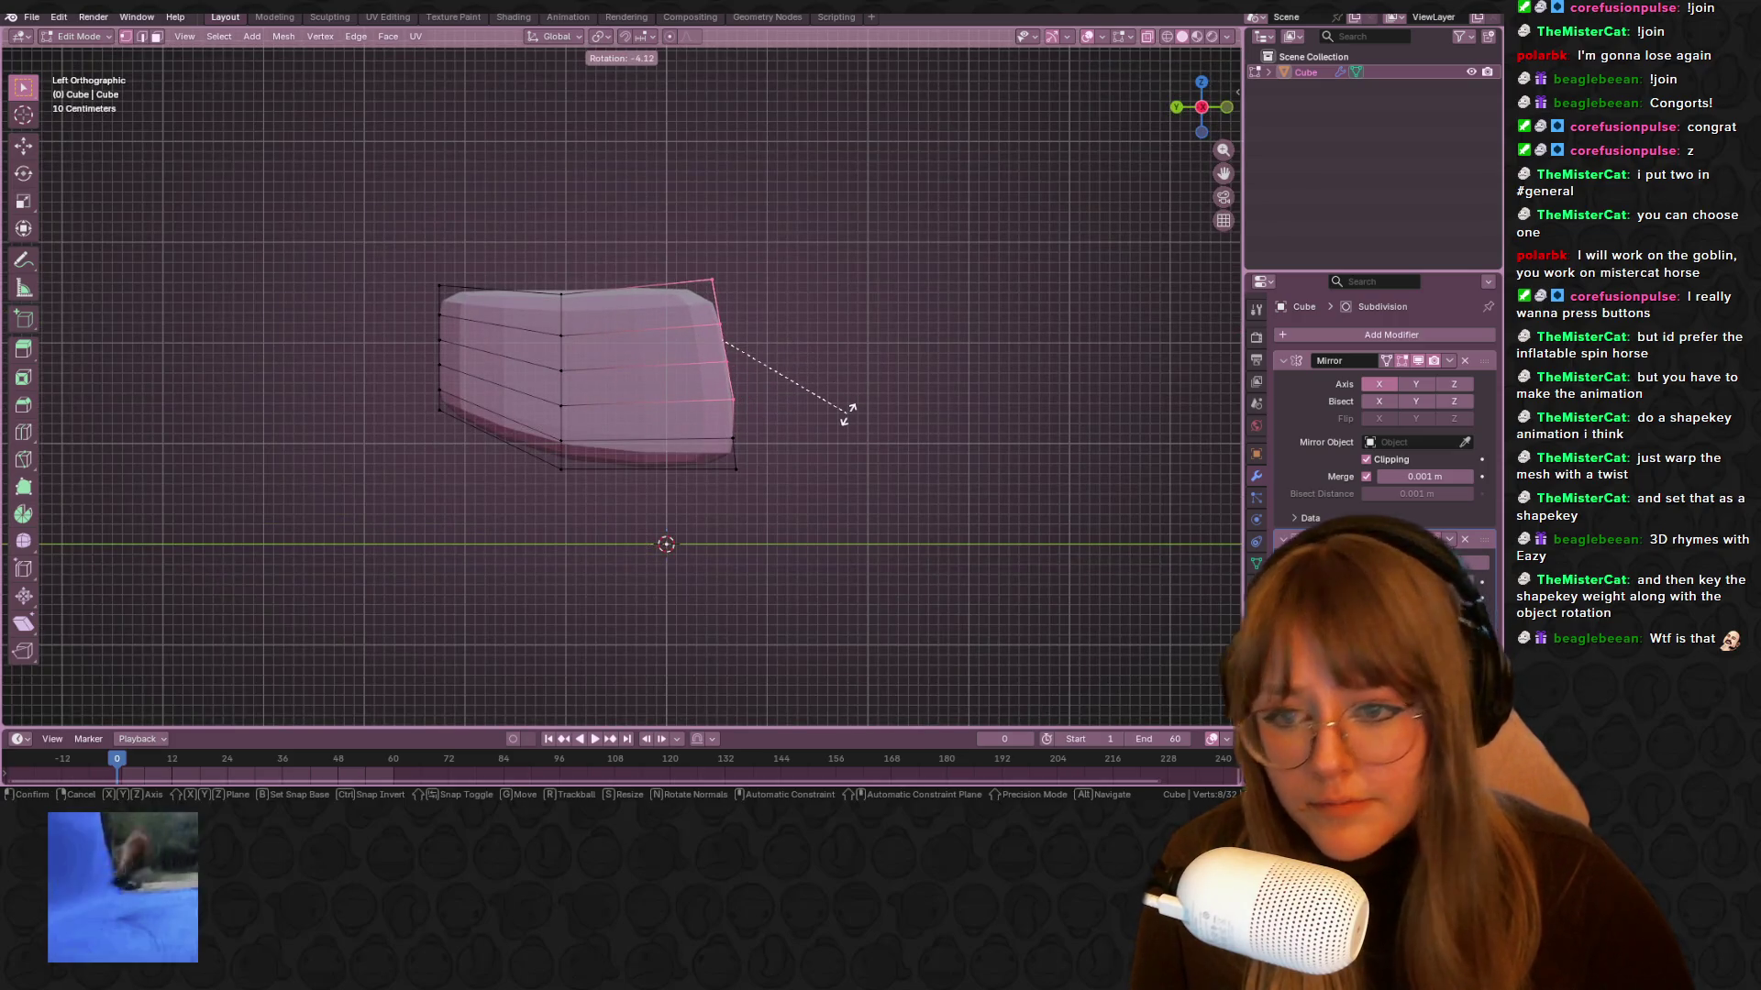
pyautogui.click(849, 412)
pyautogui.keyDown('shift'); pyautogui.moveTo(841, 409); pyautogui.dragTo(838, 425, button='middle'); pyautogui.keyUp('shift')
pyautogui.press('e')
pyautogui.click(966, 328)
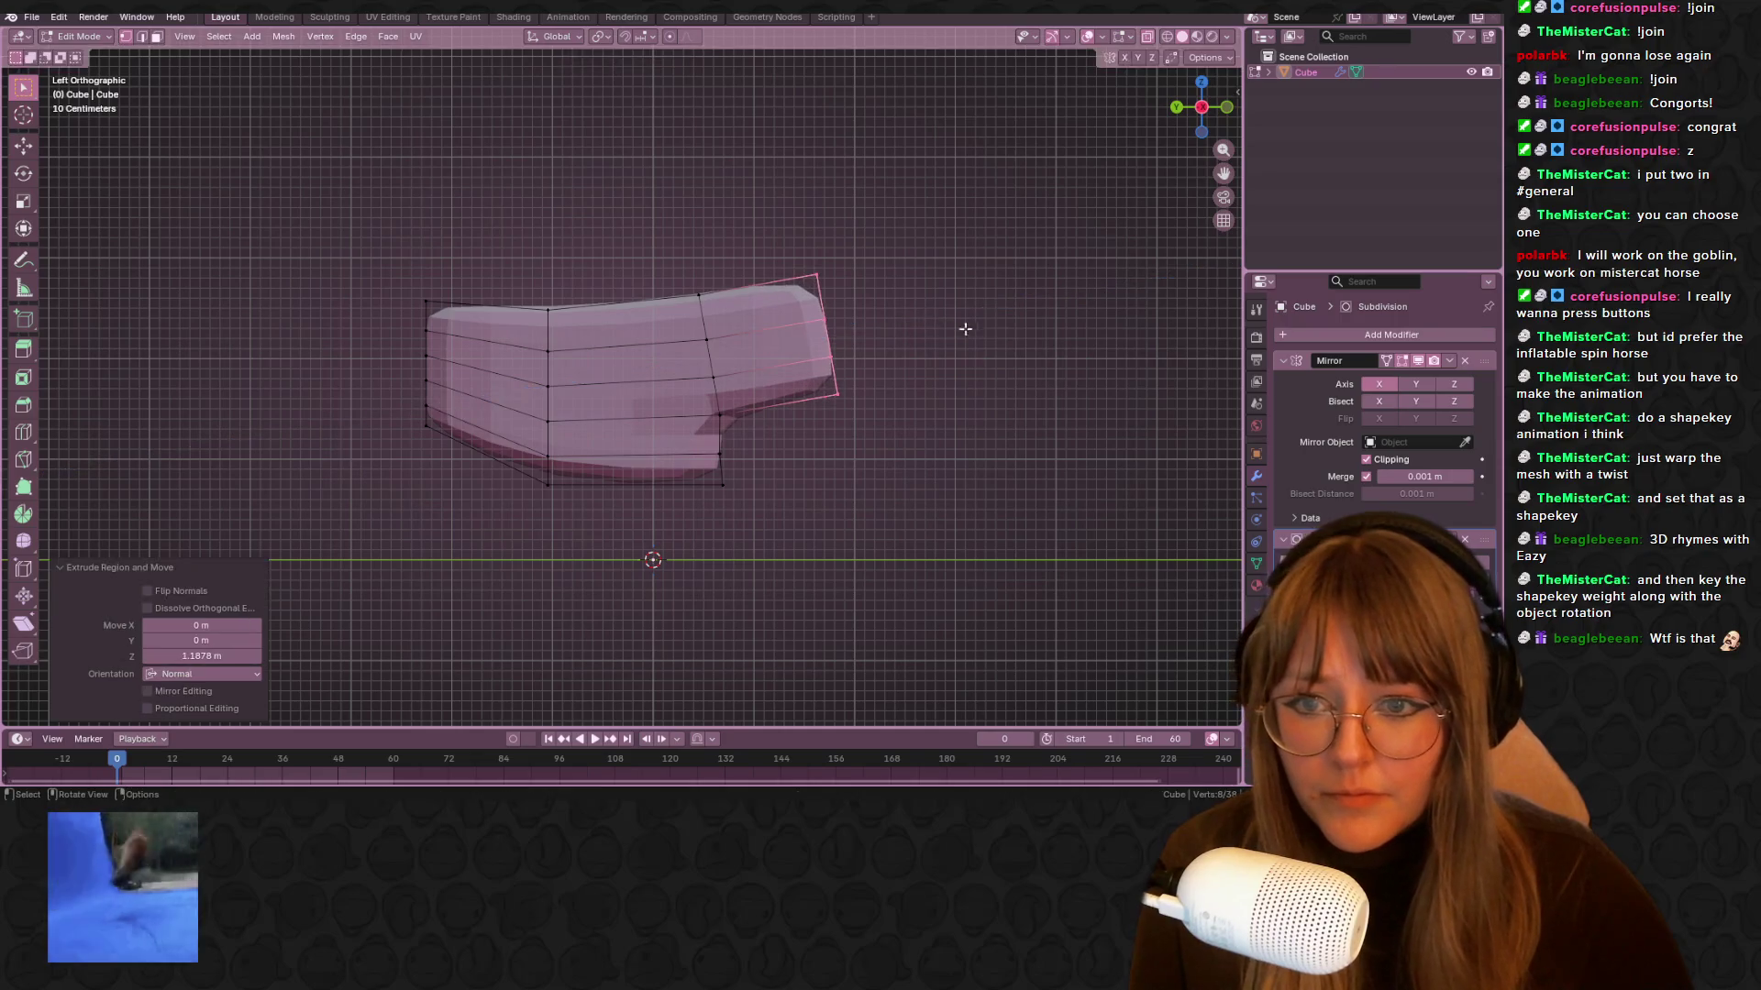
pyautogui.press('g')
pyautogui.click(950, 279)
# Tilt the upper neck vertices slightly and pull the bend vertices back
pyautogui.keyDown('shift'); pyautogui.moveTo(950, 279); pyautogui.dragTo(942, 341, button='middle'); pyautogui.keyUp('shift')
pyautogui.click(1035, 502)
pyautogui.moveTo(748, 198); pyautogui.dragTo(972, 394)
pyautogui.press('r')
pyautogui.click(924, 362)
pyautogui.moveTo(679, 417); pyautogui.dragTo(772, 514)
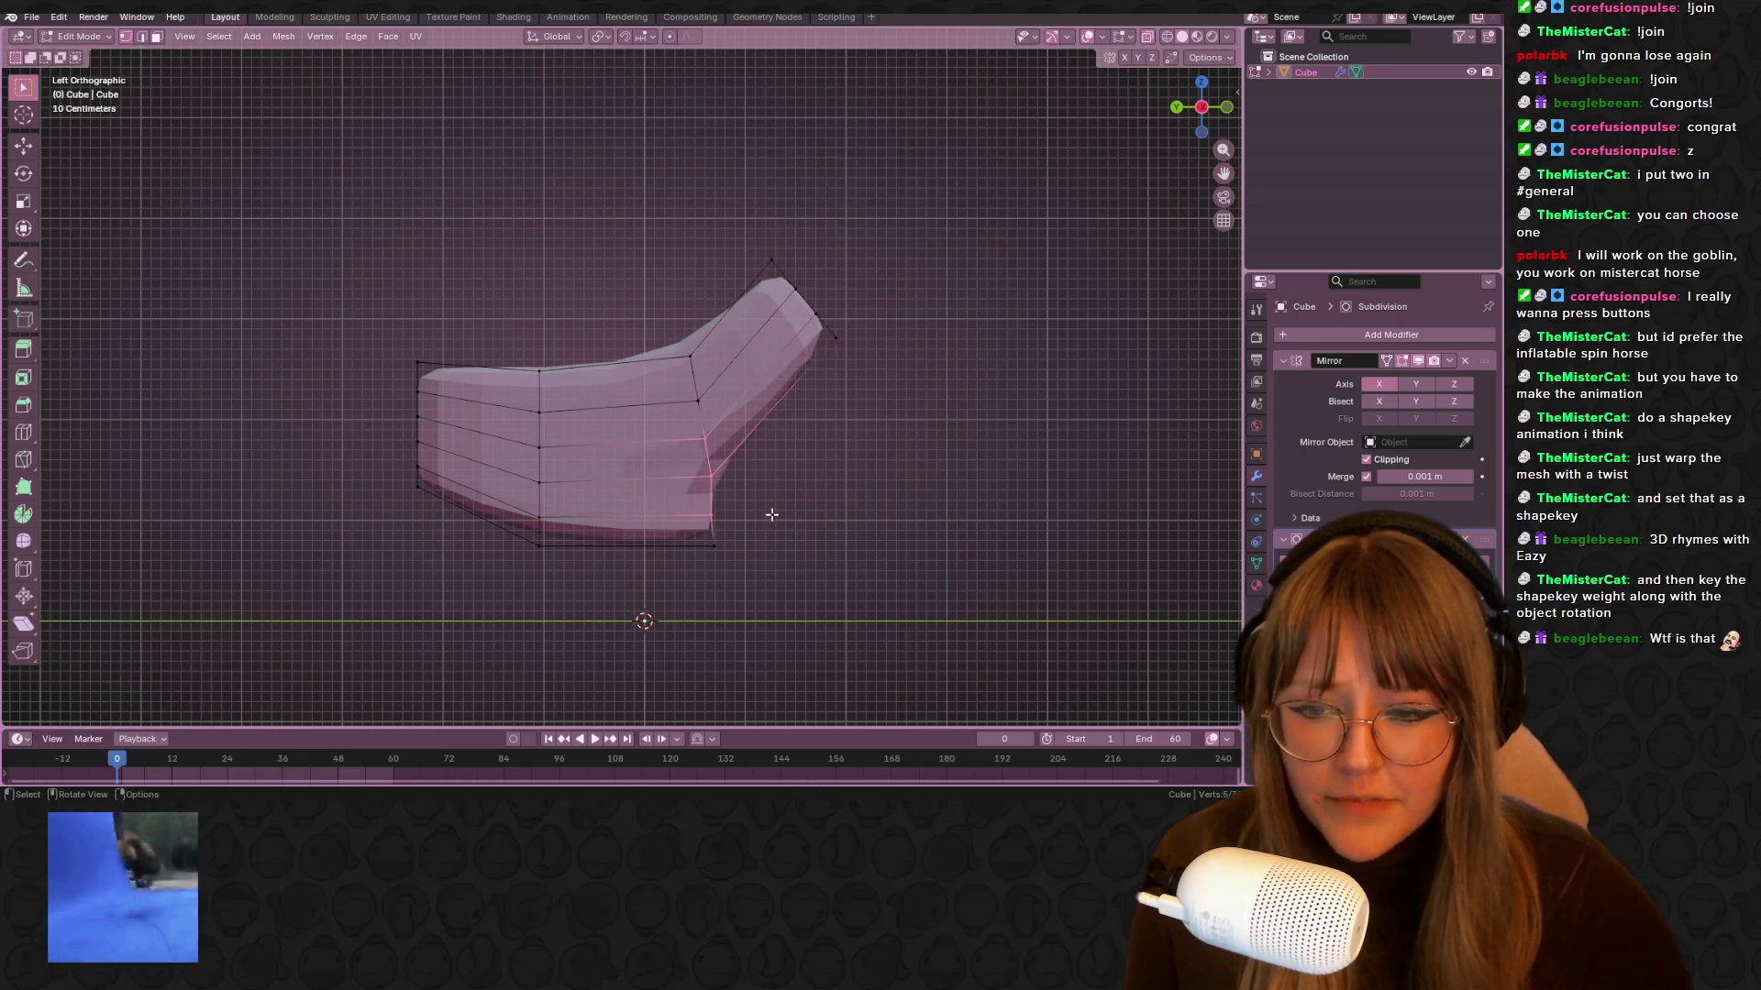
pyautogui.press('g')
pyautogui.click(790, 515)
pyautogui.keyDown('shift'); pyautogui.moveTo(1035, 548); pyautogui.dragTo(1014, 563, button='middle'); pyautogui.keyUp('shift')
pyautogui.moveTo(704, 212); pyautogui.dragTo(925, 453)
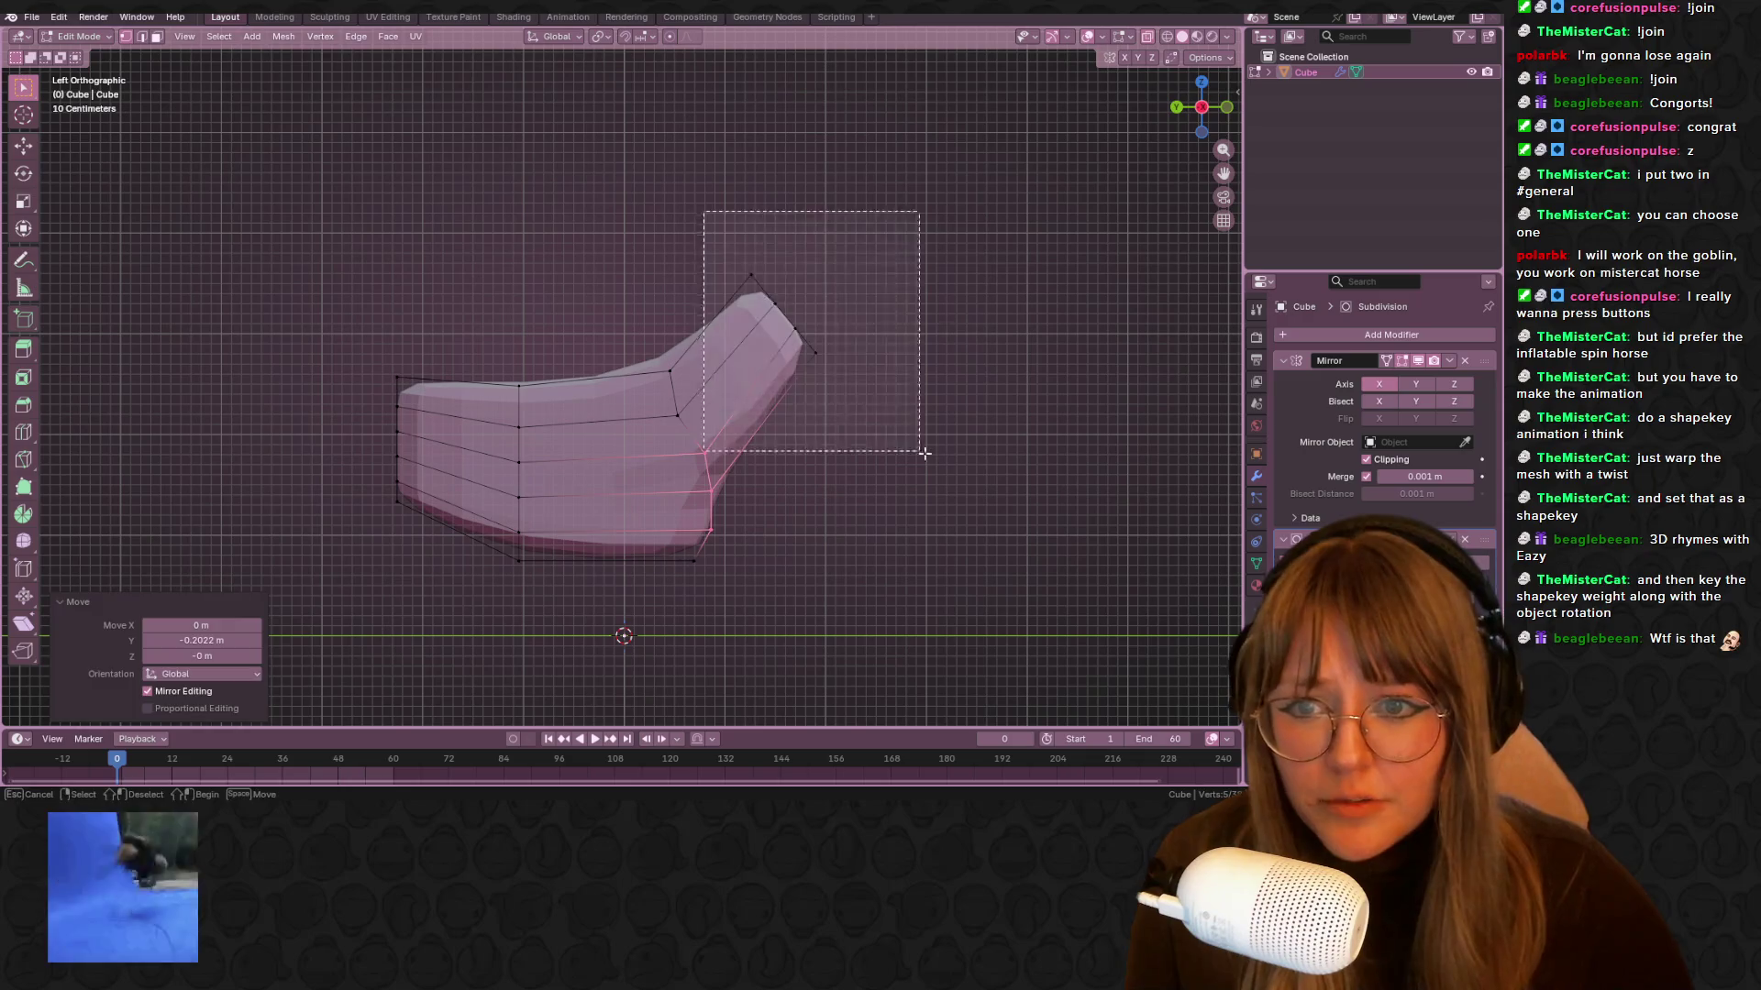
# In Front view, edge-slide the top vertices and shift left-edge and bottom vertices to taper the block
pyautogui.click(1229, 114)
pyautogui.moveTo(746, 349); pyautogui.dragTo(746, 350)
pyautogui.press('g')
pyautogui.press('g')
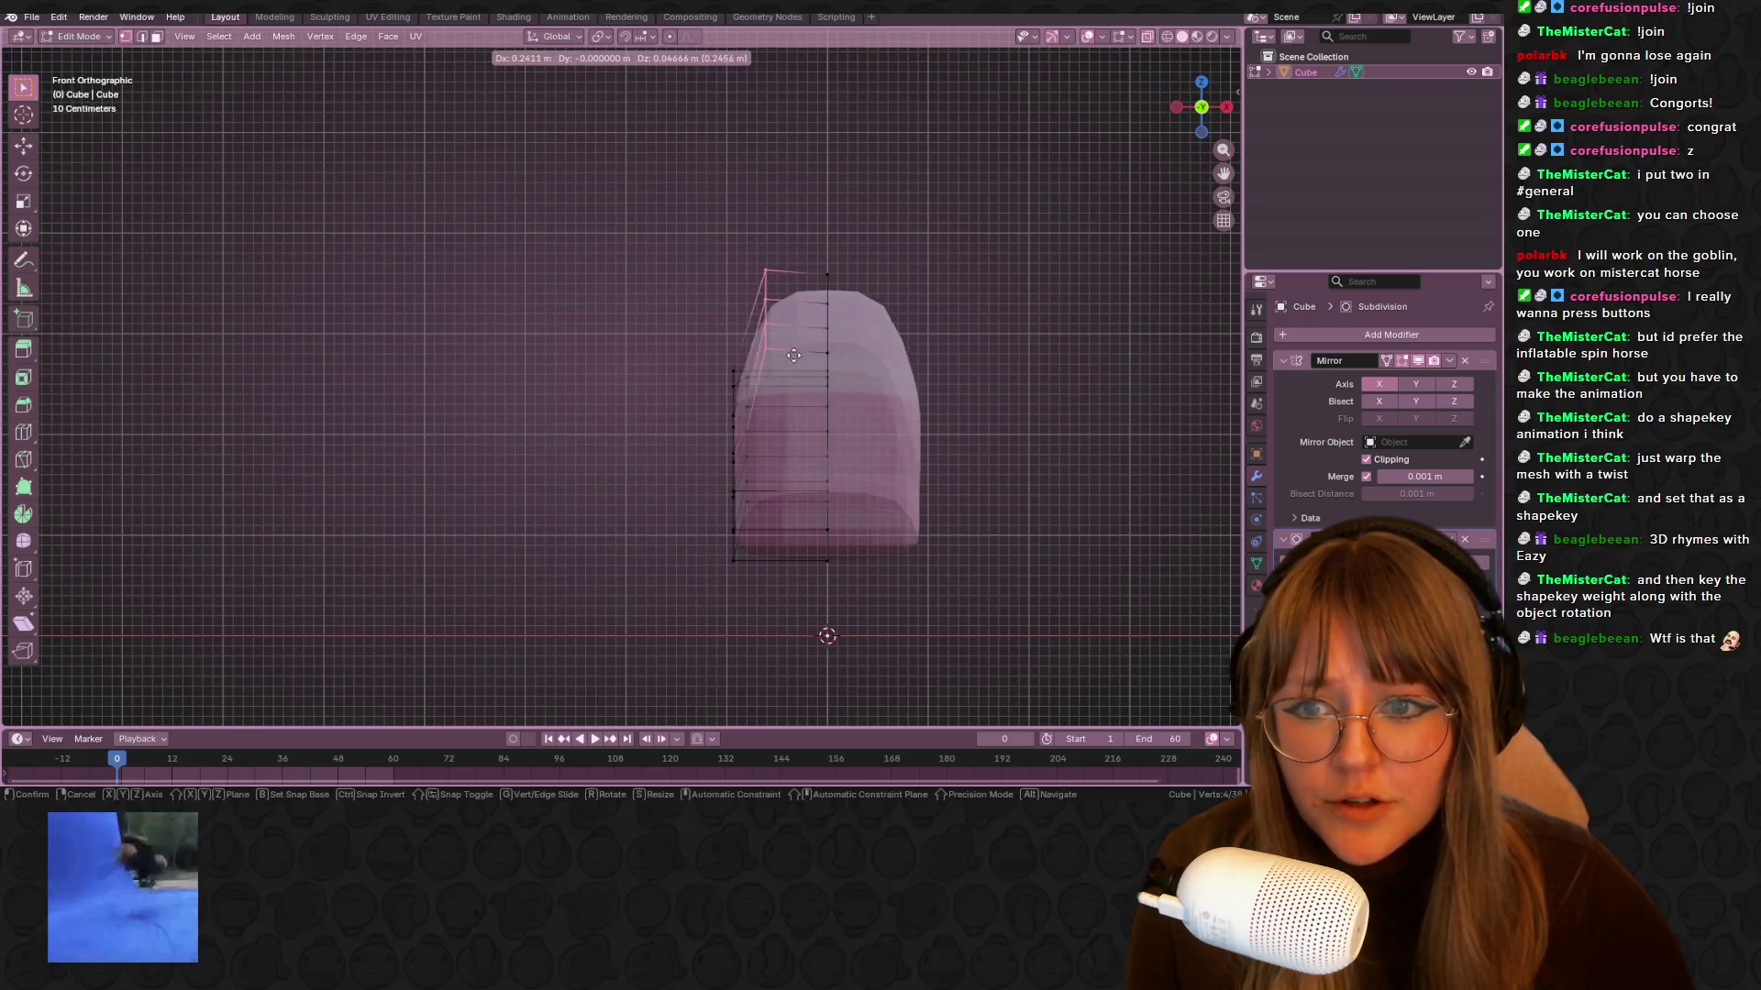
pyautogui.click(819, 354)
pyautogui.keyDown('shift'); pyautogui.moveTo(819, 354); pyautogui.dragTo(873, 373, button='middle'); pyautogui.keyUp('shift')
pyautogui.moveTo(583, 280)
pyautogui.mouseDown()
pyautogui.moveTo(708, 393)
pyautogui.moveTo(683, 432)
pyautogui.moveTo(761, 518)
pyautogui.mouseUp()
pyautogui.press('g')
pyautogui.click(685, 449)
pyautogui.press('g')
pyautogui.press('g')
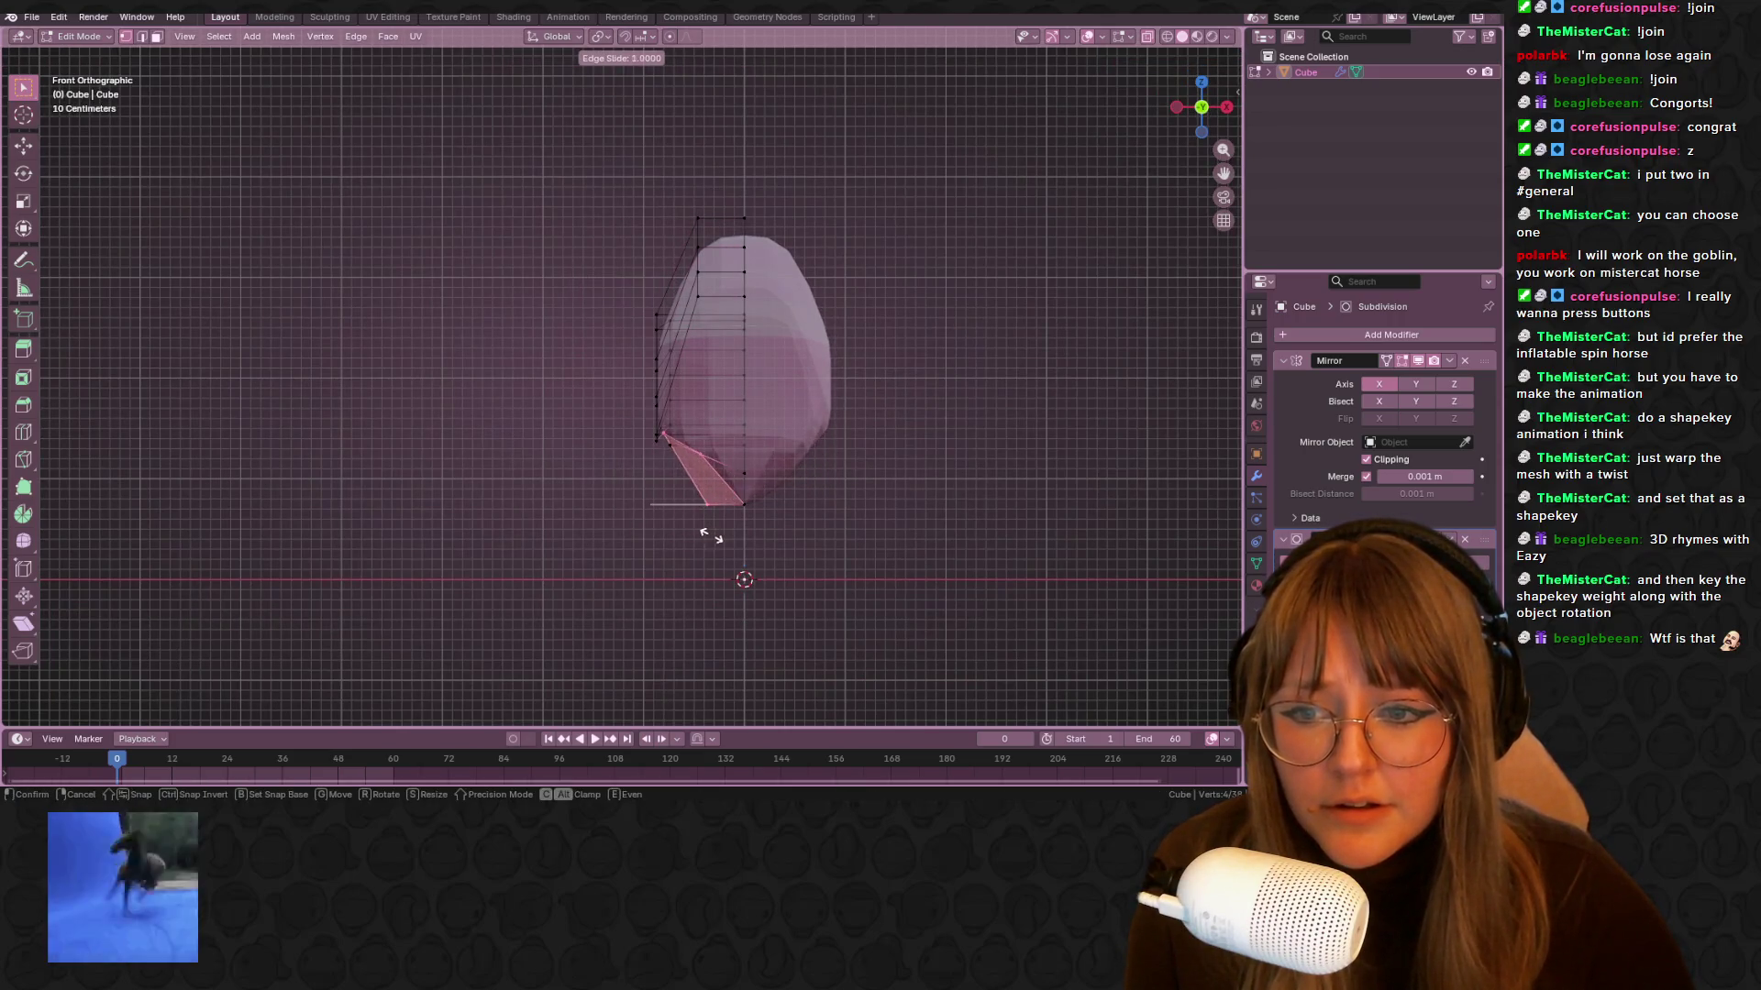
pyautogui.click(707, 523)
pyautogui.moveTo(779, 519)
pyautogui.mouseDown(button='middle')
pyautogui.moveTo(987, 708)
pyautogui.moveTo(929, 540)
pyautogui.moveTo(868, 471)
pyautogui.mouseUp(button='middle')
pyautogui.click(814, 522)
pyautogui.hotkey('ctrl', 'r')
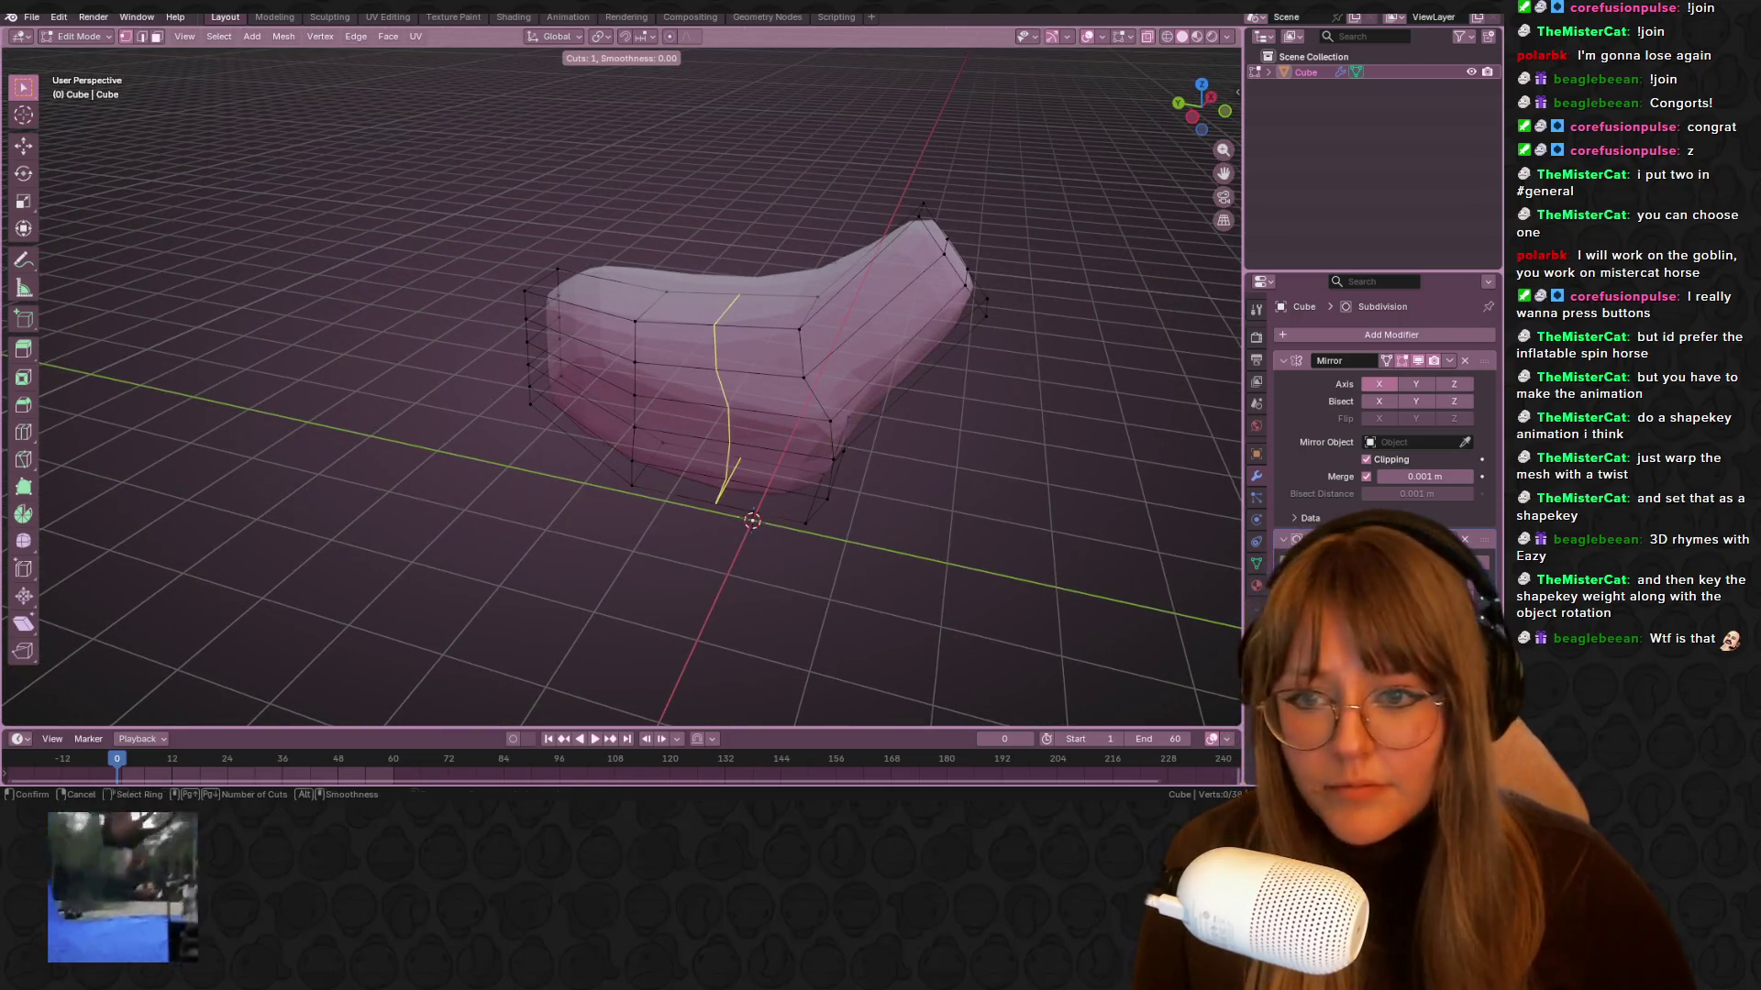
# Add an edge loop across the horse's body, keeping it centred without sliding
pyautogui.click(780, 367)
pyautogui.rightClick(800, 372)
pyautogui.hotkey('ctrl', 'r')
pyautogui.press('Escape')
pyautogui.moveTo(729, 374)
pyautogui.mouseDown(button='middle')
pyautogui.moveTo(974, 489)
pyautogui.moveTo(874, 374)
pyautogui.moveTo(765, 545)
pyautogui.moveTo(835, 594)
pyautogui.moveTo(659, 516)
pyautogui.mouseUp(button='middle')
pyautogui.scroll(4, 974, 489)
pyautogui.click(678, 304)
pyautogui.rightClick(622, 361)
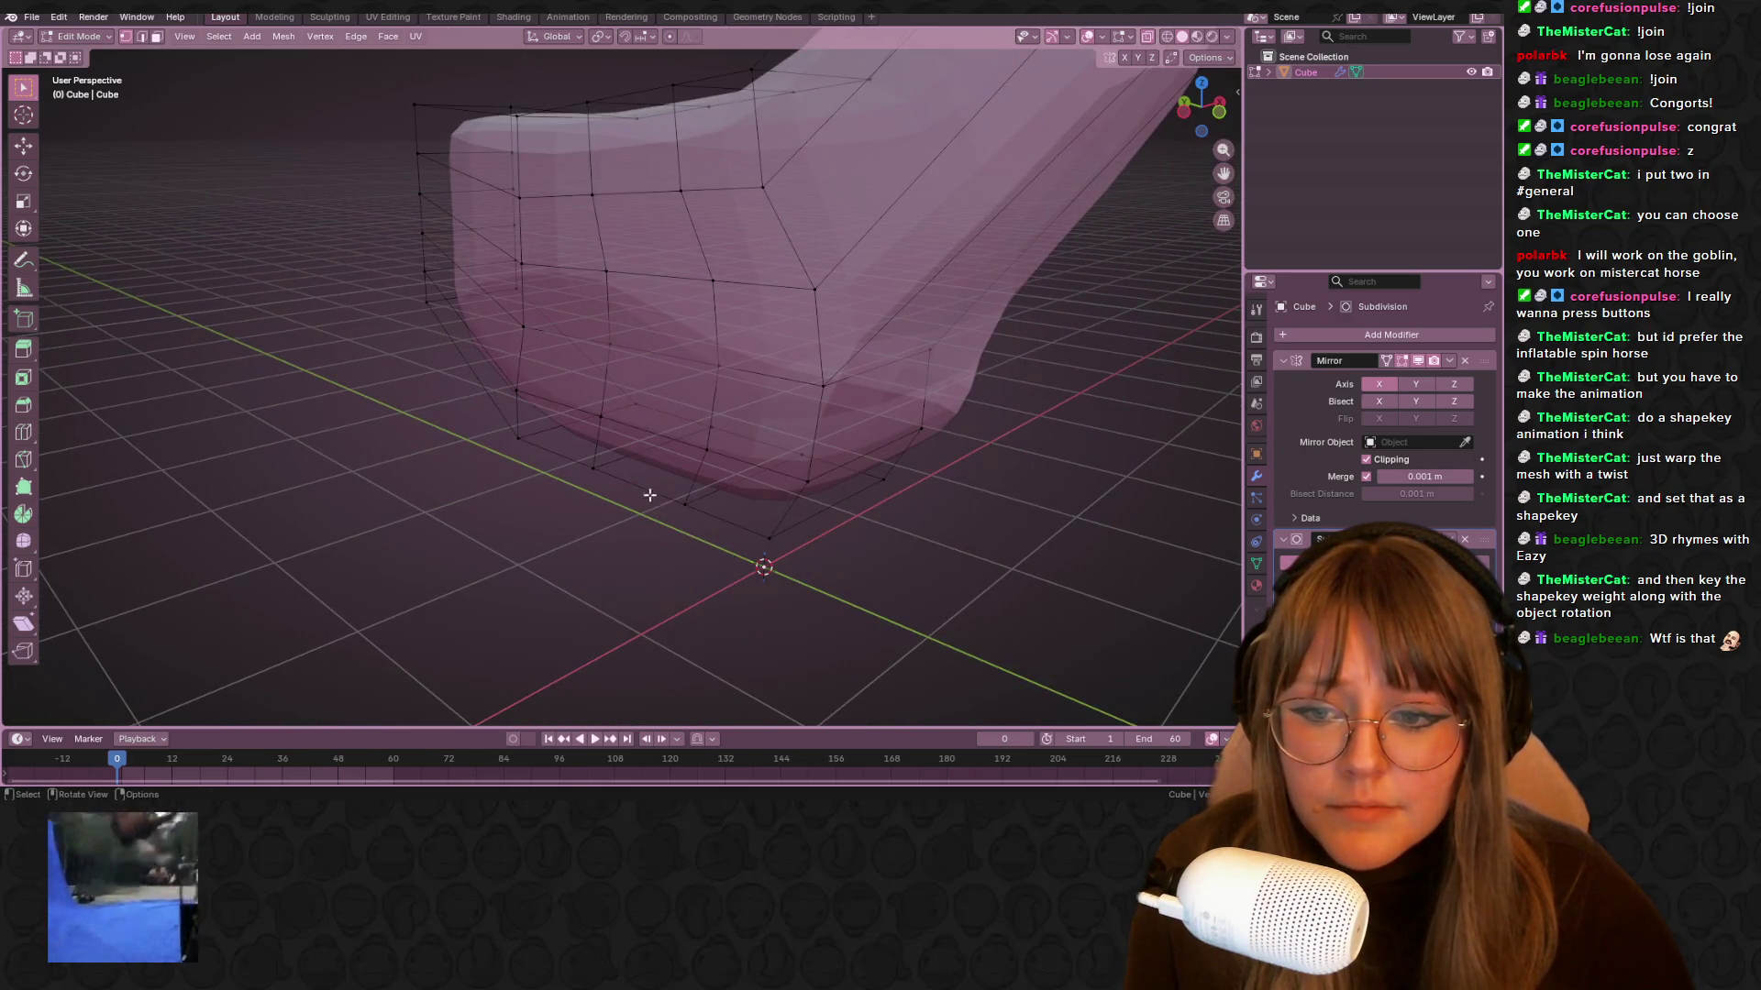
# Slide the new loop's edge, then reposition individual vertices with move and vertex slide
pyautogui.press('KP_1')
pyautogui.press('g')
pyautogui.press('g')
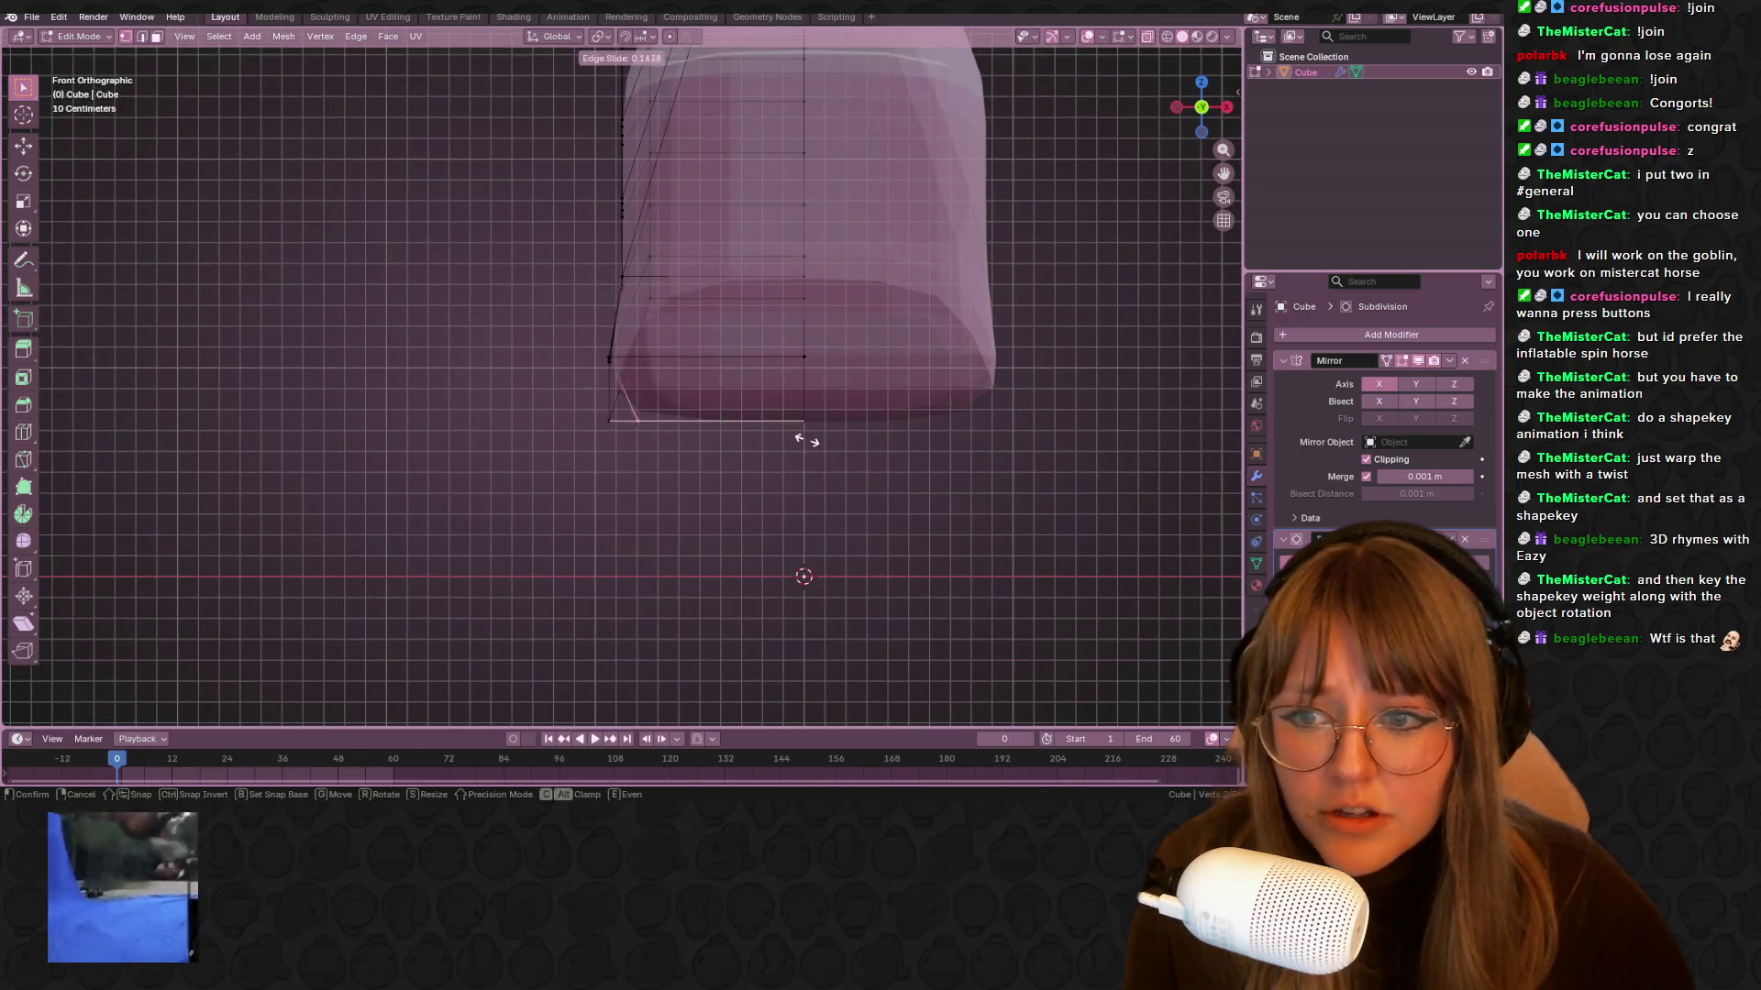
pyautogui.click(853, 432)
pyautogui.moveTo(853, 433); pyautogui.dragTo(732, 376, button='middle')
pyautogui.hotkey('alt', 'a')
pyautogui.moveTo(470, 418); pyautogui.dragTo(574, 368, button='middle')
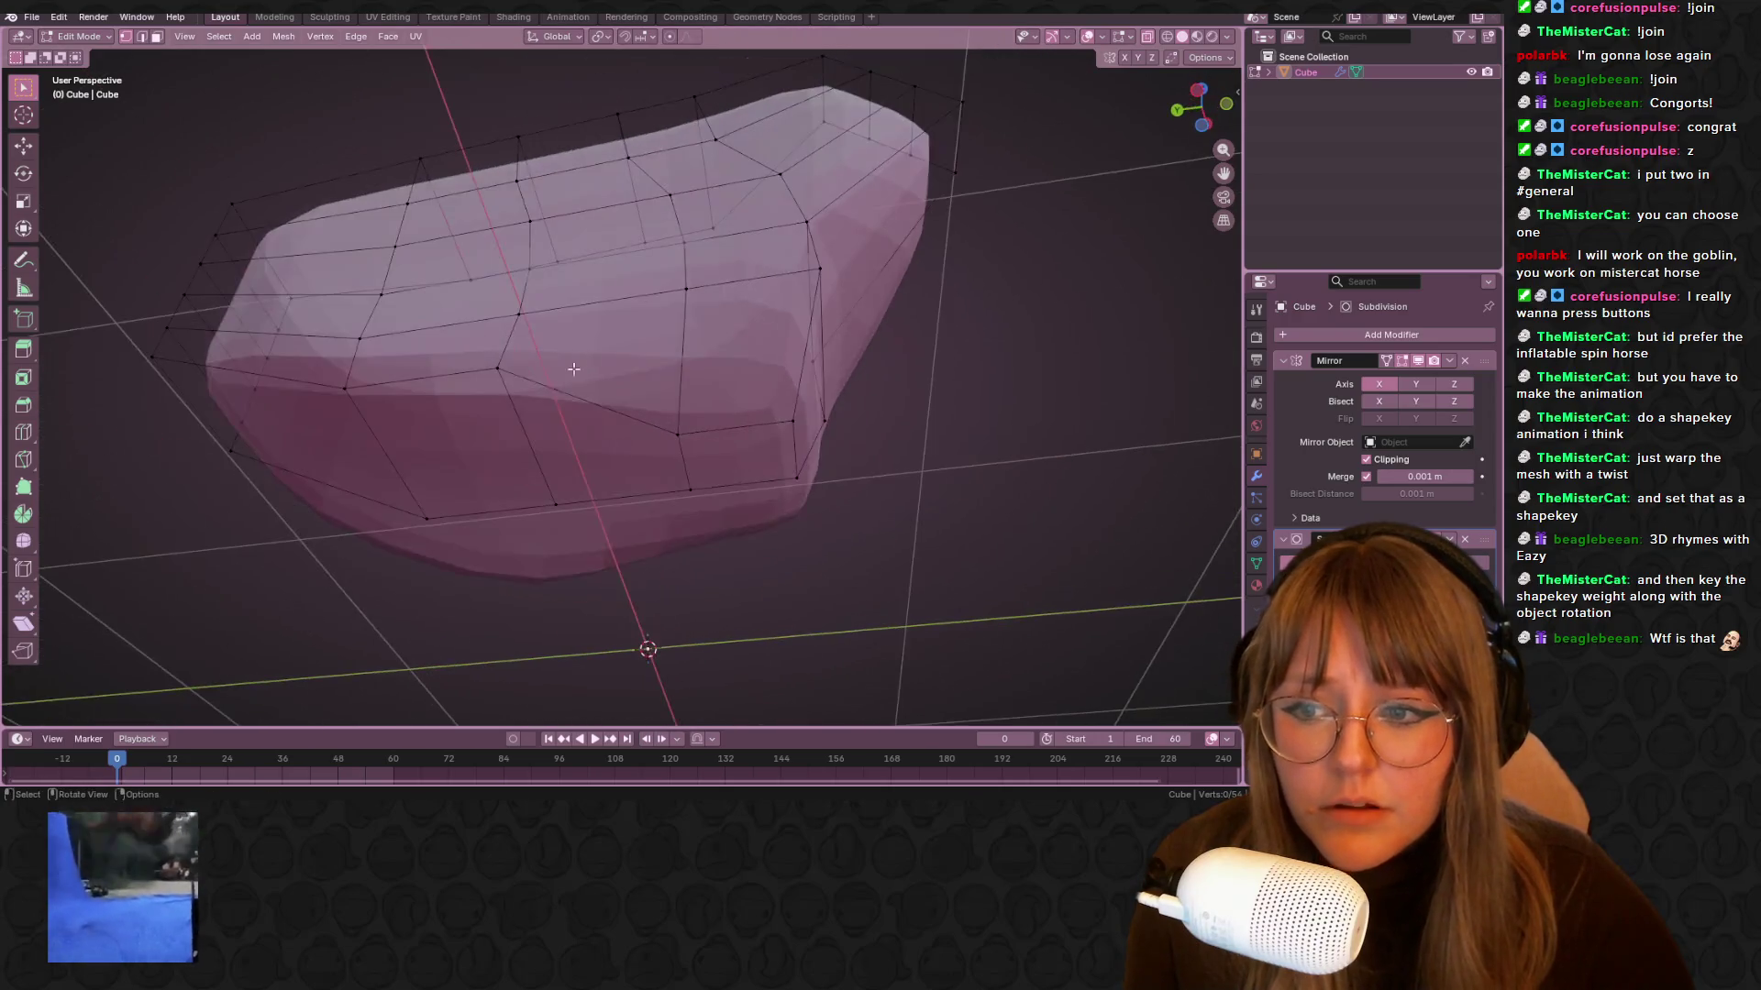
pyautogui.press('g')
pyautogui.click(511, 443)
pyautogui.moveTo(331, 389); pyautogui.dragTo(401, 376, button='middle')
pyautogui.hotkey('shift', 'v')
pyautogui.click(361, 476)
pyautogui.moveTo(361, 476)
pyautogui.mouseDown(button='middle')
pyautogui.moveTo(519, 321)
pyautogui.moveTo(587, 330)
pyautogui.moveTo(780, 304)
pyautogui.mouseUp(button='middle')
# Select a vertex on the body's underside and frame the underside in front view
pyautogui.click(657, 281)
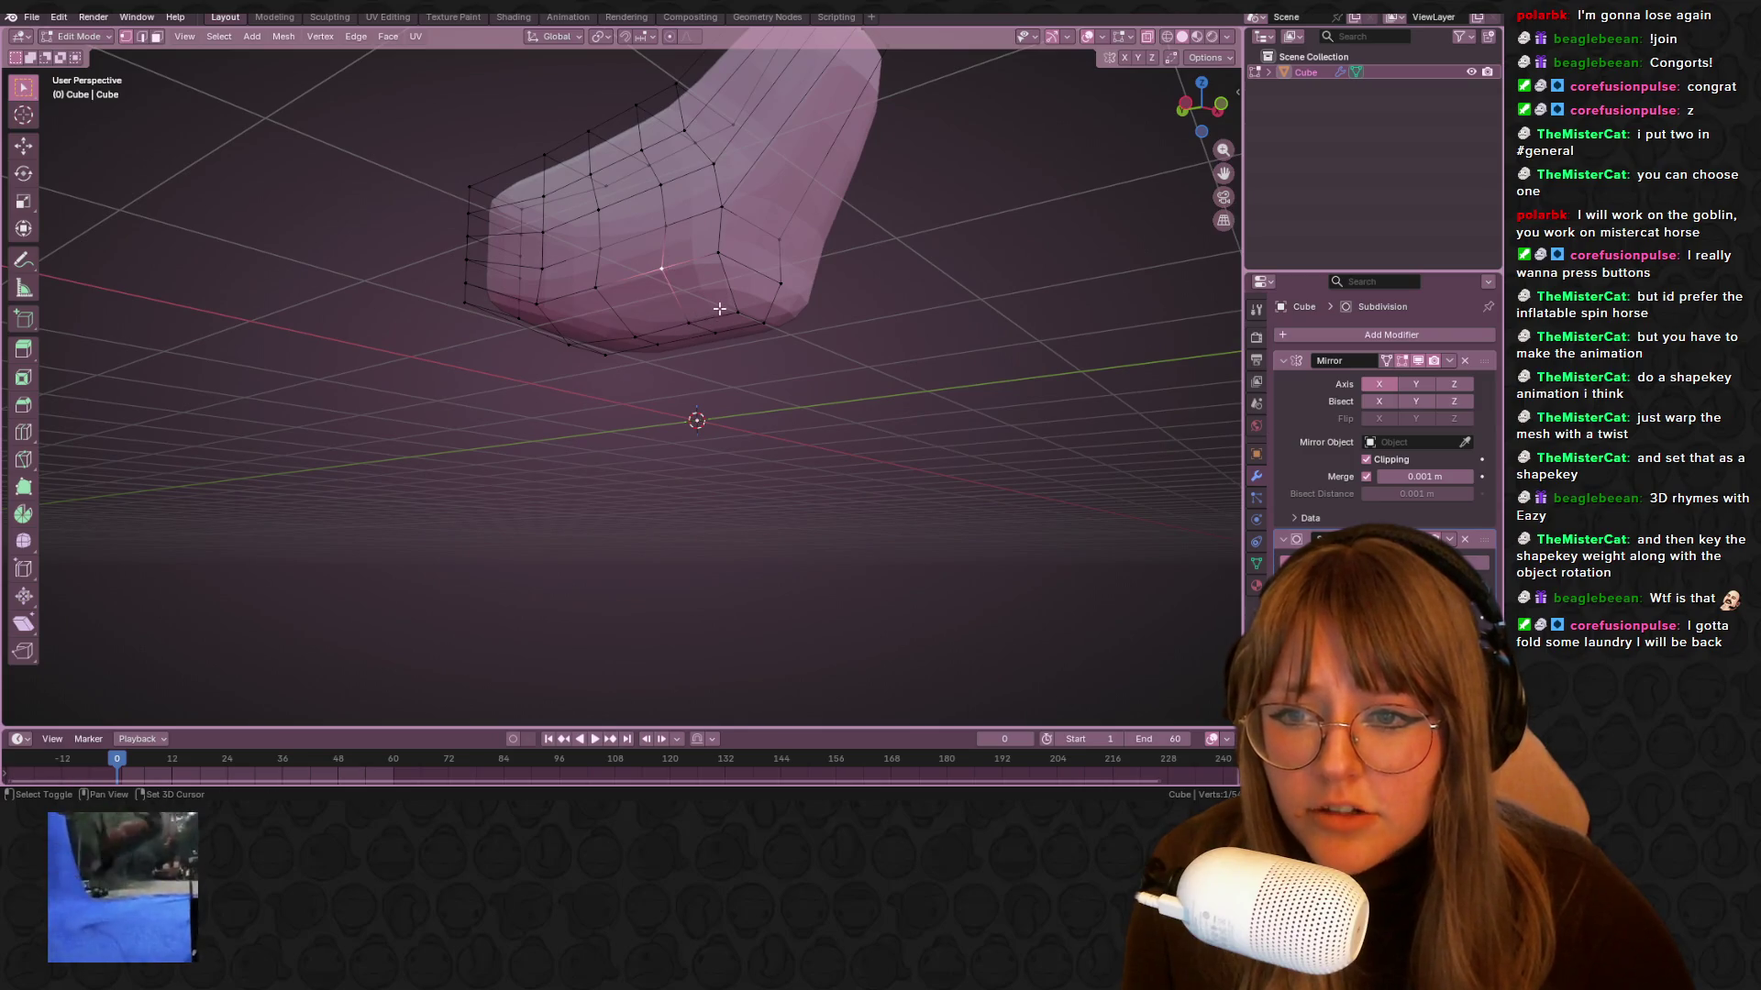
pyautogui.moveTo(879, 287); pyautogui.dragTo(1063, 140, button='middle')
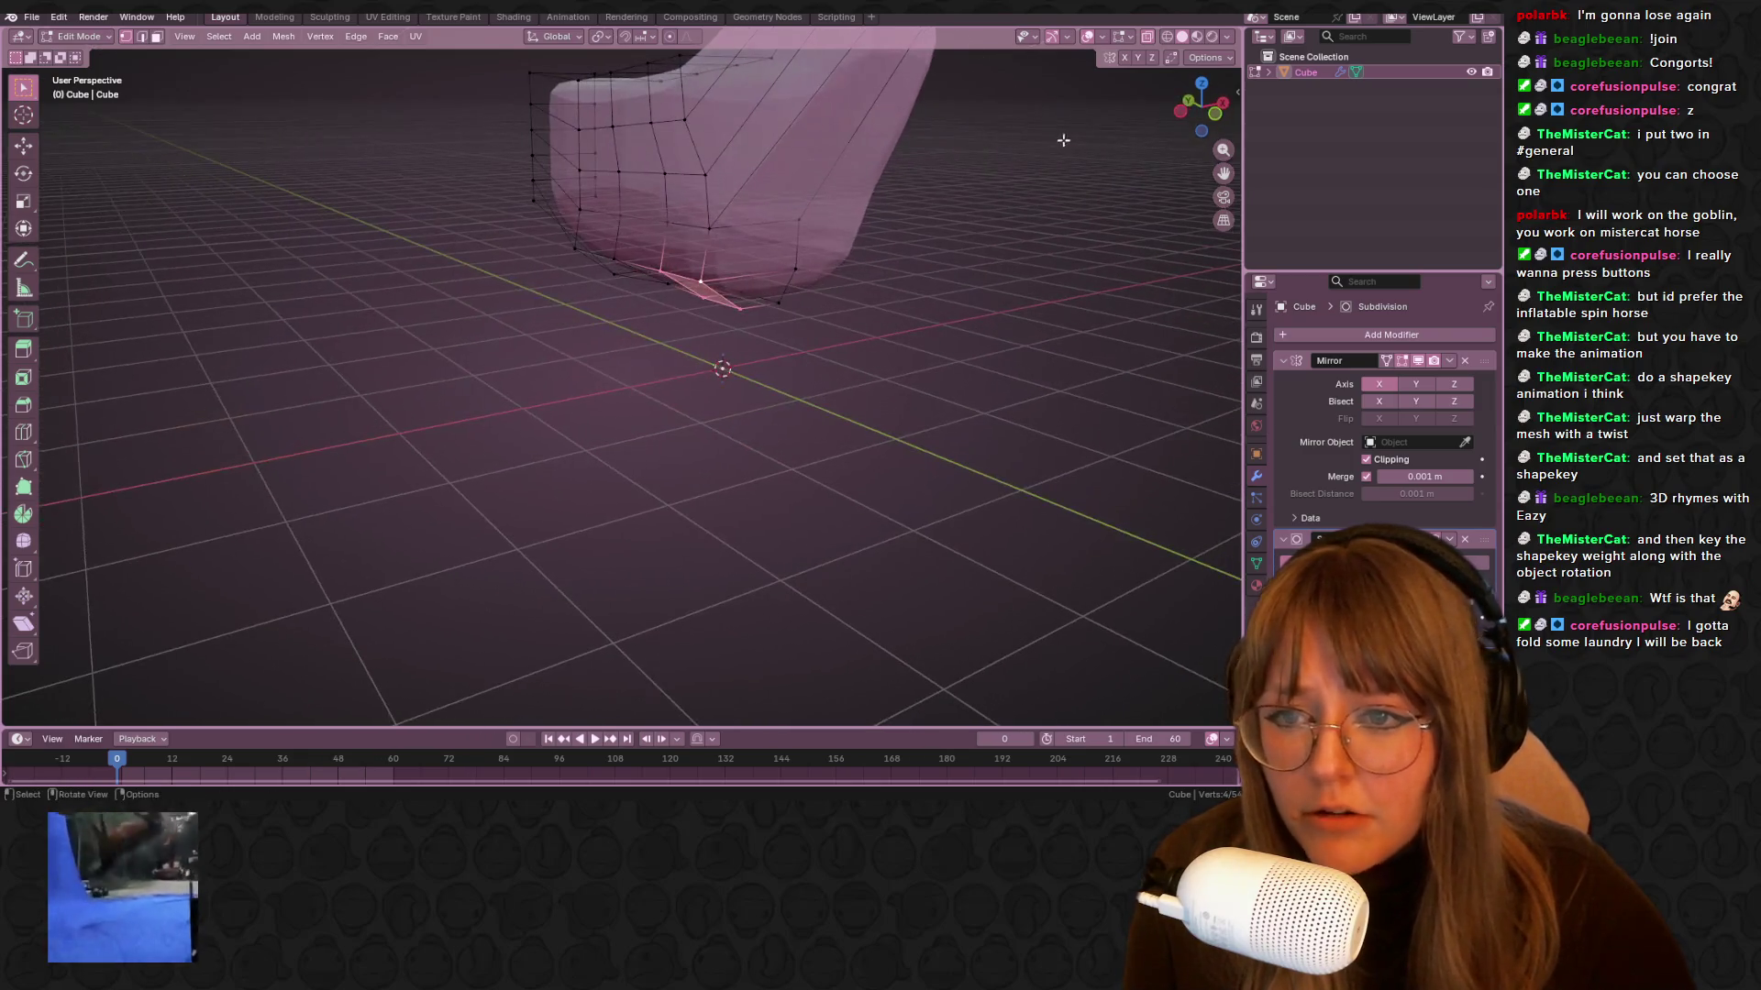
pyautogui.click(1217, 118)
pyautogui.moveTo(781, 387)
pyautogui.keyDown('shift'); pyautogui.mouseDown(button='middle')
pyautogui.moveTo(605, 287)
pyautogui.moveTo(607, 251)
pyautogui.mouseUp(button='middle'); pyautogui.keyUp('shift')
# Extrude the selected underside edge downward into a leg and position its end
pyautogui.press('e')
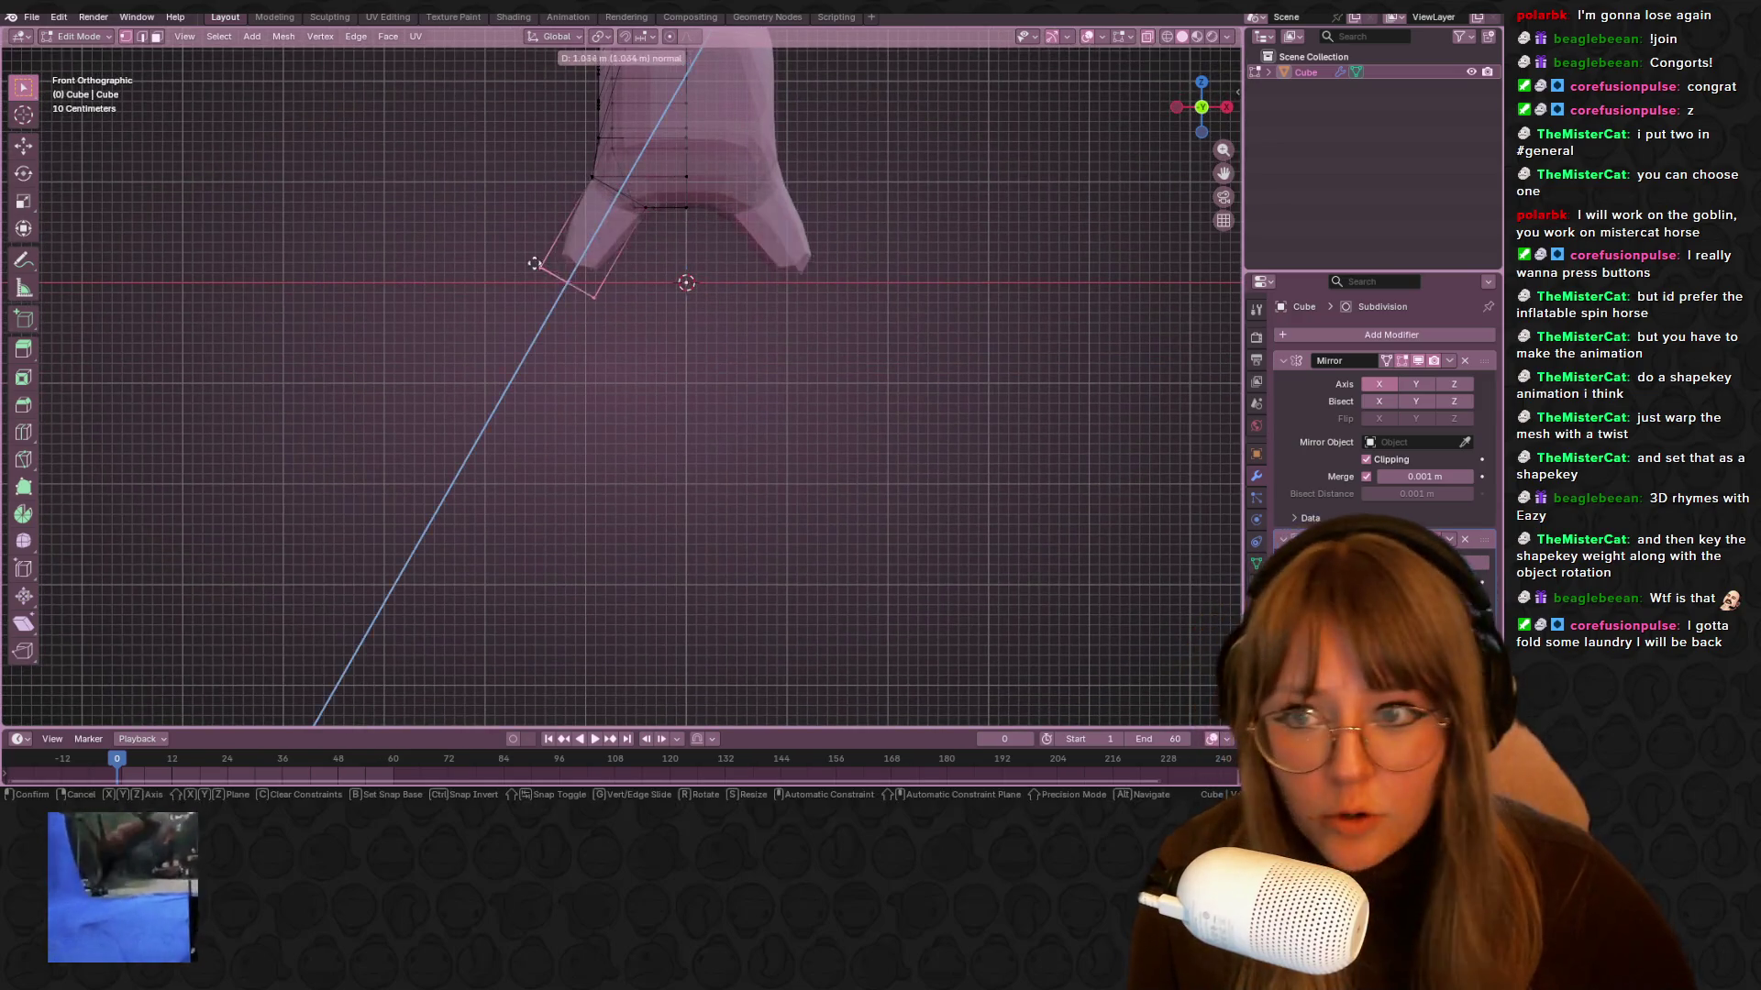
pyautogui.click(385, 715)
pyautogui.press('g')
pyautogui.click(673, 325)
pyautogui.moveTo(710, 243)
pyautogui.mouseDown(button='middle')
pyautogui.moveTo(703, 285)
pyautogui.moveTo(688, 241)
pyautogui.moveTo(712, 221)
pyautogui.moveTo(662, 194)
pyautogui.mouseUp(button='middle')
# Slide a leg vertex along its edge, then reposition it in front view
pyautogui.click(655, 210)
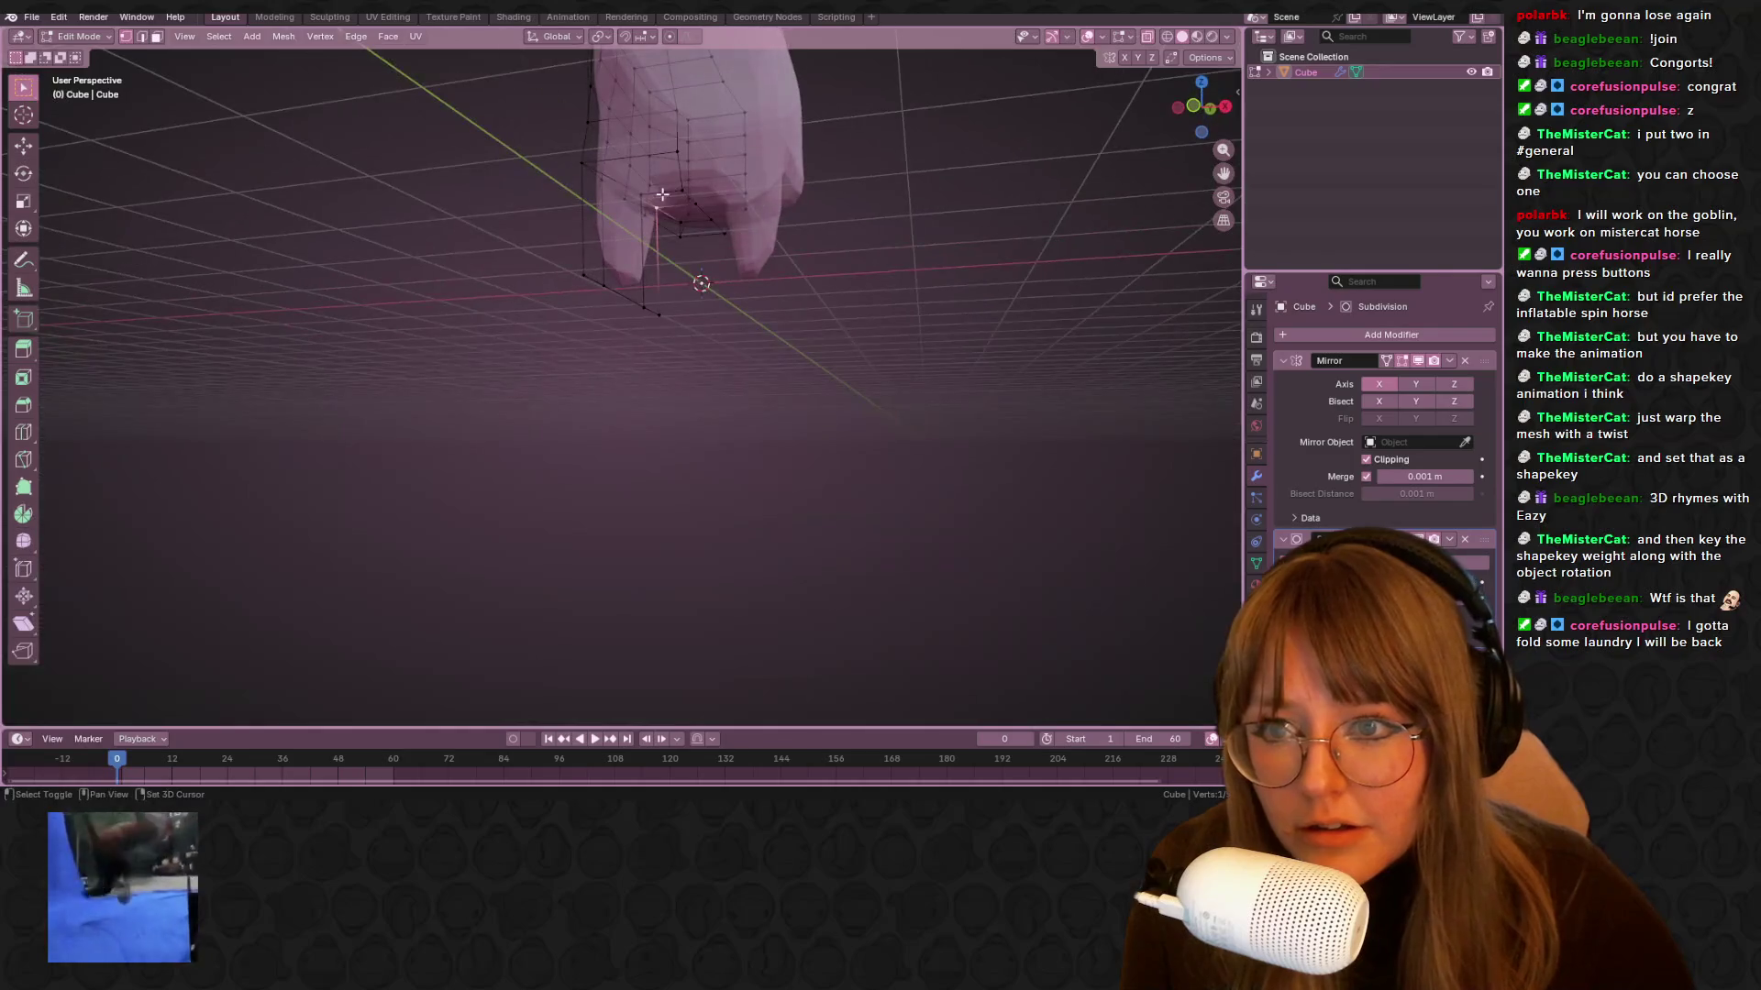
pyautogui.press('g')
pyautogui.press('g')
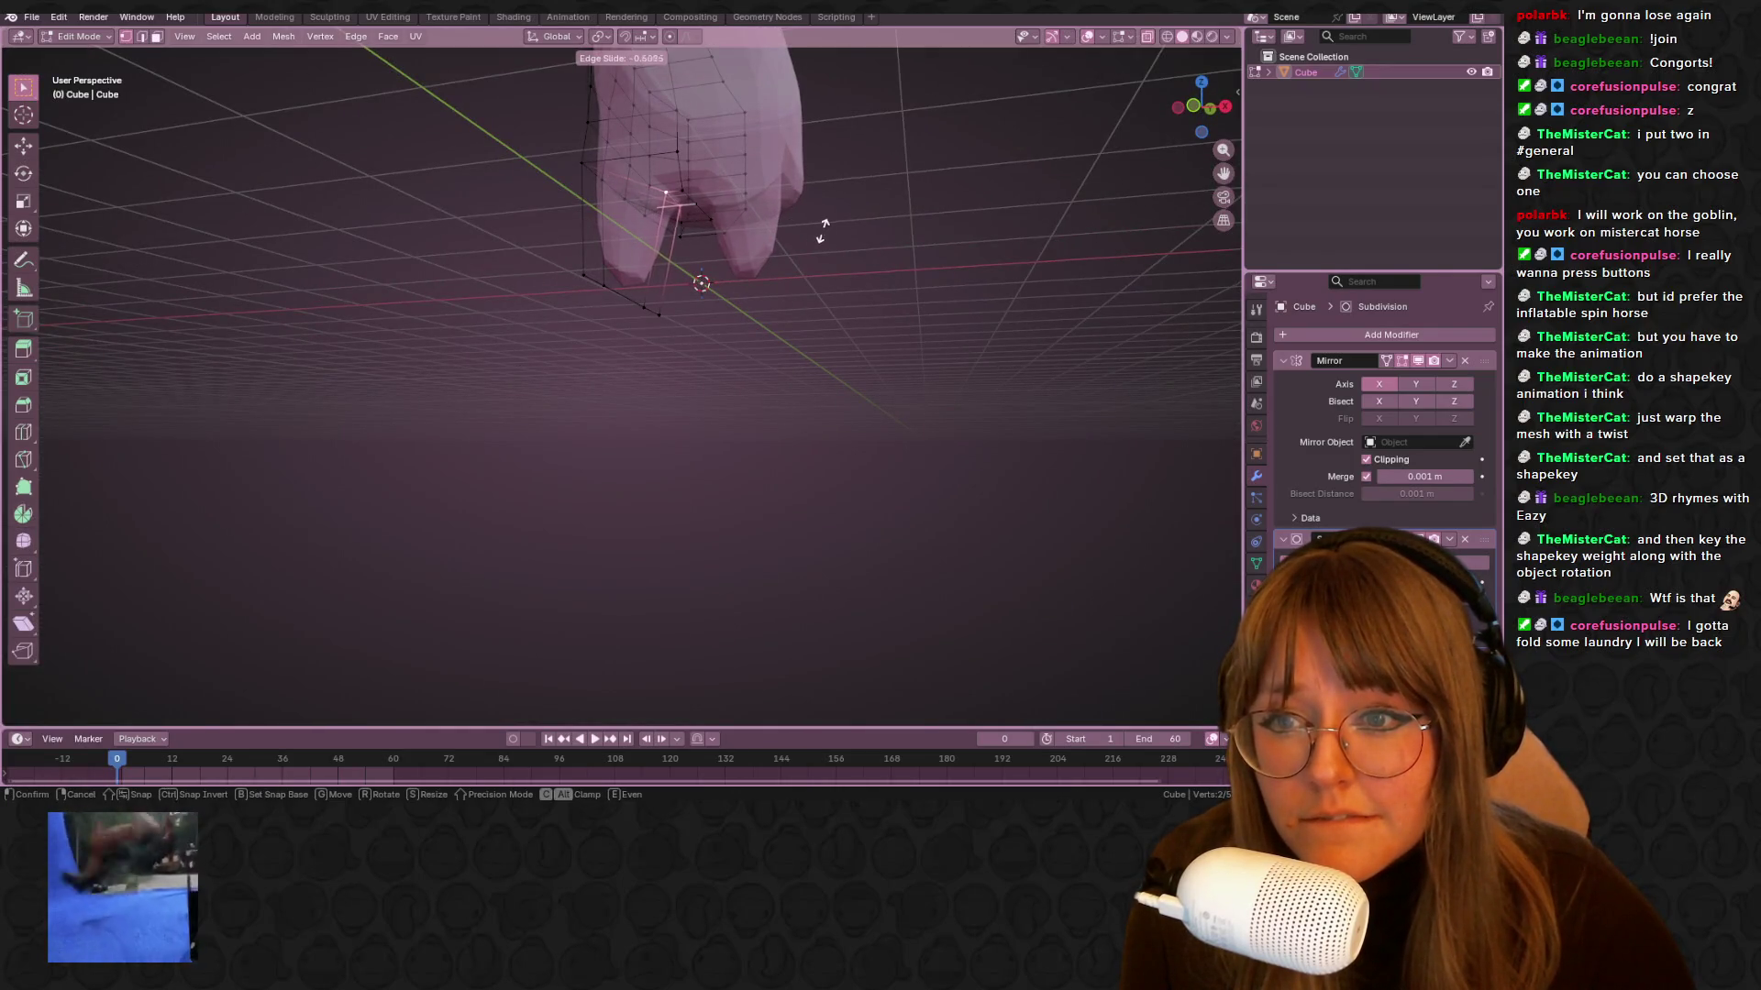
pyautogui.click(824, 228)
pyautogui.click(1204, 105)
pyautogui.press('g')
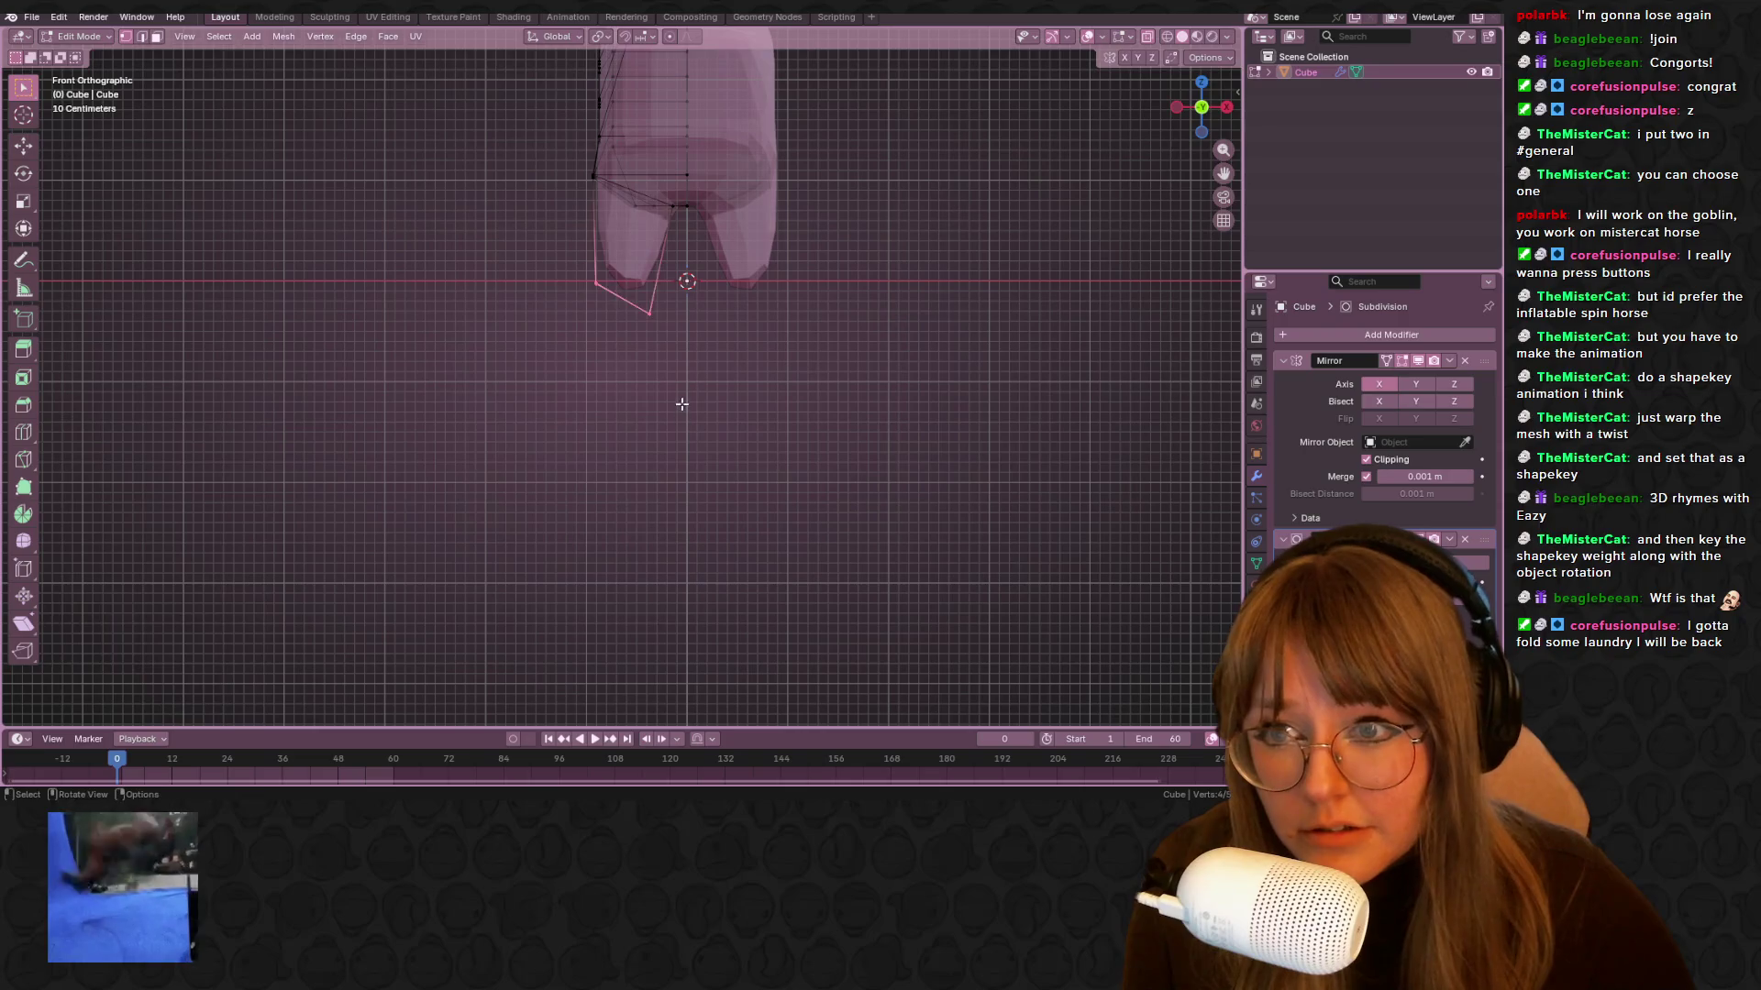
pyautogui.click(763, 380)
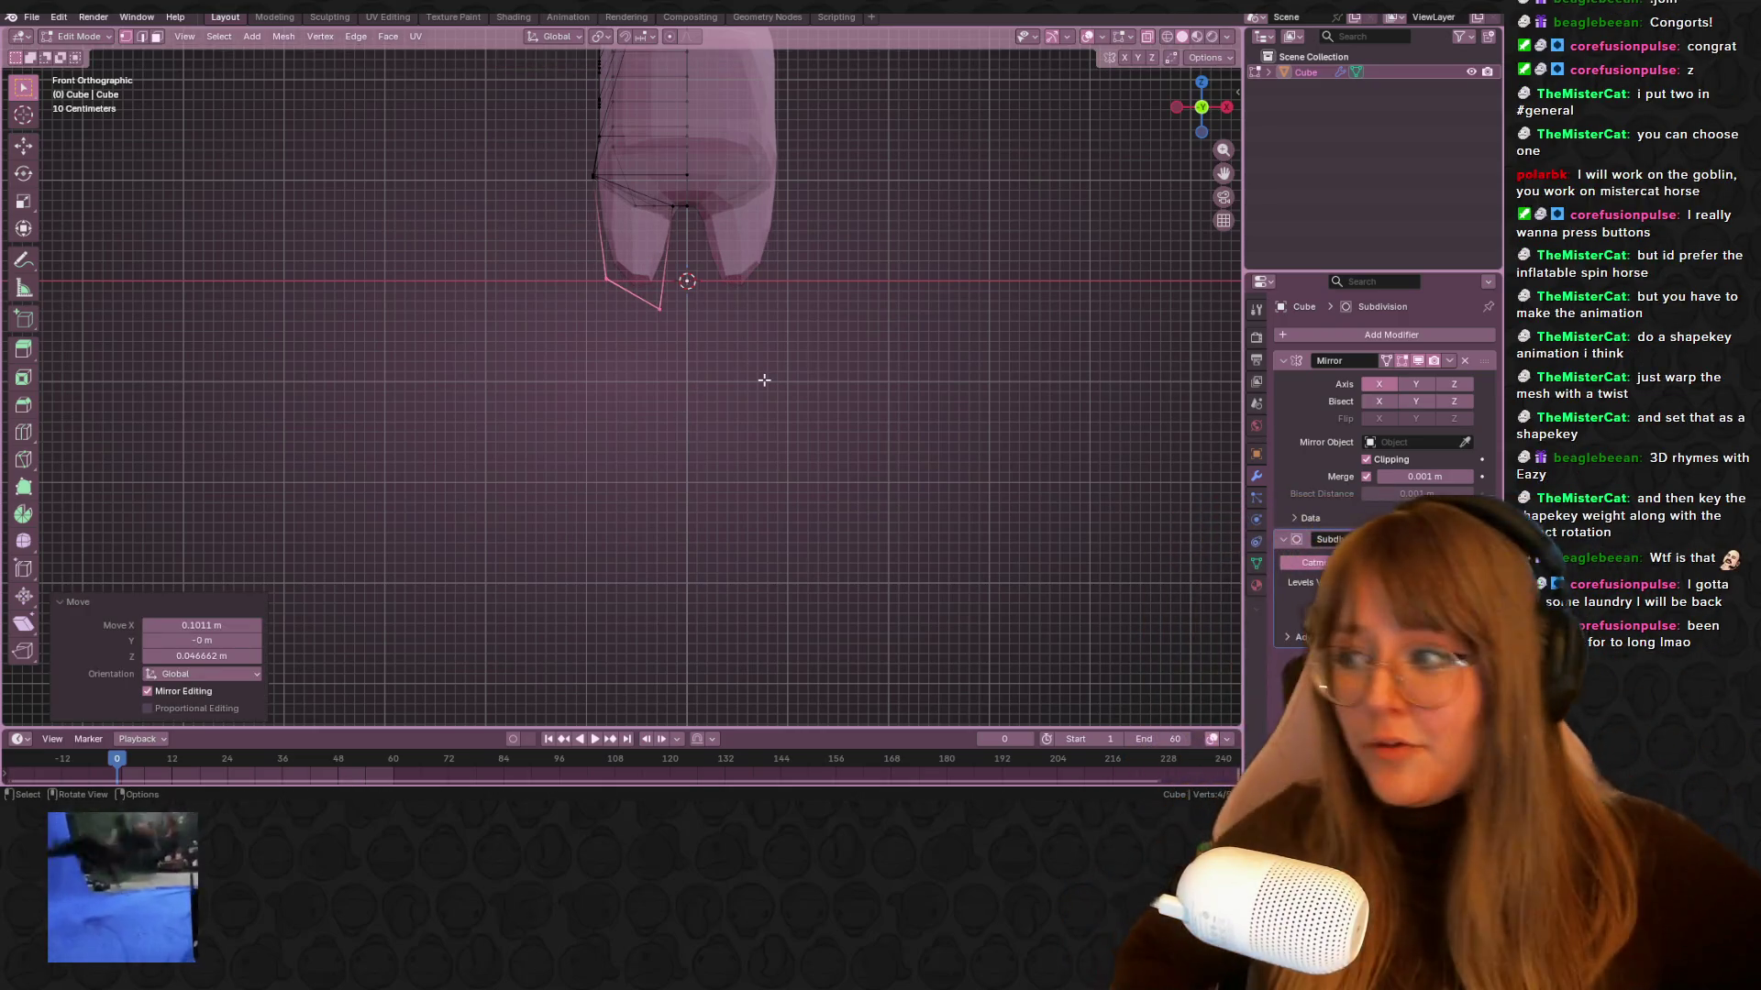
# Zoom in on the leg bottoms and move the leg's upper-left vertex
pyautogui.scroll(2, 520, 119)
pyautogui.keyDown('shift'); pyautogui.moveTo(519, 119); pyautogui.dragTo(417, 266, button='middle'); pyautogui.keyUp('shift')
pyautogui.moveTo(474, 260); pyautogui.dragTo(475, 260)
pyautogui.press('g')
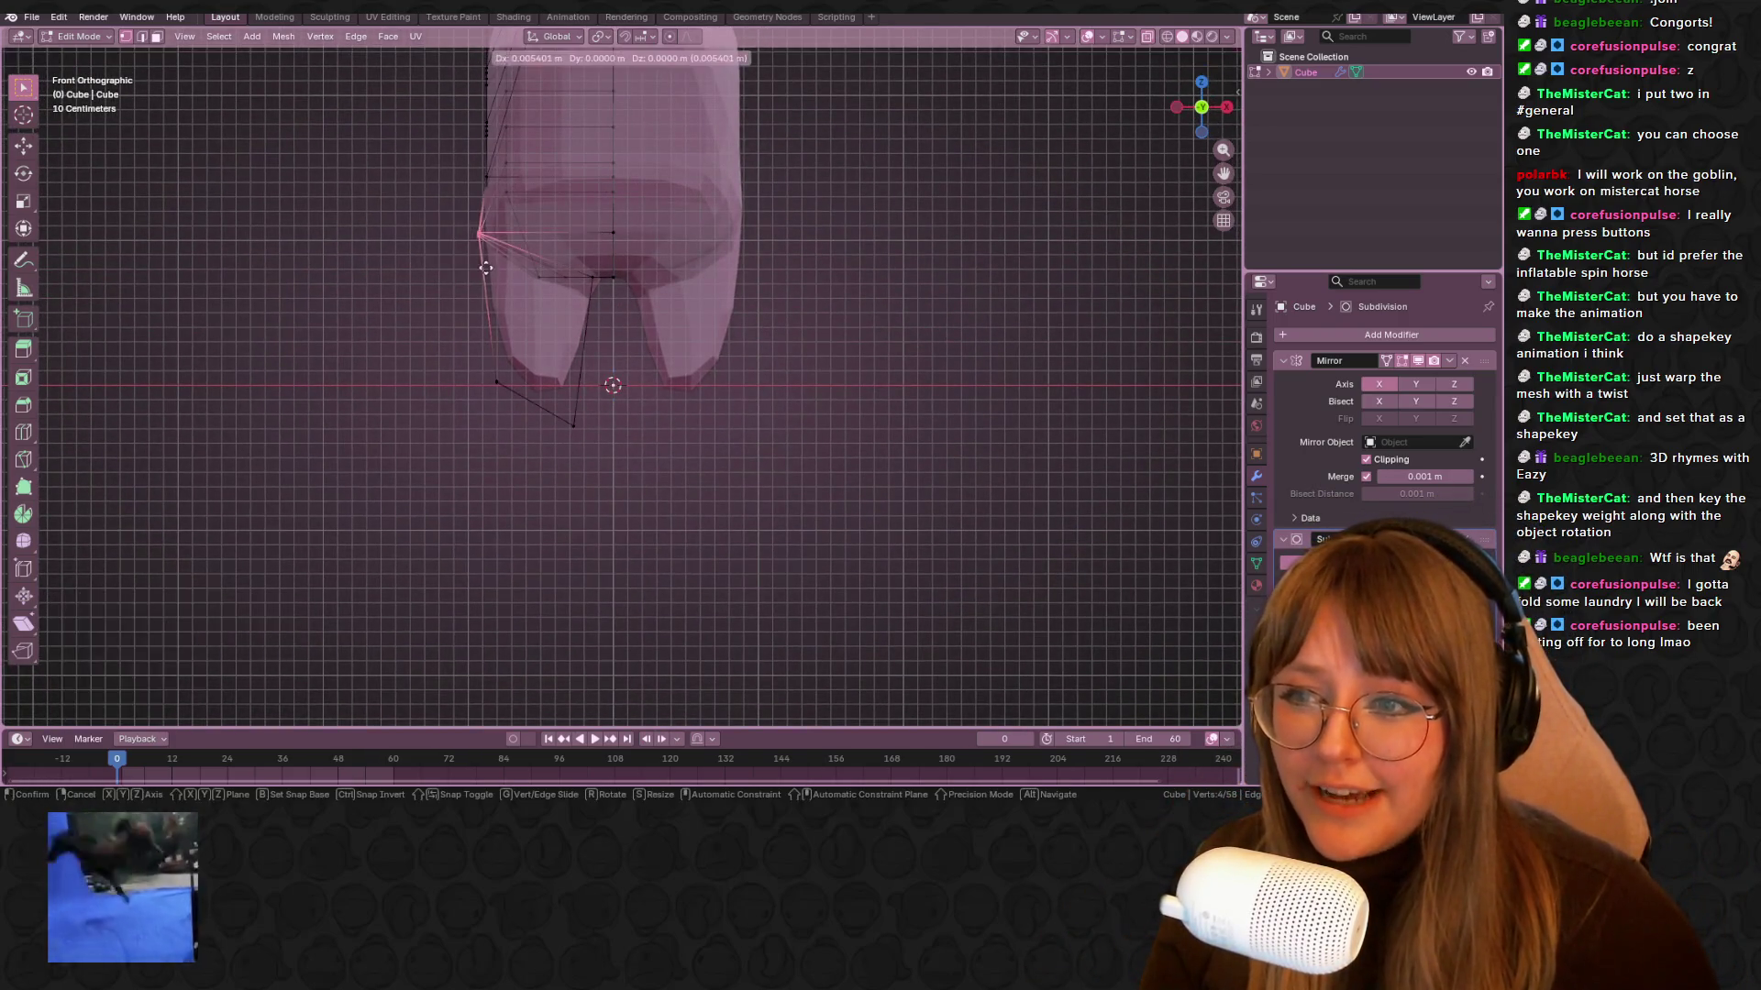
pyautogui.click(505, 280)
pyautogui.click(553, 288)
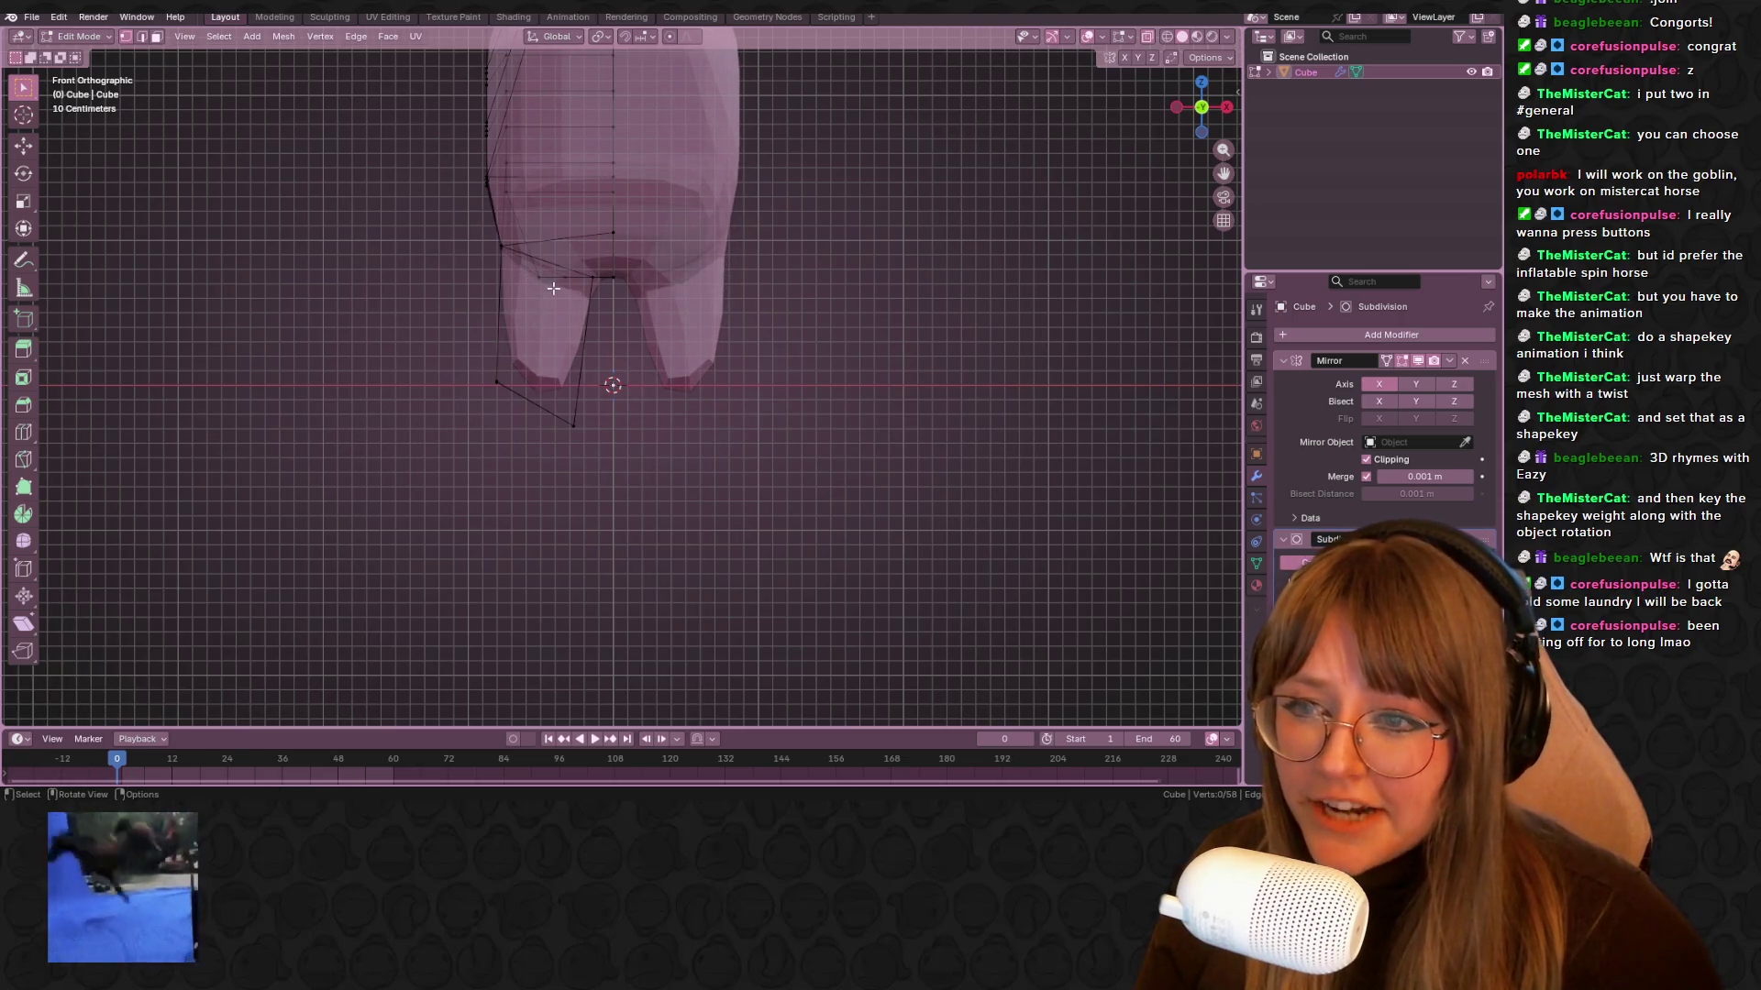
pyautogui.press('g')
# Select the leg's bottom vertices and shift them to a new spot to the left
pyautogui.click(472, 366)
pyautogui.moveTo(471, 366); pyautogui.dragTo(633, 440)
pyautogui.press('g')
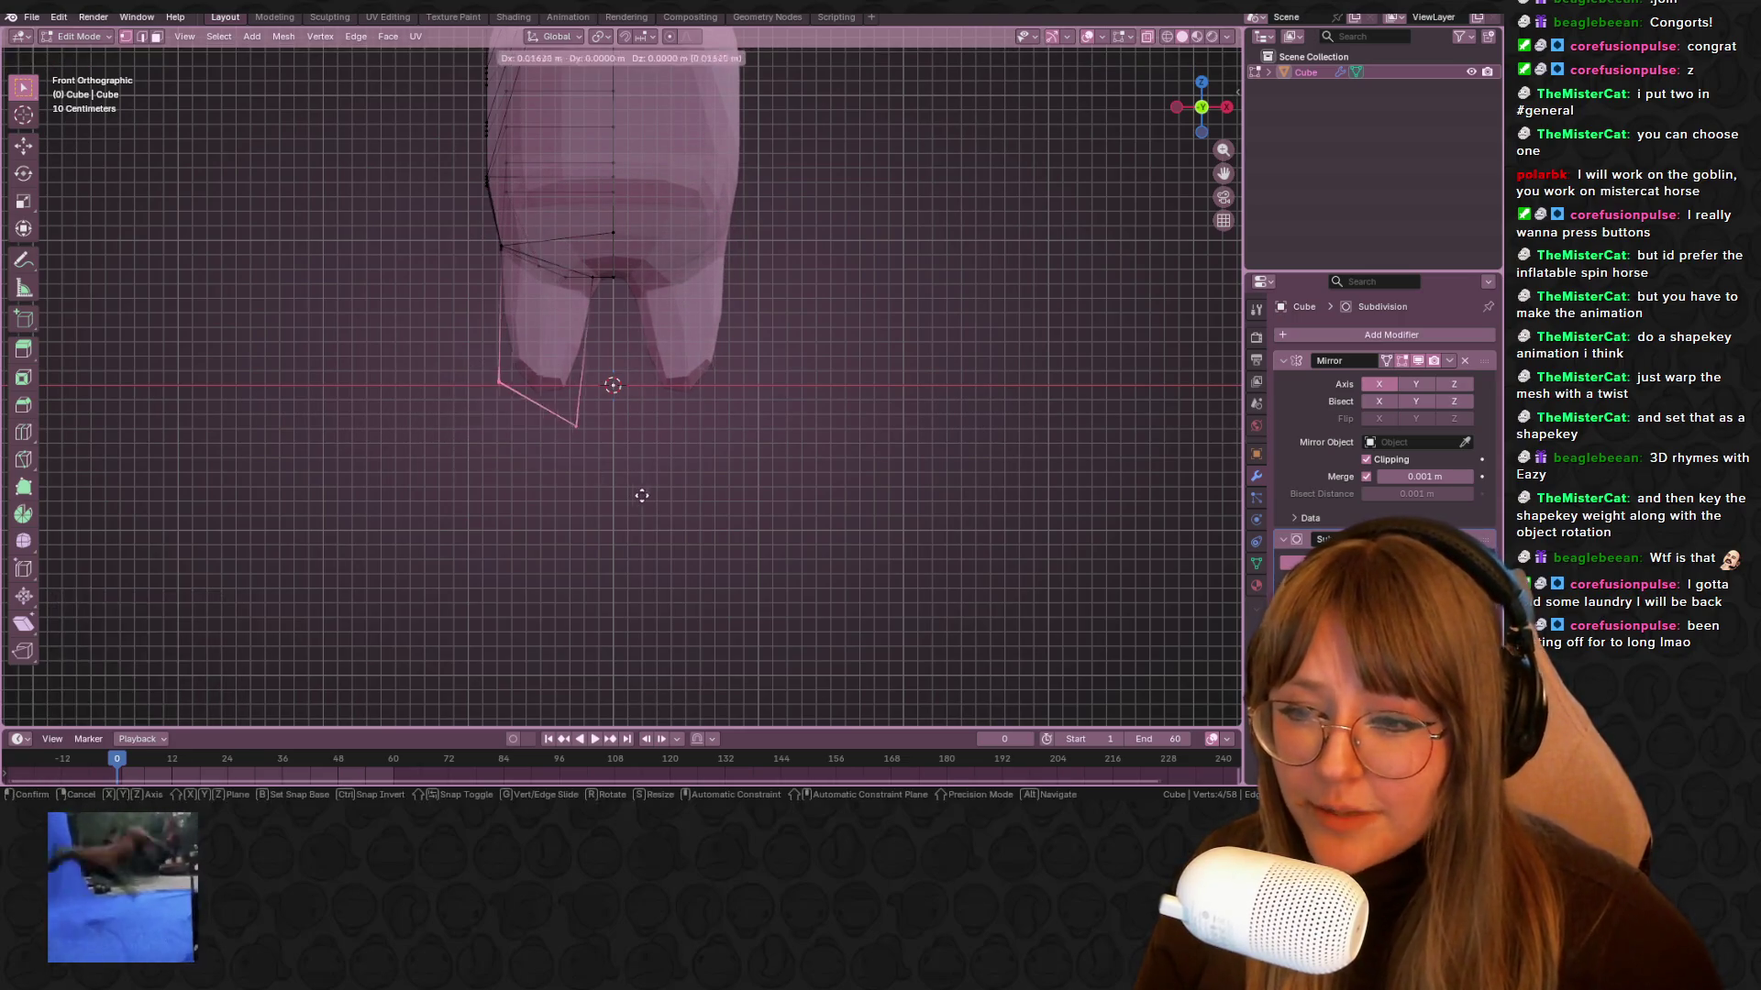
pyautogui.click(660, 491)
pyautogui.press('g')
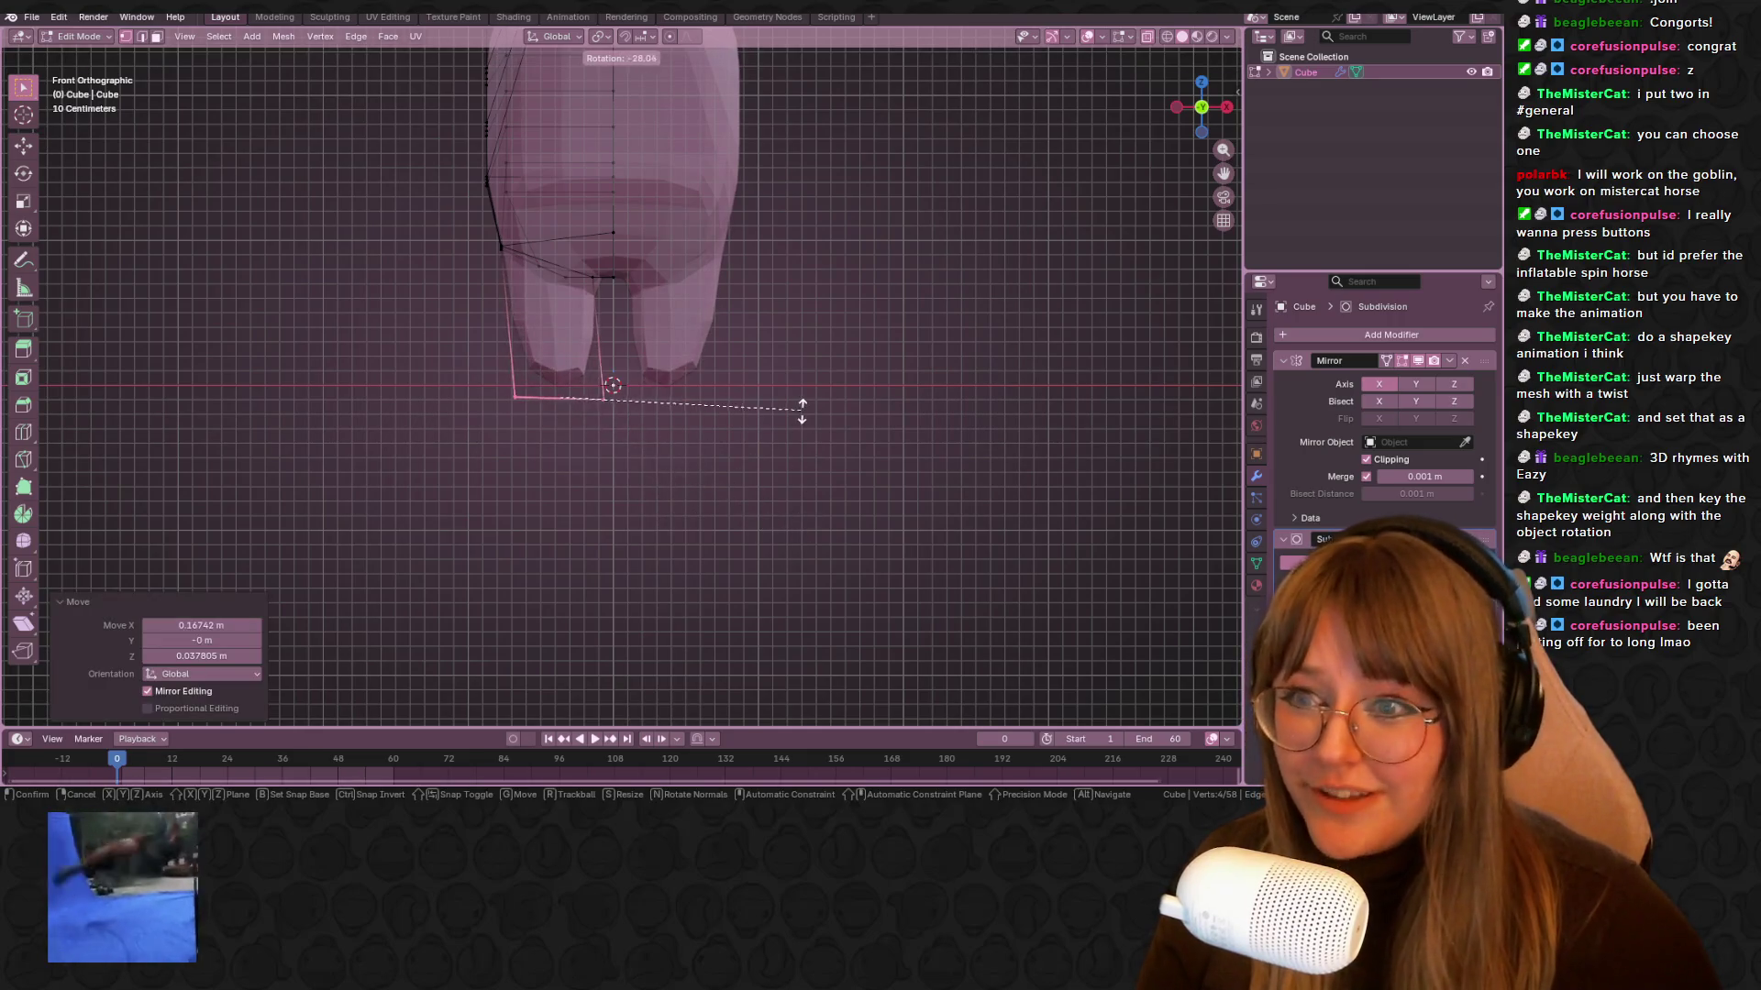
pyautogui.rightClick(783, 418)
pyautogui.press('g')
pyautogui.click(775, 422)
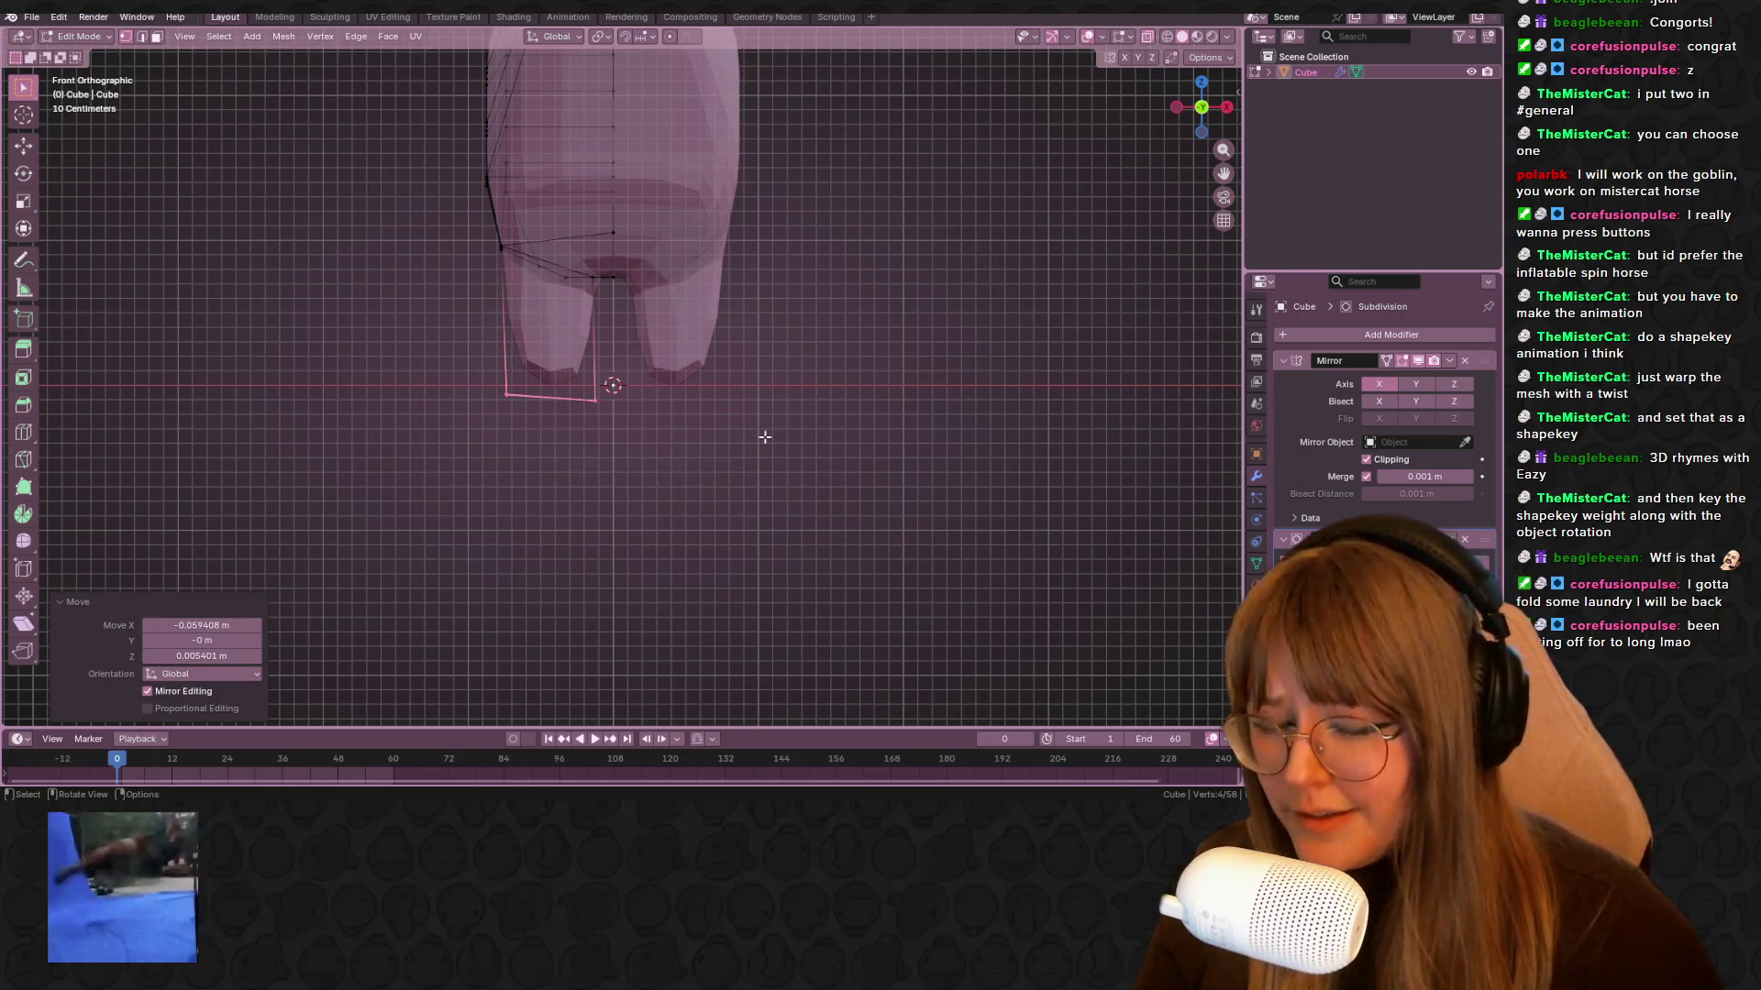
pyautogui.scroll(-3, 789, 469)
# Taper the leg by scaling its bottom edge narrower
pyautogui.press('e')
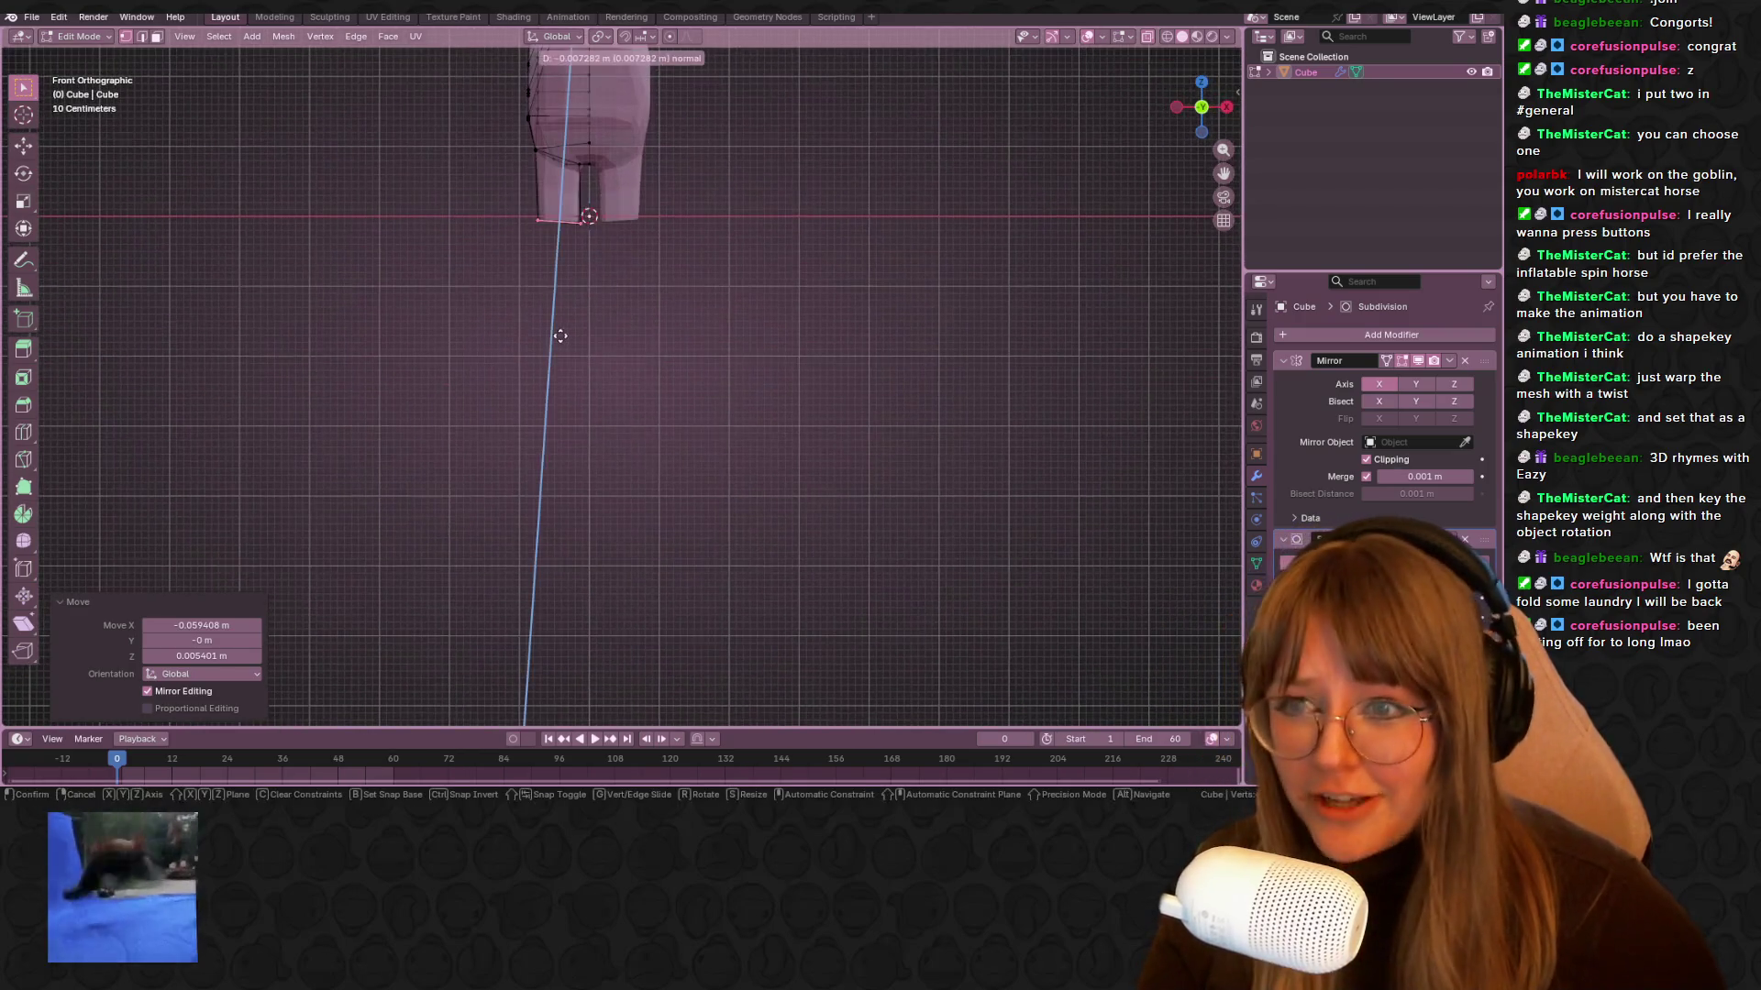
pyautogui.rightClick(642, 367)
pyautogui.press('s')
pyautogui.click(826, 287)
pyautogui.press('g')
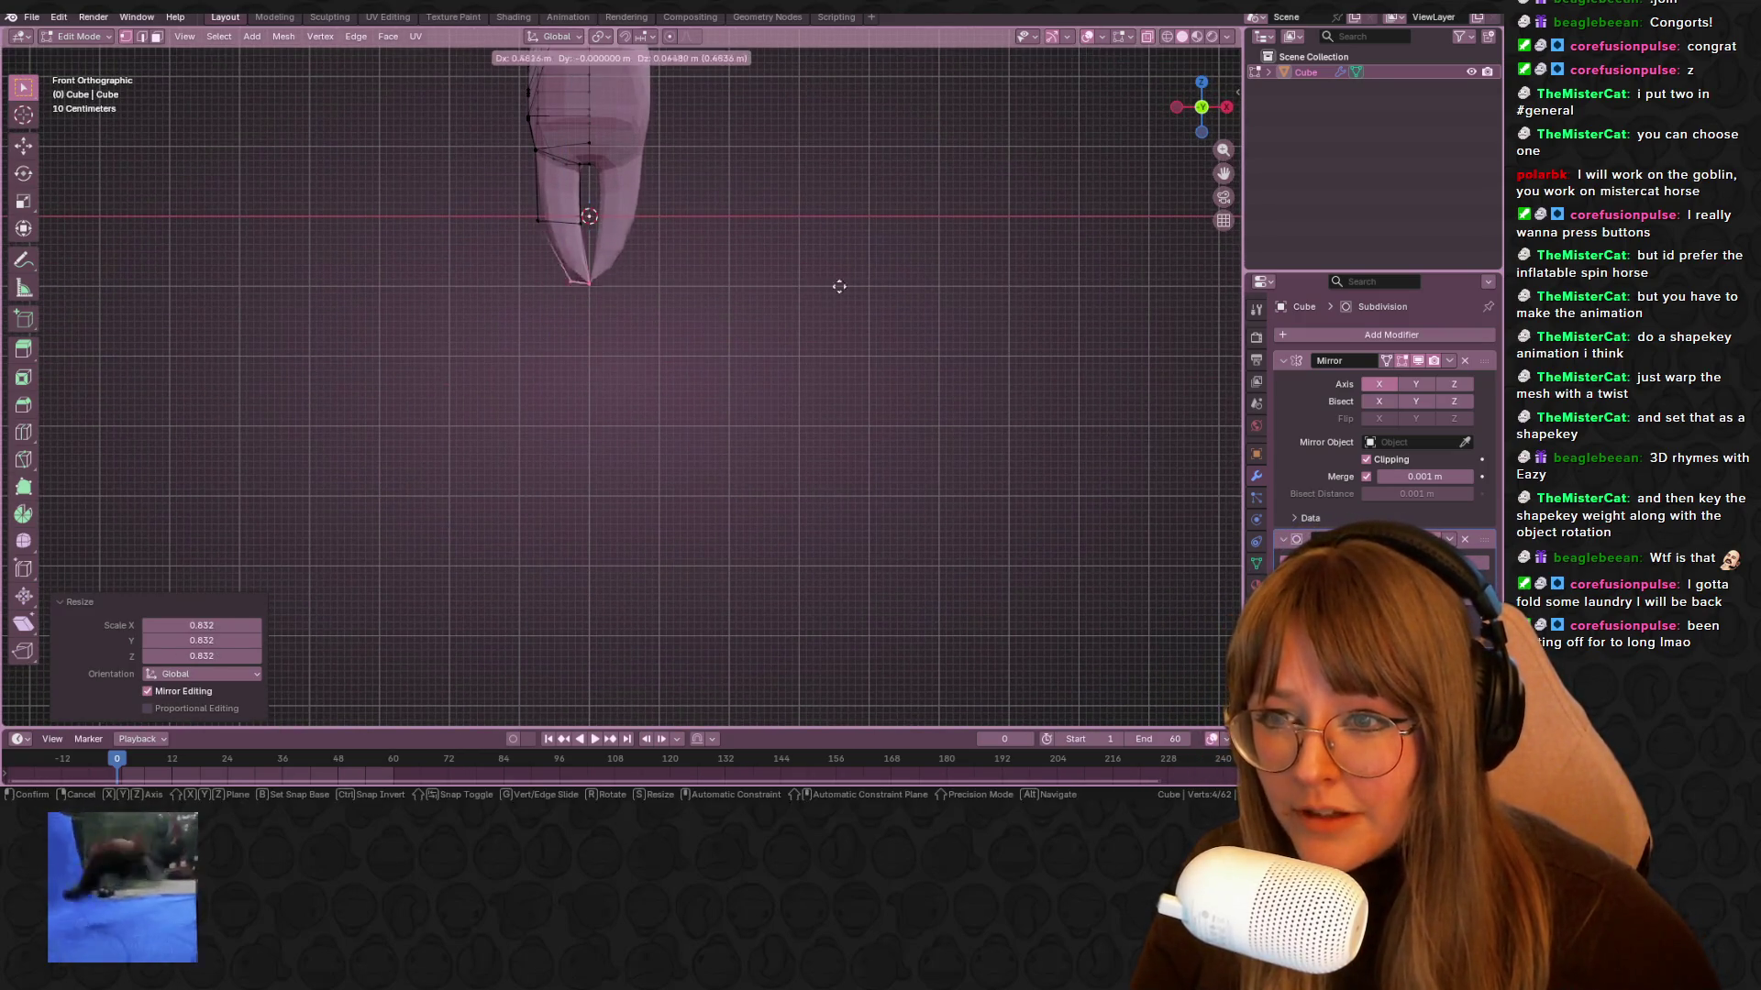
pyautogui.rightClick(808, 292)
pyautogui.press('s')
pyautogui.click(604, 312)
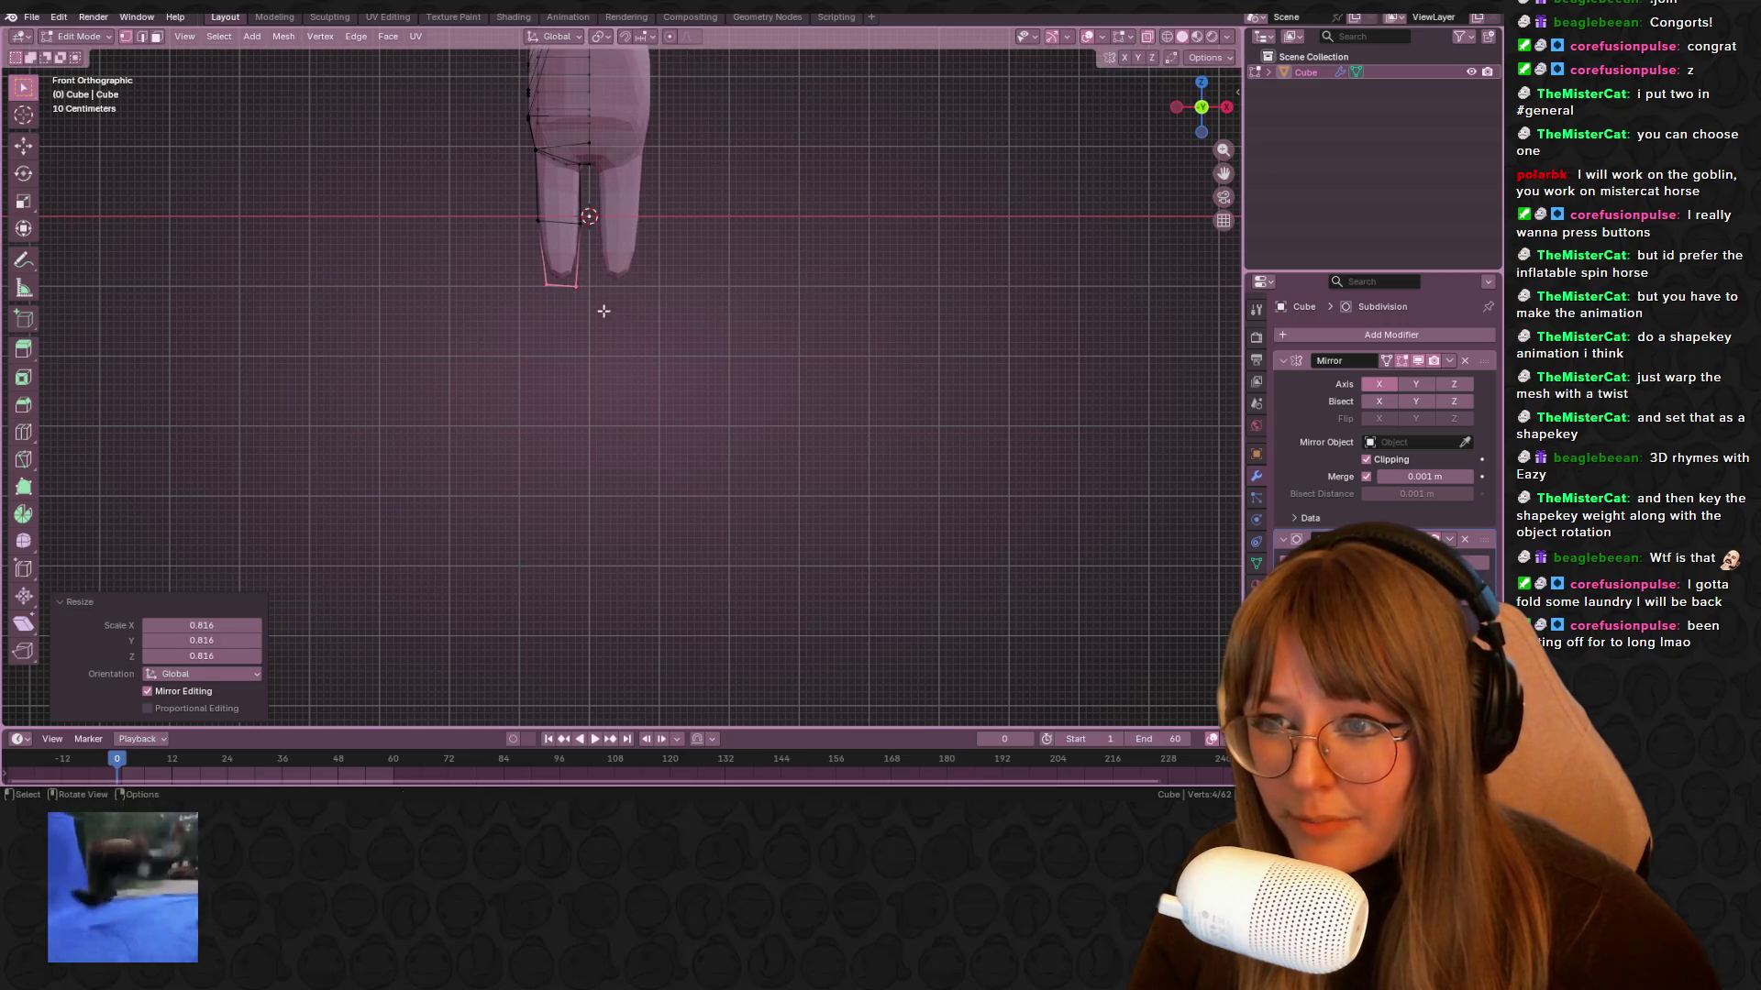
# Move the left leg's lower face, then box-select the vertices at the leg's bottom
pyautogui.moveTo(594, 243); pyautogui.dragTo(630, 244)
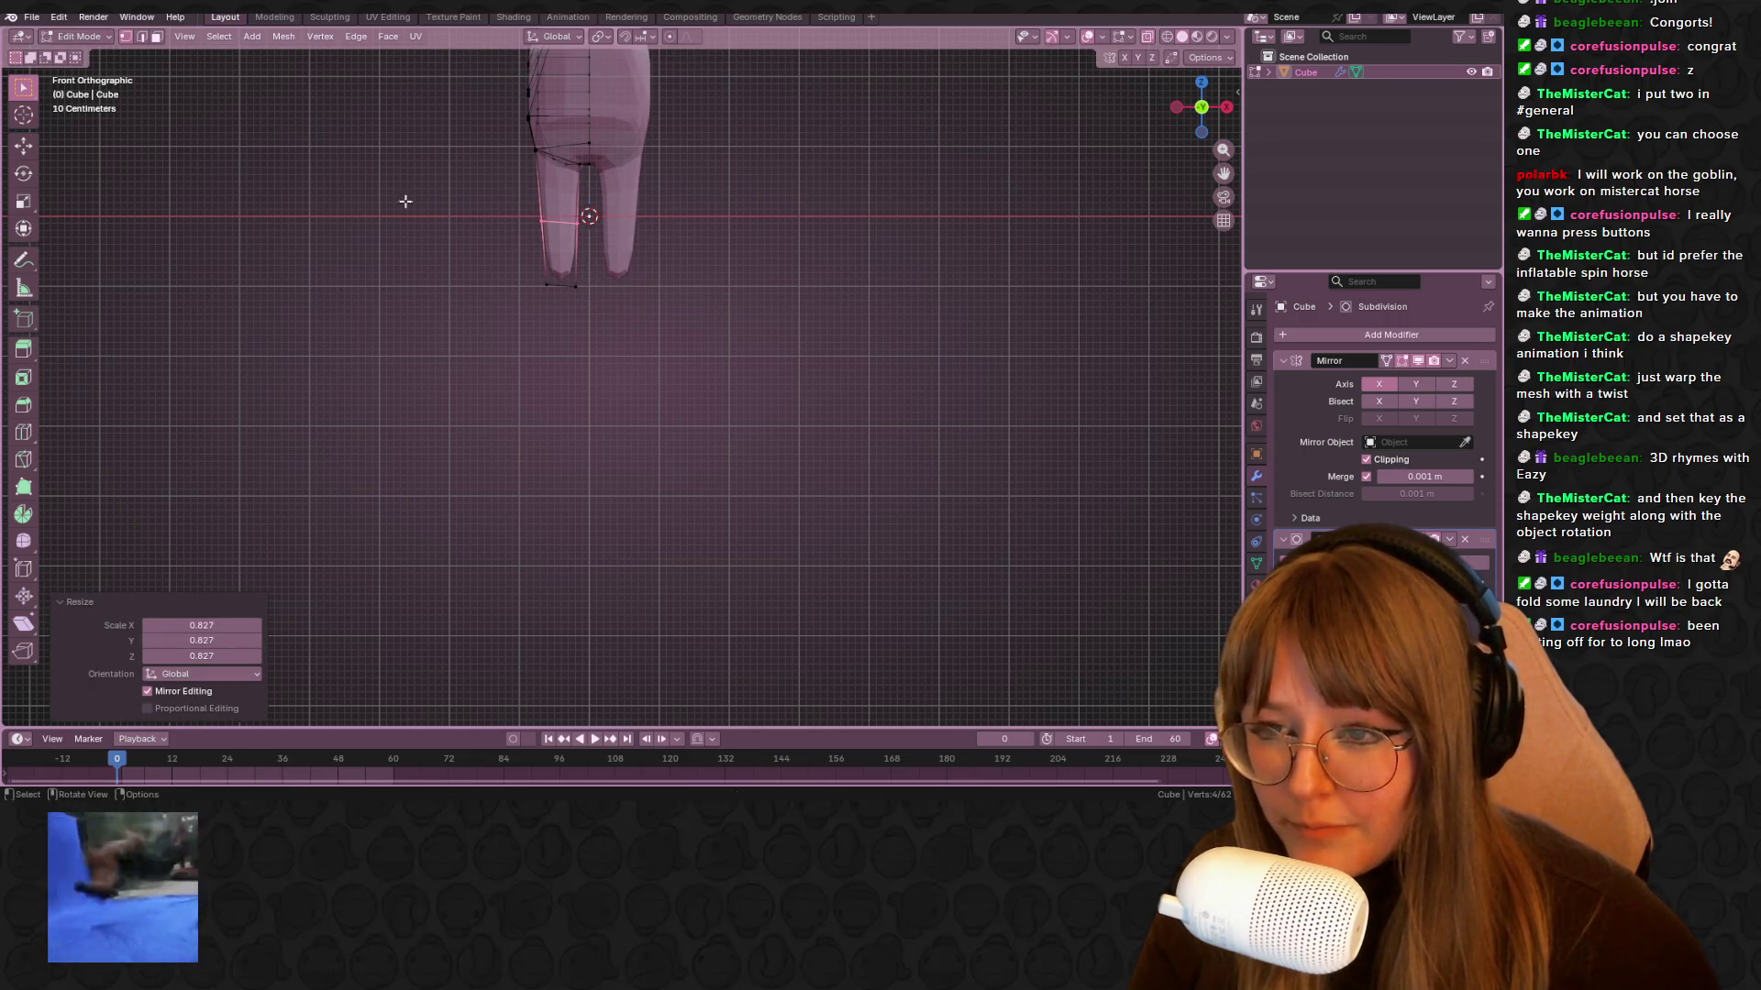
pyautogui.moveTo(405, 200); pyautogui.dragTo(697, 386)
pyautogui.press('g')
pyautogui.click(707, 342)
pyautogui.press('b')
pyautogui.moveTo(455, 195); pyautogui.dragTo(578, 218)
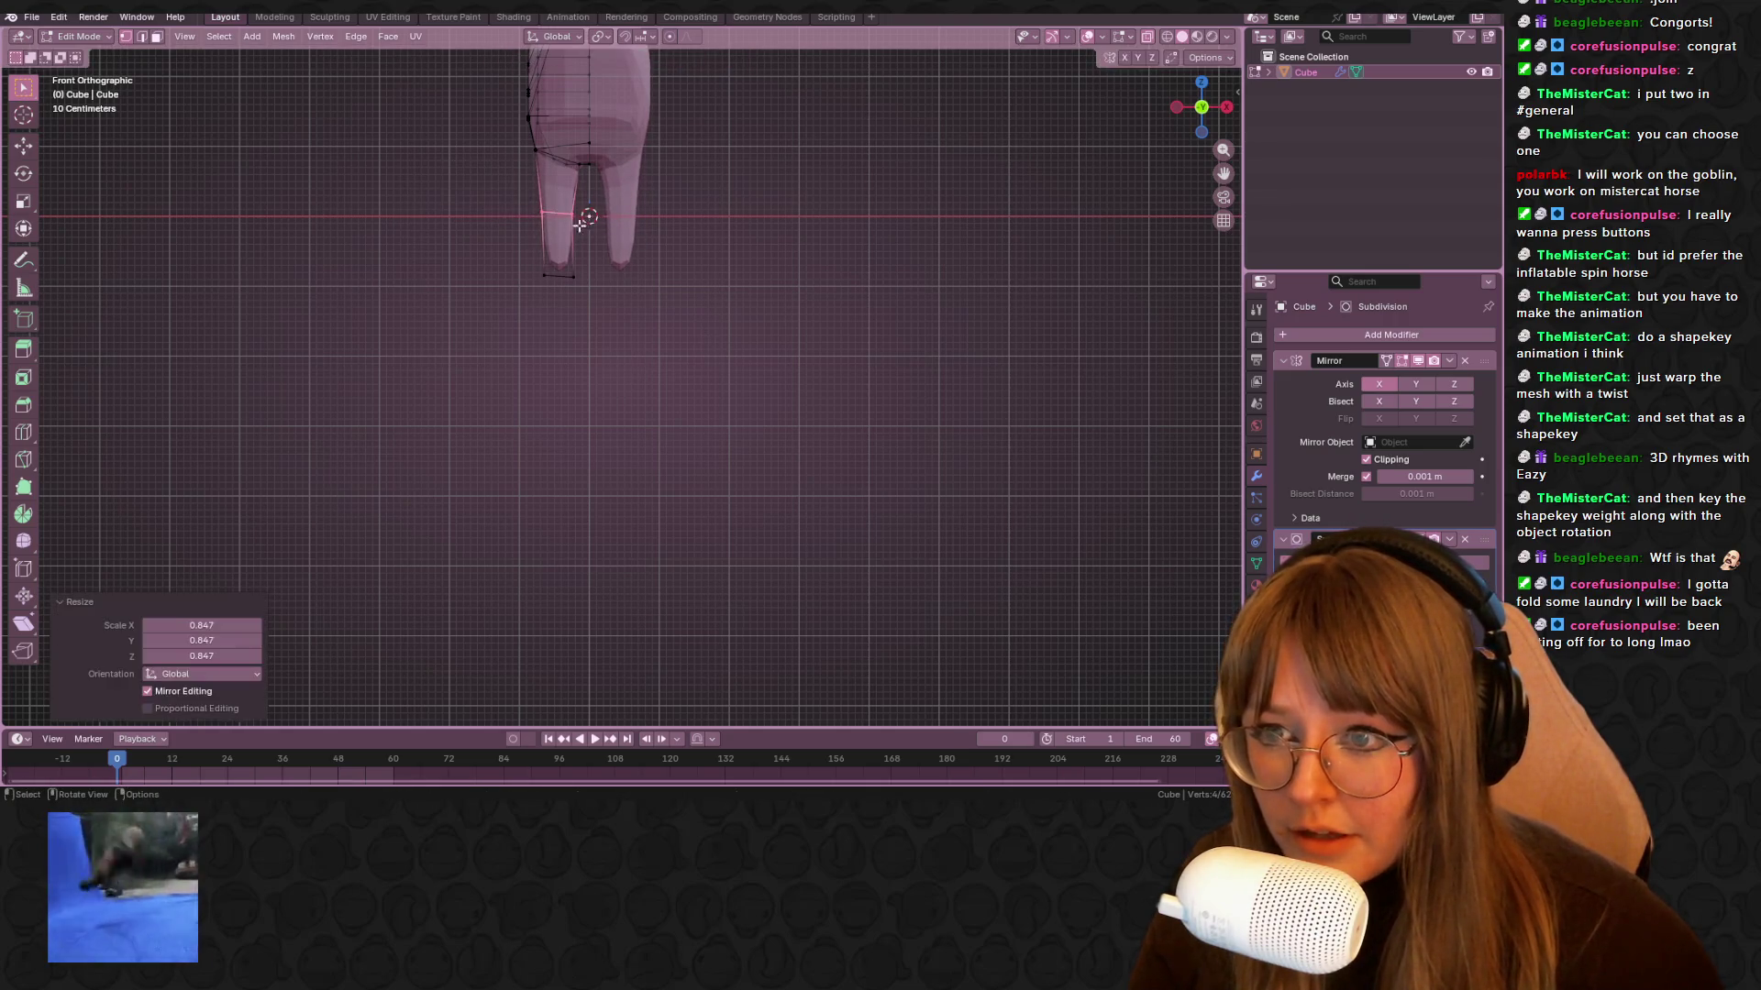
# Extrude the leg's bottom face downward into a longer segment and position it
pyautogui.press('e')
pyautogui.click(646, 412)
pyautogui.press('g')
pyautogui.click(667, 417)
pyautogui.scroll(3, 477, 349)
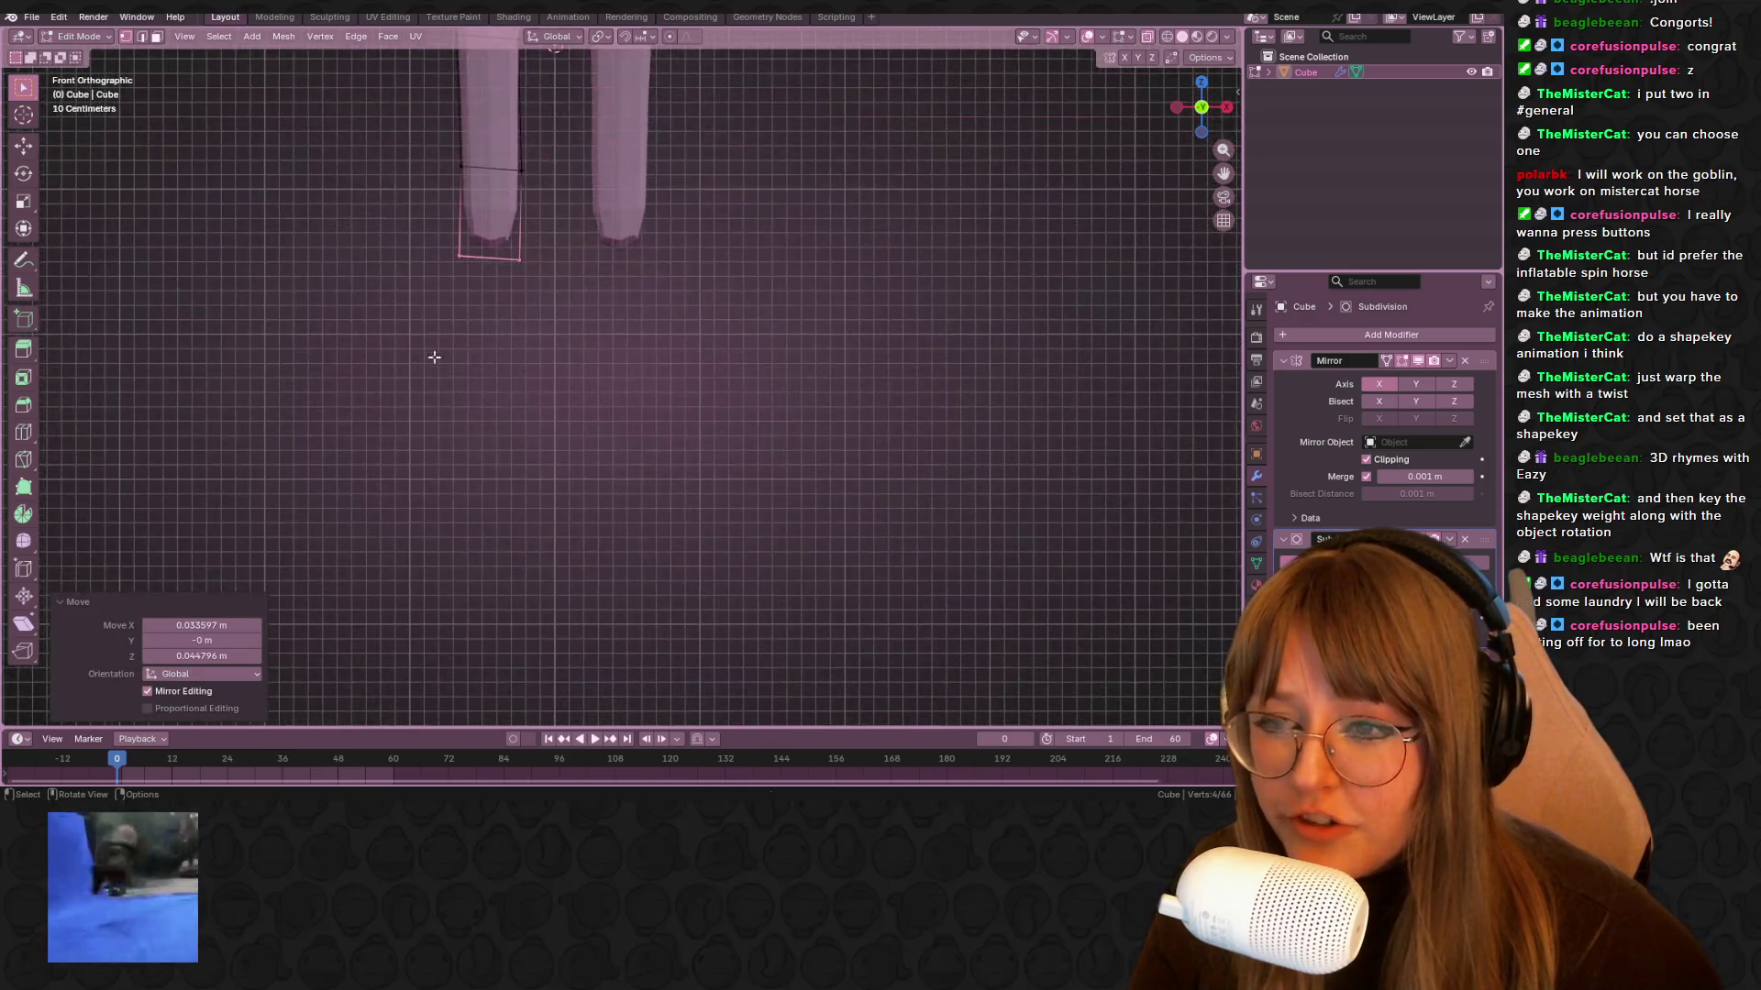
pyautogui.hotkey('ctrl', 'r')
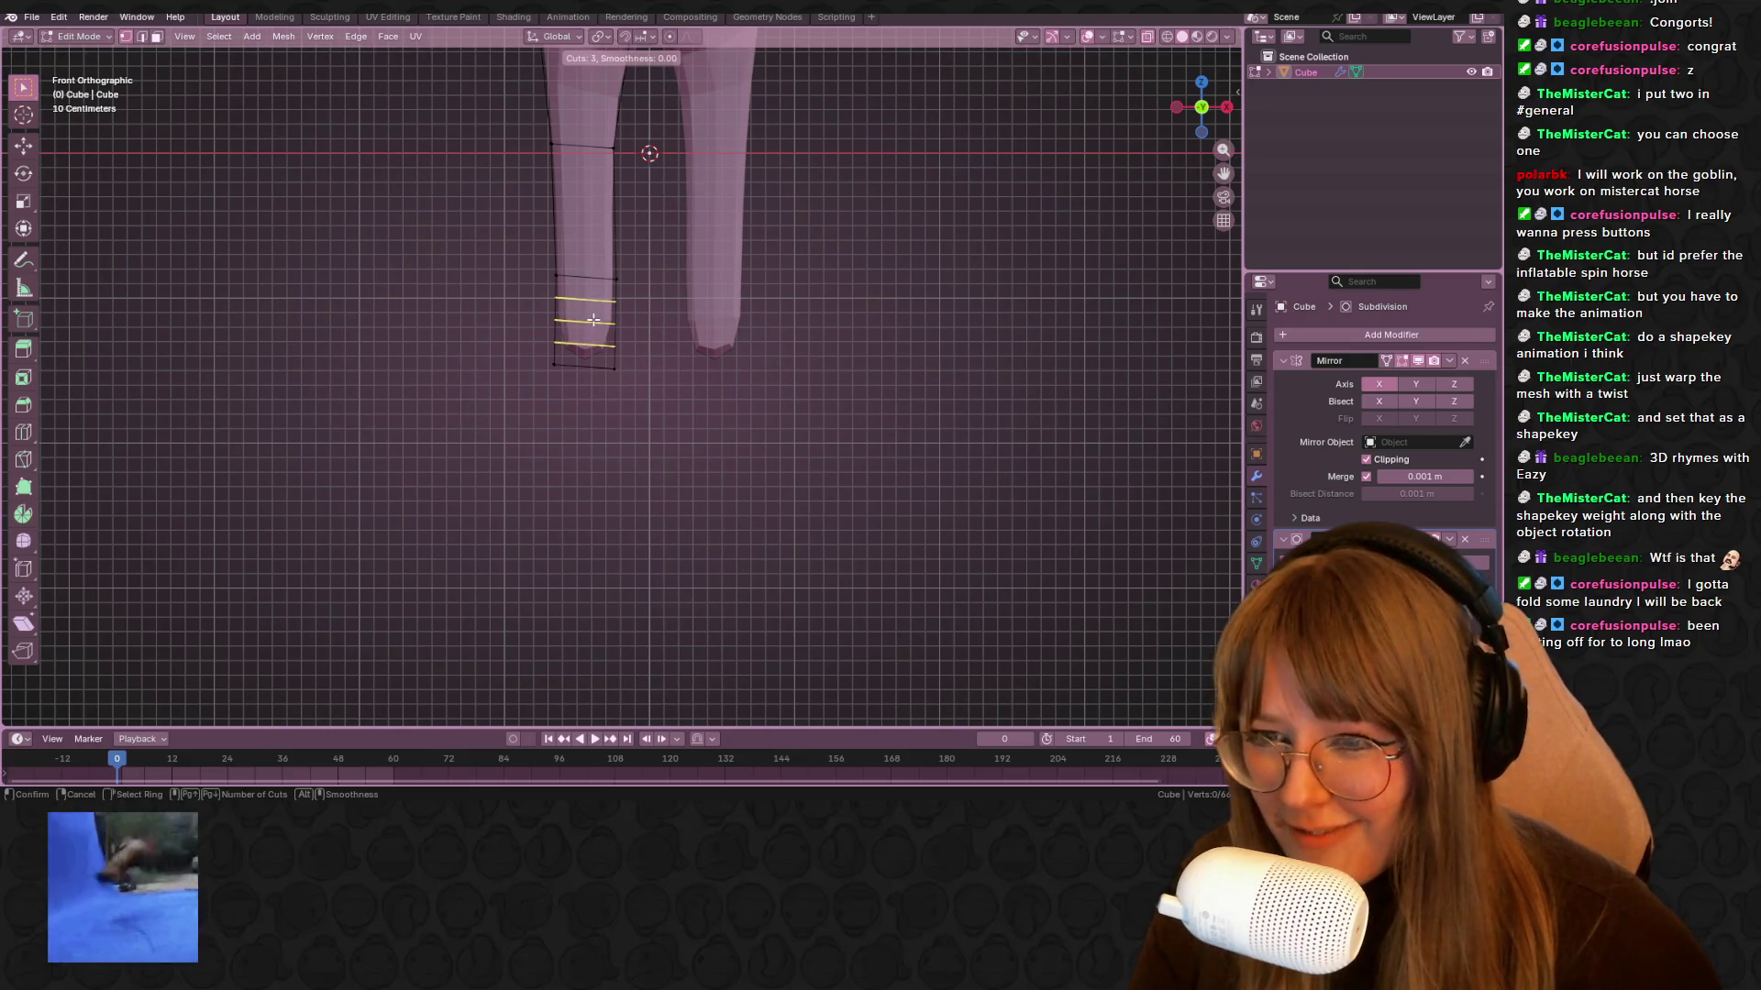
# Add six edge loops across the lower leg and view it from the left side
pyautogui.click(594, 319)
pyautogui.click(593, 319)
pyautogui.moveTo(531, 436); pyautogui.dragTo(764, 452, button='middle')
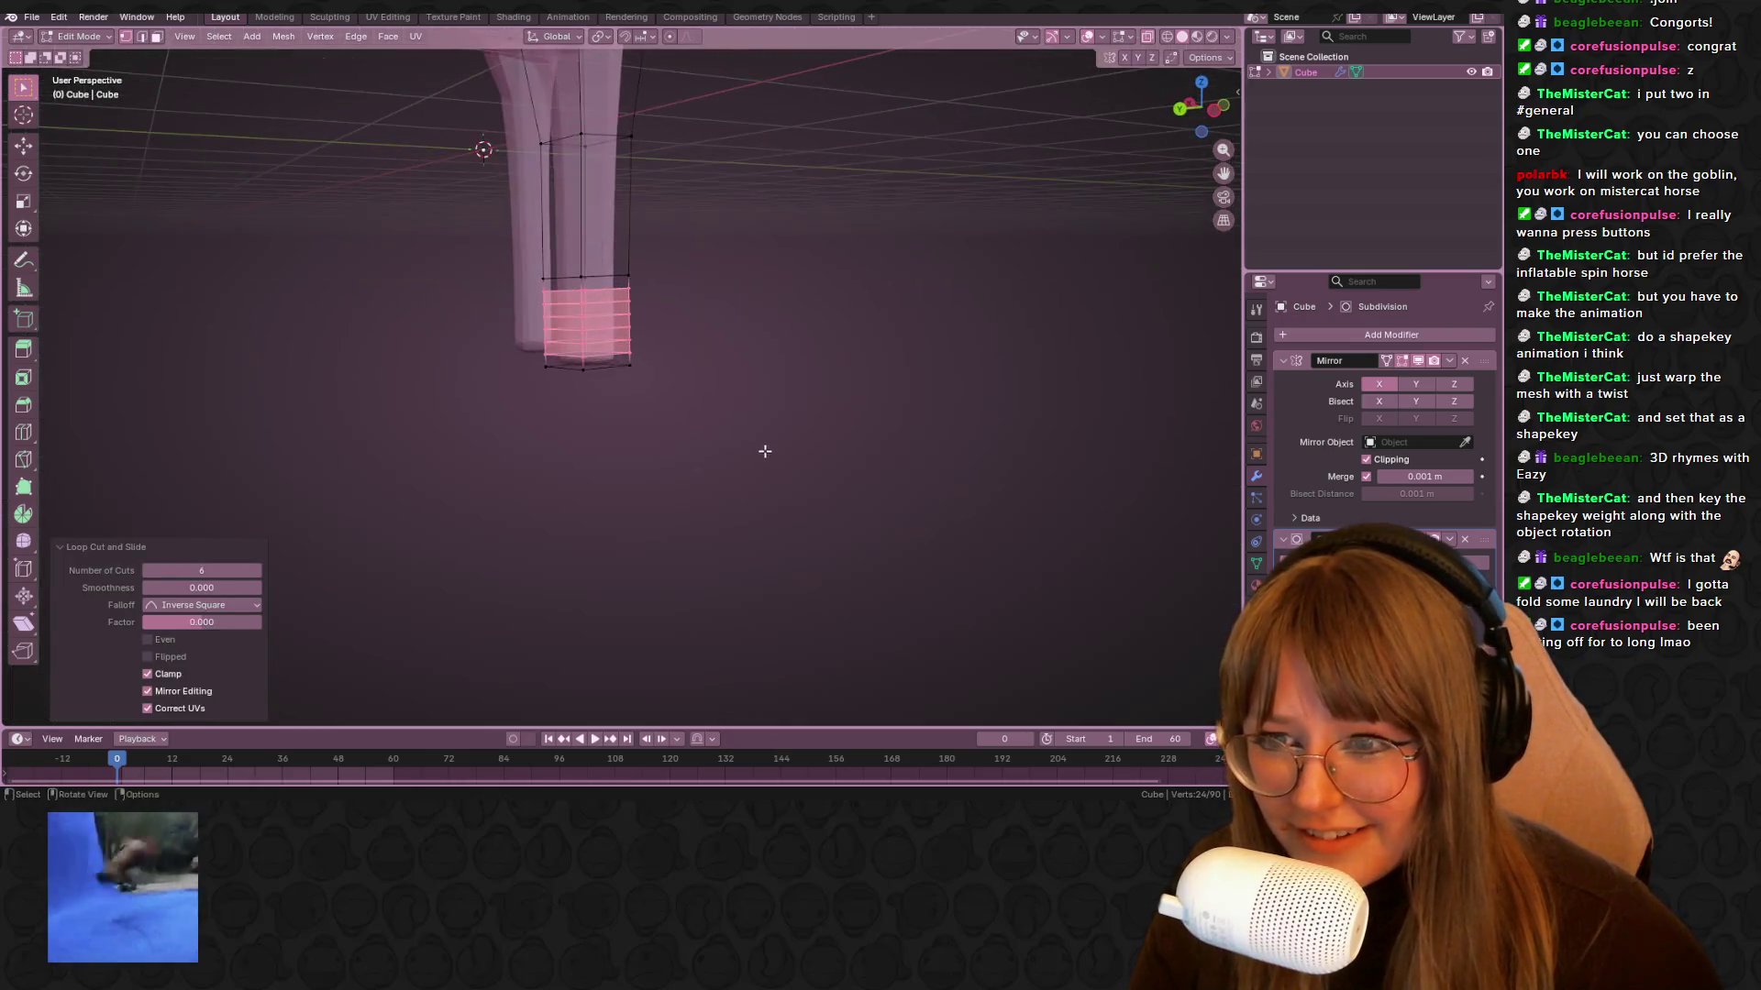
pyautogui.click(1215, 111)
pyautogui.click(704, 267)
pyautogui.scroll(-5, 755, 220)
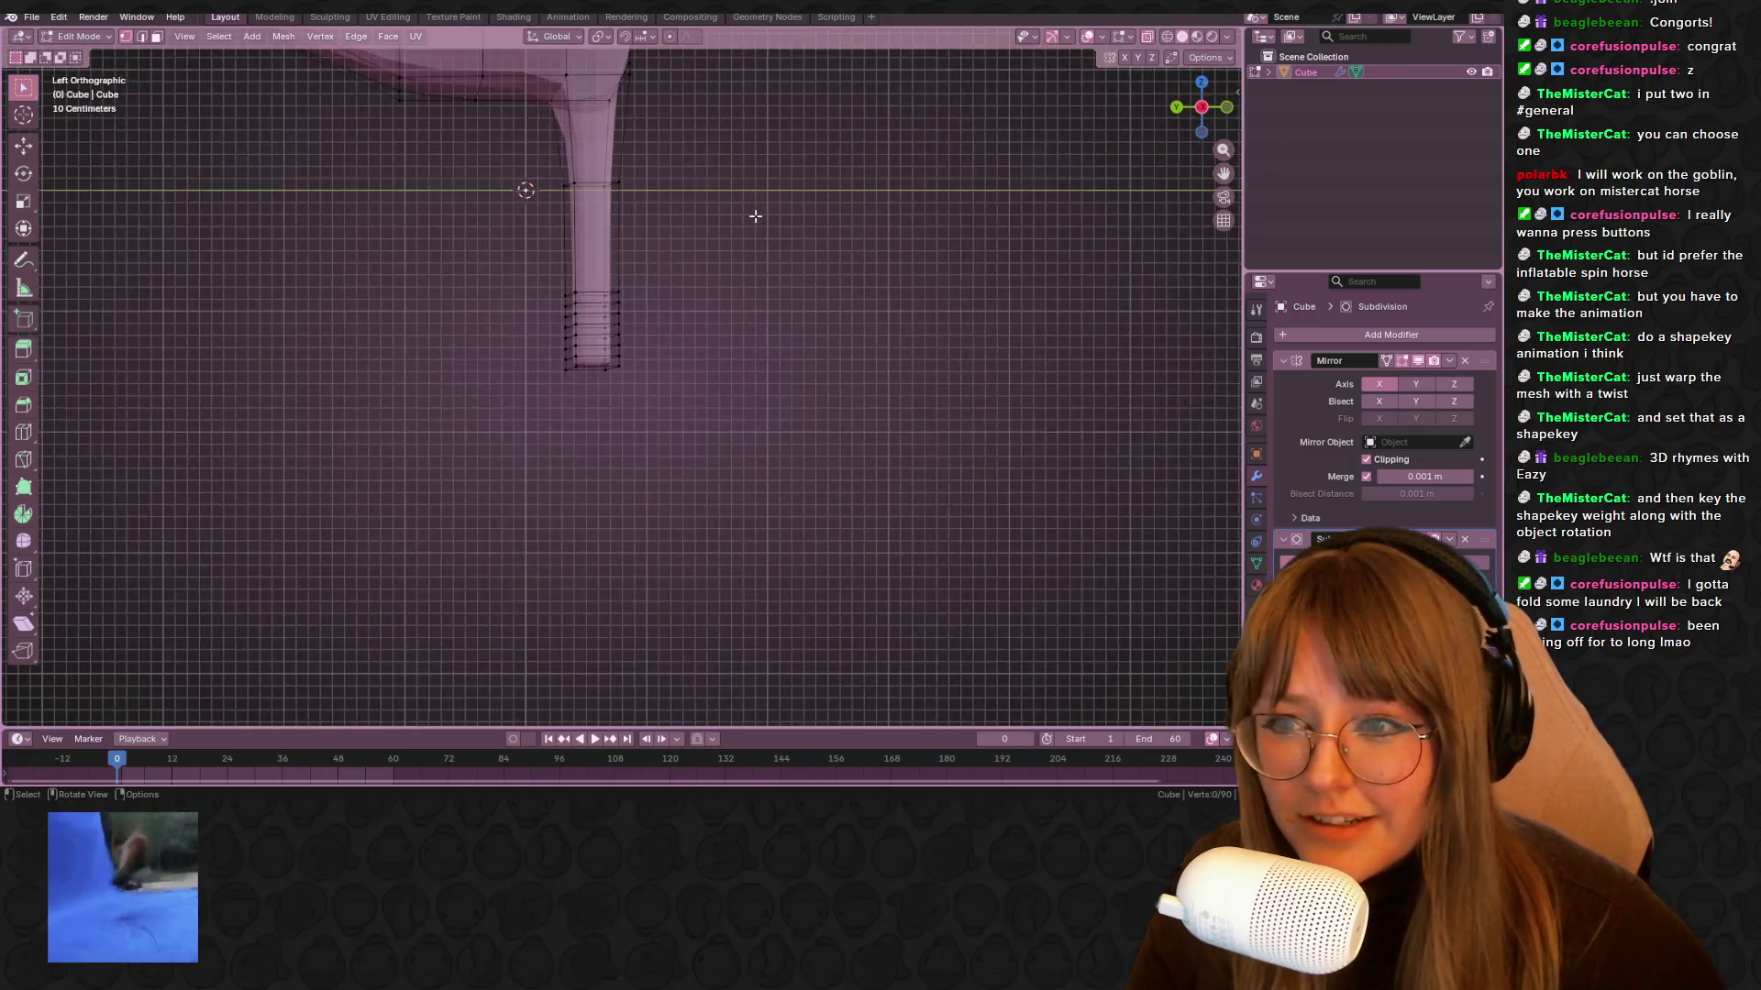
pyautogui.scroll(3, 815, 310)
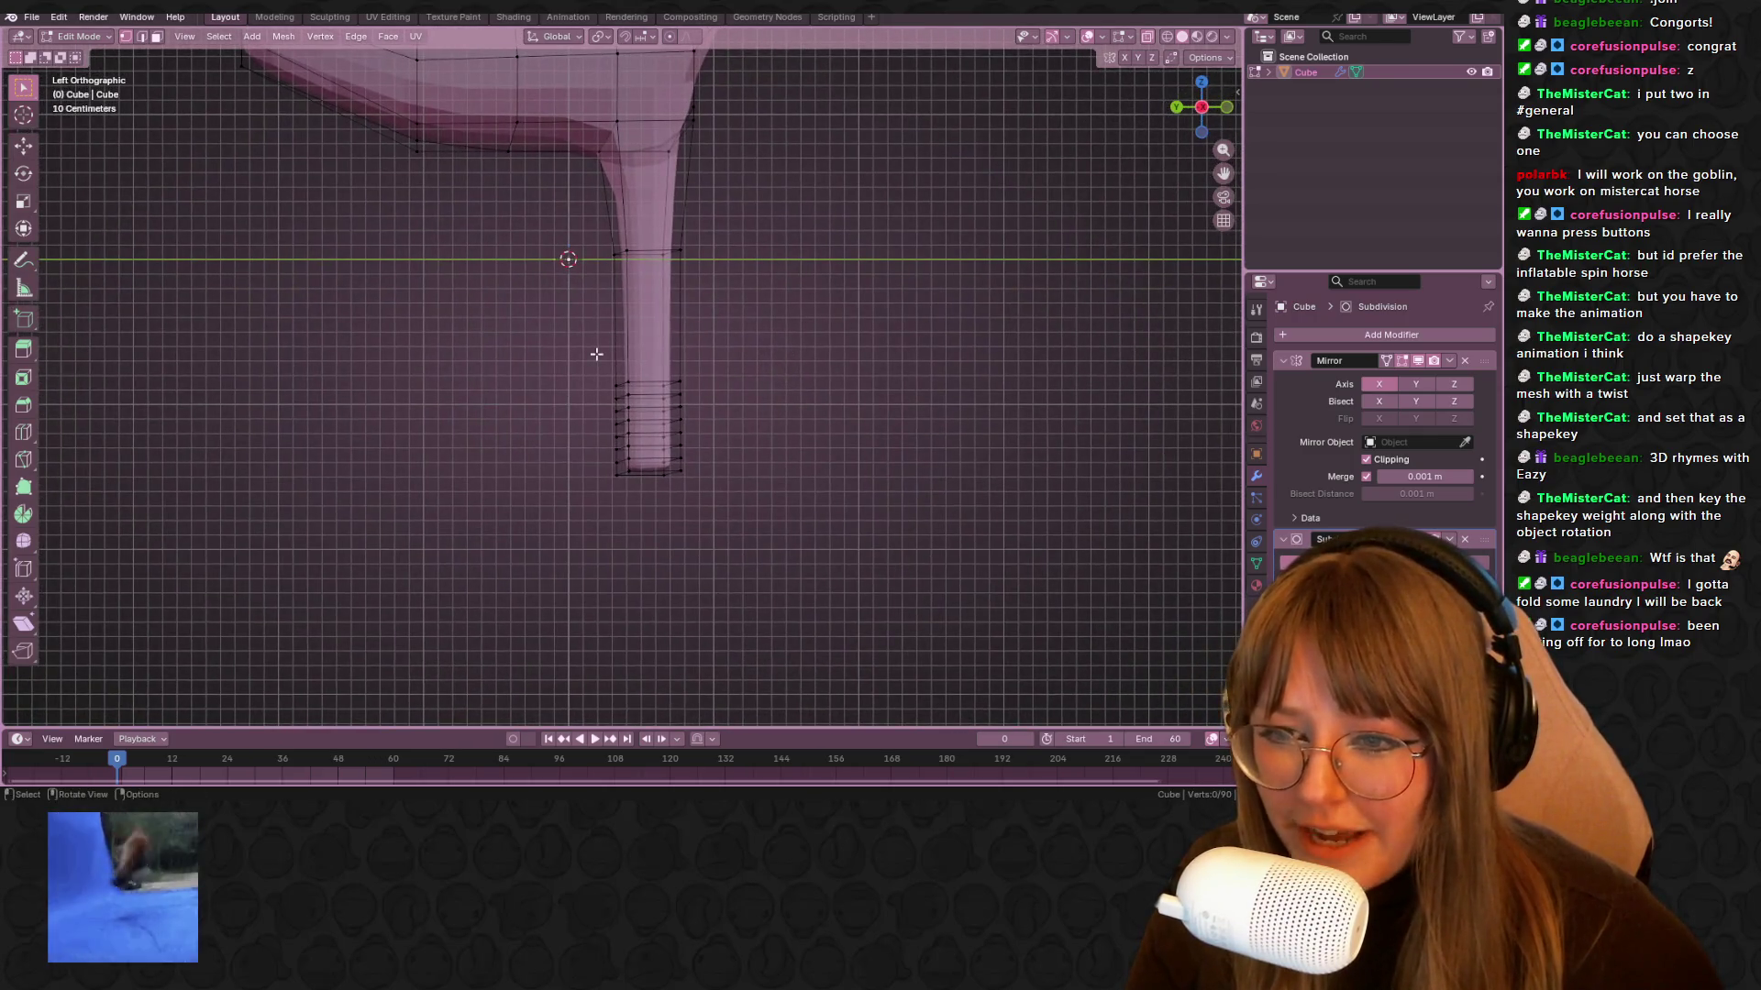
# Shape the leg's end into a hoof by moving front vertices and bulging the bottom ring outward
pyautogui.press('g')
pyautogui.click(647, 440)
pyautogui.moveTo(633, 452); pyautogui.dragTo(634, 451)
pyautogui.press('g')
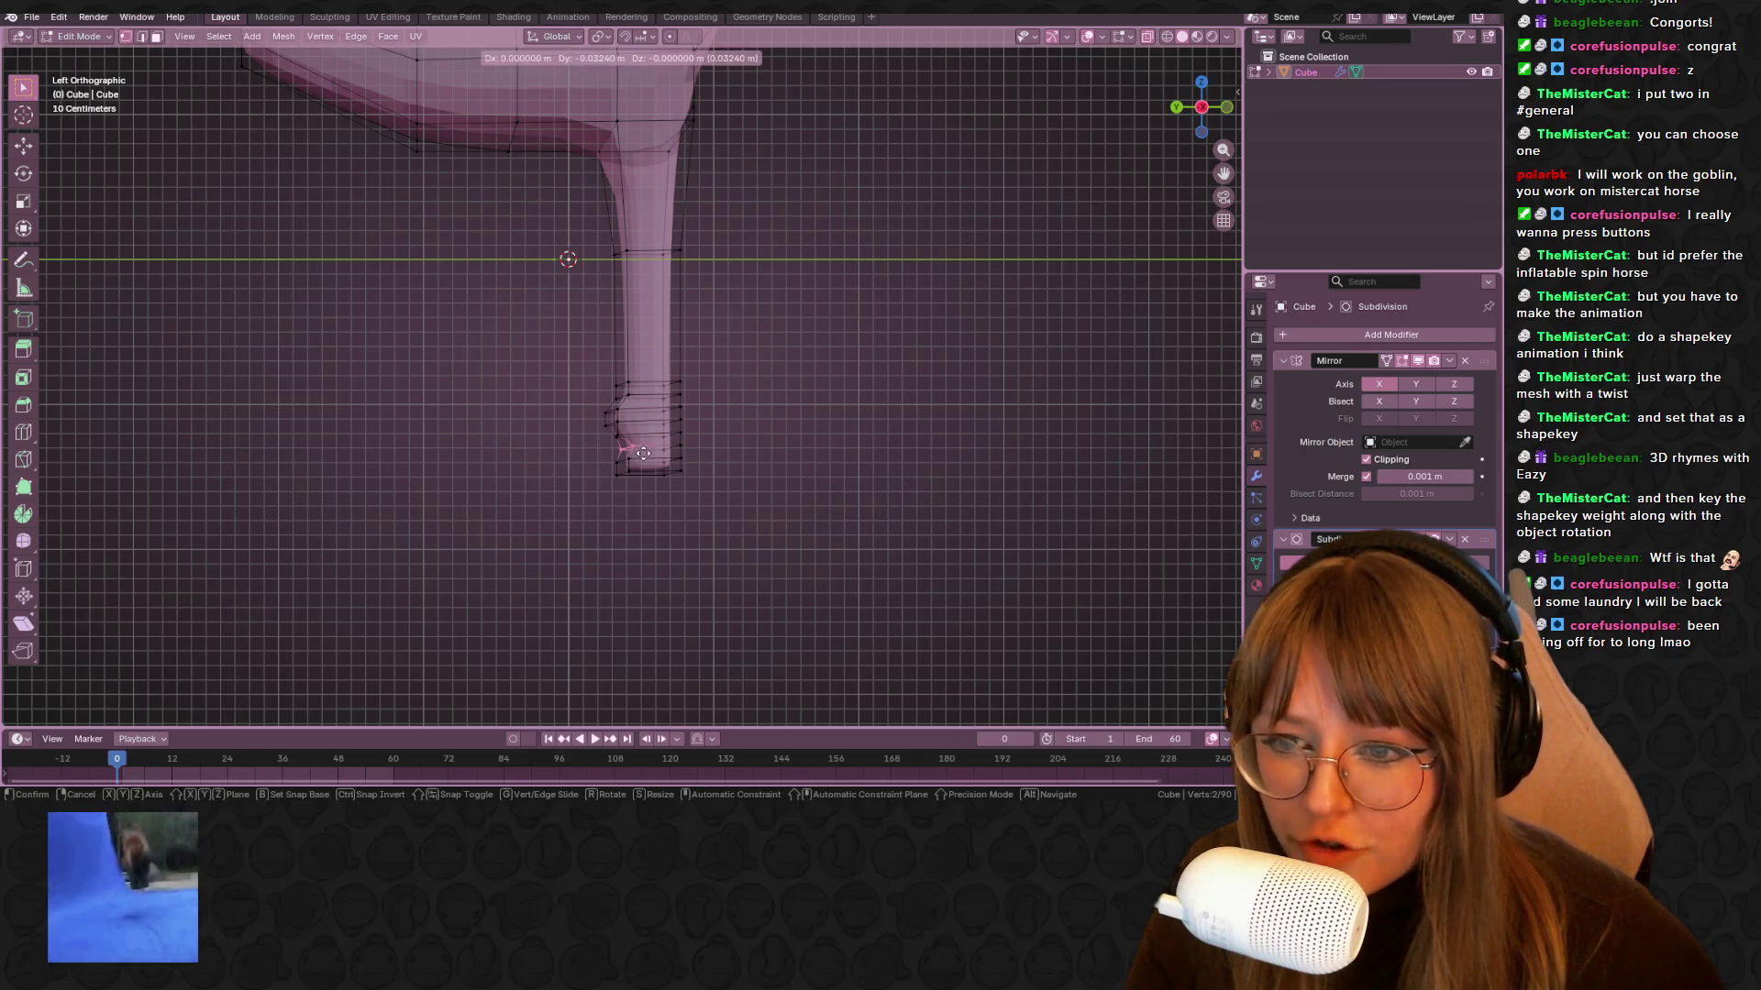
pyautogui.click(627, 459)
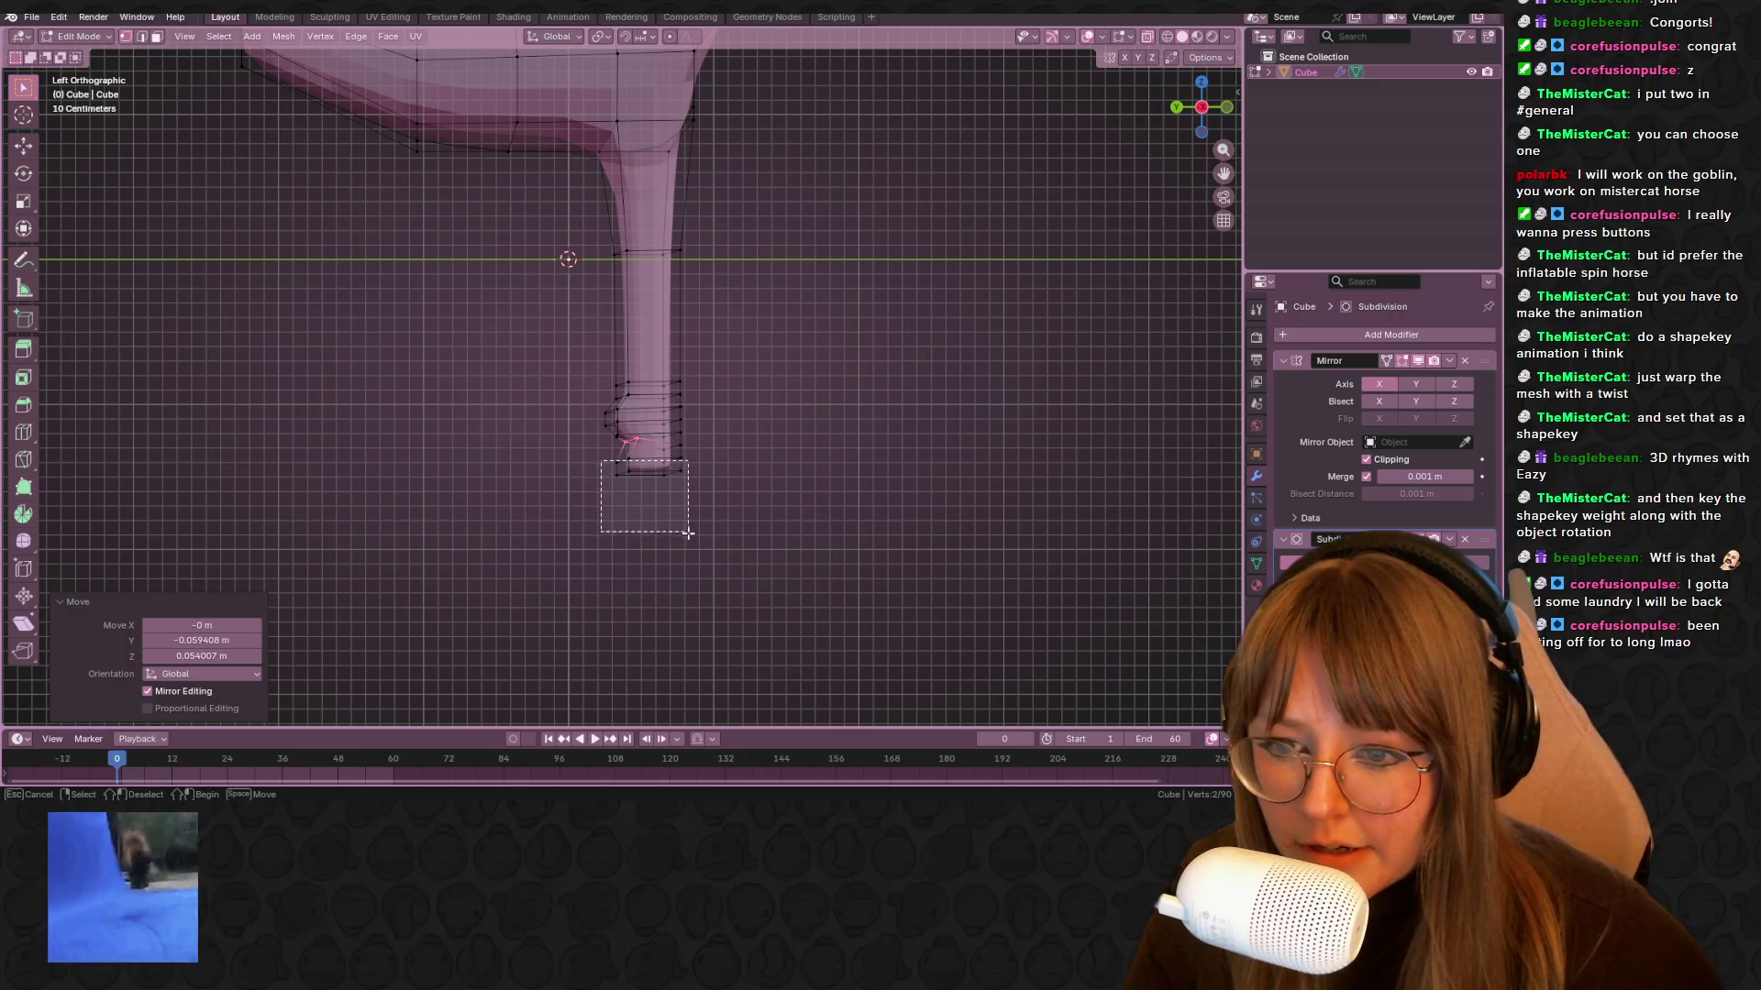
pyautogui.moveTo(688, 532); pyautogui.dragTo(689, 535)
pyautogui.press('e')
pyautogui.click(696, 560)
pyautogui.click(810, 495)
# Extrude the body's front edge outward in left view, then select chest underside edges to adjust
pyautogui.press('Tab')
pyautogui.moveTo(845, 424)
pyautogui.mouseDown(button='middle')
pyautogui.moveTo(885, 412)
pyautogui.moveTo(888, 365)
pyautogui.mouseUp(button='middle')
pyautogui.press('Tab')
pyautogui.click(1202, 108)
pyautogui.moveTo(550, 241)
pyautogui.keyDown('shift'); pyautogui.mouseDown(button='middle')
pyautogui.moveTo(680, 254)
pyautogui.moveTo(590, 354)
pyautogui.moveTo(539, 283)
pyautogui.moveTo(653, 334)
pyautogui.moveTo(724, 275)
pyautogui.mouseUp(button='middle'); pyautogui.keyUp('shift')
pyautogui.press('e')
pyautogui.click(686, 254)
pyautogui.click(690, 231)
pyautogui.keyDown('shift'); pyautogui.click(739, 256); pyautogui.keyUp('shift')
# Slide an edge along the body surface and tilt the selected face slightly in left side view
pyautogui.press('g')
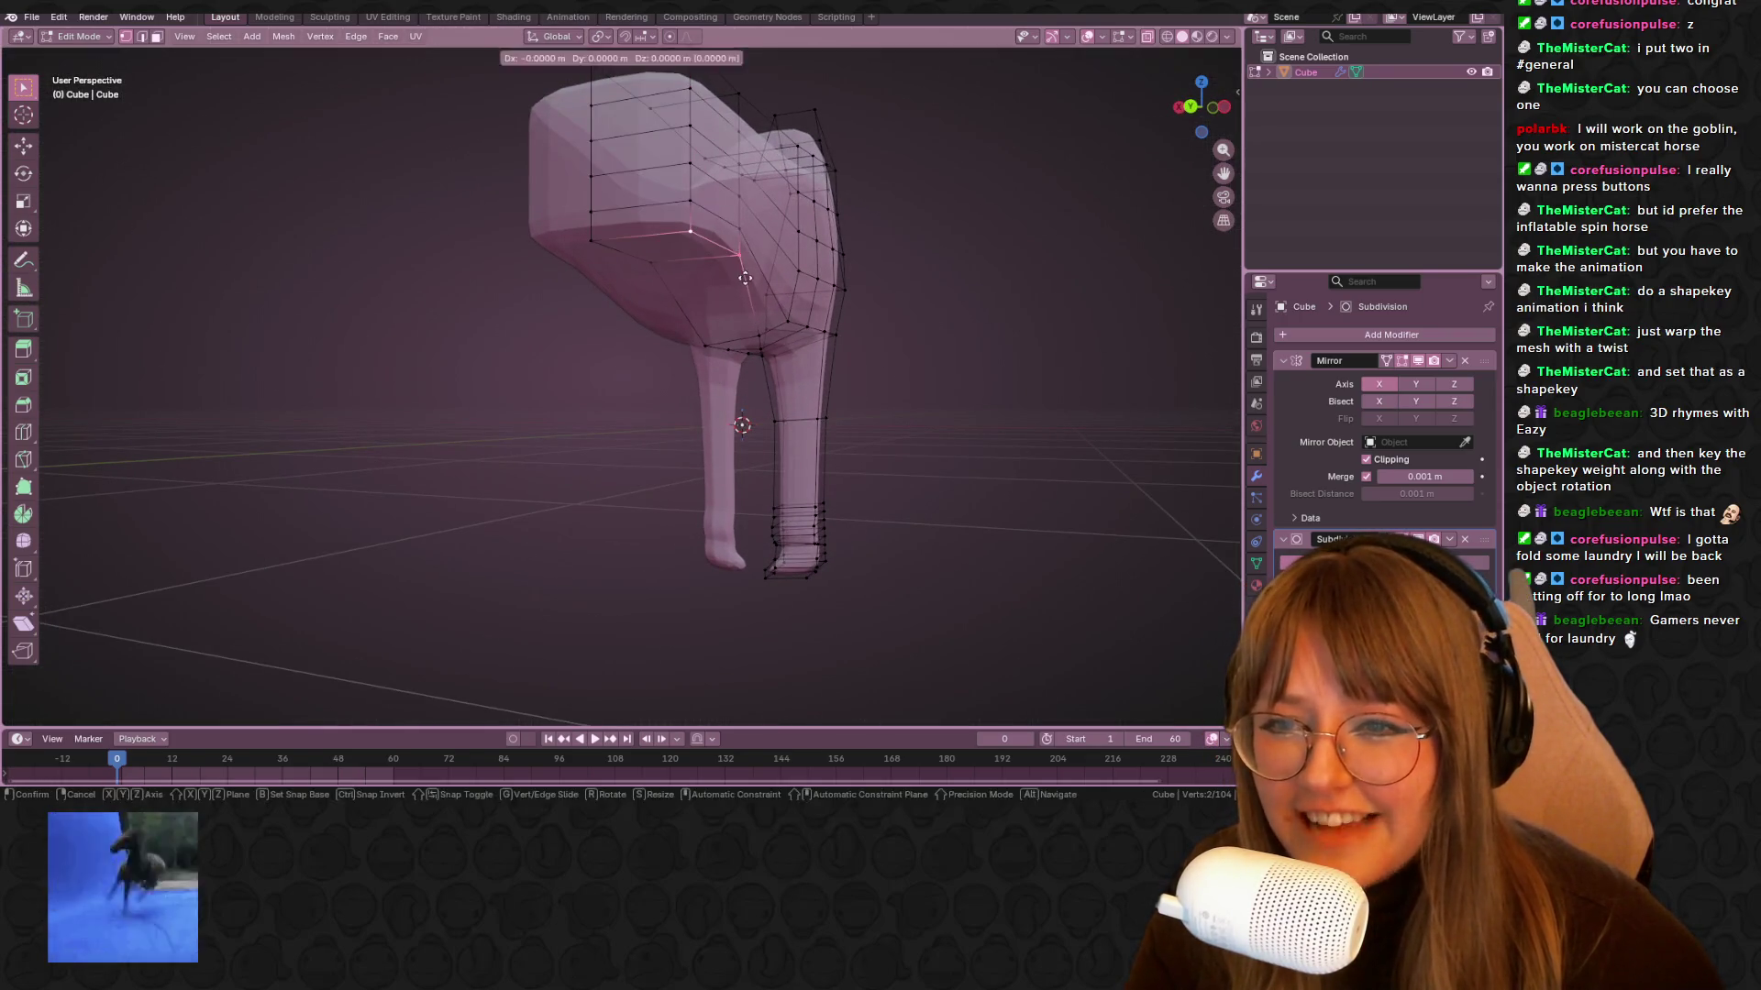
pyautogui.press('g')
pyautogui.click(731, 231)
pyautogui.keyDown('shift'); pyautogui.click(692, 205); pyautogui.keyUp('shift')
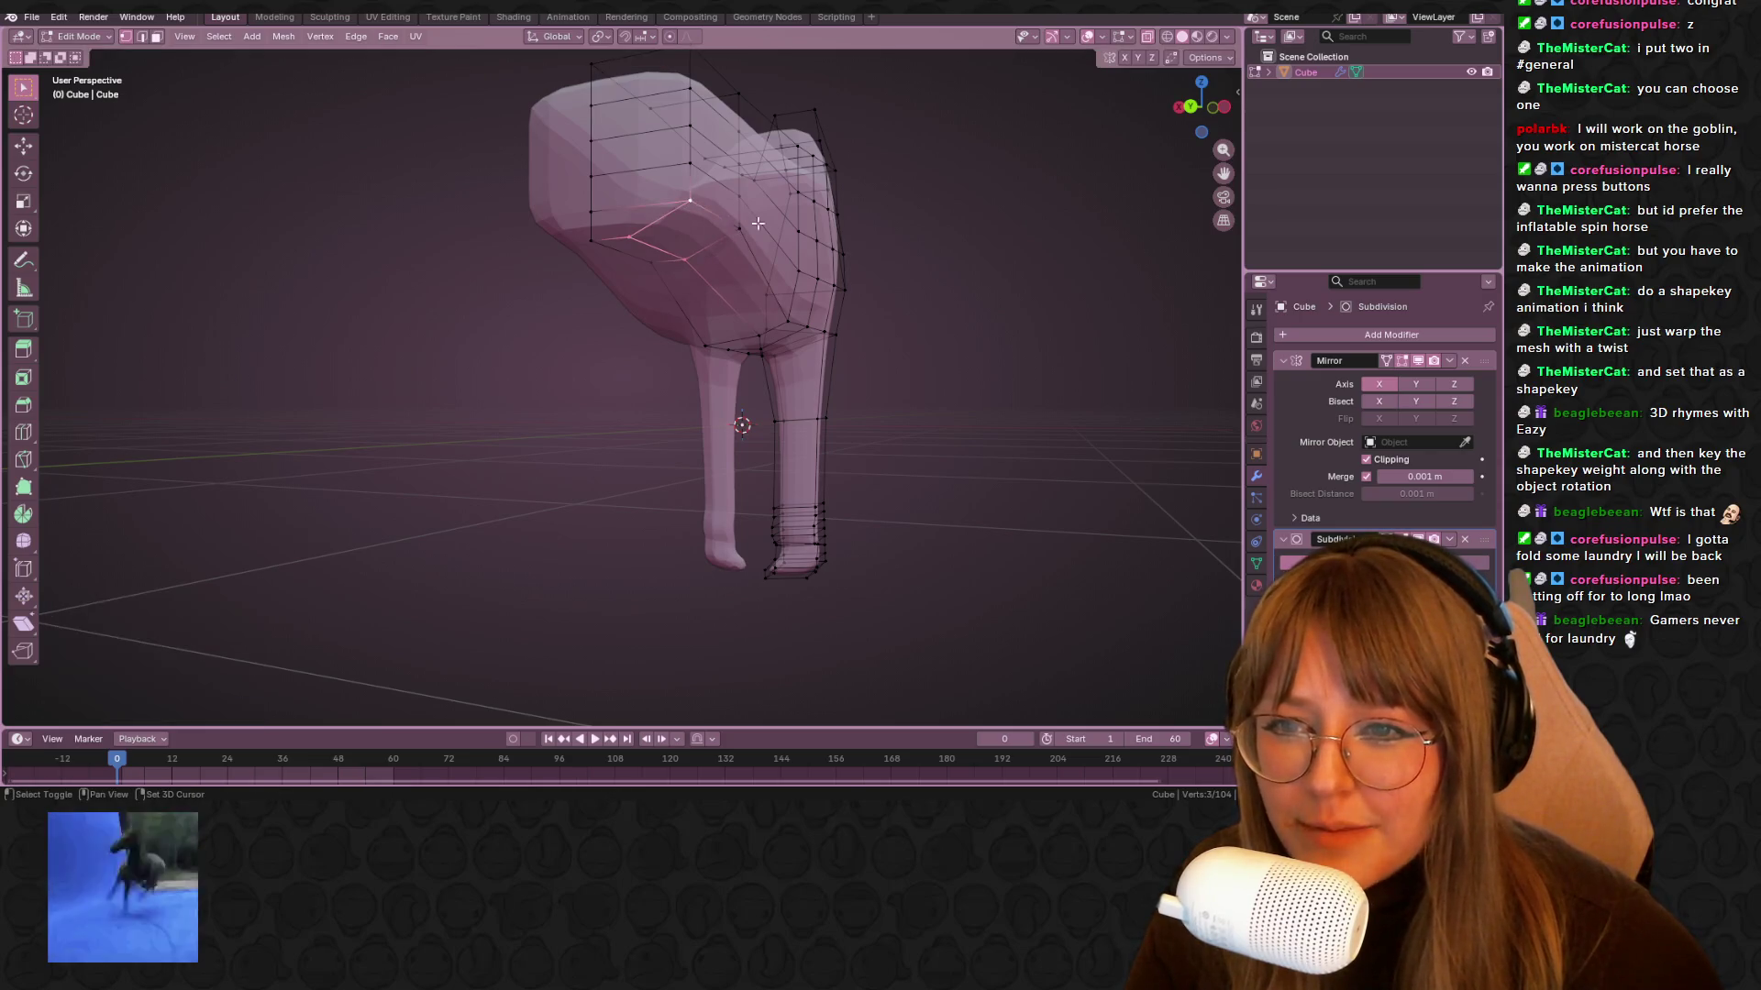
pyautogui.click(1222, 106)
pyautogui.press('r')
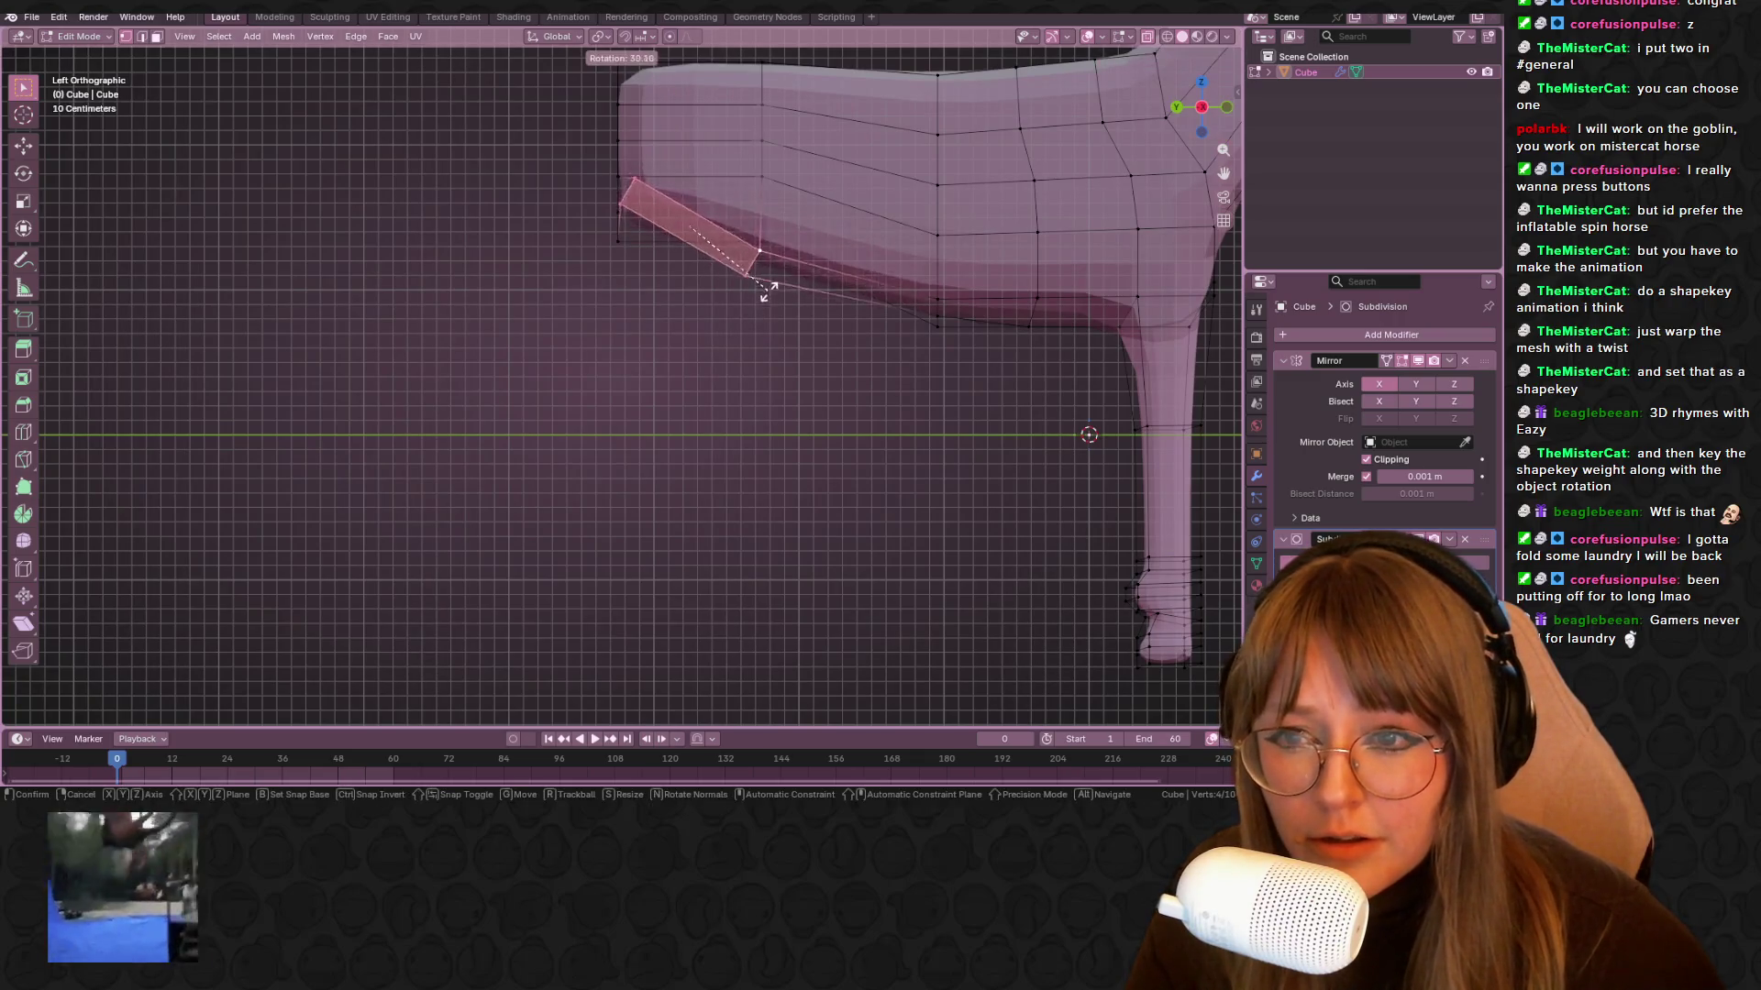
pyautogui.click(752, 210)
# Slide the chest underside edge, then select and tilt the face beneath the chest
pyautogui.click(775, 255)
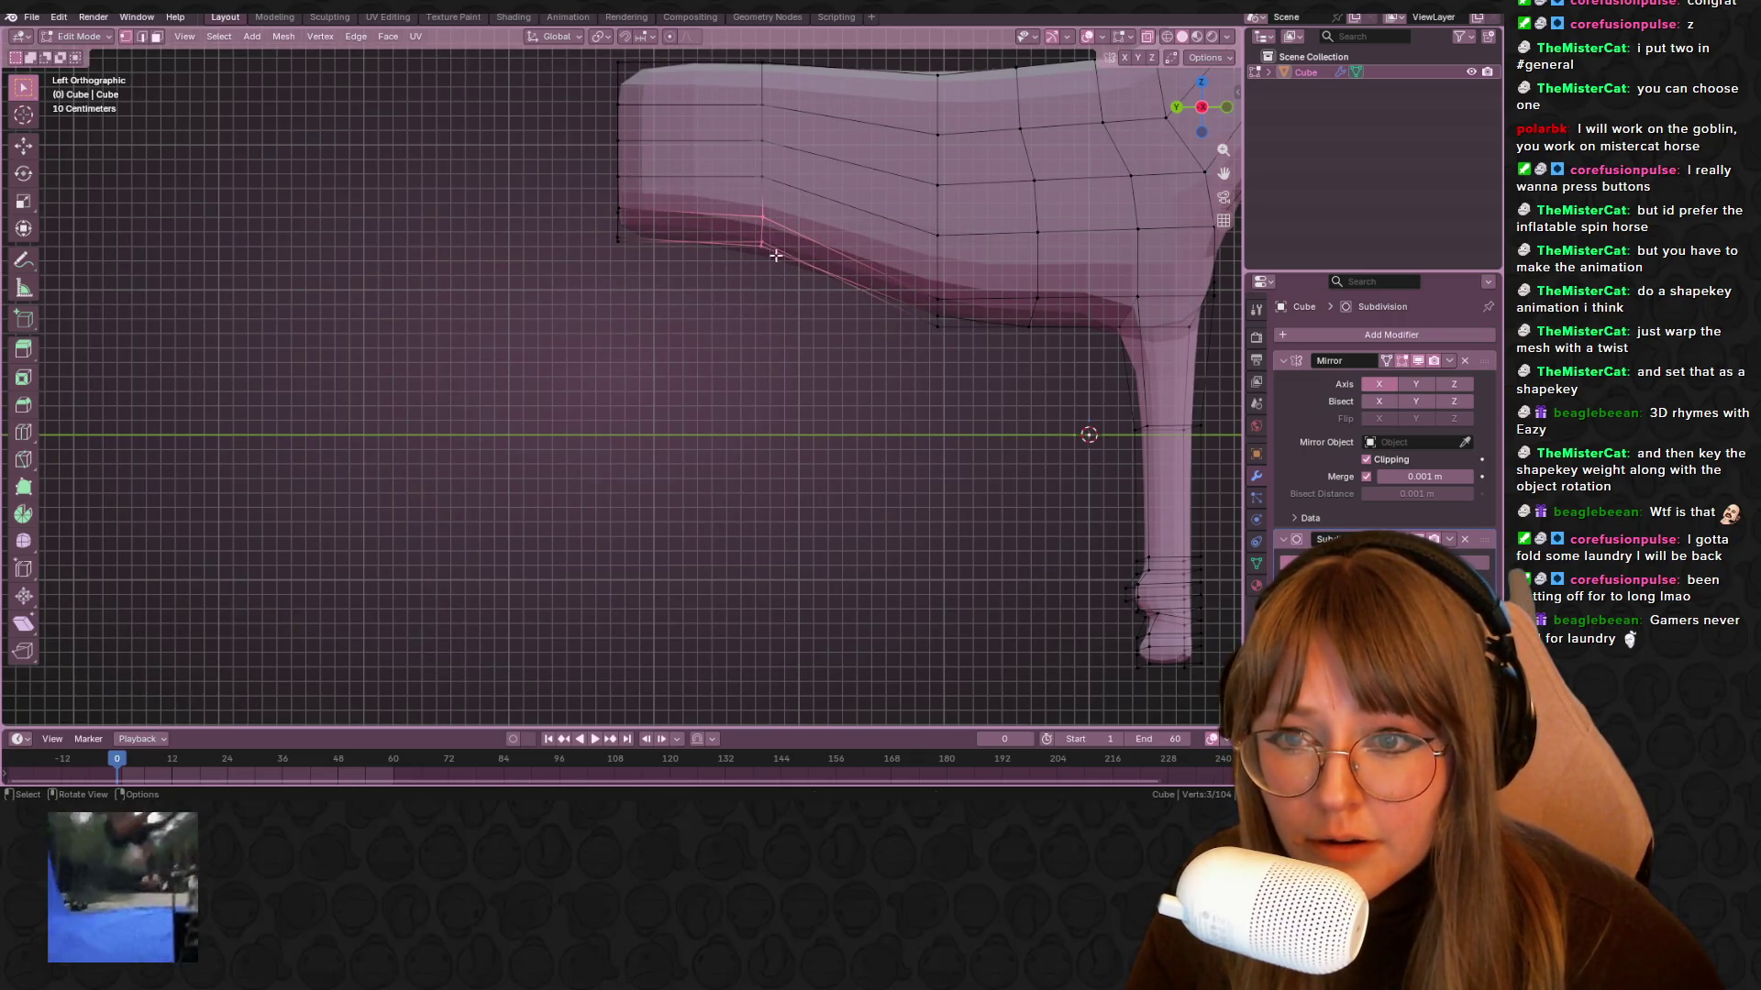
pyautogui.keyDown('shift'); pyautogui.click(763, 210); pyautogui.keyUp('shift')
pyautogui.press('g')
pyautogui.press('g')
pyautogui.click(657, 234)
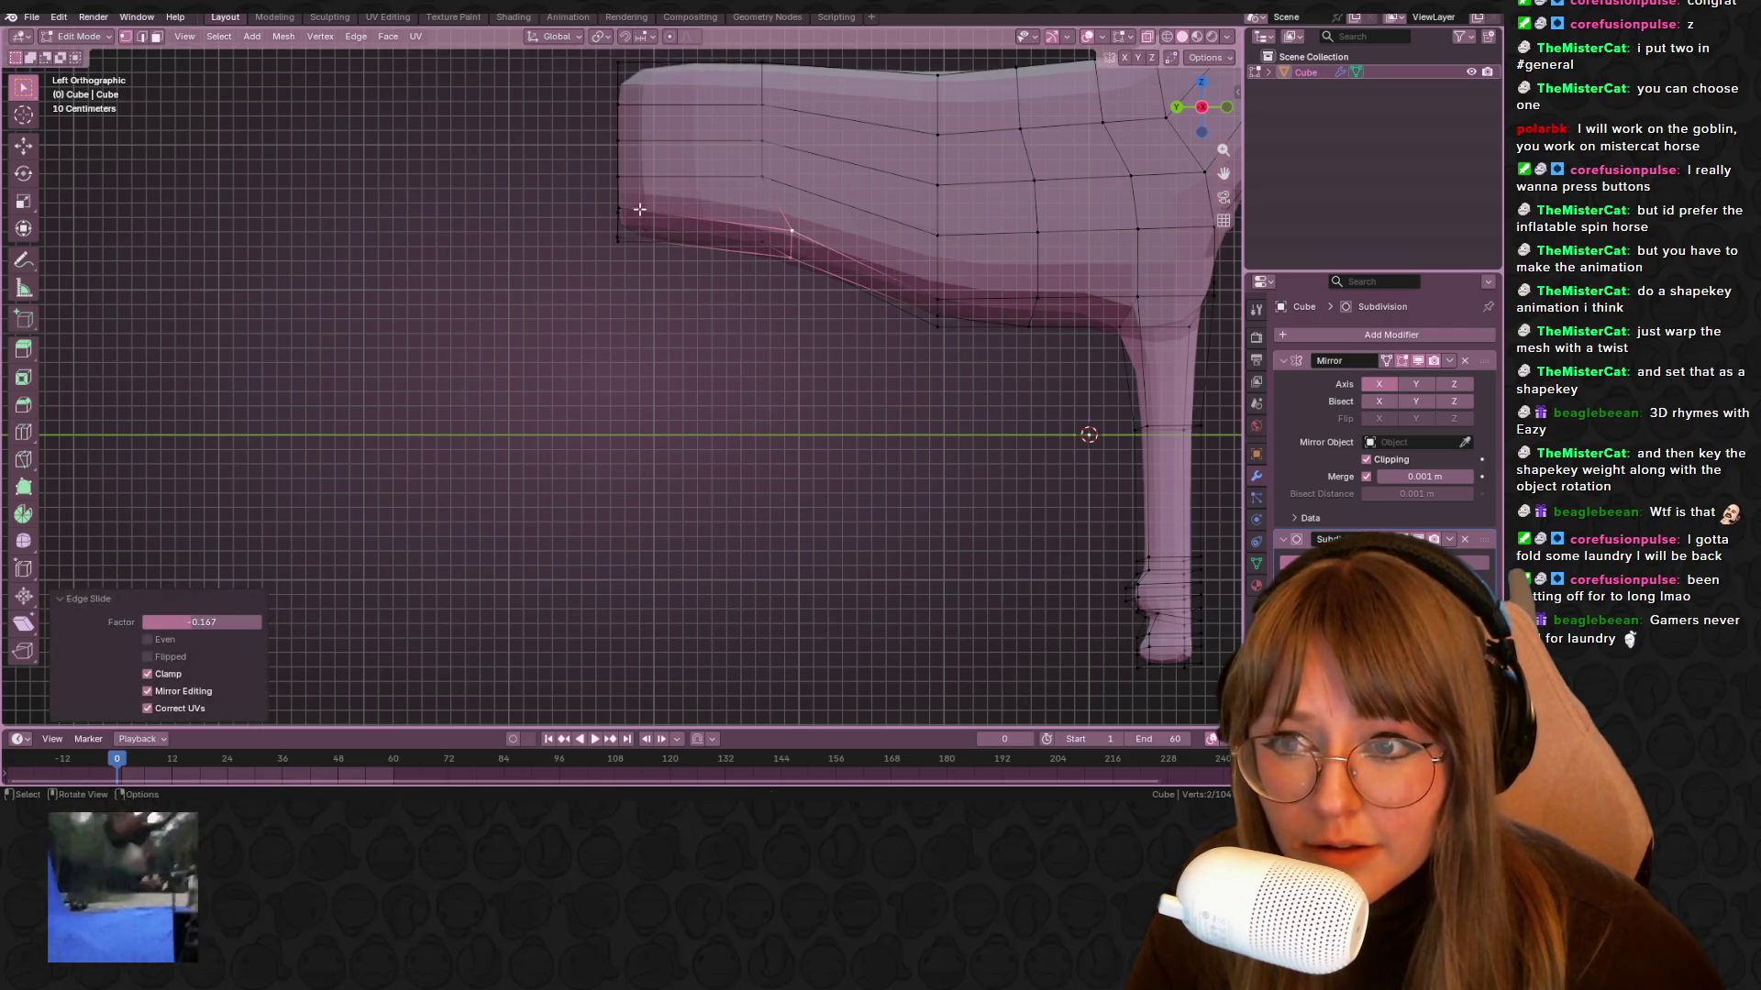
pyautogui.moveTo(639, 209); pyautogui.dragTo(713, 207, button='middle')
pyautogui.keyDown('shift'); pyautogui.click(701, 204); pyautogui.keyUp('shift')
pyautogui.keyDown('shift'); pyautogui.click(644, 239); pyautogui.keyUp('shift')
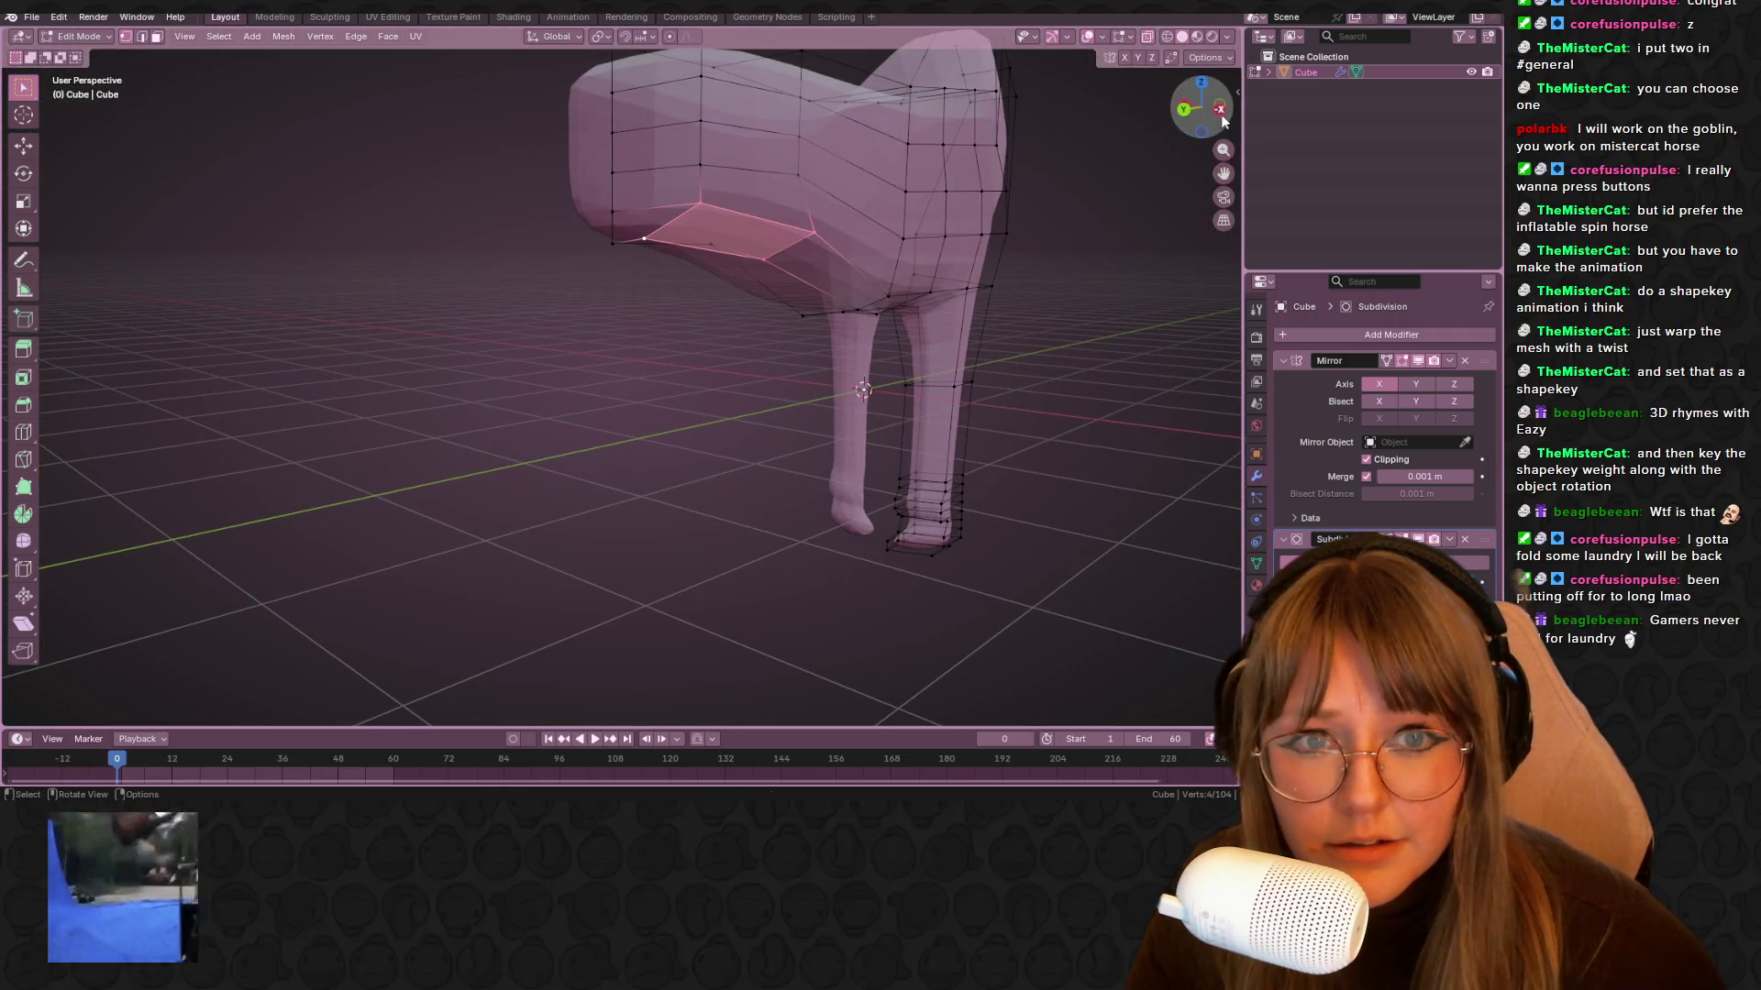
pyautogui.click(1220, 111)
pyautogui.press('r')
pyautogui.click(849, 275)
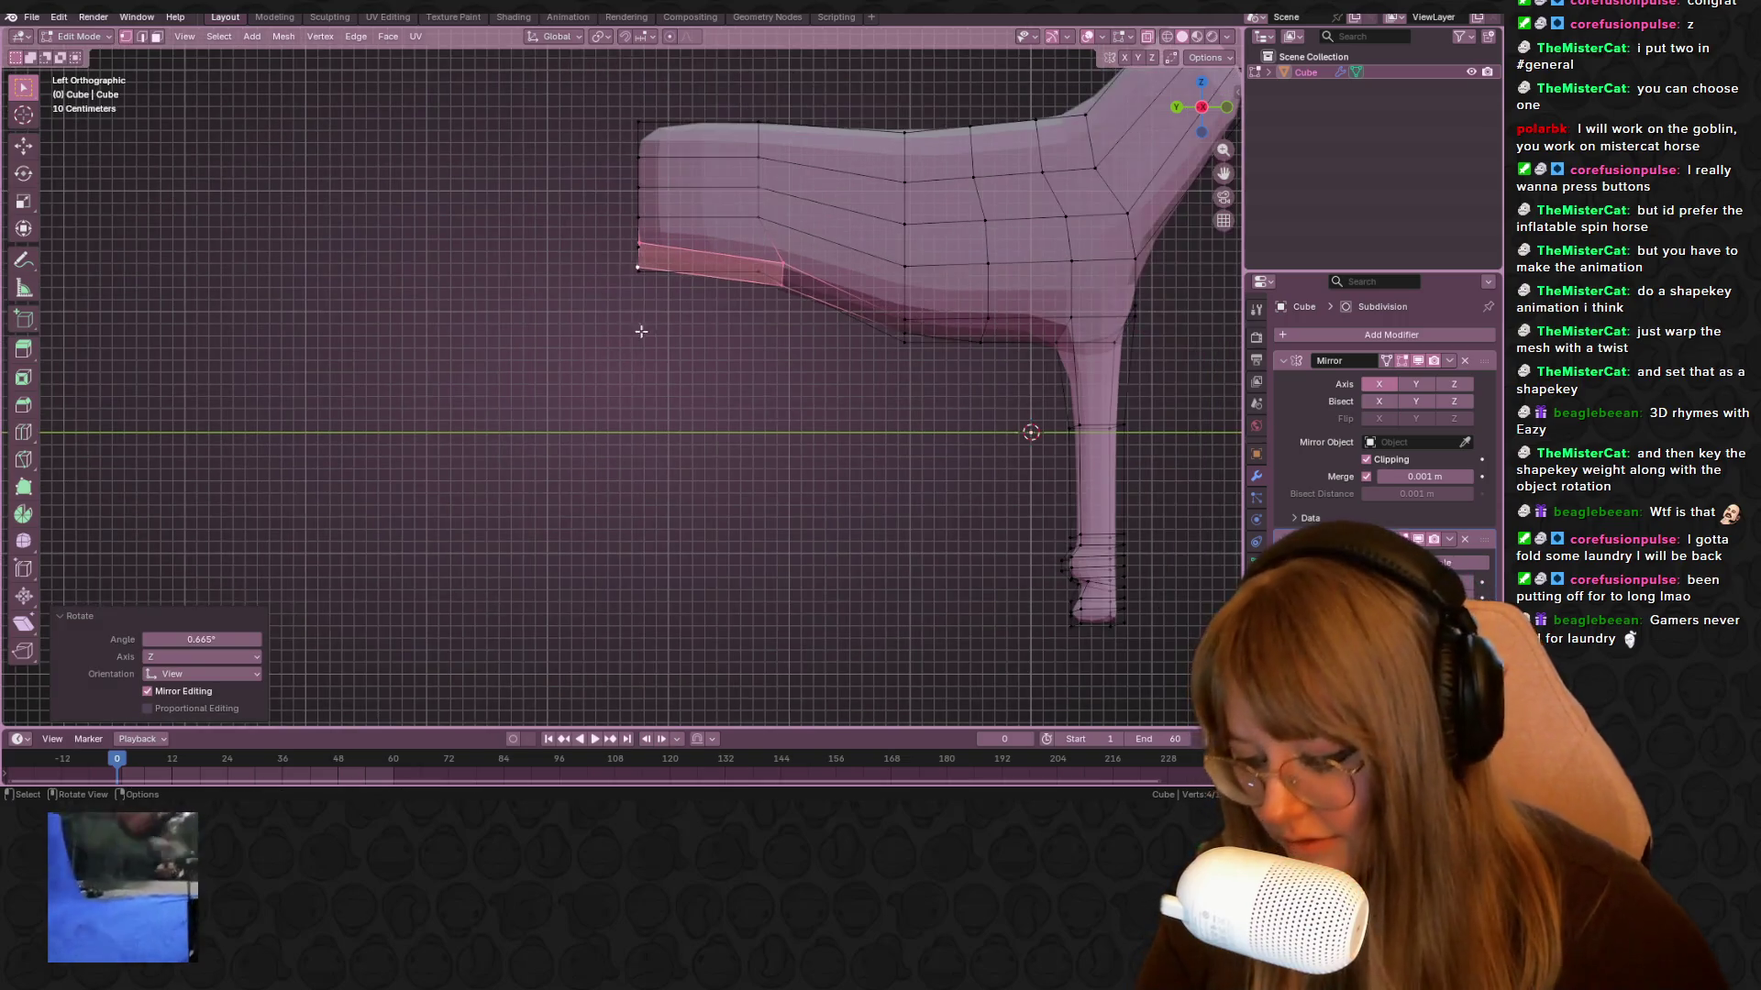
# Extrude the chest face downward into a front leg and push its end forward
pyautogui.press('e')
pyautogui.click(679, 394)
pyautogui.press('g')
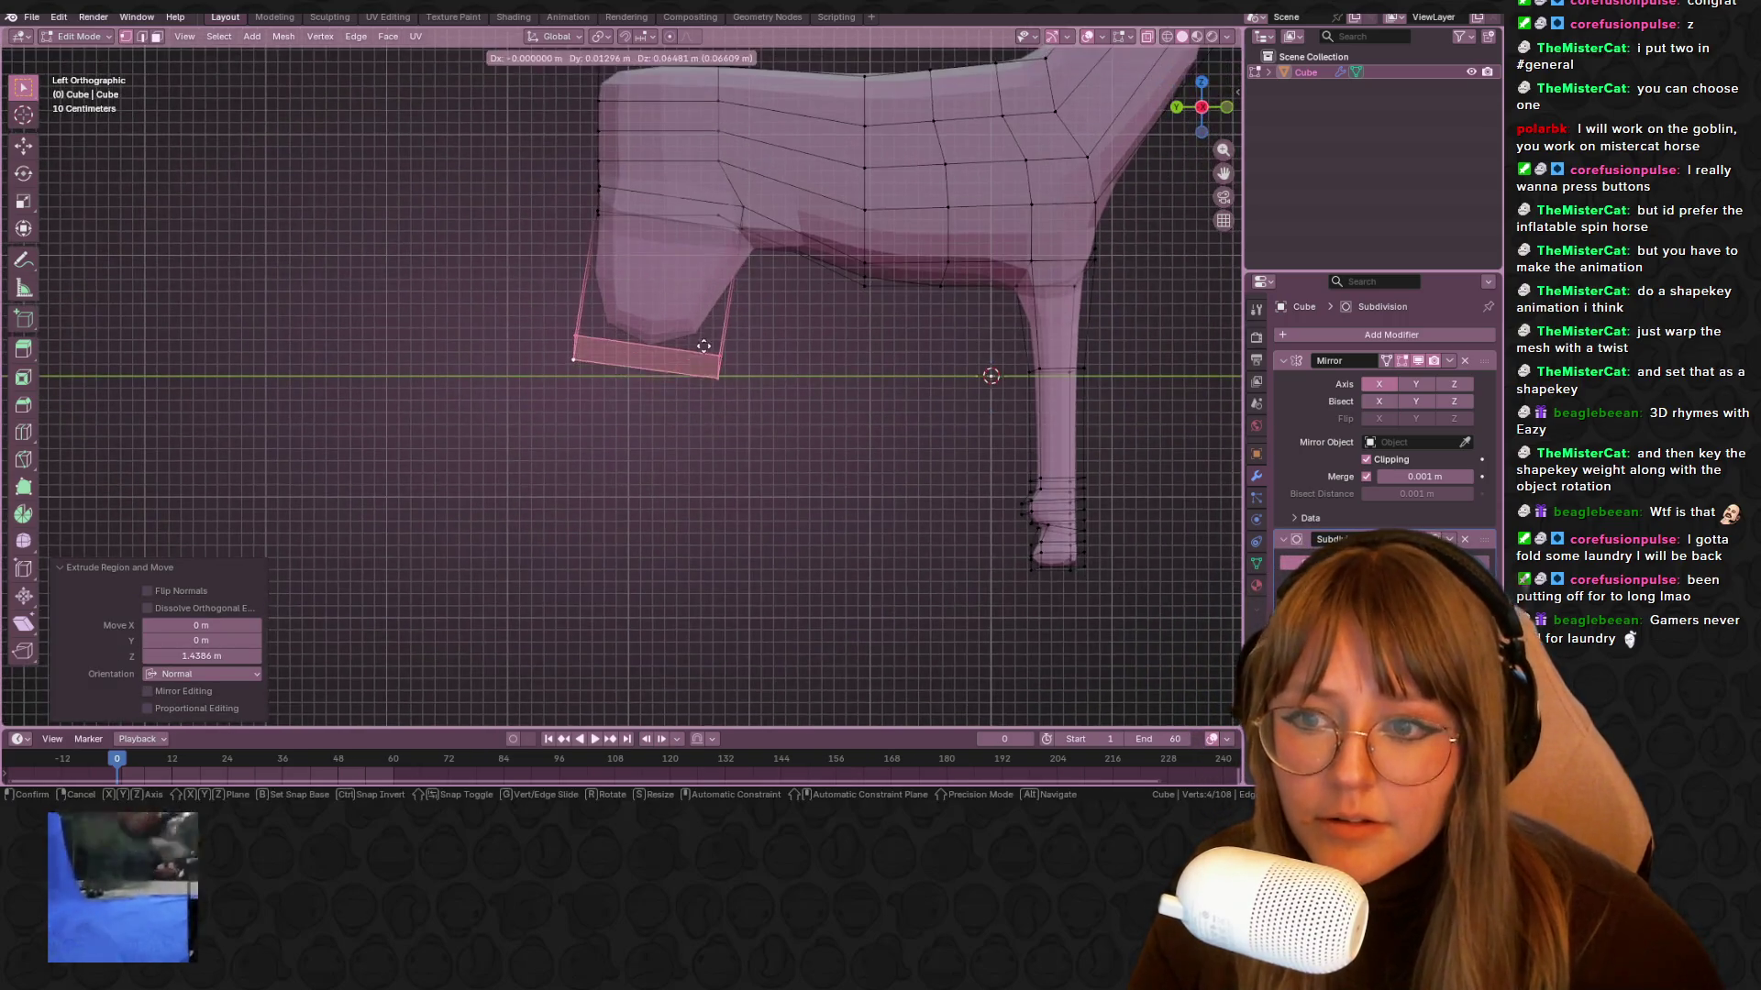
pyautogui.click(670, 323)
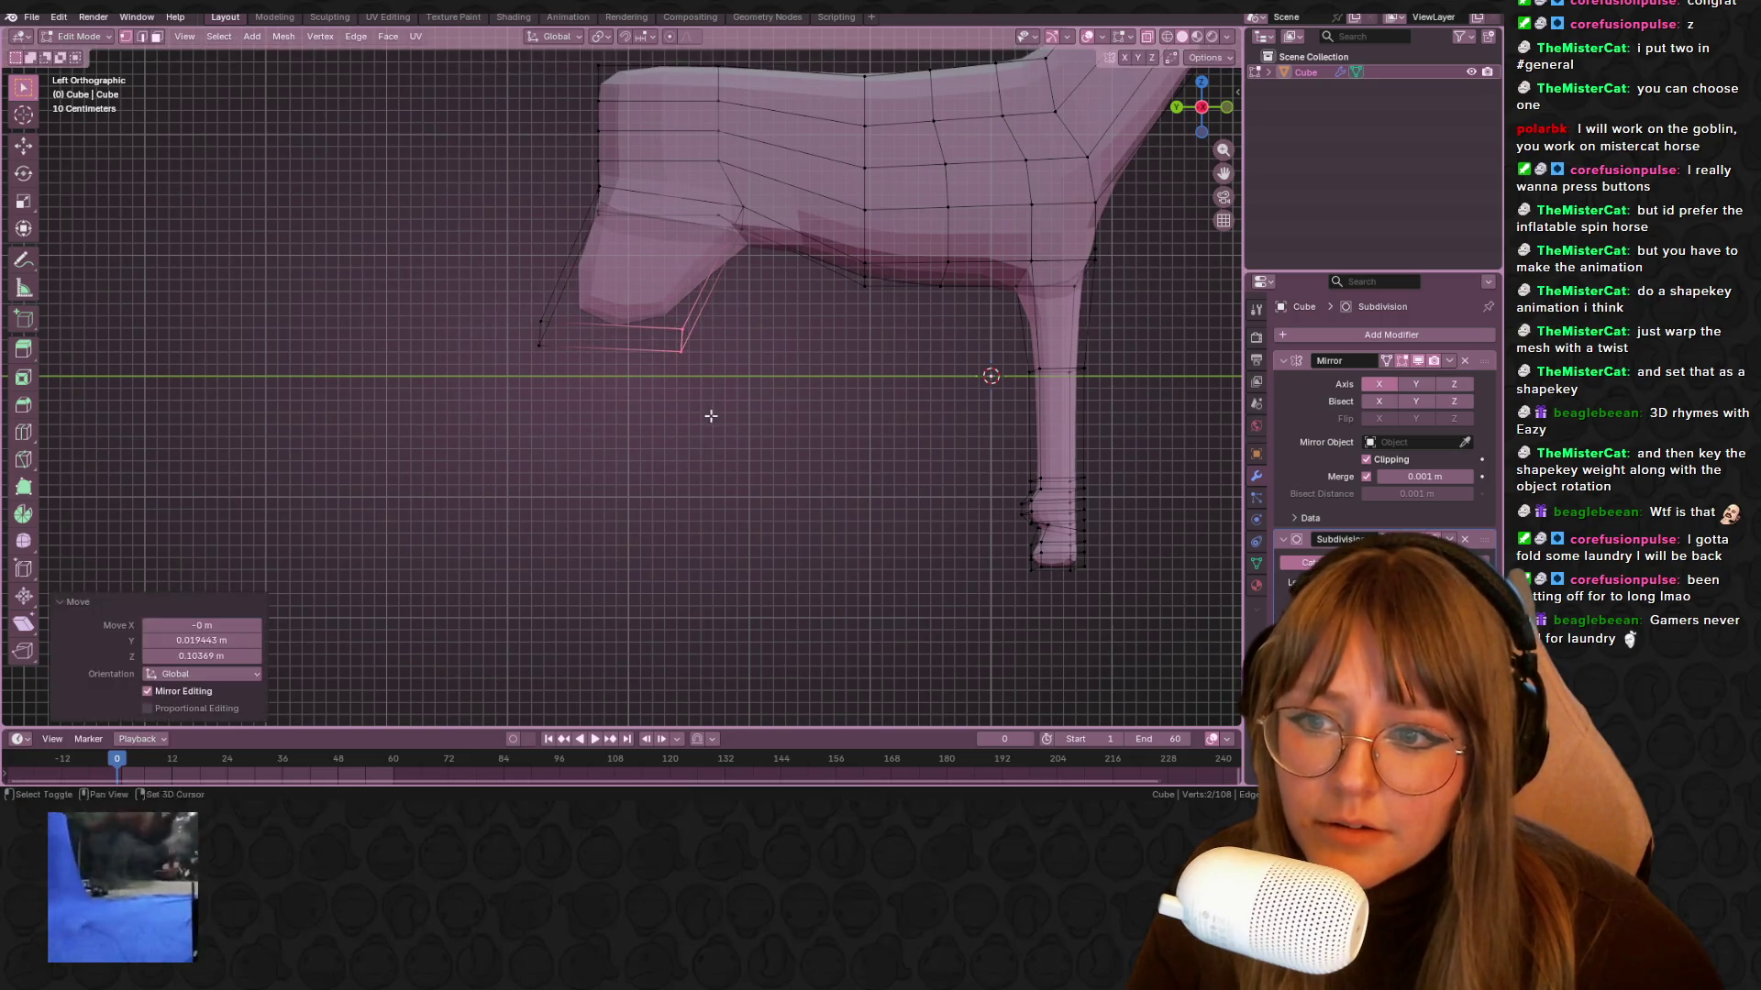
pyautogui.keyDown('shift'); pyautogui.moveTo(710, 415); pyautogui.dragTo(698, 376, button='middle'); pyautogui.keyUp('shift')
pyautogui.moveTo(459, 263); pyautogui.dragTo(705, 397)
# Extrude the leg bottom further down and angle the leg end outward
pyautogui.press('e')
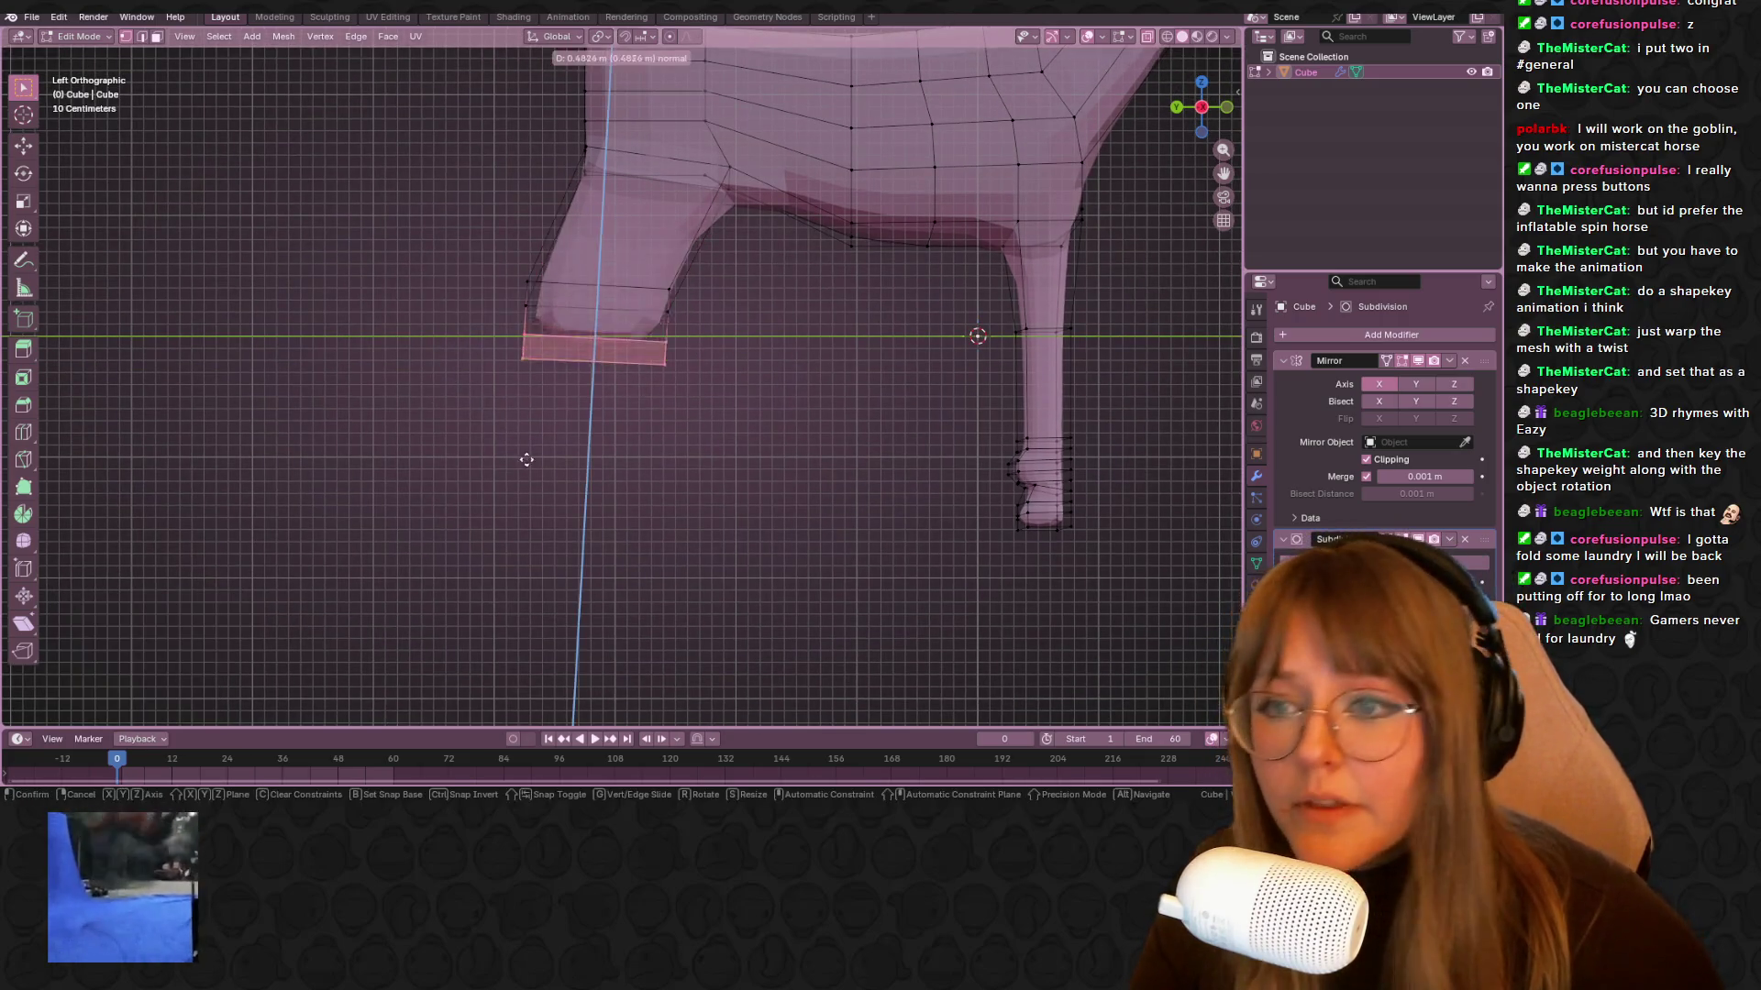
pyautogui.click(527, 460)
pyautogui.press('r')
pyautogui.click(770, 380)
pyautogui.click(721, 336)
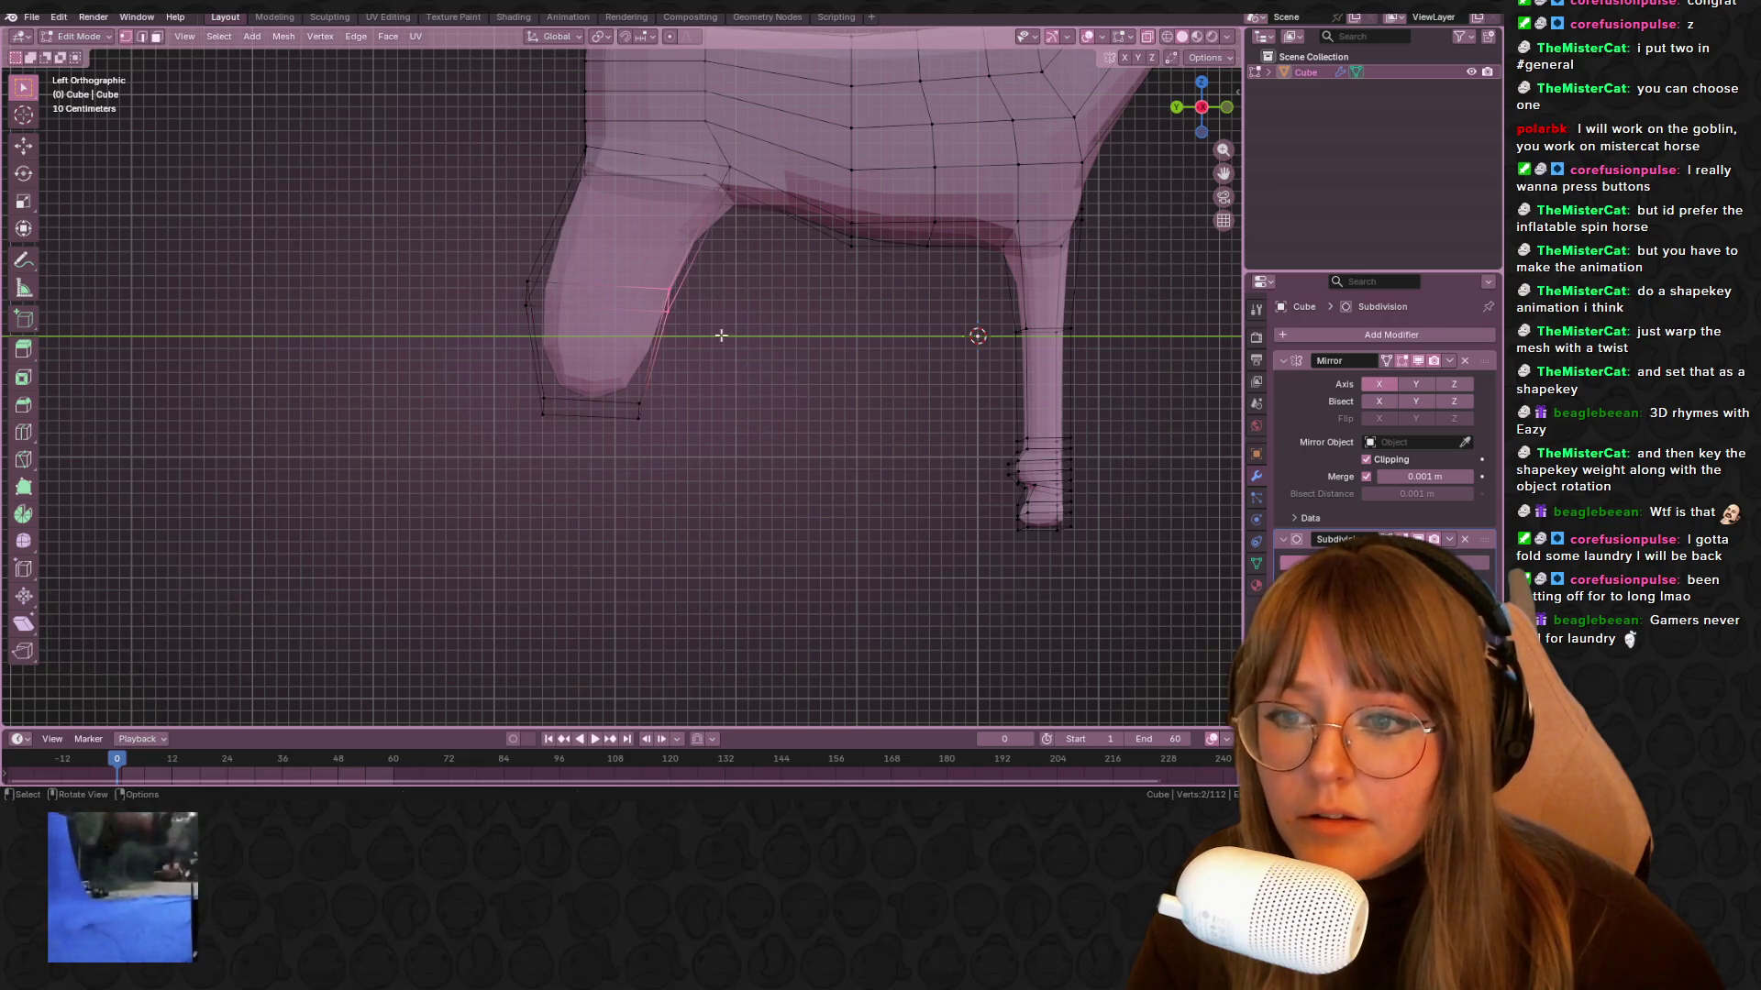
# Raise the leg's upper vertices, undoing a second move of the leg top
pyautogui.keyDown('shift'); pyautogui.moveTo(741, 355); pyautogui.dragTo(719, 381, button='middle'); pyautogui.keyUp('shift')
pyautogui.moveTo(632, 385); pyautogui.dragTo(464, 294)
pyautogui.press('g')
pyautogui.click(548, 244)
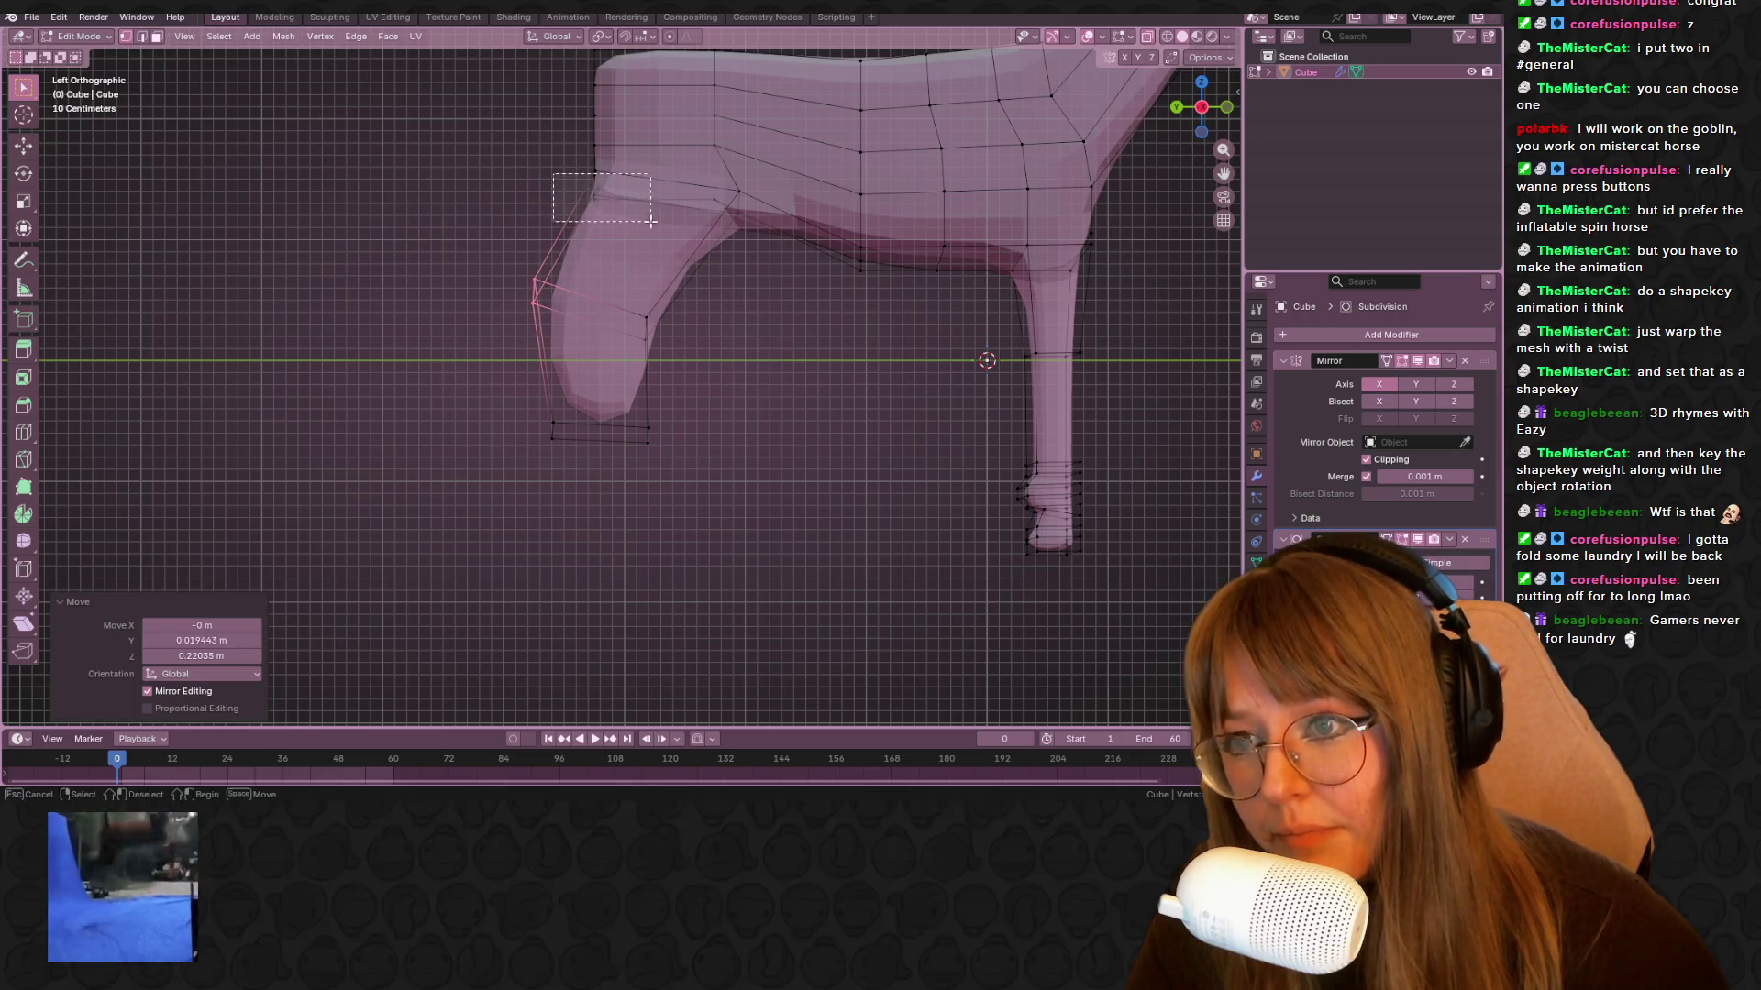
pyautogui.moveTo(650, 221); pyautogui.dragTo(650, 221)
pyautogui.press('g')
pyautogui.click(604, 192)
pyautogui.hotkey('ctrl', 'z')
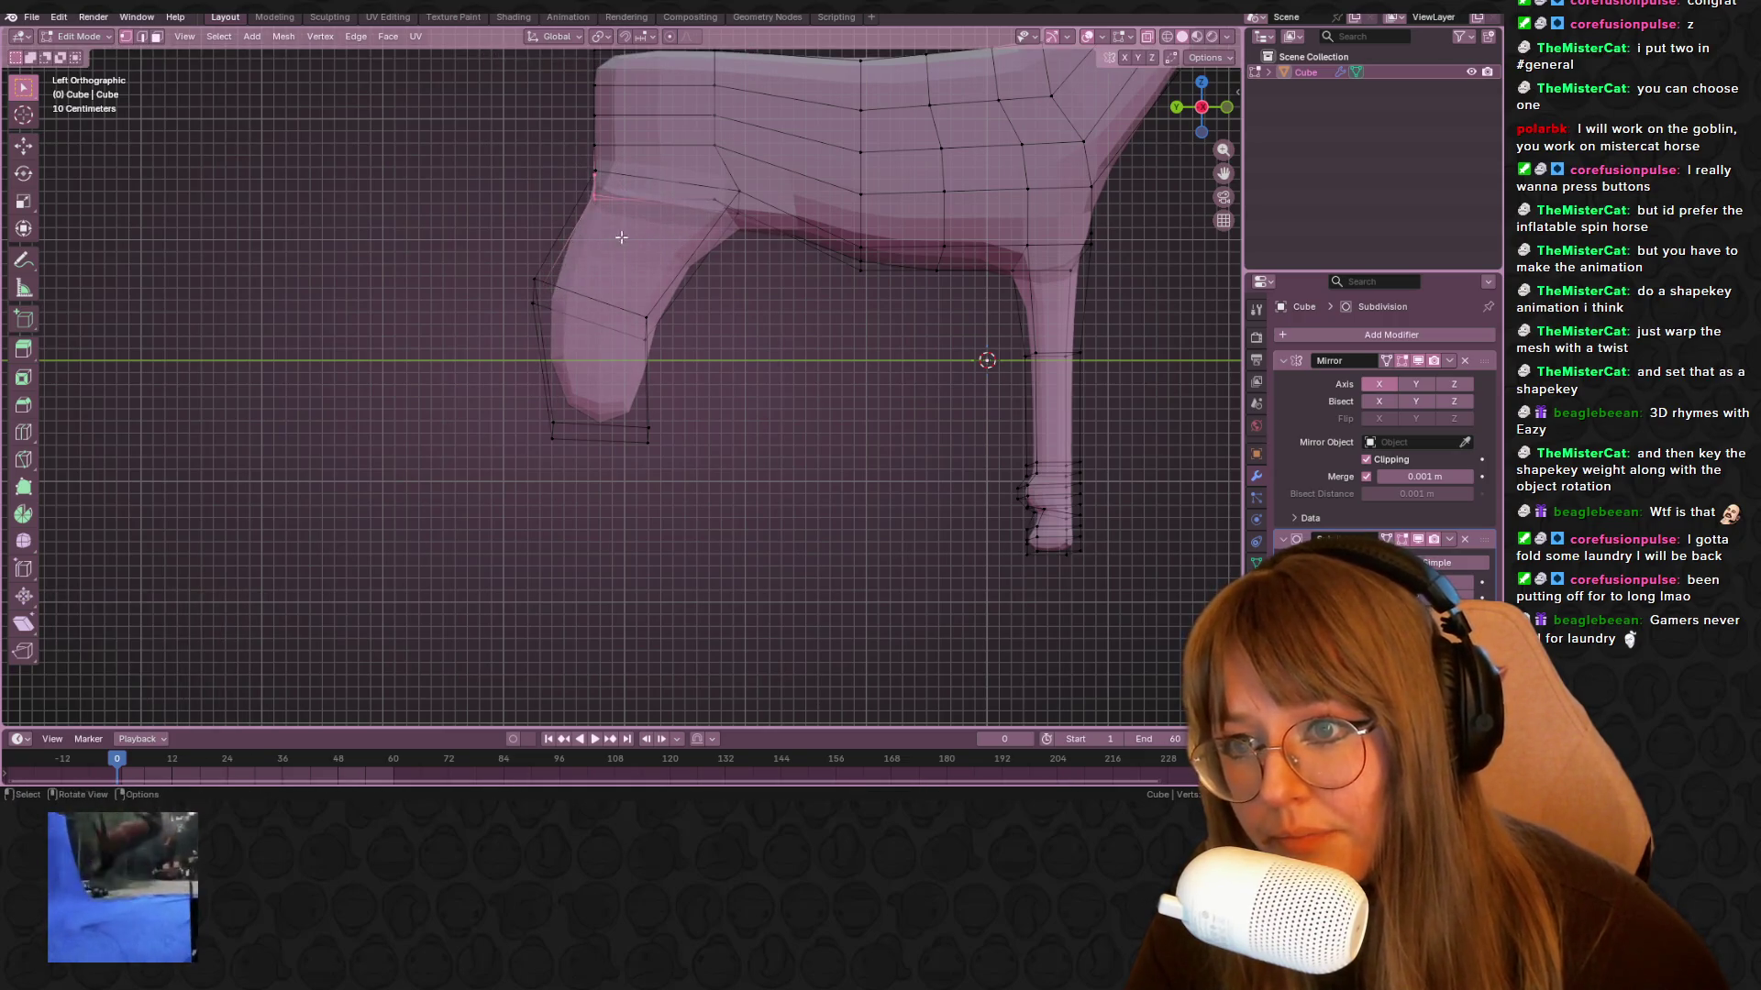
# Raise the foot-bottom vertices and shift the knee up and to the left
pyautogui.moveTo(461, 380); pyautogui.dragTo(685, 500)
pyautogui.press('g')
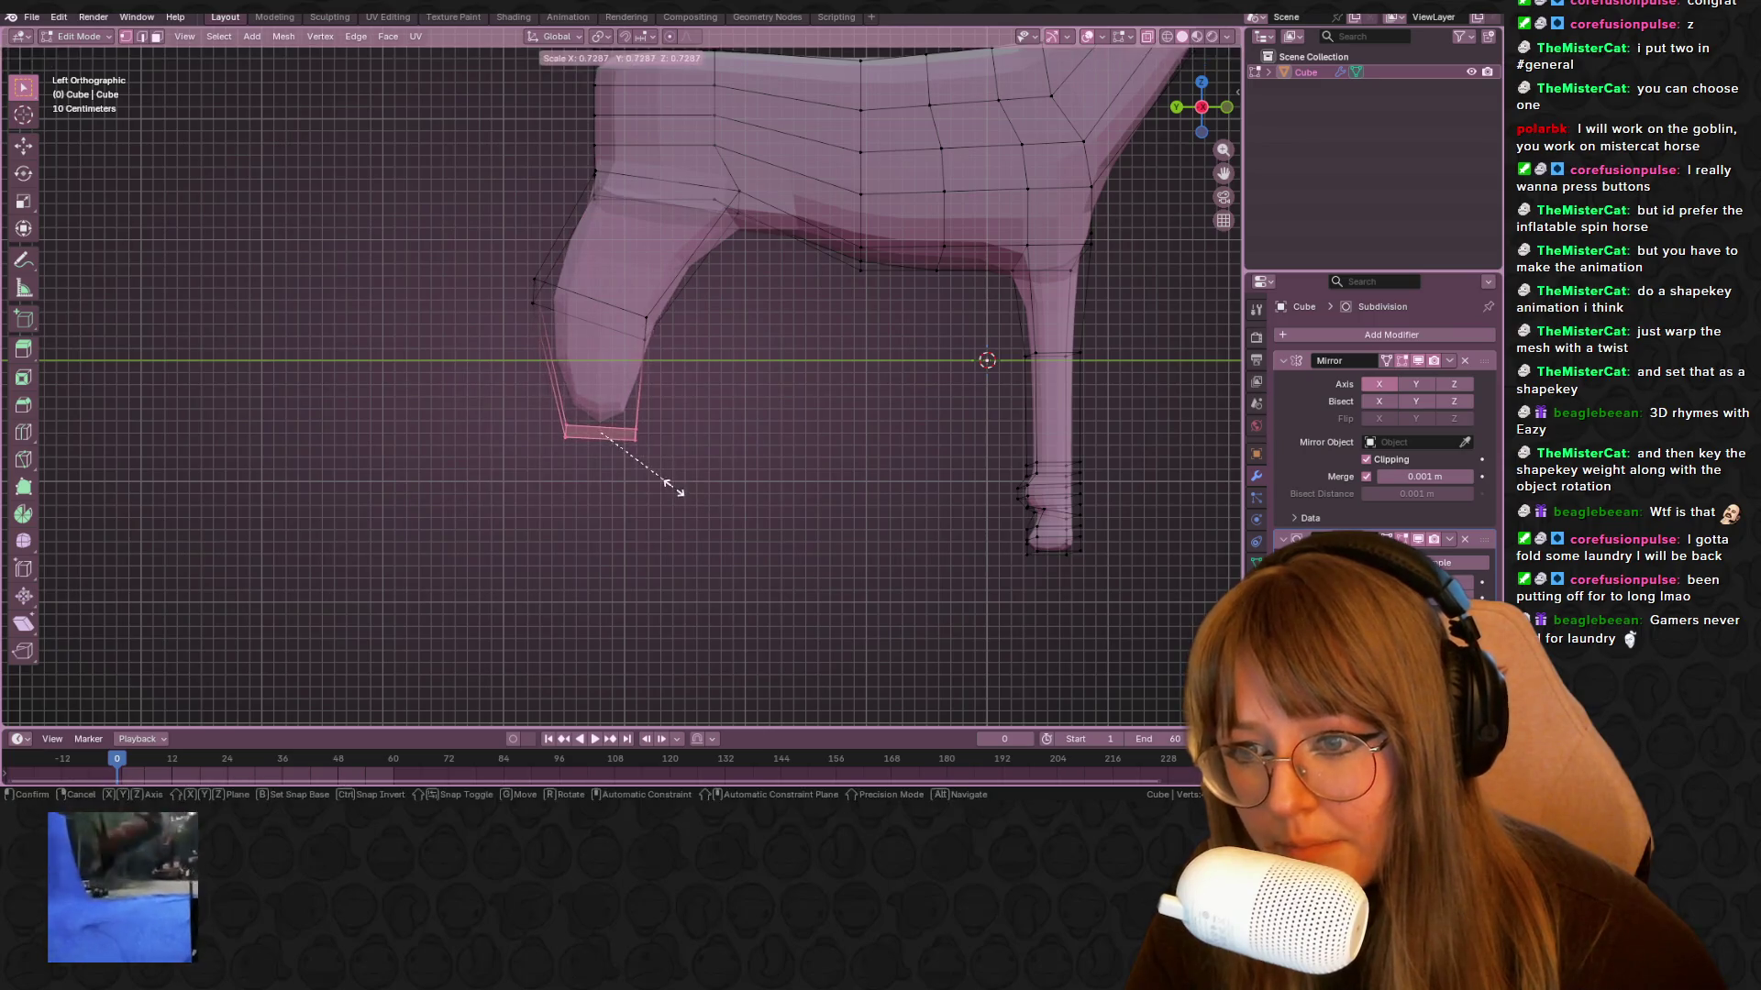
pyautogui.click(679, 481)
pyautogui.moveTo(625, 295); pyautogui.dragTo(688, 357)
pyautogui.press('g')
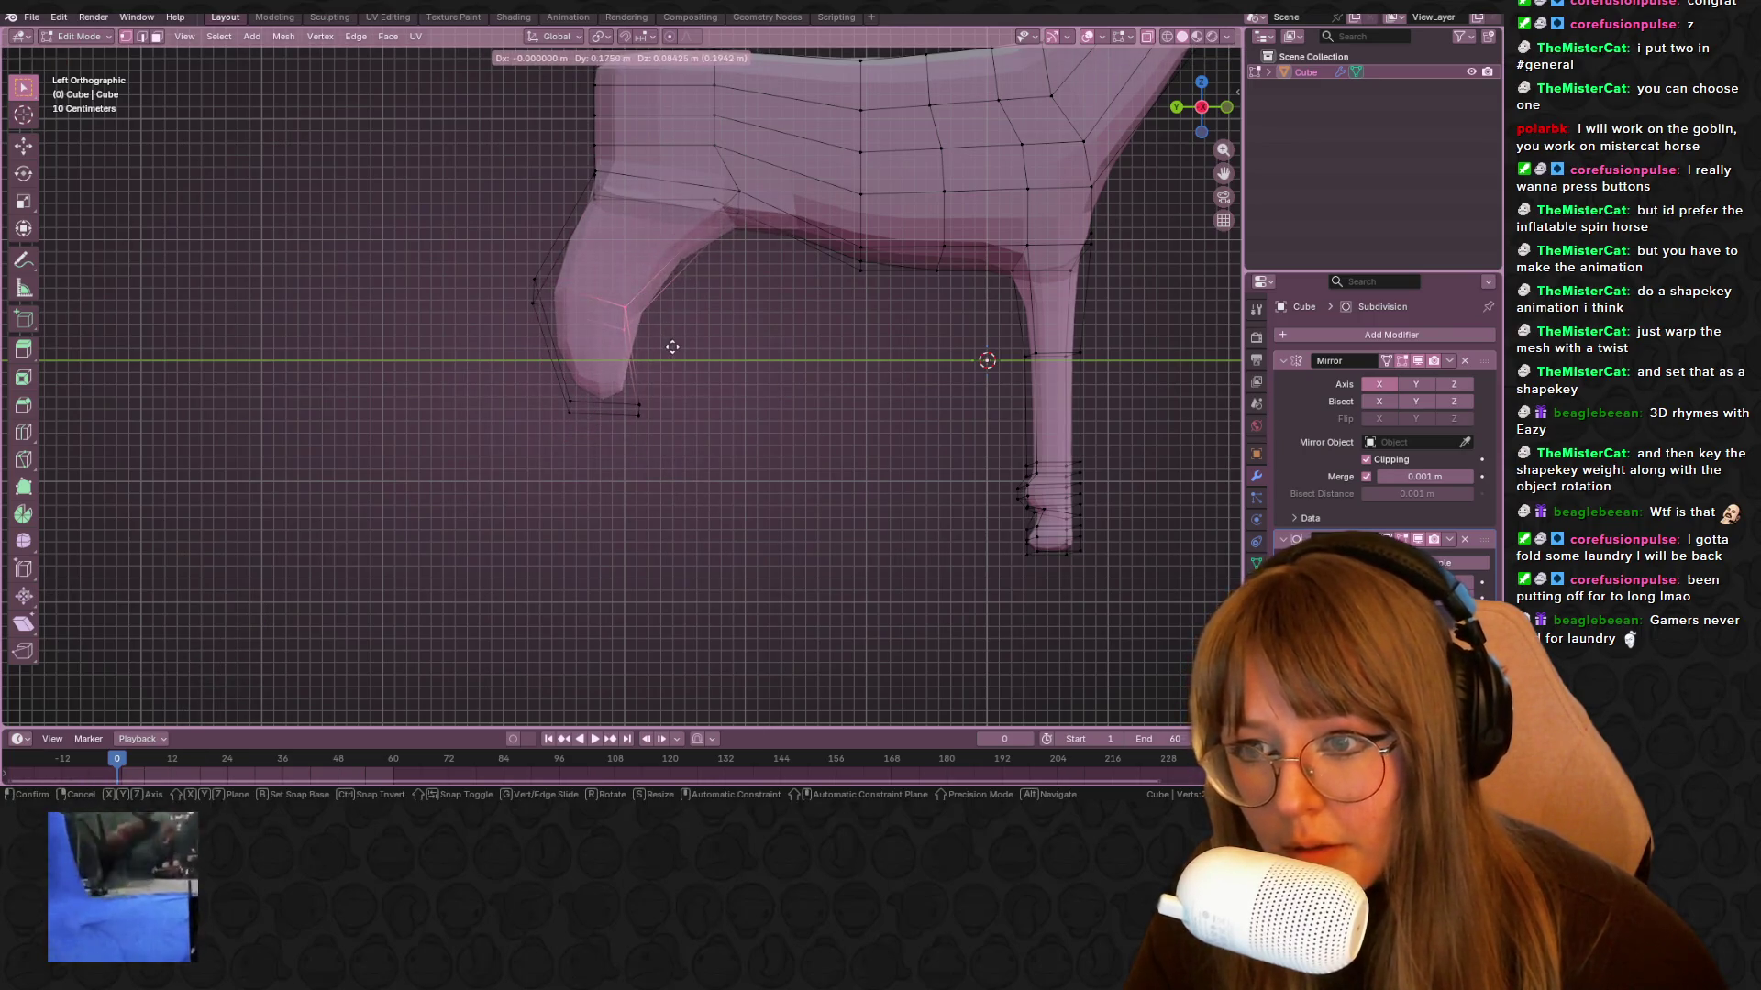
pyautogui.click(668, 346)
# Extrude the foot face downward twice into a long foreleg and reposition the foot
pyautogui.click(717, 492)
pyautogui.keyDown('shift'); pyautogui.moveTo(718, 491); pyautogui.dragTo(601, 384, button='middle'); pyautogui.keyUp('shift')
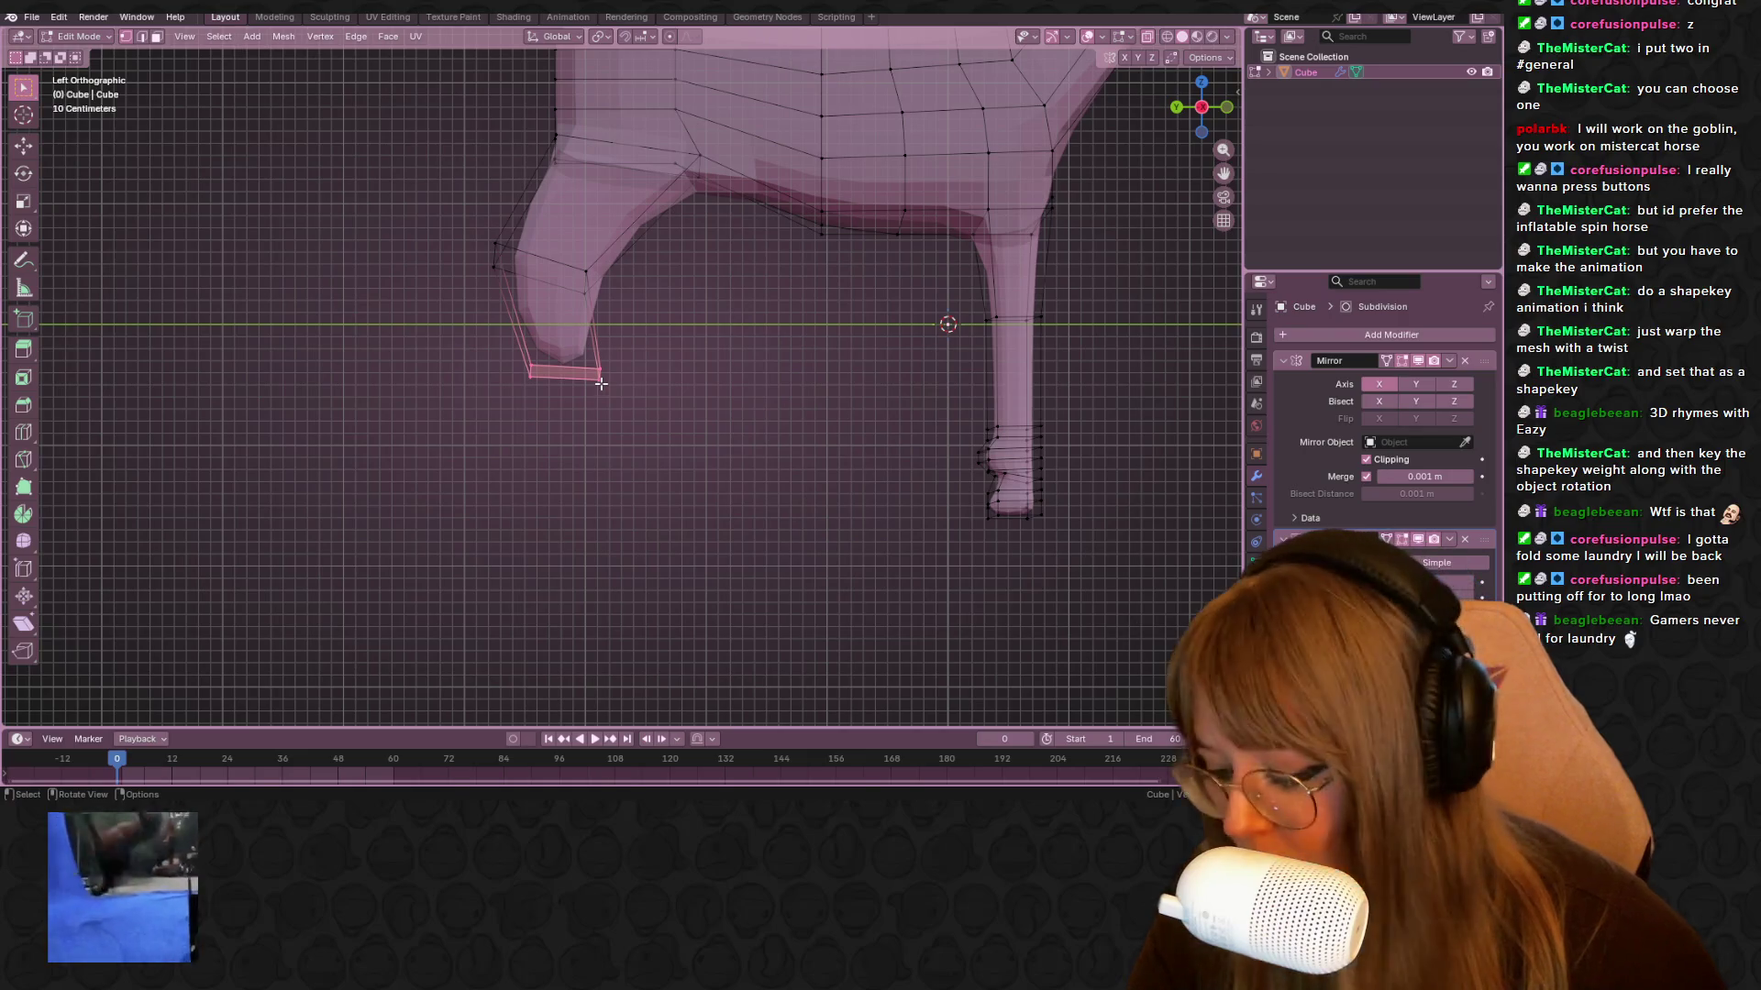
pyautogui.press('e')
pyautogui.click(644, 445)
pyautogui.press('e')
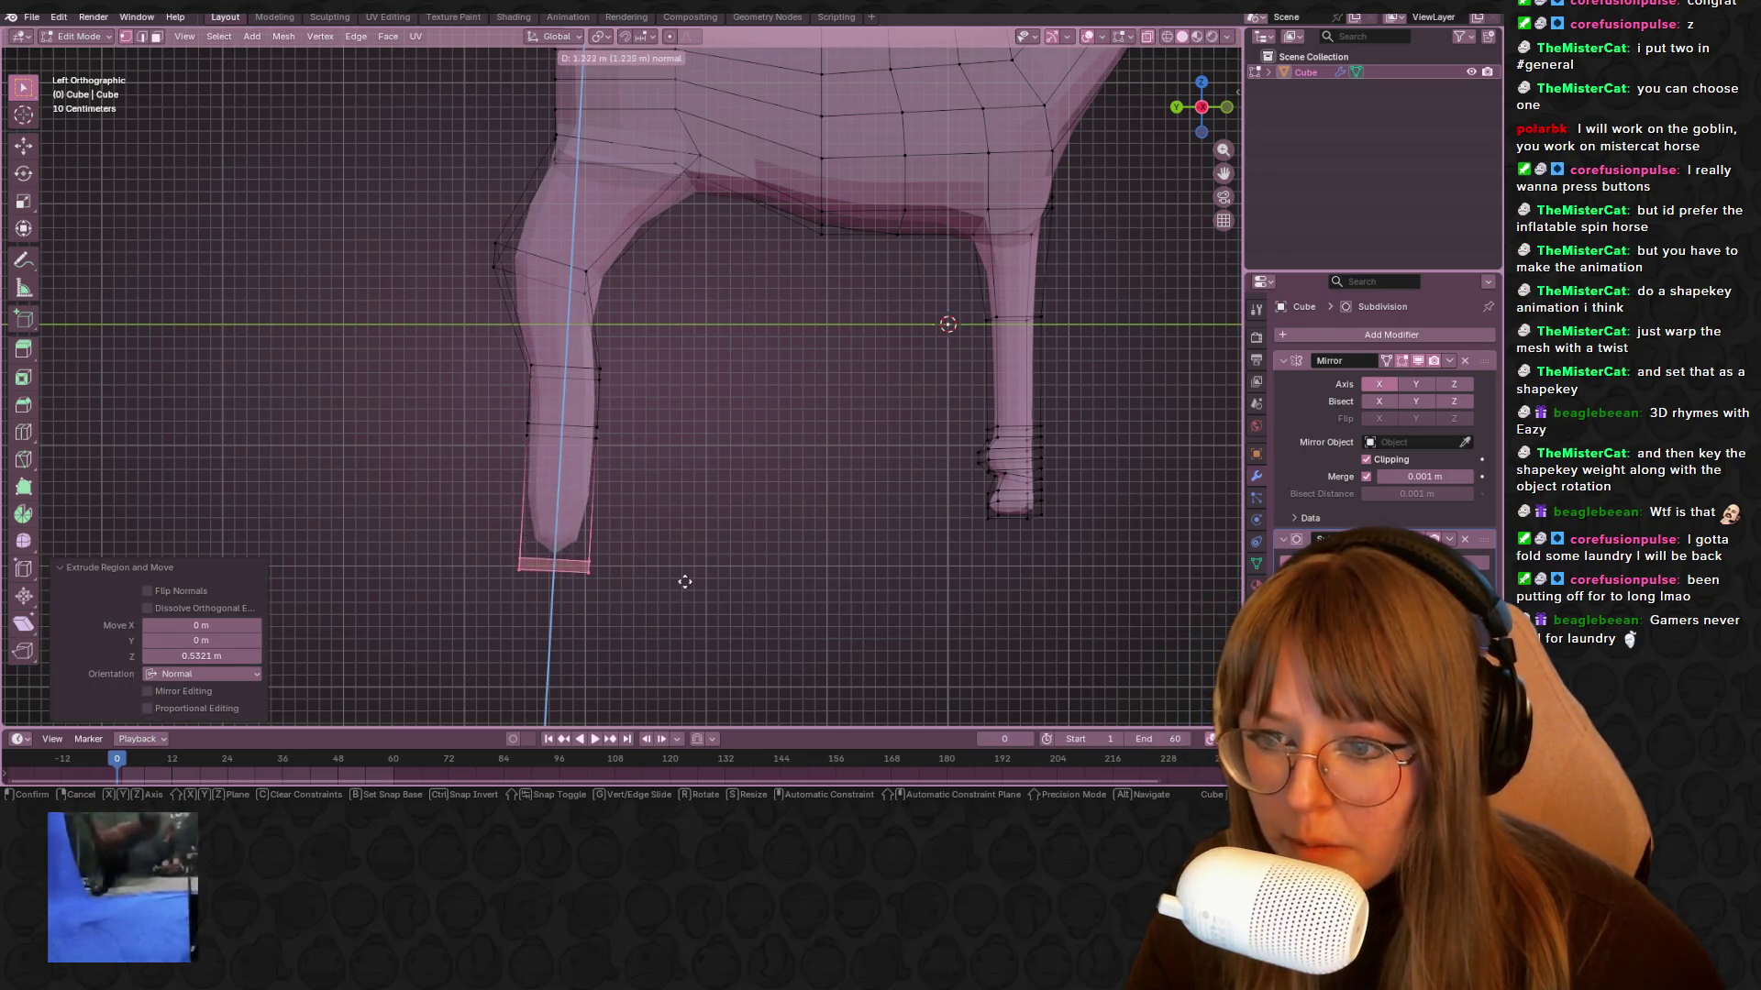
pyautogui.click(714, 580)
pyautogui.press('g')
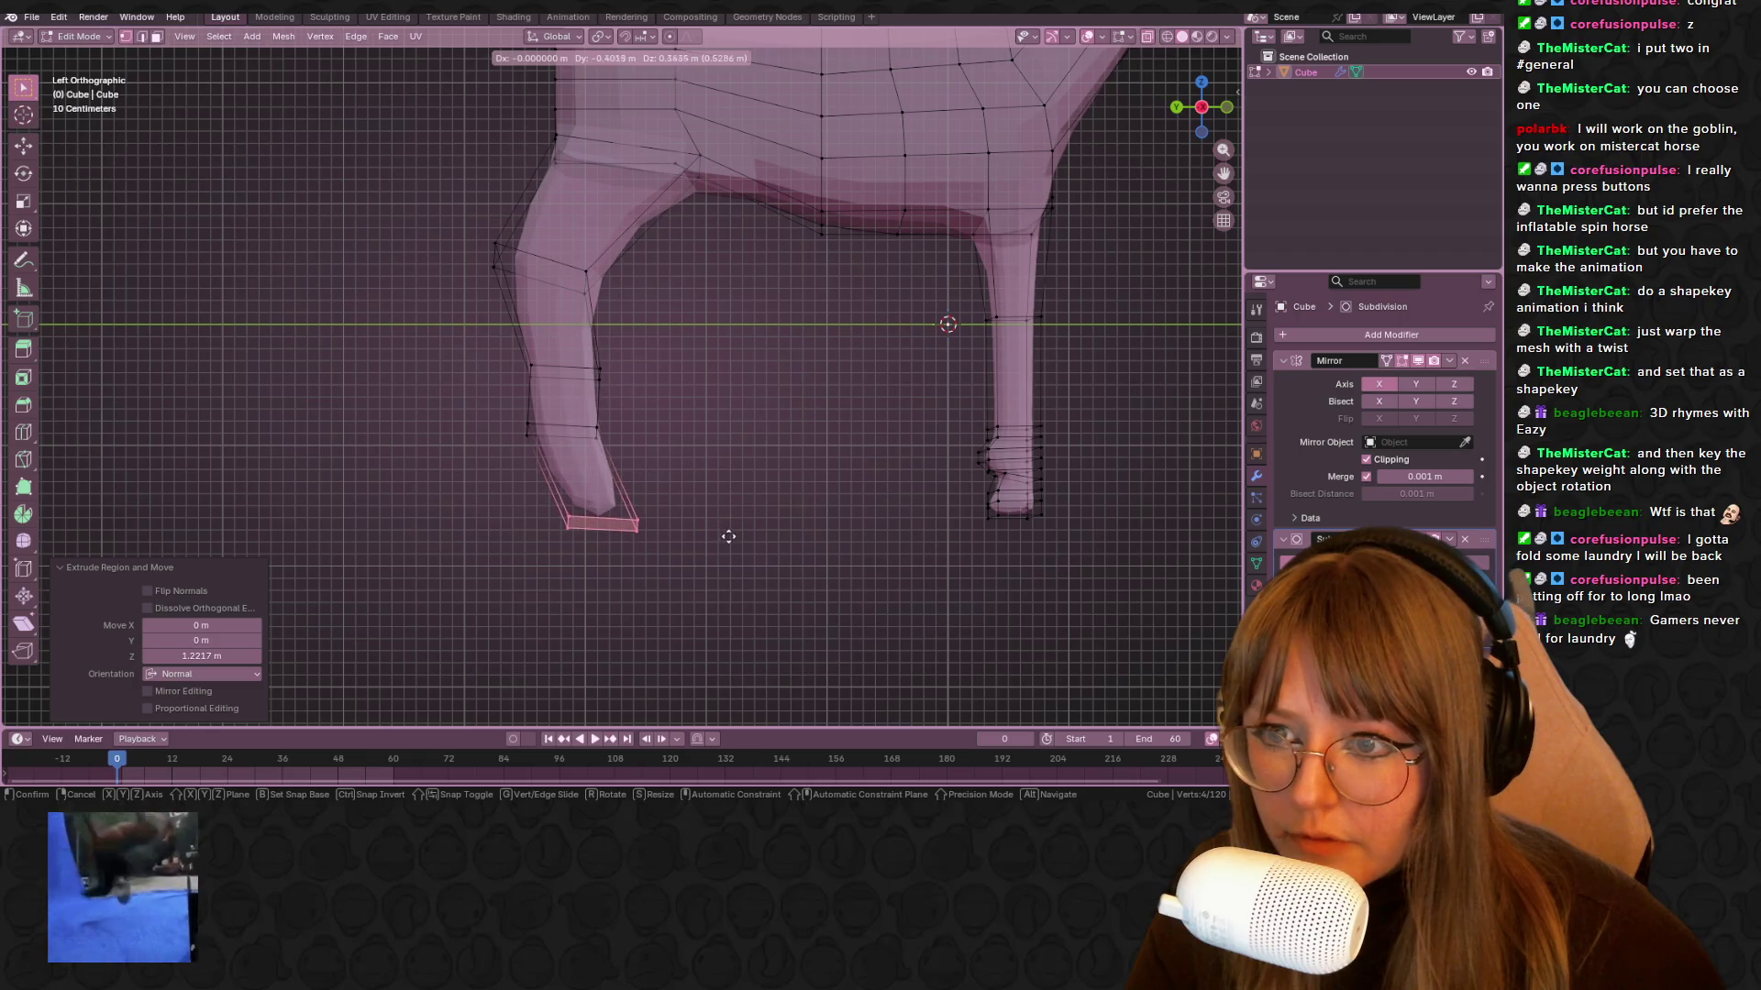
pyautogui.click(728, 537)
# Orbit around the horse and switch to Object Mode to review the whole model
pyautogui.scroll(-5, 731, 482)
pyautogui.moveTo(752, 355); pyautogui.dragTo(851, 394, button='middle')
pyautogui.moveTo(591, 328)
pyautogui.mouseDown(button='middle')
pyautogui.moveTo(806, 247)
pyautogui.moveTo(820, 319)
pyautogui.mouseUp(button='middle')
pyautogui.press('Tab')
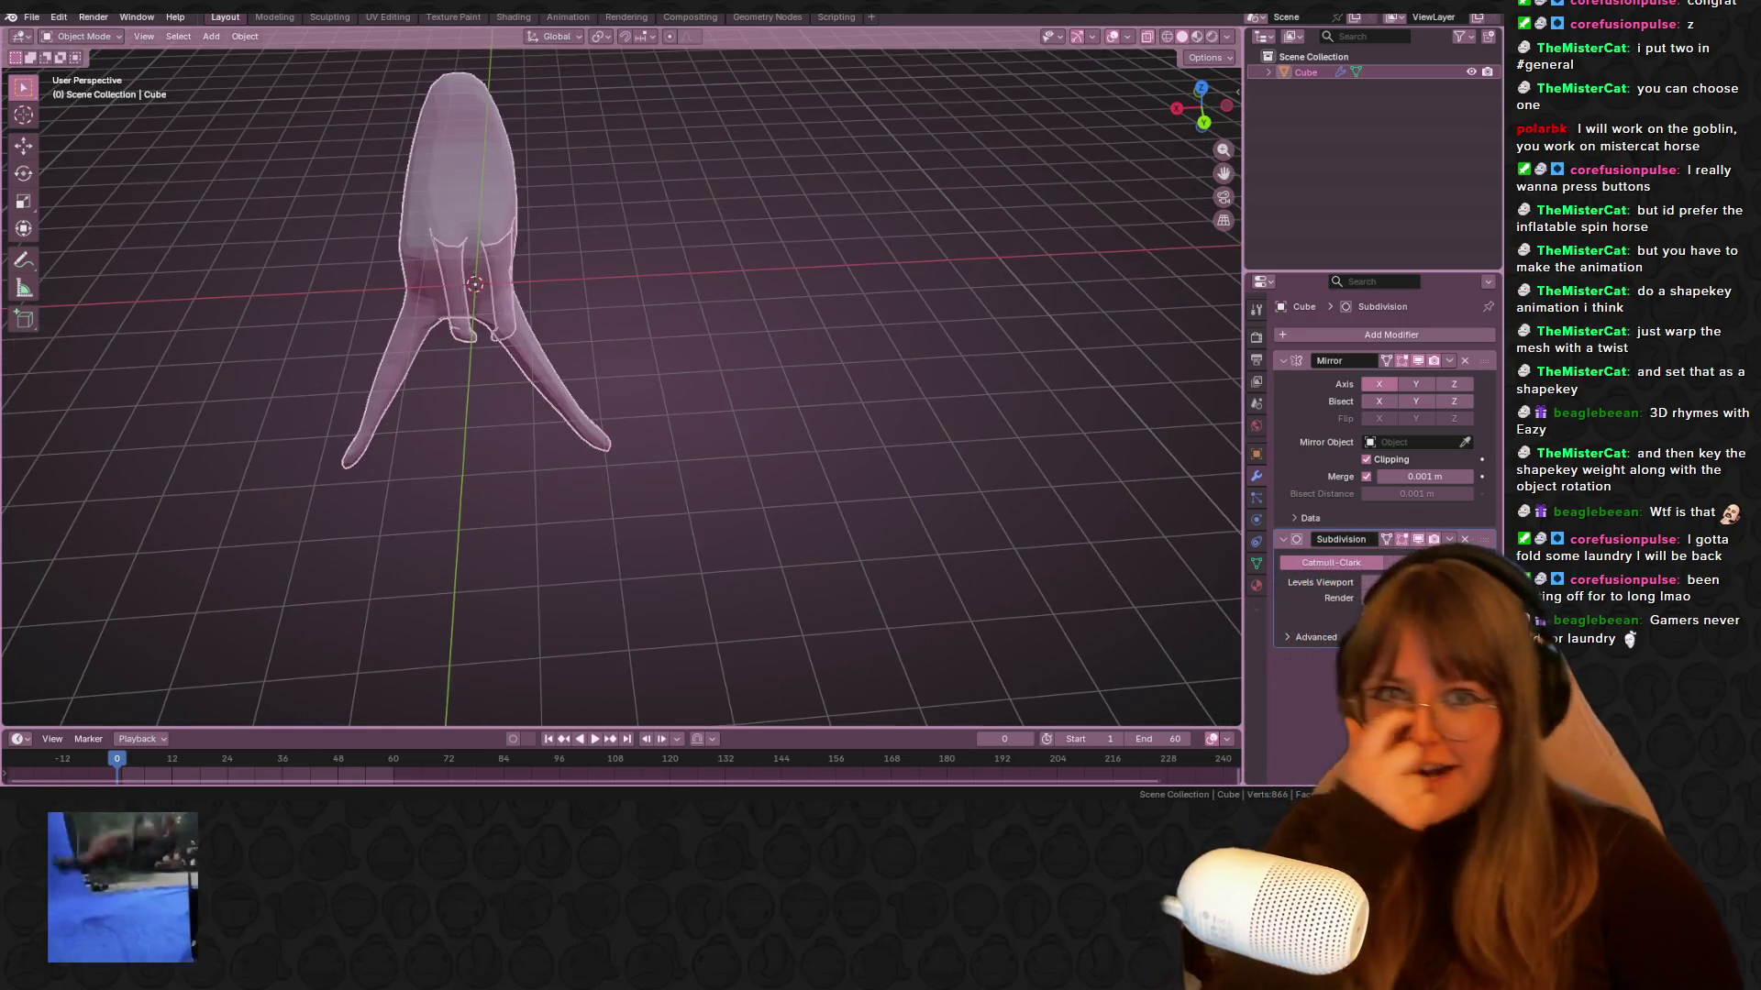
pyautogui.click(1146, 37)
pyautogui.moveTo(597, 543)
pyautogui.mouseDown(button='middle')
pyautogui.moveTo(481, 432)
pyautogui.moveTo(272, 469)
pyautogui.moveTo(1119, 599)
pyautogui.moveTo(738, 365)
pyautogui.mouseUp(button='middle')
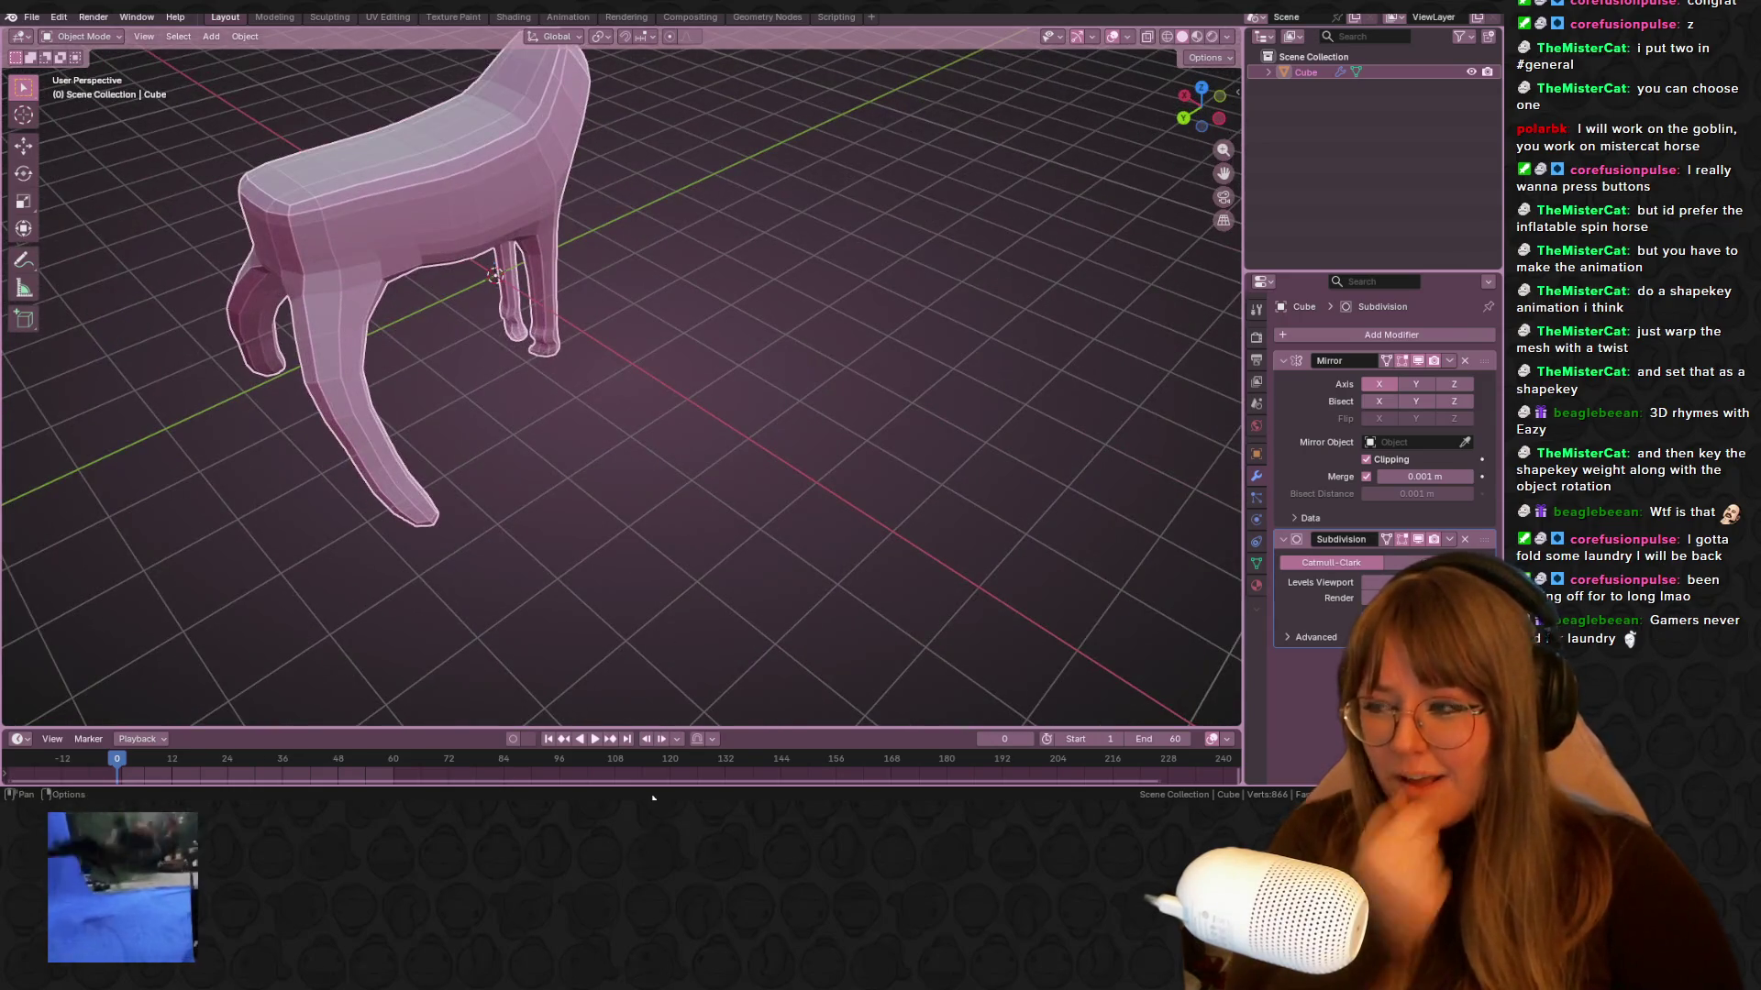
pyautogui.keyDown('shift'); pyautogui.moveTo(393, 470); pyautogui.dragTo(488, 534, button='middle'); pyautogui.keyUp('shift')
pyautogui.moveTo(569, 409)
pyautogui.mouseDown(button='middle')
pyautogui.moveTo(554, 281)
pyautogui.moveTo(652, 183)
pyautogui.moveTo(660, 204)
pyautogui.moveTo(831, 237)
pyautogui.moveTo(620, 345)
pyautogui.moveTo(622, 443)
pyautogui.mouseUp(button='middle')
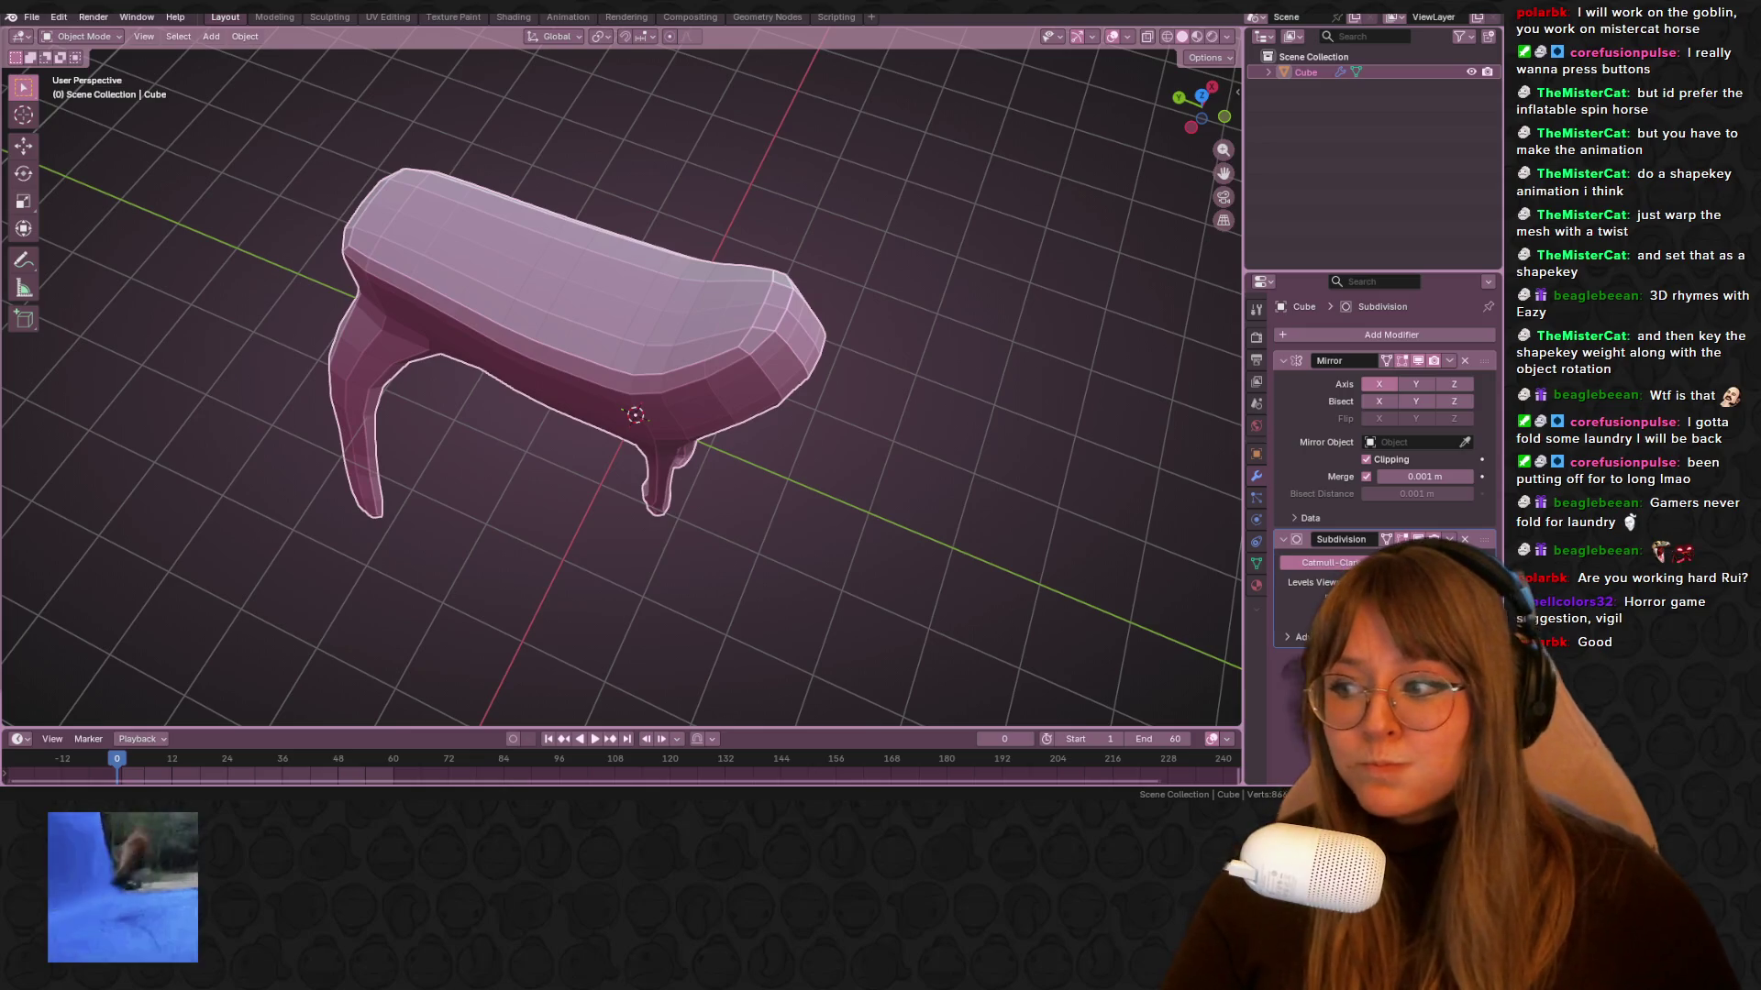
pyautogui.moveTo(534, 436)
pyautogui.mouseDown(button='middle')
pyautogui.moveTo(806, 333)
pyautogui.moveTo(867, 395)
pyautogui.moveTo(666, 327)
pyautogui.moveTo(782, 318)
pyautogui.moveTo(840, 372)
pyautogui.moveTo(658, 380)
pyautogui.moveTo(515, 311)
pyautogui.moveTo(697, 275)
pyautogui.moveTo(569, 266)
pyautogui.mouseUp(button='middle')
pyautogui.press('Tab')
pyautogui.moveTo(550, 266)
pyautogui.mouseDown()
pyautogui.moveTo(617, 405)
pyautogui.moveTo(771, 582)
pyautogui.mouseUp()
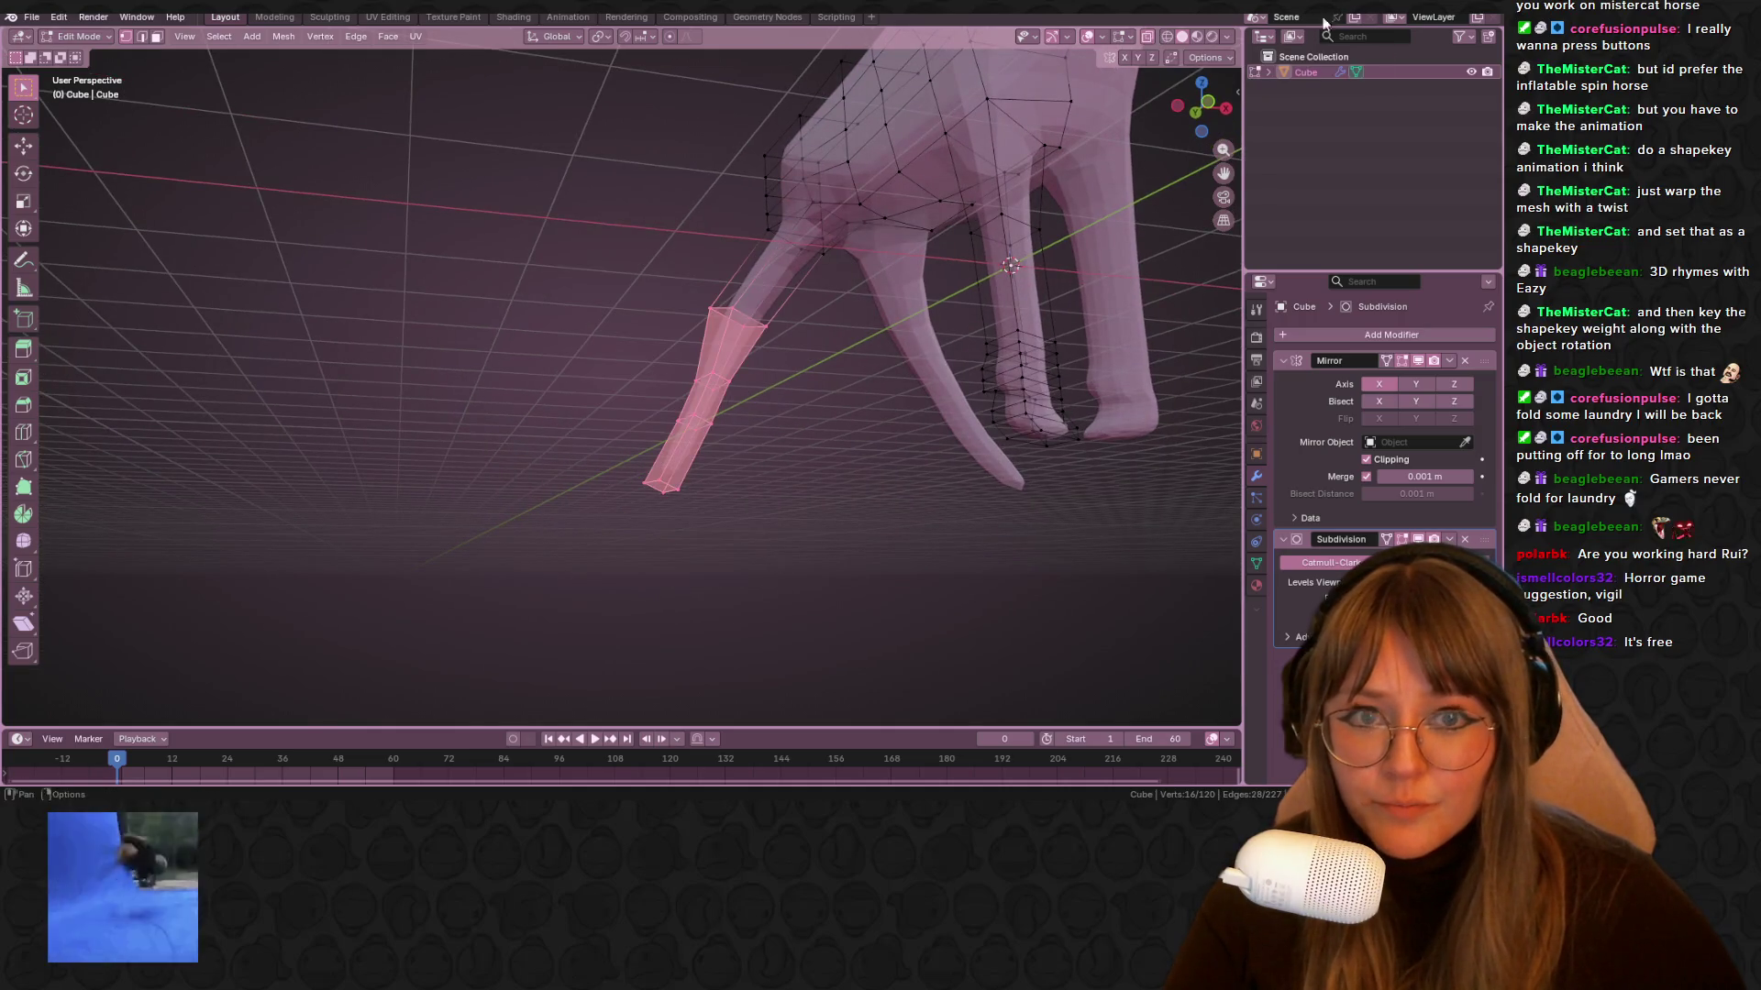
# In back orthographic view, move the splayed leg back under the body
pyautogui.click(1178, 106)
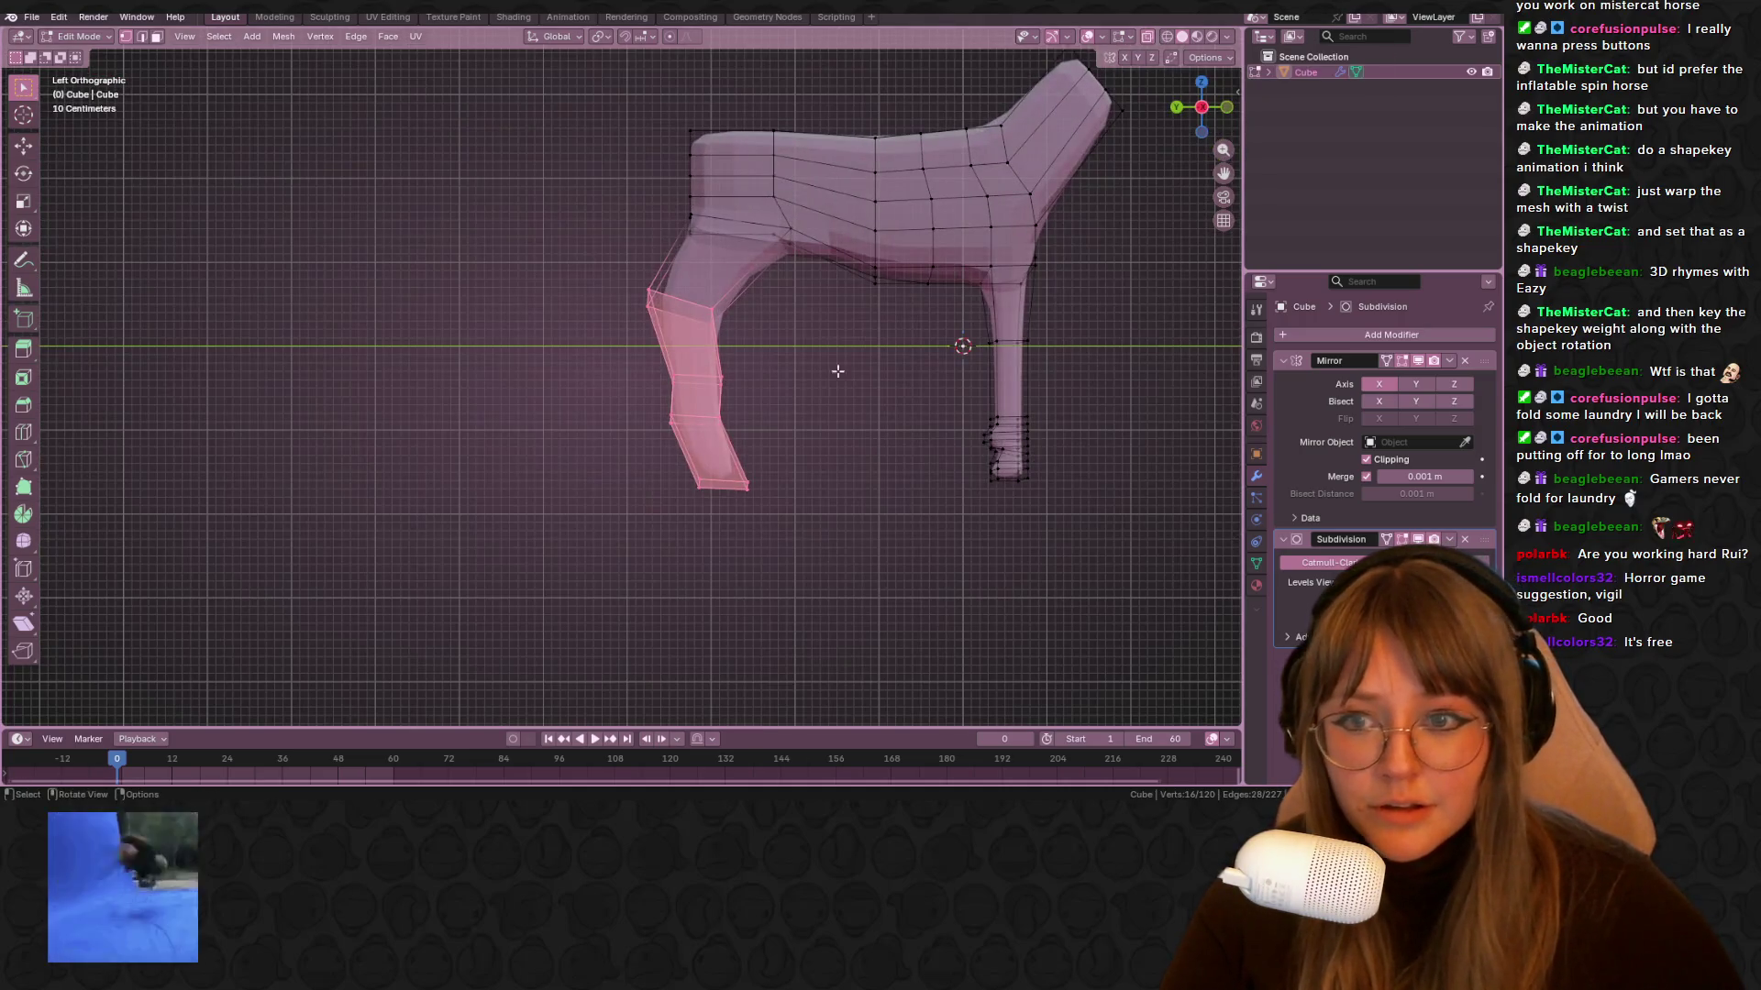
pyautogui.click(1176, 107)
pyautogui.press('r')
pyautogui.rightClick(794, 263)
pyautogui.press('g')
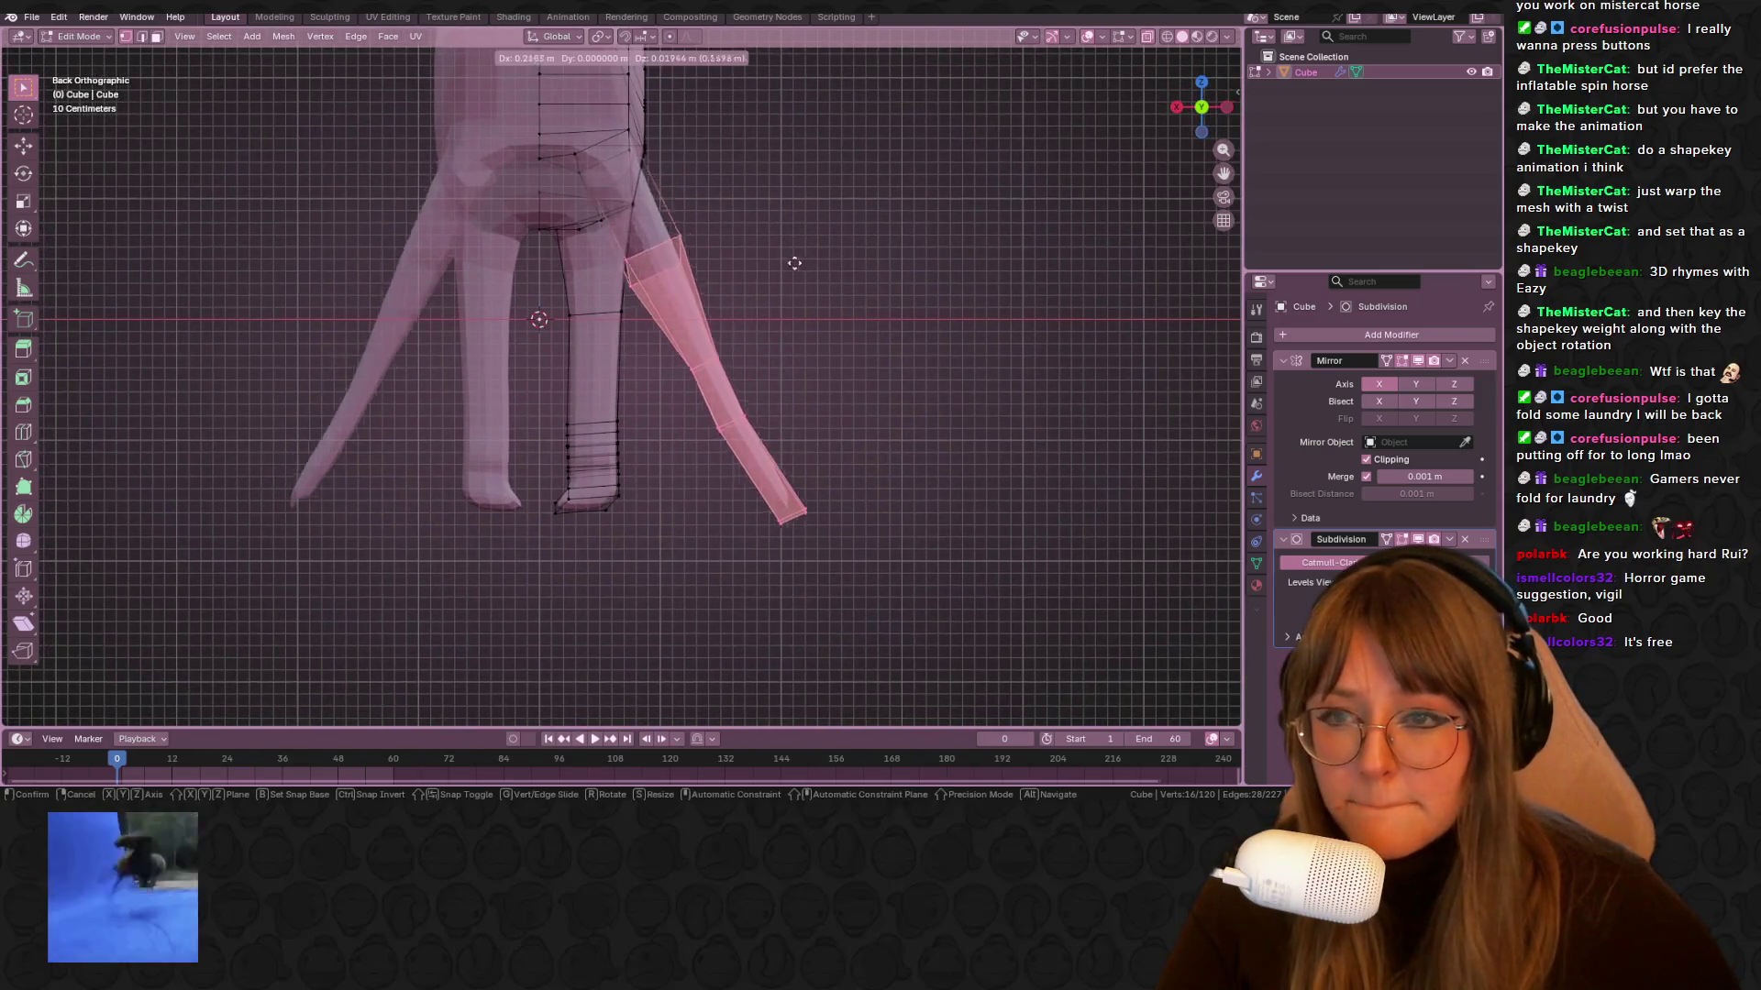
pyautogui.click(894, 298)
pyautogui.hotkey('ctrl', 'z')
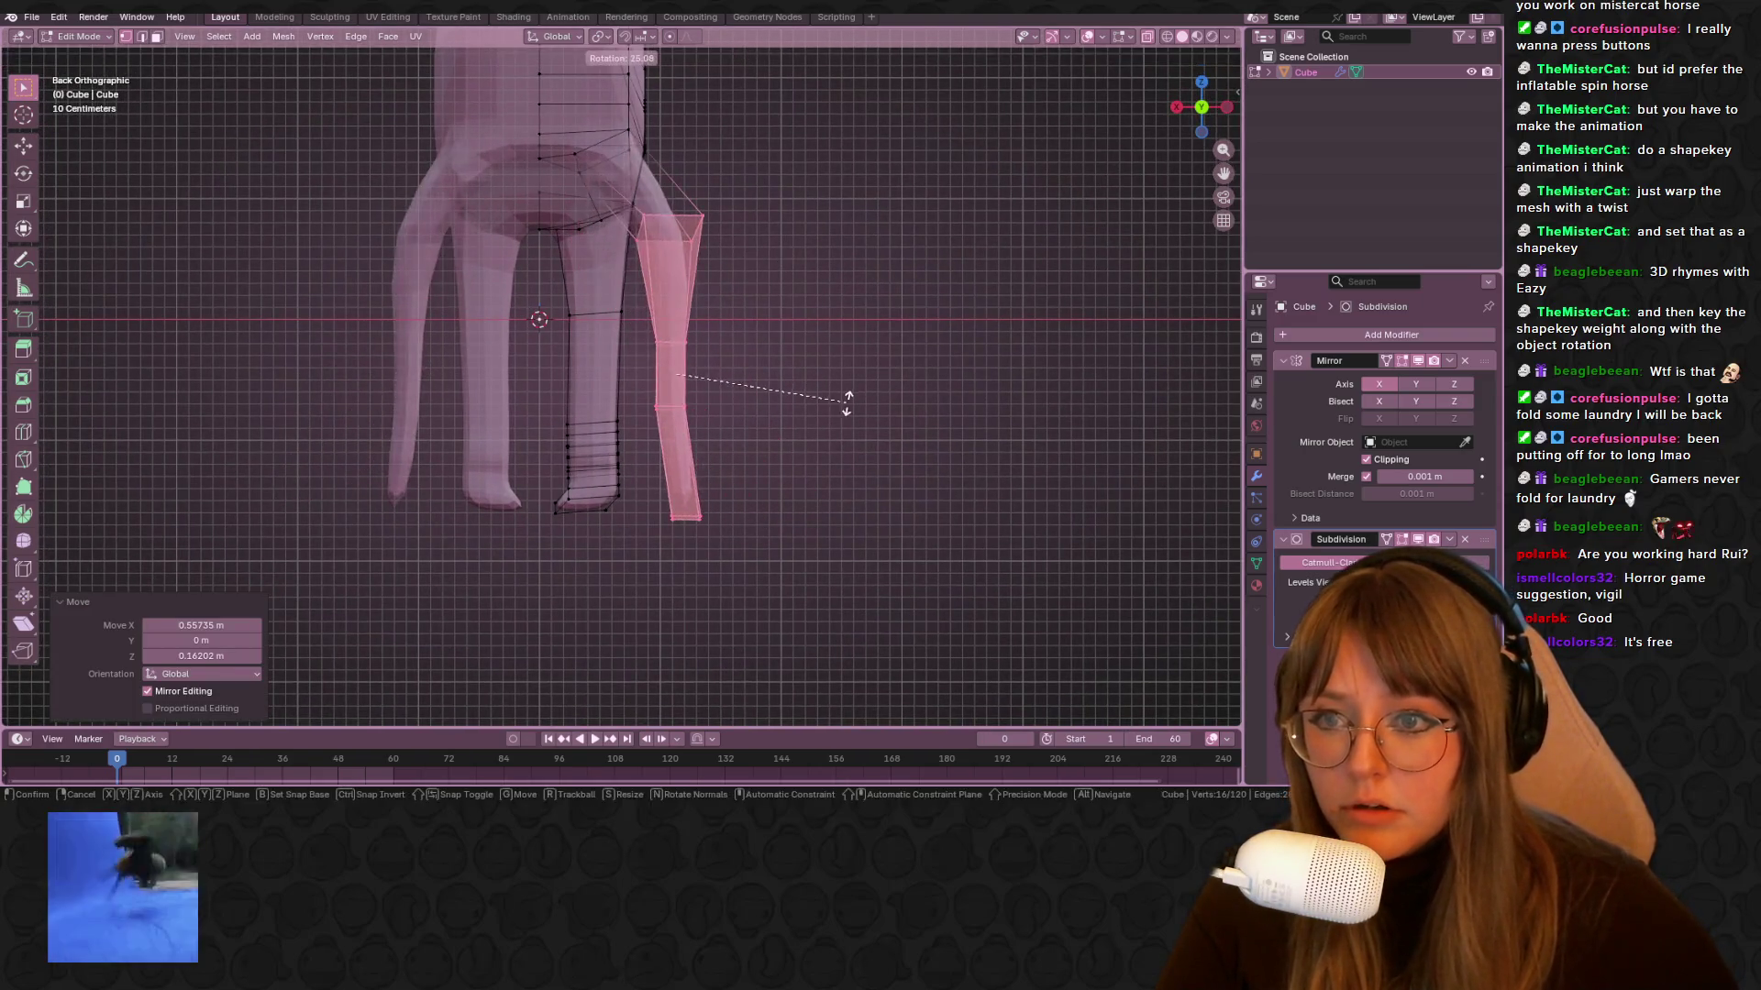
pyautogui.press('g')
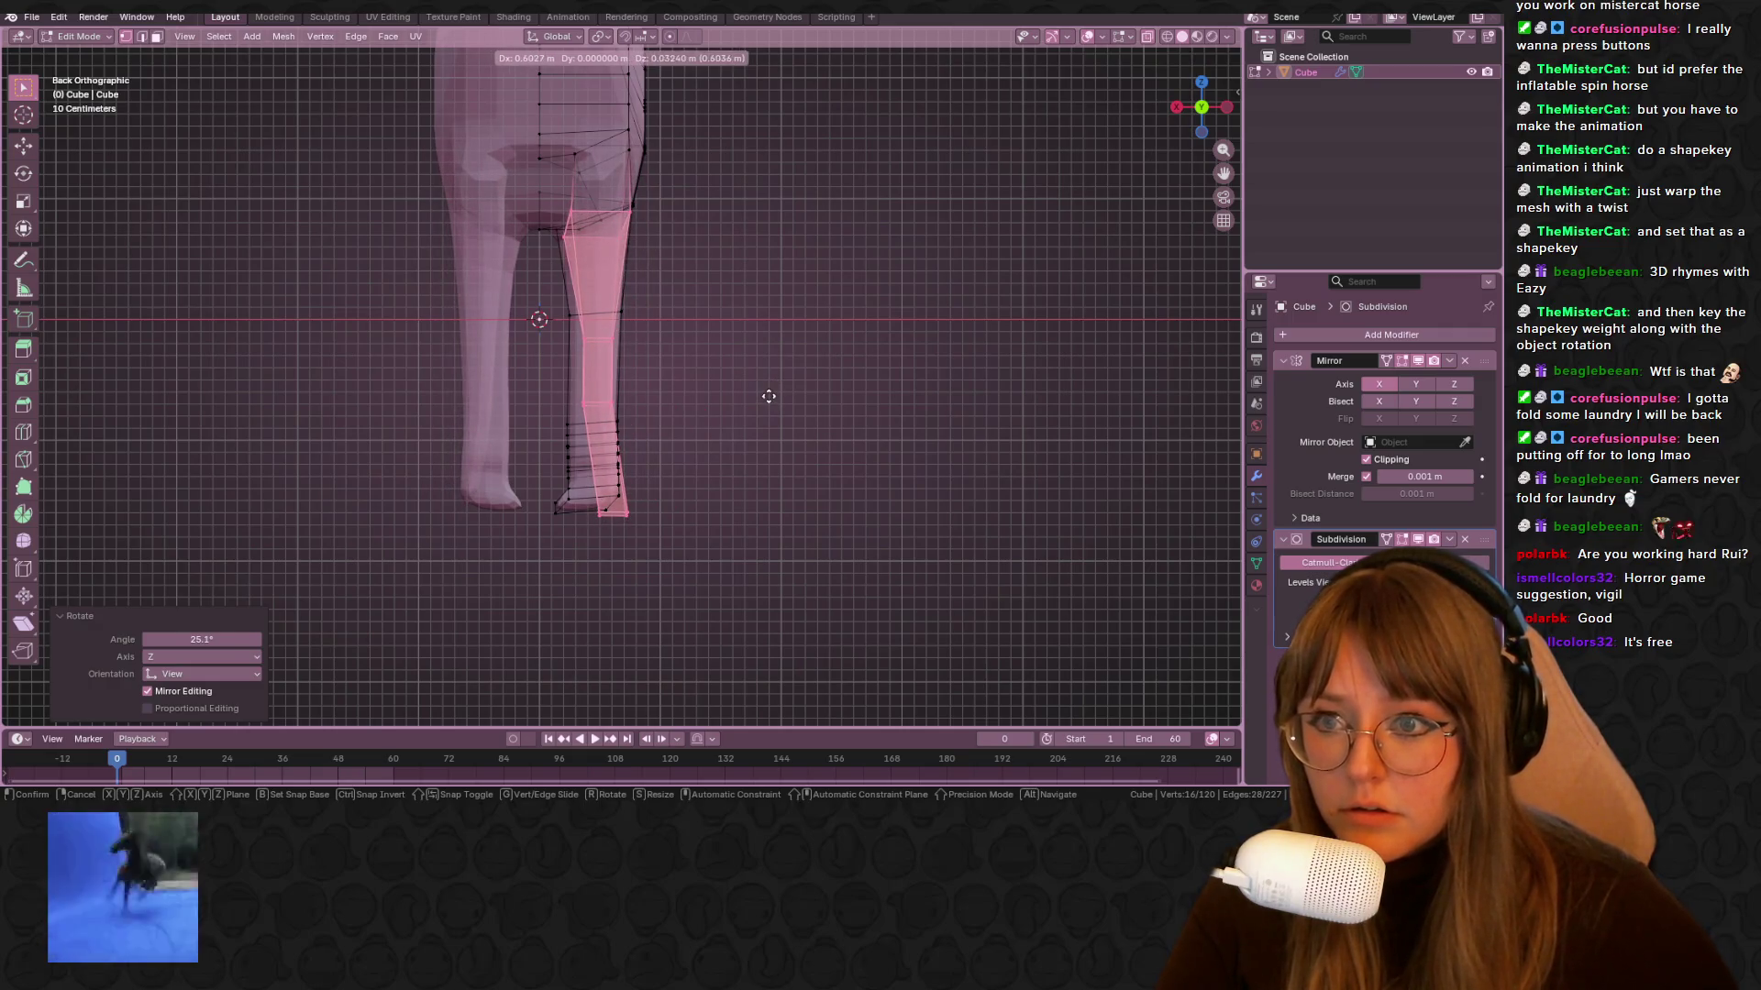
pyautogui.rightClick(767, 393)
pyautogui.press('g')
pyautogui.click(733, 379)
# Scale up the lower leg and reposition it in back orthographic view
pyautogui.moveTo(733, 379); pyautogui.dragTo(661, 372, button='middle')
pyautogui.click(1214, 110)
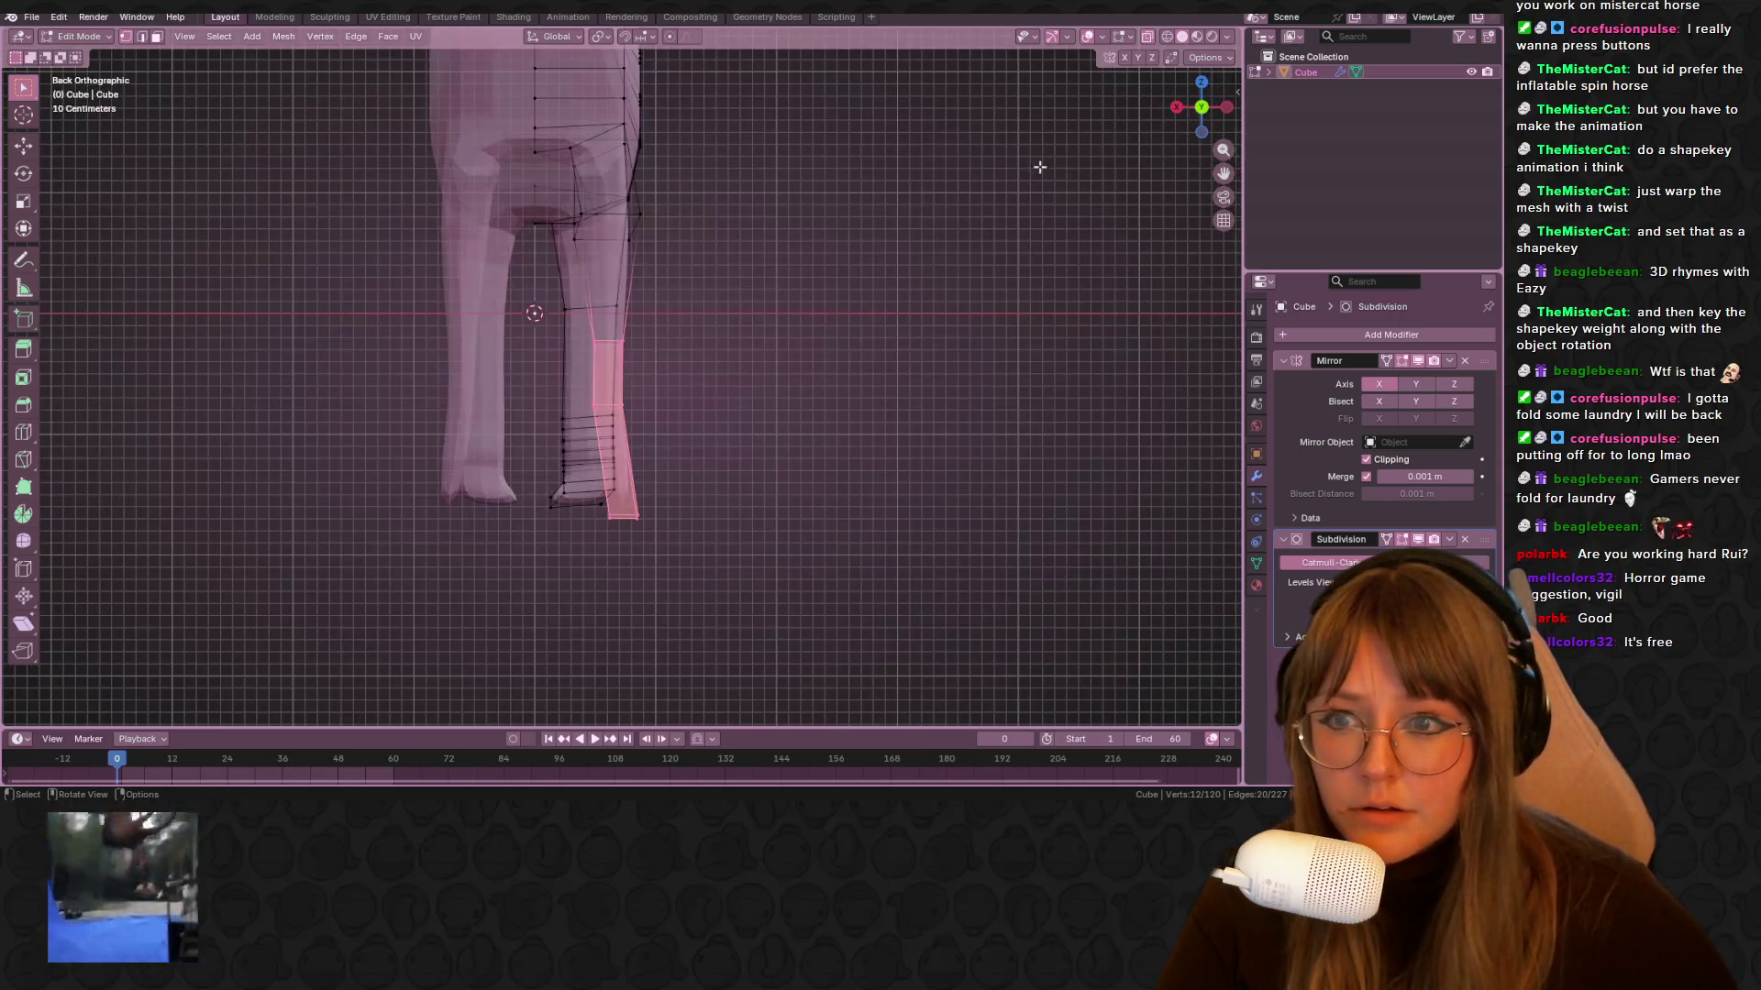
pyautogui.press('s')
pyautogui.click(786, 248)
pyautogui.press('g')
pyautogui.click(789, 221)
# Review the leg placement in Object Mode from higher up, then return to Edit Mode
pyautogui.moveTo(788, 221)
pyautogui.mouseDown(button='middle')
pyautogui.moveTo(904, 294)
pyautogui.moveTo(838, 303)
pyautogui.moveTo(1187, 28)
pyautogui.mouseUp(button='middle')
pyautogui.press('Tab')
pyautogui.moveTo(779, 303)
pyautogui.mouseDown(button='middle')
pyautogui.moveTo(707, 294)
pyautogui.moveTo(719, 330)
pyautogui.moveTo(816, 379)
pyautogui.moveTo(927, 275)
pyautogui.moveTo(956, 299)
pyautogui.moveTo(898, 293)
pyautogui.moveTo(825, 220)
pyautogui.mouseUp(button='middle')
pyautogui.press('Tab')
pyautogui.rightClick(798, 197)
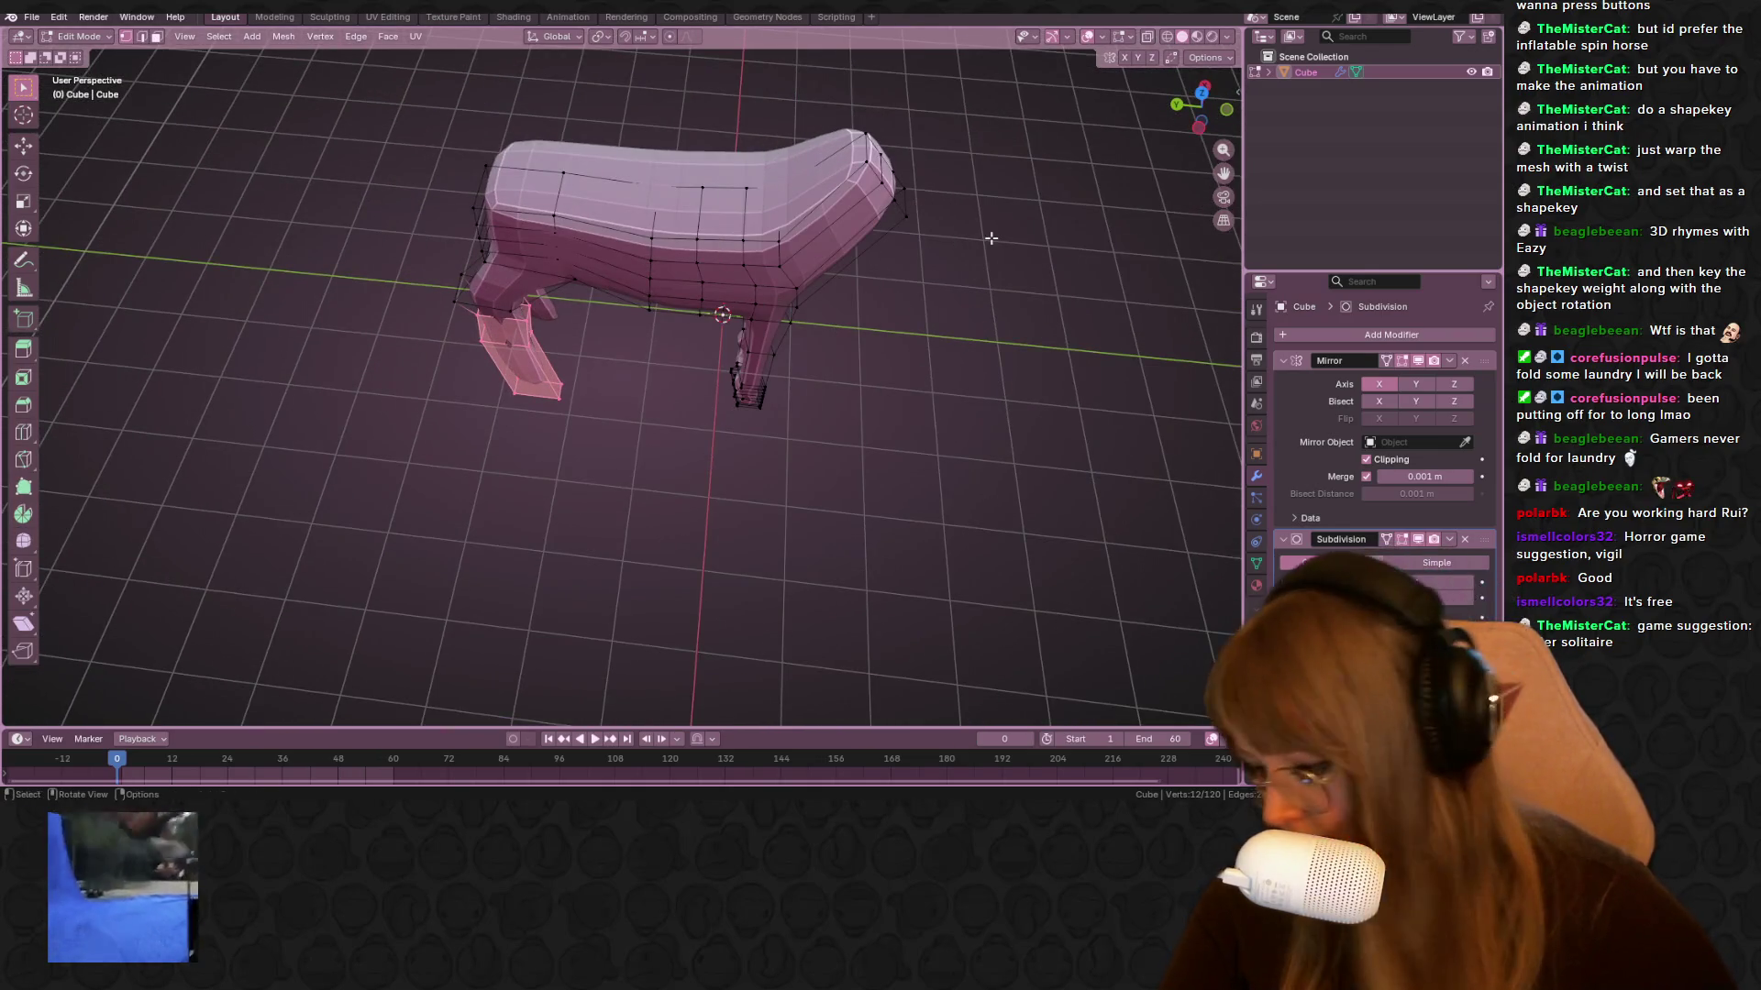
# Add a centered loop cut across the horse's neck
pyautogui.hotkey('ctrl', 'r')
pyautogui.click(834, 192)
pyautogui.rightClick(835, 190)
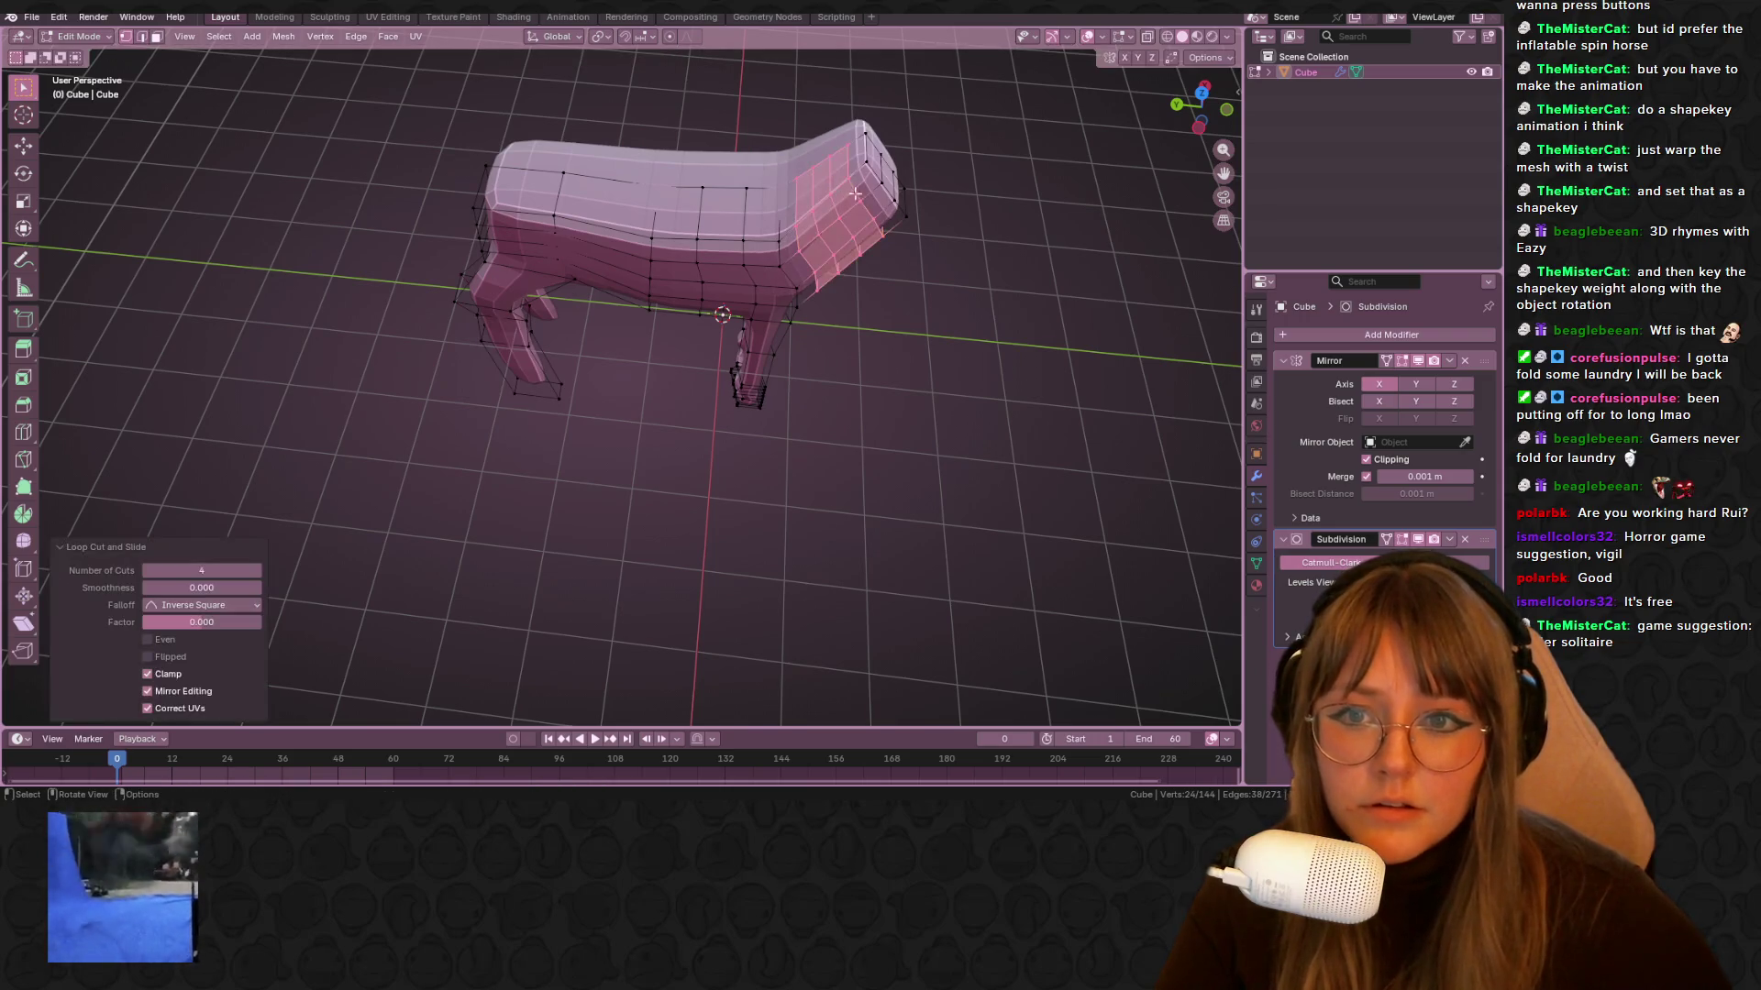
# In top view, clear the selection and box-select the faces at the narrow head end
pyautogui.click(1177, 104)
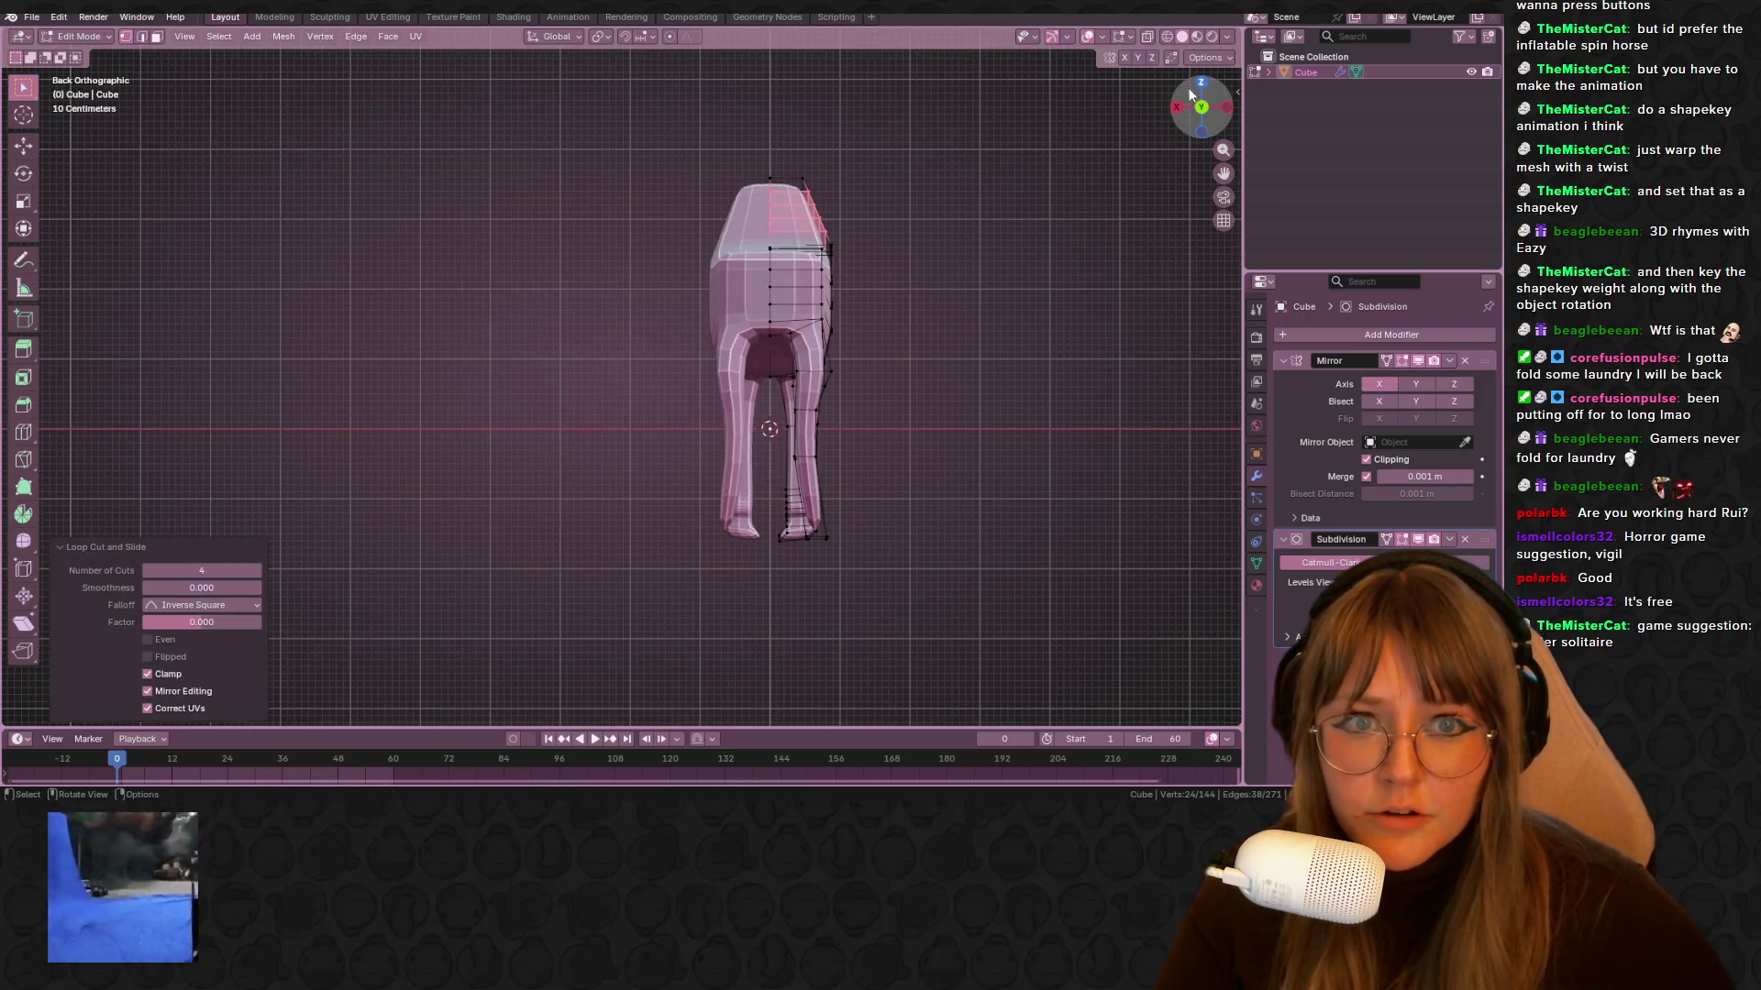
pyautogui.click(1201, 108)
pyautogui.hotkey('alt', 'a')
pyautogui.click(1200, 82)
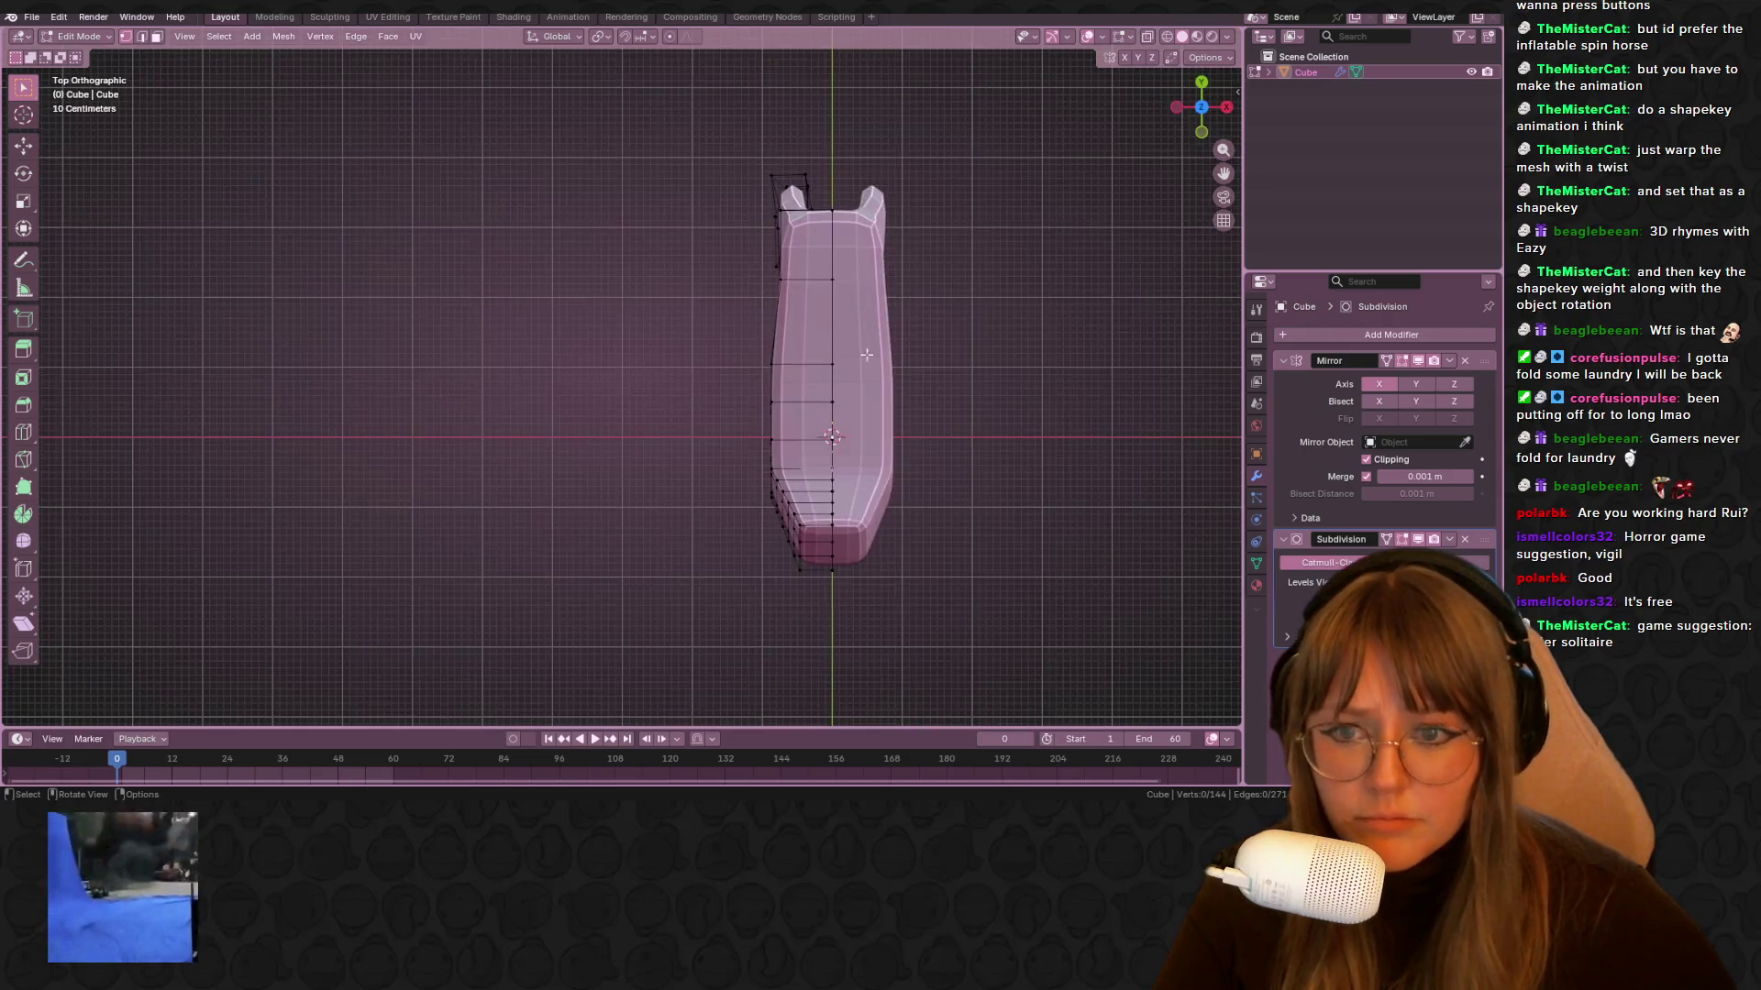
pyautogui.moveTo(750, 495); pyautogui.dragTo(802, 409)
pyautogui.scroll(2, 802, 409)
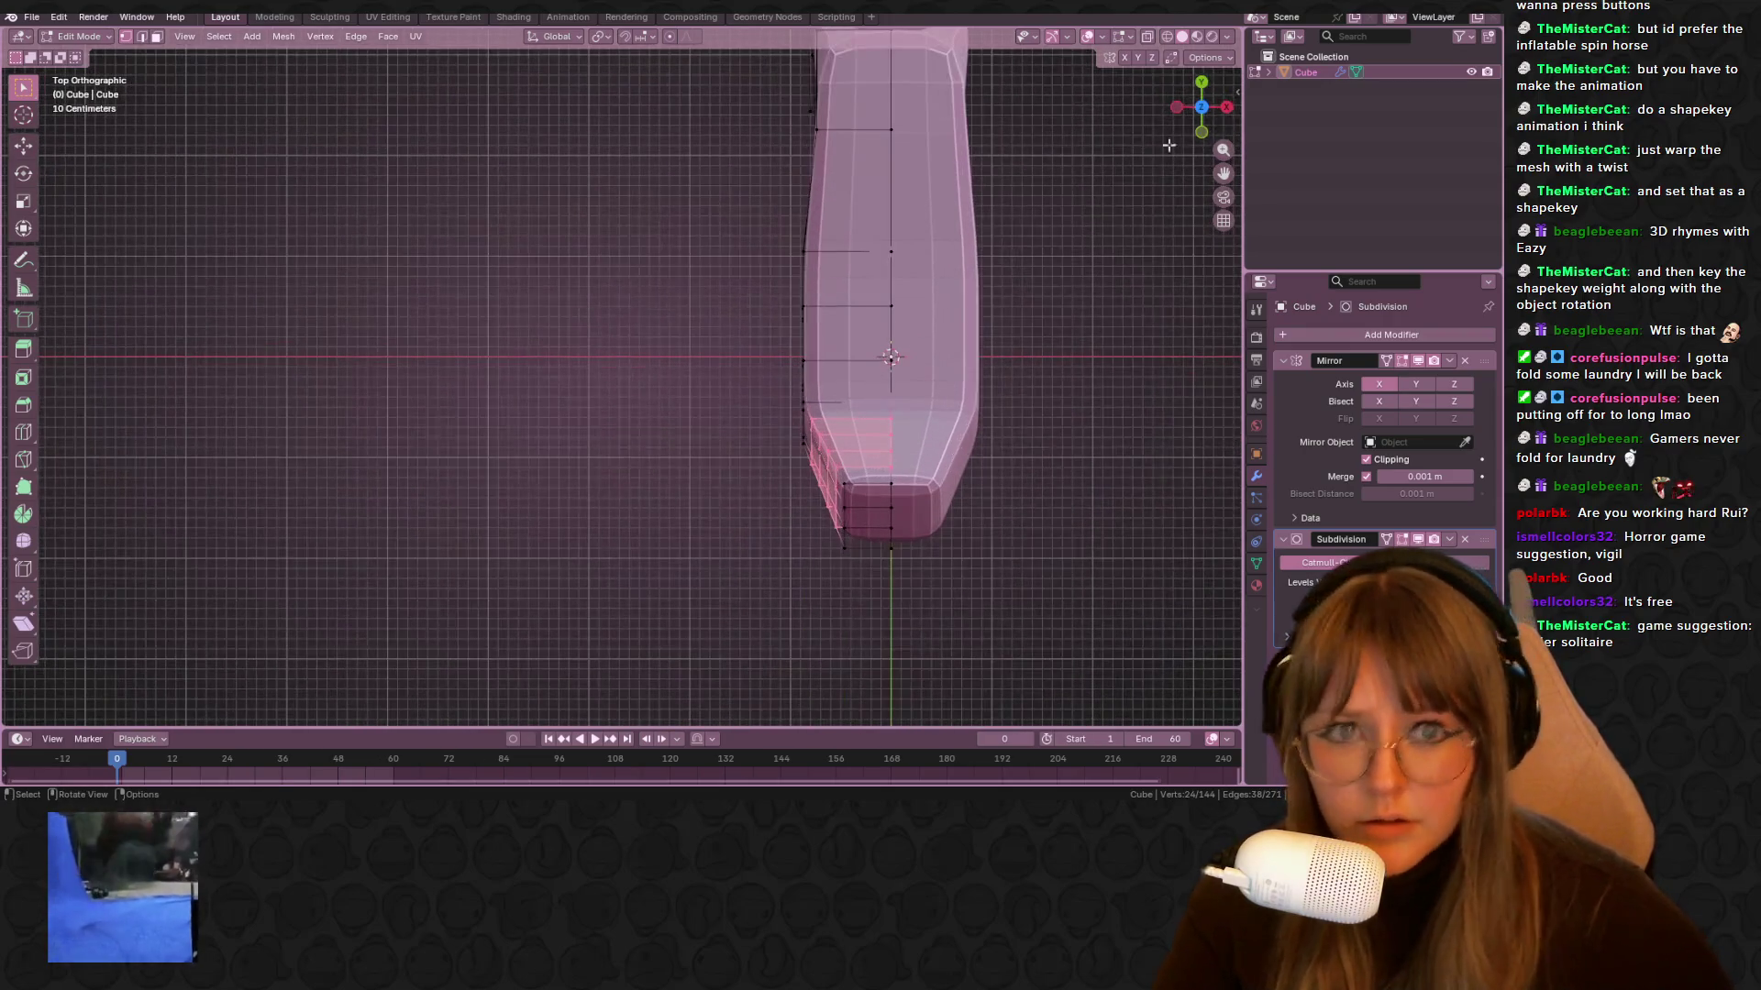
pyautogui.keyDown('shift'); pyautogui.moveTo(915, 436); pyautogui.dragTo(825, 408, button='middle'); pyautogui.keyUp('shift')
pyautogui.moveTo(799, 476); pyautogui.dragTo(801, 477)
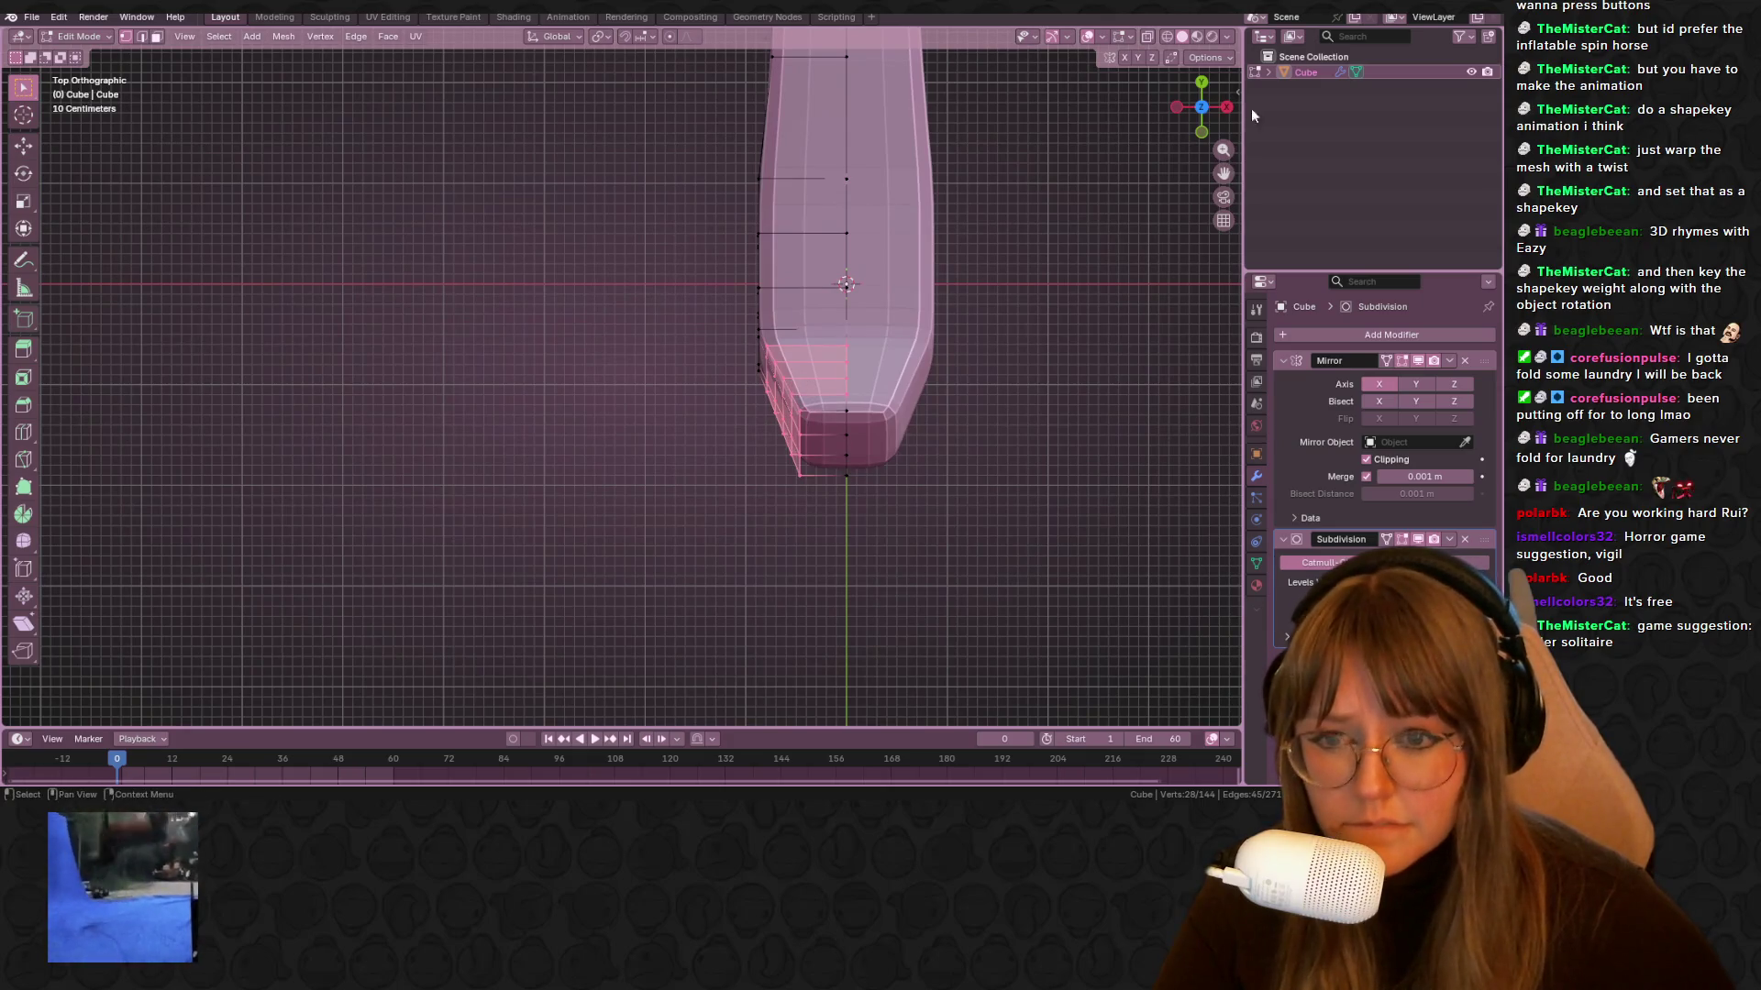
# Pull the selected side vertices inward so the head tapers toward the muzzle
pyautogui.press('g')
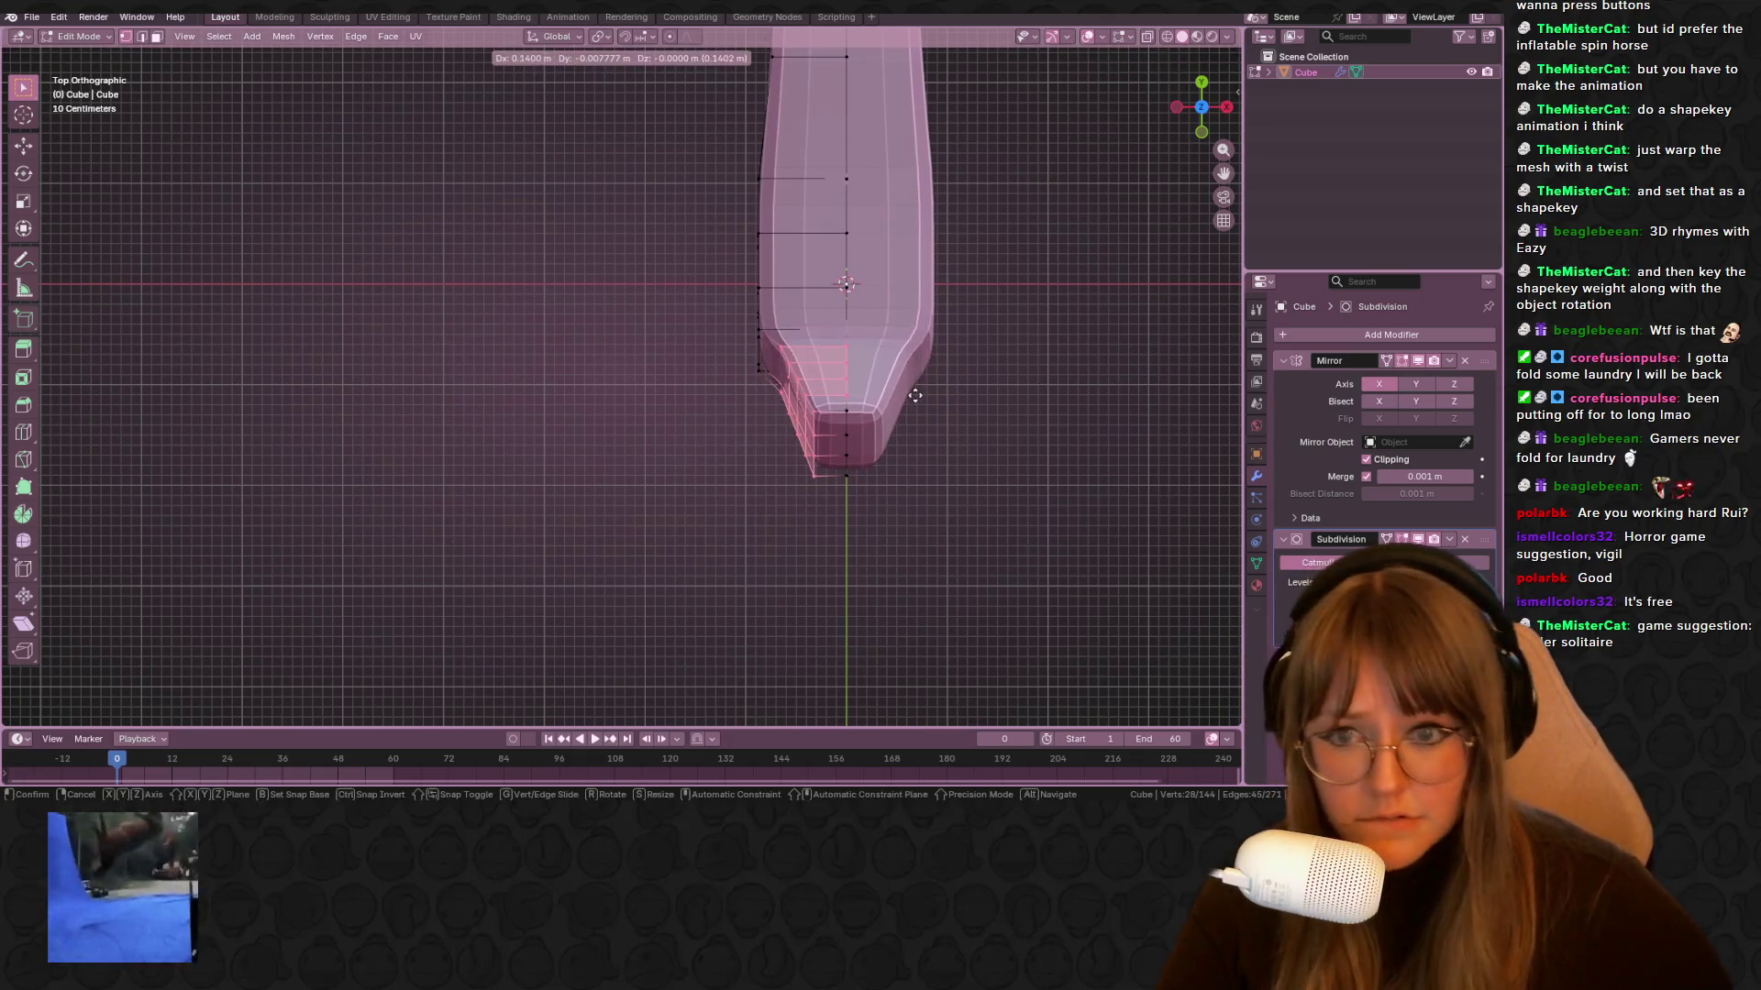
pyautogui.click(921, 390)
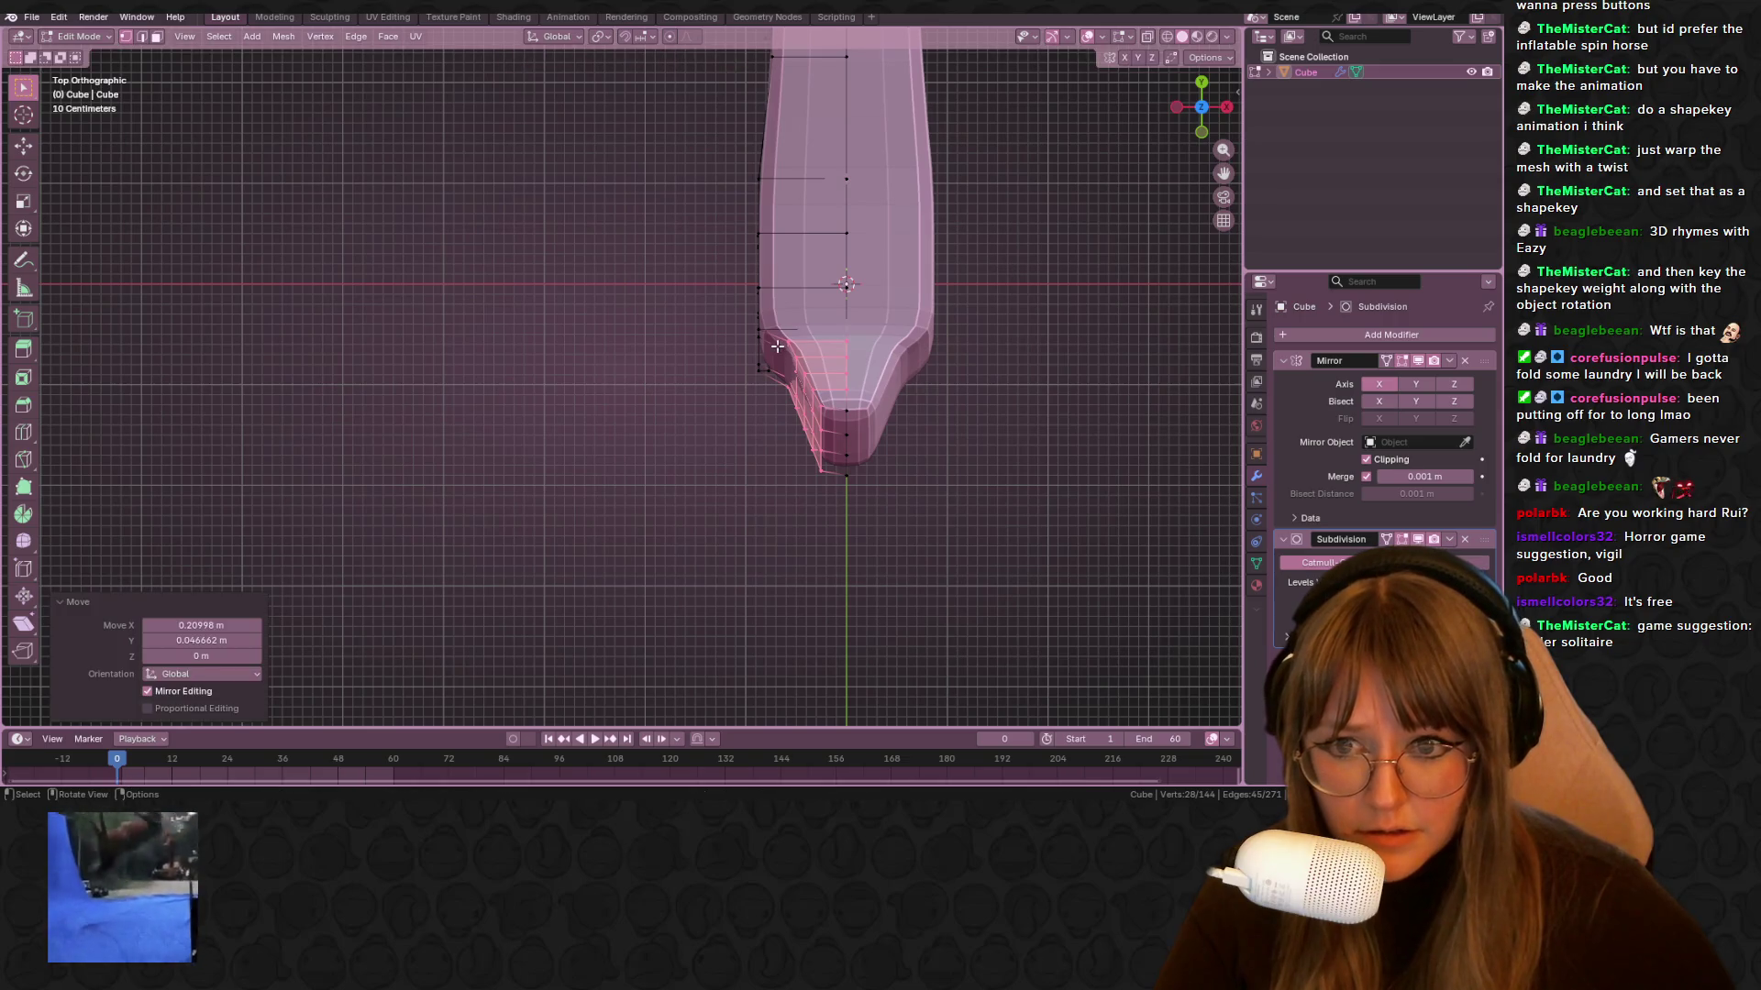
pyautogui.press('g')
pyautogui.moveTo(767, 389); pyautogui.dragTo(856, 515)
pyautogui.click(812, 381)
# In side orthographic view, box-select the head-tip vertices and move them
pyautogui.press('b')
pyautogui.click(1177, 107)
pyautogui.keyDown('shift'); pyautogui.moveTo(811, 266); pyautogui.dragTo(719, 173, button='middle'); pyautogui.keyUp('shift')
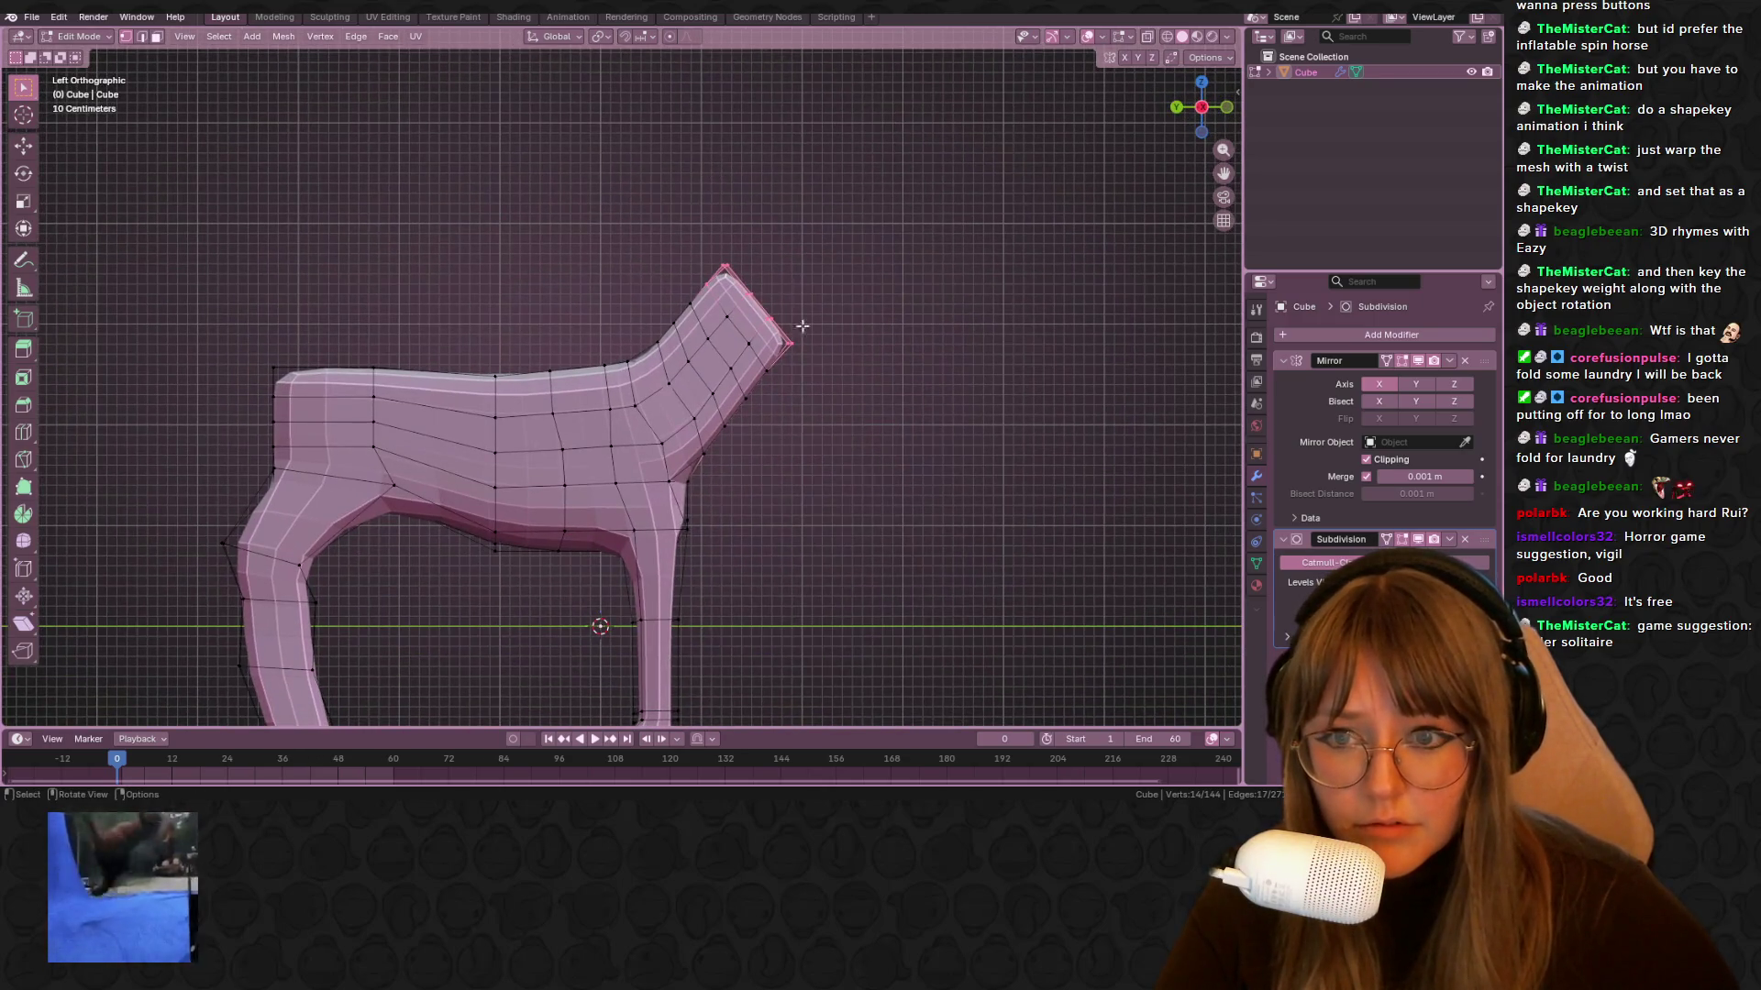
pyautogui.moveTo(799, 380); pyautogui.dragTo(799, 379)
pyautogui.press('g')
pyautogui.click(840, 386)
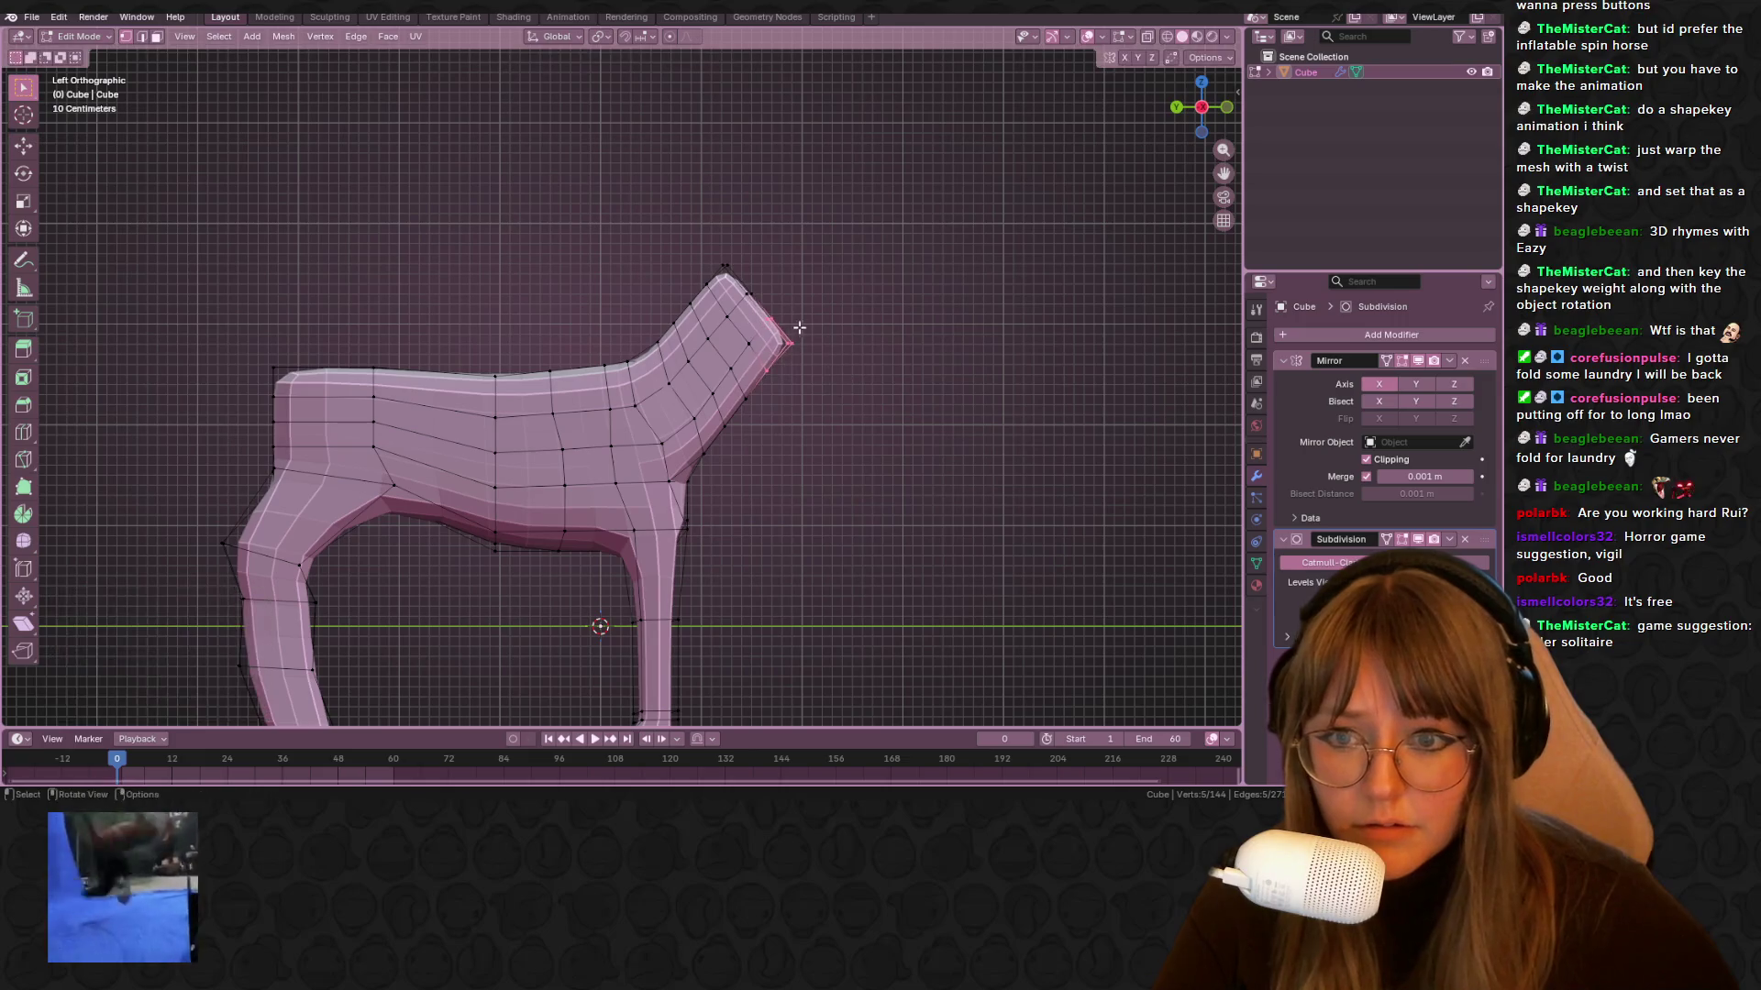
# Shift more head-tip vertices up and left, and nudge the front-of-neck vertices down
pyautogui.click(767, 368)
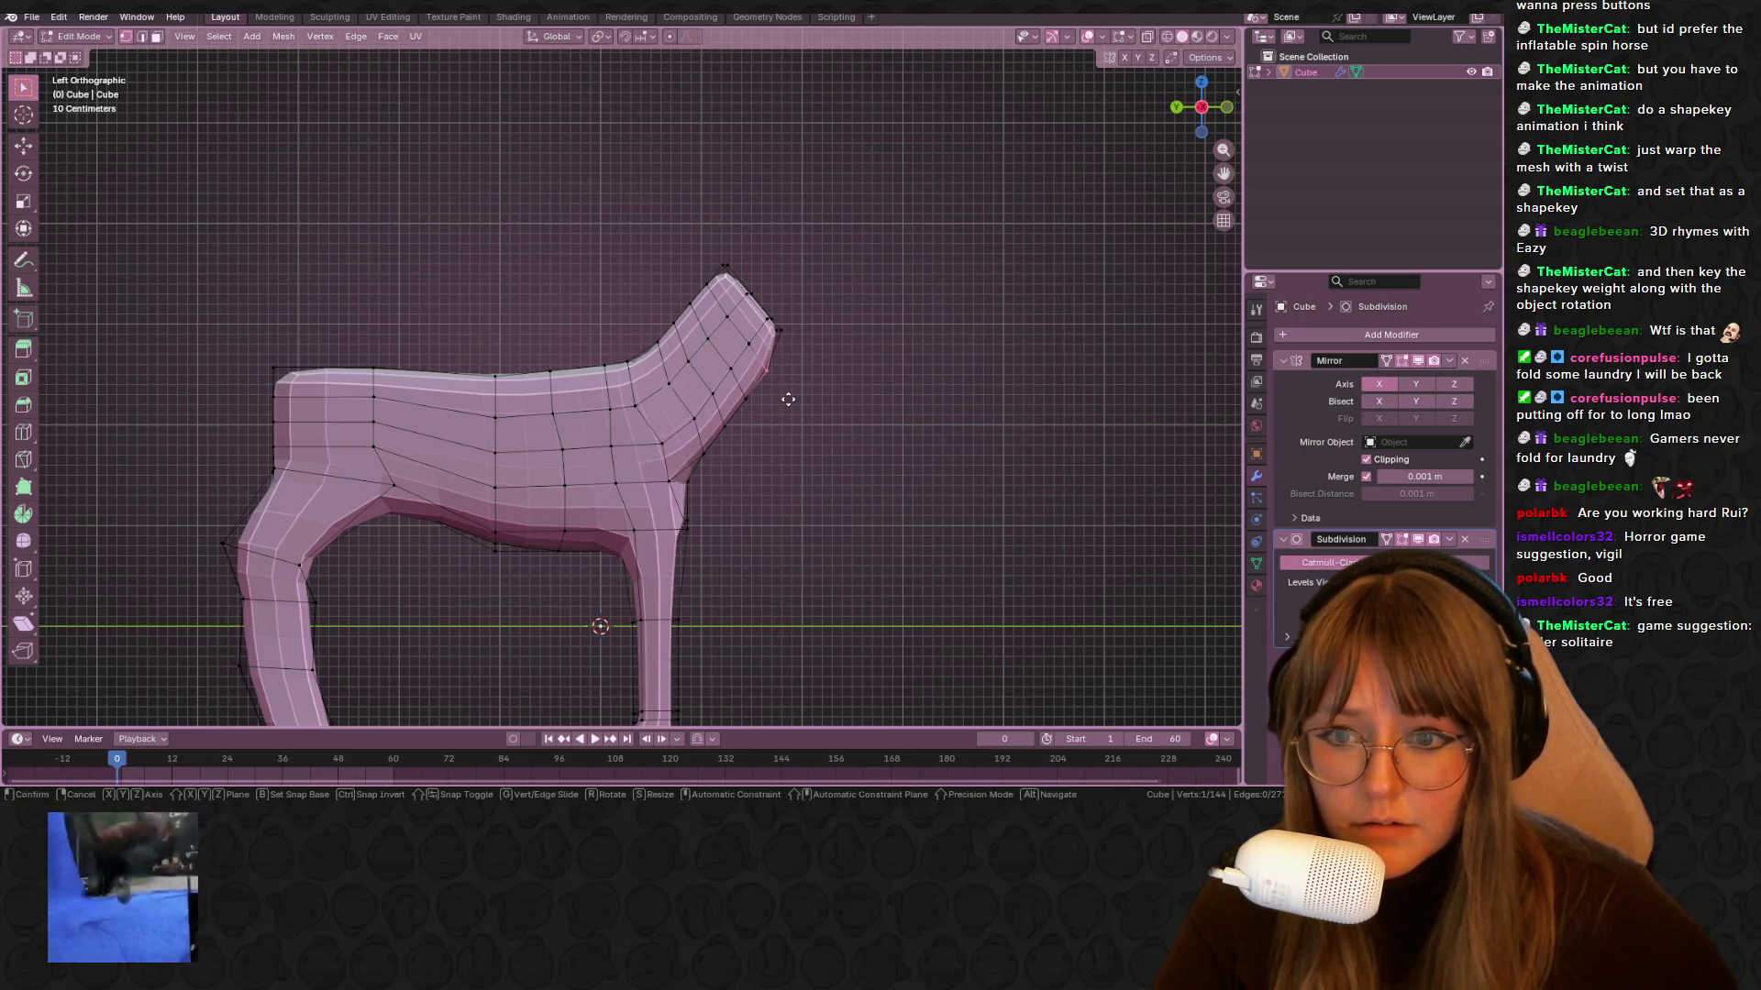
pyautogui.moveTo(763, 315); pyautogui.dragTo(829, 365)
pyautogui.press('g')
pyautogui.click(822, 329)
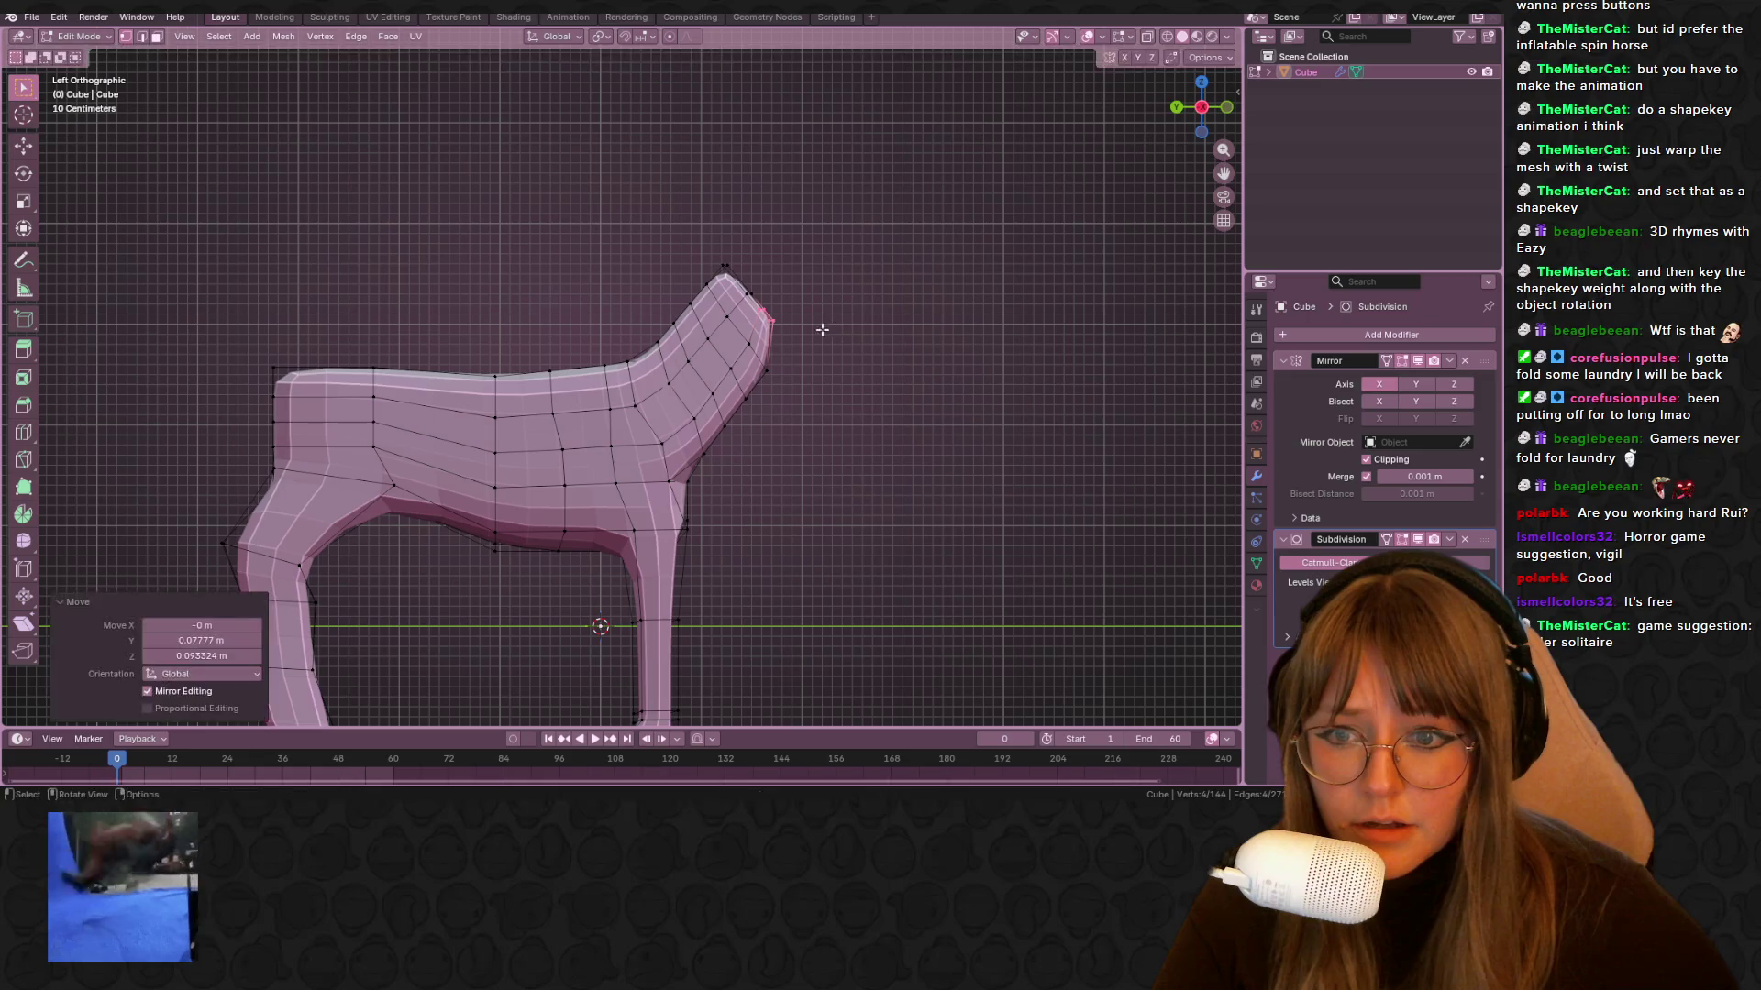
pyautogui.moveTo(757, 455); pyautogui.dragTo(756, 457)
pyautogui.press('g')
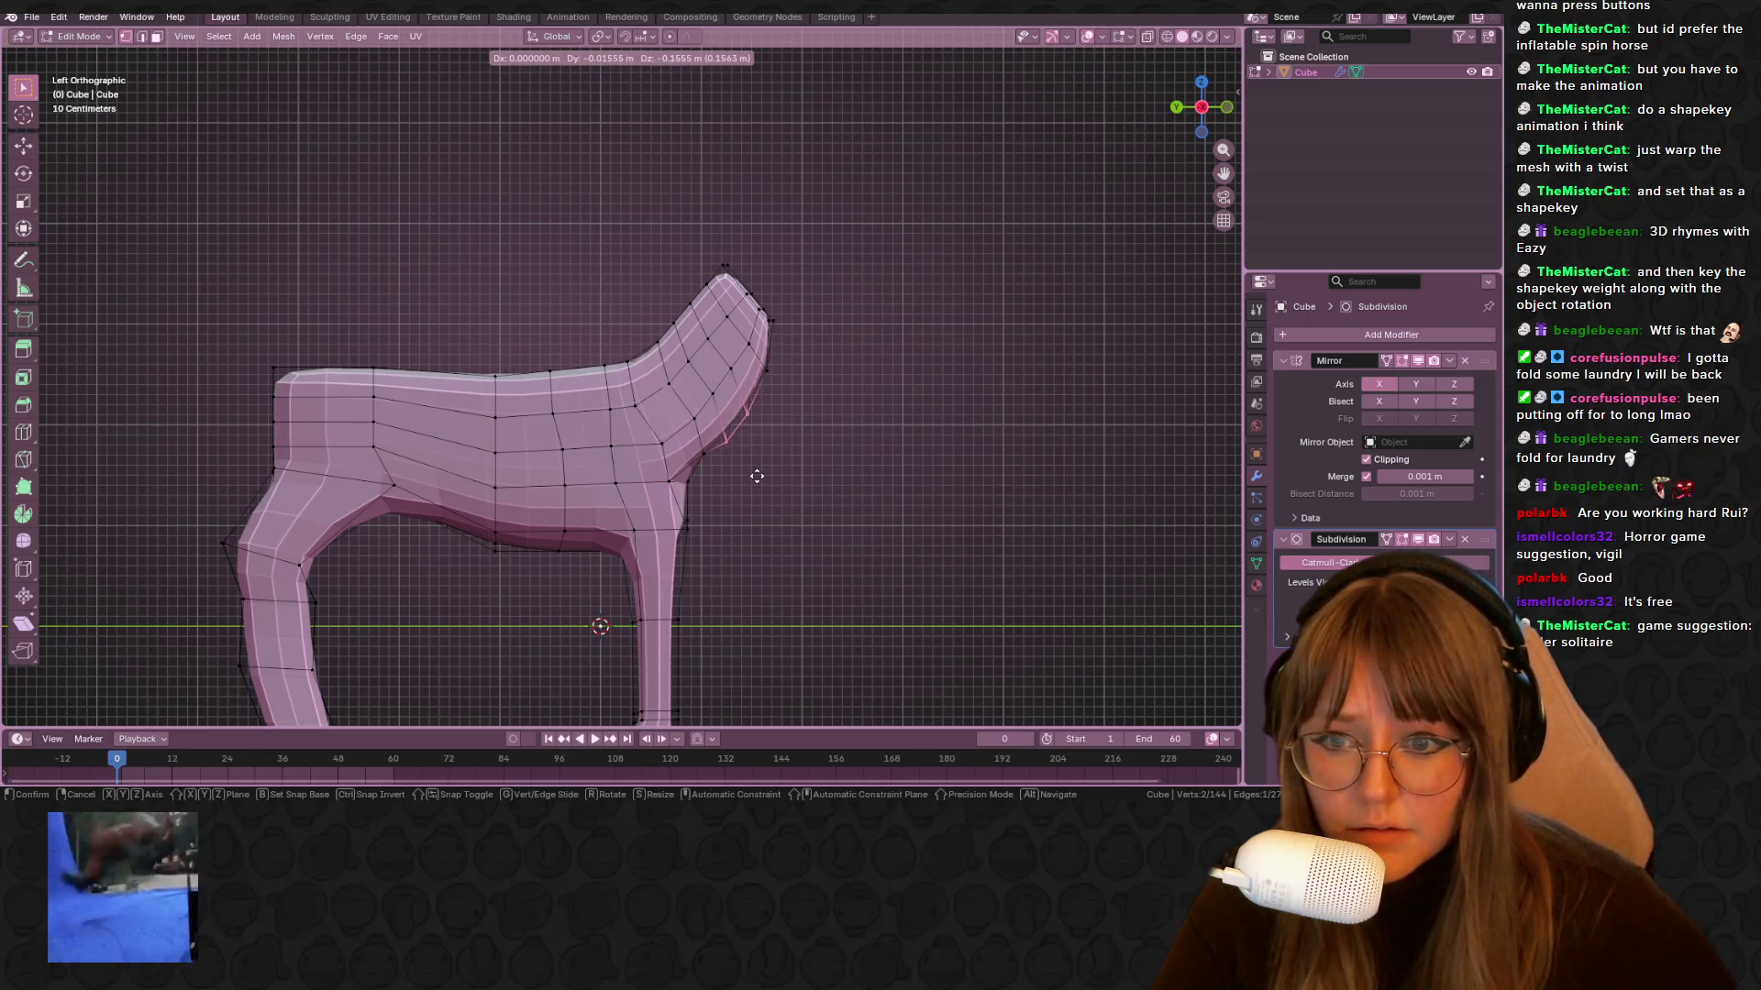
pyautogui.click(757, 476)
# In perspective view, slide a neck edge loop and then a neck vertex along their edges
pyautogui.moveTo(834, 303)
pyautogui.mouseDown(button='middle')
pyautogui.moveTo(864, 338)
pyautogui.moveTo(877, 284)
pyautogui.moveTo(816, 451)
pyautogui.moveTo(880, 431)
pyautogui.moveTo(837, 346)
pyautogui.moveTo(789, 325)
pyautogui.moveTo(734, 381)
pyautogui.mouseUp(button='middle')
pyautogui.scroll(4, 865, 393)
pyautogui.press('g')
pyautogui.press('g')
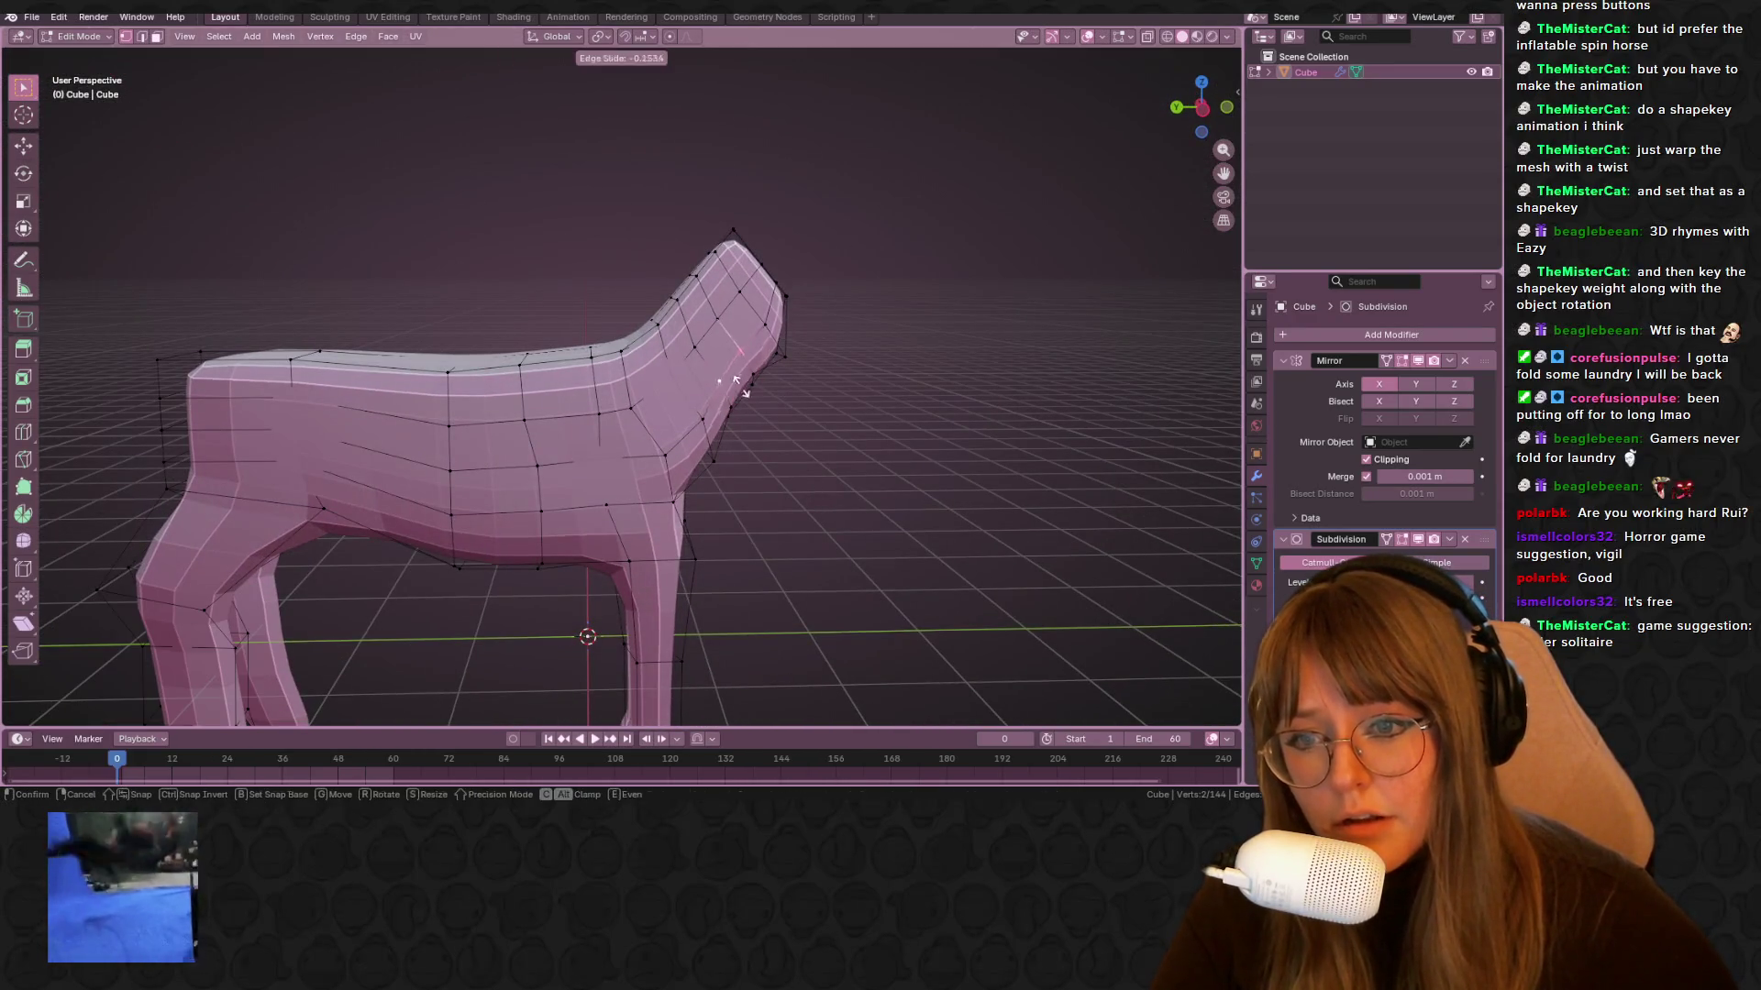
pyautogui.click(734, 371)
pyautogui.click(782, 365)
pyautogui.moveTo(818, 373)
pyautogui.mouseDown(button='middle')
pyautogui.moveTo(802, 314)
pyautogui.moveTo(794, 449)
pyautogui.moveTo(766, 327)
pyautogui.mouseUp(button='middle')
pyautogui.press('g')
pyautogui.press('g')
pyautogui.click(784, 289)
pyautogui.press('g')
pyautogui.press('g')
pyautogui.click(785, 292)
# Slide another neck vertex along its edge, reducing how far it travels
pyautogui.click(786, 330)
pyautogui.scroll(2, 789, 330)
pyautogui.press('g')
pyautogui.press('g')
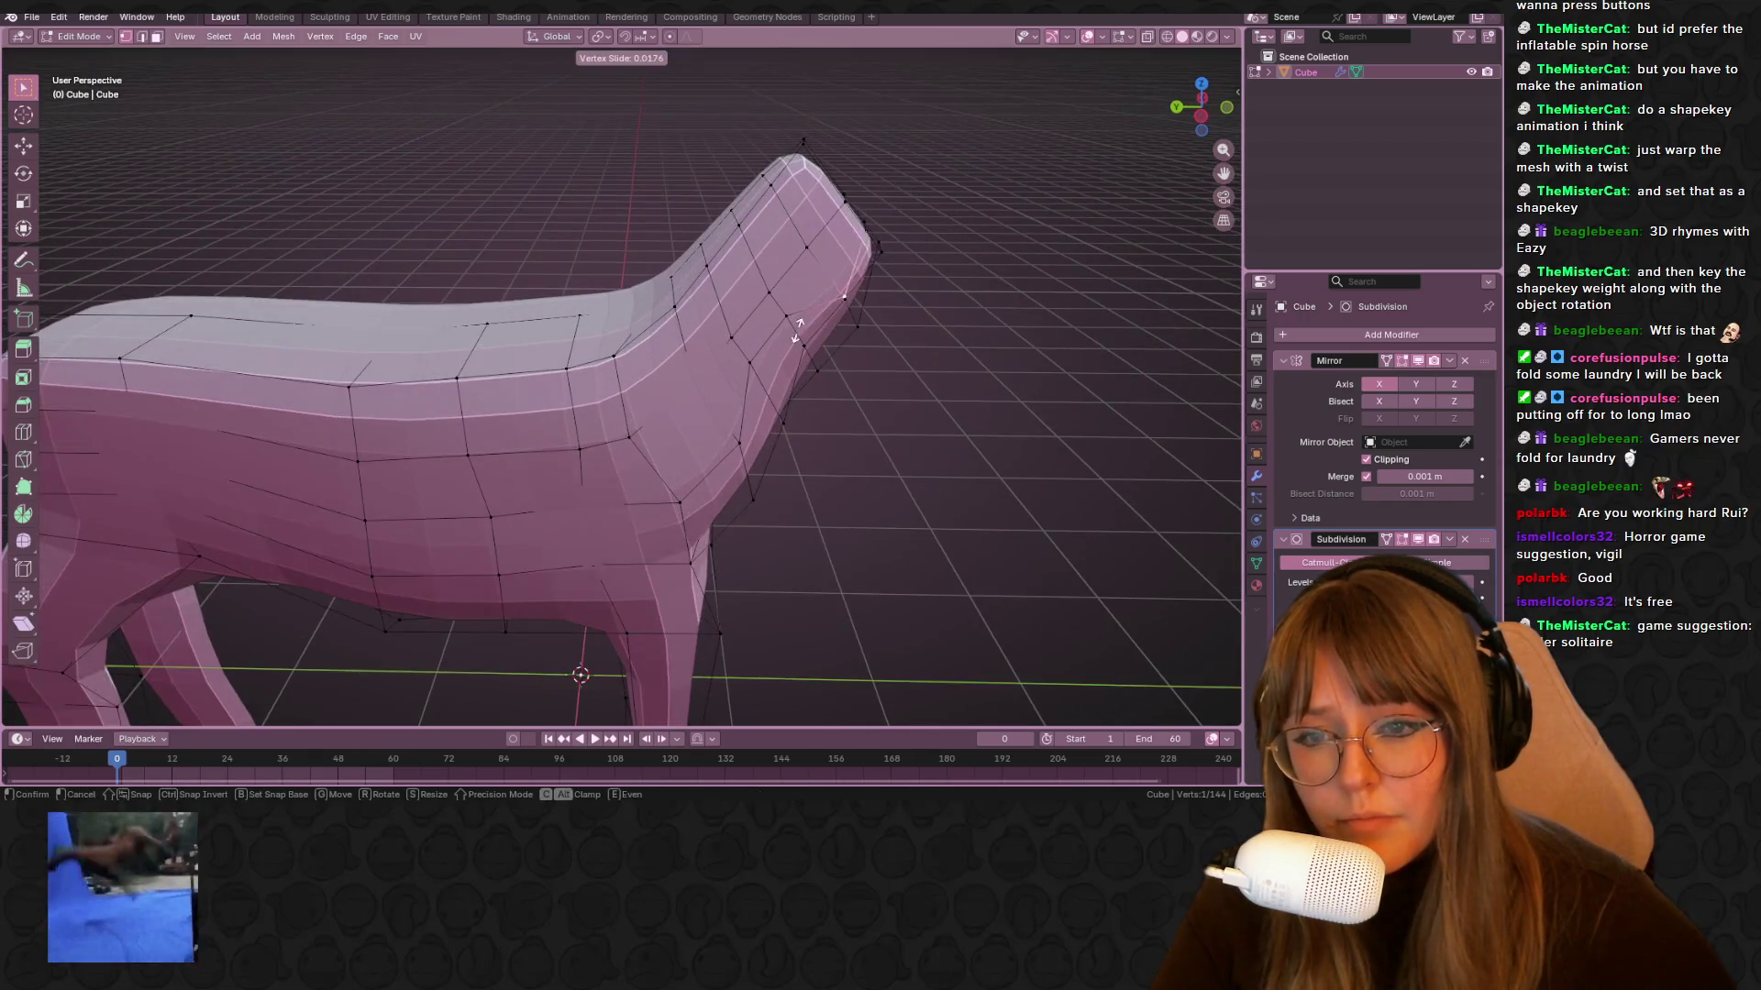
pyautogui.click(765, 302)
pyautogui.scroll(-4, 880, 322)
pyautogui.scroll(4, 817, 283)
pyautogui.moveTo(818, 284)
pyautogui.mouseDown(button='middle')
pyautogui.moveTo(741, 240)
pyautogui.moveTo(789, 302)
pyautogui.mouseUp(button='middle')
pyautogui.press('g')
pyautogui.press('g')
pyautogui.click(710, 230)
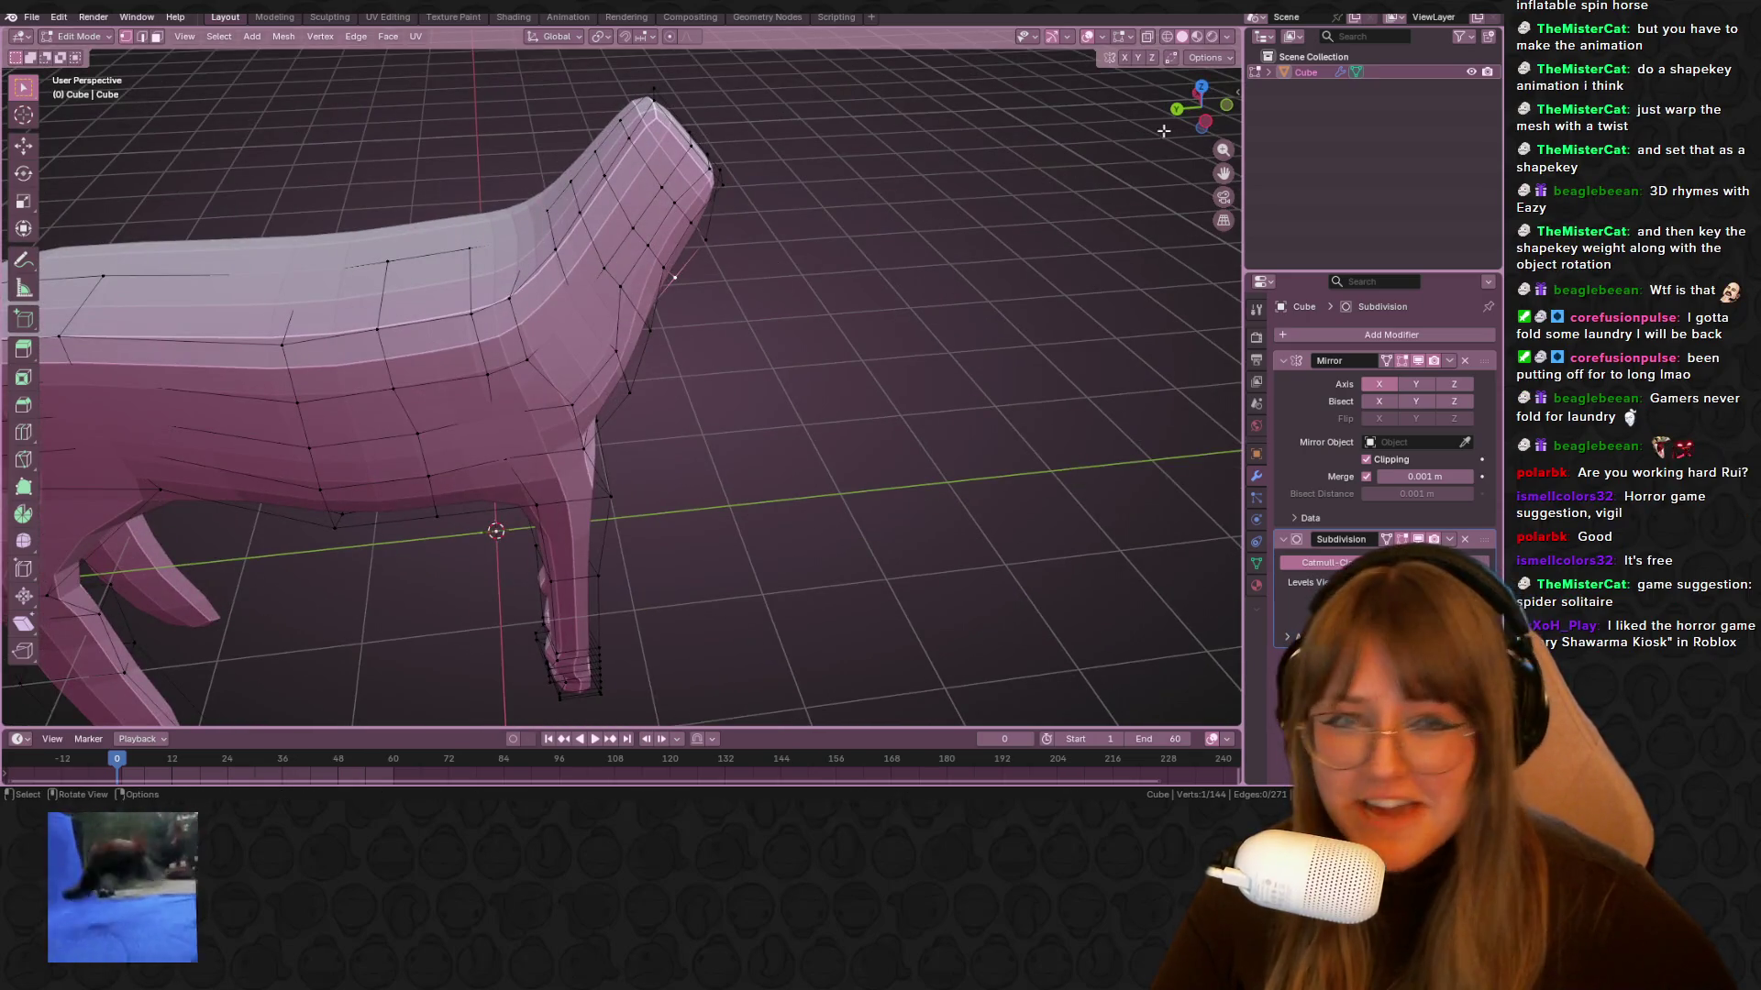
# In flat side view, move a front-of-neck vertex up and back in two adjustments
pyautogui.moveTo(1199, 117); pyautogui.dragTo(1203, 127)
pyautogui.click(1202, 125)
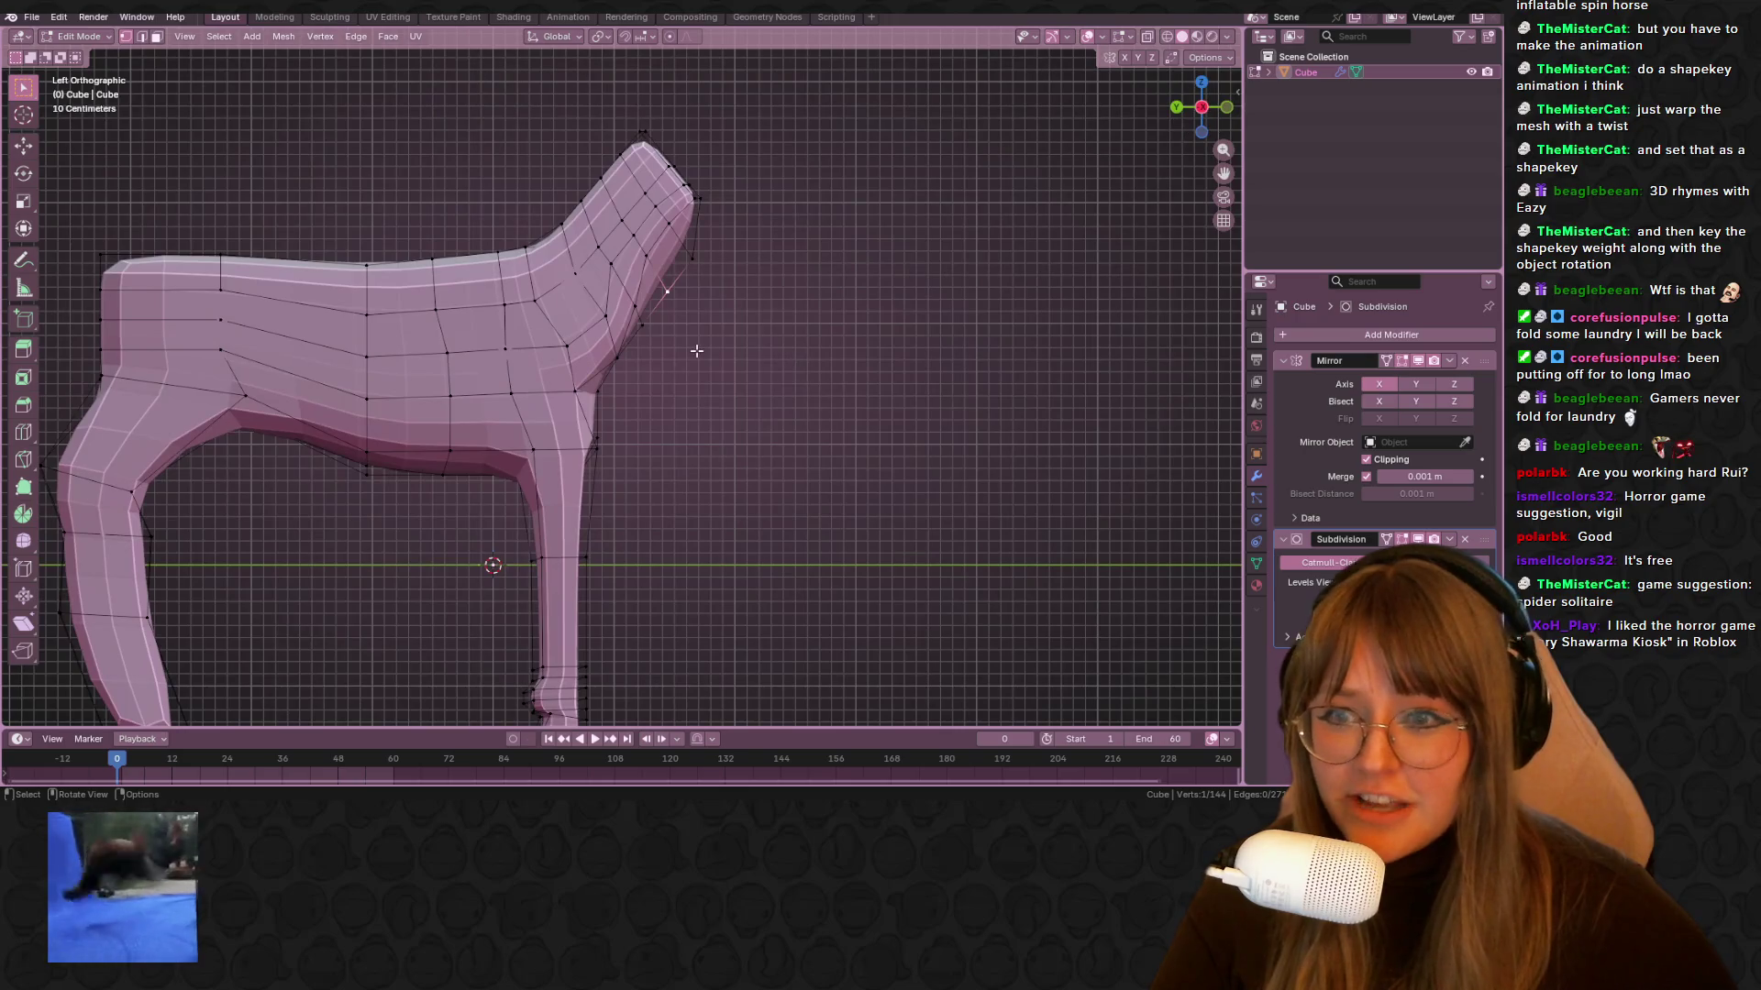
pyautogui.click(612, 321)
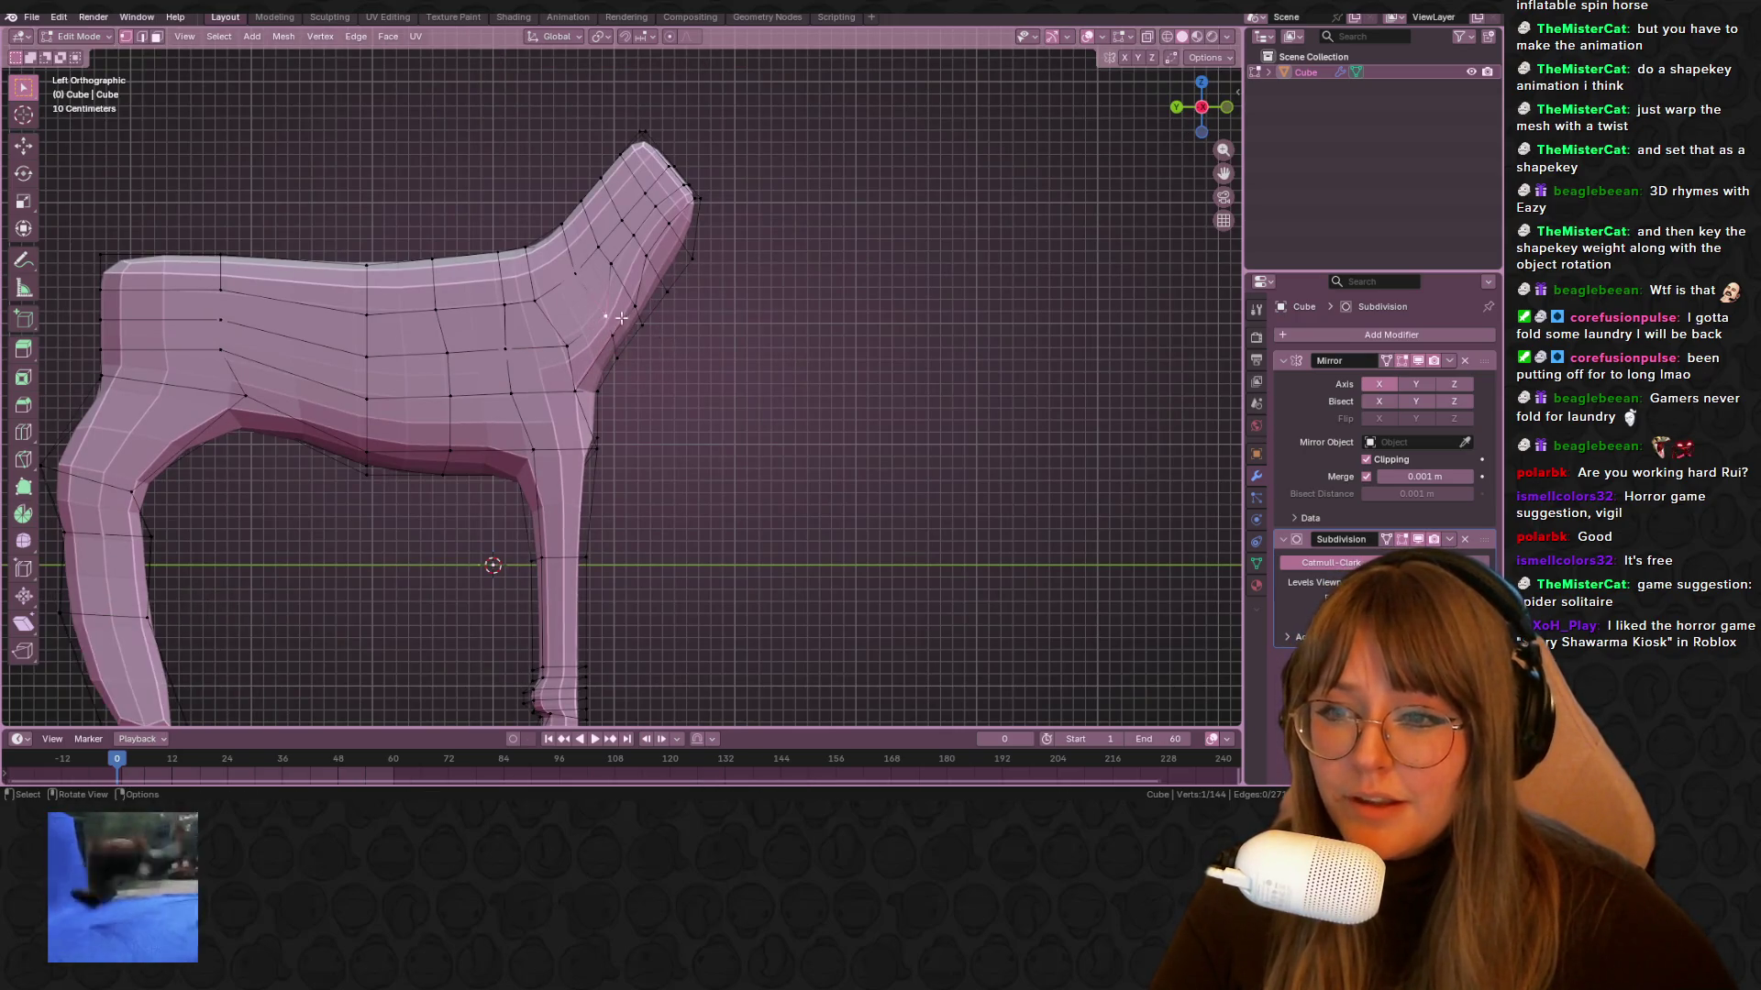
pyautogui.press('g')
pyautogui.click(605, 286)
pyautogui.press('g')
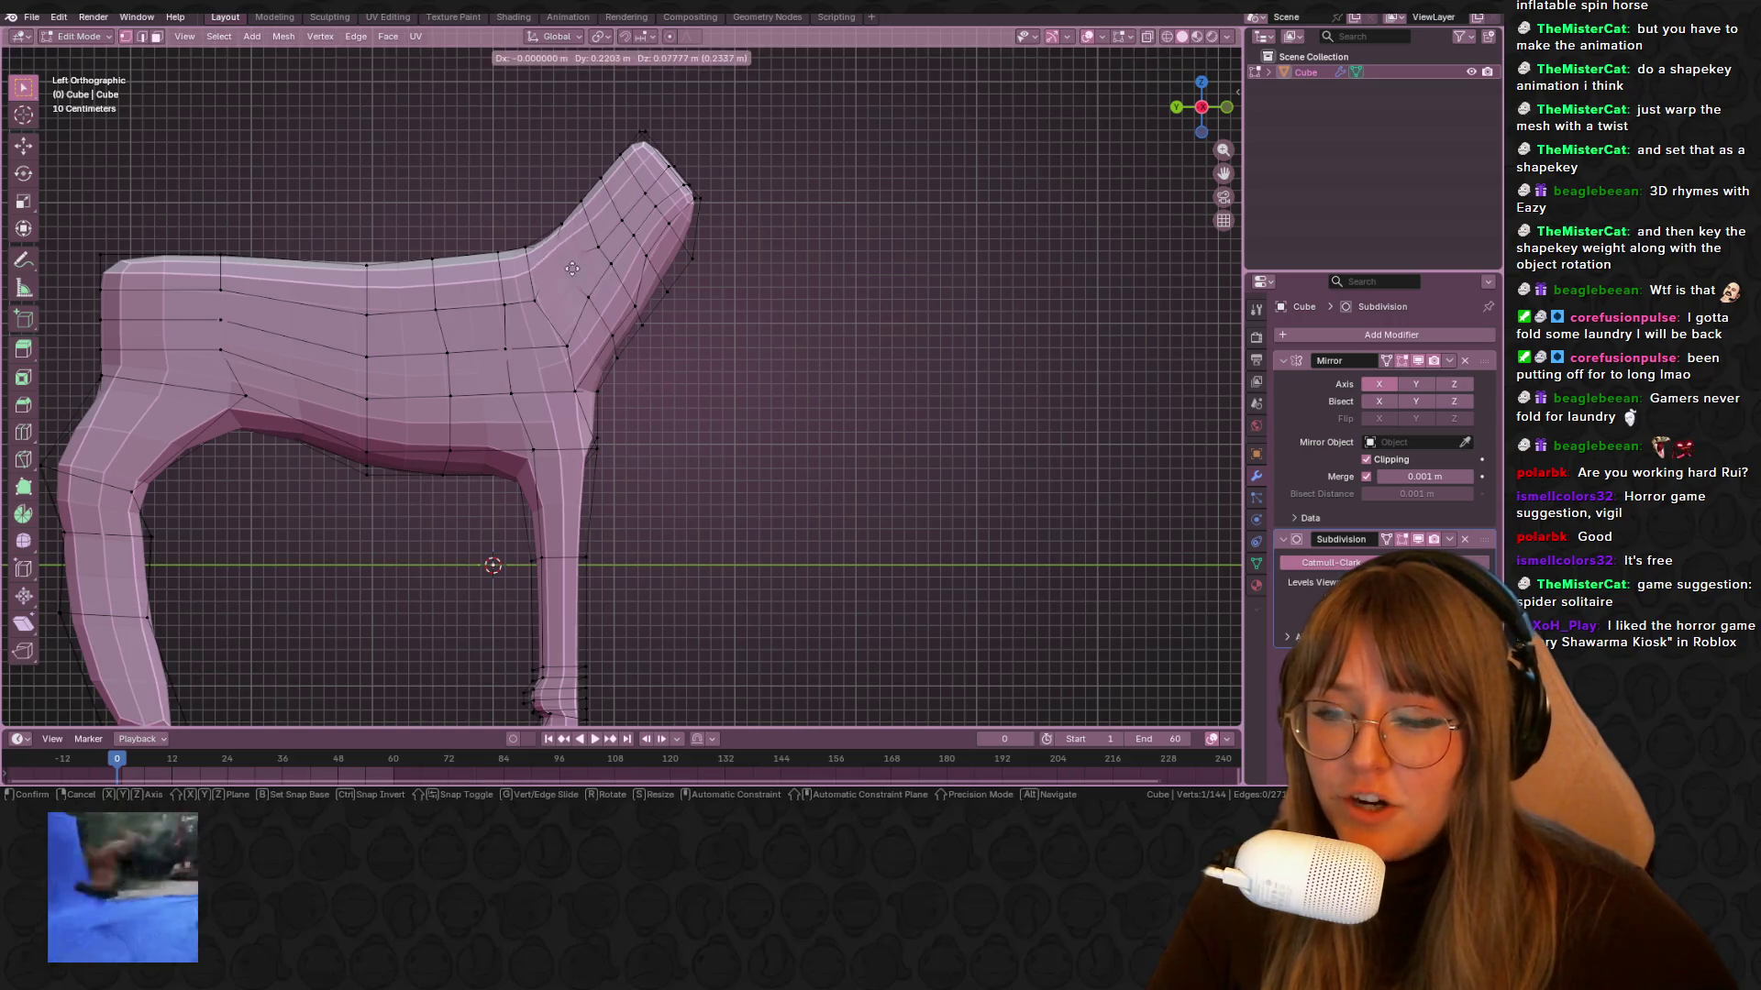
pyautogui.click(585, 274)
# In perspective view, slide another front-of-neck vertex along its edge
pyautogui.moveTo(630, 275)
pyautogui.mouseDown(button='middle')
pyautogui.moveTo(550, 444)
pyautogui.moveTo(806, 283)
pyautogui.moveTo(975, 338)
pyautogui.mouseUp(button='middle')
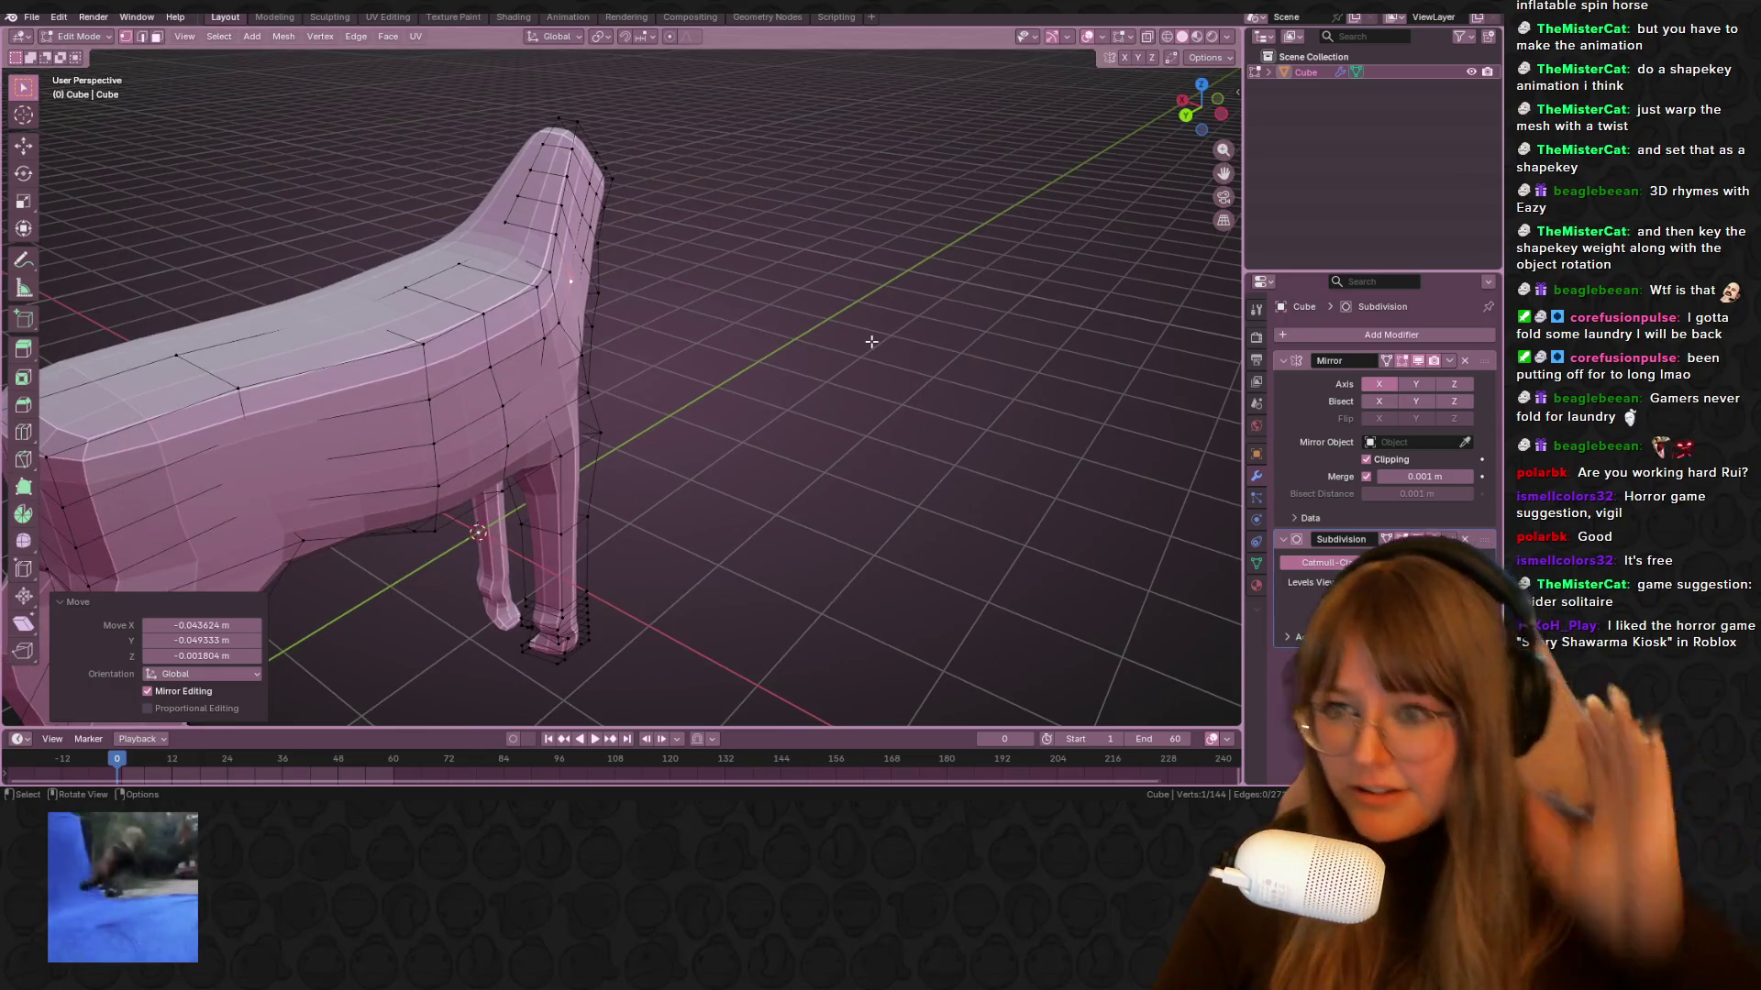
pyautogui.moveTo(776, 335); pyautogui.dragTo(729, 305, button='middle')
pyautogui.click(618, 469)
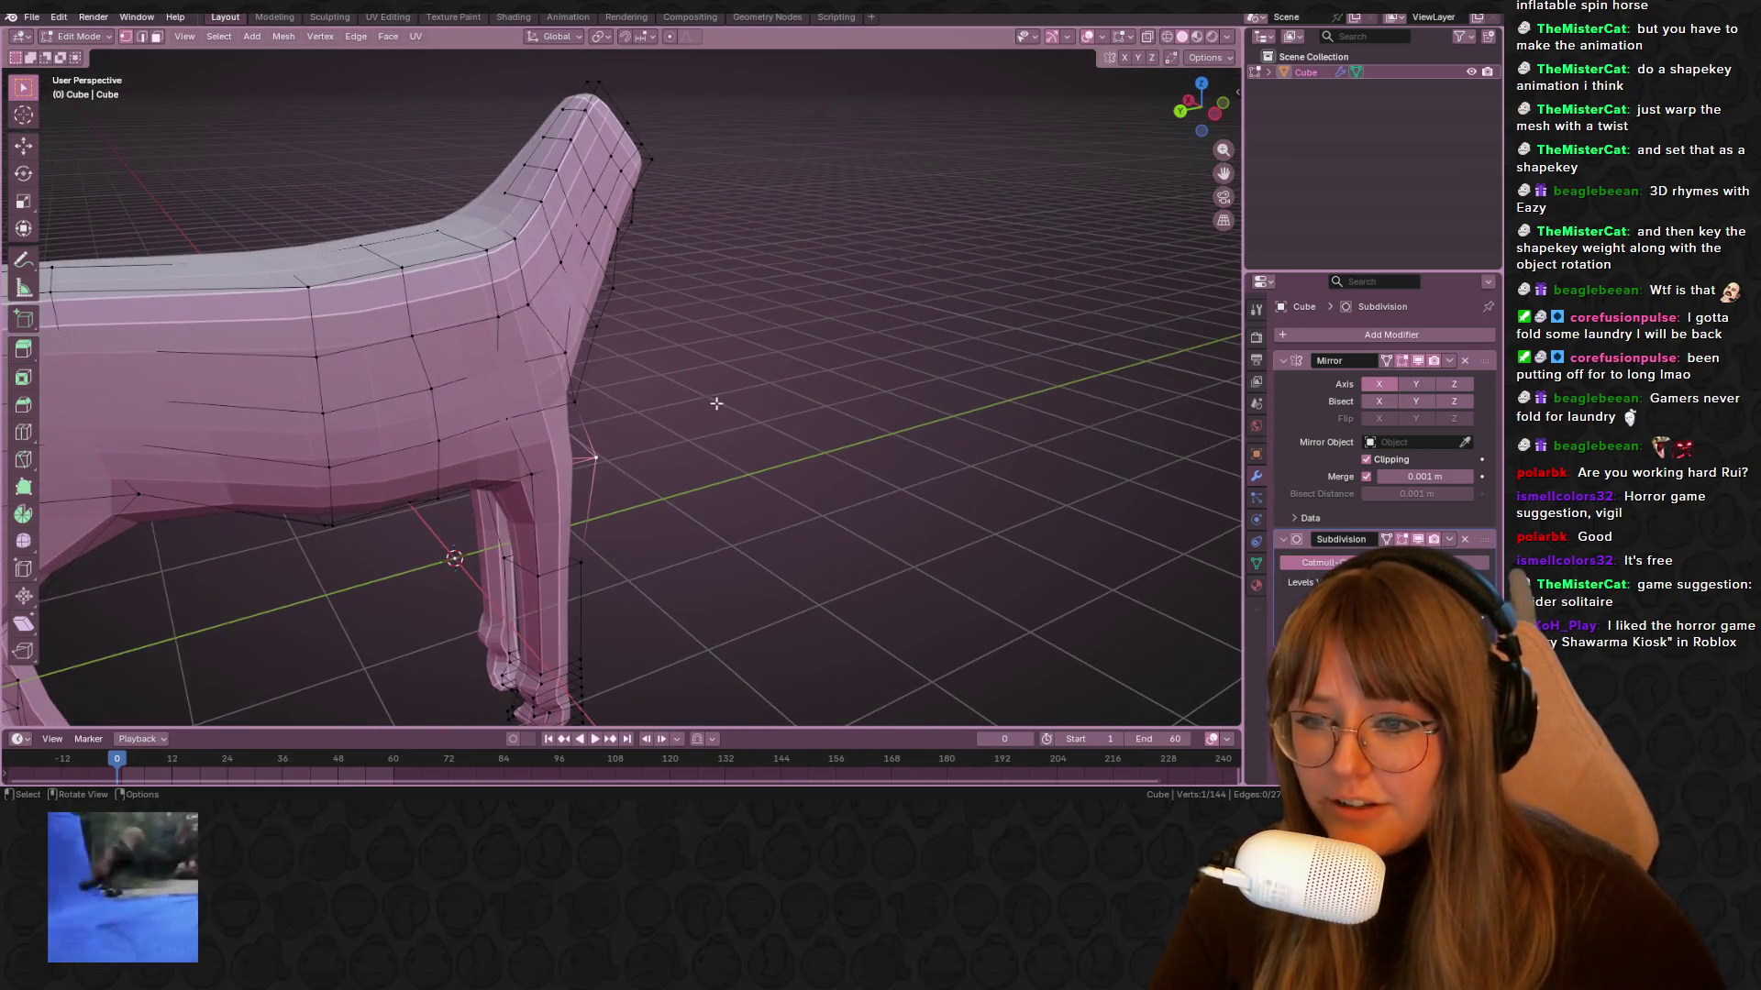
pyautogui.moveTo(711, 401); pyautogui.dragTo(786, 354, button='middle')
pyautogui.press('g')
pyautogui.press('g')
pyautogui.click(887, 307)
pyautogui.moveTo(881, 303); pyautogui.dragTo(845, 180, button='middle')
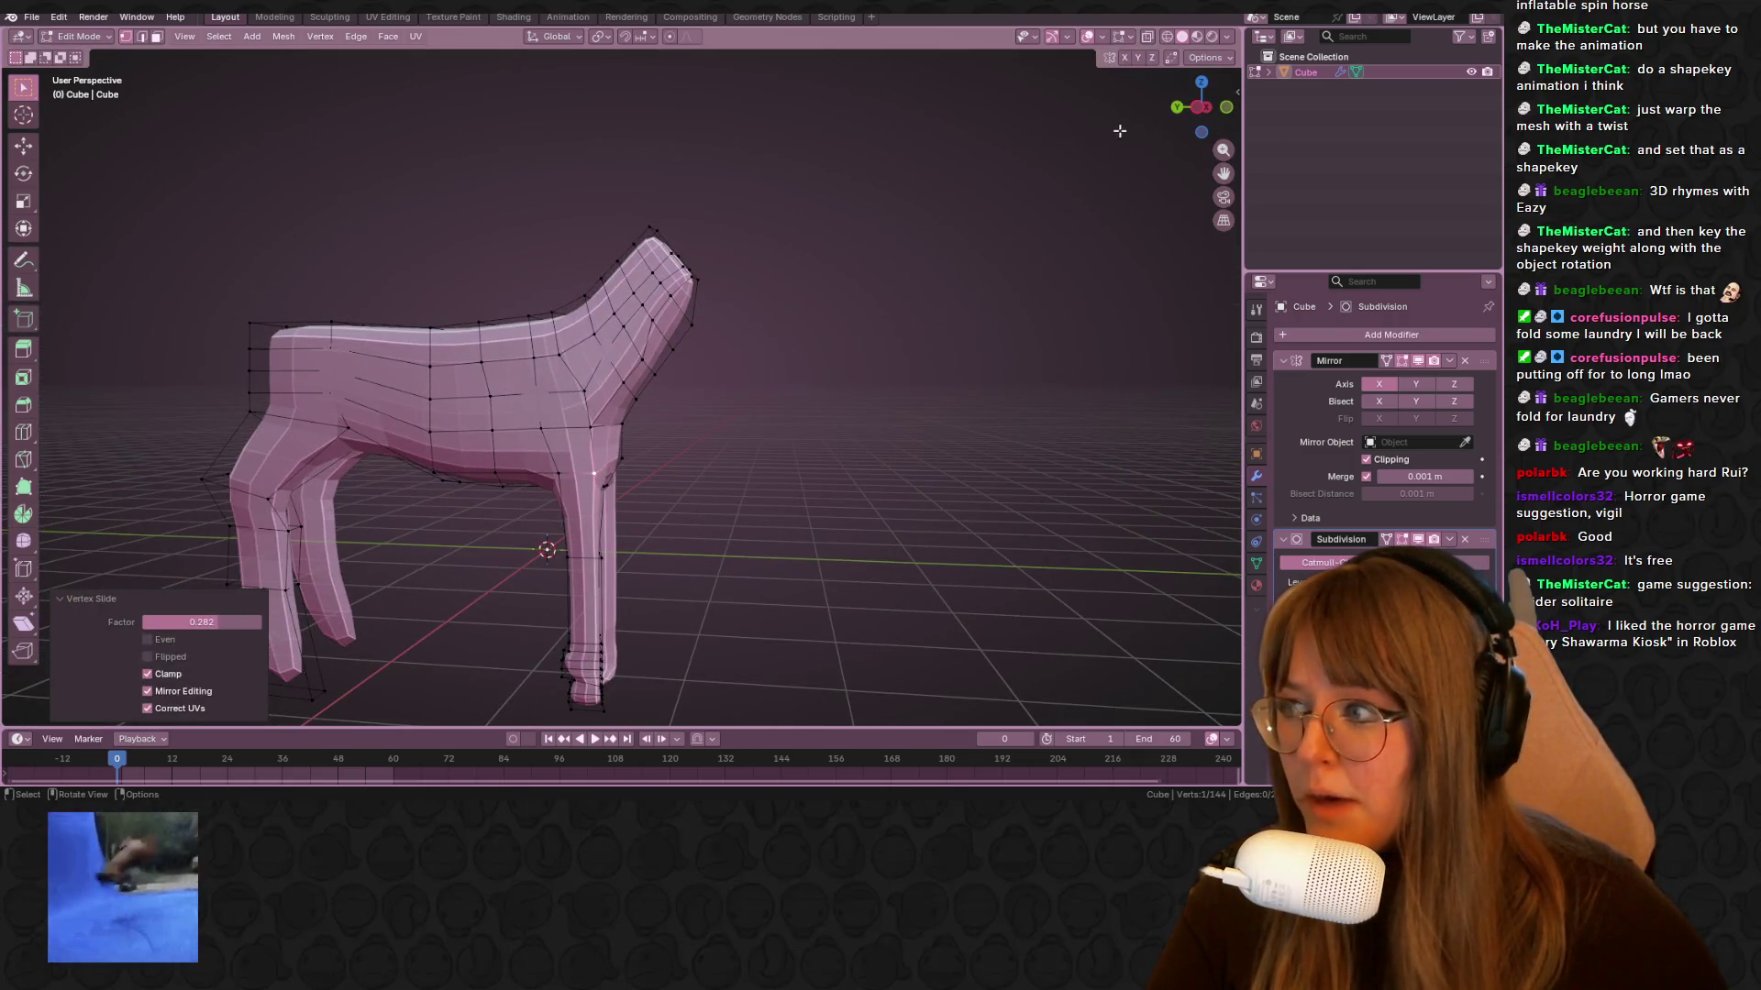
# In side view, select the head-top and head-tip vertices and rotate them about -31.4°
pyautogui.click(1195, 108)
pyautogui.scroll(3, 892, 360)
pyautogui.scroll(3, 892, 360)
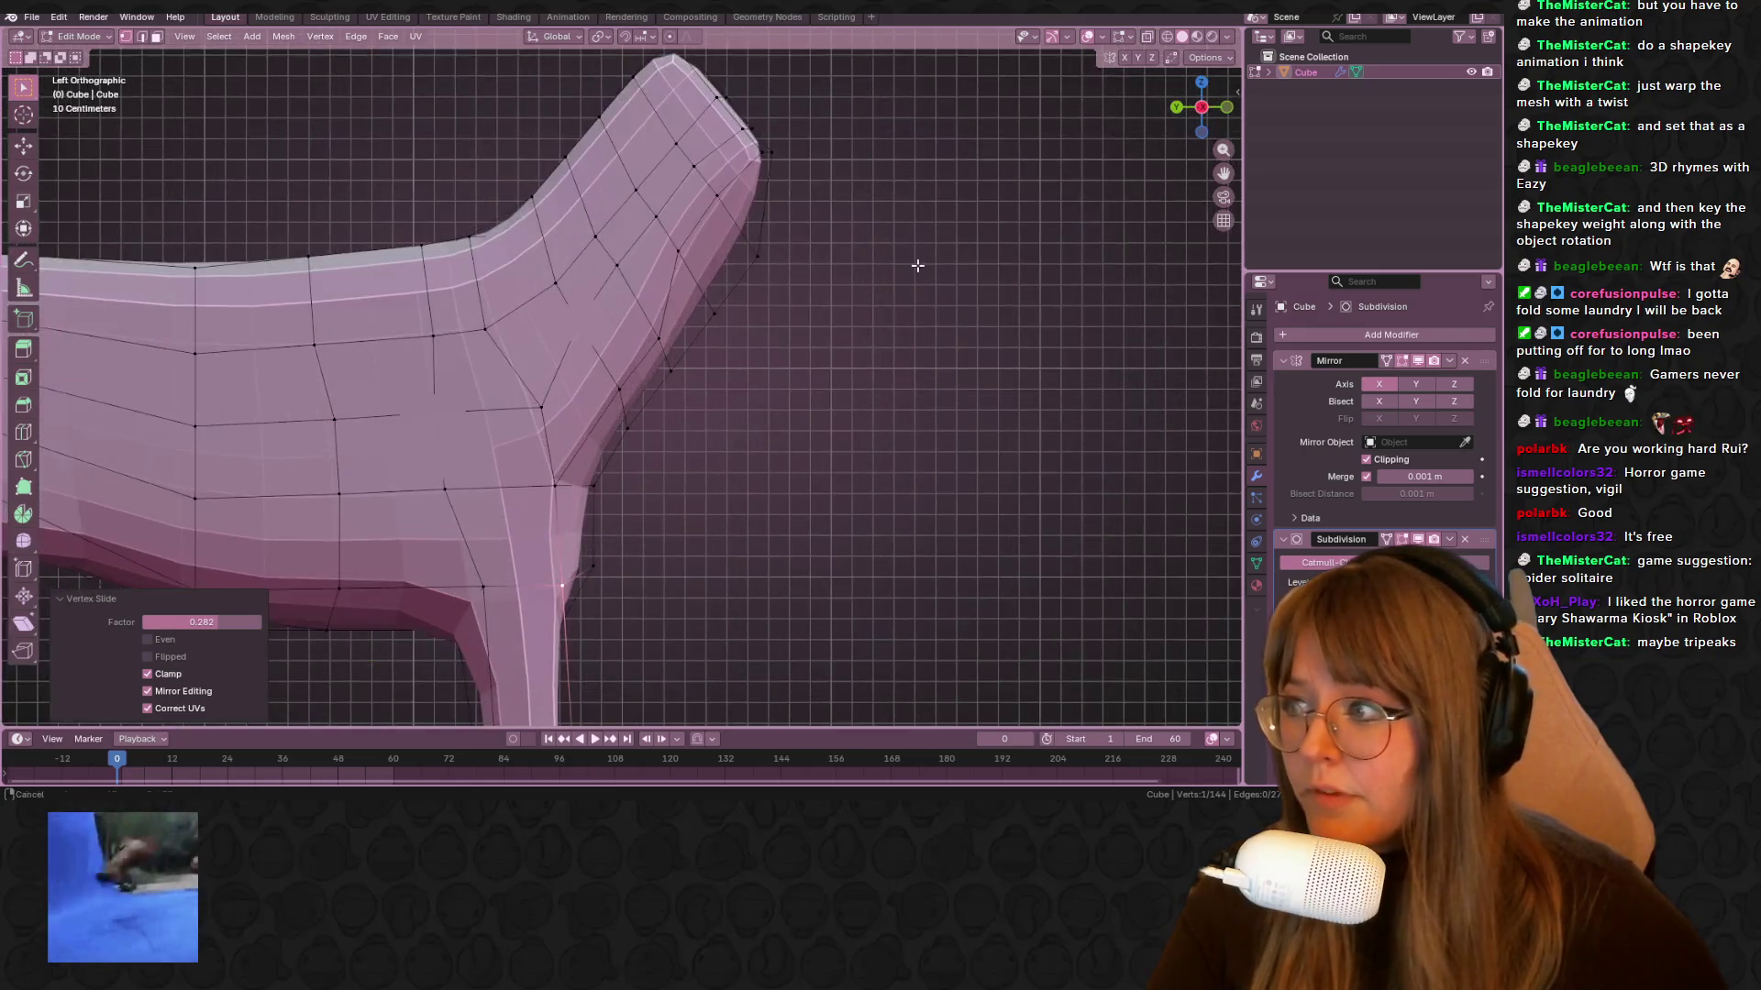
pyautogui.moveTo(571, 117)
pyautogui.mouseDown()
pyautogui.moveTo(801, 299)
pyautogui.moveTo(837, 223)
pyautogui.mouseUp()
pyautogui.moveTo(691, 263)
pyautogui.mouseDown()
pyautogui.moveTo(754, 299)
pyautogui.moveTo(732, 332)
pyautogui.mouseUp()
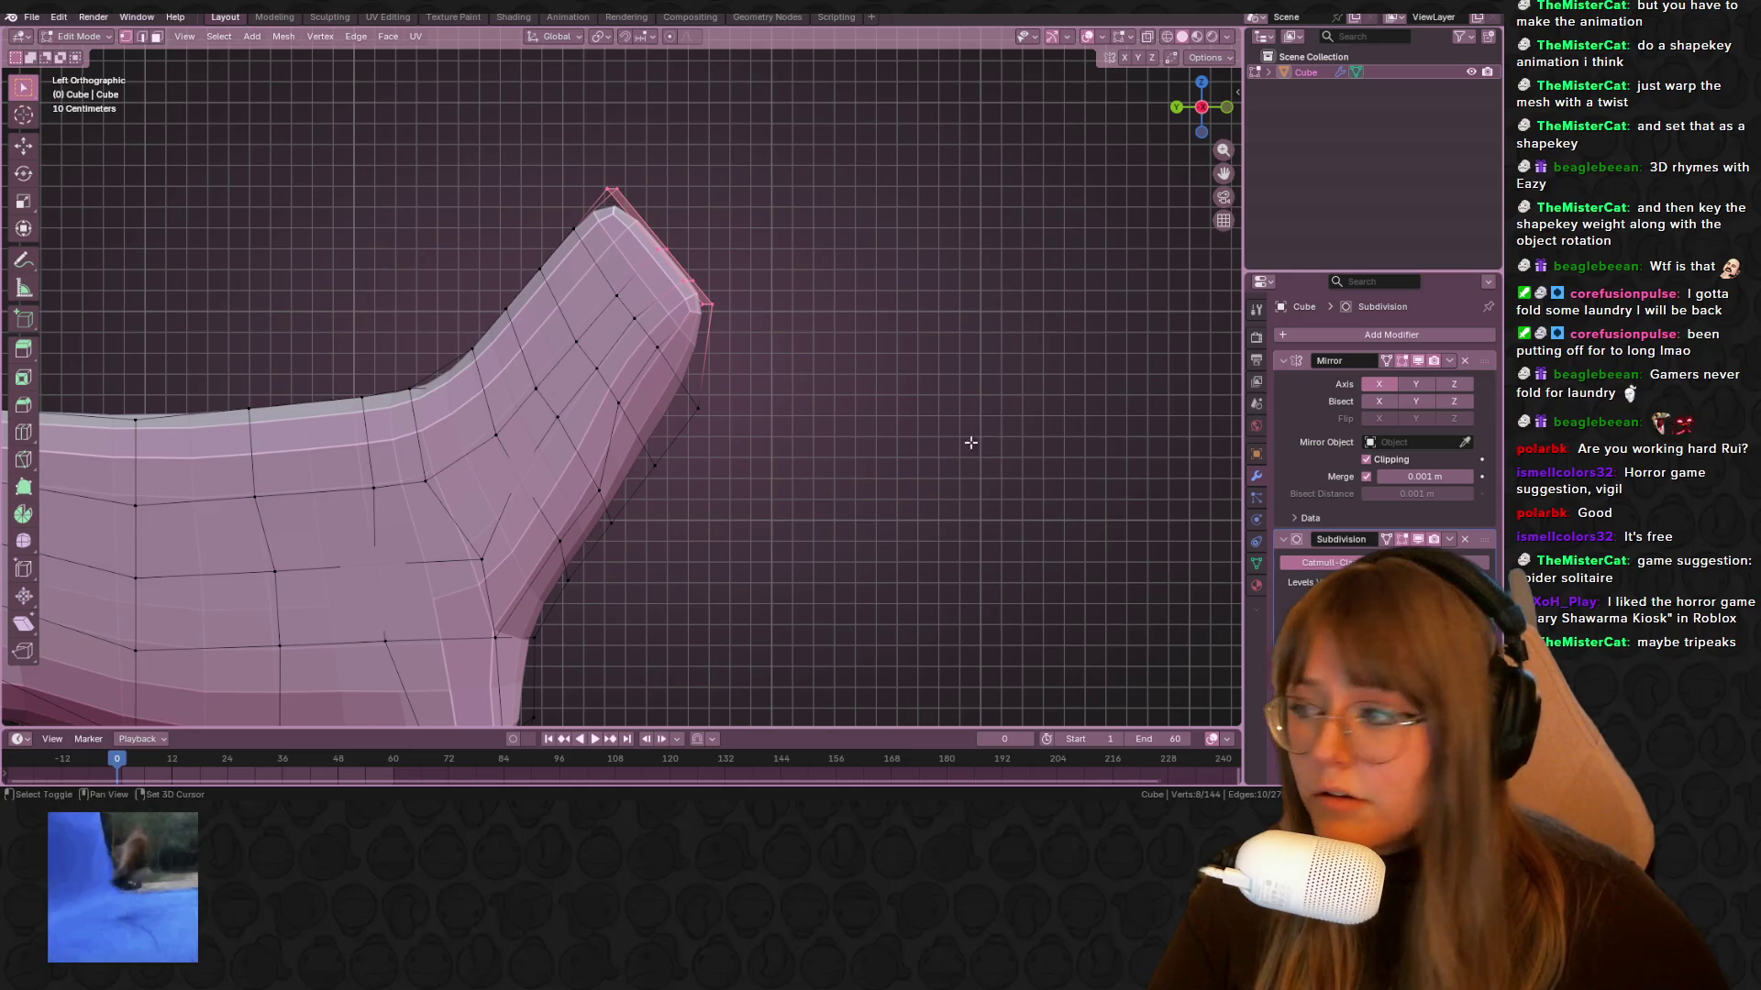
pyautogui.scroll(-4, 971, 443)
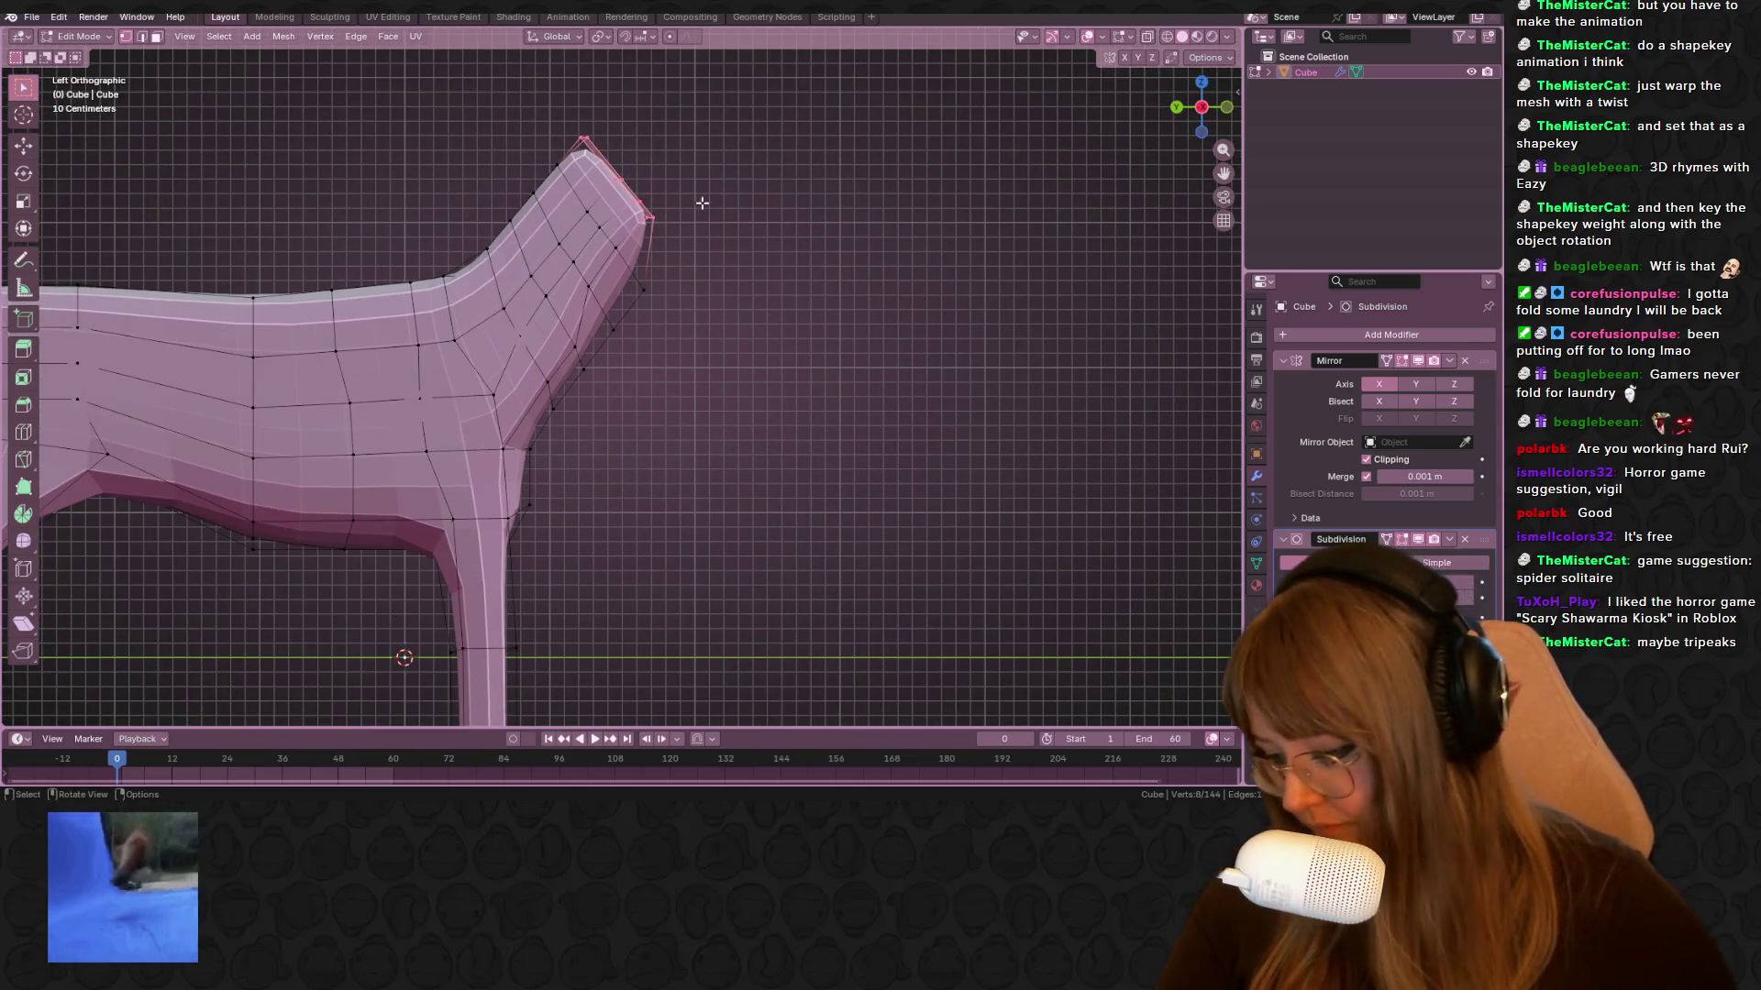
pyautogui.press('r')
pyautogui.click(694, 293)
# Shift the head tip back and down, then extrude the head end forward twice
pyautogui.press('g')
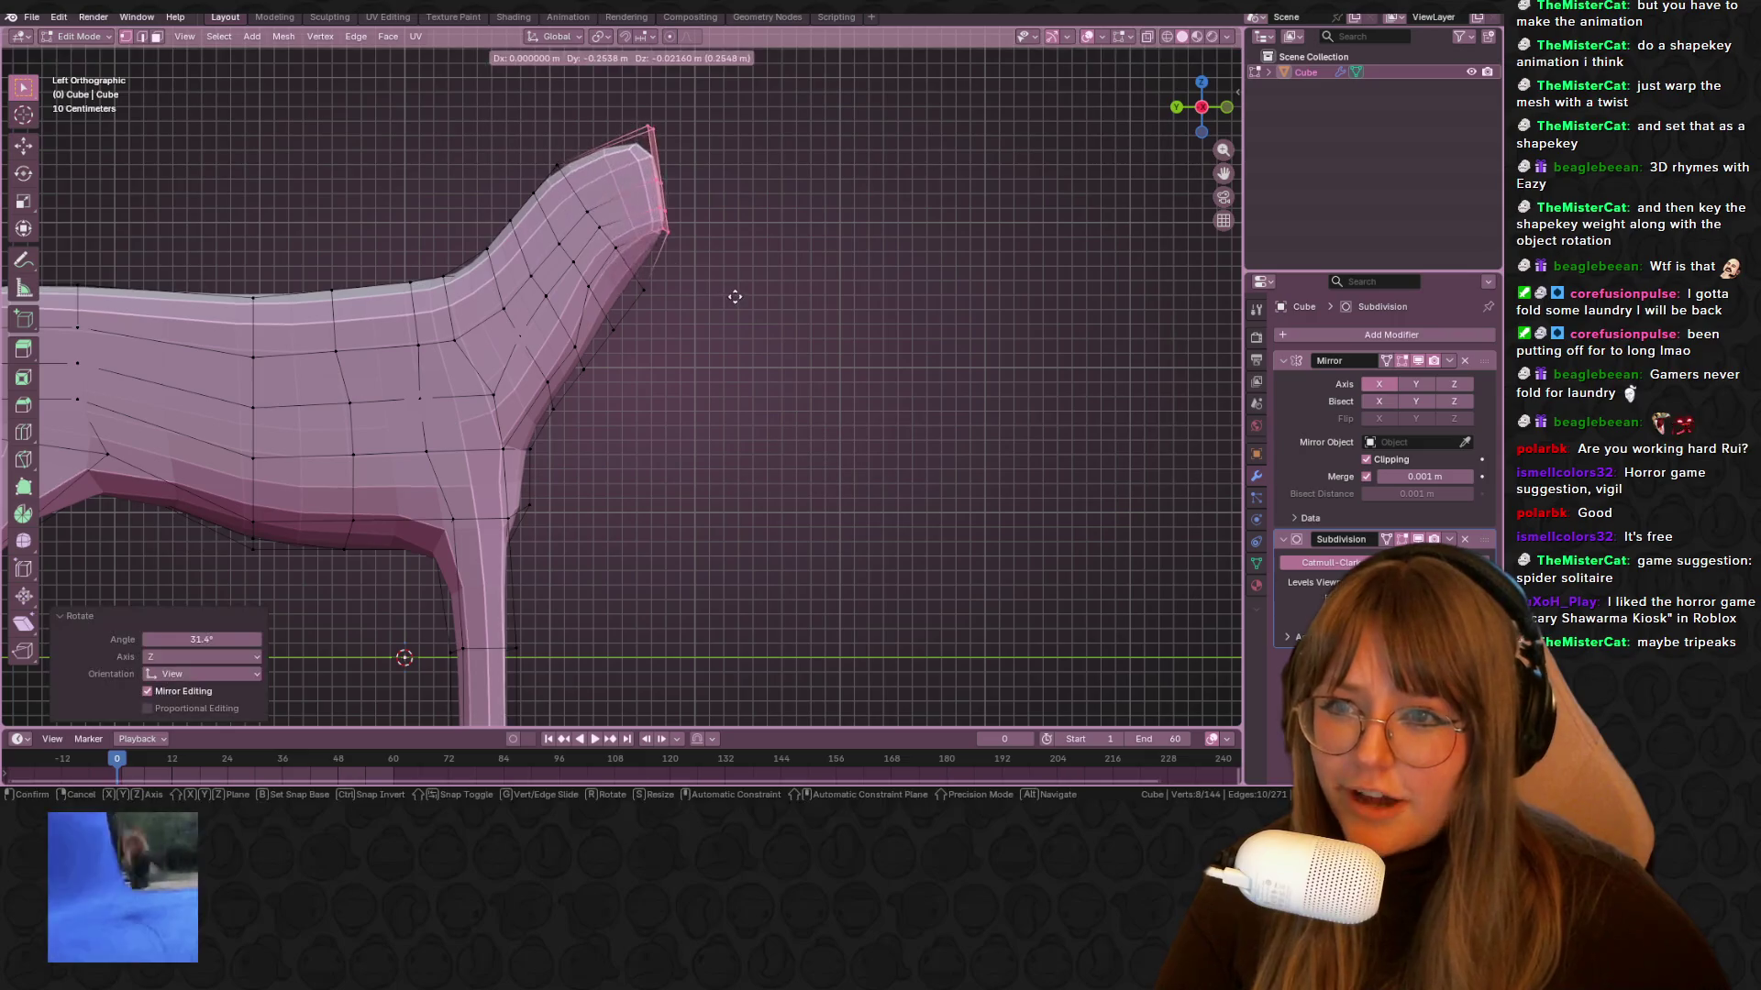
pyautogui.click(723, 298)
pyautogui.scroll(-1, 718, 301)
pyautogui.press('e')
pyautogui.click(901, 358)
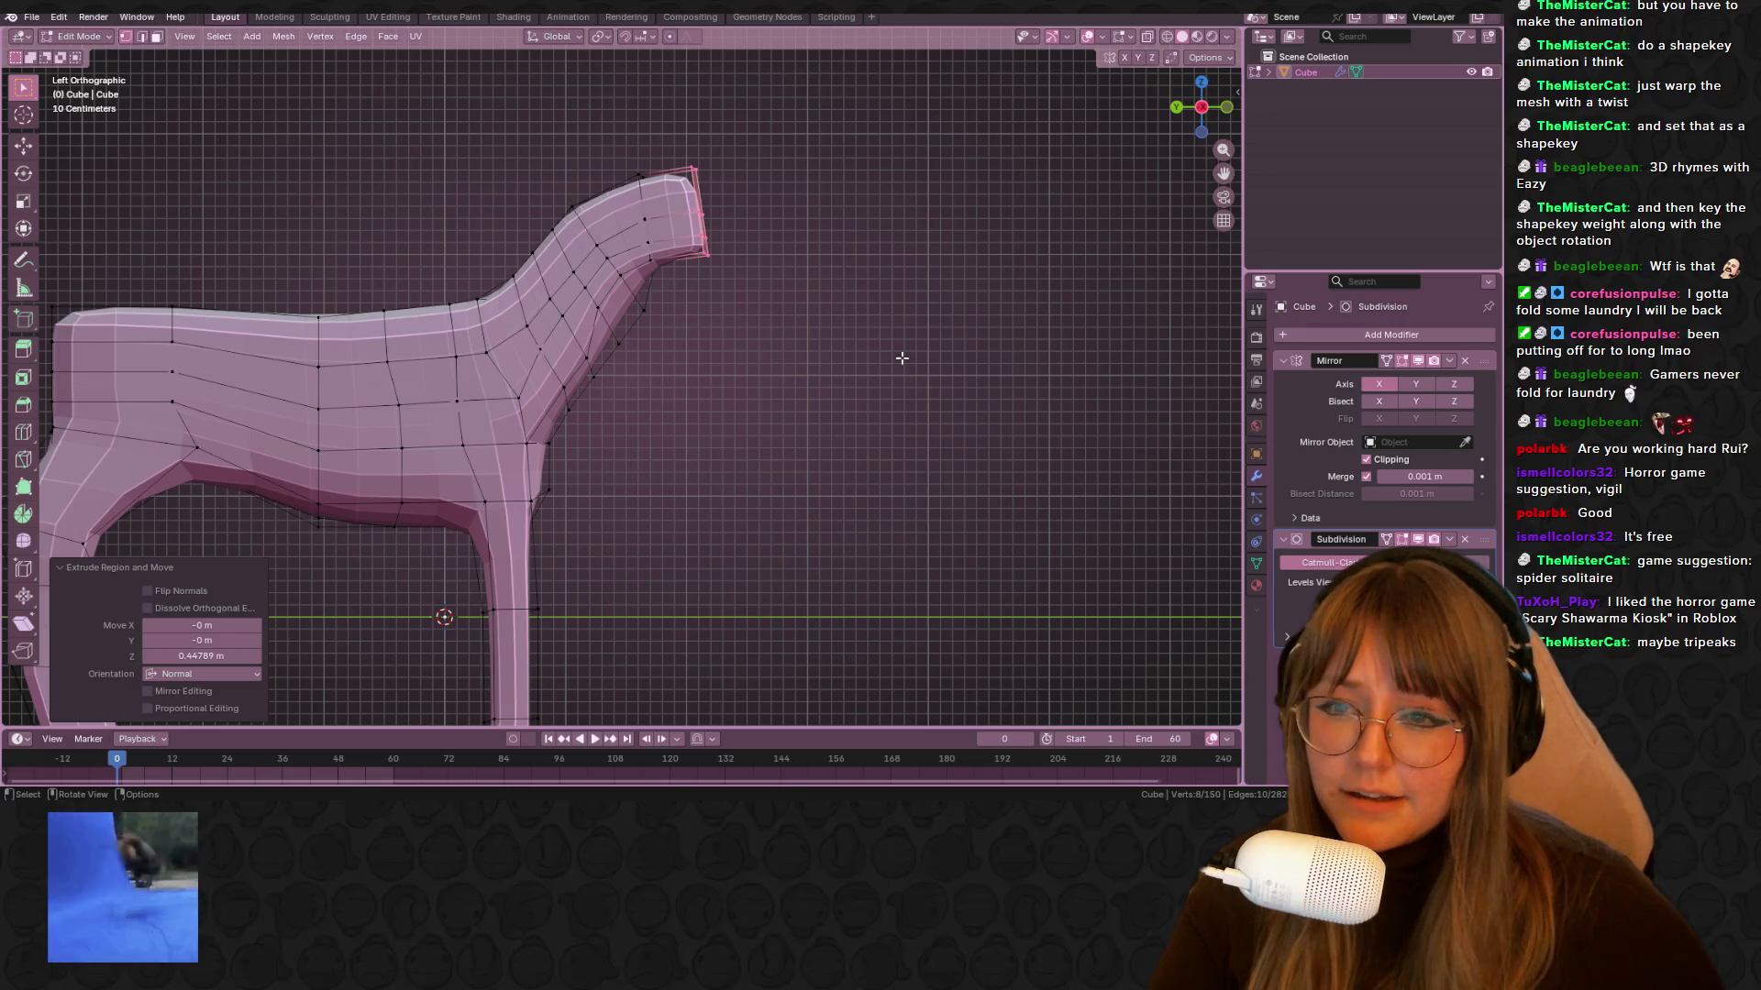
pyautogui.press('e')
pyautogui.click(922, 274)
# With X-ray on, select the head-tip vertices on both sides and move them up
pyautogui.moveTo(667, 123); pyautogui.dragTo(836, 293)
pyautogui.click(1148, 35)
pyautogui.moveTo(697, 114); pyautogui.dragTo(790, 323)
pyautogui.moveTo(679, 145); pyautogui.dragTo(831, 304)
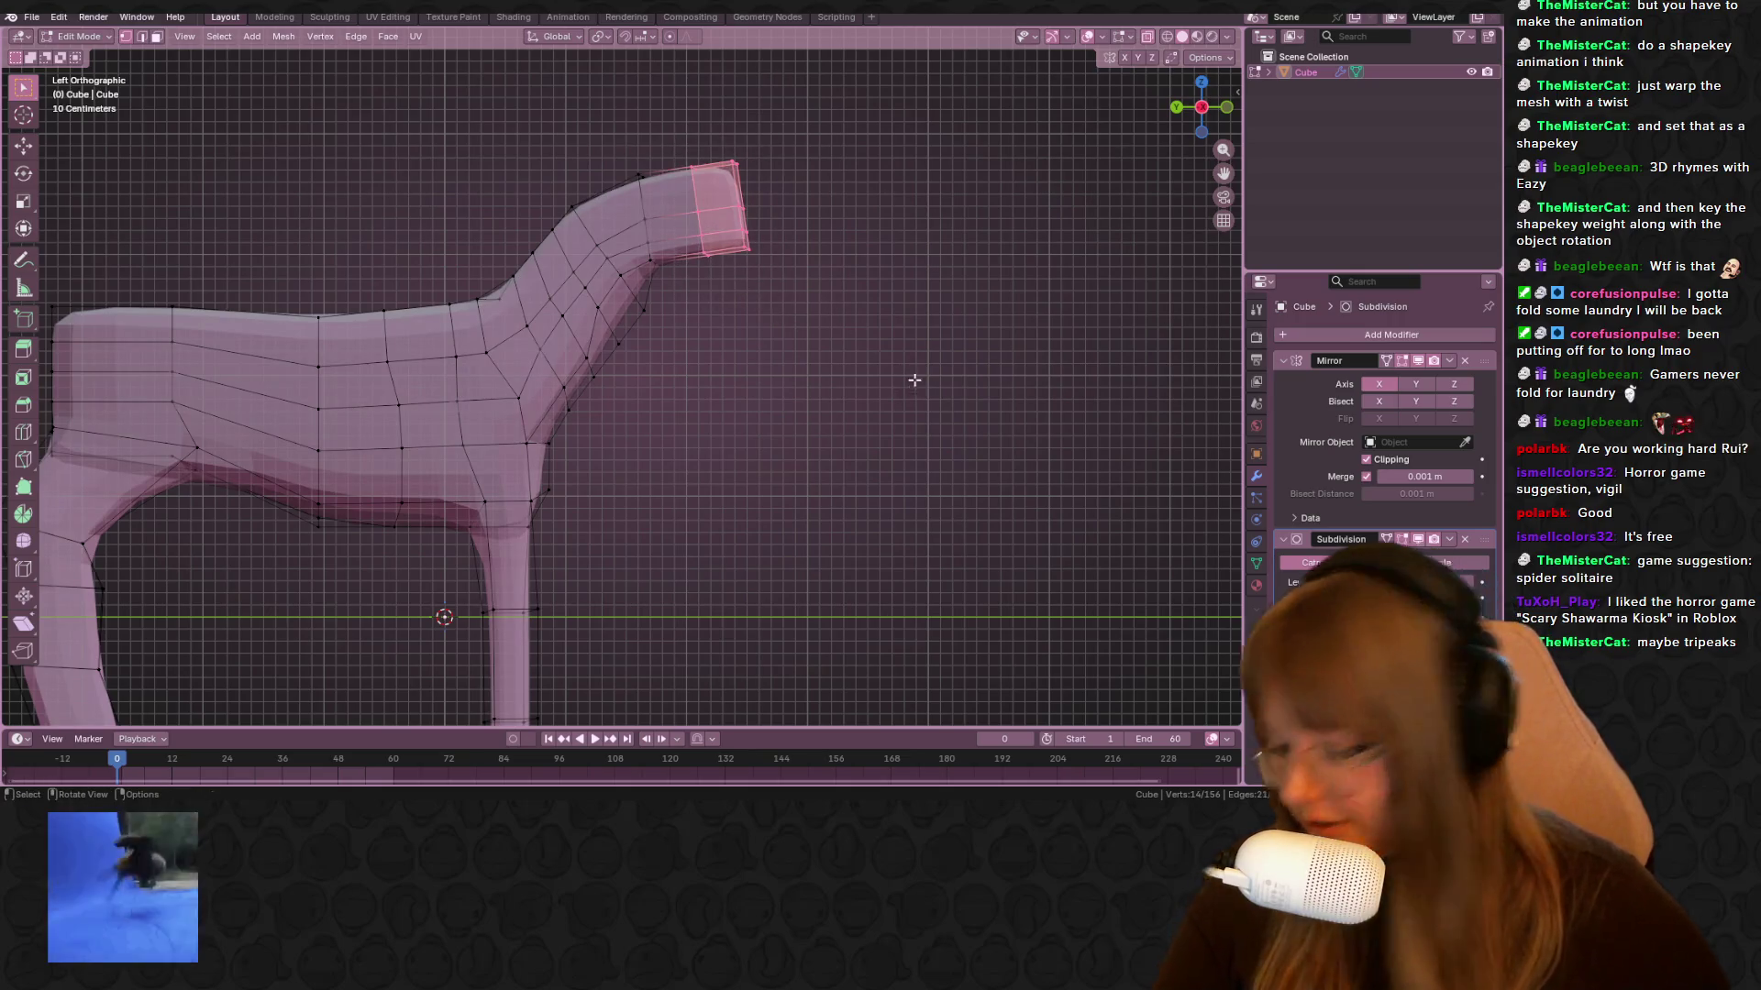
pyautogui.press('r')
pyautogui.press('Escape')
pyautogui.press('g')
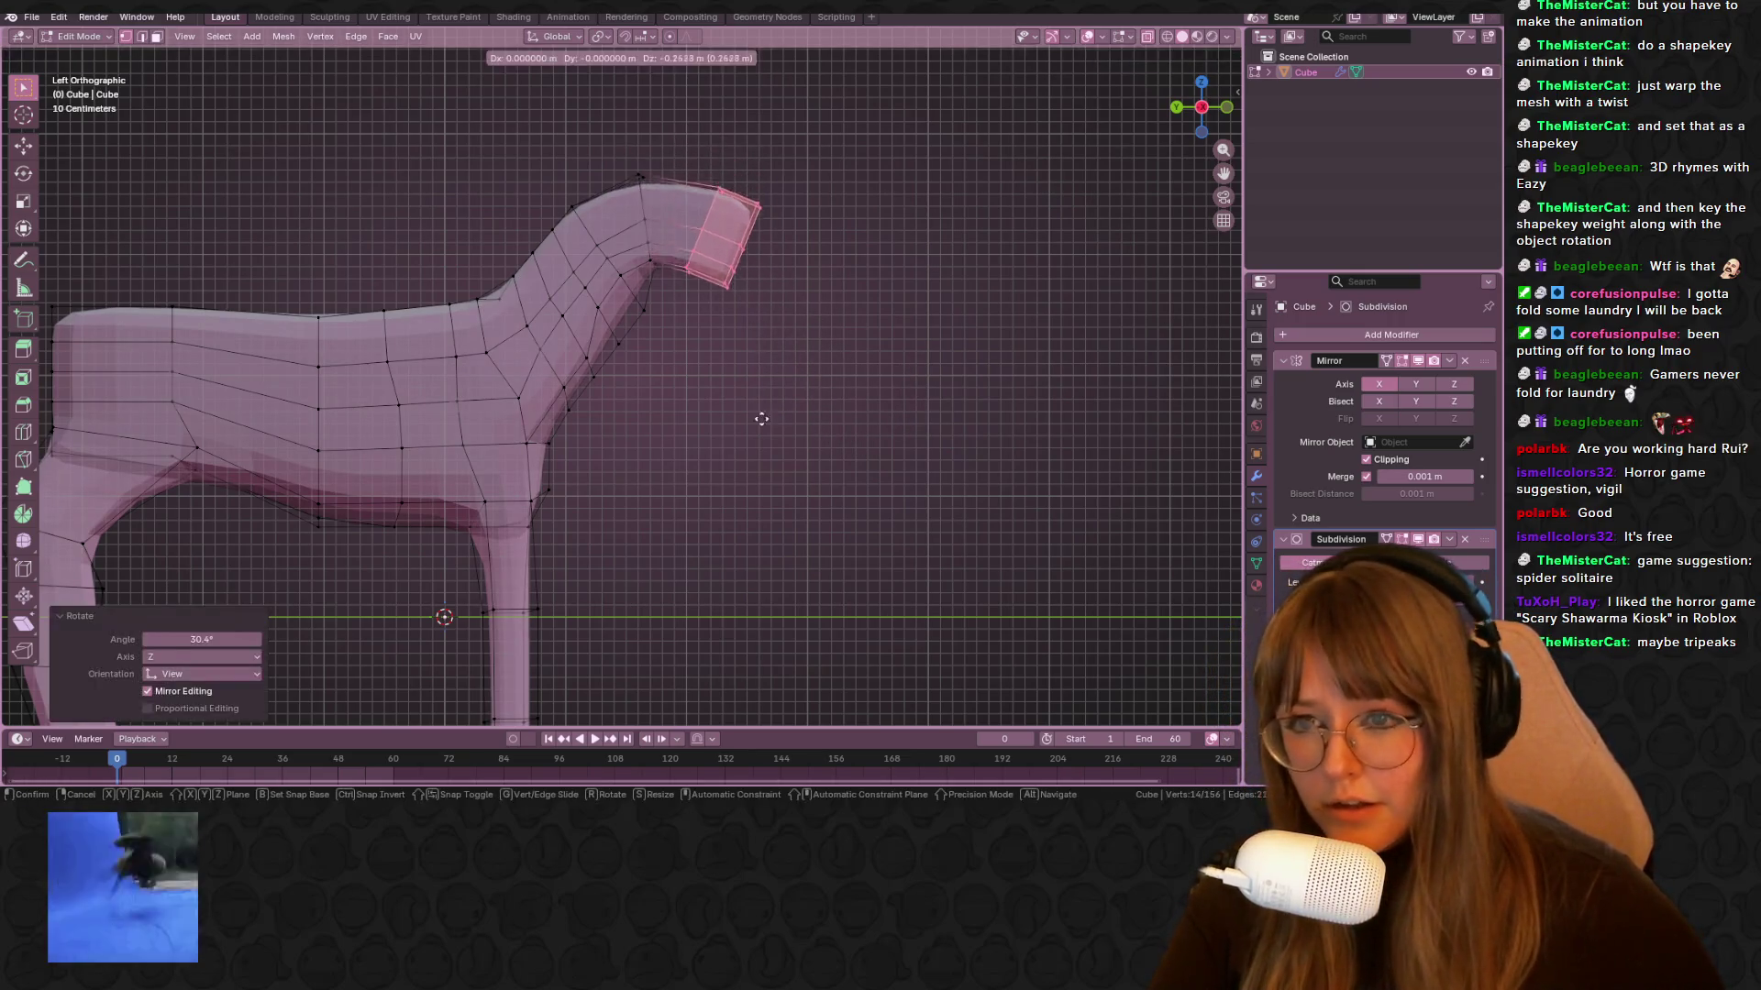
pyautogui.click(610, 143)
# Raise the top head vertex and lower the nose vertex into place
pyautogui.moveTo(647, 209)
pyautogui.mouseDown()
pyautogui.moveTo(747, 209)
pyautogui.moveTo(789, 357)
pyautogui.mouseUp()
pyautogui.press('g')
pyautogui.click(657, 165)
pyautogui.press('g')
pyautogui.click(767, 247)
# Extrude the front nose face forward once, cancelling a second extrusion
pyautogui.keyDown('shift'); pyautogui.moveTo(957, 285); pyautogui.dragTo(870, 334, button='middle'); pyautogui.keyUp('shift')
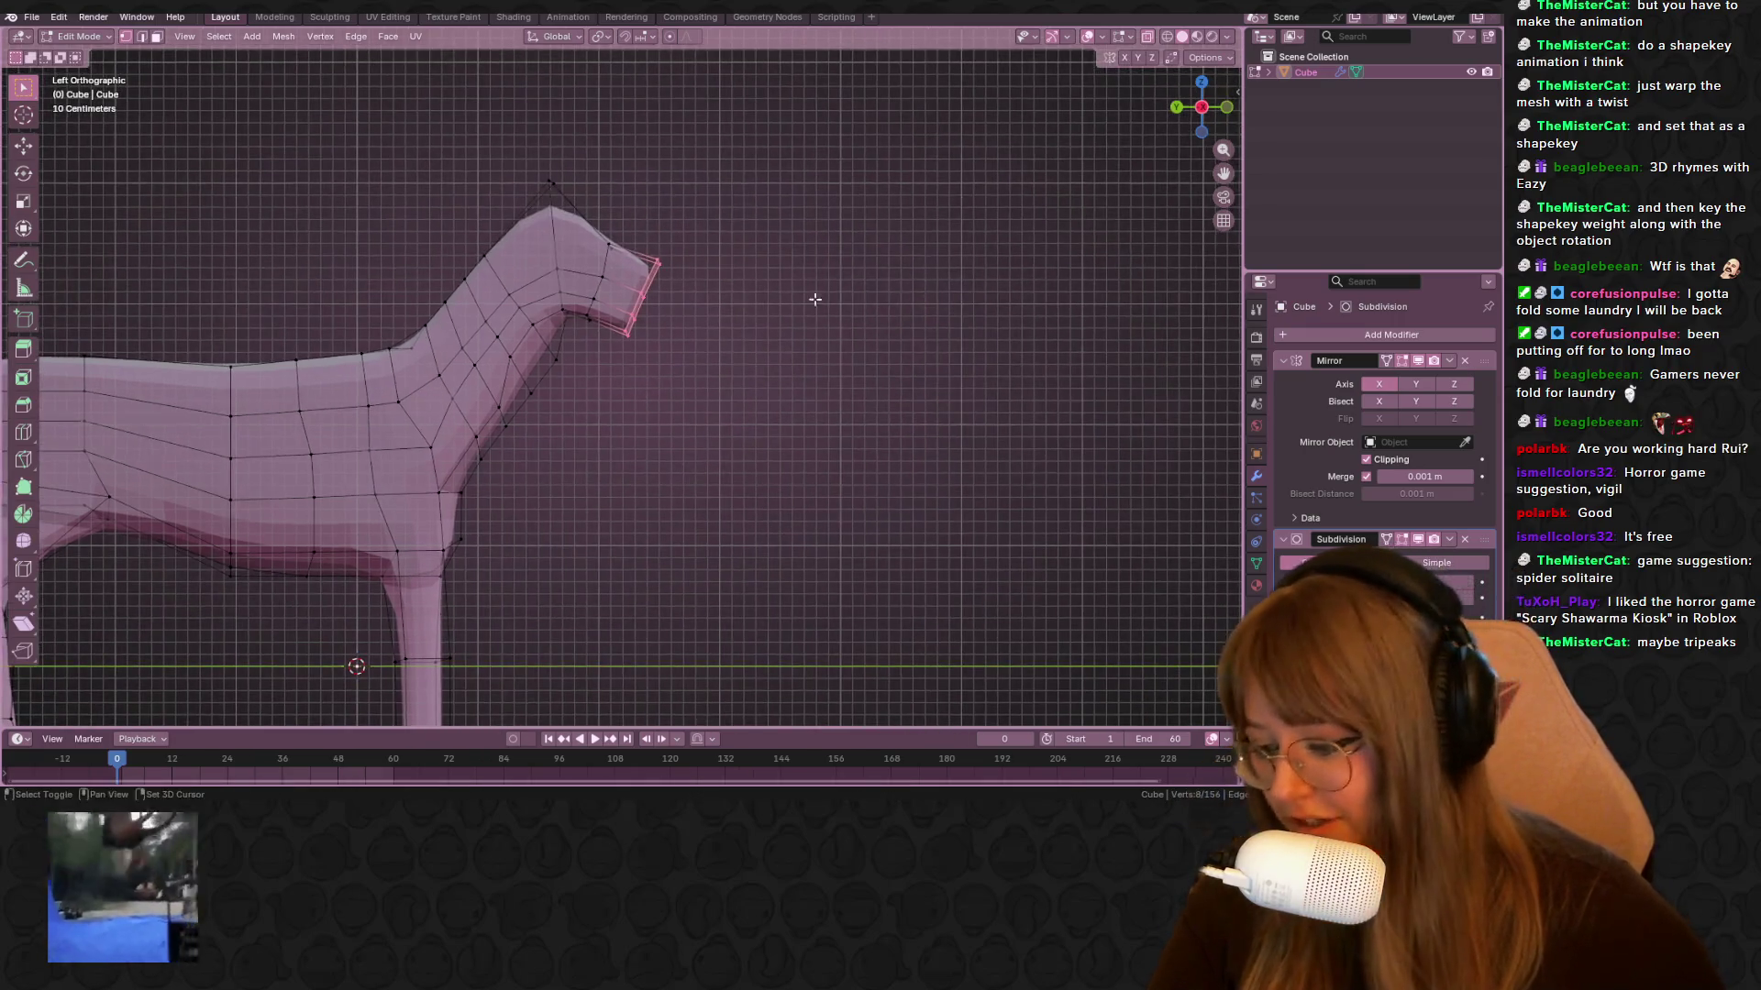
pyautogui.press('e')
pyautogui.click(824, 303)
pyautogui.press('e')
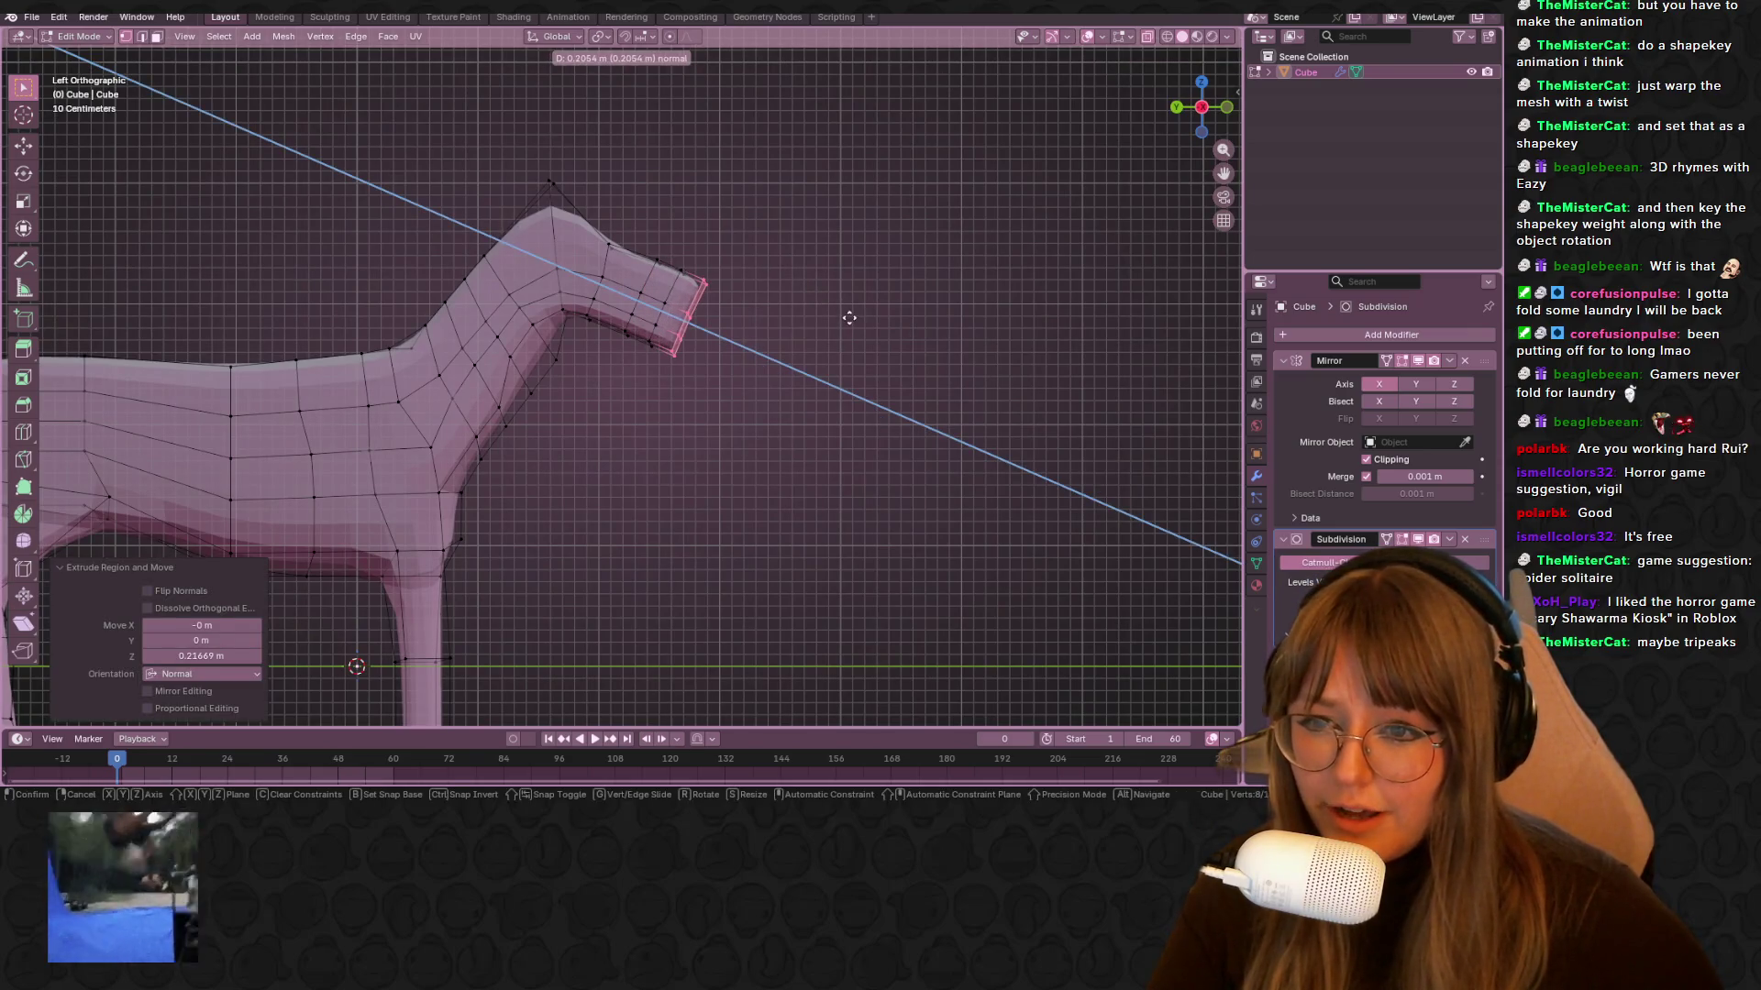
pyautogui.rightClick(849, 317)
# Lower the upper nose vertices and nudge the nose-tip vertices to shape the muzzle
pyautogui.moveTo(646, 243); pyautogui.dragTo(757, 289)
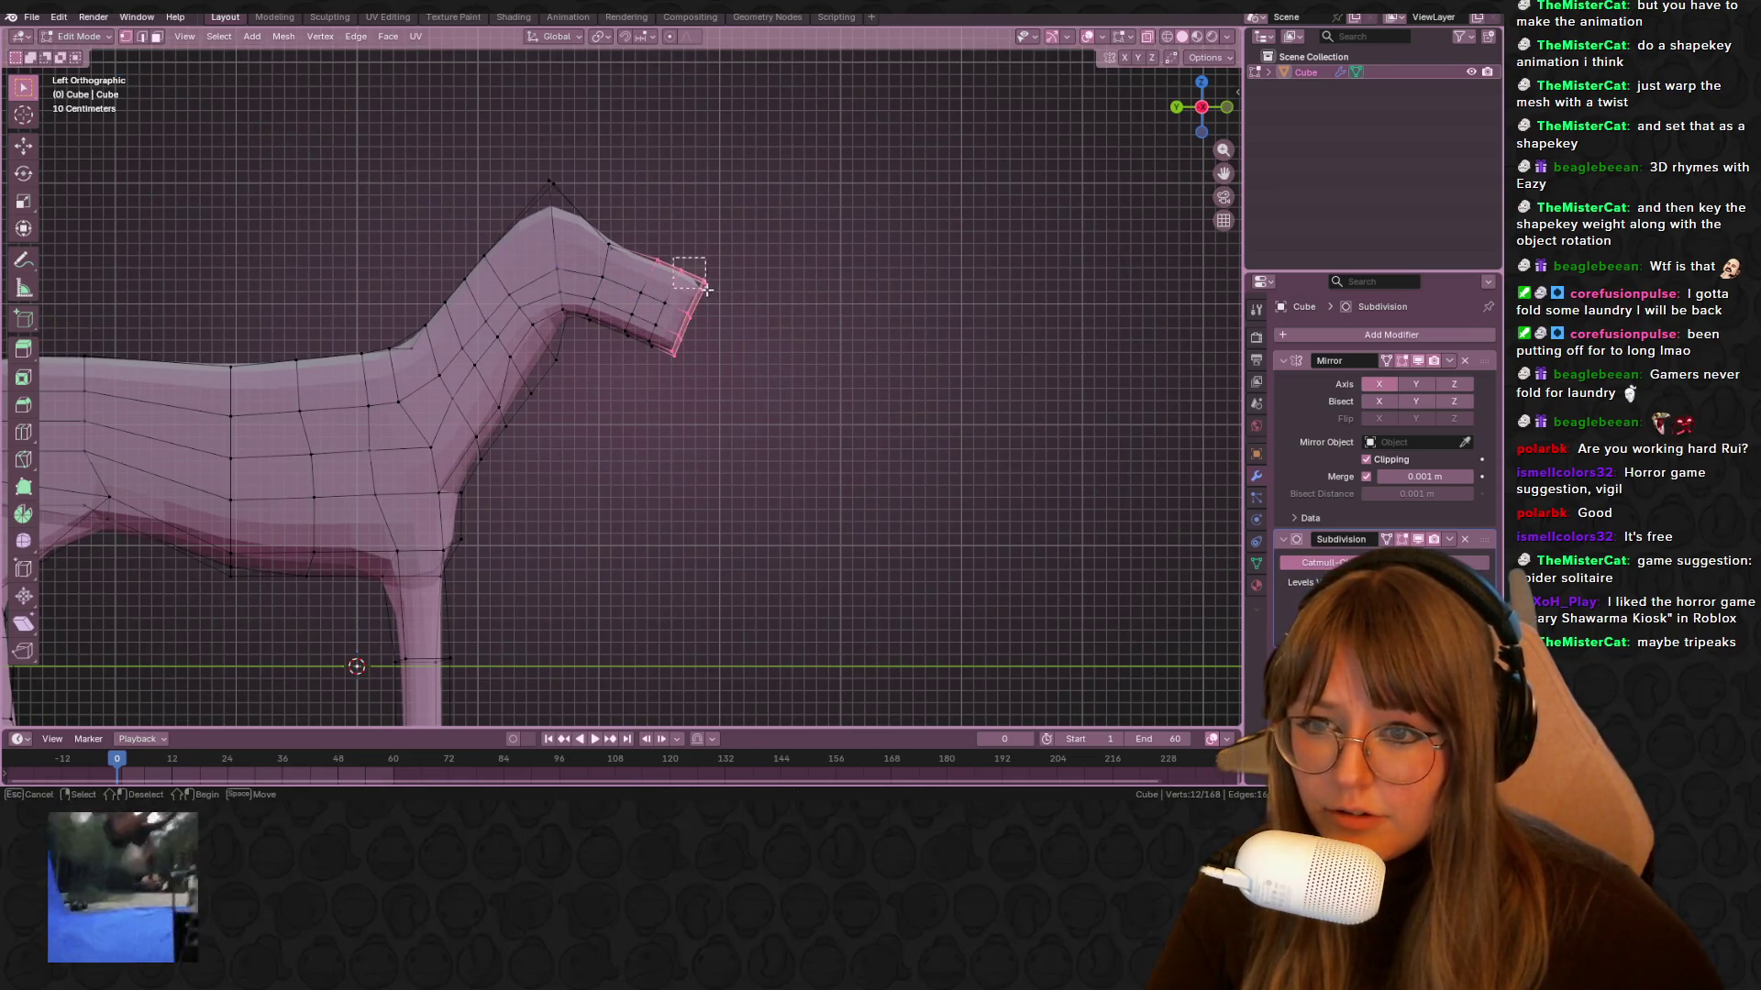
pyautogui.keyDown('shift'); pyautogui.moveTo(777, 279); pyautogui.dragTo(783, 242, button='middle'); pyautogui.keyUp('shift')
pyautogui.press('g')
pyautogui.click(751, 239)
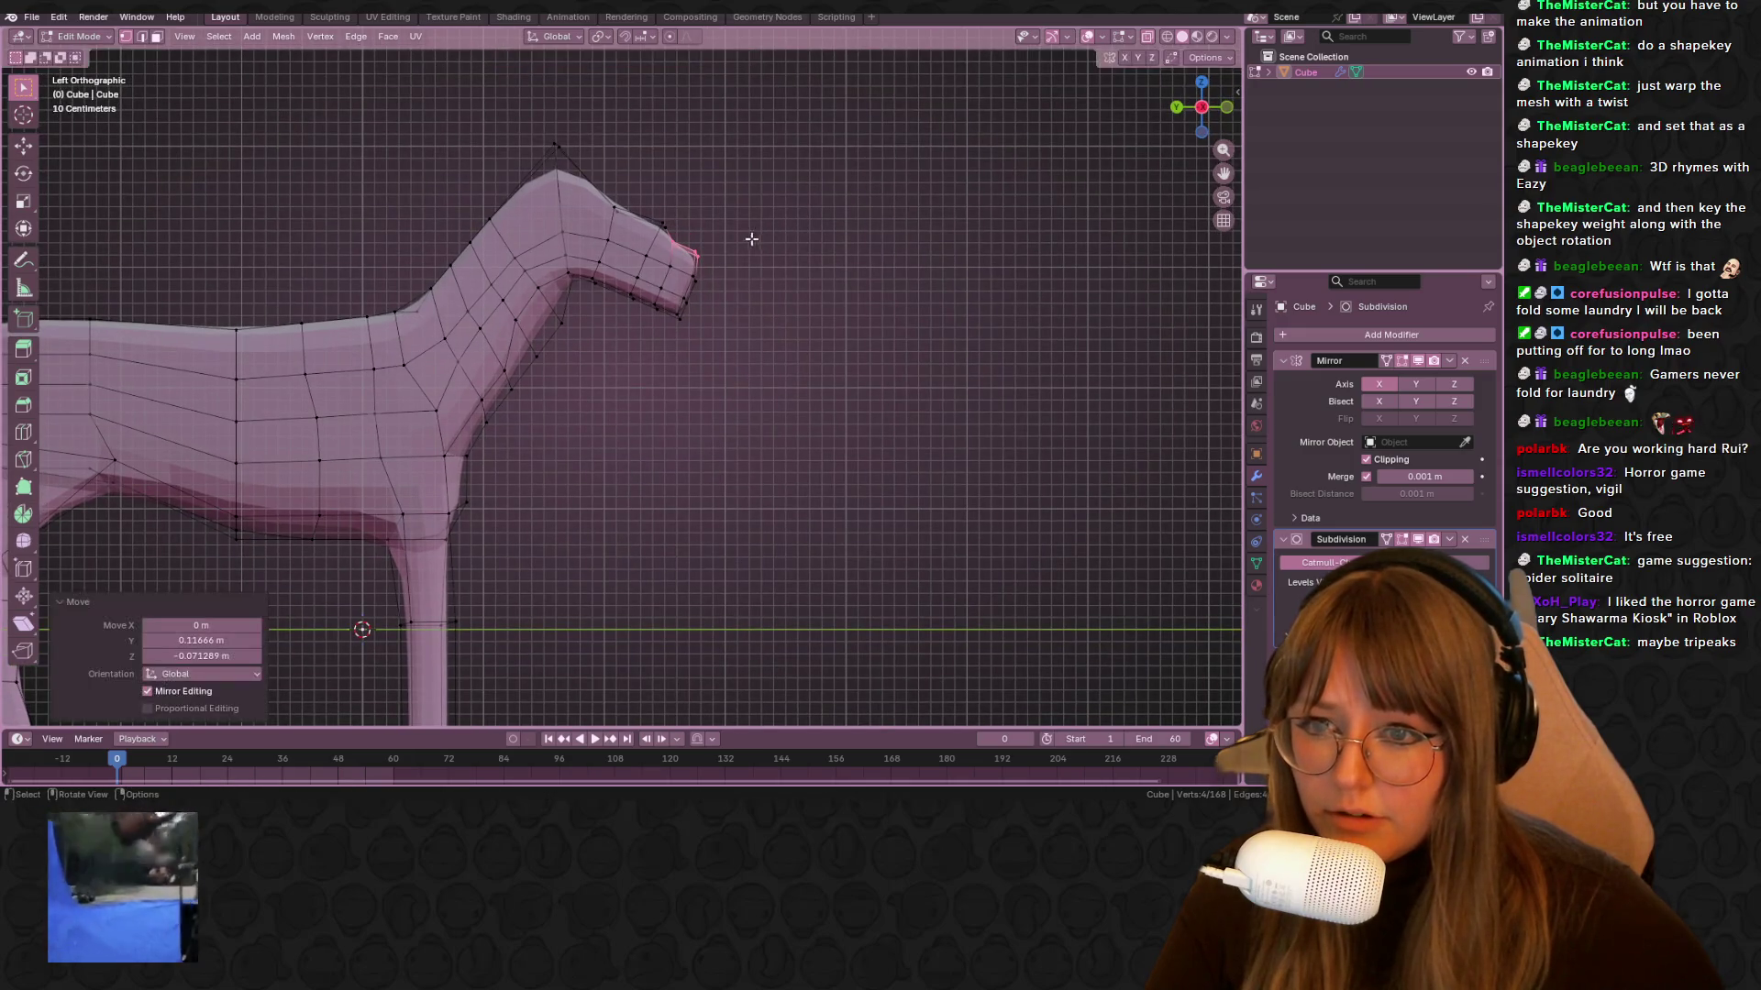
pyautogui.moveTo(715, 263); pyautogui.dragTo(684, 245)
pyautogui.press('g')
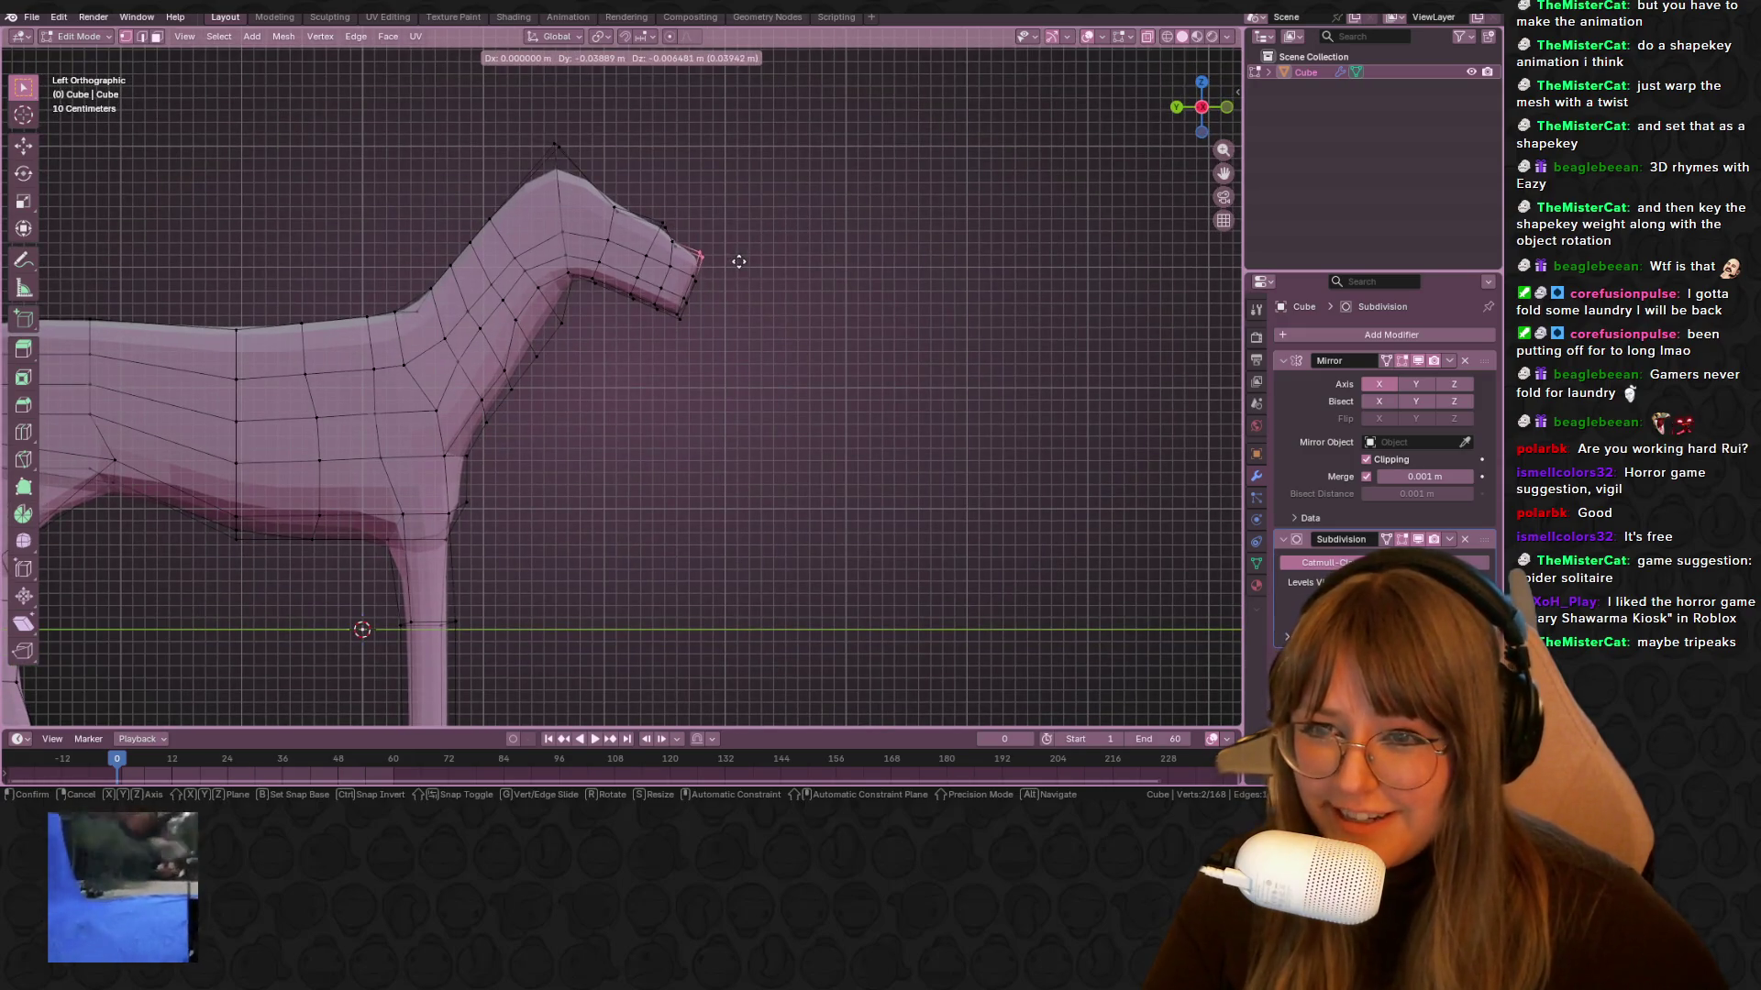
pyautogui.click(700, 242)
# Move a vertex near the ear up to form the ear point
pyautogui.moveTo(684, 234); pyautogui.dragTo(684, 234)
pyautogui.press('g')
pyautogui.click(661, 225)
pyautogui.click(620, 194)
pyautogui.press('g')
pyautogui.click(632, 198)
# Raise the top head vertex up and forward, then view the horse in perspective
pyautogui.click(556, 144)
pyautogui.press('g')
pyautogui.click(610, 173)
pyautogui.click(628, 189)
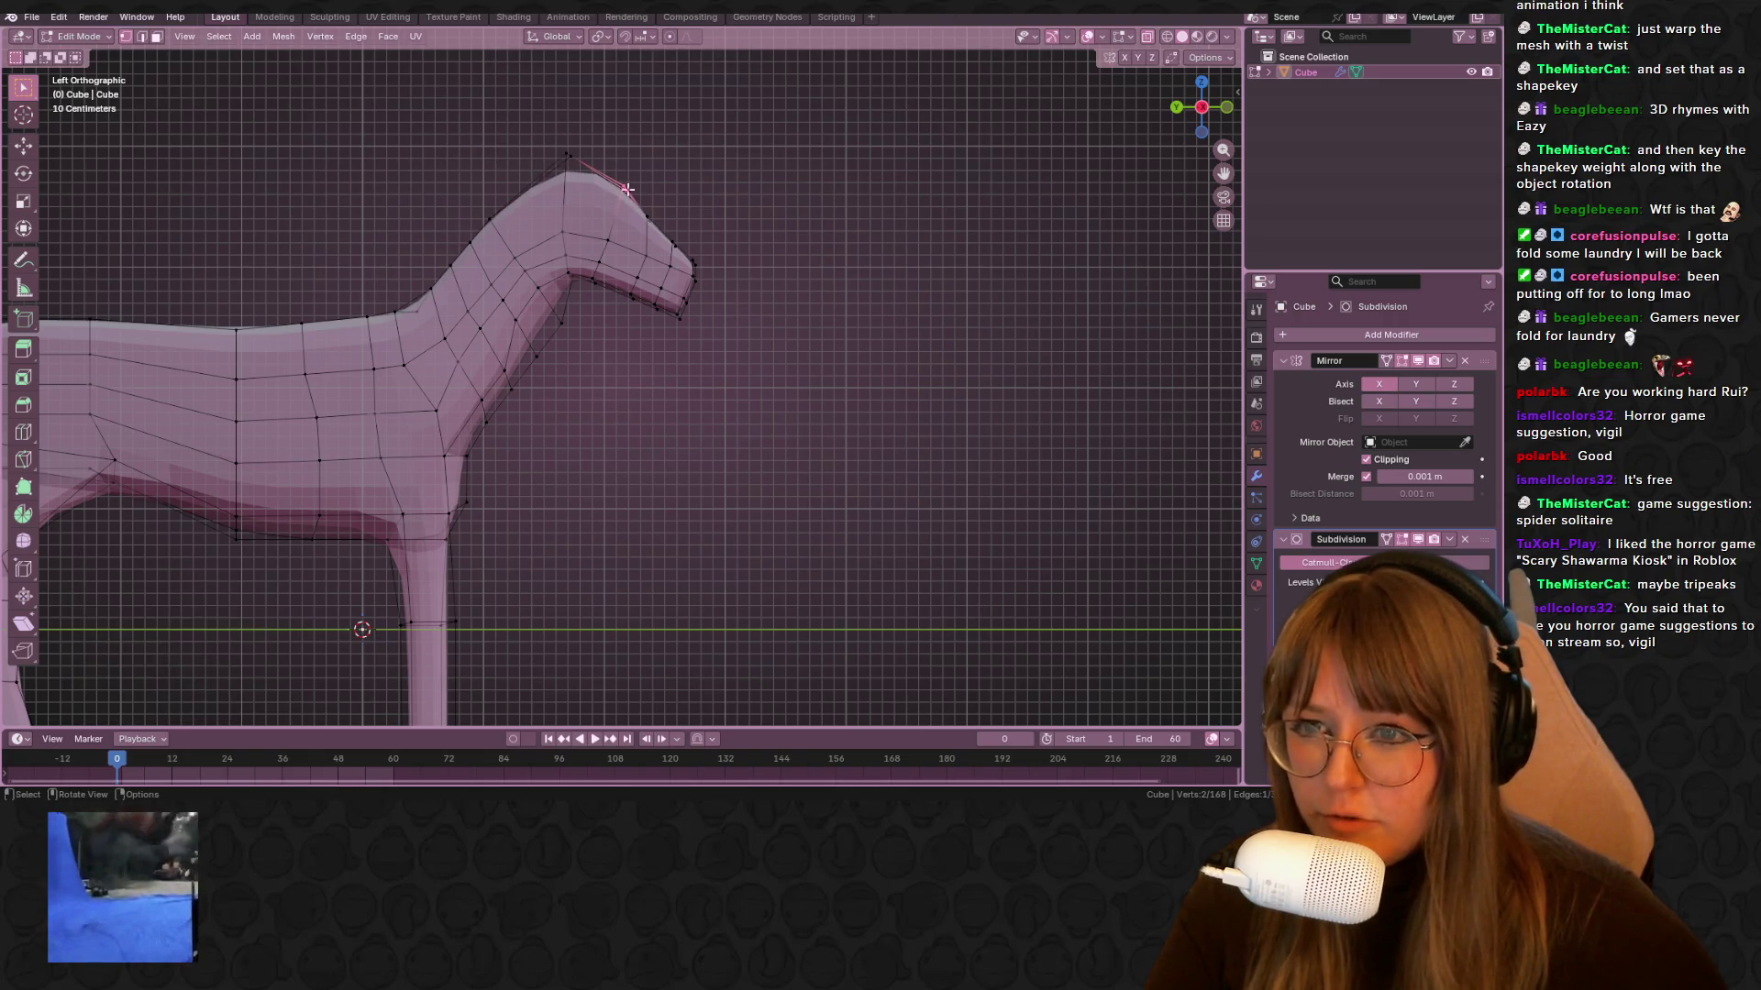
pyautogui.moveTo(902, 291)
pyautogui.mouseDown(button='middle')
pyautogui.moveTo(699, 307)
pyautogui.moveTo(743, 295)
pyautogui.moveTo(669, 247)
pyautogui.mouseUp(button='middle')
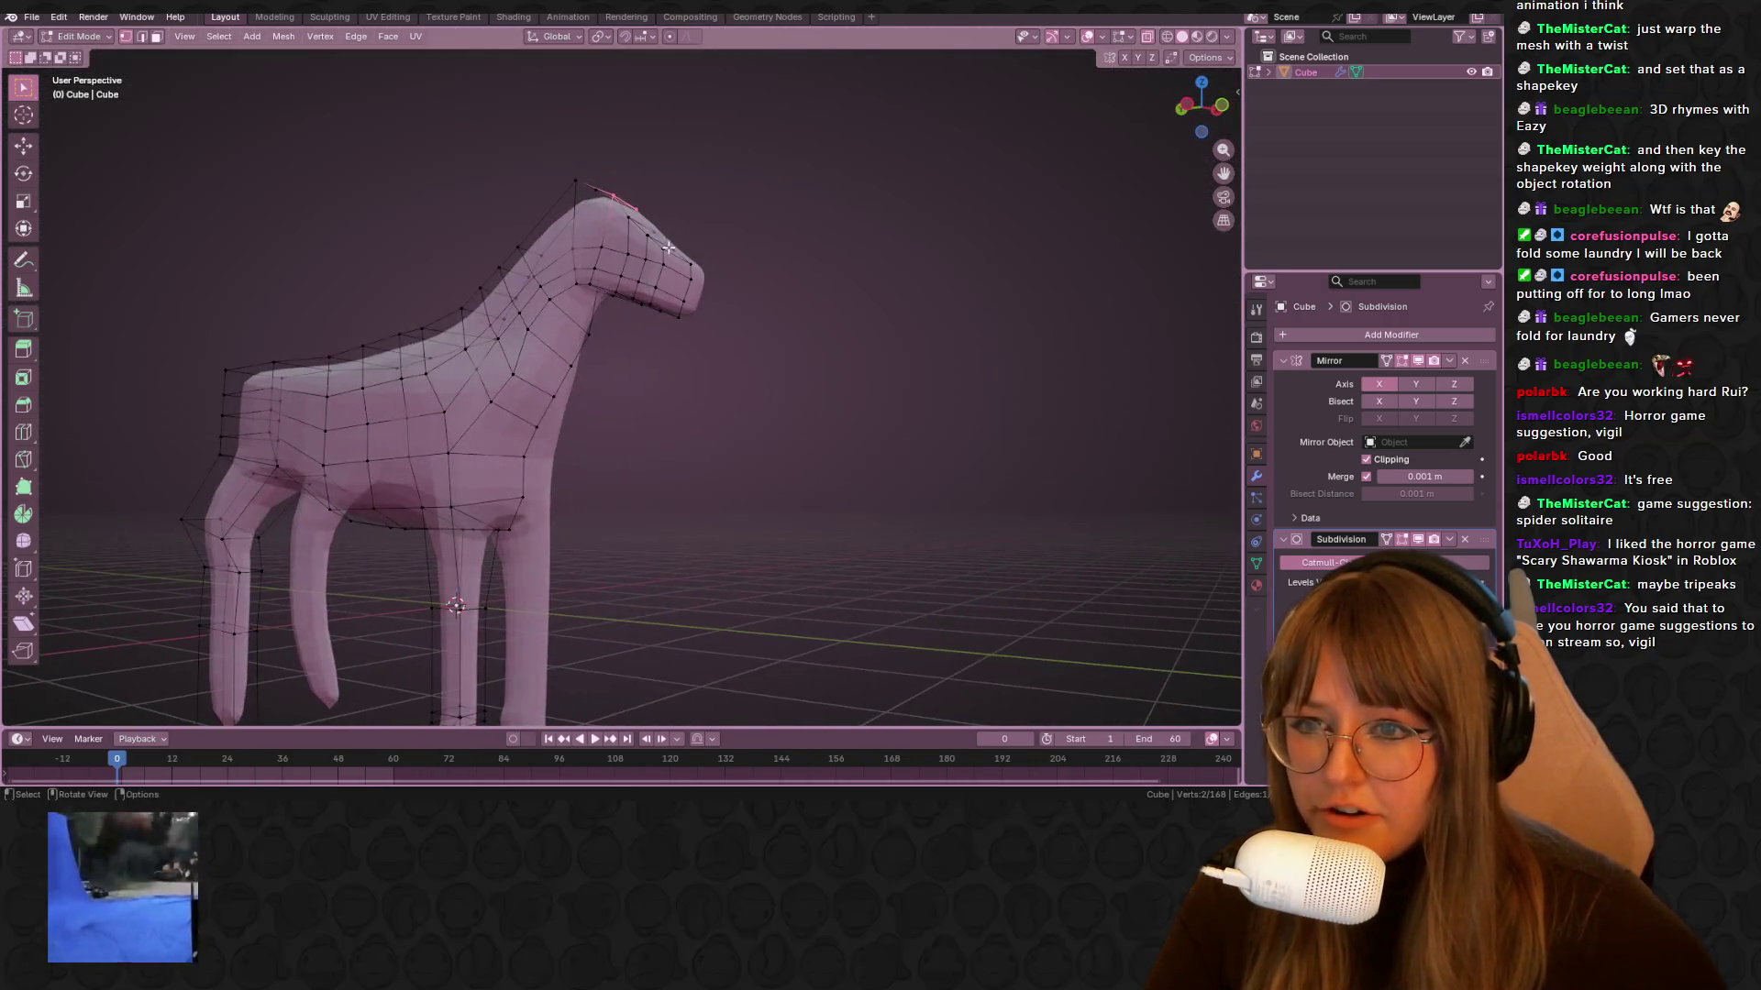
# In Front Ortho view, edge-slide the neck edge, then push it 0.054 m along X
pyautogui.moveTo(666, 334)
pyautogui.mouseDown(button='middle')
pyautogui.moveTo(707, 252)
pyautogui.moveTo(650, 290)
pyautogui.moveTo(789, 312)
pyautogui.moveTo(852, 539)
pyautogui.moveTo(710, 301)
pyautogui.mouseUp(button='middle')
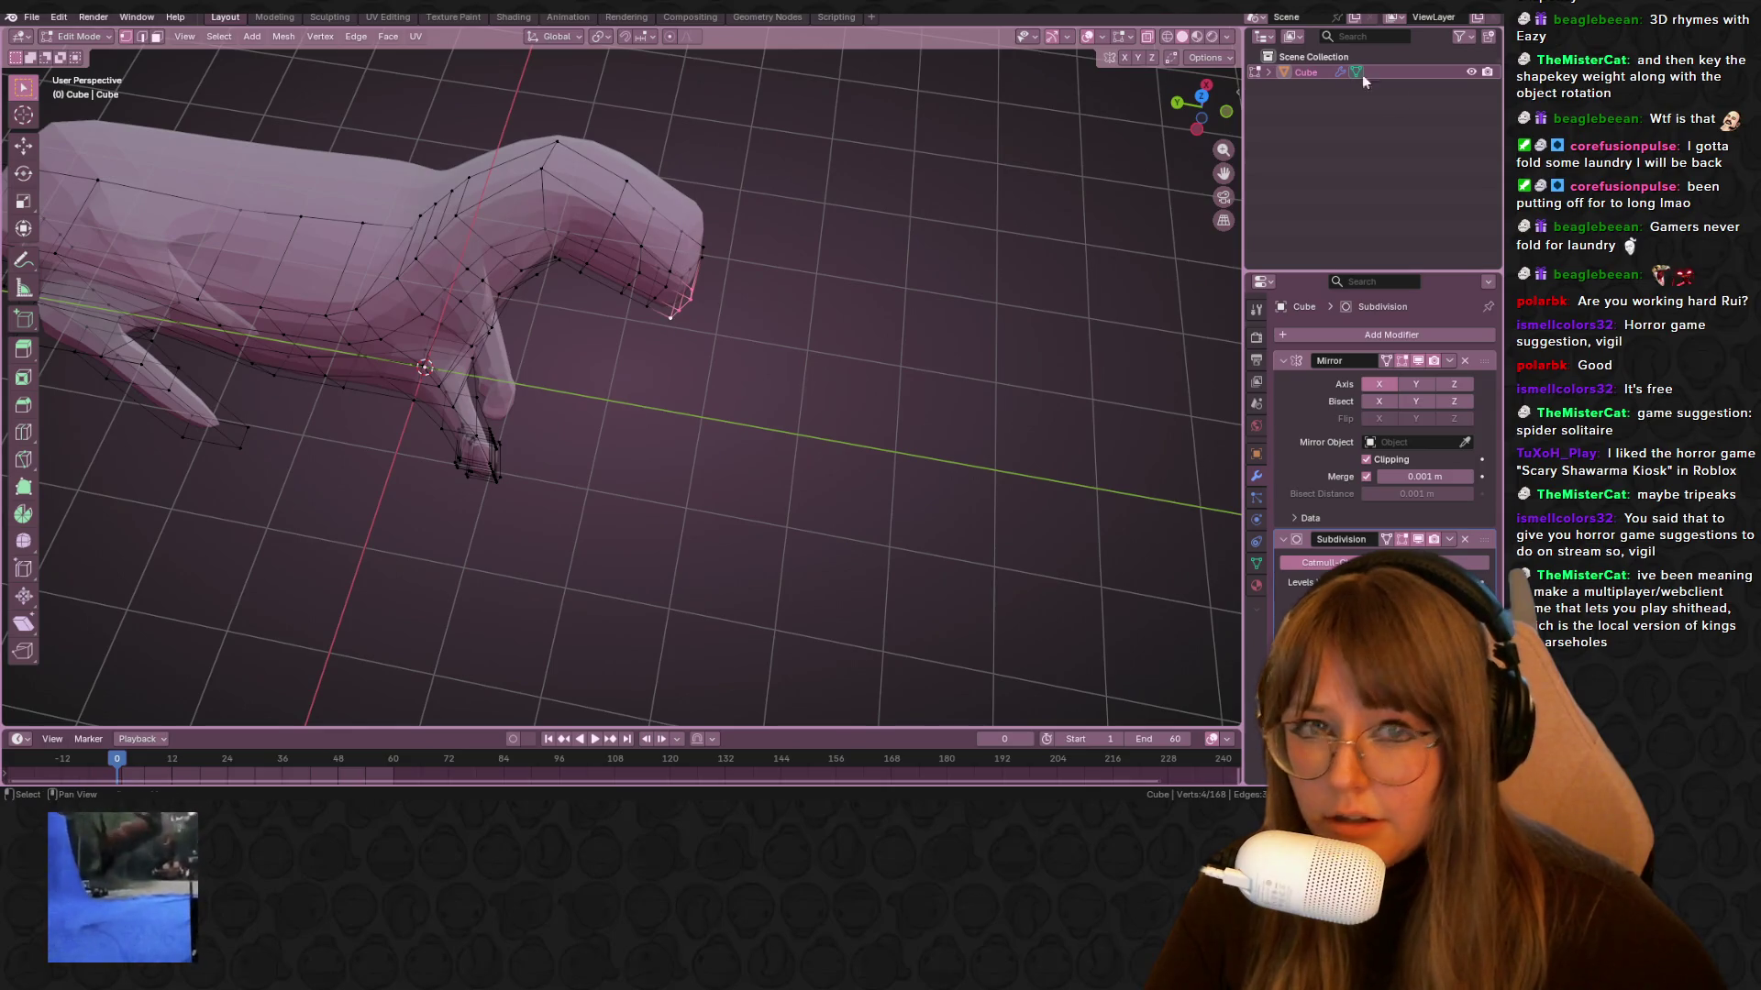
pyautogui.click(1226, 111)
pyautogui.press('KP_5')
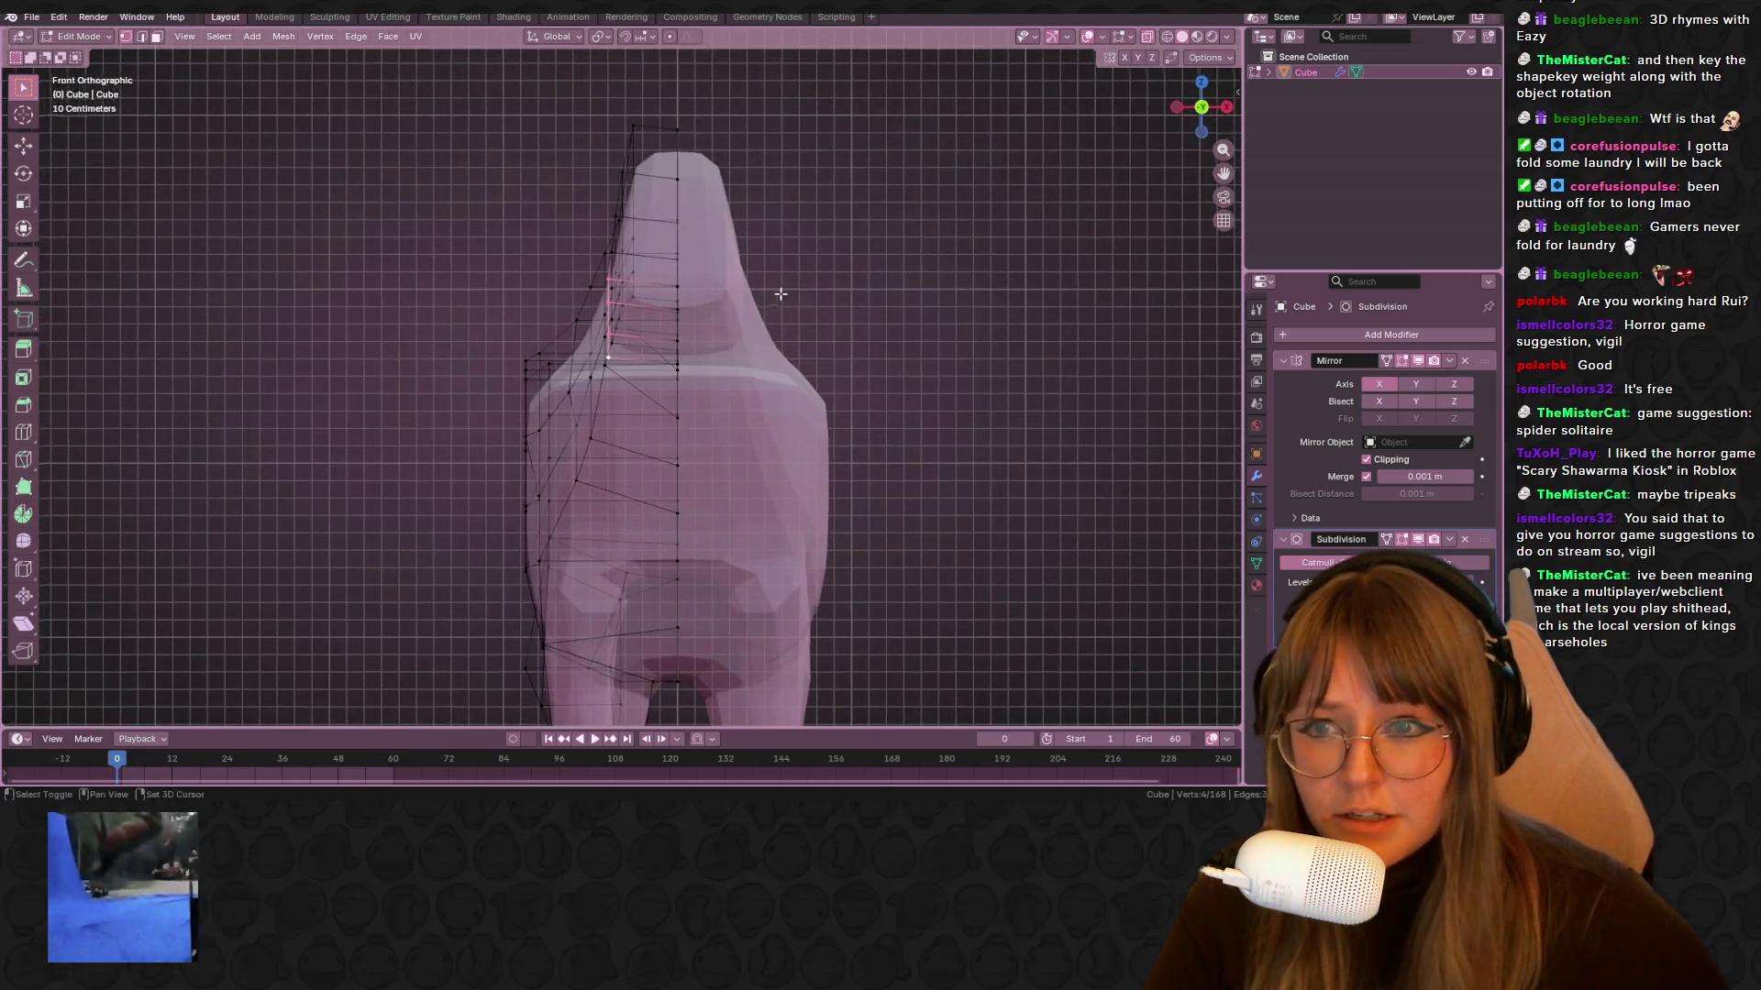
pyautogui.press('g')
pyautogui.press('g')
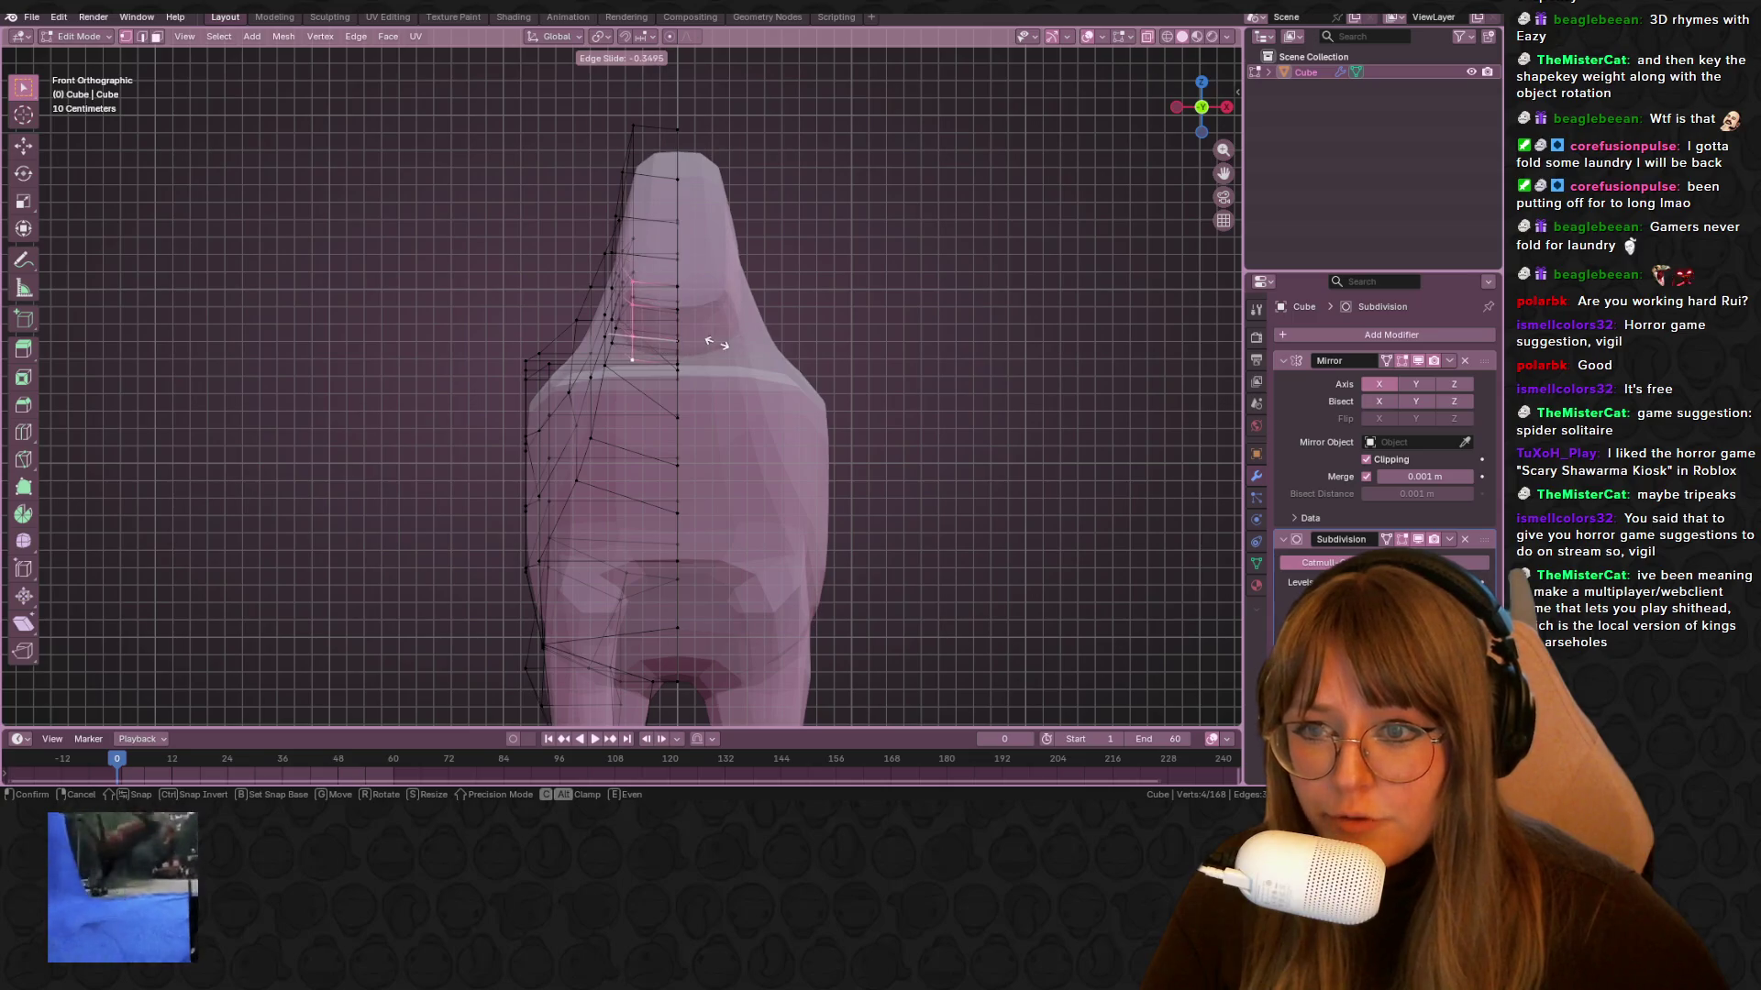
pyautogui.click(713, 341)
pyautogui.press('g')
pyautogui.press('x')
pyautogui.click(711, 322)
# Add a centred loop cut across the horse's head near the ear with Ctrl+R
pyautogui.moveTo(711, 322)
pyautogui.mouseDown(button='middle')
pyautogui.moveTo(844, 373)
pyautogui.moveTo(845, 415)
pyautogui.mouseUp(button='middle')
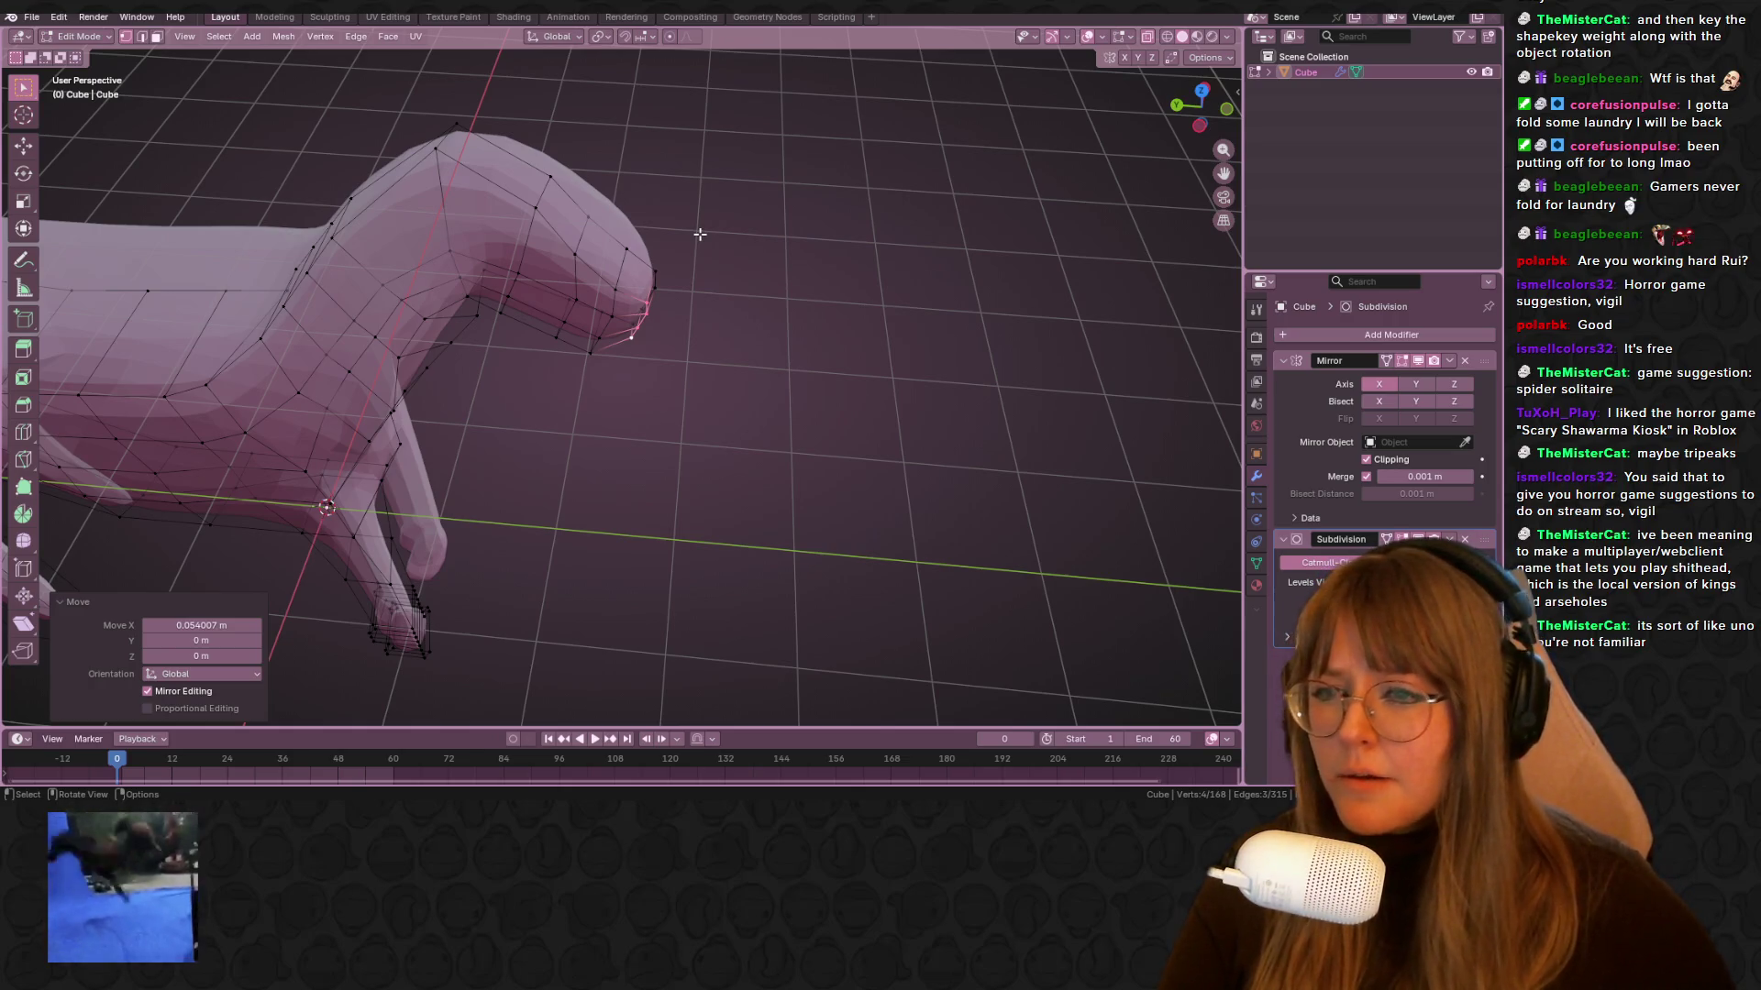
pyautogui.moveTo(831, 303); pyautogui.dragTo(857, 365, button='middle')
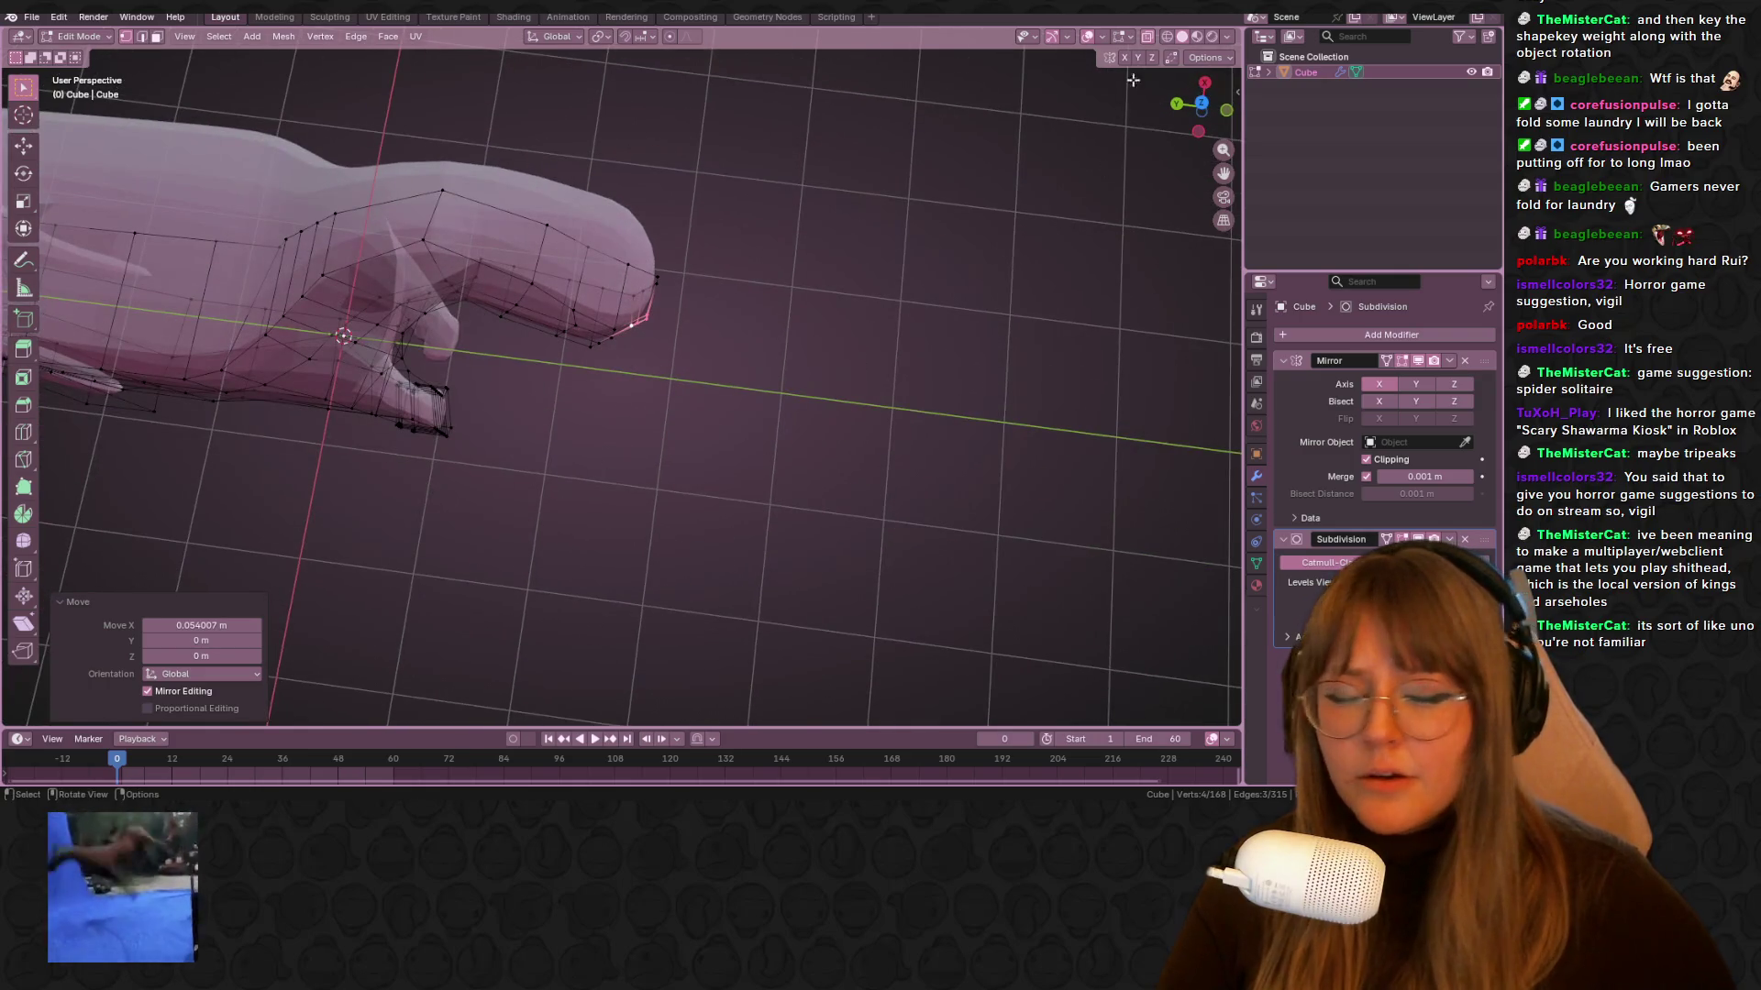
pyautogui.click(1198, 131)
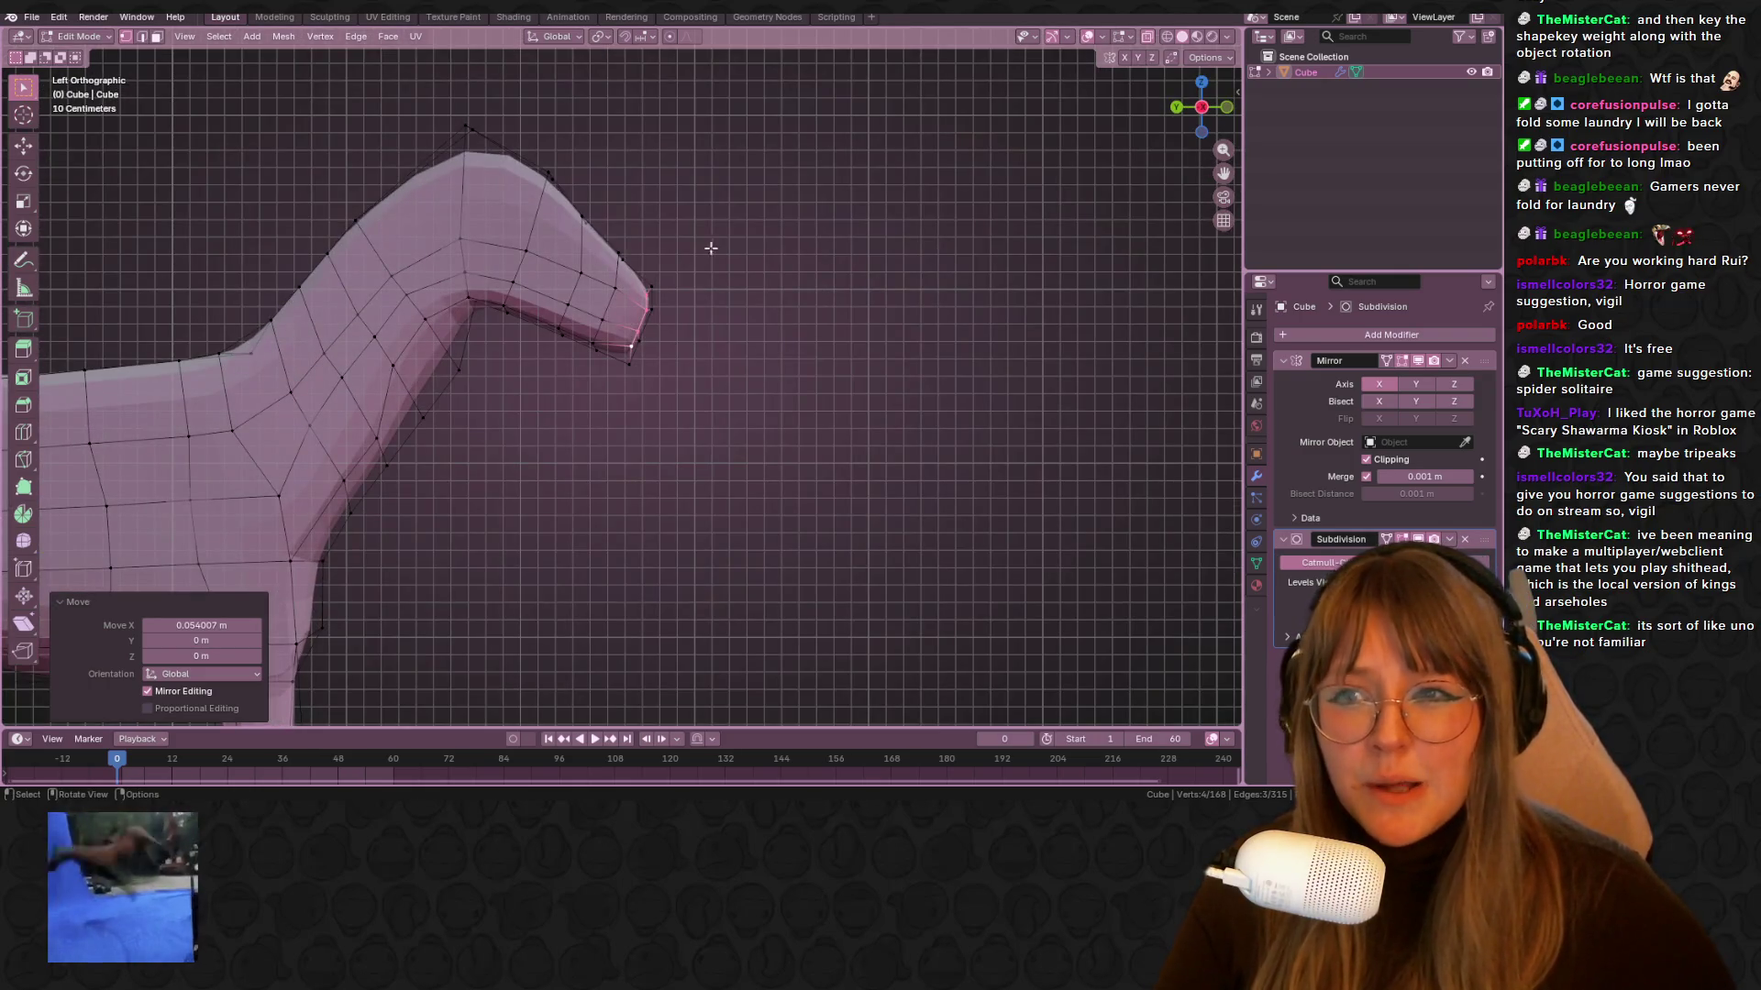
pyautogui.click(445, 257)
pyautogui.moveTo(565, 224)
pyautogui.mouseDown(button='middle')
pyautogui.moveTo(652, 303)
pyautogui.moveTo(672, 358)
pyautogui.moveTo(508, 283)
pyautogui.mouseUp(button='middle')
pyautogui.moveTo(593, 309)
pyautogui.mouseDown(button='middle')
pyautogui.moveTo(657, 229)
pyautogui.moveTo(825, 208)
pyautogui.moveTo(526, 381)
pyautogui.moveTo(478, 348)
pyautogui.moveTo(393, 460)
pyautogui.moveTo(483, 299)
pyautogui.mouseUp(button='middle')
pyautogui.hotkey('ctrl', 'r')
pyautogui.click(487, 152)
pyautogui.rightClick(487, 151)
pyautogui.moveTo(487, 151)
pyautogui.mouseDown(button='middle')
pyautogui.moveTo(660, 189)
pyautogui.moveTo(479, 147)
pyautogui.mouseUp(button='middle')
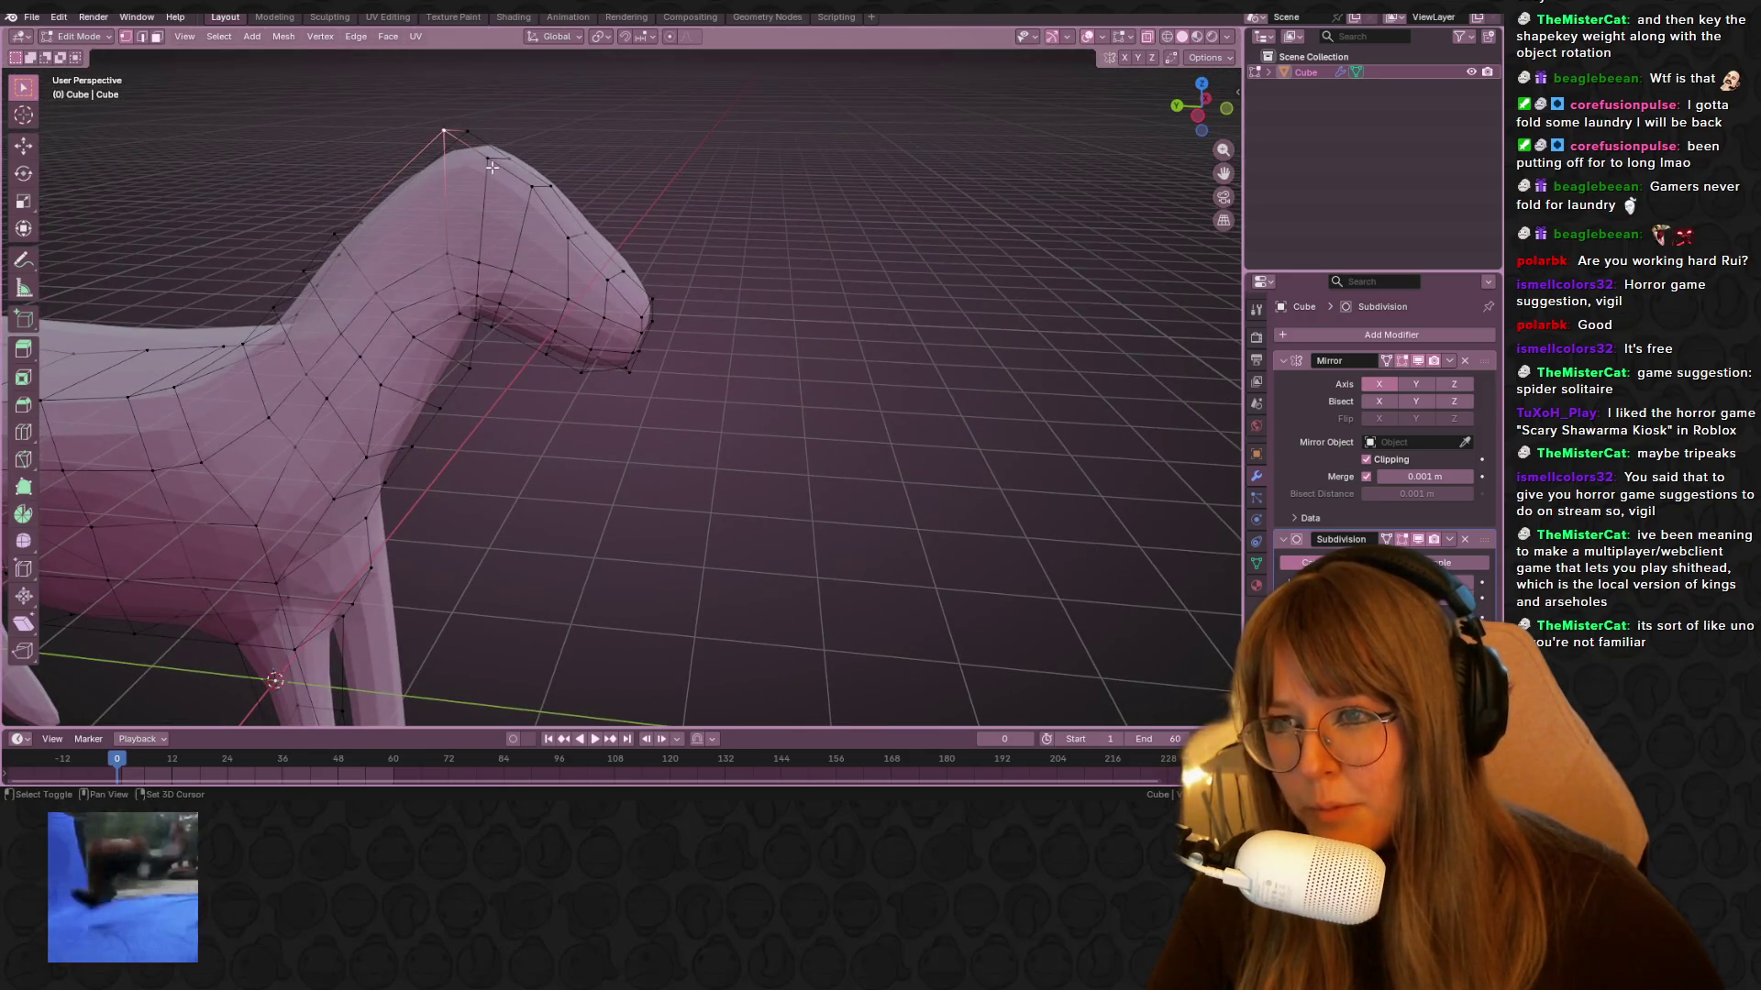
# Slide the neck loop into place and add a second loop cut around the neck
pyautogui.press('g')
pyautogui.press('g')
pyautogui.click(495, 174)
pyautogui.moveTo(649, 172)
pyautogui.mouseDown(button='middle')
pyautogui.moveTo(632, 237)
pyautogui.moveTo(514, 257)
pyautogui.mouseUp(button='middle')
pyautogui.hotkey('ctrl', 'r')
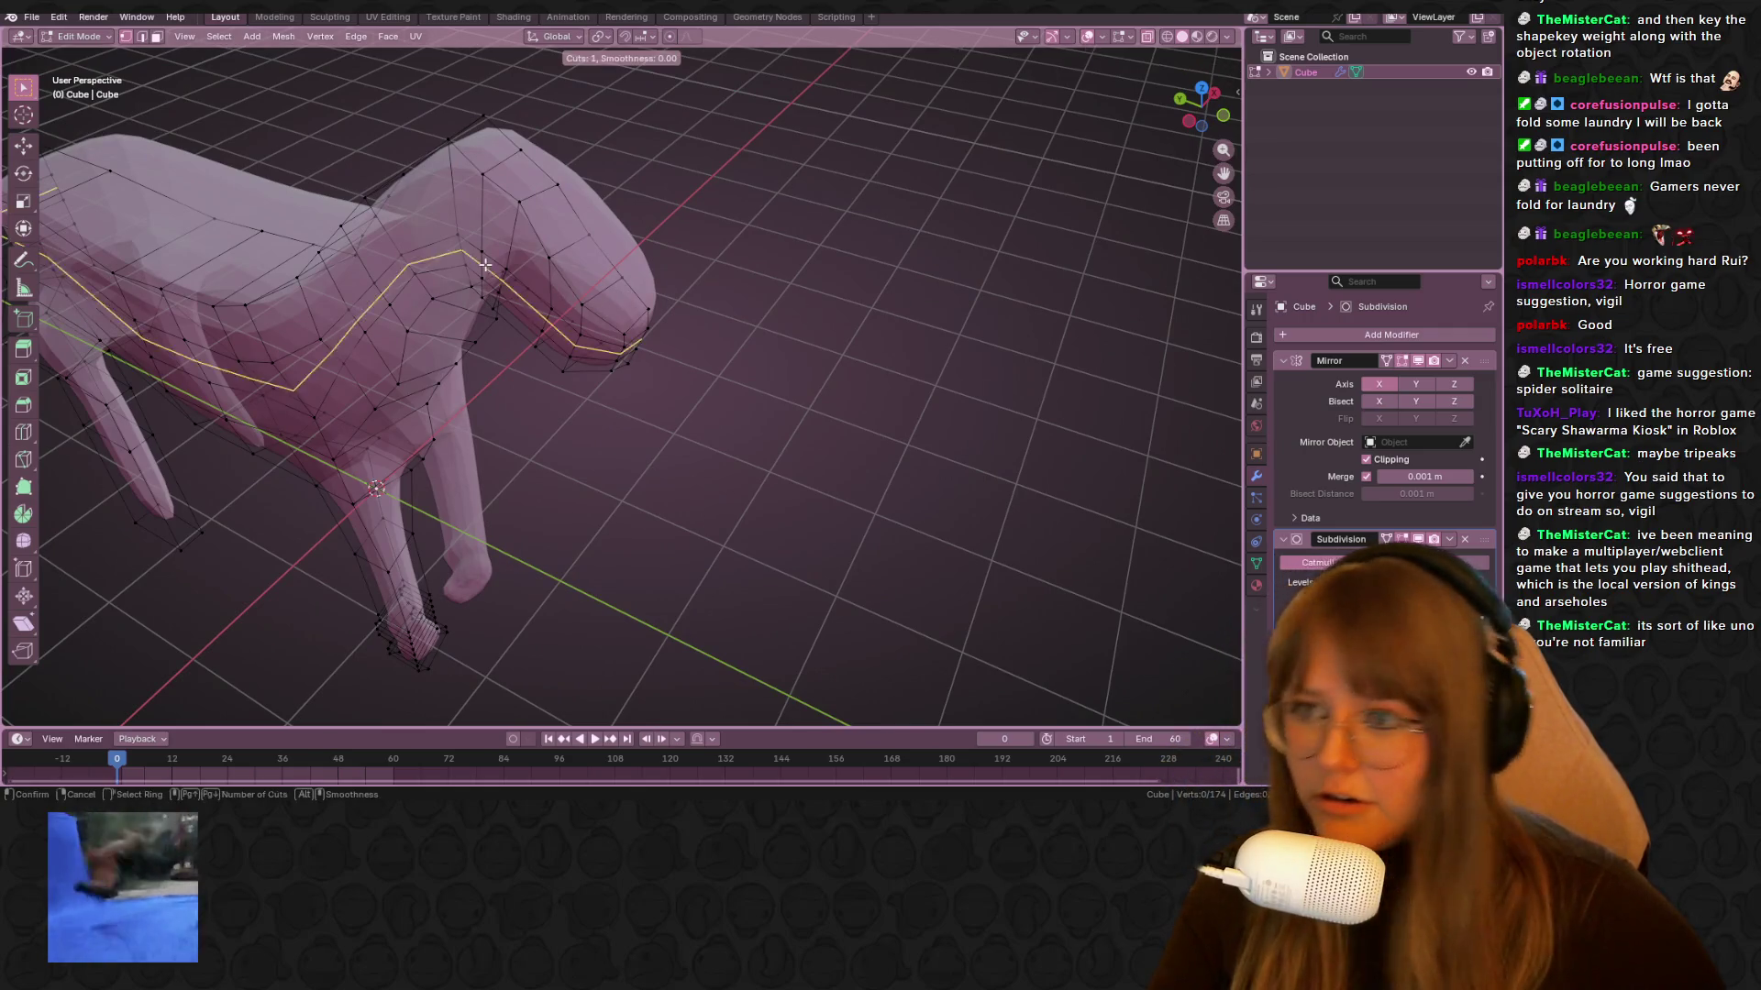
pyautogui.click(485, 264)
pyautogui.rightClick(485, 264)
# Select the vertices forming the face on top of the horse's head
pyautogui.click(486, 266)
pyautogui.moveTo(486, 266)
pyautogui.mouseDown(button='middle')
pyautogui.moveTo(515, 184)
pyautogui.moveTo(541, 225)
pyautogui.mouseUp(button='middle')
pyautogui.scroll(3, 542, 226)
pyautogui.keyDown('shift'); pyautogui.click(542, 226); pyautogui.keyUp('shift')
pyautogui.press('g')
pyautogui.press('g')
pyautogui.click(541, 226)
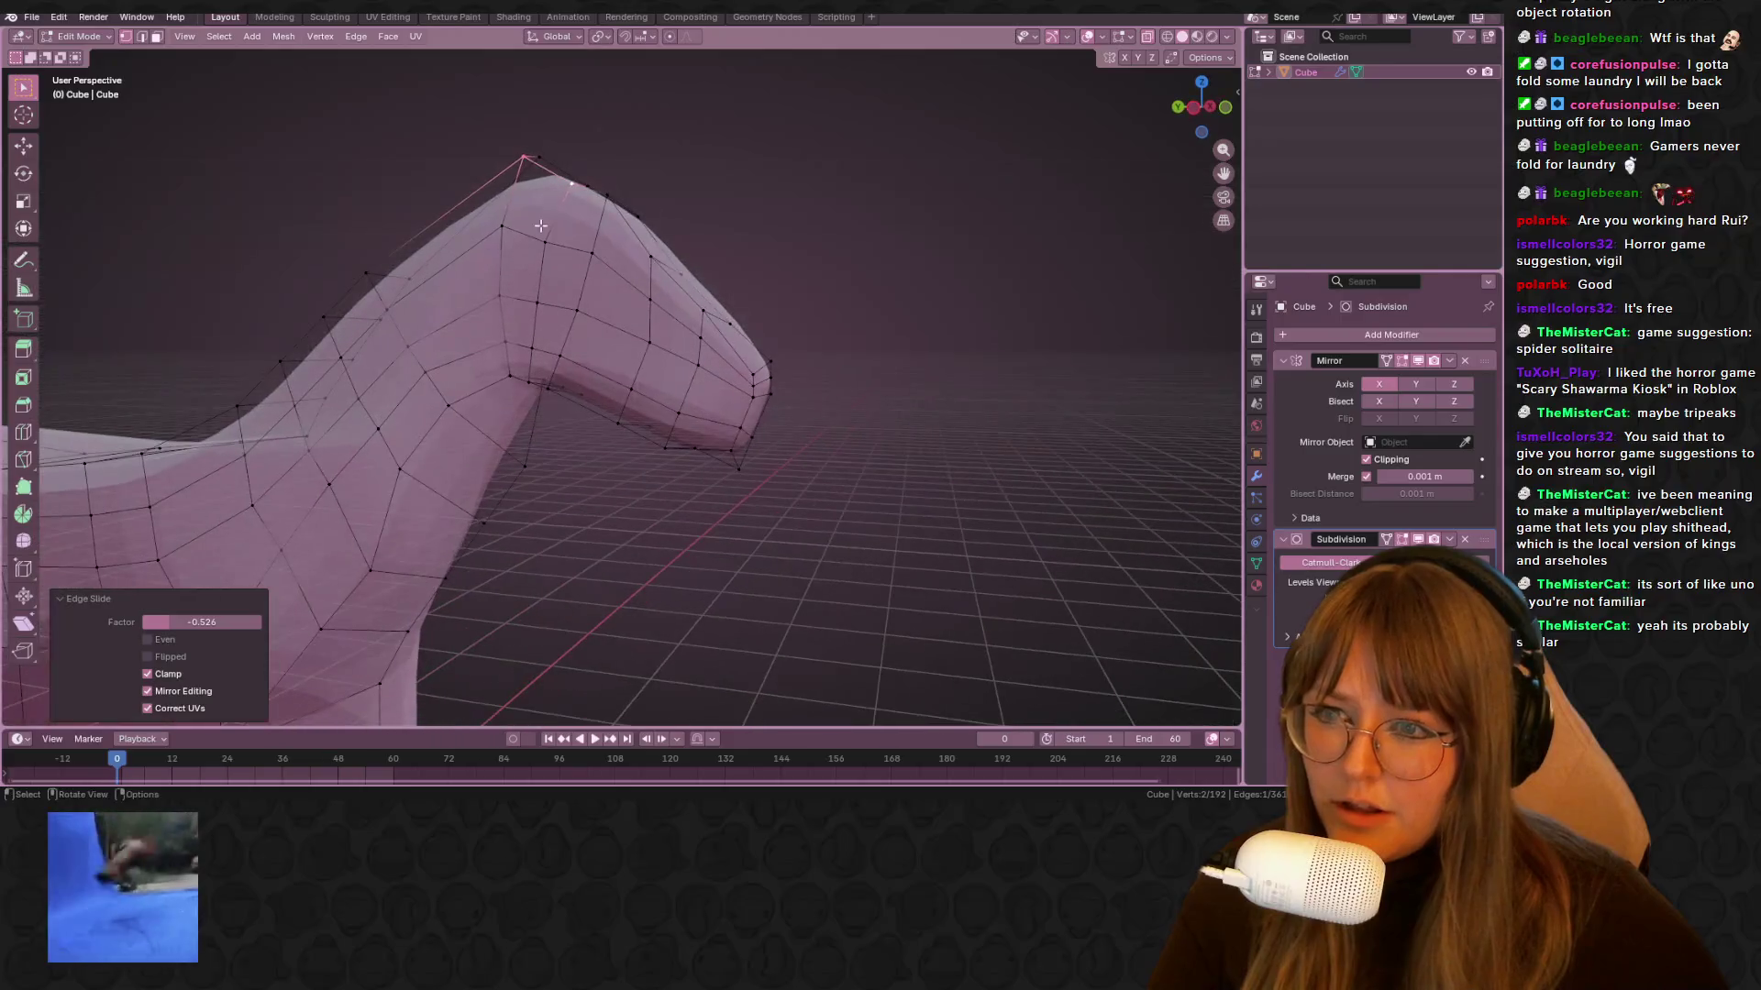
pyautogui.keyDown('shift'); pyautogui.click(546, 242); pyautogui.keyUp('shift')
pyautogui.keyDown('shift'); pyautogui.click(502, 226); pyautogui.keyUp('shift')
pyautogui.scroll(-4, 959, 486)
pyautogui.moveTo(958, 487)
pyautogui.mouseDown(button='middle')
pyautogui.moveTo(810, 467)
pyautogui.moveTo(838, 464)
pyautogui.moveTo(858, 330)
pyautogui.mouseUp(button='middle')
# Extrude the head-top face into a pointed ear, shrinking and repositioning its tip
pyautogui.press('e')
pyautogui.click(1009, 230)
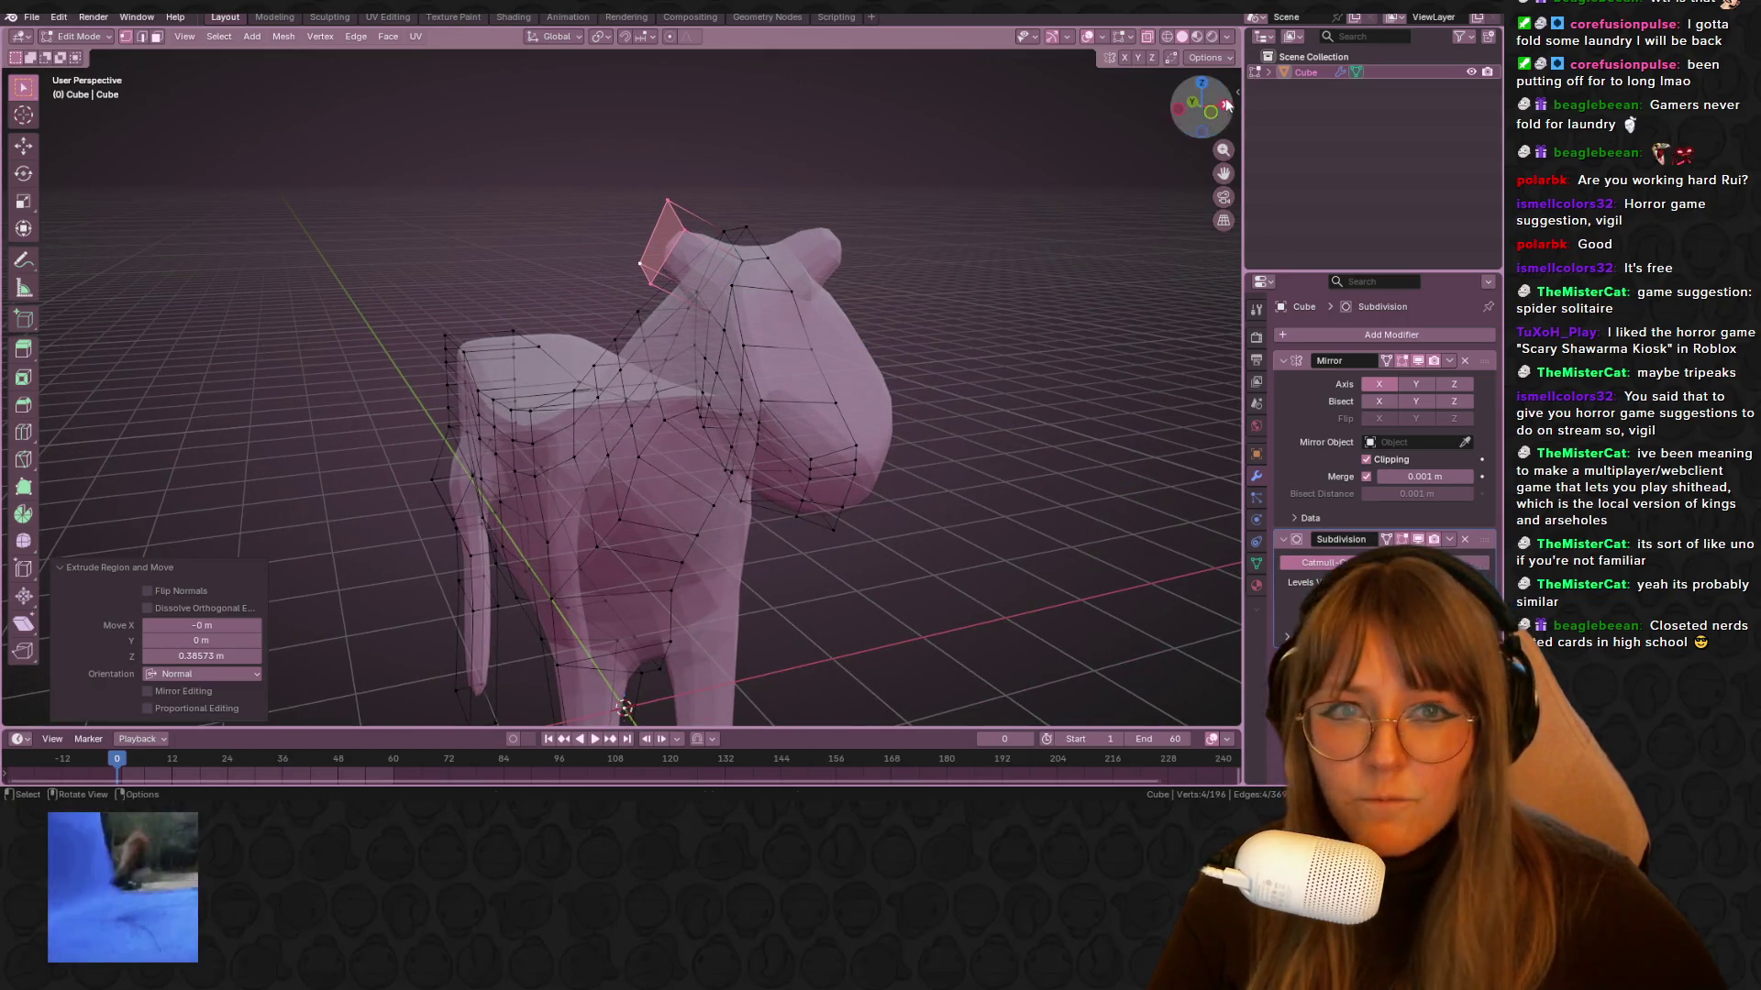
pyautogui.click(1226, 105)
pyautogui.press('s')
pyautogui.click(692, 248)
pyautogui.press('g')
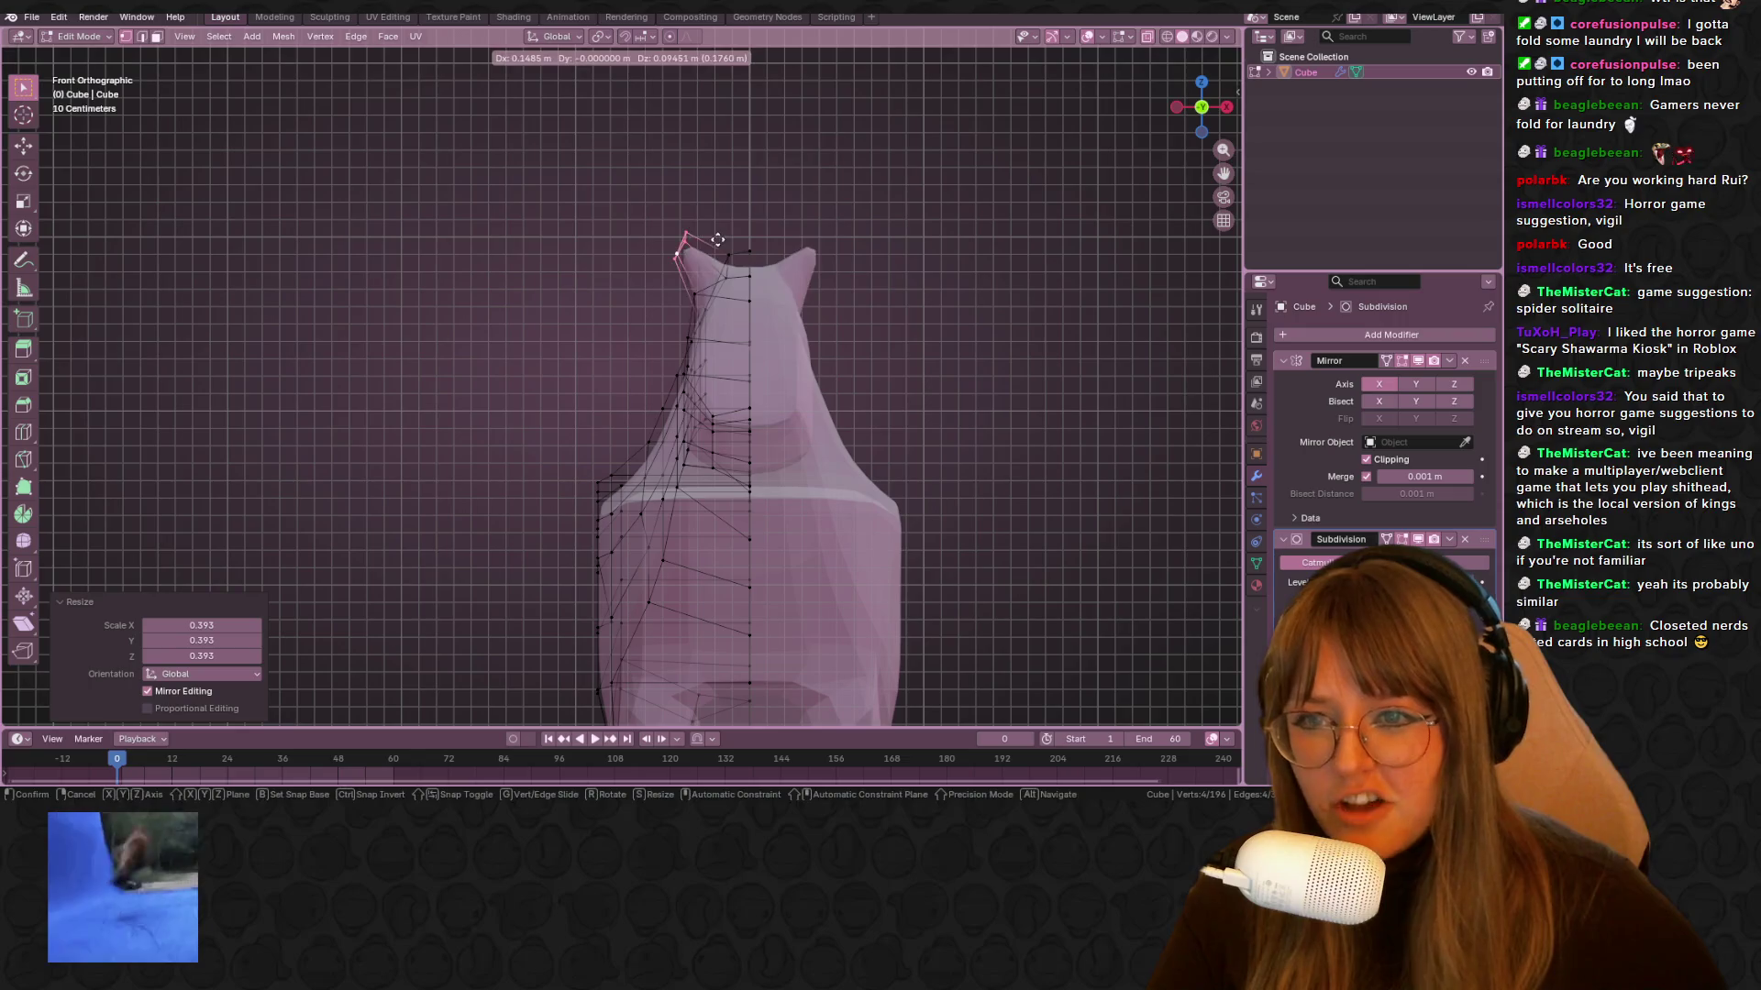
pyautogui.click(729, 221)
# Select the vertices around the ear and move them twice to reshape the head
pyautogui.moveTo(729, 221); pyautogui.dragTo(807, 349, button='middle')
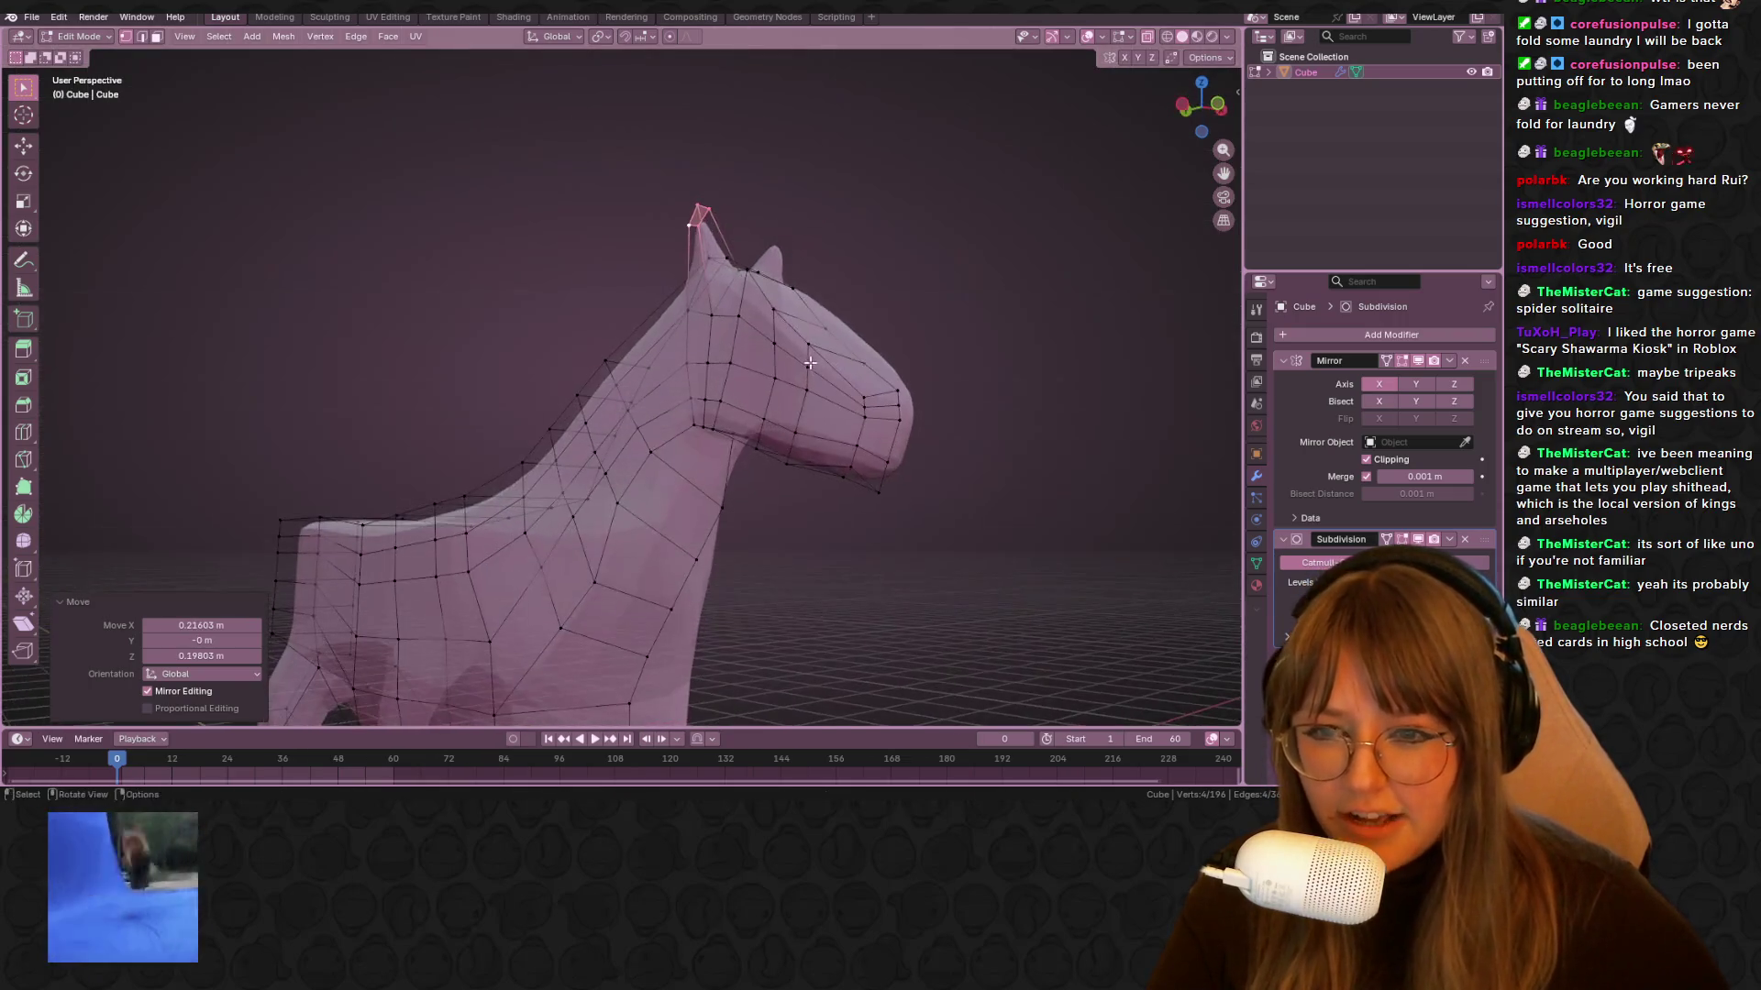
pyautogui.moveTo(820, 424); pyautogui.dragTo(821, 426)
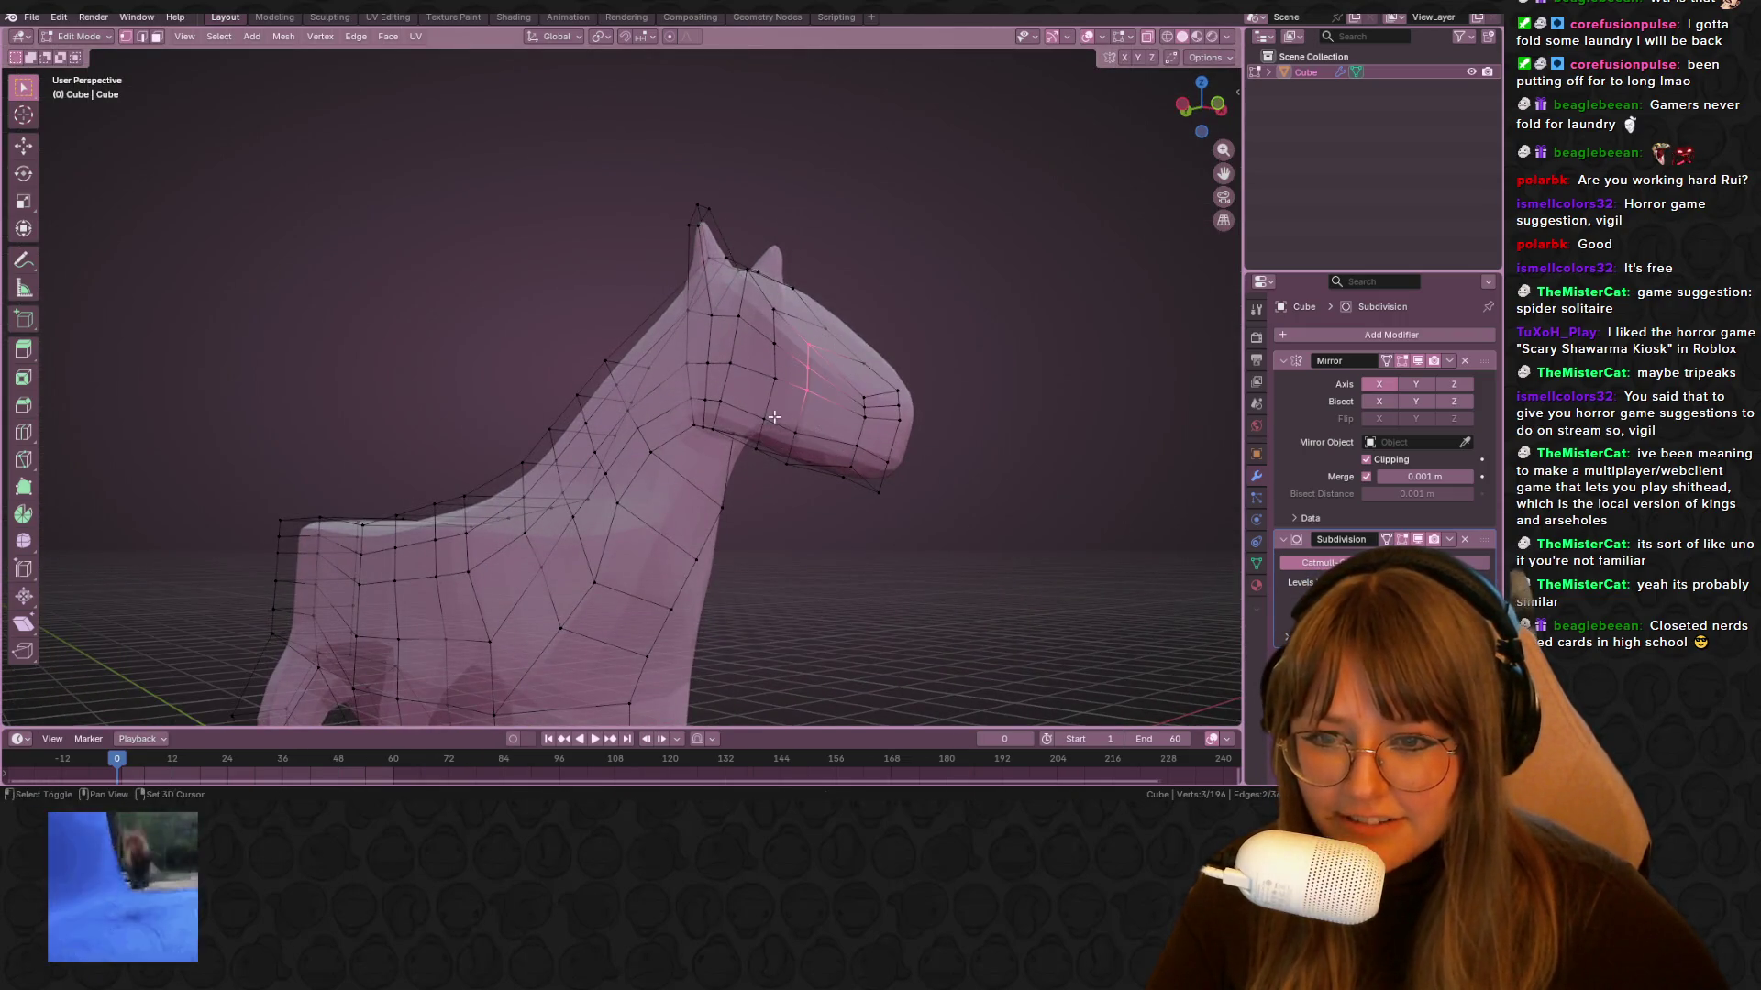
pyautogui.moveTo(798, 483); pyautogui.dragTo(1030, 573, button='middle')
pyautogui.press('g')
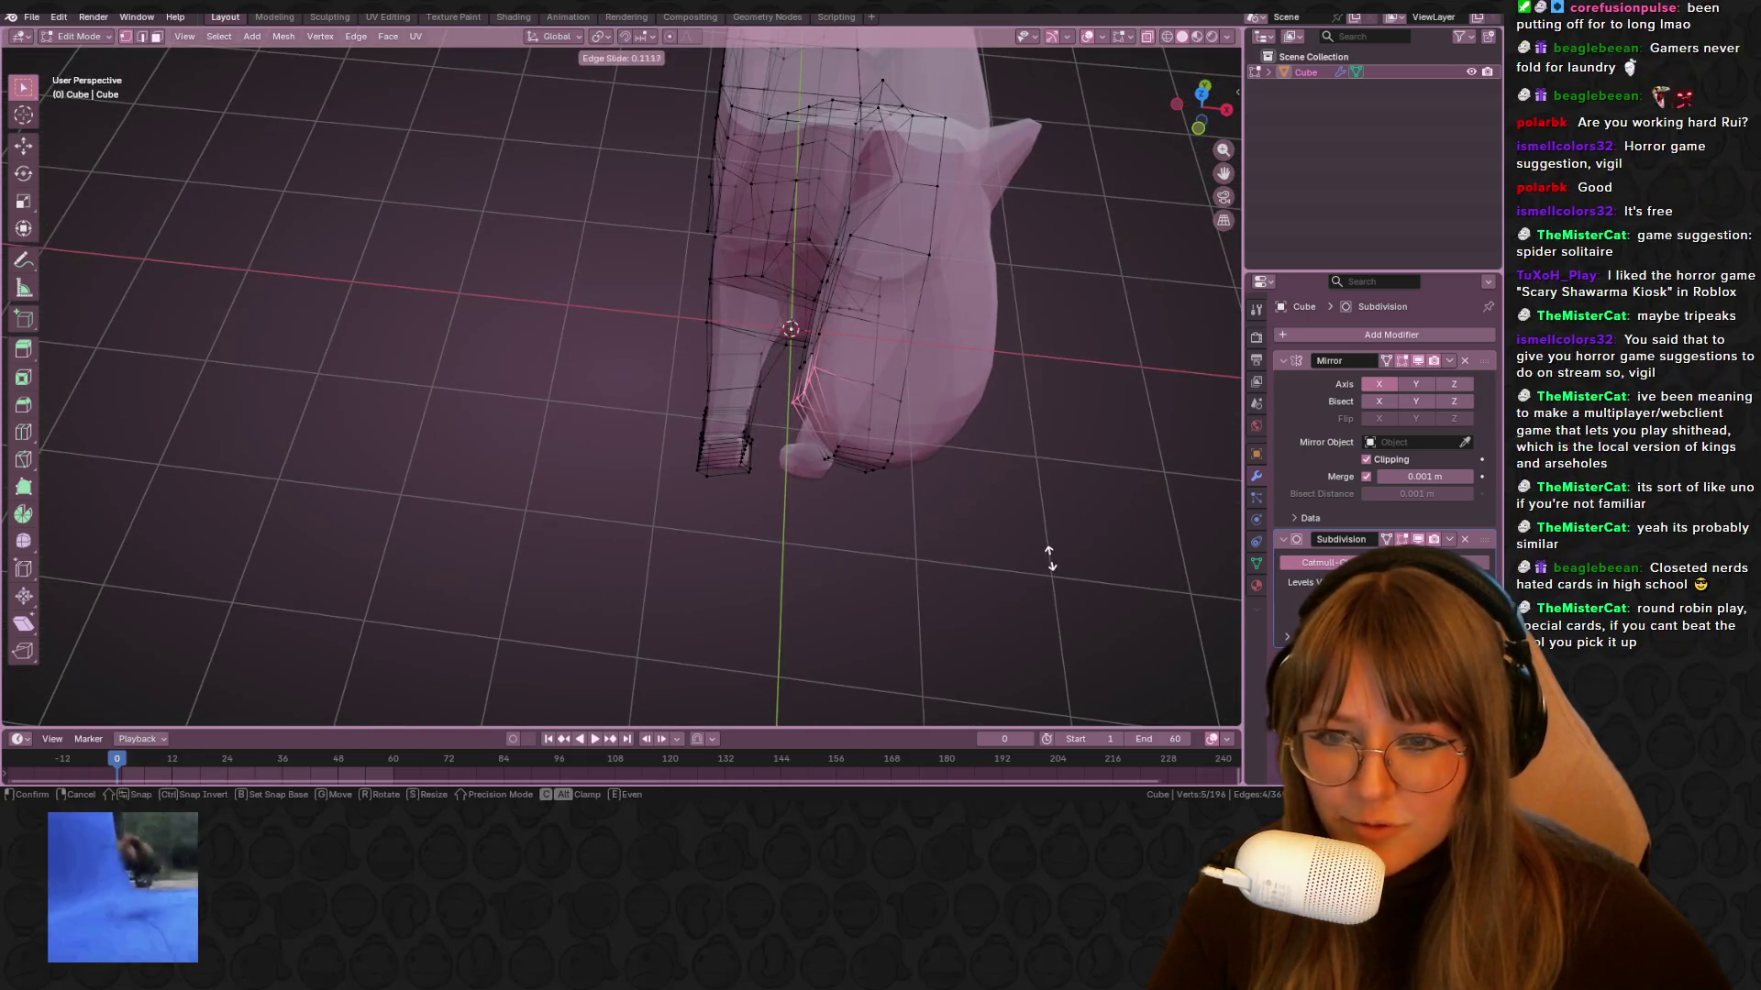
pyautogui.click(1050, 554)
pyautogui.press('g')
pyautogui.click(1038, 444)
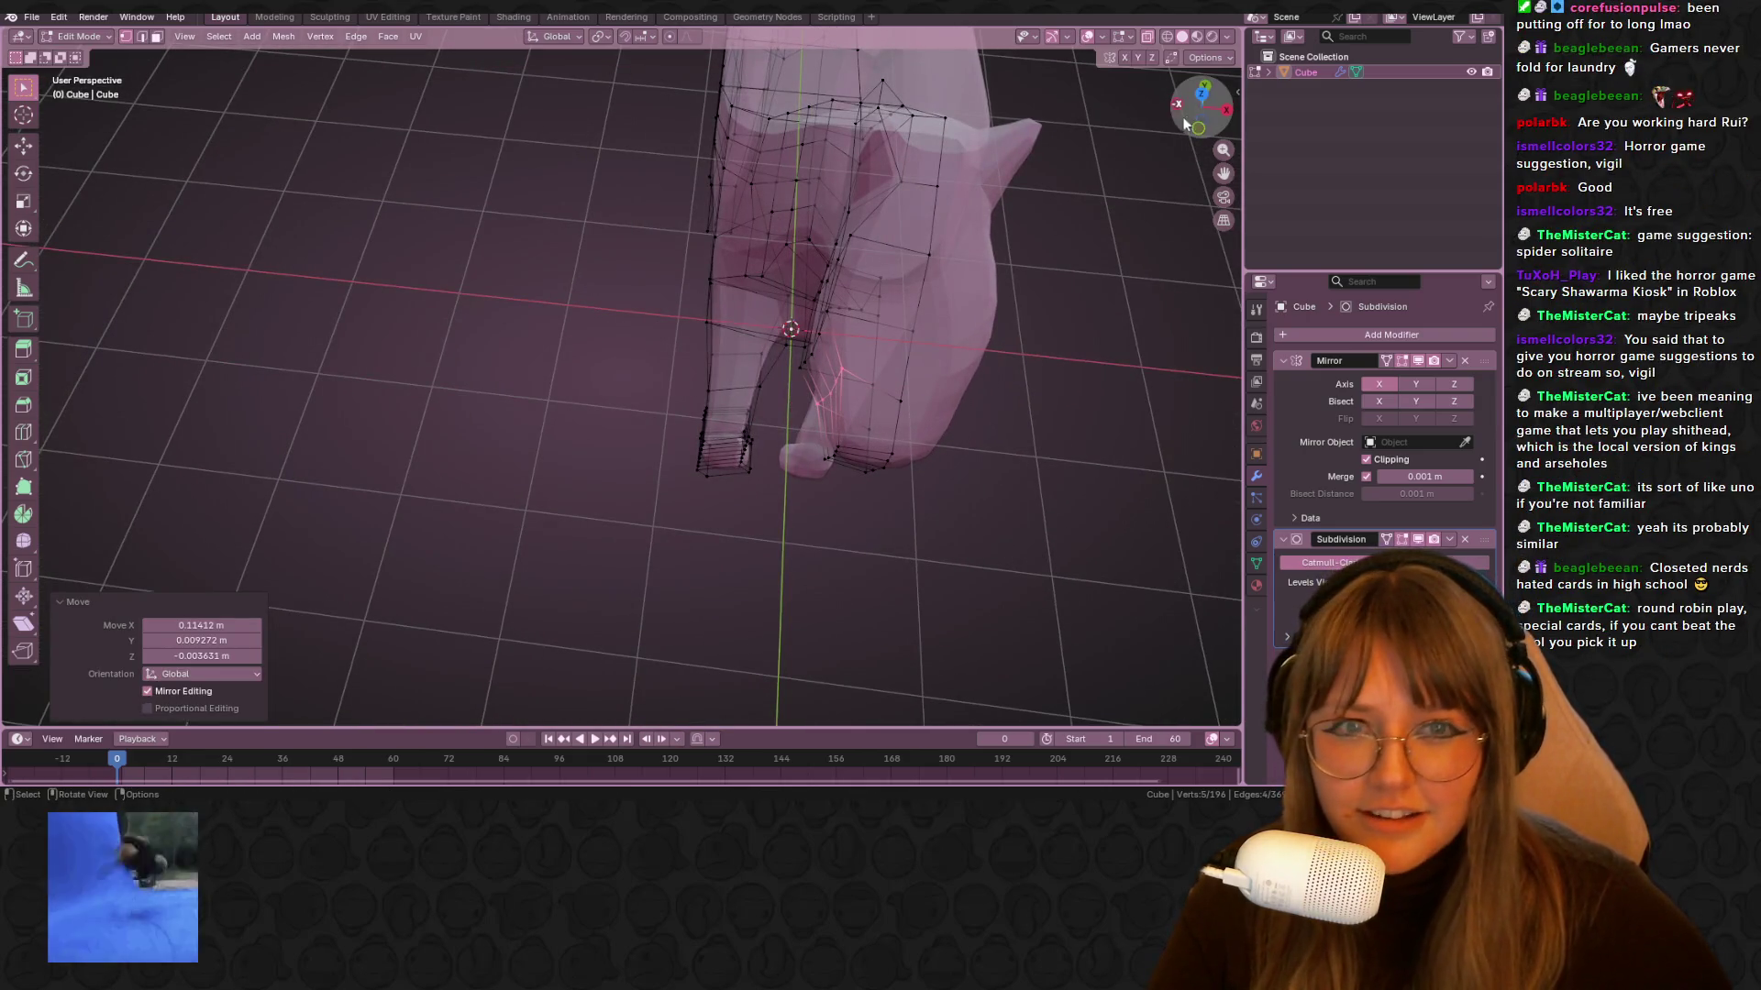
# Shift the selected front leg vertices in top view
pyautogui.moveTo(1207, 95)
pyautogui.mouseDown()
pyautogui.moveTo(1183, 128)
pyautogui.moveTo(1202, 101)
pyautogui.mouseUp()
pyautogui.click(1202, 100)
pyautogui.press('g')
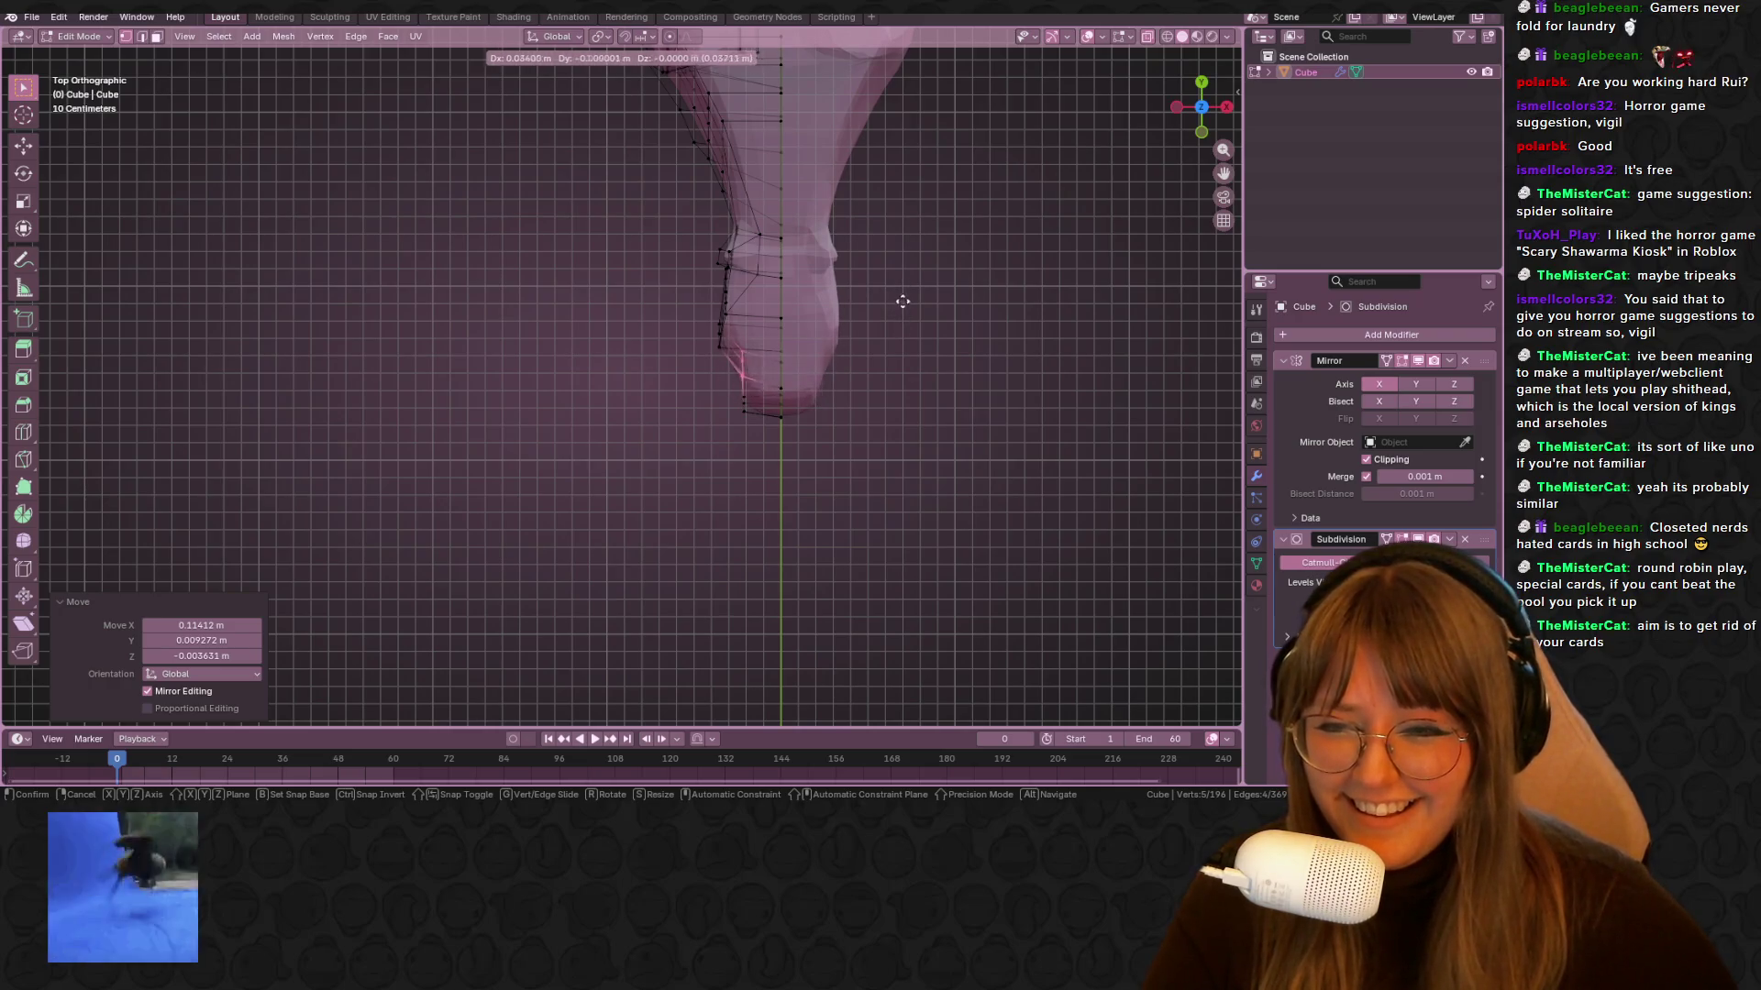
pyautogui.click(896, 318)
pyautogui.moveTo(797, 455)
pyautogui.mouseDown(button='middle')
pyautogui.moveTo(708, 440)
pyautogui.moveTo(786, 275)
pyautogui.moveTo(786, 401)
pyautogui.moveTo(761, 384)
pyautogui.mouseUp(button='middle')
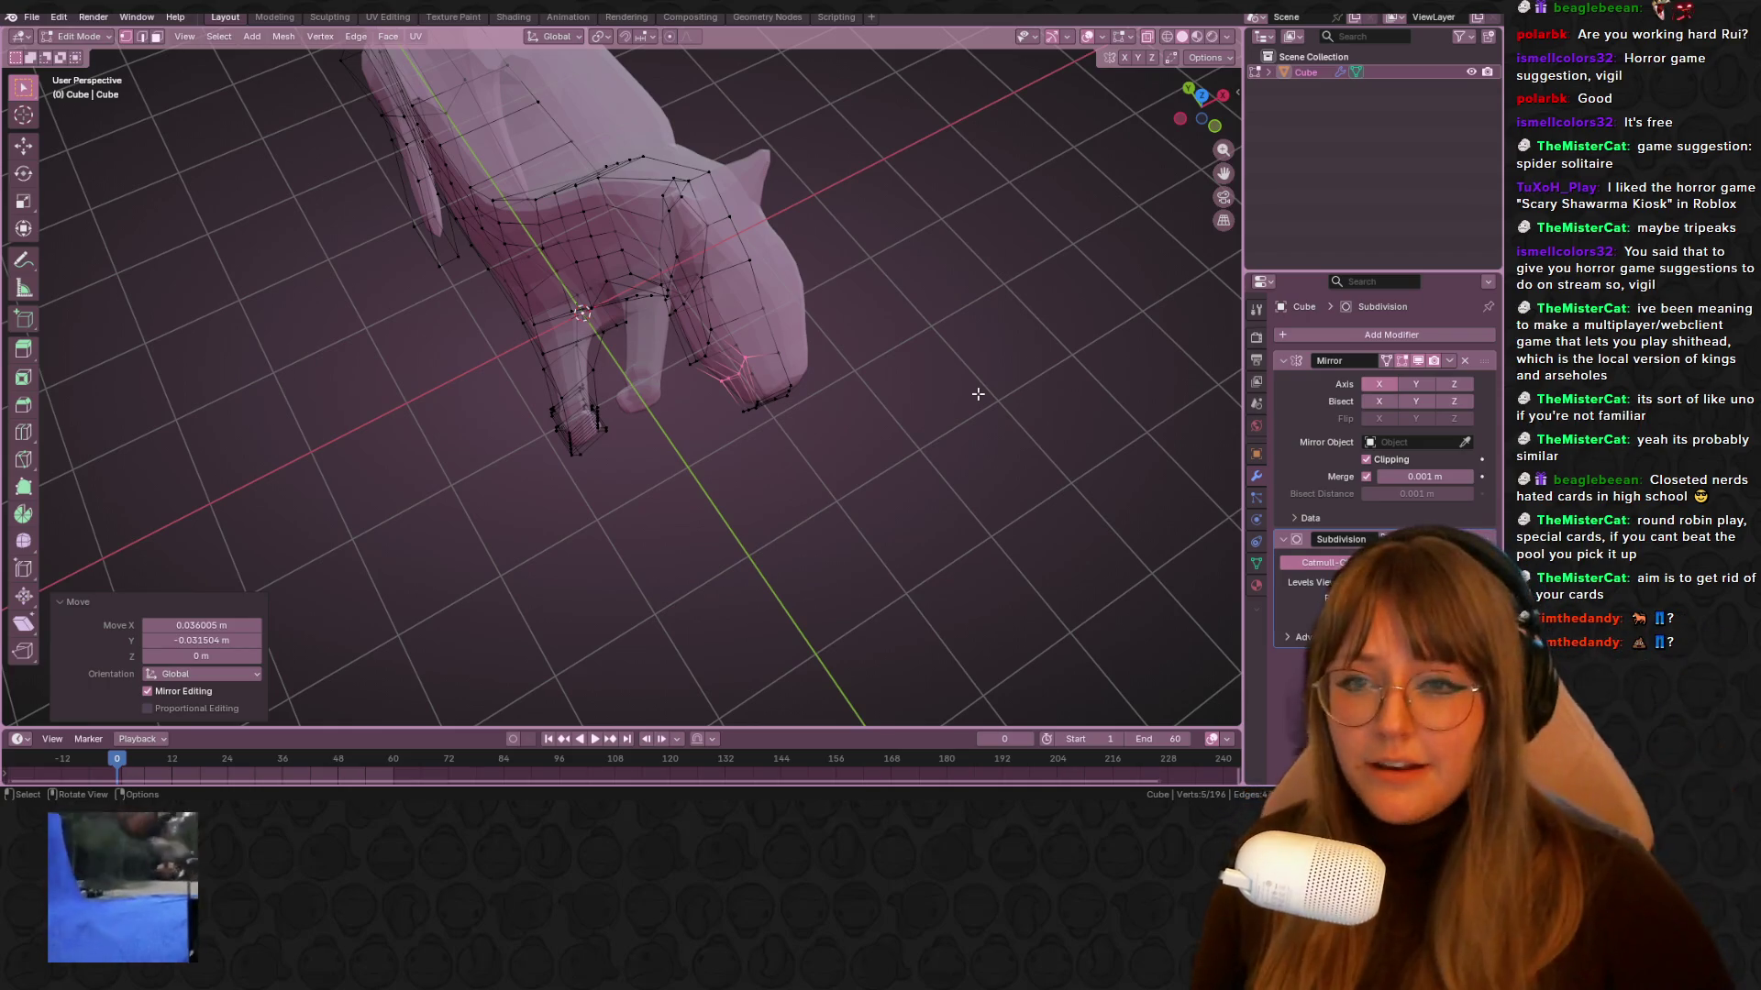
# Move a single head vertex twice to refine the head profile
pyautogui.moveTo(979, 395)
pyautogui.mouseDown(button='middle')
pyautogui.moveTo(648, 329)
pyautogui.moveTo(655, 312)
pyautogui.moveTo(670, 378)
pyautogui.moveTo(872, 574)
pyautogui.mouseUp(button='middle')
pyautogui.scroll(3, 648, 329)
pyautogui.click(659, 305)
pyautogui.press('g')
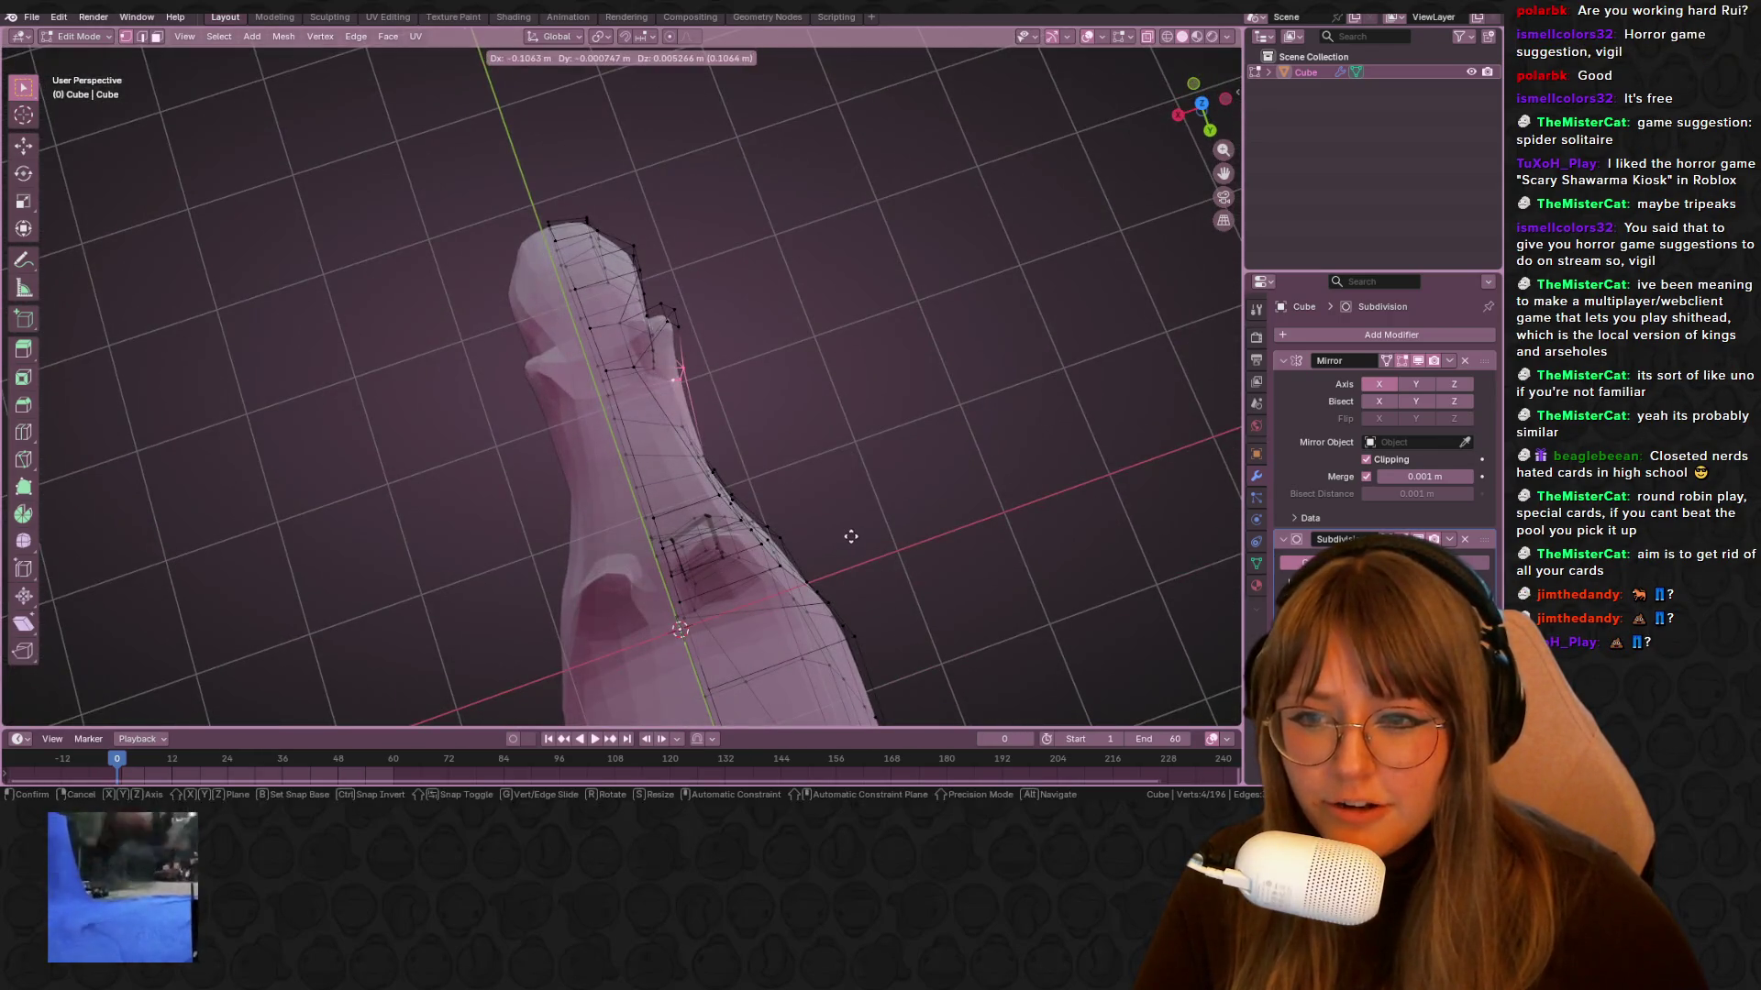
pyautogui.click(851, 537)
pyautogui.moveTo(956, 494)
pyautogui.mouseDown(button='middle')
pyautogui.moveTo(758, 503)
pyautogui.moveTo(730, 345)
pyautogui.moveTo(750, 362)
pyautogui.mouseUp(button='middle')
pyautogui.press('g')
pyautogui.click(731, 499)
# Reposition the vertex at the base of the neck
pyautogui.click(699, 365)
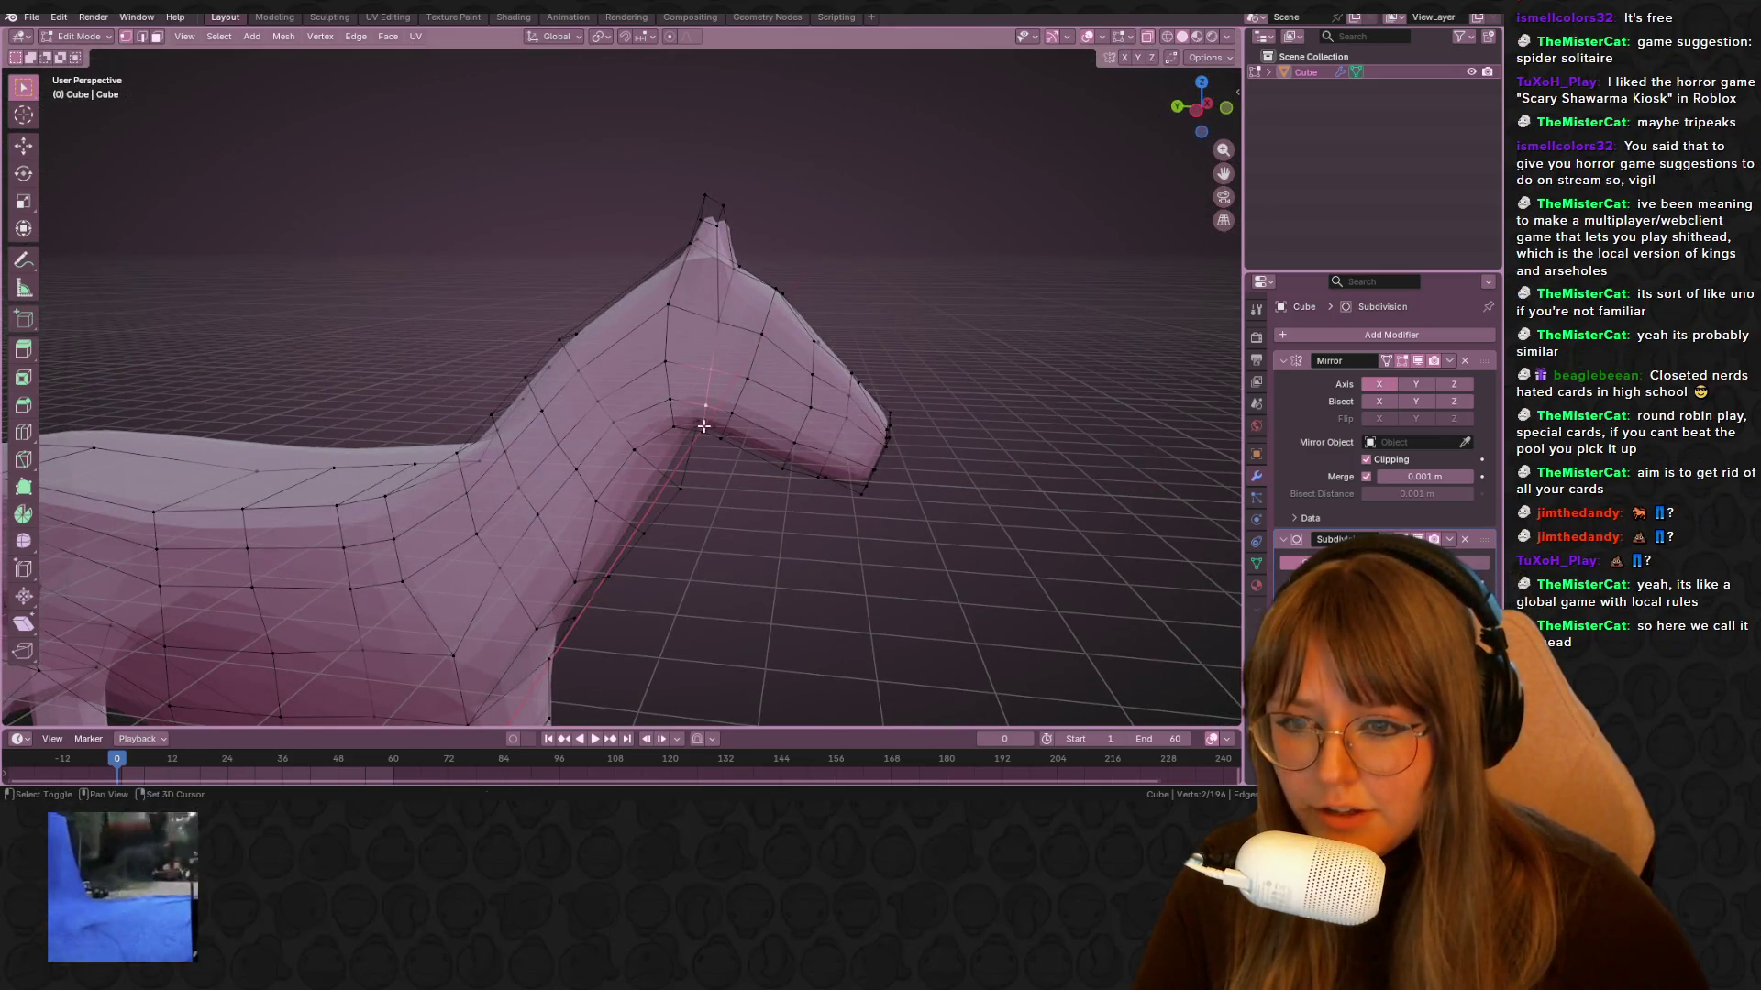
pyautogui.keyDown('shift'); pyautogui.click(703, 431); pyautogui.keyUp('shift')
pyautogui.moveTo(798, 305)
pyautogui.mouseDown(button='middle')
pyautogui.moveTo(743, 476)
pyautogui.moveTo(823, 369)
pyautogui.mouseUp(button='middle')
pyautogui.press('g')
pyautogui.click(738, 512)
# Preview the horse outside Edit Mode from above, then return to mesh editing
pyautogui.scroll(-3, 824, 368)
pyautogui.press('Tab')
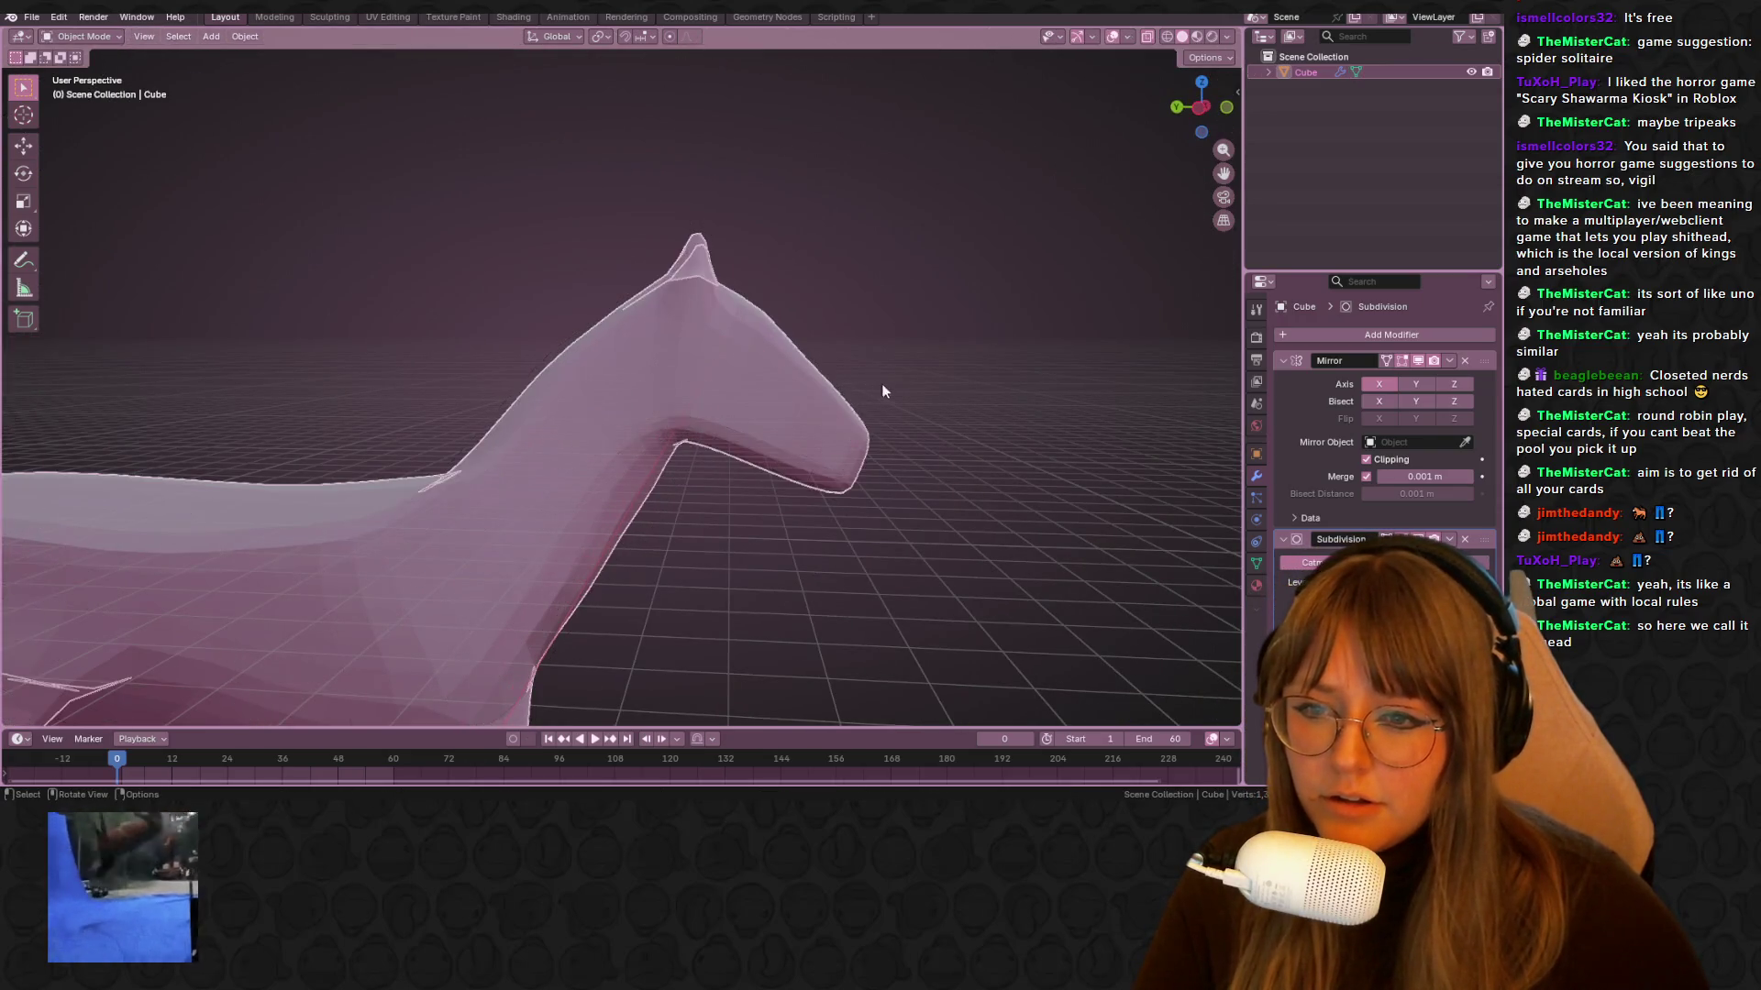
pyautogui.scroll(-3, 879, 389)
pyautogui.moveTo(1147, 203)
pyautogui.mouseDown(button='middle')
pyautogui.moveTo(658, 477)
pyautogui.moveTo(743, 426)
pyautogui.moveTo(563, 363)
pyautogui.moveTo(728, 395)
pyautogui.mouseUp(button='middle')
pyautogui.press('Tab')
# Select a group of body vertices, slide them along their edges, then shift them sideways
pyautogui.moveTo(805, 458)
pyautogui.mouseDown(button='middle')
pyautogui.moveTo(602, 307)
pyautogui.moveTo(661, 386)
pyautogui.moveTo(841, 517)
pyautogui.moveTo(830, 500)
pyautogui.mouseUp(button='middle')
pyautogui.keyDown('ctrl'); pyautogui.click(660, 385); pyautogui.keyUp('ctrl')
pyautogui.hotkey('shift', 'v')
pyautogui.click(822, 491)
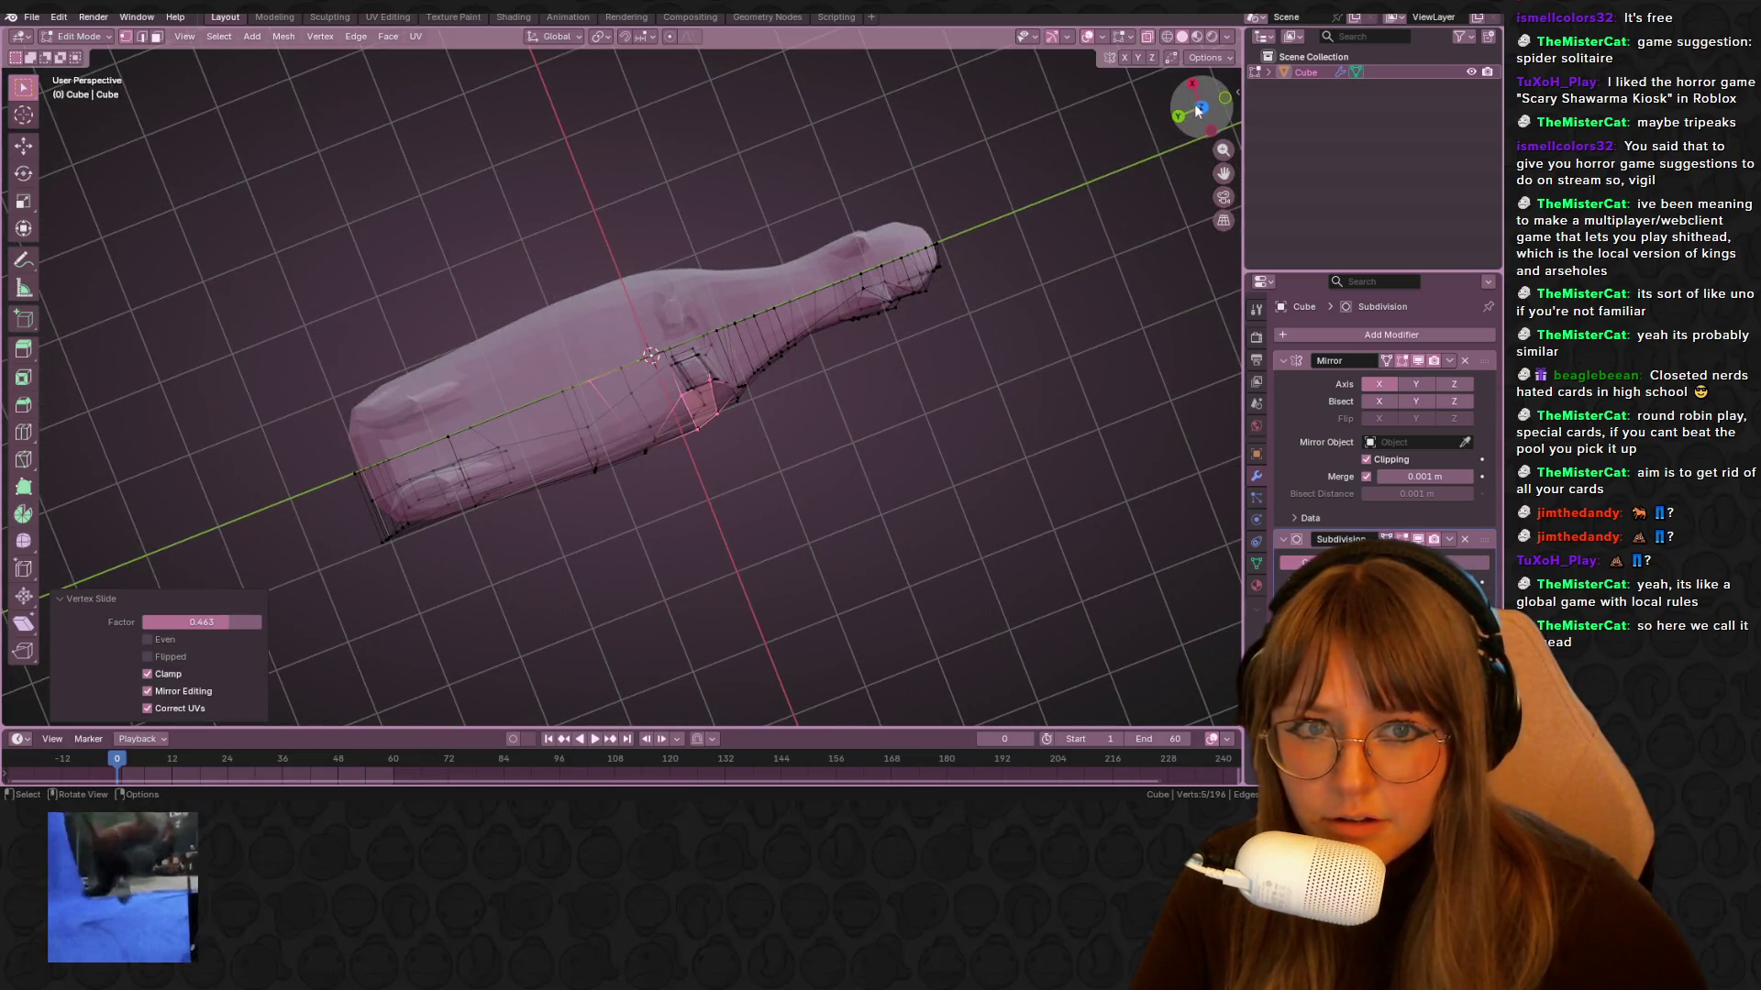
pyautogui.click(1200, 107)
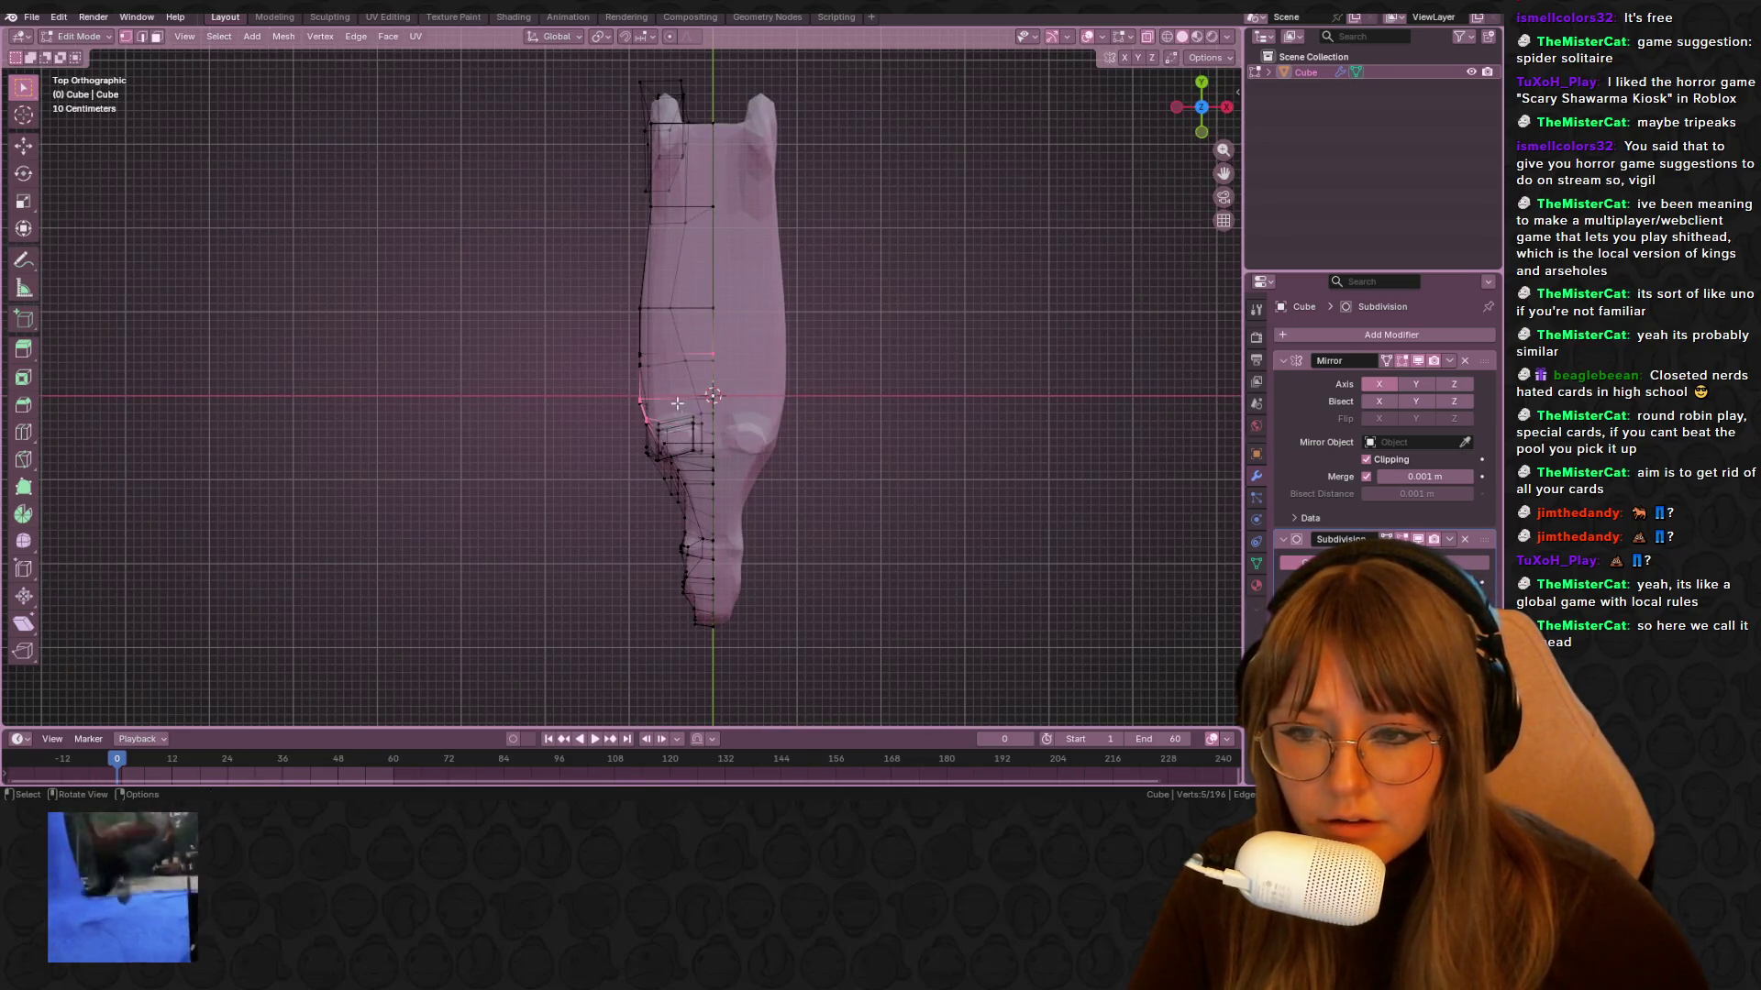
pyautogui.press('g')
pyautogui.click(715, 400)
# Further slide and move the selected body edges and vertices
pyautogui.moveTo(621, 468)
pyautogui.mouseDown(button='middle')
pyautogui.moveTo(685, 605)
pyautogui.moveTo(683, 394)
pyautogui.moveTo(697, 514)
pyautogui.moveTo(676, 613)
pyautogui.moveTo(784, 486)
pyautogui.moveTo(632, 388)
pyautogui.moveTo(799, 406)
pyautogui.moveTo(583, 283)
pyautogui.moveTo(409, 225)
pyautogui.mouseUp(button='middle')
pyautogui.press('g')
pyautogui.press('g')
pyautogui.click(723, 392)
pyautogui.press('g')
pyautogui.click(789, 482)
pyautogui.press('g')
pyautogui.press('g')
pyautogui.click(754, 420)
# Slide edges and a back vertex along the body, then leave Edit Mode
pyautogui.click(406, 228)
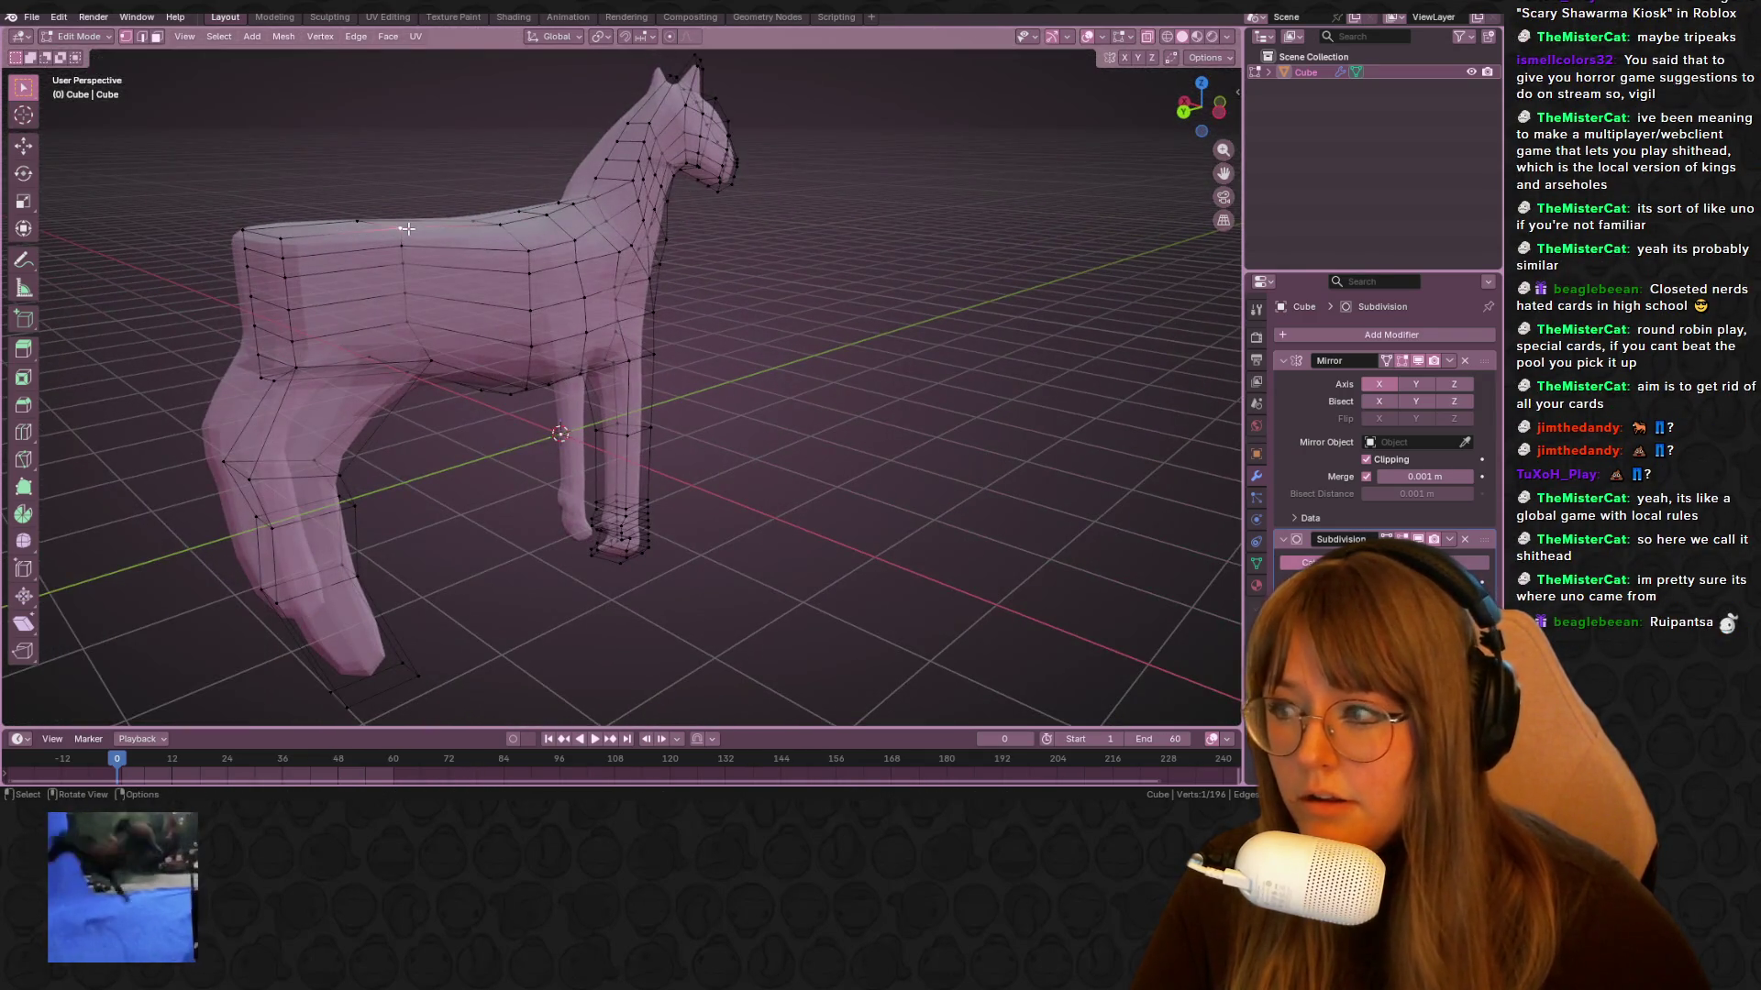
pyautogui.moveTo(295, 241)
pyautogui.mouseDown(button='middle')
pyautogui.moveTo(578, 244)
pyautogui.moveTo(805, 365)
pyautogui.moveTo(864, 330)
pyautogui.moveTo(931, 361)
pyautogui.moveTo(884, 303)
pyautogui.moveTo(841, 299)
pyautogui.moveTo(550, 404)
pyautogui.mouseUp(button='middle')
pyautogui.press('g')
pyautogui.press('g')
pyautogui.click(809, 299)
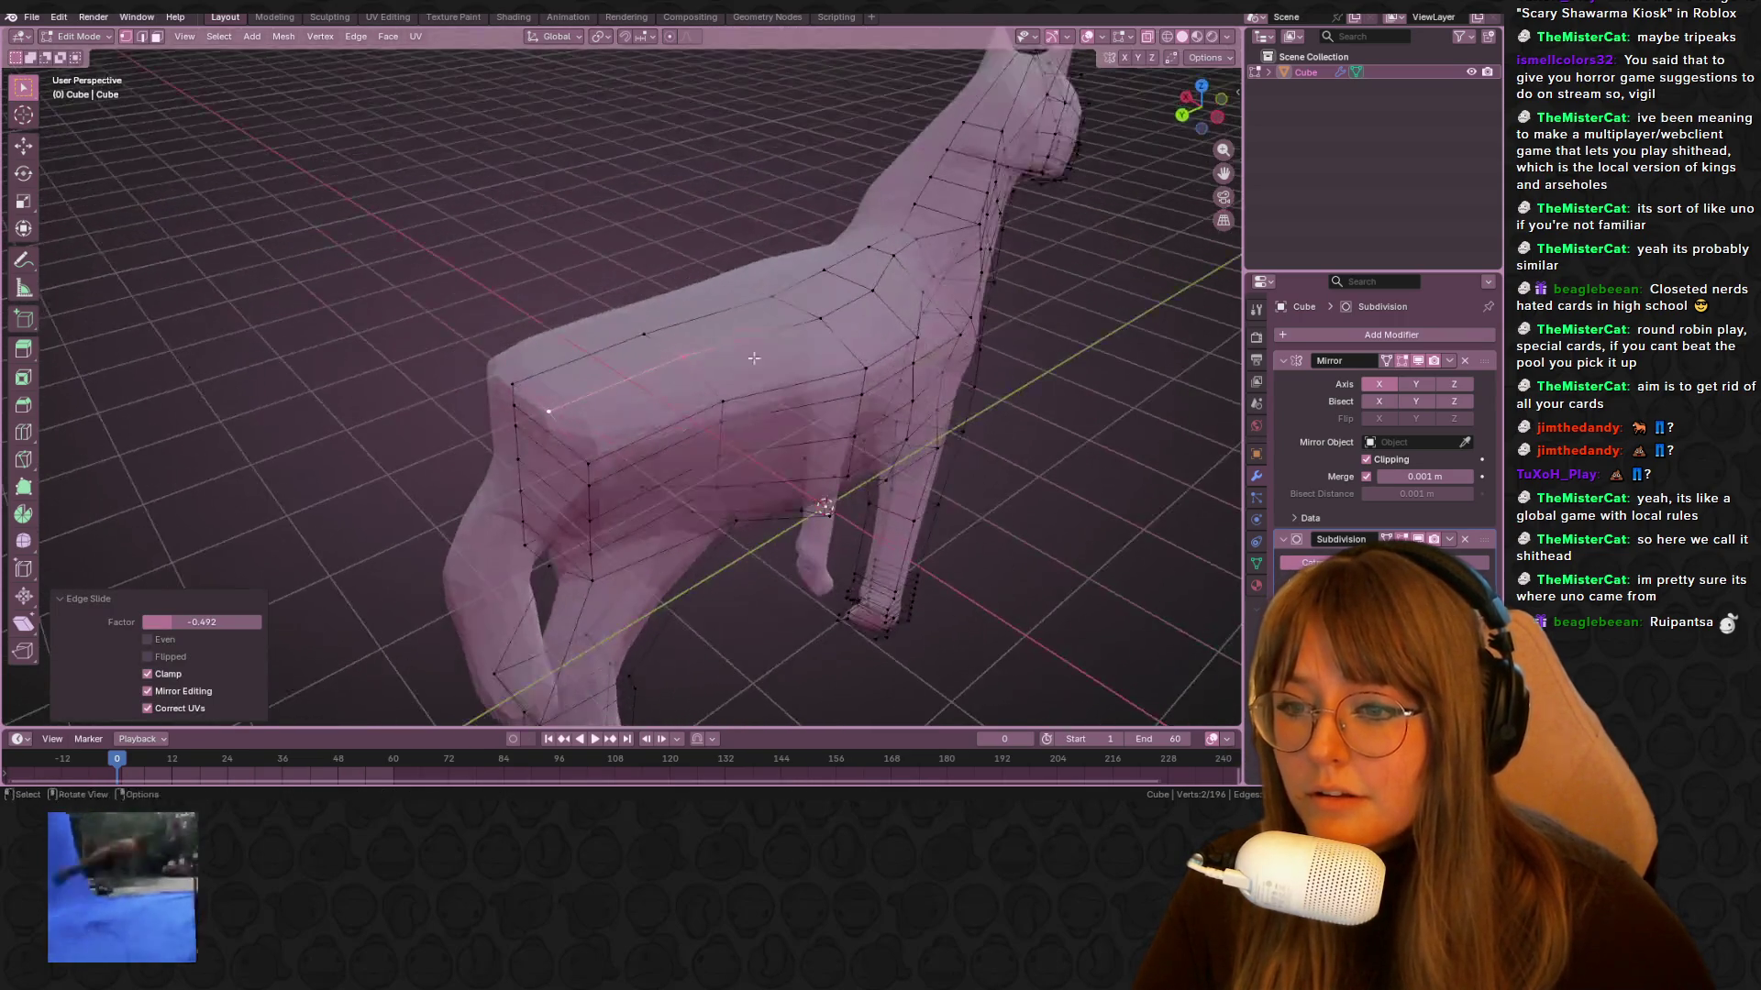
pyautogui.click(566, 401)
pyautogui.press('g')
pyautogui.press('g')
pyautogui.click(563, 400)
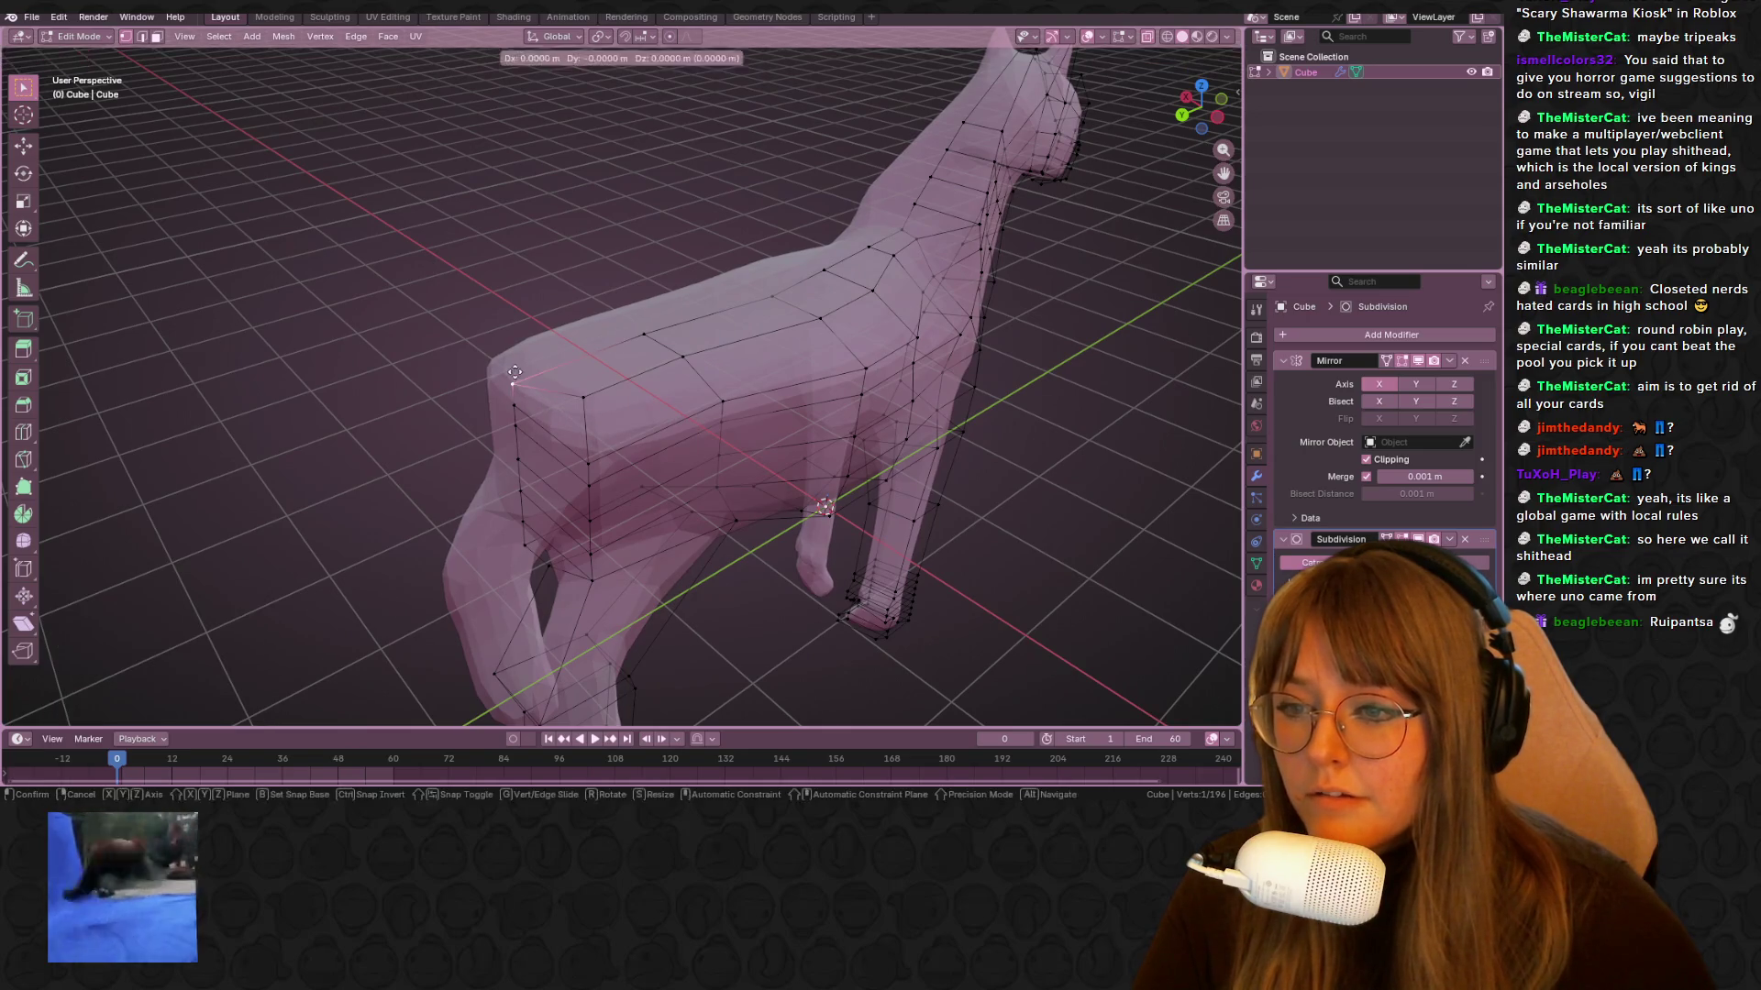
pyautogui.moveTo(532, 371)
pyautogui.mouseDown(button='middle')
pyautogui.moveTo(956, 275)
pyautogui.moveTo(1082, 302)
pyautogui.moveTo(1015, 373)
pyautogui.moveTo(358, 326)
pyautogui.moveTo(677, 310)
pyautogui.moveTo(747, 385)
pyautogui.moveTo(994, 366)
pyautogui.moveTo(1141, 53)
pyautogui.mouseUp(button='middle')
pyautogui.press('Tab')
# In Shading, add a new material with Roughness 1.000 and Base Color #2A1C1B, then return to Layout
pyautogui.click(473, 18)
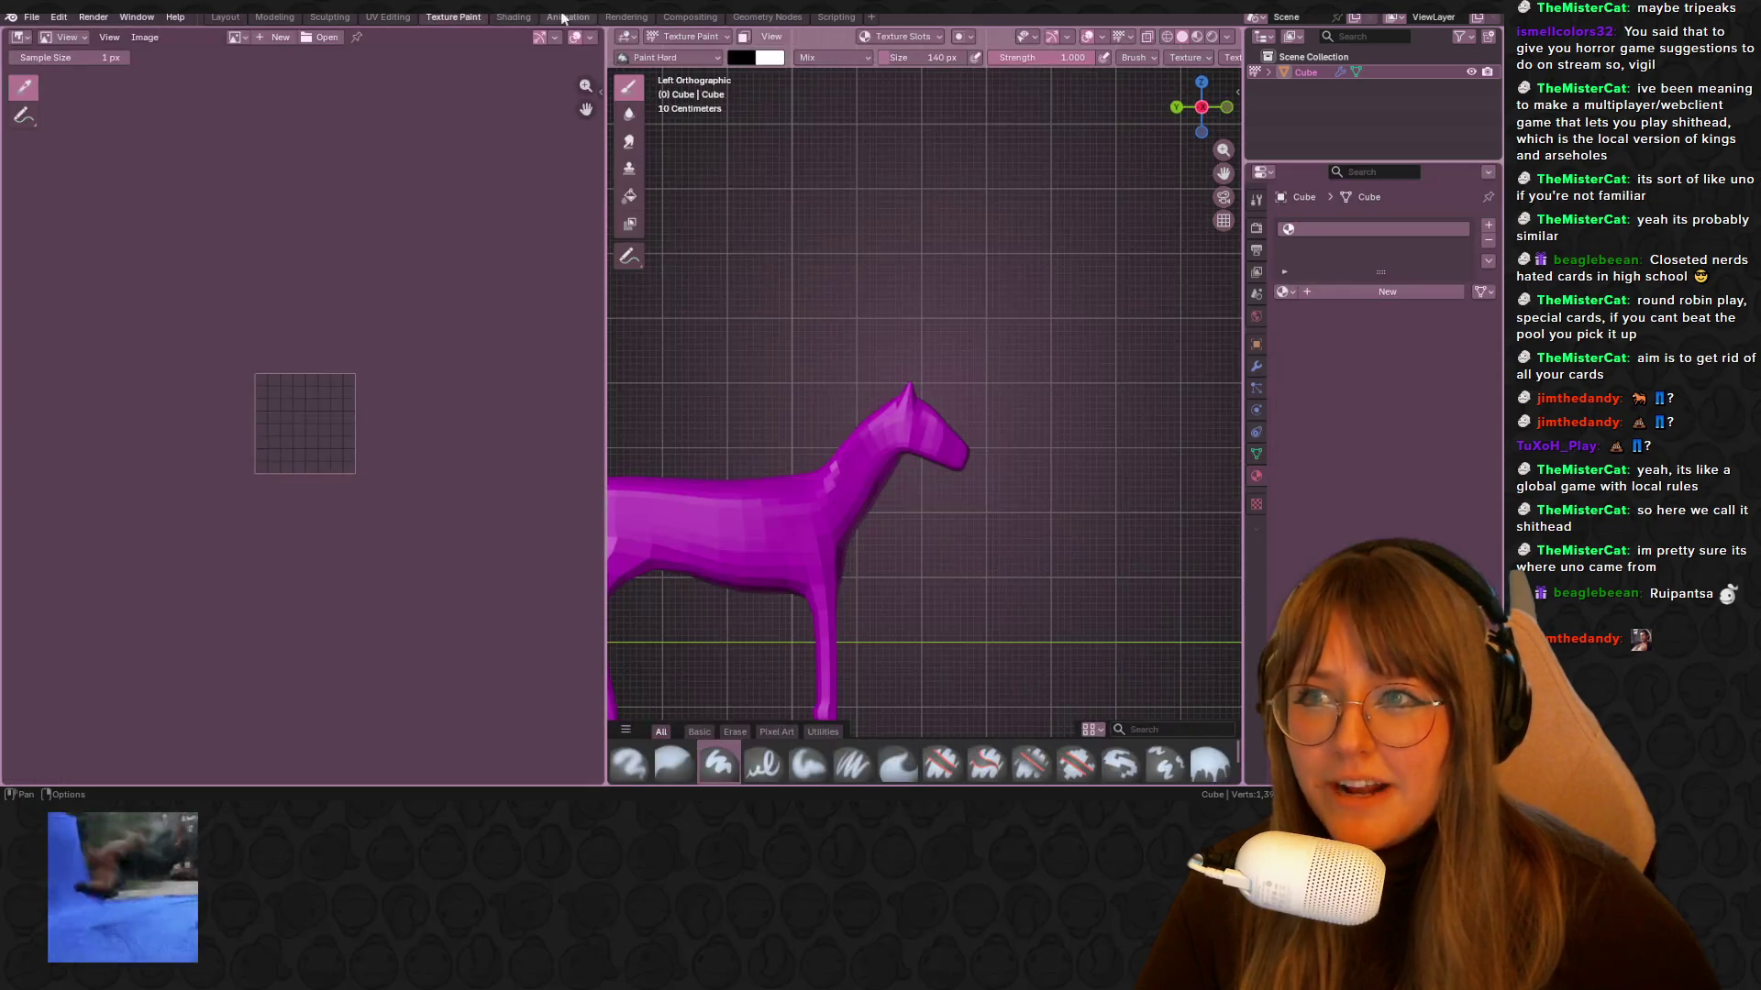
pyautogui.click(501, 21)
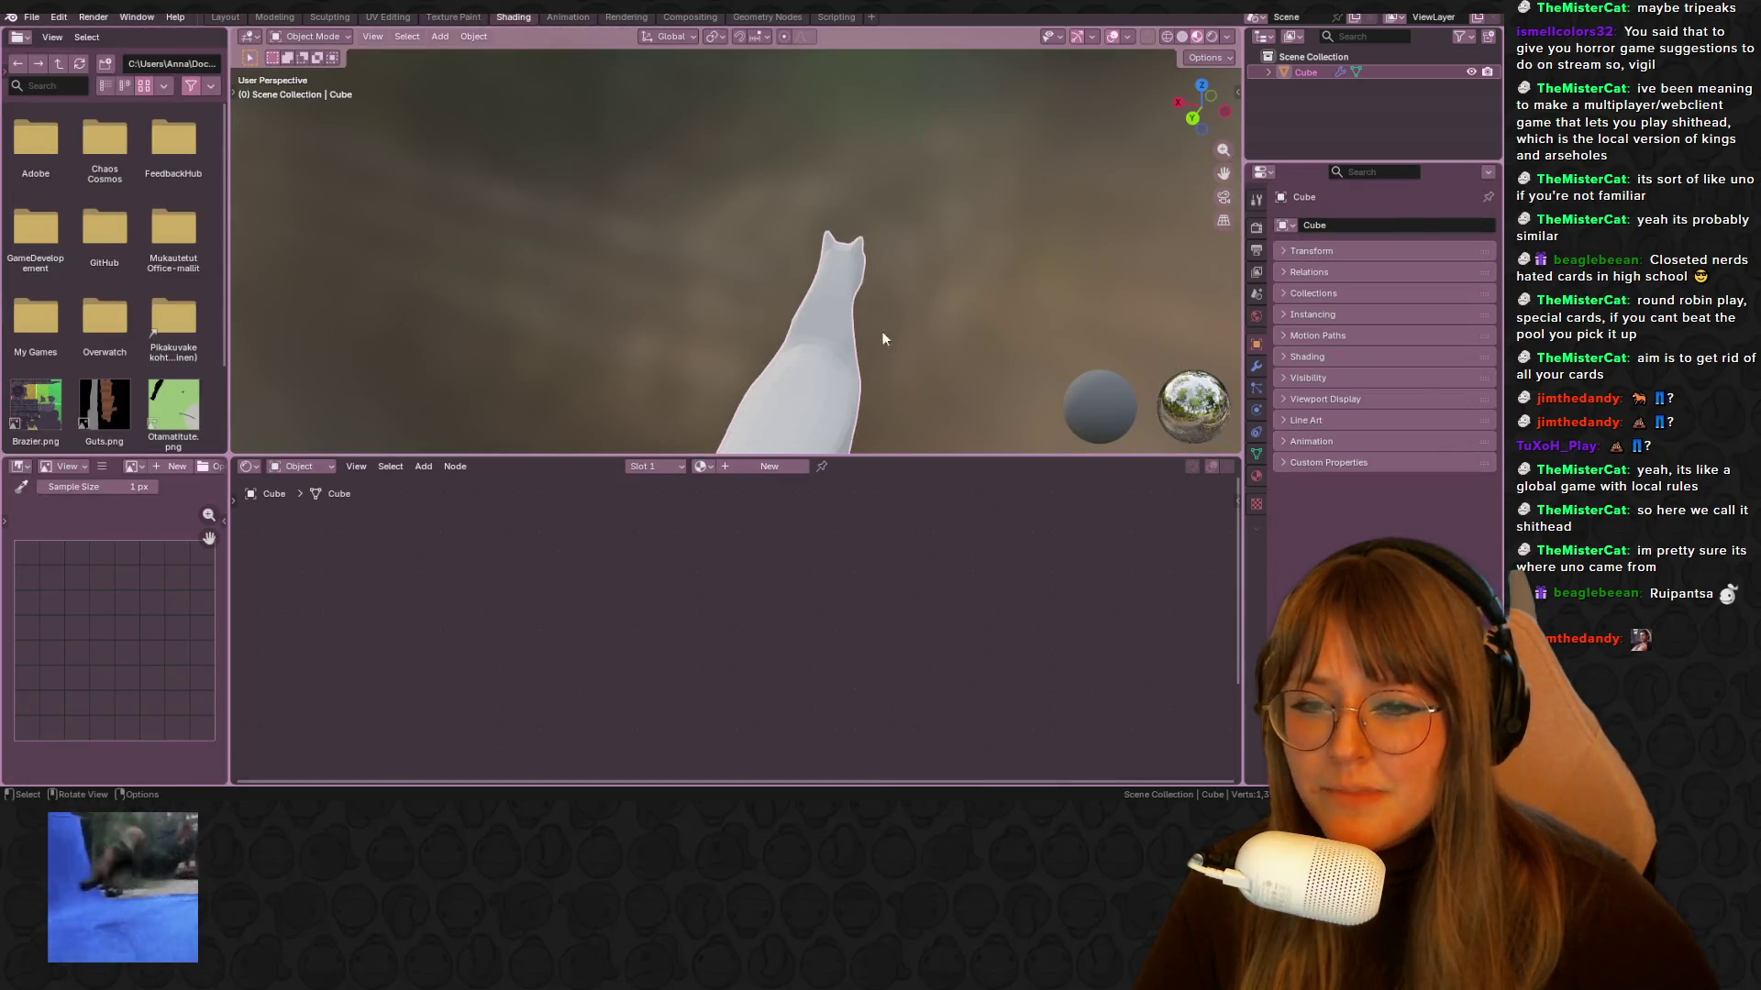
pyautogui.moveTo(881, 338)
pyautogui.mouseDown(button='middle')
pyautogui.moveTo(917, 102)
pyautogui.moveTo(851, 259)
pyautogui.moveTo(712, 172)
pyautogui.mouseUp(button='middle')
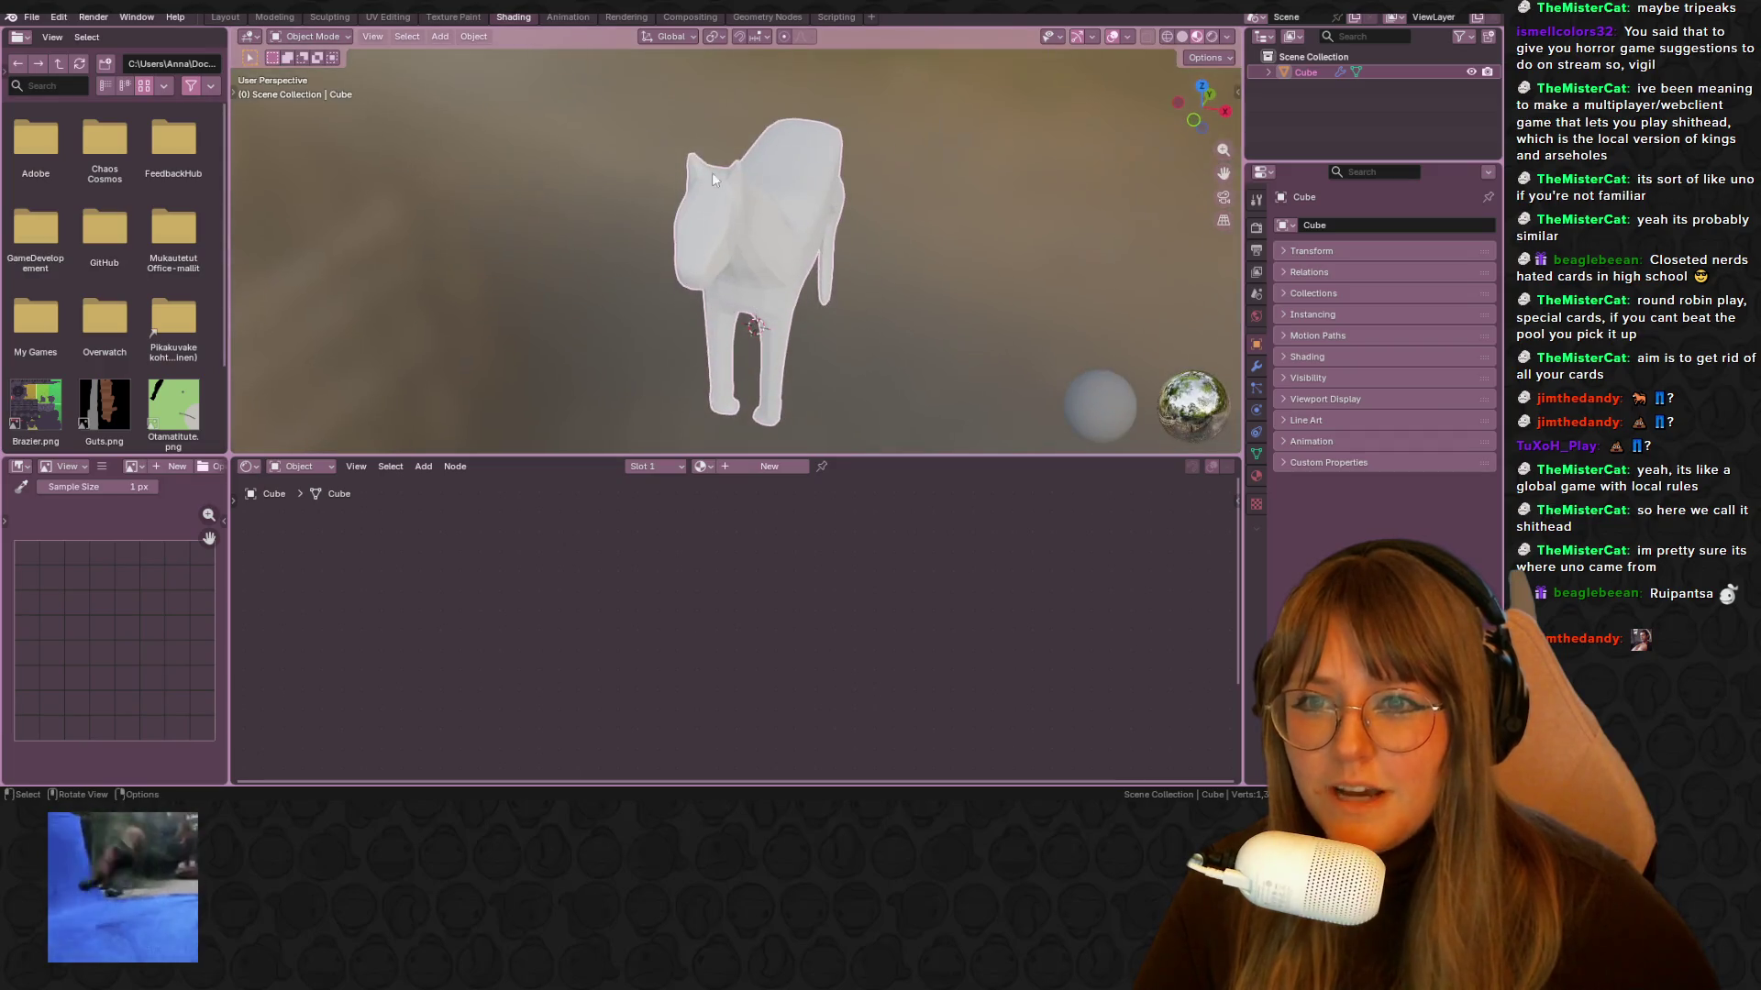
pyautogui.click(769, 466)
pyautogui.moveTo(646, 629); pyautogui.dragTo(725, 629)
pyautogui.click(701, 587)
pyautogui.moveTo(734, 317)
pyautogui.mouseDown()
pyautogui.moveTo(727, 357)
pyautogui.moveTo(802, 306)
pyautogui.moveTo(820, 382)
pyautogui.moveTo(723, 364)
pyautogui.moveTo(819, 275)
pyautogui.moveTo(820, 373)
pyautogui.mouseUp()
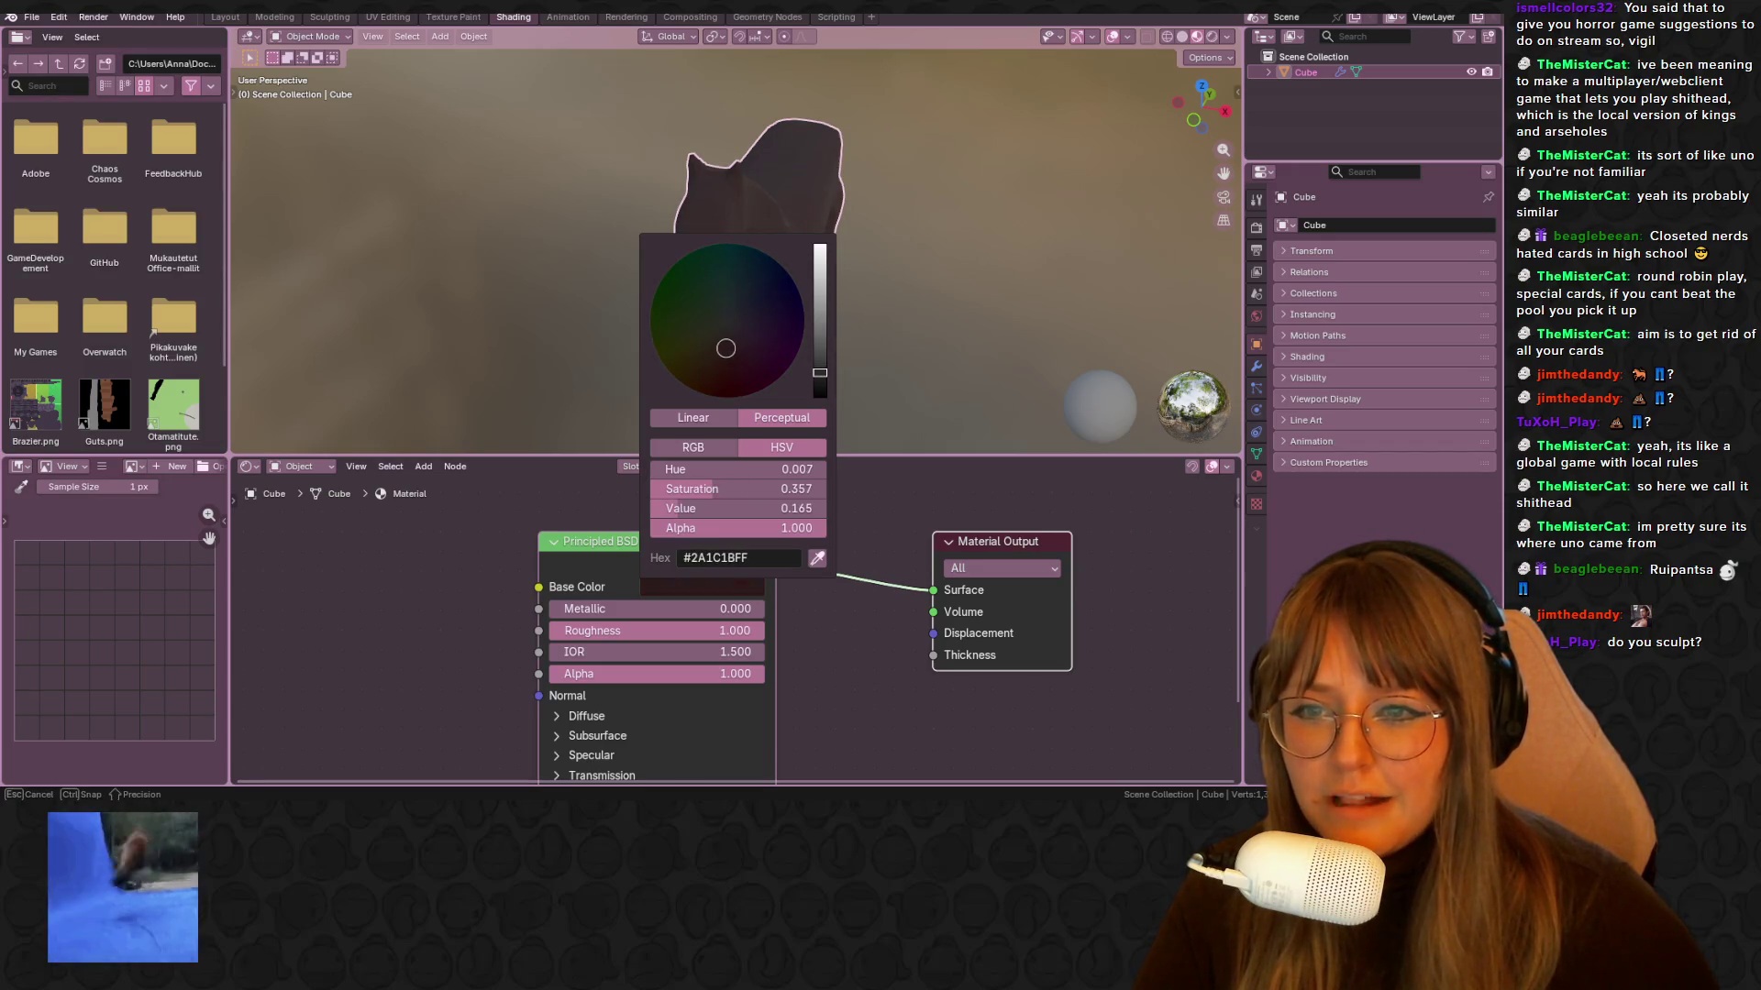
pyautogui.moveTo(779, 303)
pyautogui.mouseDown(button='middle')
pyautogui.moveTo(825, 257)
pyautogui.moveTo(806, 245)
pyautogui.mouseUp(button='middle')
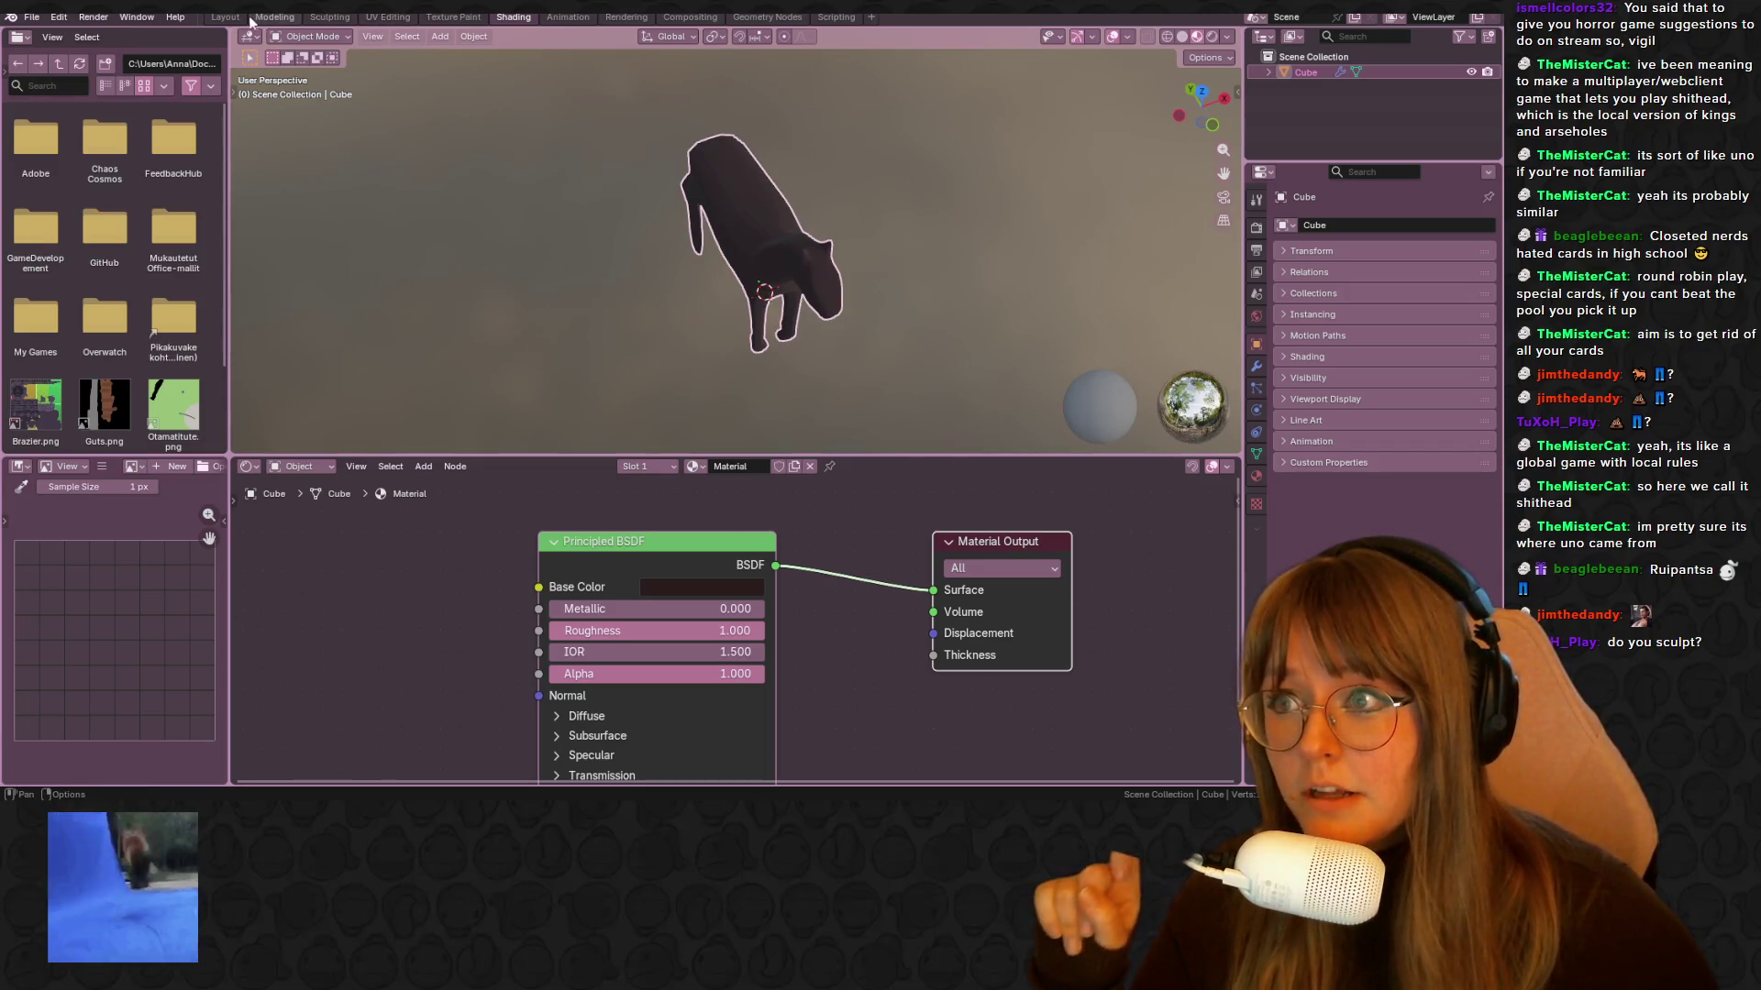
pyautogui.click(227, 17)
pyautogui.moveTo(1041, 334); pyautogui.dragTo(1128, 276, button='middle')
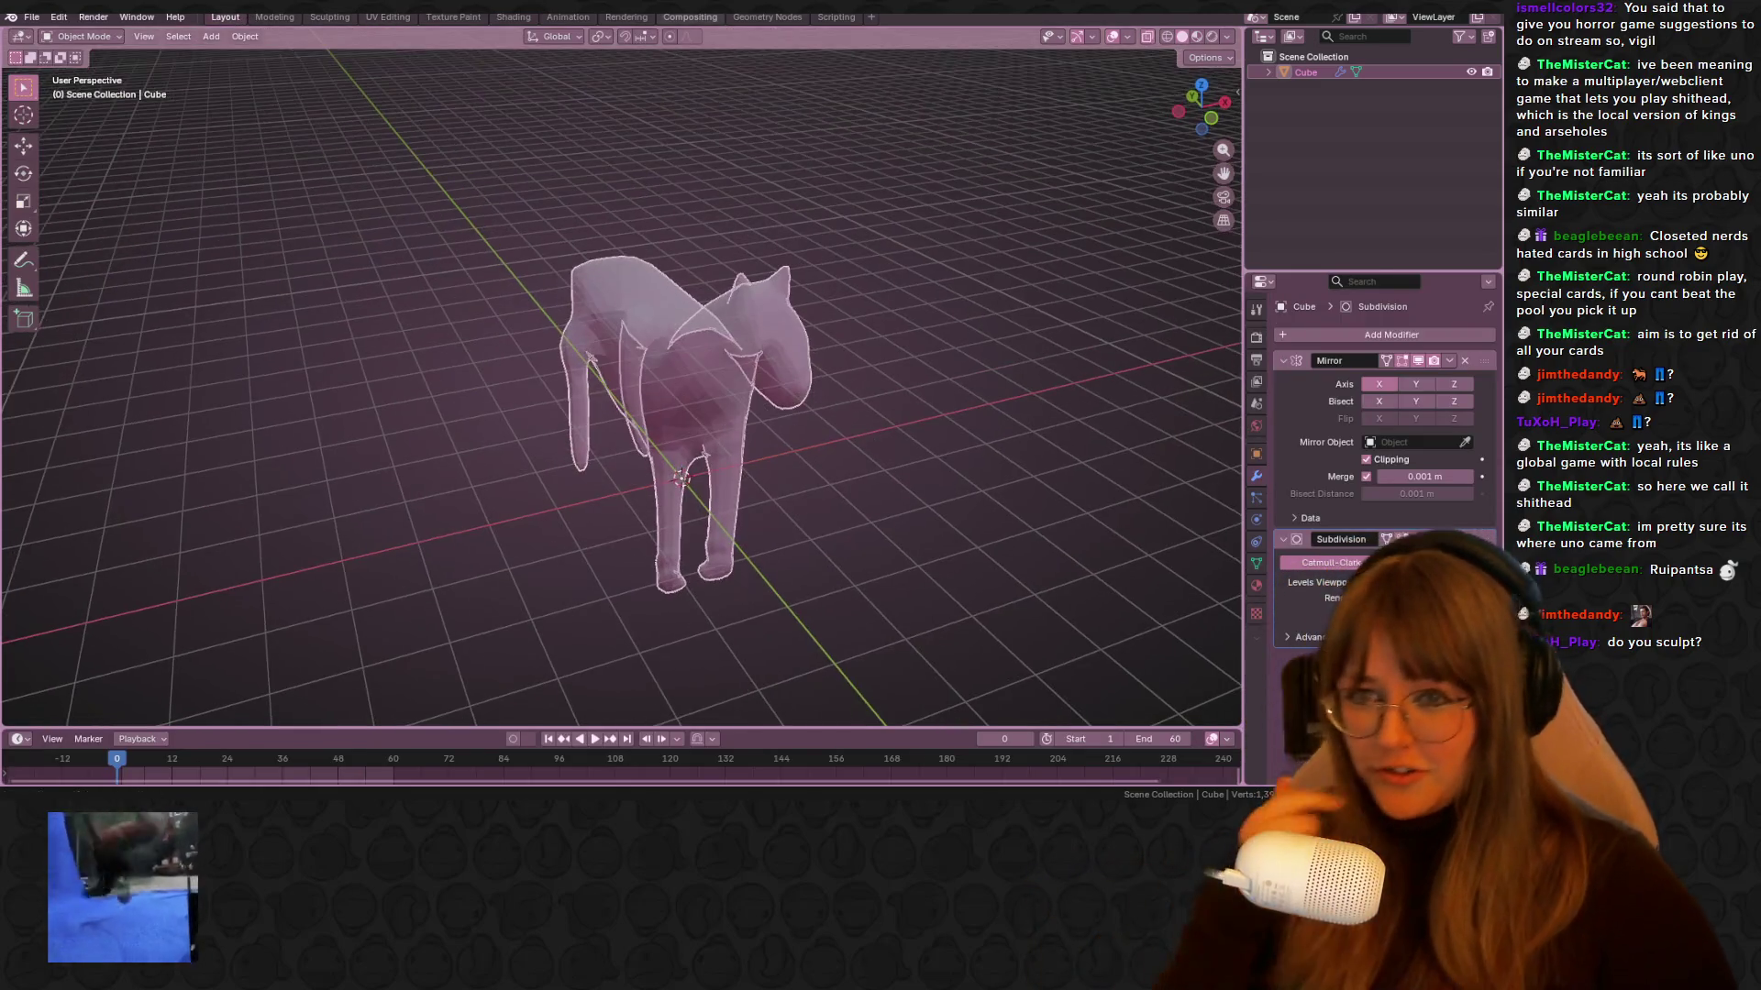
# Turn off X-ray and apply Shade Smooth to the horse
pyautogui.click(1147, 36)
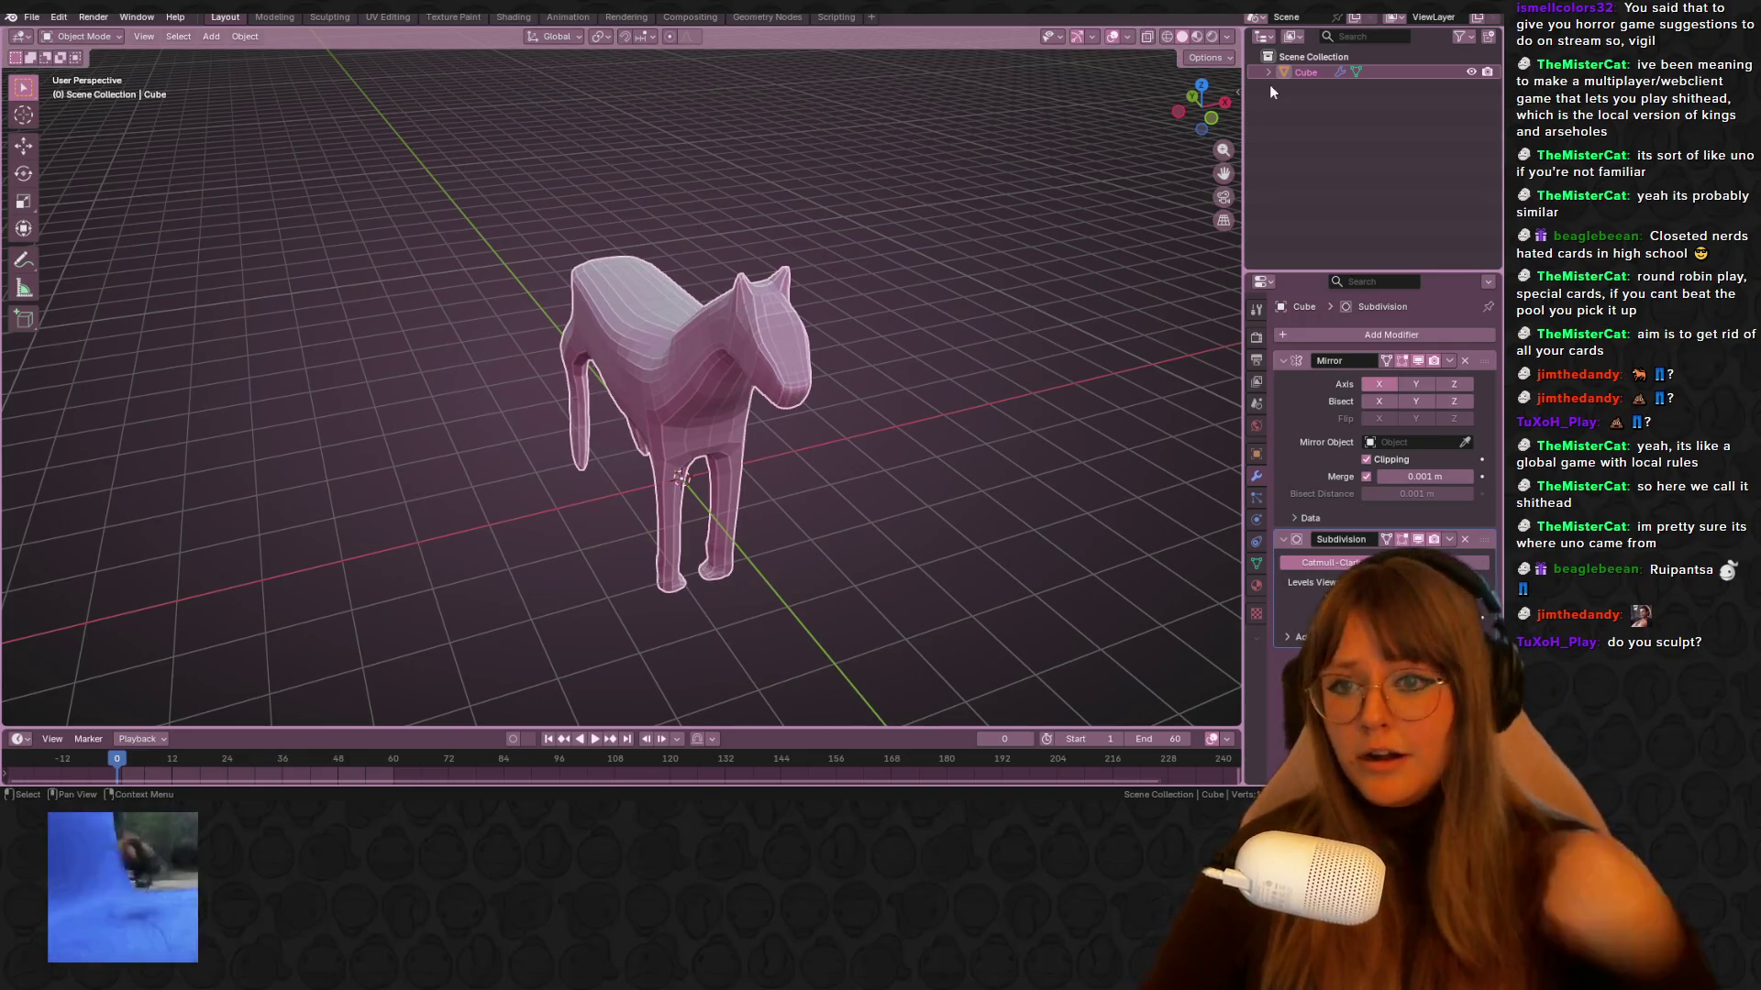
pyautogui.moveTo(789, 513)
pyautogui.mouseDown(button='middle')
pyautogui.moveTo(714, 431)
pyautogui.moveTo(919, 445)
pyautogui.mouseUp(button='middle')
pyautogui.rightClick(714, 431)
pyautogui.click(700, 416)
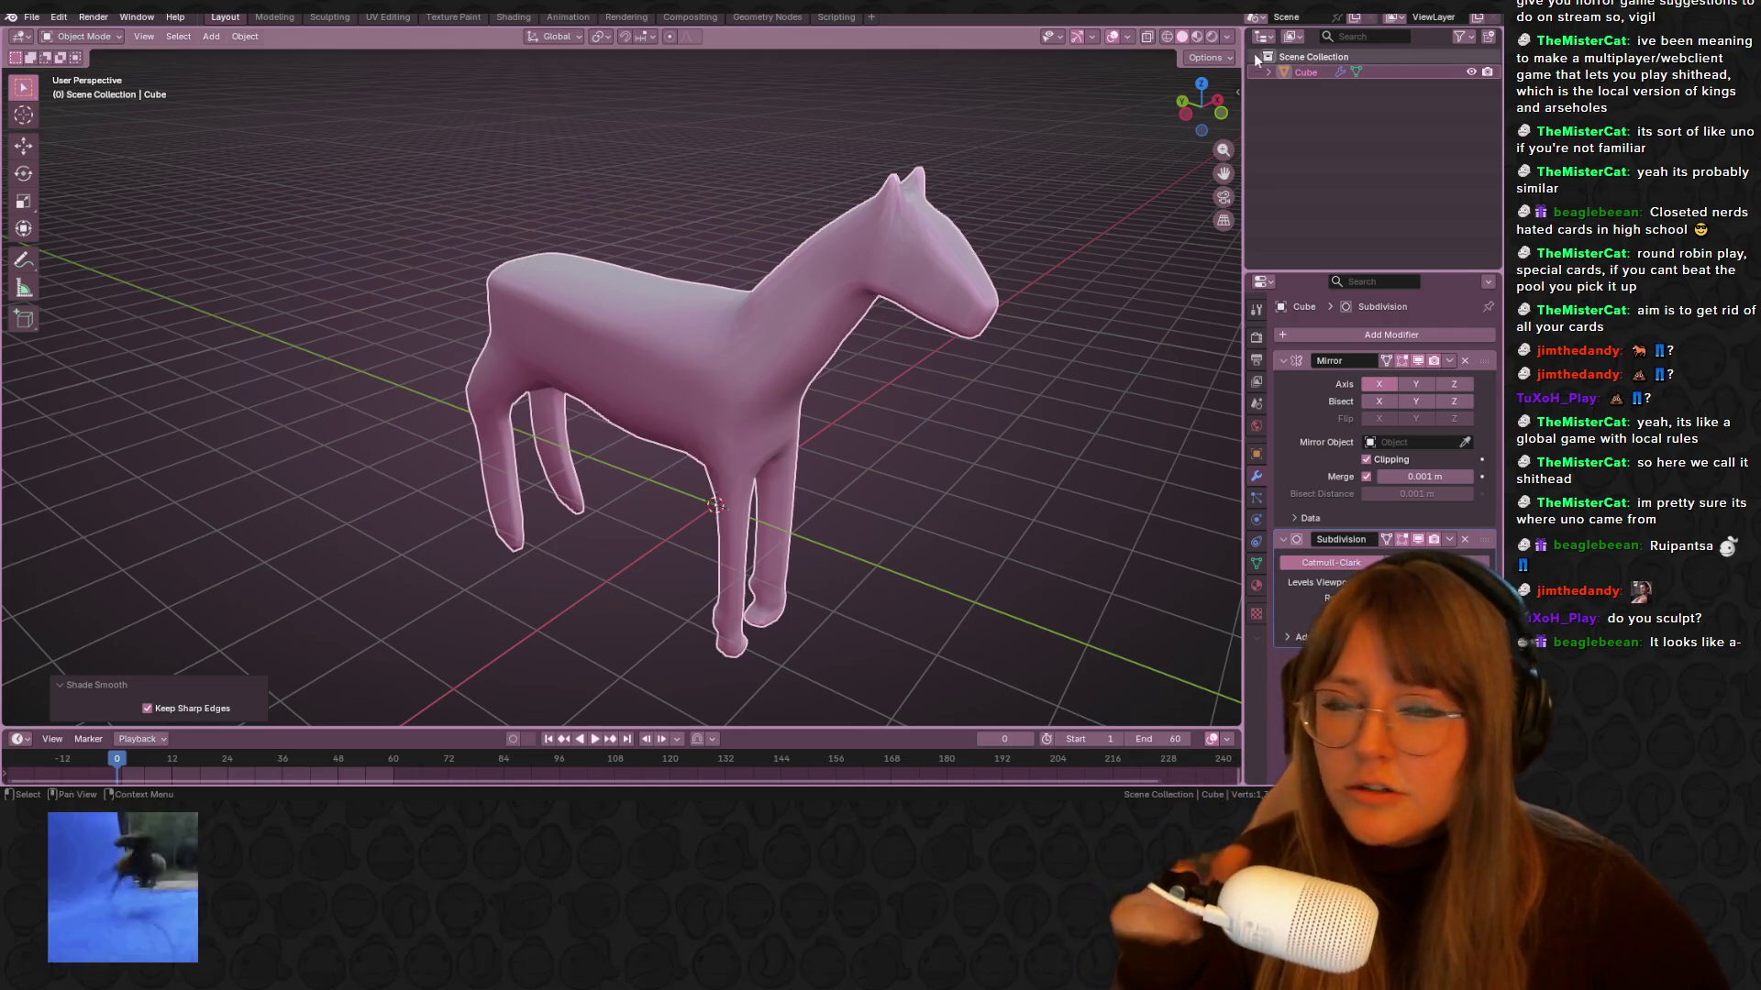
# Switch to Left Orthographic, deselect the horse, and open the Animation workspace
pyautogui.click(1183, 103)
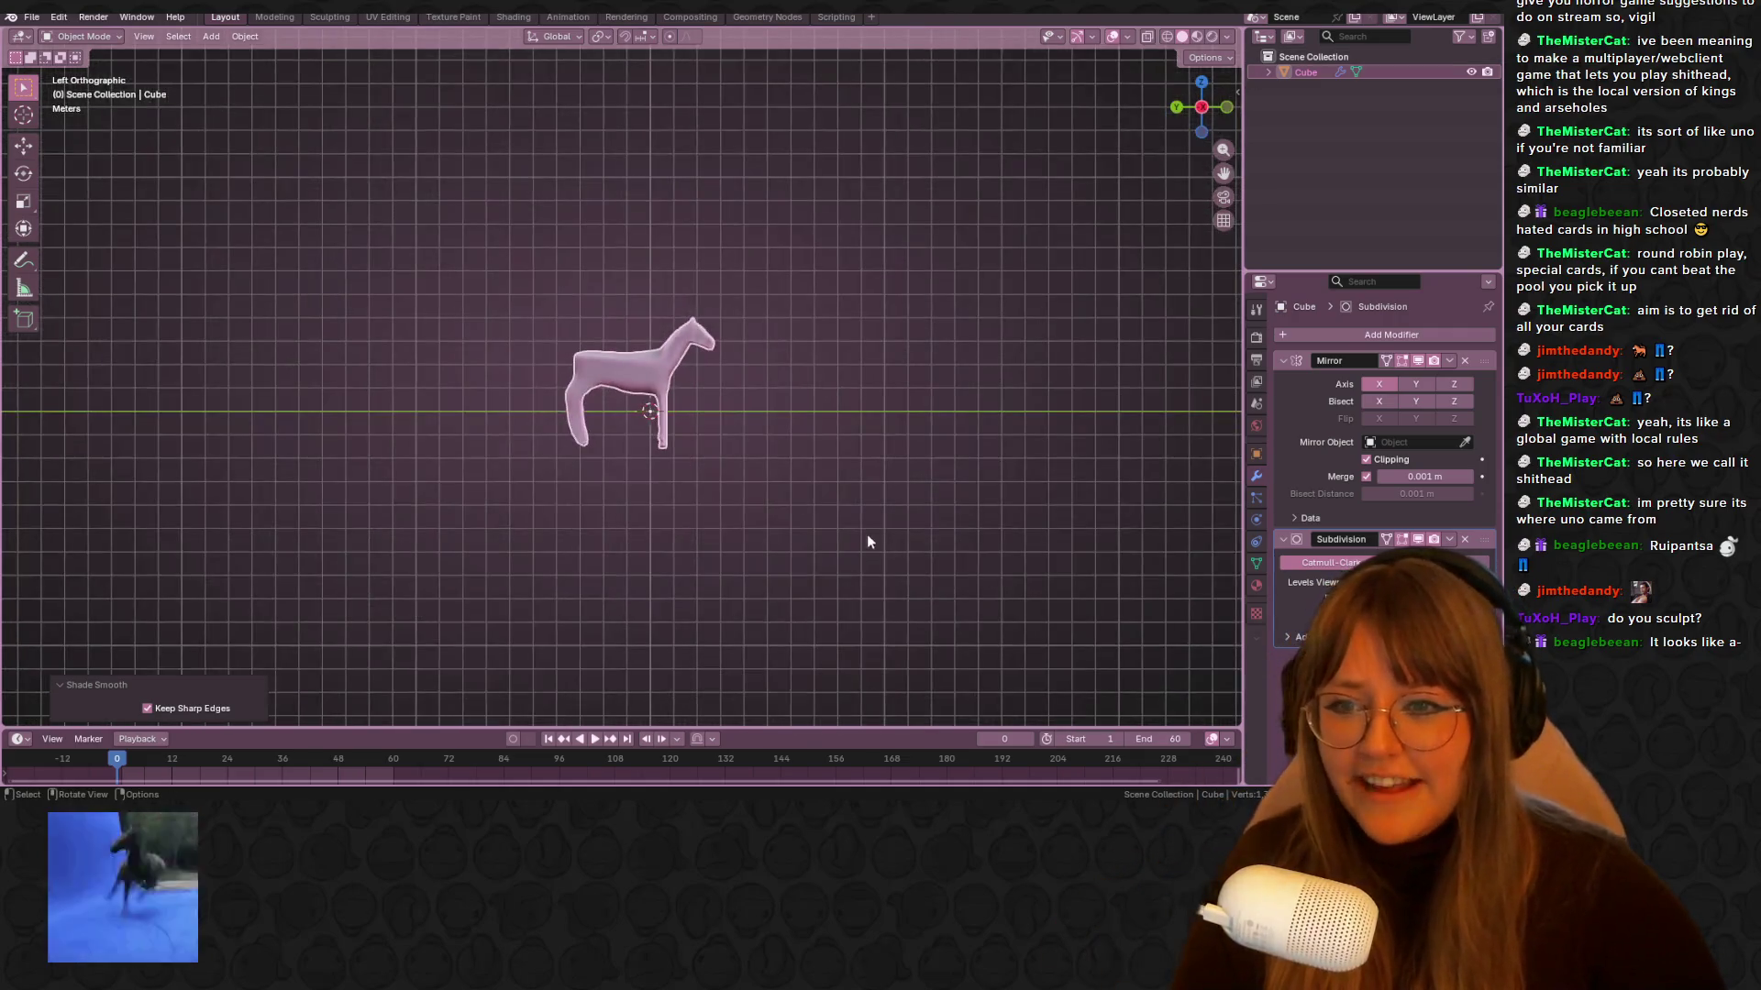
pyautogui.click(847, 504)
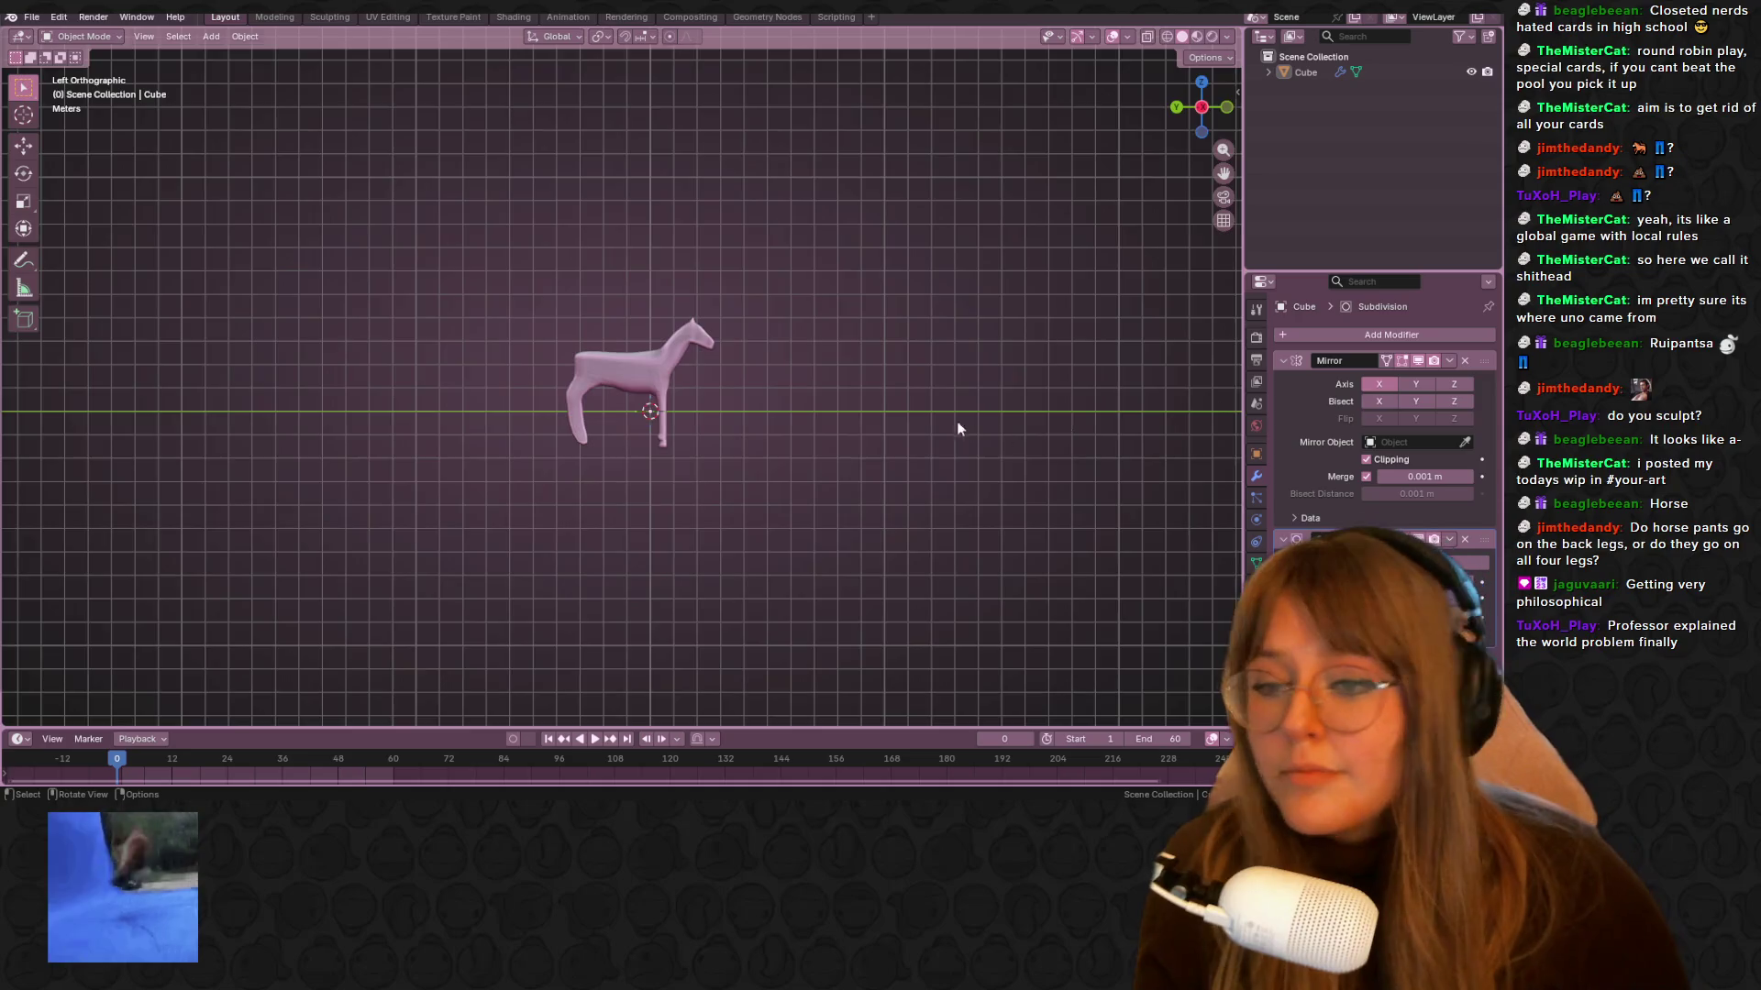
pyautogui.click(568, 16)
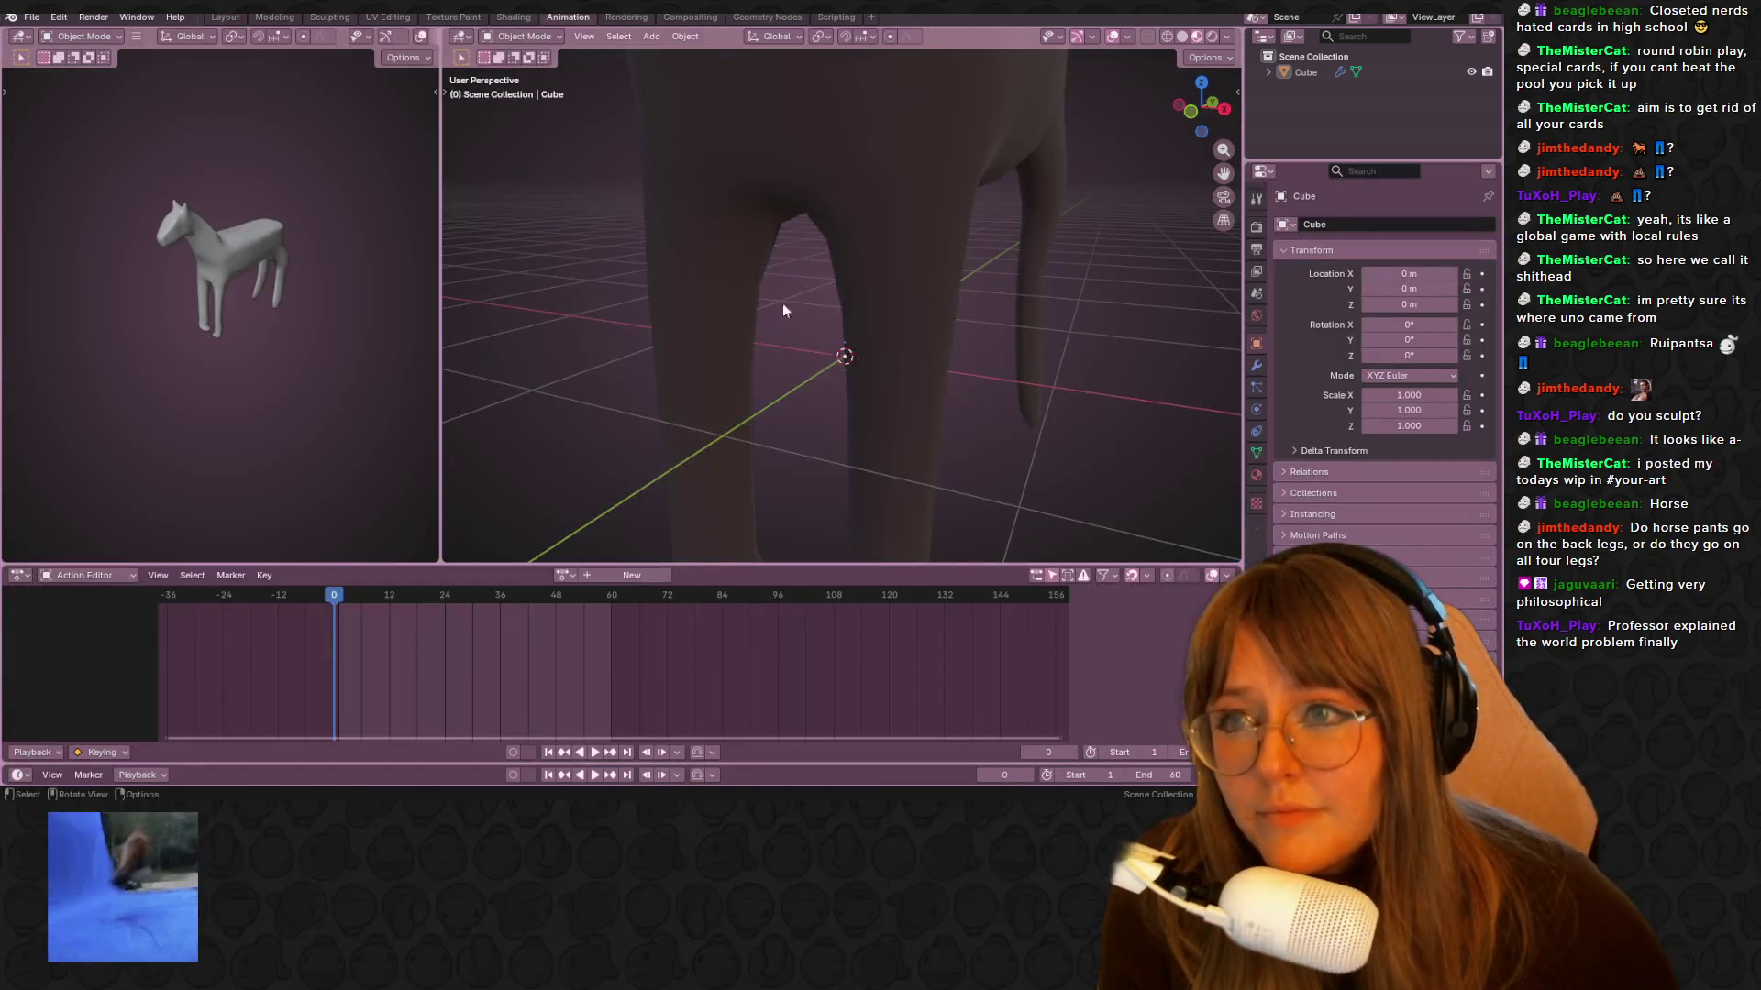
# Select the horse and apply its Mirror modifier, then its Subdivision modifier
pyautogui.scroll(-6, 784, 302)
pyautogui.click(846, 246)
pyautogui.moveTo(845, 246)
pyautogui.mouseDown(button='middle')
pyautogui.moveTo(902, 281)
pyautogui.moveTo(917, 321)
pyautogui.moveTo(994, 204)
pyautogui.moveTo(1027, 220)
pyautogui.mouseUp(button='middle')
pyautogui.rightClick(902, 281)
pyautogui.press('Tab')
pyautogui.press('Tab')
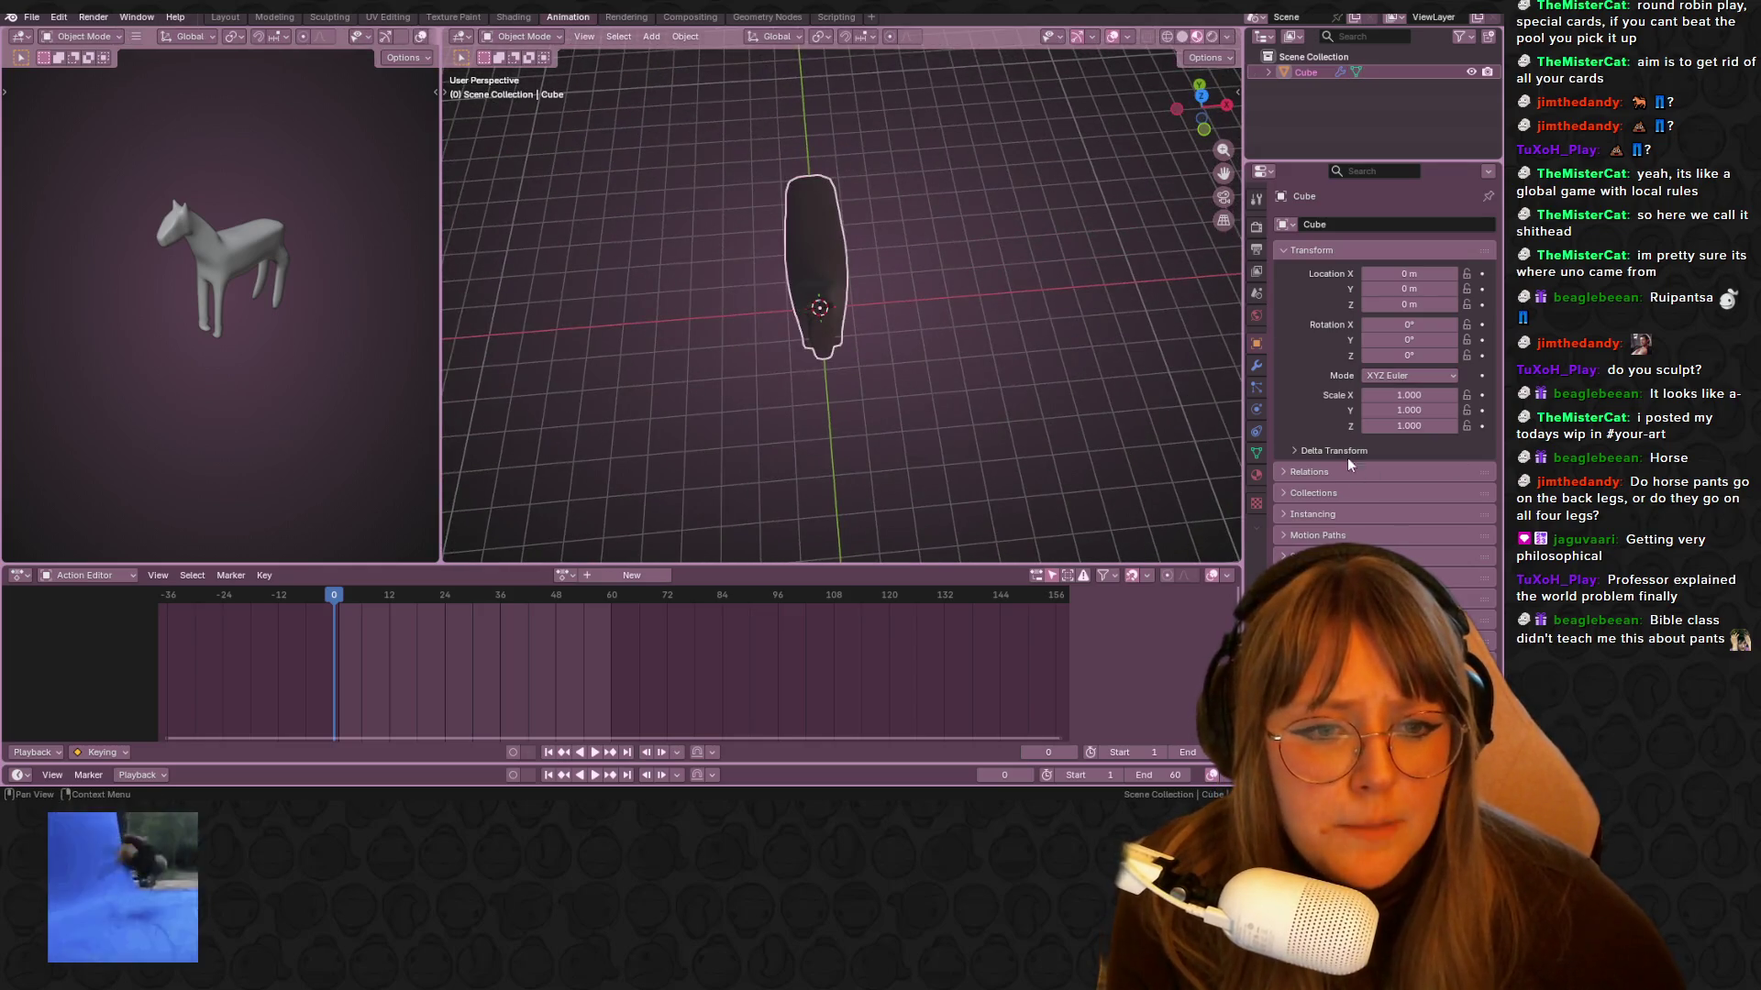
pyautogui.click(1257, 365)
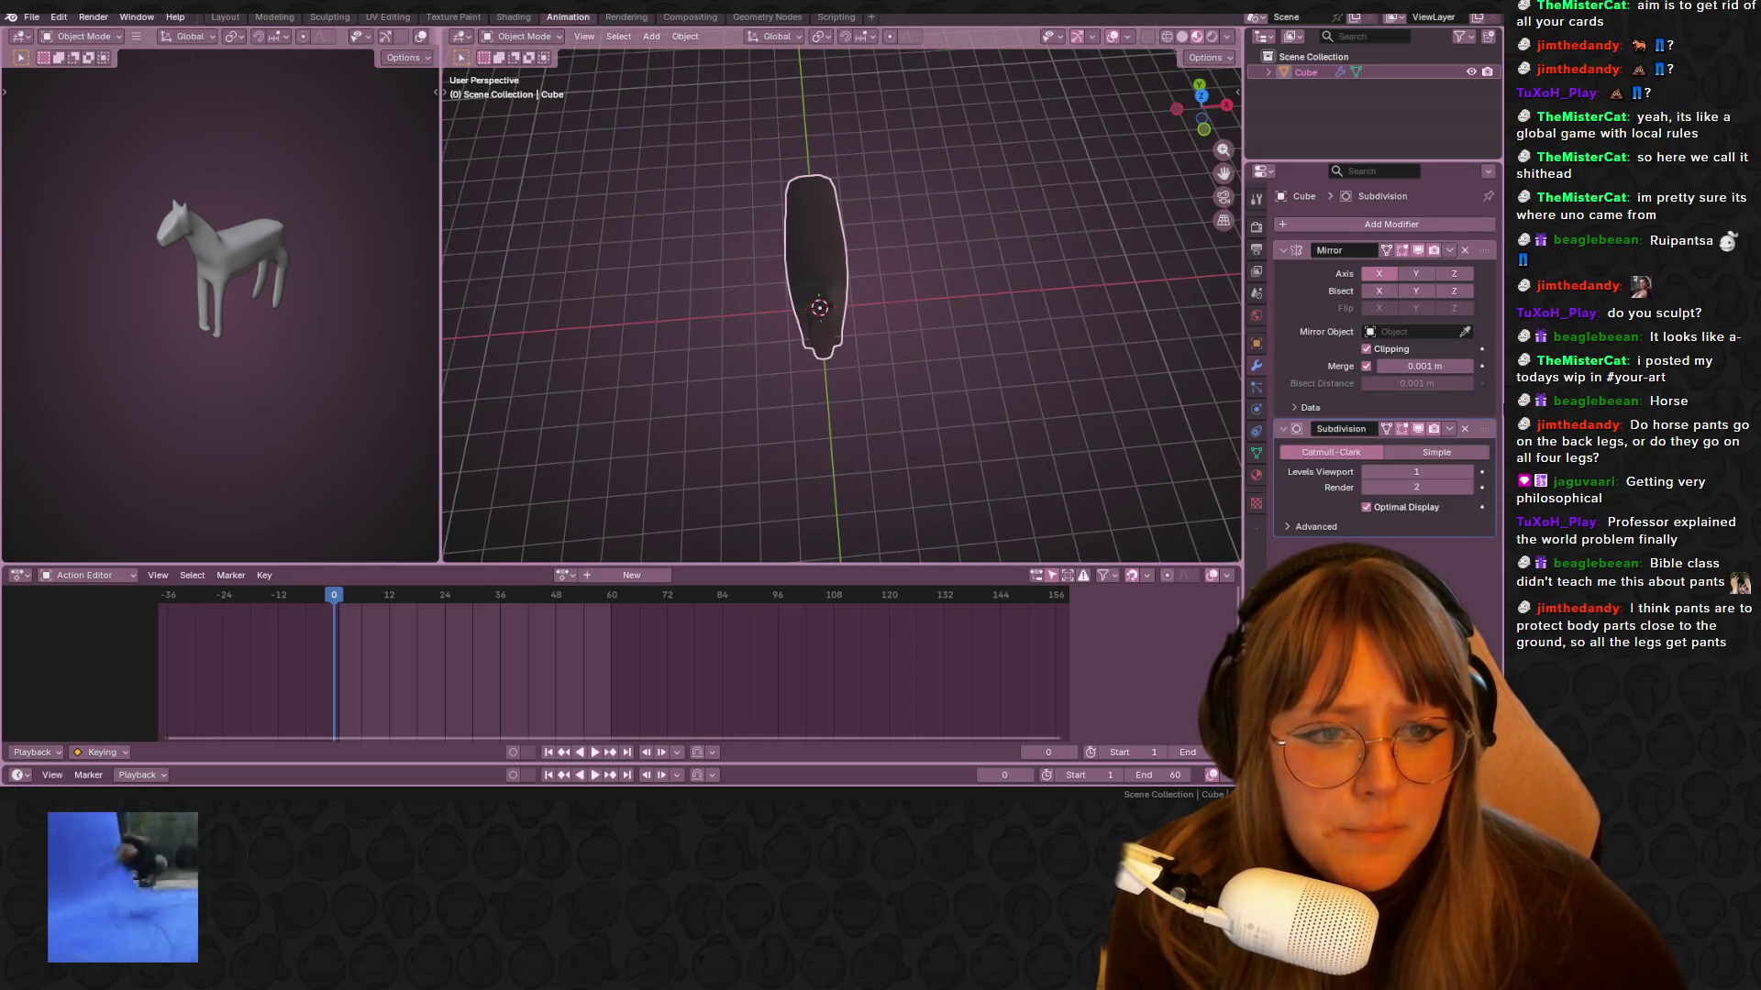
pyautogui.click(1453, 254)
pyautogui.click(1427, 264)
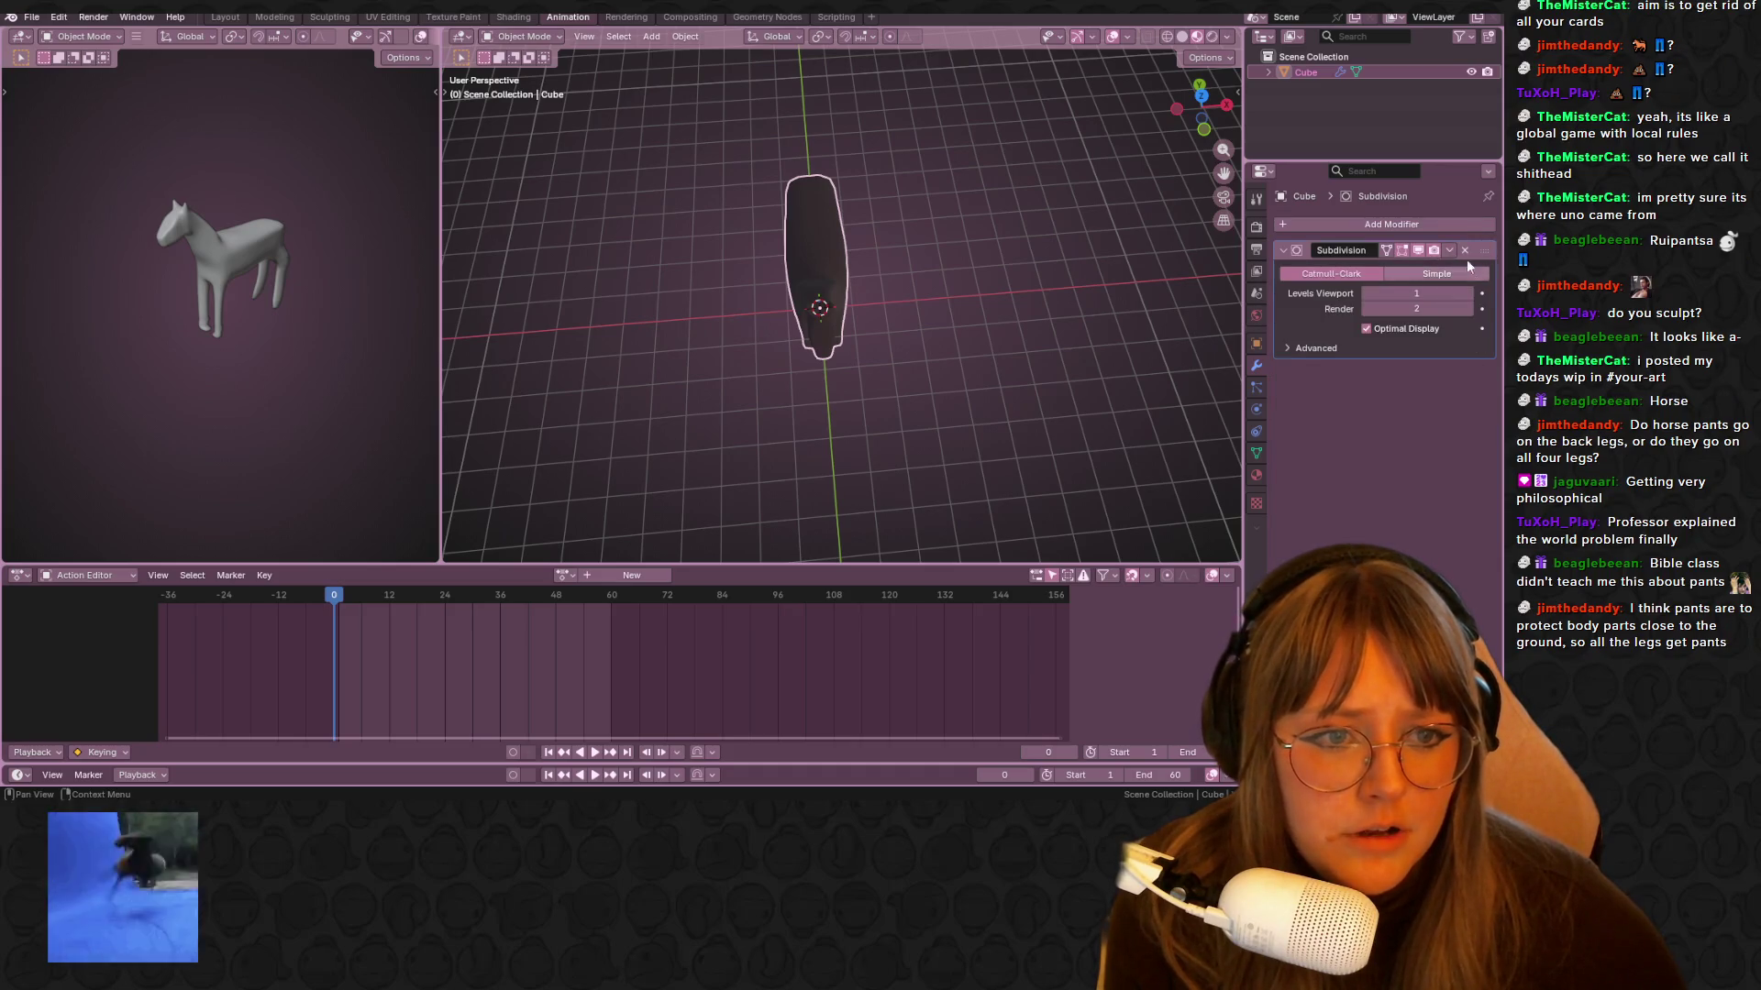
pyautogui.click(1449, 254)
pyautogui.click(1413, 264)
pyautogui.moveTo(1222, 367)
pyautogui.mouseDown(button='middle')
pyautogui.moveTo(1049, 327)
pyautogui.moveTo(923, 361)
pyautogui.mouseUp(button='middle')
pyautogui.moveTo(801, 134)
pyautogui.mouseDown(button='middle')
pyautogui.moveTo(715, 214)
pyautogui.moveTo(859, 259)
pyautogui.mouseUp(button='middle')
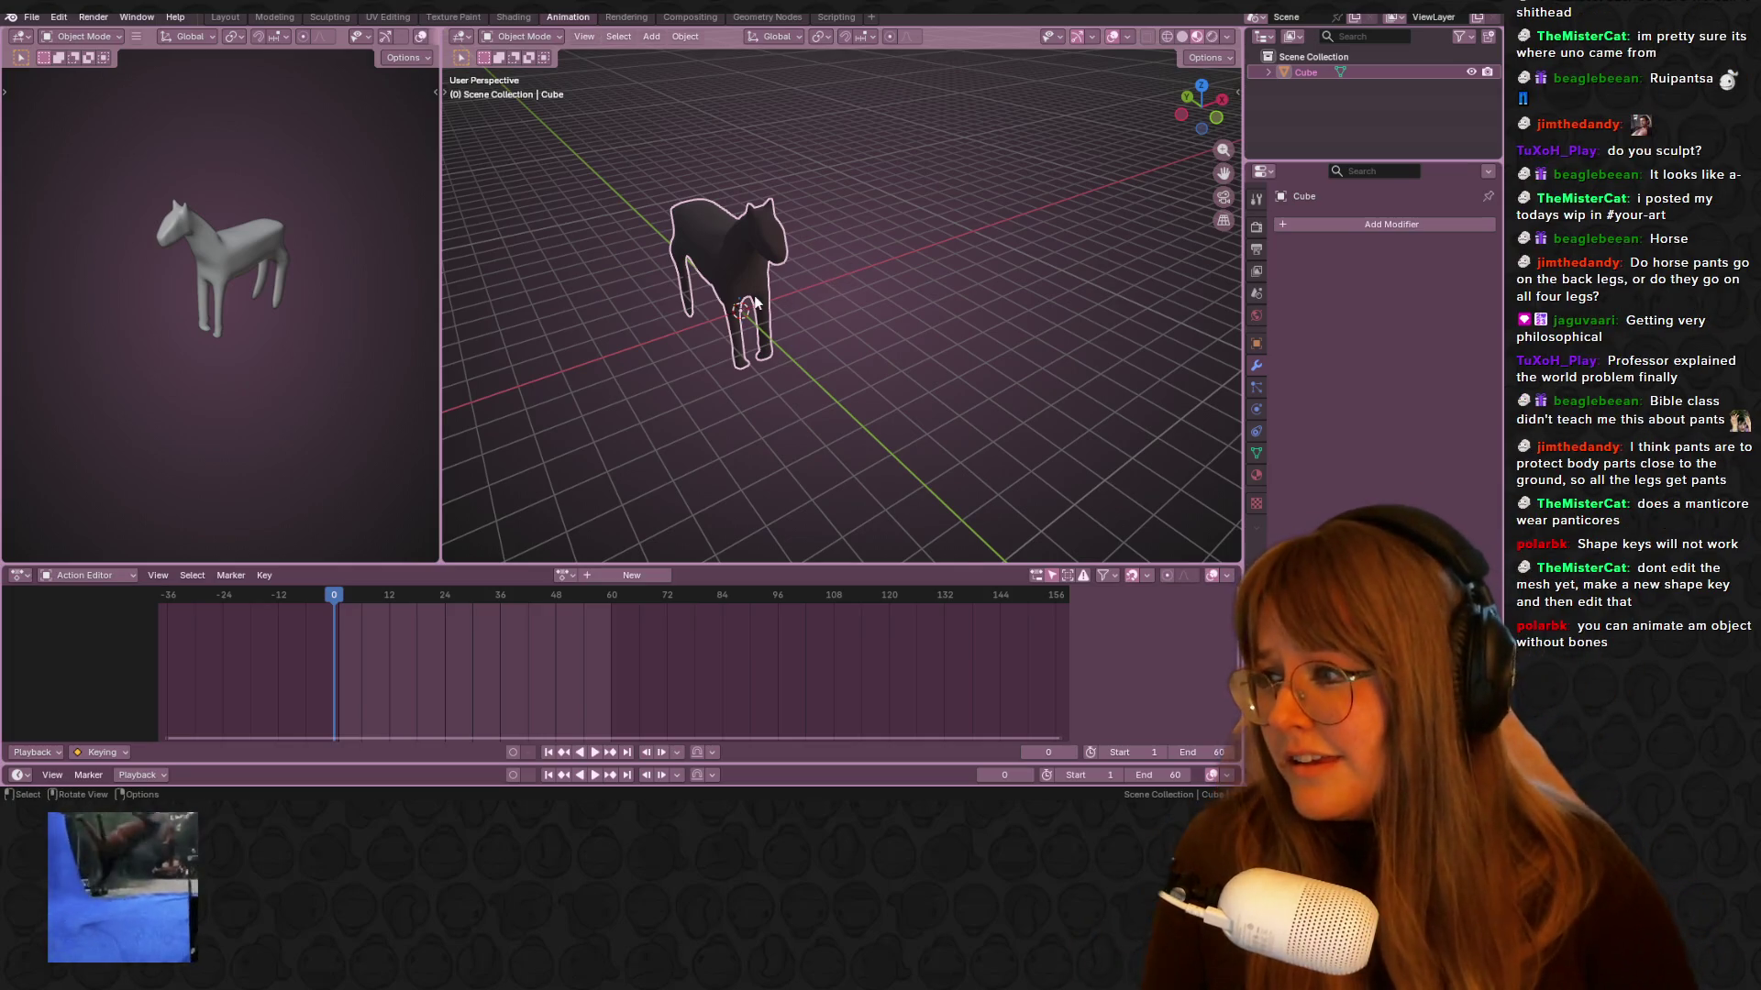
# In front orthographic view, create a new action and keyframe the upright pose at frame 1
pyautogui.scroll(1, 756, 246)
pyautogui.moveTo(789, 250)
pyautogui.mouseDown(button='middle')
pyautogui.moveTo(873, 332)
pyautogui.moveTo(901, 239)
pyautogui.moveTo(660, 278)
pyautogui.mouseUp(button='middle')
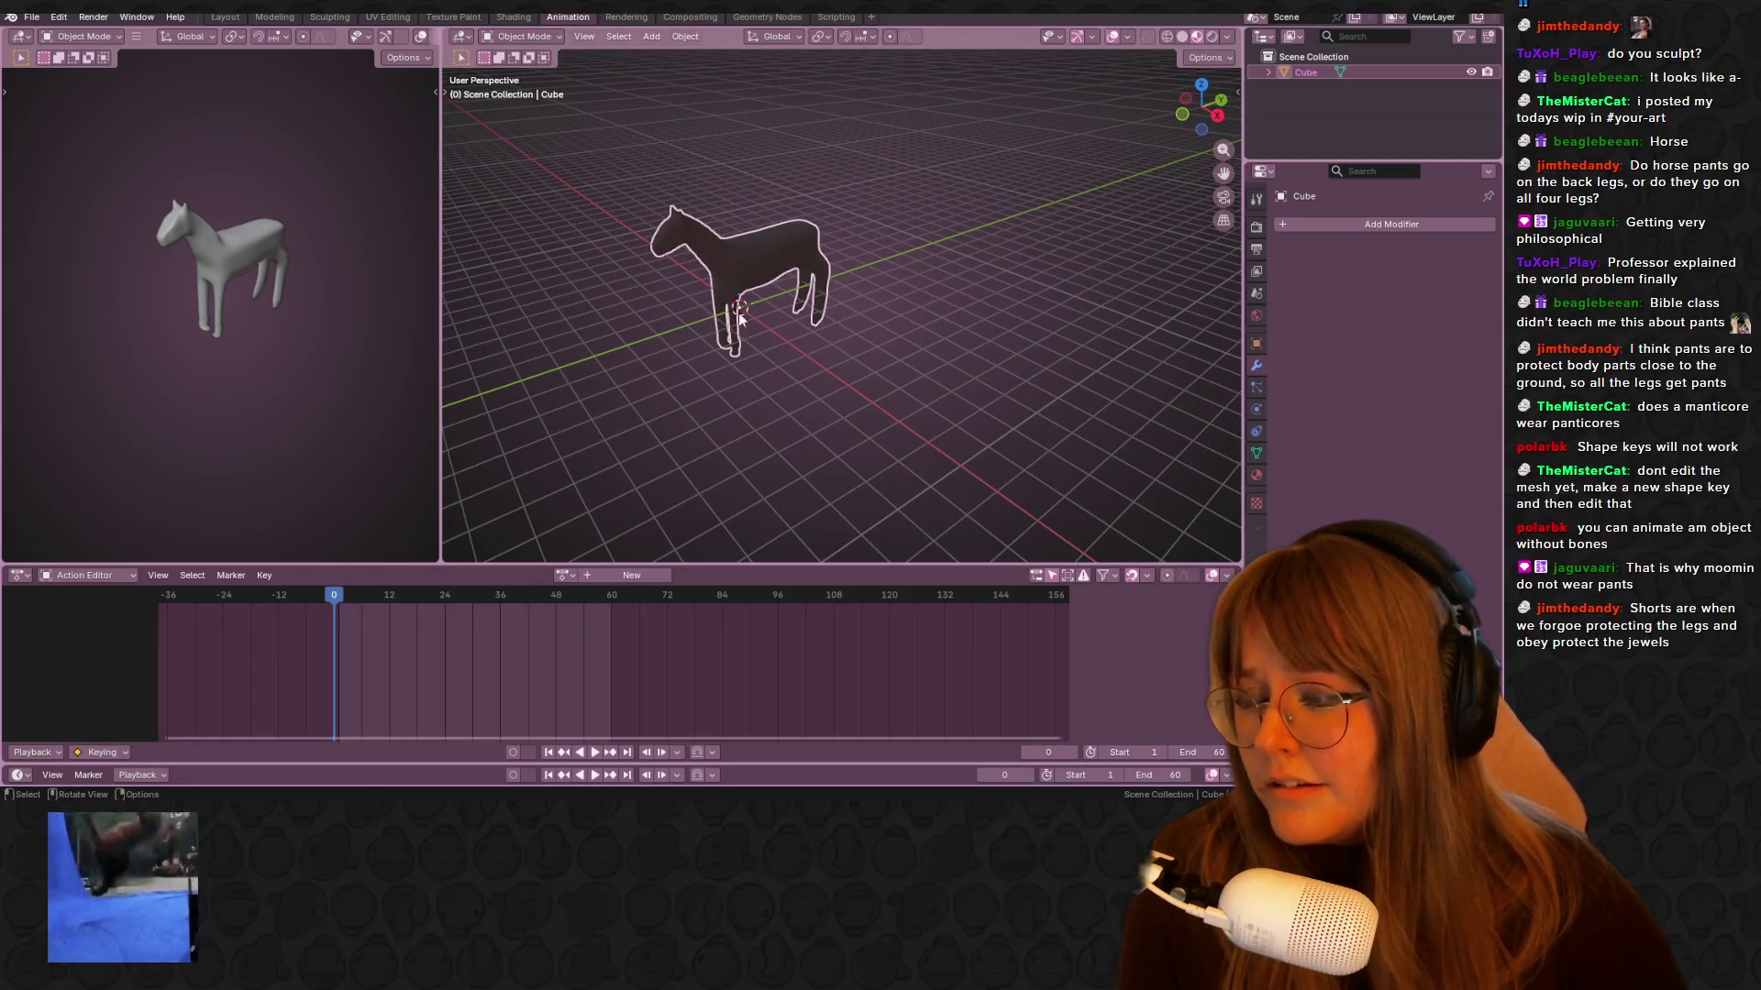
pyautogui.moveTo(839, 238)
pyautogui.mouseDown(button='middle')
pyautogui.moveTo(724, 339)
pyautogui.moveTo(836, 334)
pyautogui.moveTo(807, 367)
pyautogui.mouseUp(button='middle')
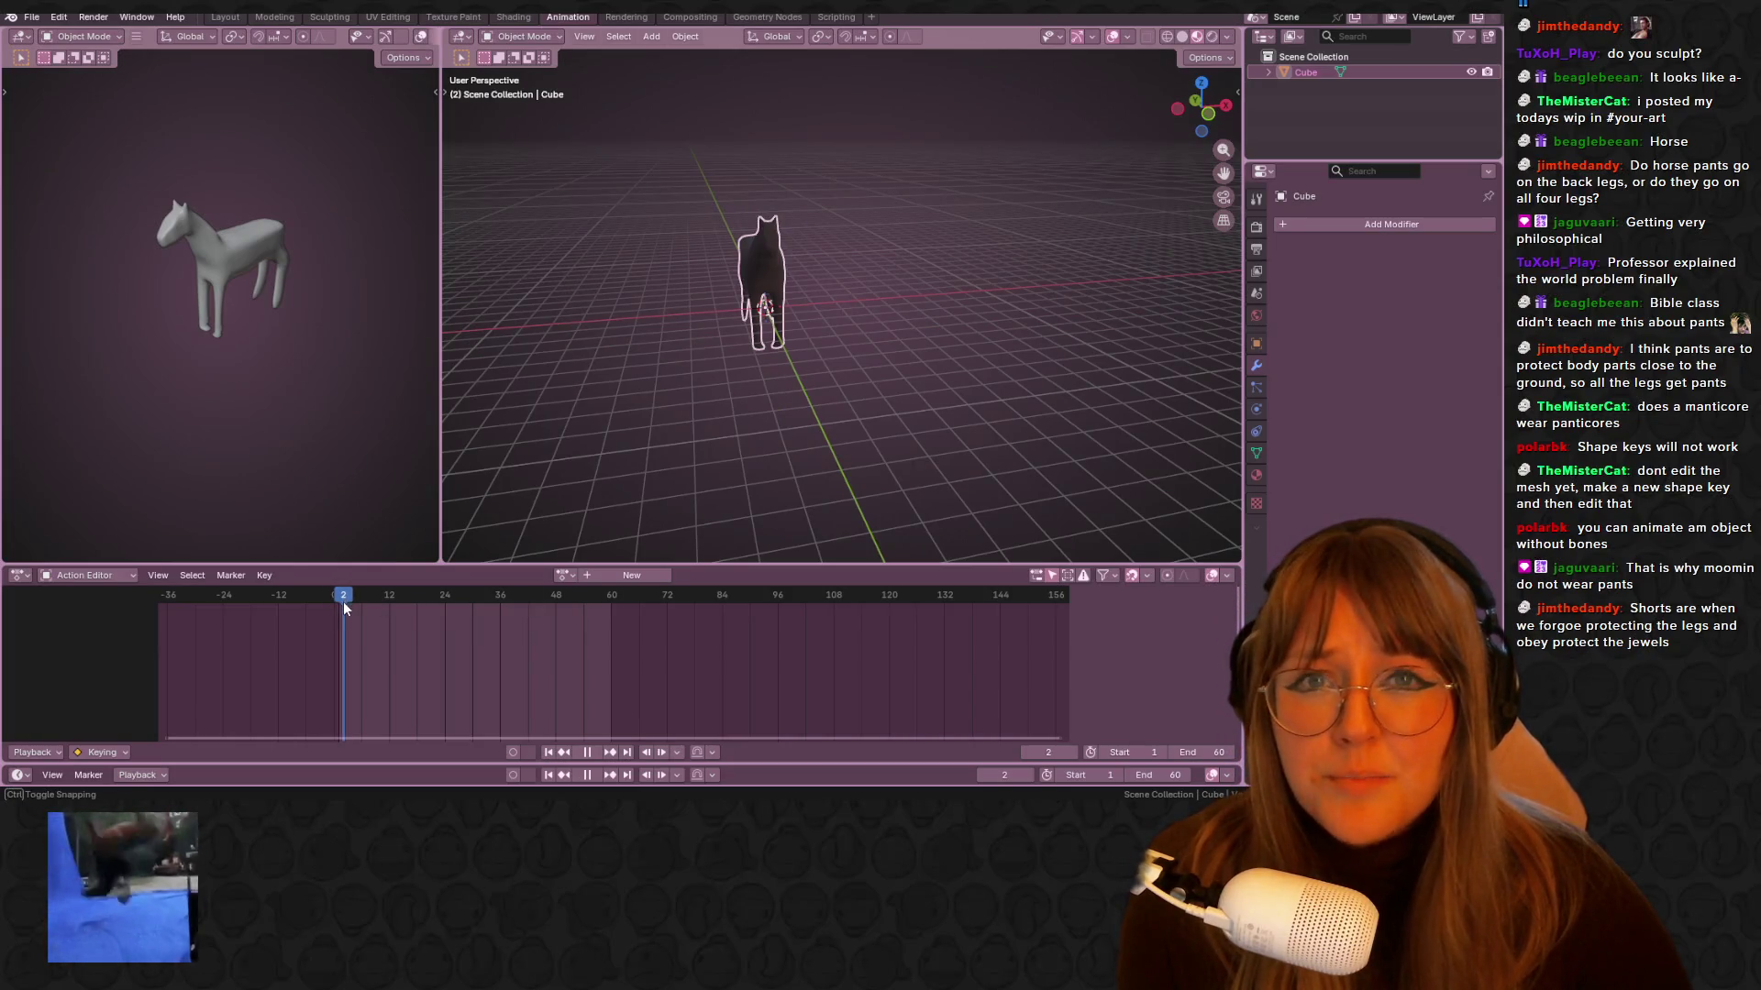
pyautogui.click(1209, 113)
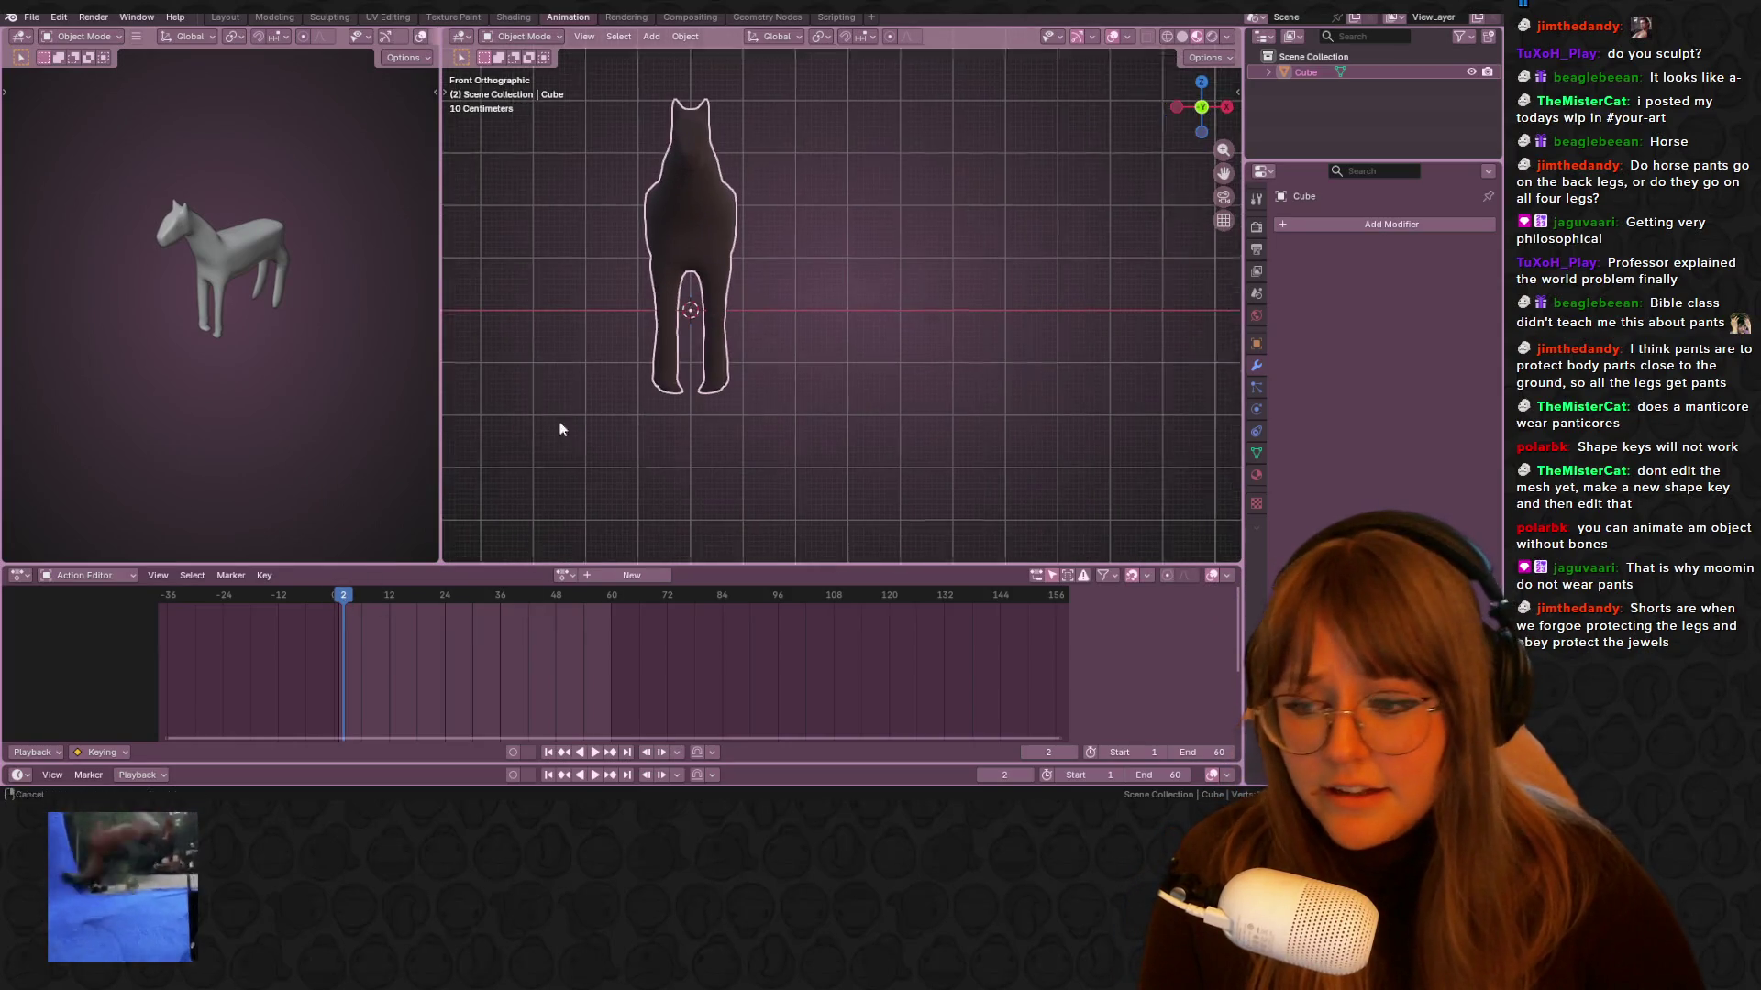
pyautogui.scroll(-4, 689, 415)
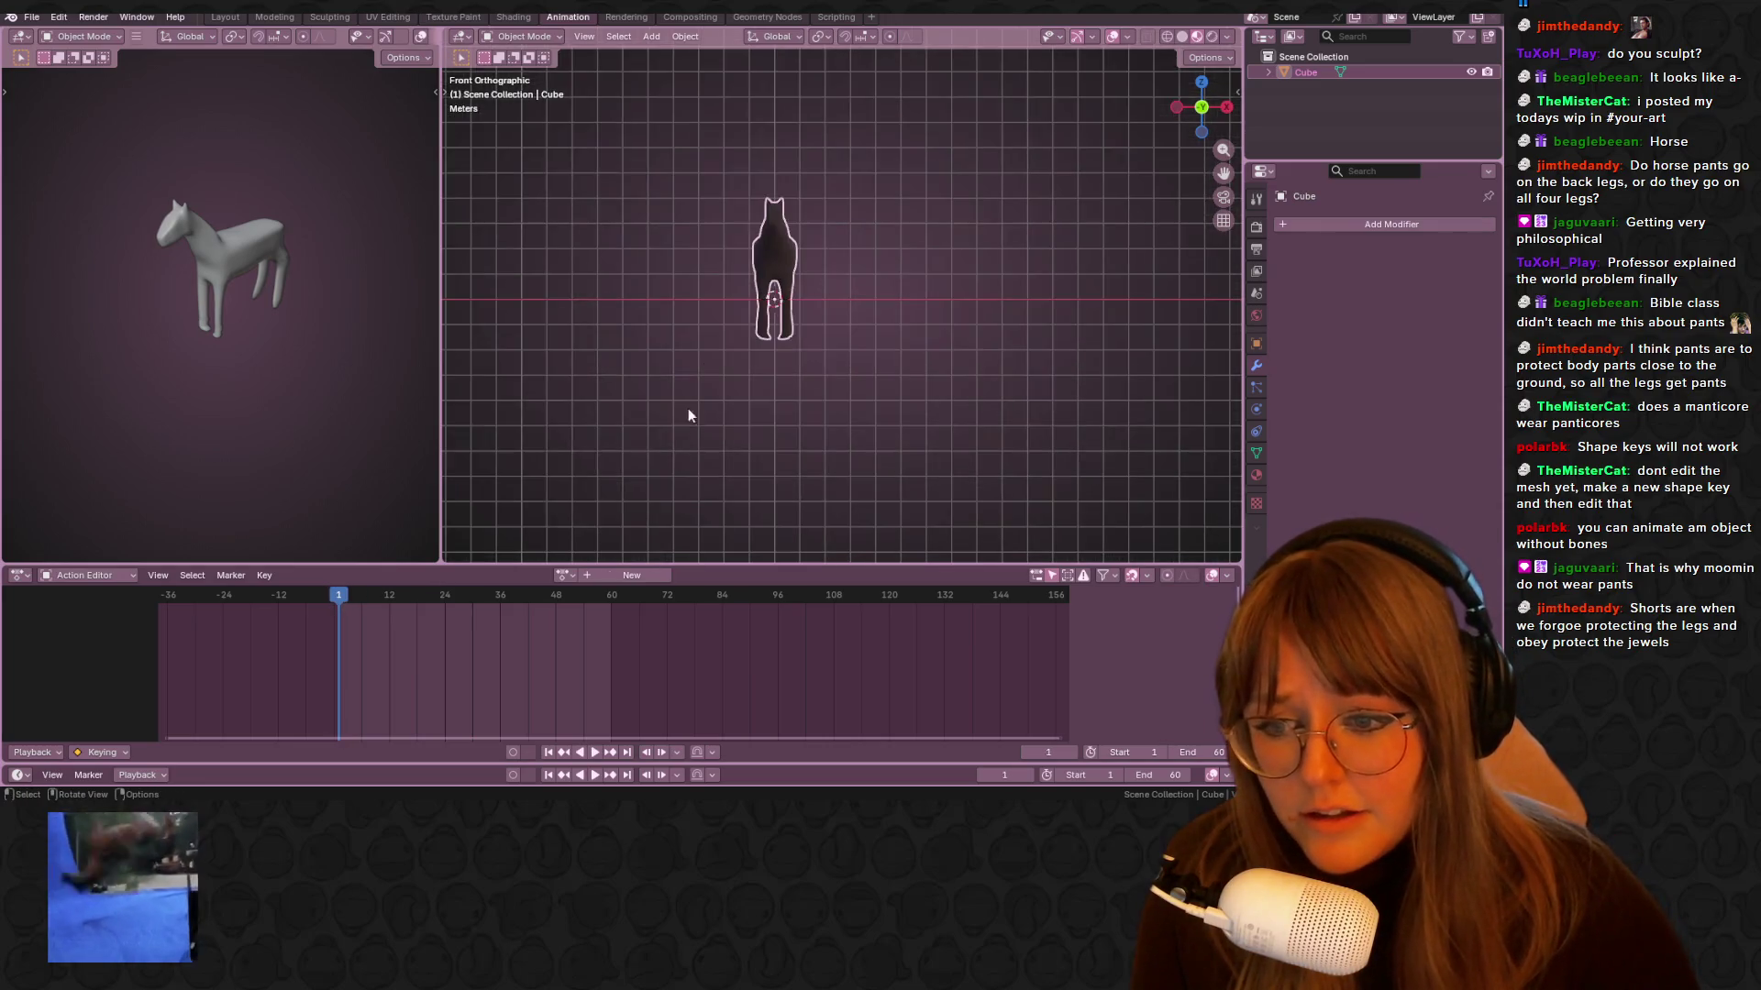
pyautogui.click(614, 576)
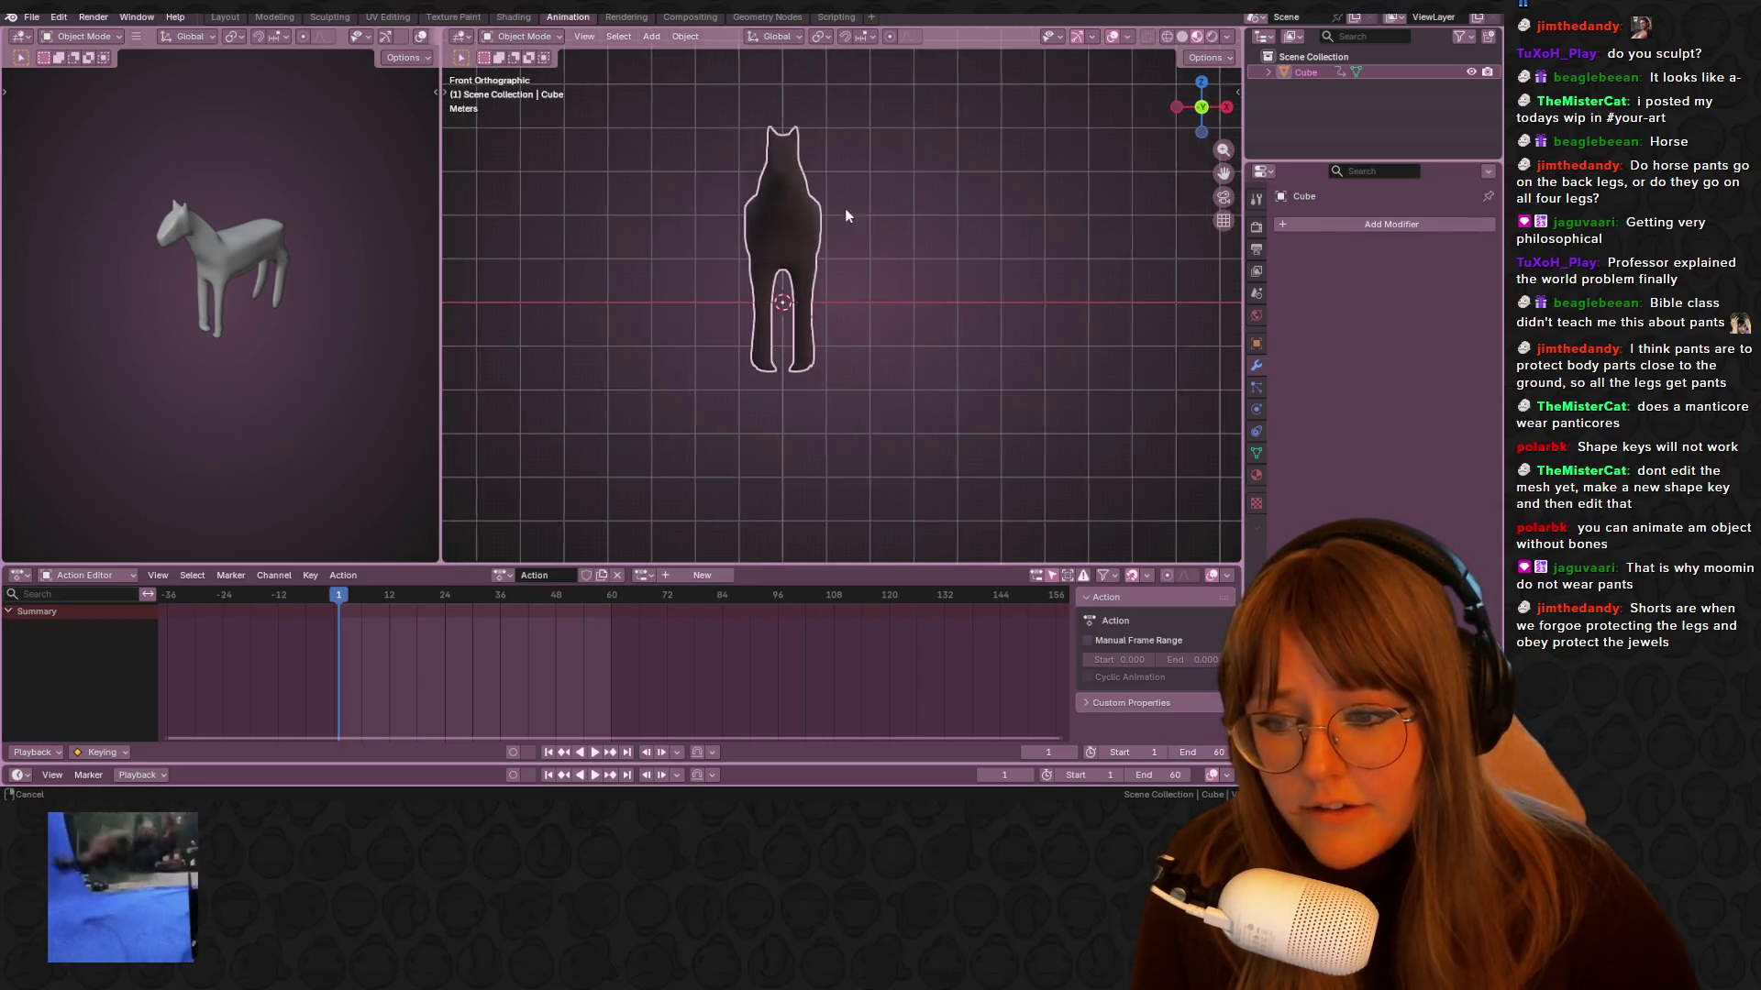
pyautogui.scroll(2, 845, 207)
pyautogui.press('i')
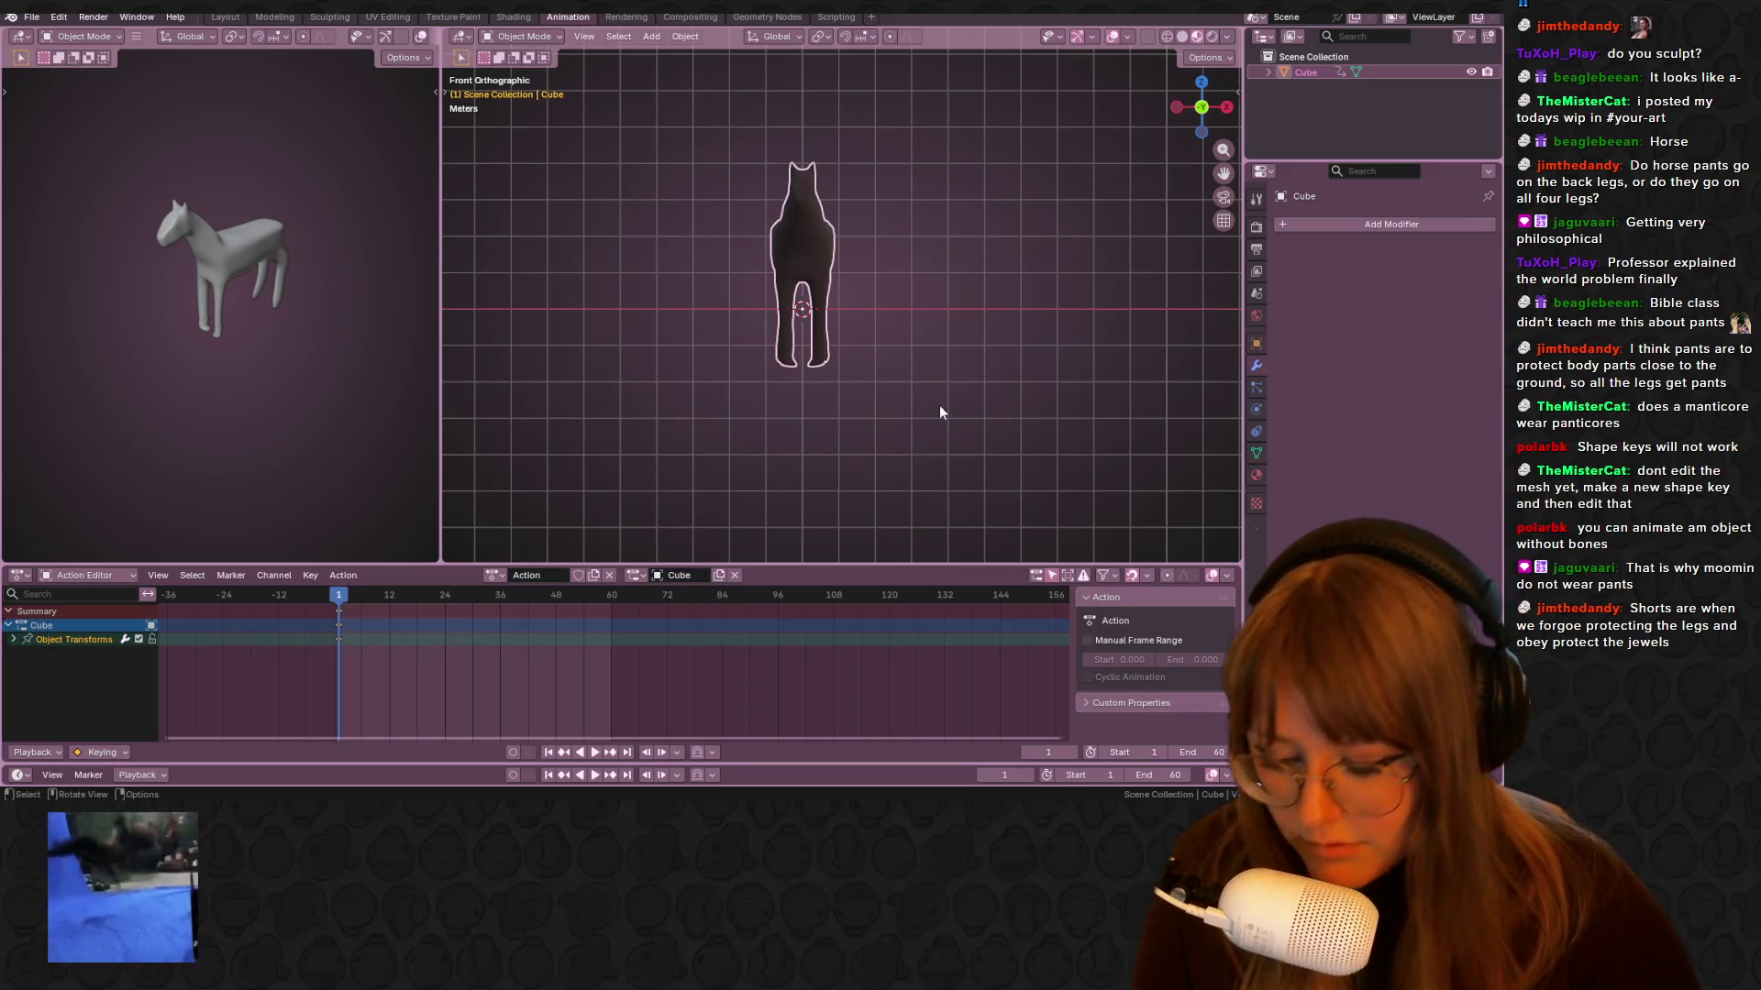
# At frame 7, tilt the horse about 120° in front view and rotate it in top view
pyautogui.press('r')
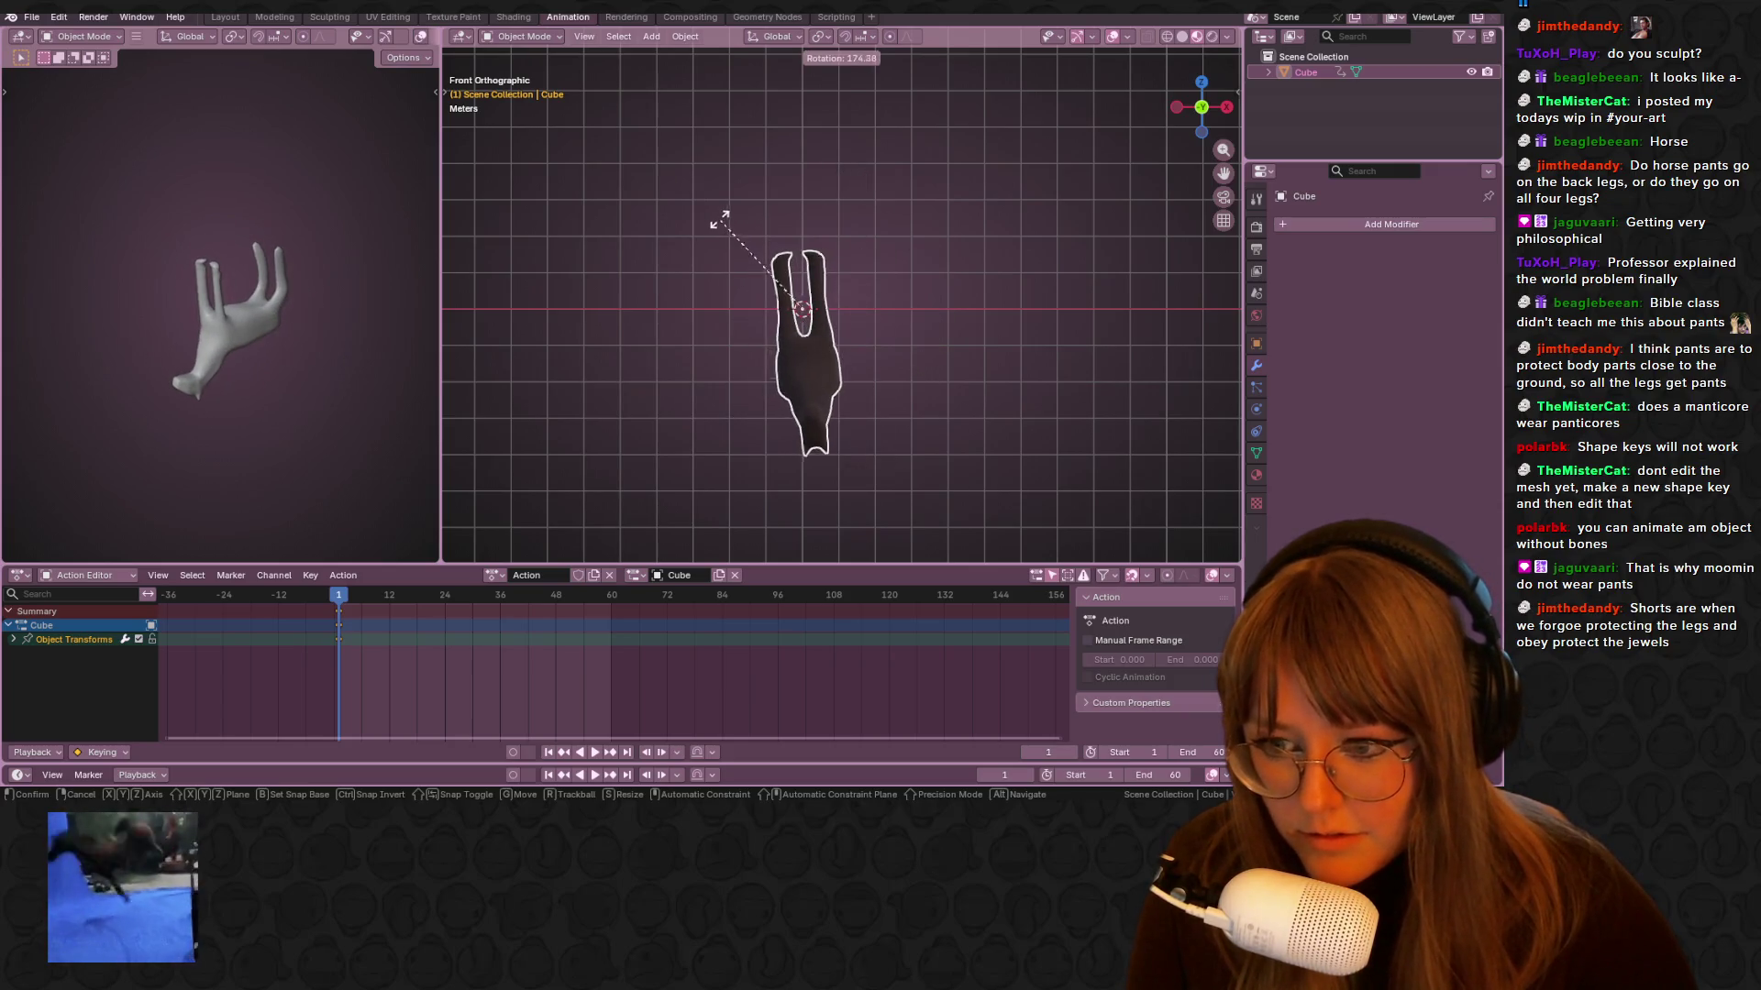
pyautogui.click(720, 225)
pyautogui.moveTo(331, 603); pyautogui.dragTo(368, 609)
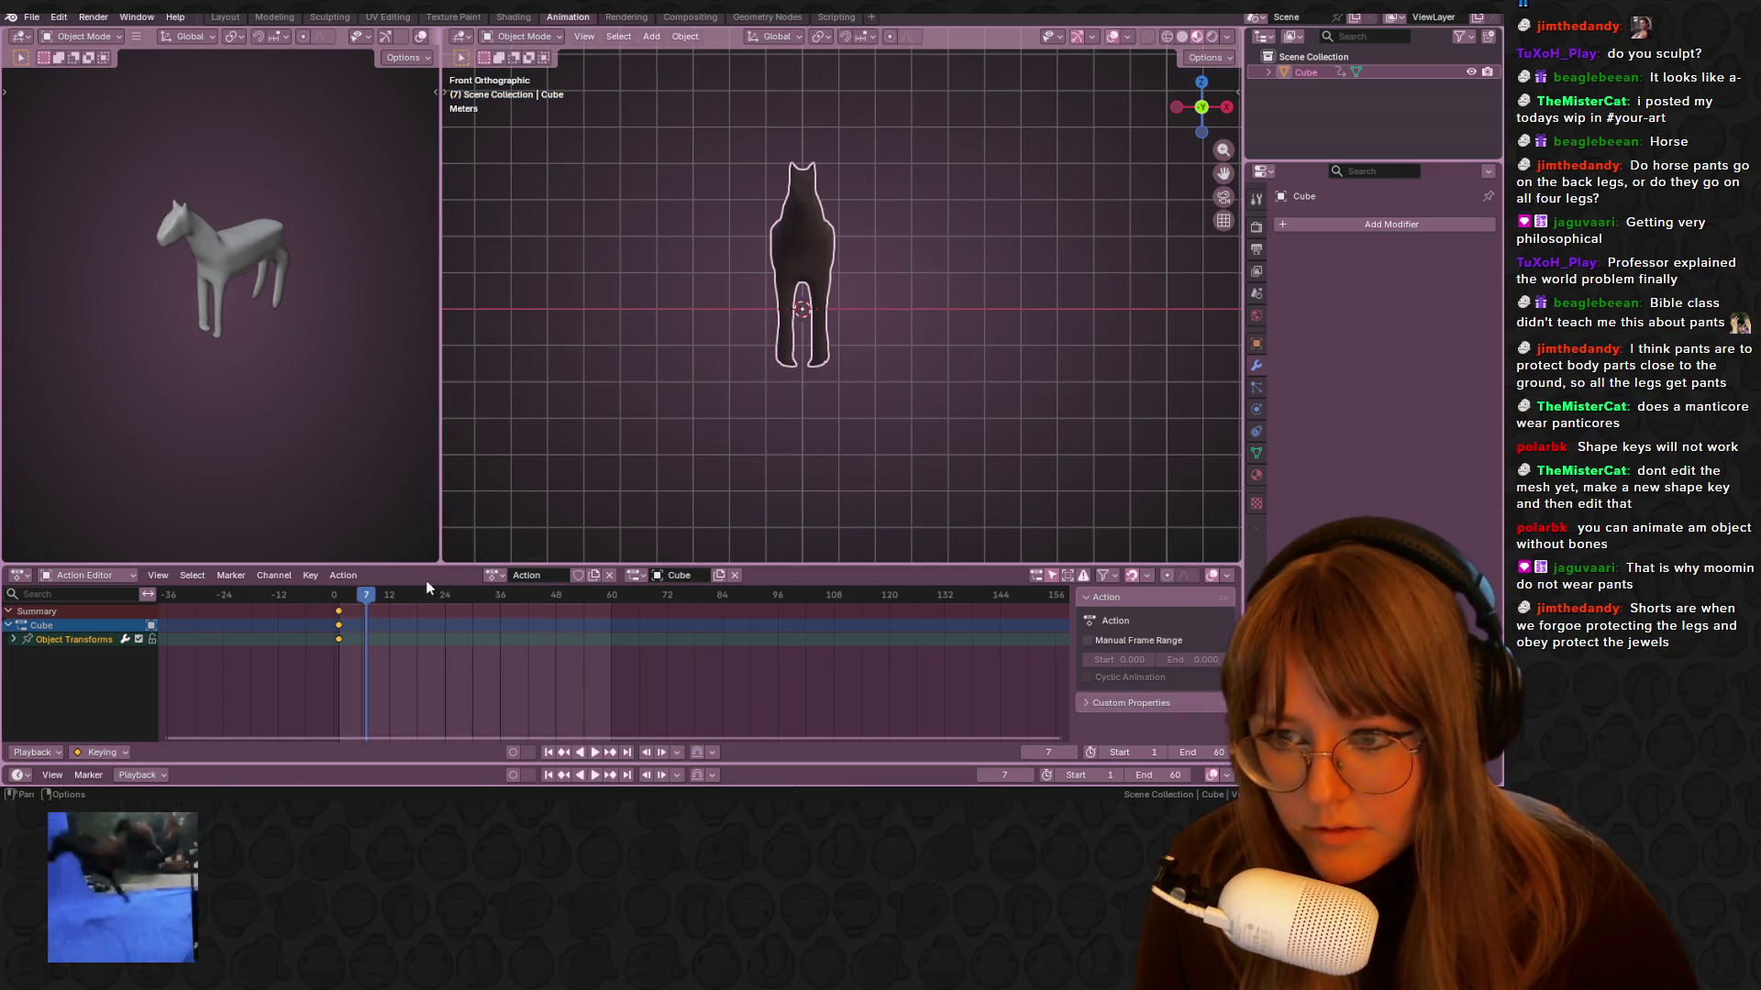
pyautogui.press('r')
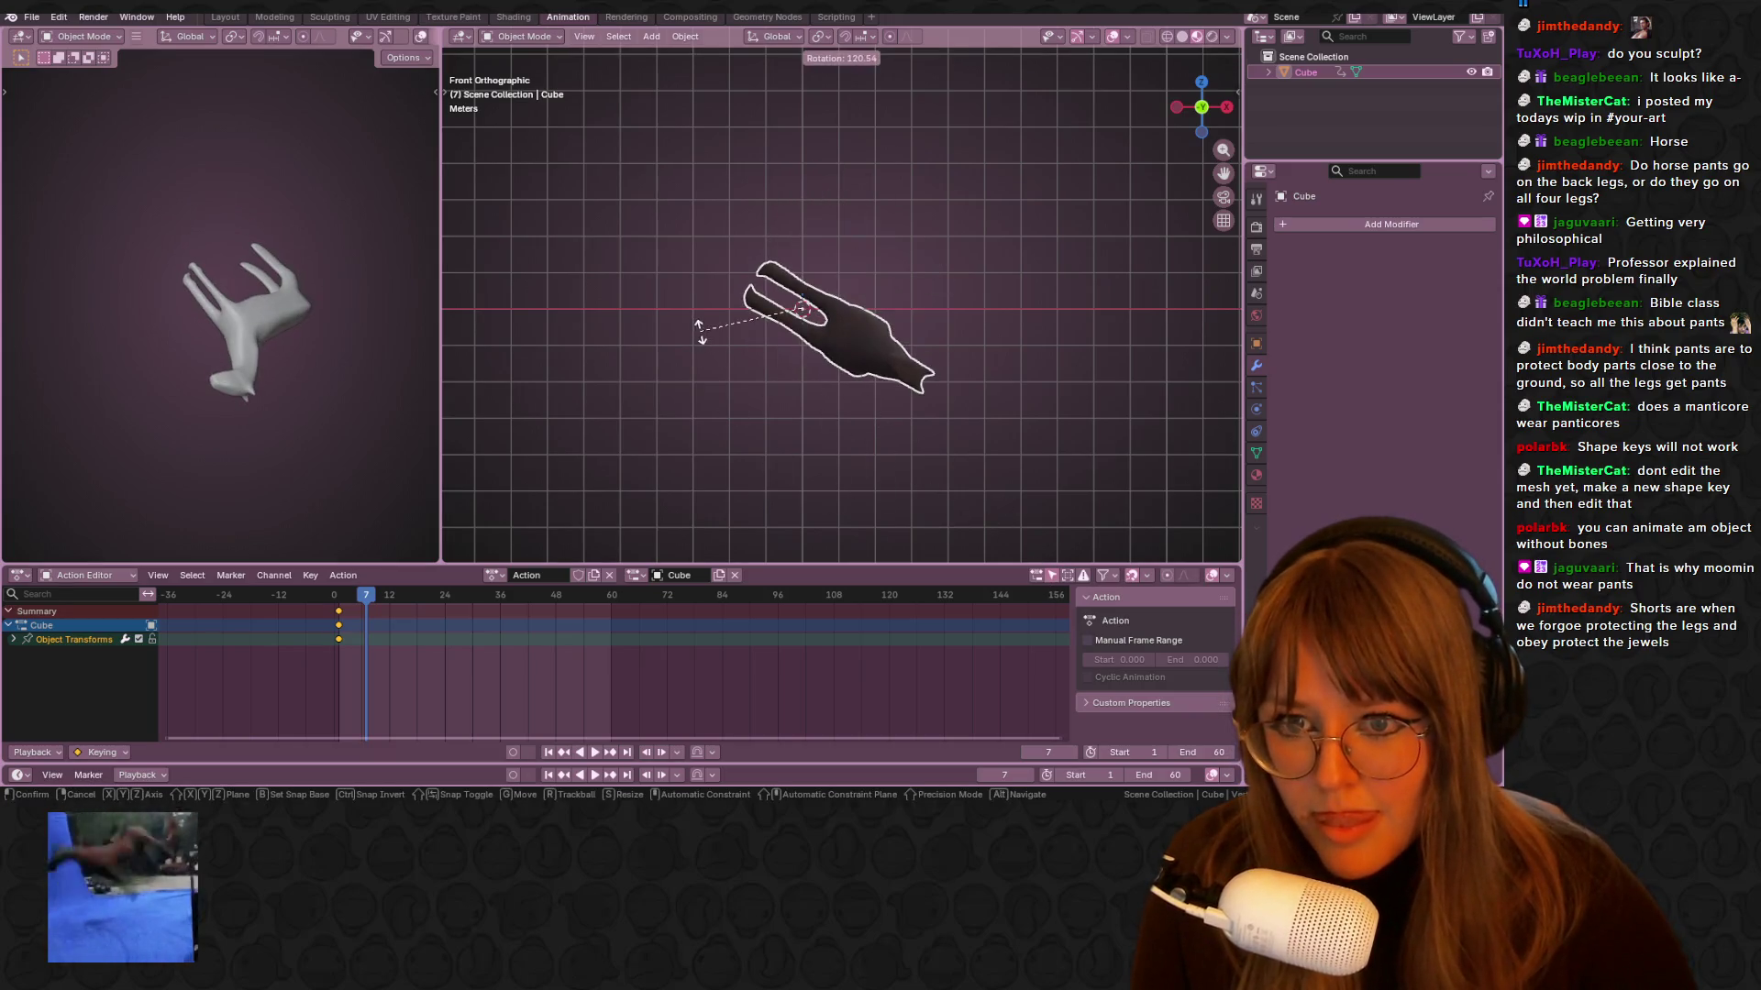
pyautogui.click(700, 330)
pyautogui.click(1209, 84)
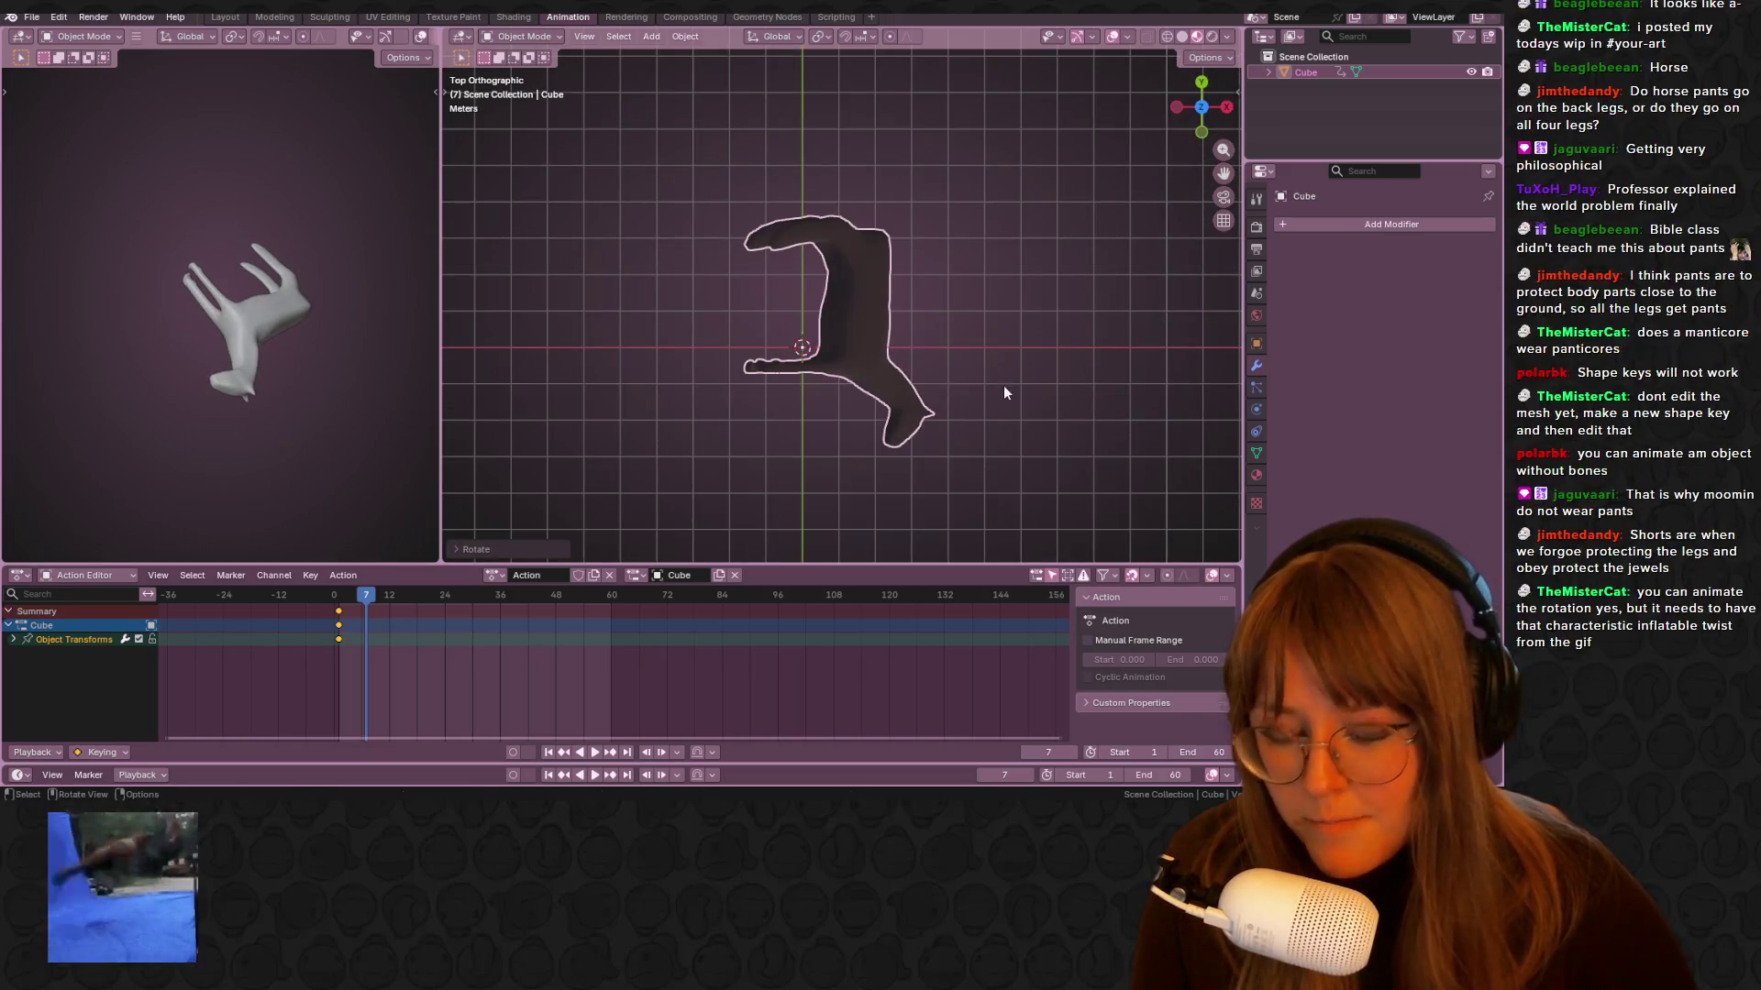
pyautogui.press('r')
pyautogui.click(945, 383)
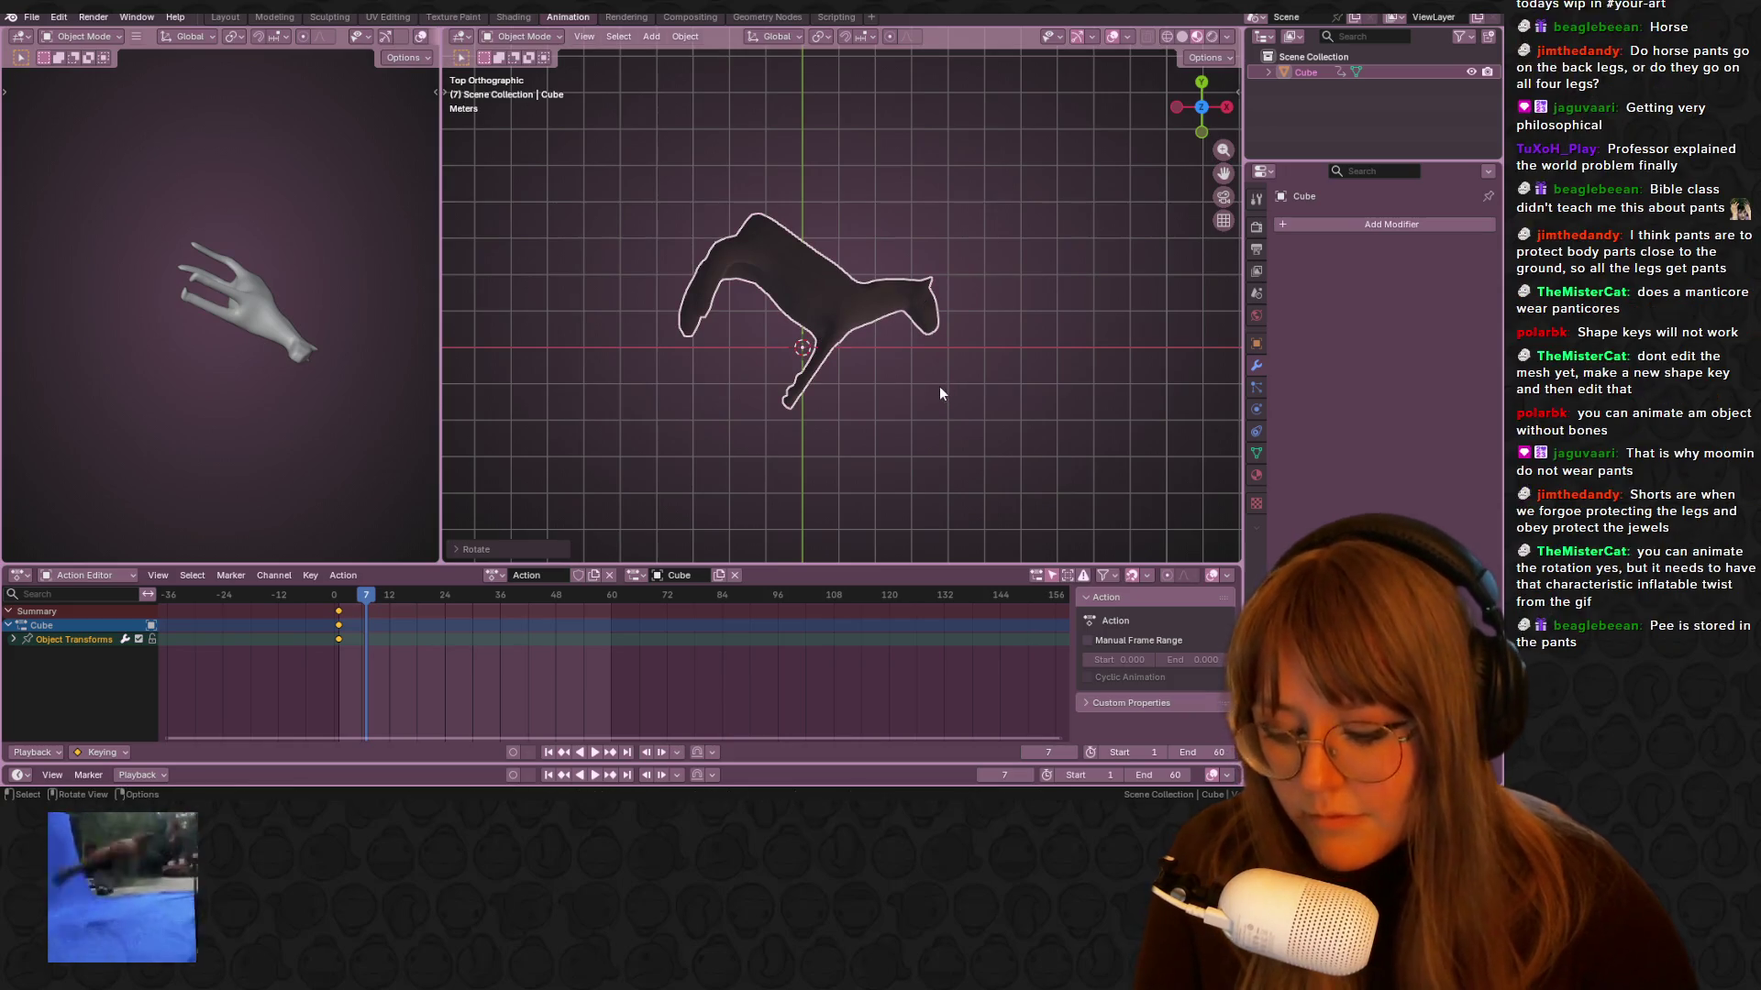
# Keyframe the frame-7 pose, then rotate the horse at frame 16 and keyframe it
pyautogui.press('i')
pyautogui.moveTo(365, 596); pyautogui.dragTo(409, 609)
pyautogui.press('r')
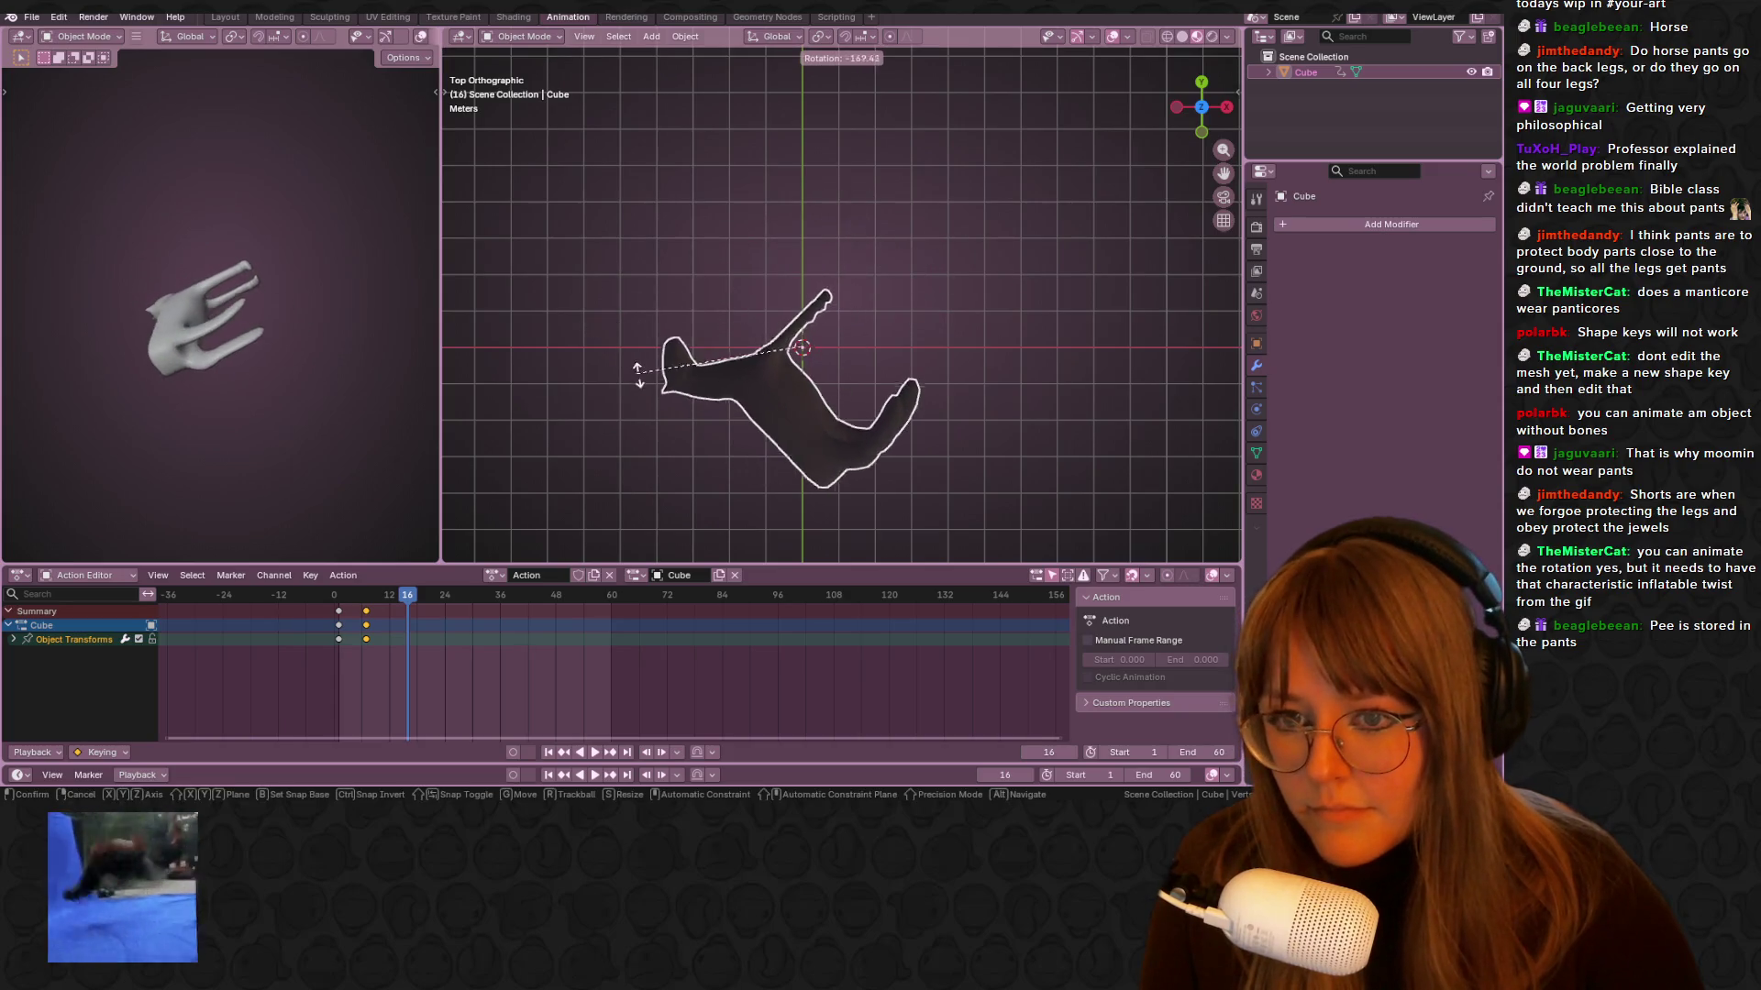
pyautogui.click(972, 239)
pyautogui.click(1227, 106)
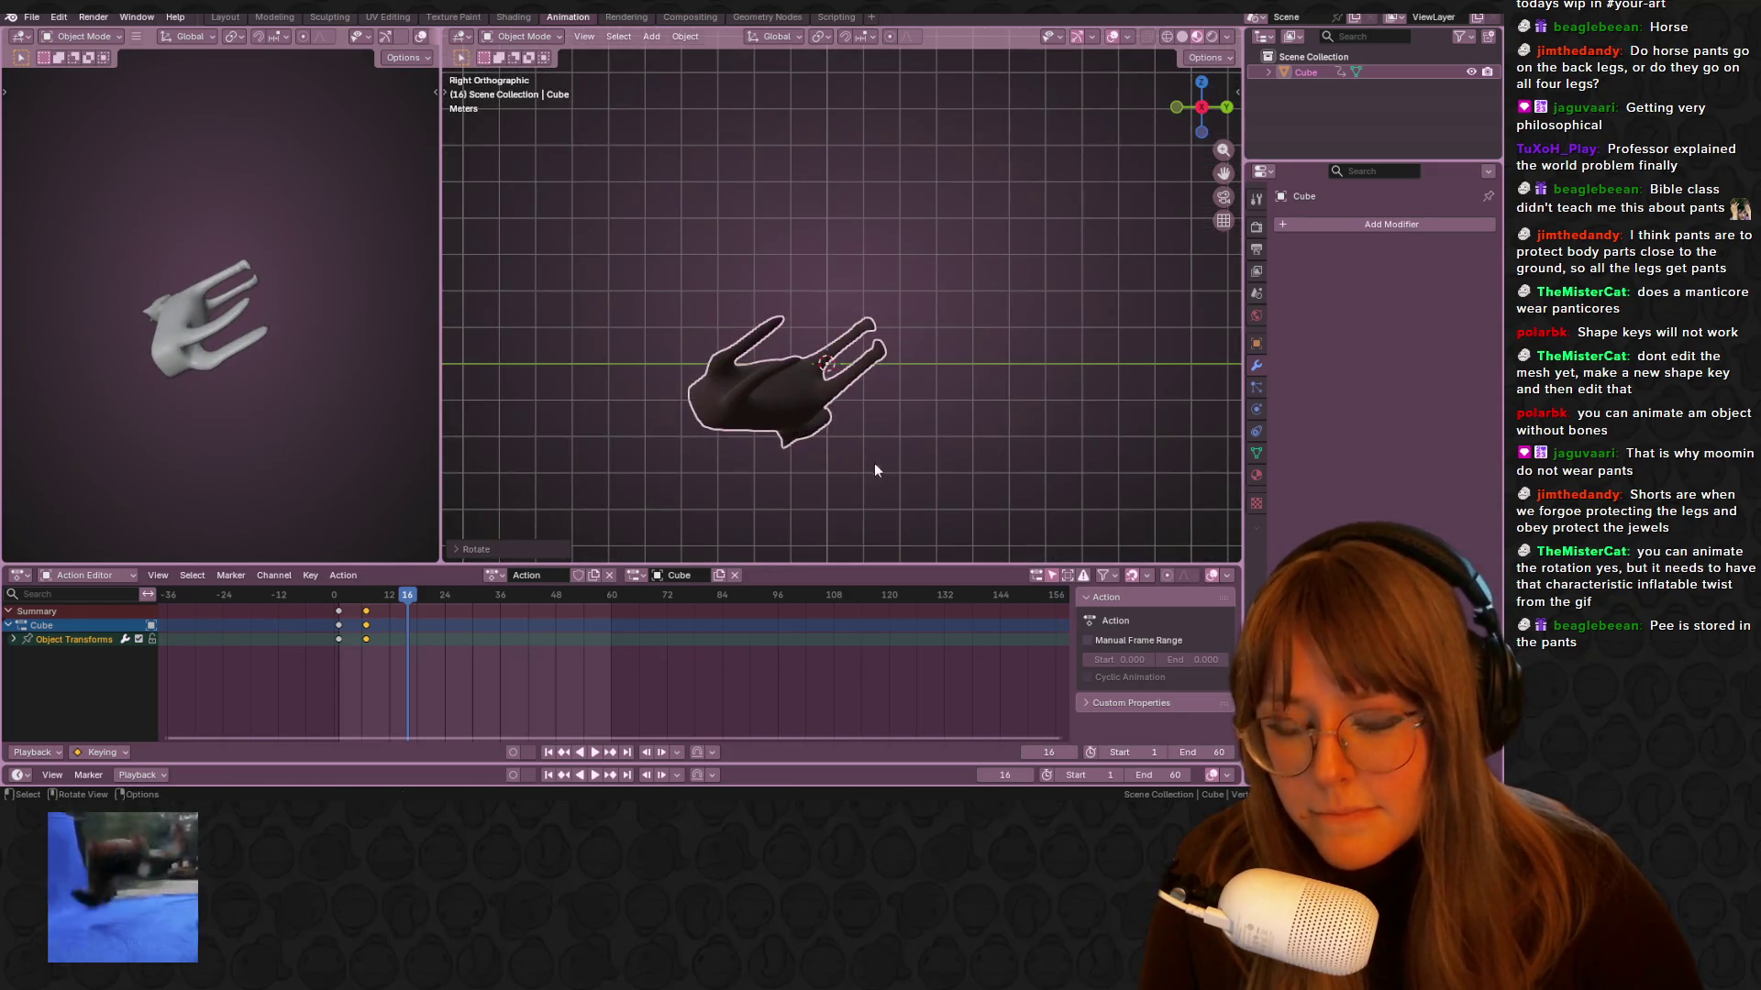
pyautogui.keyDown('shift'); pyautogui.moveTo(873, 491); pyautogui.dragTo(852, 260, button='middle'); pyautogui.keyUp('shift')
pyautogui.press('r')
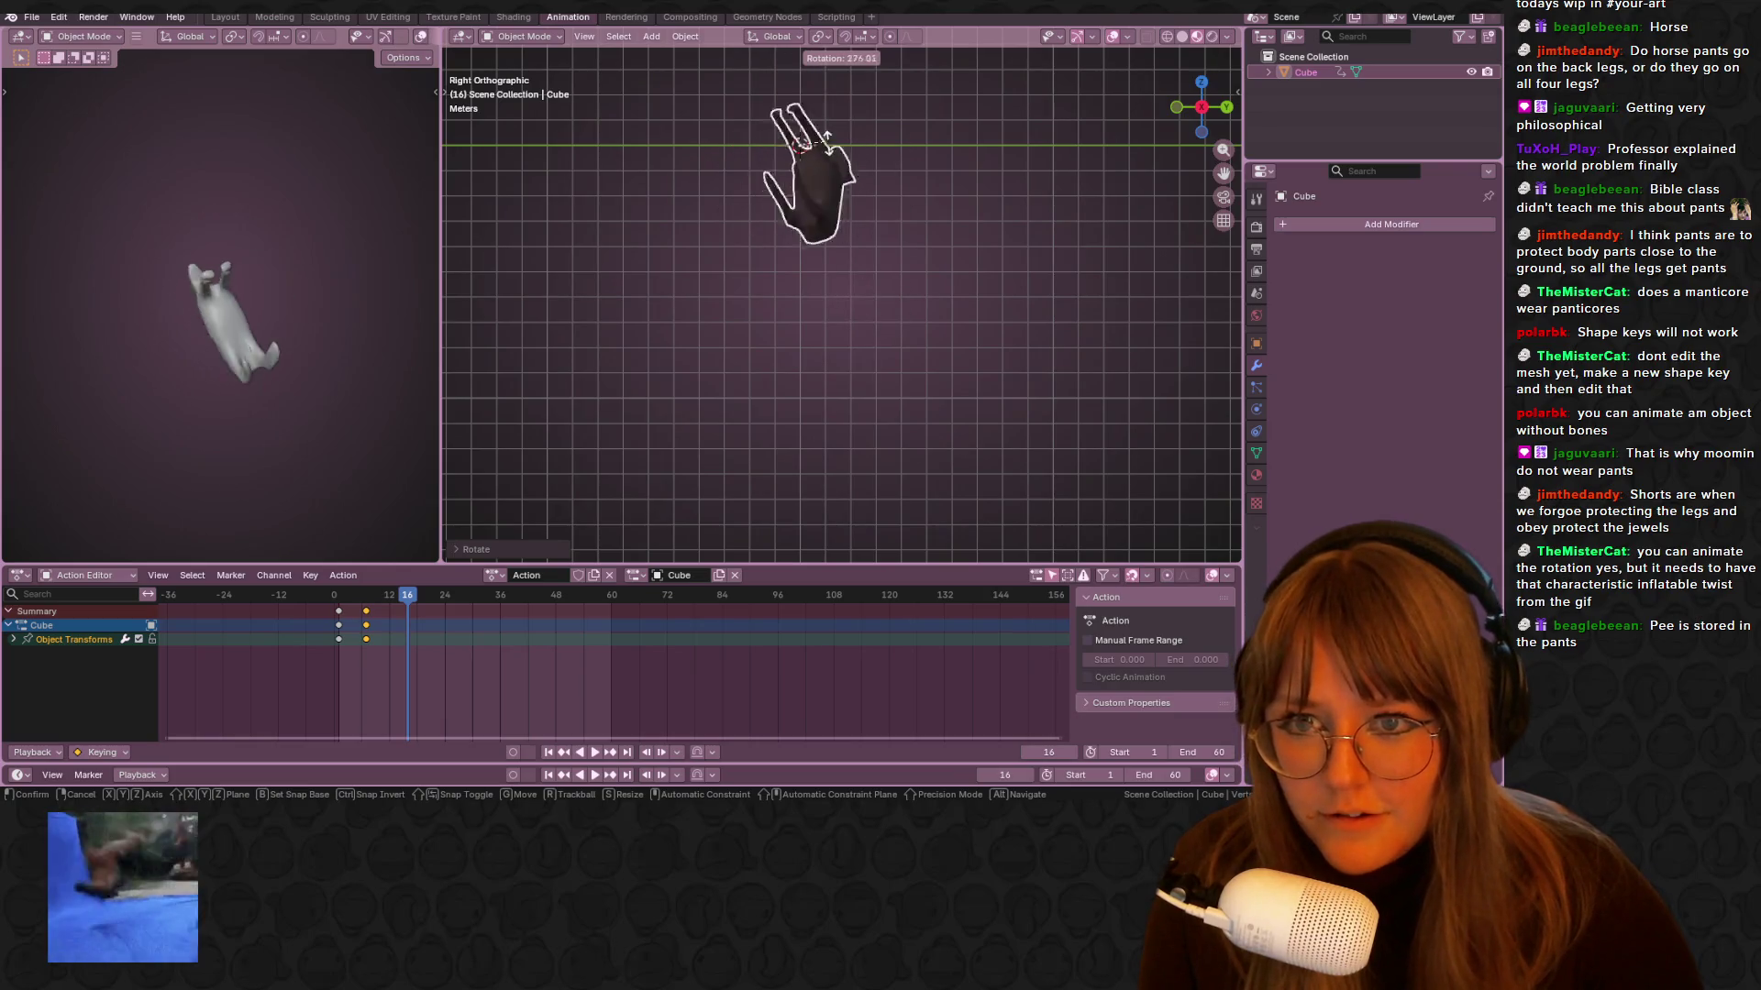
pyautogui.click(848, 112)
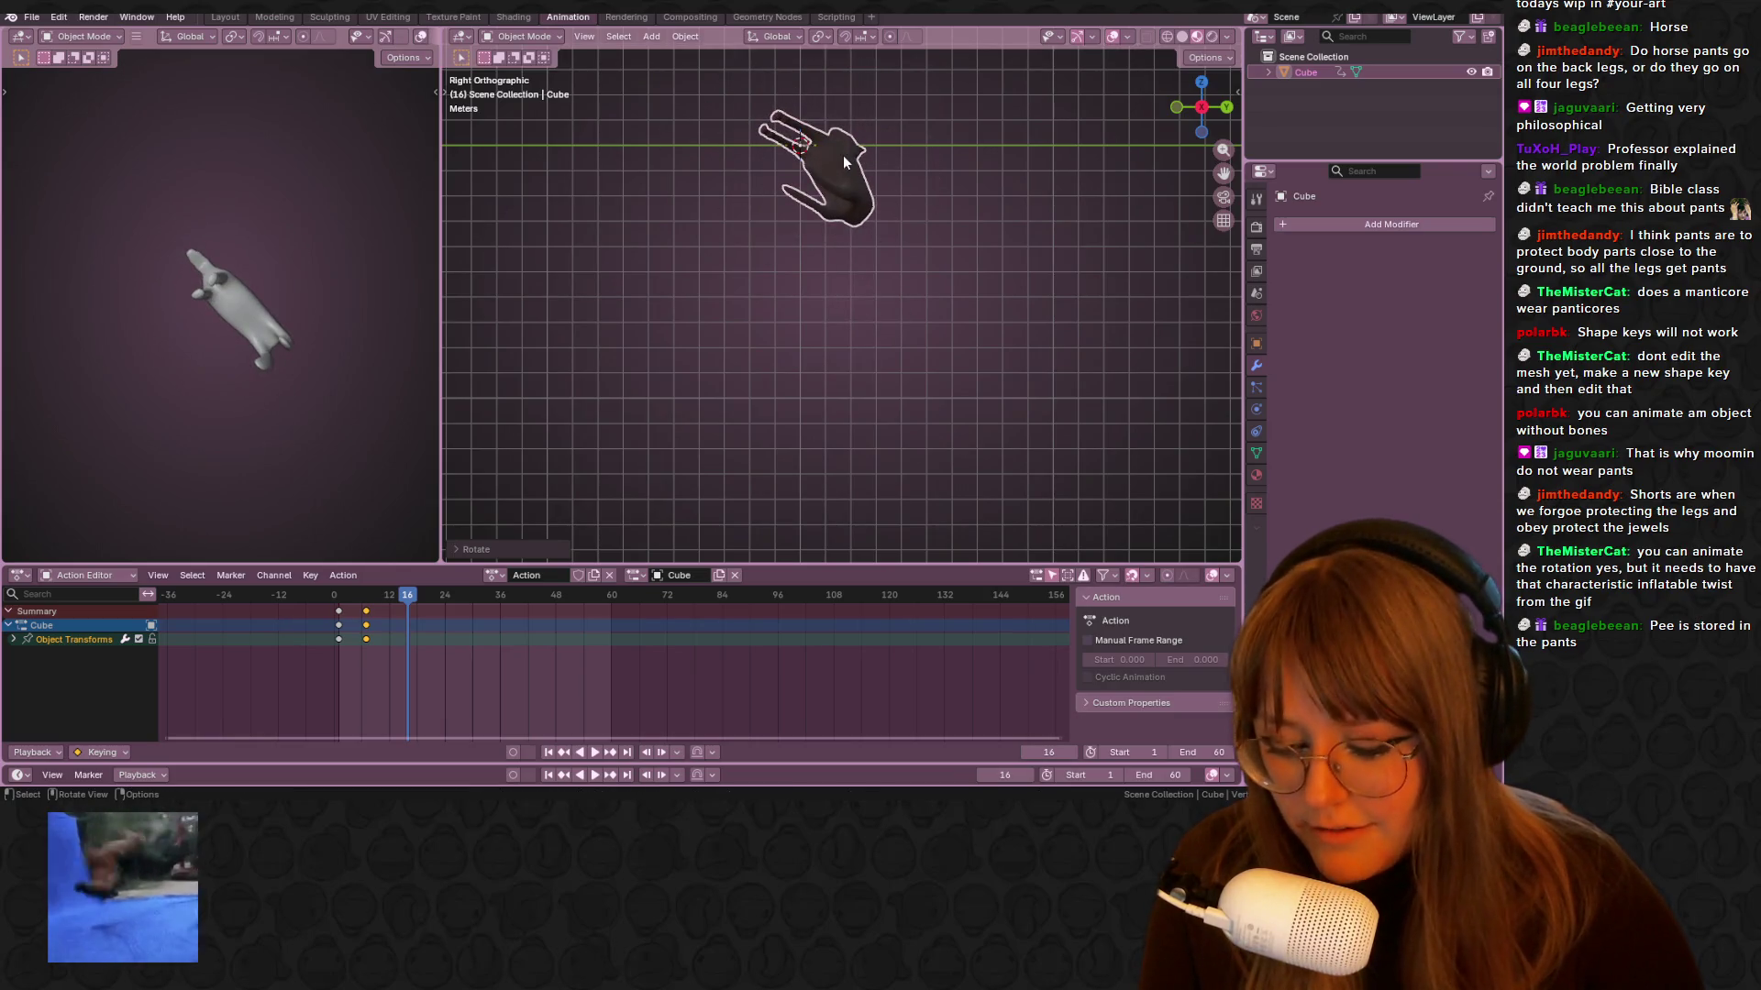
pyautogui.press('i')
# Duplicate the frame-1 keyframes past frame 16 so the tumbling runs to frame 42
pyautogui.press('space')
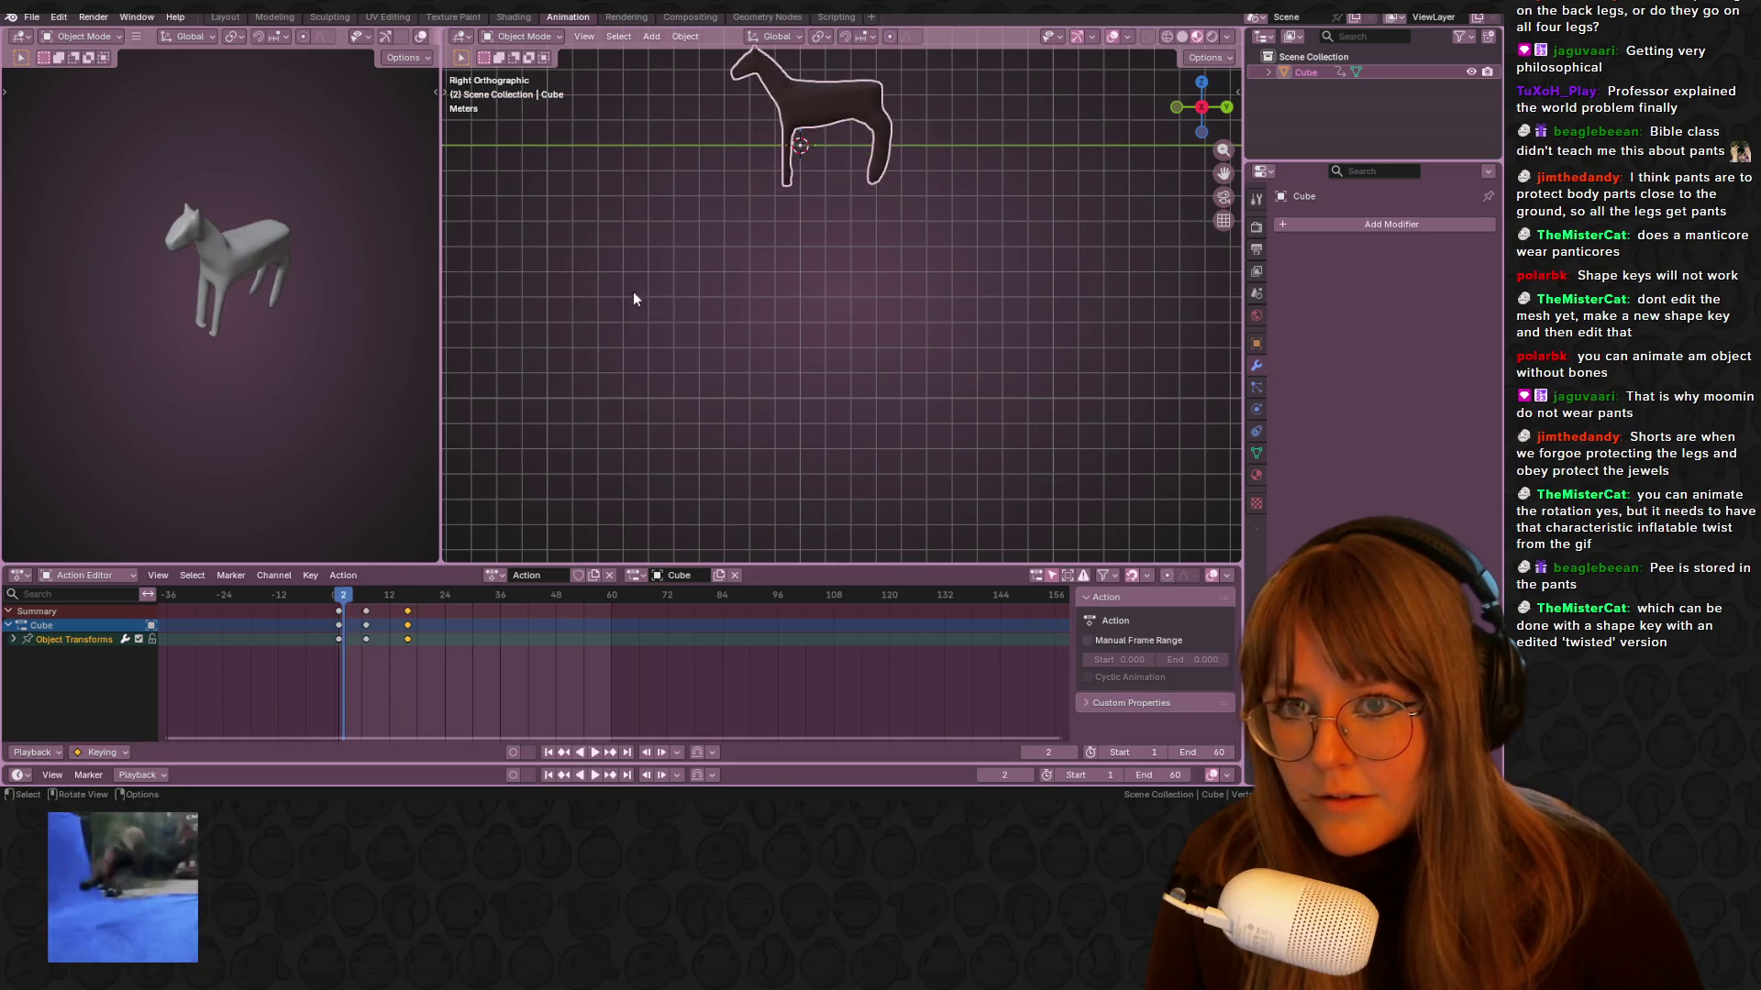
pyautogui.press('space')
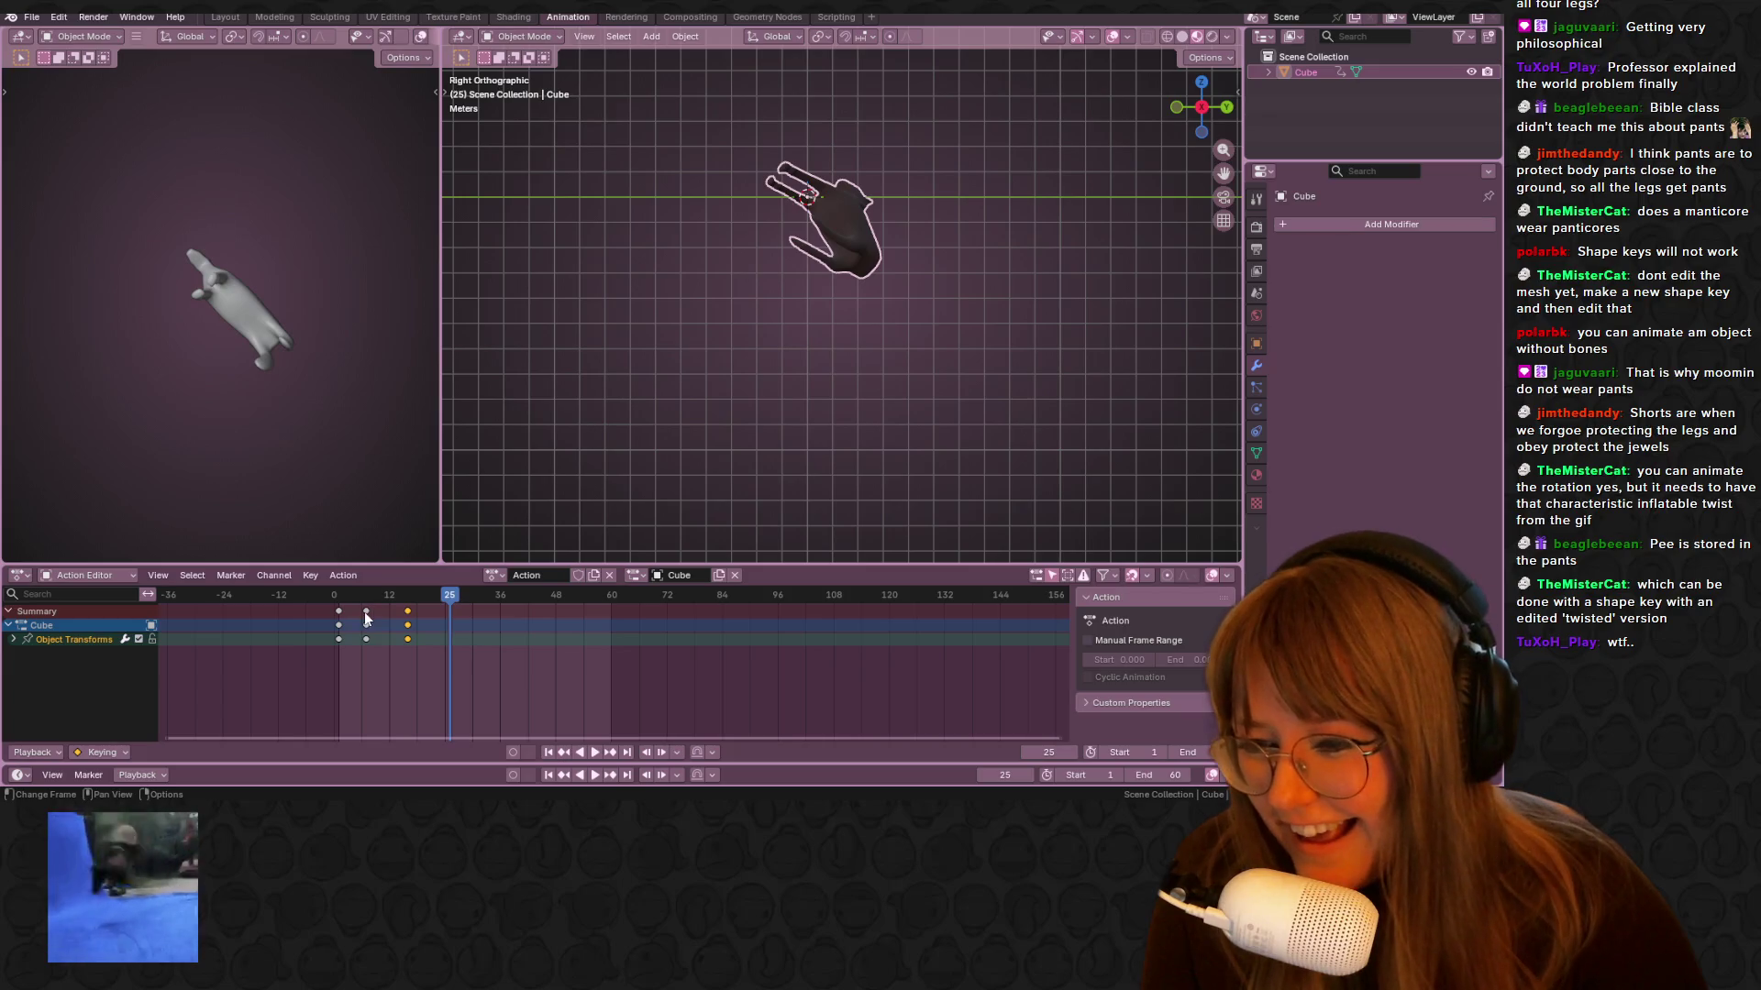
pyautogui.keyDown('shift'); pyautogui.moveTo(881, 225); pyautogui.dragTo(838, 261, button='middle'); pyautogui.keyUp('shift')
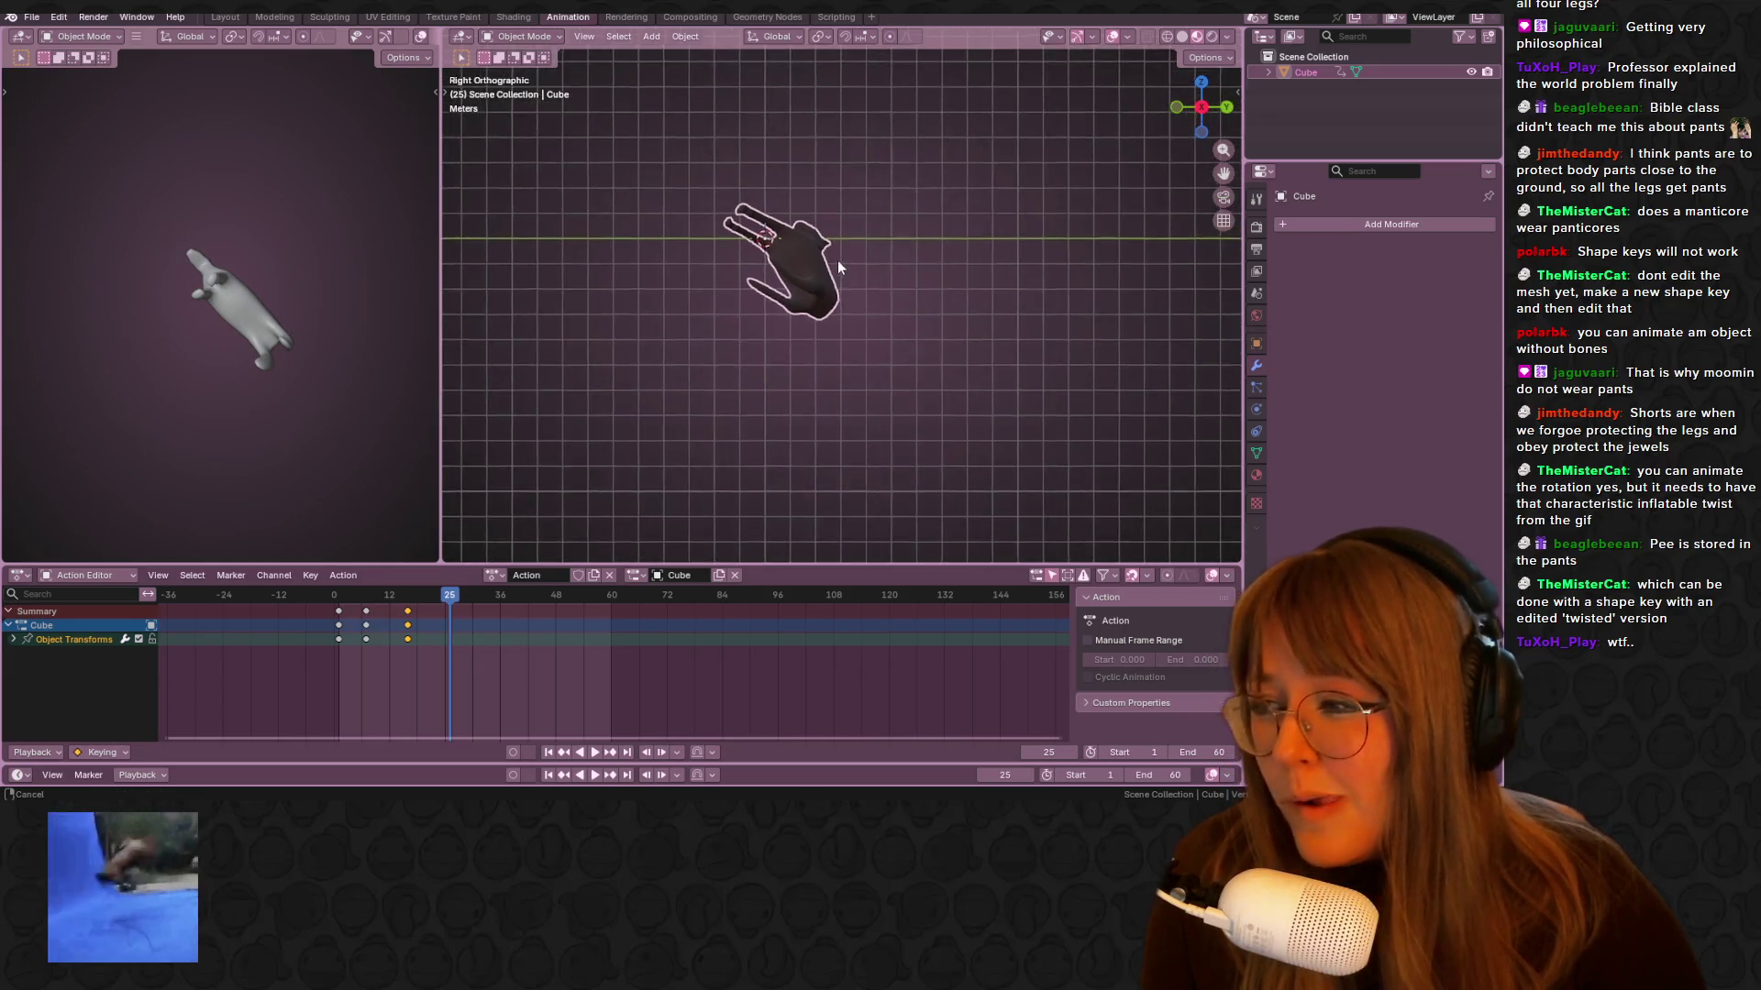
pyautogui.keyDown('shift'); pyautogui.click(338, 620); pyautogui.keyUp('shift')
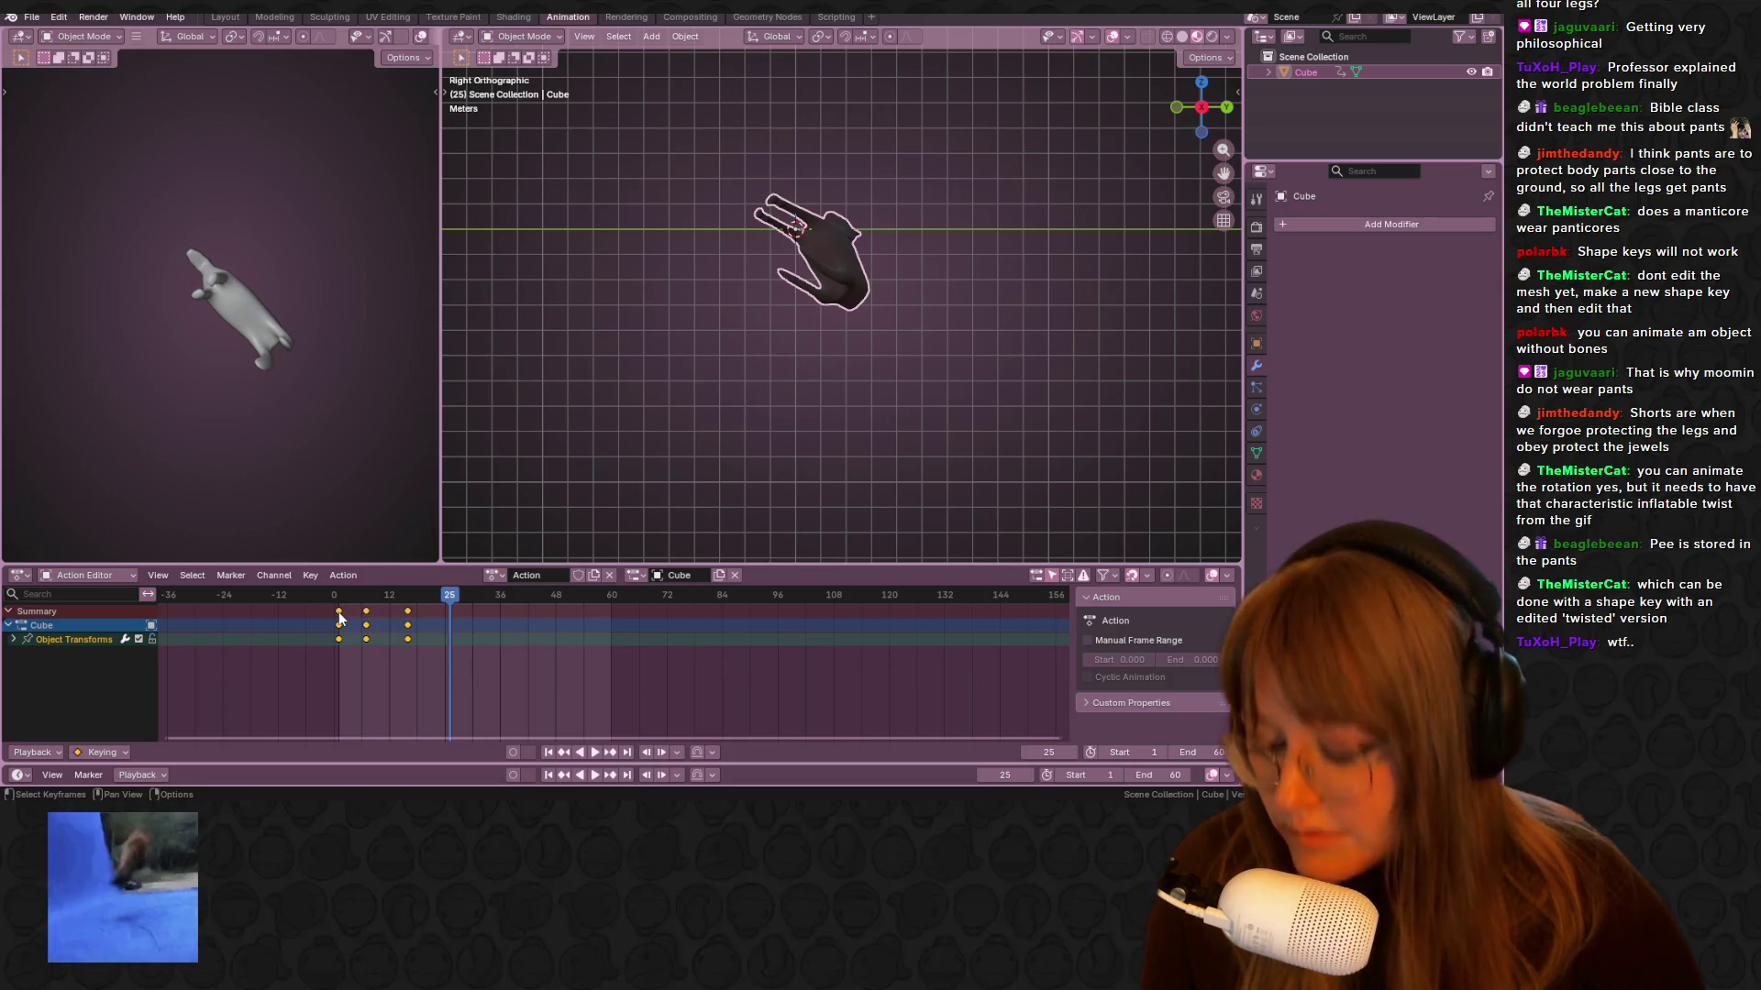
pyautogui.hotkey('shift', 'd')
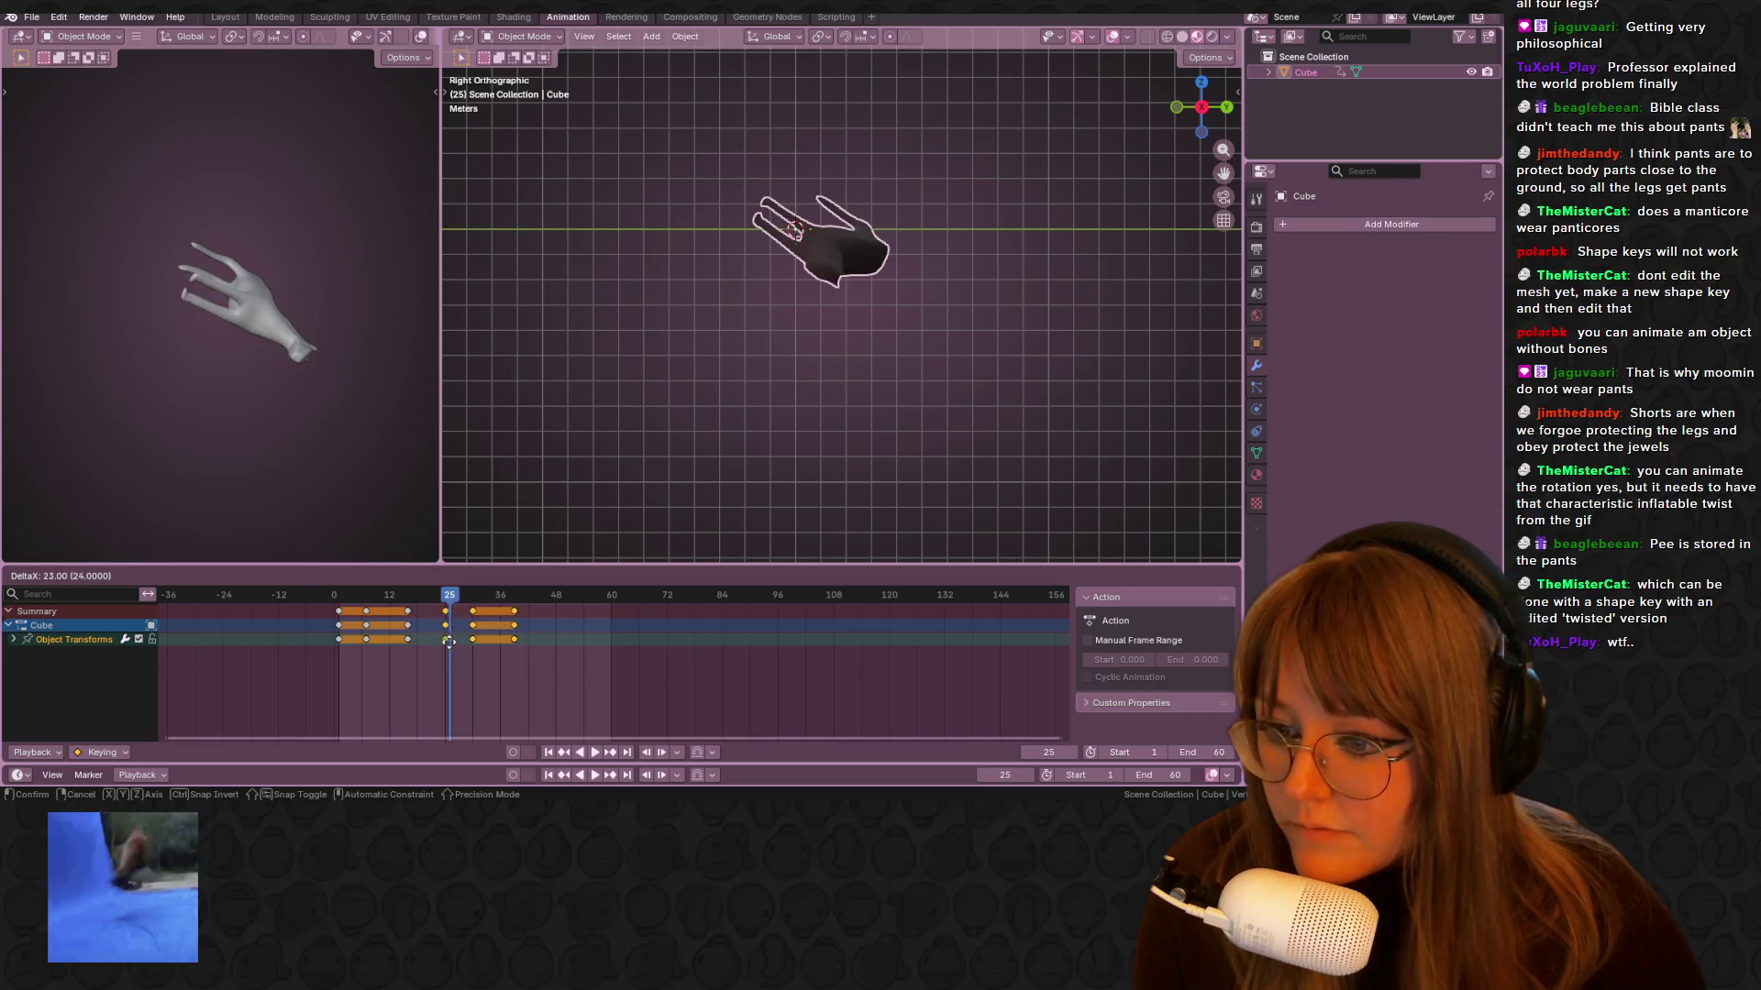
pyautogui.click(460, 636)
pyautogui.press('space')
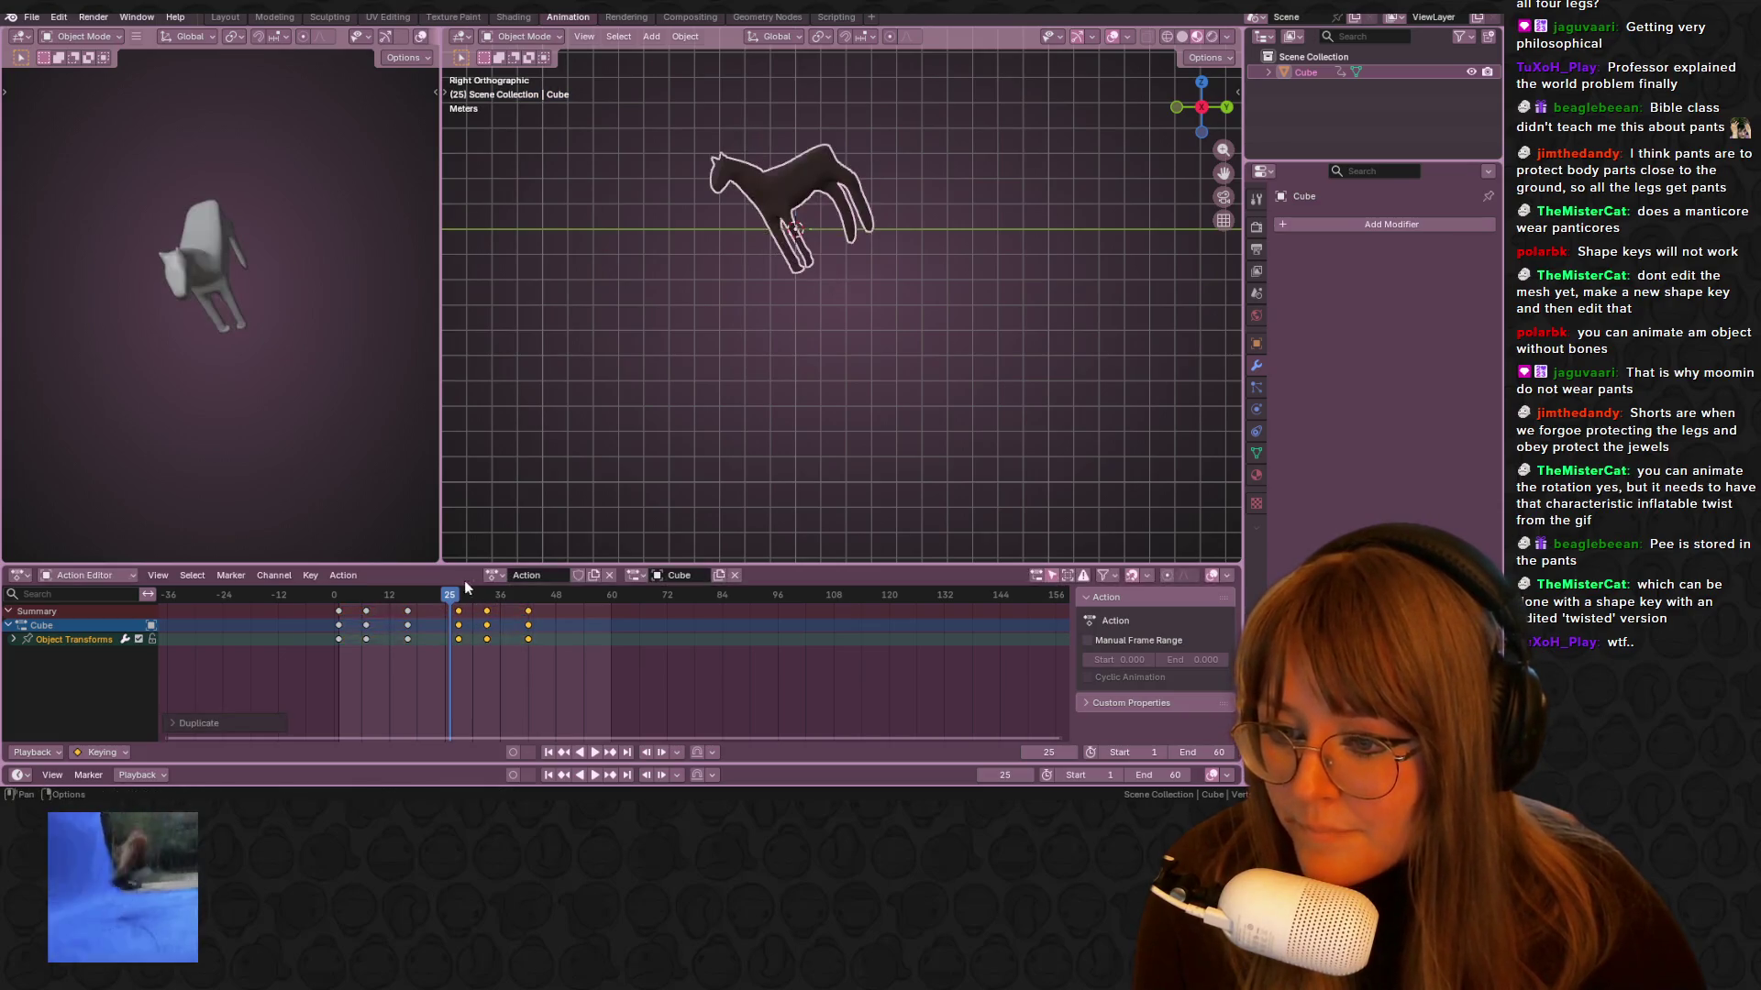
pyautogui.press('space')
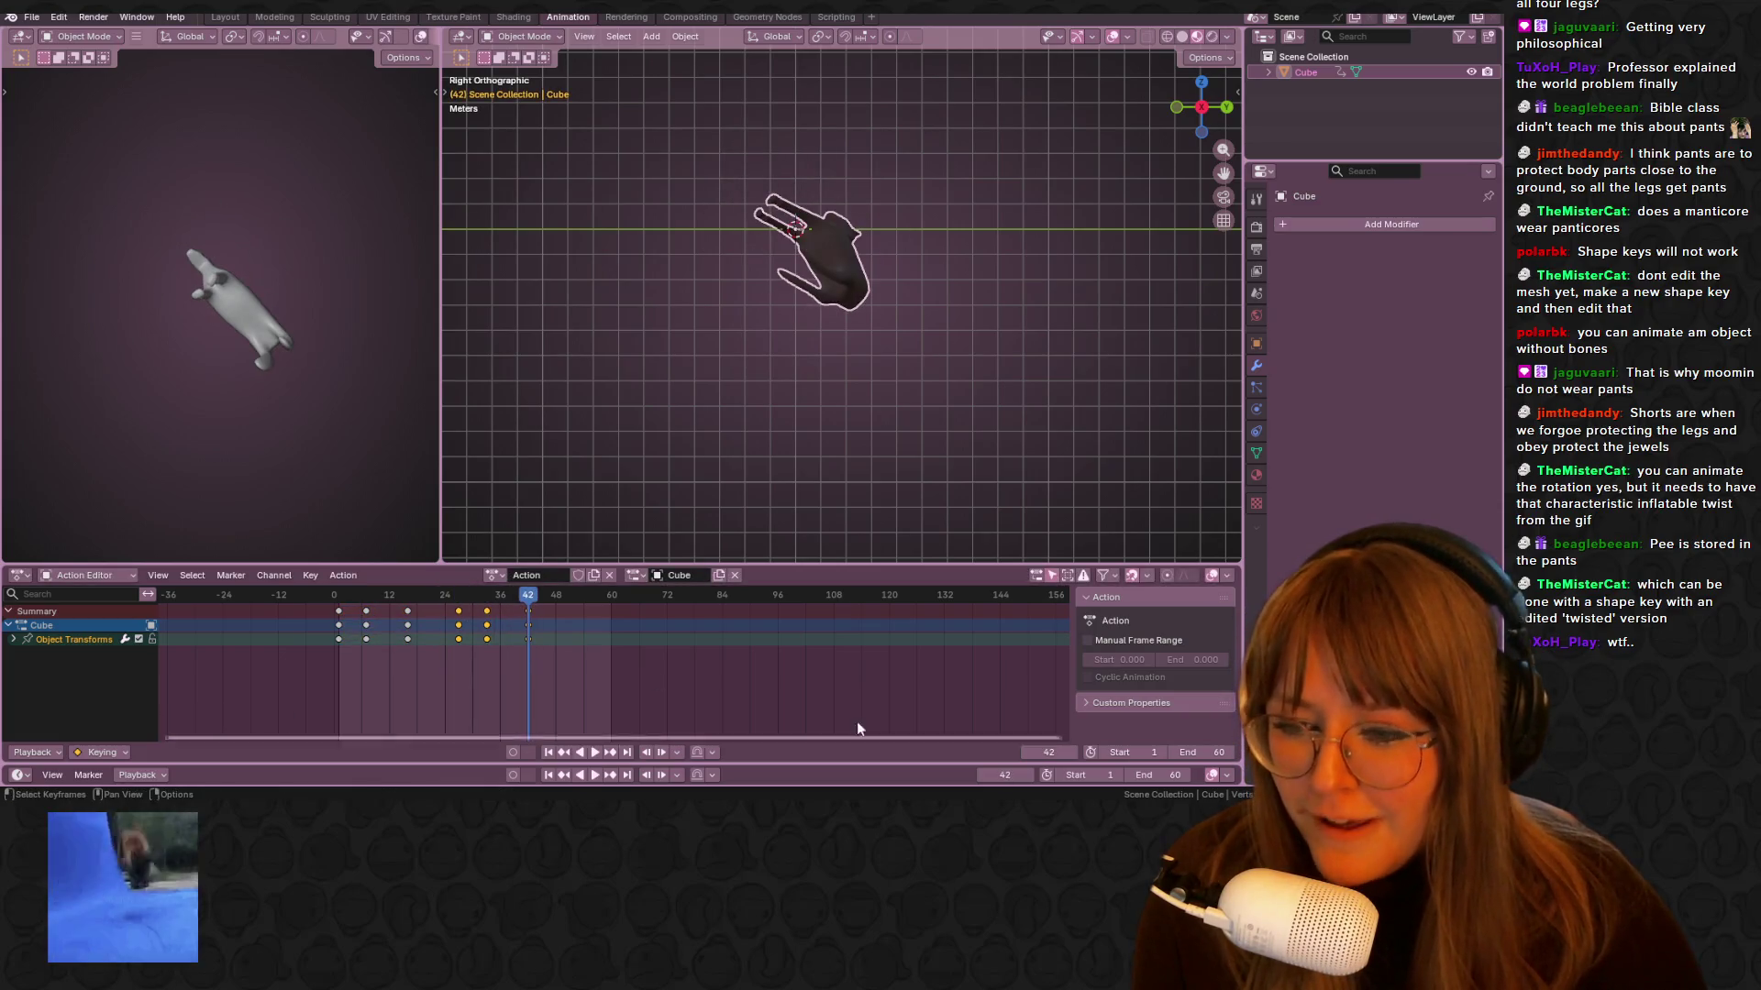
pyautogui.click(1174, 776)
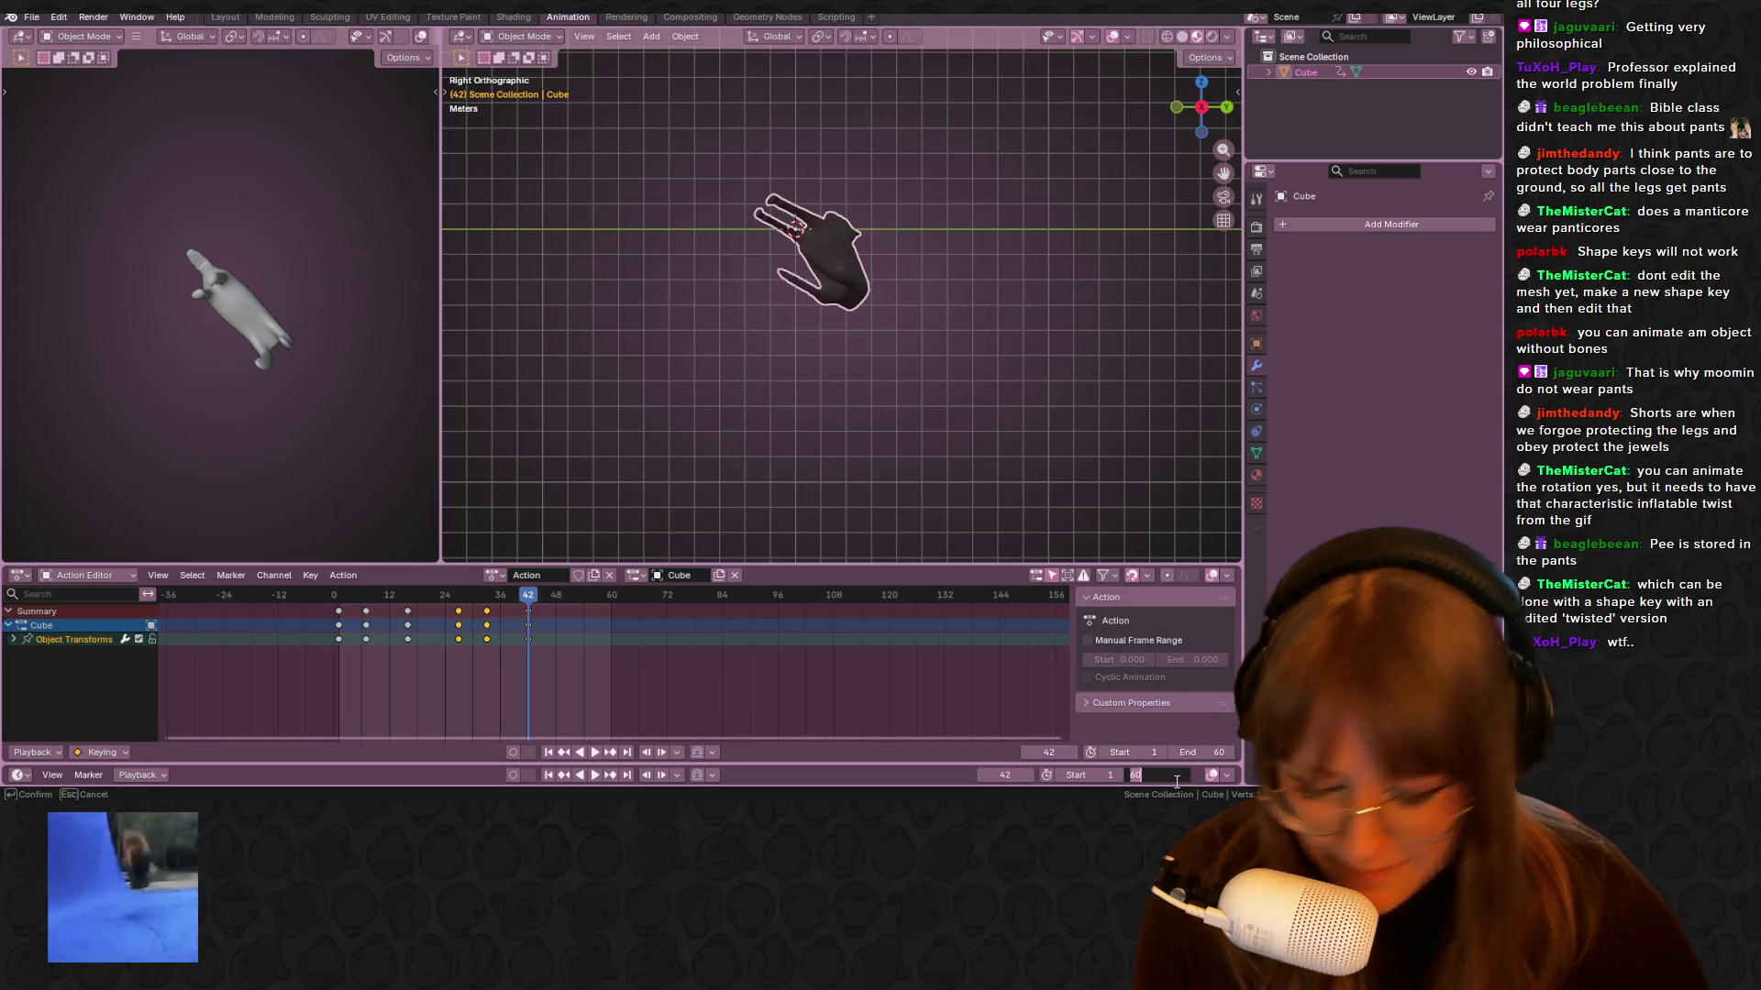
# Give the horse's action a manual frame range ending at 42 and make it cyclic
pyautogui.write('42')
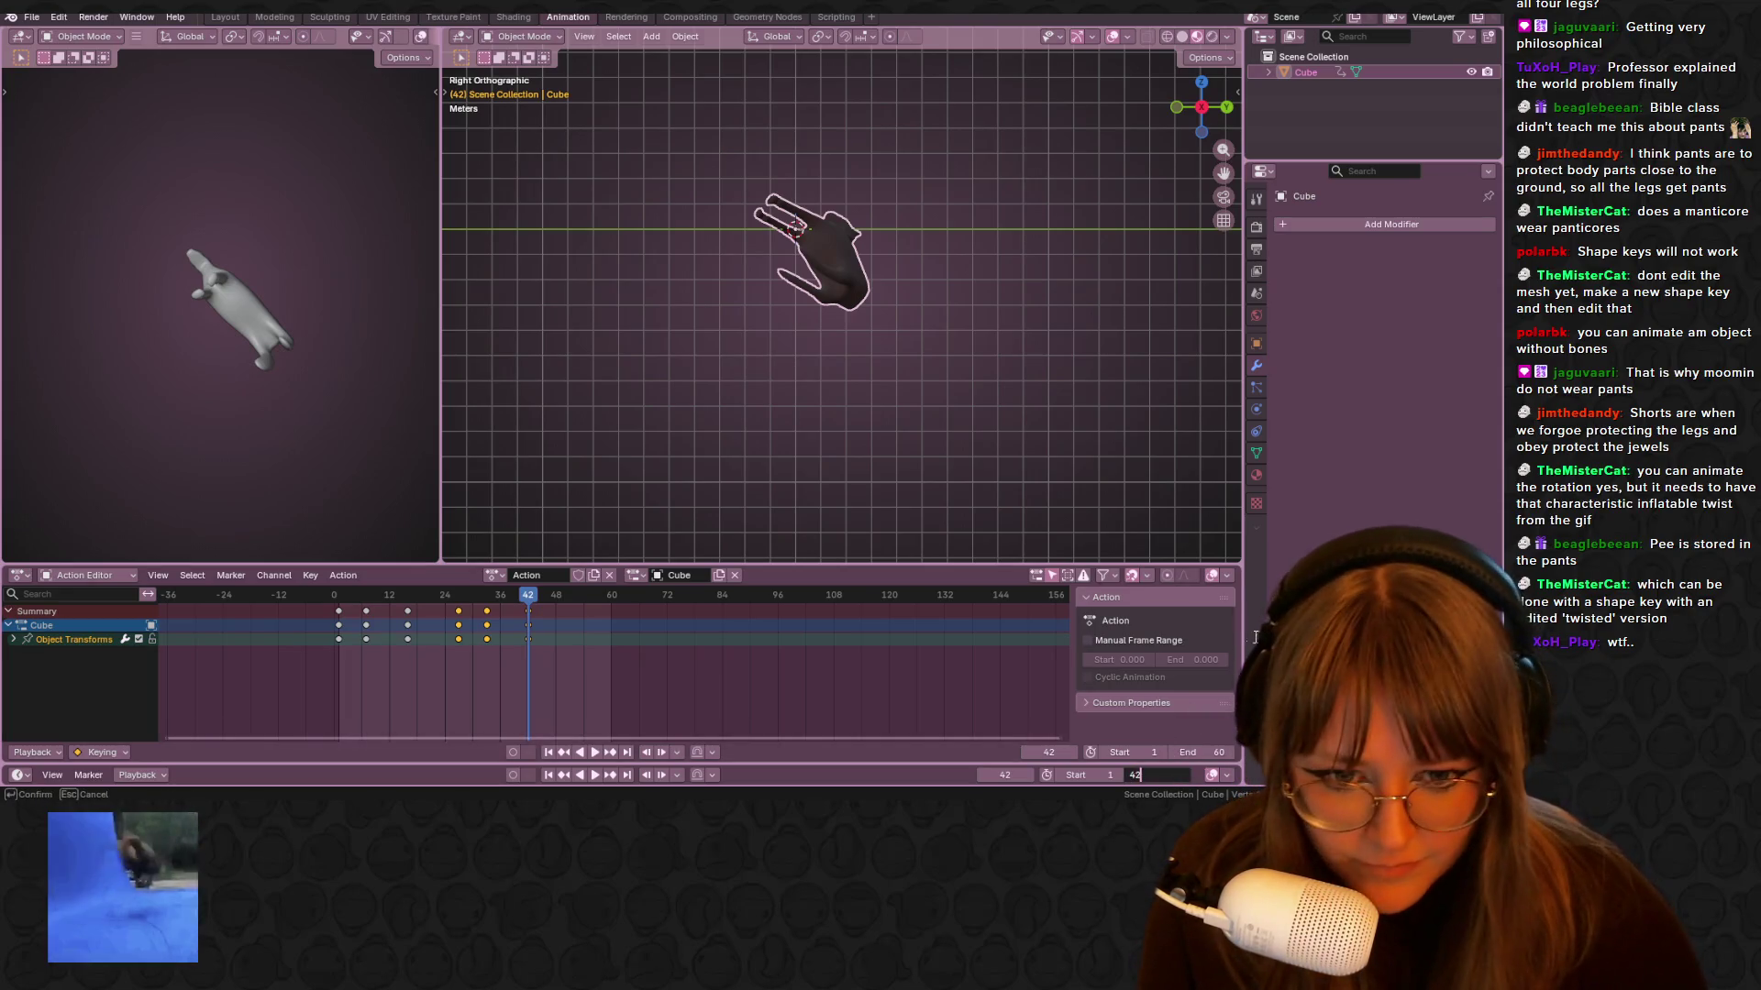
pyautogui.press('Return')
pyautogui.click(1168, 645)
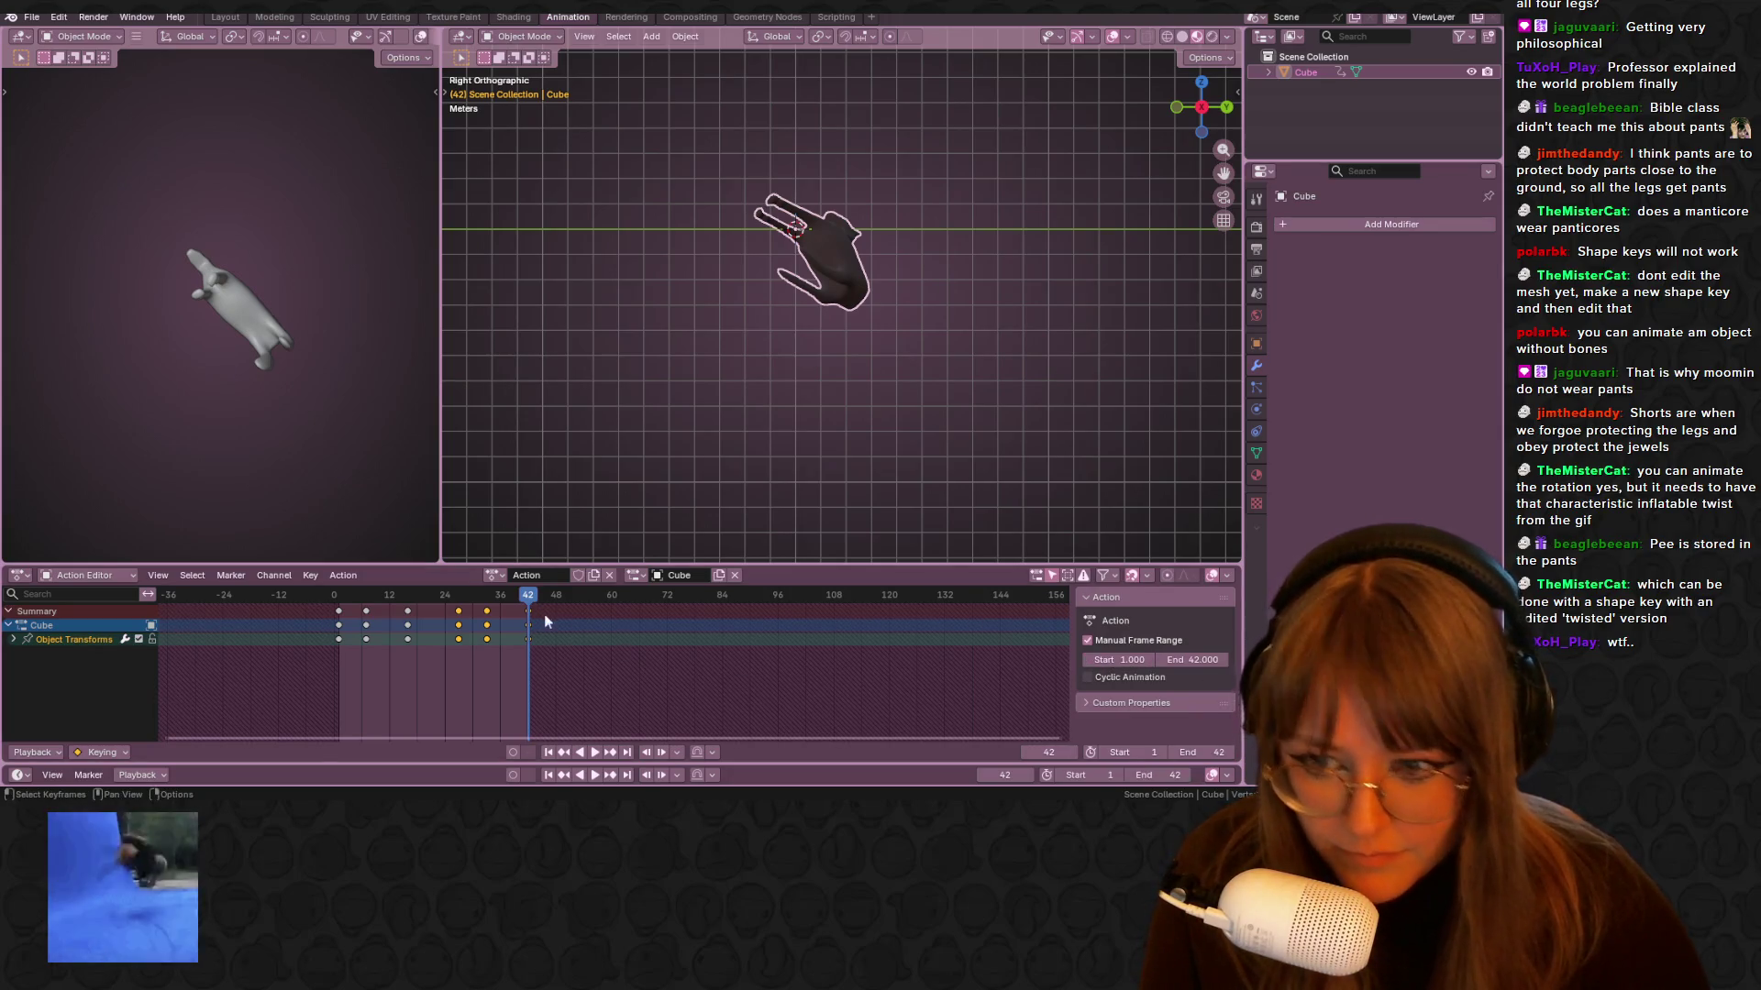
pyautogui.moveTo(523, 597); pyautogui.dragTo(468, 597)
pyautogui.click(1088, 677)
# Play the looping tumble and shift one keyframe slightly later while viewing it in perspective
pyautogui.press('space')
pyautogui.moveTo(752, 441)
pyautogui.mouseDown(button='middle')
pyautogui.moveTo(1021, 340)
pyautogui.moveTo(972, 294)
pyautogui.mouseUp(button='middle')
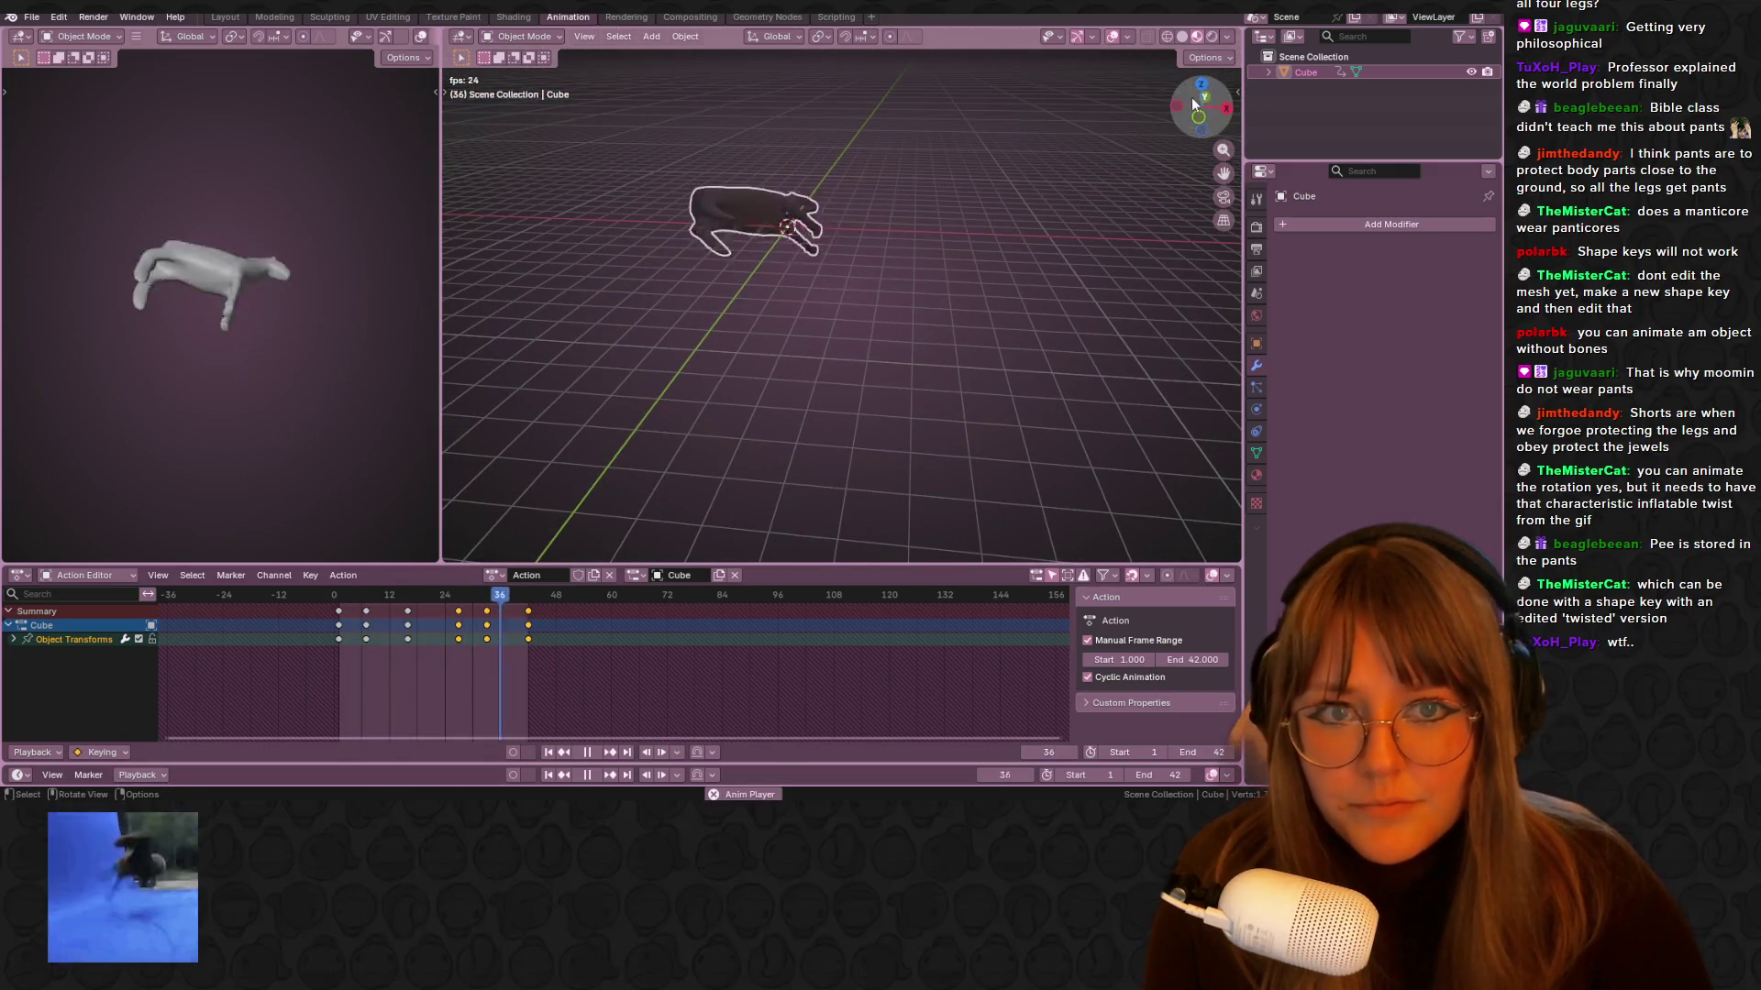
pyautogui.moveTo(955, 153); pyautogui.dragTo(825, 275, button='middle')
pyautogui.moveTo(371, 613); pyautogui.dragTo(437, 610)
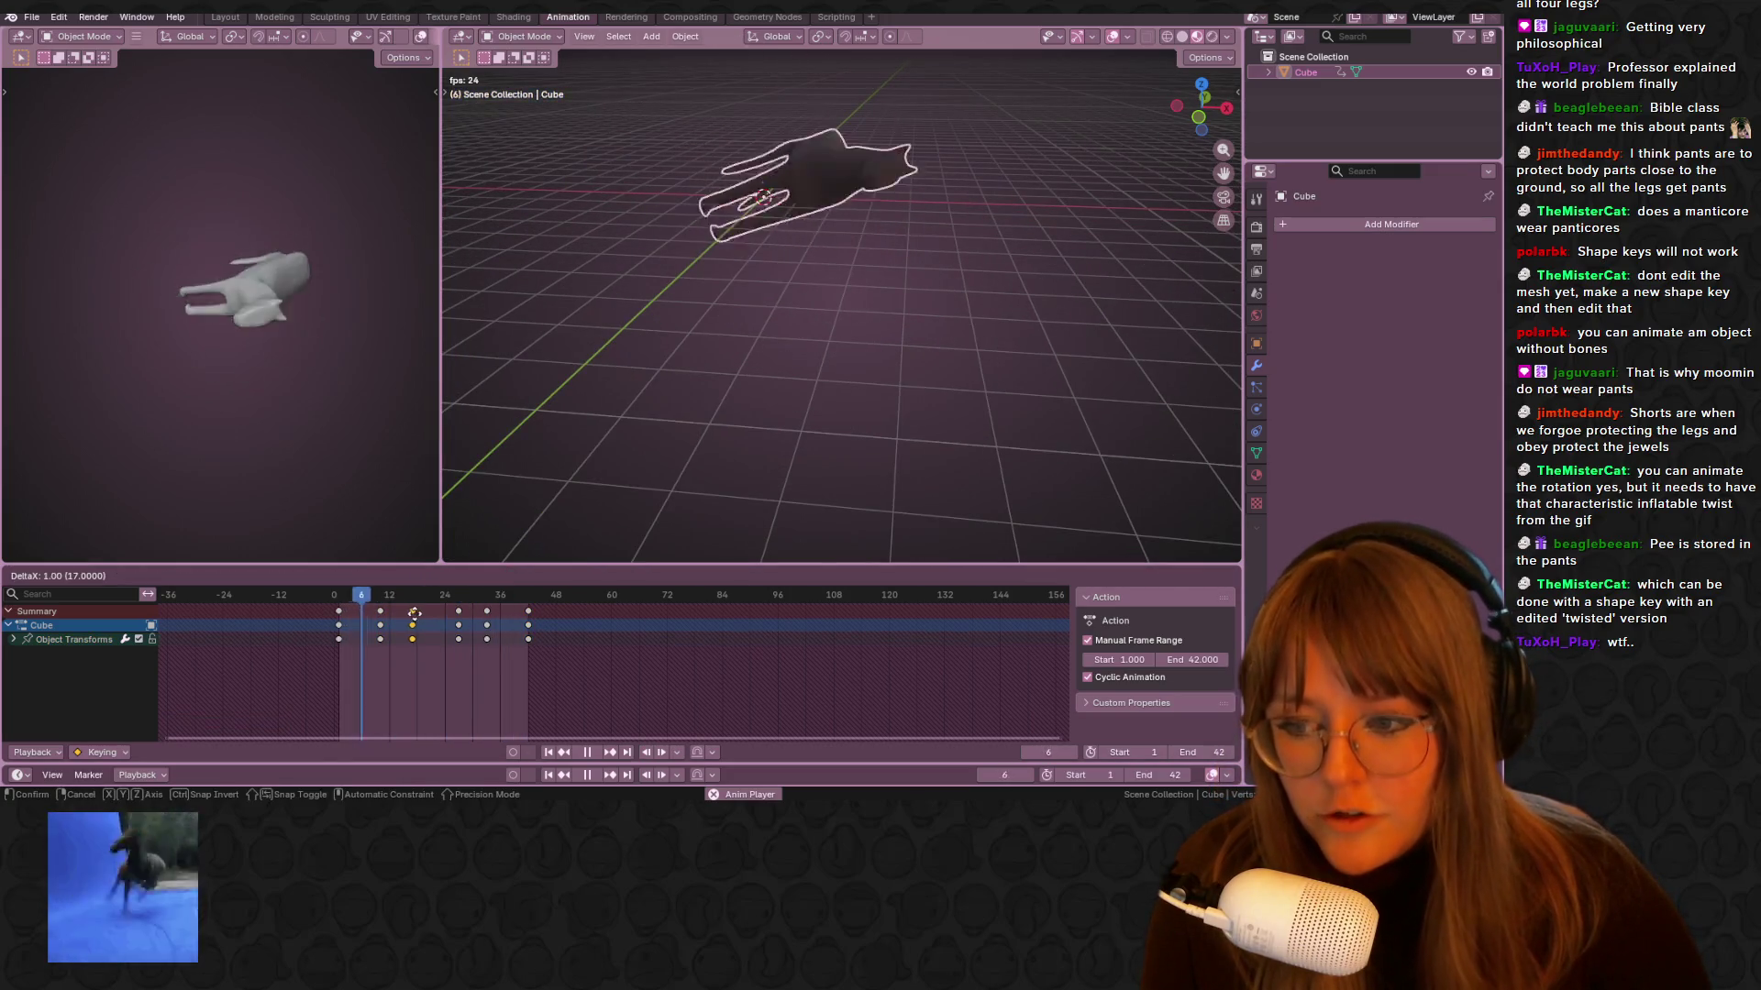
pyautogui.moveTo(1040, 147)
pyautogui.mouseDown(button='middle')
pyautogui.moveTo(1213, 86)
pyautogui.moveTo(1002, 290)
pyautogui.mouseUp(button='middle')
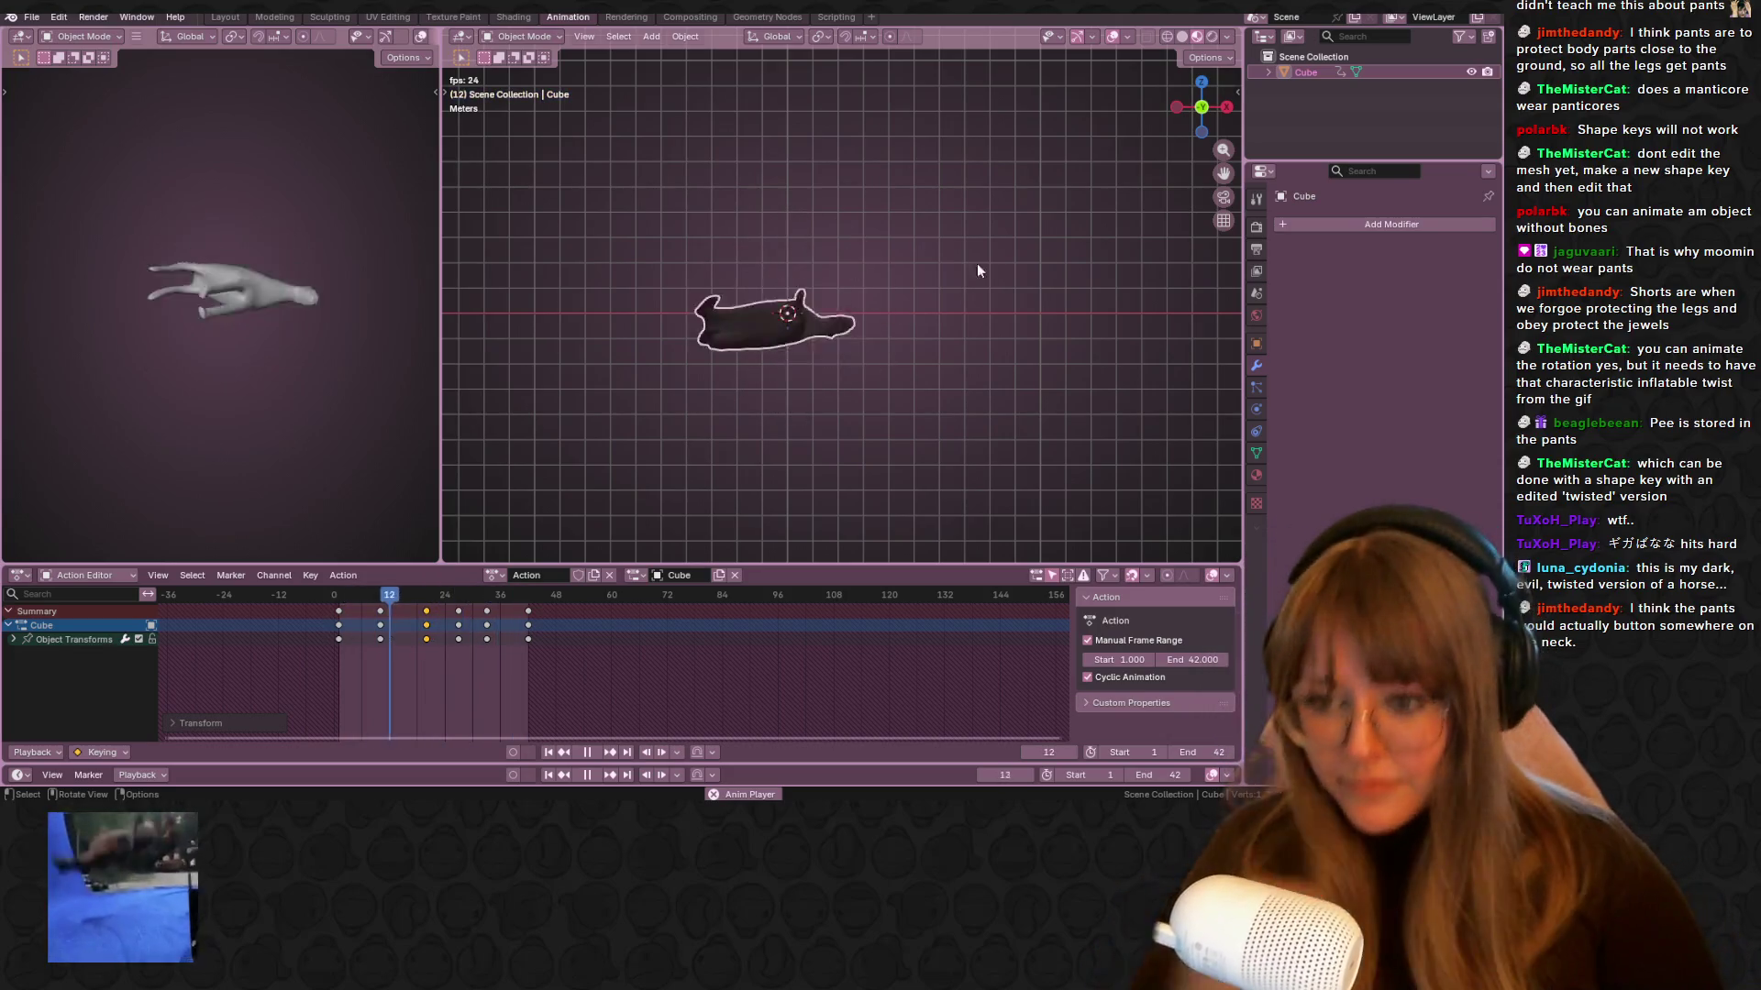
# Stop playback, move to frame 10, and enter Edit Mode on the horse's mesh
pyautogui.click(588, 752)
pyautogui.moveTo(995, 308); pyautogui.dragTo(789, 394, button='middle')
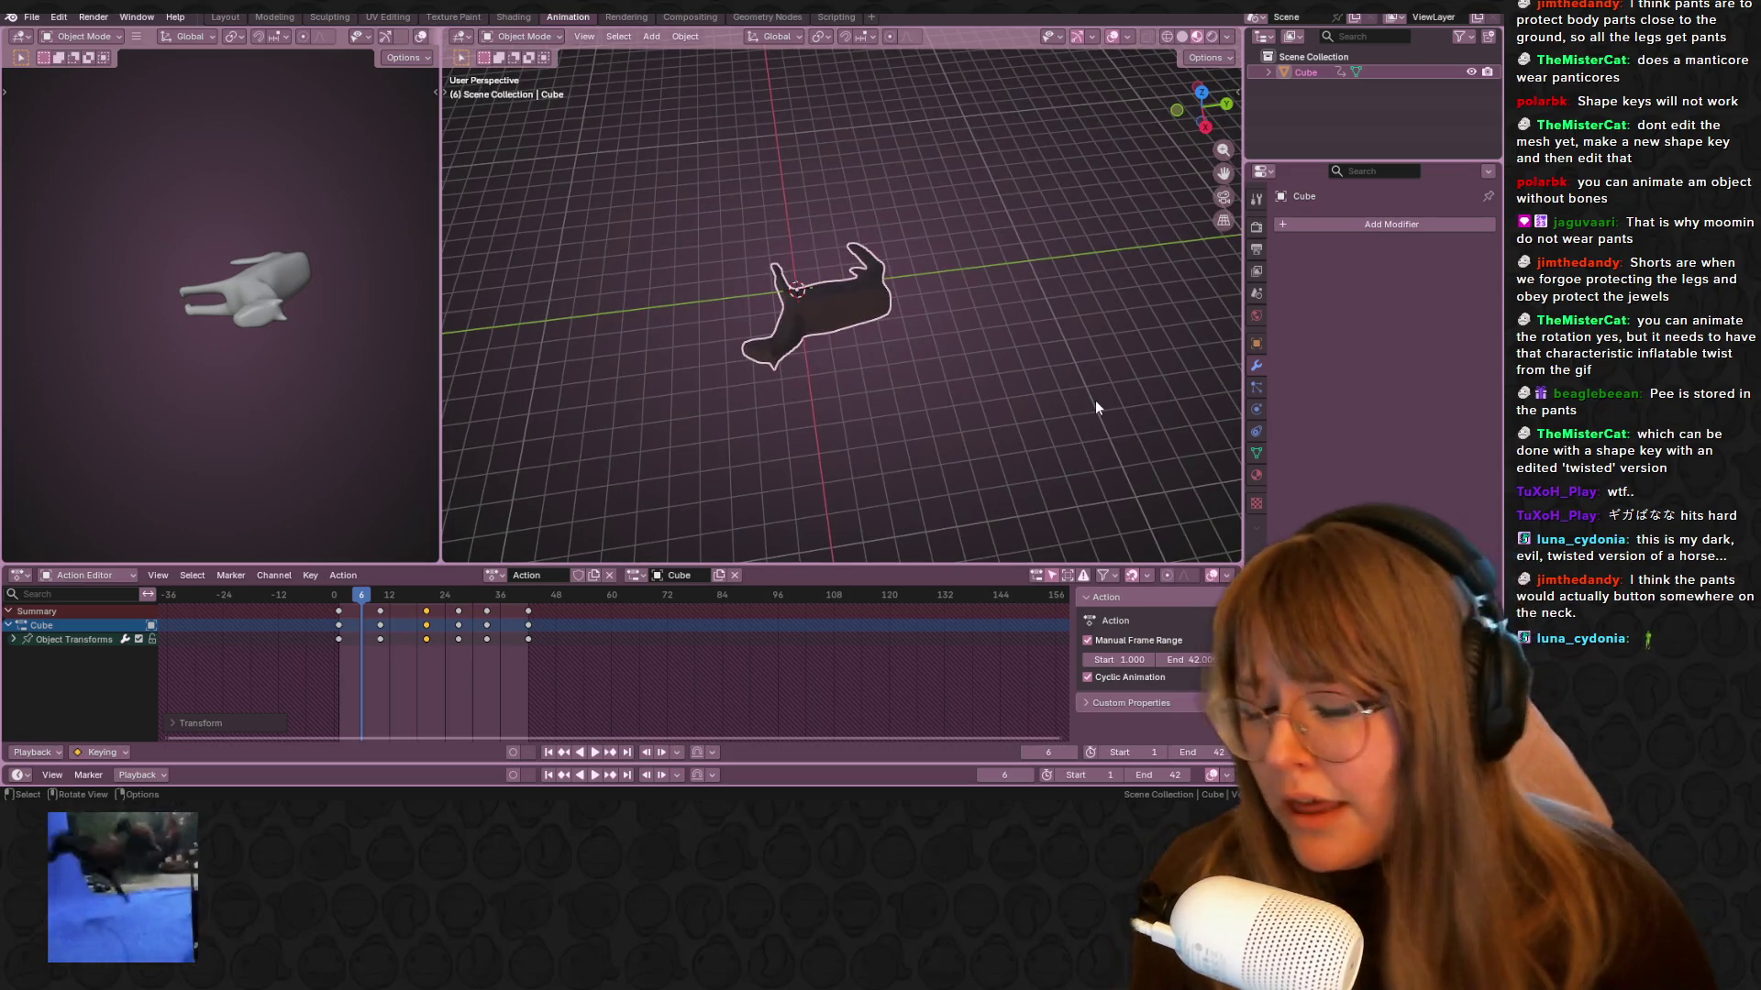
pyautogui.press('space')
pyautogui.moveTo(328, 596); pyautogui.dragTo(382, 598)
pyautogui.press('Tab')
pyautogui.moveTo(1119, 282); pyautogui.dragTo(765, 286, button='middle')
# Select the vertices at the horse's front end, growing the selection by one ring
pyautogui.moveTo(956, 507); pyautogui.dragTo(956, 507)
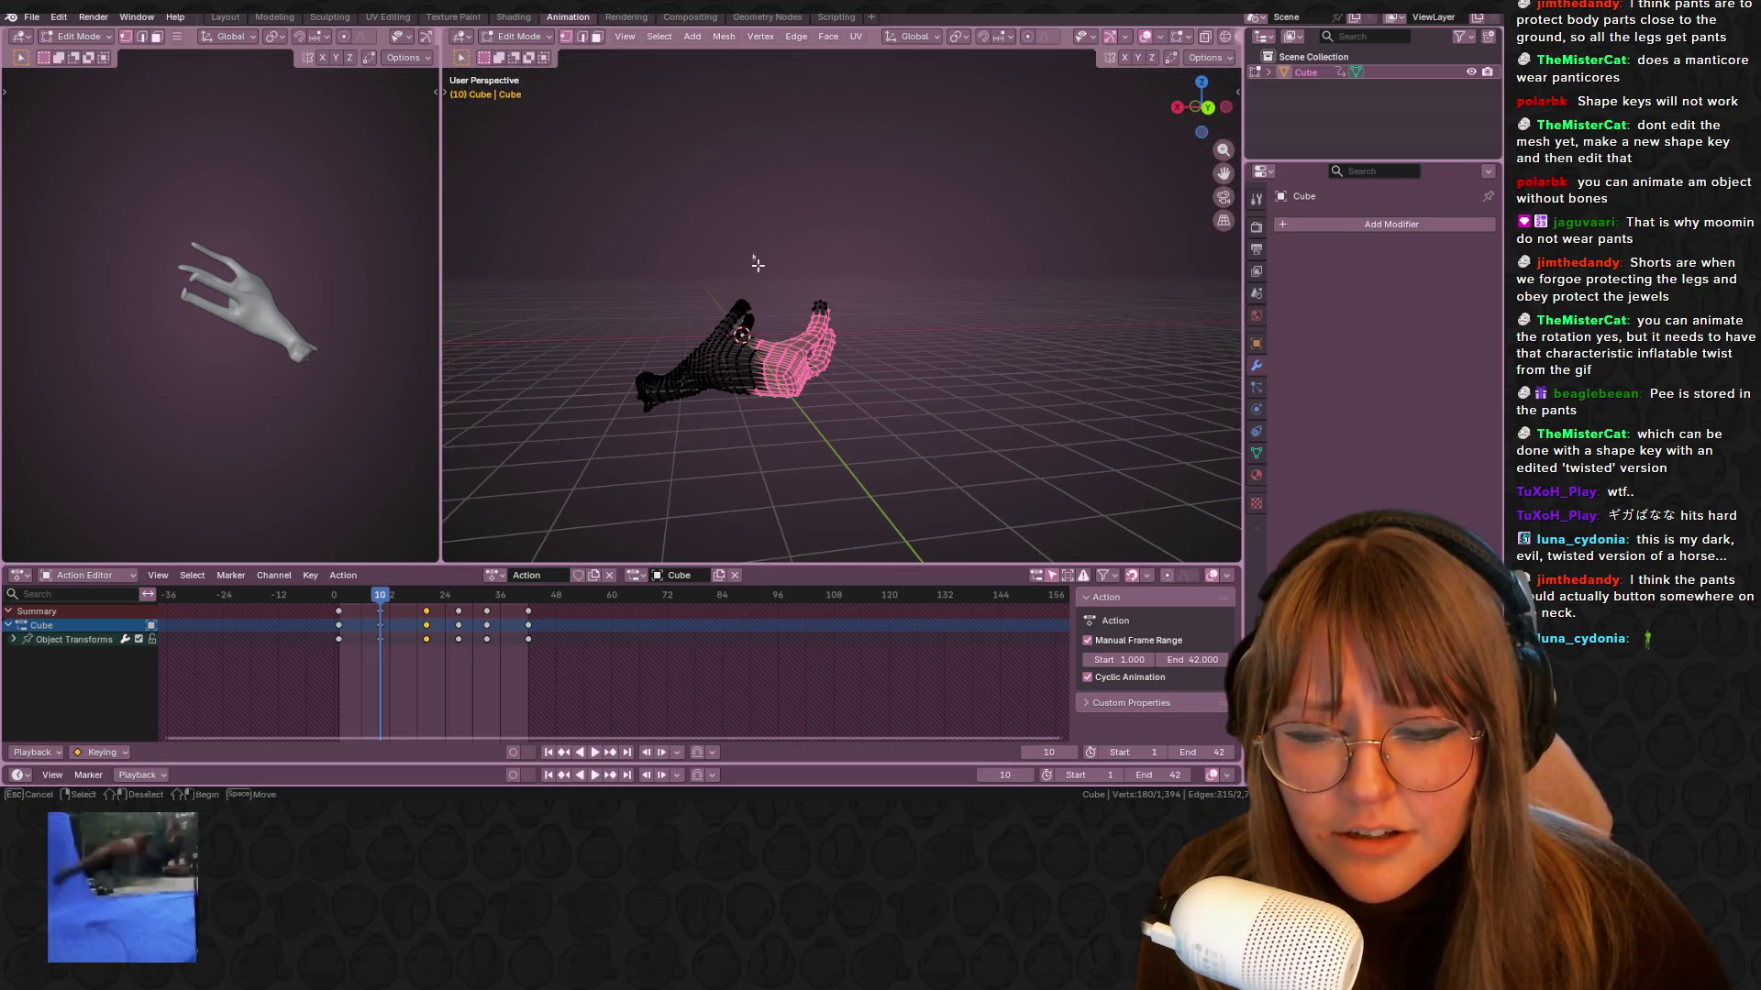
pyautogui.keyDown('alt'); pyautogui.keyDown('shift'); pyautogui.click(739, 336); pyautogui.keyUp('shift'); pyautogui.keyUp('alt')
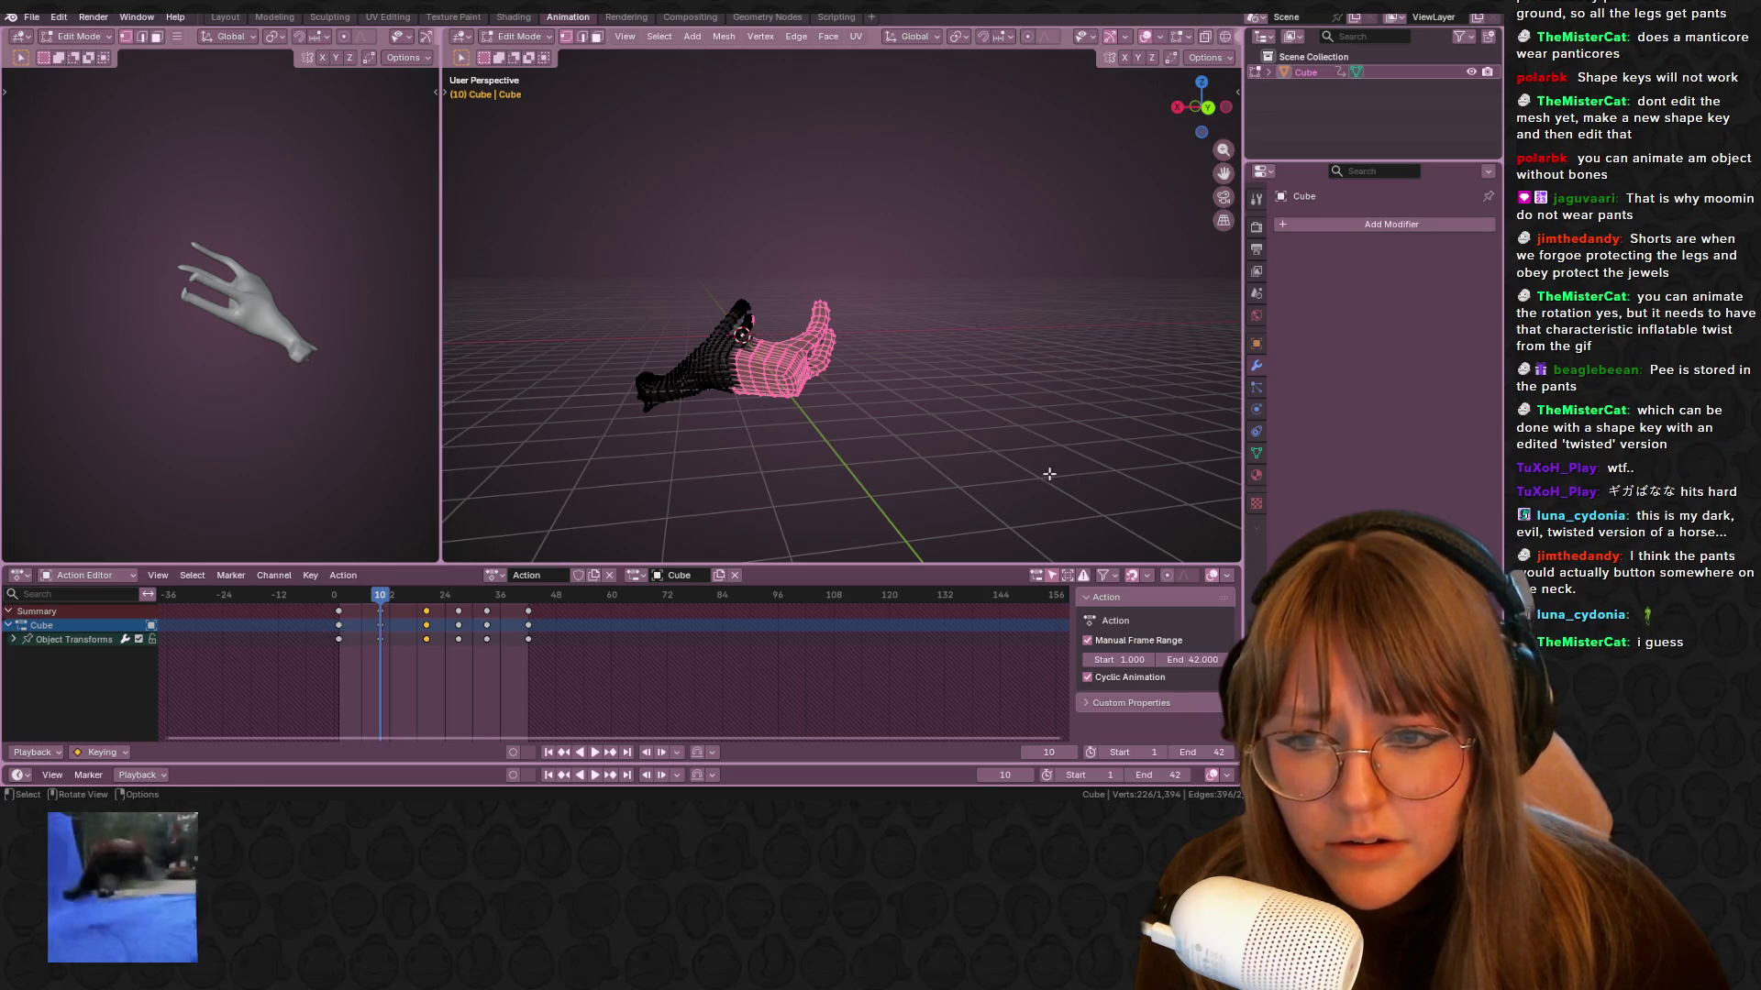
pyautogui.moveTo(1029, 454); pyautogui.dragTo(972, 431, button='middle')
pyautogui.press('r')
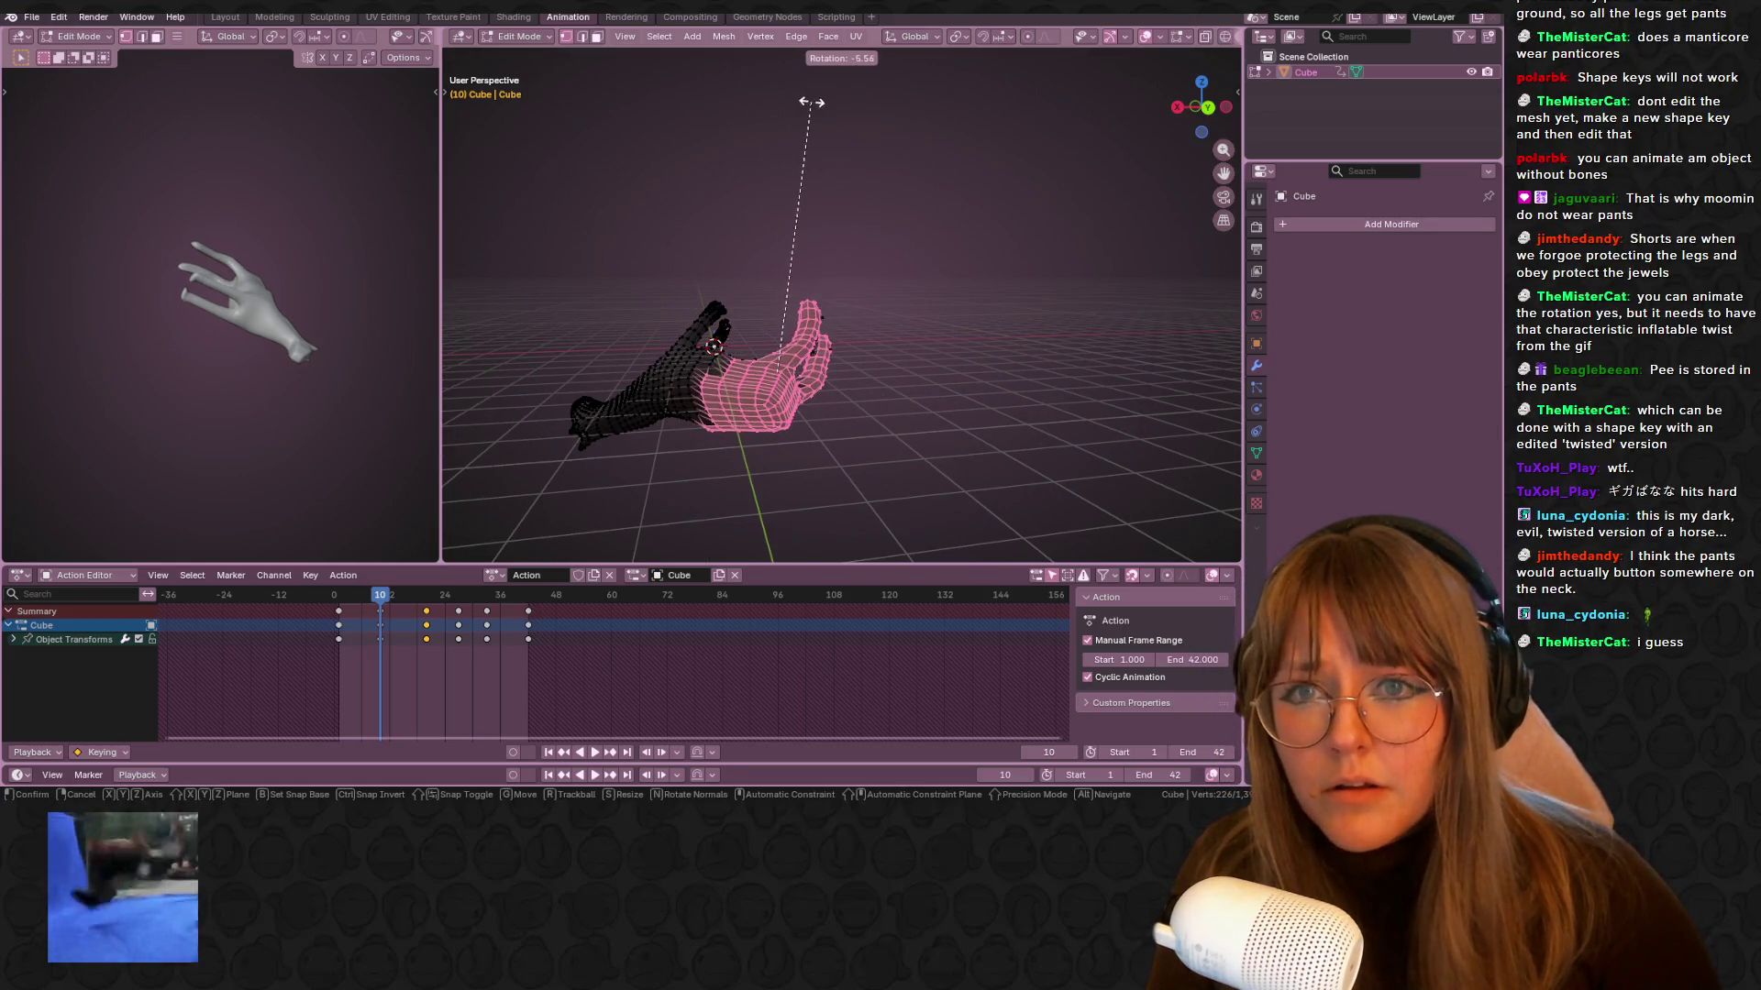
pyautogui.press('Escape')
# Turn on proportional editing and twist the front selection, viewed from the back
pyautogui.click(1028, 37)
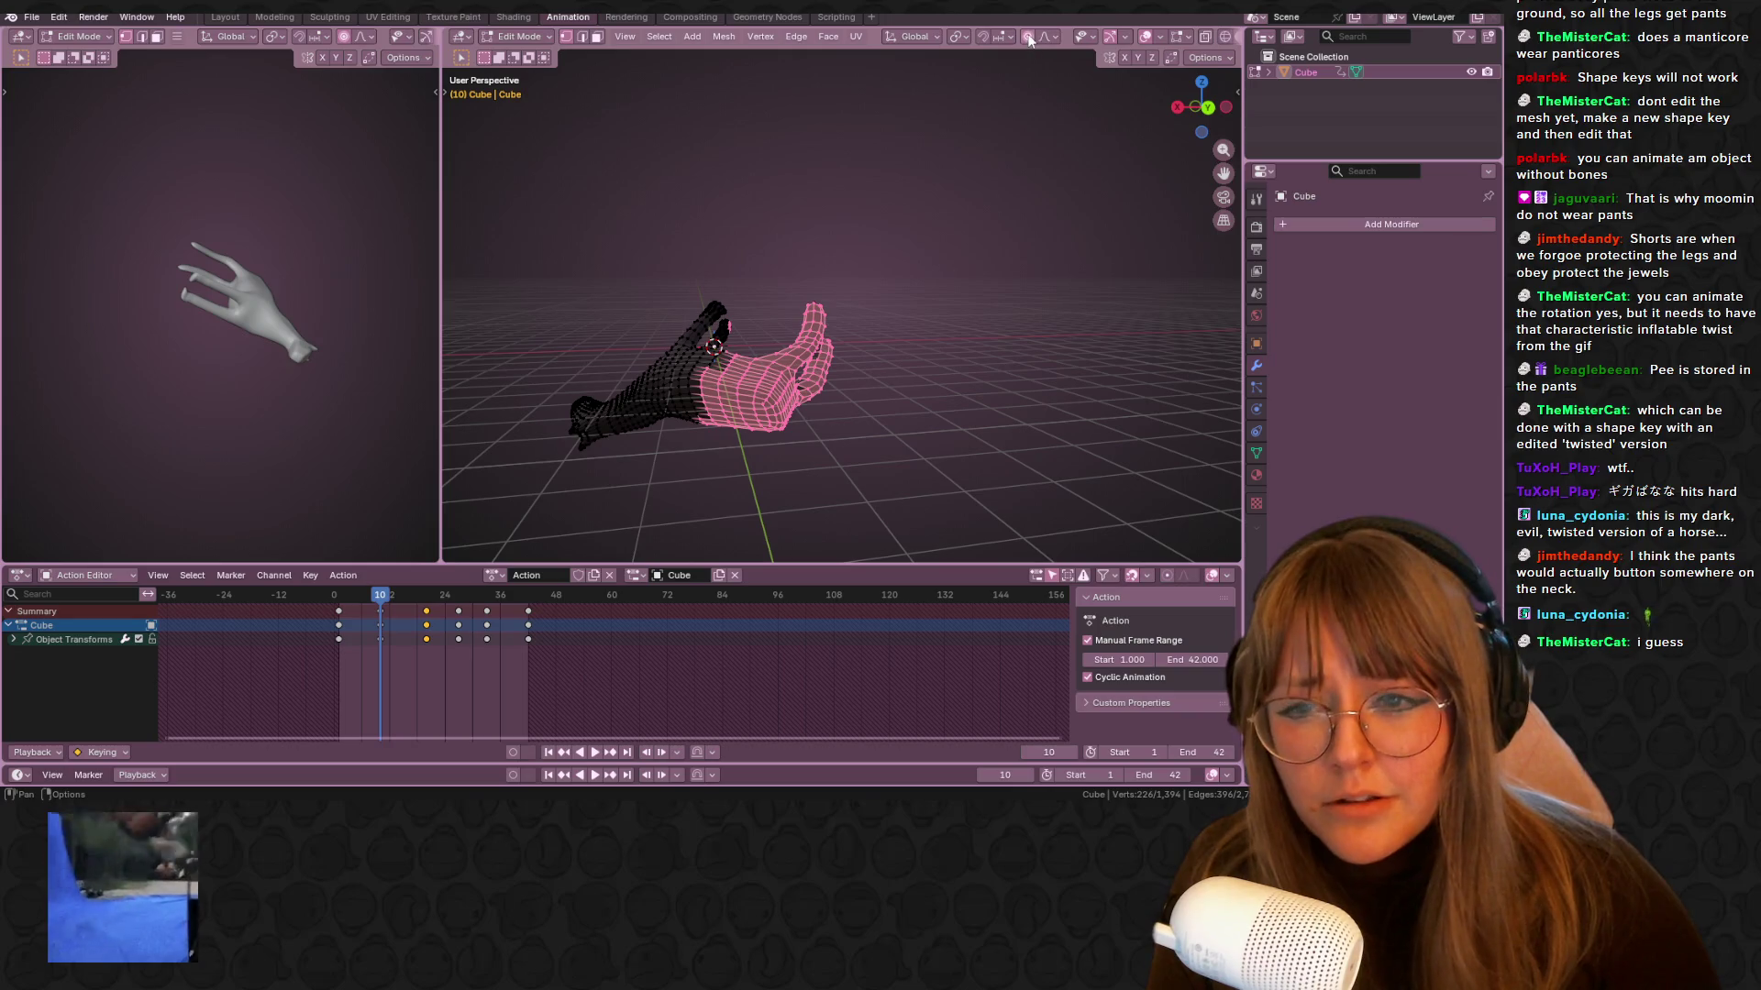
pyautogui.click(1208, 107)
pyautogui.scroll(2, 853, 513)
pyautogui.keyDown('shift'); pyautogui.moveTo(853, 513); pyautogui.dragTo(944, 391, button='middle'); pyautogui.keyUp('shift')
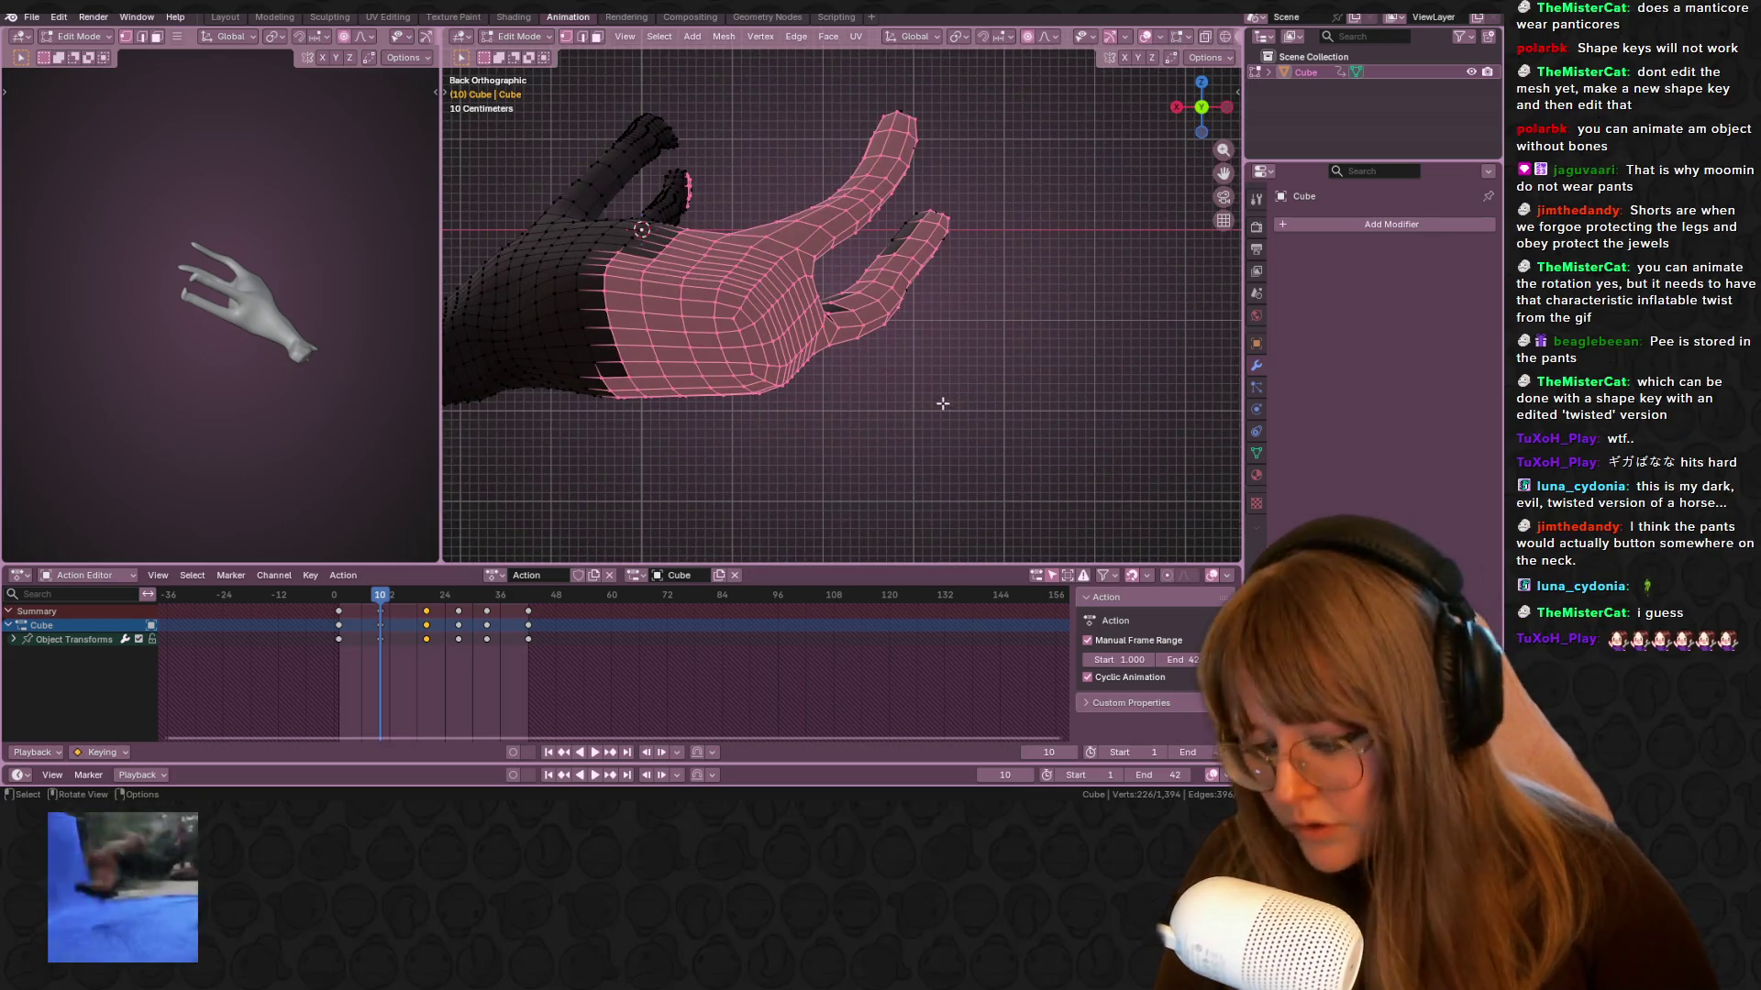
pyautogui.press('r')
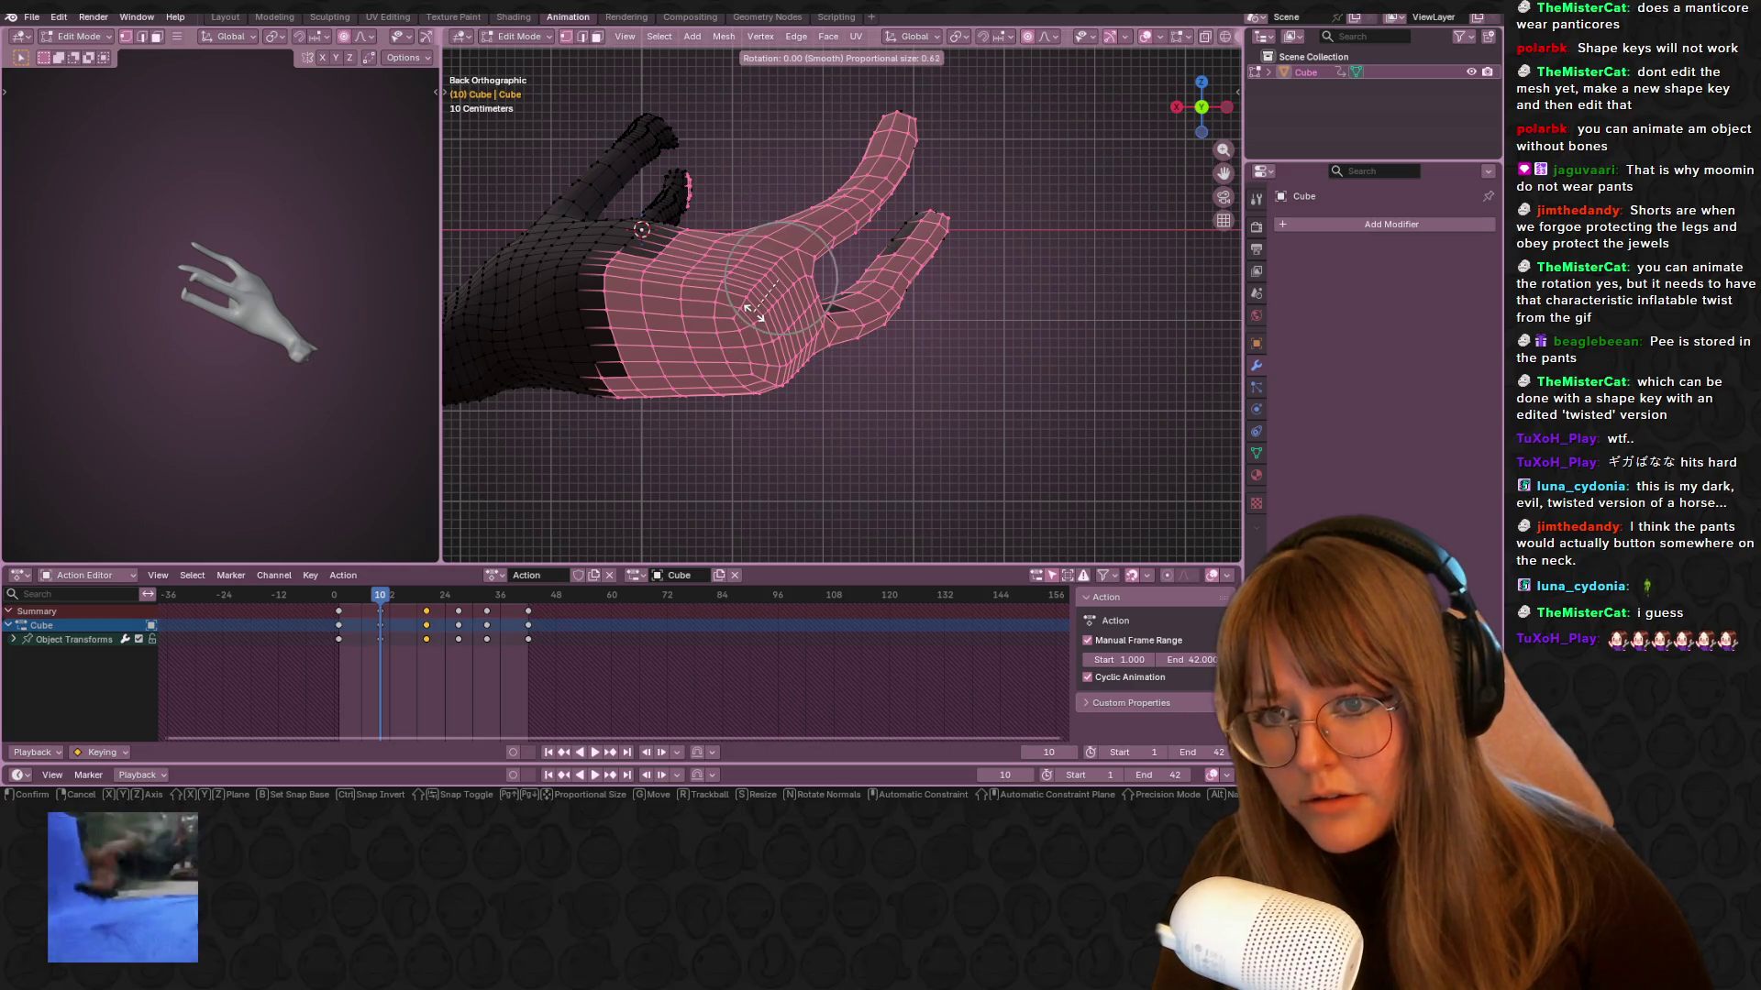
pyautogui.scroll(-12, 752, 311)
pyautogui.keyDown('alt'); pyautogui.scroll(-3, 752, 312); pyautogui.keyUp('alt')
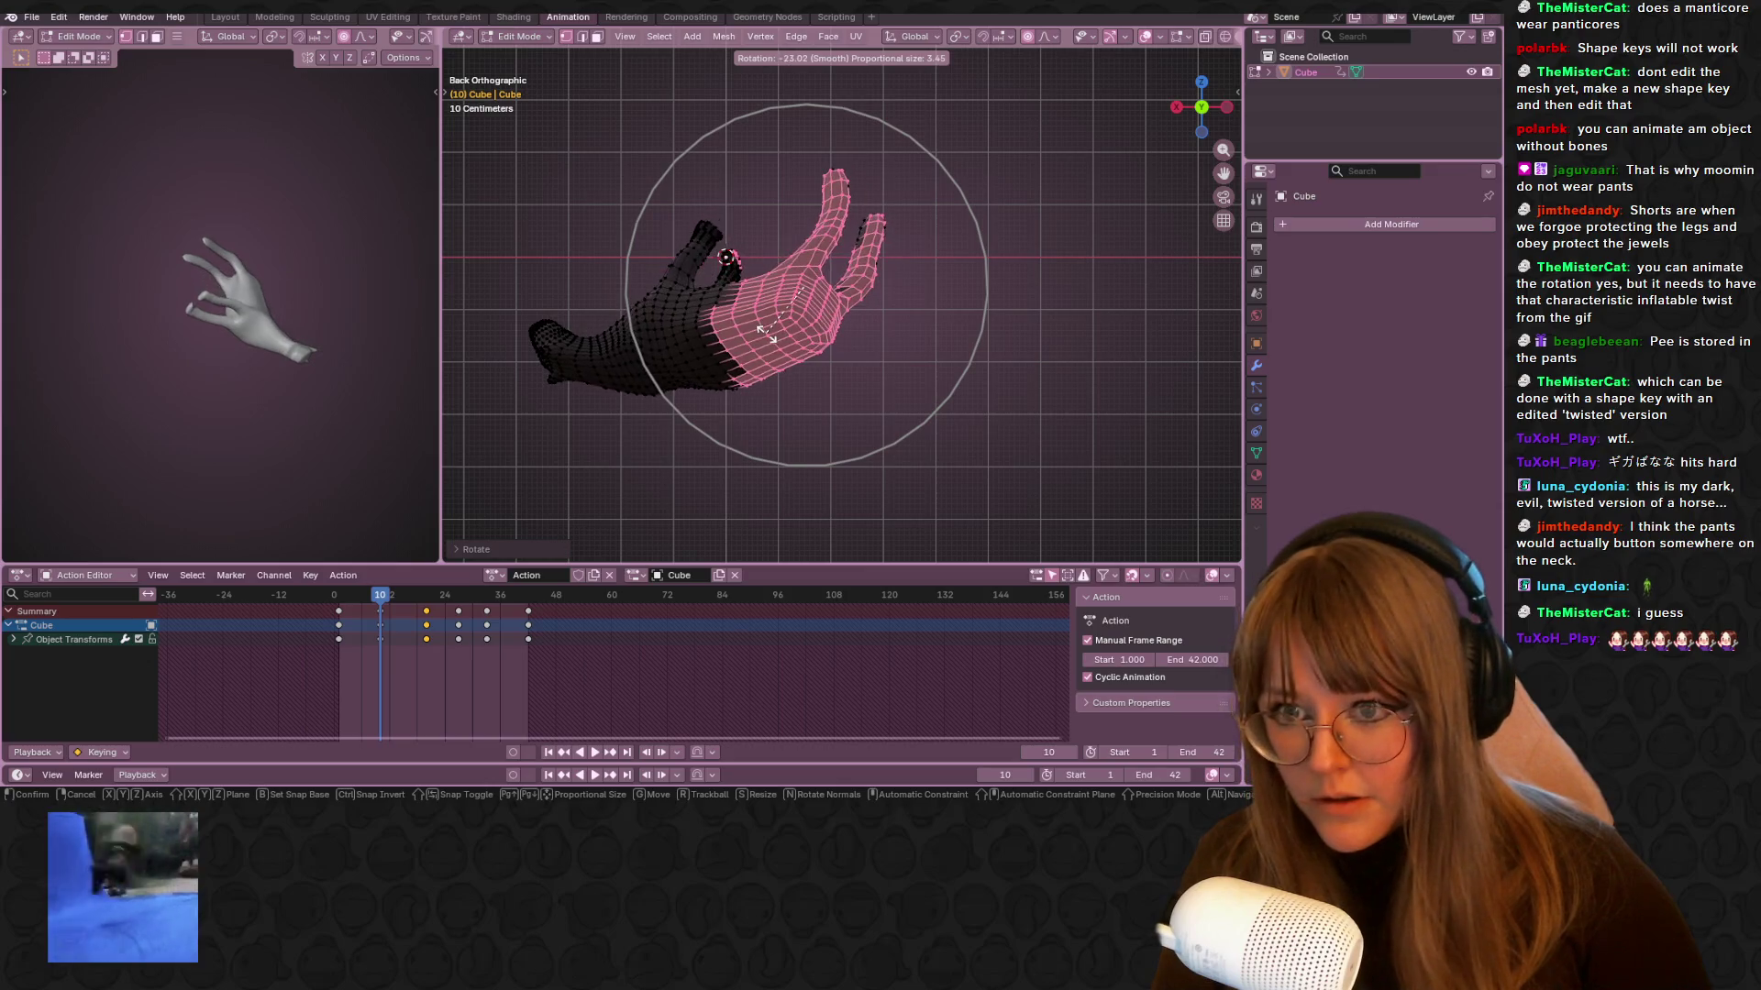
pyautogui.click(779, 348)
# Nudge the selected vertices slightly and inset their faces twice
pyautogui.press('g')
pyautogui.click(772, 344)
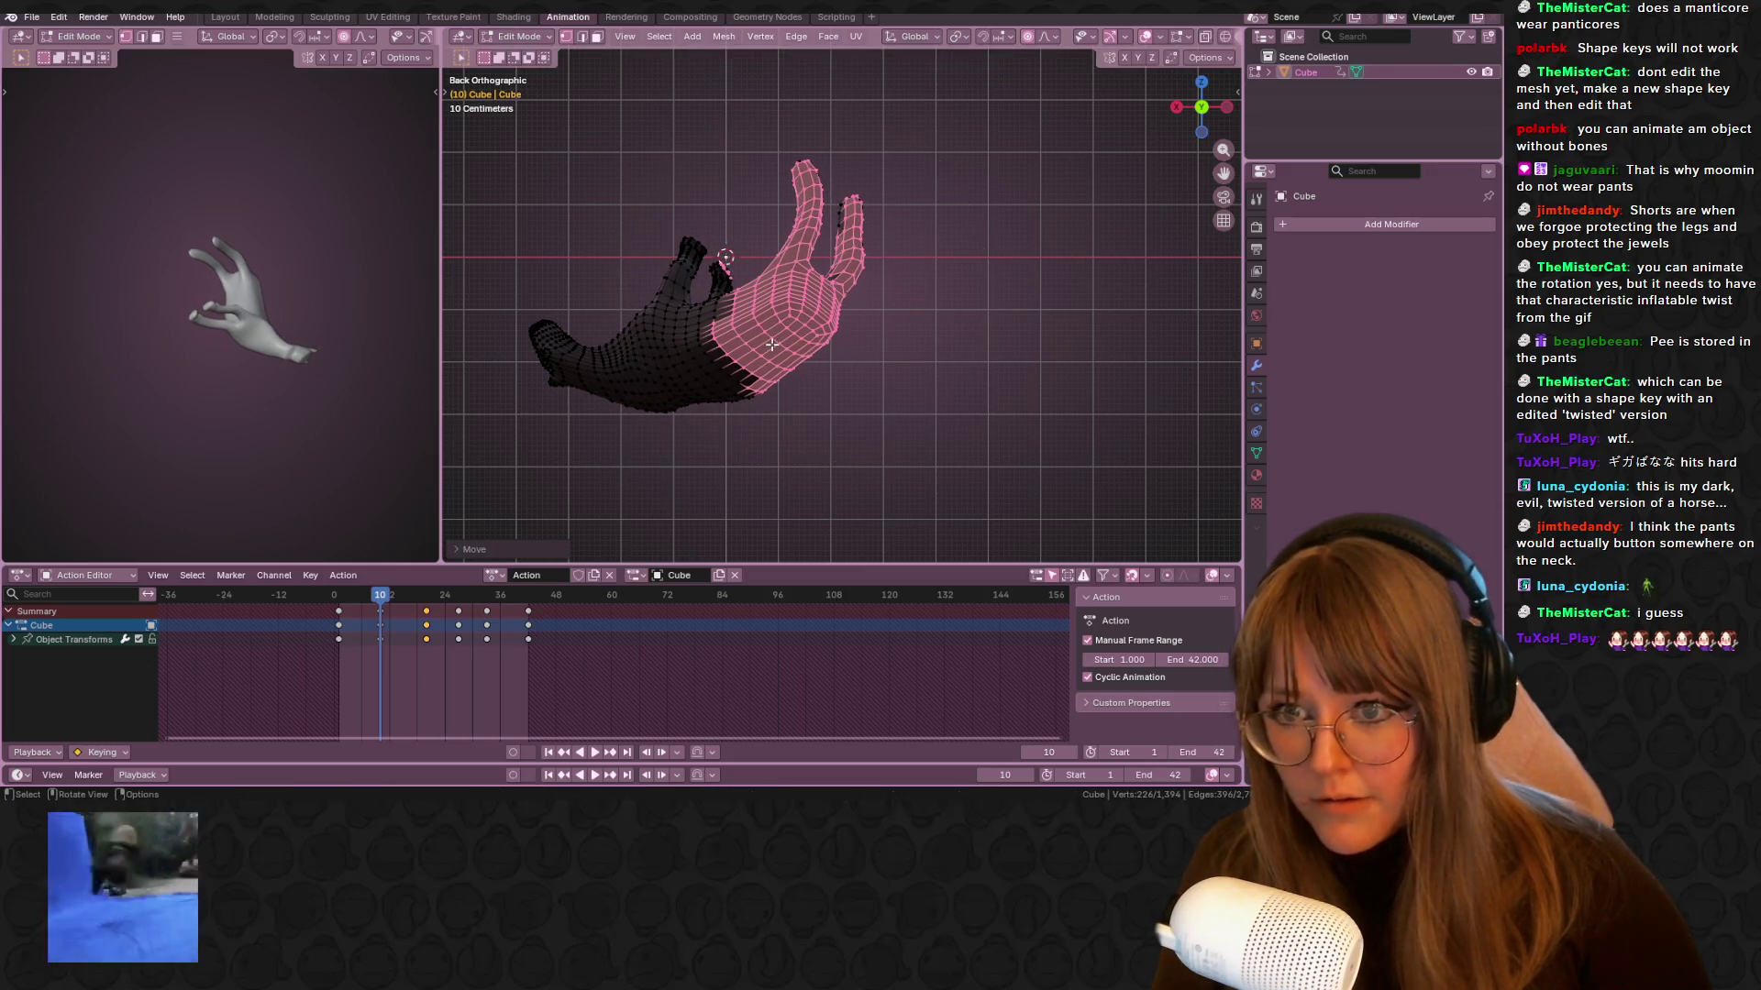
pyautogui.press('i')
pyautogui.click(772, 342)
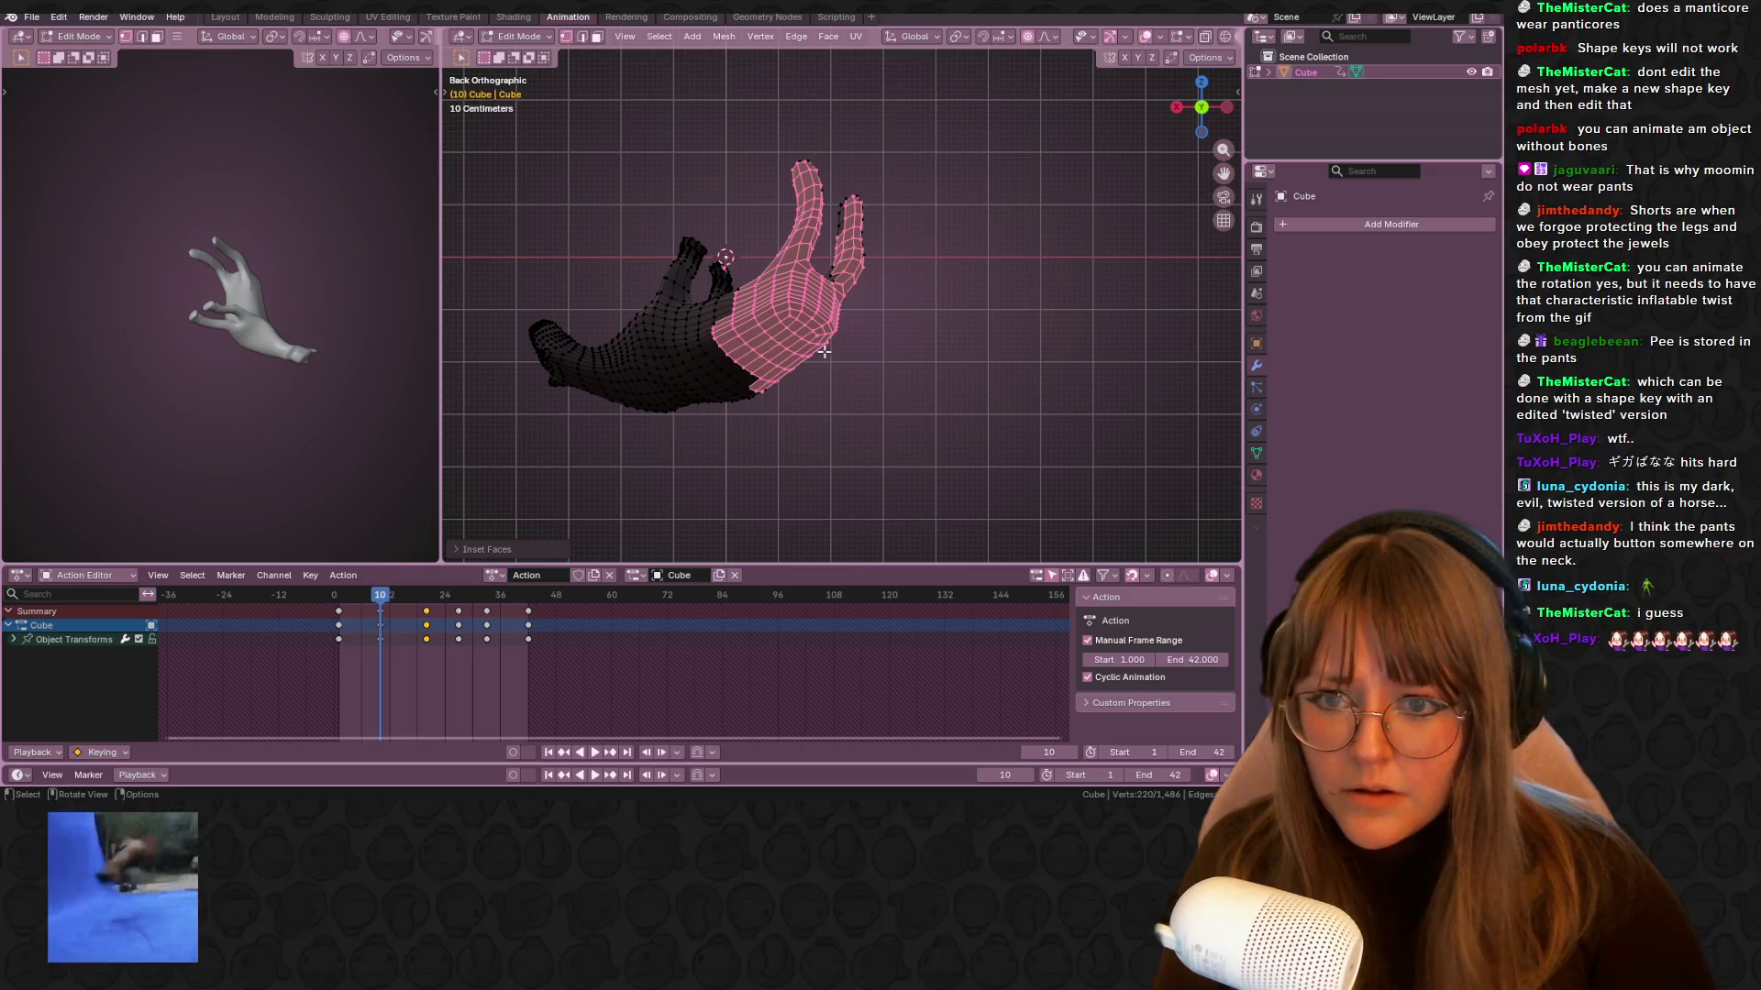
pyautogui.scroll(-3, 825, 352)
pyautogui.press('i')
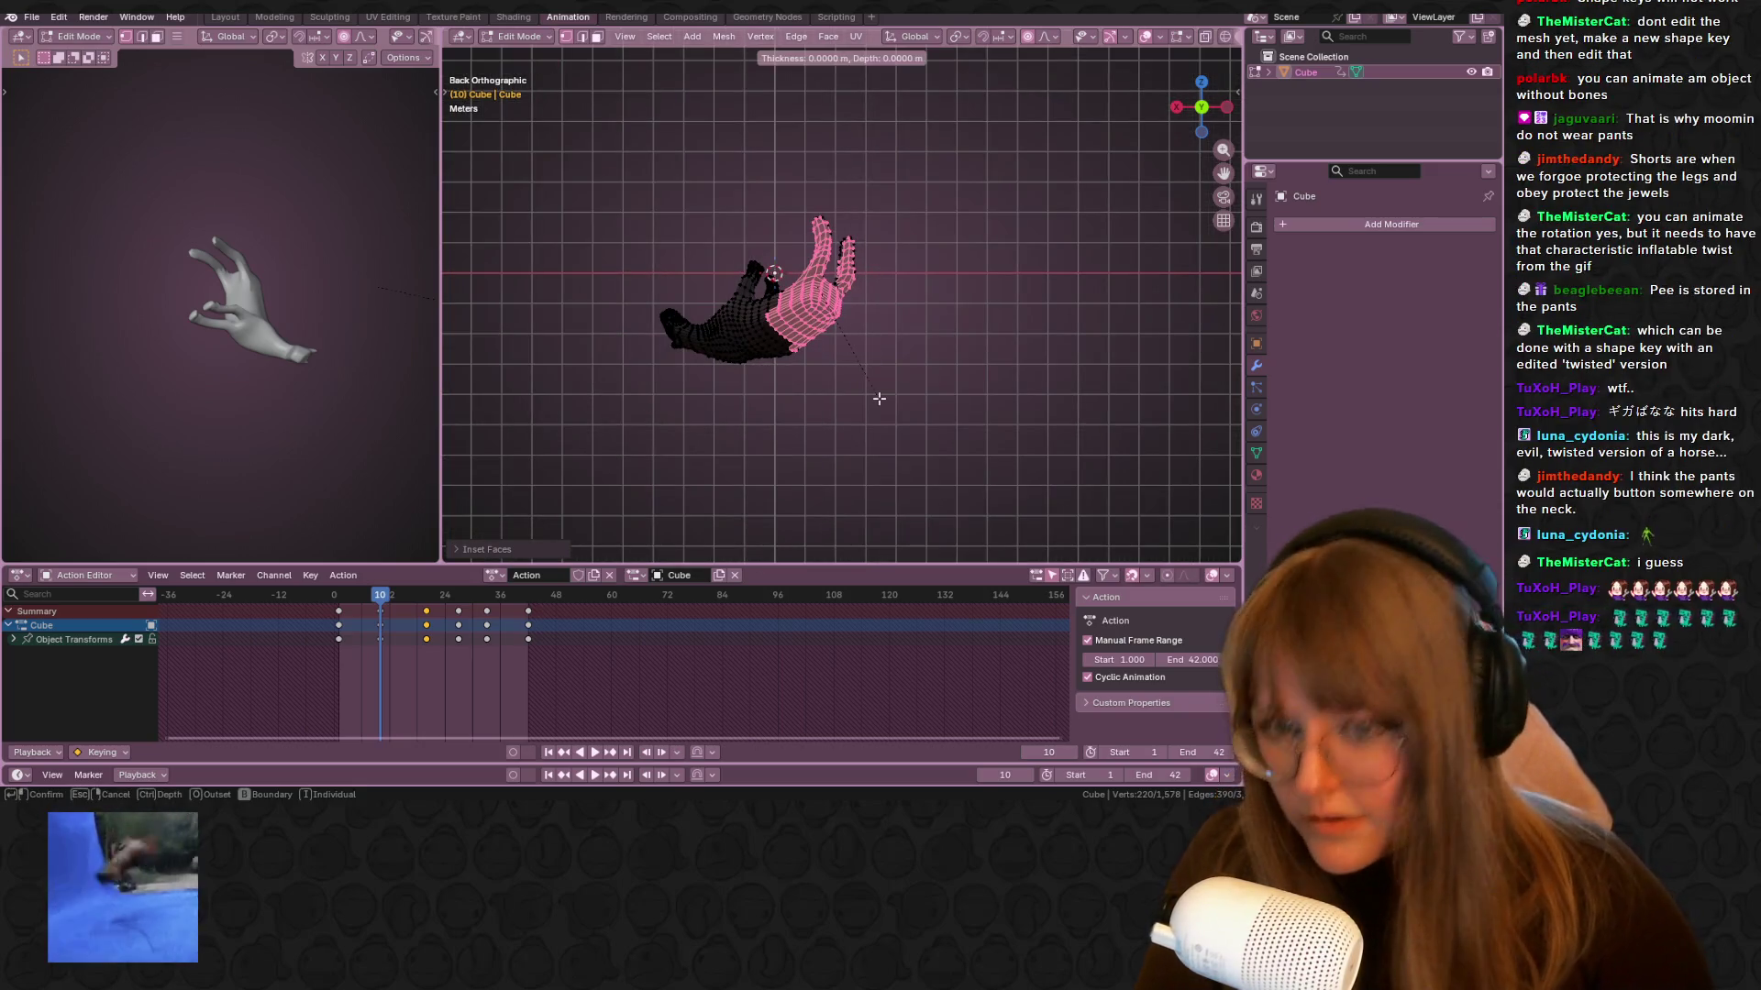
pyautogui.click(878, 398)
# Show the sidebar's Animation tab with the Global Transform tools
pyautogui.click(1205, 57)
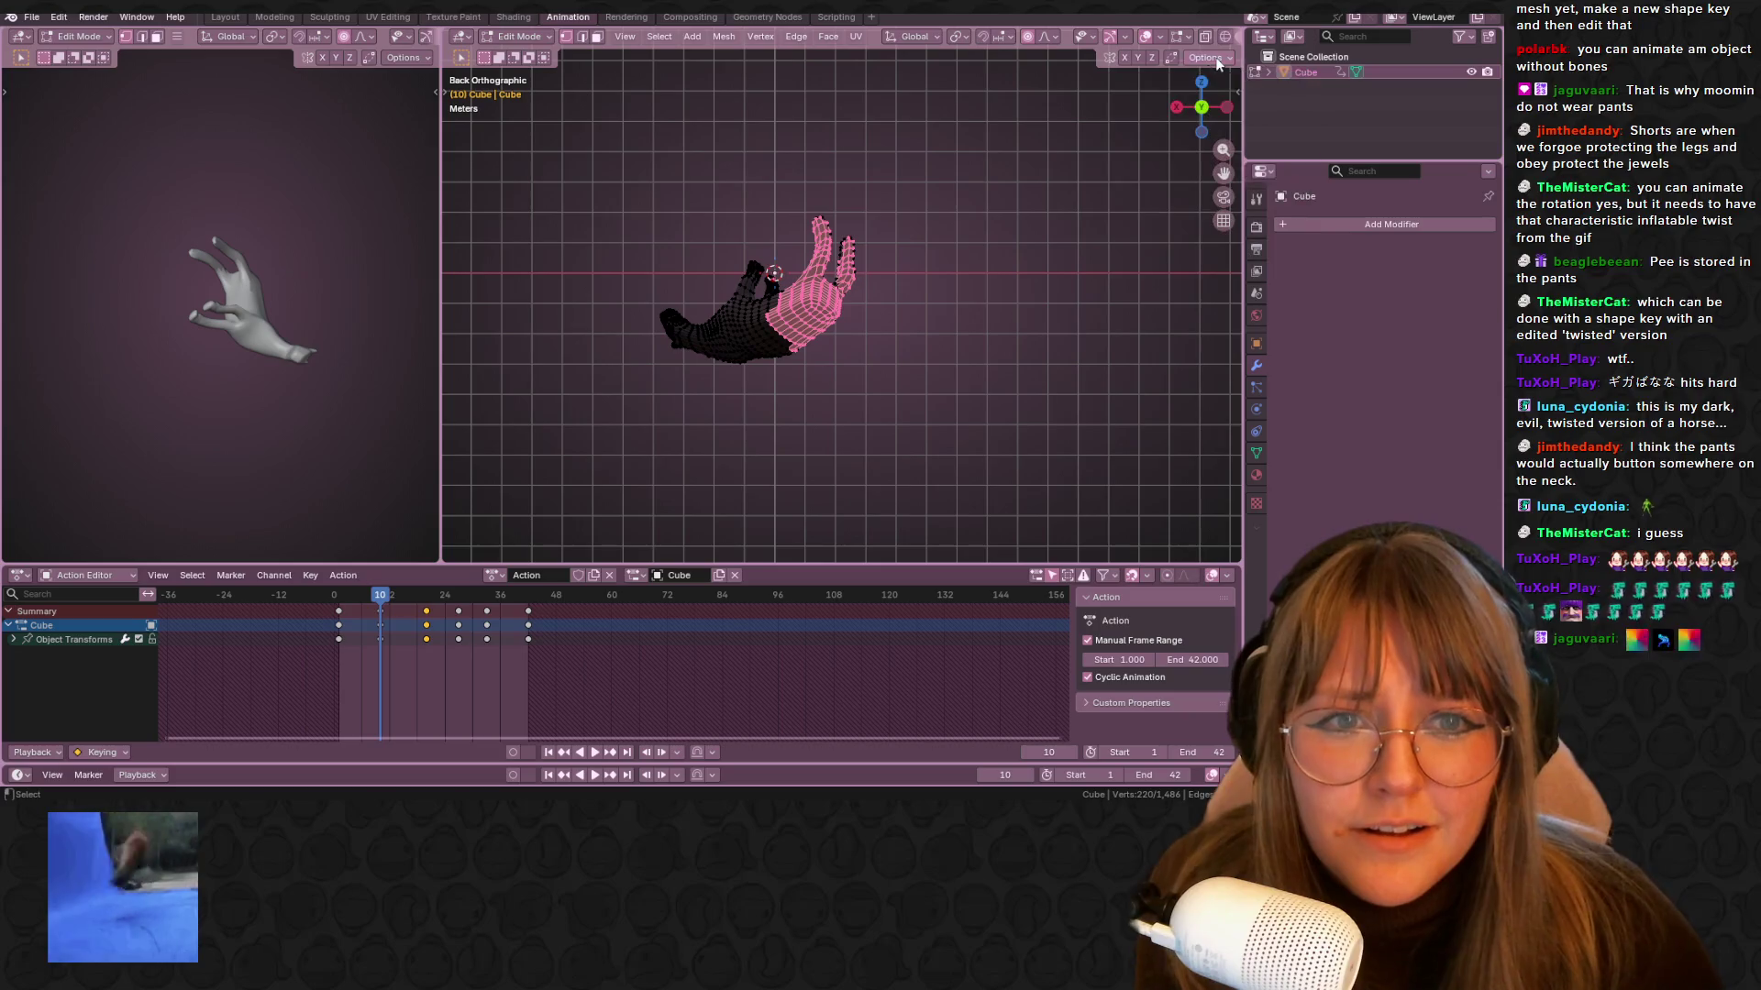
pyautogui.click(1237, 95)
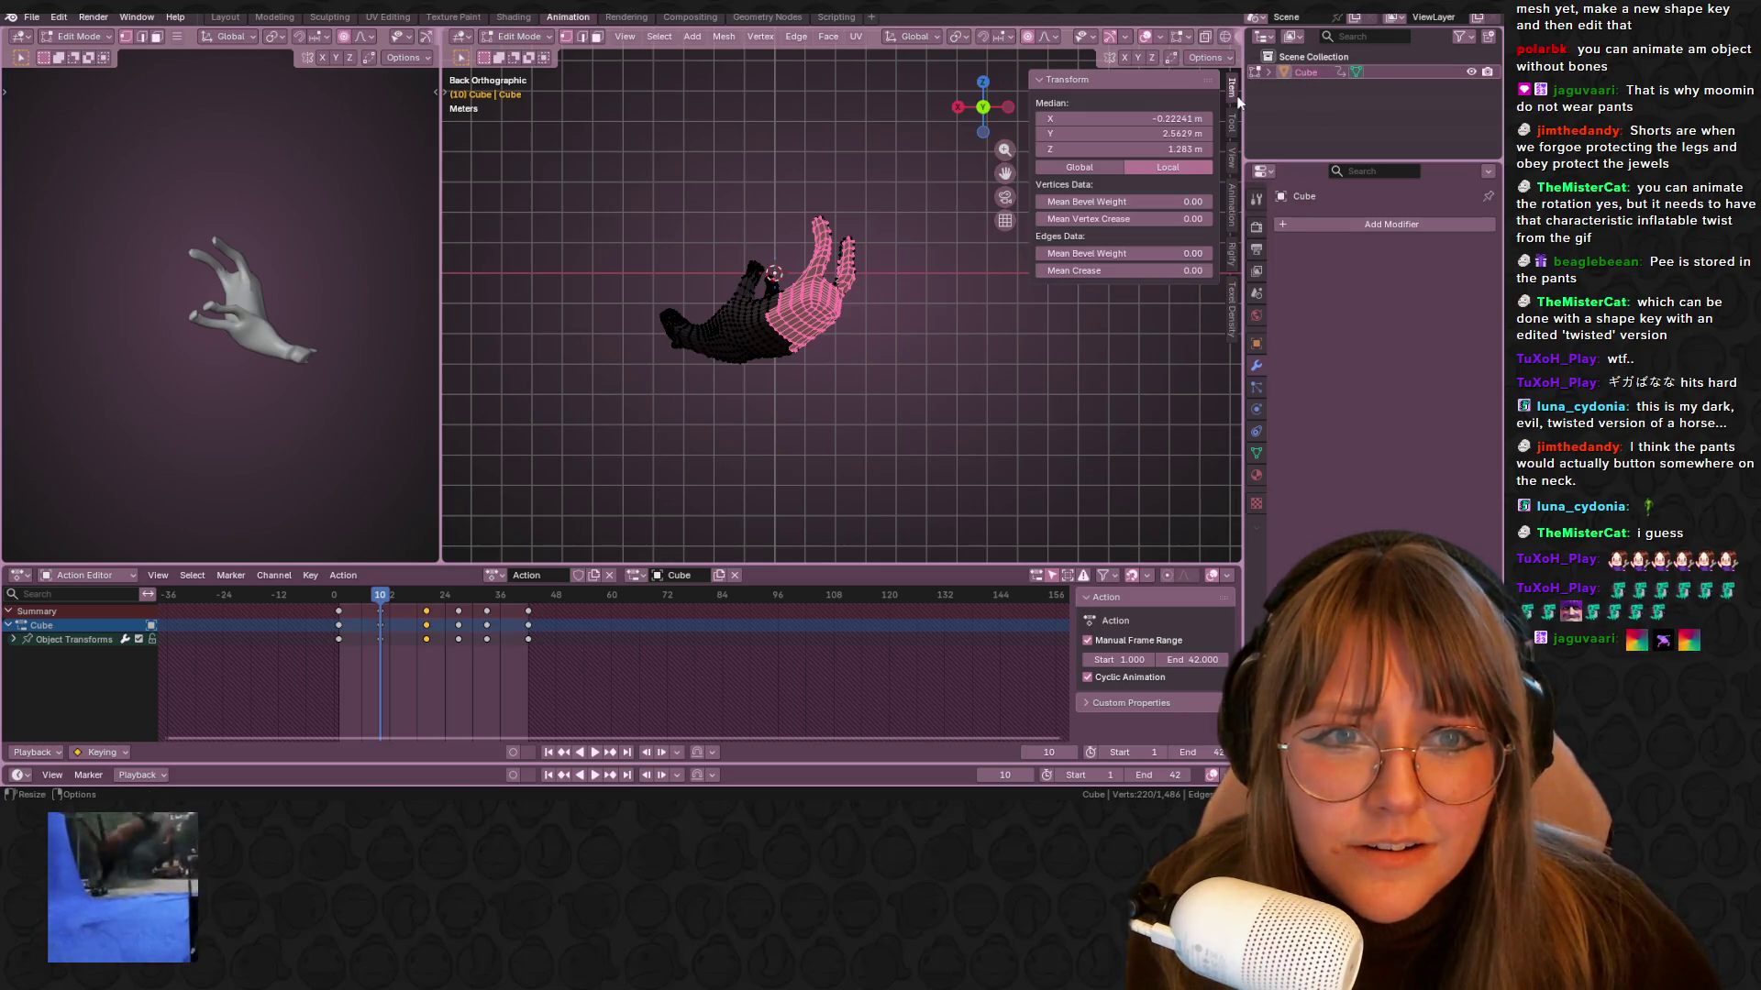
pyautogui.click(1234, 206)
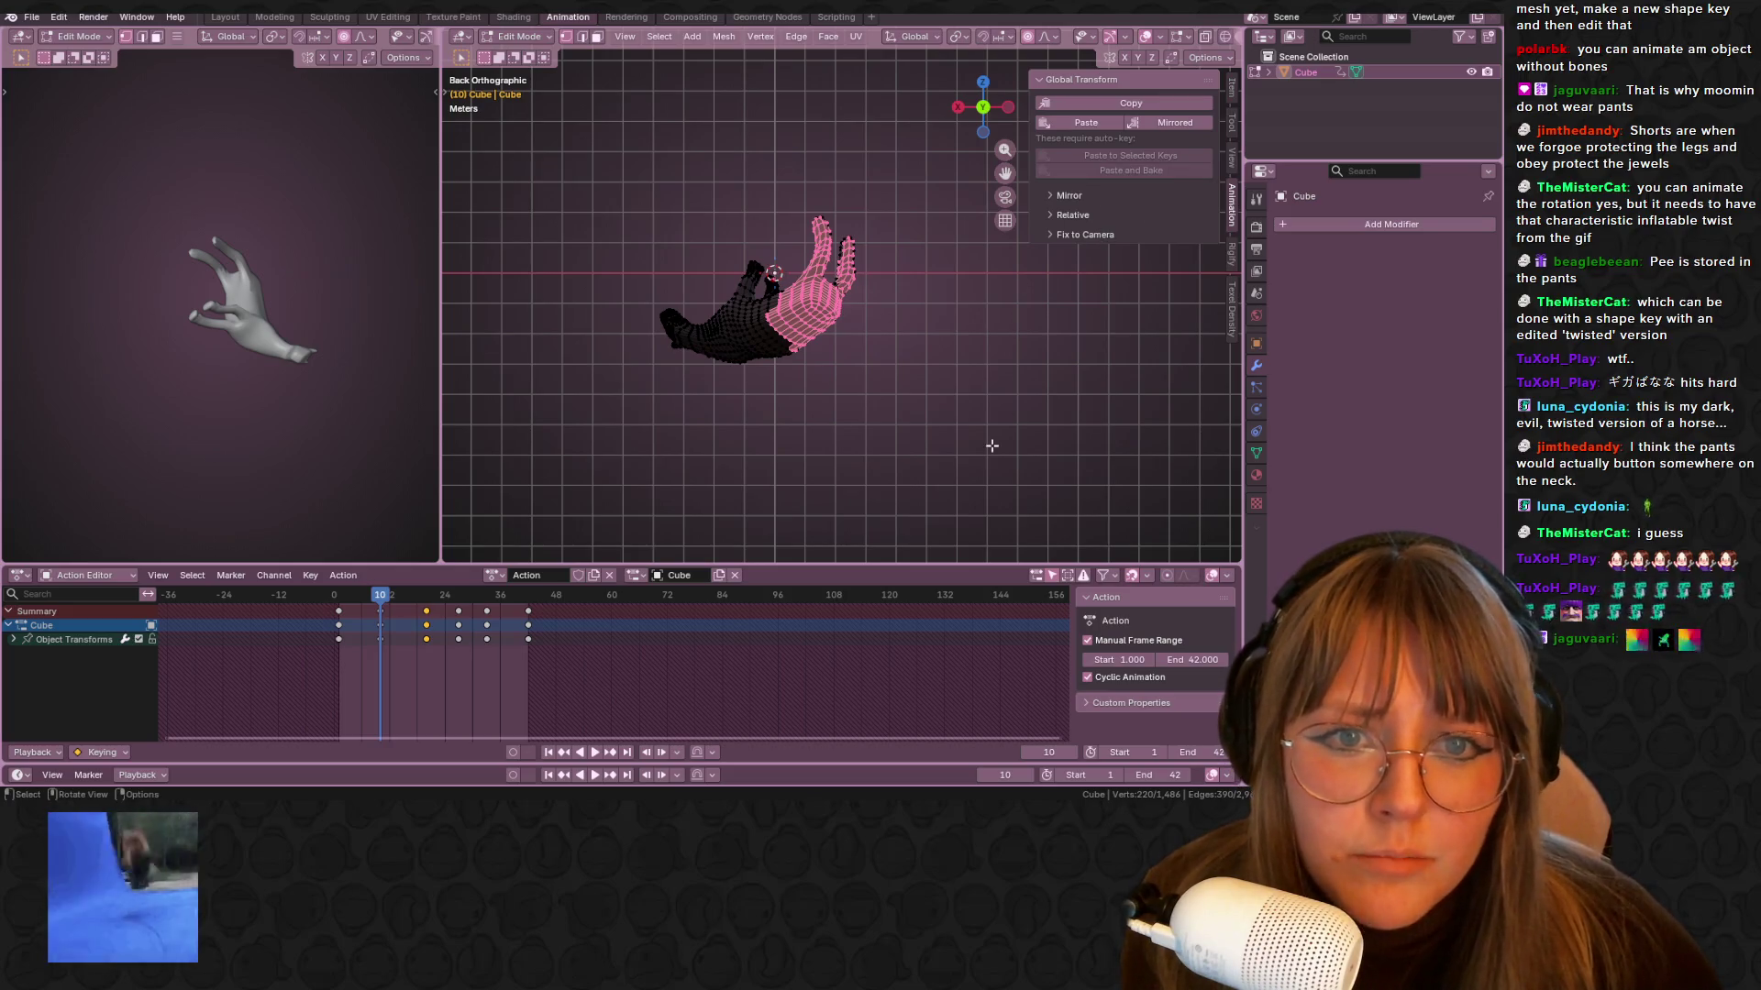
# Undo the trial twist and insets, then return to Object Mode
pyautogui.hotkey('ctrl', 'z')
pyautogui.hotkey('ctrl', 'z')
pyautogui.hotkey('ctrl', 'z')
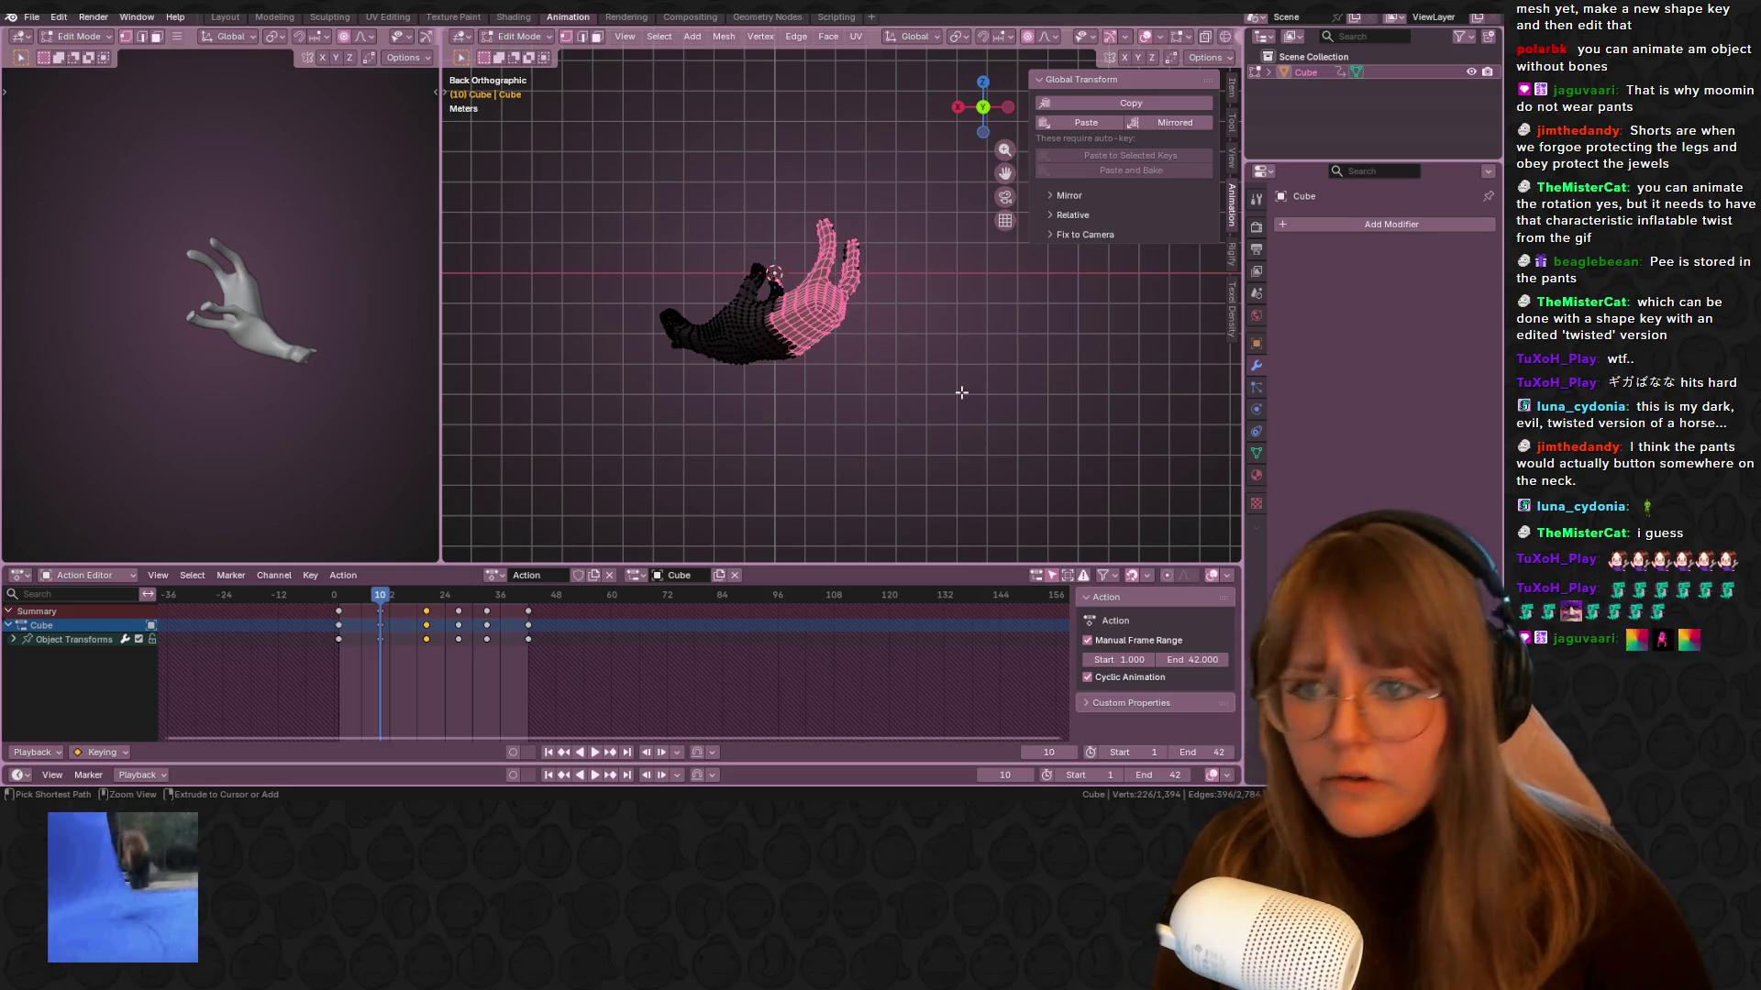
pyautogui.scroll(-3, 943, 405)
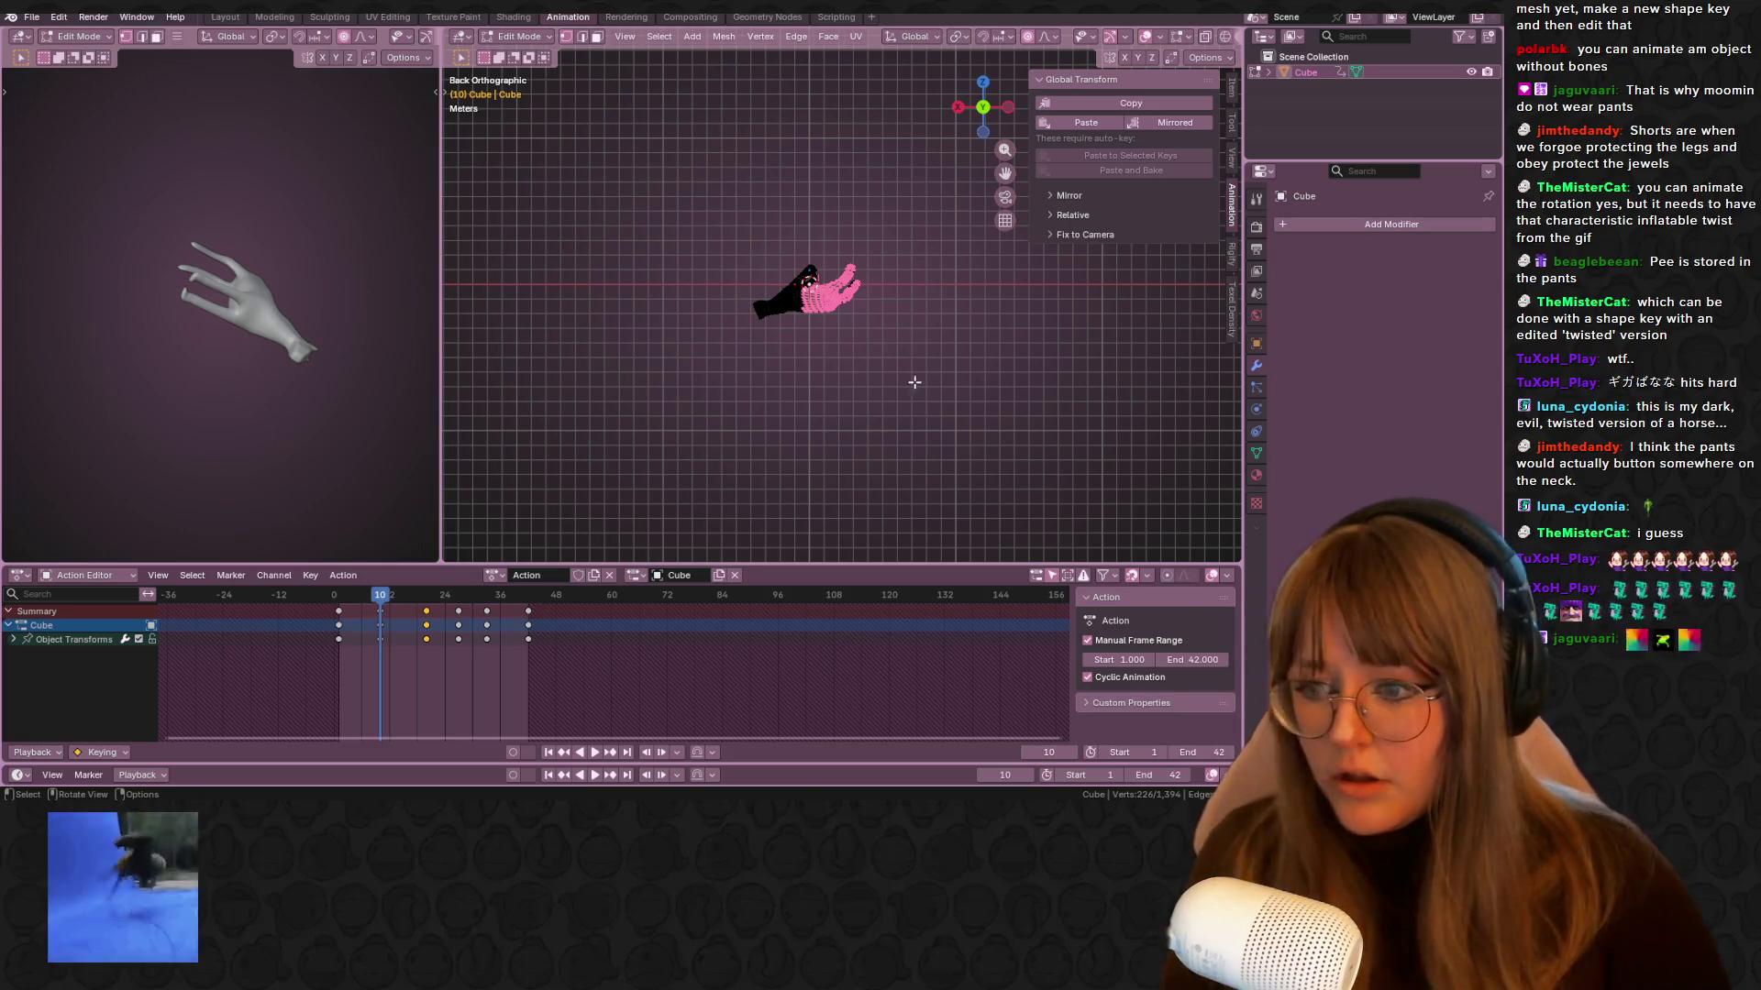
pyautogui.press('Tab')
pyautogui.scroll(3, 898, 413)
pyautogui.hotkey('shift', 'Left')
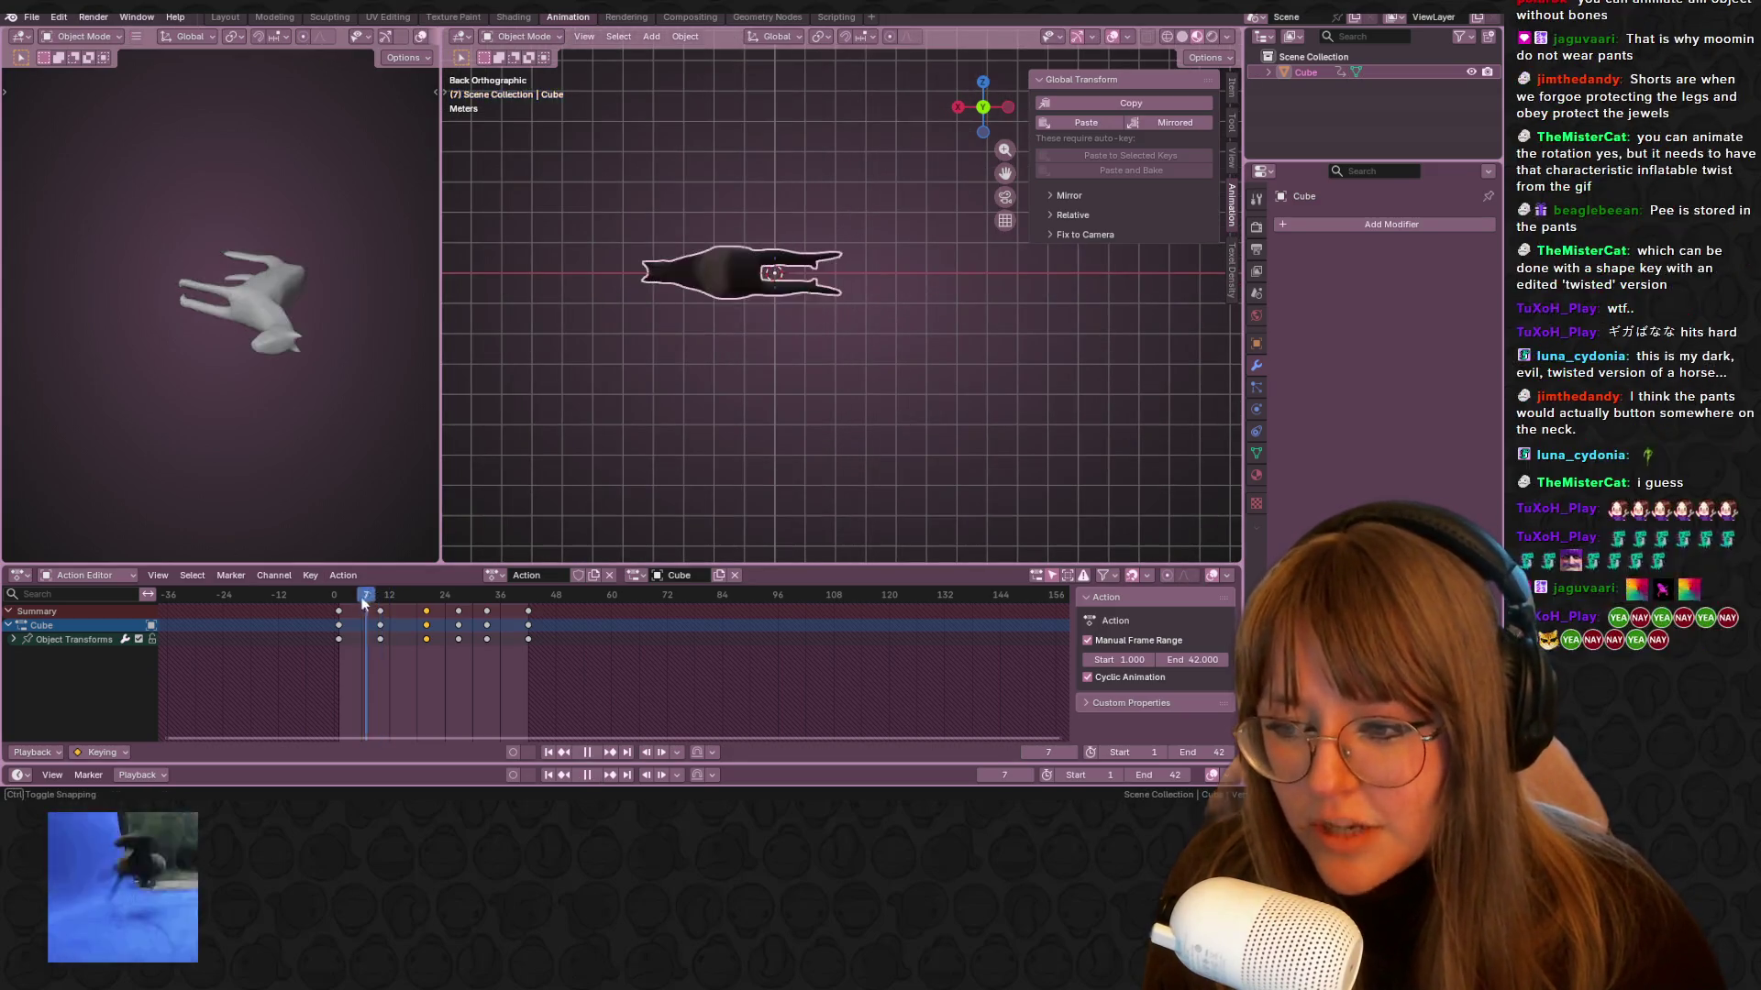
# Orbit to a side view of the horse and search modifiers for 'shape', then cancel
pyautogui.keyDown('shift'); pyautogui.moveTo(785, 357); pyautogui.dragTo(738, 374, button='middle'); pyautogui.keyUp('shift')
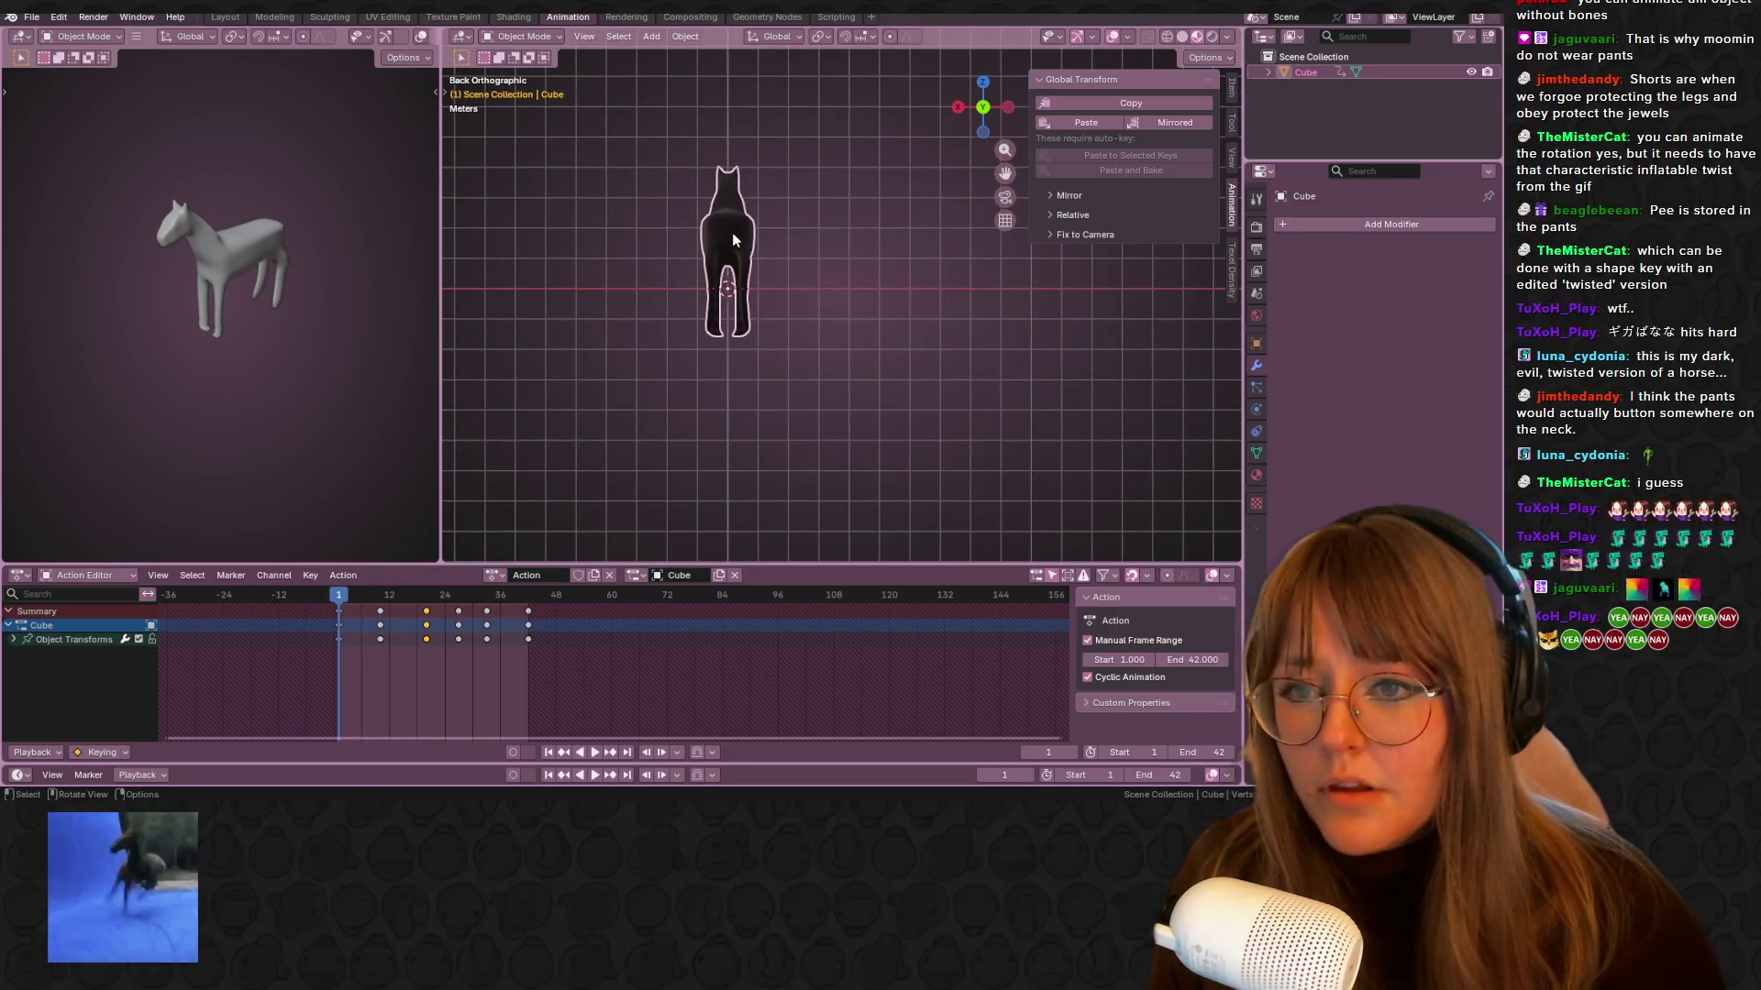
pyautogui.press('Tab')
pyautogui.press('Tab')
pyautogui.moveTo(737, 234)
pyautogui.mouseDown(button='middle')
pyautogui.moveTo(963, 318)
pyautogui.moveTo(982, 311)
pyautogui.moveTo(902, 253)
pyautogui.moveTo(972, 219)
pyautogui.mouseUp(button='middle')
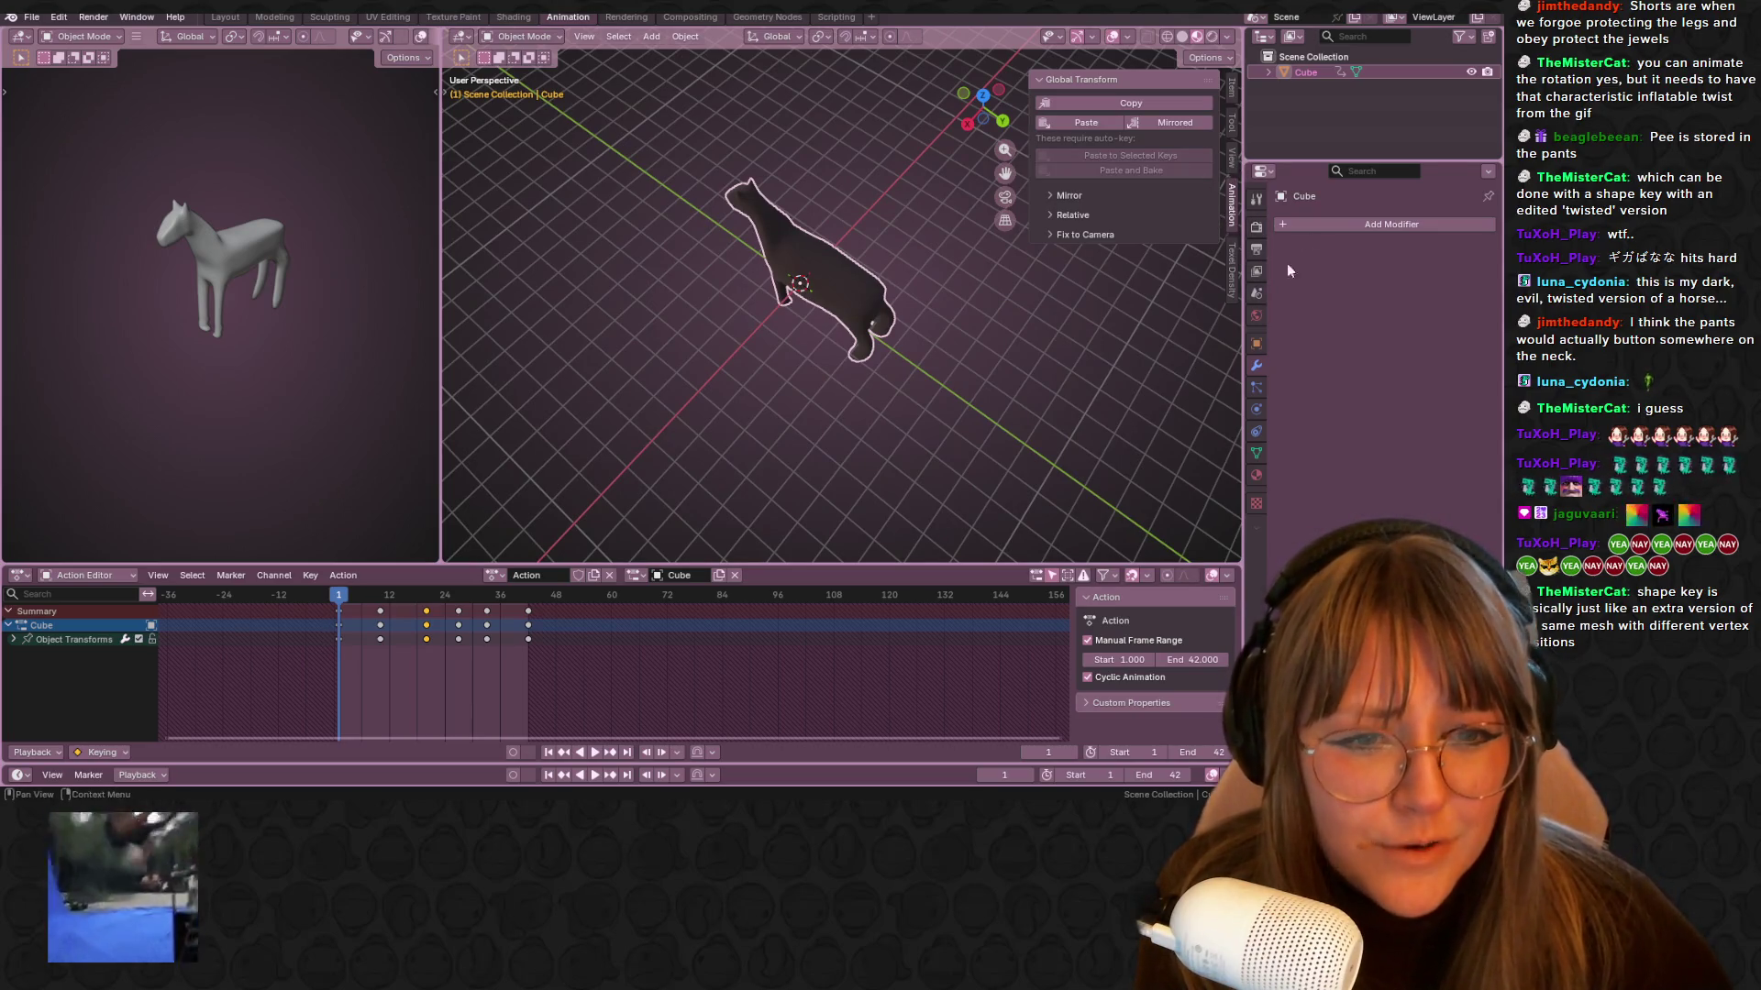
pyautogui.click(1317, 224)
pyautogui.click(1317, 231)
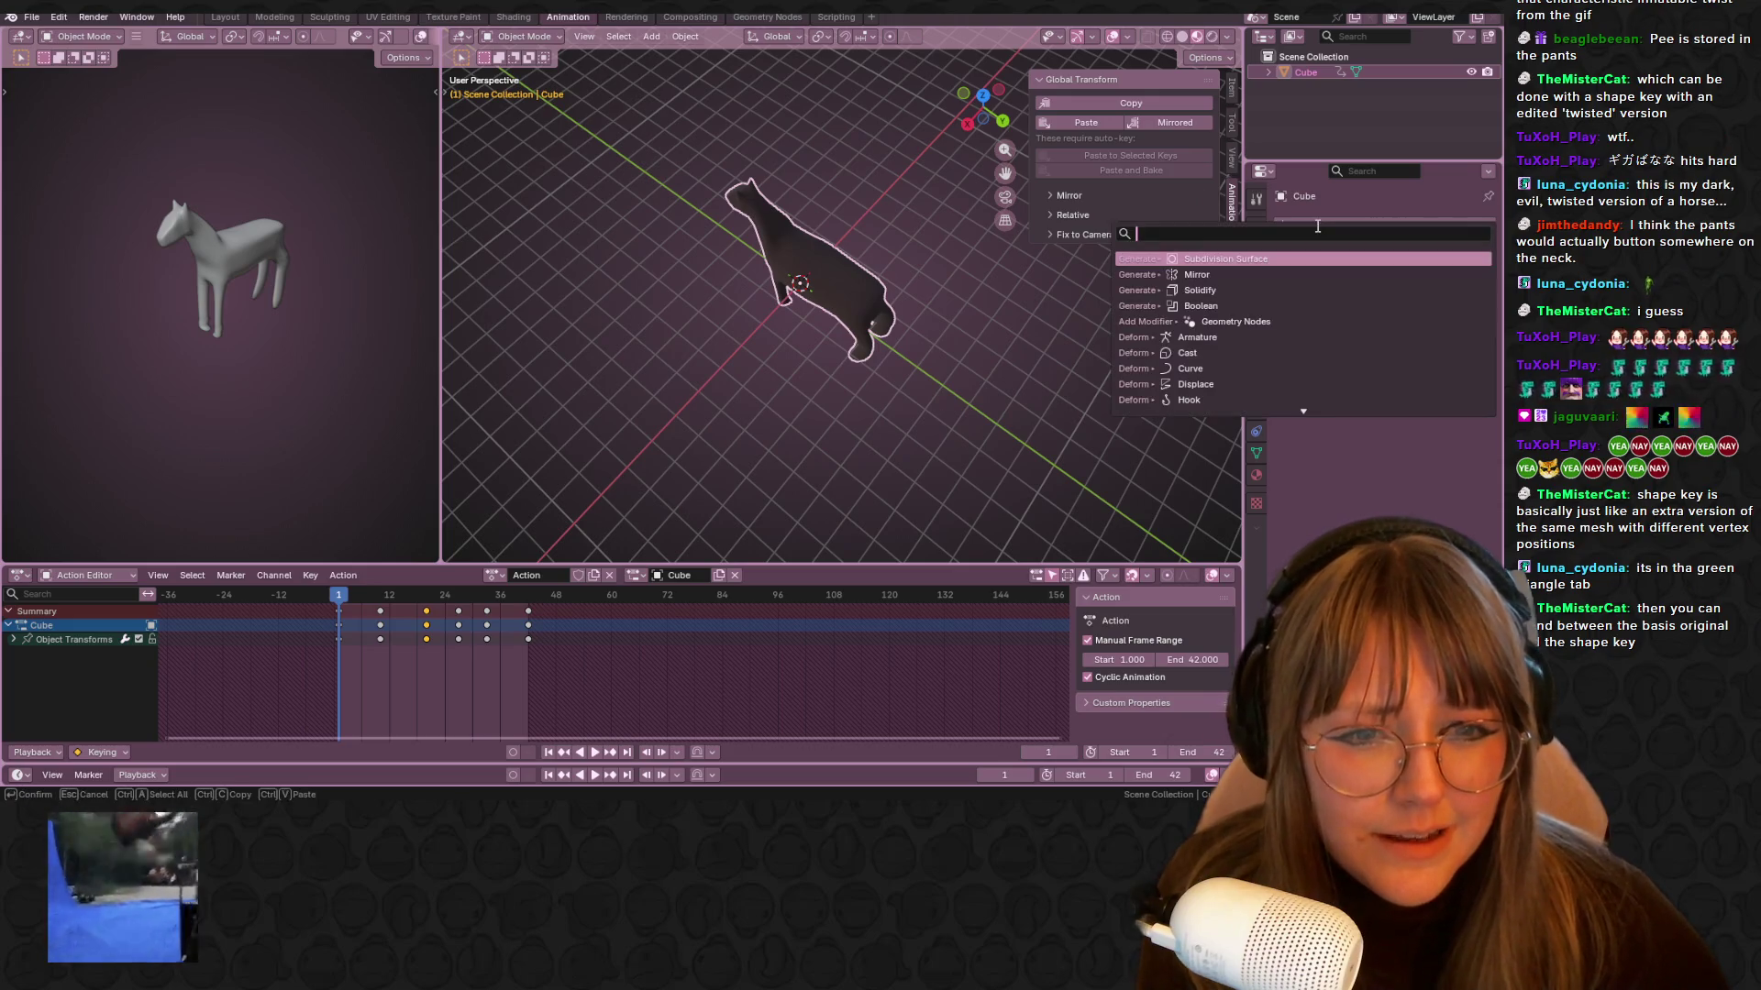
pyautogui.write('shape')
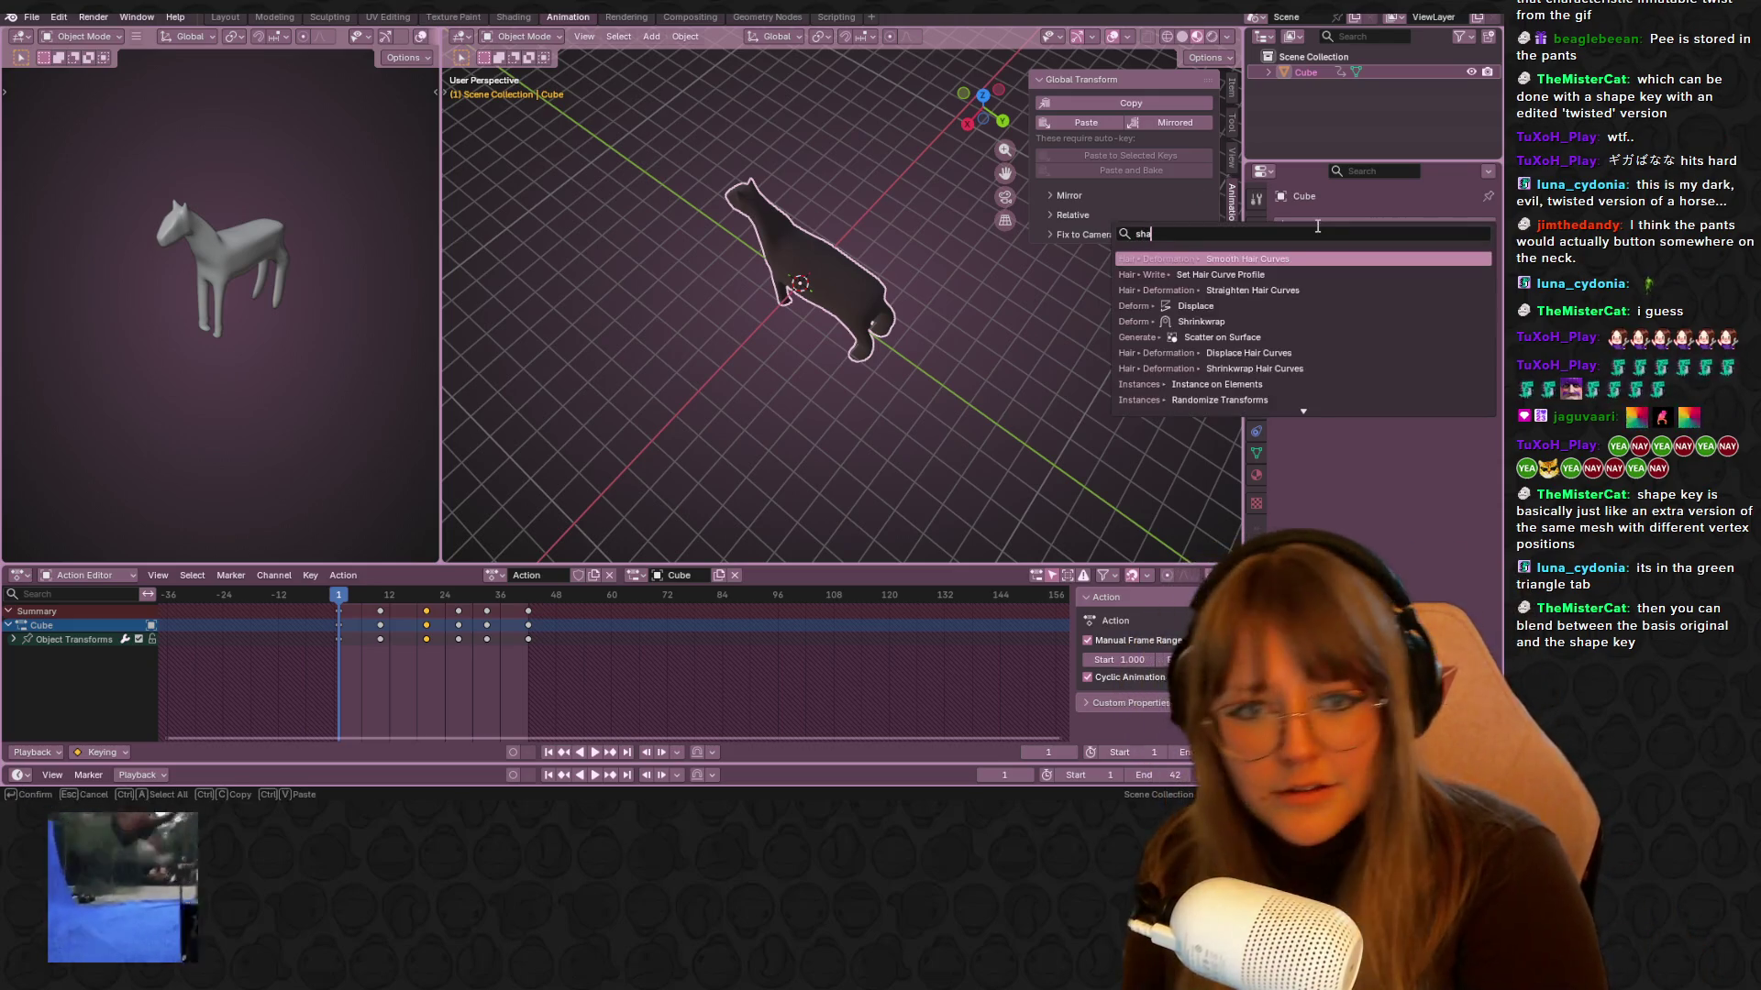
pyautogui.press('Escape')
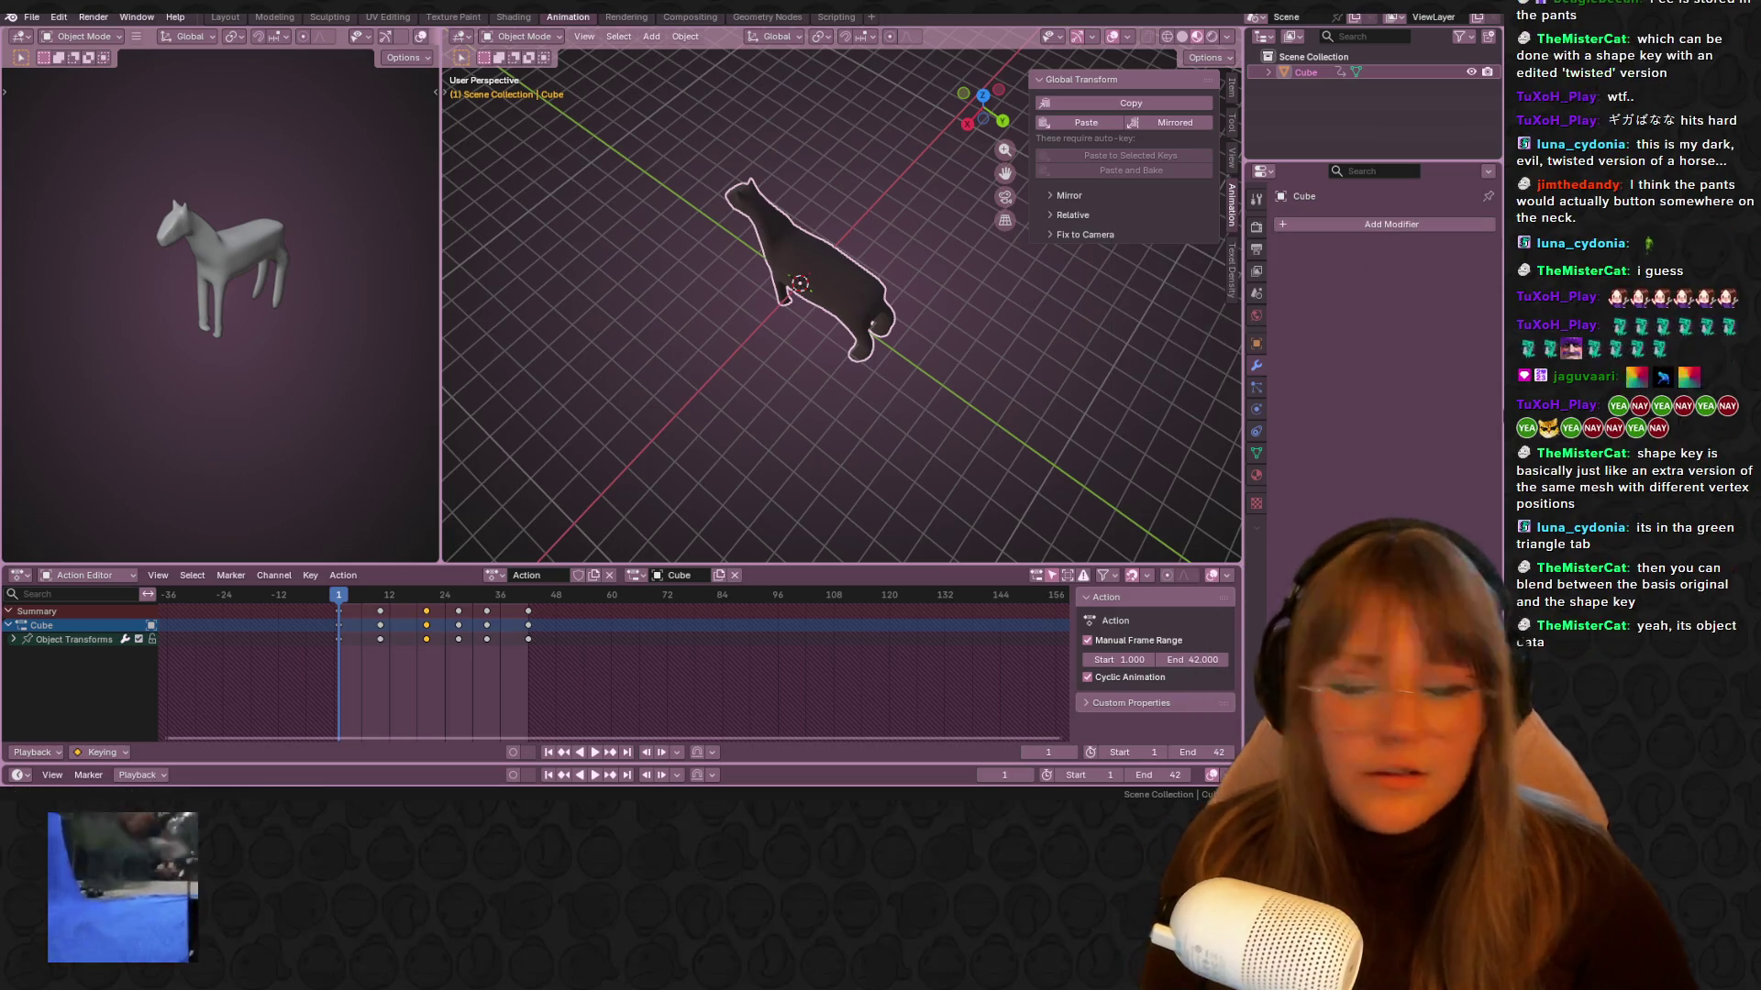
# Add Basis and Key 1 shape keys in the horse's Object Data properties
pyautogui.click(1256, 453)
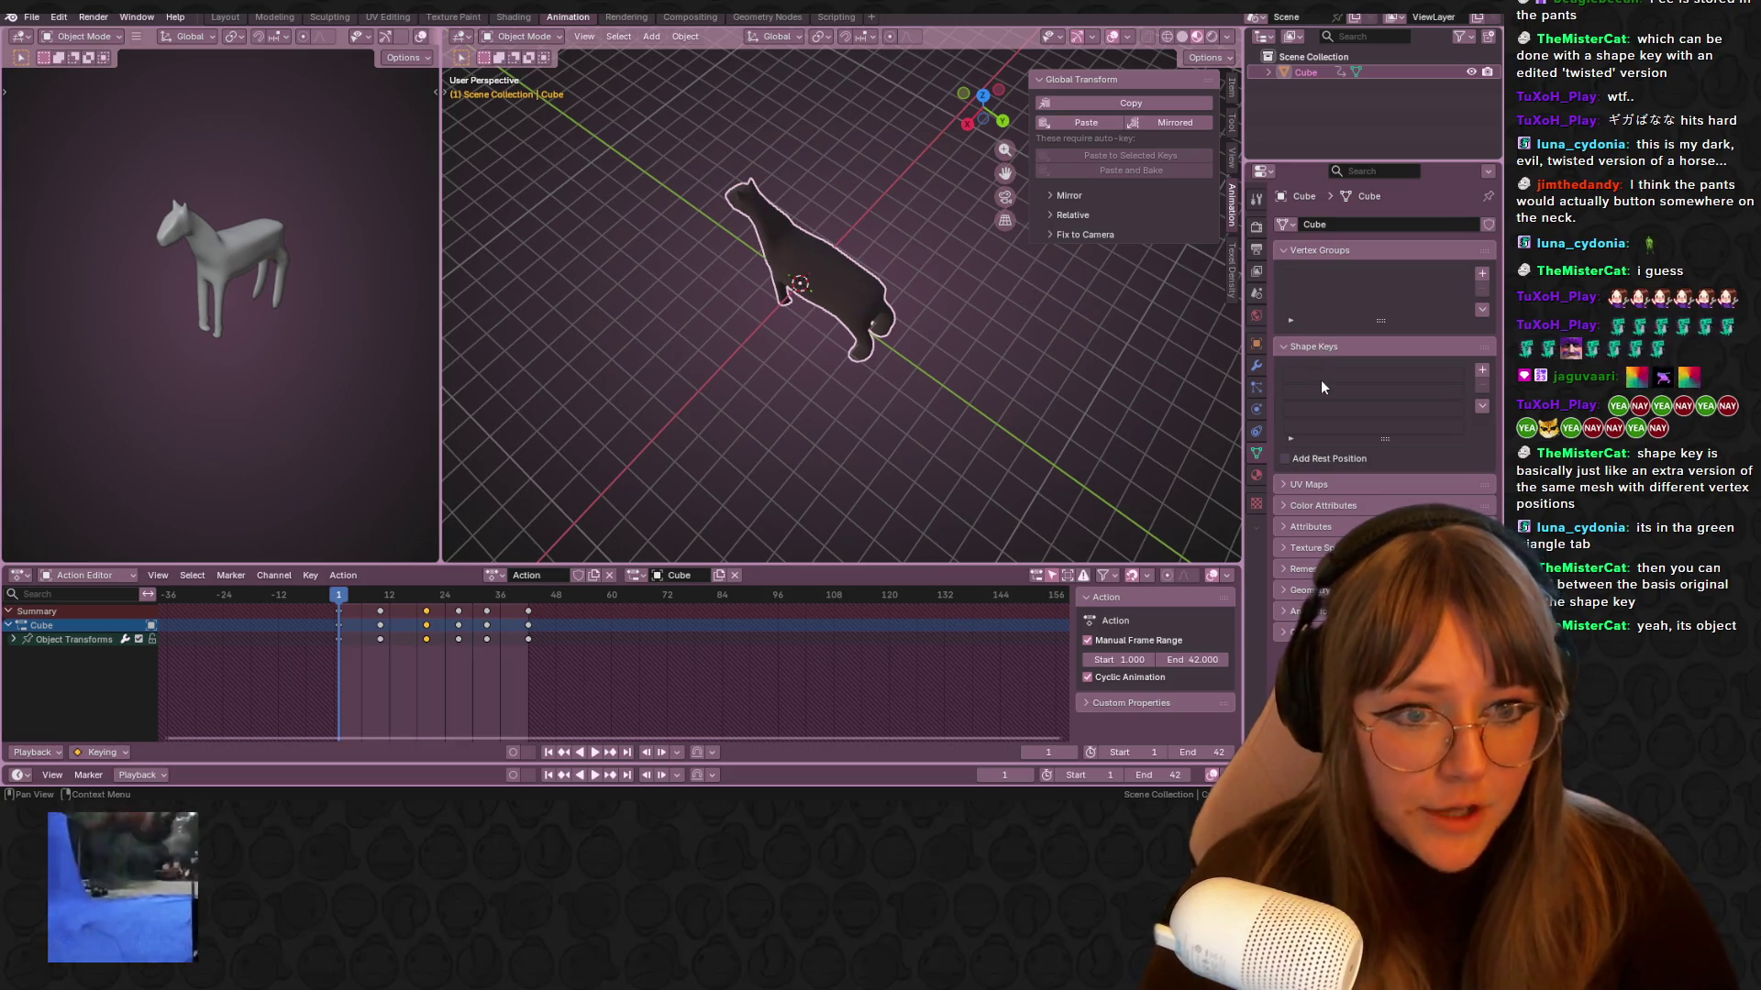
pyautogui.moveTo(735, 263); pyautogui.dragTo(1145, 309, button='middle')
pyautogui.click(1482, 369)
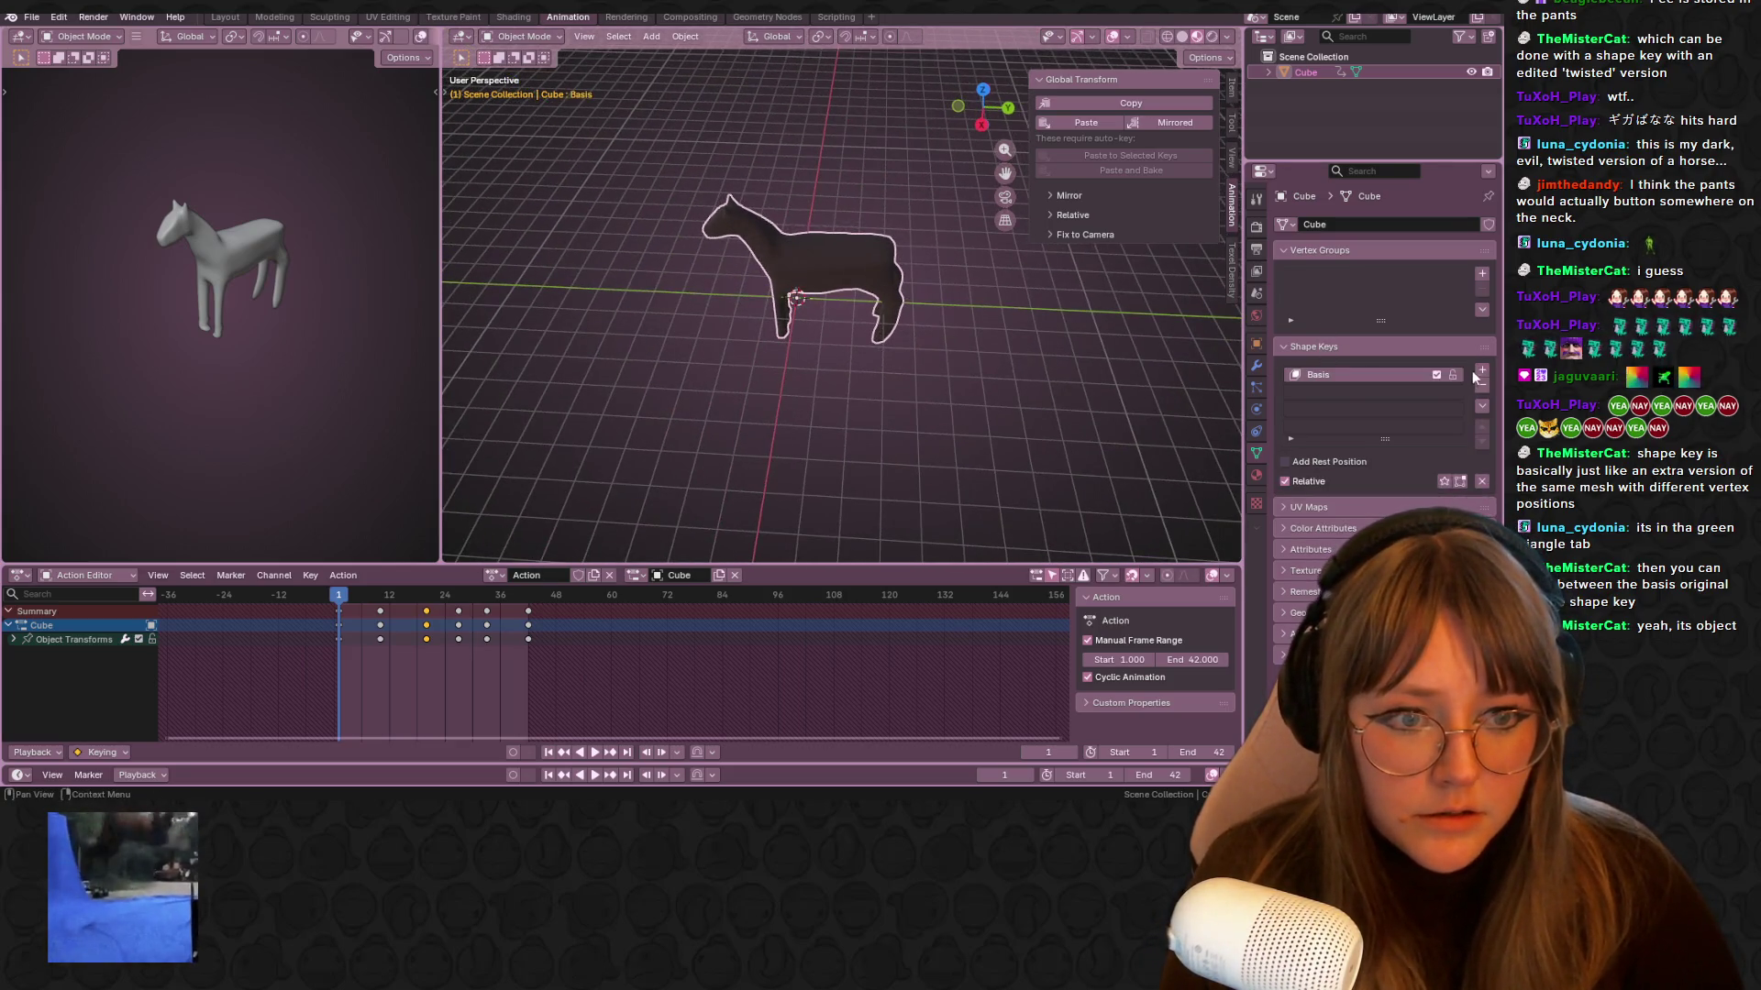
pyautogui.click(1482, 370)
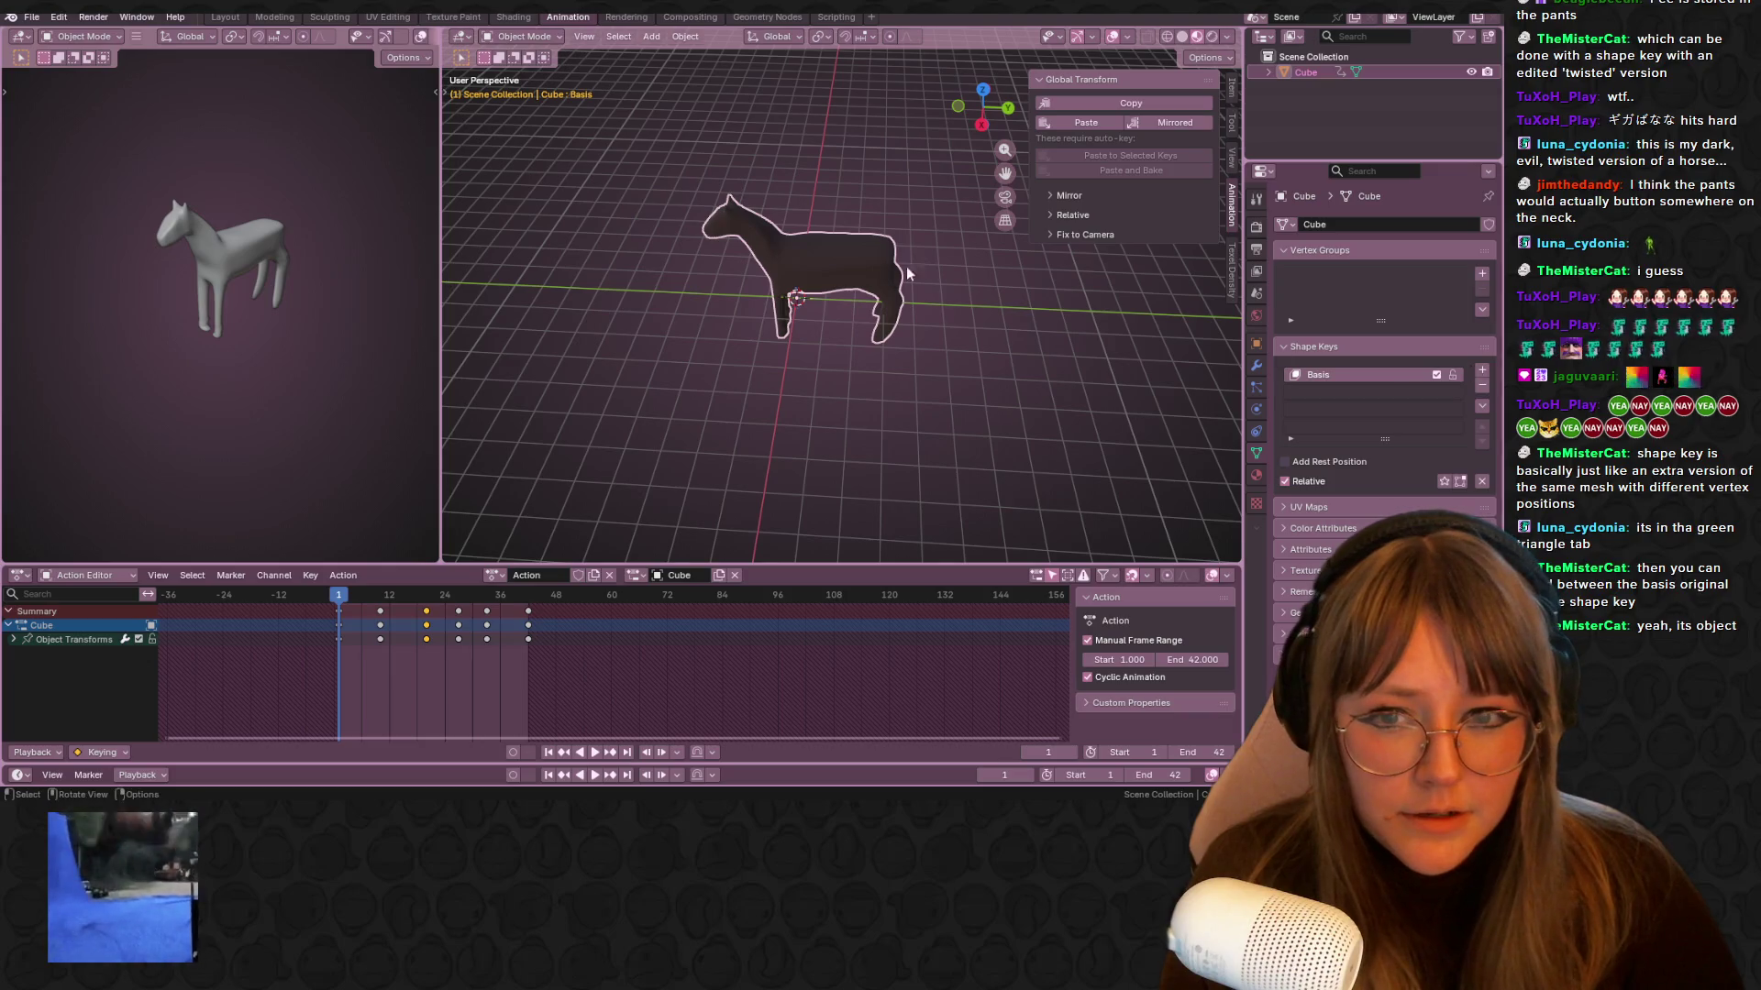
# Stop the animation at frame 15, enter Edit Mode, and box-select the mesh's upper vertices
pyautogui.moveTo(1055, 312); pyautogui.dragTo(1209, 323, button='middle')
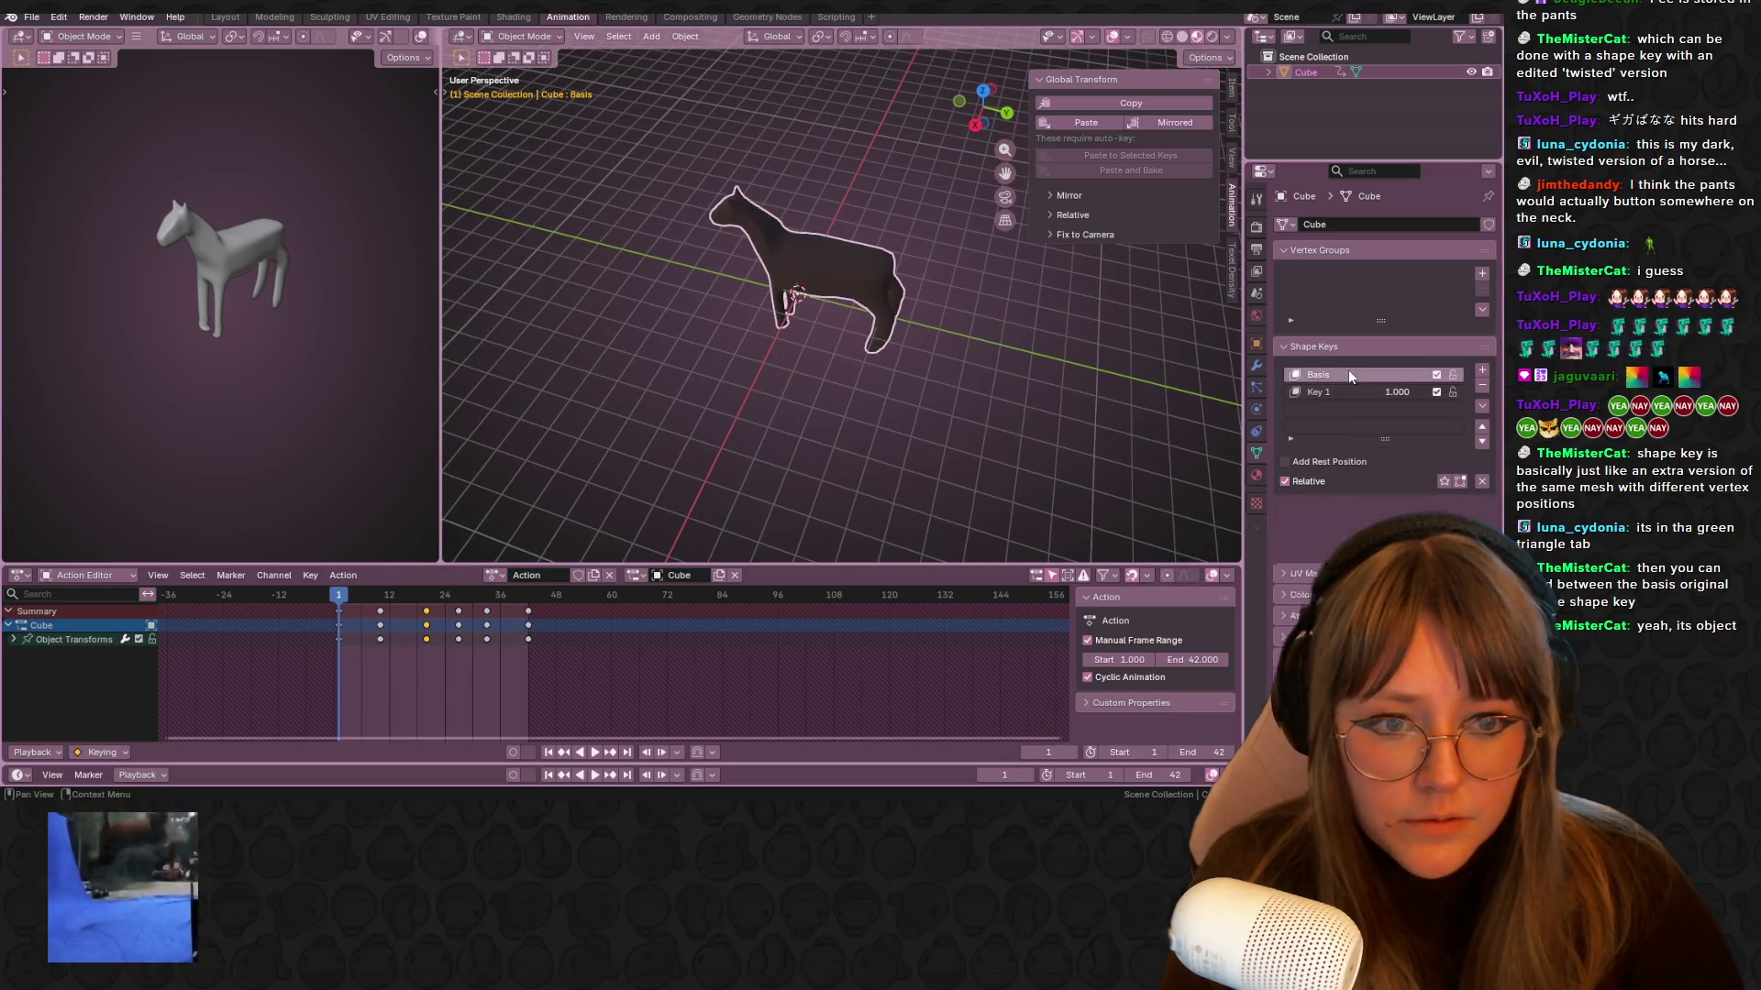
pyautogui.press('space')
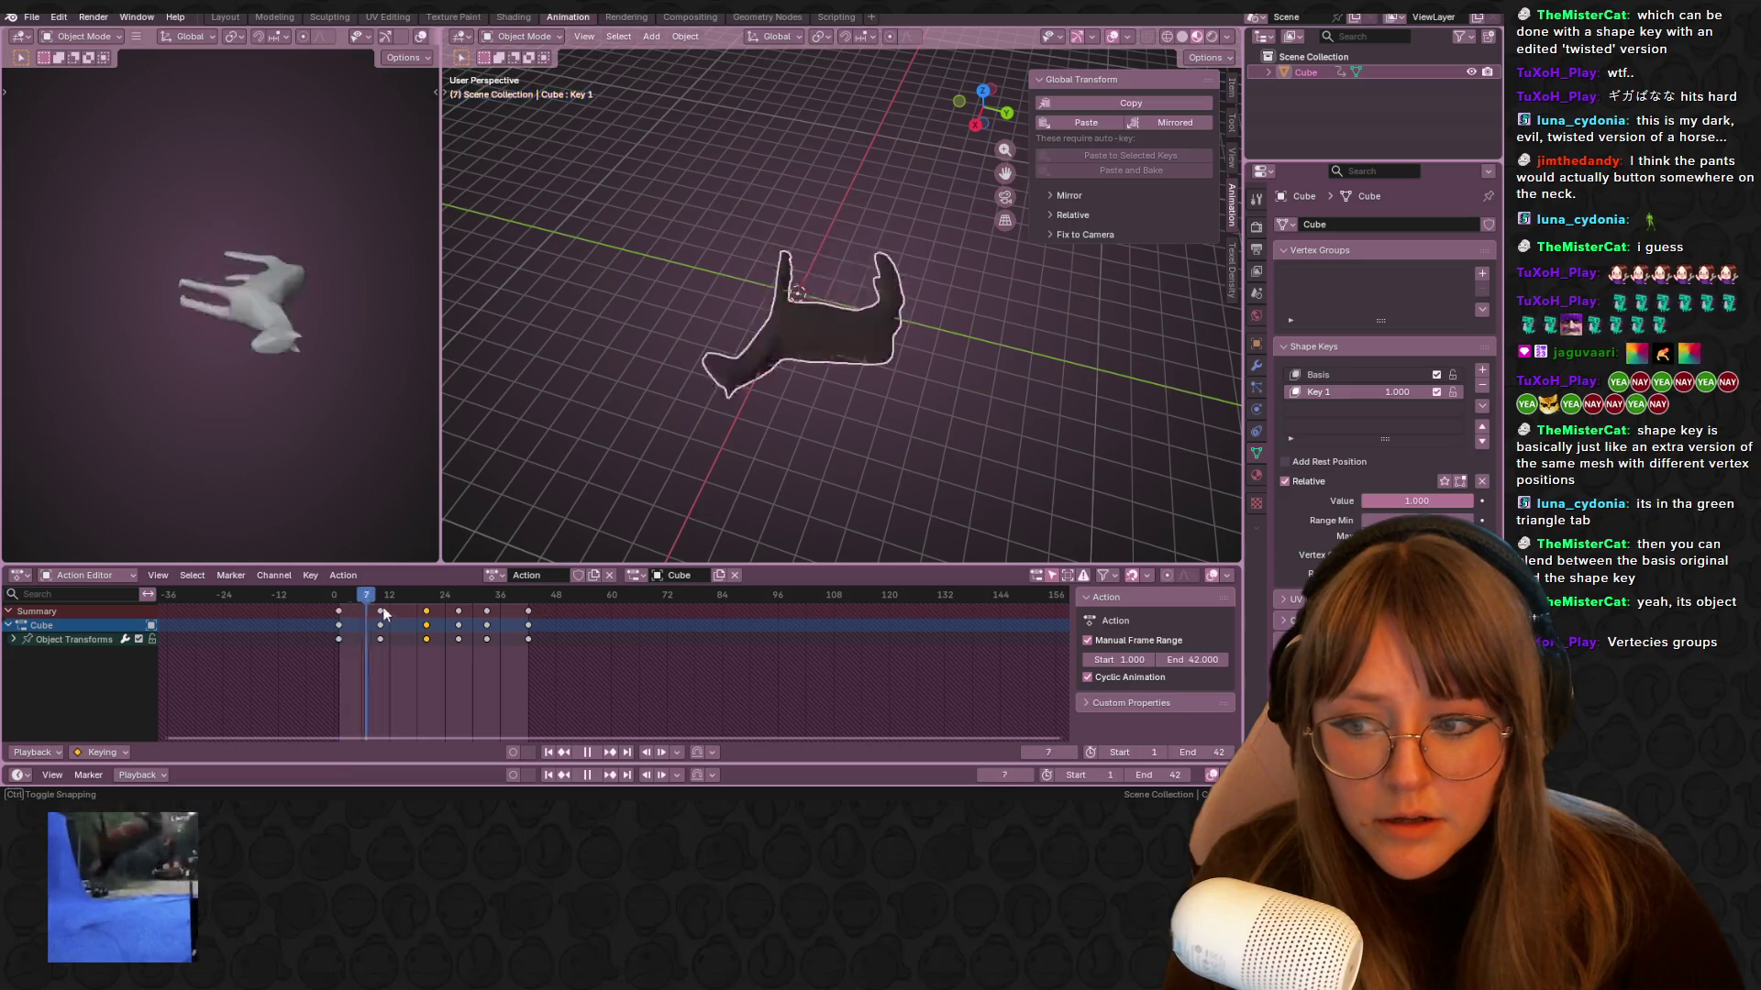
pyautogui.press('space')
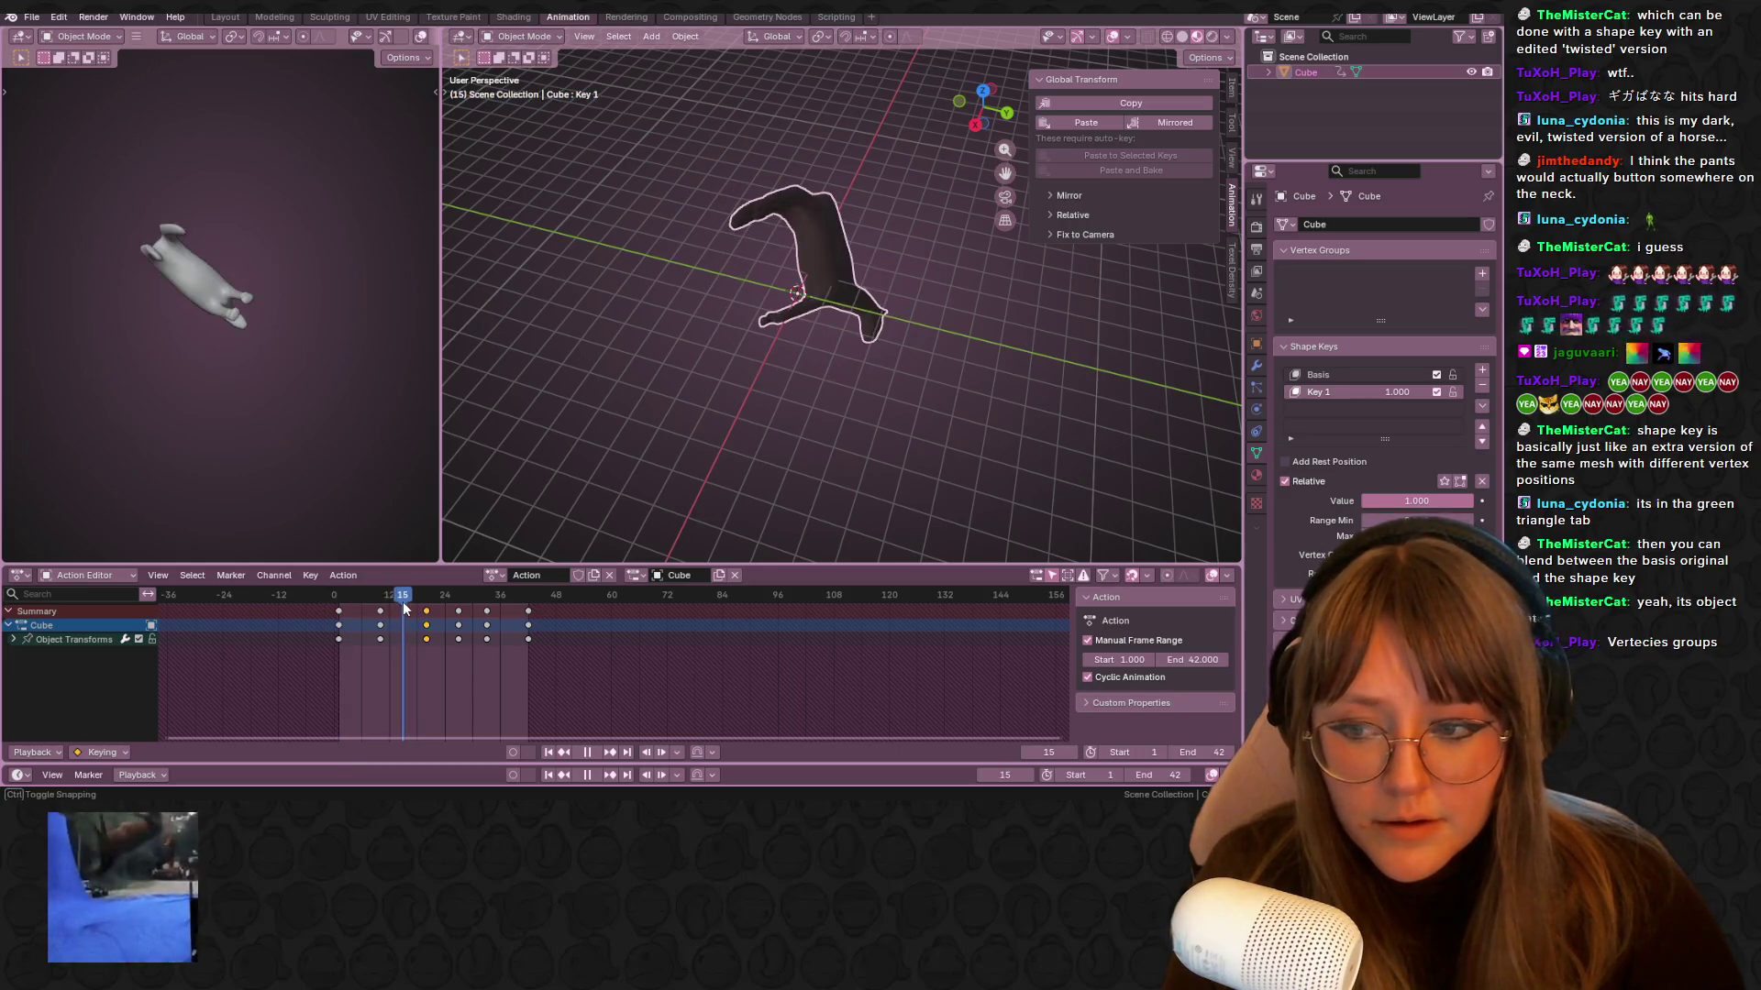
pyautogui.press('Tab')
pyautogui.moveTo(642, 330); pyautogui.dragTo(697, 265, button='middle')
pyautogui.moveTo(740, 124)
pyautogui.mouseDown()
pyautogui.moveTo(905, 239)
pyautogui.moveTo(944, 306)
pyautogui.mouseUp()
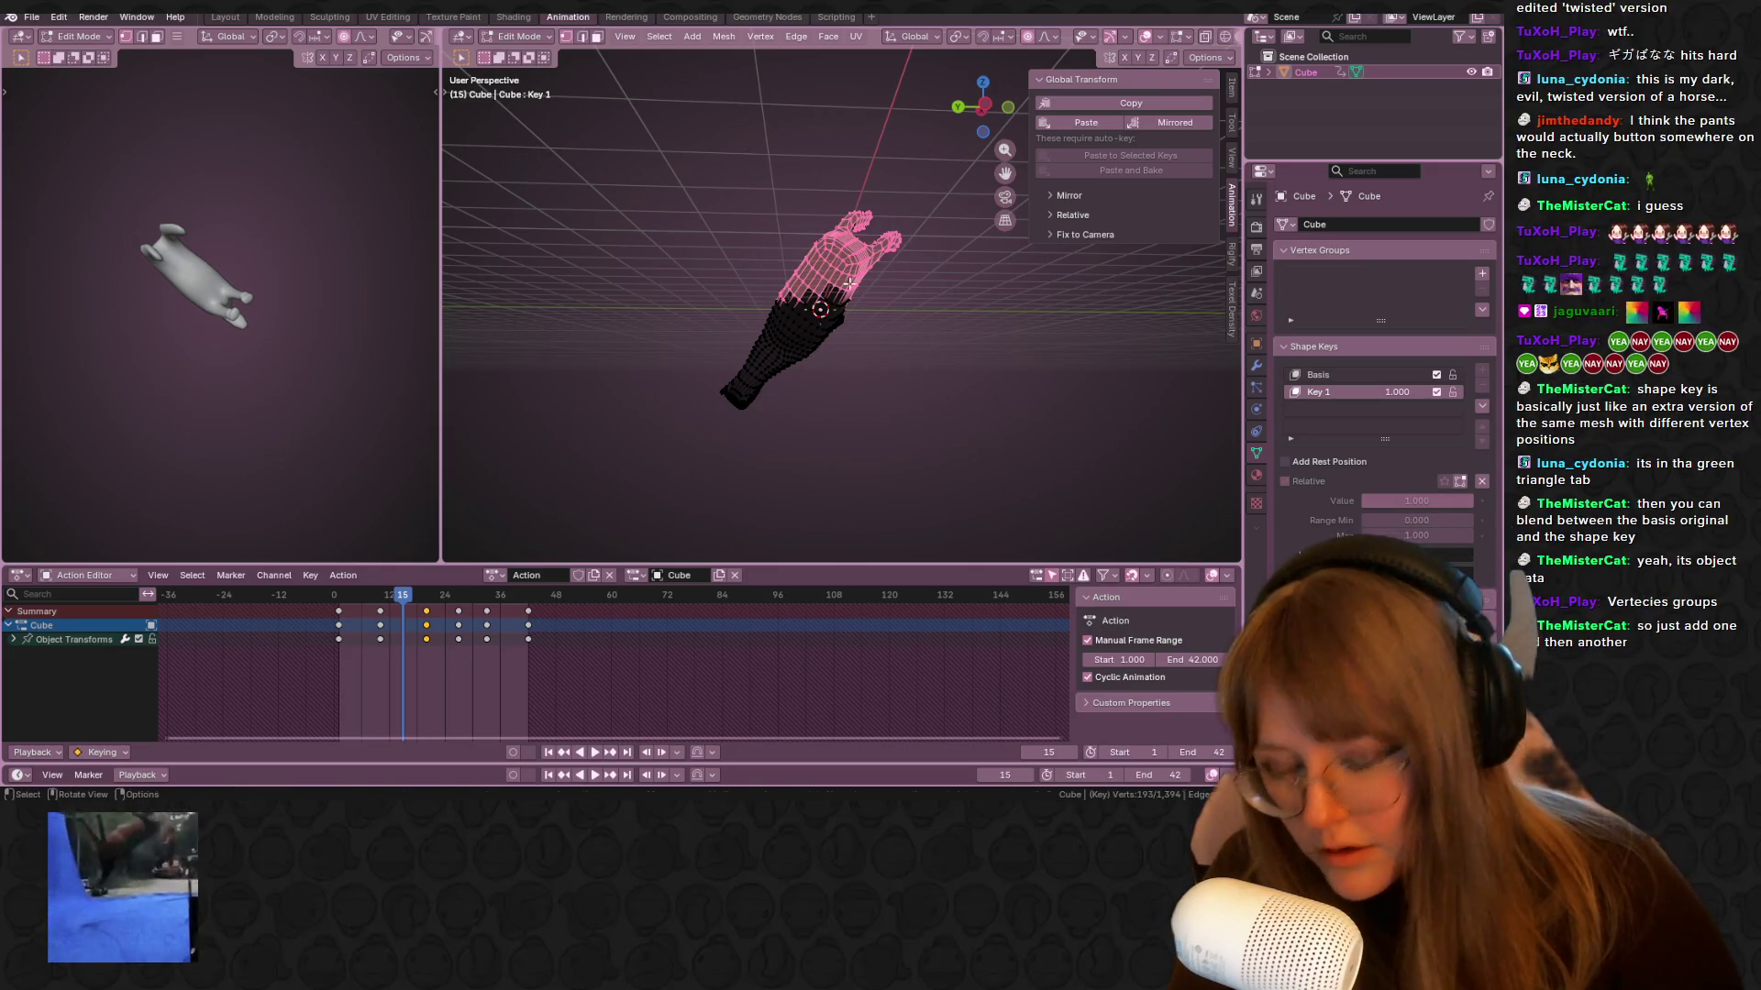
# Twist the upper selection on Key 1, then compare it against the Basis shape
pyautogui.press('r')
pyautogui.click(878, 280)
pyautogui.moveTo(877, 279)
pyautogui.mouseDown(button='middle')
pyautogui.moveTo(1009, 312)
pyautogui.moveTo(1192, 409)
pyautogui.mouseUp(button='middle')
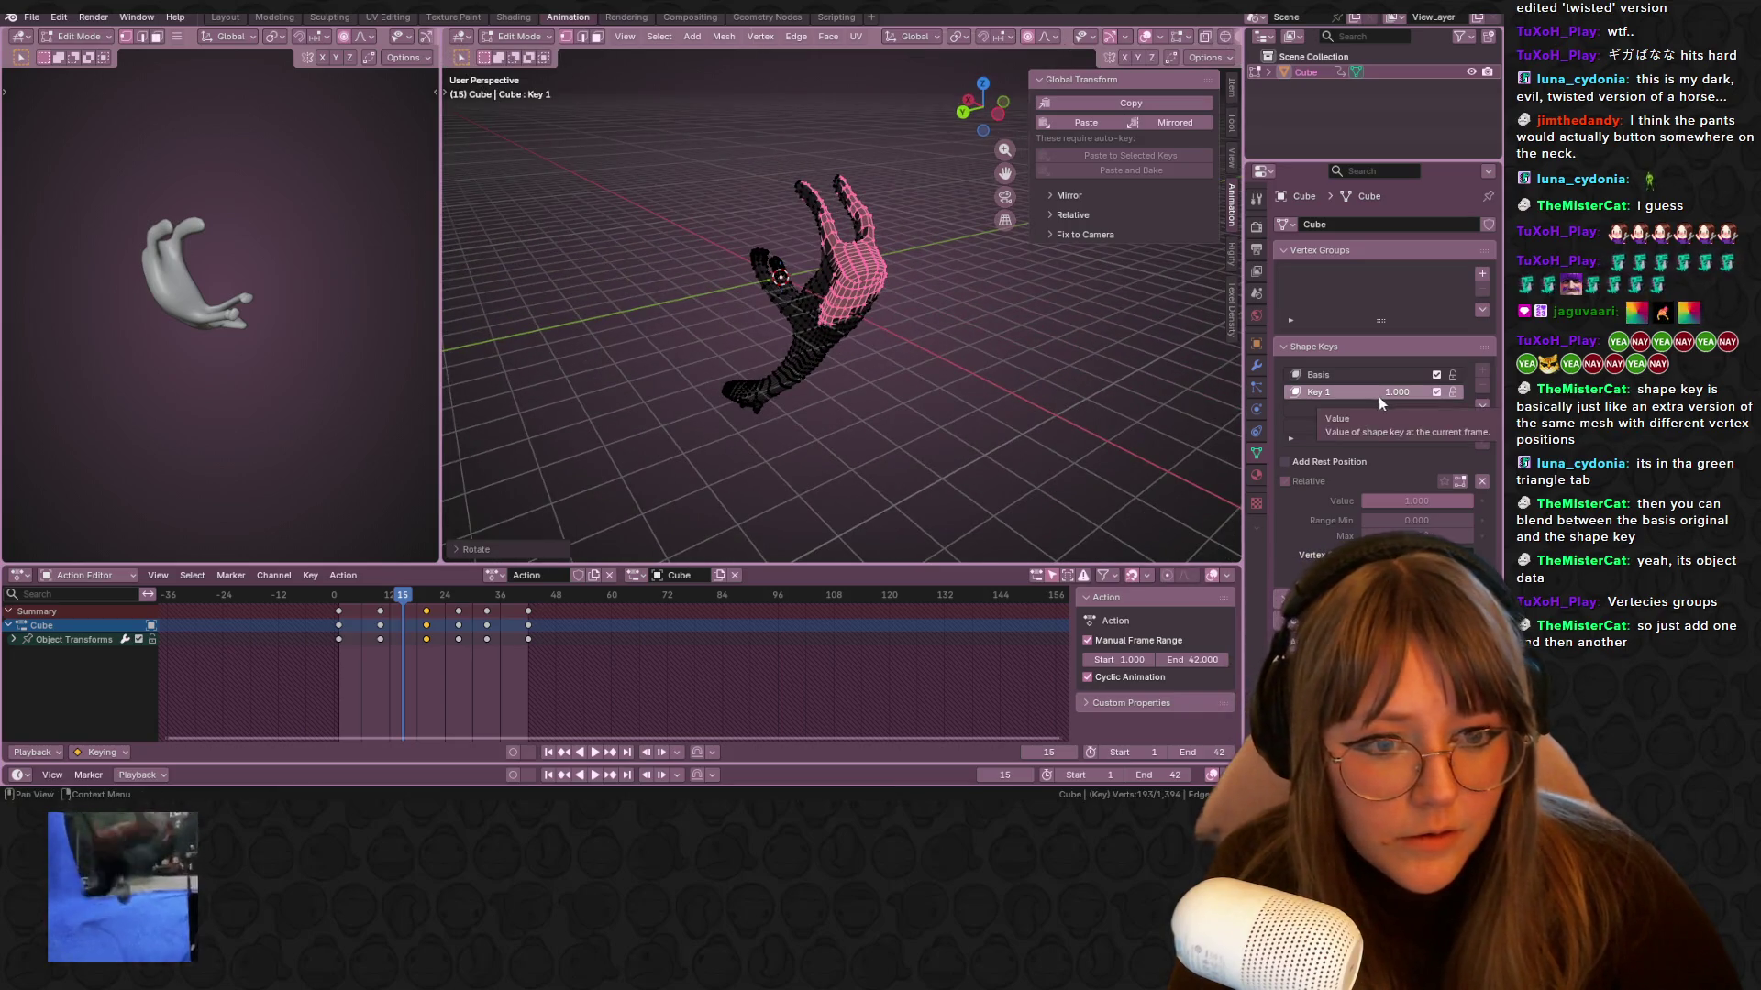
pyautogui.press('a')
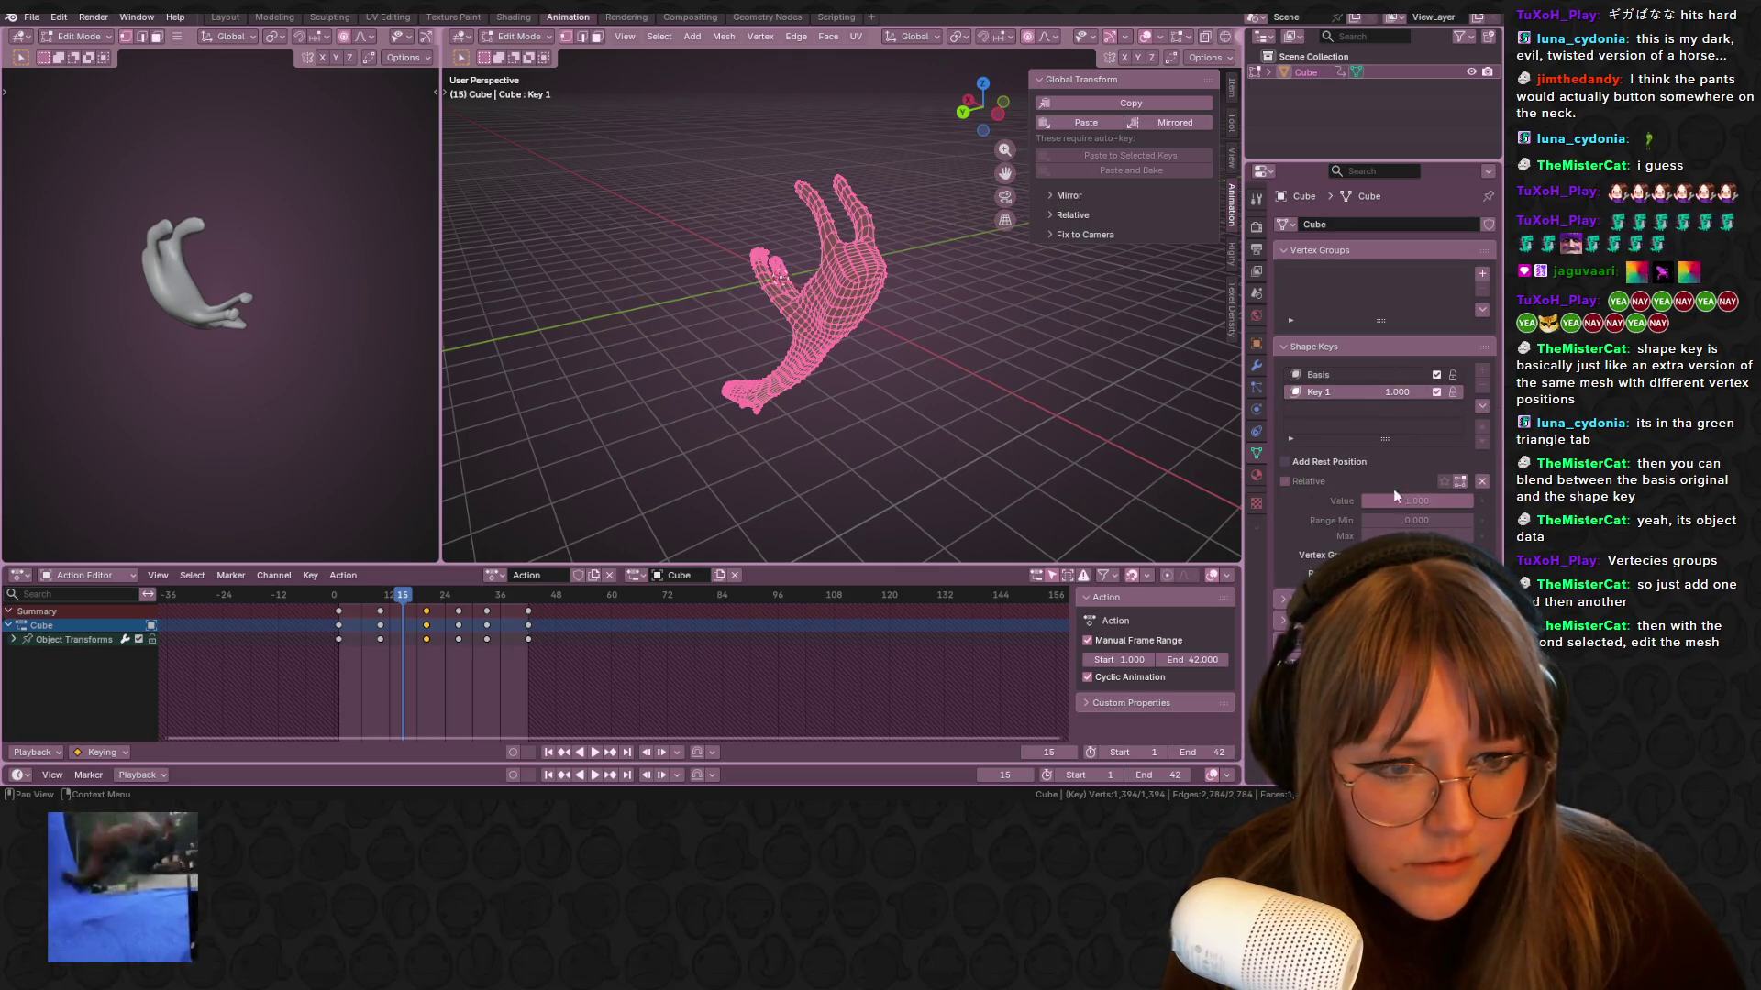
pyautogui.click(1362, 373)
pyautogui.click(1358, 392)
# Return to Object Mode, preview the twisted tumble, and rewind the timeline to frame 0
pyautogui.press('Tab')
pyautogui.moveTo(825, 321); pyautogui.dragTo(438, 558, button='middle')
pyautogui.press('space')
pyautogui.press('space')
pyautogui.moveTo(662, 363); pyautogui.dragTo(608, 502, button='middle')
pyautogui.press('space')
pyautogui.moveTo(668, 424)
pyautogui.mouseDown(button='middle')
pyautogui.moveTo(778, 408)
pyautogui.moveTo(783, 371)
pyautogui.moveTo(835, 323)
pyautogui.mouseUp(button='middle')
pyautogui.press('space')
pyautogui.moveTo(367, 595); pyautogui.dragTo(348, 621)
pyautogui.moveTo(697, 413); pyautogui.dragTo(825, 394, button='middle')
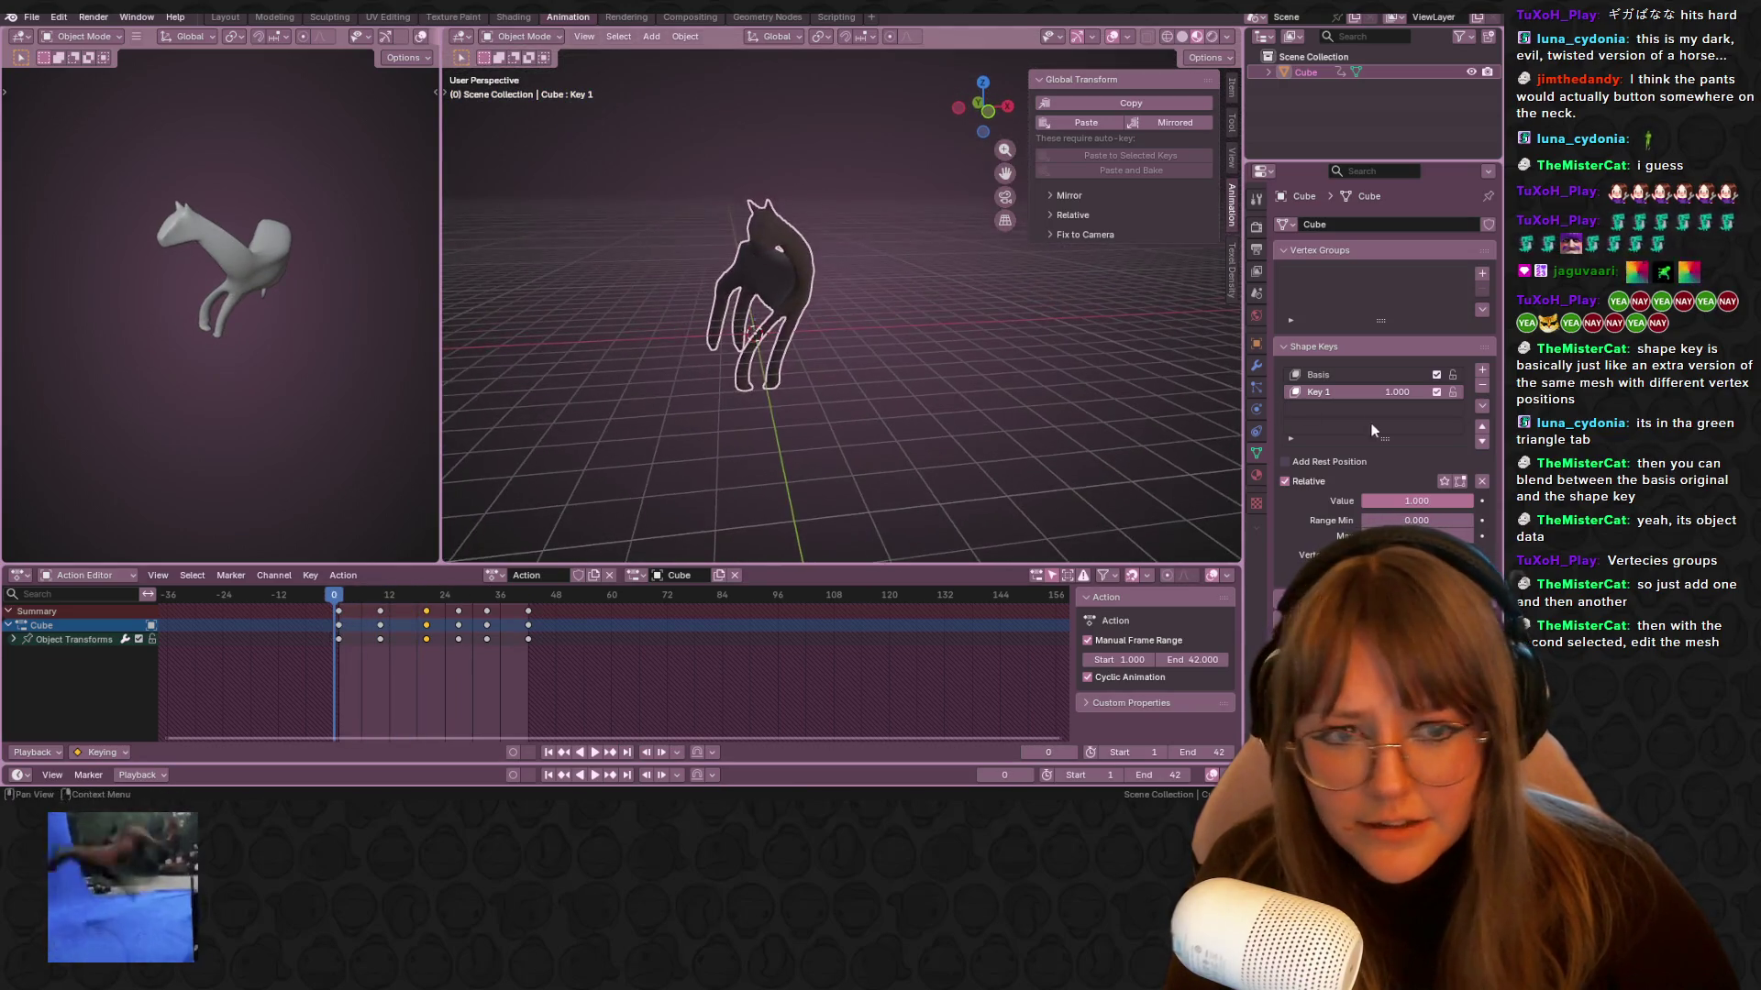
# Play the animation and make the Basis shape key active
pyautogui.press('space')
pyautogui.press('space')
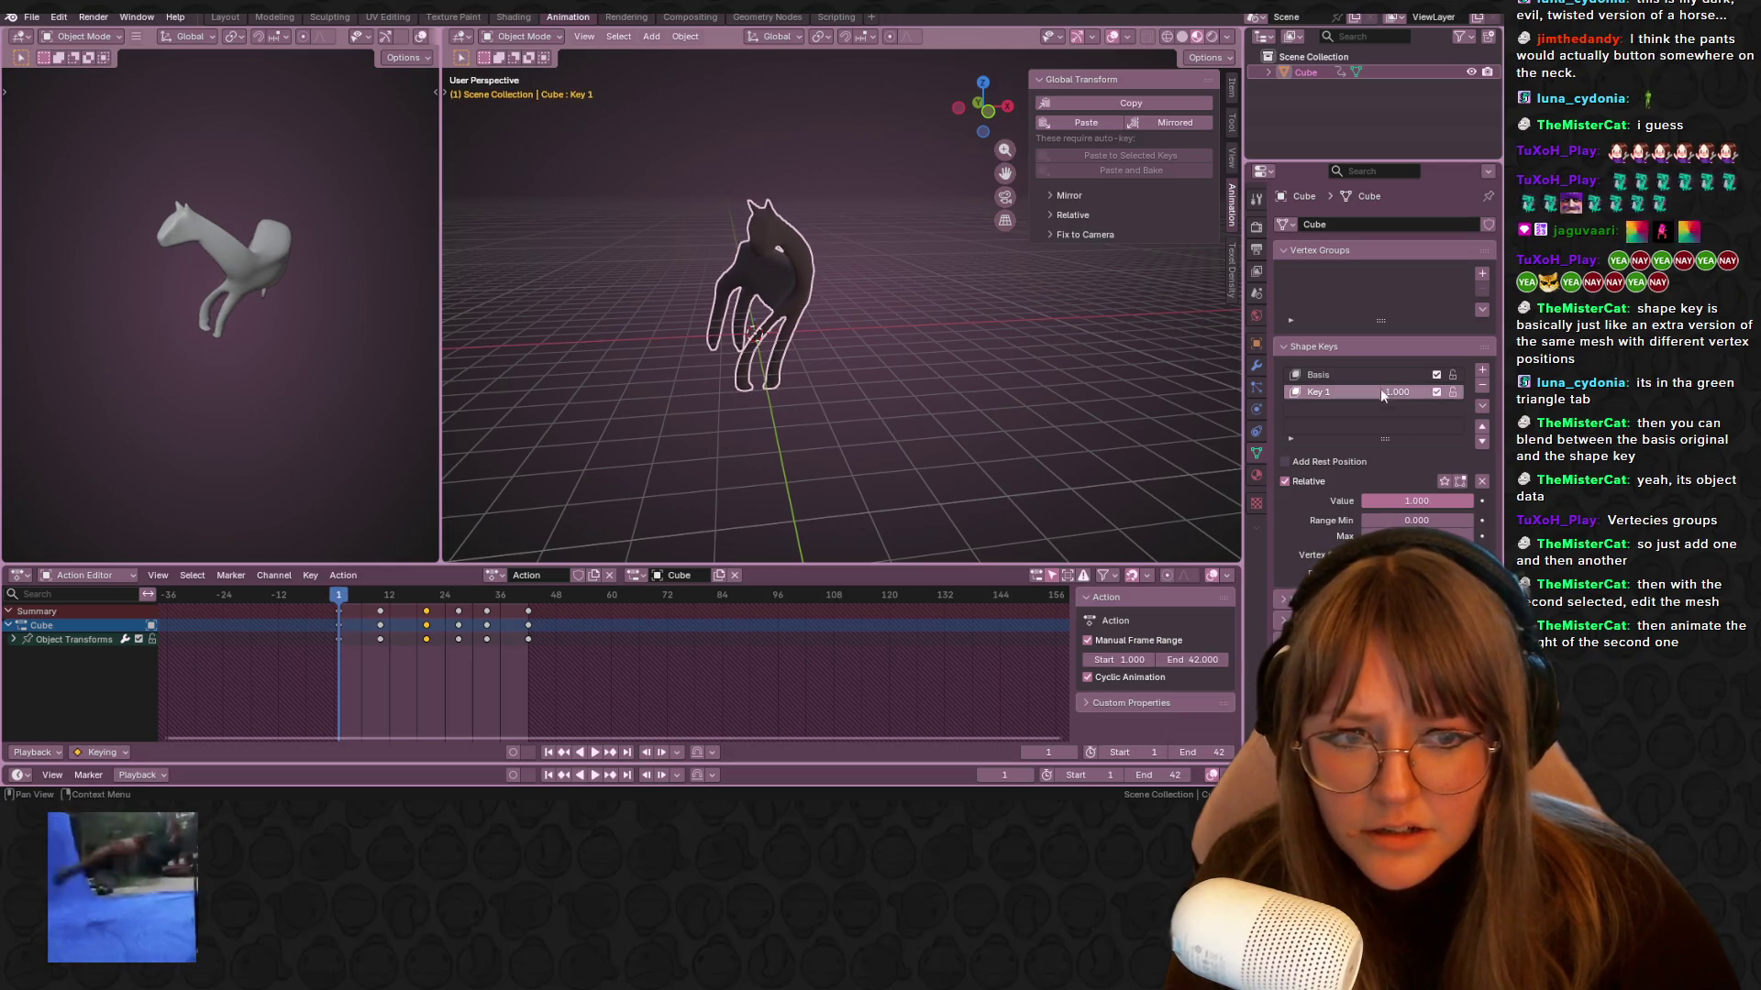
pyautogui.click(1383, 374)
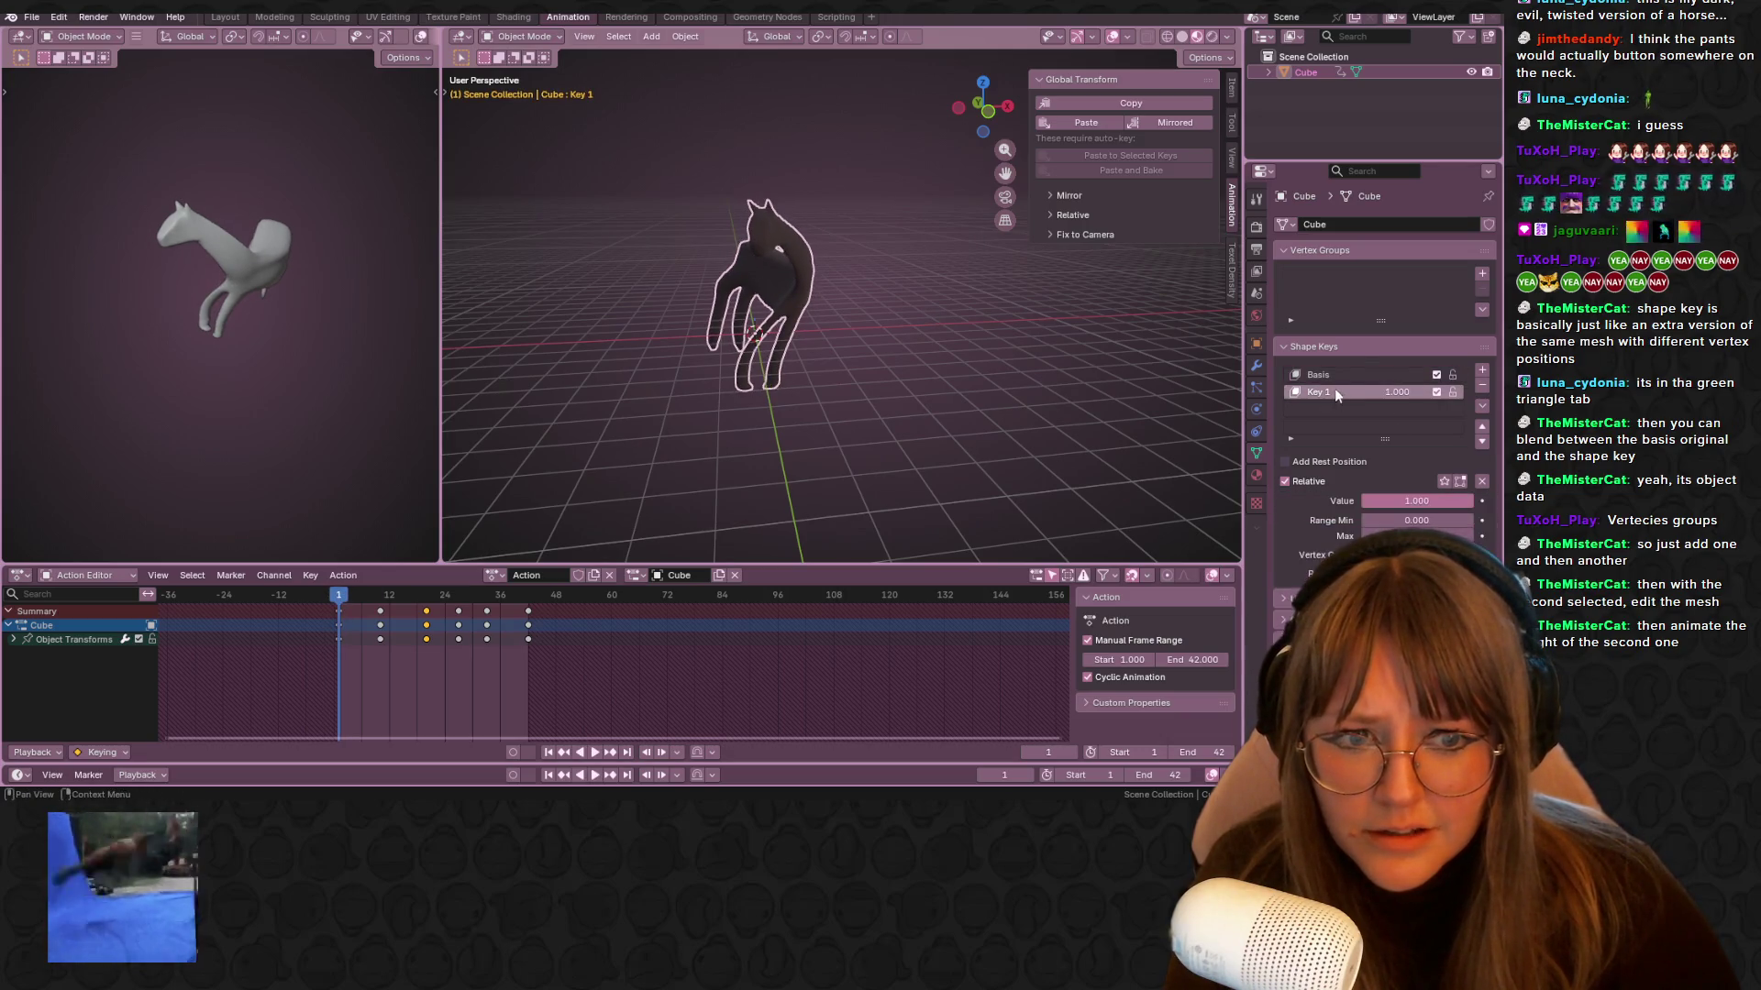
pyautogui.moveTo(788, 386); pyautogui.dragTo(805, 373, button='middle')
pyautogui.press('Tab')
pyautogui.press('Tab')
pyautogui.scroll(2, 855, 336)
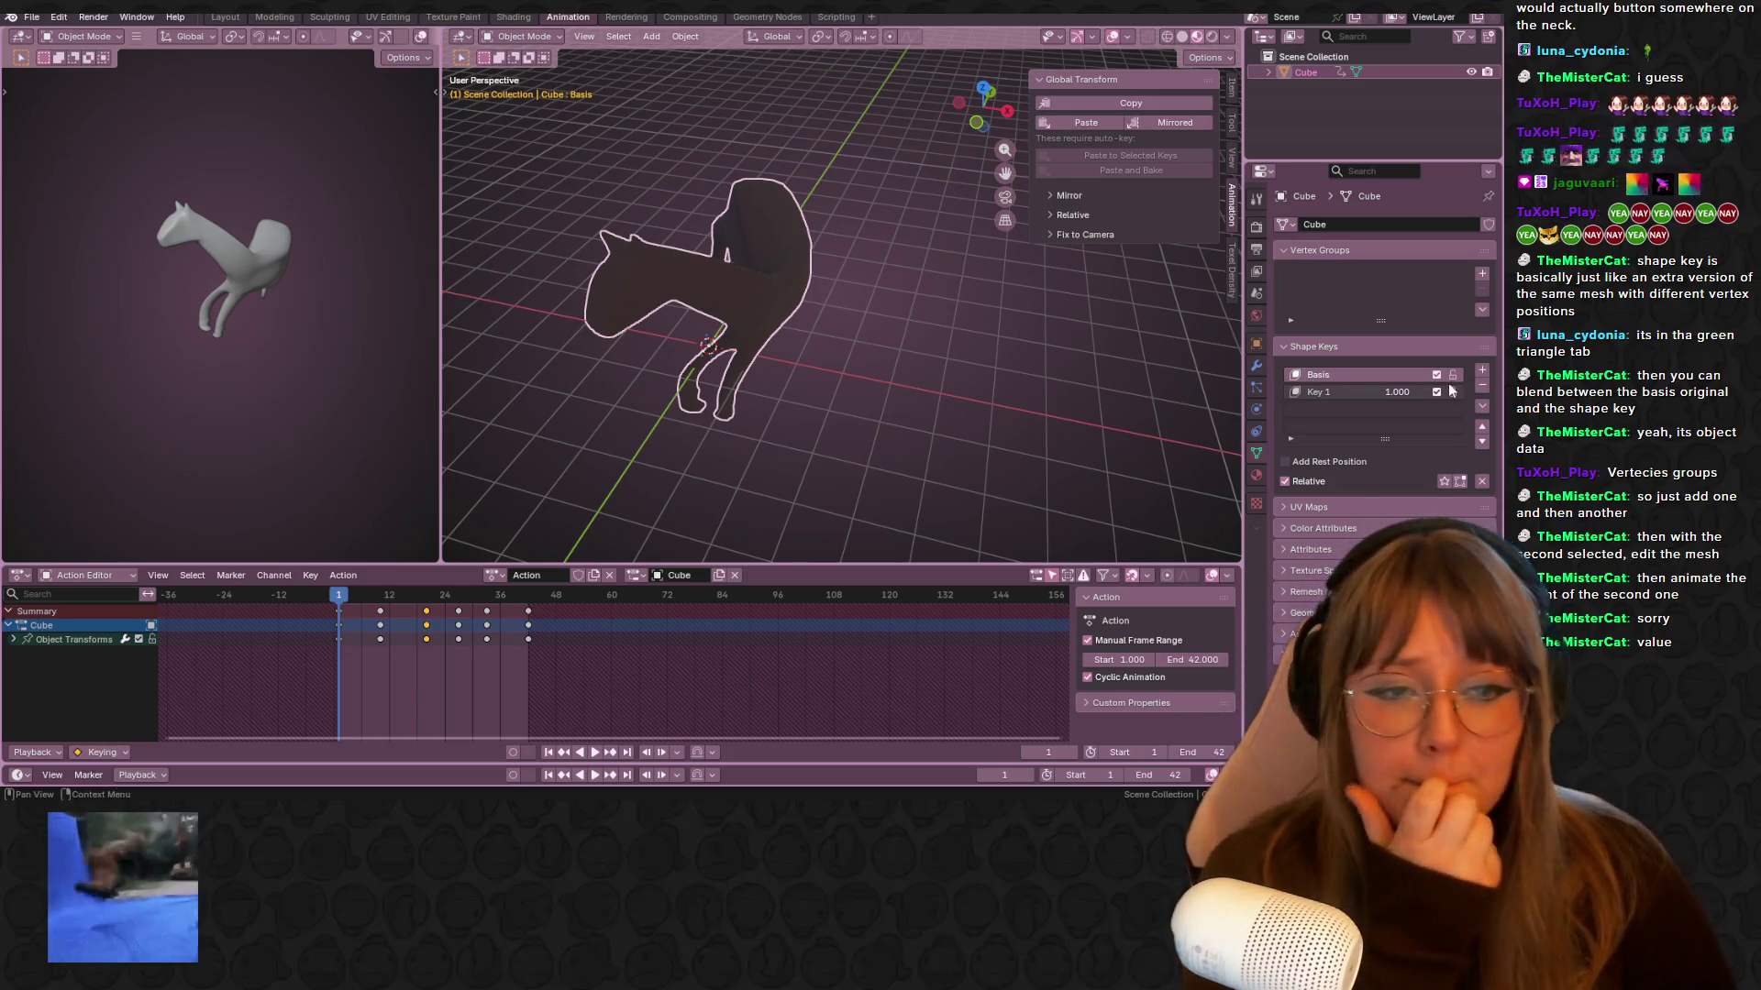
# Uncheck Relative for the shape keys and move the playhead to frame 4
pyautogui.click(1291, 485)
pyautogui.moveTo(886, 420)
pyautogui.mouseDown(button='middle')
pyautogui.moveTo(866, 327)
pyautogui.moveTo(844, 375)
pyautogui.moveTo(811, 356)
pyautogui.moveTo(816, 385)
pyautogui.mouseUp(button='middle')
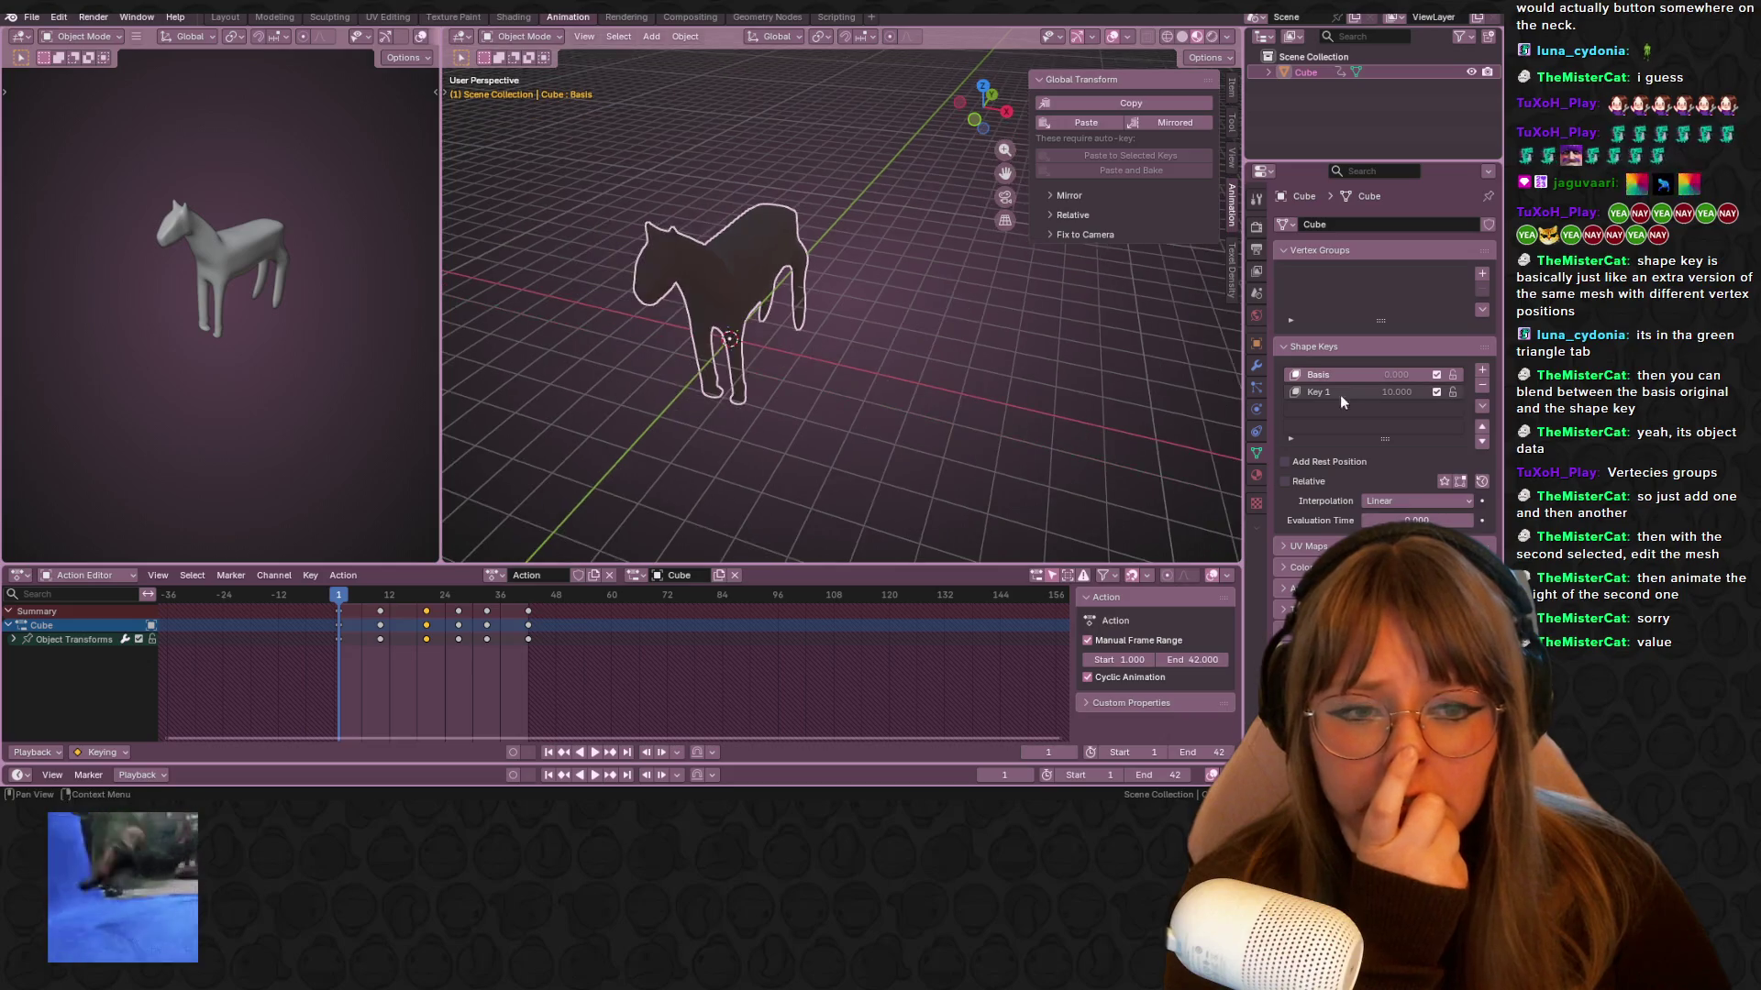
pyautogui.moveTo(1193, 394); pyautogui.dragTo(1234, 390, button='middle')
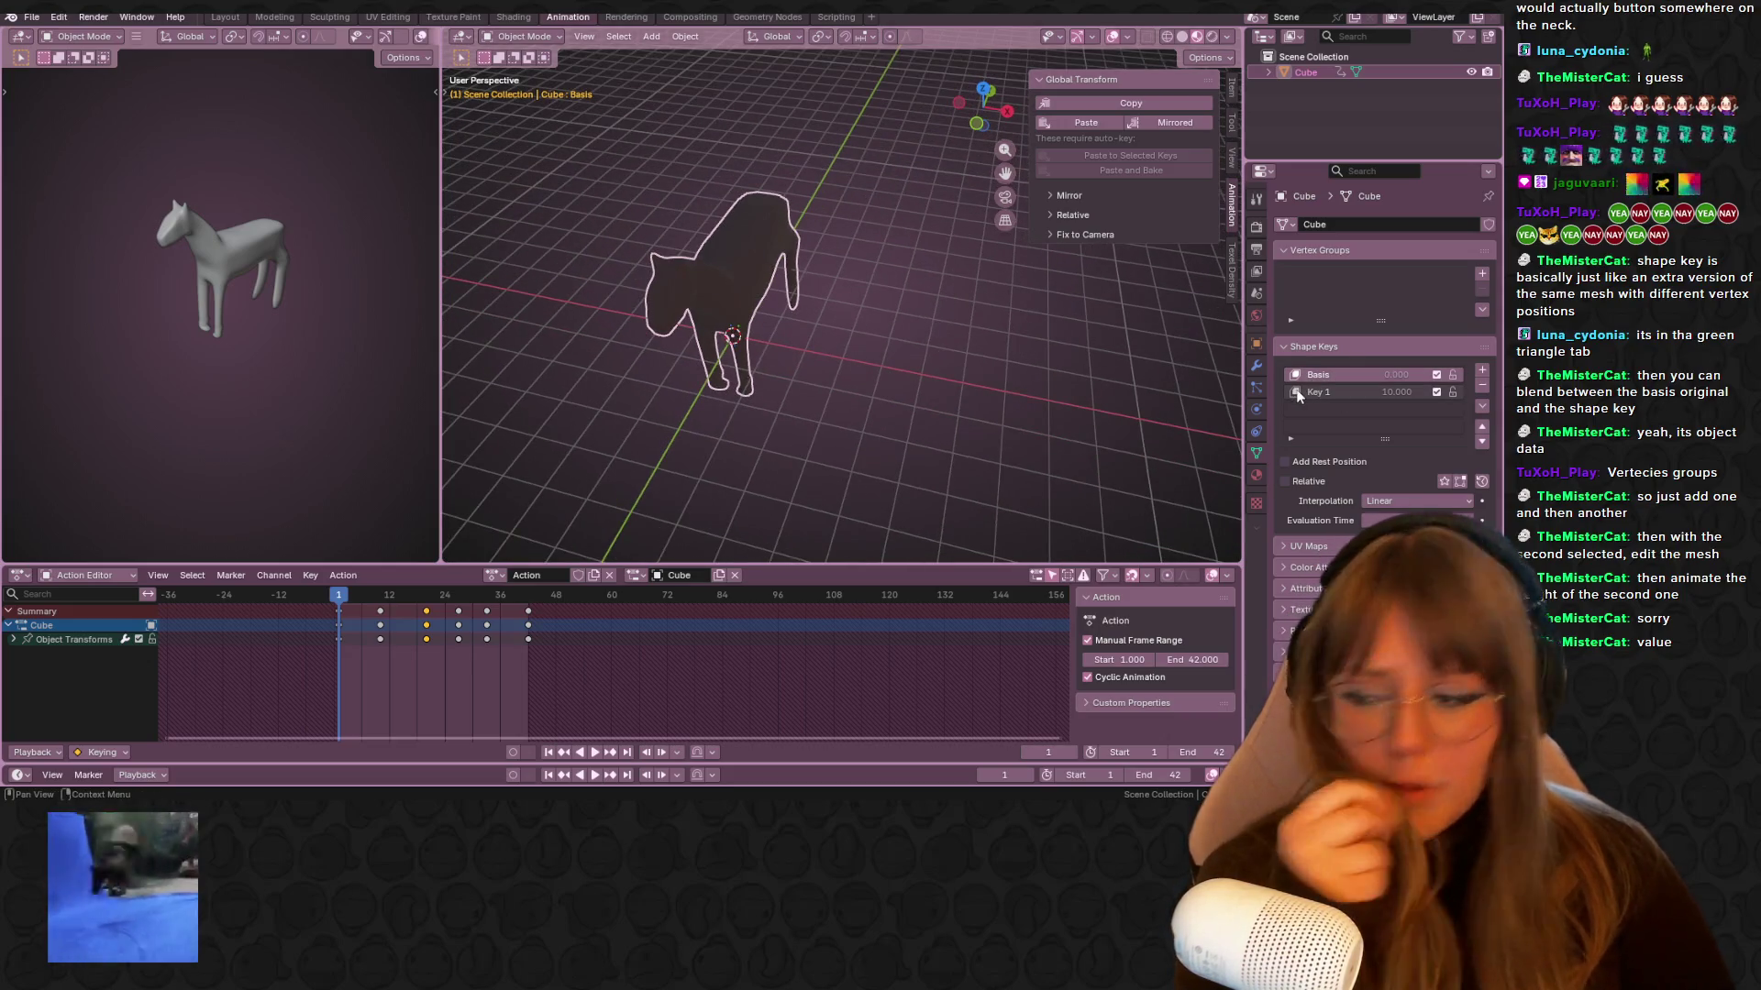
pyautogui.moveTo(830, 344)
pyautogui.keyDown('shift'); pyautogui.mouseDown(button='middle')
pyautogui.moveTo(834, 365)
pyautogui.moveTo(815, 307)
pyautogui.mouseUp(button='middle'); pyautogui.keyUp('shift')
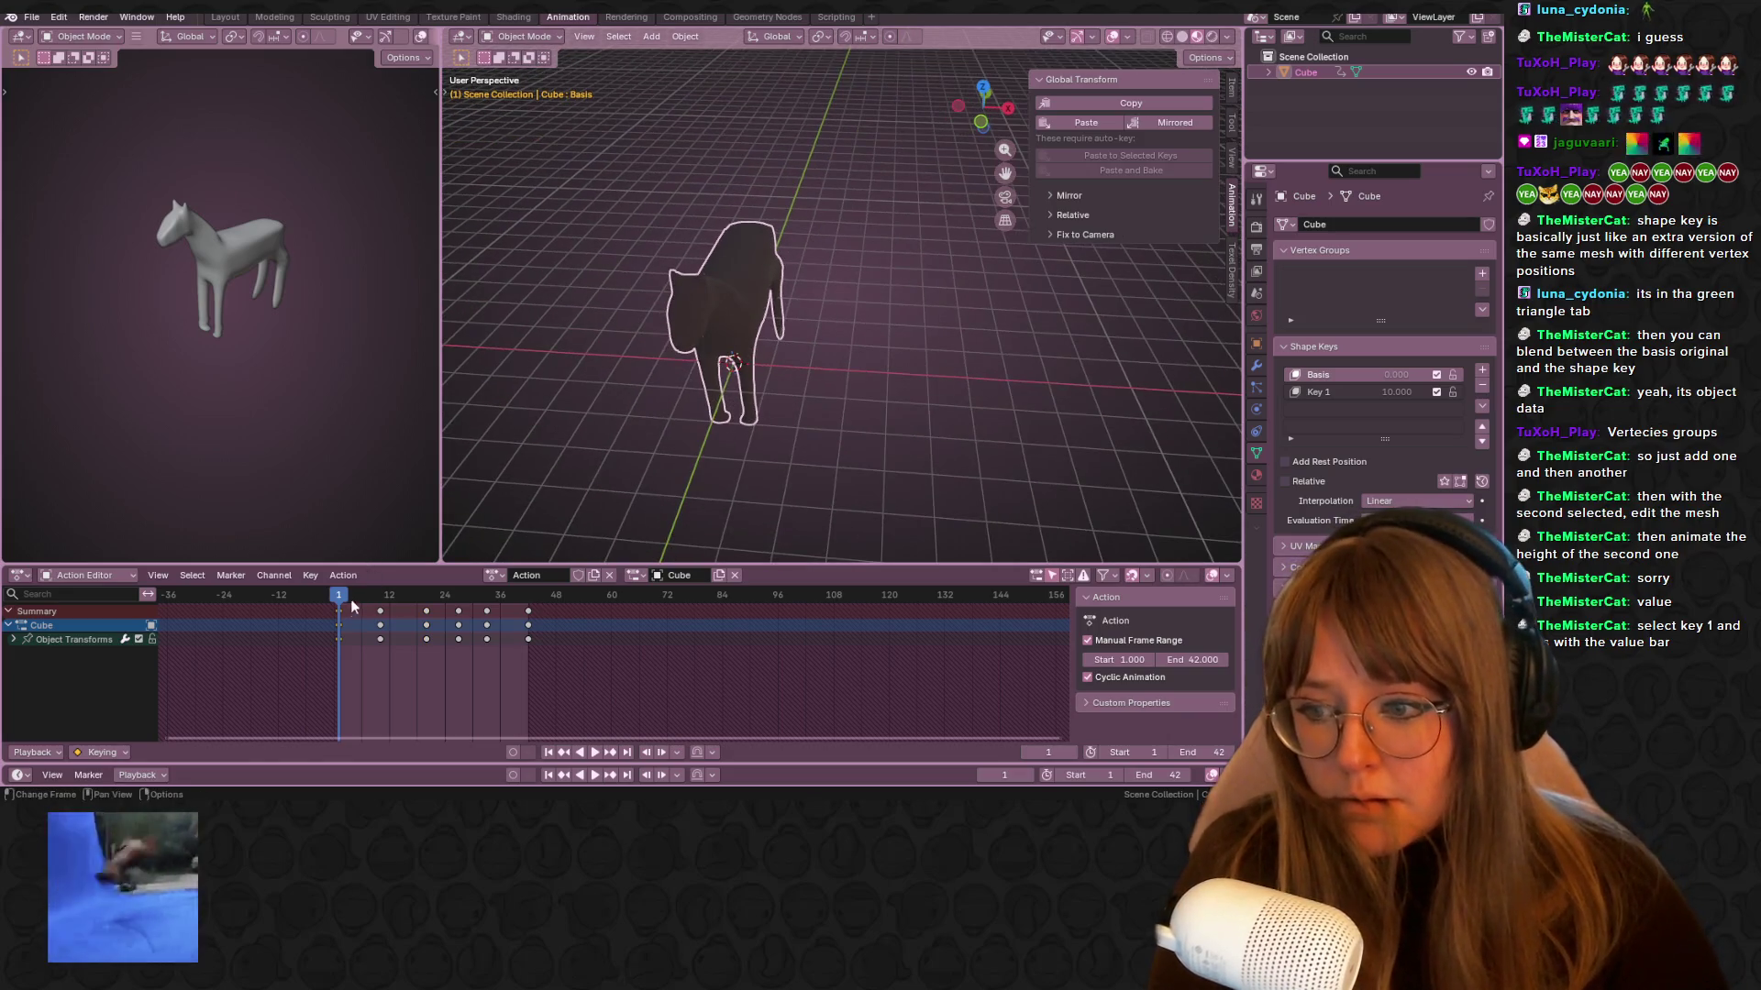
pyautogui.moveTo(339, 596); pyautogui.dragTo(354, 607)
pyautogui.rightClick(339, 617)
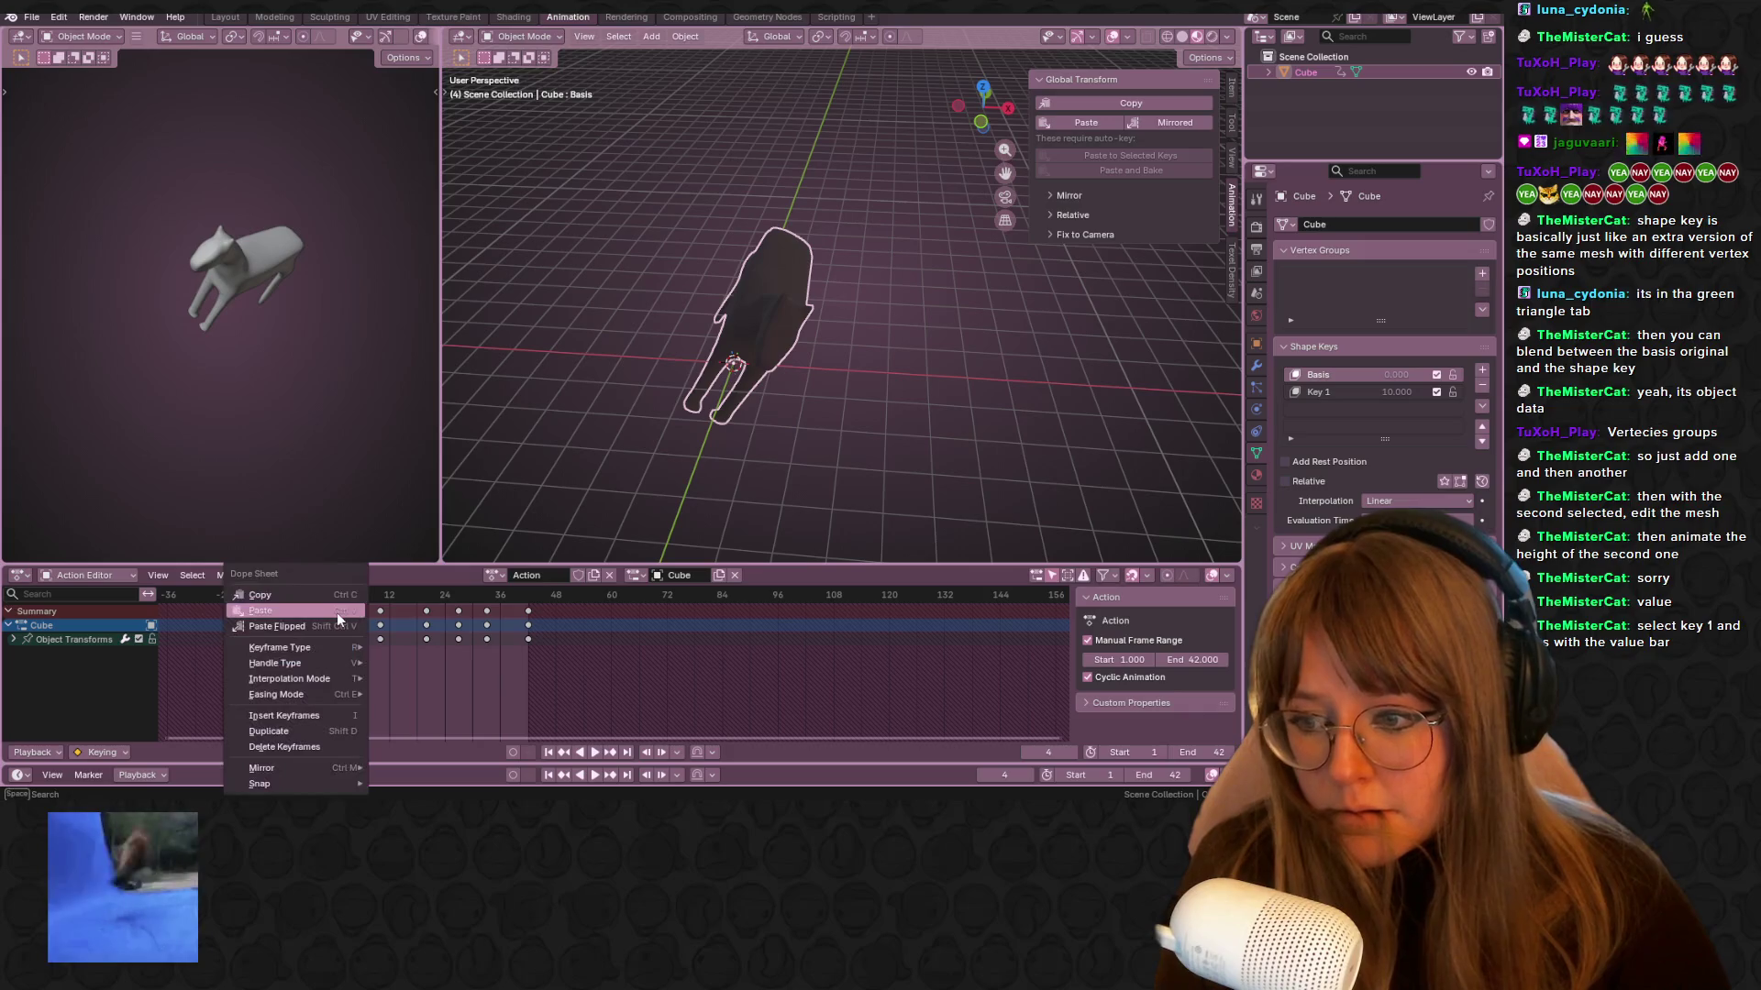
pyautogui.moveTo(329, 651)
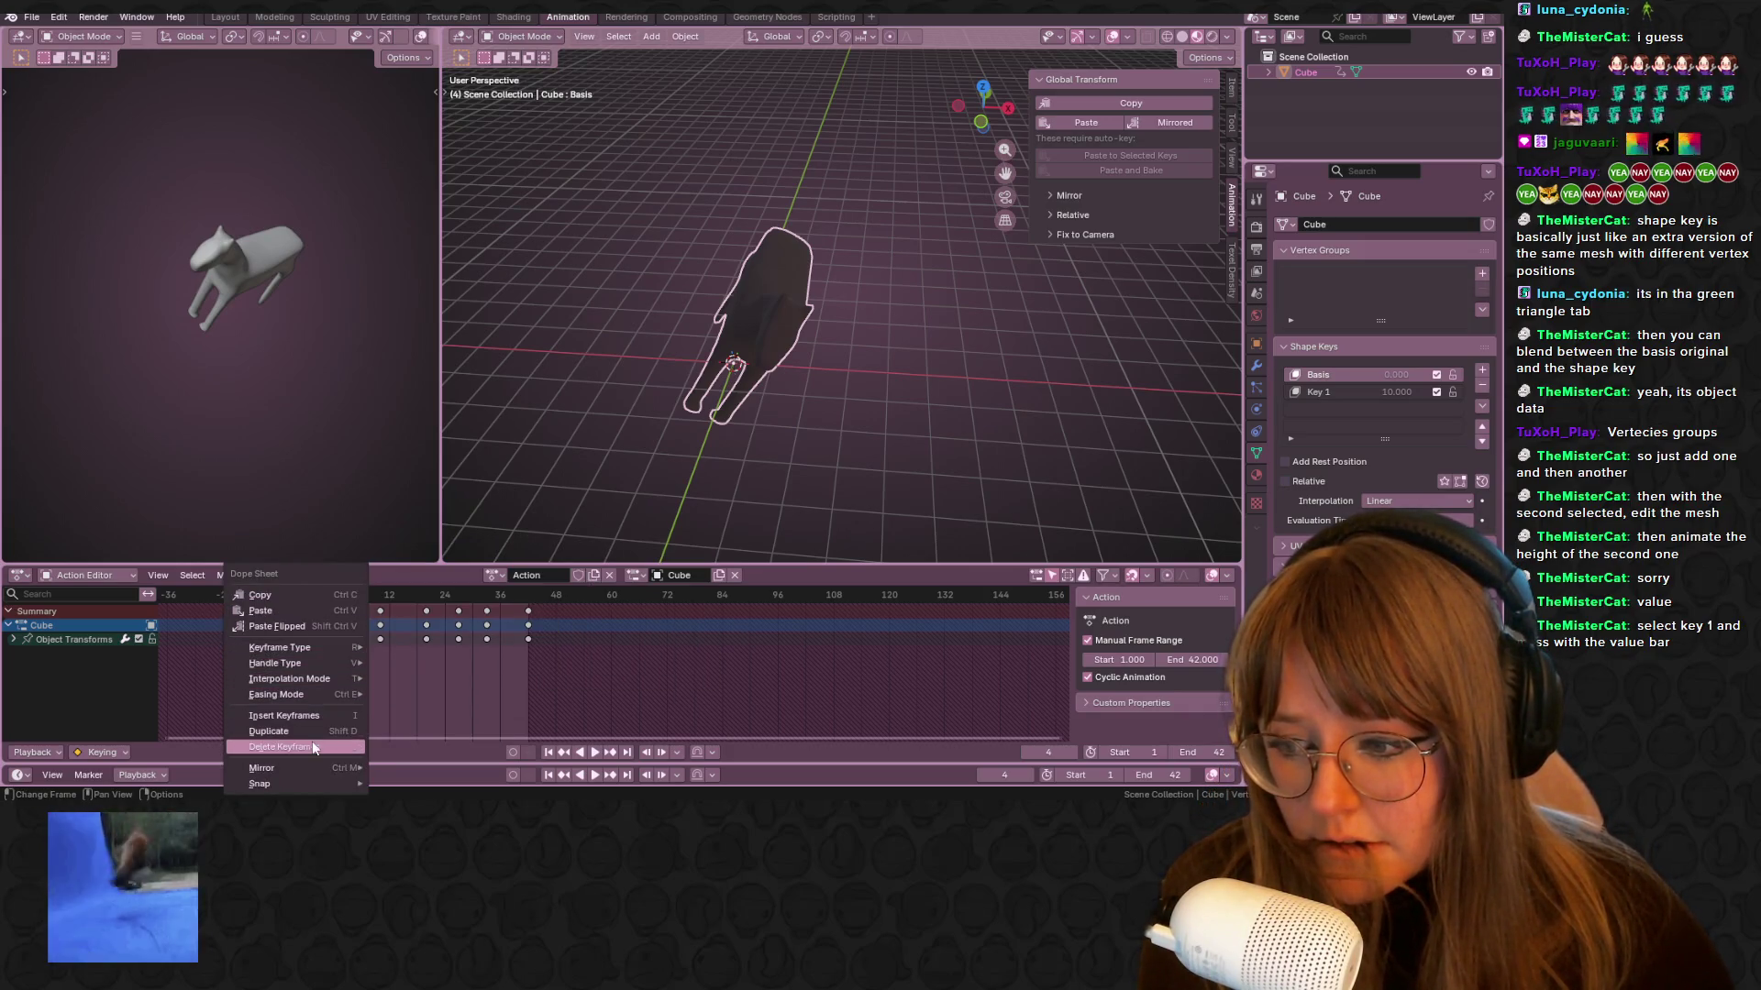
pyautogui.click(351, 601)
pyautogui.press('space')
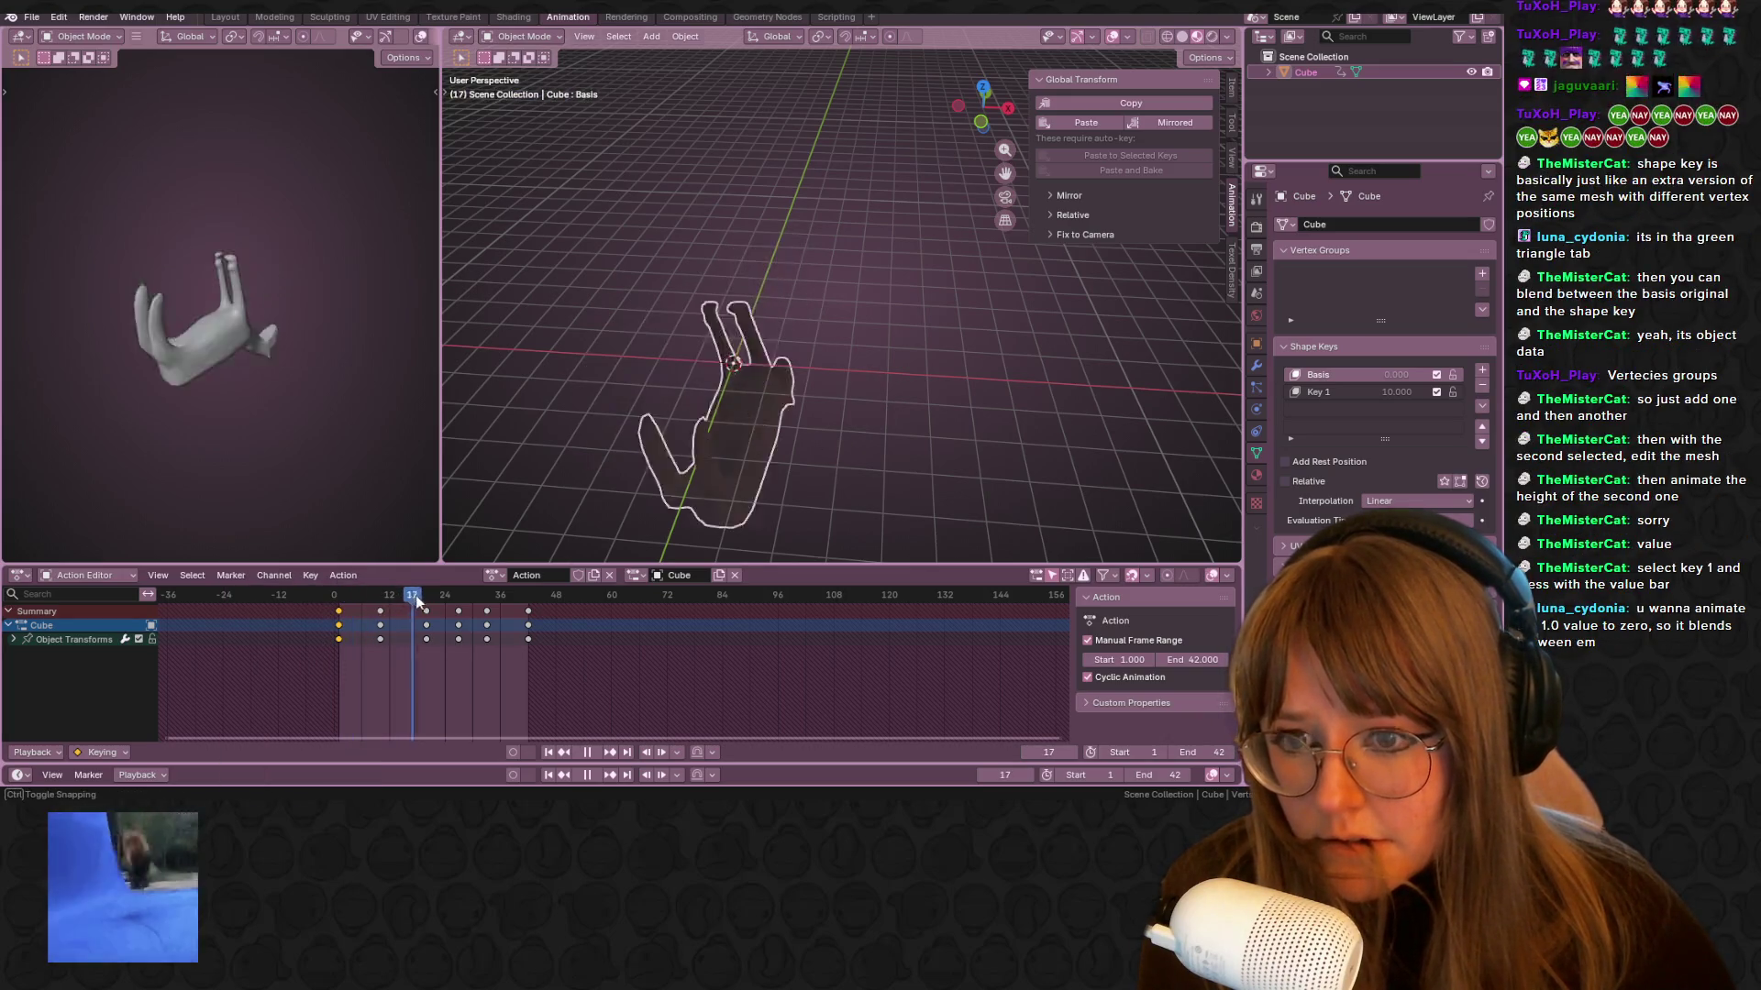
pyautogui.press('space')
pyautogui.click(1354, 393)
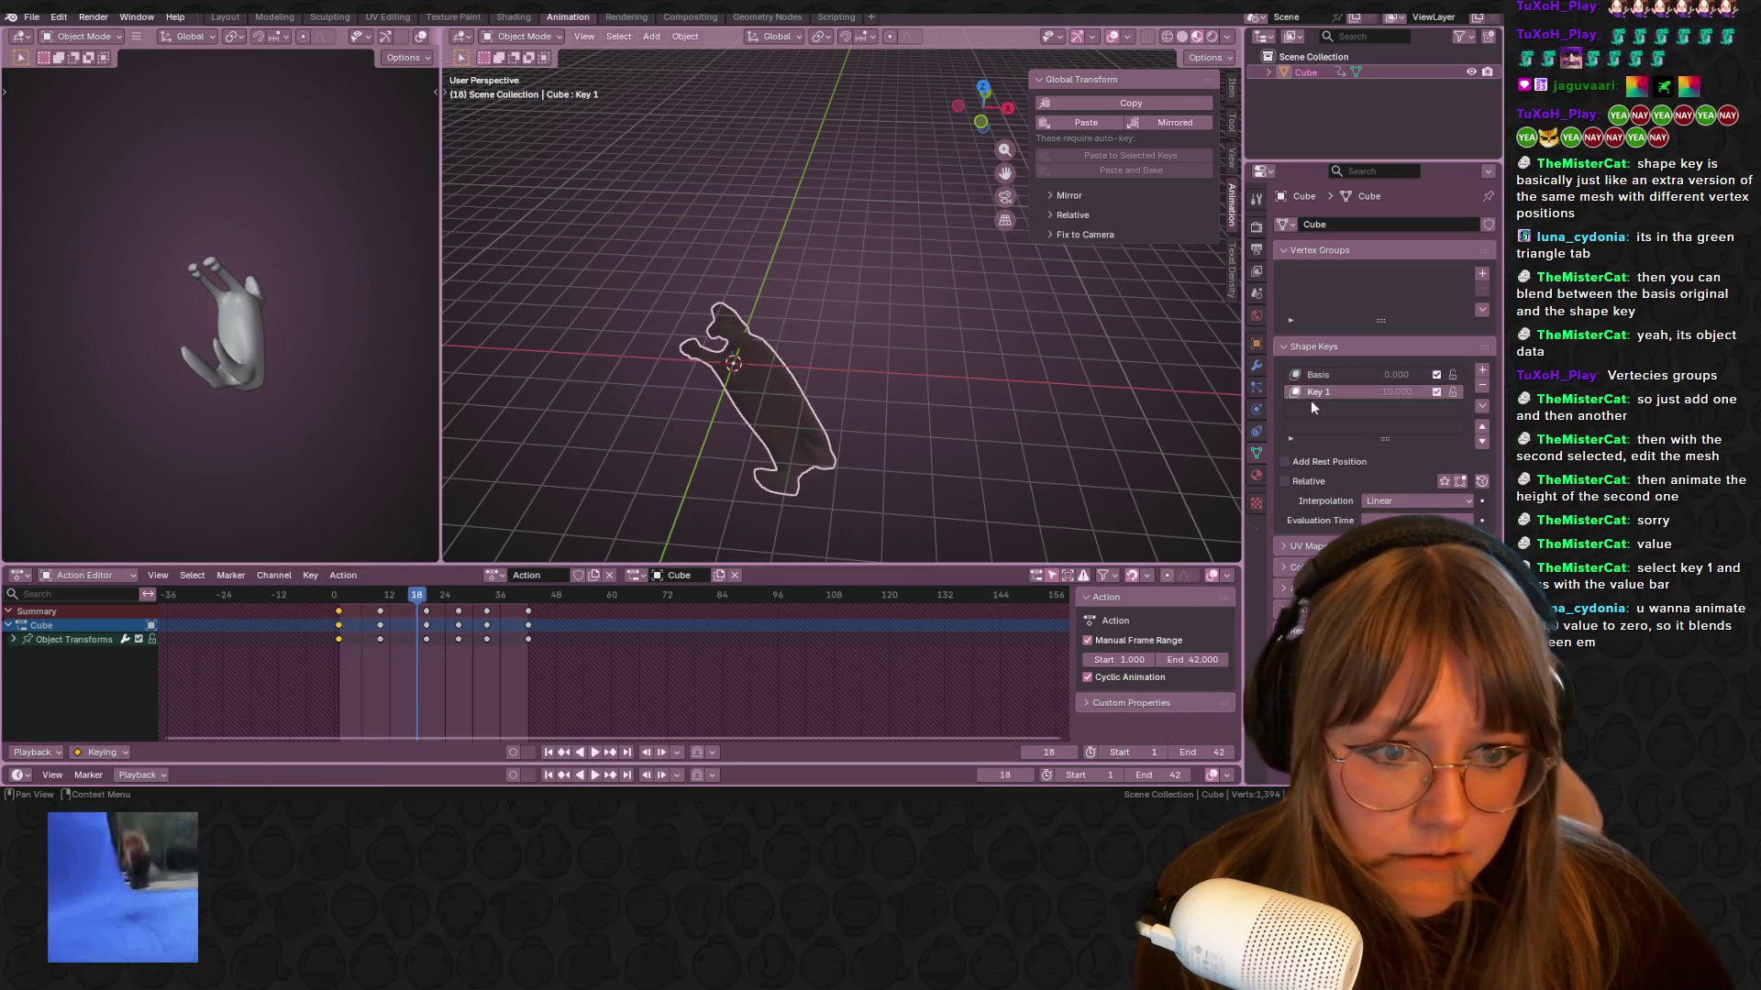
pyautogui.click(1302, 482)
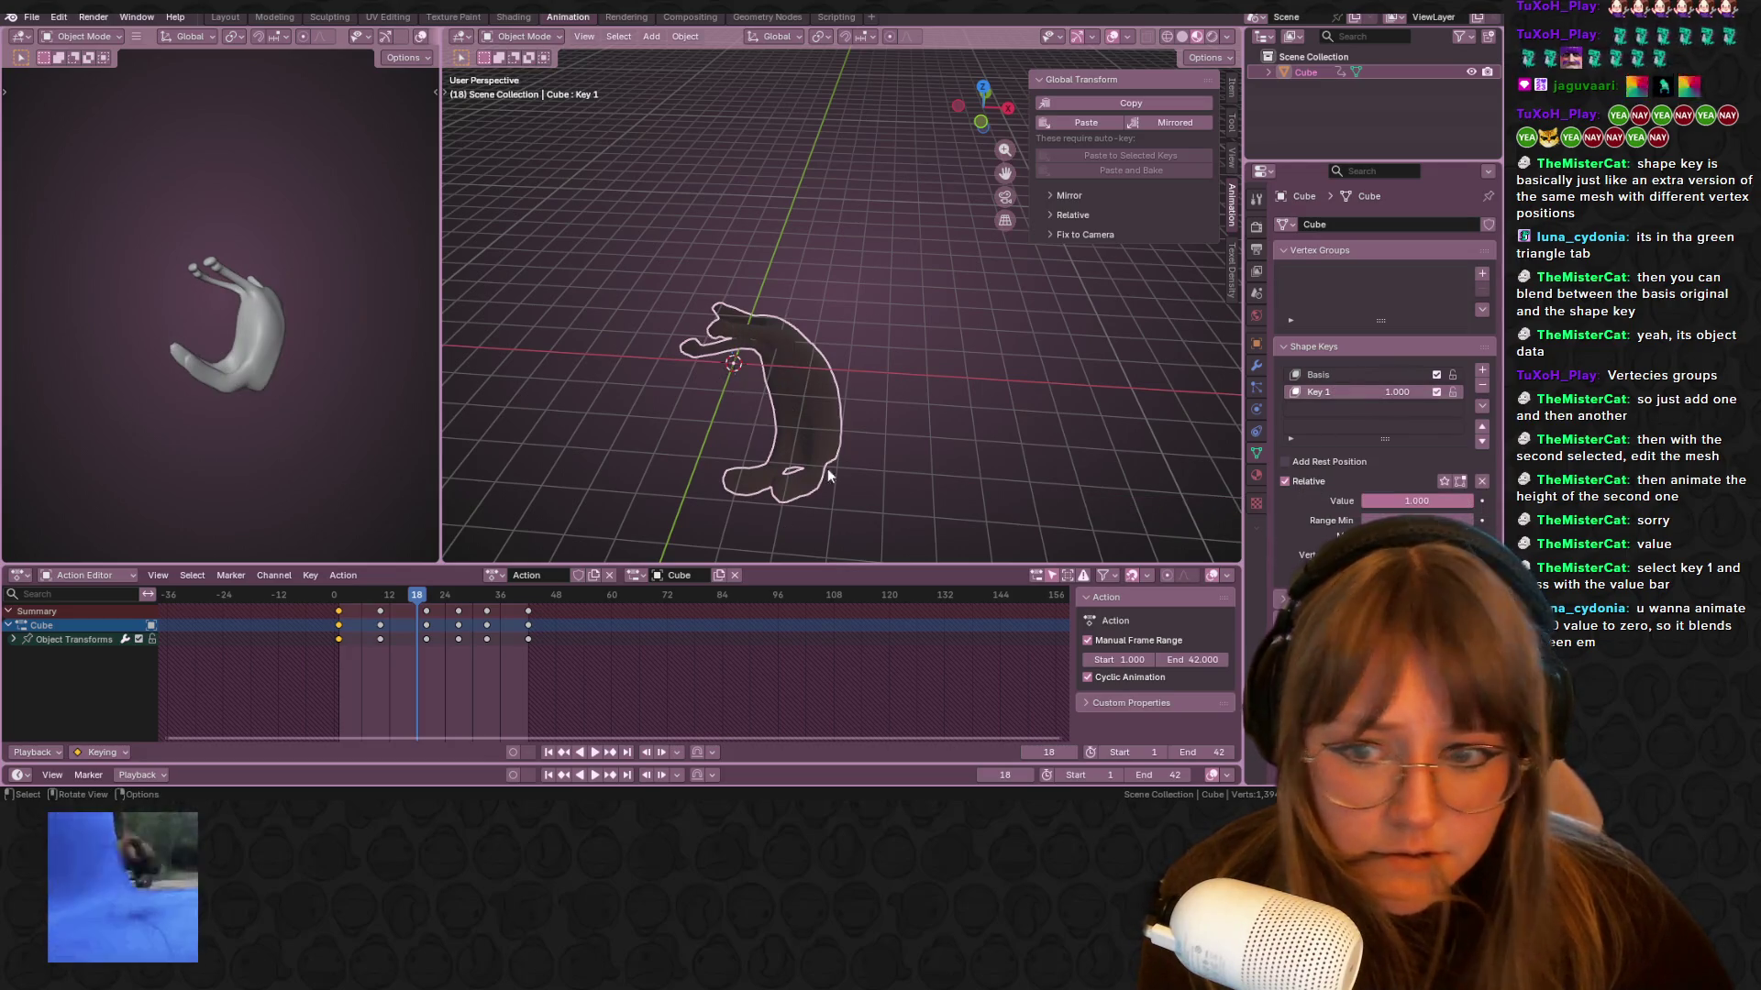
pyautogui.keyDown('alt'); pyautogui.scroll(-20, 789, 458); pyautogui.keyUp('alt')
pyautogui.press('space')
pyautogui.moveTo(719, 439)
pyautogui.mouseDown(button='middle')
pyautogui.moveTo(920, 362)
pyautogui.moveTo(982, 376)
pyautogui.moveTo(903, 440)
pyautogui.moveTo(910, 194)
pyautogui.mouseUp(button='middle')
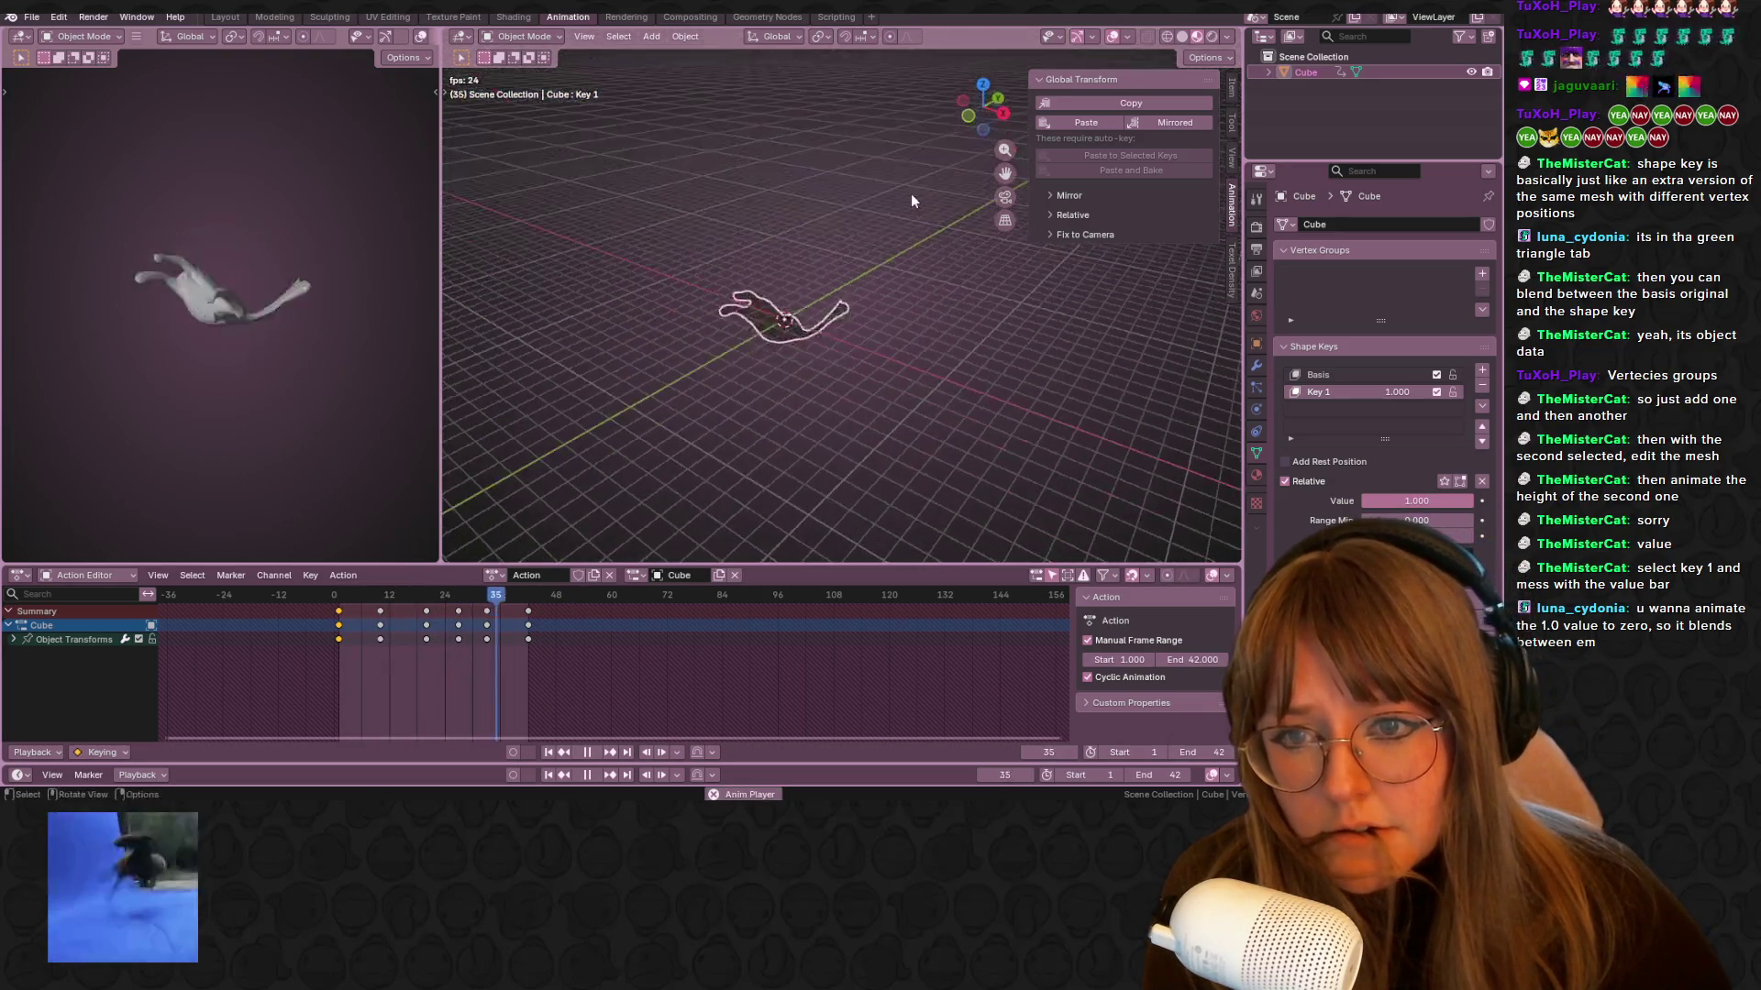
pyautogui.press('space')
pyautogui.click(445, 596)
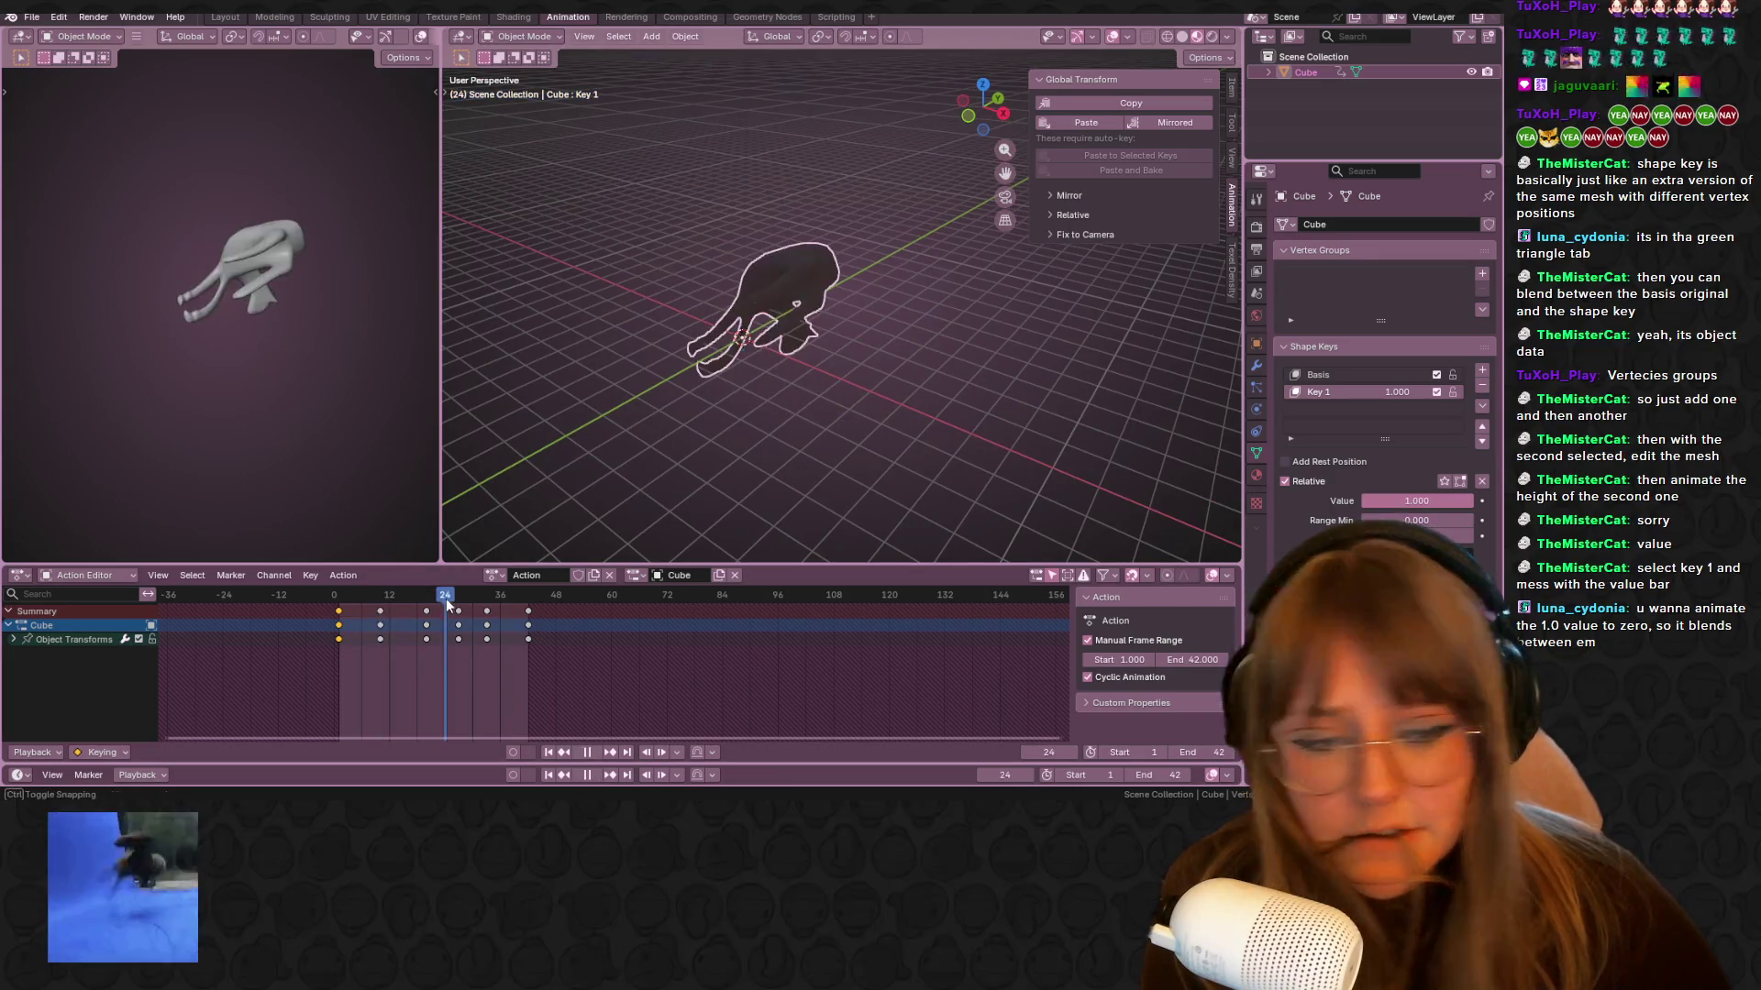
pyautogui.click(1324, 378)
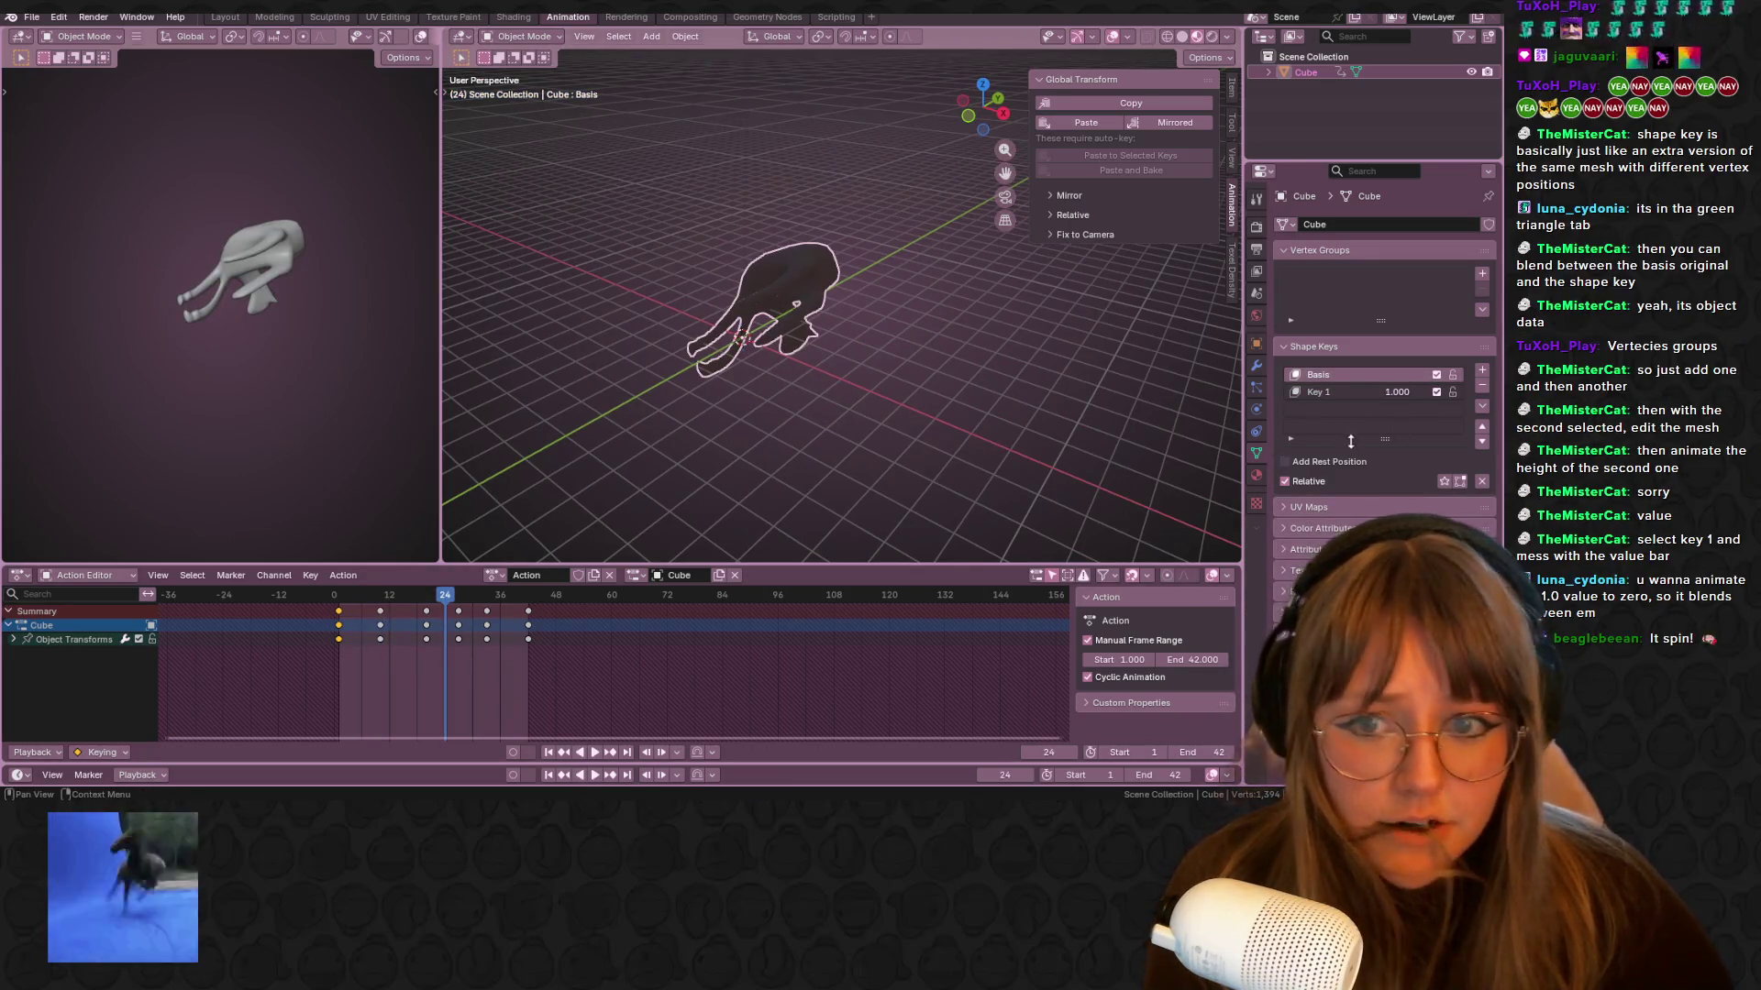
pyautogui.click(1317, 477)
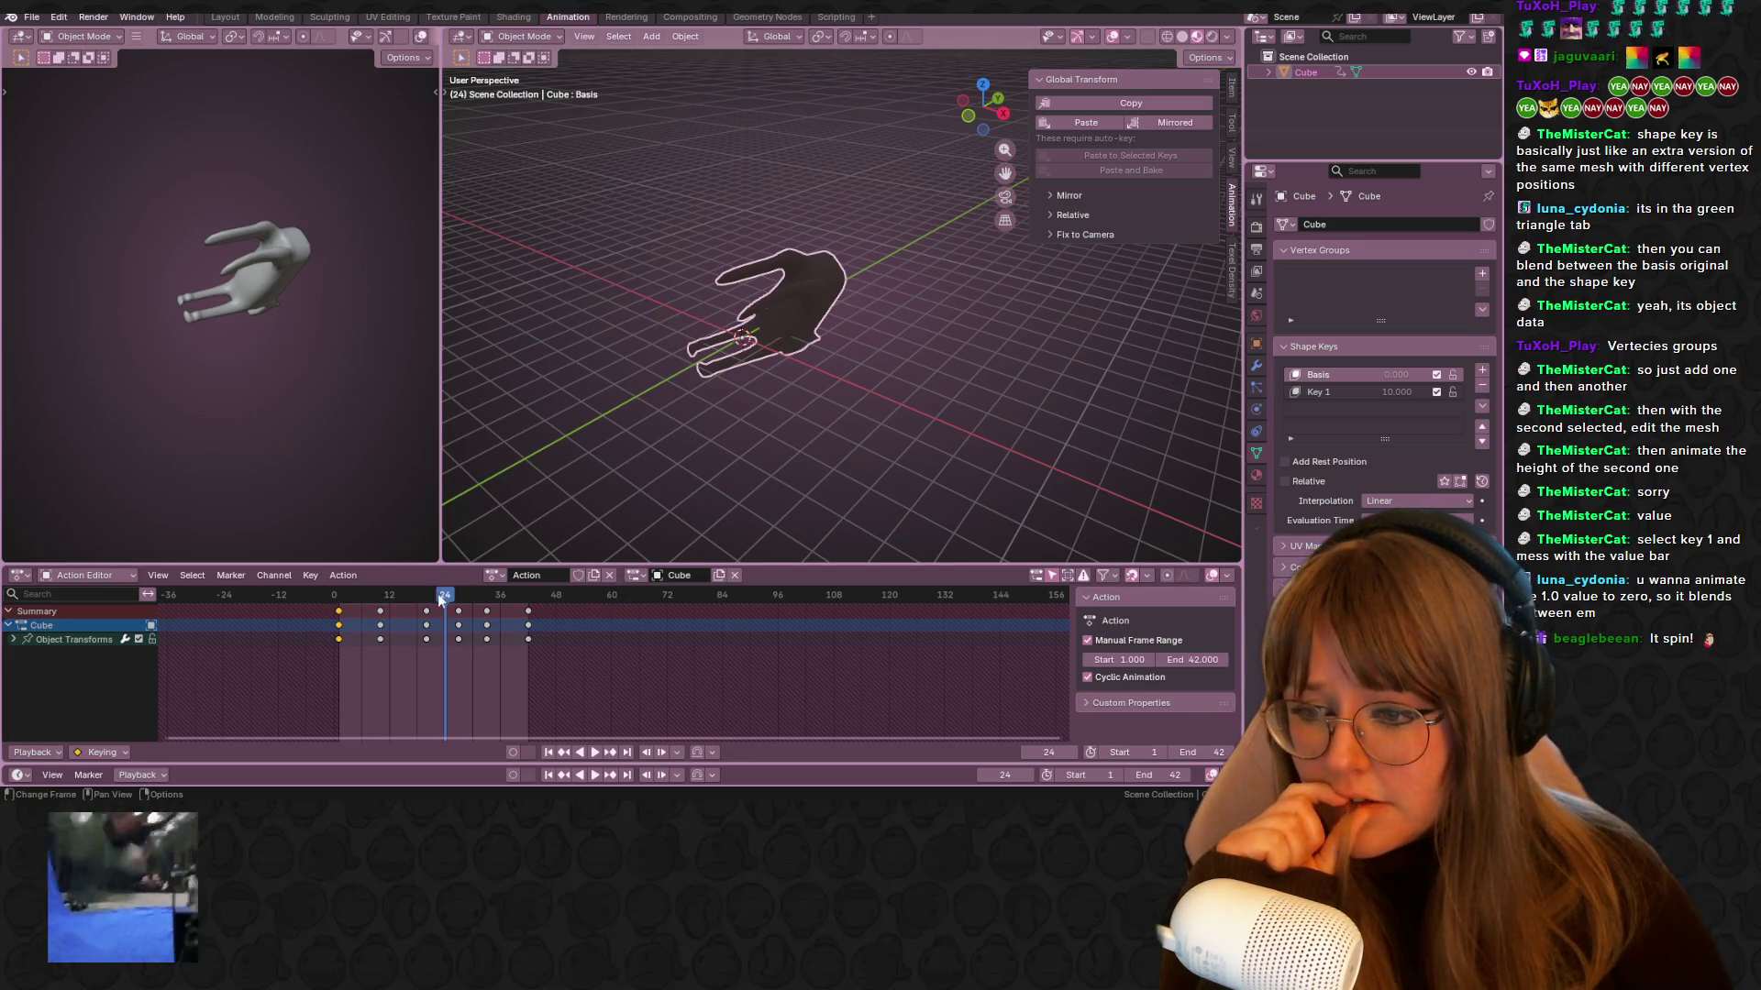
pyautogui.moveTo(445, 595); pyautogui.dragTo(339, 609)
pyautogui.moveTo(906, 350)
pyautogui.mouseDown(button='middle')
pyautogui.moveTo(1004, 299)
pyautogui.moveTo(860, 341)
pyautogui.mouseUp(button='middle')
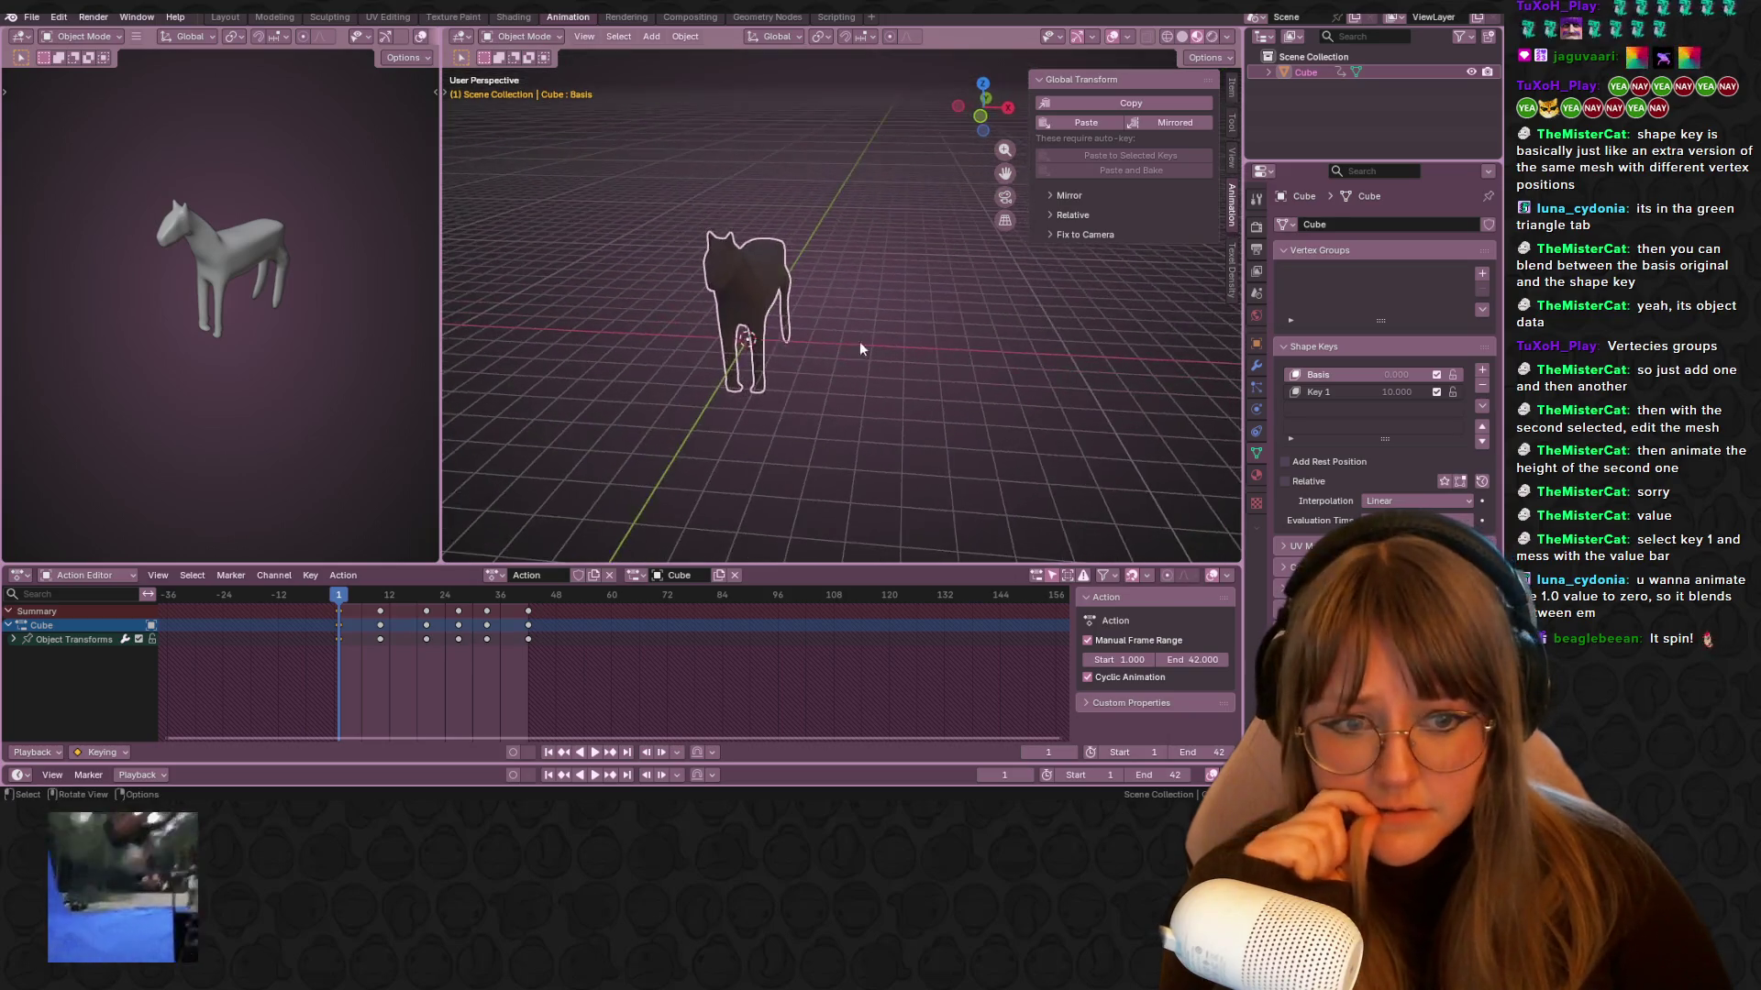
pyautogui.scroll(3, 860, 341)
pyautogui.rightClick(690, 290)
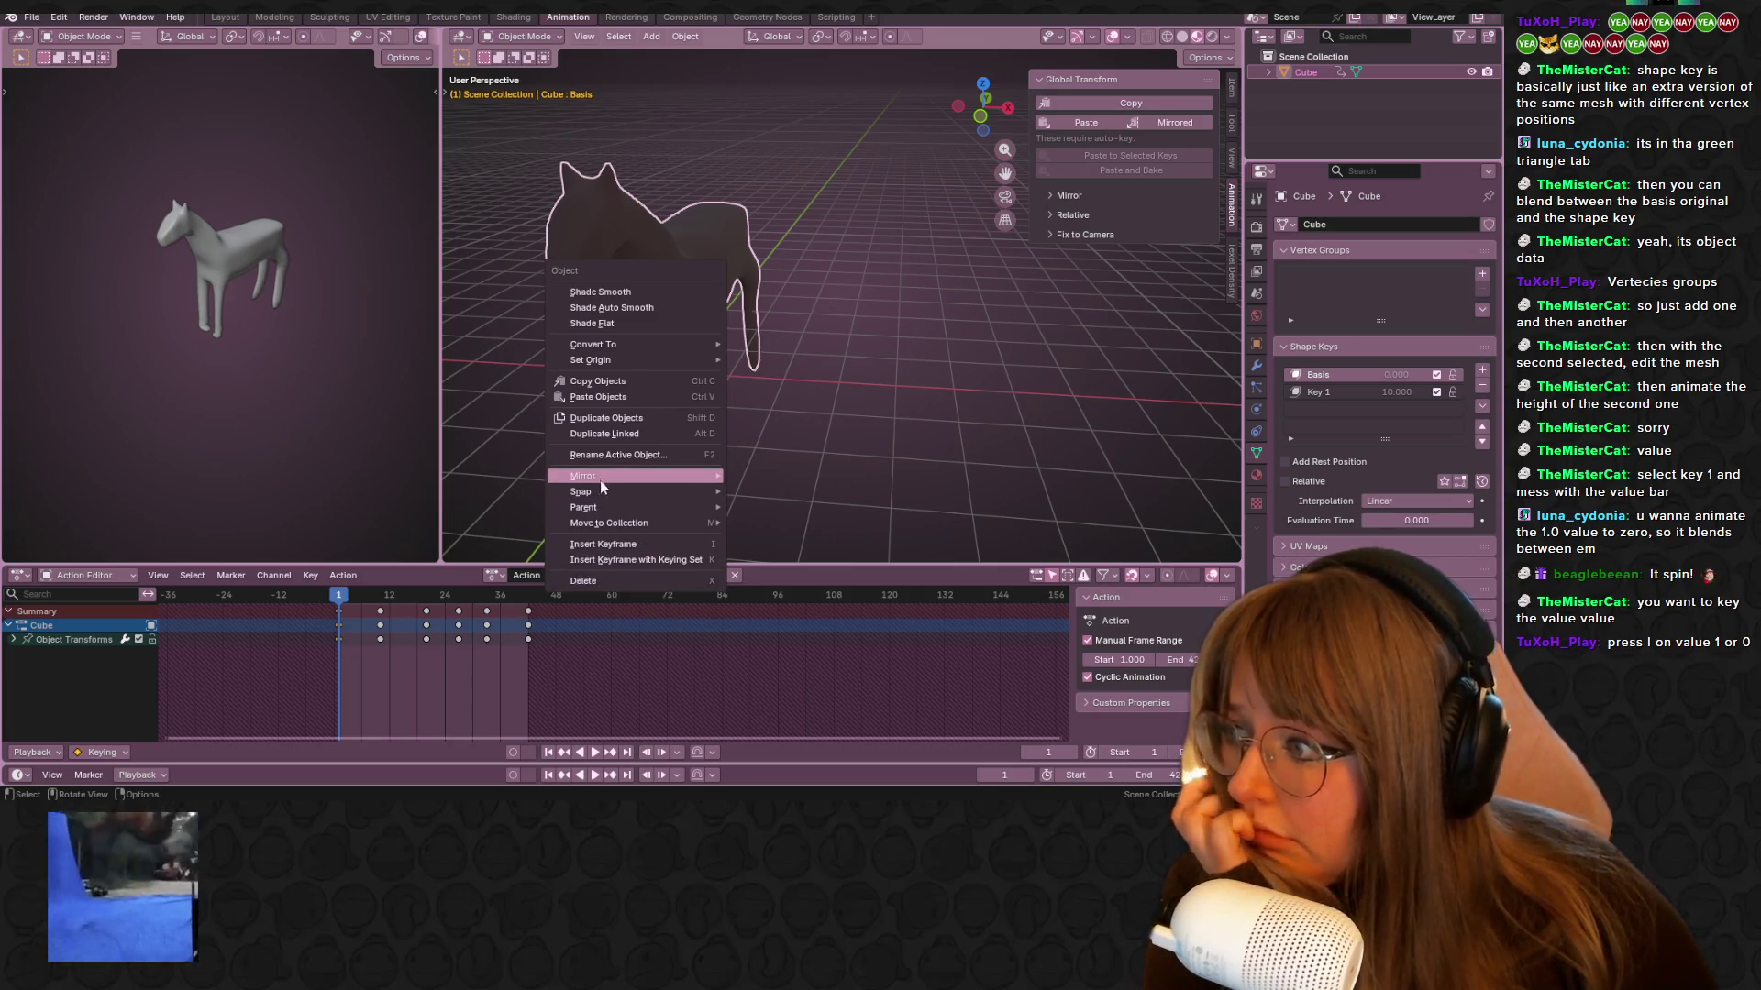
pyautogui.moveTo(642, 523)
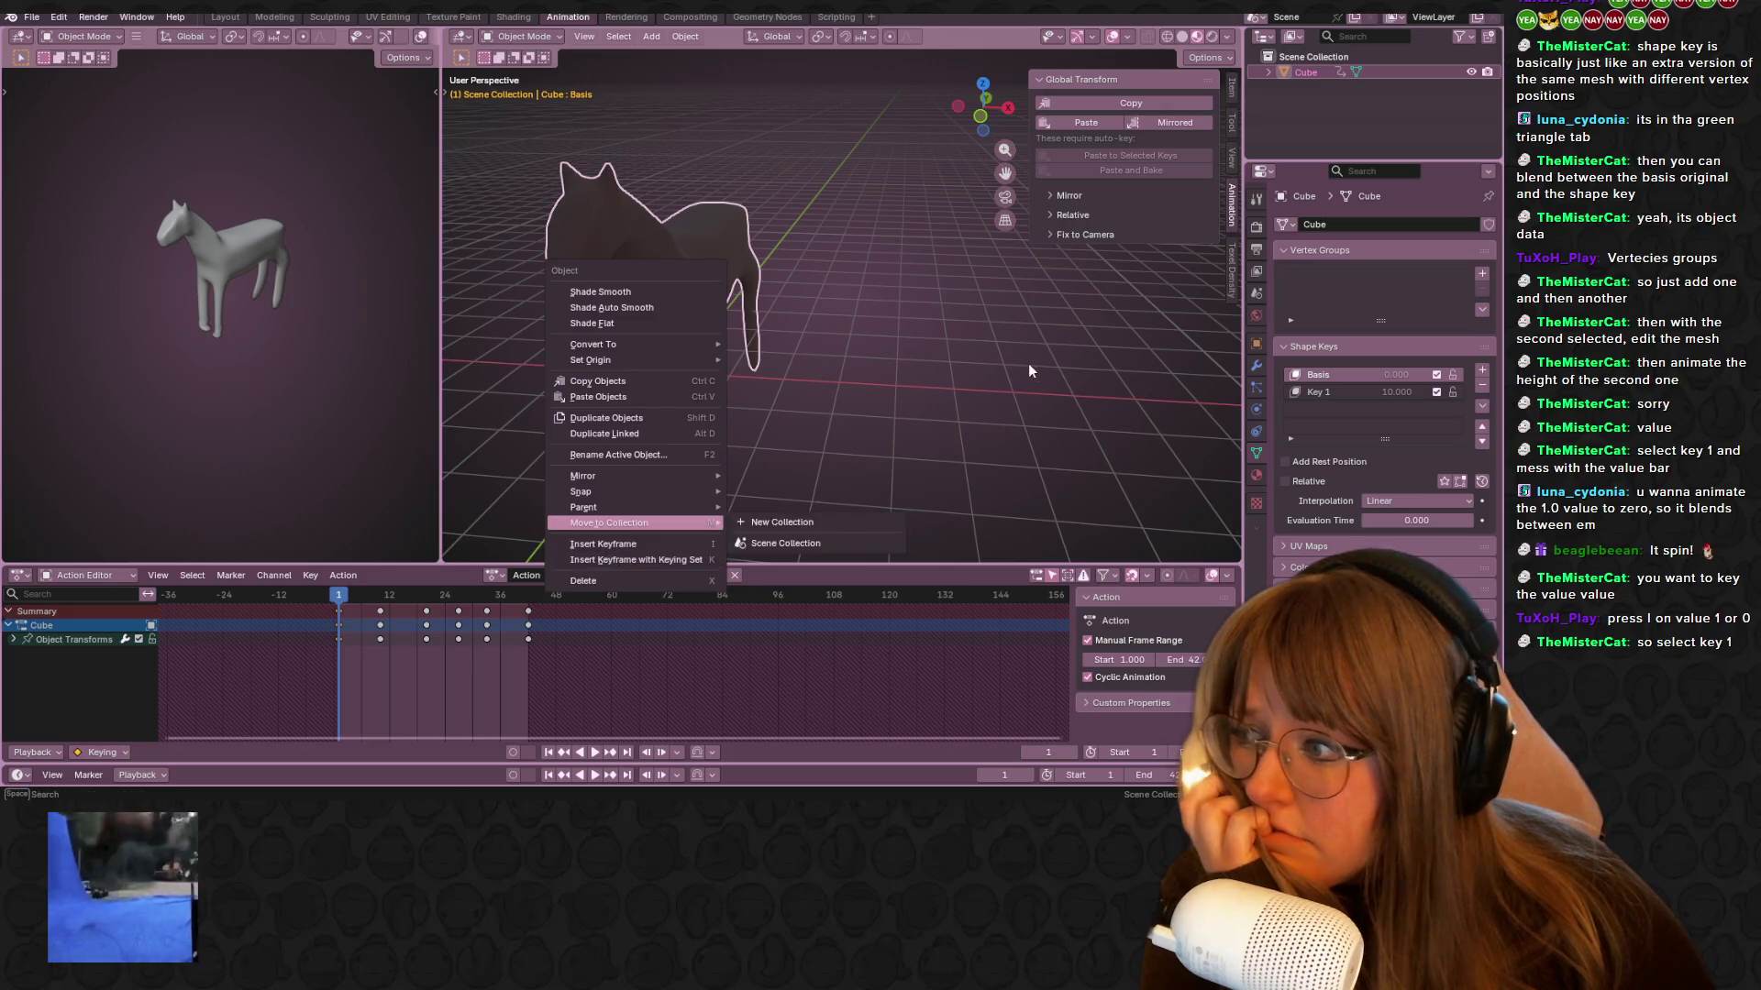
pyautogui.moveTo(1038, 349)
pyautogui.mouseDown(button='middle')
pyautogui.moveTo(1017, 359)
pyautogui.moveTo(786, 248)
pyautogui.moveTo(713, 310)
pyautogui.mouseUp(button='middle')
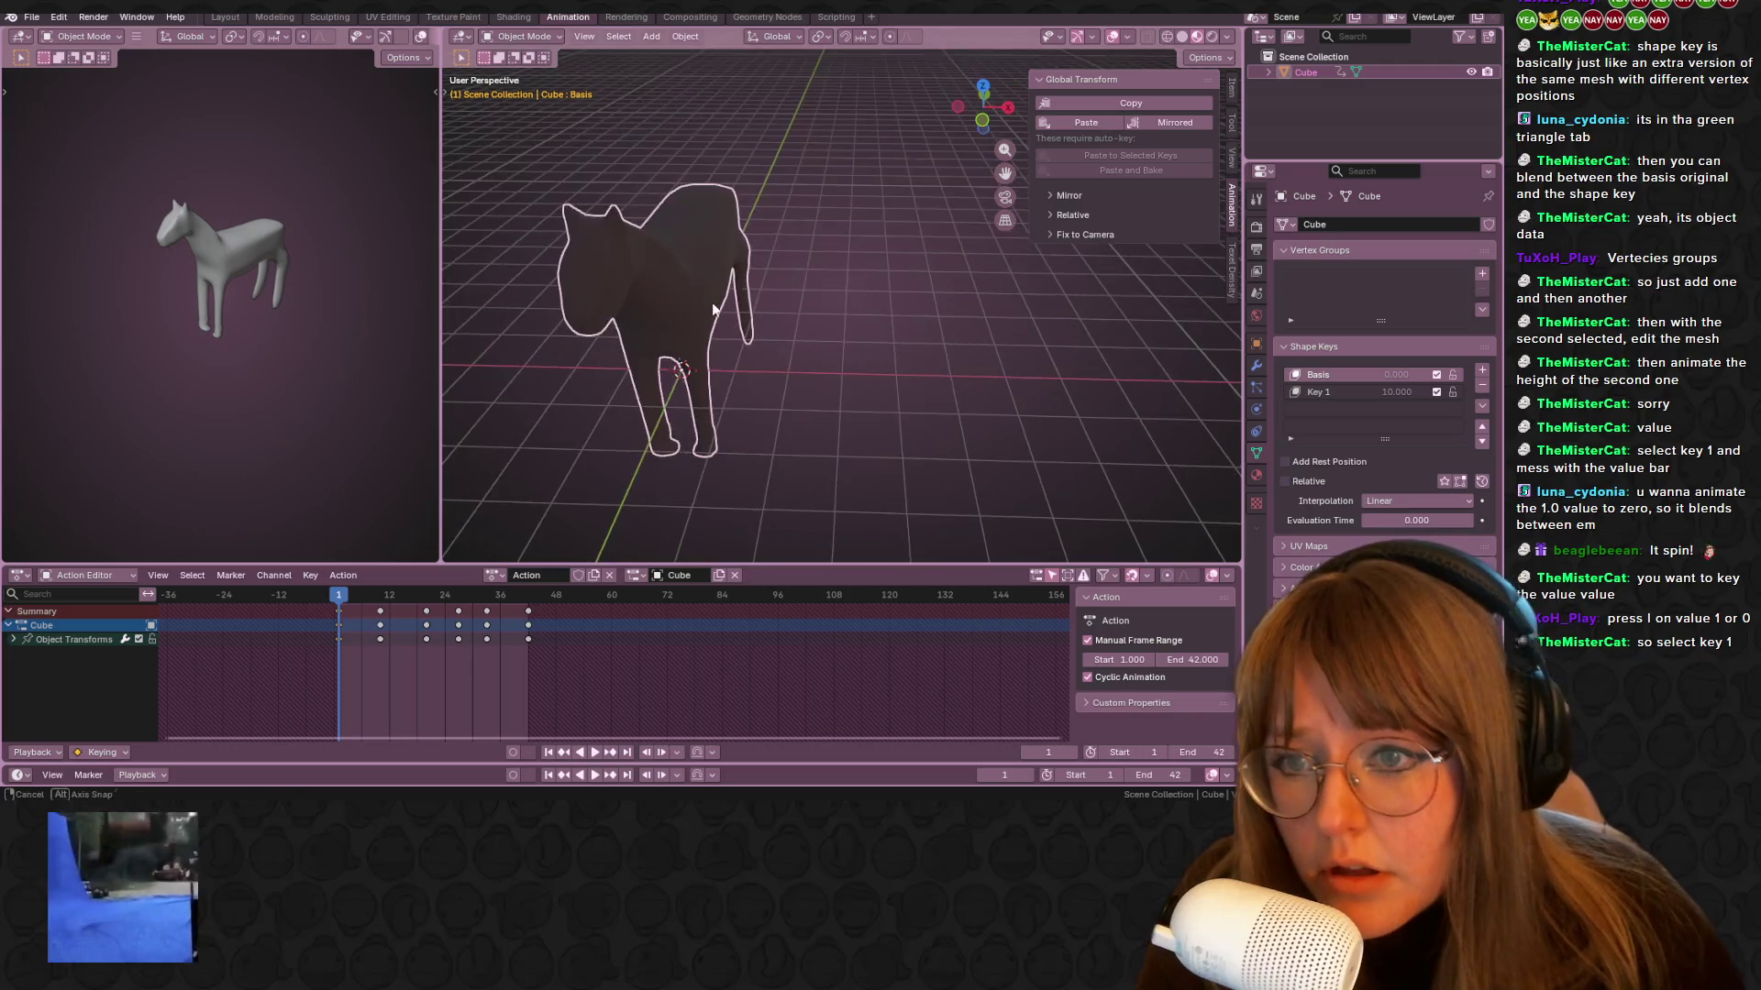
pyautogui.hotkey('ctrl', 'Tab')
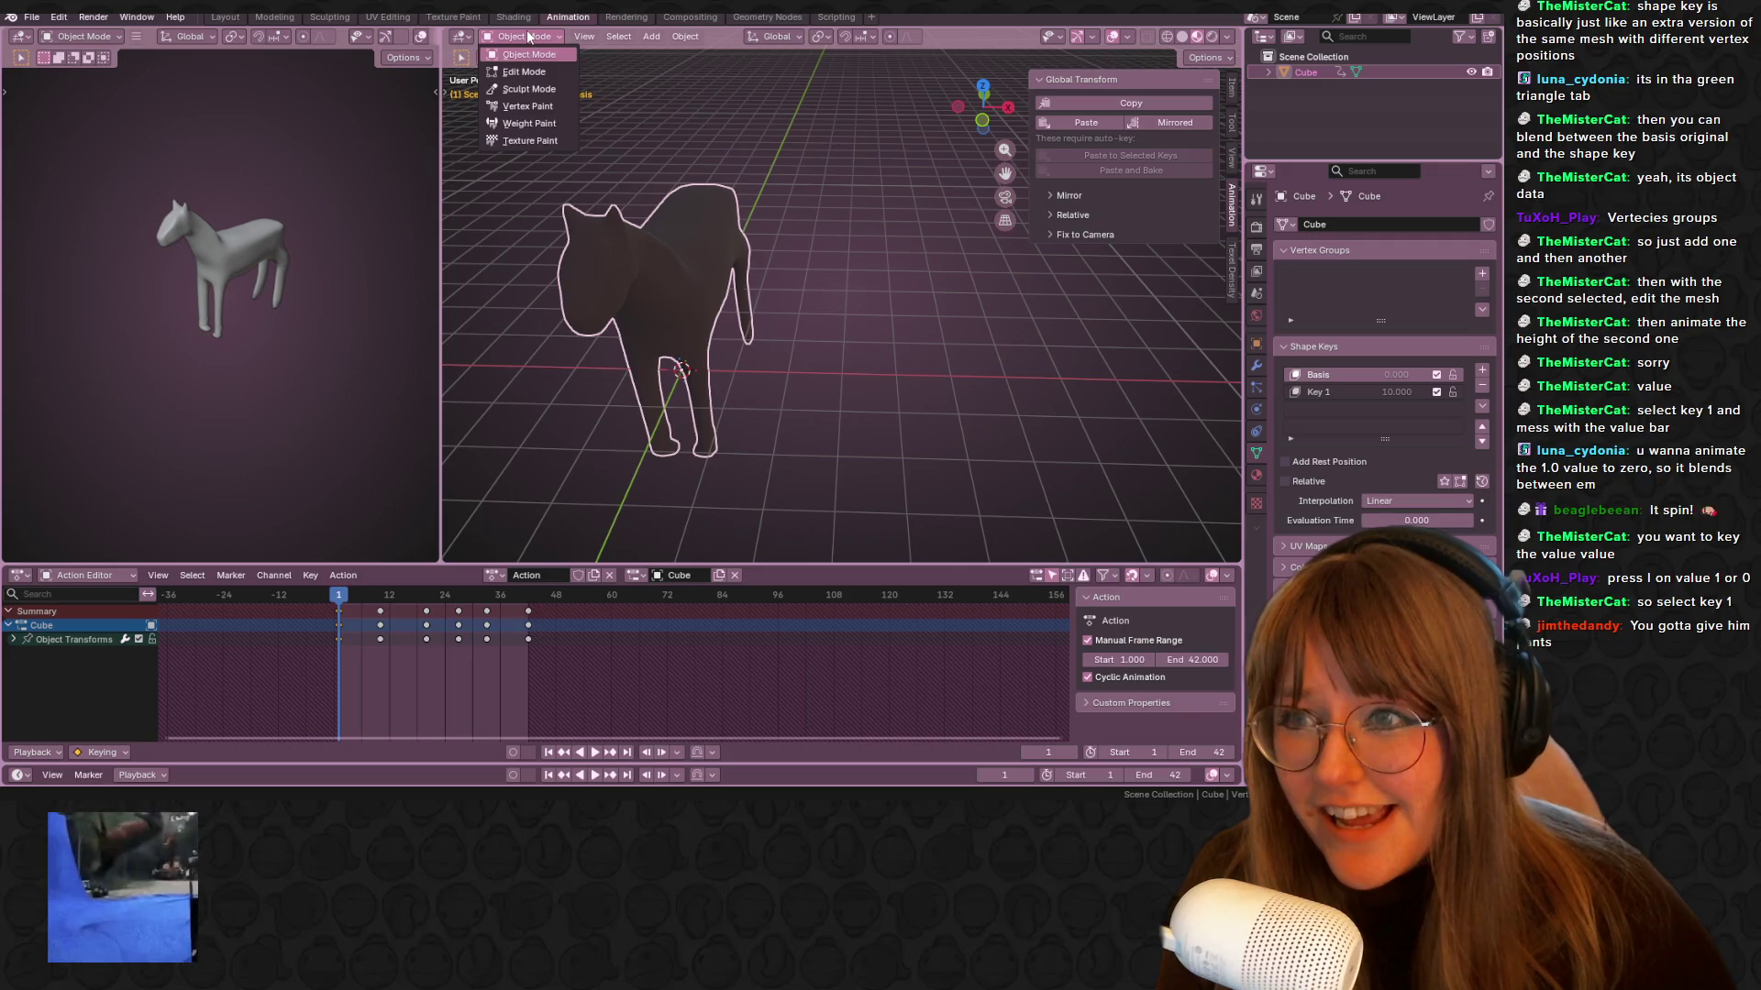
pyautogui.moveTo(779, 388)
pyautogui.mouseDown(button='middle')
pyautogui.moveTo(991, 305)
pyautogui.moveTo(884, 227)
pyautogui.moveTo(822, 372)
pyautogui.moveTo(730, 339)
pyautogui.moveTo(657, 393)
pyautogui.moveTo(631, 310)
pyautogui.mouseUp(button='middle')
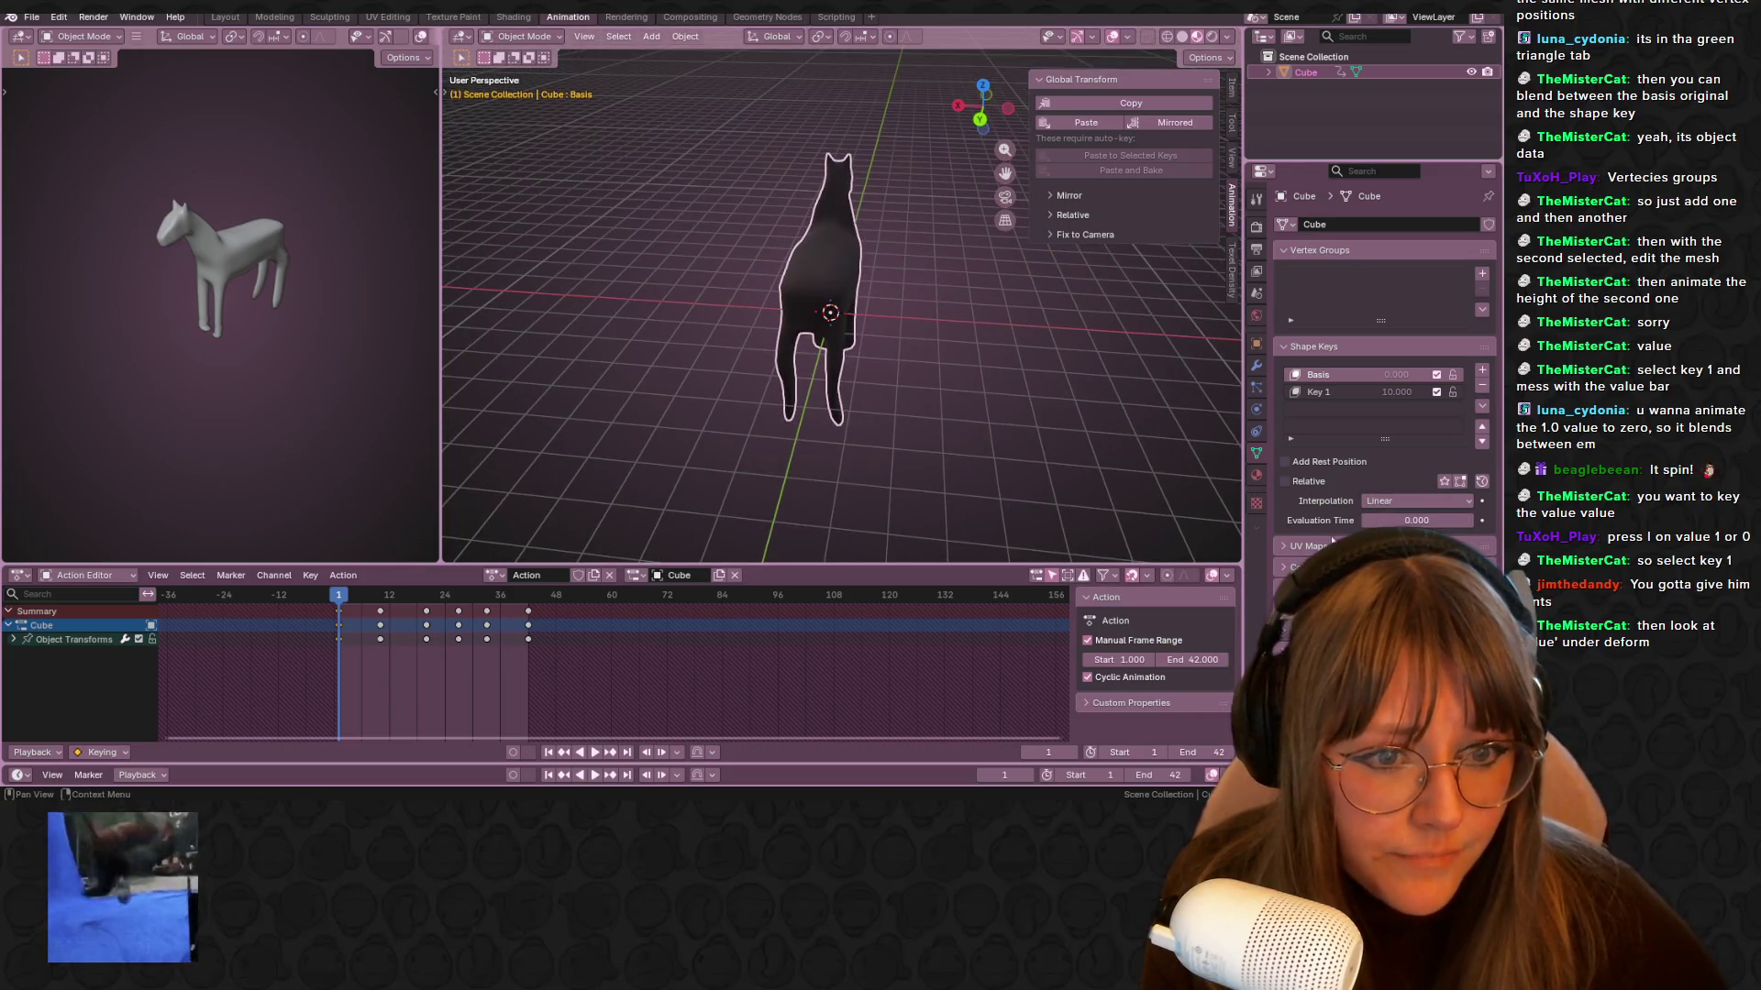
pyautogui.moveTo(1137, 396)
pyautogui.mouseDown(button='middle')
pyautogui.moveTo(1108, 381)
pyautogui.moveTo(1118, 394)
pyautogui.mouseUp(button='middle')
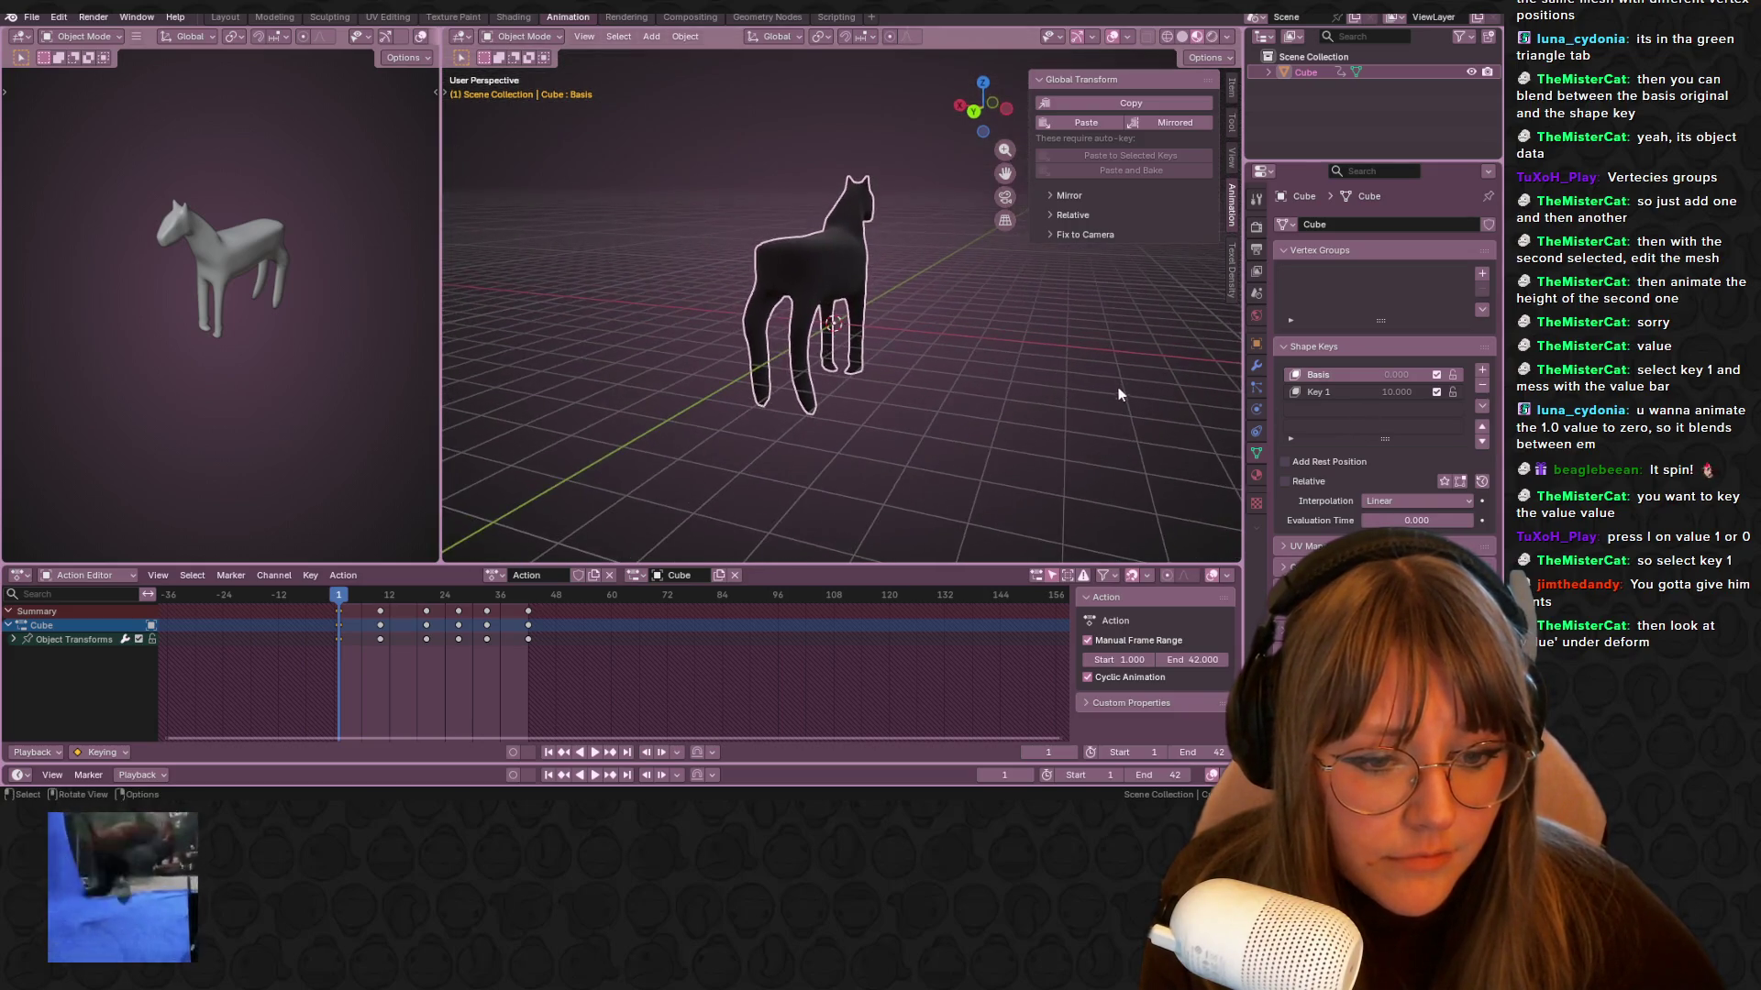
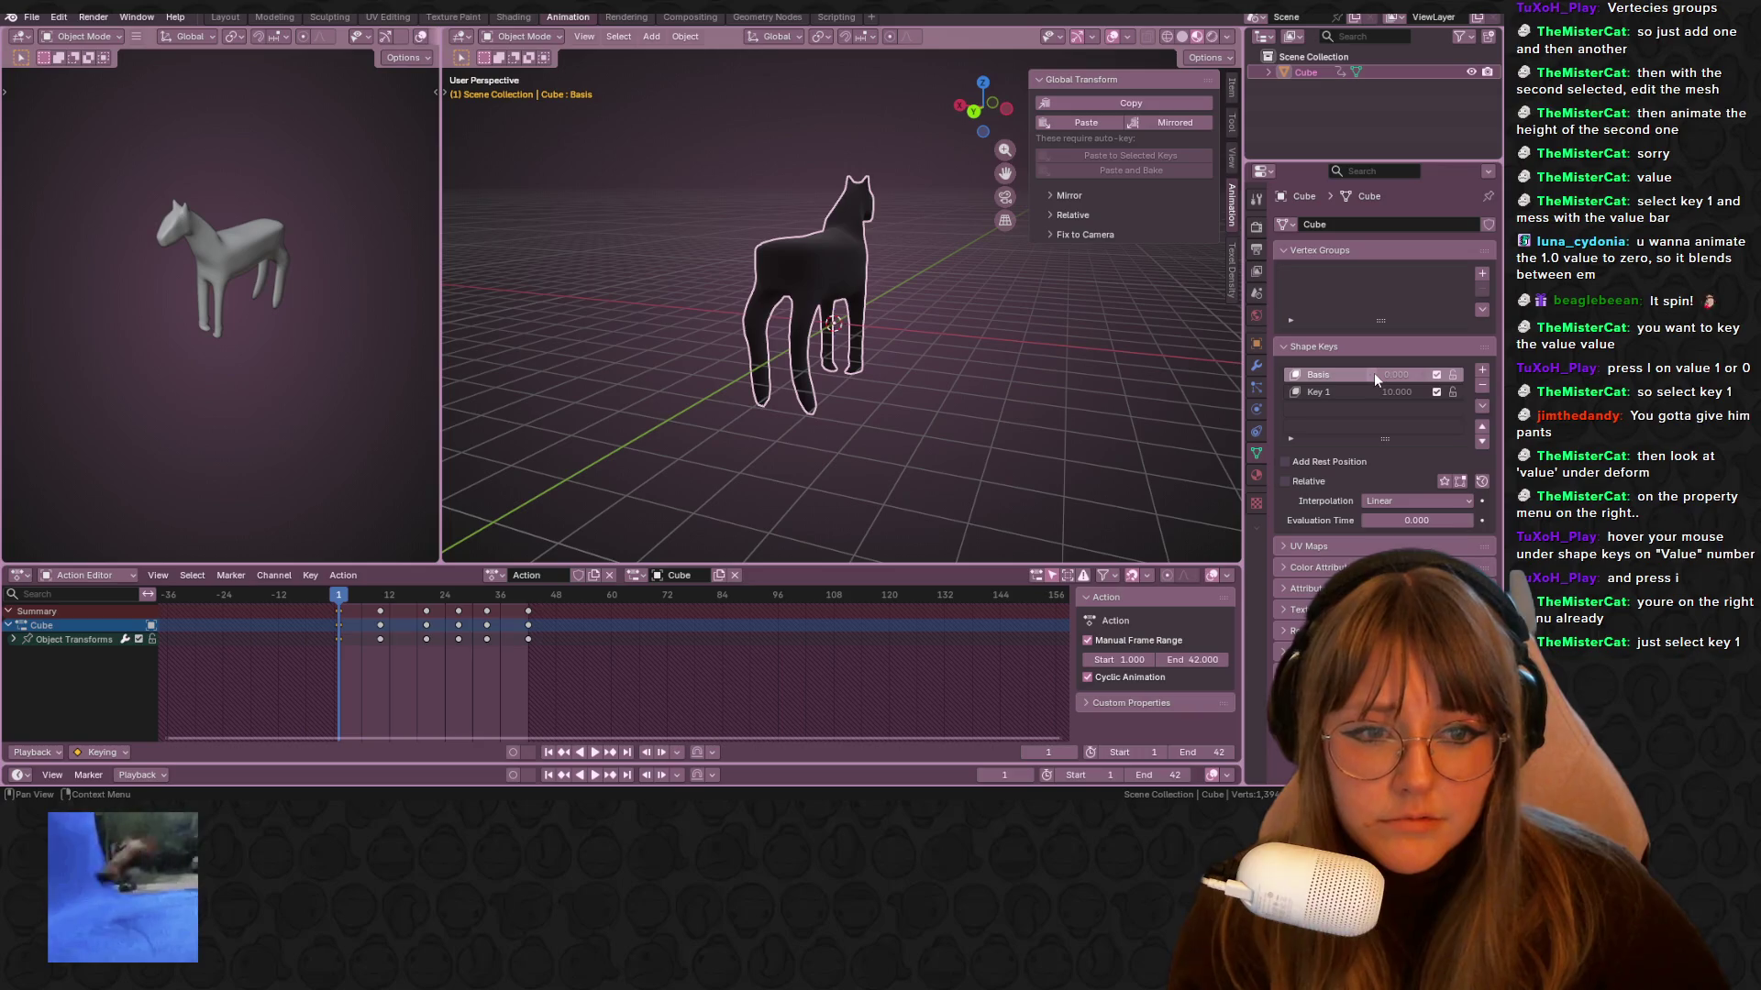
# Try keyframing Key 1's value with I while scrubbing to frames 3 and 18 and playing
pyautogui.press('i')
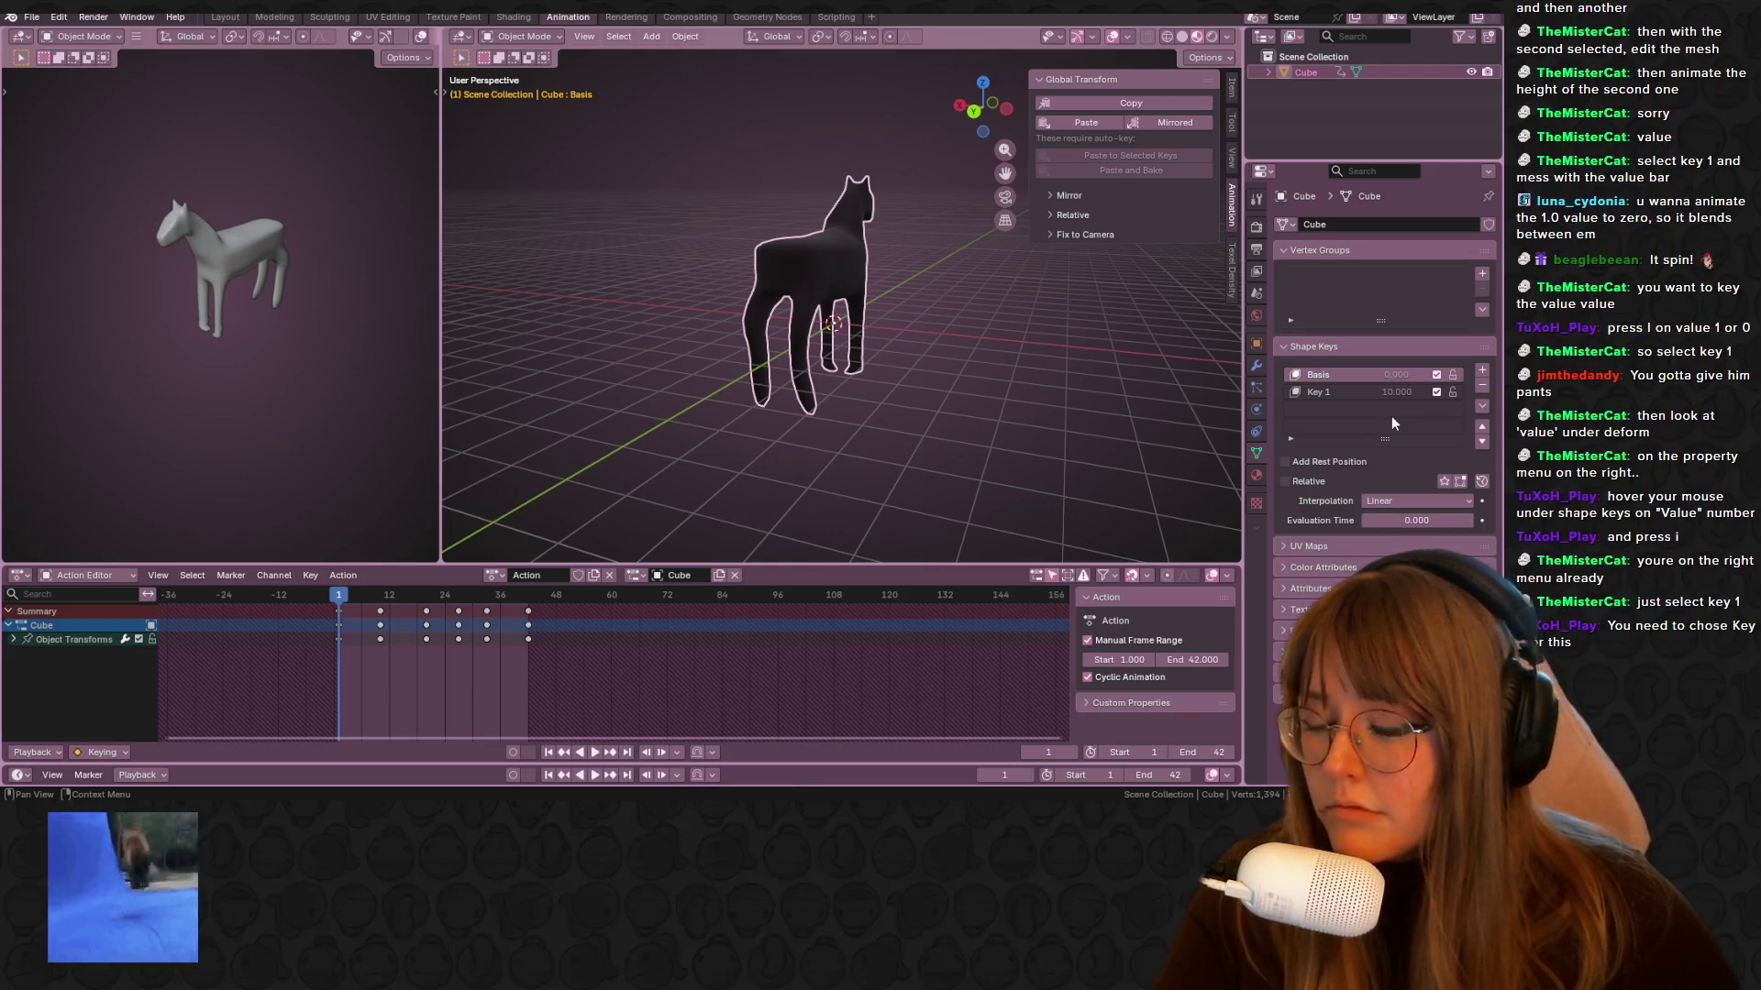
pyautogui.moveTo(330, 594); pyautogui.dragTo(344, 601)
pyautogui.press('space')
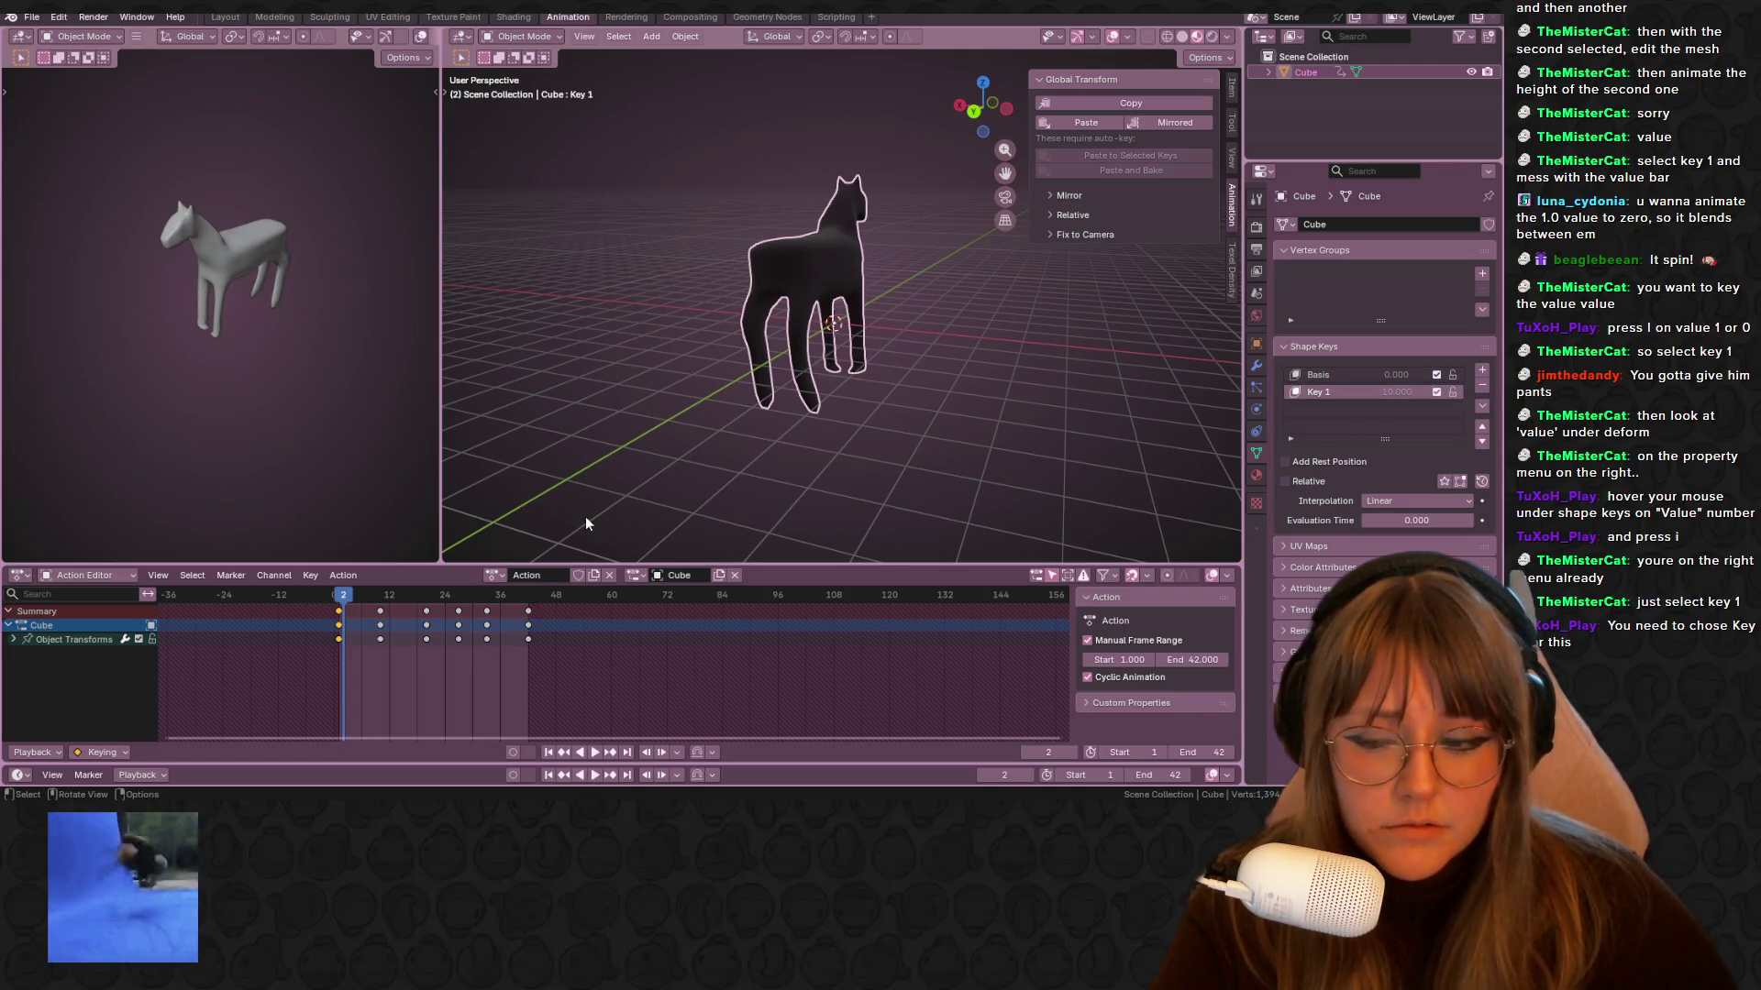
pyautogui.moveTo(351, 594); pyautogui.dragTo(420, 598)
pyautogui.press('i')
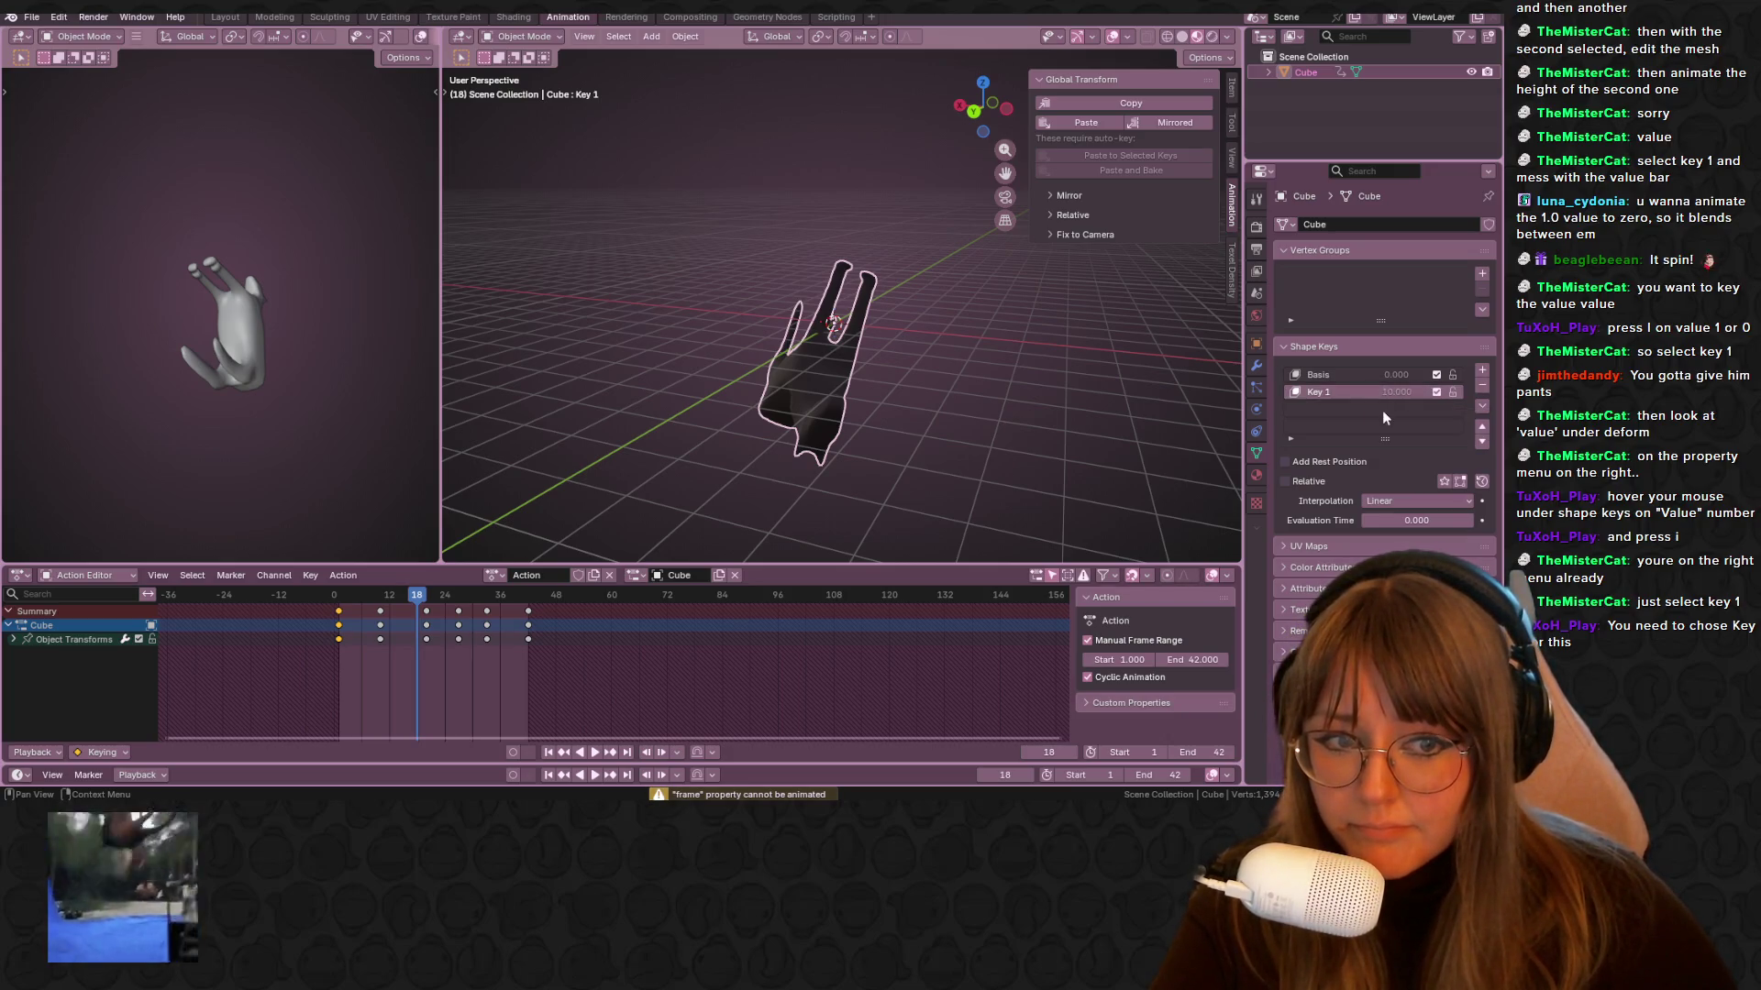
# Dismiss Key 1's context menu and rename, then expand the filter options below the Shape Keys list
pyautogui.rightClick(1335, 398)
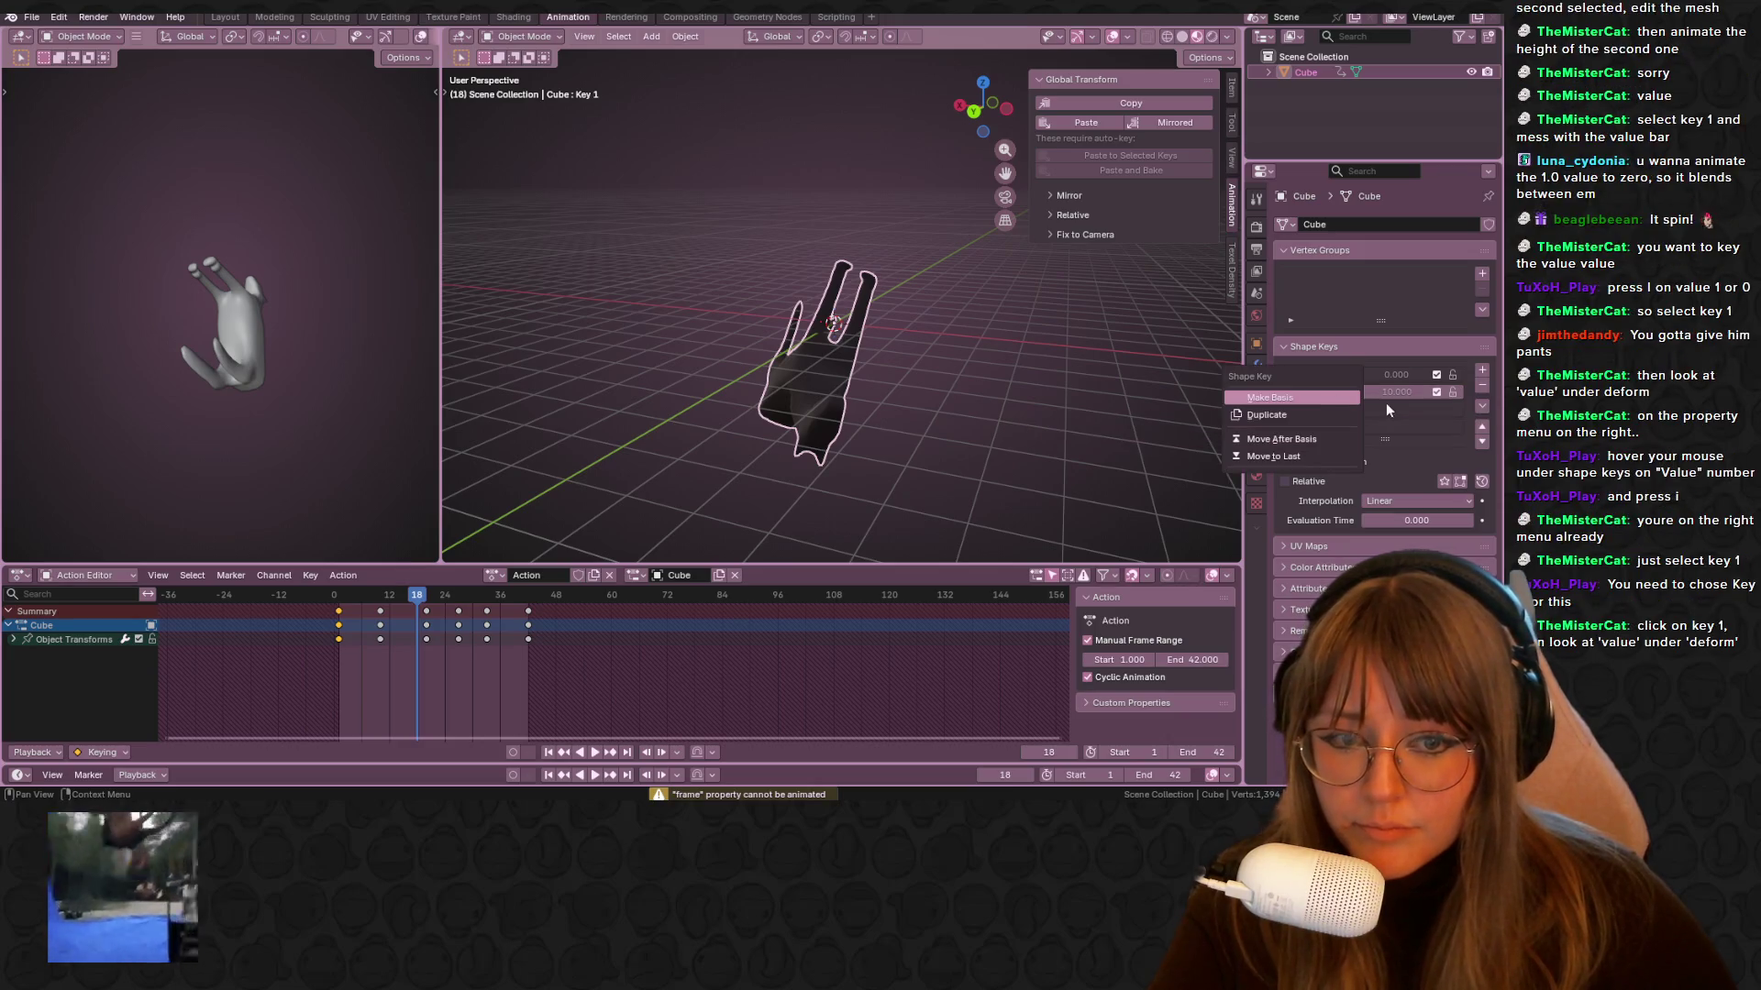
pyautogui.press('Escape')
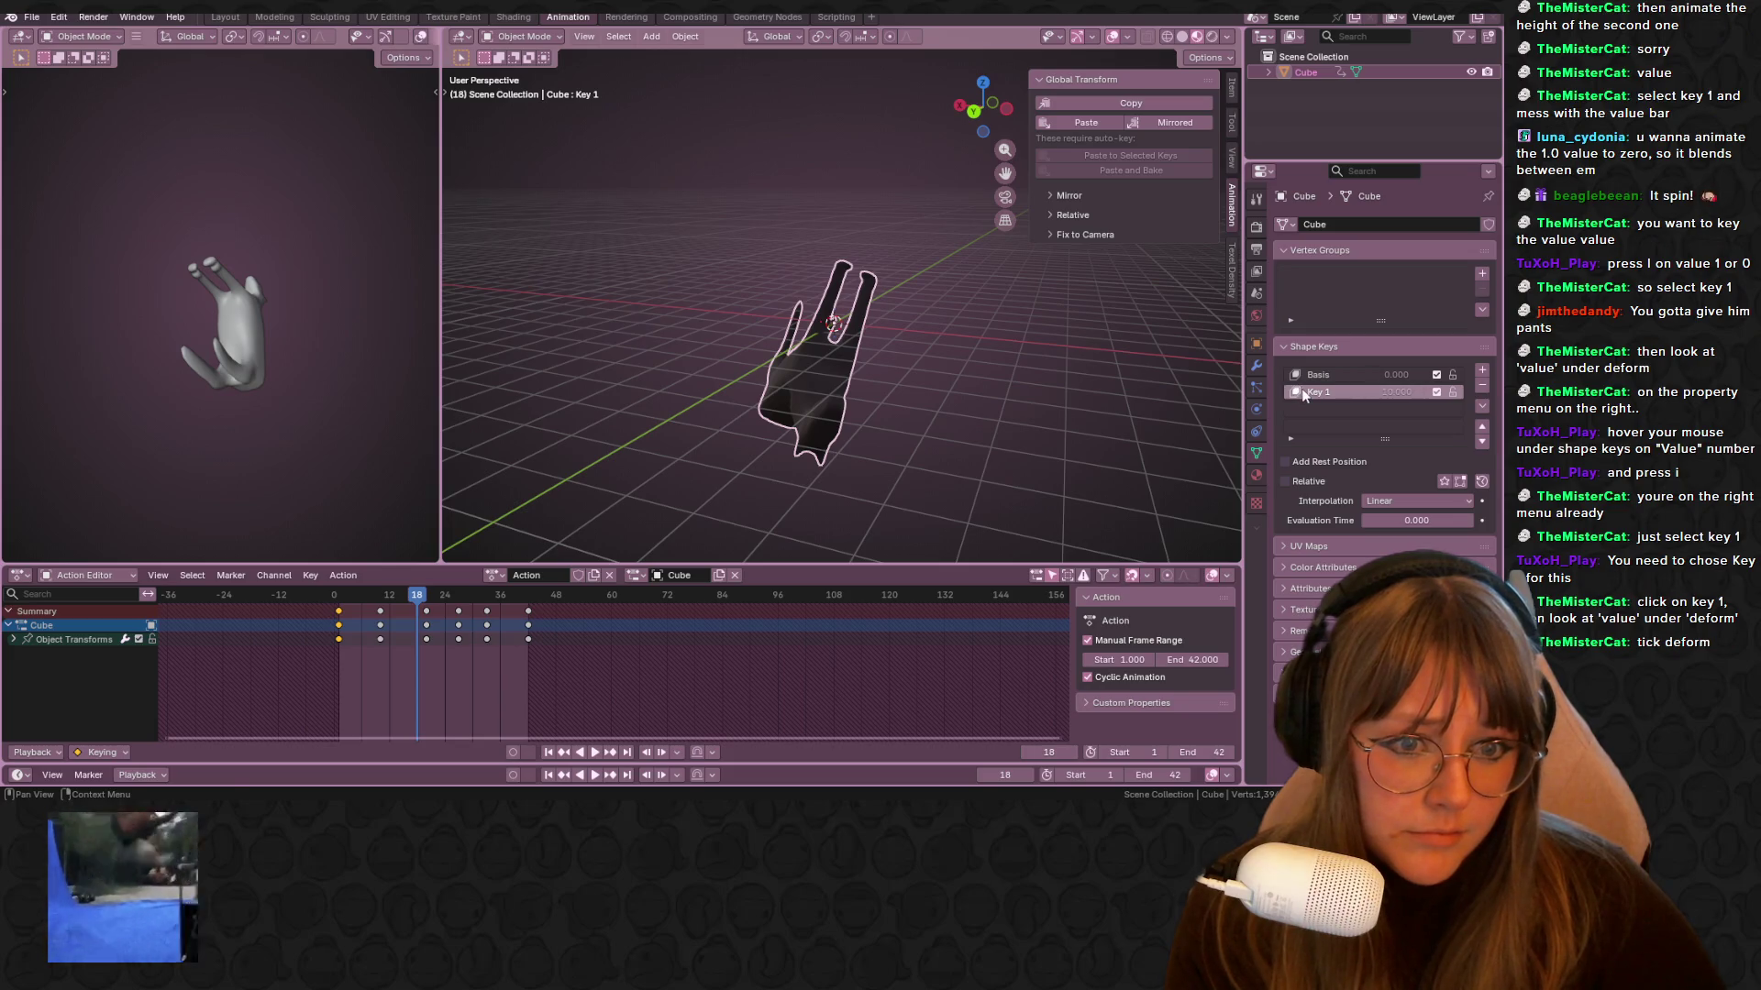
pyautogui.press('Escape')
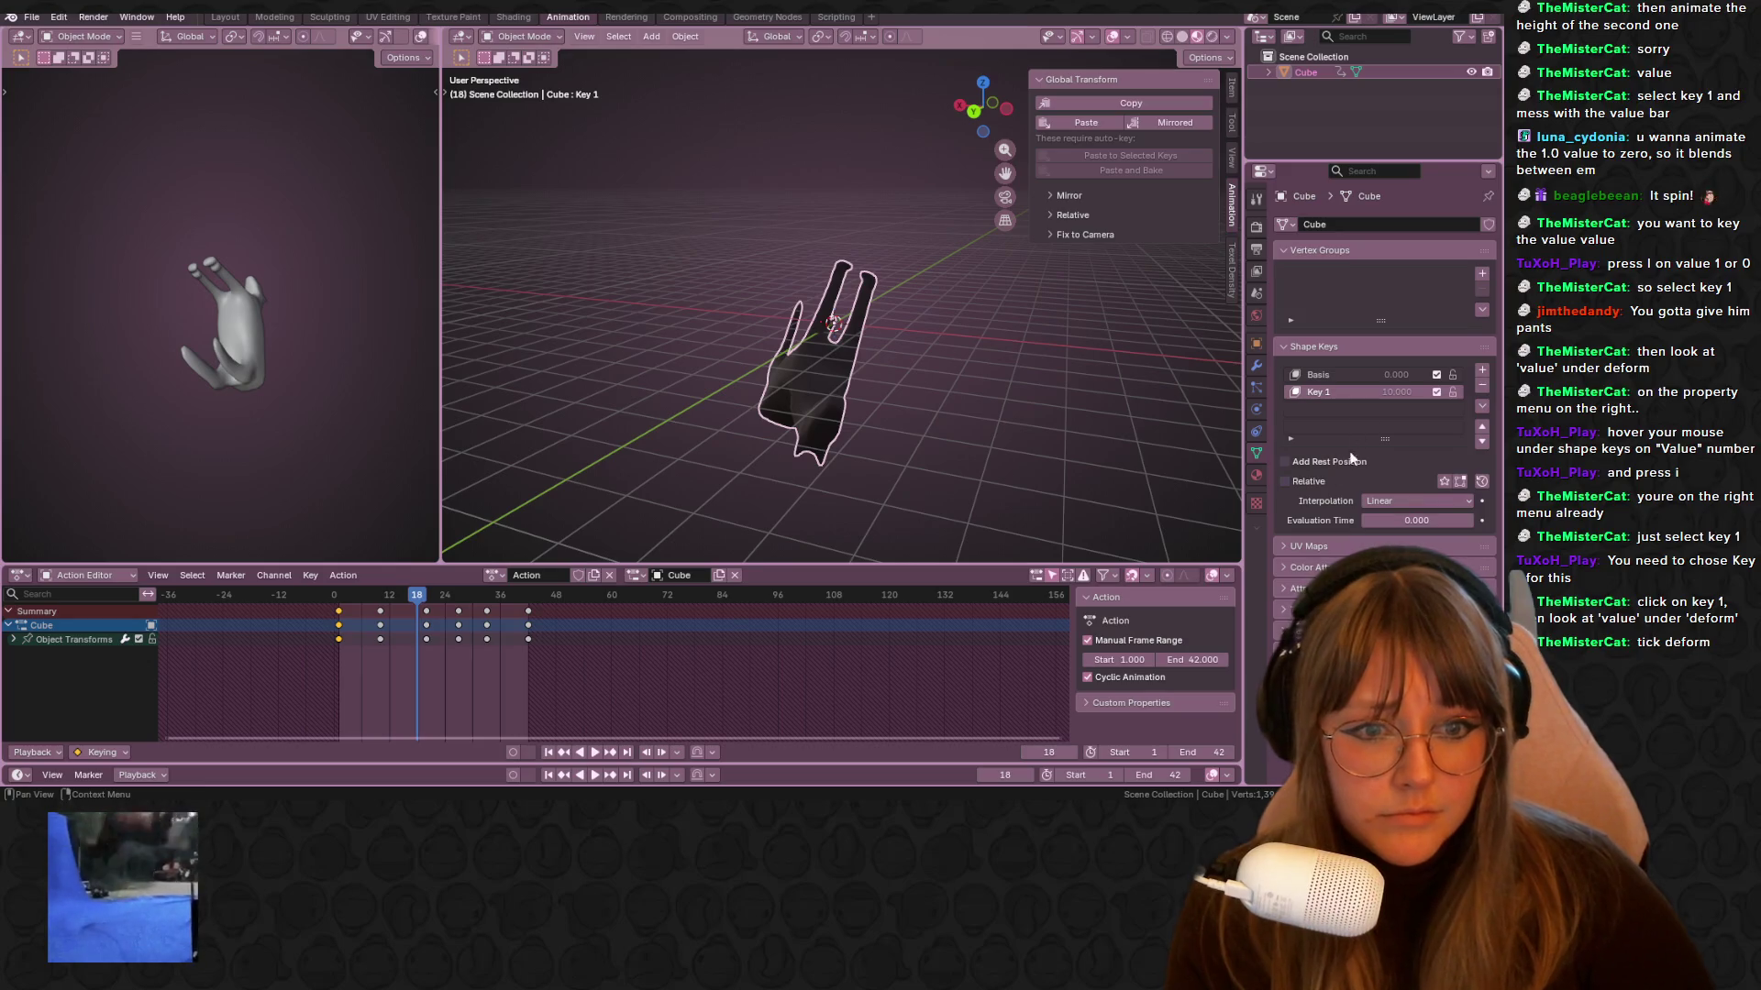
pyautogui.click(1291, 440)
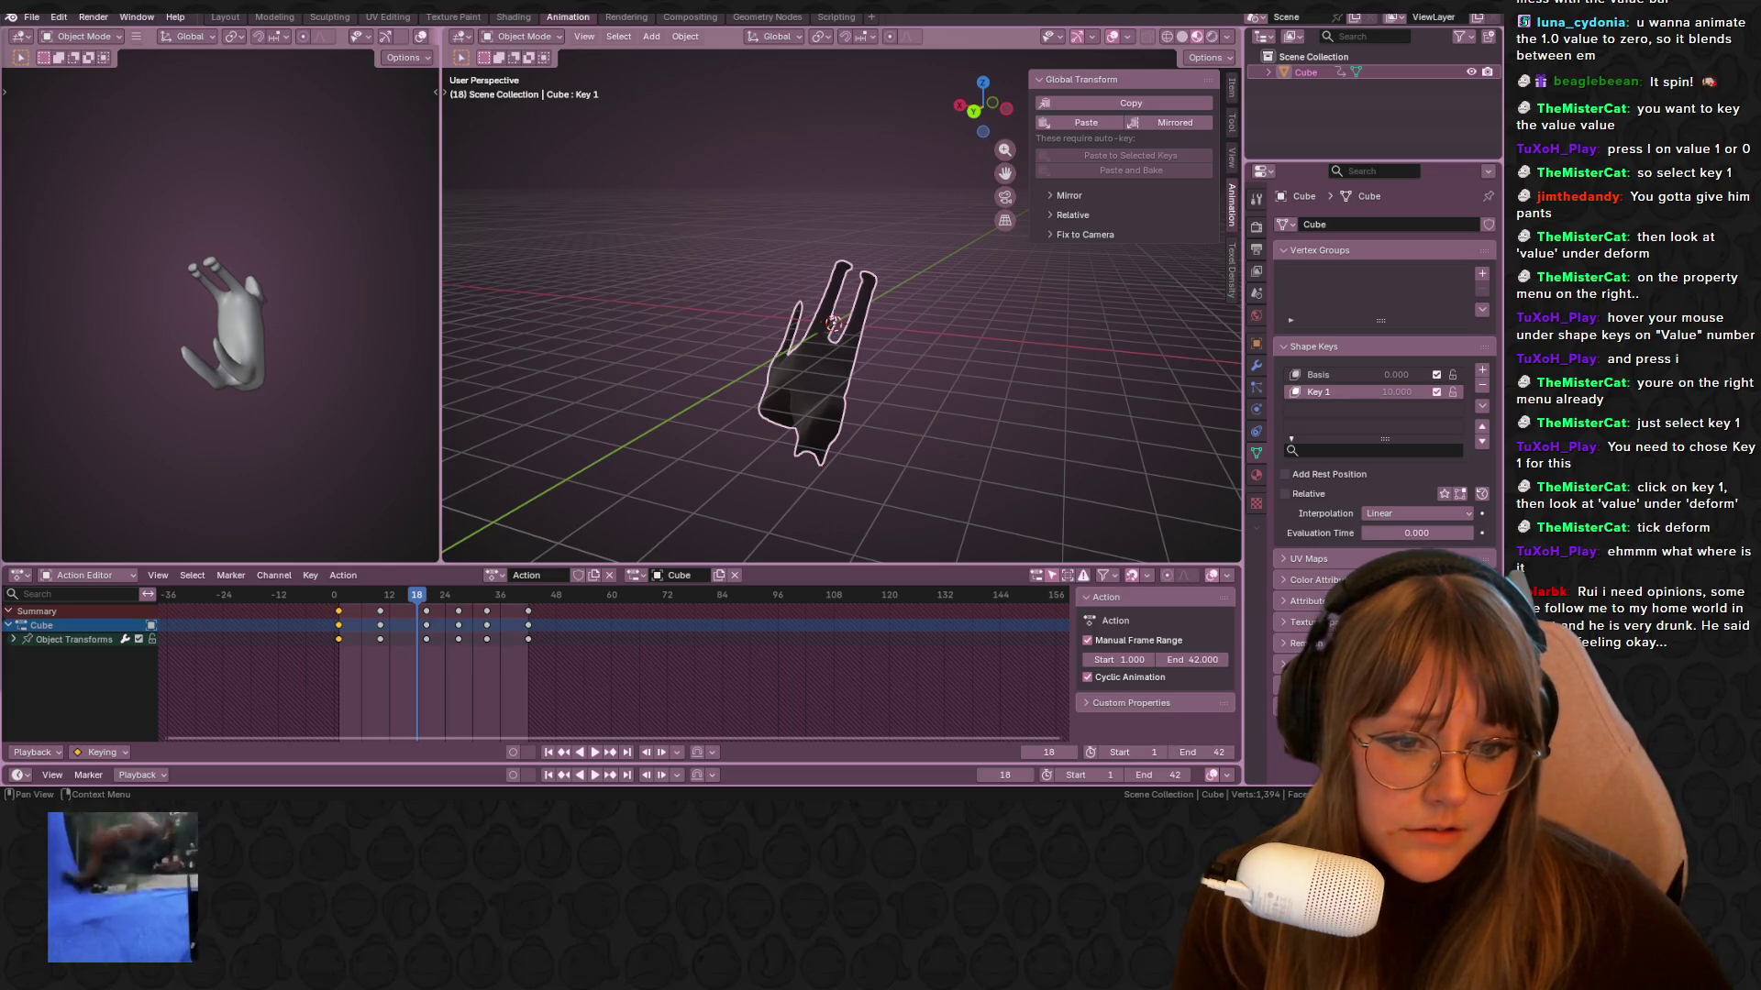
pyautogui.scroll(-1, 1385, 439)
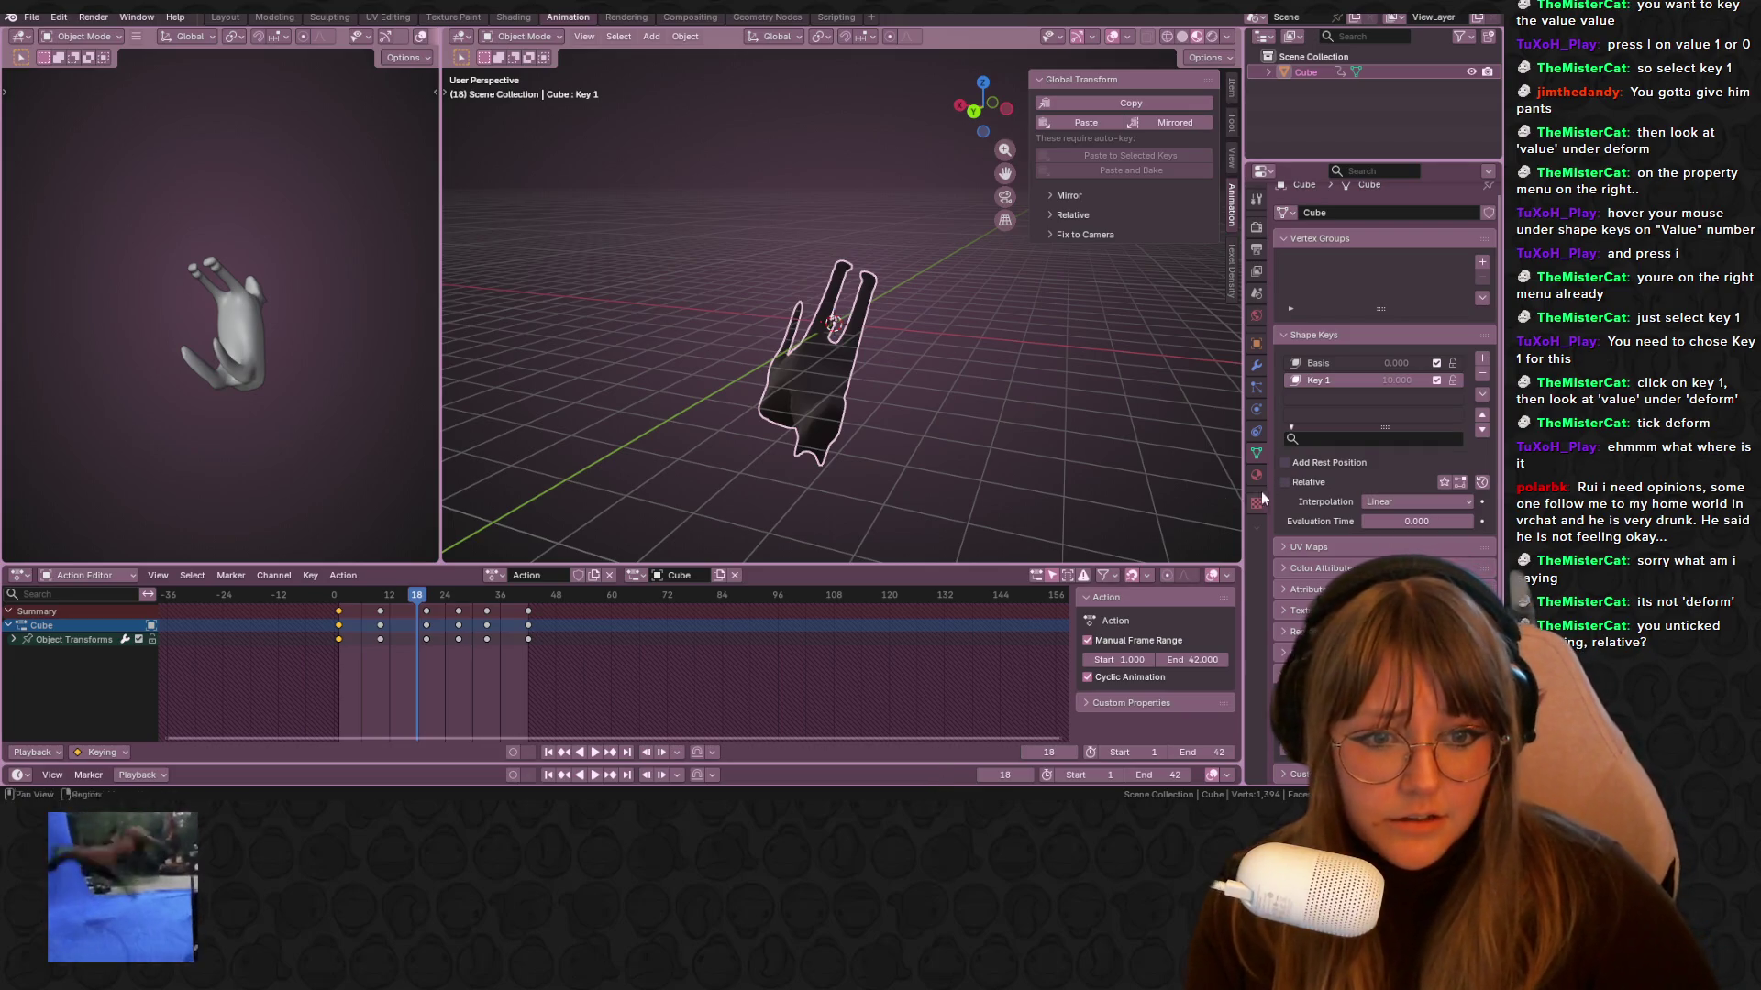
# Enable Relative, make Key 1 active and drag its Value back to 1.000 so the cube becomes the horse
pyautogui.click(1287, 482)
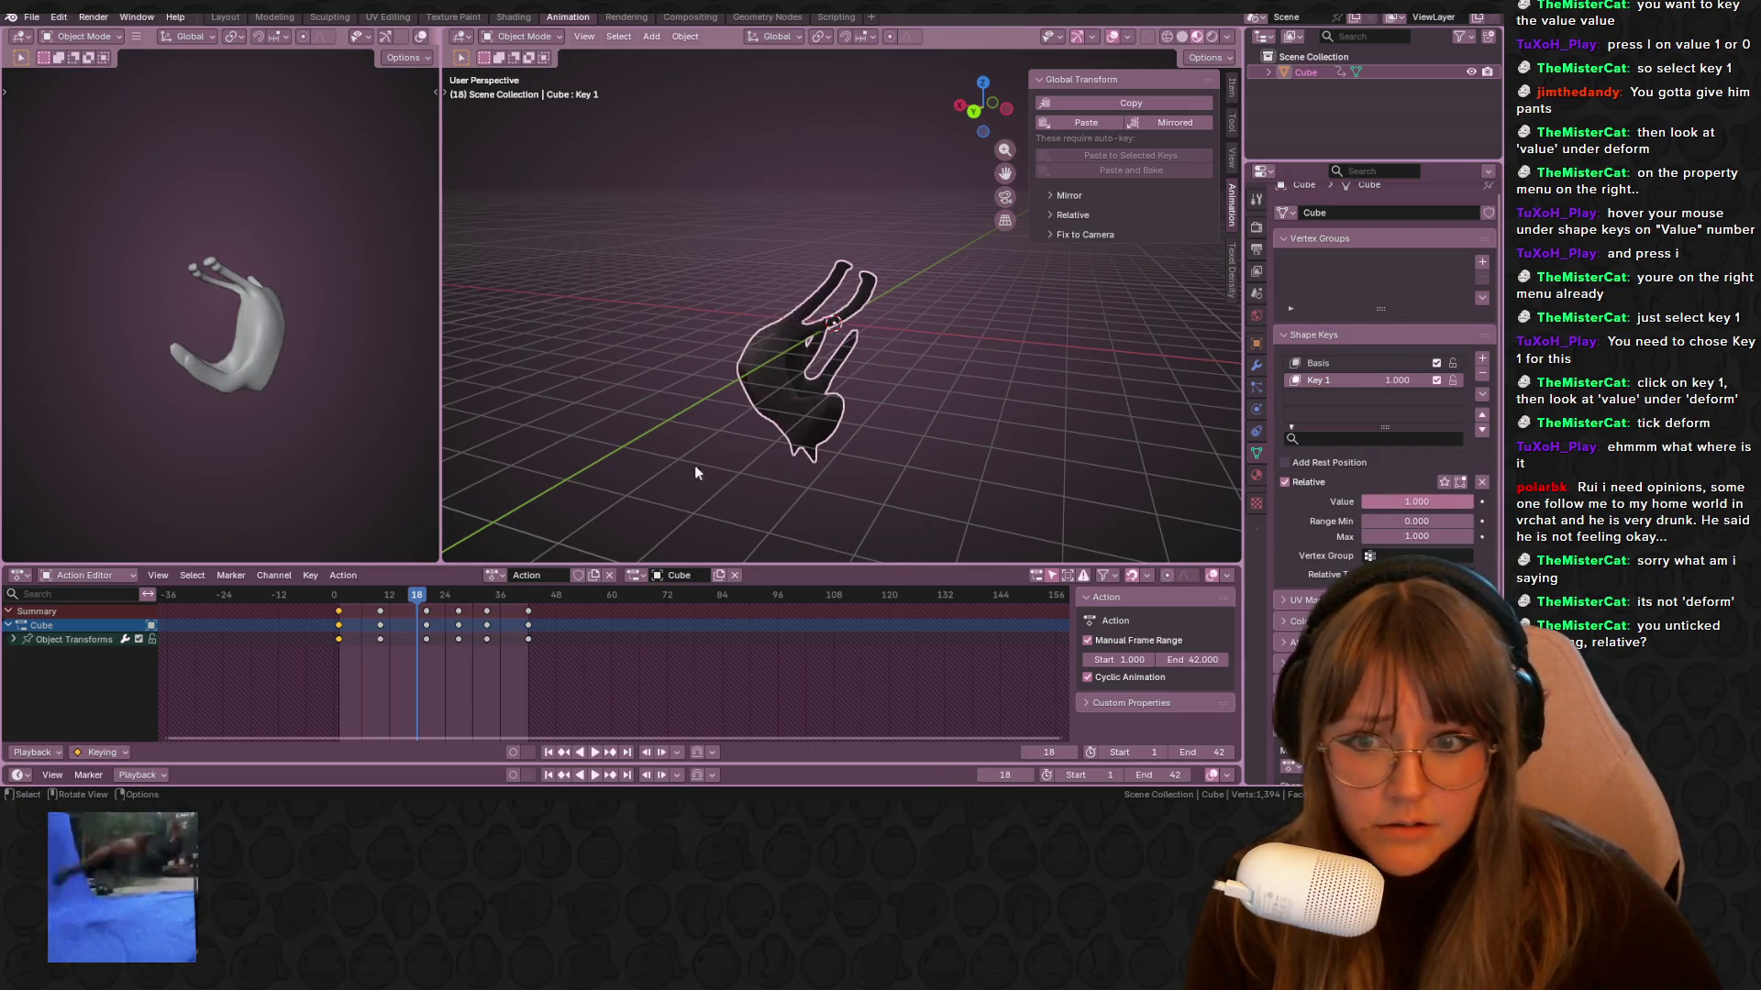
pyautogui.press('space')
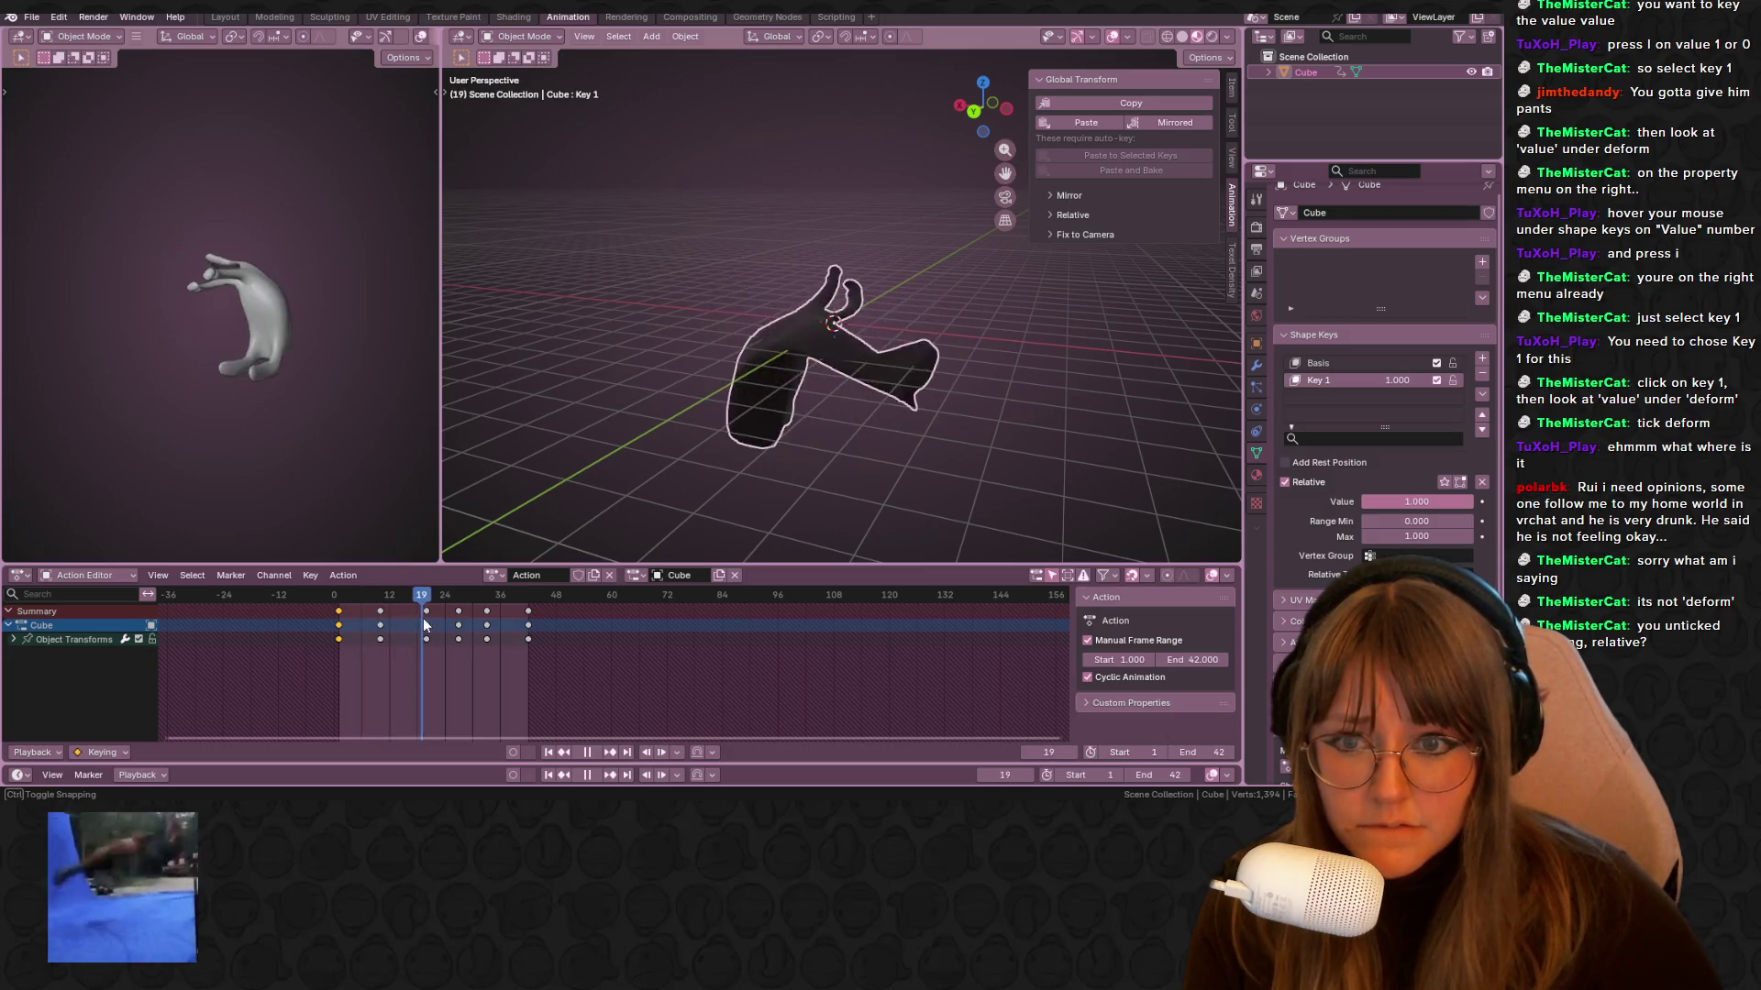
pyautogui.click(1330, 364)
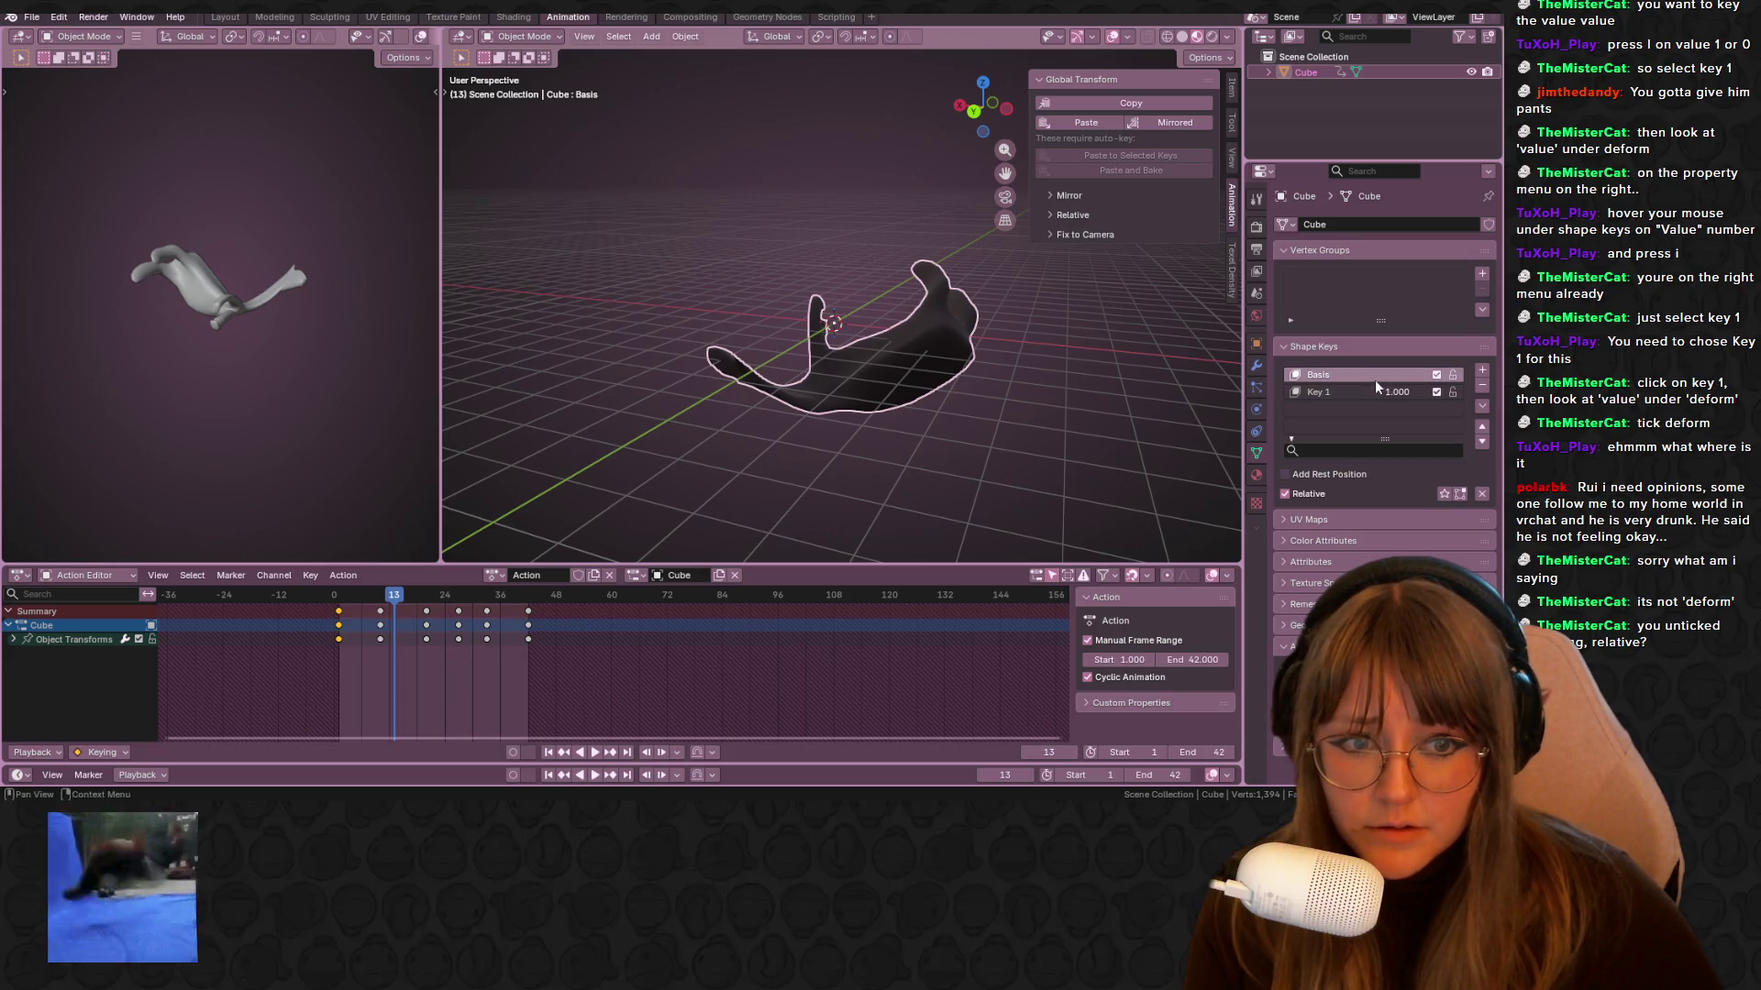
pyautogui.click(1351, 393)
pyautogui.moveTo(550, 513); pyautogui.dragTo(477, 561, button='middle')
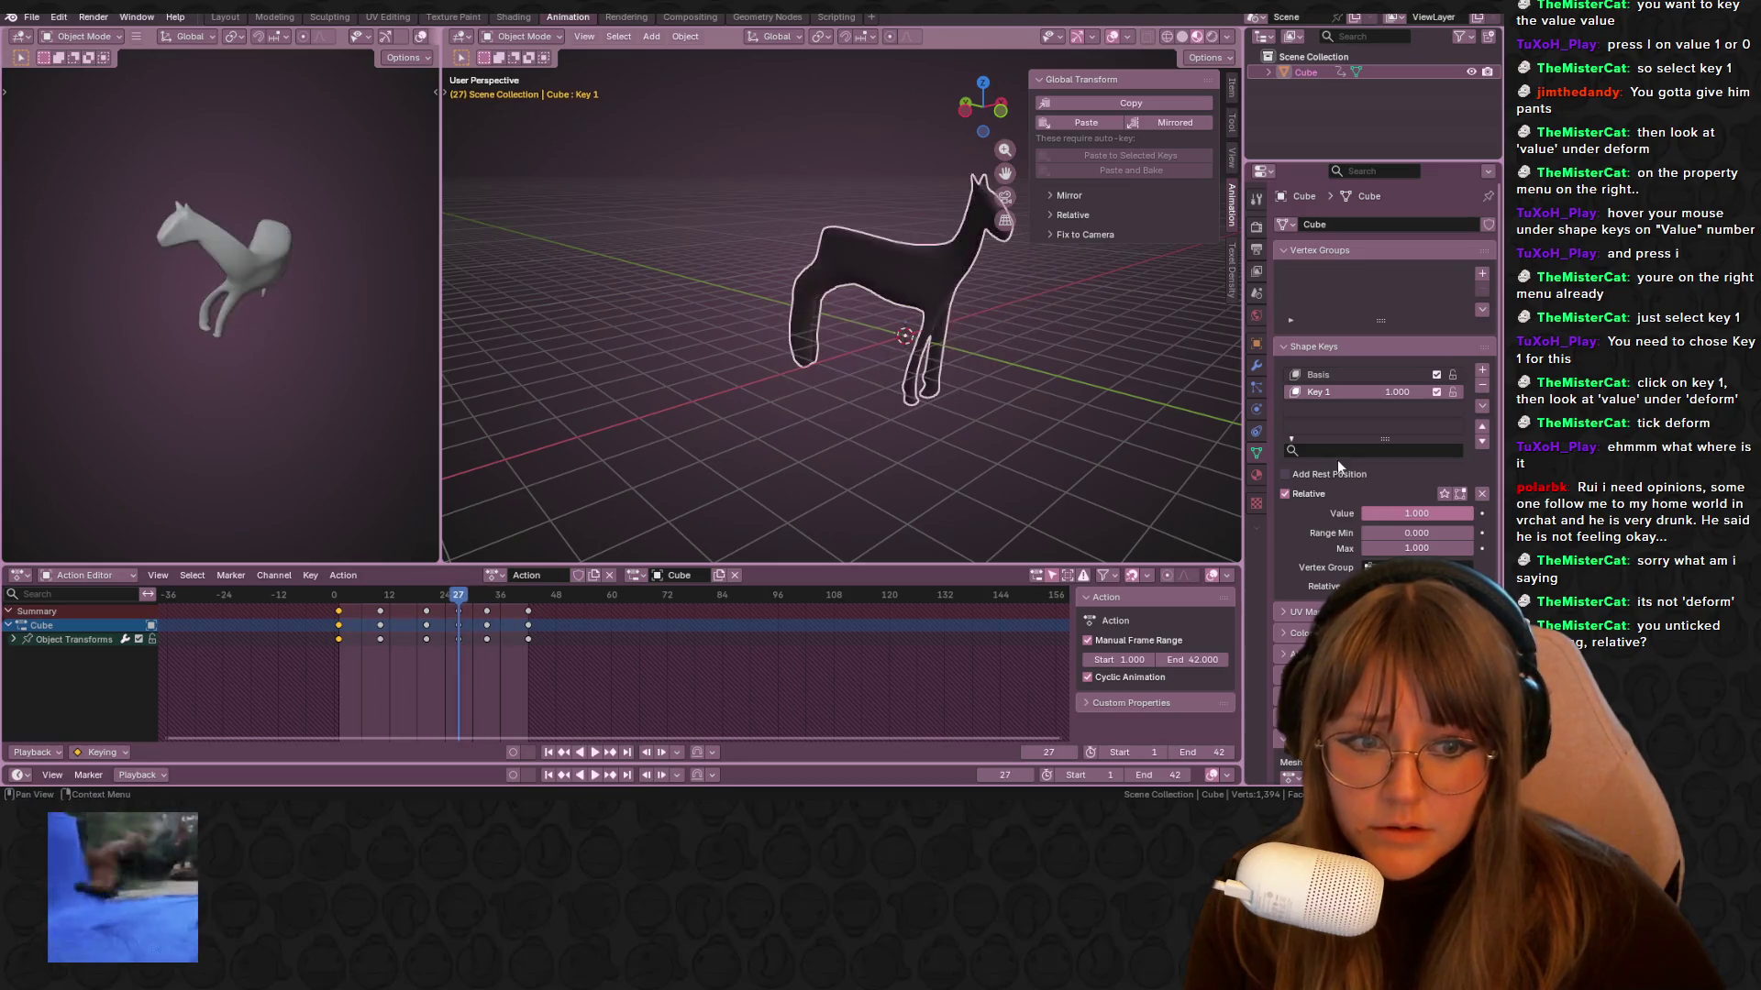
pyautogui.moveTo(1460, 520); pyautogui.dragTo(1373, 532)
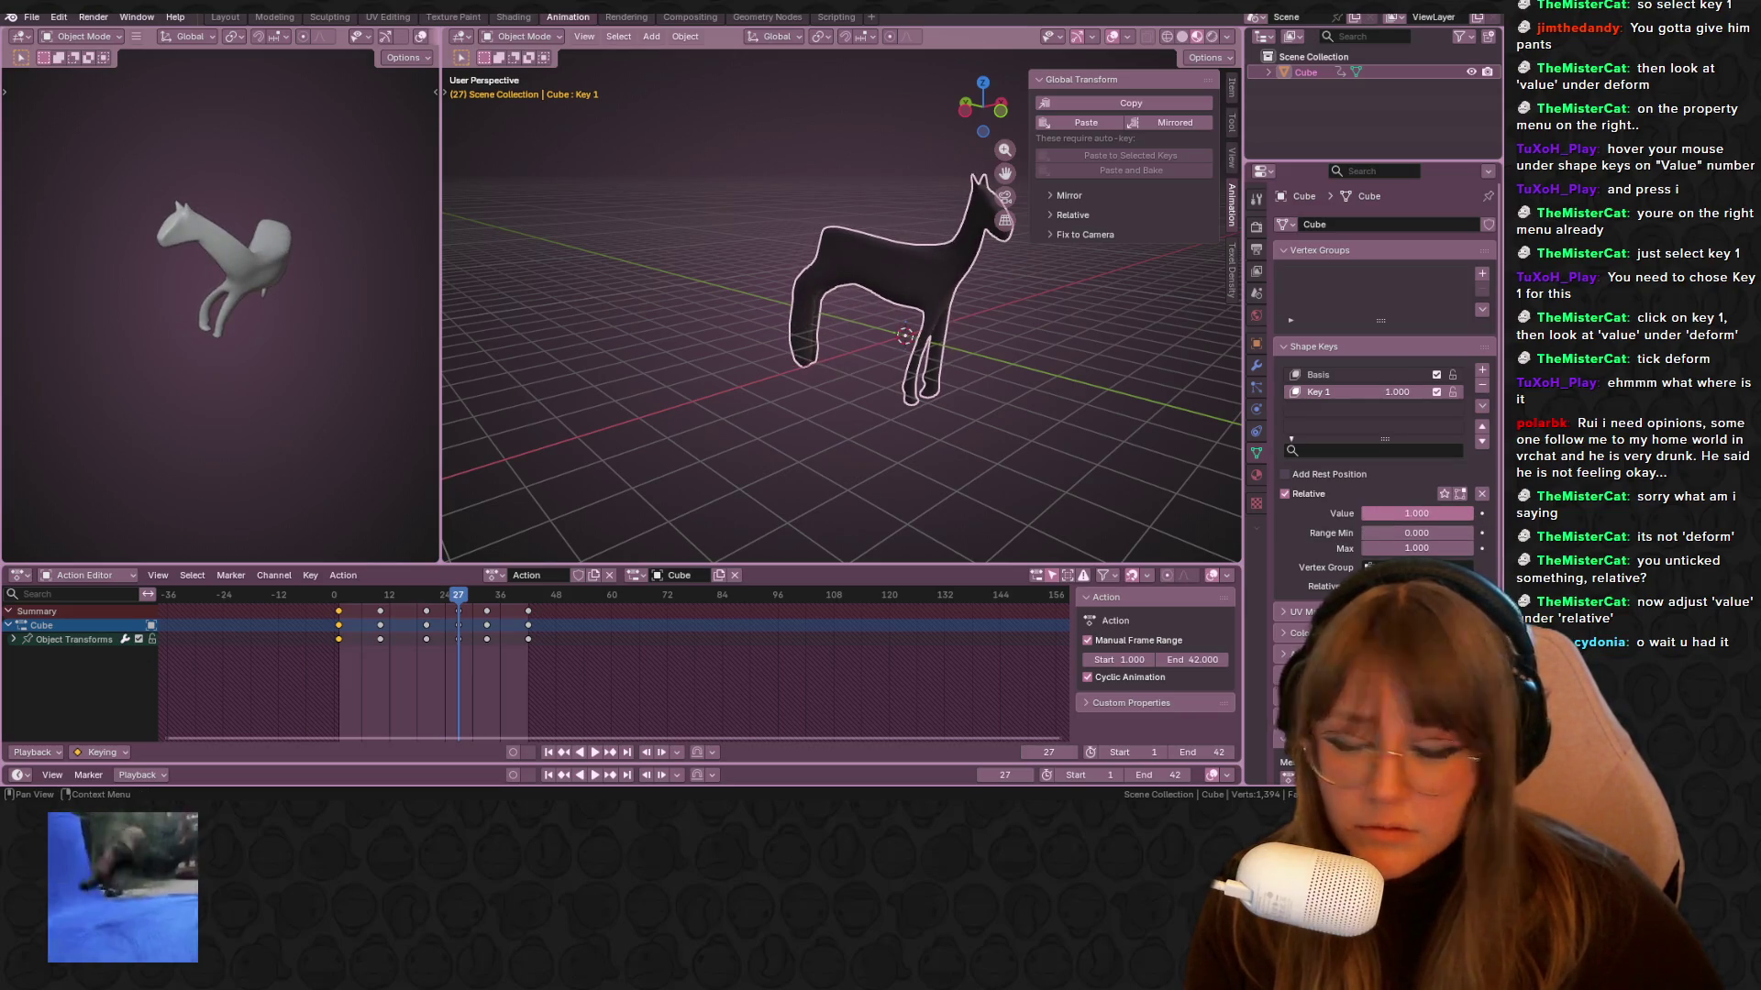
pyautogui.moveTo(553, 364); pyautogui.dragTo(927, 293, button='middle')
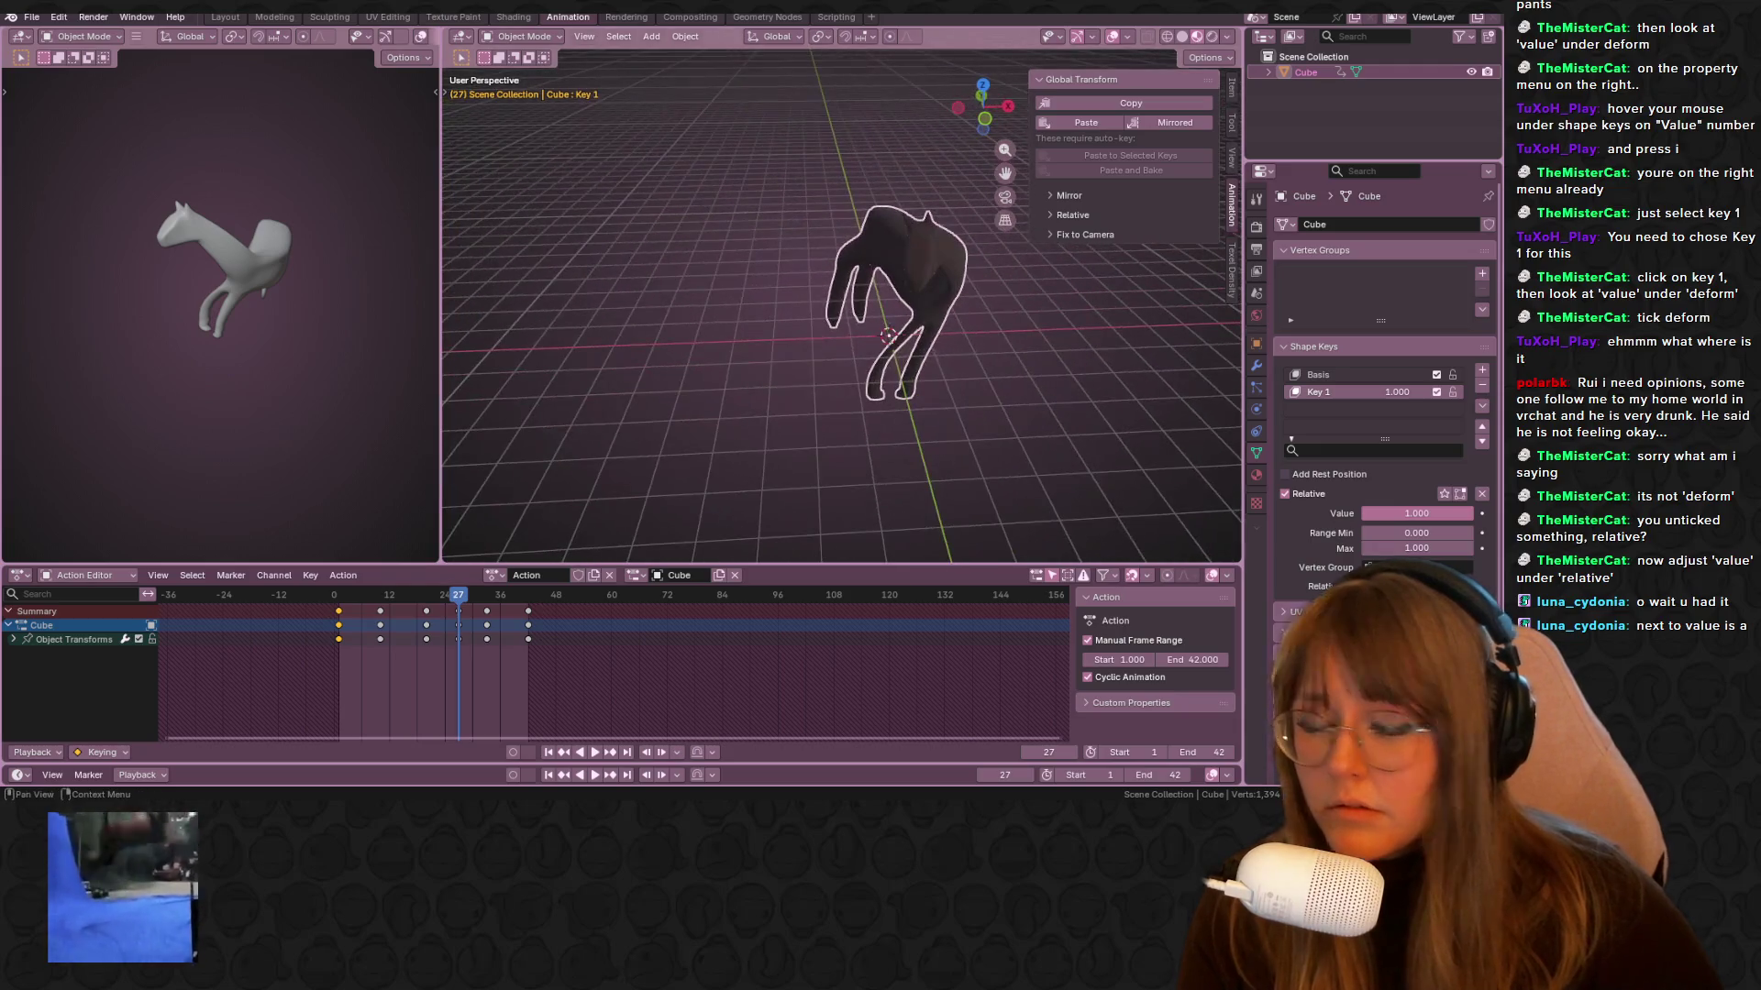
# Keyframe Key 1 at 1.000 on frame 27, then replay the loop from frame 1
pyautogui.click(1482, 515)
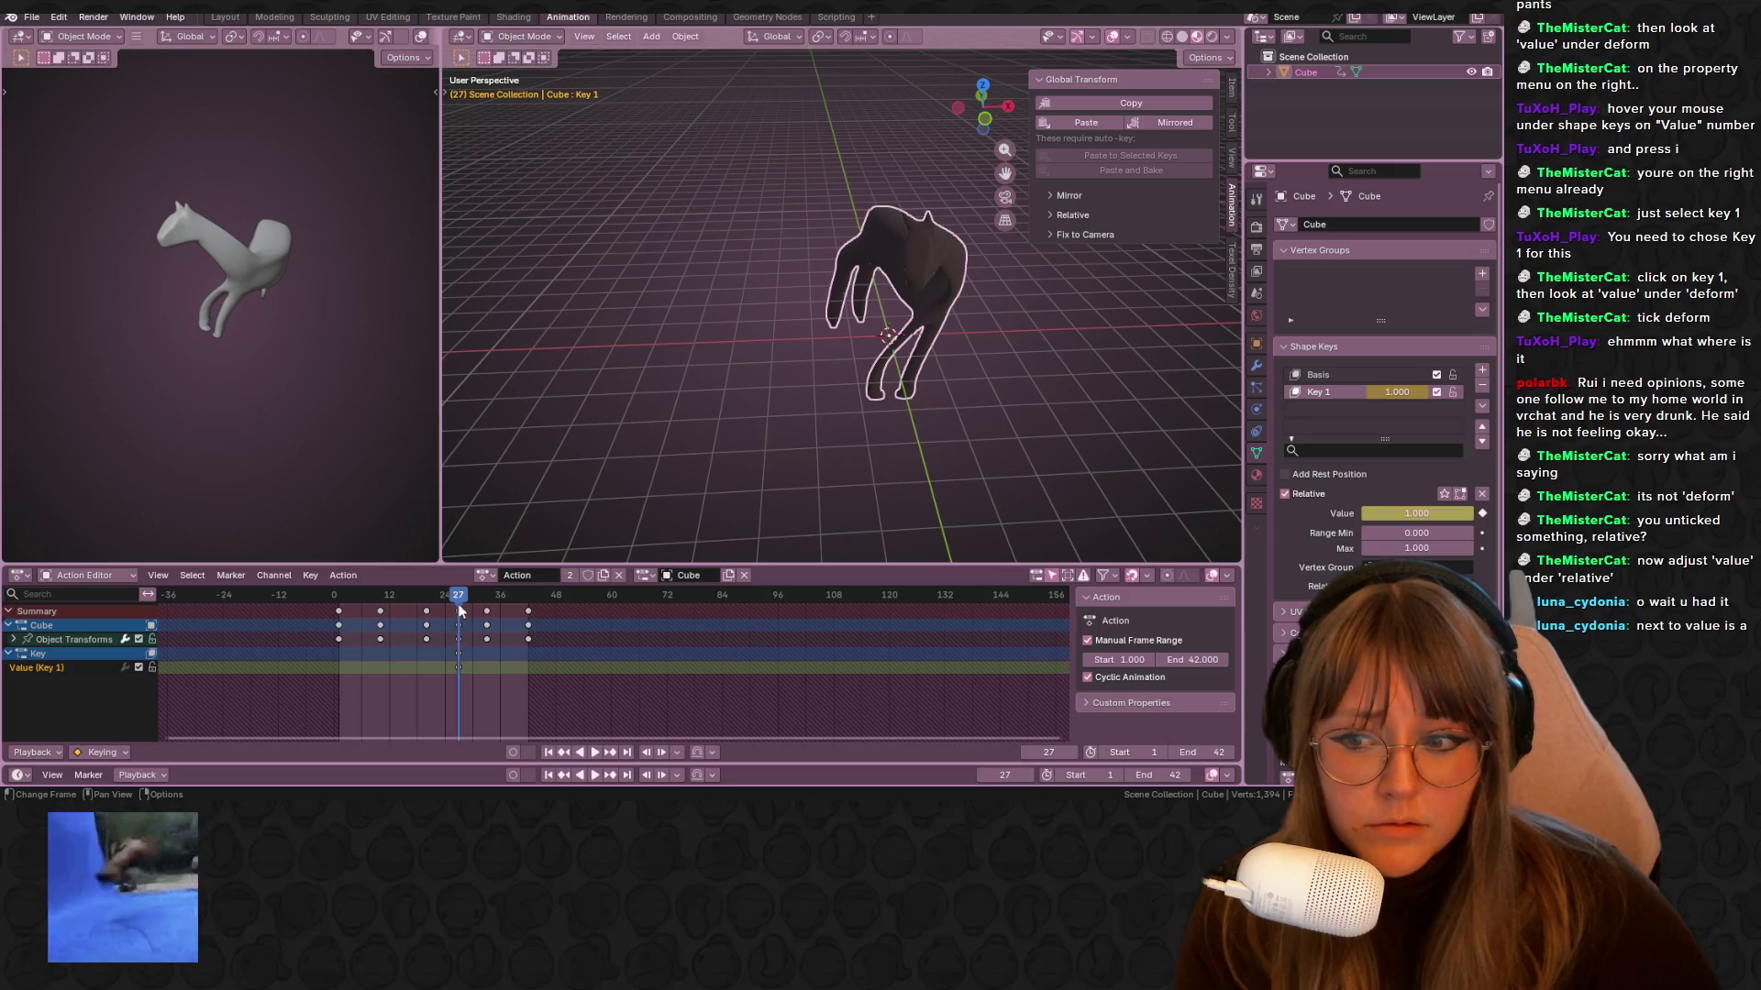
pyautogui.press('space')
pyautogui.click(345, 597)
pyautogui.moveTo(345, 601); pyautogui.dragTo(340, 601)
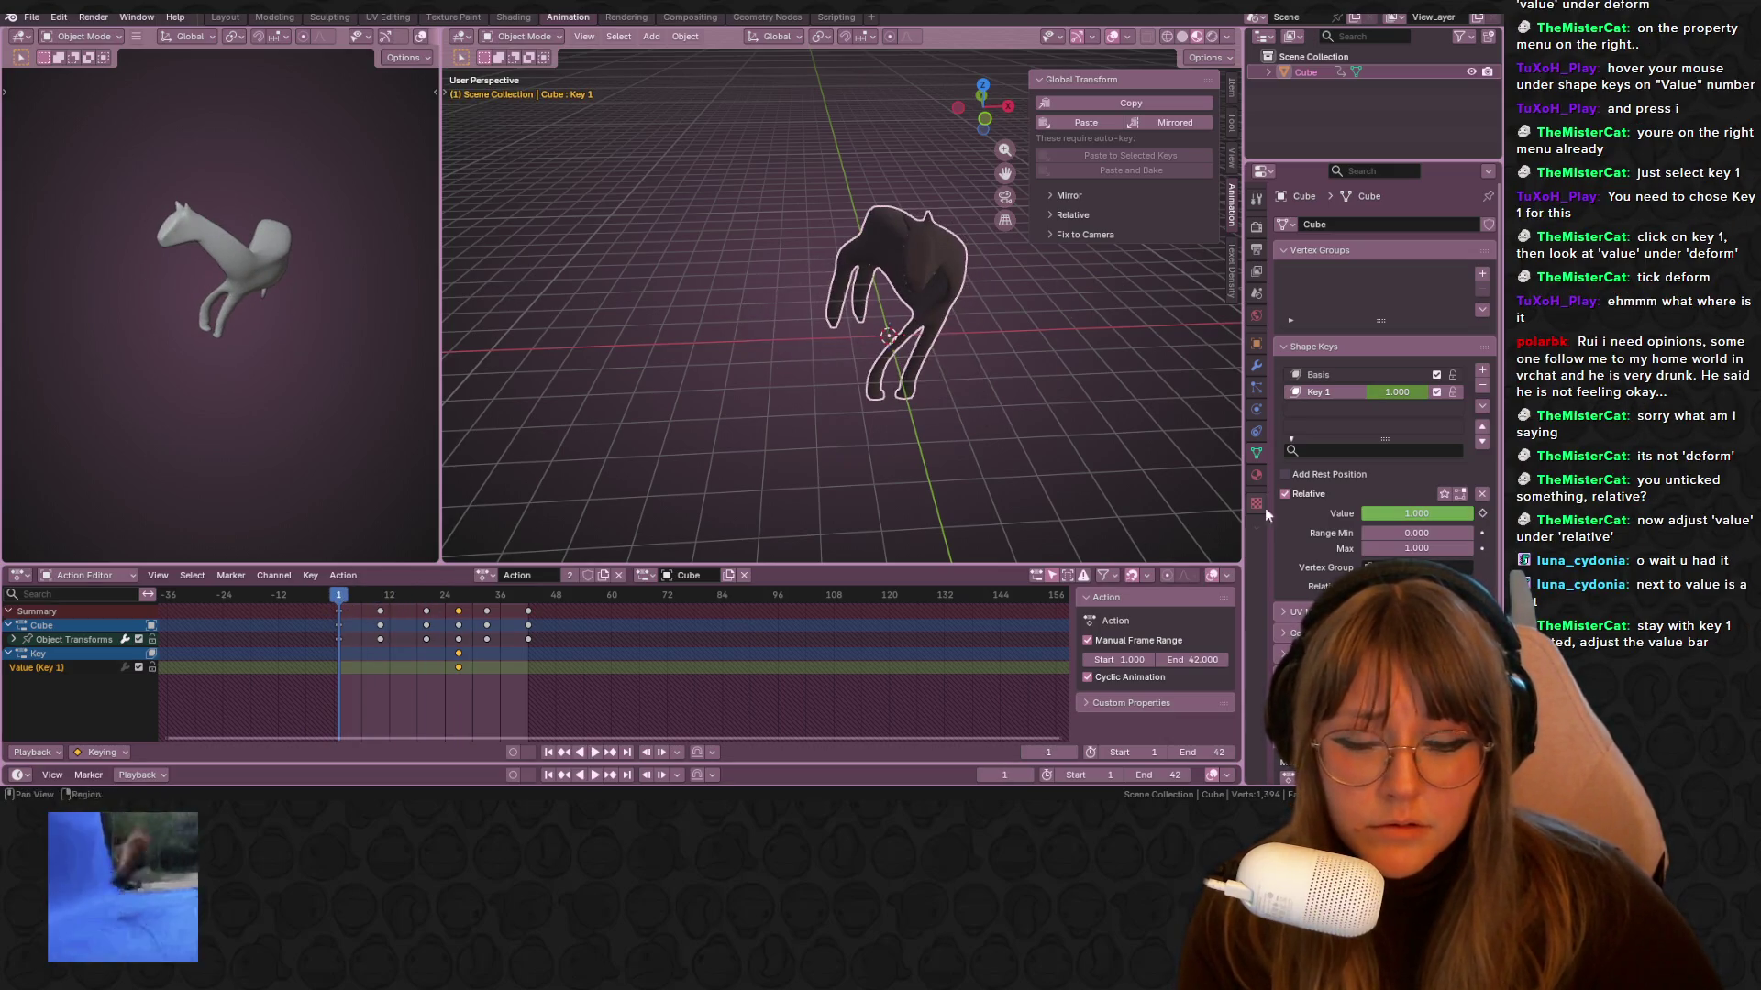
pyautogui.click(1368, 377)
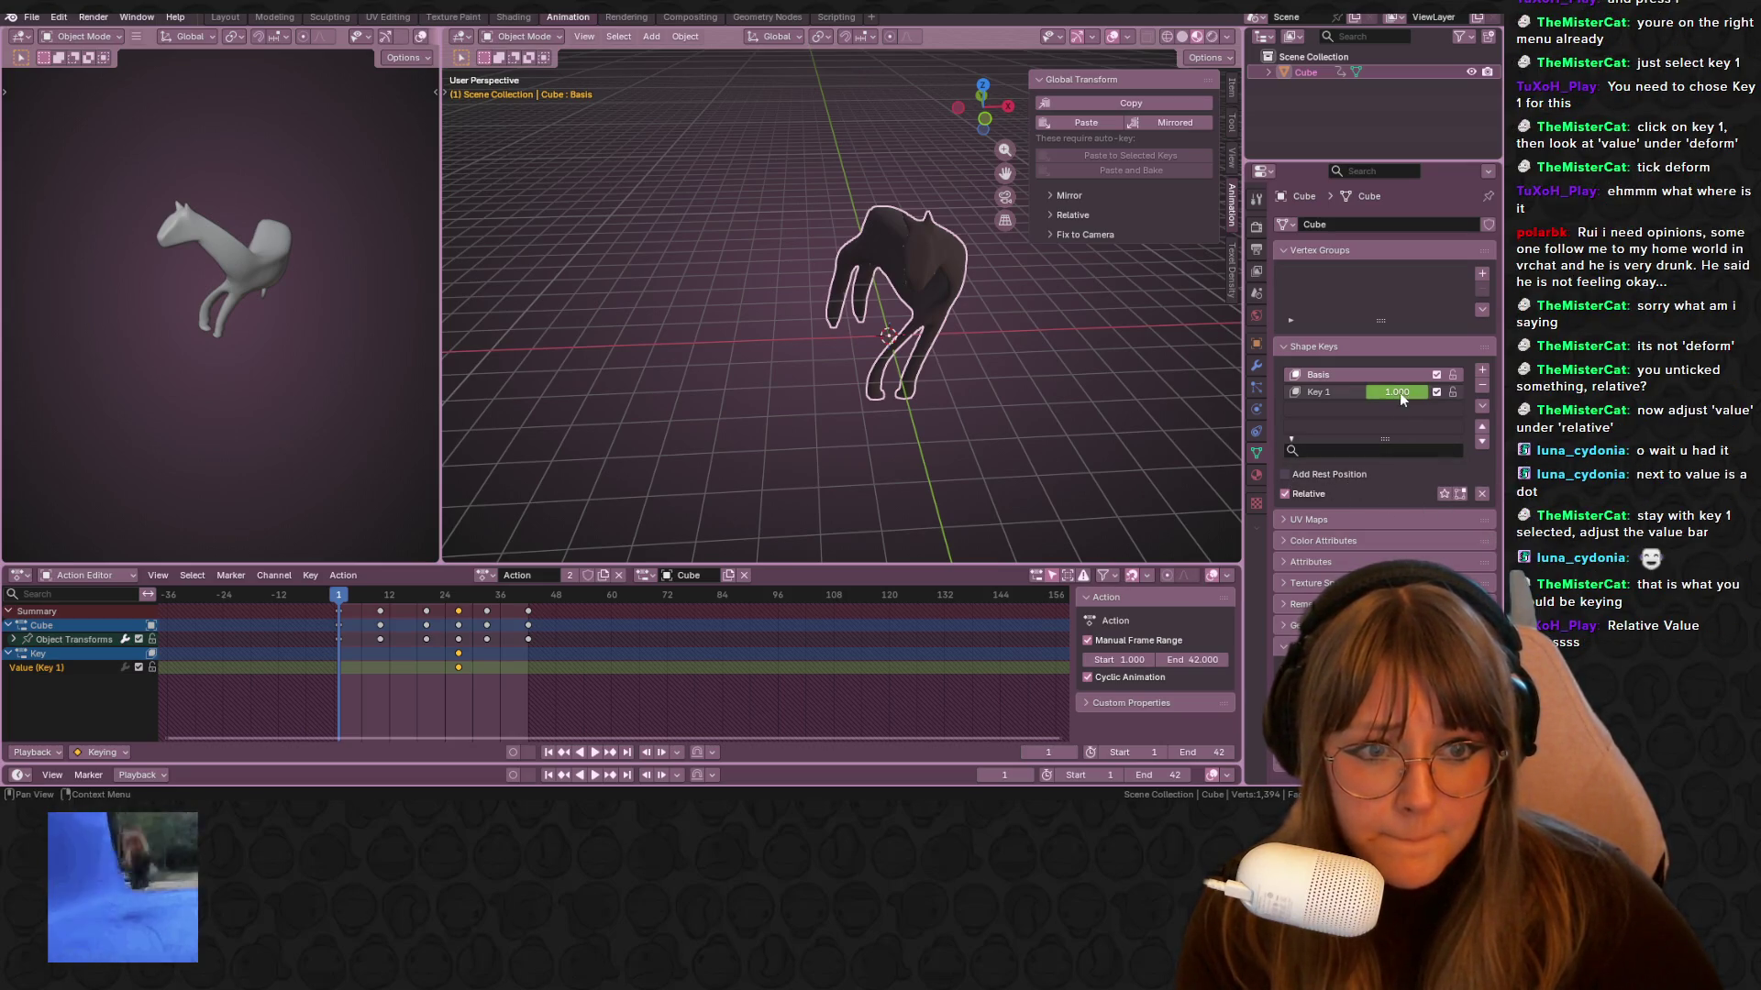
pyautogui.press('space')
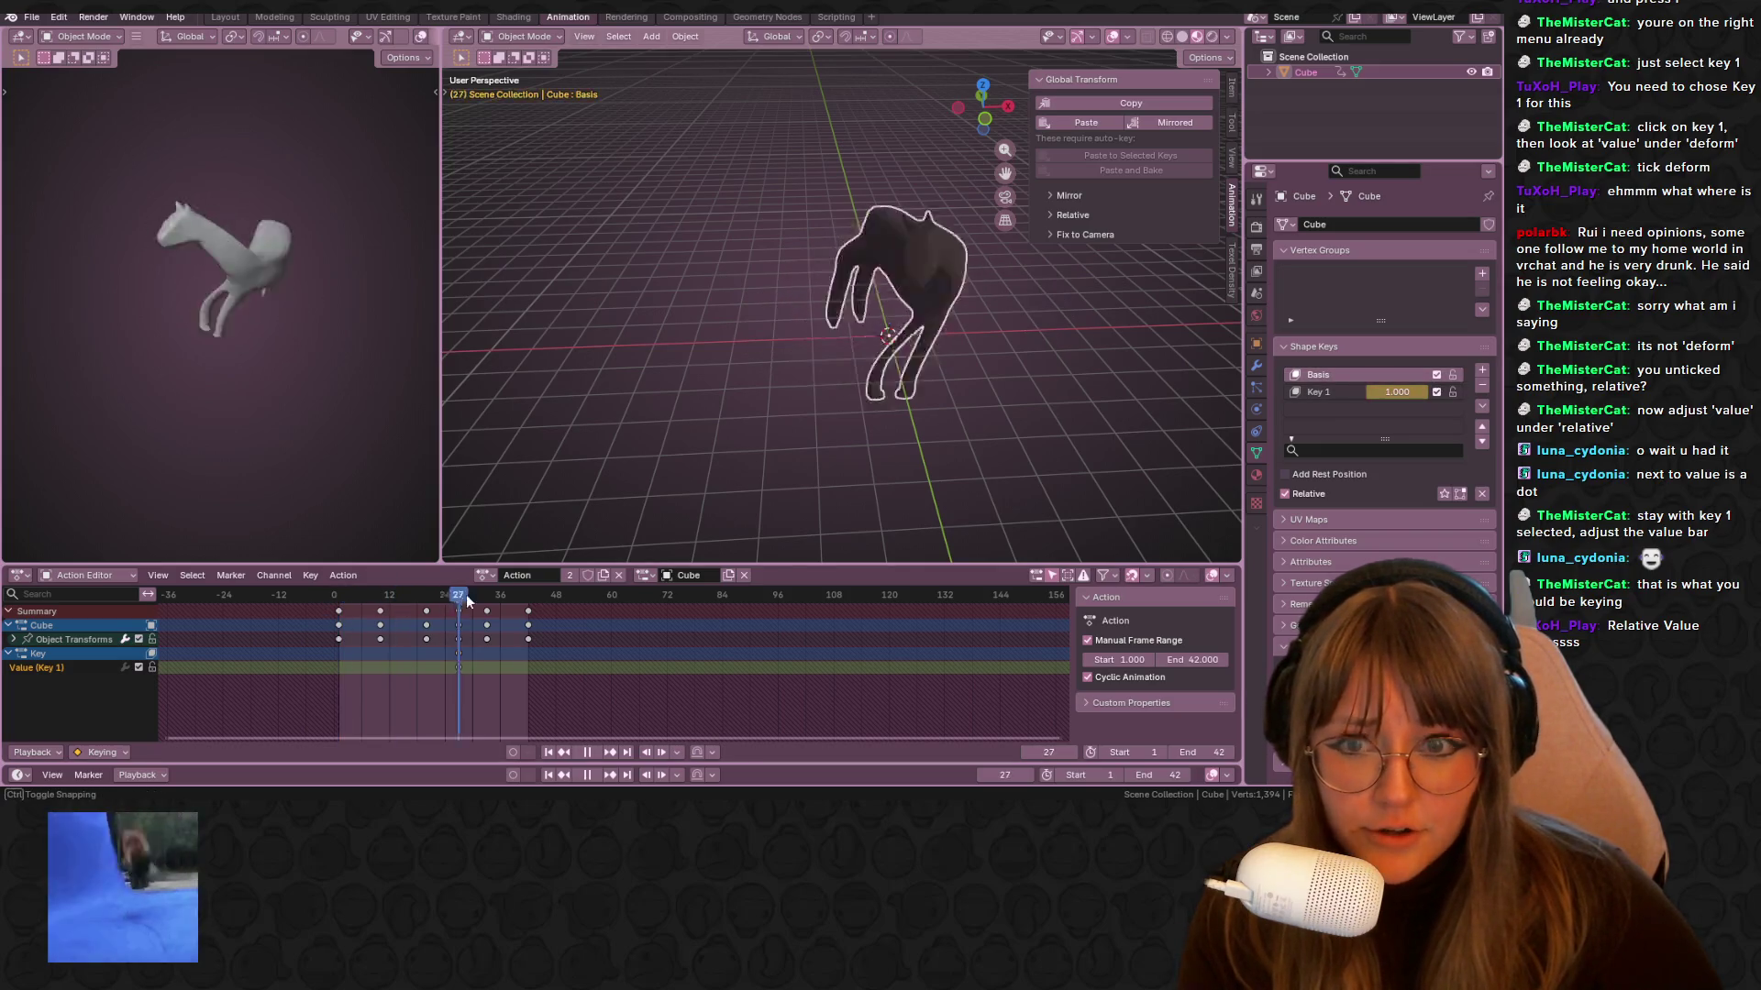
# Select the frame-27 keyframes, return to frame 1 and make Key 1 active again
pyautogui.scroll(-4, 794, 414)
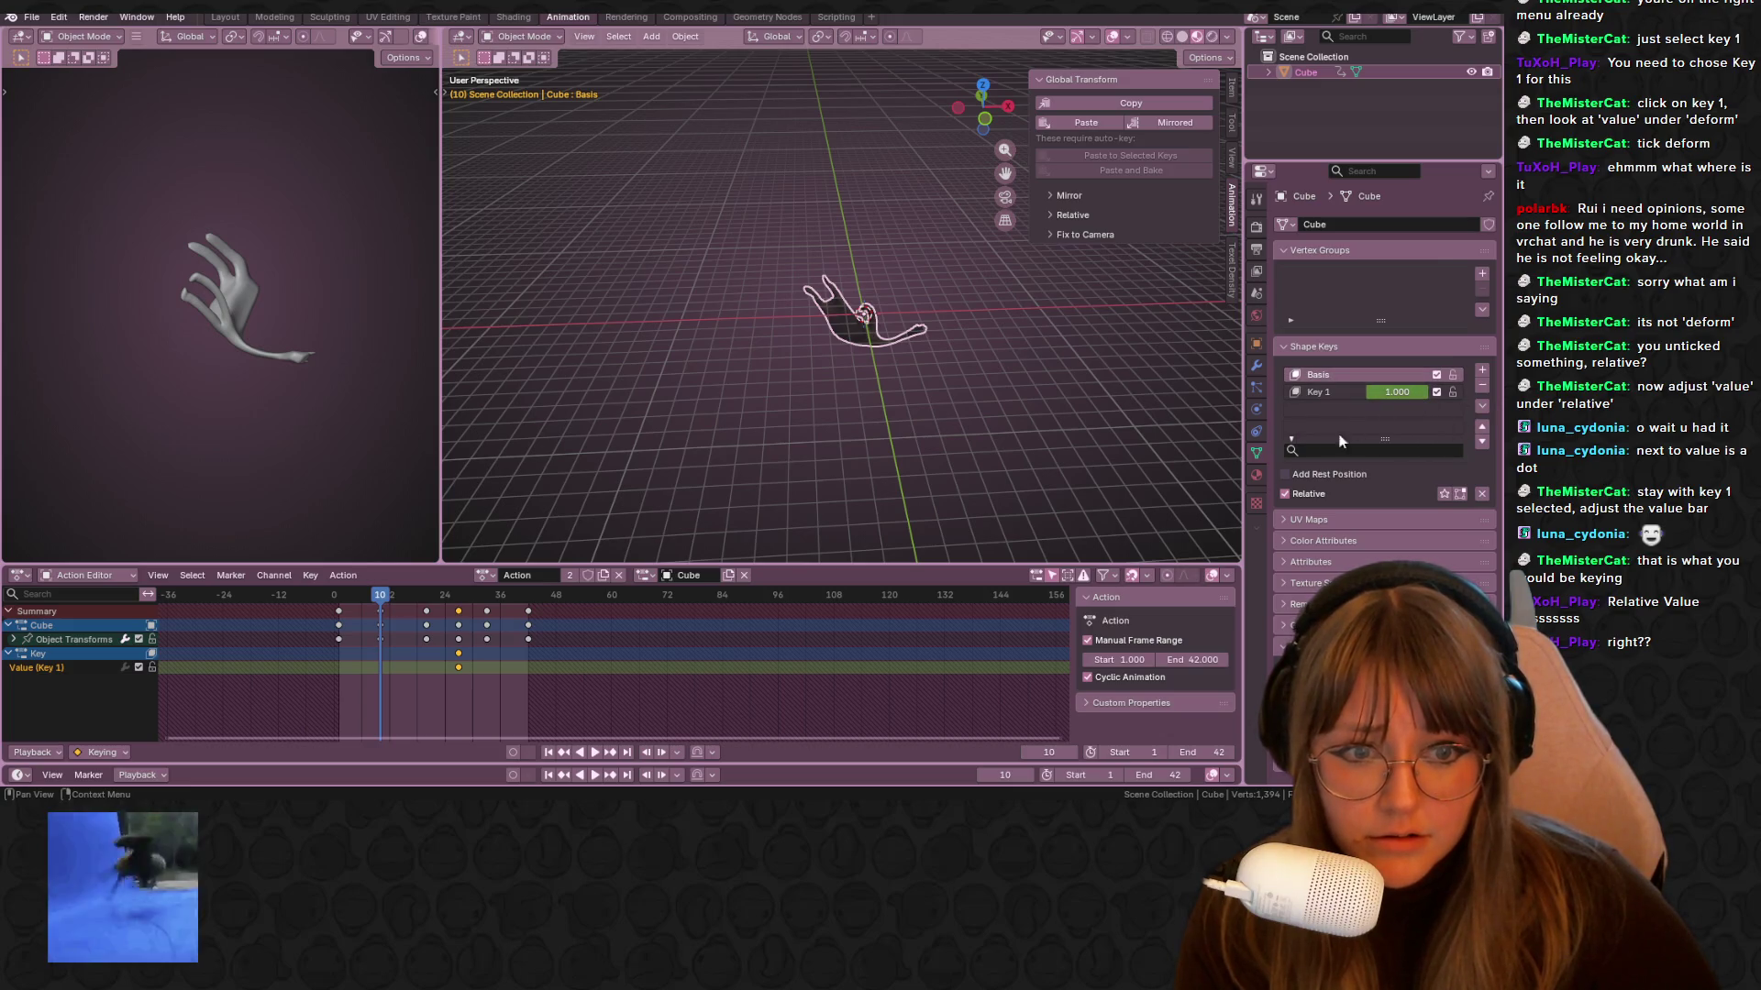
pyautogui.click(456, 619)
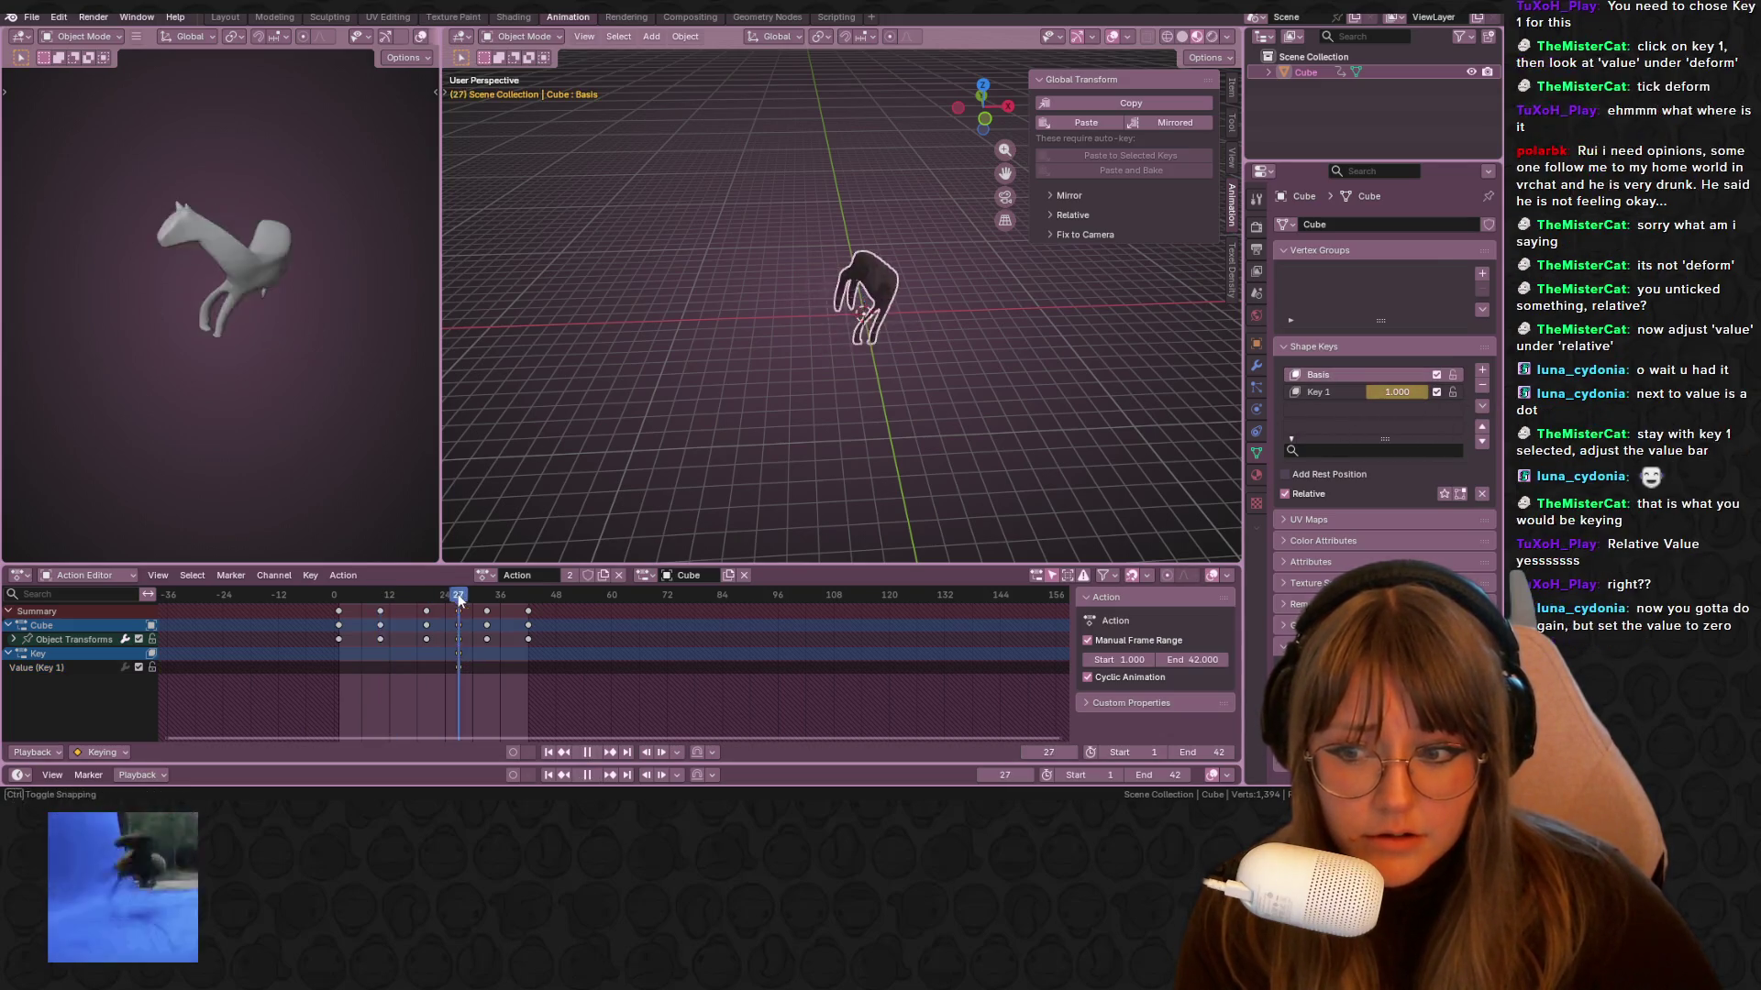
pyautogui.scroll(5, 747, 416)
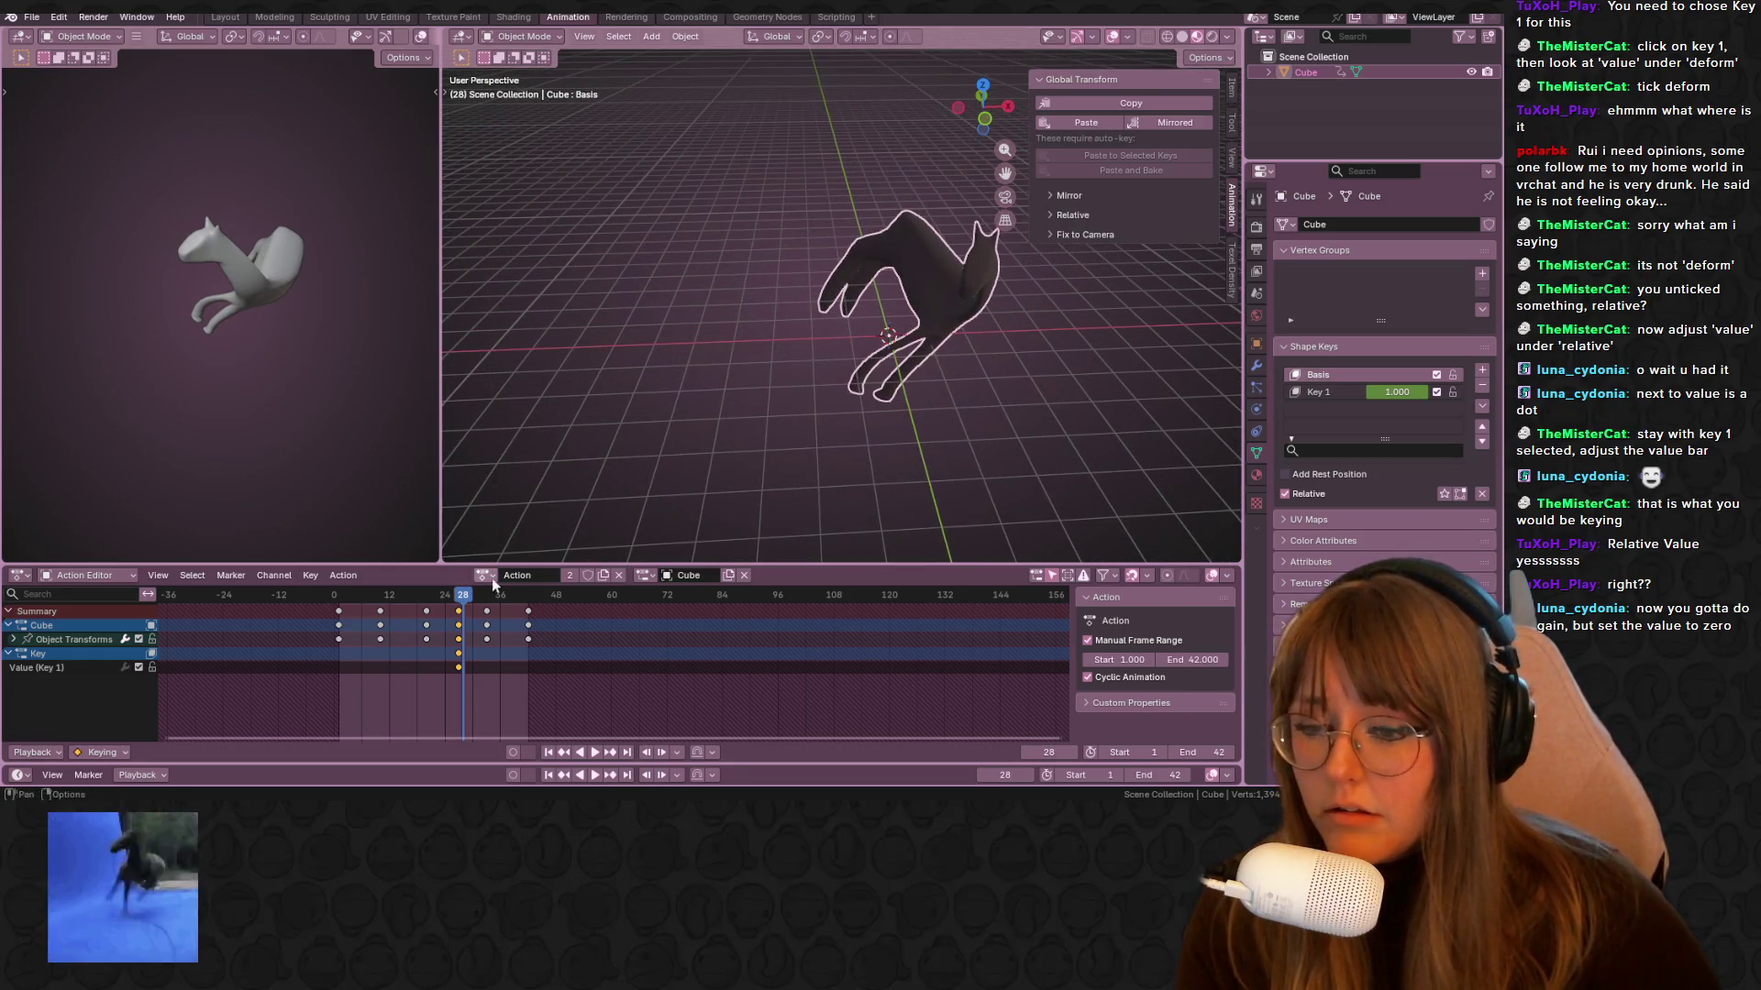
pyautogui.moveTo(481, 595); pyautogui.dragTo(338, 594)
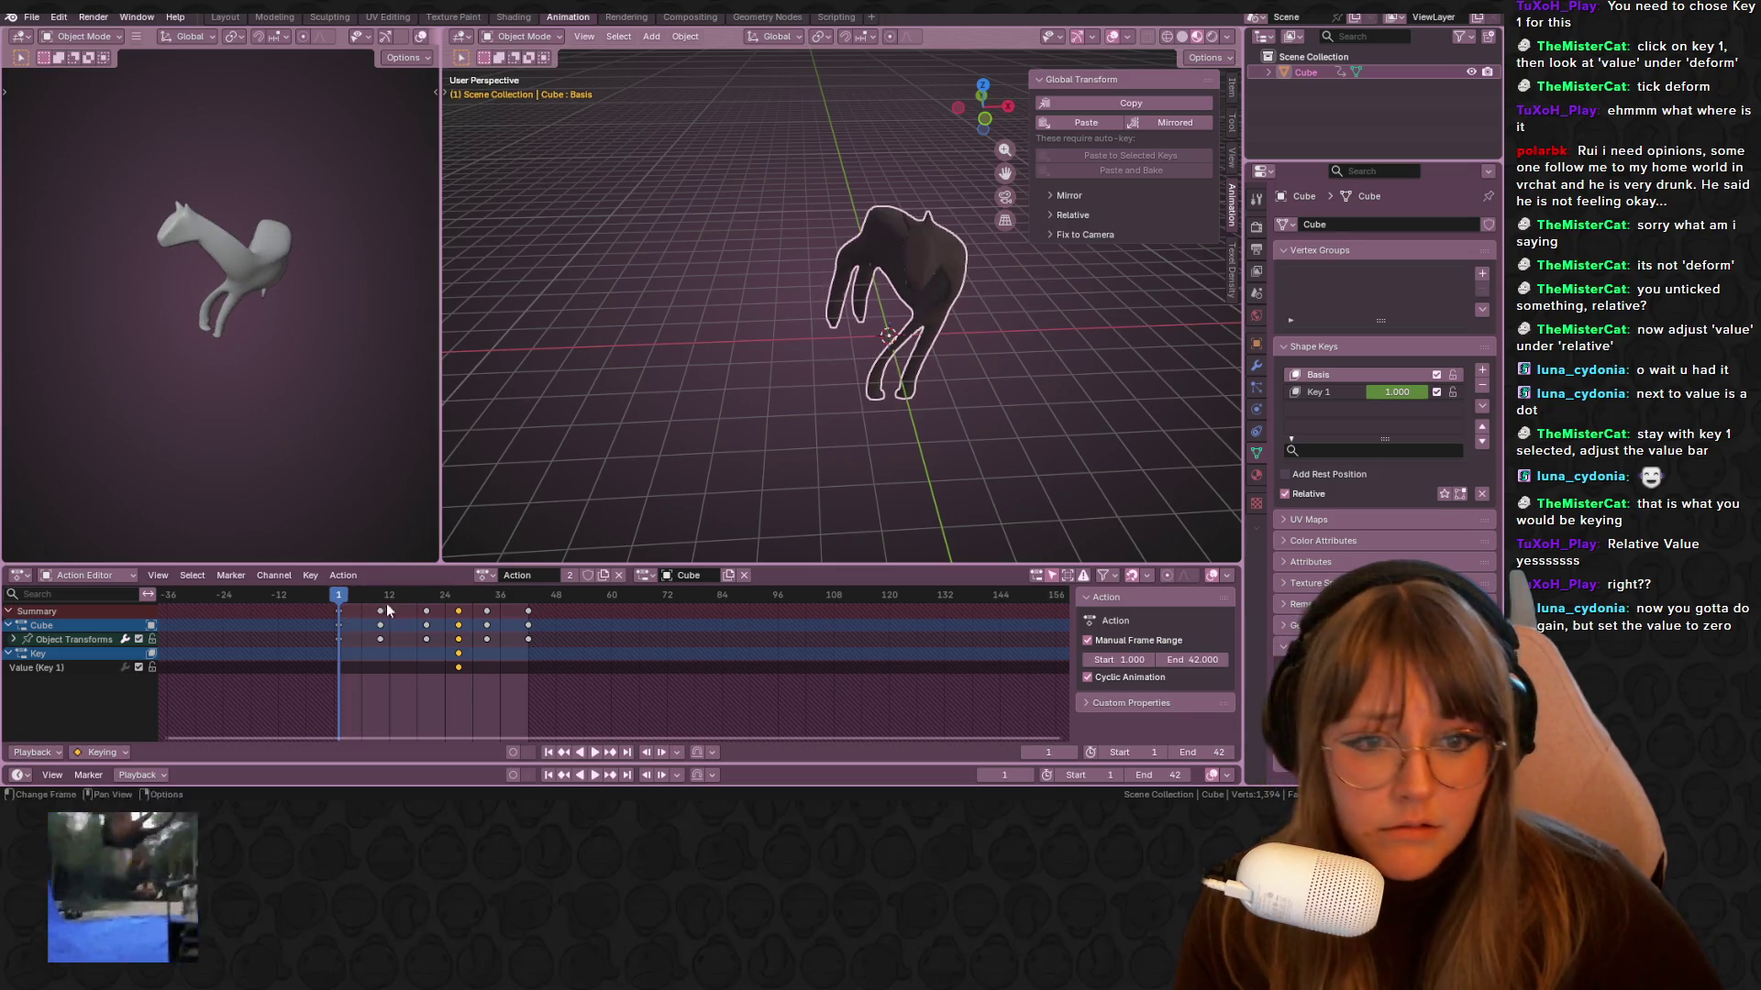
pyautogui.click(1322, 393)
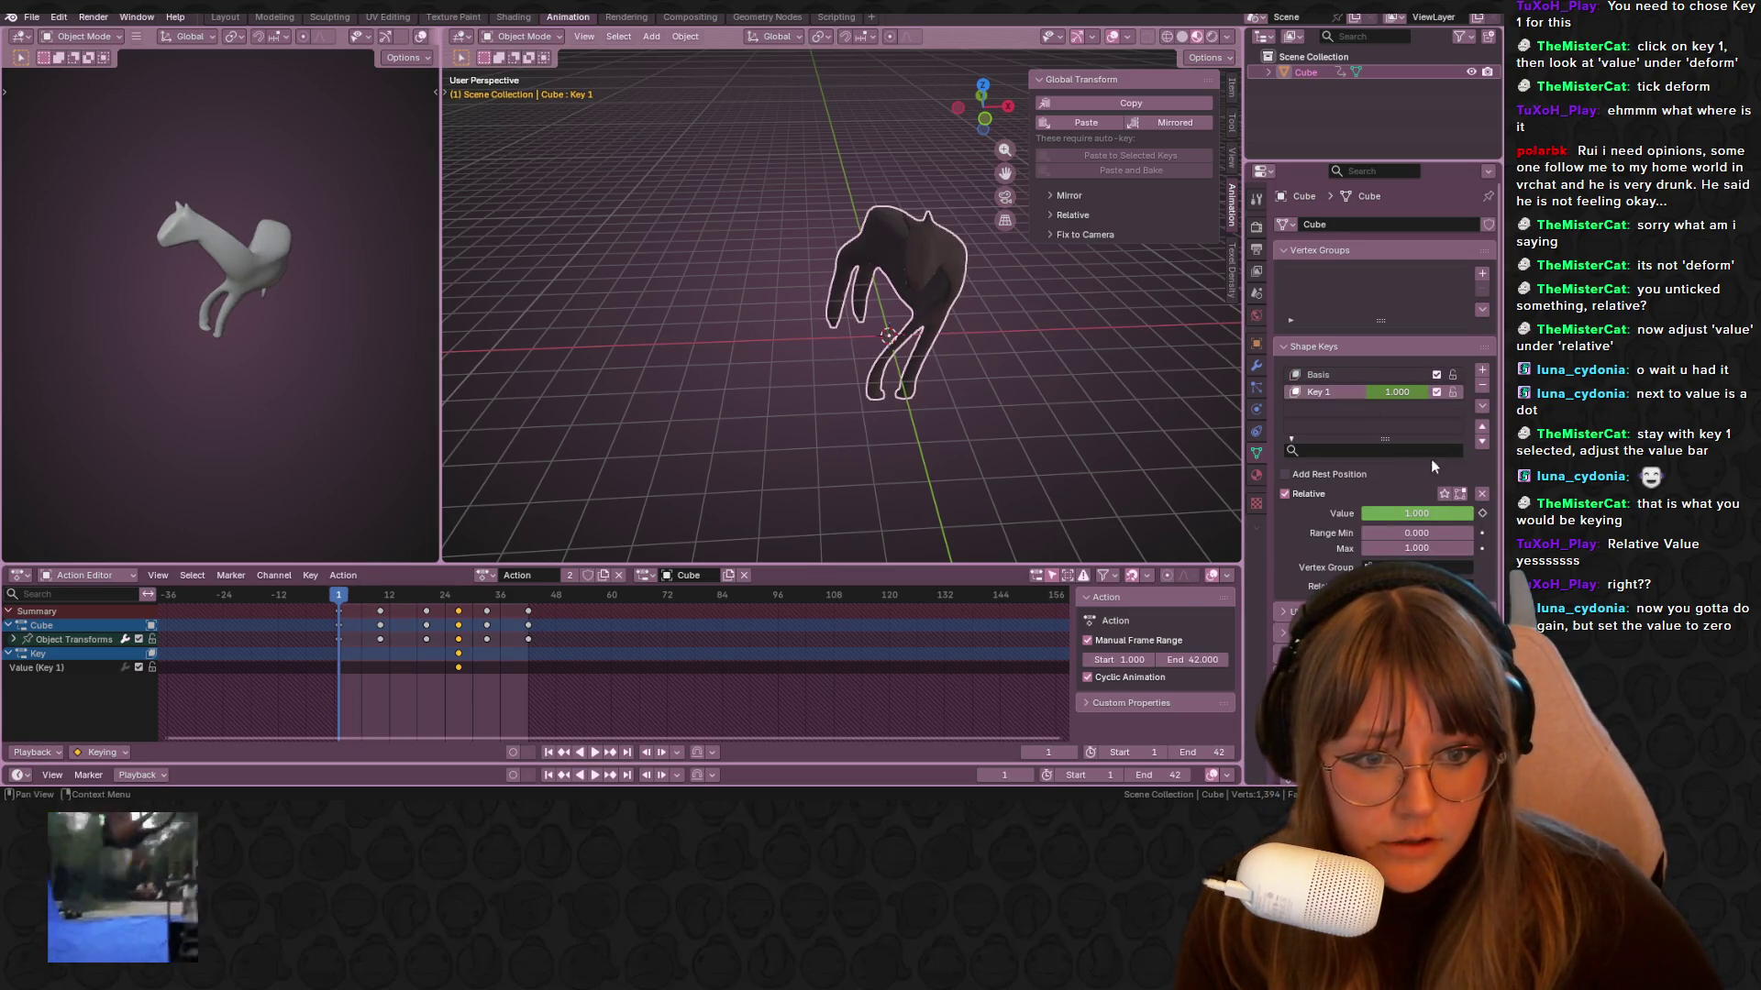
# Lower Key 1's value toward zero and keyframe it at frame 1
pyautogui.moveTo(1442, 515); pyautogui.dragTo(1330, 515)
pyautogui.click(1482, 512)
pyautogui.moveTo(339, 594); pyautogui.dragTo(385, 618)
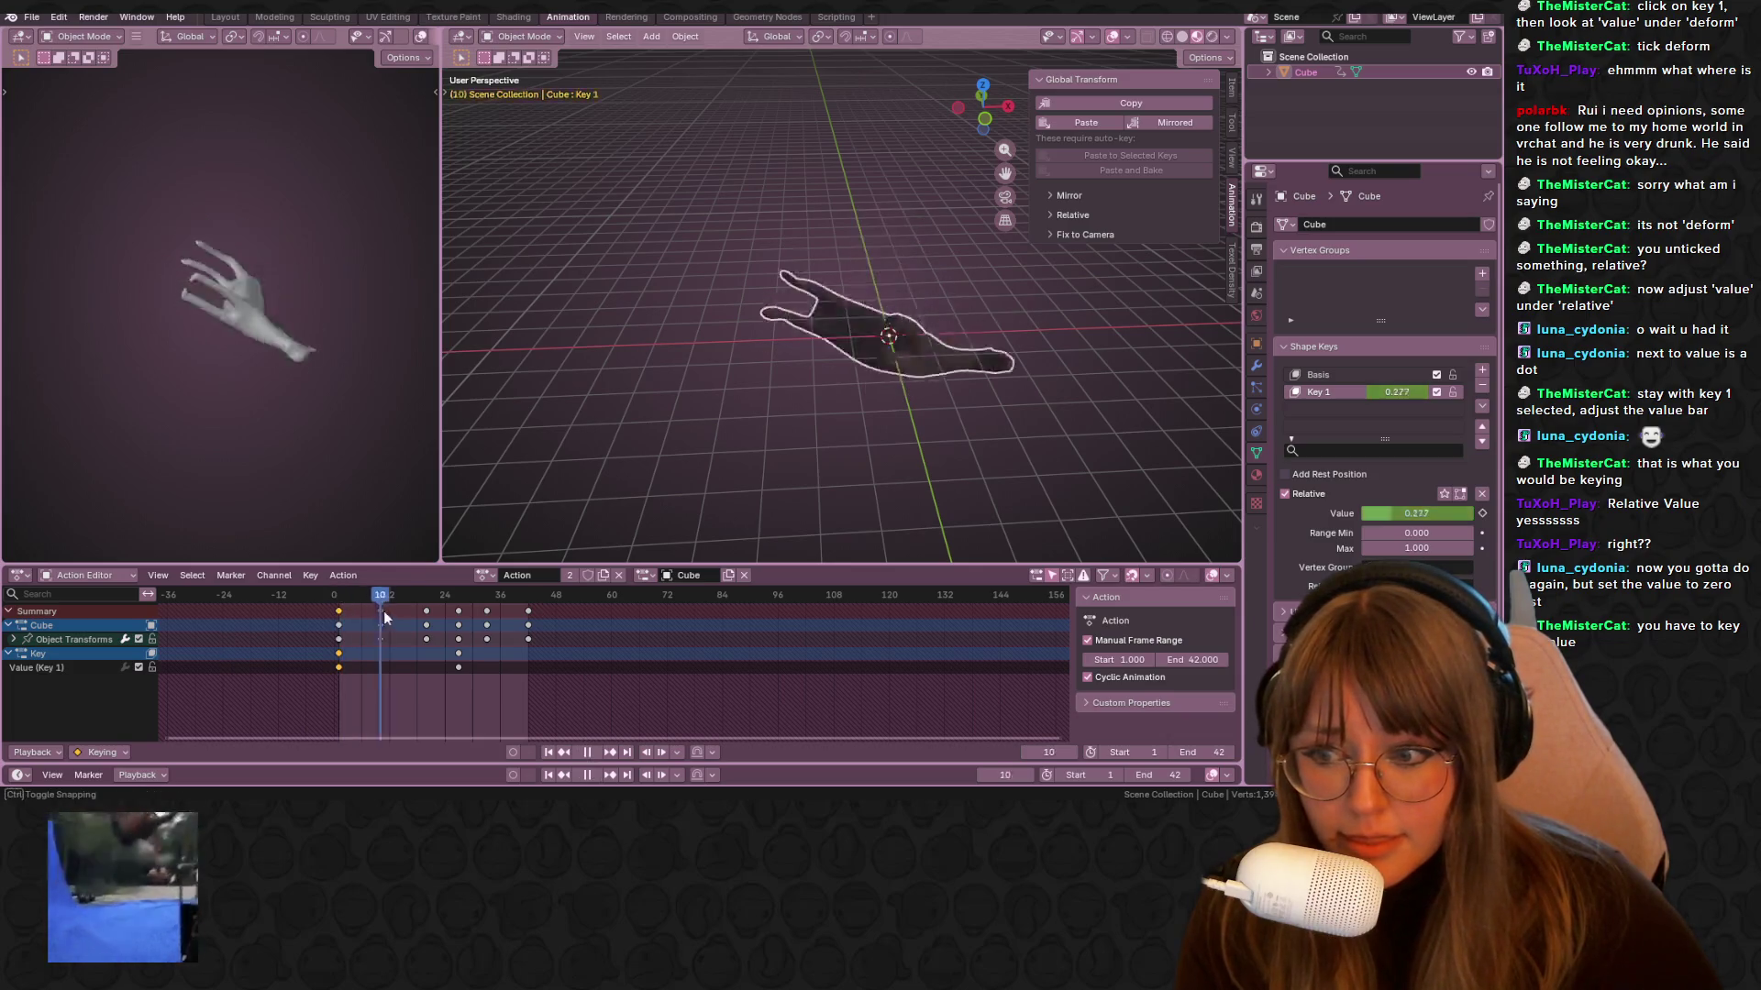
pyautogui.press('space')
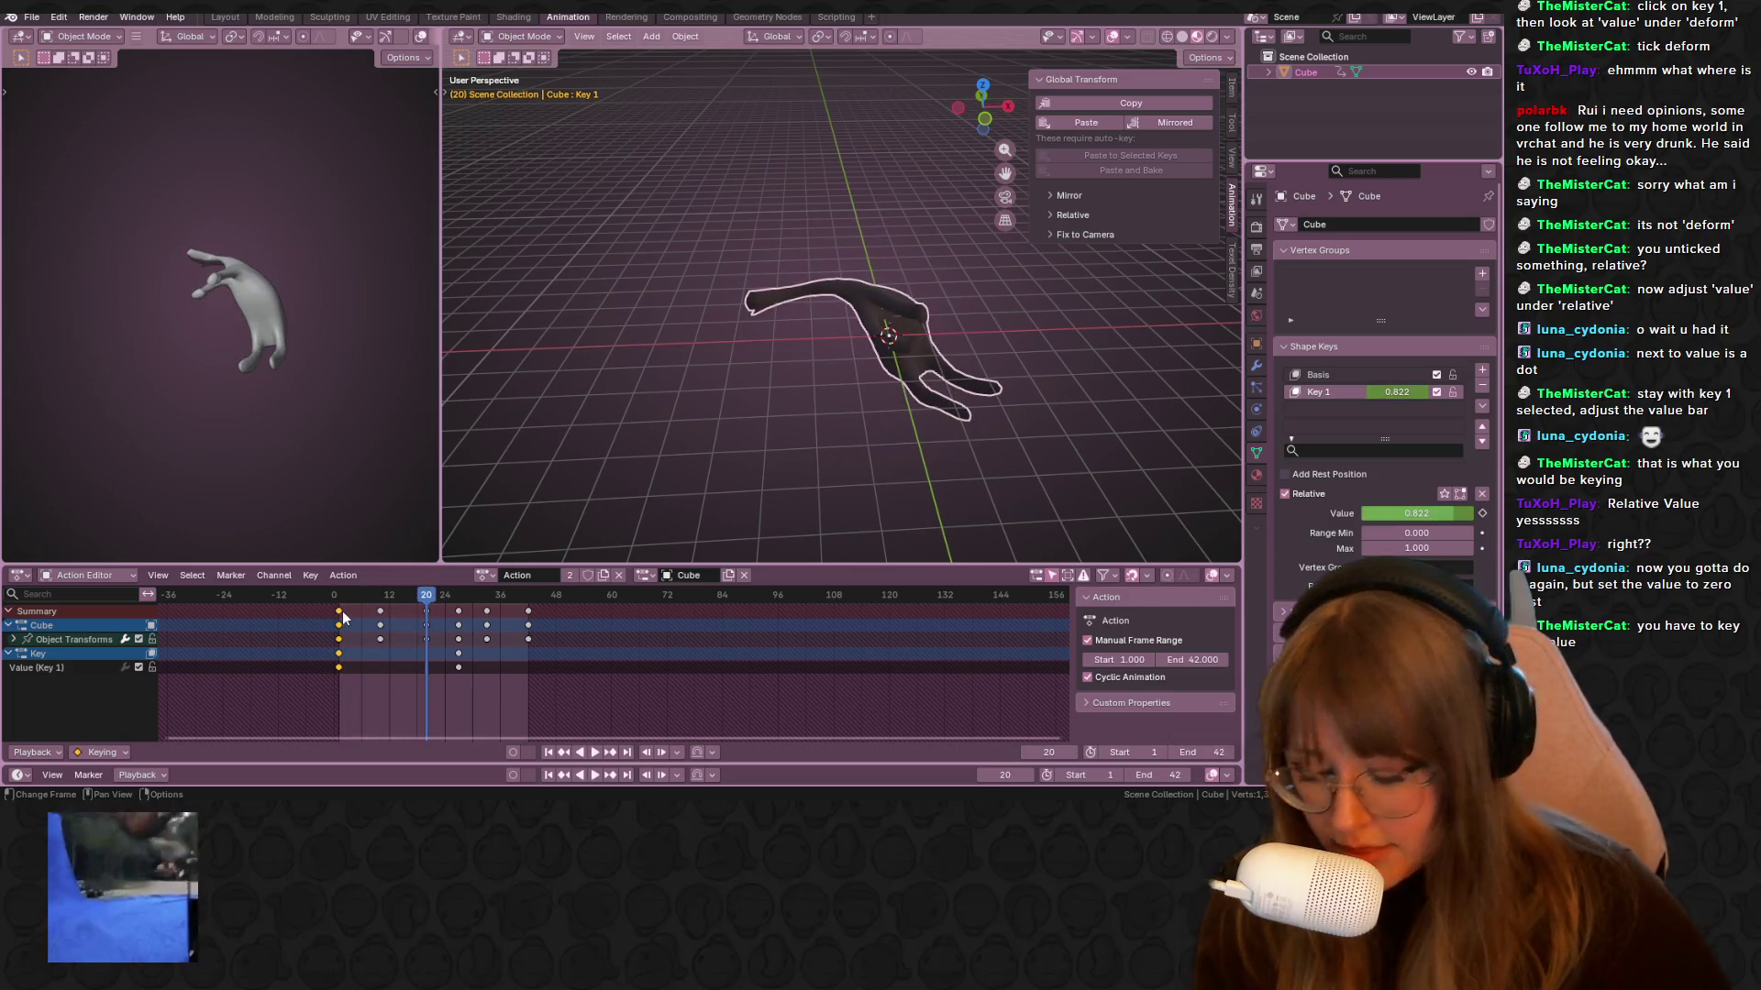
# Duplicate the frame-1 keyframes to frame 42 and play the loop while orbiting
pyautogui.hotkey('shift', 'd')
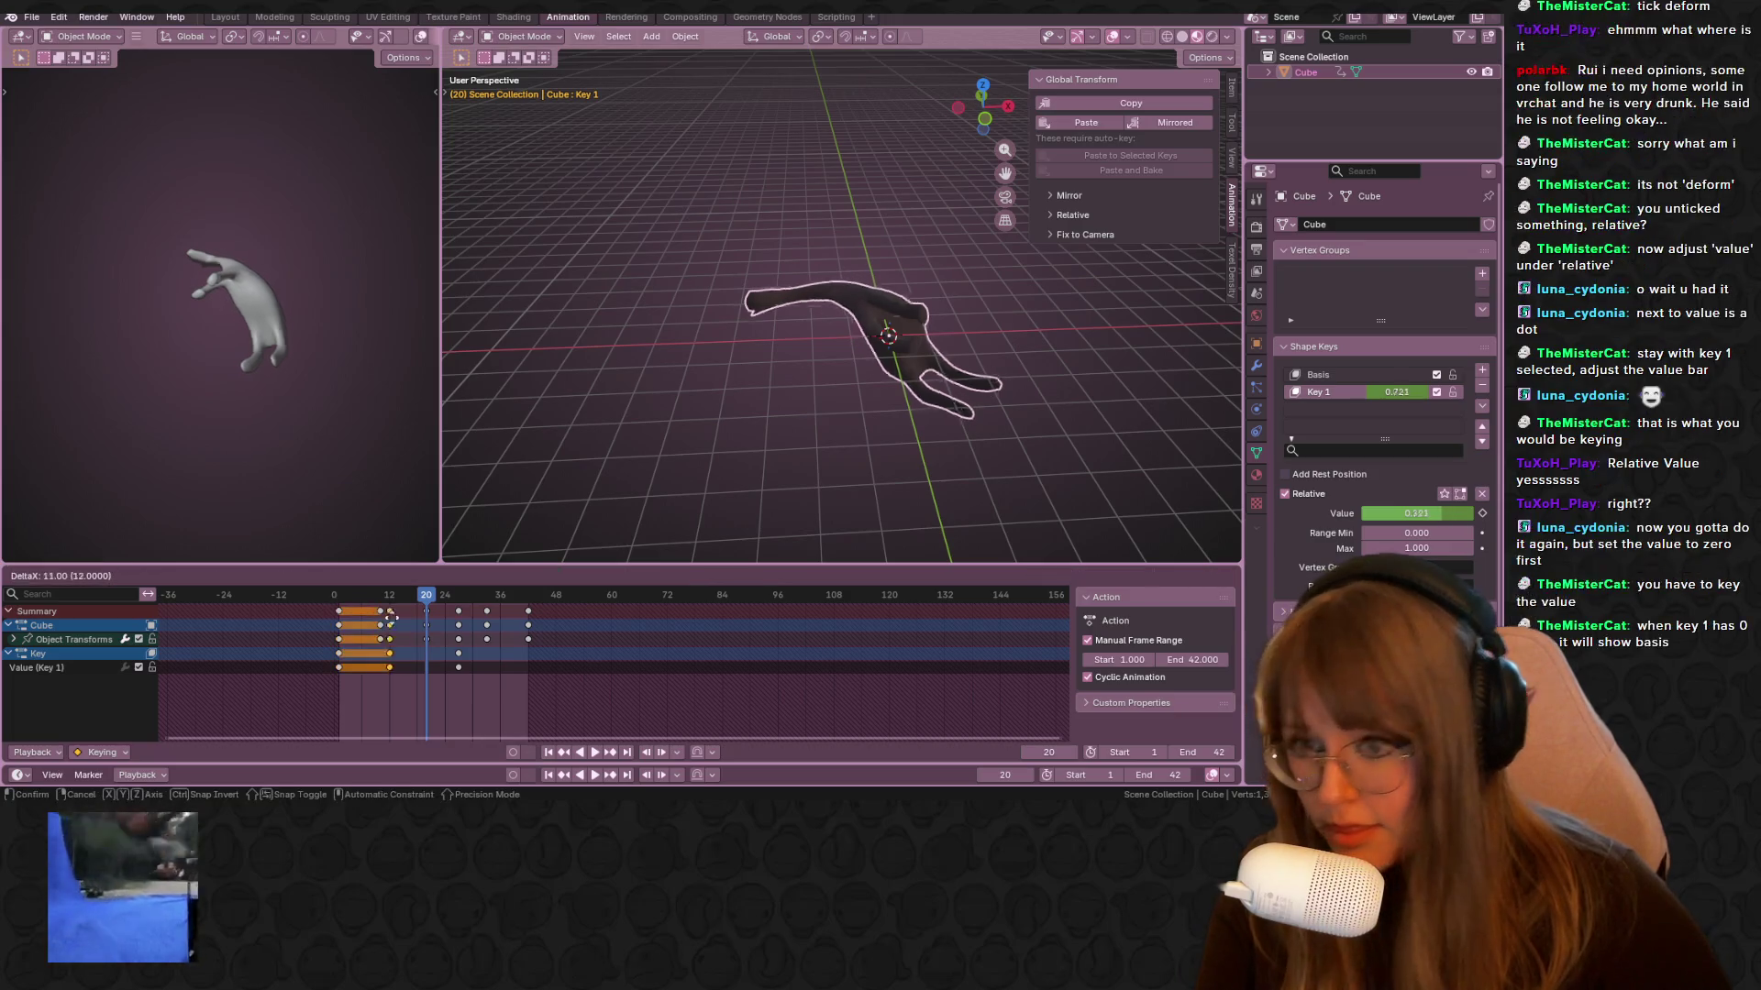
pyautogui.click(528, 617)
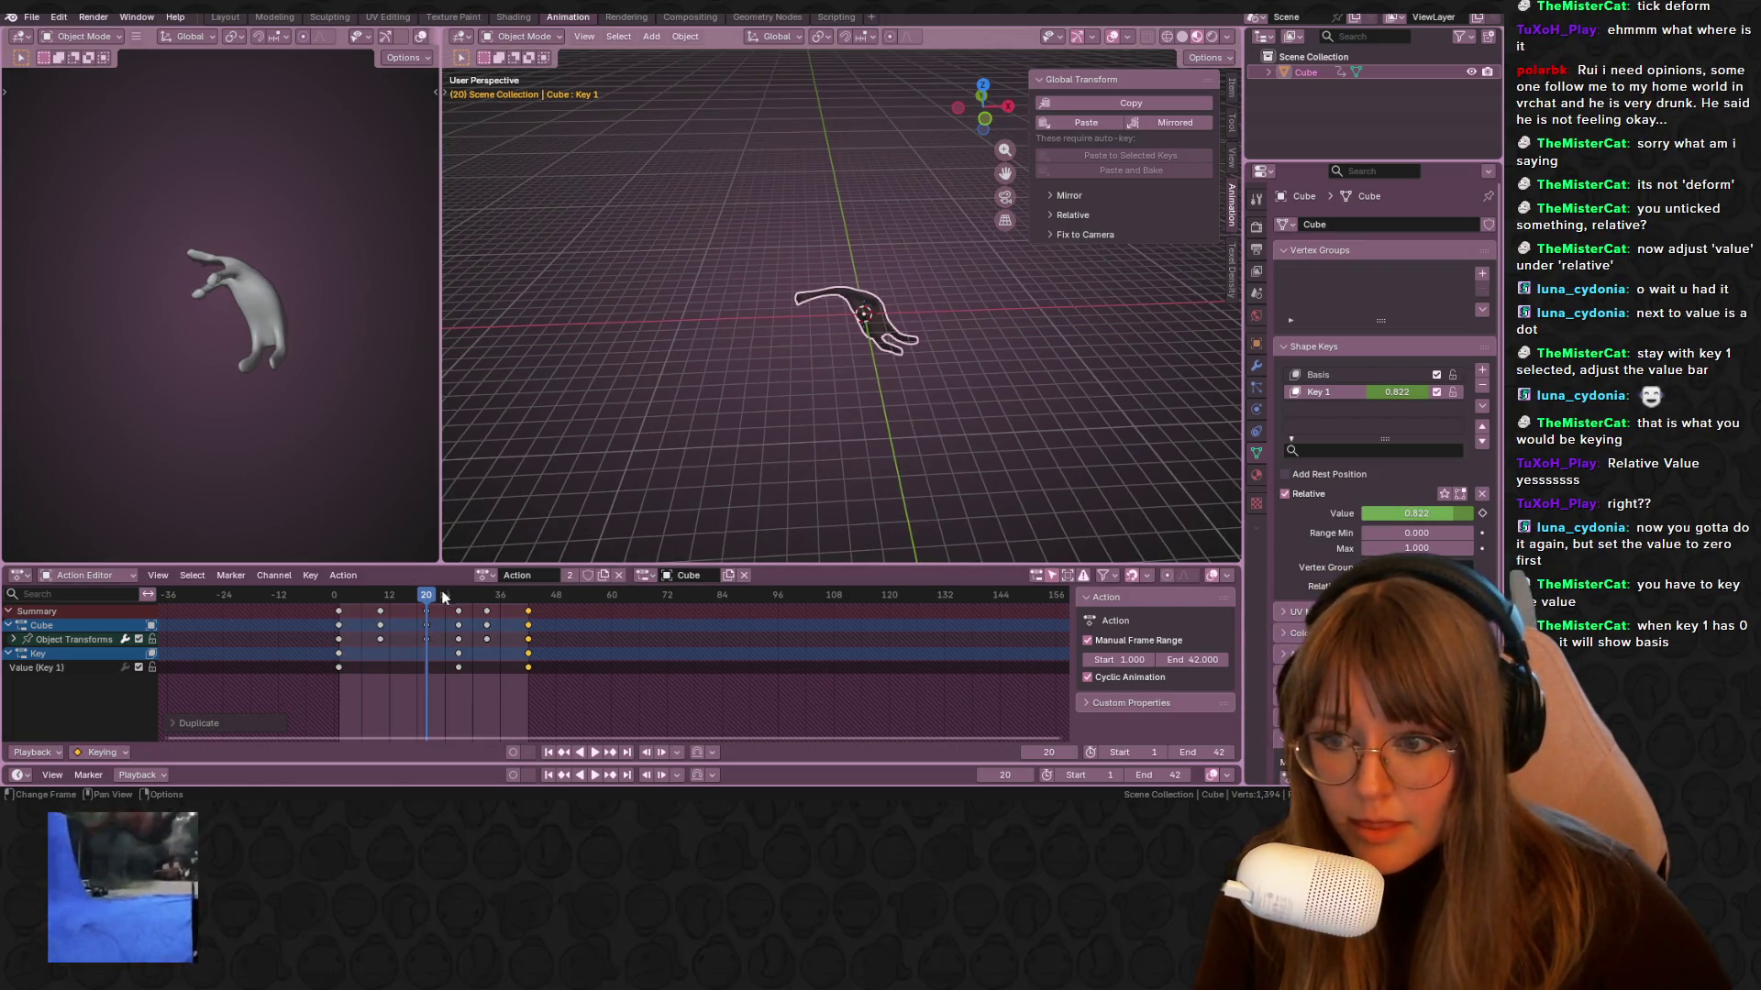
pyautogui.press('space')
pyautogui.moveTo(987, 393)
pyautogui.mouseDown(button='middle')
pyautogui.moveTo(860, 391)
pyautogui.moveTo(906, 488)
pyautogui.moveTo(896, 470)
pyautogui.moveTo(690, 519)
pyautogui.mouseUp(button='middle')
pyautogui.press('space')
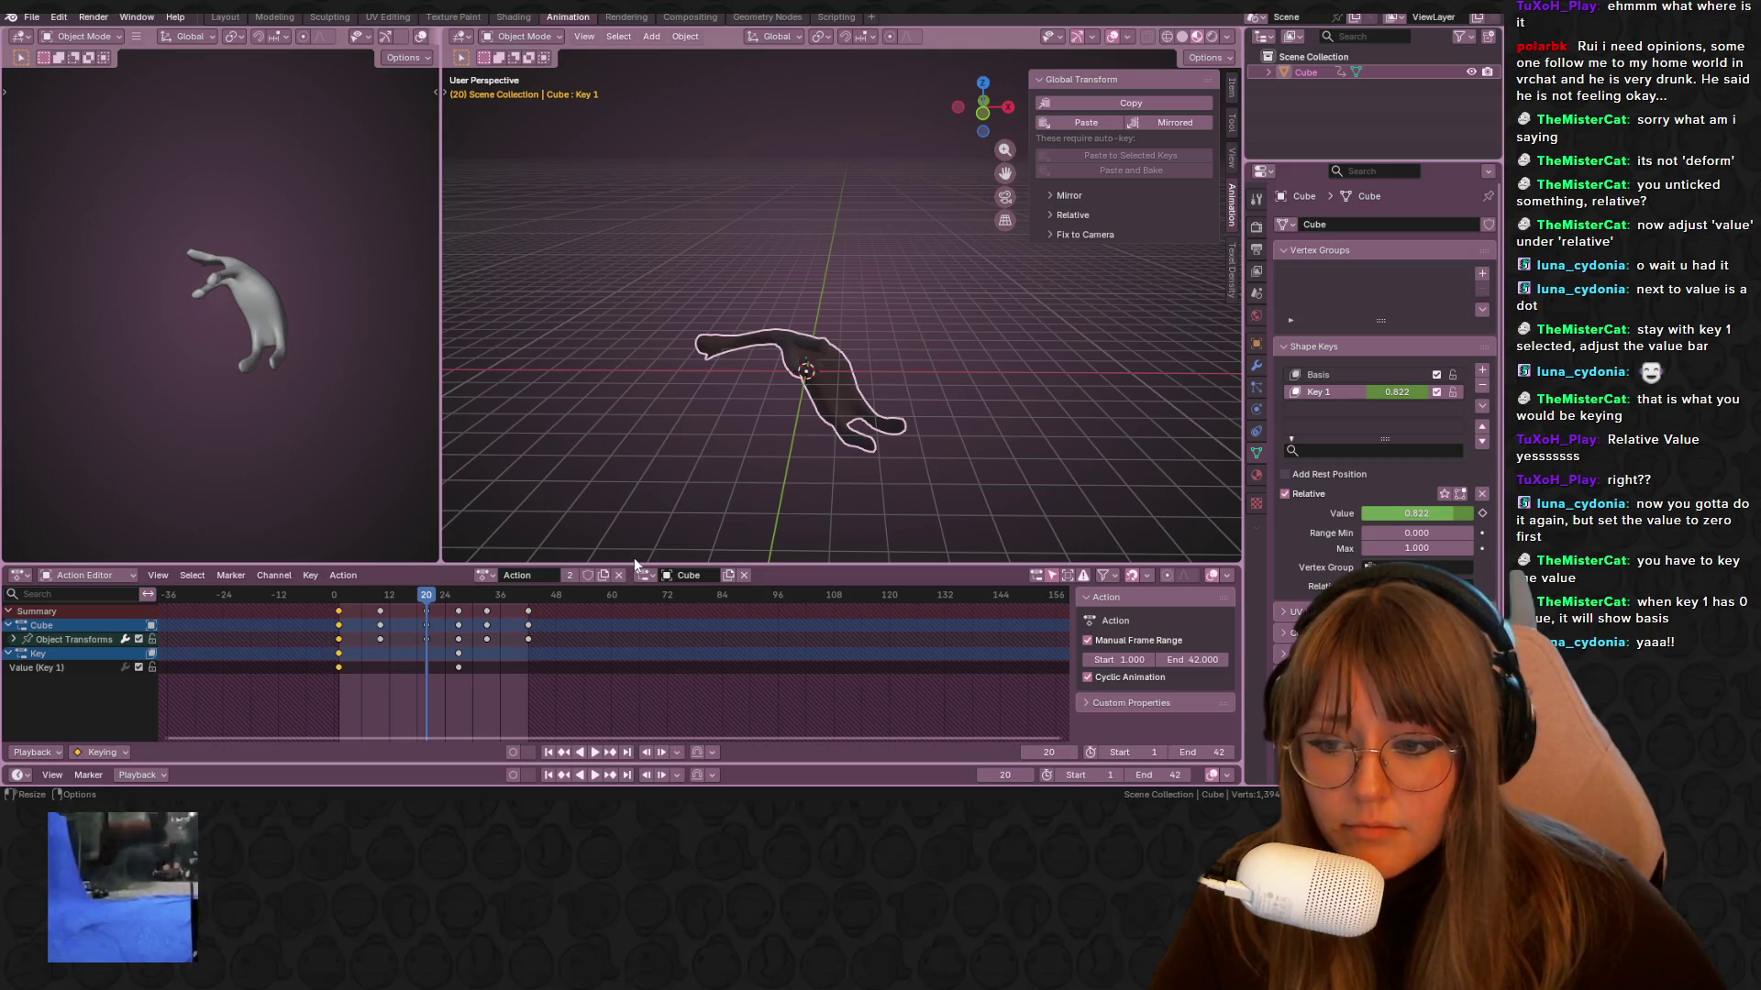
# At frame 42, set Key 1's value to 0, keyframe it and replay
pyautogui.moveTo(381, 613); pyautogui.dragTo(529, 601)
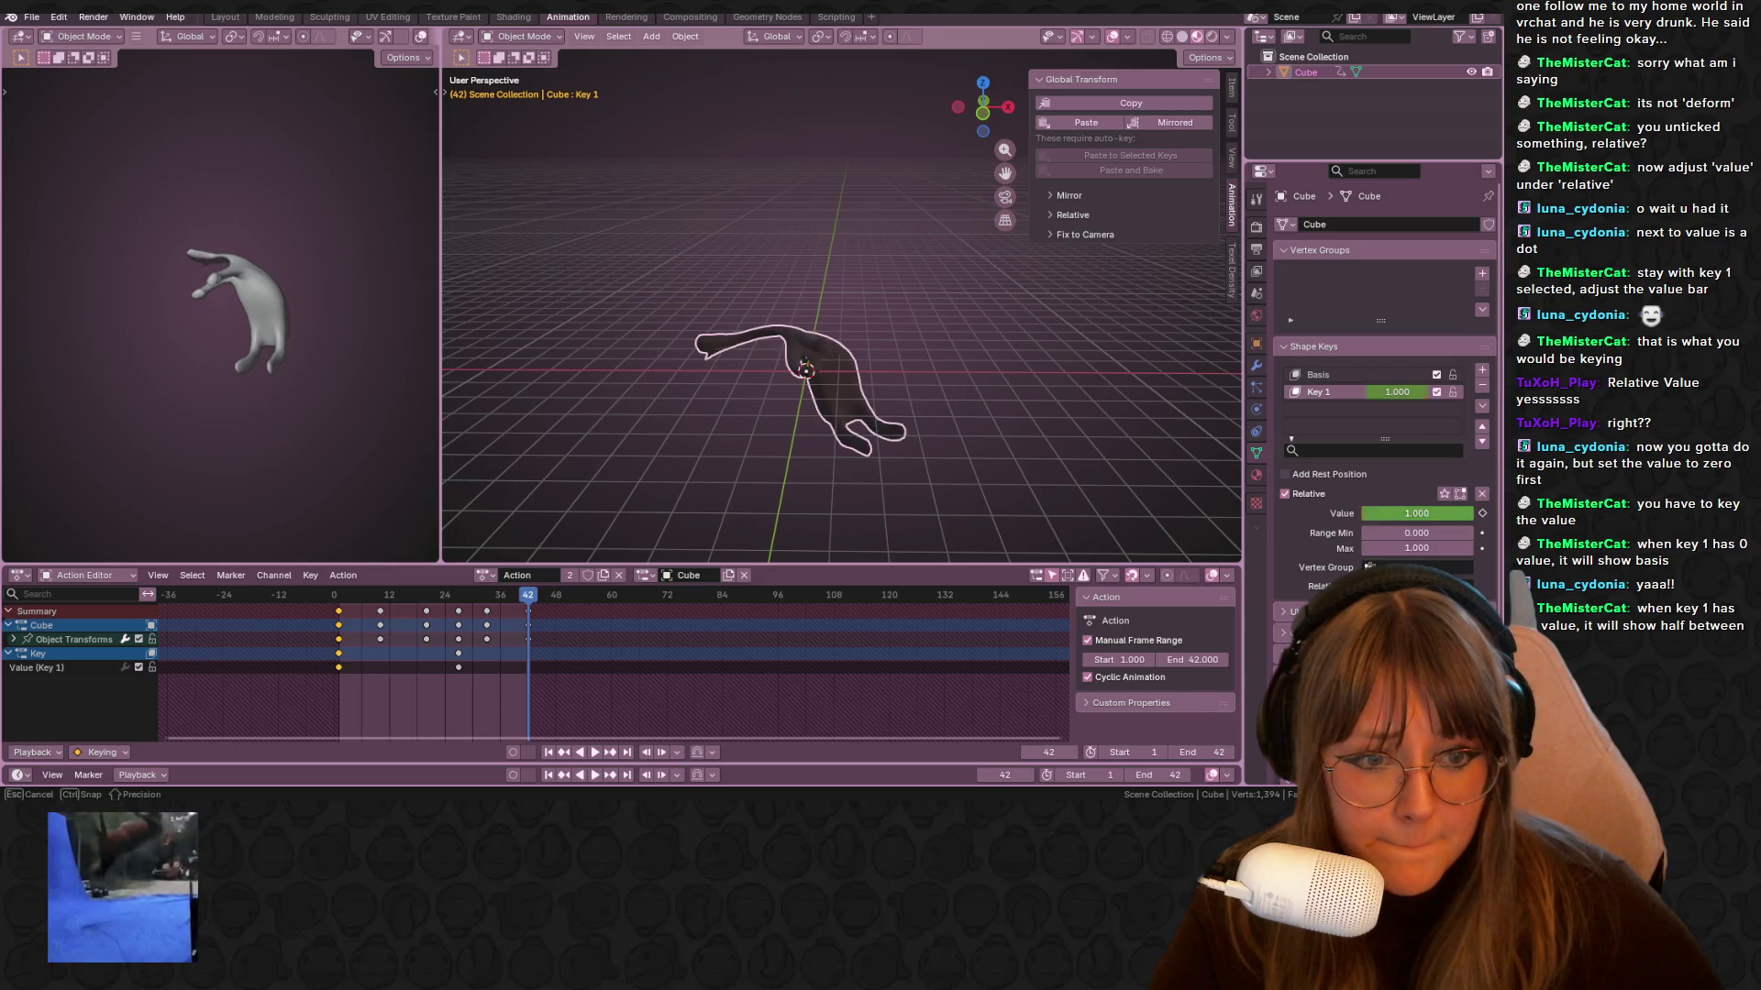
pyautogui.moveTo(1421, 516); pyautogui.dragTo(1394, 517)
pyautogui.press('i')
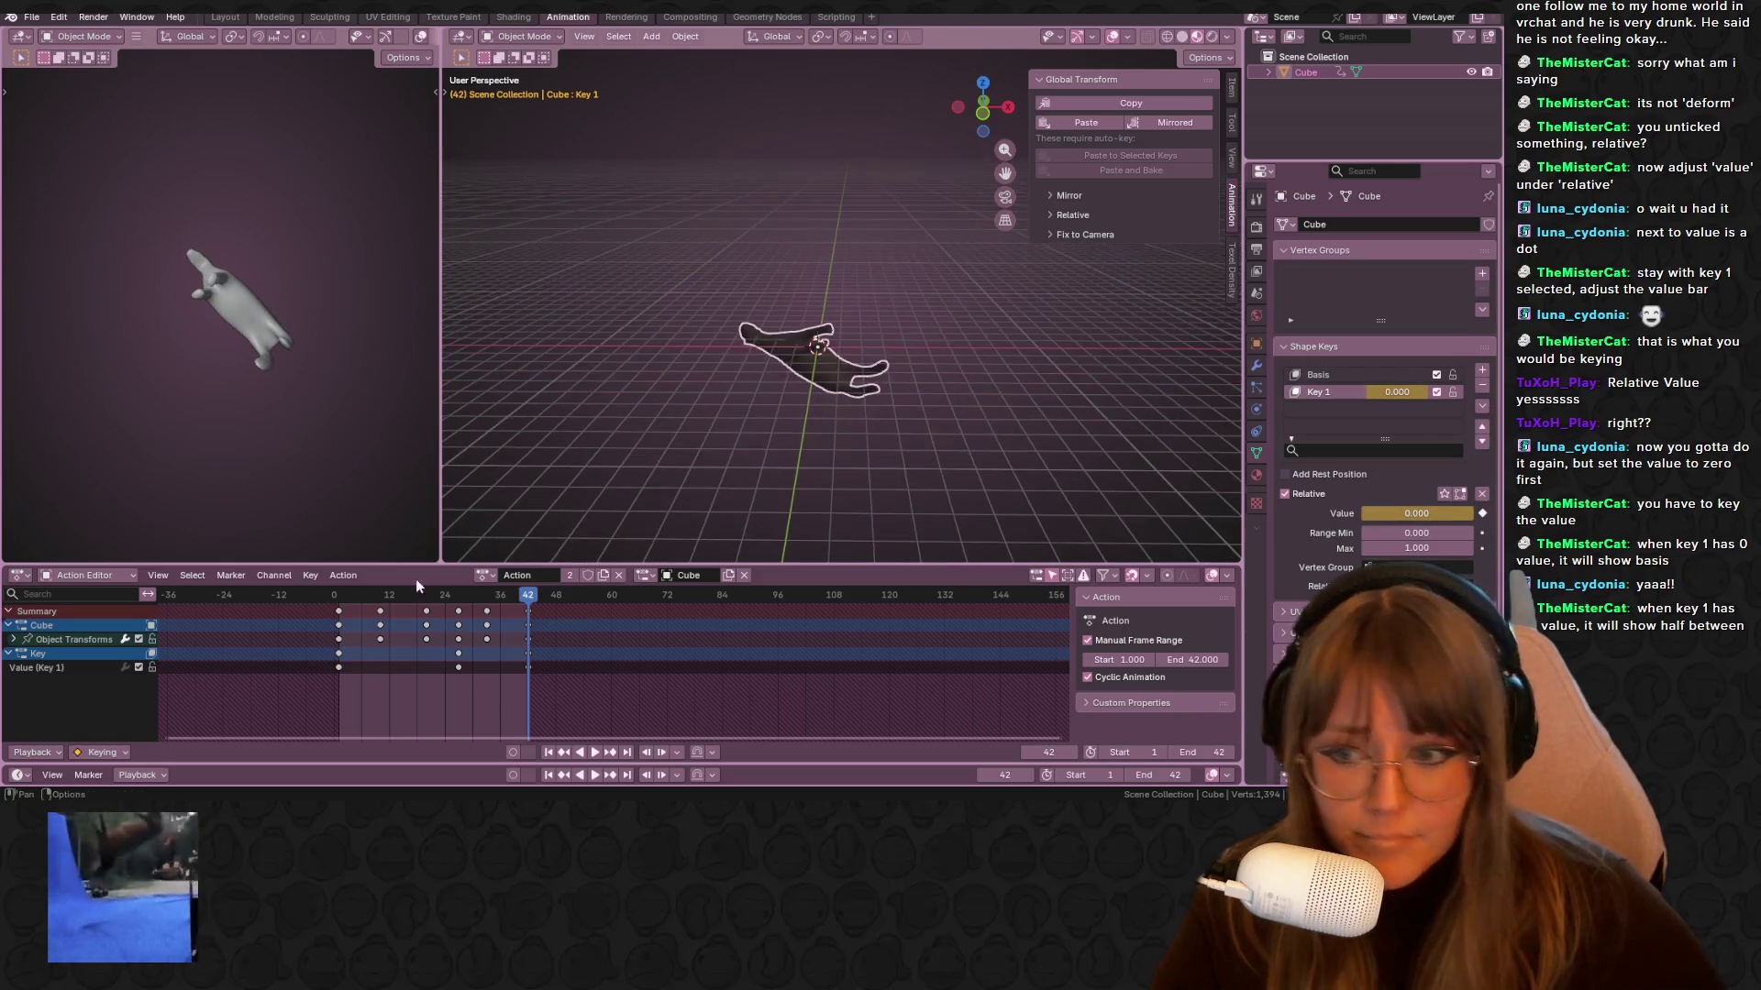
pyautogui.press('space')
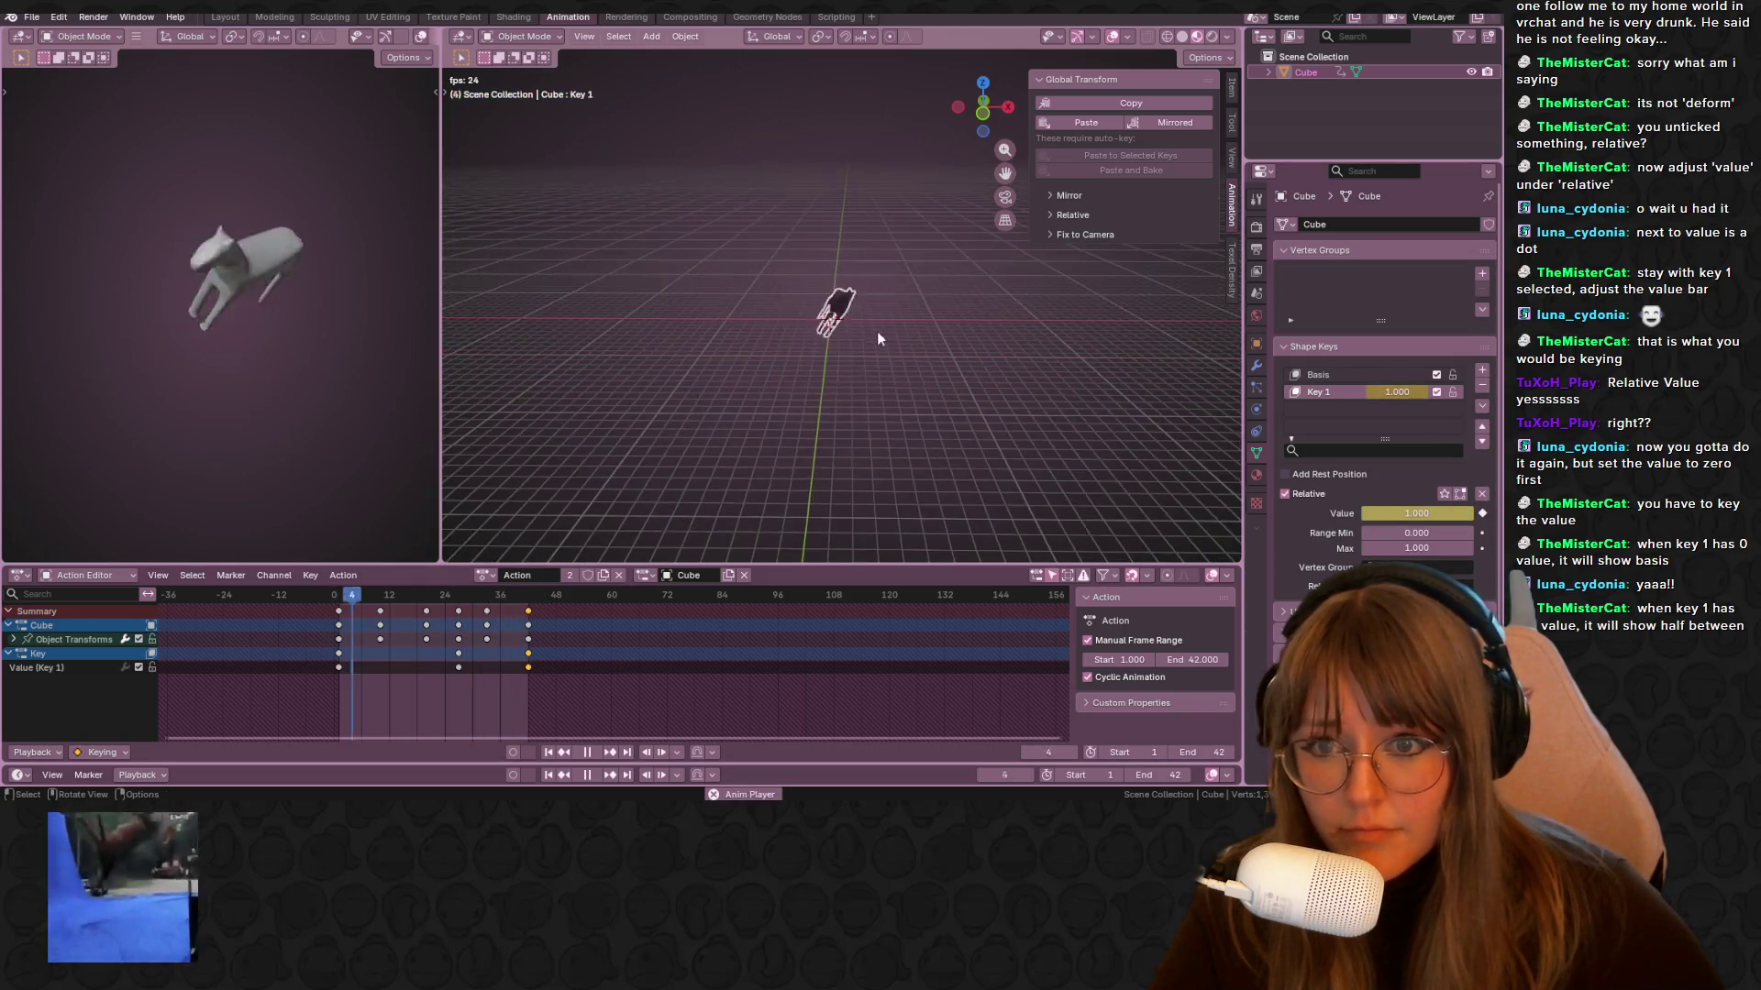
# Switch to front view and restart the animation playback
pyautogui.click(984, 114)
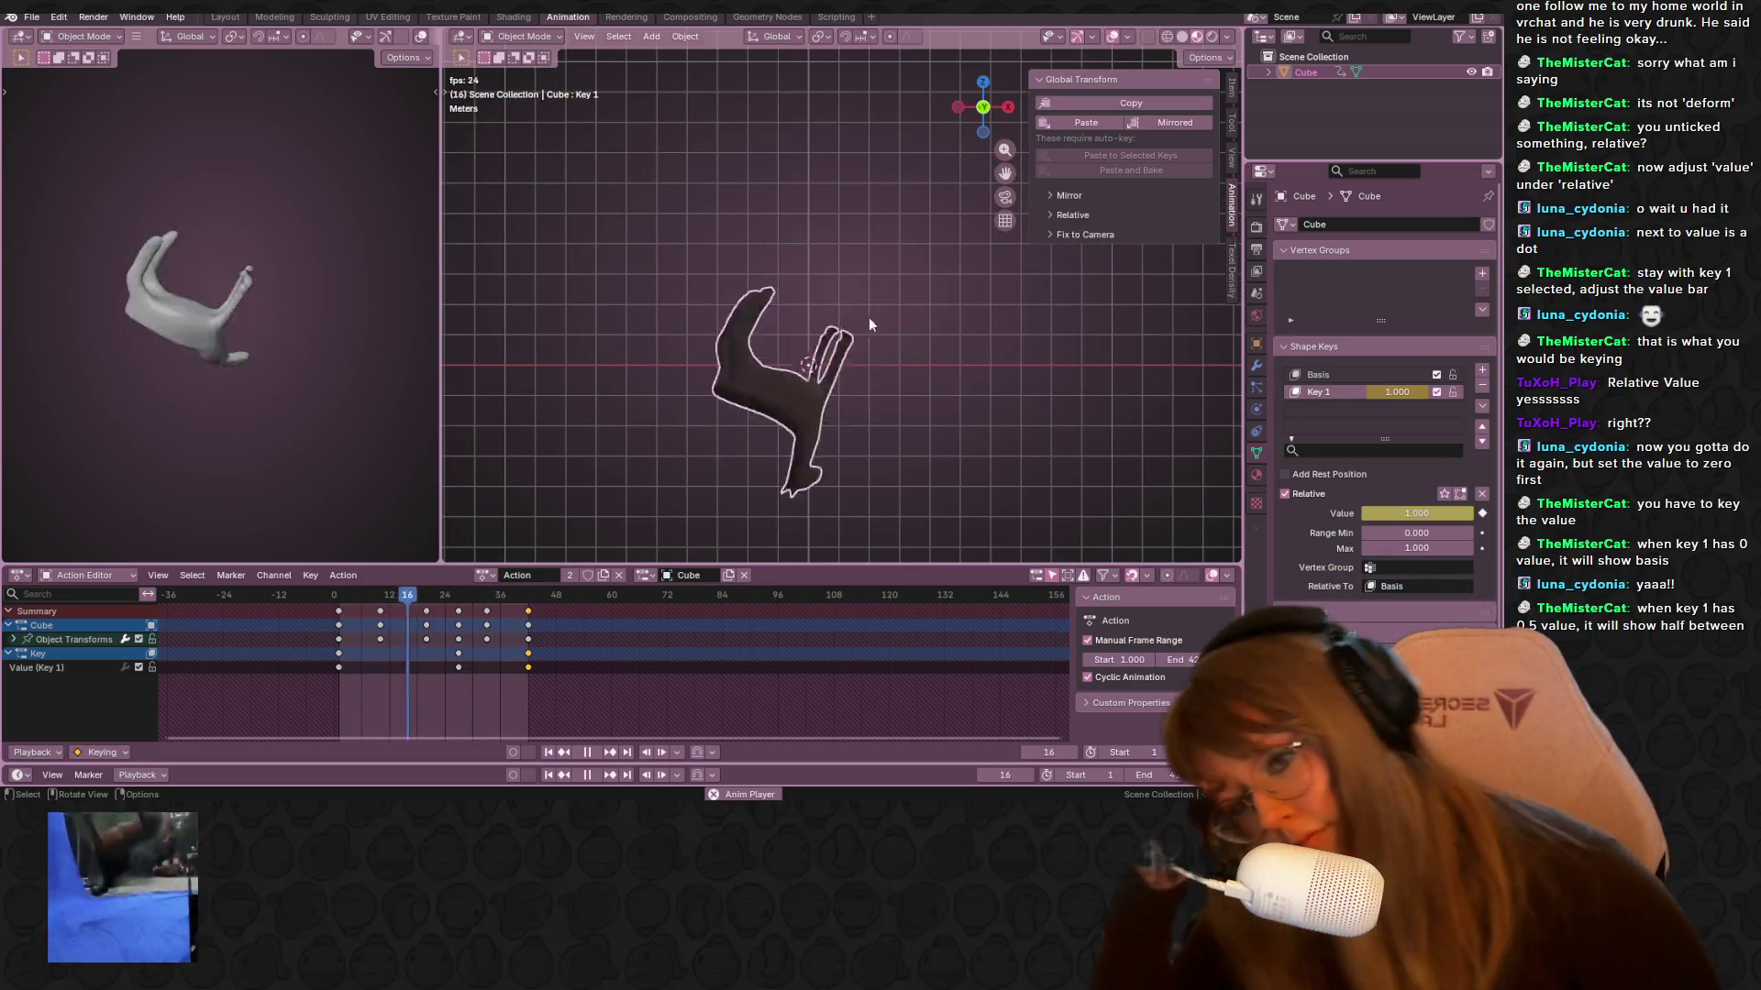
pyautogui.scroll(-1, 839, 350)
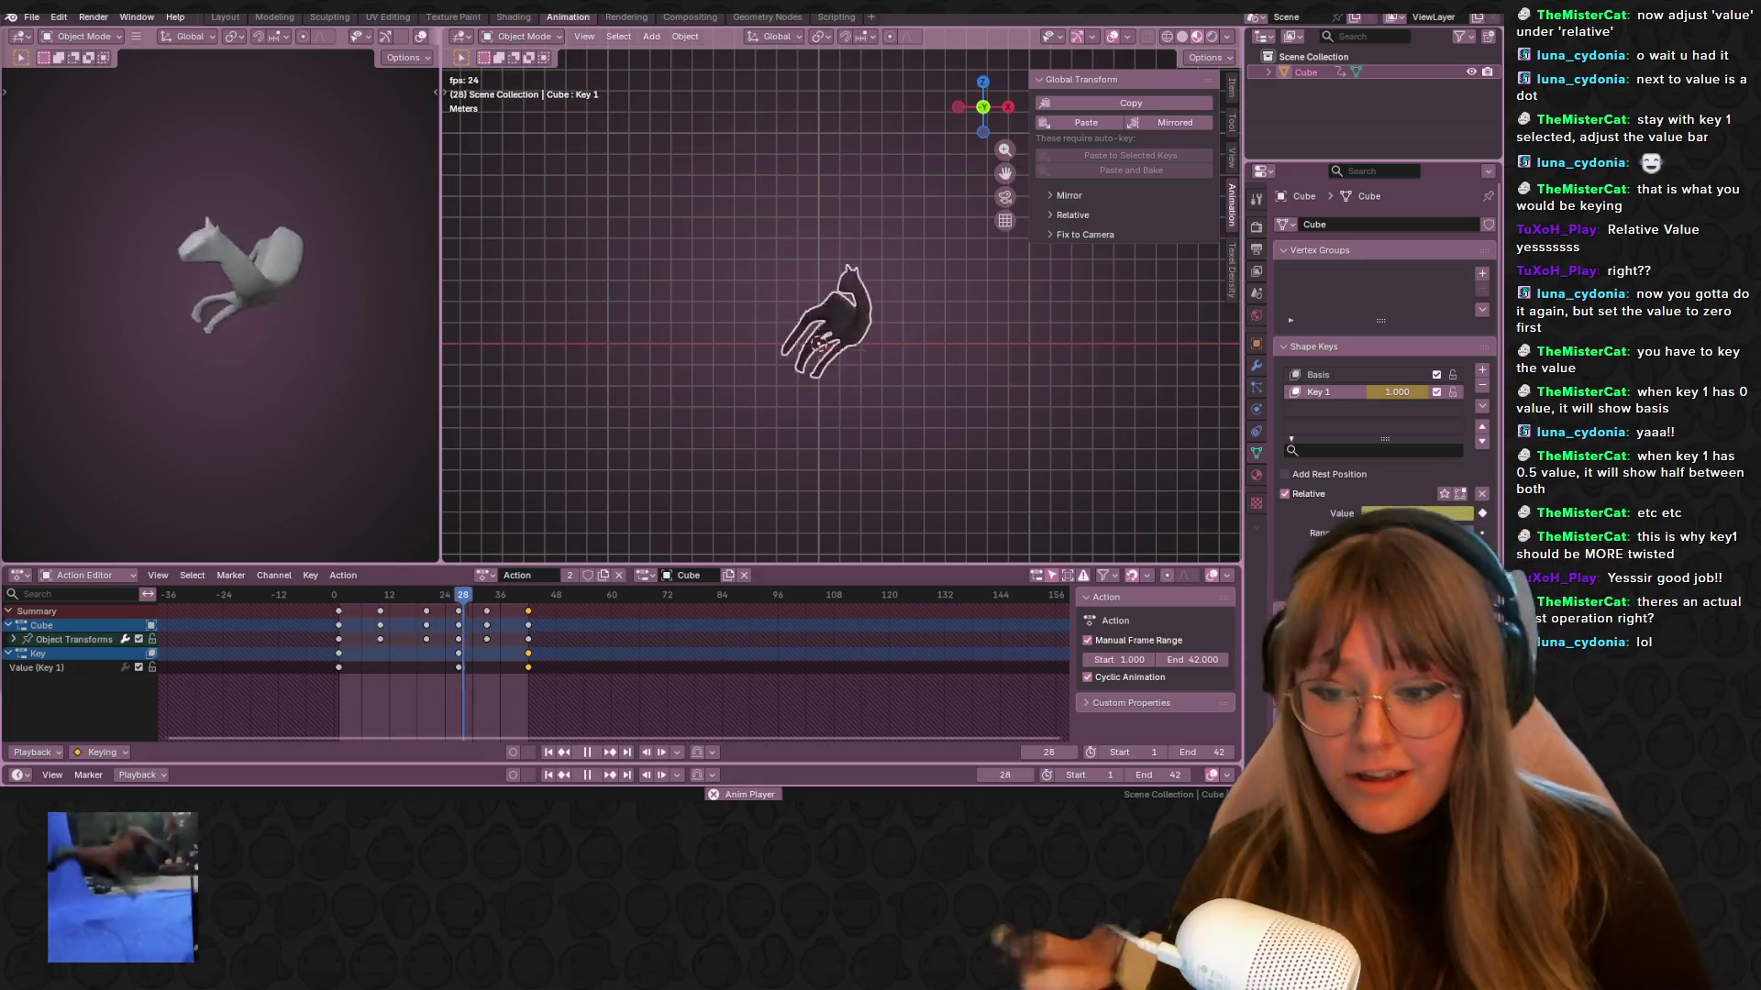
pyautogui.scroll(2, 904, 333)
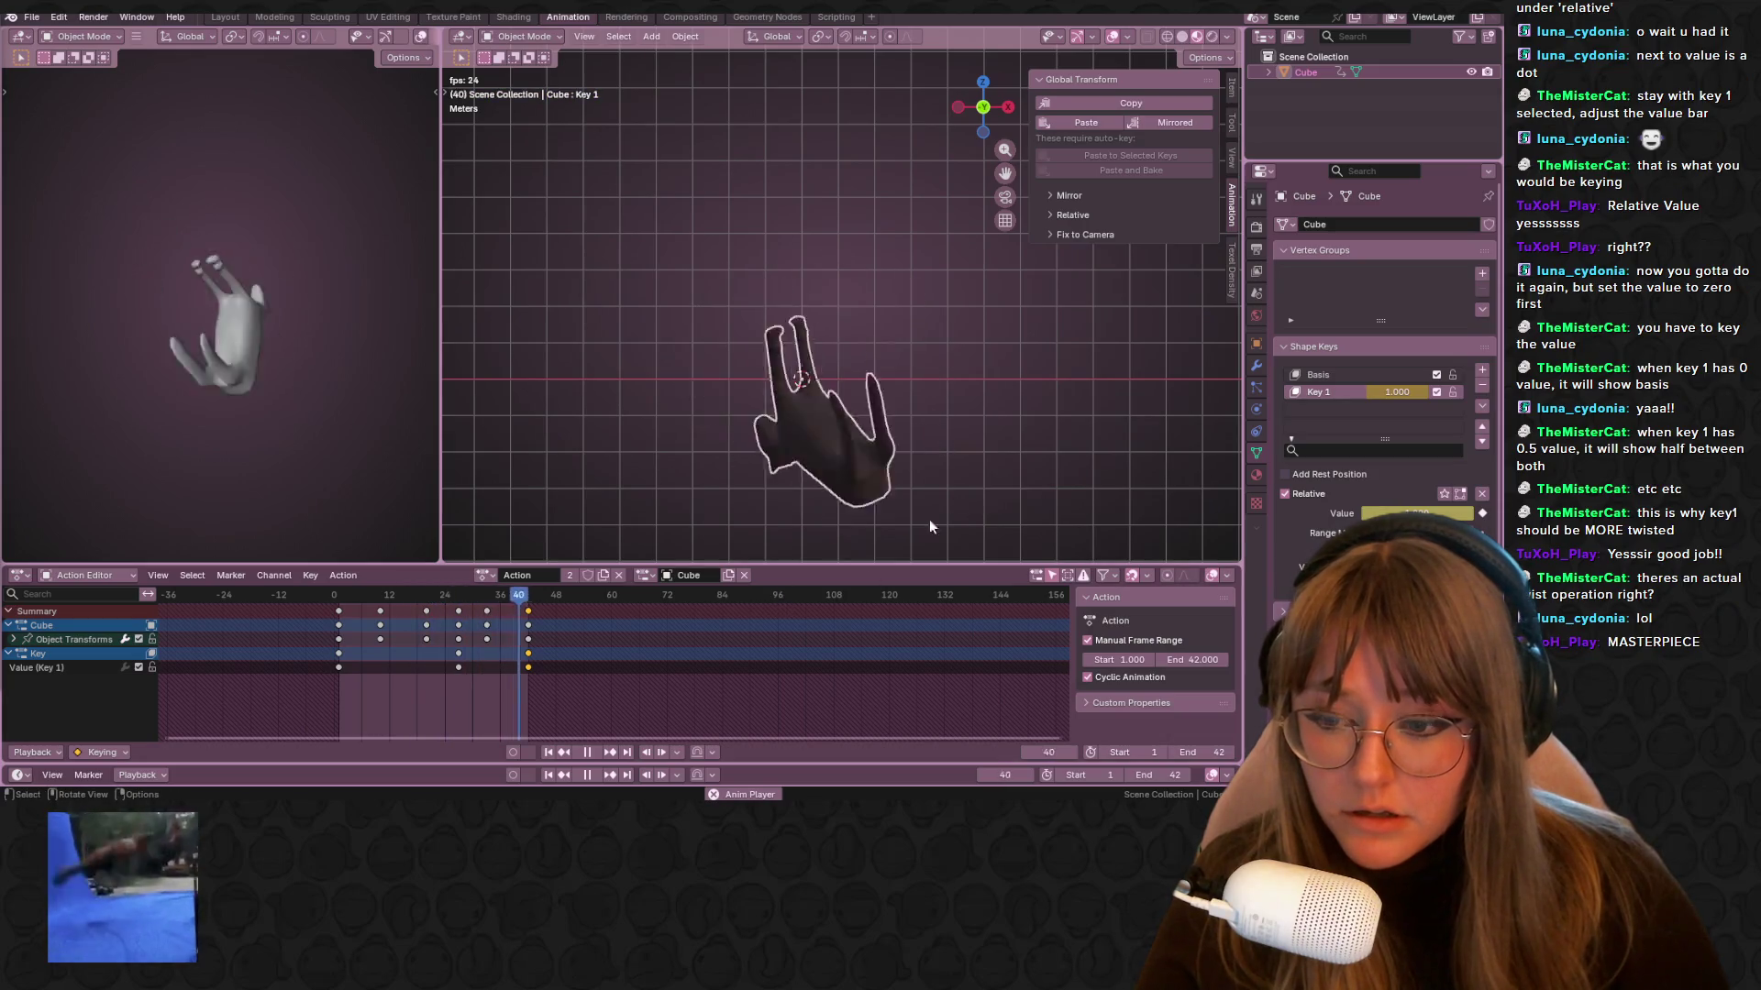
pyautogui.press('space')
pyautogui.press('space')
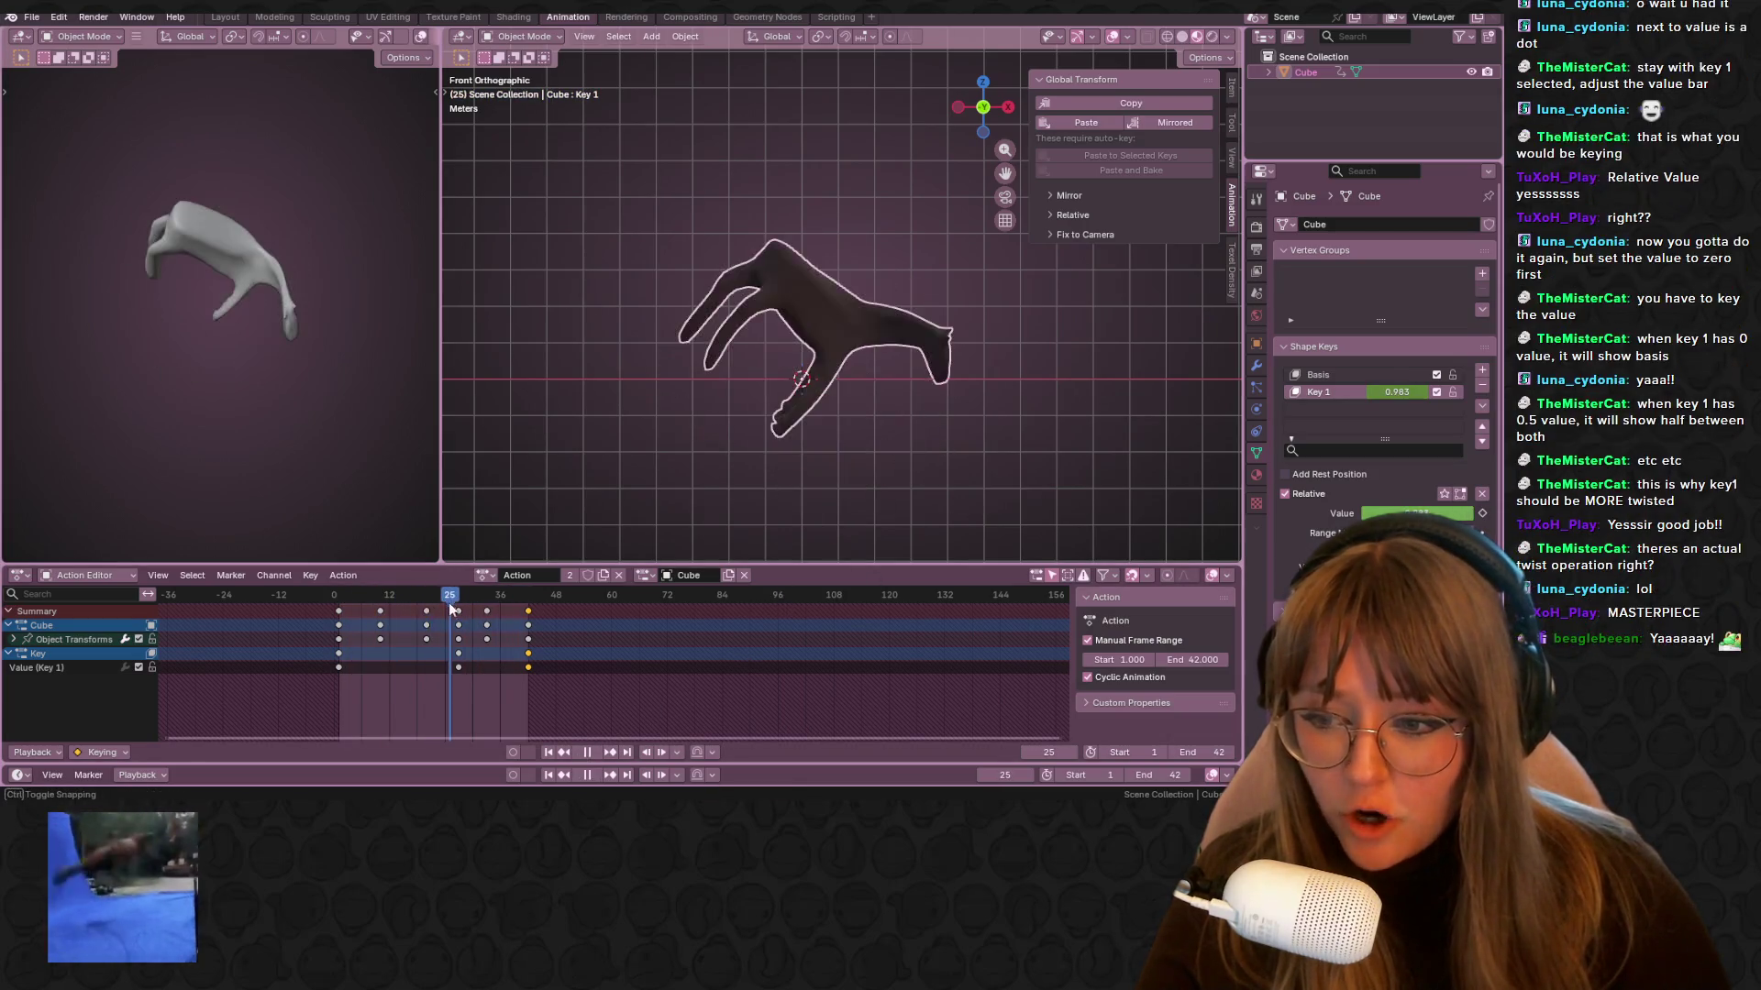
pyautogui.press('space')
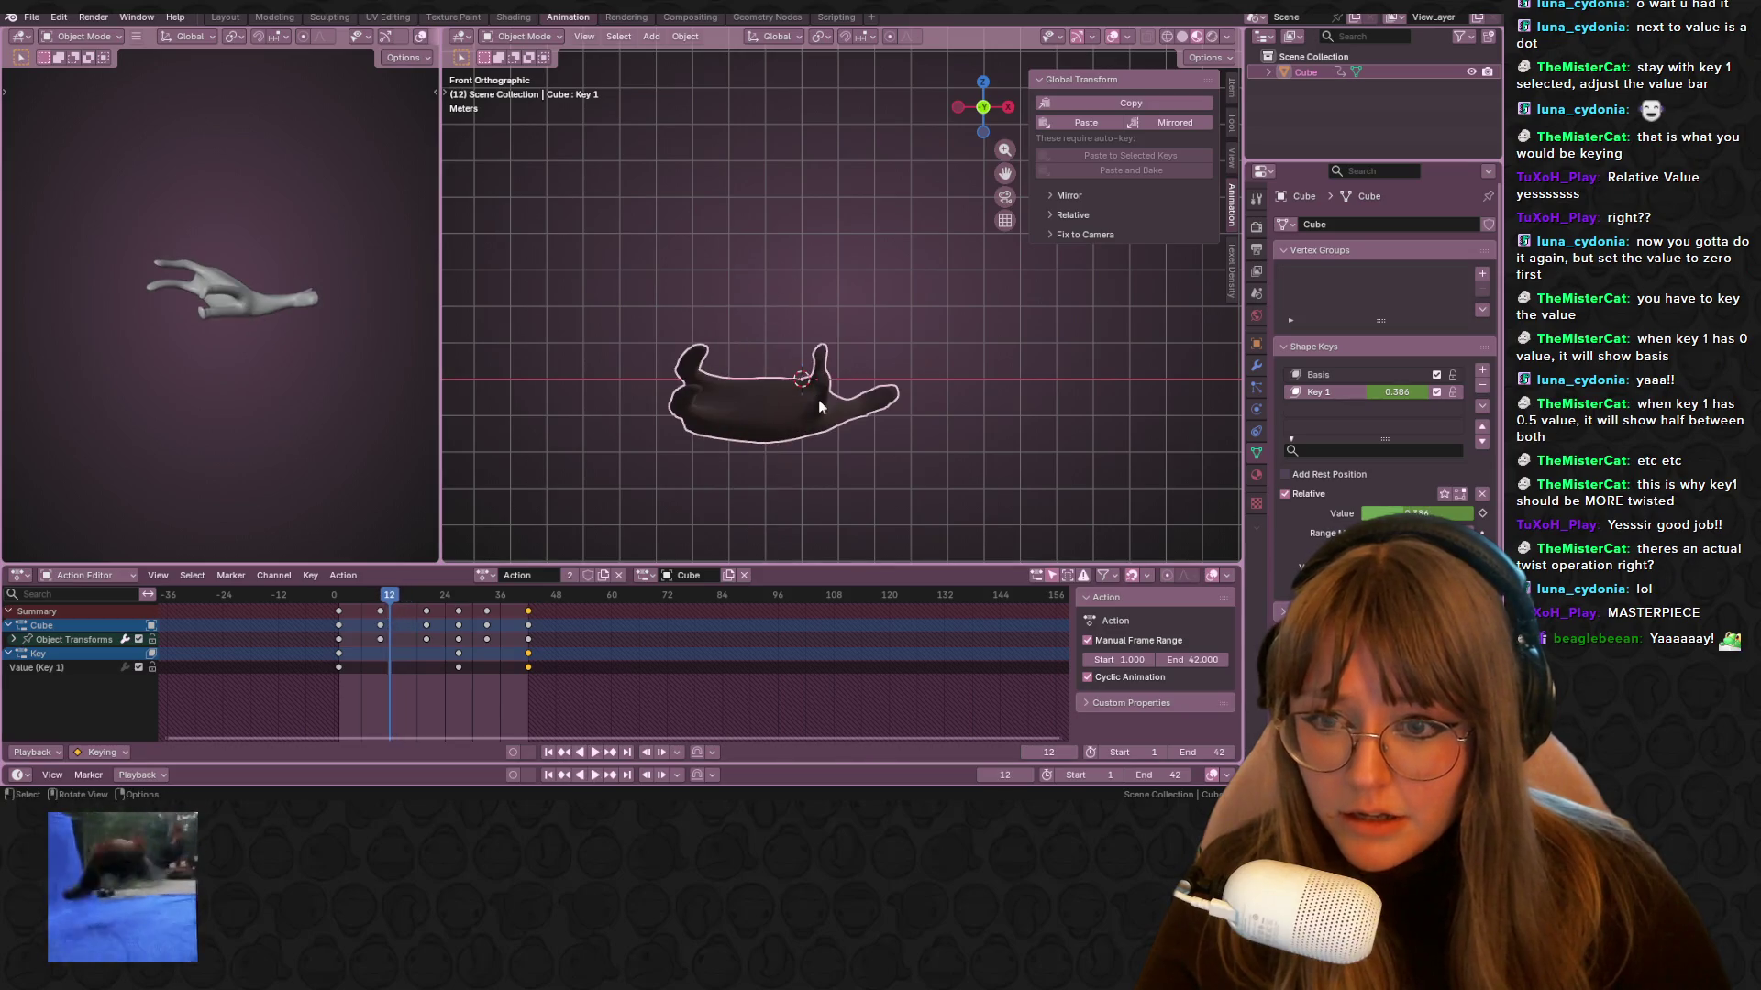
# From the right view, rotate the hand about 180° and replay the loop at an angle
pyautogui.click(1007, 108)
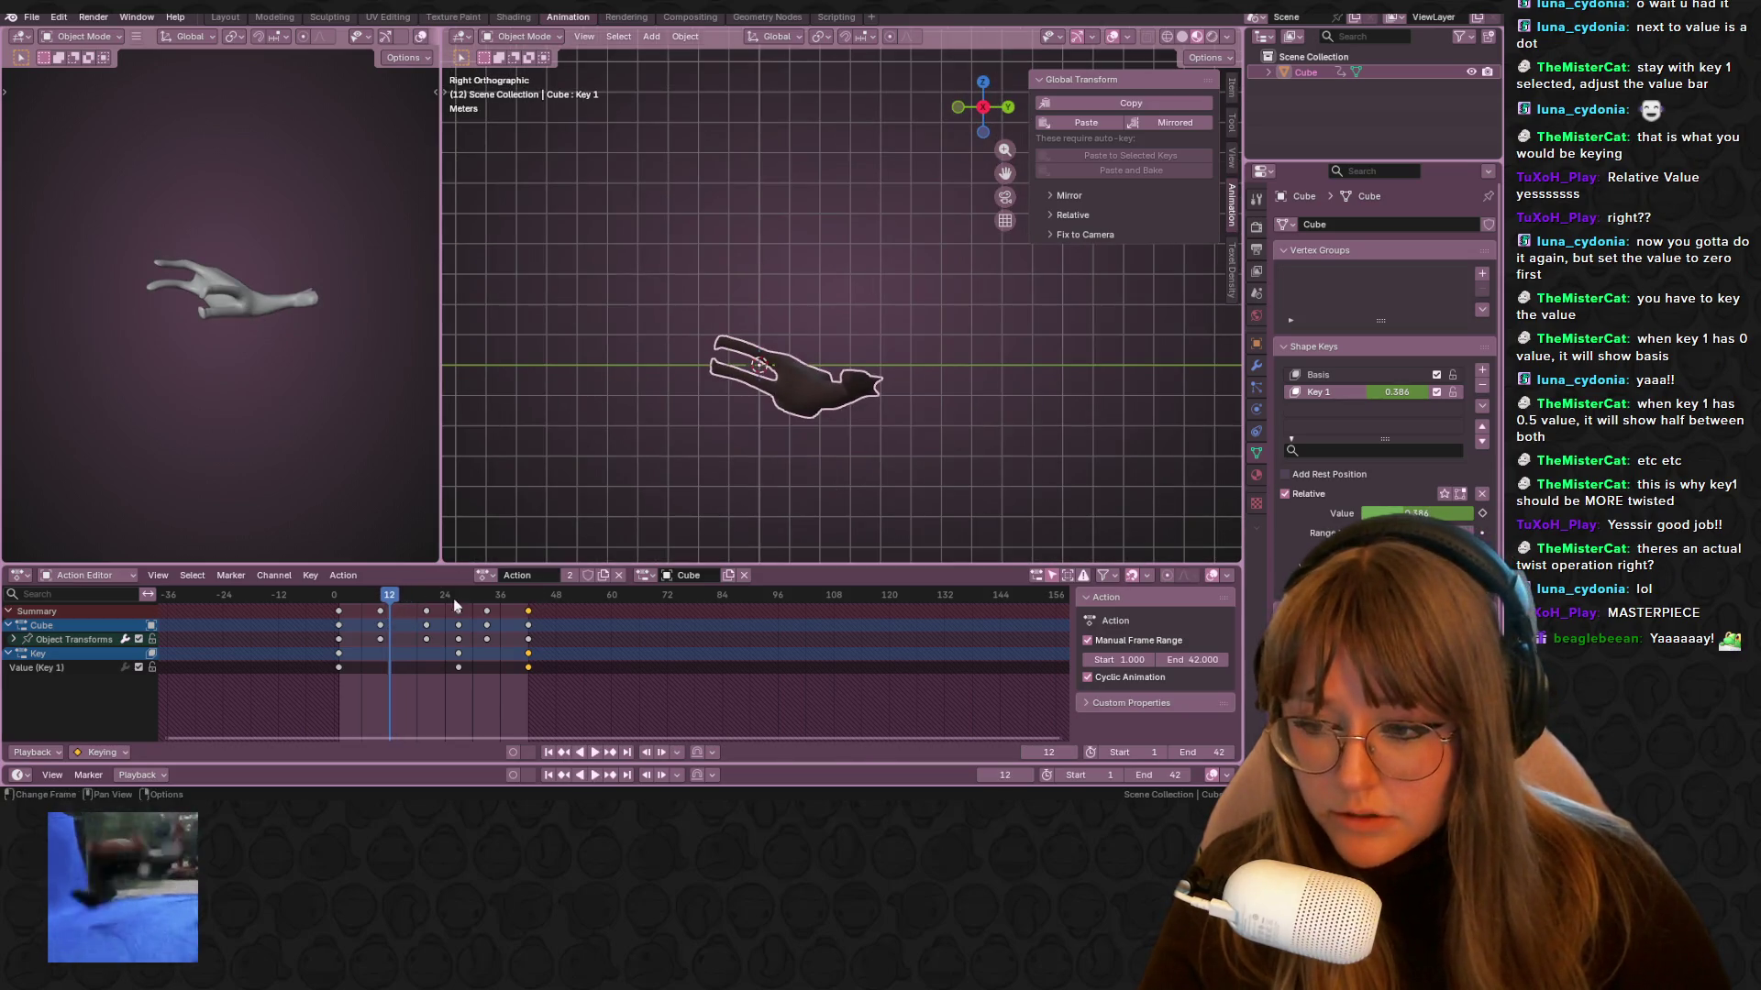
pyautogui.press('r')
pyautogui.click(642, 339)
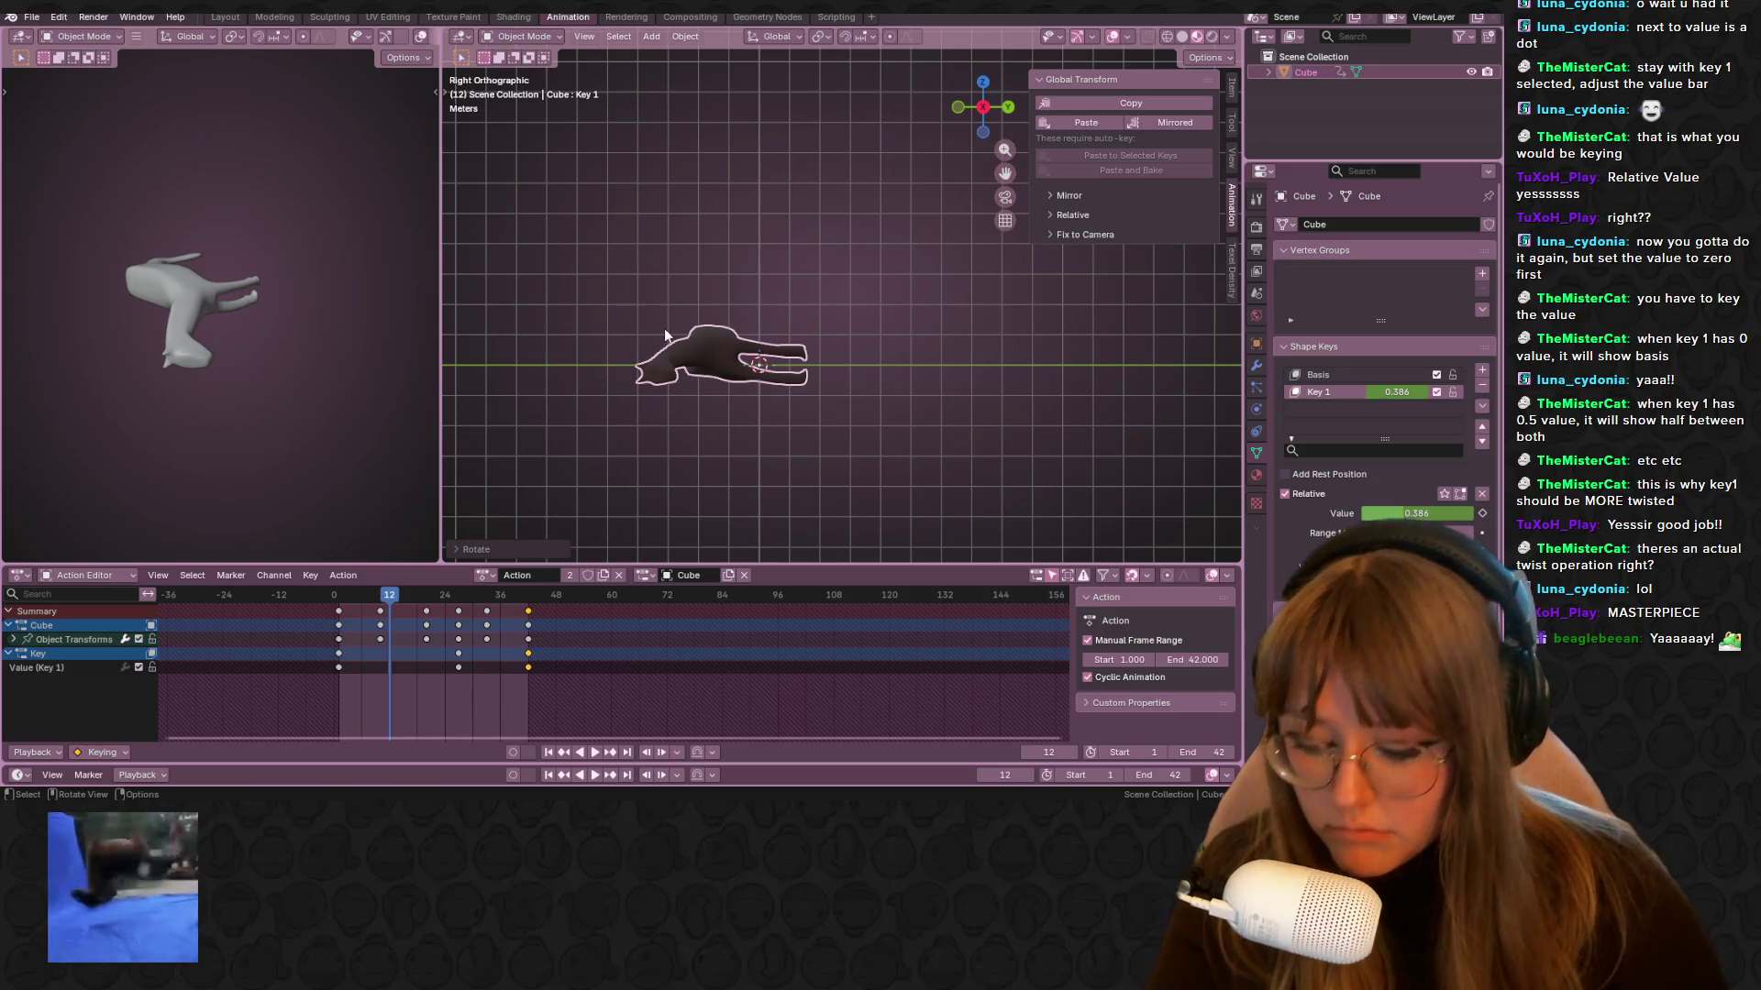
pyautogui.press('space')
pyautogui.moveTo(441, 477)
pyautogui.mouseDown(button='middle')
pyautogui.moveTo(642, 459)
pyautogui.moveTo(822, 523)
pyautogui.moveTo(691, 530)
pyautogui.mouseUp(button='middle')
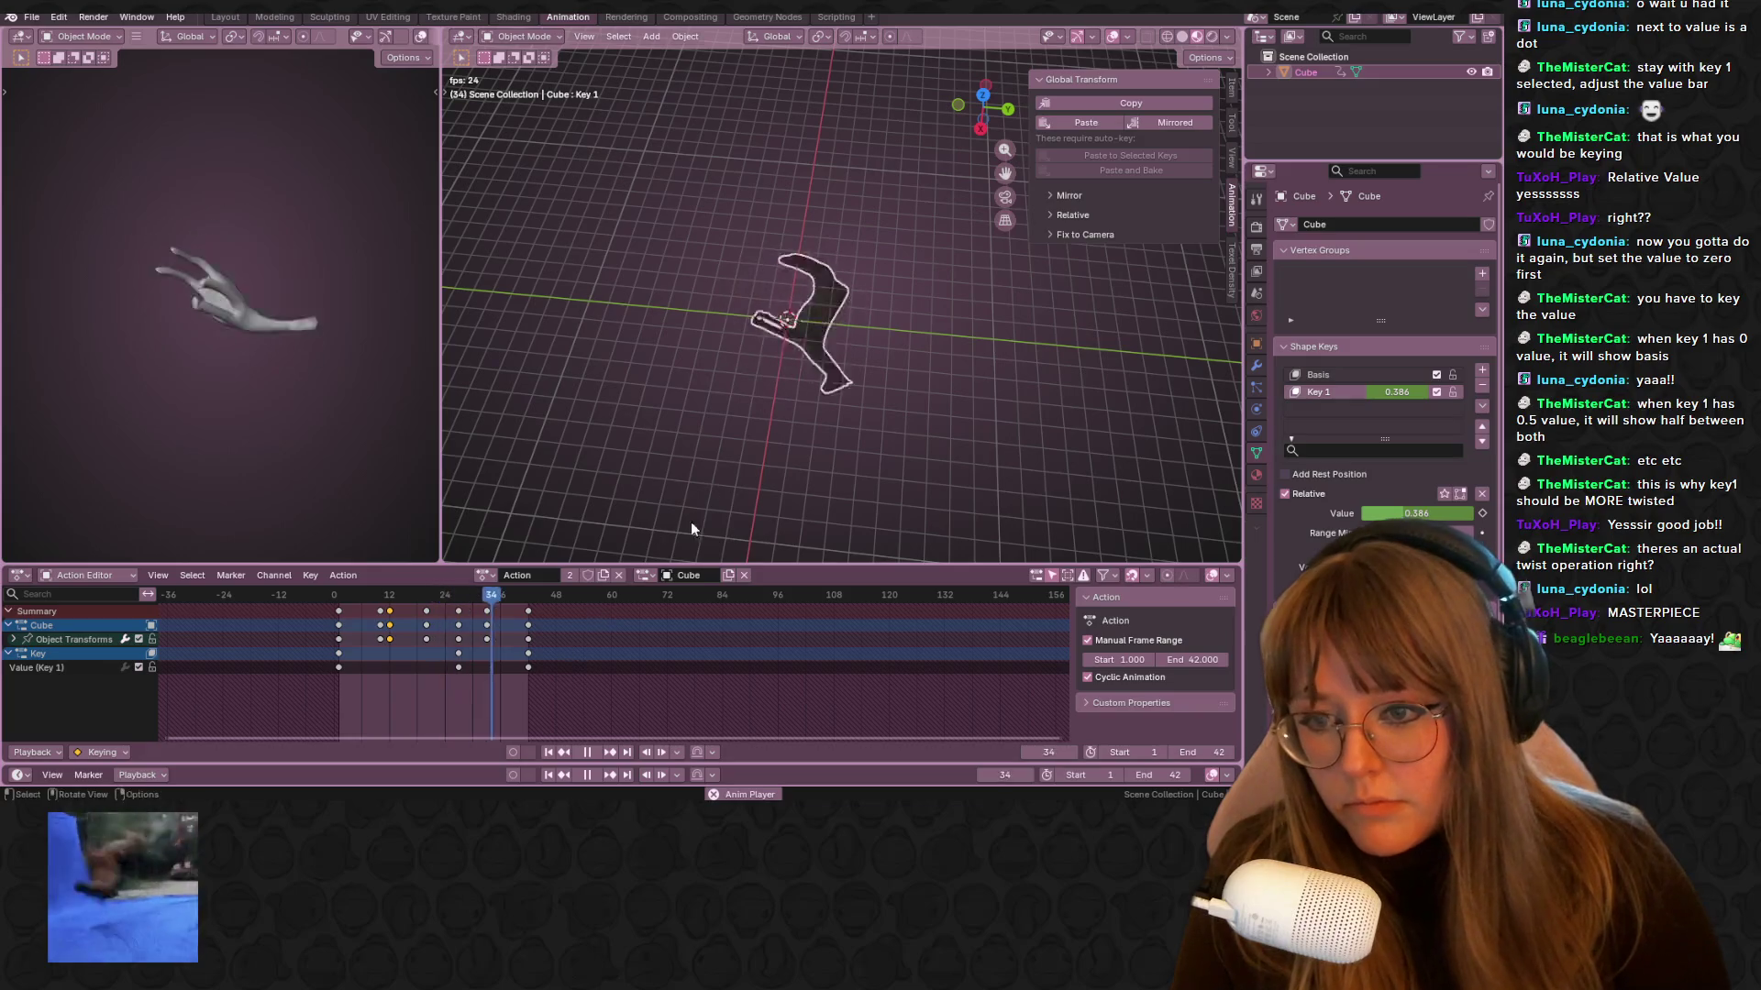
pyautogui.press('space')
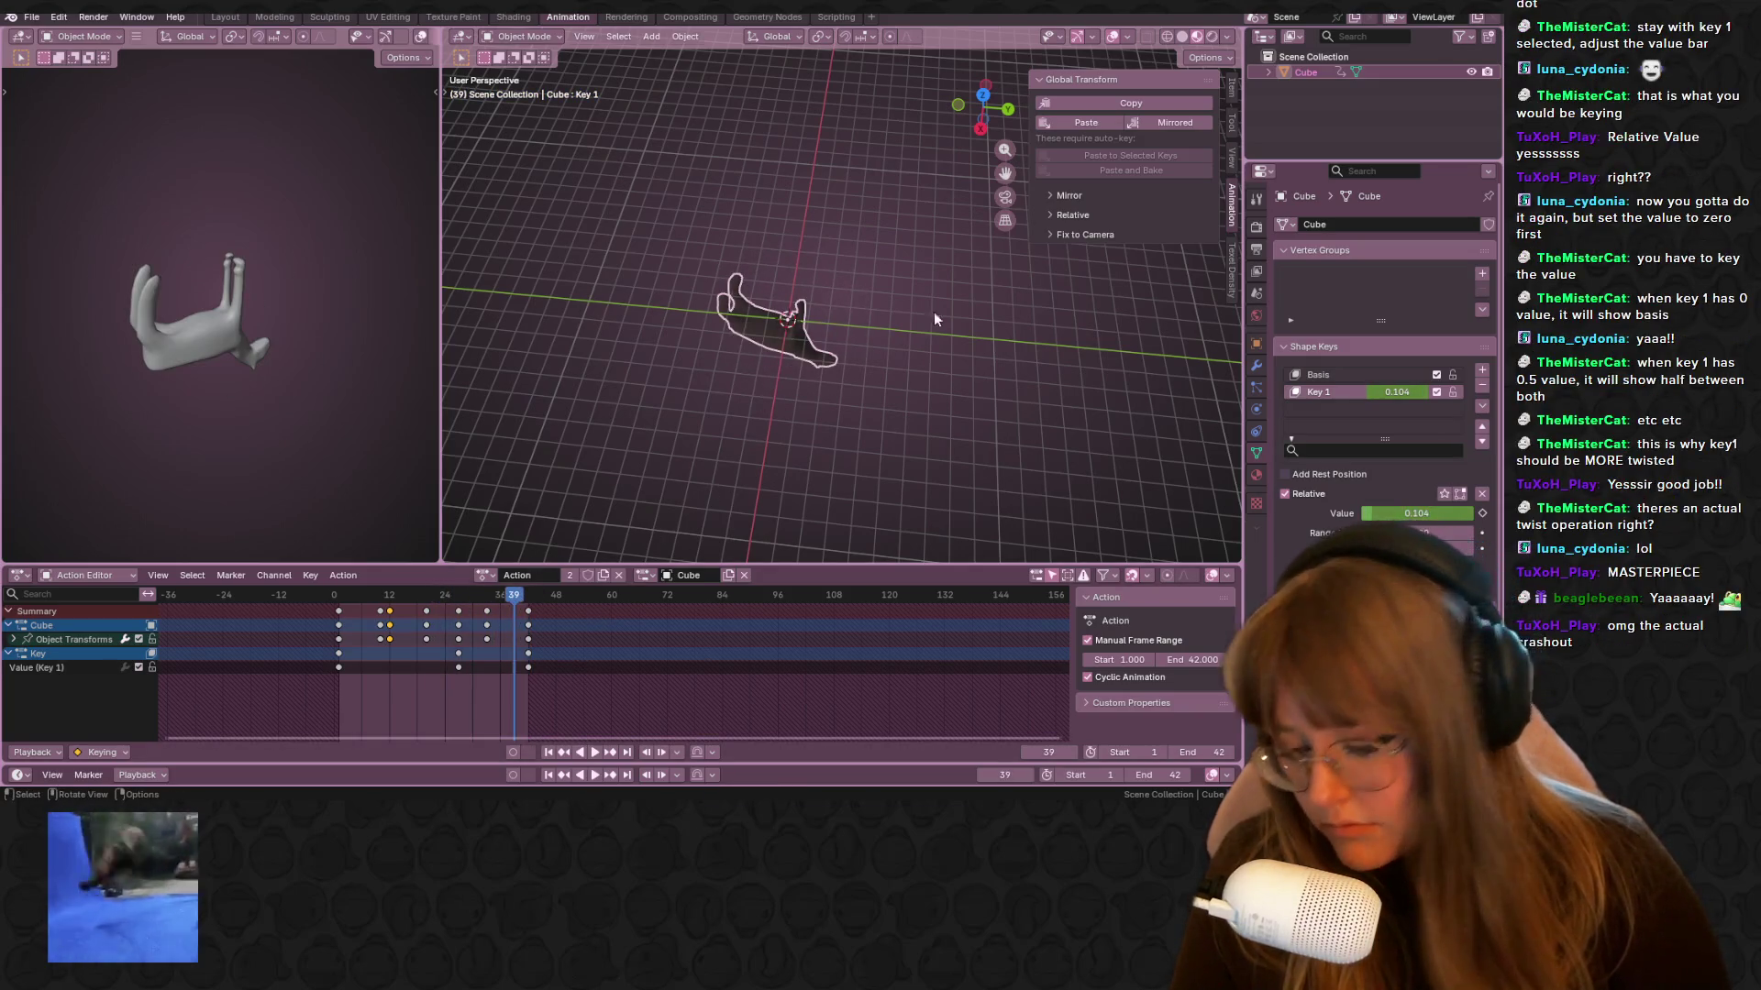
# From the back view, rotate the hand again, replay, and switch to the Layout workspace
pyautogui.press('ctrl+KP_1')
pyautogui.press('r')
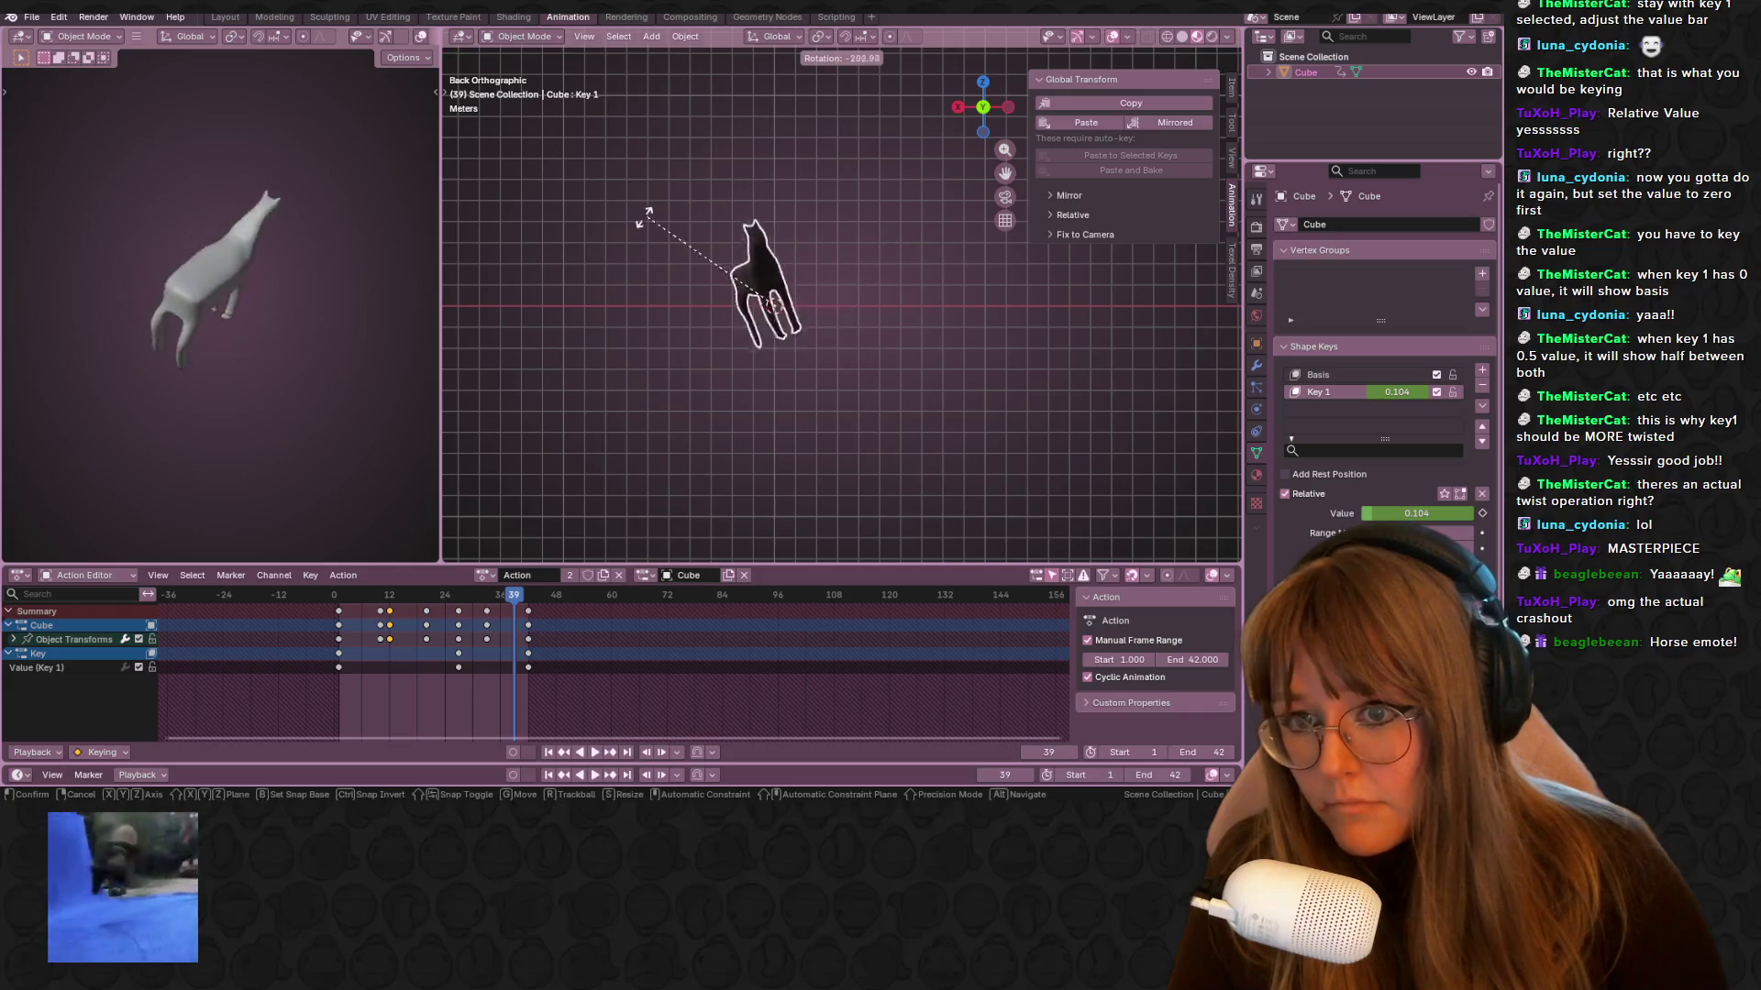
pyautogui.click(661, 300)
pyautogui.press('space')
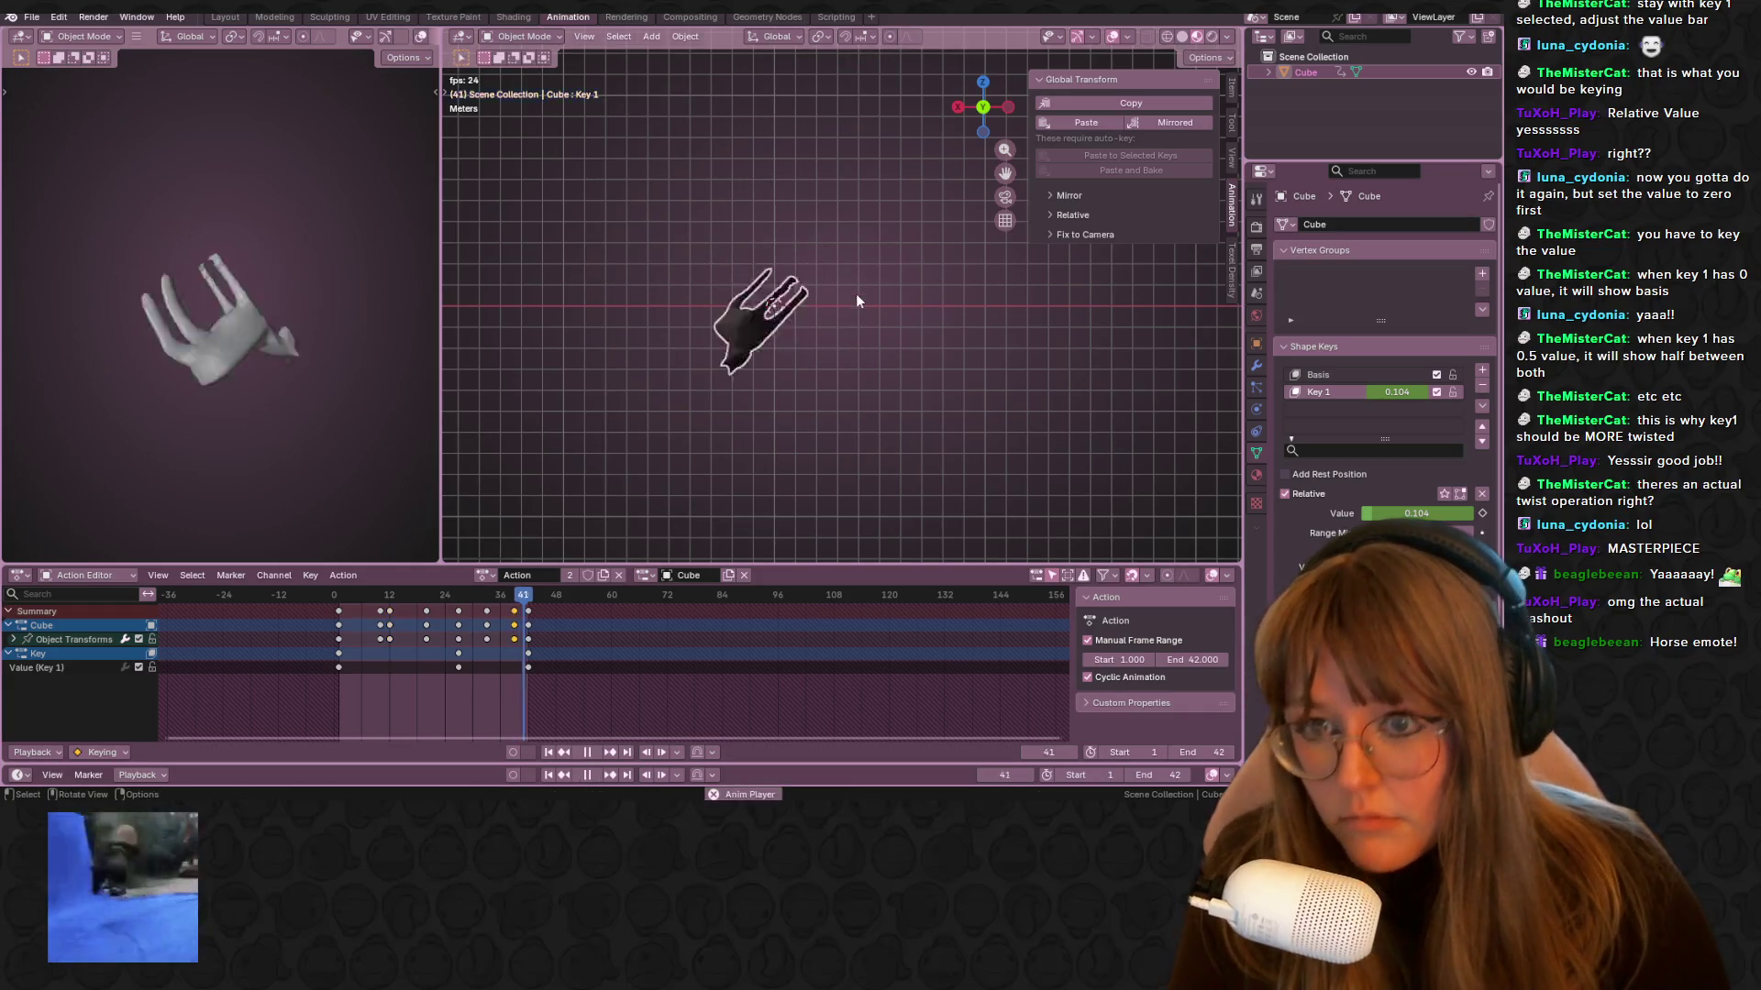
pyautogui.moveTo(892, 319)
pyautogui.mouseDown(button='middle')
pyautogui.moveTo(1159, 263)
pyautogui.moveTo(1128, 364)
pyautogui.mouseUp(button='middle')
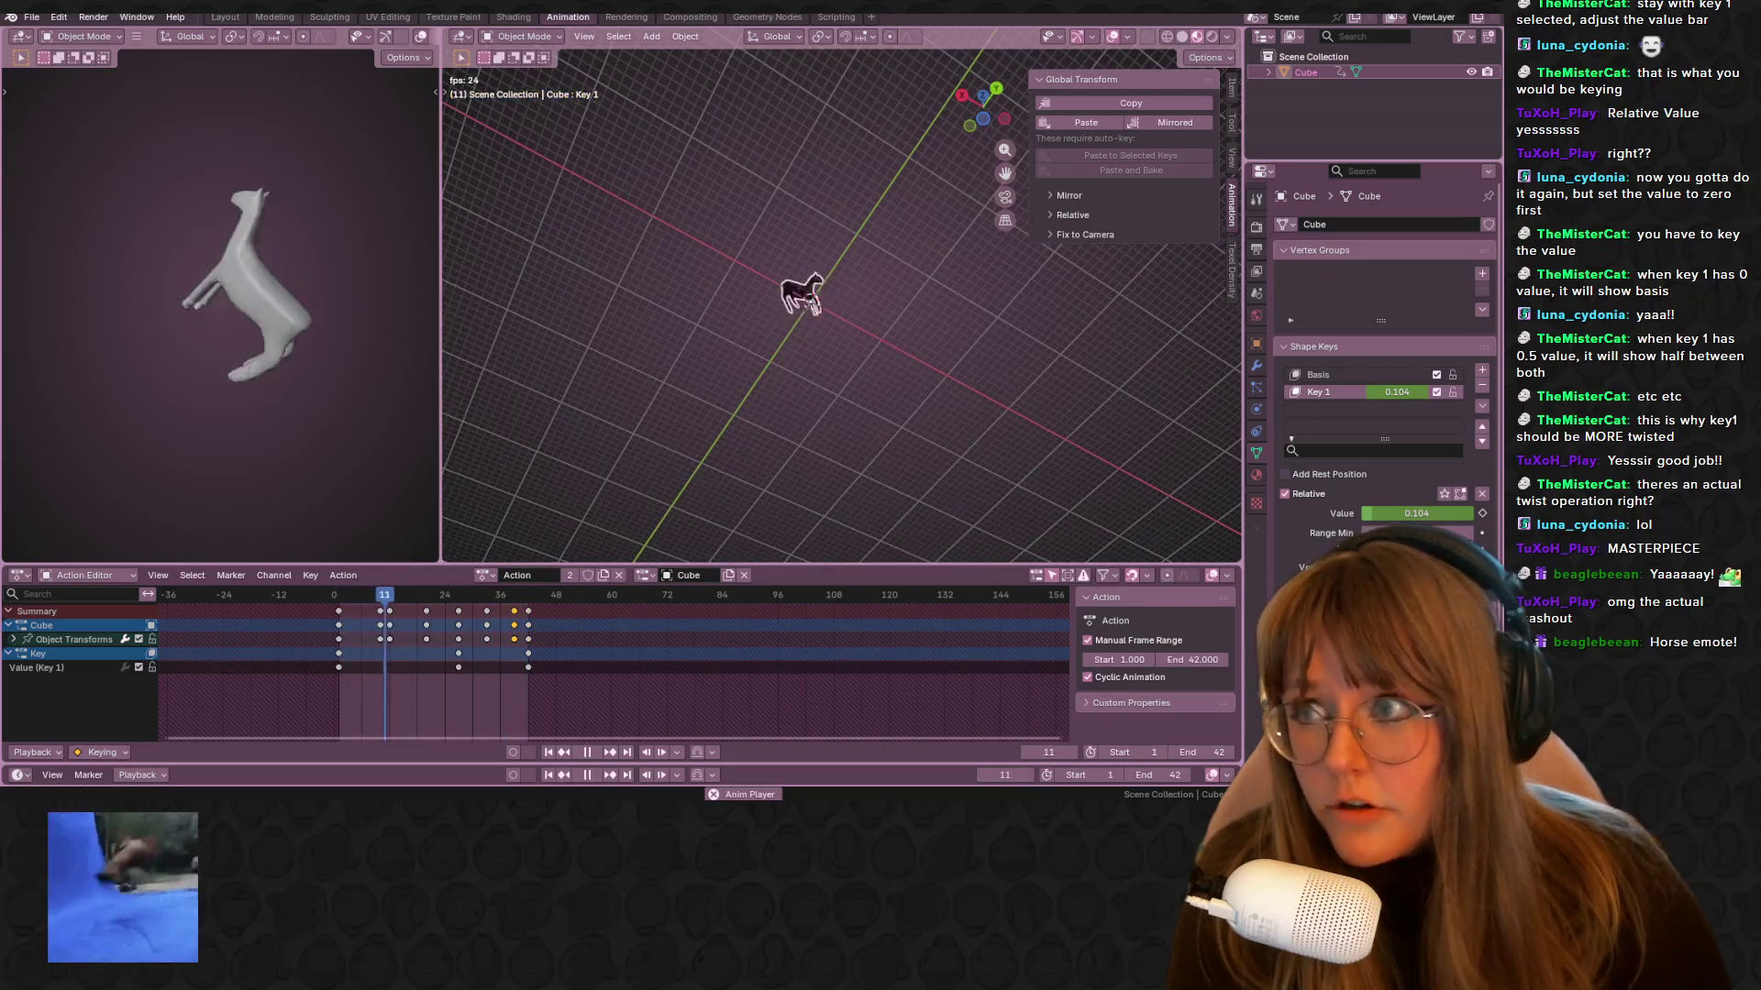
pyautogui.click(225, 17)
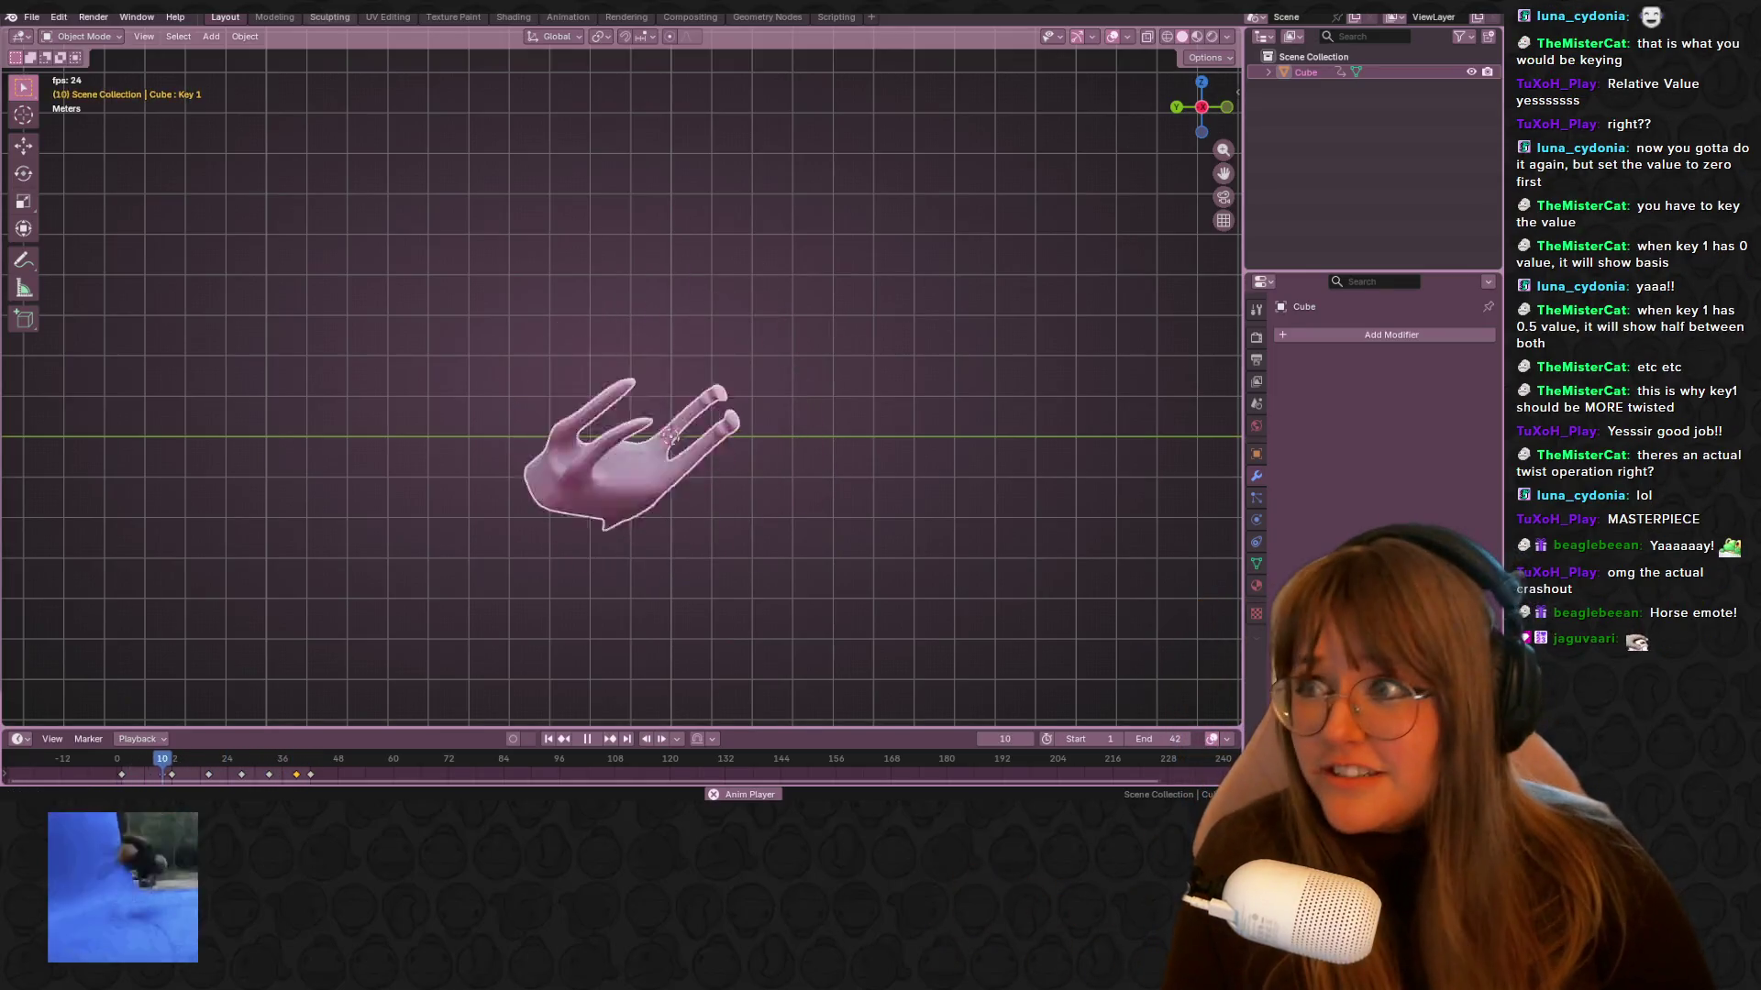
# Close the File menu unused and save the project as HOrseFly.blend with Ctrl+S
pyautogui.click(31, 17)
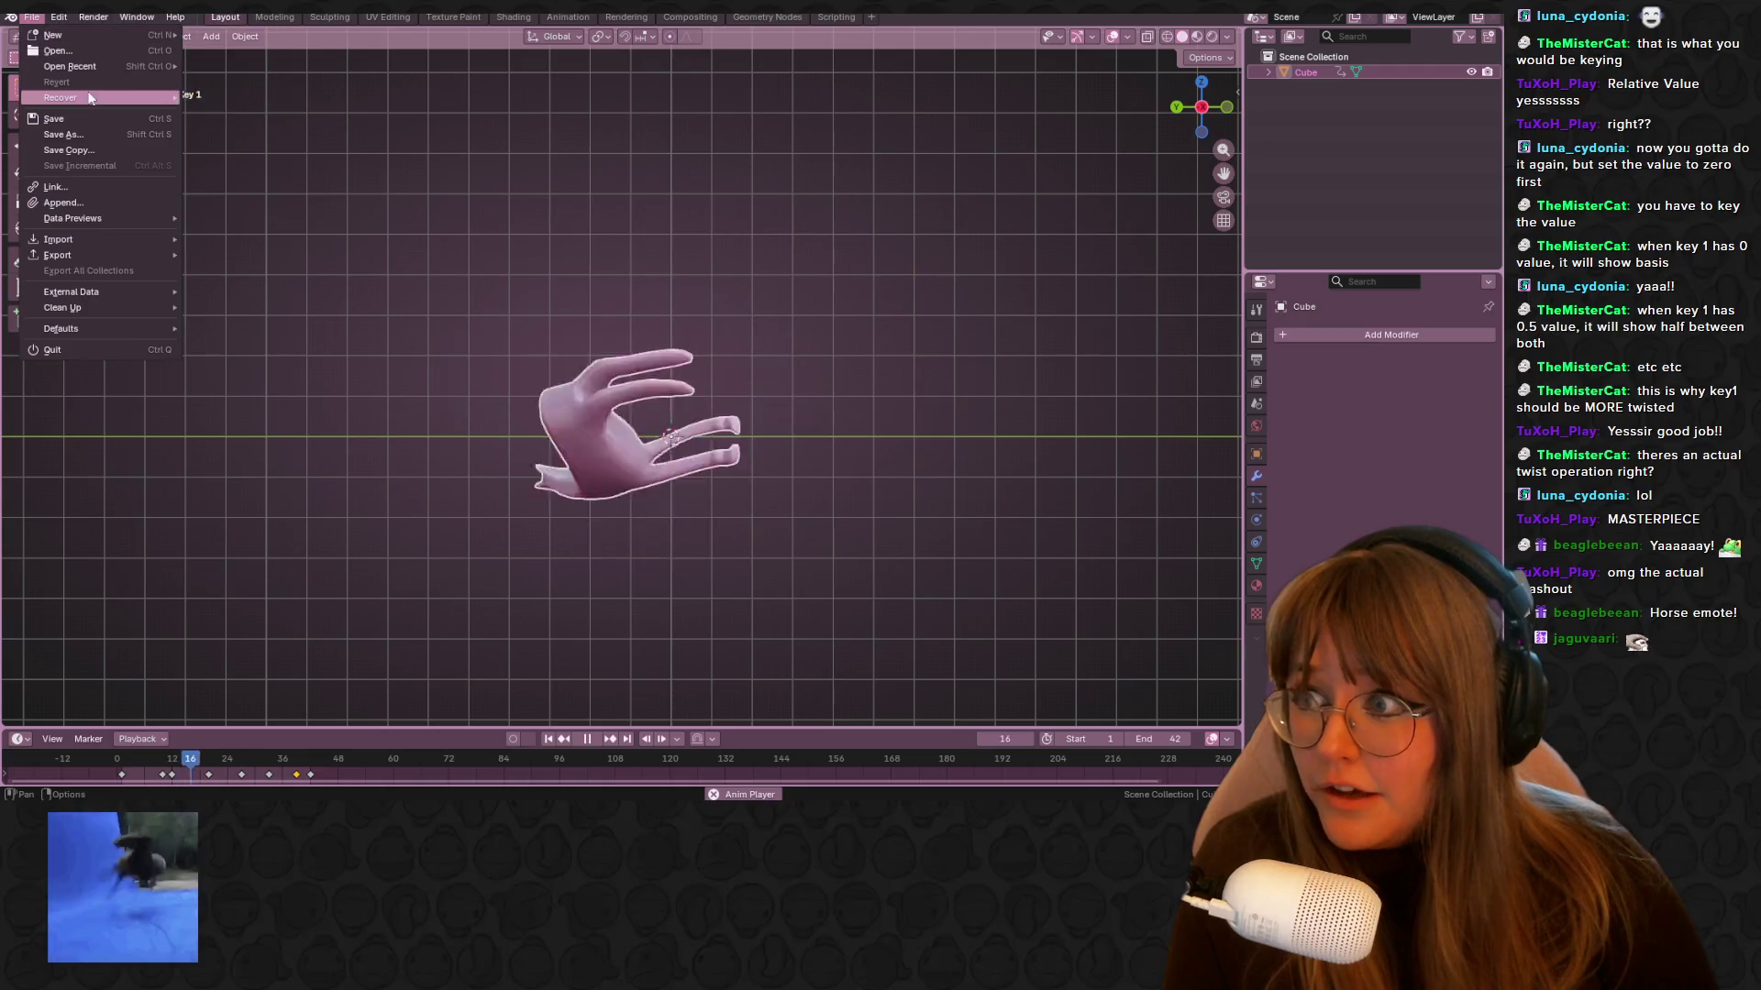
pyautogui.press('Escape')
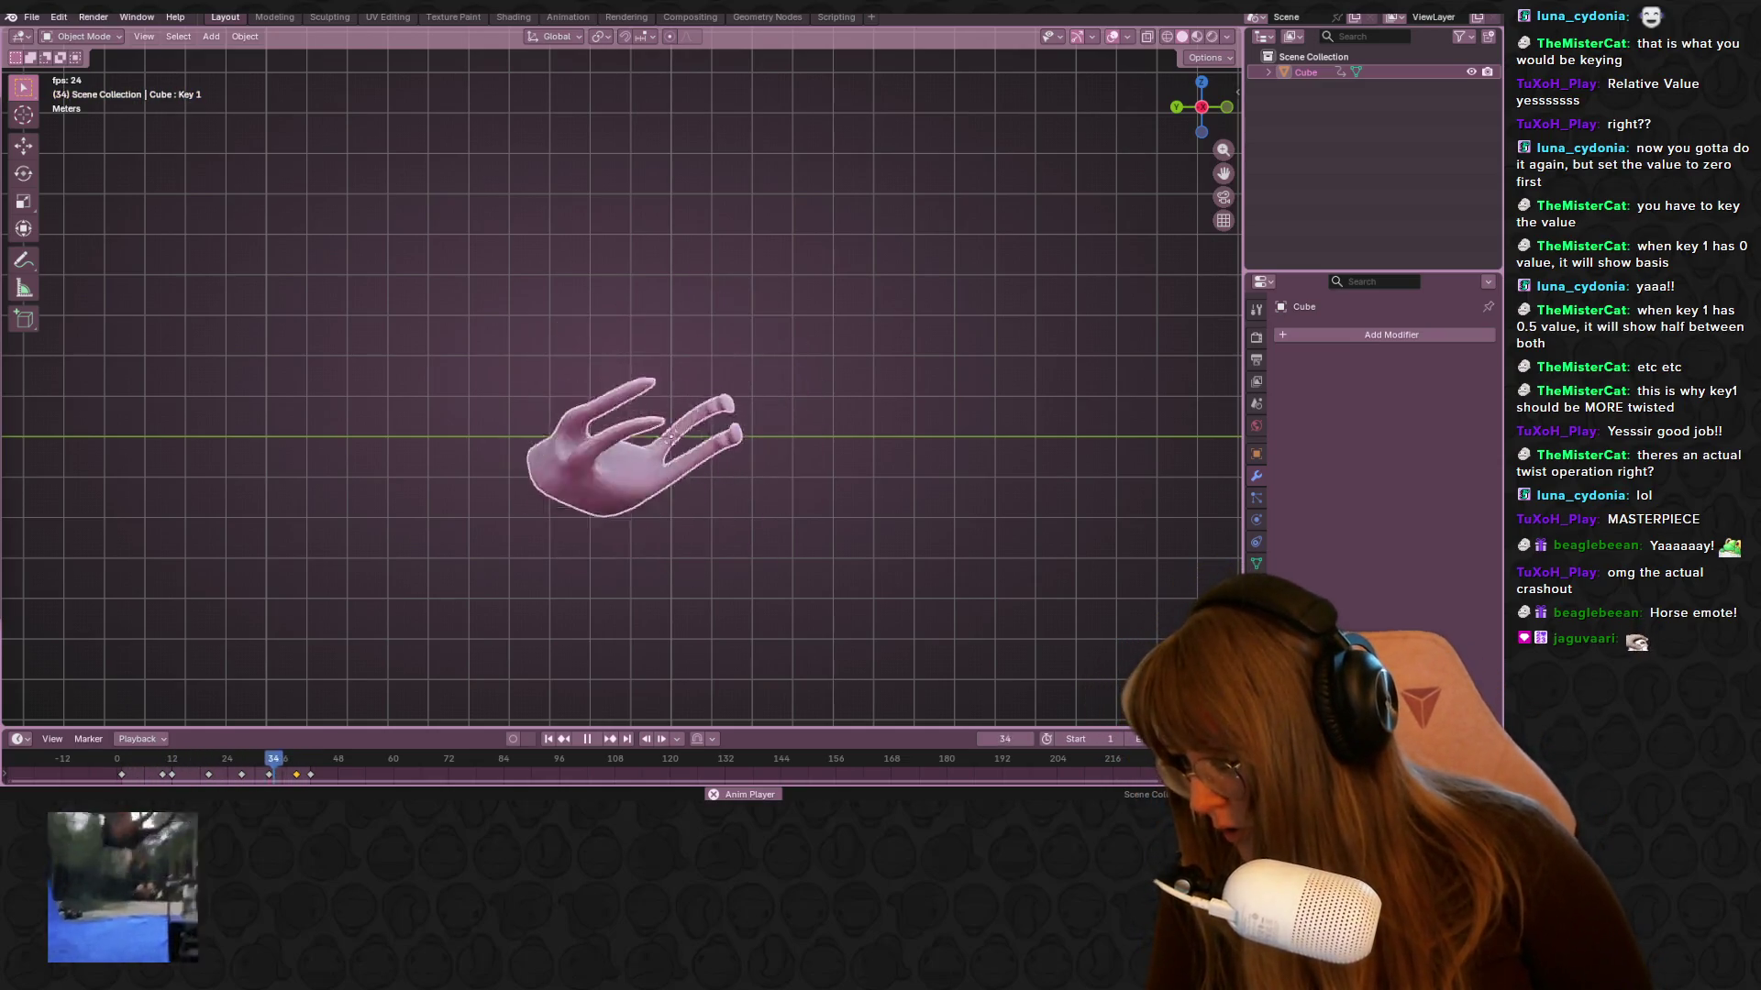
pyautogui.hotkey('ctrl', 's')
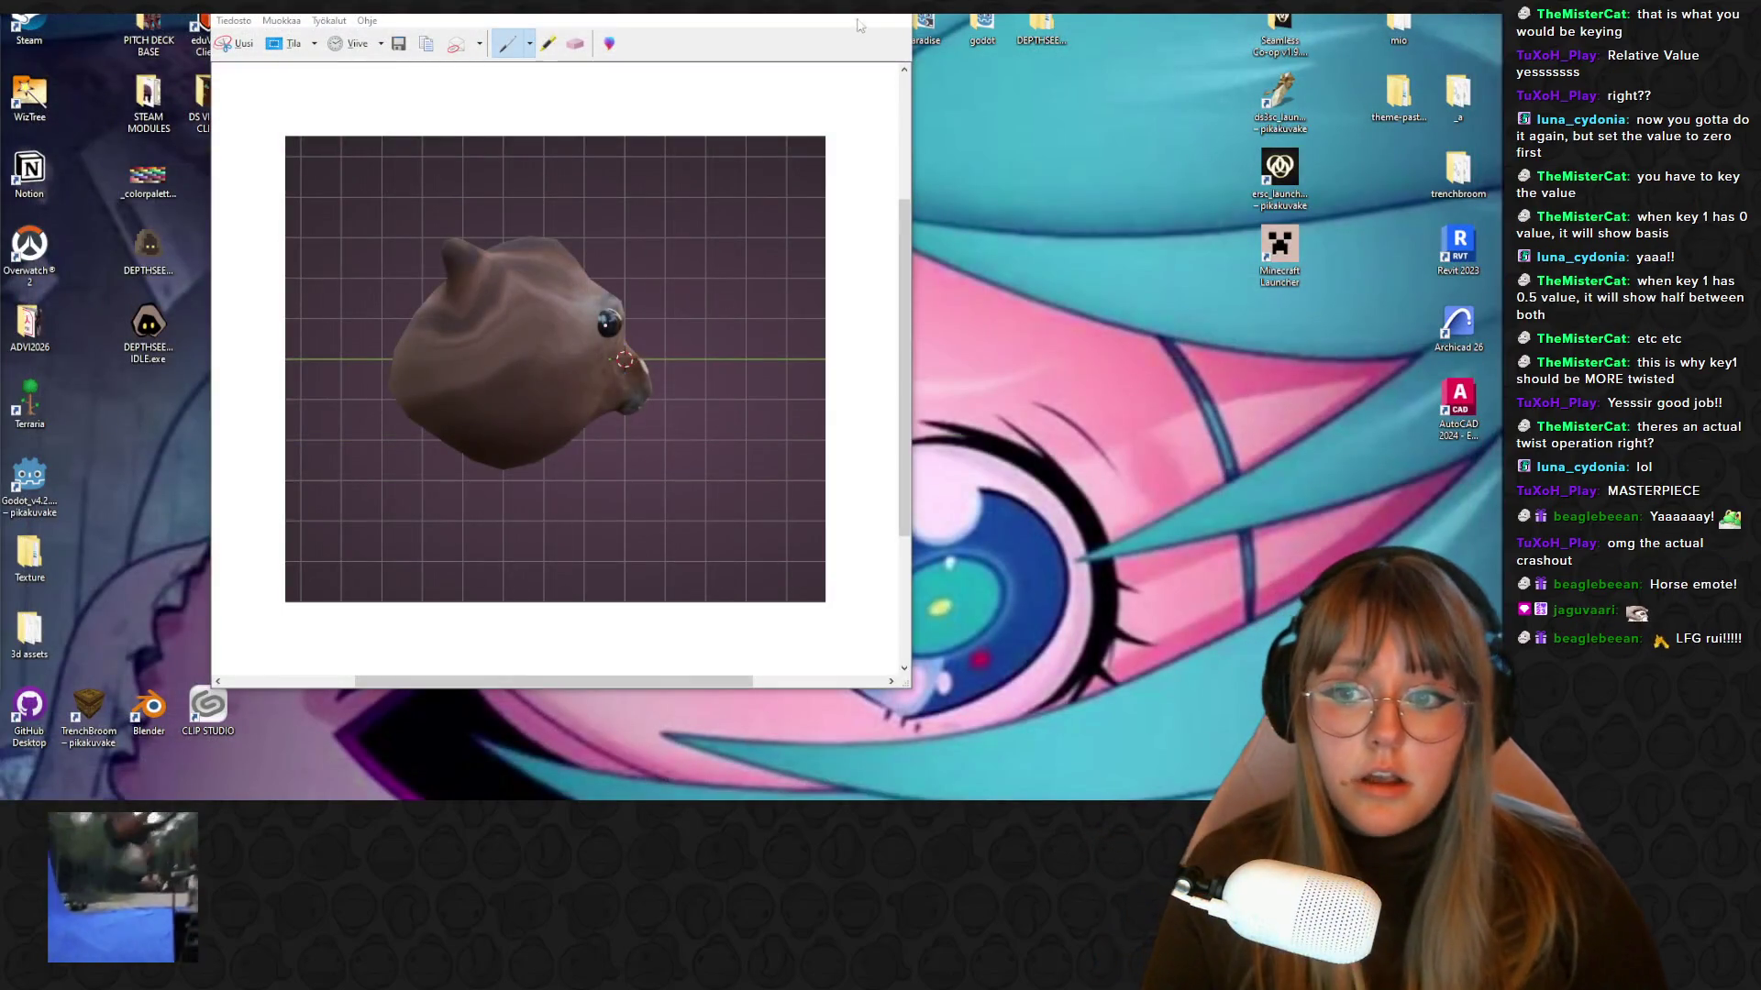
# Close the captured image in Paint and choose Don't Save
pyautogui.hotkey('alt', 'F4')
pyautogui.click(581, 360)
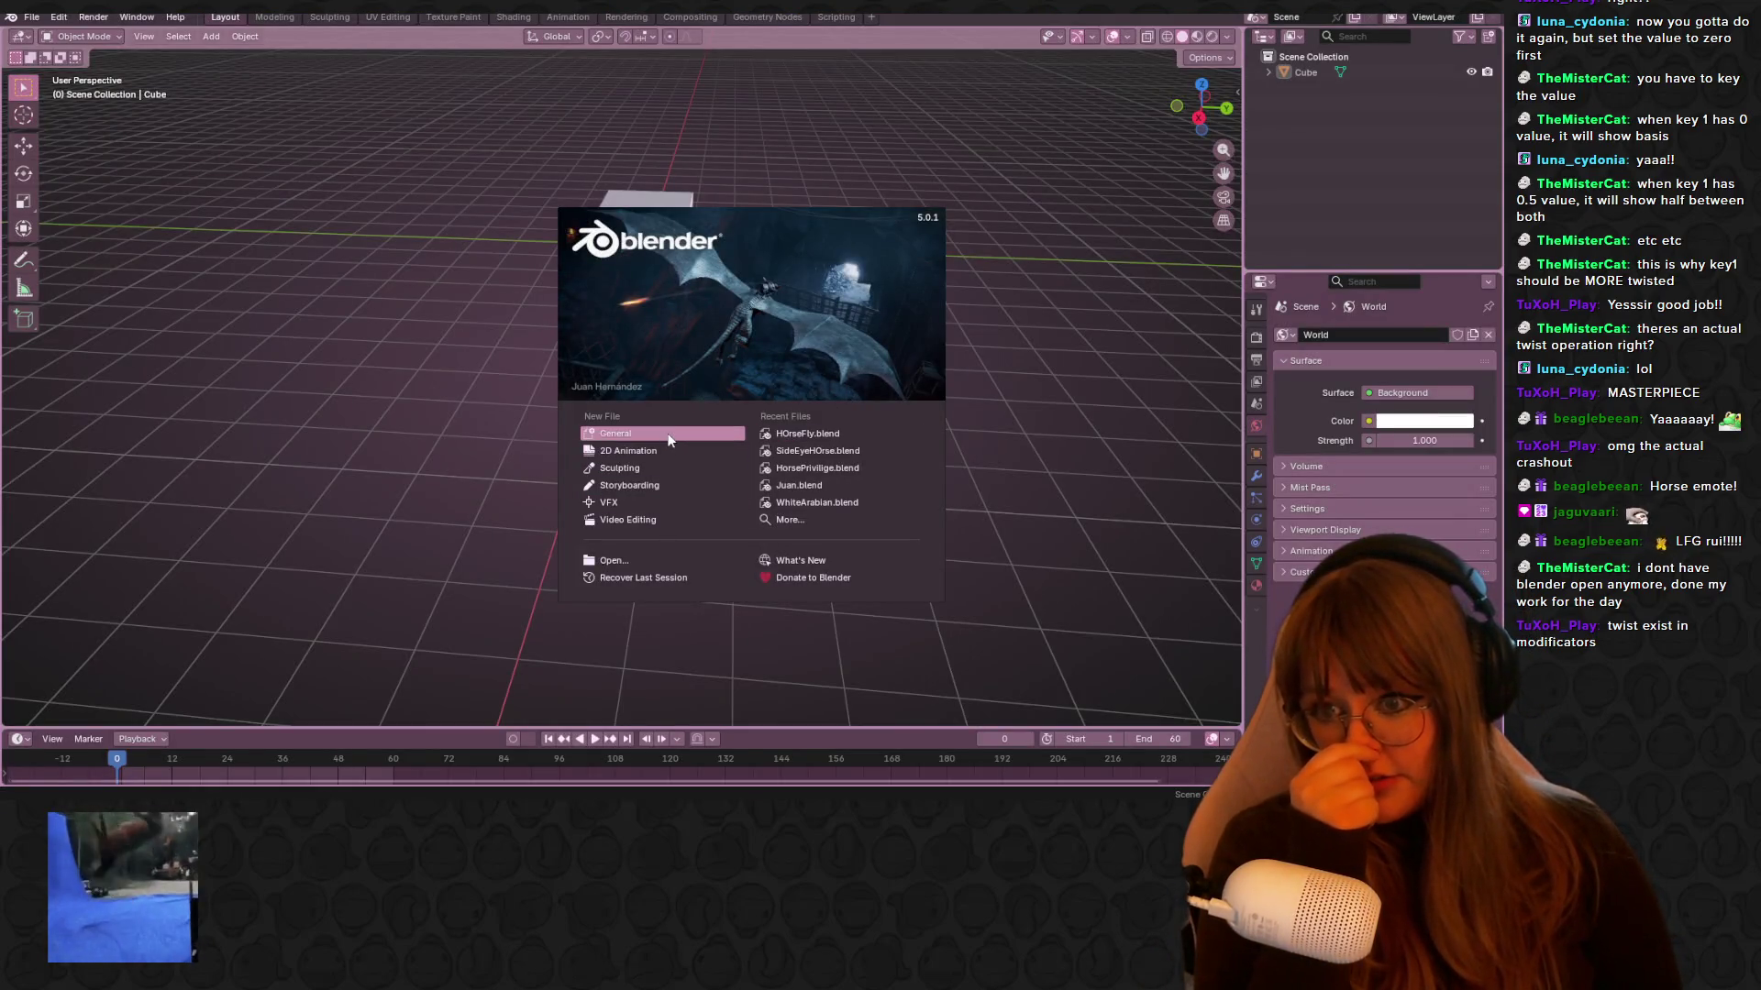
# Start a General new file, select the default cube and orbit around it
pyautogui.click(669, 440)
pyautogui.moveTo(737, 274)
pyautogui.mouseDown(button='middle')
pyautogui.moveTo(813, 217)
pyautogui.moveTo(760, 206)
pyautogui.mouseUp(button='middle')
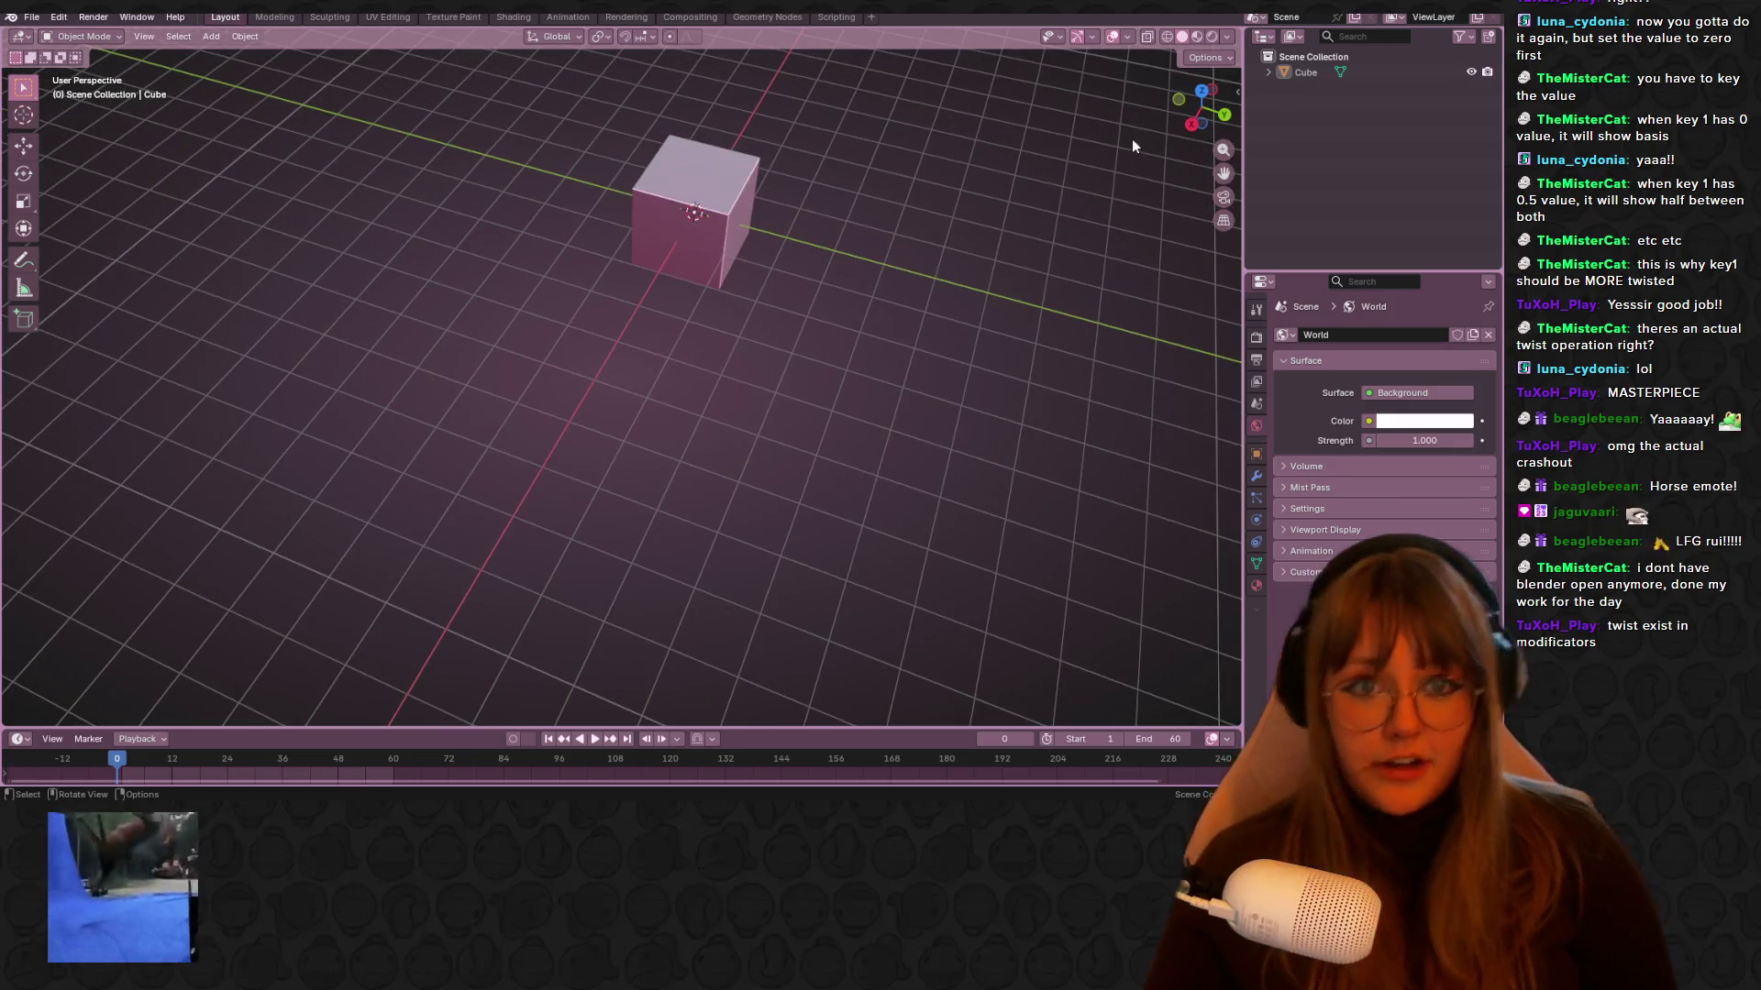
pyautogui.click(686, 188)
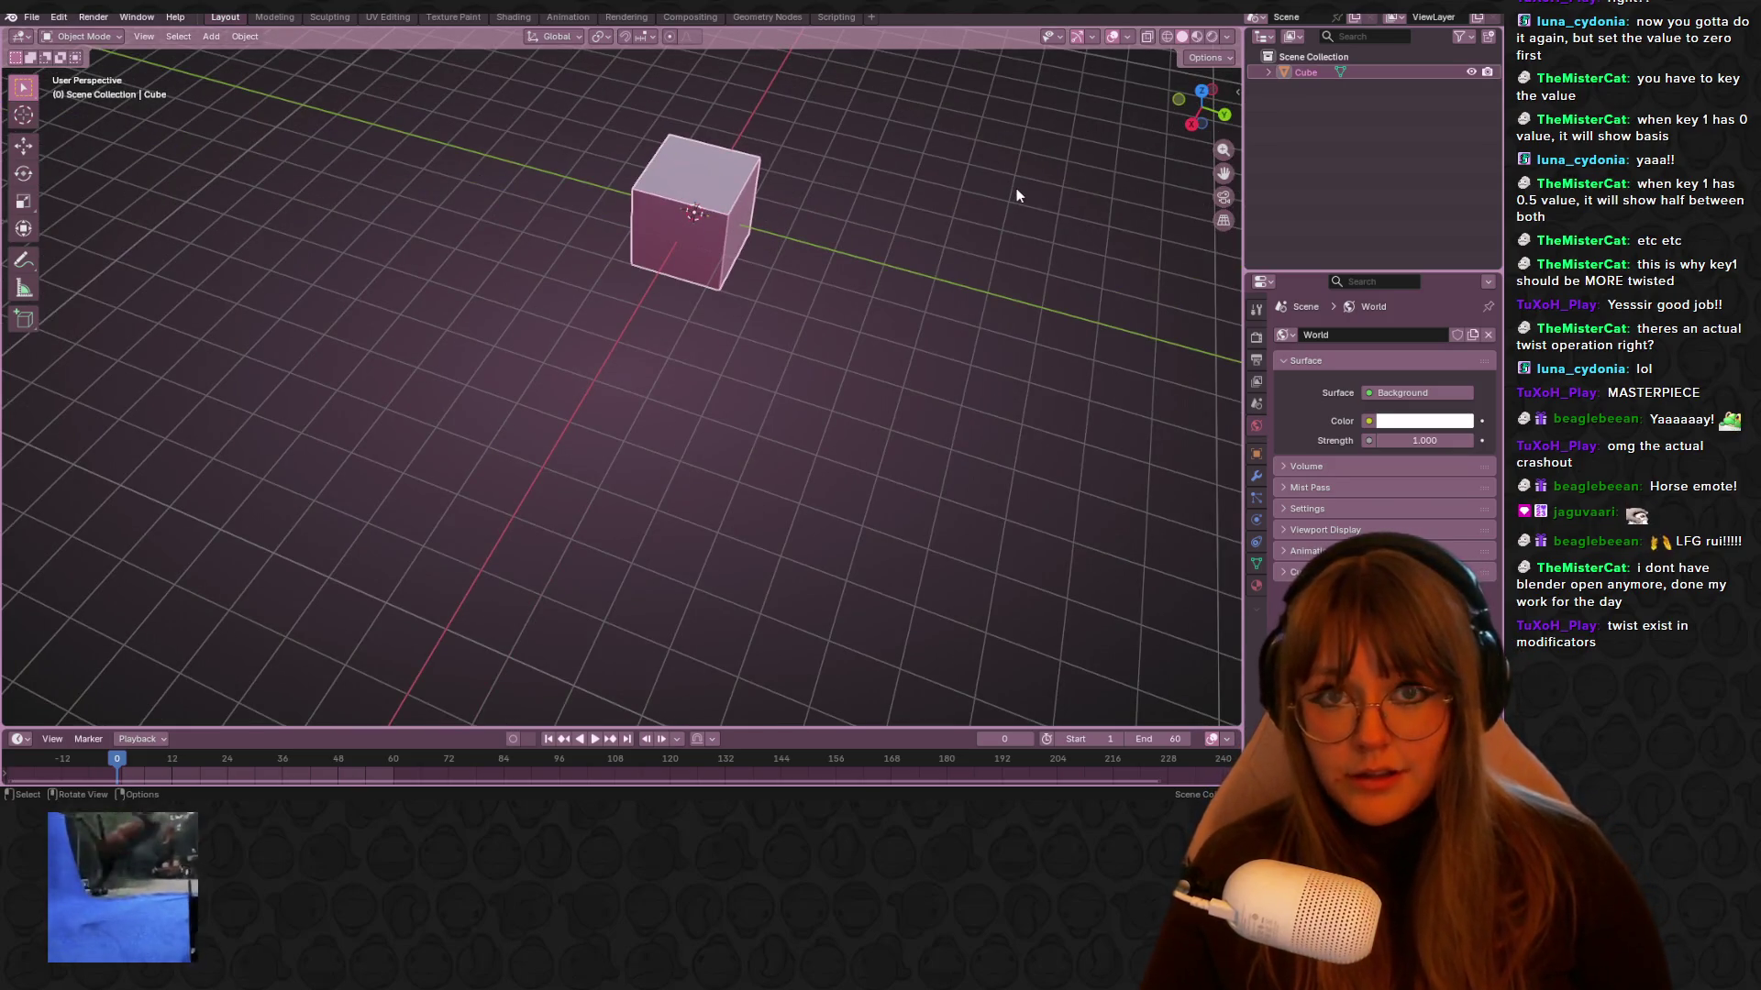
pyautogui.moveTo(1016, 195); pyautogui.dragTo(888, 197, button='middle')
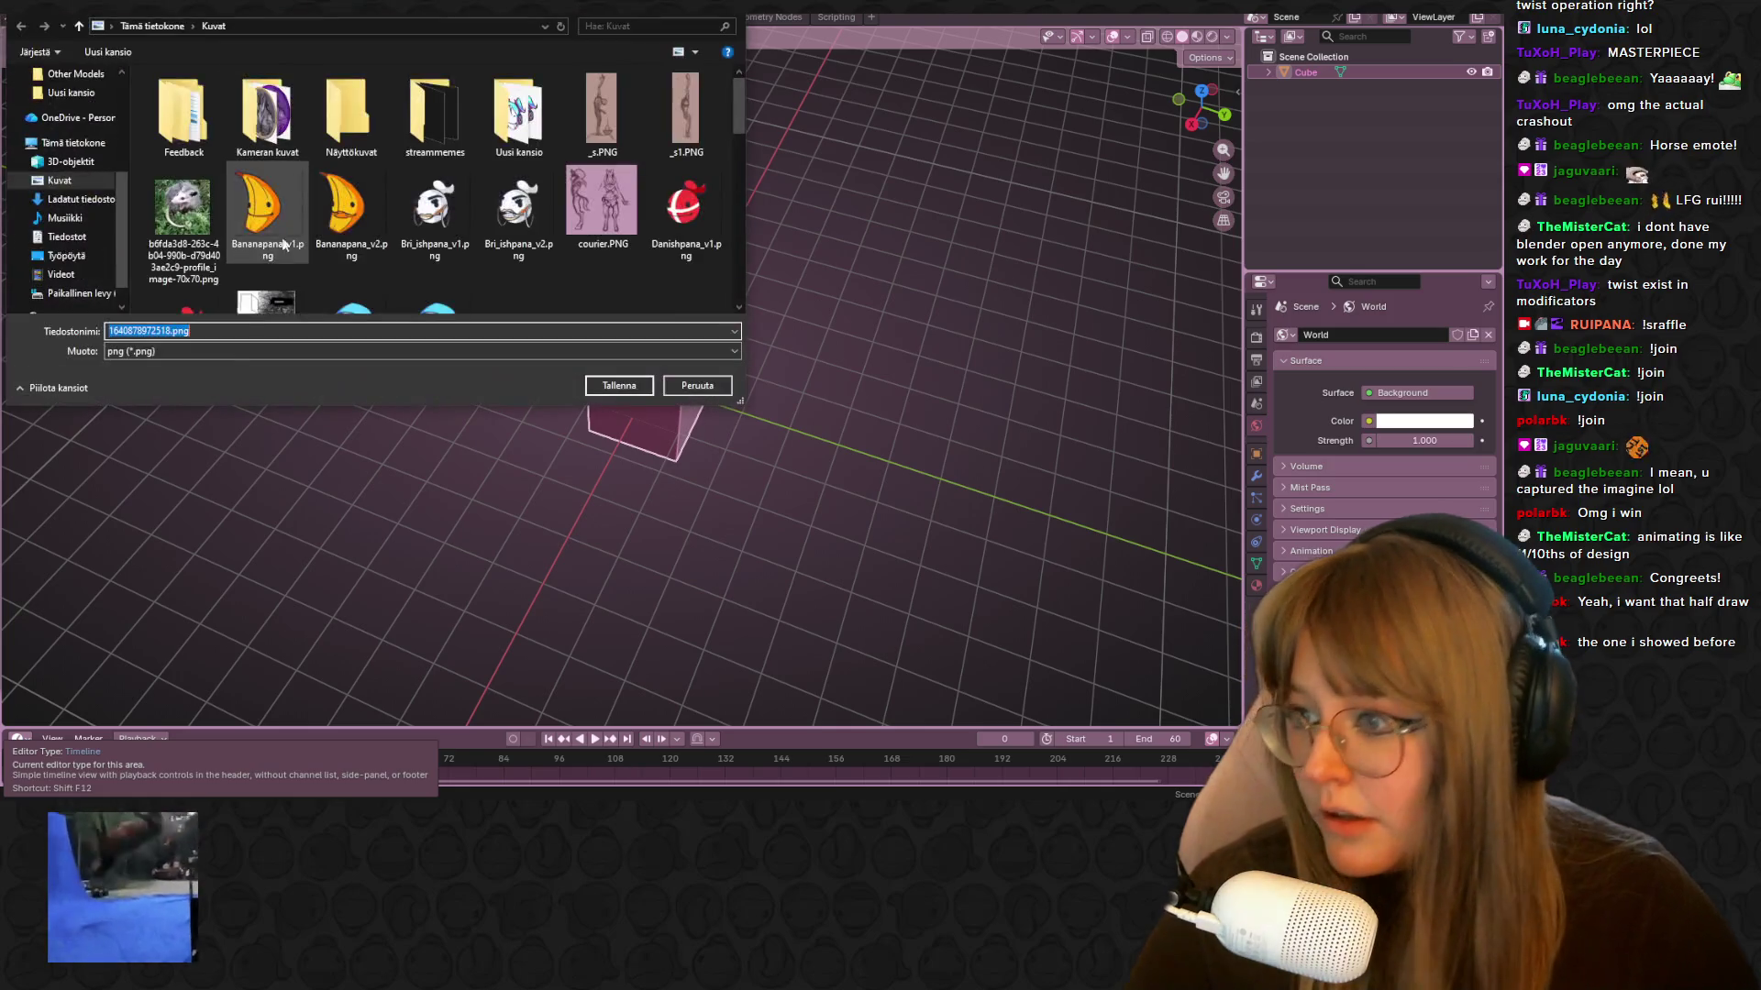
# Save the PNG and drop the half-drawn horse image into the back view as a reference
pyautogui.click(646, 386)
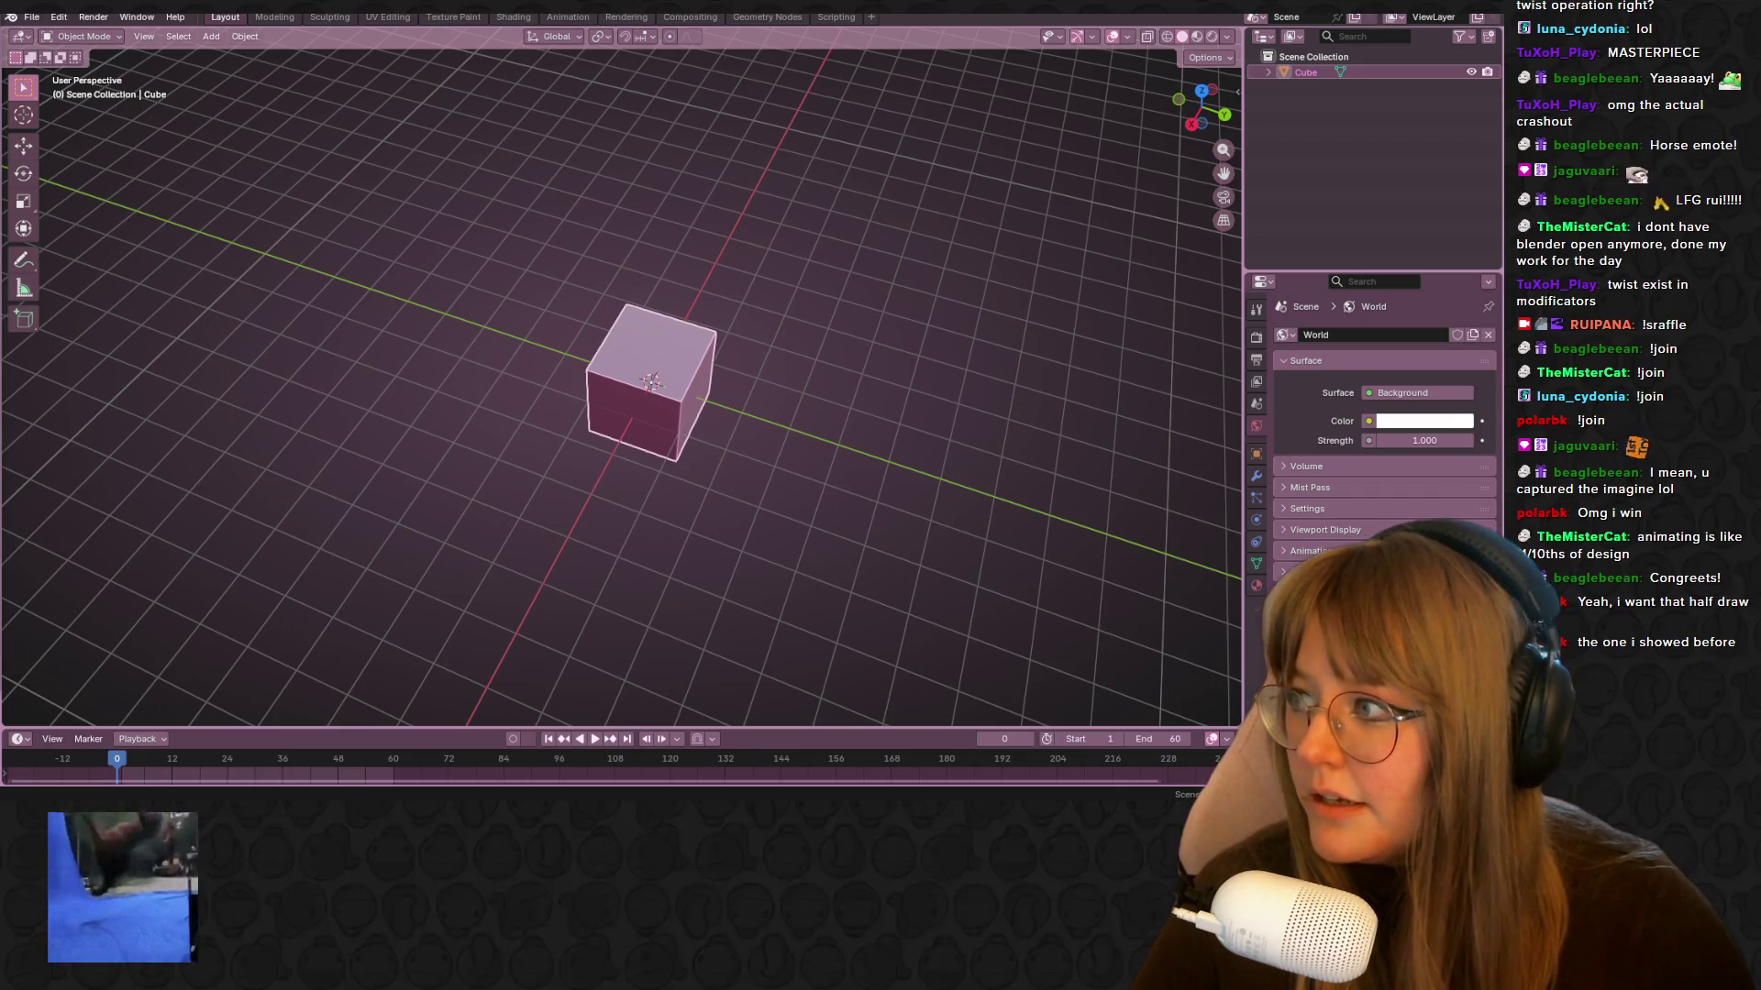
pyautogui.click(1225, 114)
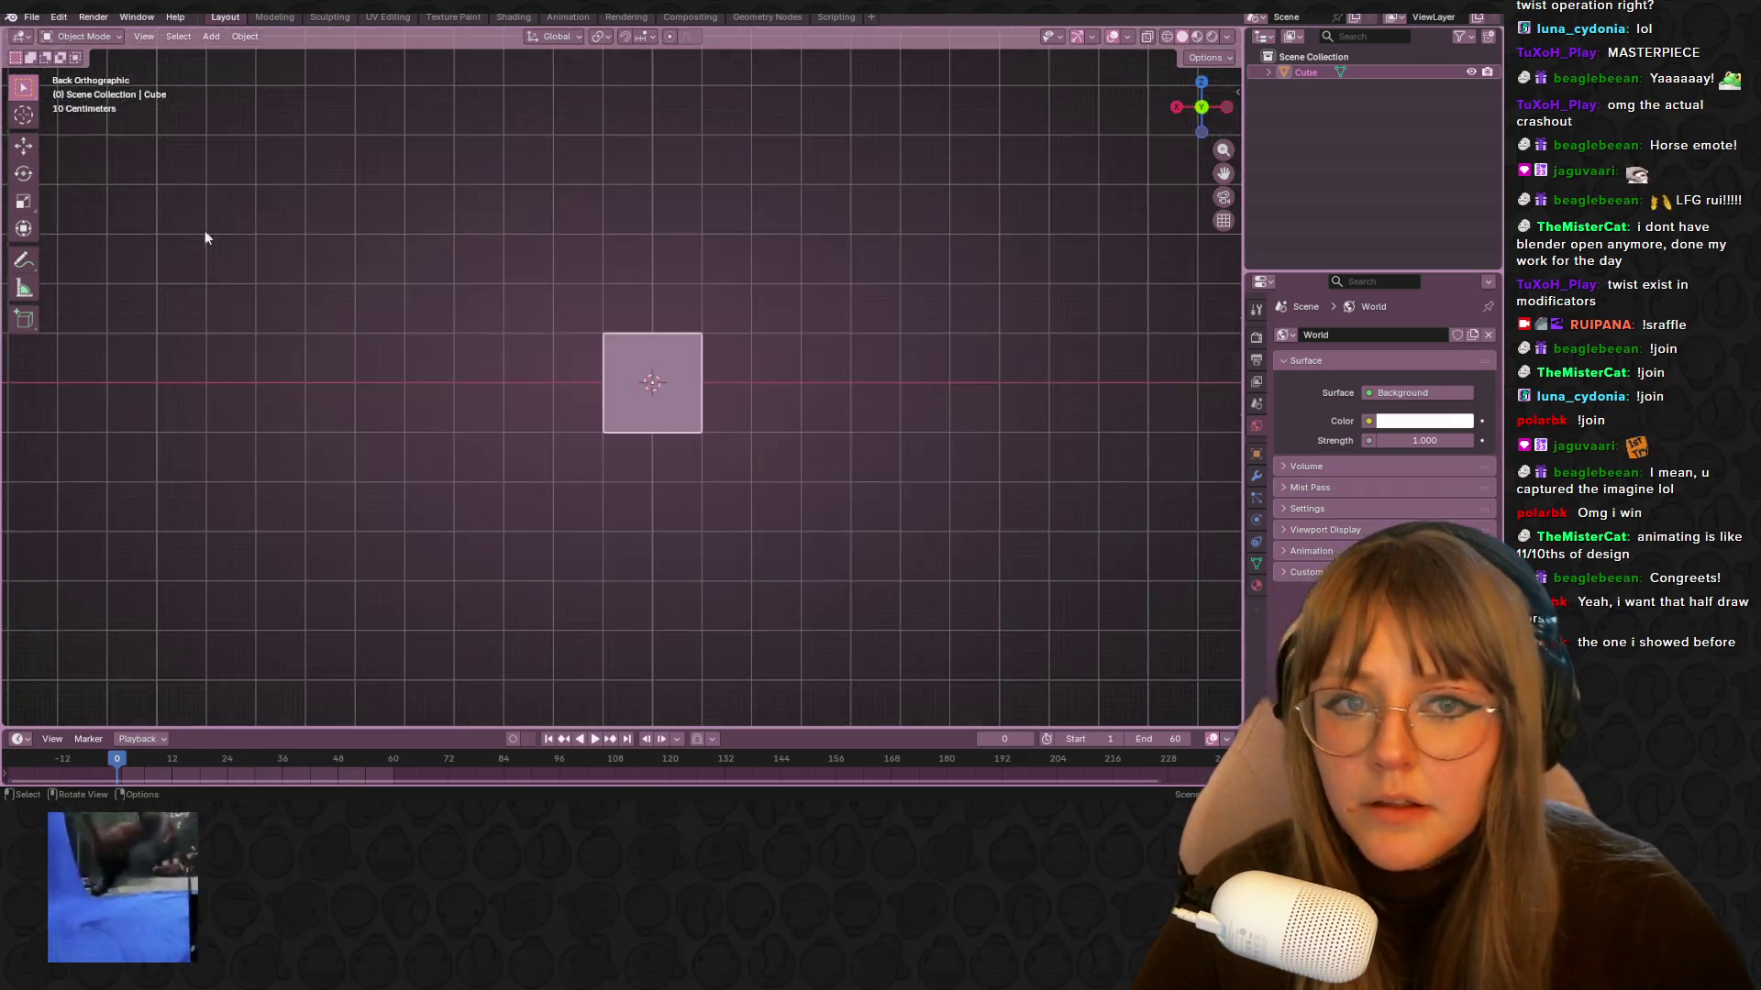
pyautogui.moveTo(648, 192); pyautogui.dragTo(649, 194)
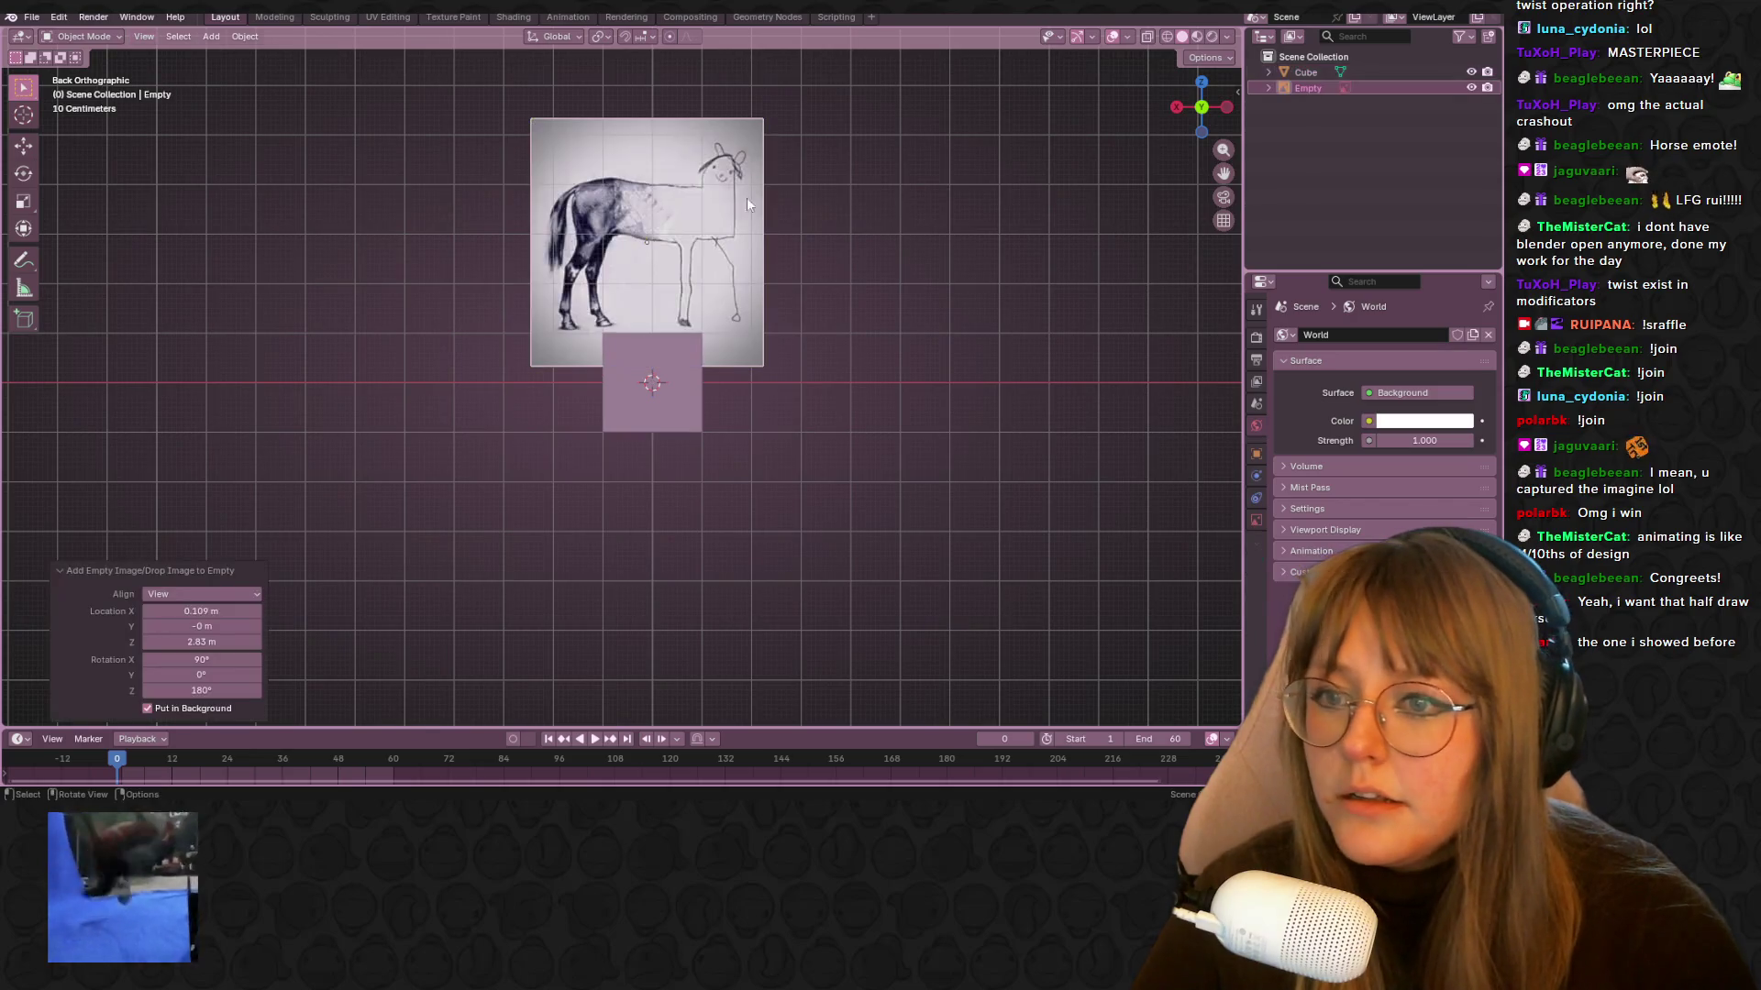
# Push the reference image back along Y and lower it along Z, then return to back view
pyautogui.click(1177, 108)
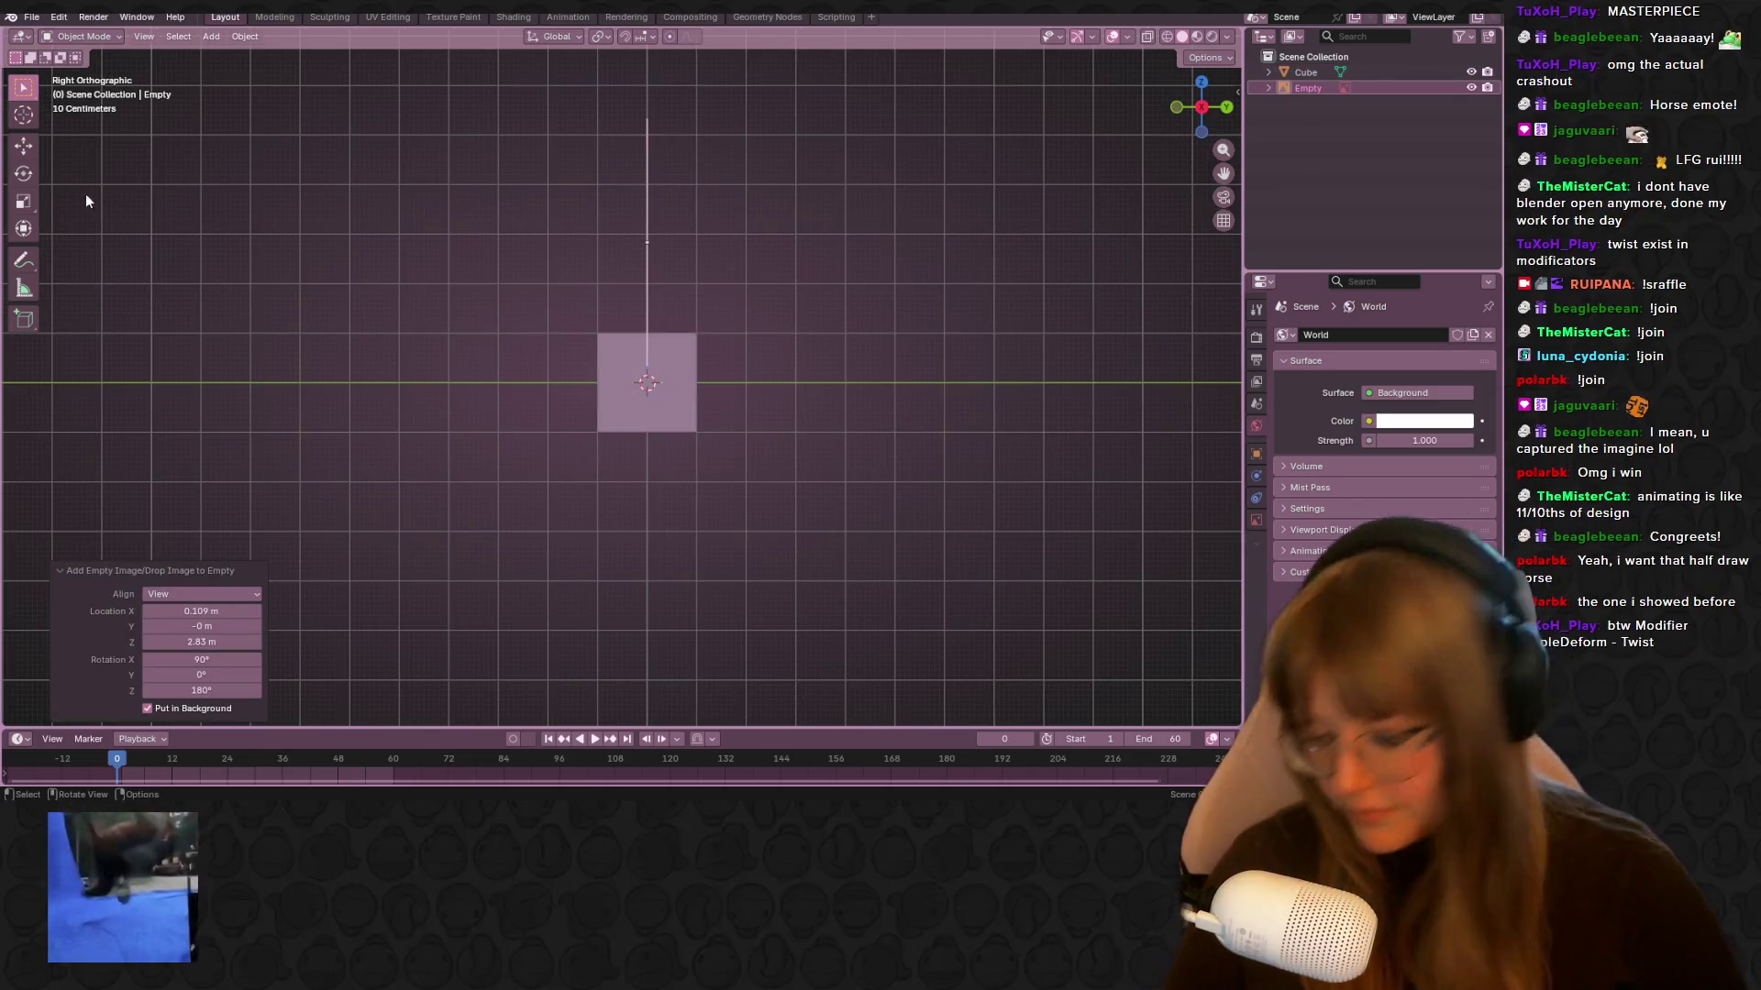
pyautogui.scroll(-3, 510, 224)
pyautogui.press('g')
pyautogui.press('y')
pyautogui.click(437, 233)
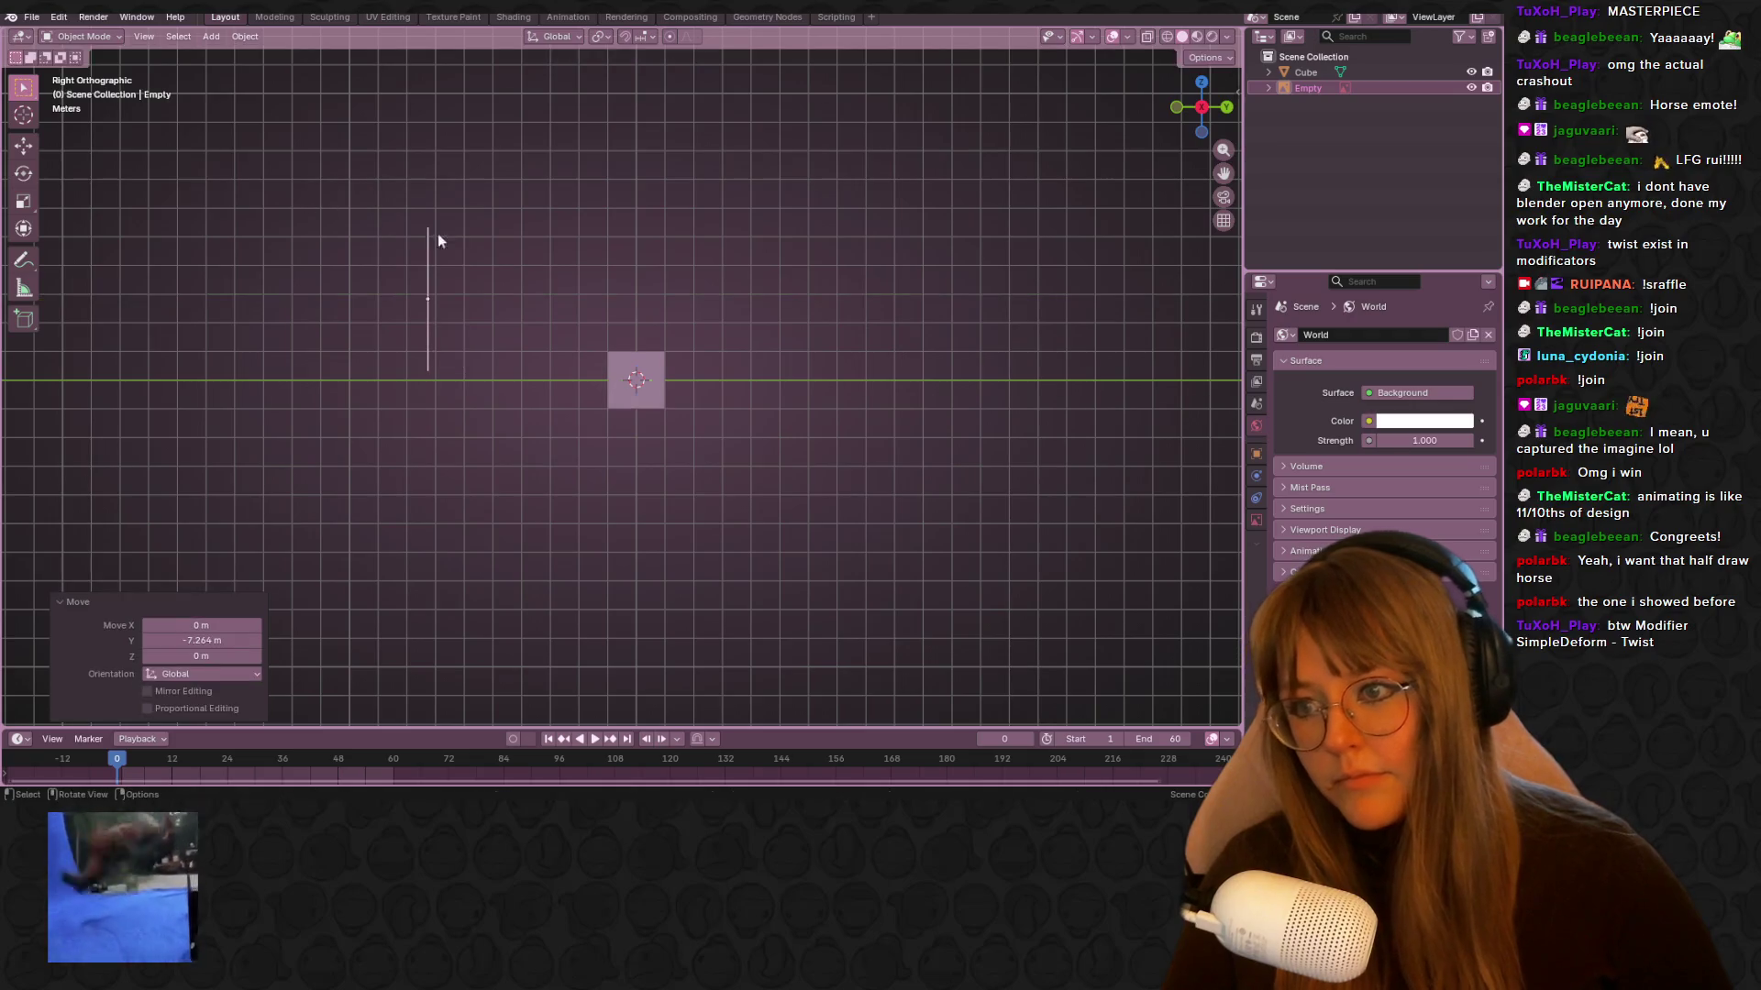
pyautogui.keyDown('shift'); pyautogui.moveTo(438, 233); pyautogui.dragTo(657, 238, button='middle'); pyautogui.keyUp('shift')
pyautogui.press('g')
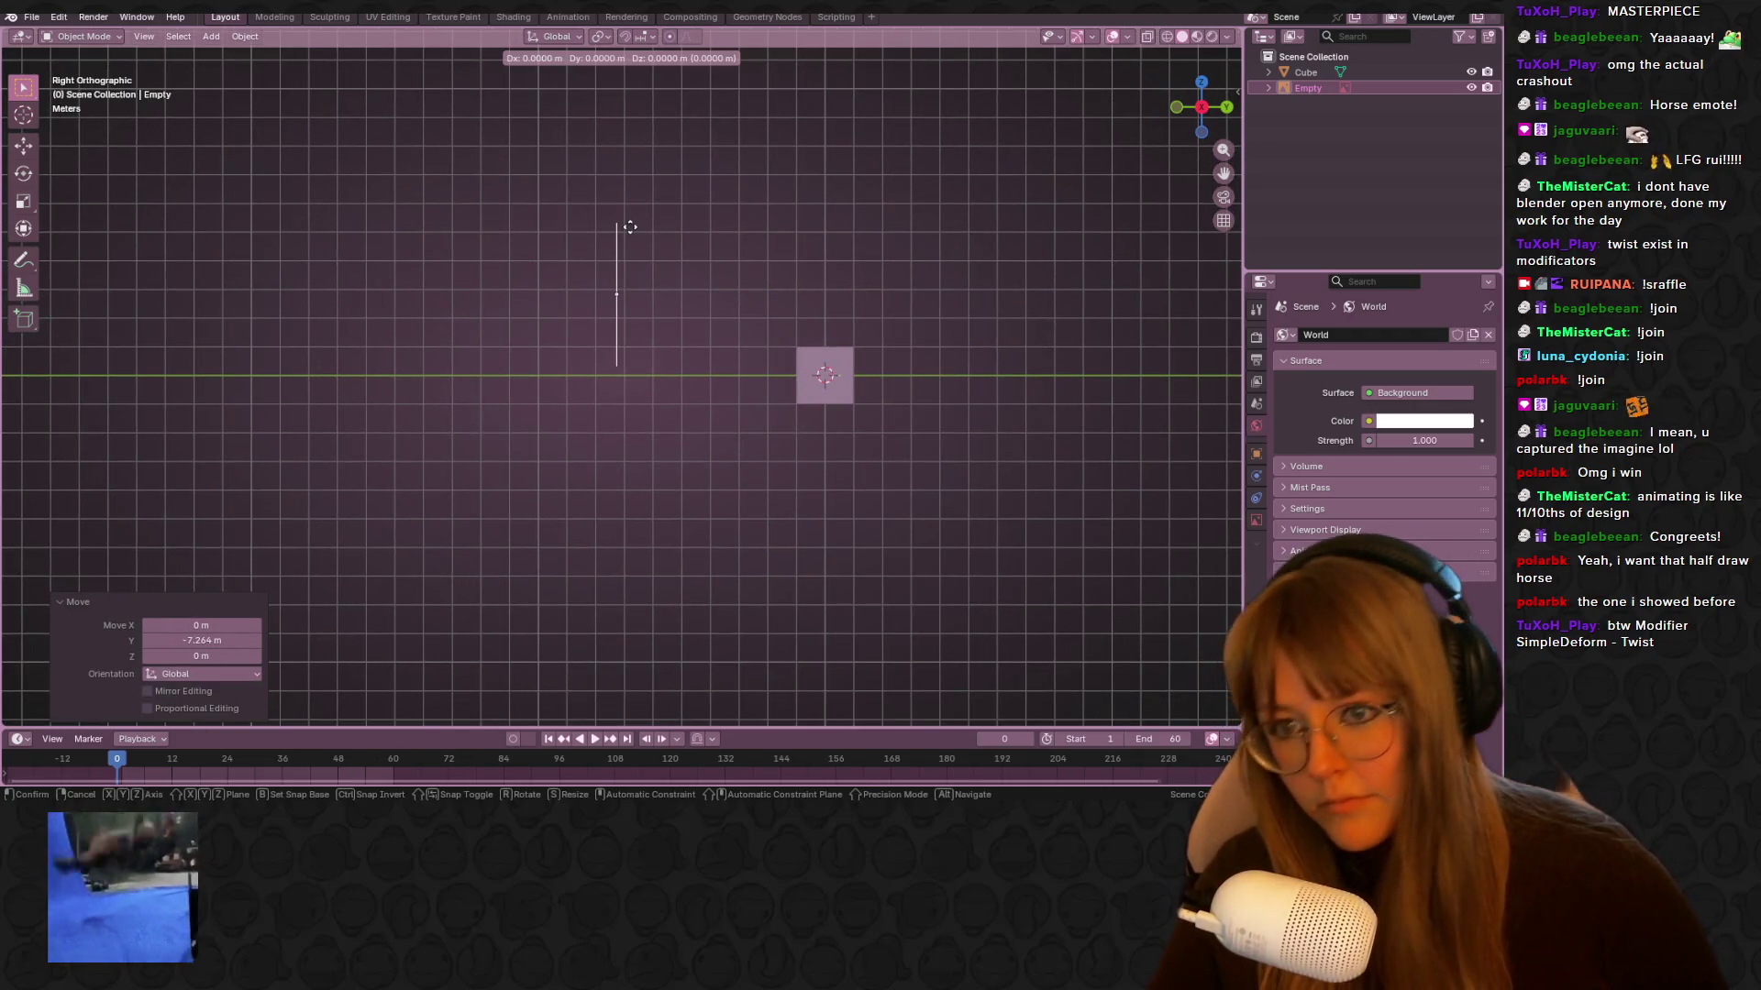
pyautogui.press('z')
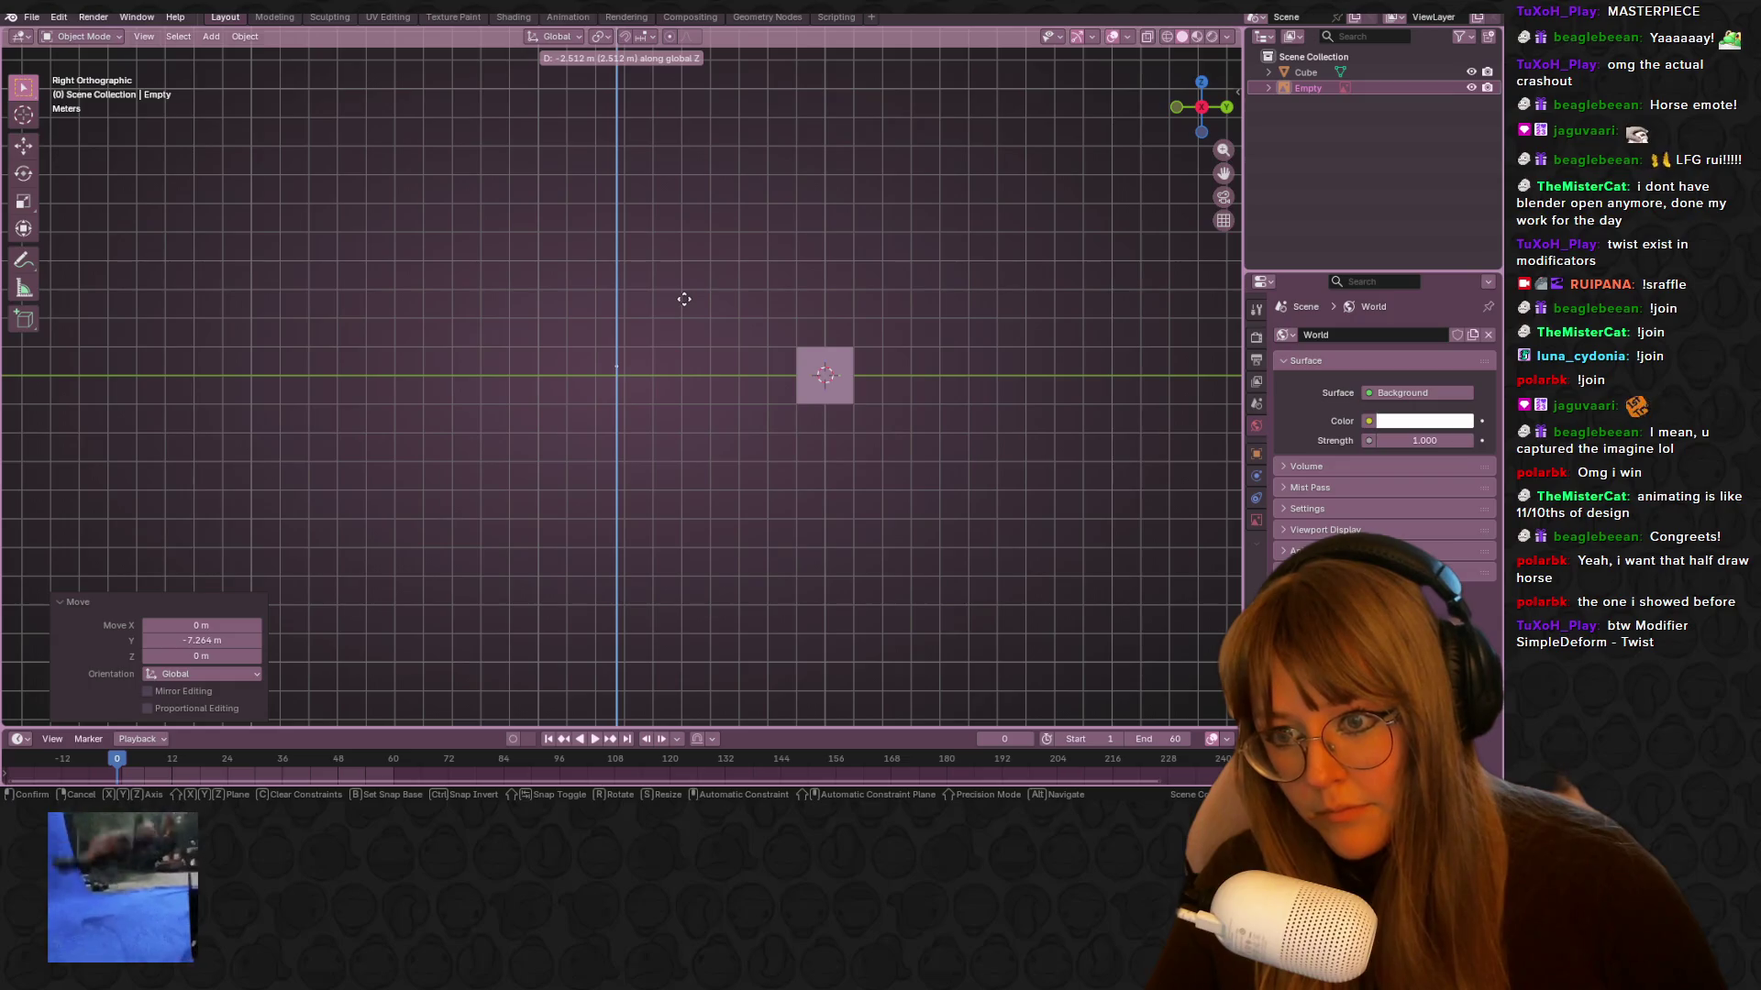
pyautogui.click(687, 309)
pyautogui.click(1227, 108)
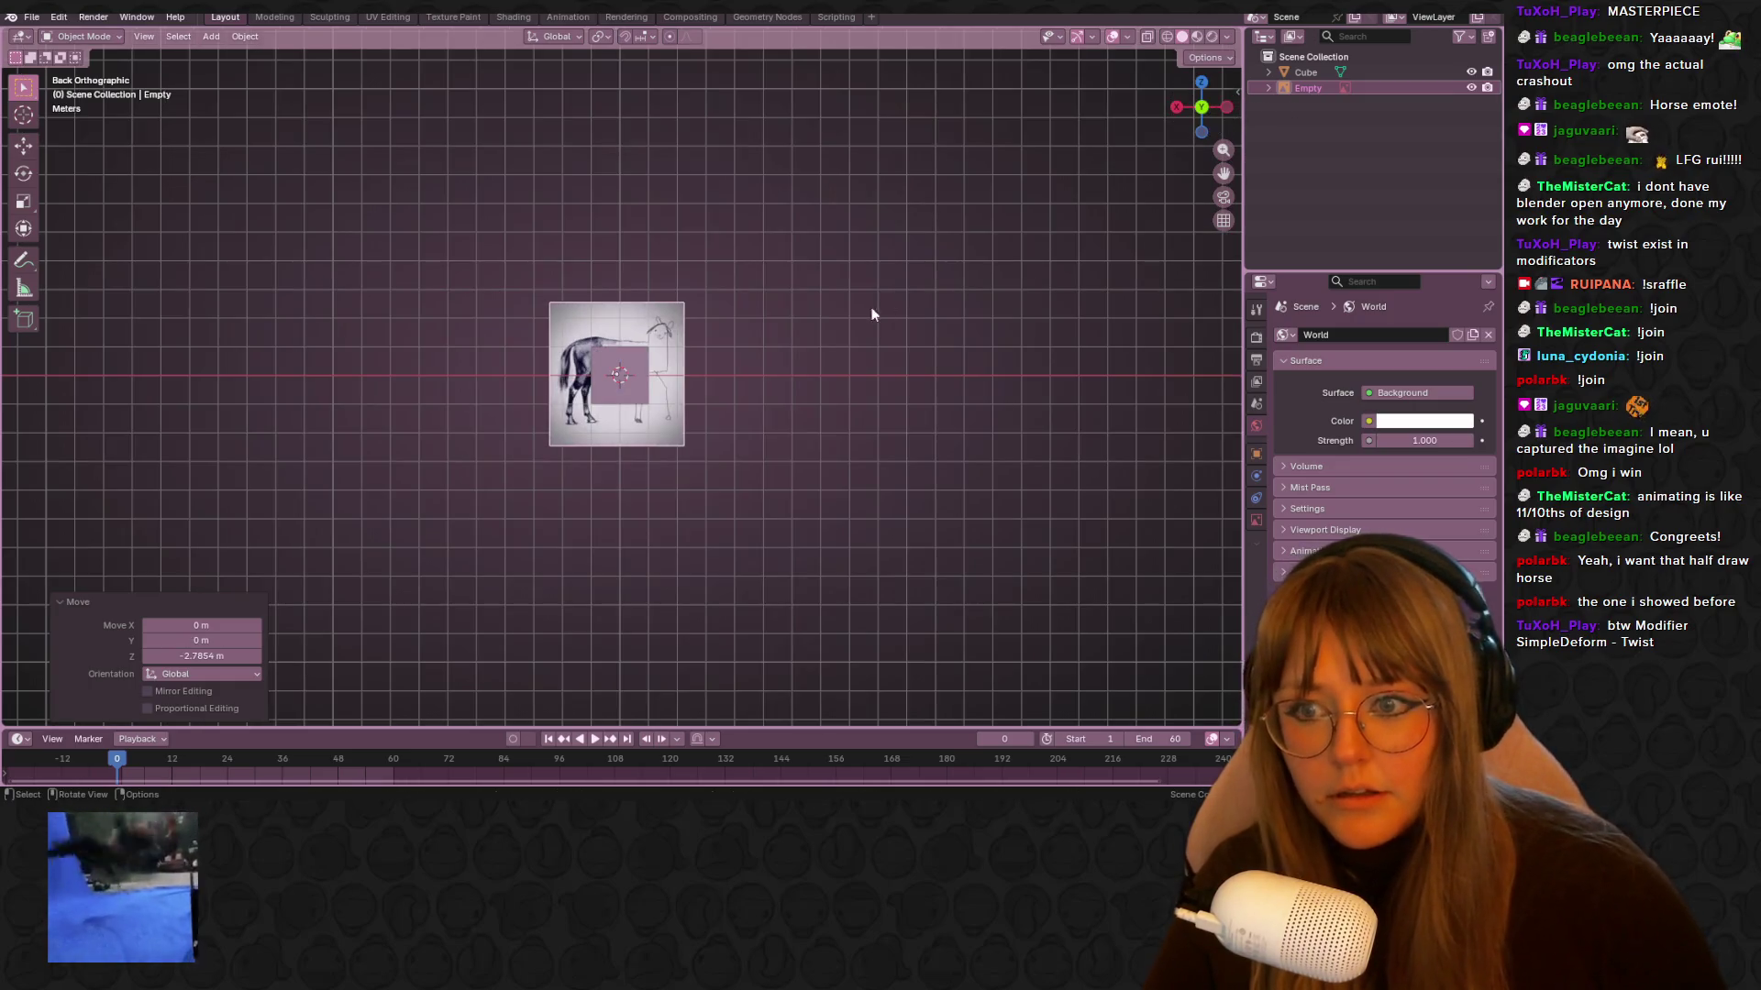
pyautogui.scroll(6, 665, 378)
# Select the cube and scale it down to 0.252
pyautogui.click(642, 403)
pyautogui.press('g')
pyautogui.press('z')
pyautogui.click(679, 371)
pyautogui.press('s')
pyautogui.click(652, 331)
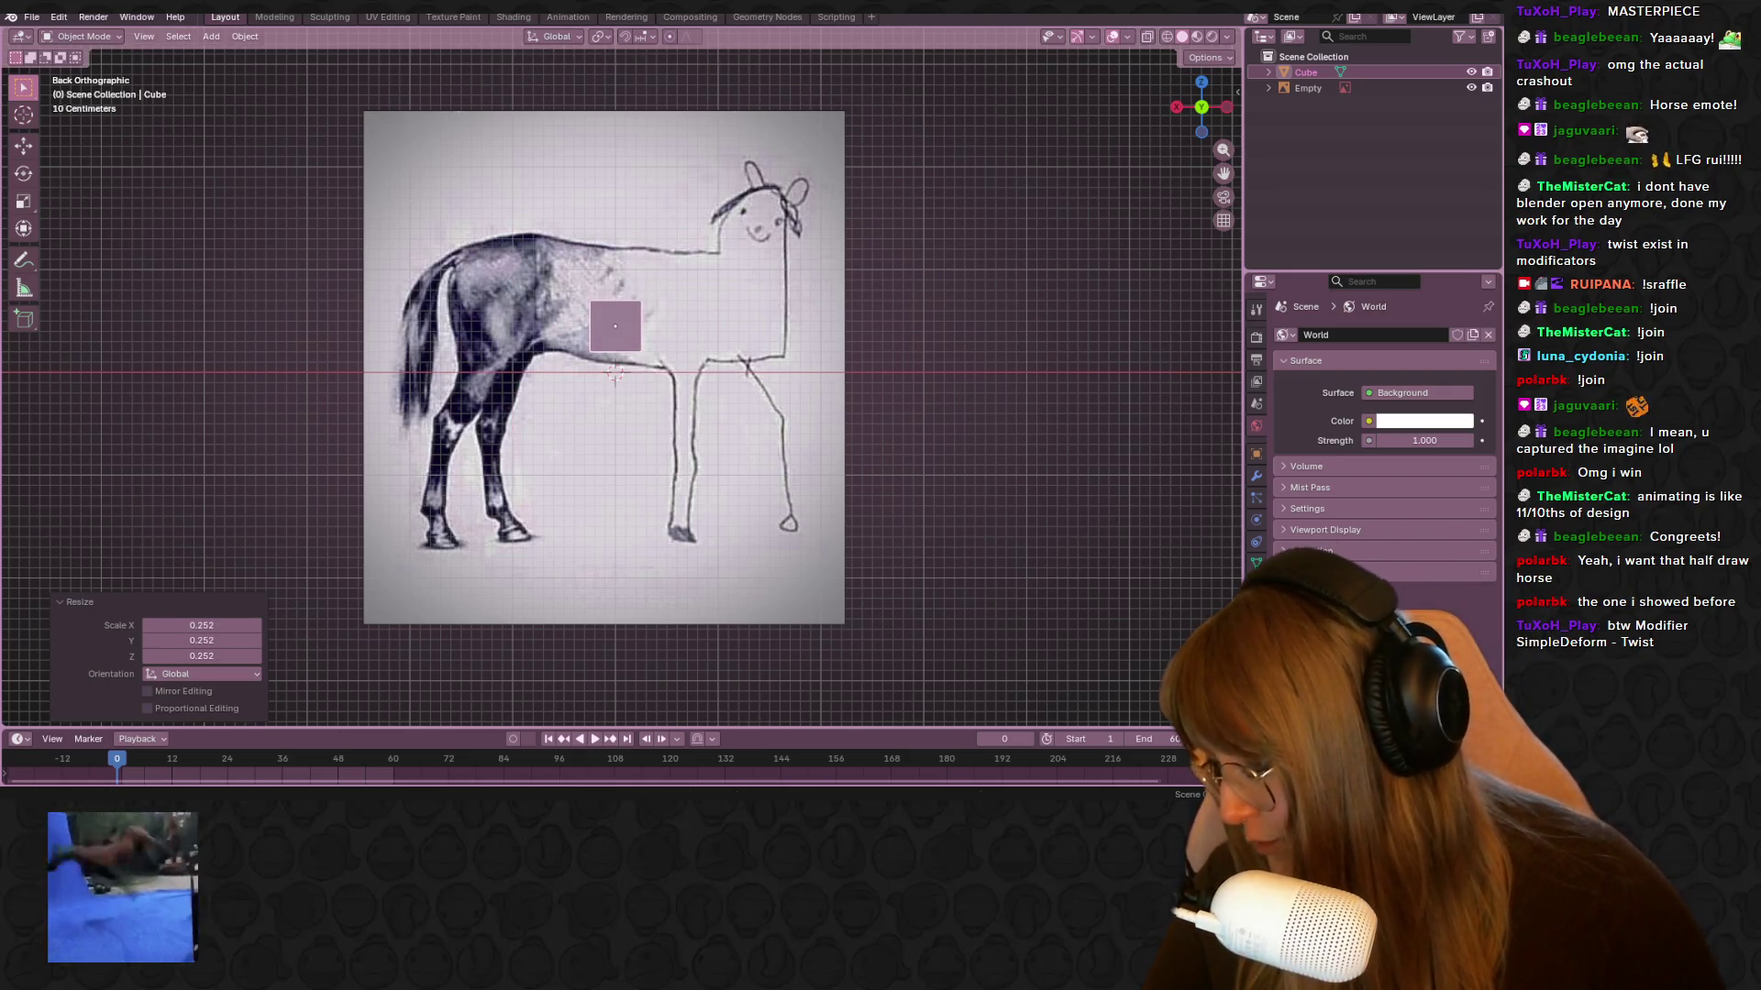
pyautogui.scroll(2, 699, 338)
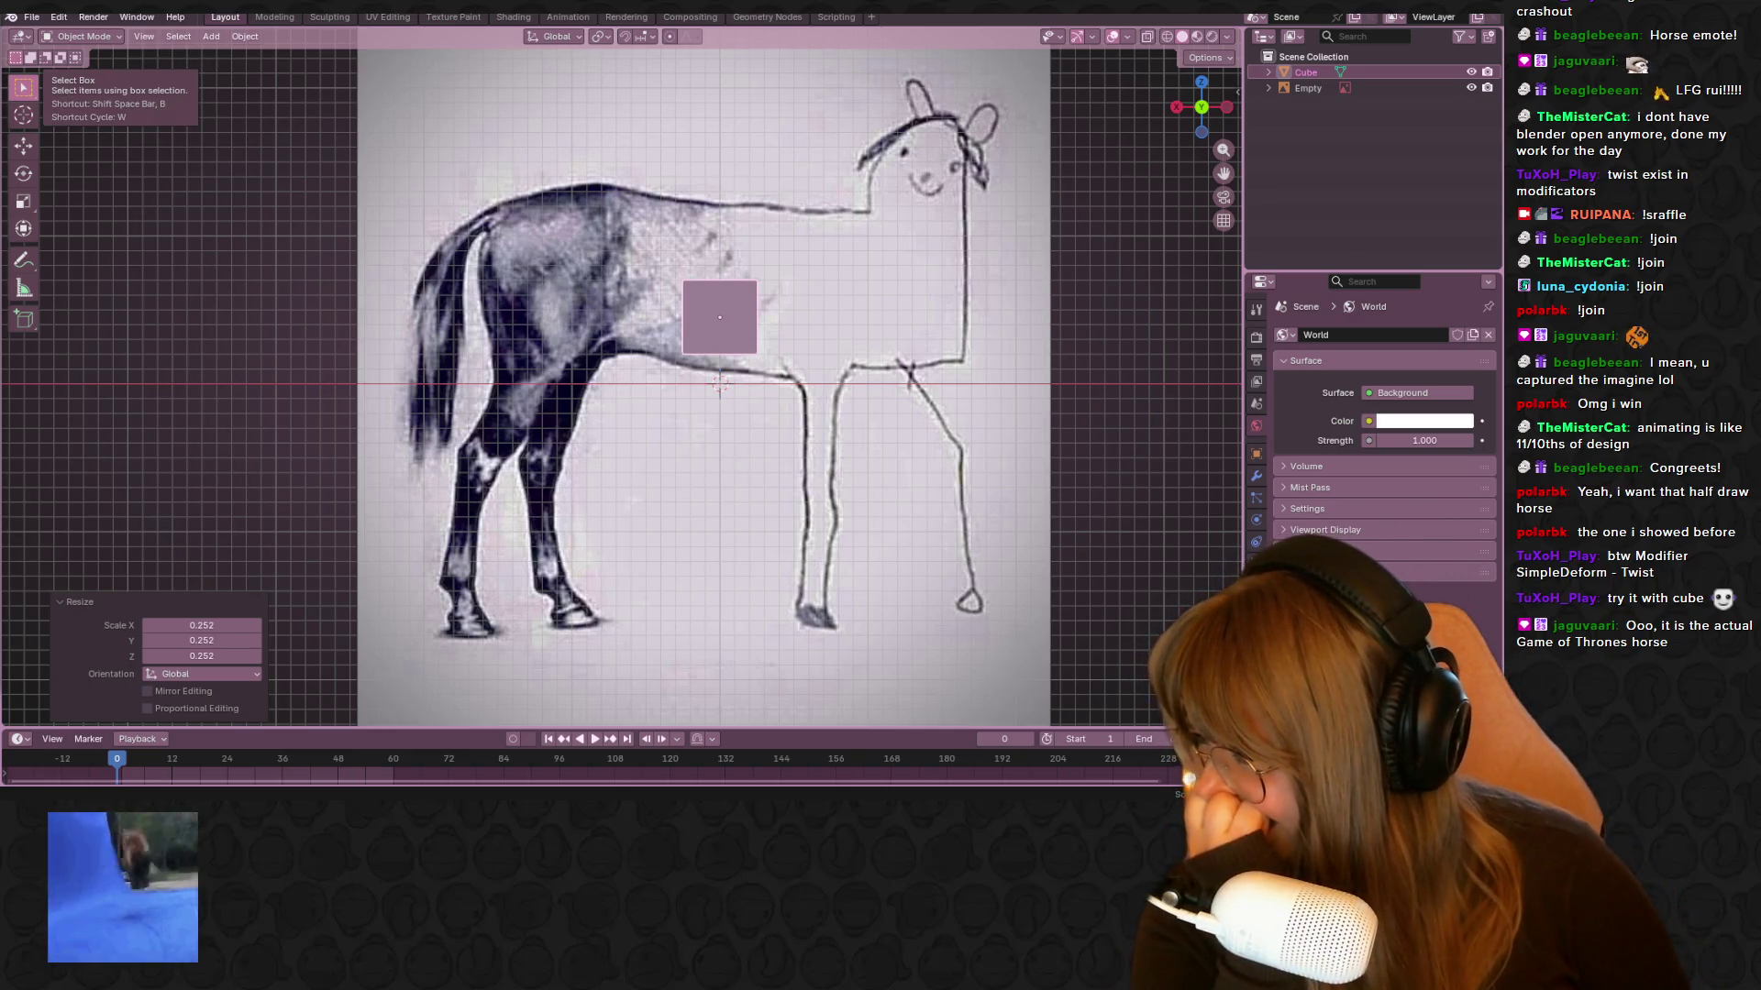
pyautogui.scroll(-1, 702, 313)
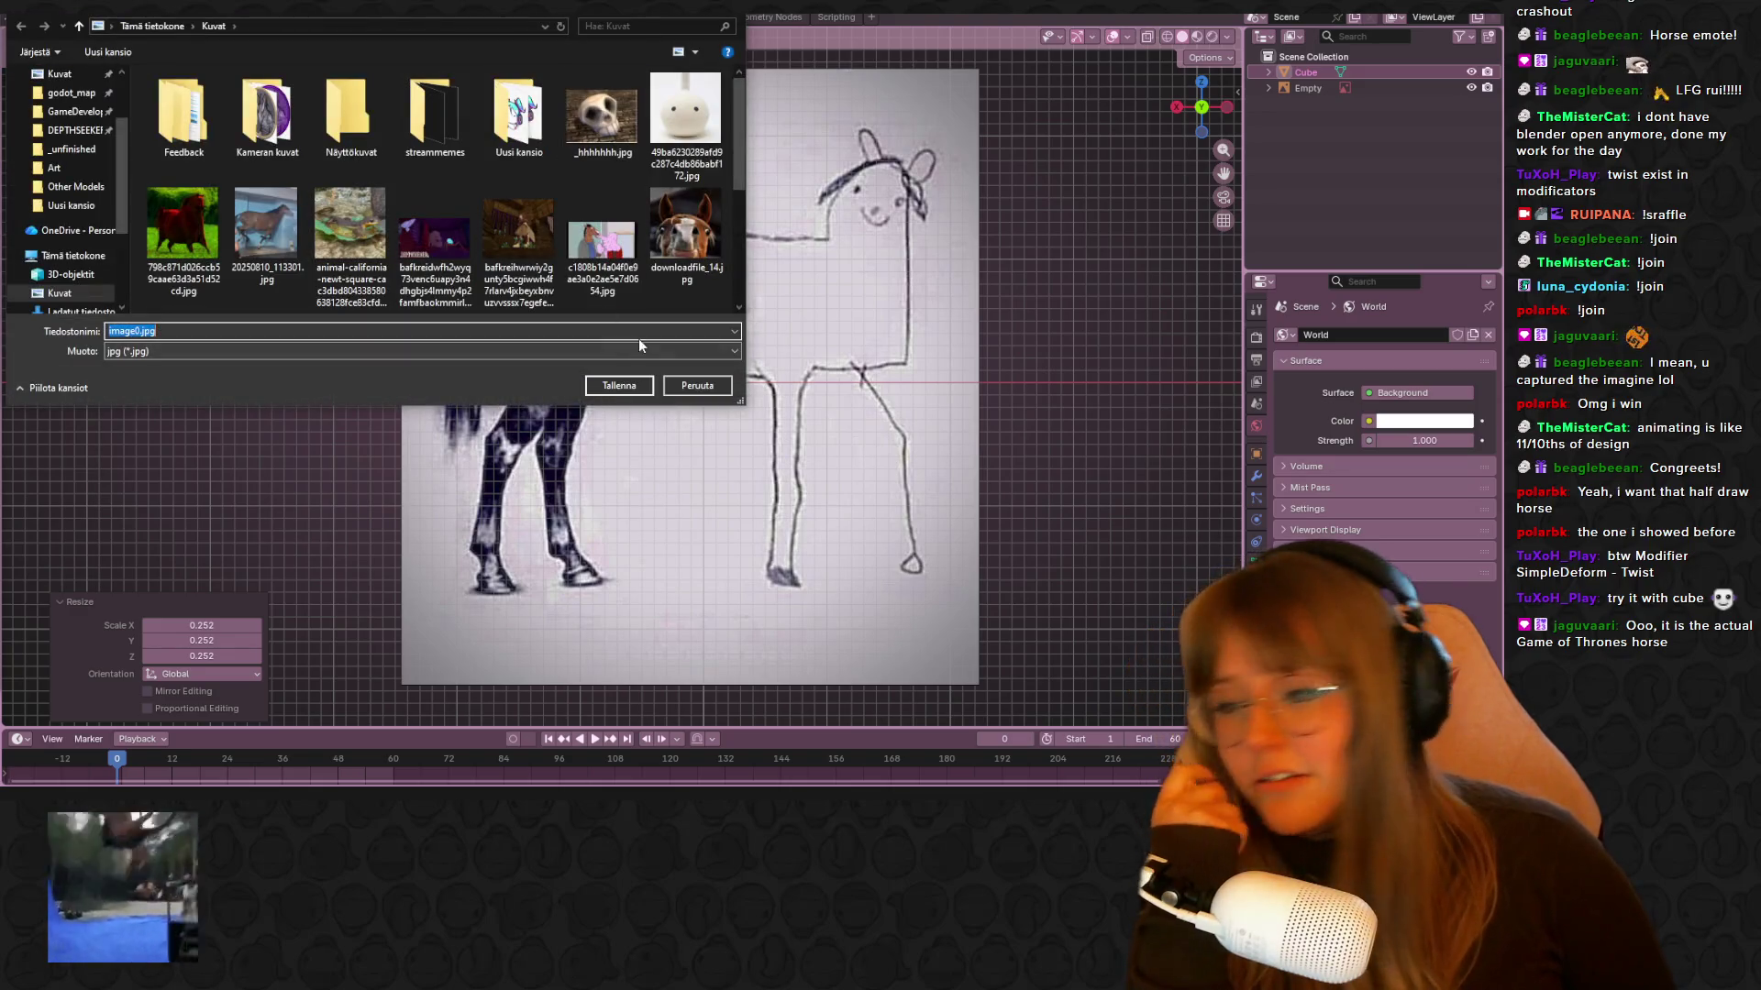
# Save the picture as image0.jpg, overwriting it, and drop the Seasons chart in as a reference
pyautogui.click(600, 385)
pyautogui.click(793, 405)
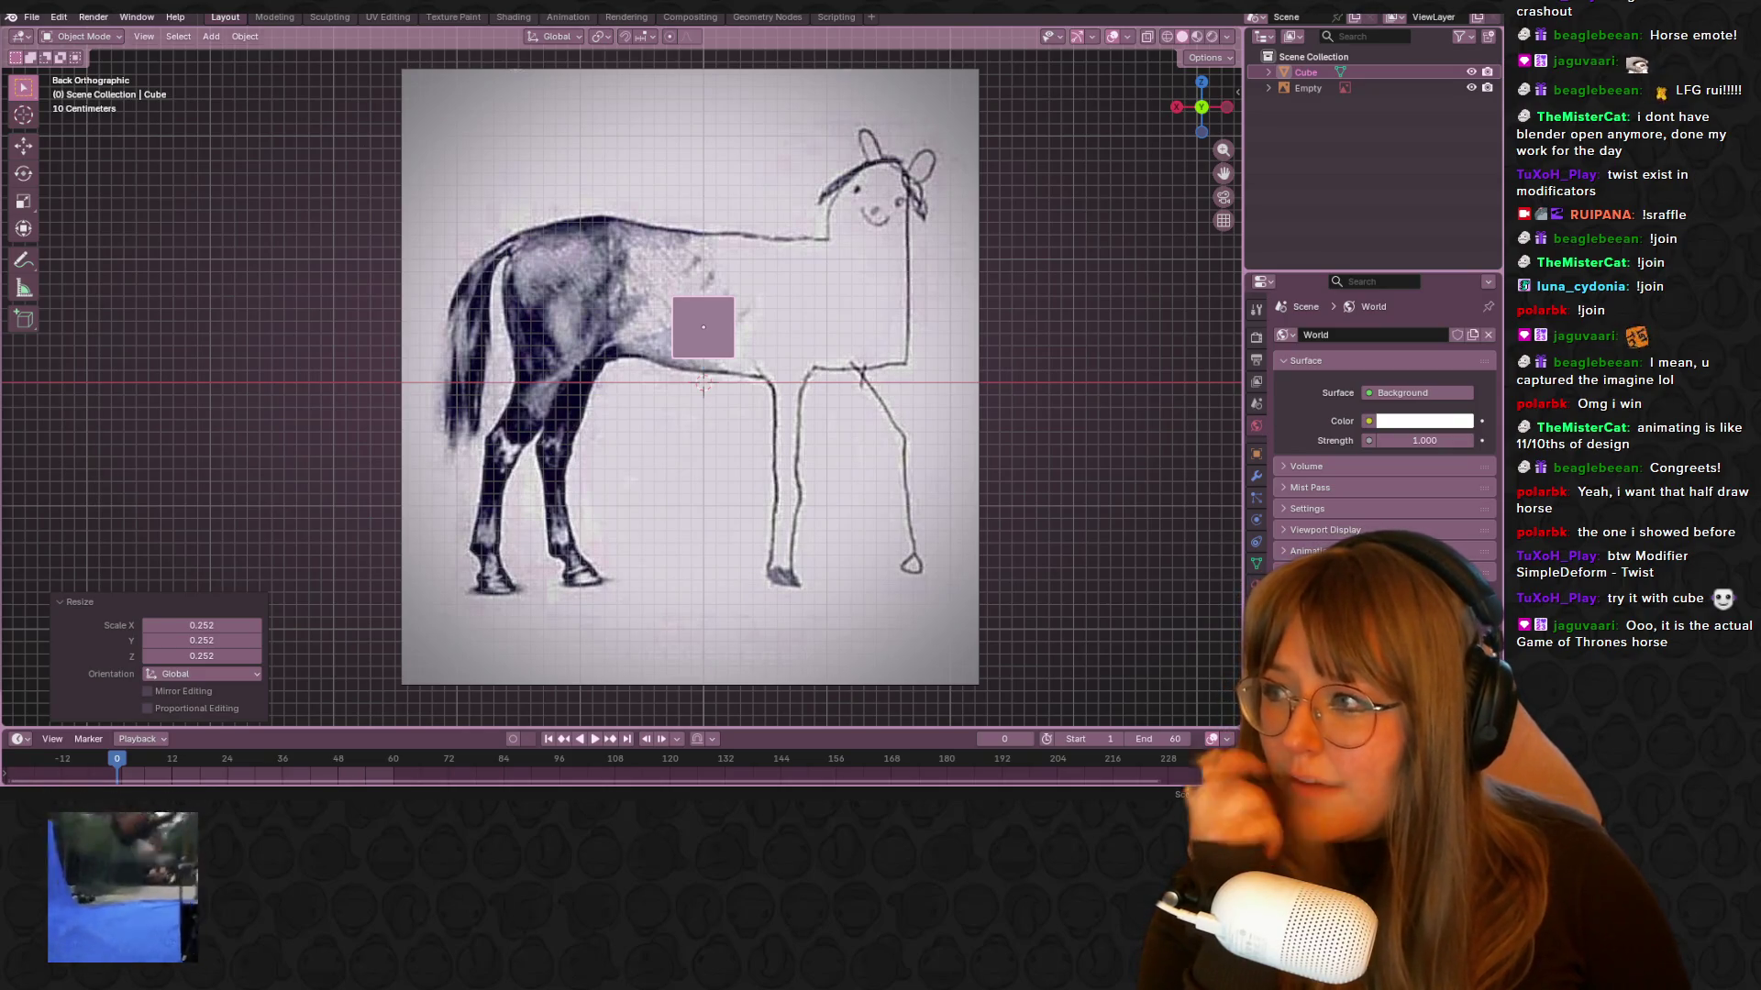
pyautogui.moveTo(367, 174); pyautogui.dragTo(326, 185)
pyautogui.scroll(-4, 490, 314)
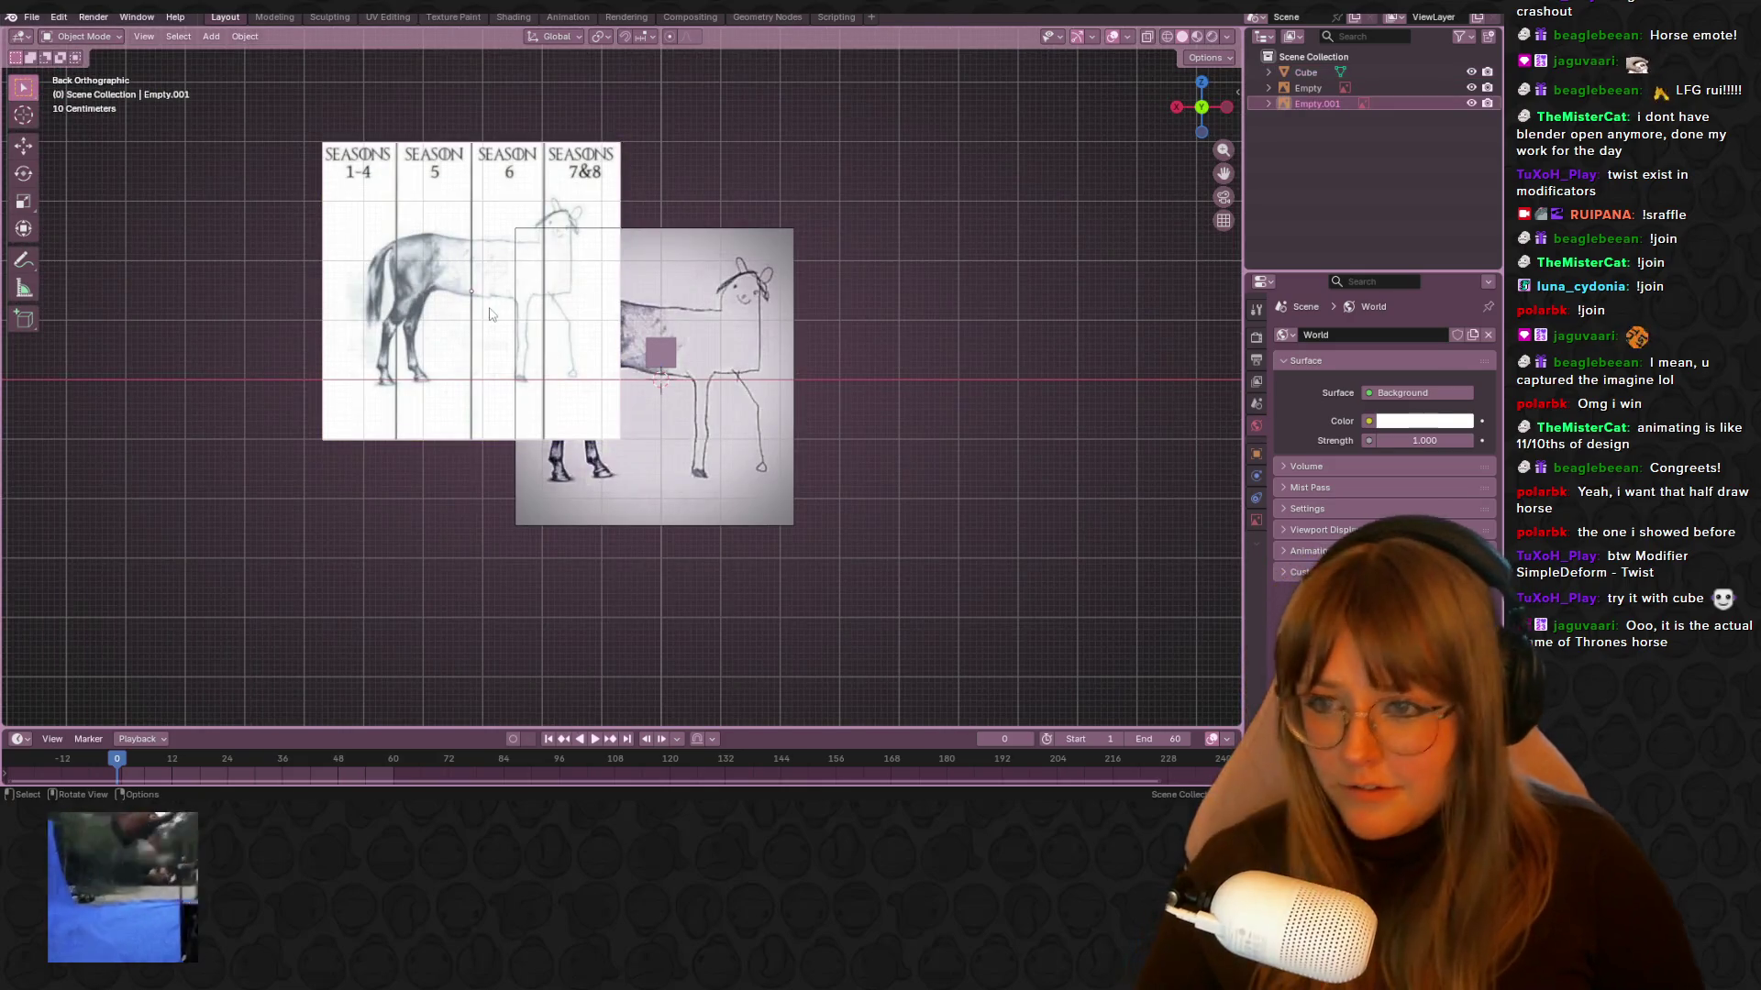
pyautogui.press('h')
pyautogui.hotkey('alt', 'h')
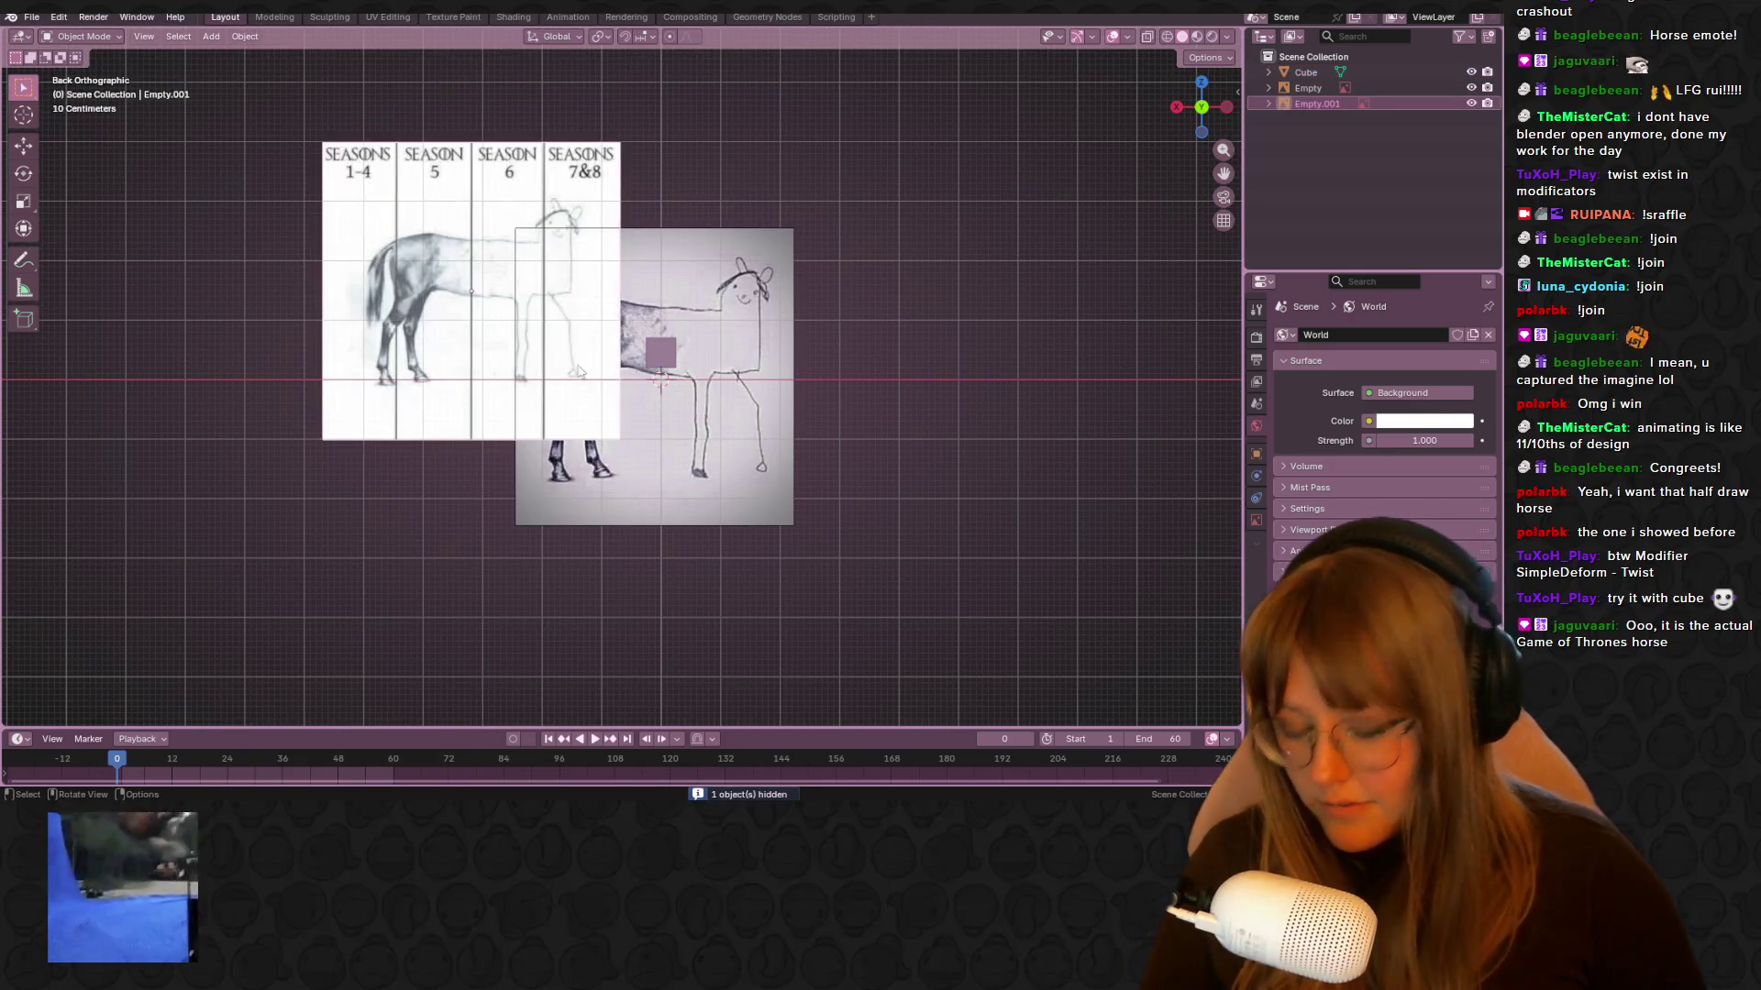
# Move the Seasons reference image to the left of the horse drawing
pyautogui.moveTo(563, 231); pyautogui.dragTo(416, 292)
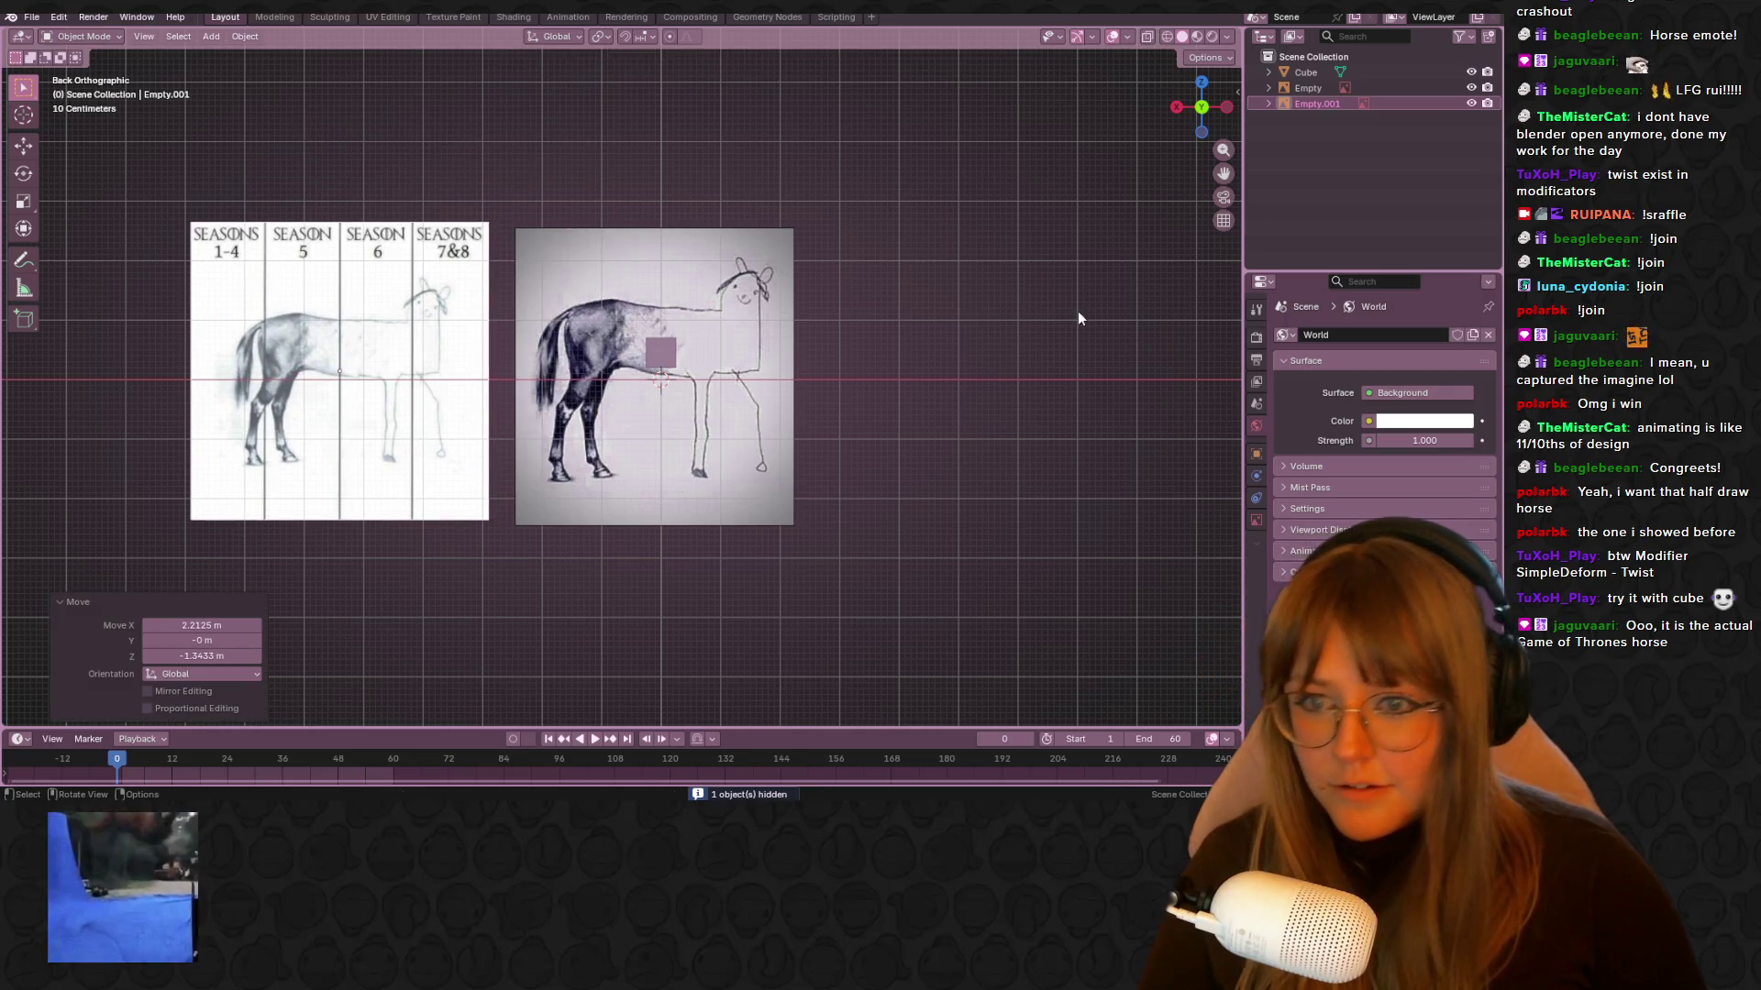
pyautogui.scroll(3, 1079, 319)
pyautogui.scroll(-3, 642, 367)
pyautogui.press('g')
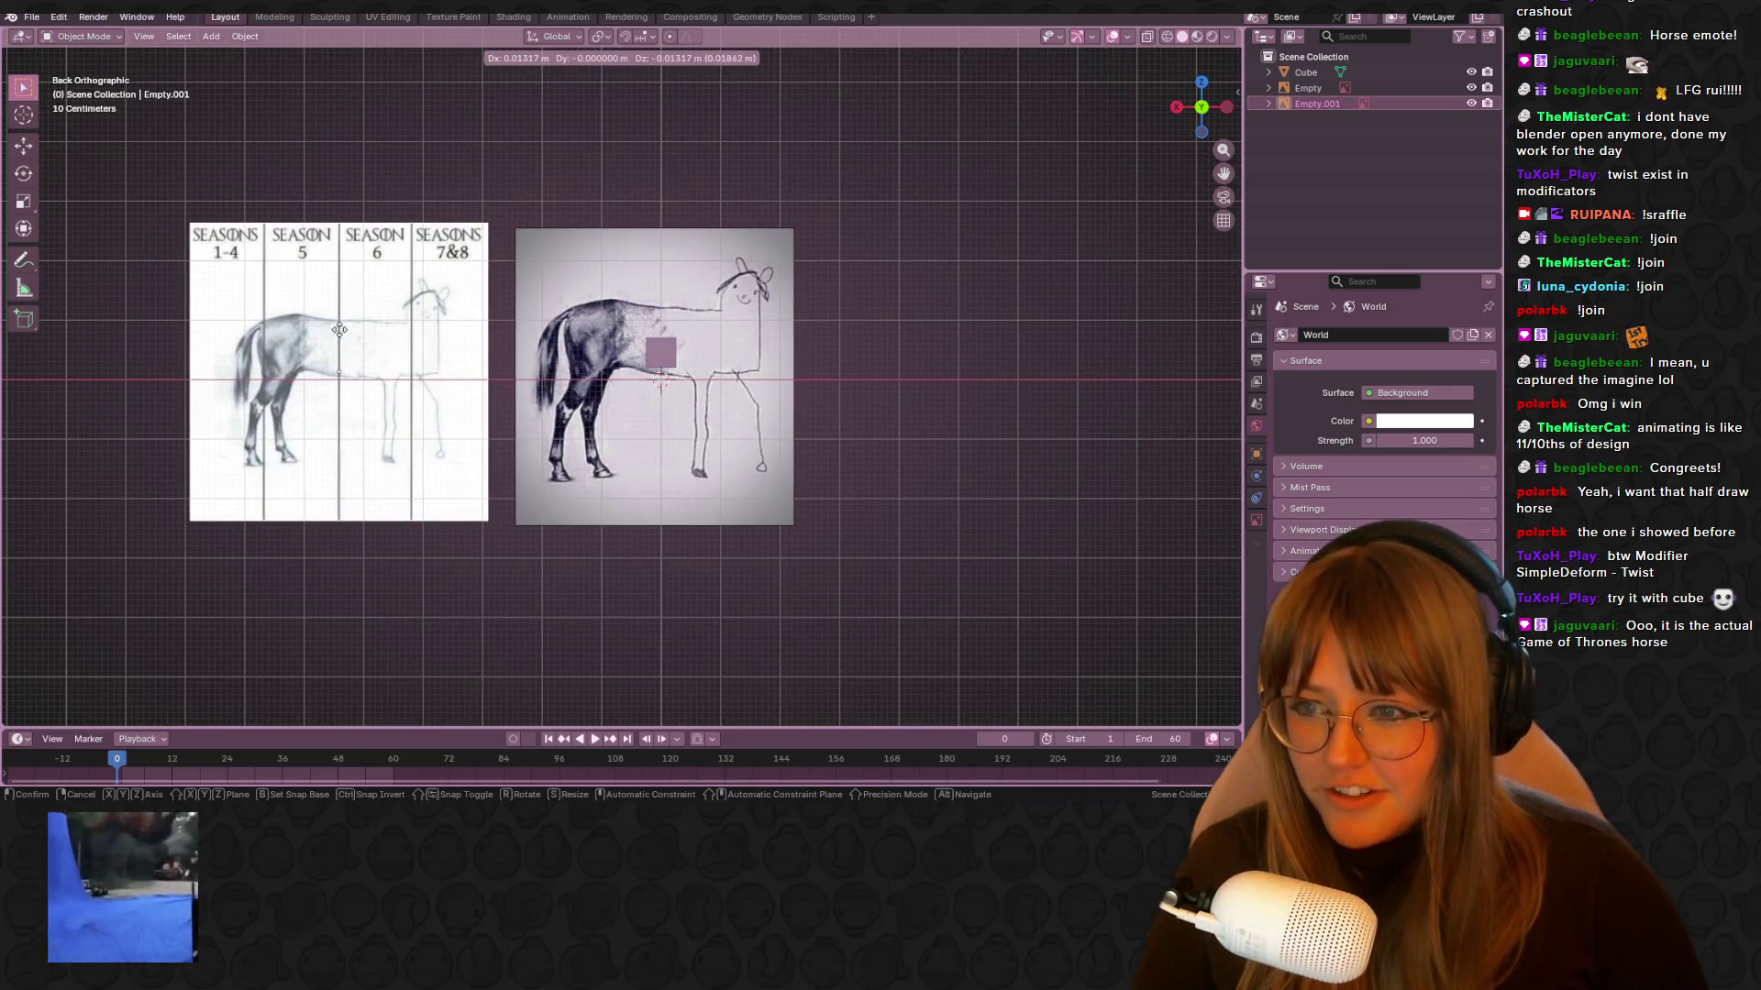
pyautogui.click(339, 330)
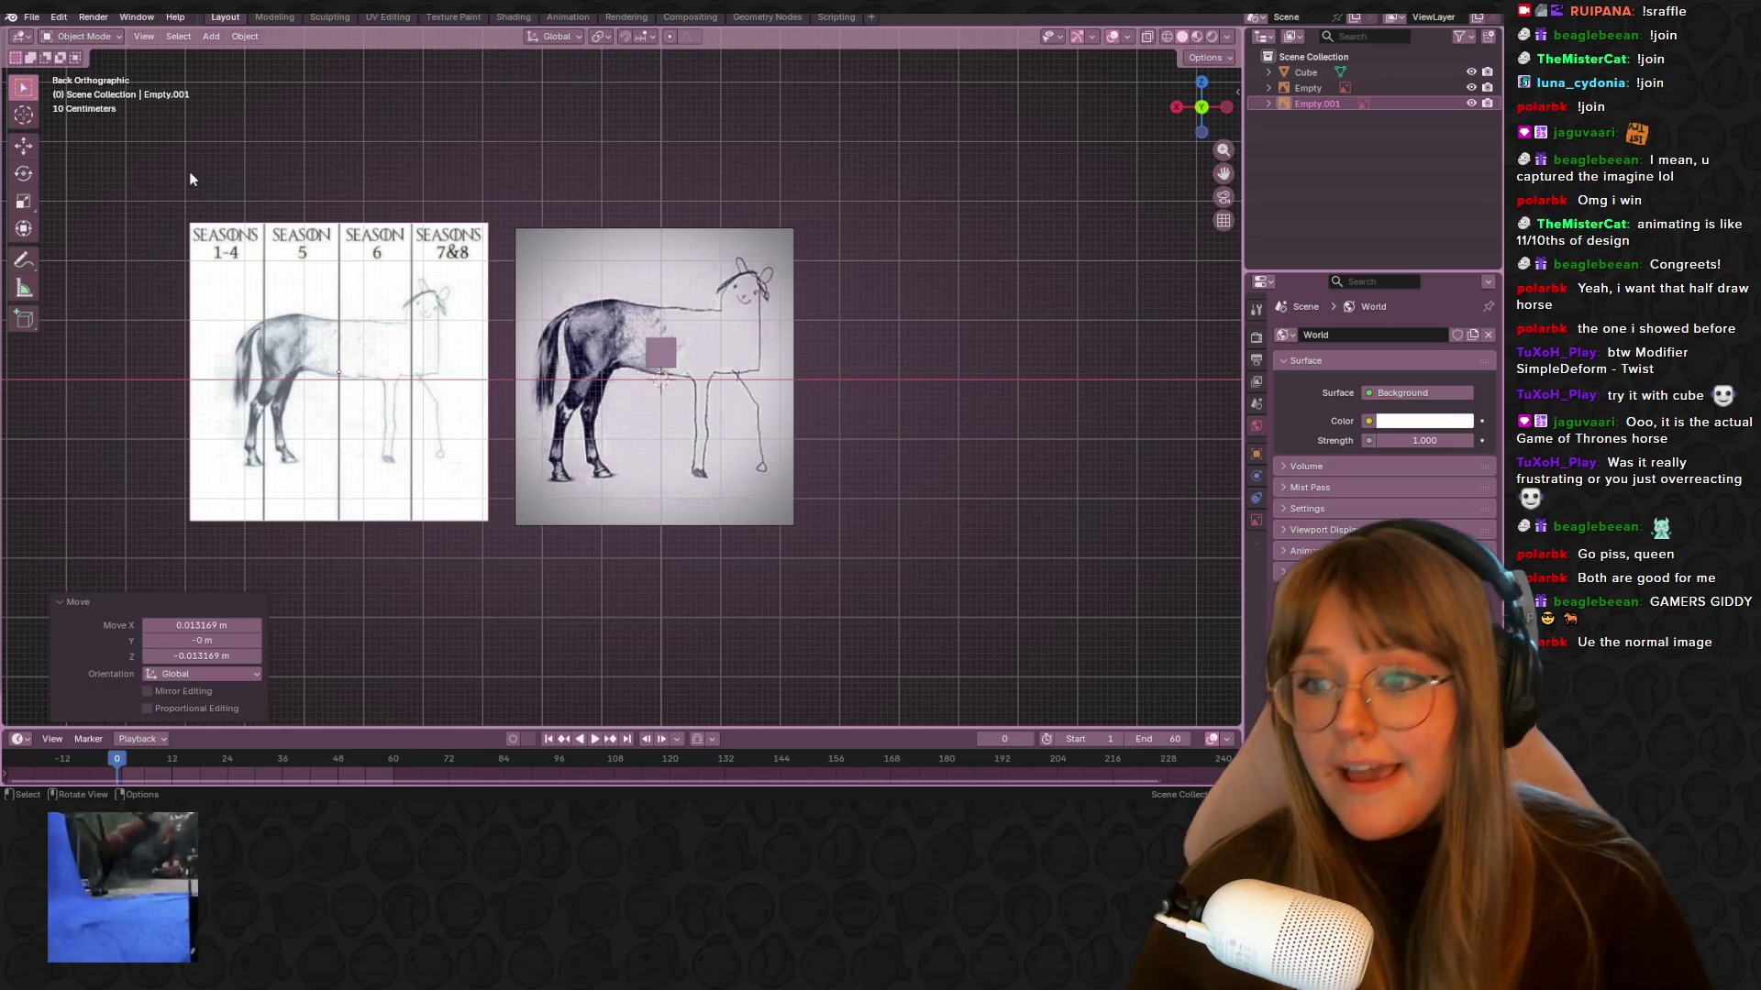
# Select the cube and move it onto the horse's hindquarters
pyautogui.scroll(3, 687, 324)
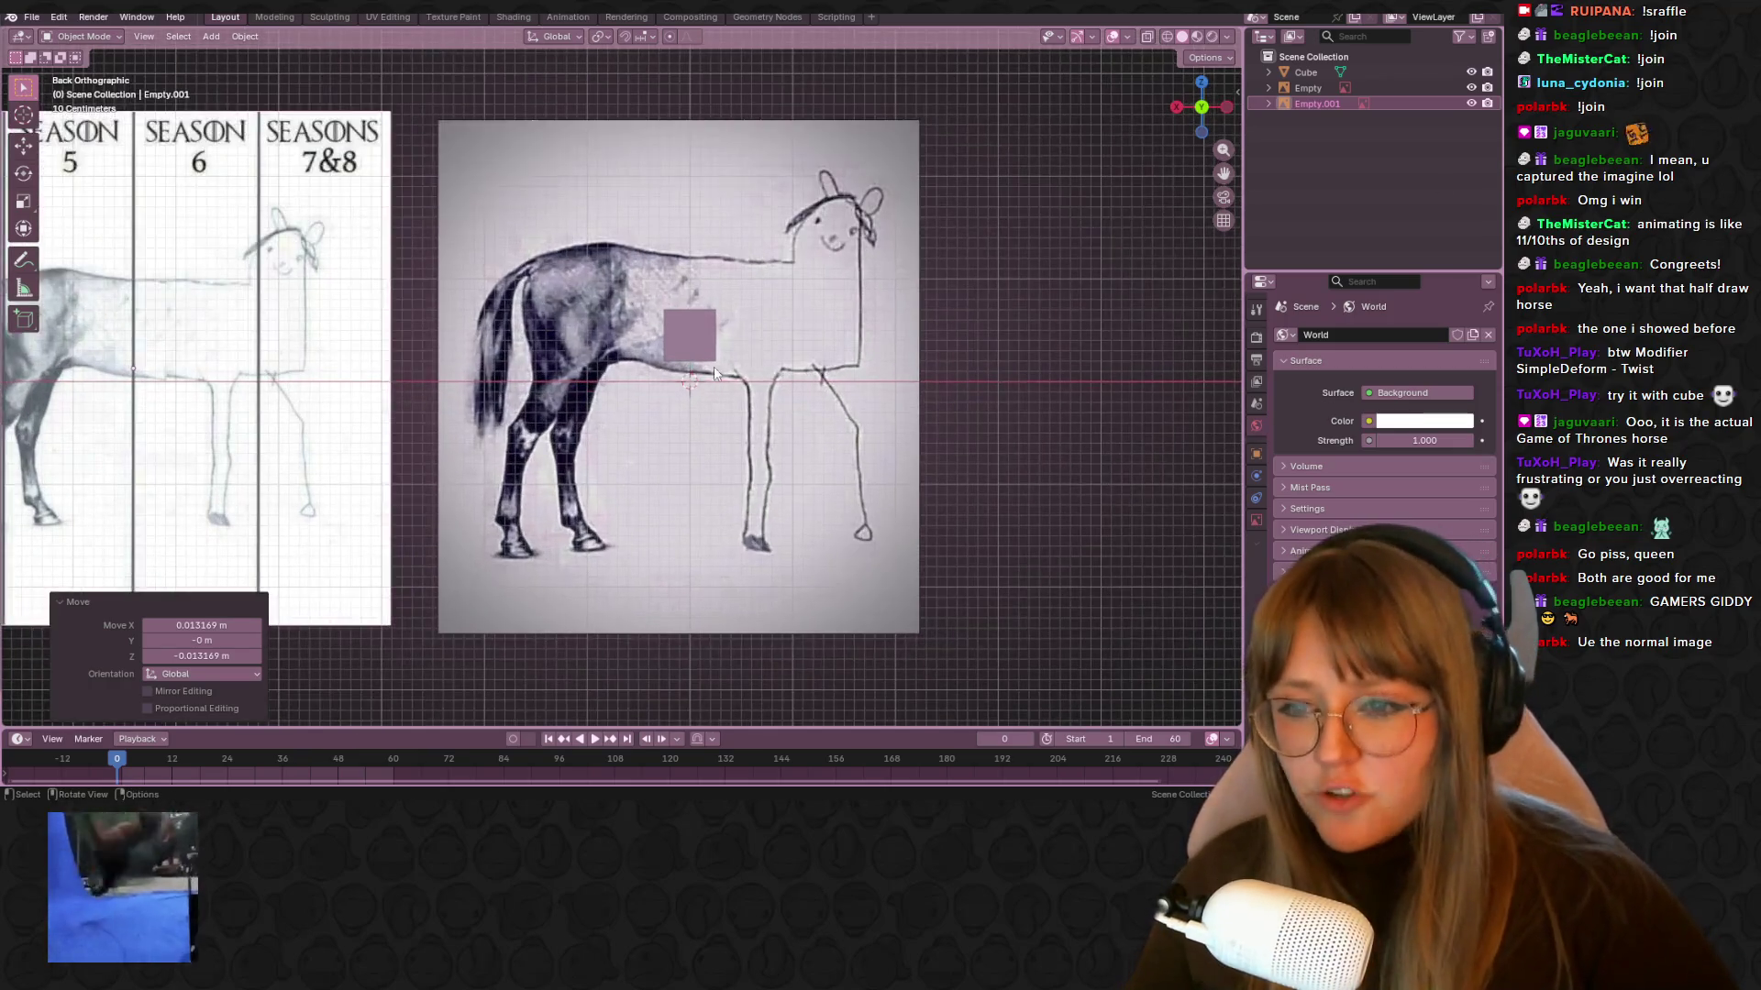
pyautogui.click(687, 325)
pyautogui.click(686, 330)
pyautogui.keyDown('shift'); pyautogui.moveTo(737, 350); pyautogui.dragTo(626, 288, button='middle'); pyautogui.keyUp('shift')
pyautogui.press('g')
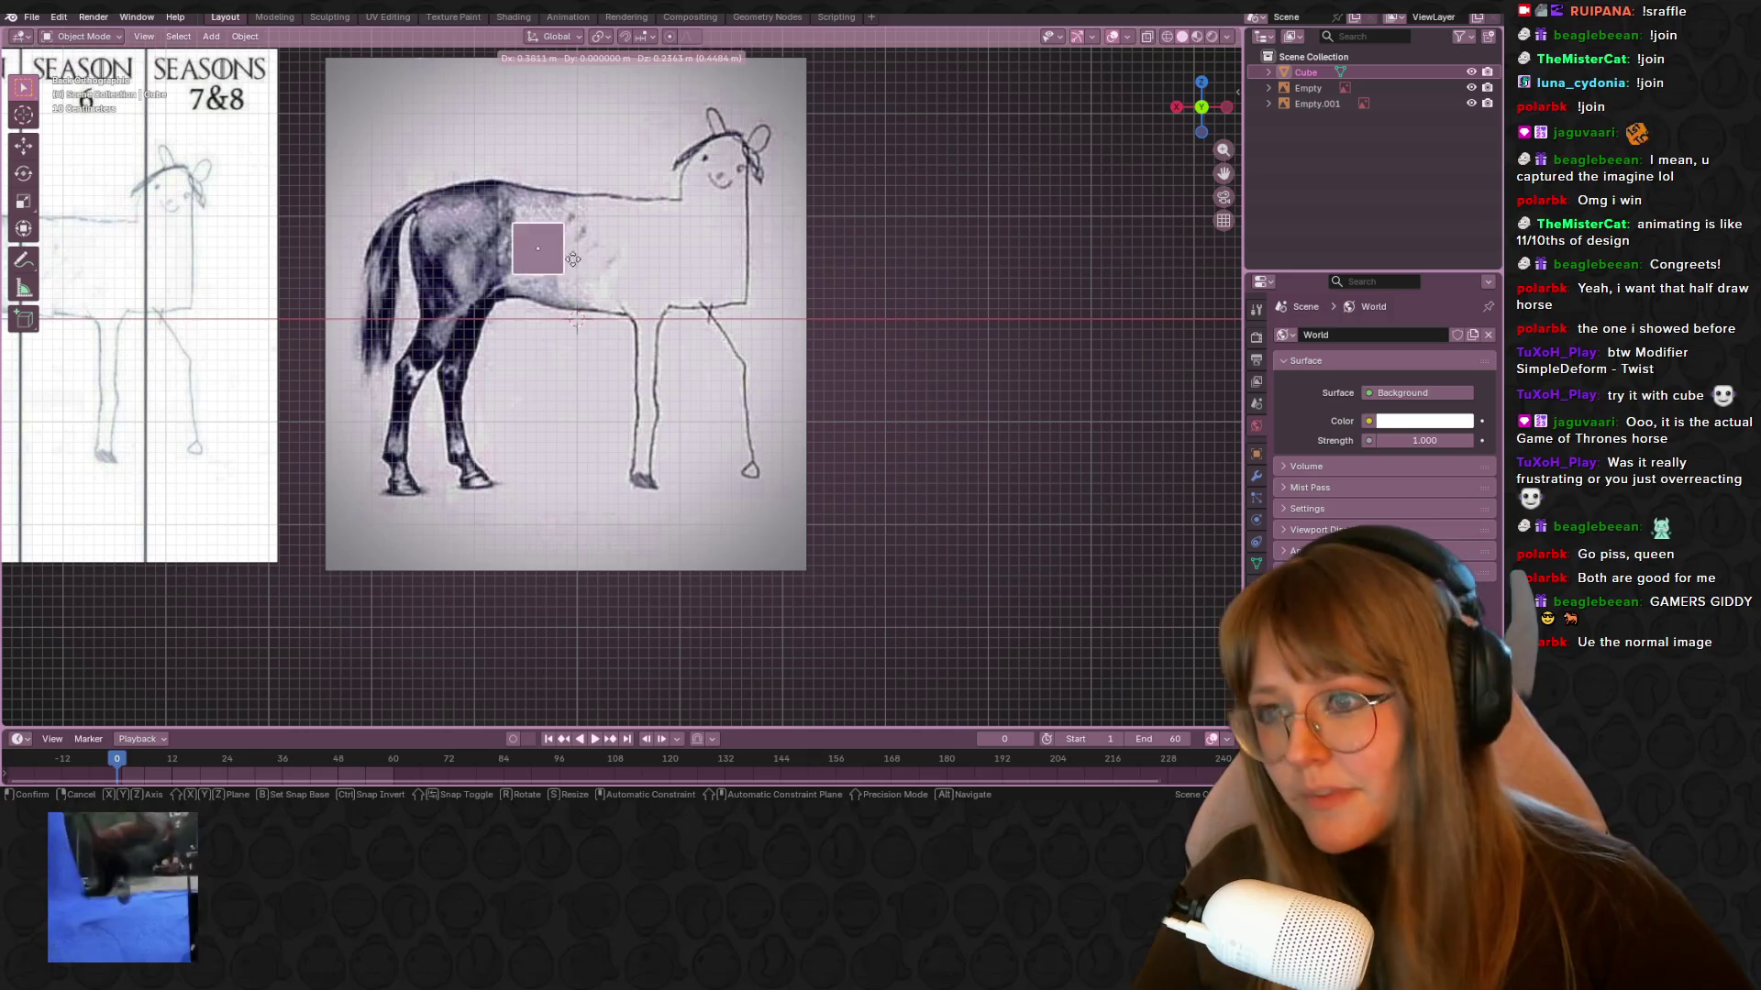
pyautogui.click(526, 232)
pyautogui.moveTo(525, 232)
pyautogui.mouseDown(button='middle')
pyautogui.moveTo(807, 270)
pyautogui.moveTo(631, 365)
pyautogui.moveTo(450, 255)
pyautogui.mouseUp(button='middle')
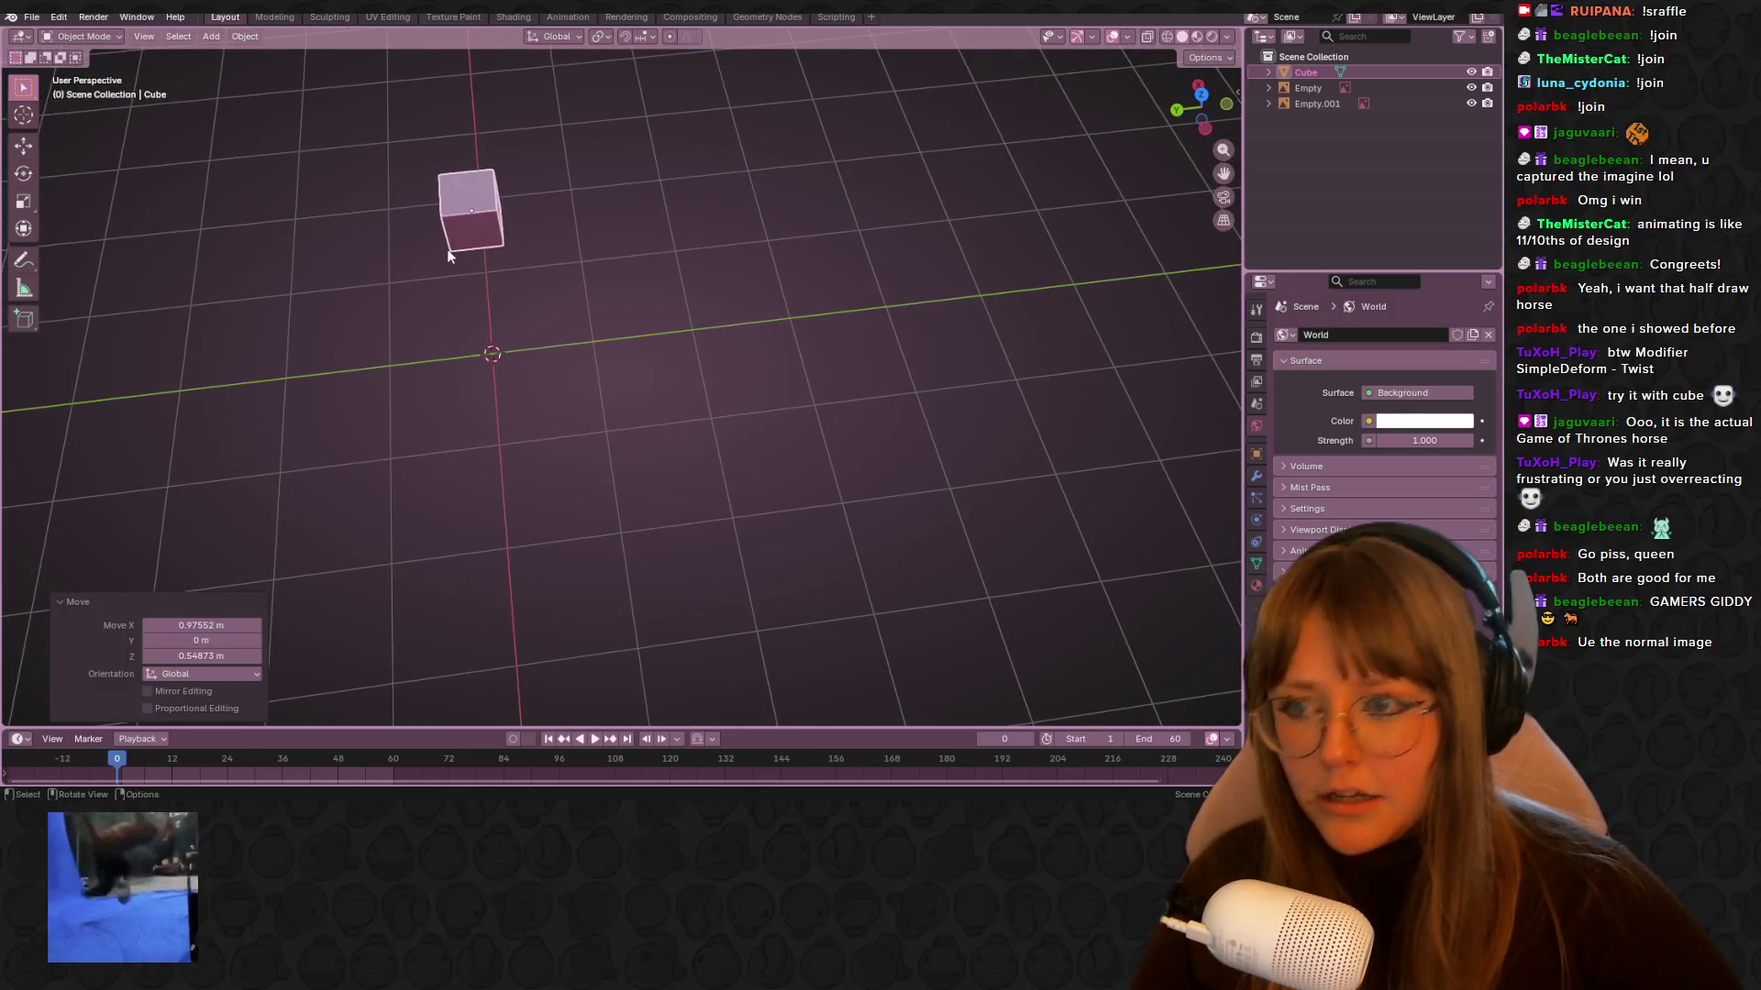
# Loop-cut the cube through its middle and delete the vertices of one half
pyautogui.press('Tab')
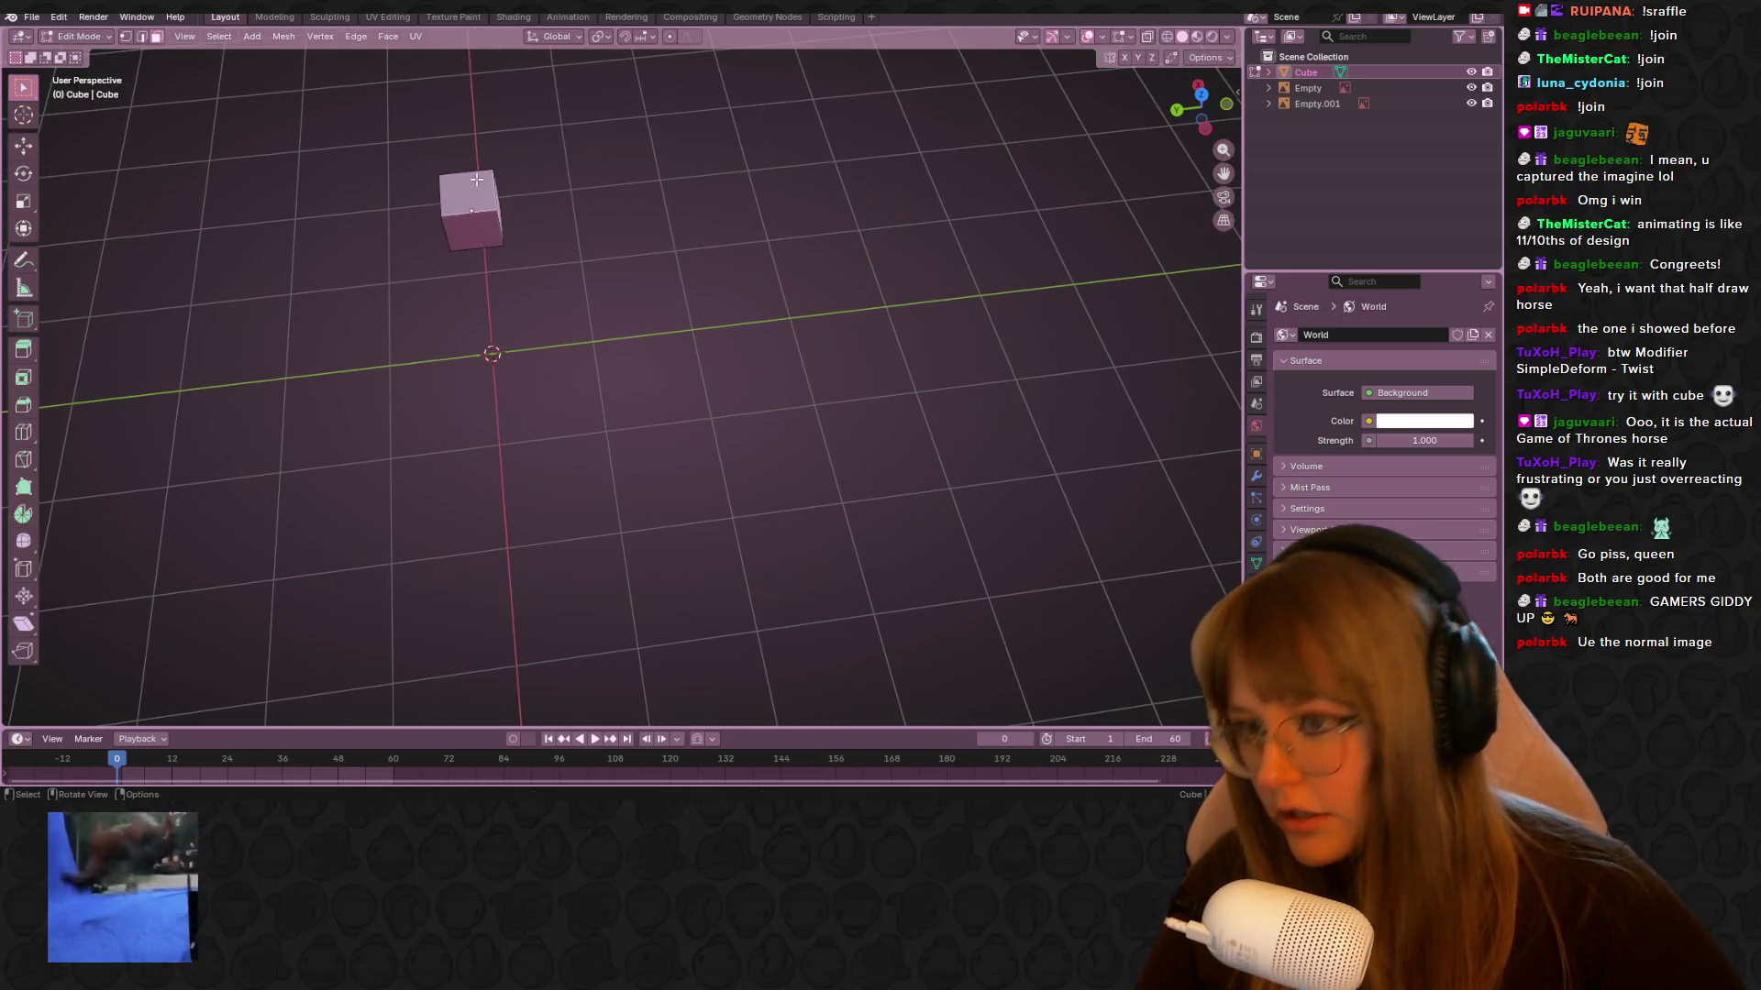
pyautogui.hotkey('ctrl', 'r')
pyautogui.click(467, 182)
pyautogui.click(467, 183)
pyautogui.click(467, 298)
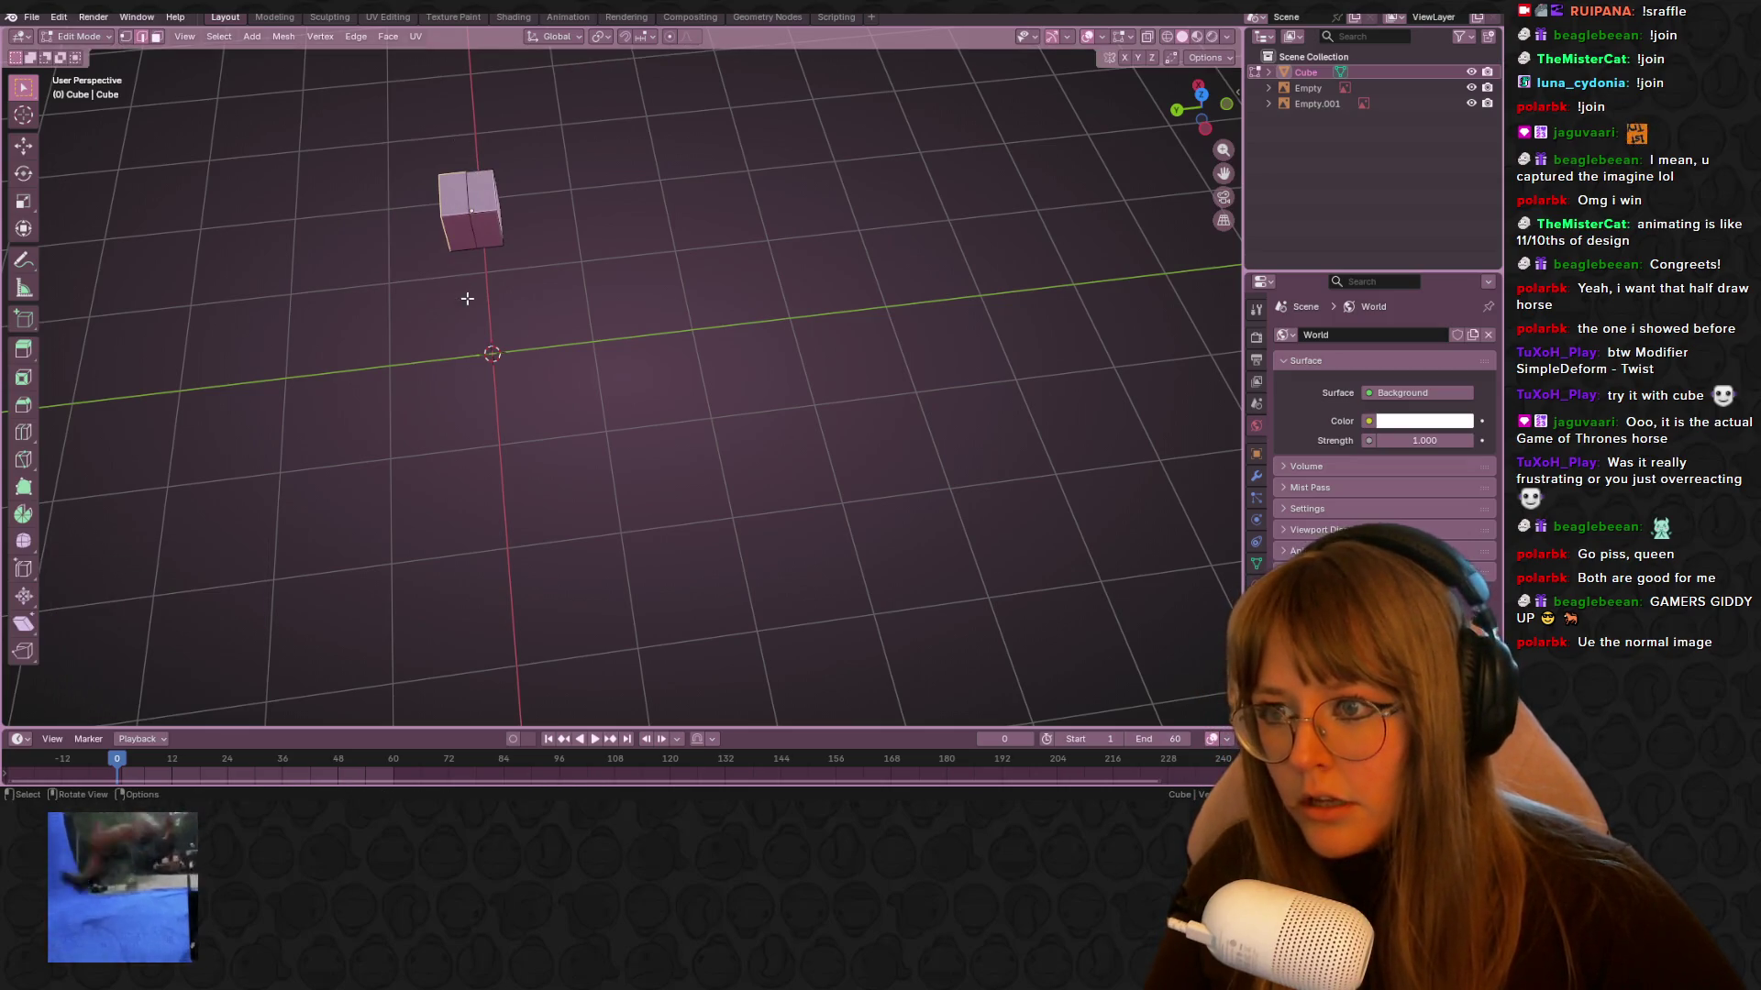
pyautogui.moveTo(570, 220); pyautogui.dragTo(294, 74, button='middle')
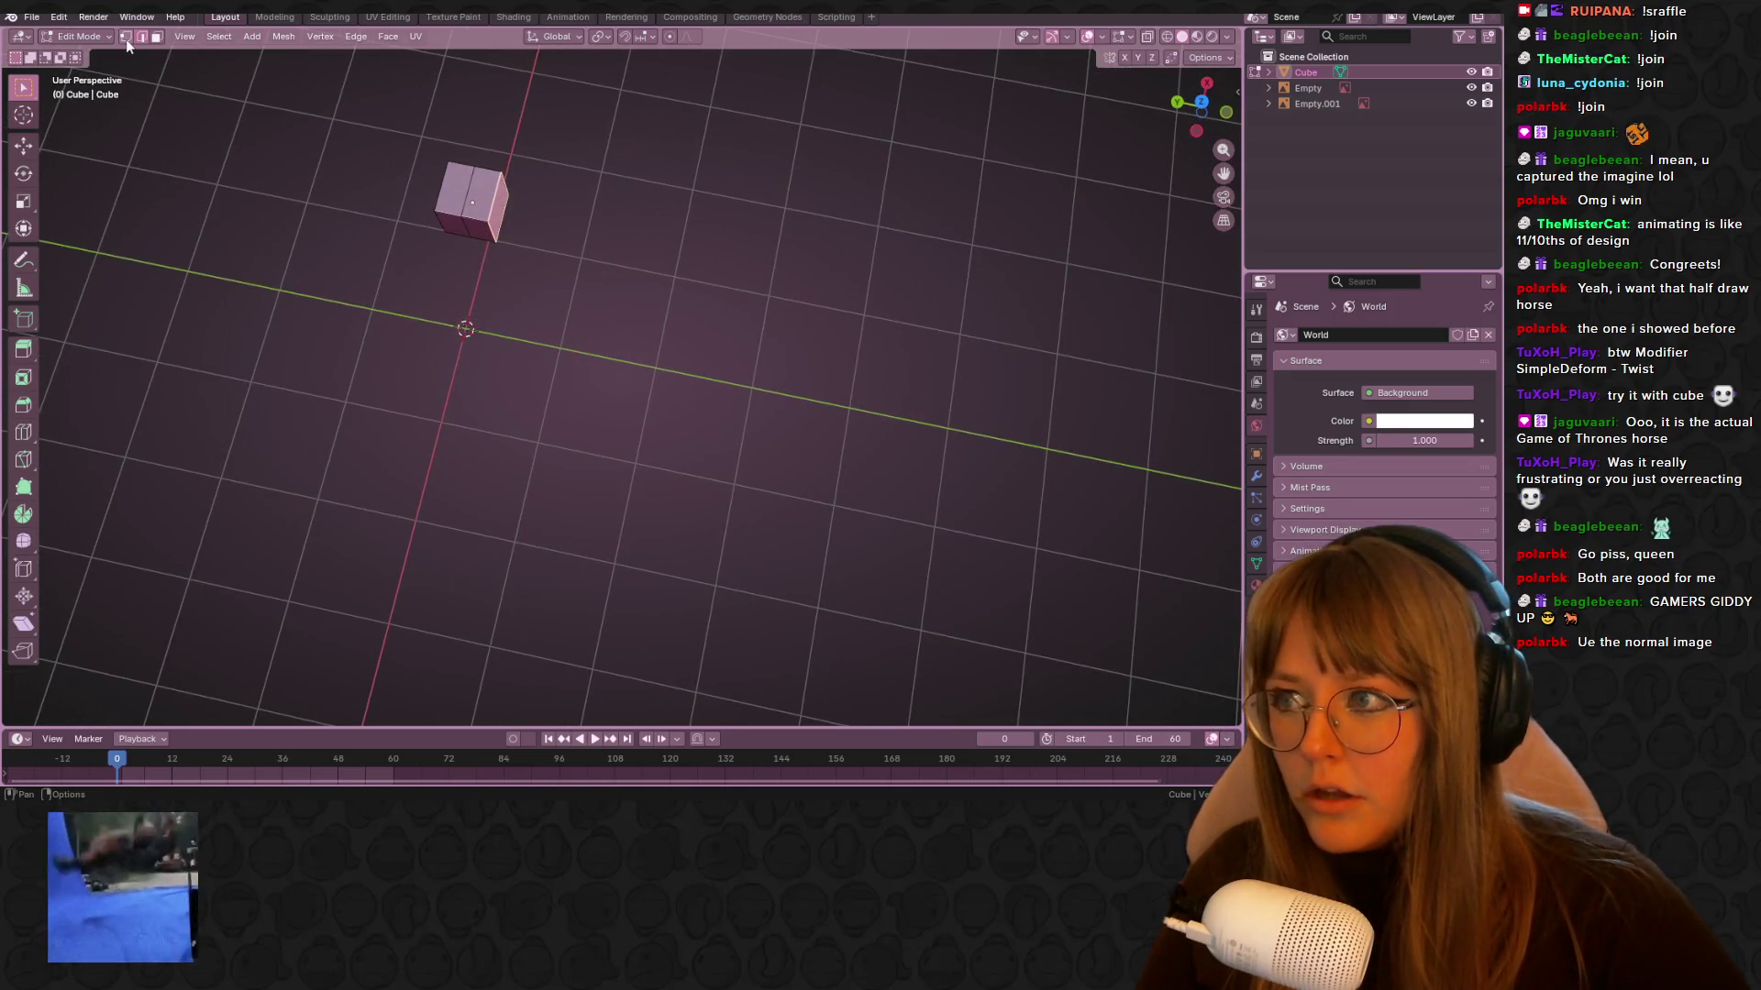
pyautogui.press('x')
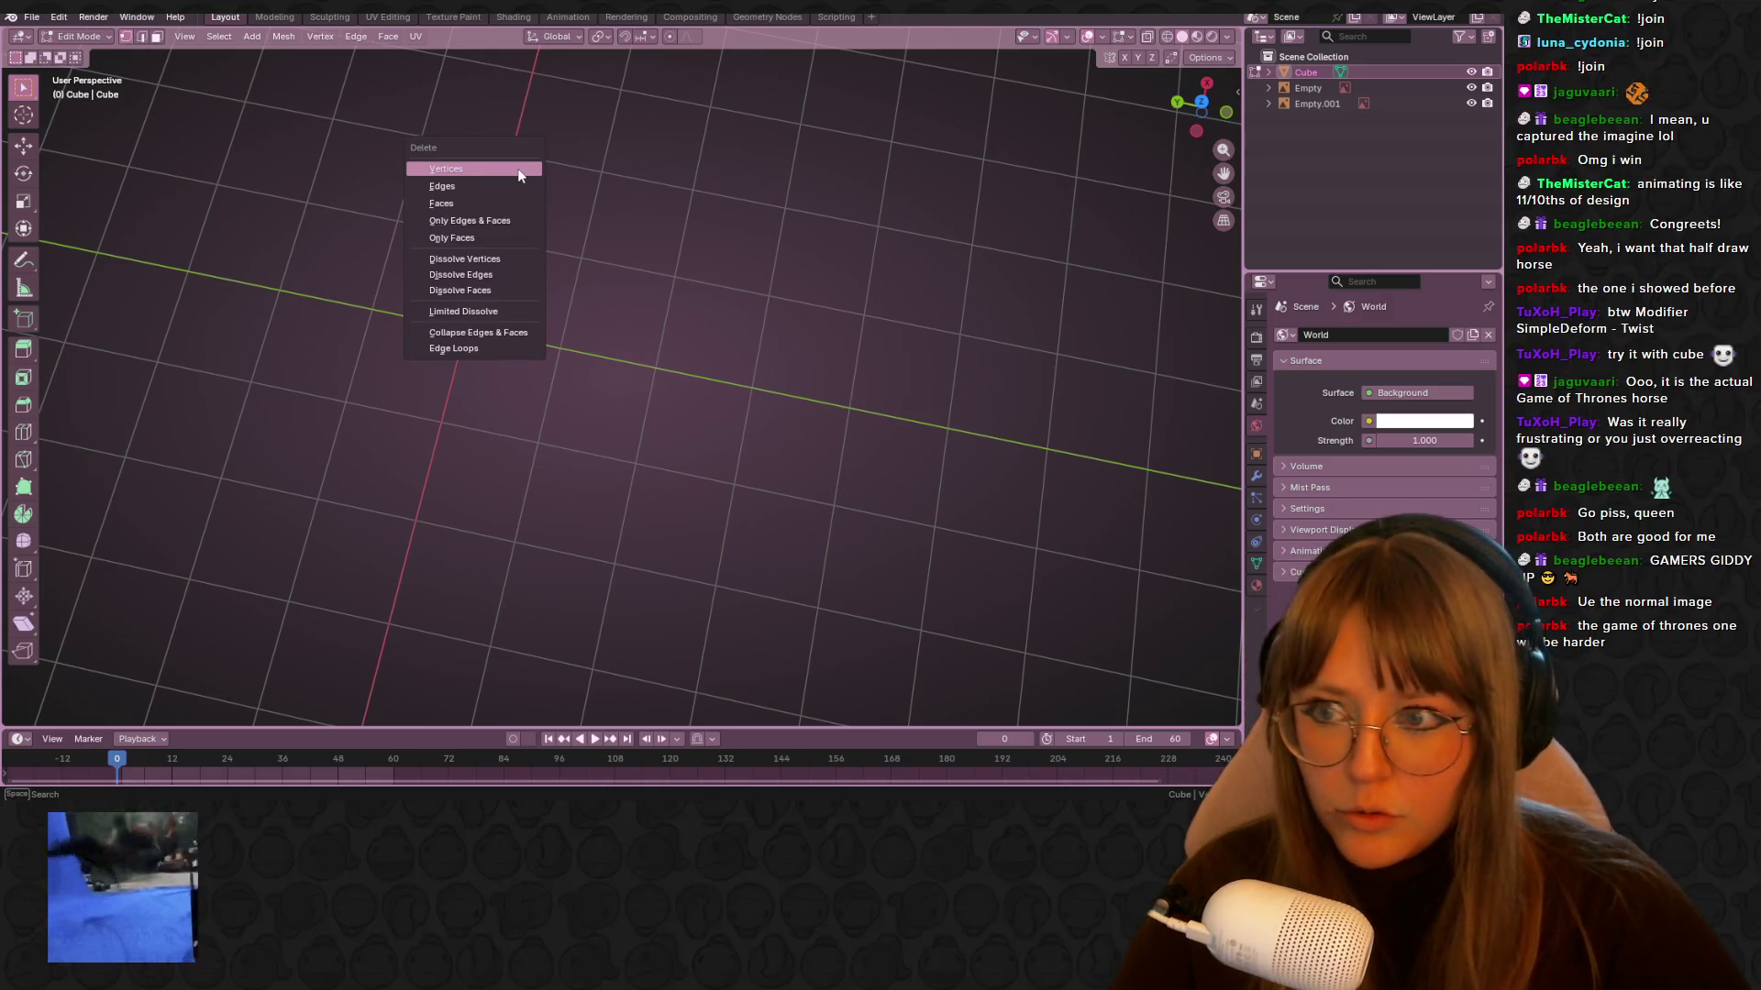
pyautogui.click(530, 167)
pyautogui.moveTo(644, 241); pyautogui.dragTo(676, 188, button='middle')
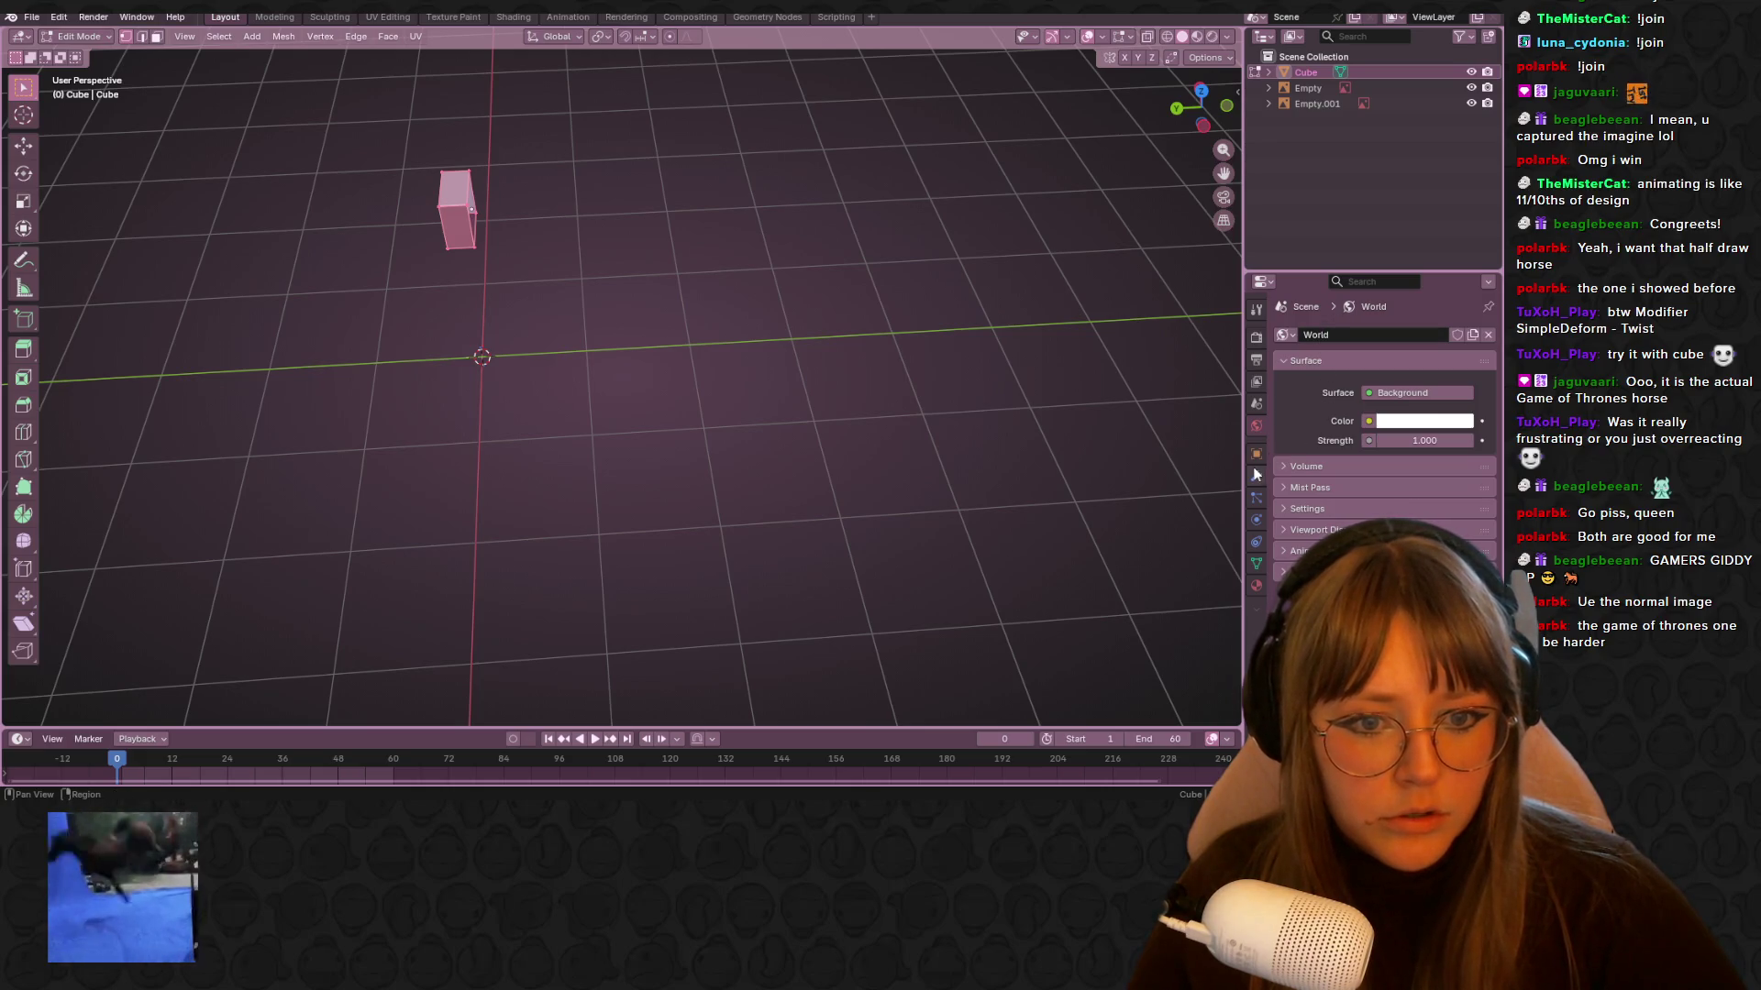
# Add a Mirror modifier to the half cube, mirroring along Y with X turned off
pyautogui.click(1256, 476)
pyautogui.click(1339, 335)
pyautogui.click(1339, 329)
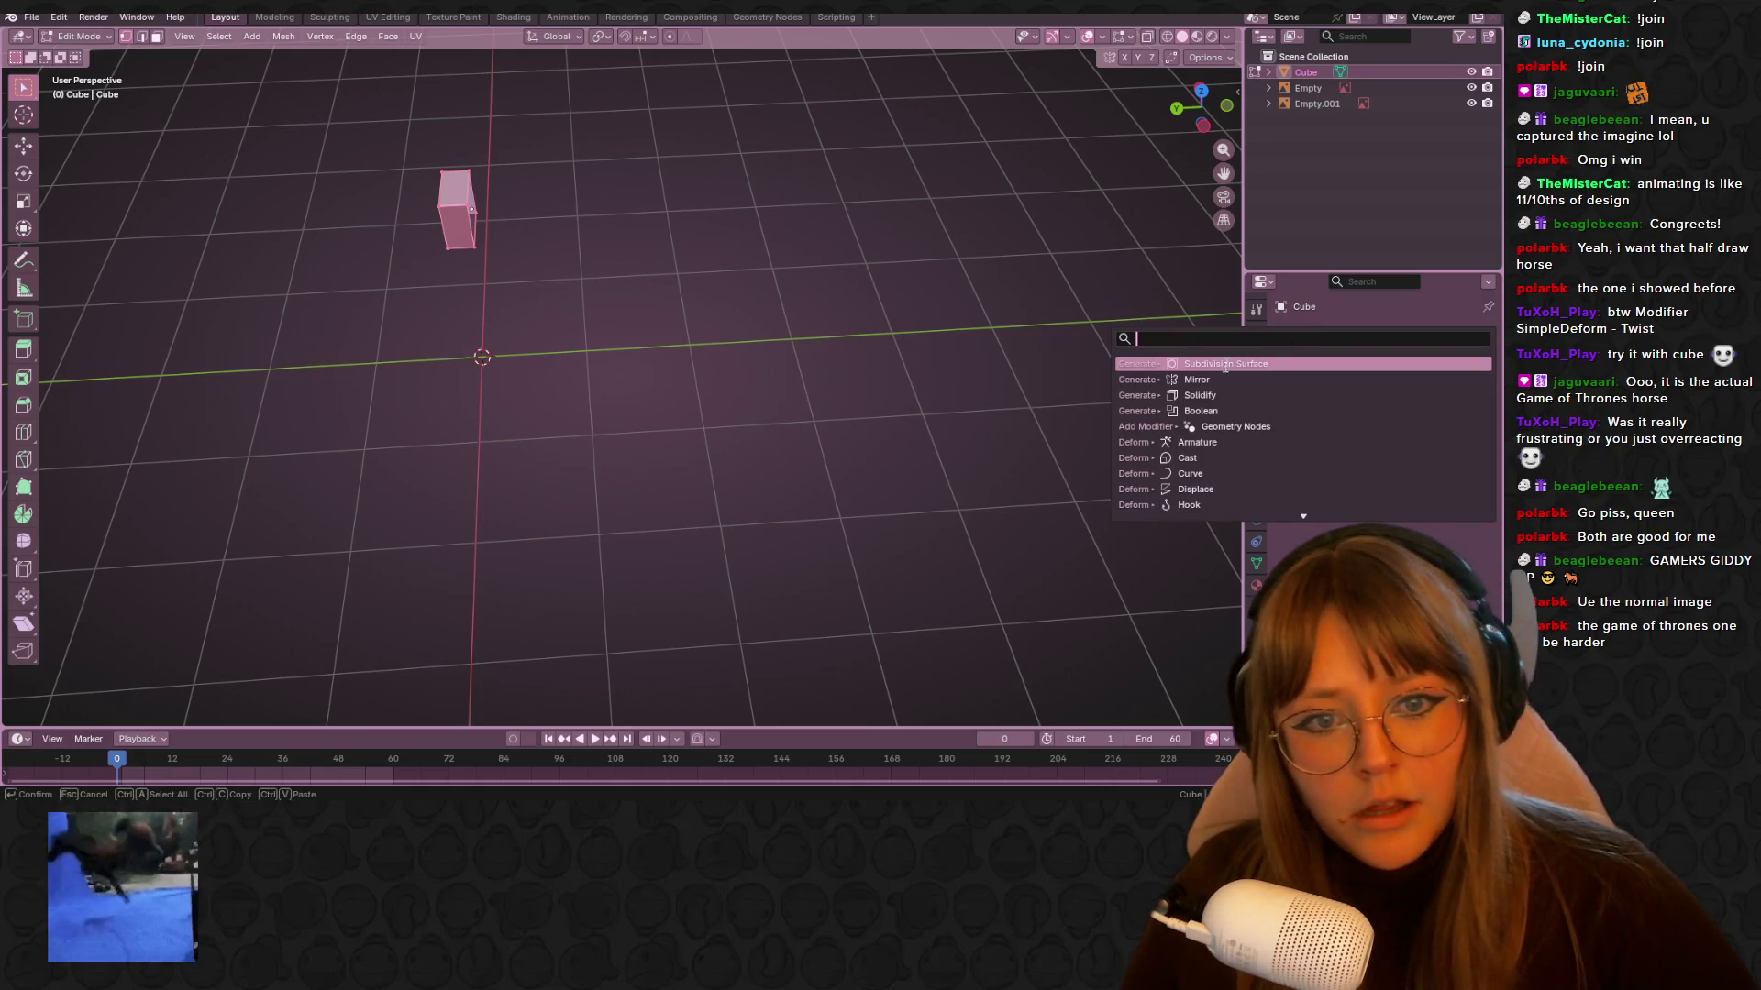
pyautogui.click(1290, 379)
pyautogui.click(1405, 383)
pyautogui.click(1379, 383)
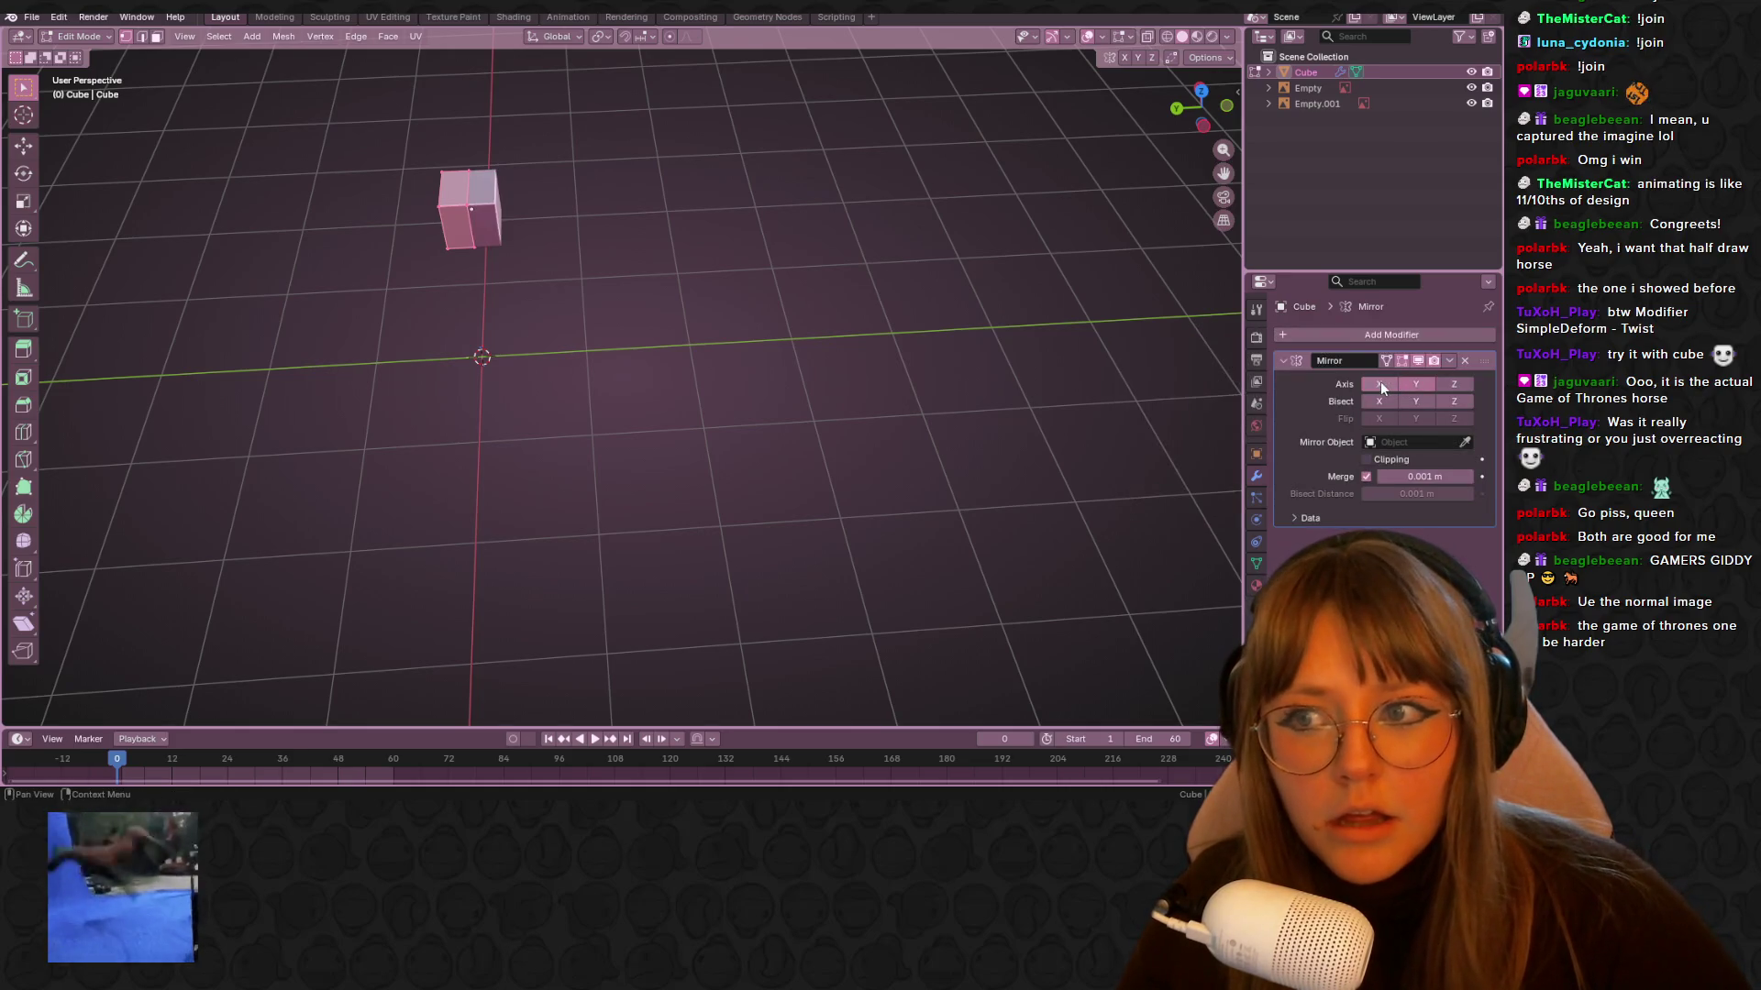
# In back view, tilt the face and move it along the horse's back line
pyautogui.click(1176, 108)
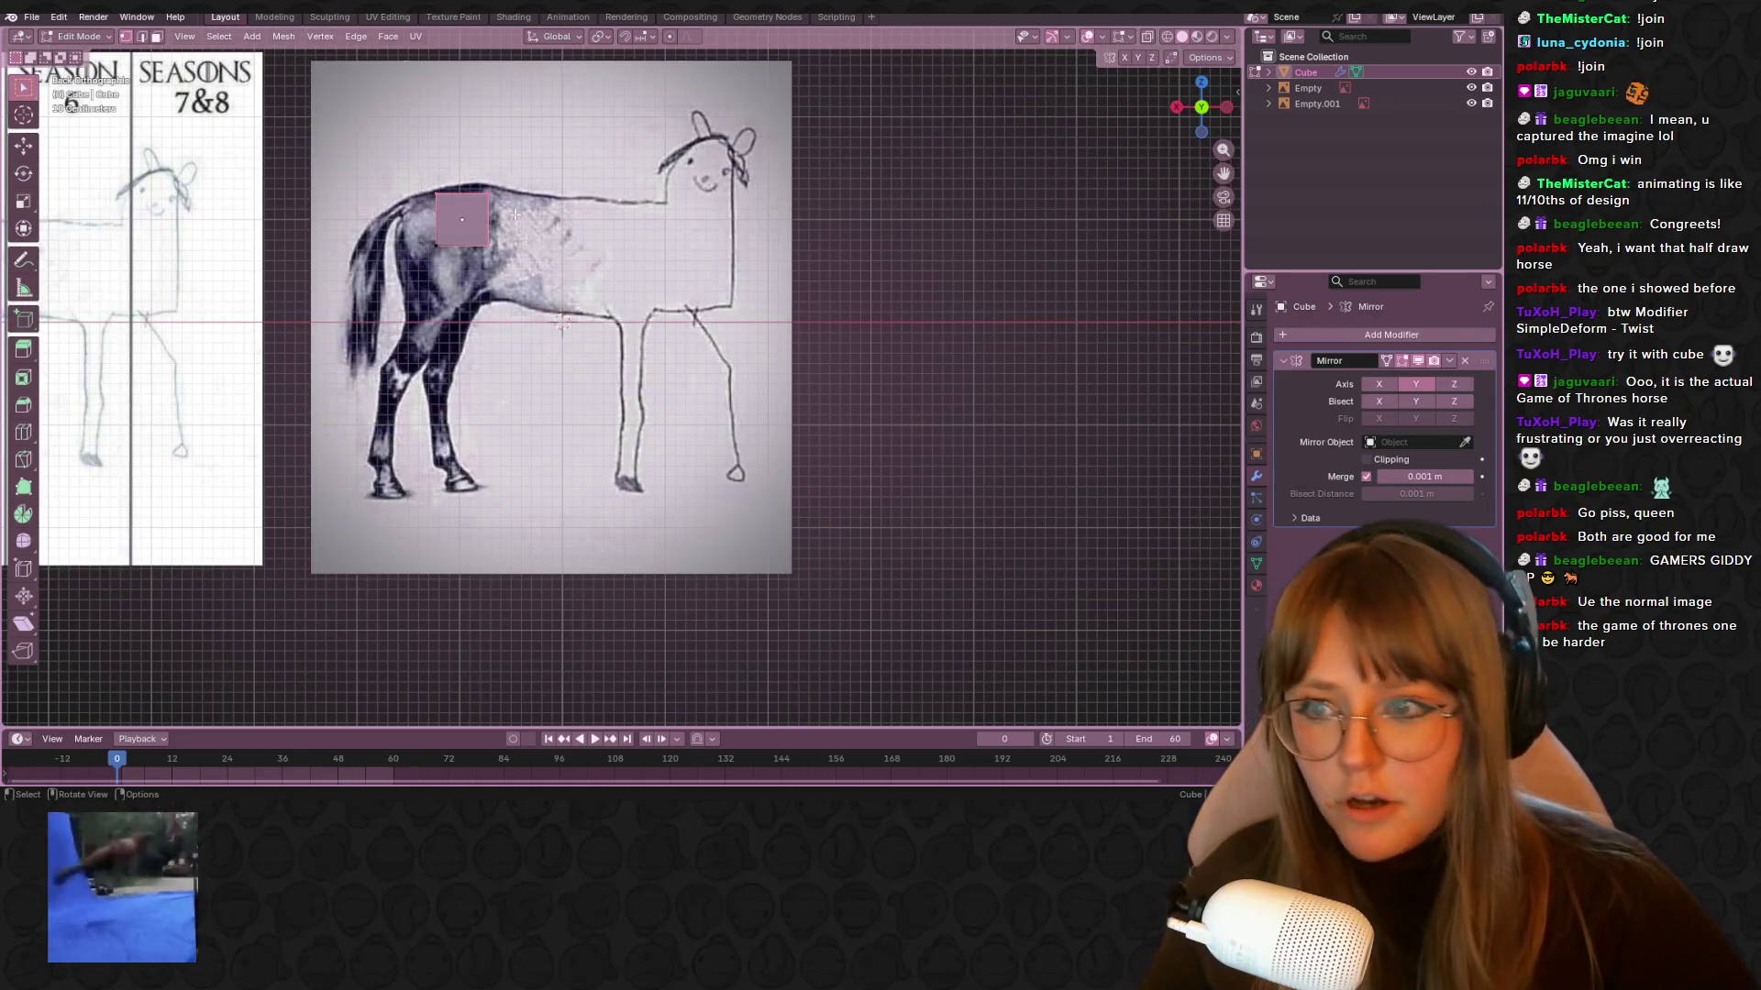
pyautogui.keyDown('shift'); pyautogui.moveTo(515, 214); pyautogui.dragTo(536, 184, button='middle'); pyautogui.keyUp('shift')
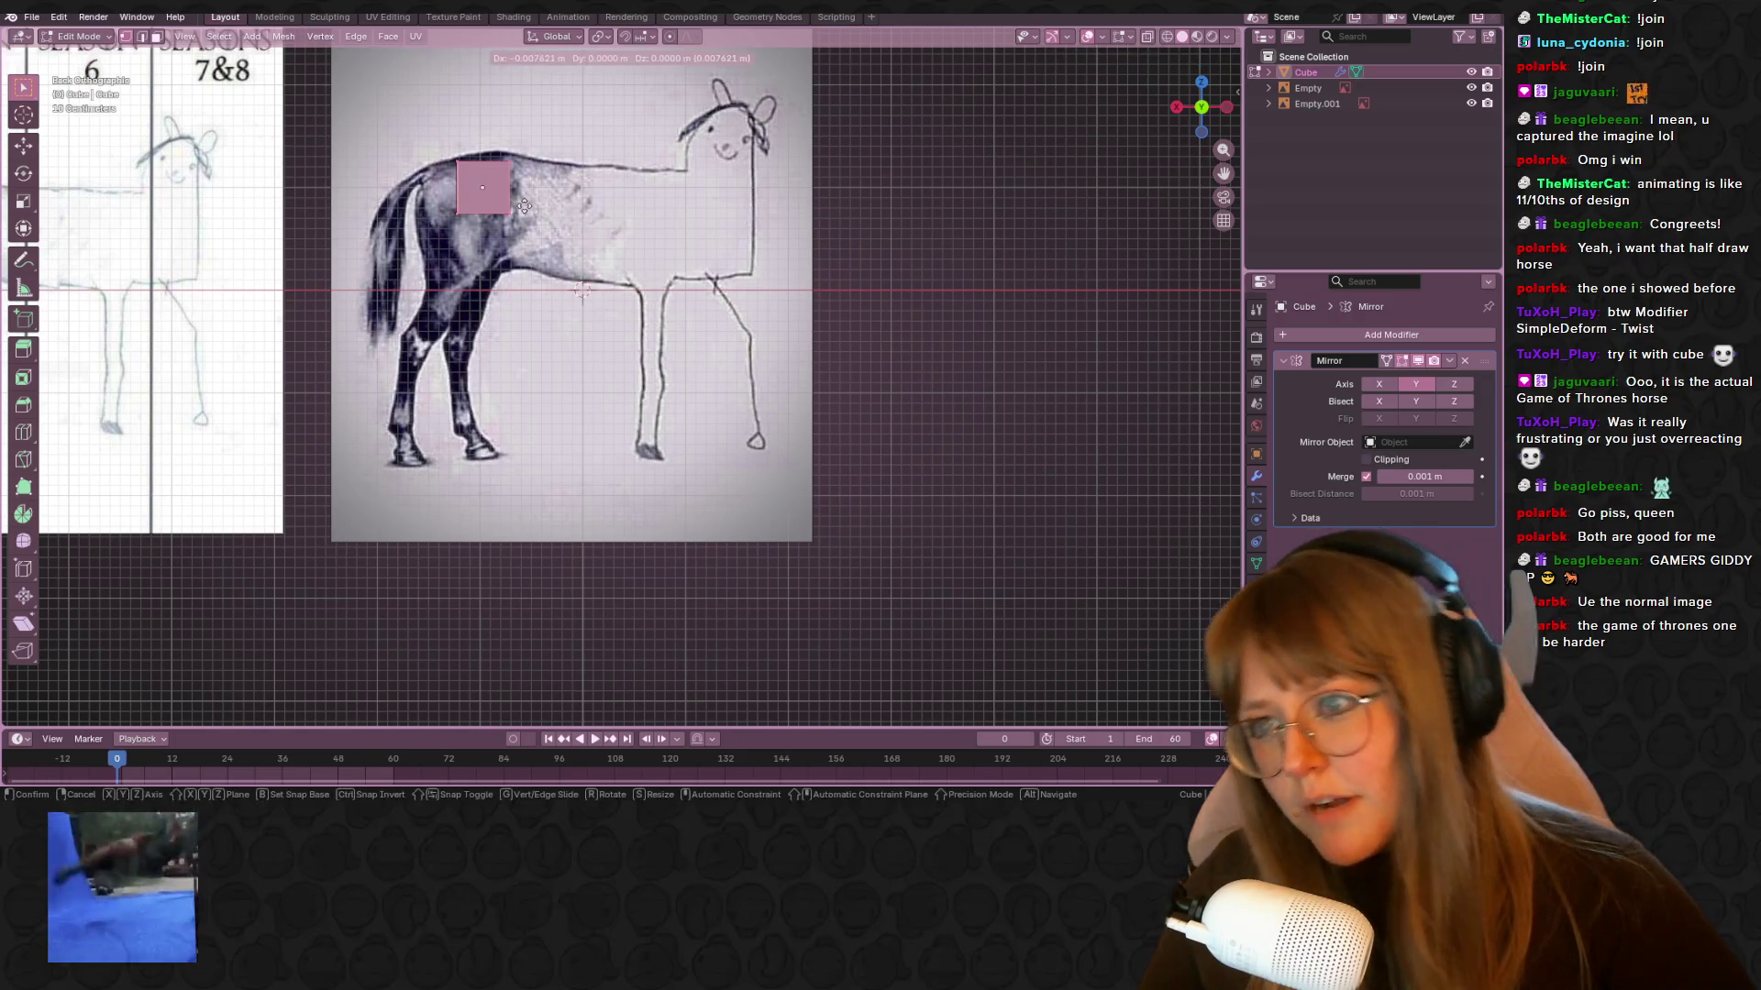
pyautogui.press('r')
pyautogui.click(647, 254)
pyautogui.press('r')
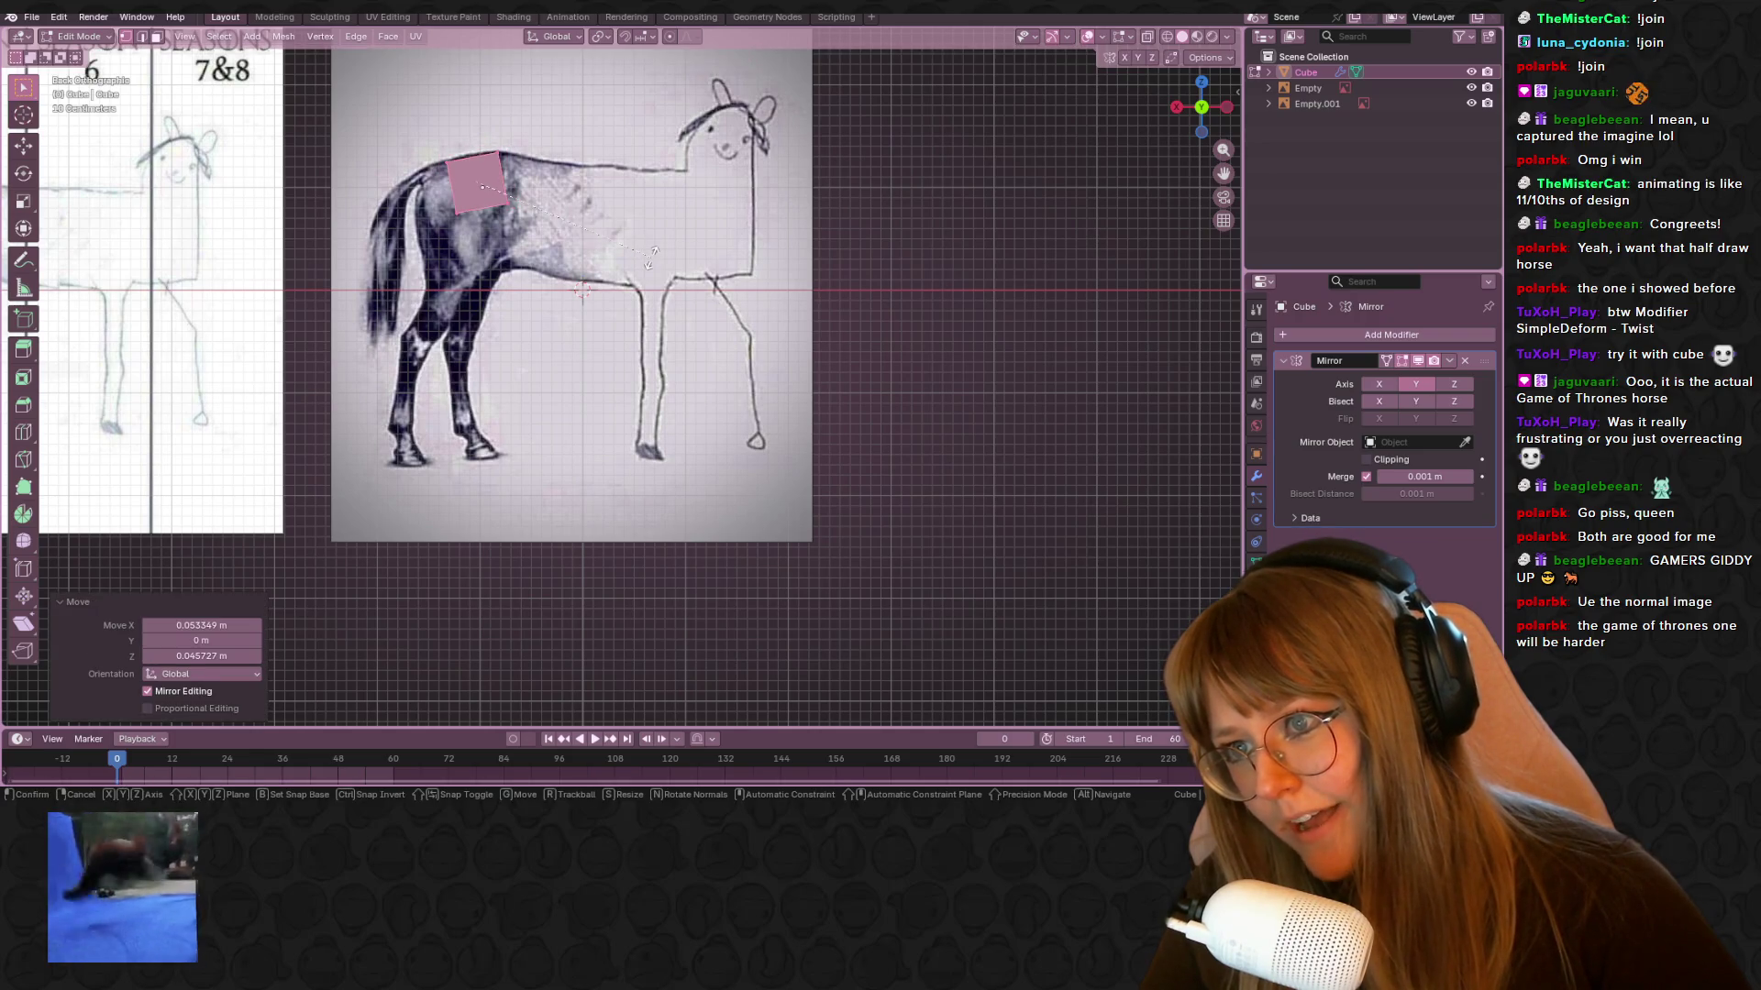
pyautogui.click(601, 229)
pyautogui.scroll(4, 601, 228)
pyautogui.keyDown('shift'); pyautogui.moveTo(602, 228); pyautogui.dragTo(877, 586, button='middle'); pyautogui.keyUp('shift')
pyautogui.press('g')
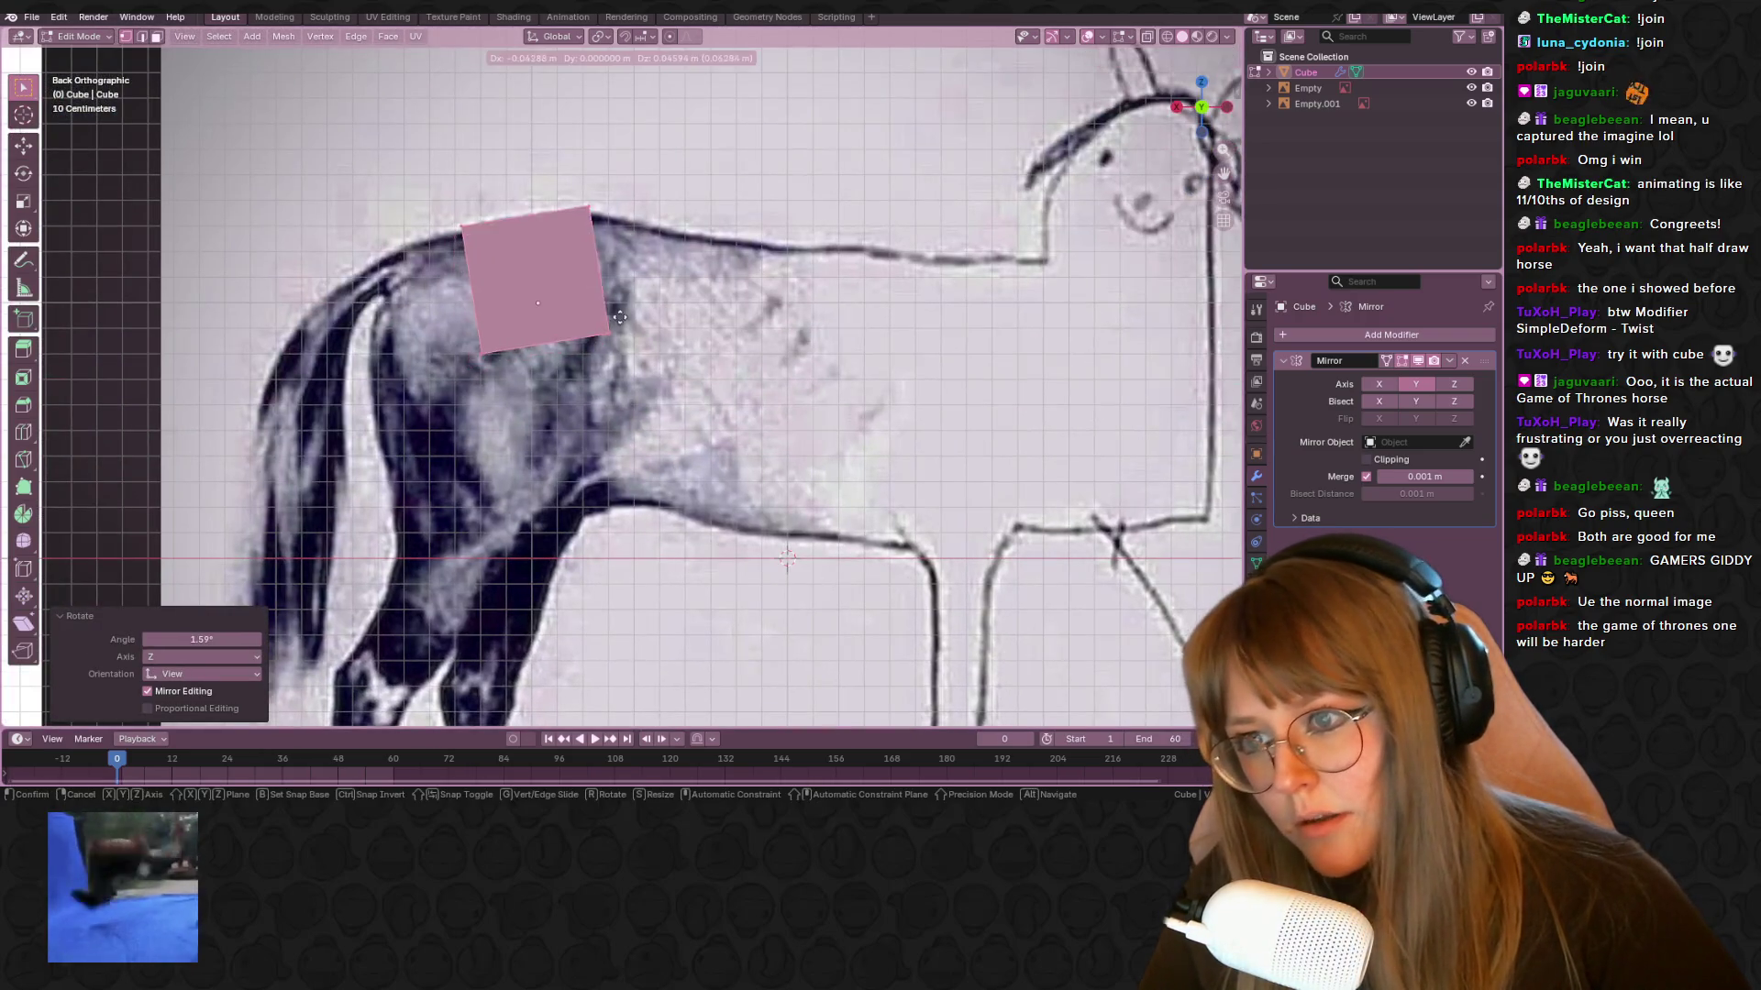
pyautogui.click(632, 319)
pyautogui.click(632, 319)
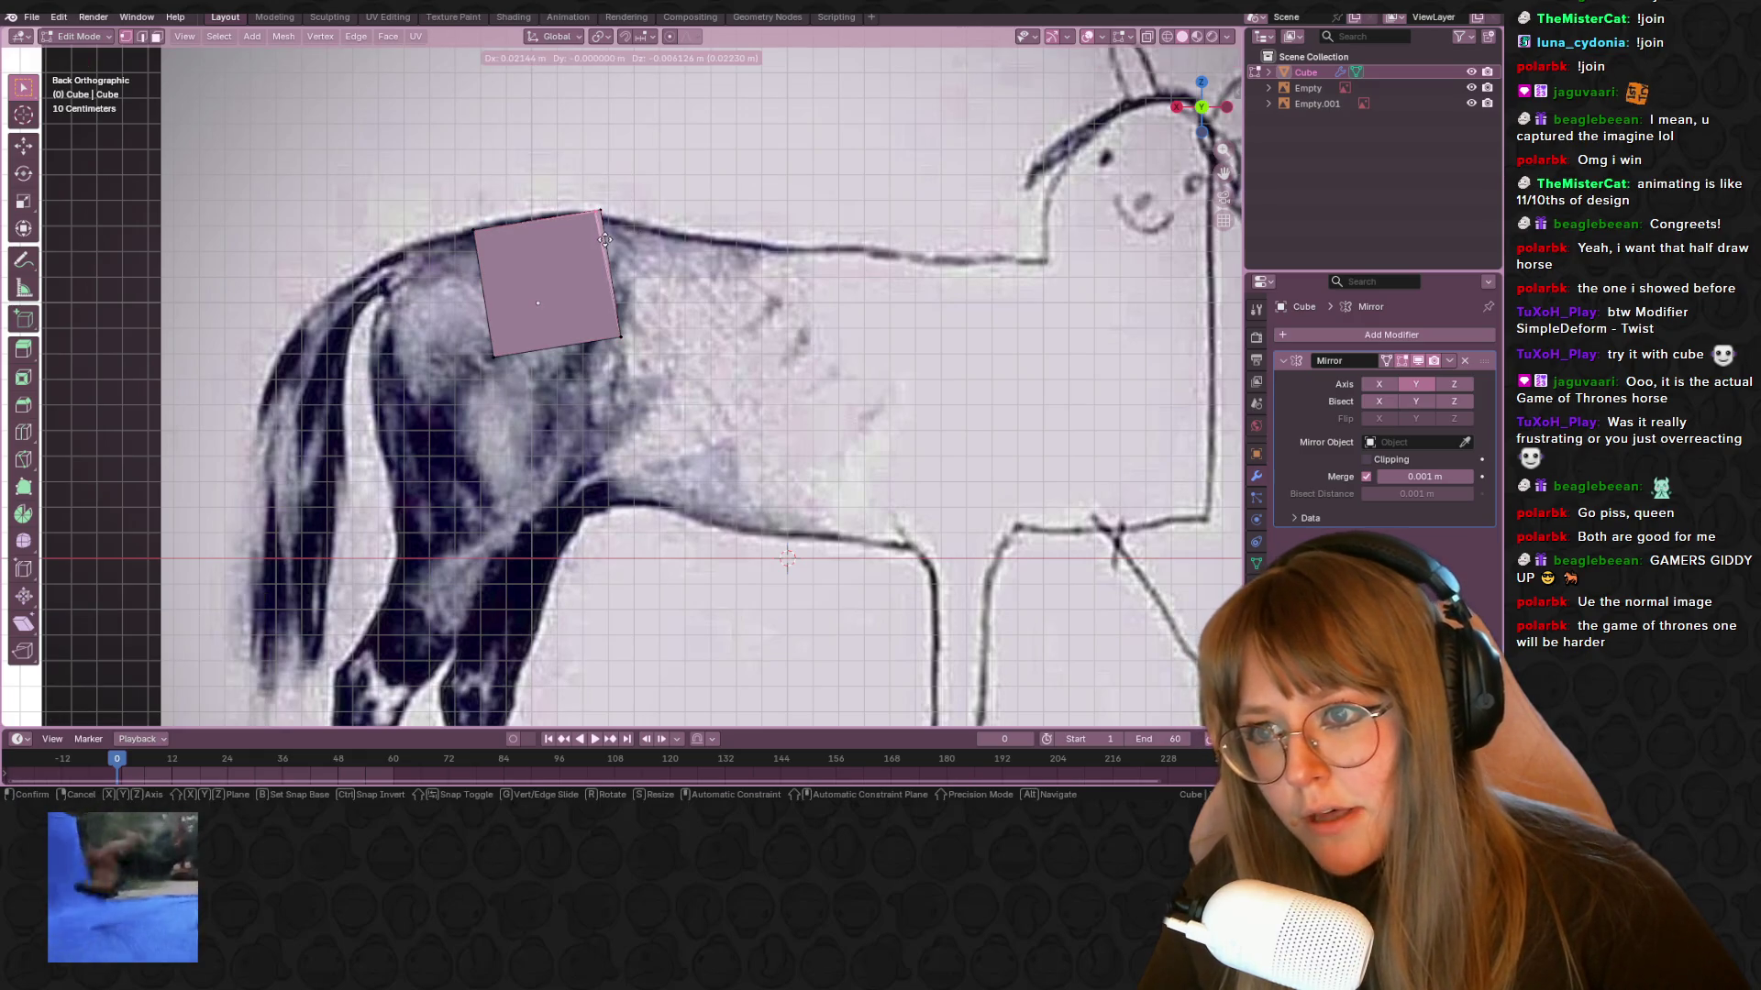
# Move the half cube so it sits on the horse's hip
pyautogui.moveTo(651, 236); pyautogui.dragTo(577, 165, button='middle')
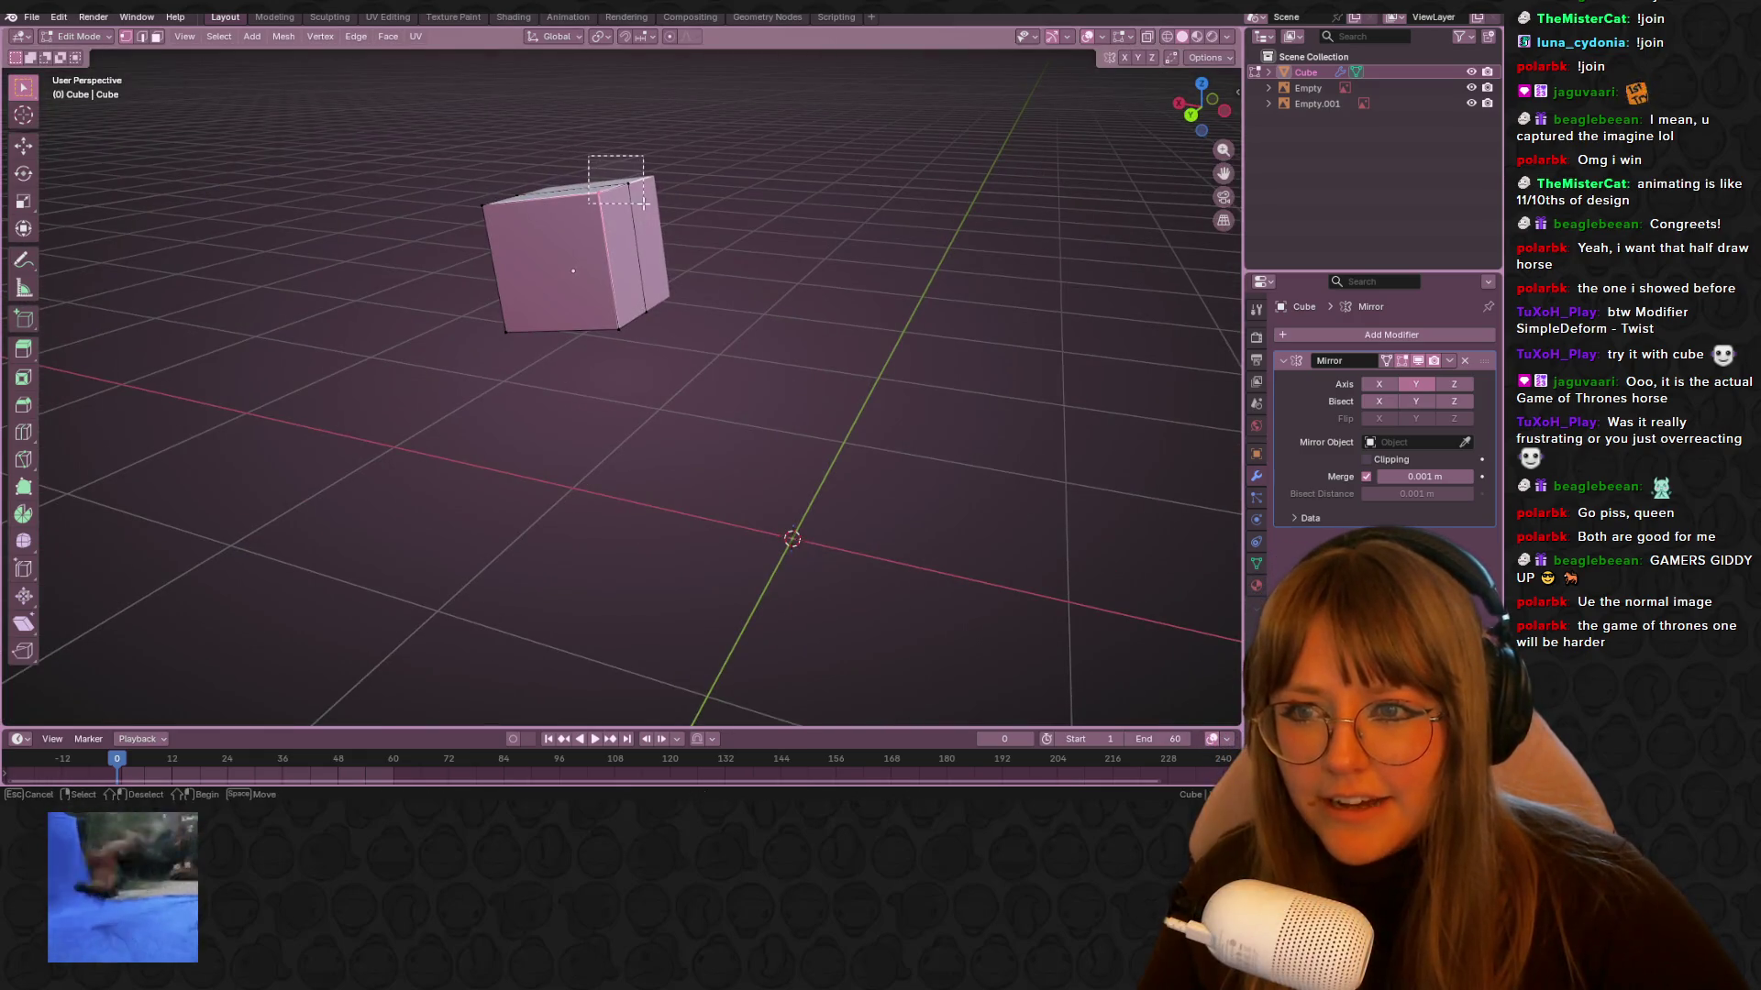
pyautogui.click(1212, 98)
pyautogui.click(1204, 108)
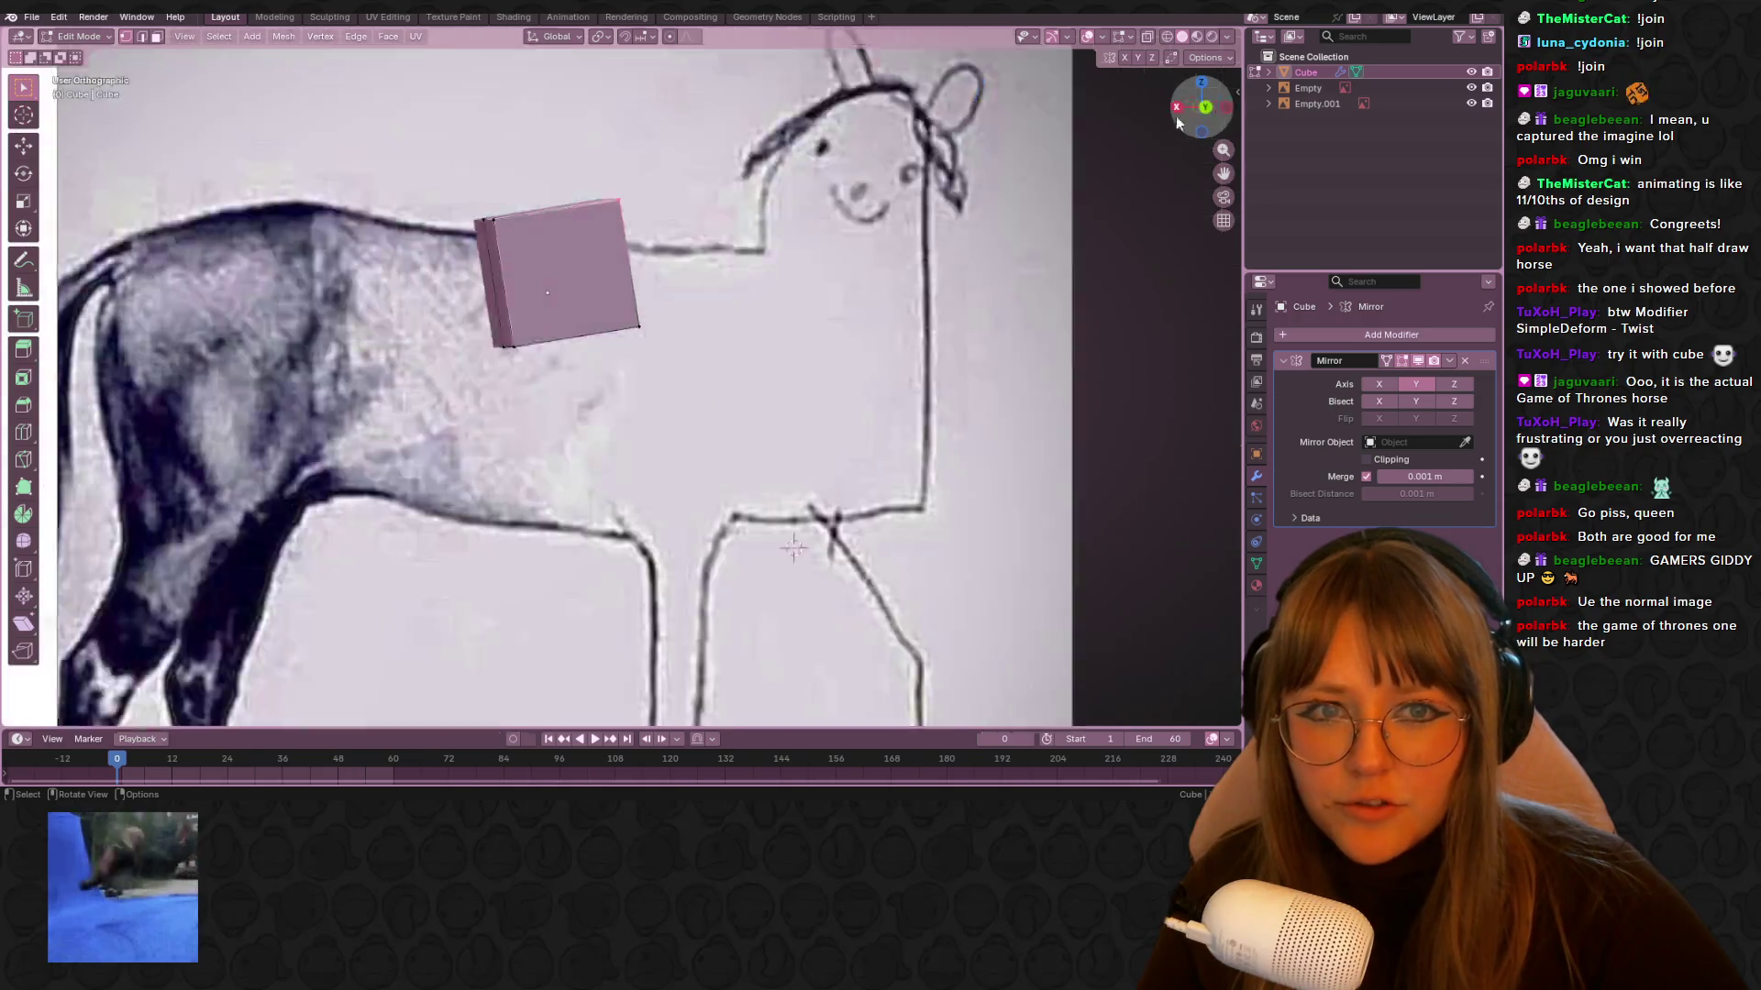
pyautogui.press('g')
pyautogui.click(722, 224)
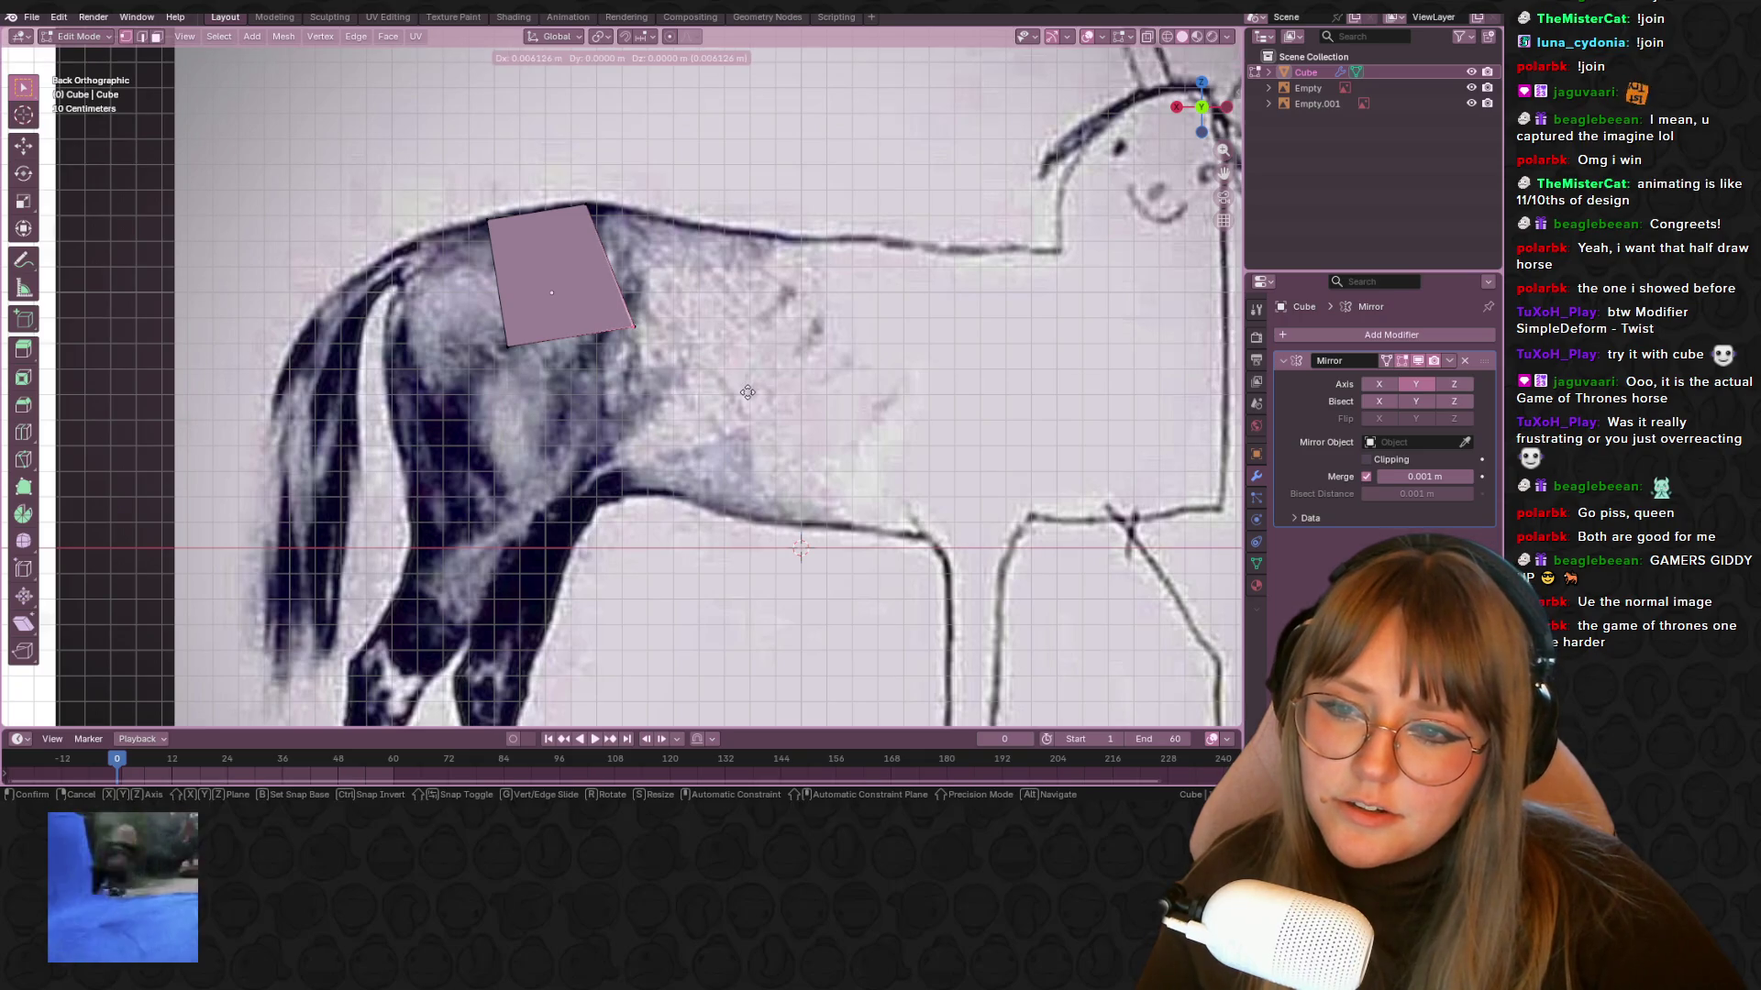
pyautogui.scroll(-2, 894, 255)
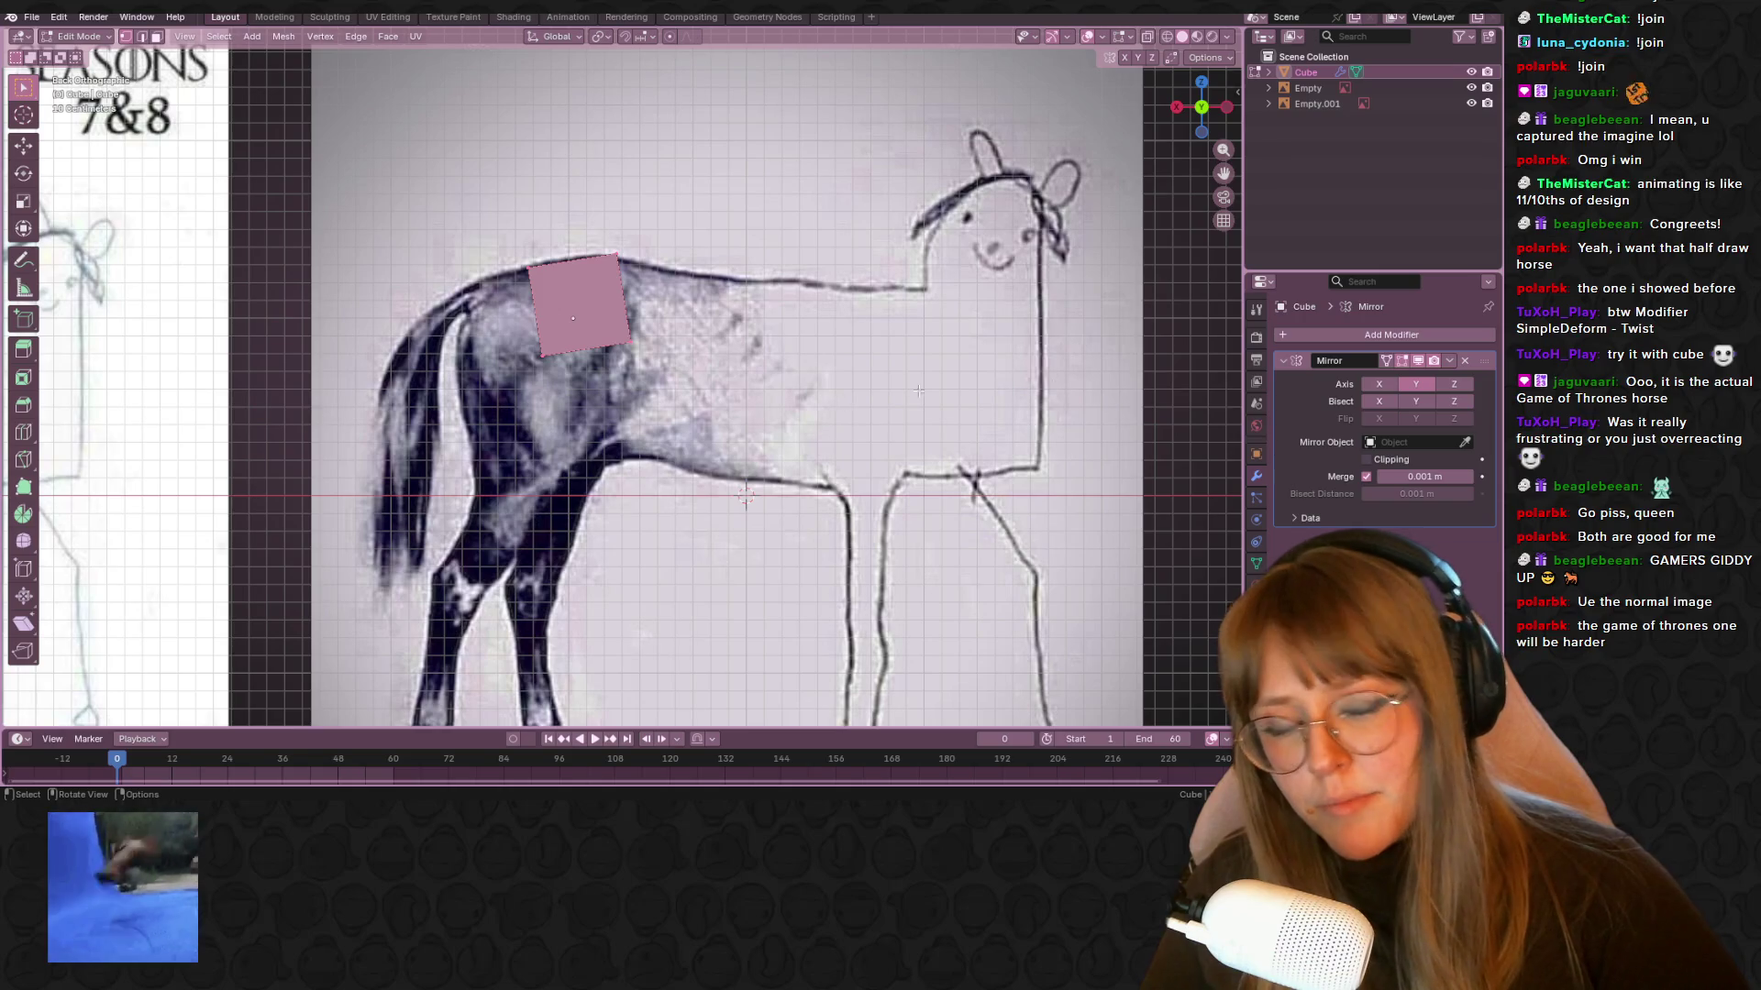
pyautogui.click(1328, 335)
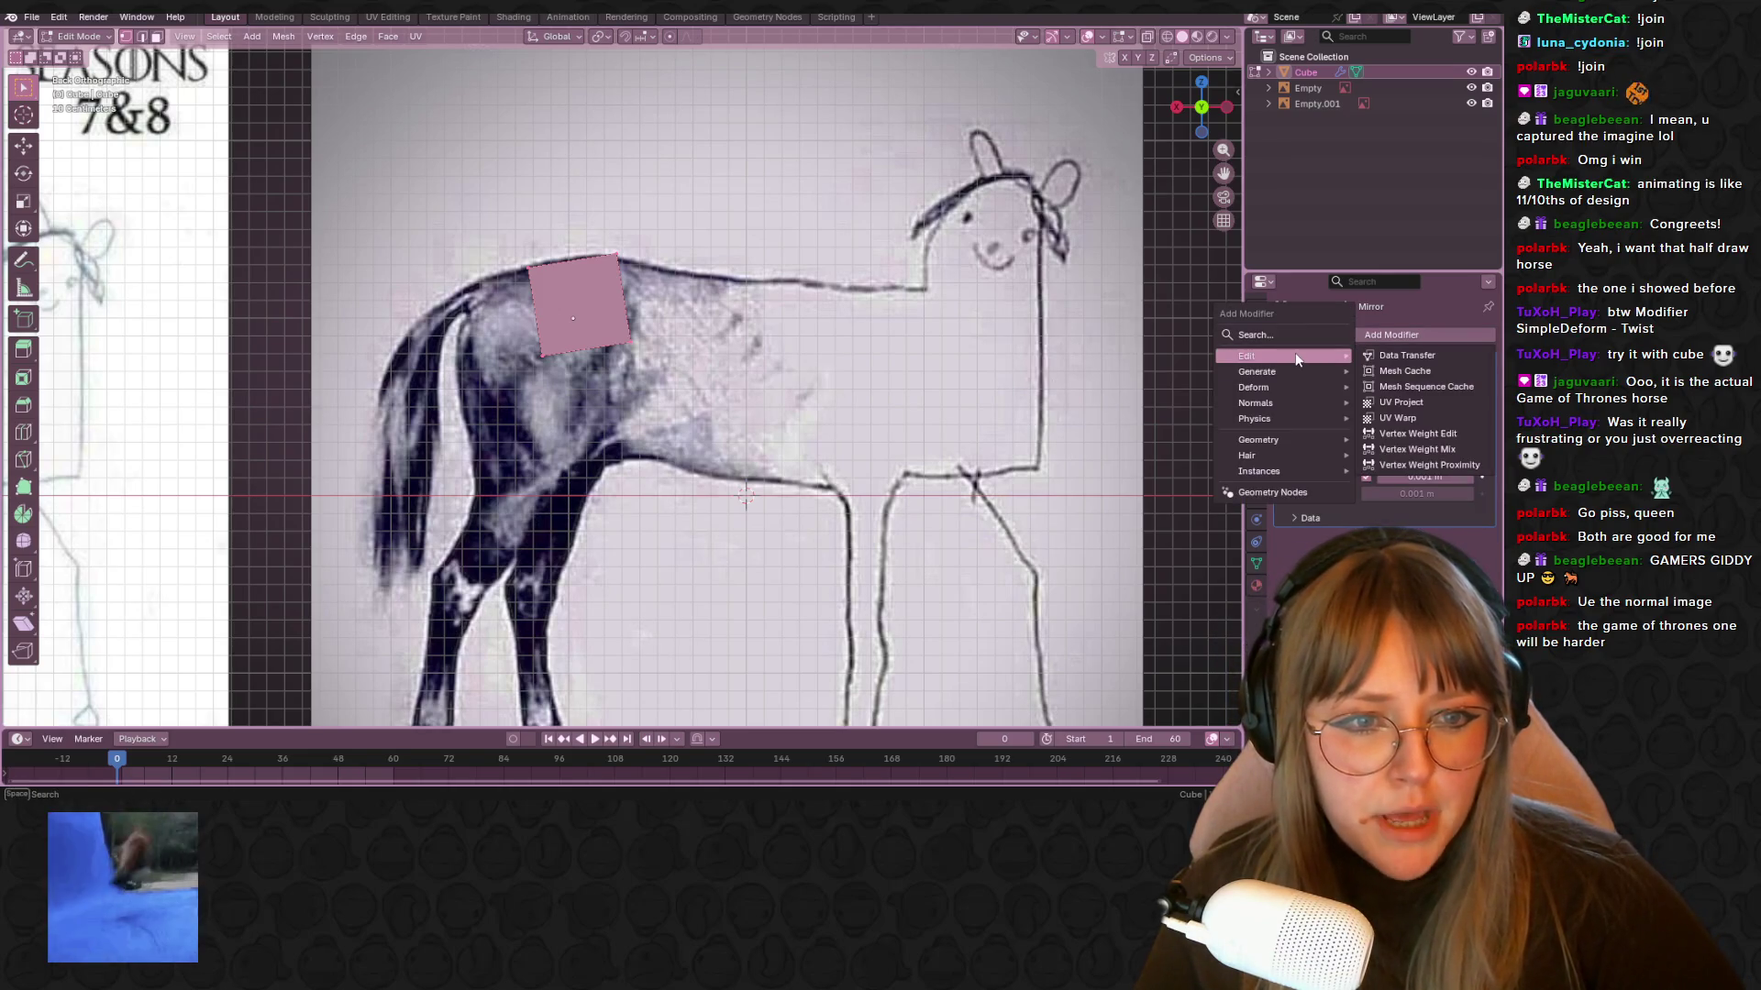
pyautogui.click(1301, 335)
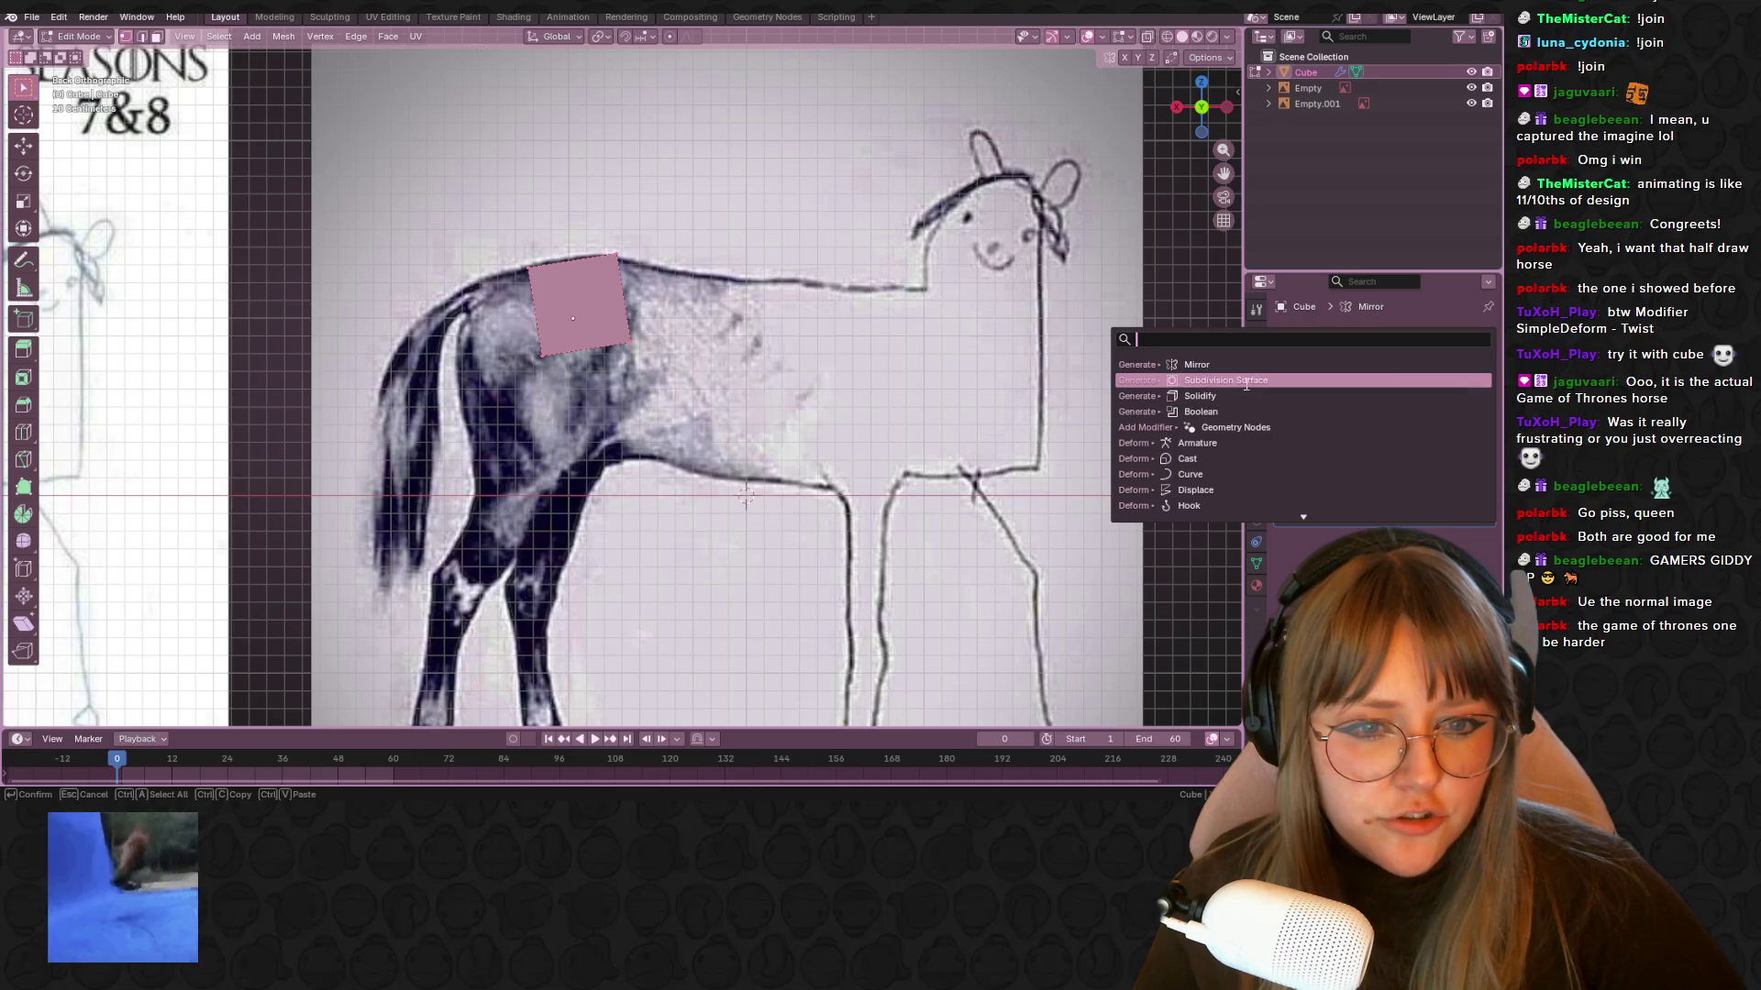
pyautogui.click(1264, 380)
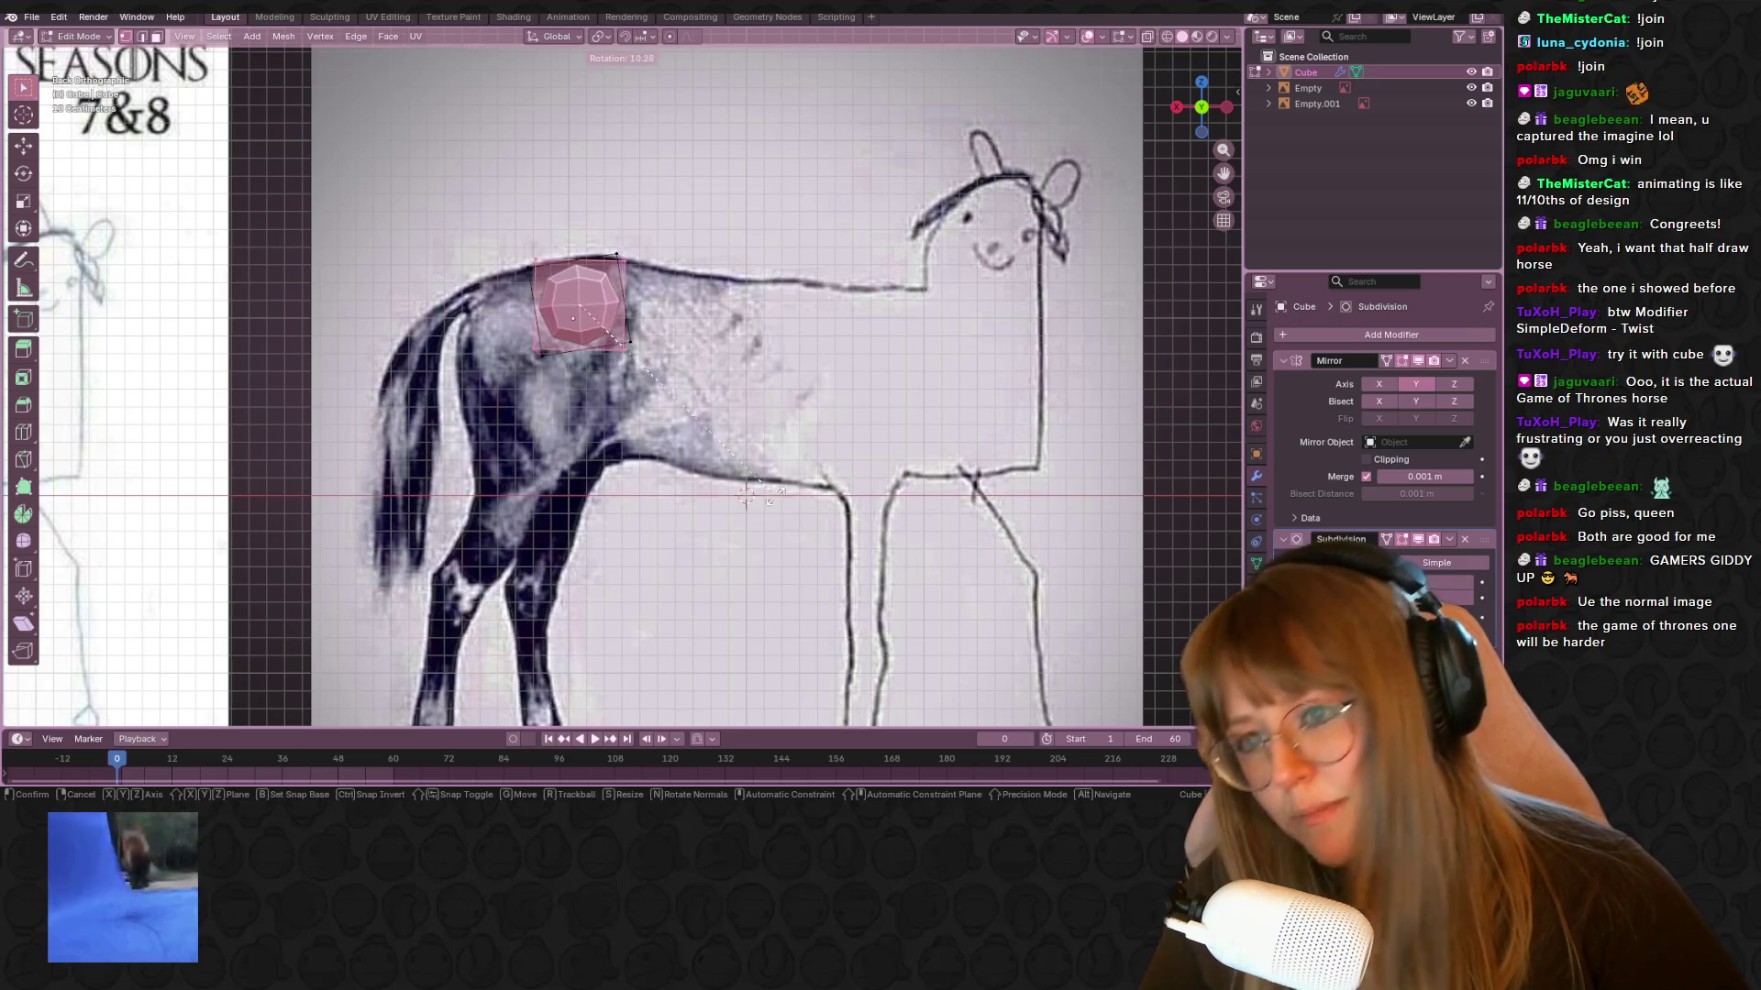
pyautogui.click(759, 491)
pyautogui.hotkey('ctrl', 'z')
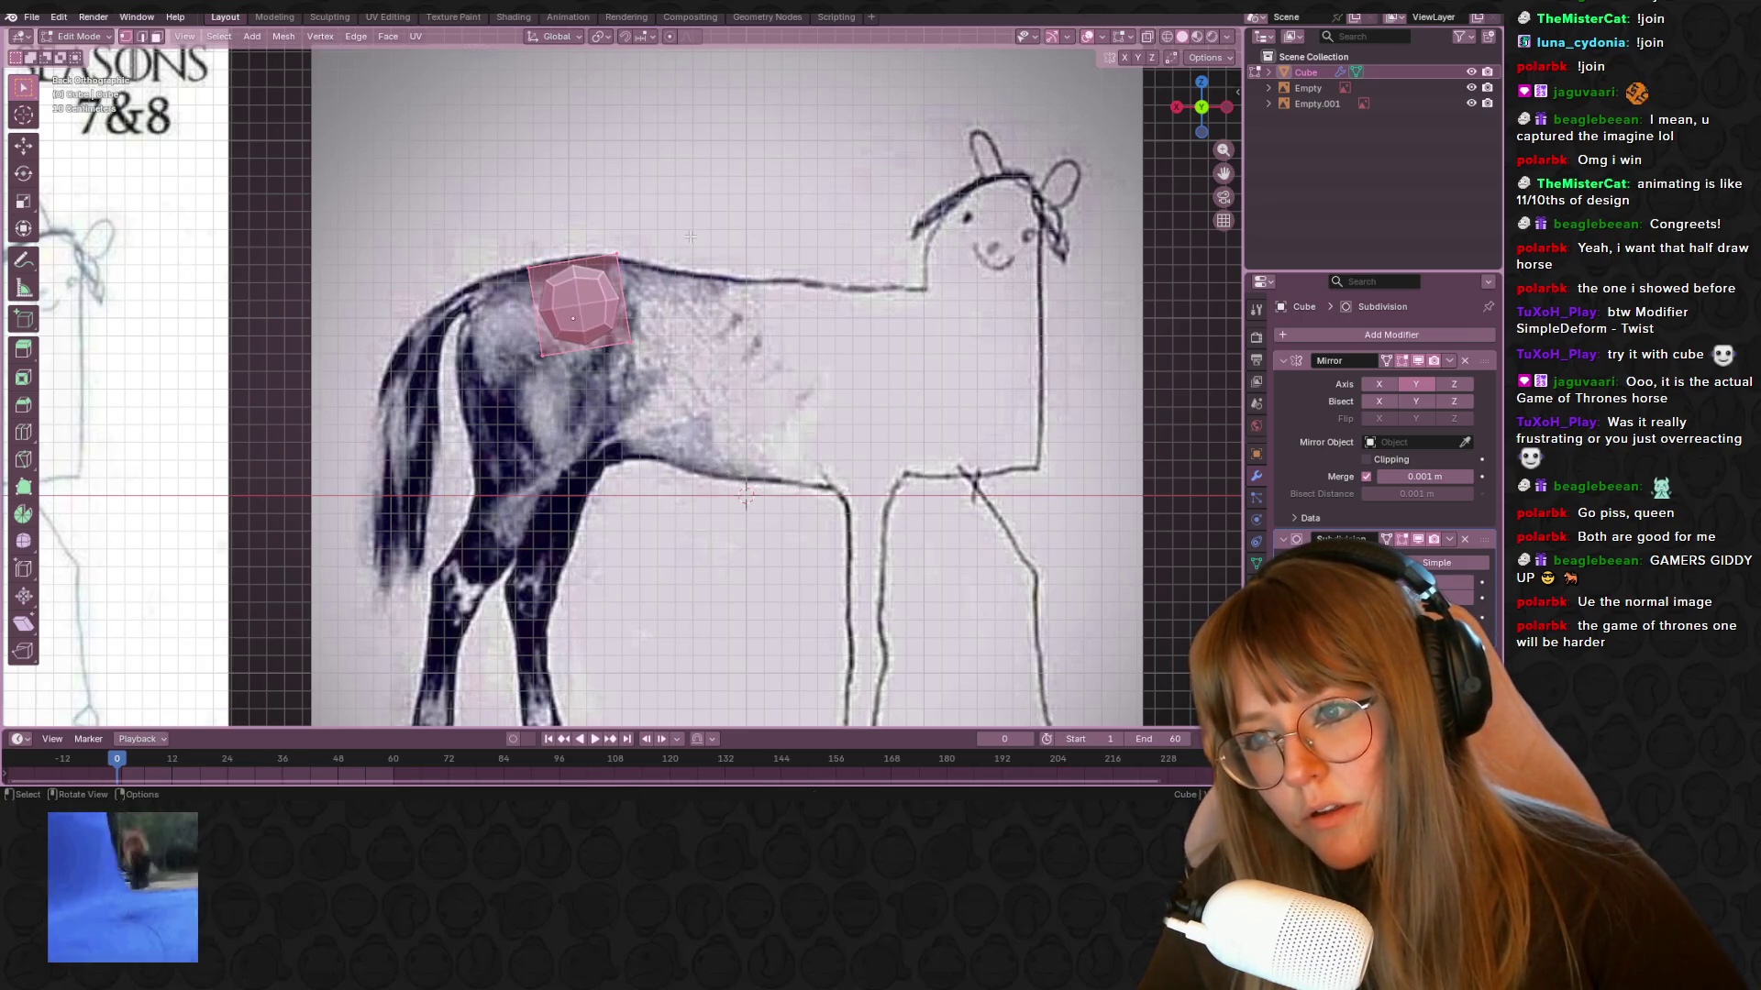
pyautogui.hotkey('ctrl', 'z')
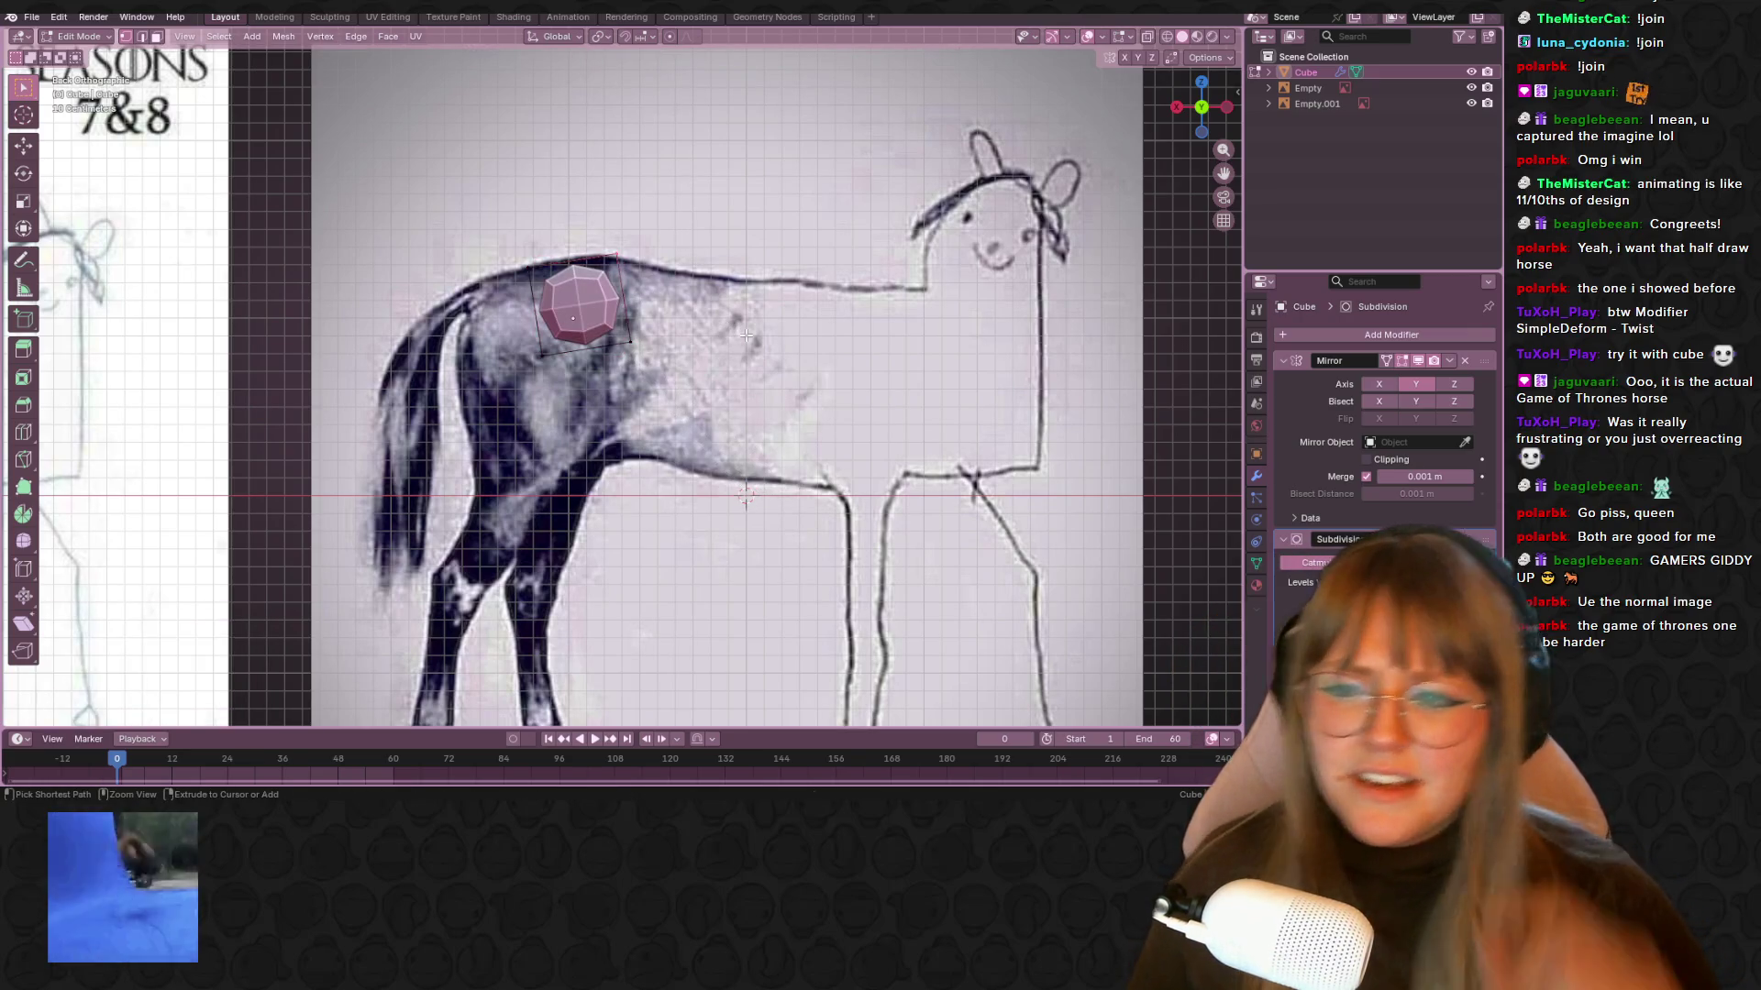
pyautogui.hotkey('ctrl', 'z')
pyautogui.hotkey('ctrl', 'z')
pyautogui.hotkey('ctrl', 'z')
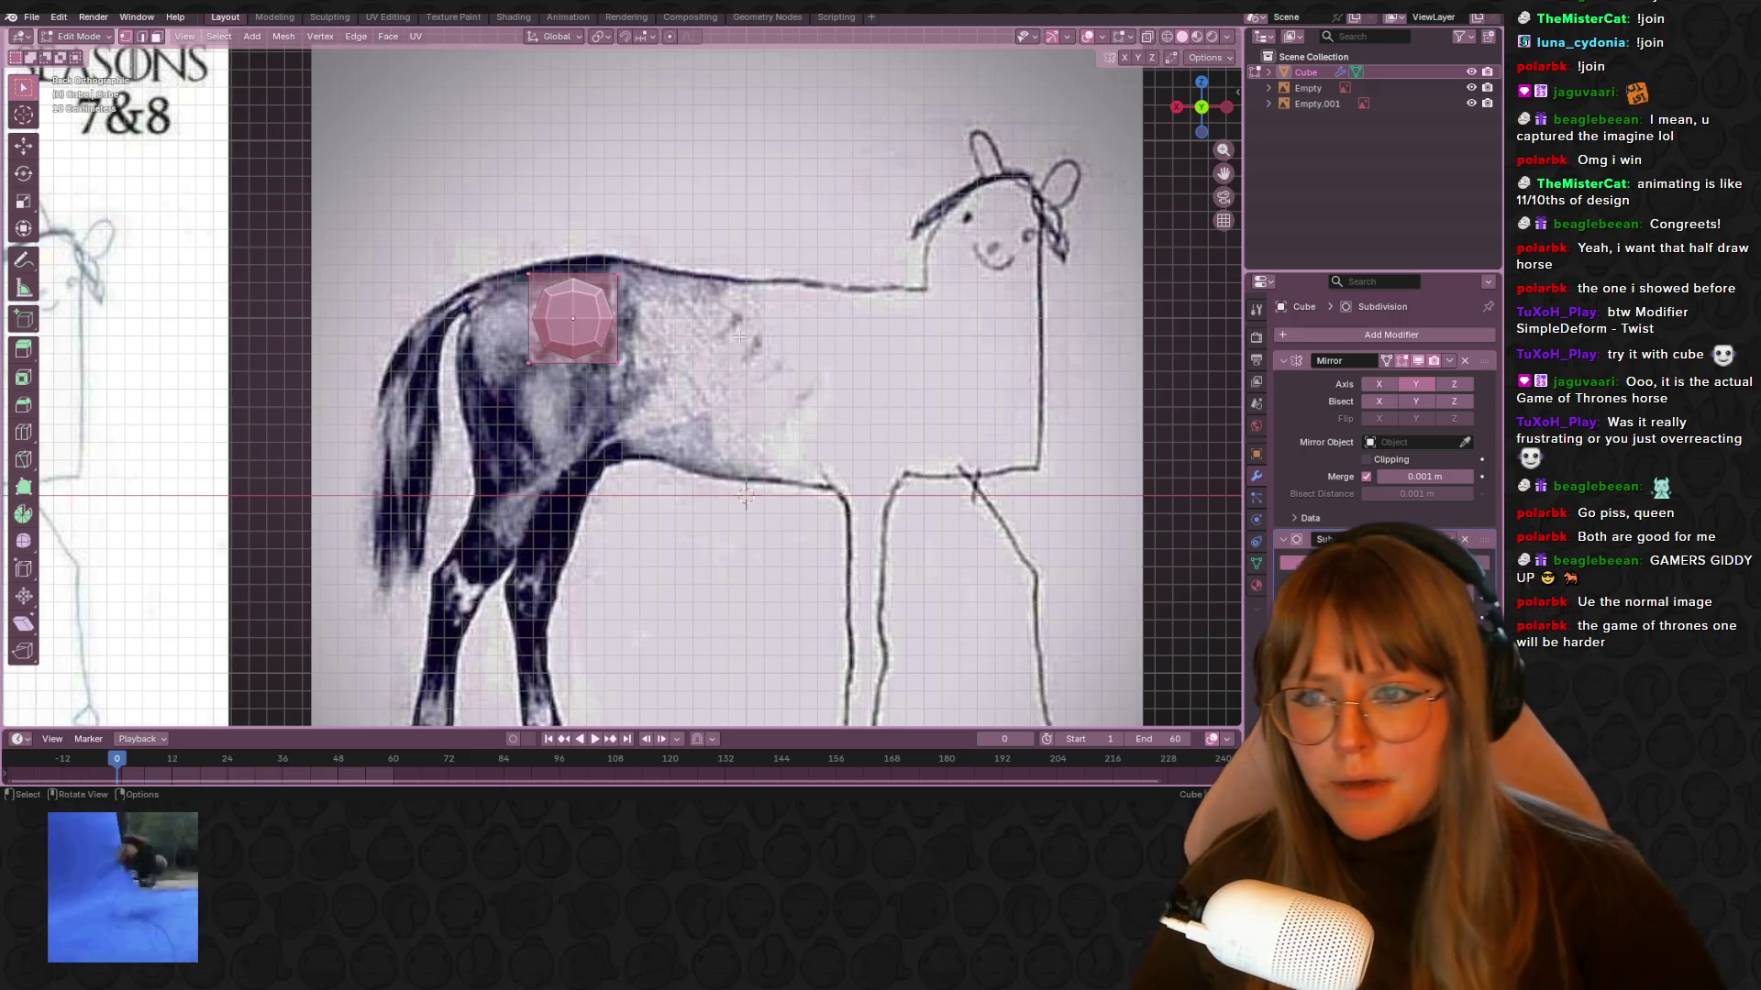
pyautogui.press('r')
pyautogui.press('Return')
pyautogui.hotkey('ctrl', 'z')
pyautogui.press('g')
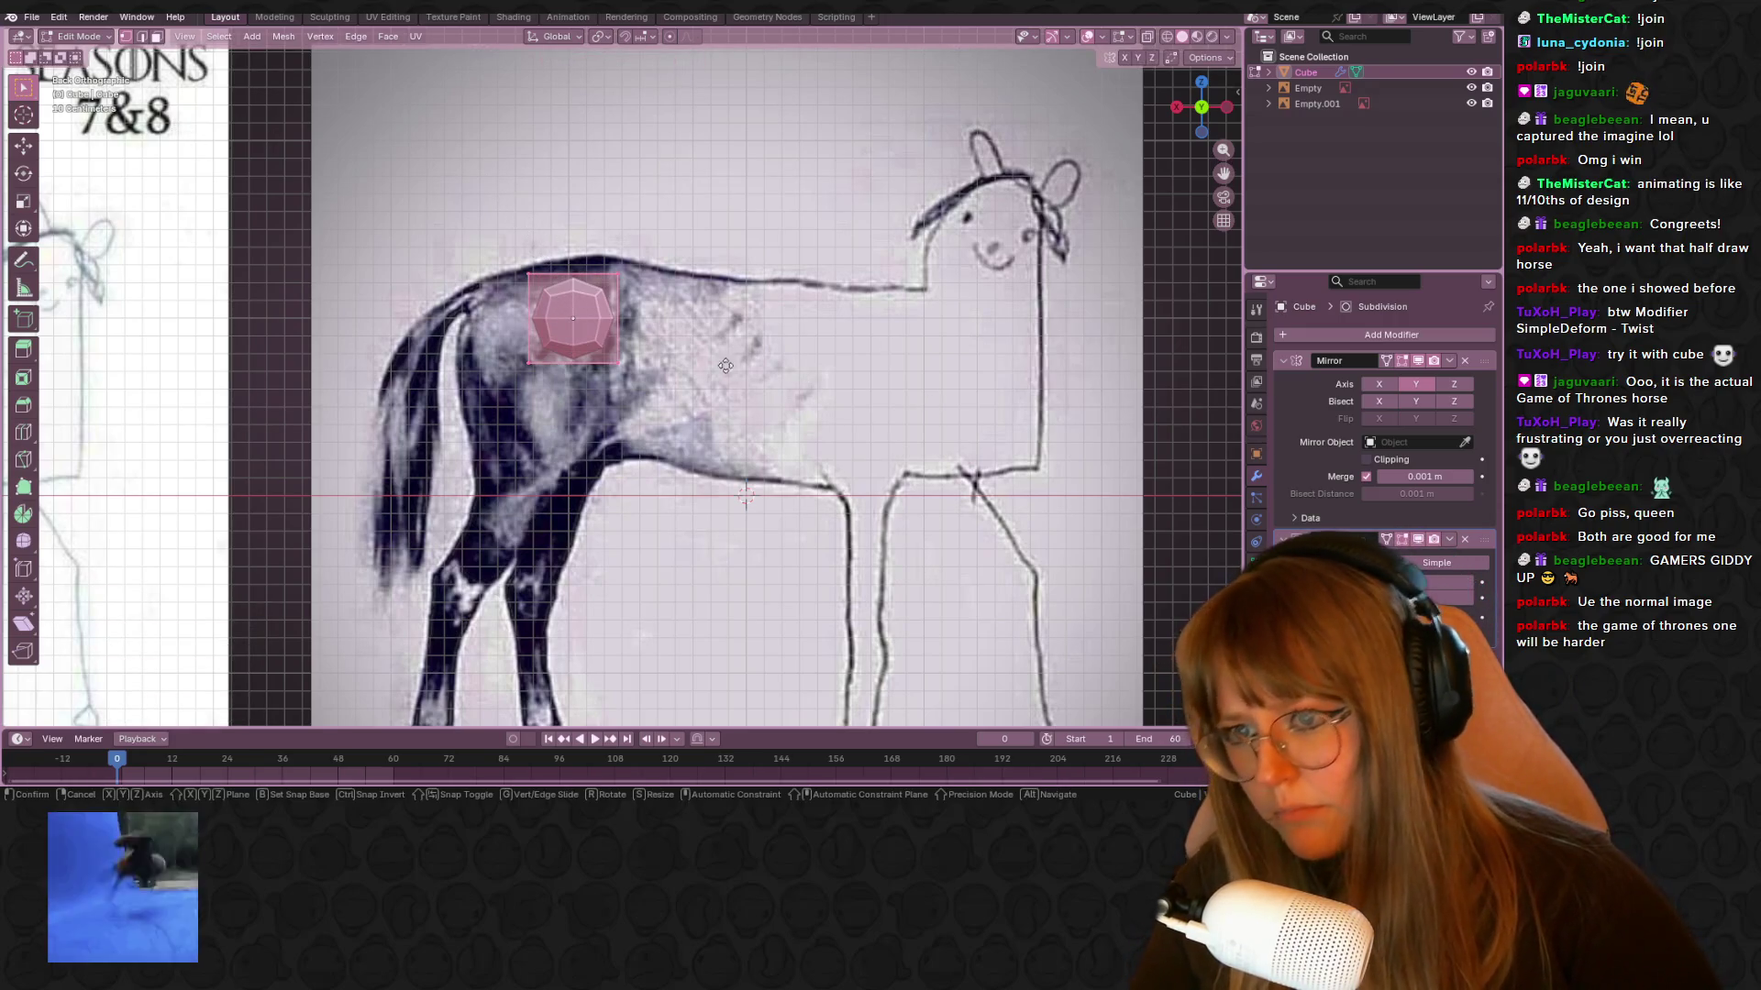
pyautogui.click(839, 277)
pyautogui.moveTo(839, 277)
pyautogui.mouseDown(button='middle')
pyautogui.moveTo(787, 360)
pyautogui.moveTo(1002, 377)
pyautogui.mouseUp(button='middle')
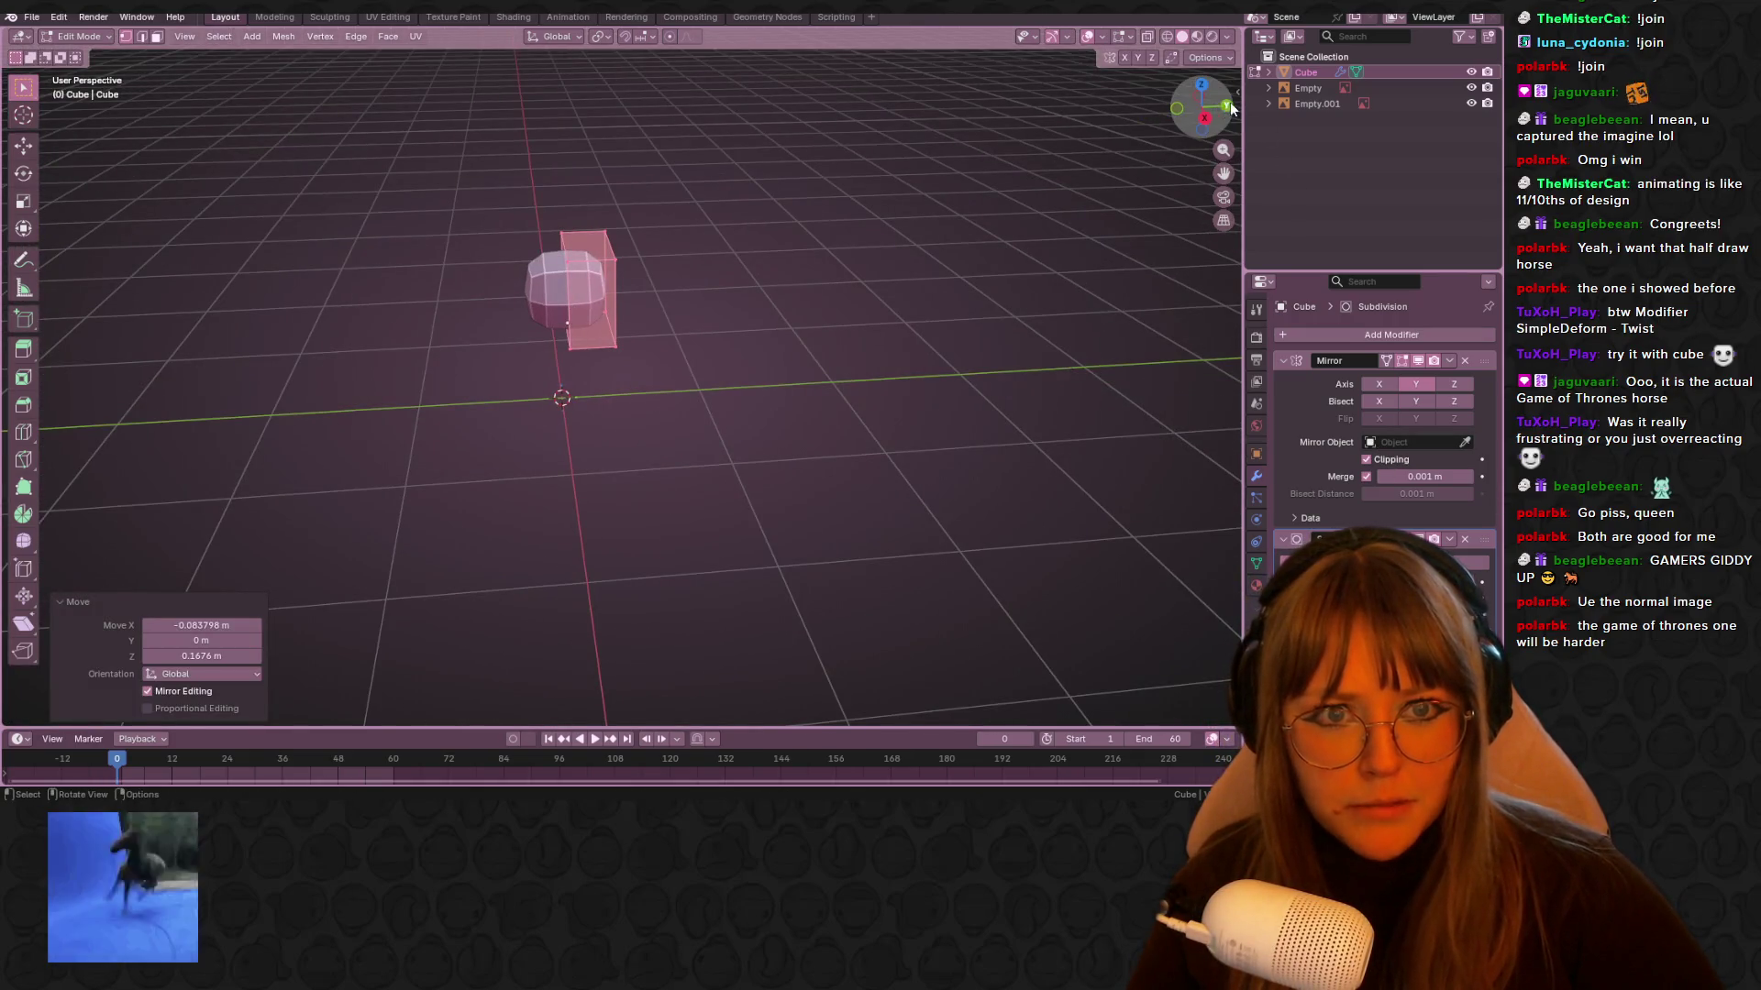
# In back view, reposition the cube onto the horse's back
pyautogui.press('ctrl+KP_1')
pyautogui.press('g')
pyautogui.rightClick(635, 298)
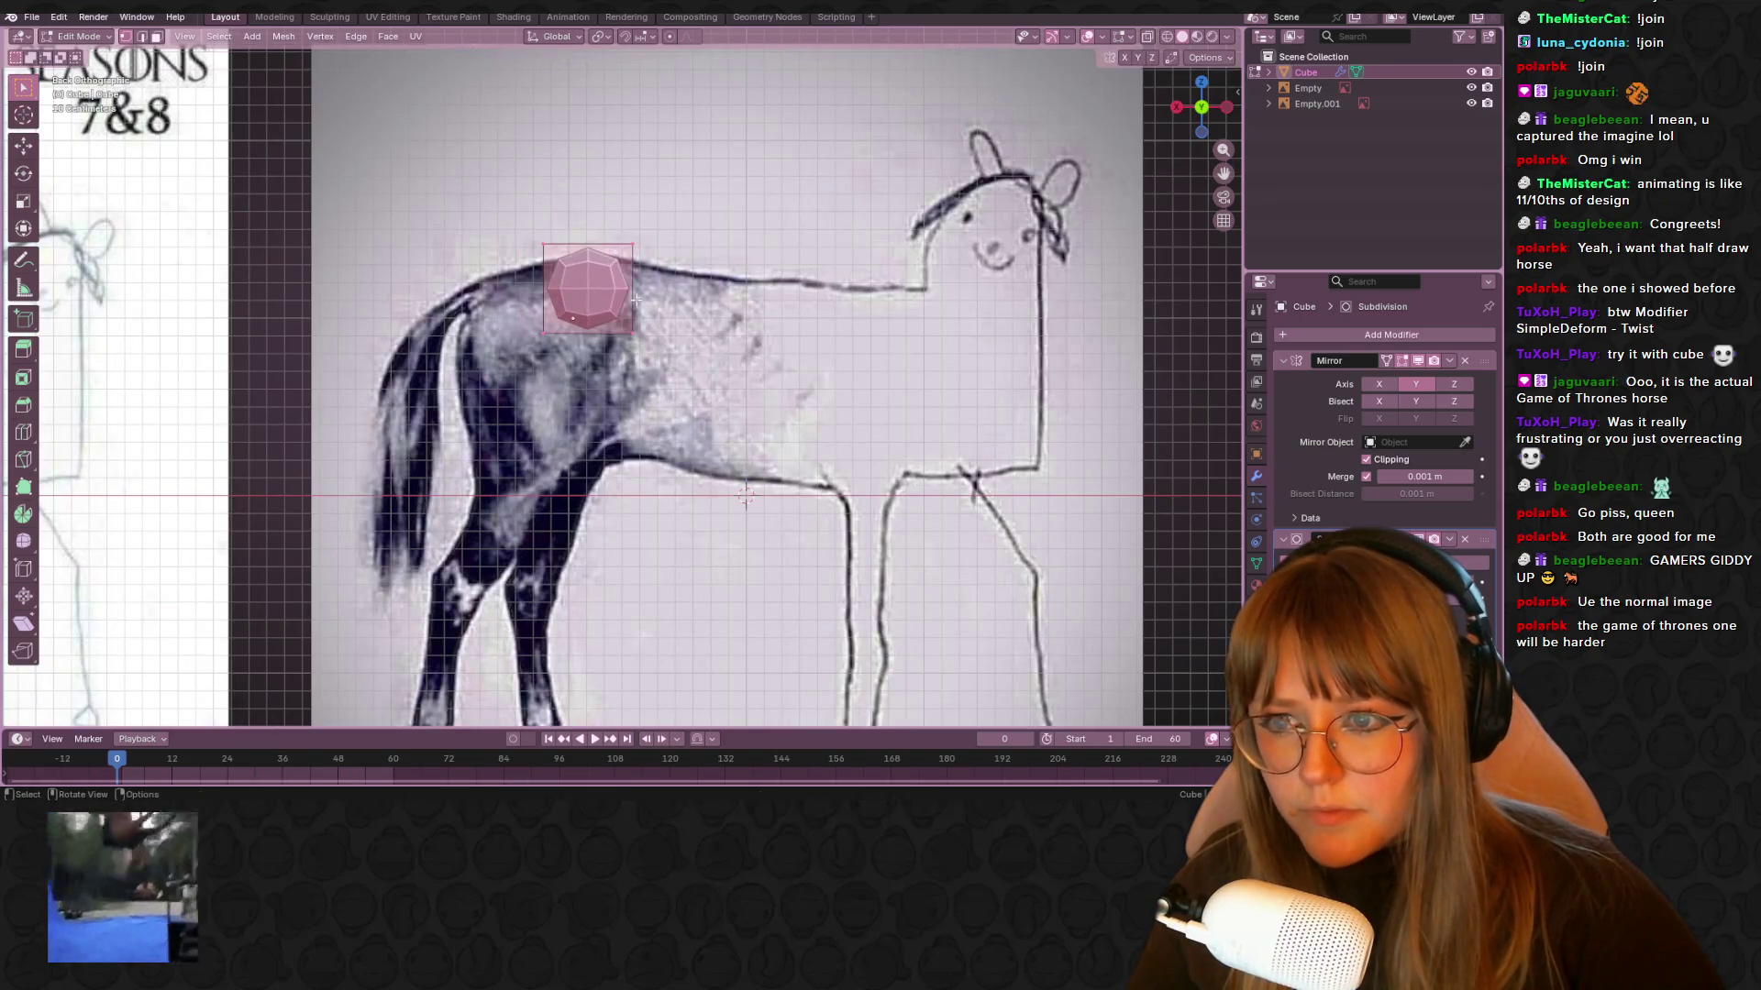
pyautogui.press('g')
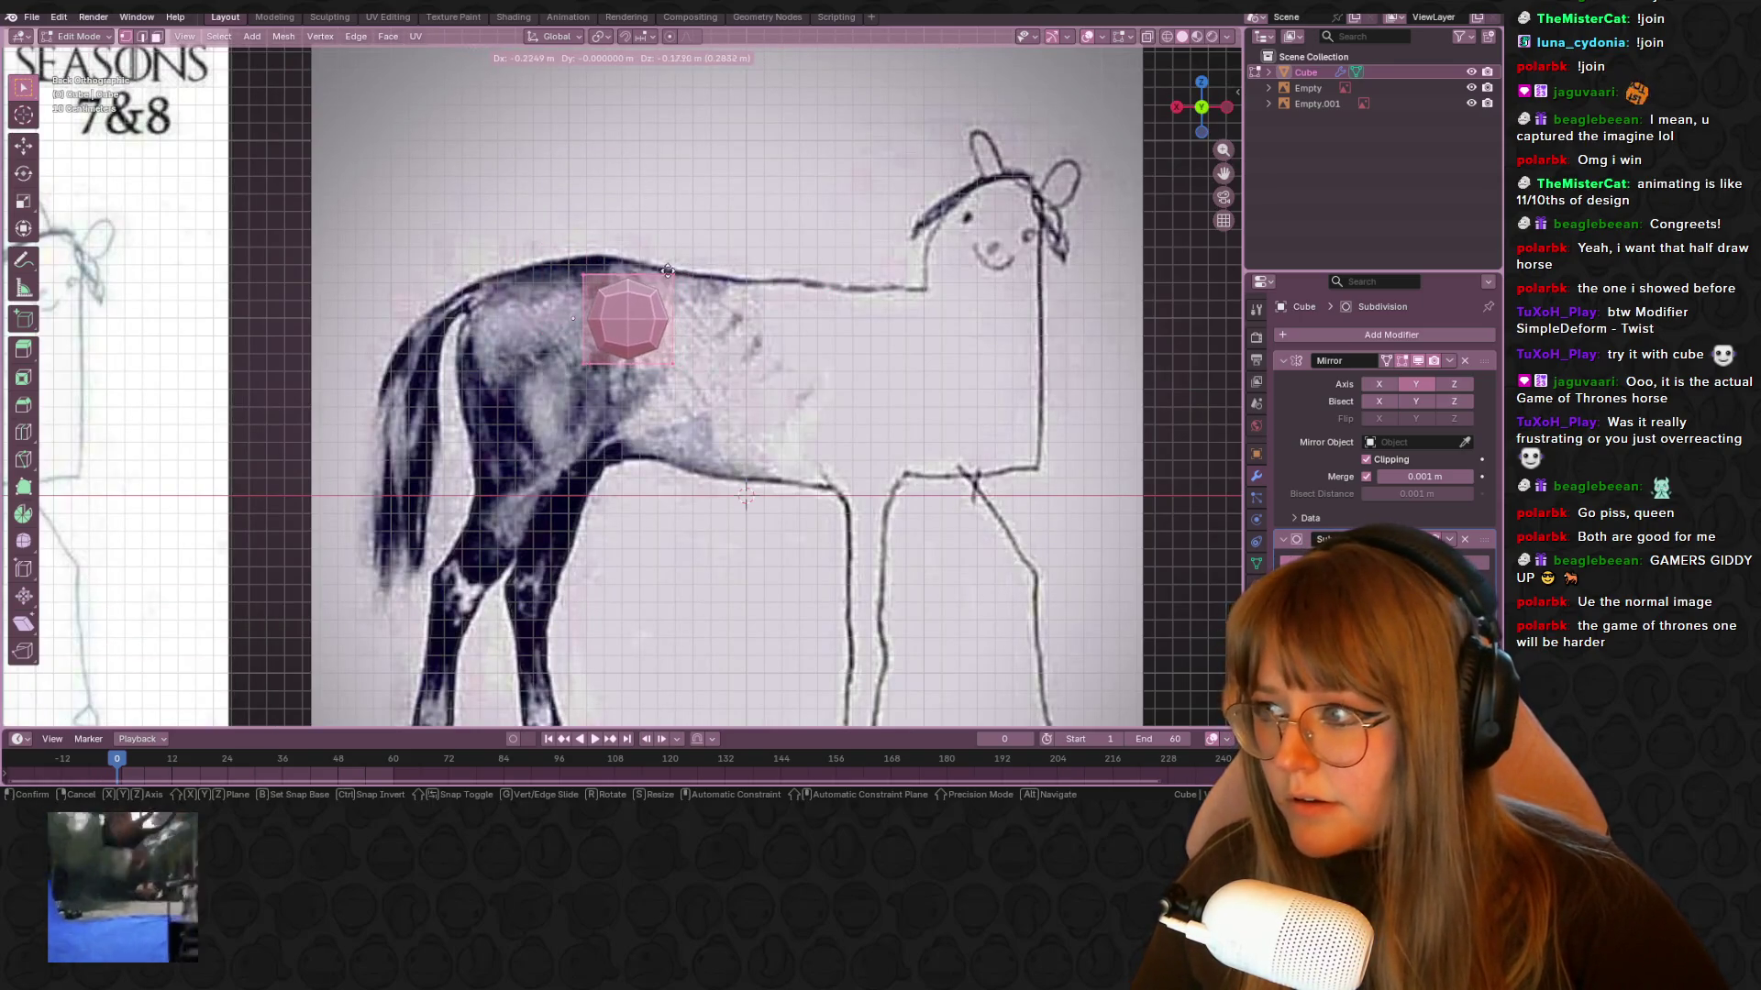
pyautogui.click(639, 246)
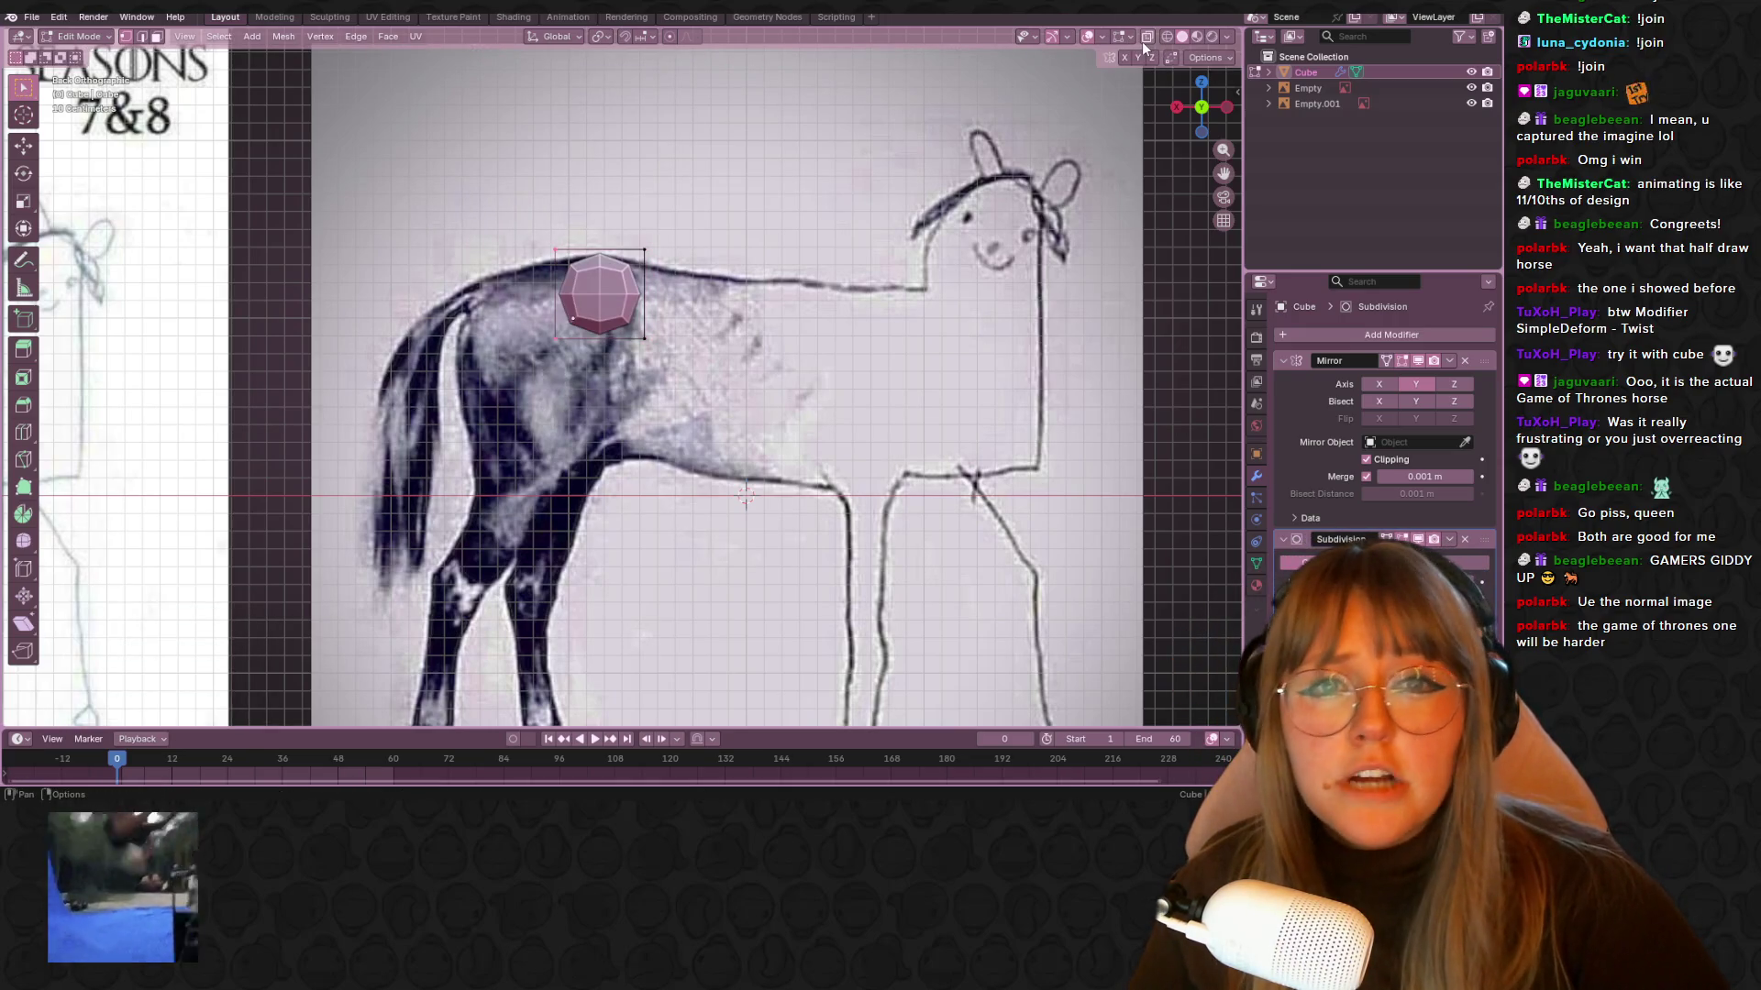
# Box-select the cube's left face and extrude it toward the tail over the rump
pyautogui.hotkey('alt', 'a')
pyautogui.press('b')
pyautogui.moveTo(417, 216); pyautogui.dragTo(587, 367)
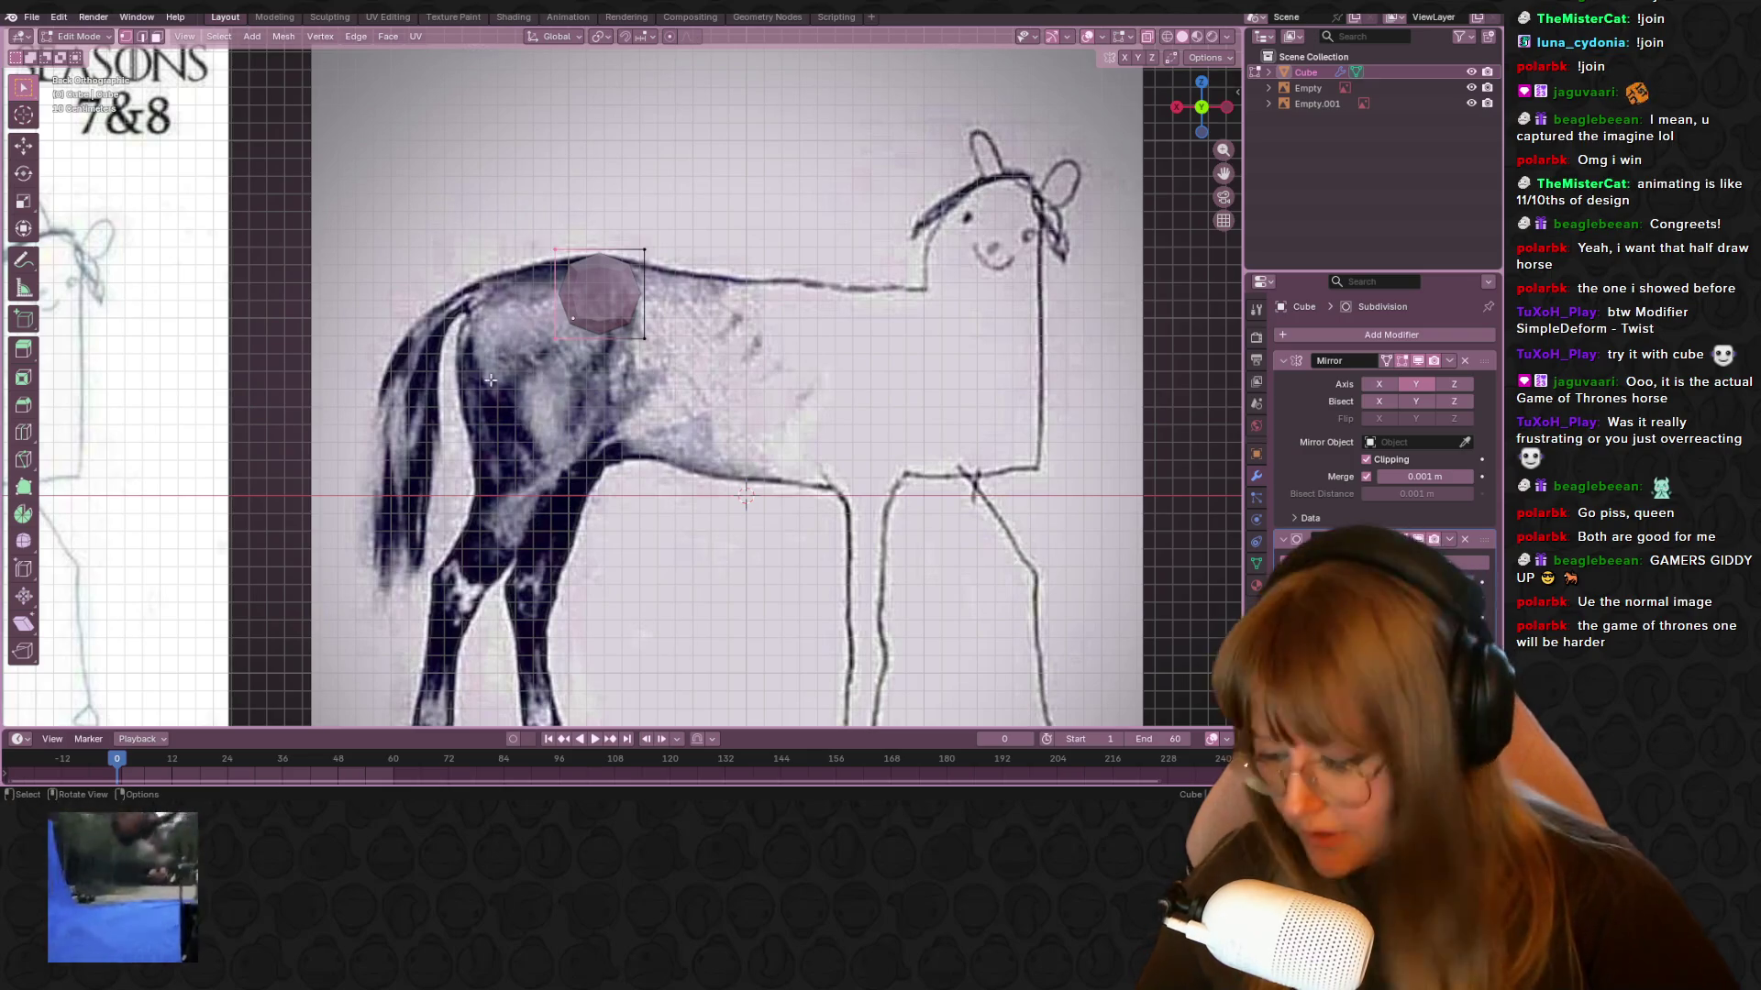
pyautogui.press('e')
pyautogui.click(501, 403)
pyautogui.press('g')
pyautogui.click(507, 311)
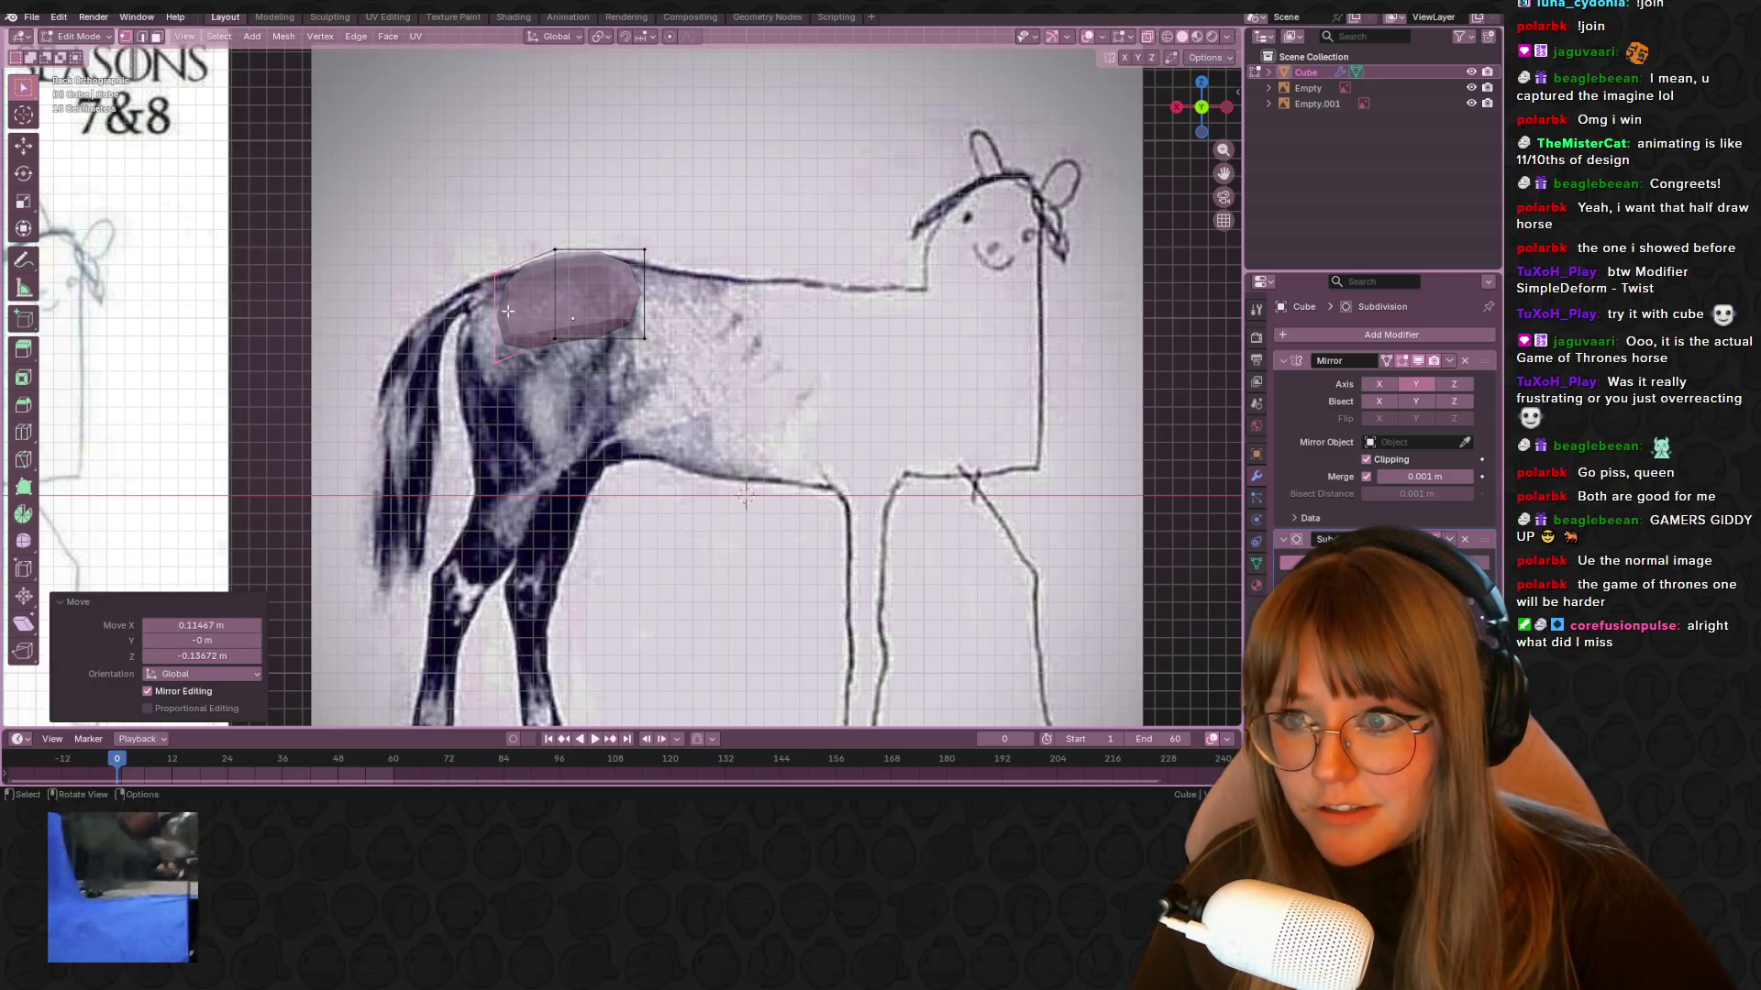
# Move the top-right and upper-left corner vertices to follow the back line
pyautogui.moveTo(606, 272); pyautogui.dragTo(657, 263)
pyautogui.press('g')
pyautogui.click(666, 255)
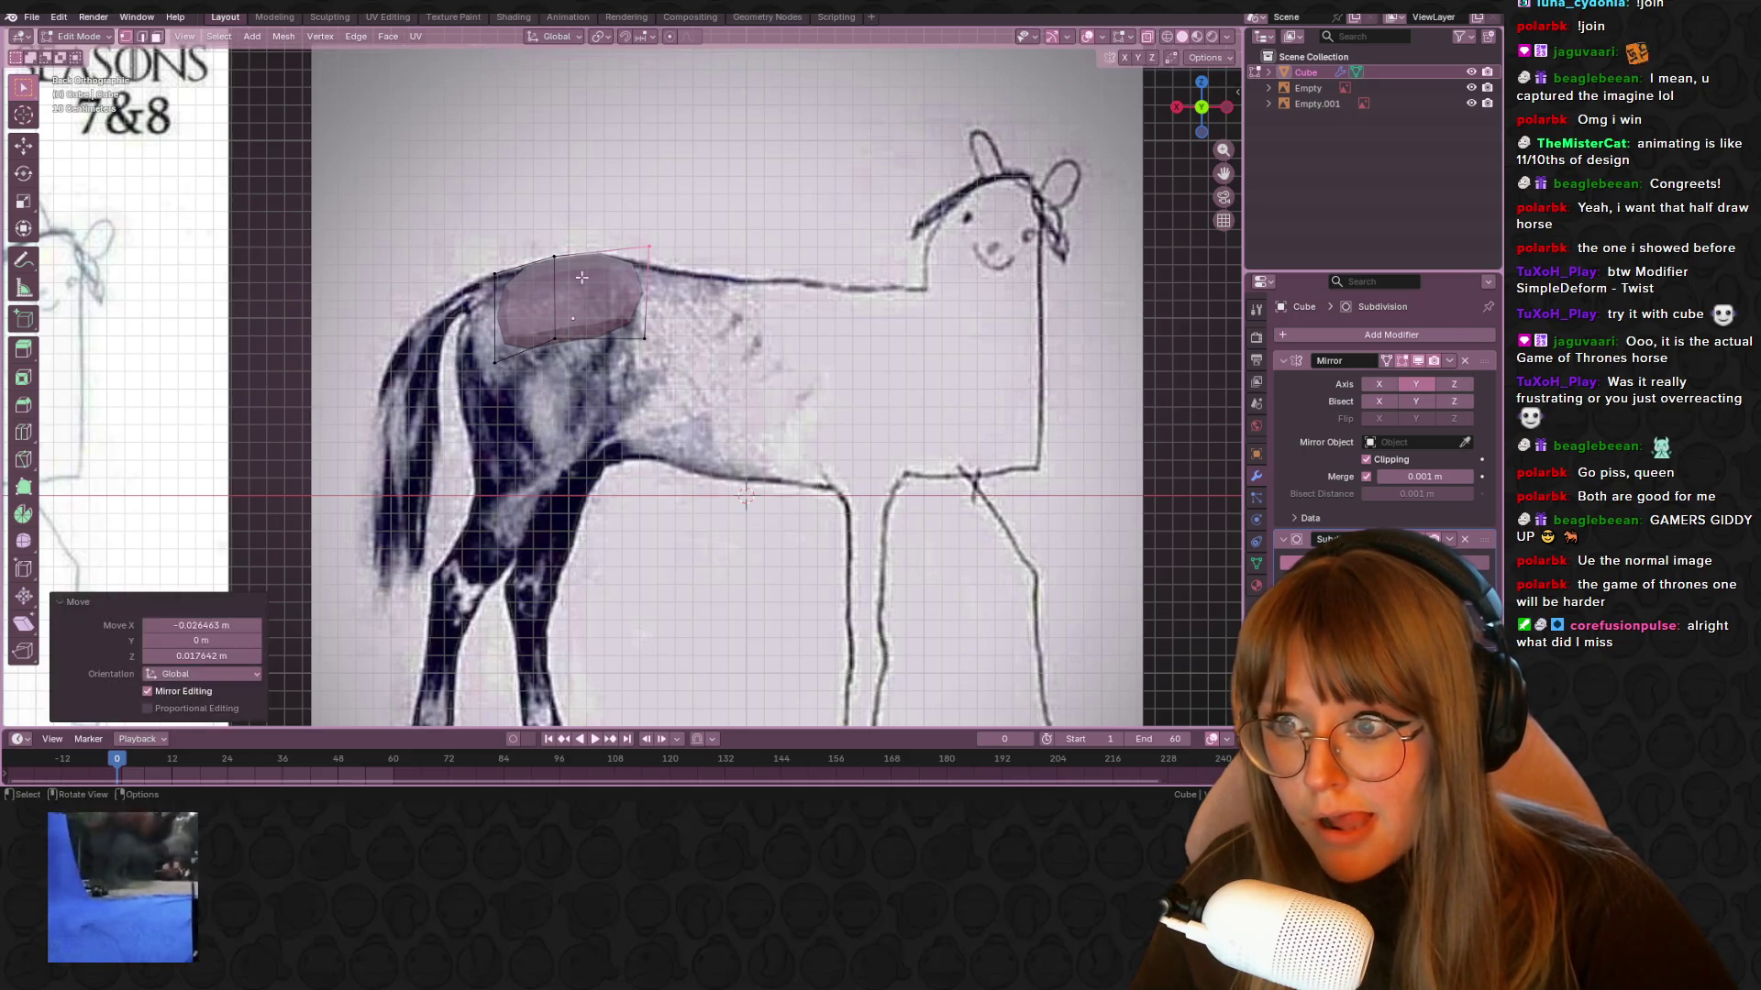
pyautogui.moveTo(471, 264); pyautogui.dragTo(503, 292)
pyautogui.press('g')
pyautogui.click(494, 300)
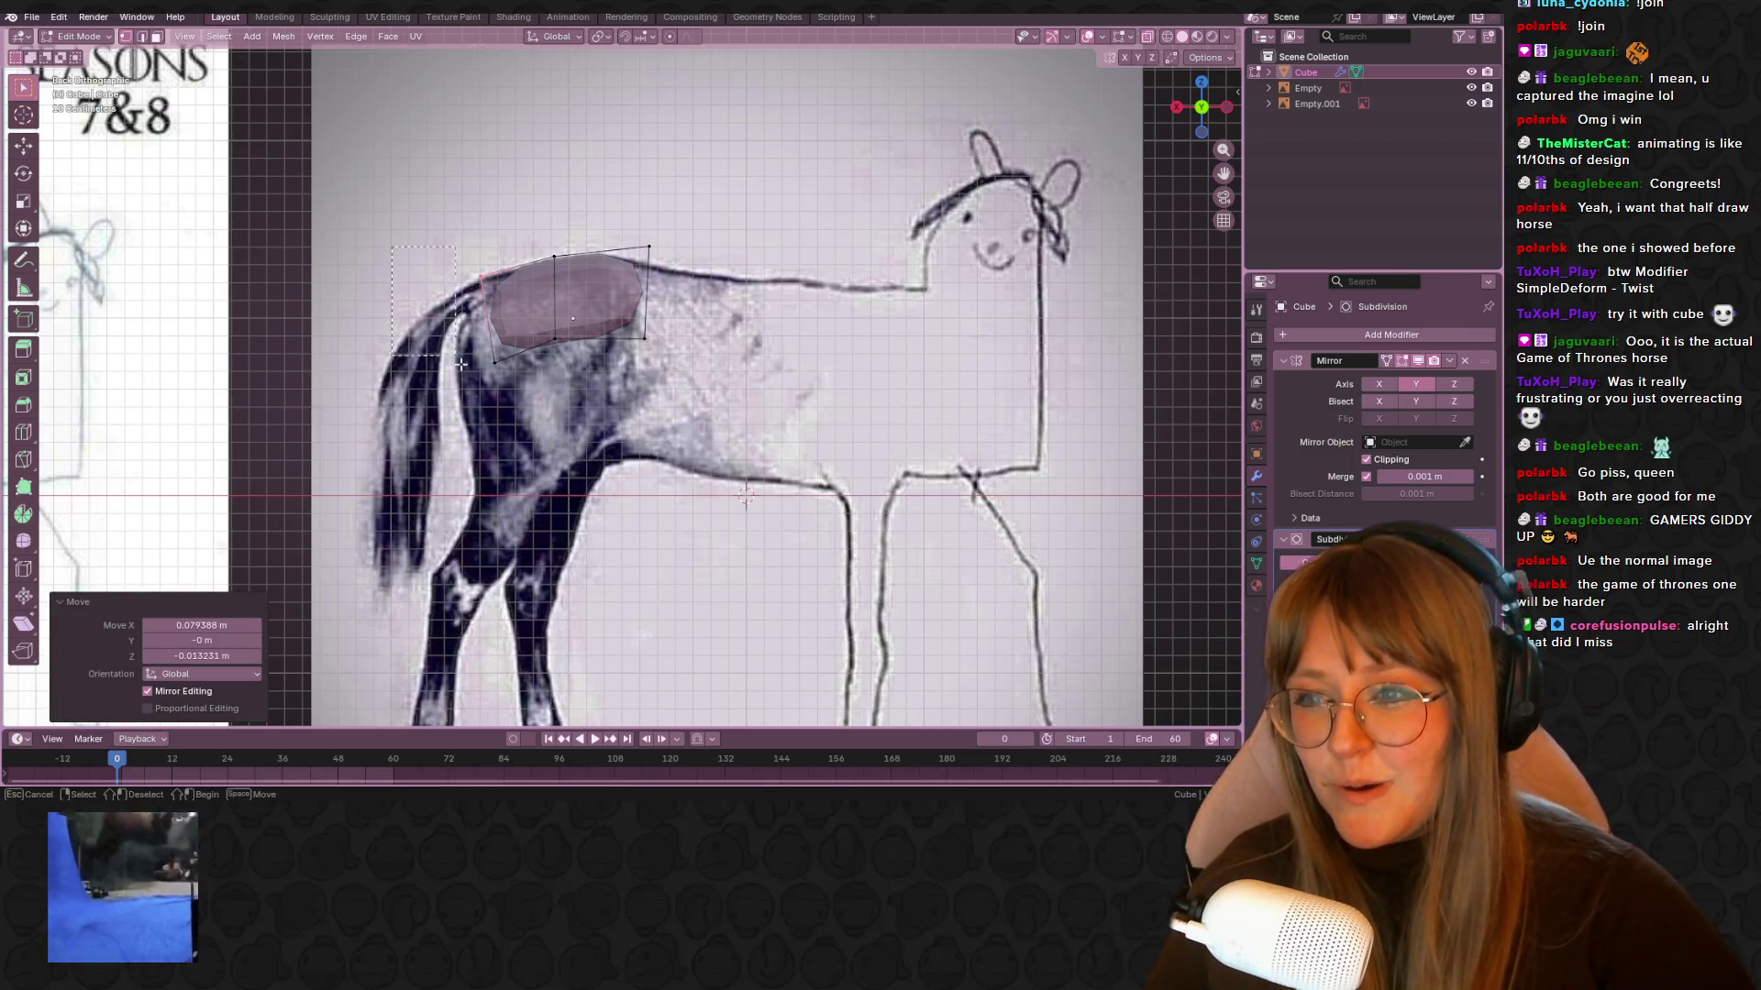
# Adjust the rump-corner and lower-left vertices to trace the rump's edge
pyautogui.moveTo(461, 364); pyautogui.dragTo(463, 367)
pyautogui.keyDown('shift'); pyautogui.moveTo(540, 423); pyautogui.dragTo(576, 337, button='middle'); pyautogui.keyUp('shift')
pyautogui.press('g')
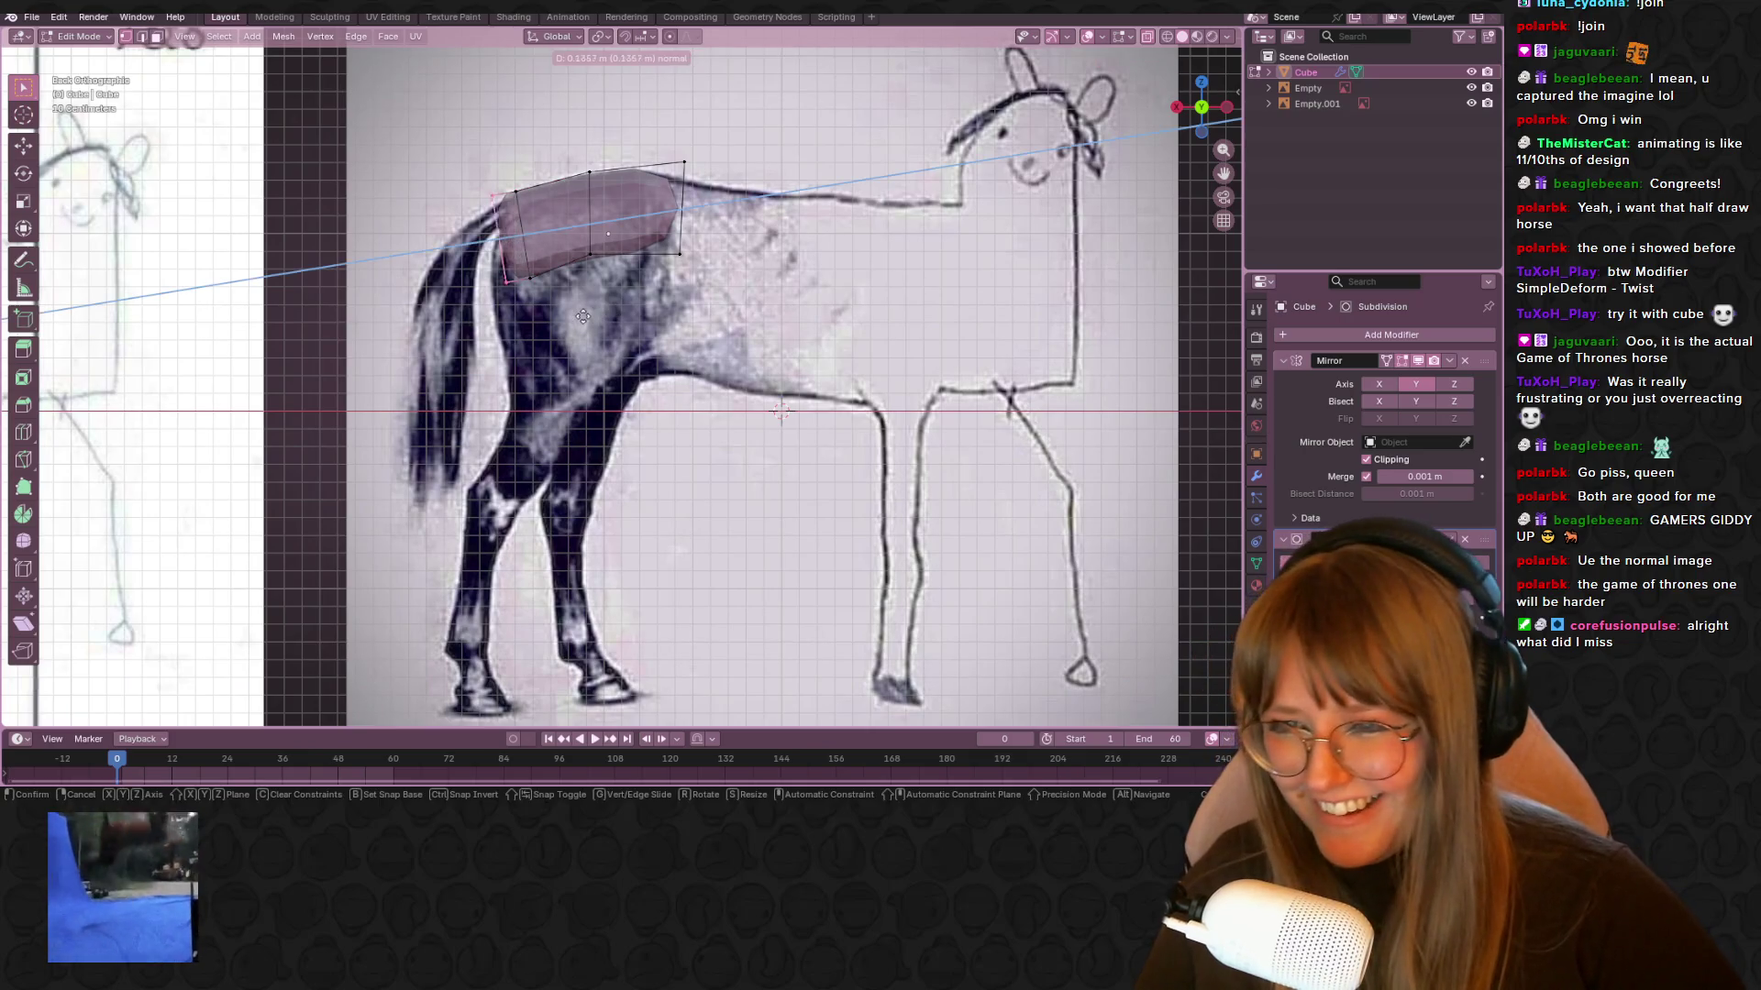
pyautogui.click(587, 321)
pyautogui.press('g')
pyautogui.click(582, 340)
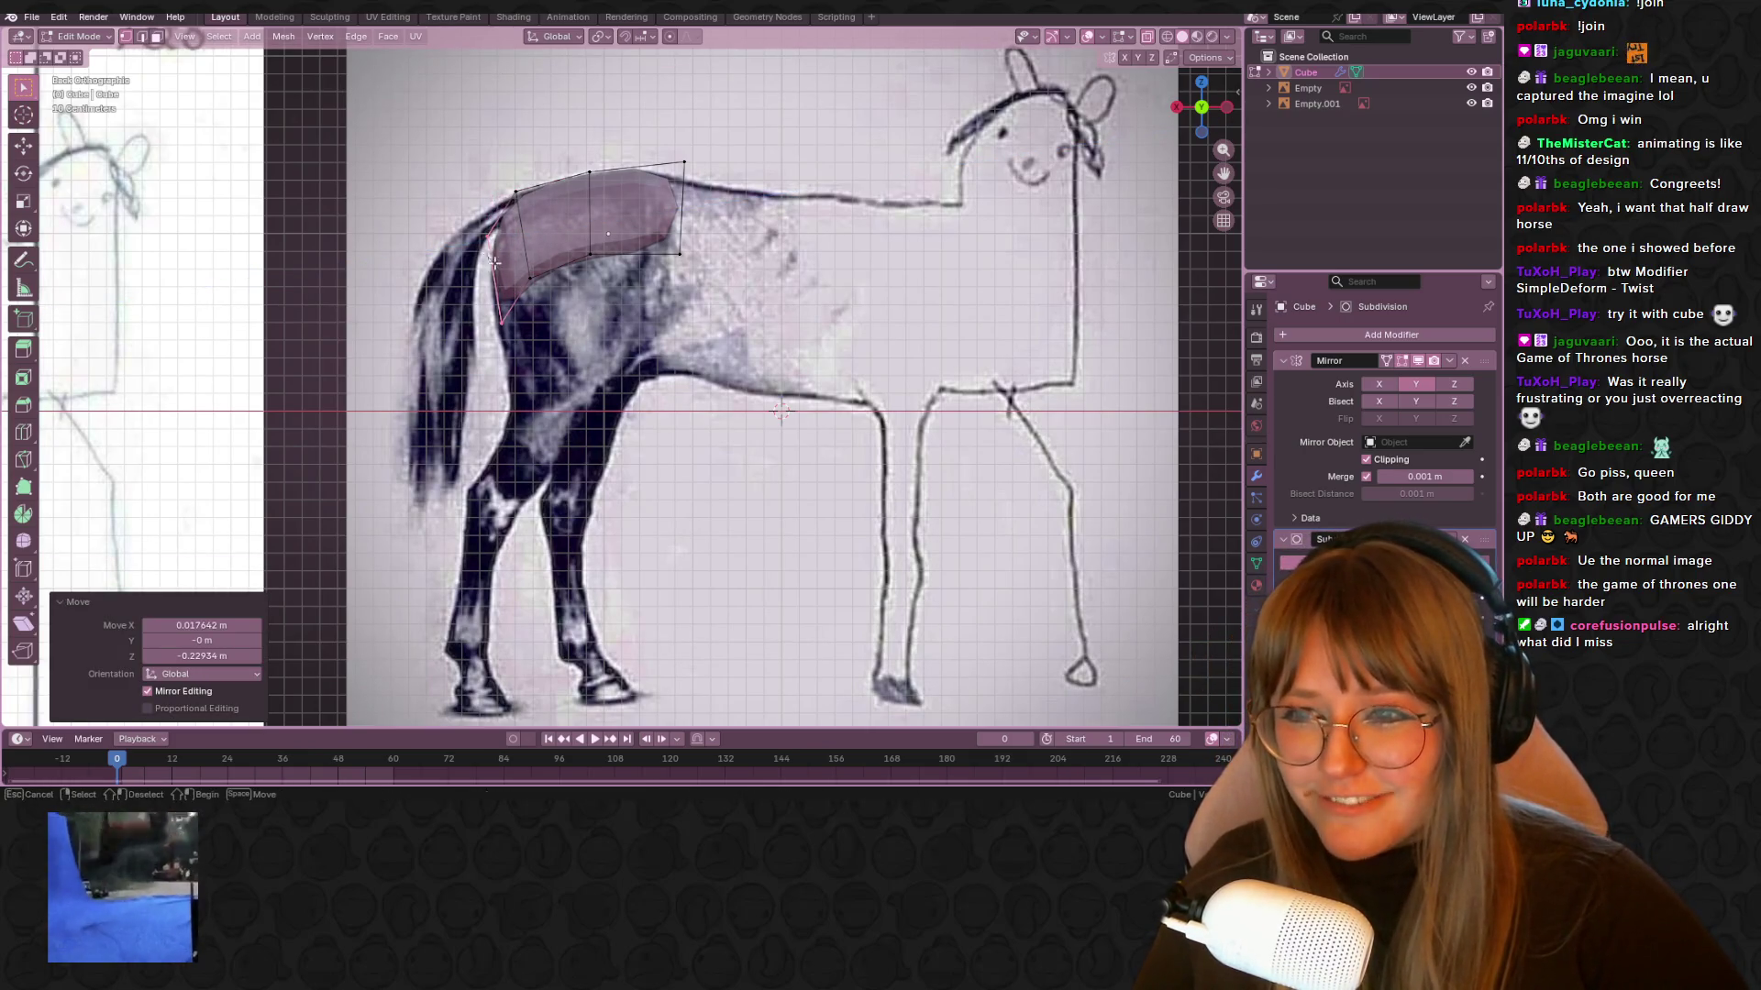
pyautogui.press('g')
pyautogui.click(586, 202)
pyautogui.moveTo(585, 203); pyautogui.dragTo(626, 292)
pyautogui.moveTo(466, 269); pyautogui.dragTo(562, 373)
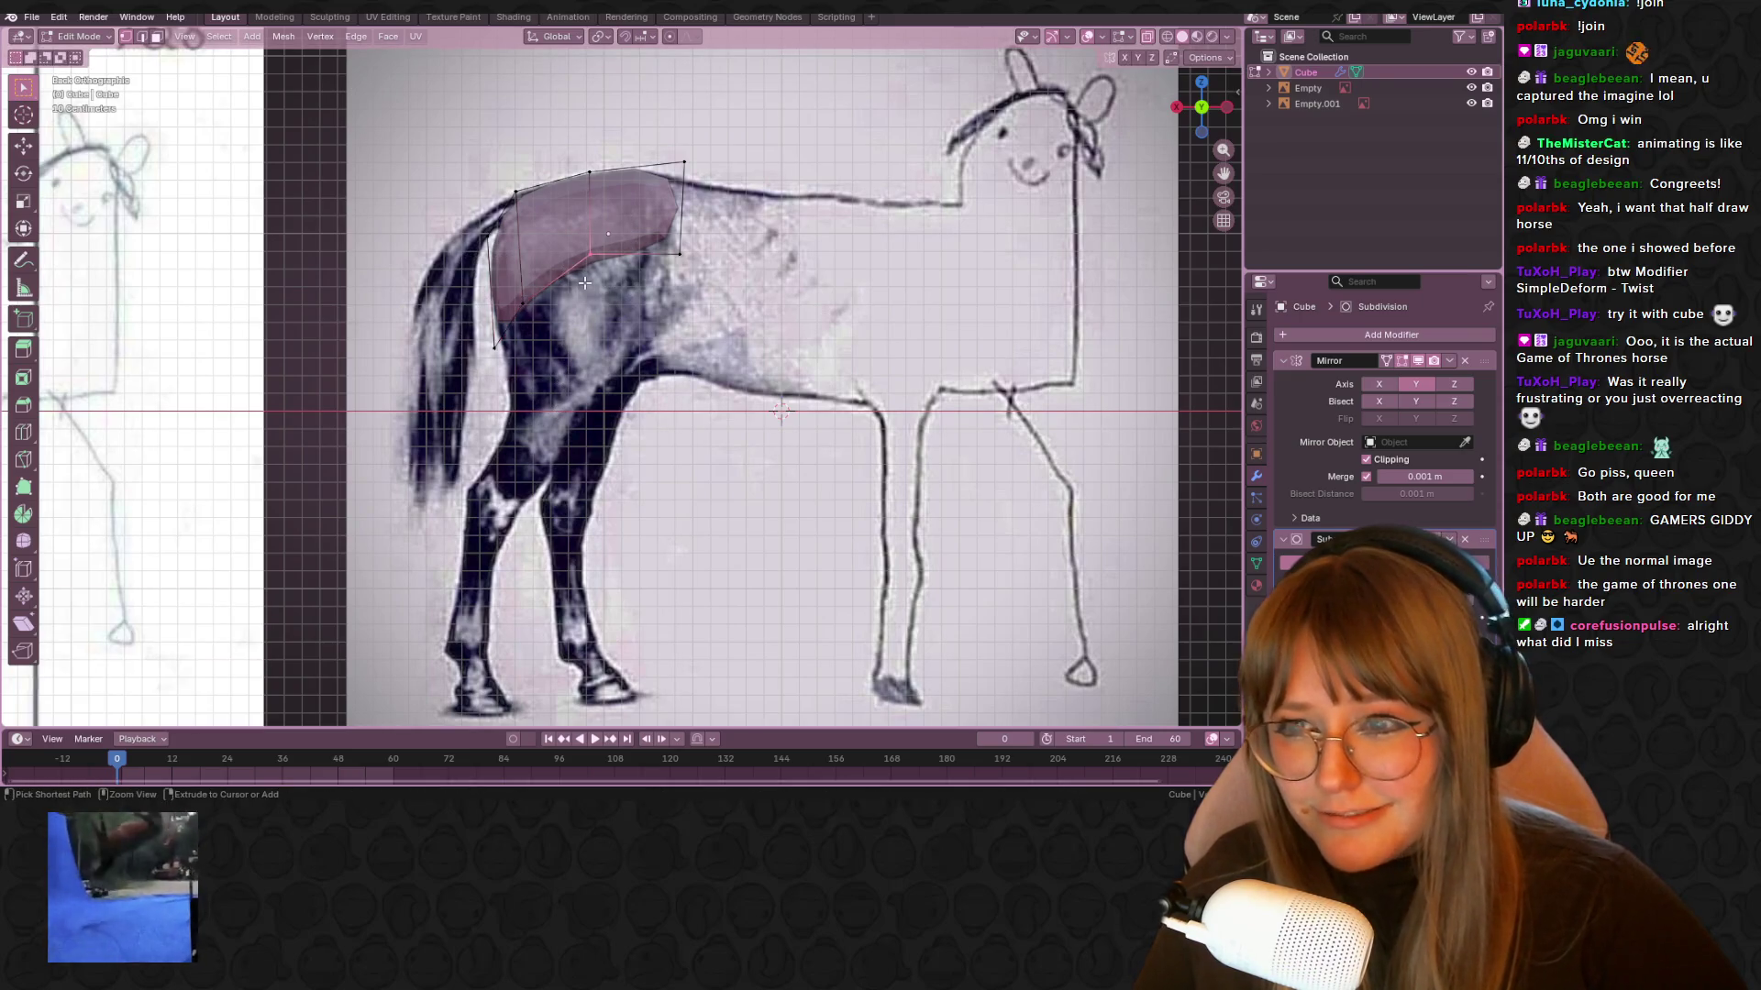
pyautogui.moveTo(585, 283); pyautogui.dragTo(579, 275)
pyautogui.hotkey('ctrl', 'r')
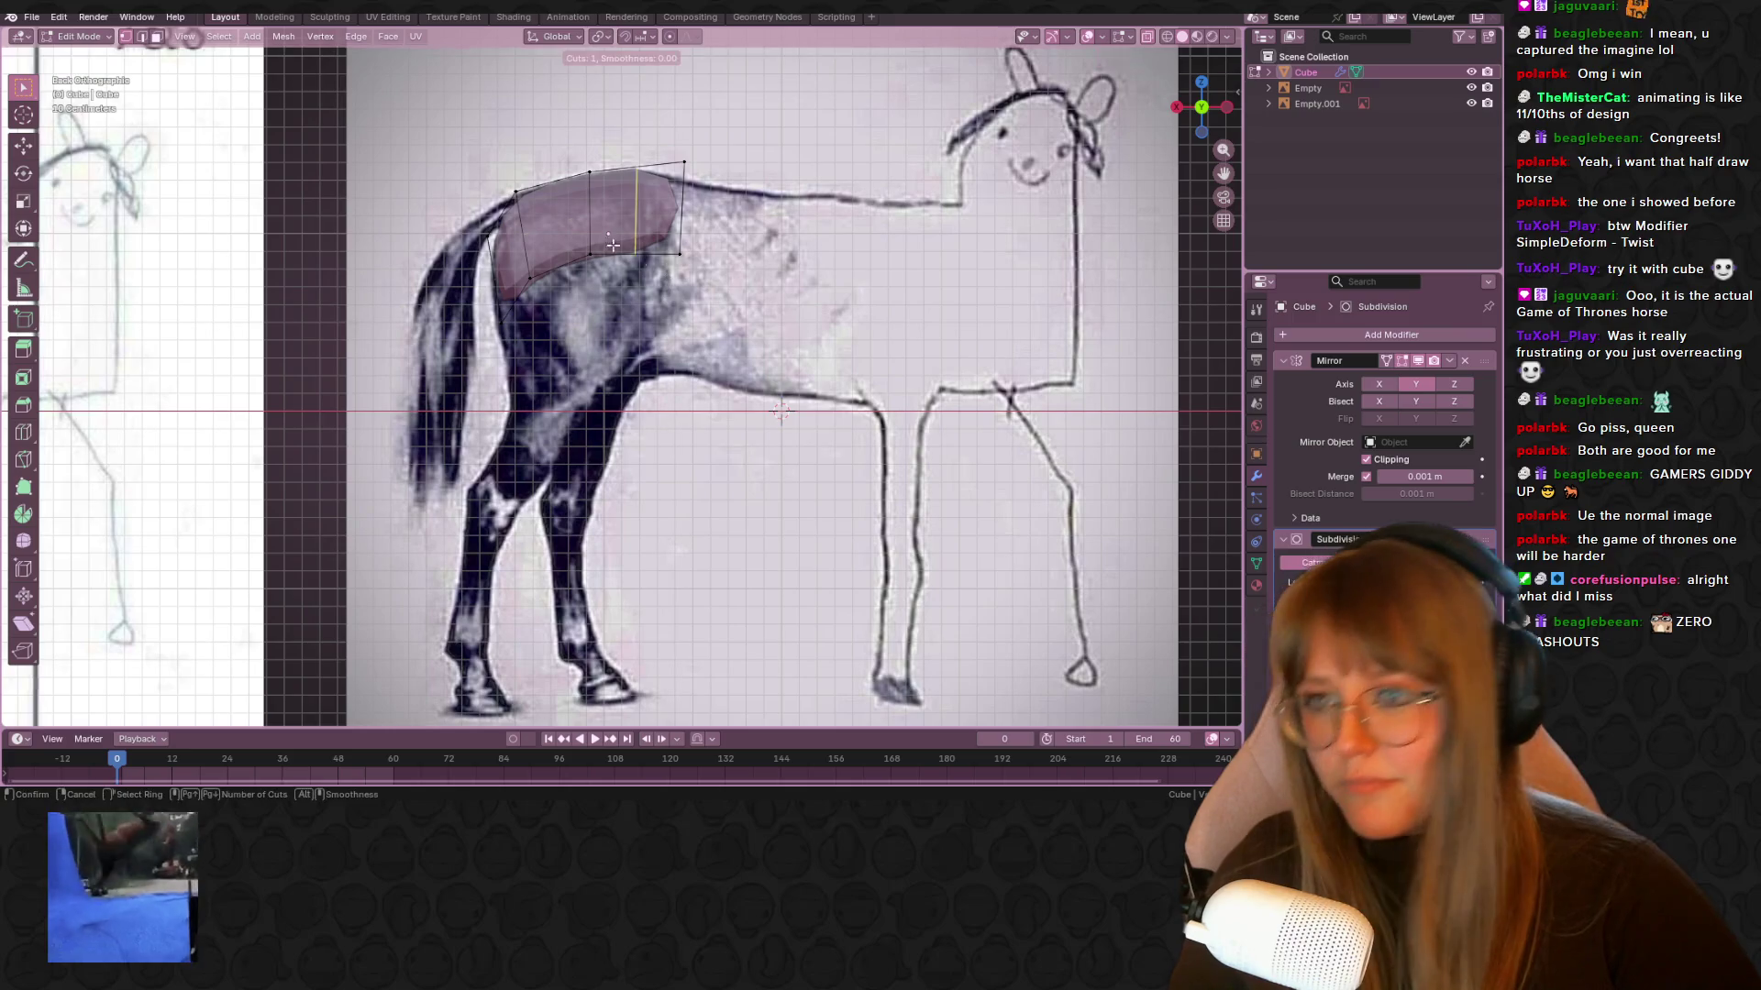
# Add one centred edge loop, then two evenly spaced loops across the mesh
pyautogui.click(540, 215)
pyautogui.rightClick(540, 214)
pyautogui.hotkey('ctrl', 'r')
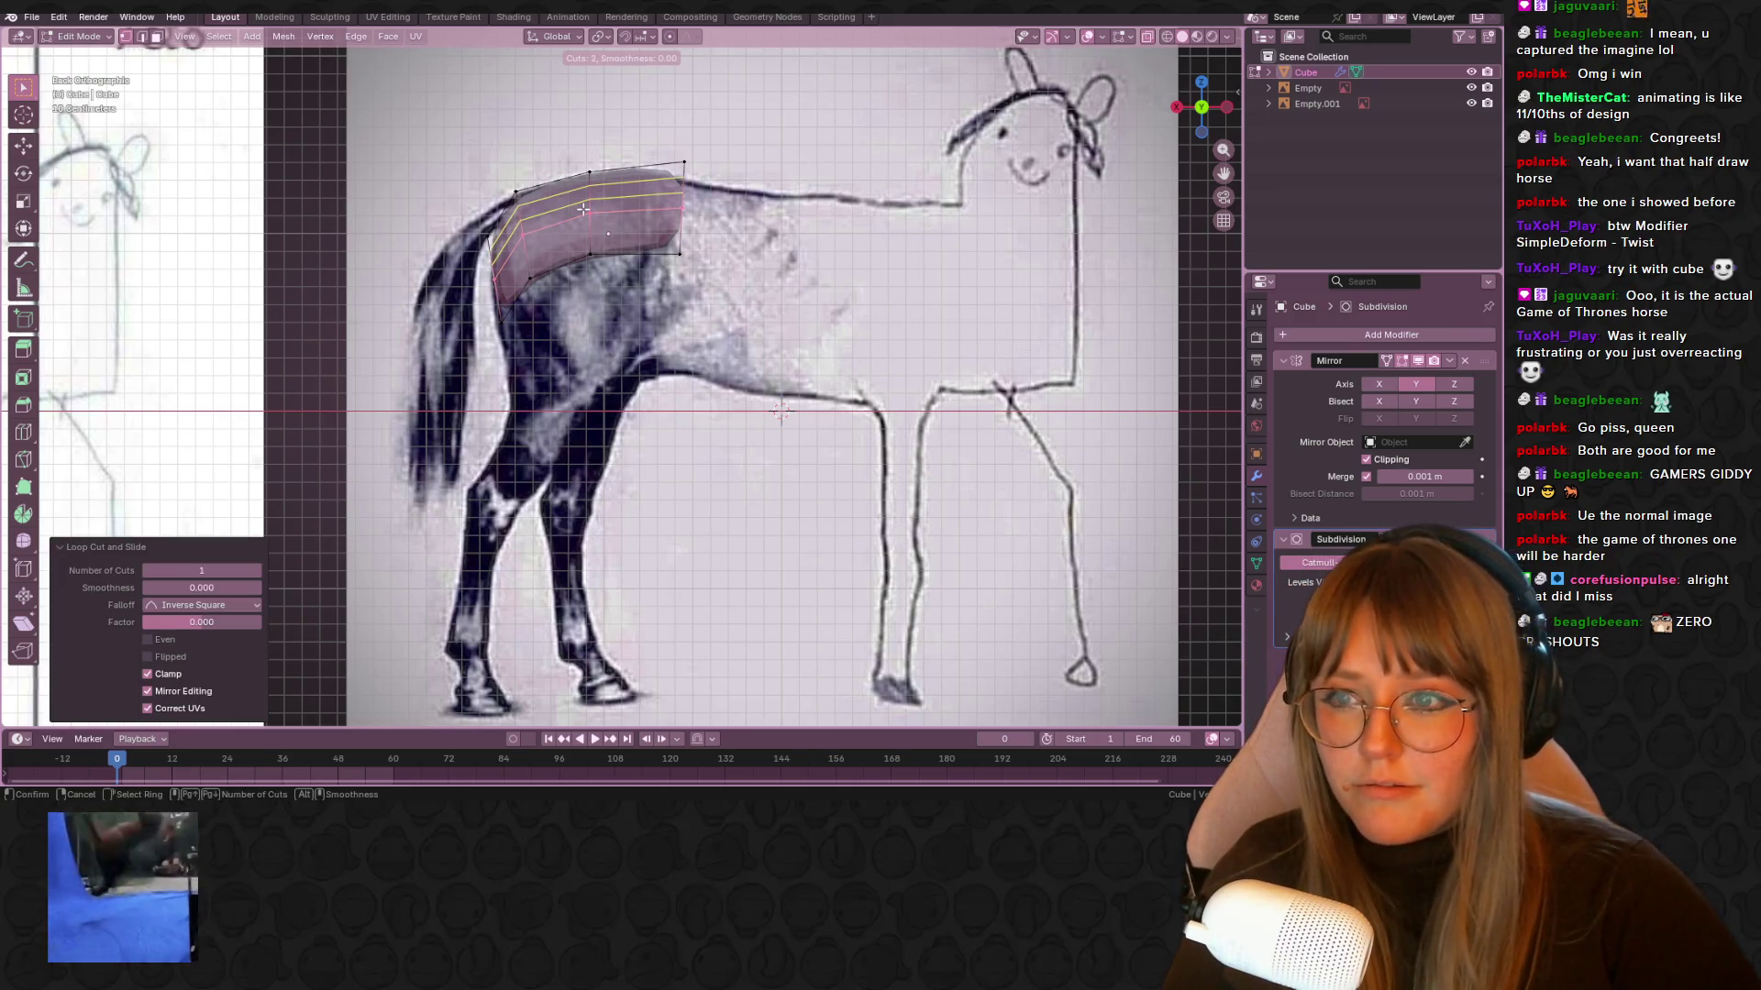
pyautogui.click(587, 229)
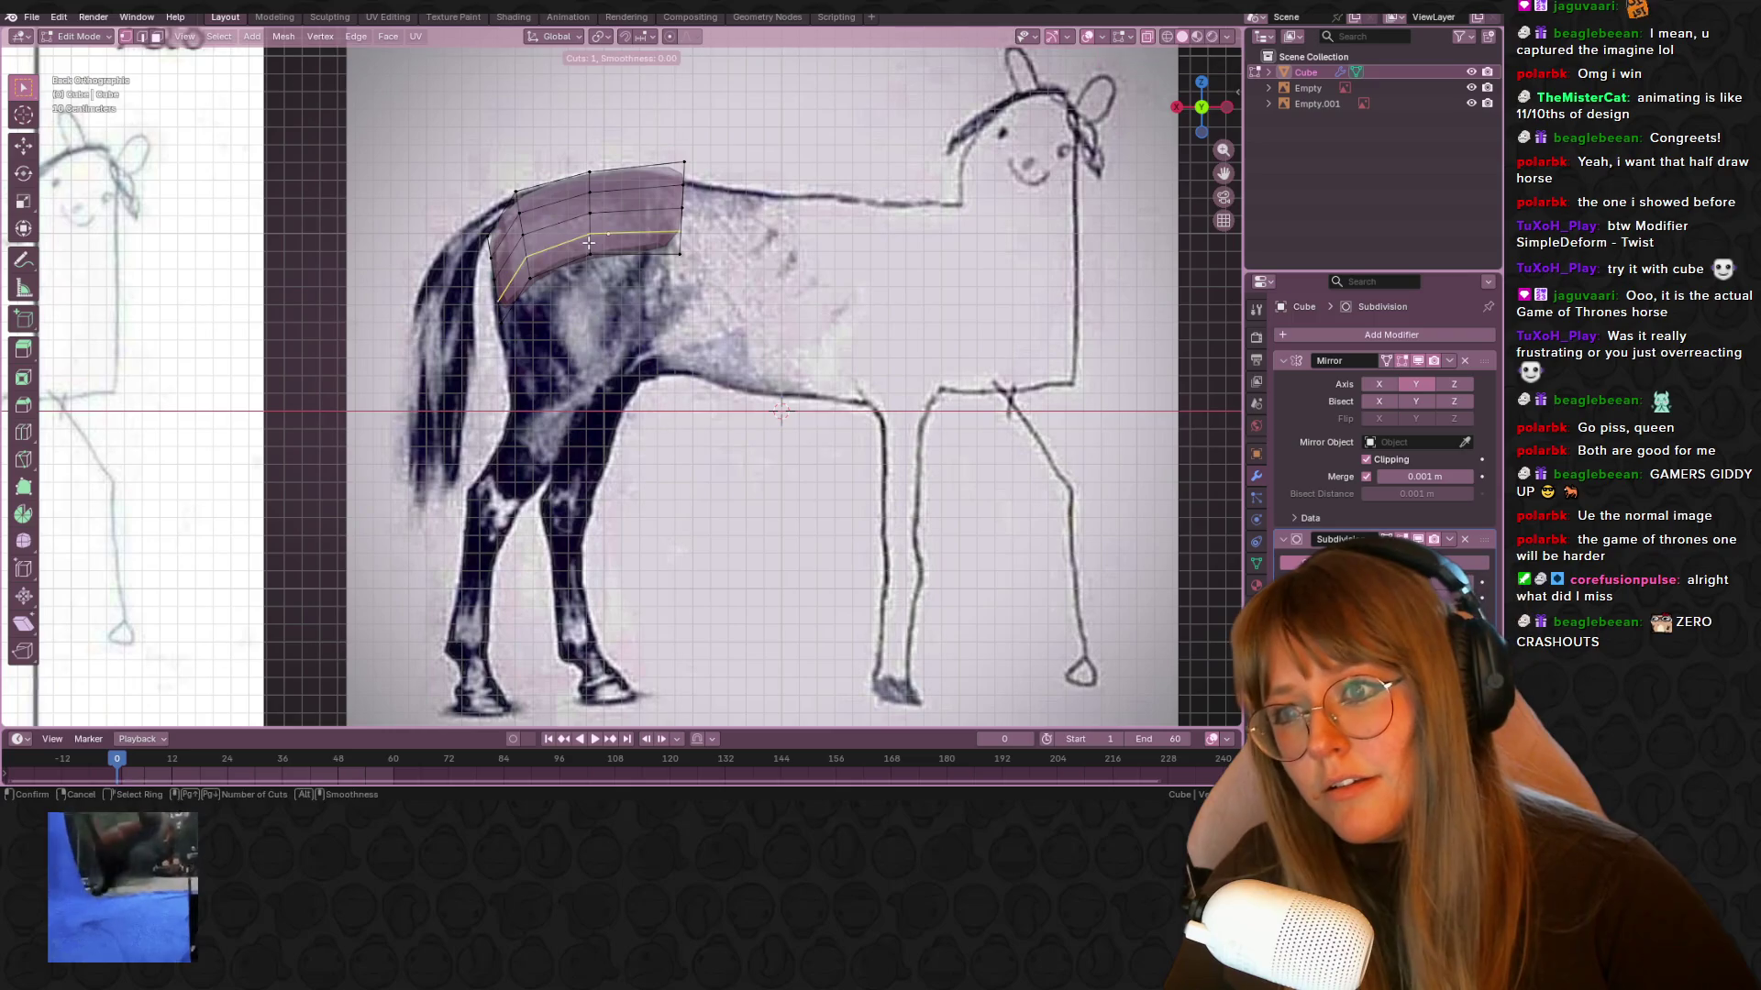
pyautogui.rightClick(588, 240)
pyautogui.scroll(3, 550, 248)
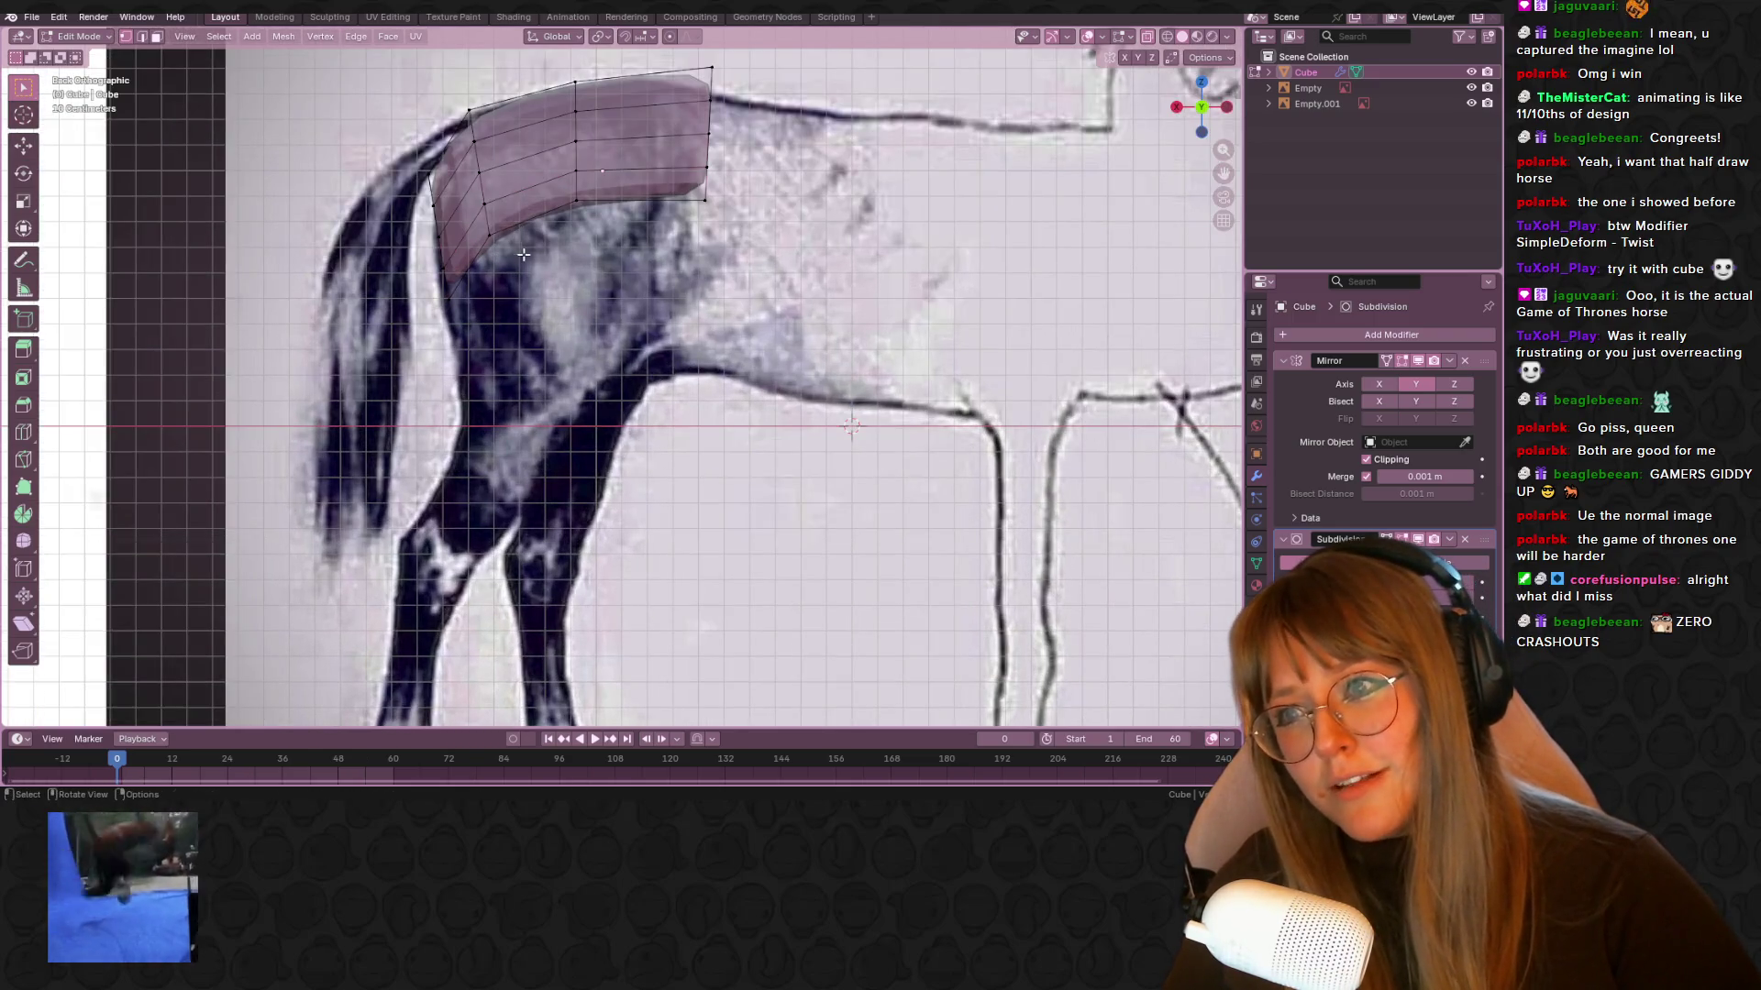
# Extrude the mesh's bottom edge down over the rump and align it with the outline
pyautogui.click(617, 201)
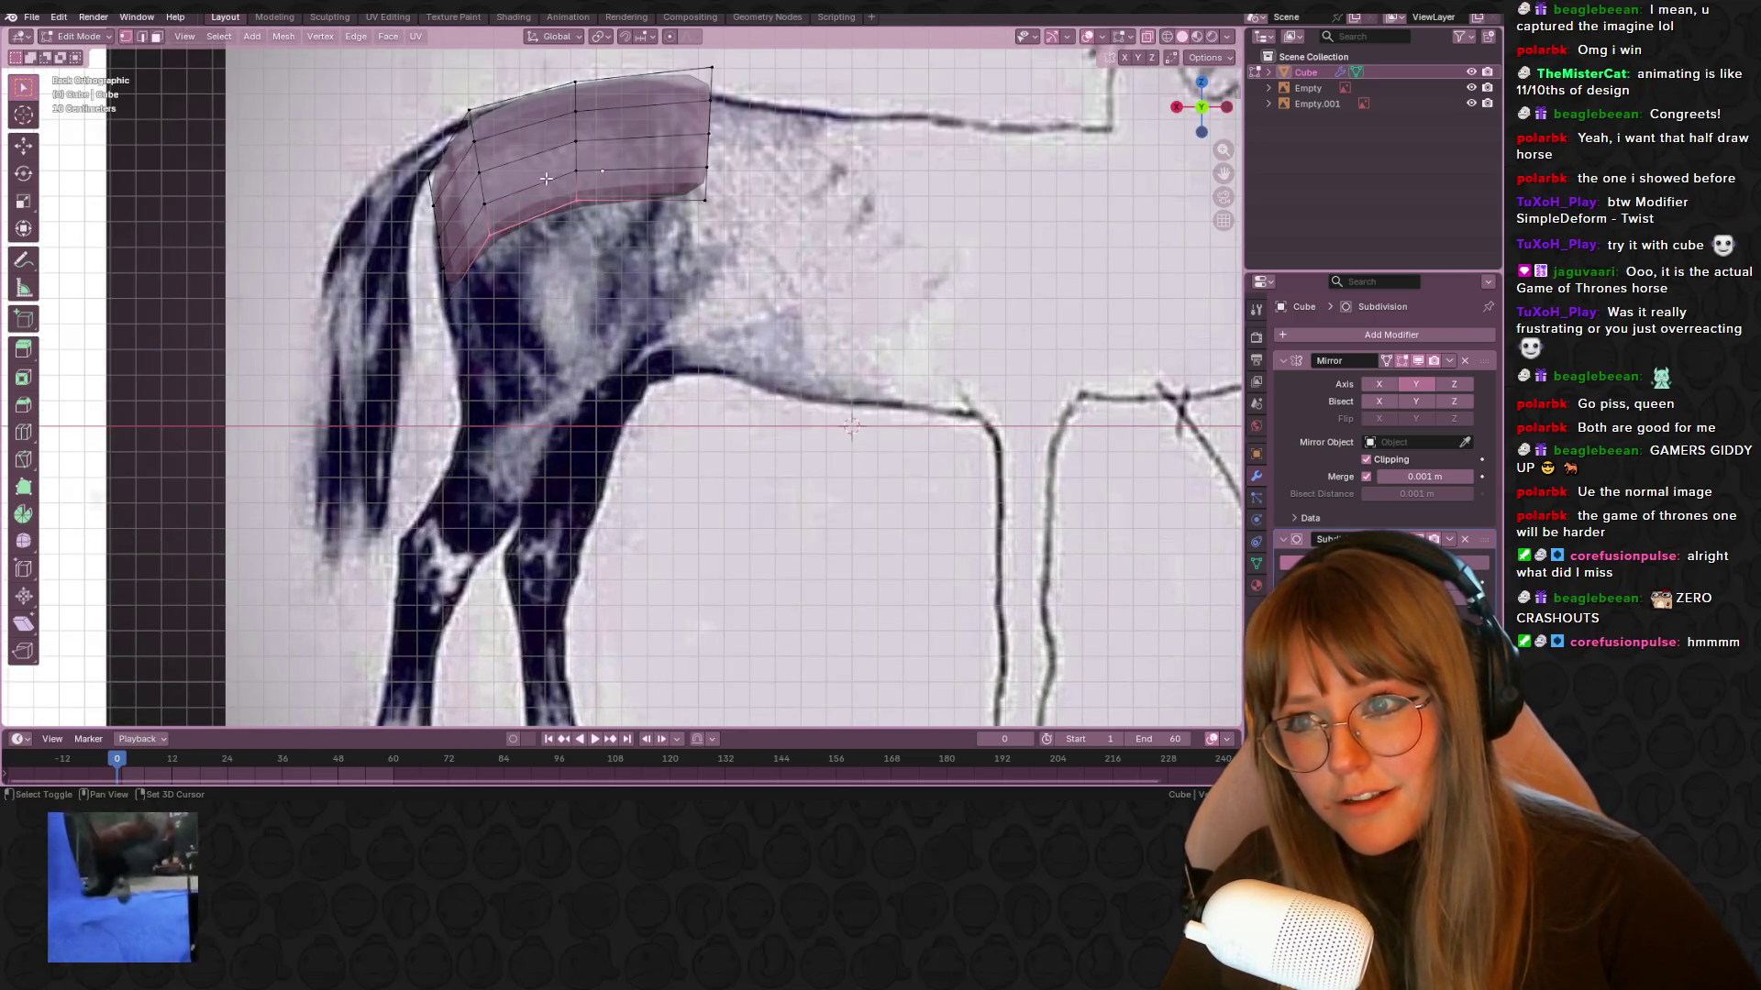
pyautogui.moveTo(641, 219); pyautogui.dragTo(641, 220)
pyautogui.scroll(-3, 642, 275)
pyautogui.keyDown('shift'); pyautogui.moveTo(639, 435); pyautogui.dragTo(639, 306, button='middle'); pyautogui.keyUp('shift')
pyautogui.press('e')
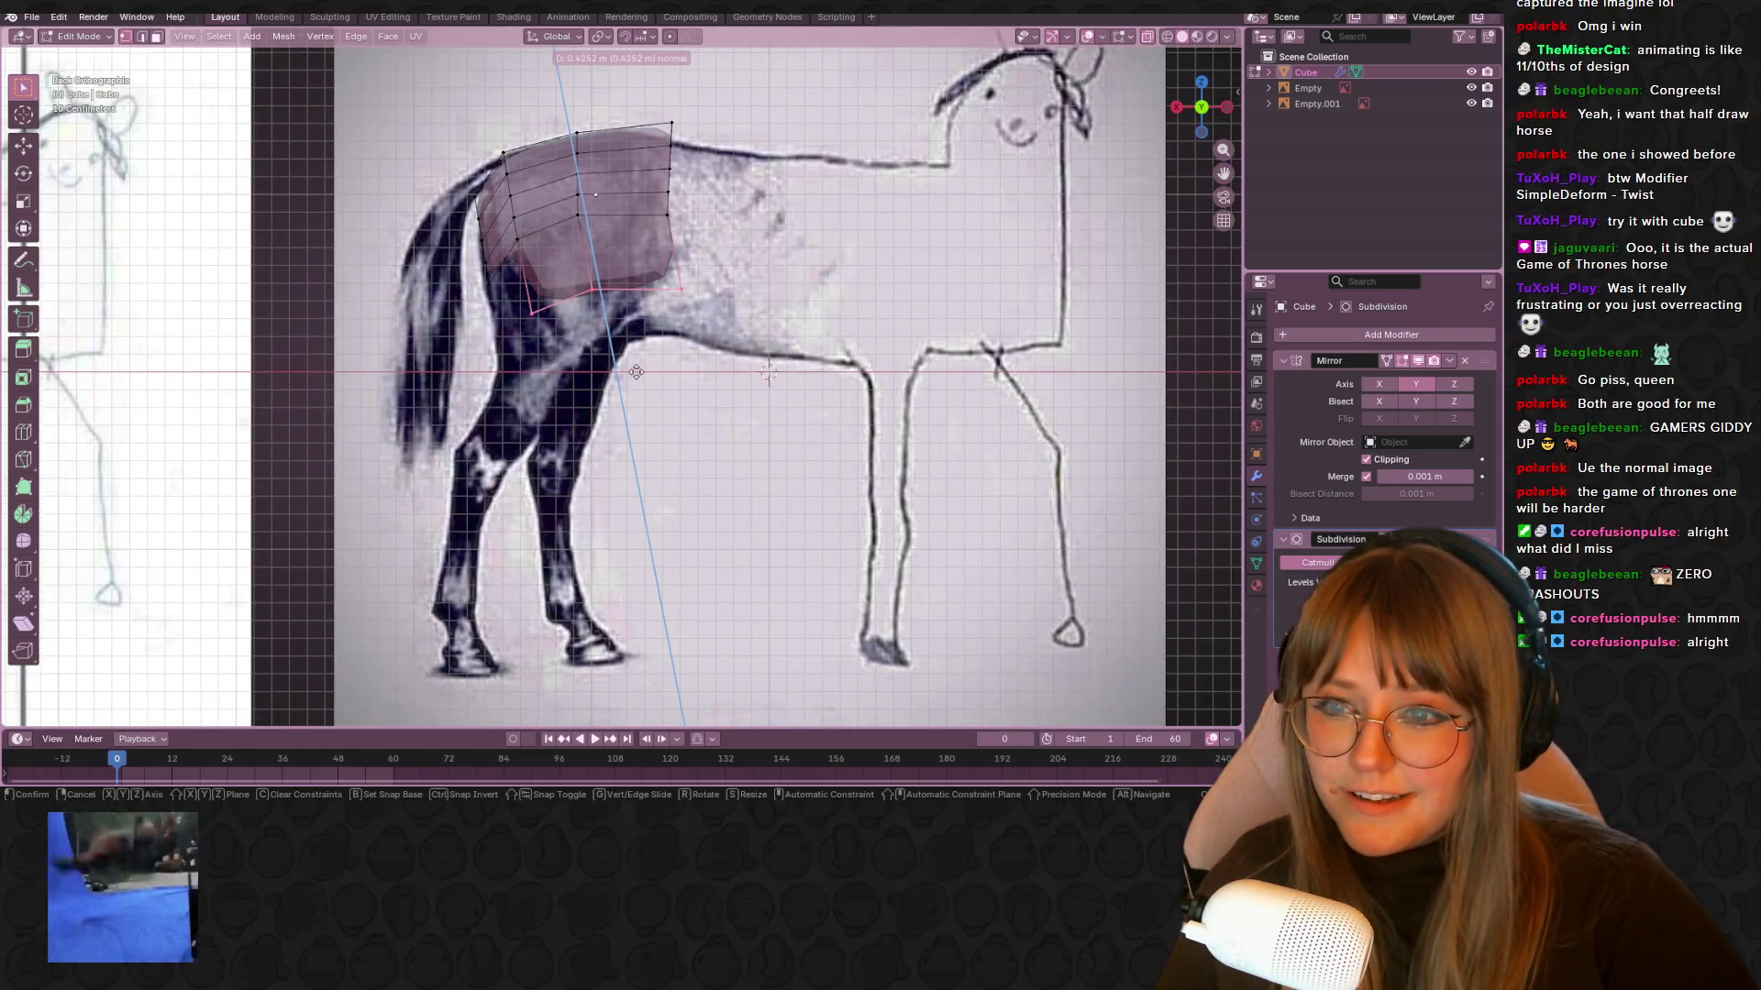
pyautogui.click(680, 318)
pyautogui.press('g')
pyautogui.click(520, 253)
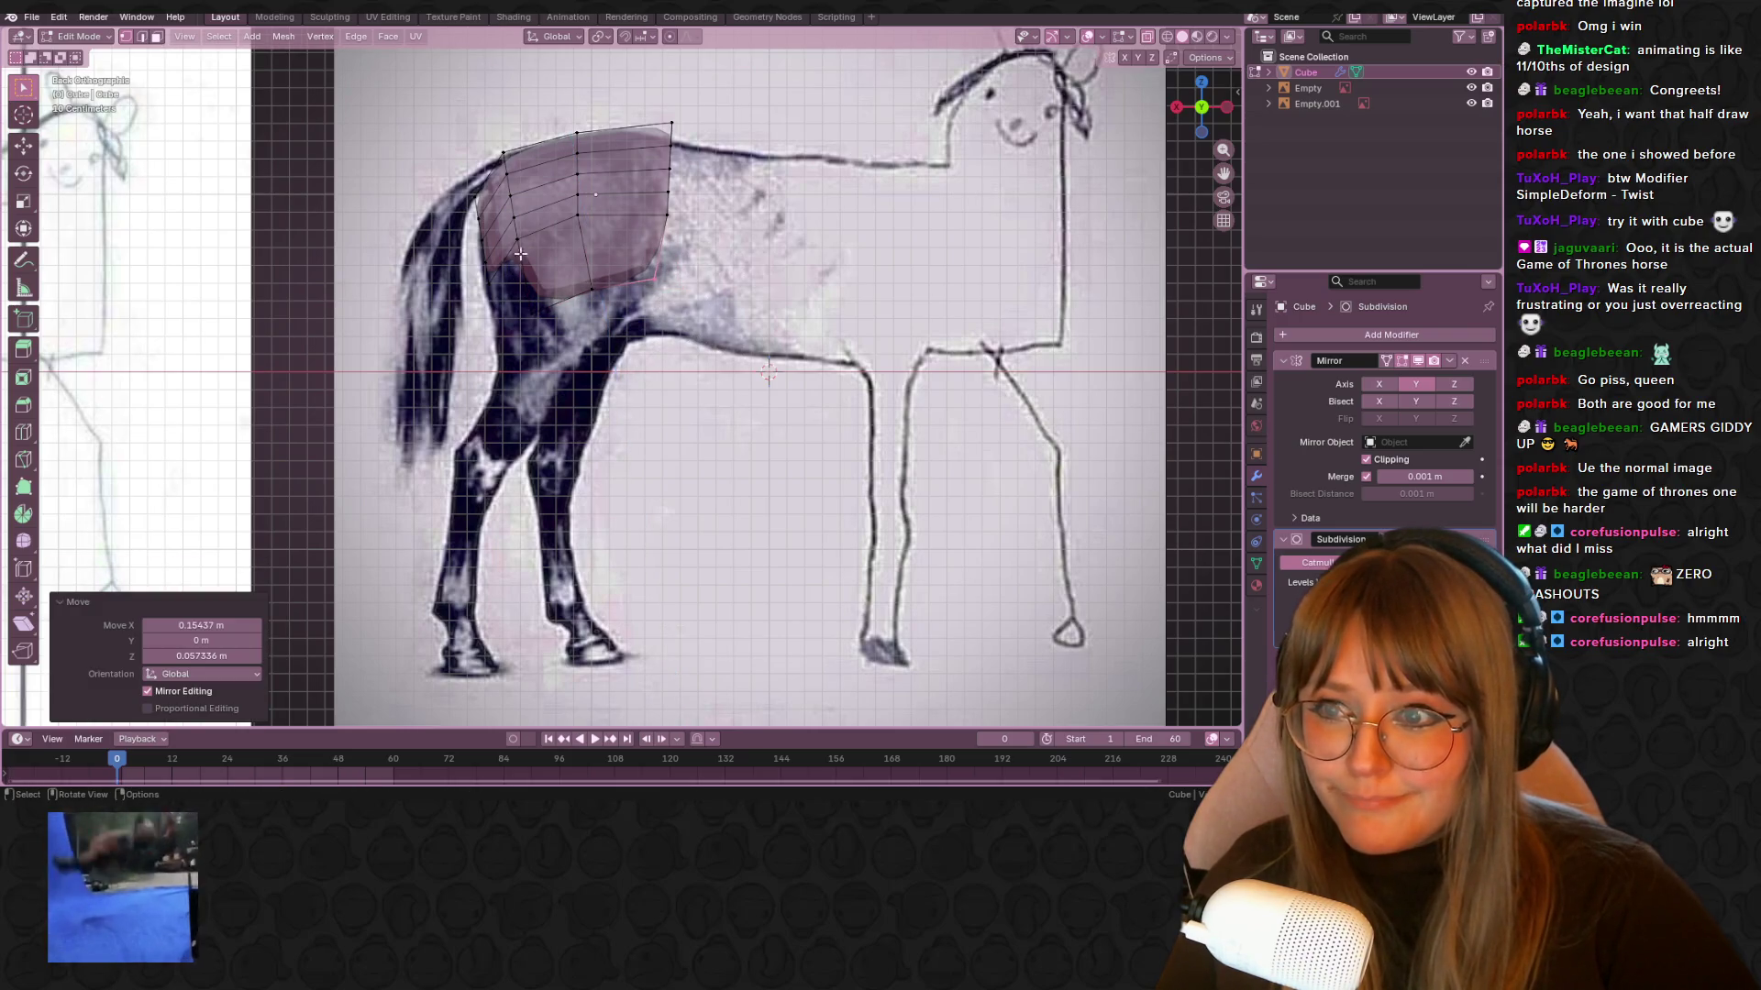
pyautogui.click(486, 288)
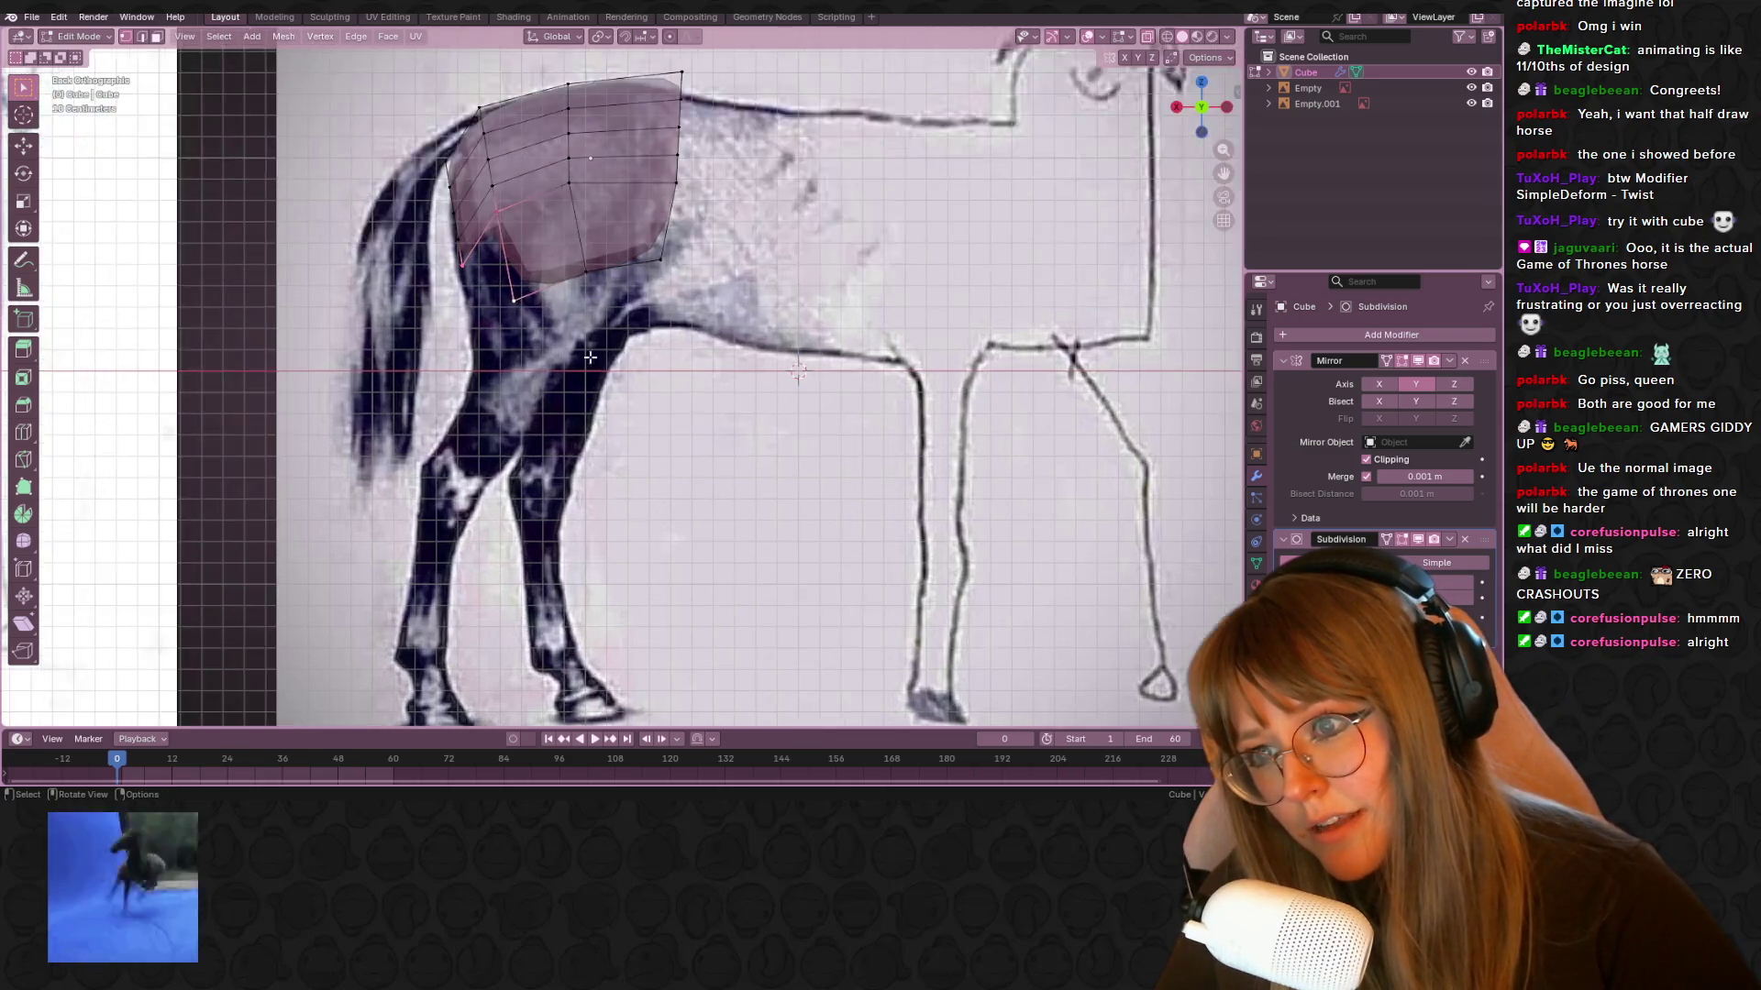
pyautogui.moveTo(530, 321); pyautogui.dragTo(495, 277, button='middle')
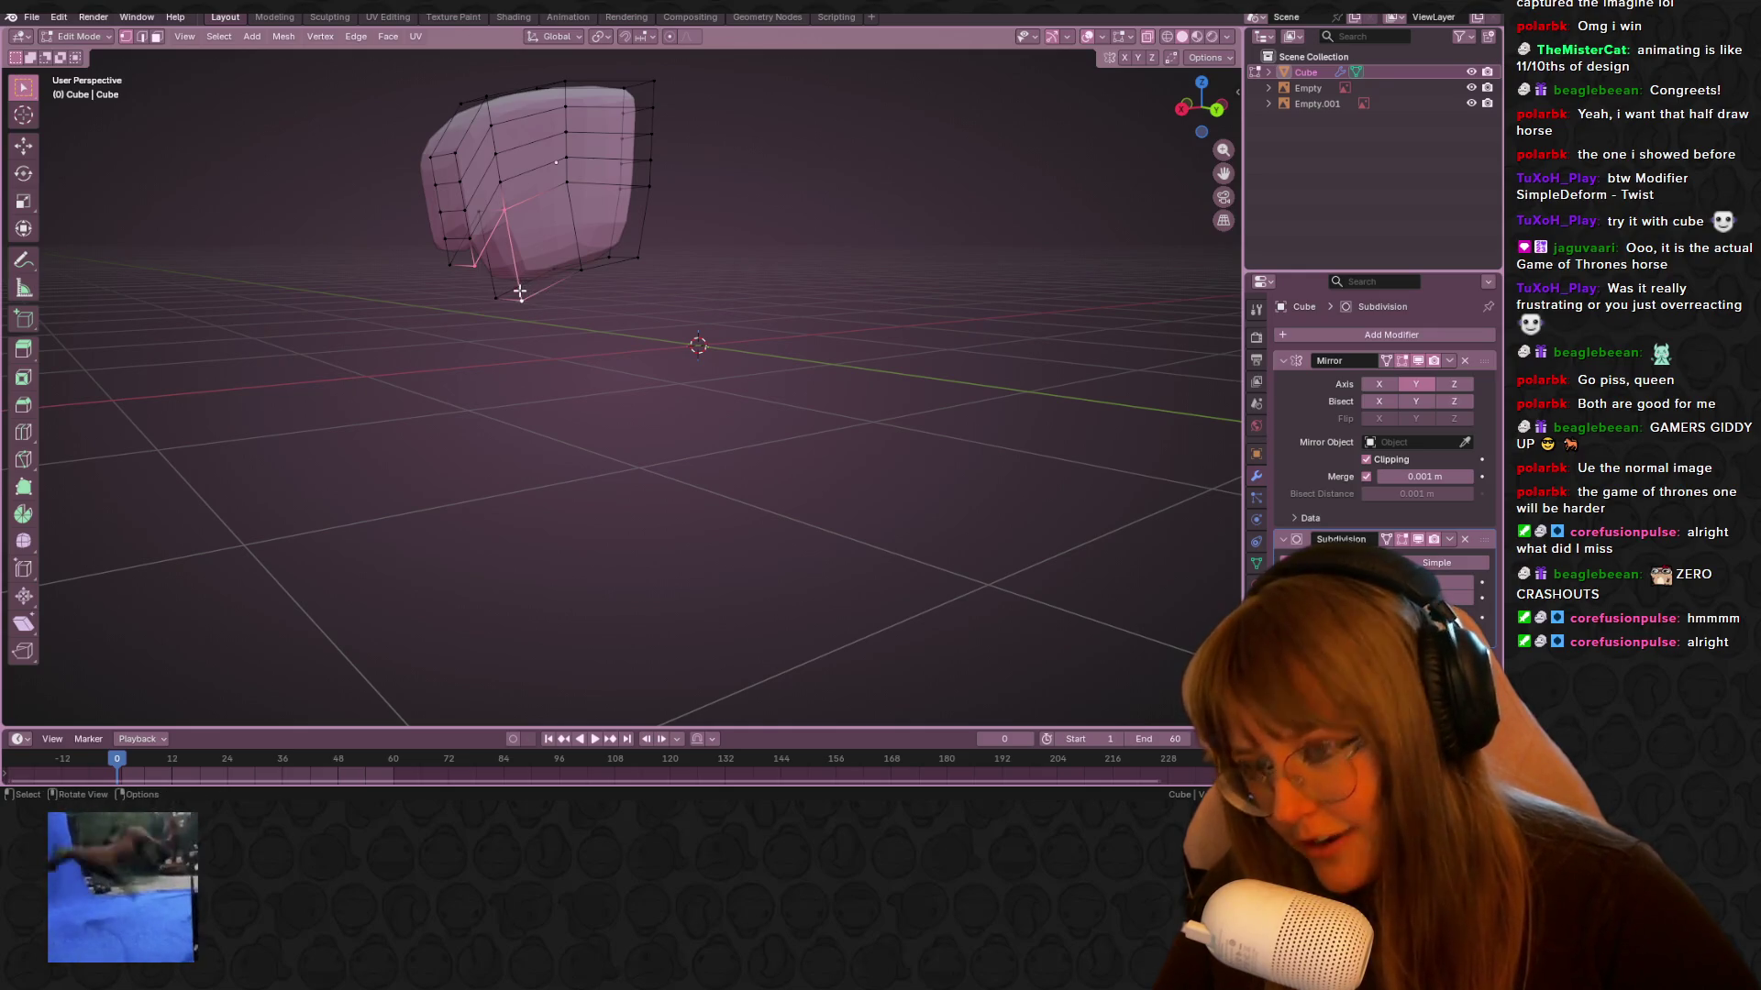
# Back in back view, remove the lower rows of the mesh's rump extension
pyautogui.moveTo(520, 292)
pyautogui.mouseDown(button='middle')
pyautogui.moveTo(676, 161)
pyautogui.moveTo(548, 185)
pyautogui.moveTo(587, 273)
pyautogui.mouseUp(button='middle')
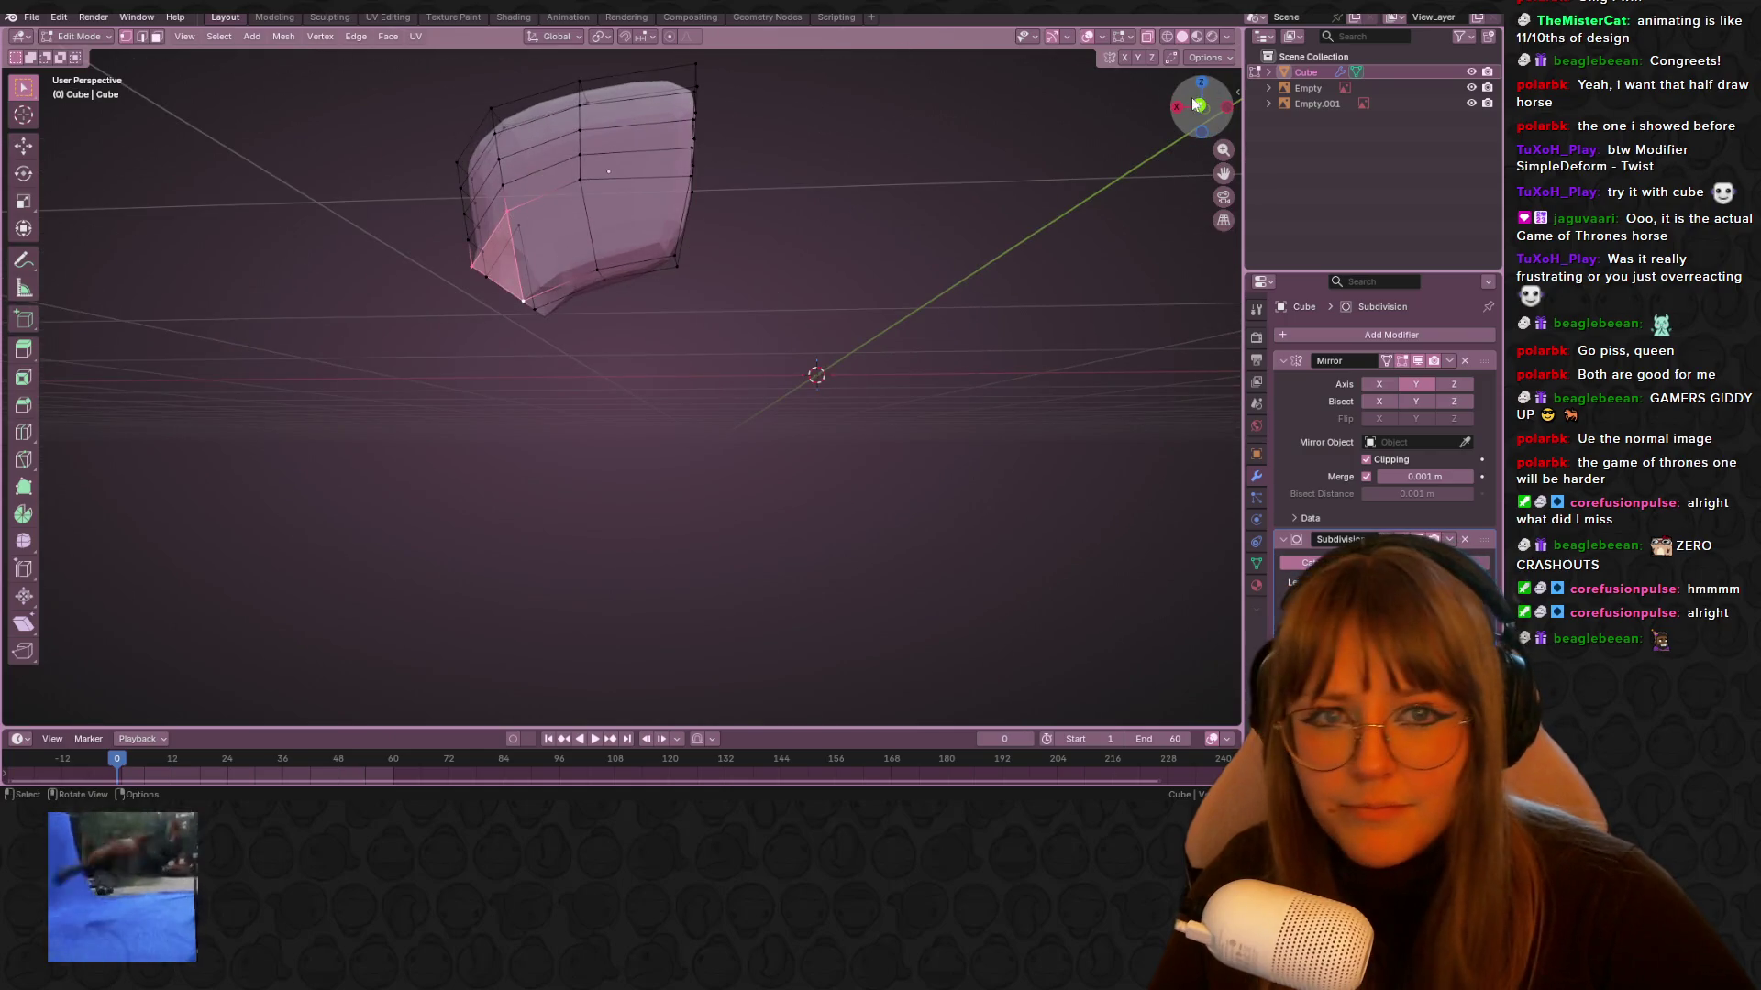
pyautogui.click(1198, 105)
pyautogui.click(676, 274)
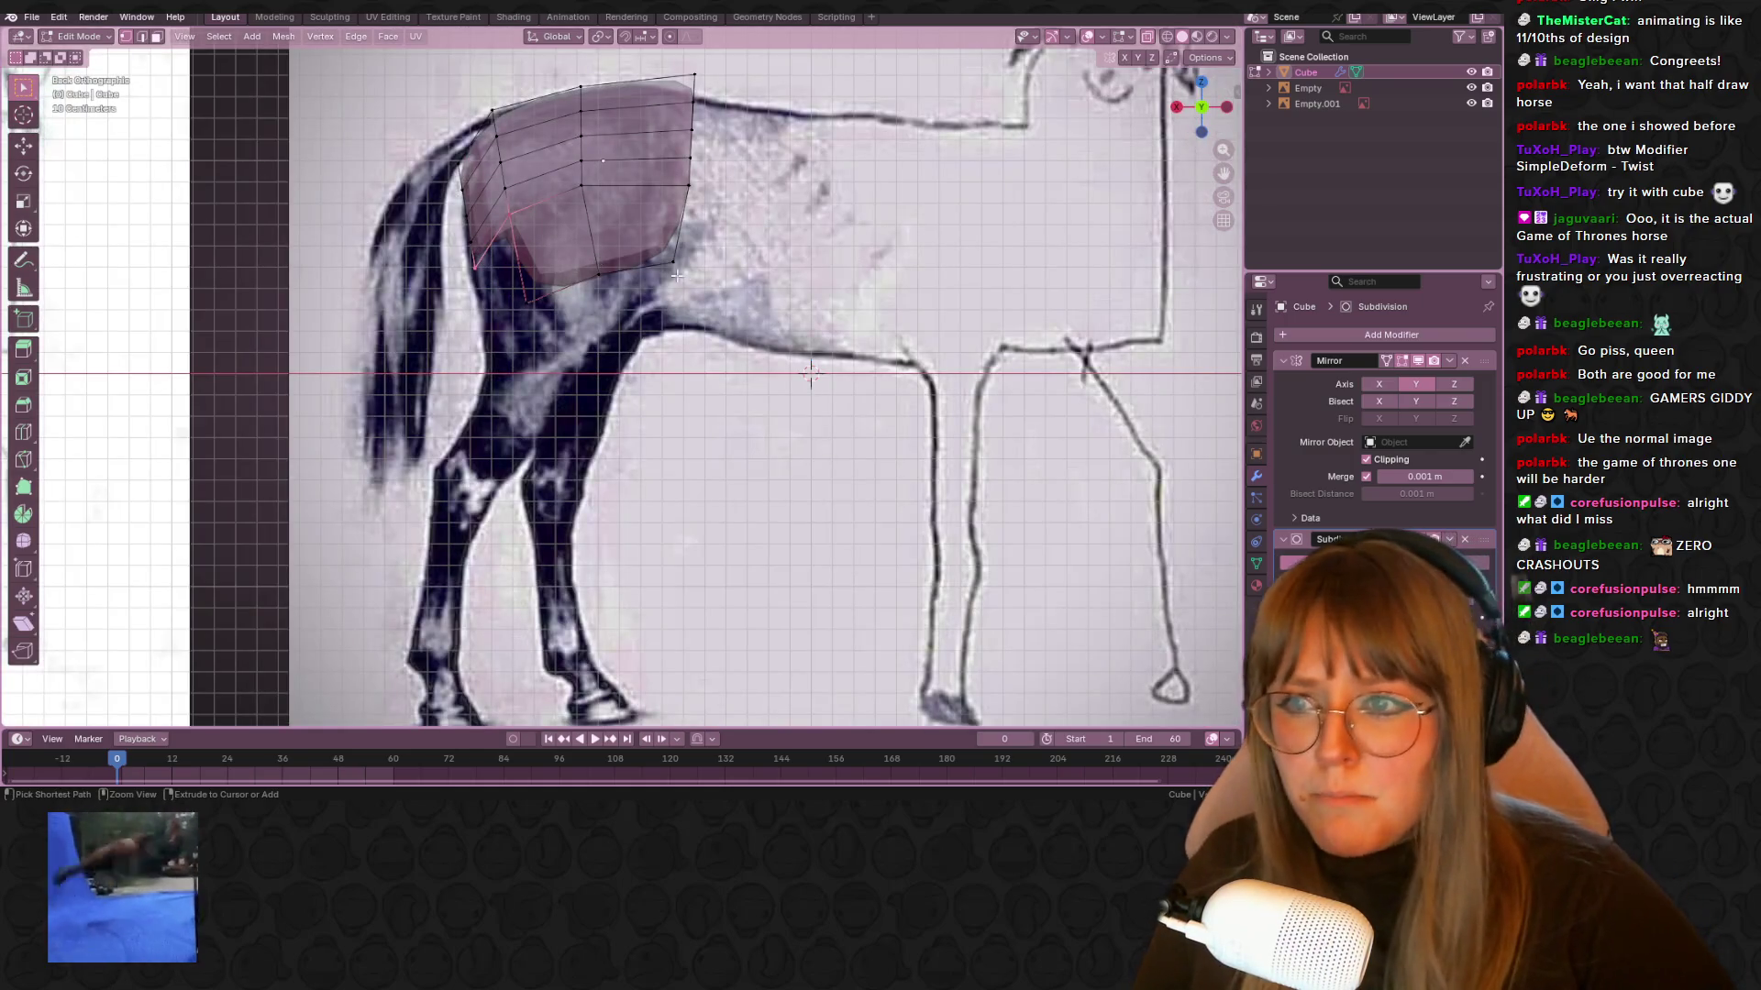
pyautogui.hotkey('ctrl', 'z')
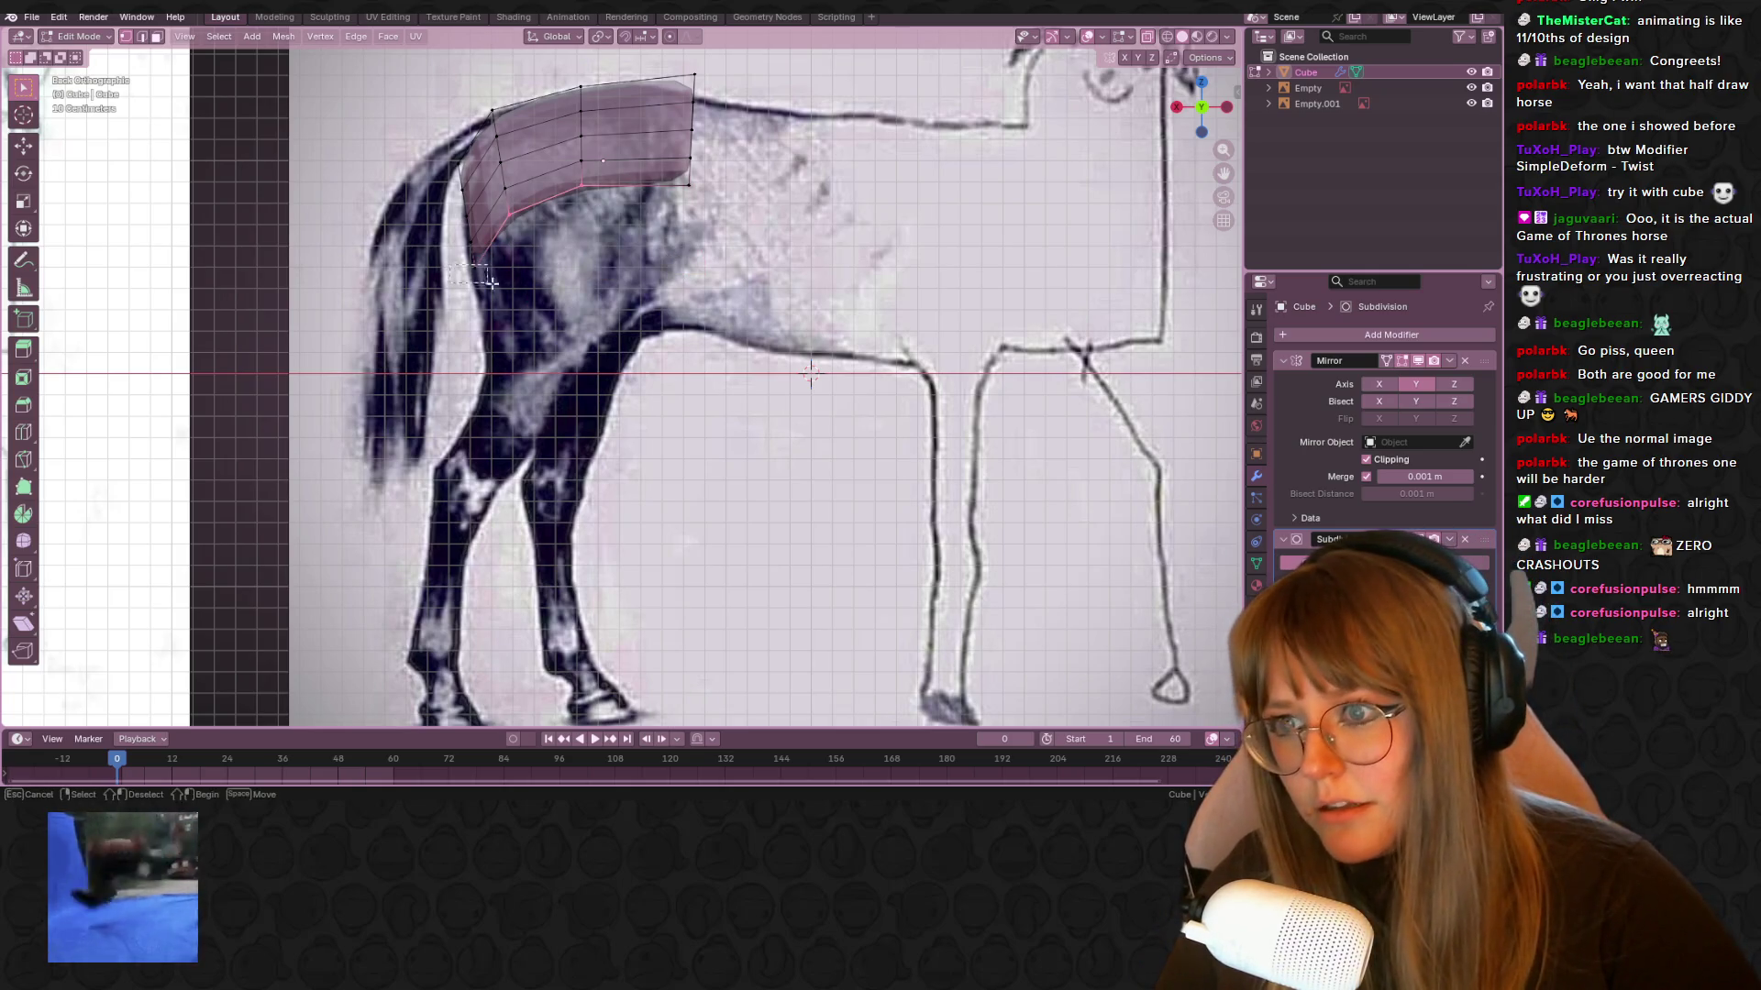
pyautogui.scroll(-2, 575, 320)
# Extrude the selected faces down over the thigh and adjust the lower edge
pyautogui.press('e')
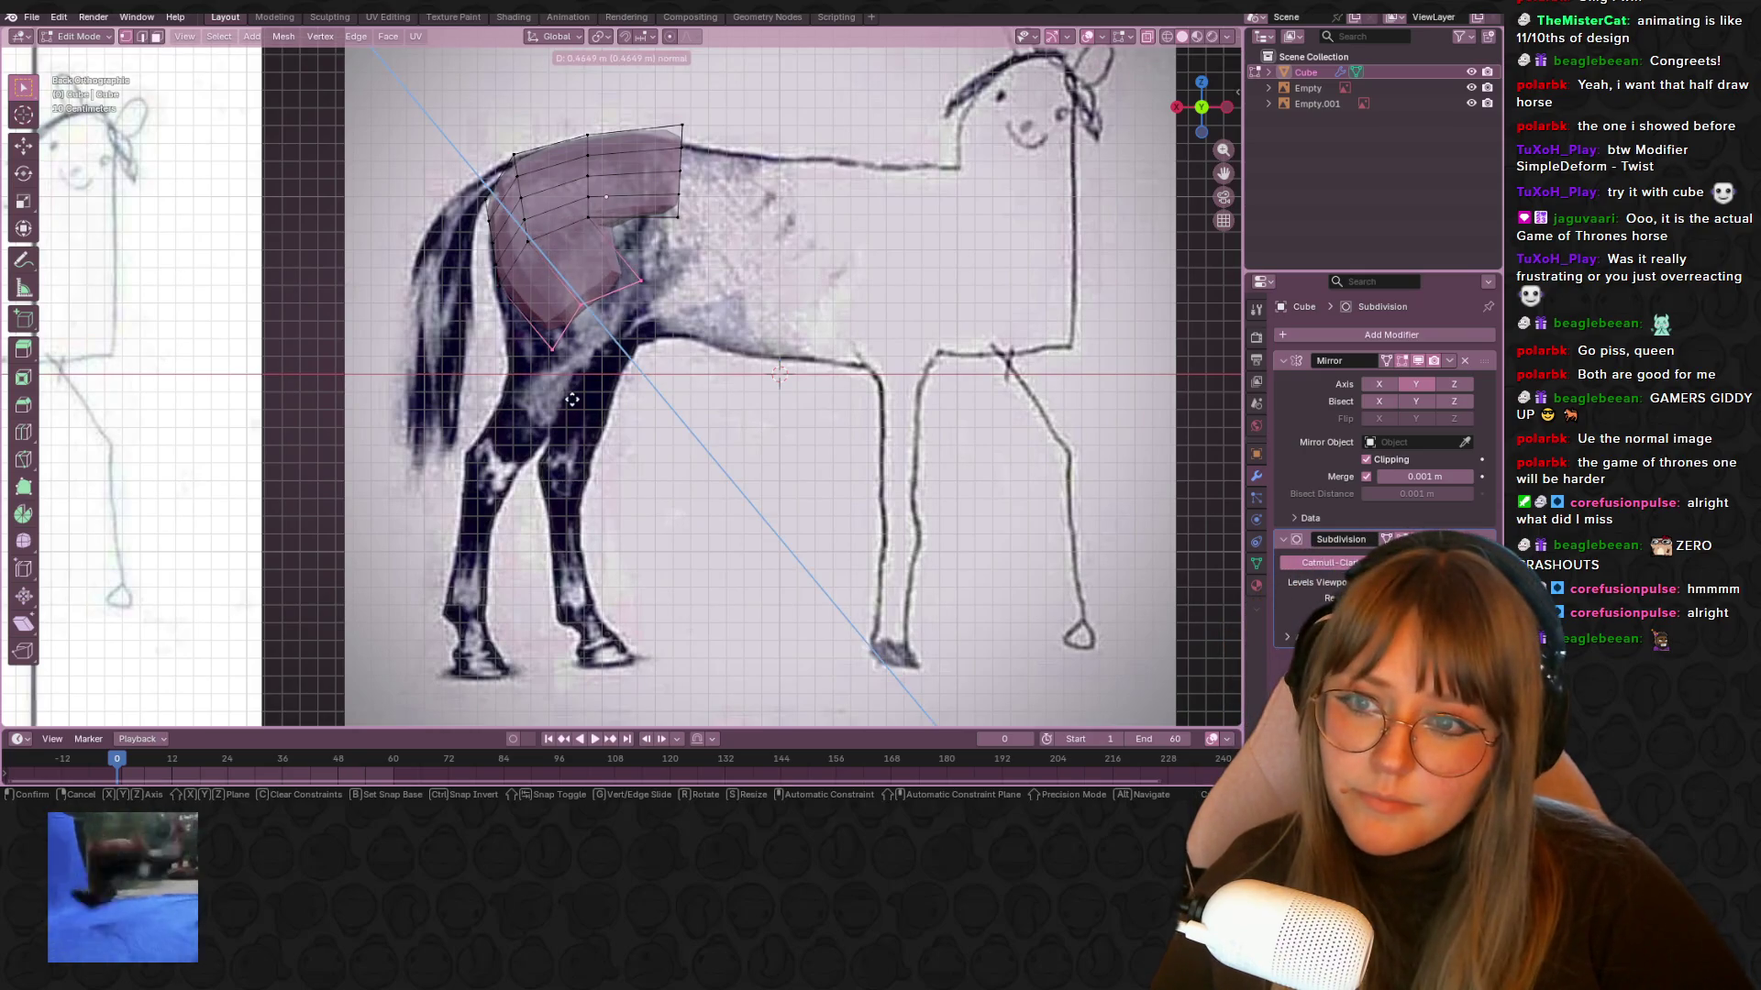
pyautogui.click(707, 345)
pyautogui.click(660, 389)
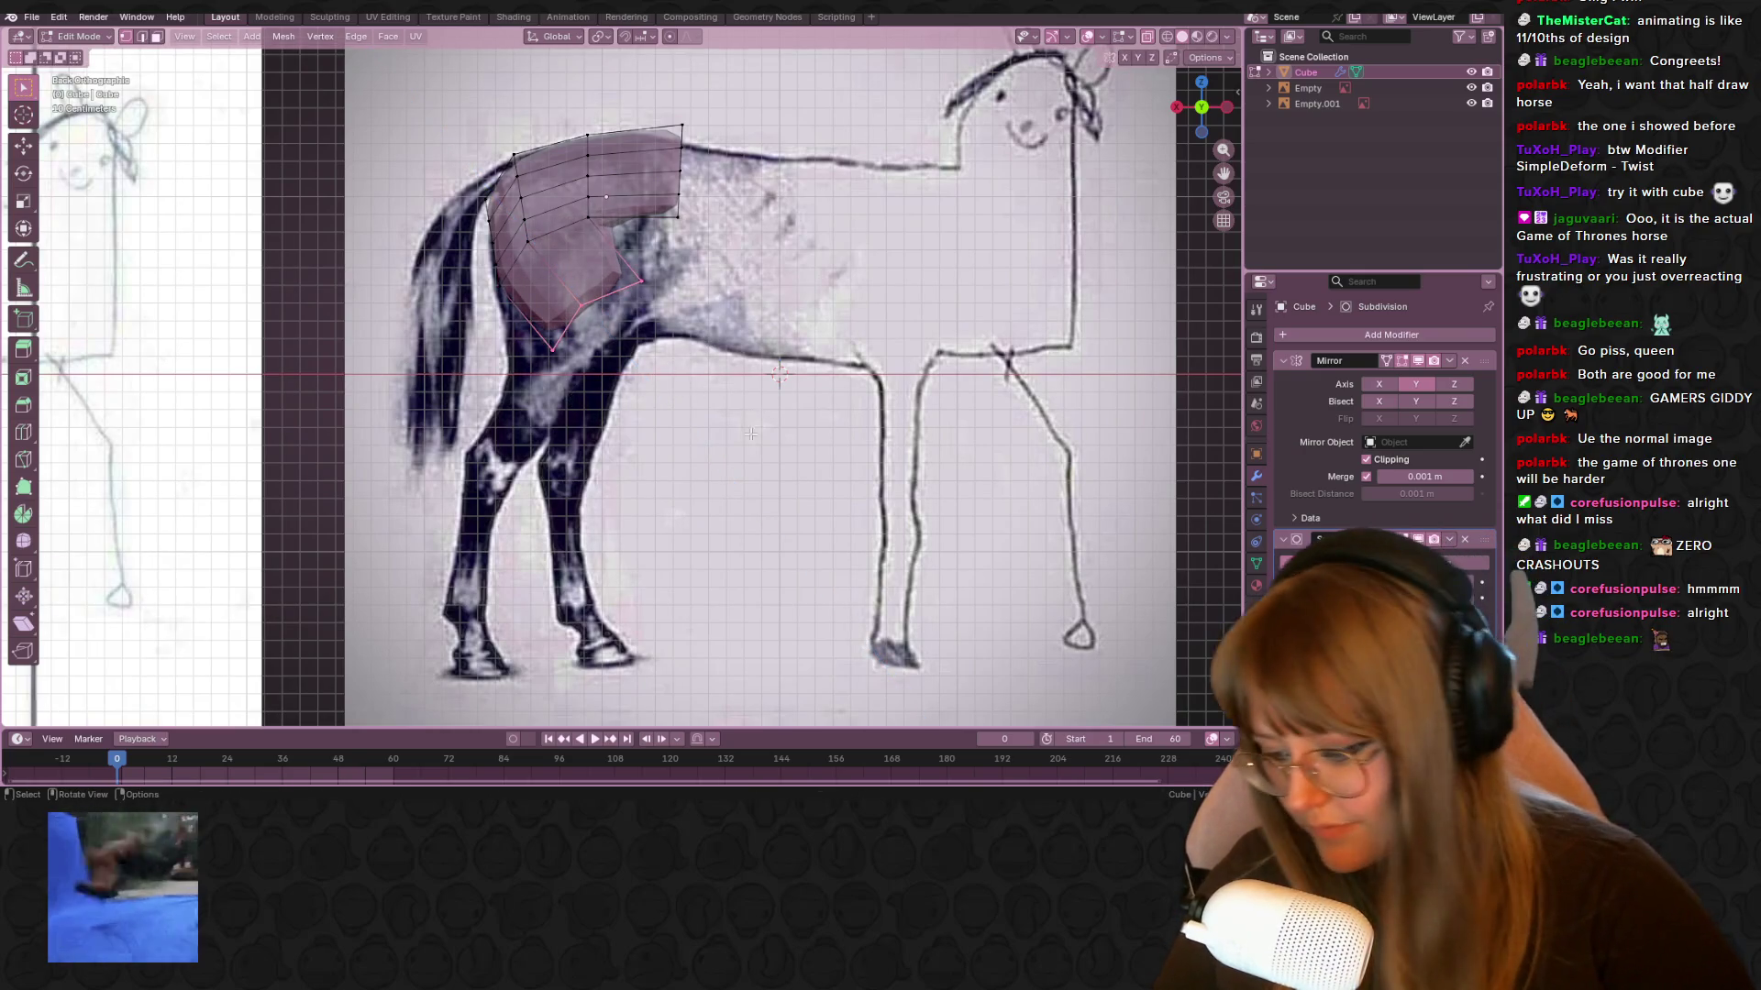
pyautogui.press('g')
pyautogui.click(691, 371)
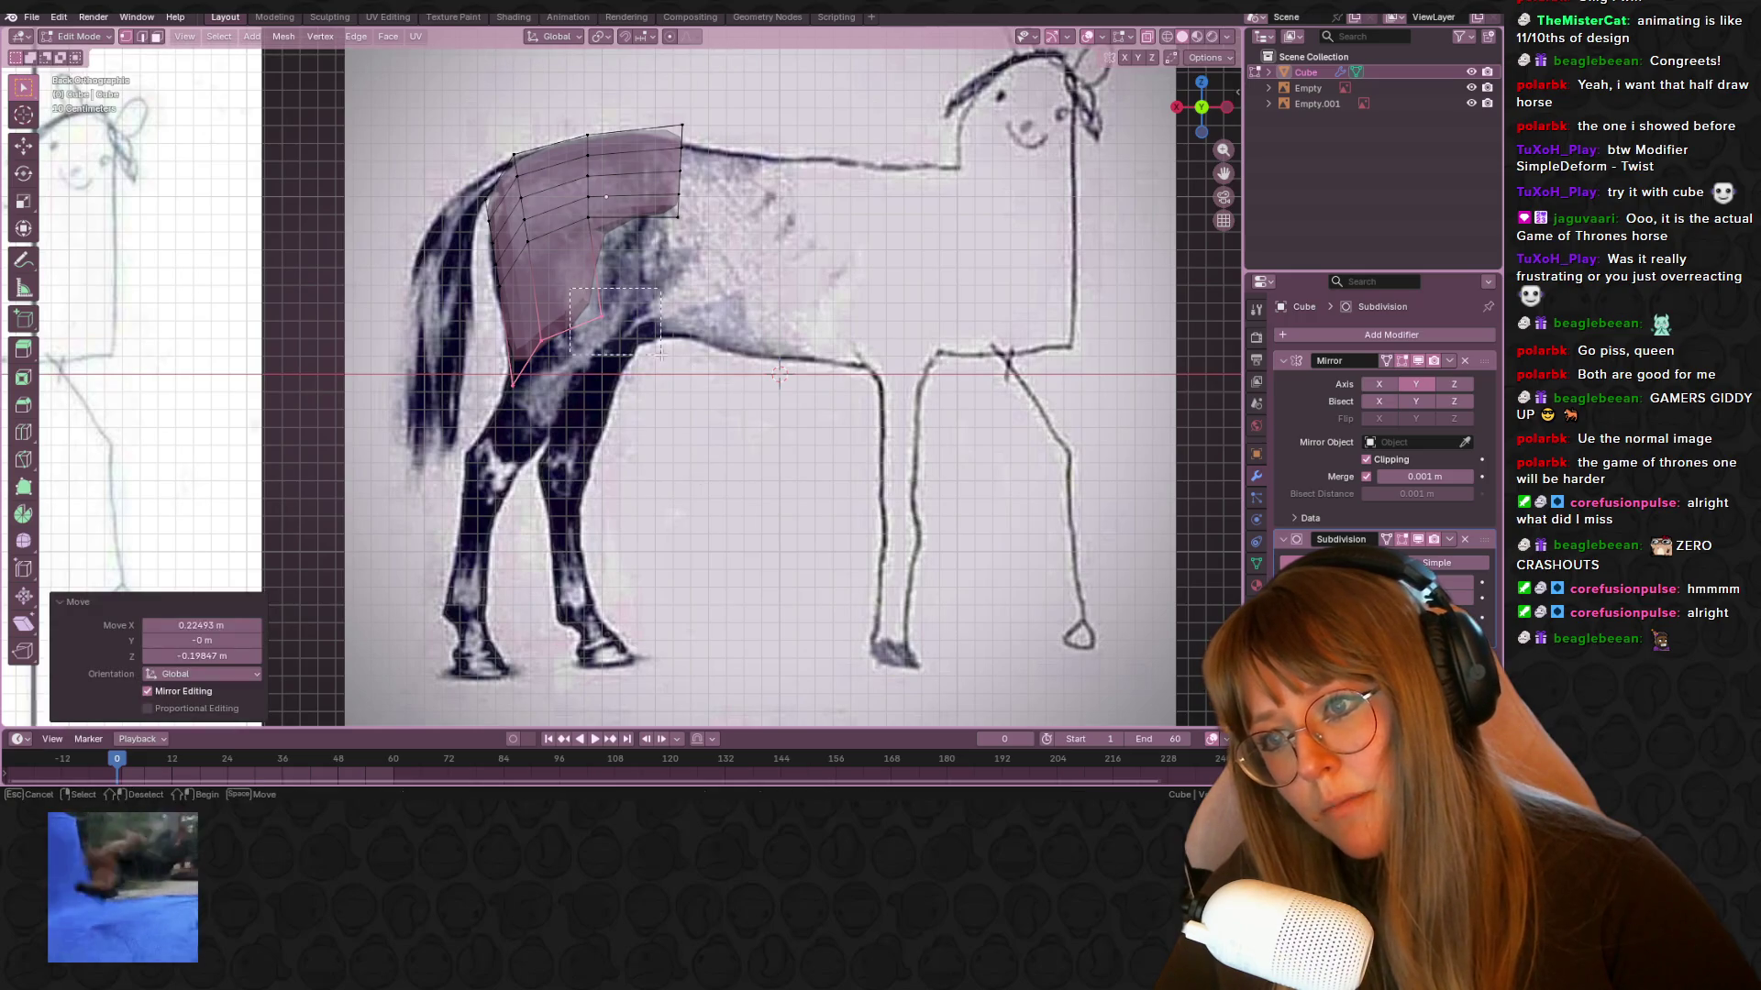
pyautogui.moveTo(660, 354); pyautogui.dragTo(660, 354)
# Inspect the leg extrusion in 3D, then select edges along the rump in back view
pyautogui.moveTo(714, 262); pyautogui.dragTo(683, 329, button='middle')
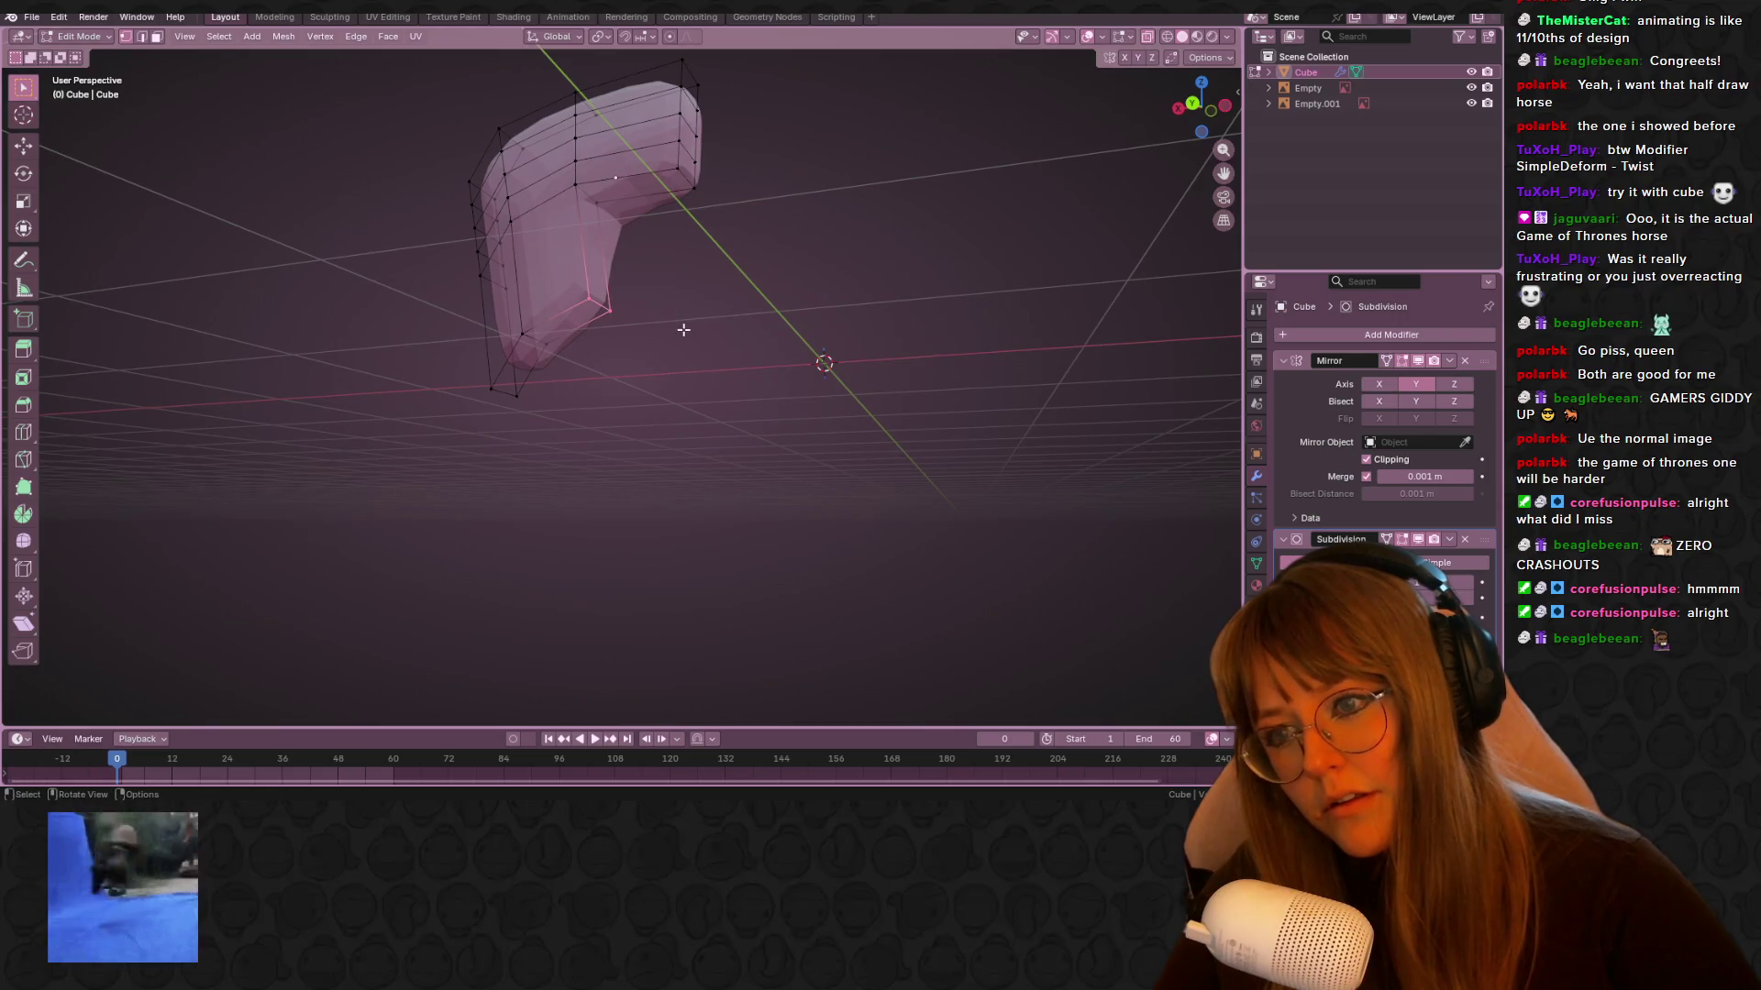
pyautogui.moveTo(680, 259)
pyautogui.mouseDown(button='middle')
pyautogui.moveTo(657, 267)
pyautogui.moveTo(817, 322)
pyautogui.moveTo(806, 276)
pyautogui.moveTo(838, 249)
pyautogui.mouseUp(button='middle')
pyautogui.scroll(-5, 657, 267)
pyautogui.press('ctrl+KP_1')
pyautogui.scroll(5, 569, 274)
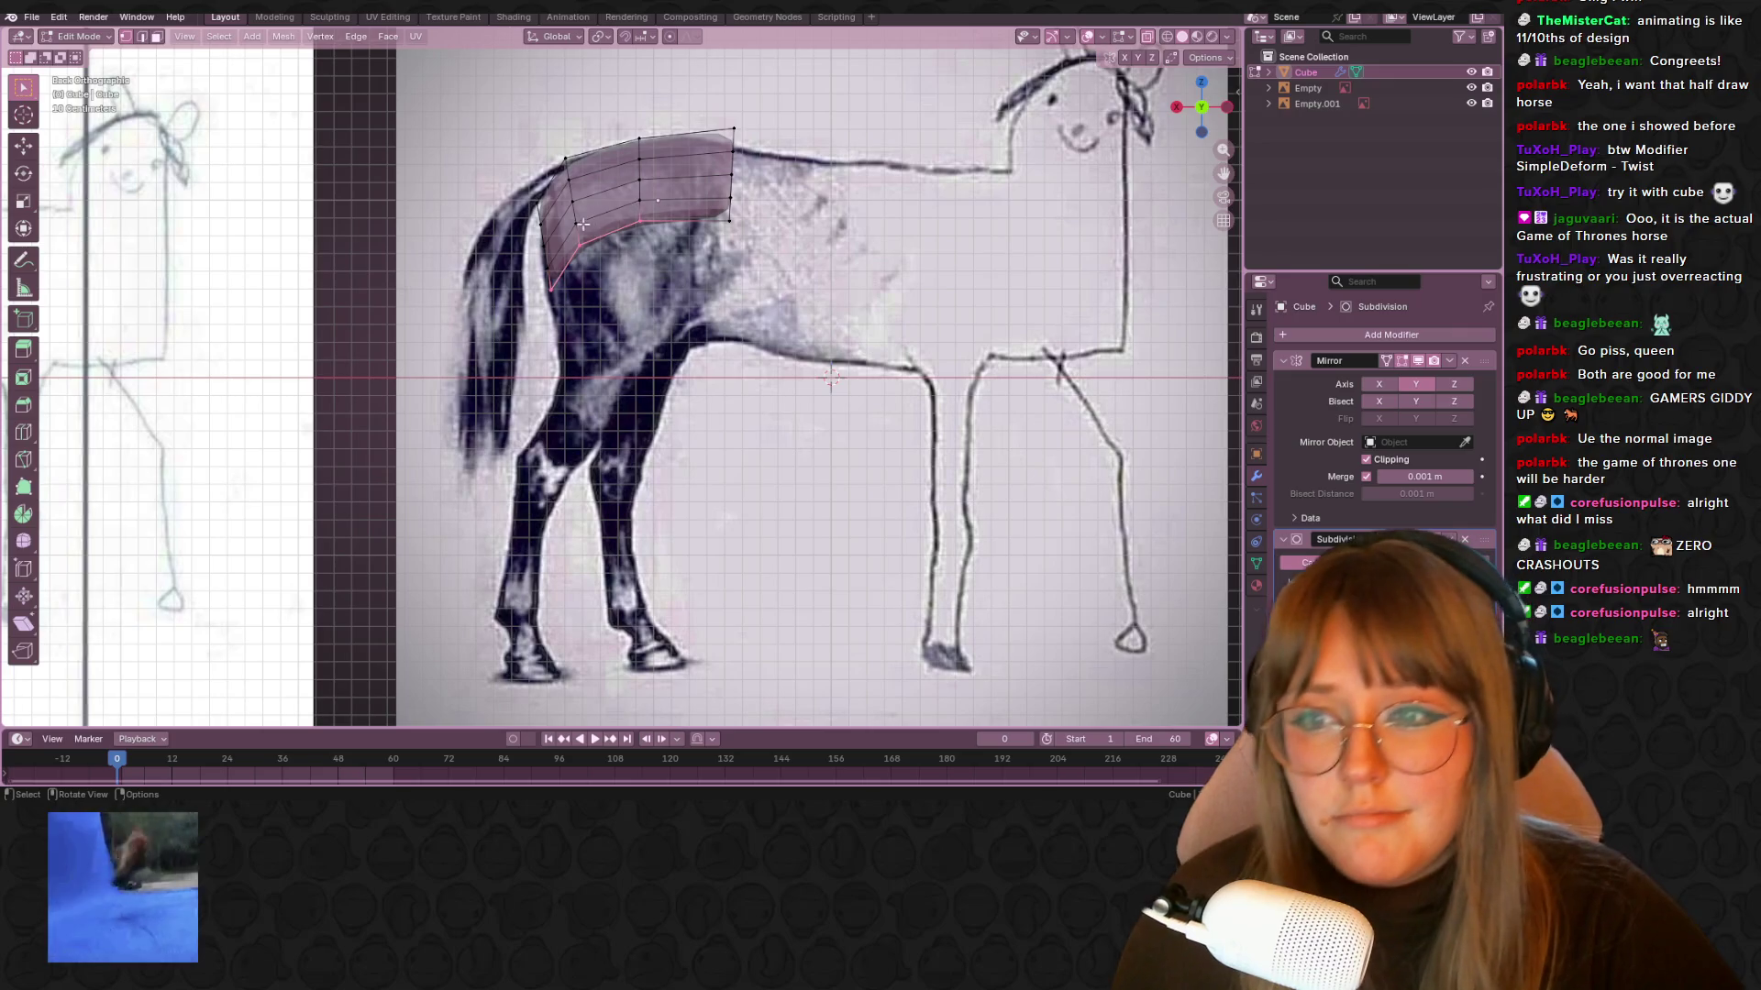
pyautogui.moveTo(607, 261); pyautogui.dragTo(637, 217)
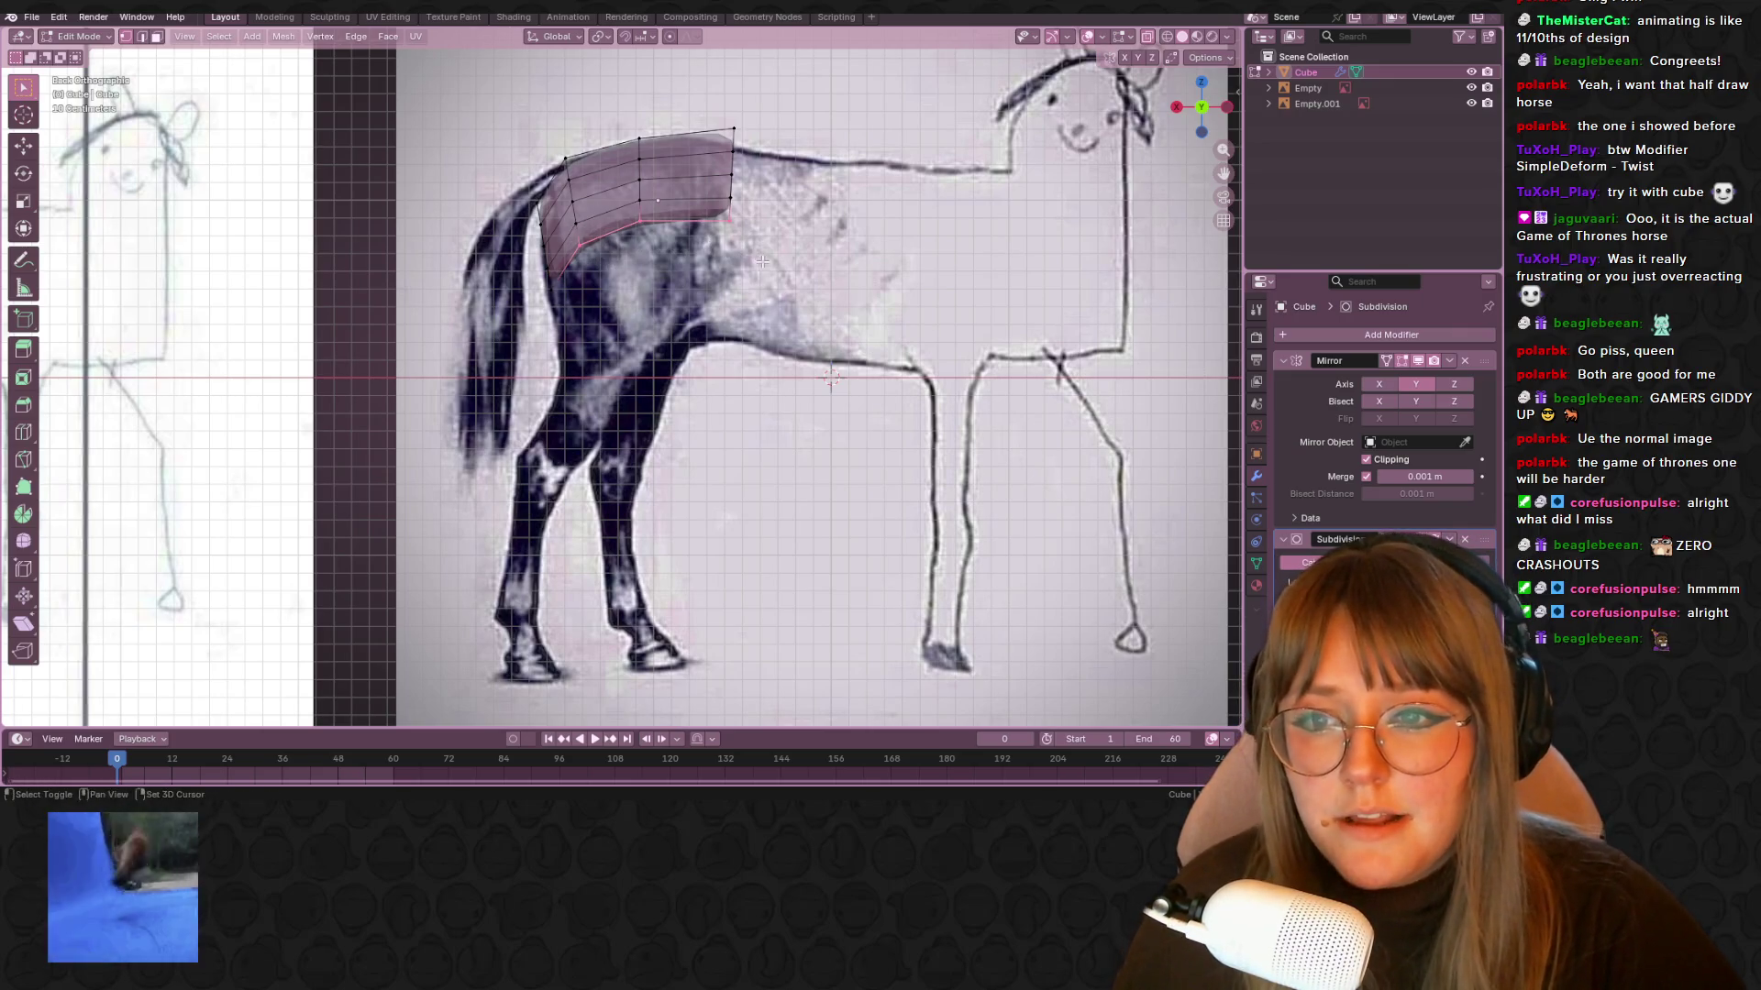
# Pull the lower edges down along their normal and settle them on the rump outline
pyautogui.press('g')
pyautogui.press('z')
pyautogui.press('z')
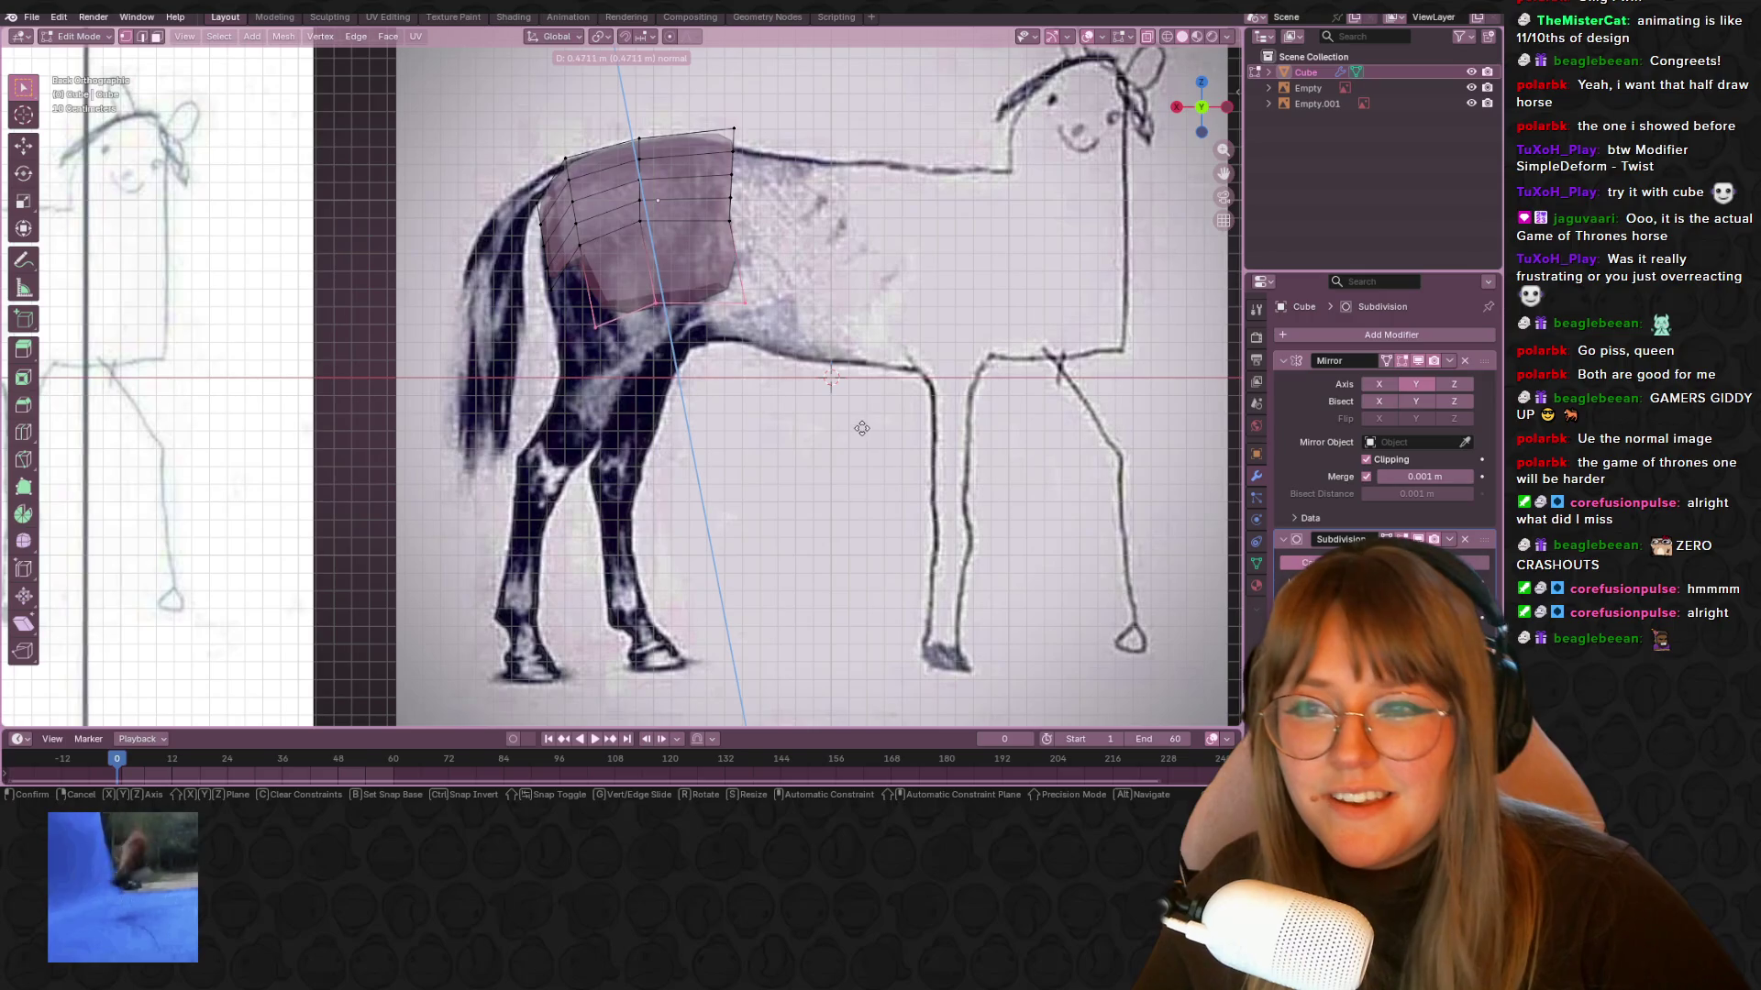
pyautogui.click(794, 360)
pyautogui.press('g')
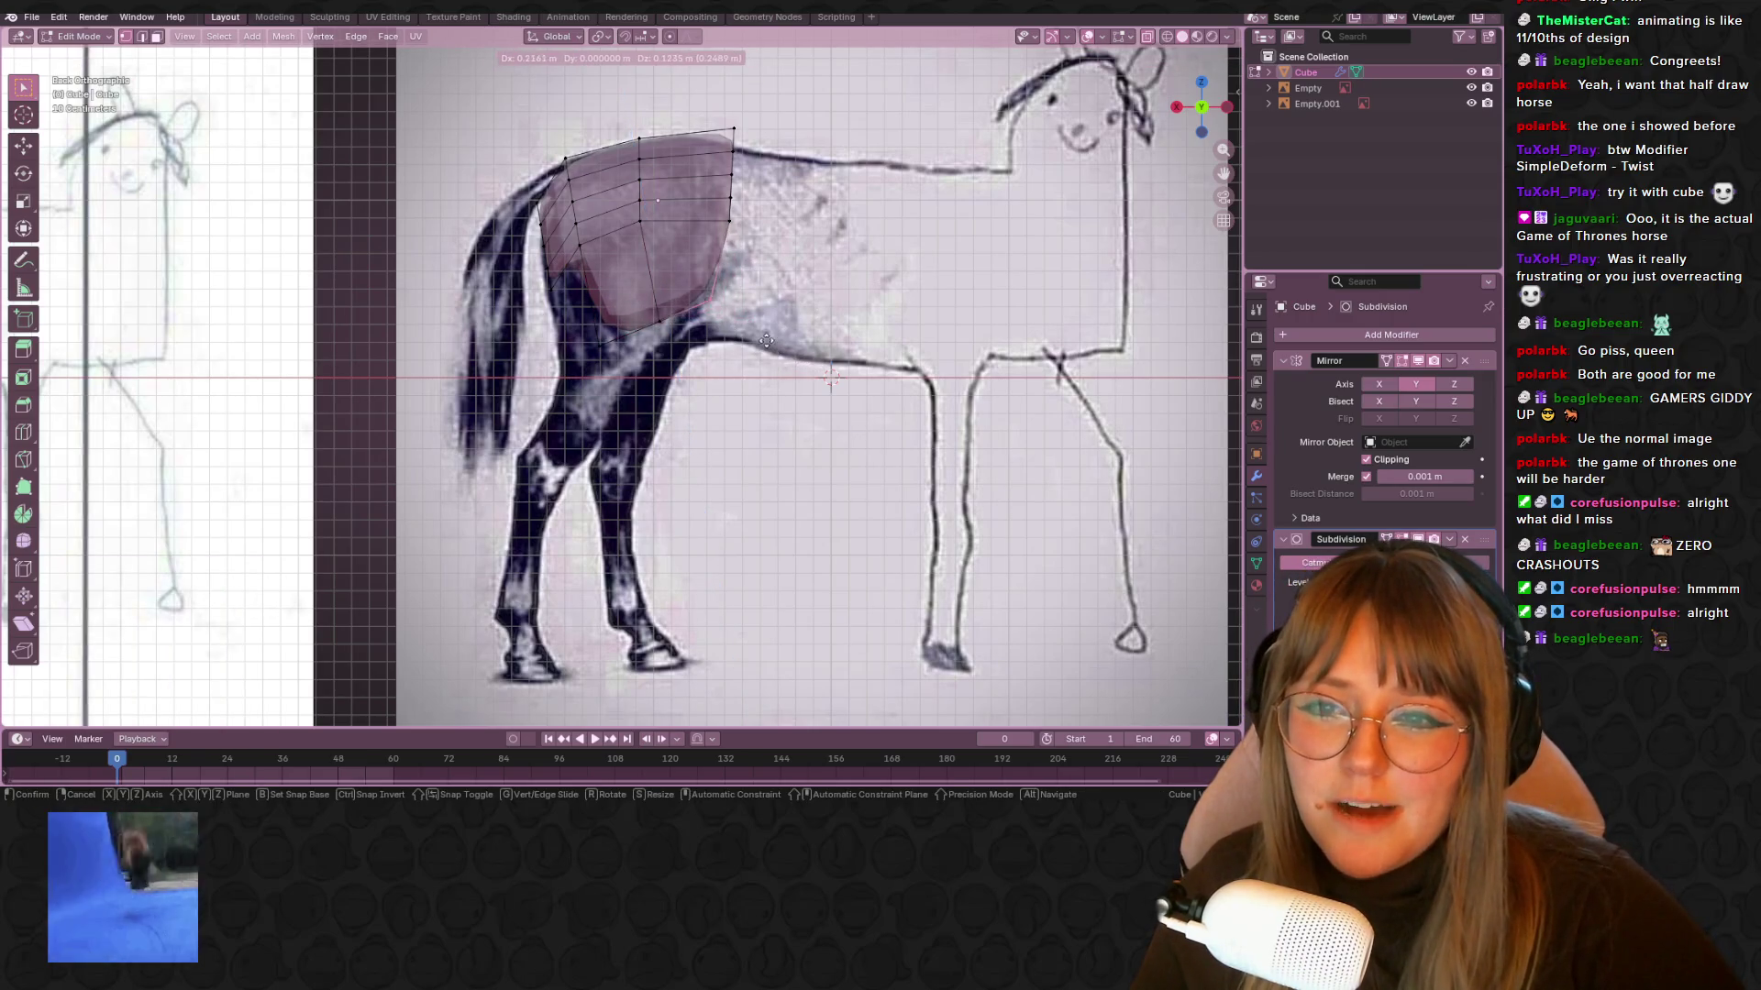
pyautogui.click(660, 400)
pyautogui.press('g')
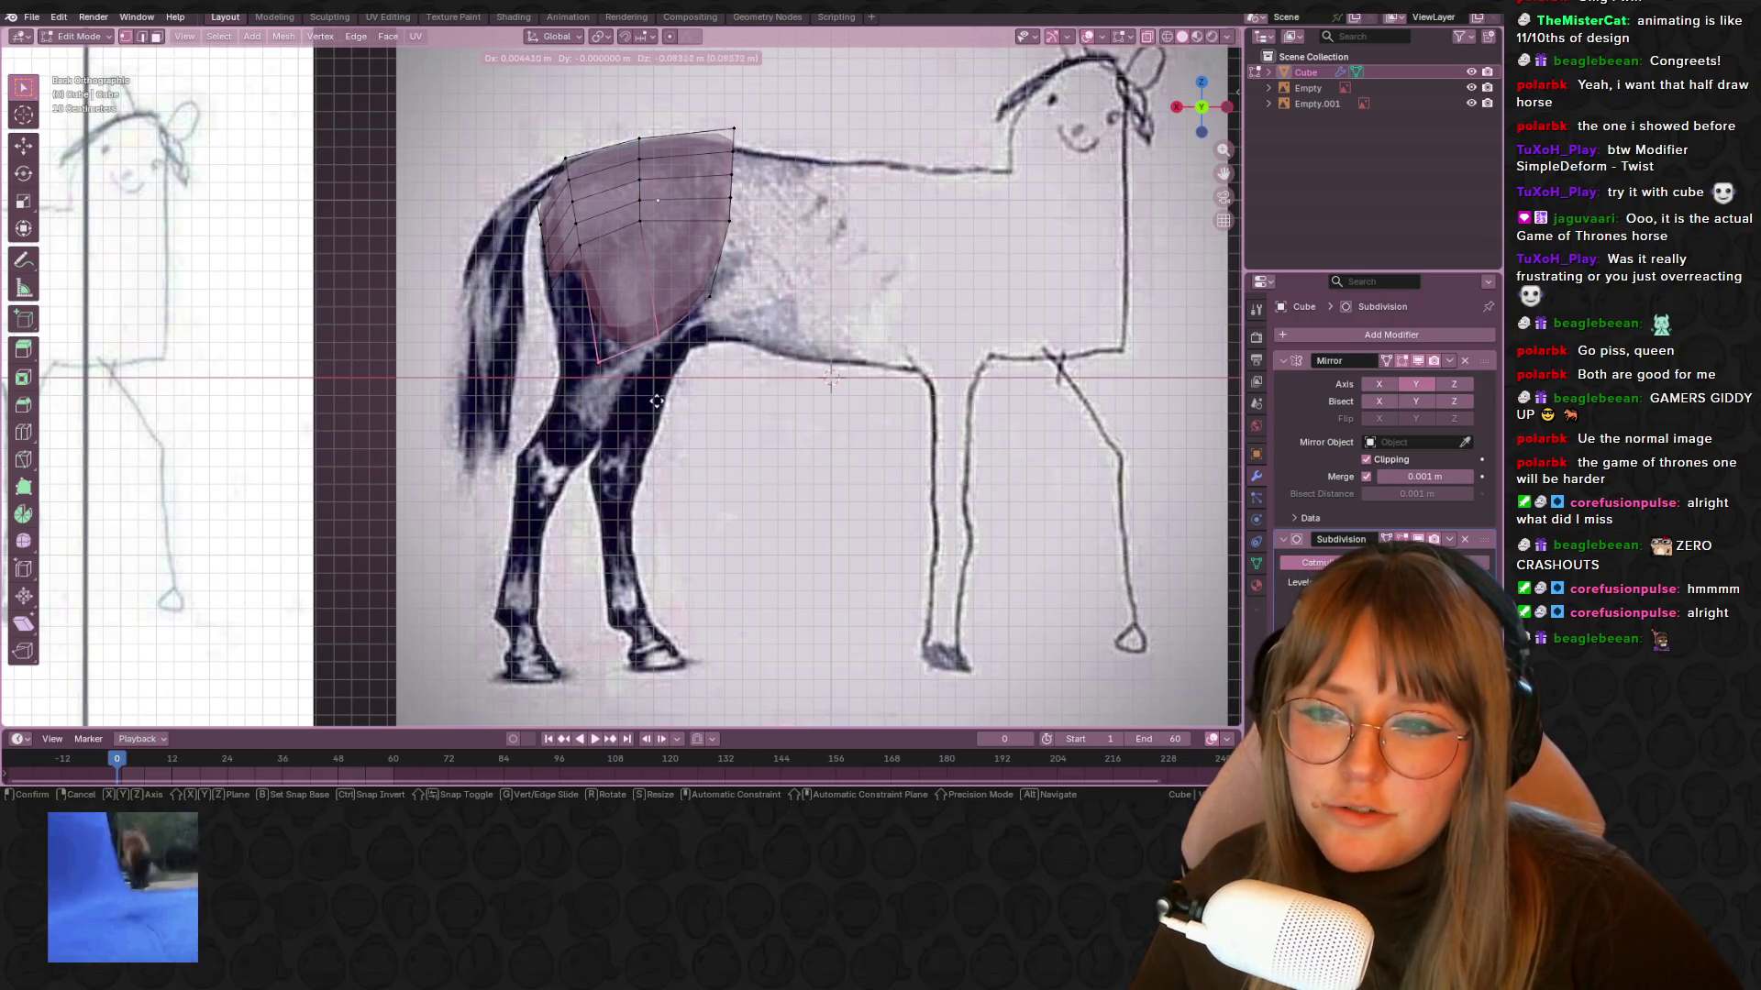
pyautogui.click(763, 325)
pyautogui.press('g')
pyautogui.click(753, 316)
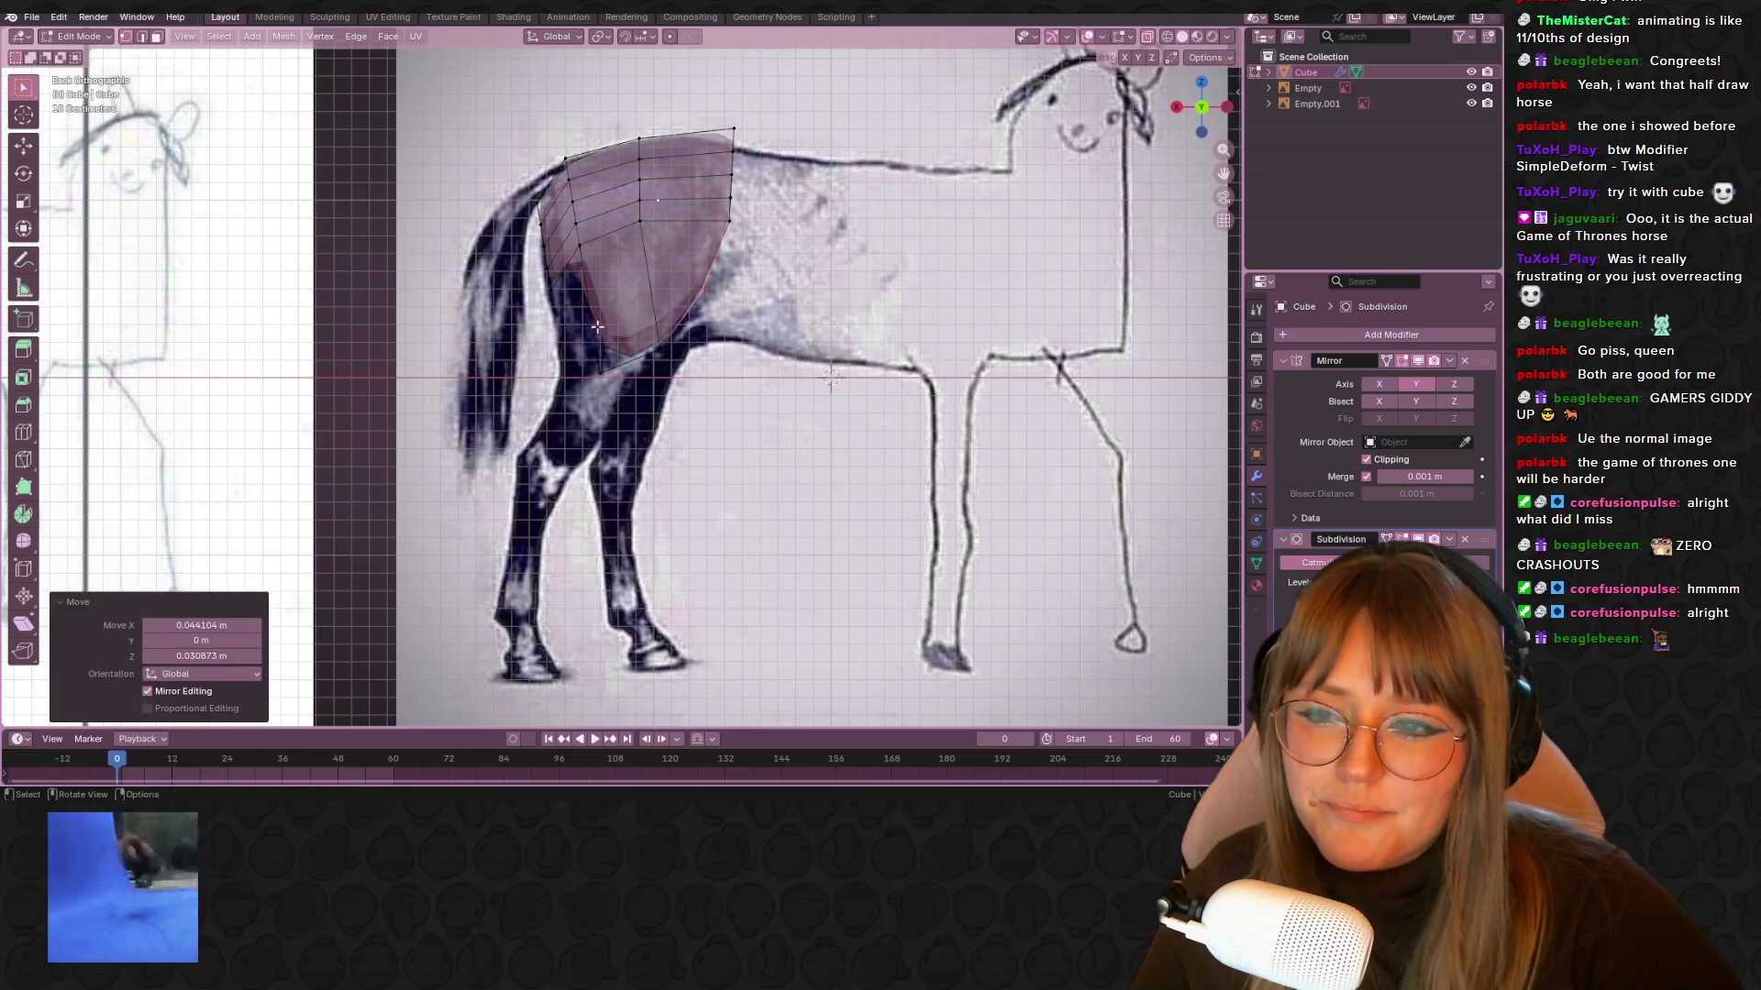
pyautogui.press('g')
pyautogui.click(660, 435)
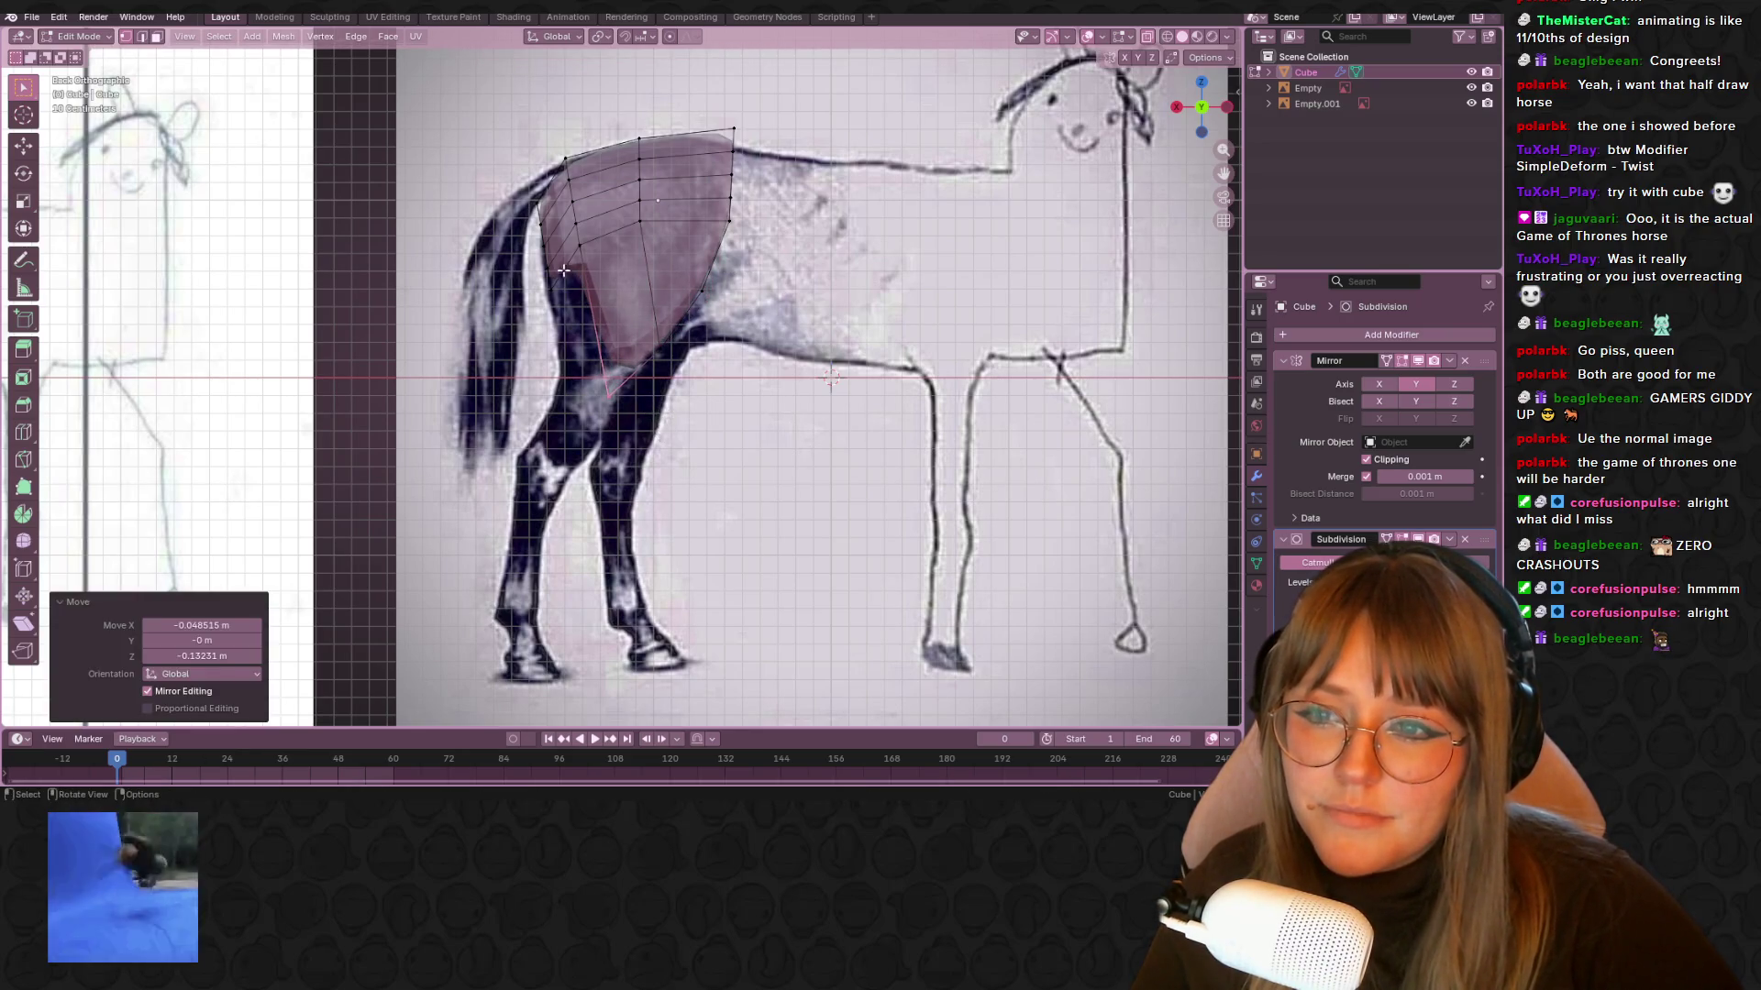
# Move individual lower-edge vertices onto the thigh outline, then check the shape in 3D
pyautogui.moveTo(604, 289); pyautogui.dragTo(581, 330)
pyautogui.press('g')
pyautogui.click(591, 335)
pyautogui.press('g')
pyautogui.click(588, 310)
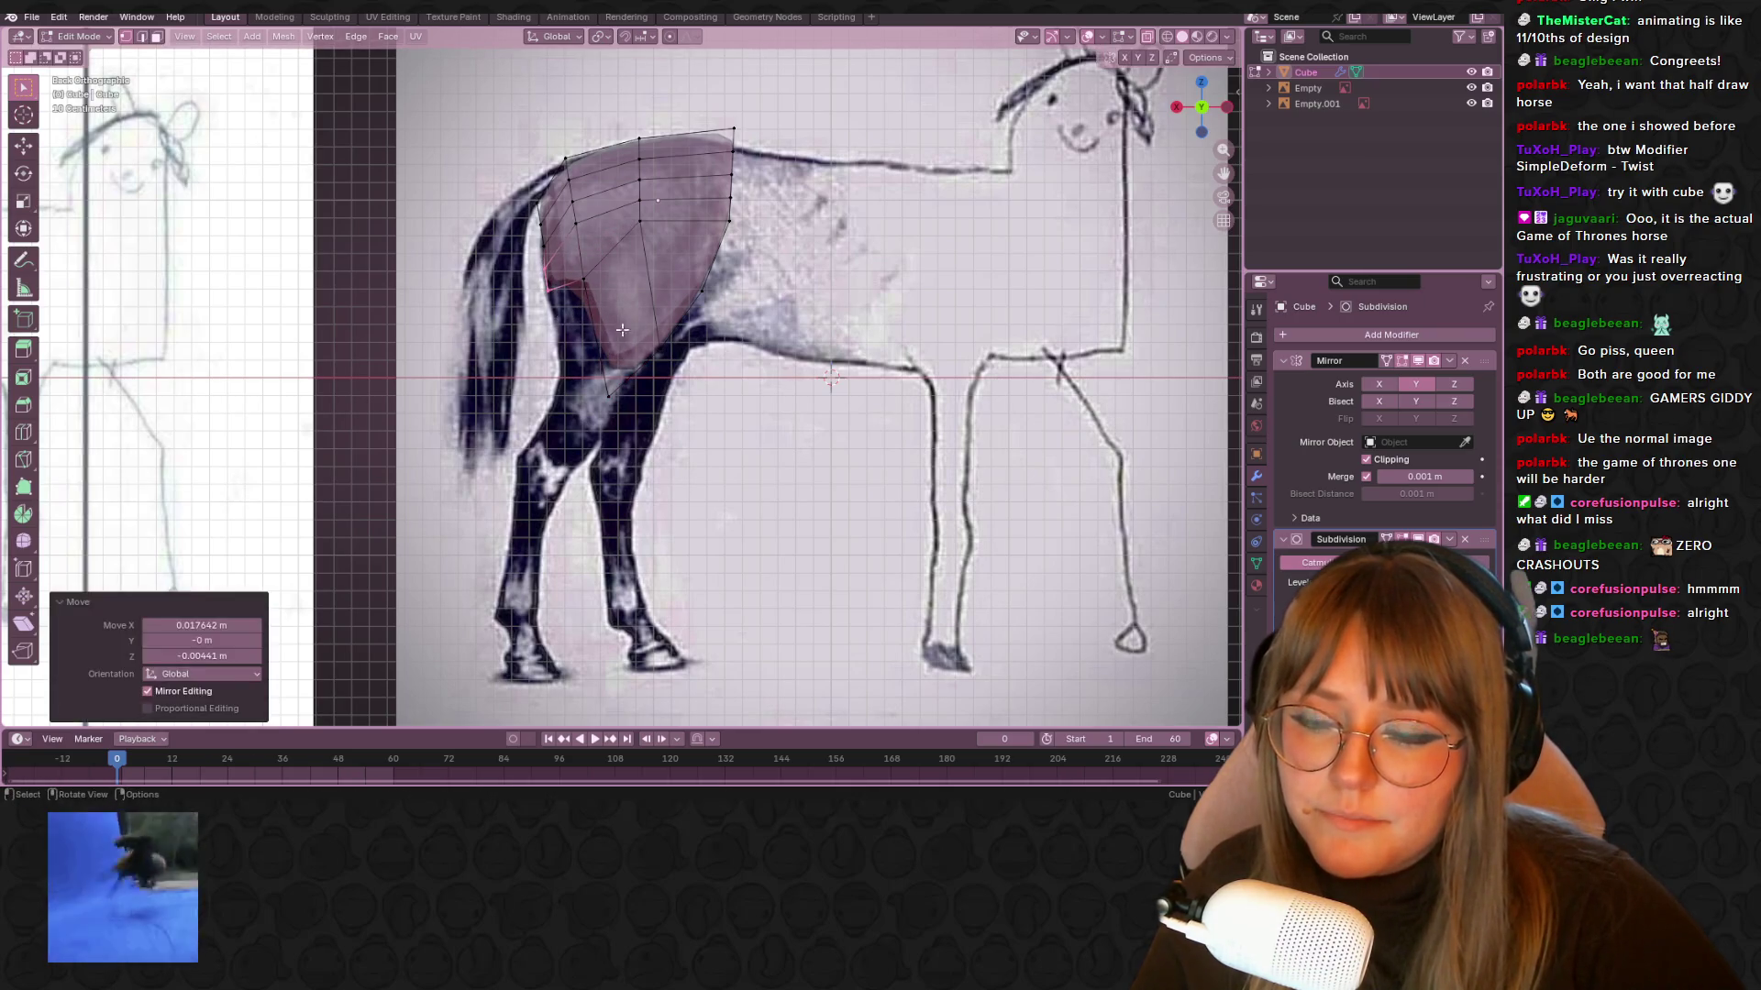
pyautogui.click(592, 271)
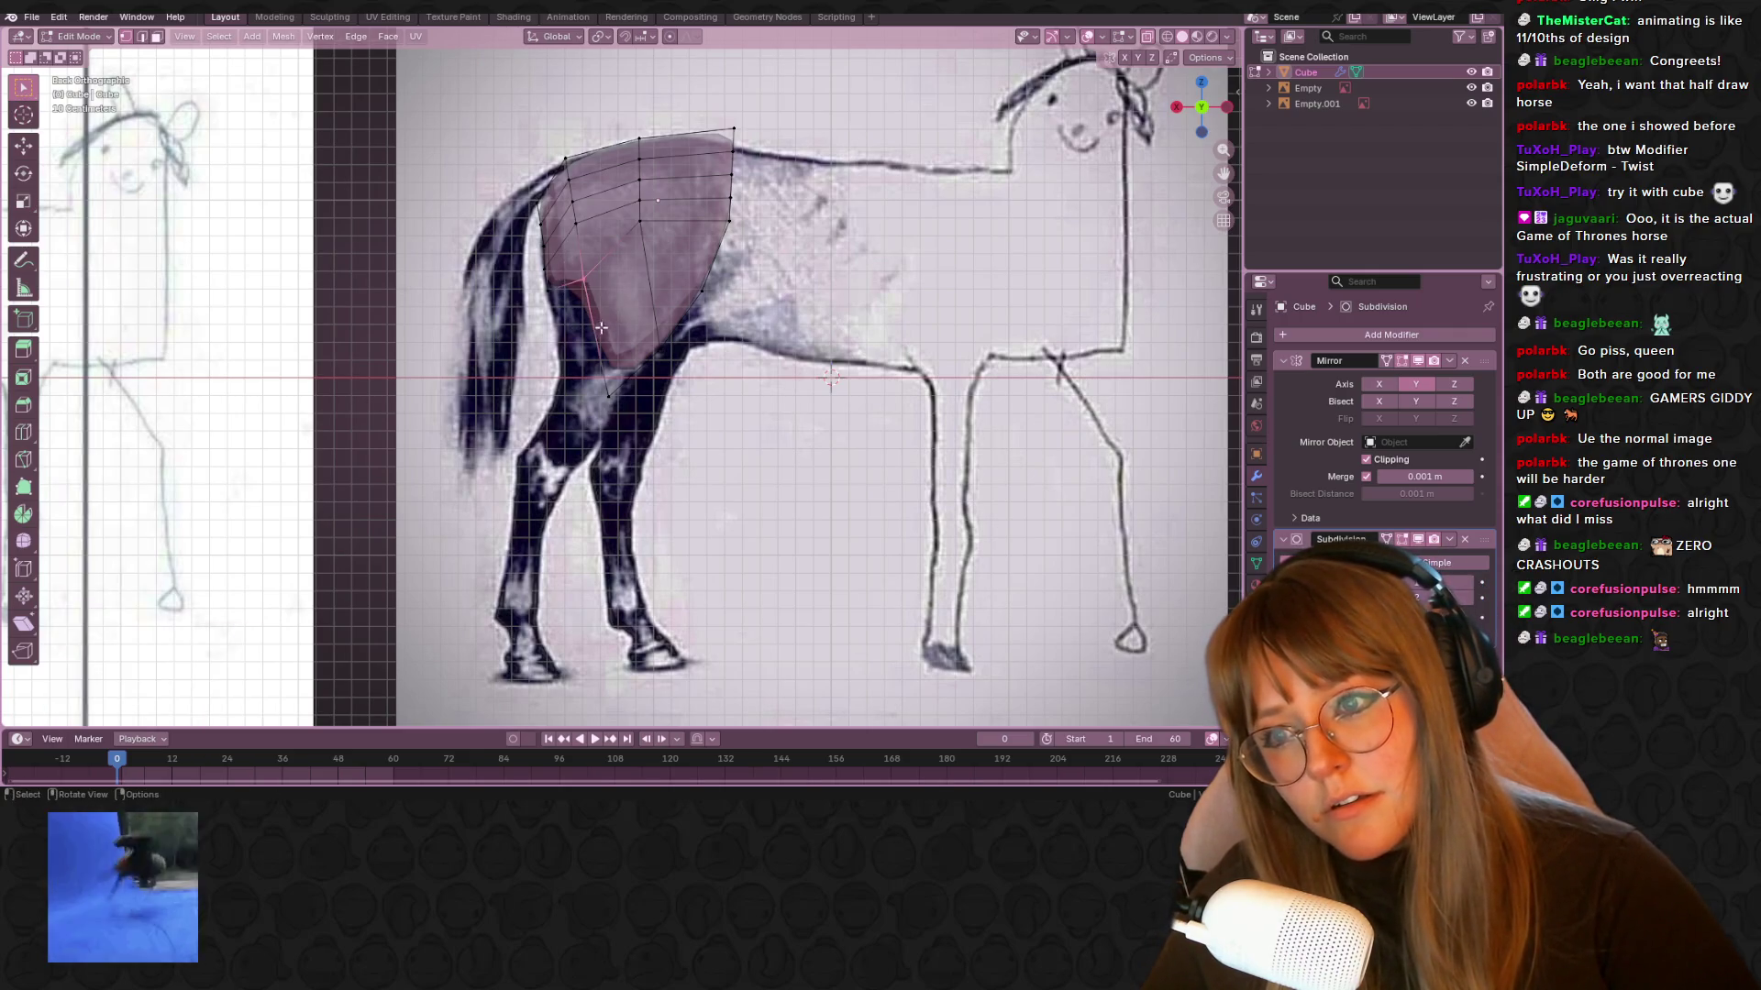
pyautogui.press('g')
pyautogui.click(572, 392)
pyautogui.moveTo(667, 422)
pyautogui.mouseDown(button='middle')
pyautogui.moveTo(856, 444)
pyautogui.moveTo(806, 382)
pyautogui.moveTo(727, 464)
pyautogui.moveTo(794, 377)
pyautogui.moveTo(786, 409)
pyautogui.moveTo(806, 326)
pyautogui.mouseUp(button='middle')
pyautogui.click(590, 252)
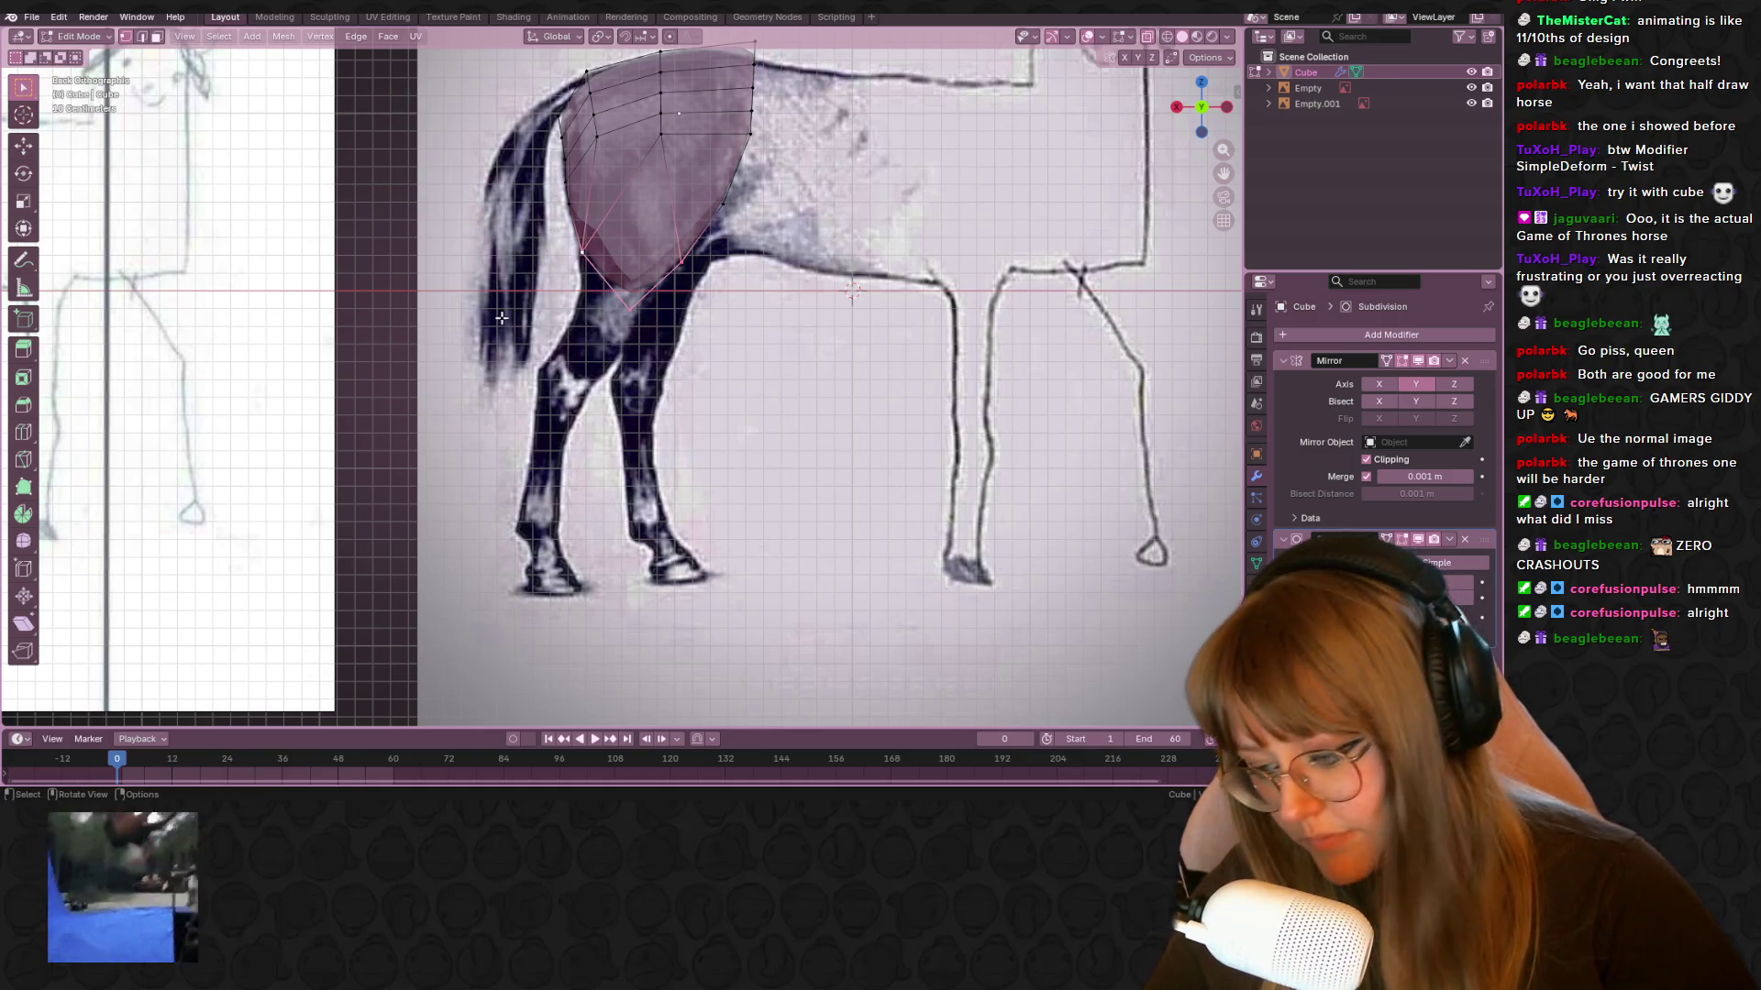
# Extrude the bottom vertices of the hindquarters downward into a first leg section
pyautogui.moveTo(569, 220); pyautogui.dragTo(609, 316)
pyautogui.press('e')
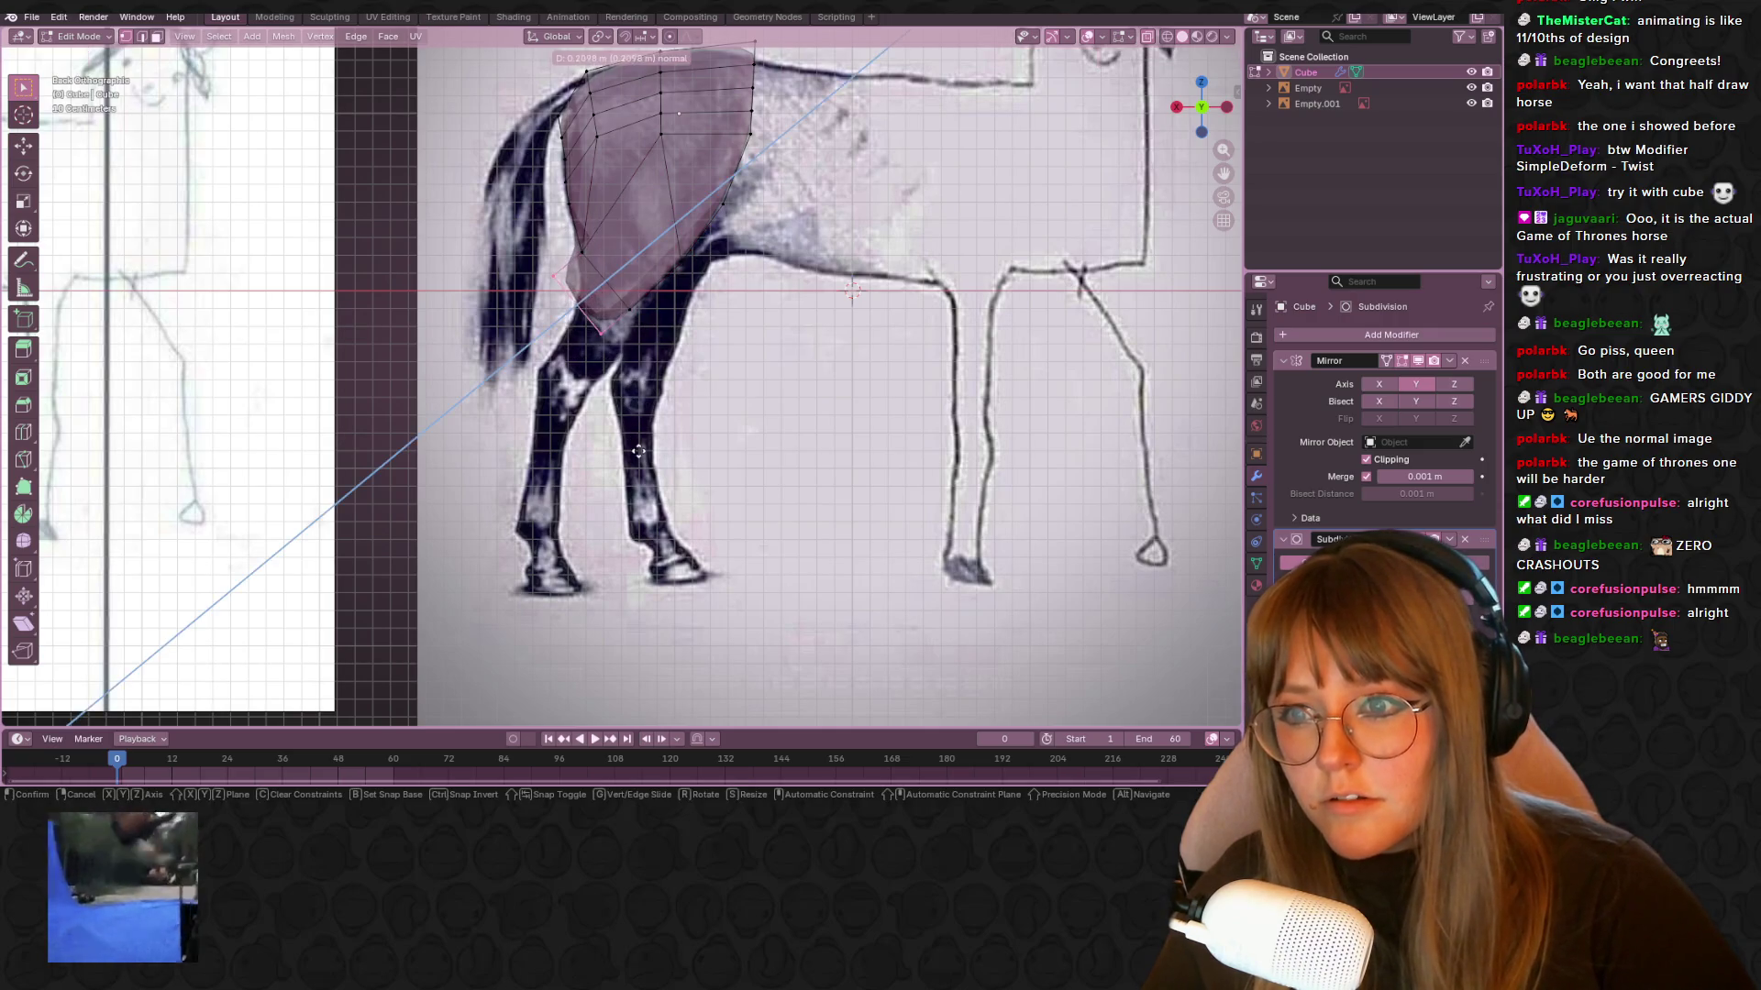
pyautogui.click(640, 445)
pyautogui.press('g')
pyautogui.click(649, 484)
pyautogui.keyDown('shift'); pyautogui.moveTo(648, 465); pyautogui.dragTo(662, 423, button='middle'); pyautogui.keyUp('shift')
pyautogui.press('r')
pyautogui.press('Escape')
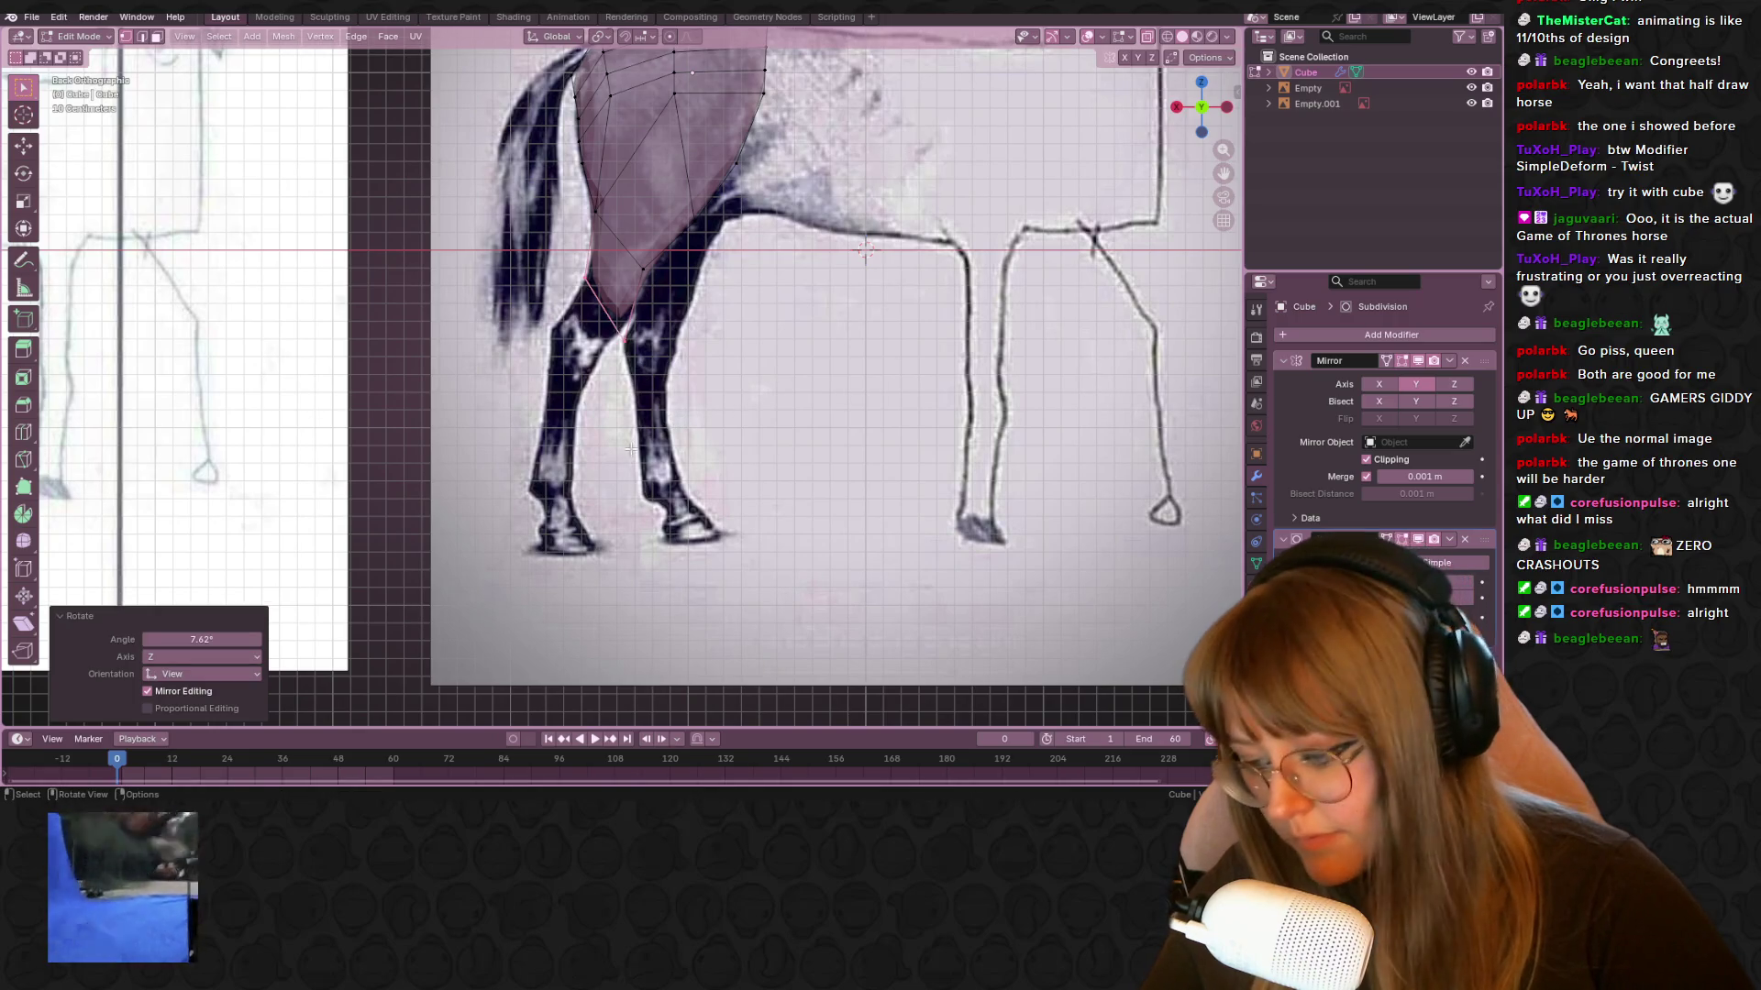
pyautogui.hotkey('ctrl', 'z')
# Move the end of the new leg section downward, undoing the narrowing attempt
pyautogui.press('g')
pyautogui.click(633, 402)
pyautogui.press('g')
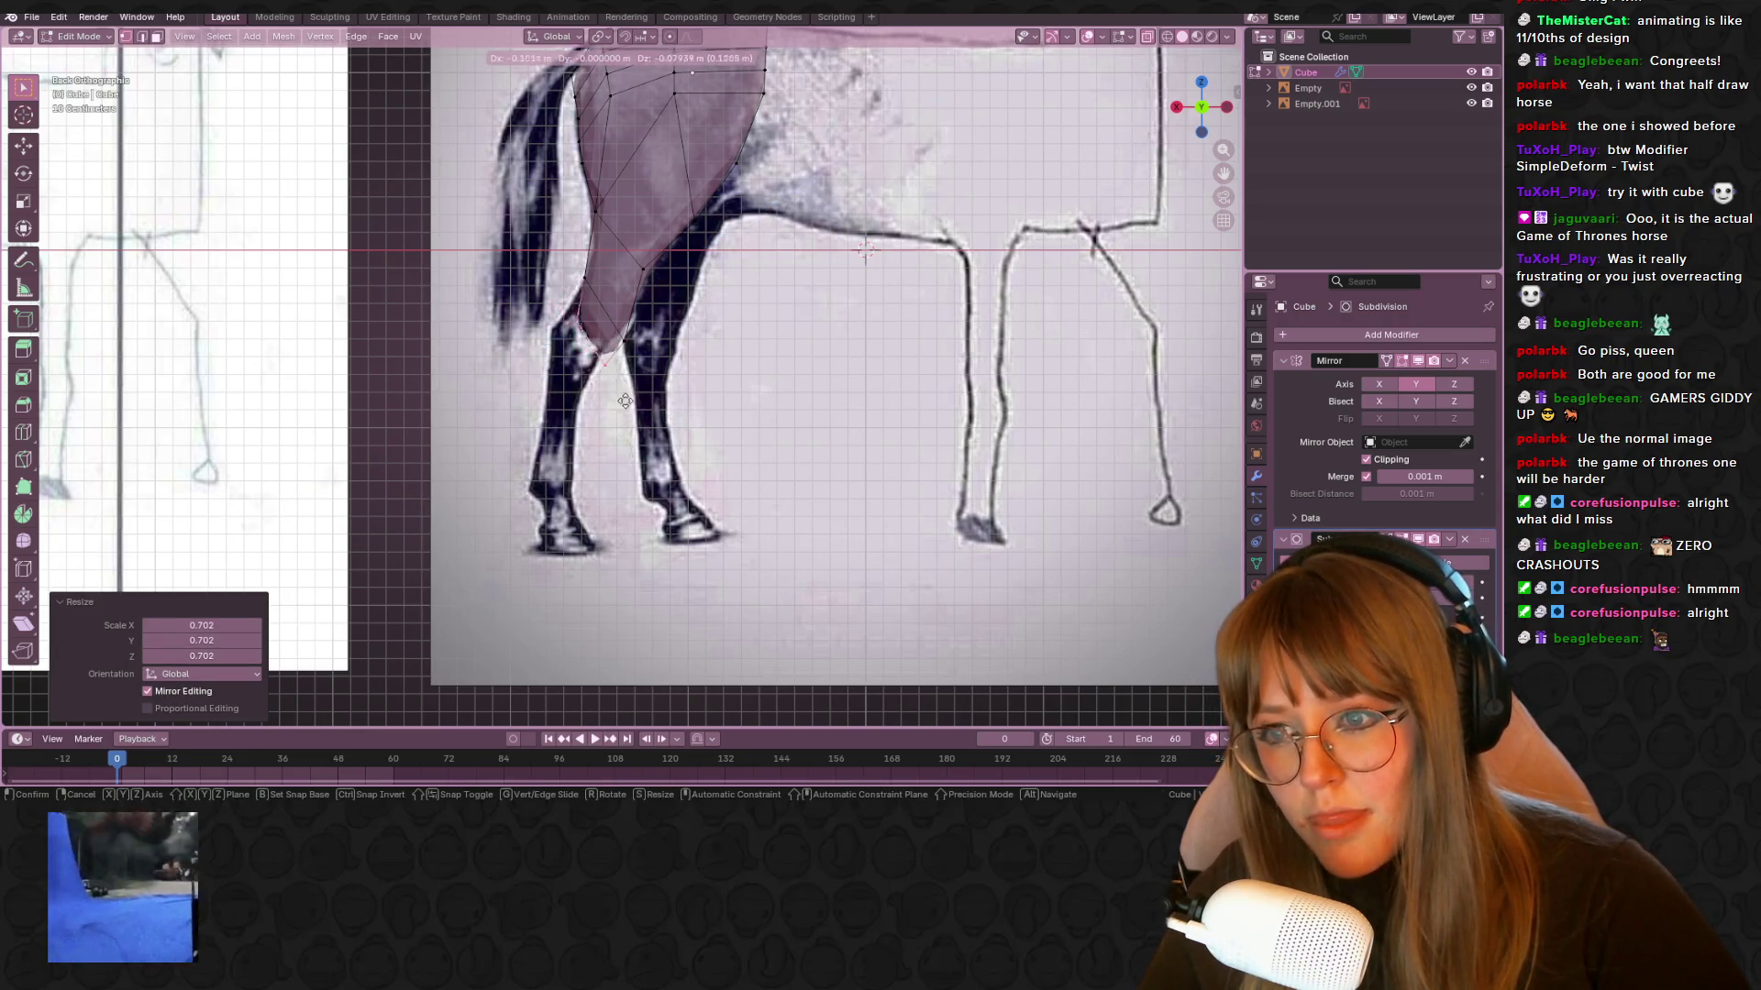
pyautogui.click(624, 402)
pyautogui.keyDown('shift'); pyautogui.moveTo(679, 421); pyautogui.dragTo(683, 370, button='middle'); pyautogui.keyUp('shift')
pyautogui.hotkey('ctrl', 'z')
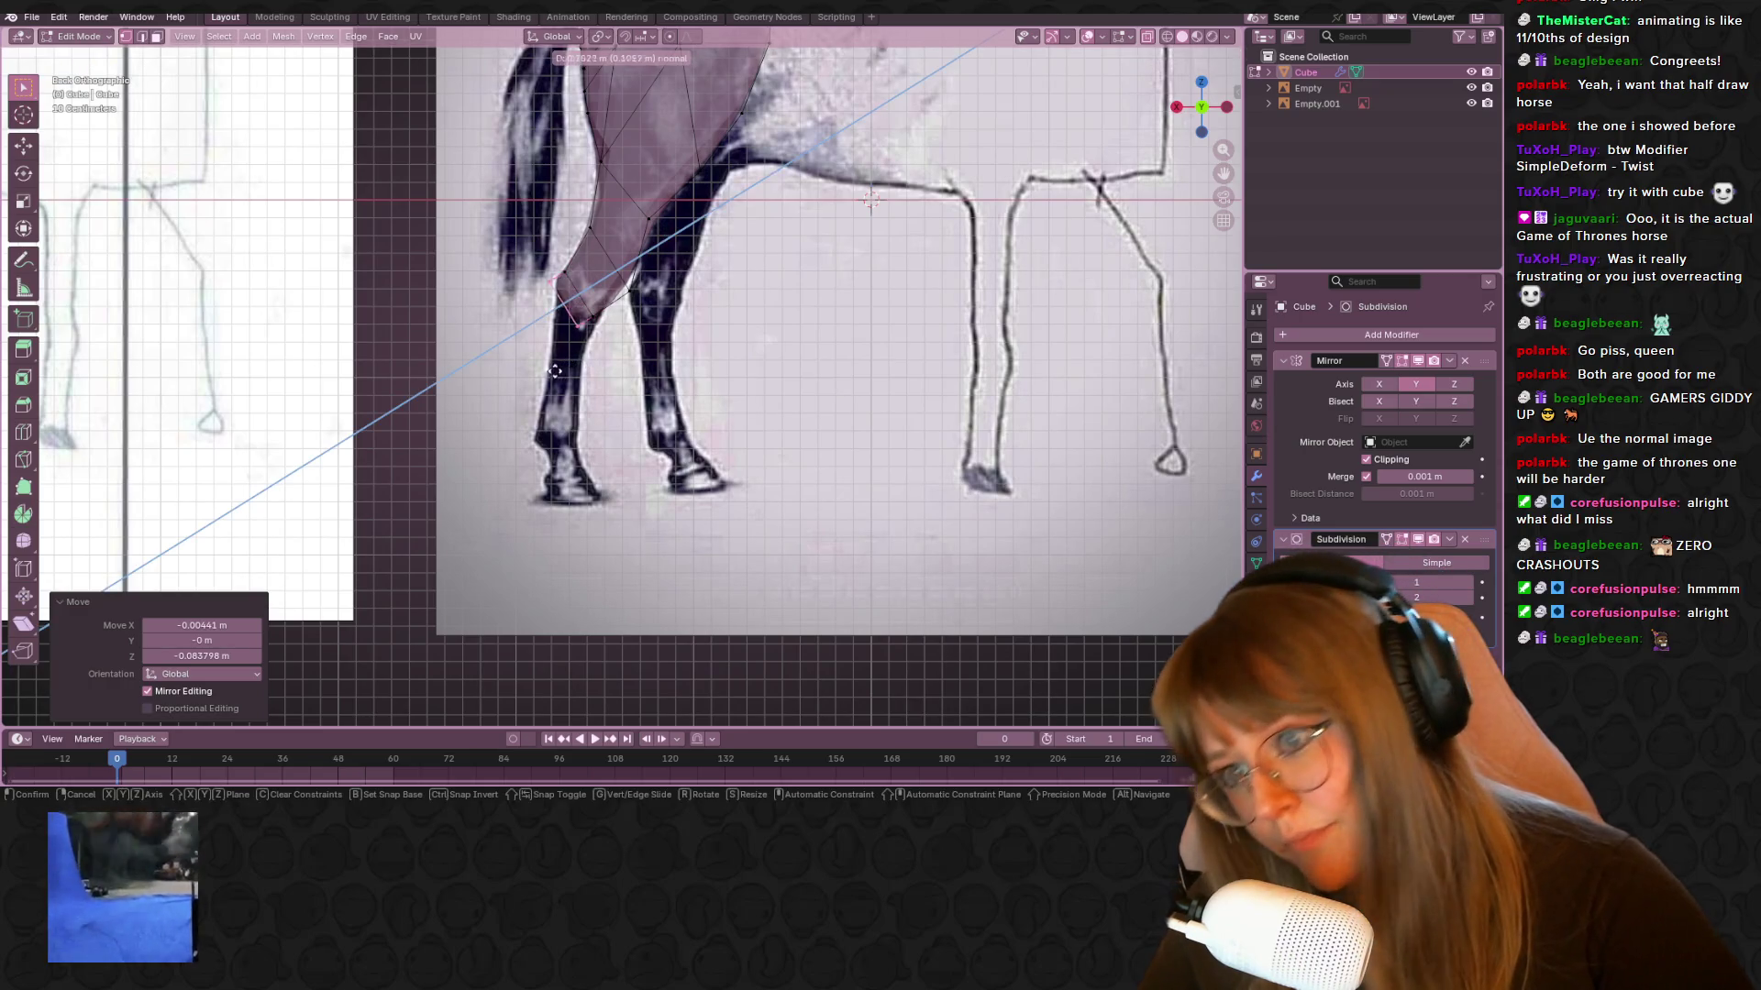
pyautogui.press('g')
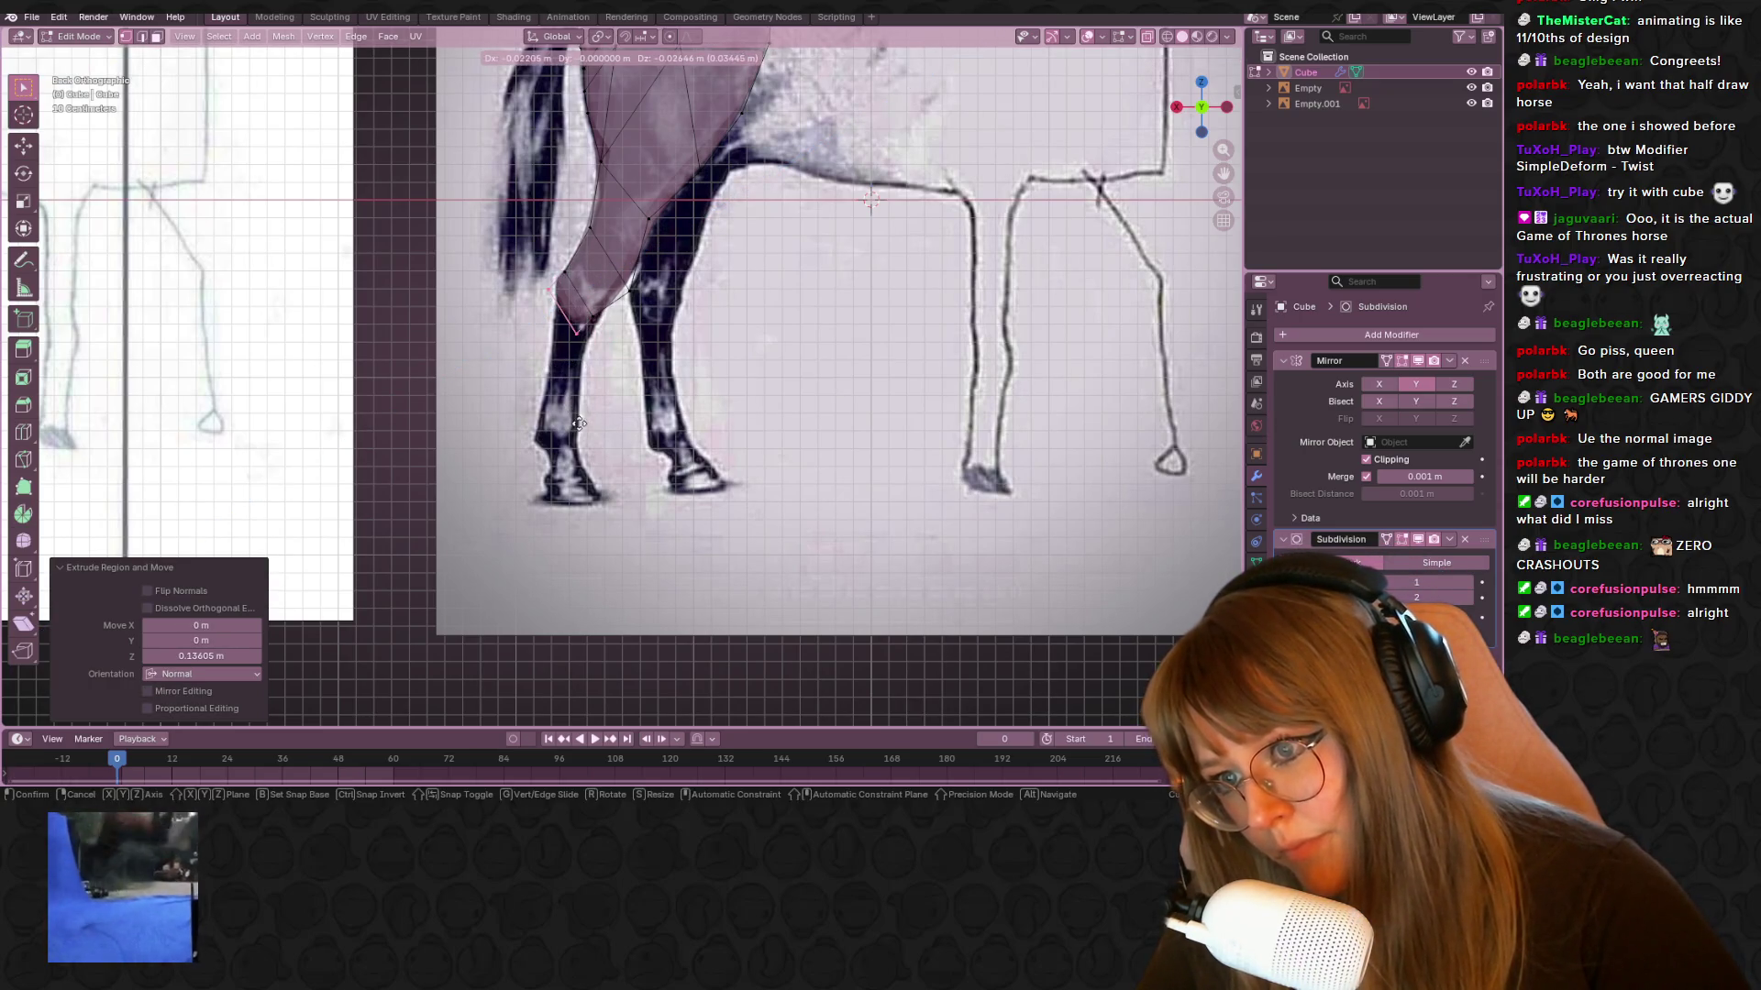
pyautogui.rightClick(579, 423)
# Snap a leg-end vertex onto the thigh outline and rotate the leg end to the thigh angle
pyautogui.click(594, 303)
pyautogui.press('g')
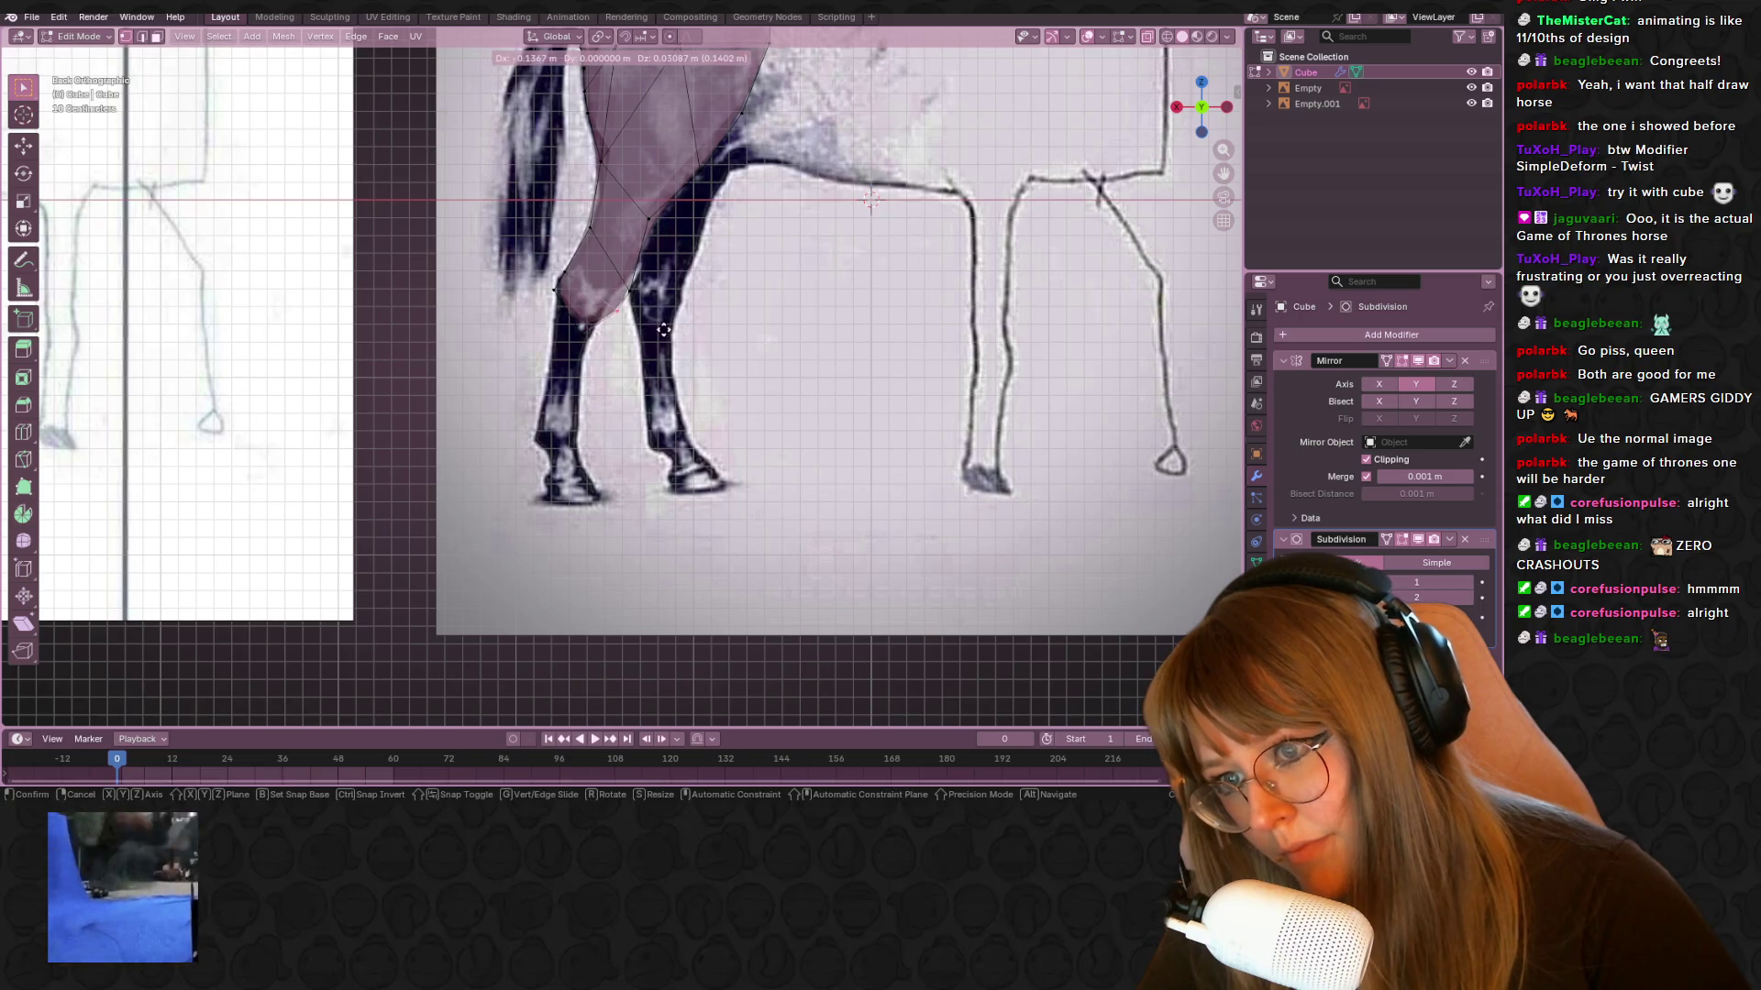
pyautogui.click(598, 320)
pyautogui.moveTo(576, 342); pyautogui.dragTo(586, 334)
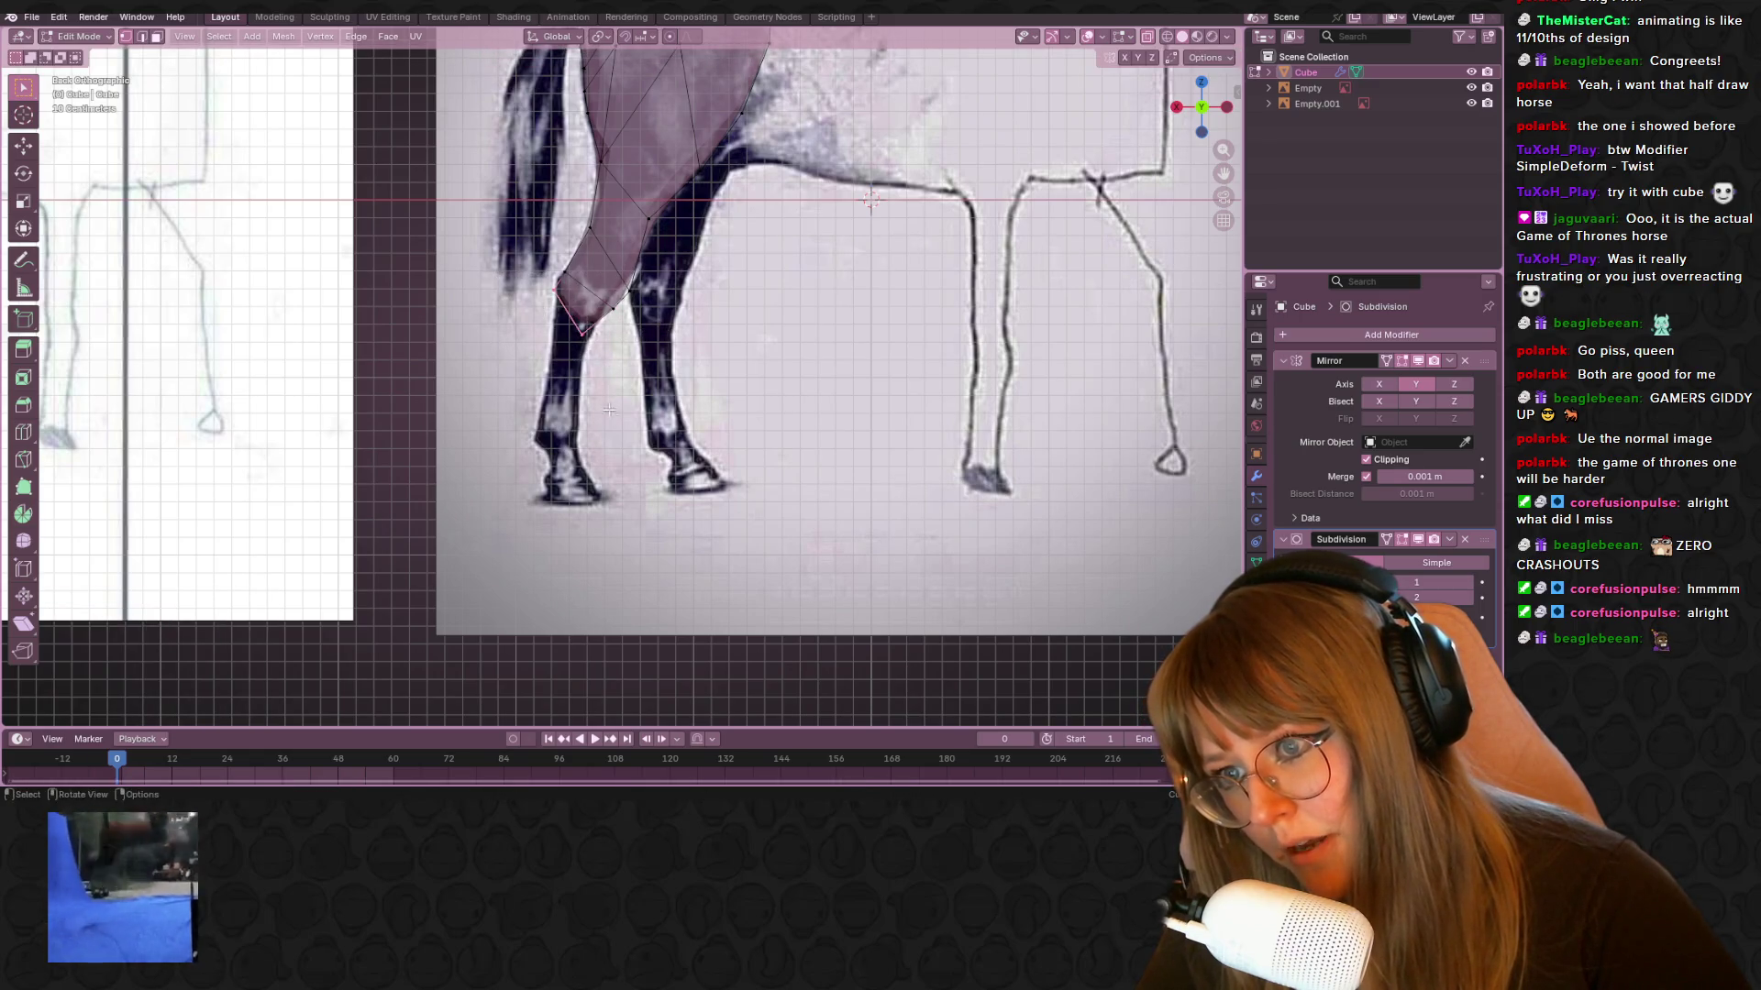
pyautogui.press('r')
pyautogui.click(694, 368)
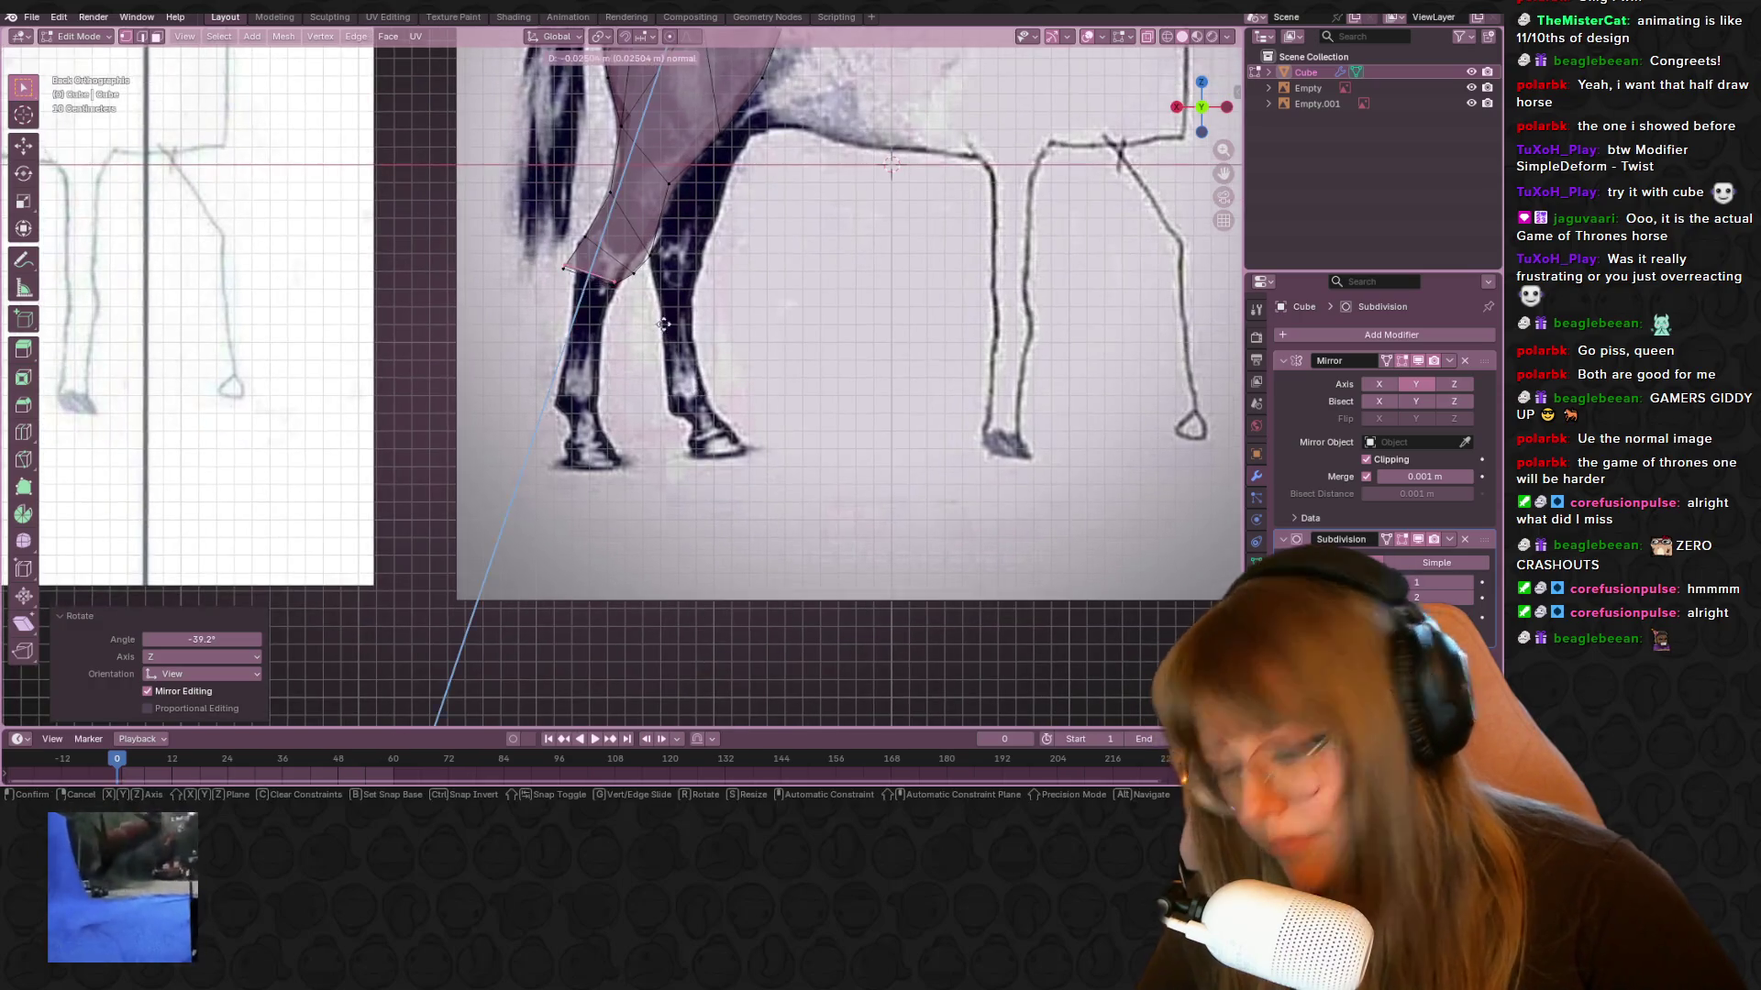
# Extrude the leg further down and angle its bottom edge along the reference leg
pyautogui.press('e')
pyautogui.click(691, 406)
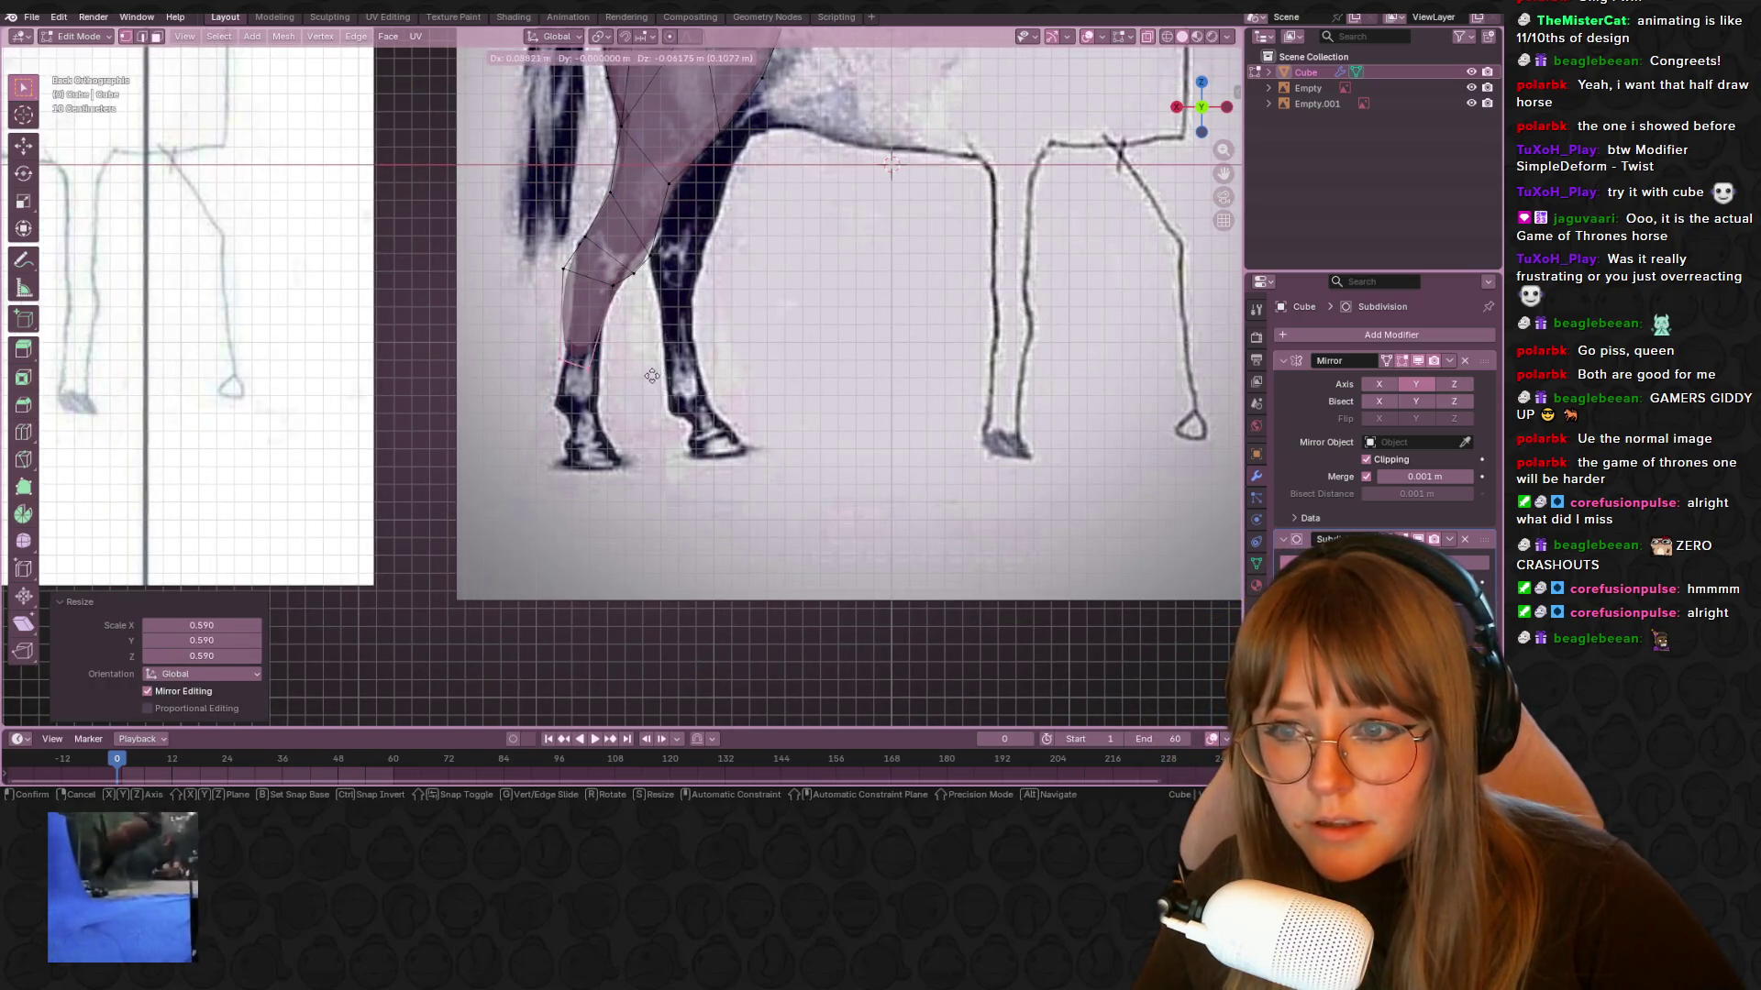
pyautogui.click(577, 286)
pyautogui.click(588, 362)
pyautogui.keyDown('shift'); pyautogui.moveTo(589, 362); pyautogui.dragTo(575, 321, button='middle'); pyautogui.keyUp('shift')
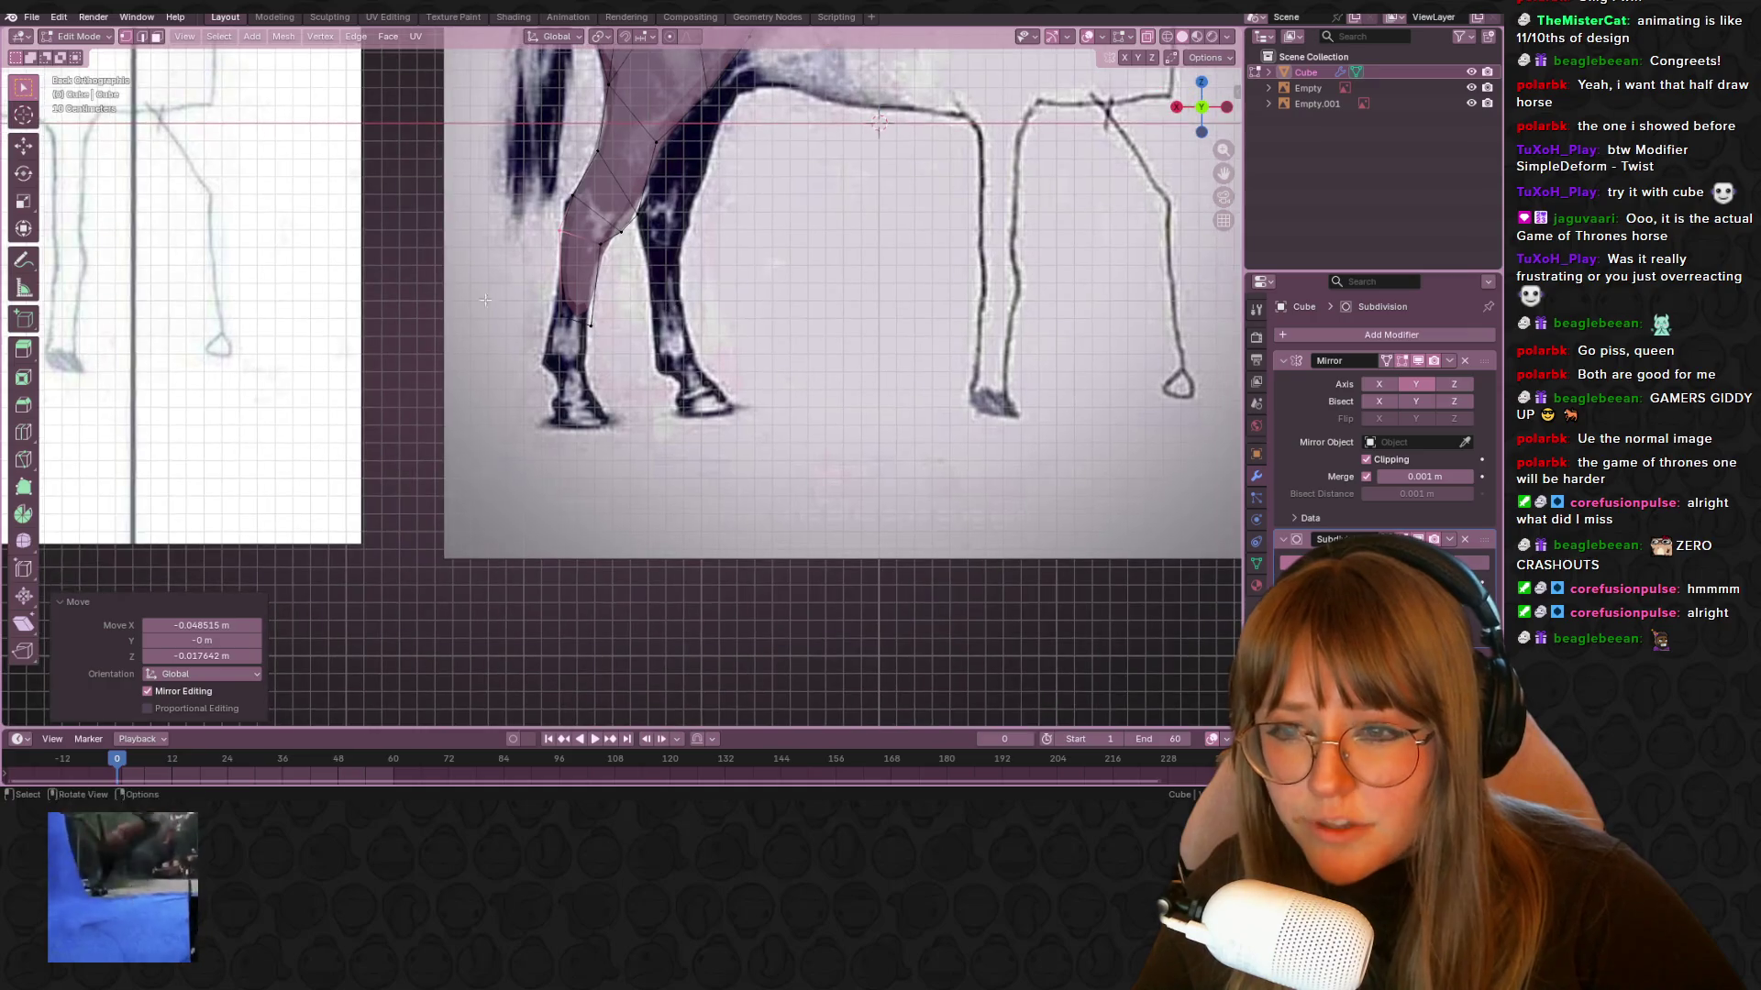
pyautogui.press('r')
pyautogui.click(649, 389)
# Extrude a lower leg segment and place its bottom edge up at the hock
pyautogui.keyDown('shift'); pyautogui.moveTo(649, 389); pyautogui.dragTo(688, 384, button='middle'); pyautogui.keyUp('shift')
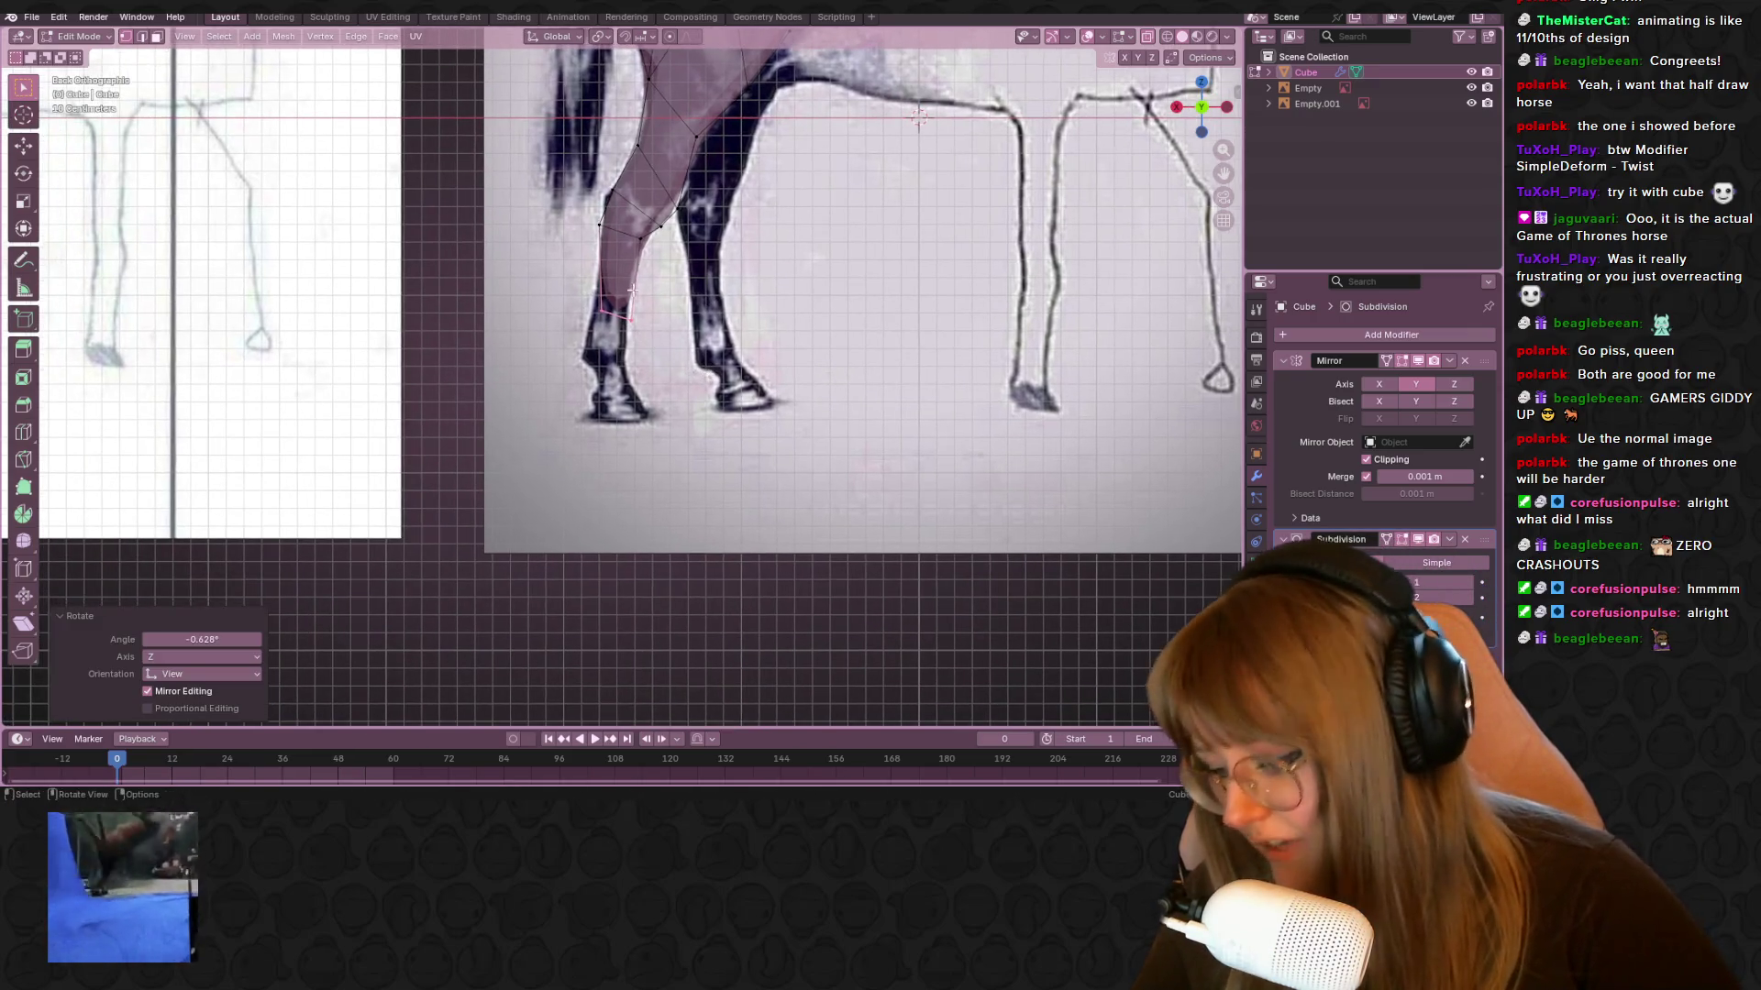
pyautogui.press('e')
pyautogui.click(650, 345)
pyautogui.press('g')
pyautogui.click(624, 343)
pyautogui.press('g')
pyautogui.click(662, 305)
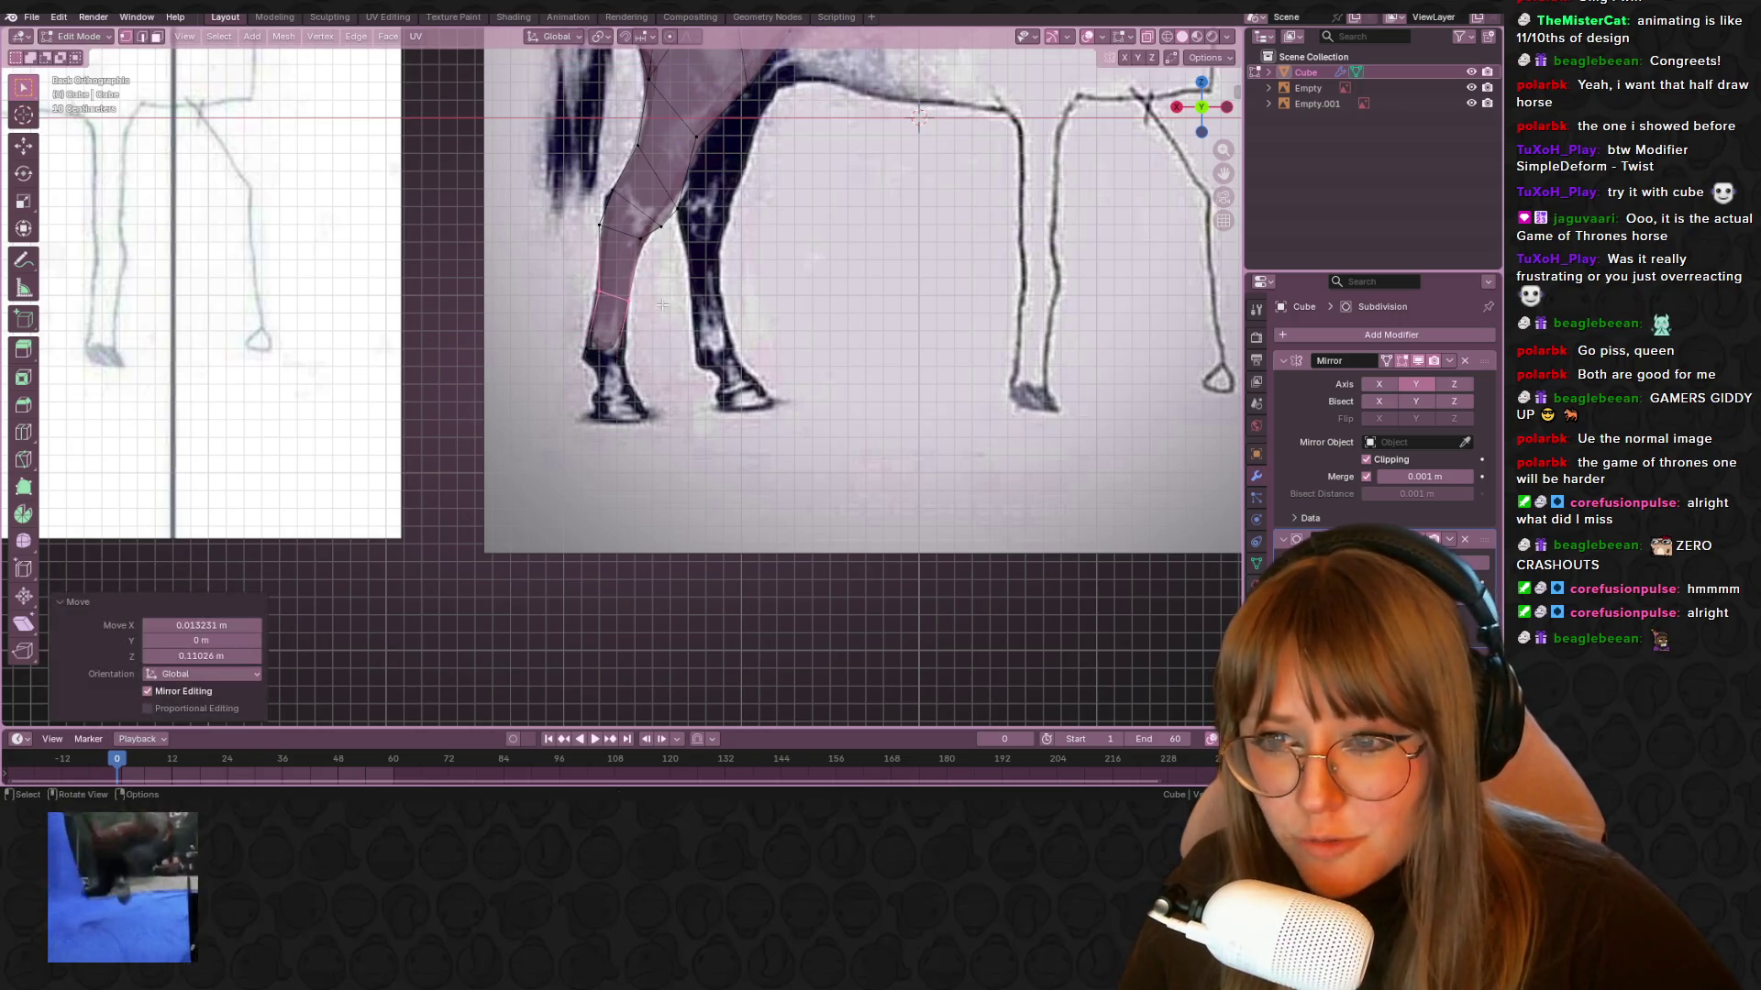
pyautogui.moveTo(597, 383); pyautogui.dragTo(597, 384)
pyautogui.keyDown('shift'); pyautogui.moveTo(597, 384); pyautogui.dragTo(578, 323, button='middle'); pyautogui.keyUp('shift')
# Widen the bottom leg edge and narrow the leg edge above it
pyautogui.press('s')
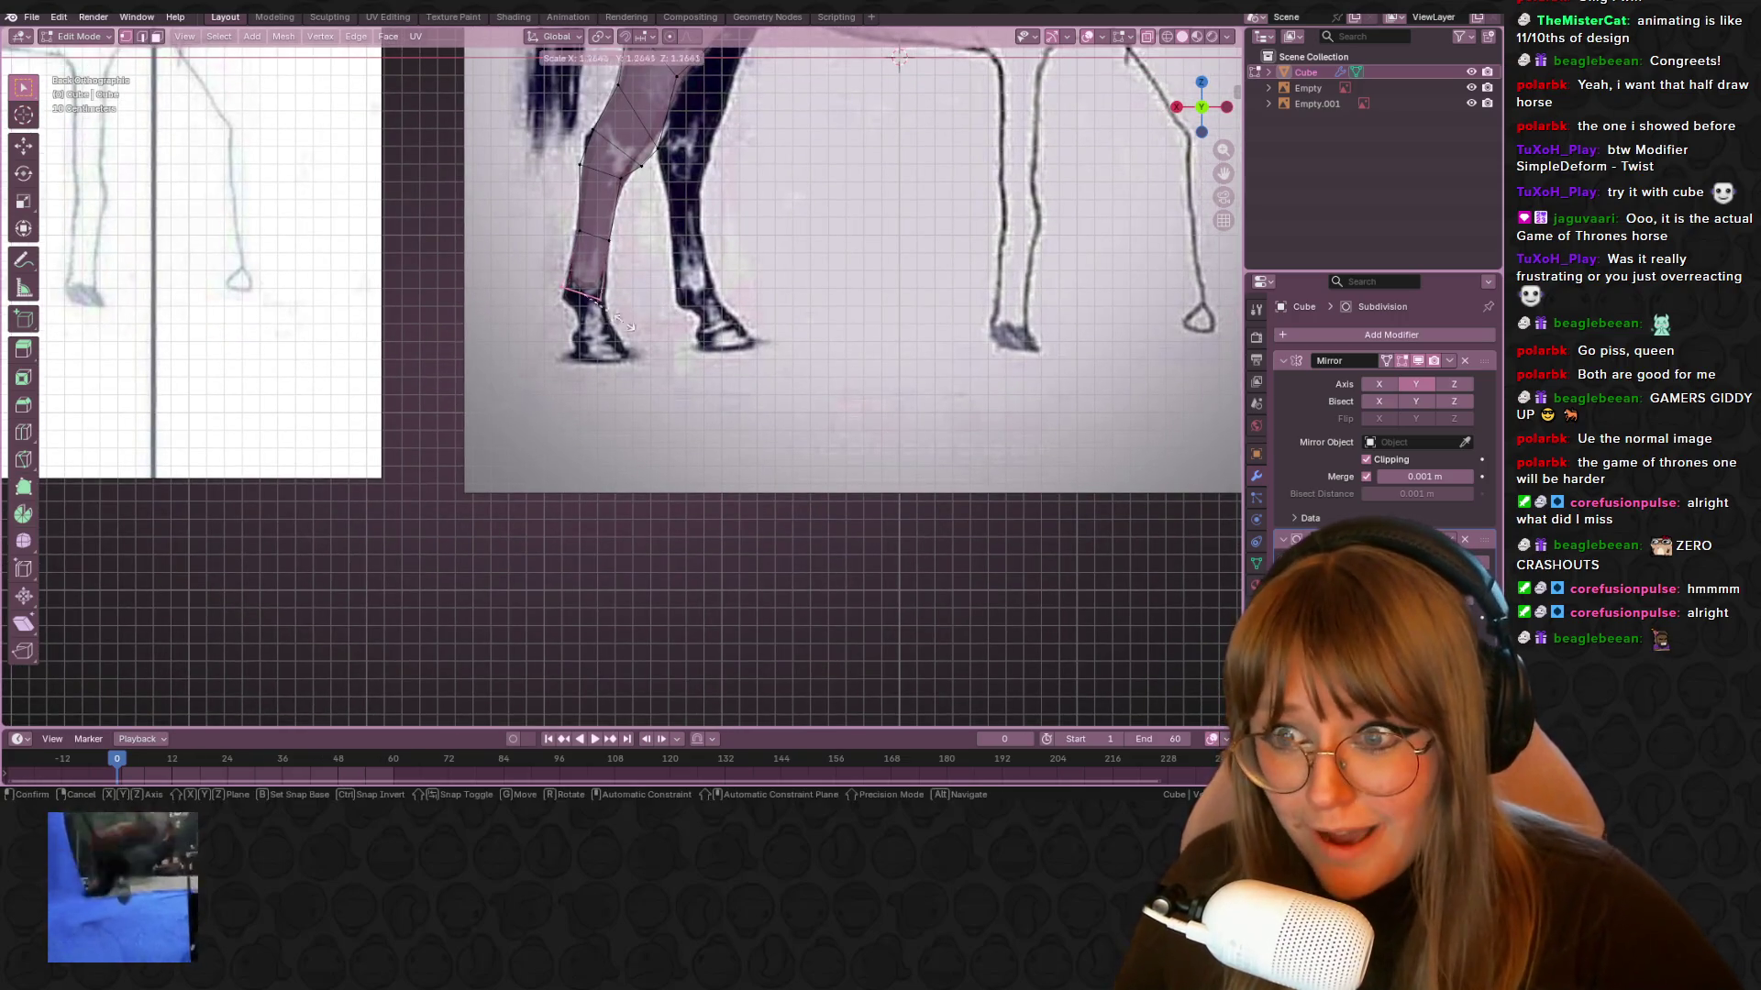
pyautogui.click(654, 318)
pyautogui.moveTo(638, 264); pyautogui.dragTo(638, 263)
pyautogui.press('s')
pyautogui.click(649, 283)
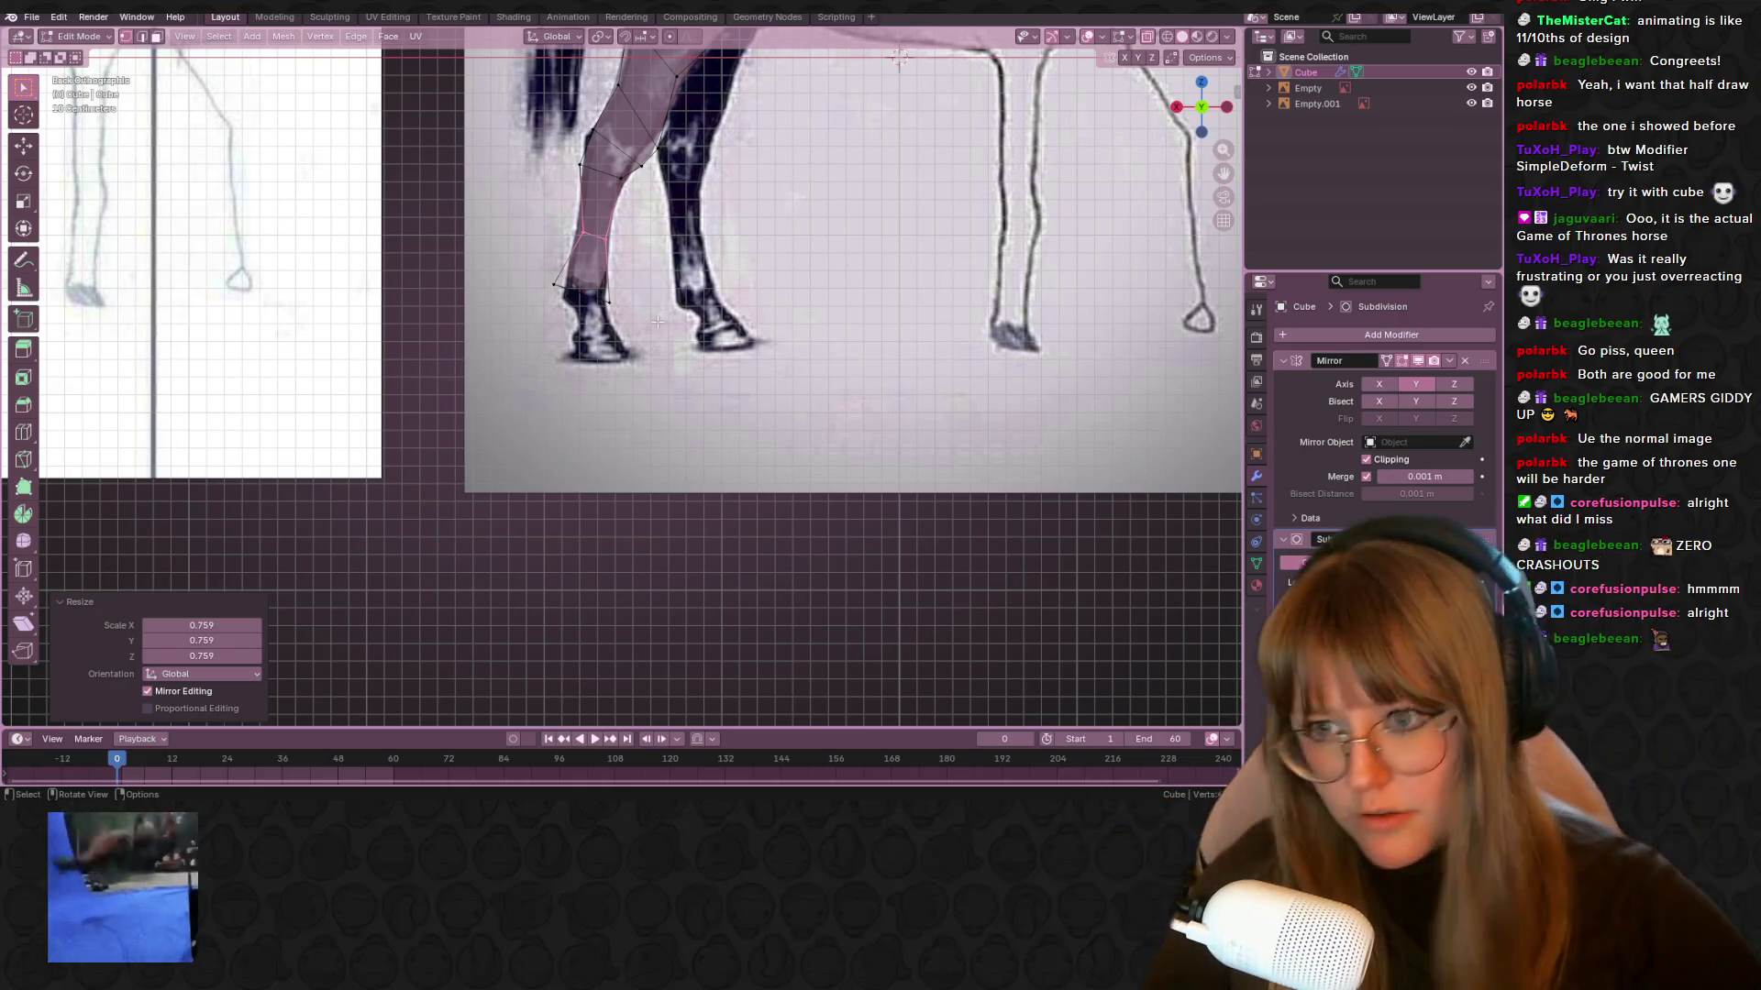
# Extrude the lower leg faces toward the hoof and shrink the new end
pyautogui.moveTo(648, 330); pyautogui.dragTo(648, 330)
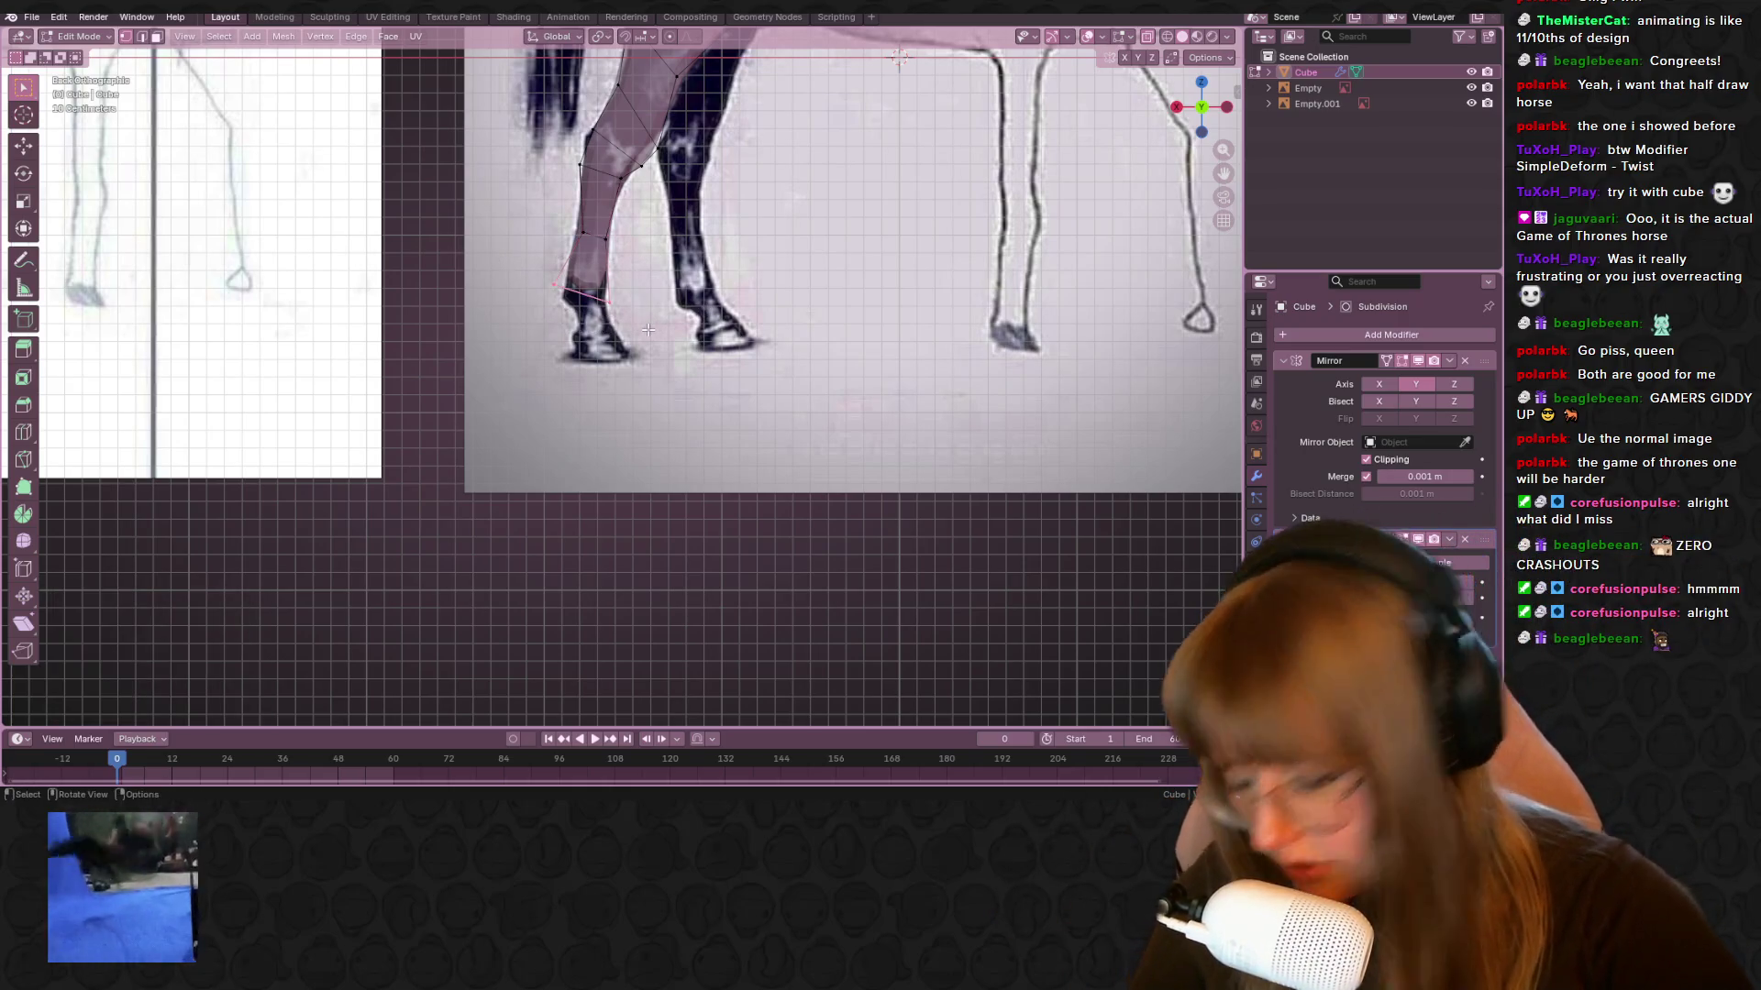
pyautogui.press('e')
pyautogui.click(646, 337)
pyautogui.press('s')
pyautogui.click(534, 256)
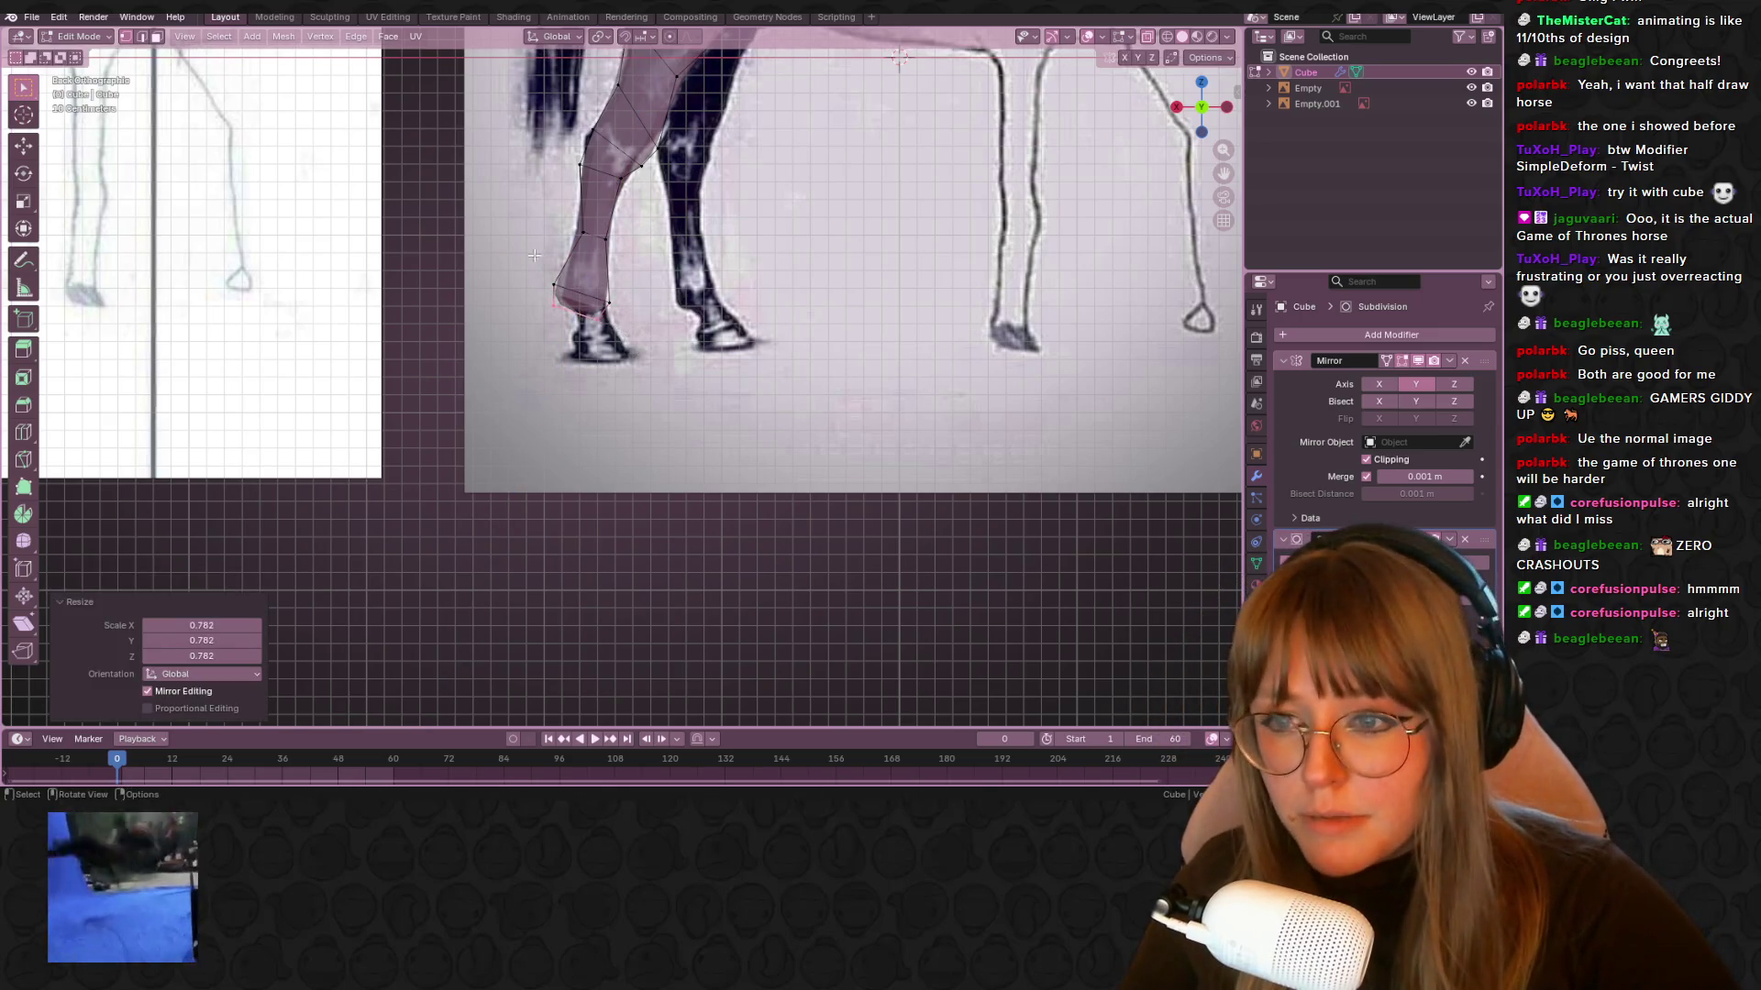
pyautogui.press('s')
pyautogui.moveTo(651, 311); pyautogui.dragTo(619, 347)
pyautogui.click(584, 323)
# Shift the hoof-end vertices down and left and realign the lower-leg edge
pyautogui.keyDown('shift'); pyautogui.click(631, 356); pyautogui.keyUp('shift')
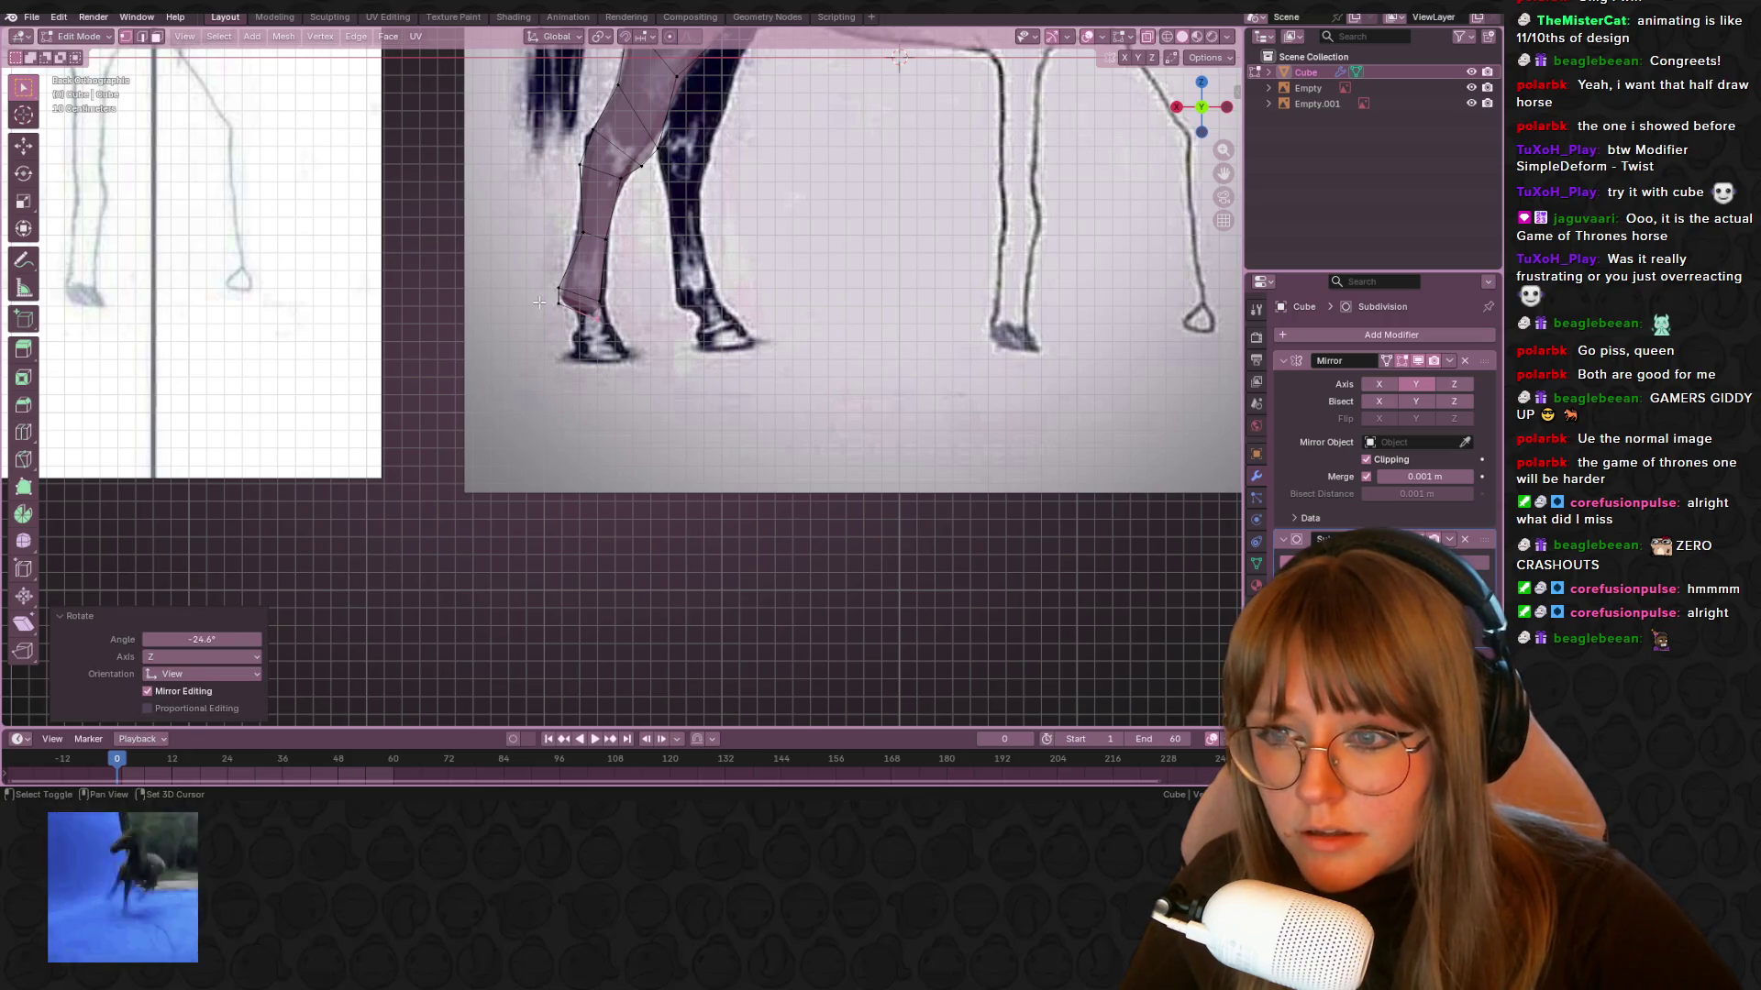
pyautogui.press('g')
pyautogui.click(628, 365)
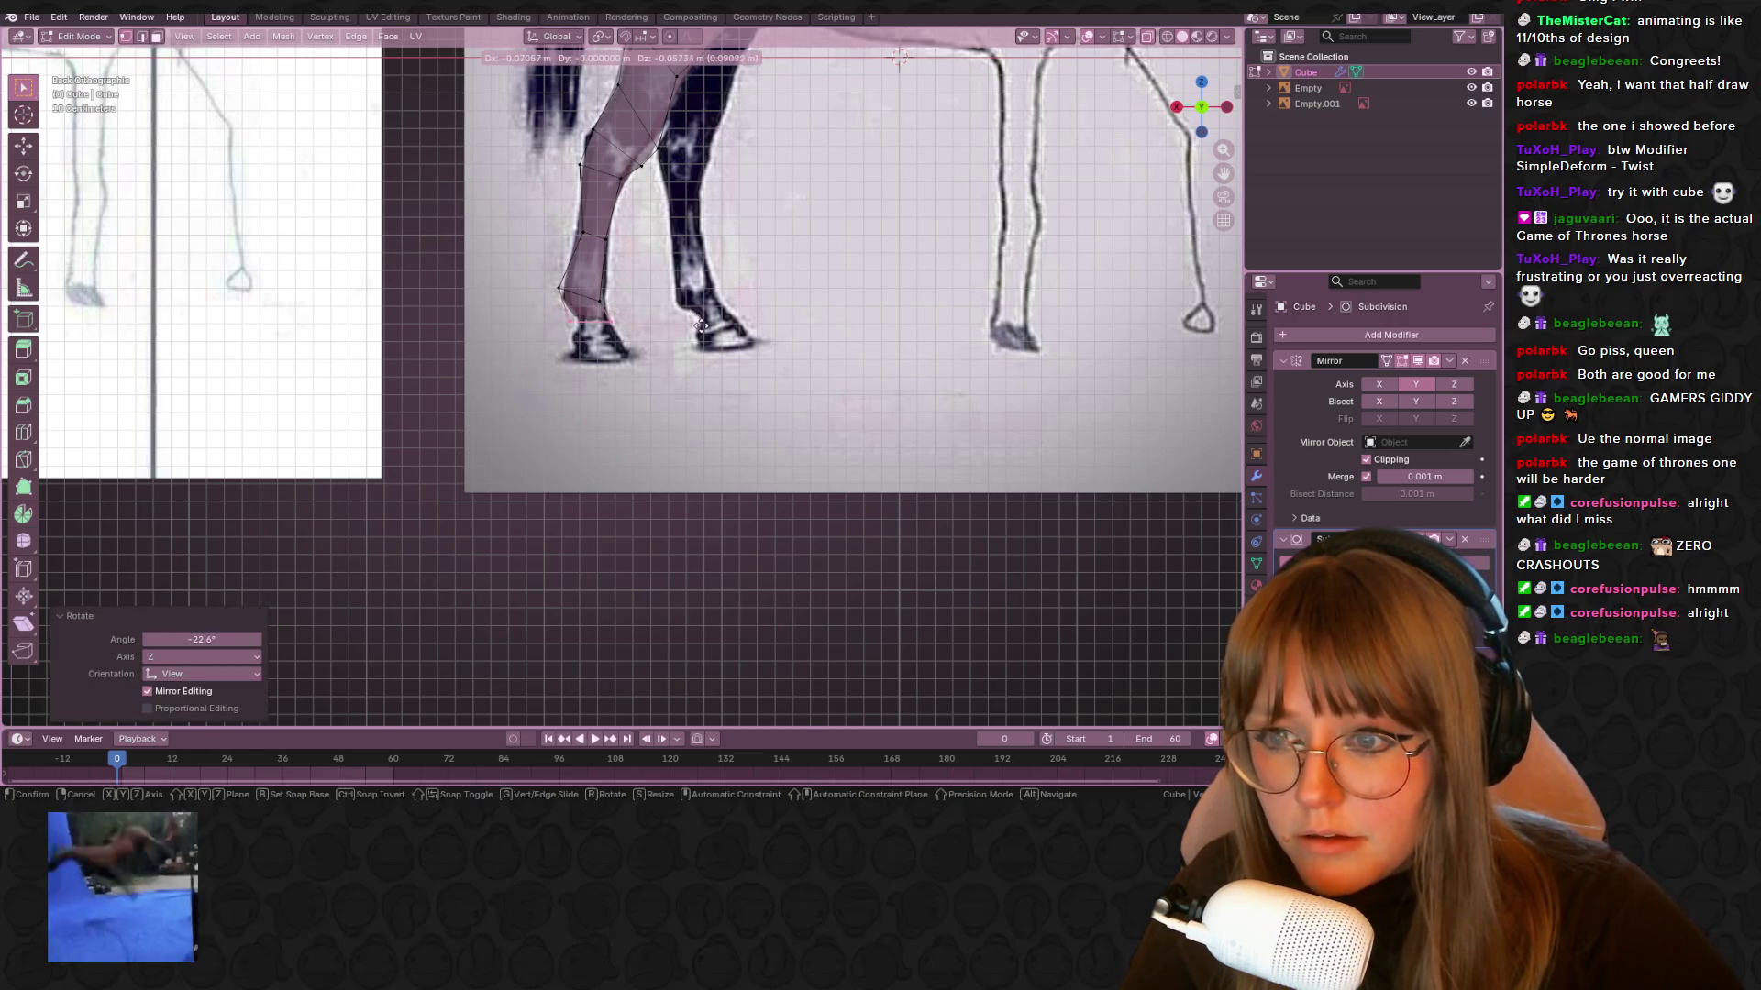
pyautogui.moveTo(622, 305); pyautogui.dragTo(622, 305)
pyautogui.press('g')
pyautogui.click(633, 305)
pyautogui.keyDown('shift'); pyautogui.scroll(-3, 614, 285); pyautogui.keyUp('shift')
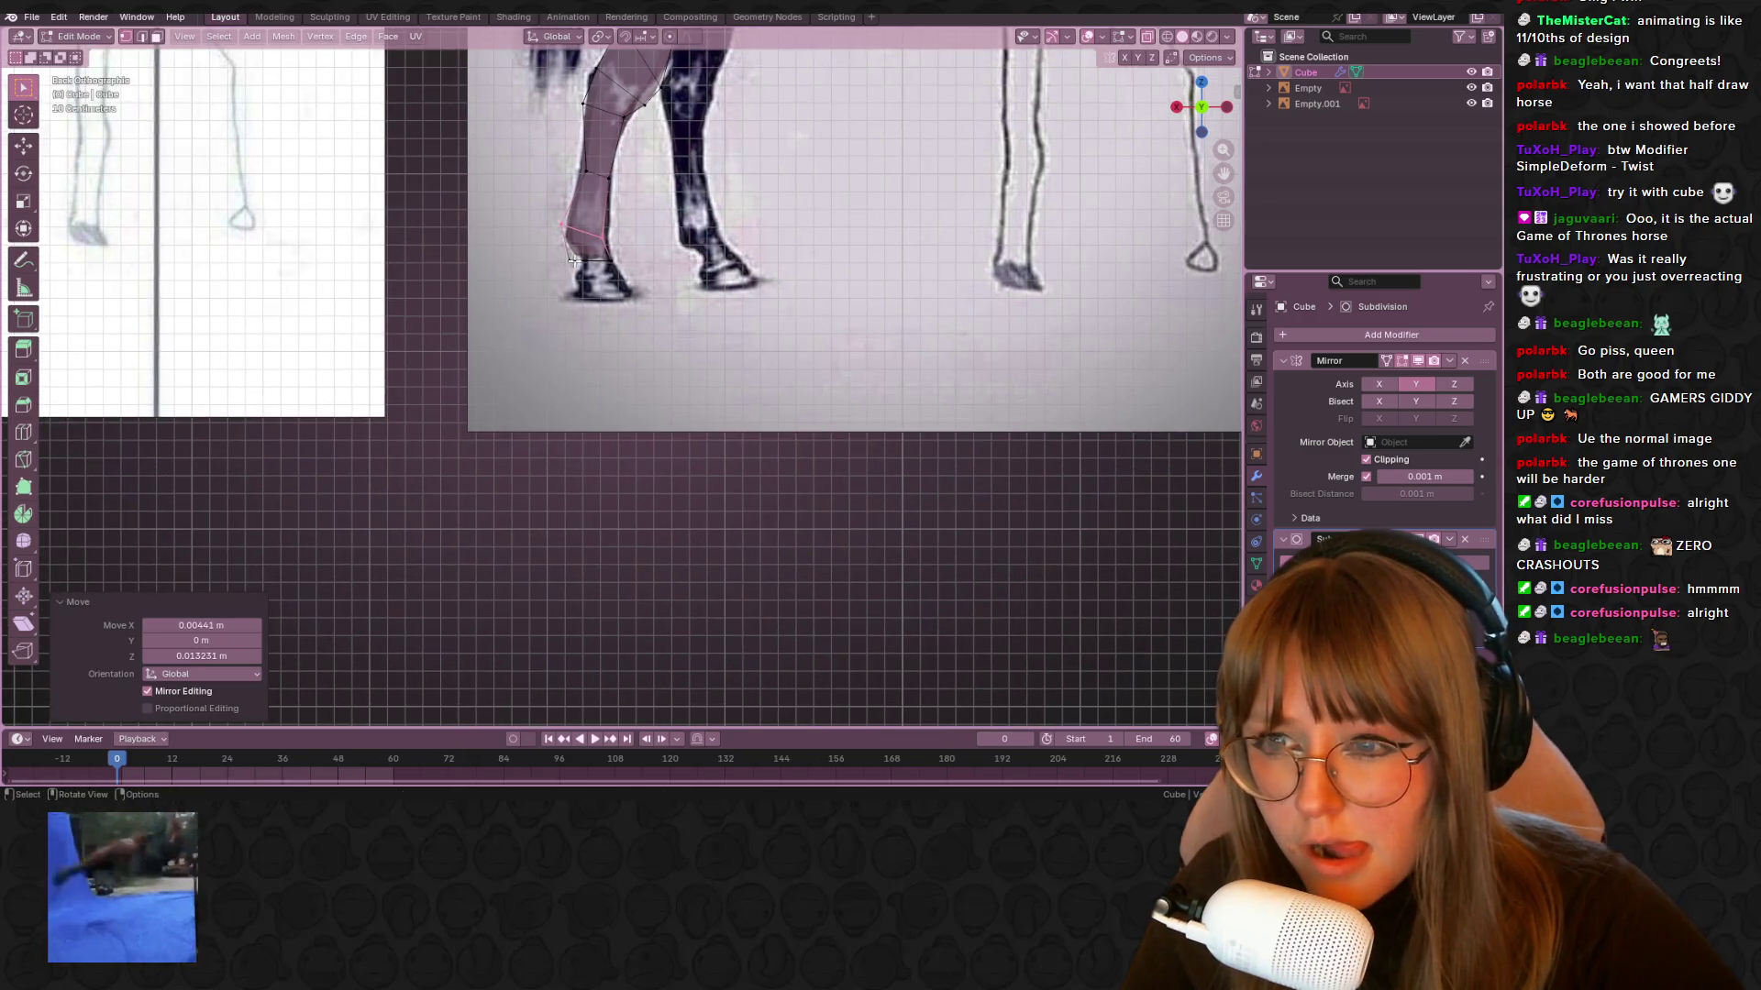
pyautogui.scroll(3, 674, 288)
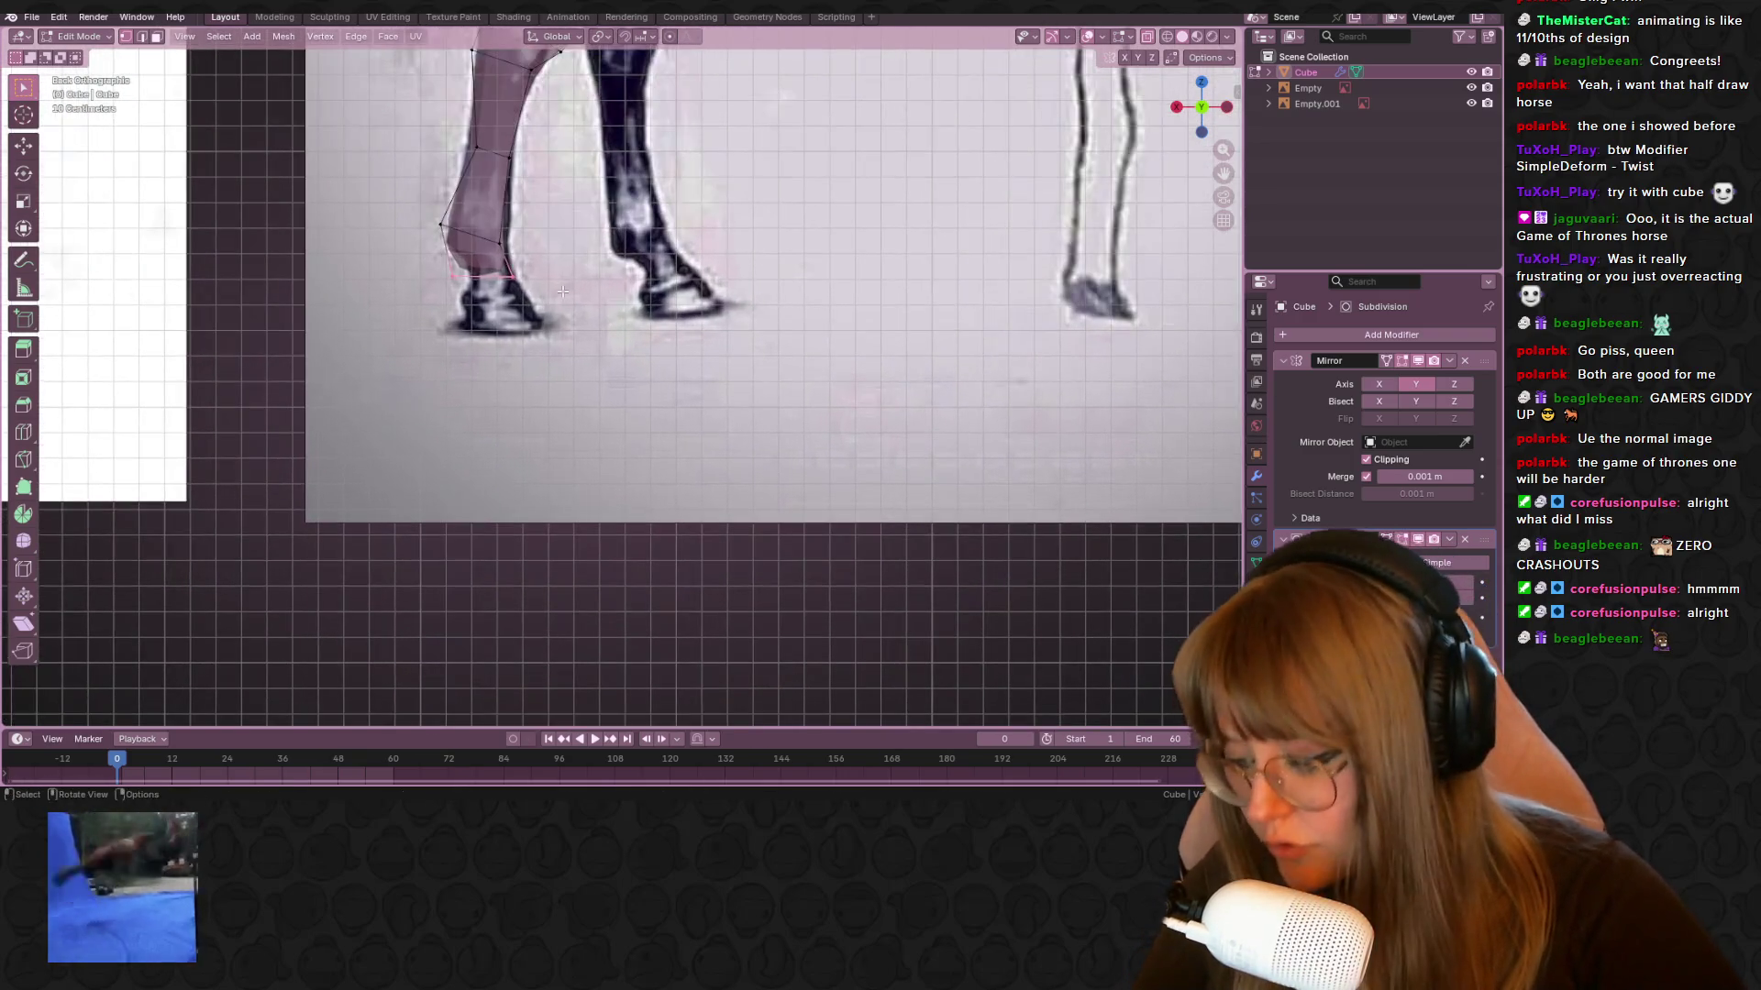
# Extrude the leg's bottom edge into a new hoof segment and adjust its placement
pyautogui.press('e')
pyautogui.click(524, 267)
pyautogui.press('g')
pyautogui.click(536, 272)
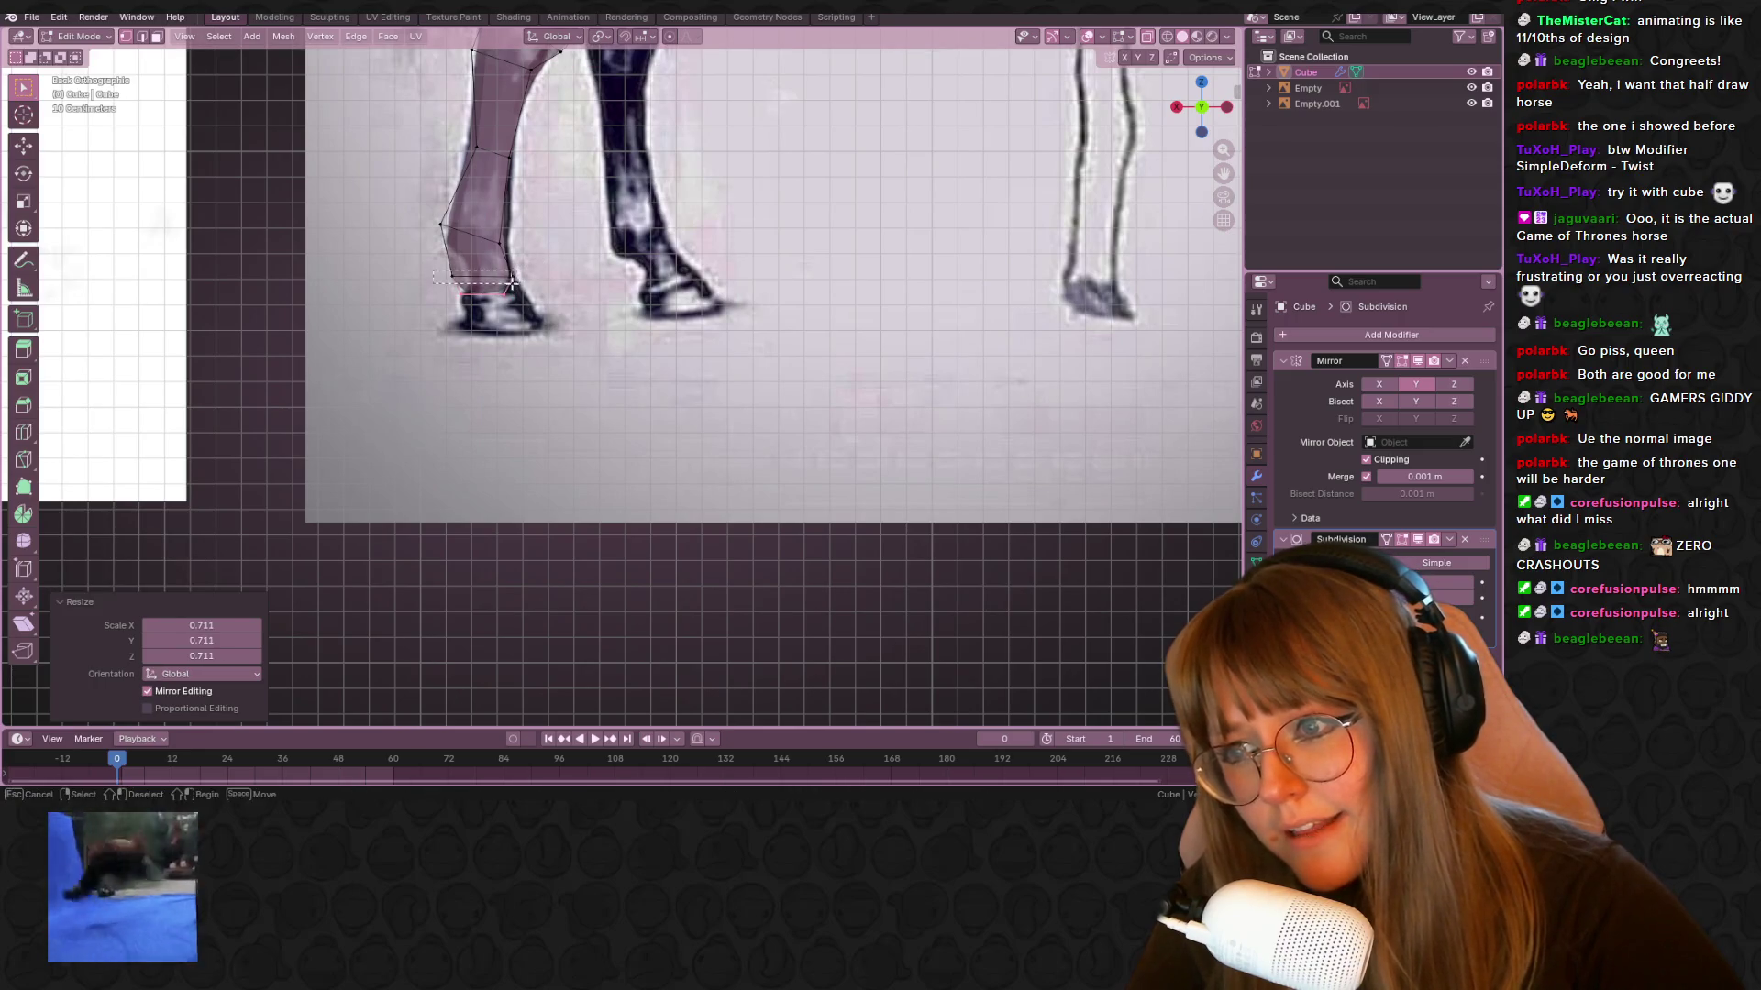
pyautogui.hotkey('ctrl', 'z')
pyautogui.press('g')
pyautogui.click(551, 278)
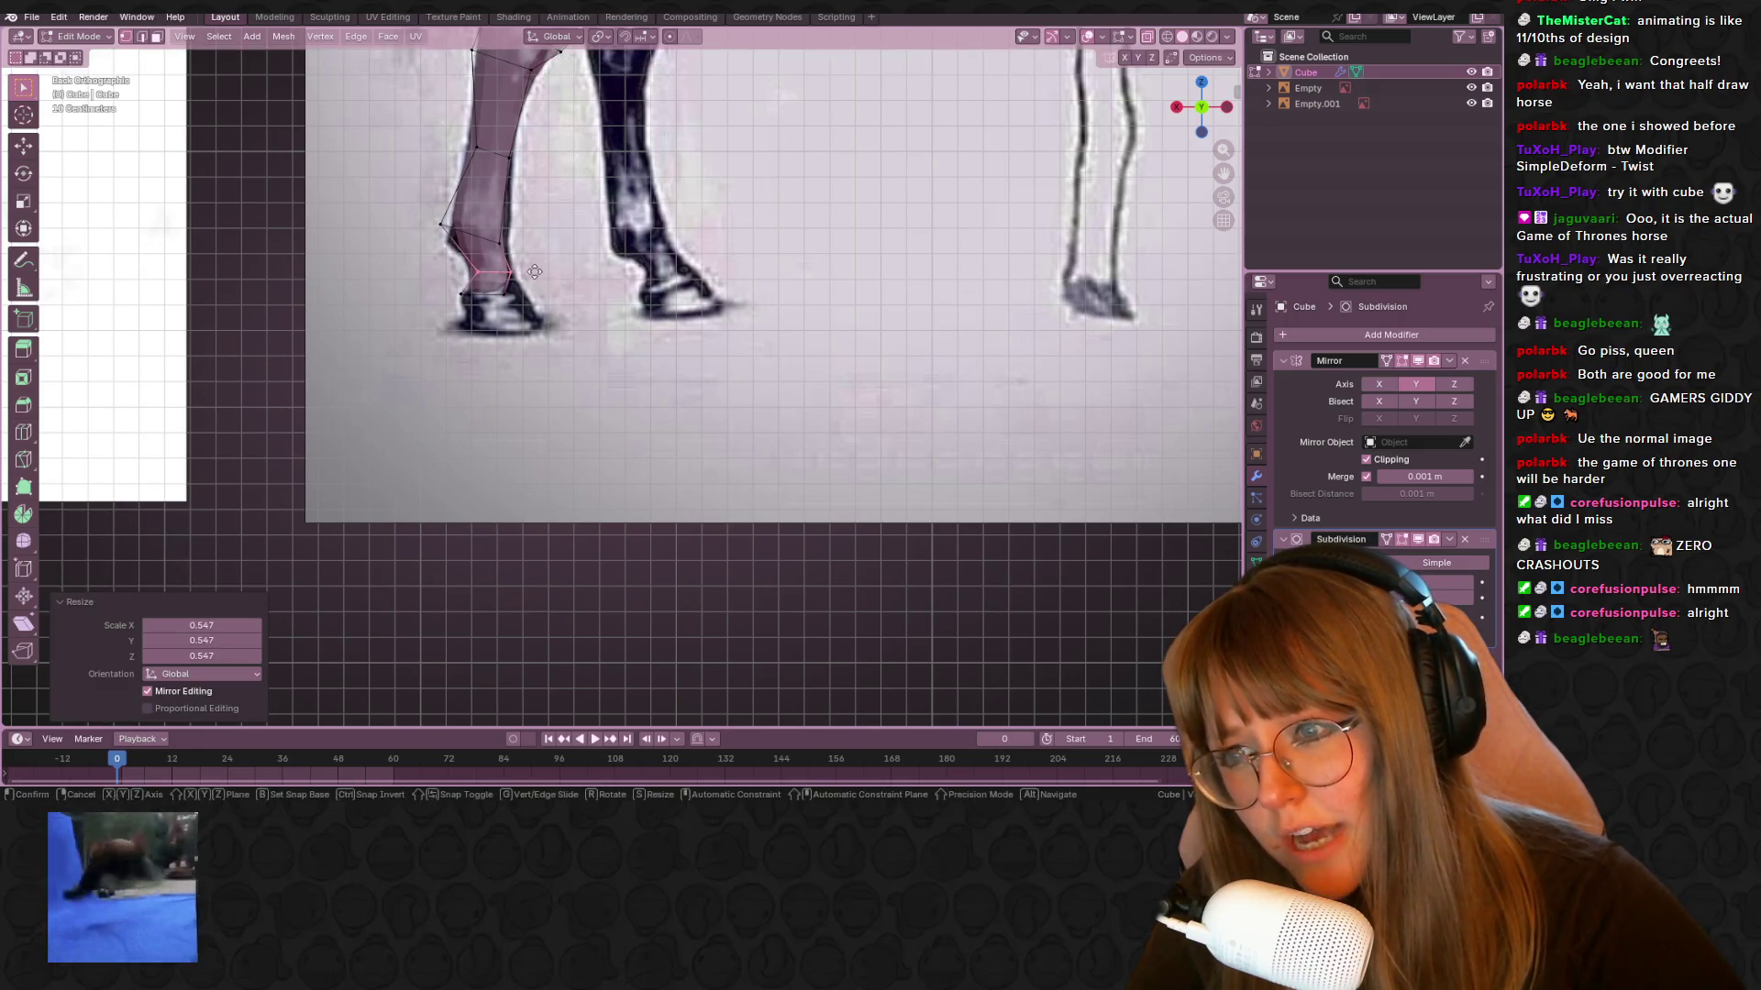
# Lower the upper ankle edge slightly and tilt the ankle edges to follow the reference
pyautogui.click(529, 256)
pyautogui.press('g')
pyautogui.click(532, 257)
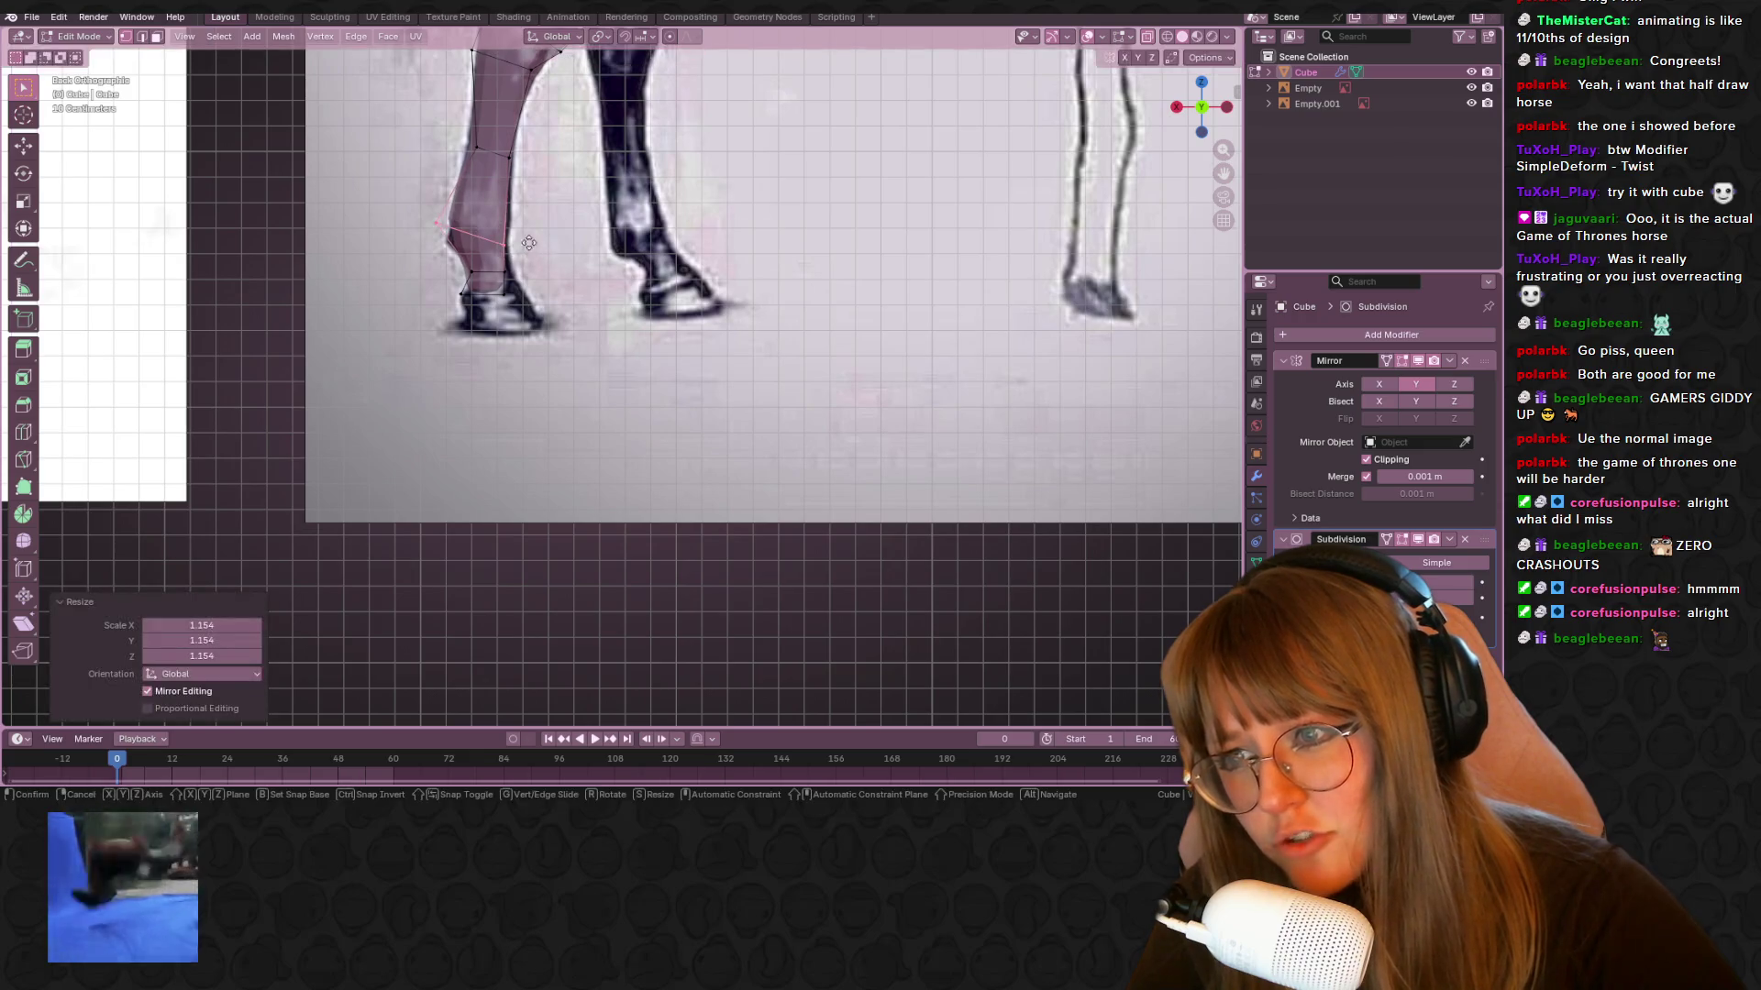
pyautogui.moveTo(438, 232); pyautogui.dragTo(564, 274)
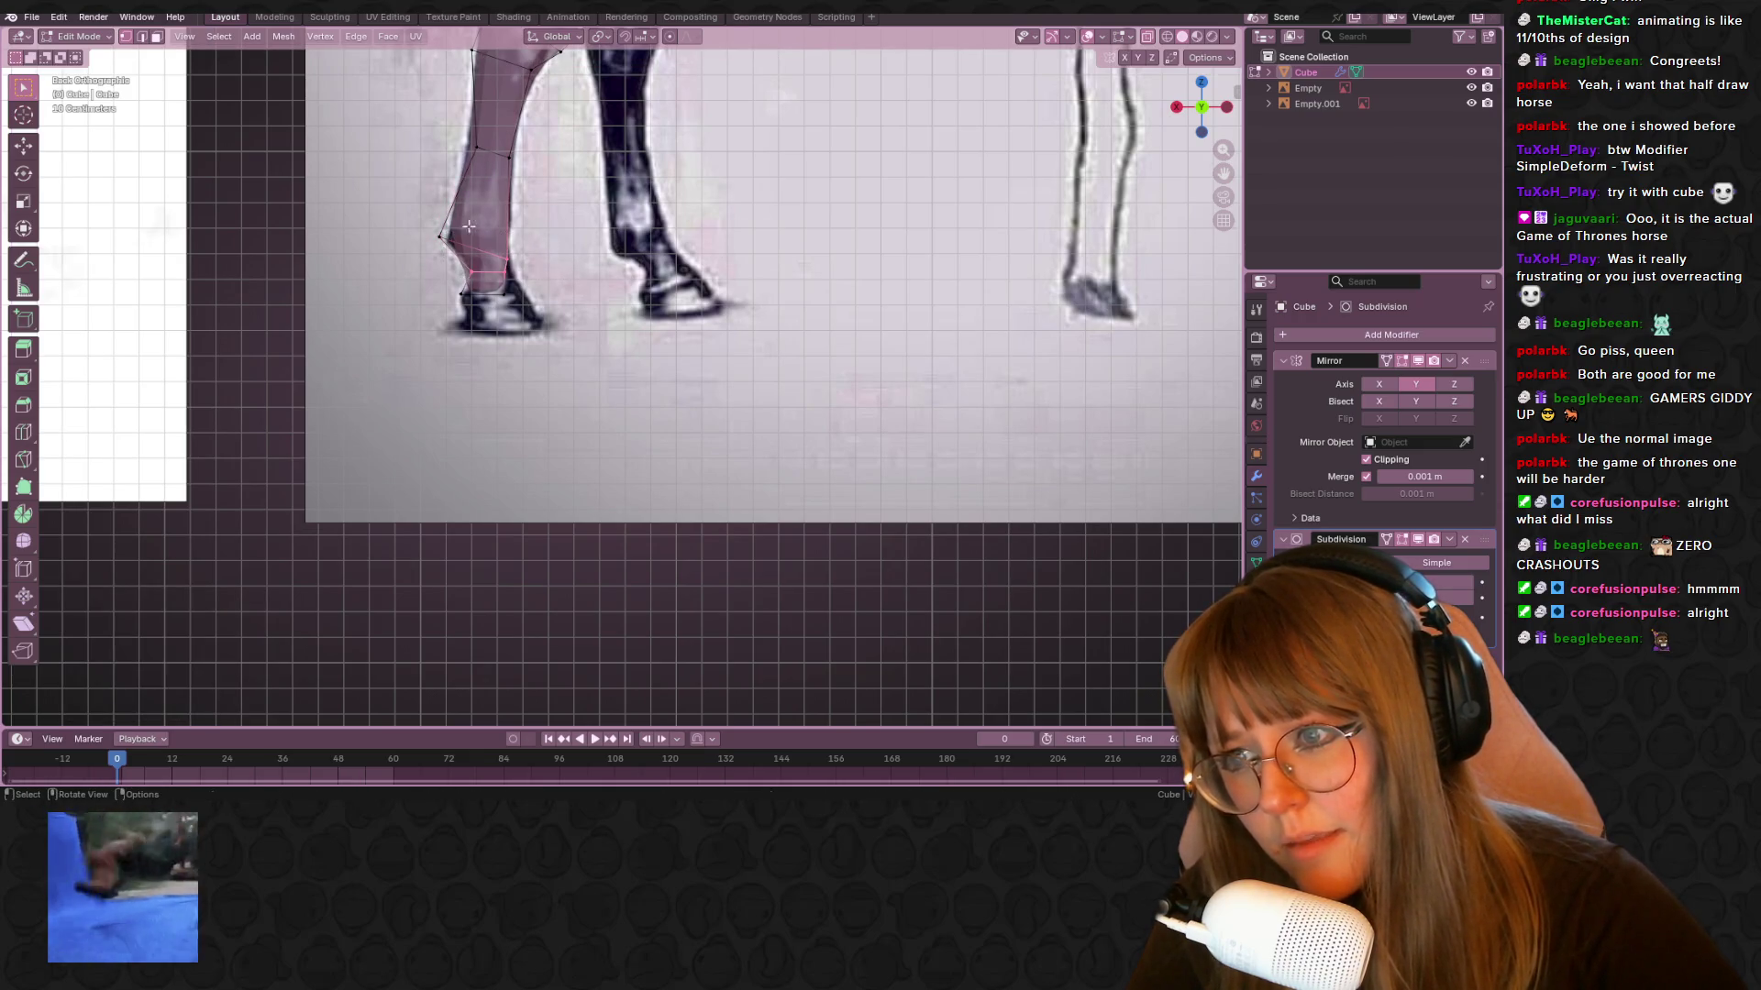
pyautogui.press('r')
pyautogui.click(572, 204)
pyautogui.press('g')
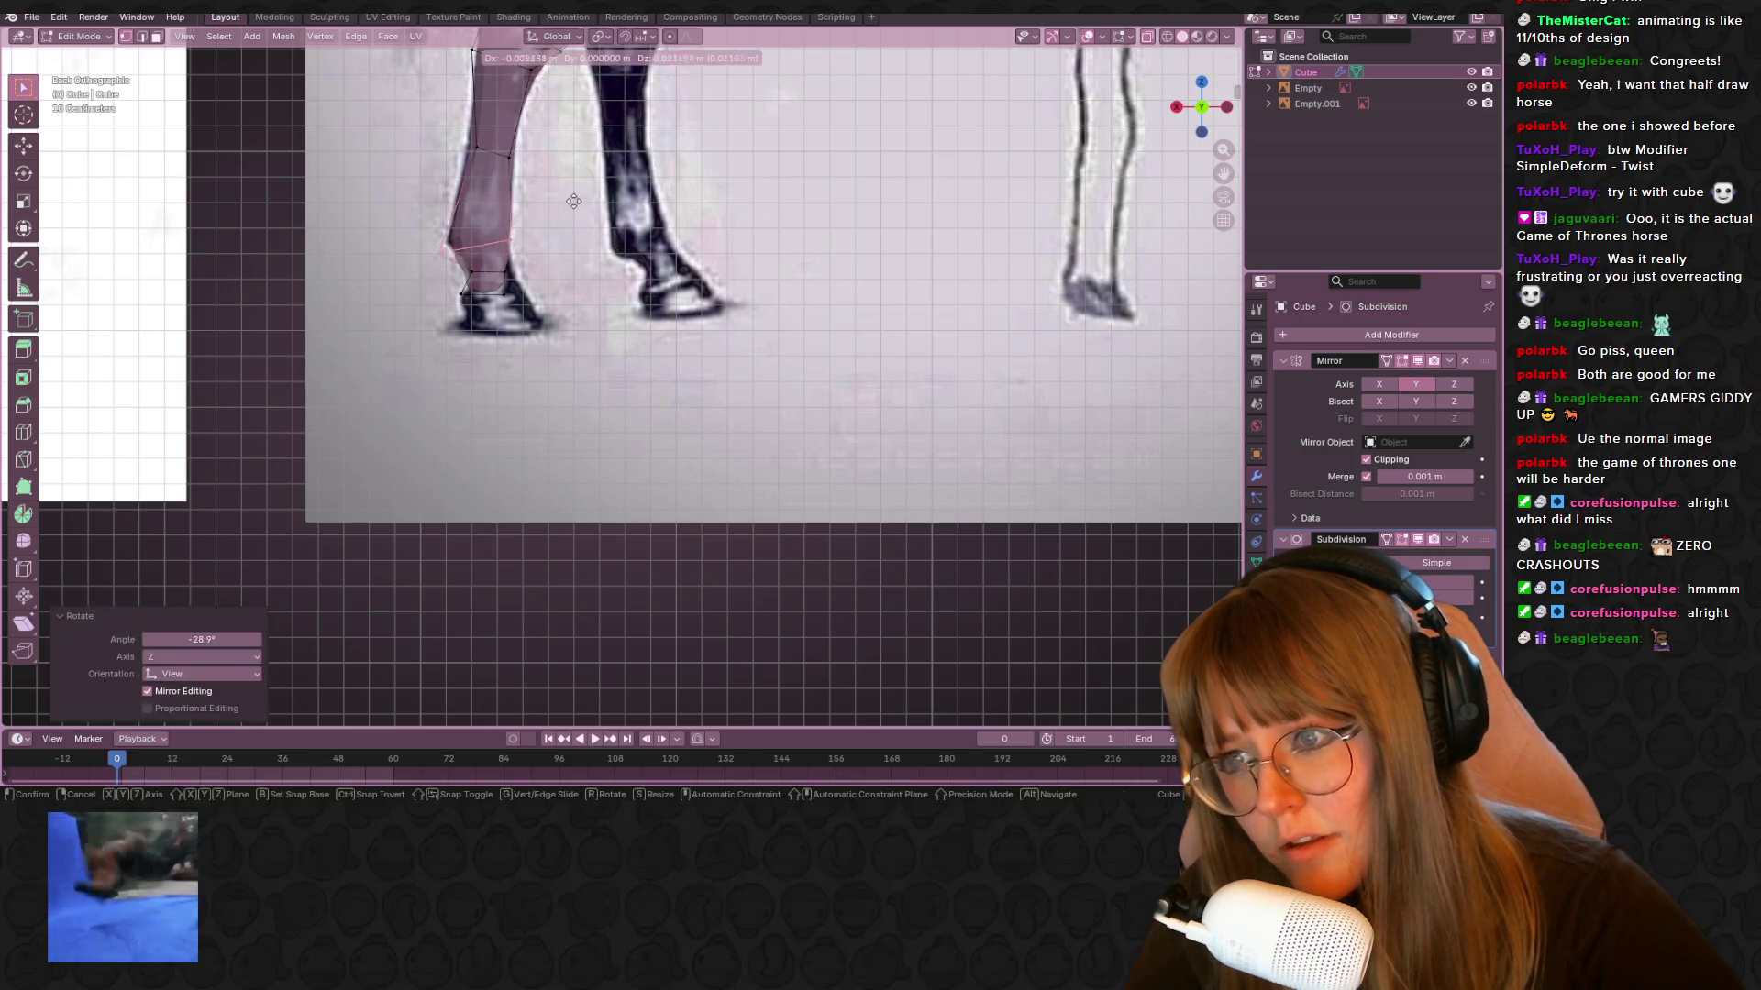
pyautogui.press('Escape')
# Shift the lower ankle edge down and left, then widen and reposition the hoof edge
pyautogui.click(513, 274)
pyautogui.press('g')
pyautogui.click(487, 309)
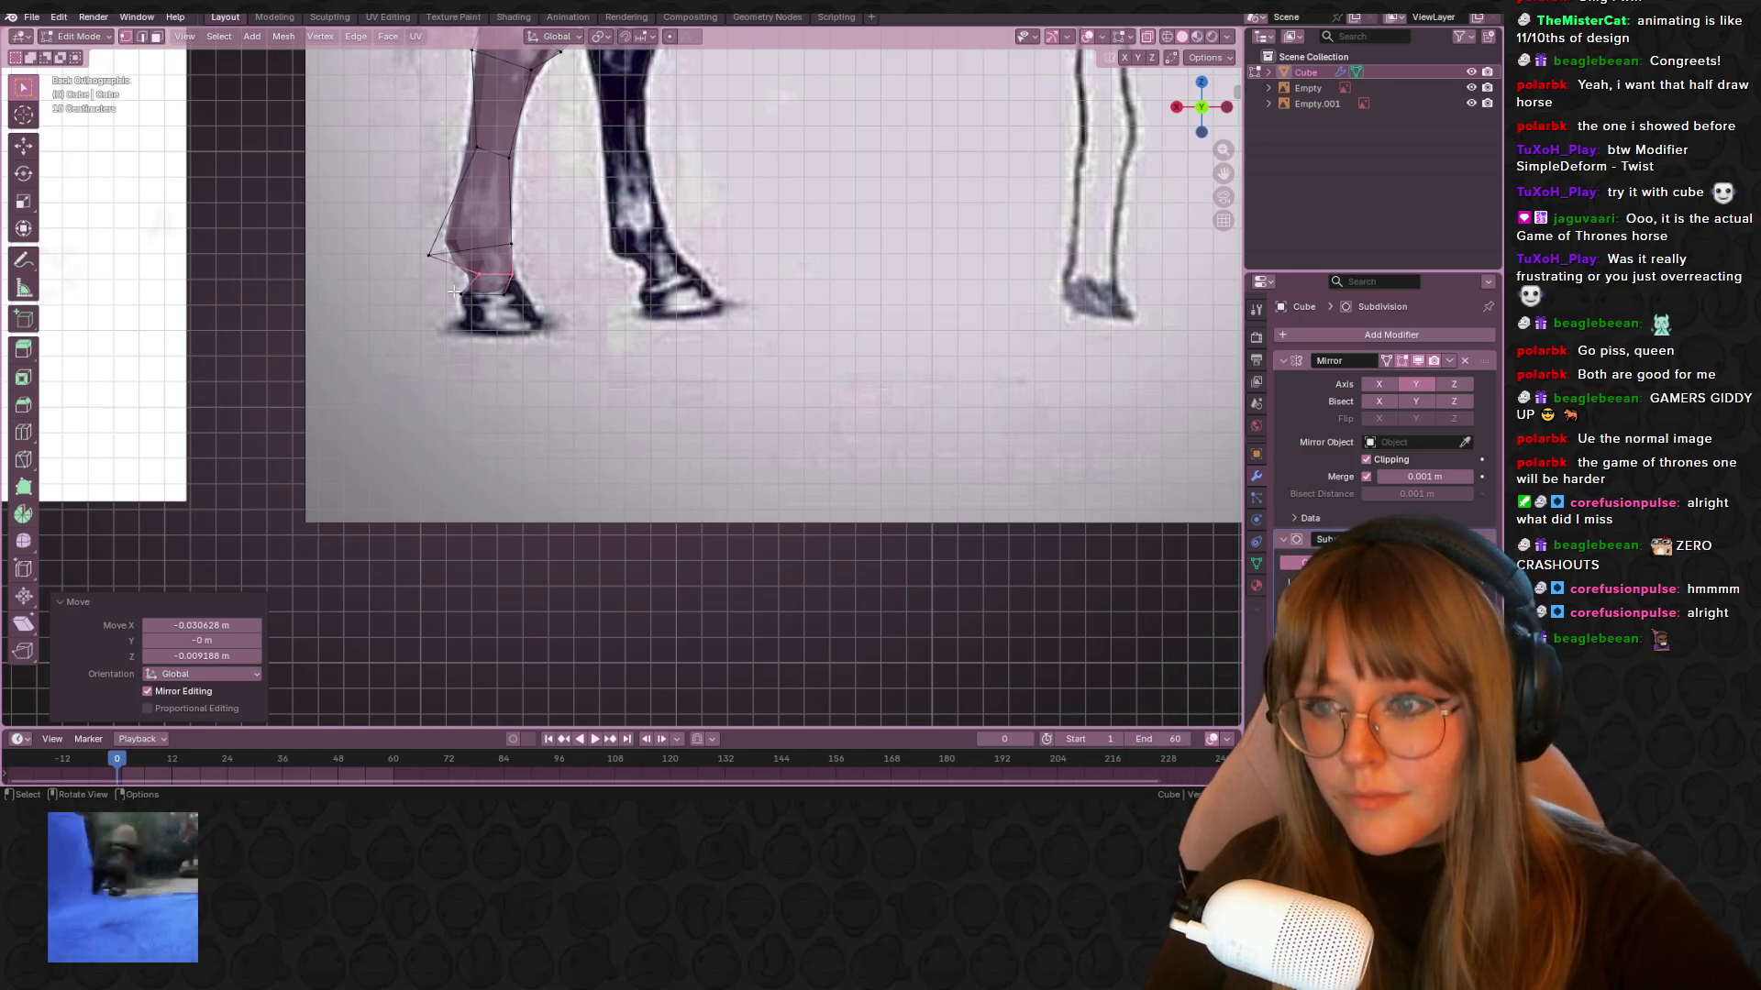
pyautogui.press('g')
pyautogui.click(444, 317)
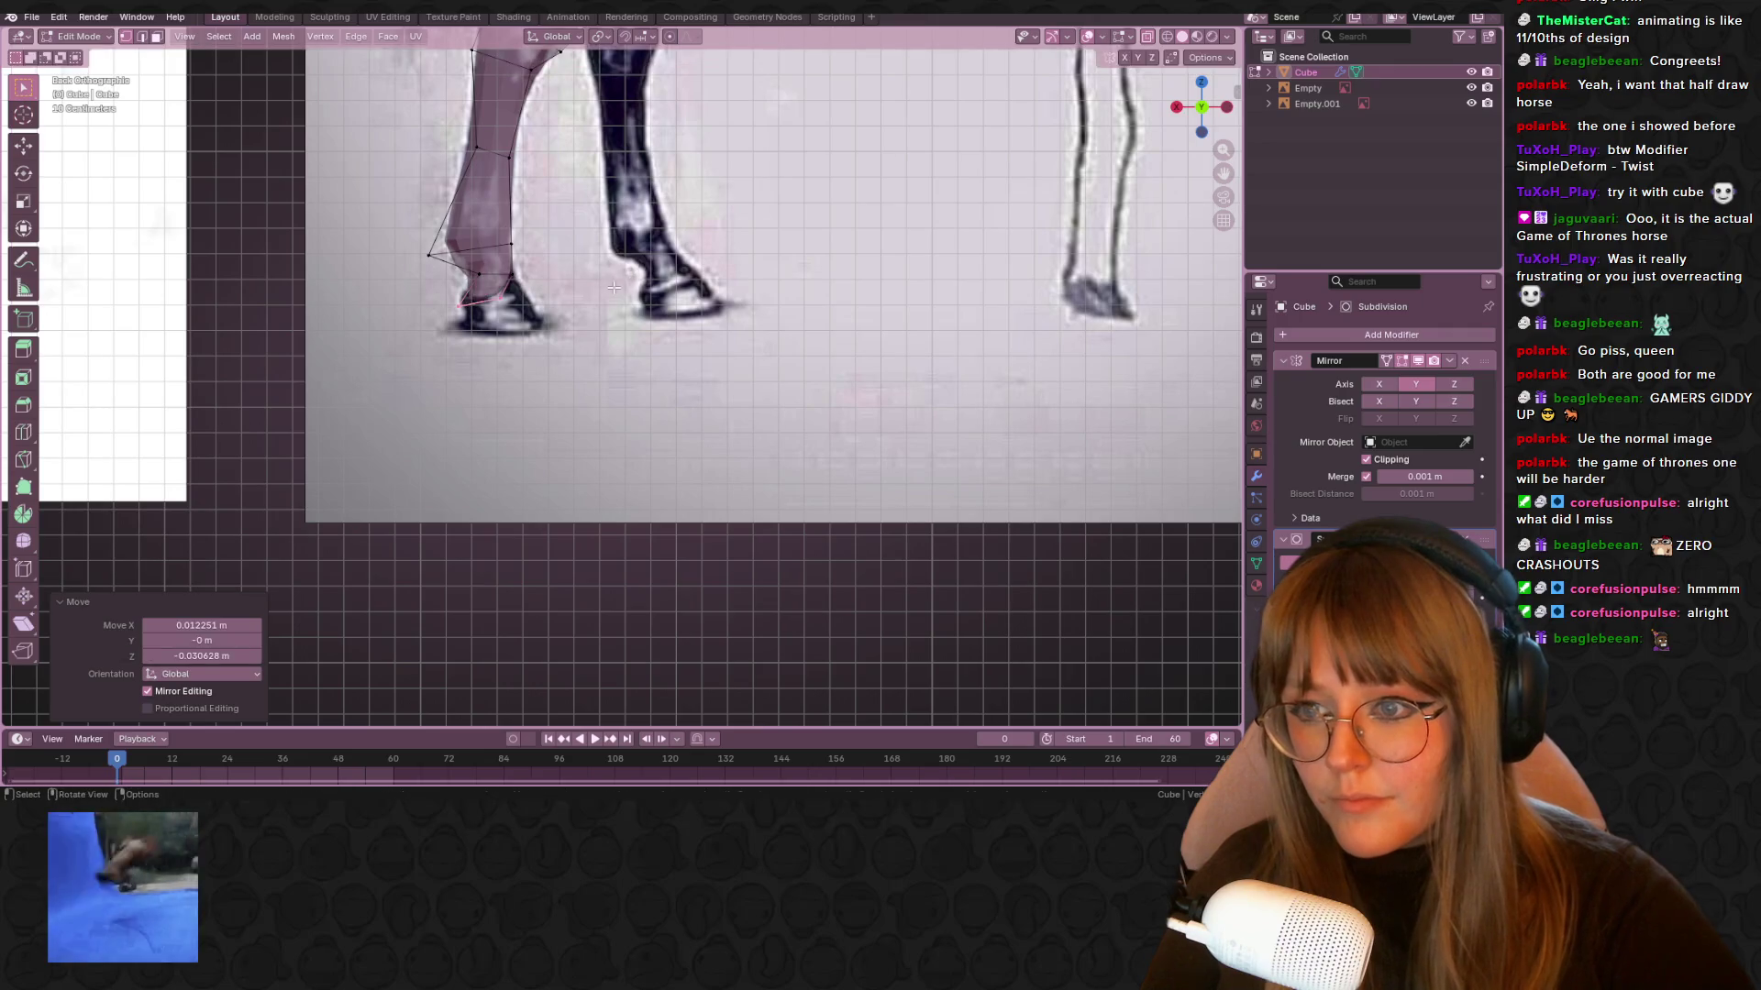
pyautogui.press('s')
pyautogui.click(697, 266)
pyautogui.press('g')
pyautogui.click(701, 258)
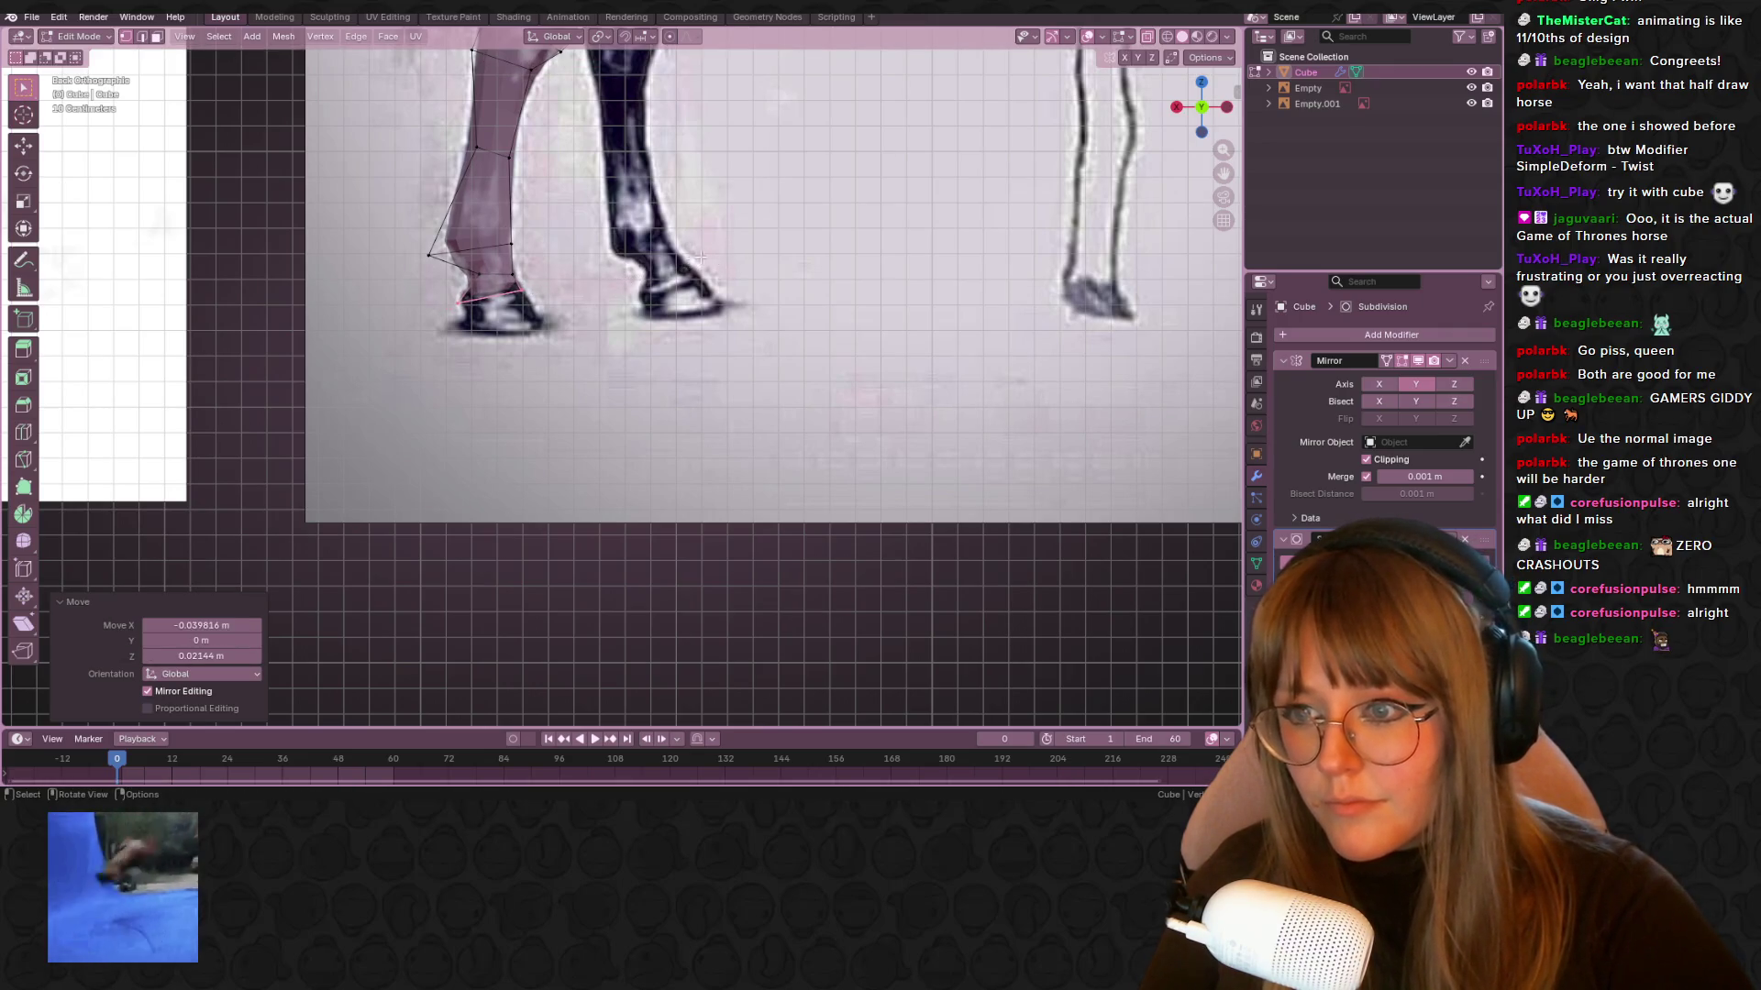
# Extrude the hoof edge down twice to reach the ground, then leave Edit Mode
pyautogui.scroll(1, 459, 405)
pyautogui.press('e')
pyautogui.click(553, 256)
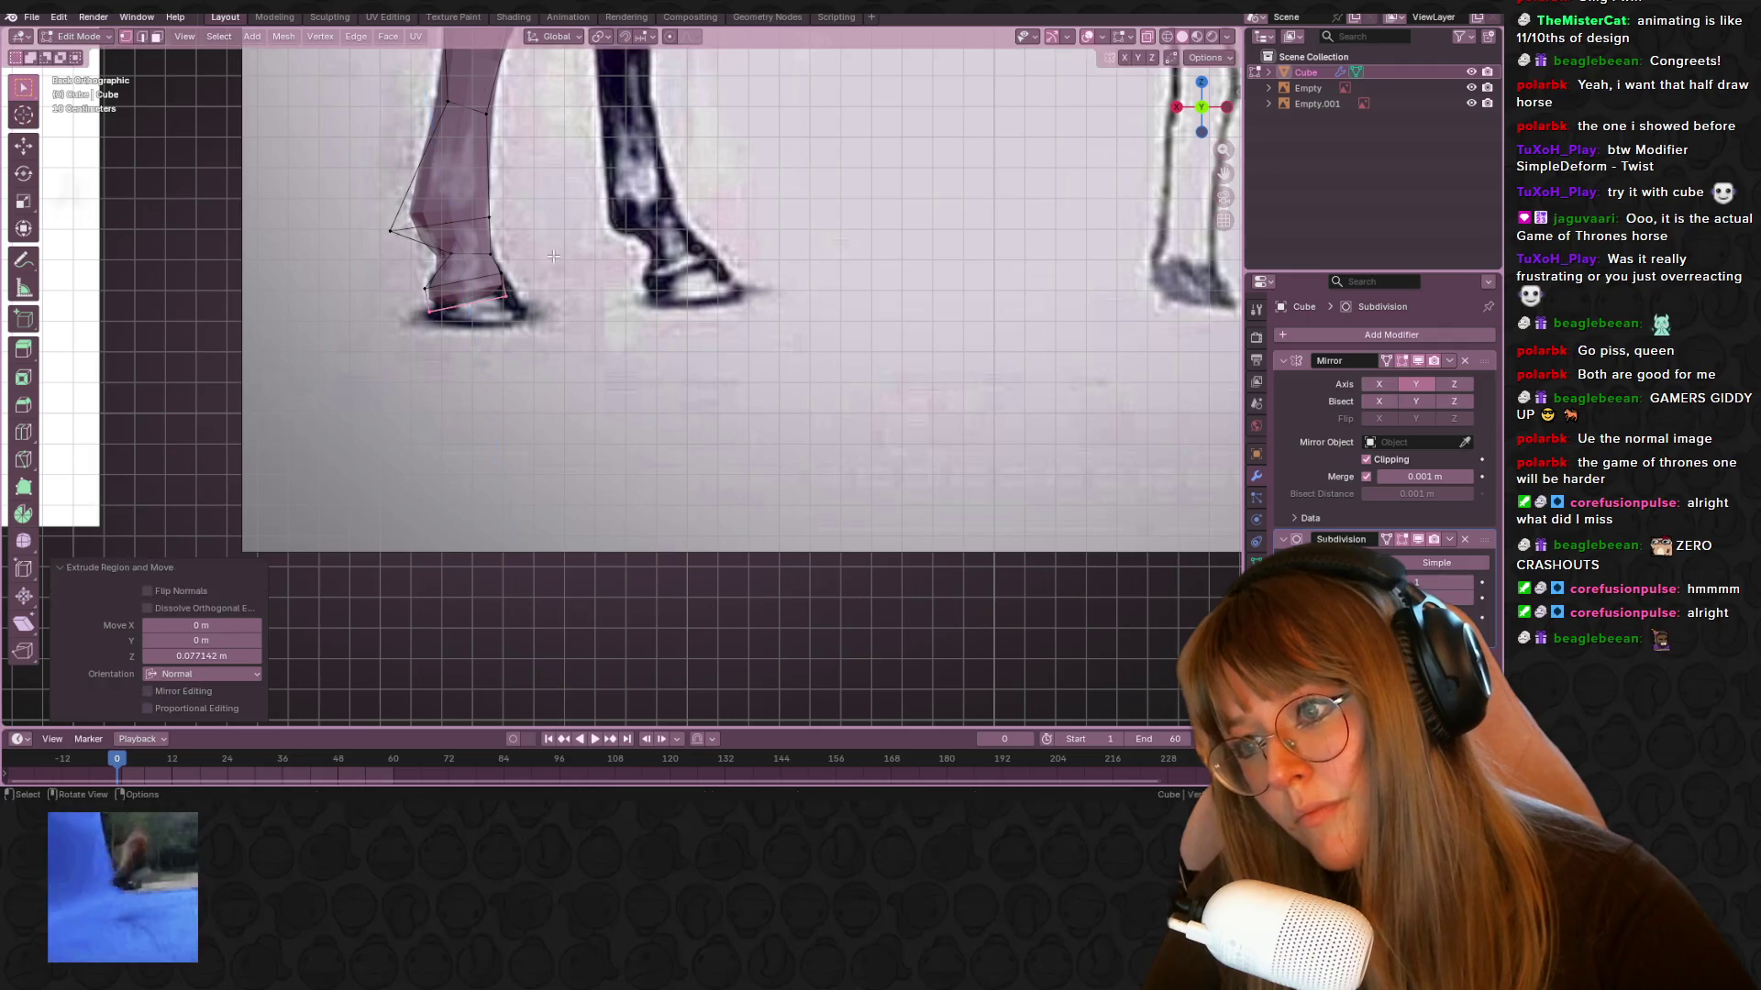
pyautogui.press('e')
pyautogui.click(620, 288)
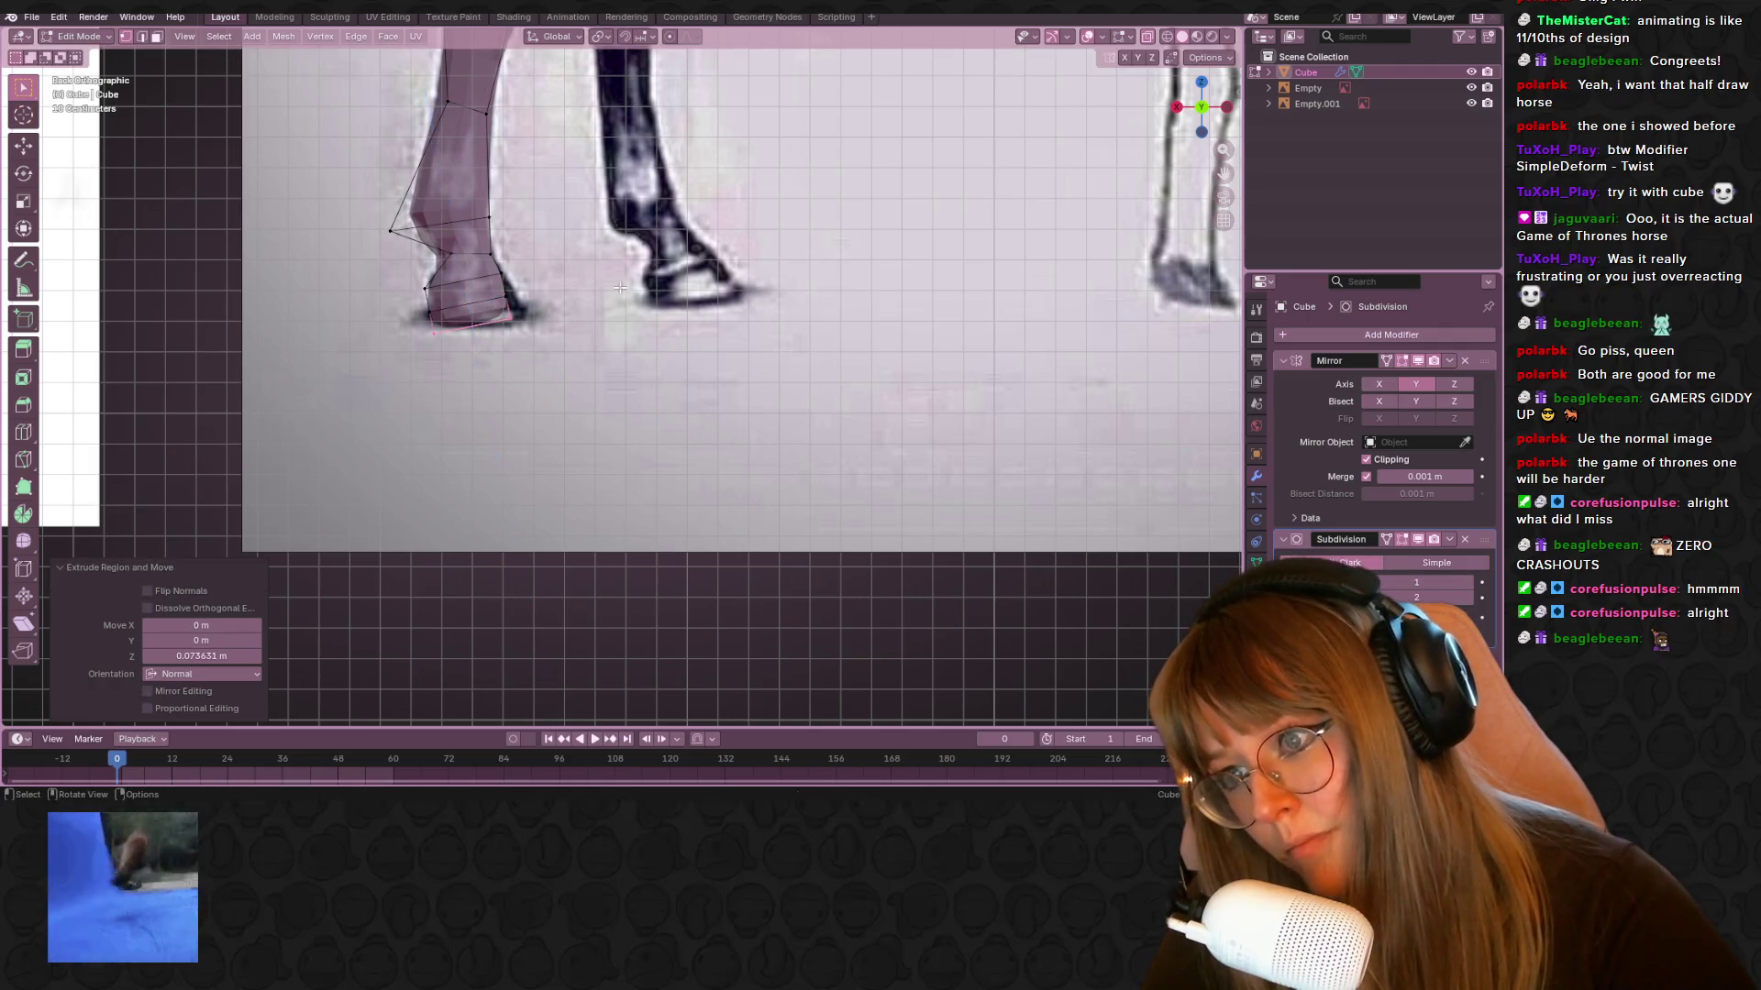
pyautogui.press('Tab')
# Orbit around the leg to inspect it, then return to the Right Orthographic side view
pyautogui.moveTo(635, 356)
pyautogui.mouseDown(button='middle')
pyautogui.moveTo(692, 415)
pyautogui.moveTo(937, 388)
pyautogui.mouseUp(button='middle')
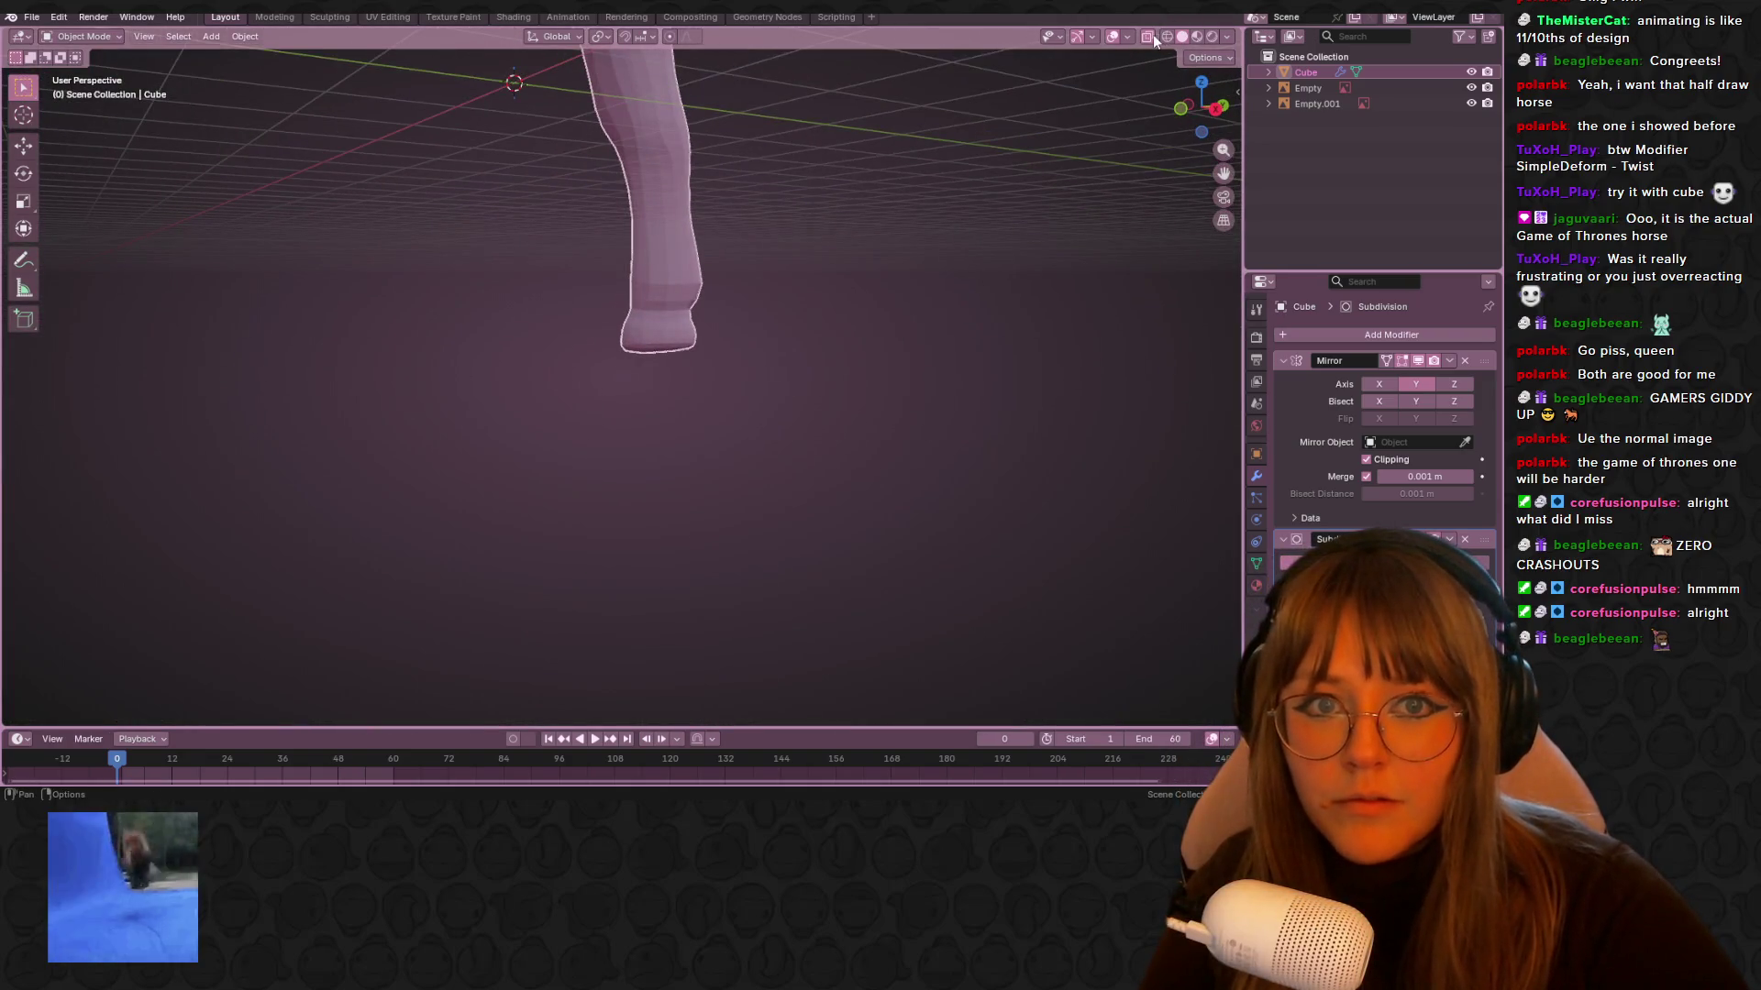
pyautogui.moveTo(976, 151)
pyautogui.mouseDown(button='middle')
pyautogui.moveTo(895, 174)
pyautogui.moveTo(740, 161)
pyautogui.moveTo(796, 164)
pyautogui.moveTo(708, 189)
pyautogui.moveTo(803, 149)
pyautogui.mouseUp(button='middle')
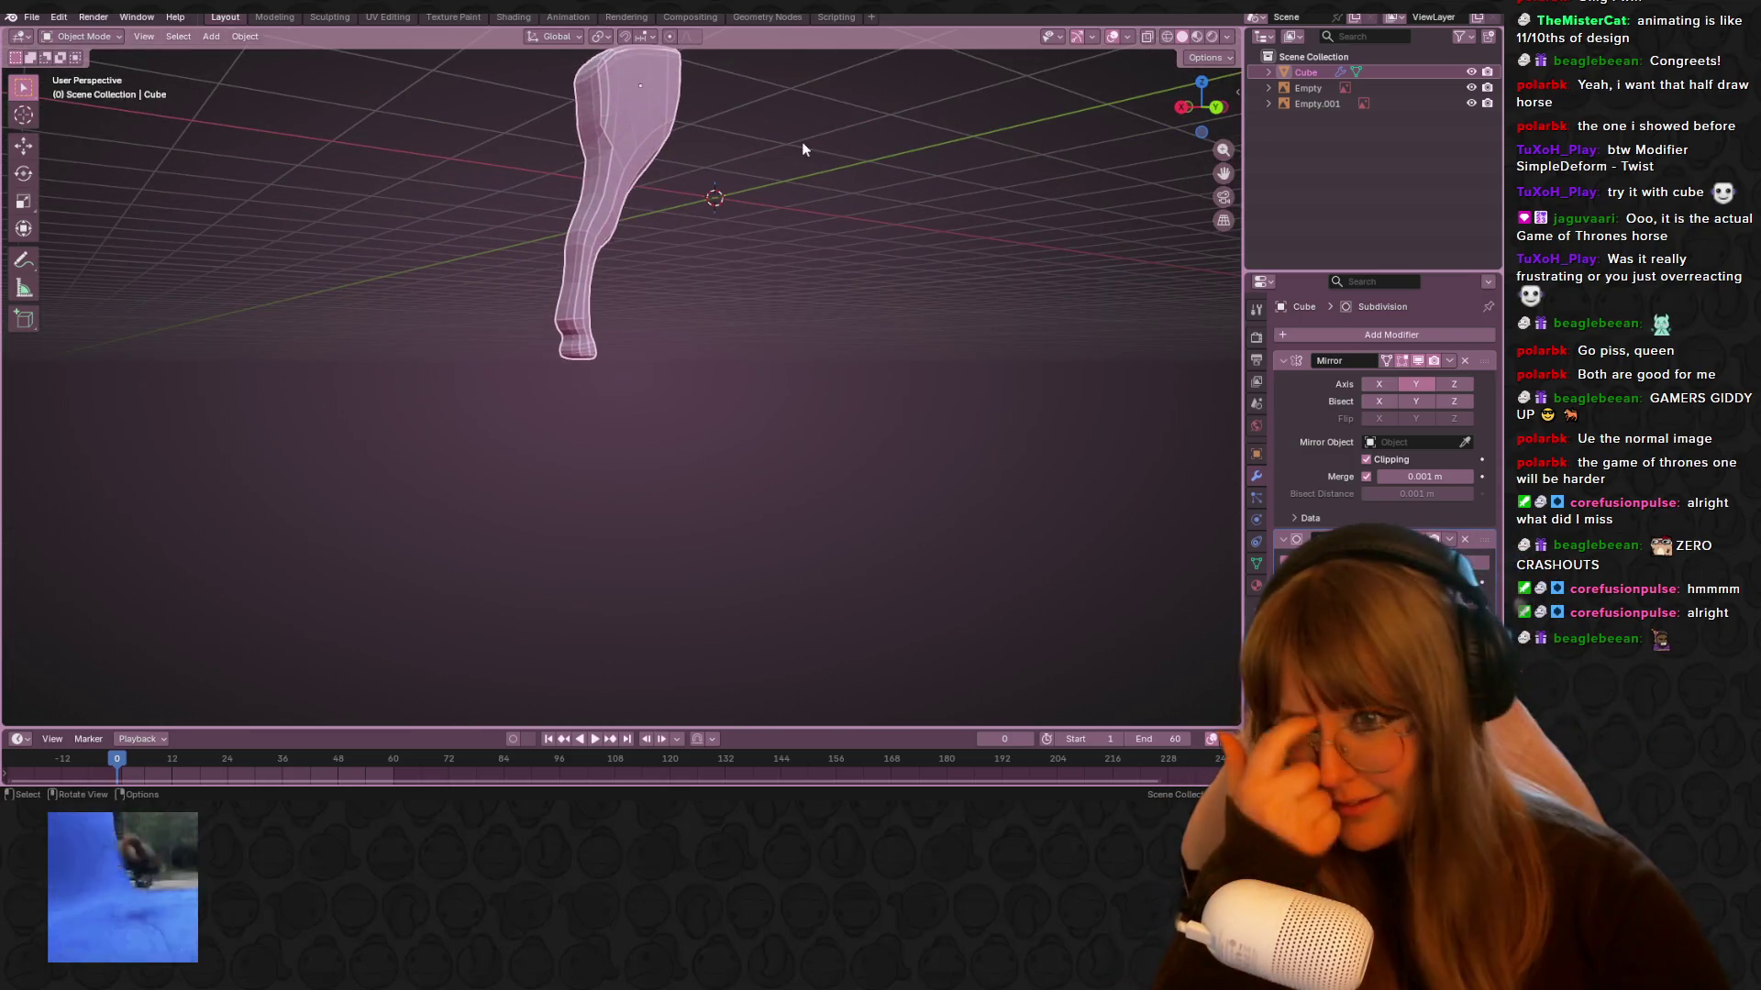
pyautogui.press('Tab')
pyautogui.moveTo(802, 145)
pyautogui.mouseDown(button='middle')
pyautogui.moveTo(825, 220)
pyautogui.moveTo(729, 206)
pyautogui.mouseUp(button='middle')
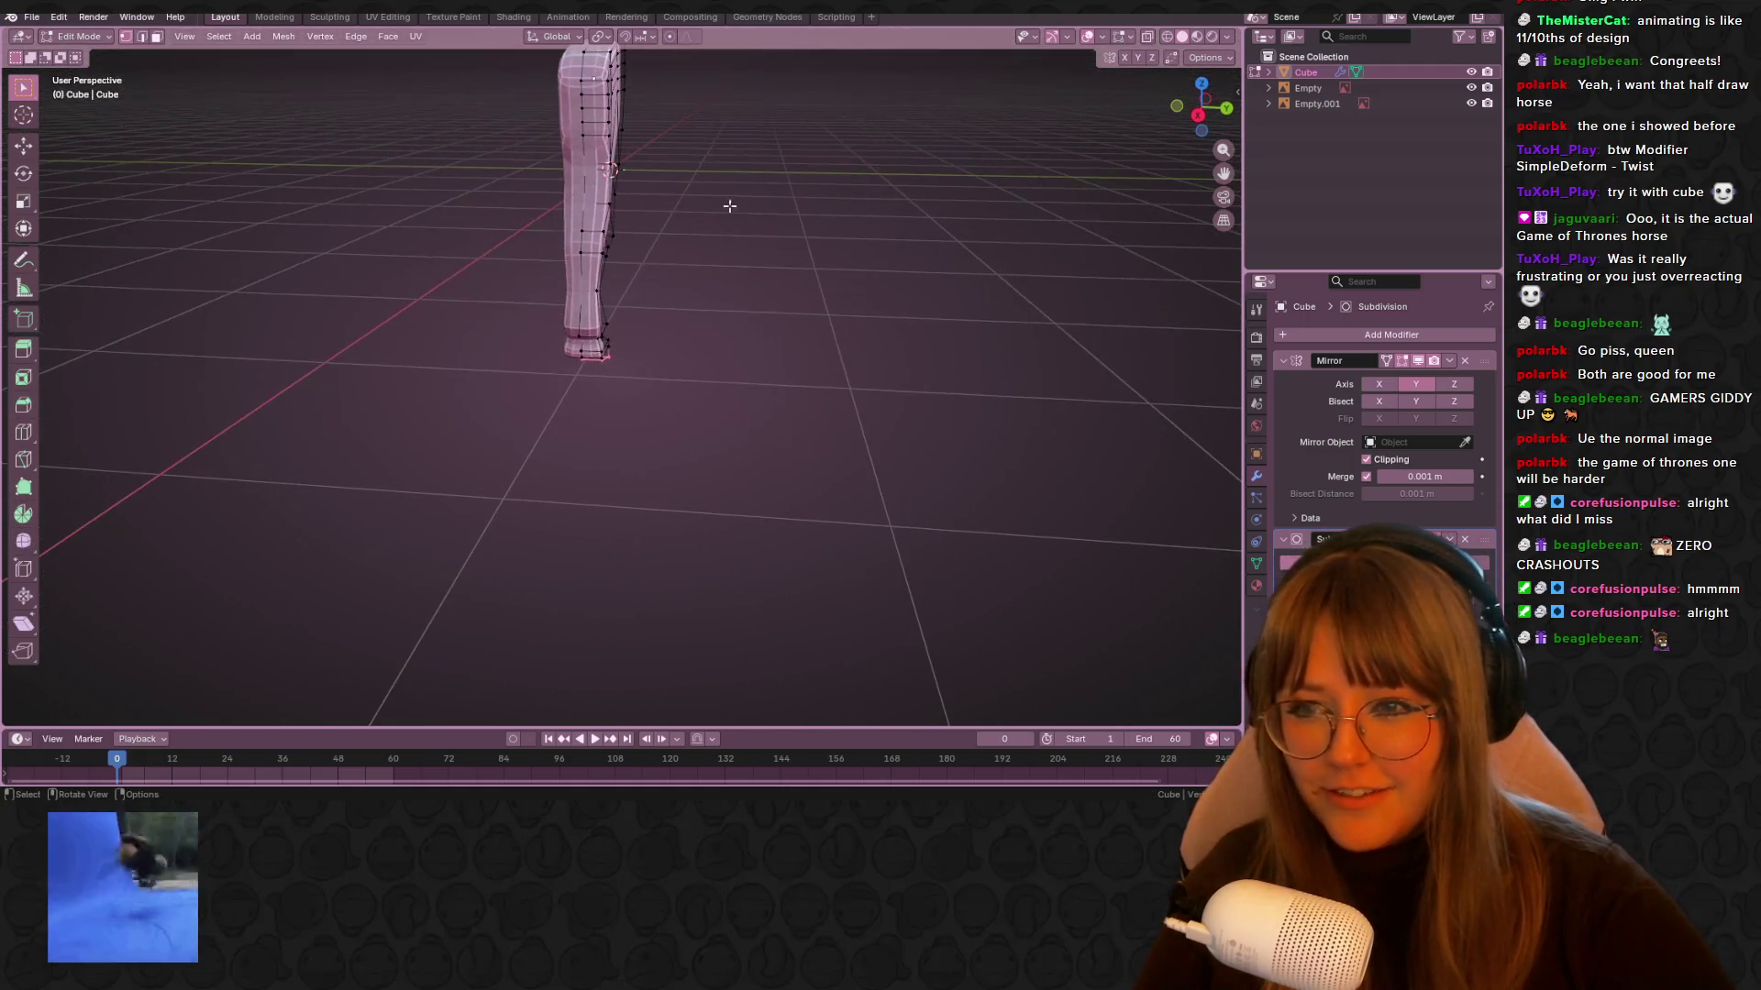
pyautogui.moveTo(642, 292); pyautogui.dragTo(642, 292)
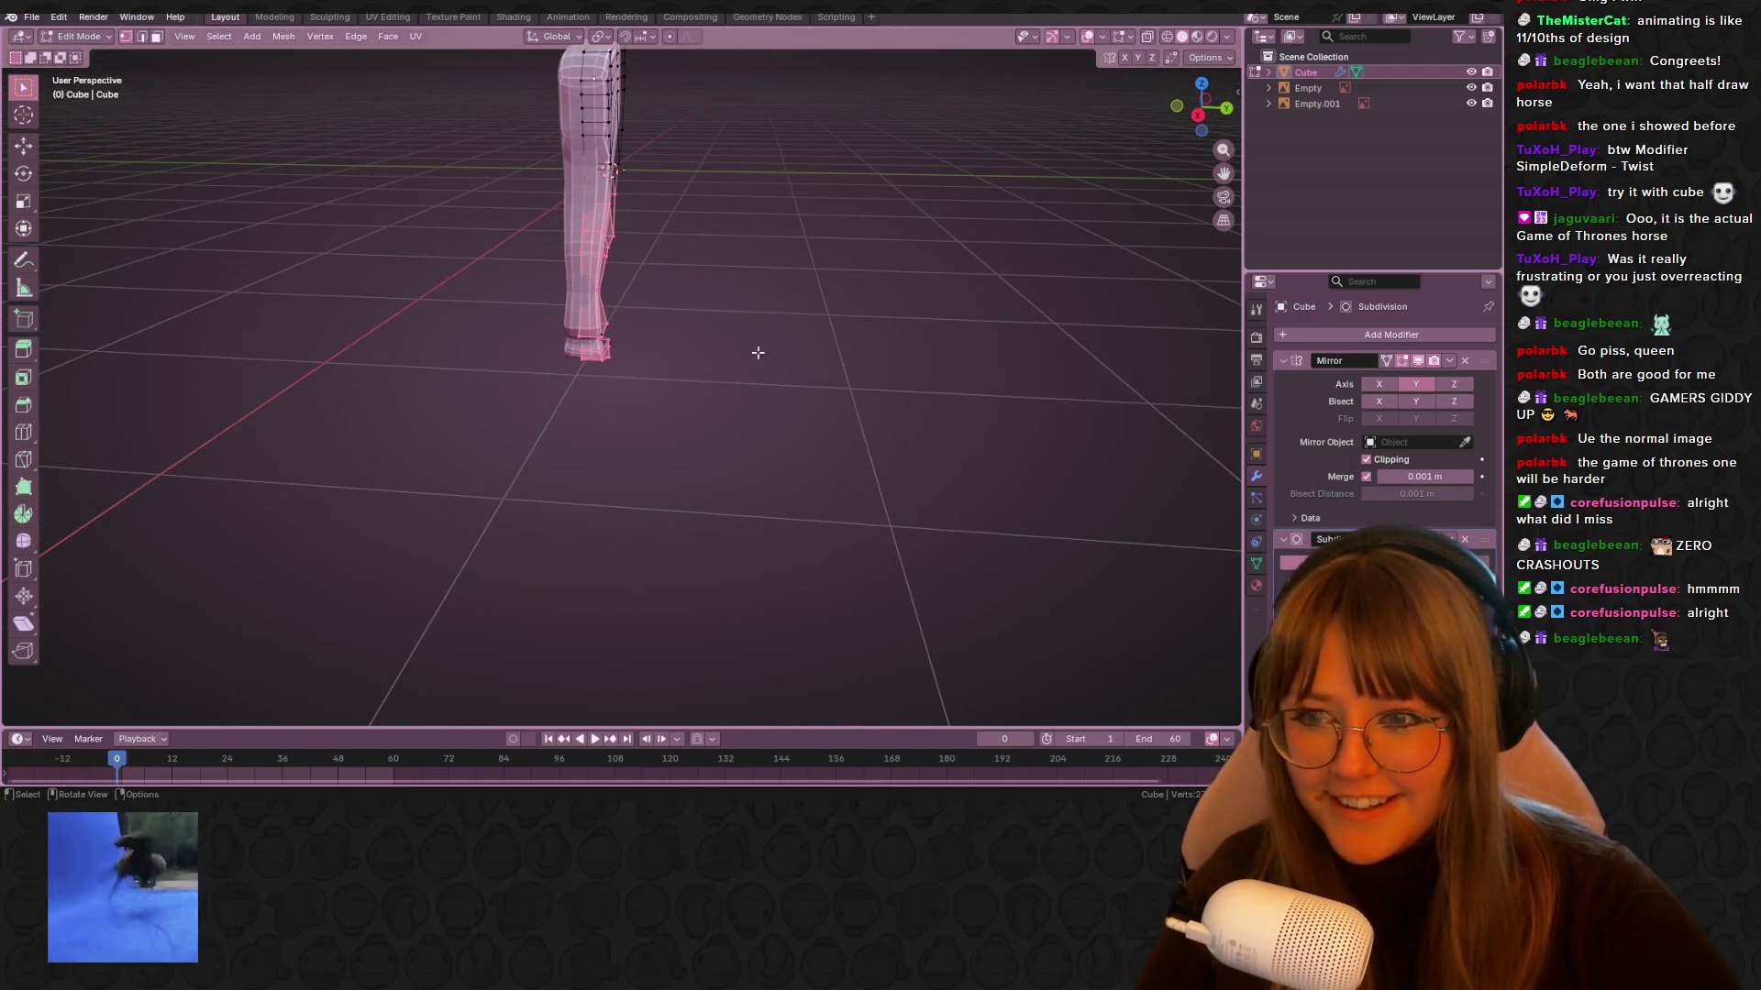
pyautogui.click(1201, 117)
pyautogui.moveTo(571, 189)
pyautogui.mouseDown(button='middle')
pyautogui.moveTo(841, 217)
pyautogui.moveTo(1075, 71)
pyautogui.mouseUp(button='middle')
pyautogui.click(1201, 110)
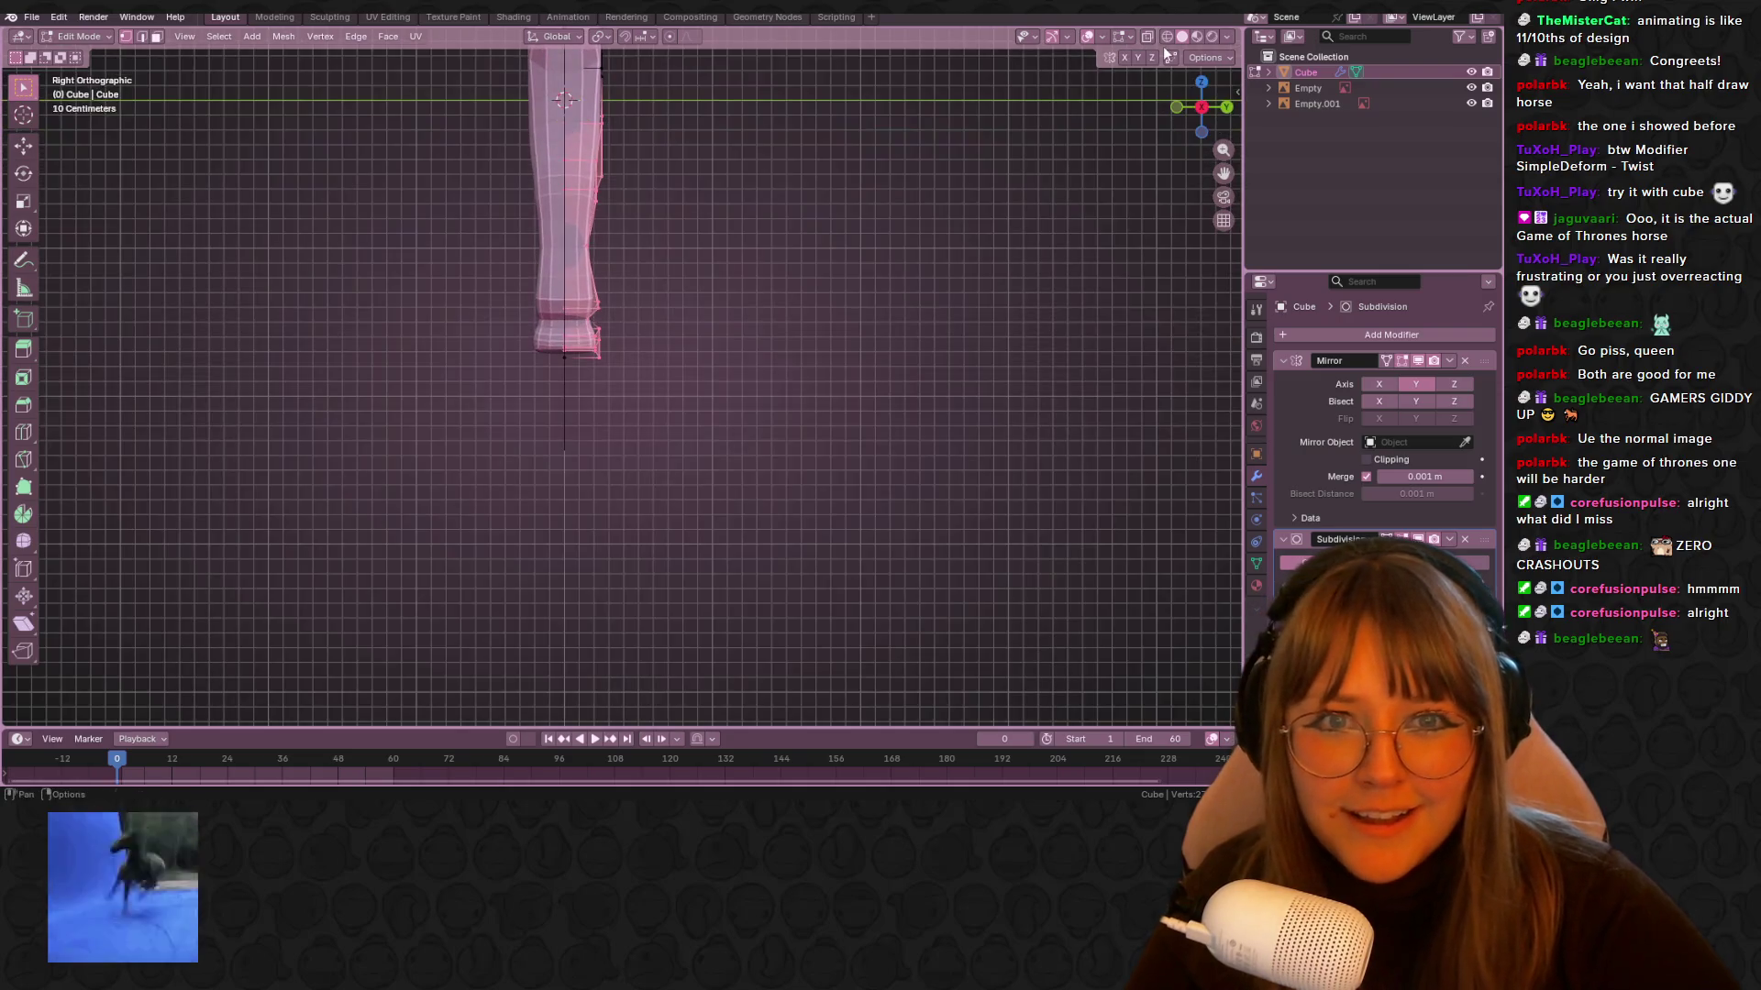
# Nudge the selected right half of the mesh, recheck it in perspective, and return to side view
pyautogui.moveTo(559, 117); pyautogui.dragTo(674, 422)
pyautogui.press('g')
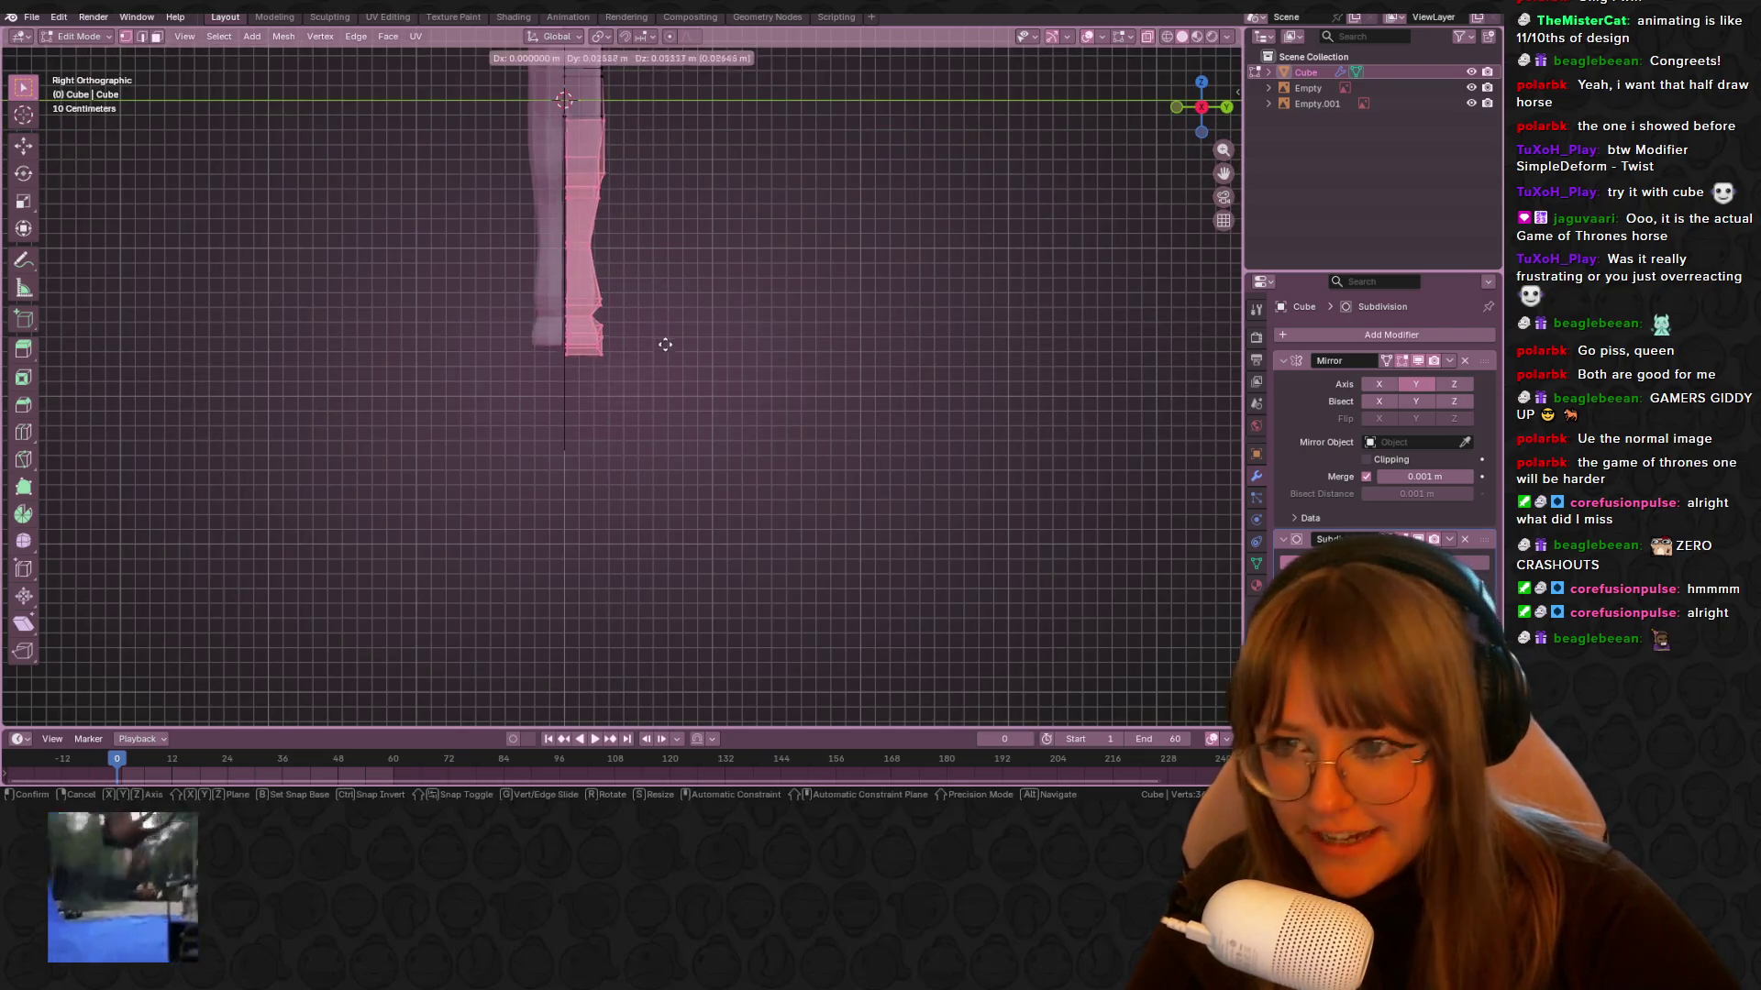
pyautogui.click(693, 359)
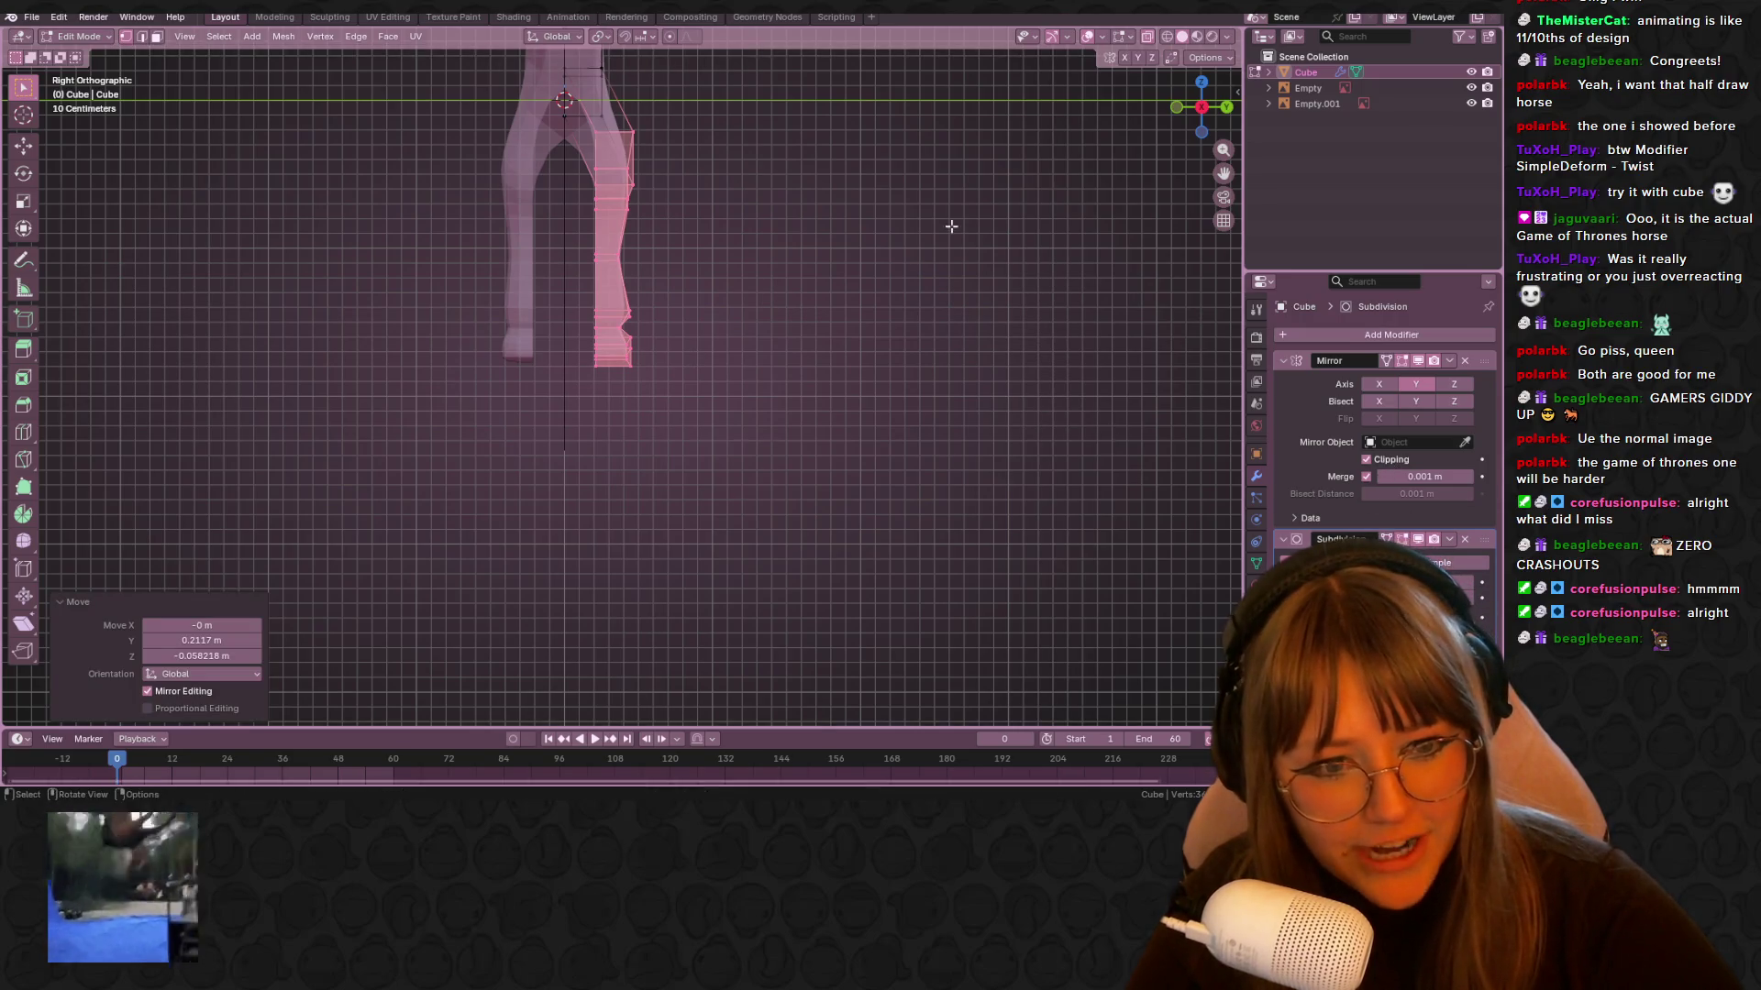
pyautogui.moveTo(951, 226); pyautogui.dragTo(686, 71, button='middle')
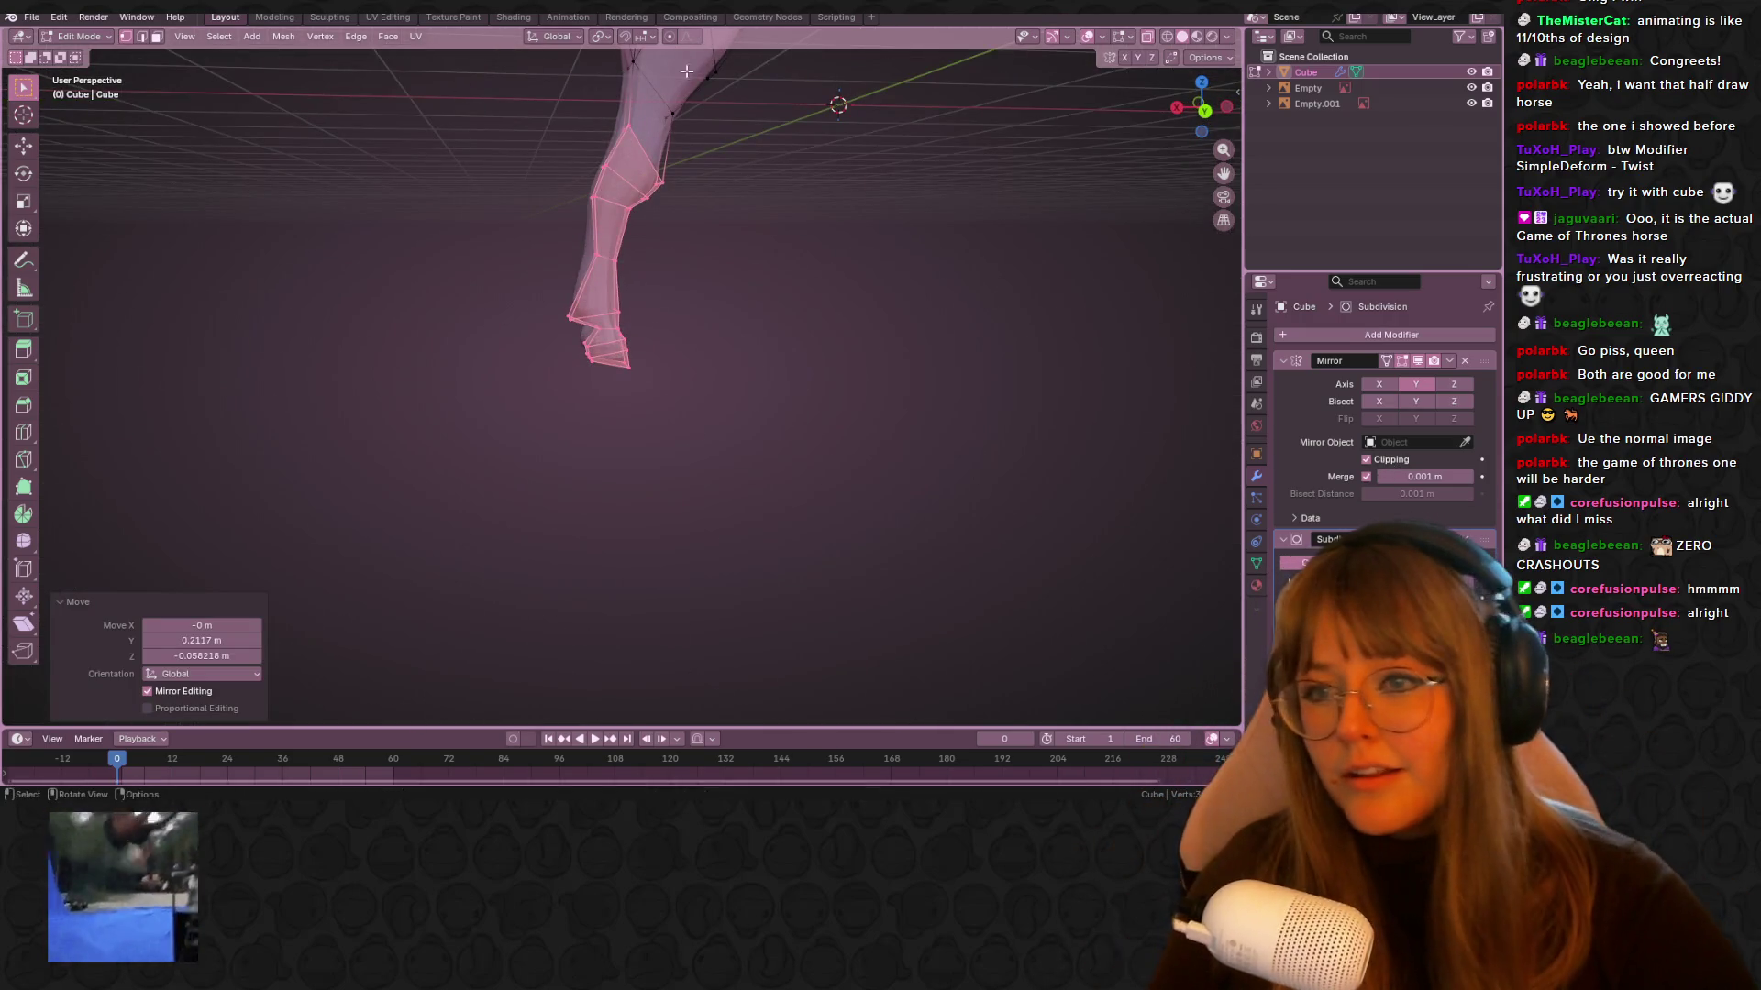
pyautogui.moveTo(908, 559)
pyautogui.mouseDown(button='middle')
pyautogui.moveTo(872, 542)
pyautogui.moveTo(881, 400)
pyautogui.moveTo(916, 467)
pyautogui.moveTo(931, 381)
pyautogui.moveTo(636, 341)
pyautogui.moveTo(691, 362)
pyautogui.moveTo(409, 228)
pyautogui.moveTo(770, 165)
pyautogui.moveTo(774, 247)
pyautogui.moveTo(692, 220)
pyautogui.moveTo(822, 208)
pyautogui.moveTo(1131, 105)
pyautogui.moveTo(452, 177)
pyautogui.moveTo(764, 229)
pyautogui.moveTo(616, 305)
pyautogui.mouseUp(button='middle')
pyautogui.click(1204, 110)
pyautogui.press('g')
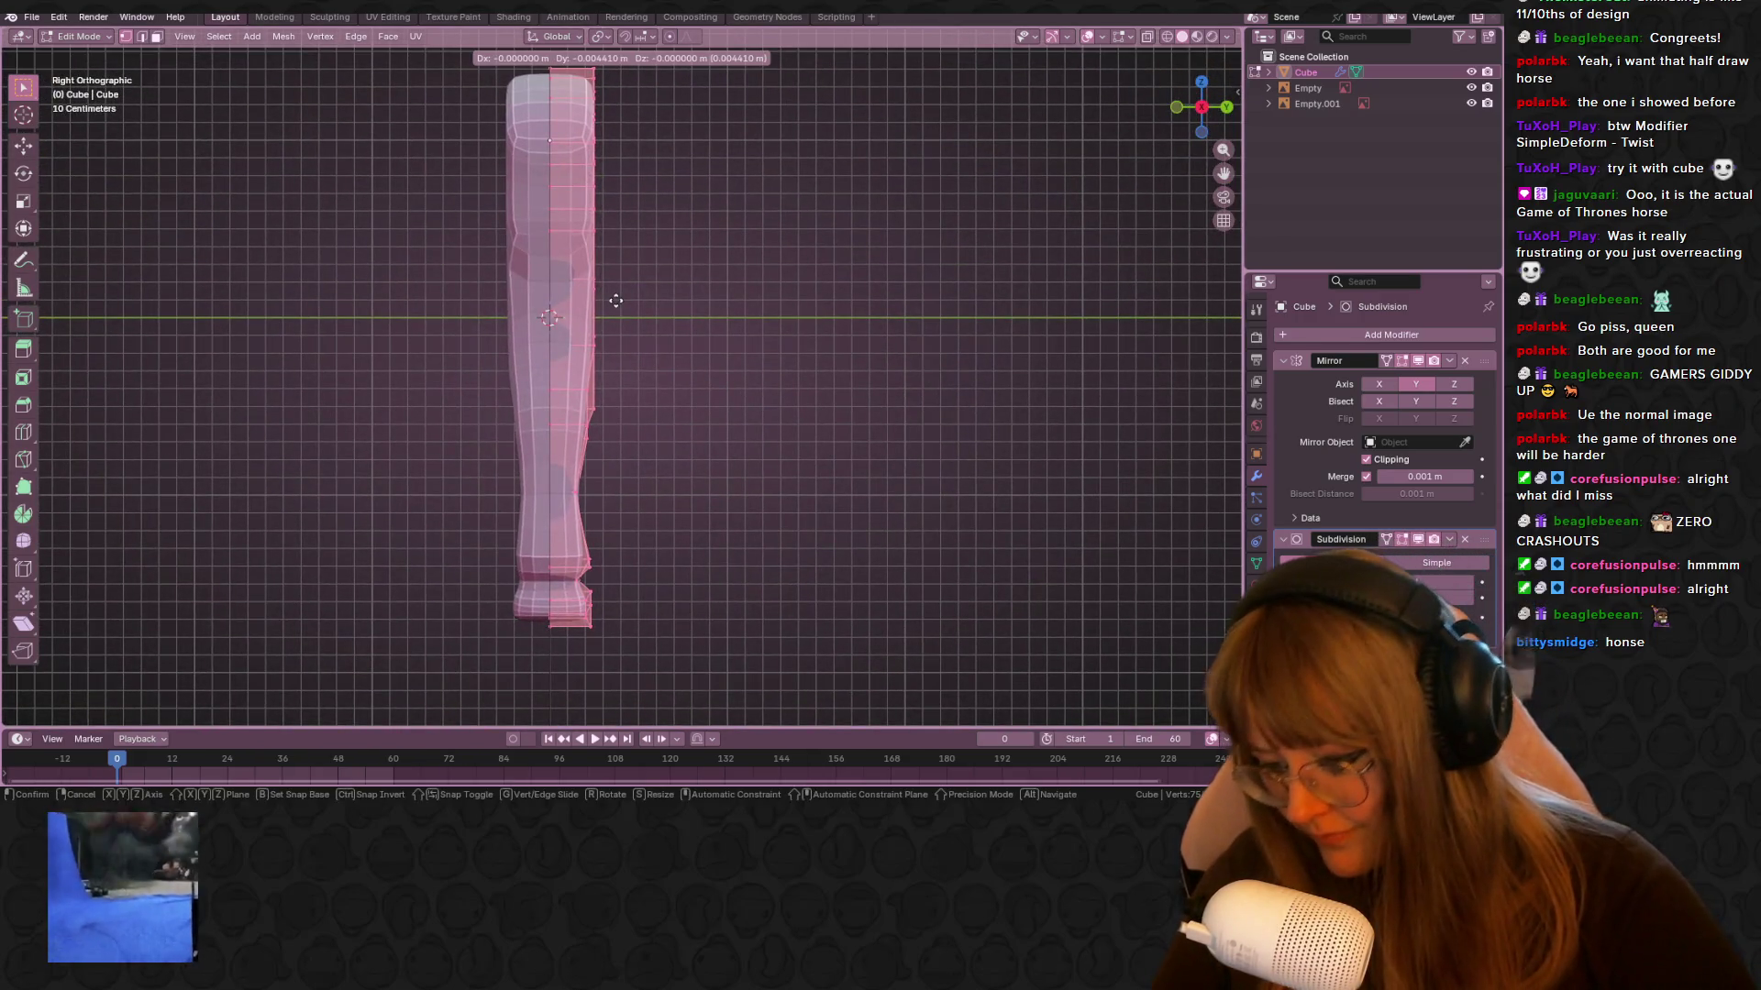
pyautogui.press('y')
pyautogui.press('Escape')
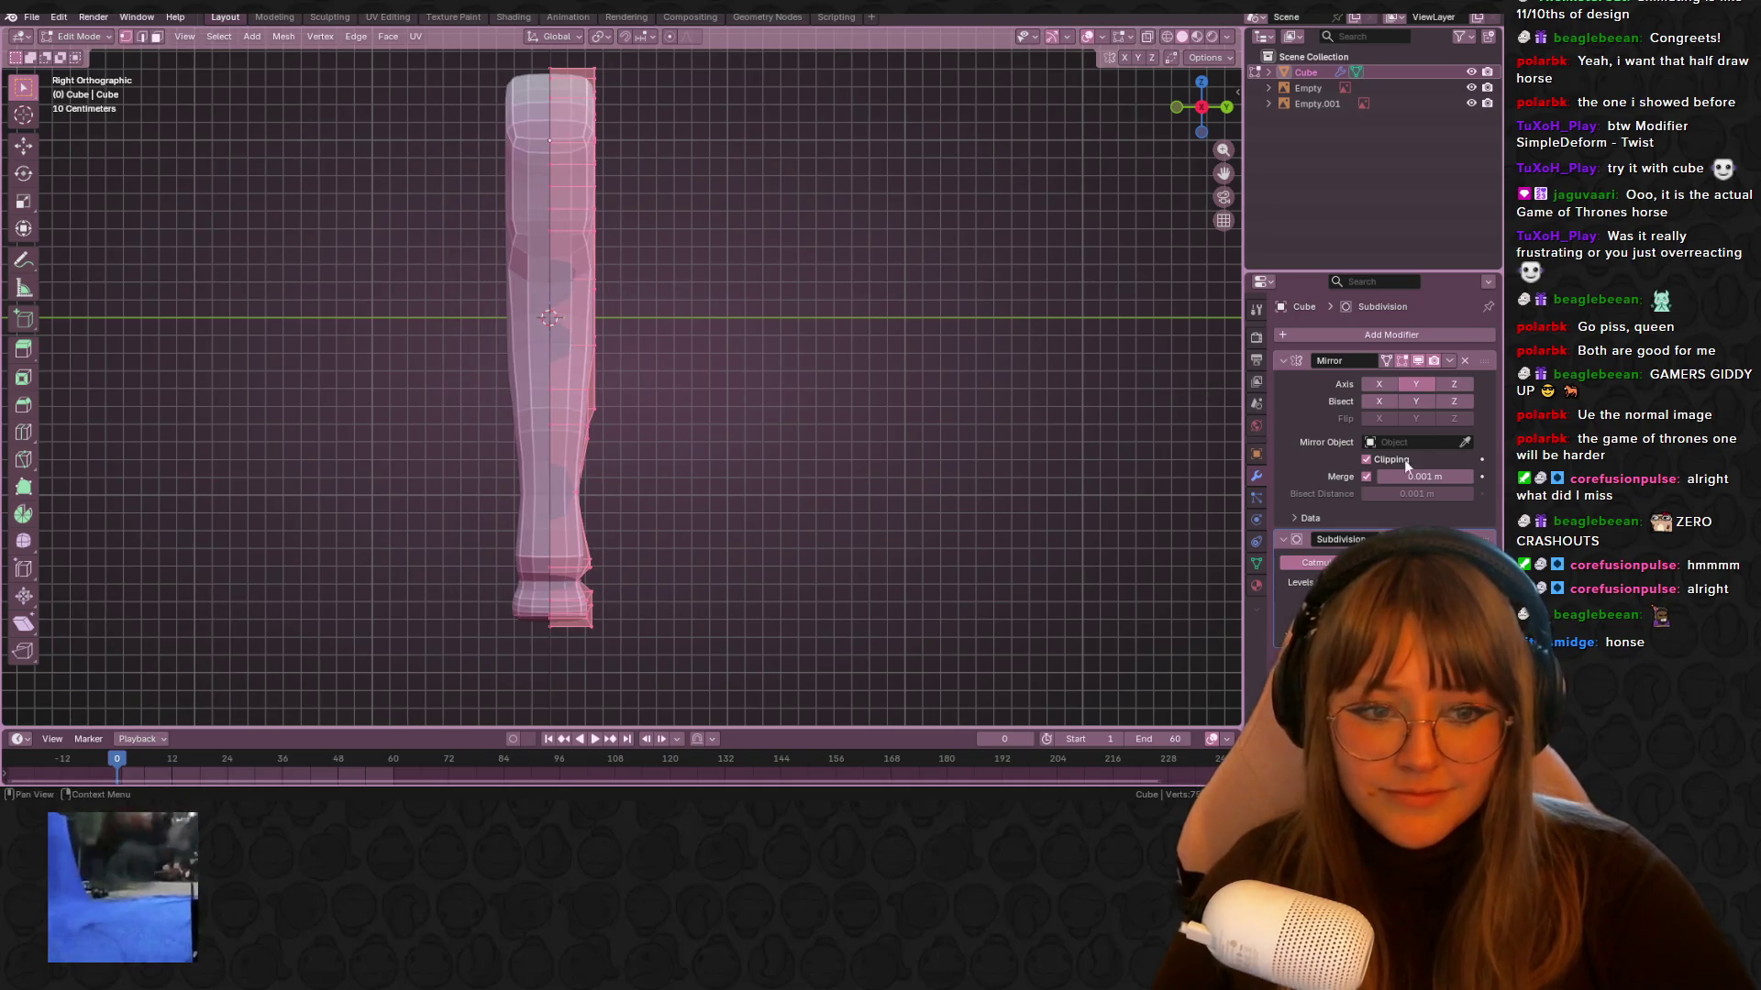
# Turn off Mirror Clipping and spread the mirrored halves apart along Y into two legs
pyautogui.click(1405, 459)
pyautogui.keyDown('shift'); pyautogui.moveTo(811, 404); pyautogui.dragTo(838, 354, button='middle'); pyautogui.keyUp('shift')
pyautogui.press('g')
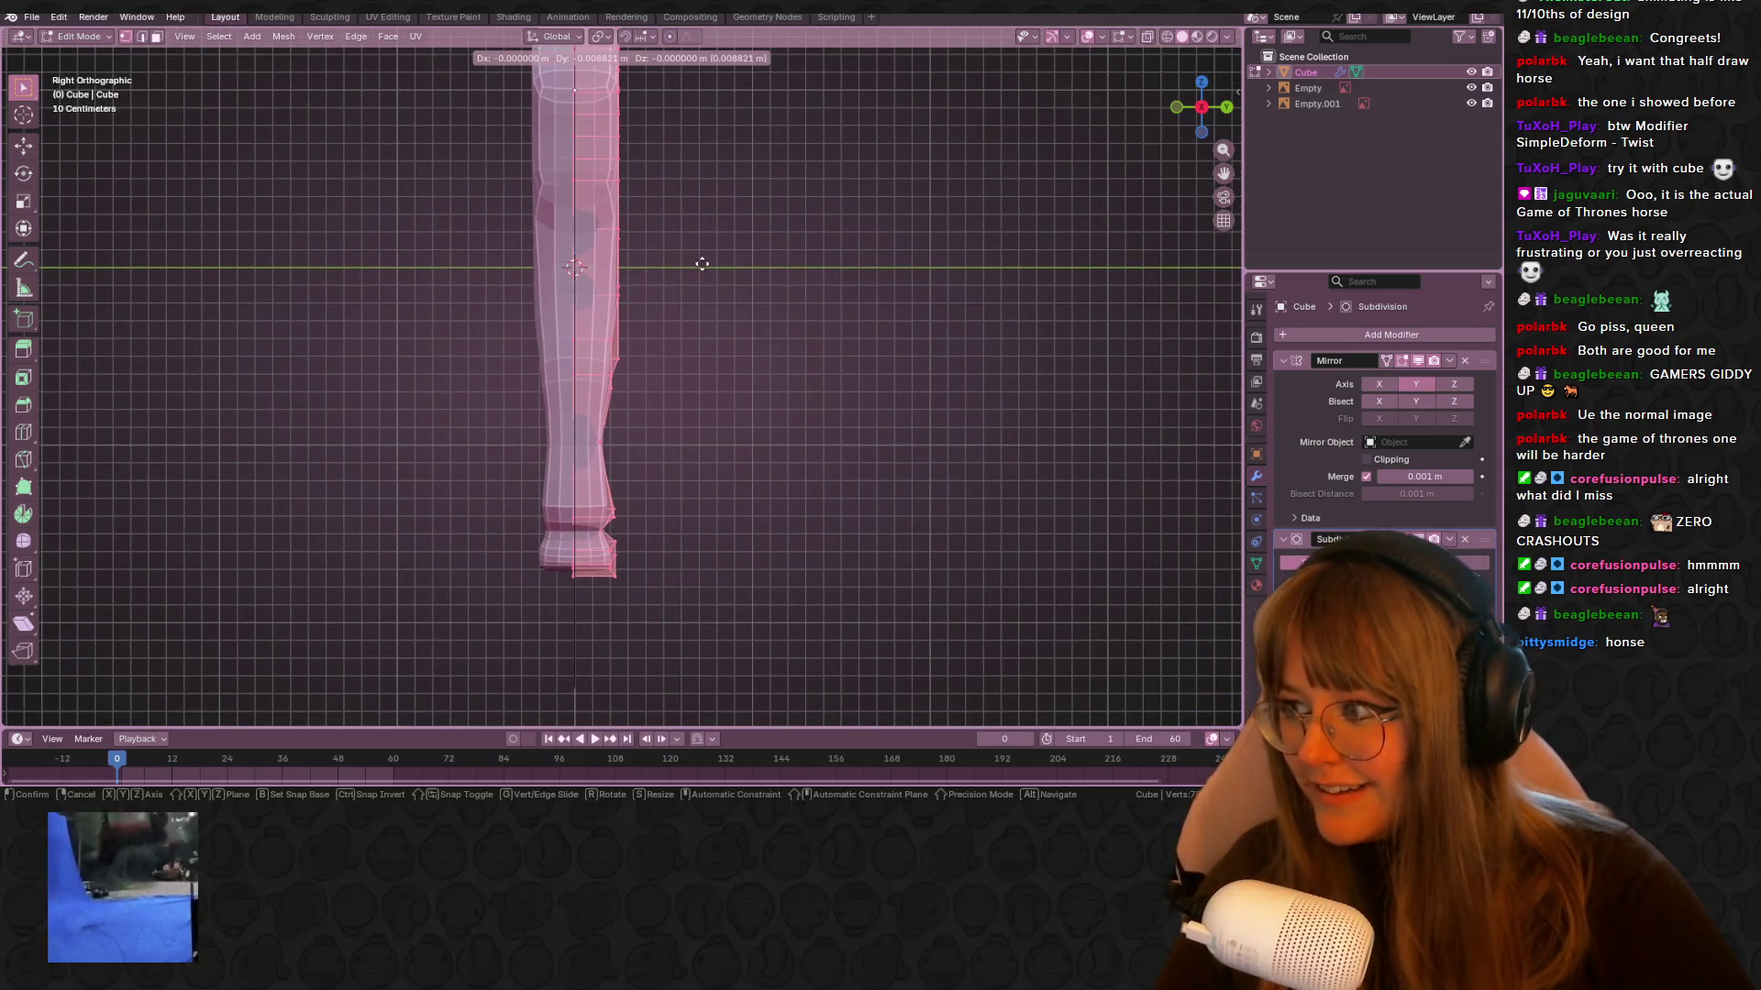
pyautogui.click(702, 264)
pyautogui.keyDown('shift'); pyautogui.moveTo(699, 263); pyautogui.dragTo(719, 361, button='middle'); pyautogui.keyUp('shift')
pyautogui.scroll(-2, 719, 361)
pyautogui.scroll(1, 762, 373)
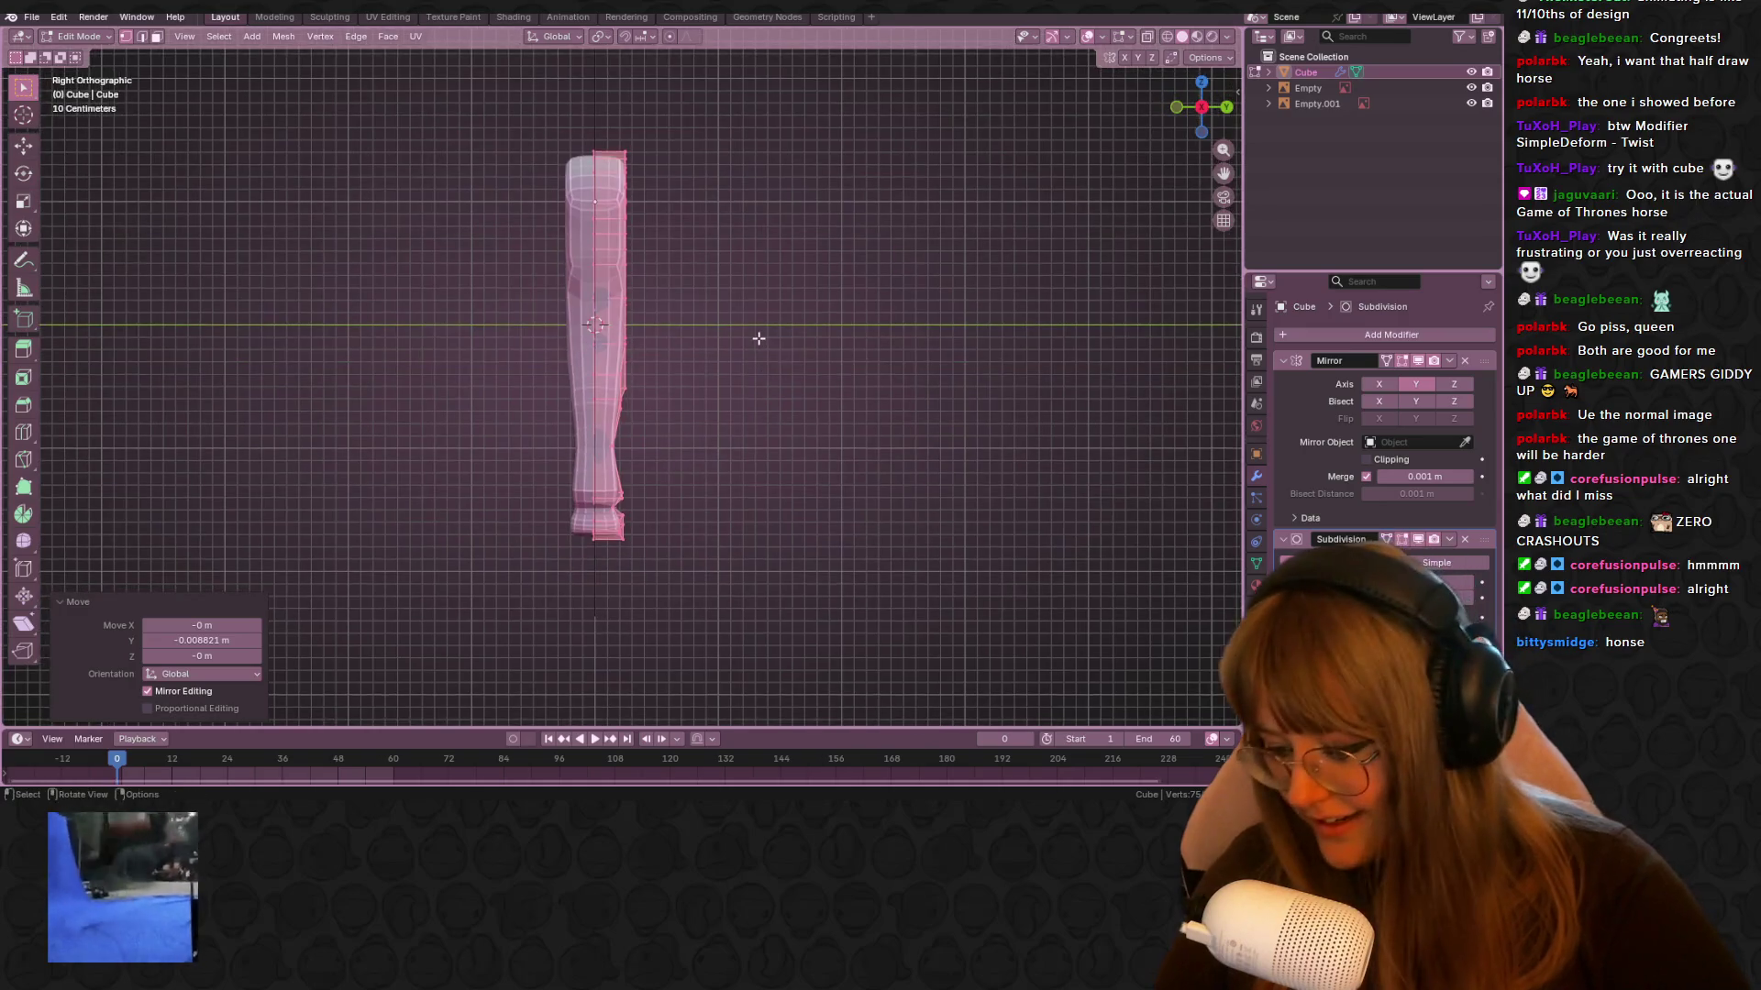
pyautogui.press('g')
pyautogui.press('y')
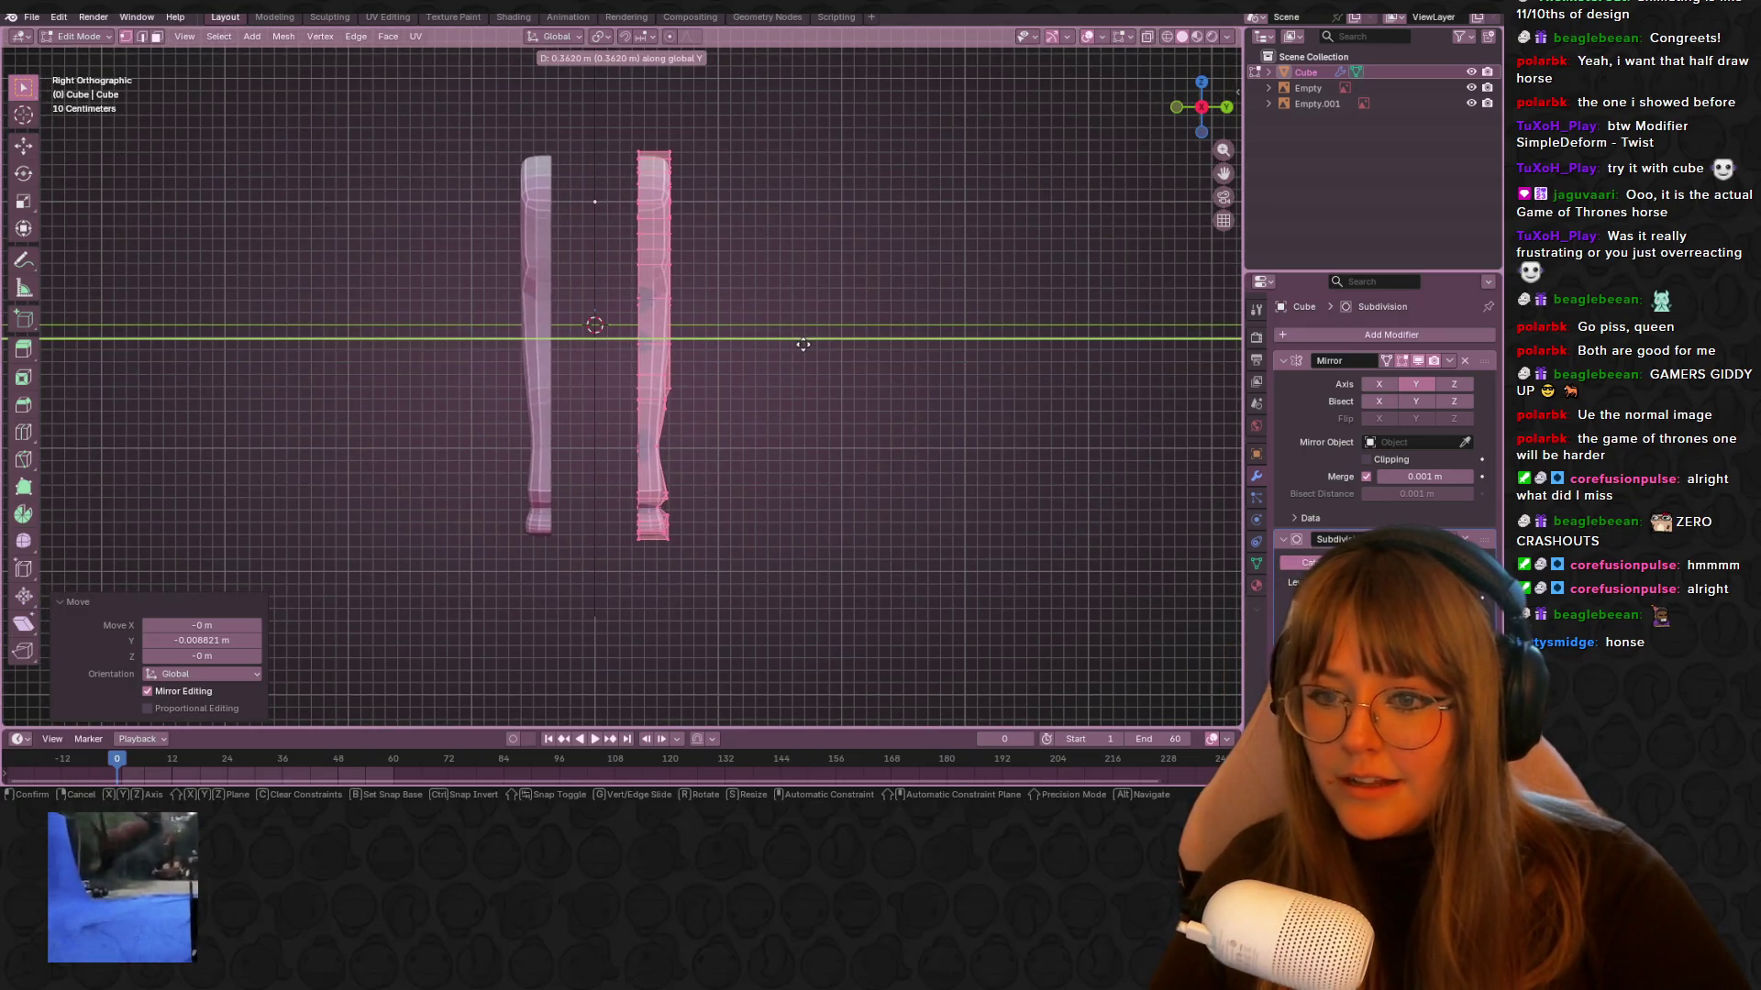
pyautogui.click(803, 358)
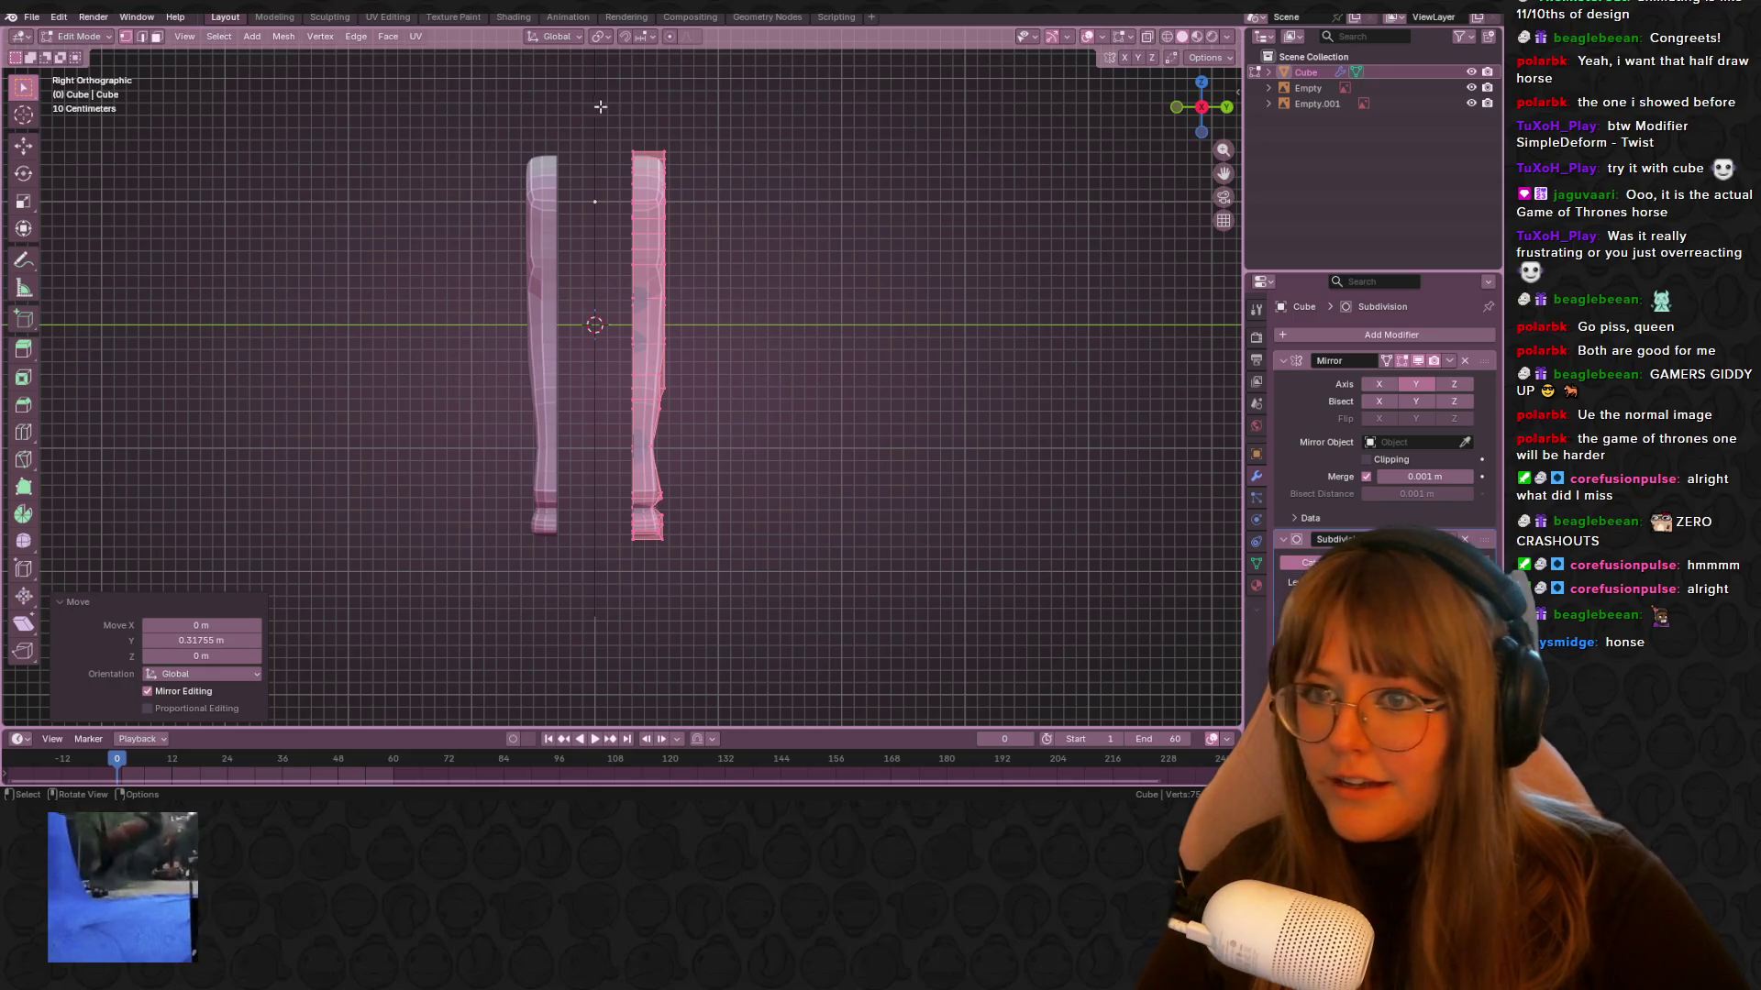
# Pull the right leg's top vertices back toward the centre along Y
pyautogui.moveTo(573, 142); pyautogui.dragTo(634, 217)
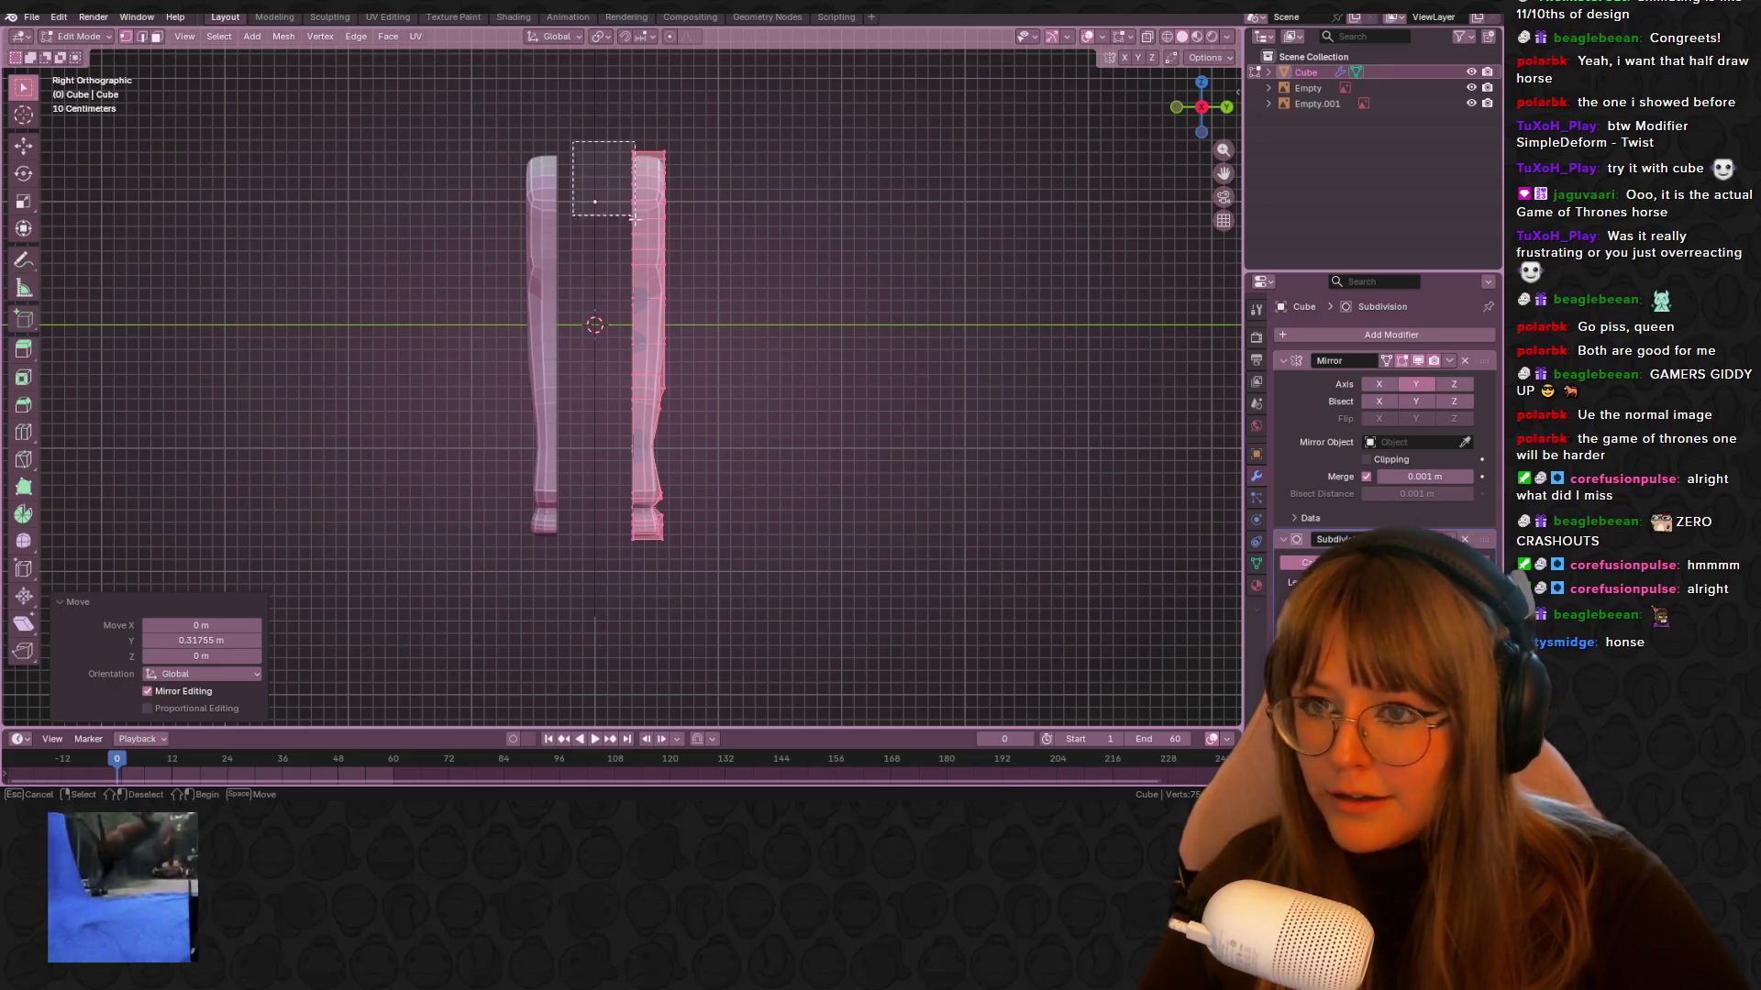
pyautogui.moveTo(642, 326); pyautogui.dragTo(642, 326)
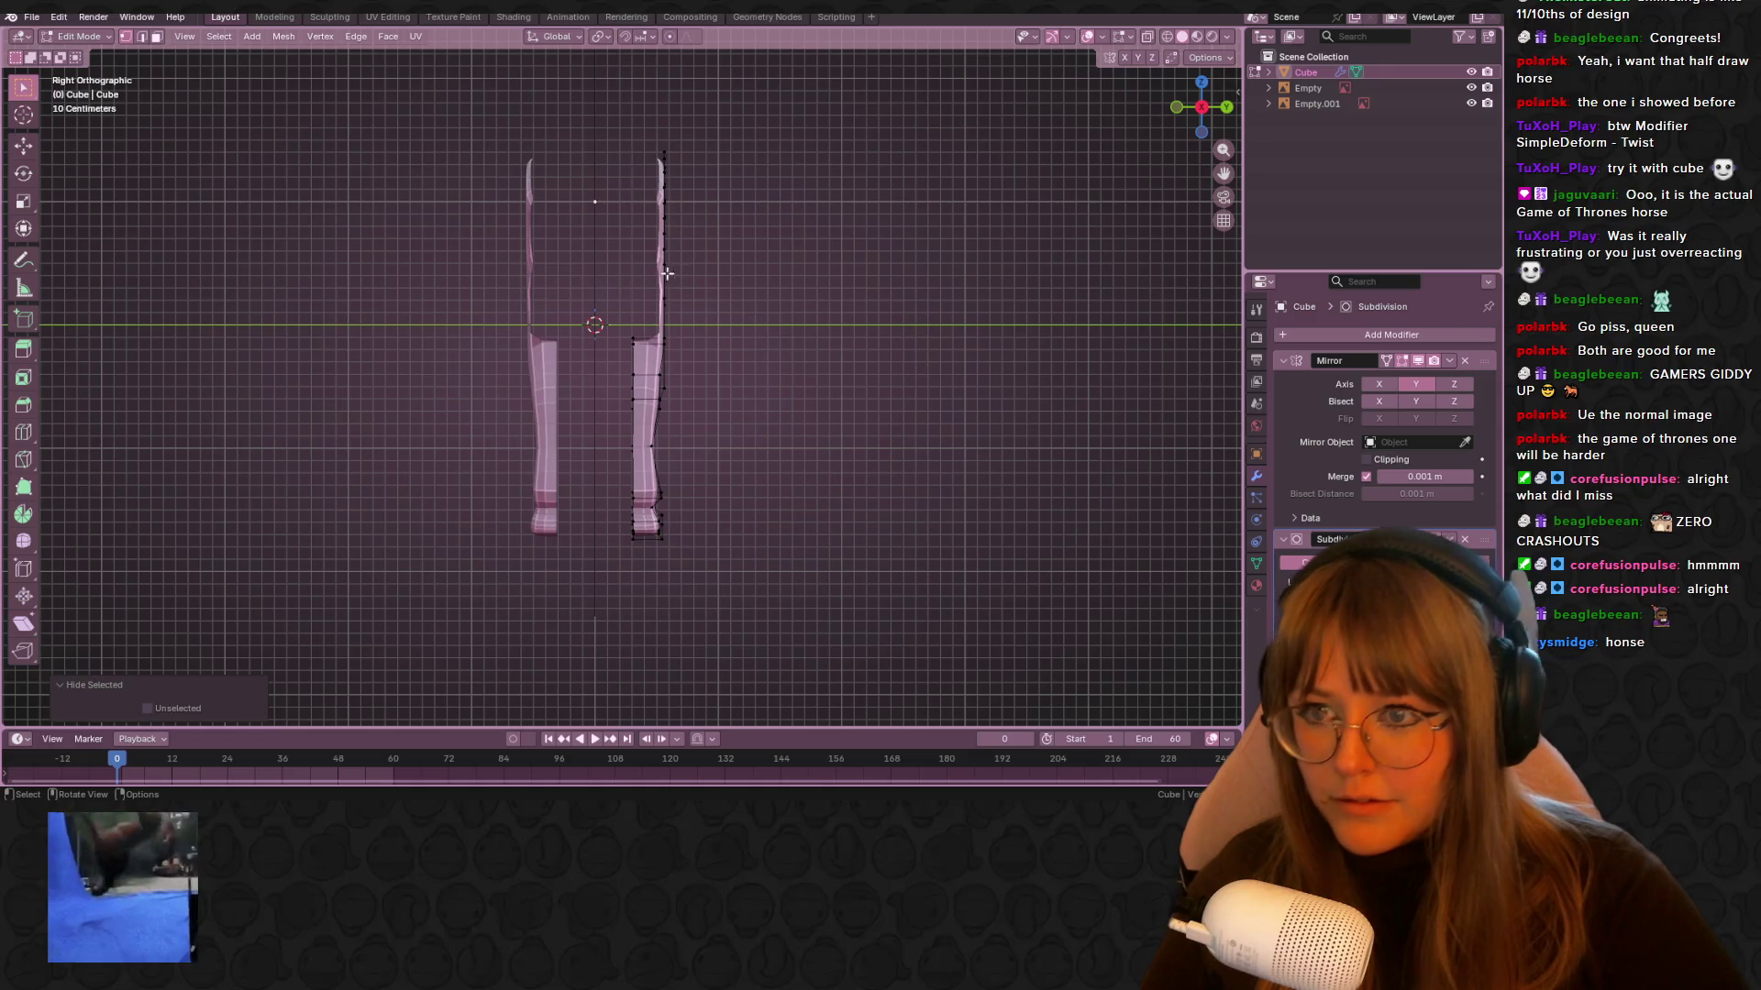
pyautogui.press('g')
pyautogui.press('y')
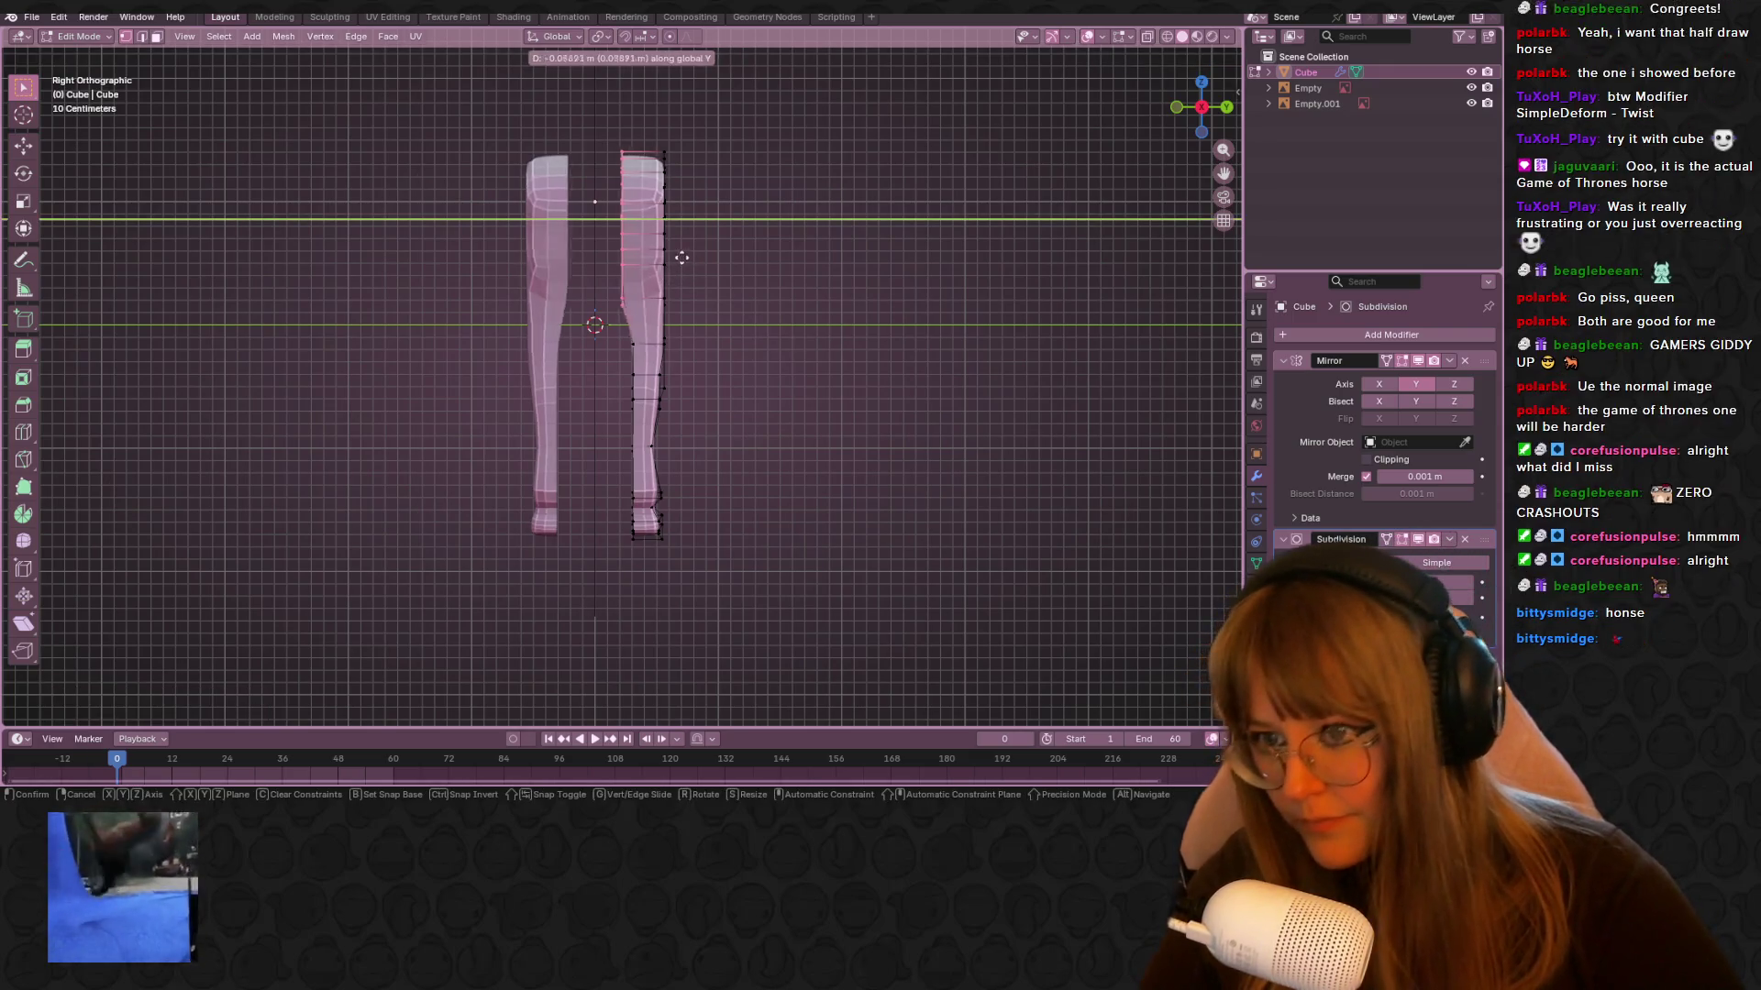
pyautogui.click(647, 262)
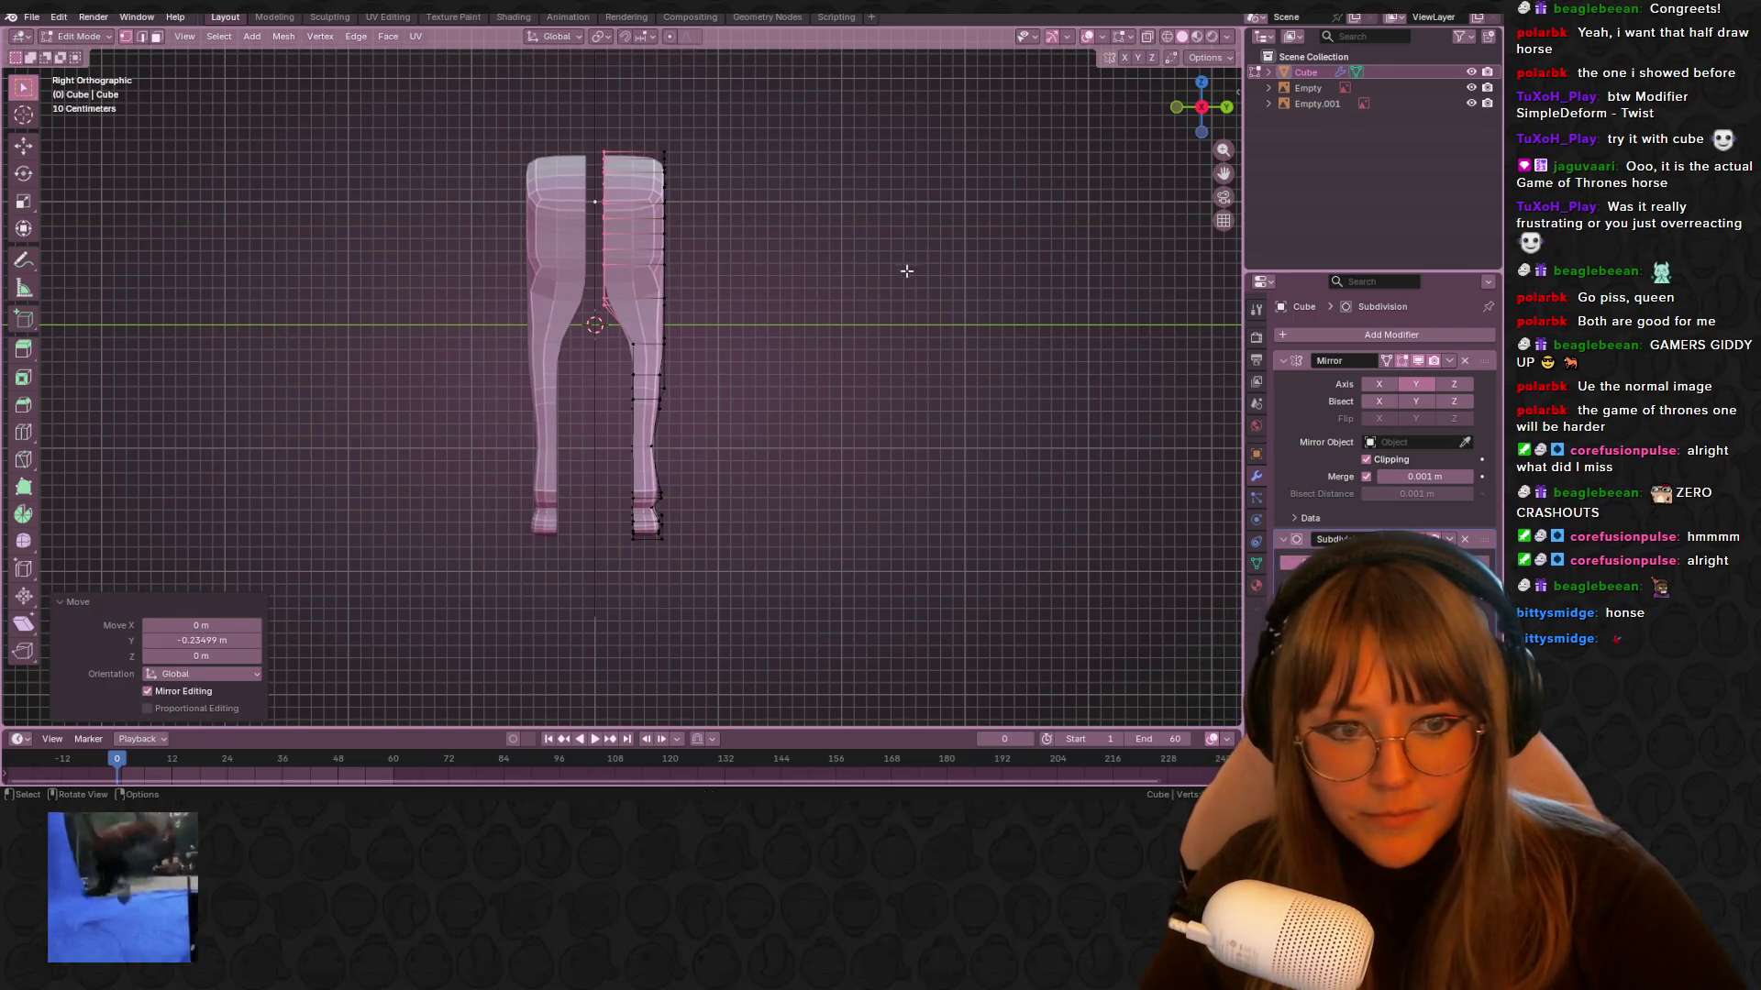
pyautogui.click(867, 264)
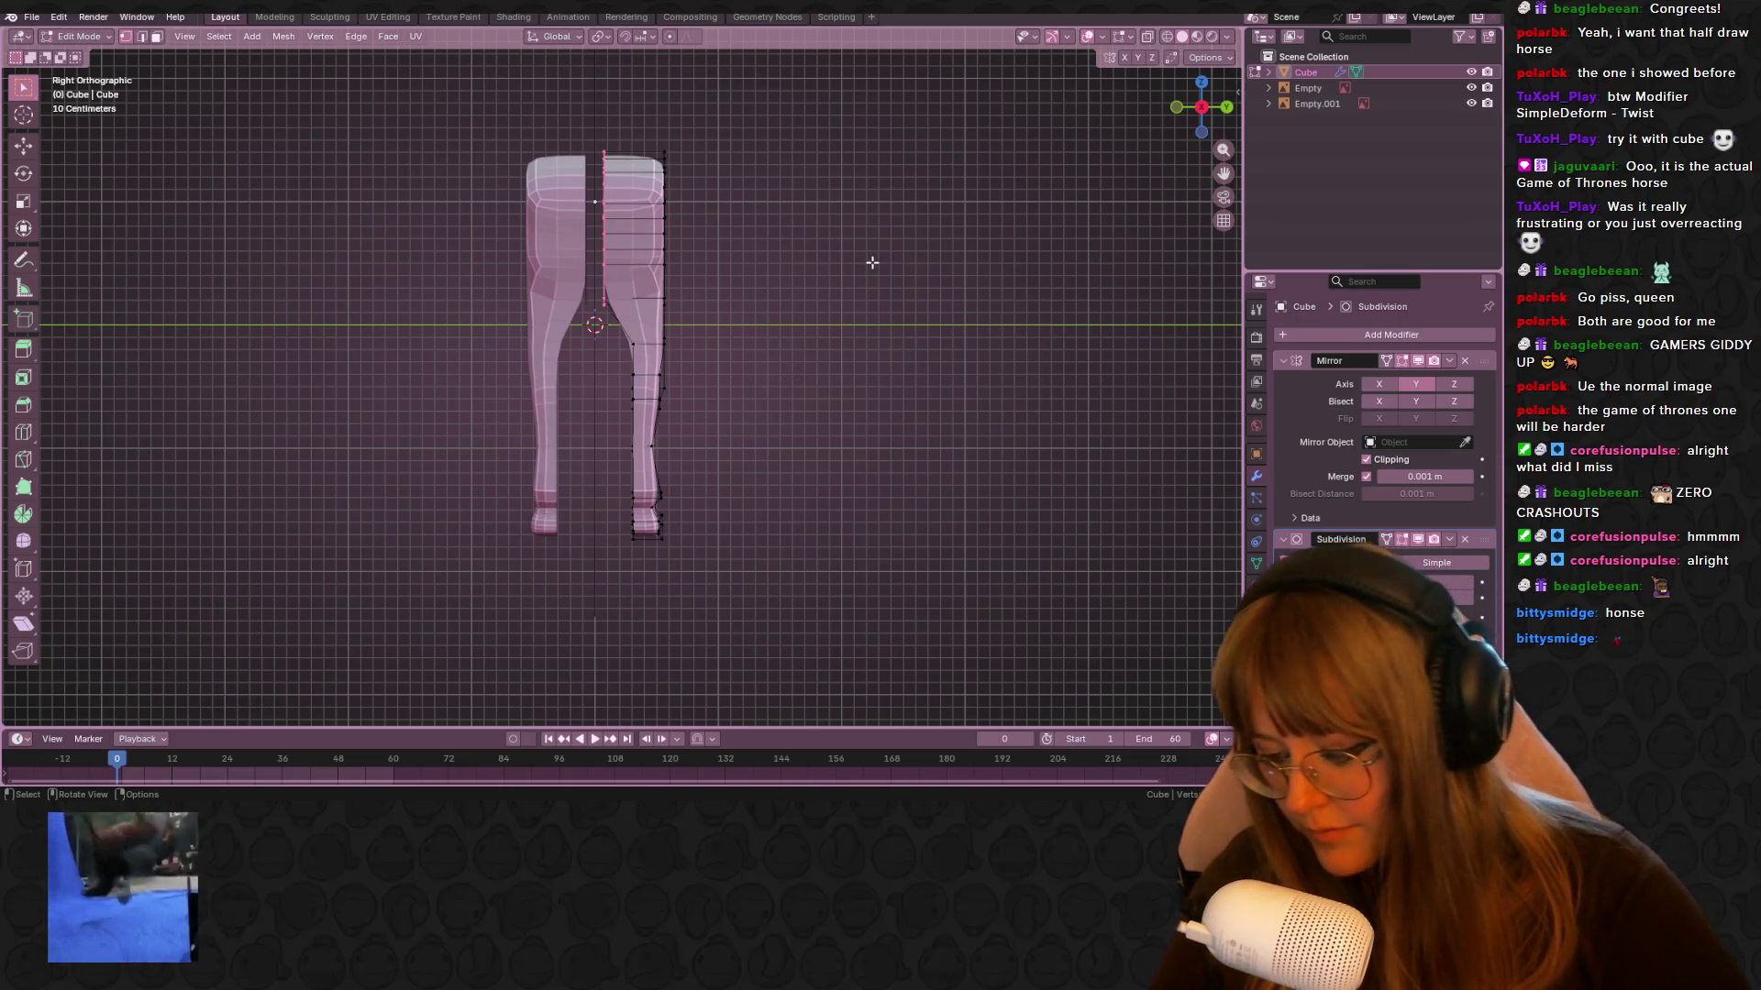
# Shift the half-mesh -0.47103 m along Y so both legs meet at the top
pyautogui.moveTo(826, 224)
pyautogui.mouseDown(button='middle')
pyautogui.moveTo(786, 256)
pyautogui.moveTo(883, 293)
pyautogui.moveTo(869, 260)
pyautogui.mouseUp(button='middle')
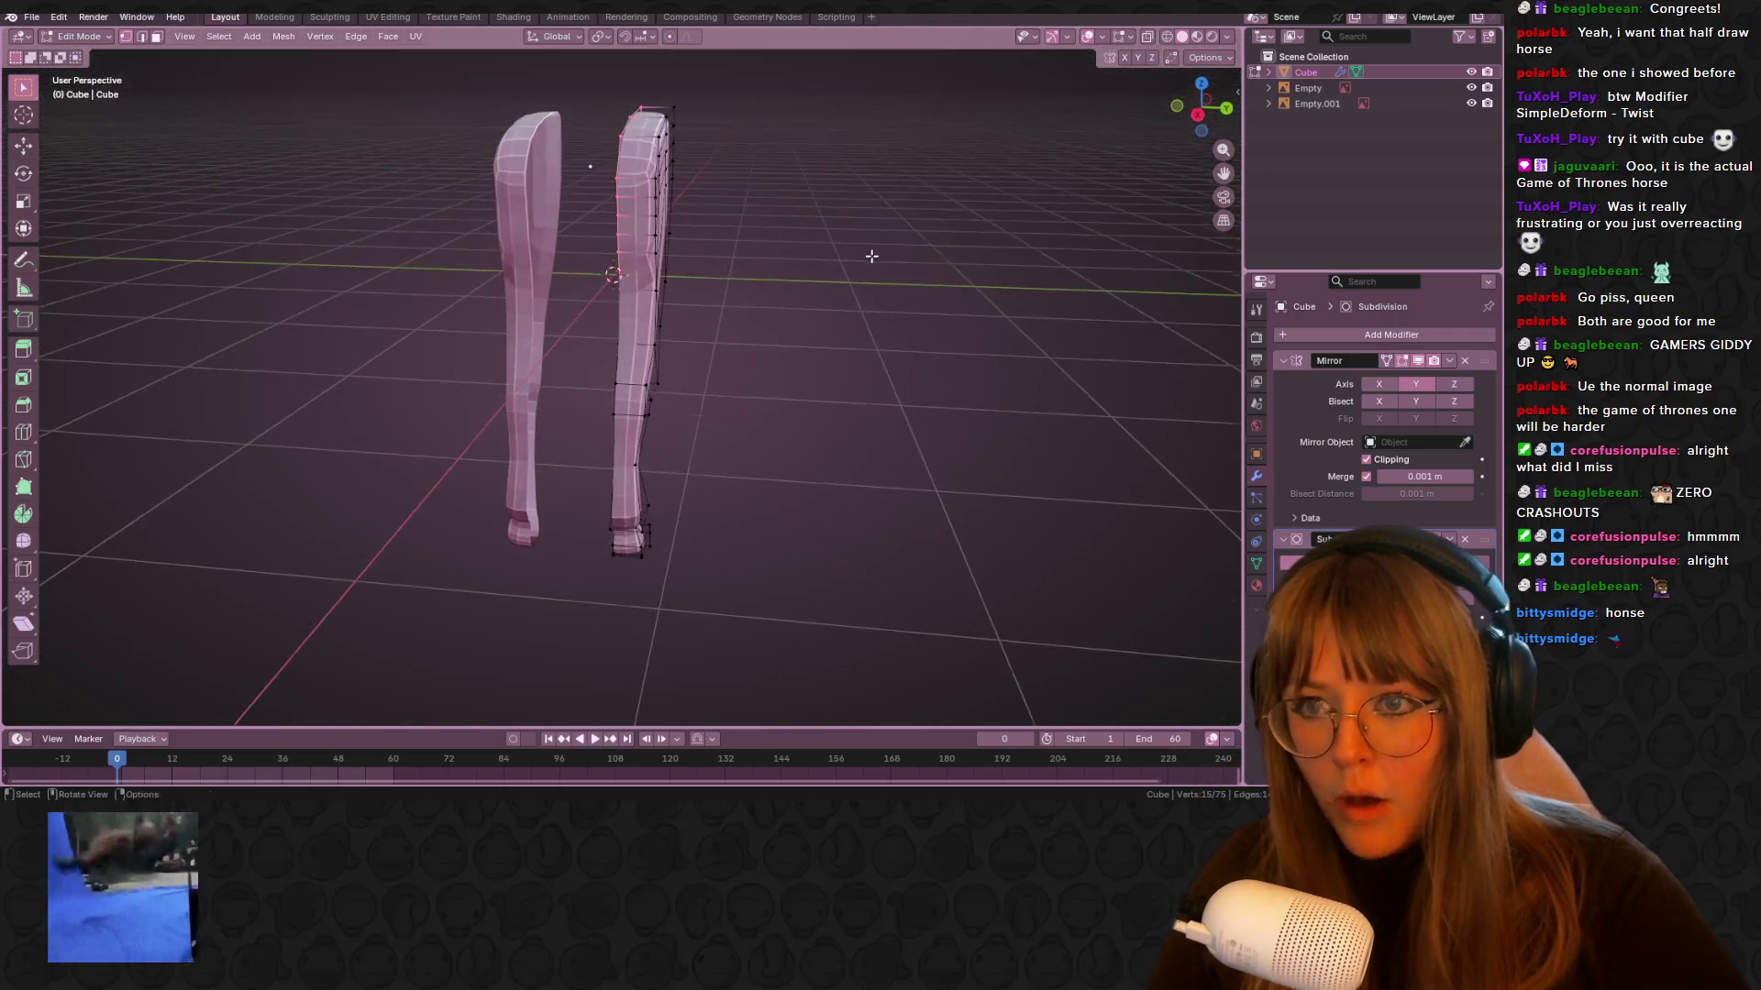
pyautogui.press('KP_3')
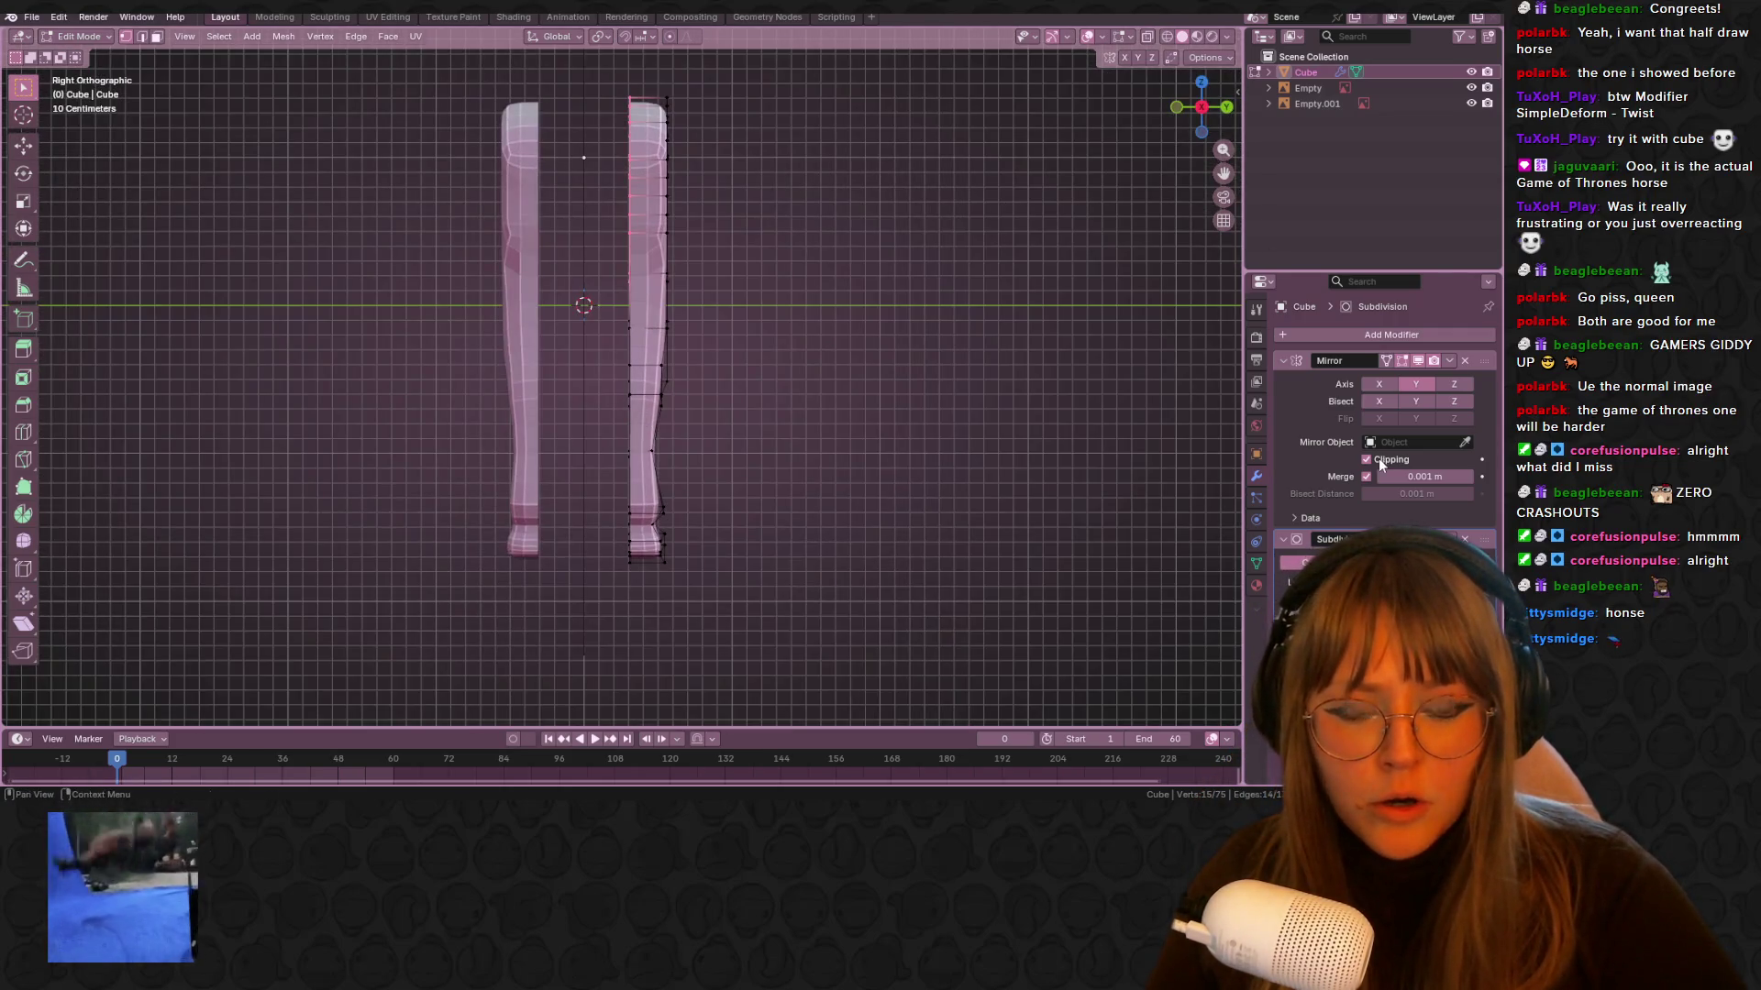
pyautogui.moveTo(721, 225)
pyautogui.keyDown('shift'); pyautogui.mouseDown(button='middle')
pyautogui.moveTo(748, 321)
pyautogui.moveTo(669, 347)
pyautogui.moveTo(649, 333)
pyautogui.moveTo(556, 379)
pyautogui.moveTo(526, 248)
pyautogui.mouseUp(button='middle'); pyautogui.keyUp('shift')
pyautogui.press('g')
pyautogui.press('y')
pyautogui.click(680, 322)
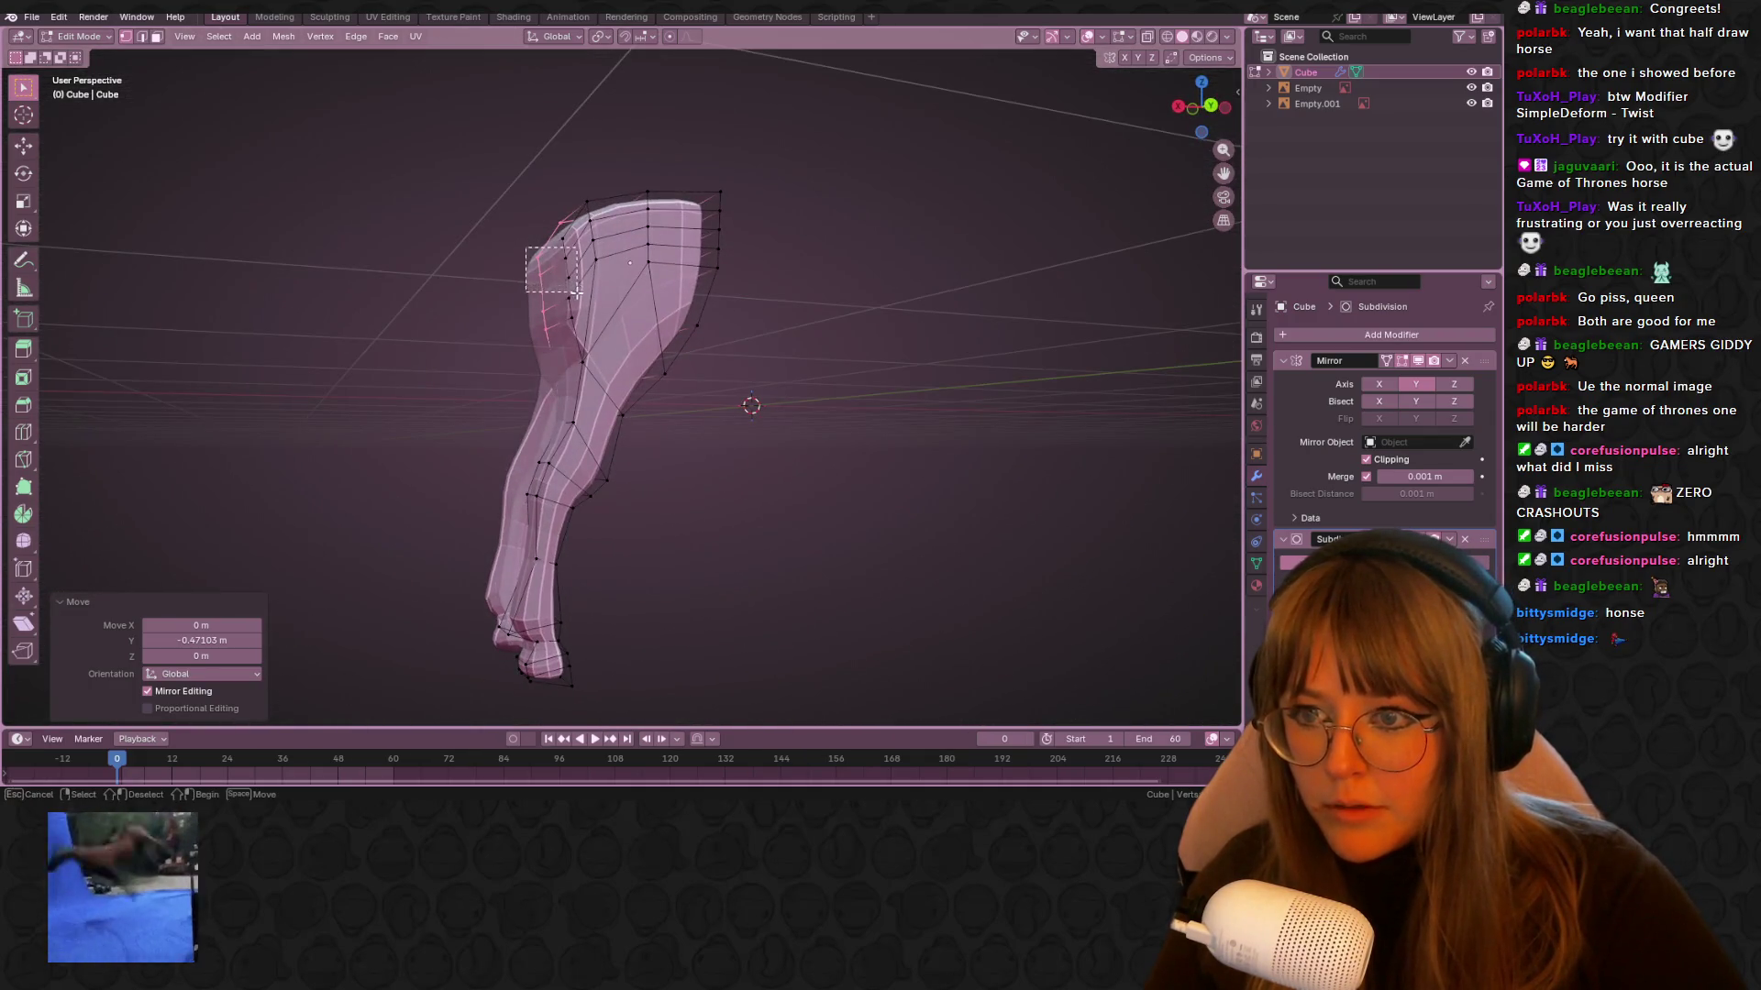
# Move the hip, back-of-leg and upper flank vertices onto the horse's rear outline in the reference
pyautogui.moveTo(525, 248); pyautogui.dragTo(579, 294)
pyautogui.click(1219, 108)
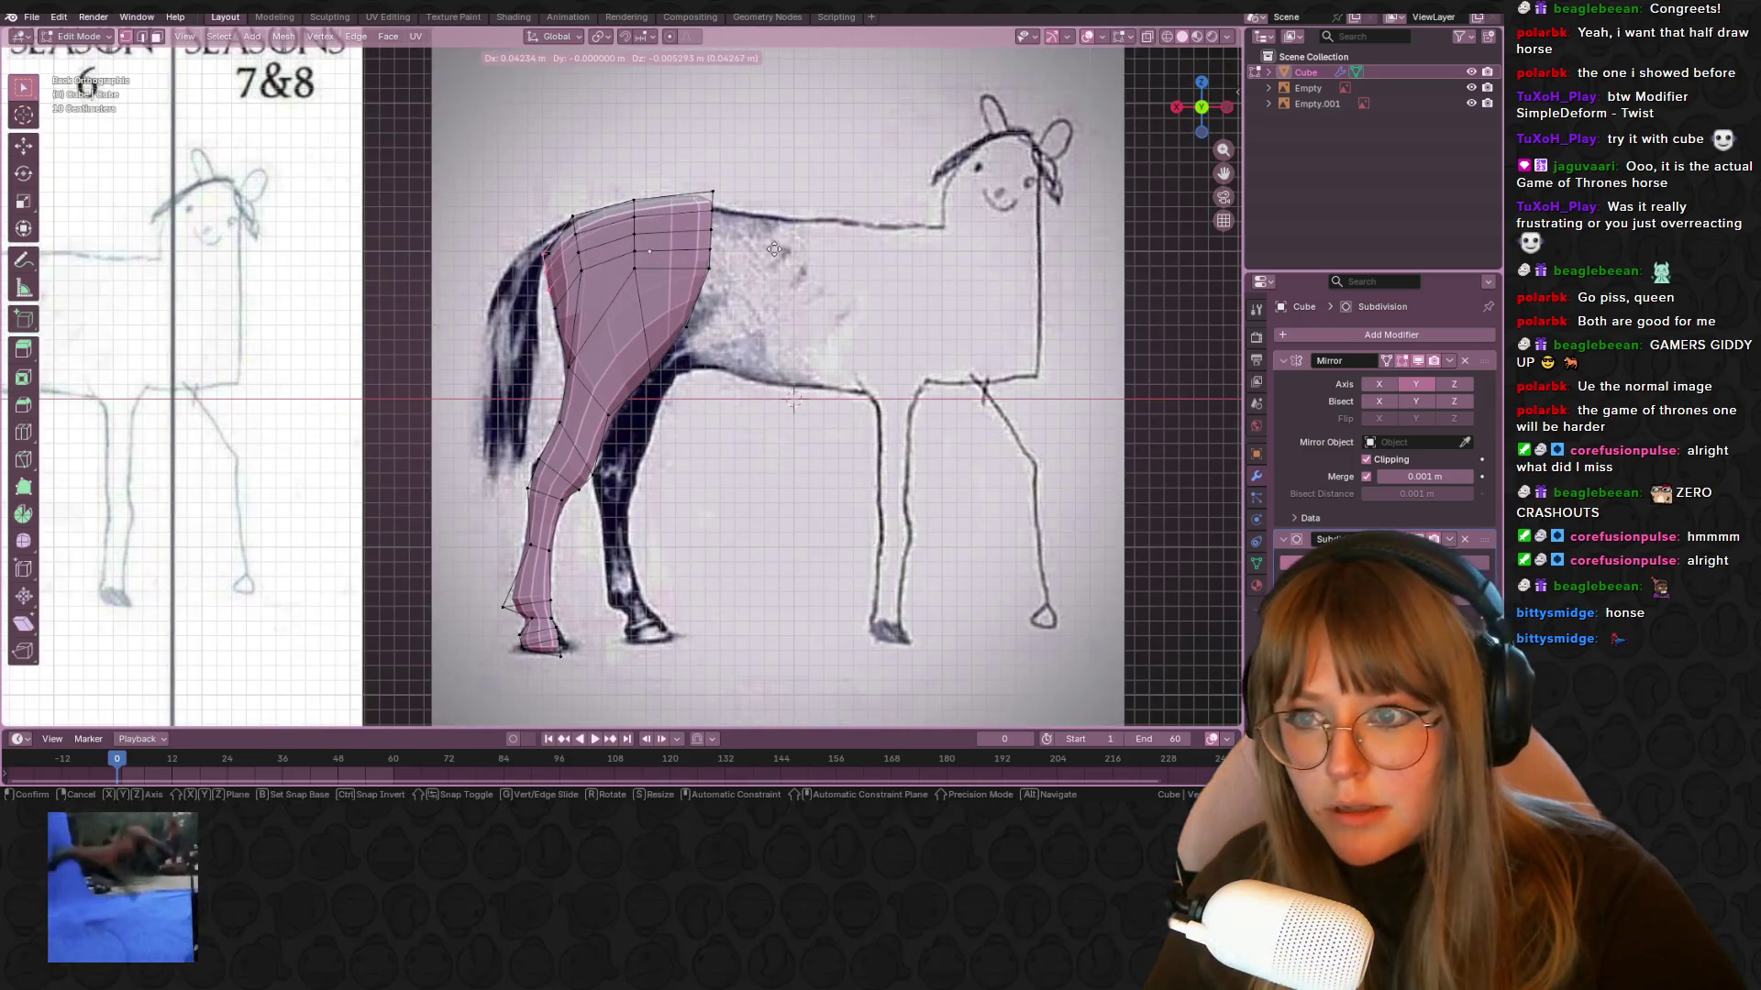
pyautogui.press('g')
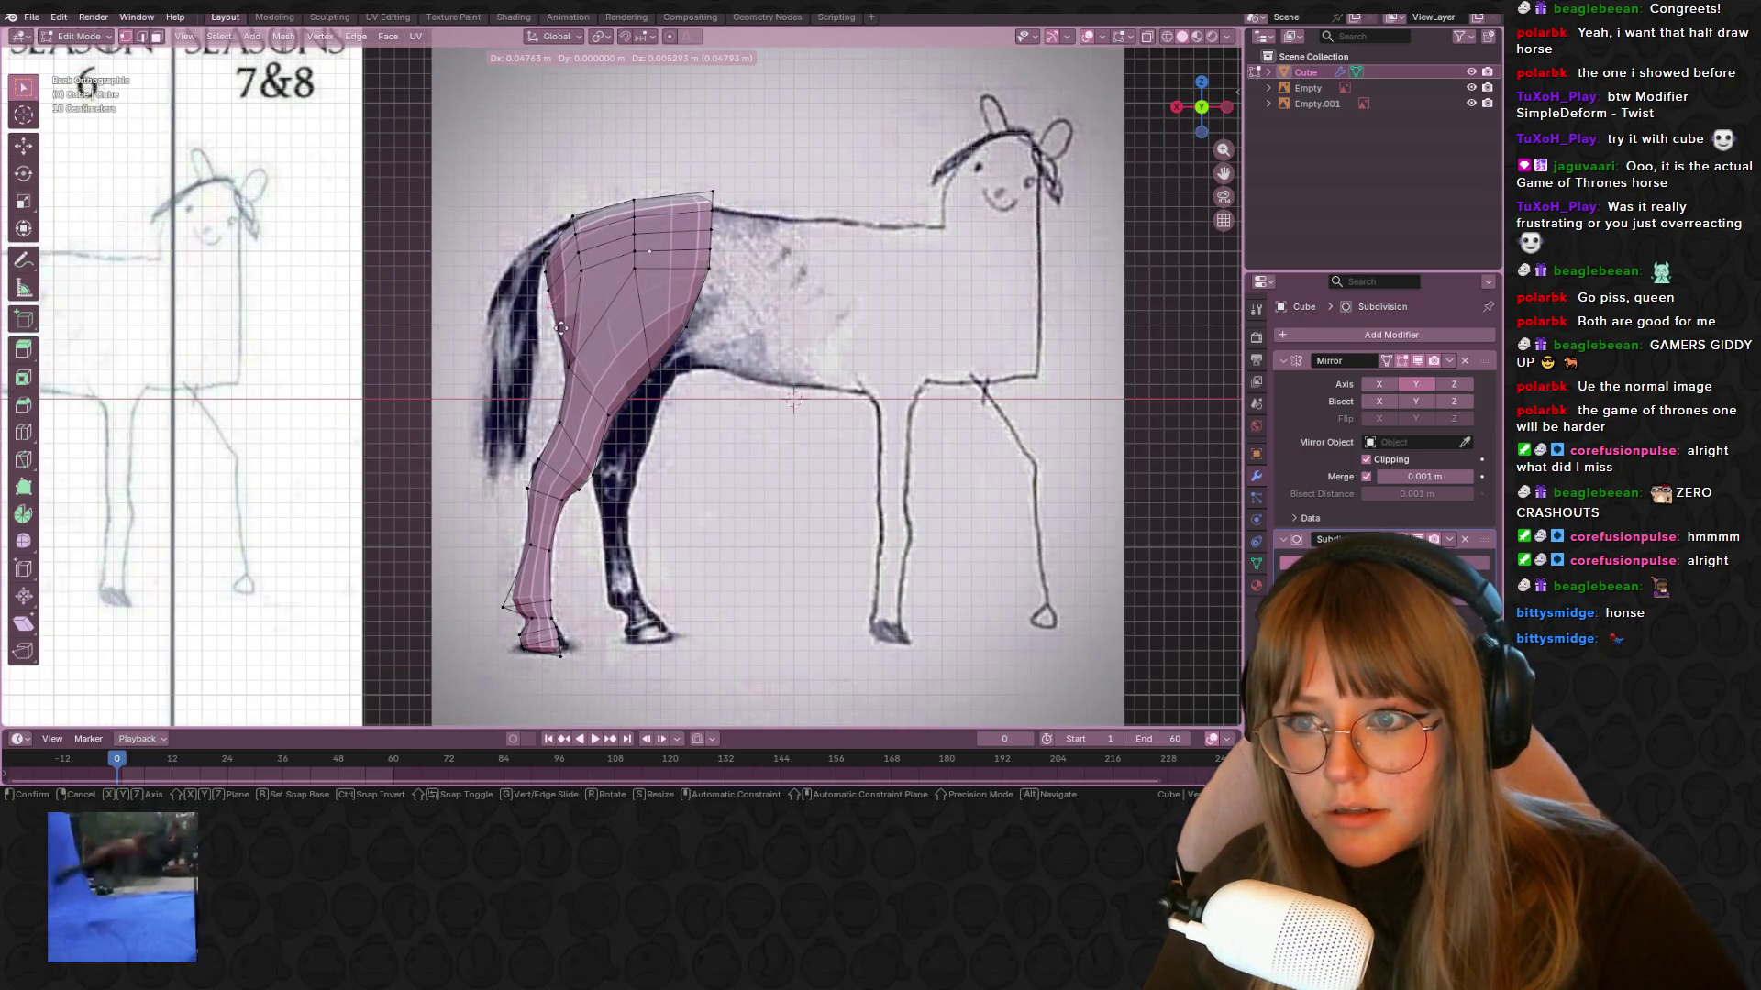
pyautogui.click(563, 327)
pyautogui.moveTo(576, 347); pyautogui.dragTo(577, 348)
pyautogui.press('g')
pyautogui.click(604, 355)
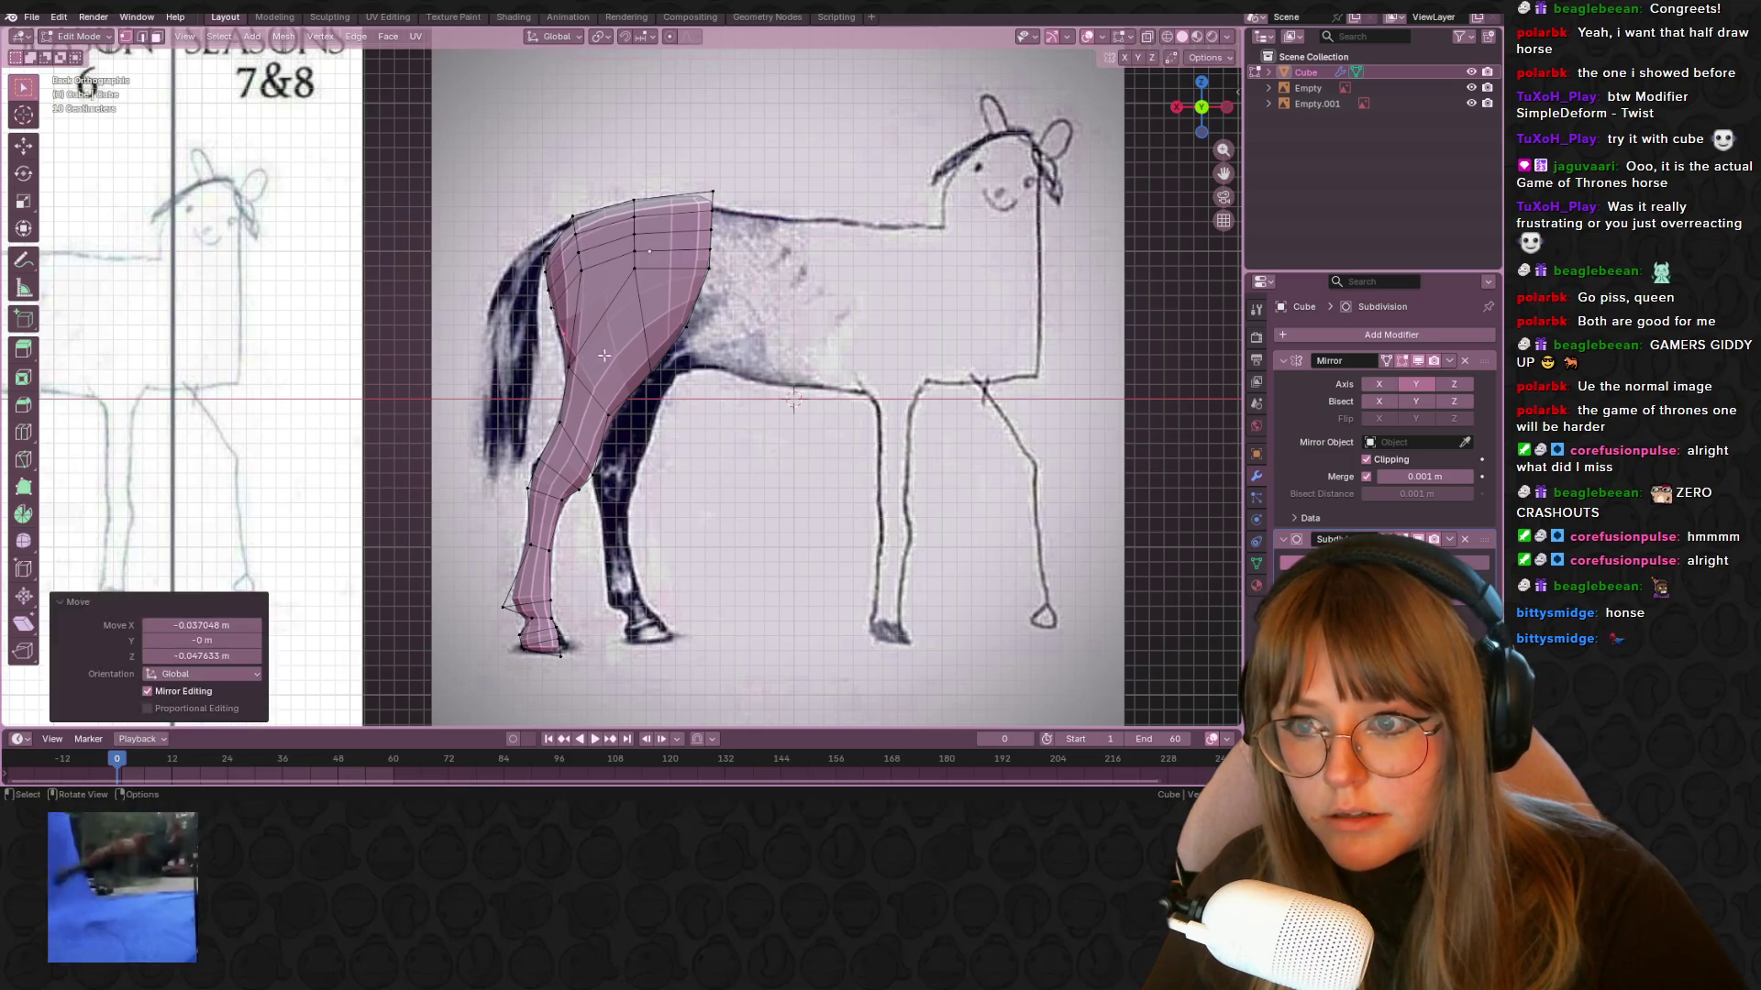
pyautogui.keyDown('shift'); pyautogui.moveTo(640, 308); pyautogui.dragTo(624, 250, button='middle'); pyautogui.keyUp('shift')
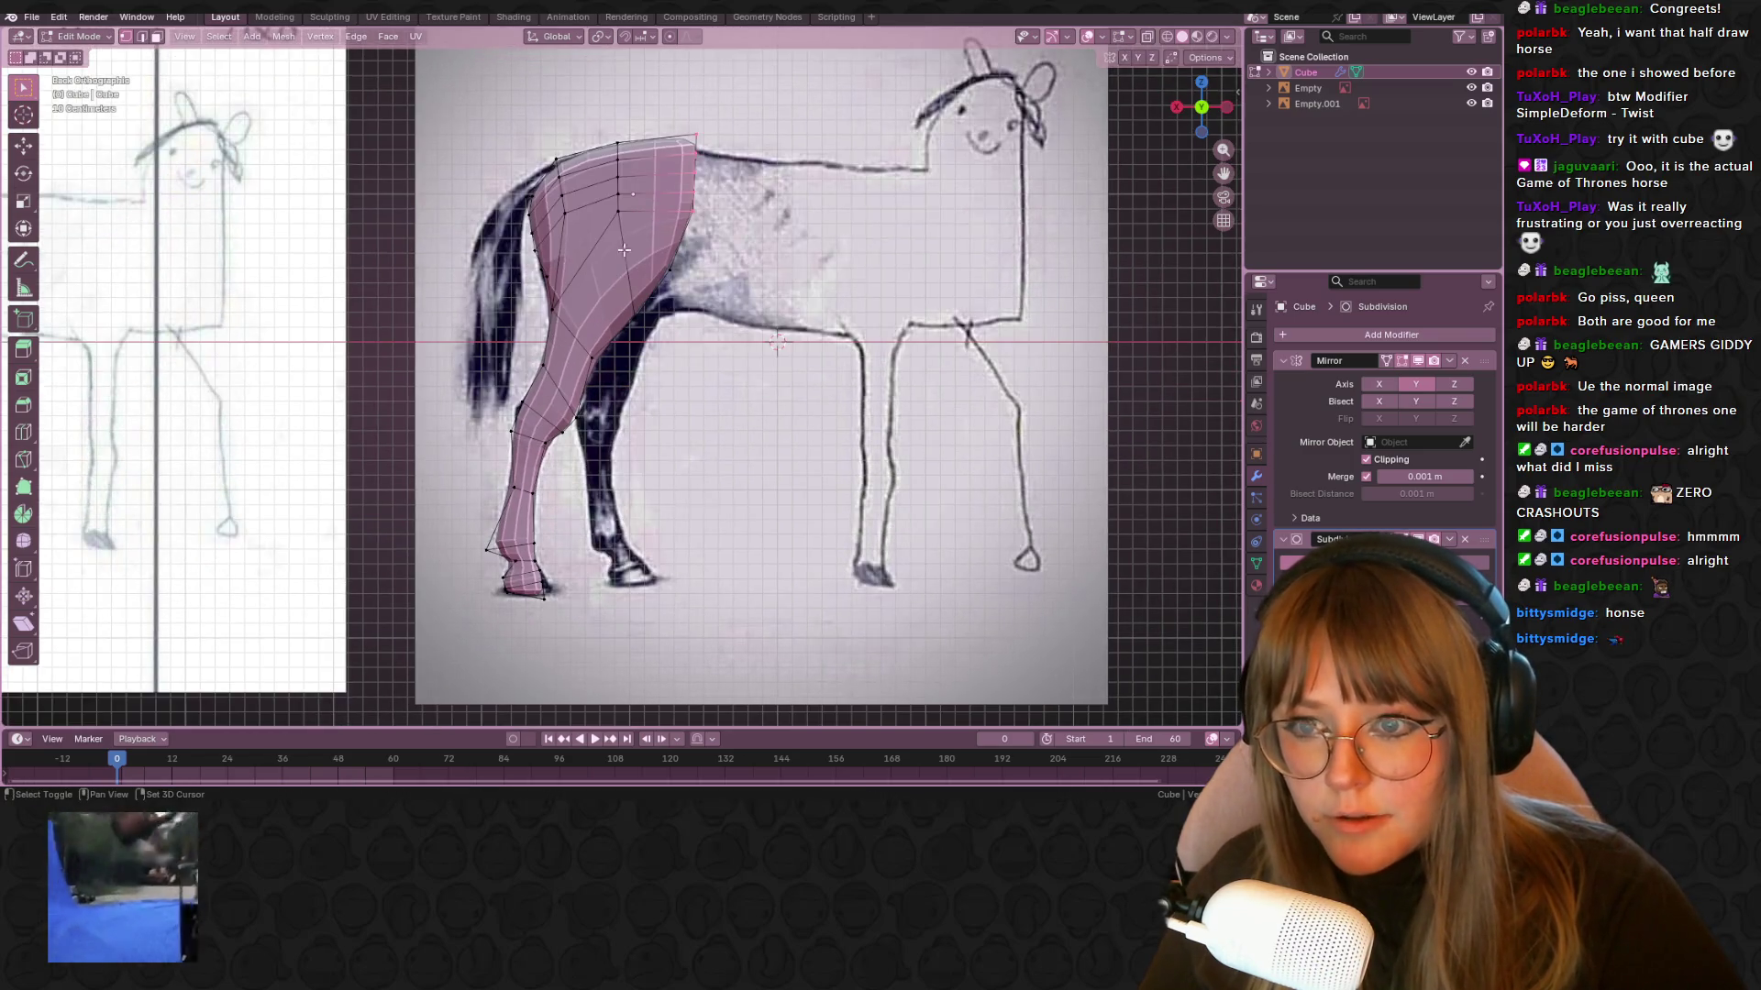
pyautogui.moveTo(708, 308); pyautogui.dragTo(710, 307)
pyautogui.press('g')
pyautogui.click(722, 314)
pyautogui.moveTo(721, 314); pyautogui.dragTo(780, 349, button='middle')
# Extrude the leg's top faces upward about 0.2439 m and scale them down into a narrower rump
pyautogui.moveTo(667, 109); pyautogui.dragTo(789, 357)
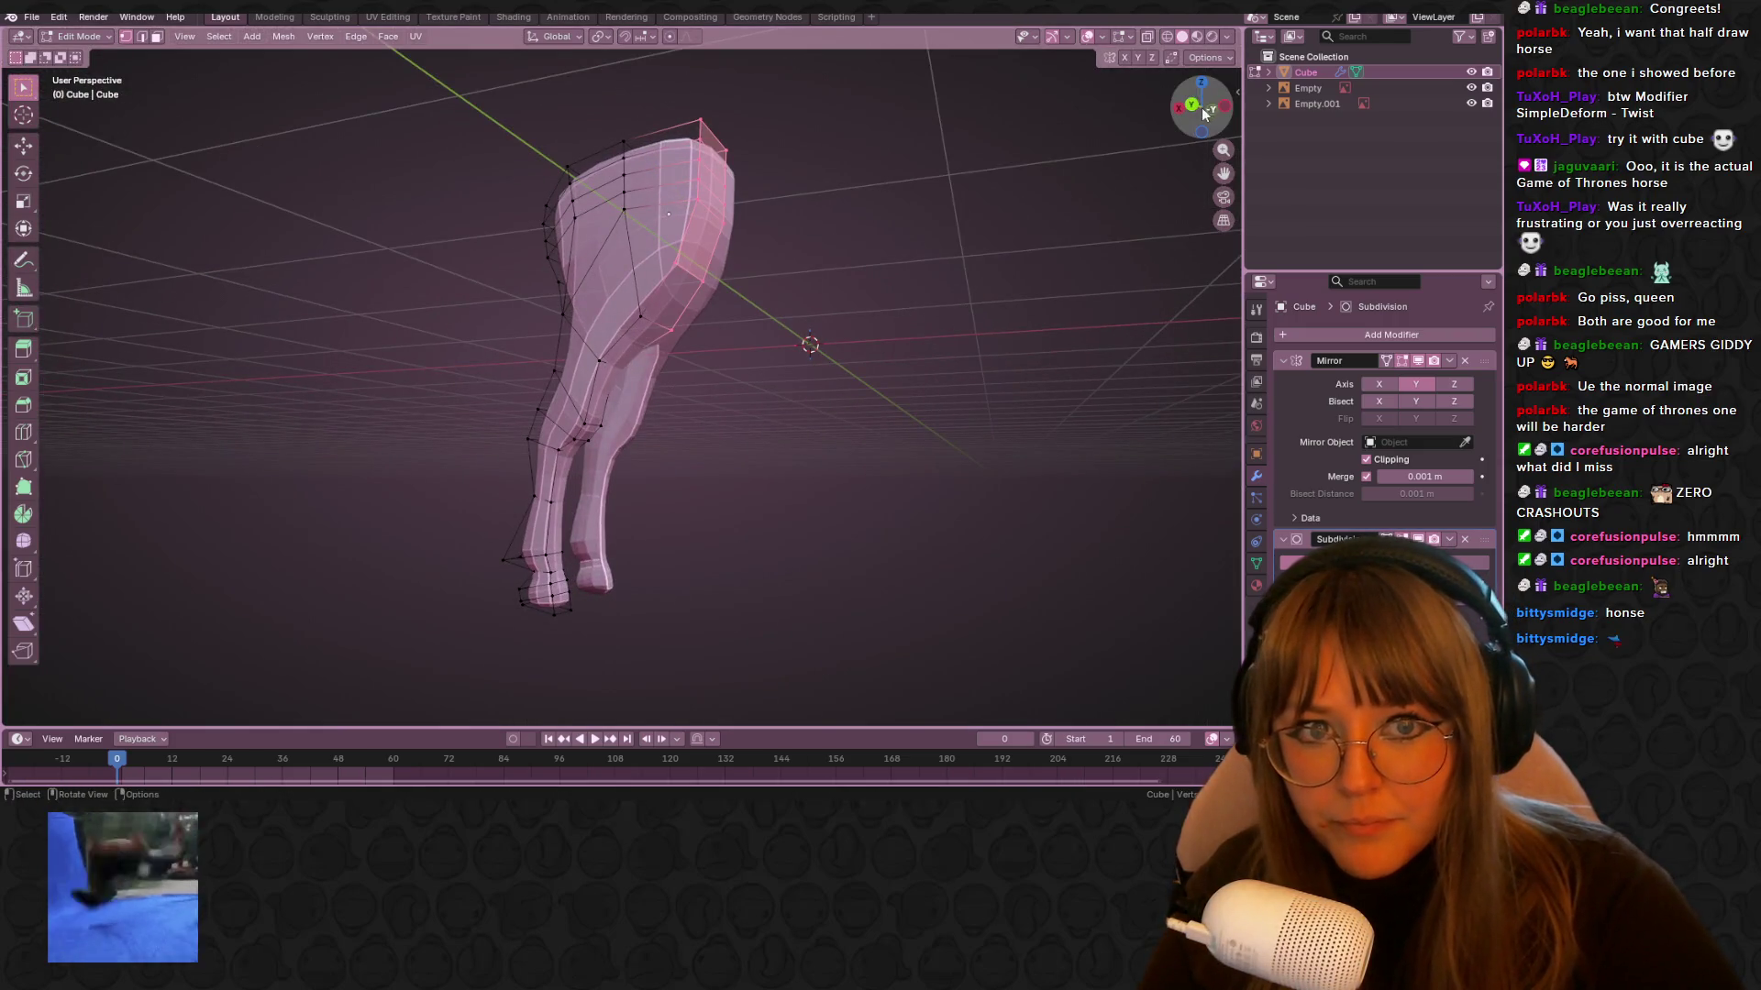
pyautogui.press('ctrl+KP_1')
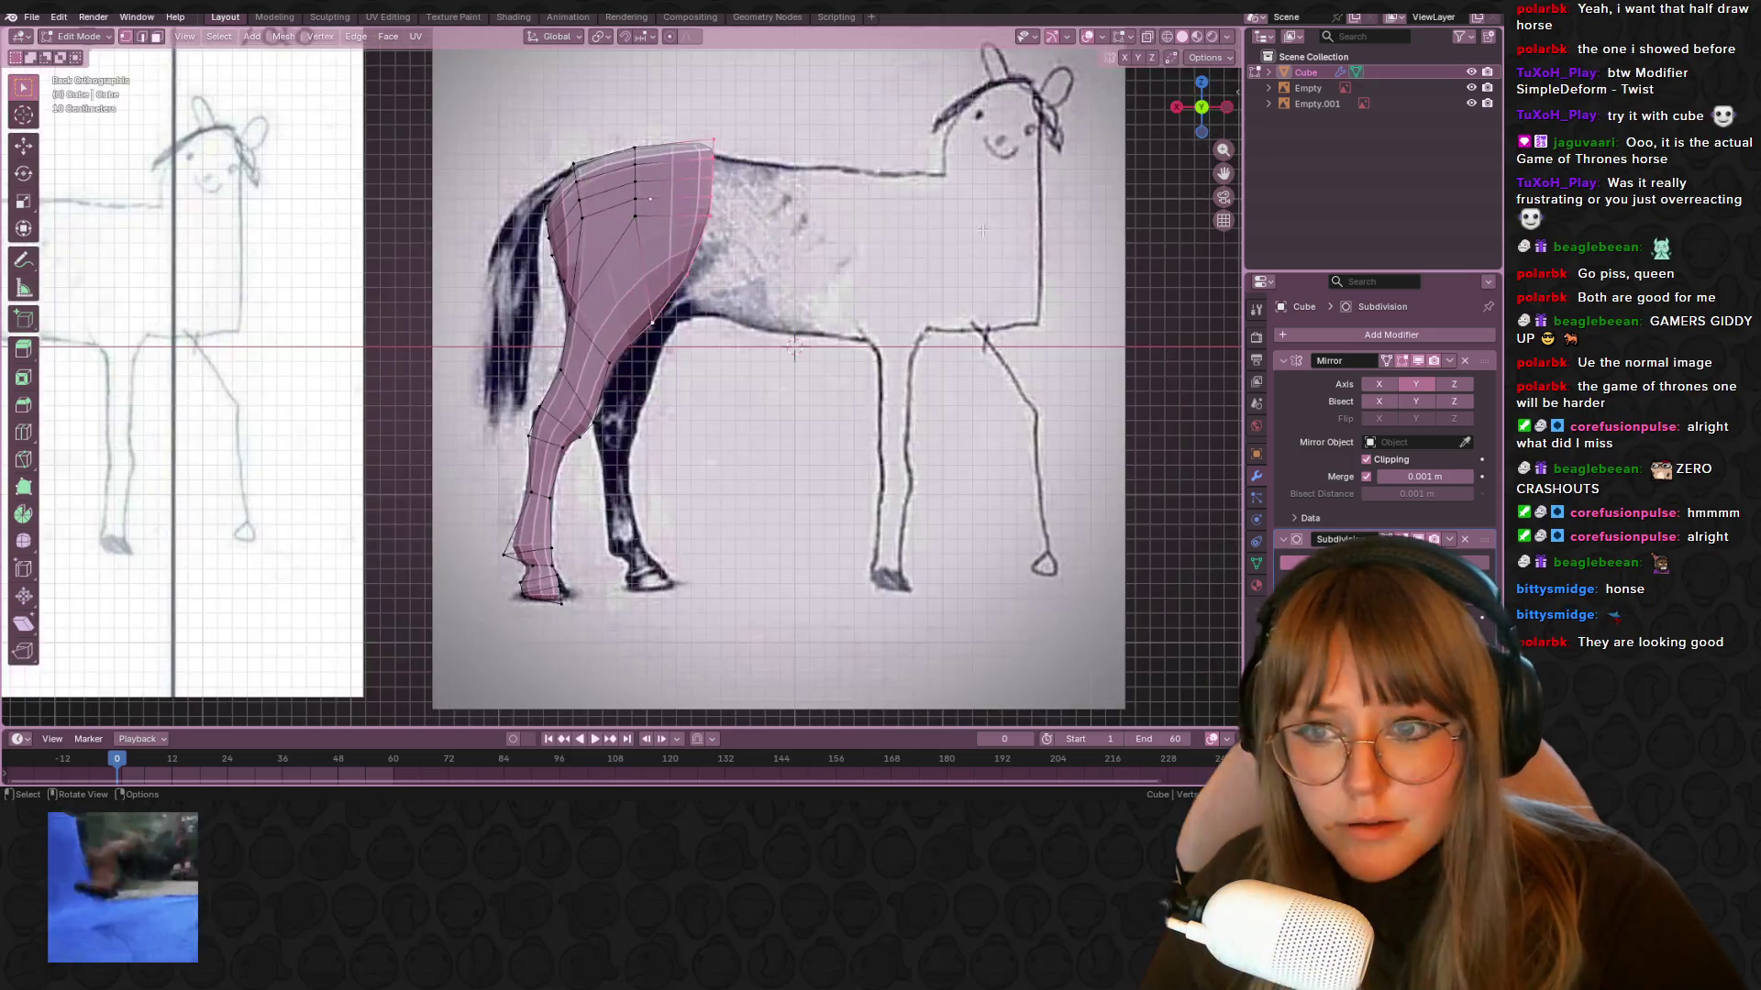
pyautogui.keyDown('shift'); pyautogui.moveTo(708, 291); pyautogui.dragTo(690, 291, button='middle'); pyautogui.keyUp('shift')
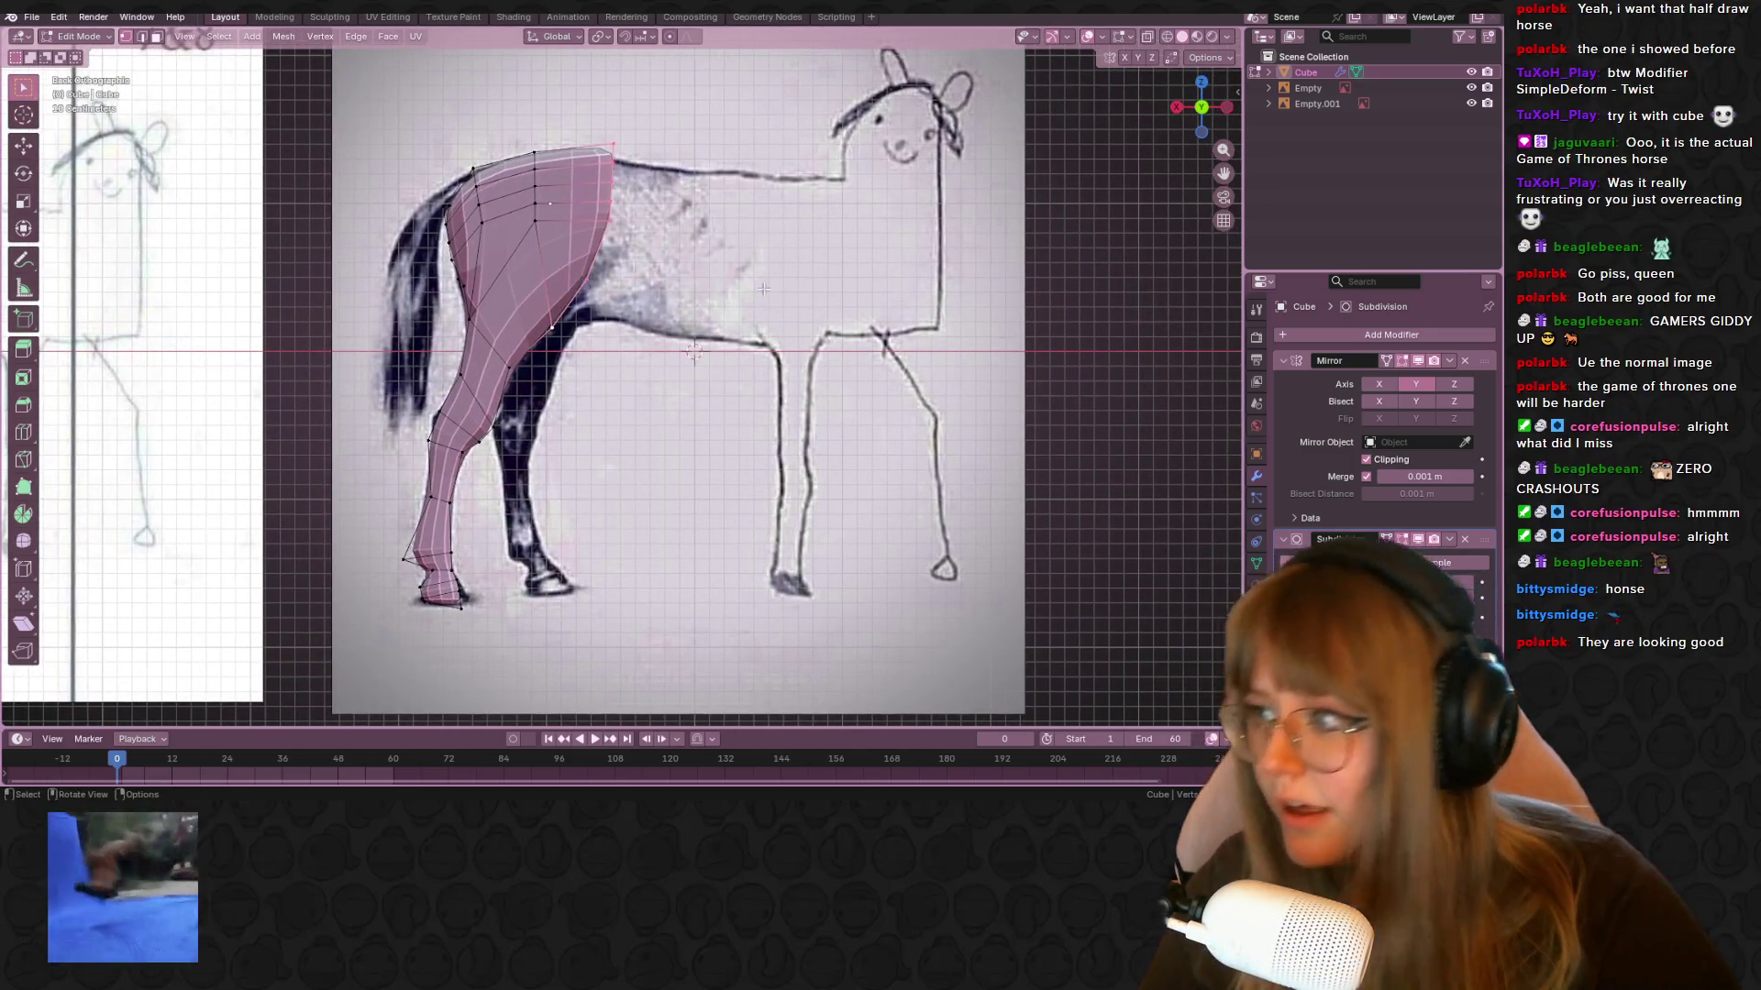
pyautogui.press('g')
pyautogui.press('z')
pyautogui.press('z')
pyautogui.click(682, 240)
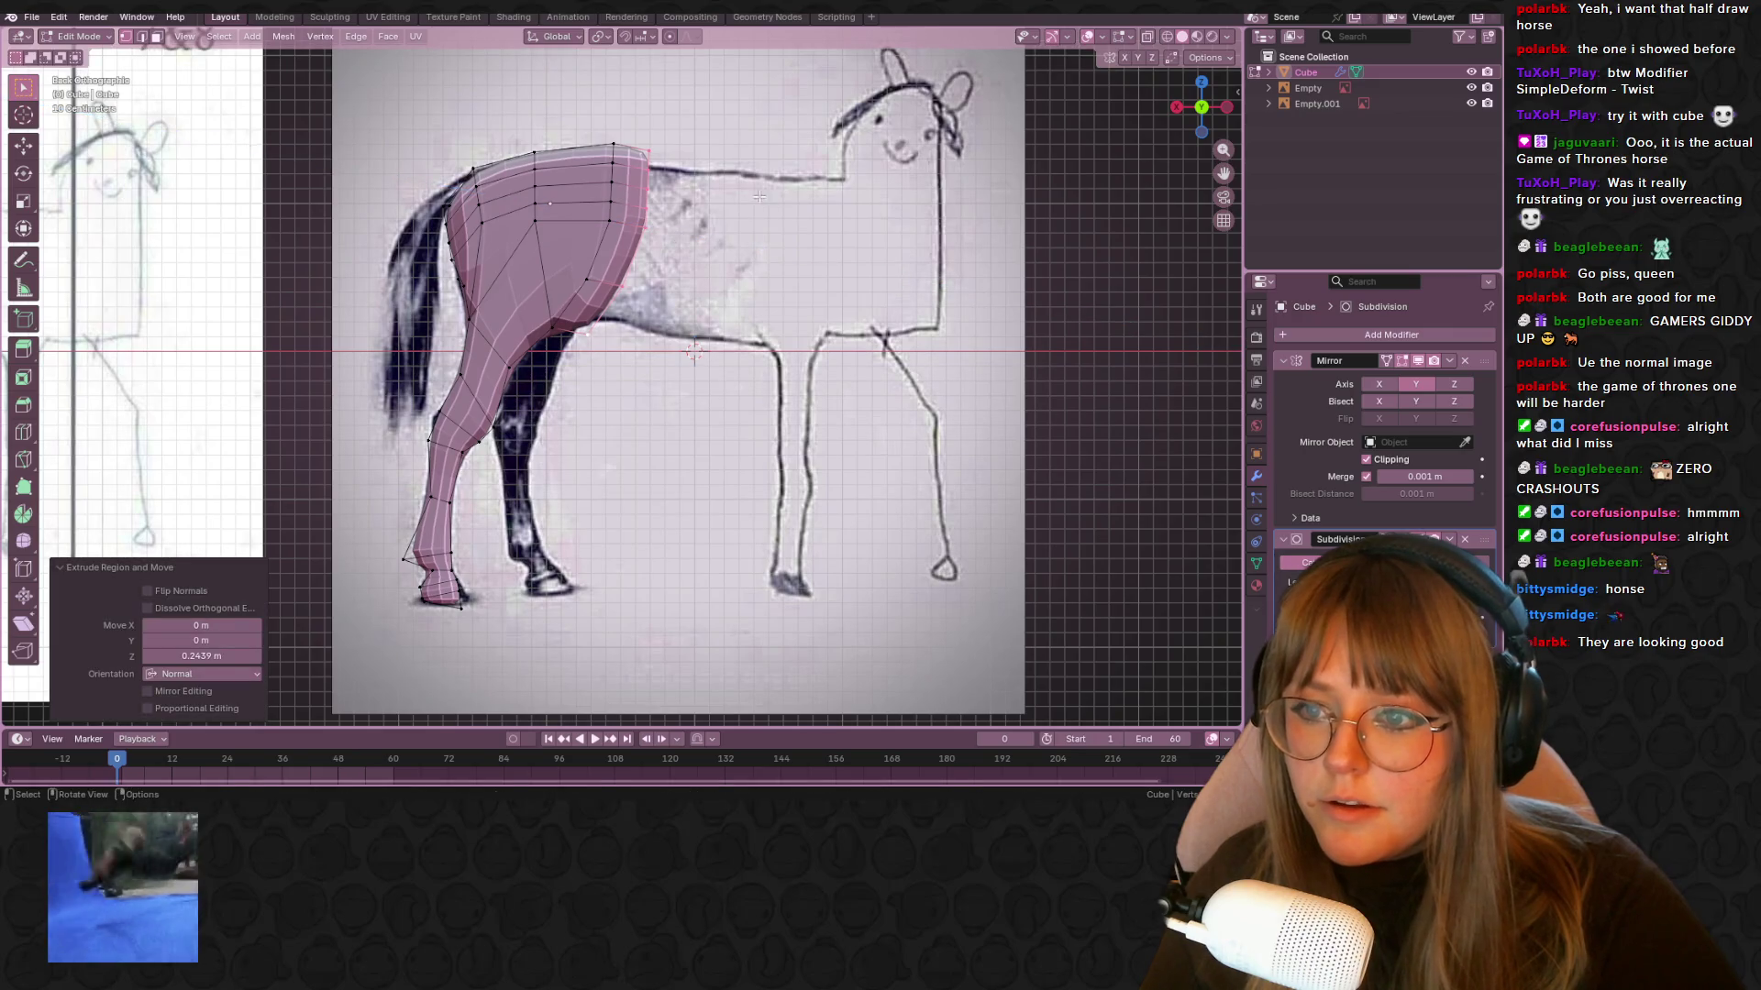
pyautogui.press('s')
pyautogui.click(727, 195)
pyautogui.press('g')
pyautogui.click(715, 198)
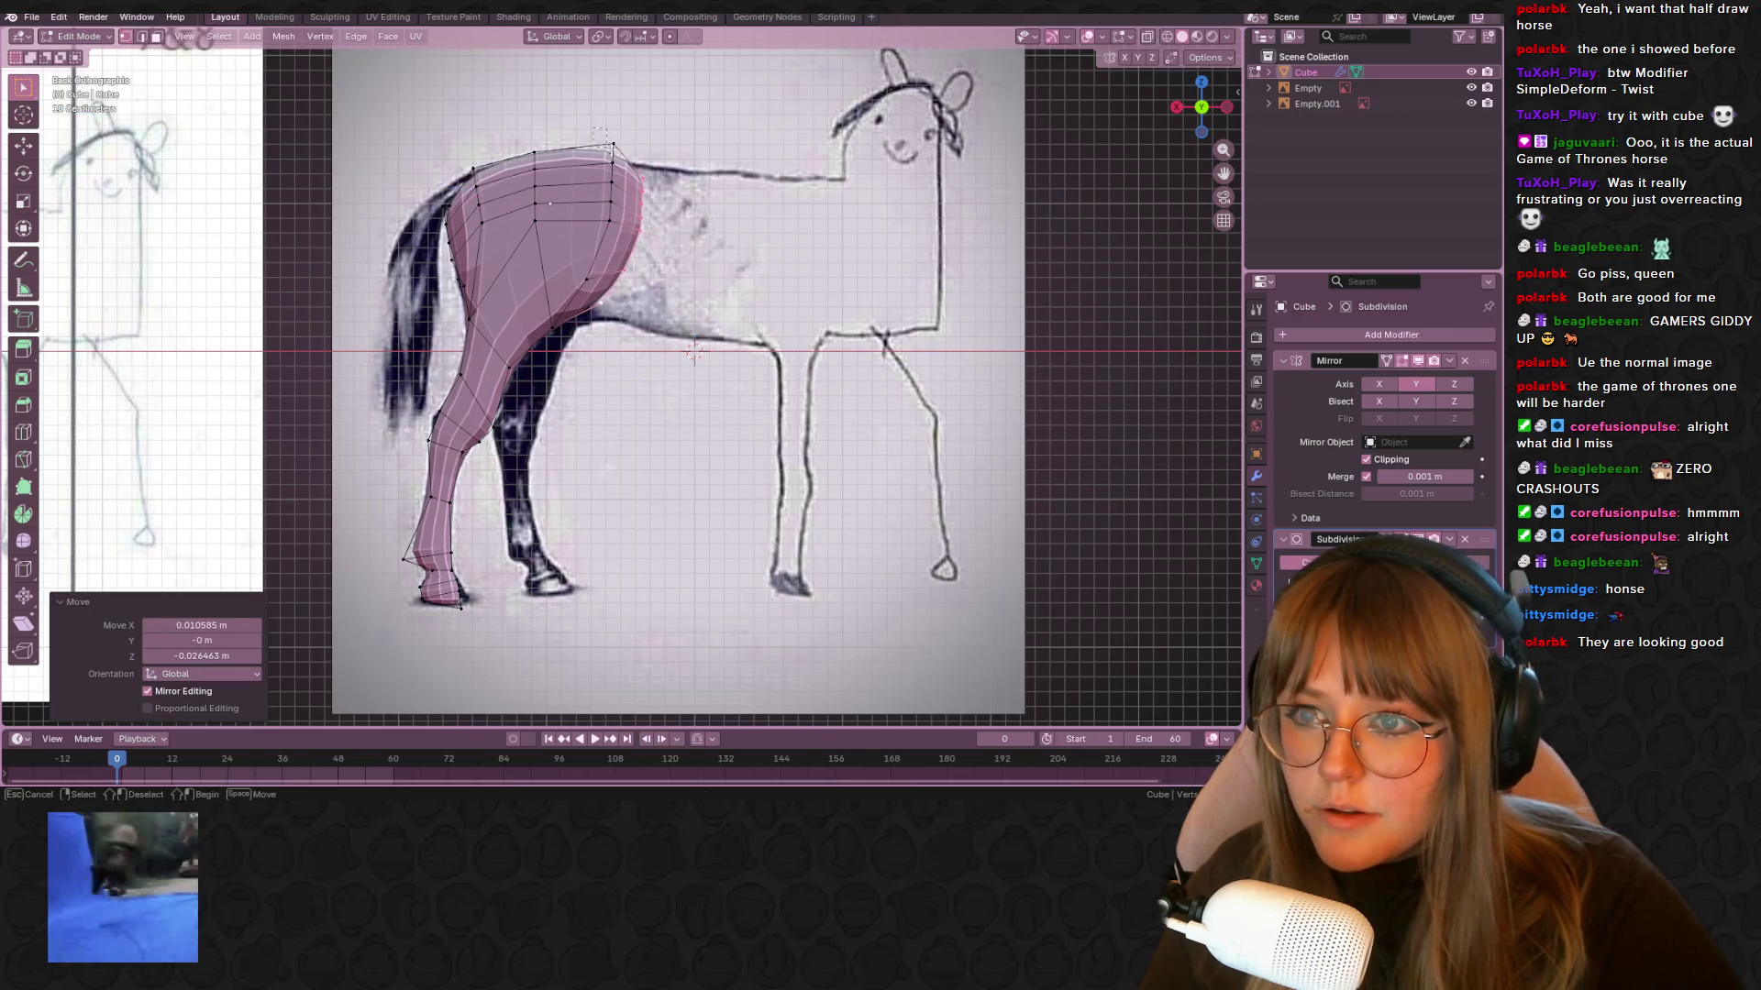
# Pull the rump's top vertex up and to the left to follow the hindquarters
pyautogui.moveTo(633, 166); pyautogui.dragTo(633, 168)
pyautogui.press('g')
pyautogui.click(615, 139)
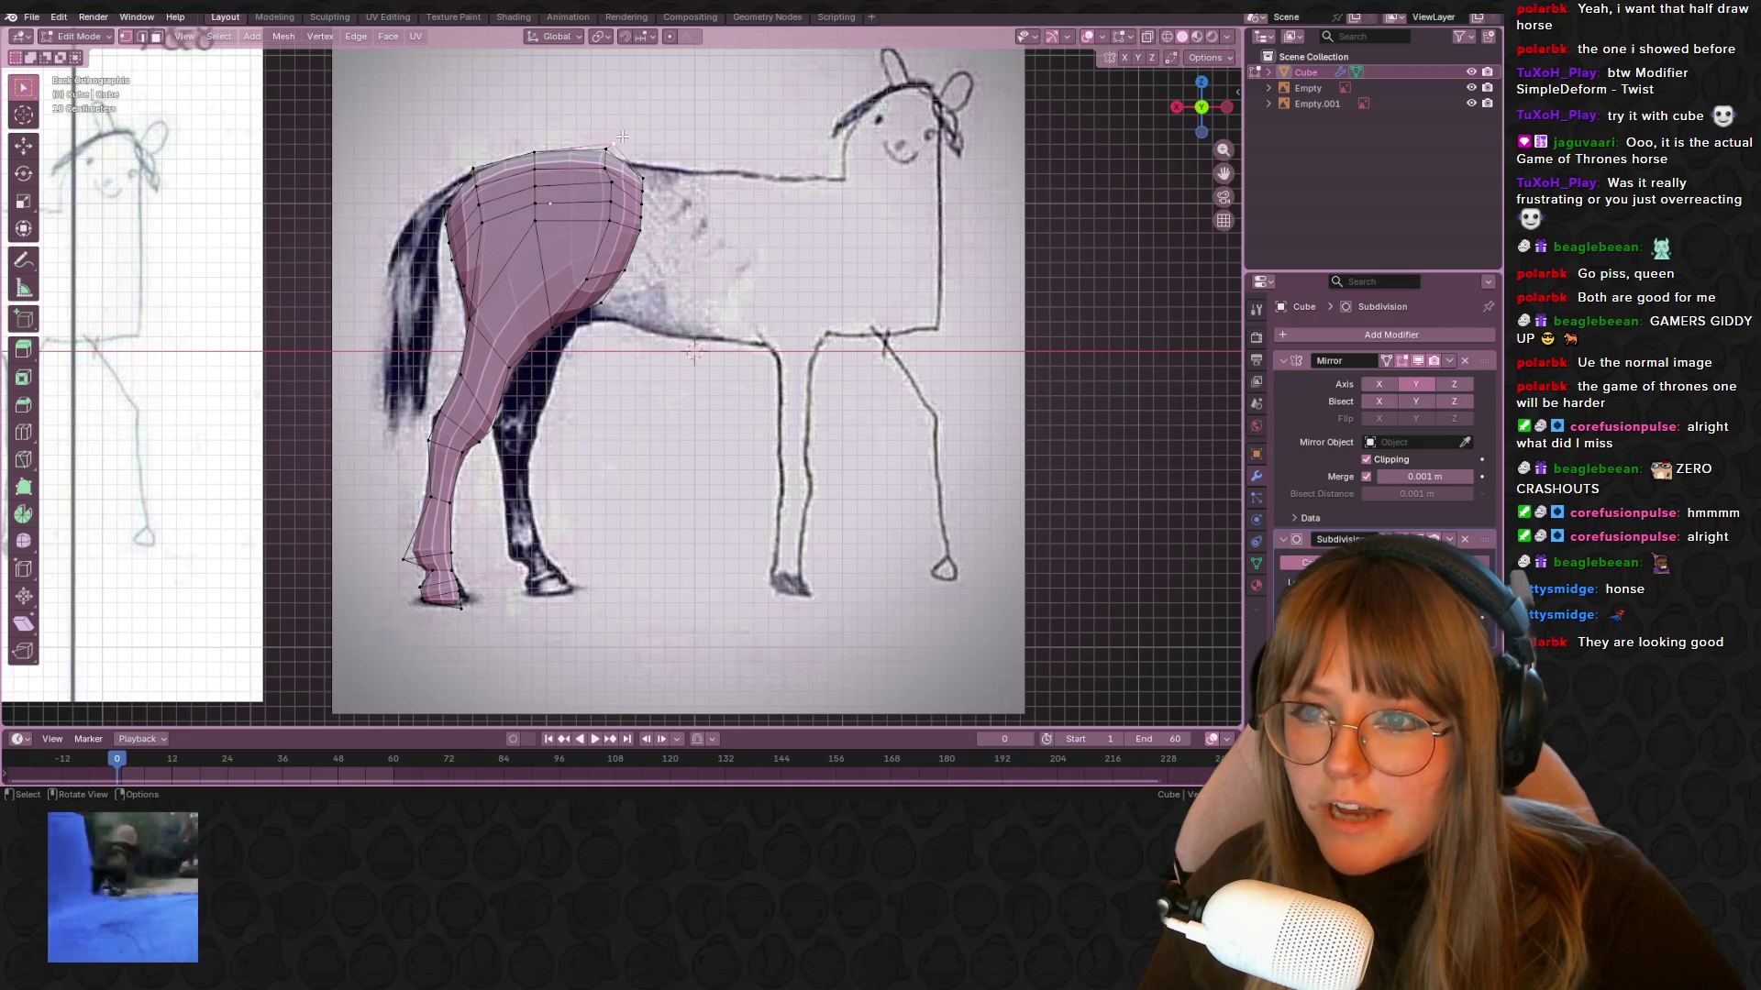
pyautogui.moveTo(614, 139)
pyautogui.mouseDown(button='middle')
pyautogui.moveTo(774, 193)
pyautogui.moveTo(899, 283)
pyautogui.moveTo(1015, 255)
pyautogui.moveTo(729, 253)
pyautogui.mouseUp(button='middle')
pyautogui.click(1203, 119)
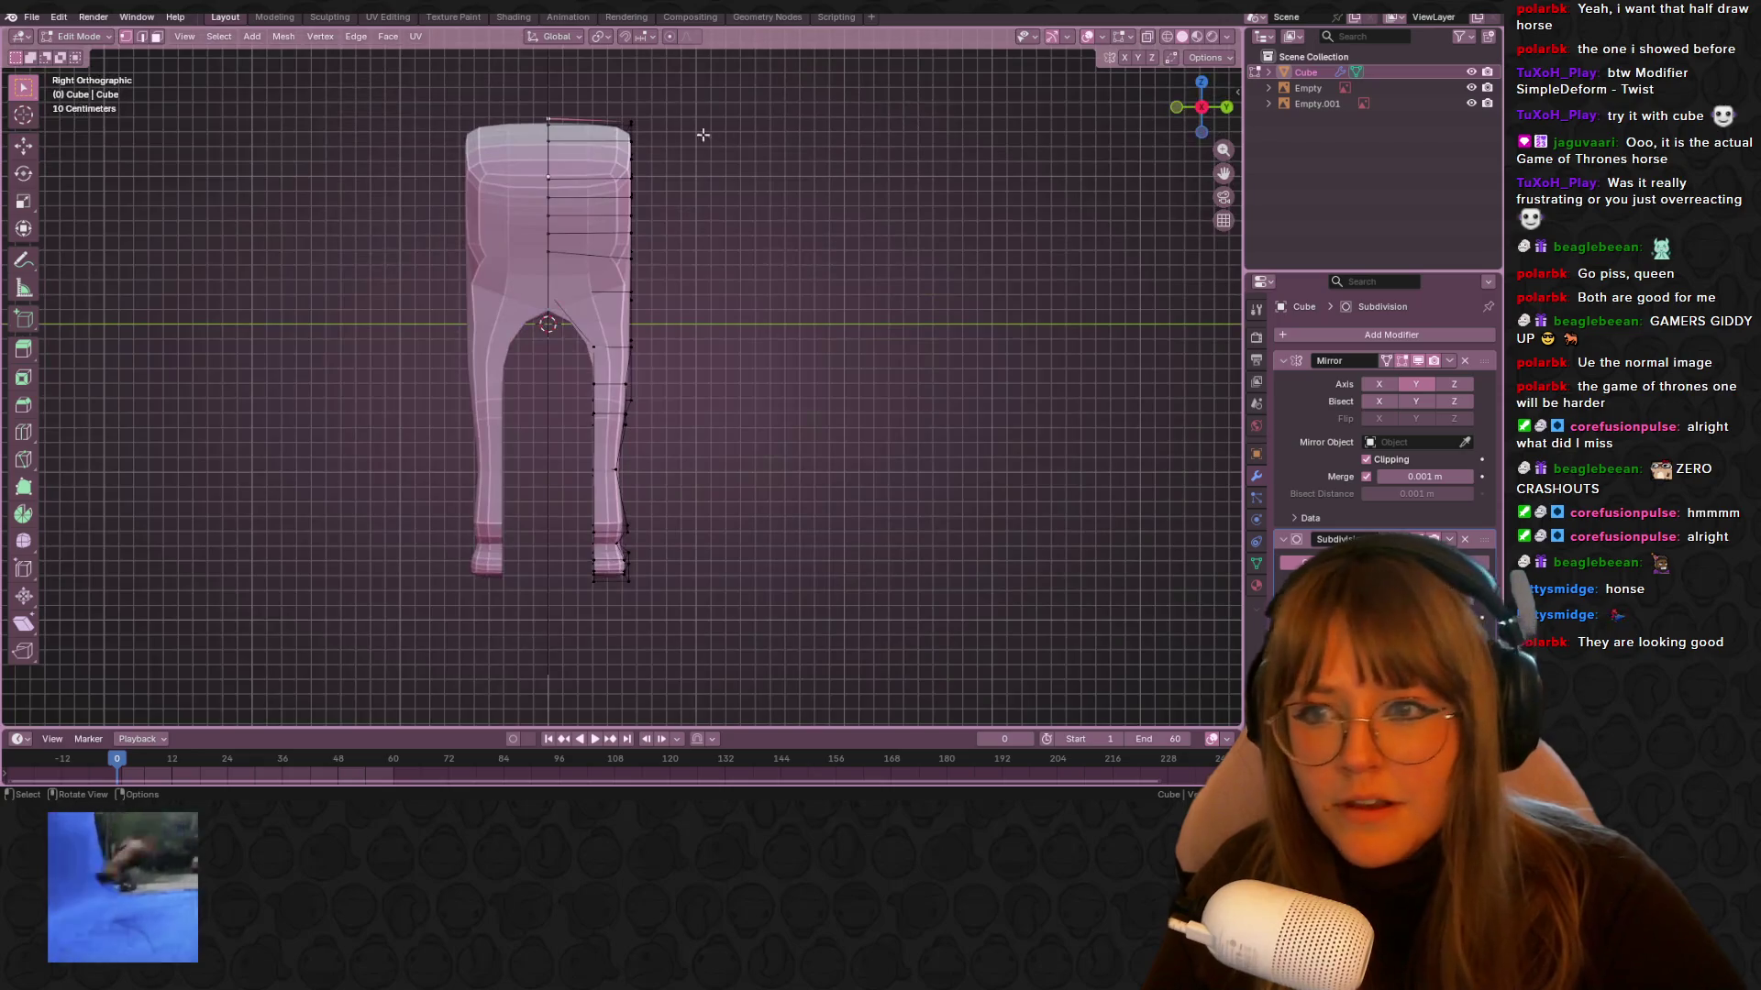
# In Right Orthographic view, reposition the selected vertices and the edge loop across the rump top
pyautogui.moveTo(629, 122)
pyautogui.mouseDown(button='middle')
pyautogui.moveTo(814, 98)
pyautogui.moveTo(603, 153)
pyautogui.moveTo(1268, 116)
pyautogui.mouseUp(button='middle')
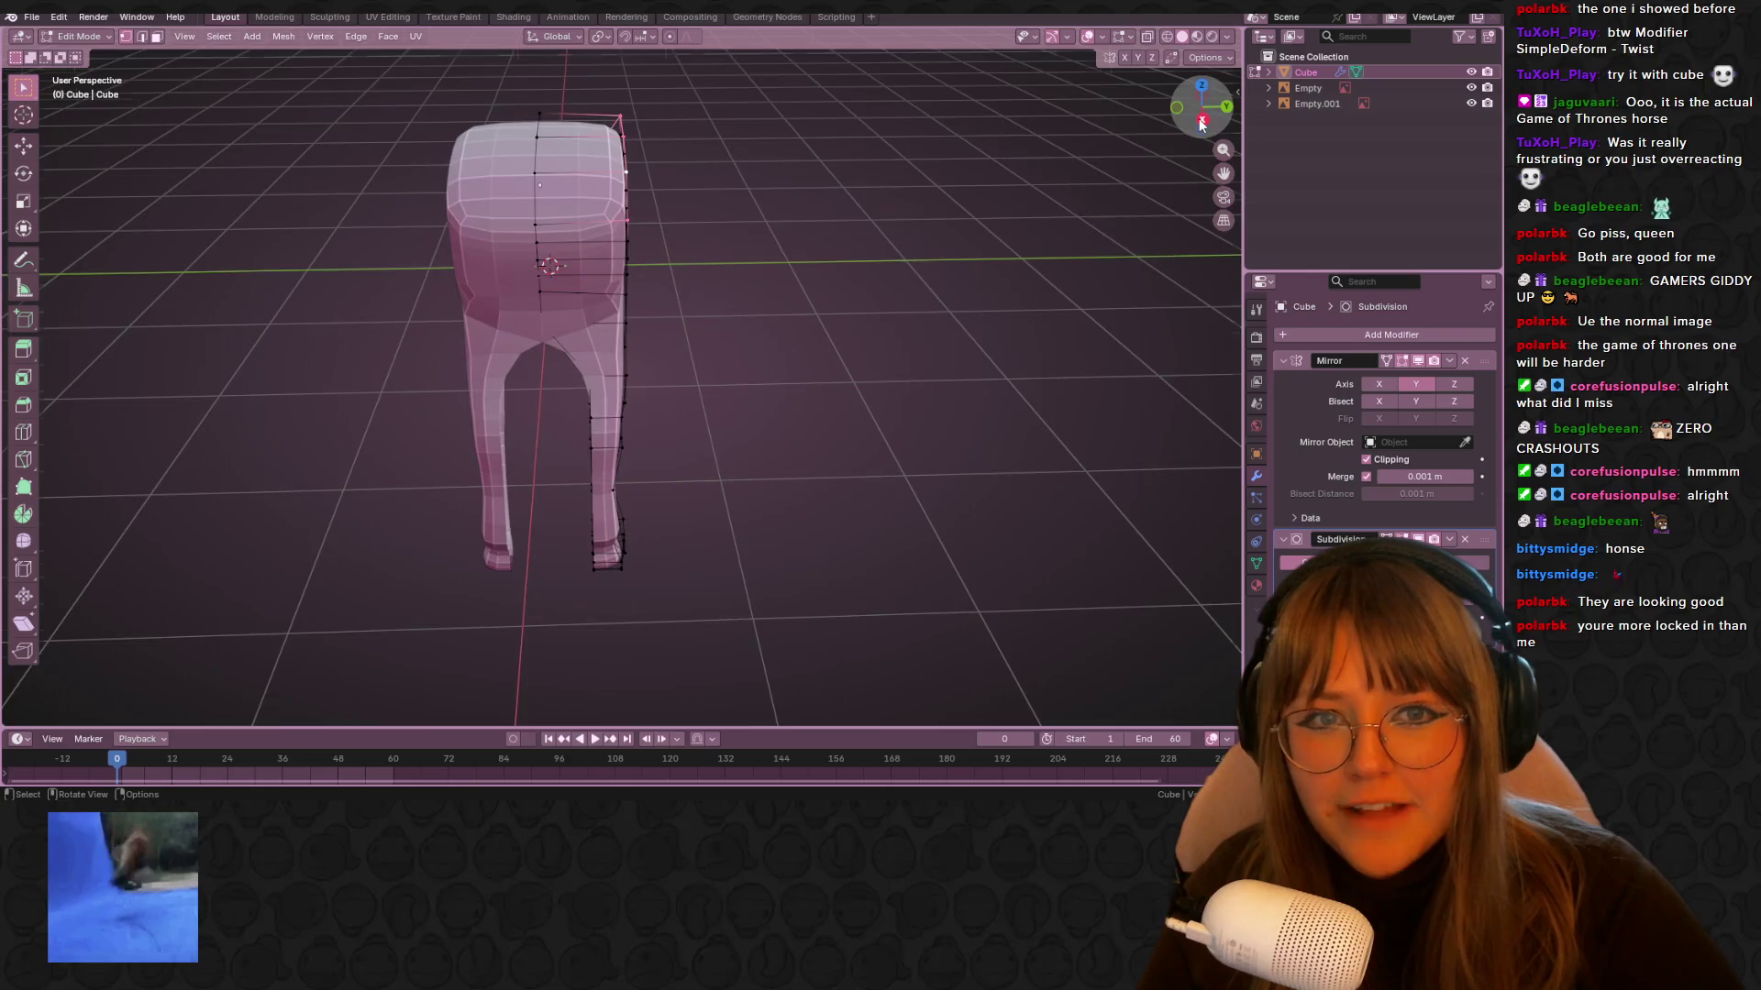
pyautogui.click(1203, 119)
pyautogui.press('g')
pyautogui.click(731, 174)
pyautogui.moveTo(731, 173)
pyautogui.mouseDown(button='middle')
pyautogui.moveTo(670, 156)
pyautogui.moveTo(621, 191)
pyautogui.moveTo(757, 222)
pyautogui.mouseUp(button='middle')
pyautogui.keyDown('alt'); pyautogui.click(574, 165); pyautogui.keyUp('alt')
pyautogui.click(1198, 110)
pyautogui.press('g')
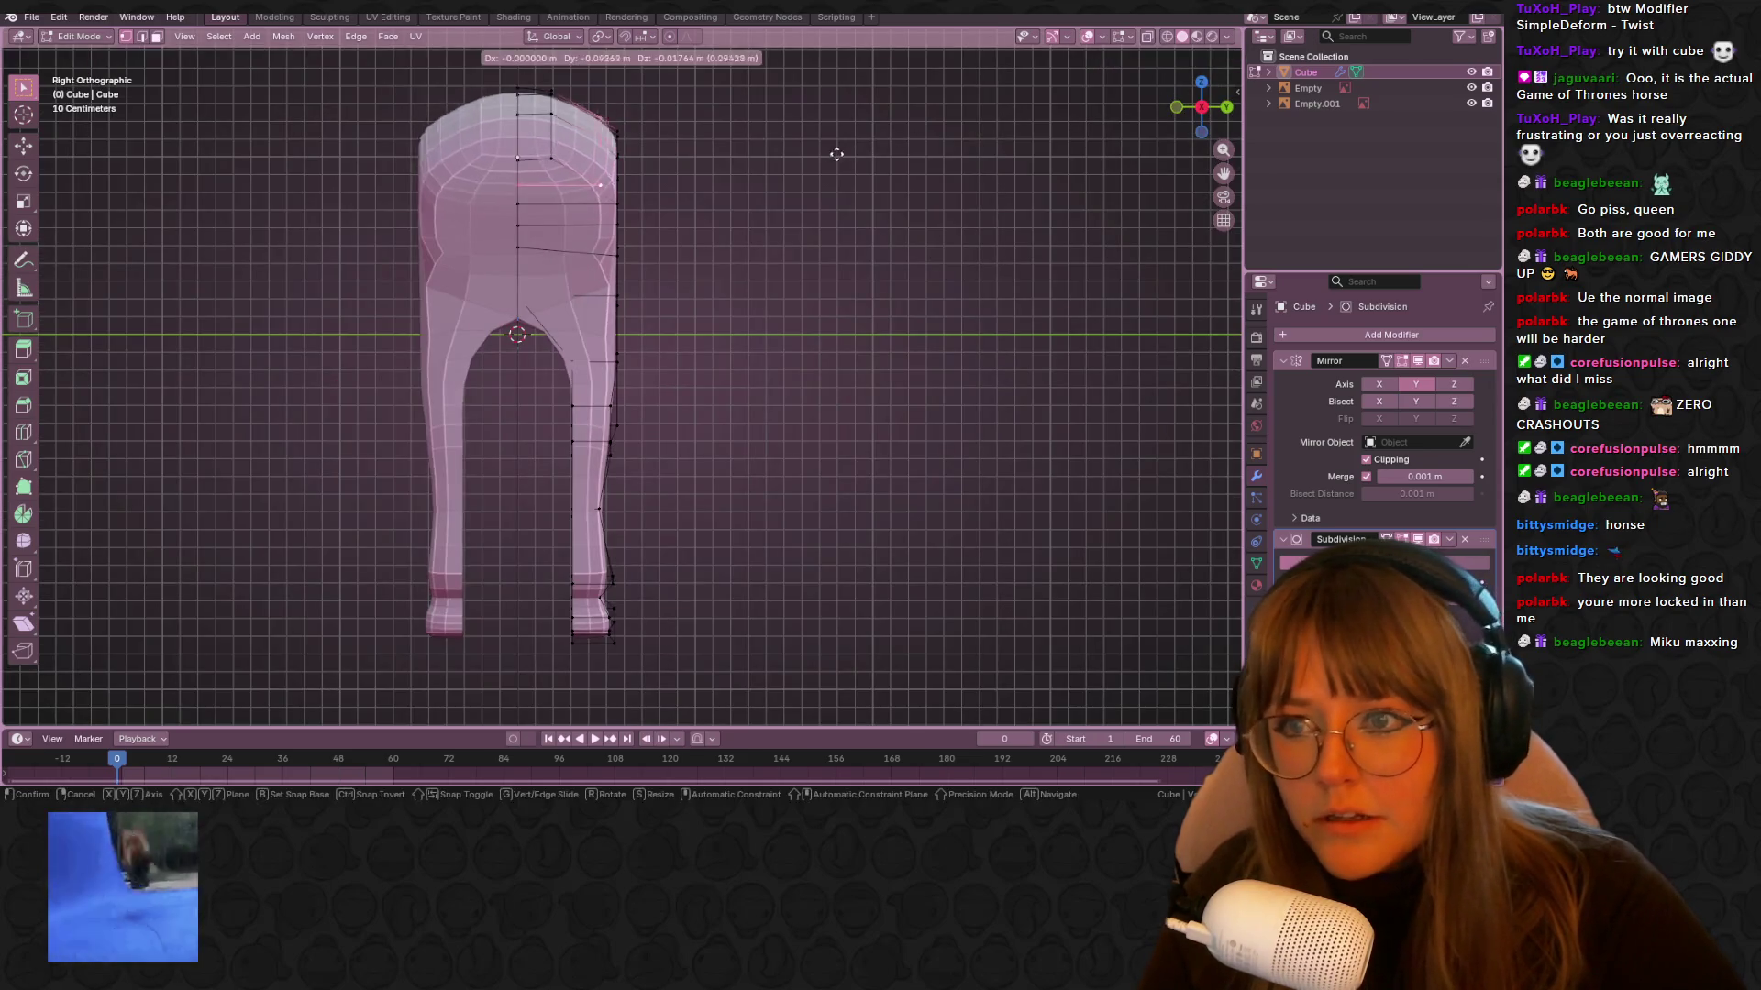
pyautogui.click(825, 147)
# Slide several leg vertices along their edges to round the leg's shape
pyautogui.moveTo(830, 144); pyautogui.dragTo(506, 130, button='middle')
pyautogui.press('g')
pyautogui.press('g')
pyautogui.click(518, 184)
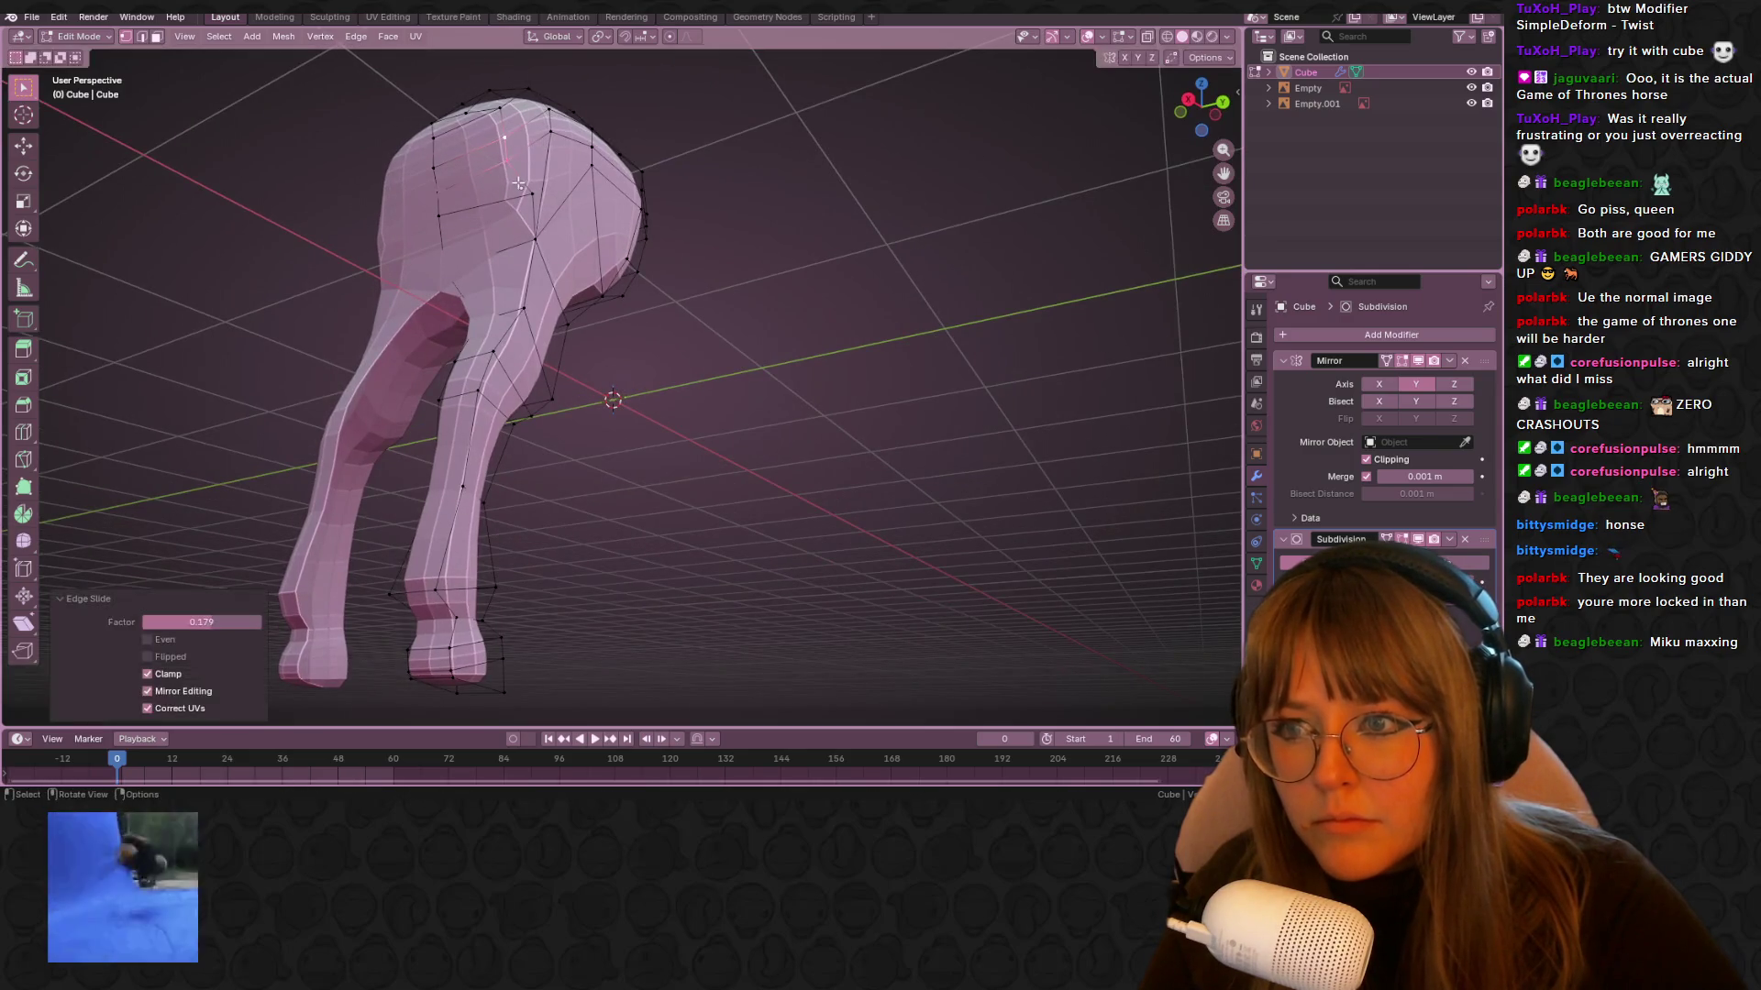
pyautogui.hotkey('shift', 'v')
pyautogui.click(541, 192)
pyautogui.moveTo(541, 193)
pyautogui.mouseDown(button='middle')
pyautogui.moveTo(634, 218)
pyautogui.moveTo(641, 173)
pyautogui.moveTo(464, 141)
pyautogui.moveTo(479, 175)
pyautogui.moveTo(458, 213)
pyautogui.moveTo(425, 209)
pyautogui.mouseUp(button='middle')
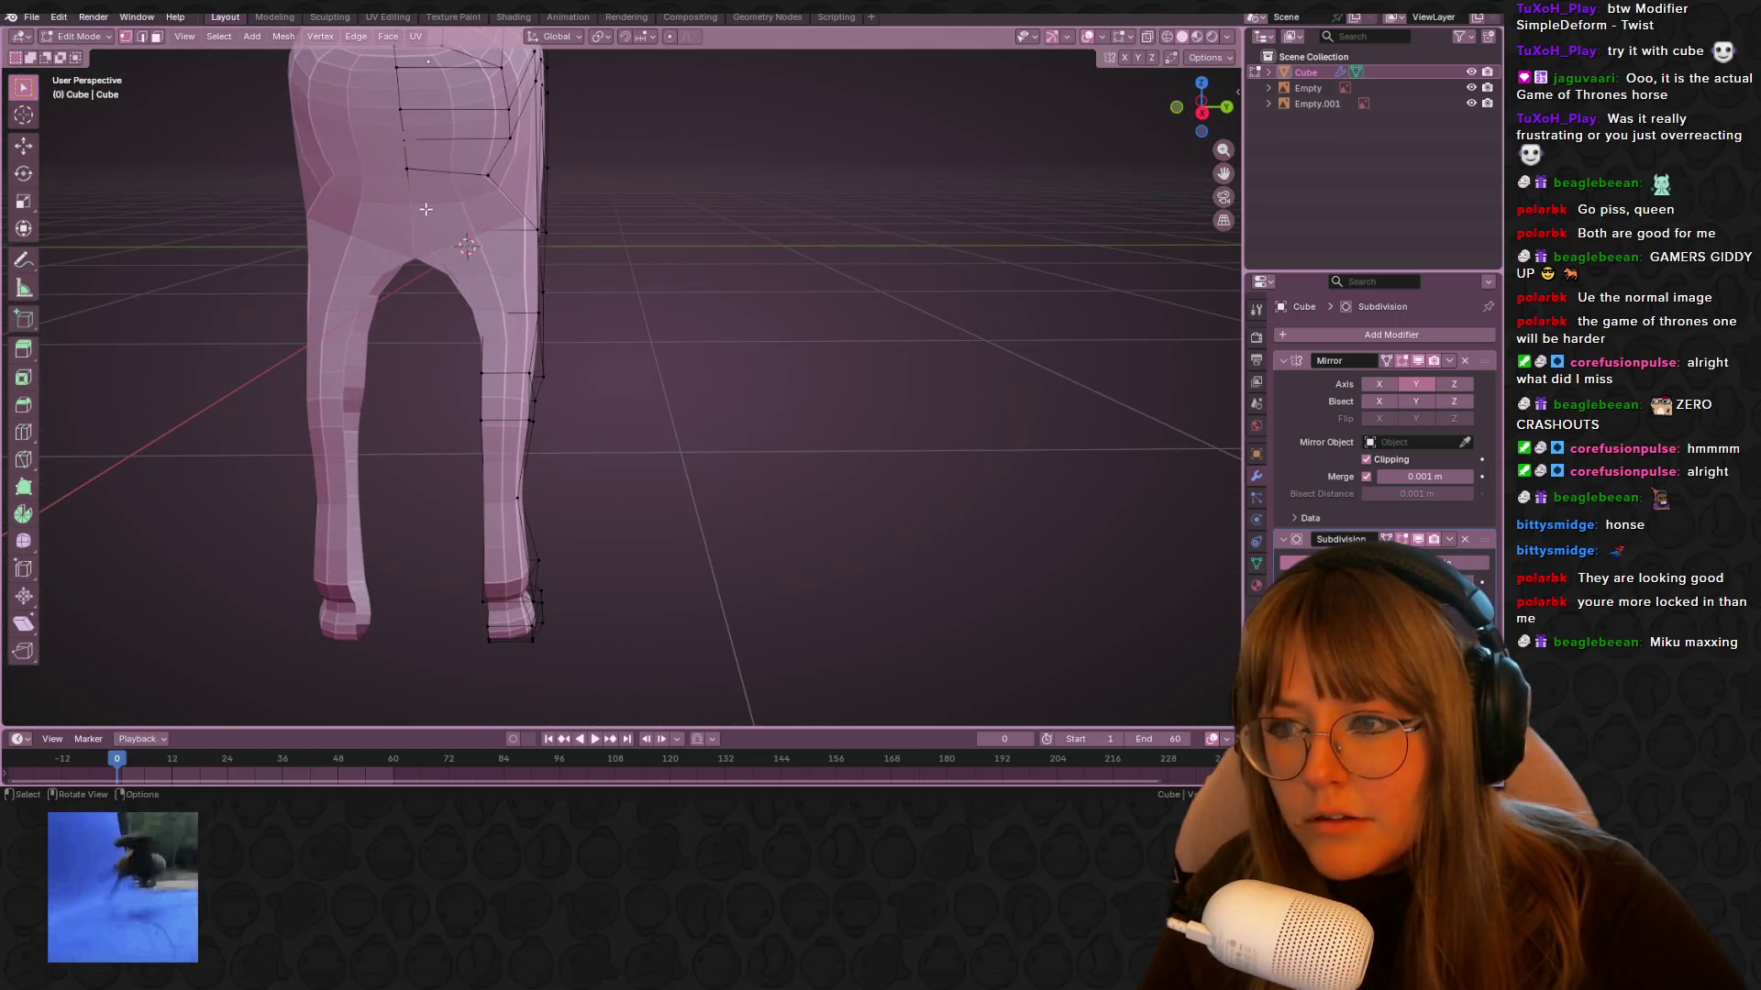
pyautogui.press('g')
pyautogui.click(822, 205)
pyautogui.moveTo(821, 205); pyautogui.dragTo(801, 209, button='middle')
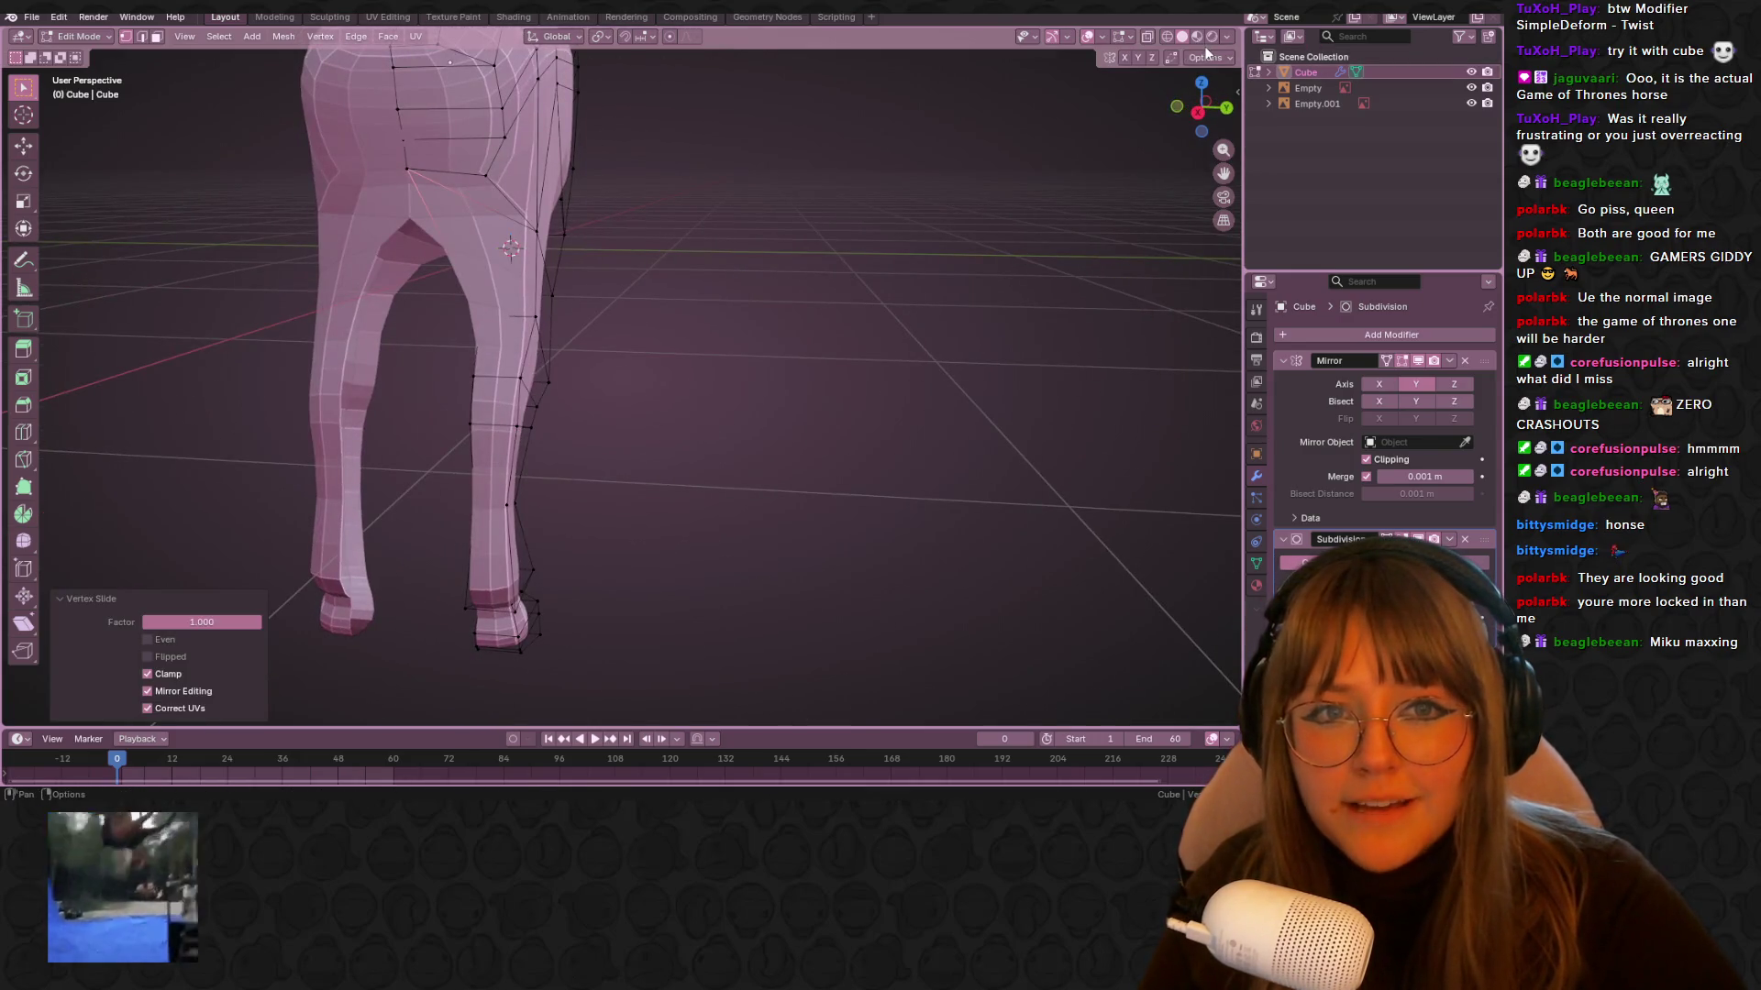
# Lower the system volume and check the mirror and auto-merge options
pyautogui.press('XF86AudioLowerVolume')
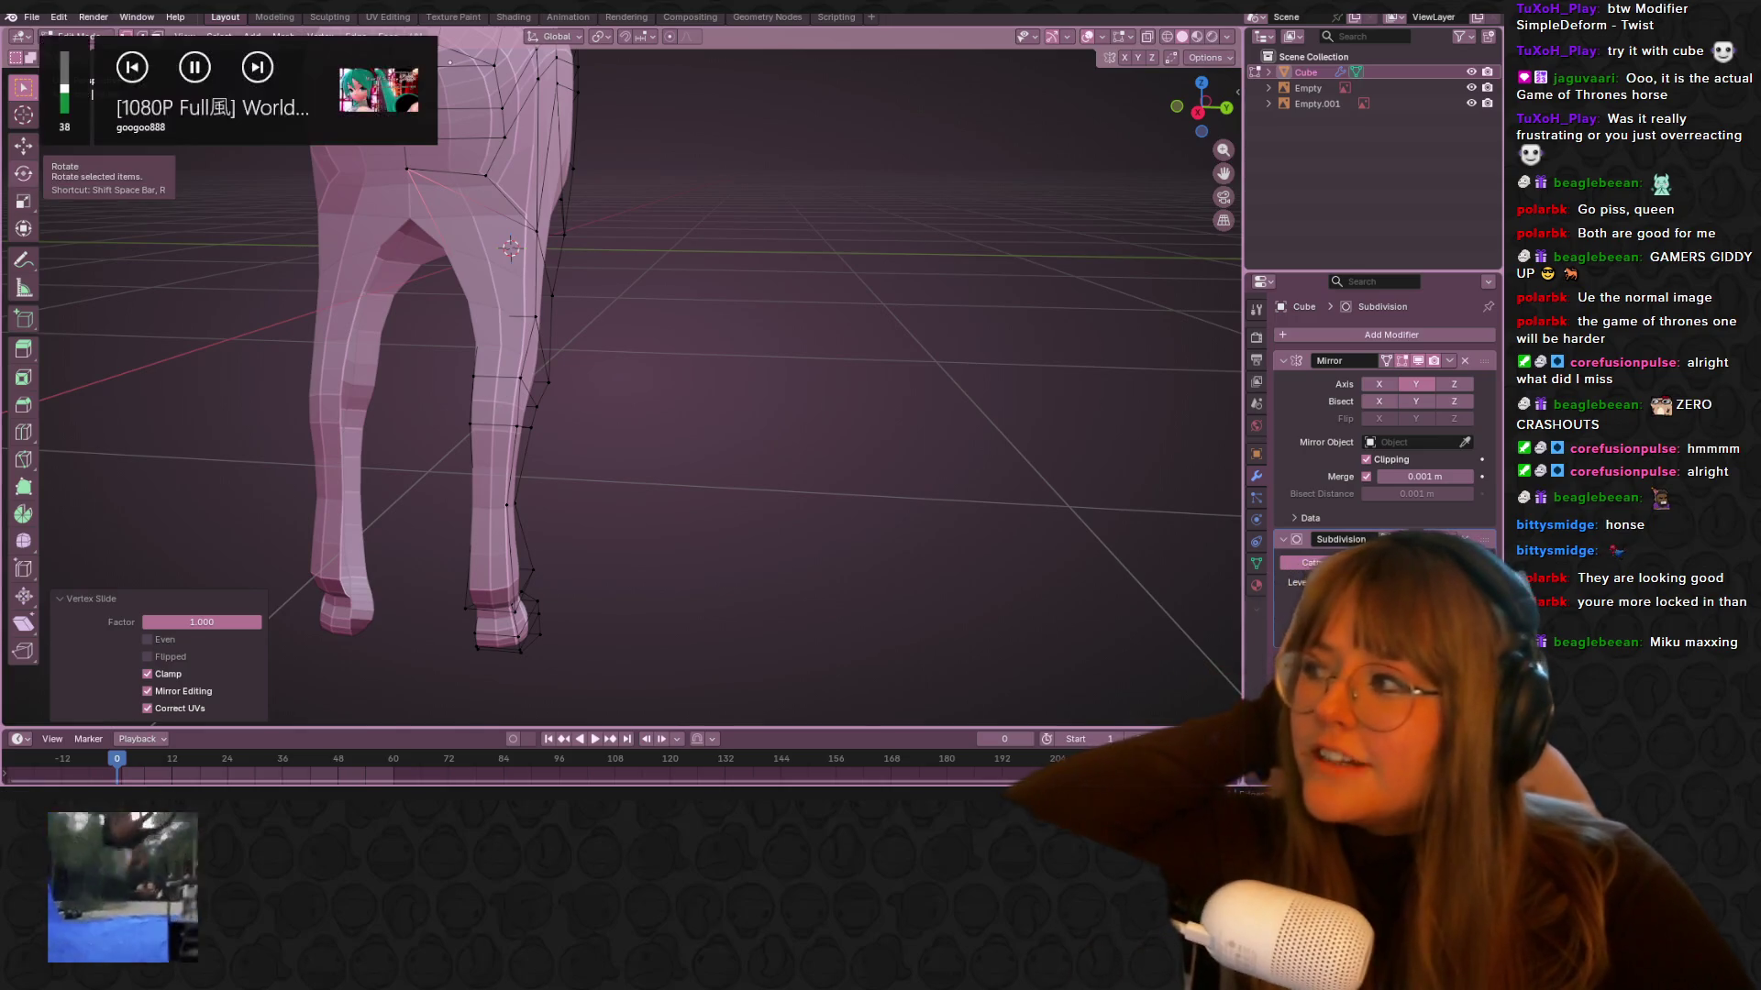
pyautogui.press('XF86AudioLowerVolume')
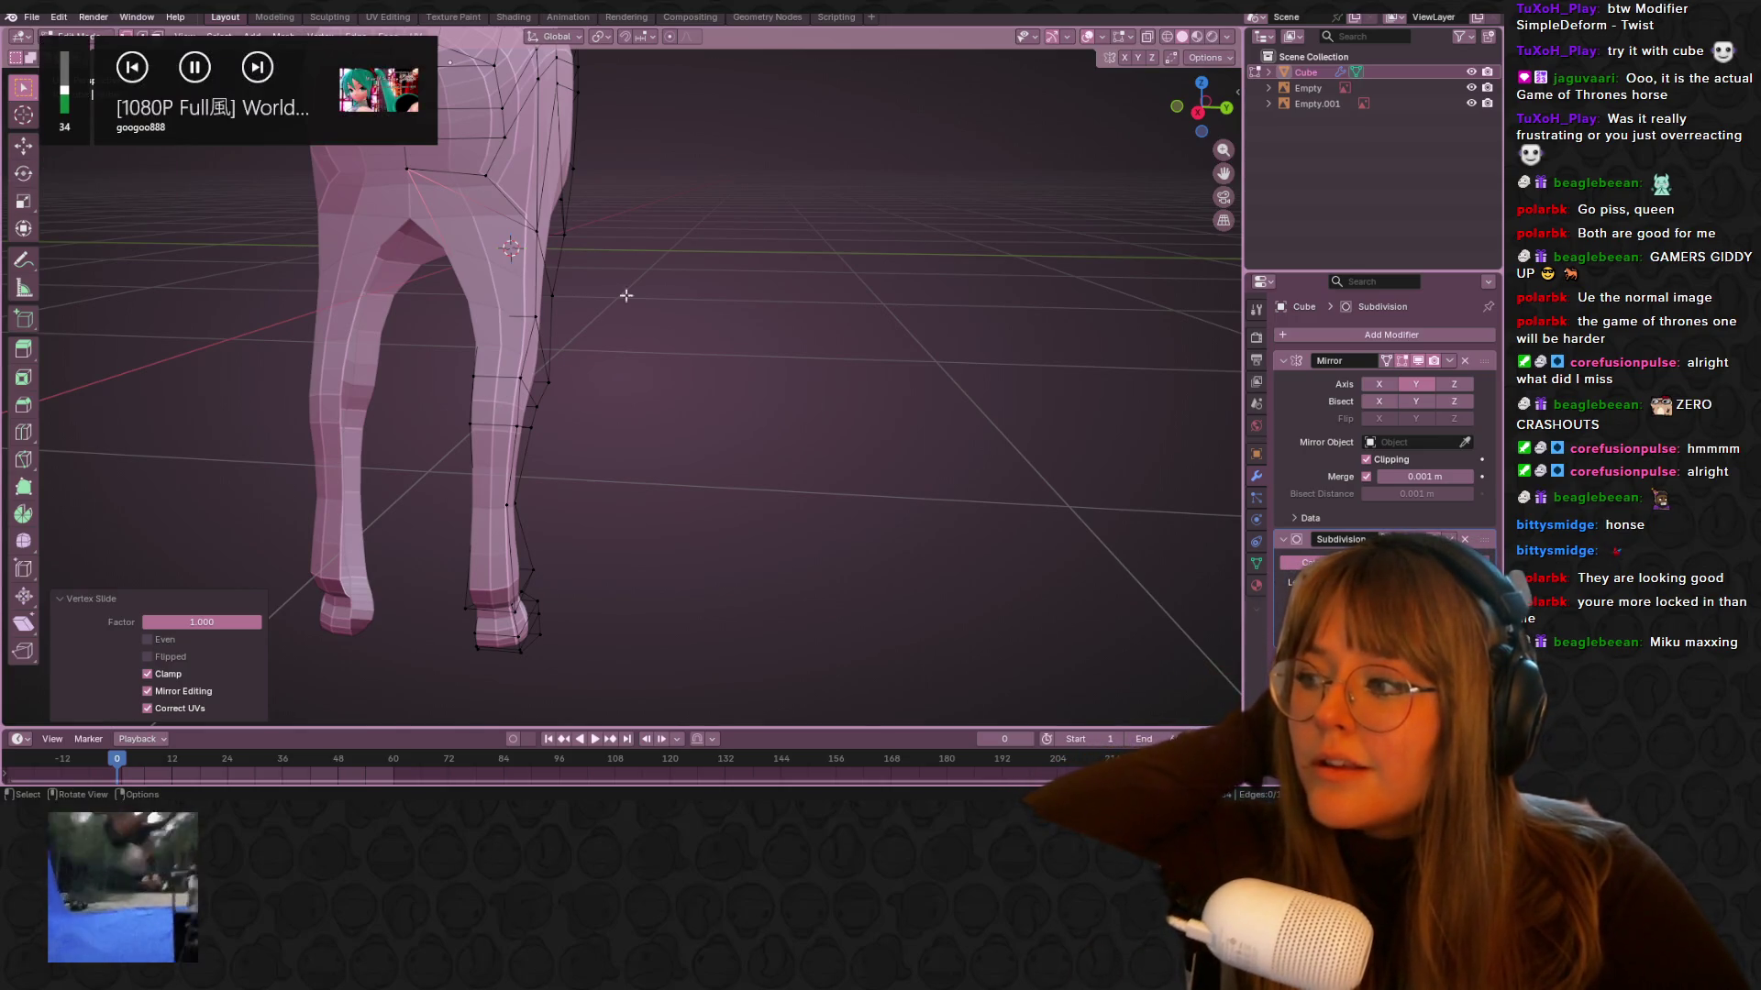
pyautogui.click(1228, 38)
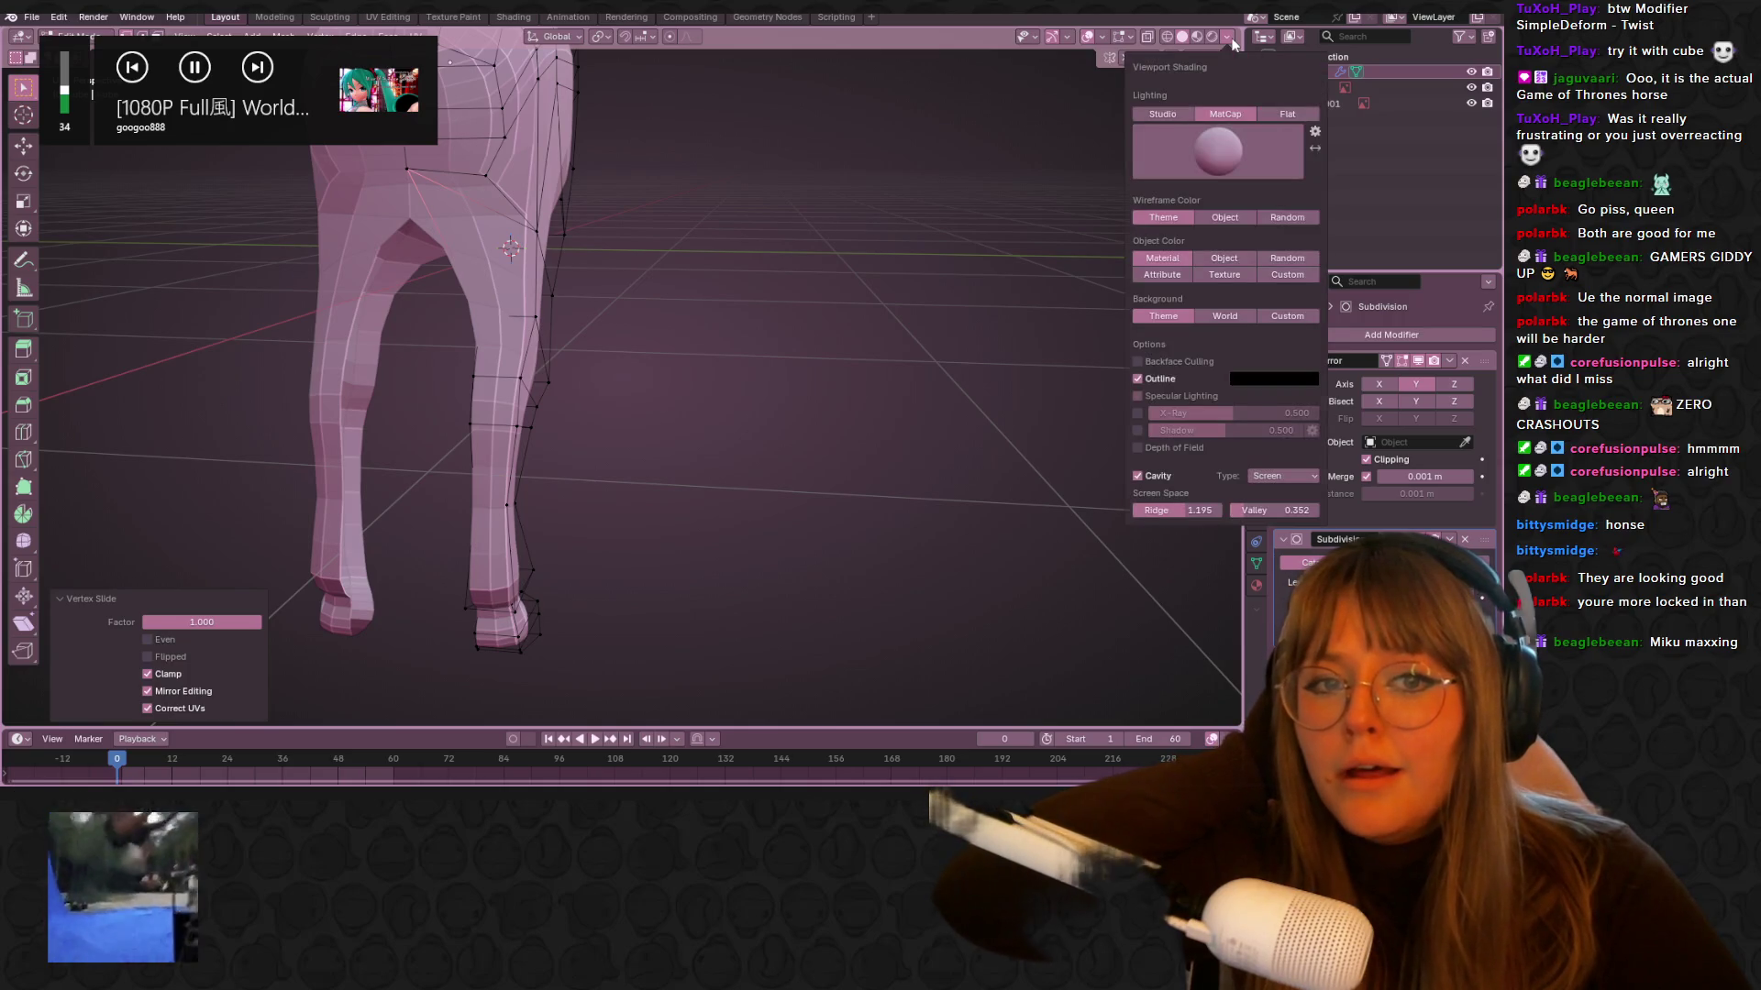
pyautogui.click(1227, 57)
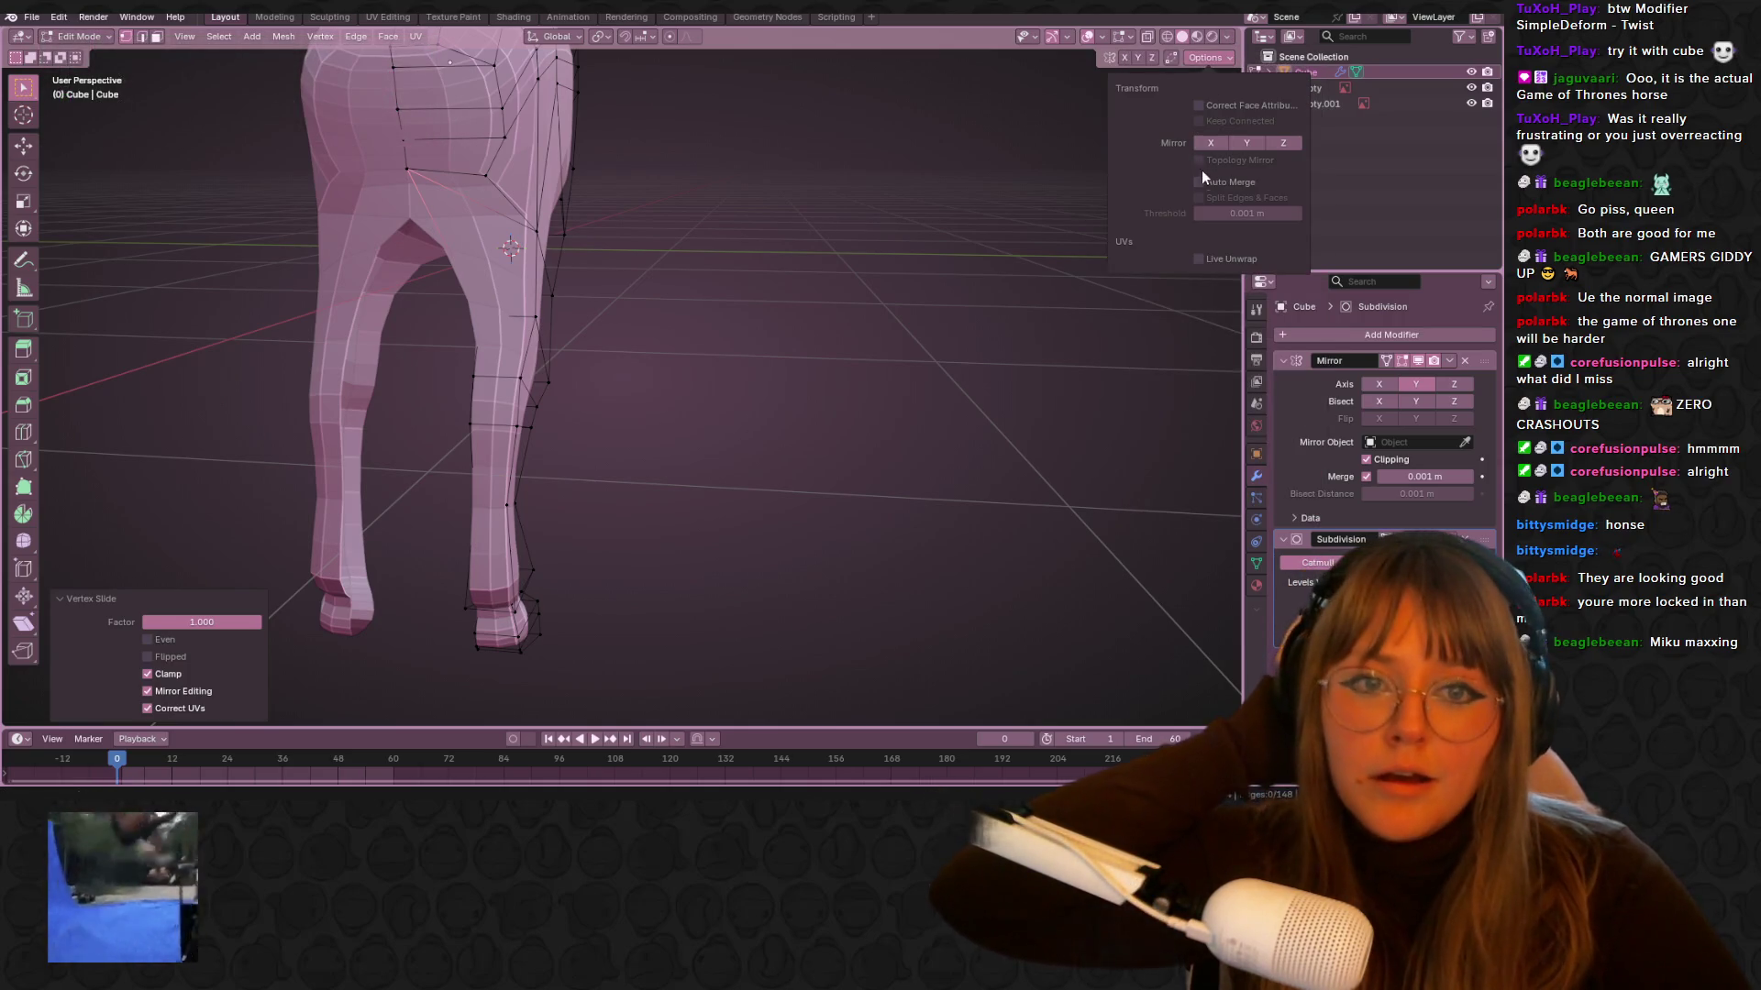
# Select an inner-hip vertex and compare the whole mesh in Object Mode against the back reference
pyautogui.click(402, 171)
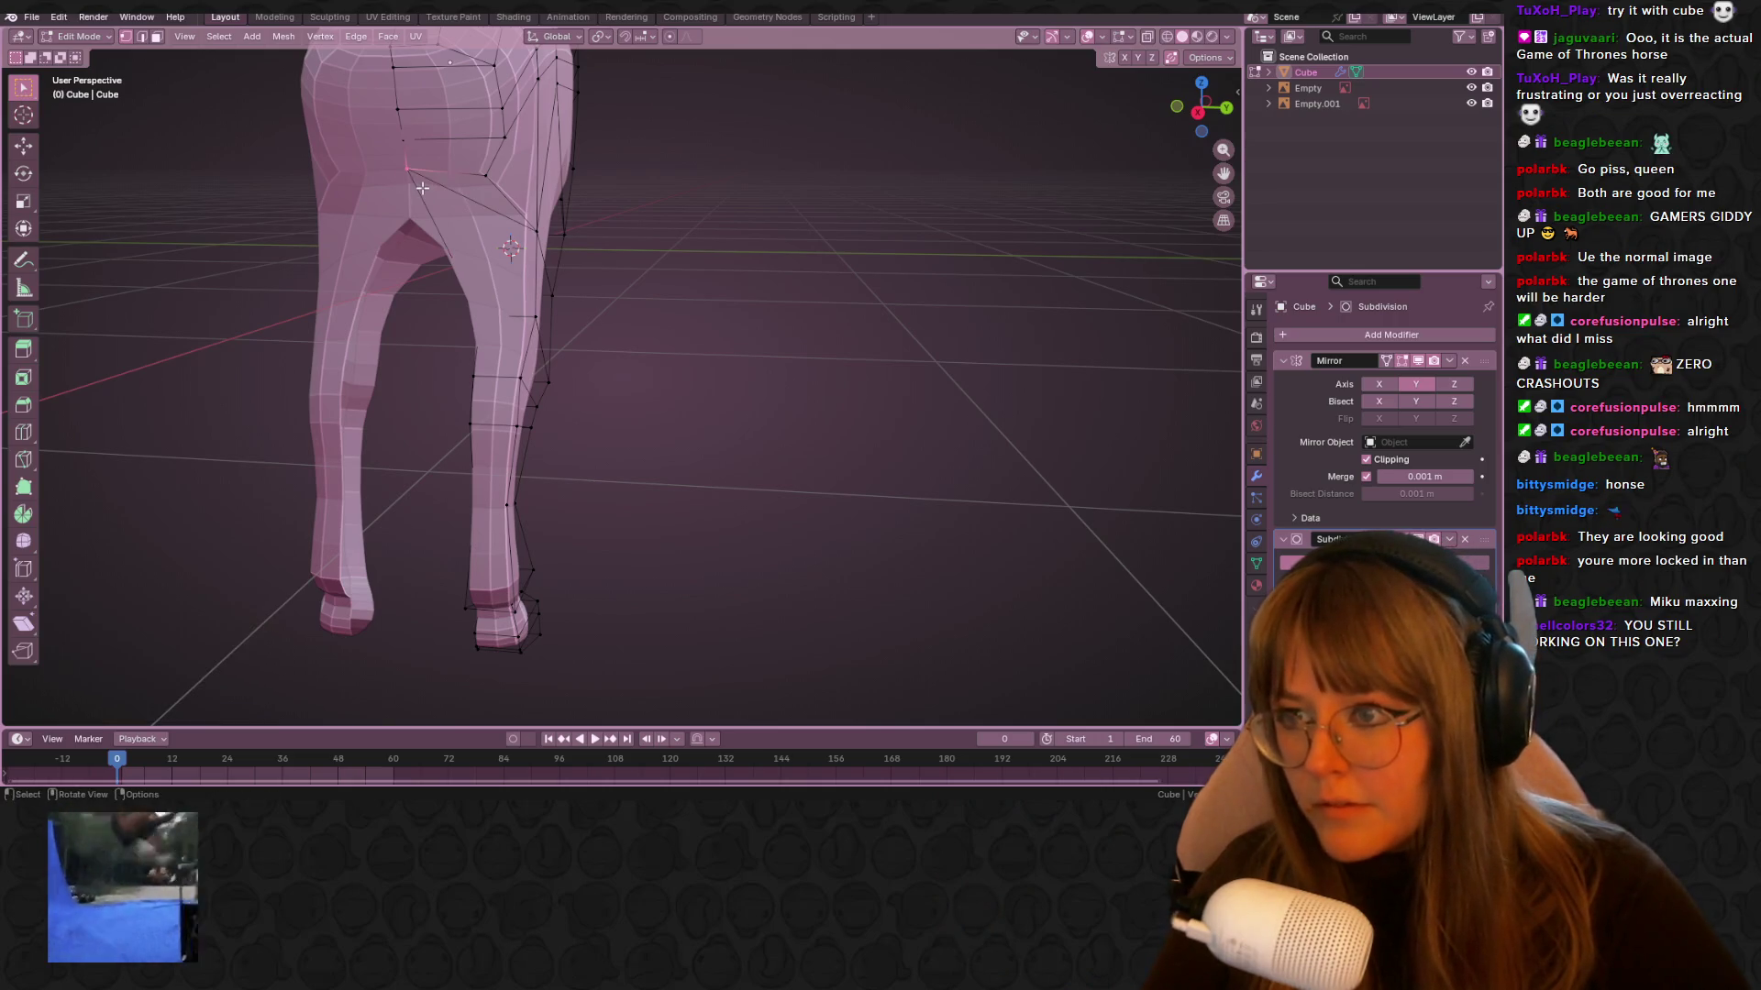
pyautogui.press('Tab')
pyautogui.scroll(-5, 817, 271)
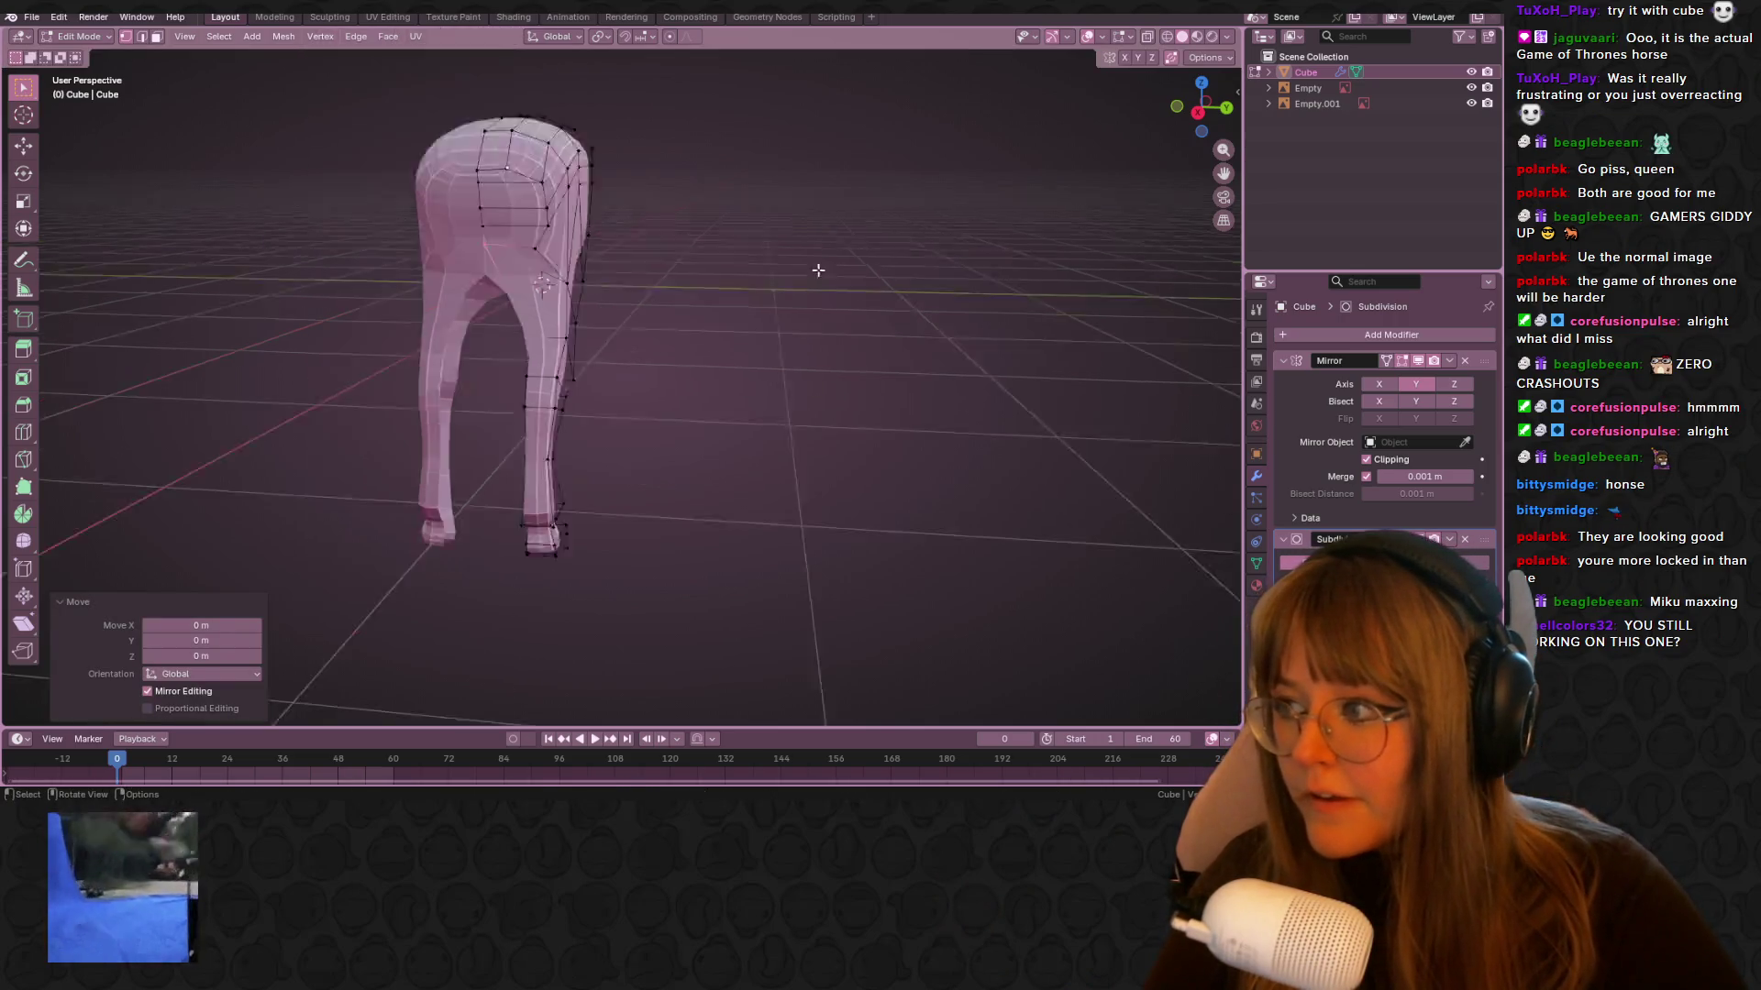
pyautogui.click(1189, 110)
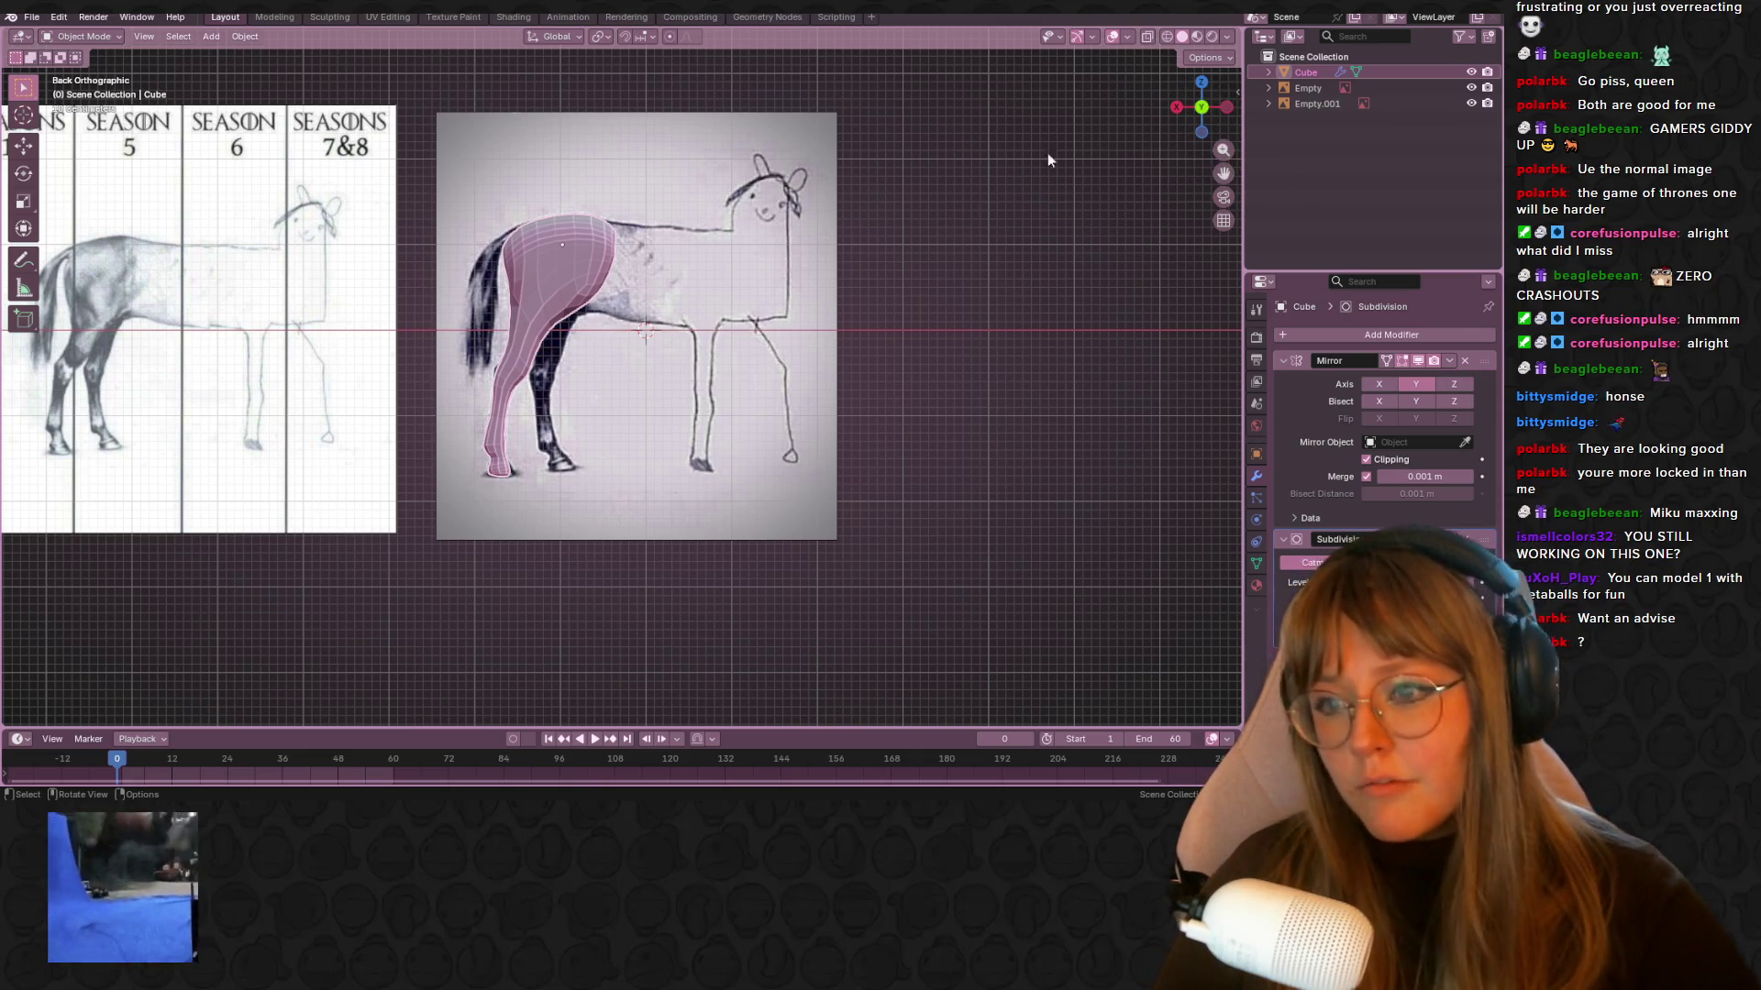
pyautogui.press('KP_Divide')
# Shift the selected edge vertices about 0.11 m along Y to reshape the leg outline
pyautogui.moveTo(642, 367); pyautogui.dragTo(590, 251, button='middle')
pyautogui.press('Tab')
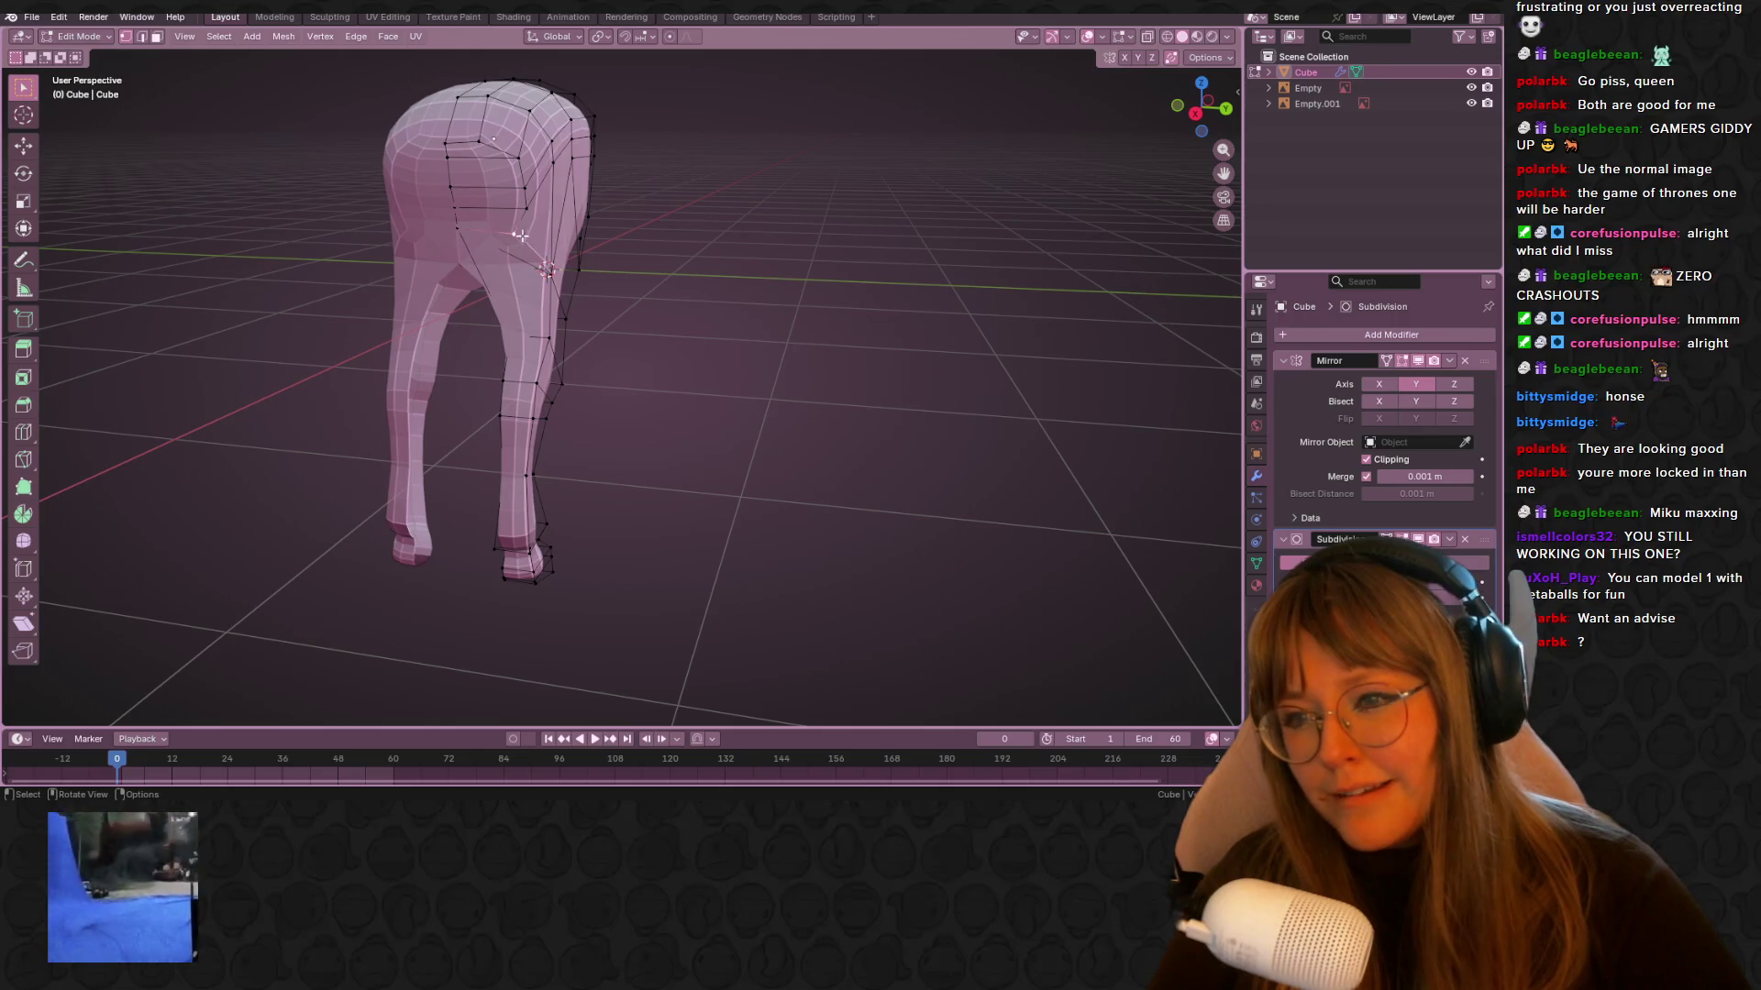
pyautogui.press('g')
pyautogui.click(582, 205)
pyautogui.click(1208, 107)
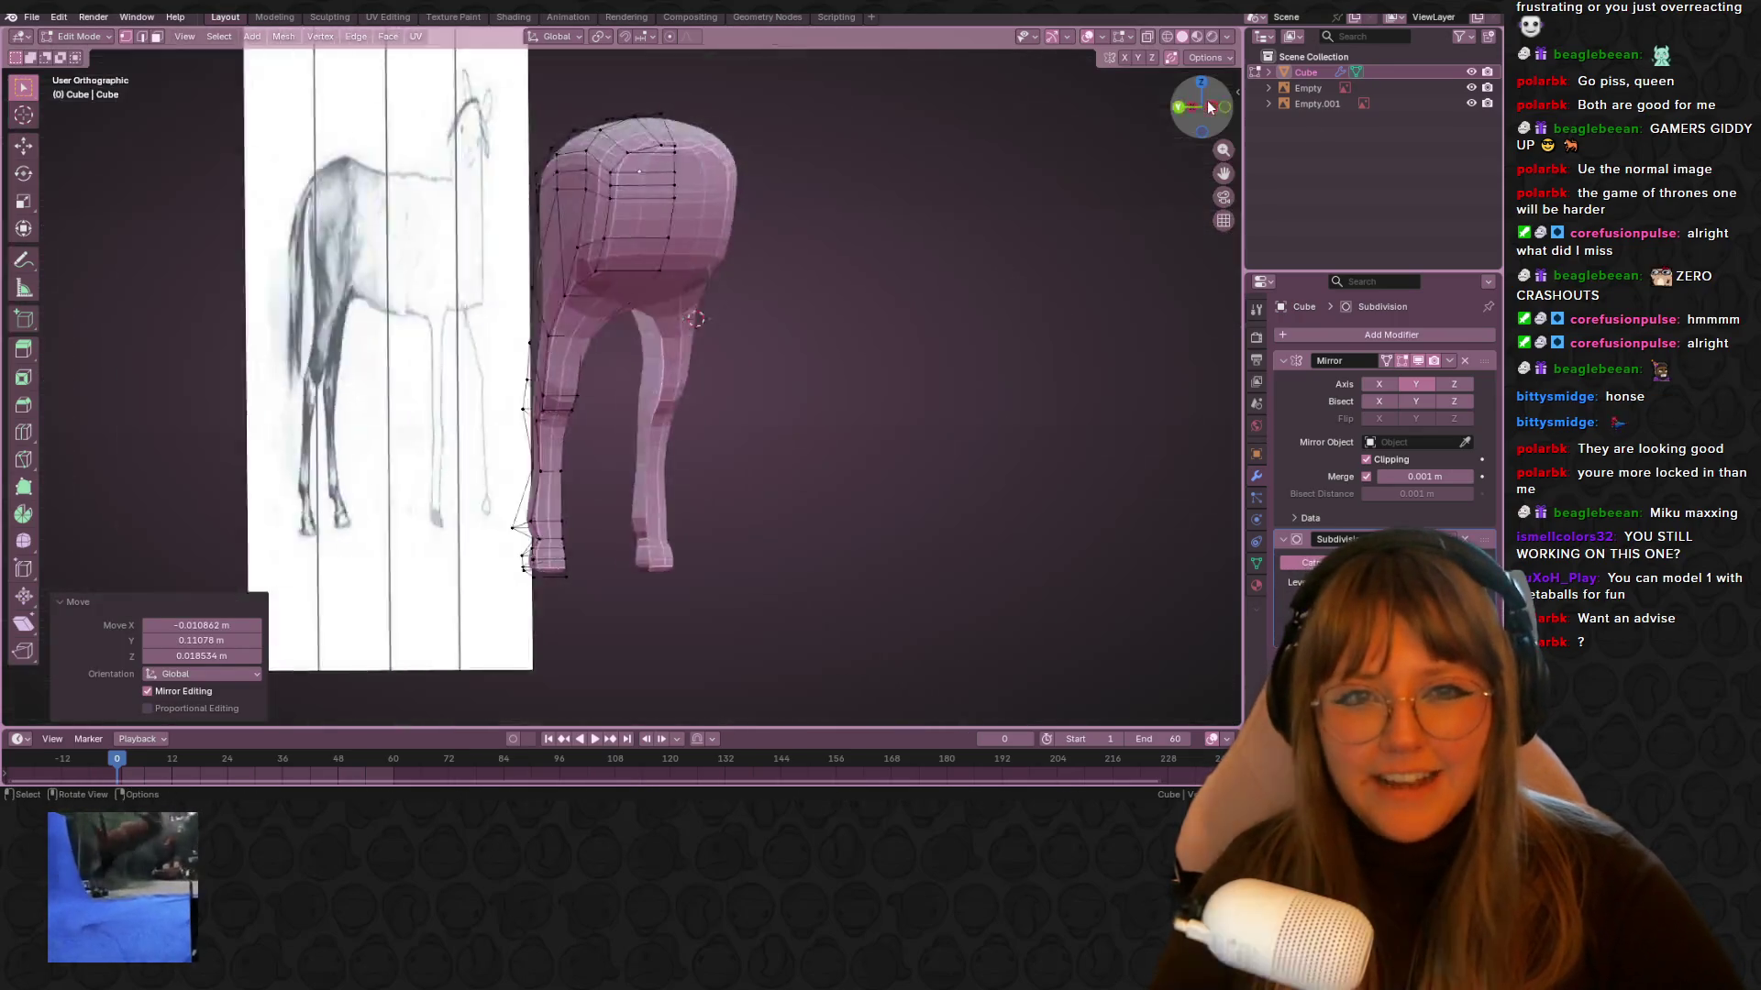
pyautogui.moveTo(1208, 107)
pyautogui.mouseDown(button='middle')
pyautogui.moveTo(400, 315)
pyautogui.moveTo(505, 307)
pyautogui.mouseUp(button='middle')
pyautogui.press('KP_3')
pyautogui.scroll(3, 366, 275)
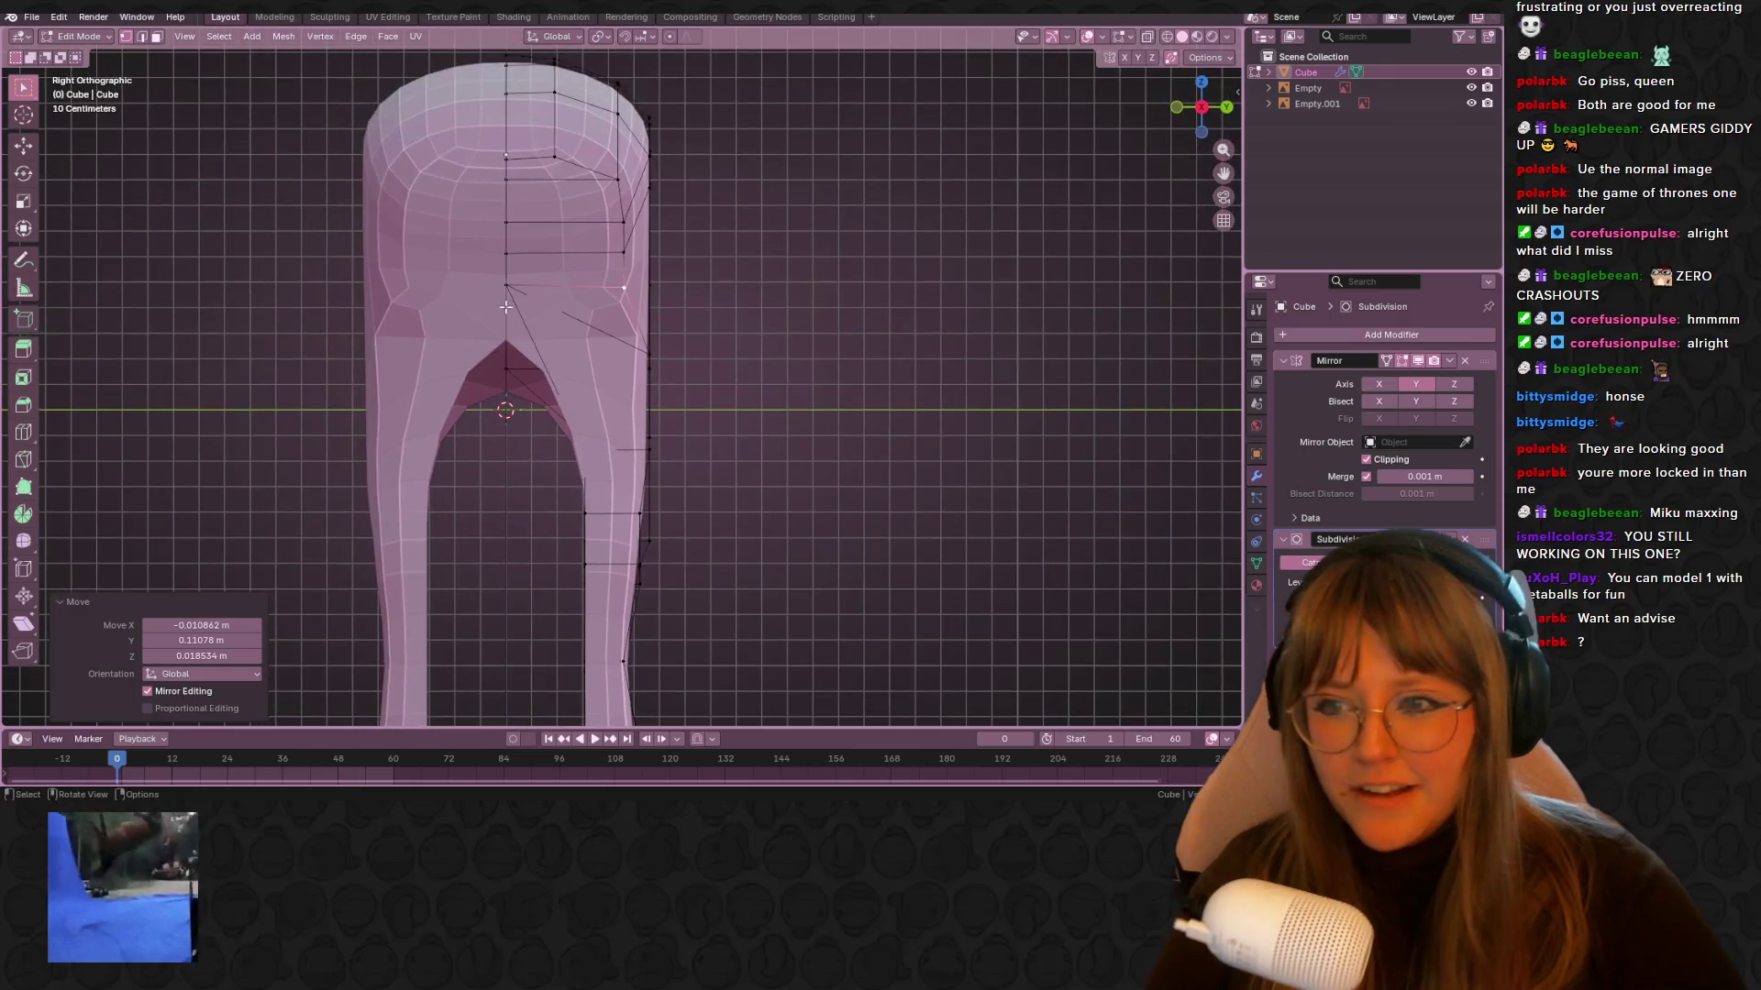
# Move the rump-top edge left and nudge the edge on the leg's right side
pyautogui.click(595, 313)
pyautogui.press('g')
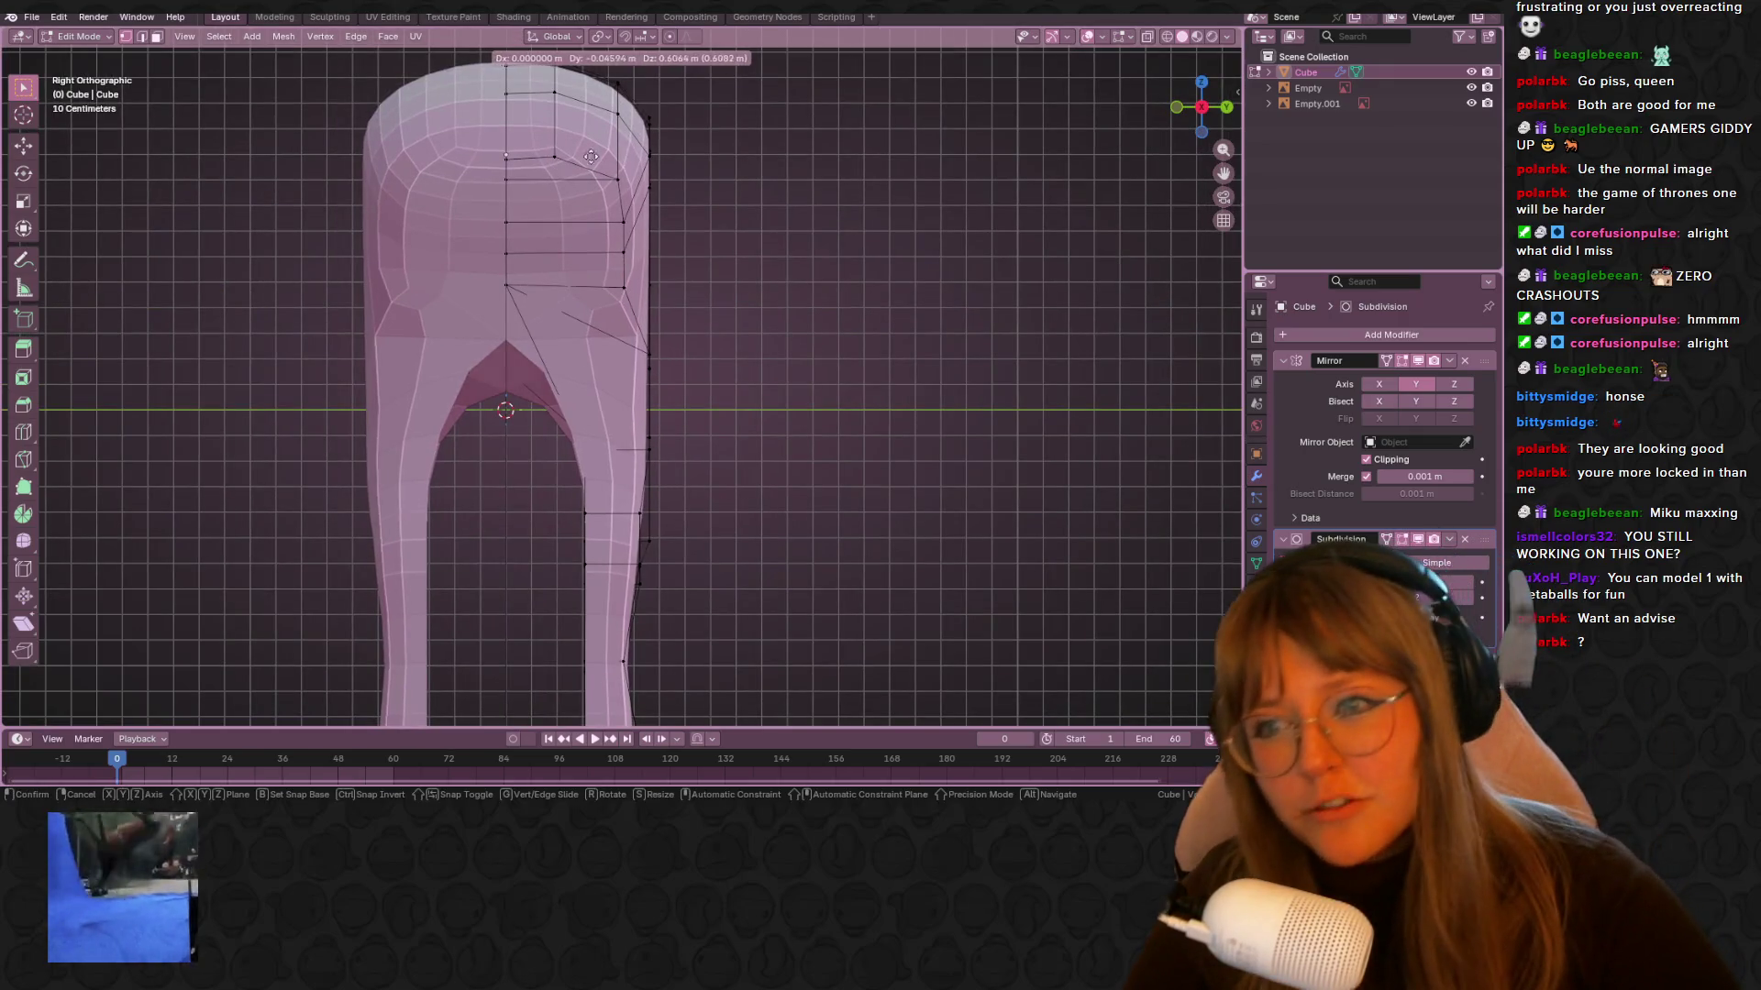
pyautogui.click(590, 157)
pyautogui.hotkey('ctrl', 'z')
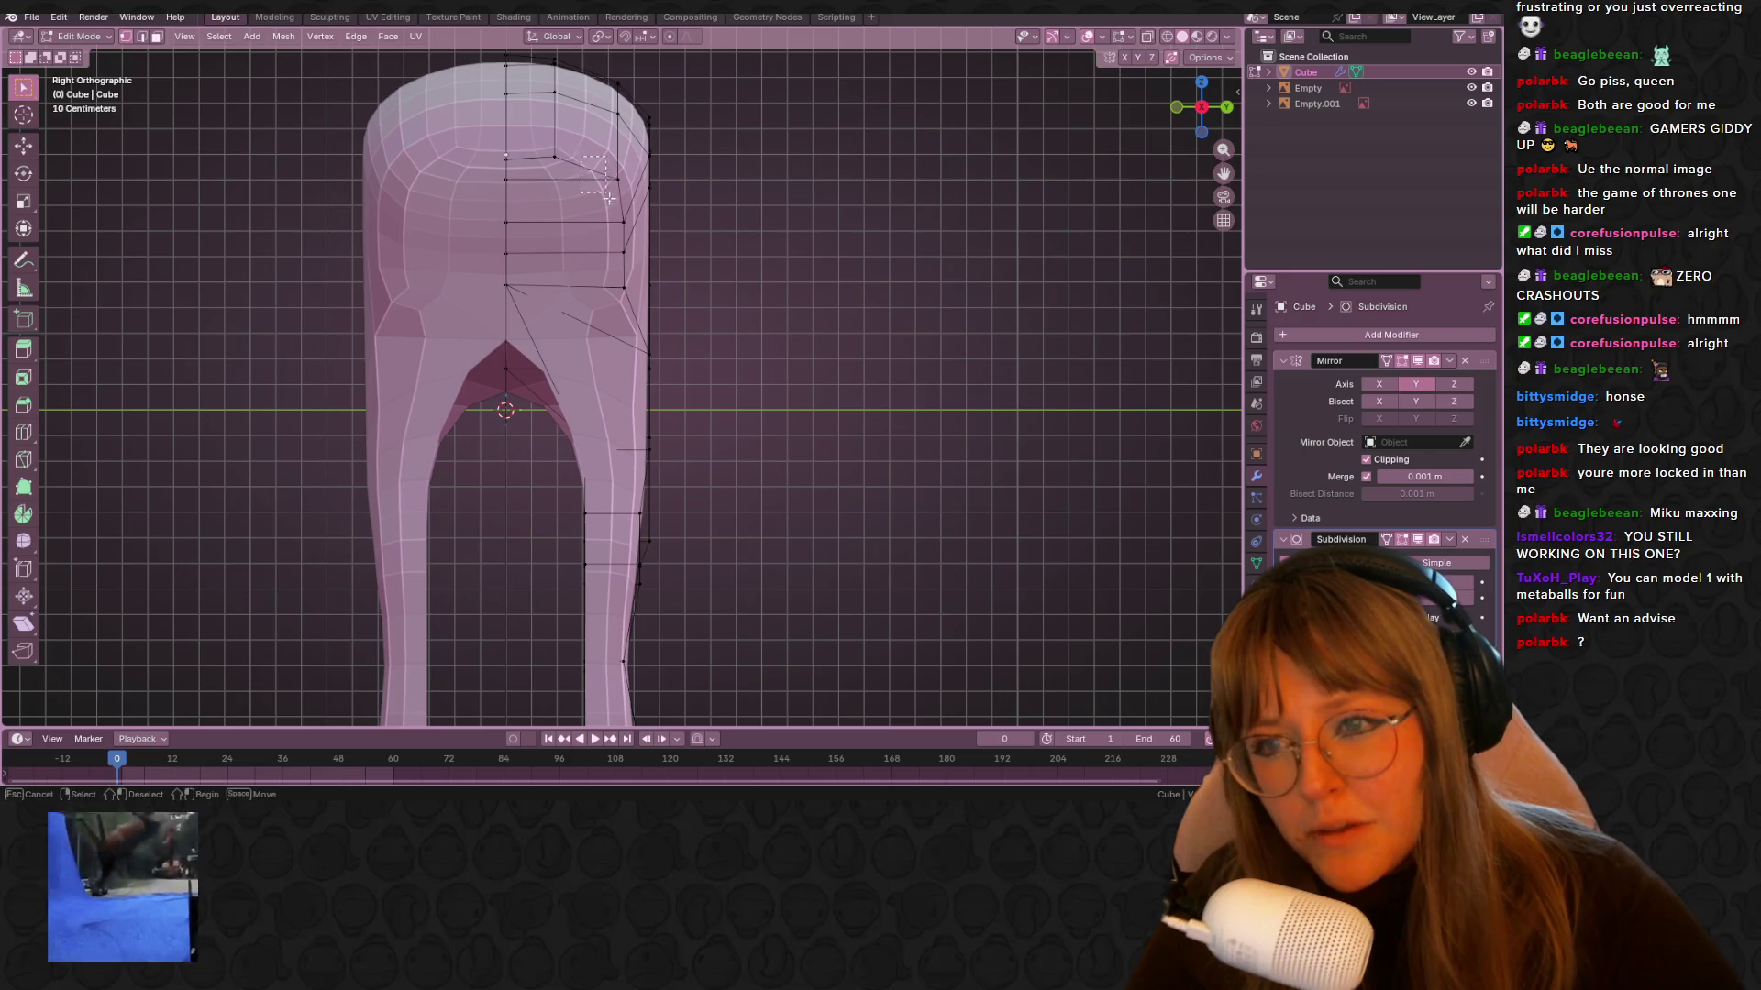
pyautogui.press('g')
pyautogui.click(587, 328)
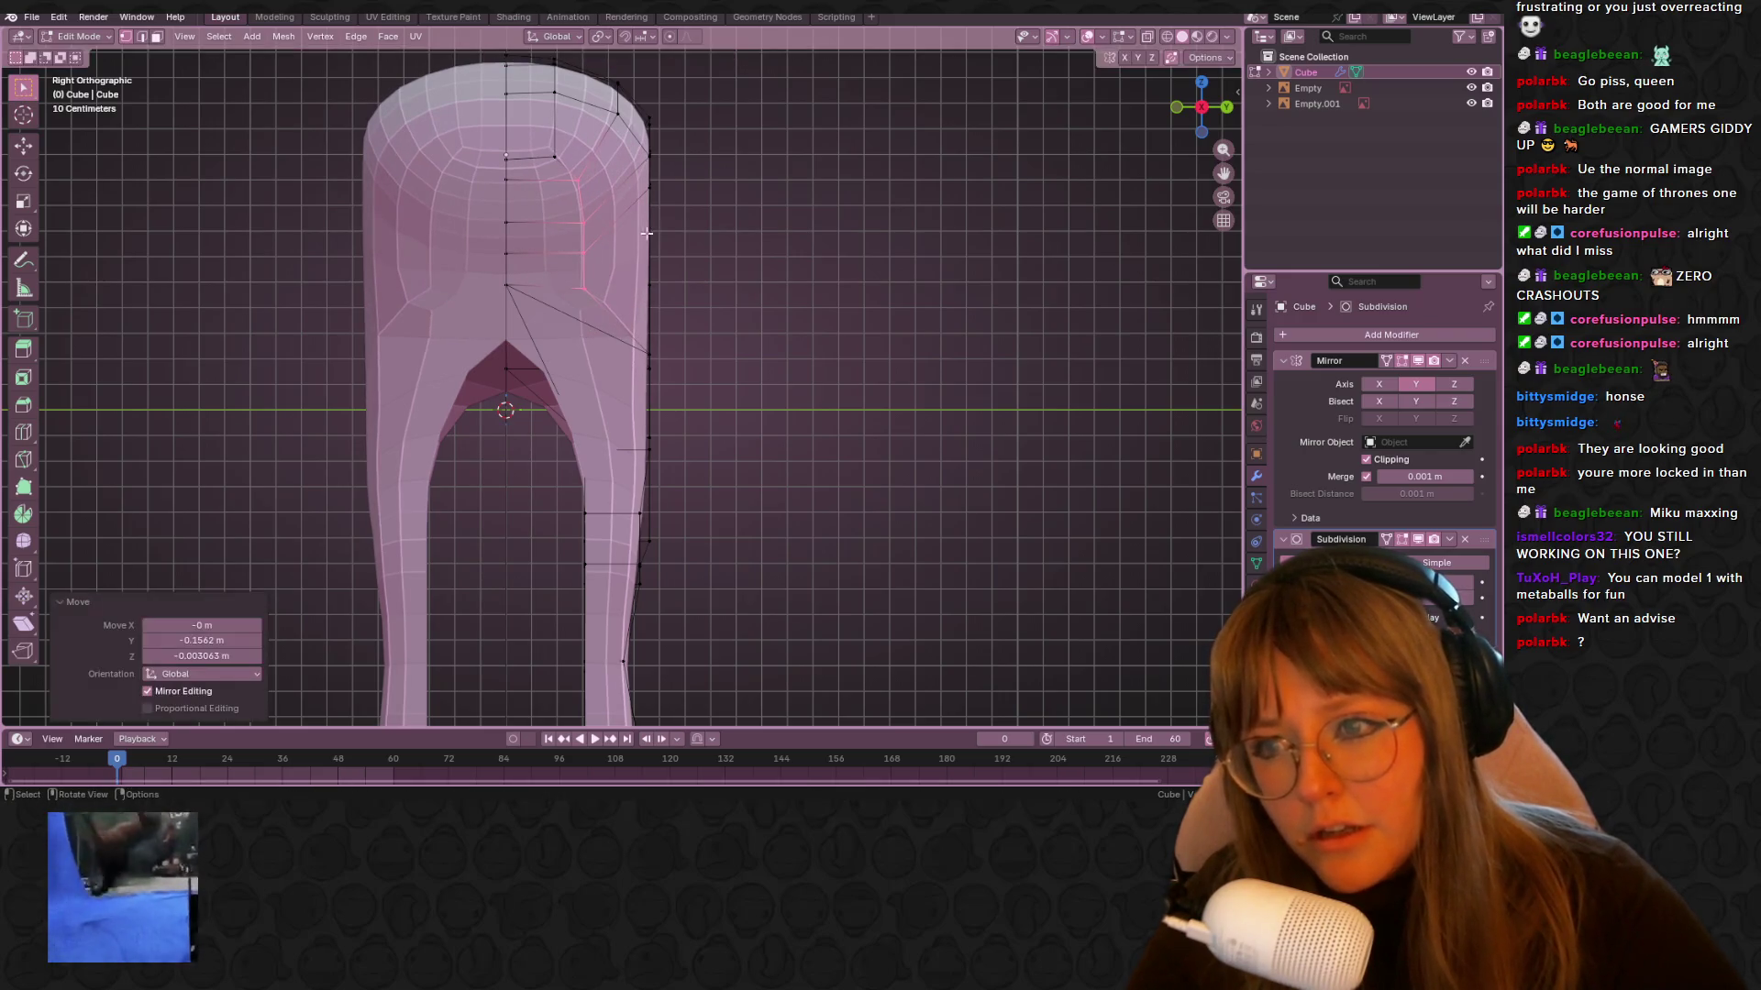
pyautogui.press('g')
pyautogui.rightClick(661, 401)
pyautogui.click(697, 483)
pyautogui.press('g')
pyautogui.click(698, 483)
pyautogui.moveTo(642, 501); pyautogui.dragTo(644, 503)
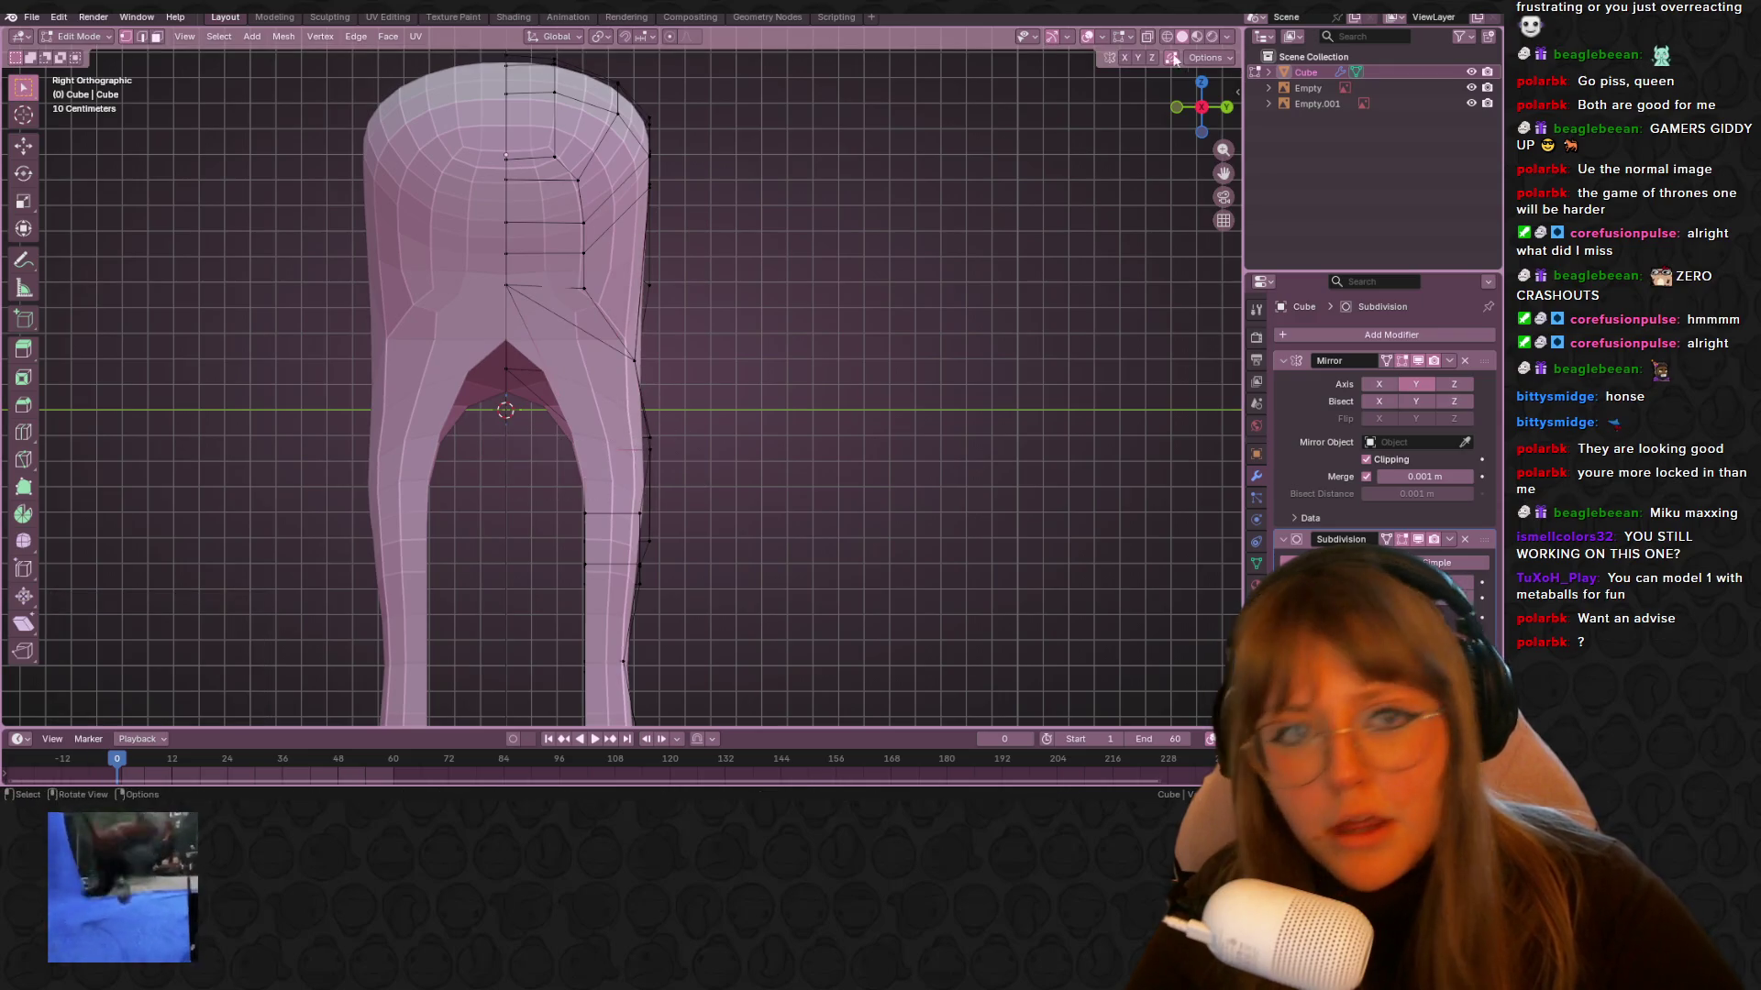
# Shift a leg vertex and the right leg's middle faces slightly left
pyautogui.keyDown('shift'); pyautogui.moveTo(526, 392); pyautogui.dragTo(551, 314, button='middle'); pyautogui.keyUp('shift')
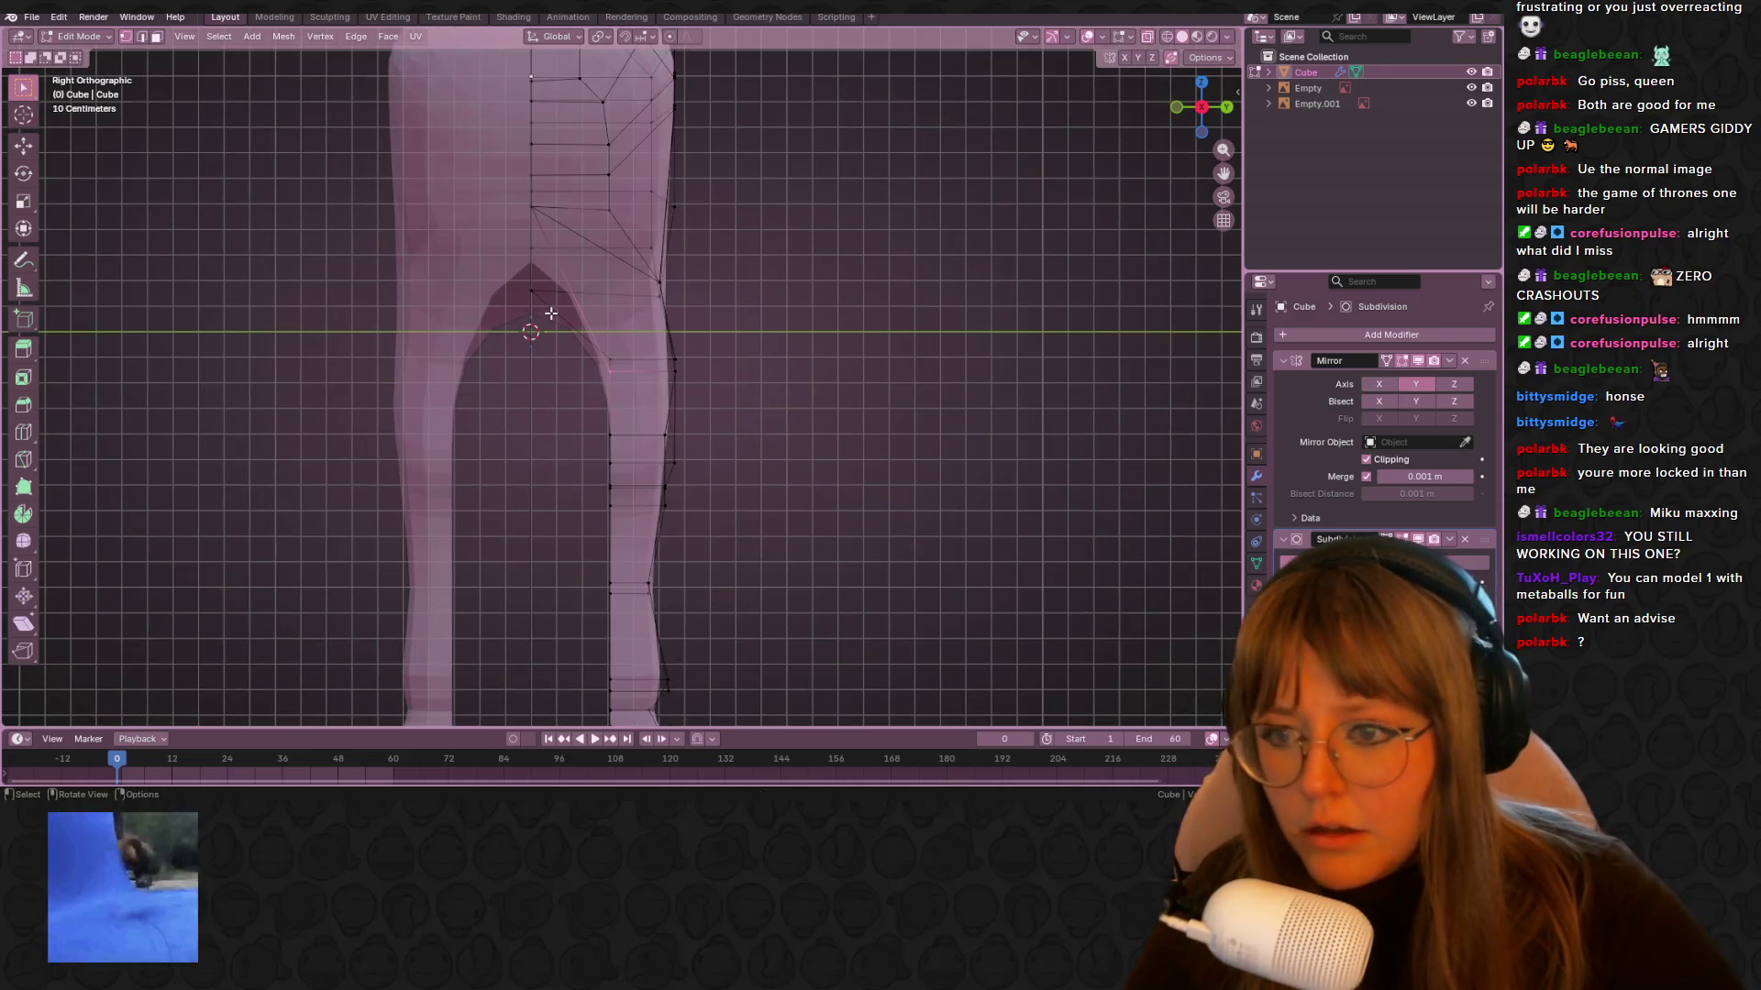
pyautogui.press('g')
pyautogui.click(597, 397)
pyautogui.keyDown('shift'); pyautogui.moveTo(579, 420); pyautogui.dragTo(554, 328, button='middle'); pyautogui.keyUp('shift')
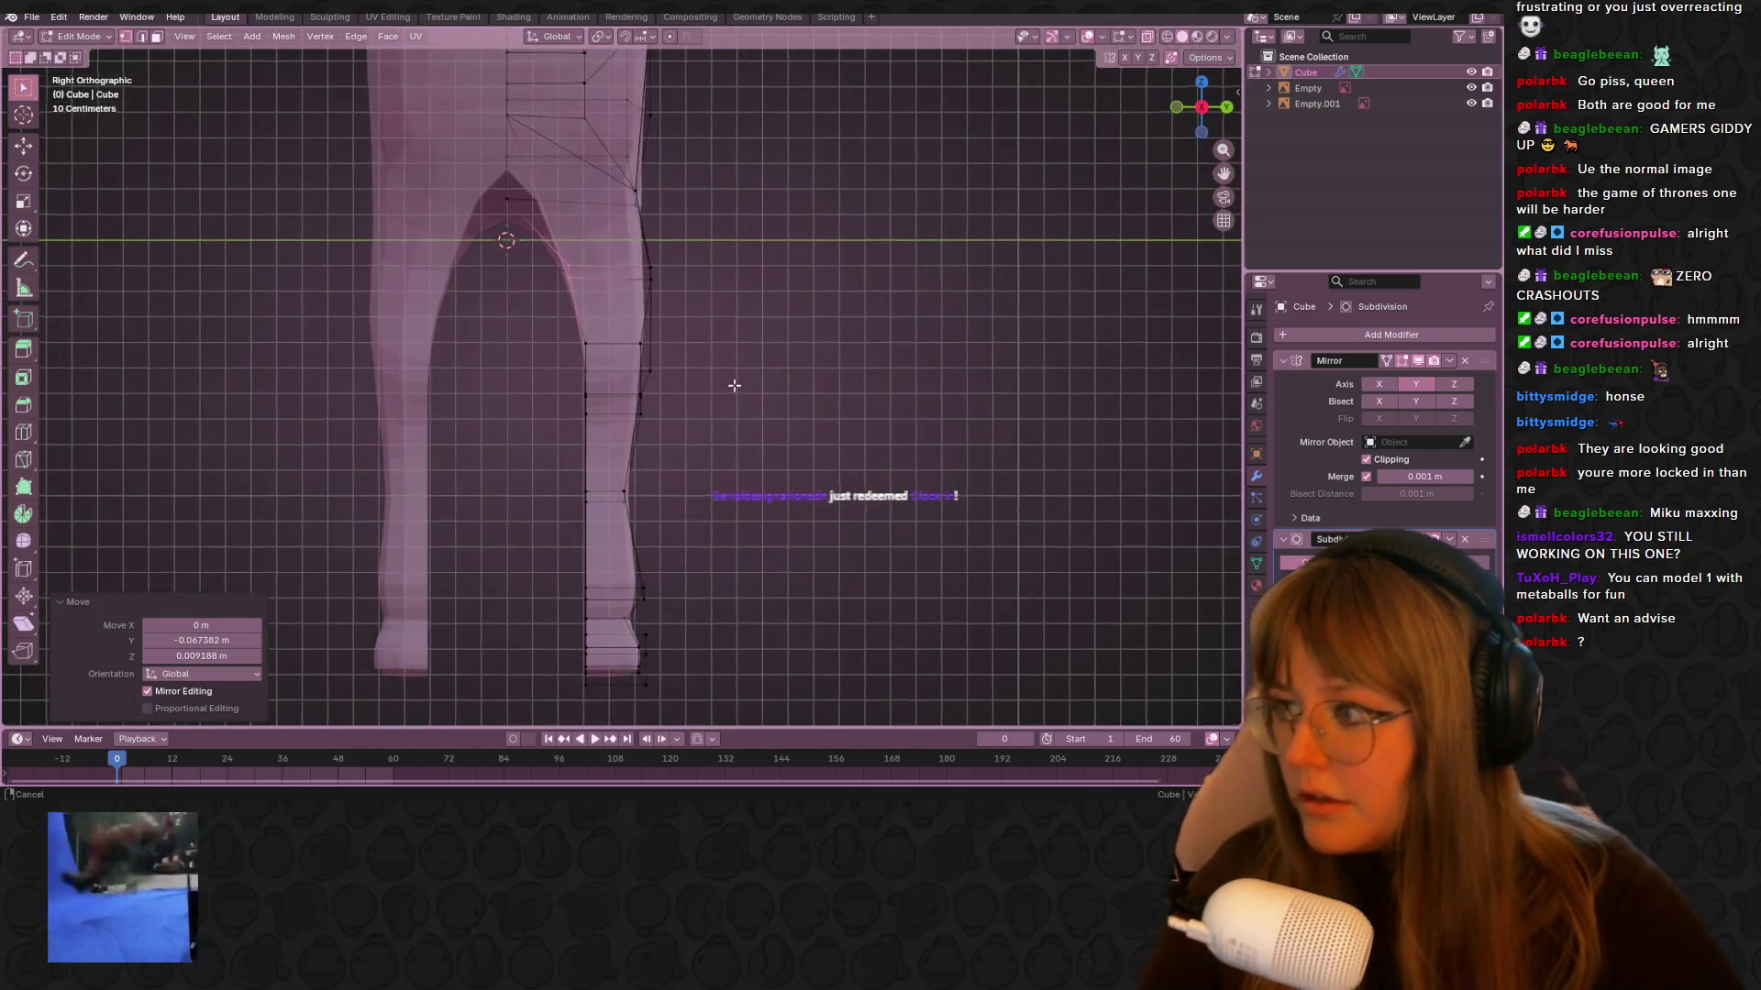
pyautogui.moveTo(696, 440); pyautogui.dragTo(695, 439)
pyautogui.press('s')
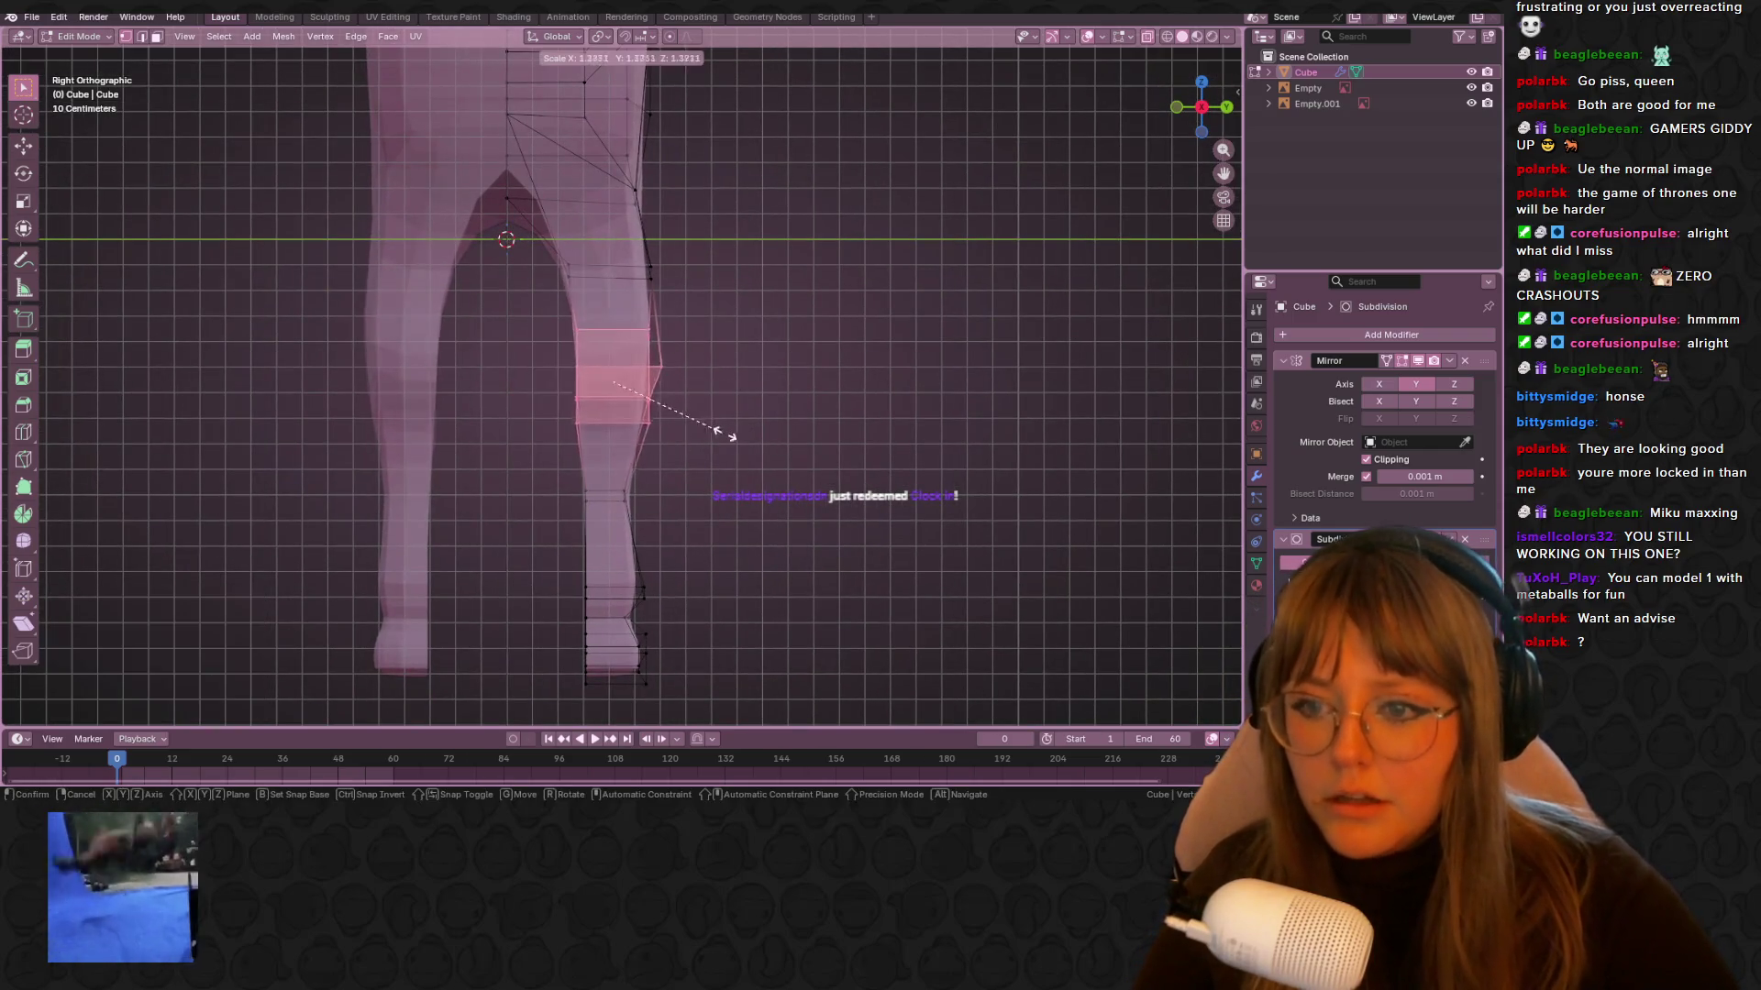
pyautogui.rightClick(708, 434)
pyautogui.press('g')
pyautogui.click(722, 415)
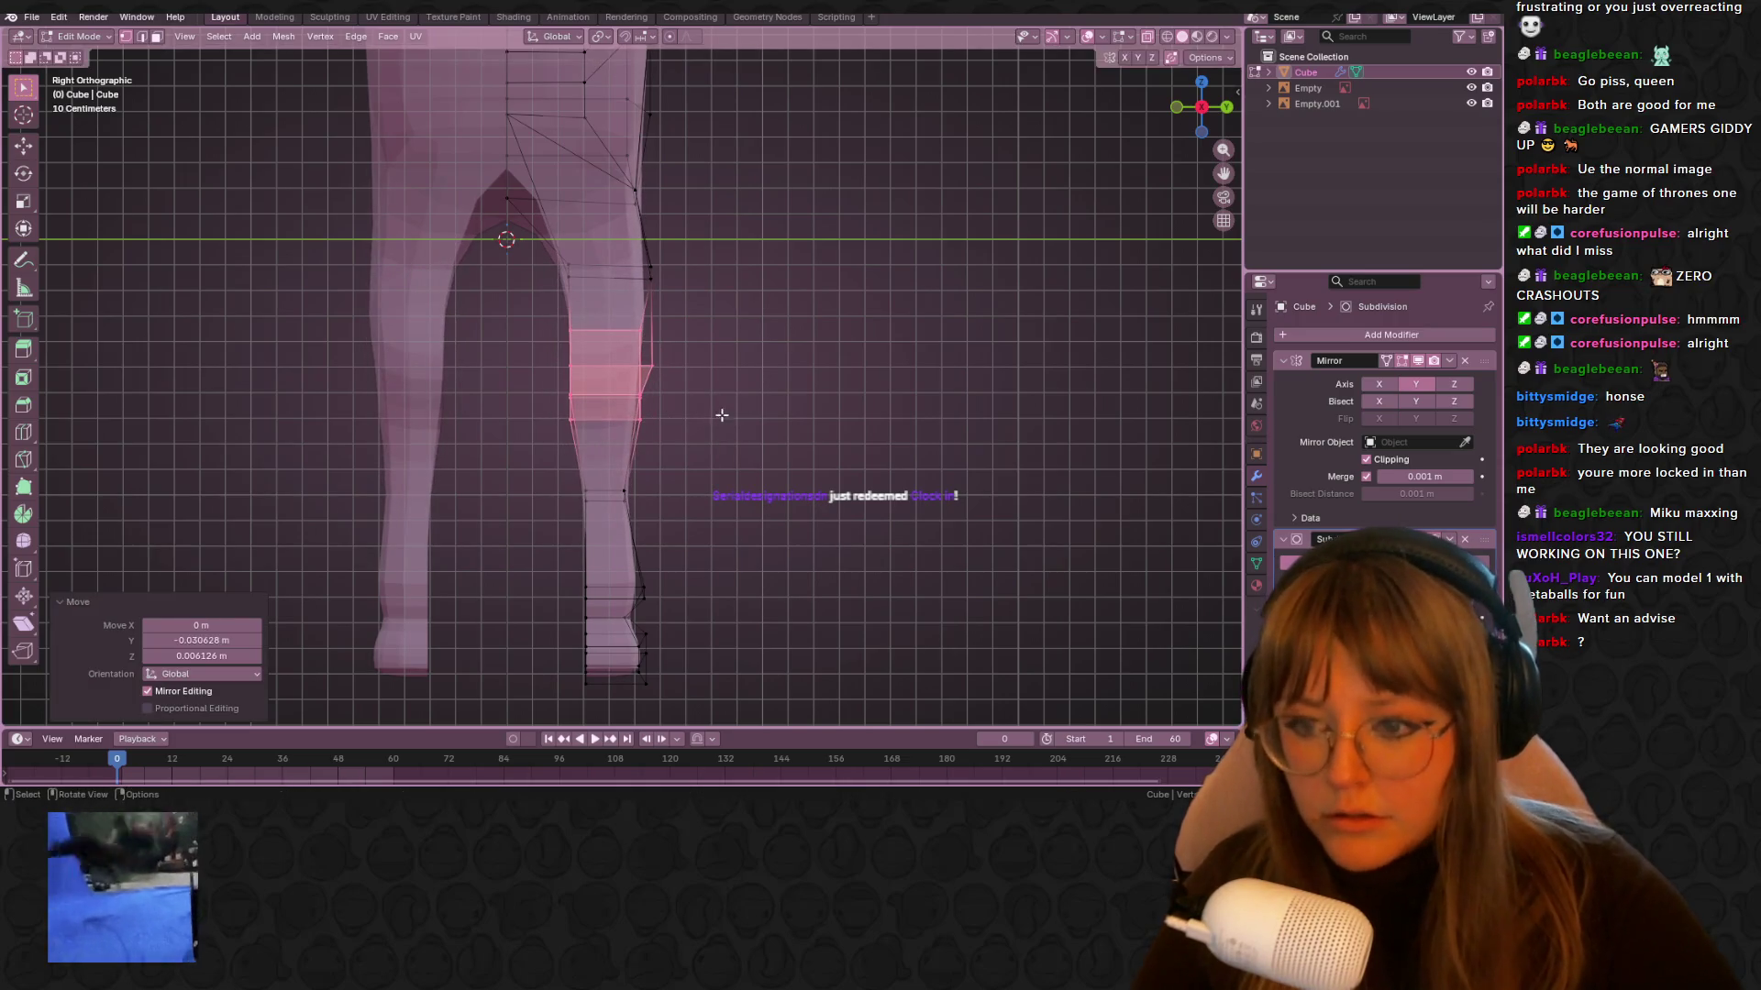
pyautogui.click(622, 479)
pyautogui.press('g')
pyautogui.click(657, 521)
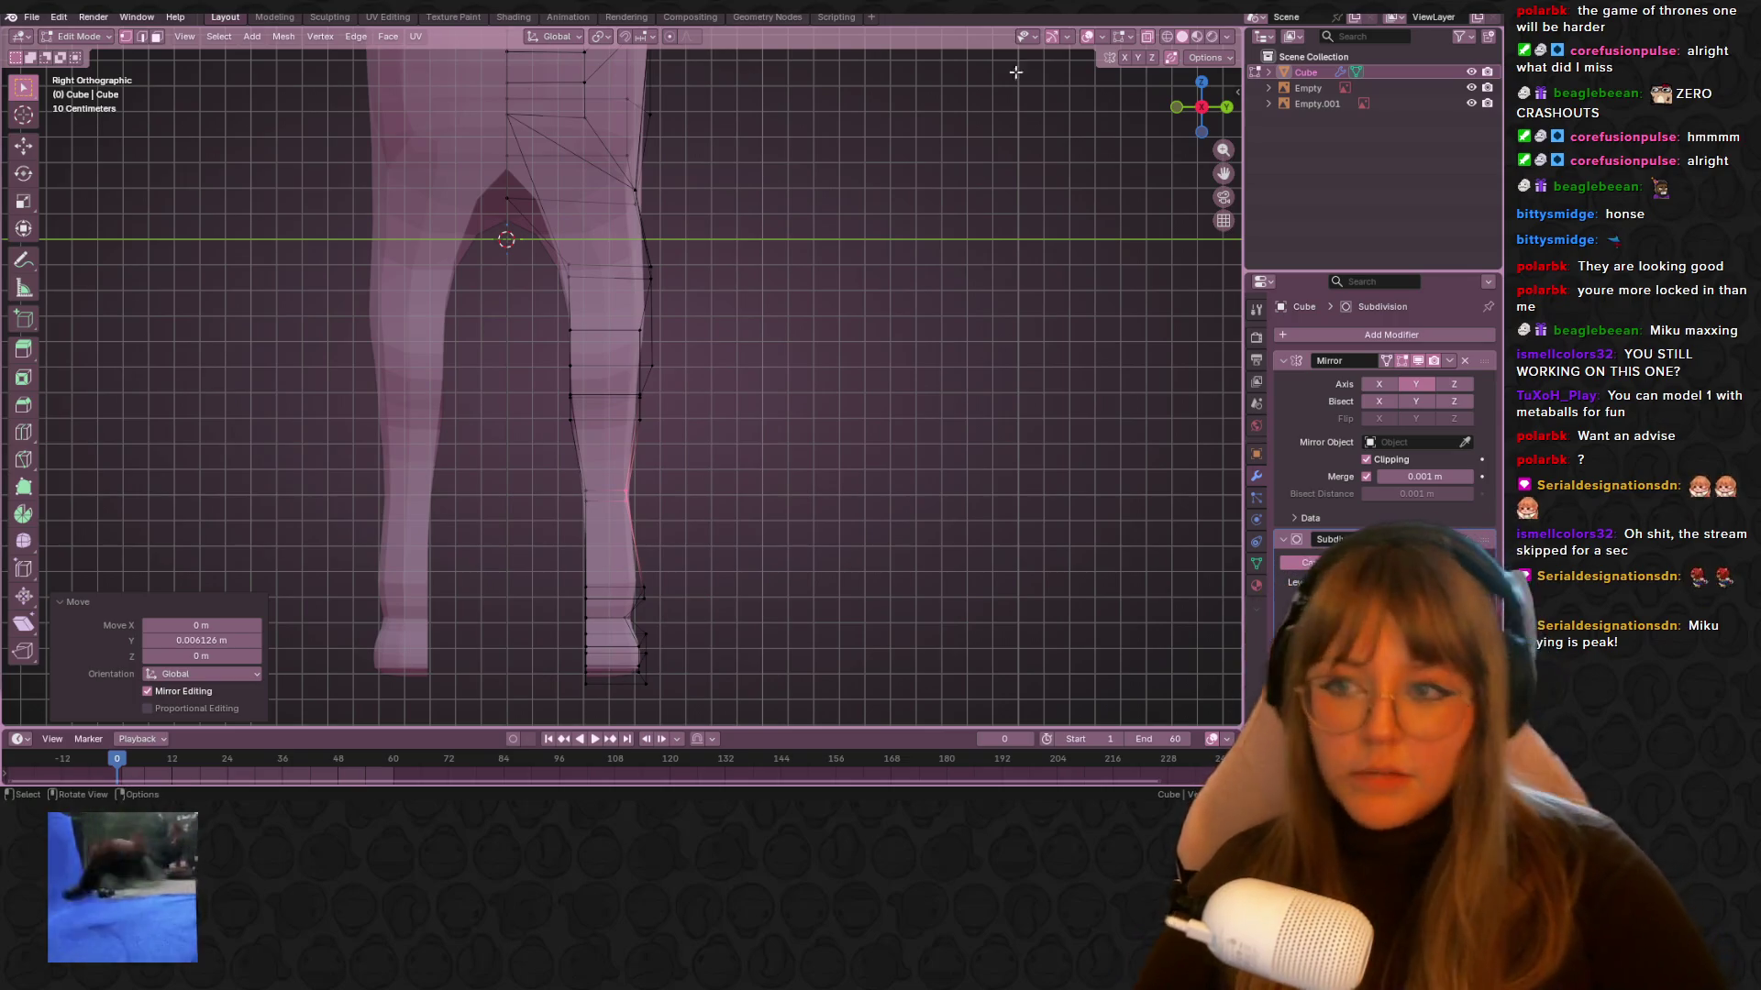
# Scale the two lower-leg loops to about 0.92, shift them along Y, and preview in Object Mode
pyautogui.keyDown('alt'); pyautogui.click(669, 299); pyautogui.keyUp('alt')
pyautogui.press('g')
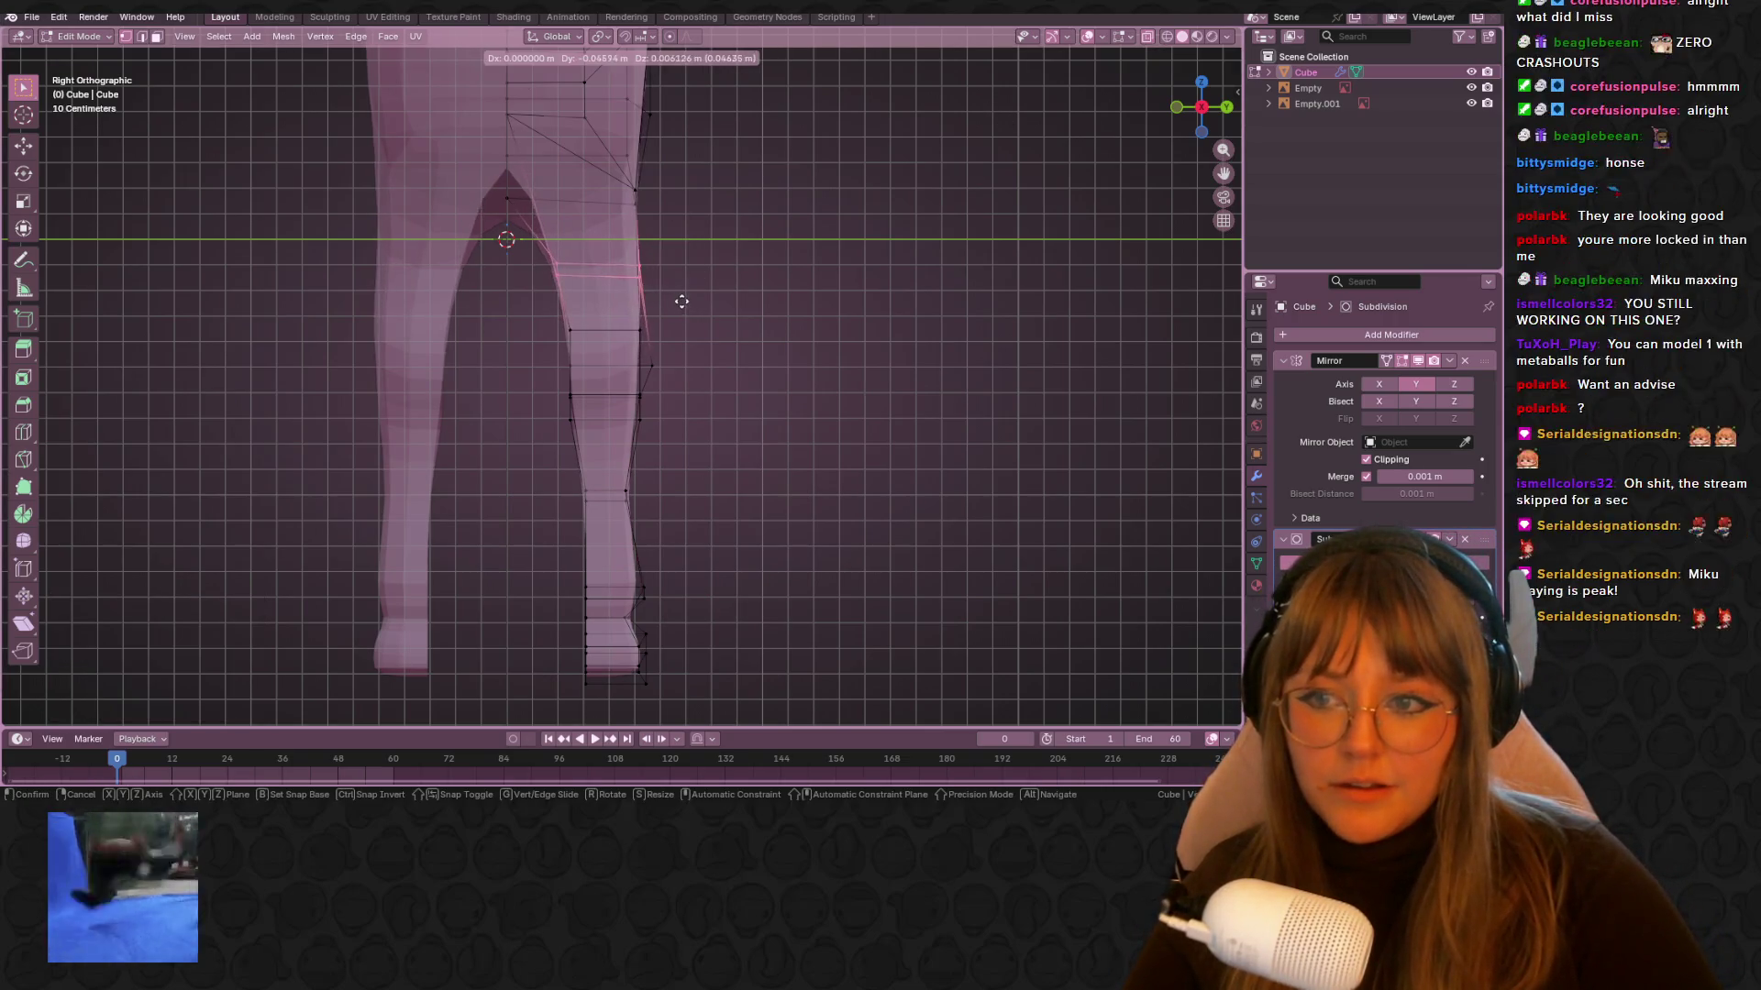
pyautogui.click(676, 300)
pyautogui.moveTo(552, 315); pyautogui.dragTo(707, 410)
pyautogui.press('s')
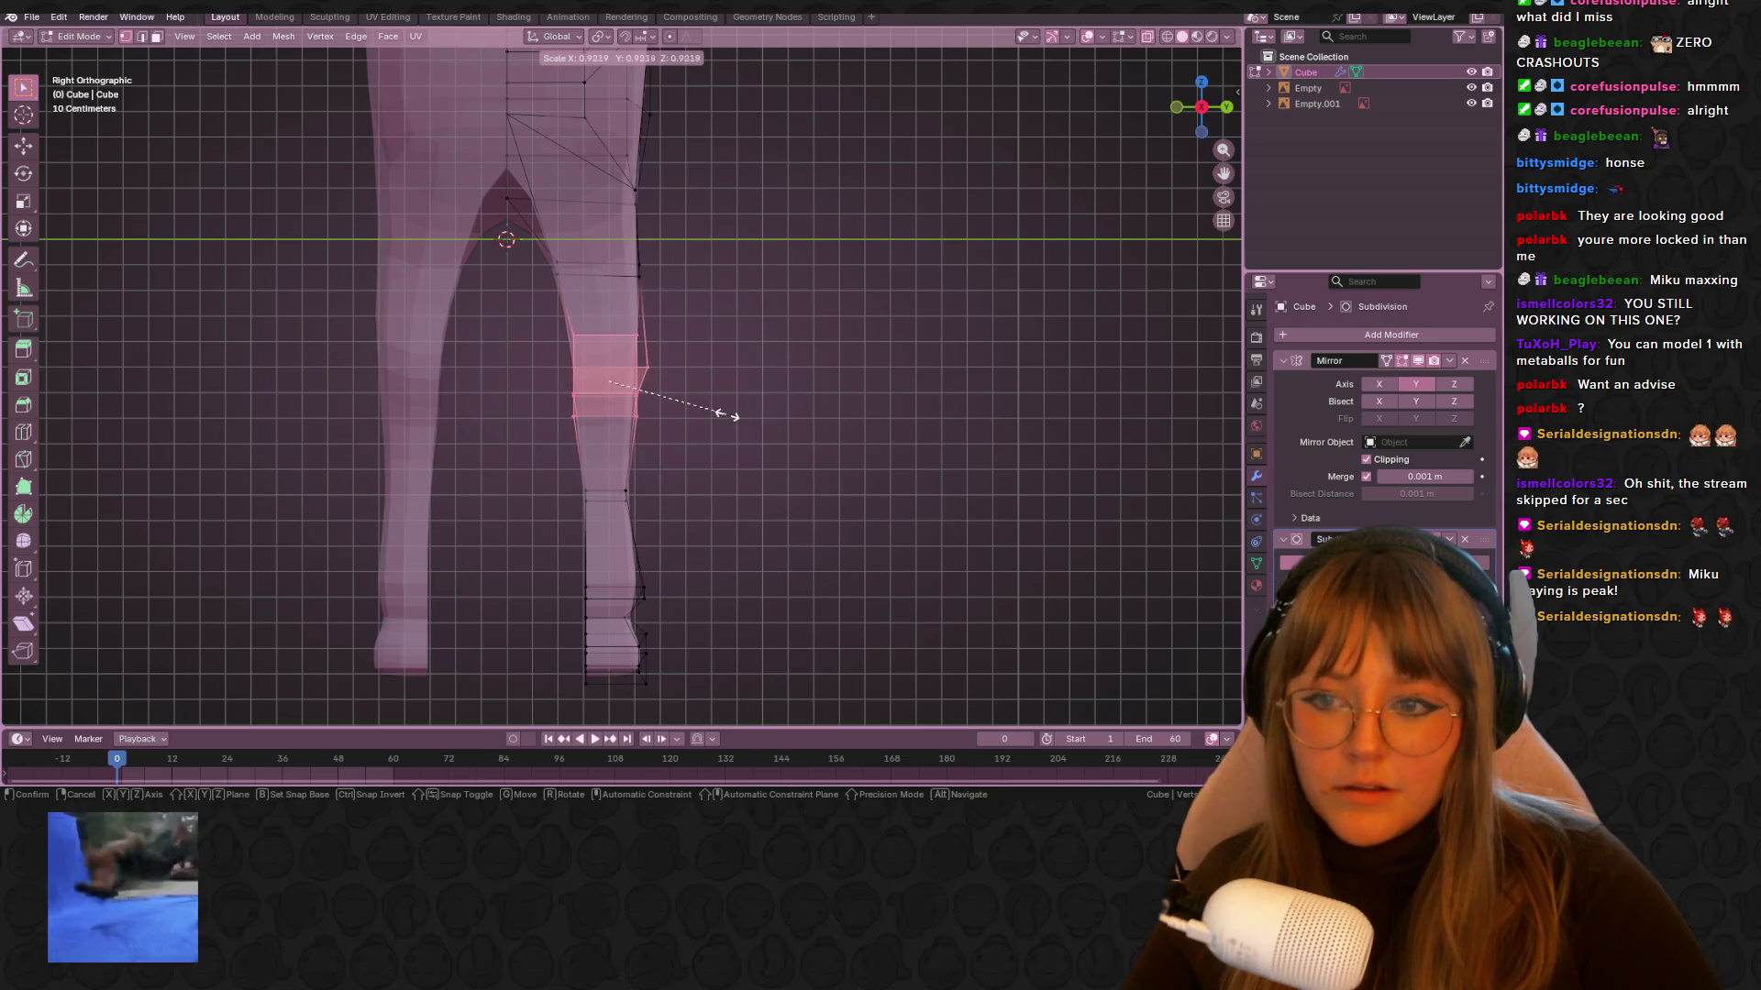
pyautogui.click(735, 414)
pyautogui.press('g')
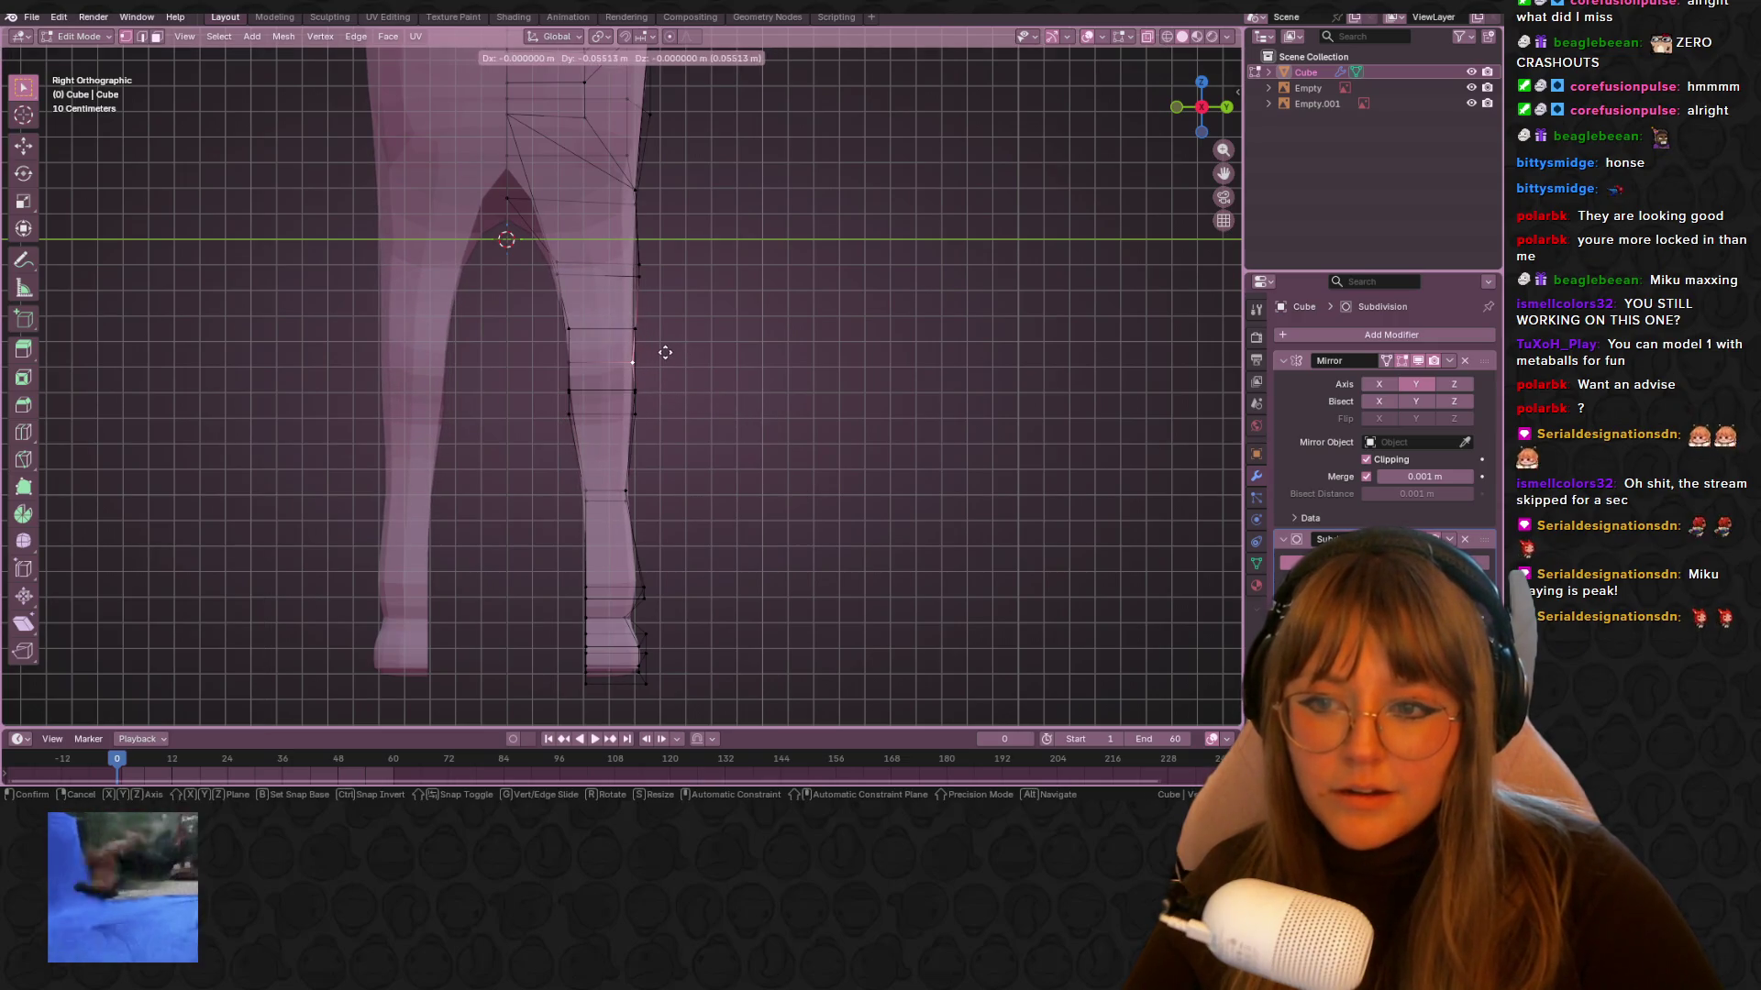
pyautogui.click(806, 357)
pyautogui.moveTo(806, 358); pyautogui.dragTo(972, 256, button='middle')
pyautogui.press('Tab')
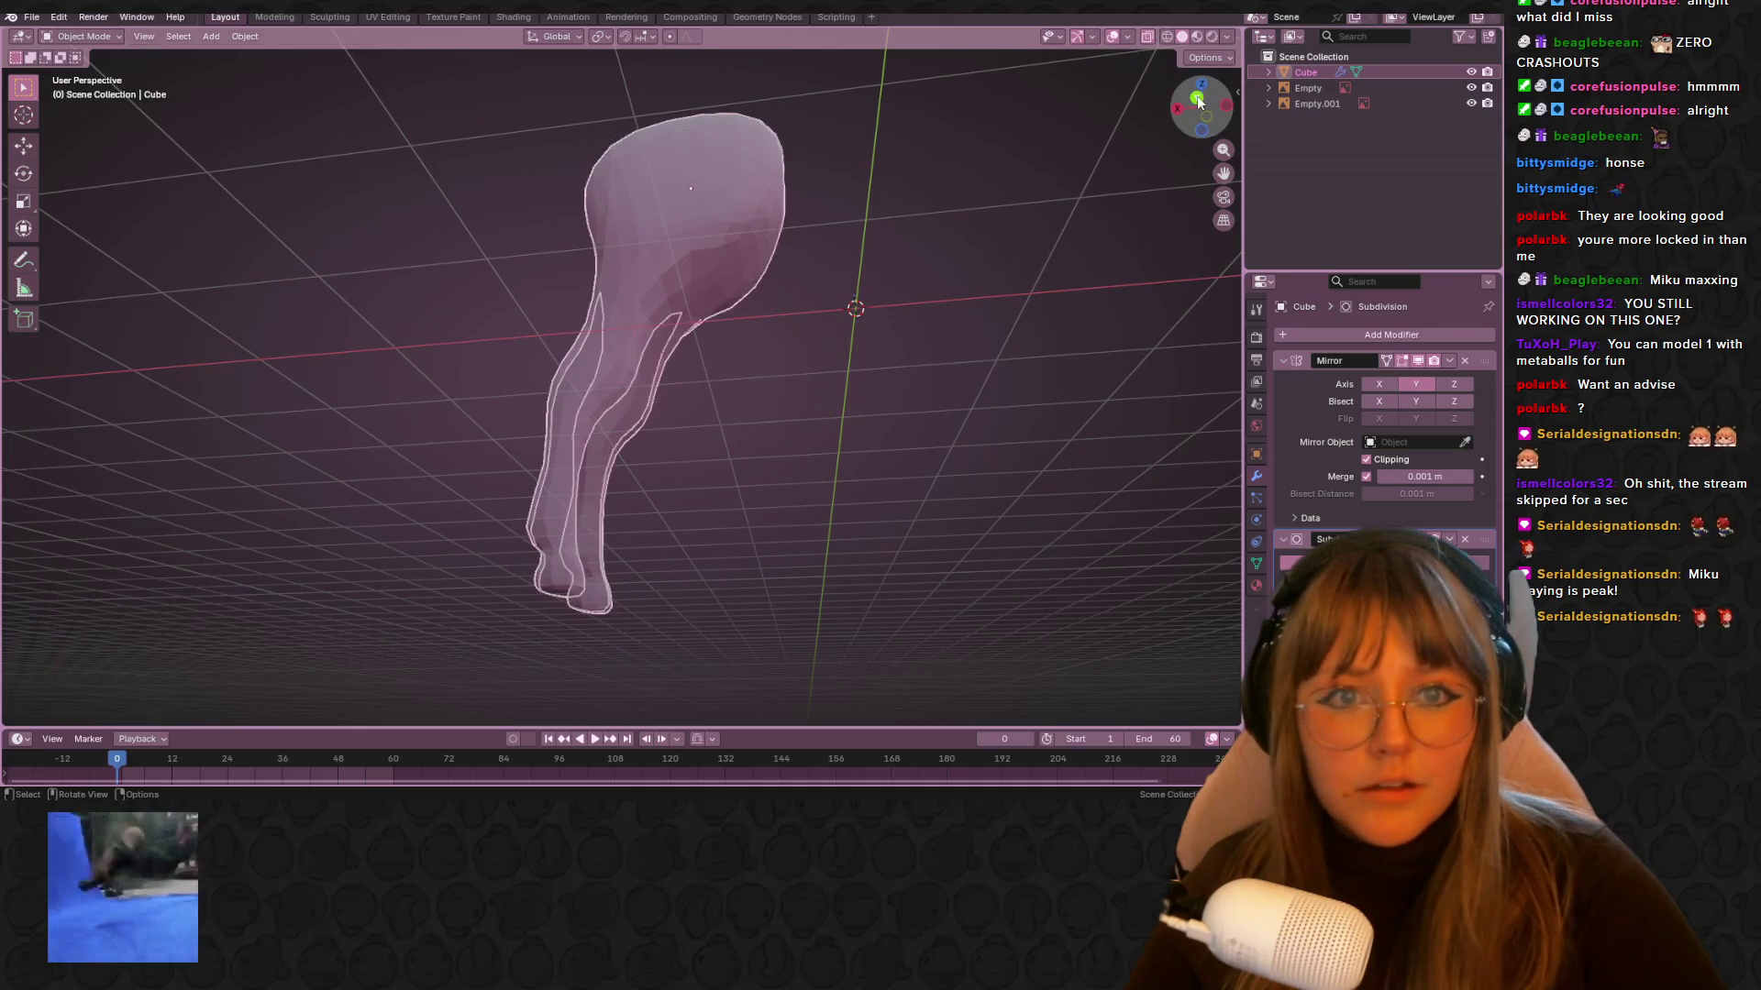
# Re-enter Edit Mode with solid display, select the rump's top vertices, and view from the right
pyautogui.press('ctrl+KP_1')
pyautogui.keyDown('shift'); pyautogui.moveTo(1079, 130); pyautogui.dragTo(895, 156, button='middle'); pyautogui.keyUp('shift')
pyautogui.press('Tab')
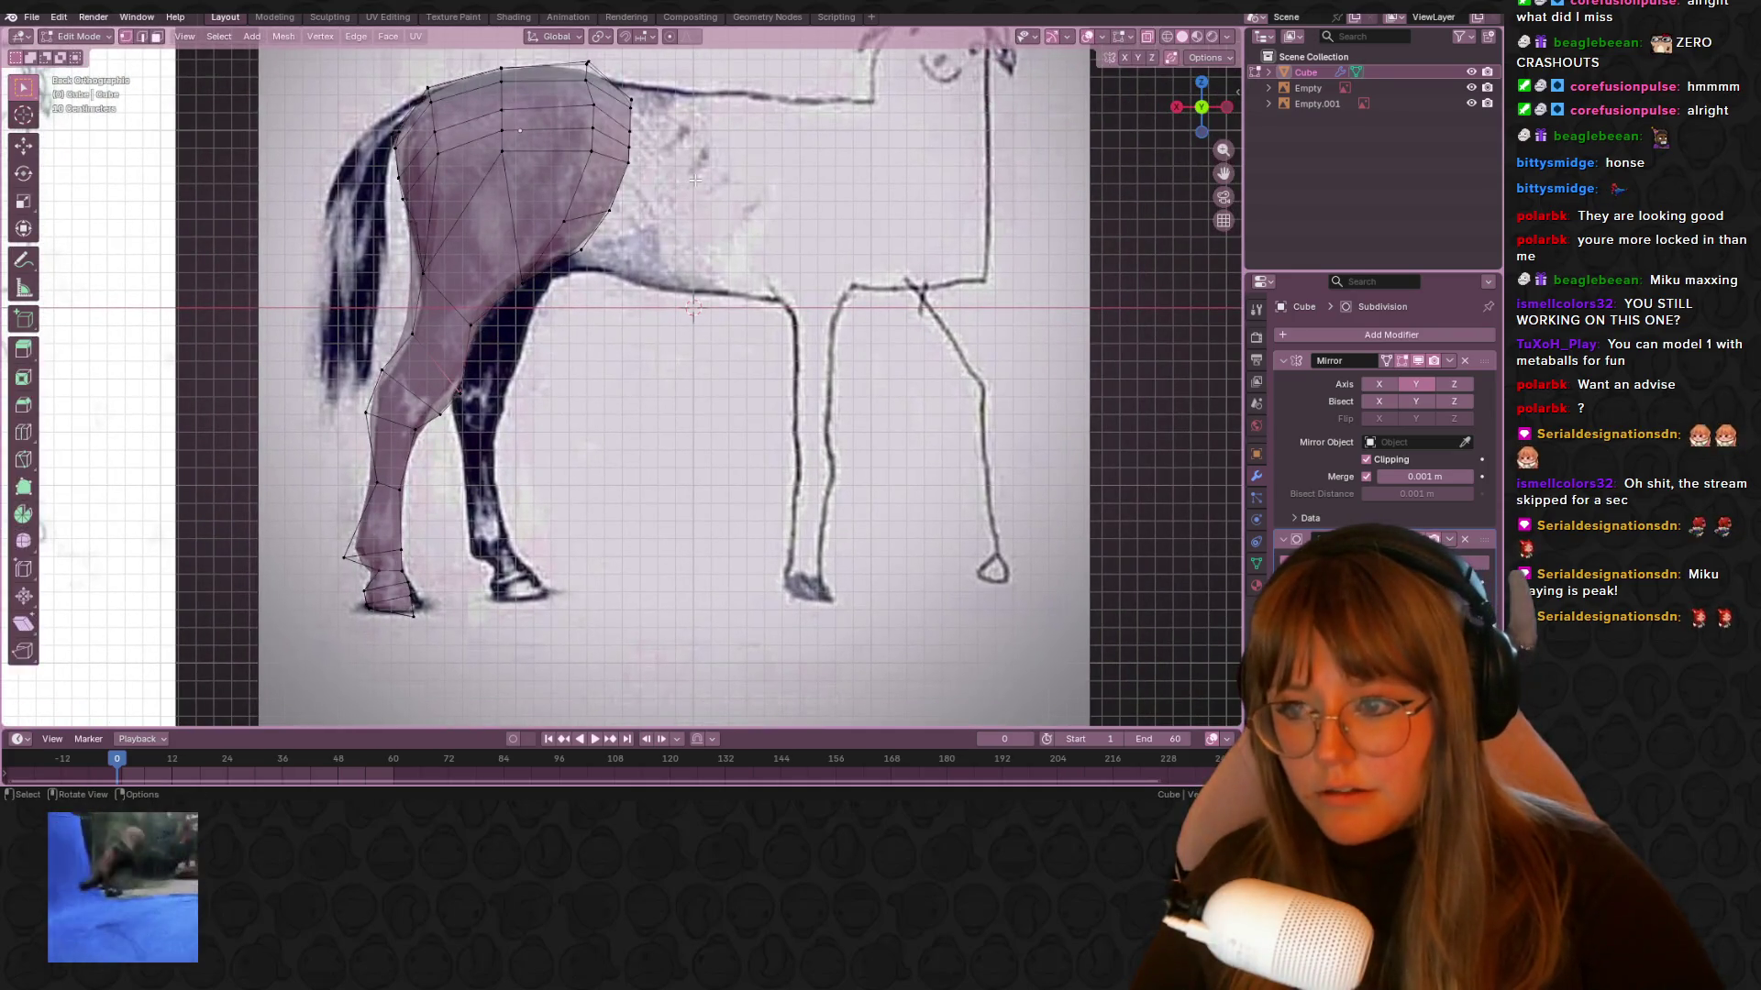
pyautogui.click(1147, 36)
pyautogui.scroll(-3, 686, 166)
pyautogui.moveTo(686, 165)
pyautogui.mouseDown(button='middle')
pyautogui.moveTo(711, 346)
pyautogui.moveTo(669, 326)
pyautogui.mouseUp(button='middle')
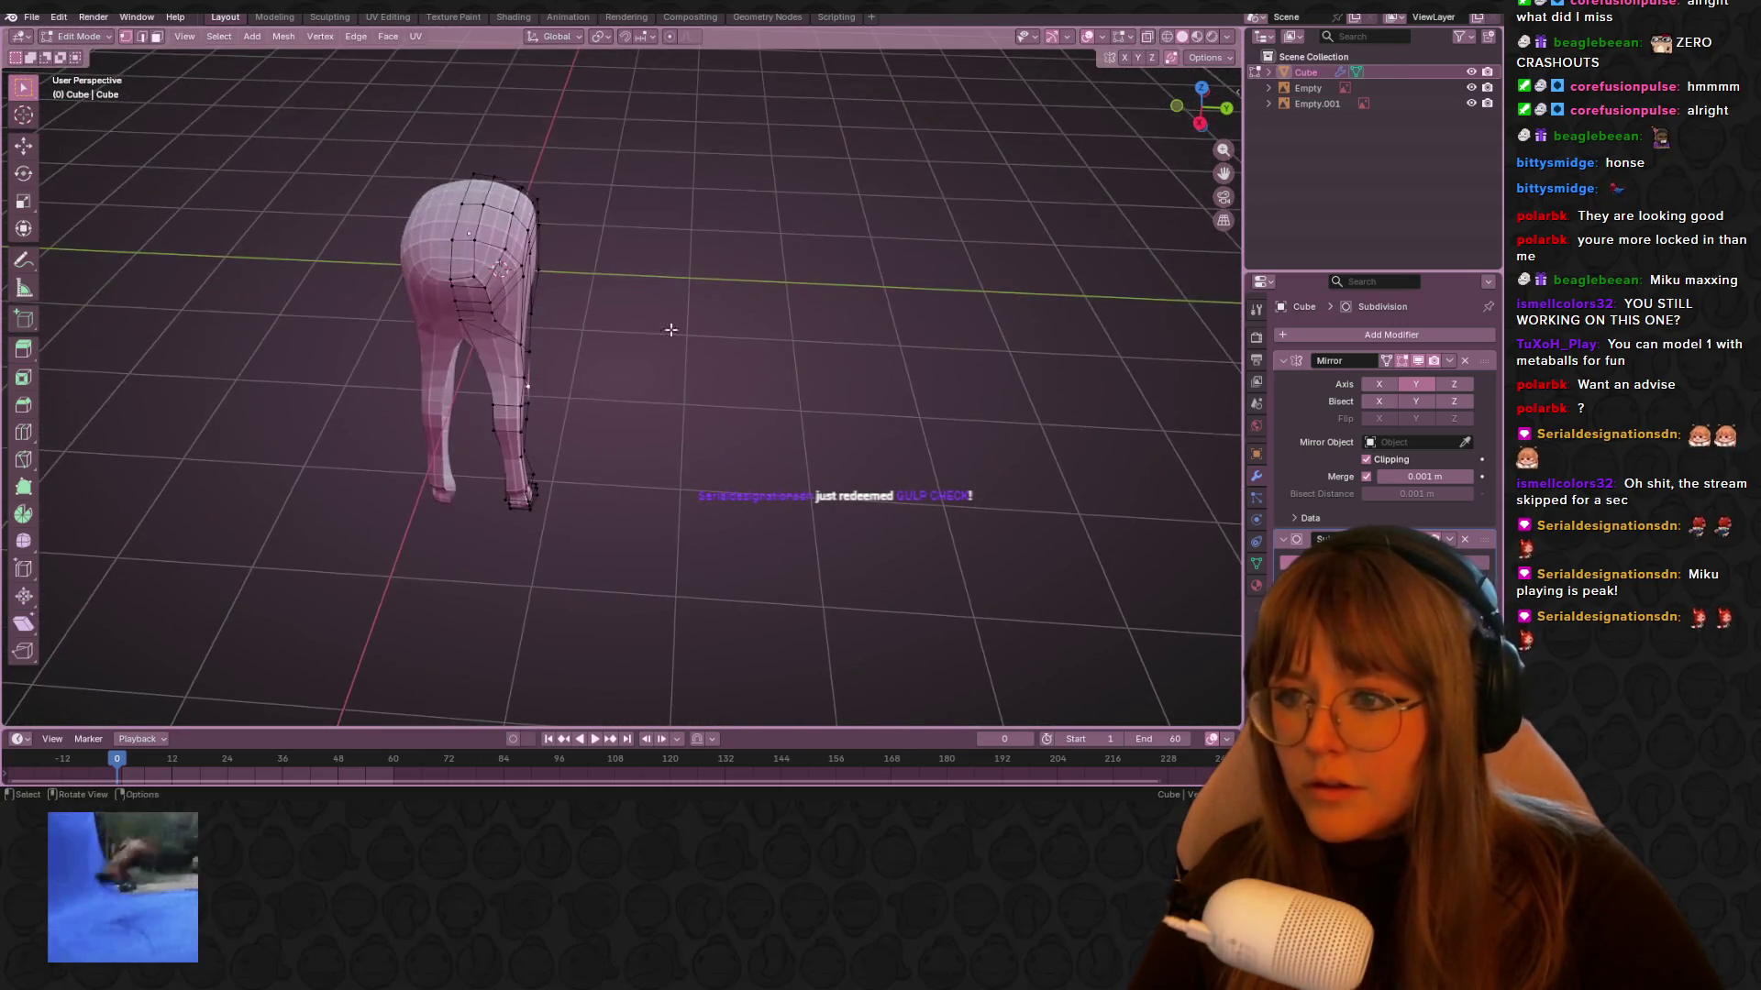
pyautogui.moveTo(511, 241); pyautogui.dragTo(511, 240)
pyautogui.moveTo(511, 241)
pyautogui.mouseDown(button='middle')
pyautogui.moveTo(673, 169)
pyautogui.moveTo(1155, 95)
pyautogui.mouseUp(button='middle')
pyautogui.click(1198, 101)
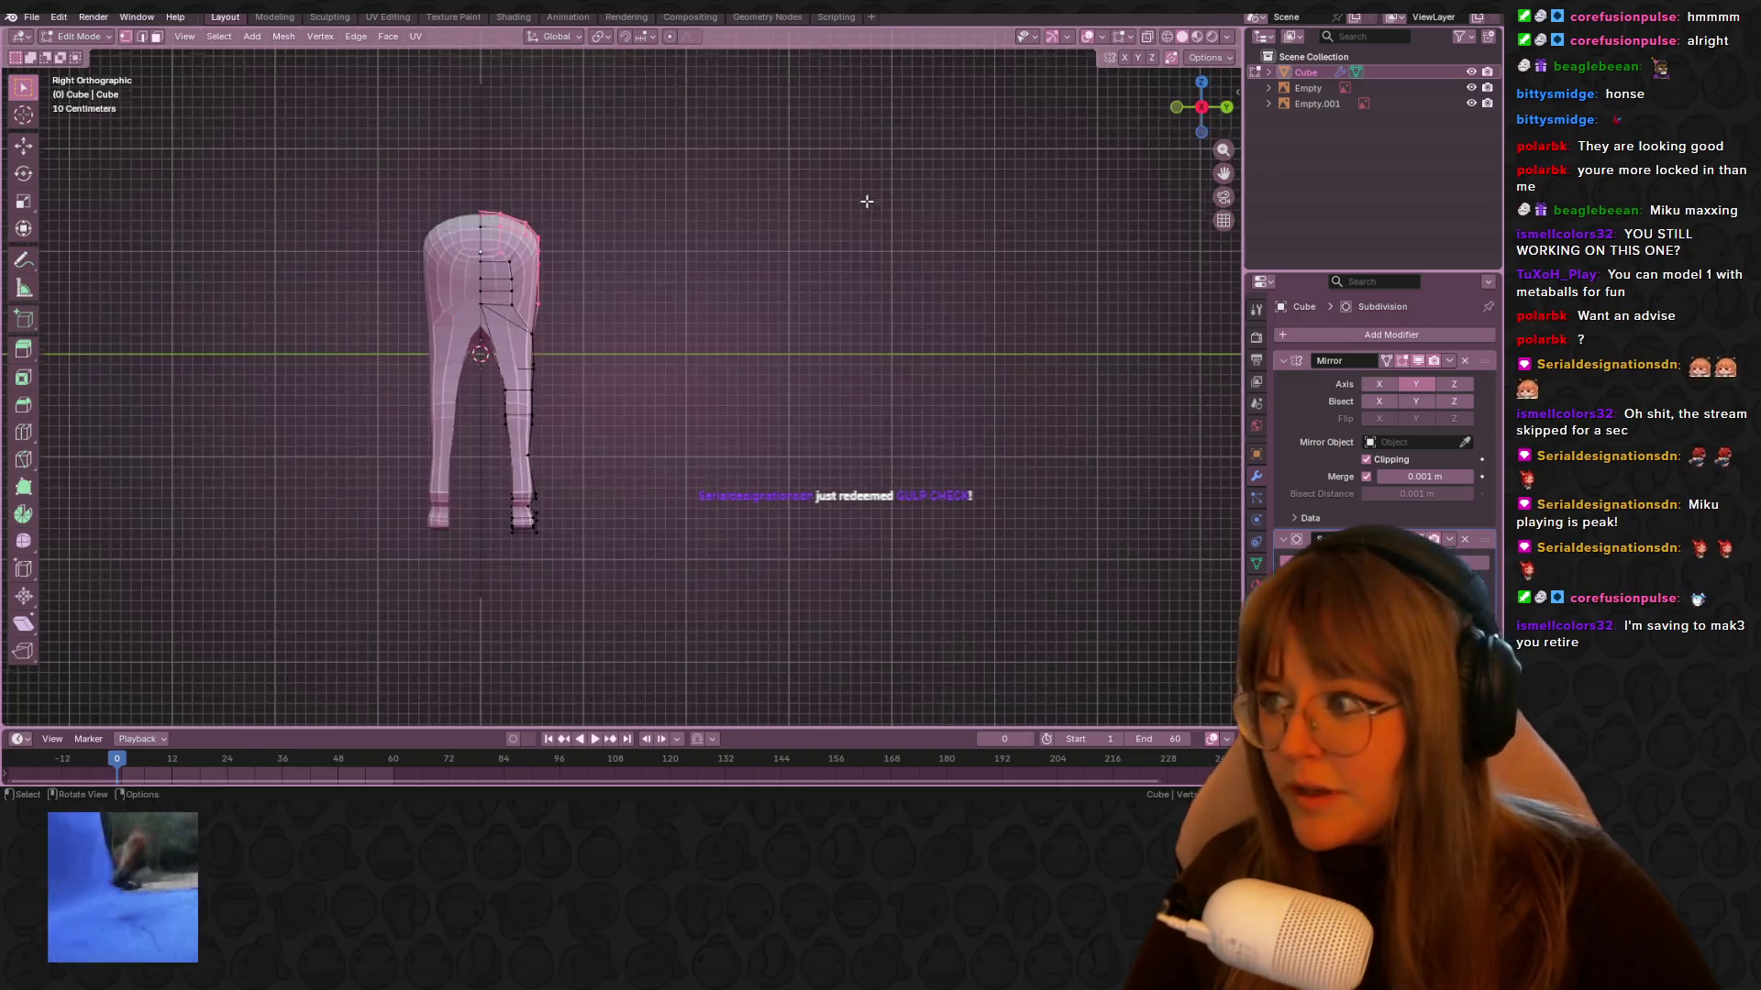
# Select the top-right rump vertices, undo a first trial move, and switch to solid display
pyautogui.scroll(3, 865, 196)
pyautogui.scroll(-1, 708, 225)
pyautogui.keyDown('shift'); pyautogui.moveTo(696, 275); pyautogui.dragTo(606, 310, button='middle'); pyautogui.keyUp('shift')
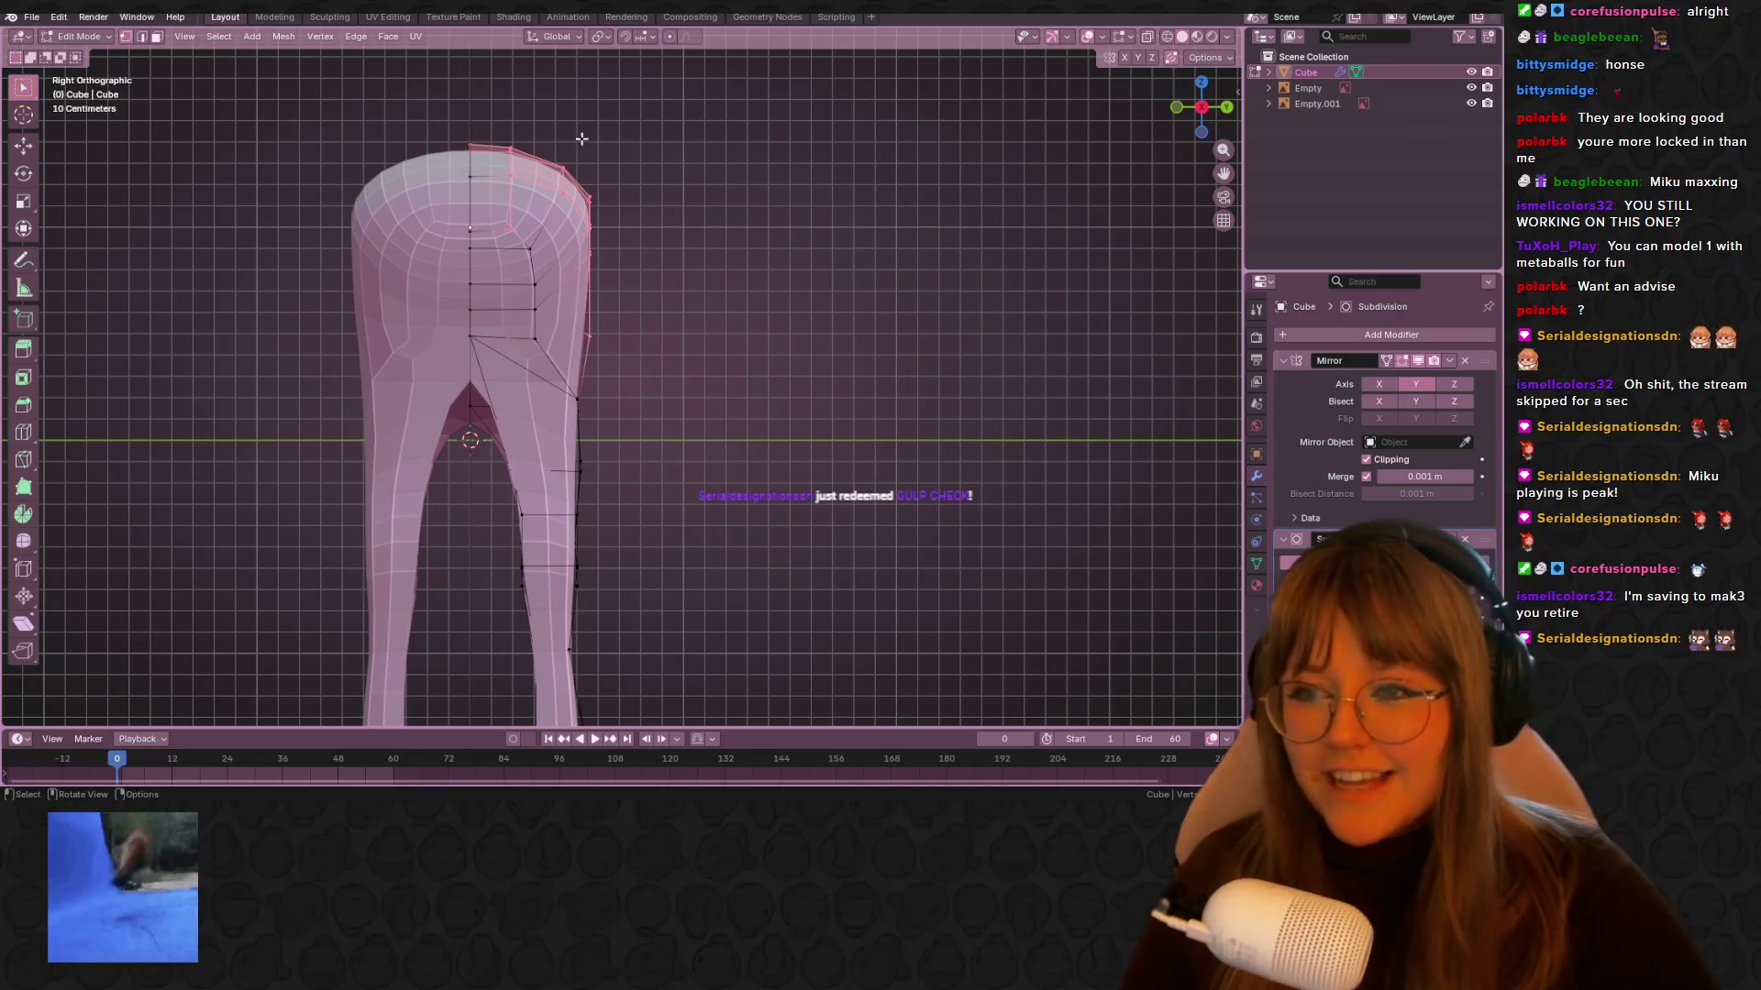
pyautogui.moveTo(591, 220); pyautogui.dragTo(591, 220)
pyautogui.press('g')
pyautogui.click(602, 236)
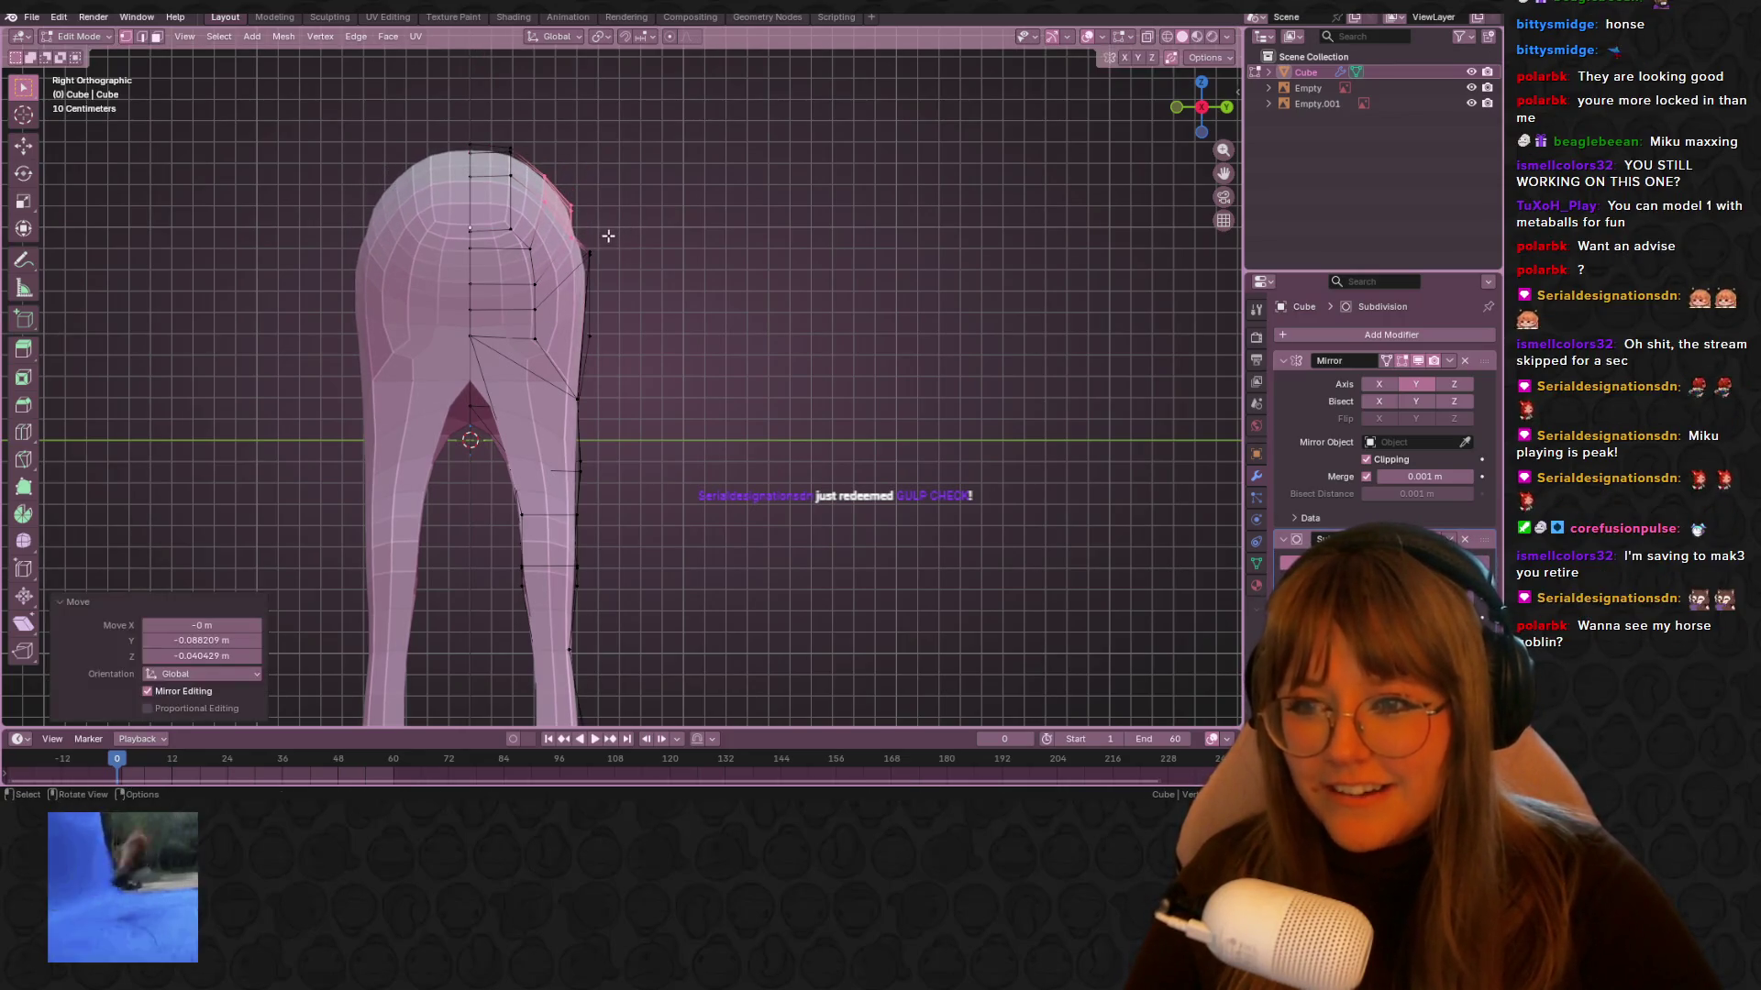
pyautogui.hotkey('ctrl', 'z')
pyautogui.hotkey('ctrl', 'z')
pyautogui.hotkey('ctrl', 'z')
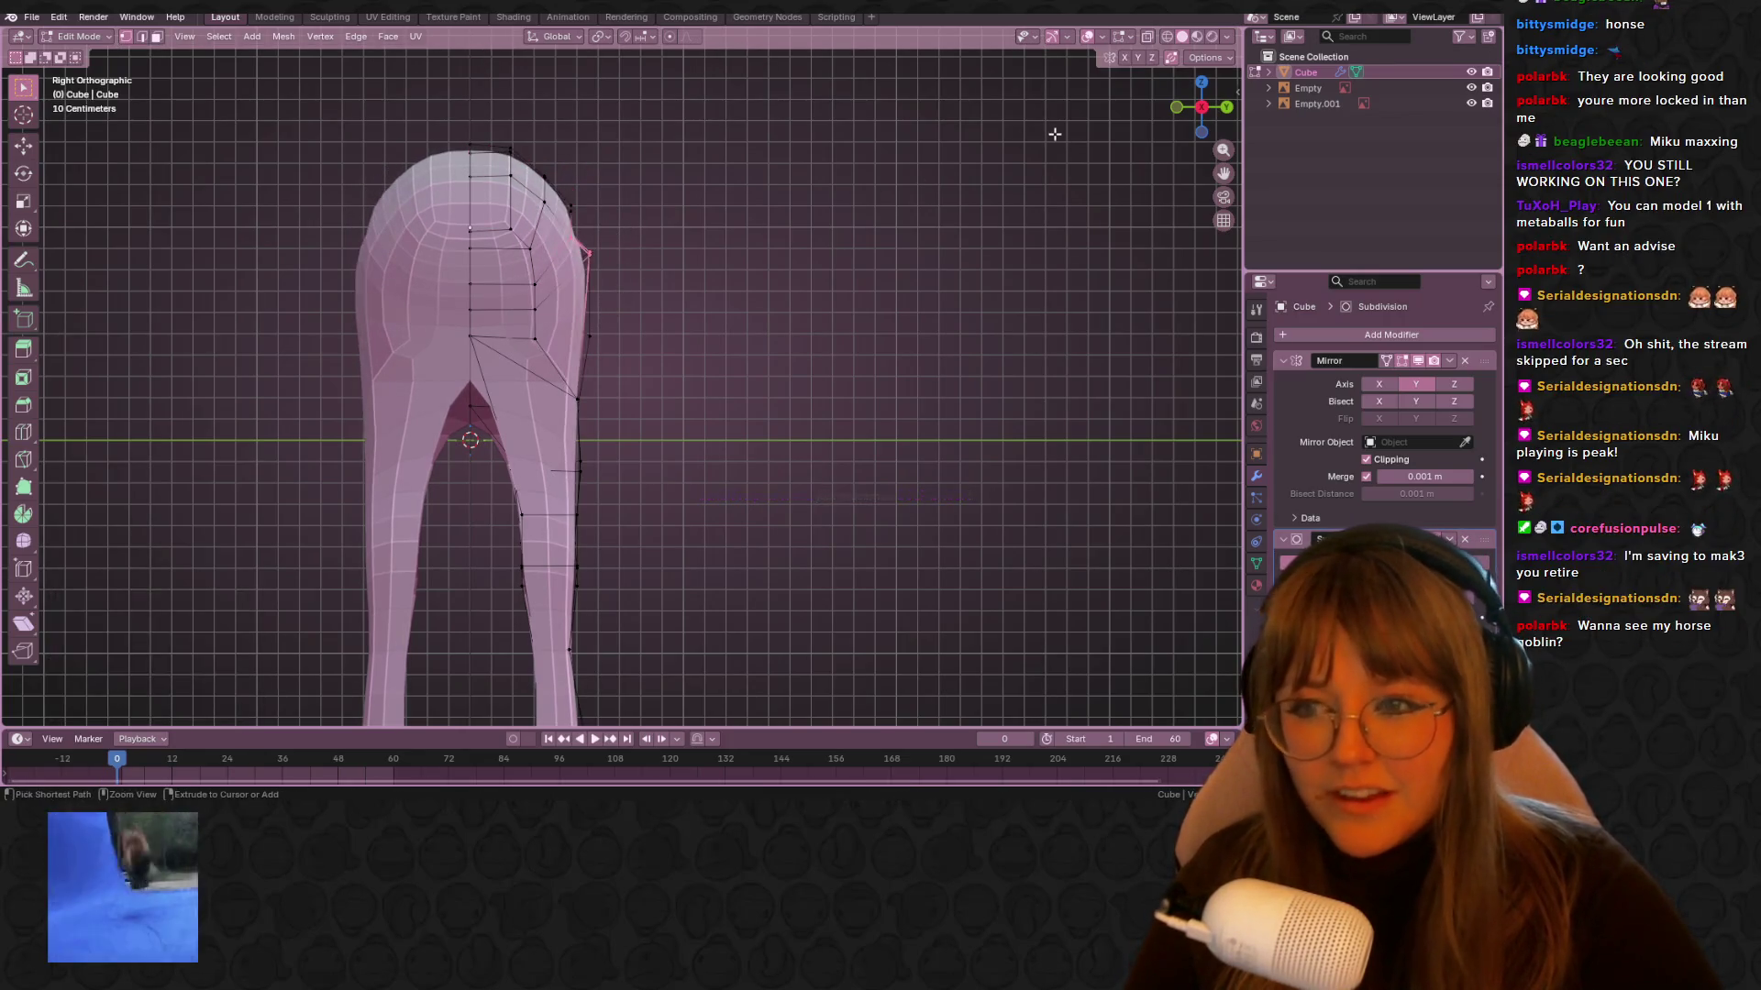
pyautogui.click(1147, 37)
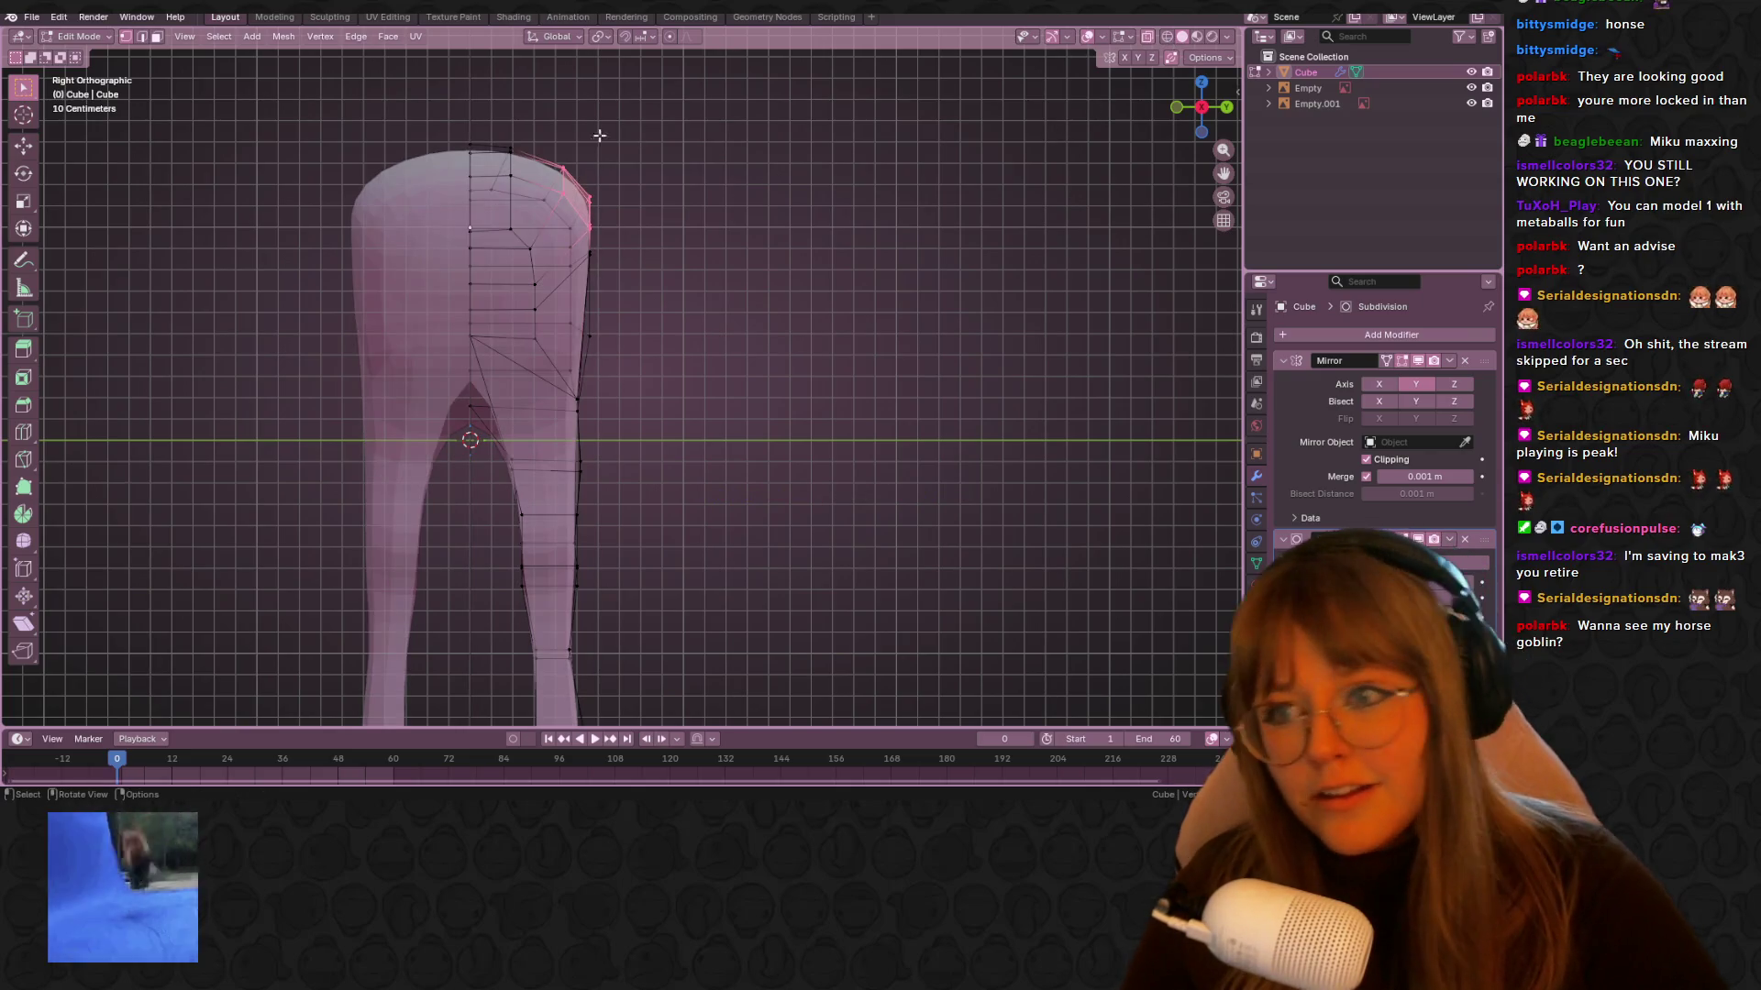
# Pull the rump vertices down-left in several passes, about 0.08 m along Y, then preview in Object Mode
pyautogui.press('g')
pyautogui.click(632, 266)
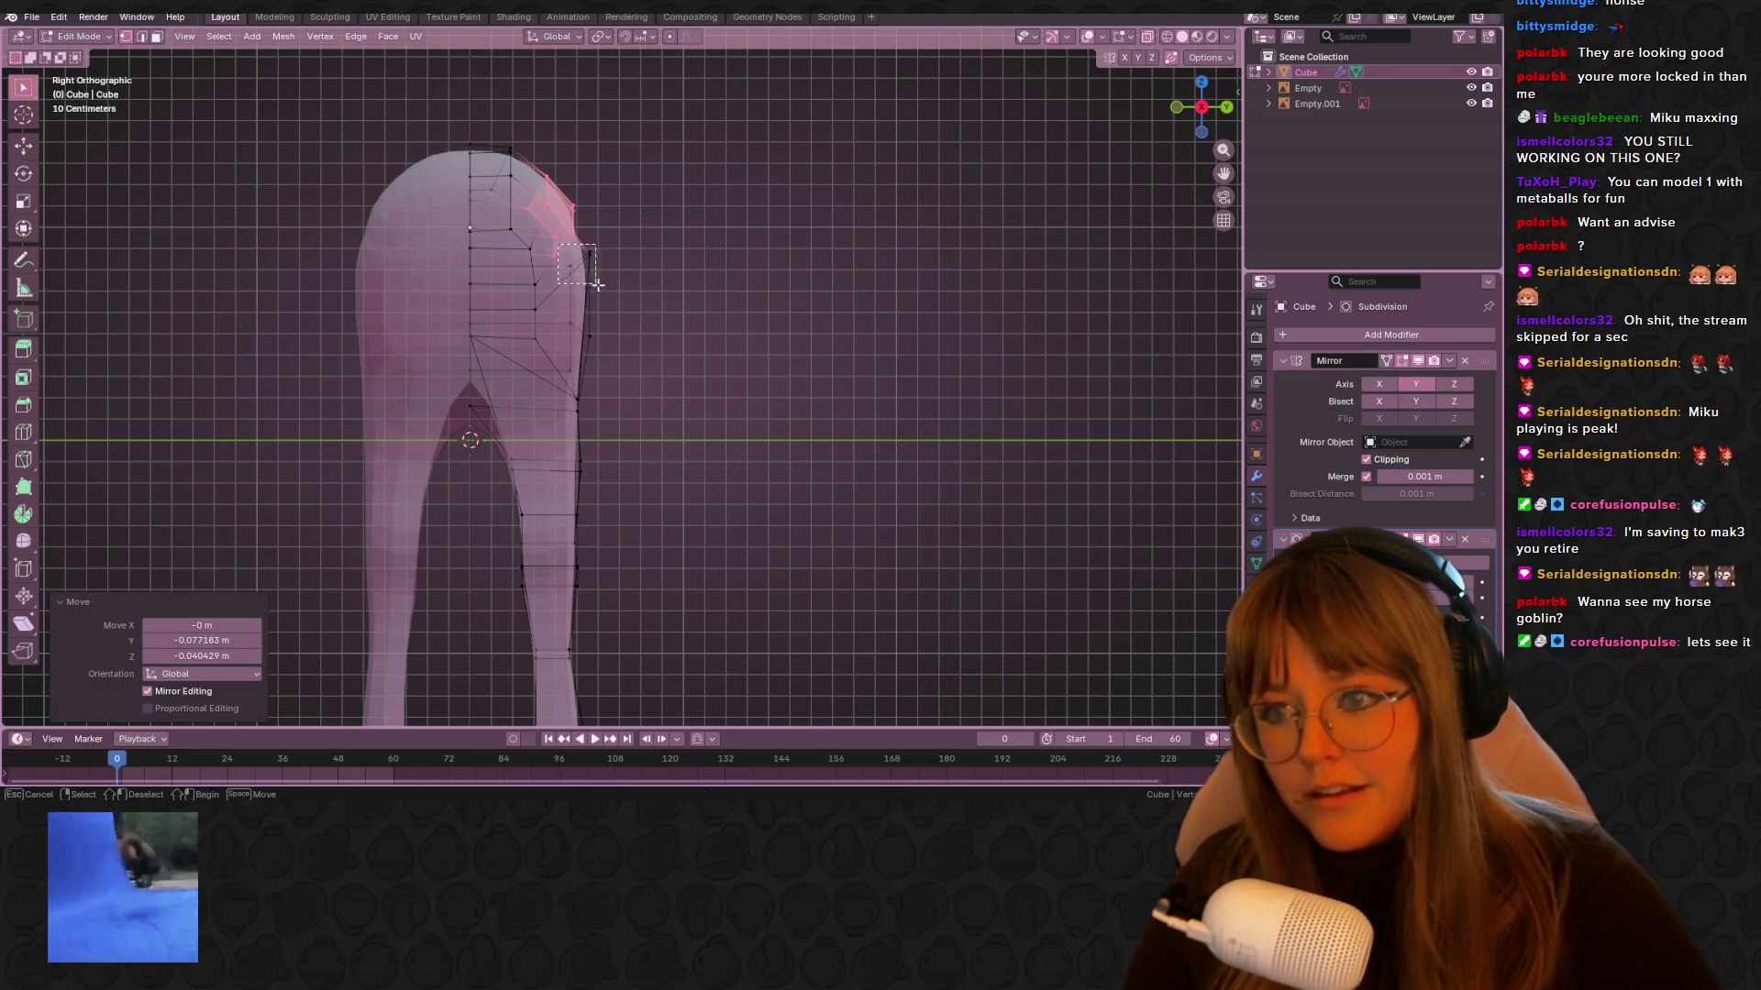
pyautogui.press('g')
pyautogui.click(624, 310)
pyautogui.press('g')
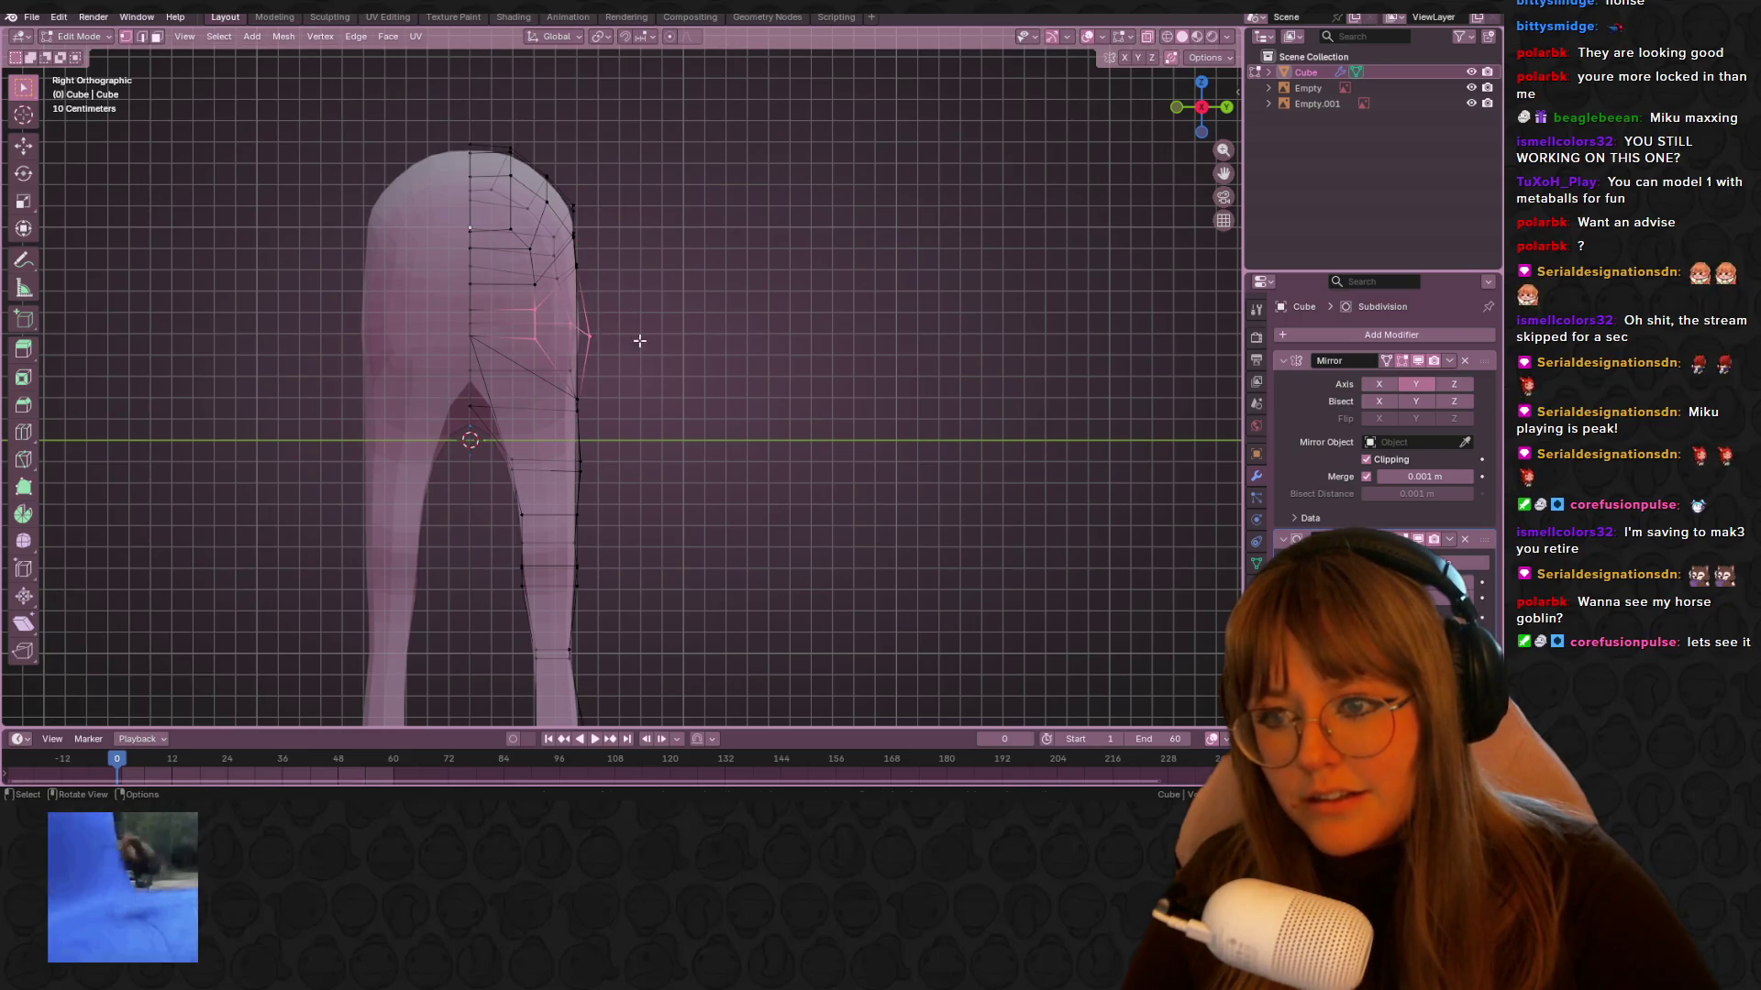
pyautogui.click(625, 335)
pyautogui.press('g')
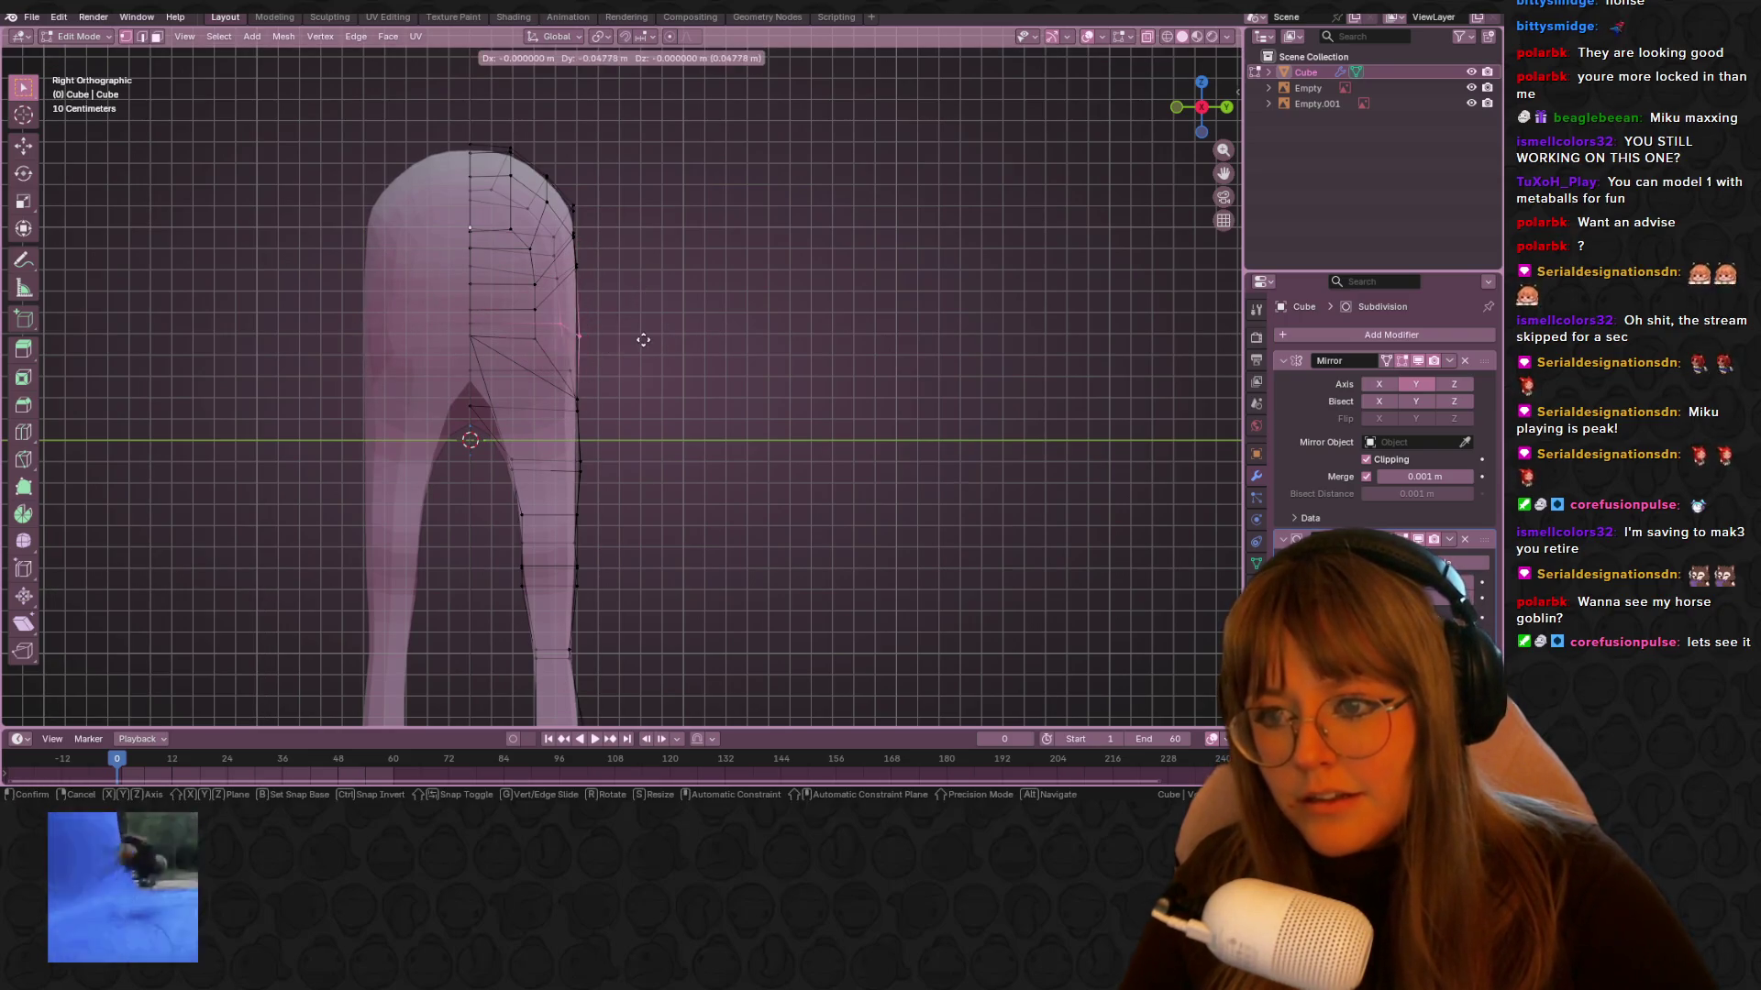
pyautogui.click(634, 337)
pyautogui.moveTo(789, 315)
pyautogui.mouseDown(button='middle')
pyautogui.moveTo(959, 267)
pyautogui.moveTo(835, 221)
pyautogui.moveTo(813, 318)
pyautogui.moveTo(684, 229)
pyautogui.moveTo(813, 239)
pyautogui.moveTo(446, 366)
pyautogui.moveTo(226, 257)
pyautogui.moveTo(836, 245)
pyautogui.moveTo(662, 242)
pyautogui.moveTo(566, 333)
pyautogui.moveTo(758, 250)
pyautogui.mouseUp(button='middle')
pyautogui.press('Tab')
pyautogui.scroll(-3, 758, 250)
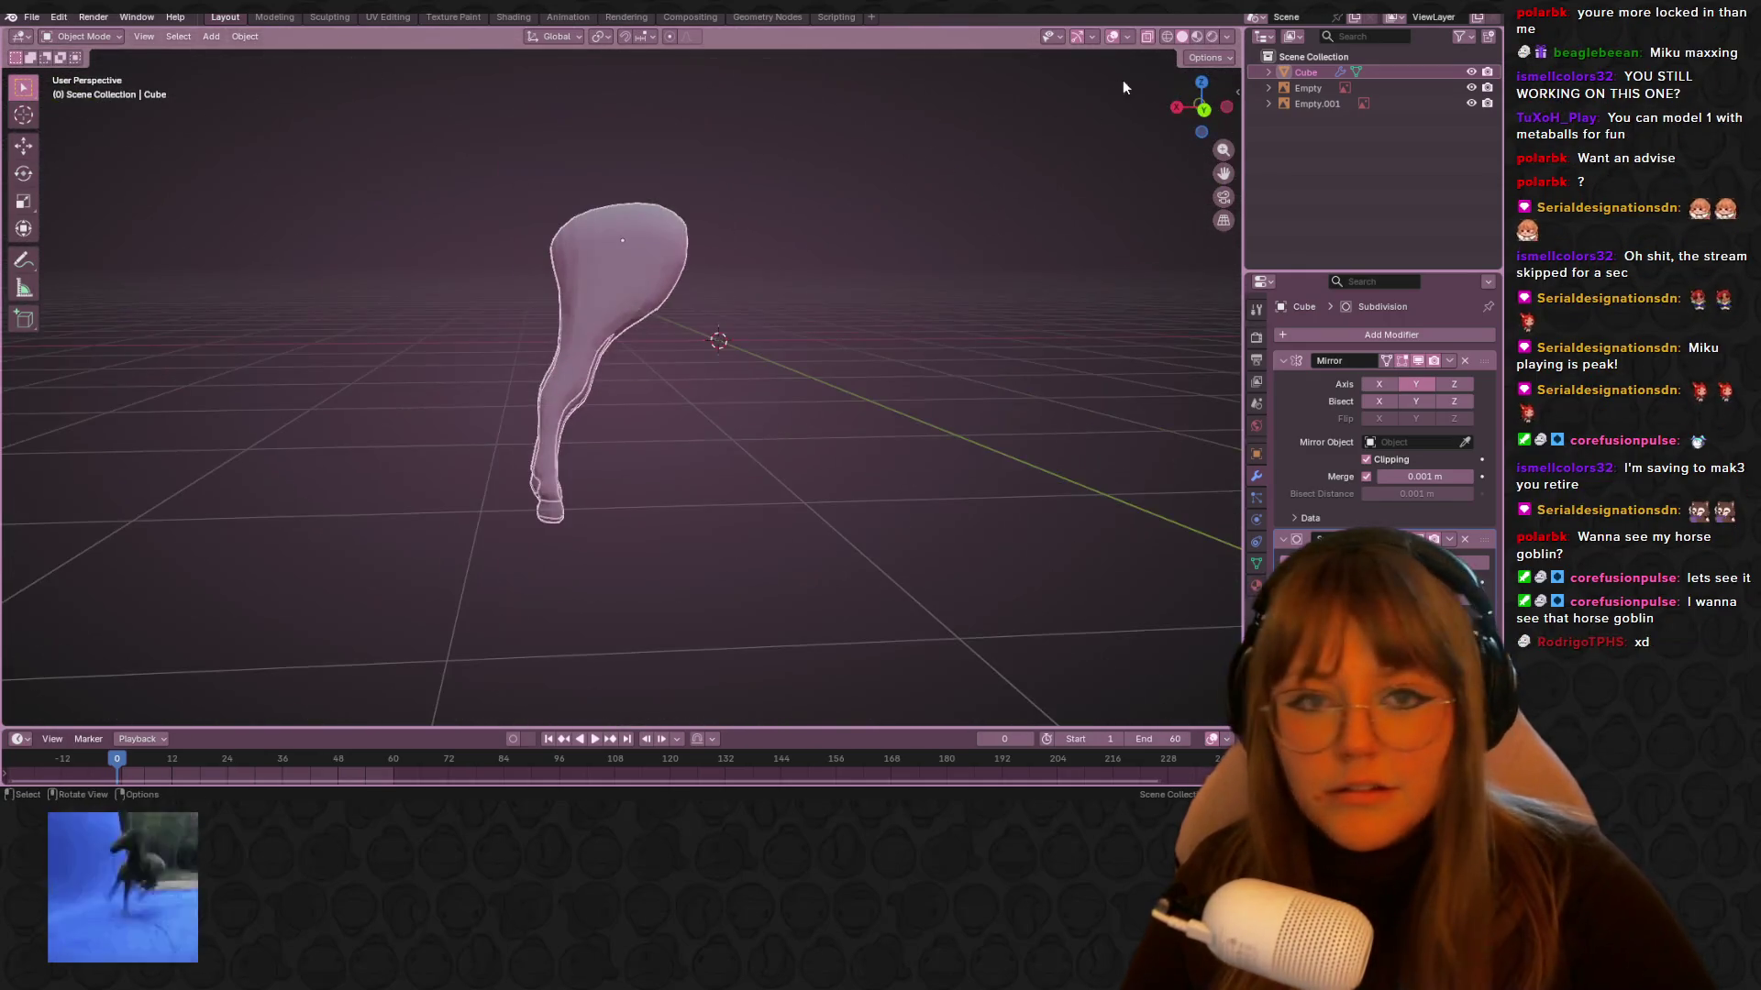
# Return to Edit Mode on the leg mesh in back view against the reference
pyautogui.click(1193, 106)
pyautogui.moveTo(814, 337); pyautogui.dragTo(688, 283, button='middle')
pyautogui.press('Tab')
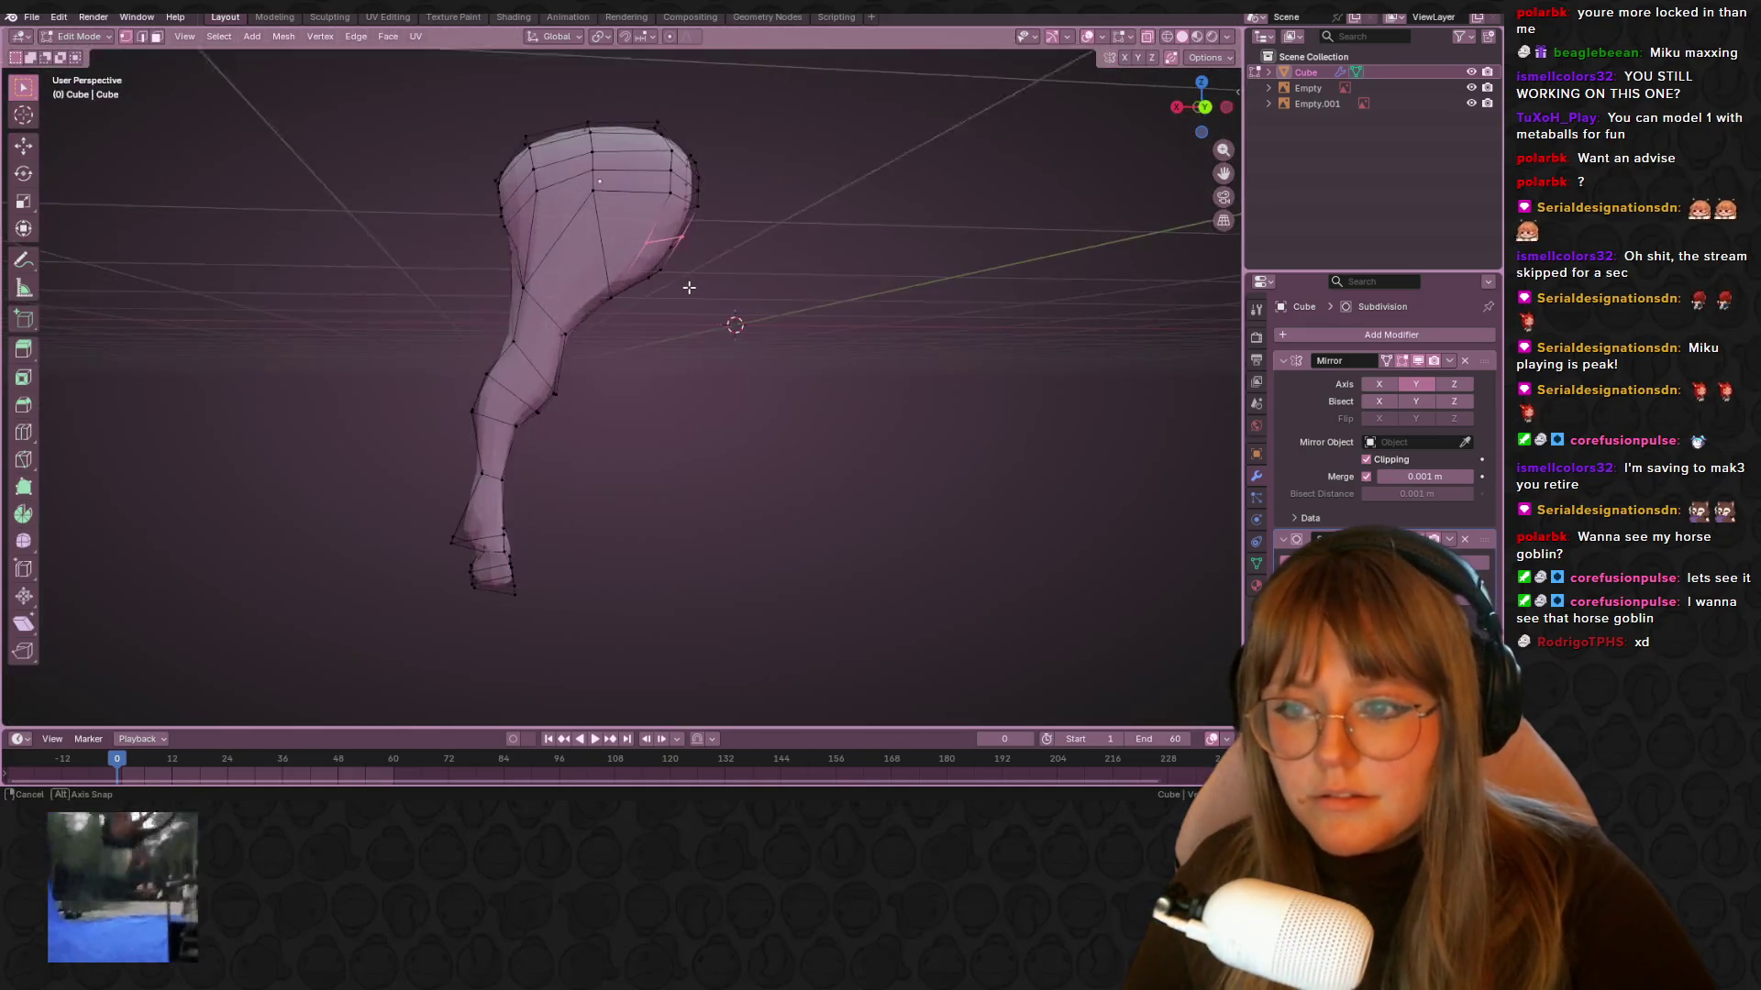
pyautogui.click(1204, 106)
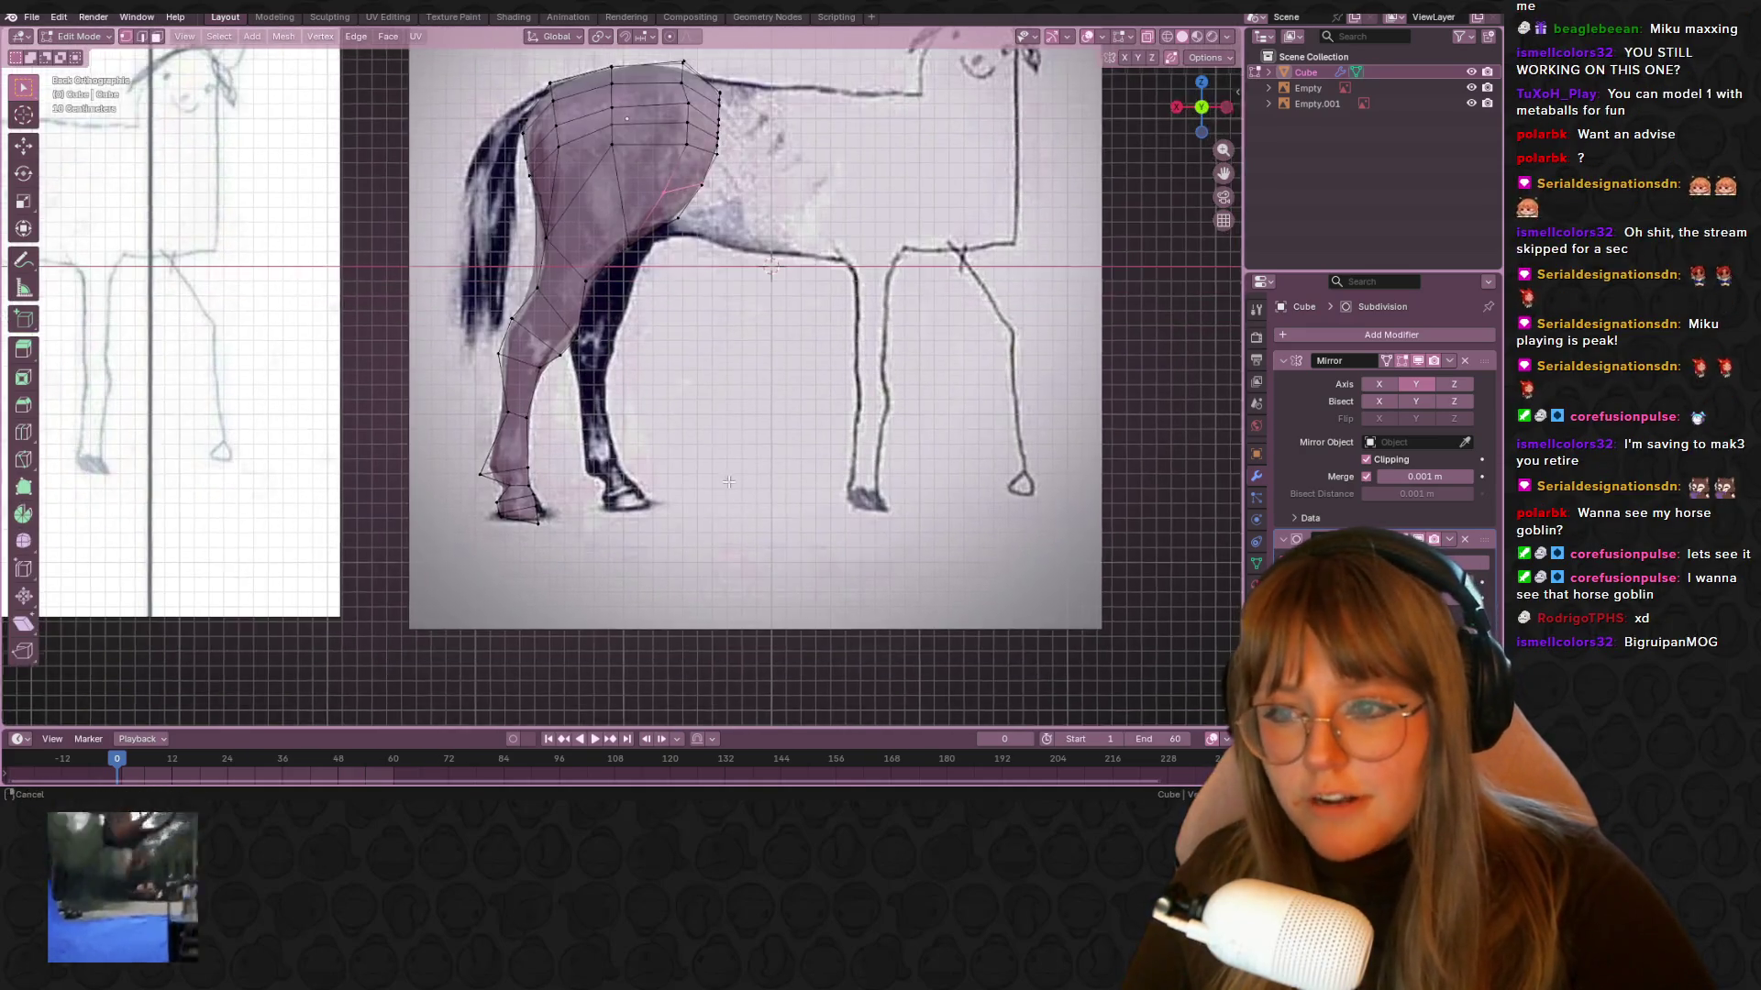
# Move the first leg vertices onto the reference horse's back-leg outline
pyautogui.click(548, 292)
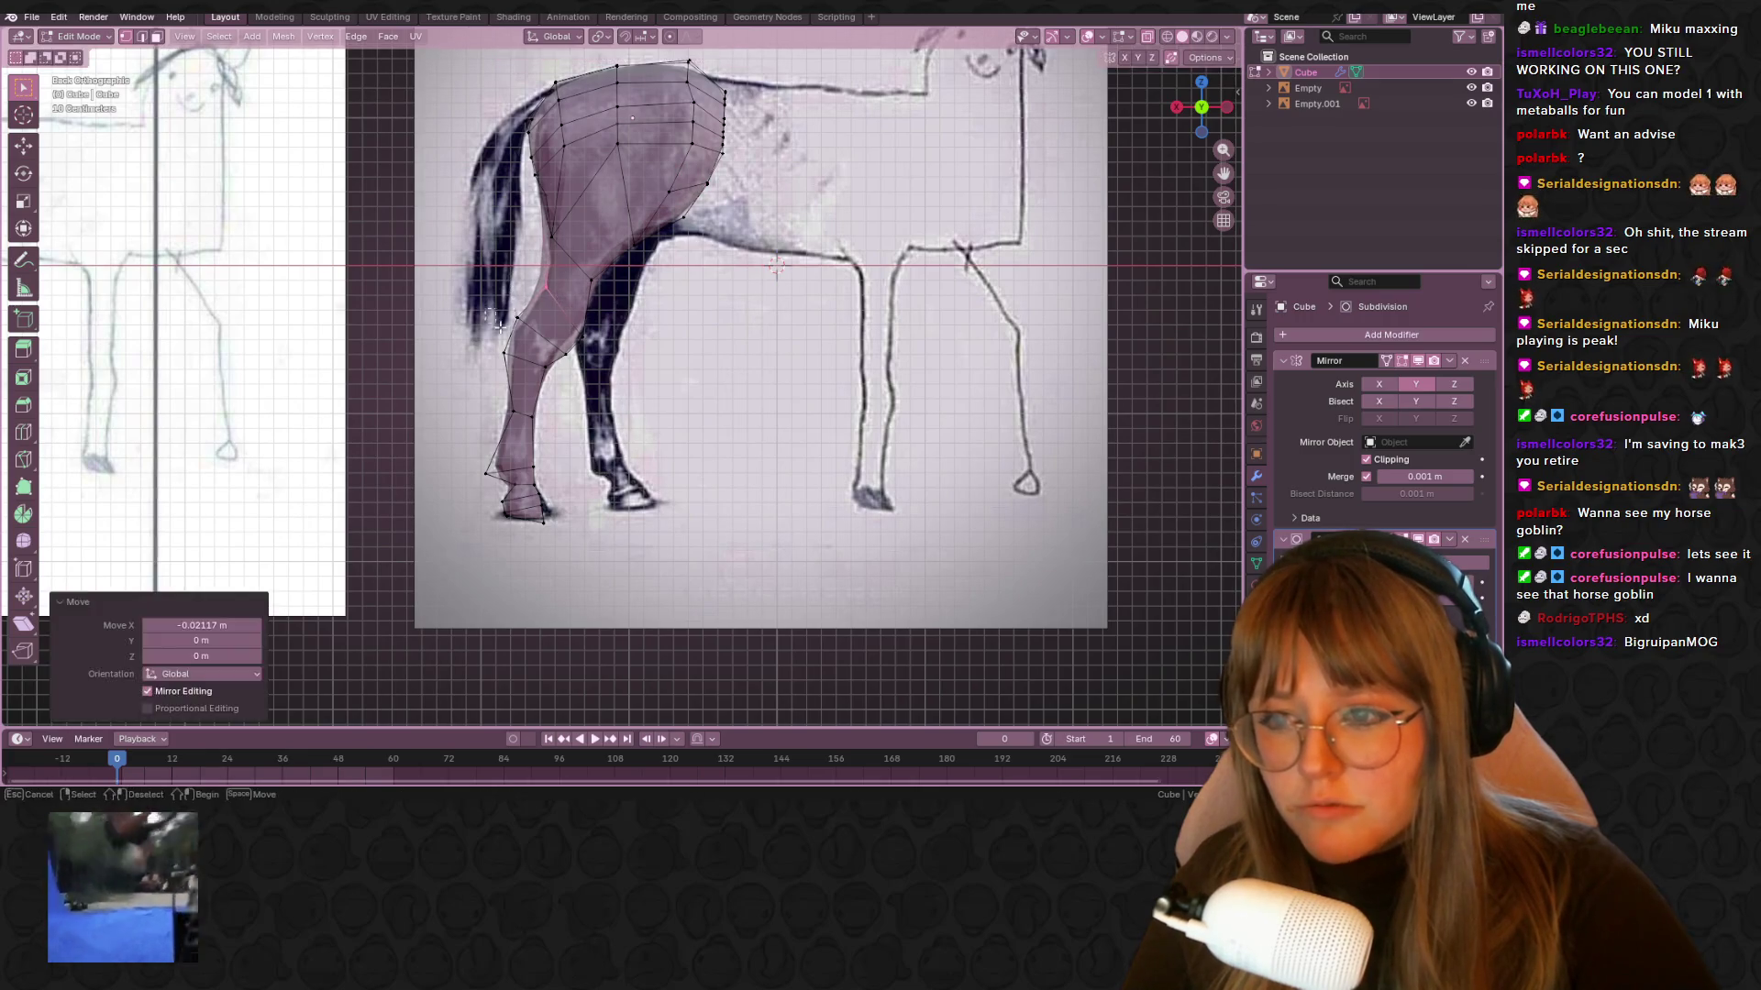
pyautogui.press('g')
pyautogui.click(541, 341)
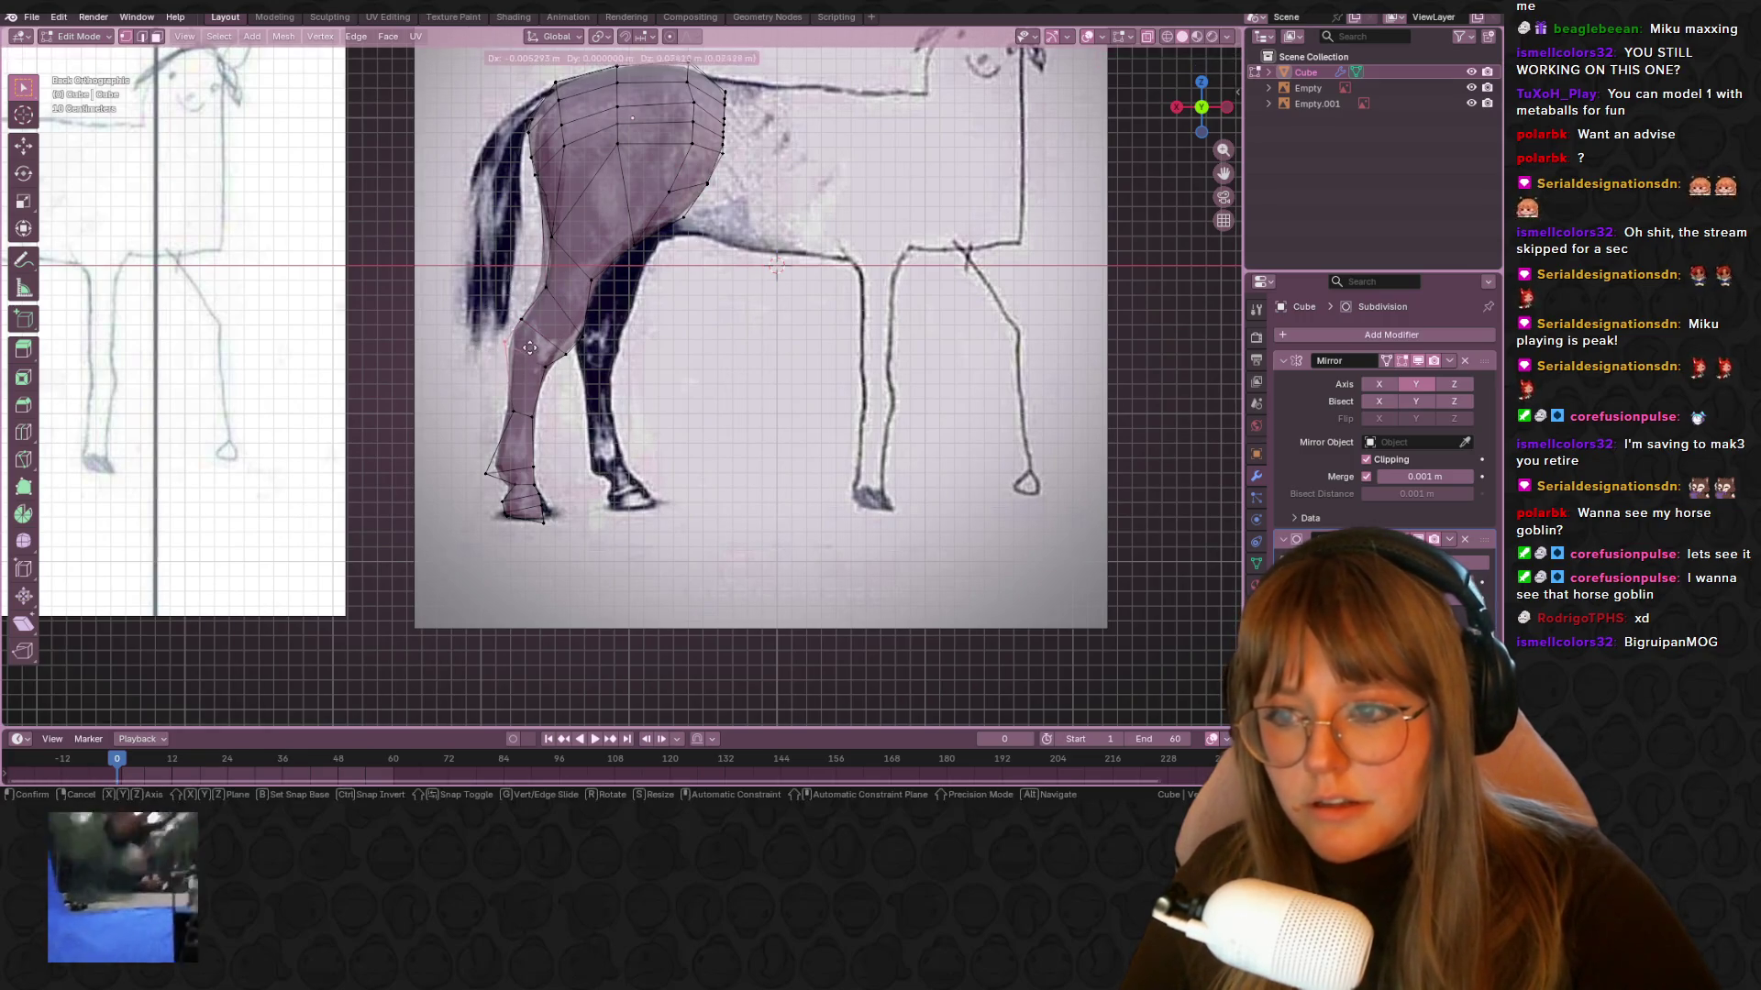
pyautogui.moveTo(560, 333); pyautogui.dragTo(598, 380)
pyautogui.press('g')
pyautogui.click(619, 349)
pyautogui.press('g')
pyautogui.click(641, 249)
# Nudge the remaining leg vertices to match the reference, then check the leg in 3D
pyautogui.click(647, 255)
pyautogui.press('g')
pyautogui.click(660, 248)
pyautogui.press('g')
pyautogui.click(670, 261)
pyautogui.moveTo(670, 260)
pyautogui.keyDown('shift'); pyautogui.mouseDown(button='middle')
pyautogui.moveTo(642, 307)
pyautogui.moveTo(860, 144)
pyautogui.moveTo(903, 153)
pyautogui.mouseUp(button='middle'); pyautogui.keyUp('shift')
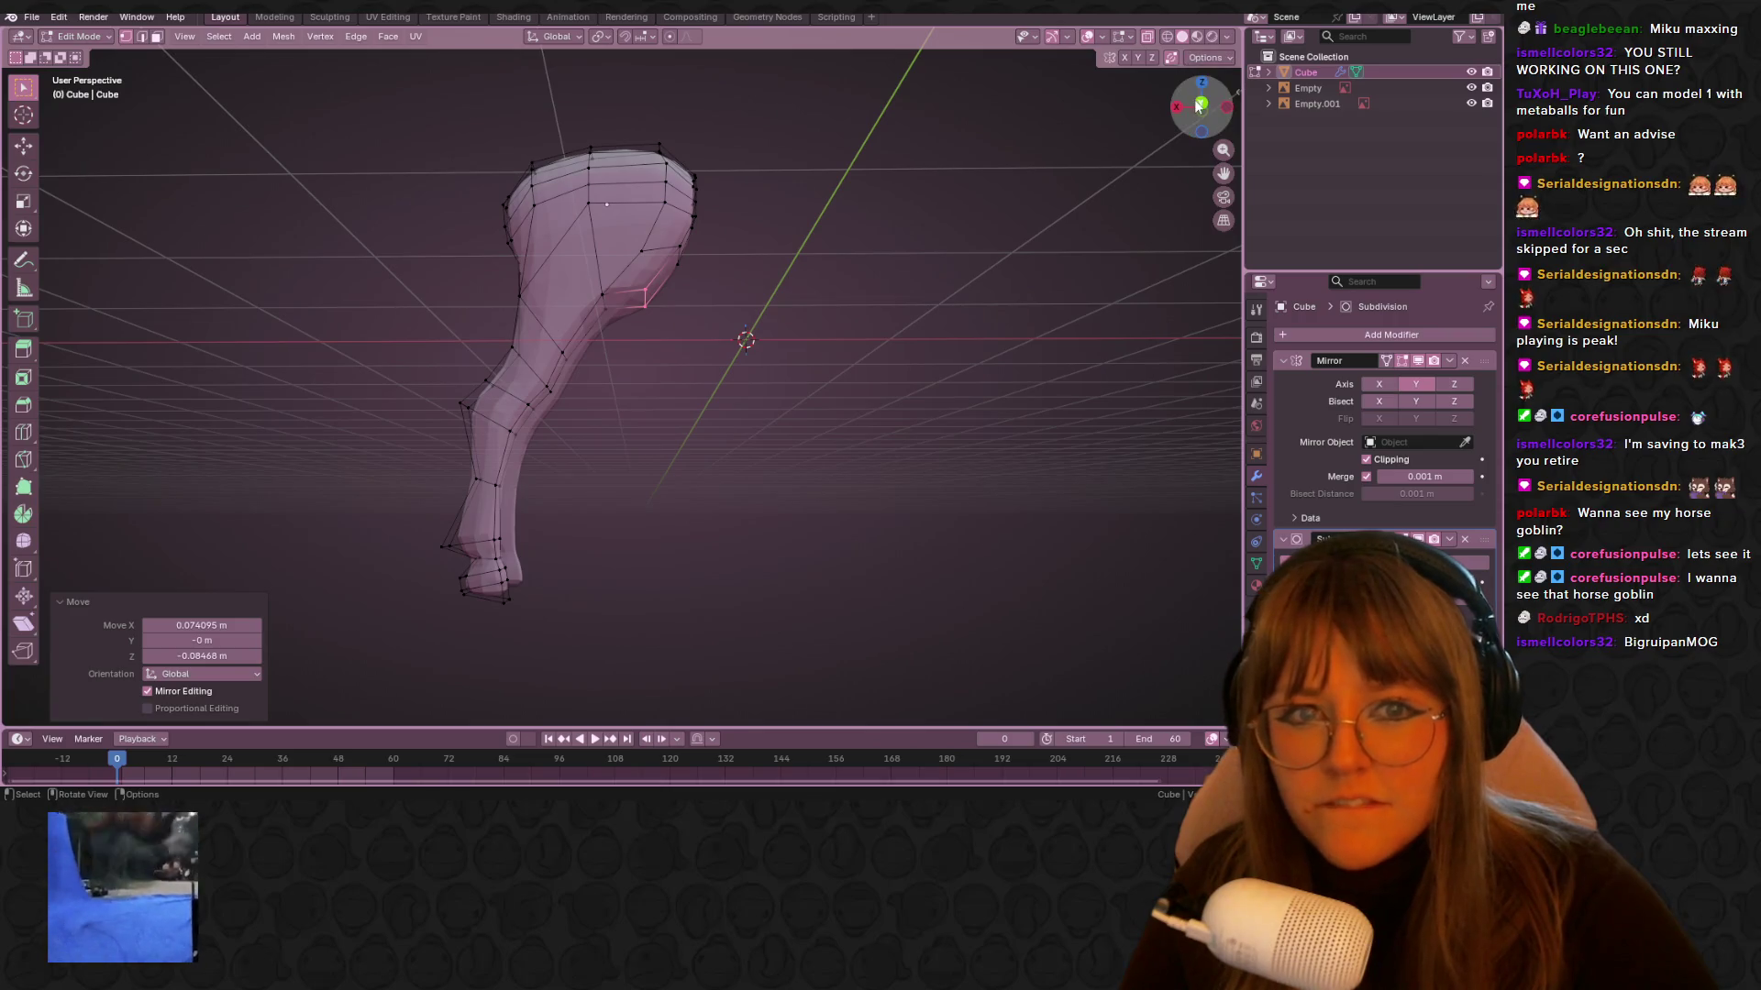
pyautogui.click(1200, 105)
# Compare the hindquarters with the reference in wireframe, back to solid, then start a leg loop cut
pyautogui.press('Tab')
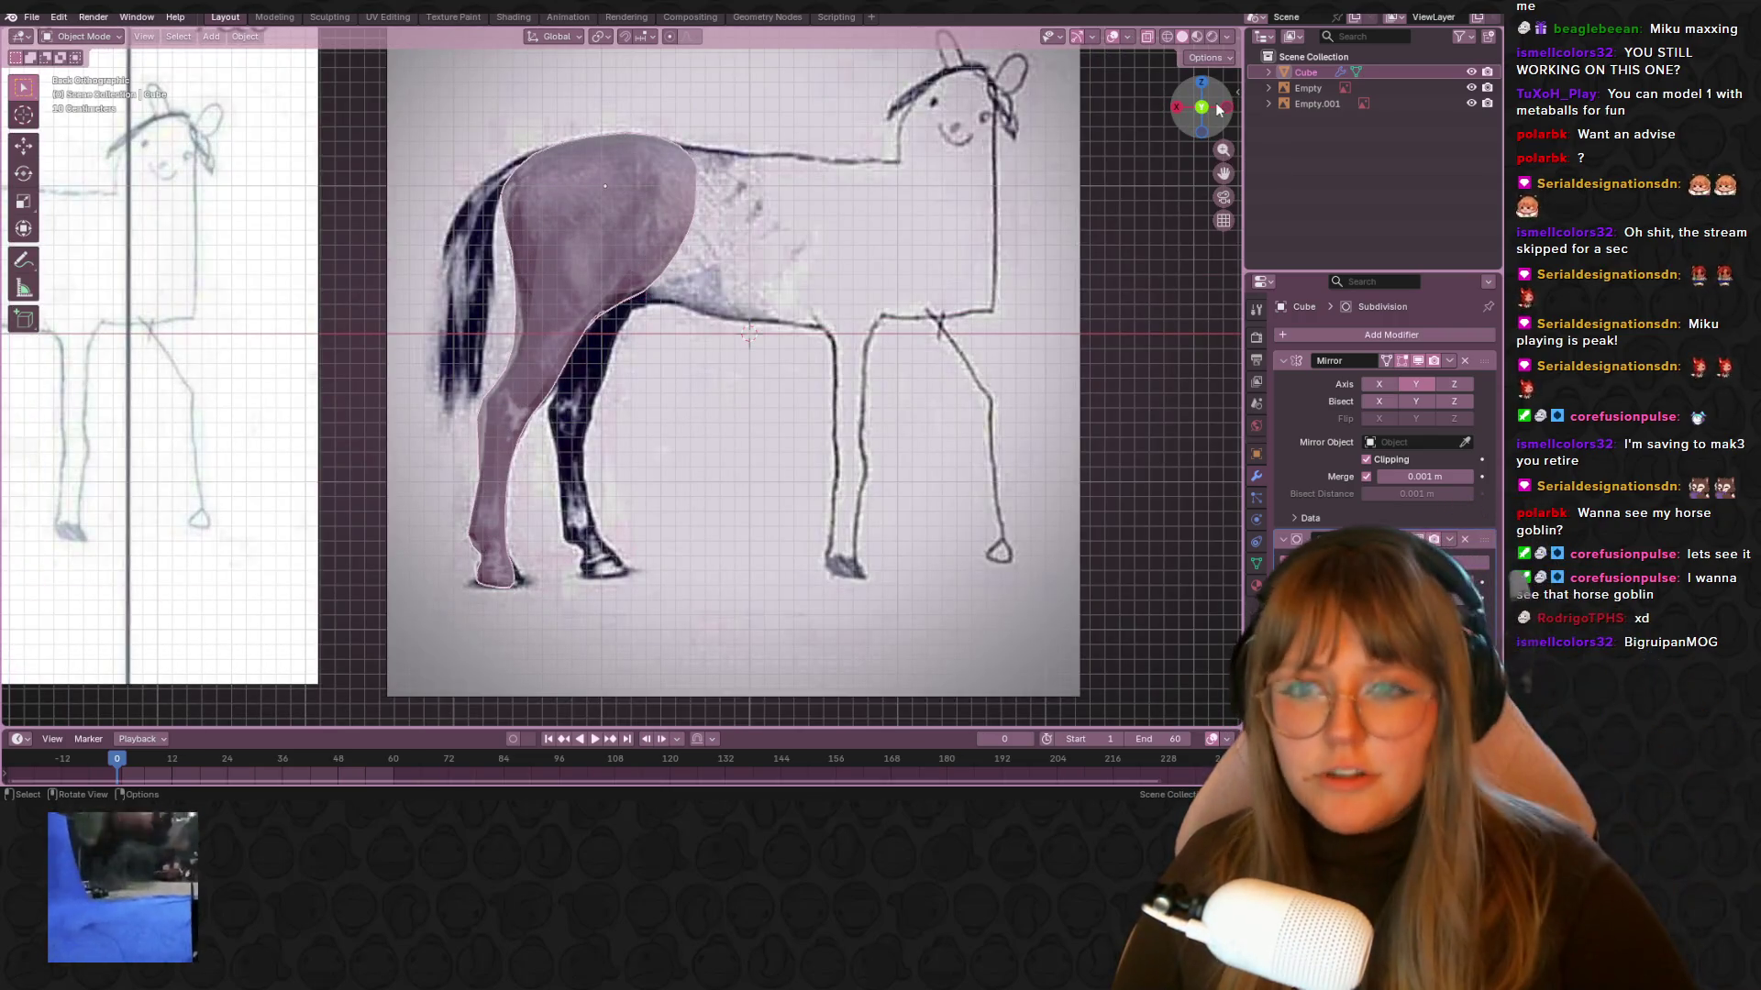
pyautogui.click(1165, 36)
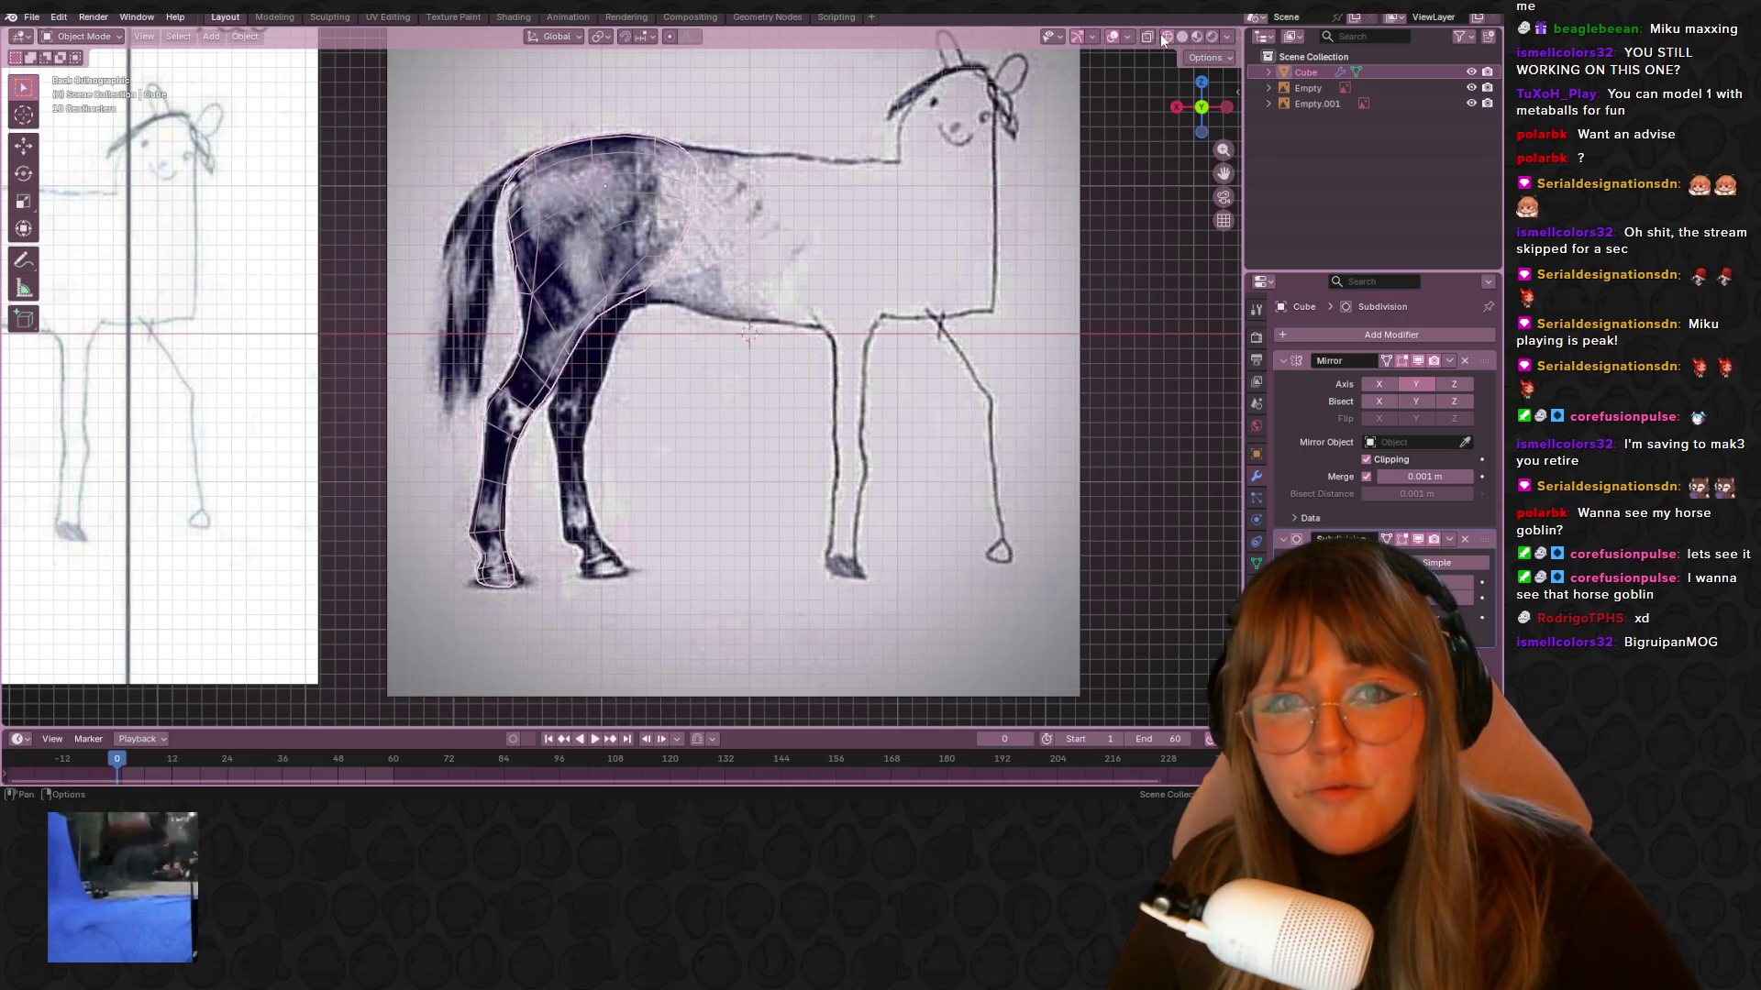
pyautogui.click(1181, 37)
pyautogui.moveTo(715, 275)
pyautogui.mouseDown(button='middle')
pyautogui.moveTo(822, 307)
pyautogui.moveTo(744, 220)
pyautogui.moveTo(746, 374)
pyautogui.mouseUp(button='middle')
pyautogui.press('Tab')
pyautogui.hotkey('ctrl', 'r')
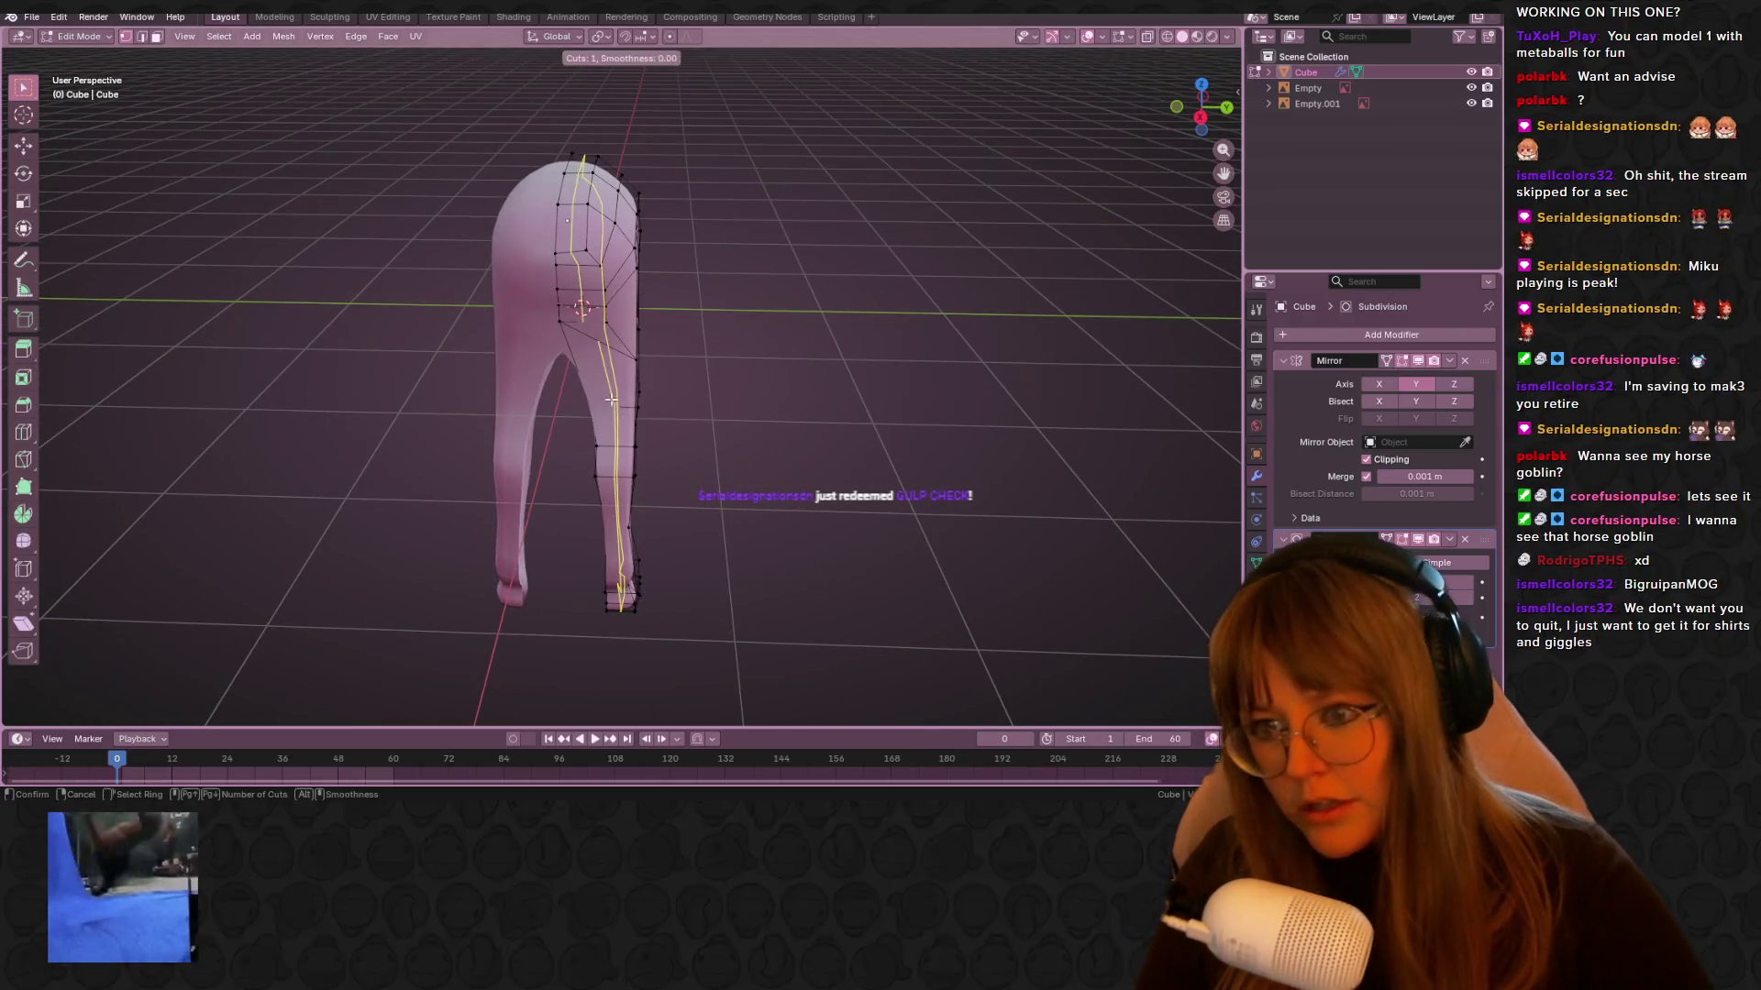
# Add a centred lengthwise loop cut from rump to hoof, inspecting it from behind and below
pyautogui.click(585, 389)
pyautogui.rightClick(585, 389)
pyautogui.moveTo(585, 389)
pyautogui.mouseDown(button='middle')
pyautogui.moveTo(788, 349)
pyautogui.moveTo(878, 532)
pyautogui.moveTo(901, 440)
pyautogui.moveTo(747, 375)
pyautogui.moveTo(904, 478)
pyautogui.moveTo(746, 373)
pyautogui.moveTo(657, 361)
pyautogui.moveTo(611, 381)
pyautogui.mouseUp(button='middle')
pyautogui.keyDown('alt'); pyautogui.click(610, 380); pyautogui.keyUp('alt')
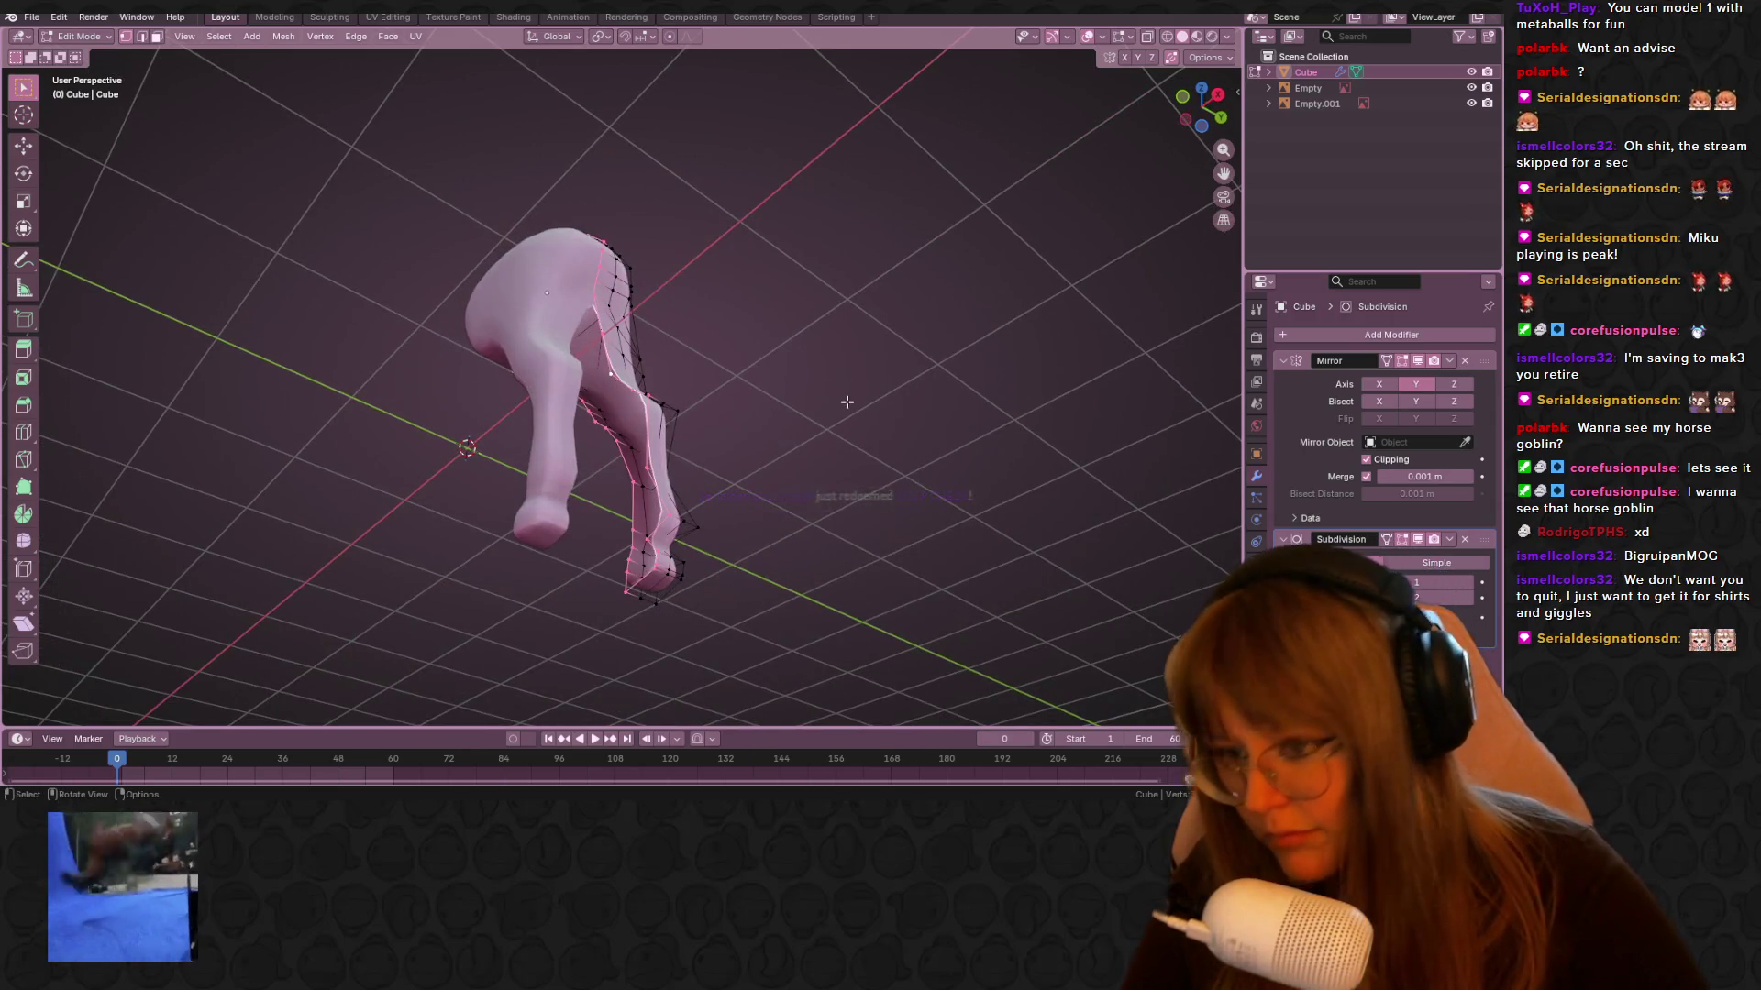
pyautogui.moveTo(912, 391)
pyautogui.mouseDown(button='middle')
pyautogui.moveTo(893, 491)
pyautogui.moveTo(932, 487)
pyautogui.moveTo(220, 404)
pyautogui.moveTo(609, 421)
pyautogui.moveTo(786, 394)
pyautogui.moveTo(871, 422)
pyautogui.moveTo(754, 421)
pyautogui.moveTo(880, 412)
pyautogui.moveTo(669, 590)
pyautogui.moveTo(860, 339)
pyautogui.moveTo(923, 334)
pyautogui.moveTo(778, 484)
pyautogui.moveTo(844, 464)
pyautogui.moveTo(837, 409)
pyautogui.mouseUp(button='middle')
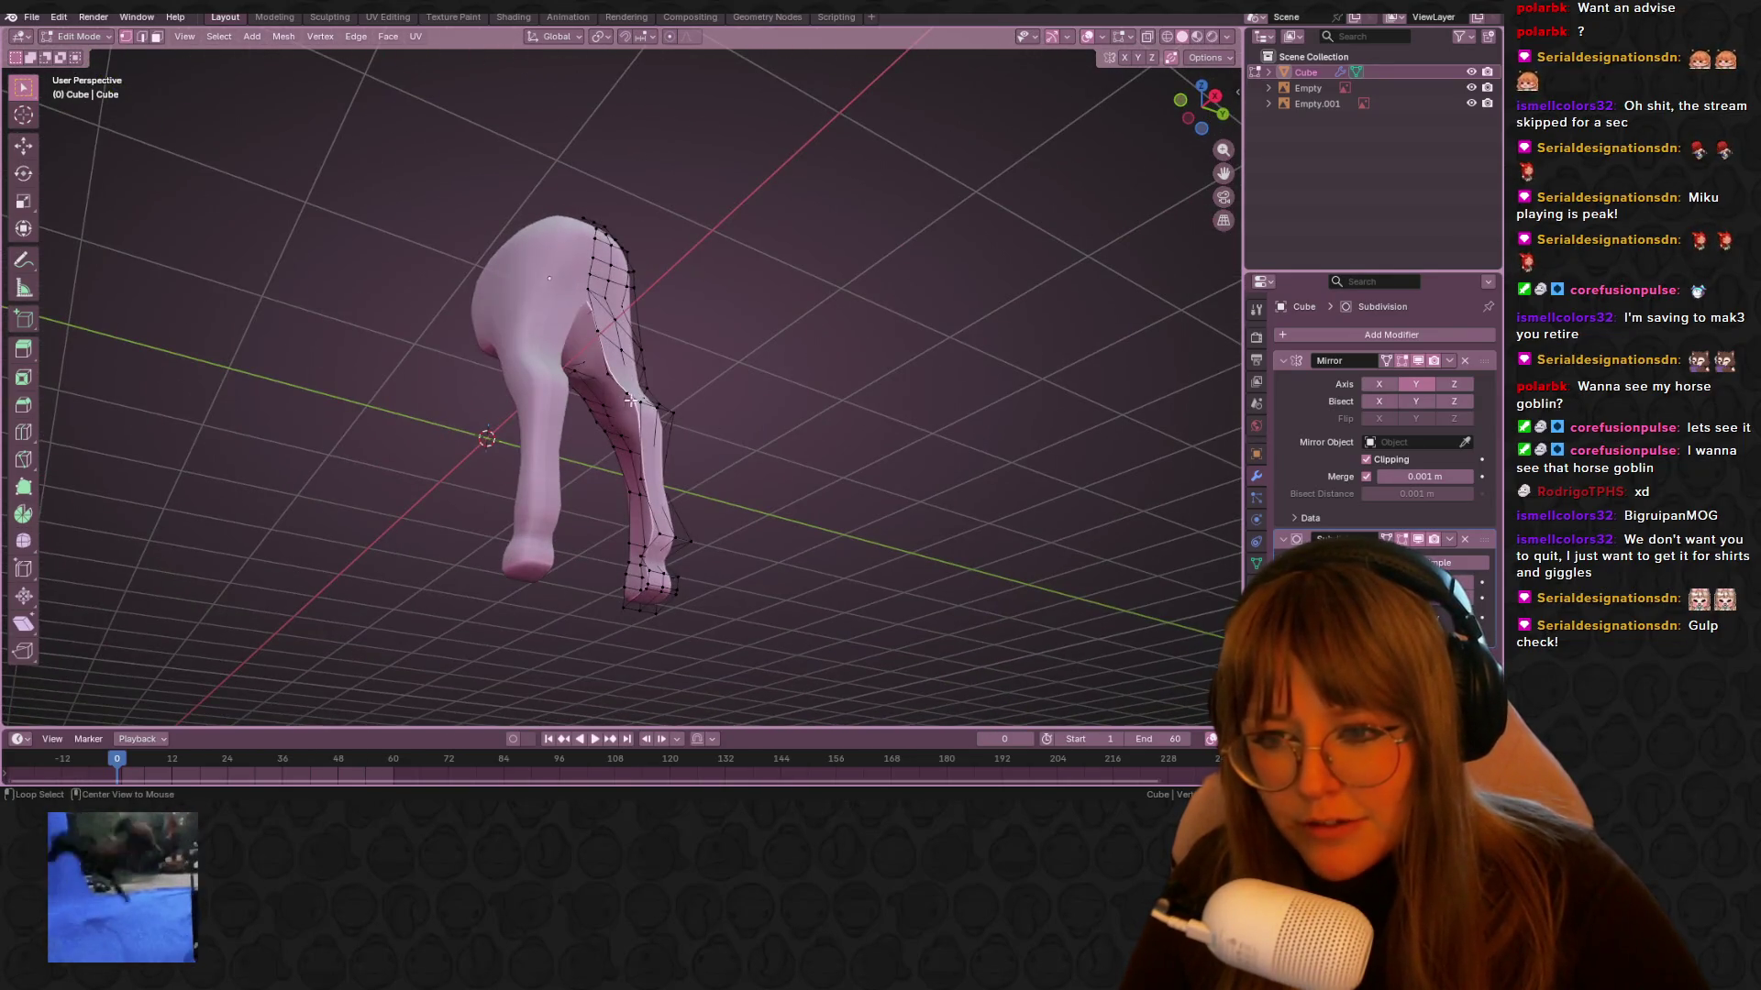
pyautogui.moveTo(640, 398)
pyautogui.mouseDown(button='middle')
pyautogui.moveTo(699, 311)
pyautogui.moveTo(841, 247)
pyautogui.moveTo(861, 413)
pyautogui.moveTo(655, 464)
pyautogui.moveTo(711, 367)
pyautogui.moveTo(713, 292)
pyautogui.moveTo(825, 459)
pyautogui.moveTo(767, 370)
pyautogui.moveTo(720, 391)
pyautogui.mouseUp(button='middle')
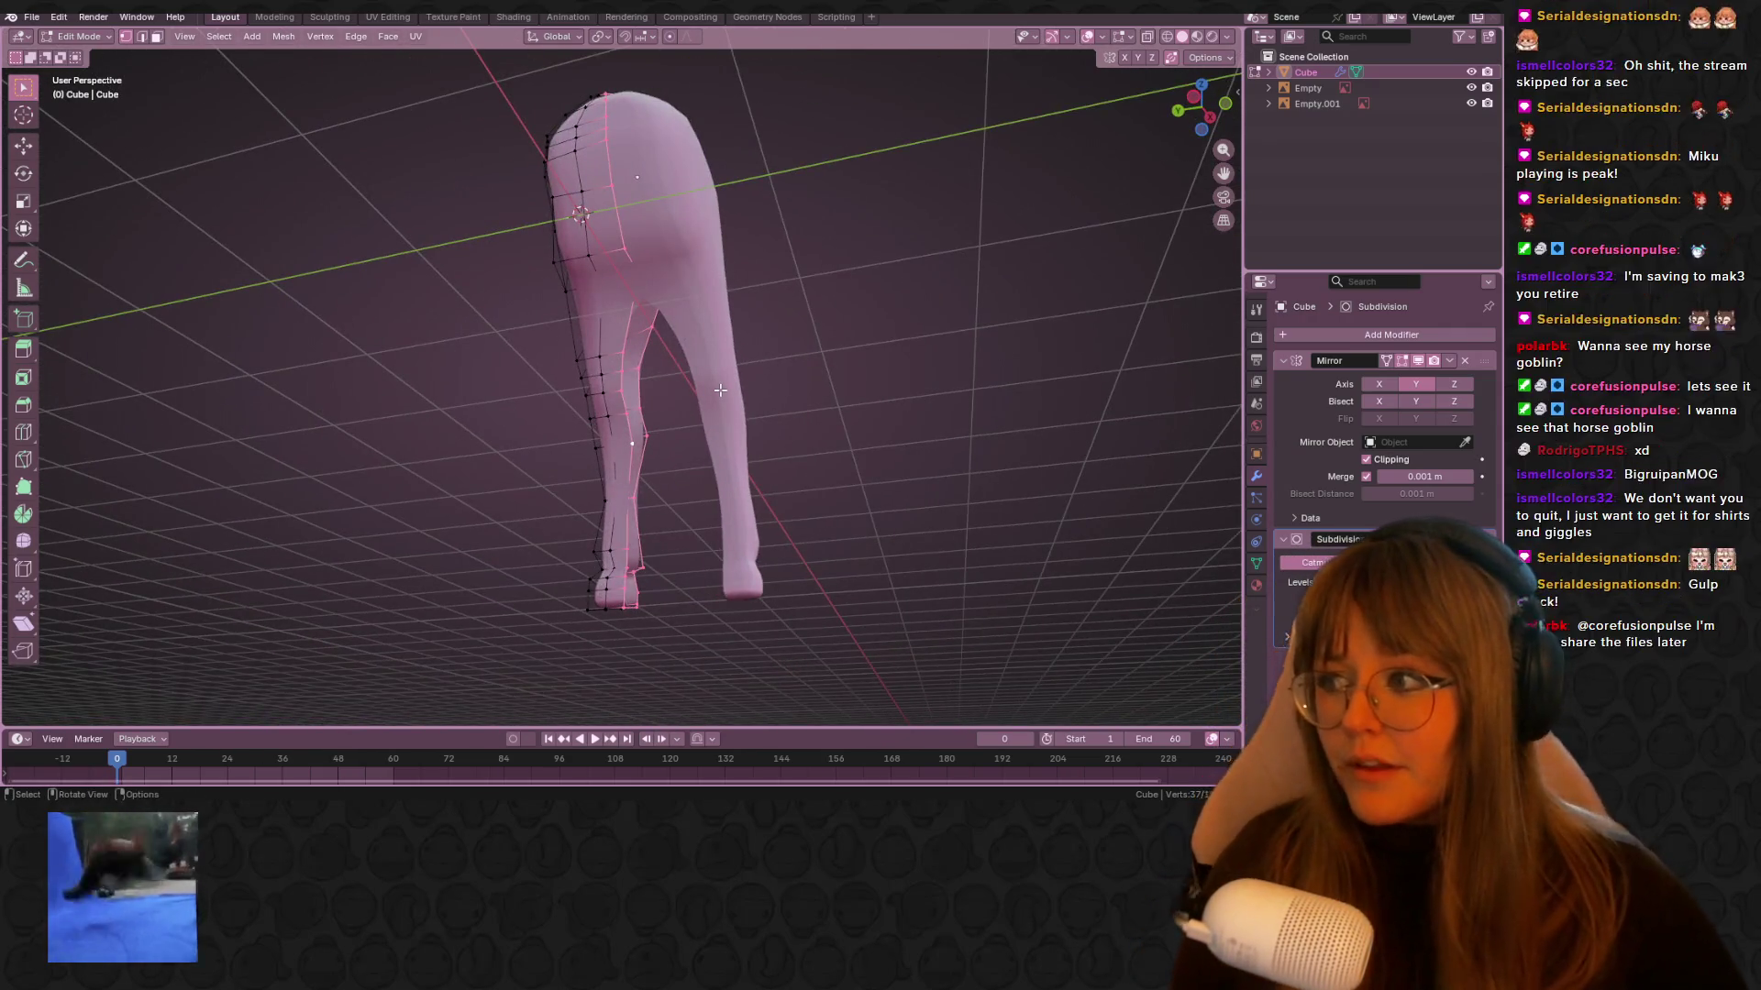
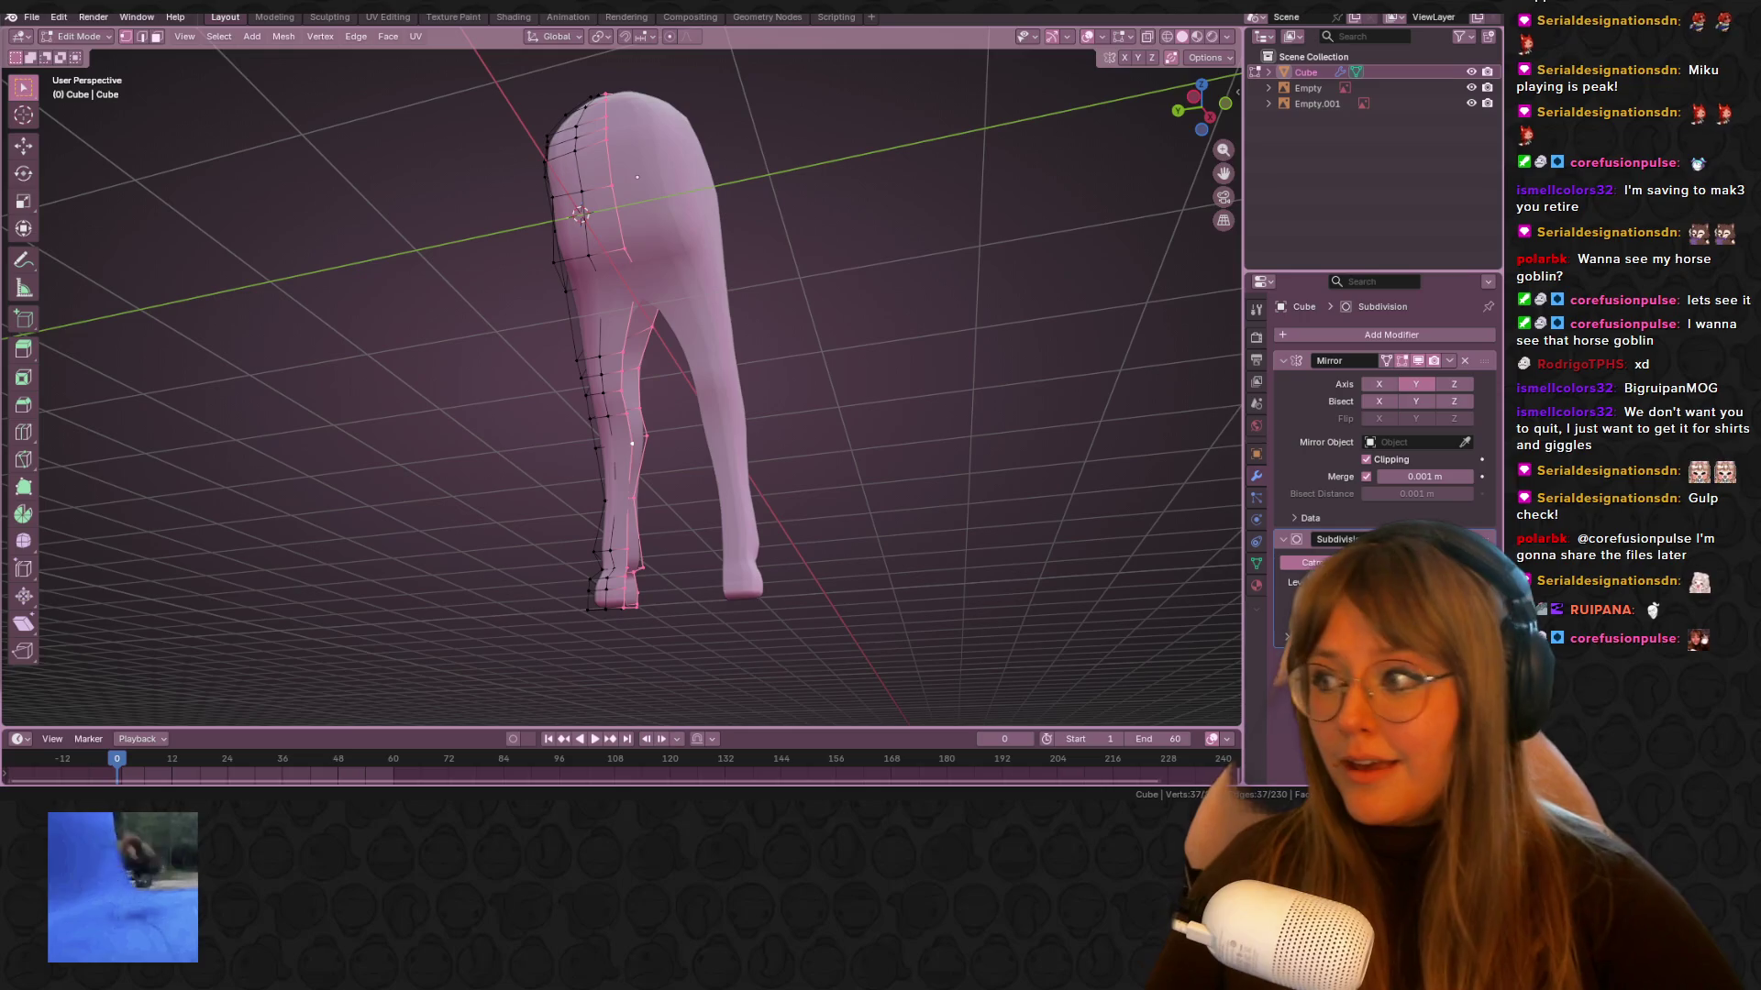
# In left side view with X-ray on, select the inner lower-leg vertices
pyautogui.moveTo(860, 317); pyautogui.dragTo(631, 246, button='middle')
pyautogui.hotkey('alt', 'a')
pyautogui.moveTo(710, 322)
pyautogui.mouseDown(button='middle')
pyautogui.moveTo(941, 229)
pyautogui.moveTo(669, 322)
pyautogui.moveTo(701, 387)
pyautogui.moveTo(758, 412)
pyautogui.mouseUp(button='middle')
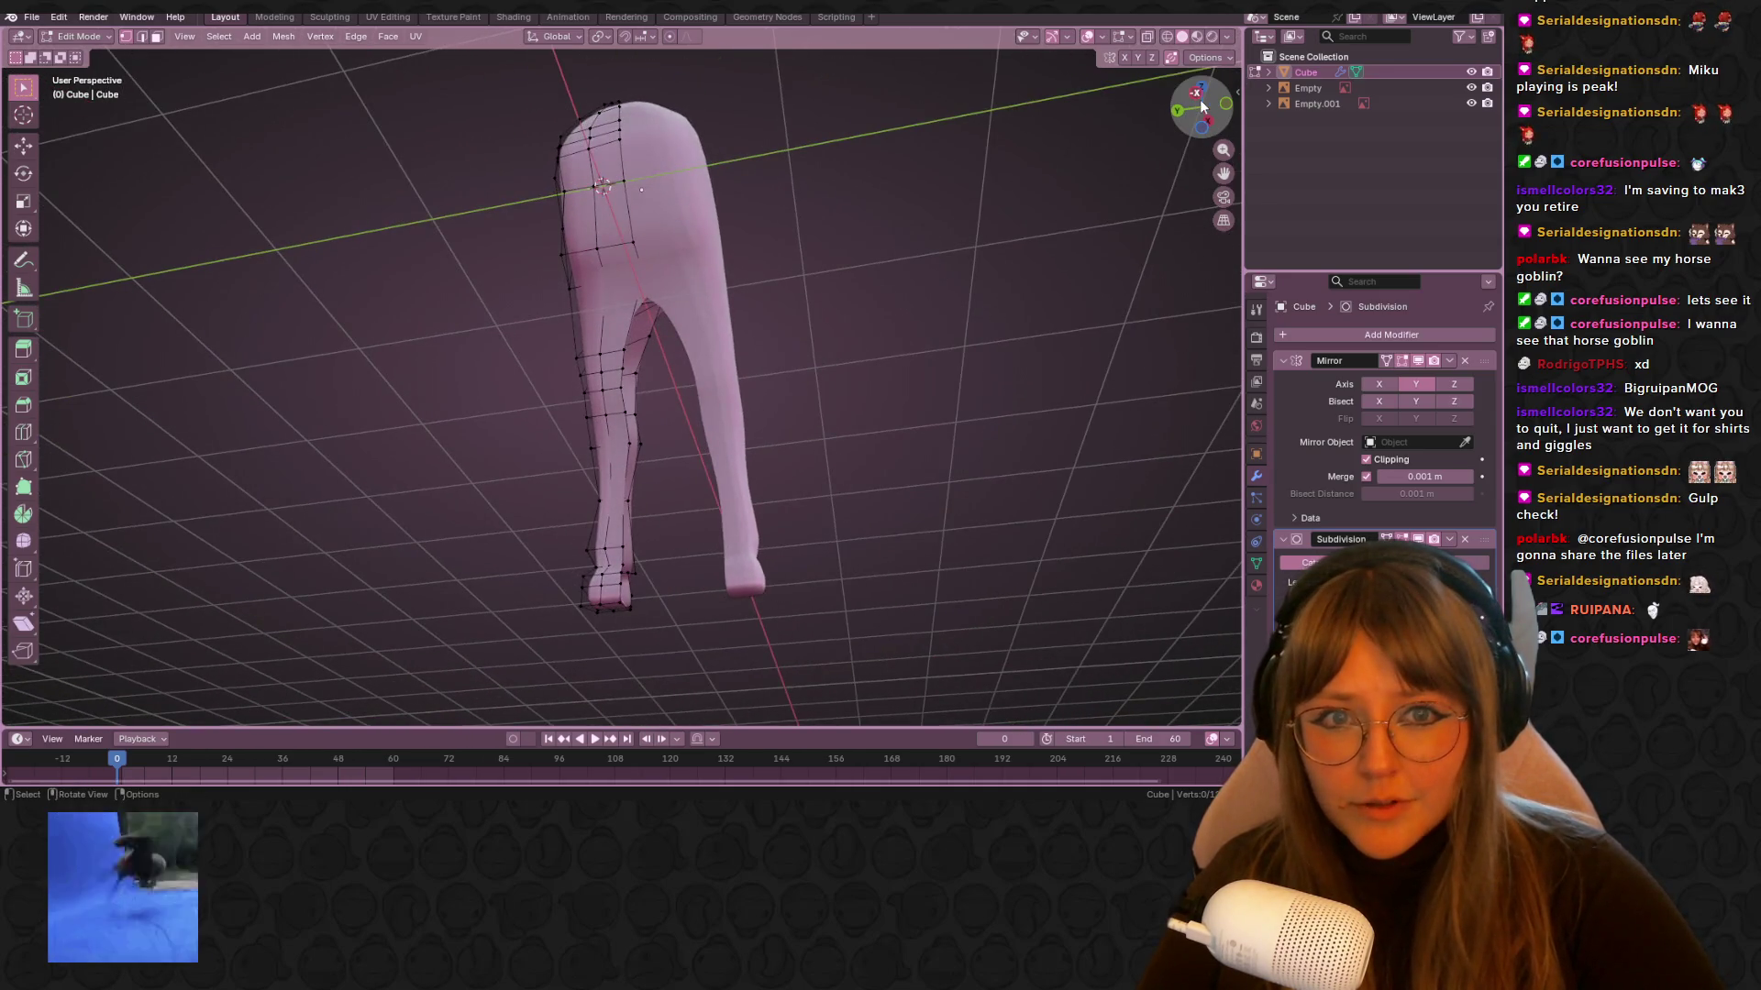
pyautogui.click(1202, 107)
pyautogui.moveTo(660, 491); pyautogui.dragTo(660, 492)
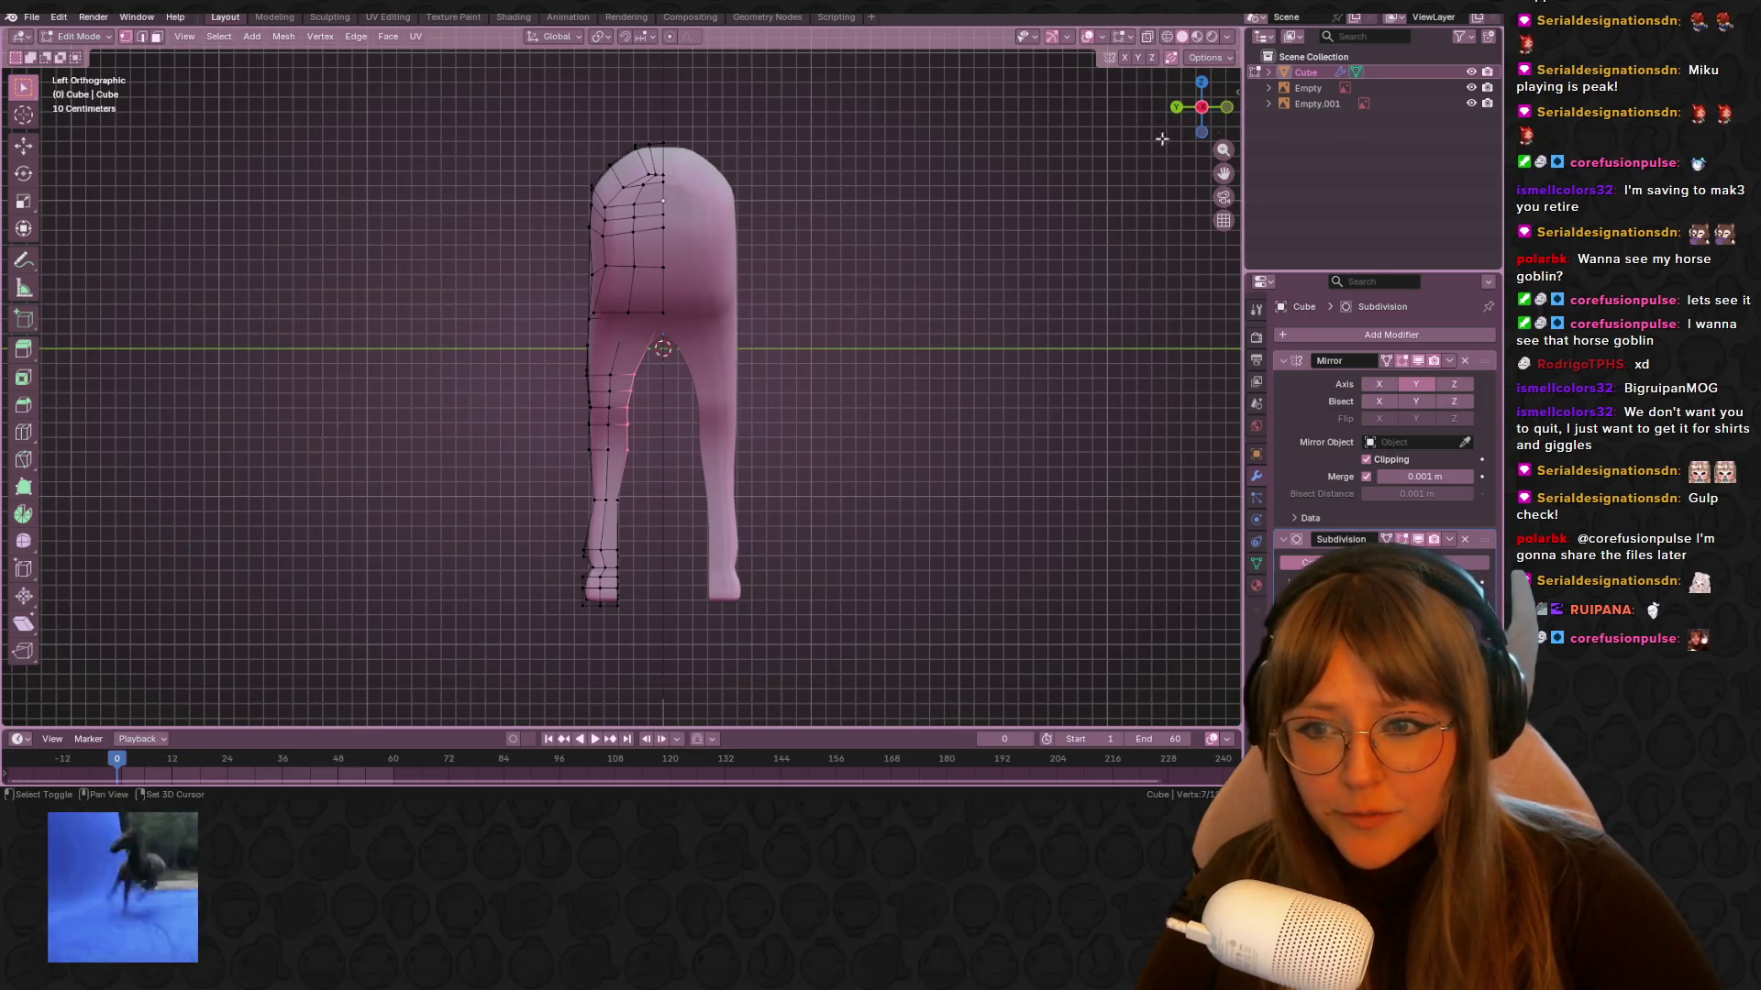
pyautogui.click(1154, 37)
pyautogui.keyDown('shift'); pyautogui.moveTo(730, 358); pyautogui.dragTo(737, 308, button='middle'); pyautogui.keyUp('shift')
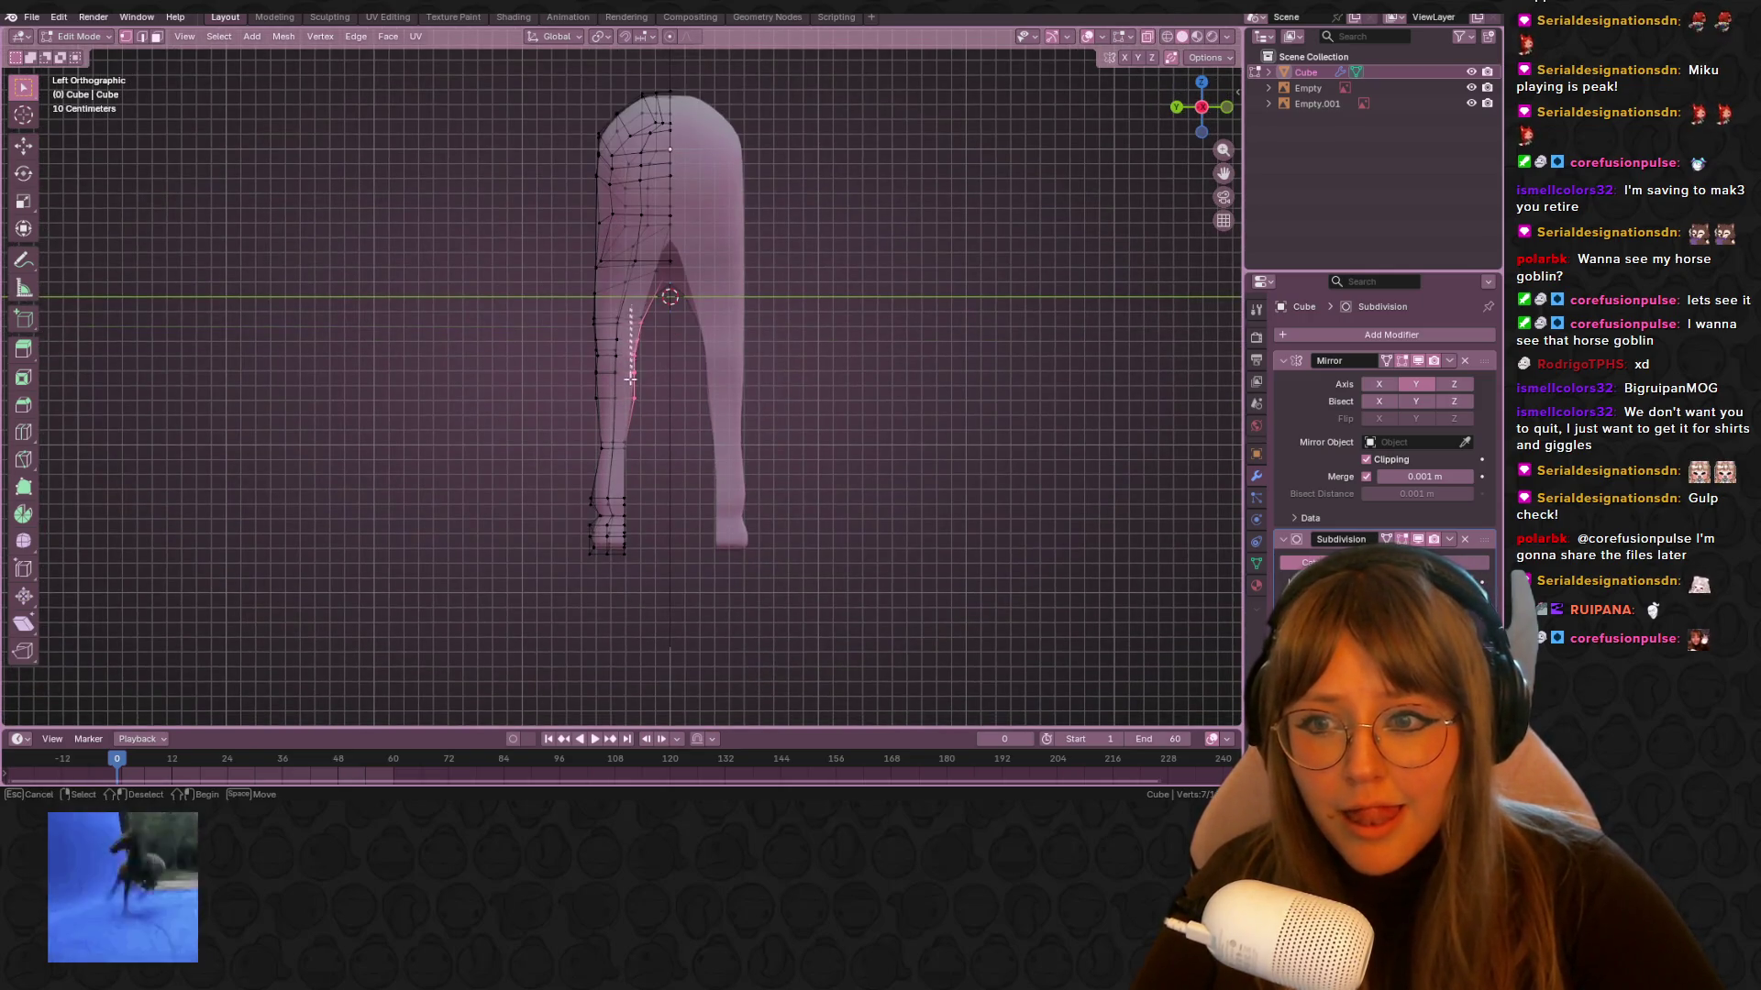
pyautogui.moveTo(631, 543); pyautogui.dragTo(633, 547)
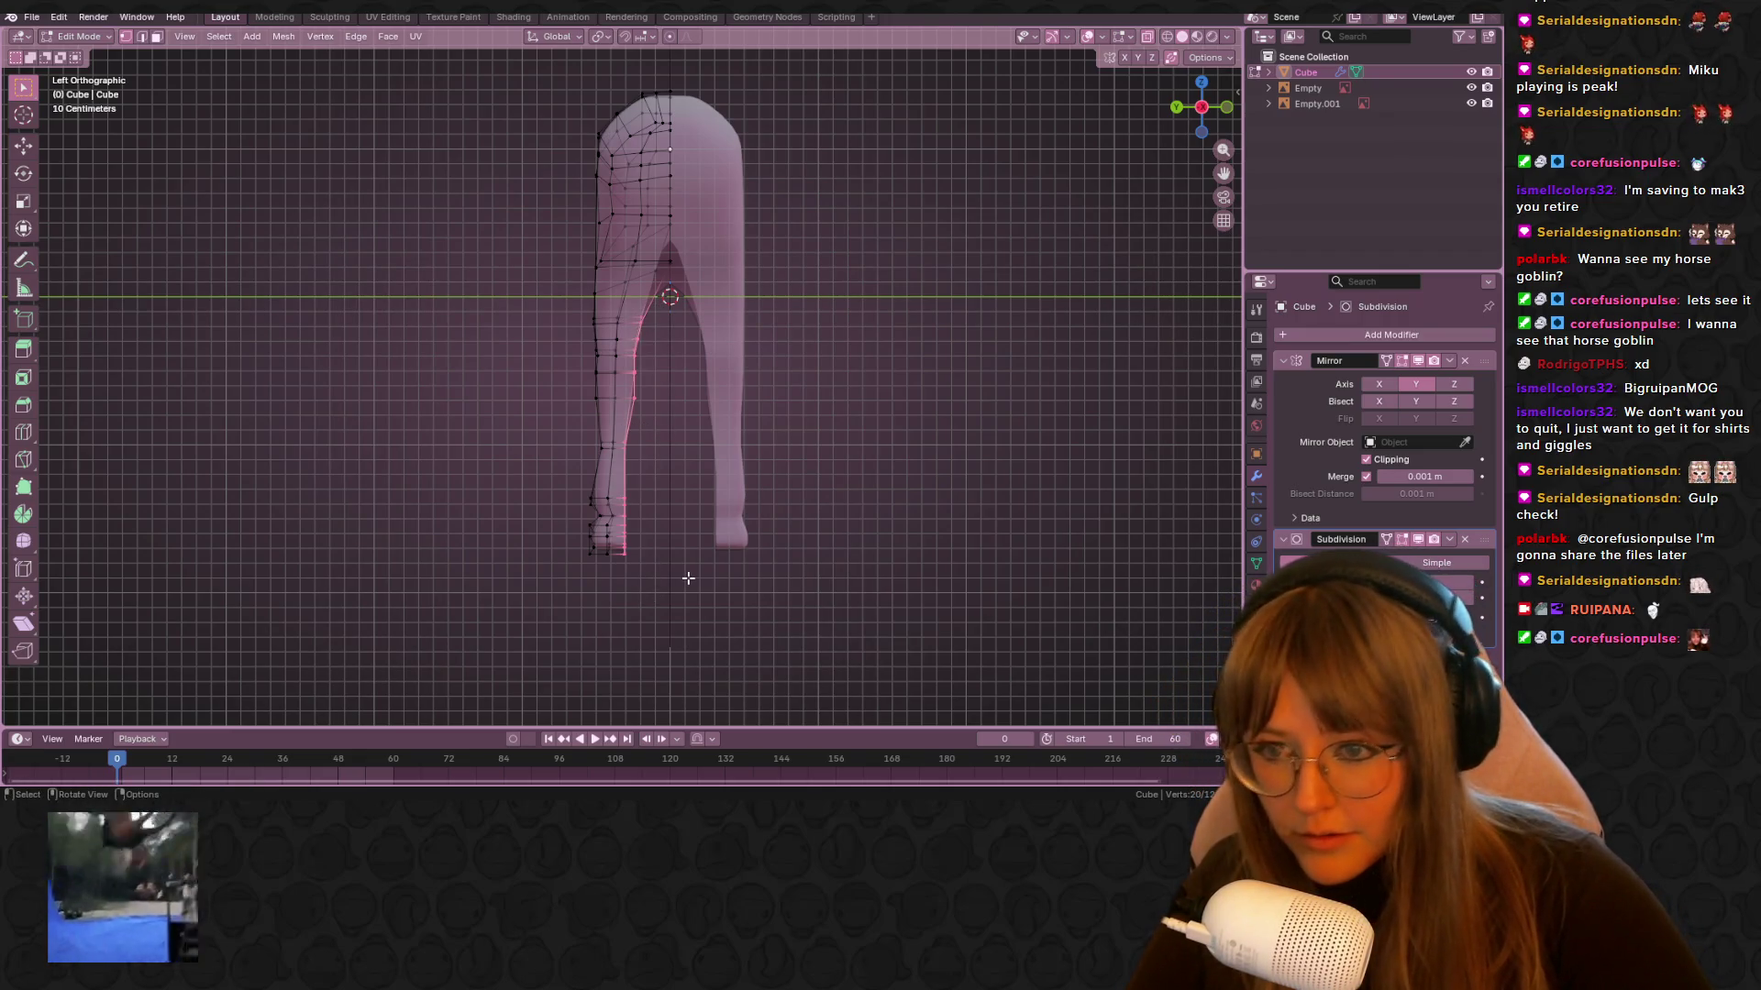
# Shrink the inner-leg vertices to 0.851, then to 0.907
pyautogui.press('s')
pyautogui.click(719, 562)
pyautogui.moveTo(669, 558)
pyautogui.mouseDown(button='middle')
pyautogui.moveTo(744, 444)
pyautogui.moveTo(782, 468)
pyautogui.moveTo(798, 421)
pyautogui.mouseUp(button='middle')
pyautogui.press('s')
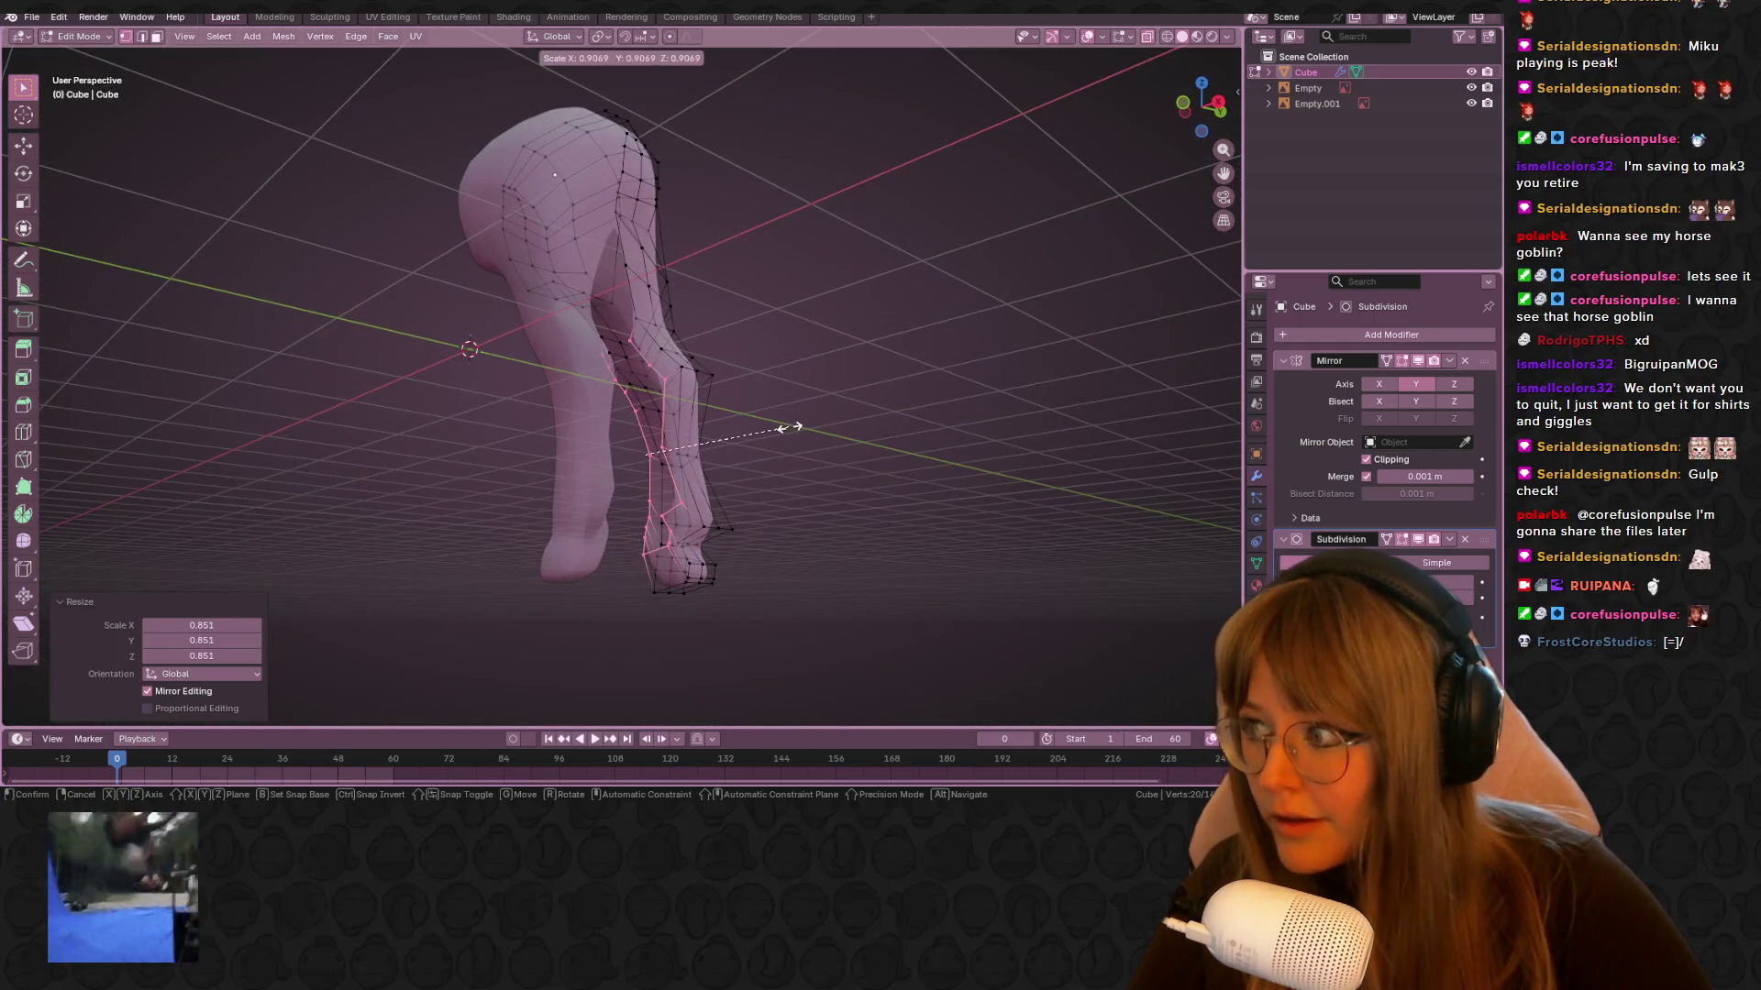
pyautogui.click(788, 427)
pyautogui.click(1219, 111)
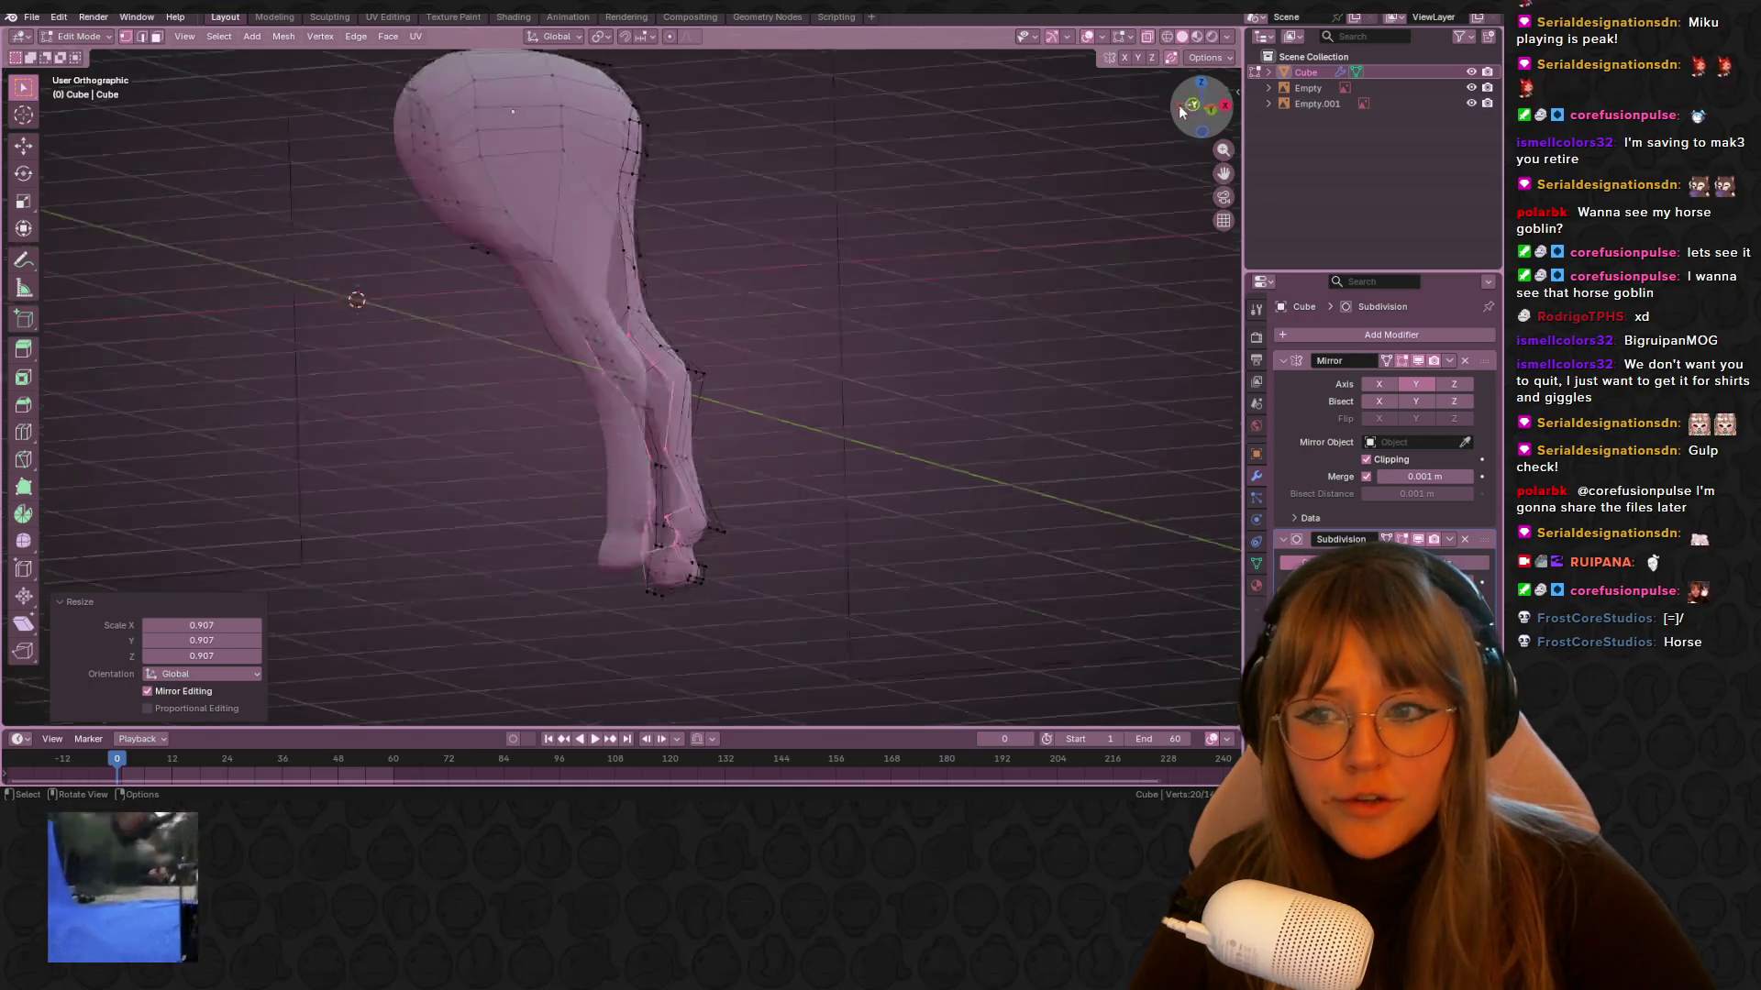
pyautogui.press('s')
pyautogui.click(842, 390)
pyautogui.hotkey('ctrl', 'z')
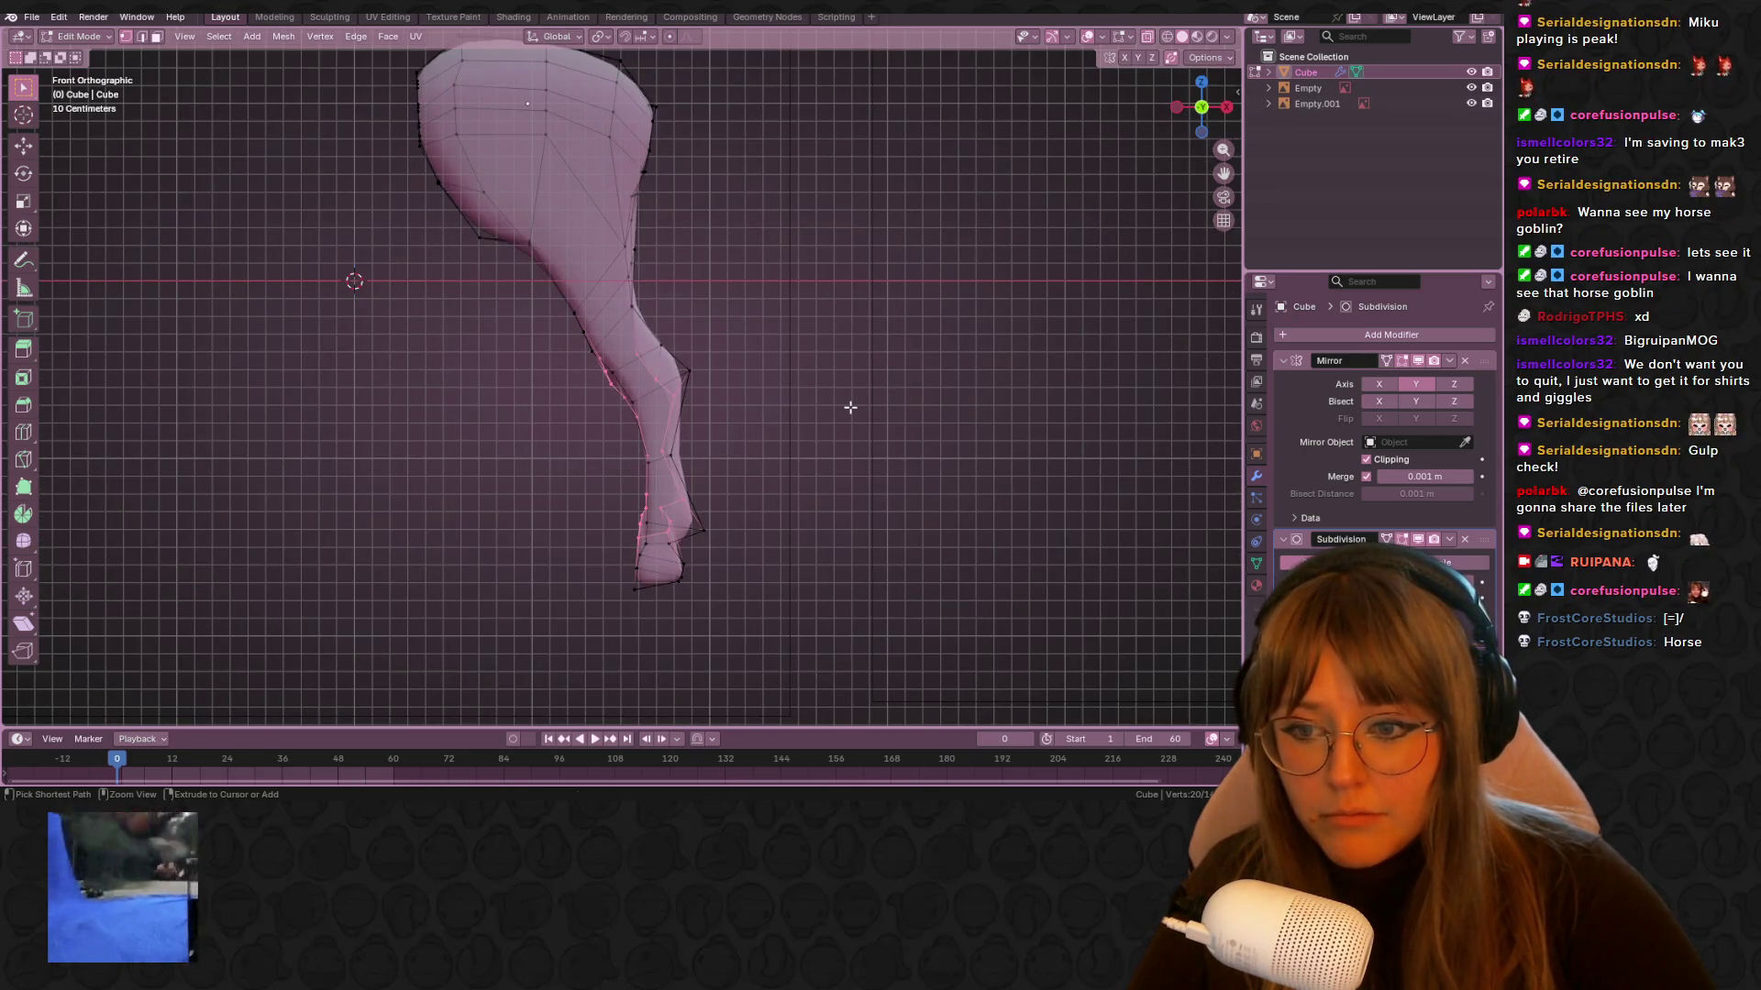
# Scale the leg vertices down to 0.805, check the leg, and return to Object Mode
pyautogui.moveTo(1015, 440)
pyautogui.mouseDown(button='middle')
pyautogui.moveTo(766, 416)
pyautogui.moveTo(954, 361)
pyautogui.moveTo(1046, 446)
pyautogui.moveTo(366, 235)
pyautogui.moveTo(157, 331)
pyautogui.moveTo(91, 257)
pyautogui.moveTo(915, 150)
pyautogui.mouseUp(button='middle')
pyautogui.press('s')
pyautogui.click(896, 405)
pyautogui.moveTo(550, 385)
pyautogui.mouseDown(button='middle')
pyautogui.moveTo(589, 432)
pyautogui.moveTo(556, 376)
pyautogui.moveTo(173, 424)
pyautogui.moveTo(225, 375)
pyautogui.mouseUp(button='middle')
pyautogui.moveTo(578, 419)
pyautogui.mouseDown(button='middle')
pyautogui.moveTo(513, 367)
pyautogui.moveTo(168, 471)
pyautogui.moveTo(511, 314)
pyautogui.moveTo(739, 361)
pyautogui.moveTo(774, 327)
pyautogui.moveTo(1029, 410)
pyautogui.moveTo(1112, 306)
pyautogui.moveTo(897, 379)
pyautogui.moveTo(726, 261)
pyautogui.mouseUp(button='middle')
pyautogui.press('Tab')
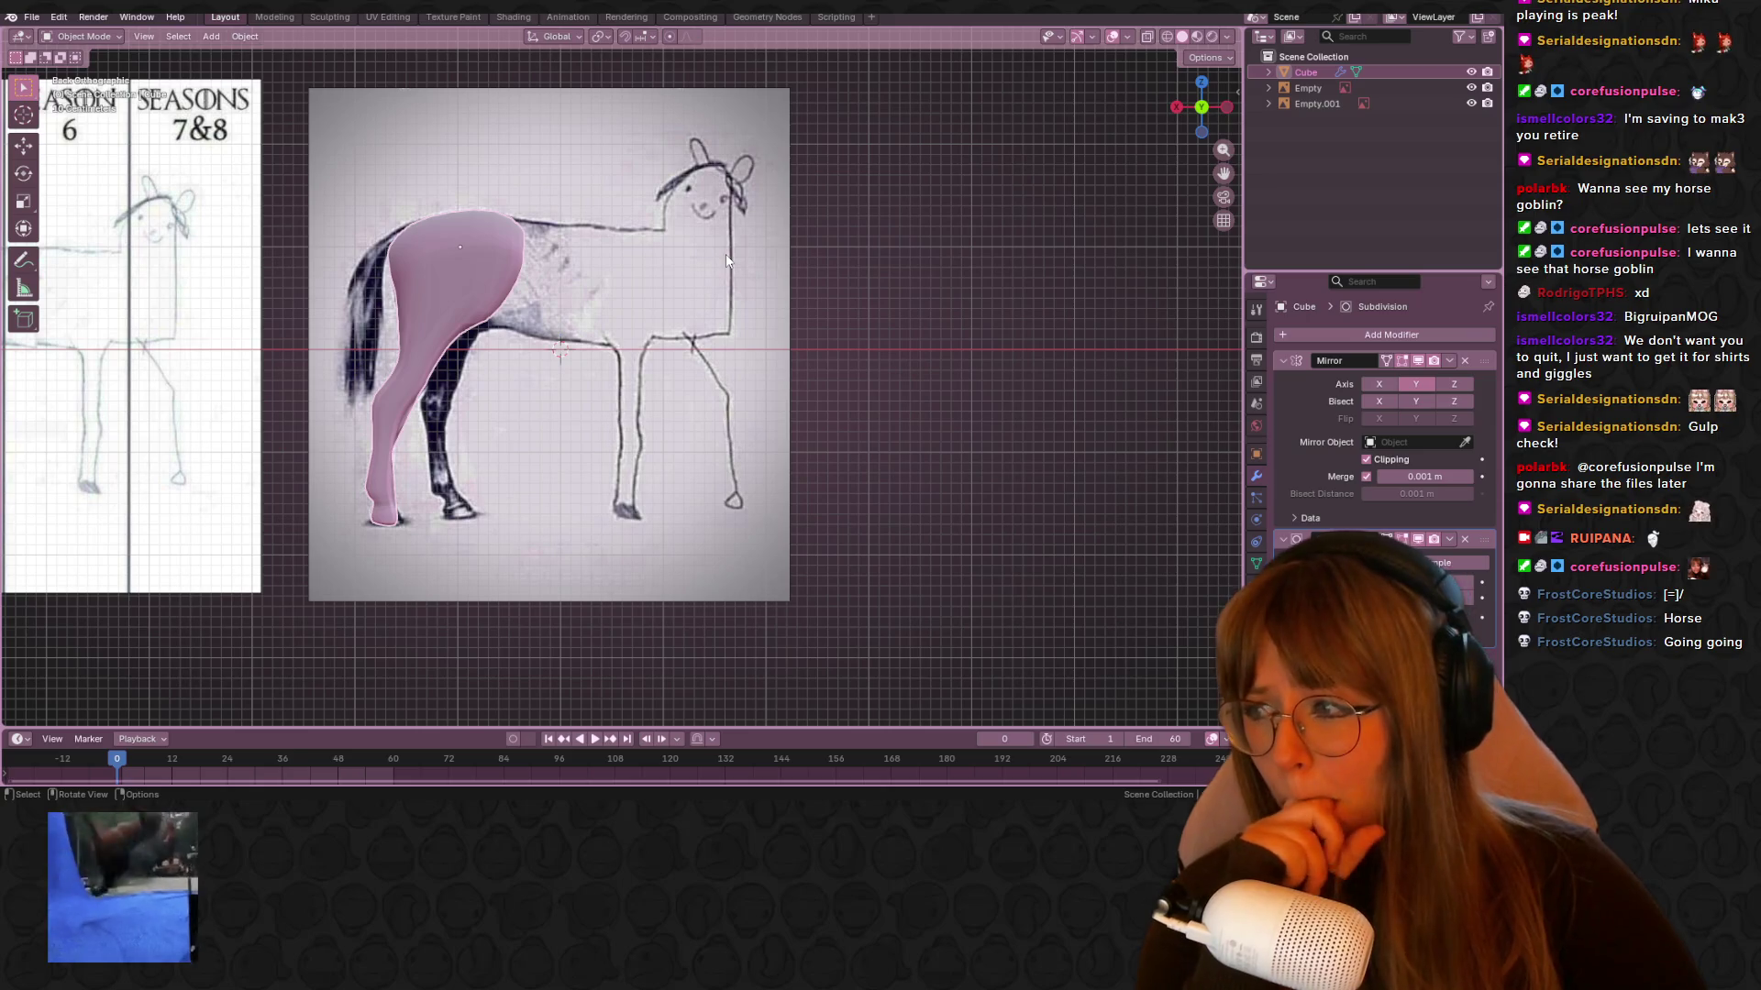
# Select only the horse mesh and edit it with X-ray showing the reference drawing
pyautogui.moveTo(275, 266)
pyautogui.mouseDown()
pyautogui.moveTo(552, 642)
pyautogui.moveTo(622, 591)
pyautogui.mouseUp()
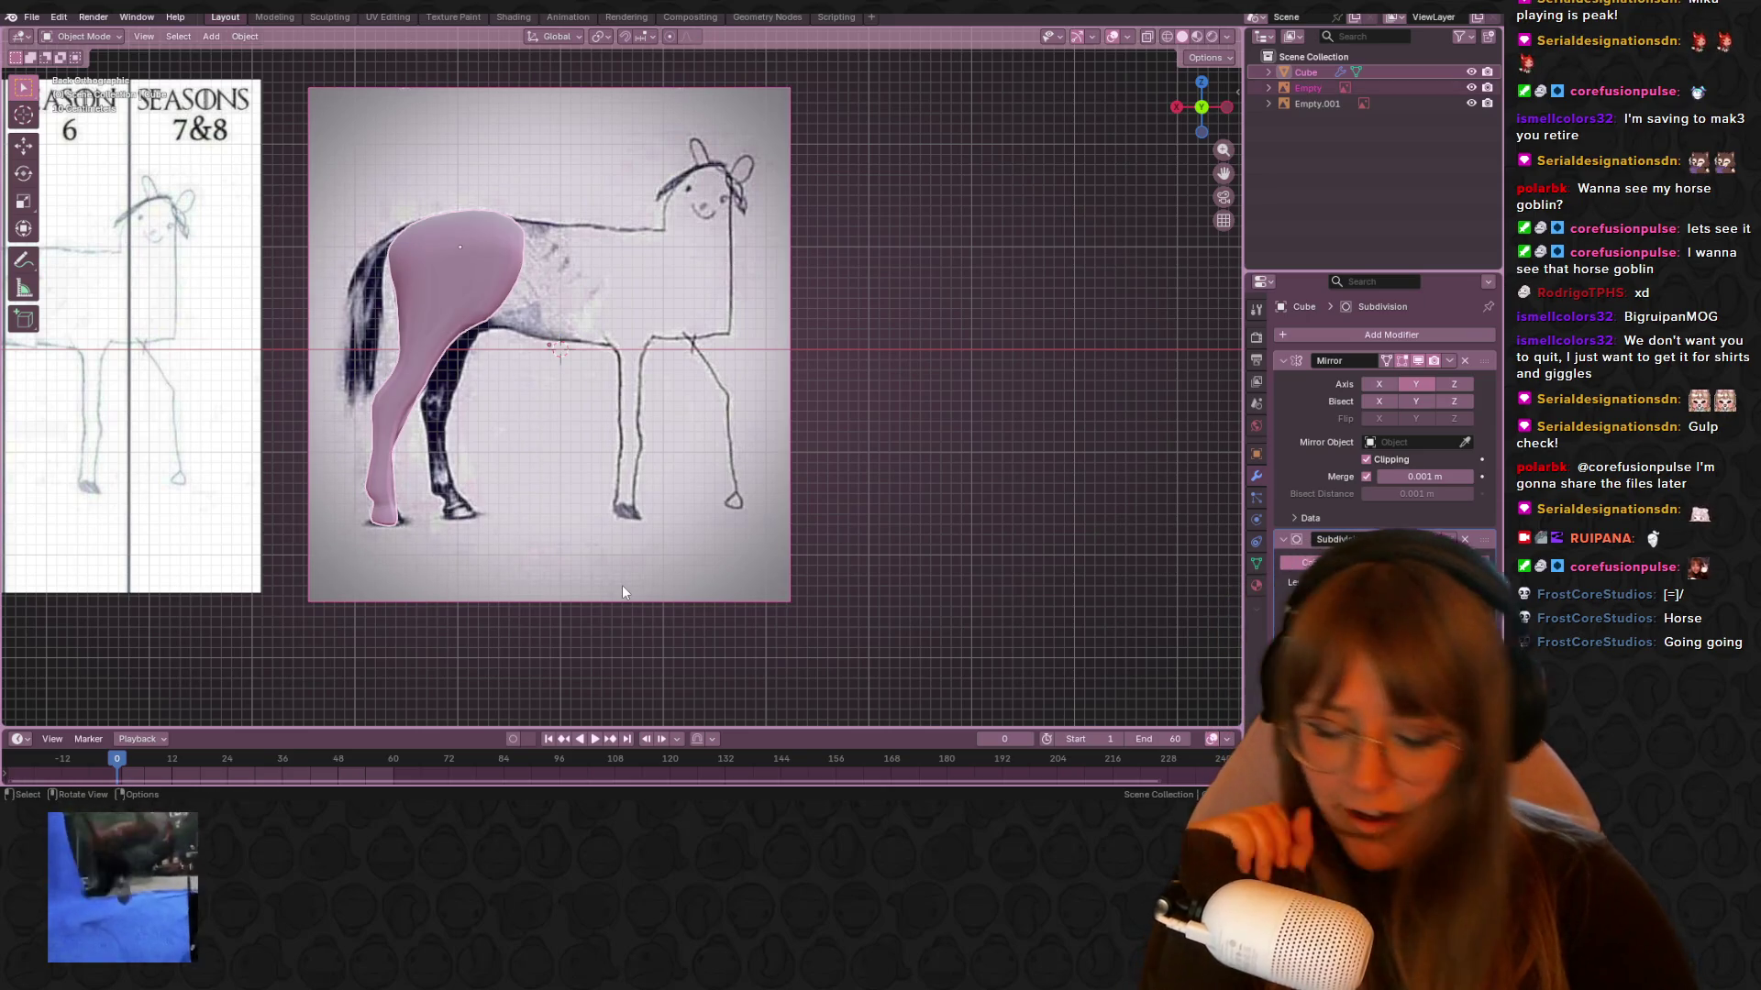
pyautogui.click(500, 298)
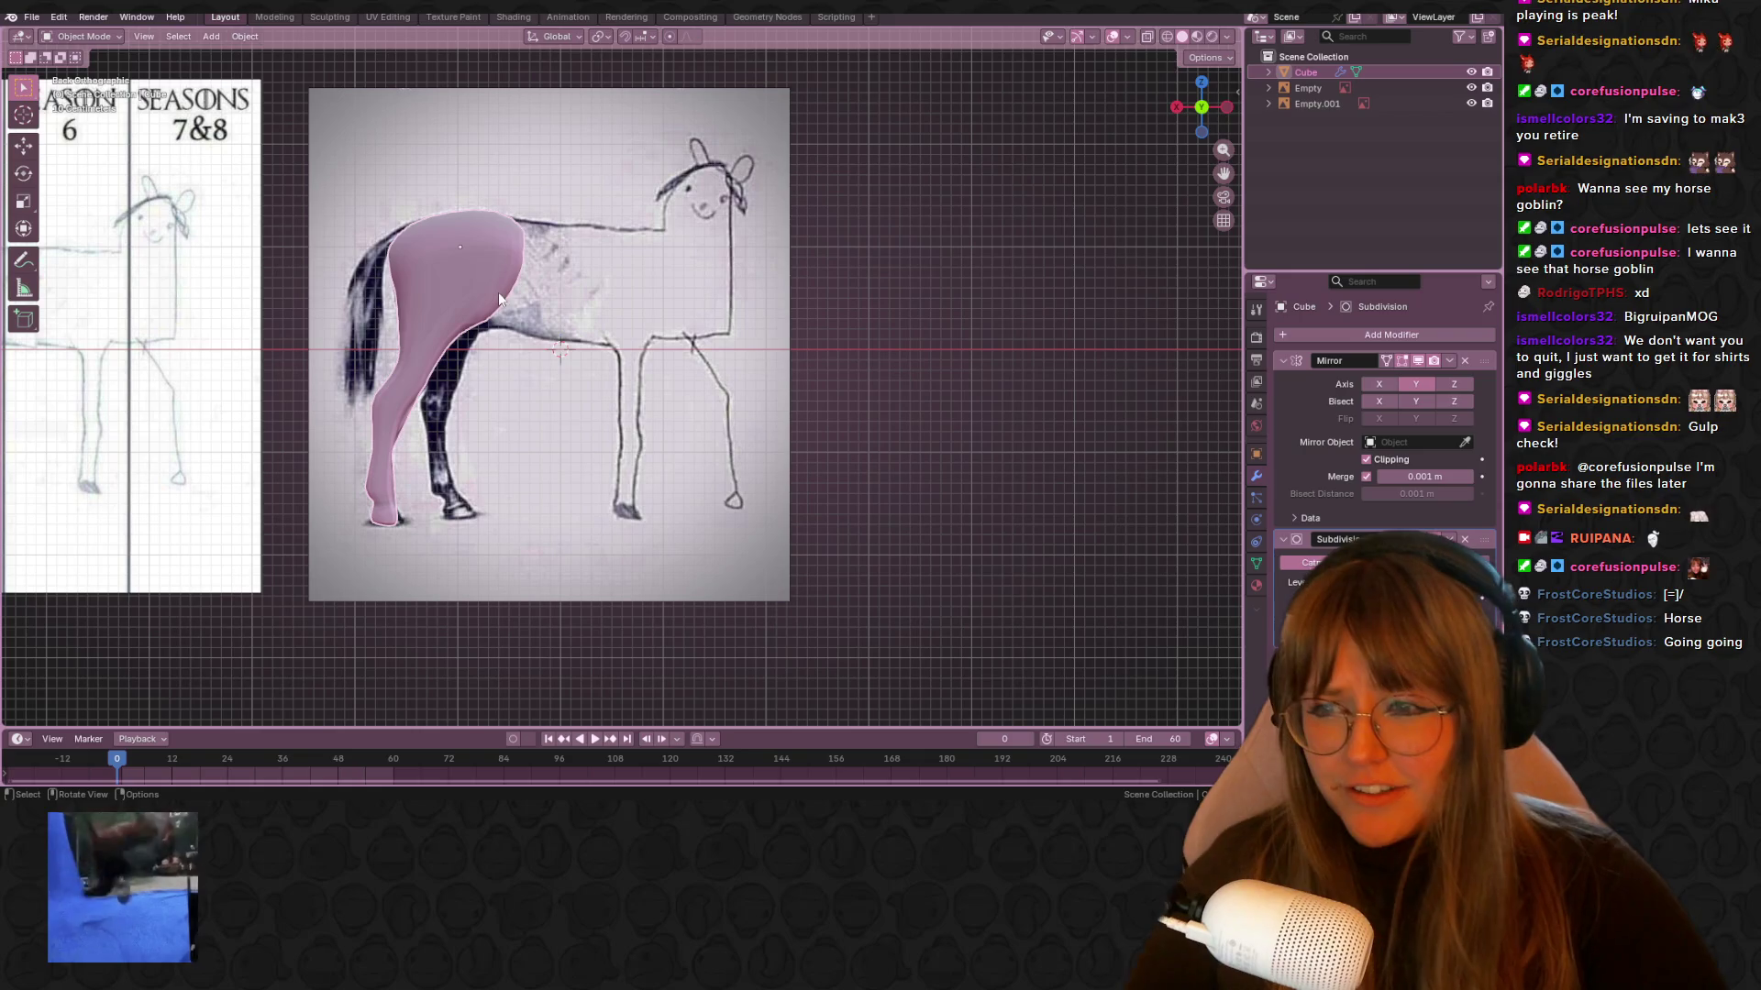
pyautogui.press('Tab')
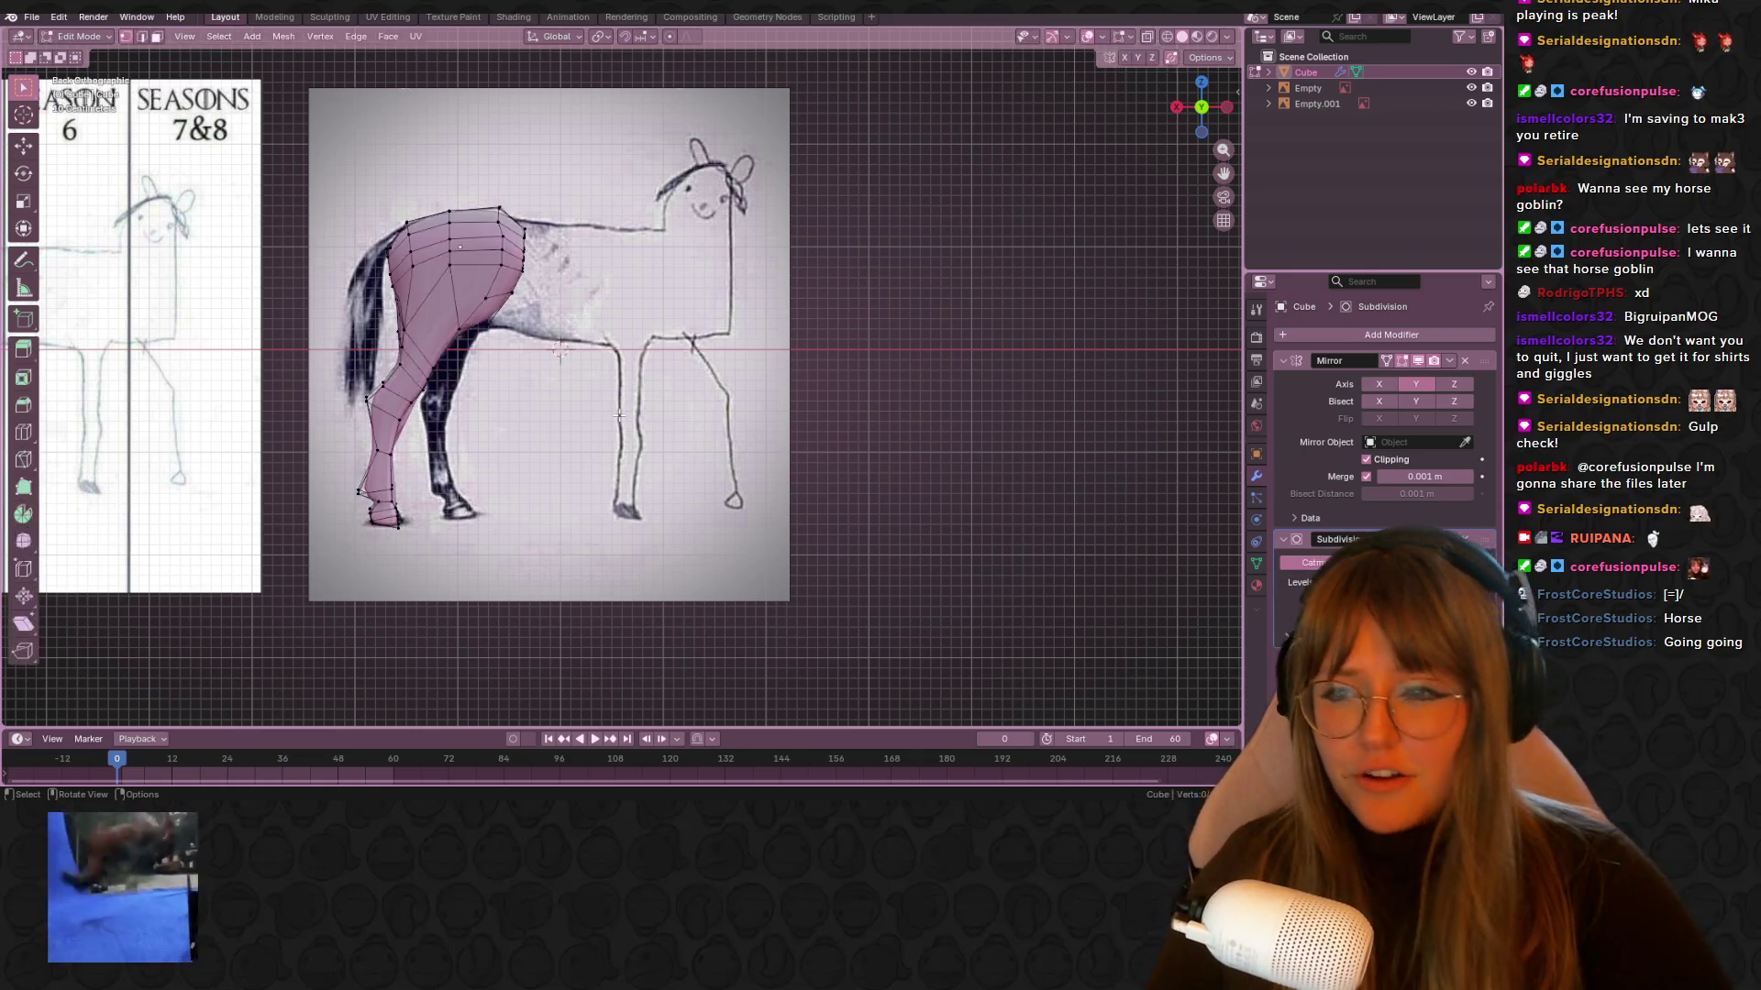
pyautogui.scroll(4, 576, 275)
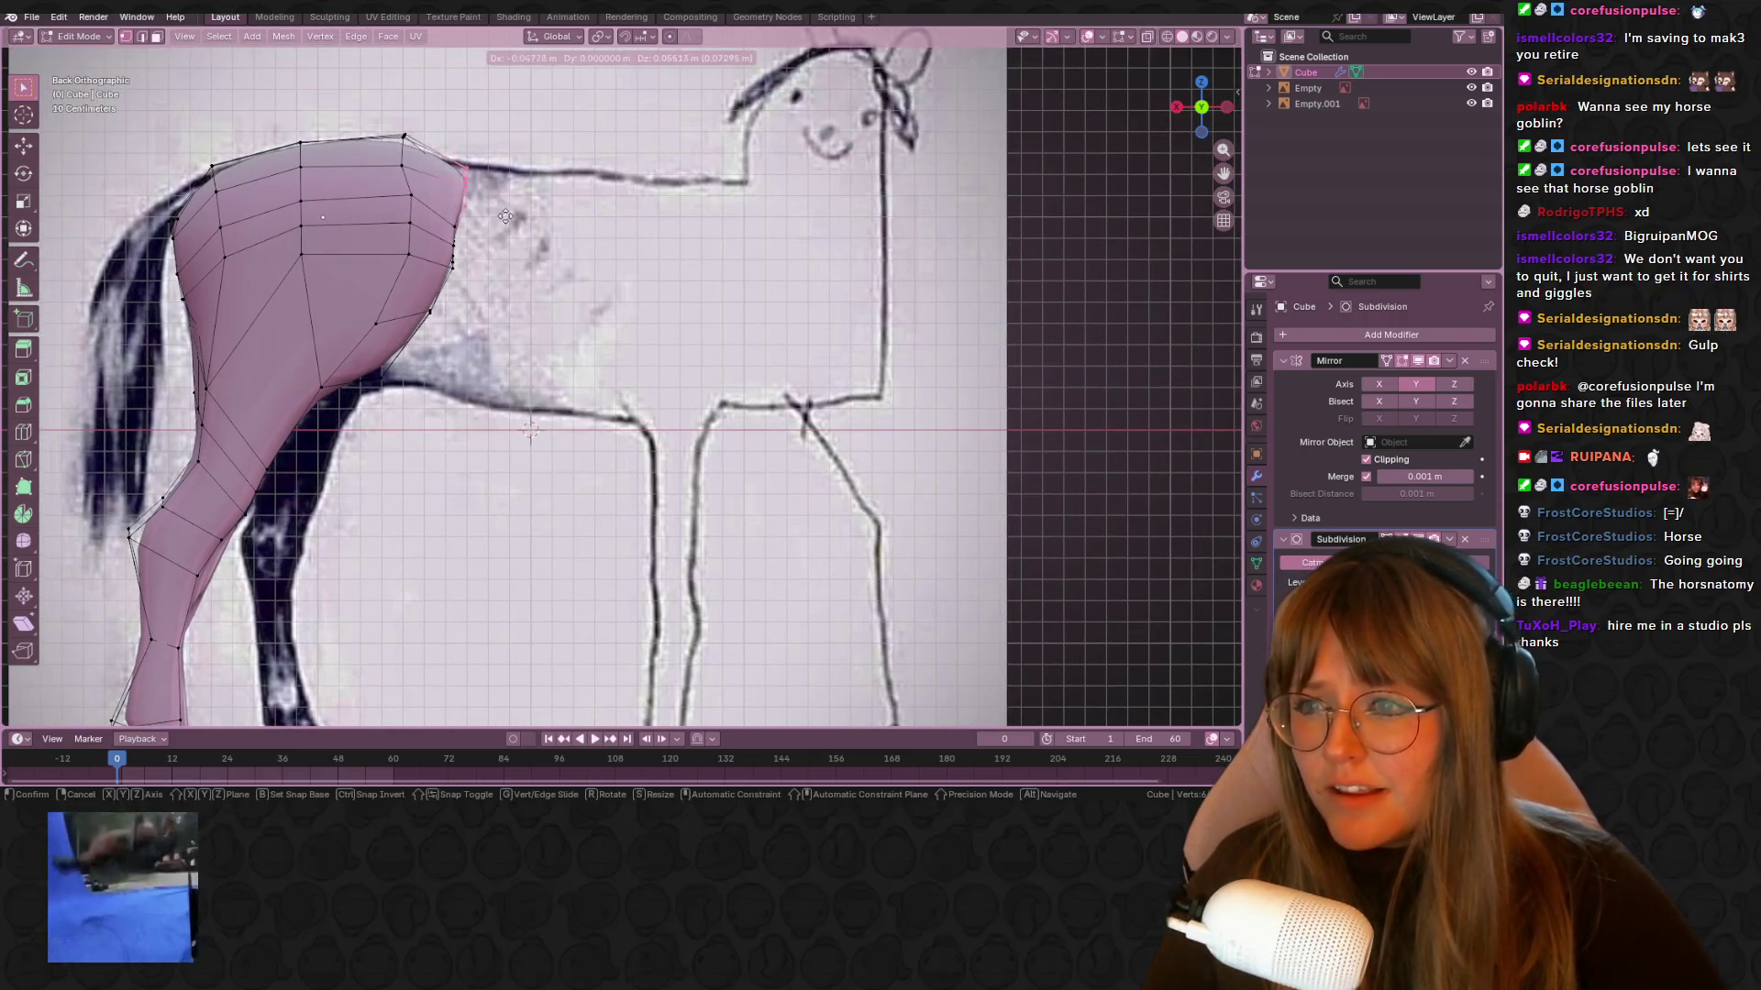
pyautogui.click(1148, 37)
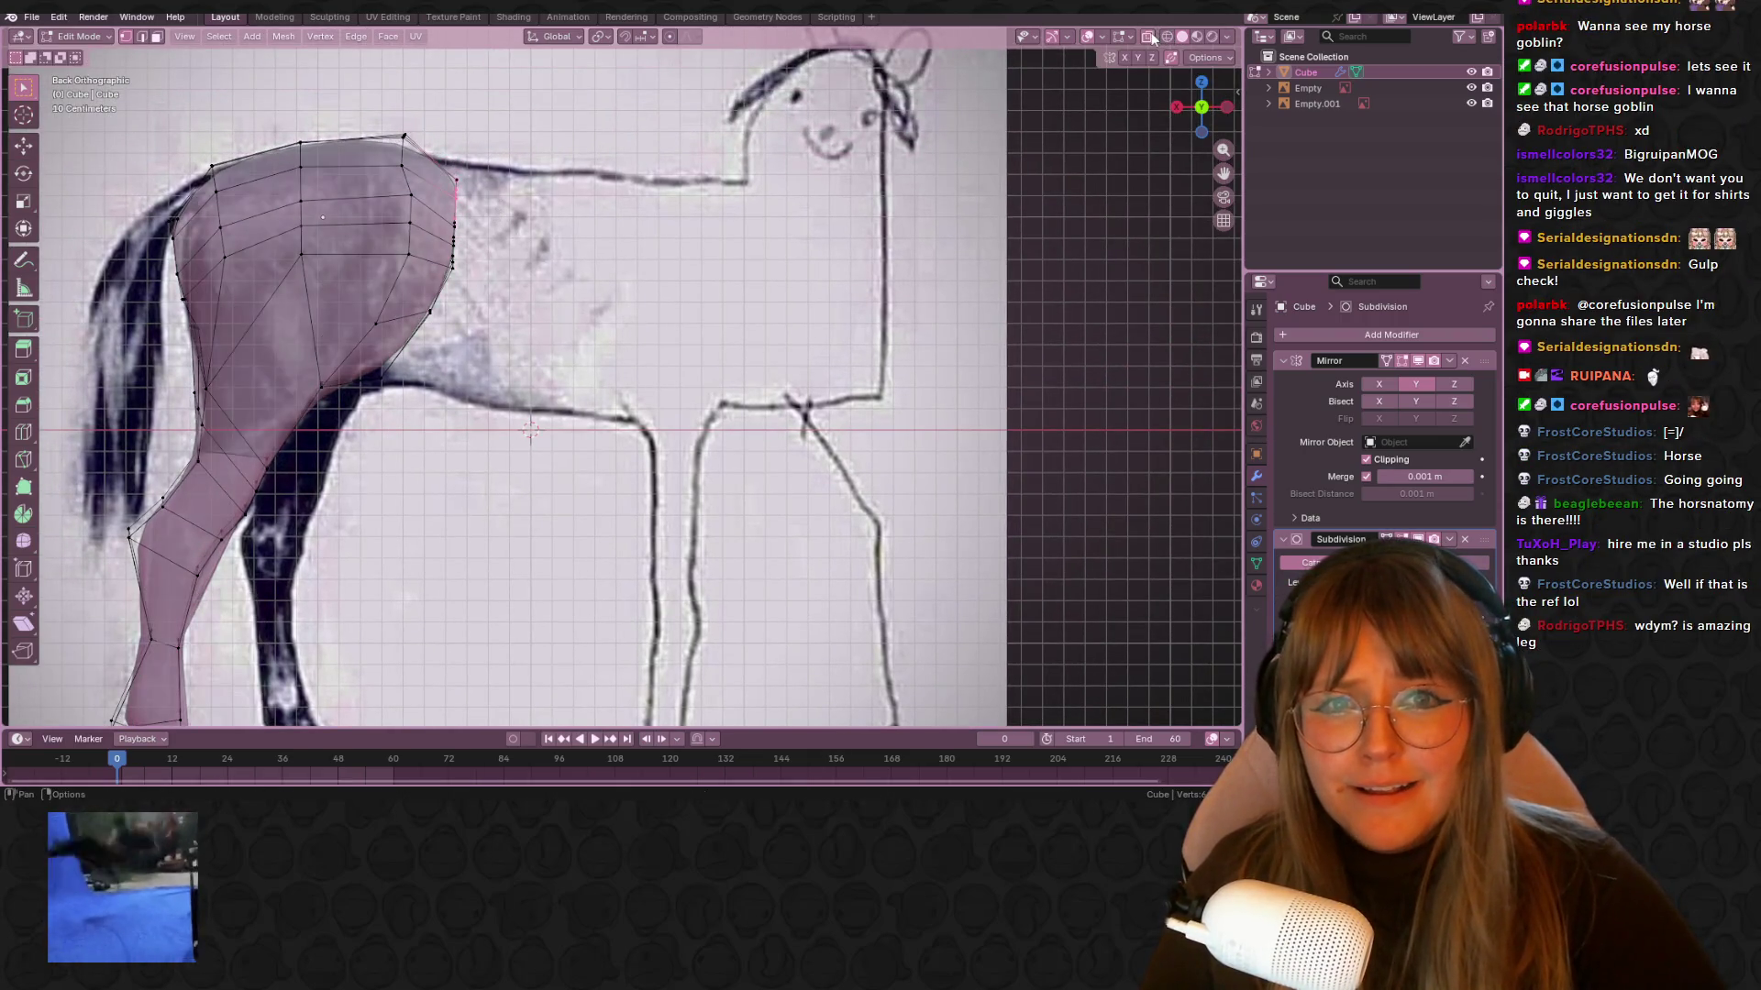
# Raise a hip vertex and move the hip's front-edge vertices along the Z axis
pyautogui.moveTo(487, 229); pyautogui.dragTo(488, 229)
pyautogui.press('g')
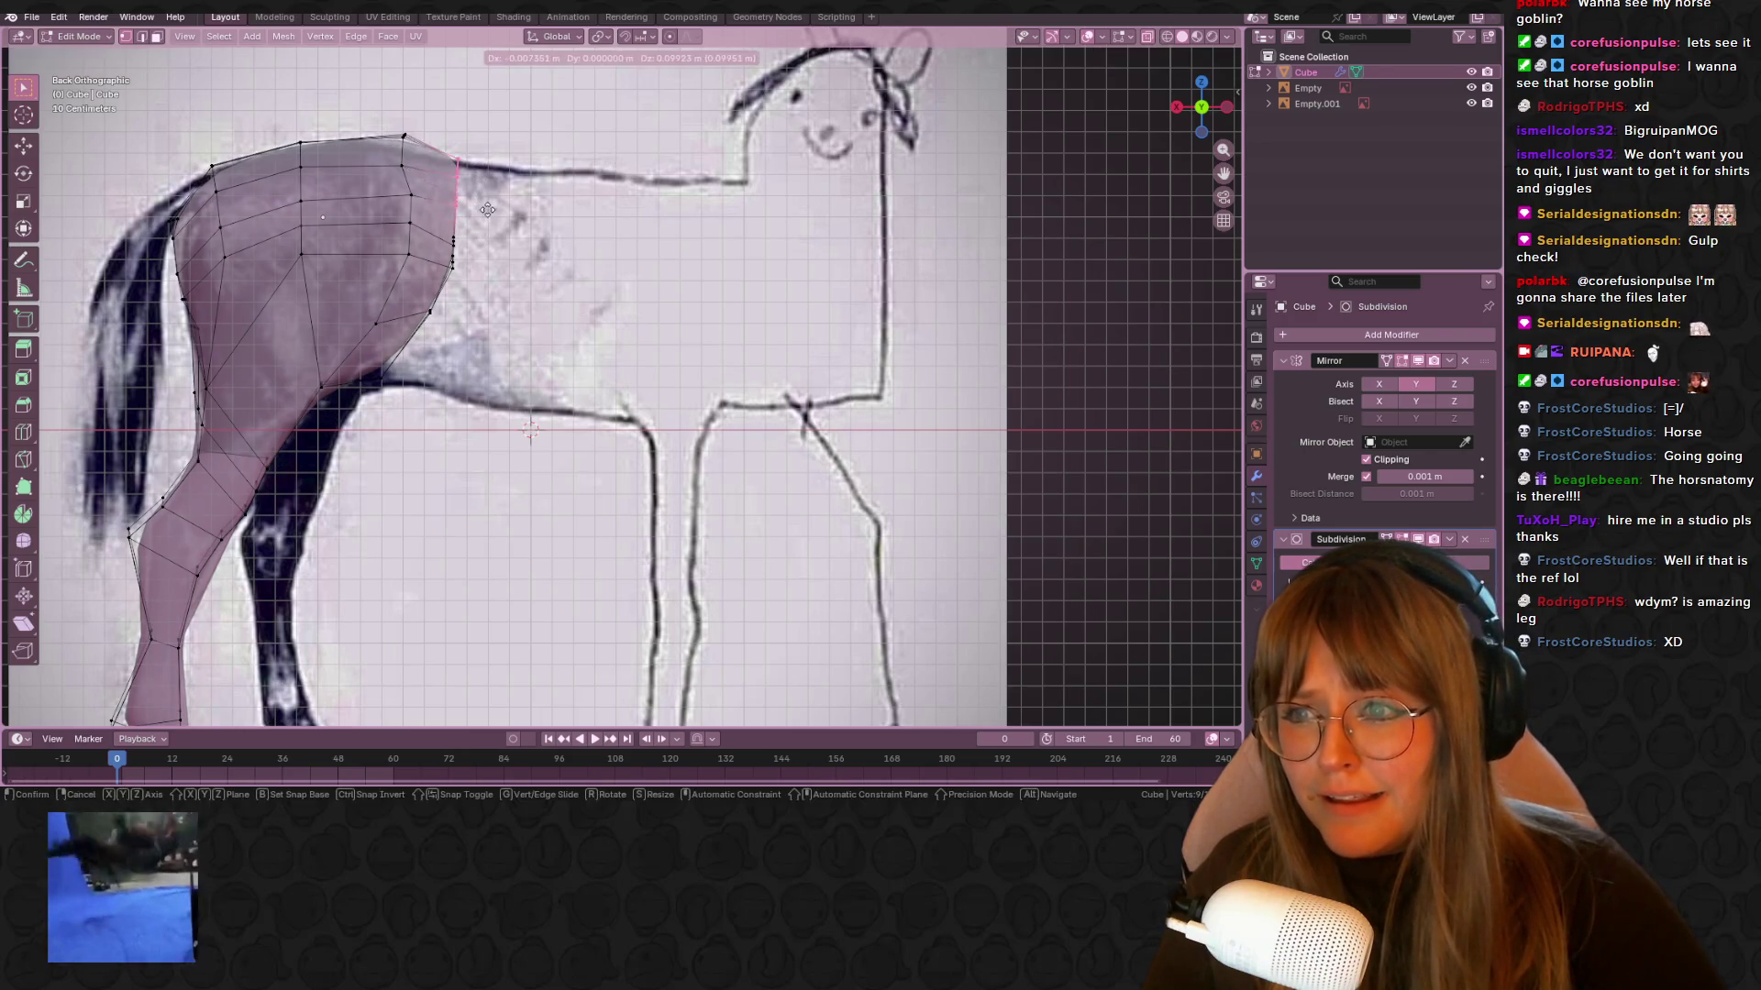
pyautogui.click(488, 210)
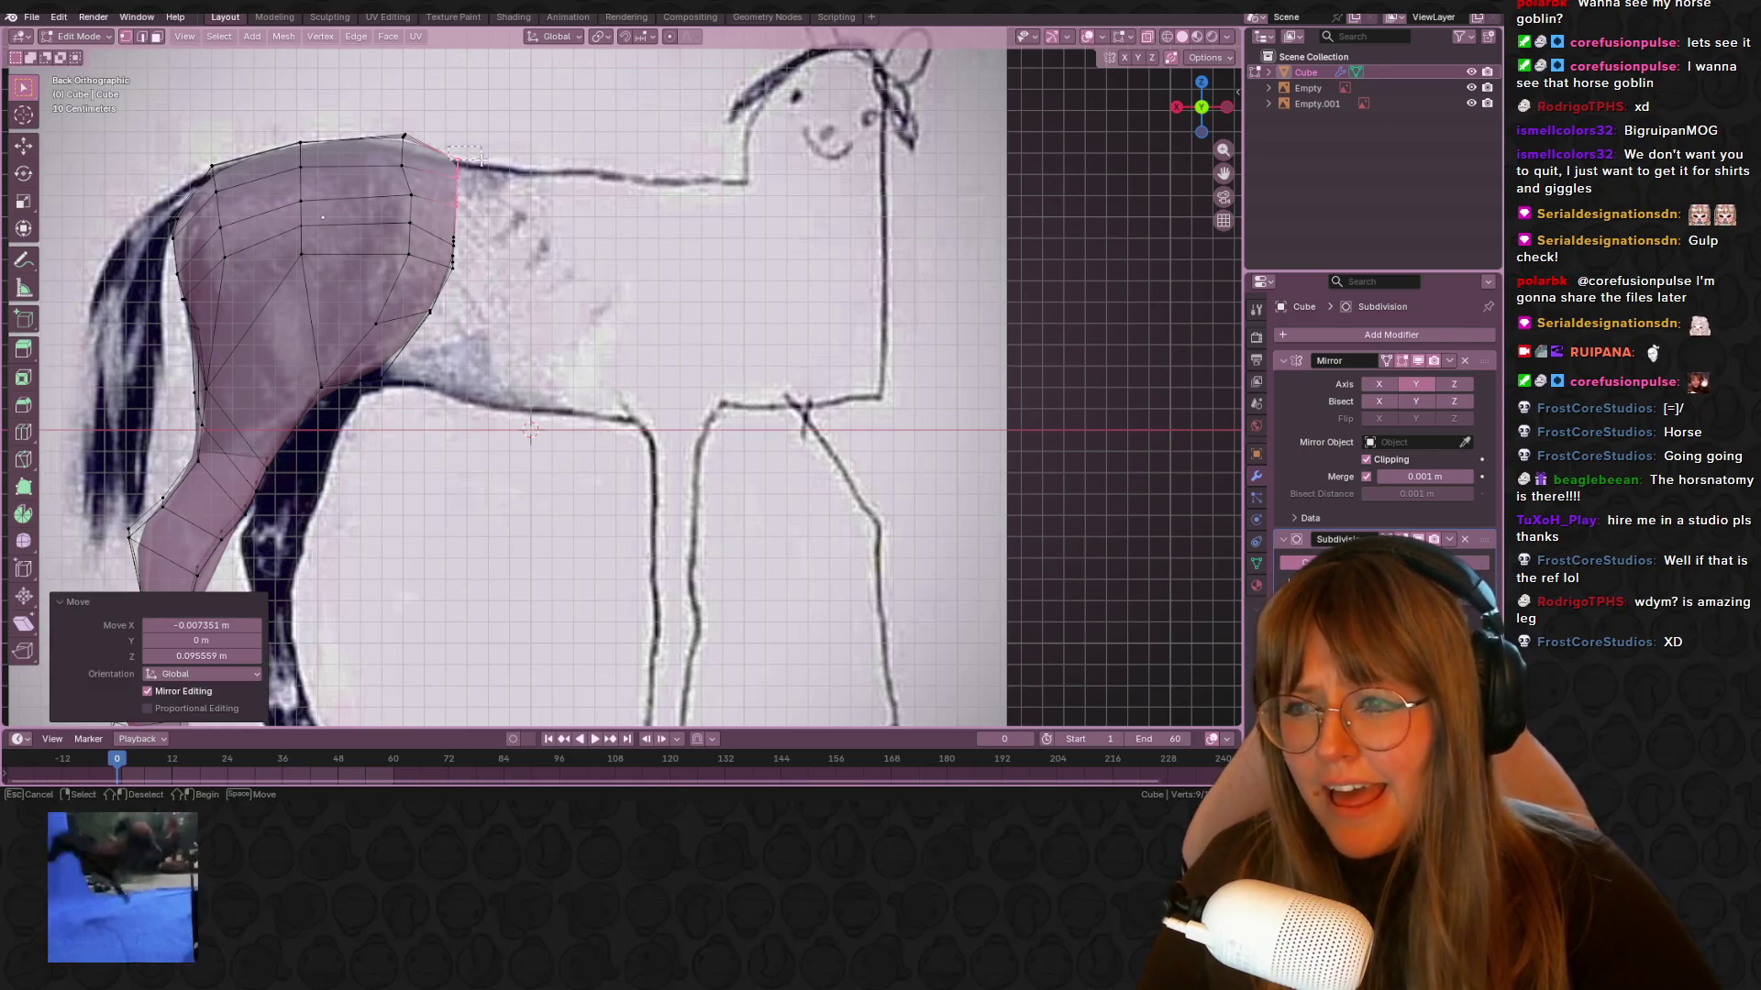
pyautogui.moveTo(441, 358); pyautogui.dragTo(504, 366)
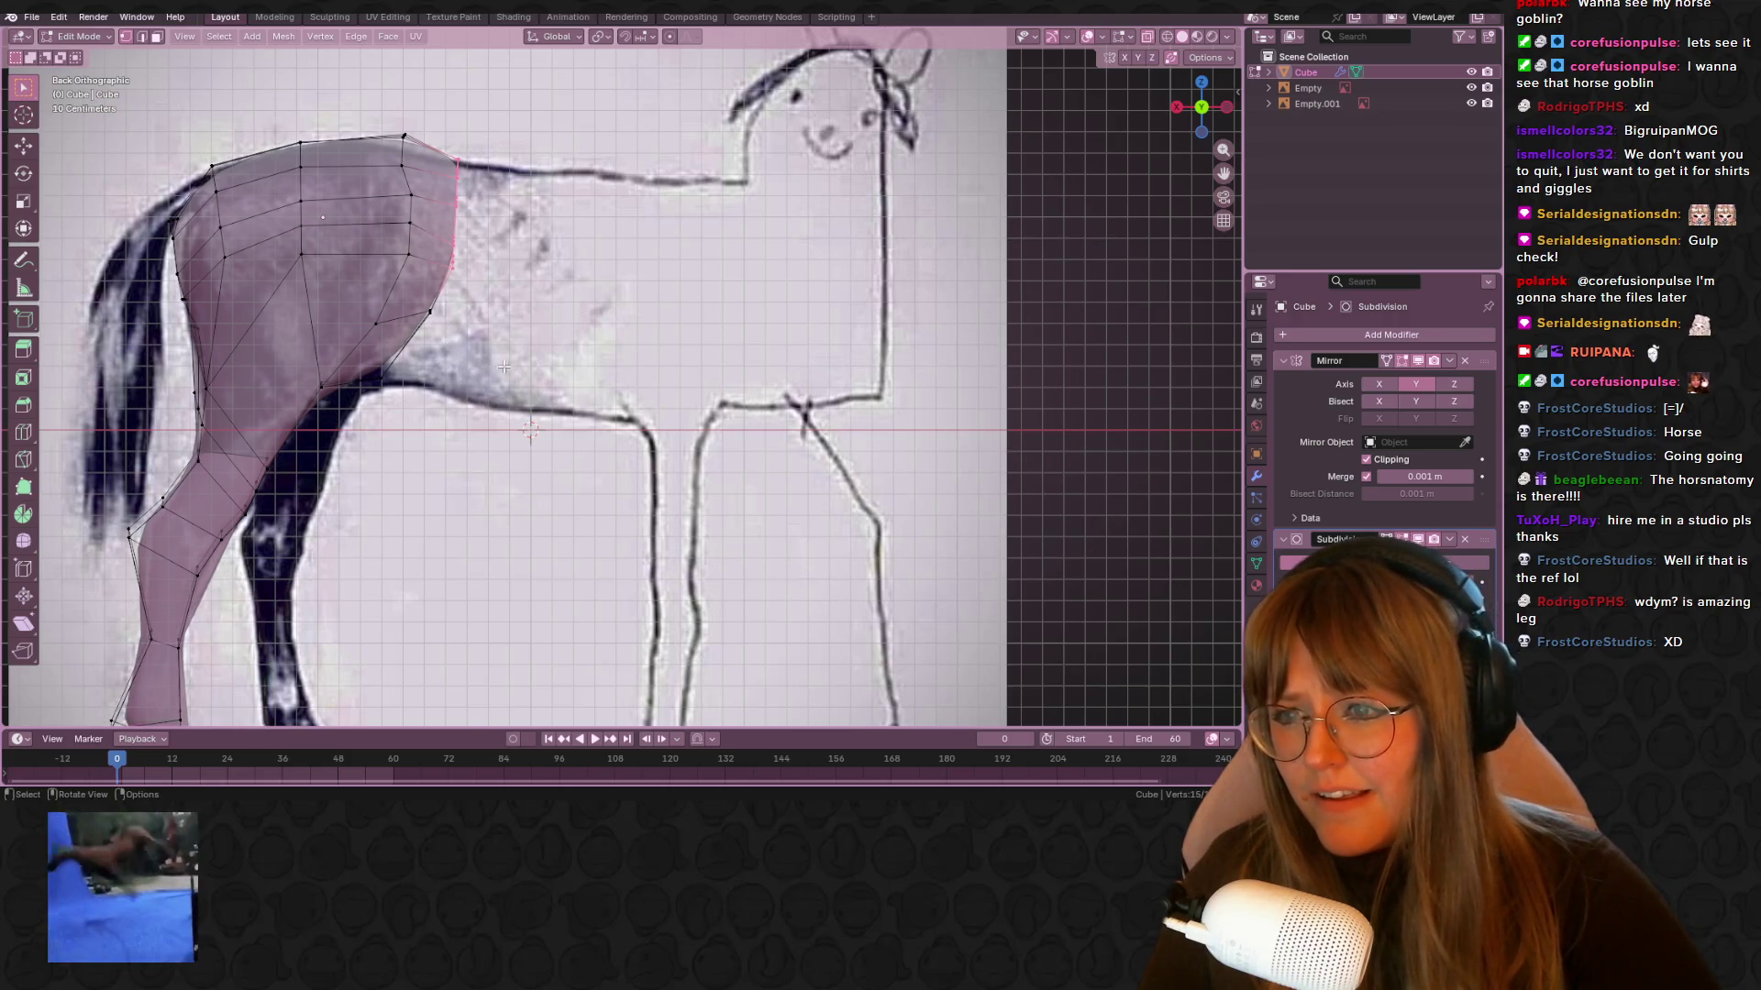
pyautogui.moveTo(385, 404); pyautogui.dragTo(387, 405)
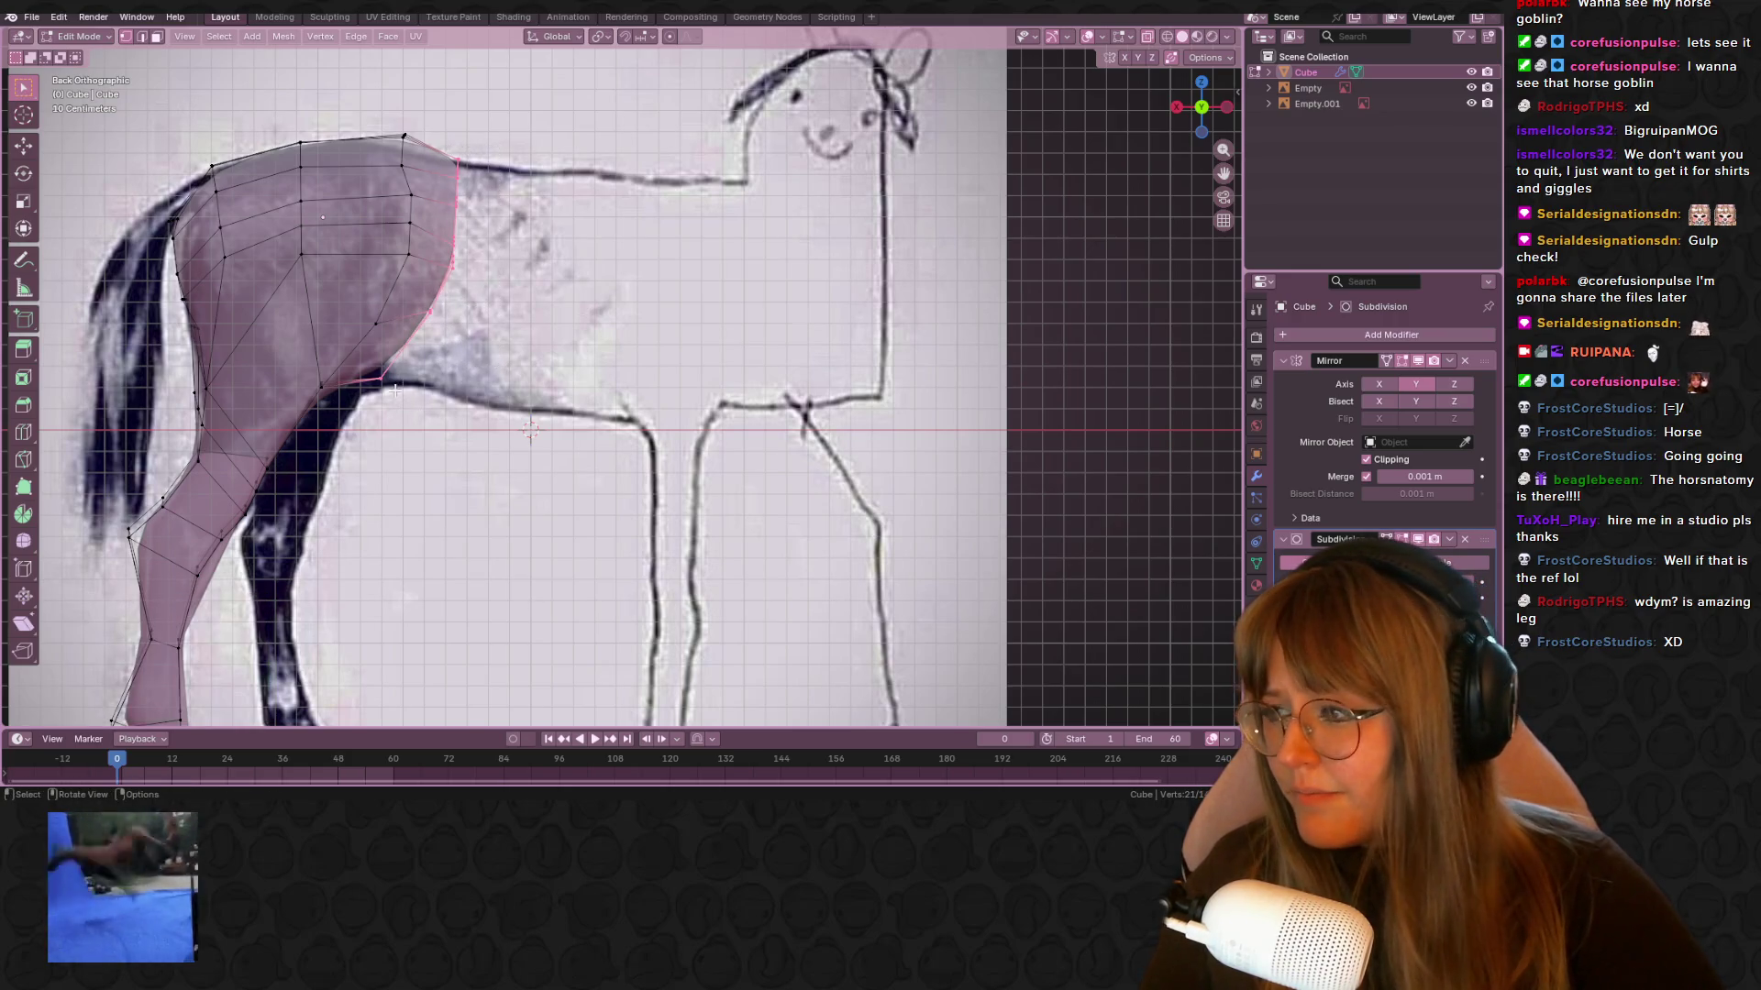
pyautogui.keyDown('shift'); pyautogui.moveTo(589, 339); pyautogui.dragTo(570, 319, button='middle'); pyautogui.keyUp('shift')
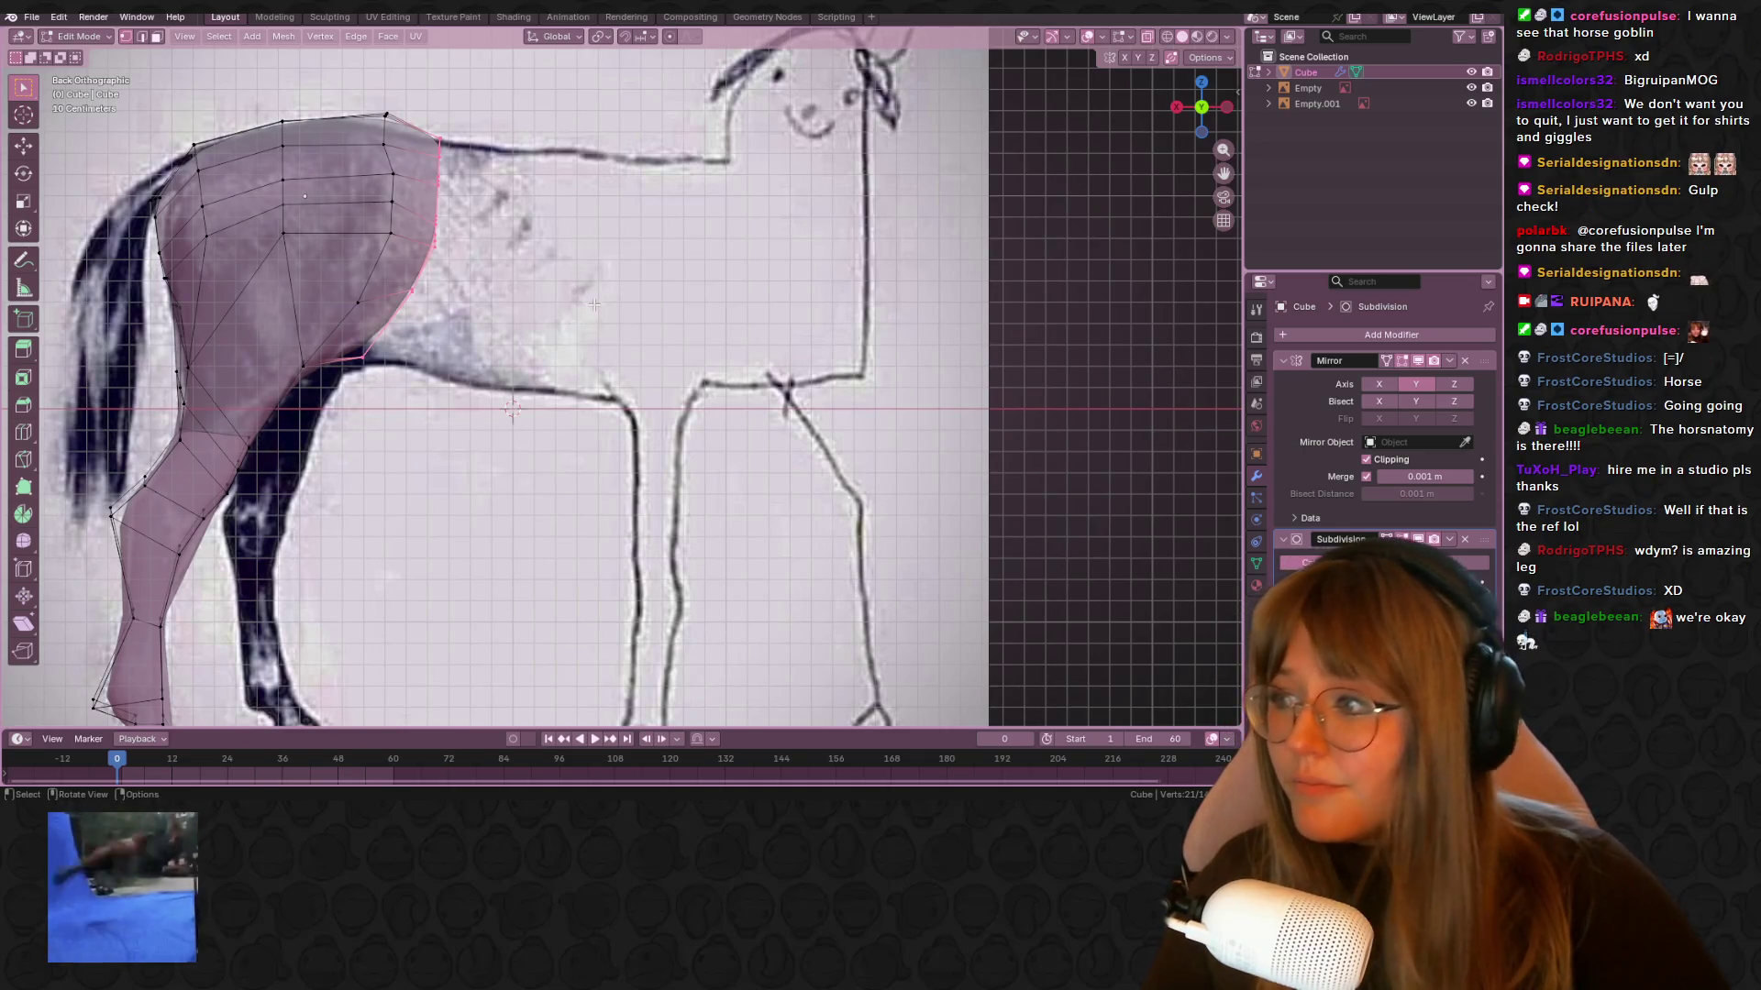
pyautogui.press('g')
pyautogui.press('z')
pyautogui.press('z')
pyautogui.click(670, 296)
# Slide two hip vertices along their edges to refine the rump
pyautogui.moveTo(669, 297)
pyautogui.mouseDown(button='middle')
pyautogui.moveTo(884, 294)
pyautogui.moveTo(642, 275)
pyautogui.moveTo(498, 192)
pyautogui.moveTo(514, 114)
pyautogui.moveTo(584, 129)
pyautogui.moveTo(611, 97)
pyautogui.moveTo(462, 217)
pyautogui.moveTo(542, 327)
pyautogui.moveTo(586, 184)
pyautogui.moveTo(551, 192)
pyautogui.moveTo(490, 129)
pyautogui.mouseUp(button='middle')
pyautogui.press('g')
pyautogui.press('g')
pyautogui.click(543, 134)
pyautogui.press('g')
pyautogui.press('g')
pyautogui.click(526, 227)
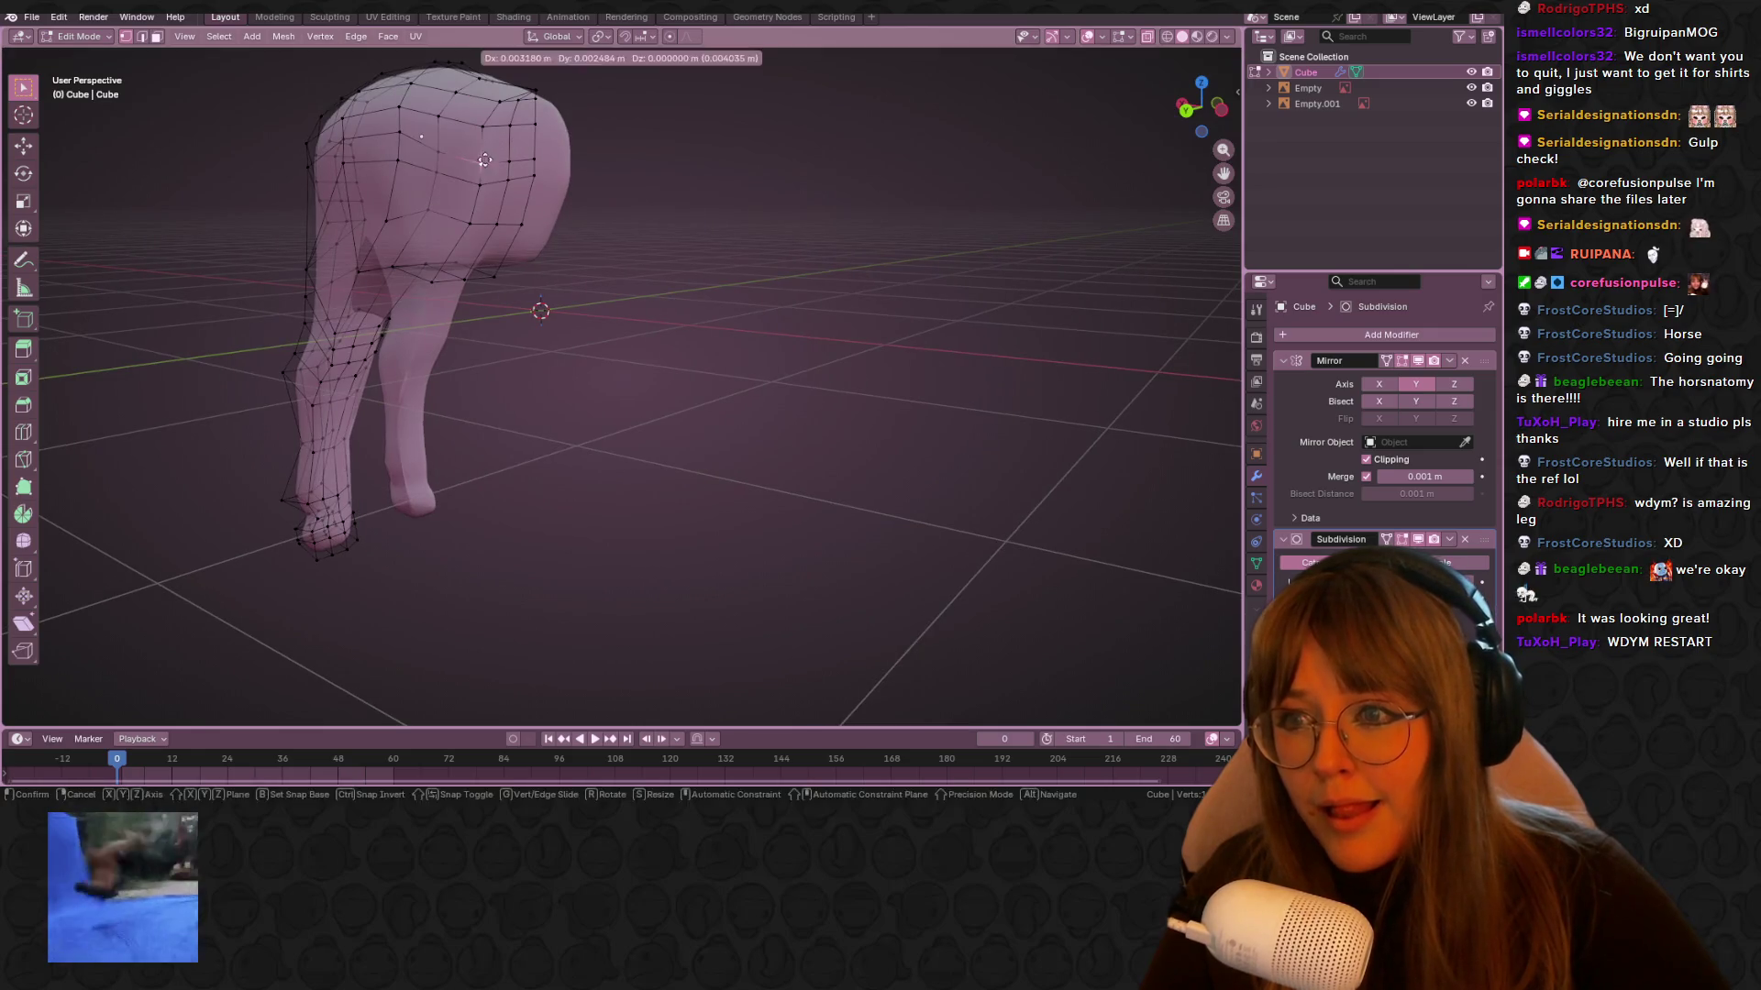
# Slide two upper hip vertices along their edges, the second at factor 0.383
pyautogui.click(490, 130)
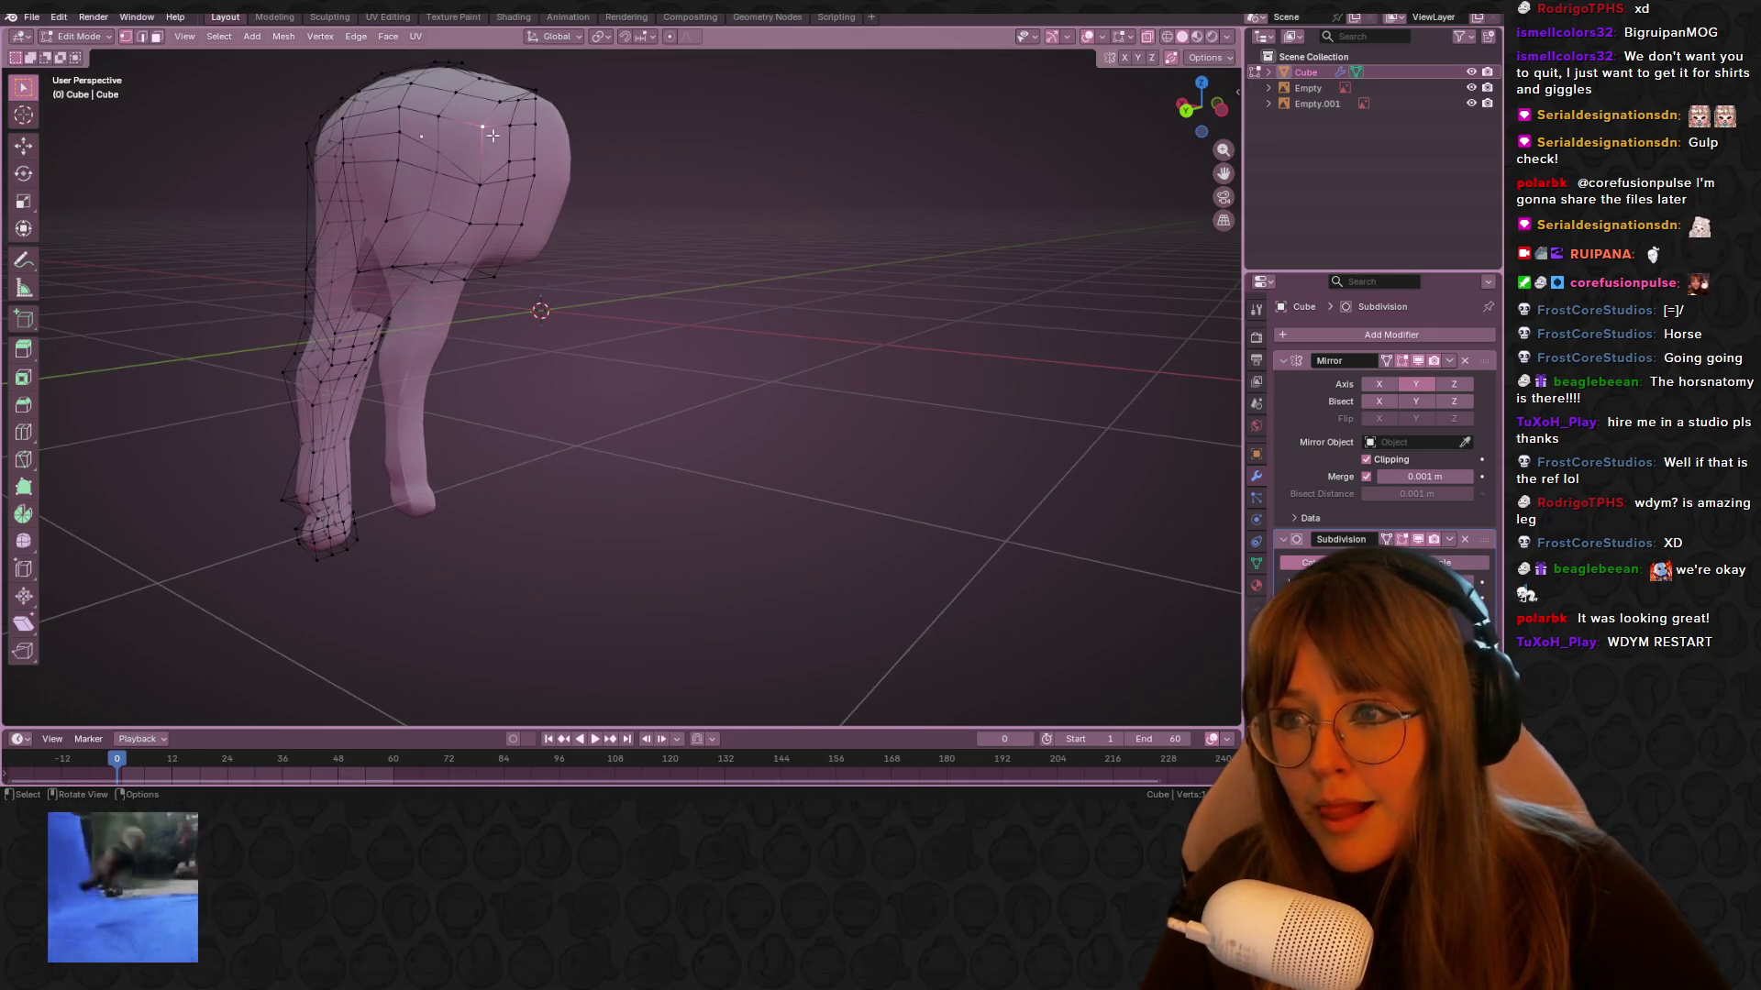
pyautogui.press('g')
pyautogui.press('g')
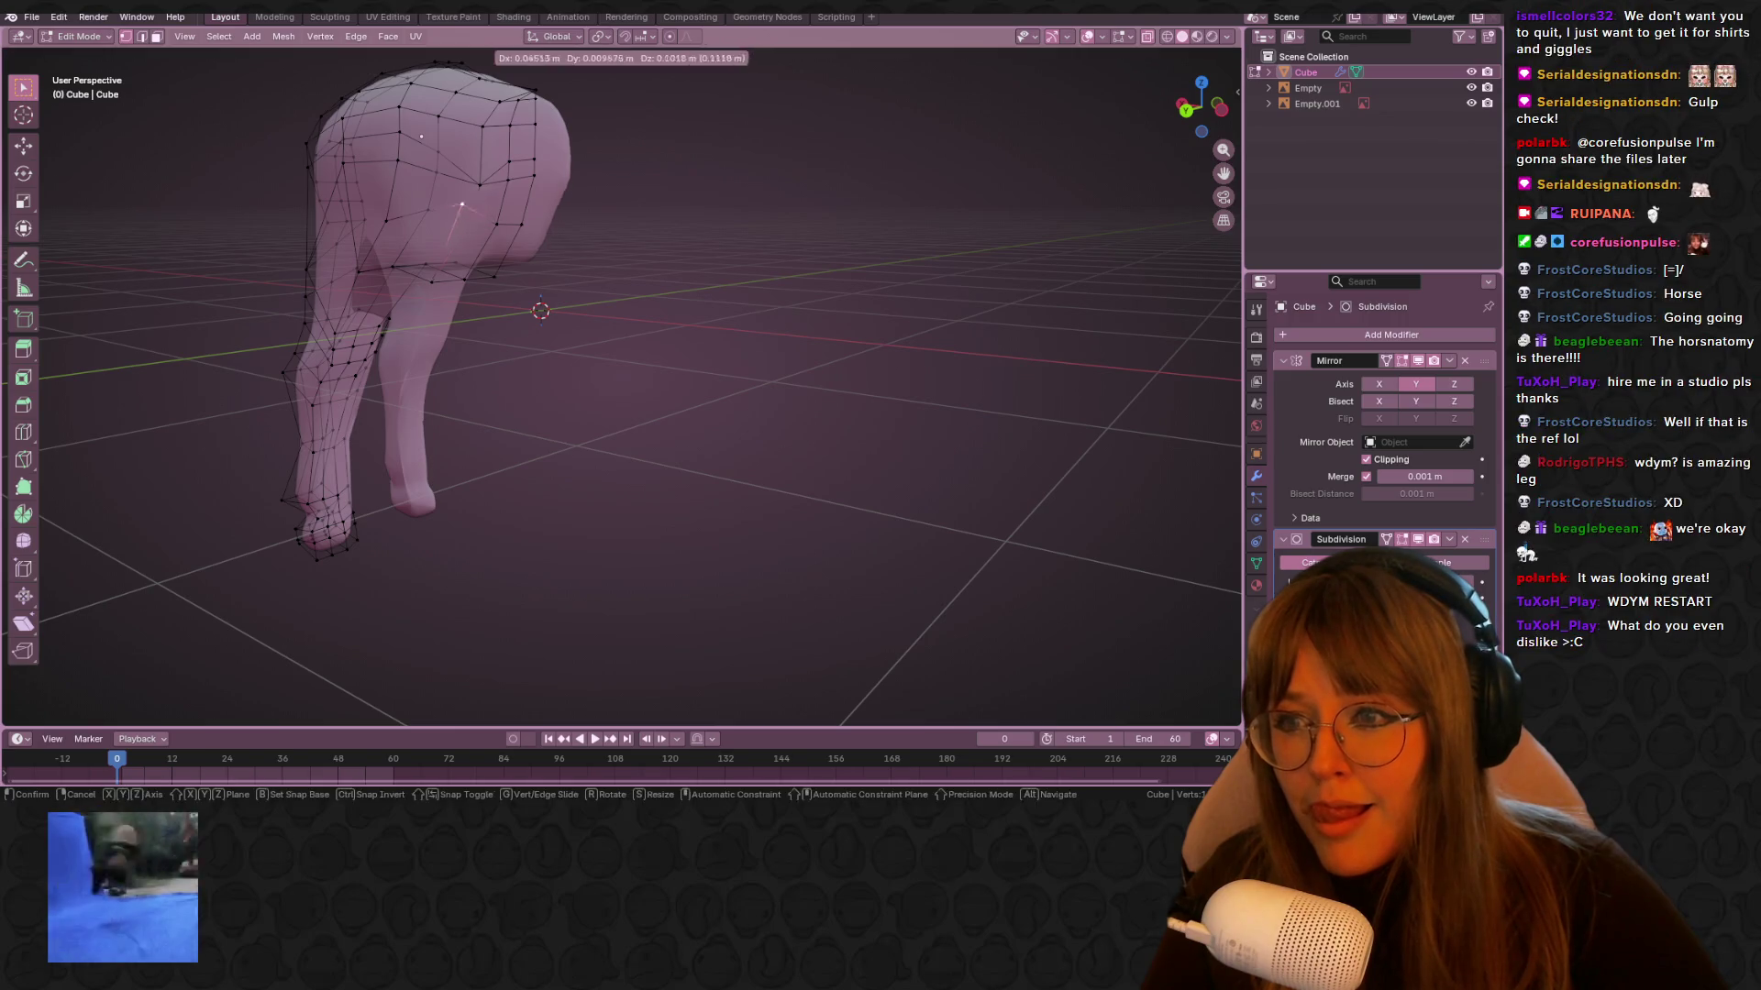
pyautogui.click(502, 173)
pyautogui.click(440, 279)
pyautogui.moveTo(441, 279)
pyautogui.mouseDown(button='middle')
pyautogui.moveTo(554, 236)
pyautogui.moveTo(591, 340)
pyautogui.mouseUp(button='middle')
pyautogui.press('g')
pyautogui.press('g')
pyautogui.click(597, 213)
# In back view, extrude the hip's front edge and move it forward along the body
pyautogui.click(1204, 115)
pyautogui.scroll(-2, 596, 367)
pyautogui.moveTo(512, 131); pyautogui.dragTo(573, 278)
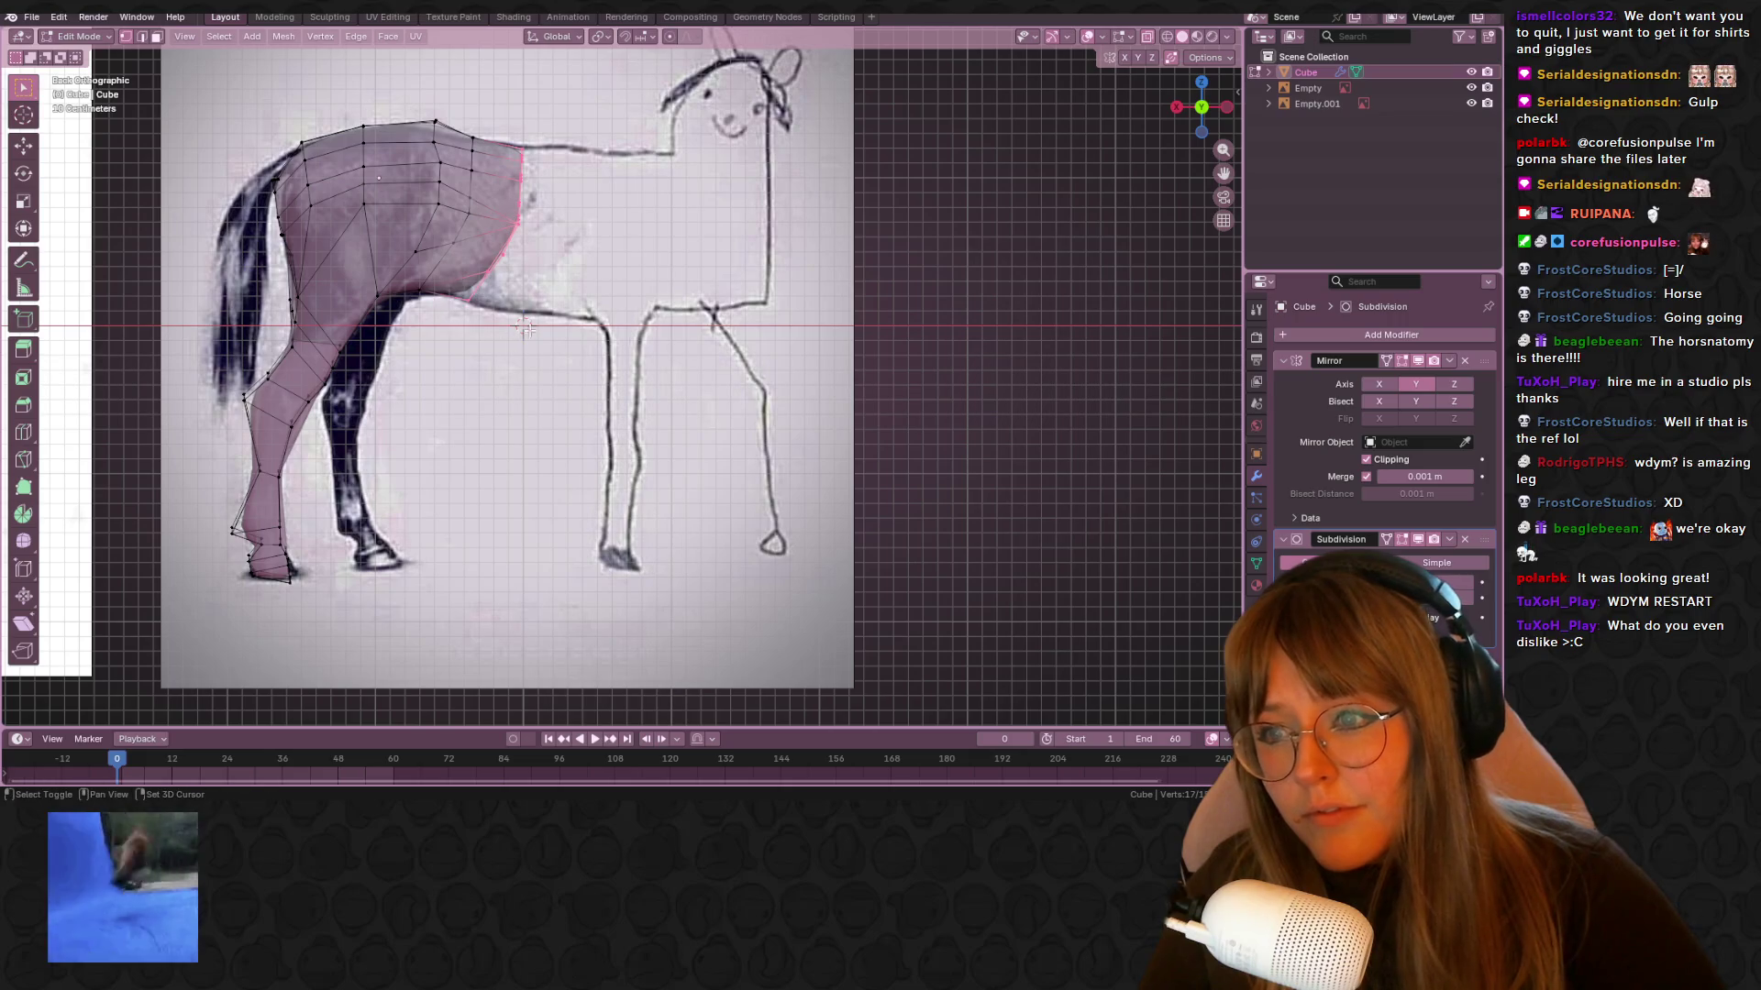
pyautogui.press('e')
pyautogui.click(621, 277)
pyautogui.press('g')
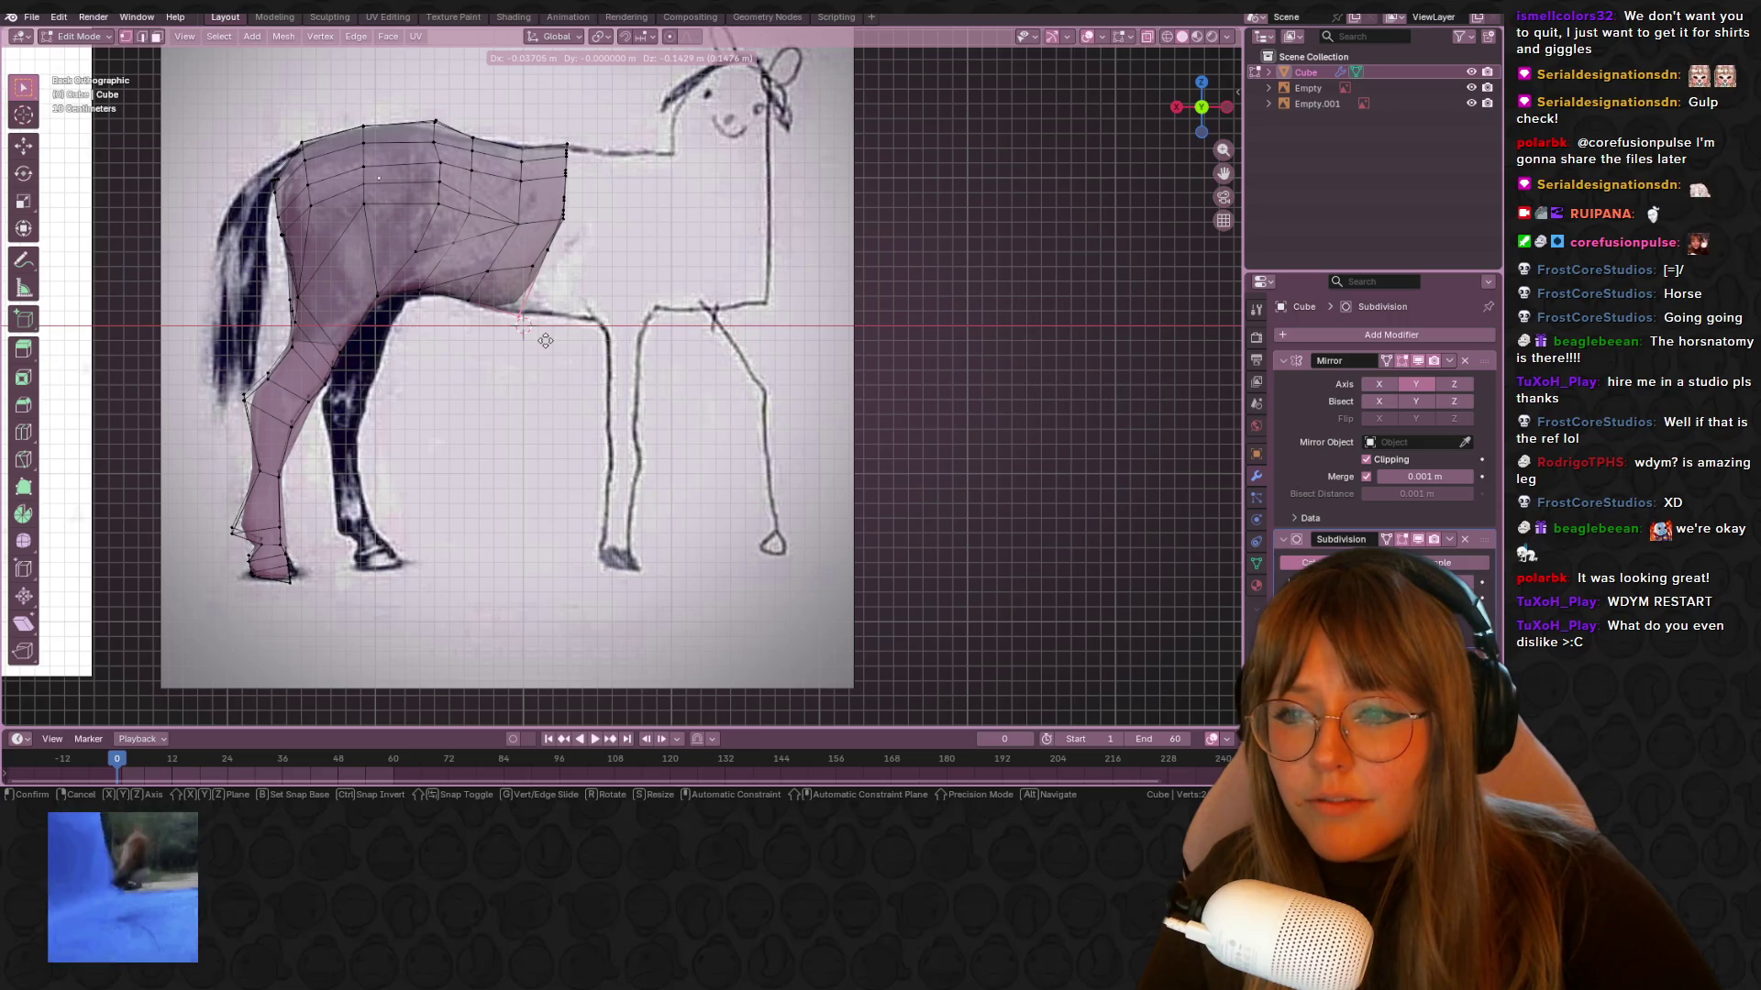
pyautogui.click(545, 340)
pyautogui.moveTo(544, 340)
pyautogui.mouseDown(button='middle')
pyautogui.moveTo(580, 225)
pyautogui.moveTo(629, 322)
pyautogui.moveTo(519, 209)
pyautogui.moveTo(655, 173)
pyautogui.moveTo(475, 351)
pyautogui.moveTo(542, 257)
pyautogui.mouseUp(button='middle')
# Slide several body vertices along their edges to even out the new section
pyautogui.hotkey('shift', 'v')
pyautogui.click(554, 176)
pyautogui.scroll(3, 554, 176)
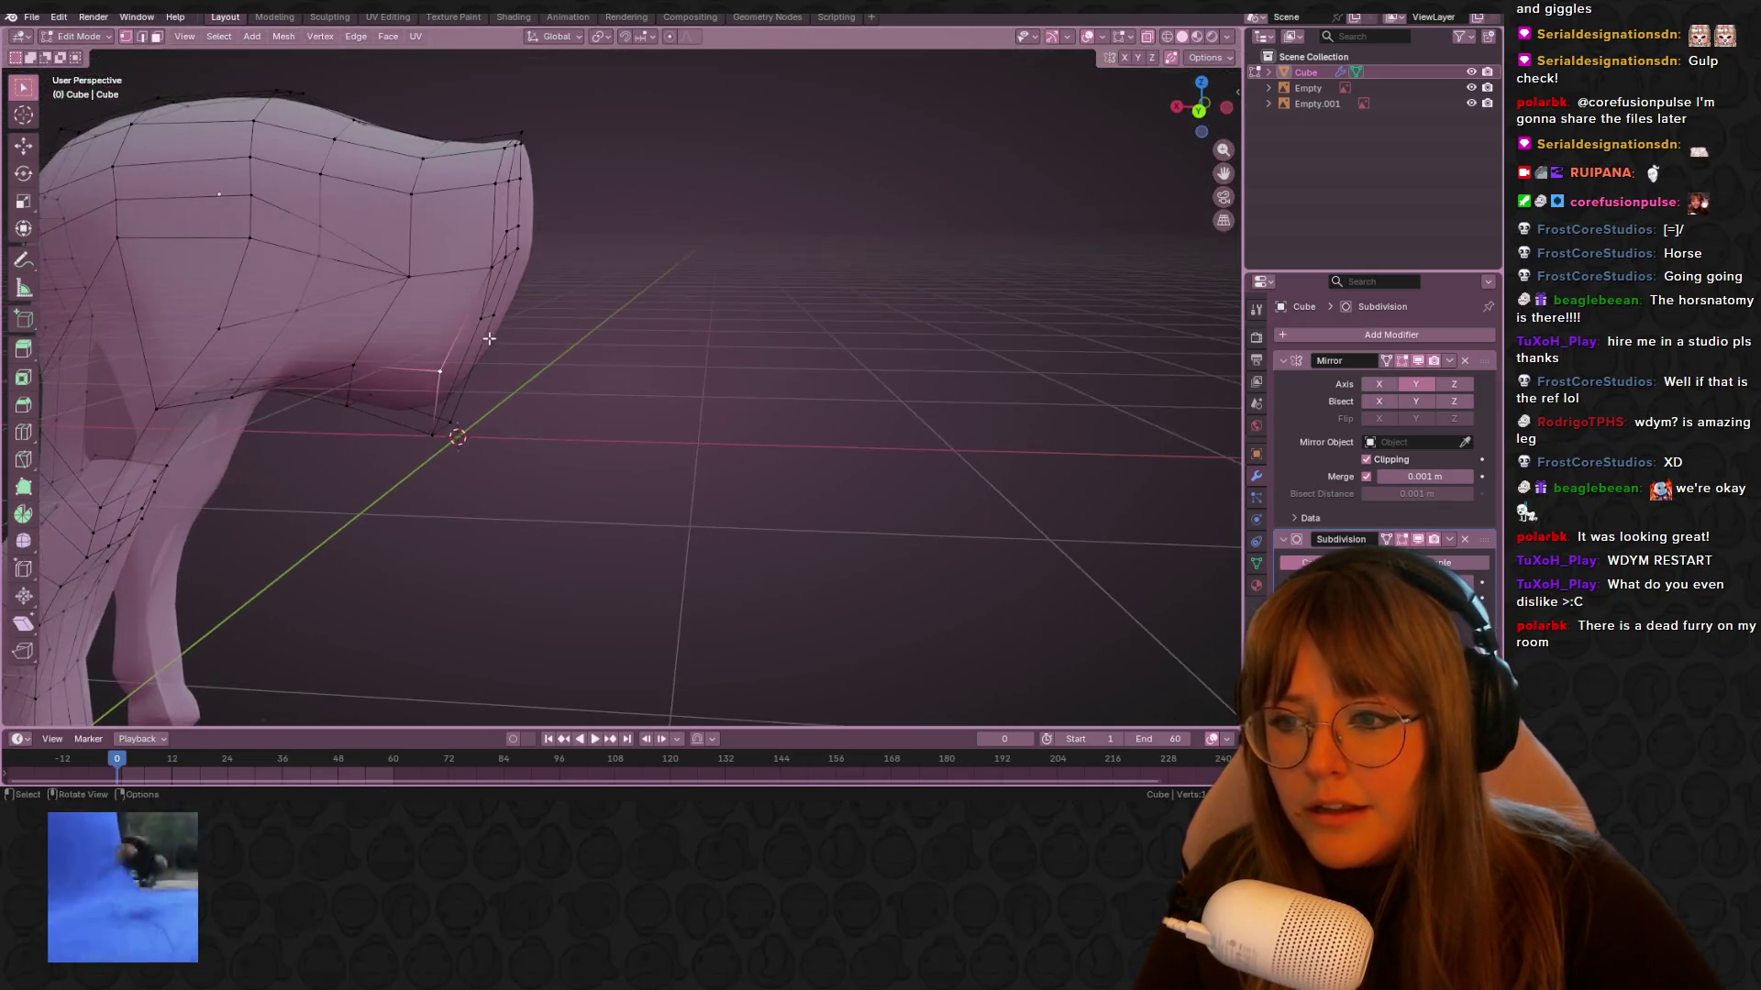
pyautogui.hotkey('shift', 'v')
pyautogui.click(515, 326)
pyautogui.hotkey('ctrl', 'z')
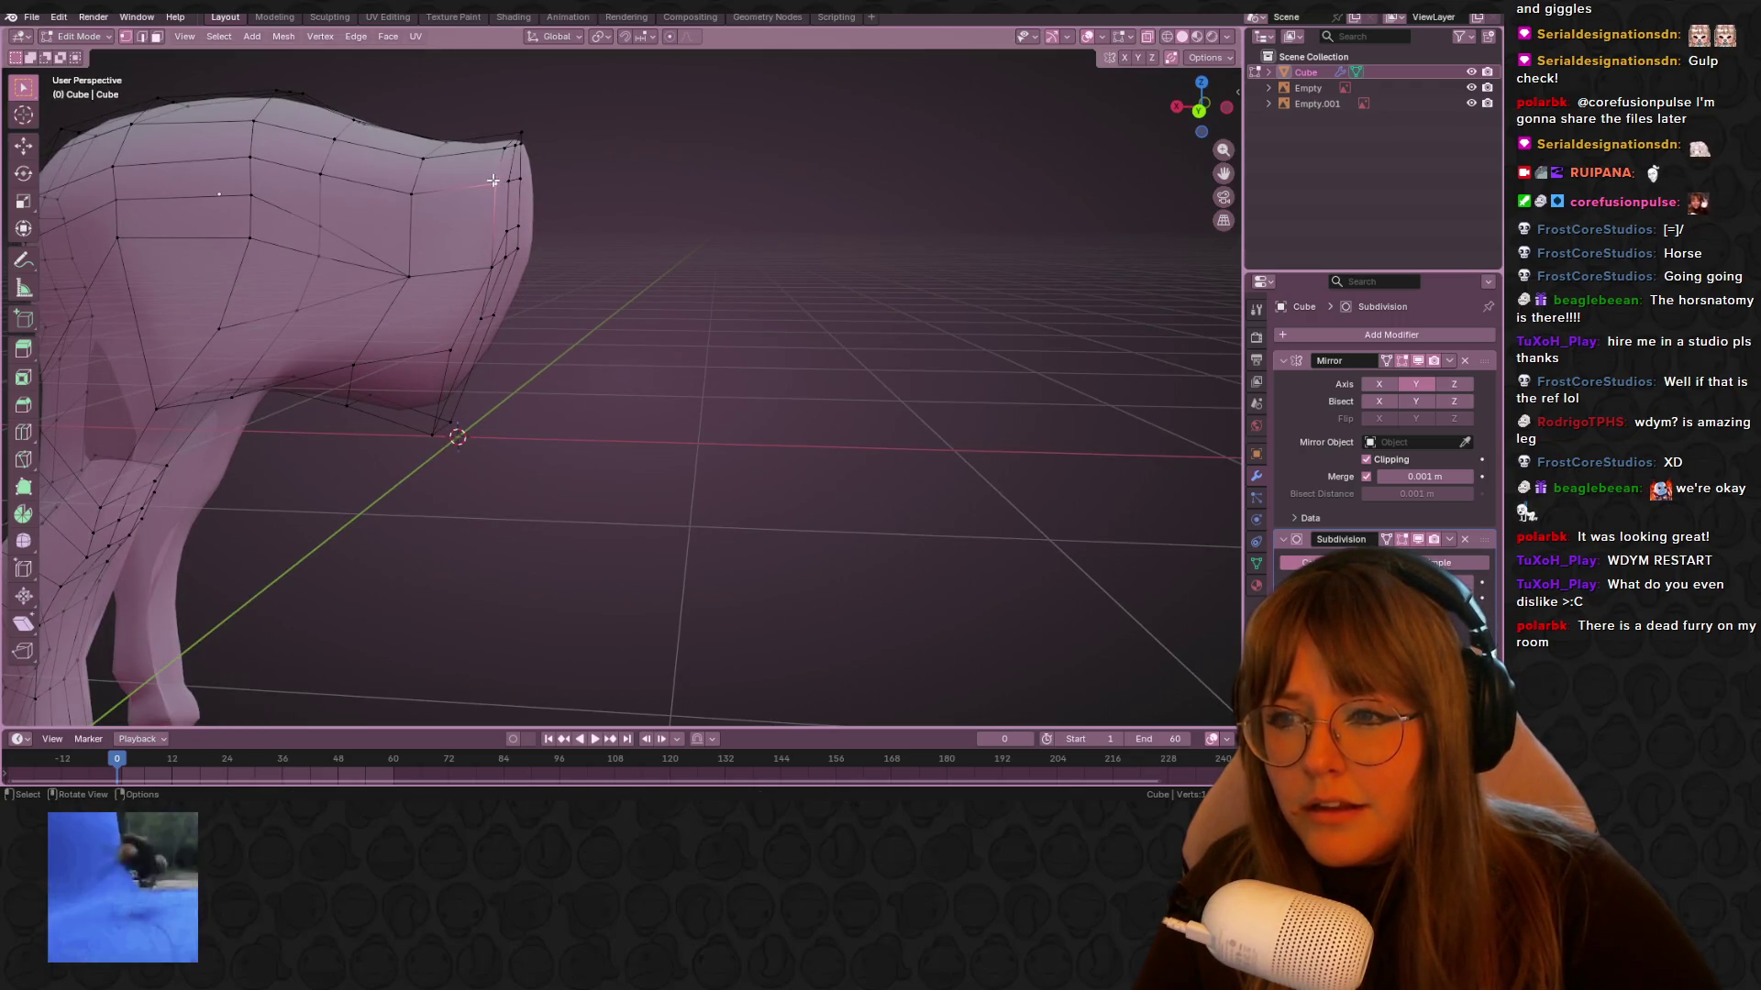
pyautogui.moveTo(505, 156); pyautogui.dragTo(544, 122, button='middle')
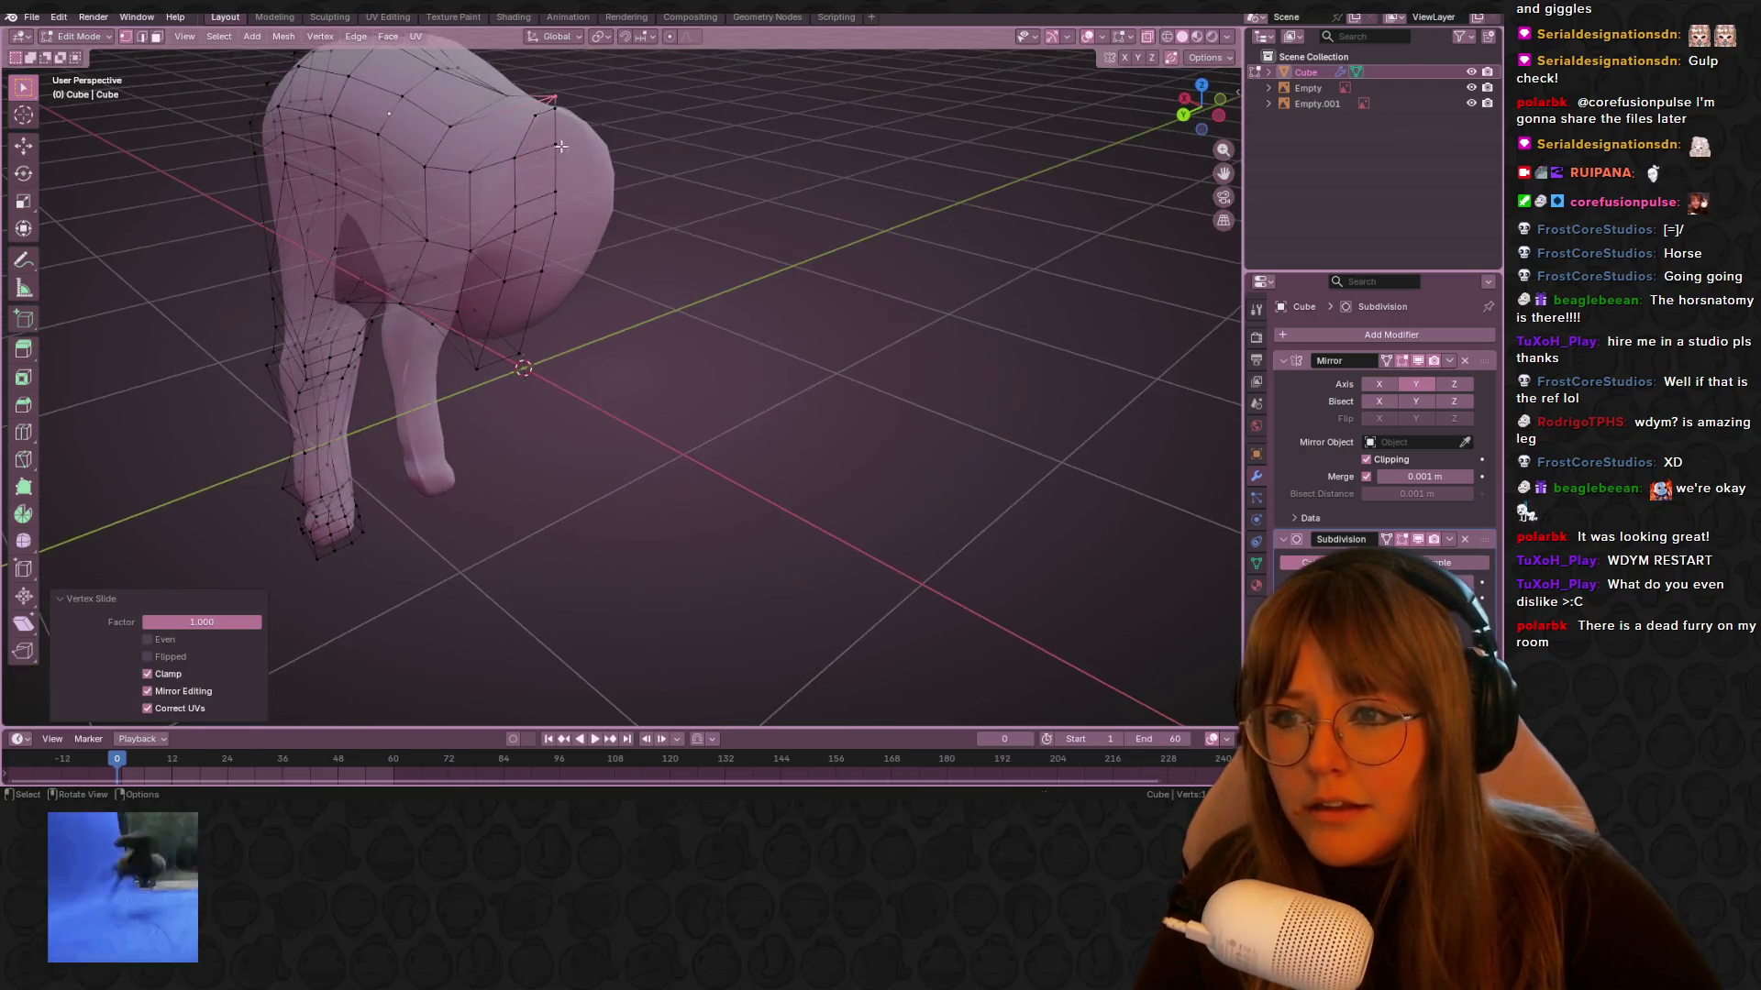
pyautogui.hotkey('shift', 'v')
pyautogui.click(636, 130)
pyautogui.moveTo(646, 172)
pyautogui.mouseDown(button='middle')
pyautogui.moveTo(731, 165)
pyautogui.moveTo(737, 134)
pyautogui.mouseUp(button='middle')
# In back view, adjust the front body vertices to fit the drawing's back line
pyautogui.press('ctrl+KP_1')
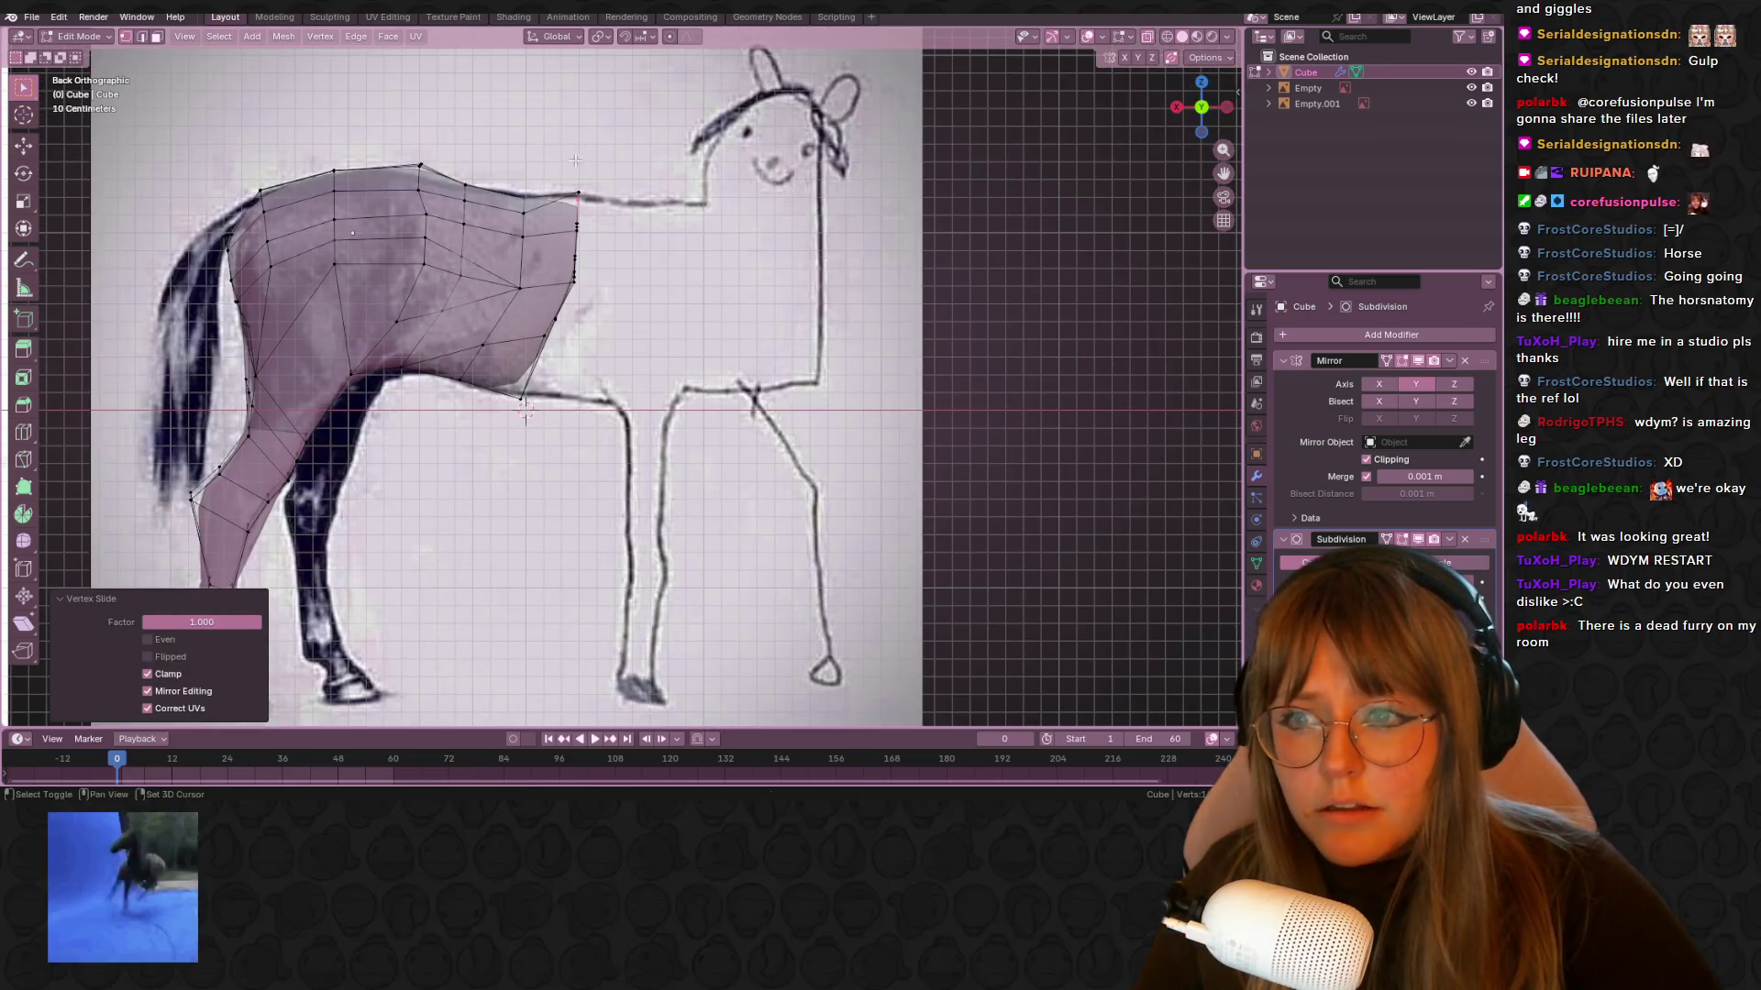
pyautogui.click(576, 211)
pyautogui.keyDown('ctrl'); pyautogui.click(519, 379); pyautogui.keyUp('ctrl')
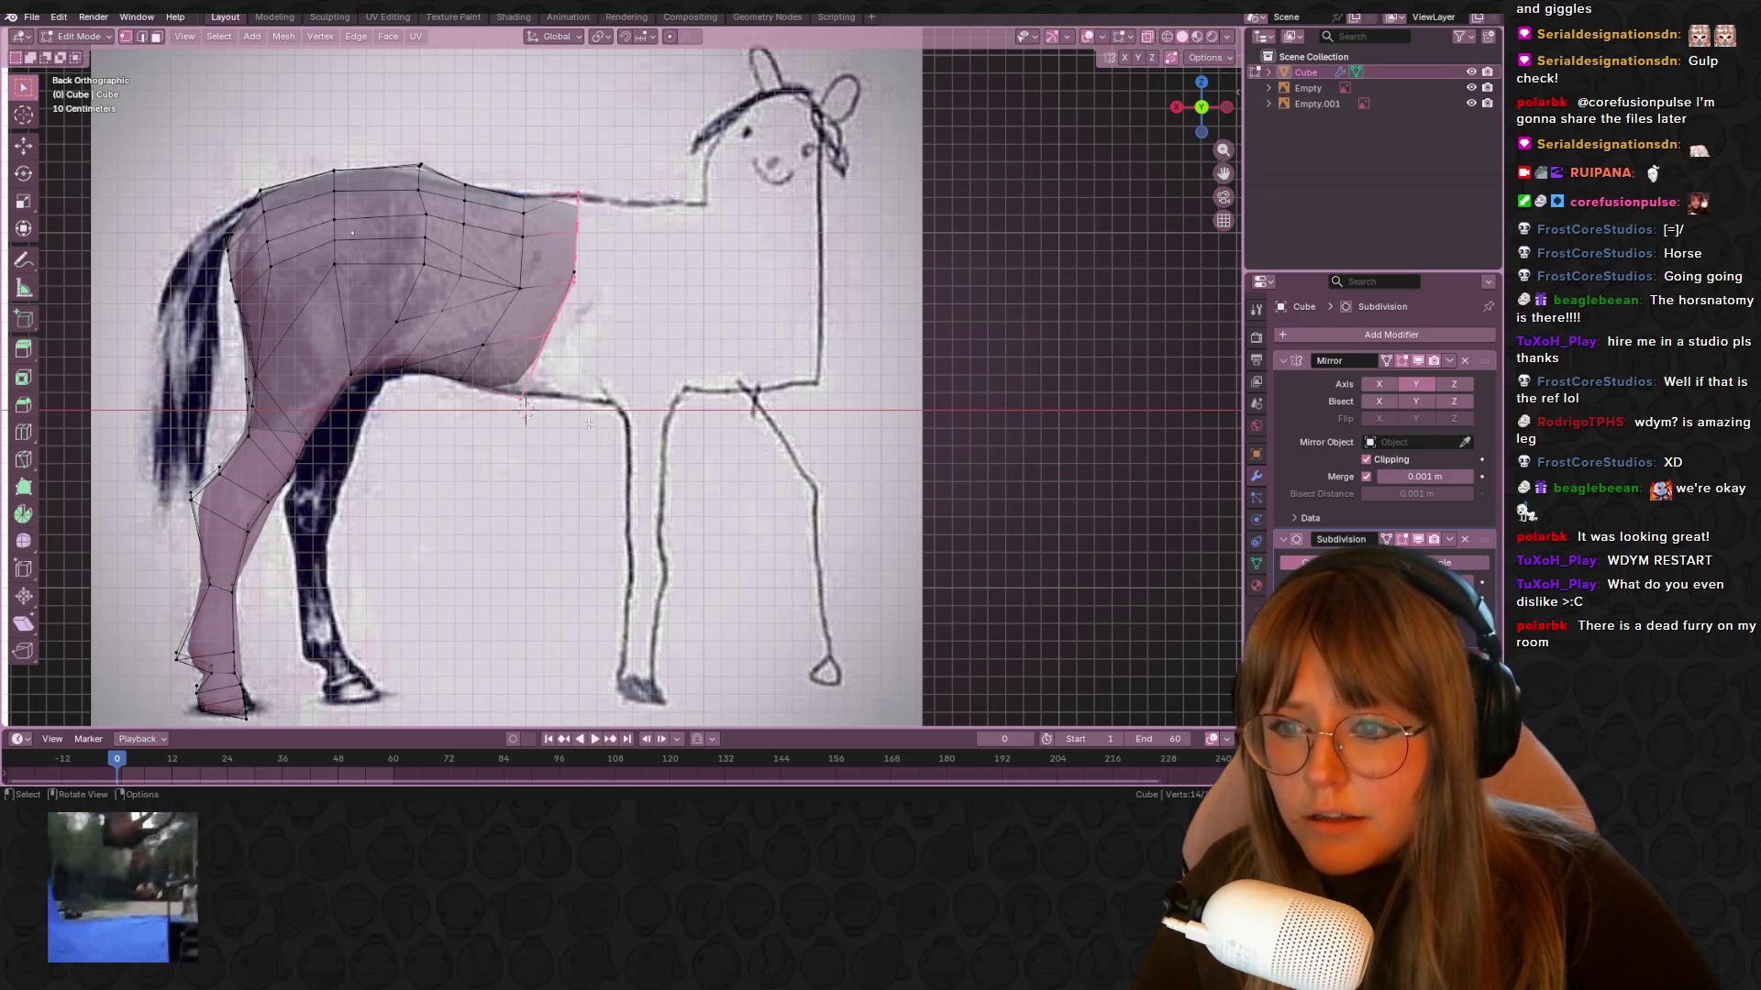
pyautogui.press('g')
pyautogui.click(729, 298)
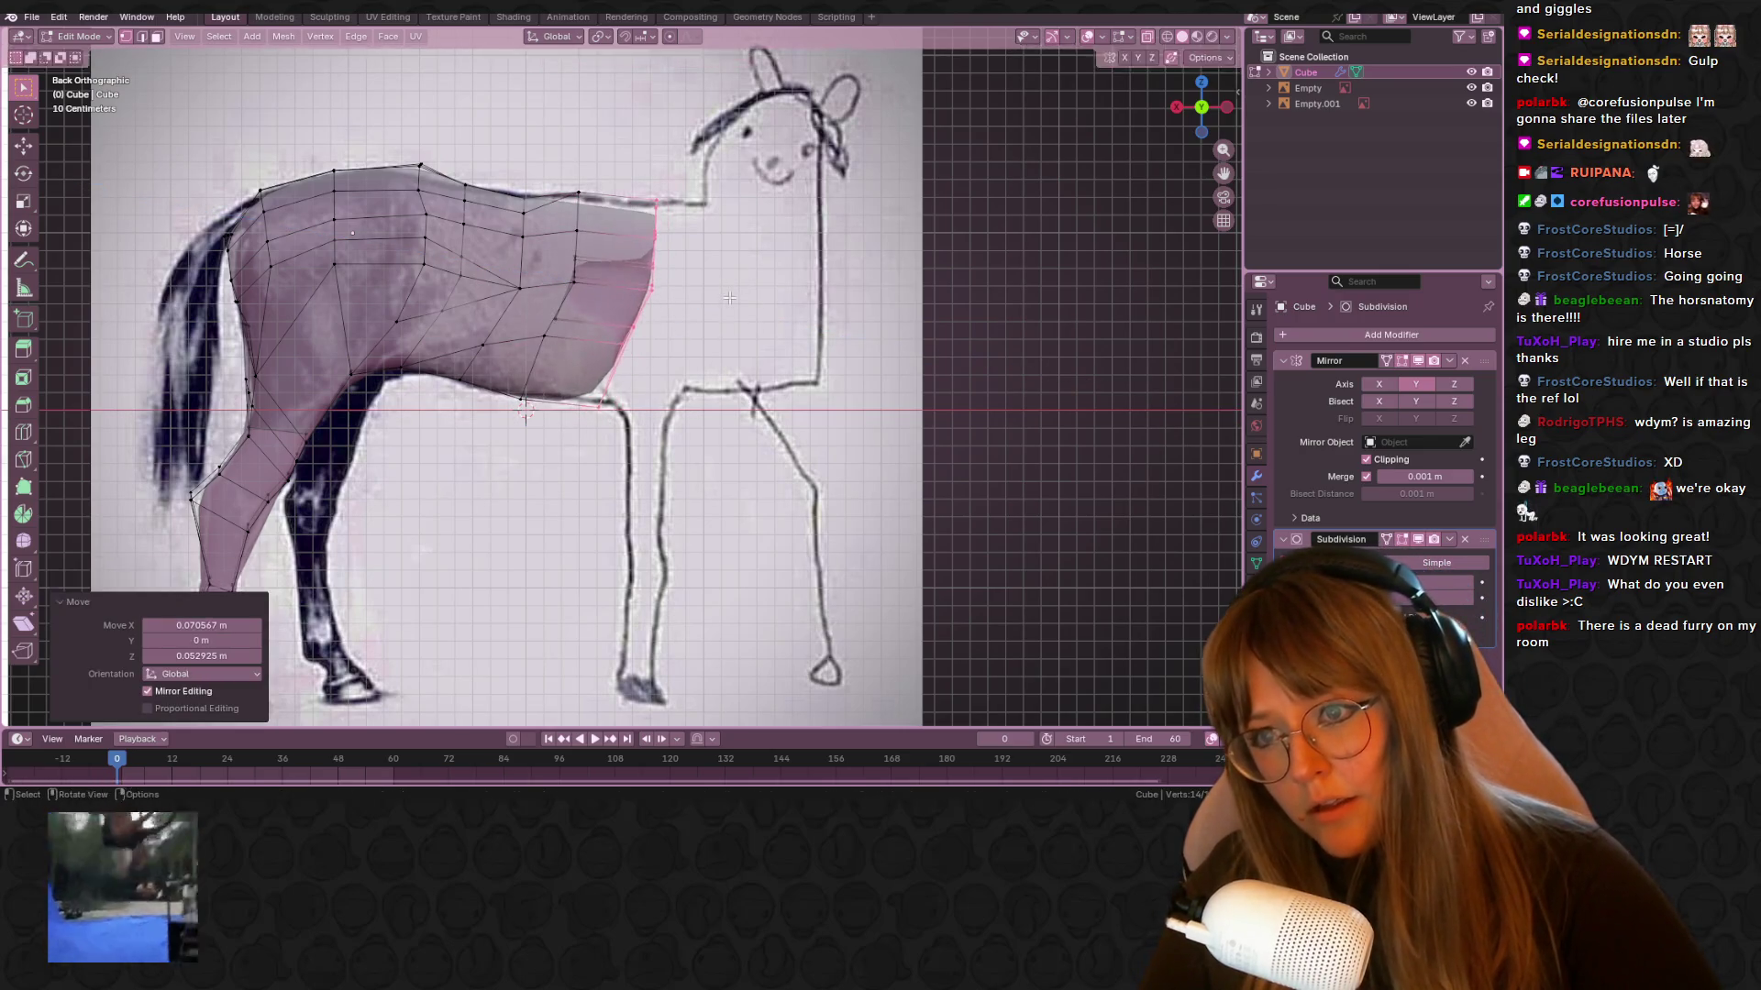
pyautogui.hotkey('ctrl', 'z')
pyautogui.hotkey('ctrl', 'z')
pyautogui.hotkey('ctrl', 'z')
pyautogui.press('g')
pyautogui.click(633, 204)
pyautogui.hotkey('ctrl', 'z')
pyautogui.press('g')
pyautogui.click(644, 203)
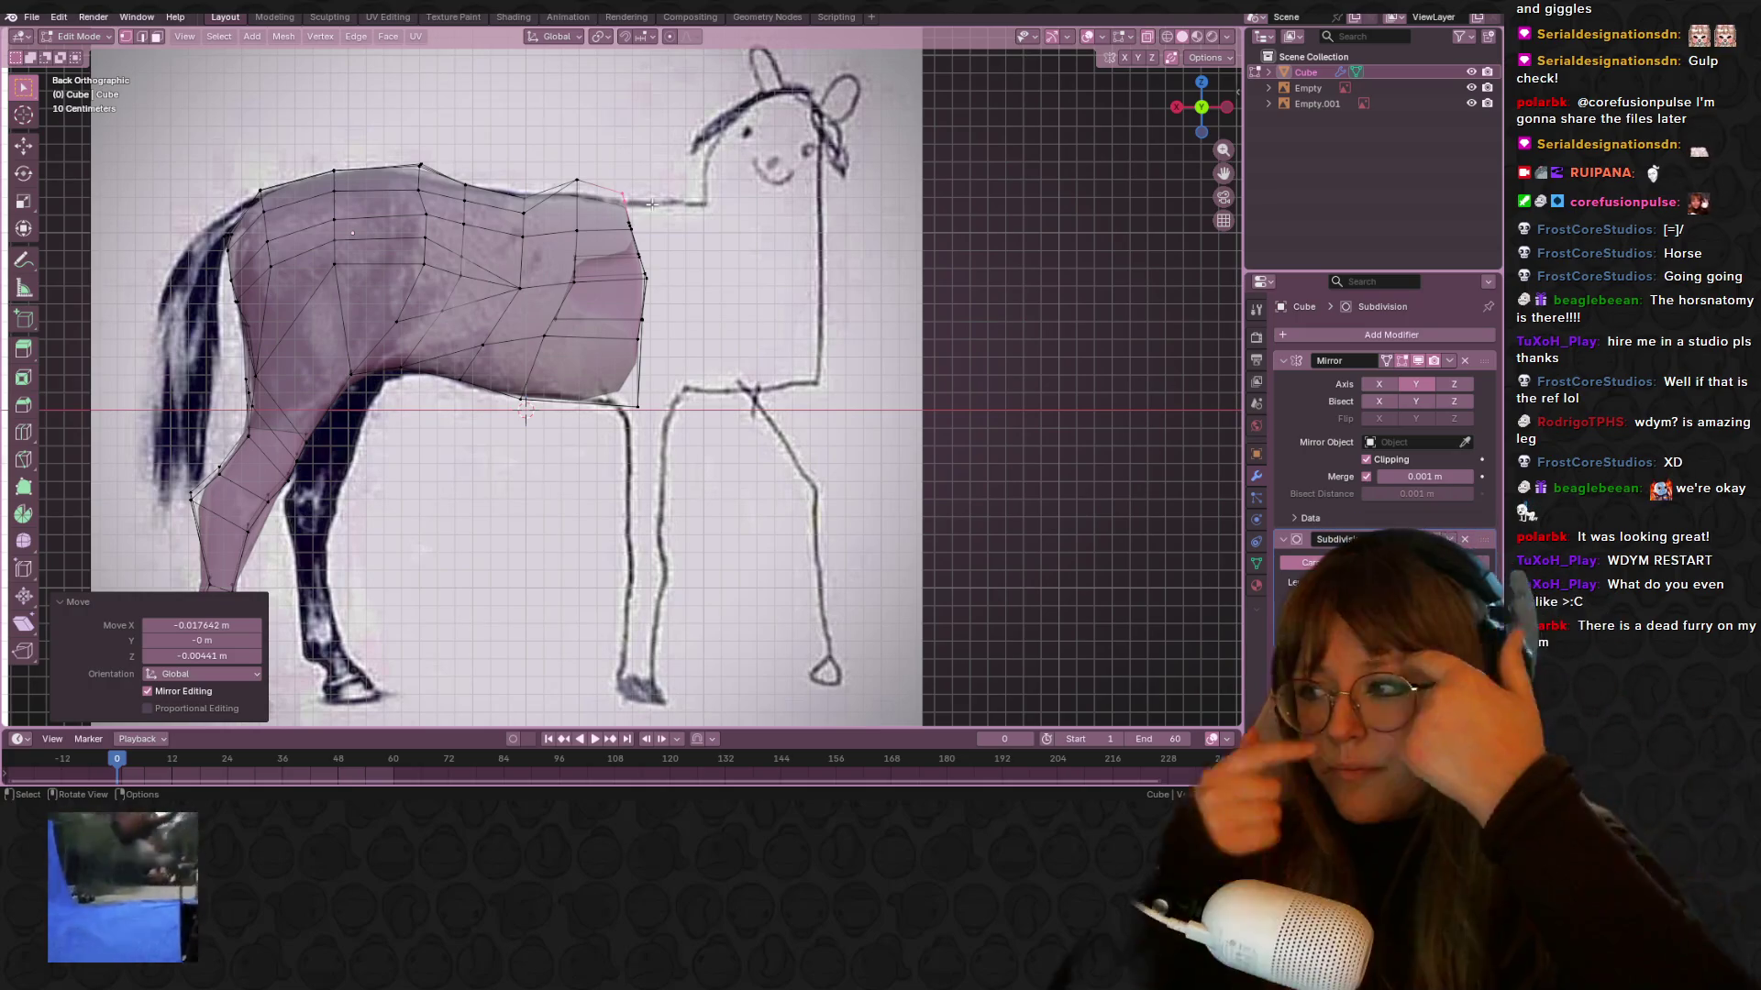
pyautogui.moveTo(651, 203); pyautogui.dragTo(569, 350, button='middle')
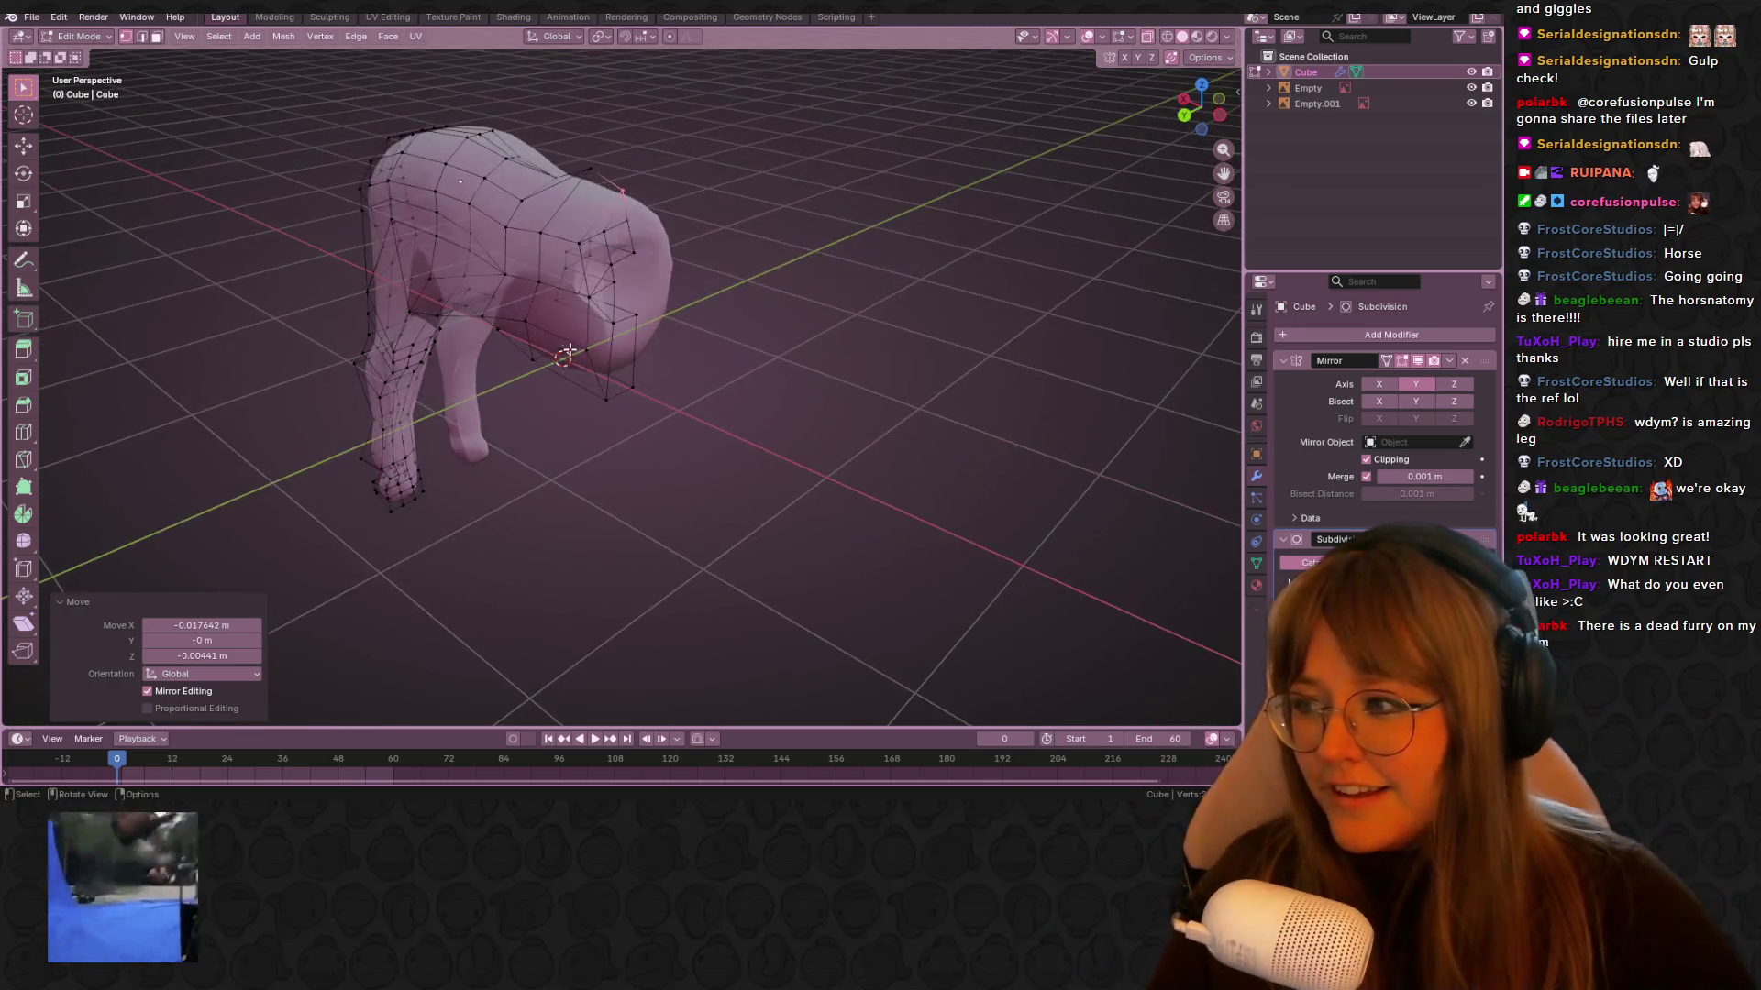
# Delete the six extra front vertices and dissolve another unwanted vertex
pyautogui.moveTo(595, 287)
pyautogui.mouseDown(button='middle')
pyautogui.moveTo(868, 331)
pyautogui.moveTo(690, 258)
pyautogui.moveTo(767, 392)
pyautogui.moveTo(708, 333)
pyautogui.moveTo(978, 189)
pyautogui.moveTo(733, 273)
pyautogui.mouseUp(button='middle')
pyautogui.press('x')
pyautogui.click(710, 306)
pyautogui.click(727, 276)
pyautogui.press('x')
pyautogui.click(733, 286)
pyautogui.click(722, 340)
# Merge several front vertices into their neighbours with vertex slides
pyautogui.hotkey('shift', 'v')
pyautogui.click(720, 464)
pyautogui.hotkey('shift', 'v')
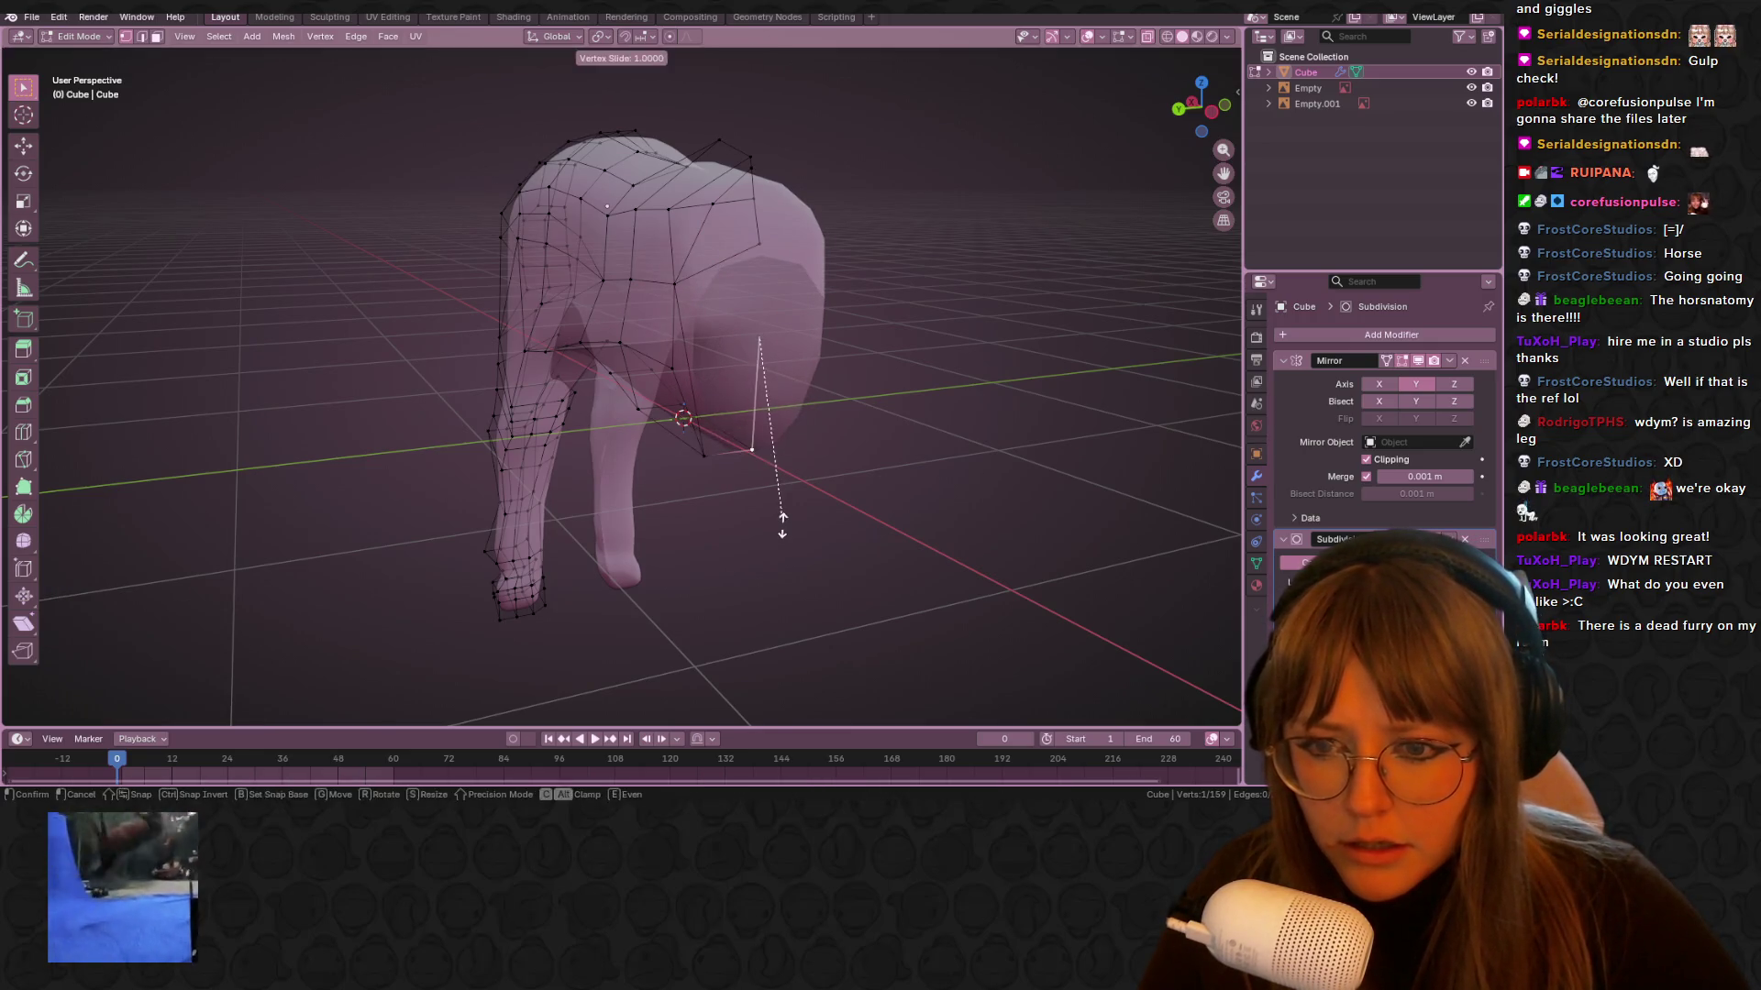
pyautogui.click(782, 525)
pyautogui.moveTo(744, 265)
pyautogui.mouseDown(button='middle')
pyautogui.moveTo(761, 230)
pyautogui.moveTo(744, 265)
pyautogui.mouseUp(button='middle')
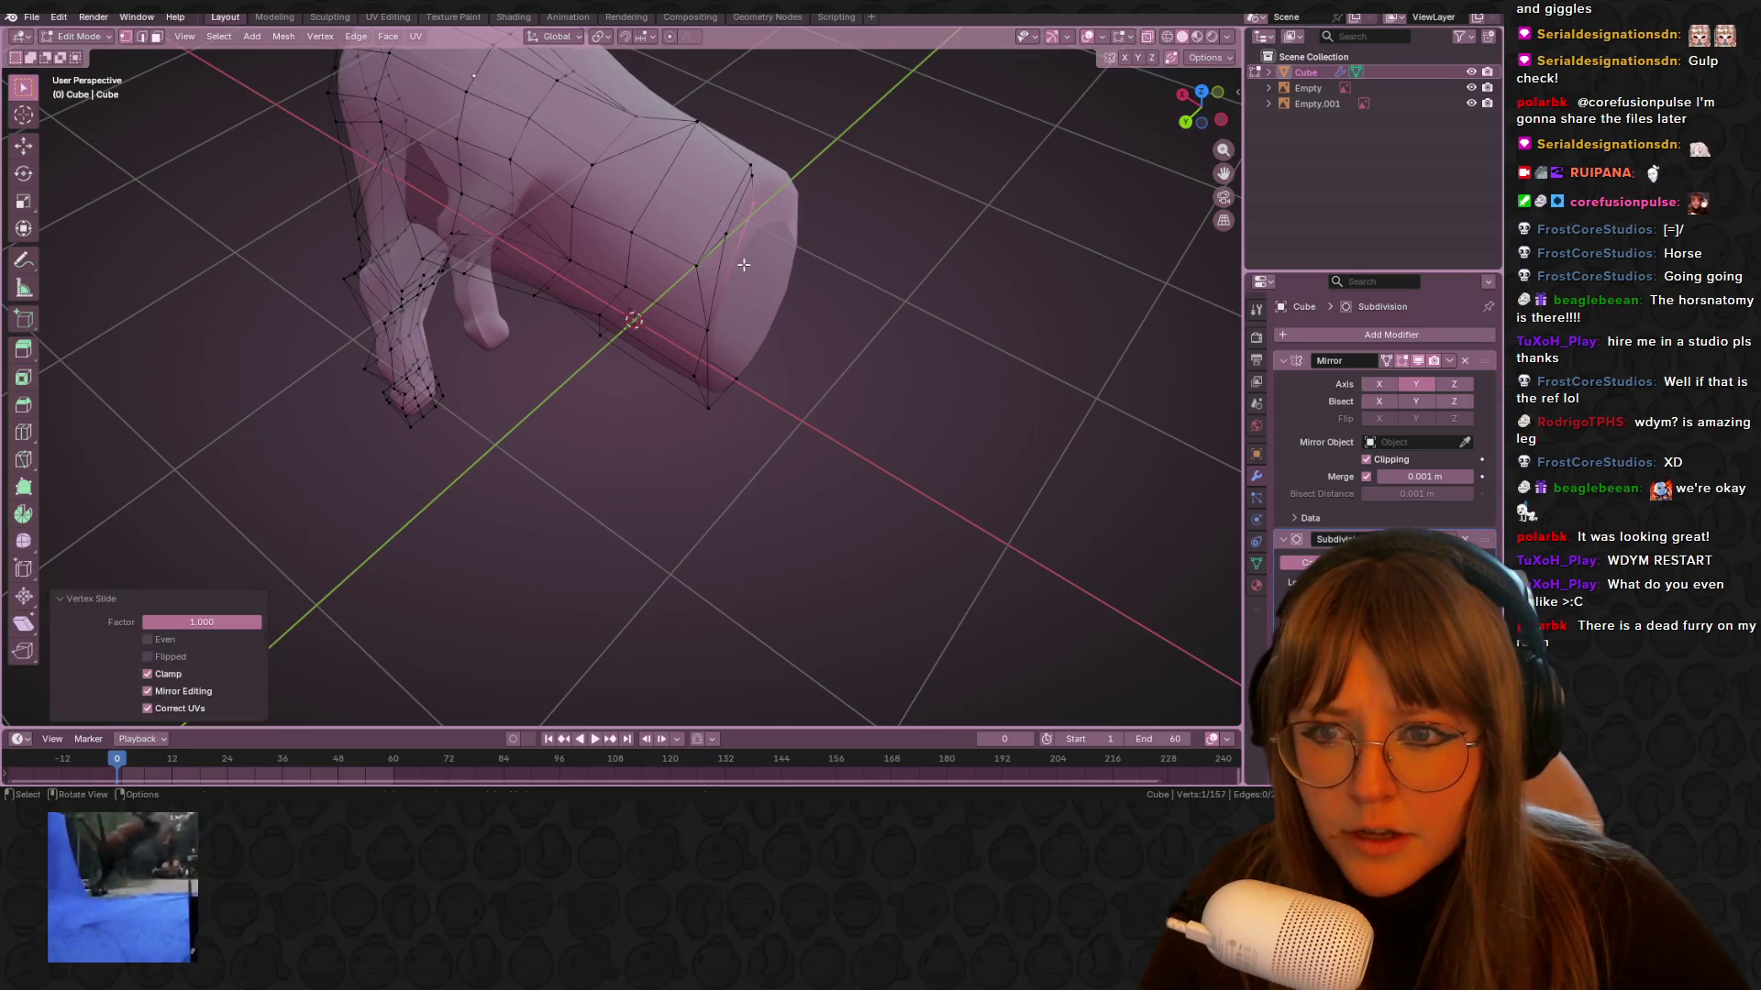
pyautogui.hotkey('shift', 'v')
pyautogui.click(770, 257)
pyautogui.hotkey('shift', 'v')
pyautogui.click(741, 254)
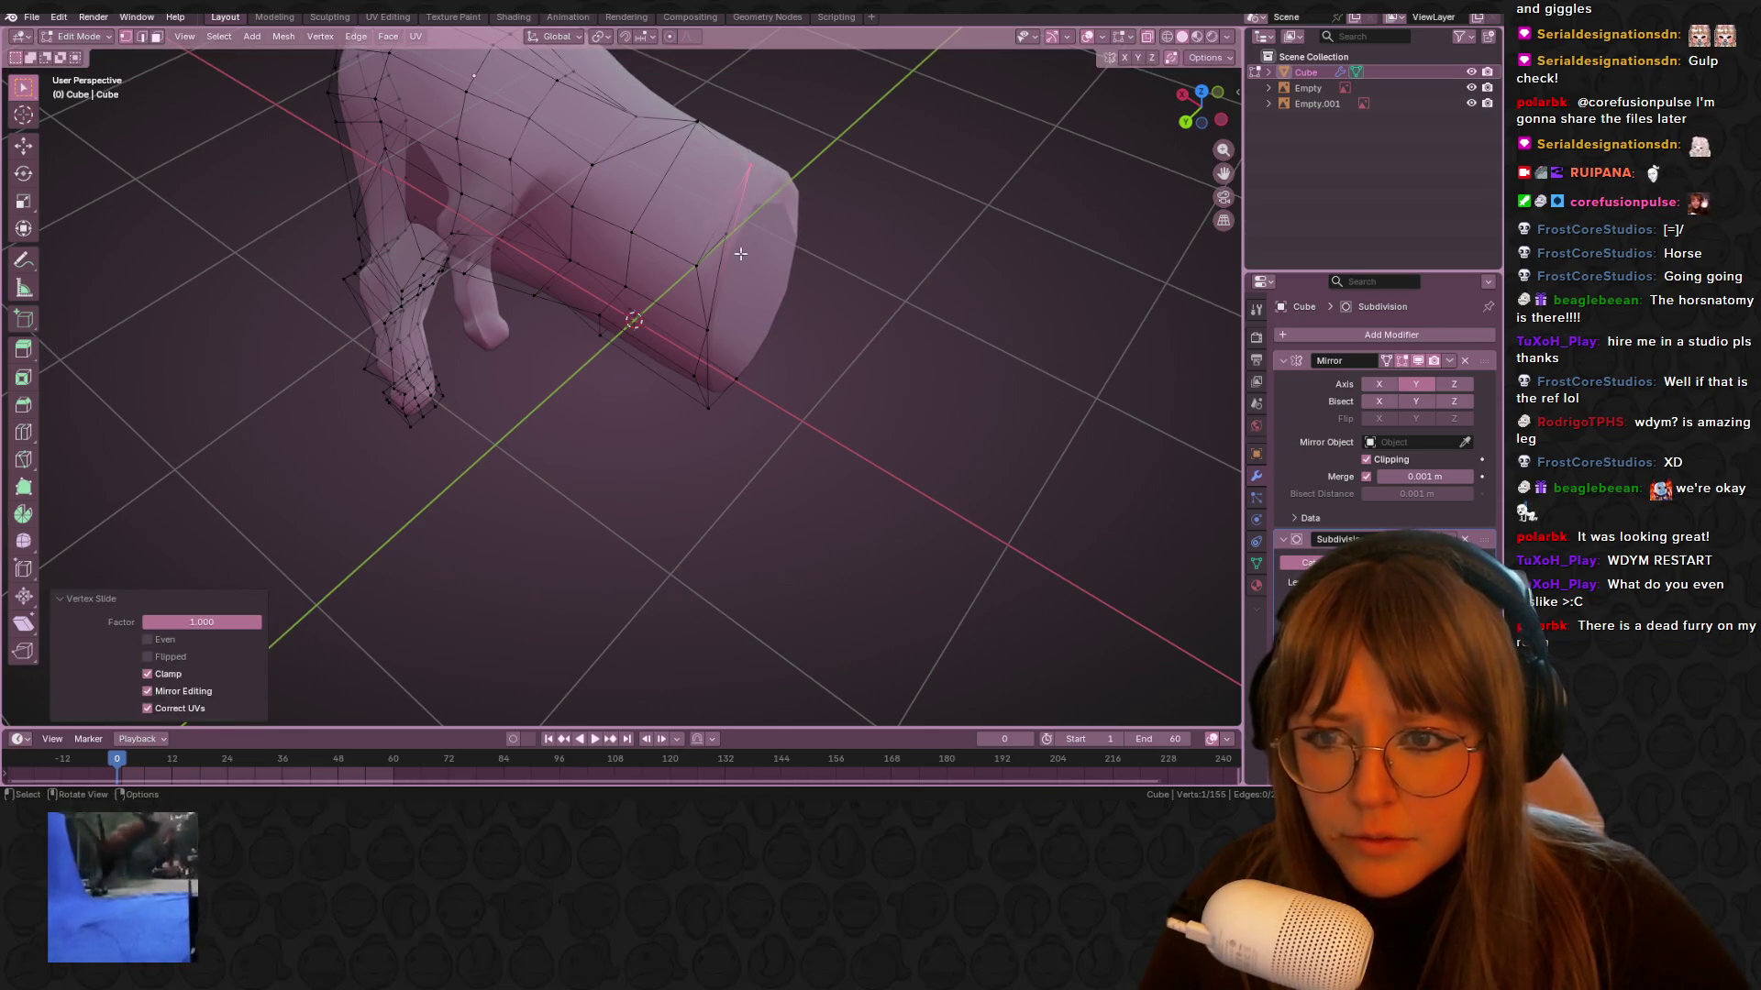
pyautogui.hotkey('shift', 'v')
pyautogui.click(668, 306)
pyautogui.moveTo(668, 307)
pyautogui.mouseDown(button='middle')
pyautogui.moveTo(910, 178)
pyautogui.moveTo(864, 260)
pyautogui.mouseUp(button='middle')
# In back view, shift the right-edge vertex left and raise the top-right vertex toward the neck
pyautogui.click(1186, 120)
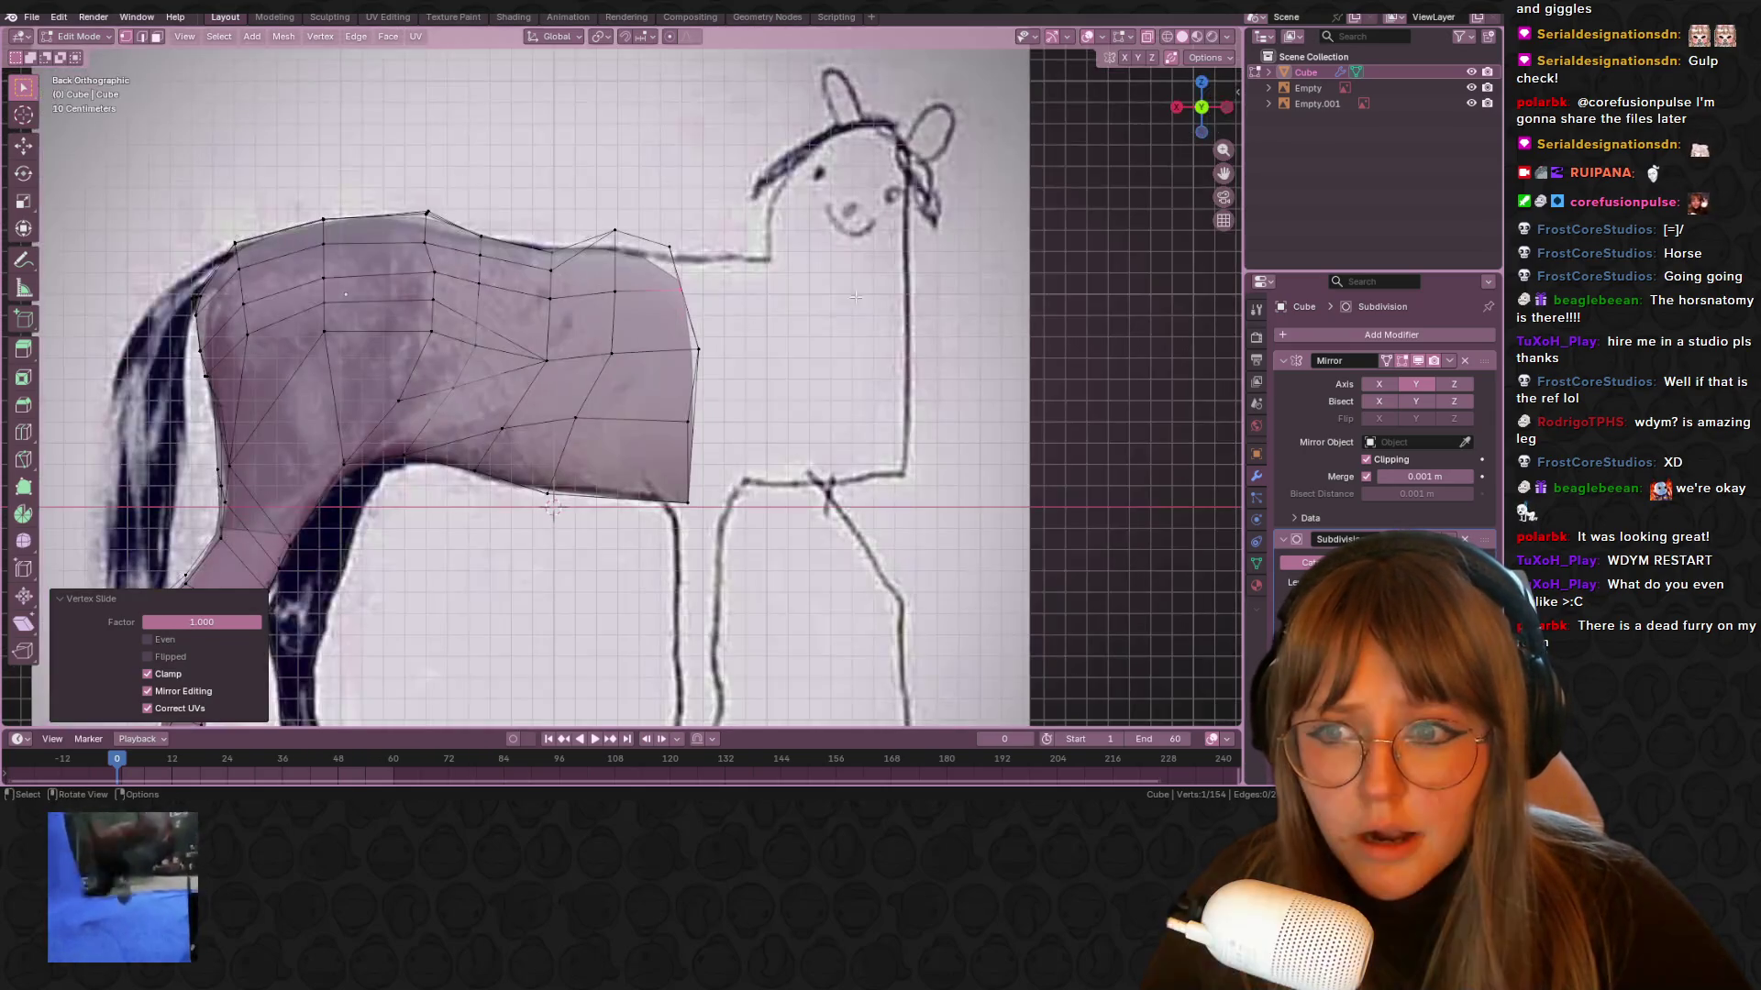
pyautogui.press('g')
pyautogui.click(668, 337)
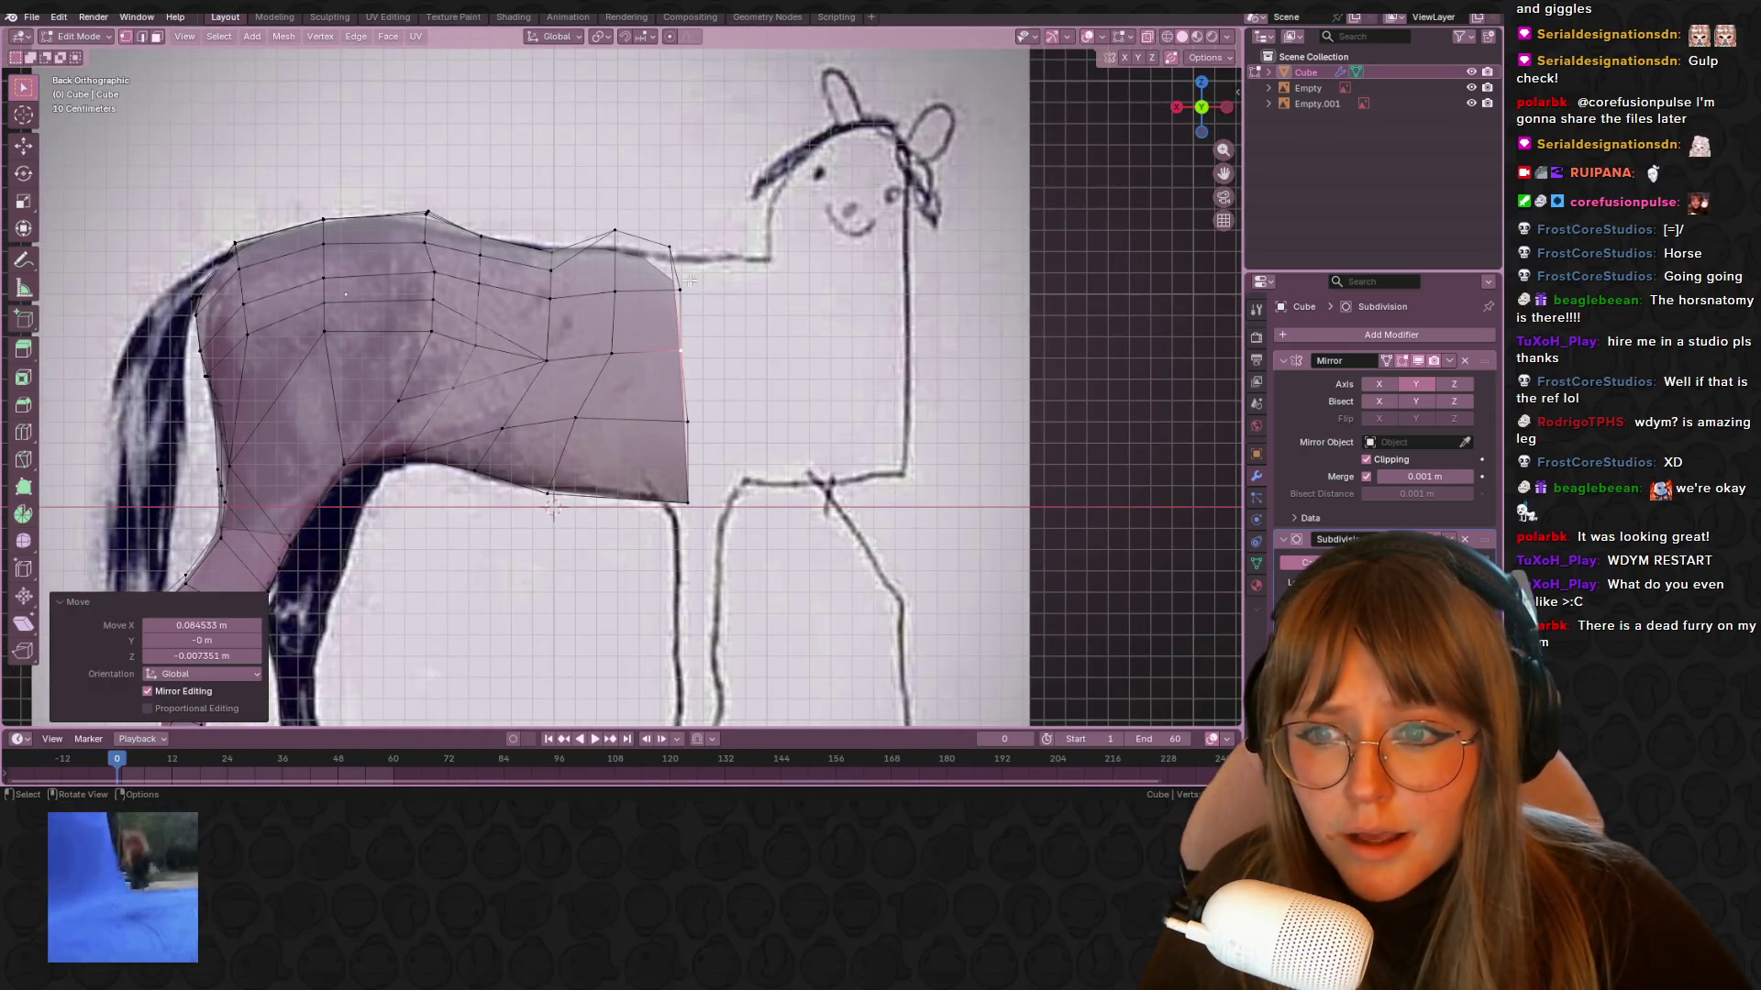
pyautogui.press('g')
pyautogui.click(684, 214)
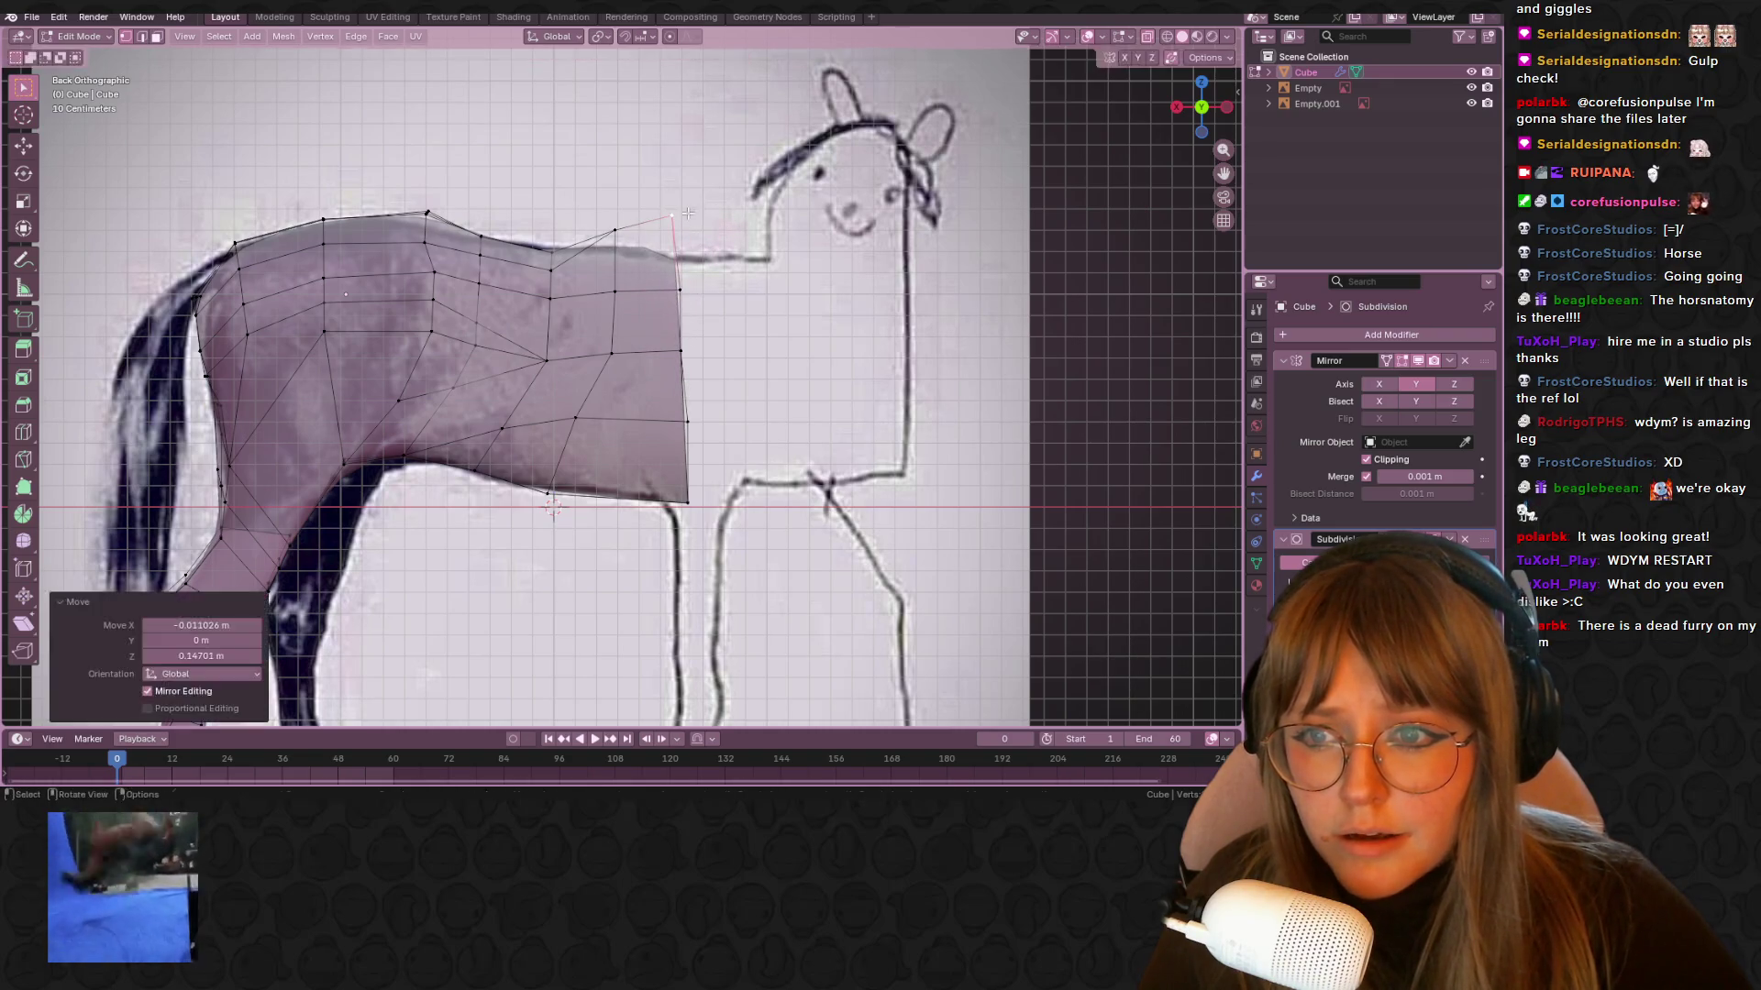
# Nudge the lower right-edge vertices onto the drawing's chest line
pyautogui.press('g')
pyautogui.click(674, 290)
pyautogui.click(687, 422)
pyautogui.press('g')
pyautogui.click(678, 422)
pyautogui.click(683, 495)
pyautogui.press('g')
pyautogui.click(671, 502)
pyautogui.press('g')
pyautogui.click(666, 504)
pyautogui.press('g')
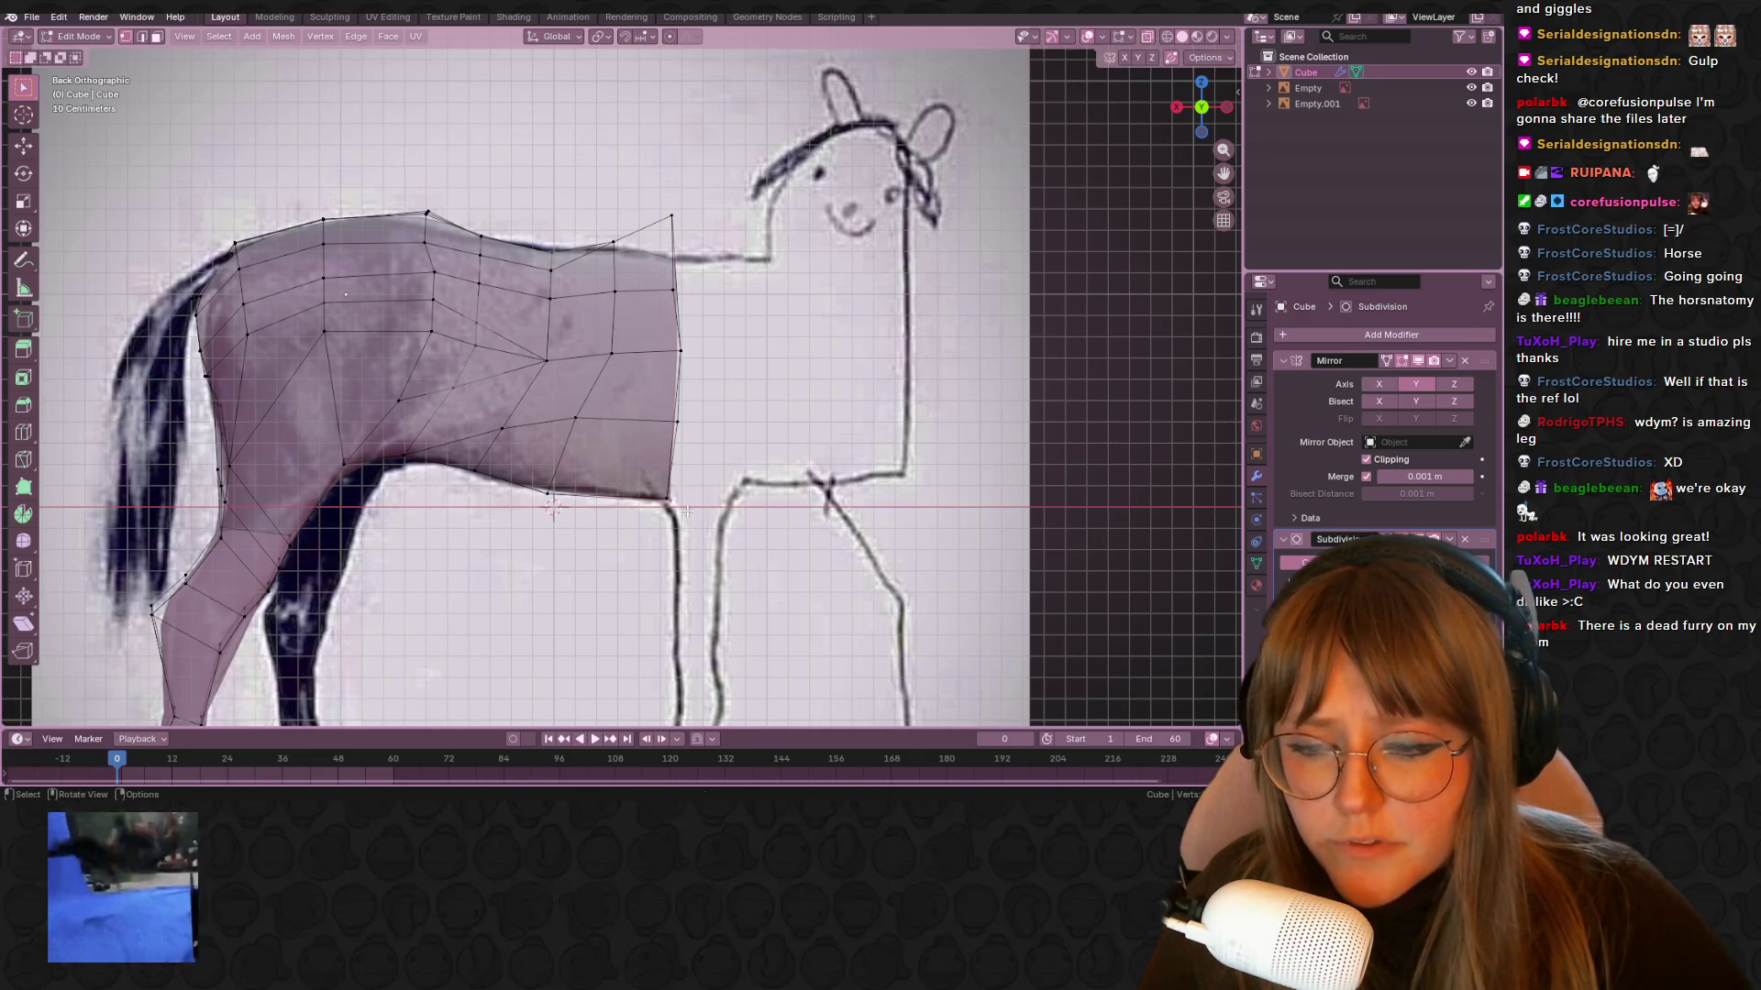
pyautogui.click(664, 504)
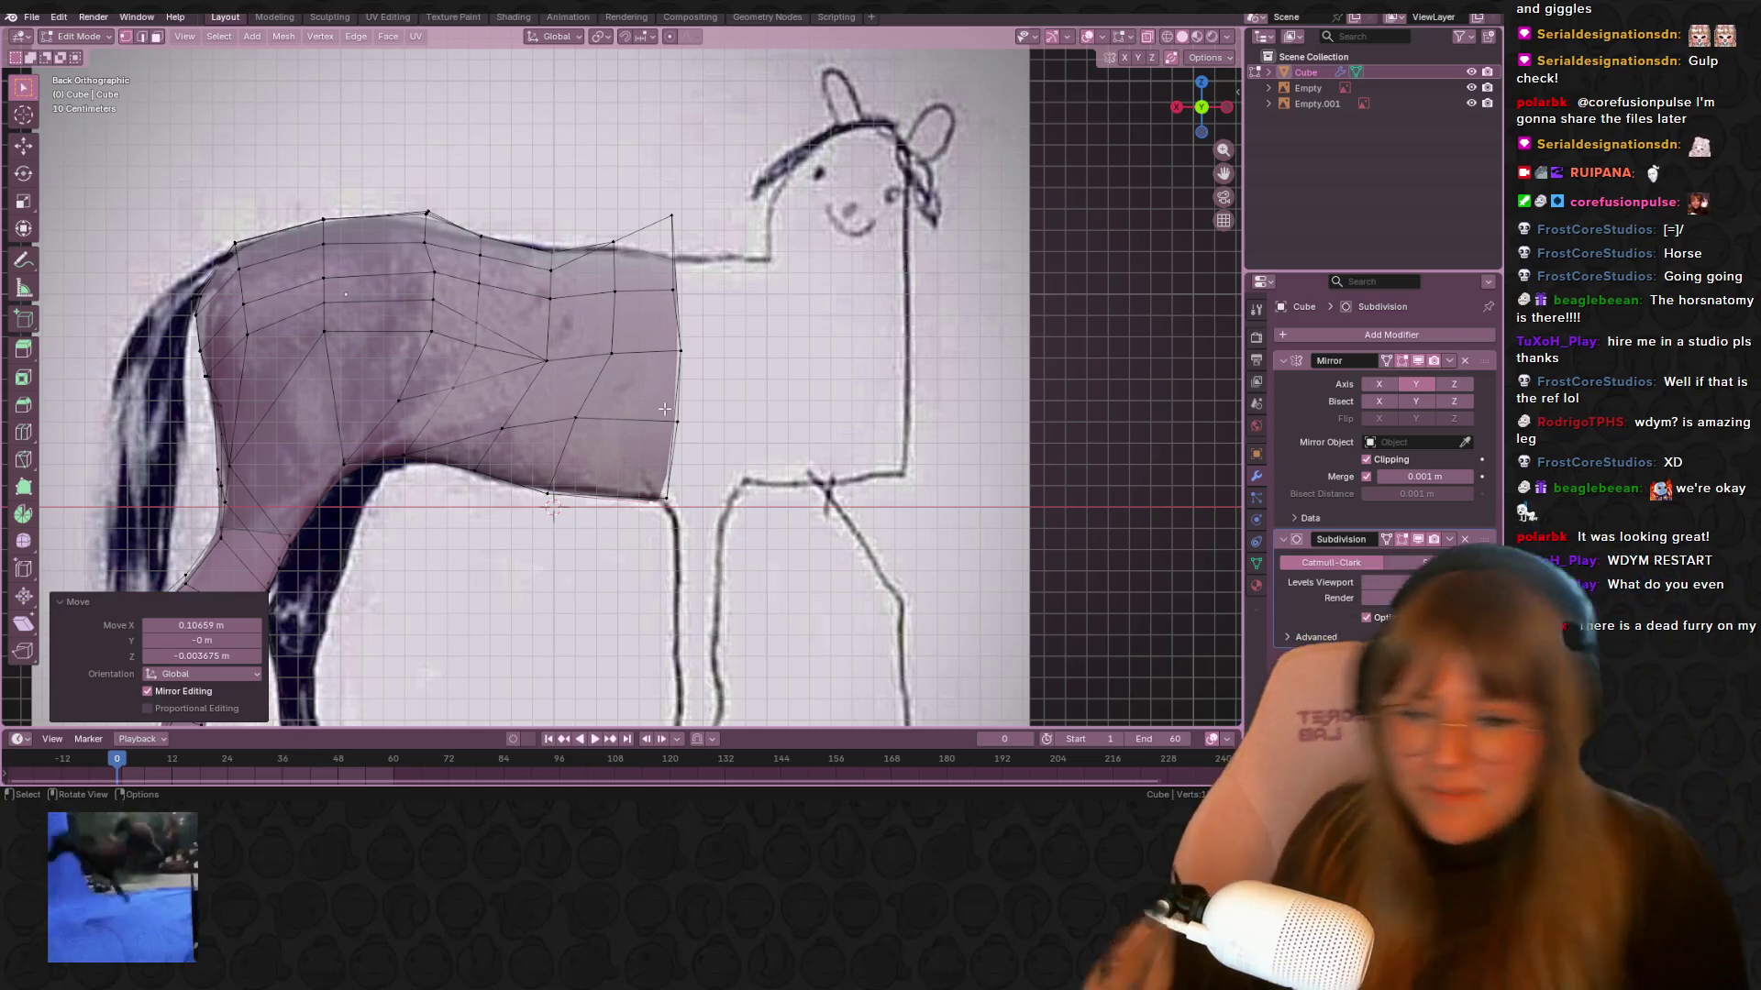
# Slide the selected edges and reposition the top-front vertices along the chest outline
pyautogui.moveTo(651, 417)
pyautogui.mouseDown(button='middle')
pyautogui.moveTo(1141, 73)
pyautogui.moveTo(935, 275)
pyautogui.moveTo(896, 204)
pyautogui.moveTo(1002, 275)
pyautogui.moveTo(779, 275)
pyautogui.moveTo(808, 302)
pyautogui.moveTo(660, 302)
pyautogui.moveTo(691, 292)
pyautogui.moveTo(546, 244)
pyautogui.moveTo(625, 248)
pyautogui.mouseUp(button='middle')
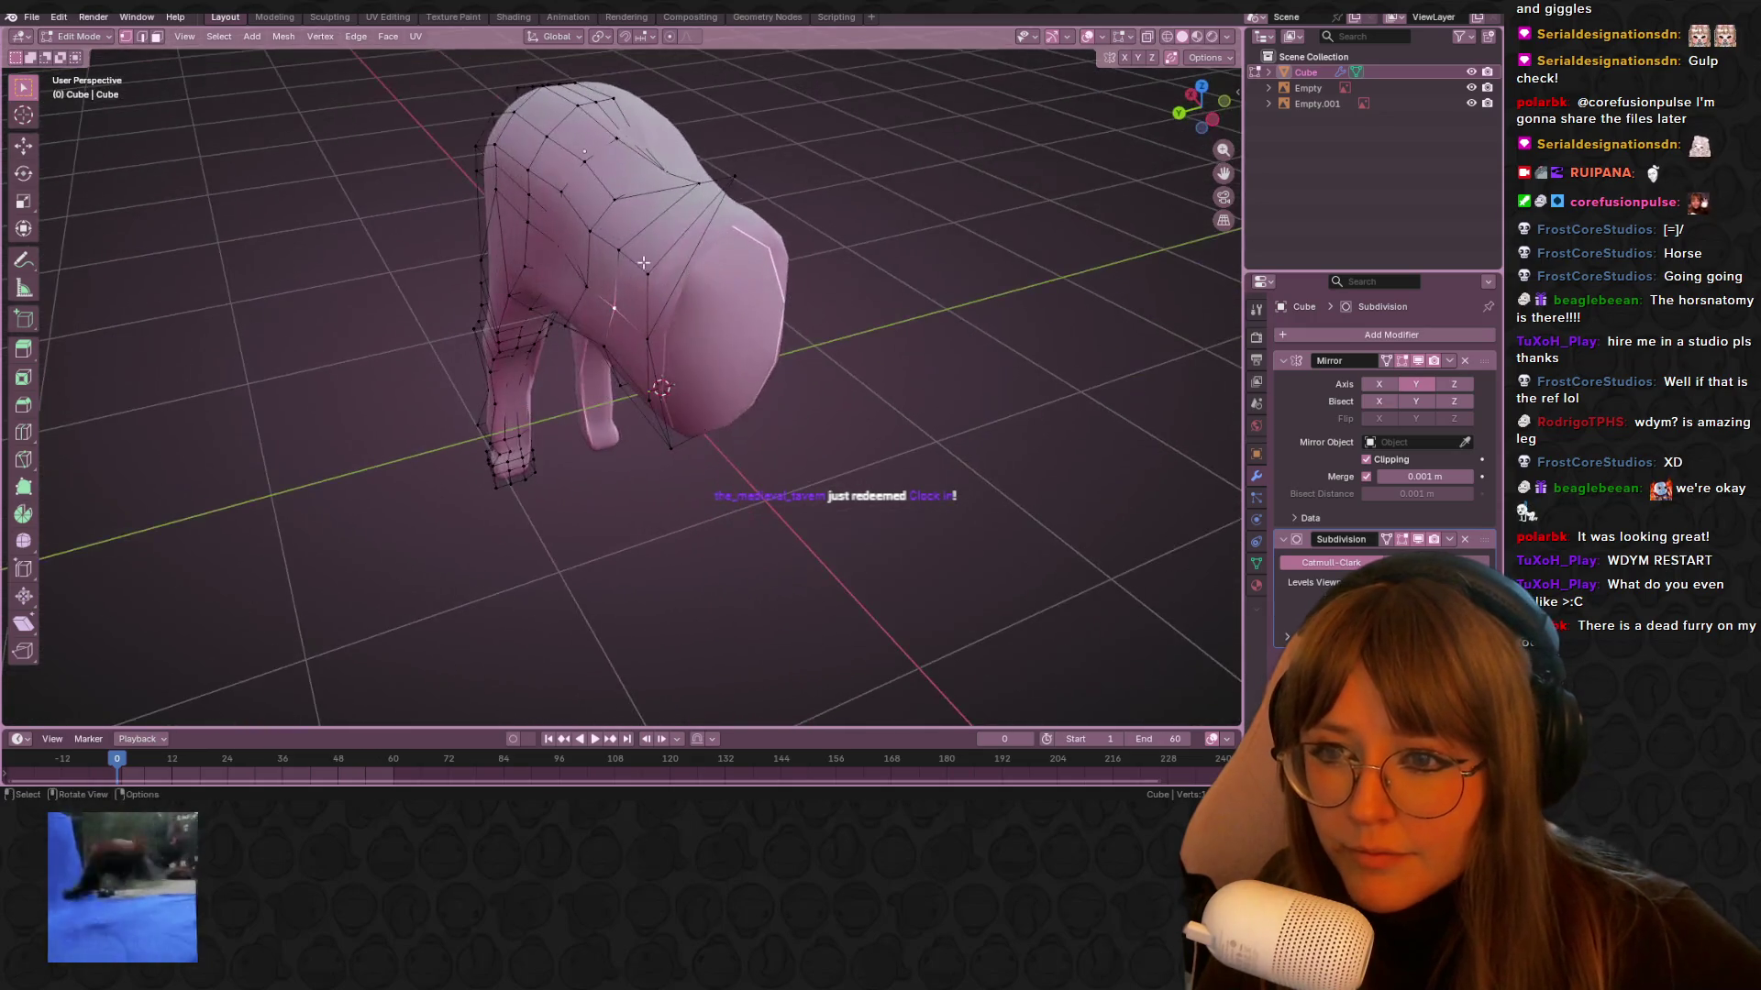
pyautogui.press('g')
pyautogui.press('g')
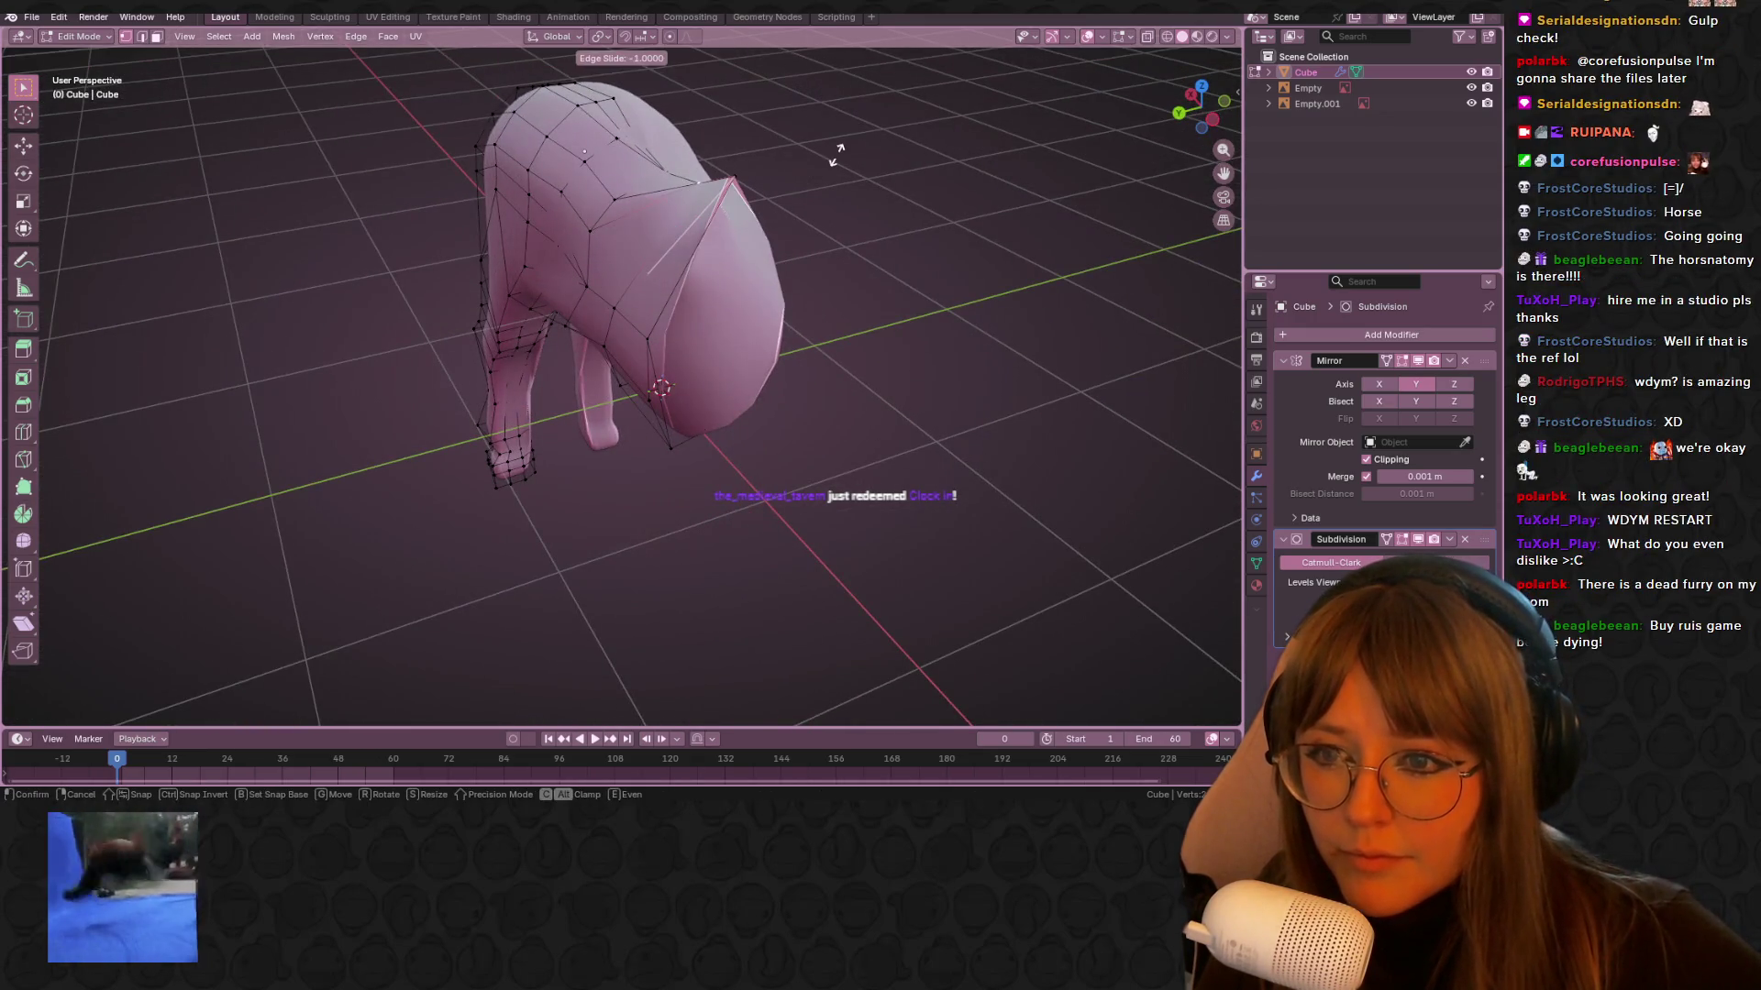
pyautogui.click(839, 154)
pyautogui.moveTo(838, 155)
pyautogui.mouseDown(button='middle')
pyautogui.moveTo(908, 201)
pyautogui.moveTo(880, 267)
pyautogui.moveTo(961, 230)
pyautogui.mouseUp(button='middle')
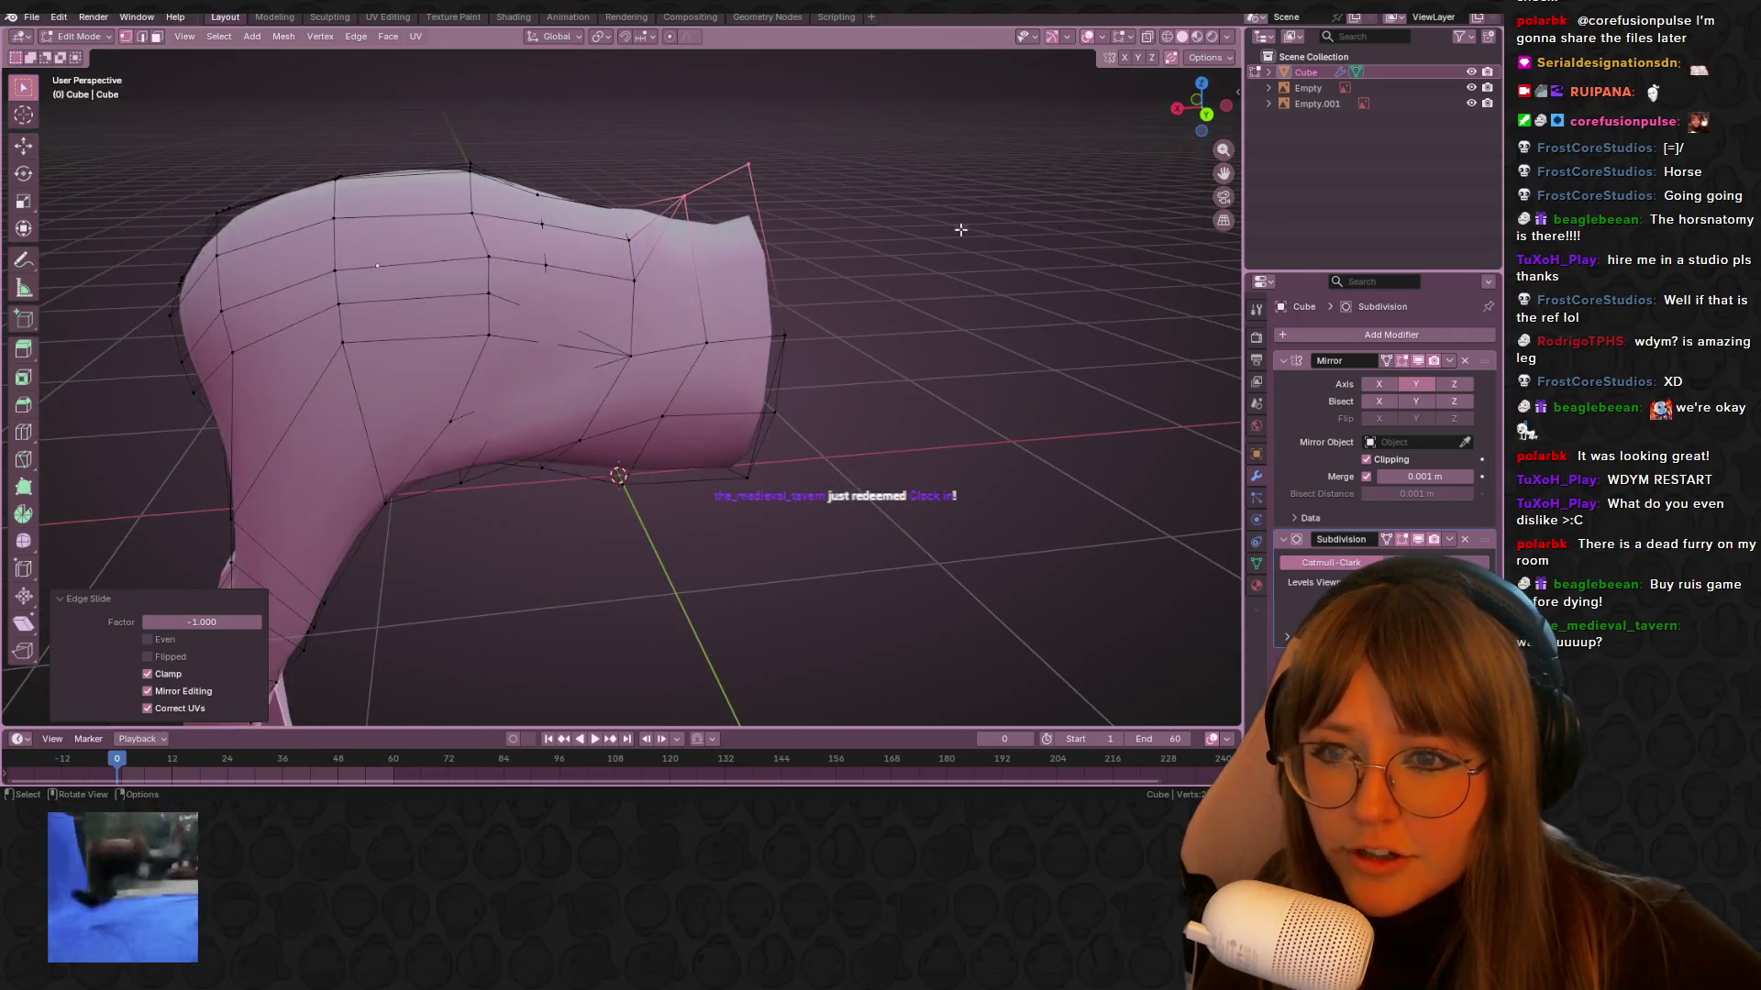
pyautogui.click(782, 330)
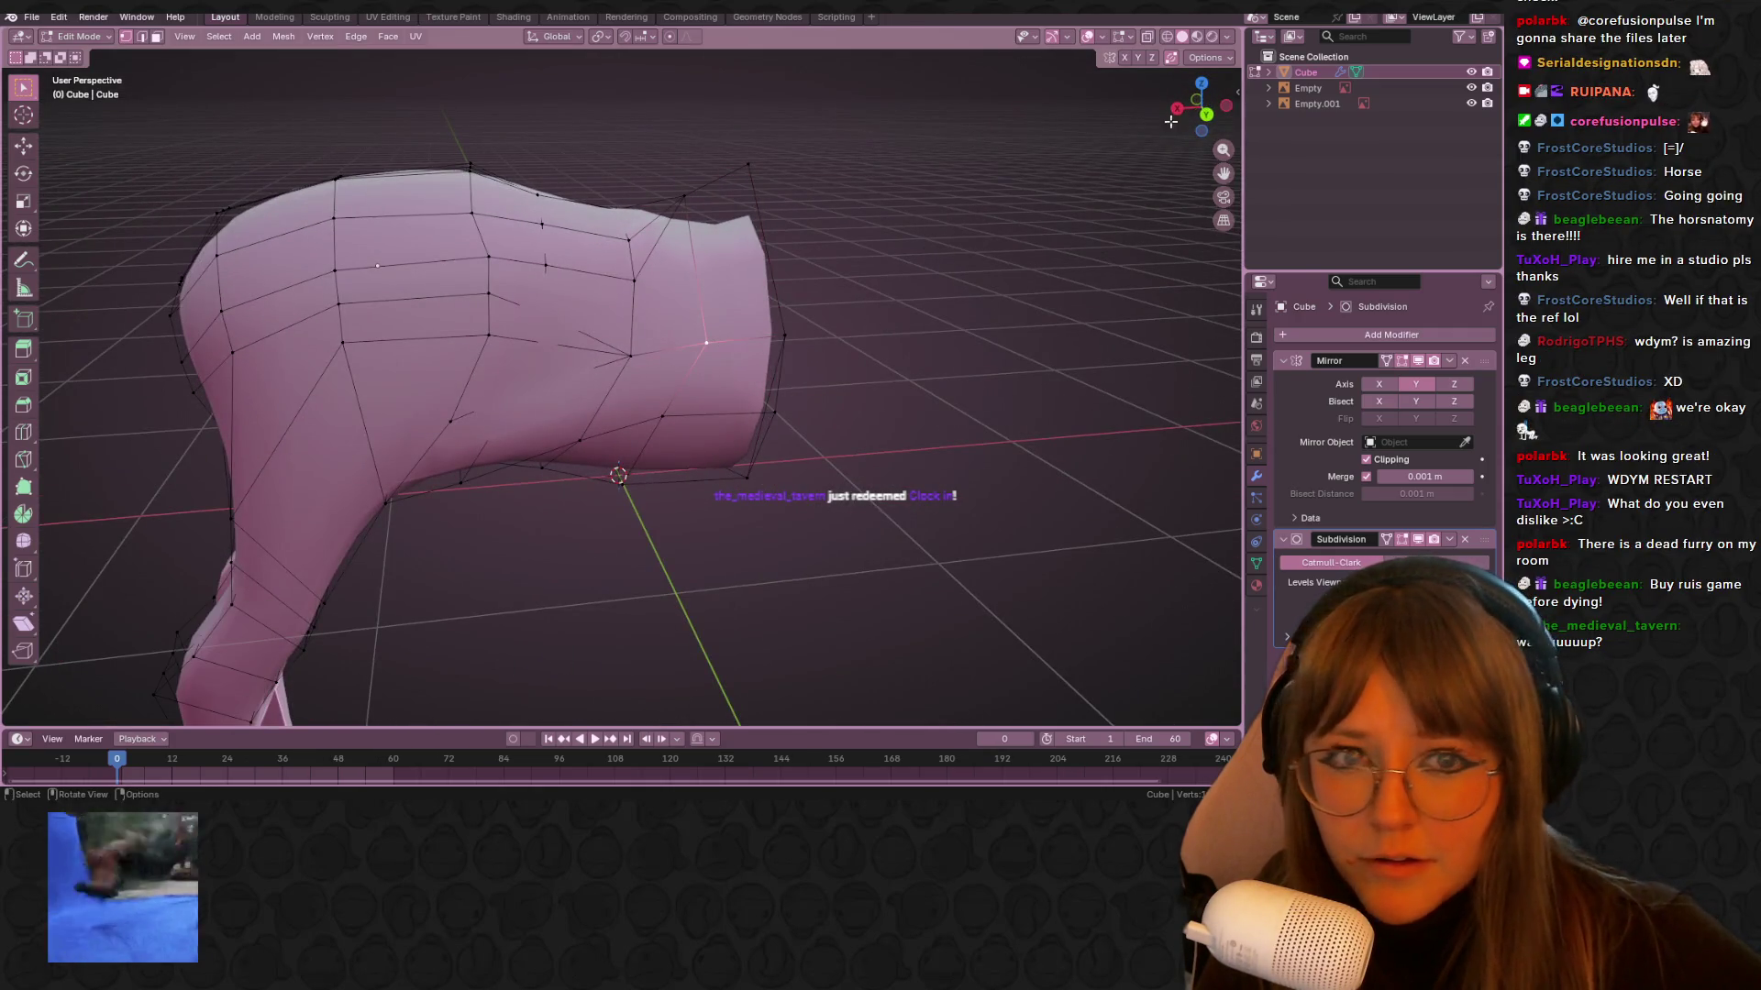
pyautogui.click(1206, 114)
pyautogui.press('g')
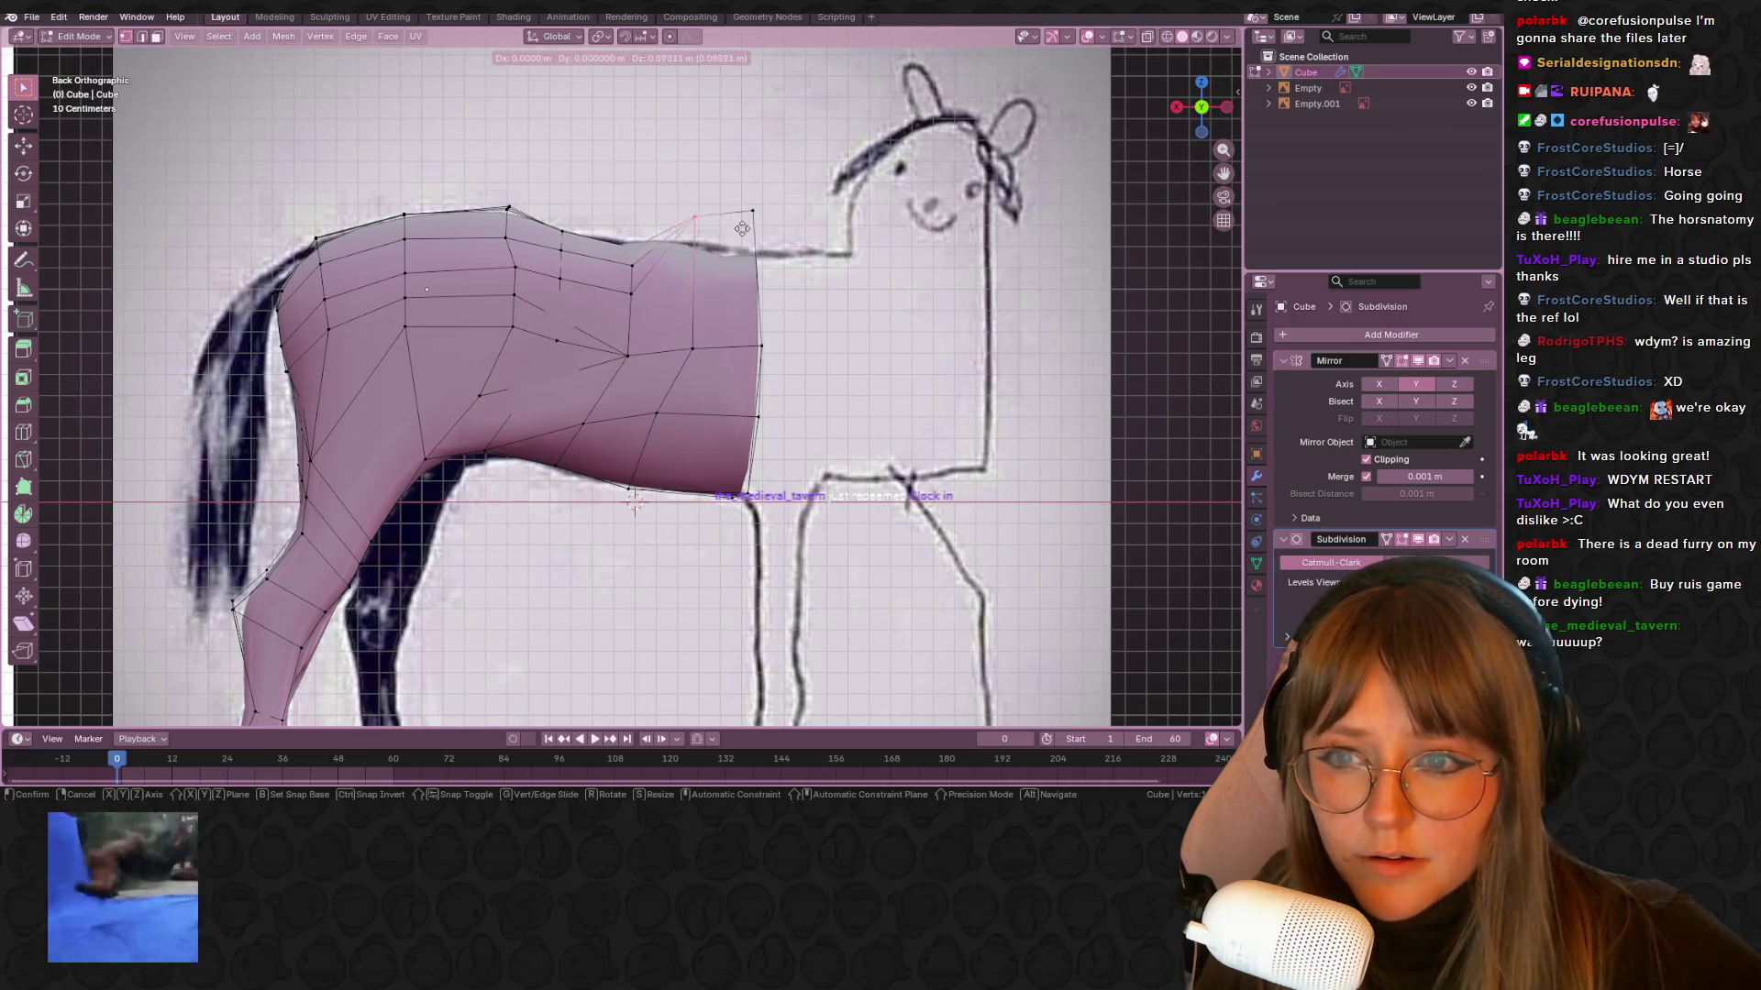
pyautogui.click(750, 243)
pyautogui.press('g')
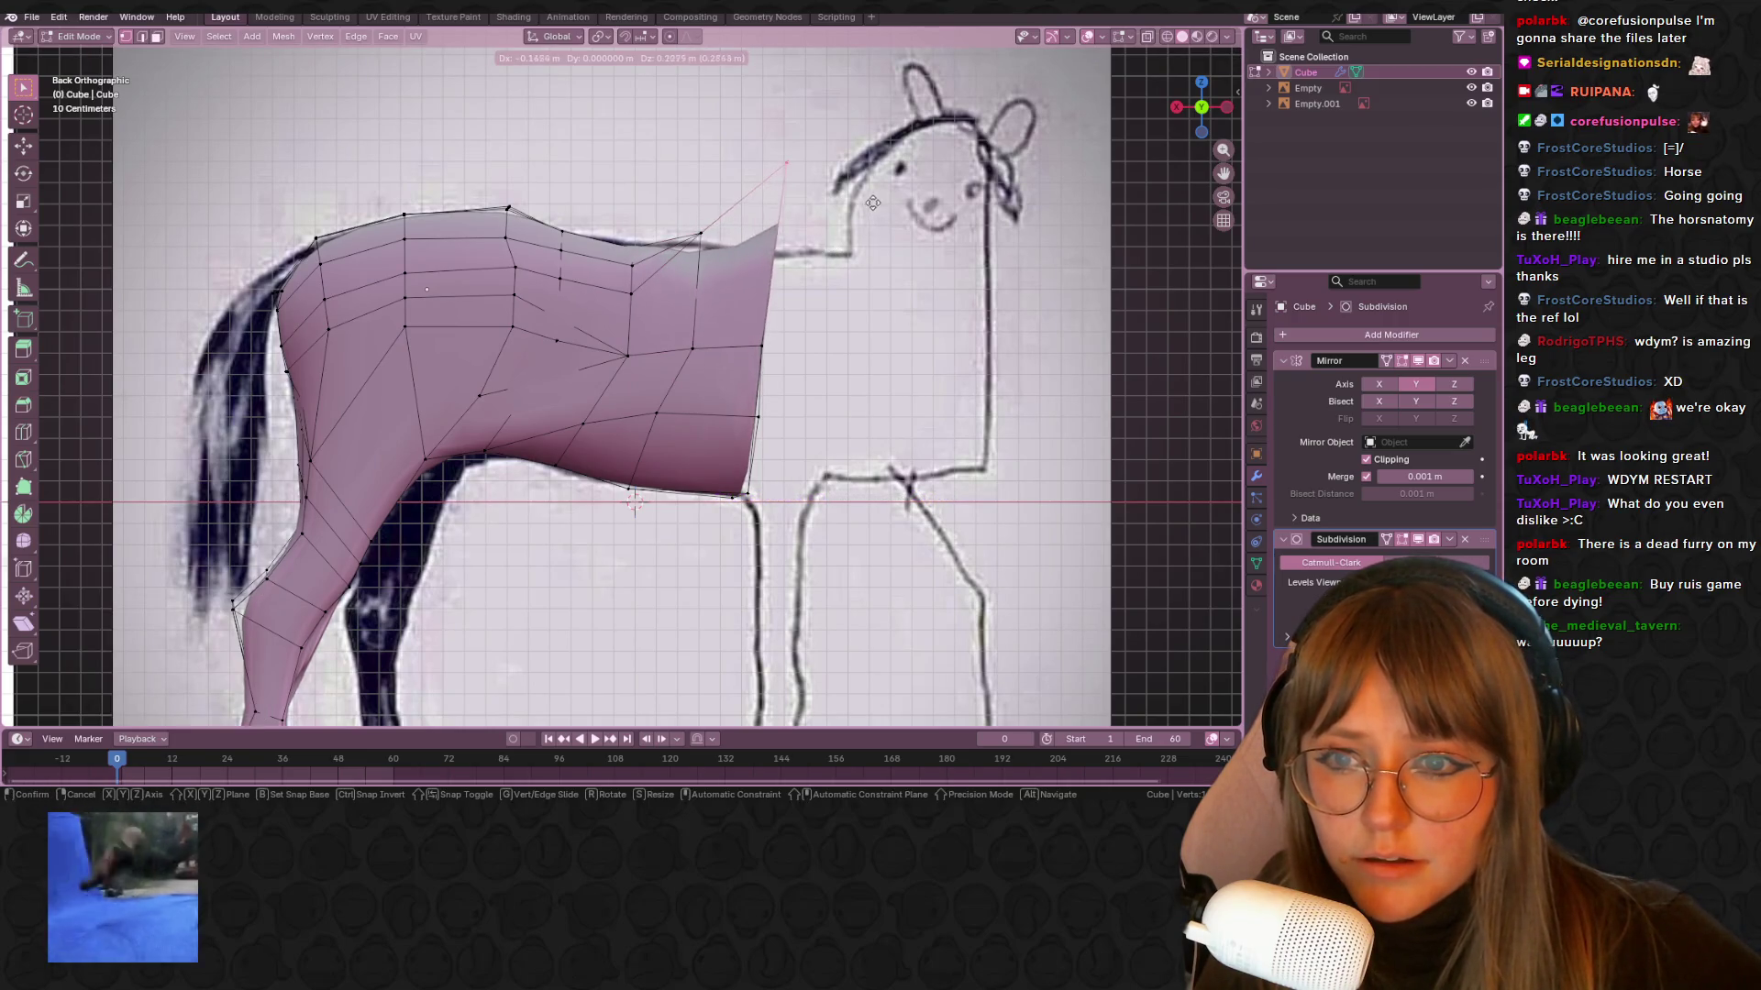
pyautogui.click(842, 240)
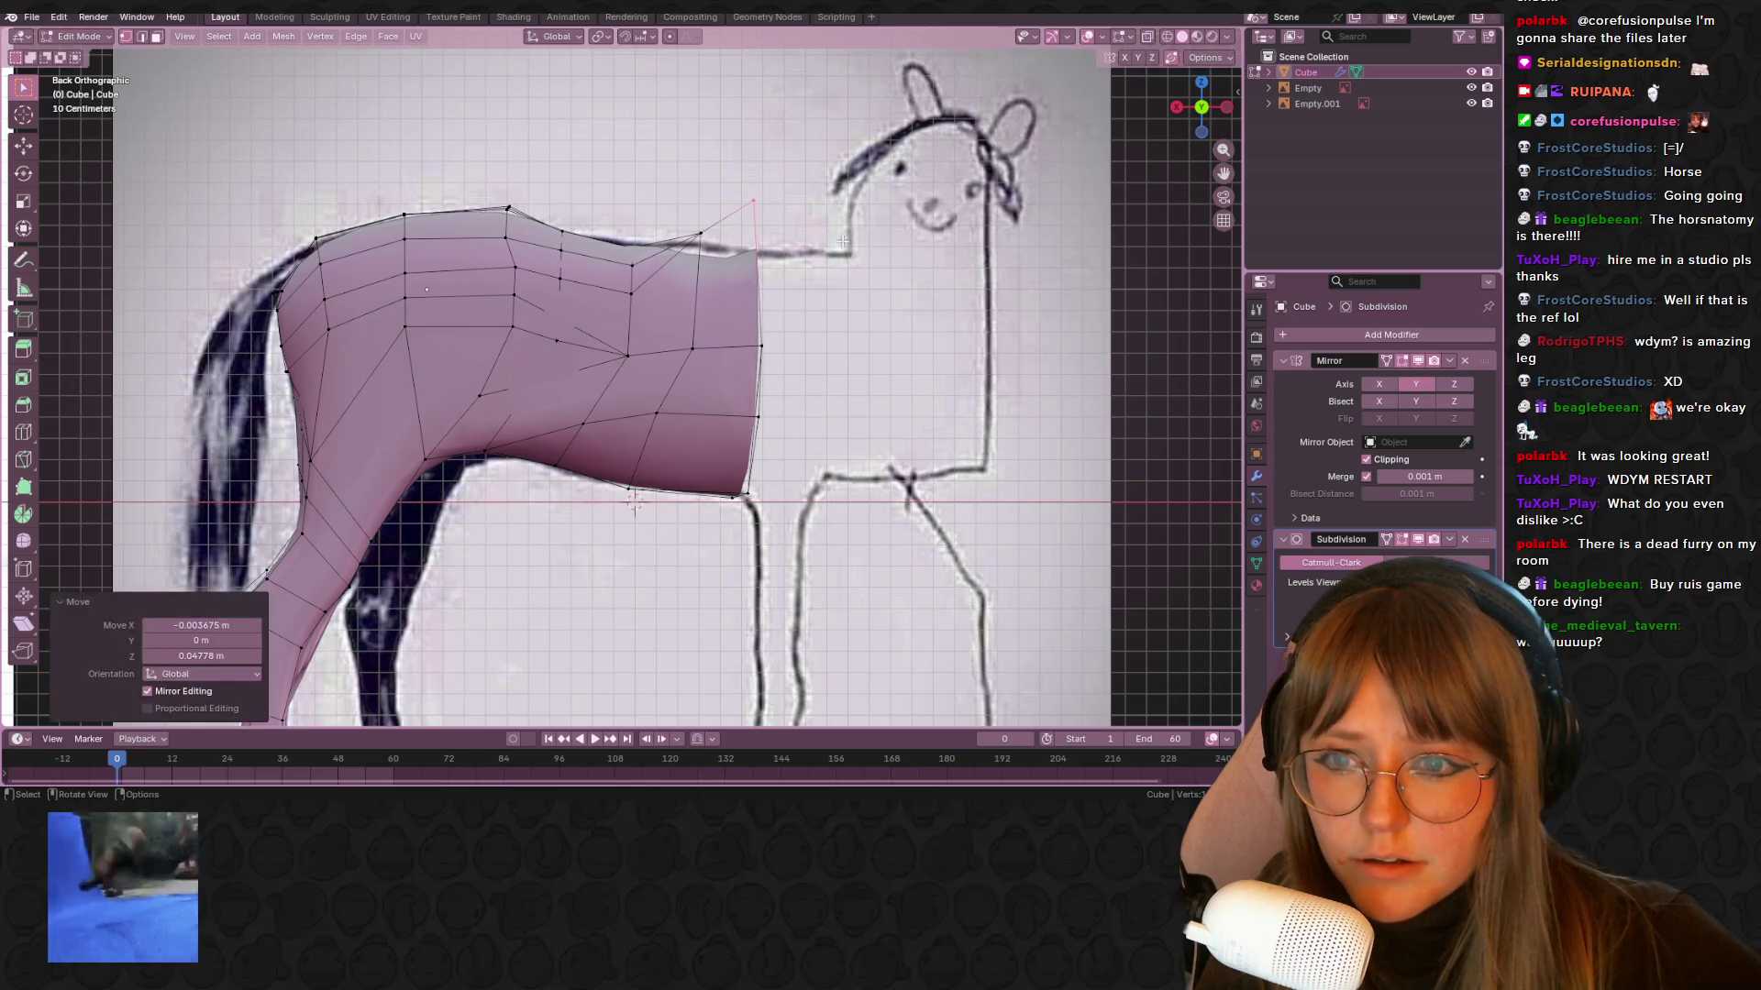
# Tilt the front face about -4.56° and extrude it toward the neck
pyautogui.click(756, 403)
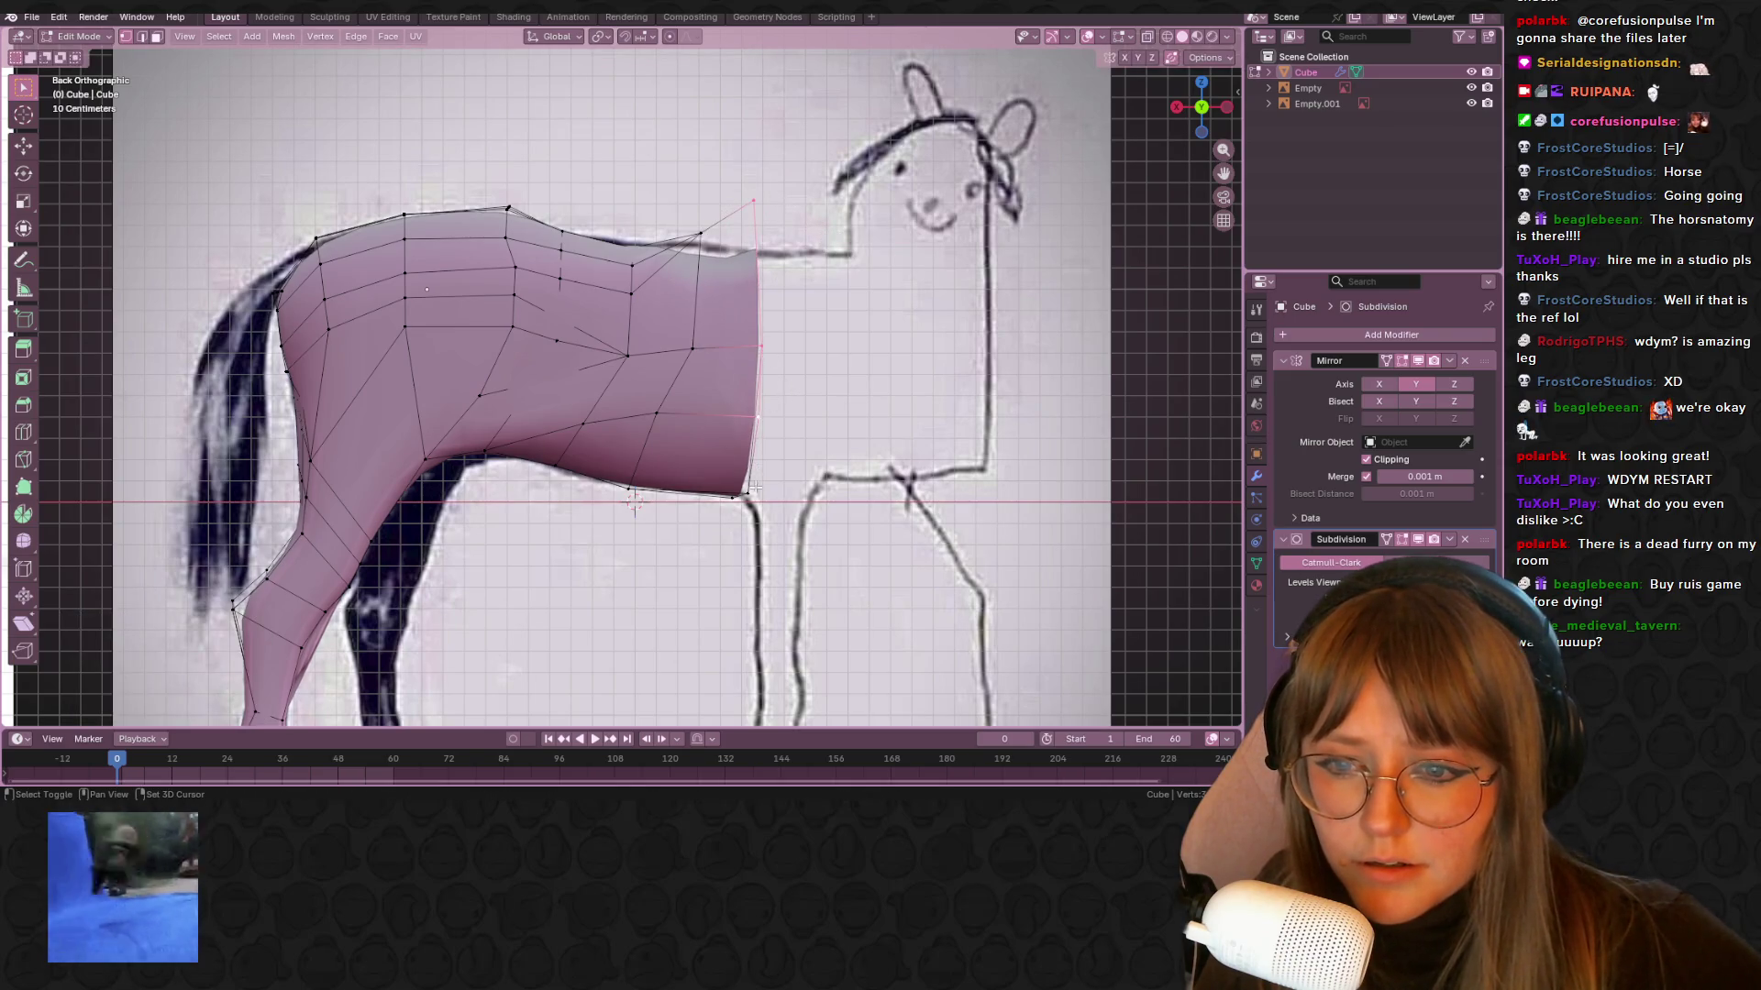
pyautogui.press('r')
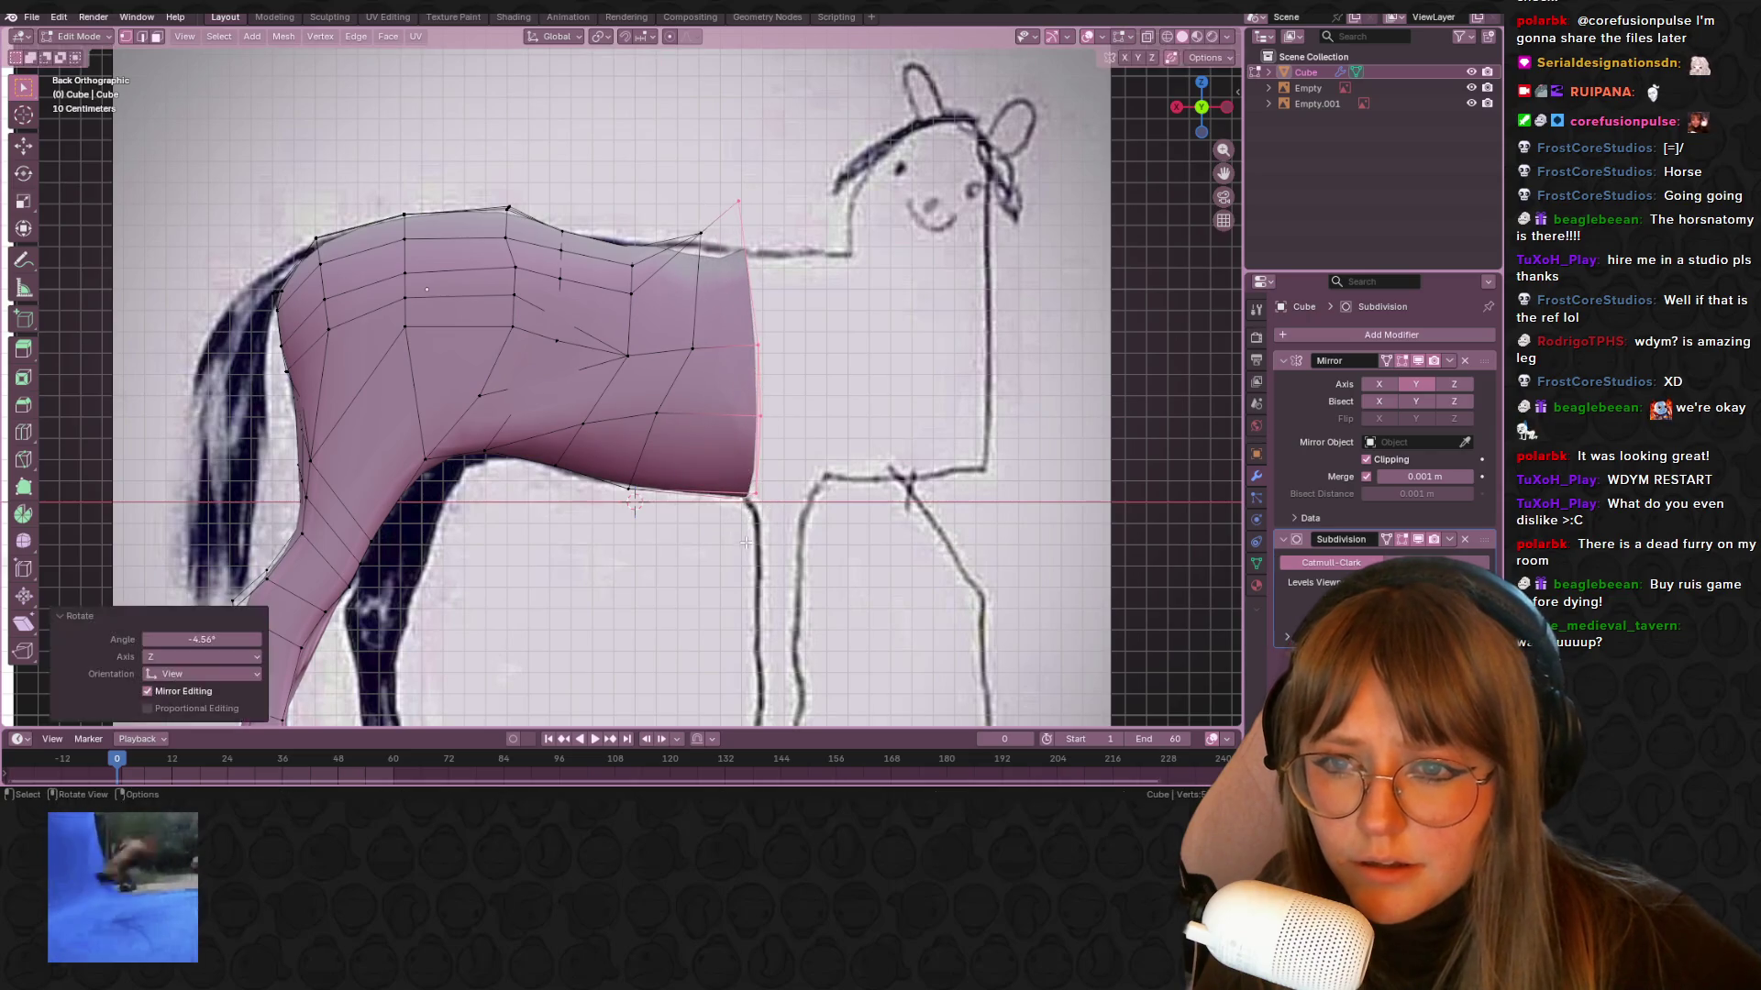
pyautogui.click(752, 506)
pyautogui.keyDown('shift'); pyautogui.moveTo(938, 456); pyautogui.dragTo(892, 459, button='middle'); pyautogui.keyUp('shift')
pyautogui.press('g')
pyautogui.press('z')
pyautogui.press('z')
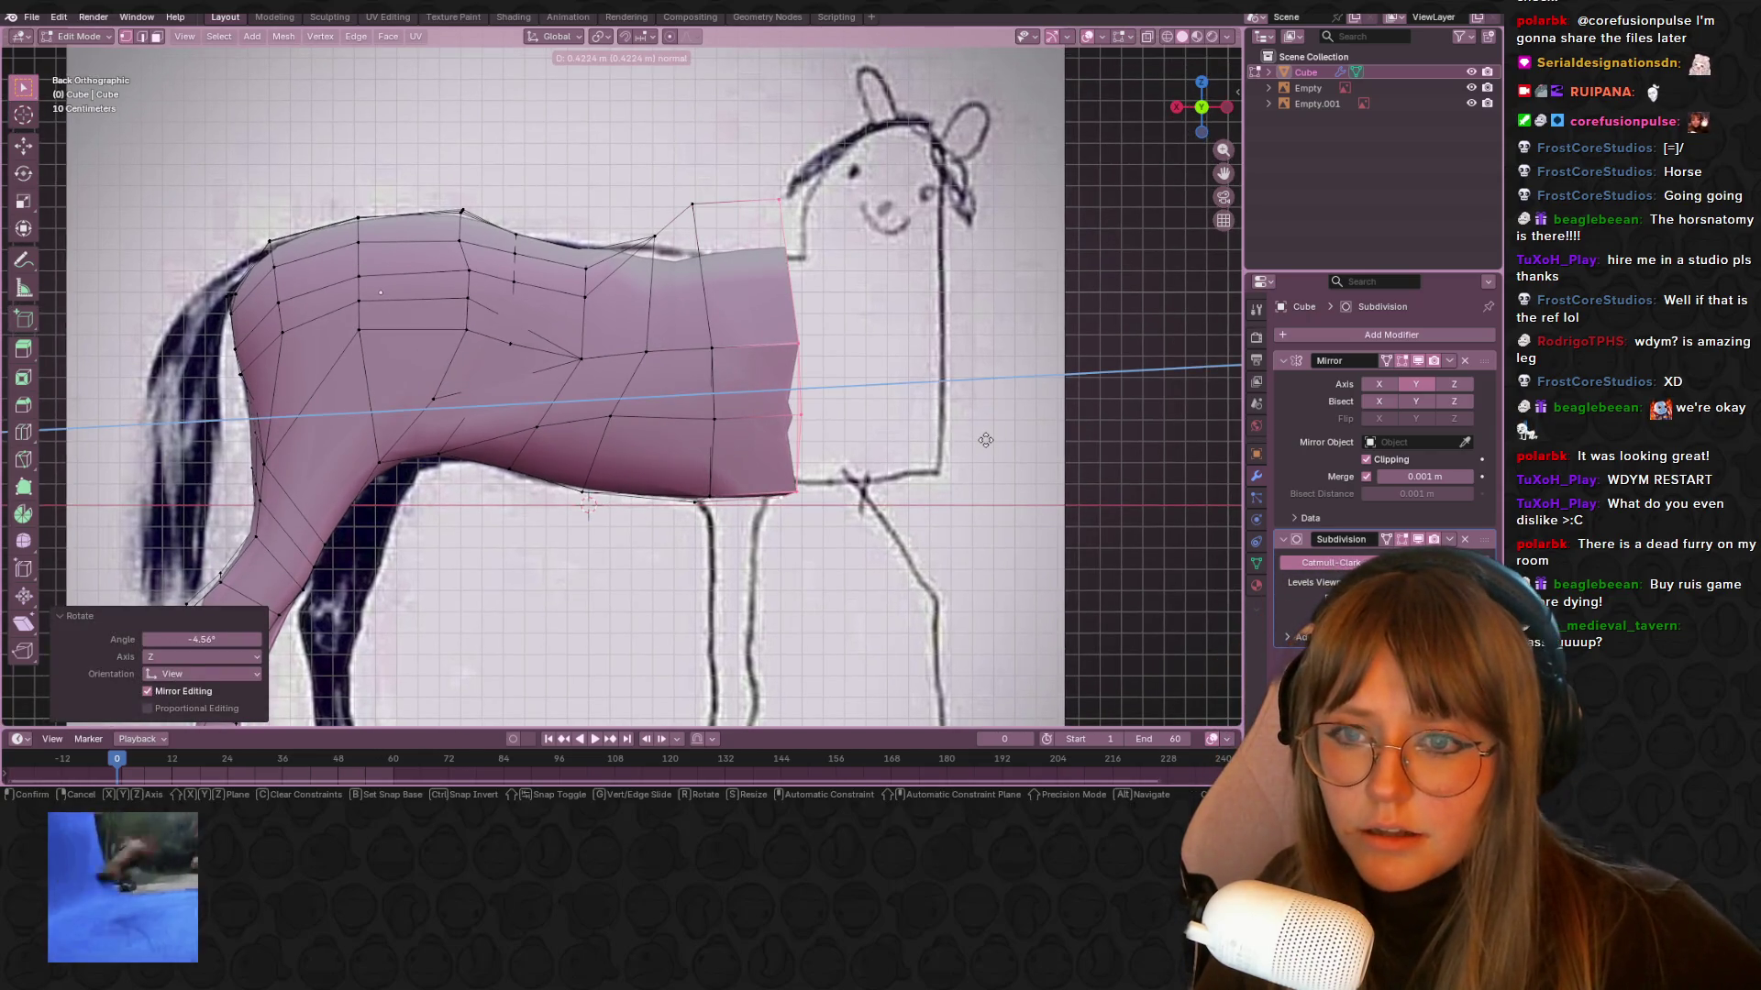
pyautogui.click(985, 441)
# Shrink the new front loop slightly and extrude another section toward the neck
pyautogui.press('s')
pyautogui.click(1006, 328)
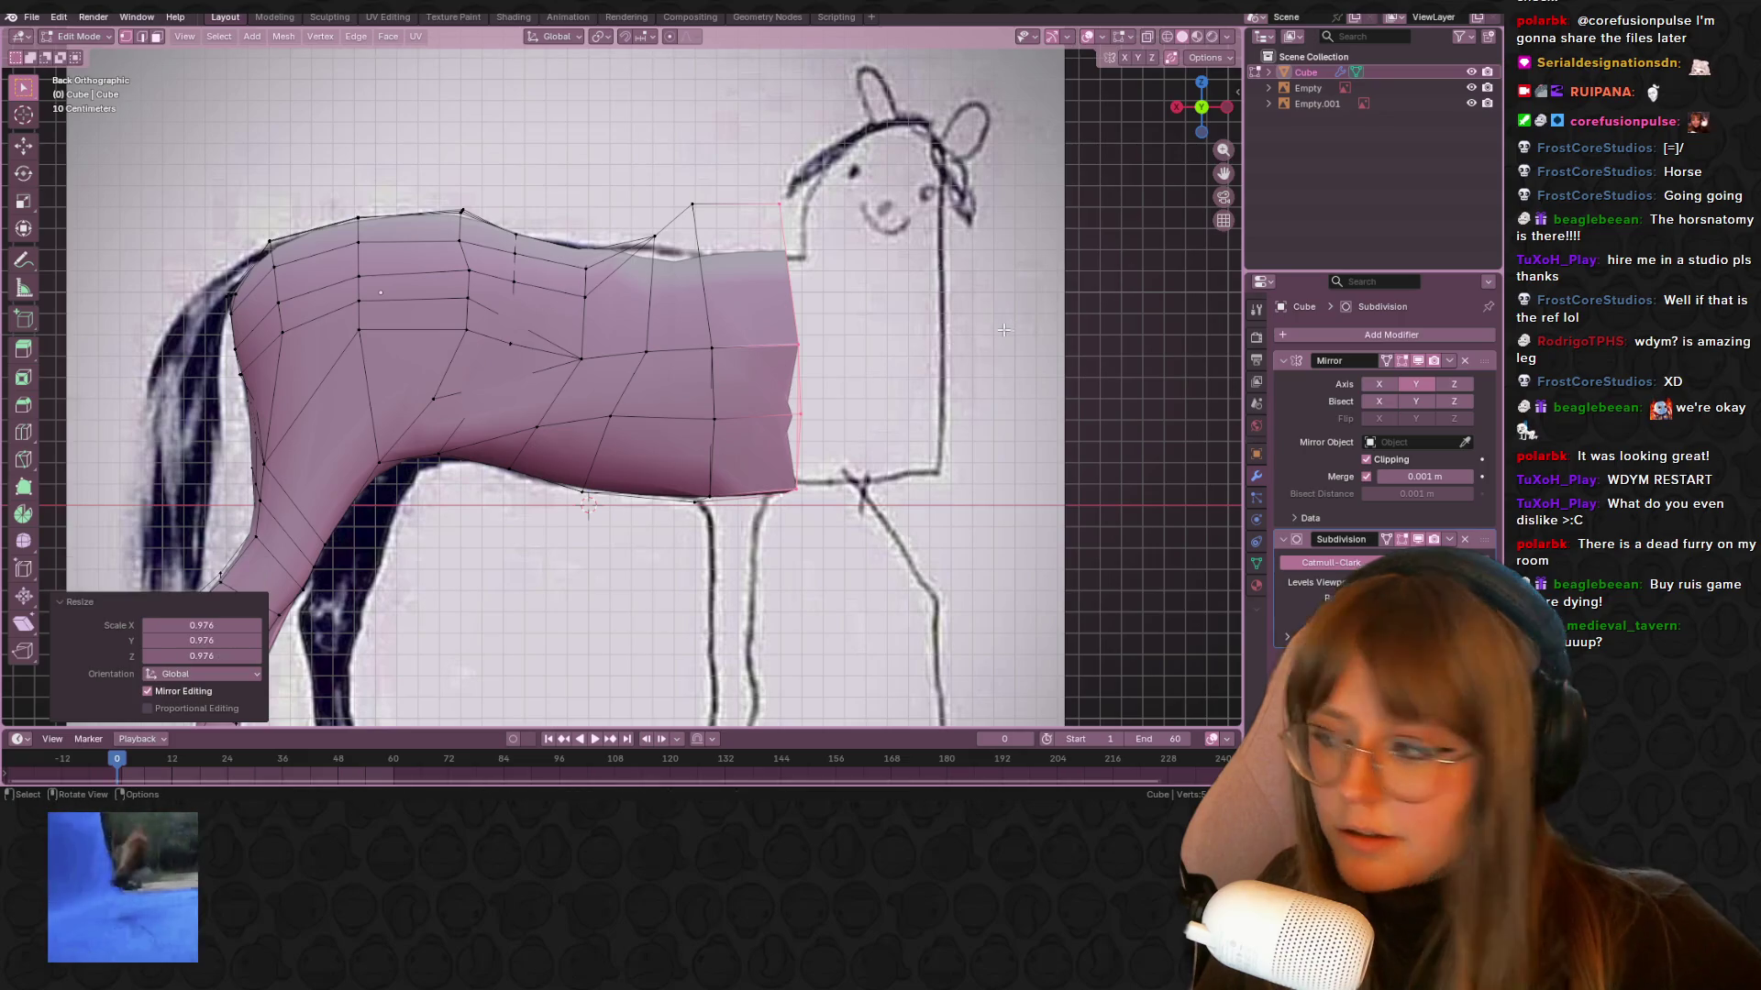
pyautogui.keyDown('shift'); pyautogui.moveTo(1006, 329); pyautogui.dragTo(850, 301, button='middle'); pyautogui.keyUp('shift')
pyautogui.press('g')
pyautogui.press('z')
pyautogui.press('z')
pyautogui.click(809, 403)
# Enlarge the newest front loop and reposition it and the front-bottom vertices
pyautogui.press('s')
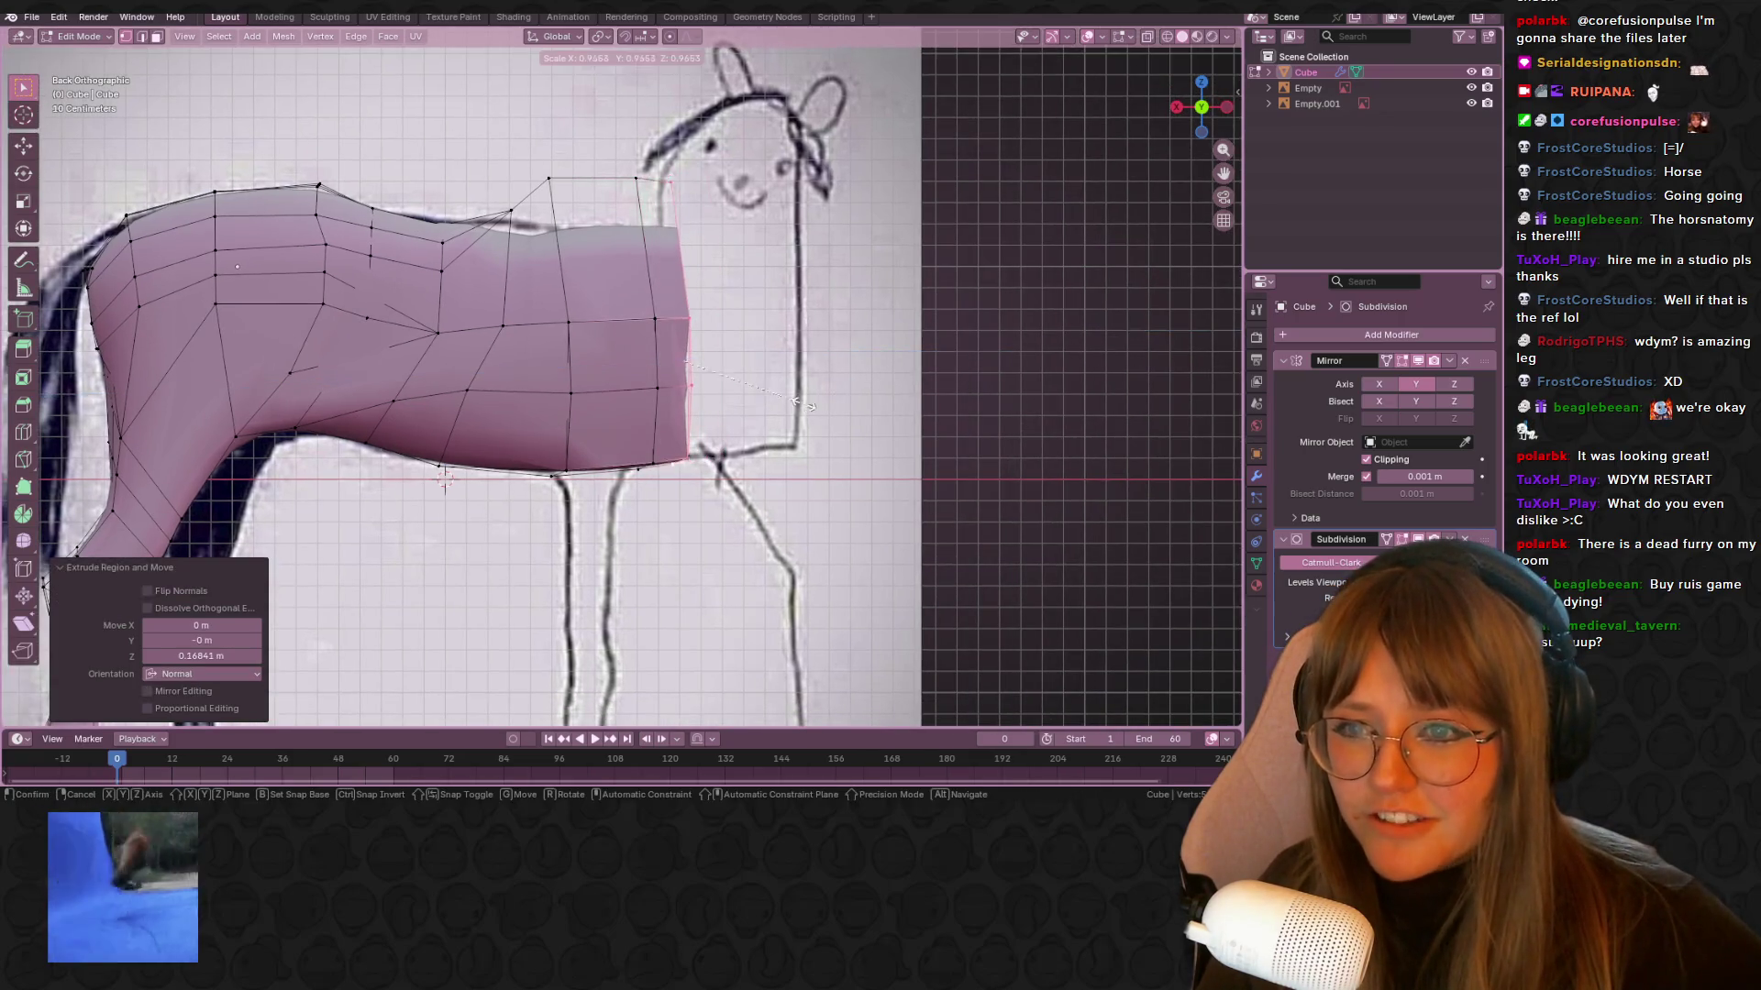
pyautogui.click(796, 406)
pyautogui.press('g')
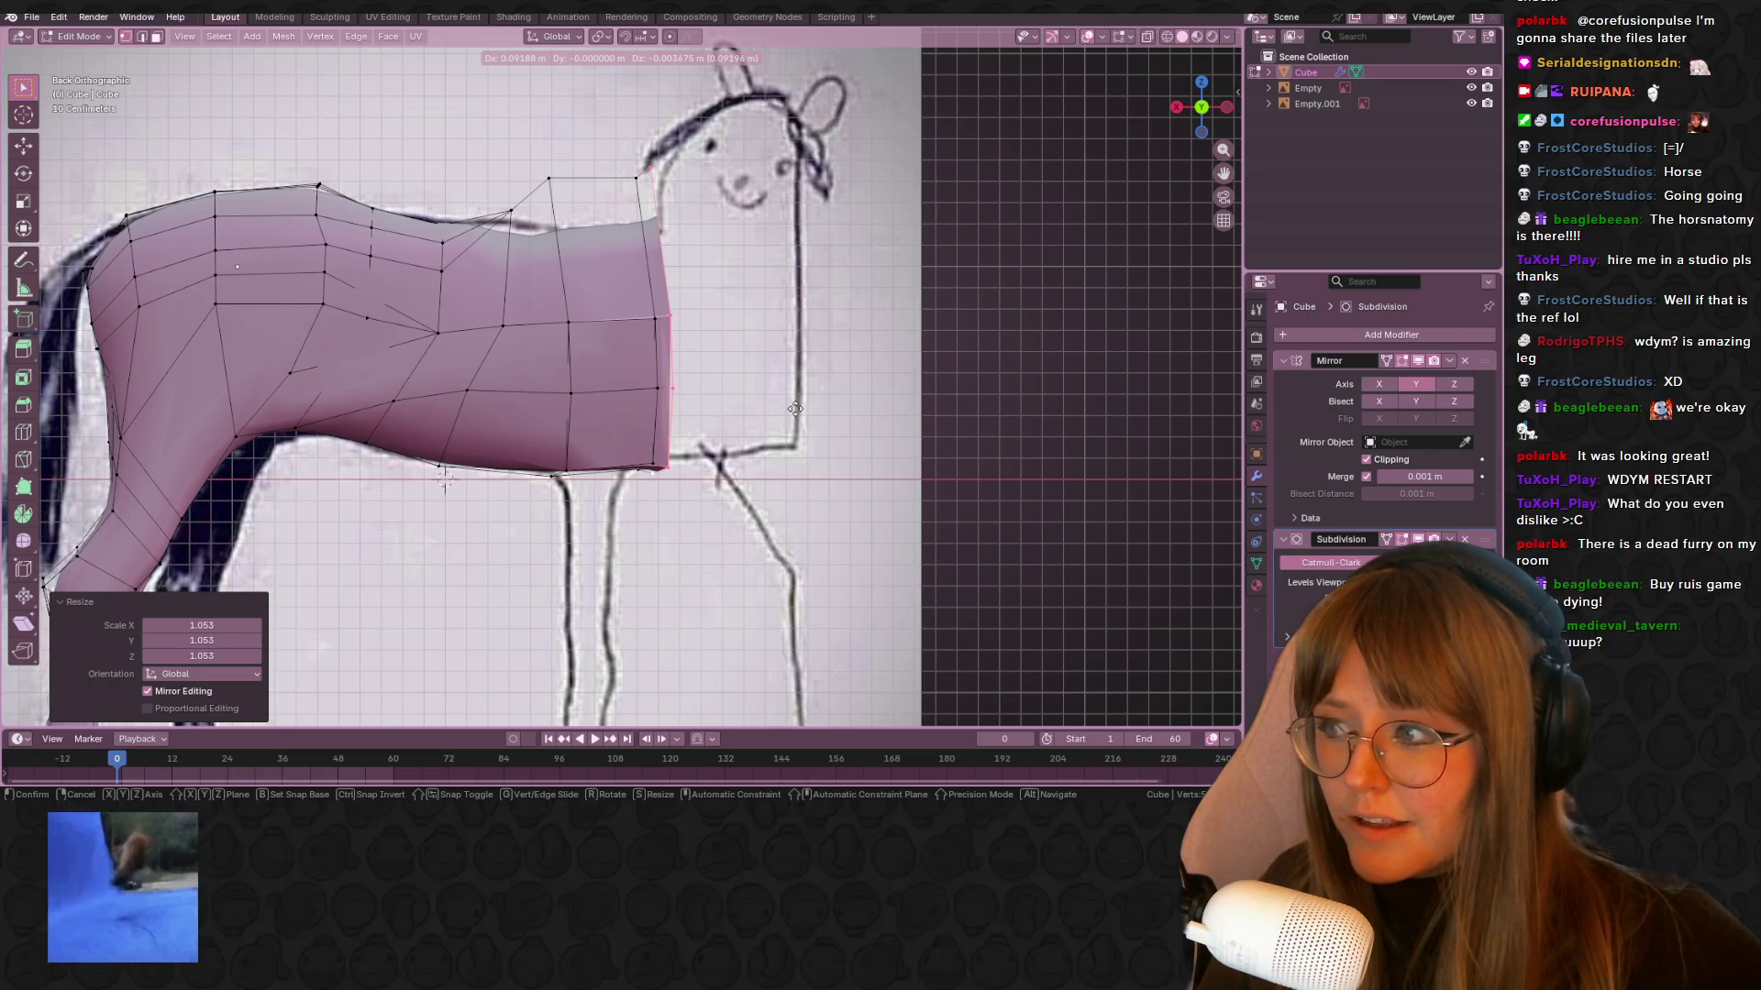
pyautogui.click(797, 415)
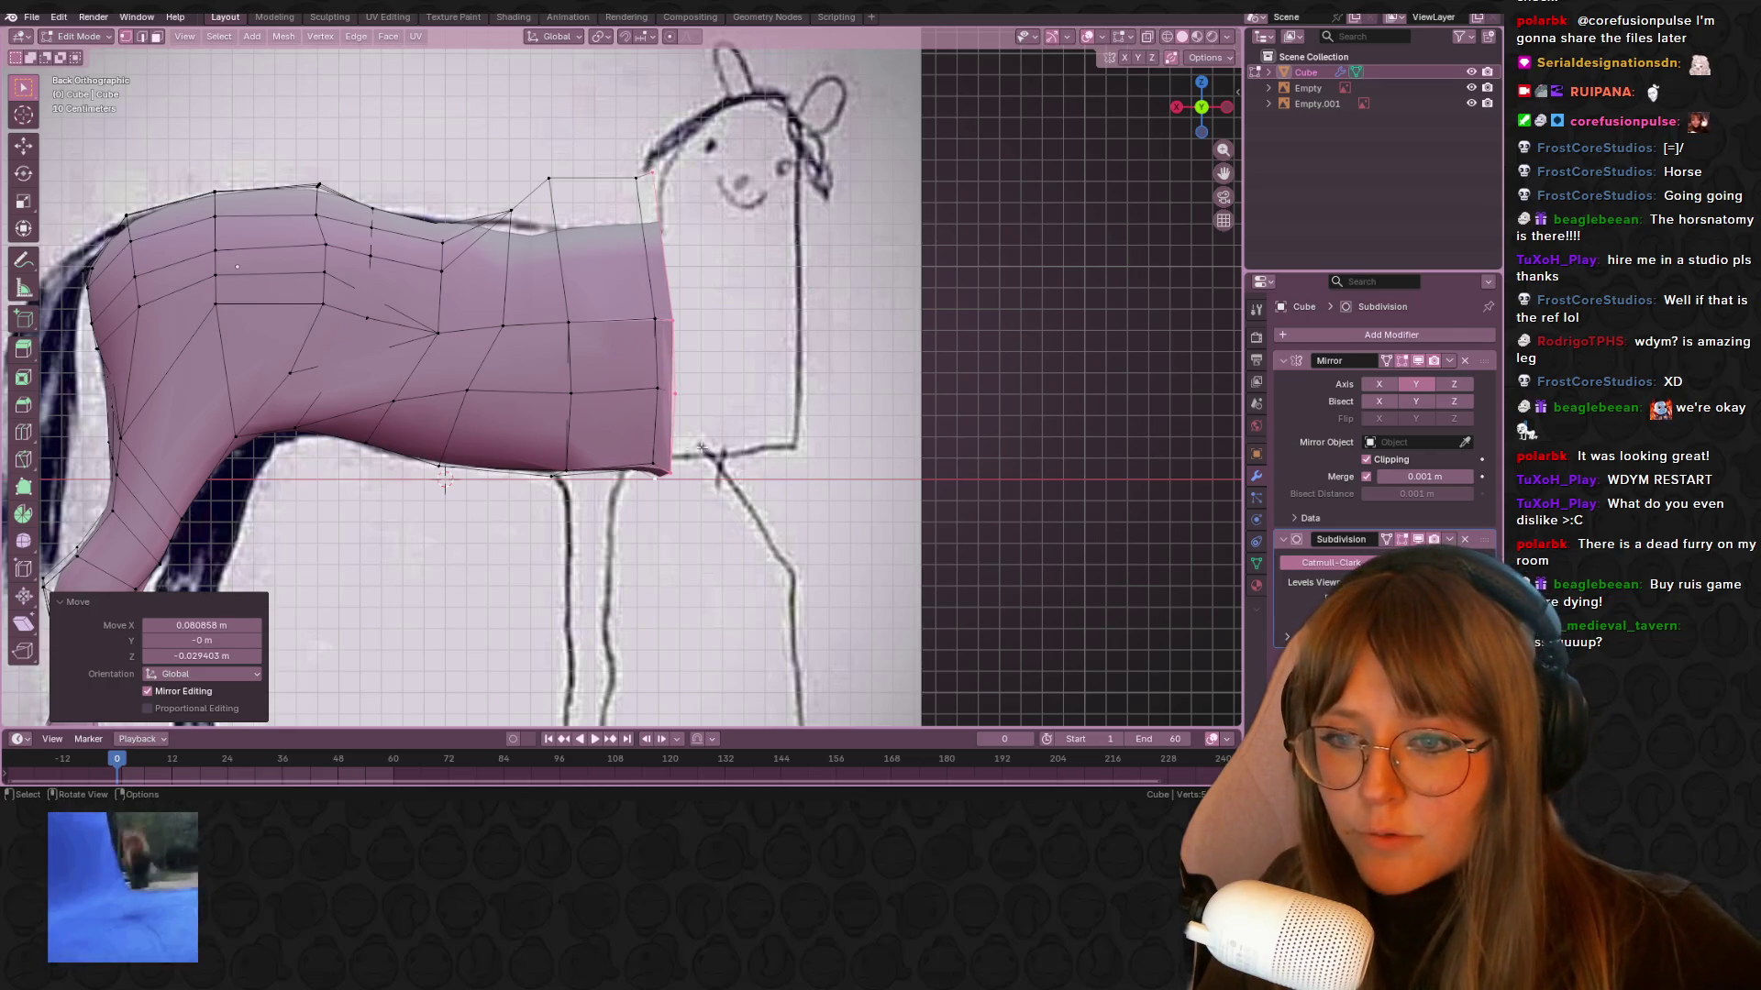
pyautogui.hotkey('ctrl', 'z')
pyautogui.press('g')
pyautogui.click(662, 469)
pyautogui.press('g')
pyautogui.click(670, 466)
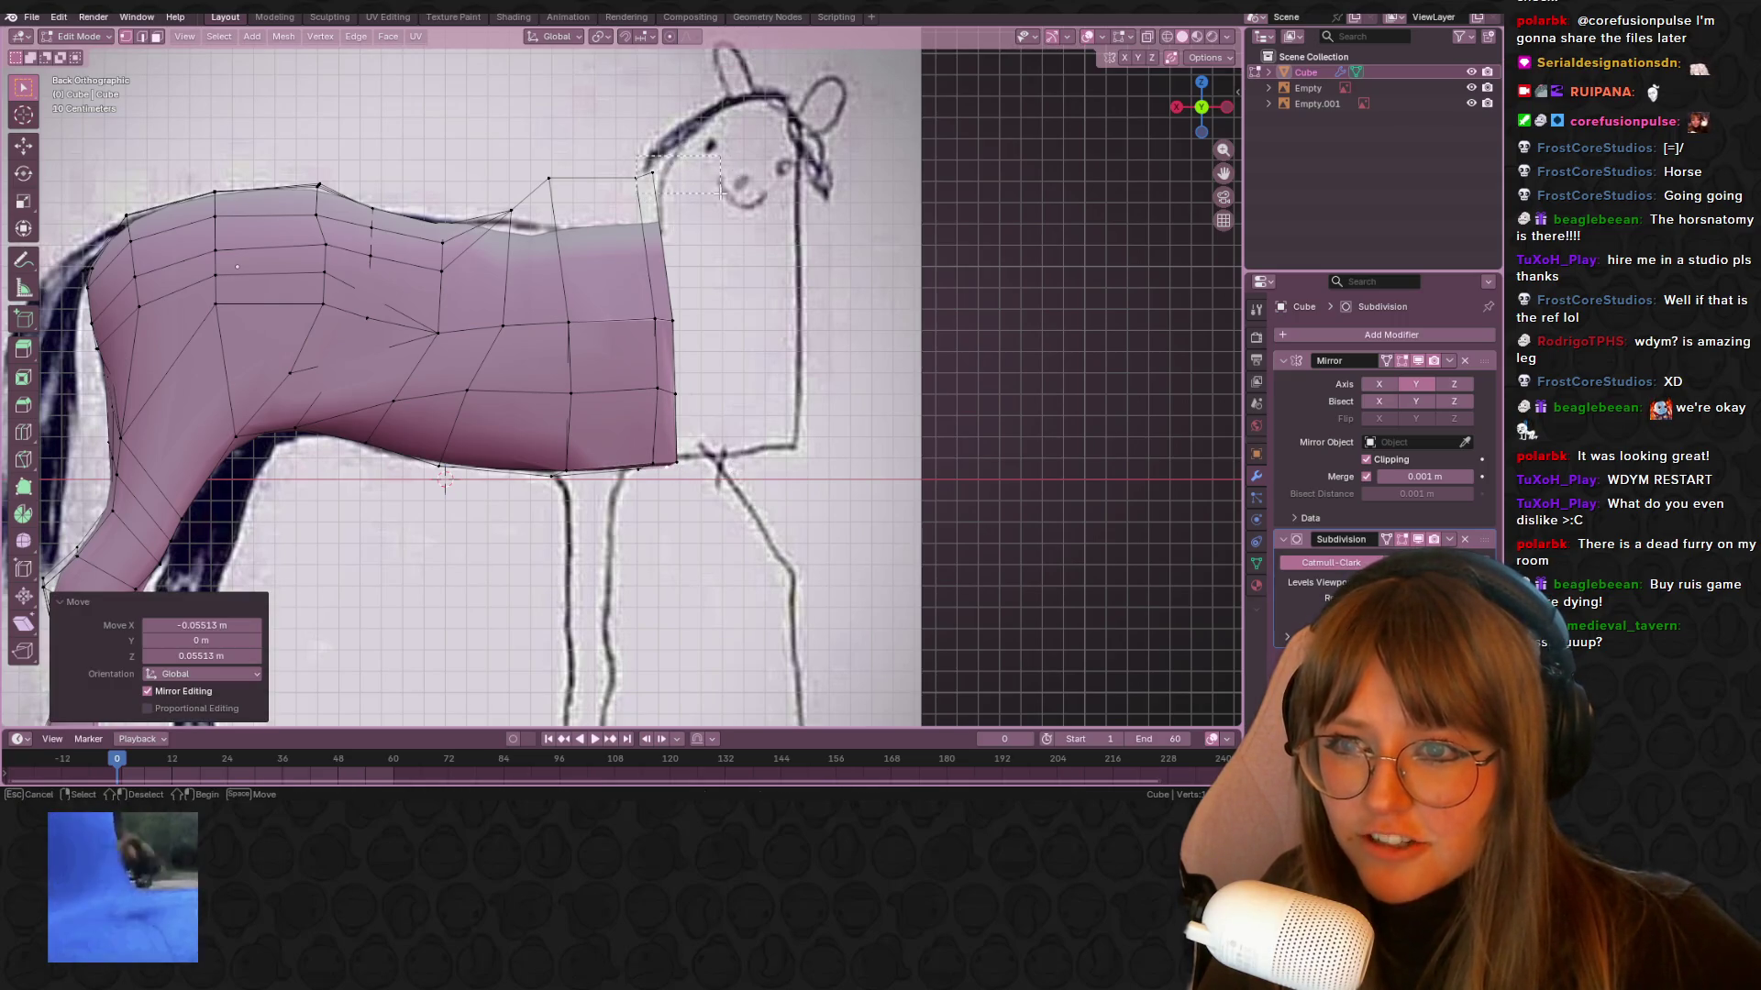
# Slightly rotate the top-front vertices and extrude the front faces toward the neck
pyautogui.moveTo(720, 193); pyautogui.dragTo(717, 191)
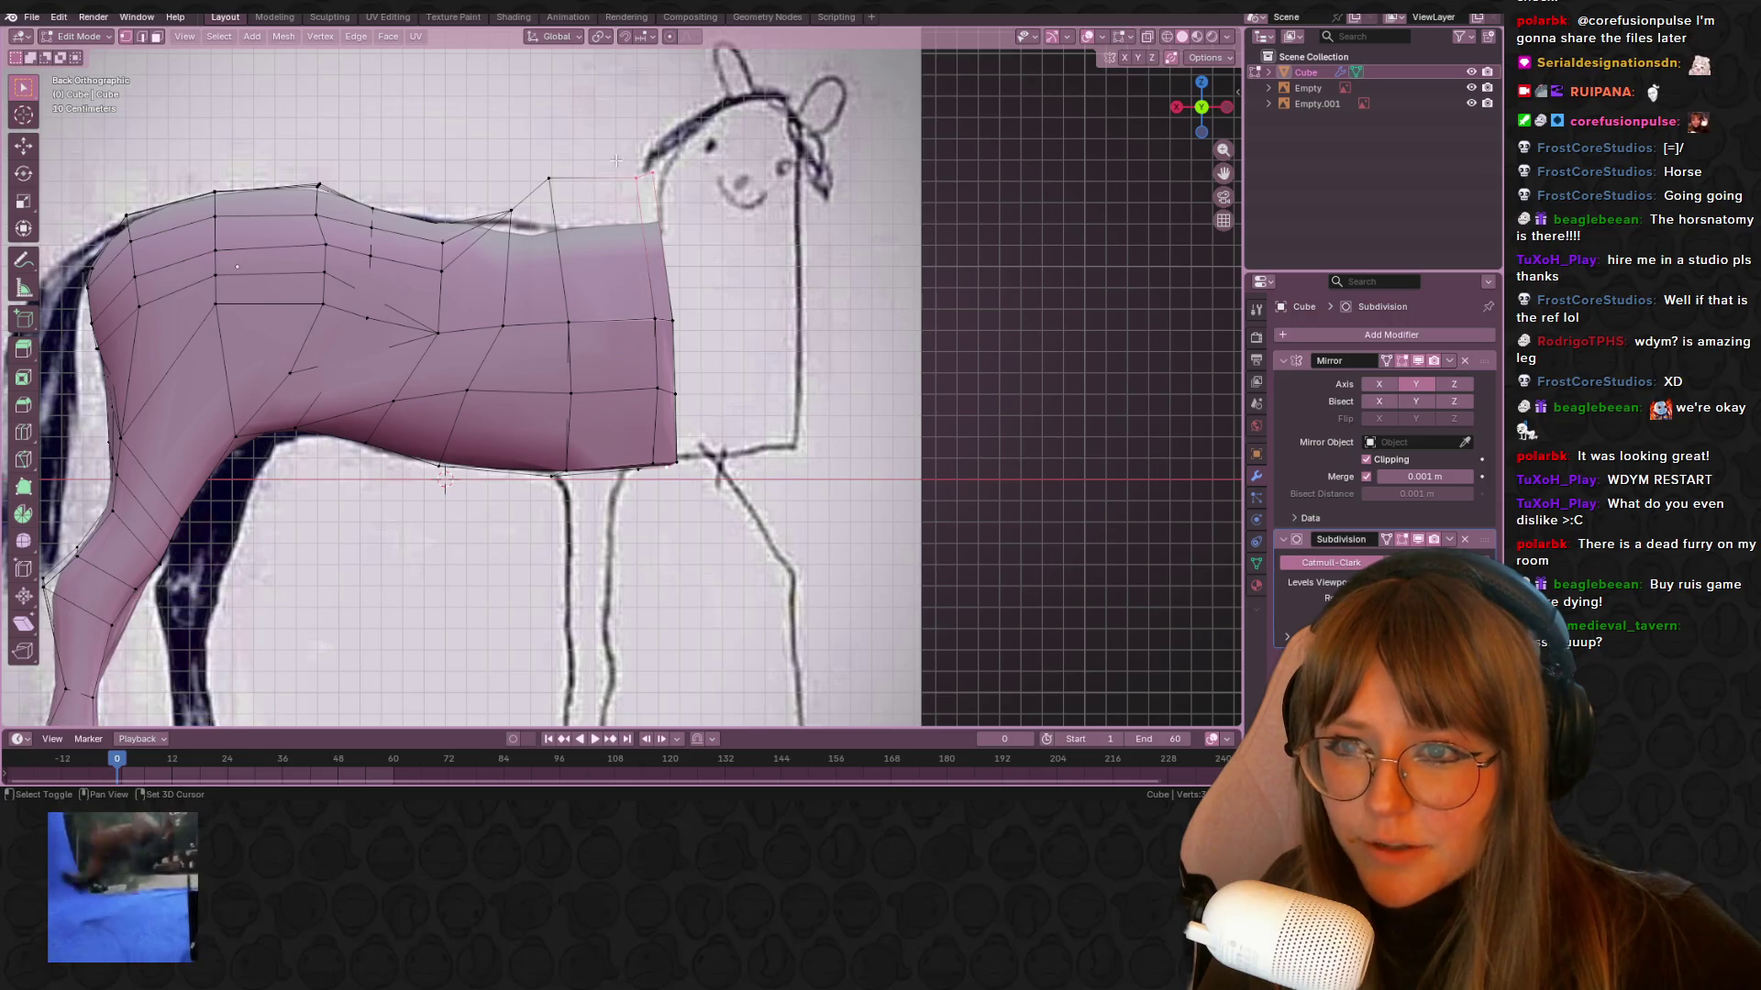
pyautogui.press('r')
pyautogui.click(674, 472)
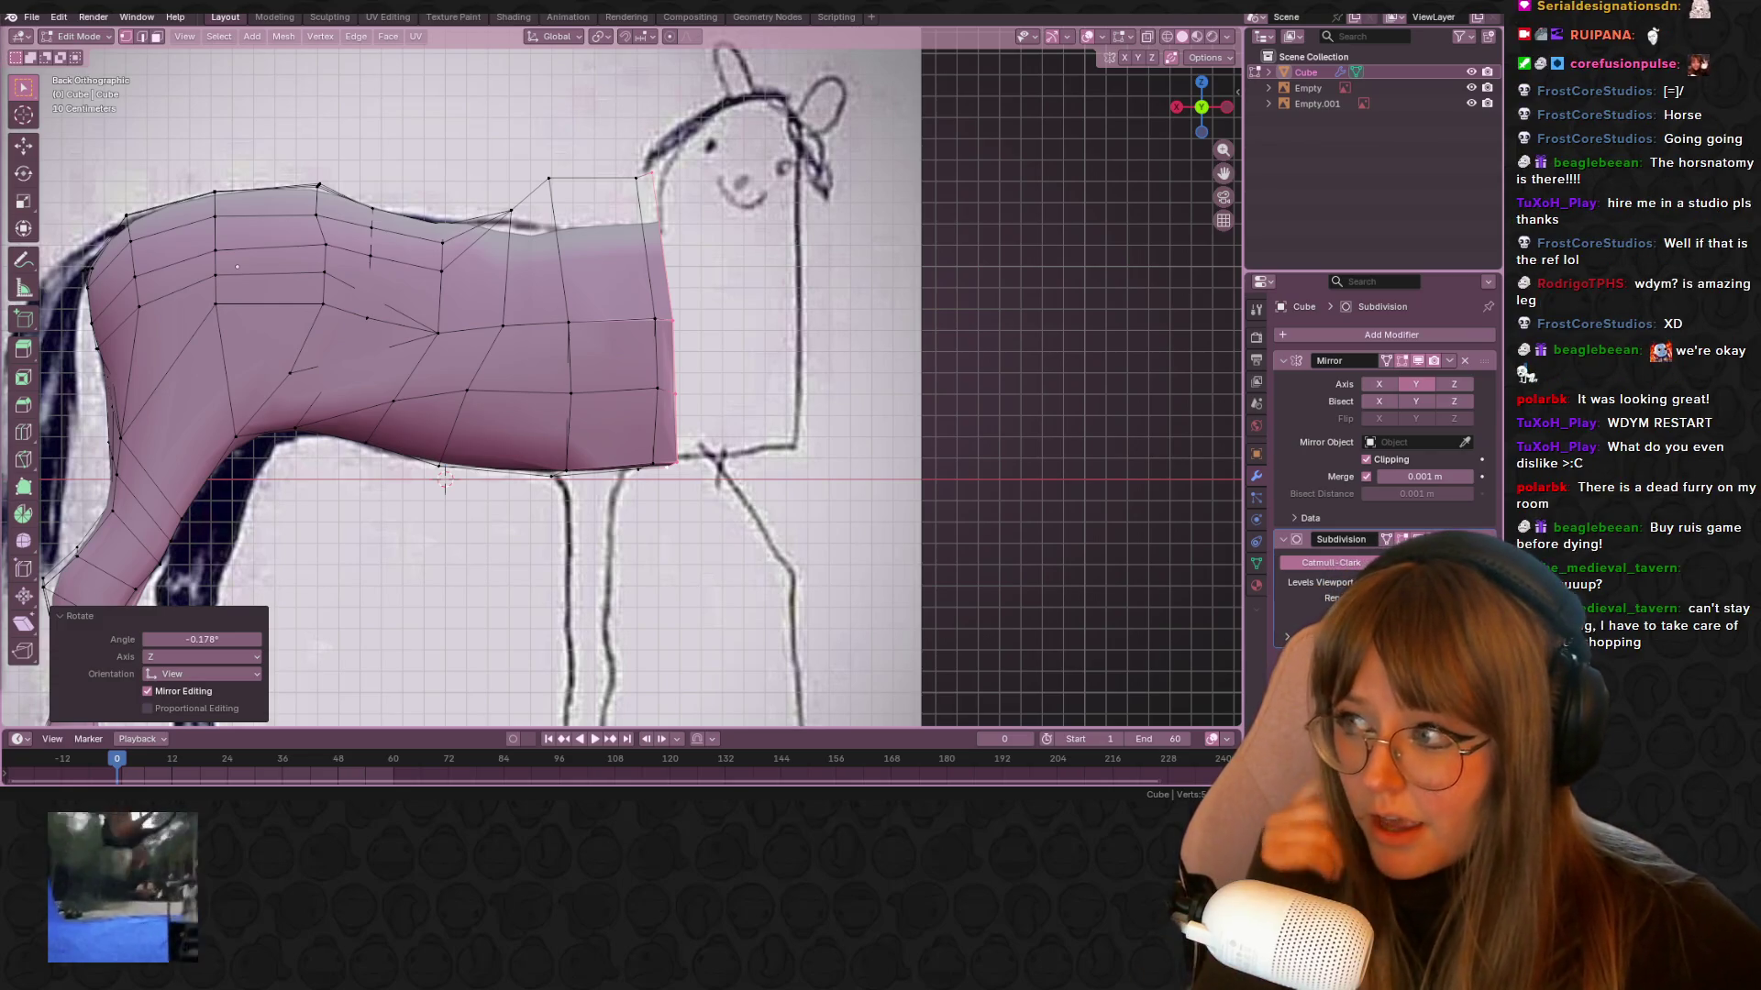
pyautogui.keyDown('shift'); pyautogui.moveTo(896, 329); pyautogui.dragTo(846, 383, button='middle'); pyautogui.keyUp('shift')
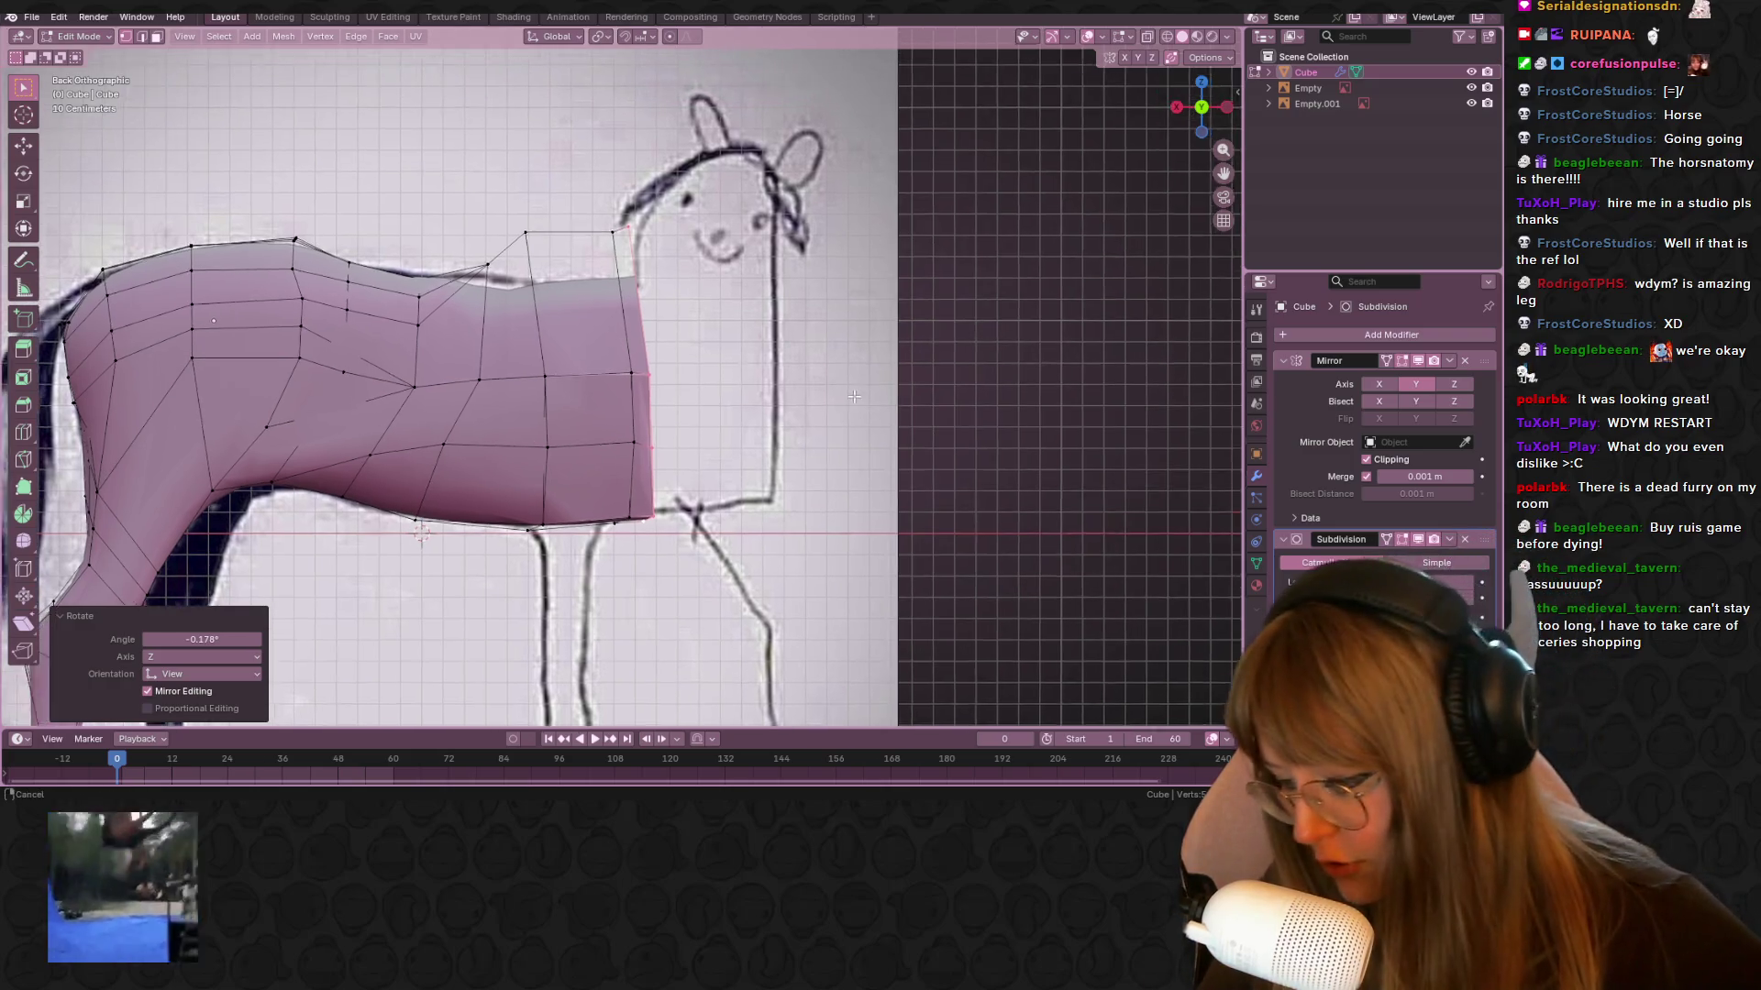
pyautogui.press('e')
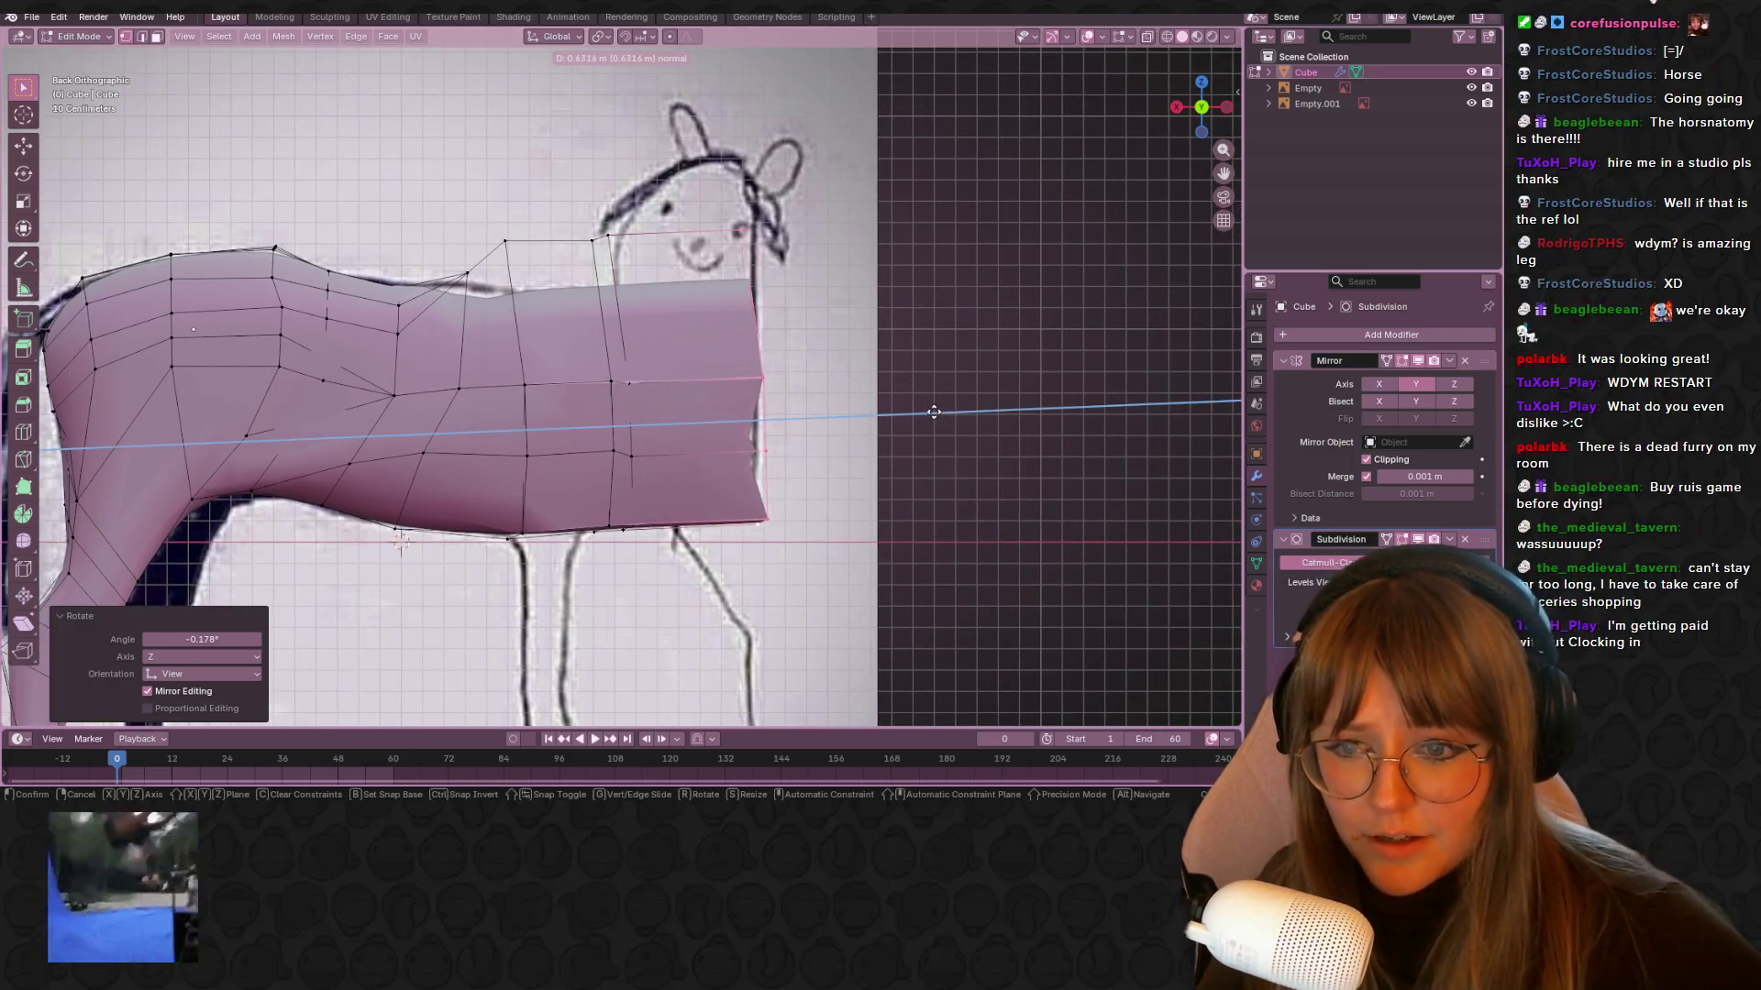
pyautogui.click(824, 468)
# Move the front-end vertices onto the drawing's chest line and check the mesh in 3D
pyautogui.moveTo(813, 555)
pyautogui.keyDown('shift'); pyautogui.mouseDown(button='middle')
pyautogui.moveTo(836, 473)
pyautogui.moveTo(950, 388)
pyautogui.mouseUp(button='middle'); pyautogui.keyUp('shift')
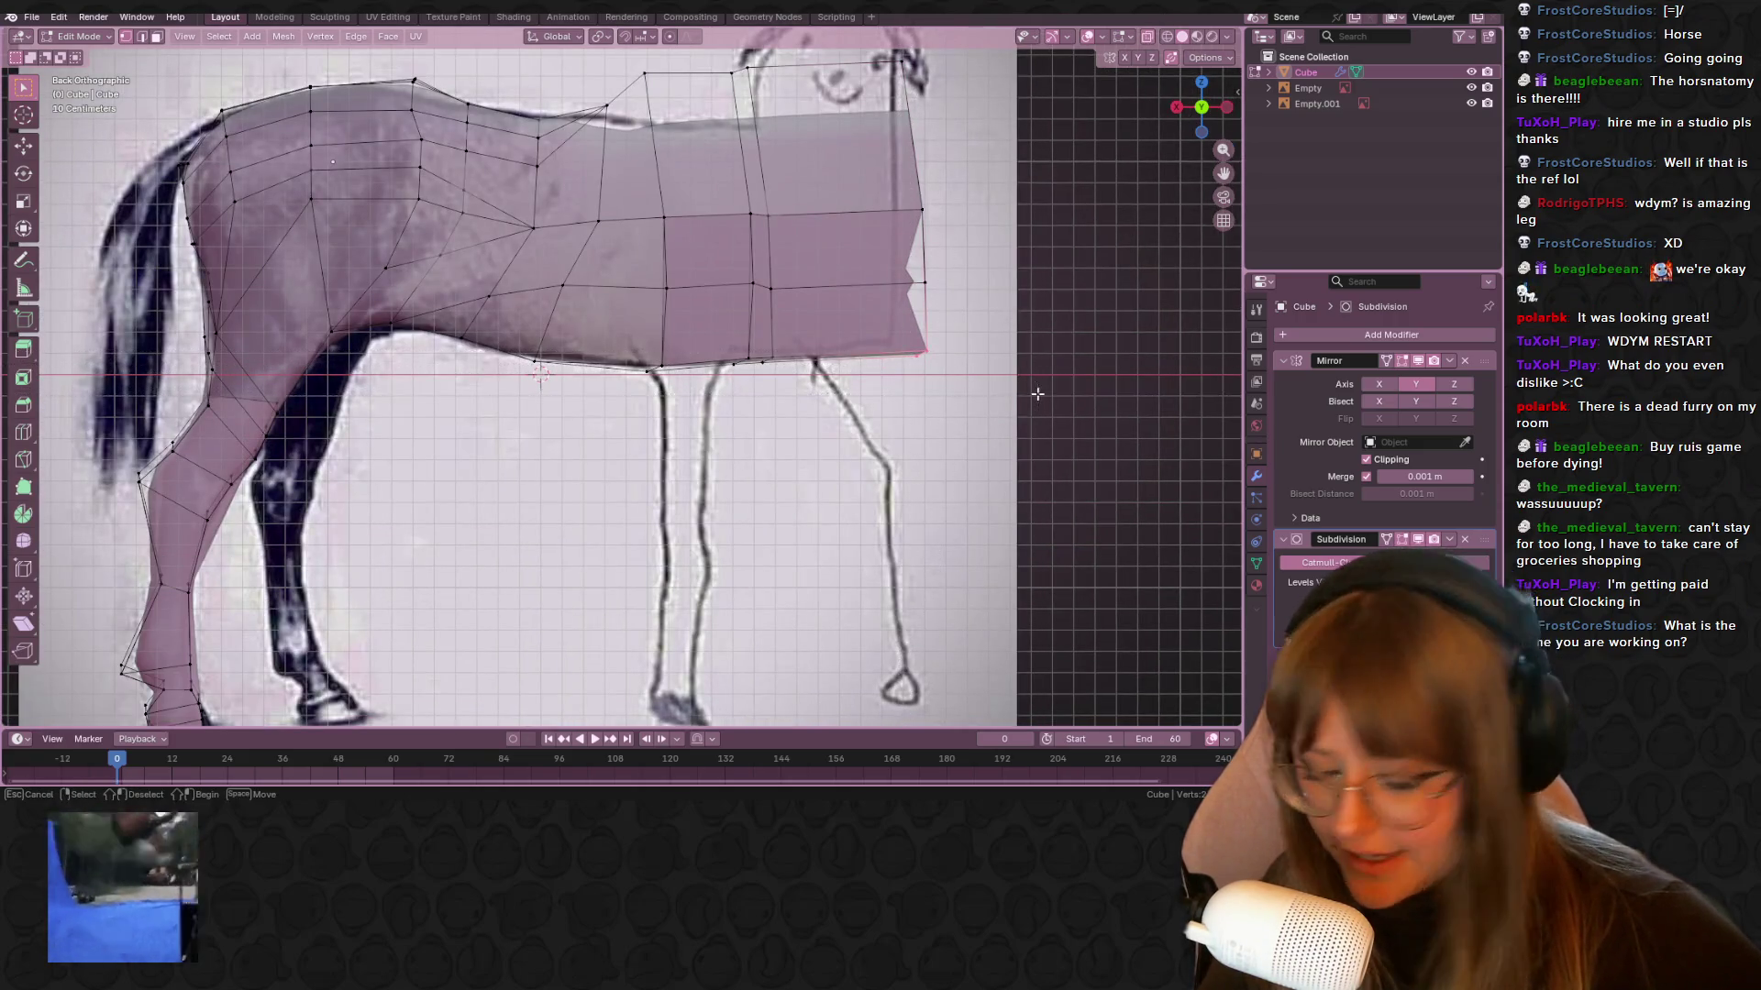
pyautogui.press('g')
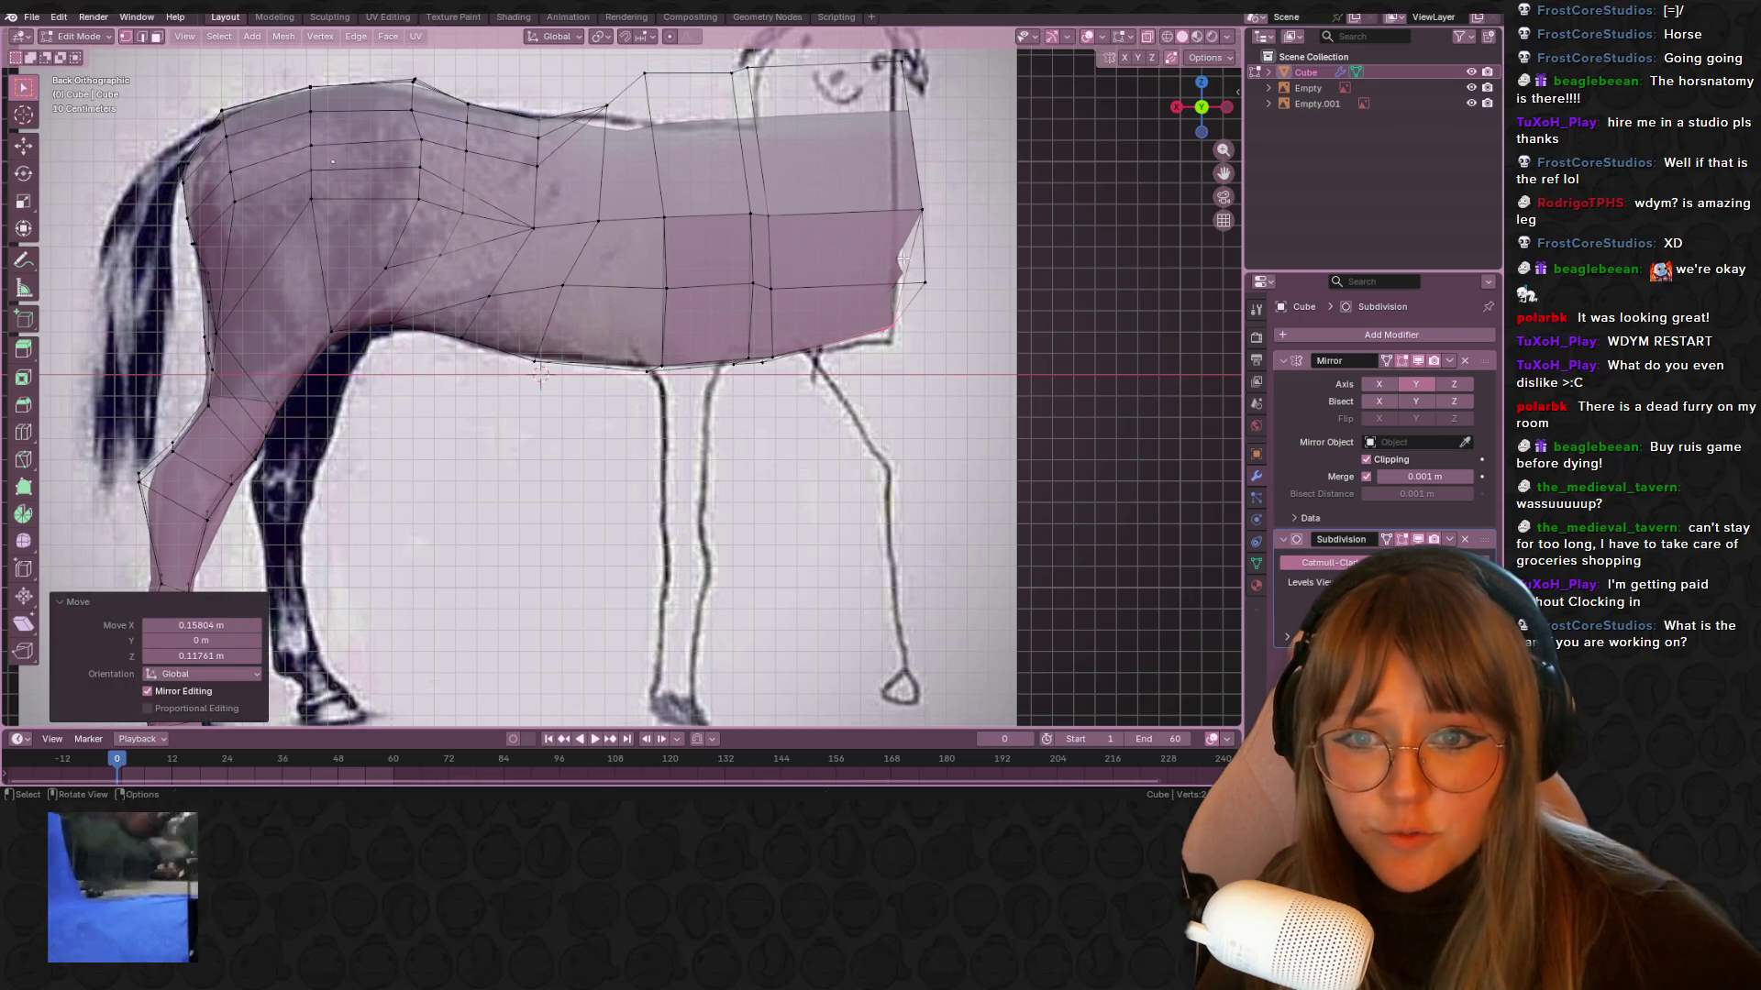
pyautogui.click(920, 287)
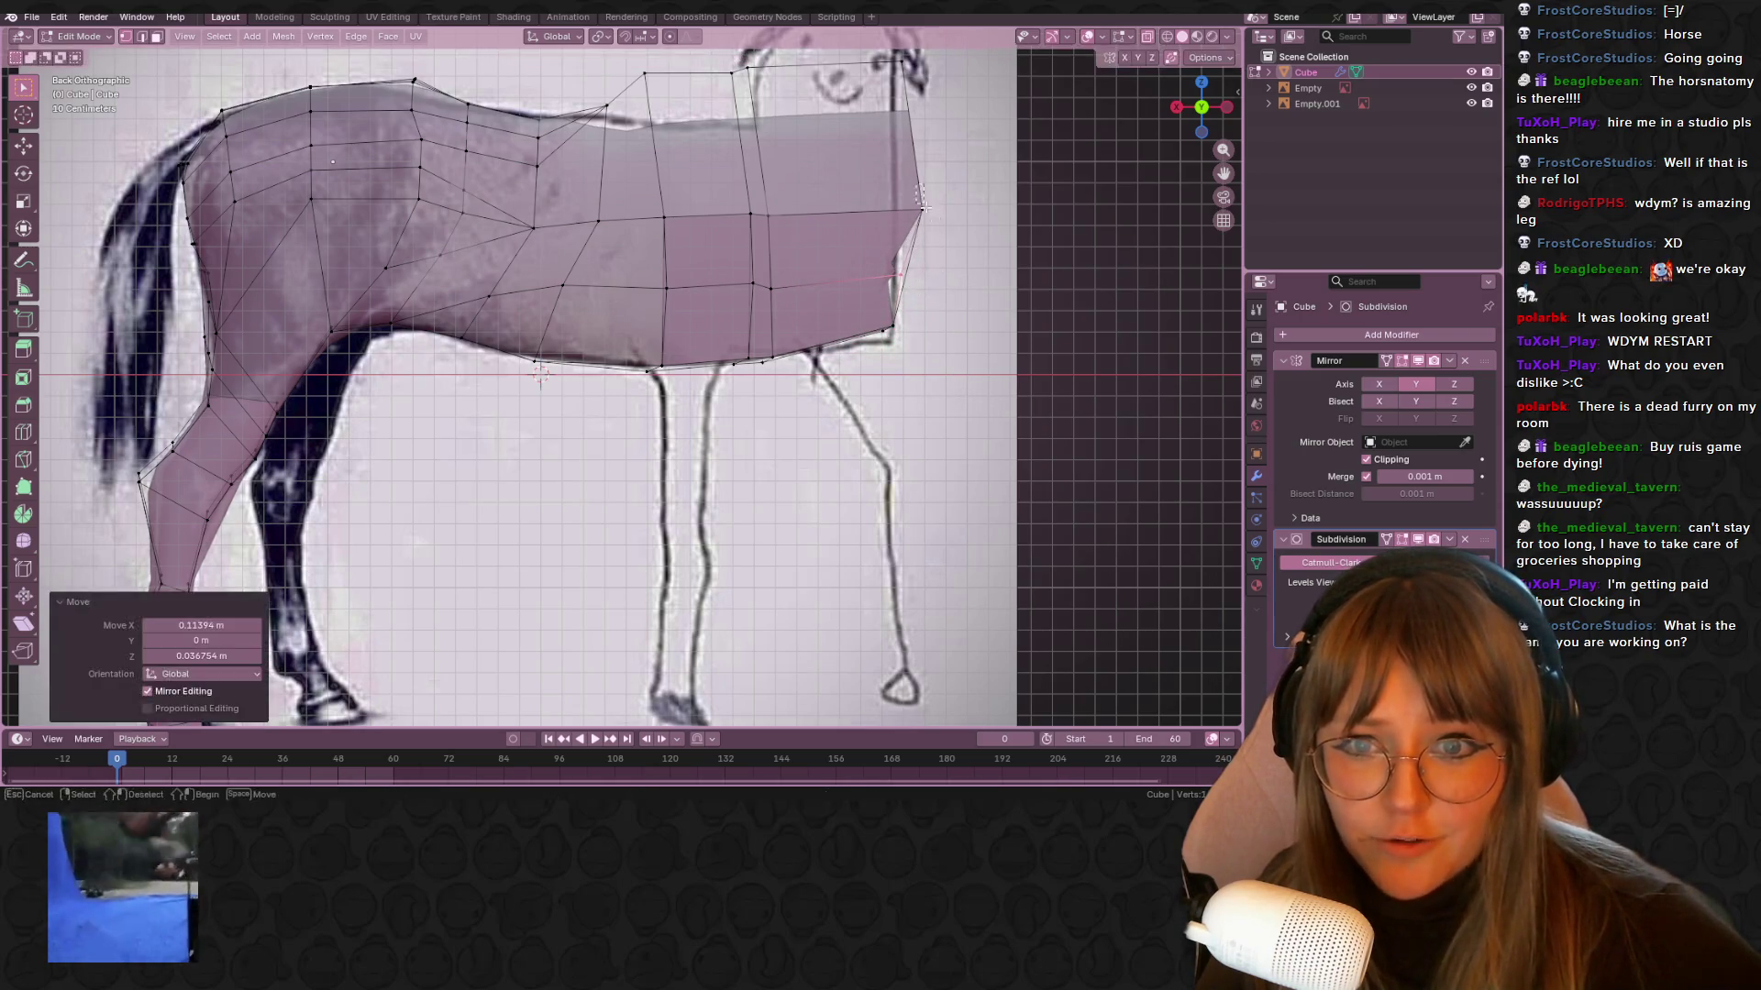
pyautogui.press('g')
pyautogui.click(931, 294)
pyautogui.hotkey('ctrl', 'z')
pyautogui.press('g')
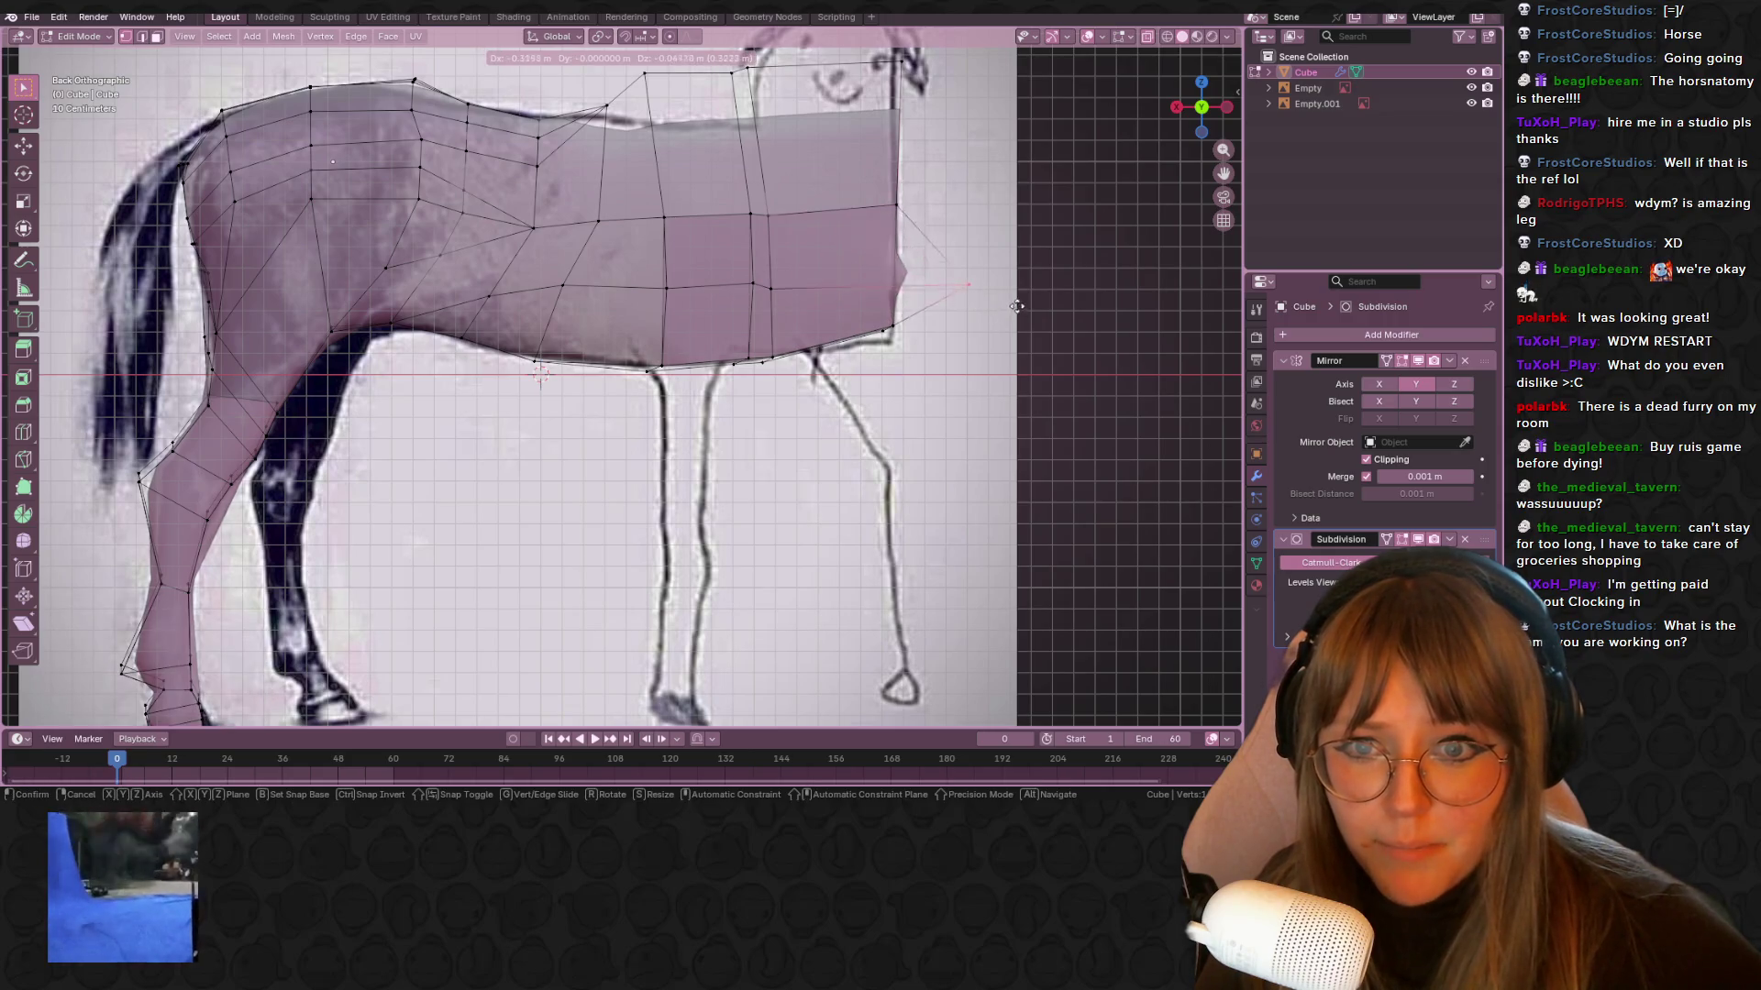
pyautogui.click(1068, 288)
pyautogui.moveTo(1068, 289)
pyautogui.mouseDown(button='middle')
pyautogui.moveTo(1008, 303)
pyautogui.moveTo(963, 263)
pyautogui.moveTo(1109, 358)
pyautogui.moveTo(1164, 178)
pyautogui.mouseUp(button='middle')
pyautogui.scroll(4, 1164, 178)
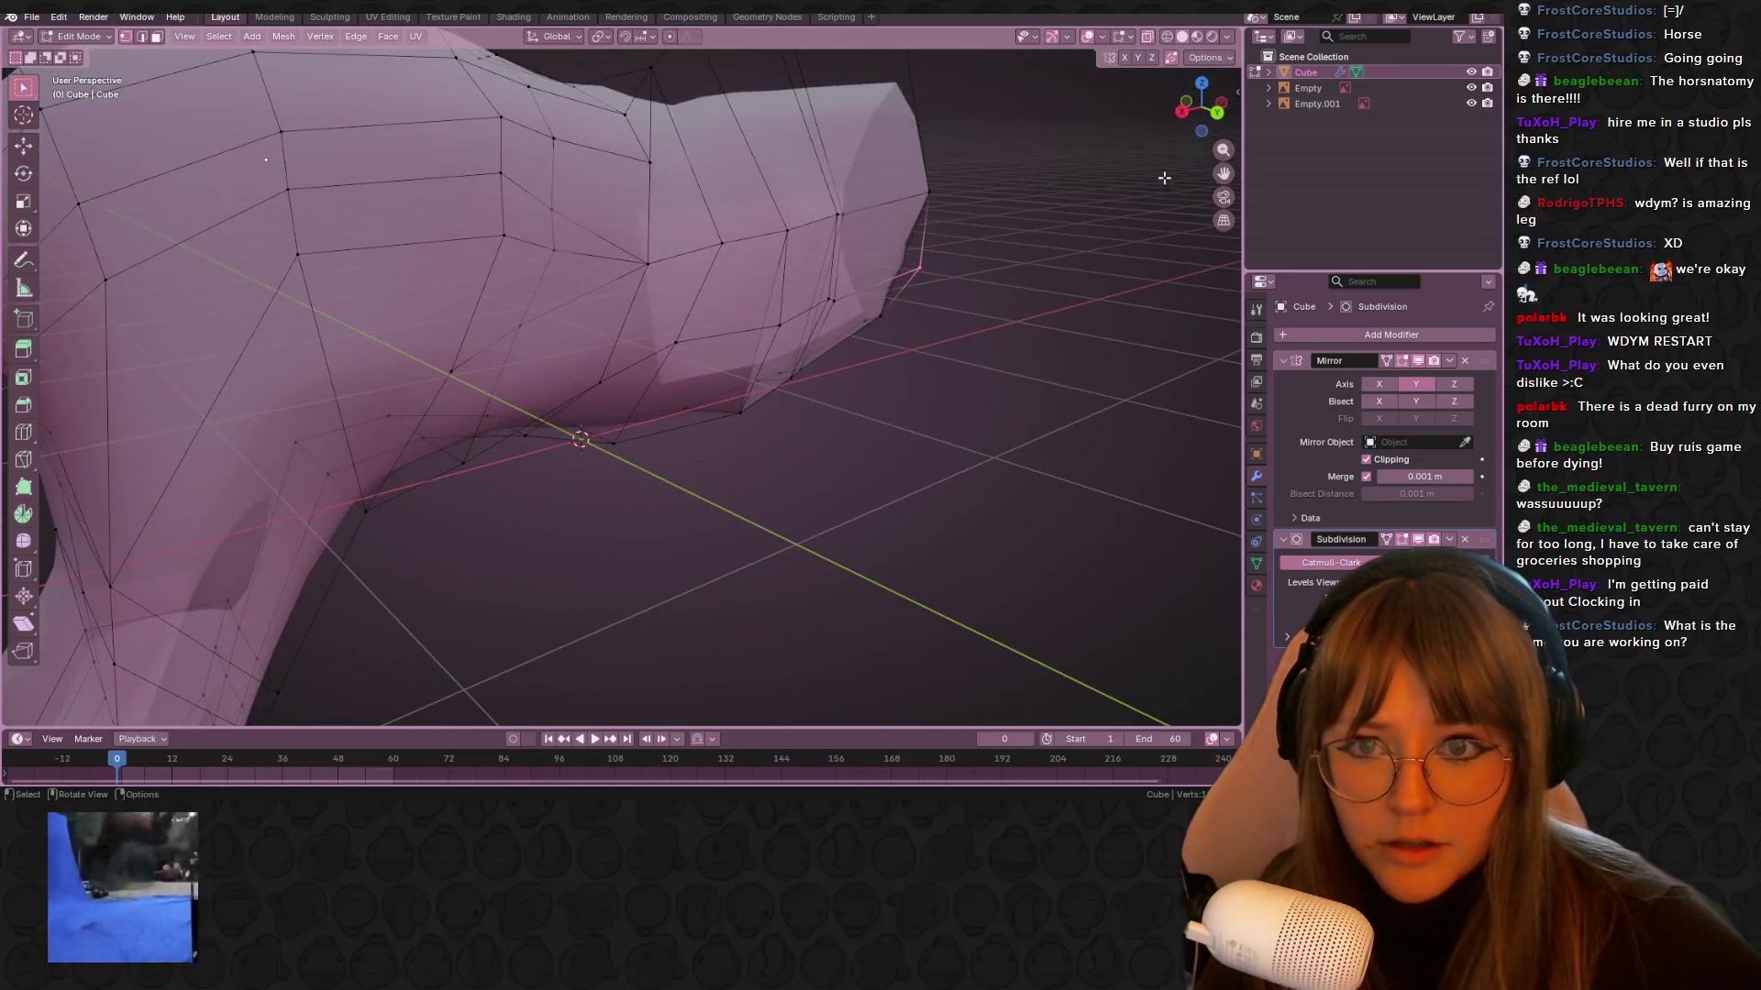
pyautogui.click(1217, 114)
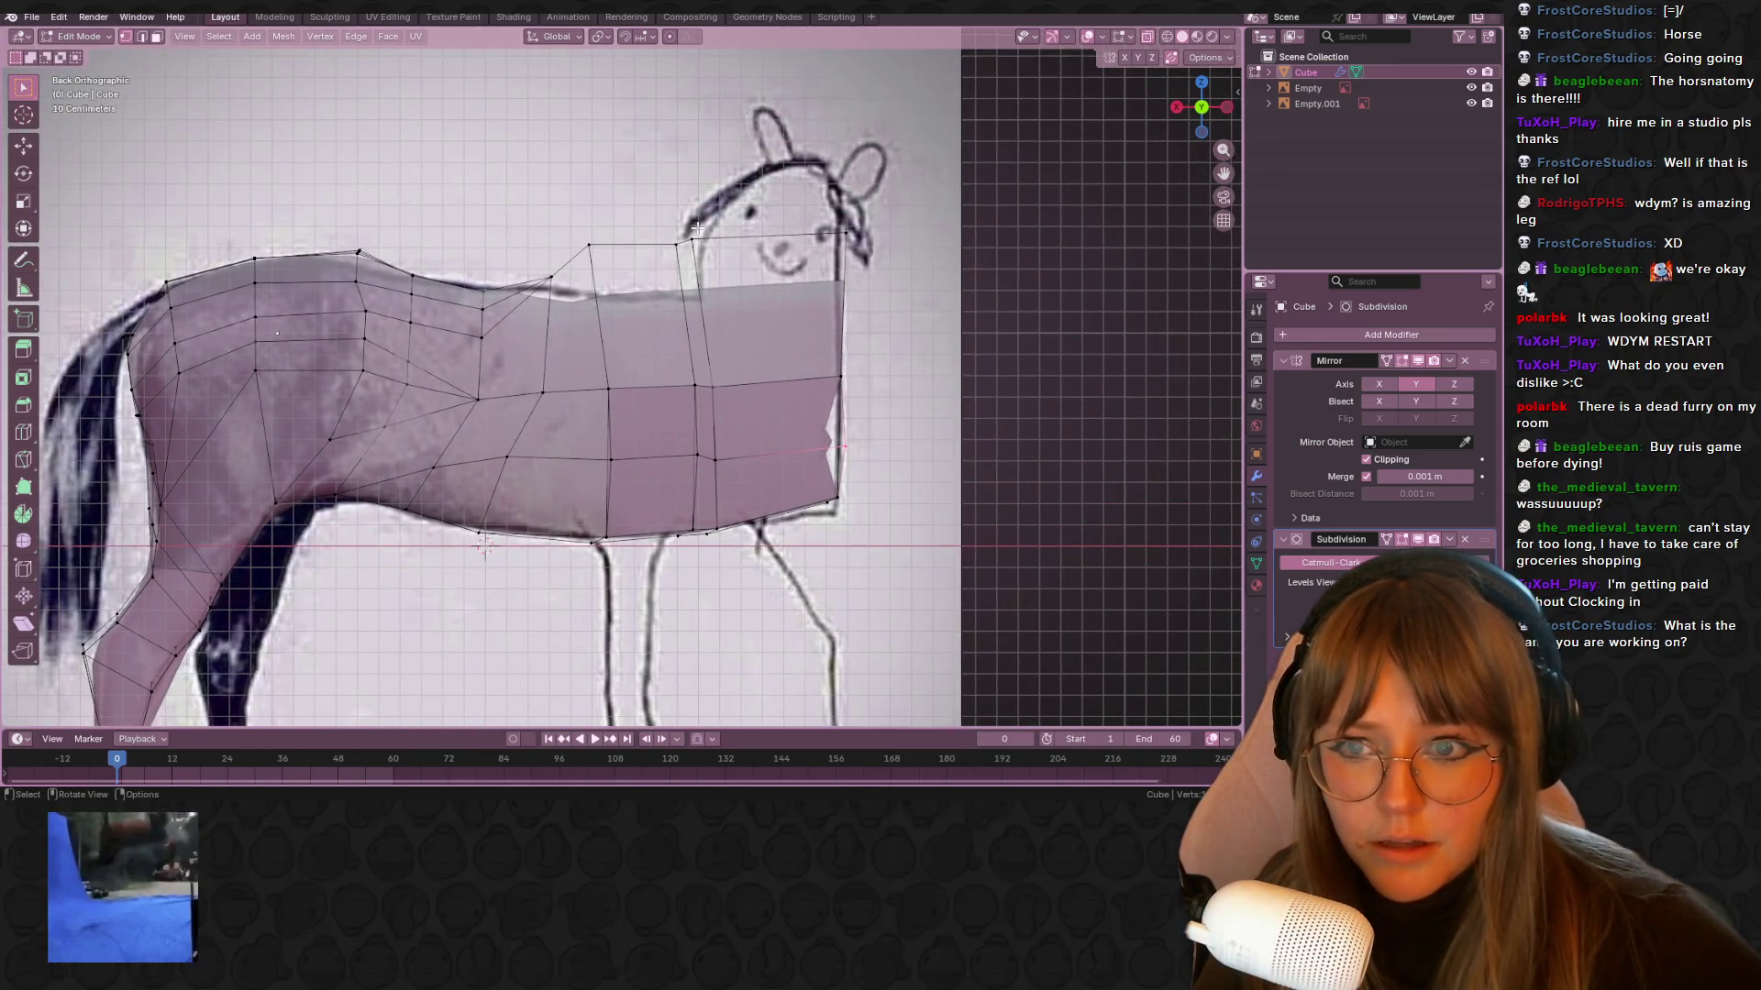
# Tilt the front faces 18.5°, extrude them up, scale to 0.746 and raise about 0.16 m
pyautogui.press('r')
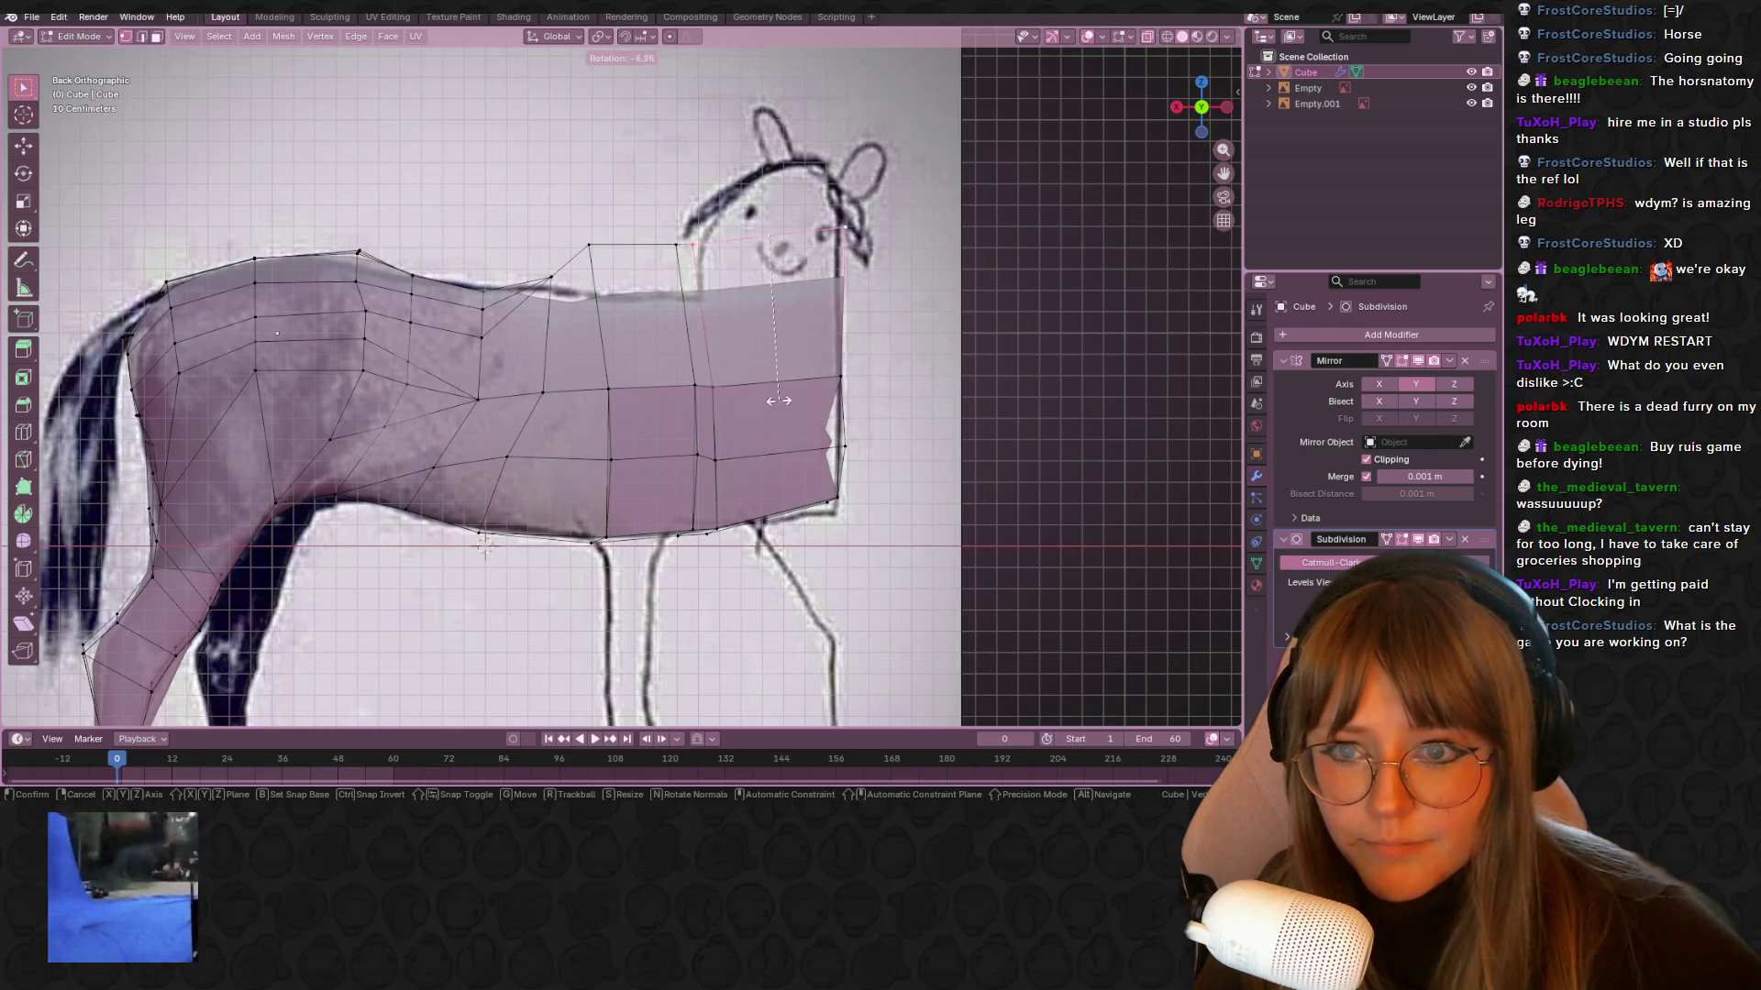
pyautogui.click(685, 484)
pyautogui.keyDown('shift'); pyautogui.moveTo(820, 367); pyautogui.dragTo(811, 401, button='middle'); pyautogui.keyUp('shift')
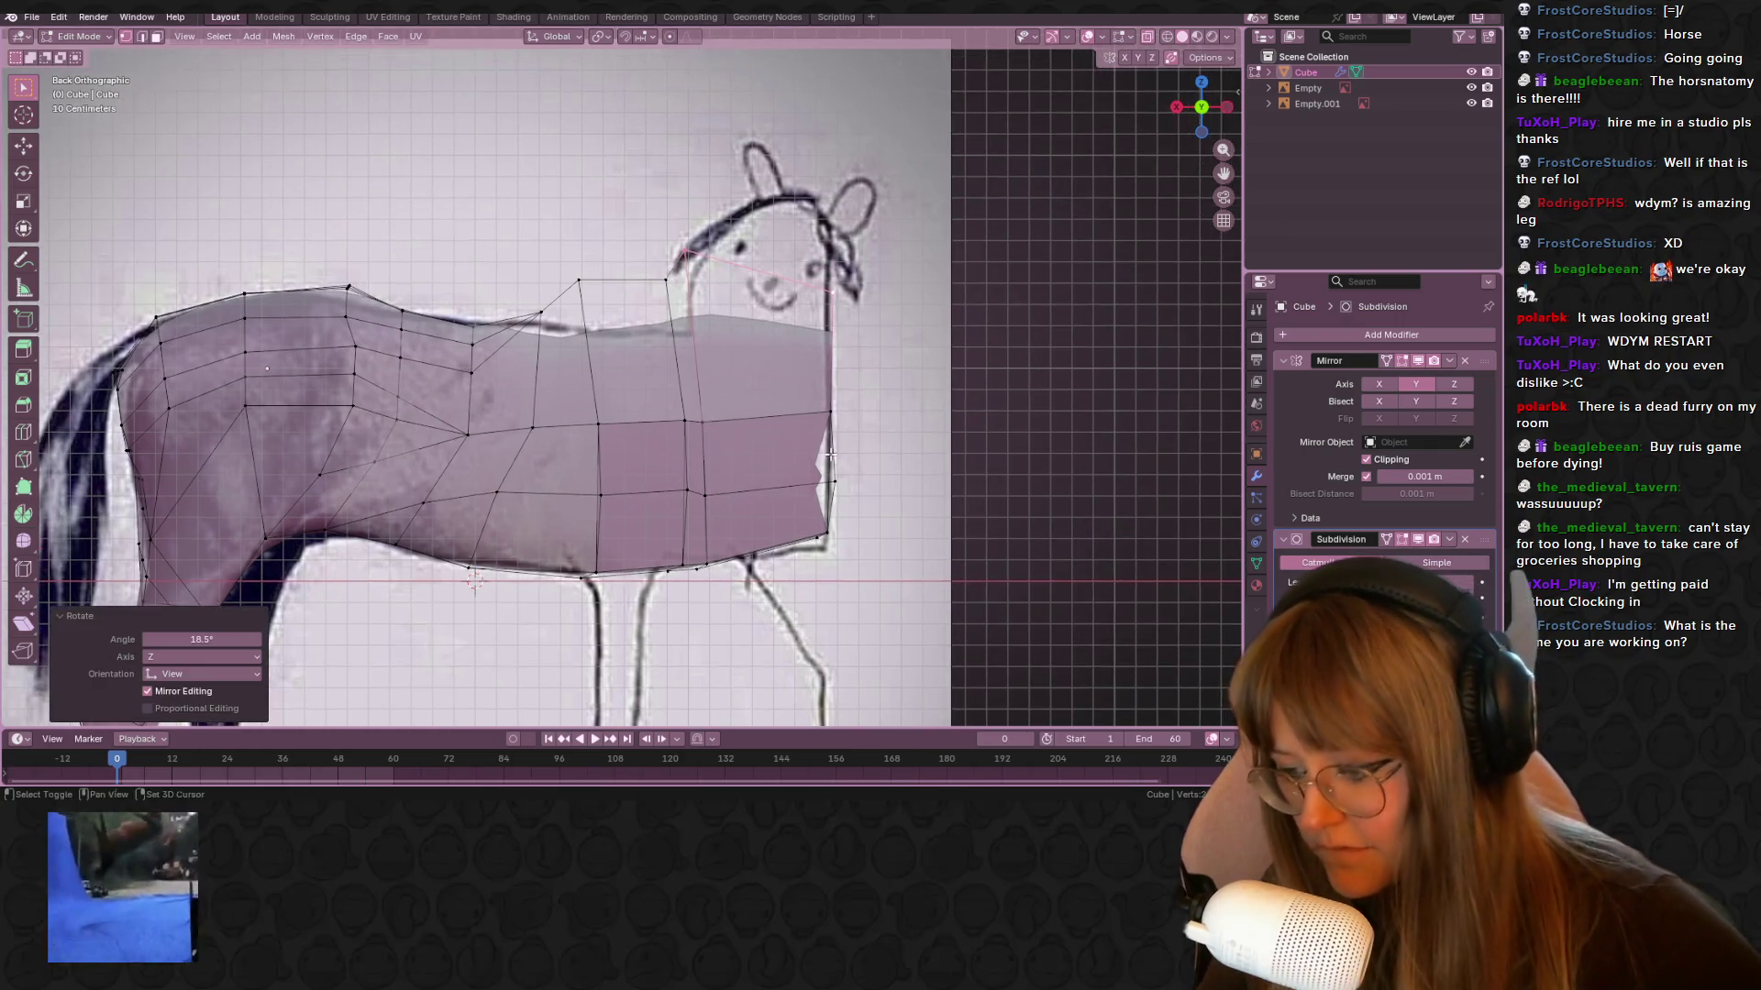
pyautogui.press('e')
pyautogui.click(812, 401)
pyautogui.press('s')
pyautogui.click(986, 310)
pyautogui.press('g')
pyautogui.click(998, 286)
pyautogui.moveTo(999, 286)
pyautogui.mouseDown(button='middle')
pyautogui.moveTo(996, 407)
pyautogui.moveTo(960, 504)
pyautogui.moveTo(829, 251)
pyautogui.moveTo(869, 236)
pyautogui.moveTo(760, 219)
pyautogui.mouseUp(button='middle')
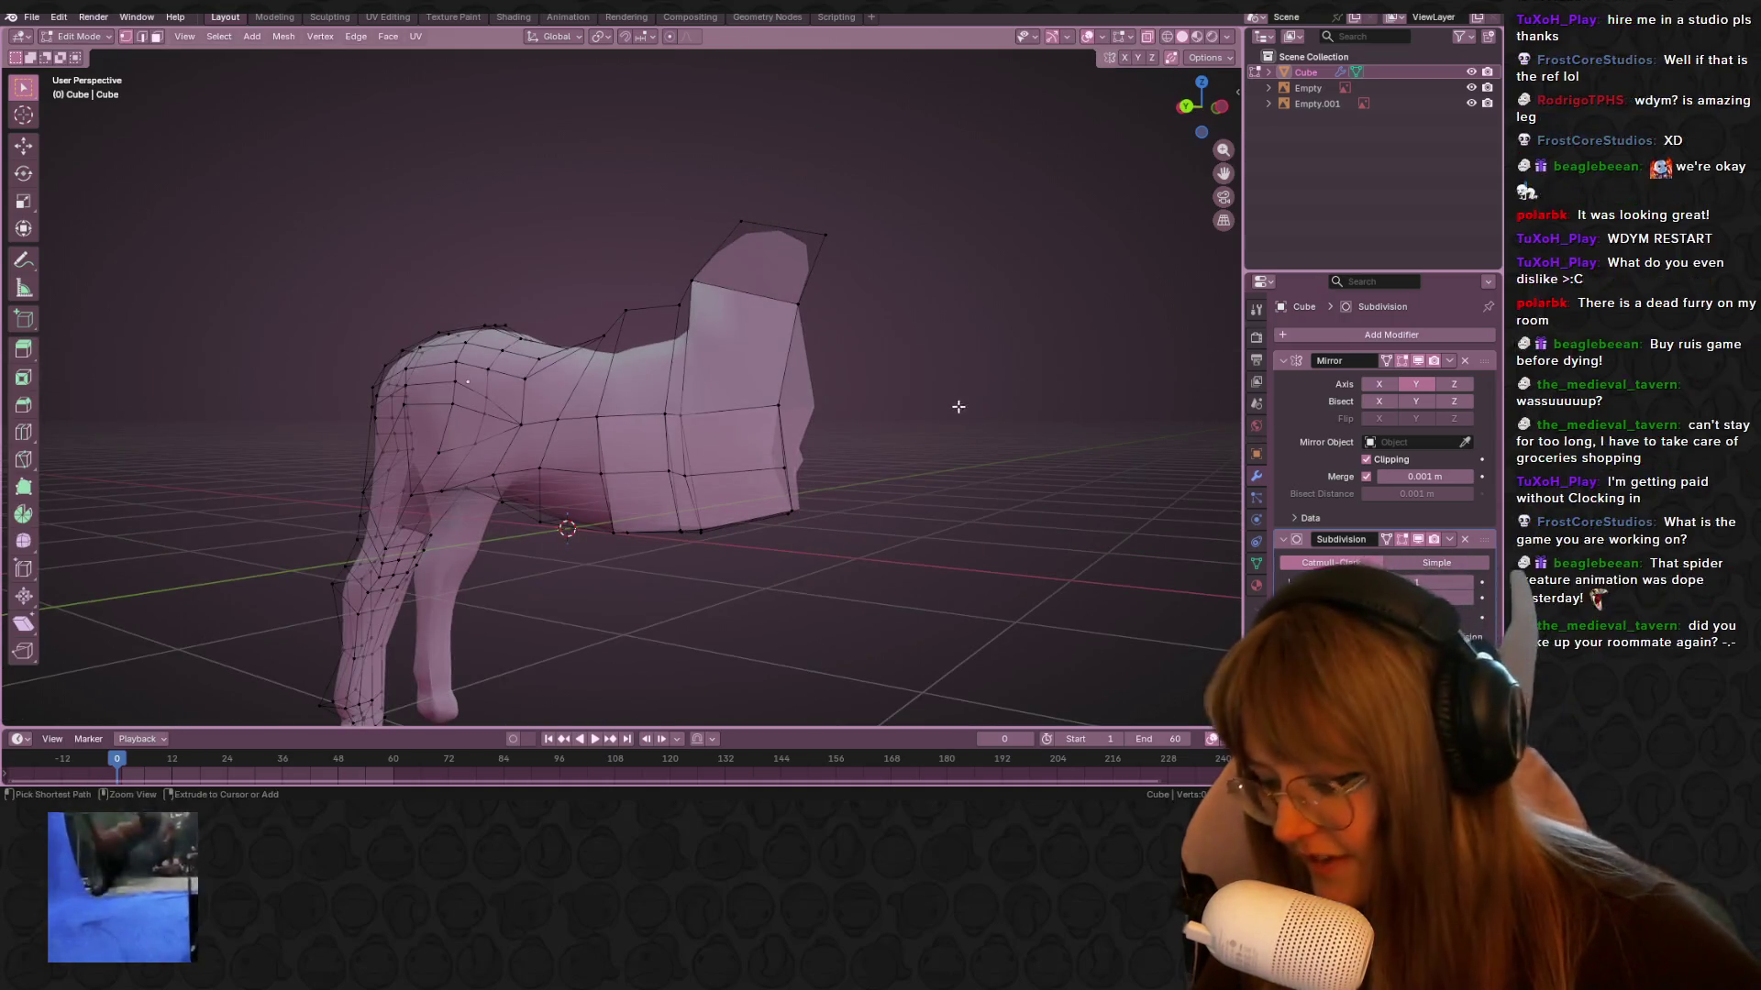
# Add a centred edge loop across the horse's head
pyautogui.hotkey('ctrl', 'r')
pyautogui.click(714, 211)
pyautogui.rightClick(714, 211)
pyautogui.click(715, 211)
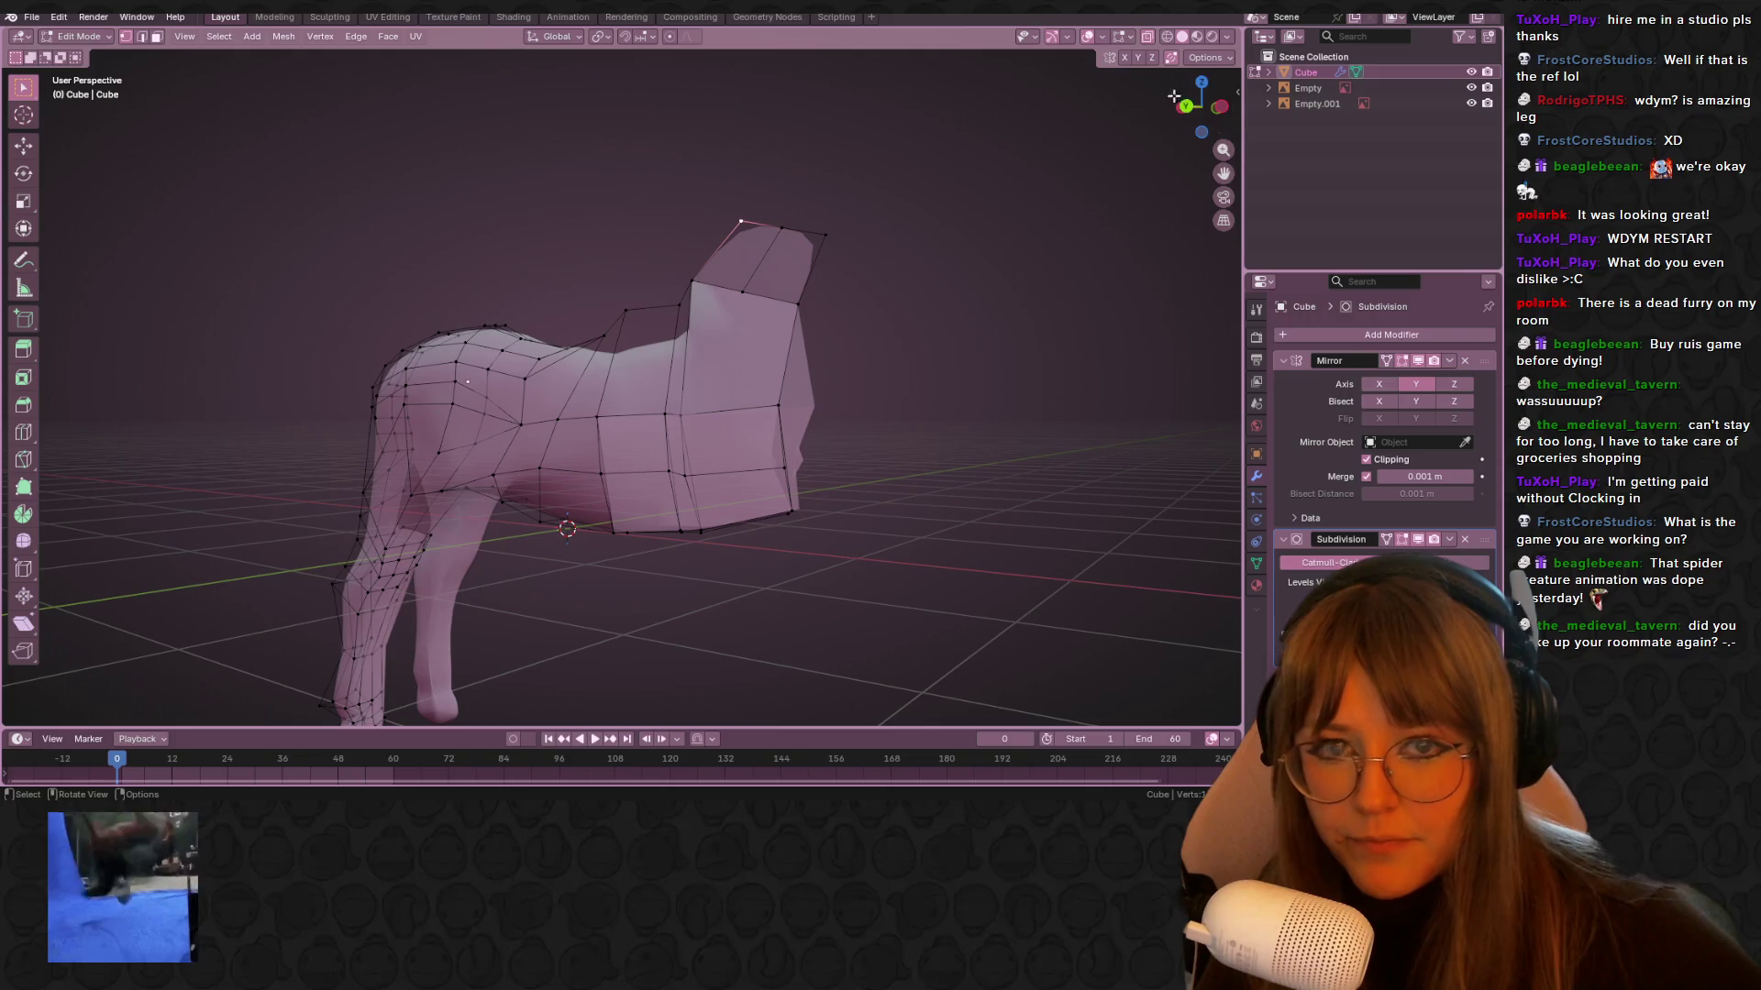
pyautogui.click(1187, 108)
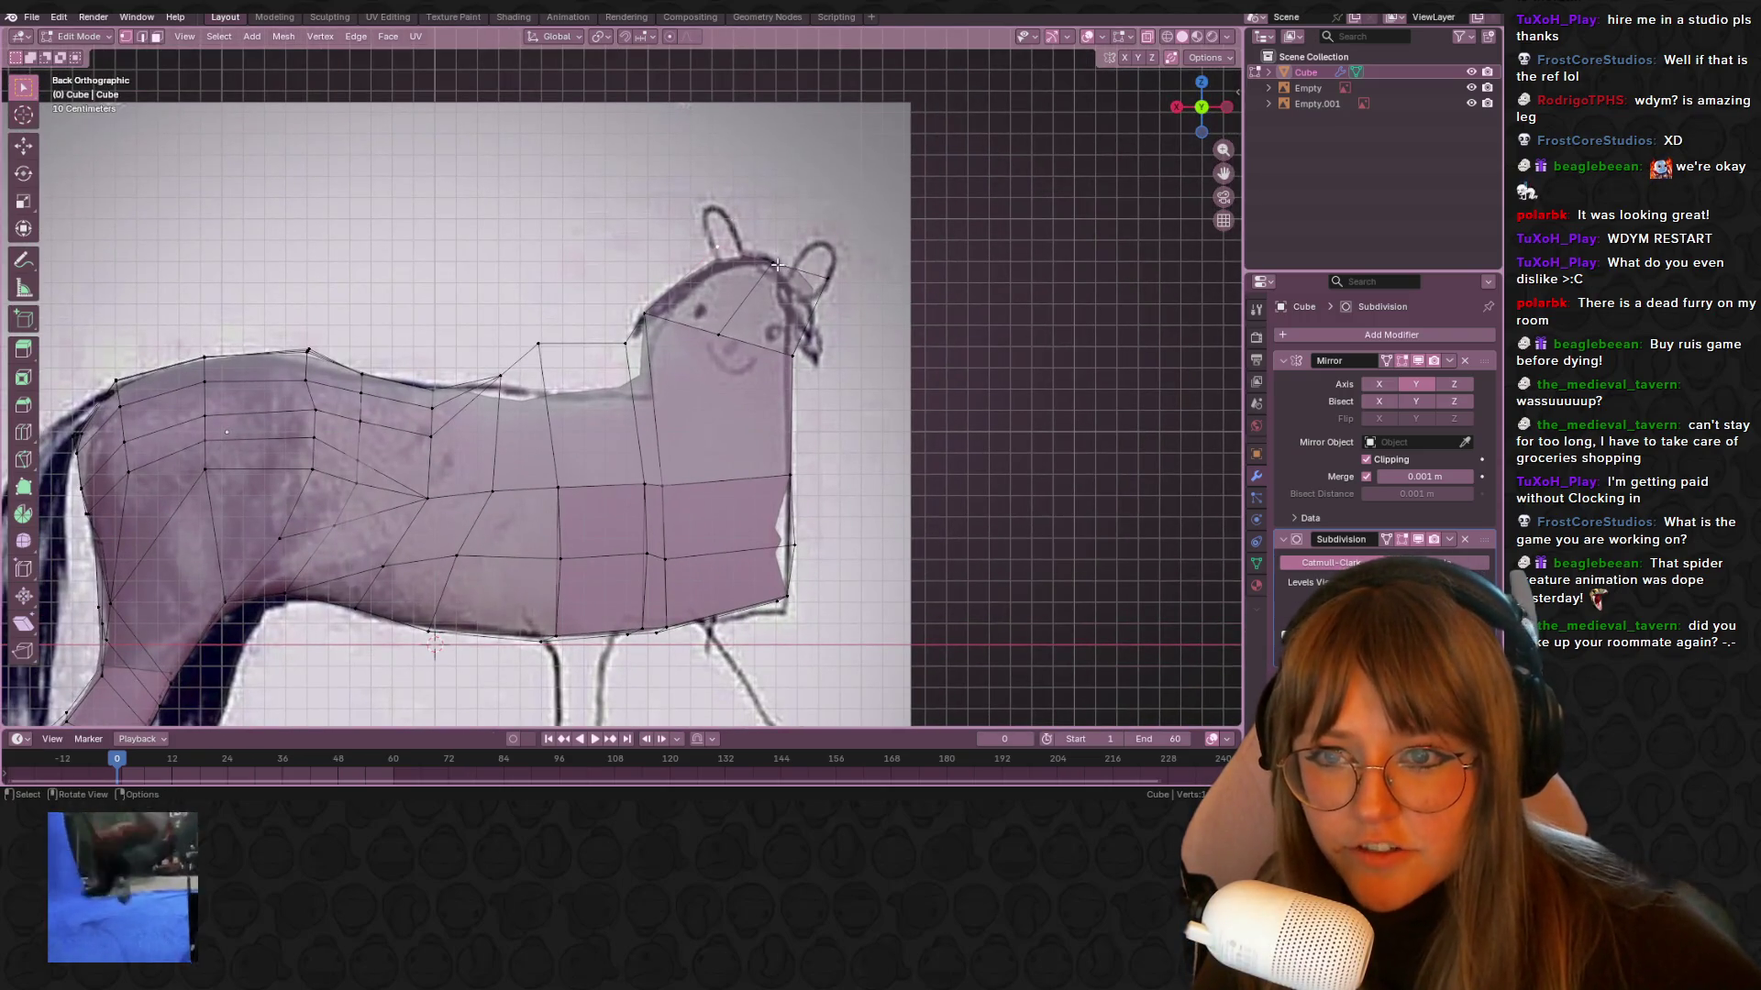
# Move the head vertices so one sits on the drawn ear
pyautogui.press('g')
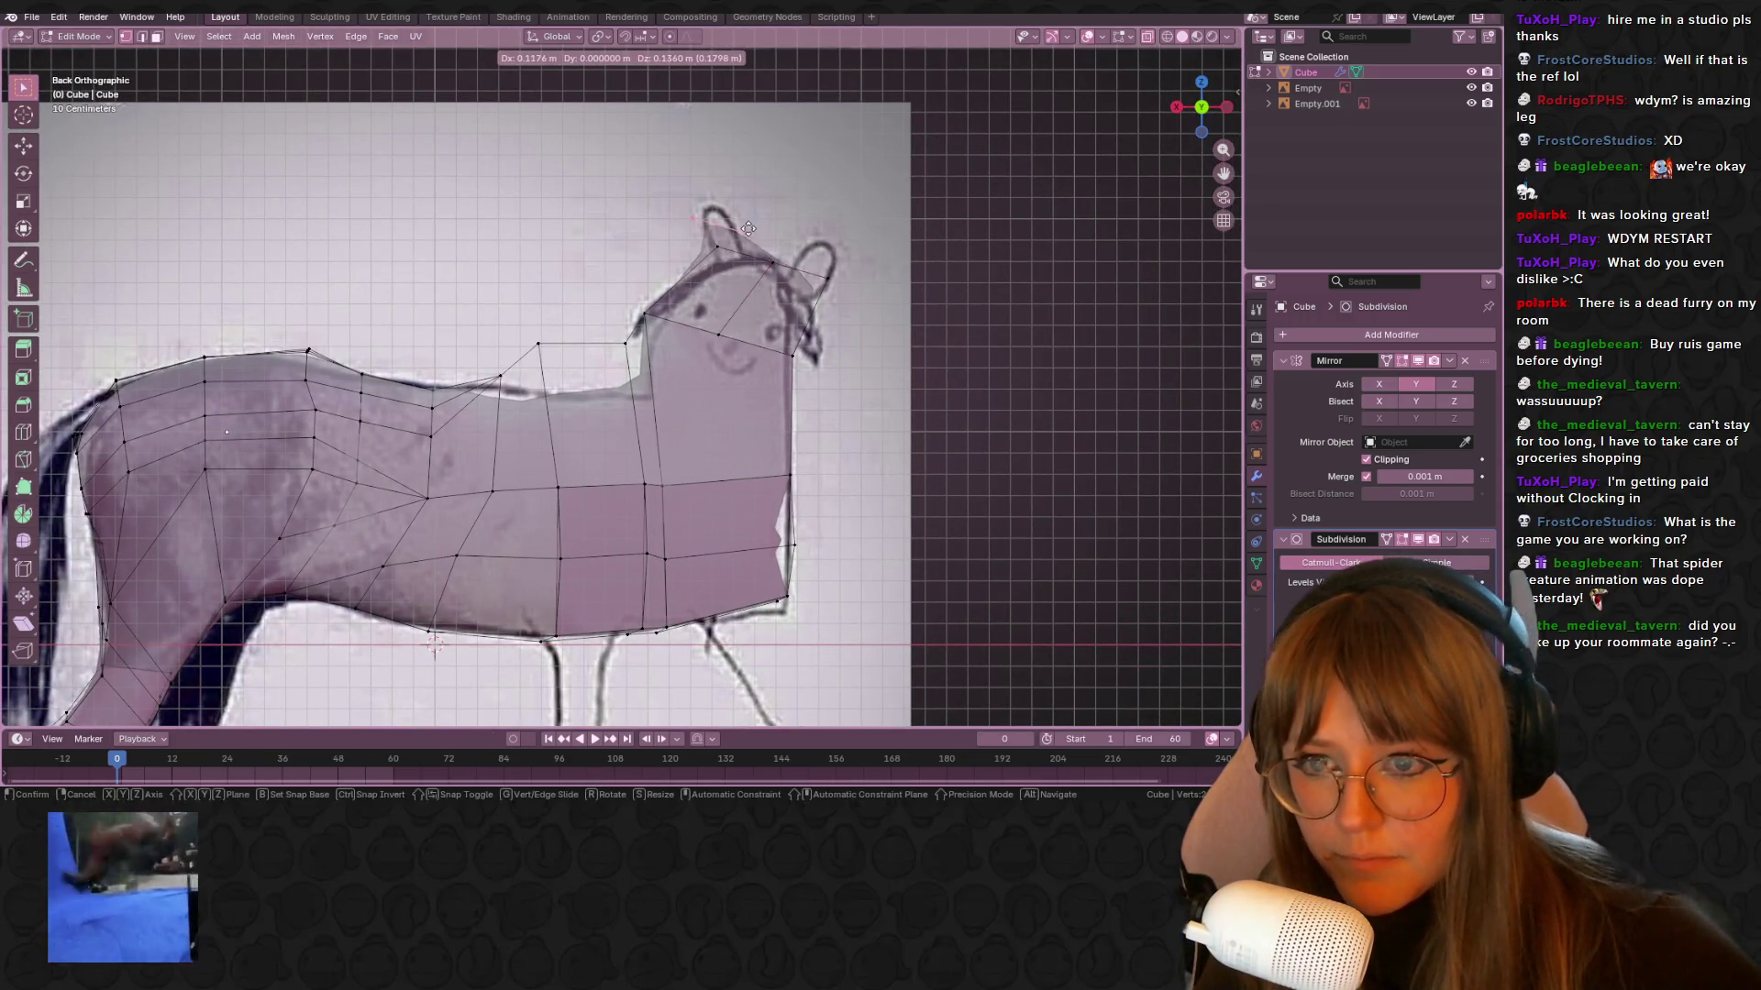
pyautogui.click(733, 209)
pyautogui.click(771, 263)
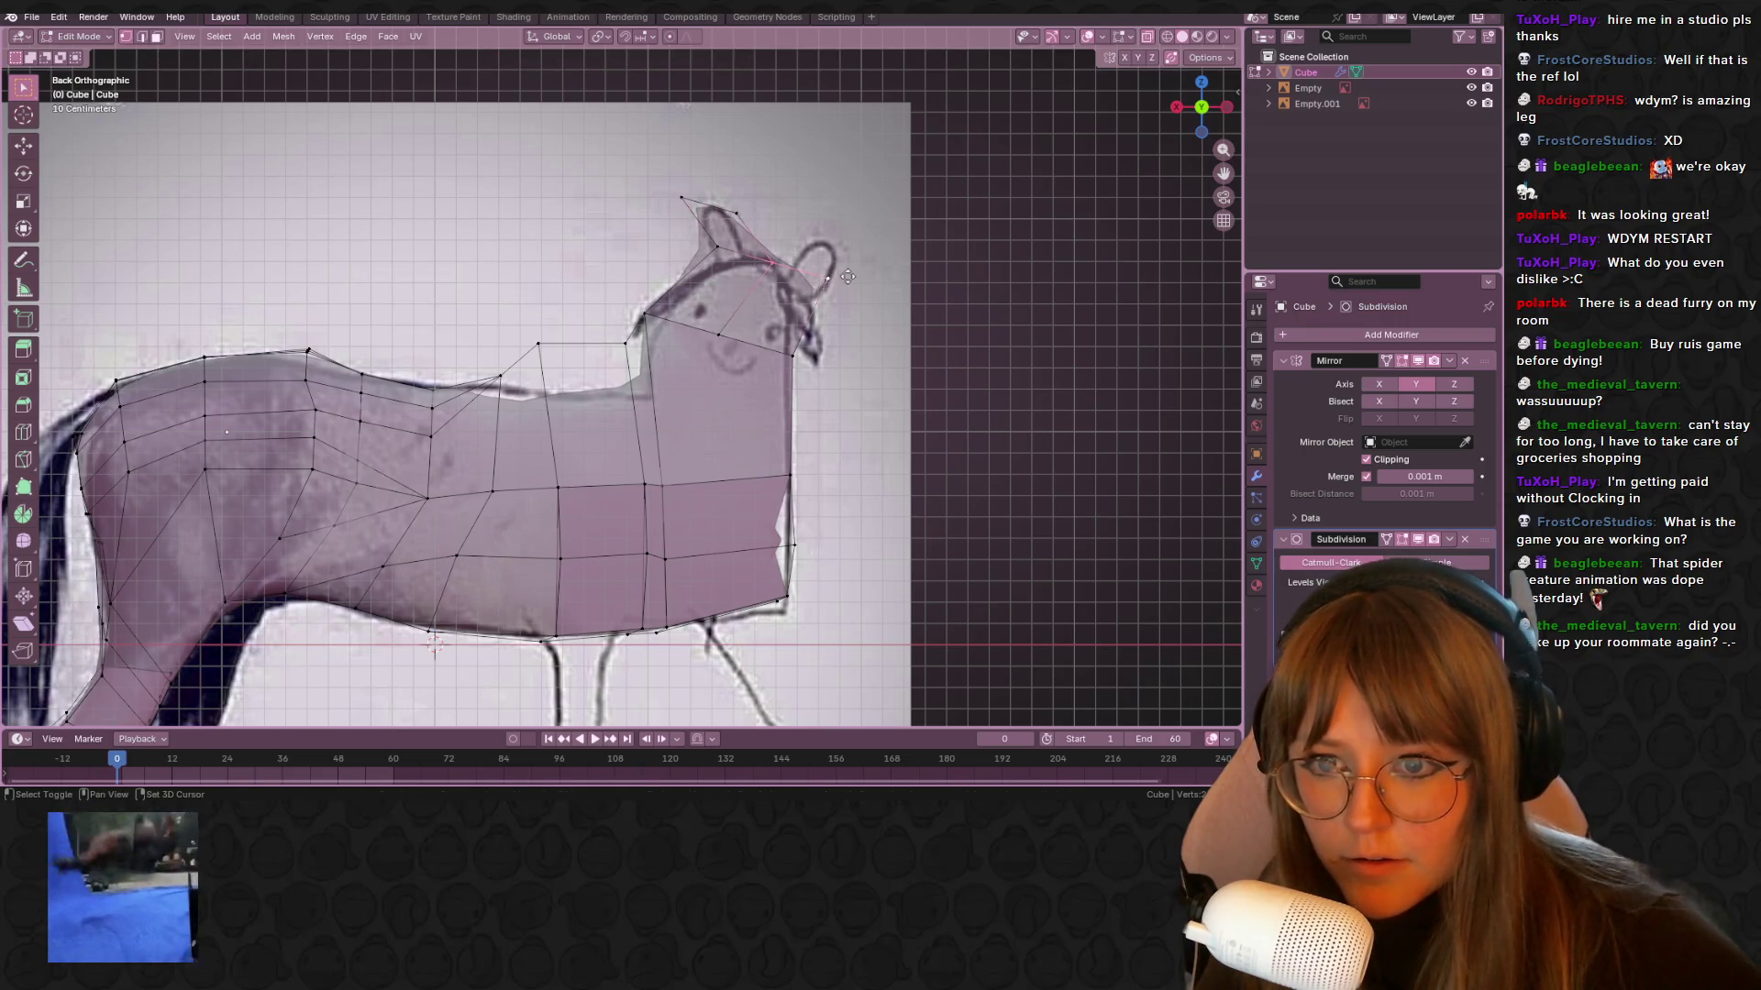
pyautogui.press('g')
pyautogui.click(855, 246)
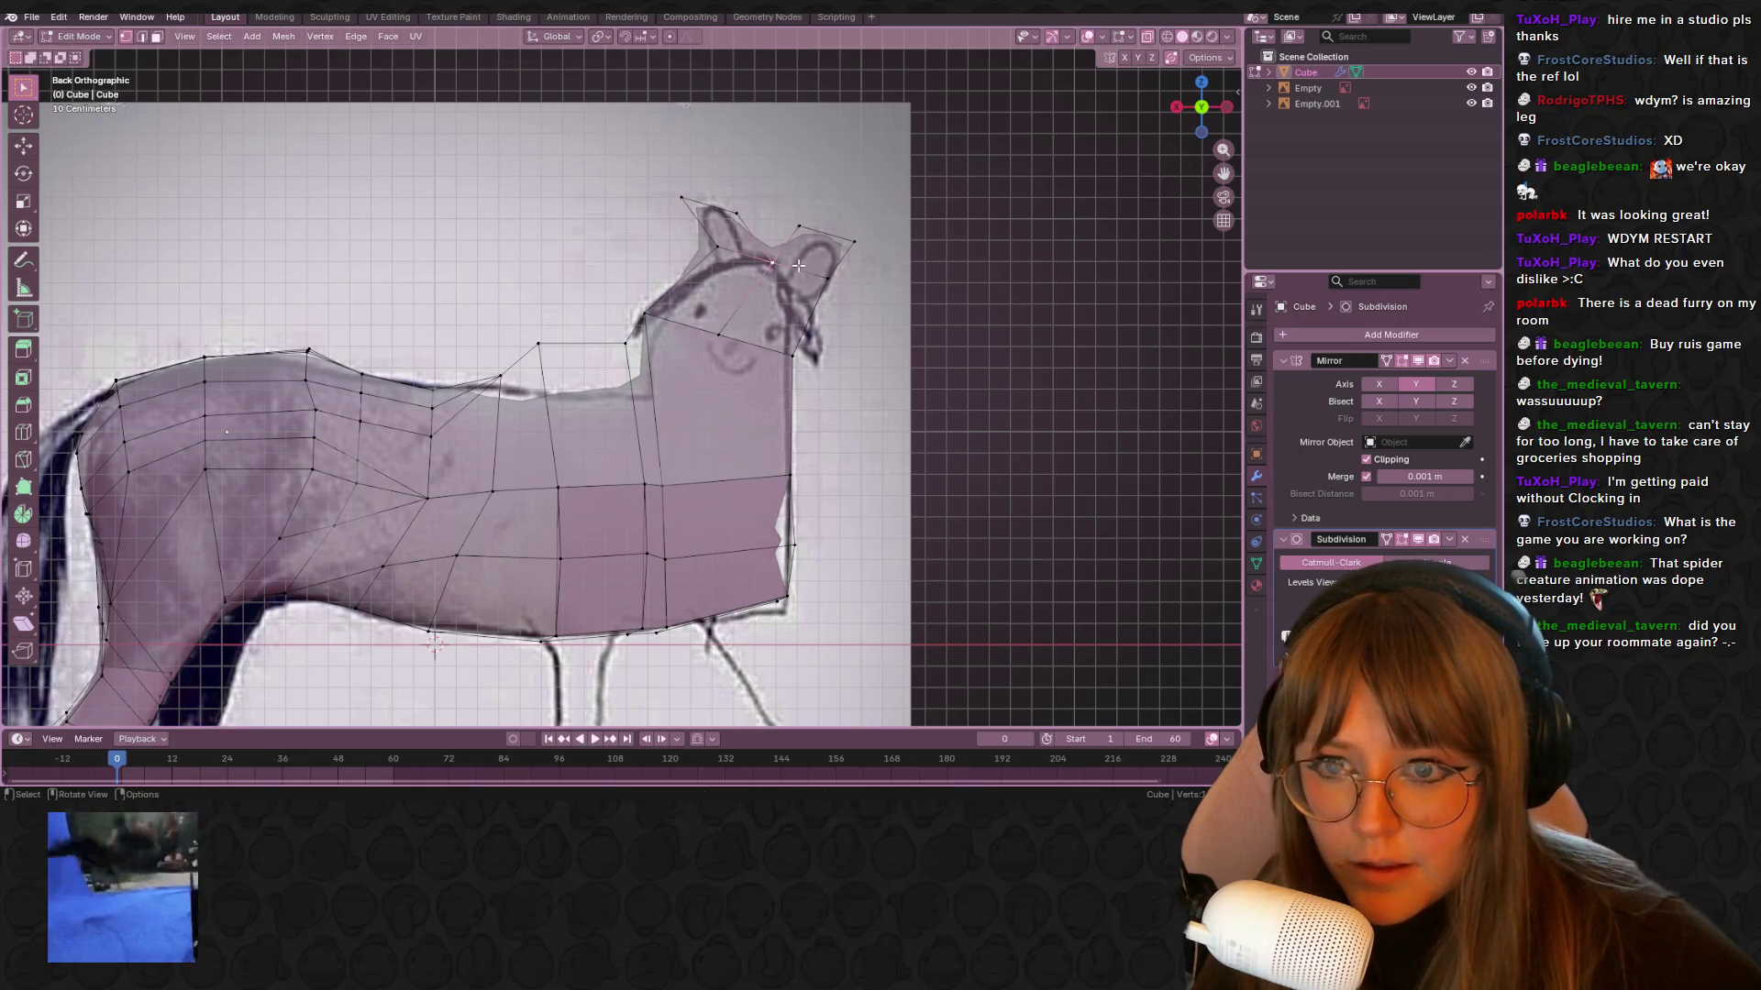
pyautogui.press('g')
pyautogui.click(773, 296)
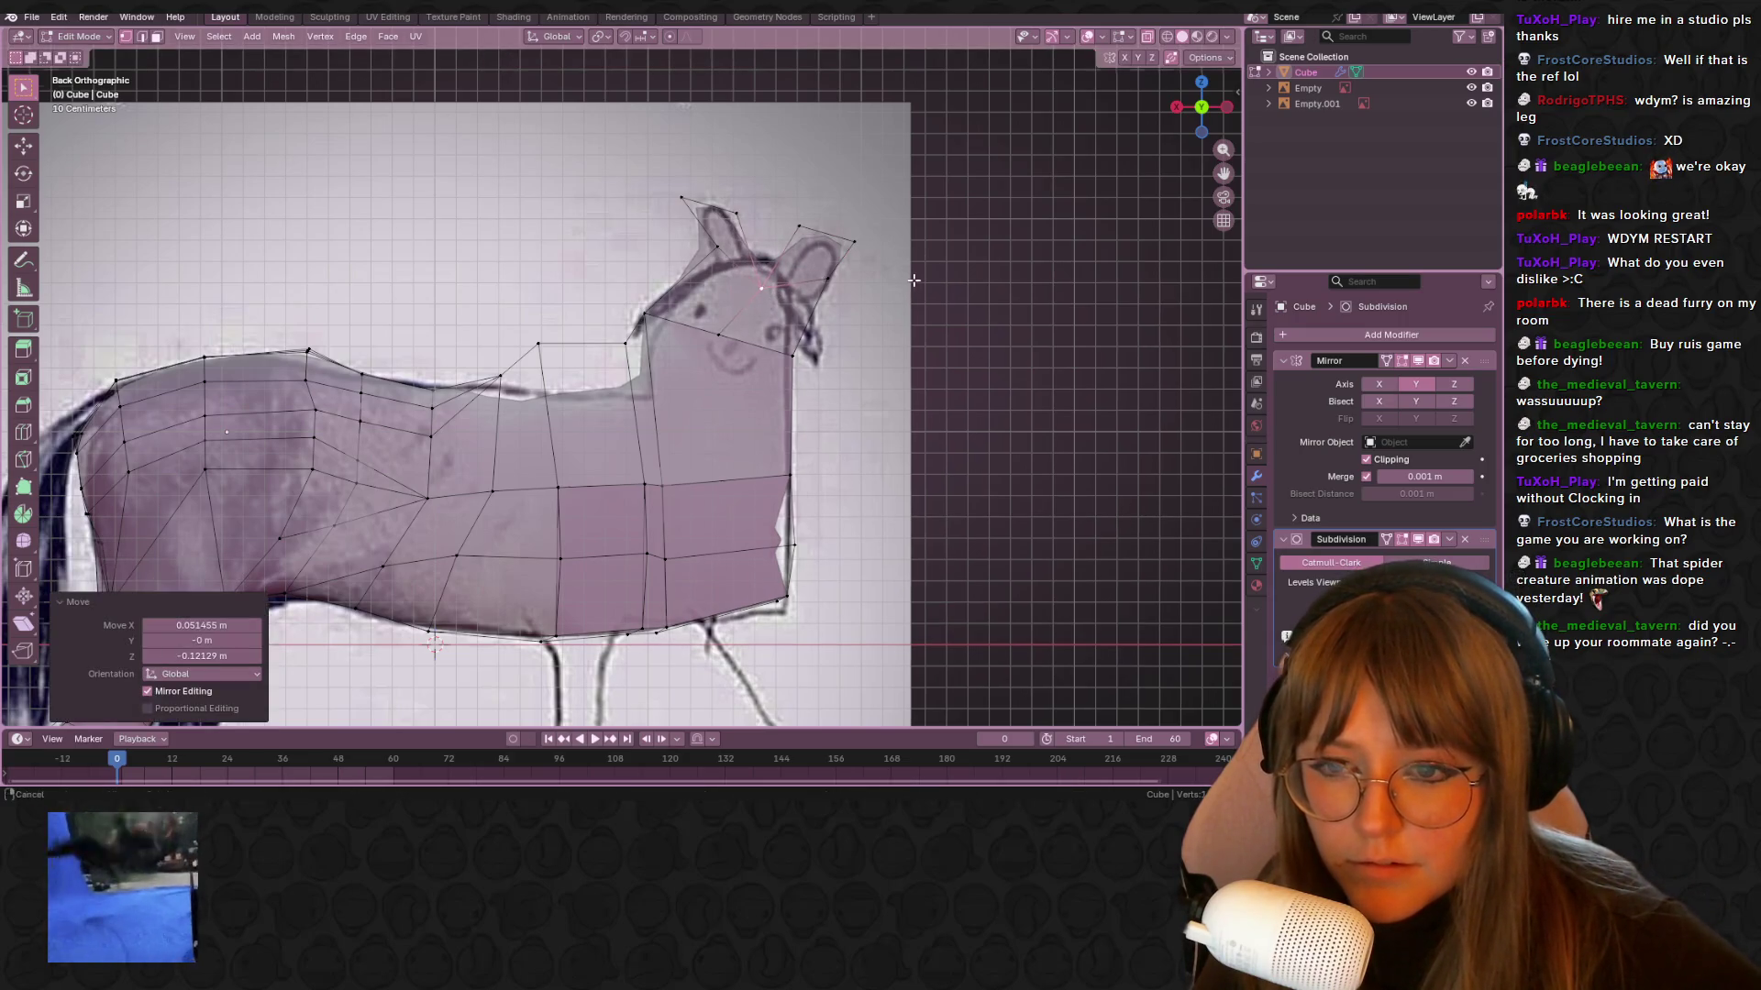
pyautogui.keyDown('shift'); pyautogui.moveTo(915, 280); pyautogui.dragTo(912, 273, button='middle'); pyautogui.keyUp('shift')
# Adjust the head-edge and right-ear vertices, then join them with a new edge
pyautogui.click(790, 353)
pyautogui.press('g')
pyautogui.click(789, 344)
pyautogui.click(822, 264)
pyautogui.press('g')
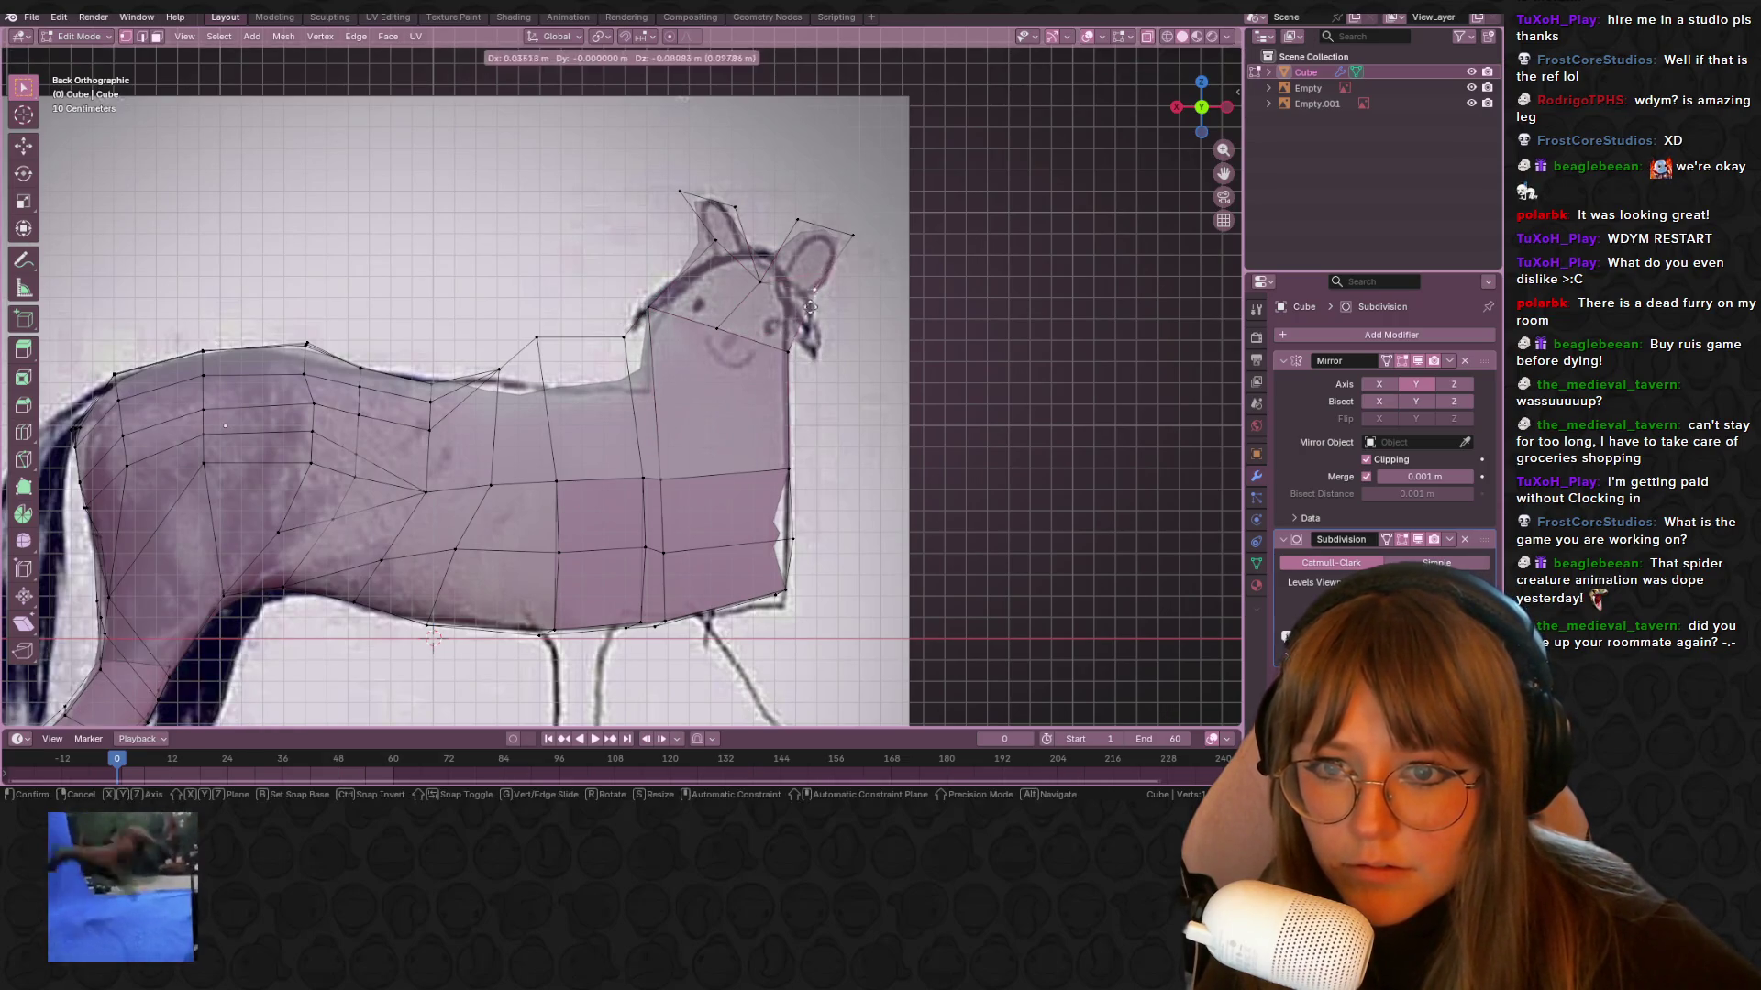
pyautogui.click(838, 303)
pyautogui.keyDown('shift'); pyautogui.click(789, 351); pyautogui.keyUp('shift')
pyautogui.press('f')
# Extrude that edge into a small muzzle, scaling, rotating and nudging it to fit the drawing
pyautogui.press('e')
pyautogui.click(959, 389)
pyautogui.press('s')
pyautogui.click(899, 390)
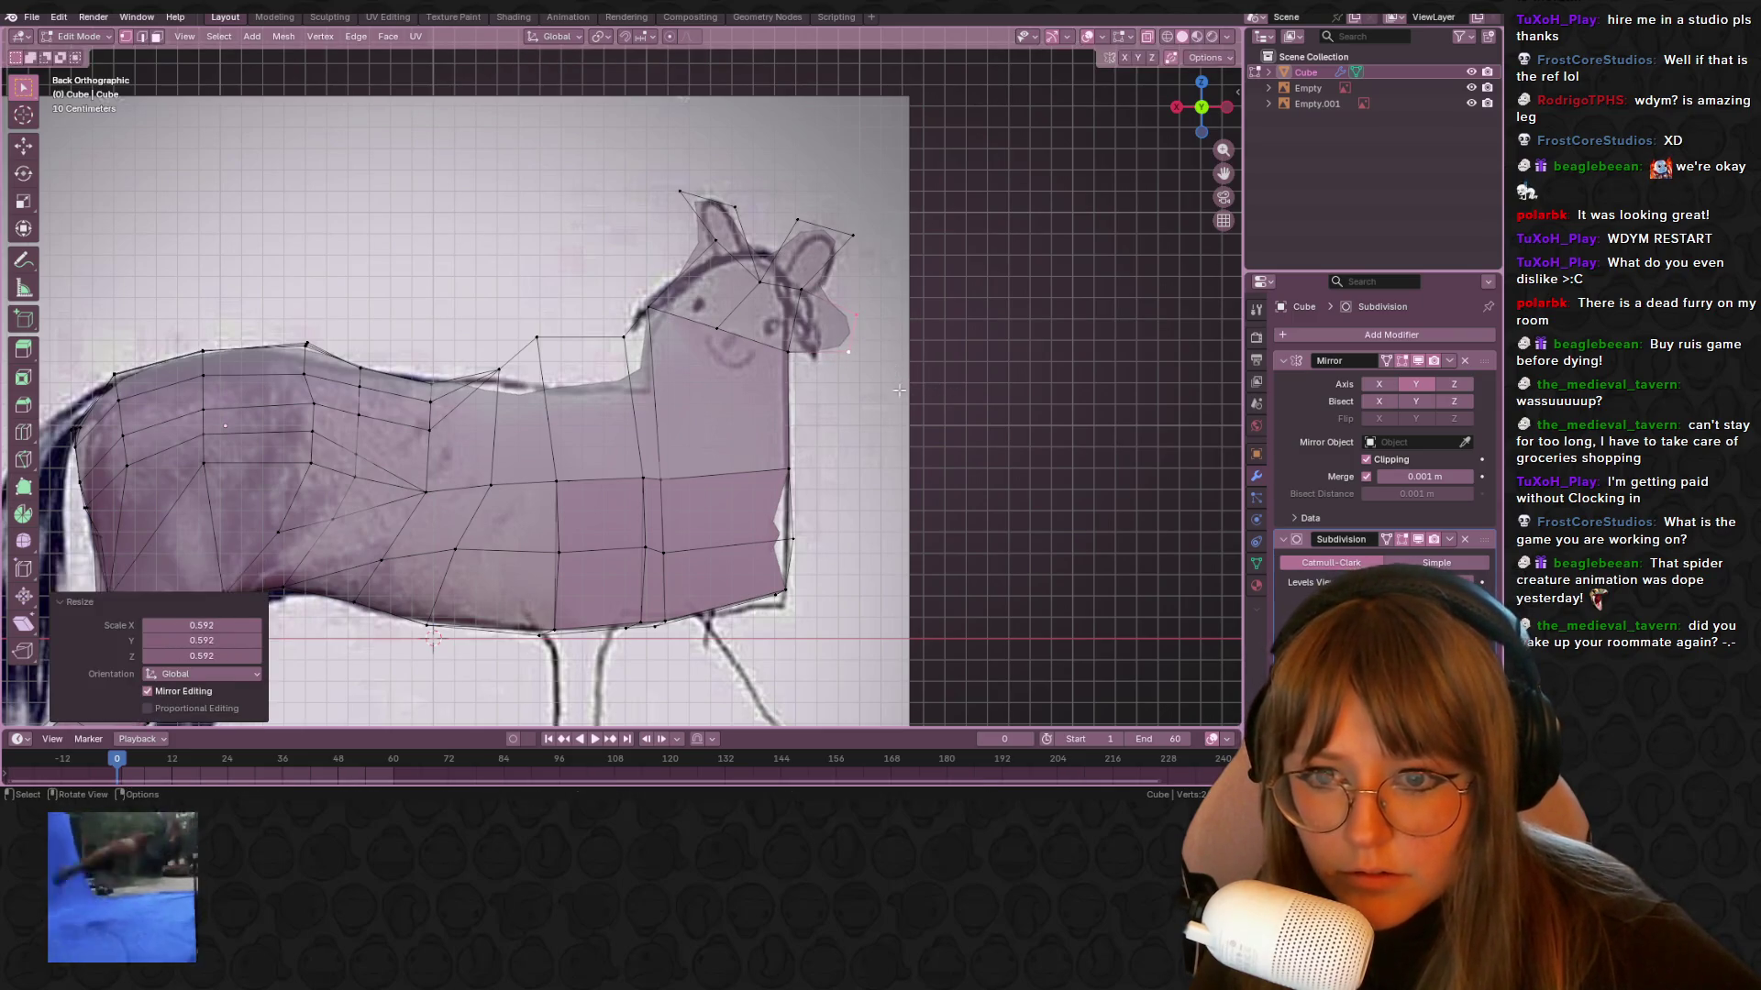
pyautogui.press('r')
pyautogui.click(731, 440)
pyautogui.press('s')
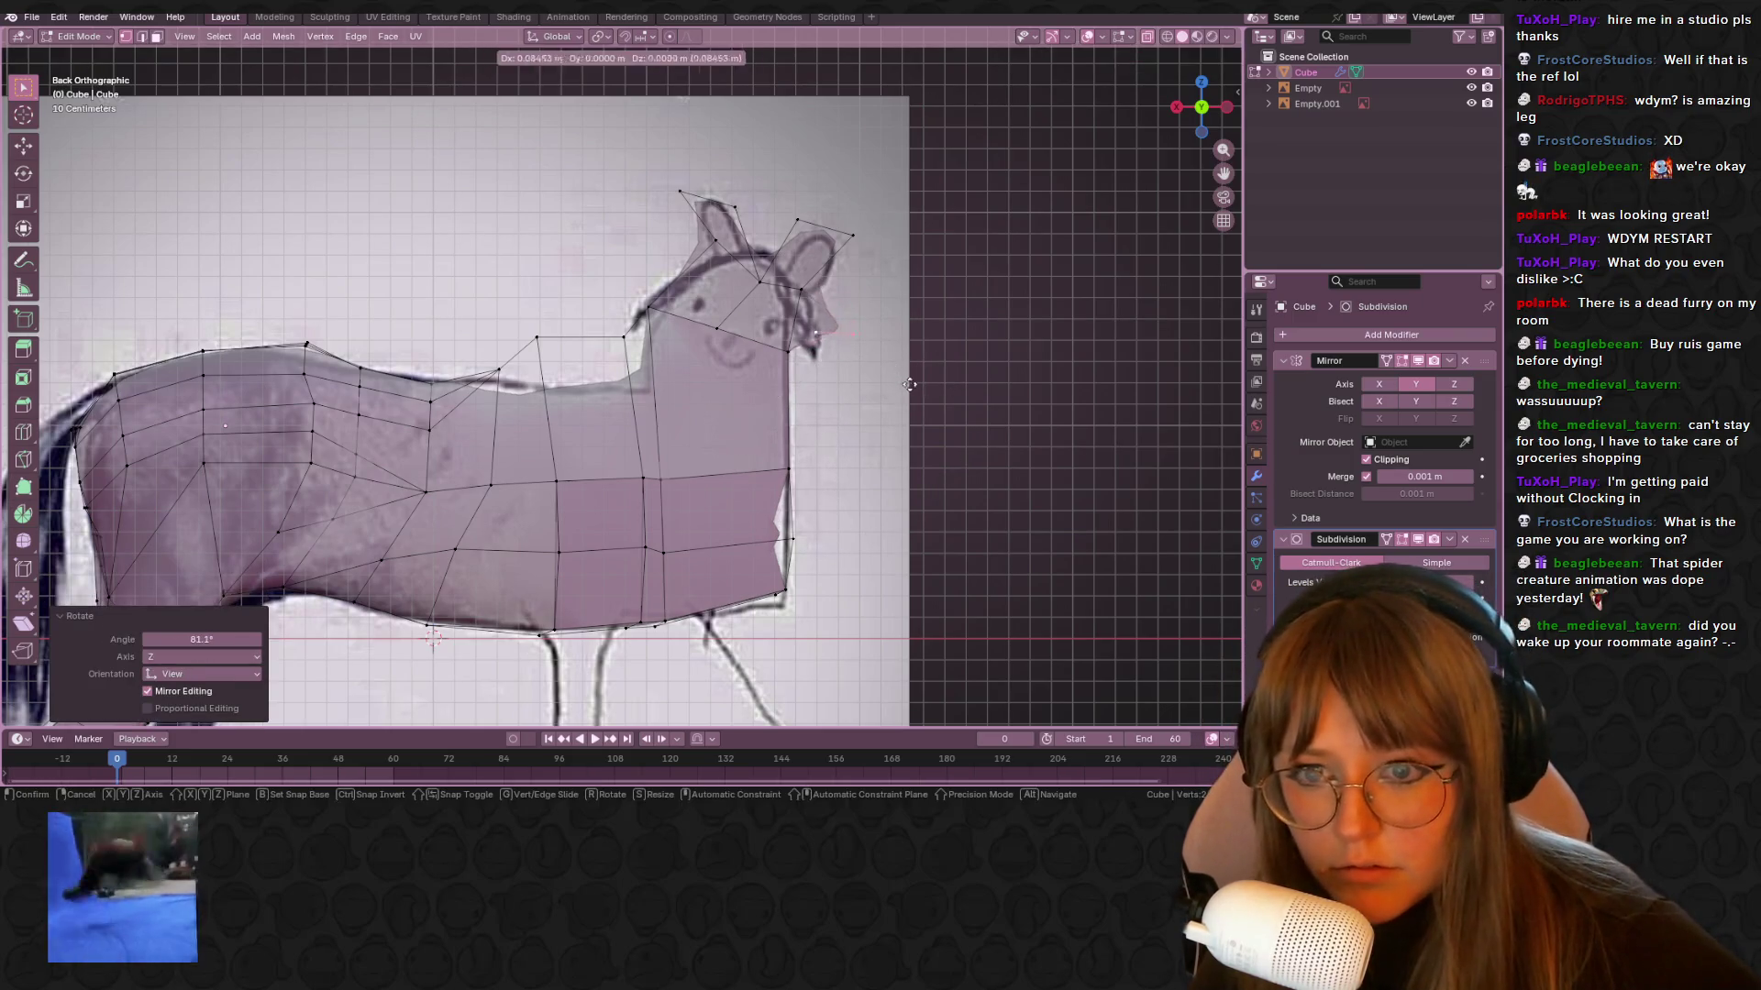
pyautogui.click(849, 351)
pyautogui.press('g')
pyautogui.click(867, 349)
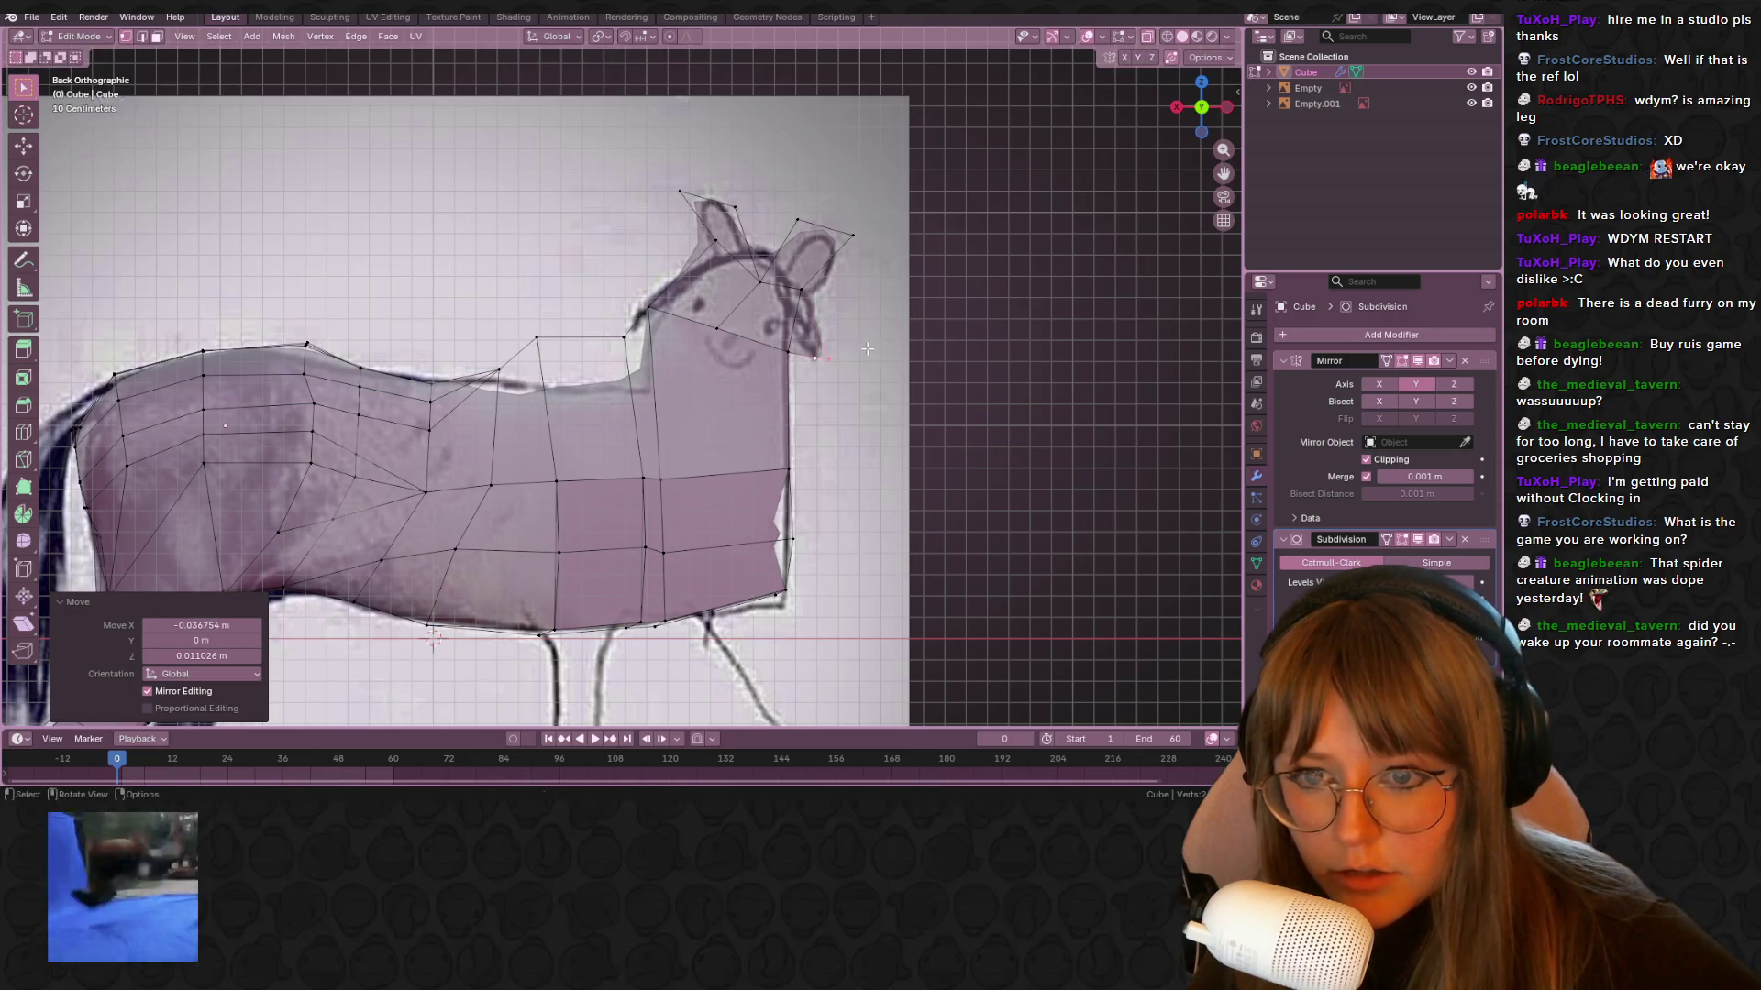
pyautogui.scroll(-1, 828, 326)
pyautogui.keyDown('shift'); pyautogui.moveTo(1041, 352); pyautogui.dragTo(1061, 287, button='middle'); pyautogui.keyUp('shift')
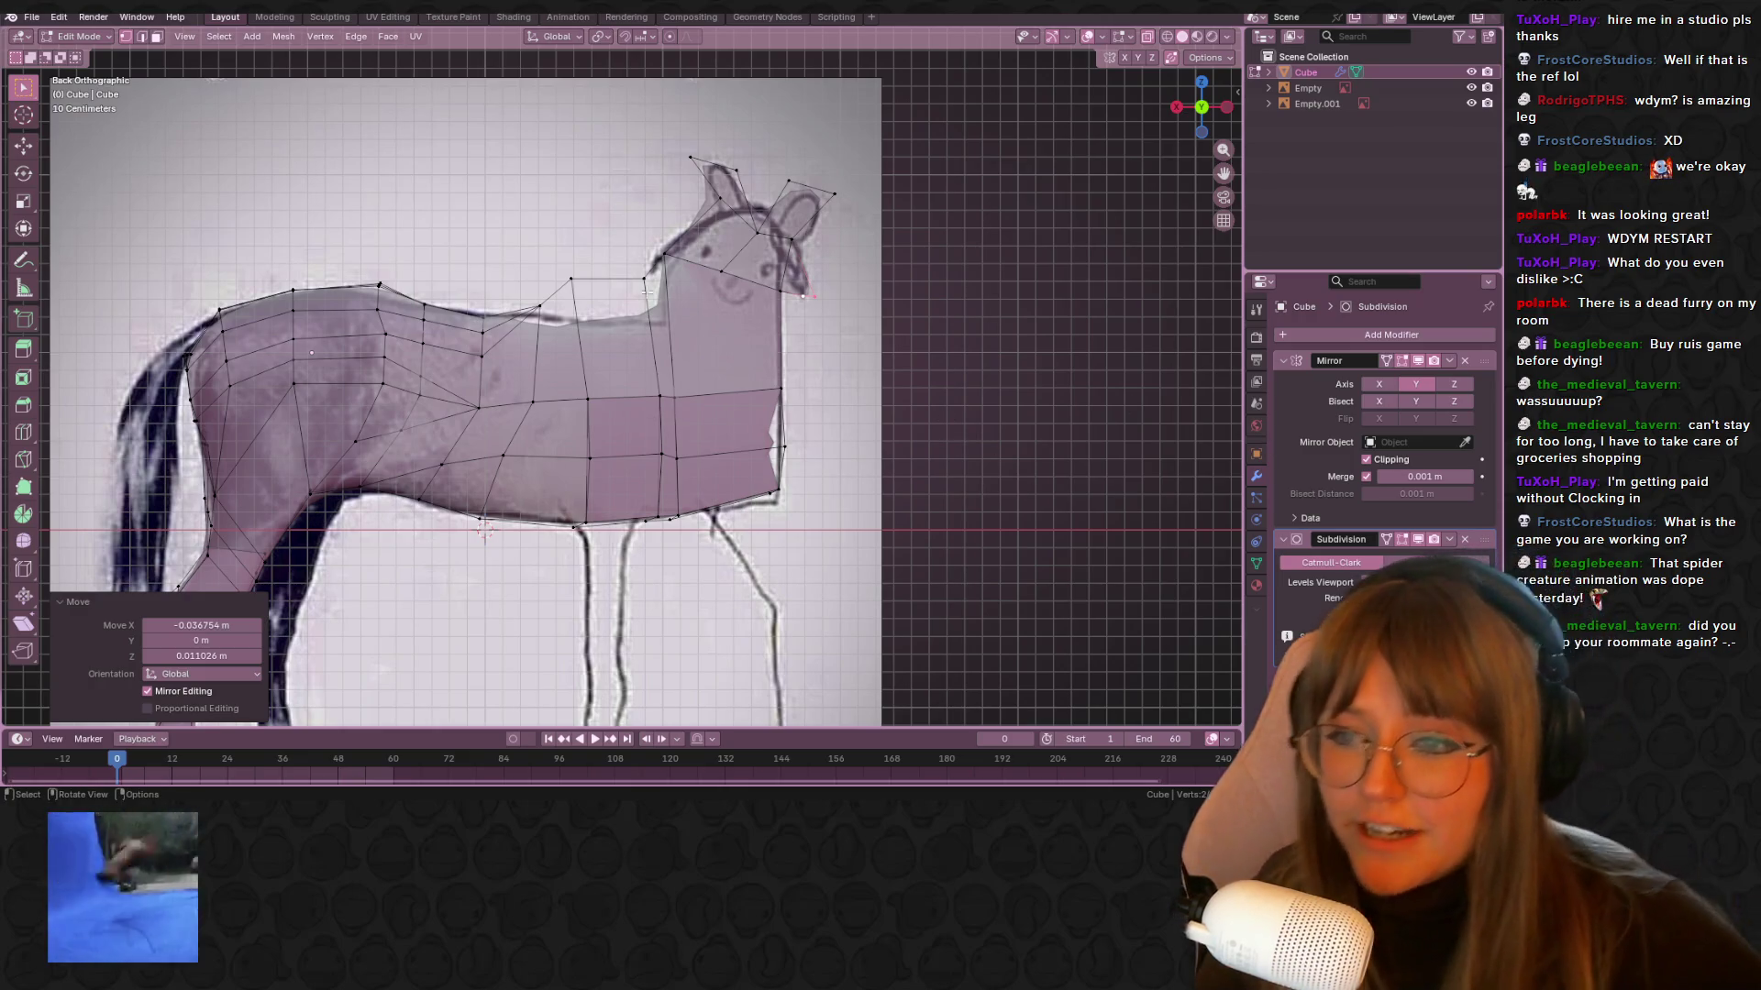
# Raise a back vertex about 0.05 m so the topline follows the drawn withers
pyautogui.click(552, 293)
pyautogui.press('g')
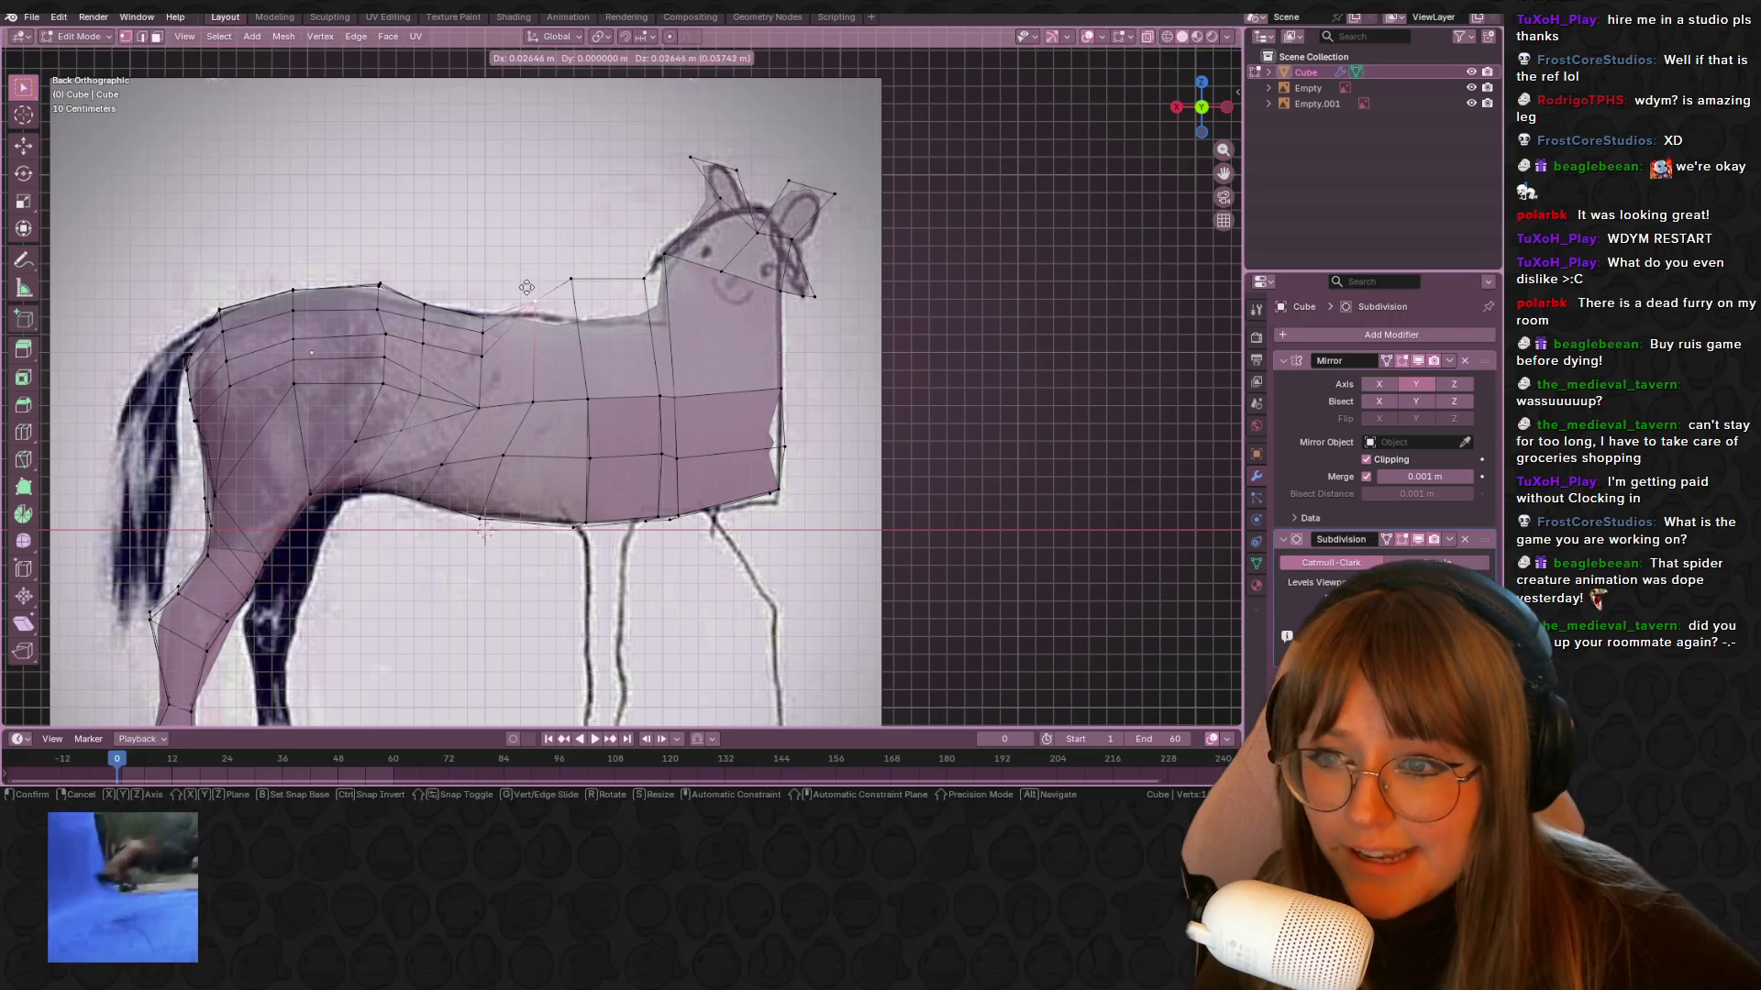
pyautogui.click(522, 275)
pyautogui.press('g')
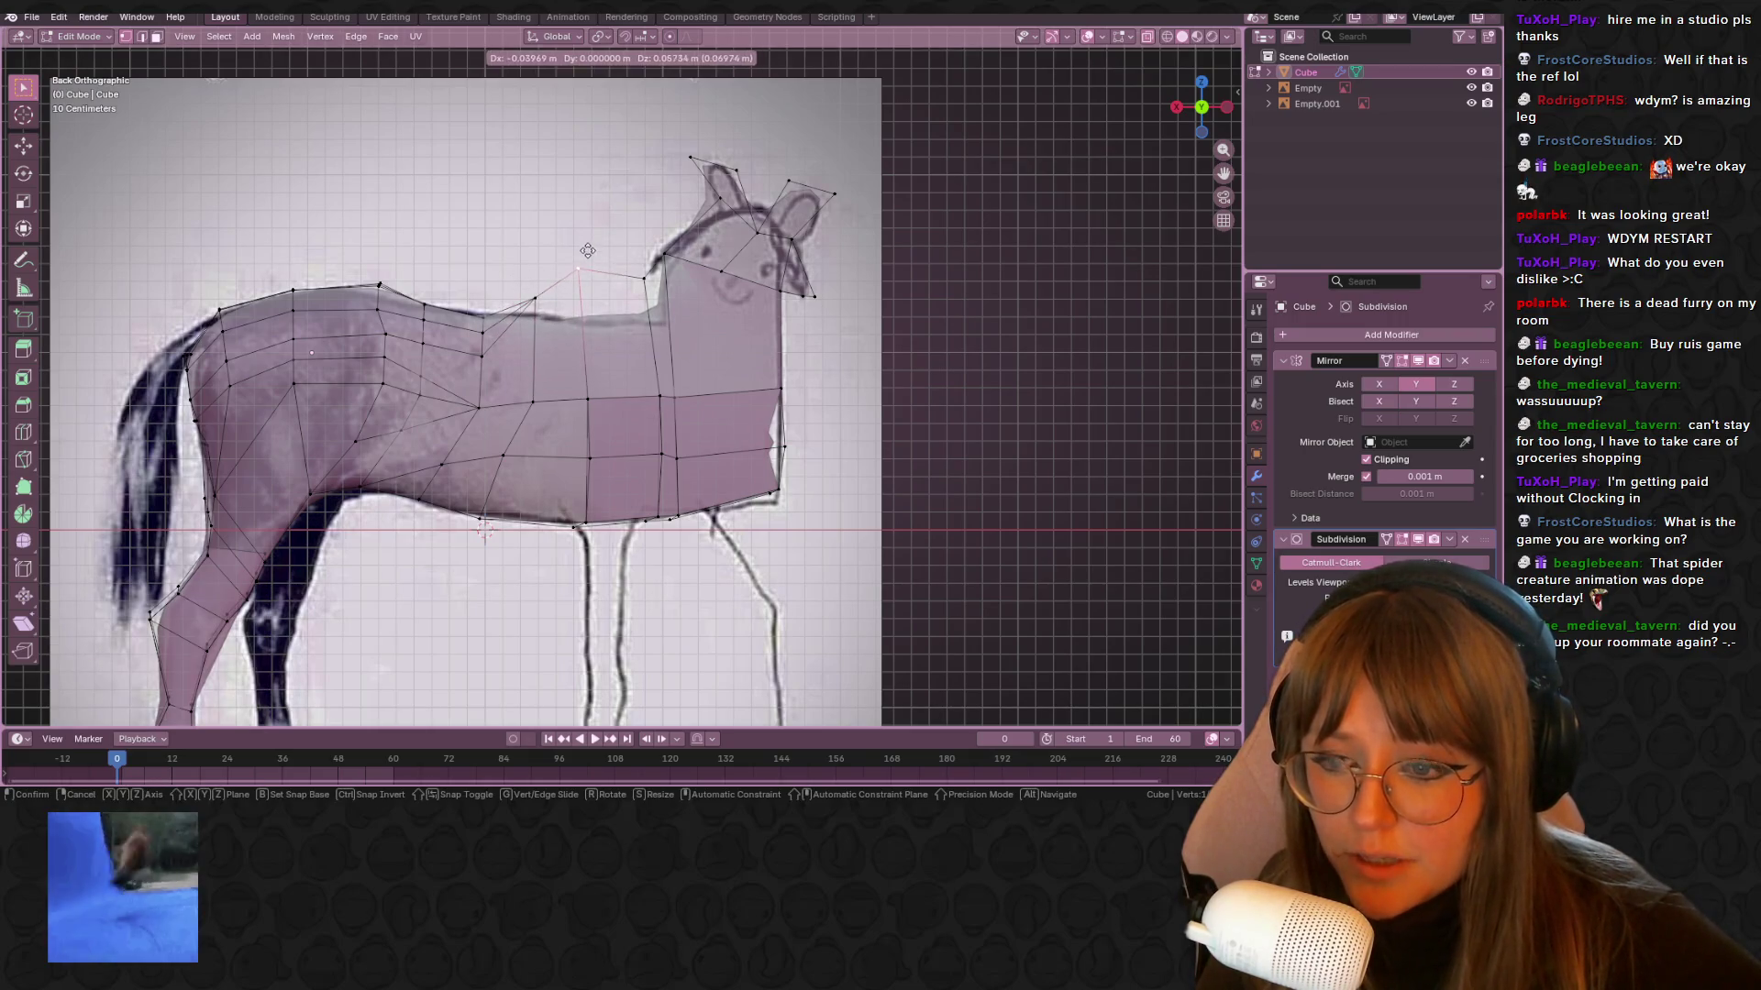
pyautogui.click(593, 267)
pyautogui.scroll(-3, 677, 437)
pyautogui.moveTo(677, 437)
pyautogui.mouseDown(button='middle')
pyautogui.moveTo(814, 503)
pyautogui.moveTo(774, 416)
pyautogui.moveTo(963, 275)
pyautogui.moveTo(1180, 158)
pyautogui.mouseUp(button='middle')
pyautogui.click(1197, 114)
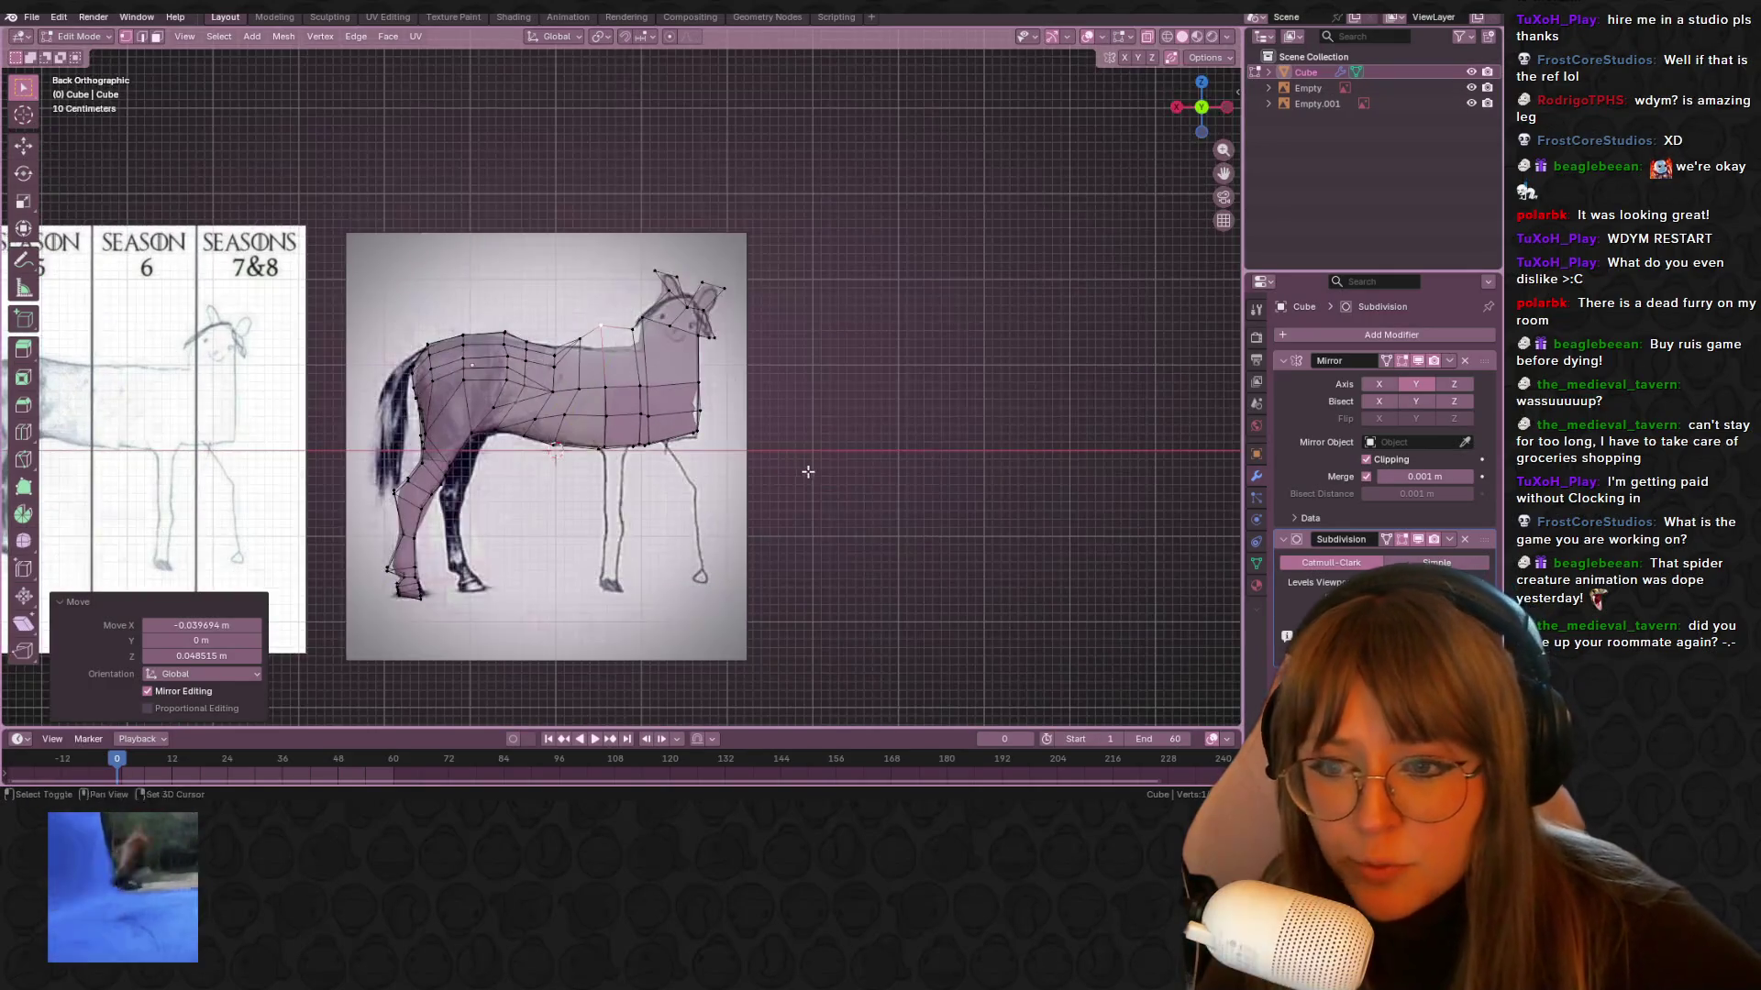
# Tilt the underside faces and extrude them down into the top of the front leg
pyautogui.scroll(5, 585, 237)
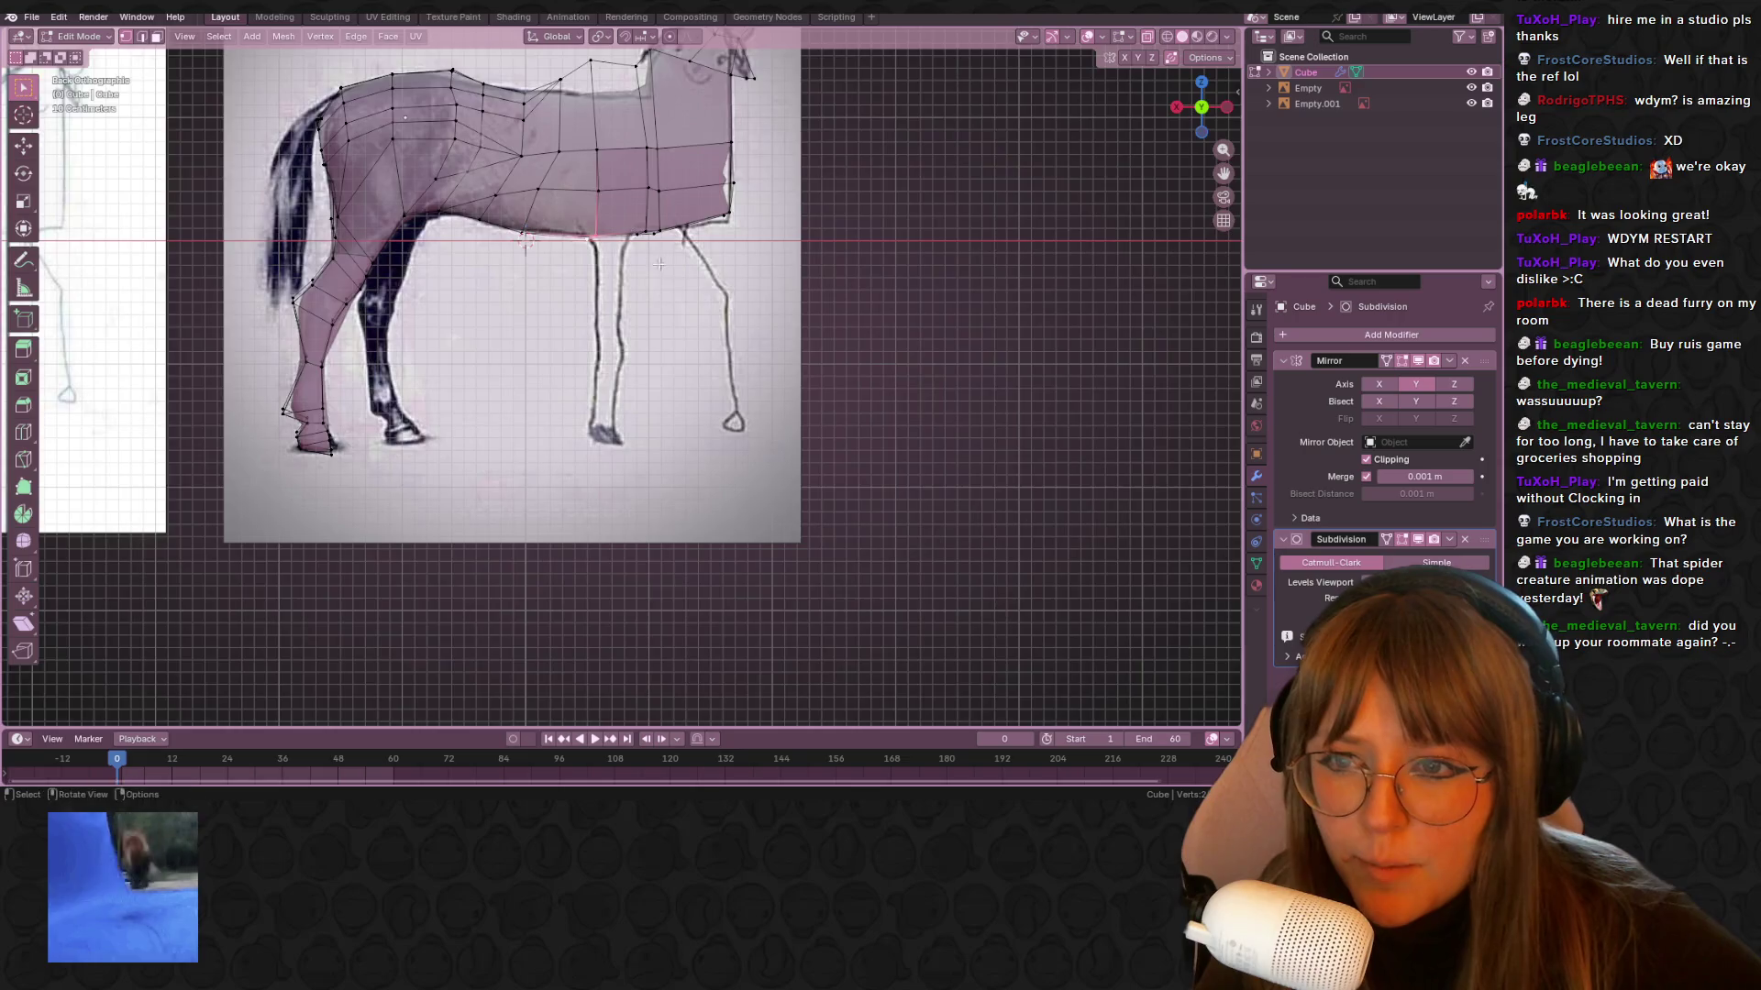
pyautogui.moveTo(658, 265); pyautogui.dragTo(650, 200, button='middle')
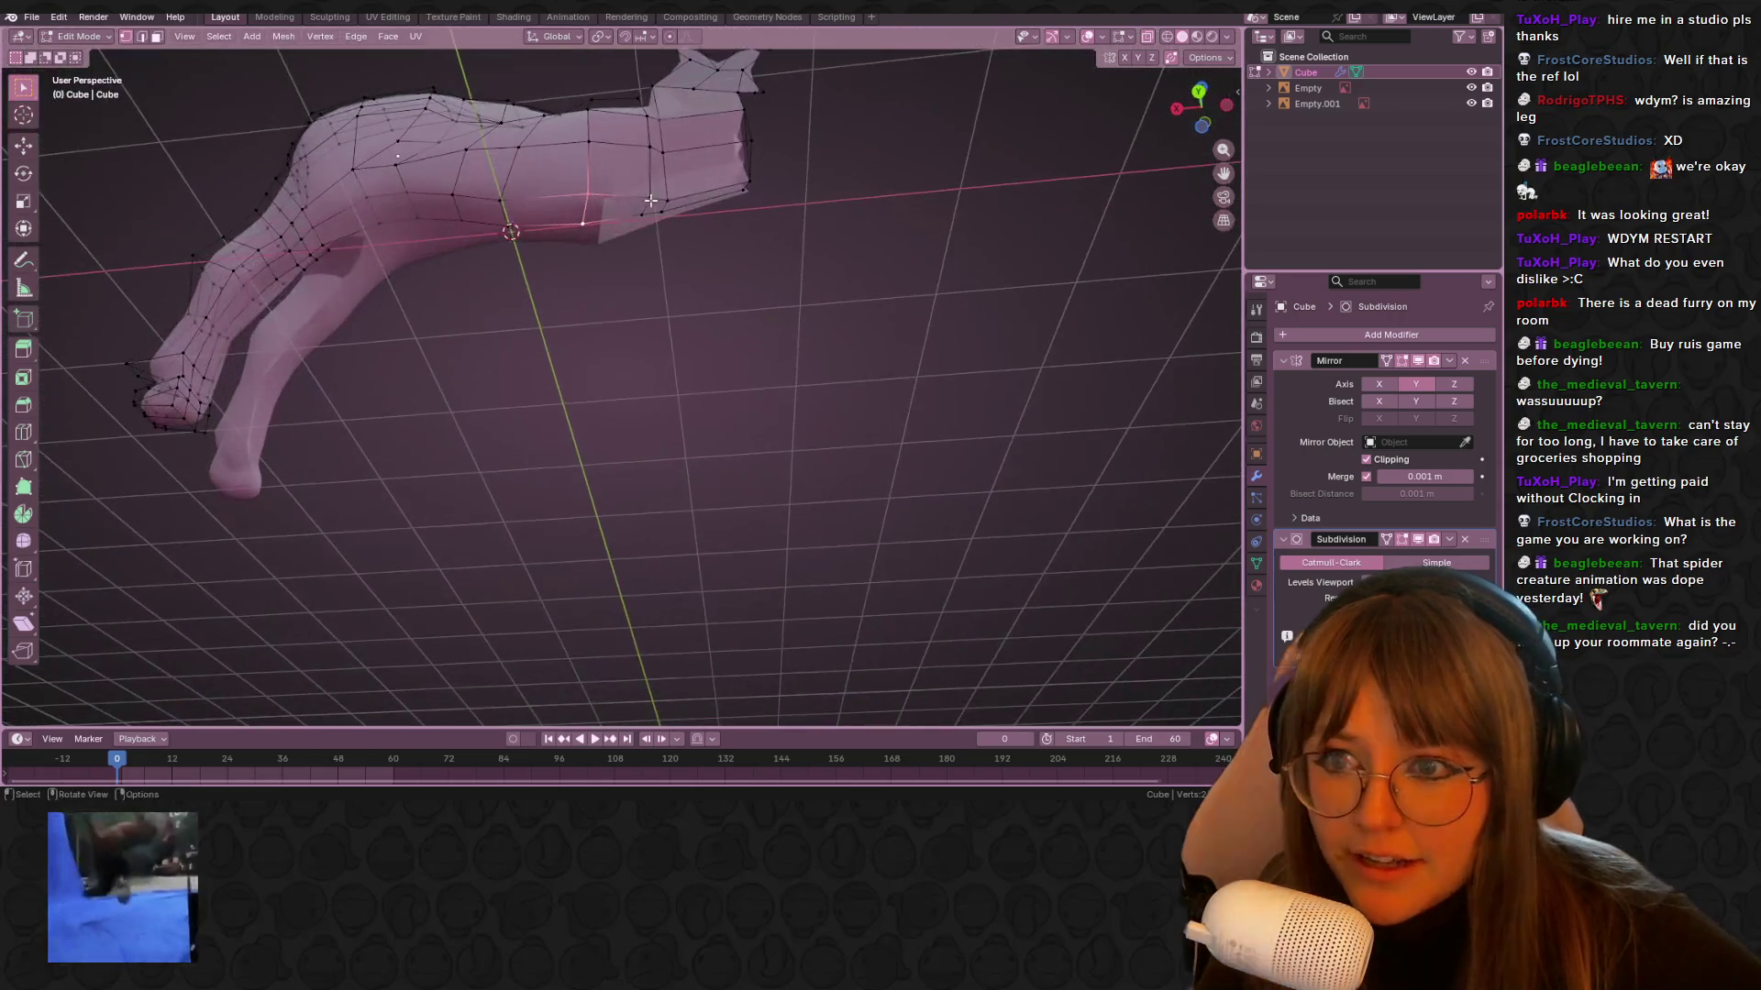
pyautogui.click(1199, 95)
pyautogui.press('r')
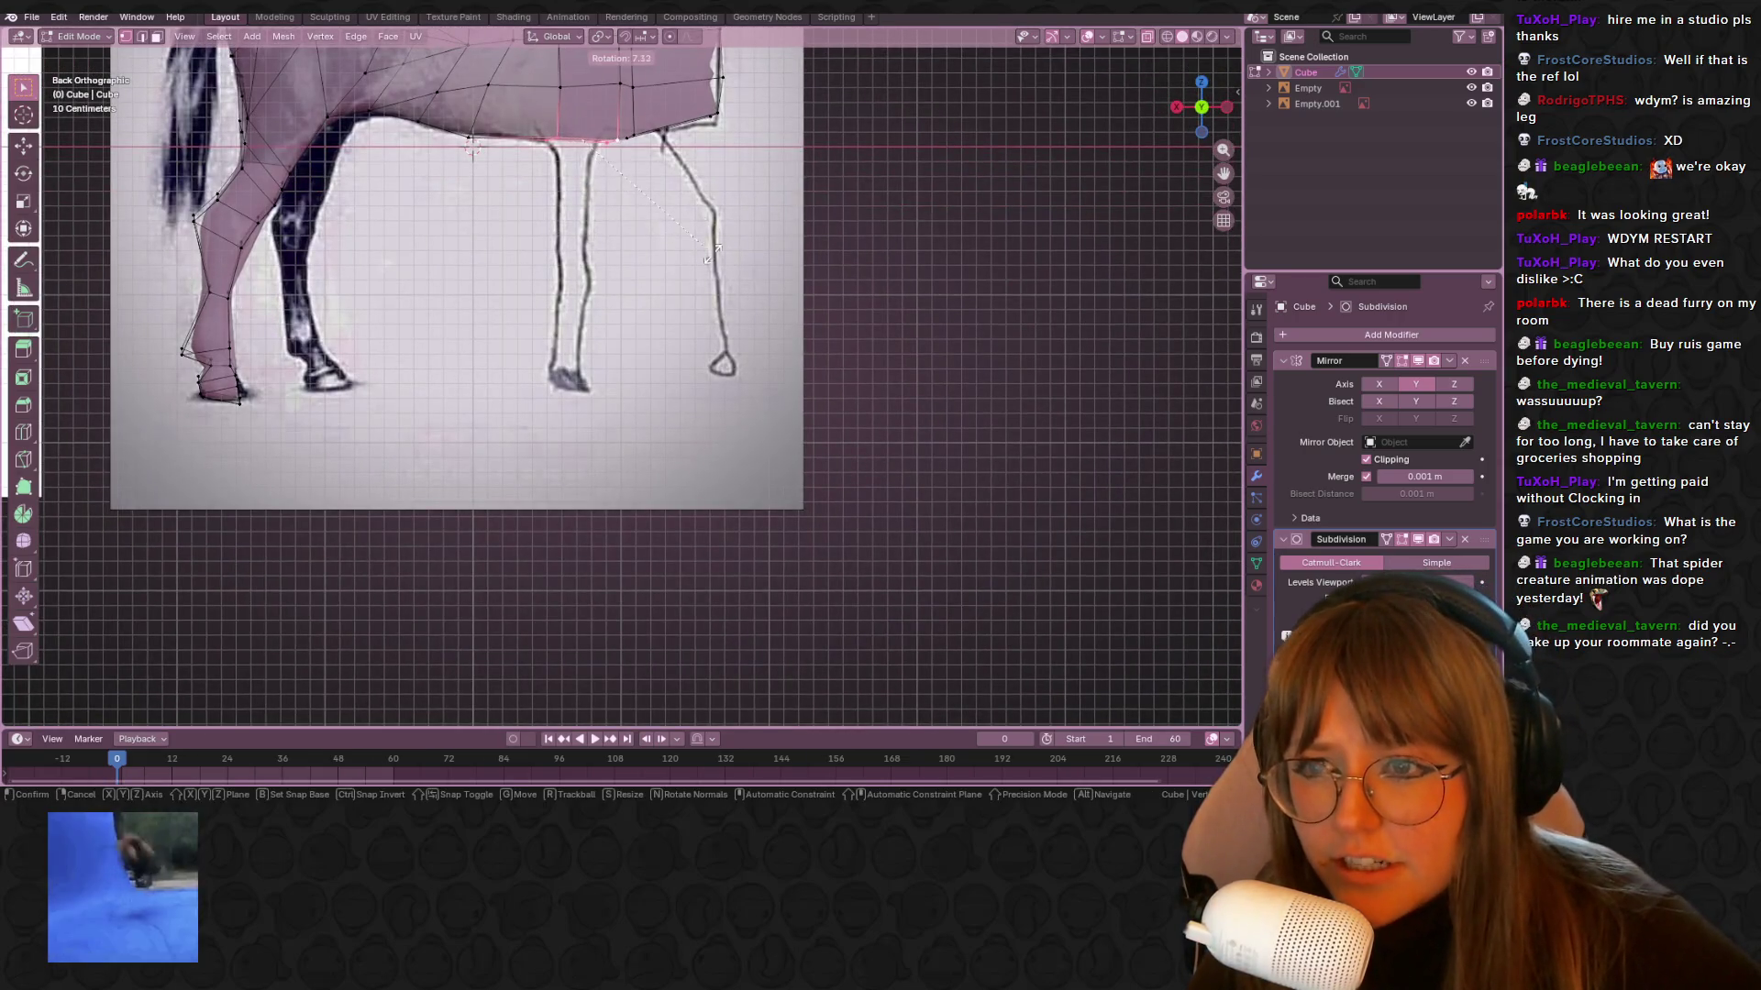
pyautogui.click(716, 248)
pyautogui.press('e')
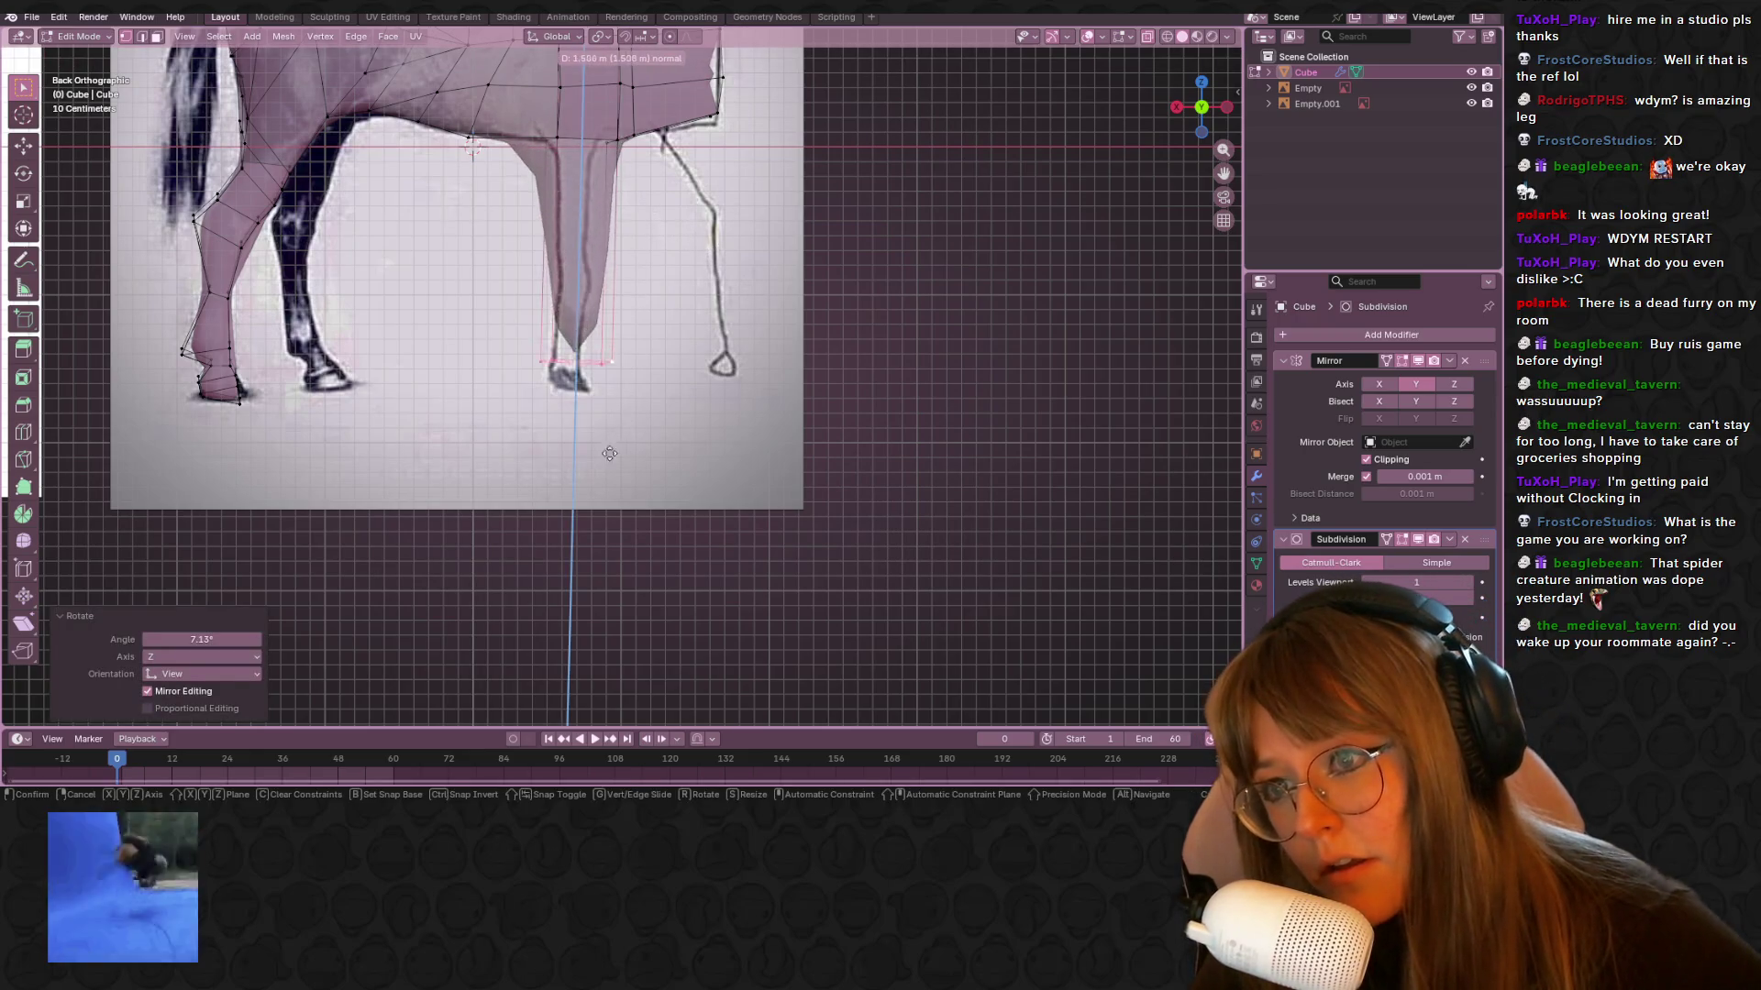
pyautogui.click(589, 281)
# Extend the leg further down, shrinking and aligning its end face
pyautogui.press('e')
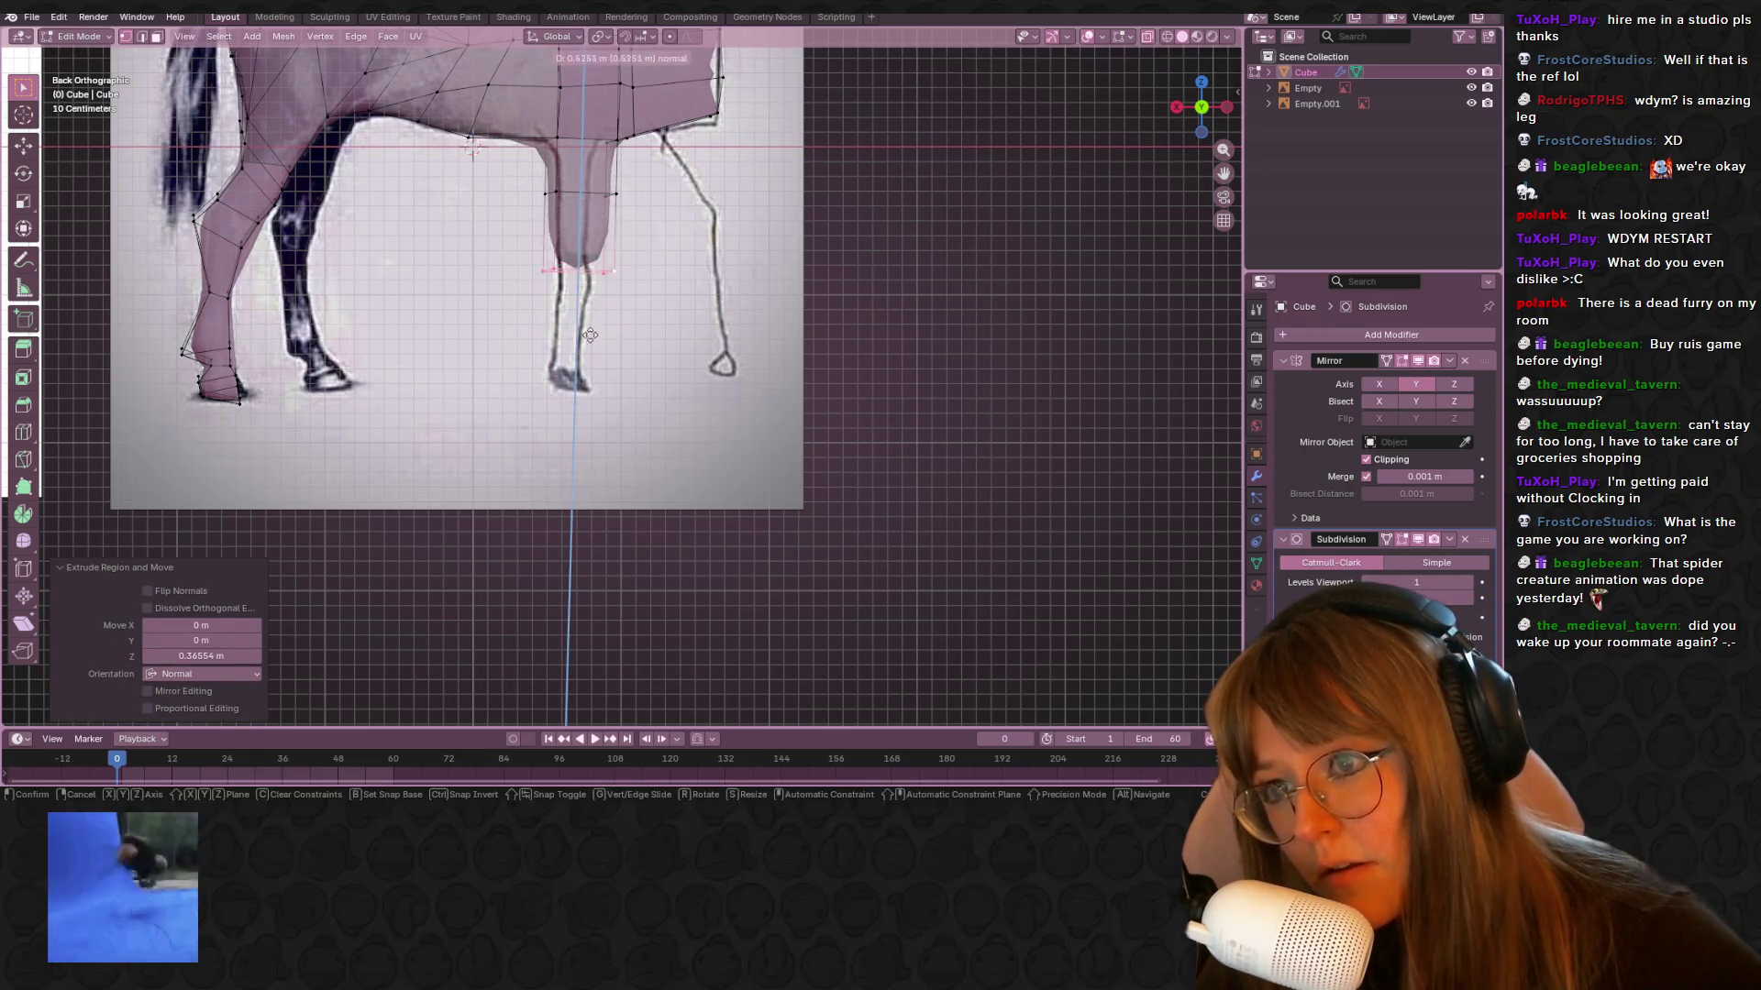
pyautogui.click(587, 276)
pyautogui.press('s')
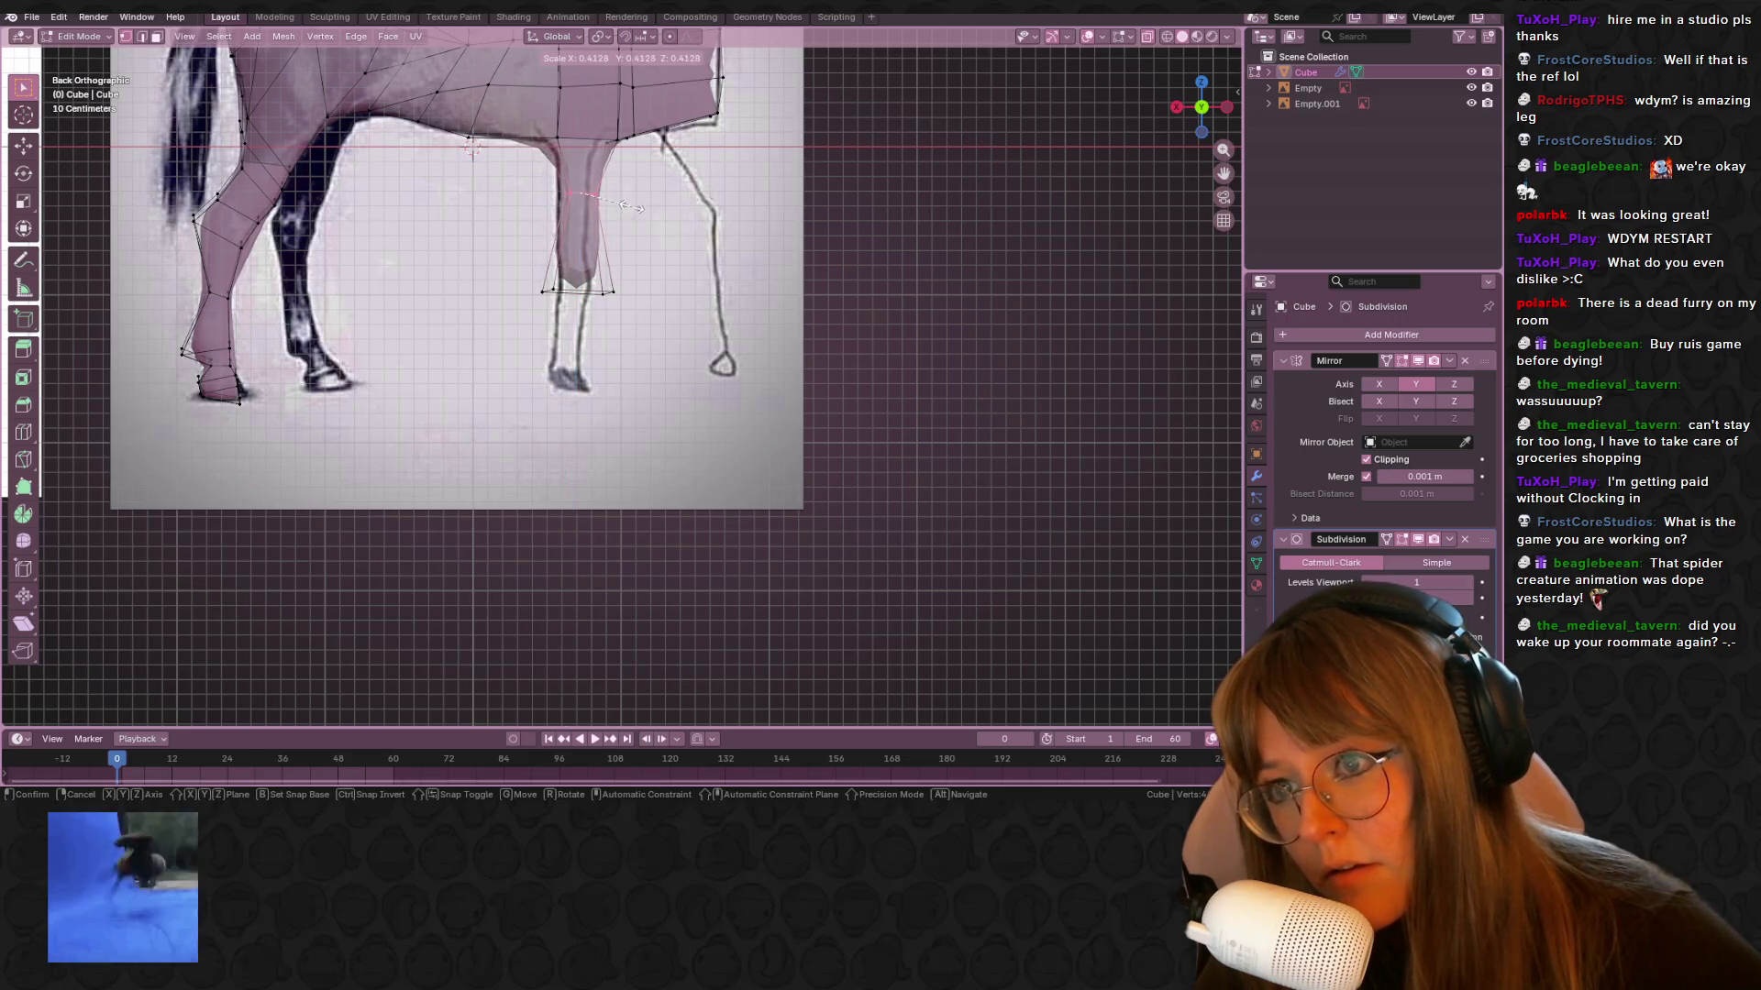
pyautogui.click(628, 190)
pyautogui.press('g')
pyautogui.click(620, 182)
# Shrink the leg end face and extrude another resized section below it
pyautogui.moveTo(654, 354); pyautogui.dragTo(651, 352)
pyautogui.press('s')
pyautogui.click(638, 341)
pyautogui.press('e')
pyautogui.click(596, 431)
pyautogui.press('s')
pyautogui.click(592, 408)
# Reposition and tilt the new leg loop to match the drawing
pyautogui.keyDown('shift'); pyautogui.moveTo(704, 403); pyautogui.dragTo(721, 447, button='middle'); pyautogui.keyUp('shift')
pyautogui.press('g')
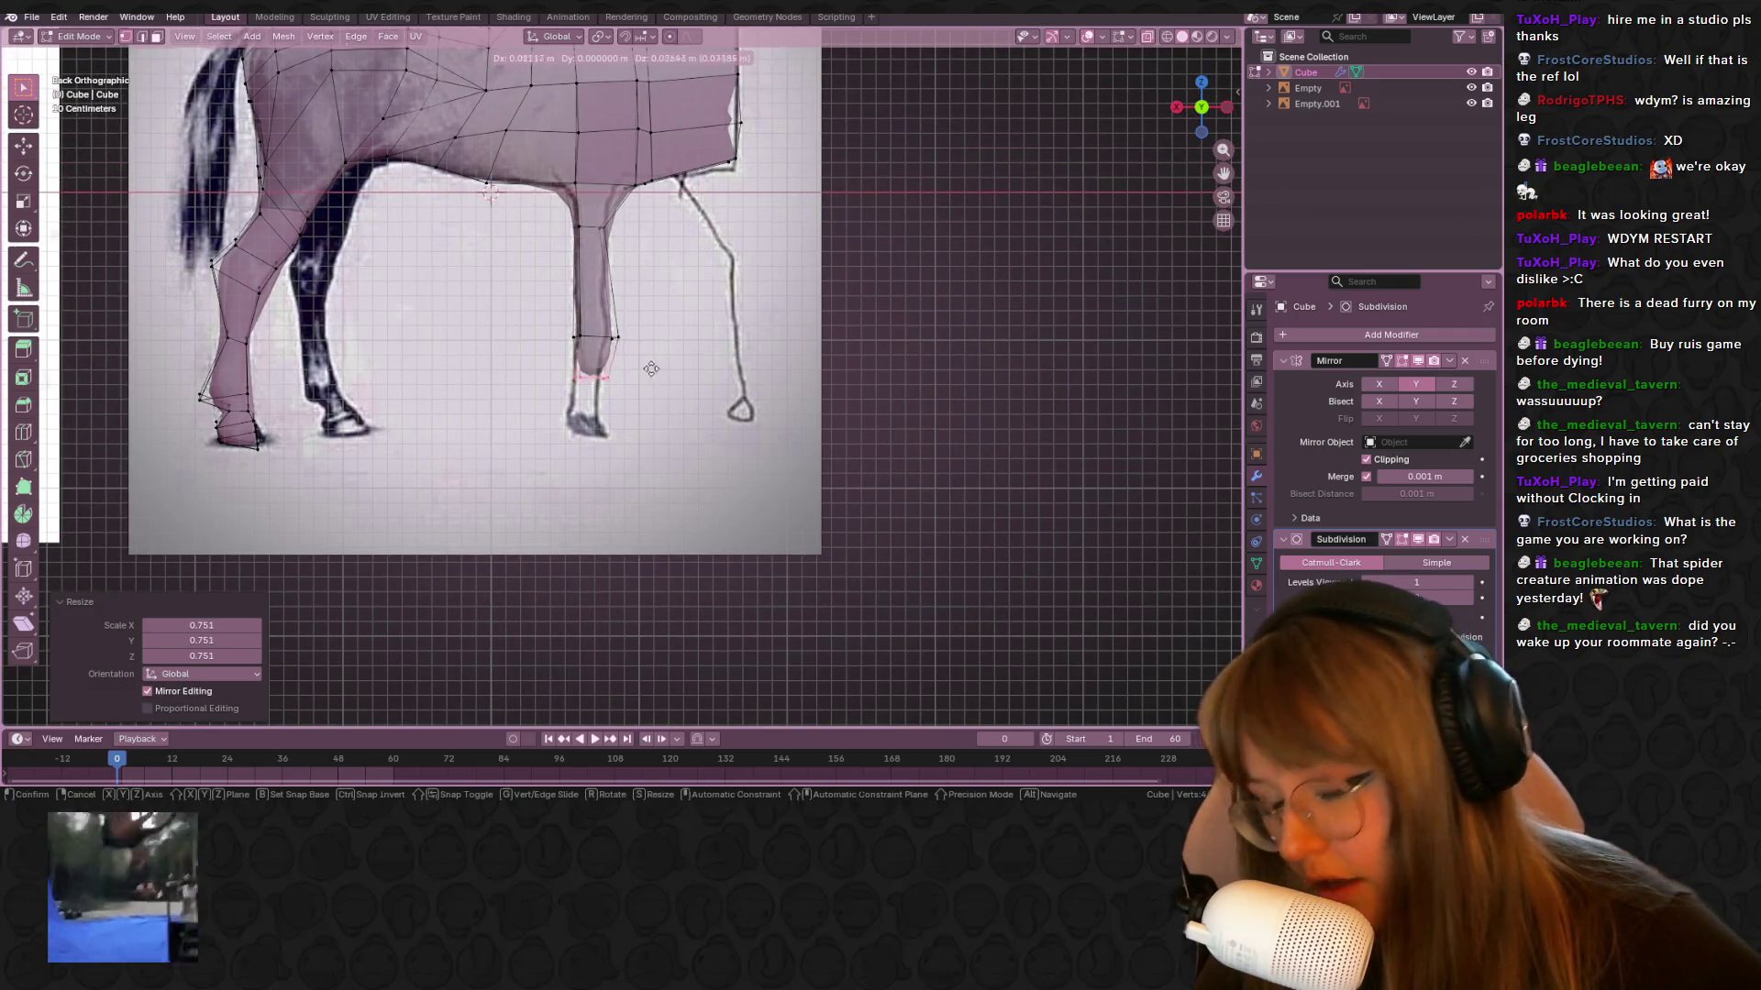
pyautogui.click(642, 365)
pyautogui.press('r')
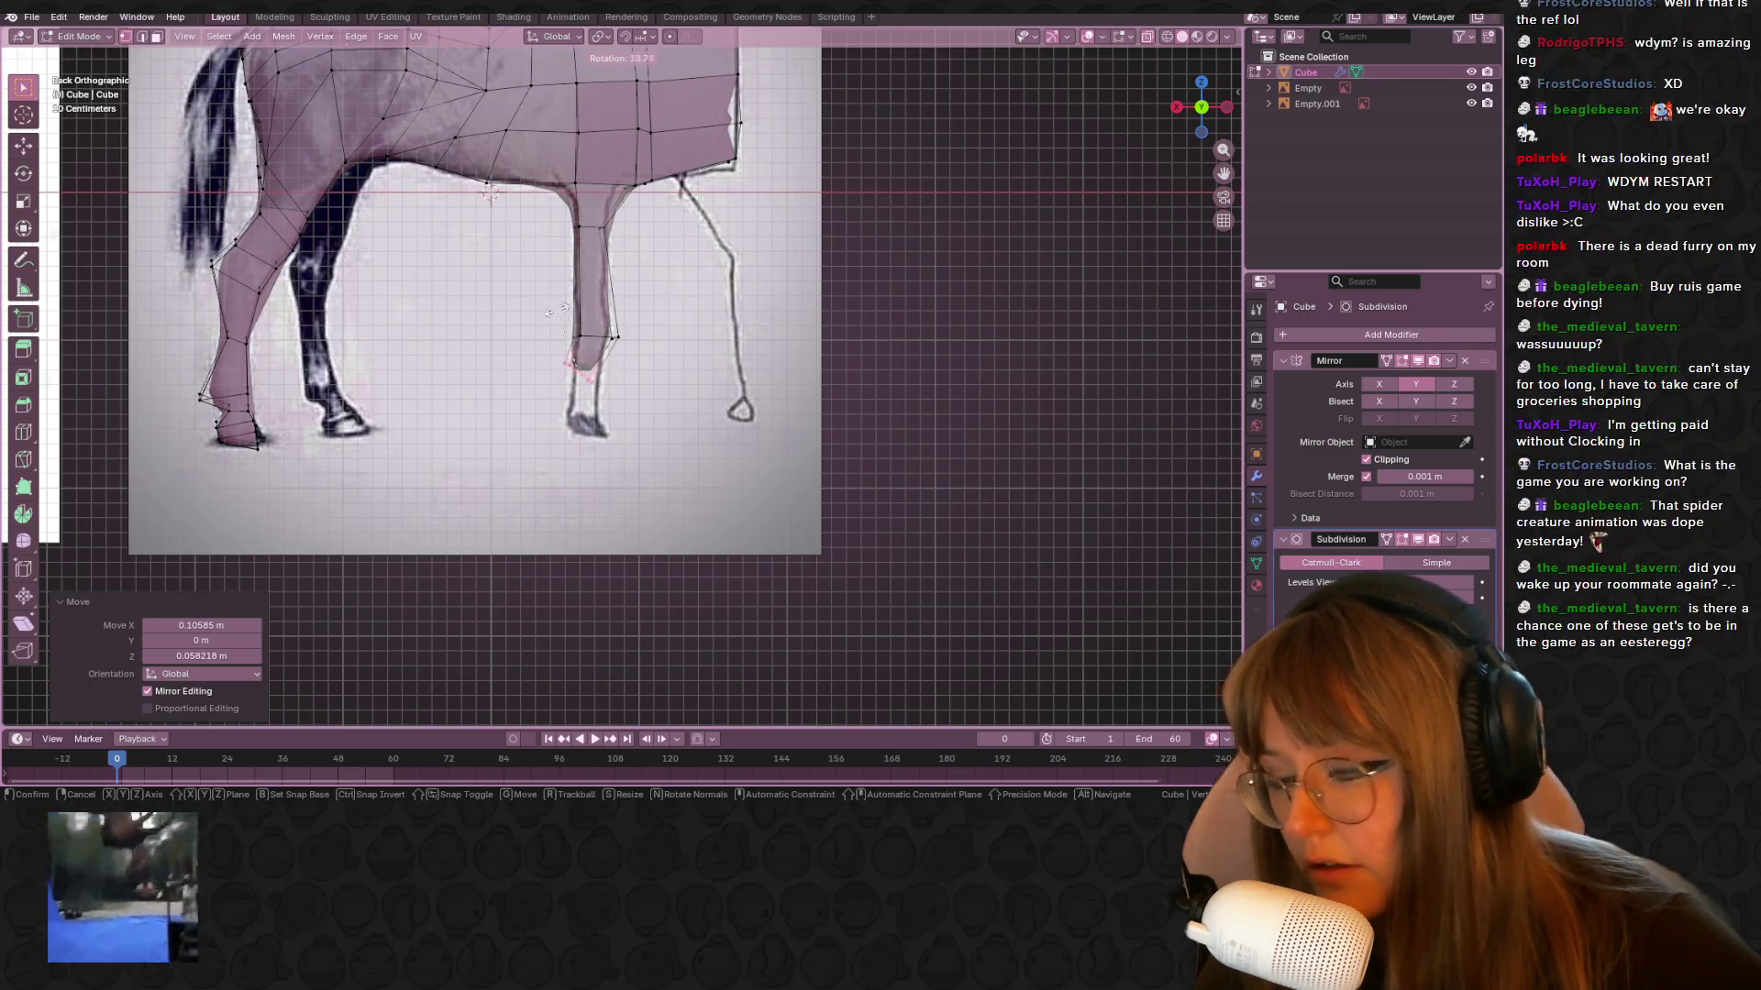
pyautogui.click(523, 349)
# Extend the leg down to the drawn hoof and add four loop cuts to the lower leg
pyautogui.keyDown('shift'); pyautogui.moveTo(612, 373); pyautogui.dragTo(604, 351, button='middle'); pyautogui.keyUp('shift')
pyautogui.press('g')
pyautogui.press('z')
pyautogui.press('z')
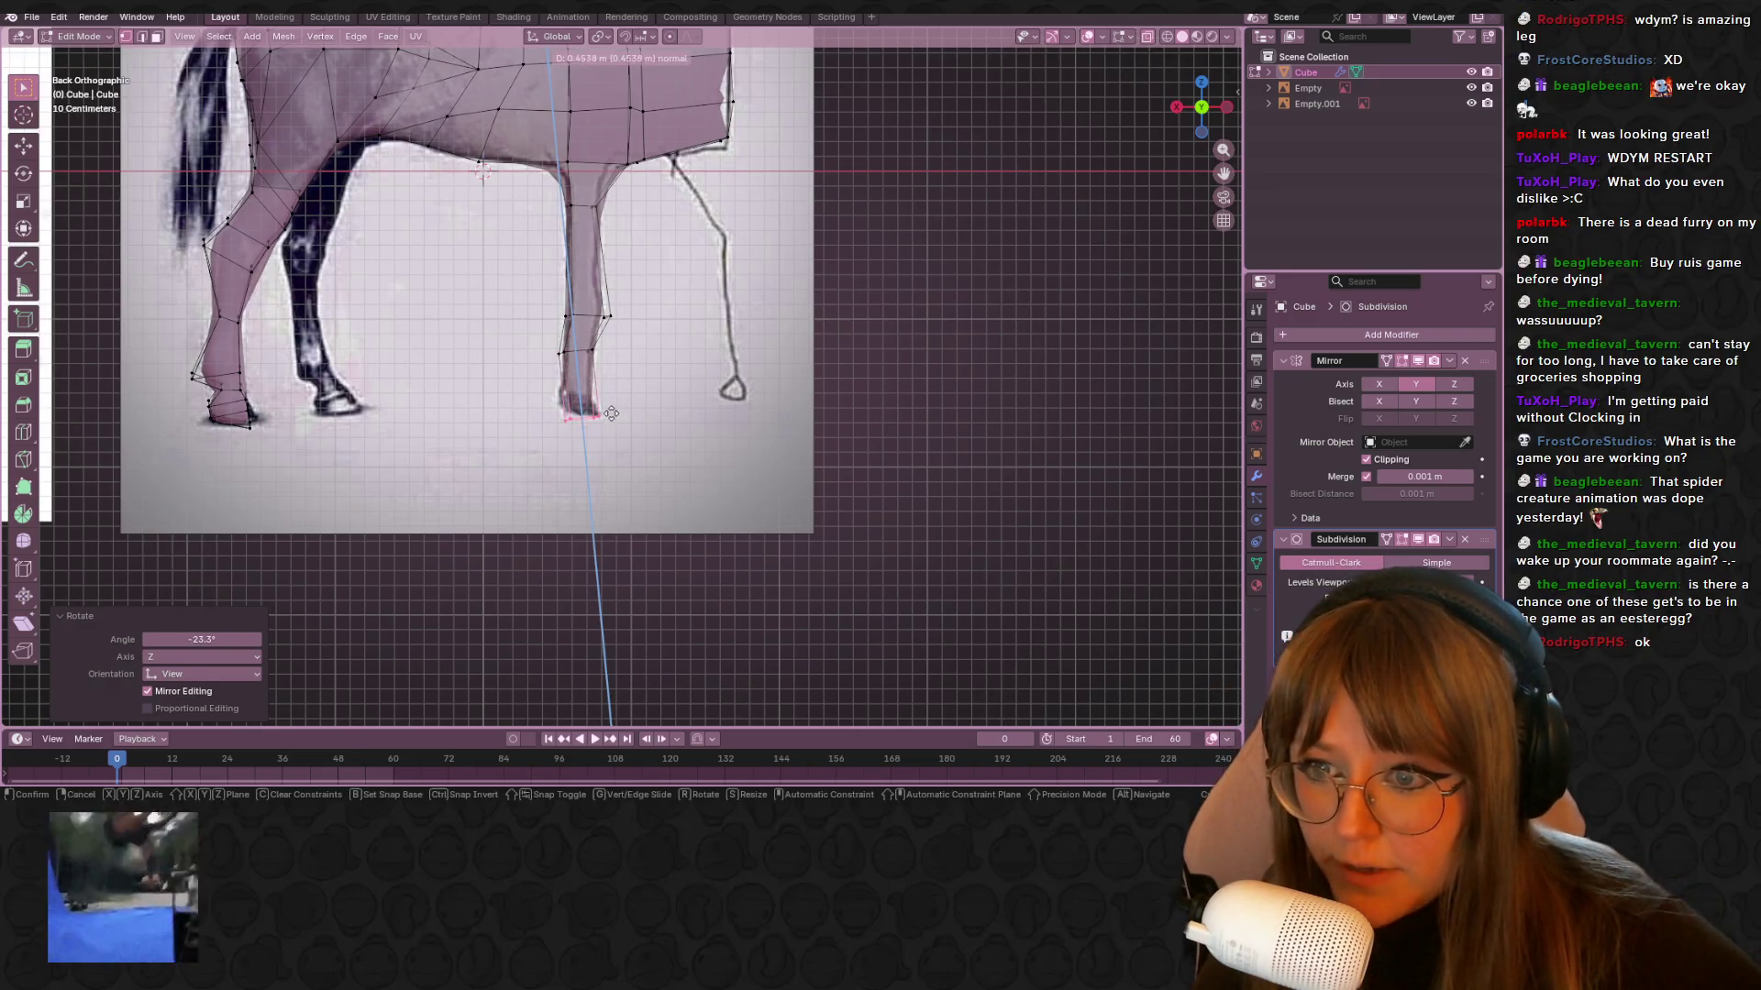
pyautogui.click(612, 413)
pyautogui.hotkey('ctrl', 'r')
pyautogui.click(574, 376)
pyautogui.rightClick(622, 420)
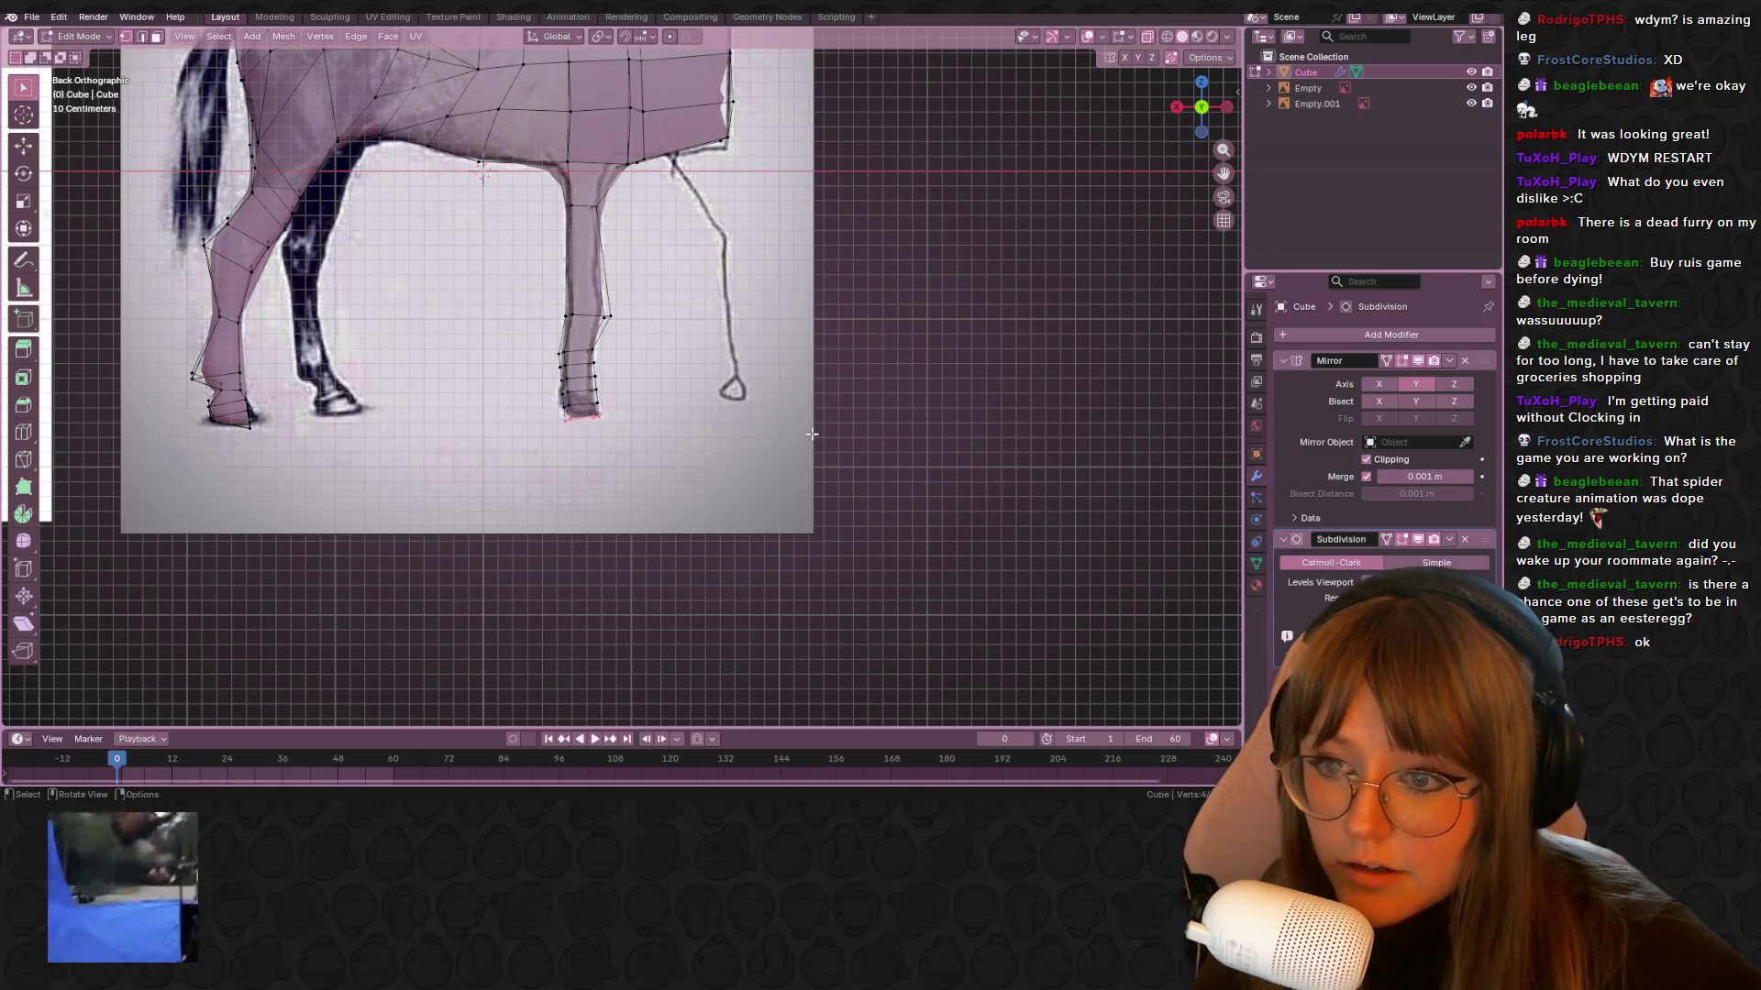
# Reselect the horse mesh in object mode, re-enter edit mode and inspect the legs
pyautogui.press('Tab')
pyautogui.moveTo(856, 229)
pyautogui.keyDown('shift'); pyautogui.mouseDown(button='middle')
pyautogui.moveTo(830, 317)
pyautogui.moveTo(797, 251)
pyautogui.moveTo(734, 275)
pyautogui.moveTo(746, 416)
pyautogui.moveTo(577, 303)
pyautogui.mouseUp(button='middle'); pyautogui.keyUp('shift')
pyautogui.click(648, 209)
pyautogui.click(798, 348)
pyautogui.press('Tab')
pyautogui.scroll(4, 798, 348)
pyautogui.moveTo(511, 202)
pyautogui.mouseDown(button='middle')
pyautogui.moveTo(826, 138)
pyautogui.moveTo(576, 279)
pyautogui.moveTo(523, 277)
pyautogui.moveTo(545, 313)
pyautogui.moveTo(575, 196)
pyautogui.mouseUp(button='middle')
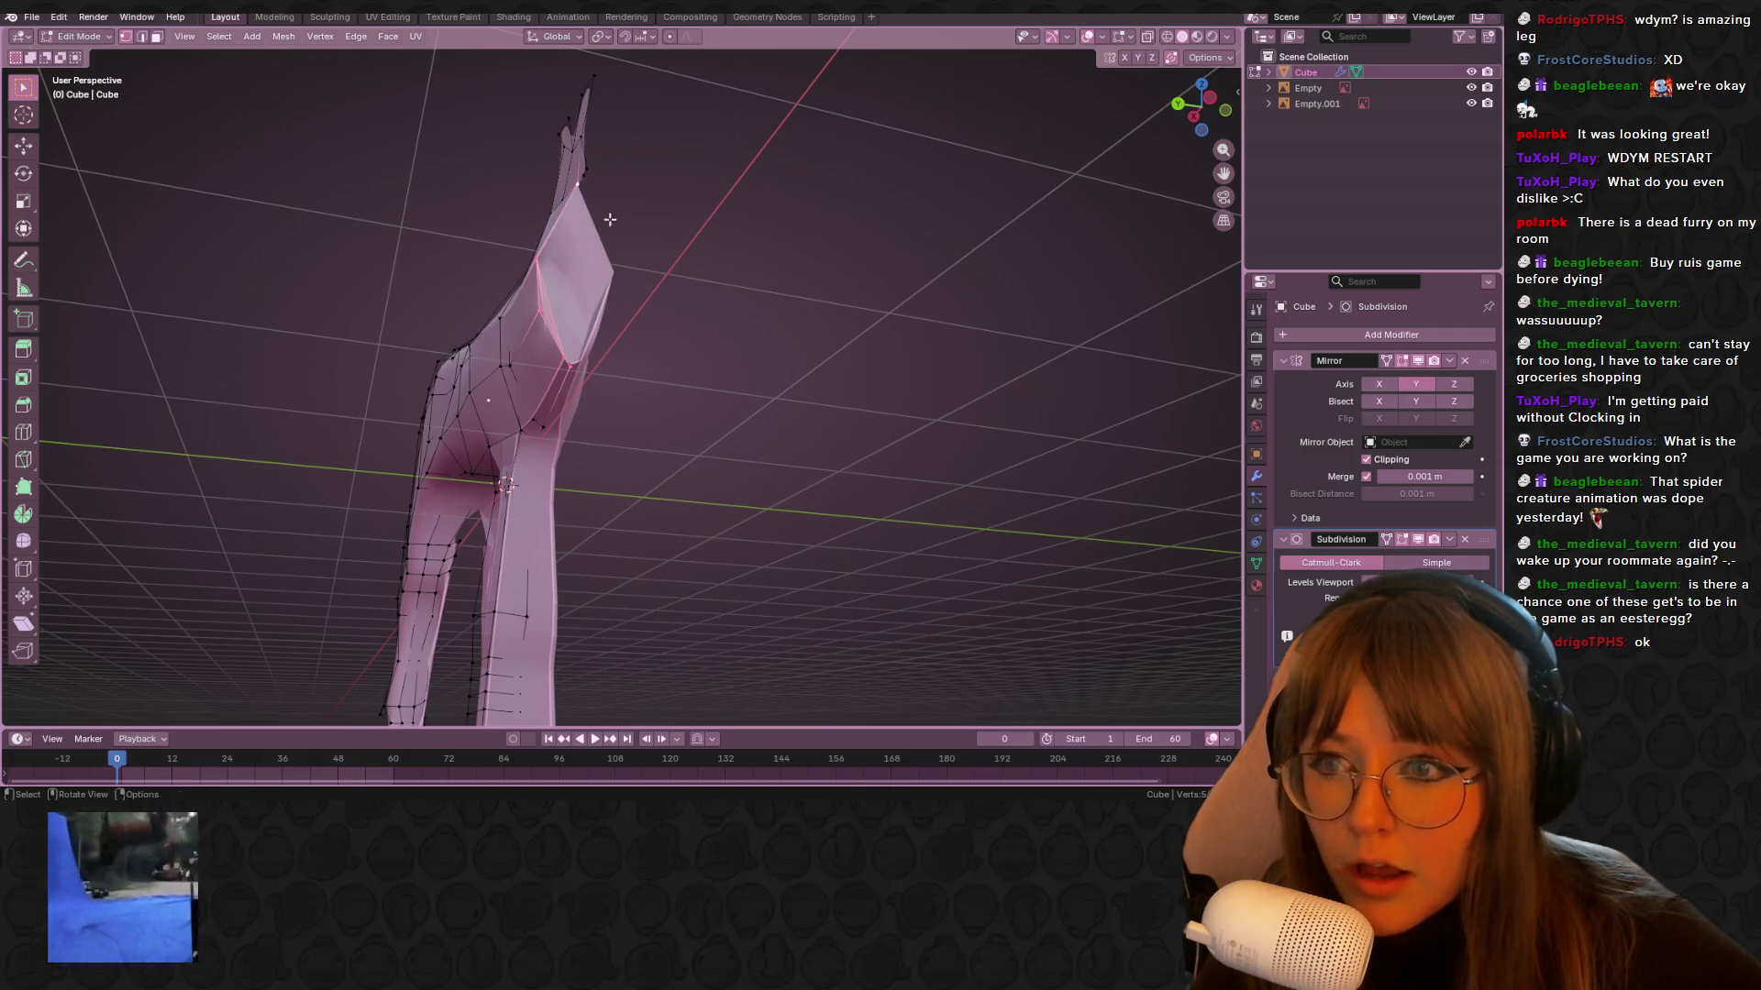
# Slide a chest vertex along its edge with Shift+V
pyautogui.moveTo(717, 259)
pyautogui.mouseDown(button='middle')
pyautogui.moveTo(668, 267)
pyautogui.moveTo(734, 385)
pyautogui.moveTo(798, 342)
pyautogui.moveTo(561, 318)
pyautogui.mouseUp(button='middle')
pyautogui.click(560, 318)
pyautogui.hotkey('shift', 'v')
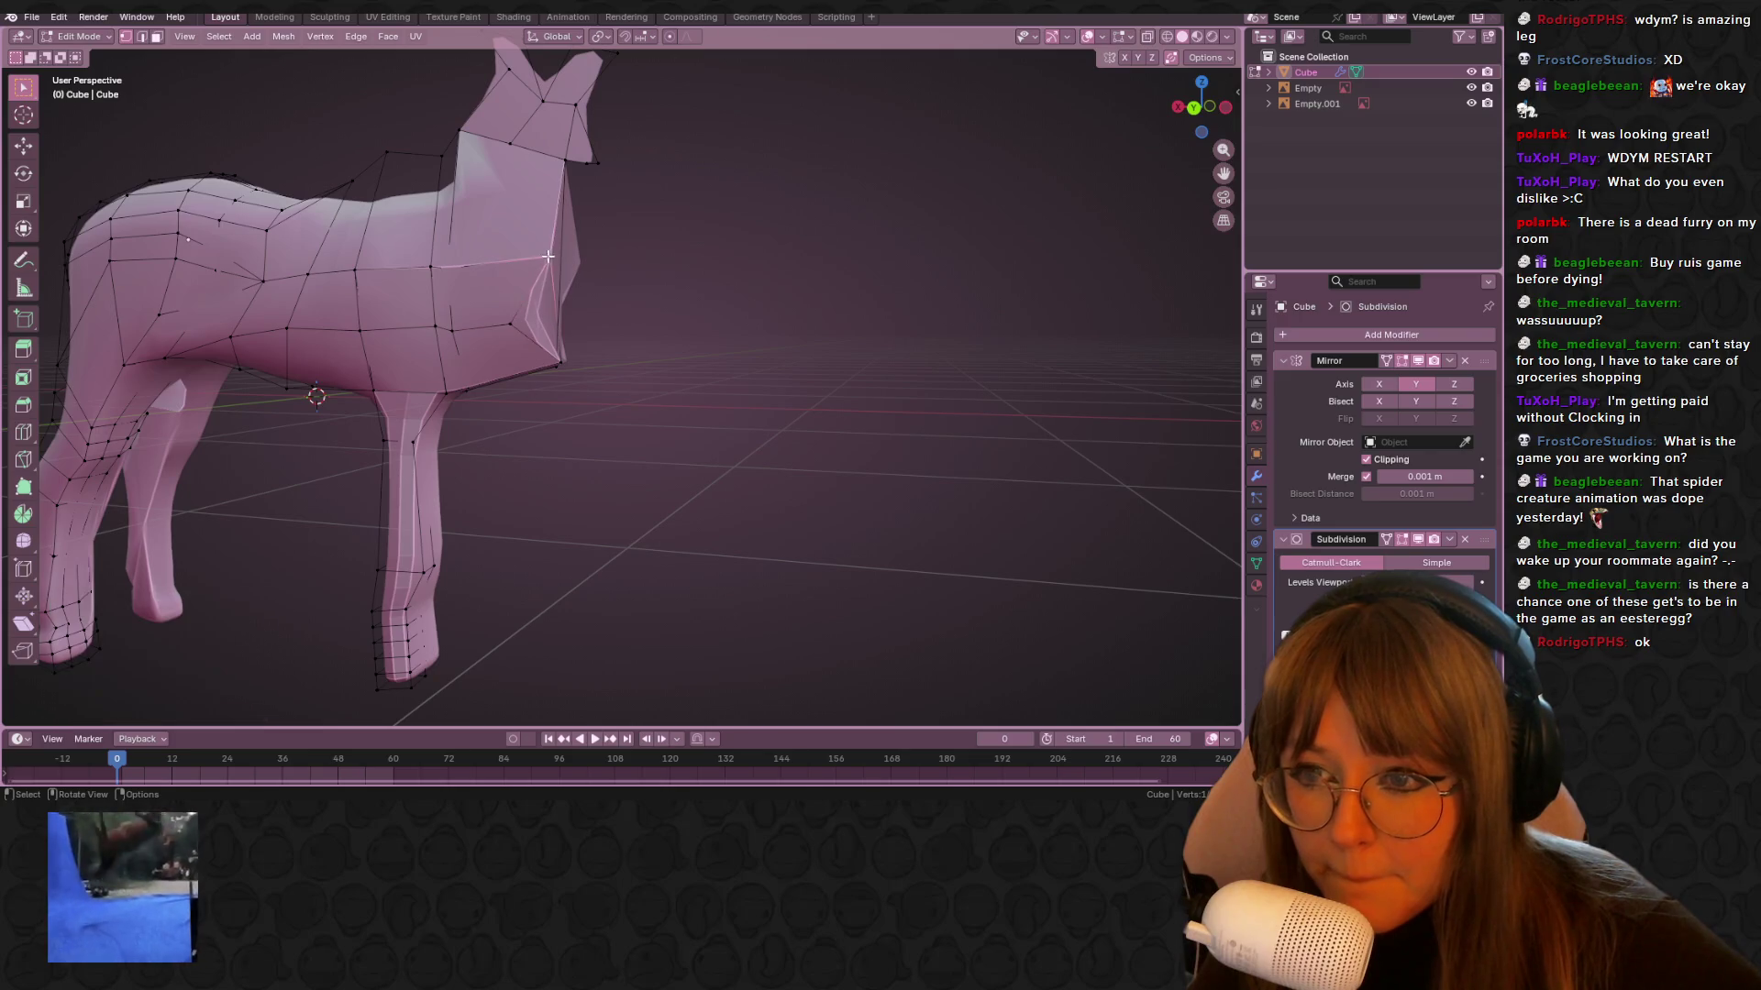
pyautogui.click(518, 256)
pyautogui.moveTo(522, 275); pyautogui.dragTo(676, 358, button='middle')
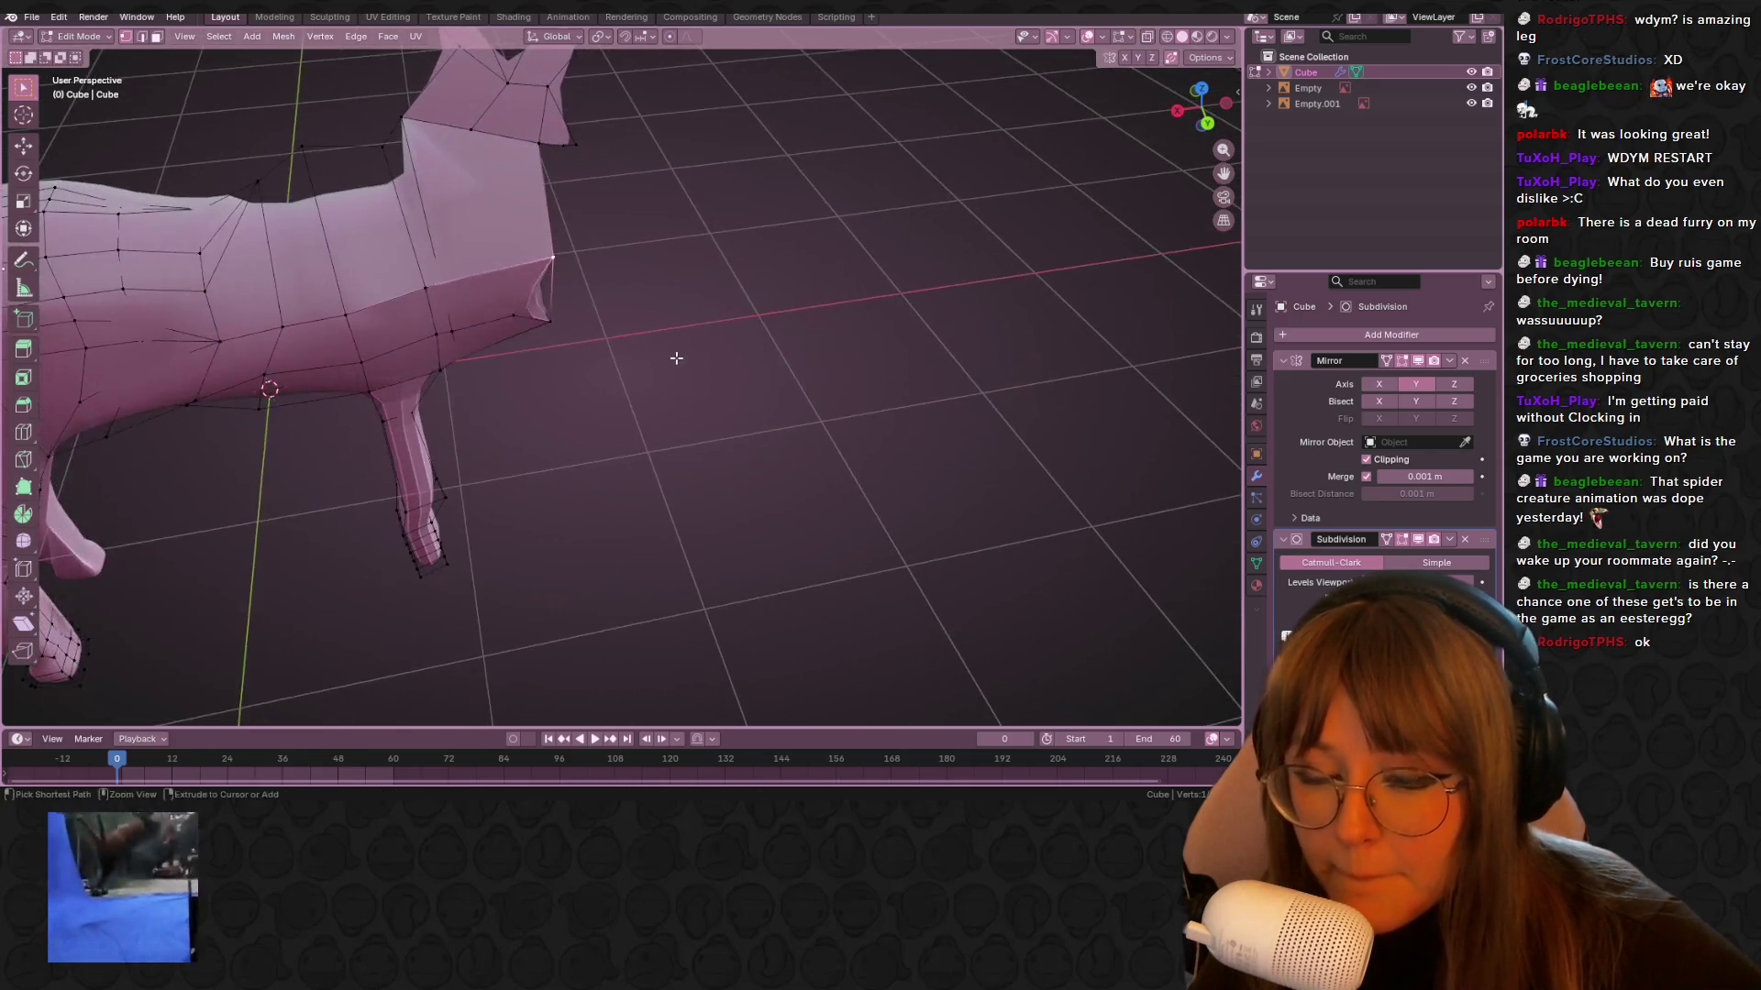
# From the front reference view, add a centred edge loop across the front leg
pyautogui.press('ctrl+KP_1')
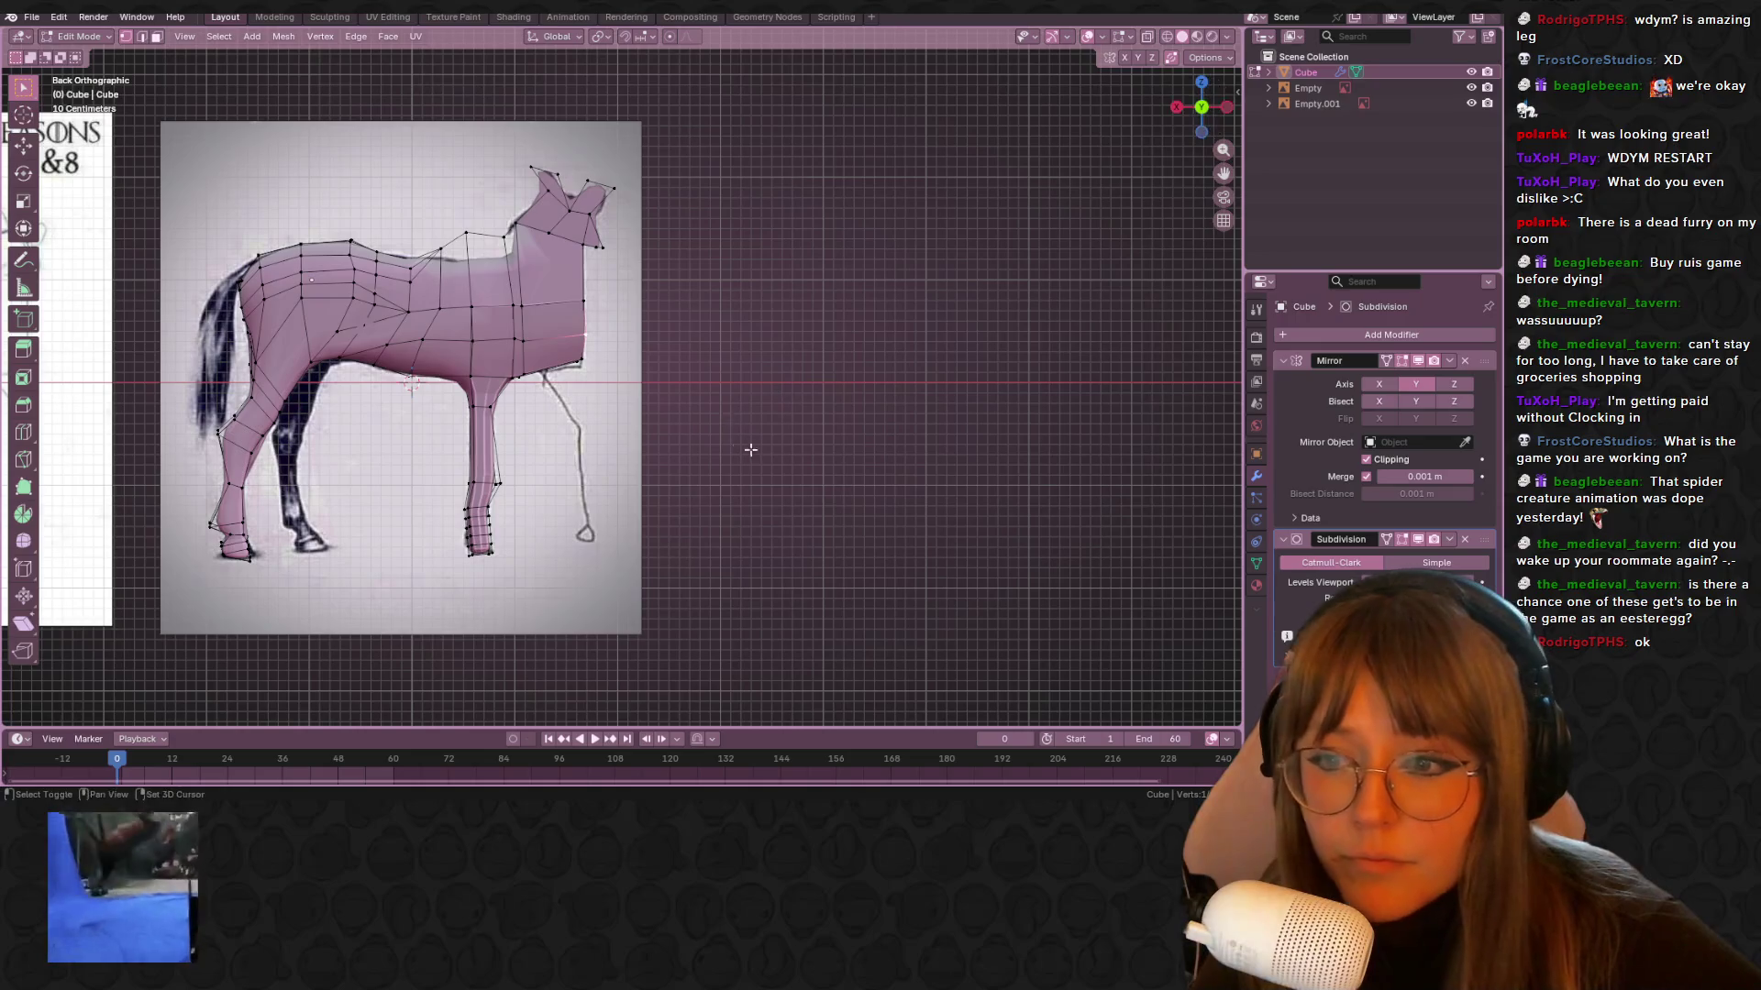
pyautogui.scroll(3, 710, 355)
pyautogui.hotkey('ctrl', 'e')
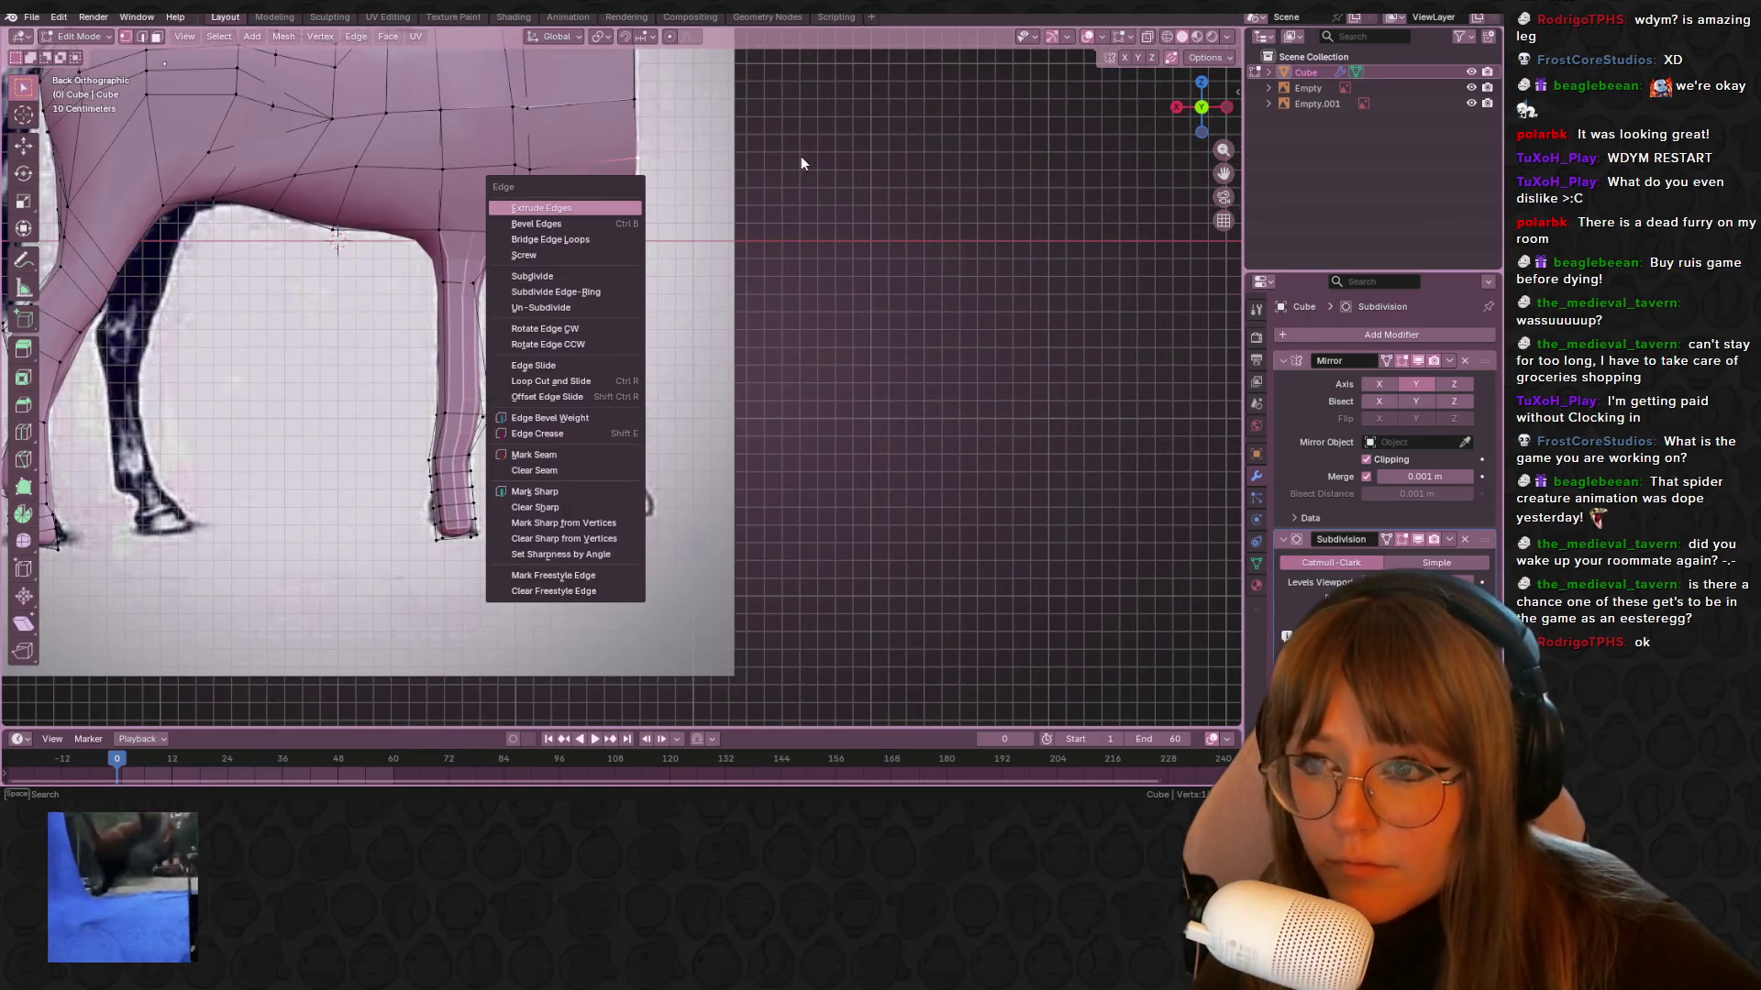
pyautogui.keyDown('shift'); pyautogui.moveTo(591, 165); pyautogui.dragTo(623, 247, button='middle'); pyautogui.keyUp('shift')
pyautogui.hotkey('ctrl', 'r')
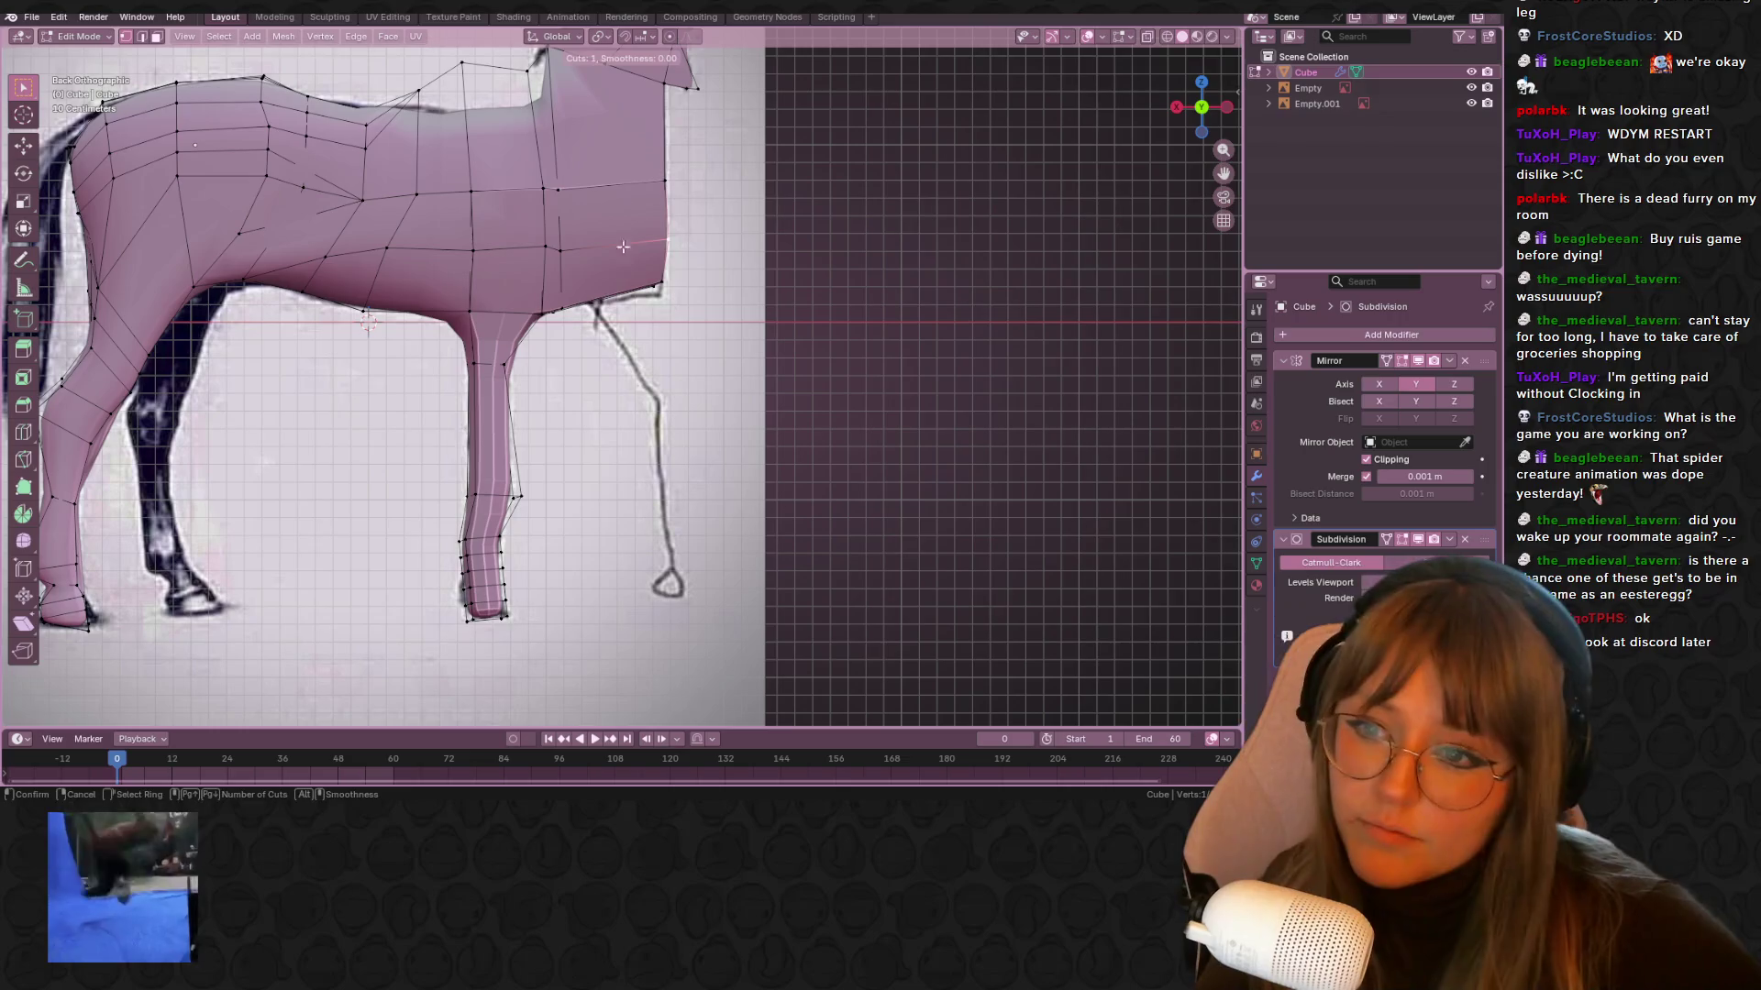
pyautogui.click(623, 247)
pyautogui.rightClick(612, 280)
# Add one more centred edge loop near where the leg meets the body
pyautogui.hotkey('ctrl', 'r')
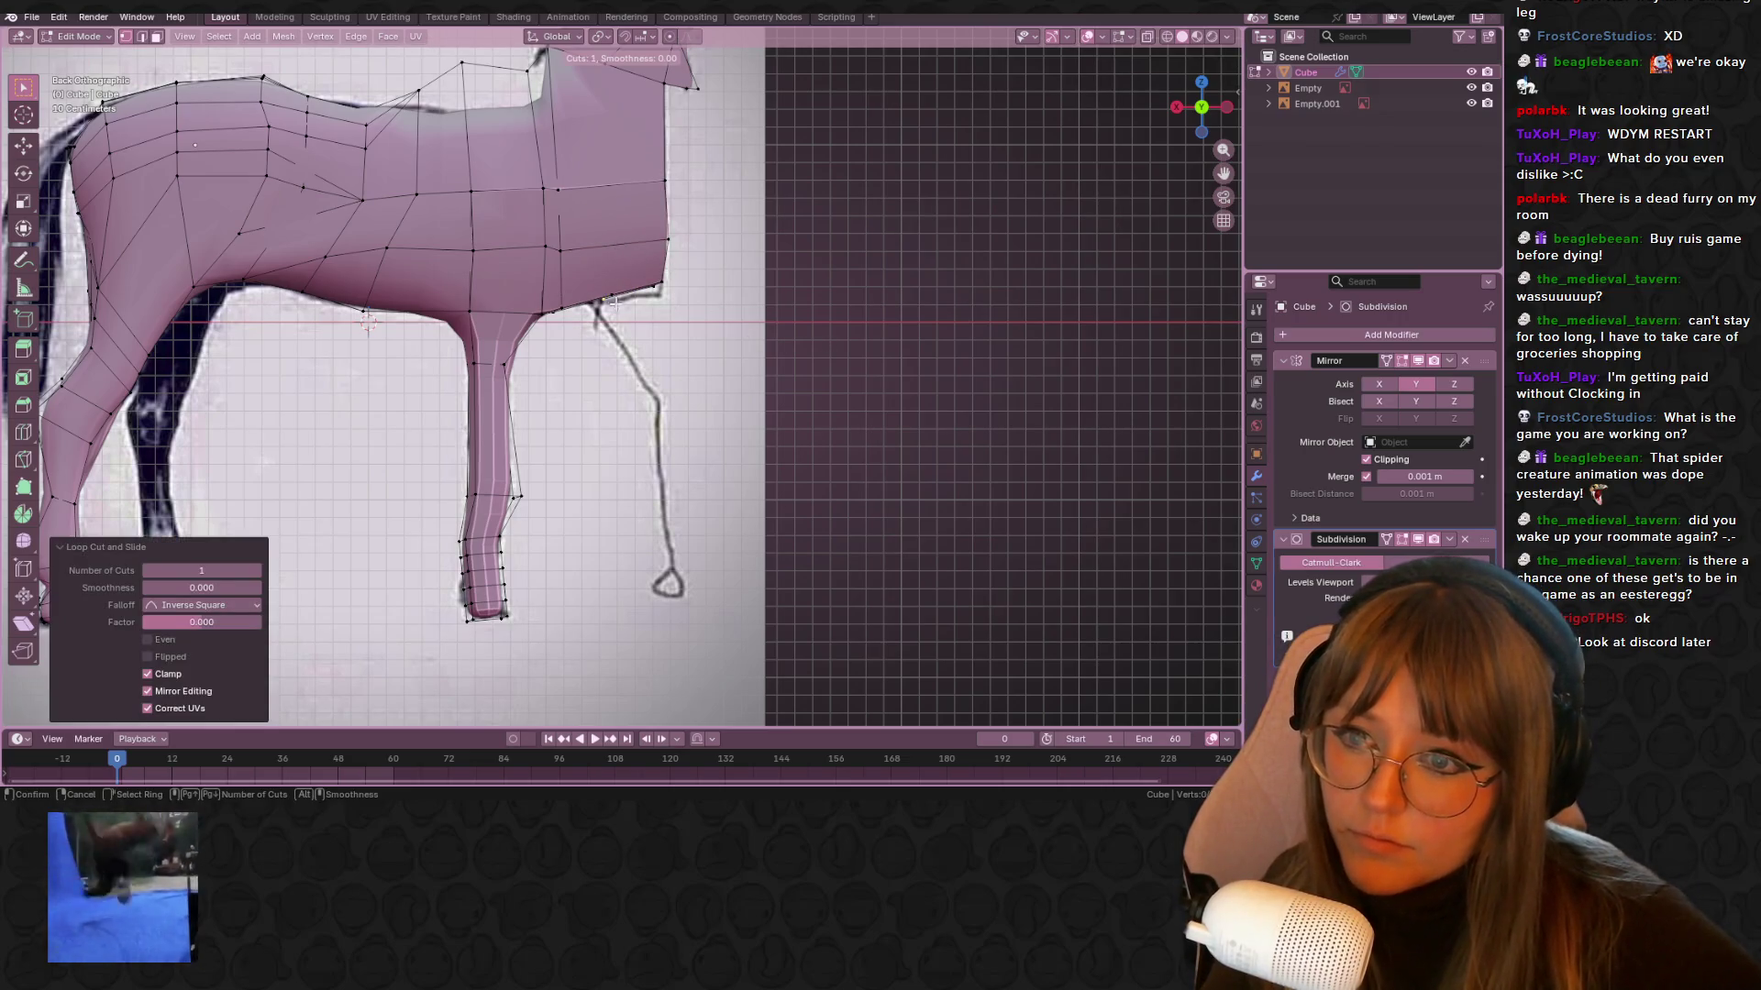
pyautogui.rightClick(717, 340)
pyautogui.click(619, 282)
pyautogui.moveTo(619, 283)
pyautogui.mouseDown(button='middle')
pyautogui.moveTo(648, 342)
pyautogui.moveTo(622, 264)
pyautogui.mouseUp(button='middle')
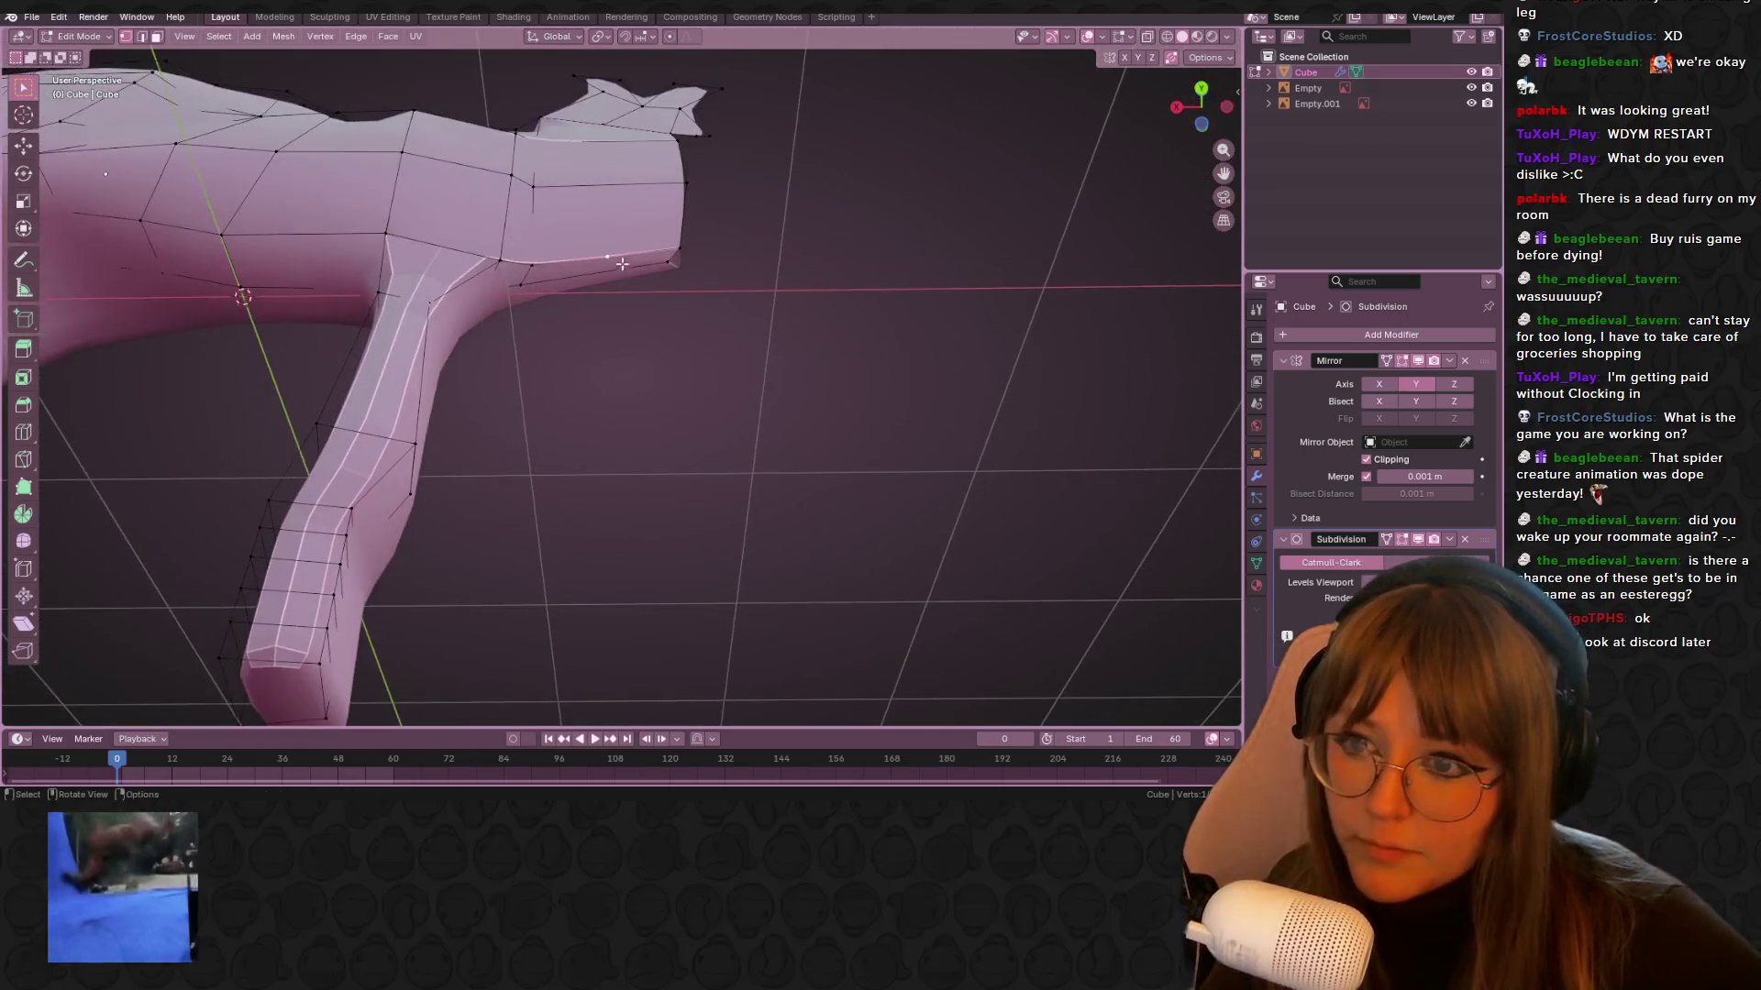
pyautogui.hotkey('ctrl', 'r')
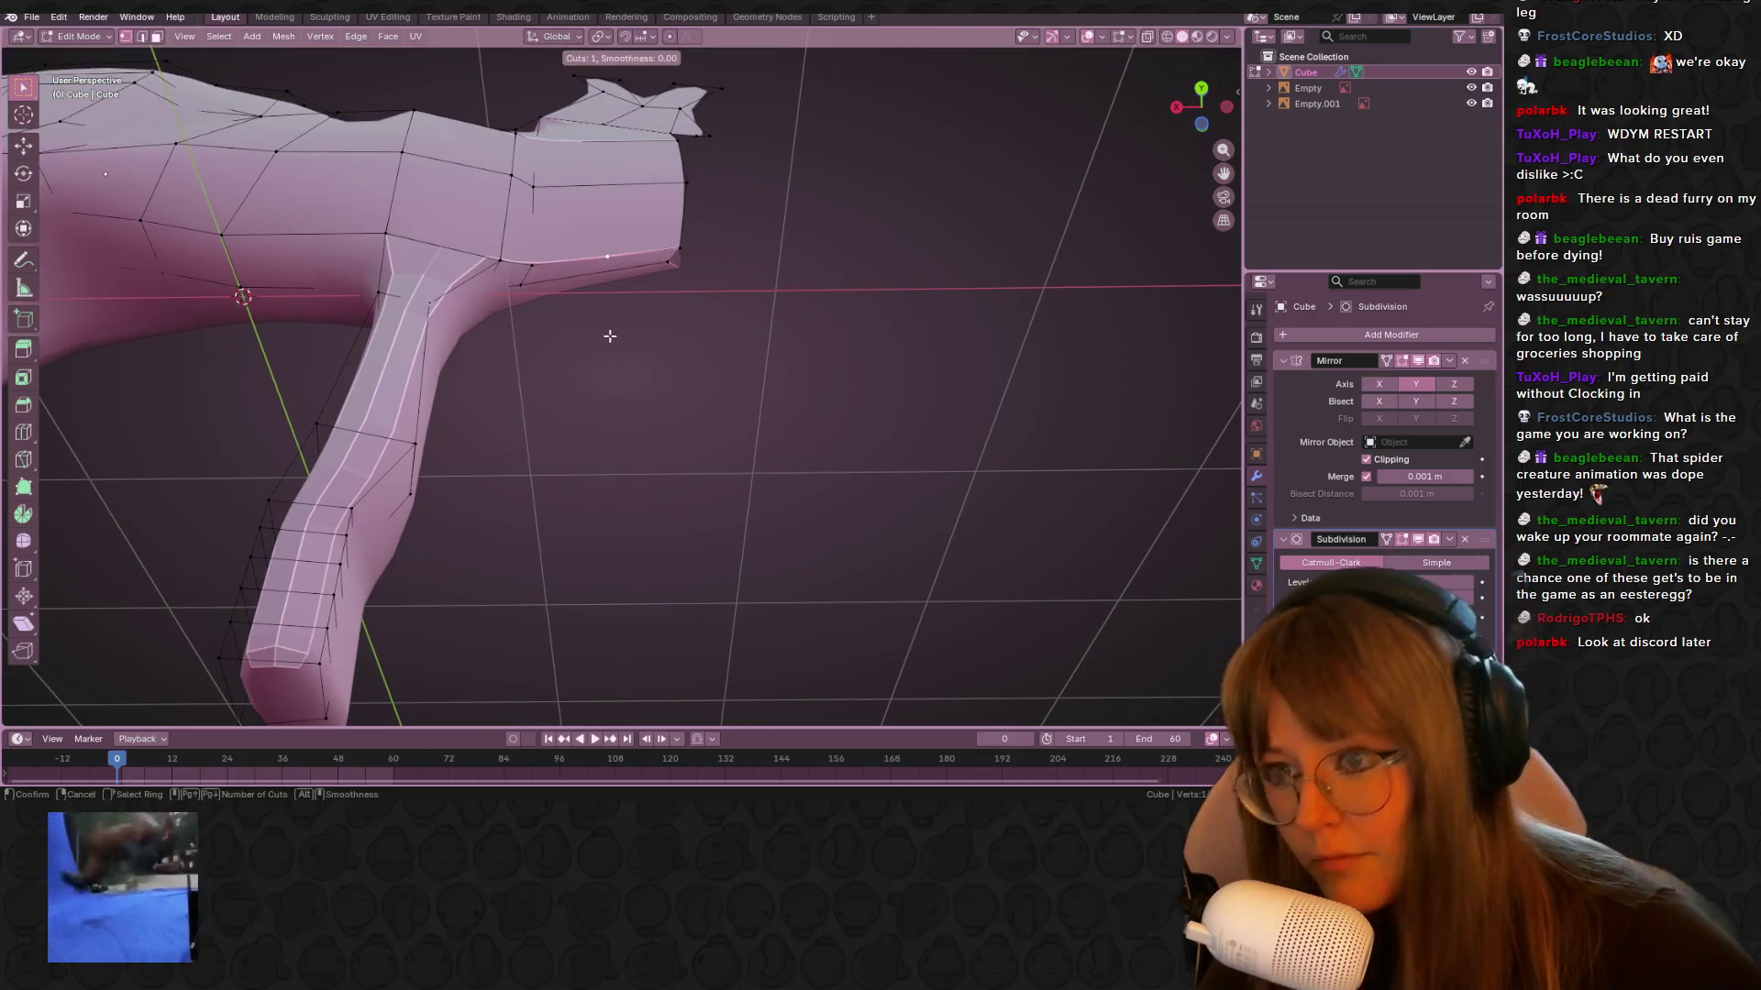
pyautogui.click(612, 271)
pyautogui.rightClick(612, 272)
pyautogui.click(581, 258)
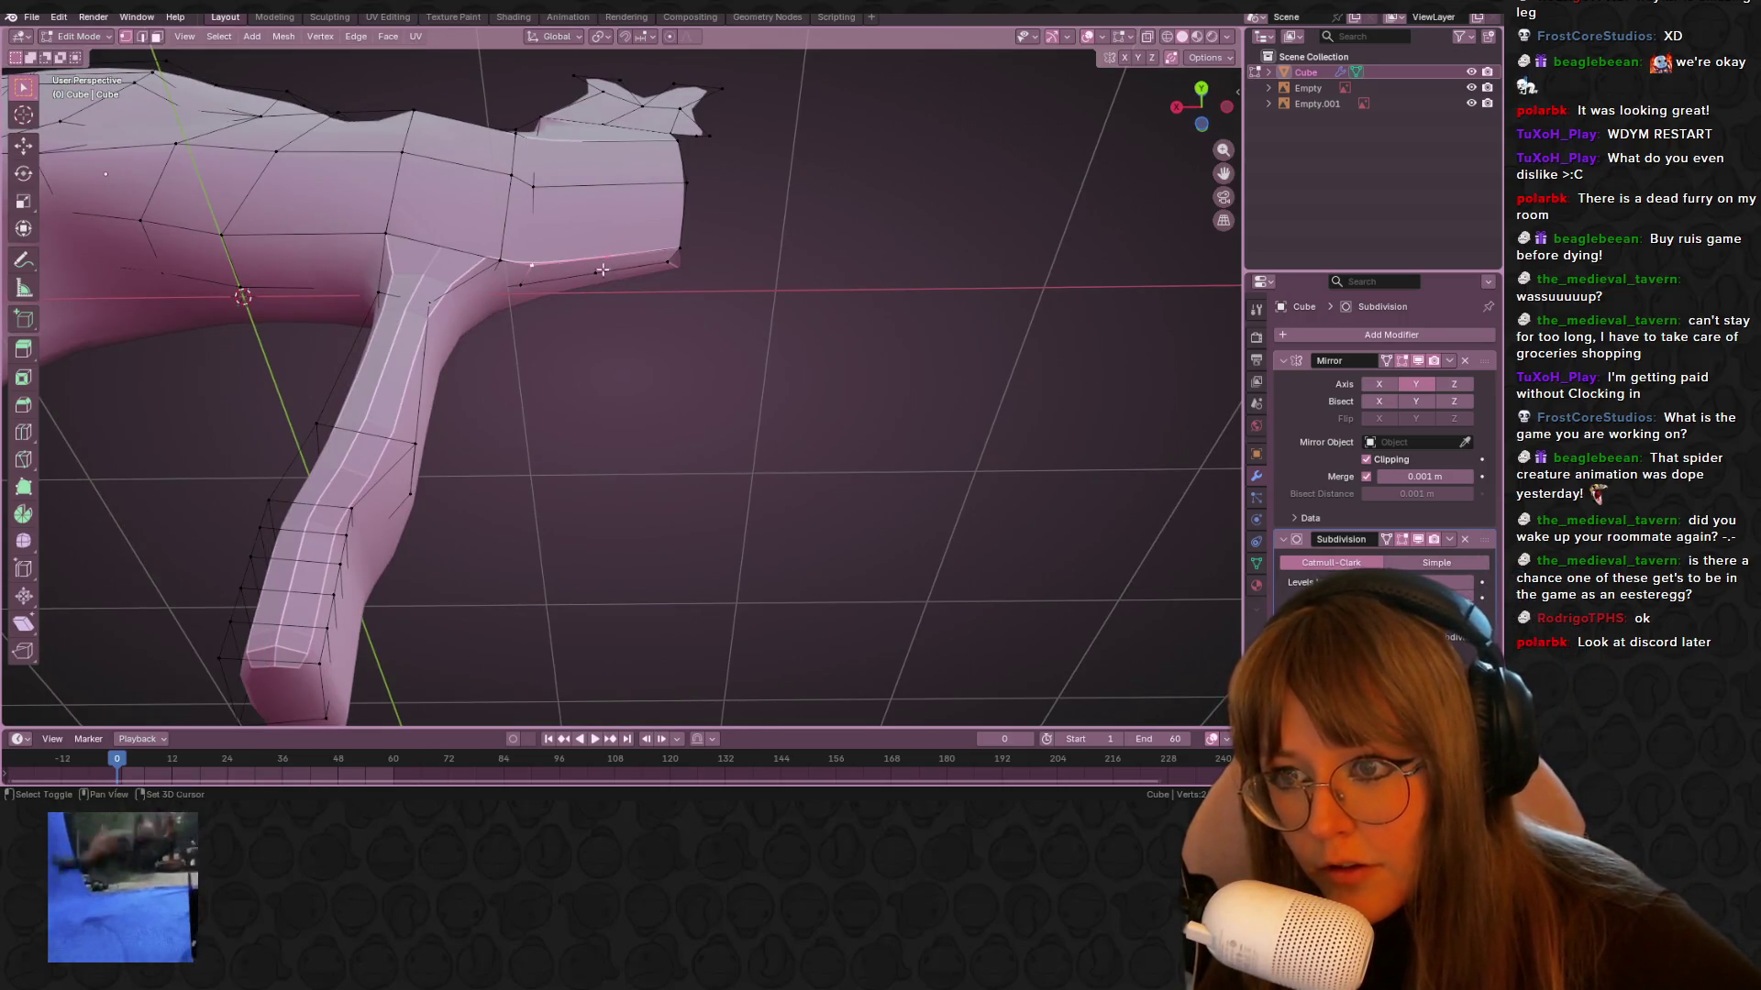
pyautogui.moveTo(1206, 104)
pyautogui.mouseDown()
pyautogui.moveTo(1192, 147)
pyautogui.moveTo(1203, 92)
pyautogui.mouseUp()
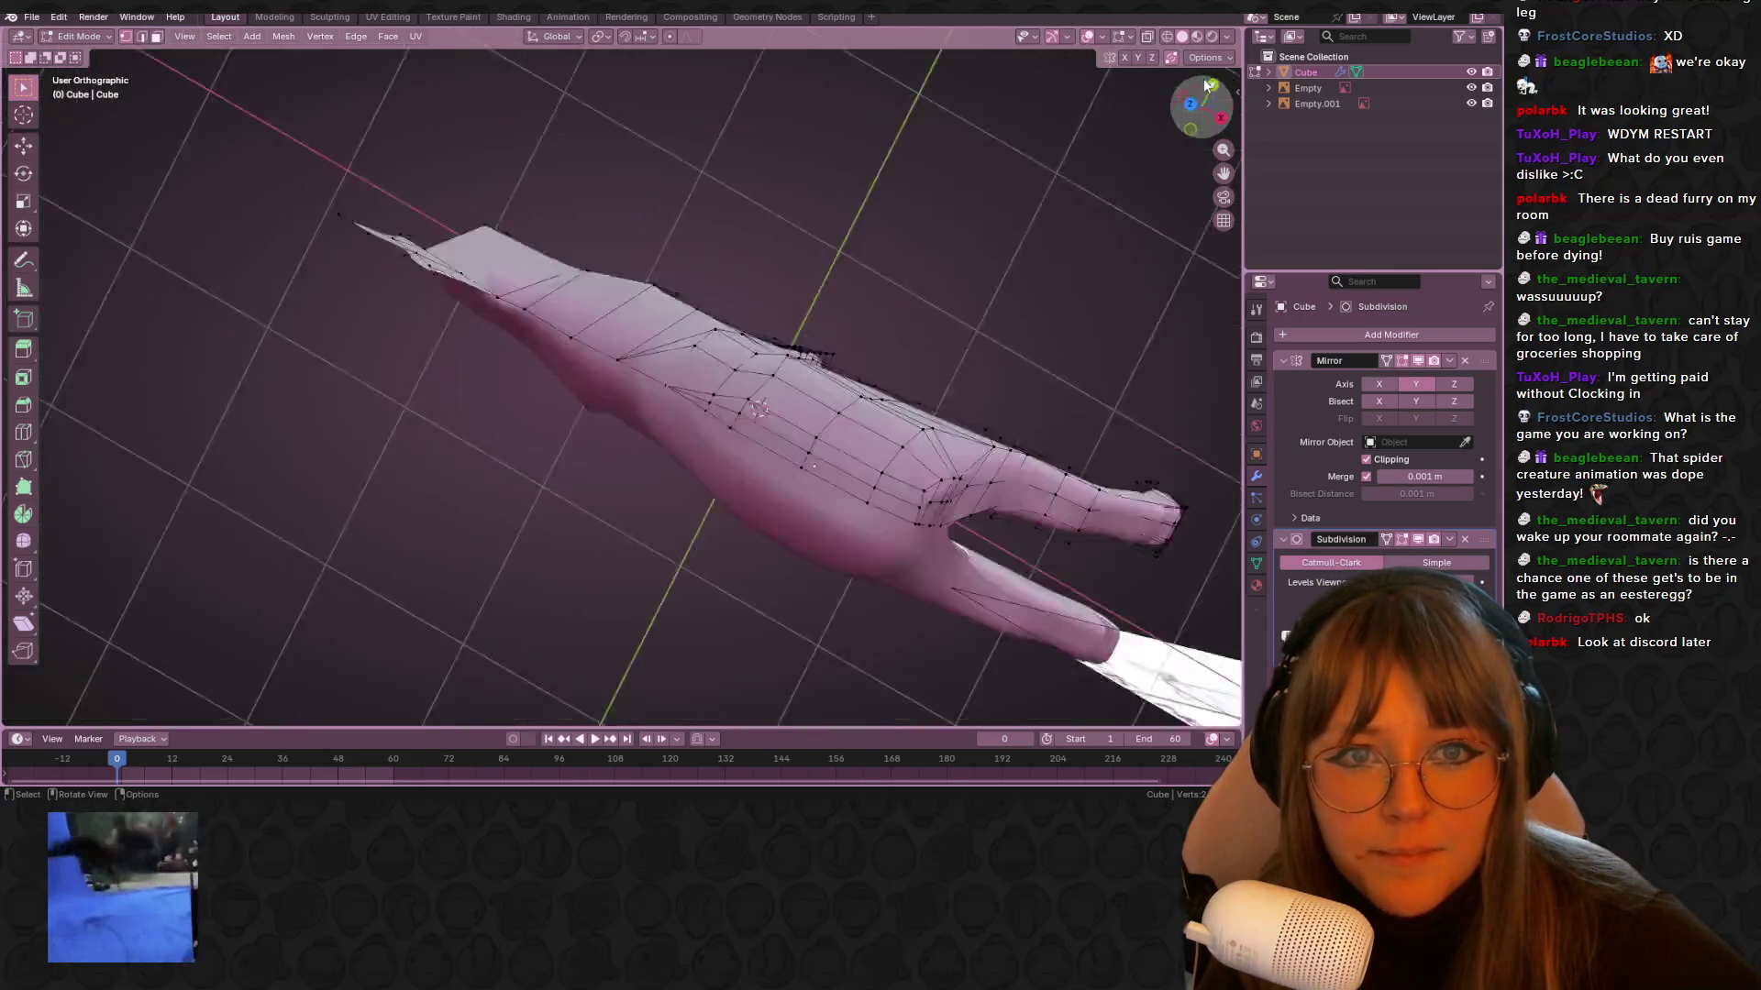
pyautogui.click(1201, 89)
# Slightly rotate the chest edges, then extrude and taper the first segment of the second front leg
pyautogui.press('r')
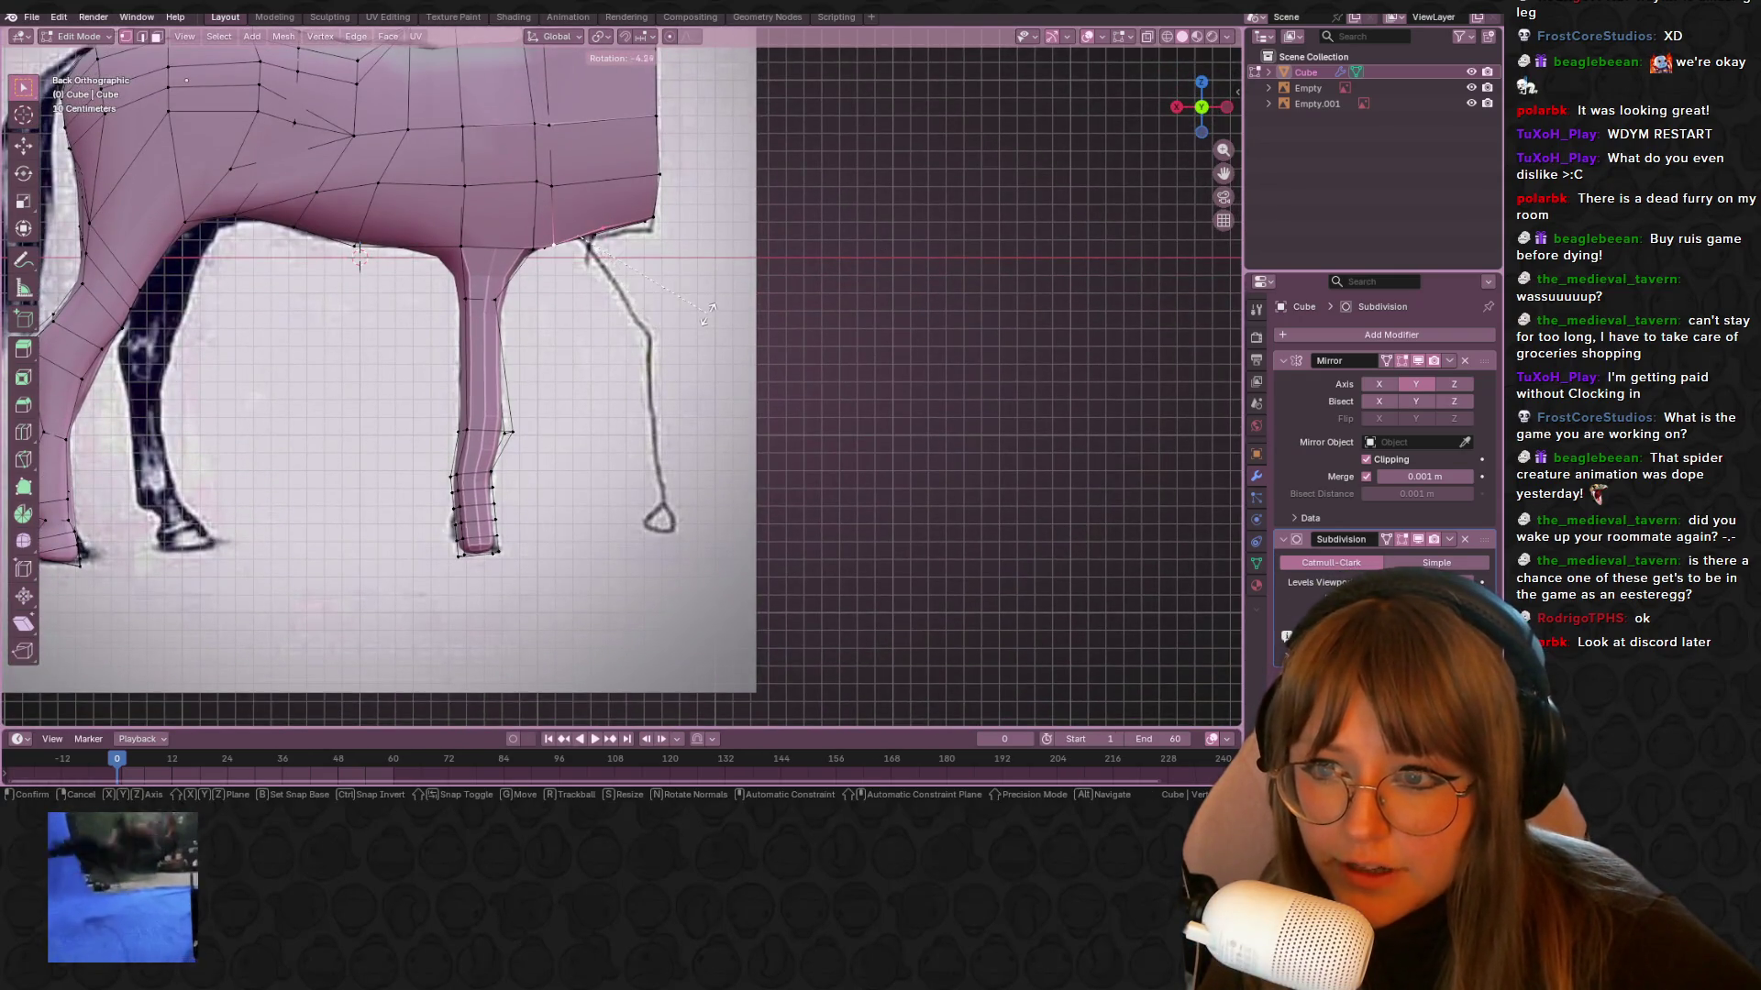
pyautogui.click(693, 332)
pyautogui.press('e')
pyautogui.click(646, 427)
pyautogui.press('s')
pyautogui.click(761, 409)
# Extrude the leg downward, bend it 21.9° and extend it to the hoof, then view it in Object Mode
pyautogui.press('e')
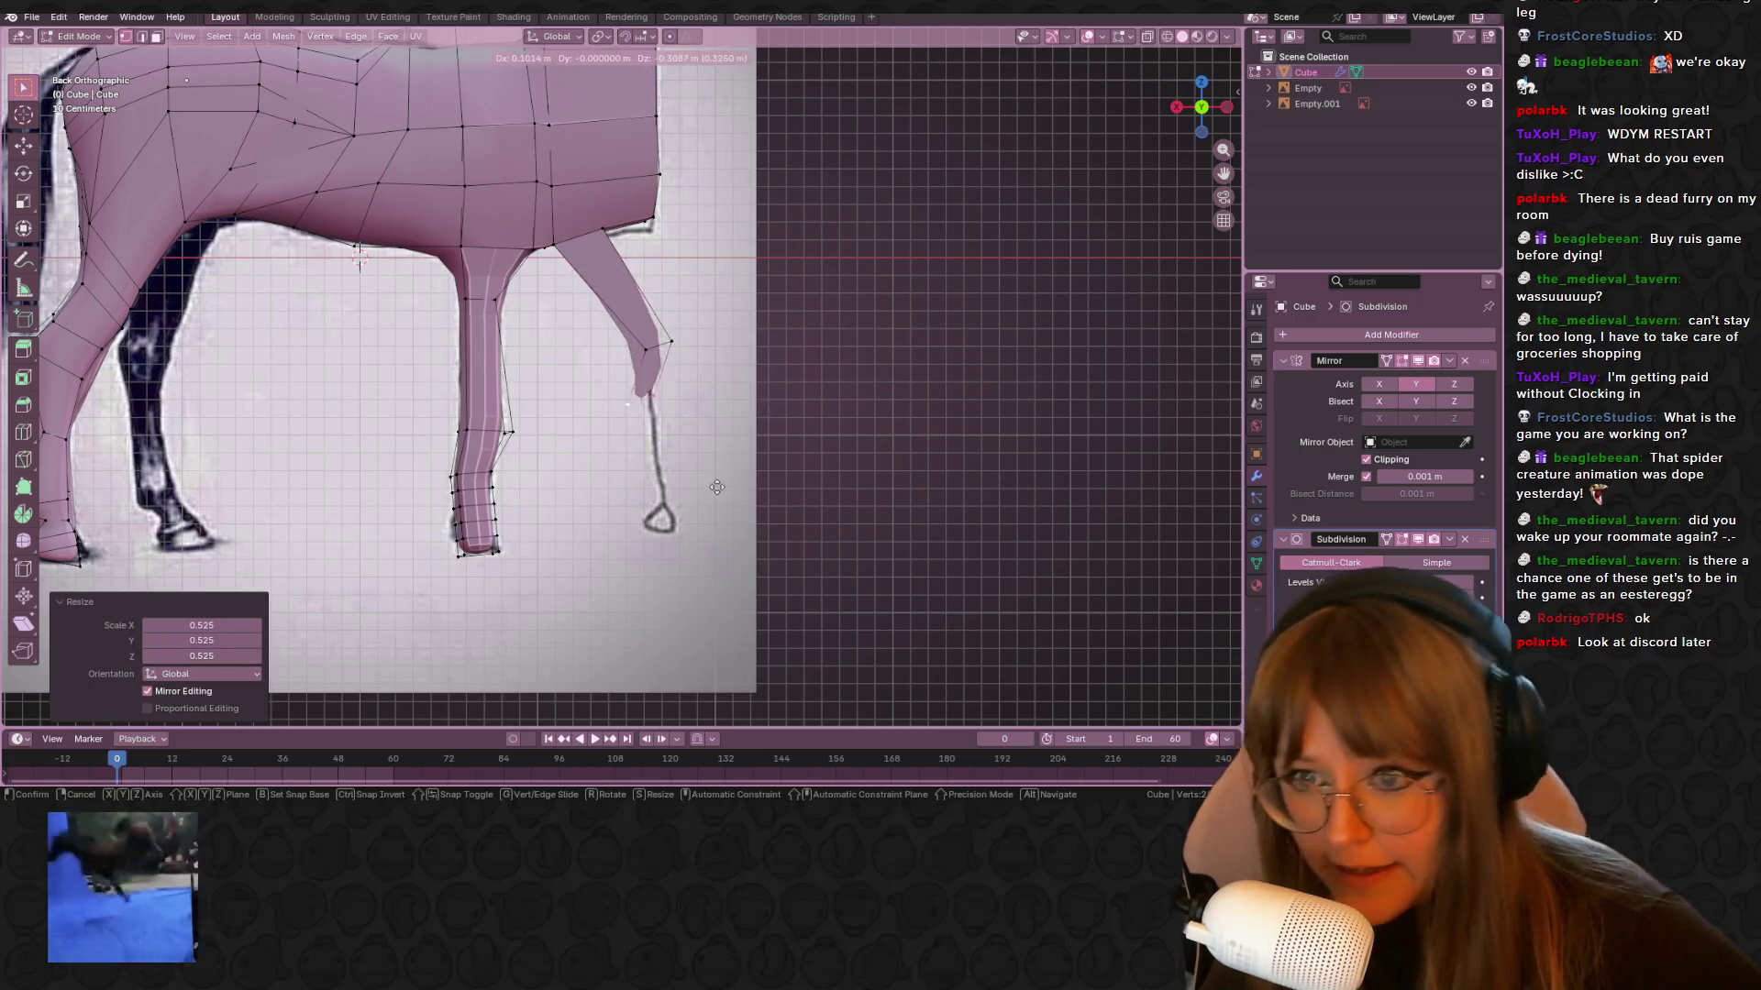
pyautogui.click(734, 510)
pyautogui.press('r')
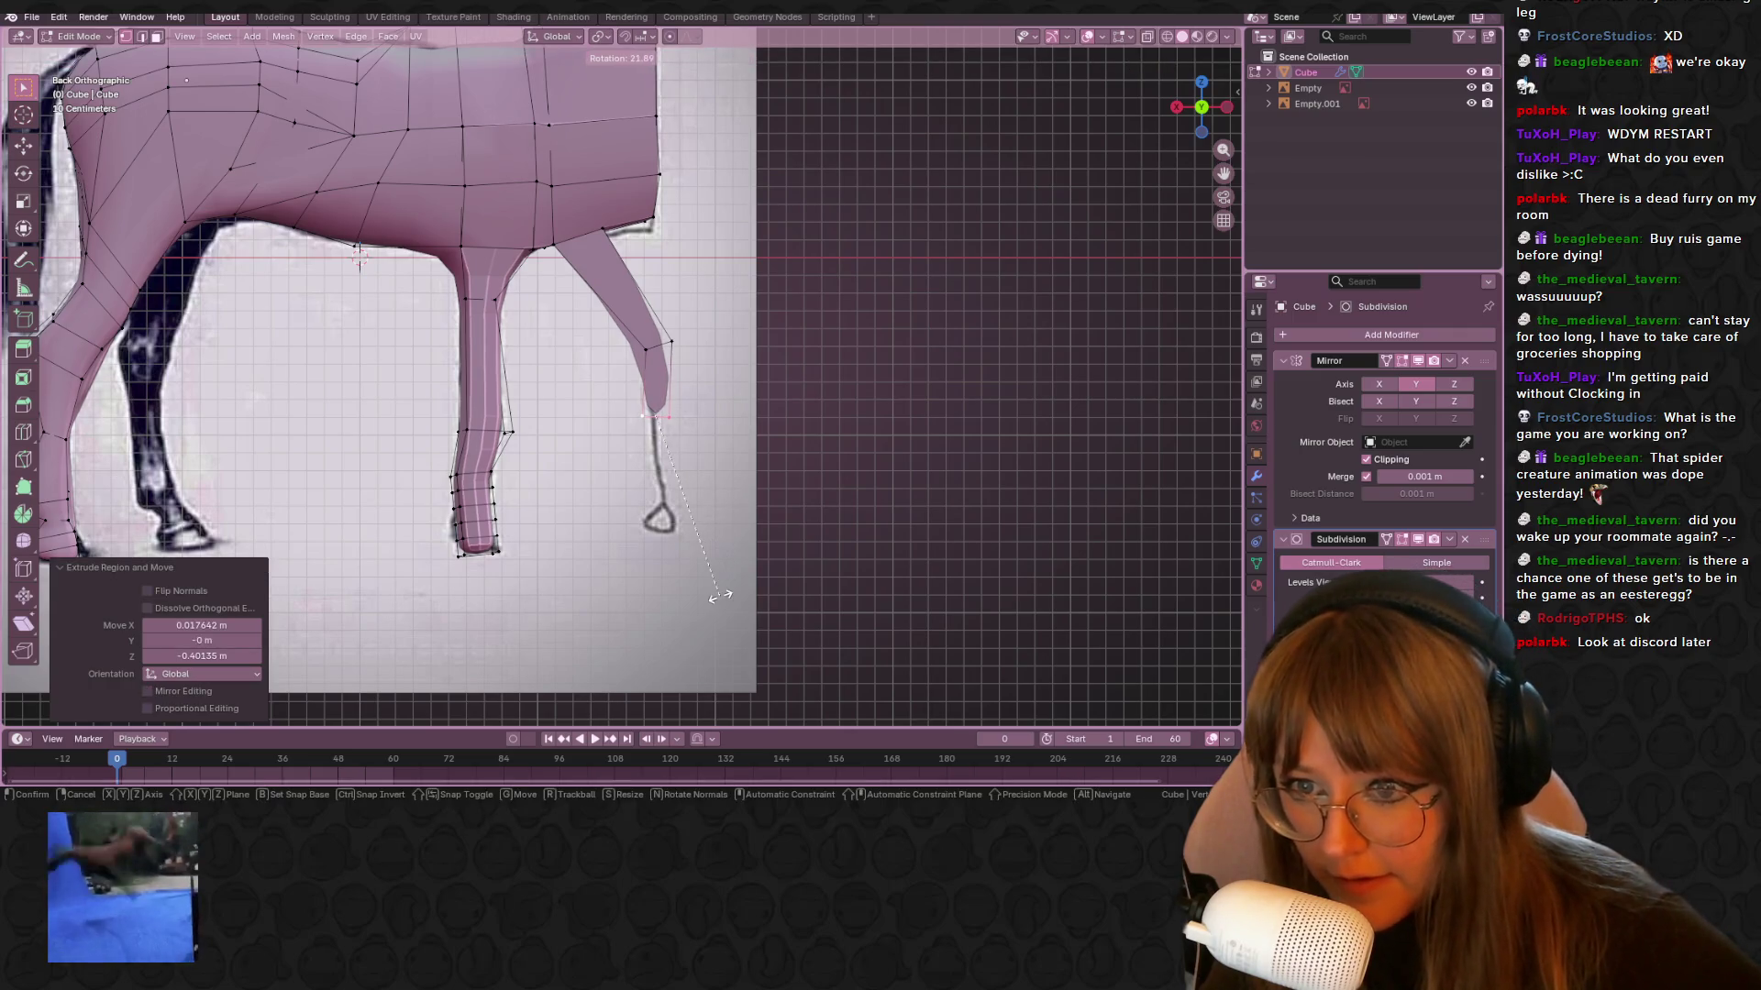
pyautogui.click(720, 596)
pyautogui.press('e')
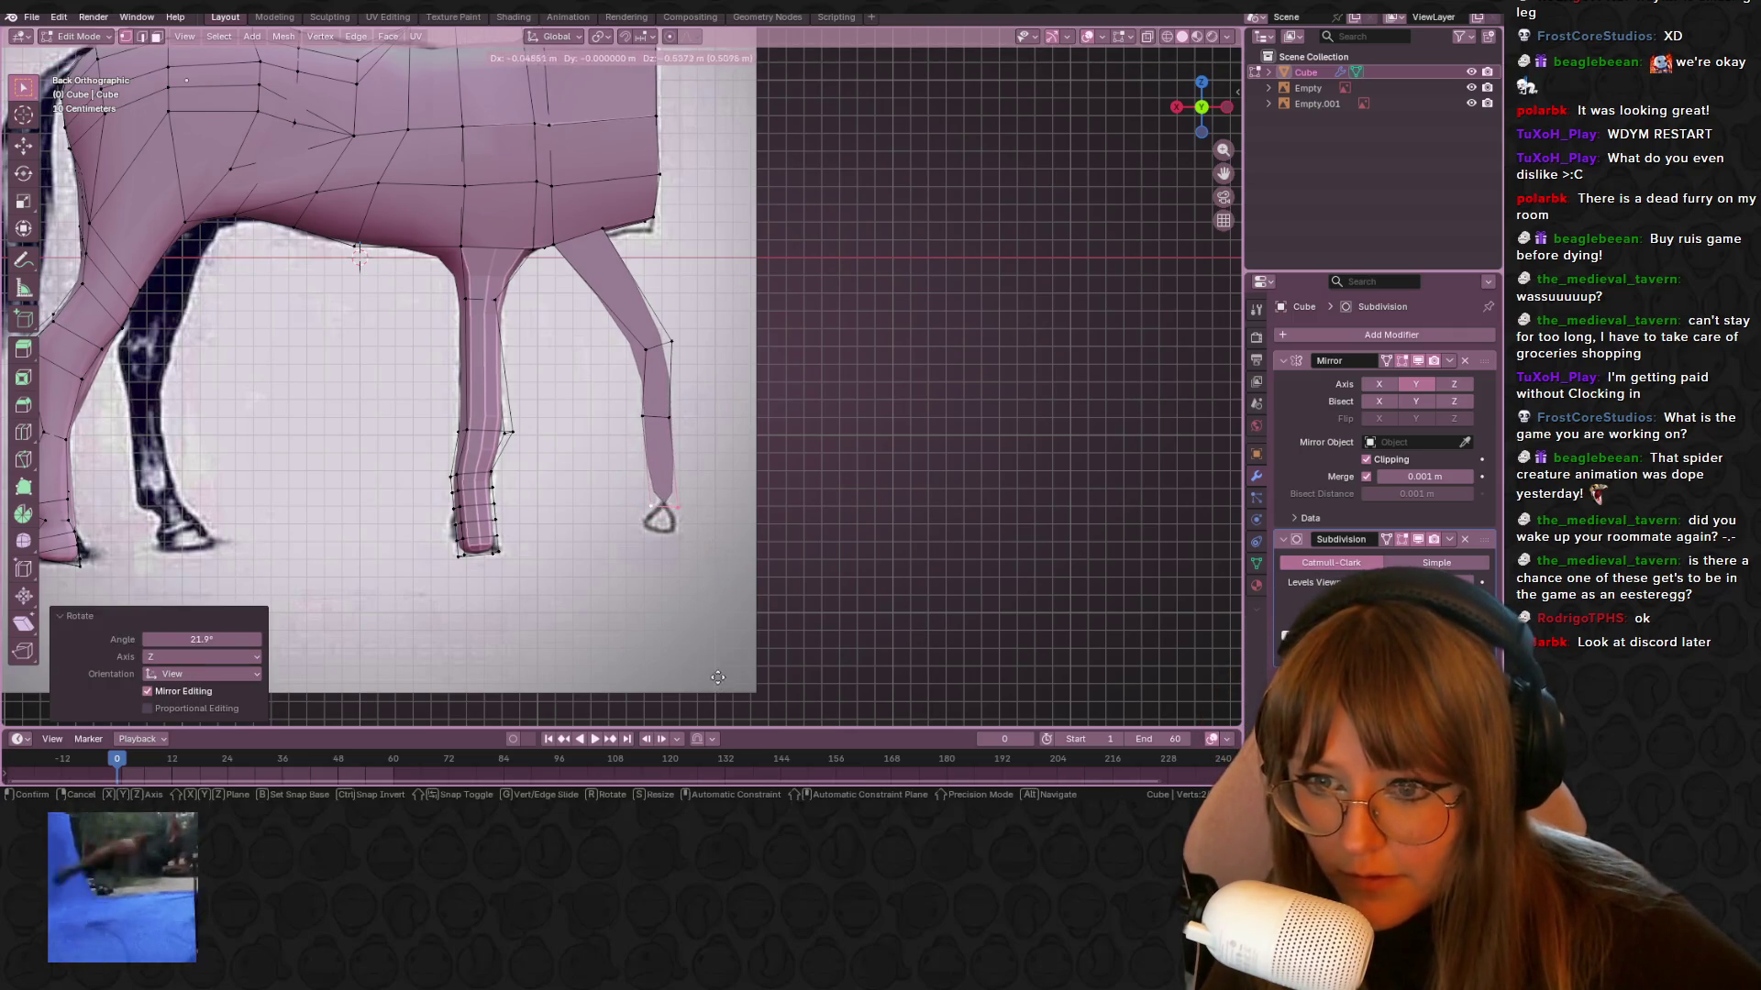
pyautogui.click(719, 680)
pyautogui.press('s')
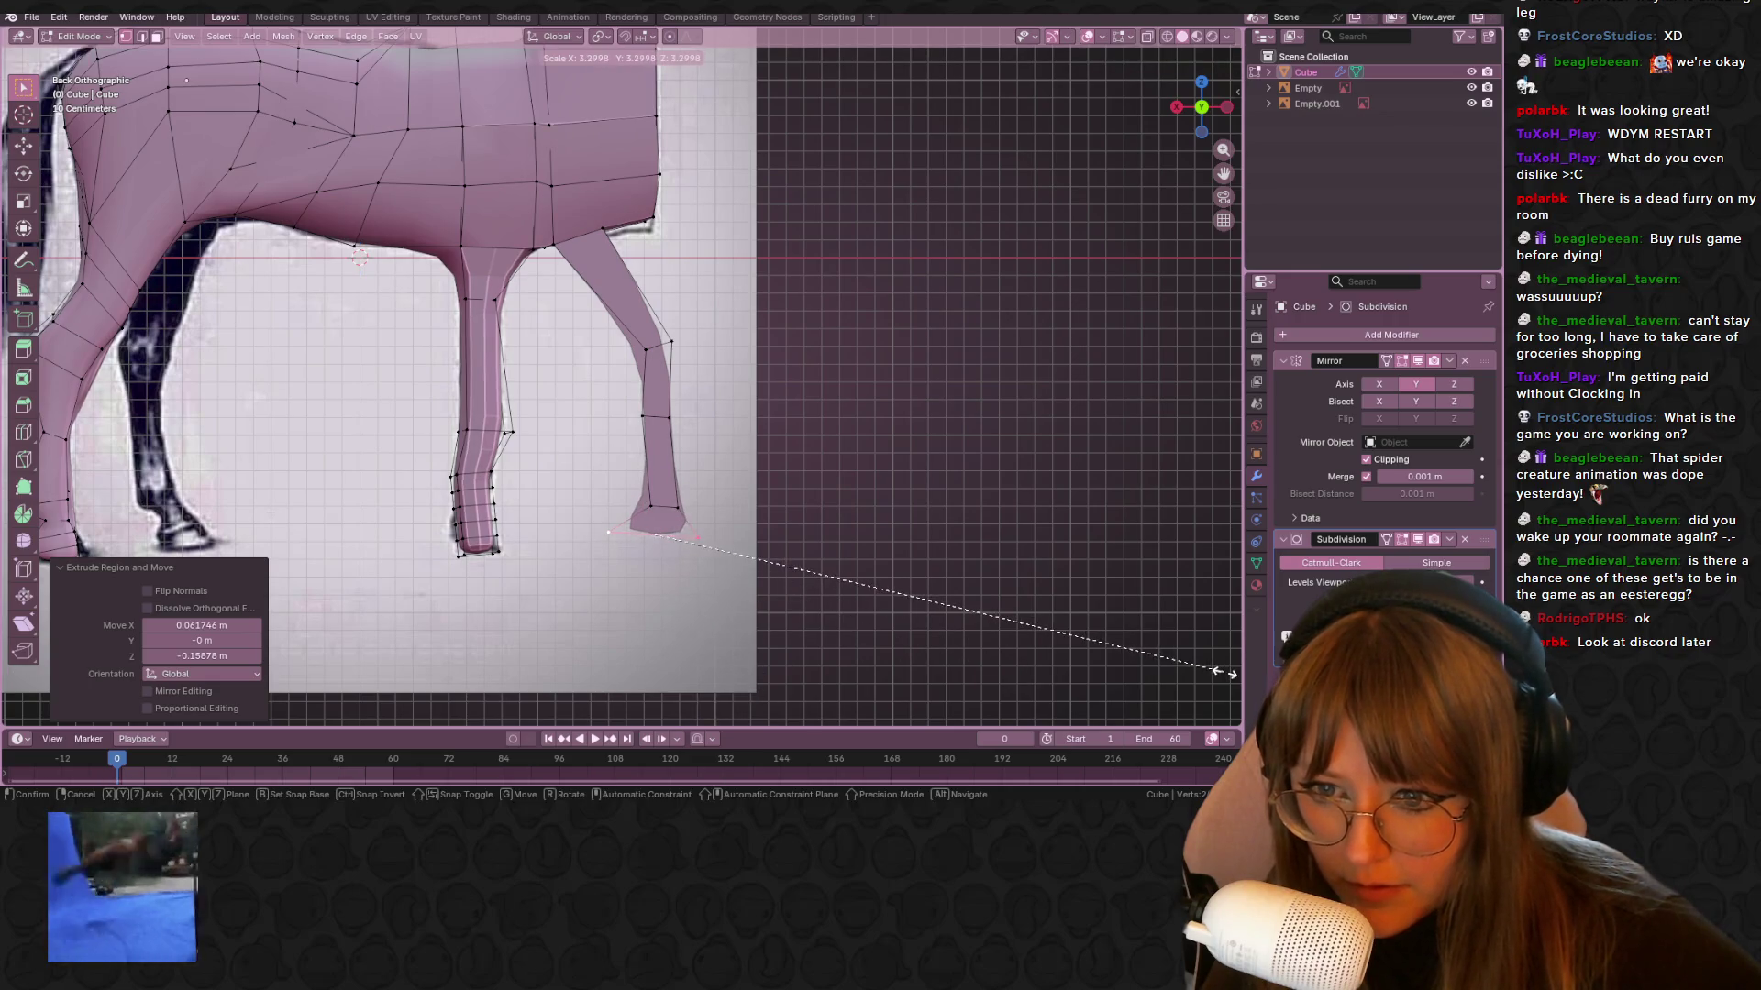
pyautogui.press('Escape')
pyautogui.press('Tab')
pyautogui.scroll(-3, 951, 466)
pyautogui.moveTo(739, 336)
pyautogui.mouseDown(button='middle')
pyautogui.moveTo(365, 271)
pyautogui.moveTo(596, 311)
pyautogui.mouseUp(button='middle')
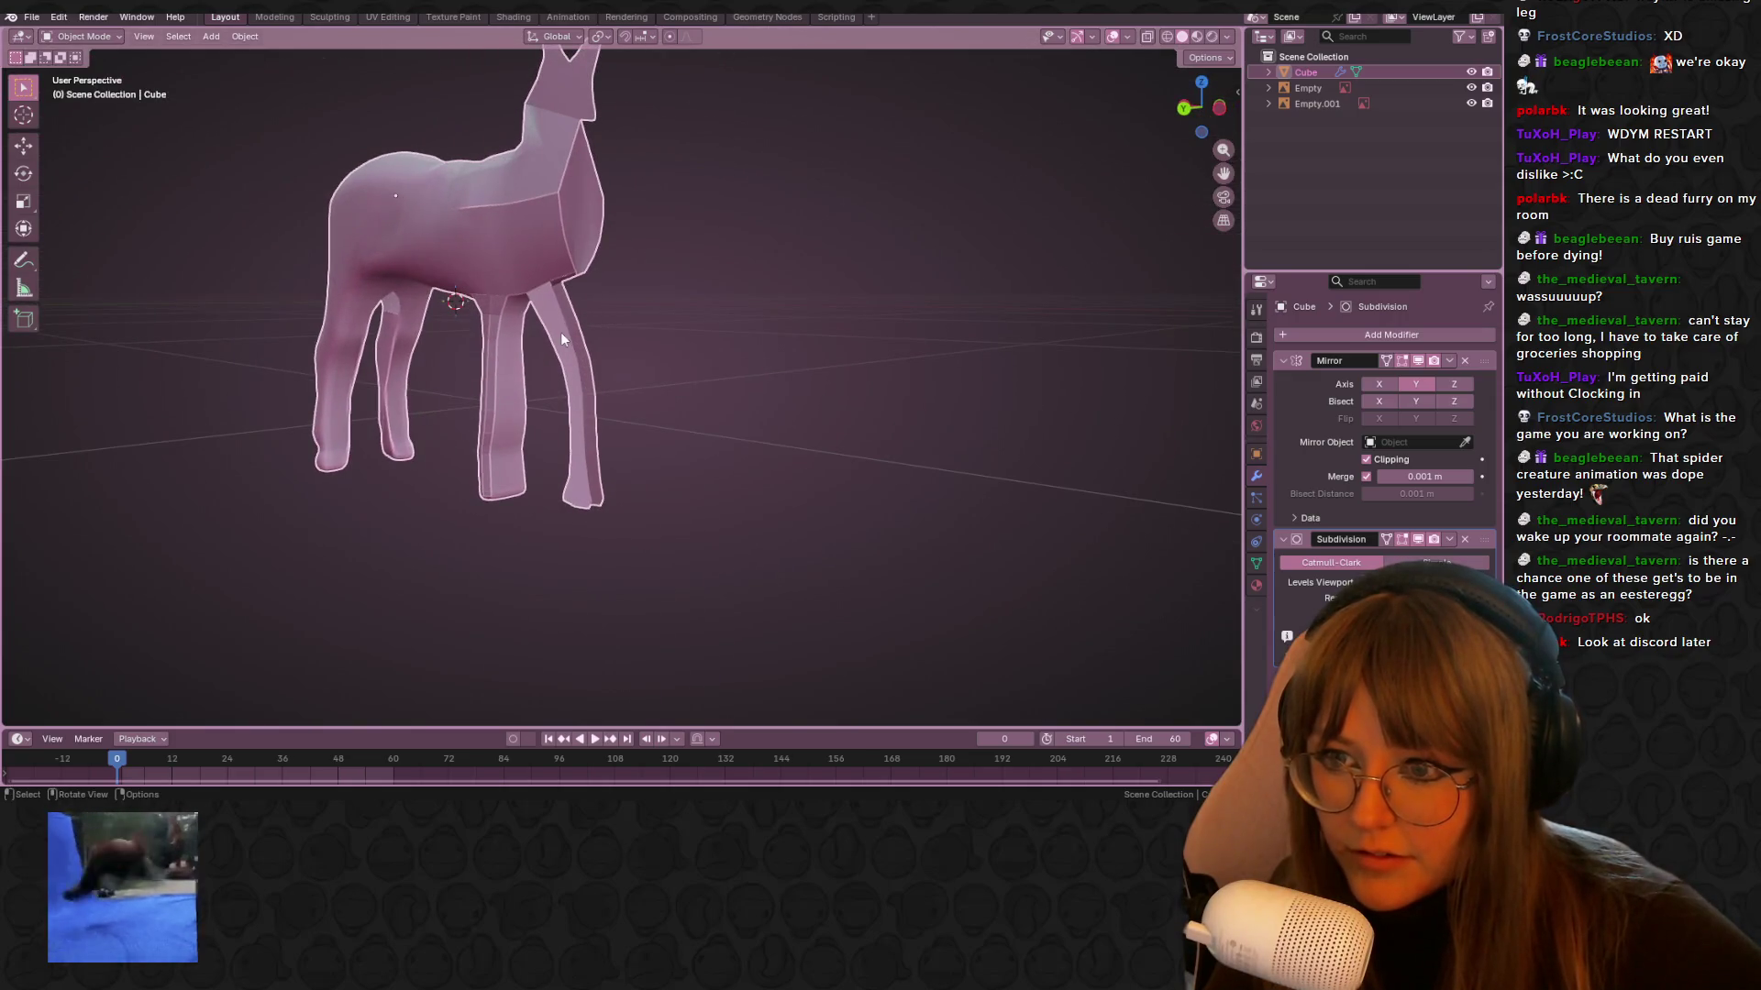
# In side view, move the new leg's vertices in toward the horse's centre line
pyautogui.press('Tab')
pyautogui.moveTo(652, 365); pyautogui.dragTo(592, 365, button='middle')
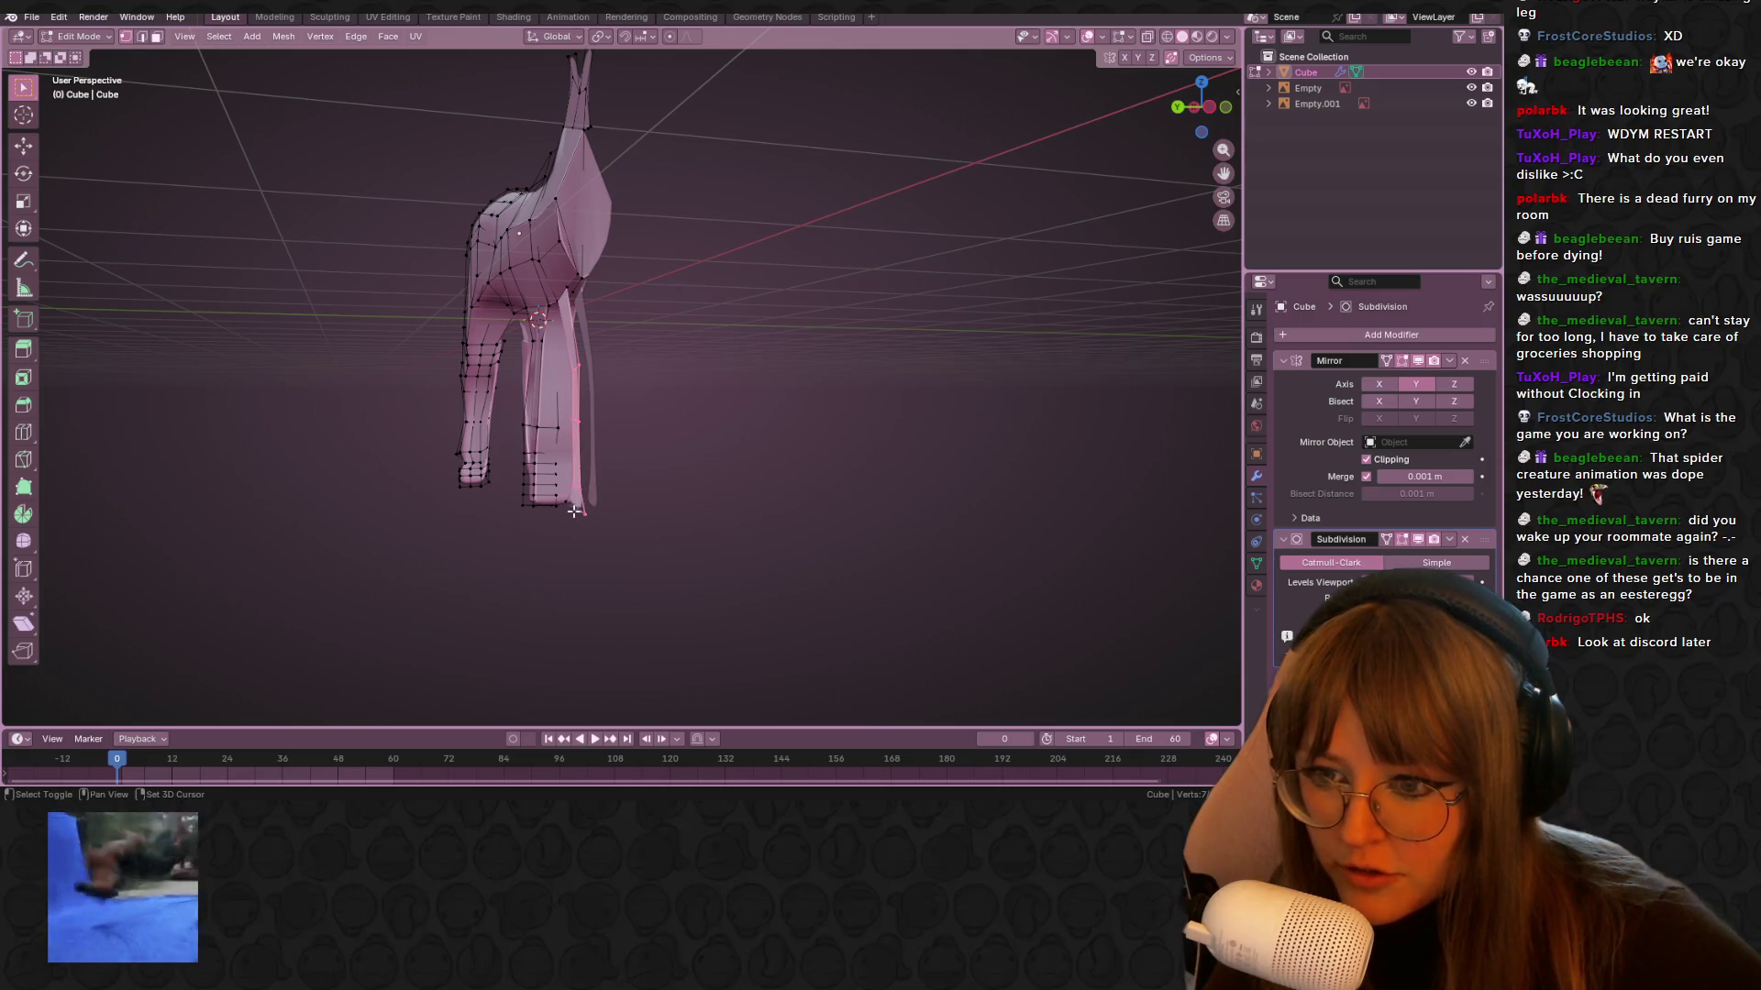
pyautogui.press('ctrl+KP_3')
pyautogui.press('g')
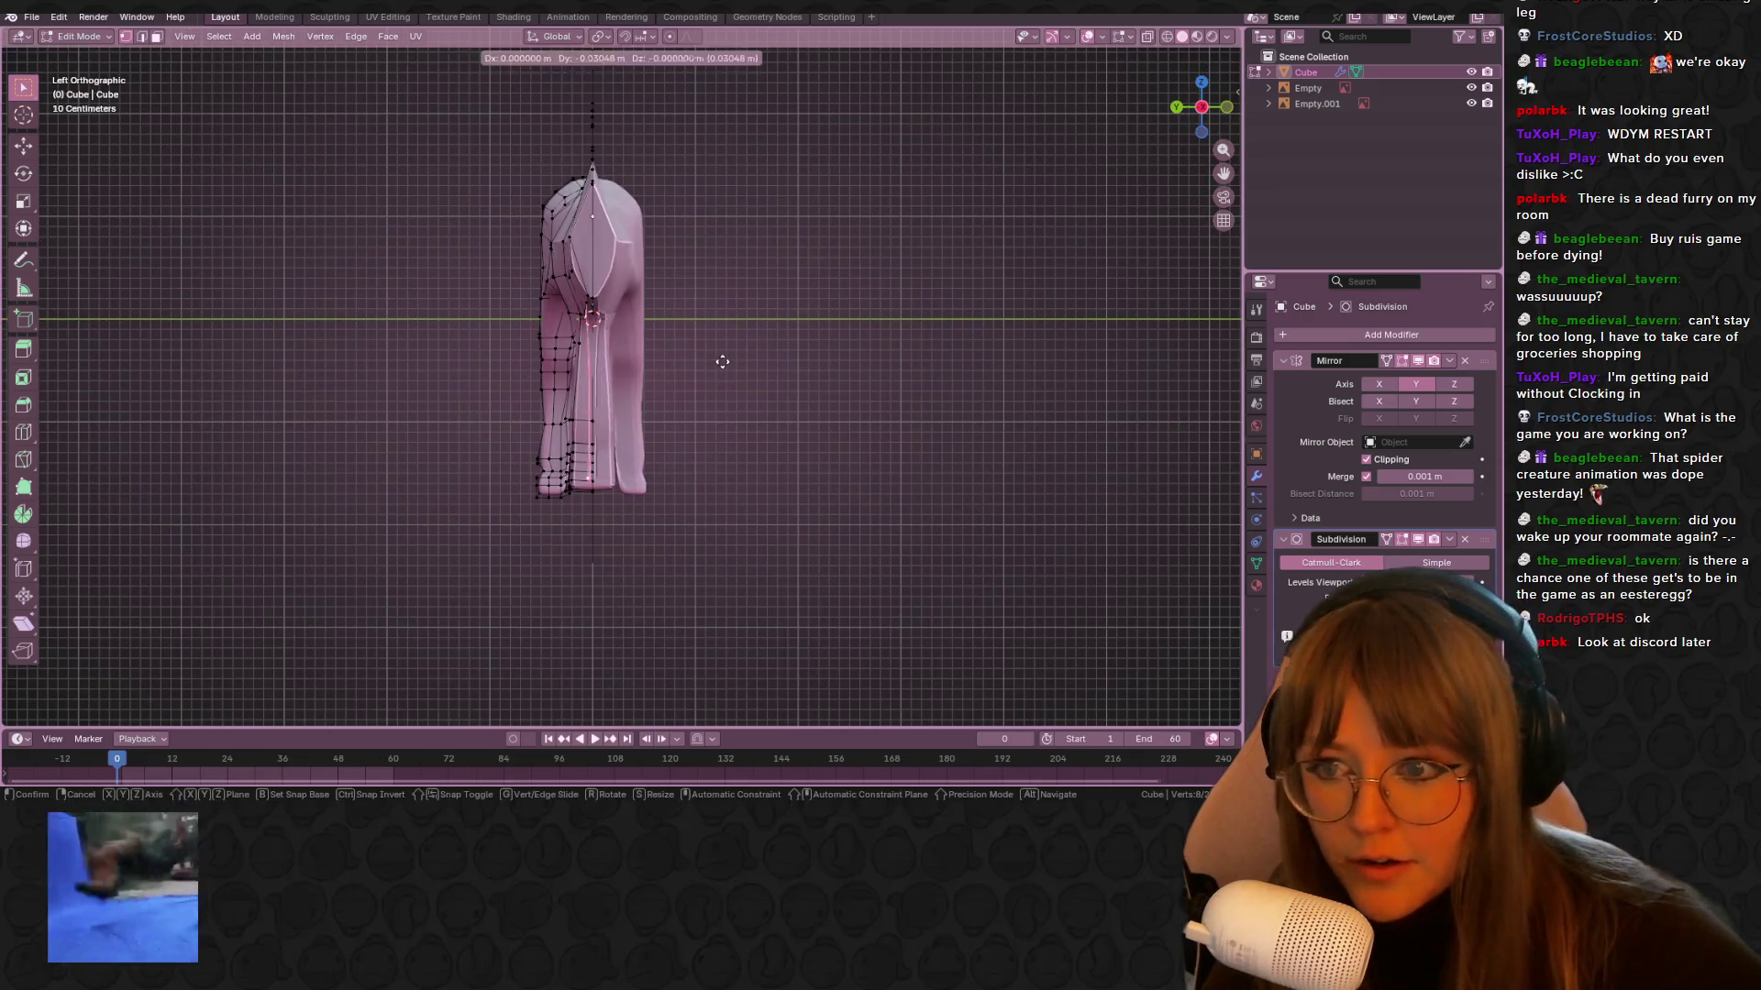
pyautogui.click(745, 373)
# Reposition a single vertex on the leg to refine its shape
pyautogui.moveTo(714, 379)
pyautogui.mouseDown(button='middle')
pyautogui.moveTo(896, 373)
pyautogui.moveTo(900, 440)
pyautogui.moveTo(872, 409)
pyautogui.moveTo(738, 391)
pyautogui.moveTo(652, 287)
pyautogui.moveTo(672, 324)
pyautogui.moveTo(662, 302)
pyautogui.moveTo(825, 310)
pyautogui.moveTo(849, 346)
pyautogui.moveTo(707, 334)
pyautogui.moveTo(784, 281)
pyautogui.moveTo(720, 236)
pyautogui.moveTo(706, 275)
pyautogui.moveTo(799, 400)
pyautogui.moveTo(871, 288)
pyautogui.moveTo(338, 222)
pyautogui.moveTo(541, 183)
pyautogui.moveTo(961, 205)
pyautogui.moveTo(1181, 192)
pyautogui.moveTo(308, 245)
pyautogui.moveTo(493, 233)
pyautogui.moveTo(602, 166)
pyautogui.mouseUp(button='middle')
pyautogui.click(558, 318)
pyautogui.press('g')
pyautogui.click(674, 304)
pyautogui.press('g')
pyautogui.click(702, 309)
# Check the leg against the reference images in Object Mode, then return to Edit Mode
pyautogui.press('Tab')
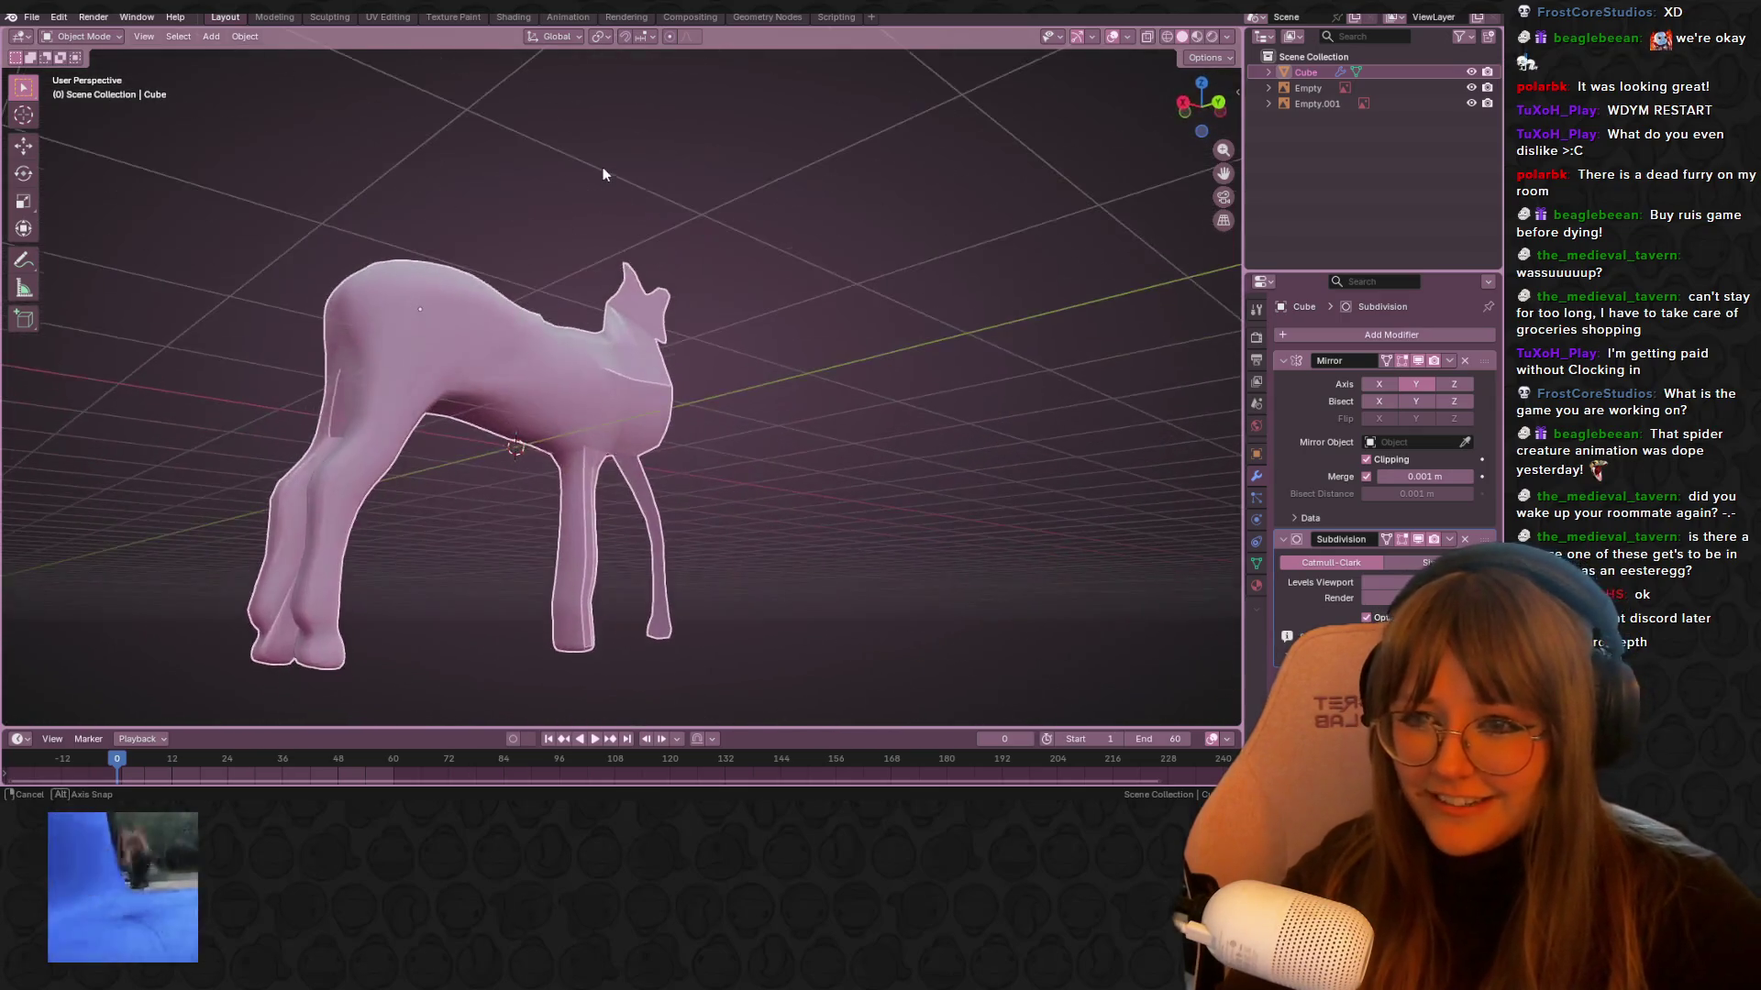
pyautogui.click(1218, 100)
pyautogui.scroll(1, 511, 221)
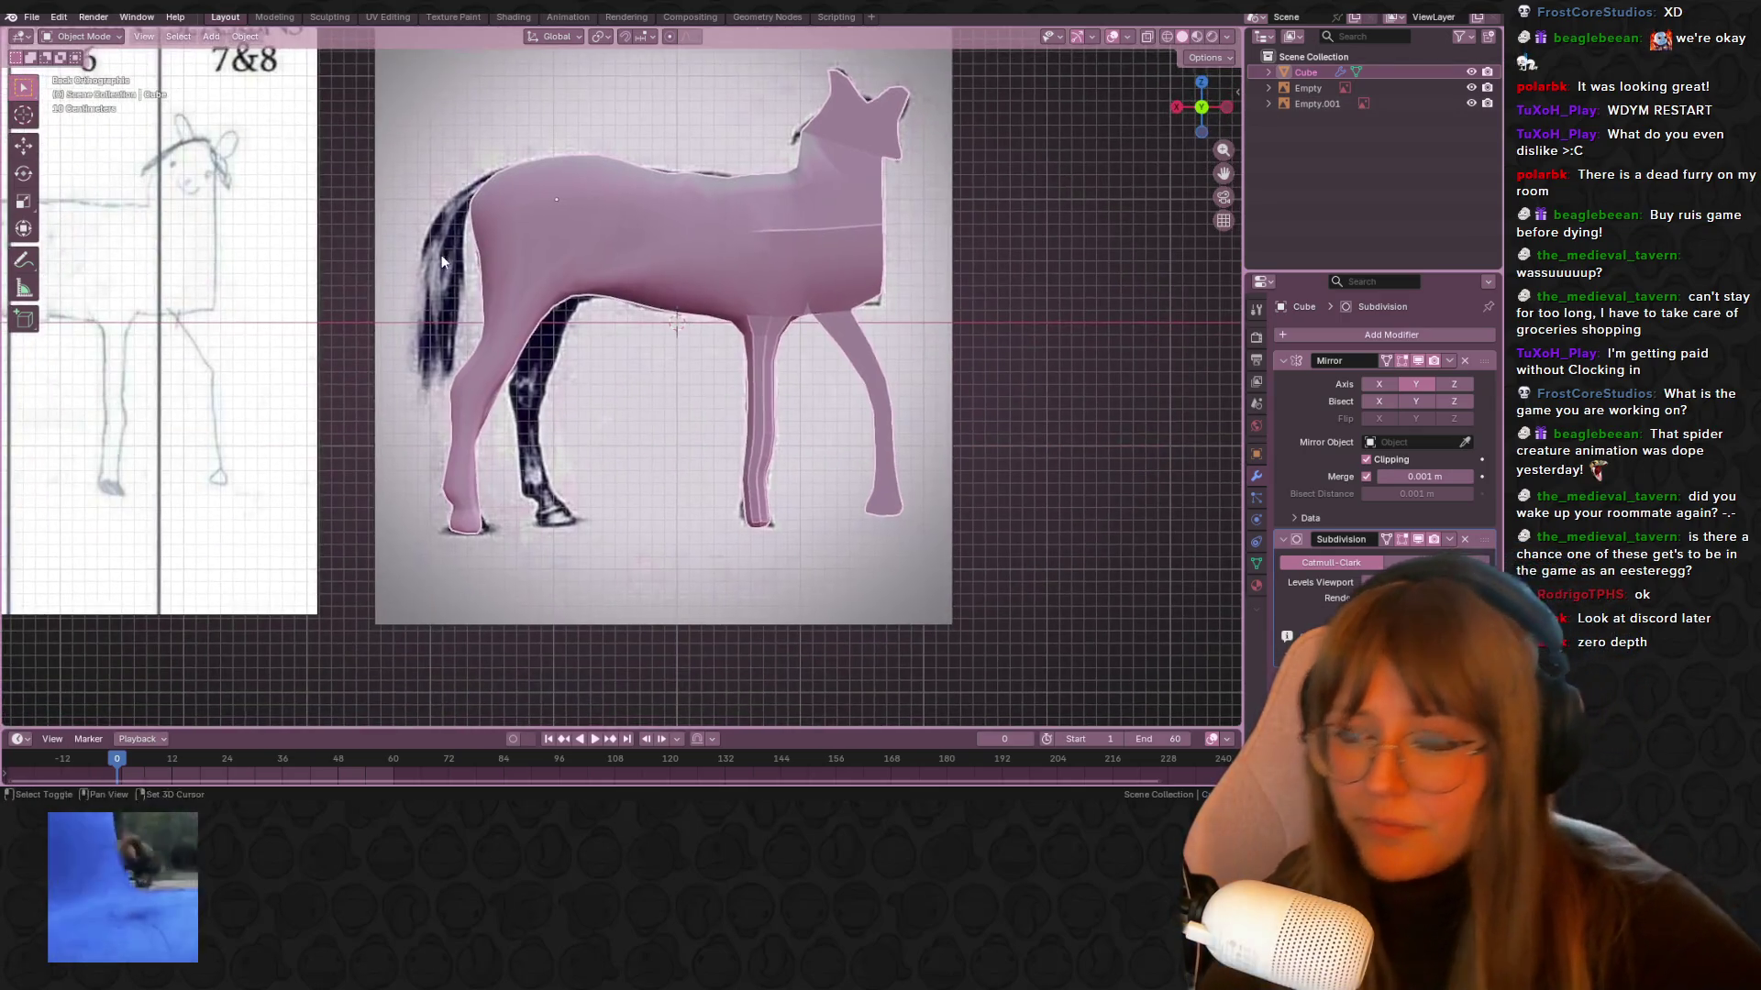
pyautogui.press('Tab')
pyautogui.moveTo(511, 221); pyautogui.dragTo(550, 235, button='middle')
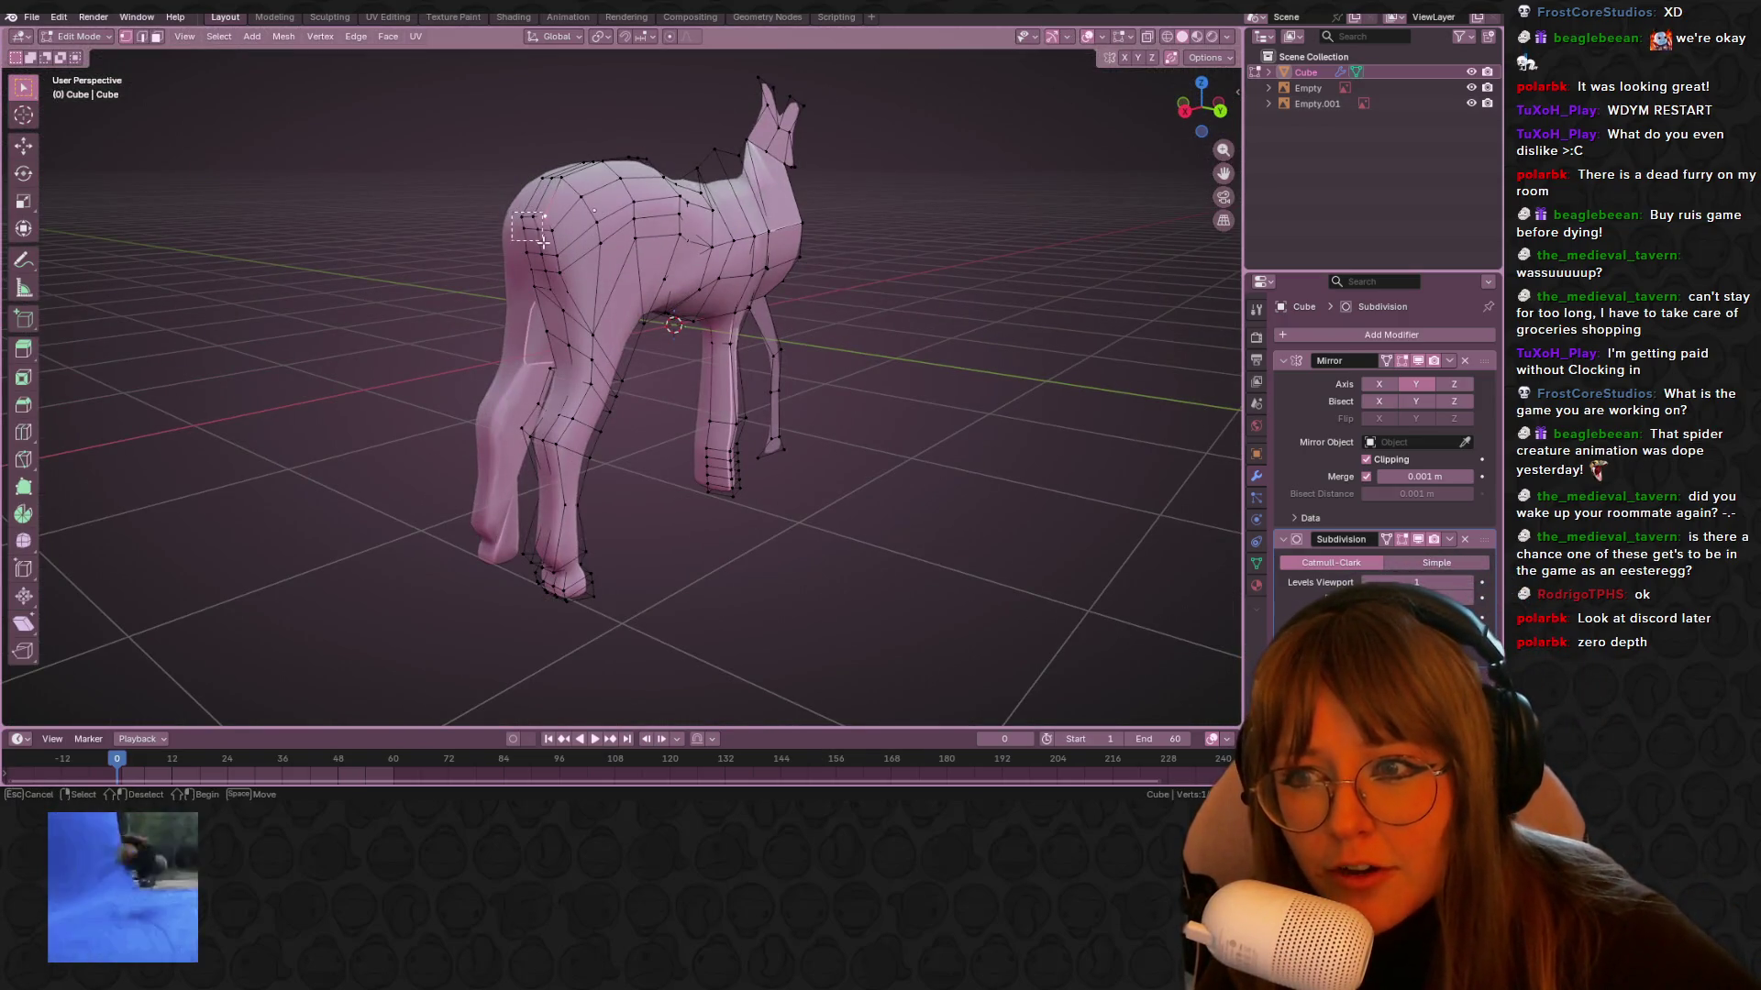
# Extrude a tail vertex from the rump and position it in the reference side view
pyautogui.click(1219, 111)
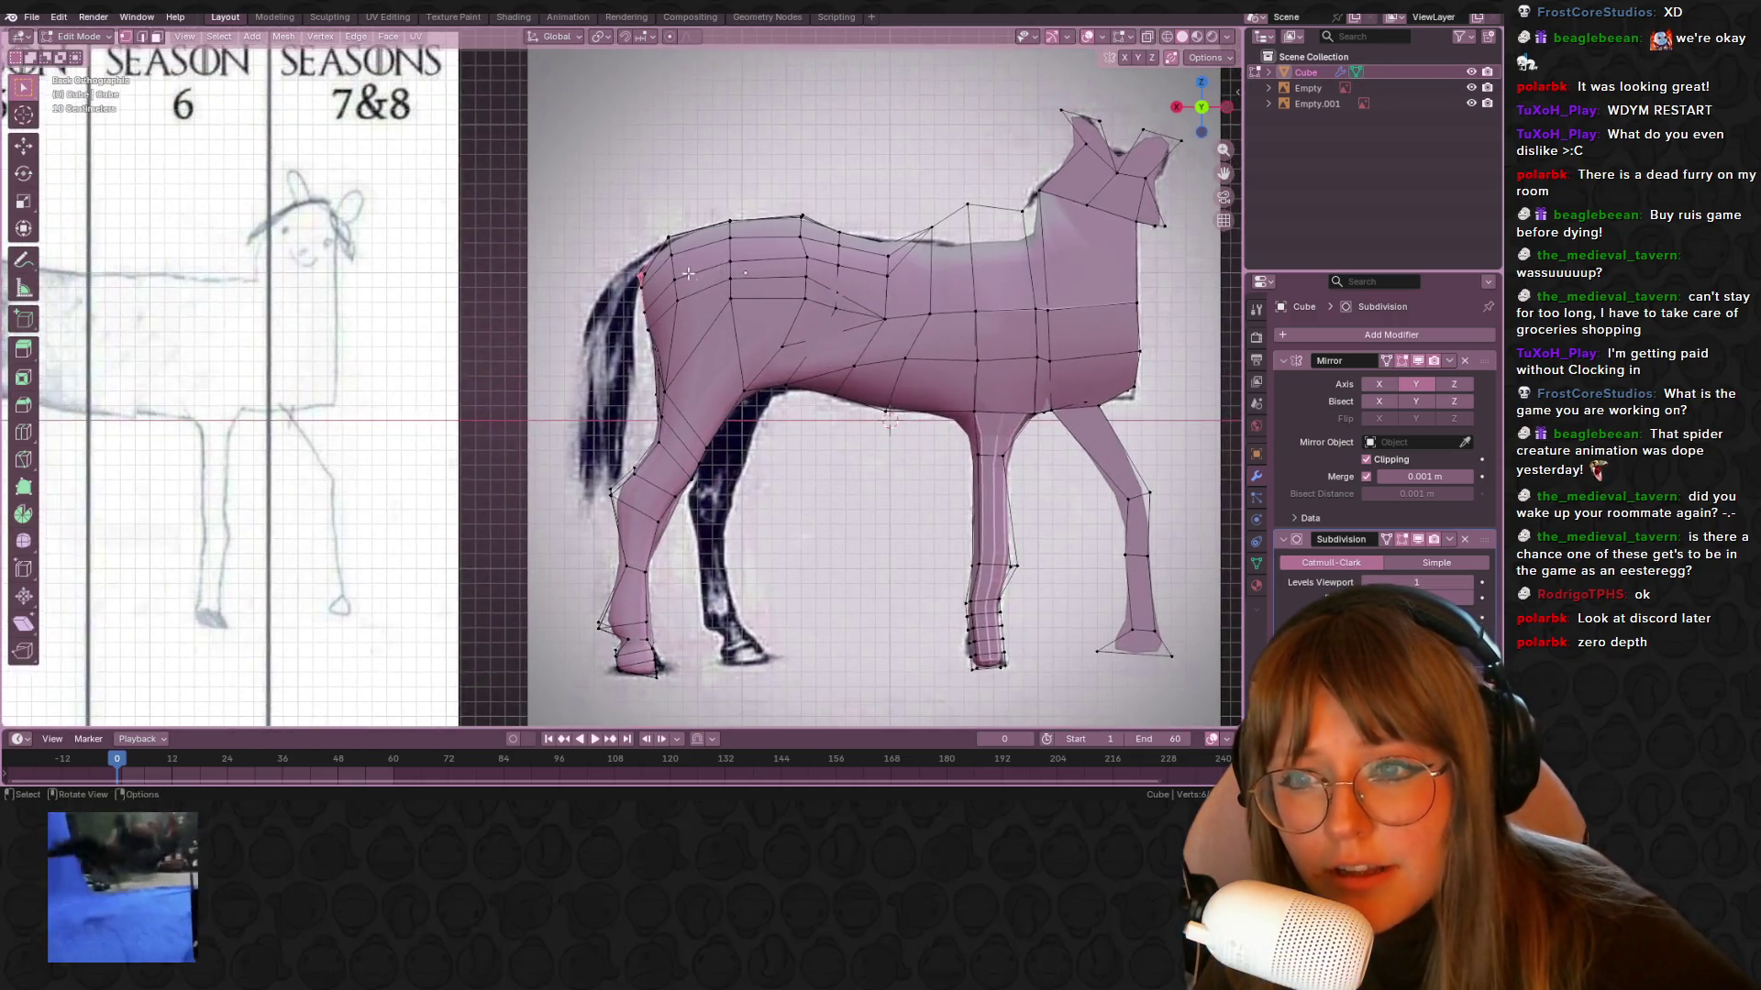
pyautogui.moveTo(603, 209); pyautogui.dragTo(727, 284, button='middle')
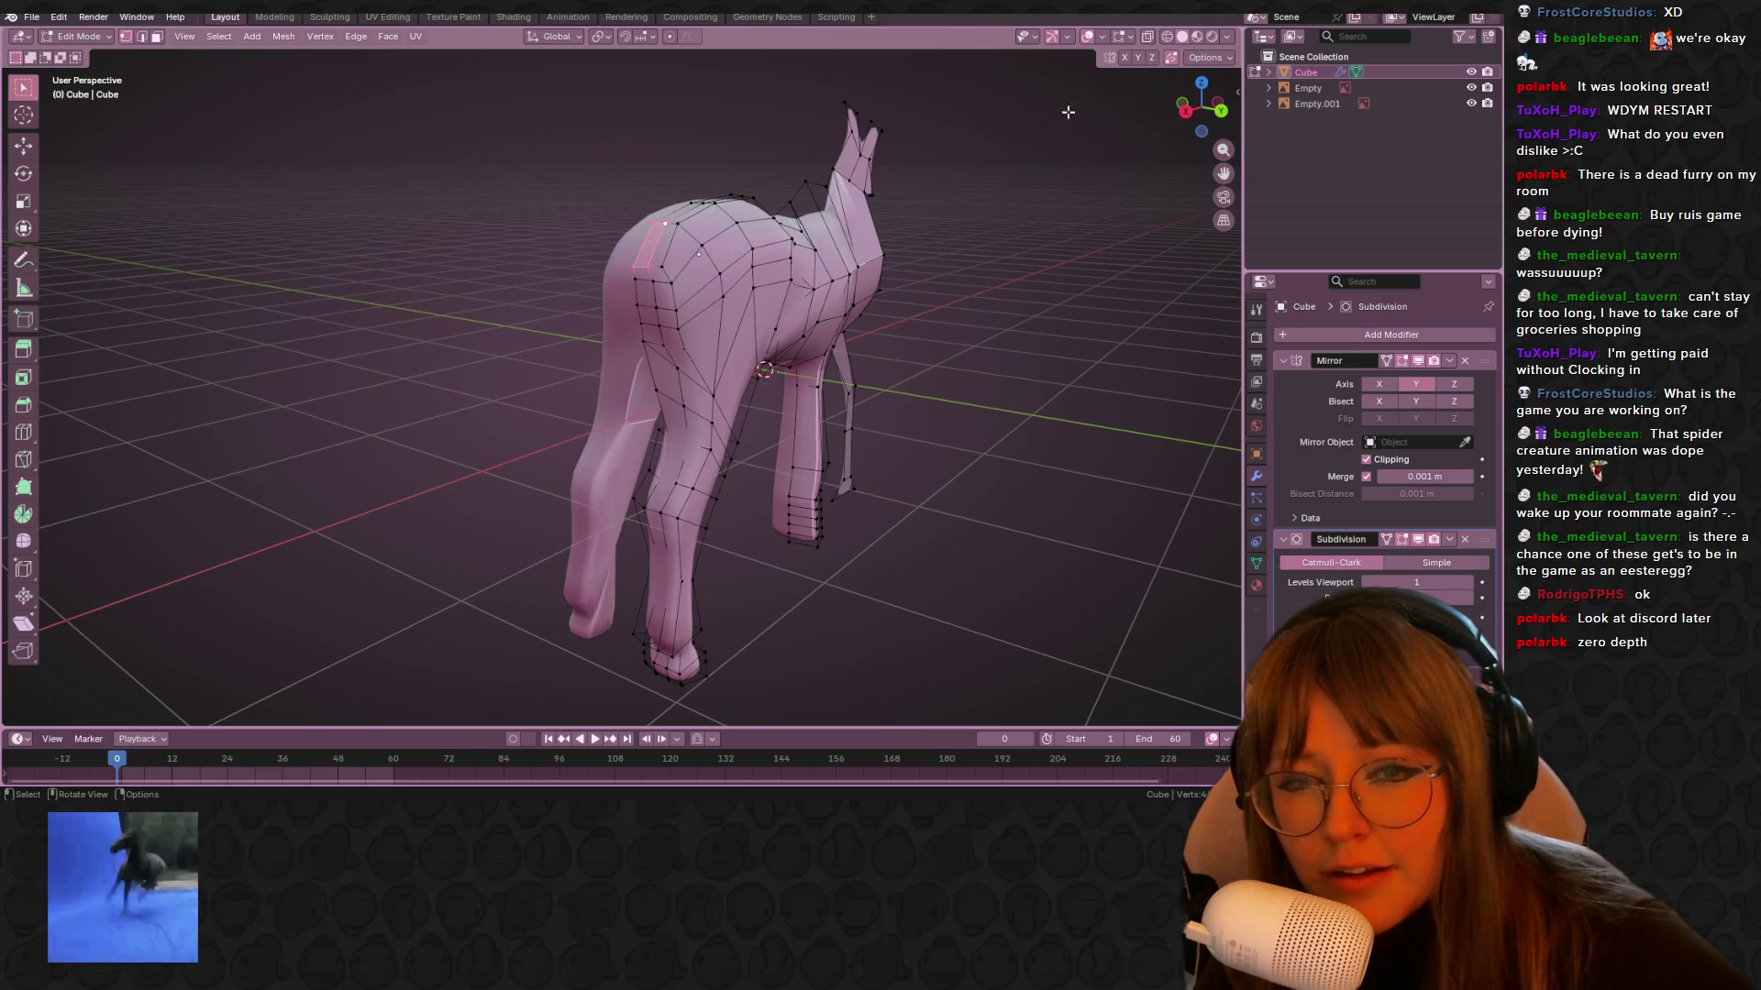
pyautogui.click(1222, 110)
pyautogui.press('e')
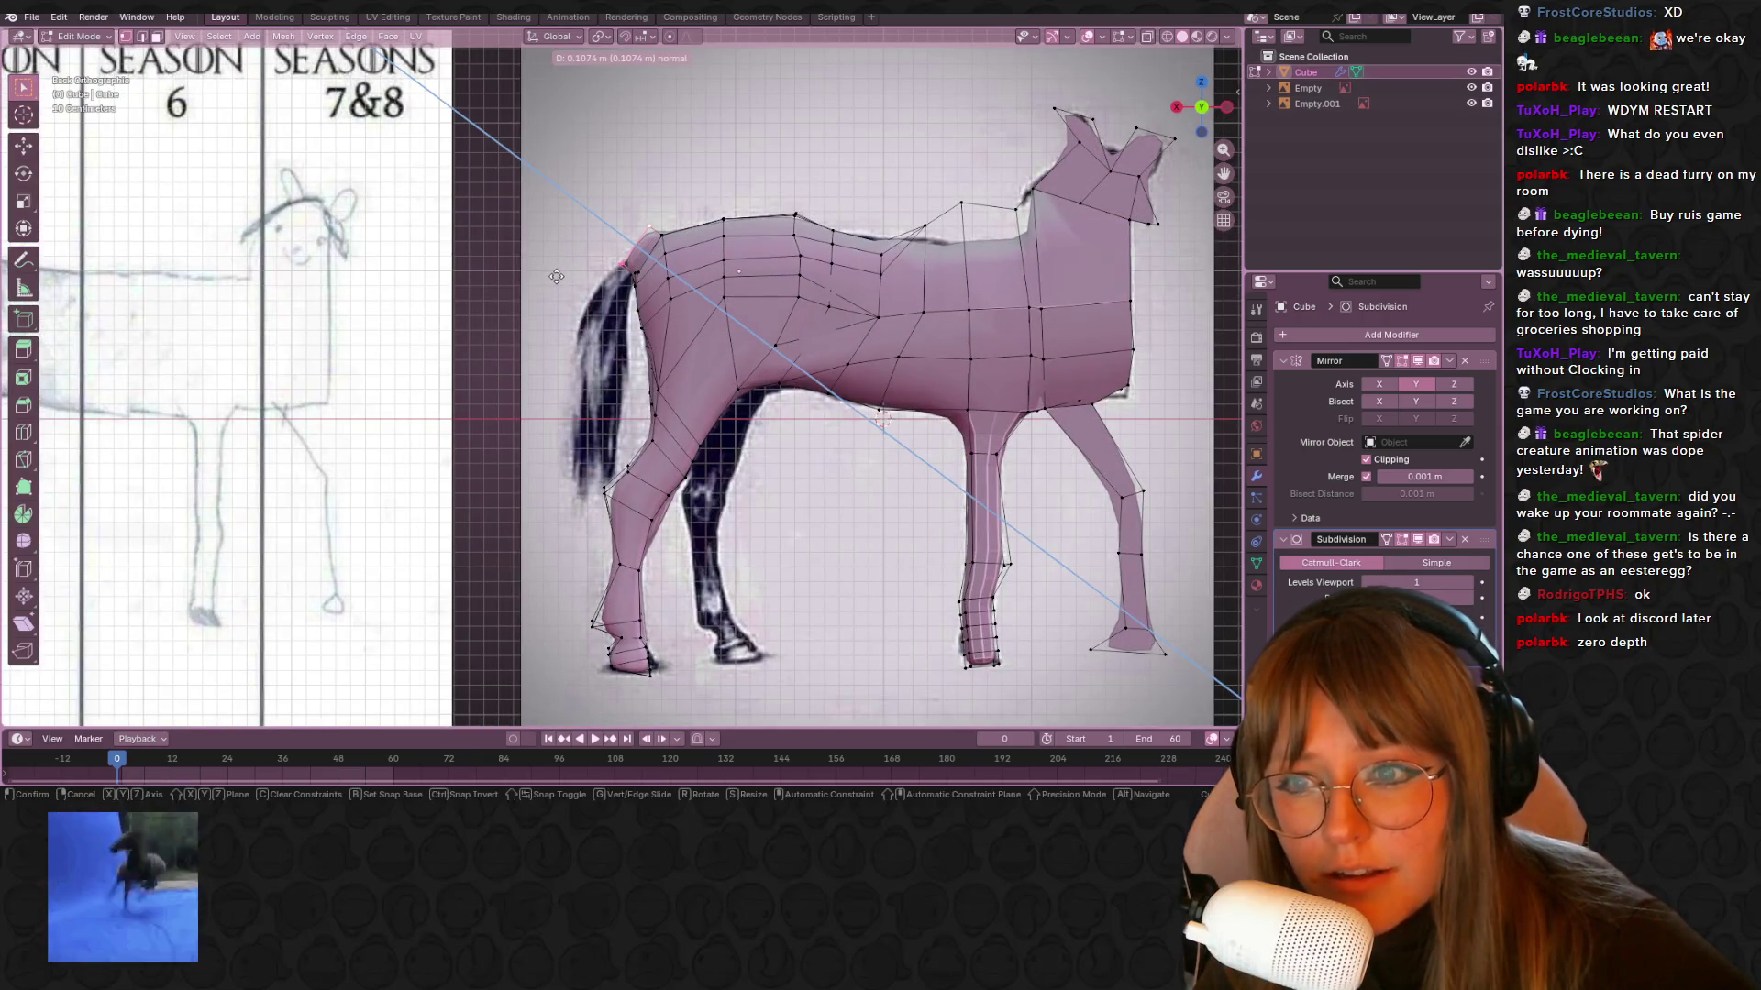
pyautogui.click(574, 246)
pyautogui.moveTo(631, 273); pyautogui.dragTo(632, 216, button='middle')
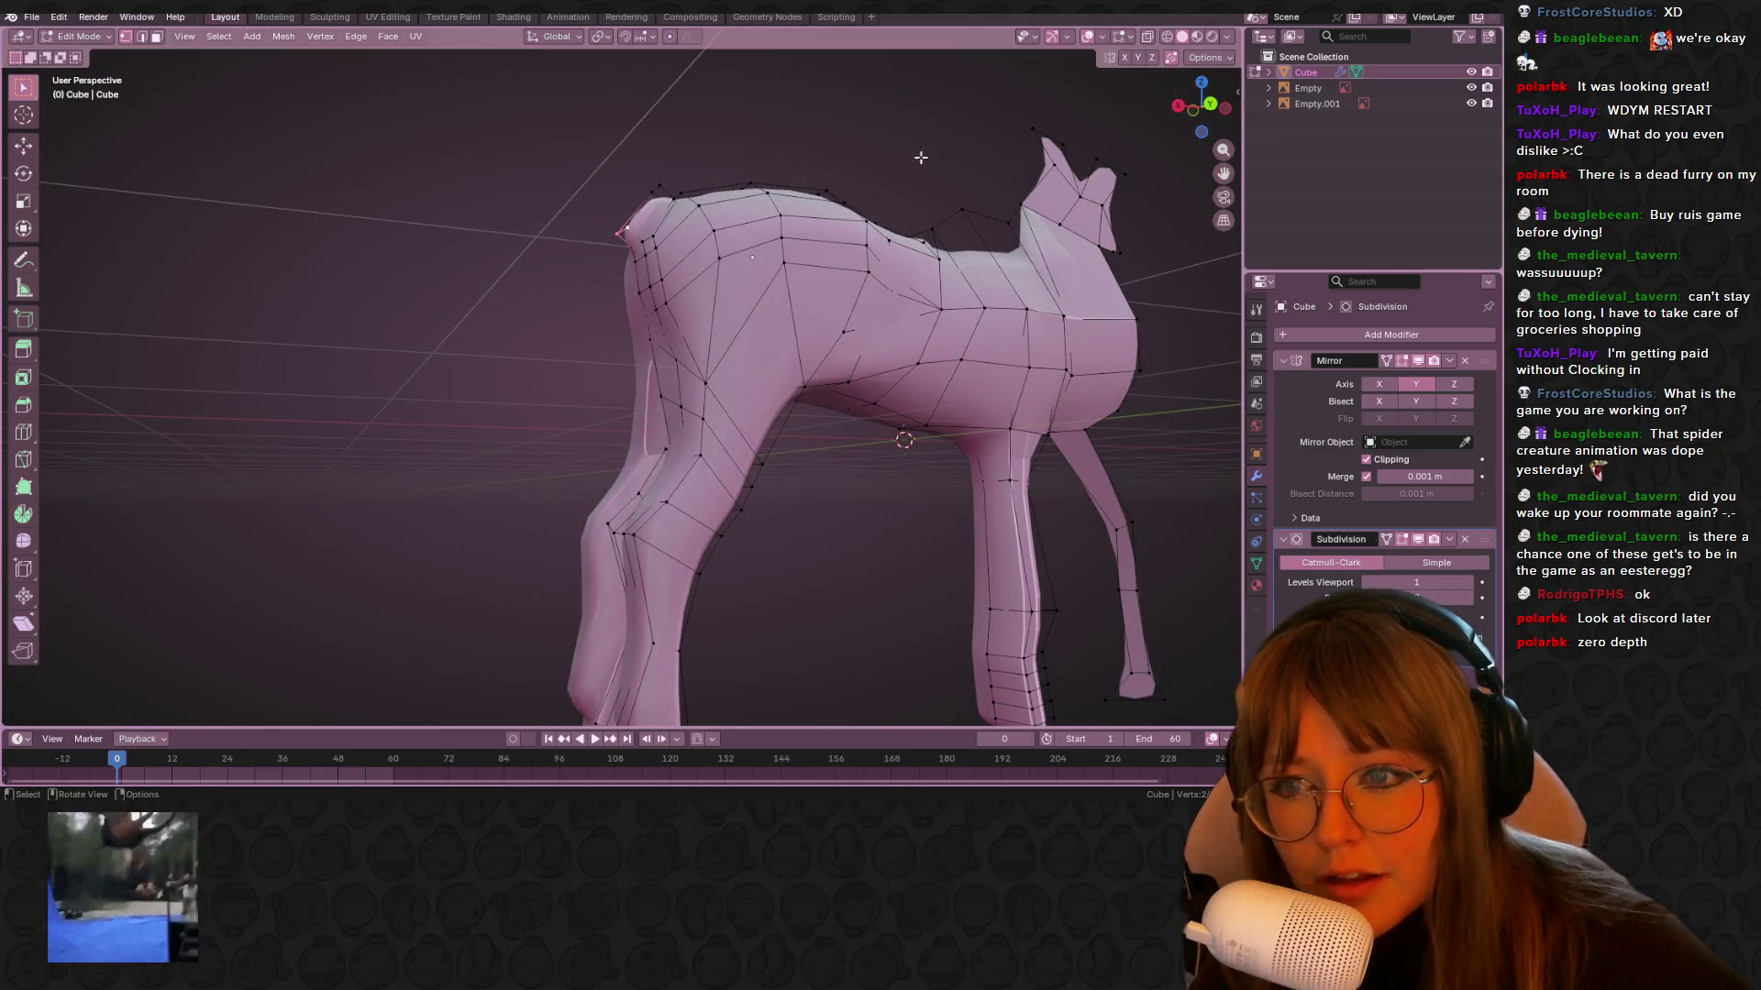
pyautogui.click(1210, 104)
pyautogui.press('g')
pyautogui.click(553, 298)
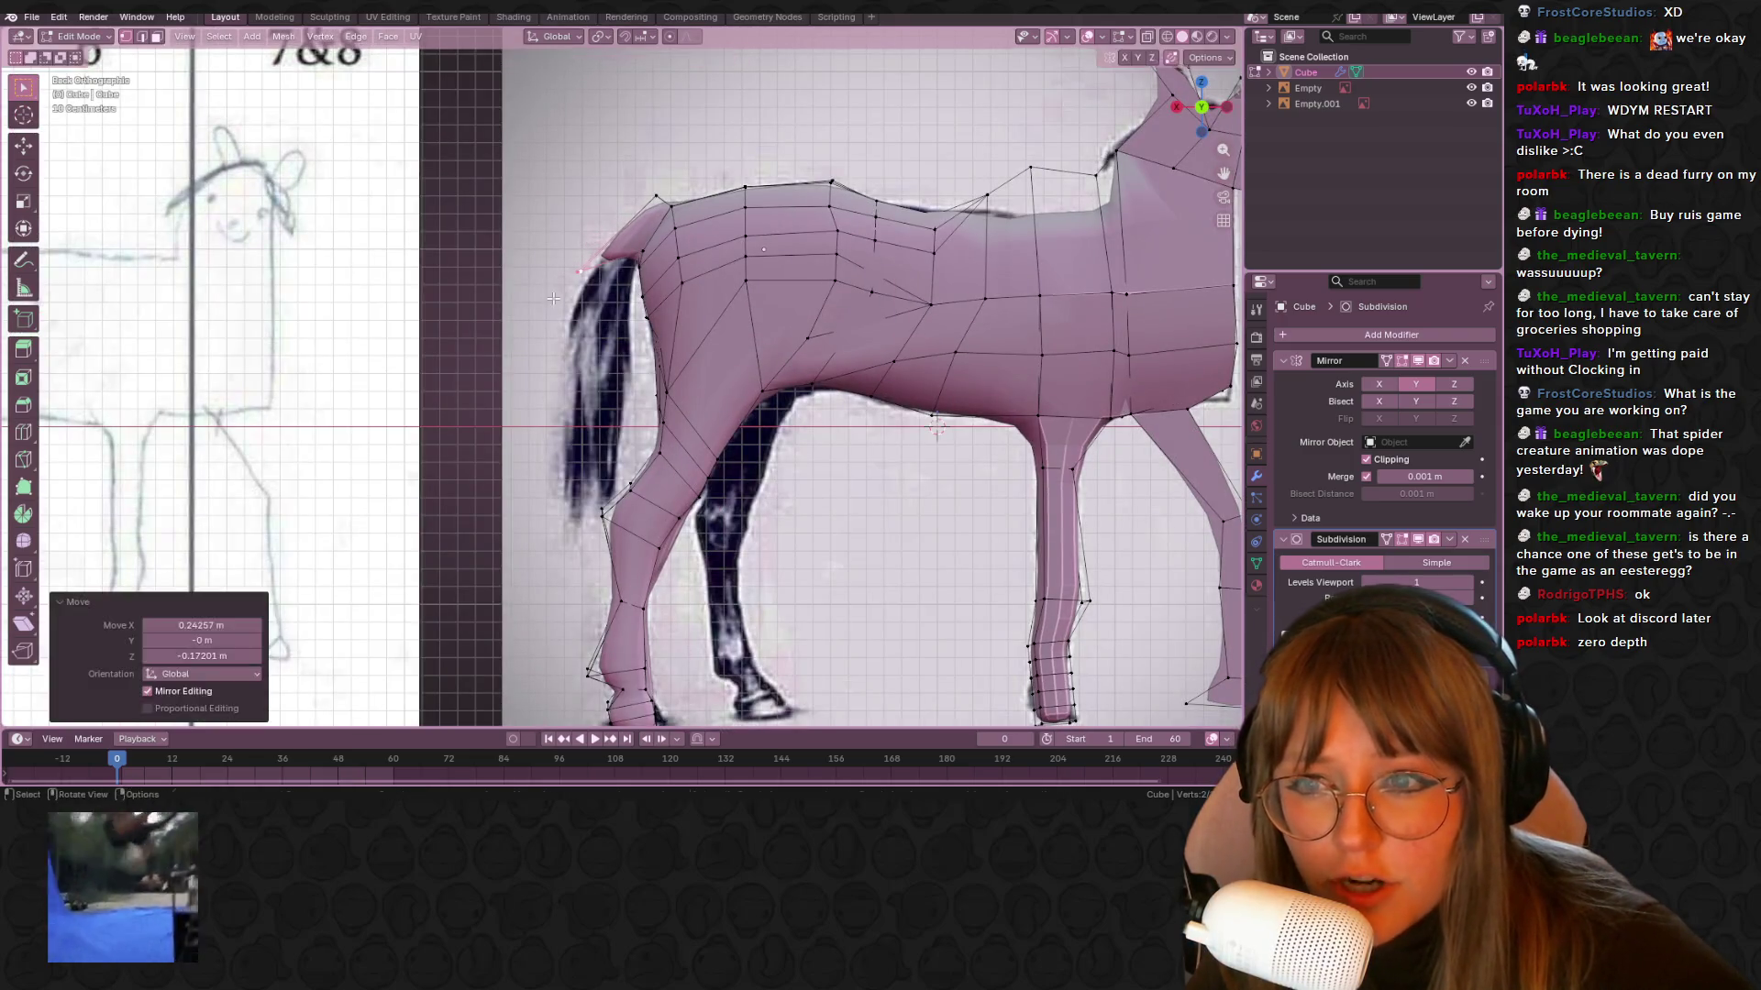
# Turn on X-Ray to reveal hidden vertices and add the ear tip vertex to the selection
pyautogui.moveTo(642, 257); pyautogui.dragTo(641, 220, button='middle')
pyautogui.click(1202, 107)
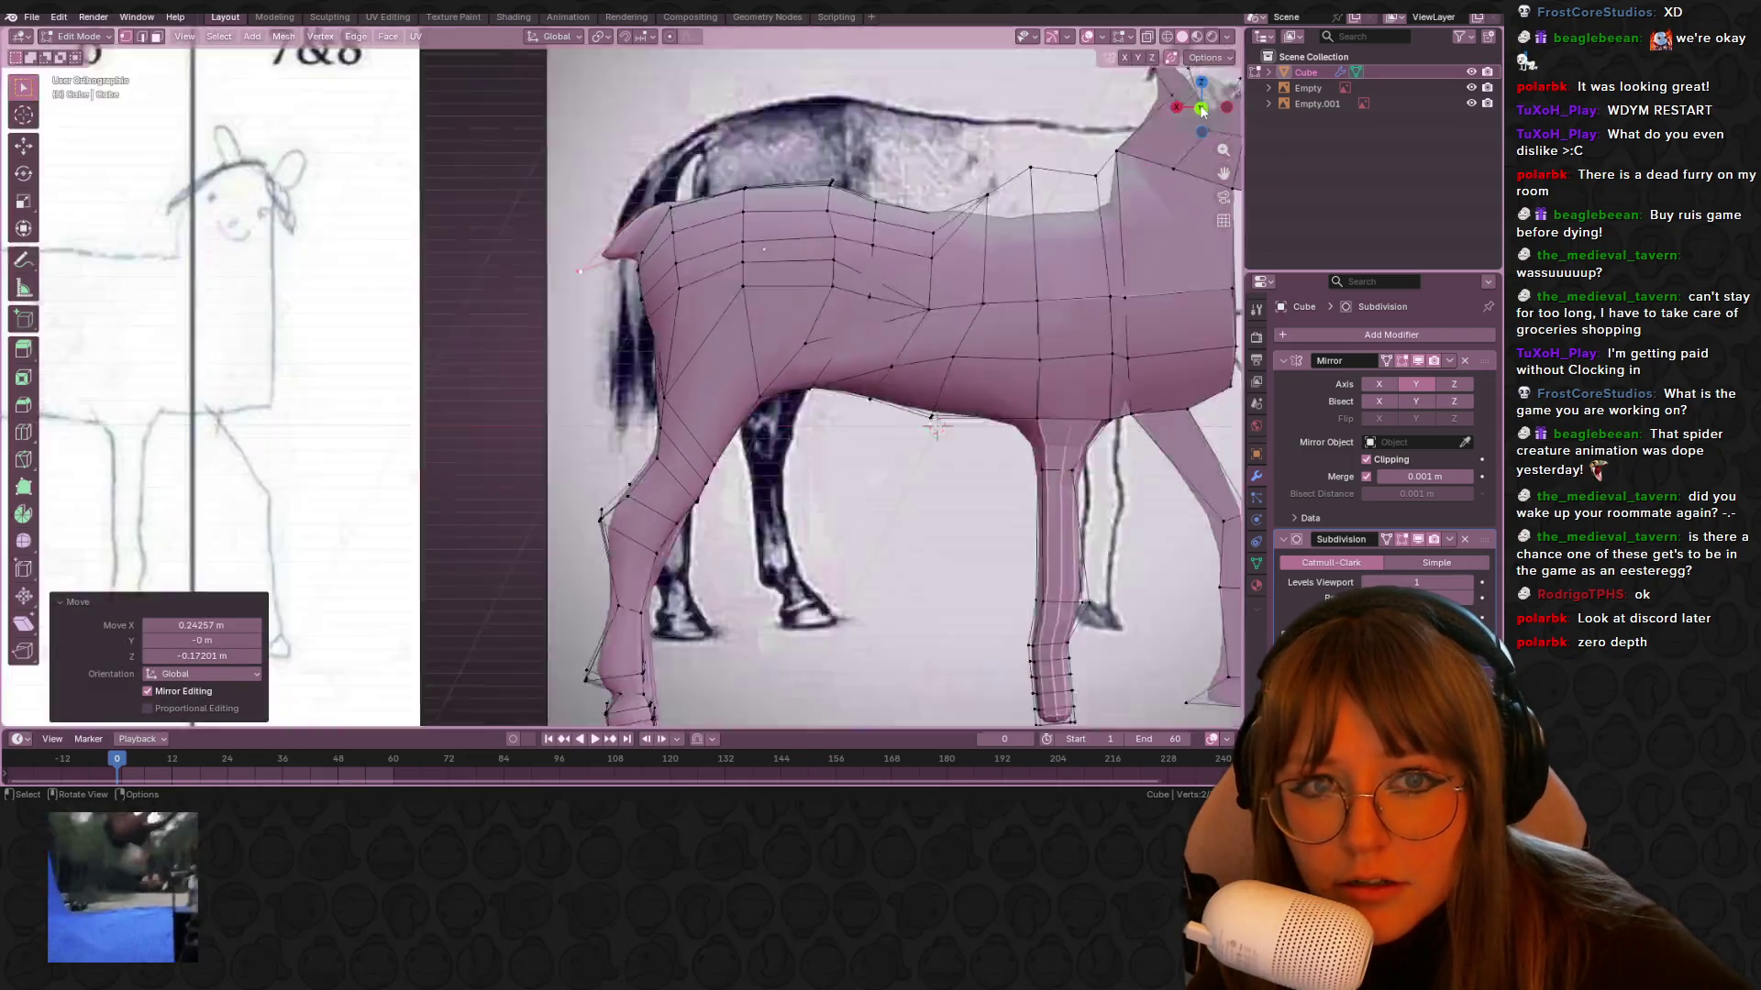
pyautogui.click(1201, 106)
pyautogui.click(1201, 106)
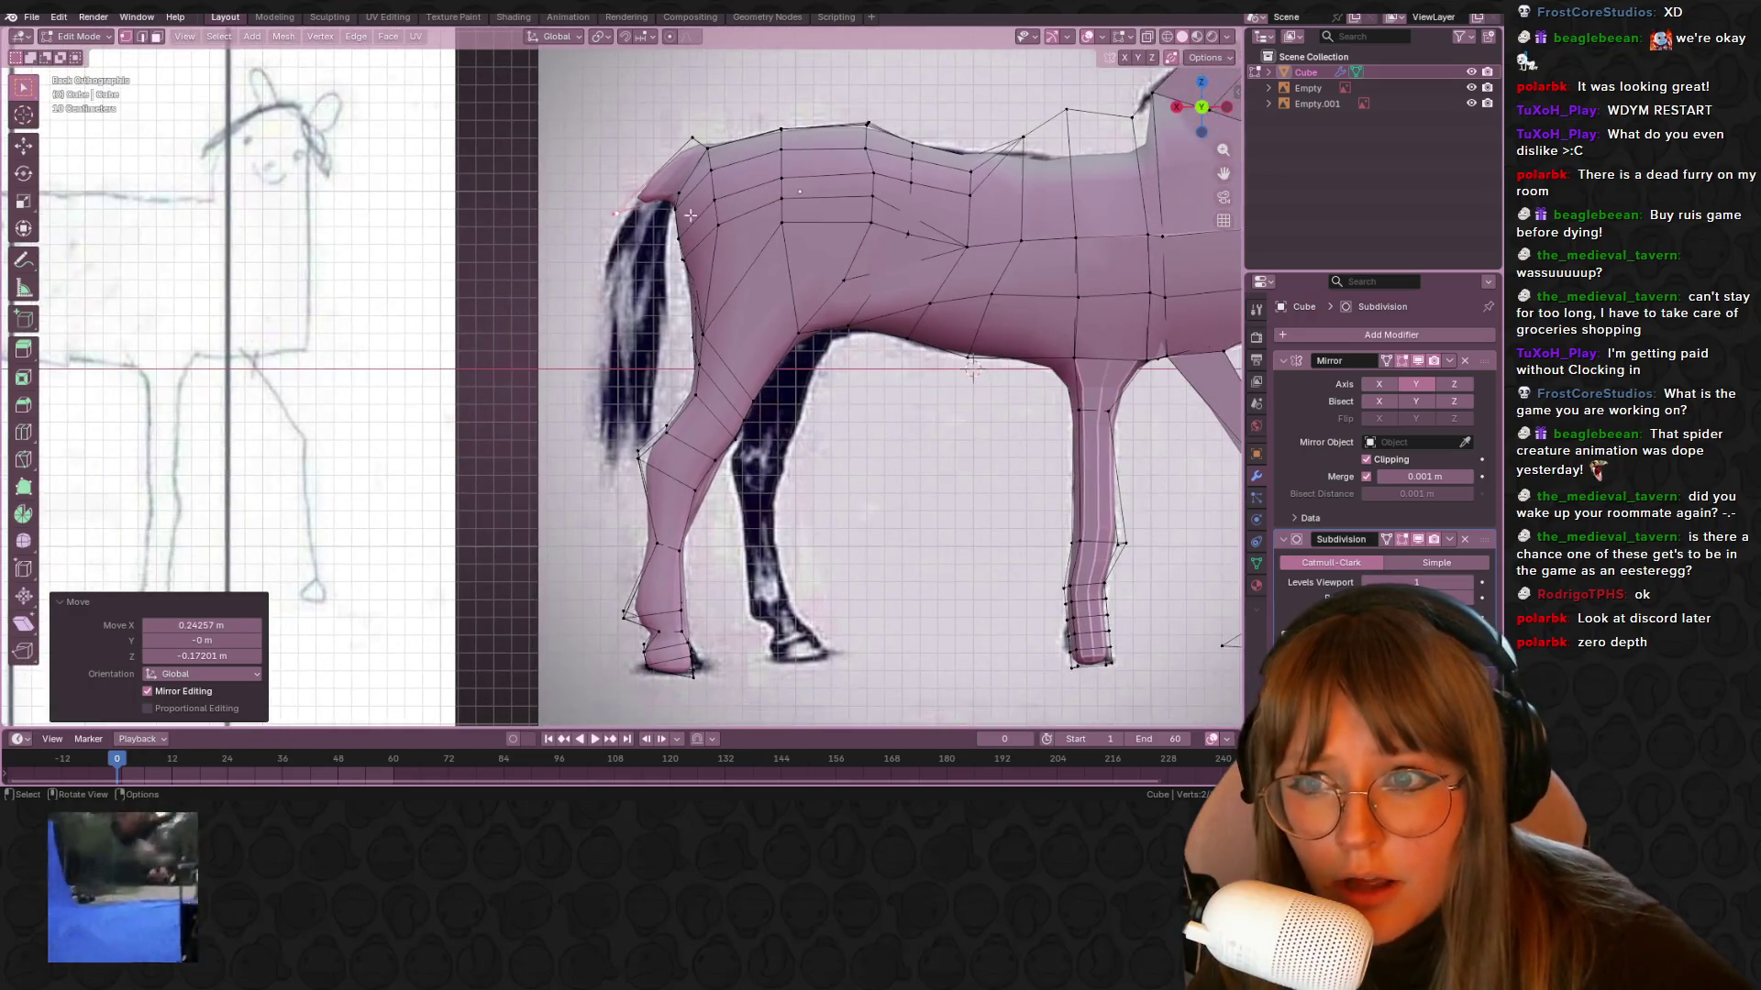
pyautogui.moveTo(671, 189); pyautogui.dragTo(686, 195, button='middle')
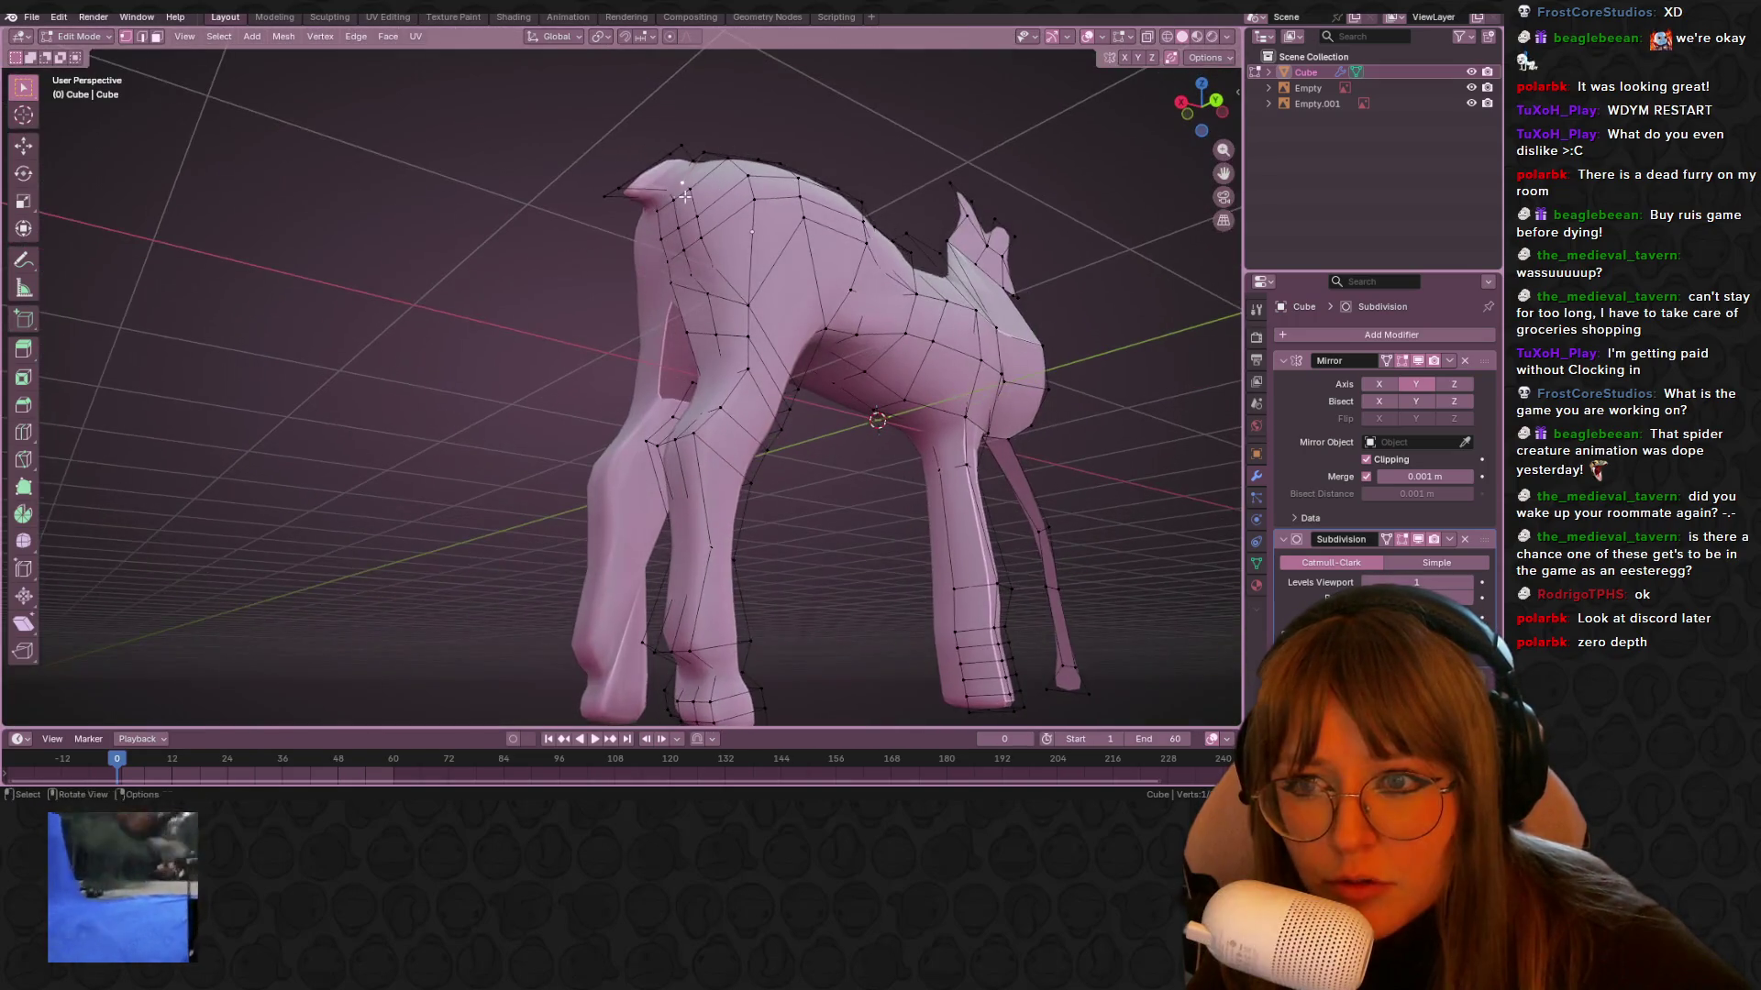
pyautogui.click(1149, 37)
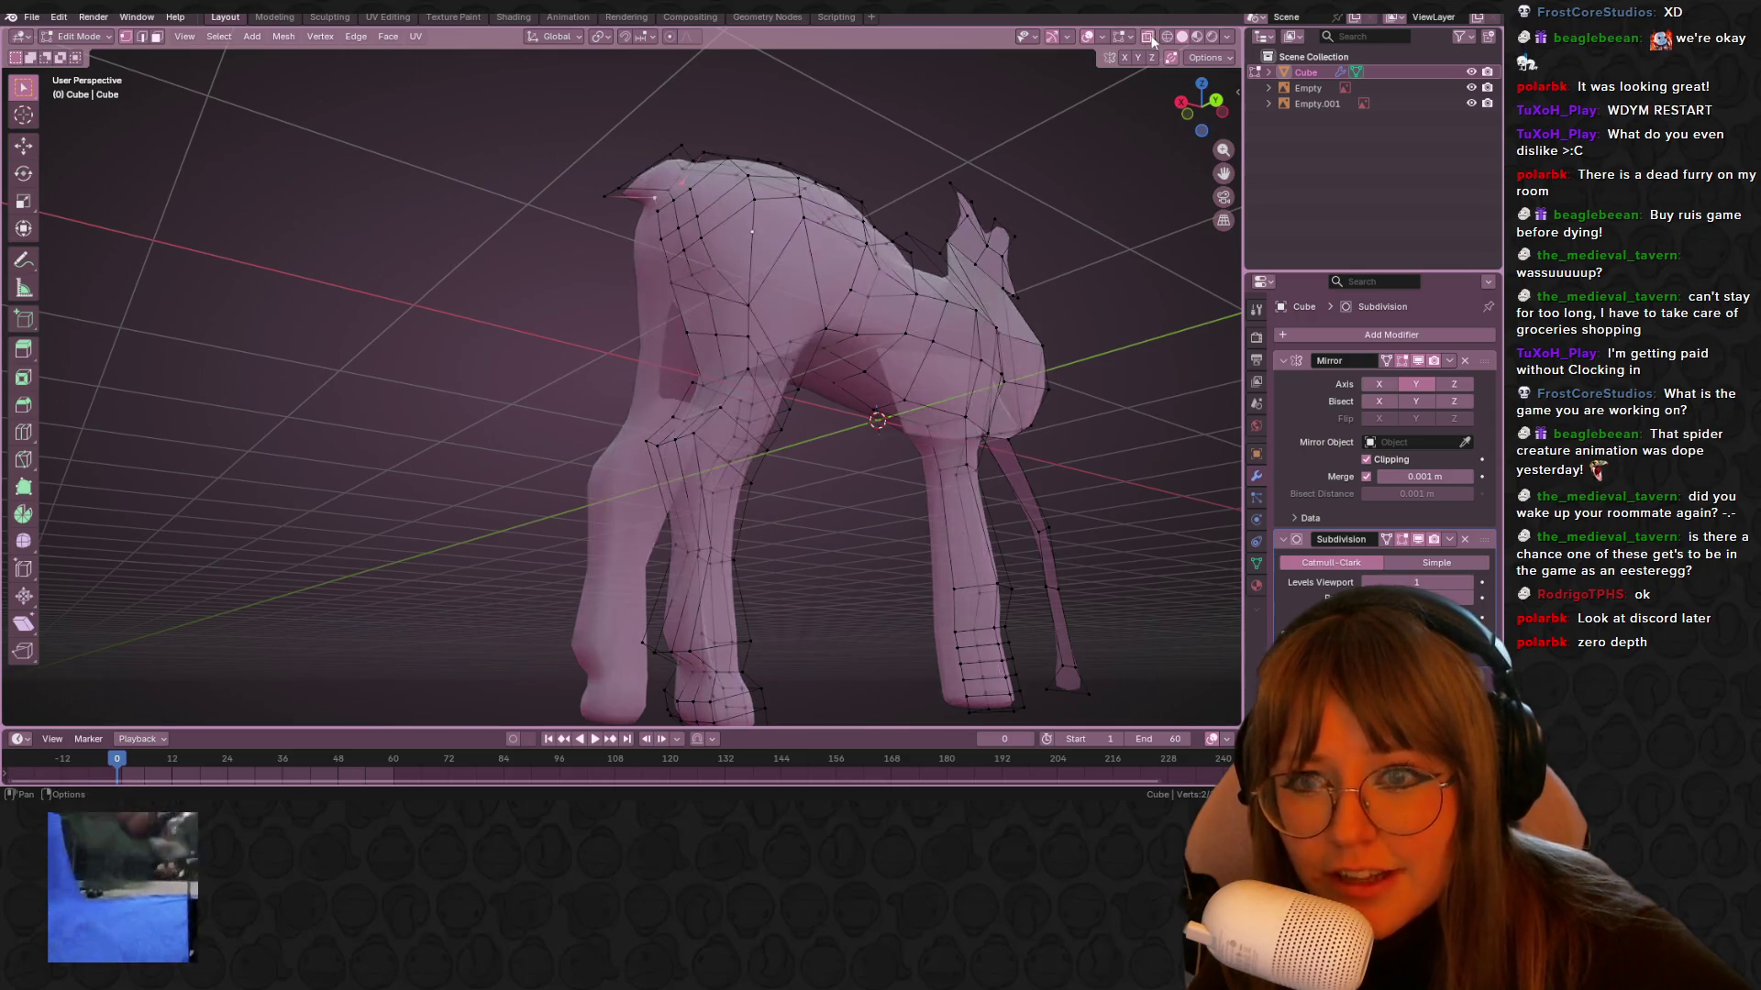
pyautogui.moveTo(685, 188); pyautogui.dragTo(667, 196, button='middle')
pyautogui.keyDown('shift'); pyautogui.click(608, 189); pyautogui.keyUp('shift')
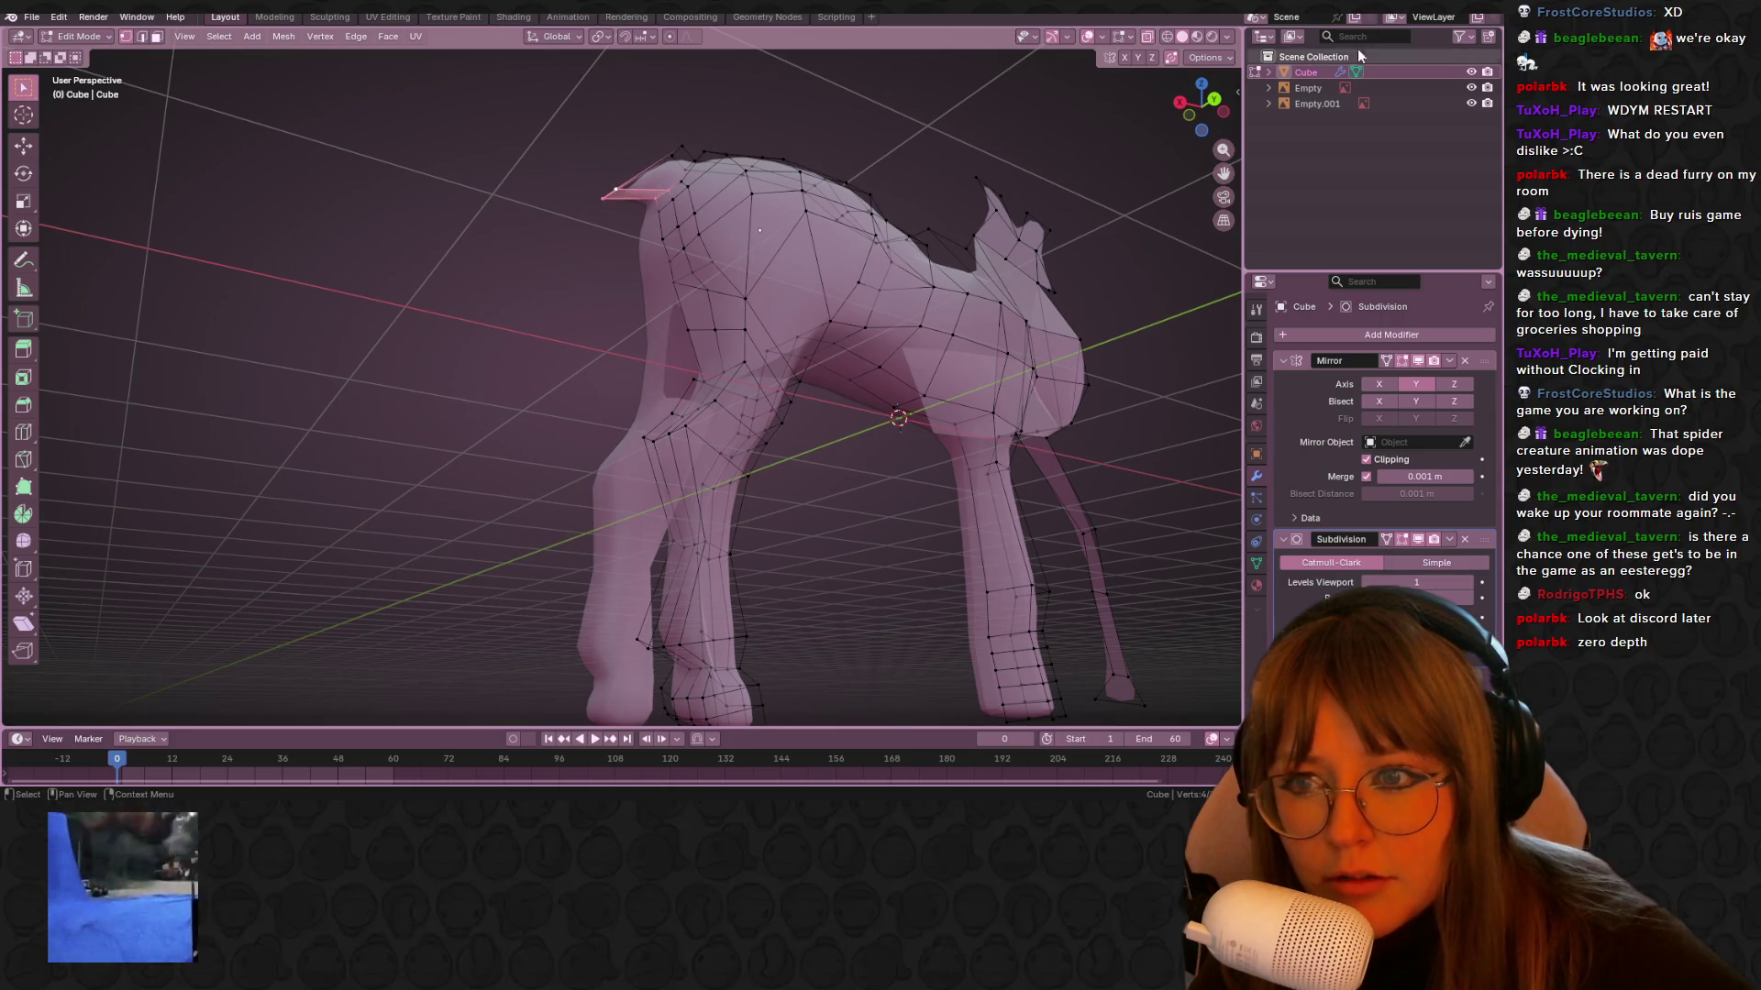
pyautogui.click(1216, 99)
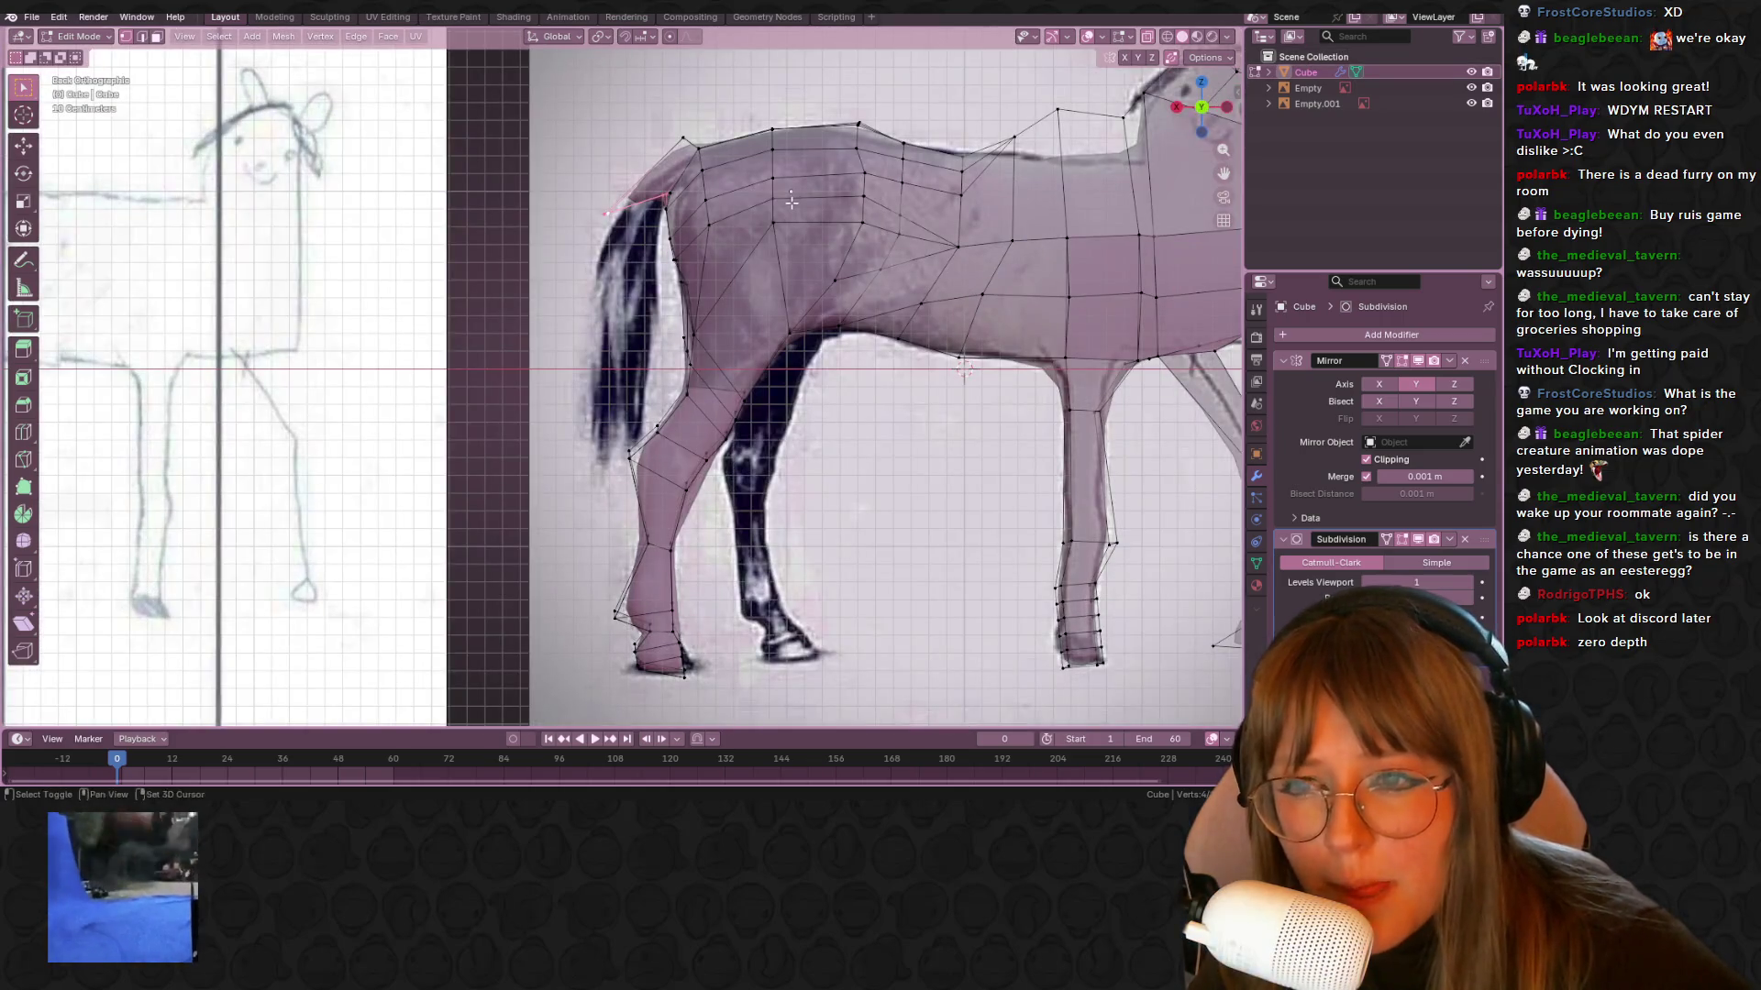
# Extrude the tail's end edge and move it down and to the left
pyautogui.press('e')
pyautogui.click(609, 363)
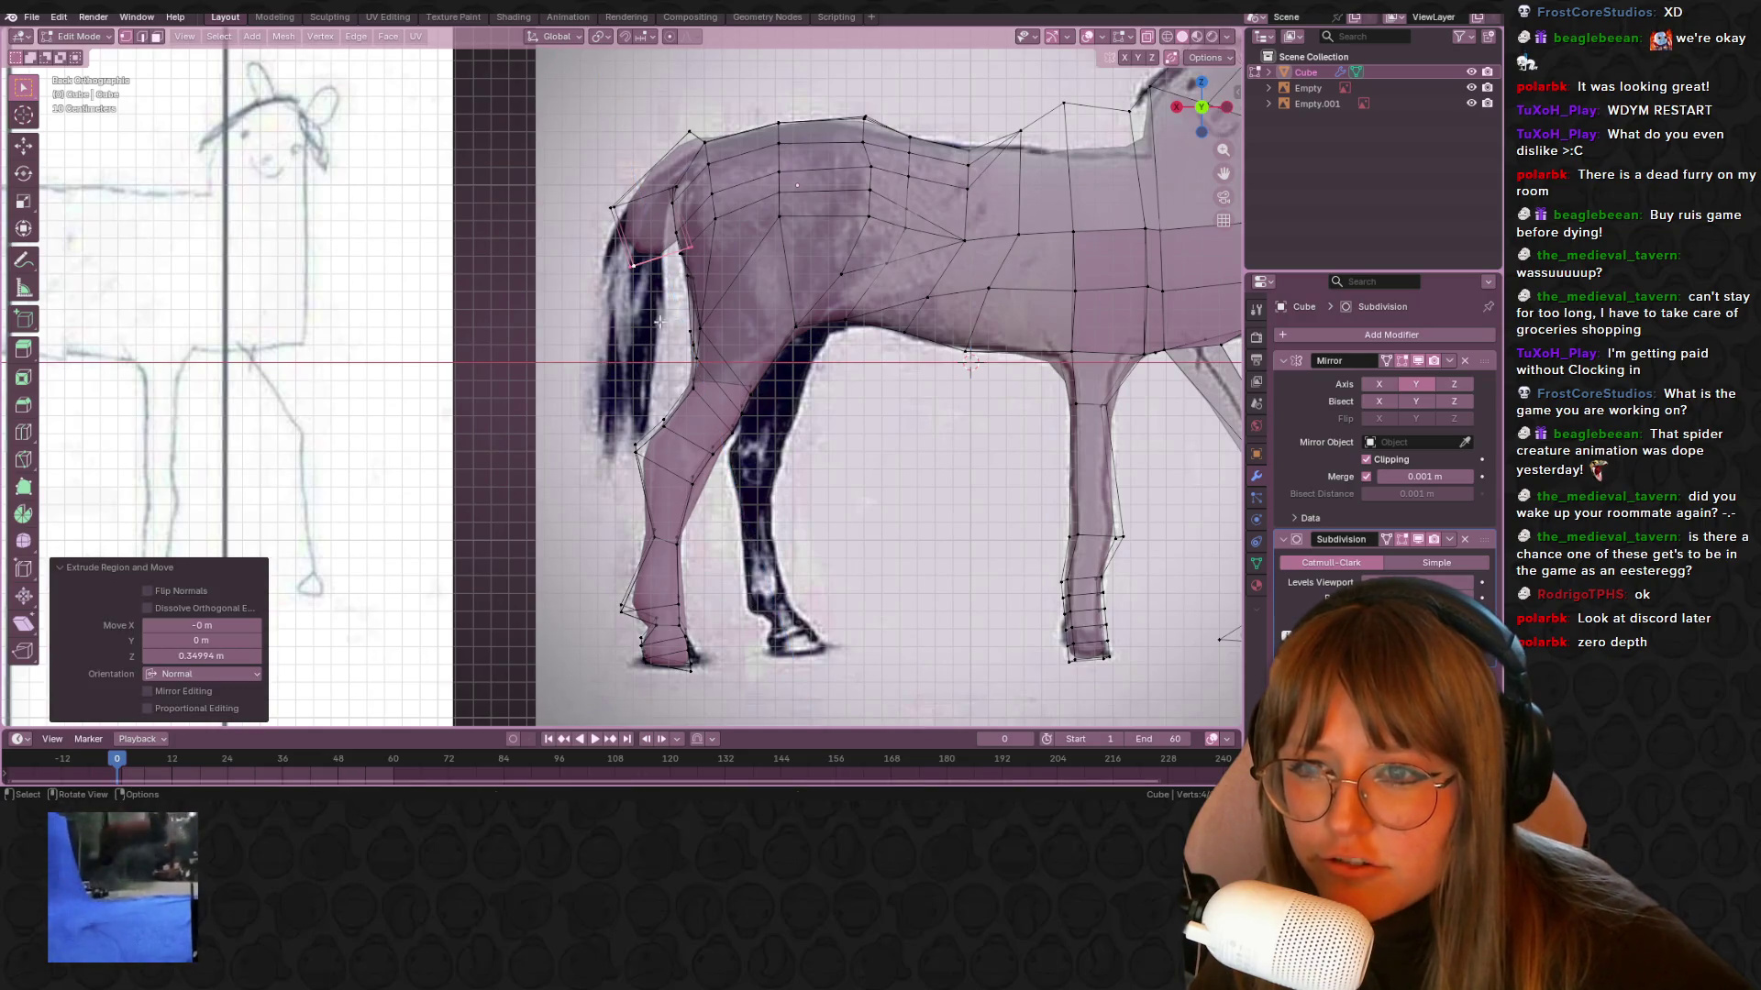
pyautogui.moveTo(787, 290)
pyautogui.keyDown('shift'); pyautogui.mouseDown(button='middle')
pyautogui.moveTo(876, 273)
pyautogui.moveTo(723, 286)
pyautogui.mouseUp(button='middle'); pyautogui.keyUp('shift')
pyautogui.press('g')
pyautogui.click(816, 309)
# Extrude two more tail segments from the end edge and adjust their position
pyautogui.moveTo(617, 296); pyautogui.dragTo(617, 295)
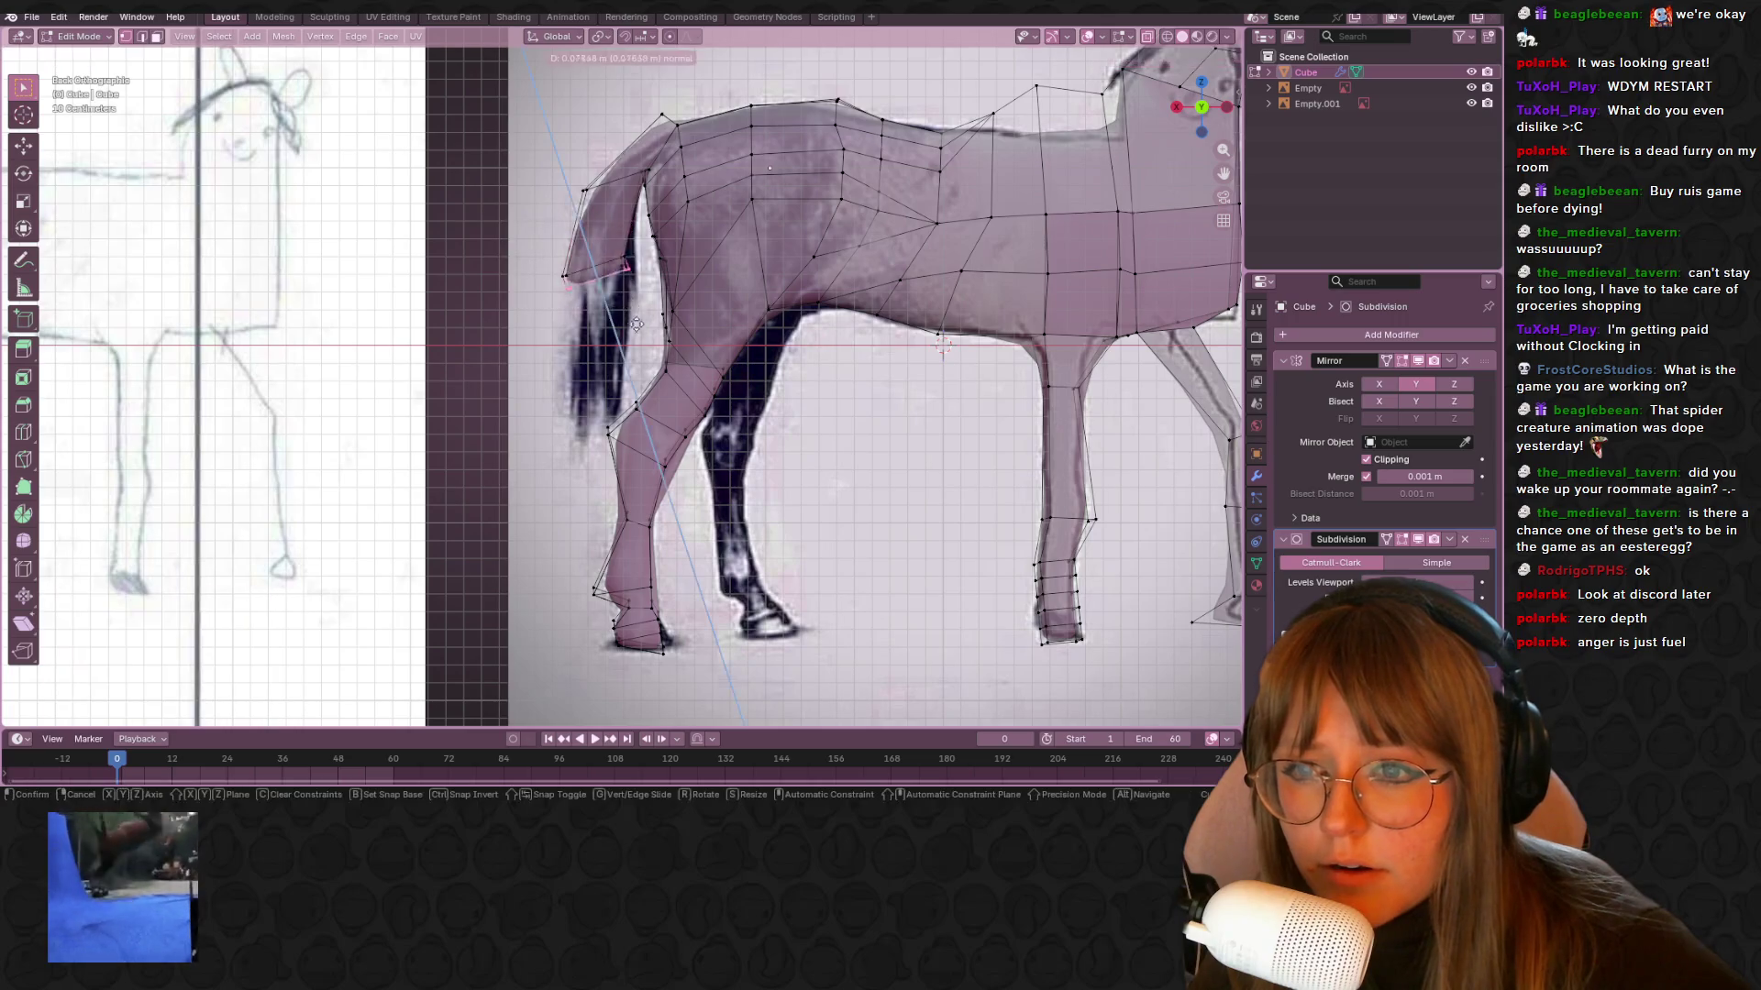
pyautogui.press('e')
pyautogui.click(642, 376)
pyautogui.press('e')
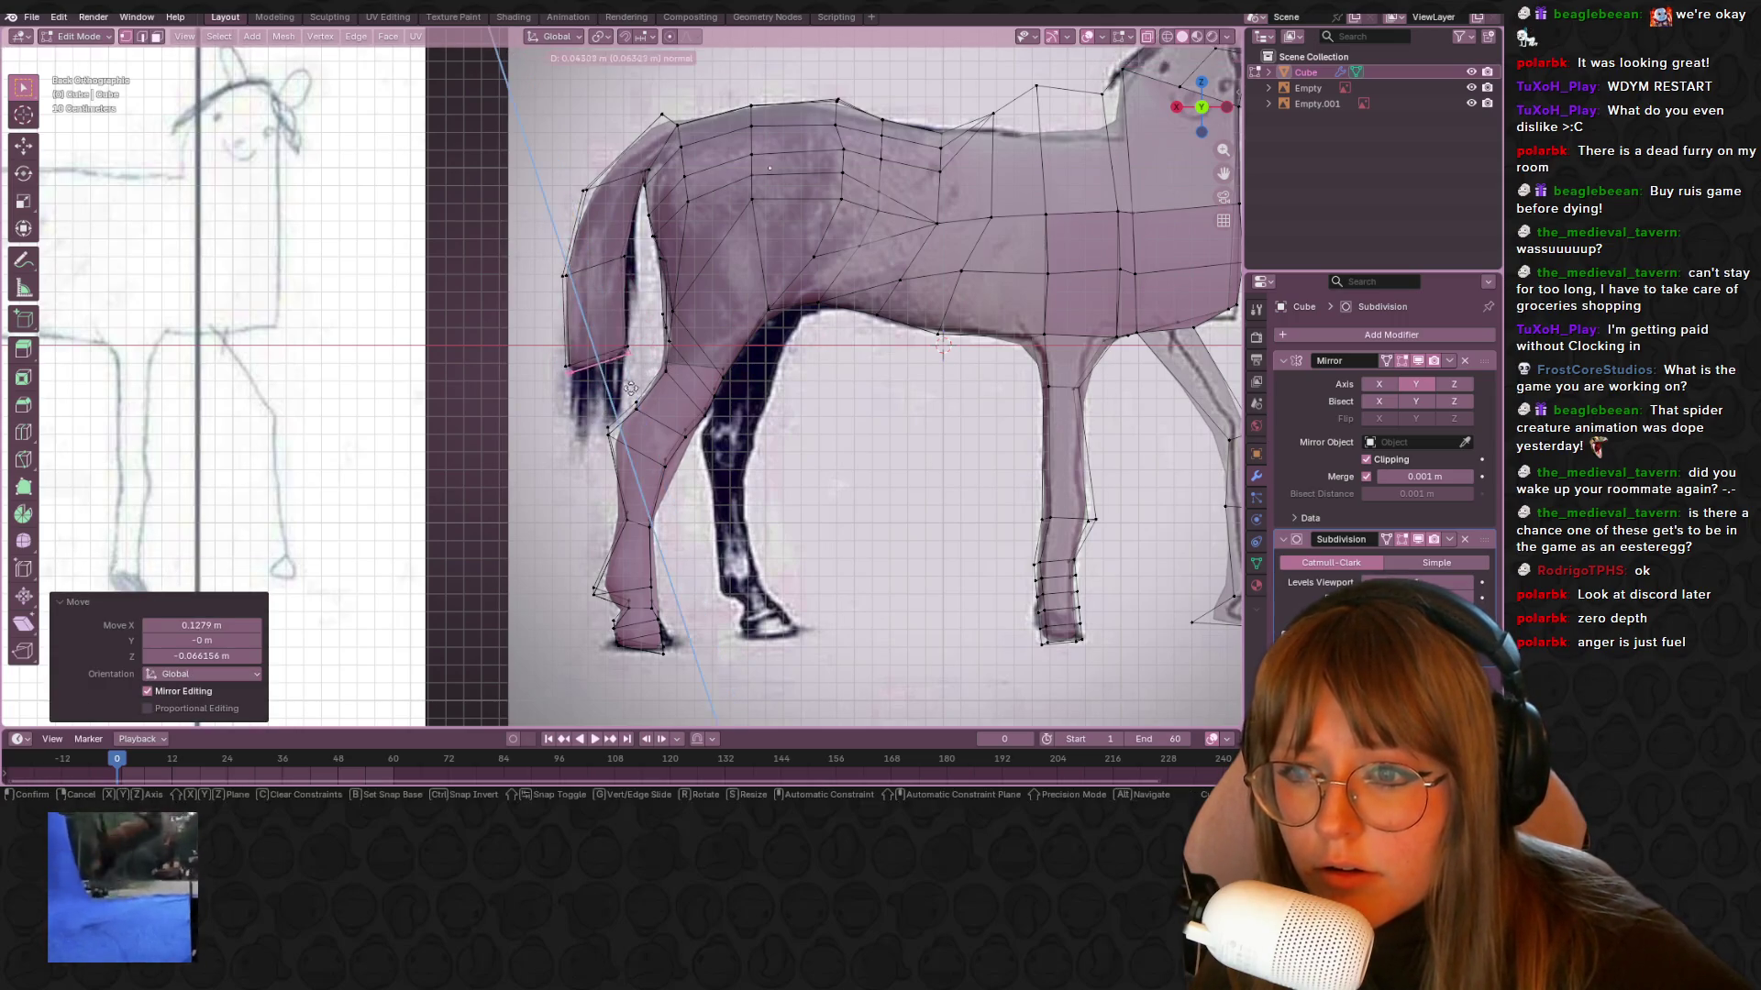
pyautogui.click(648, 368)
pyautogui.keyDown('shift'); pyautogui.moveTo(698, 352); pyautogui.dragTo(678, 271, button='middle'); pyautogui.keyUp('shift')
pyautogui.press('g')
pyautogui.click(609, 240)
# Move the upper tail edge and the remaining tail vertices to shape the tail
pyautogui.moveTo(607, 203); pyautogui.dragTo(607, 203)
pyautogui.press('g')
pyautogui.click(529, 236)
pyautogui.moveTo(639, 292); pyautogui.dragTo(639, 292)
pyautogui.press('g')
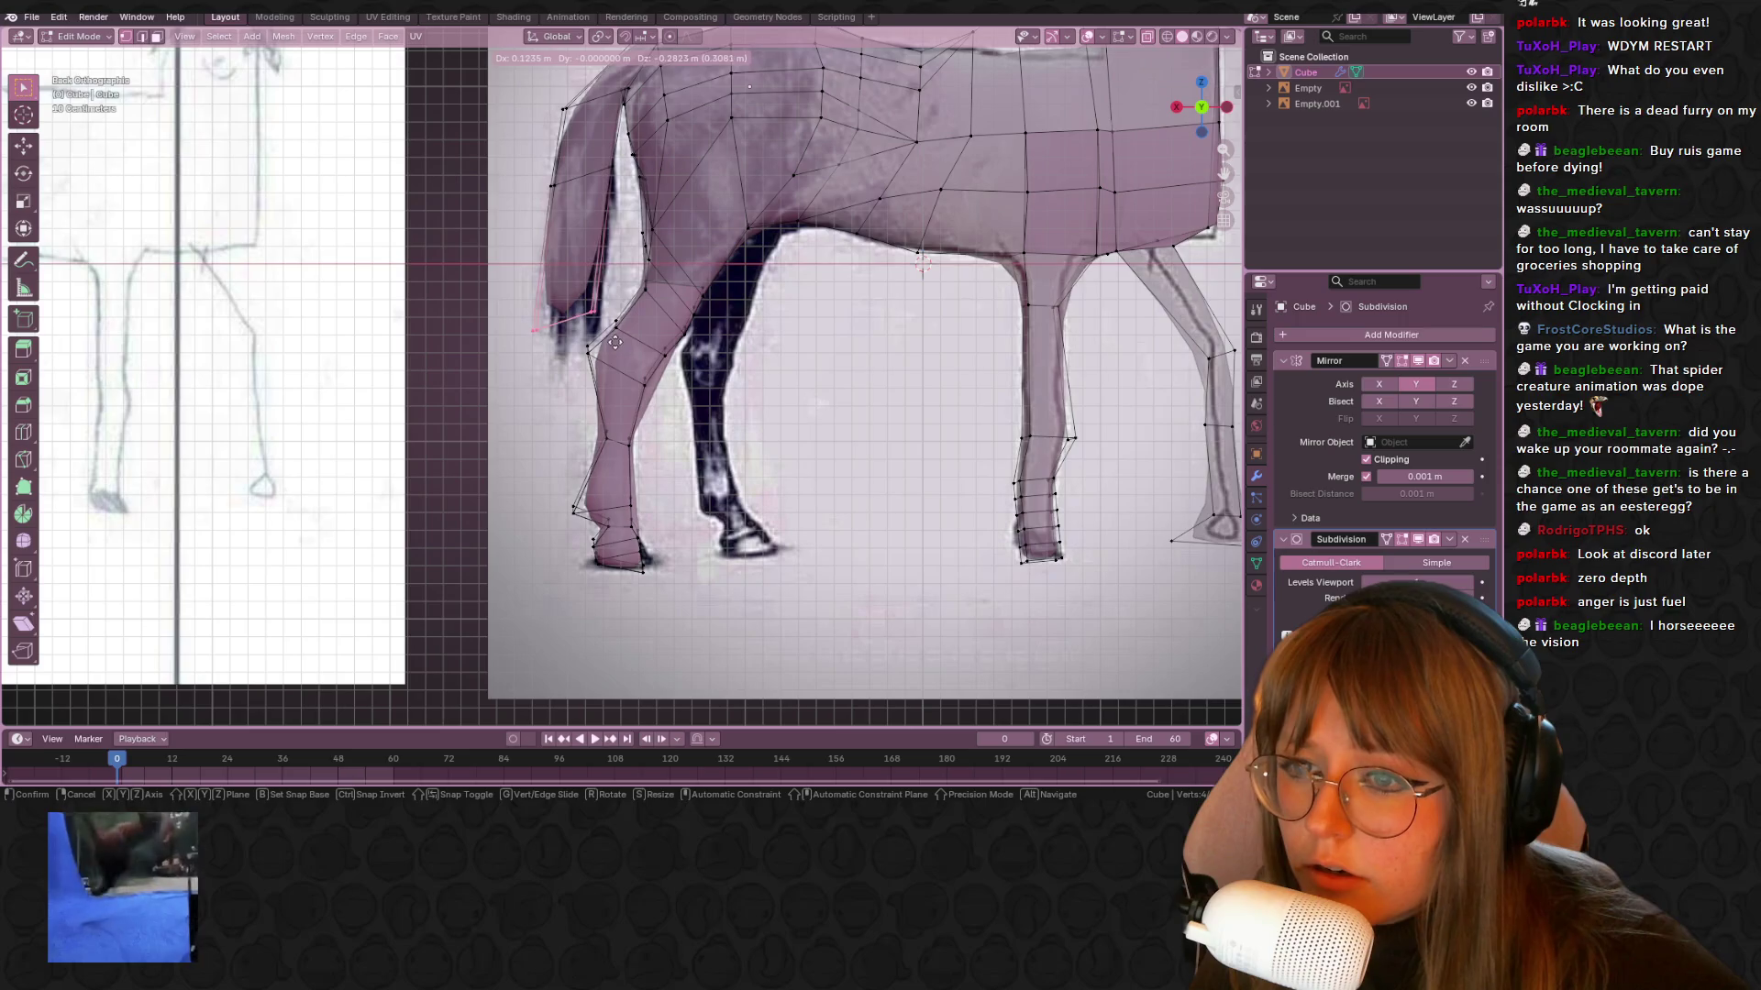
pyautogui.click(642, 276)
# Check the horse in Object Mode, then move the selected head vertices in left side view
pyautogui.press('Tab')
pyautogui.scroll(-3, 708, 213)
pyautogui.moveTo(708, 213)
pyautogui.mouseDown(button='middle')
pyautogui.moveTo(787, 220)
pyautogui.moveTo(786, 302)
pyautogui.moveTo(998, 248)
pyautogui.moveTo(698, 326)
pyautogui.mouseUp(button='middle')
pyautogui.press('Tab')
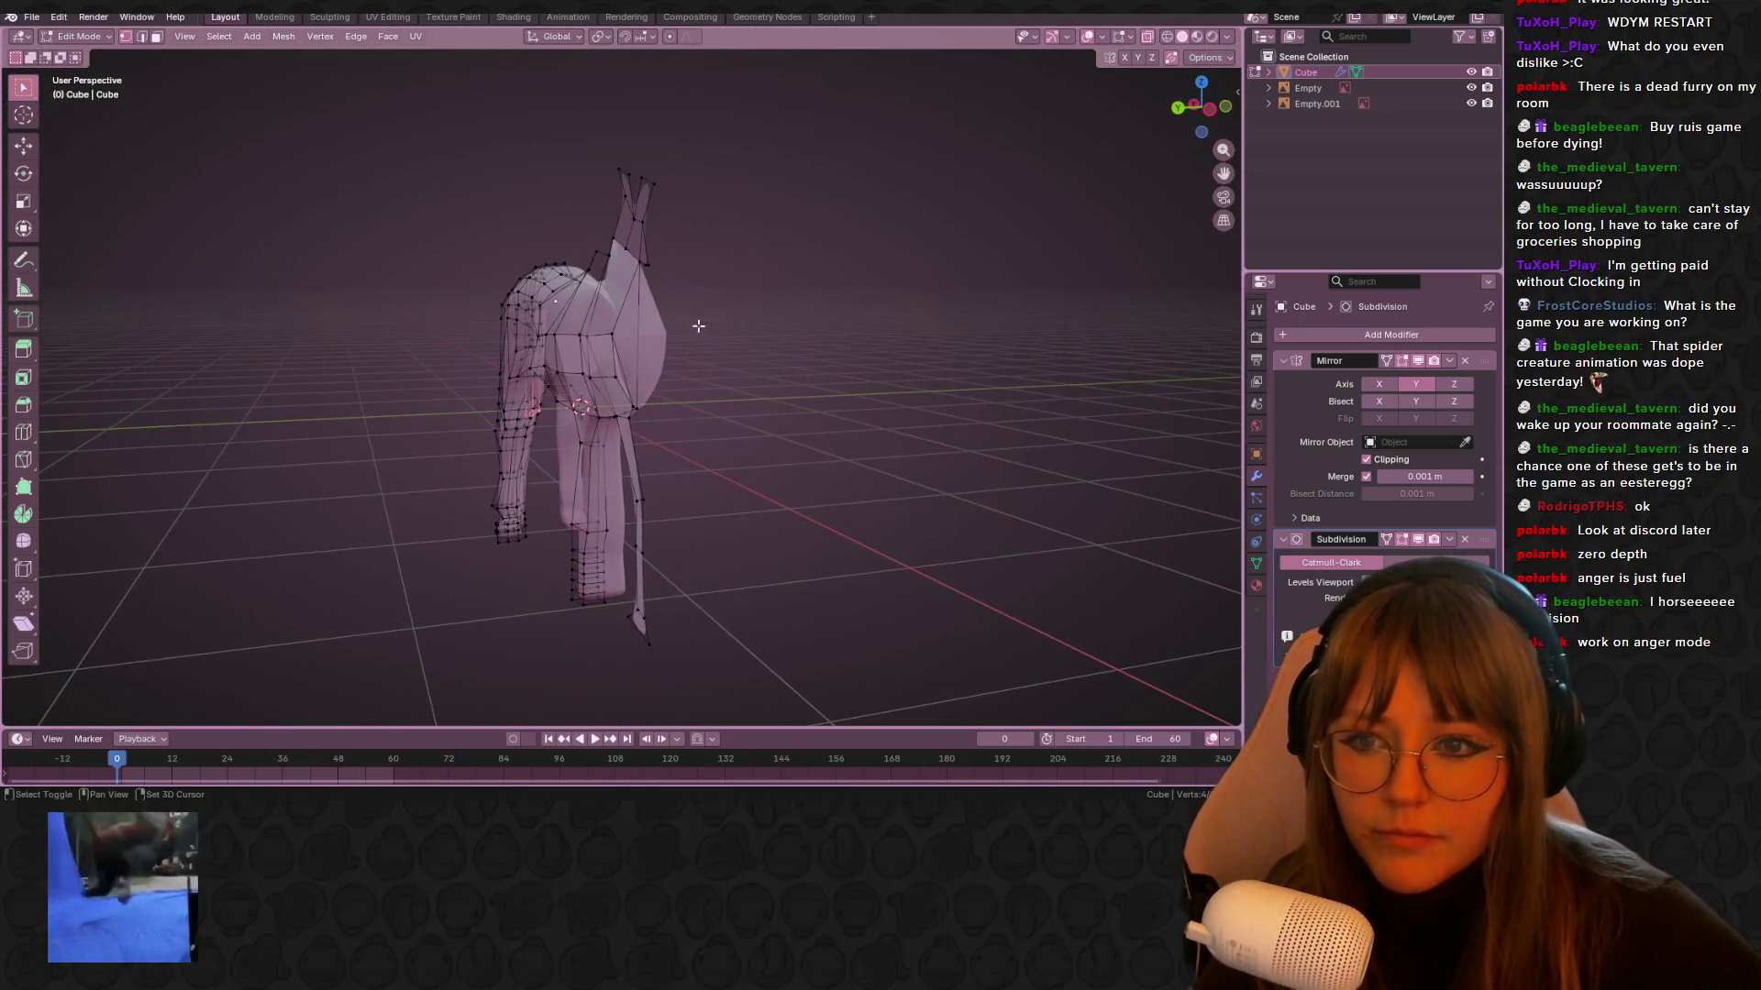
pyautogui.click(1212, 111)
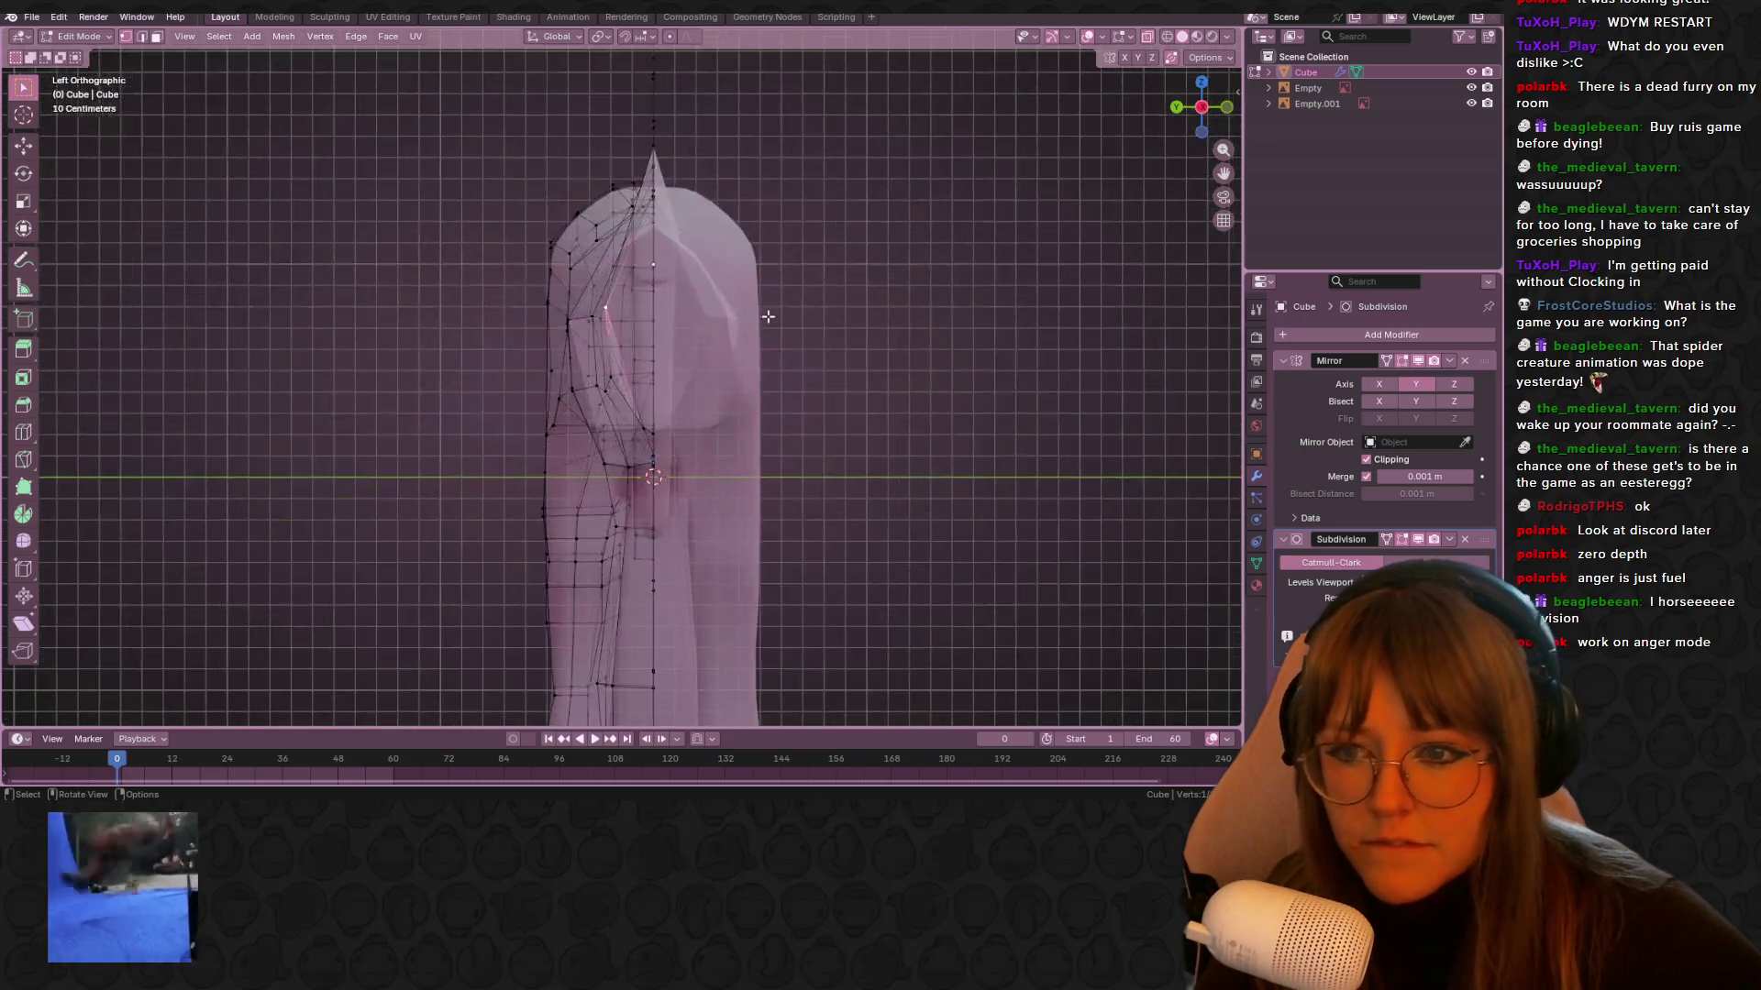
pyautogui.press('g')
pyautogui.click(855, 240)
# Turn off X-Ray, then nudge the diamond's top vertex and reshape the head's vertex diamond
pyautogui.click(1148, 38)
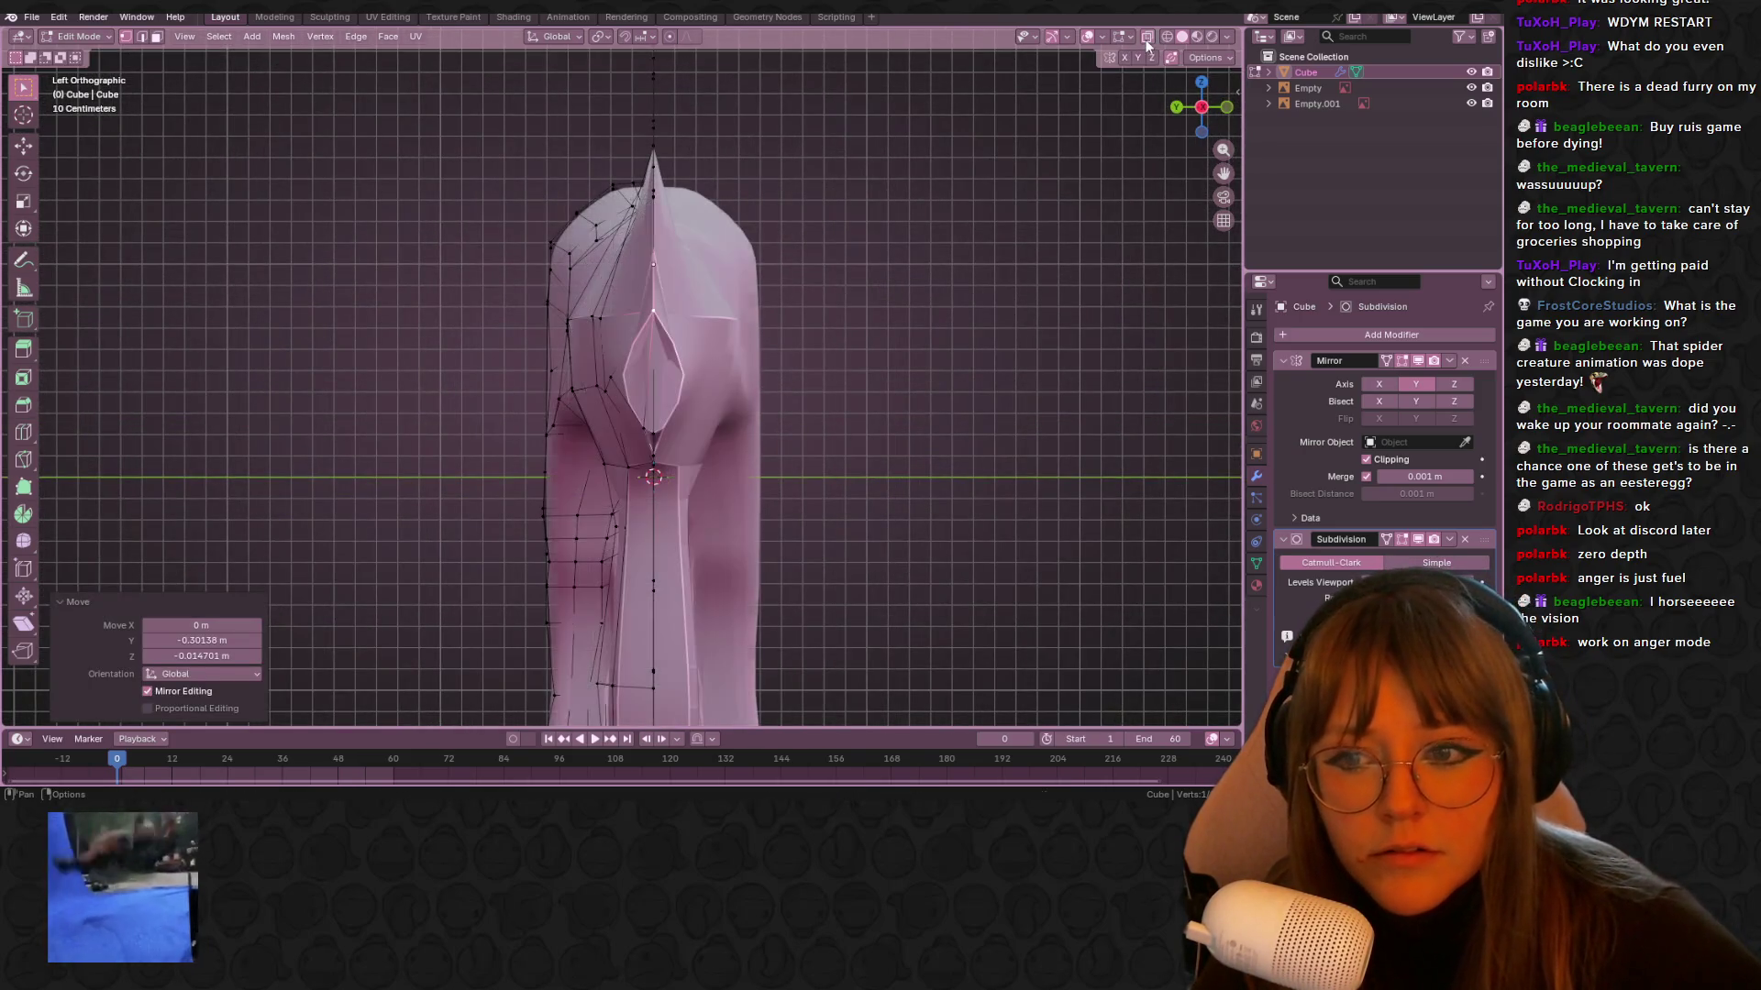
pyautogui.press('g')
pyautogui.click(701, 332)
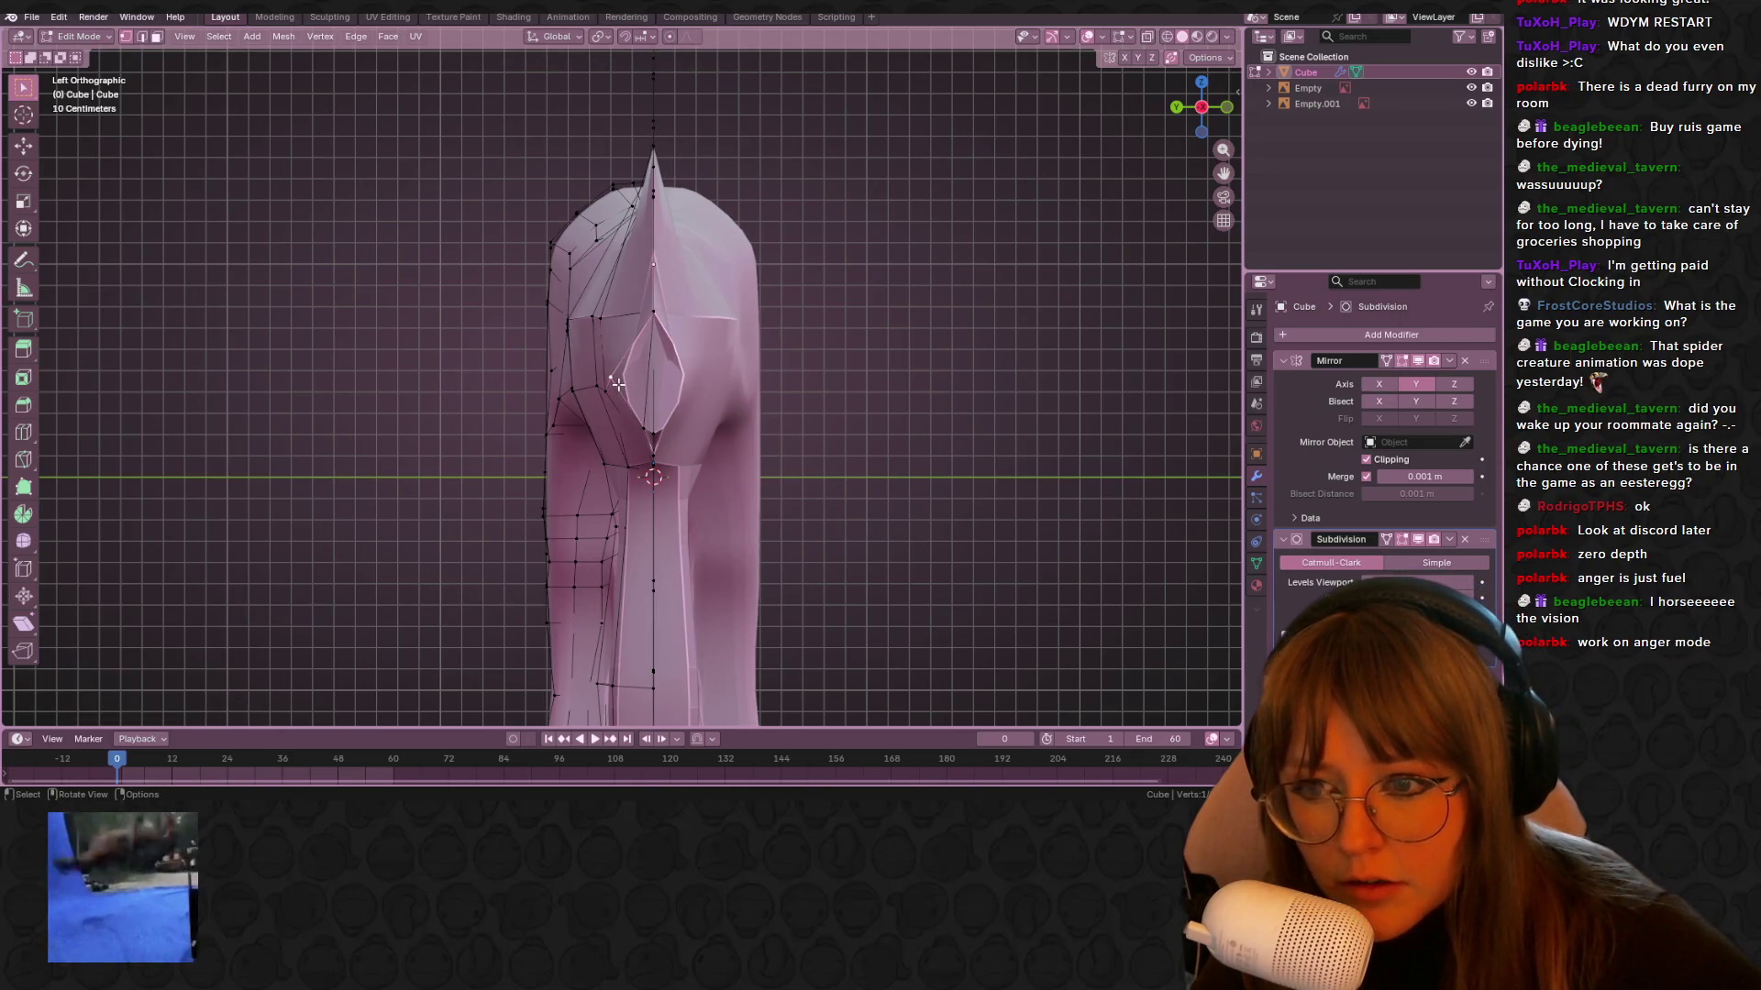
pyautogui.press('g')
pyautogui.click(673, 413)
# Slide the selected neck vertices along their edges and view the smoothed horse in Object Mode
pyautogui.moveTo(673, 413); pyautogui.dragTo(729, 463, button='middle')
pyautogui.press('g')
pyautogui.press('g')
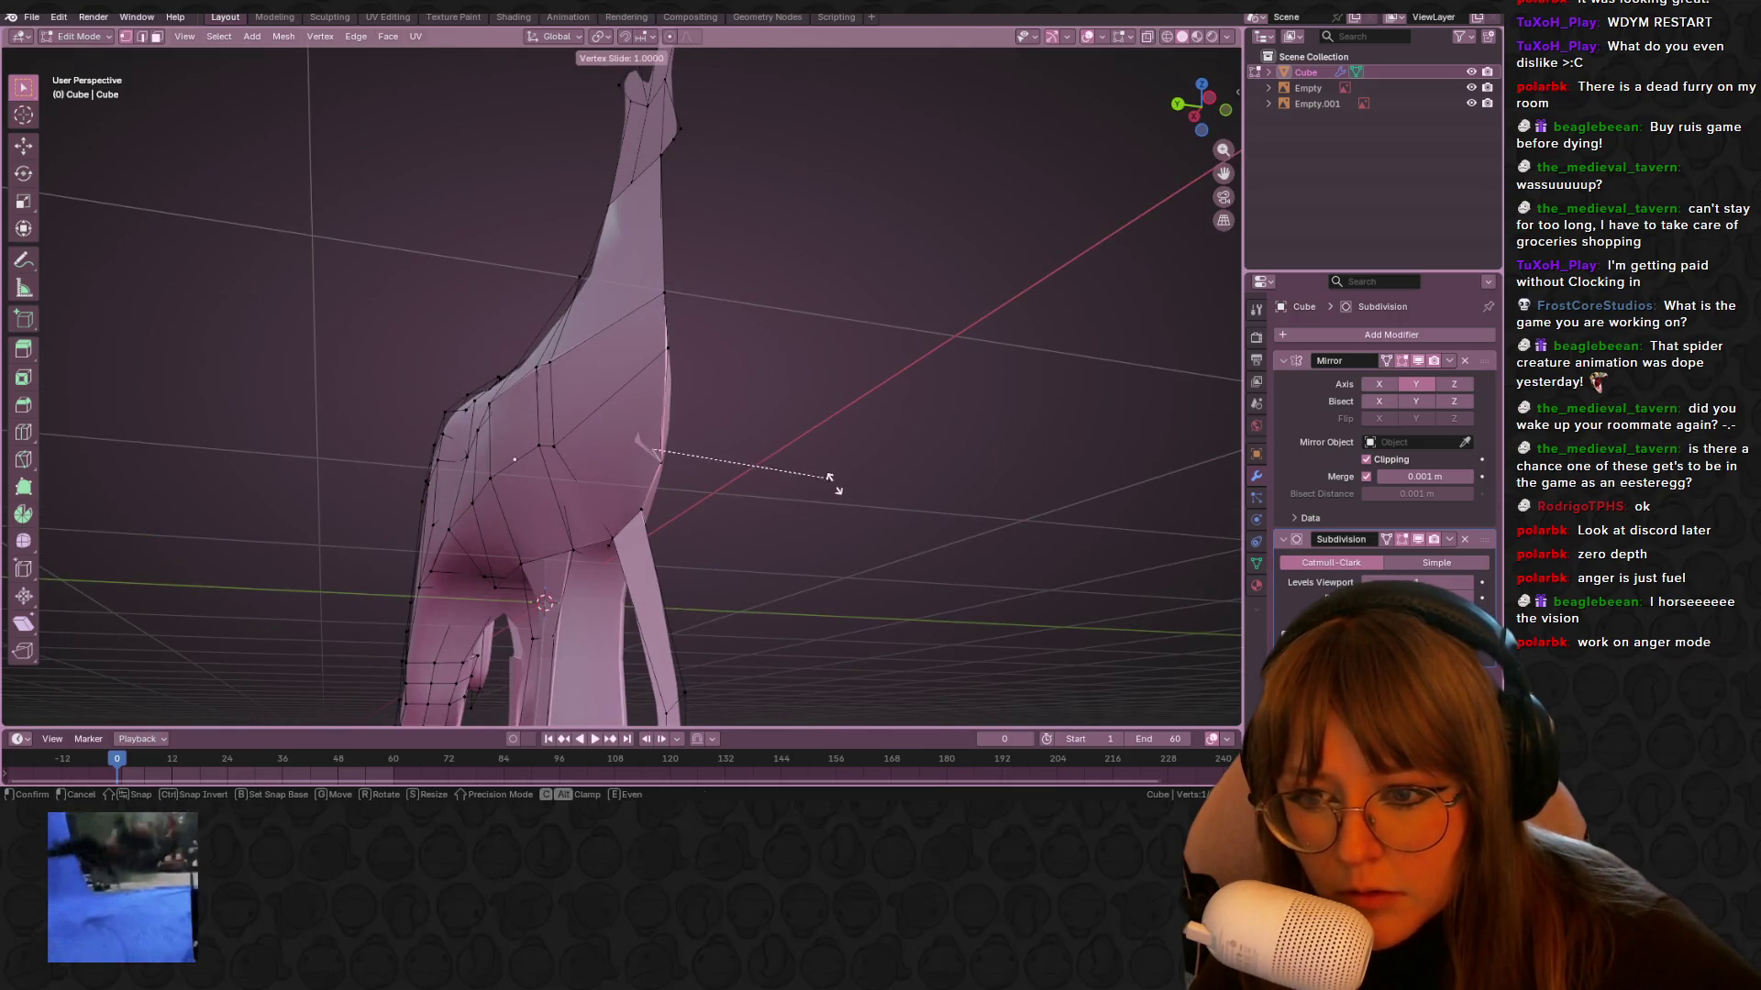
pyautogui.click(830, 476)
pyautogui.moveTo(880, 432)
pyautogui.mouseDown(button='middle')
pyautogui.moveTo(986, 468)
pyautogui.moveTo(944, 409)
pyautogui.moveTo(750, 293)
pyautogui.moveTo(797, 349)
pyautogui.moveTo(877, 354)
pyautogui.moveTo(880, 374)
pyautogui.moveTo(925, 245)
pyautogui.moveTo(954, 262)
pyautogui.moveTo(435, 372)
pyautogui.moveTo(580, 310)
pyautogui.moveTo(486, 374)
pyautogui.moveTo(329, 396)
pyautogui.moveTo(327, 352)
pyautogui.mouseUp(button='middle')
pyautogui.press('Tab')
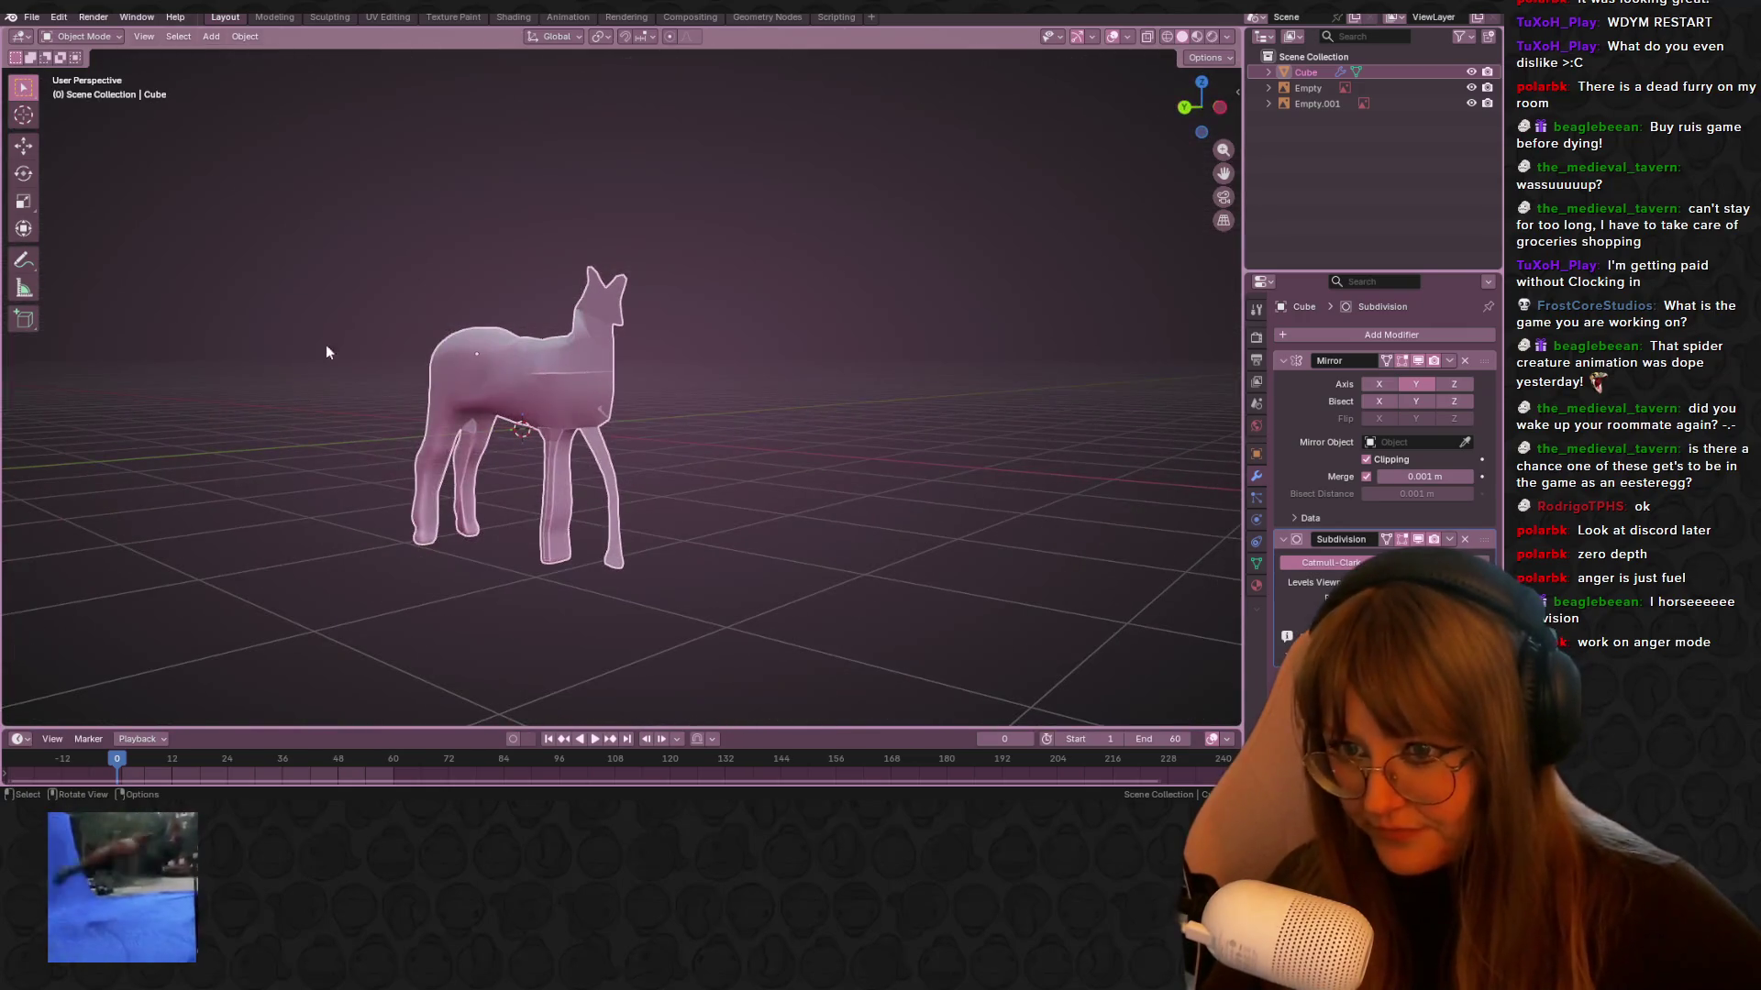
# Look through the workspace tabs and settle on the Shading workspace
pyautogui.click(452, 17)
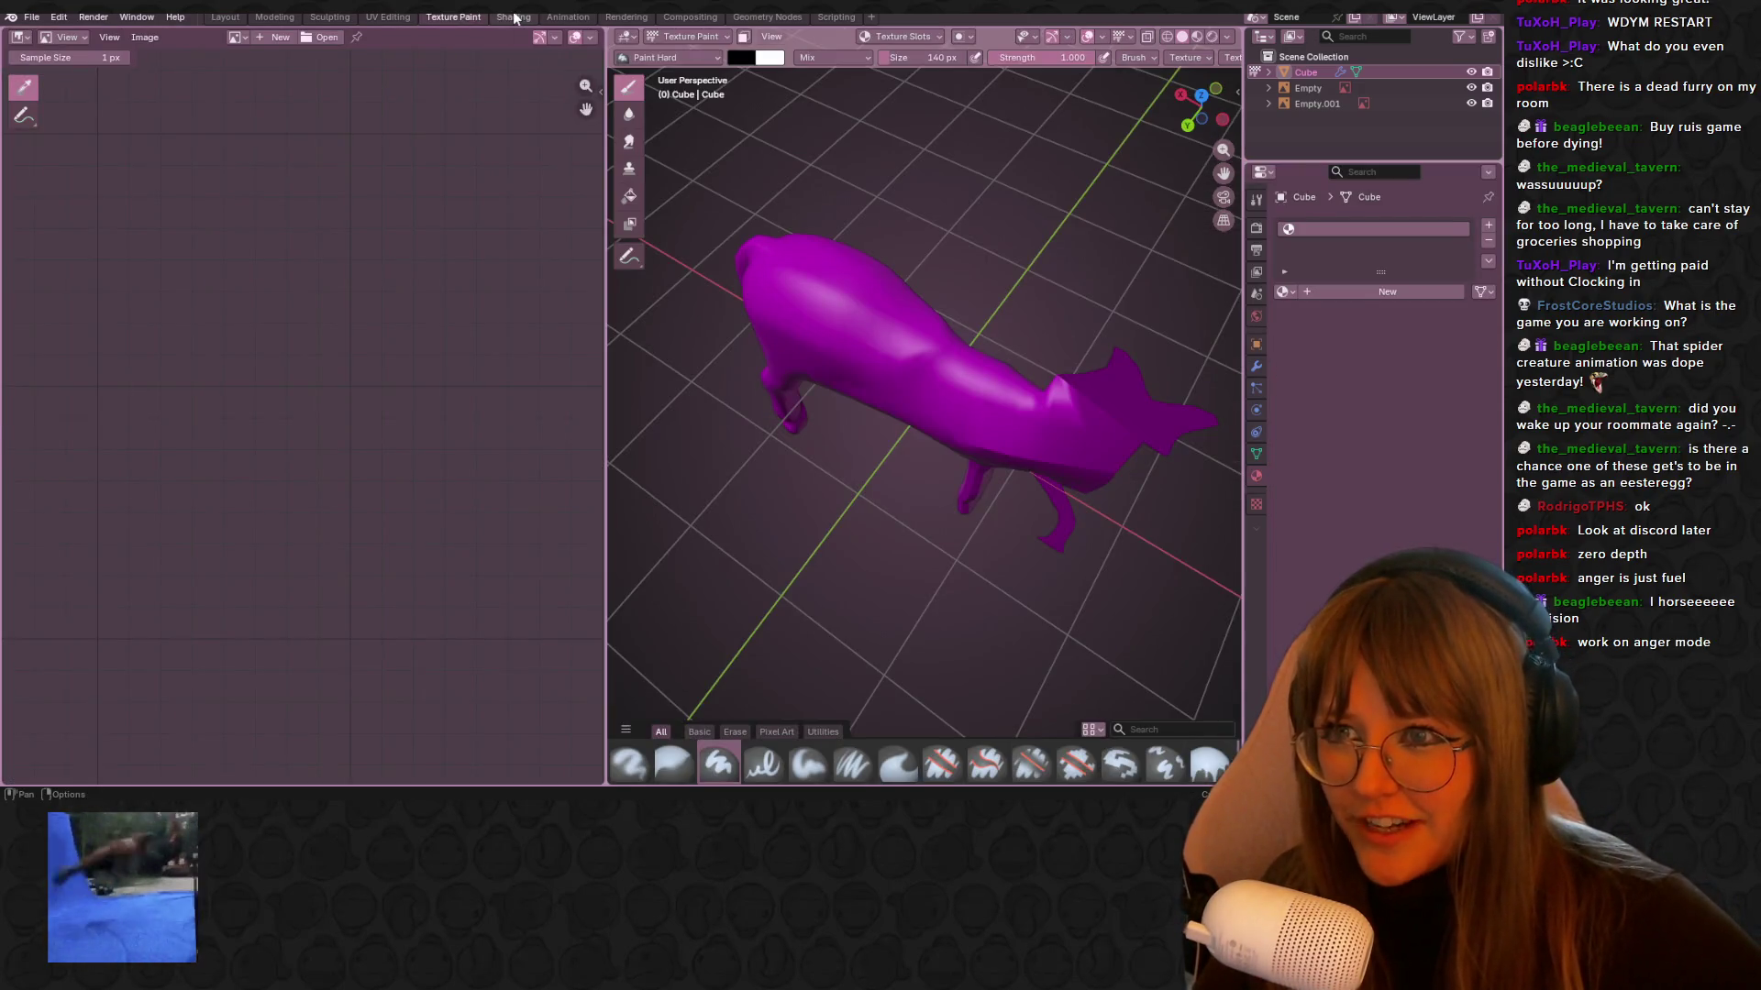
pyautogui.click(514, 17)
pyautogui.click(388, 16)
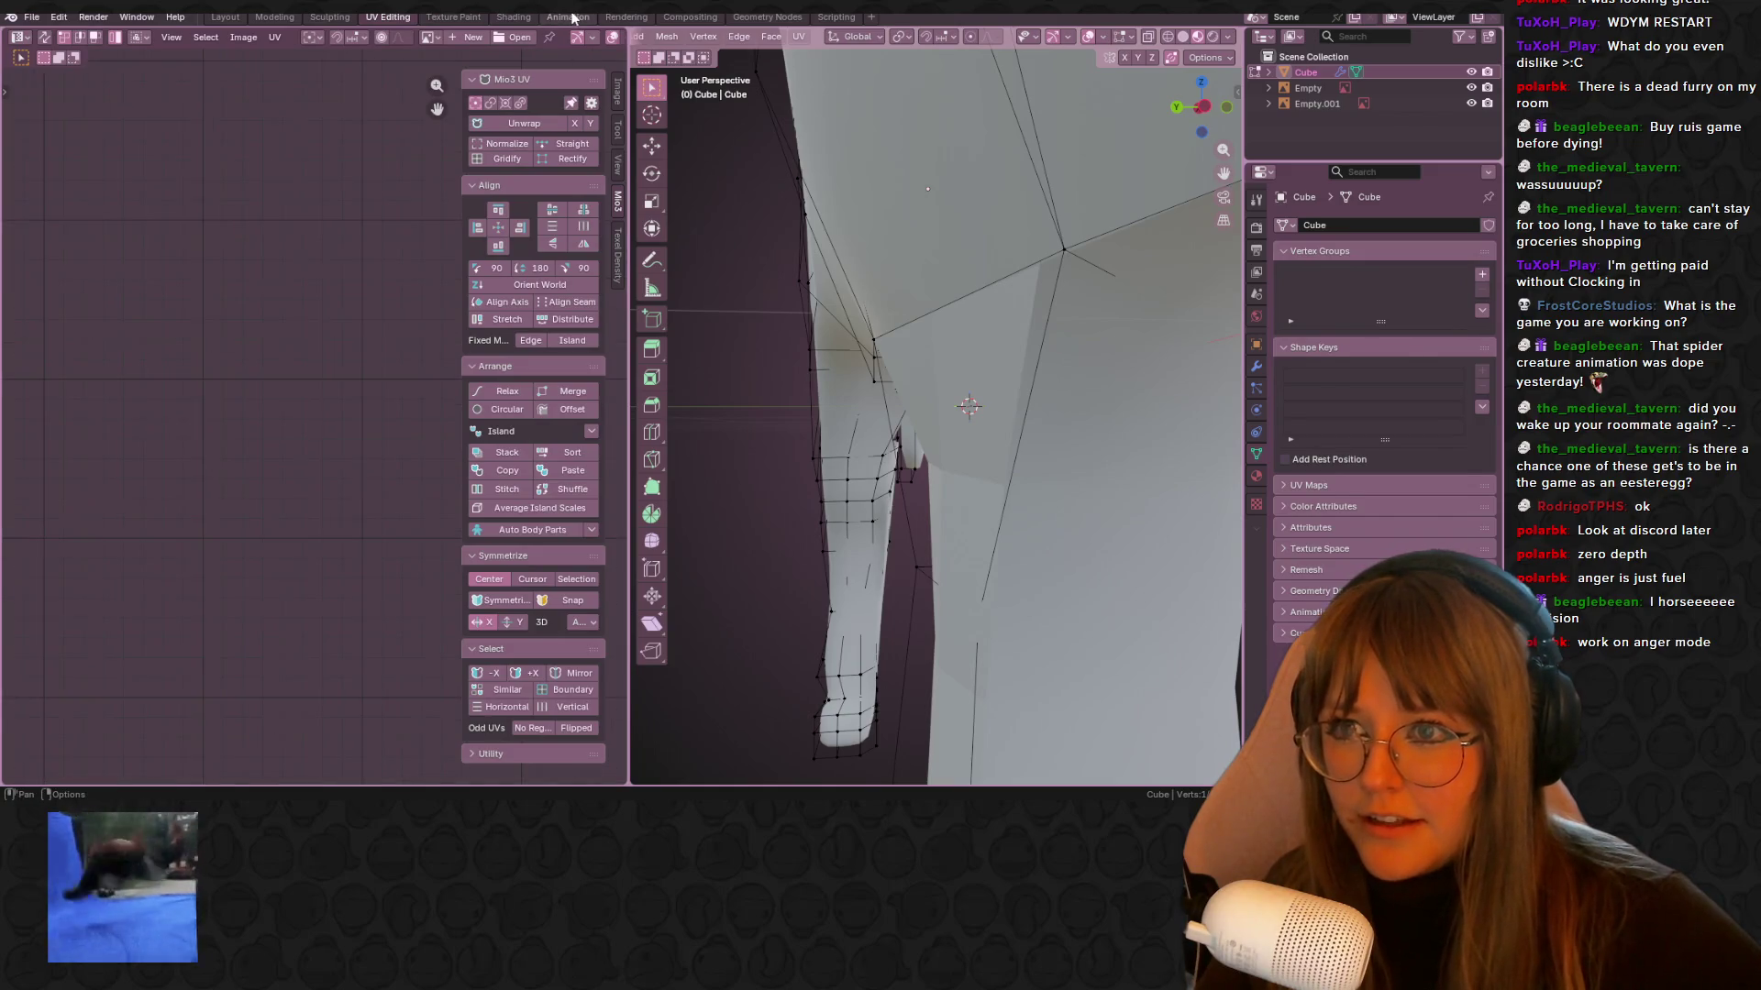
pyautogui.click(569, 16)
pyautogui.click(626, 16)
pyautogui.click(514, 16)
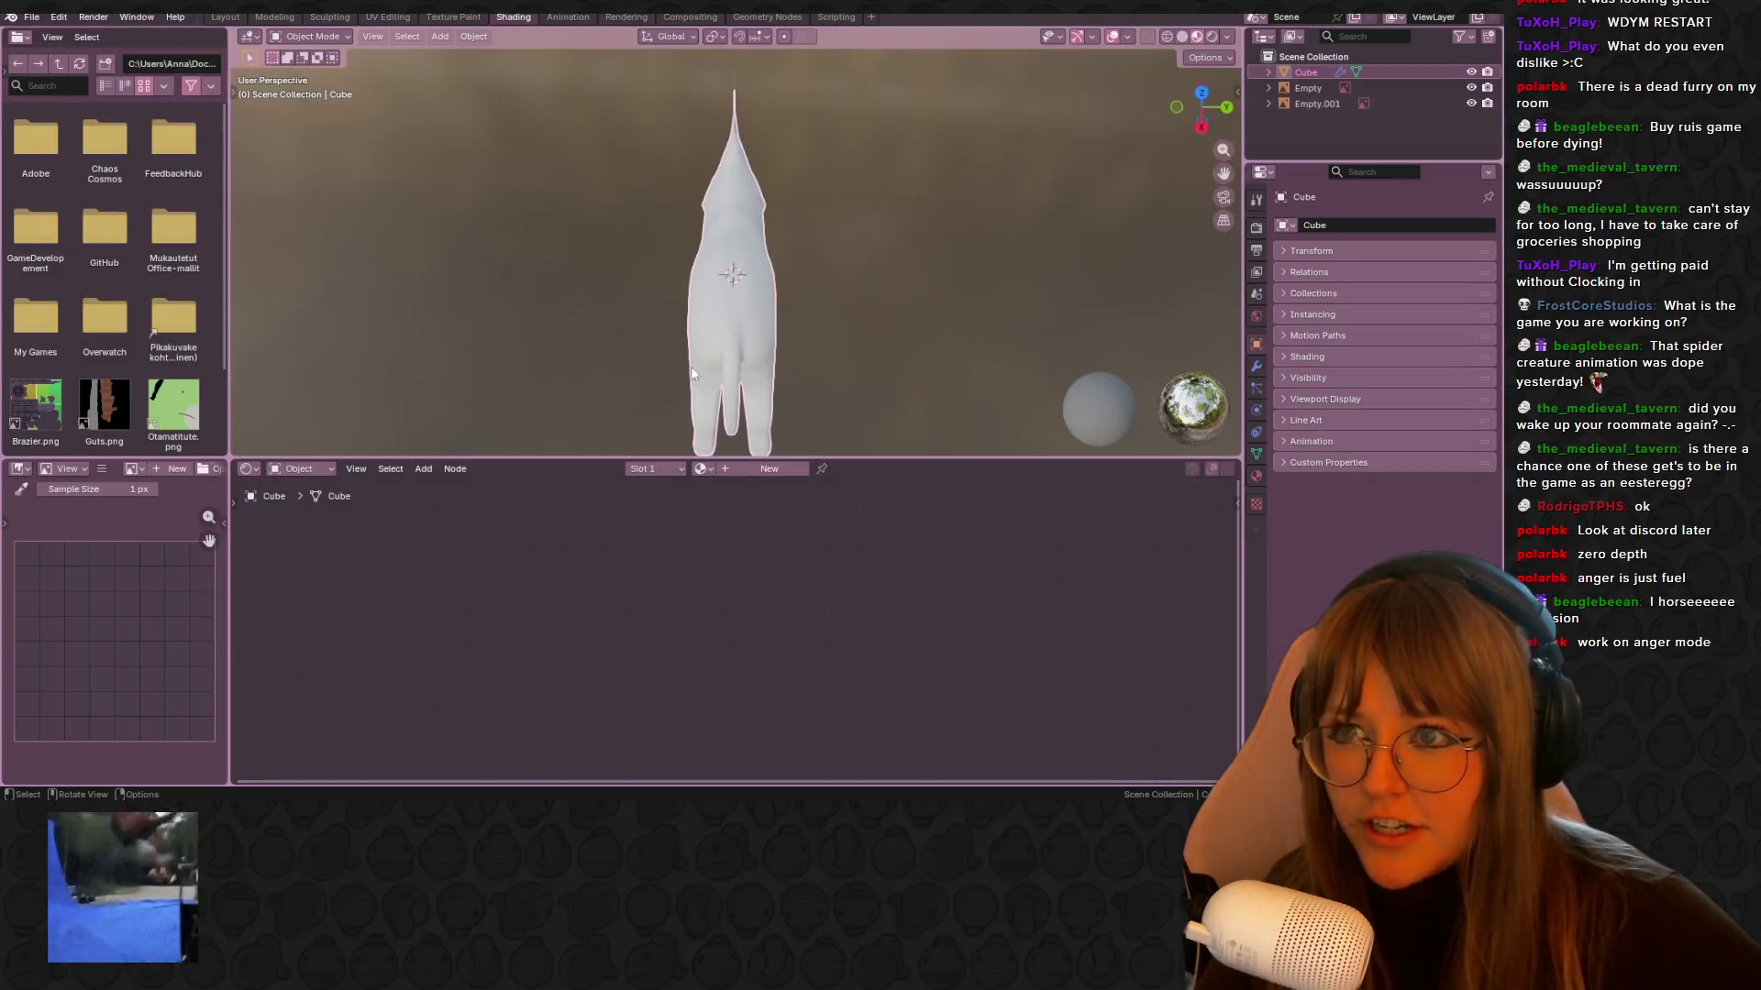
# Create a new material with the 1640878972518.png image feeding Base Color, then switch to UV Editing
pyautogui.click(766, 472)
pyautogui.scroll(5, 692, 624)
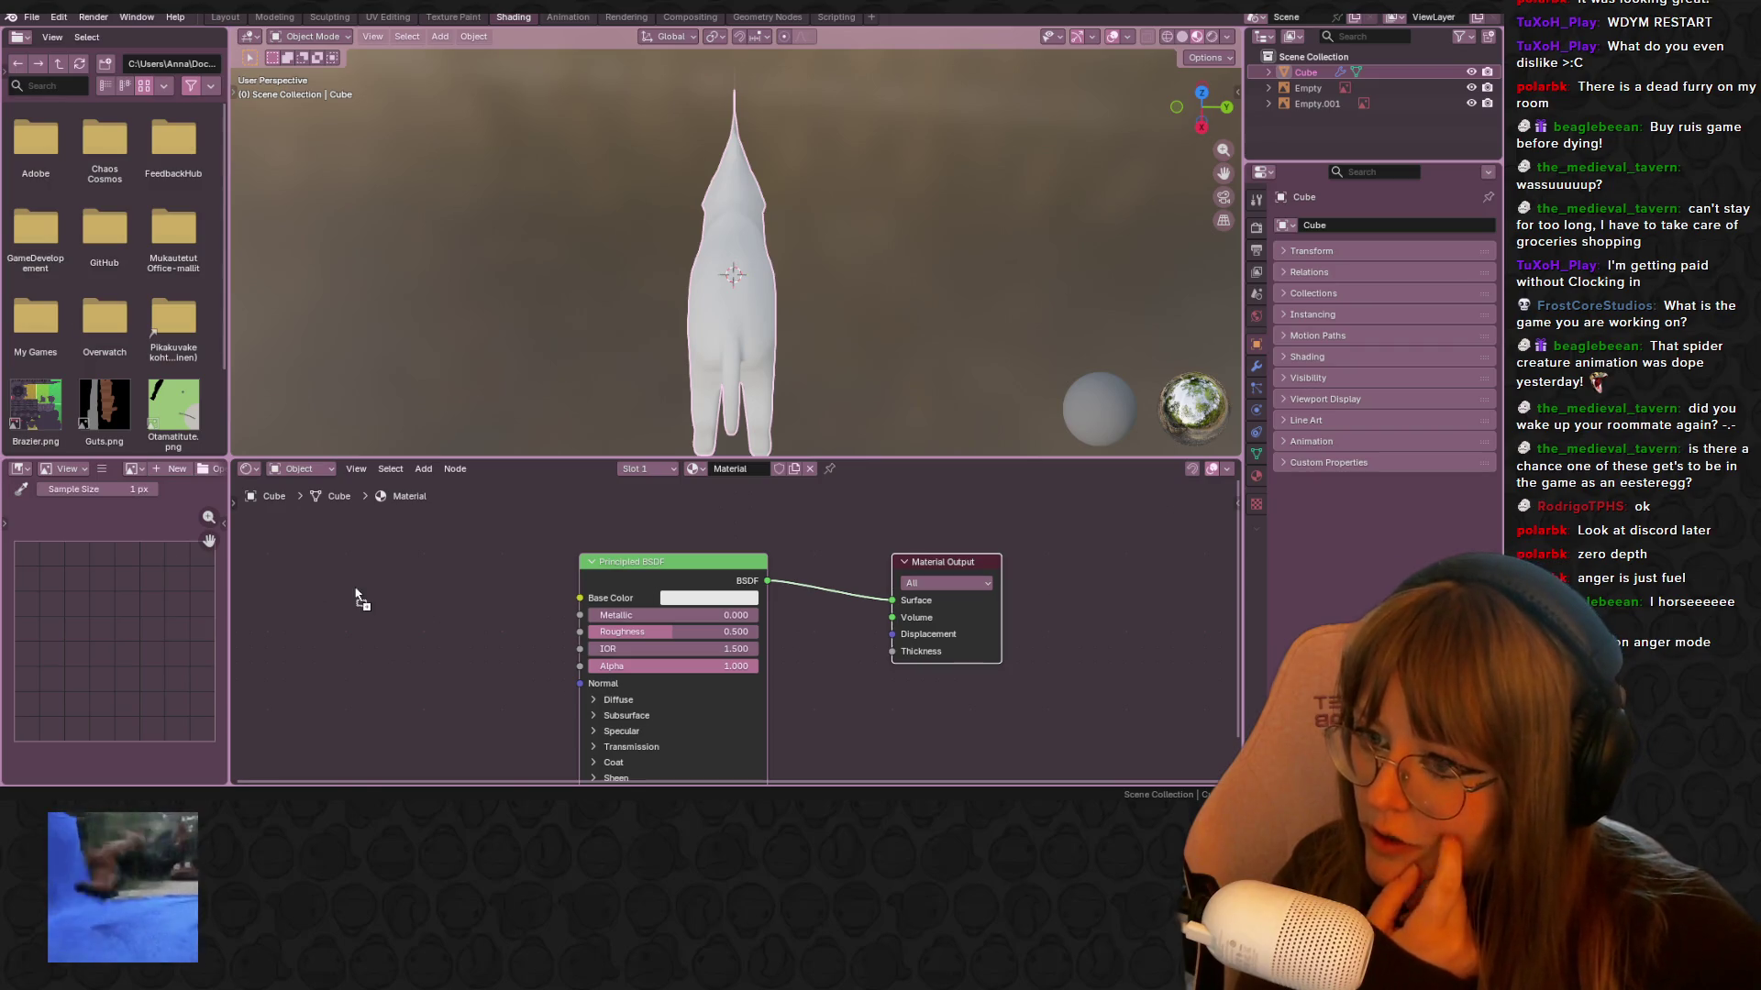
pyautogui.moveTo(358, 596); pyautogui.dragTo(359, 598)
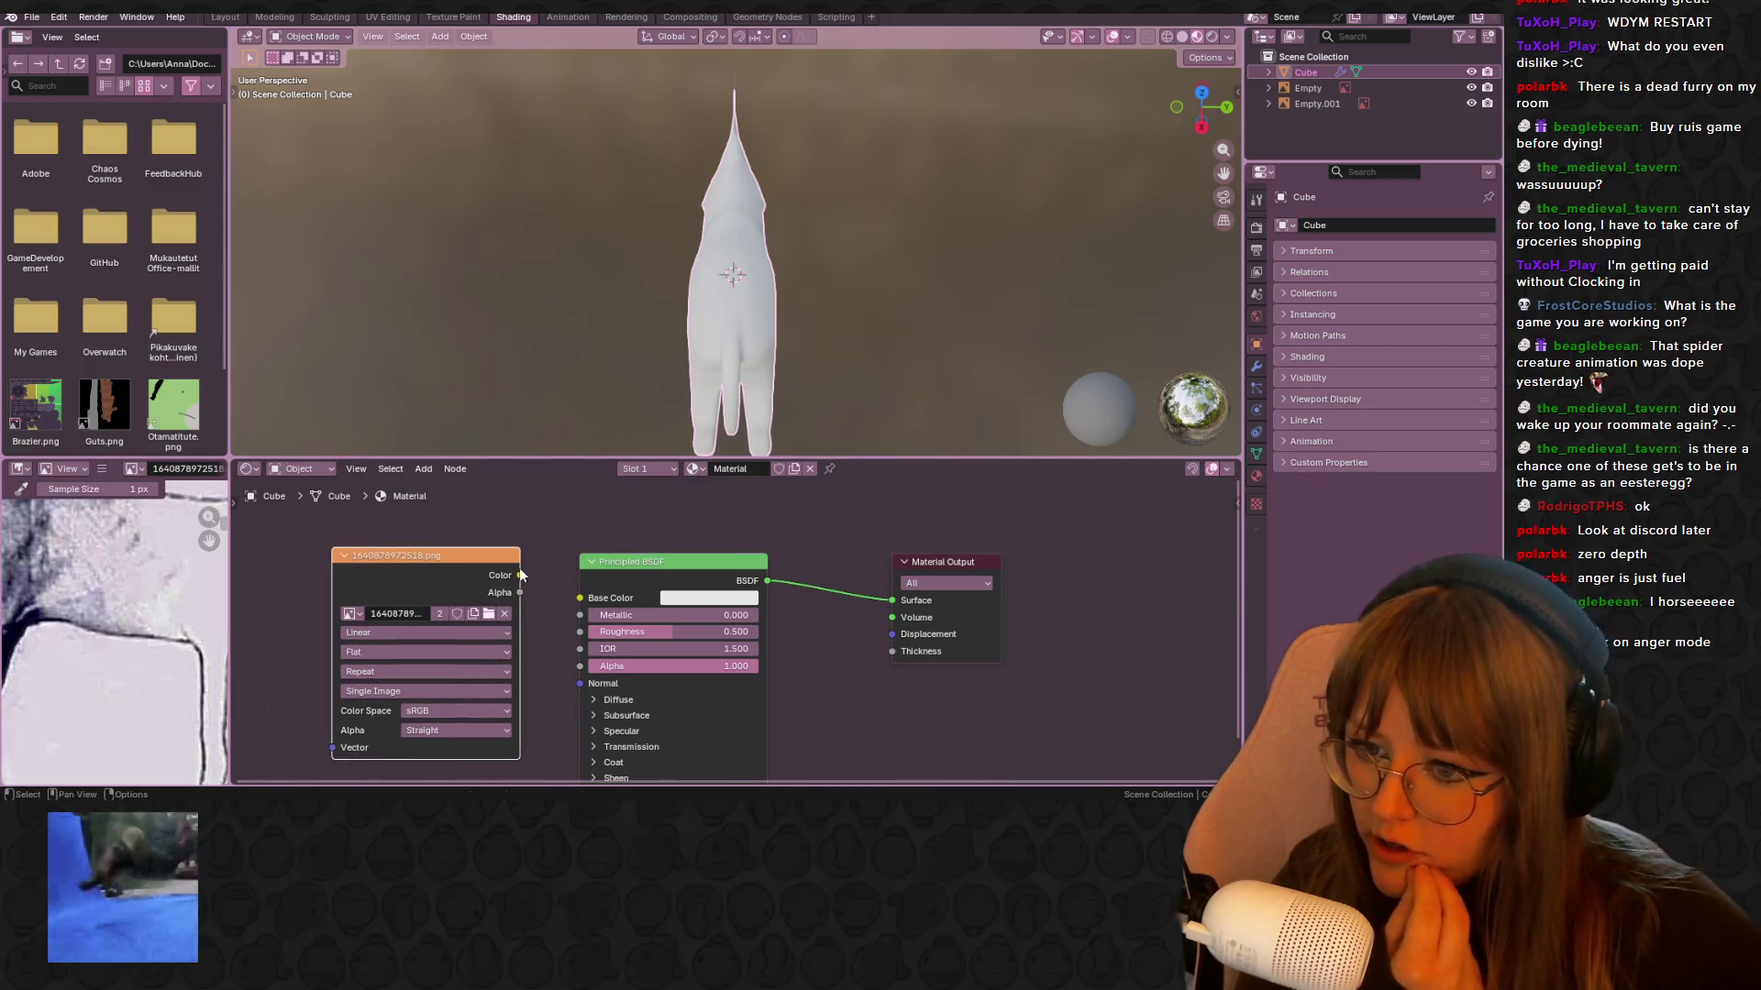
pyautogui.moveTo(578, 602); pyautogui.dragTo(578, 600)
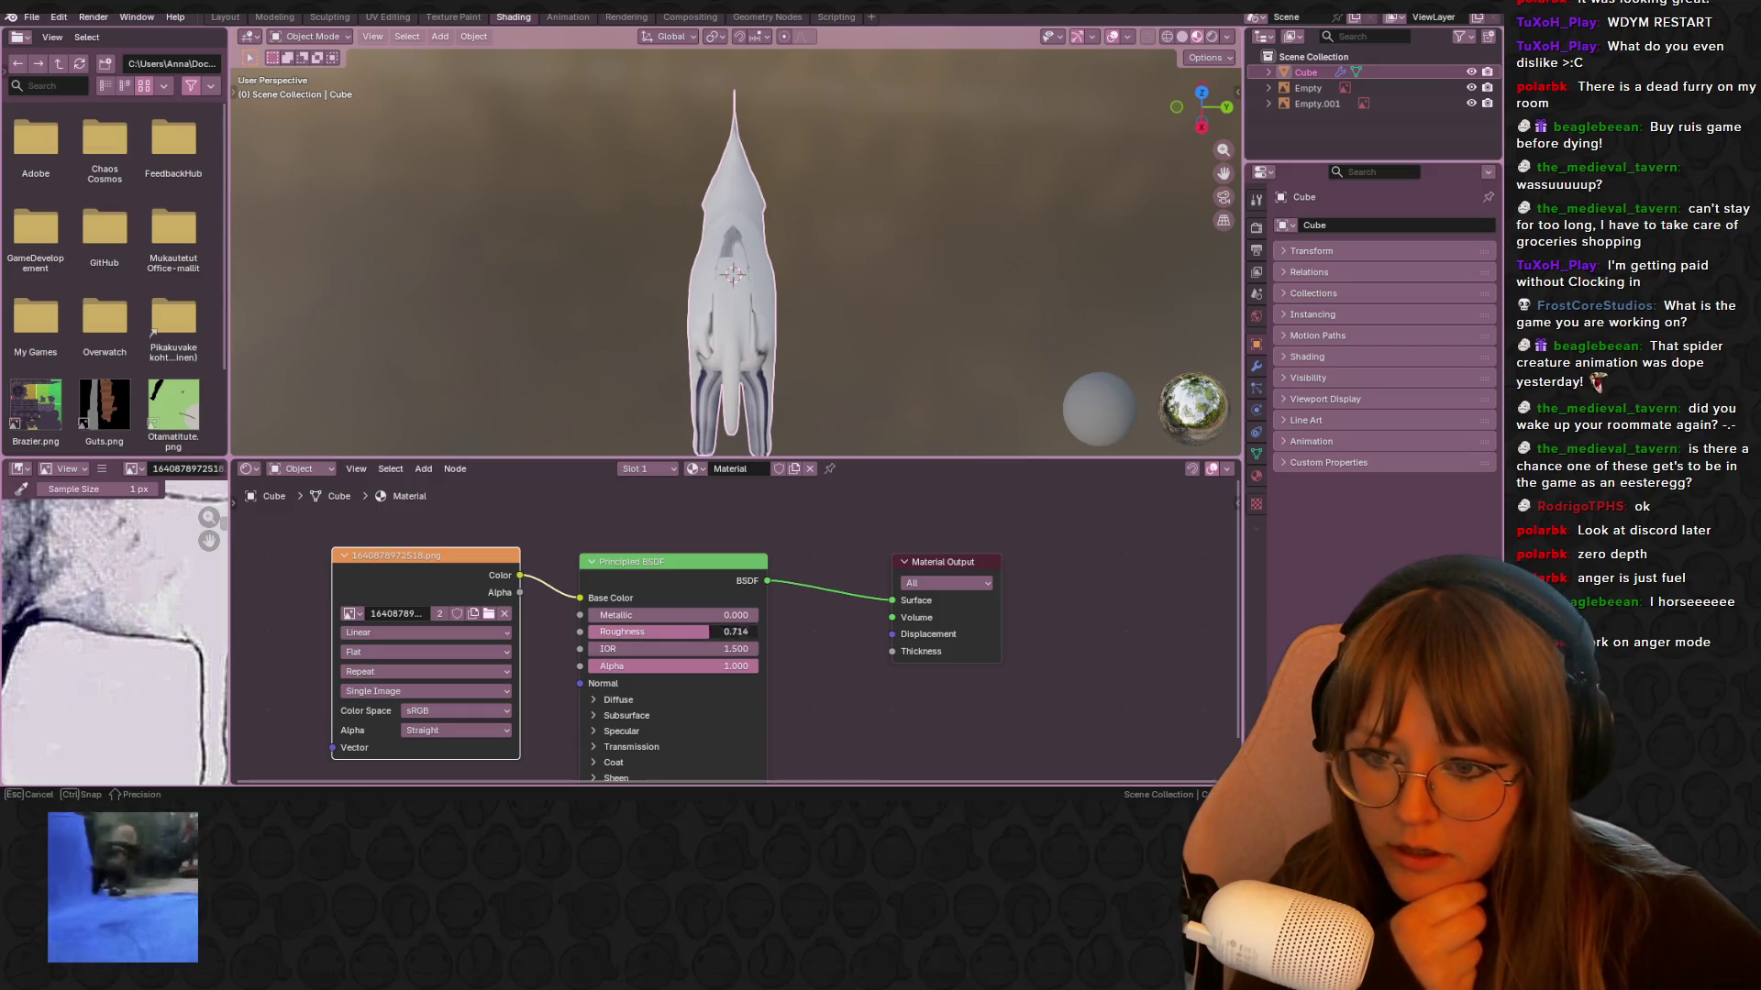
pyautogui.click(388, 17)
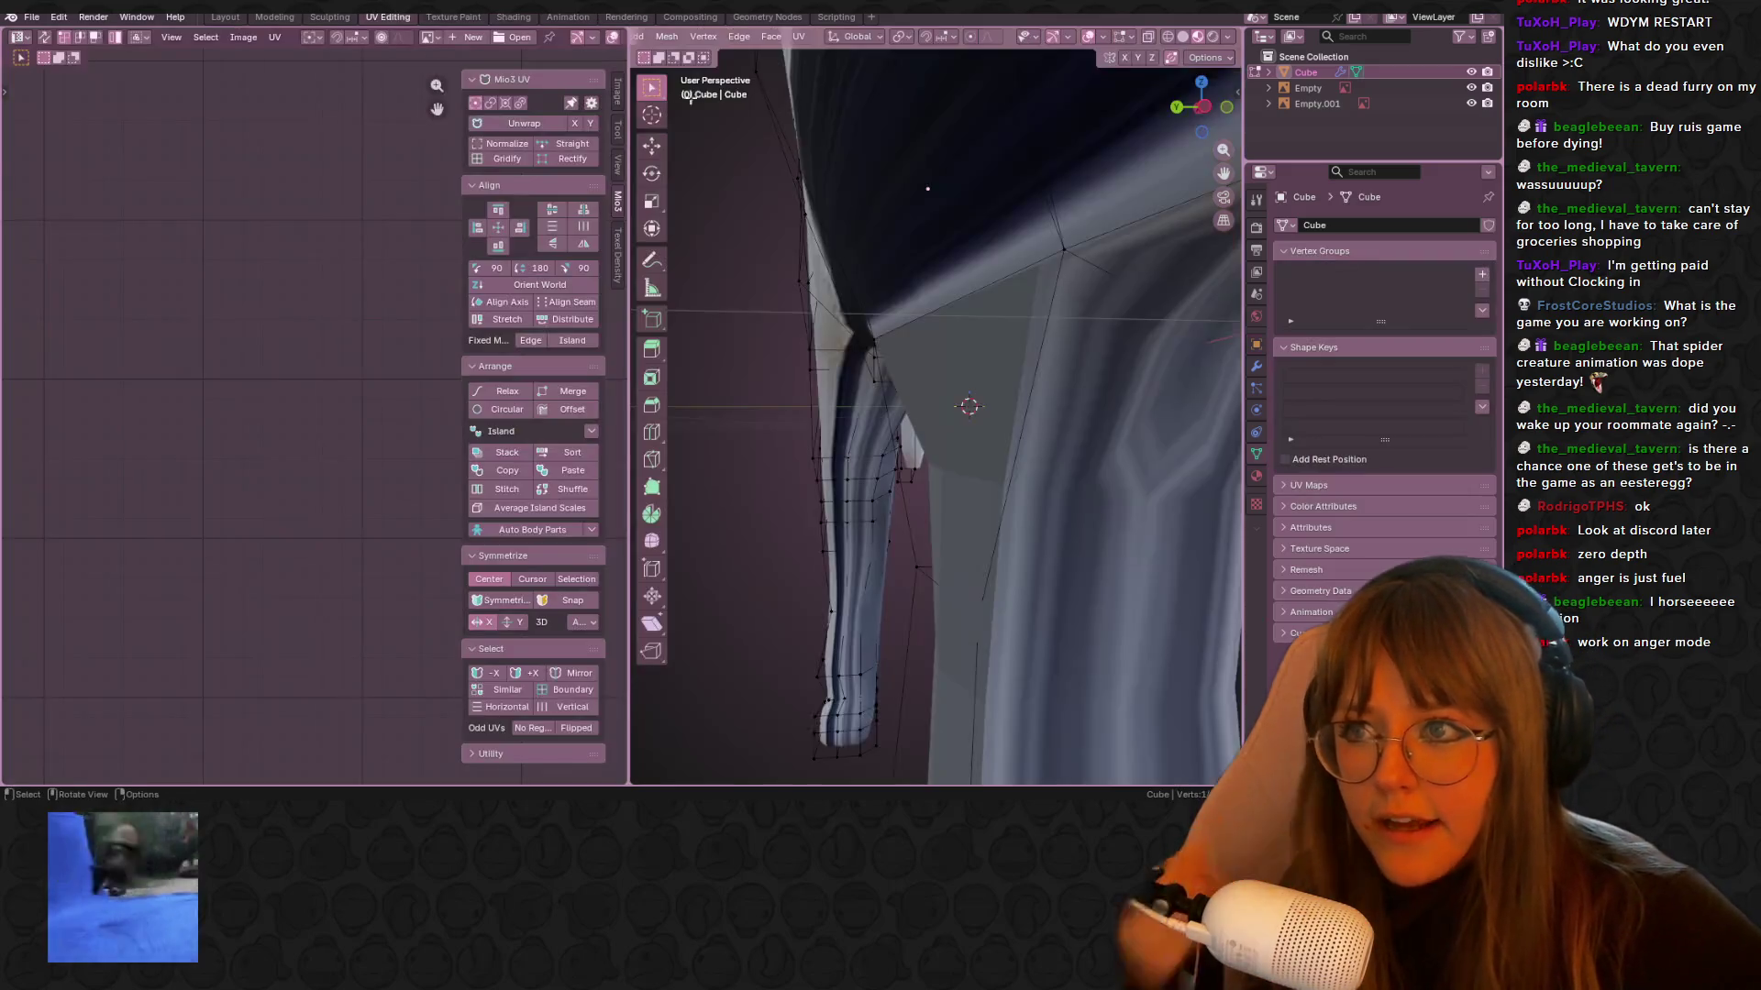
# From back ortho view, Project from View (Bounds) all horse vertices and select every UV
pyautogui.click(1178, 108)
pyautogui.press('Tab')
pyautogui.scroll(-4, 1033, 317)
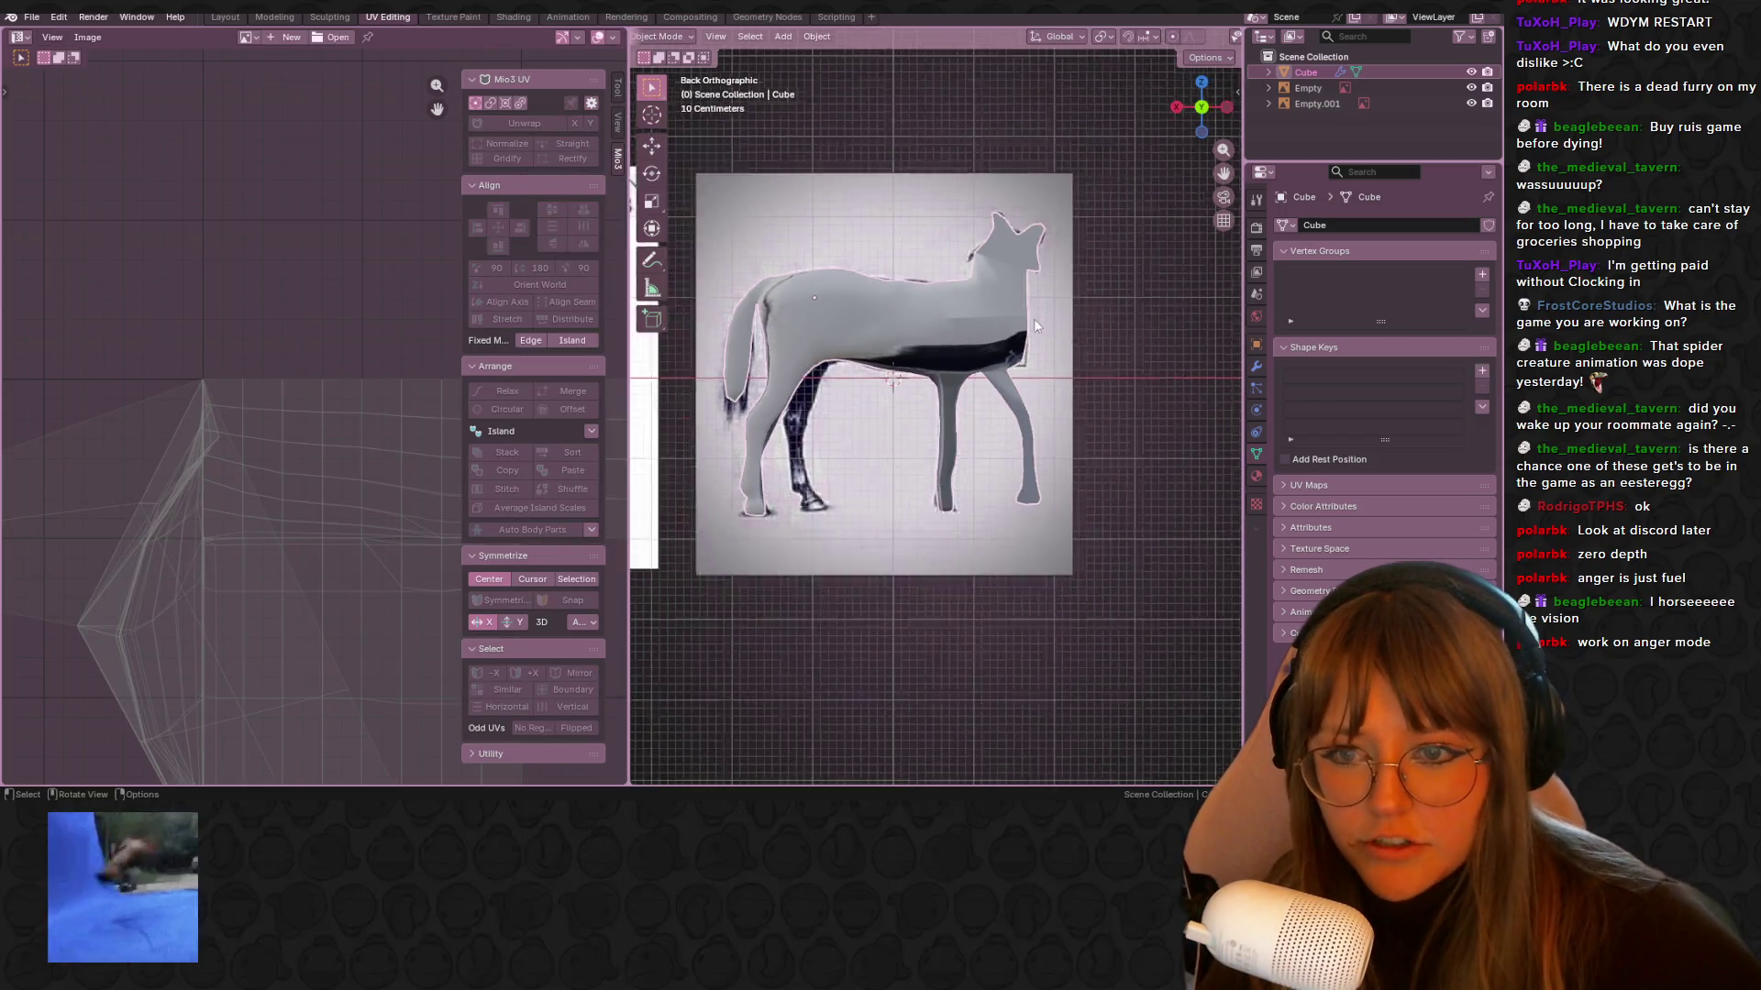
pyautogui.rightClick(888, 348)
pyautogui.press('Tab')
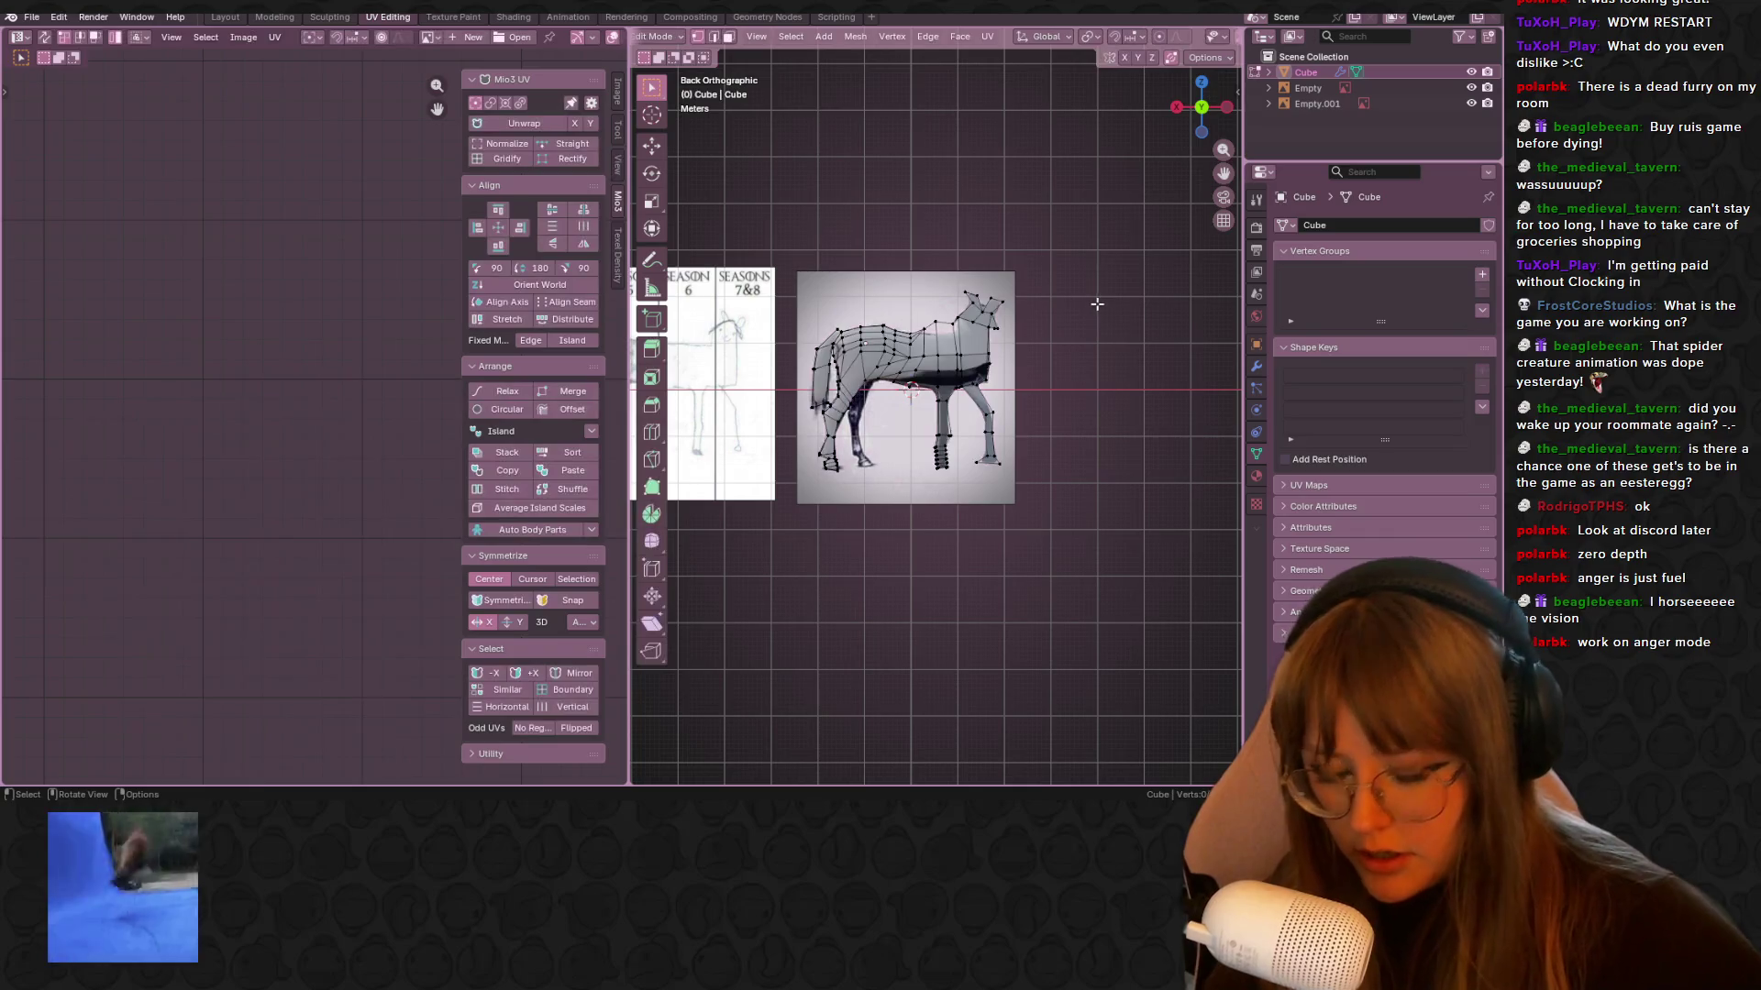
pyautogui.press('a')
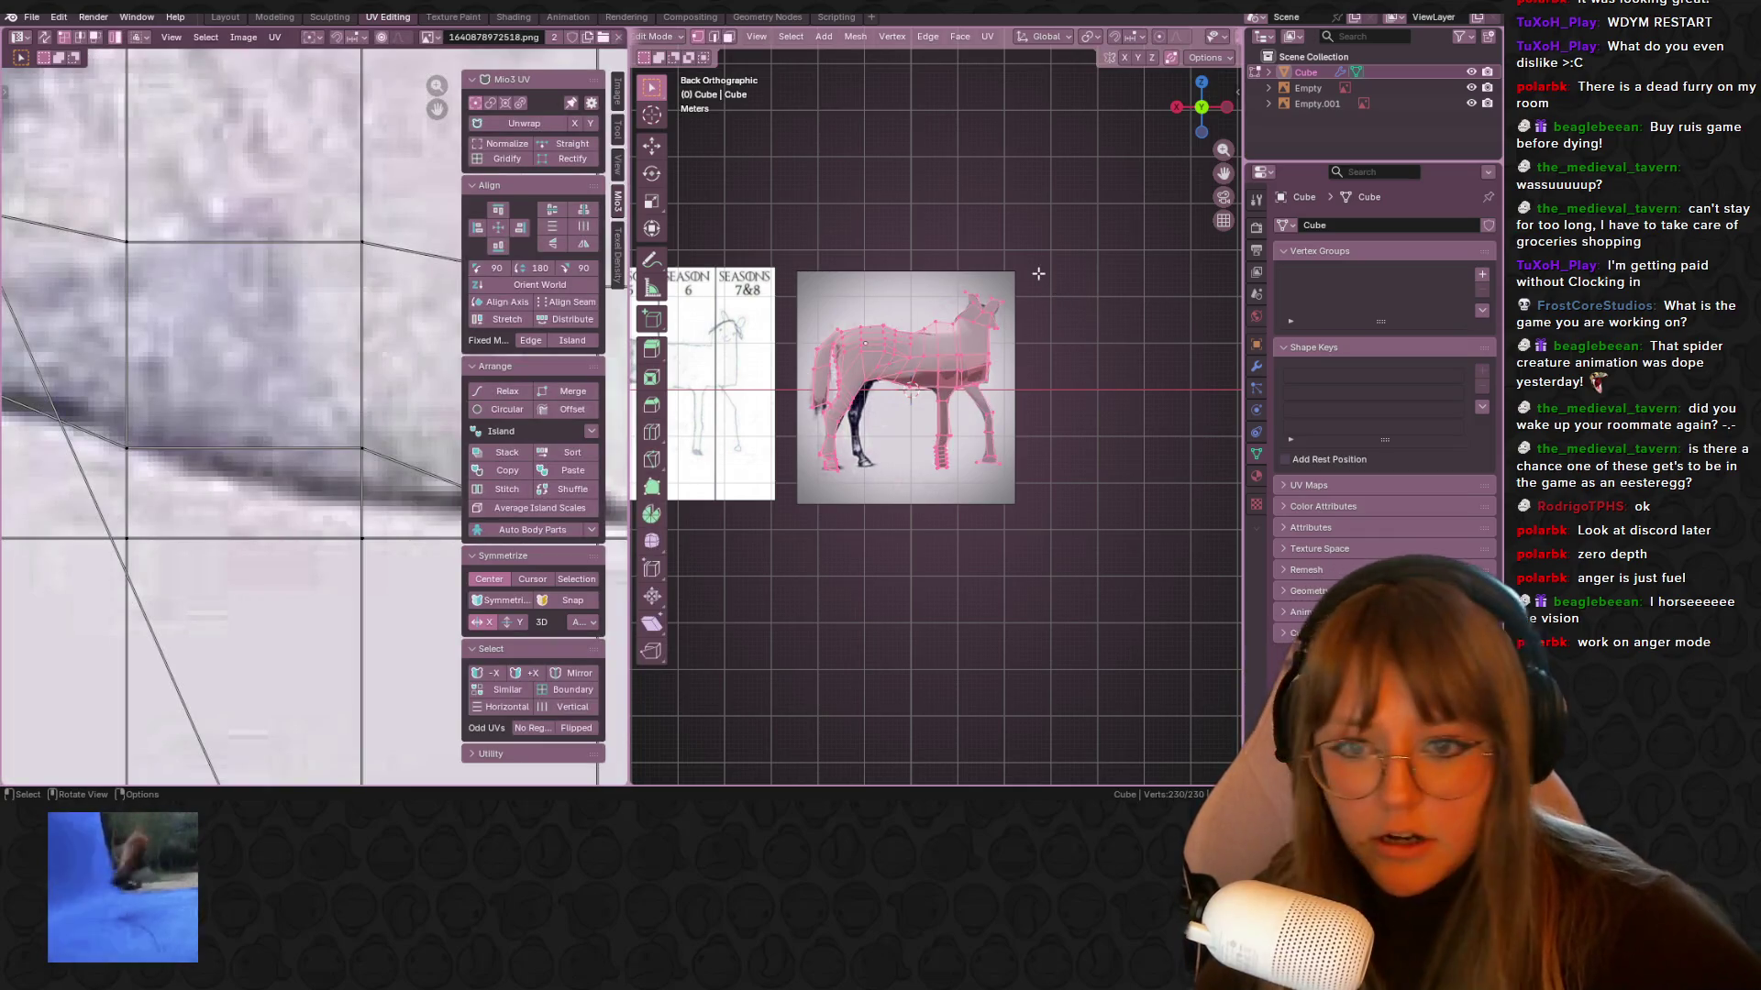
pyautogui.press('u')
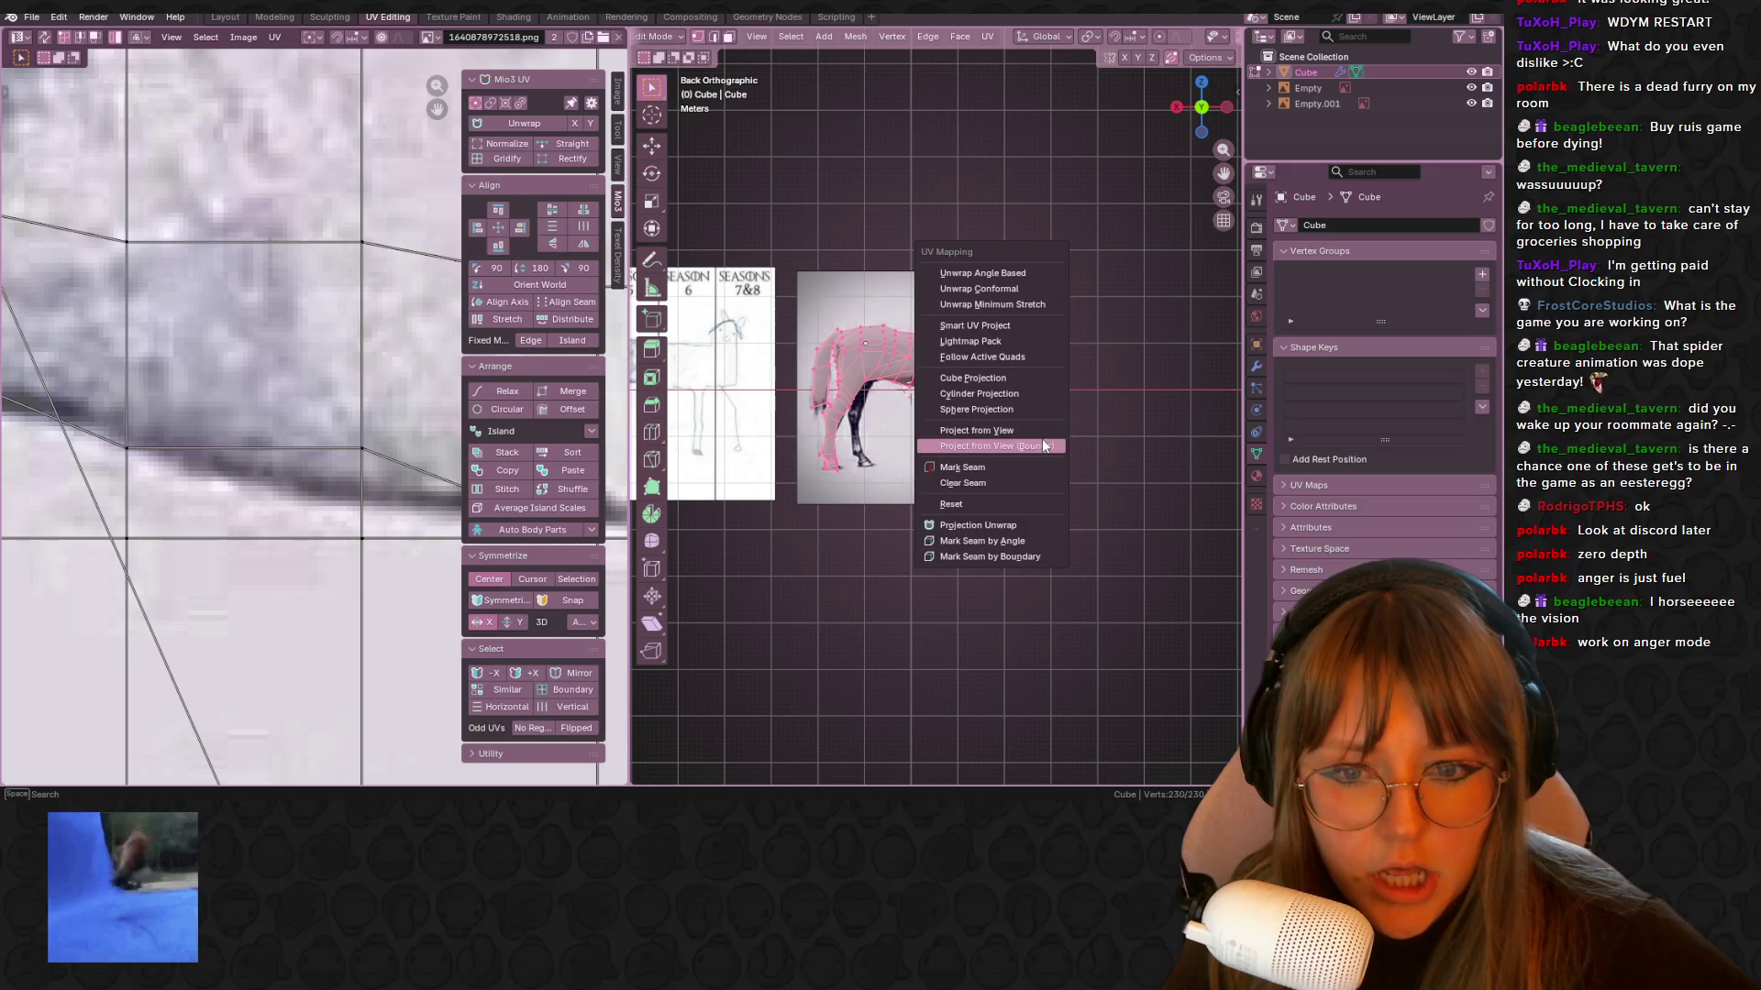
pyautogui.click(1042, 445)
pyautogui.scroll(-5, 383, 368)
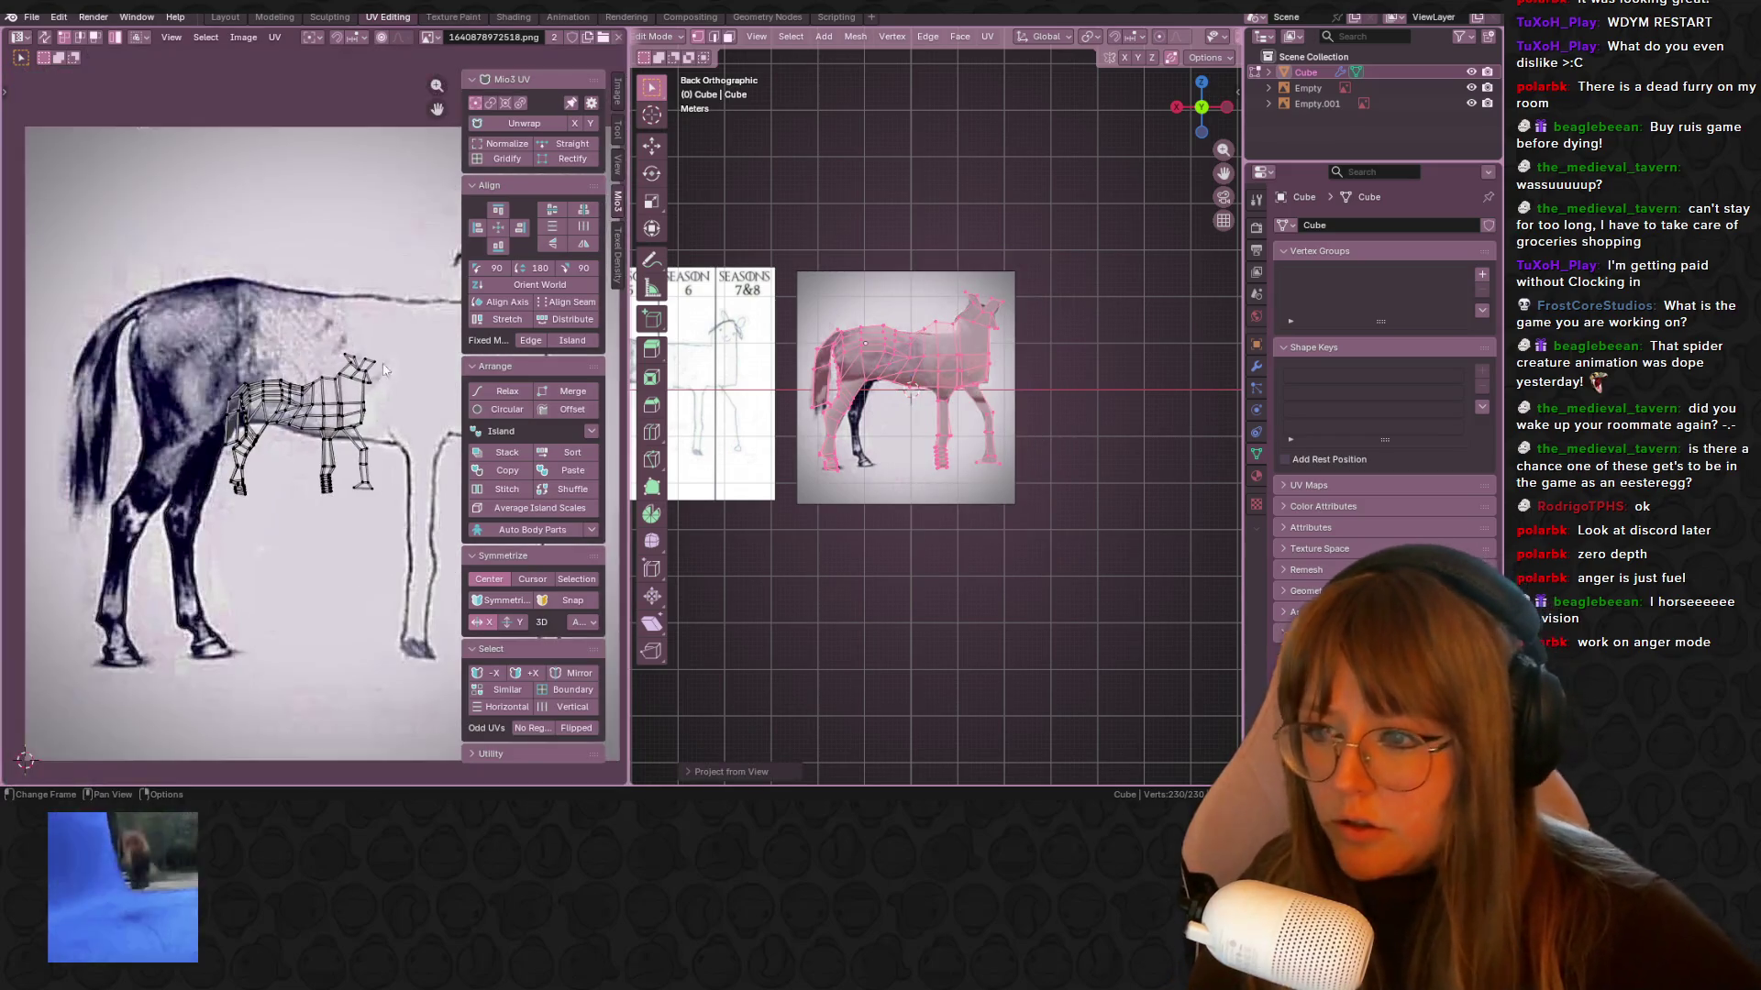
pyautogui.press('a')
pyautogui.scroll(-3, 310, 428)
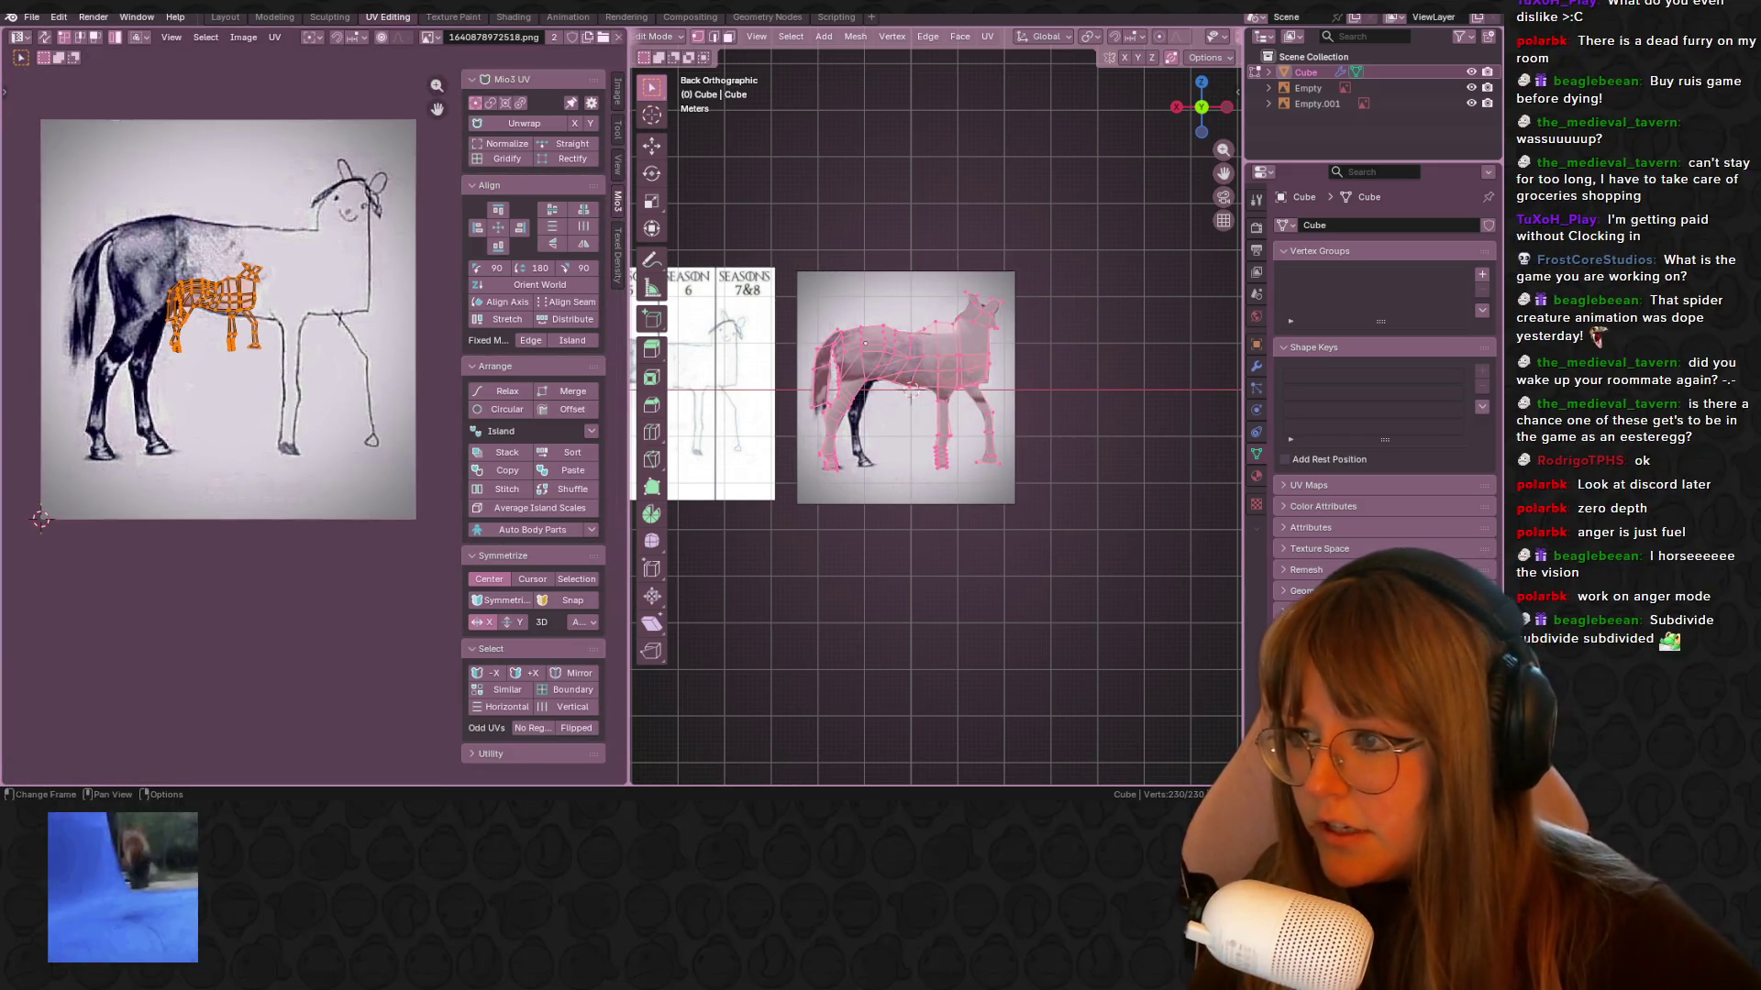
pyautogui.moveTo(213, 349); pyautogui.dragTo(187, 403, button='middle')
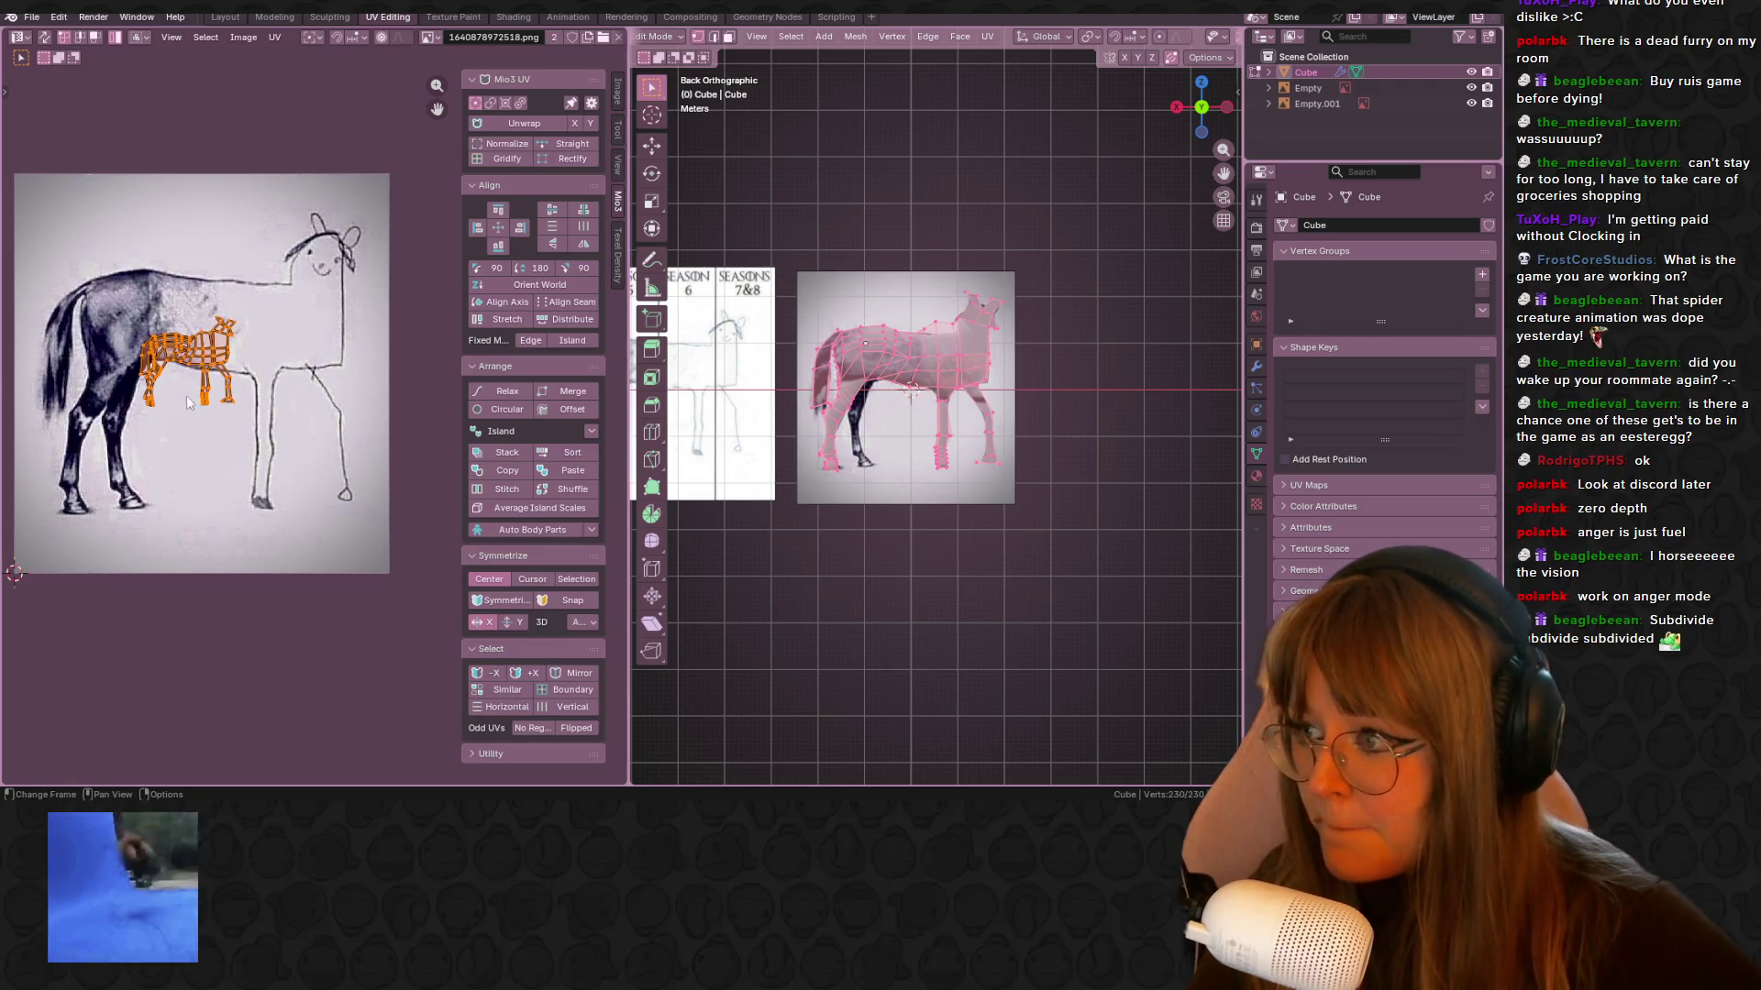
# Scale the UV islands up over the horse image and move them into place
pyautogui.press('s')
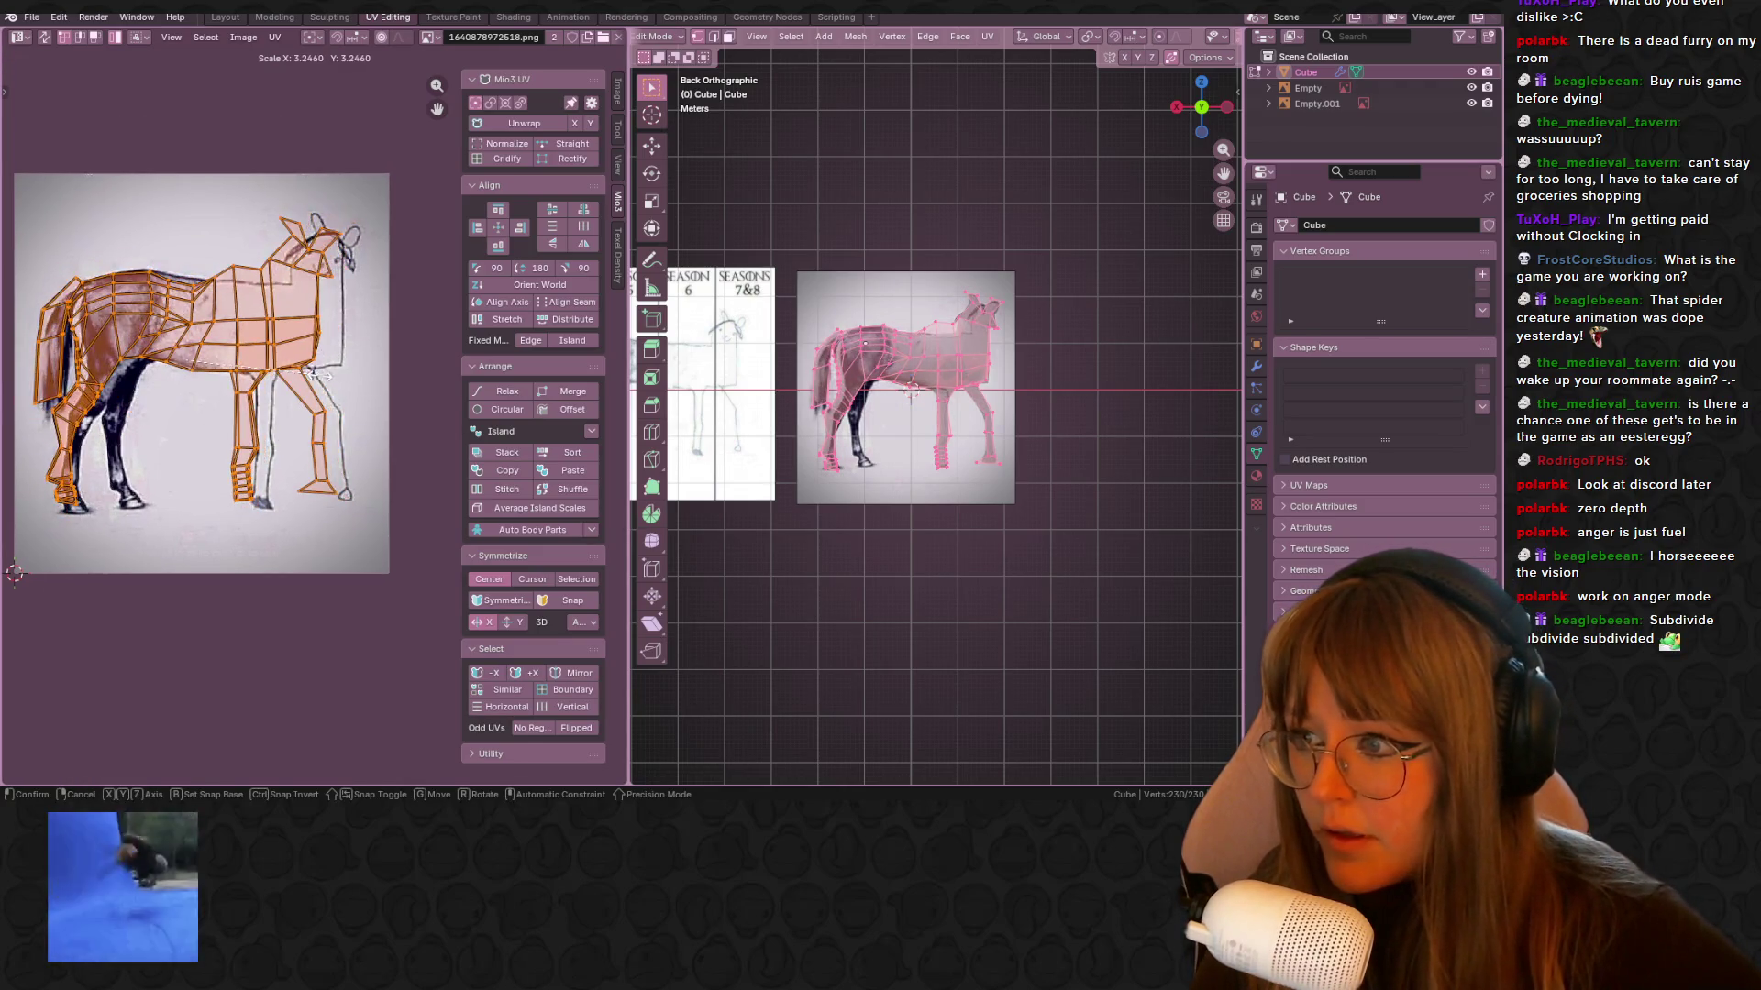
pyautogui.click(314, 378)
pyautogui.press('g')
pyautogui.click(307, 371)
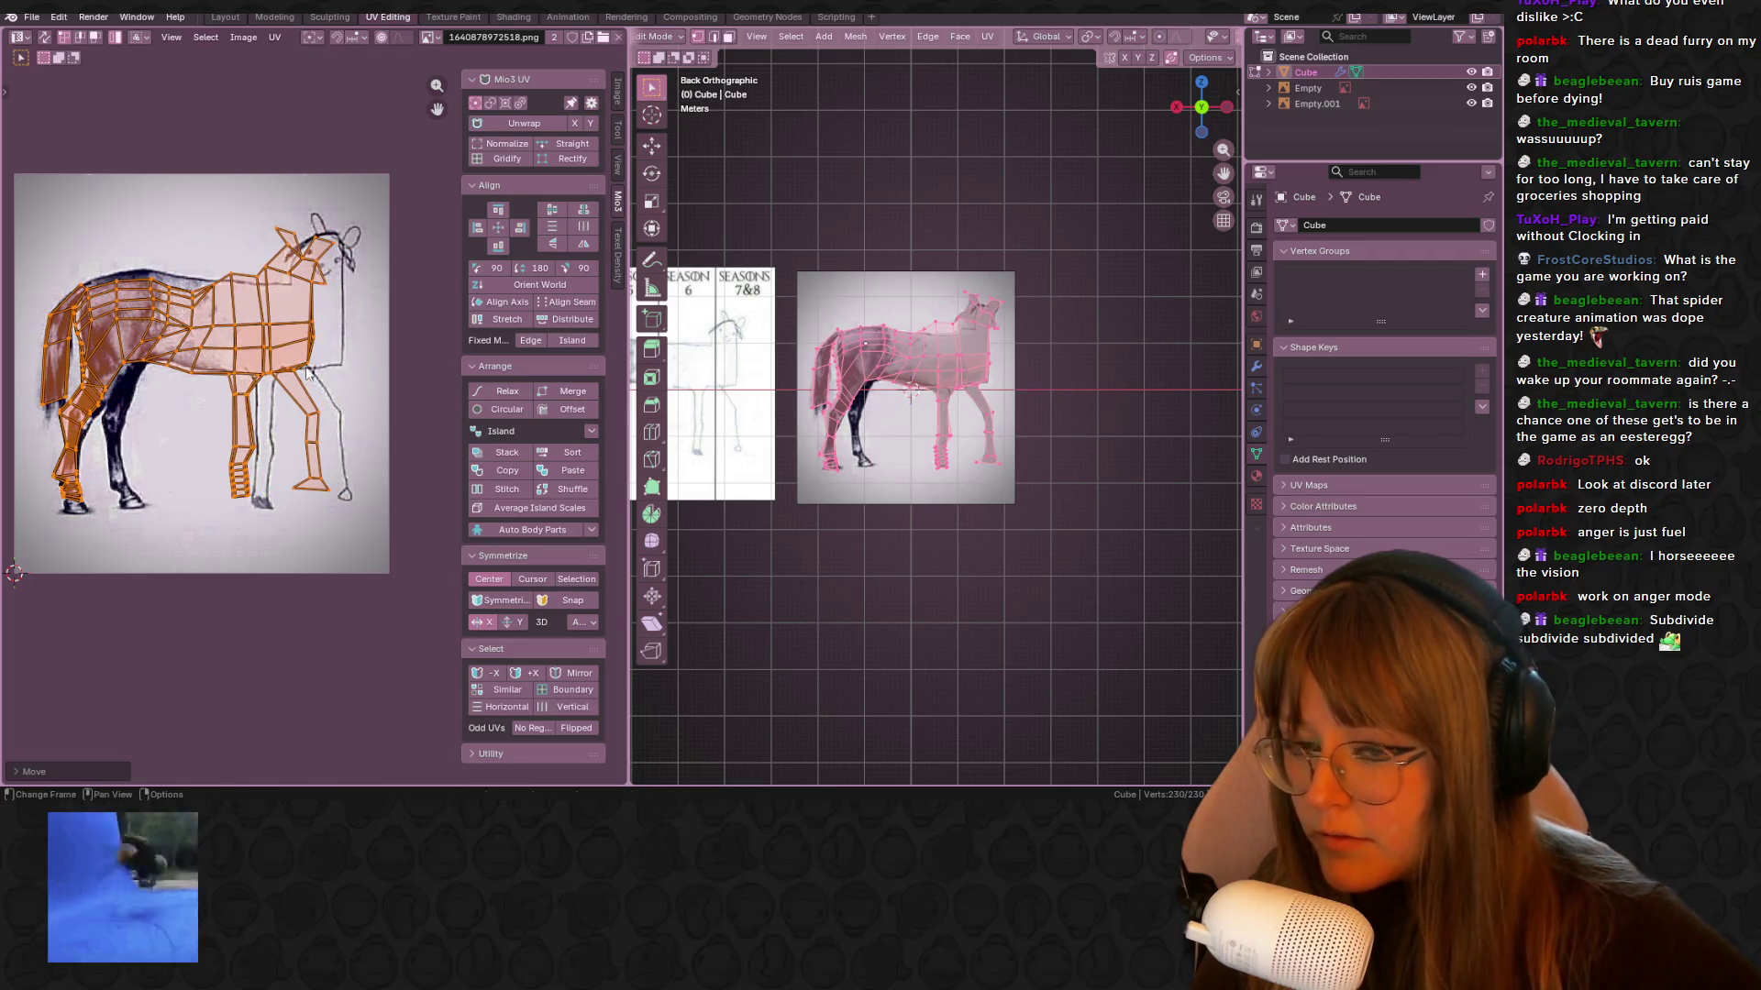
pyautogui.scroll(3, 944, 394)
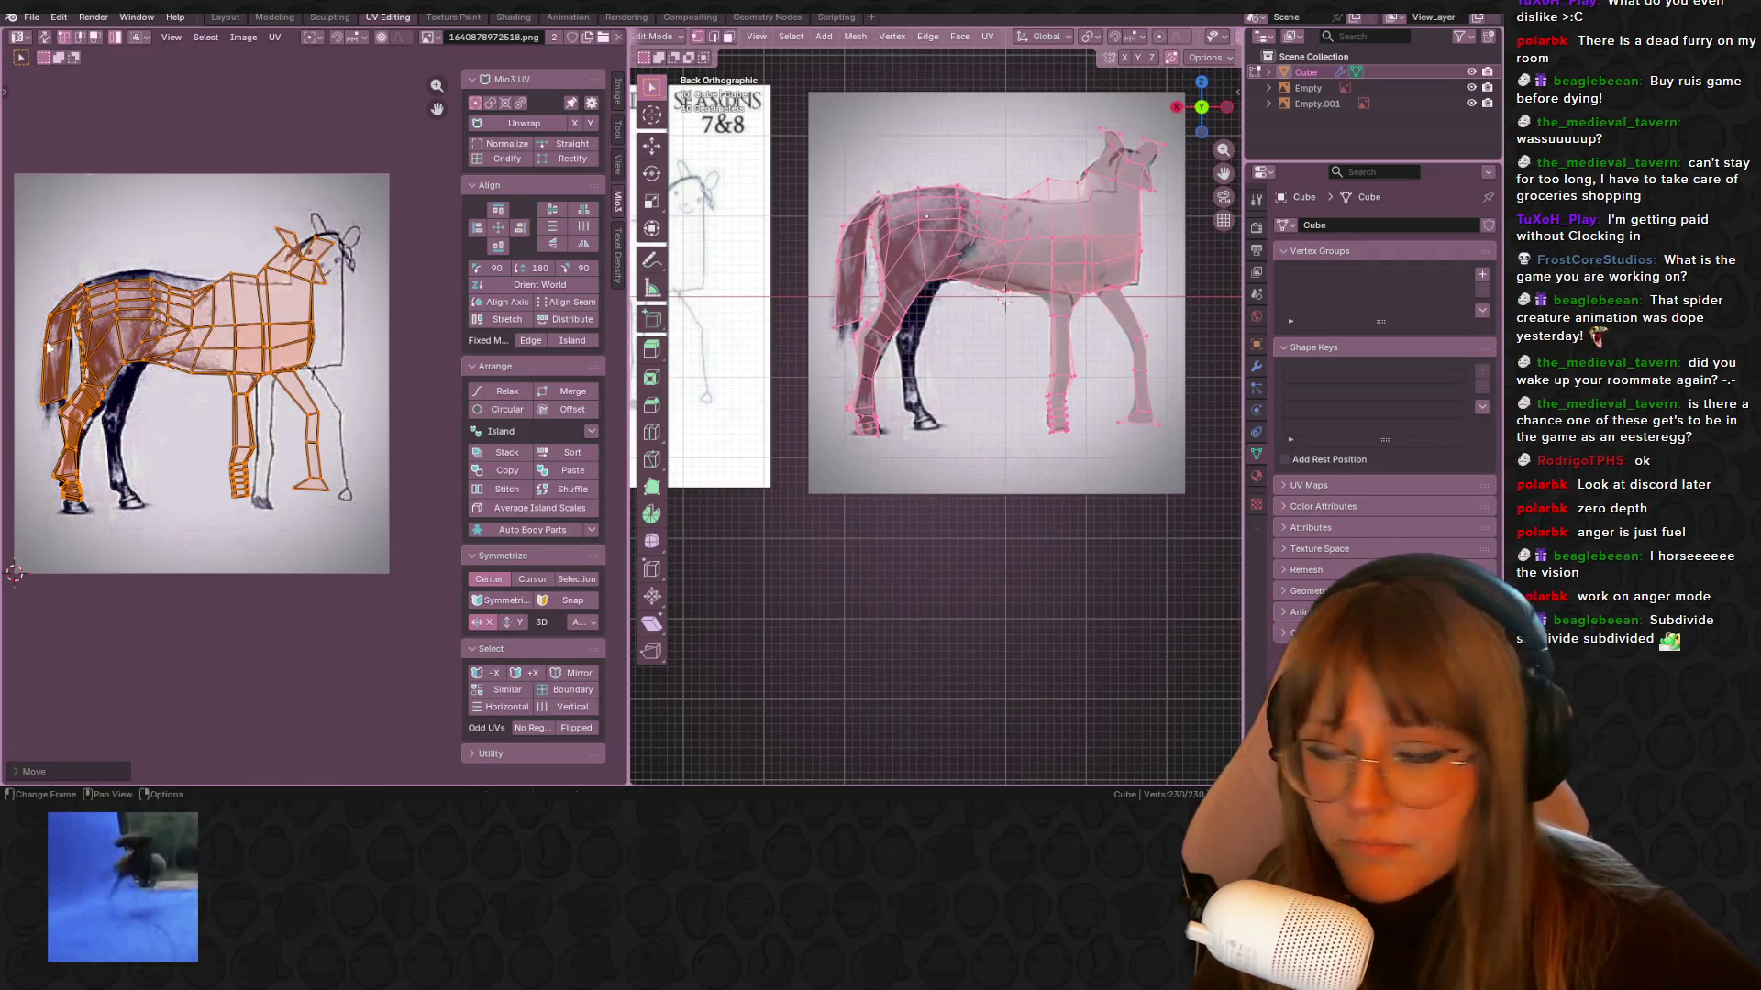
pyautogui.moveTo(47, 347); pyautogui.dragTo(86, 294, button='middle')
pyautogui.press('g')
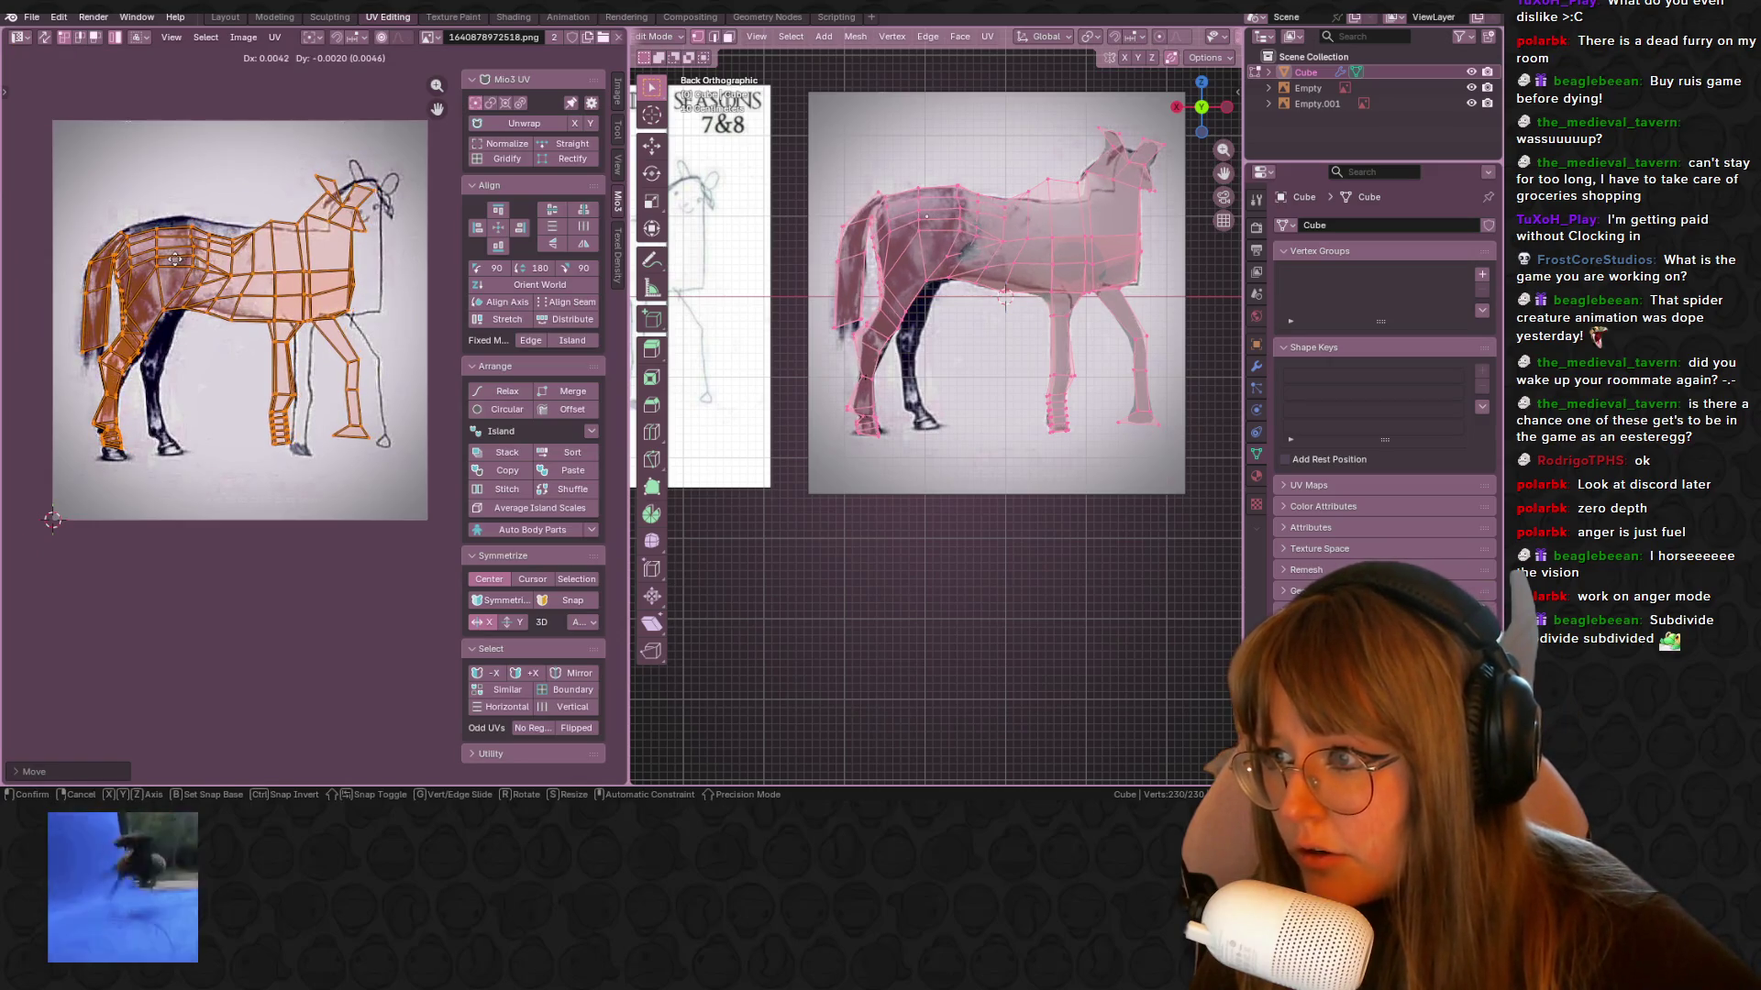
pyautogui.click(174, 259)
pyautogui.keyDown('shift'); pyautogui.hscroll(2, 195, 253); pyautogui.keyUp('shift')
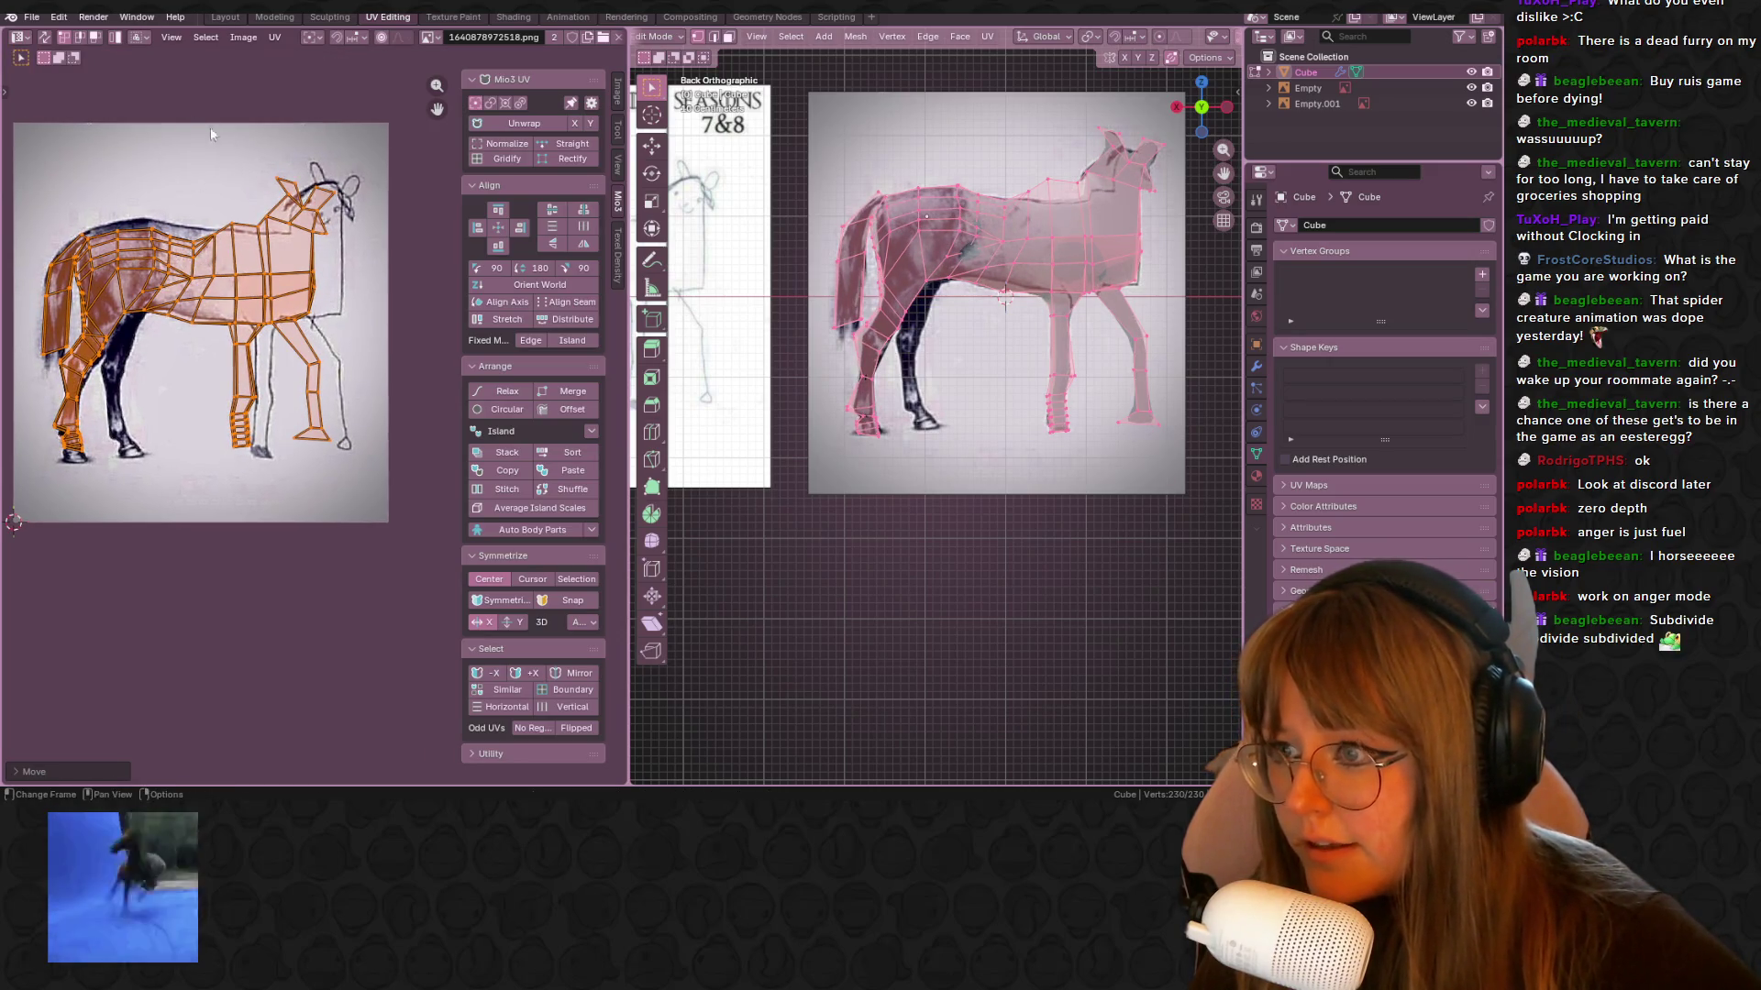
# Select the torso, head and front-leg UVs and shift them onto the drawing
pyautogui.moveTo(338, 366); pyautogui.dragTo(298, 328)
pyautogui.moveTo(177, 152); pyautogui.dragTo(404, 567)
pyautogui.press('g')
pyautogui.click(307, 360)
# Move, enlarge and reposition the front lower-leg UV island to match the drawn leg
pyautogui.click(349, 446)
pyautogui.press('g')
pyautogui.click(363, 479)
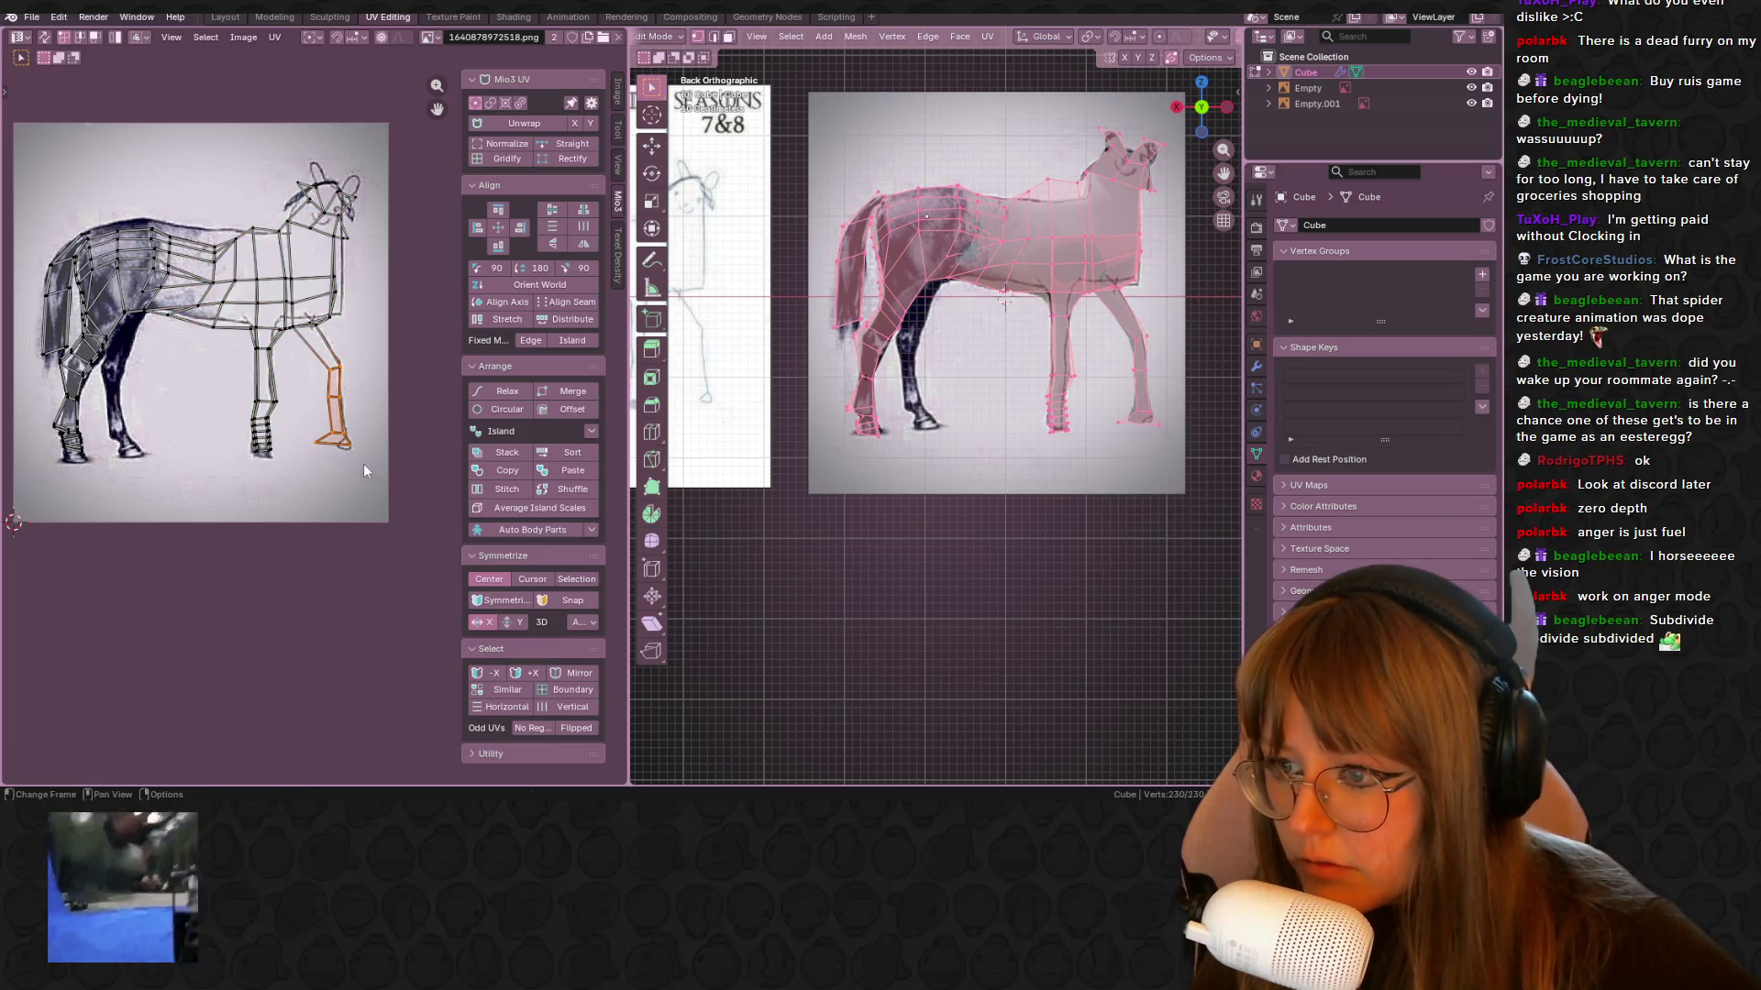
pyautogui.press('s')
pyautogui.click(372, 460)
pyautogui.press('g')
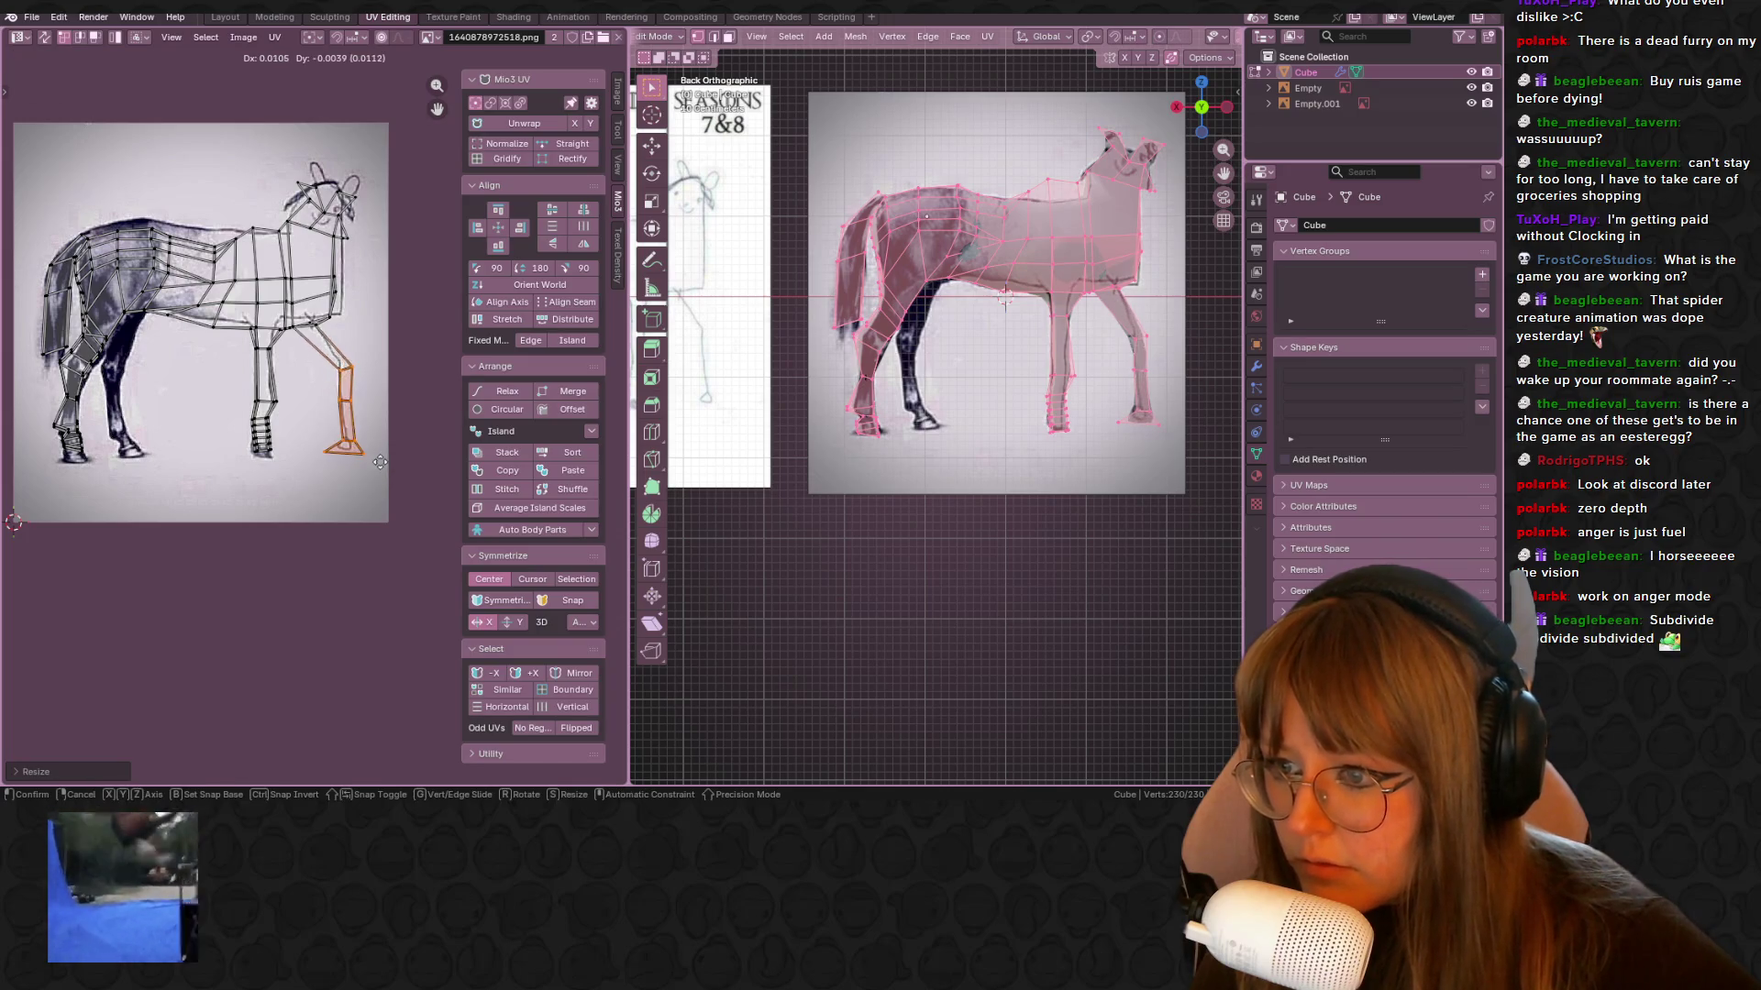
pyautogui.click(377, 461)
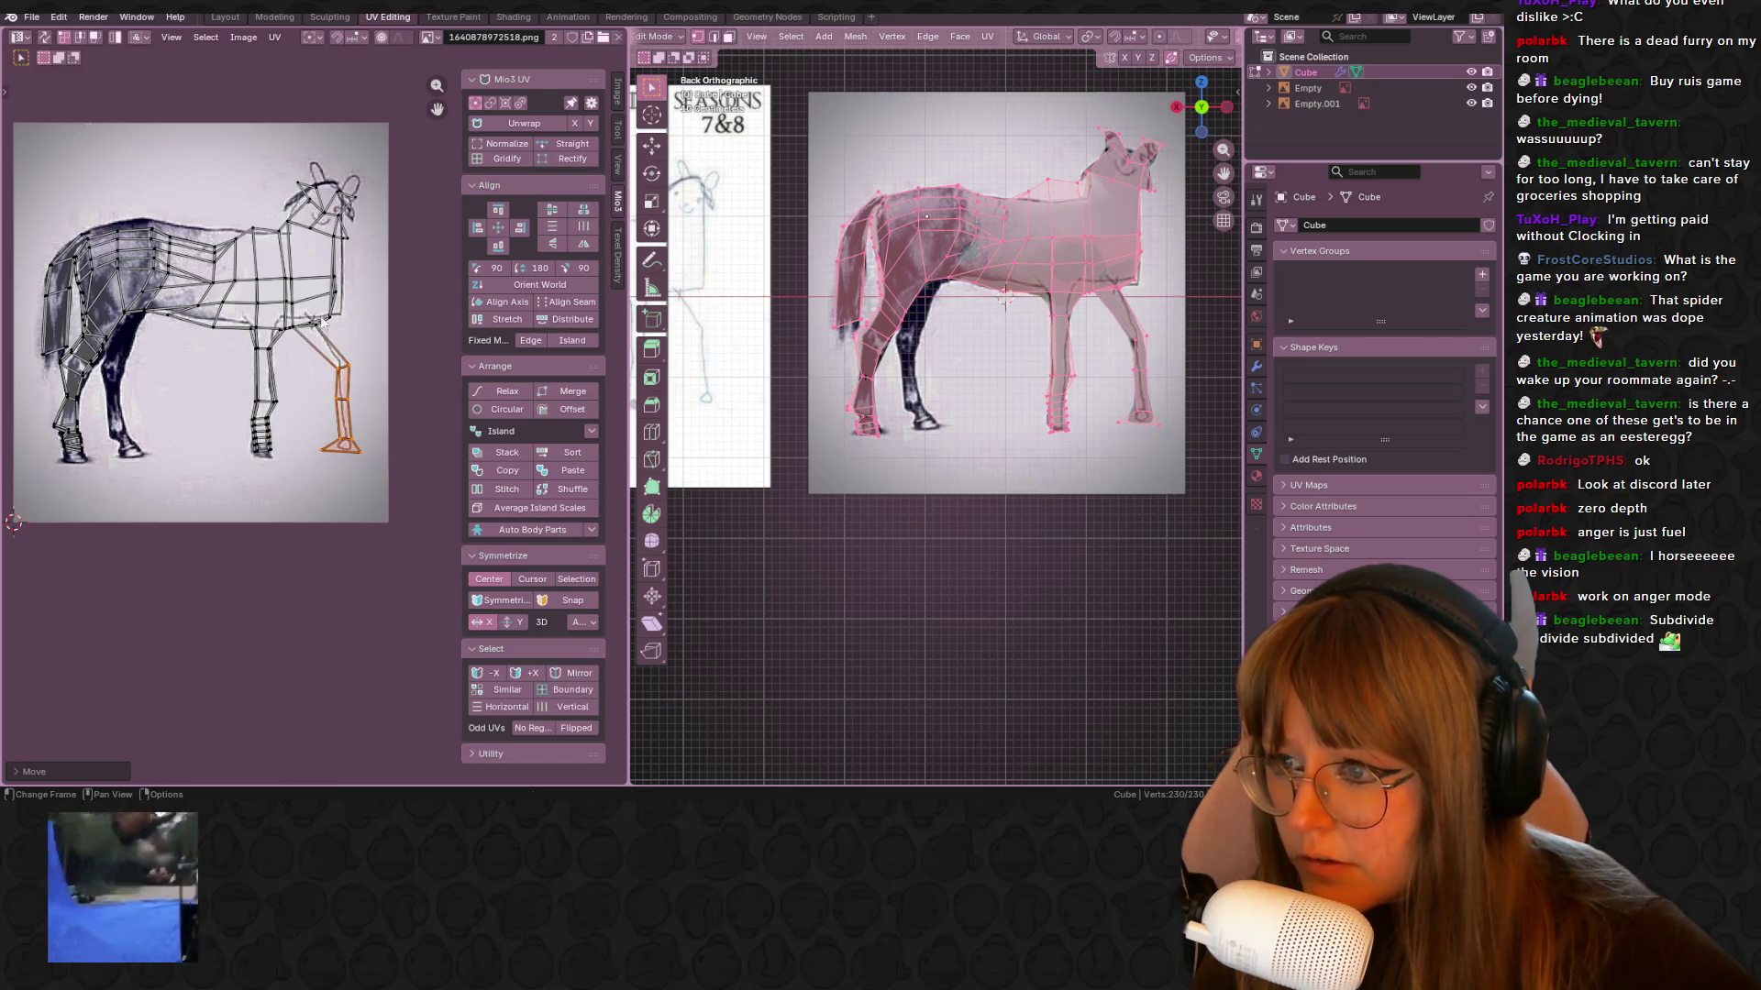
# Enlarge and reposition another selected island, then select the head faces in the UV map
pyautogui.moveTo(293, 320); pyautogui.dragTo(312, 384, button='middle')
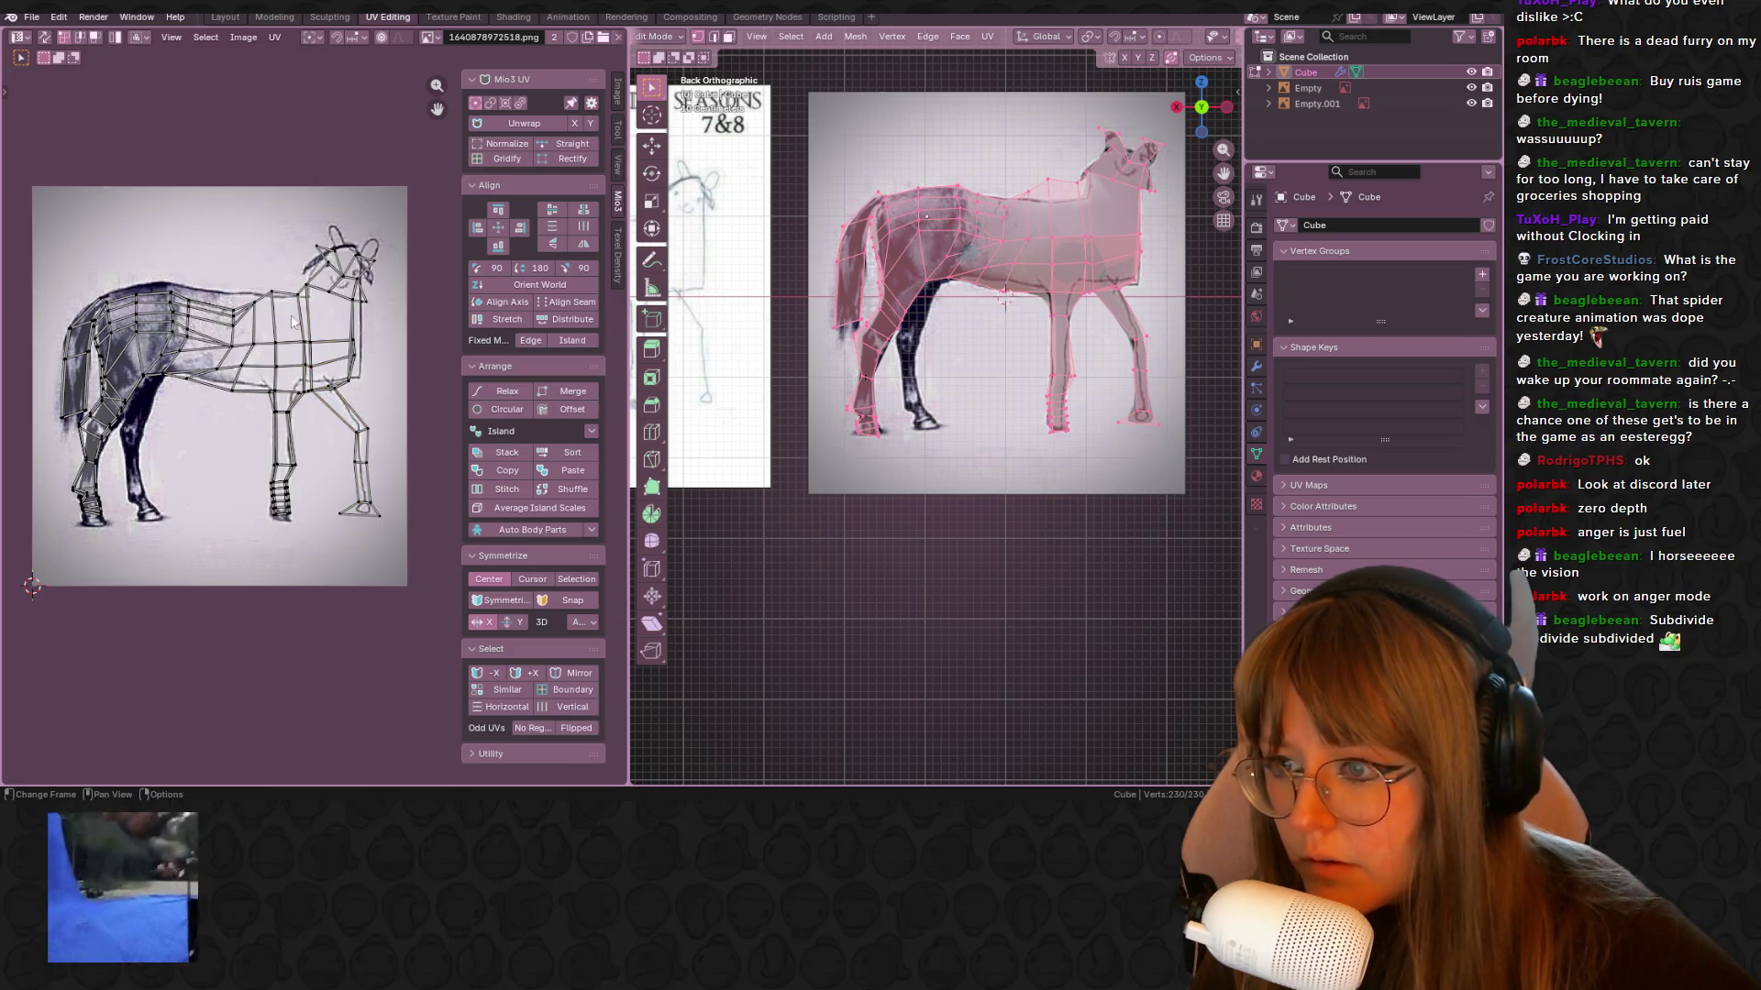
pyautogui.press('s')
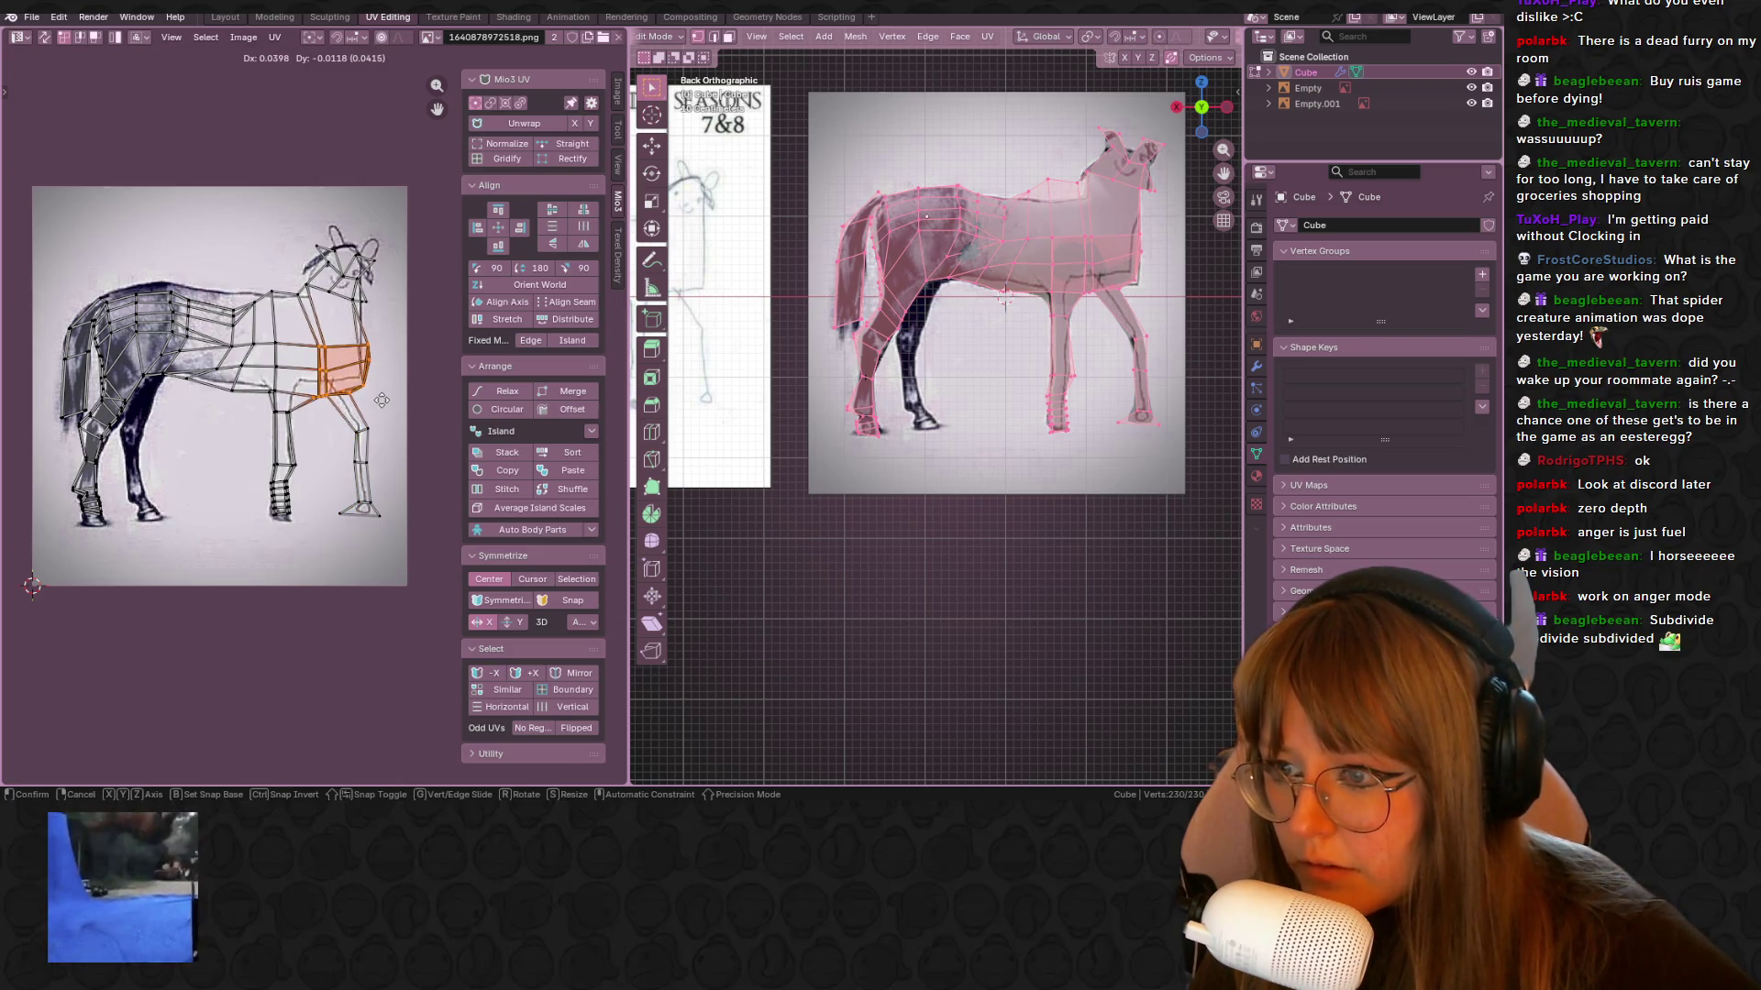
pyautogui.click(394, 395)
pyautogui.press('g')
pyautogui.click(390, 384)
pyautogui.moveTo(364, 296); pyautogui.dragTo(364, 296)
pyautogui.scroll(2, 269, 292)
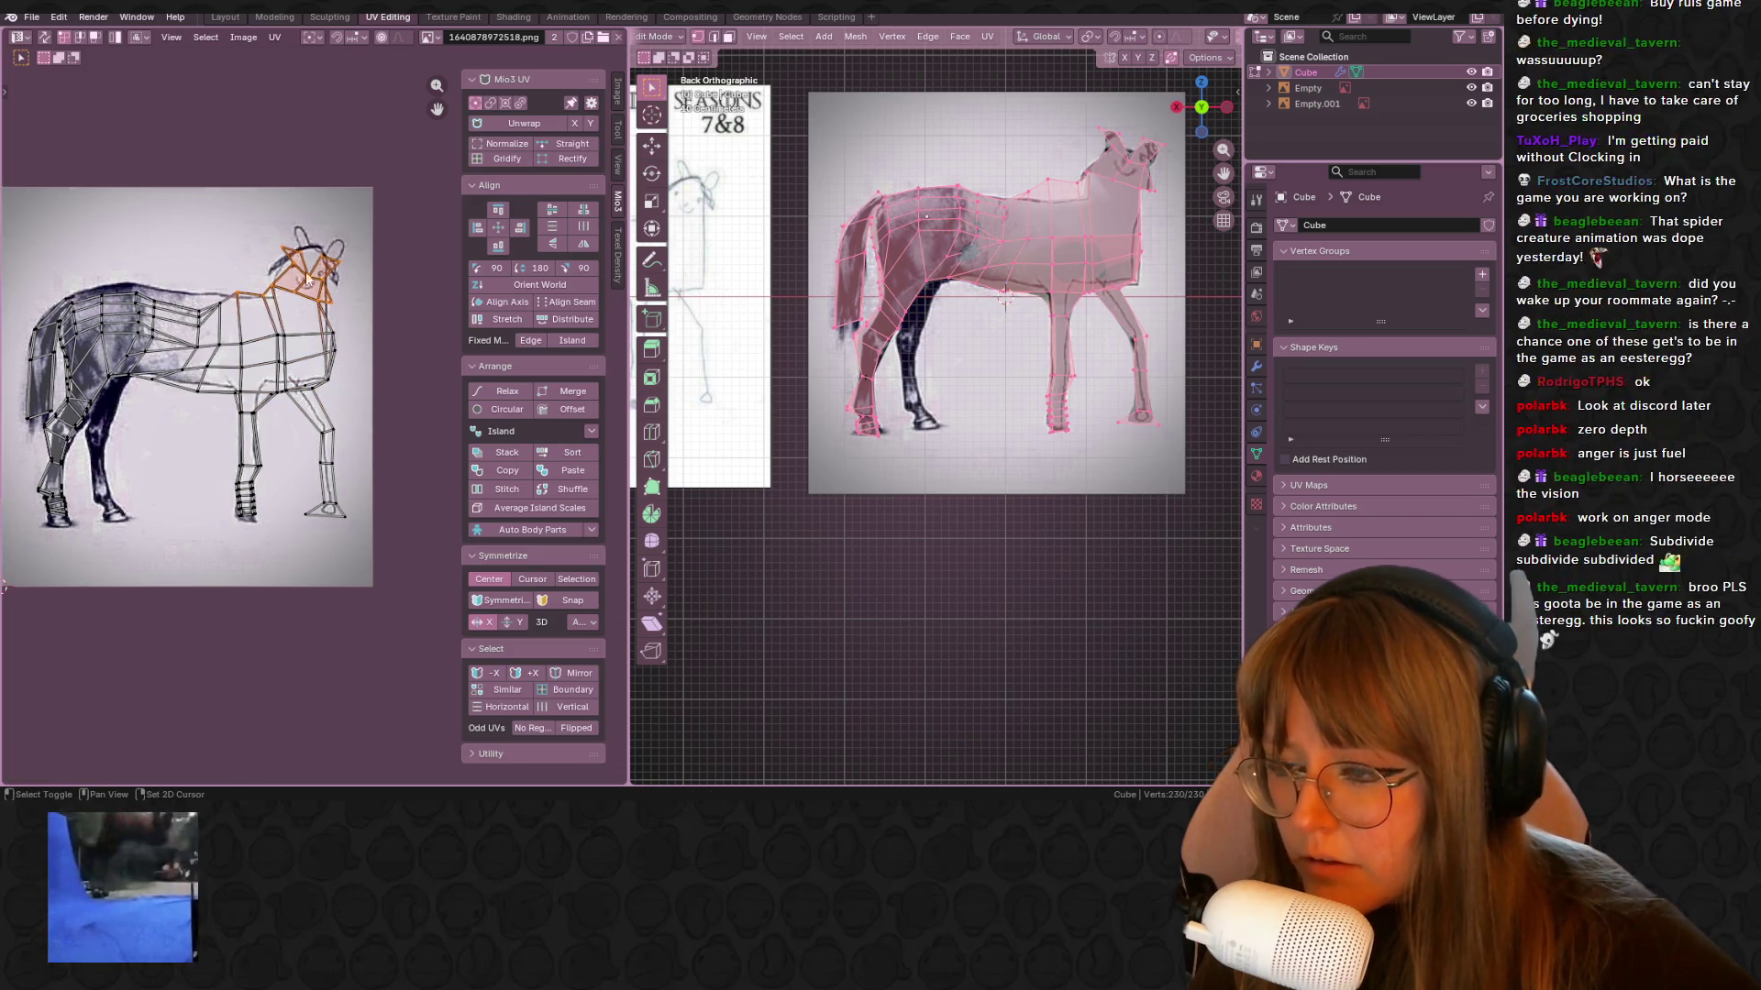
# Scale up the head UV island and move it over the drawn head
pyautogui.moveTo(284, 165); pyautogui.dragTo(258, 213, button='middle')
pyautogui.press('s')
pyautogui.click(225, 302)
pyautogui.hotkey('ctrl', 'z')
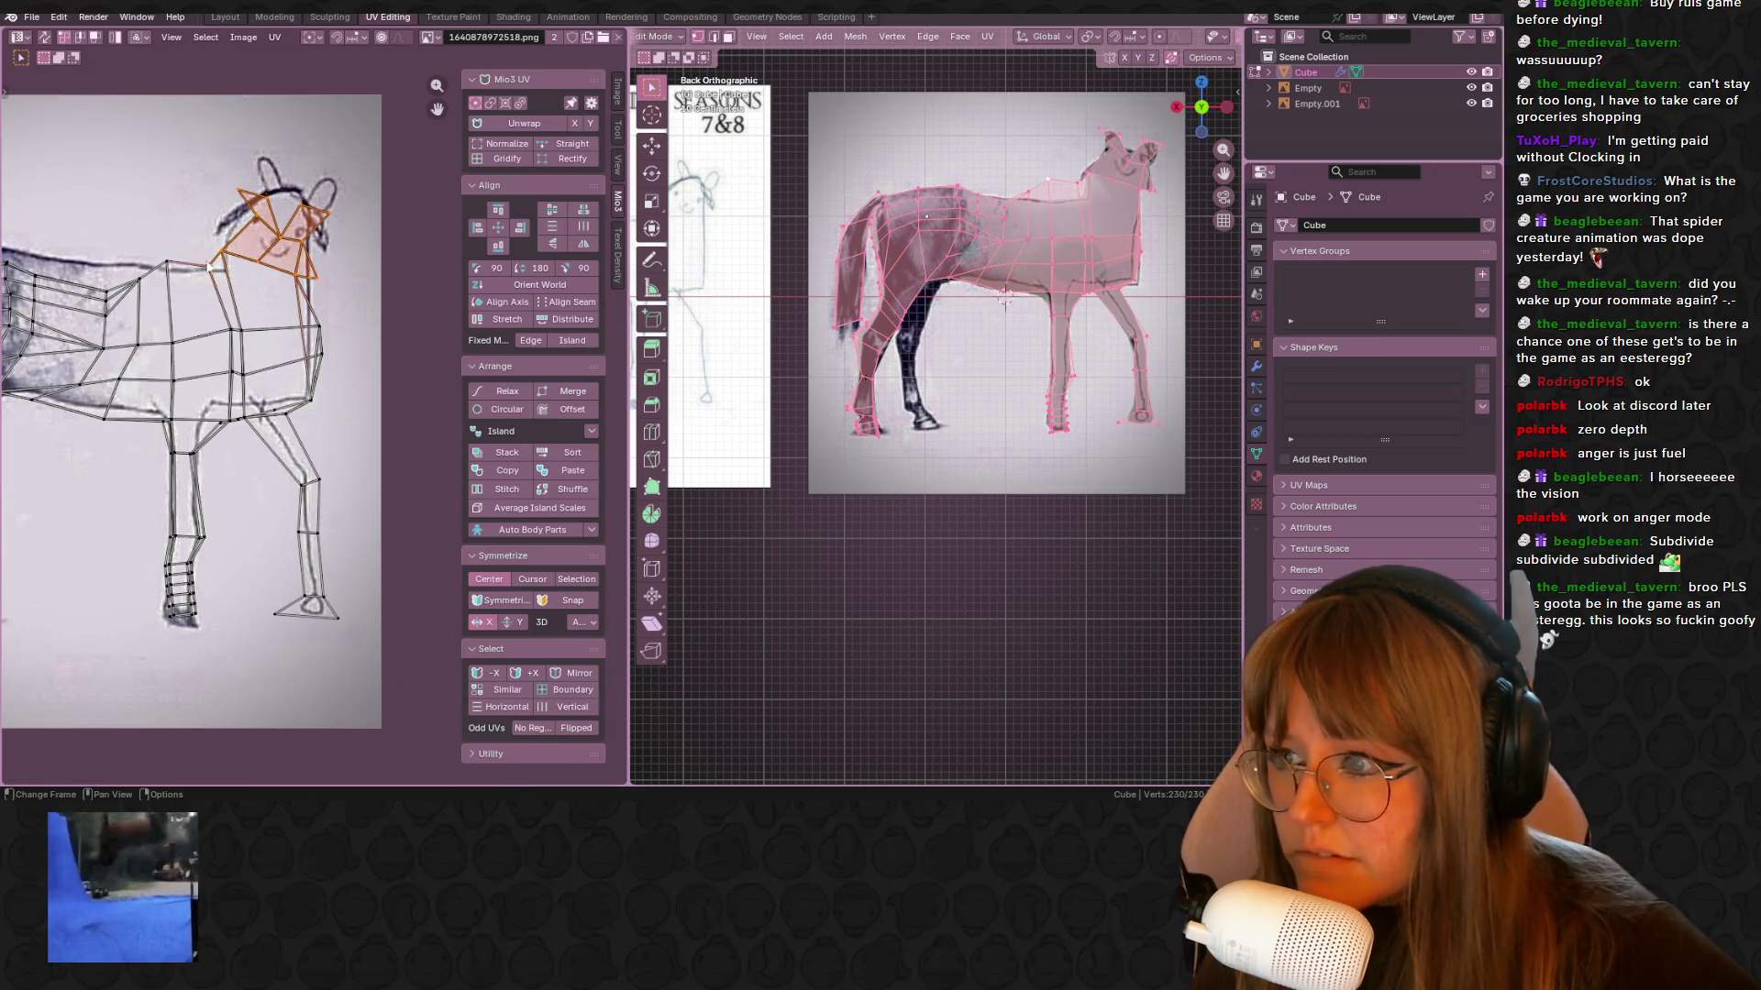
pyautogui.press('s')
pyautogui.click(323, 257)
pyautogui.press('g')
pyautogui.click(341, 228)
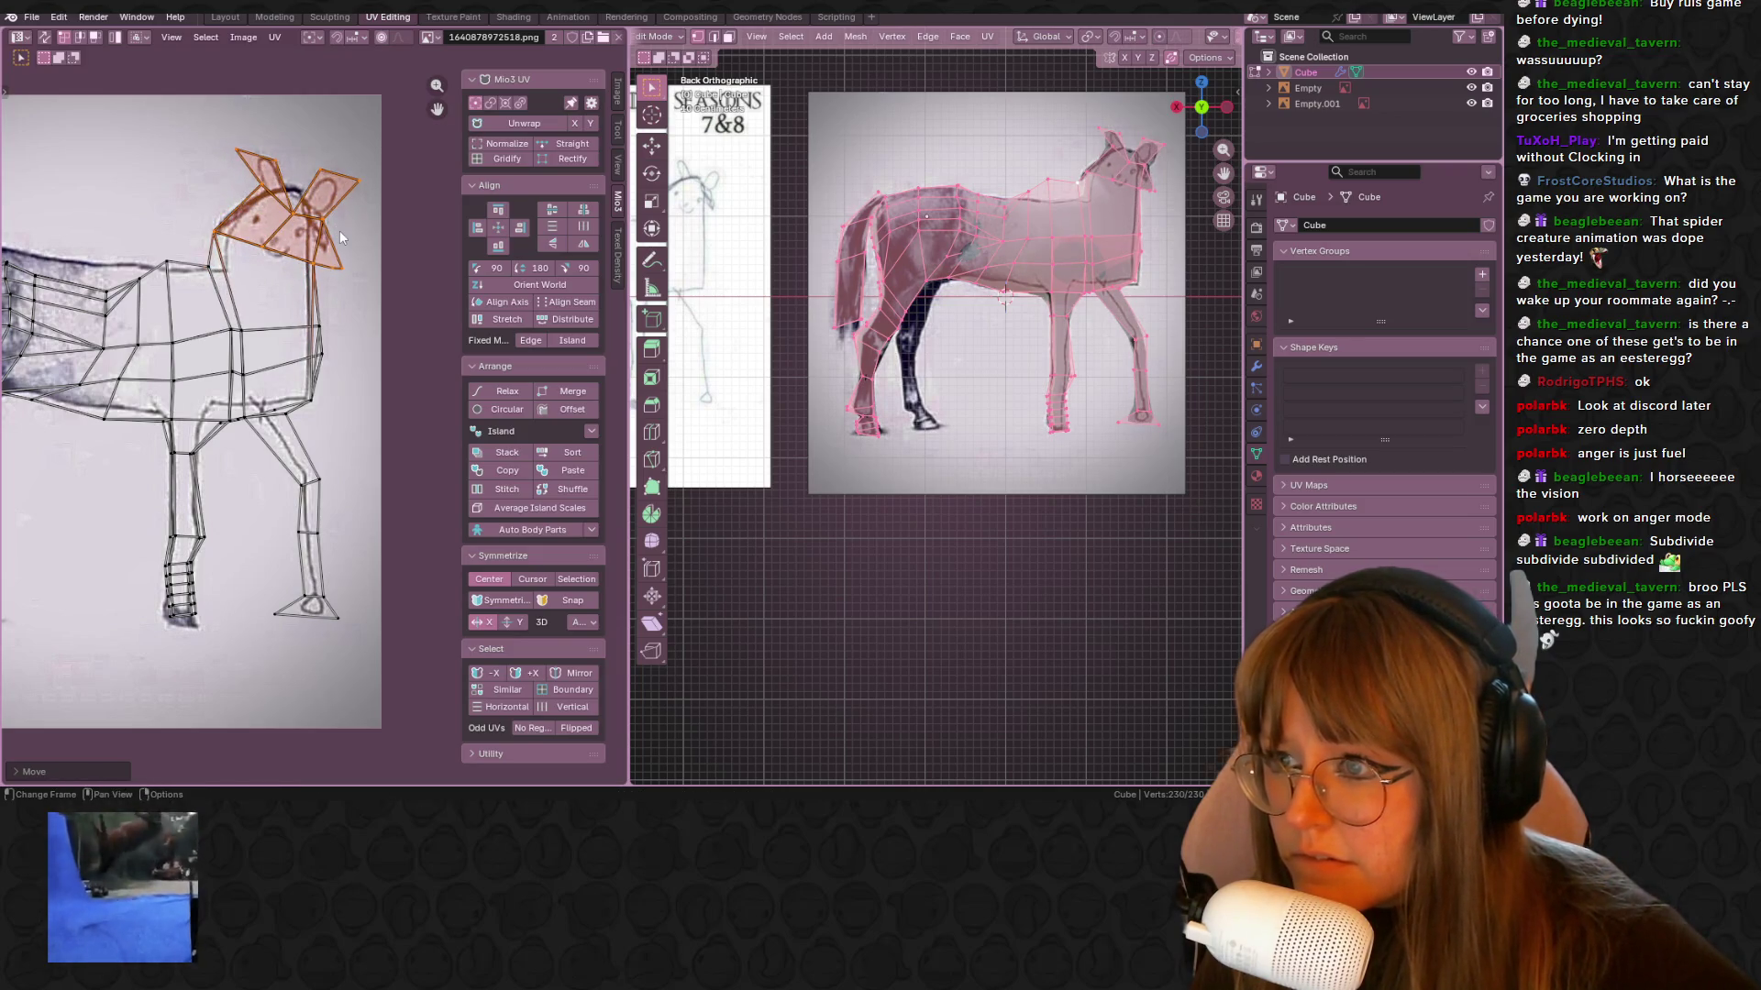
# Select two vertices along the front of the neck UVs
pyautogui.scroll(2, 1048, 338)
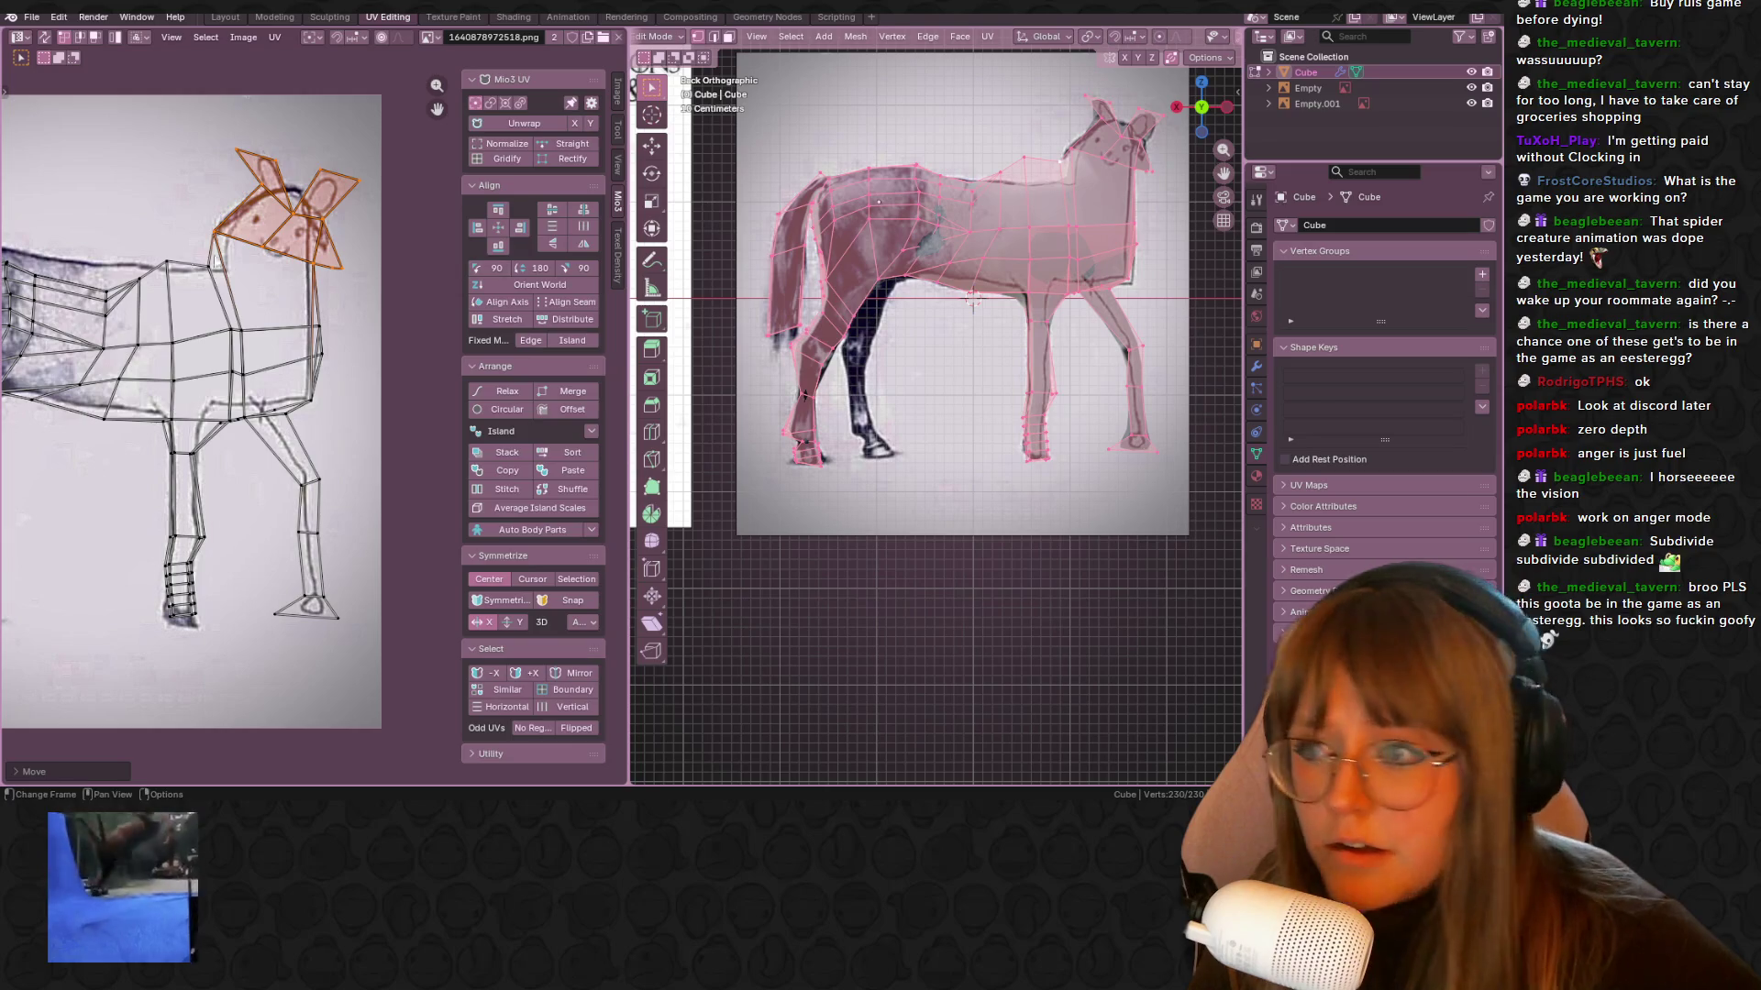
pyautogui.scroll(1, 263, 285)
pyautogui.moveTo(262, 285); pyautogui.dragTo(301, 285, button='middle')
pyautogui.click(288, 236)
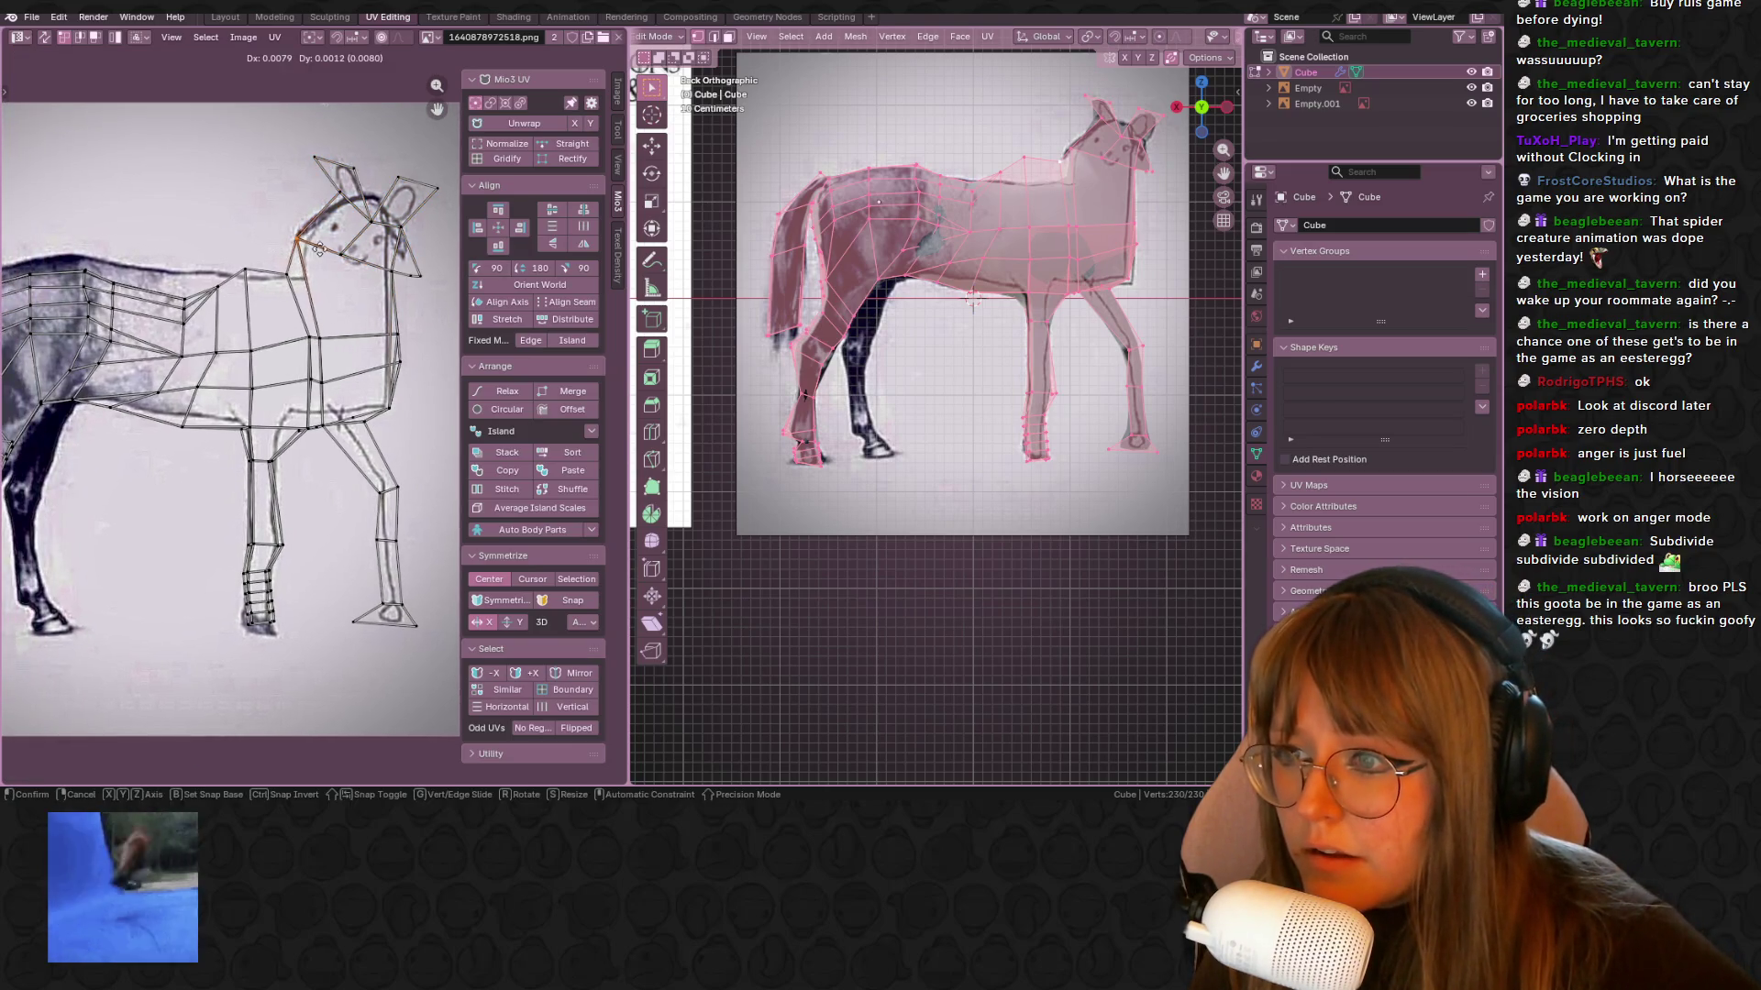
pyautogui.click(409, 265)
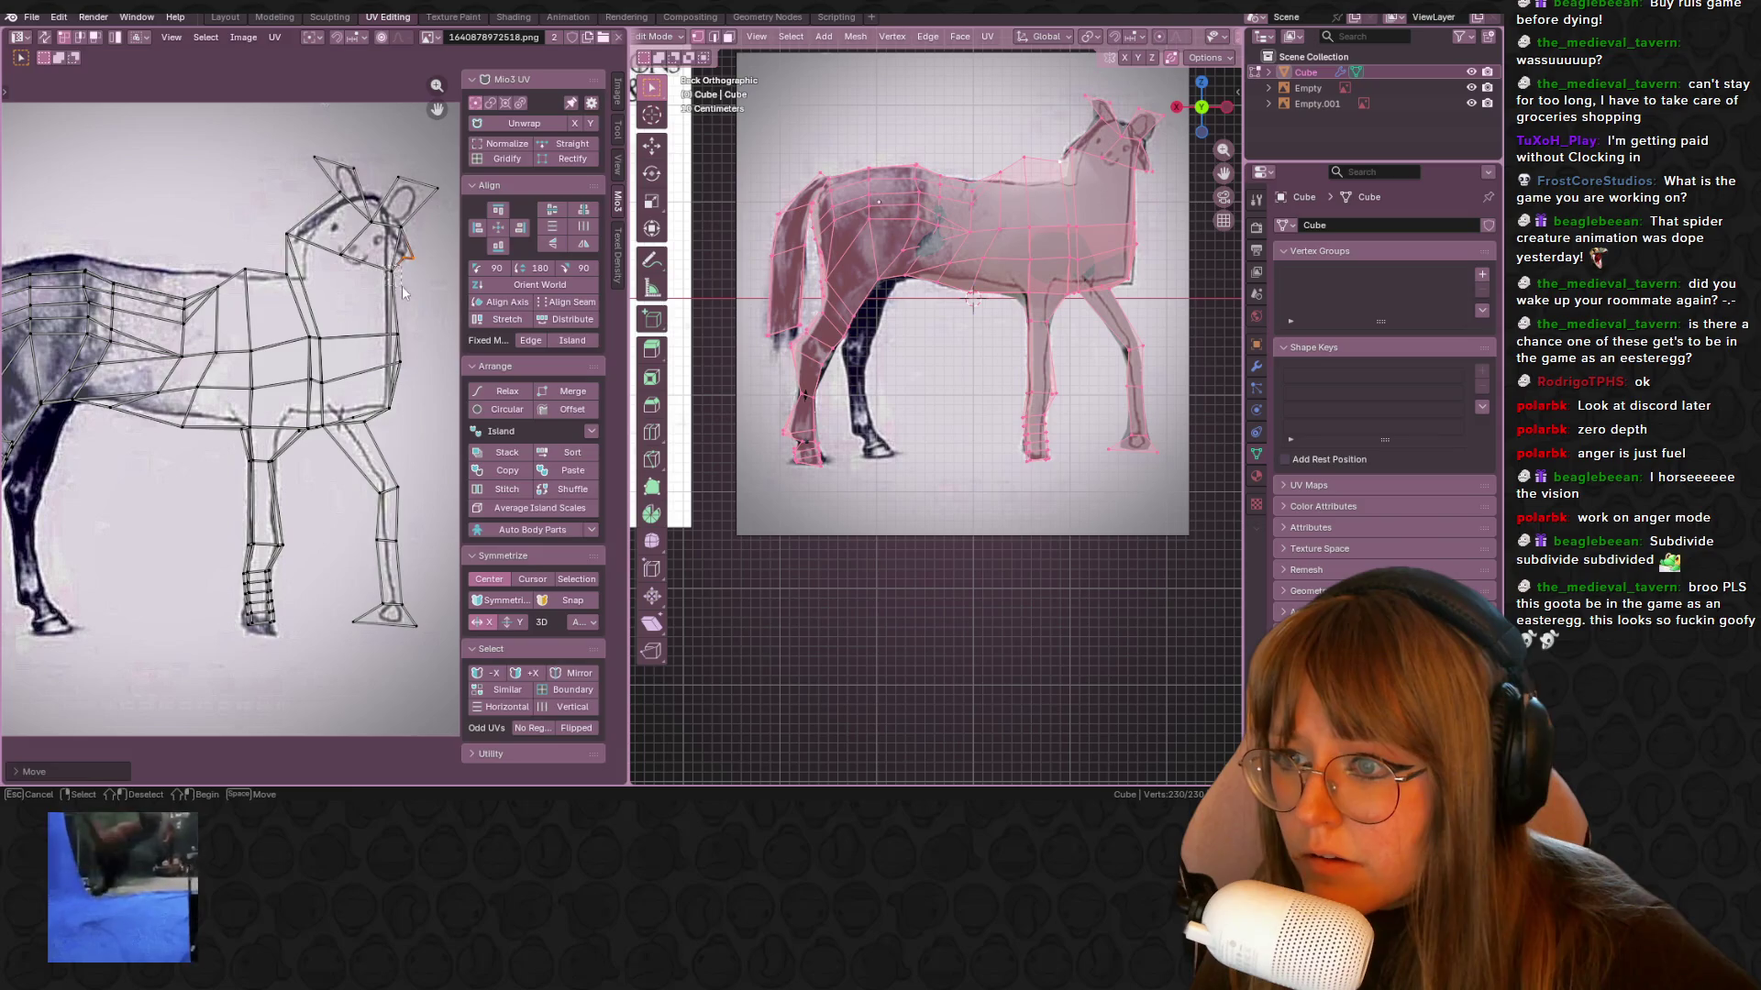
pyautogui.keyDown('shift'); pyautogui.click(402, 363); pyautogui.keyUp('shift')
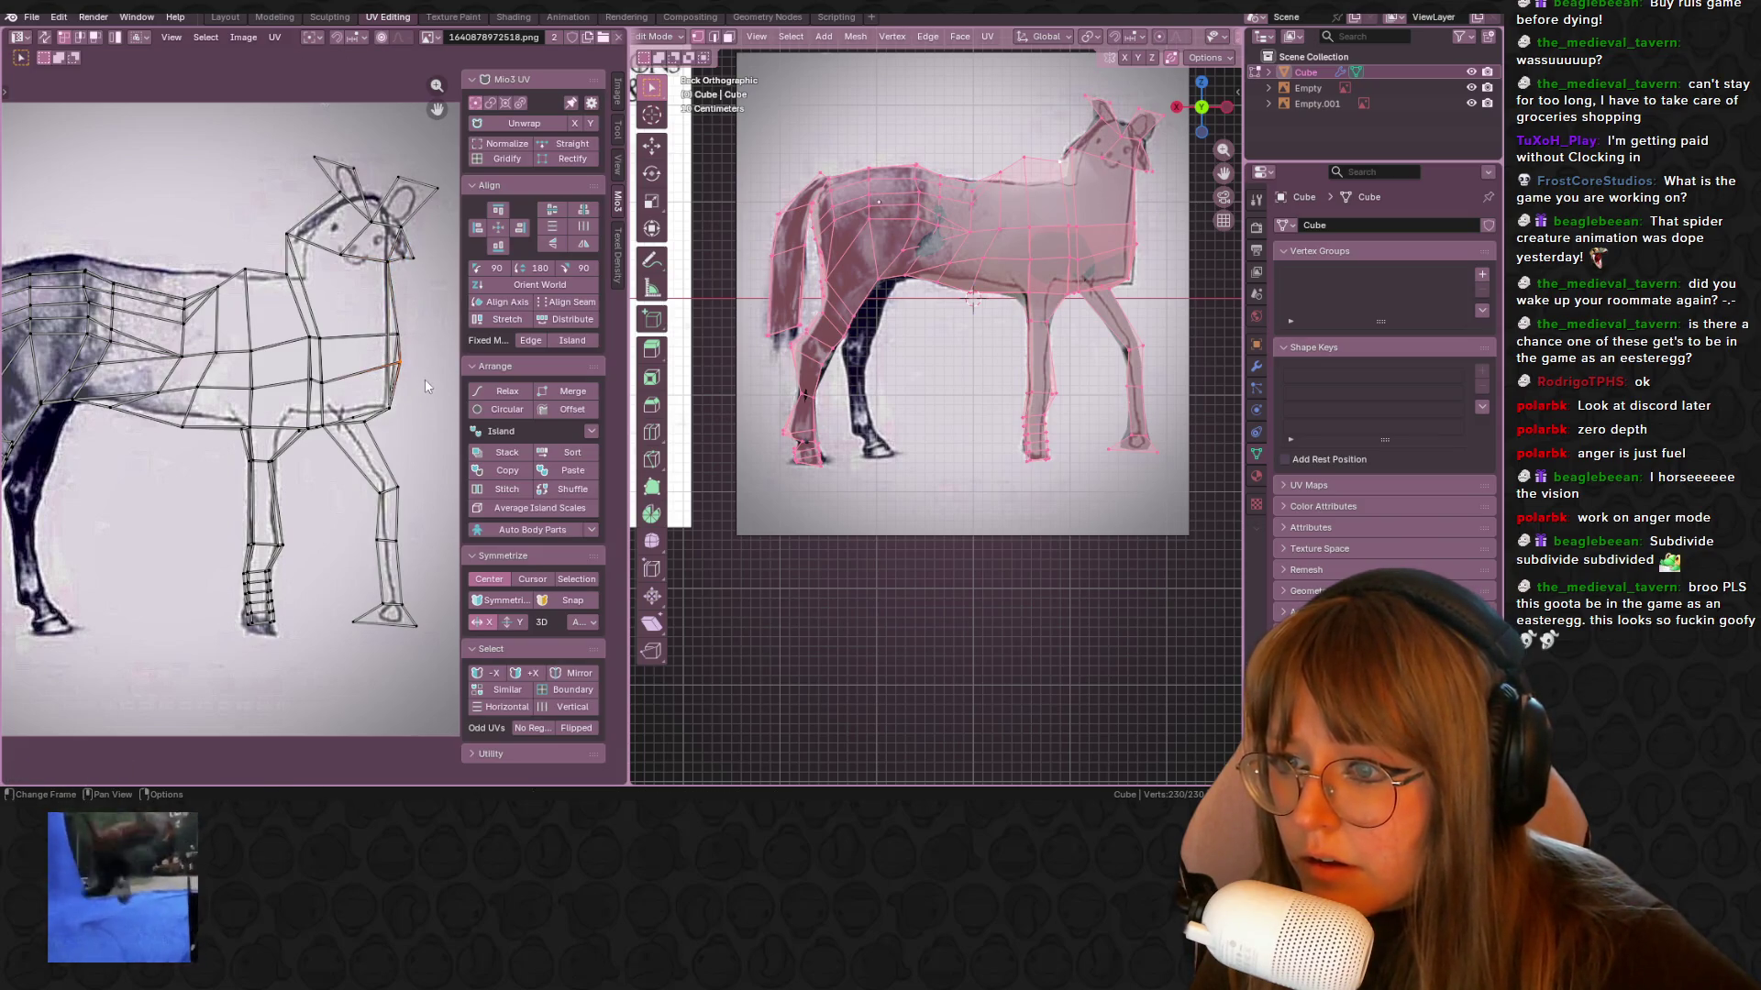
pyautogui.moveTo(366, 333); pyautogui.dragTo(360, 348, button='middle')
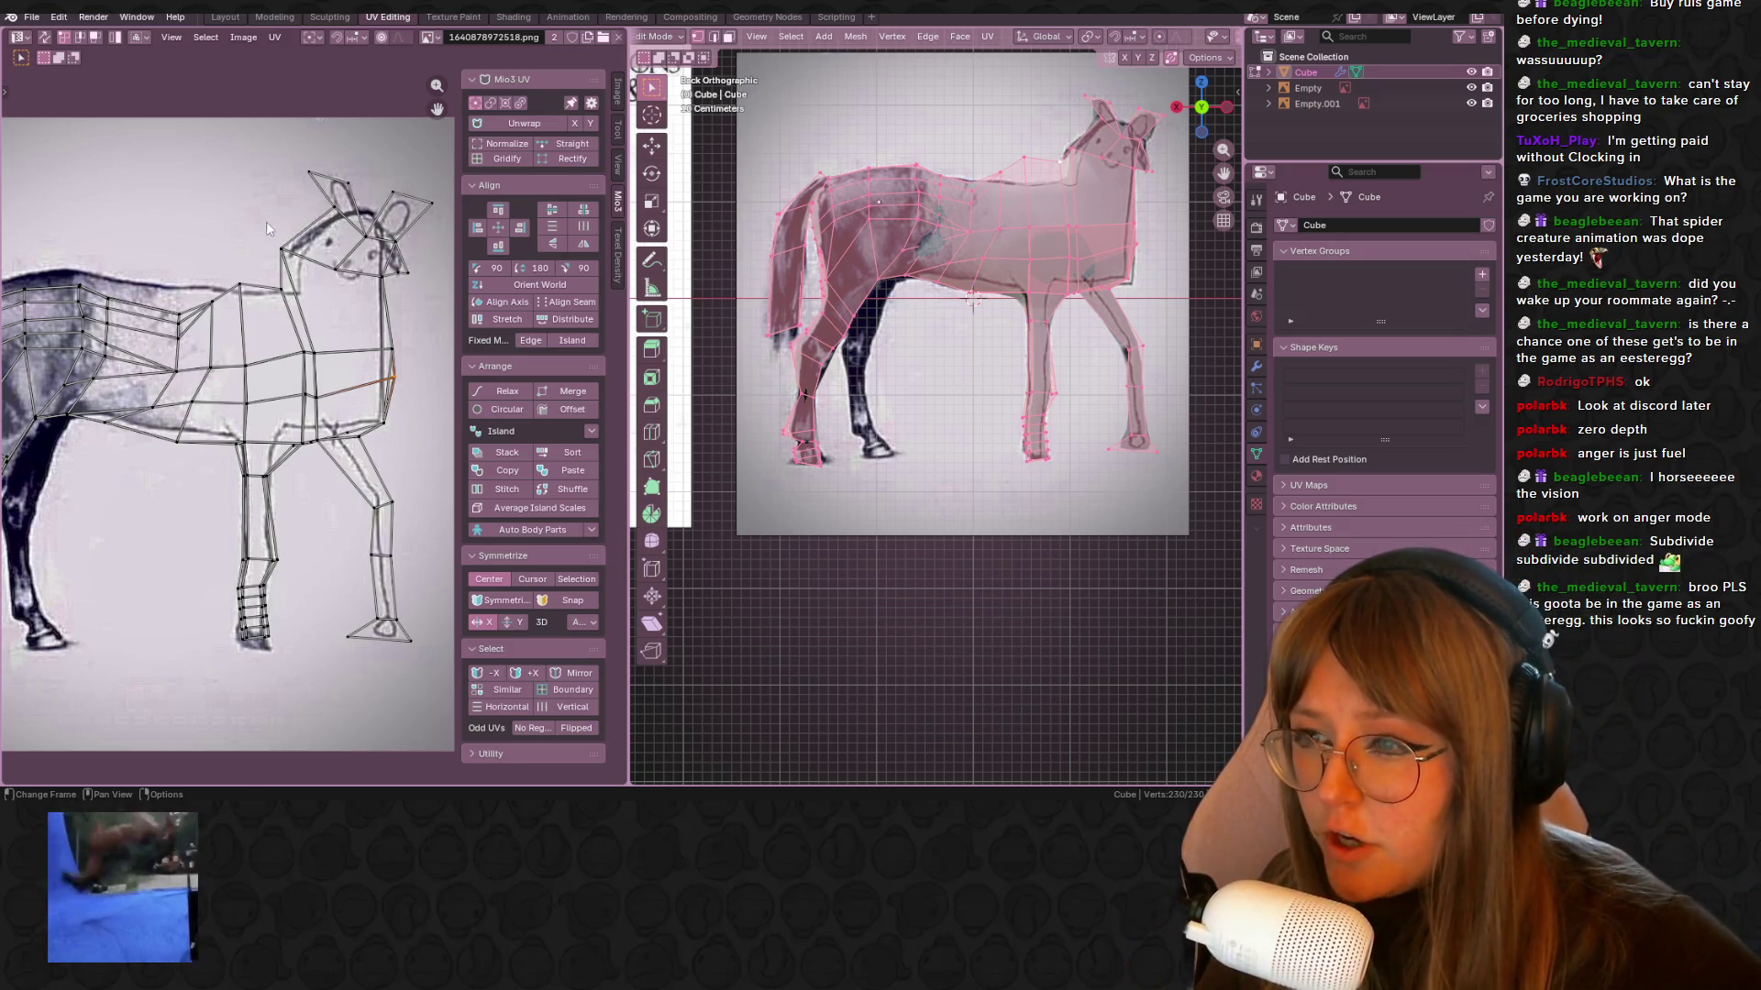
pyautogui.moveTo(273, 266); pyautogui.dragTo(319, 241, button='middle')
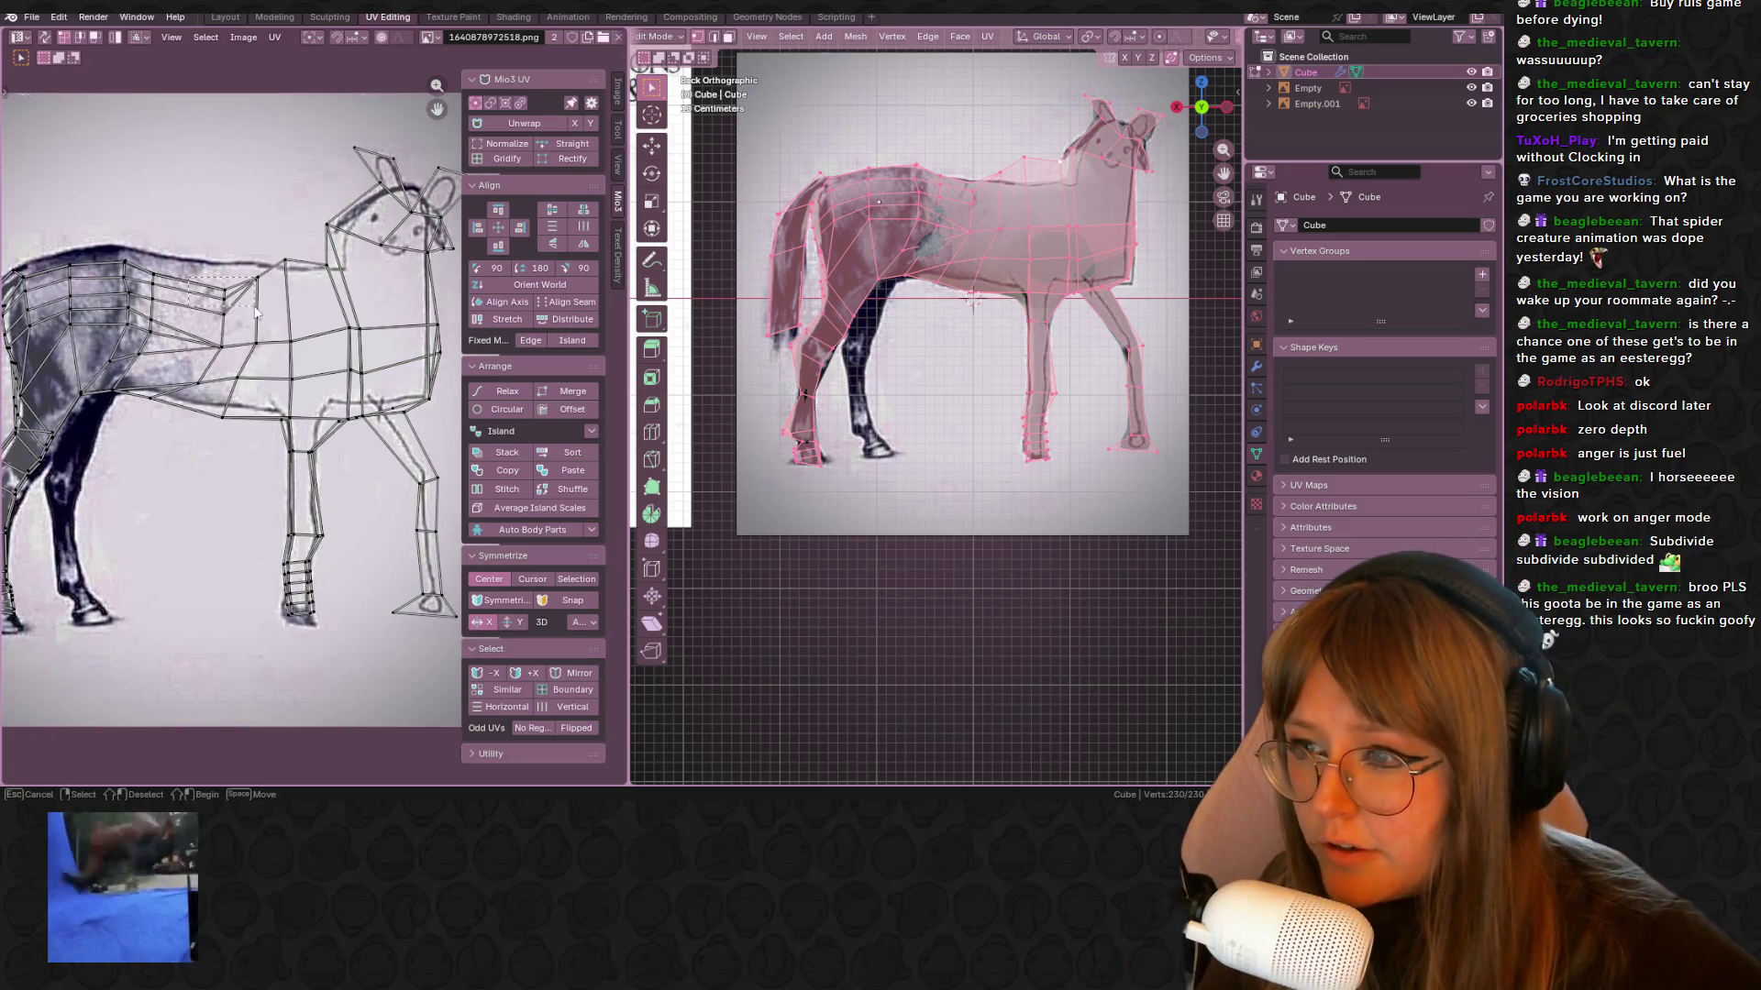
# Move the neck vertices, back edges and tail-side edge onto the drawing's outline
pyautogui.press('g')
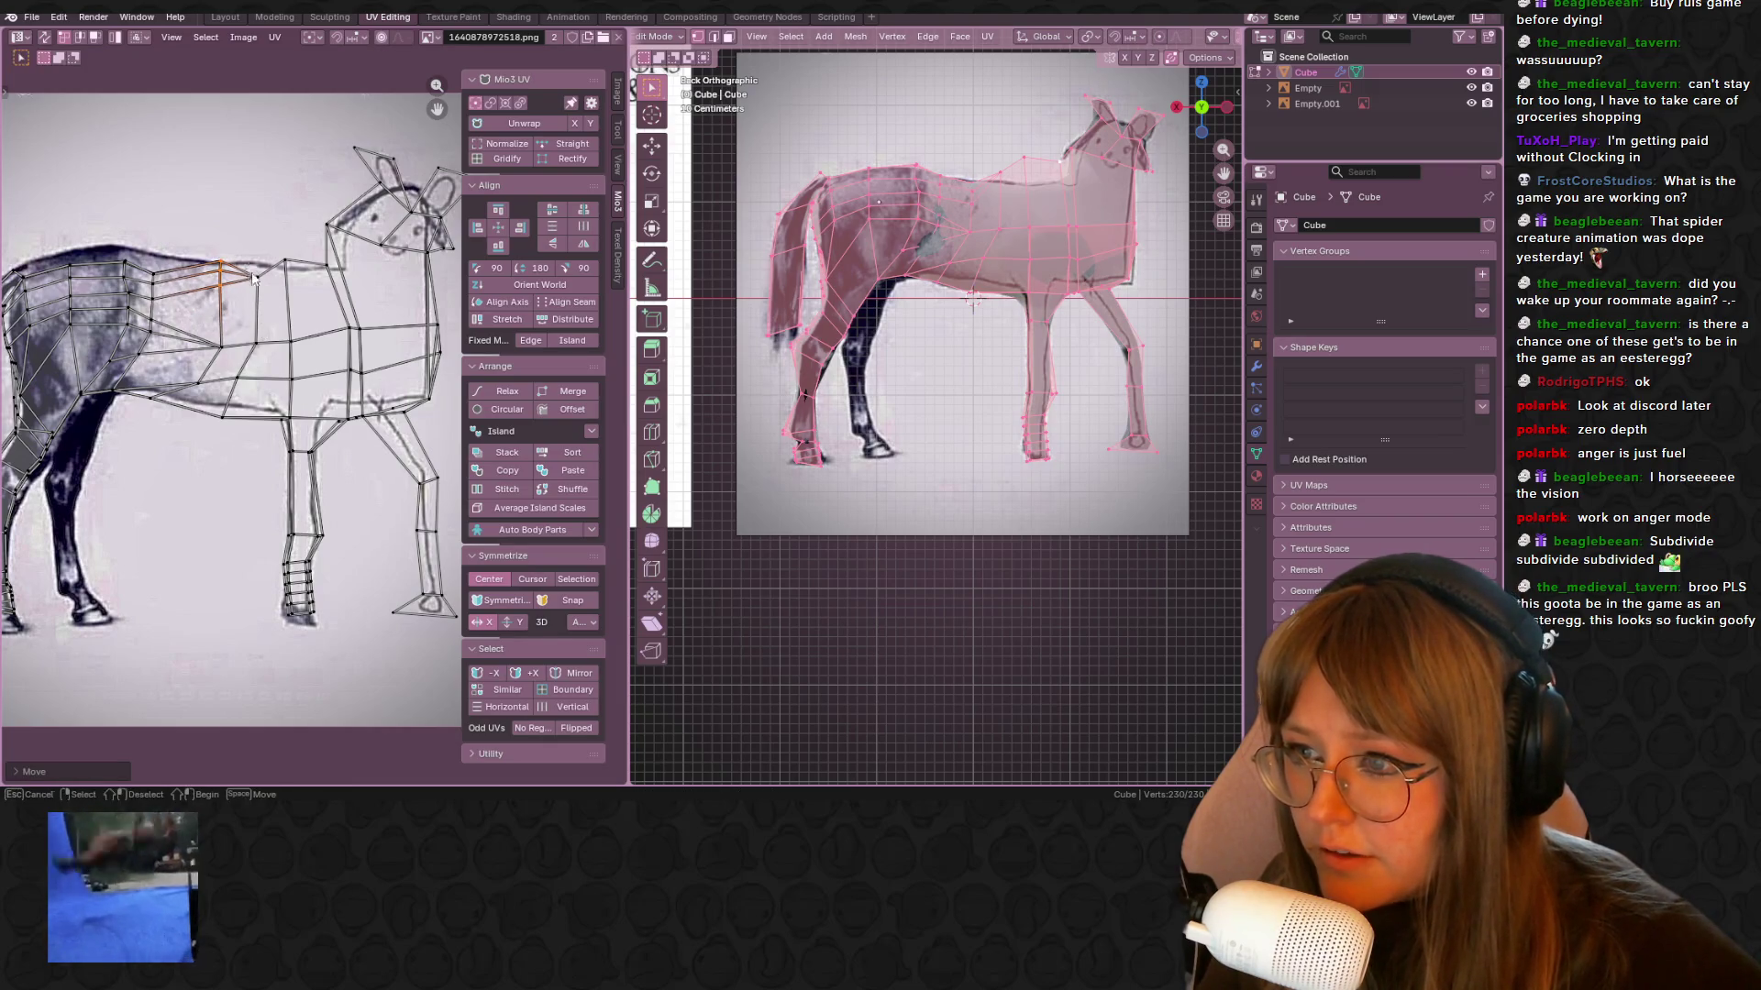
pyautogui.click(264, 264)
pyautogui.moveTo(55, 253); pyautogui.dragTo(137, 246, button='middle')
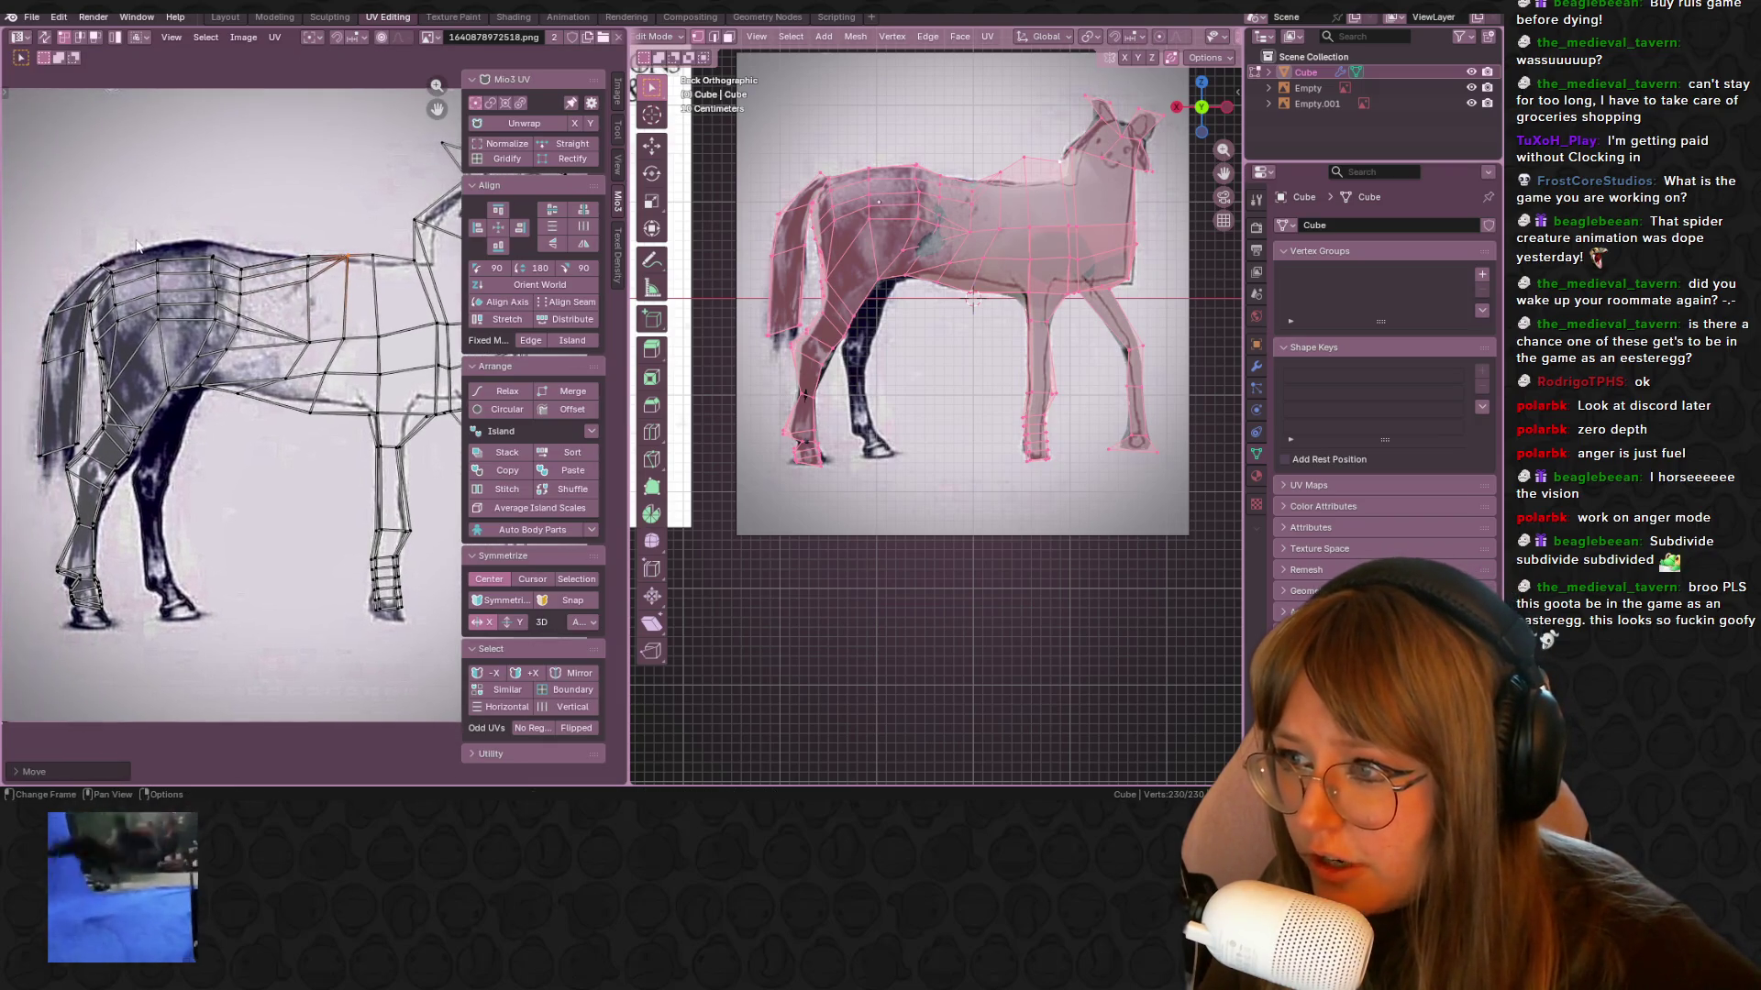
pyautogui.moveTo(243, 306); pyautogui.dragTo(244, 304)
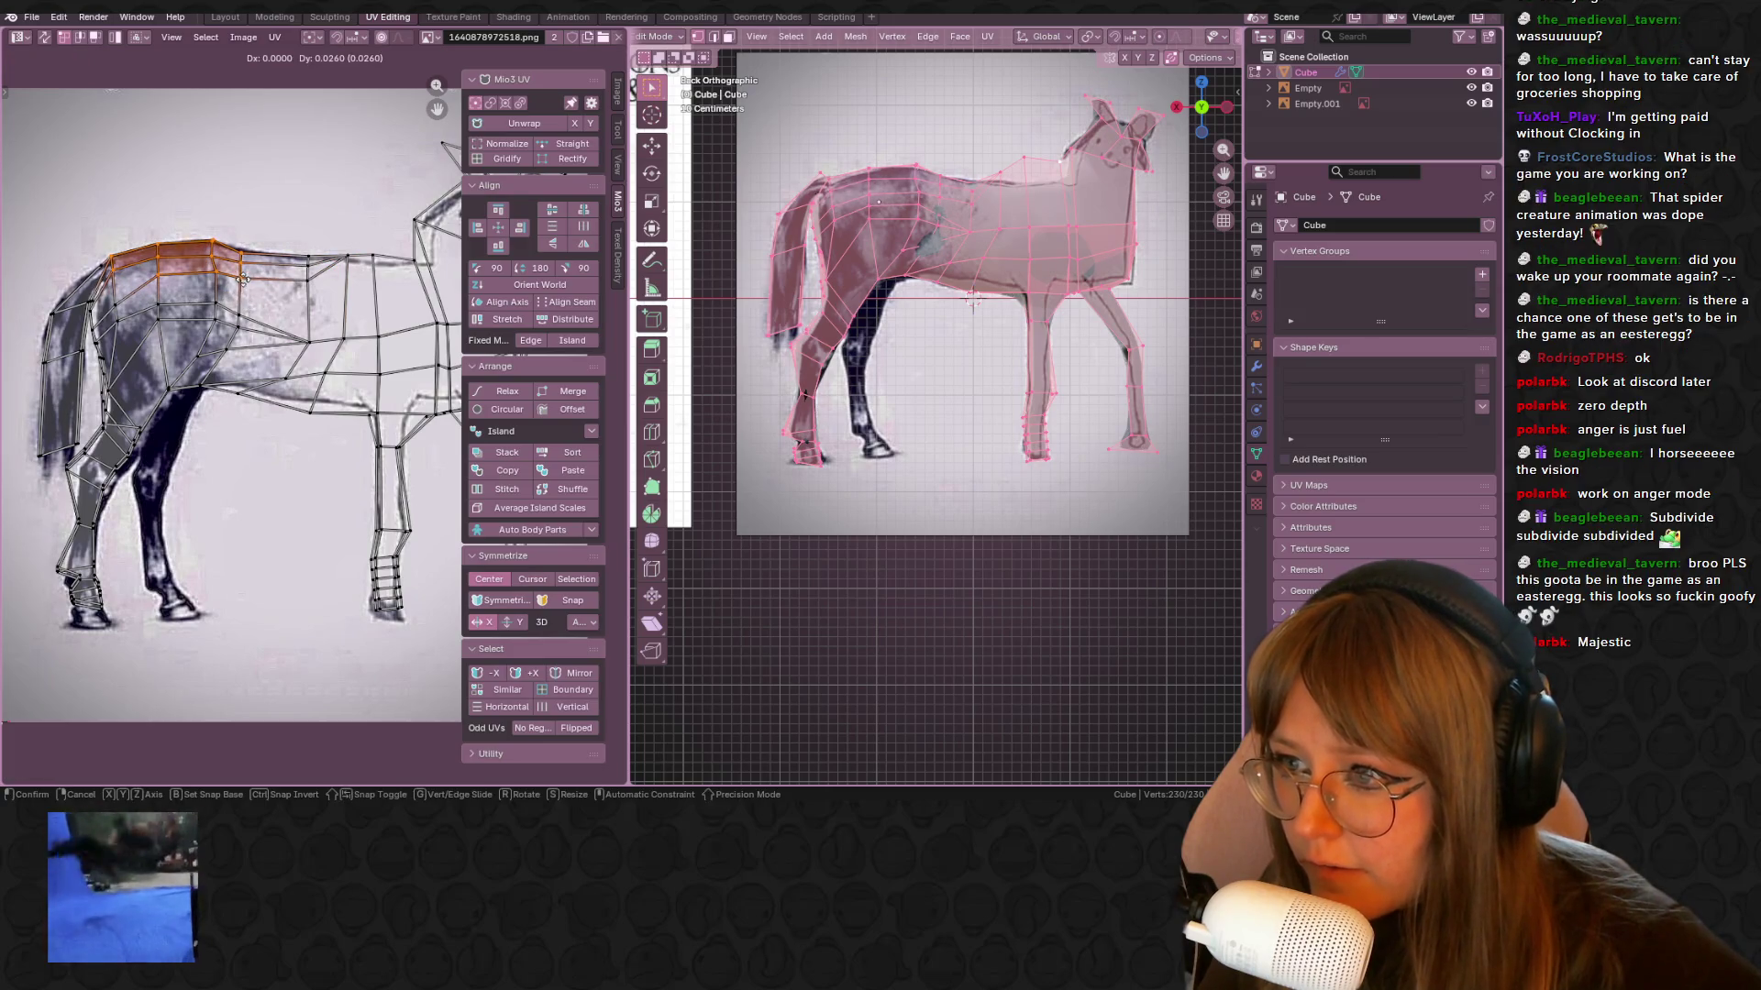
pyautogui.press('g')
pyautogui.click(245, 290)
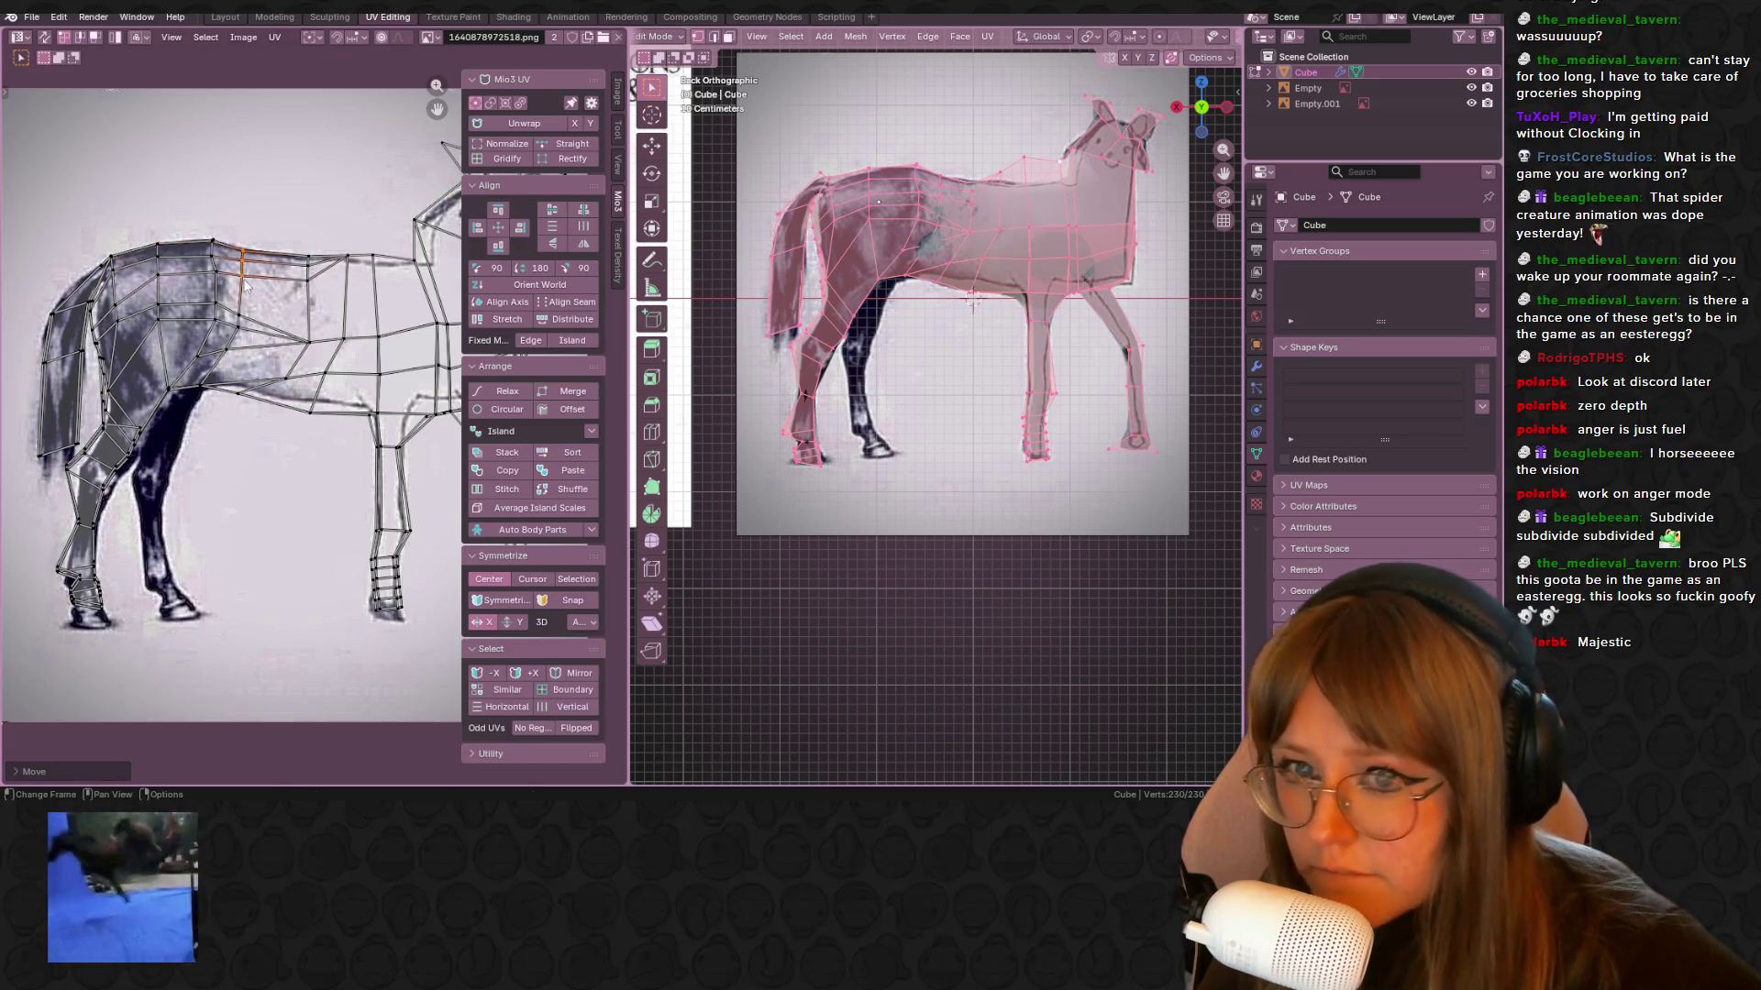
pyautogui.moveTo(103, 318); pyautogui.dragTo(120, 318, button='middle')
pyautogui.click(122, 345)
pyautogui.press('g')
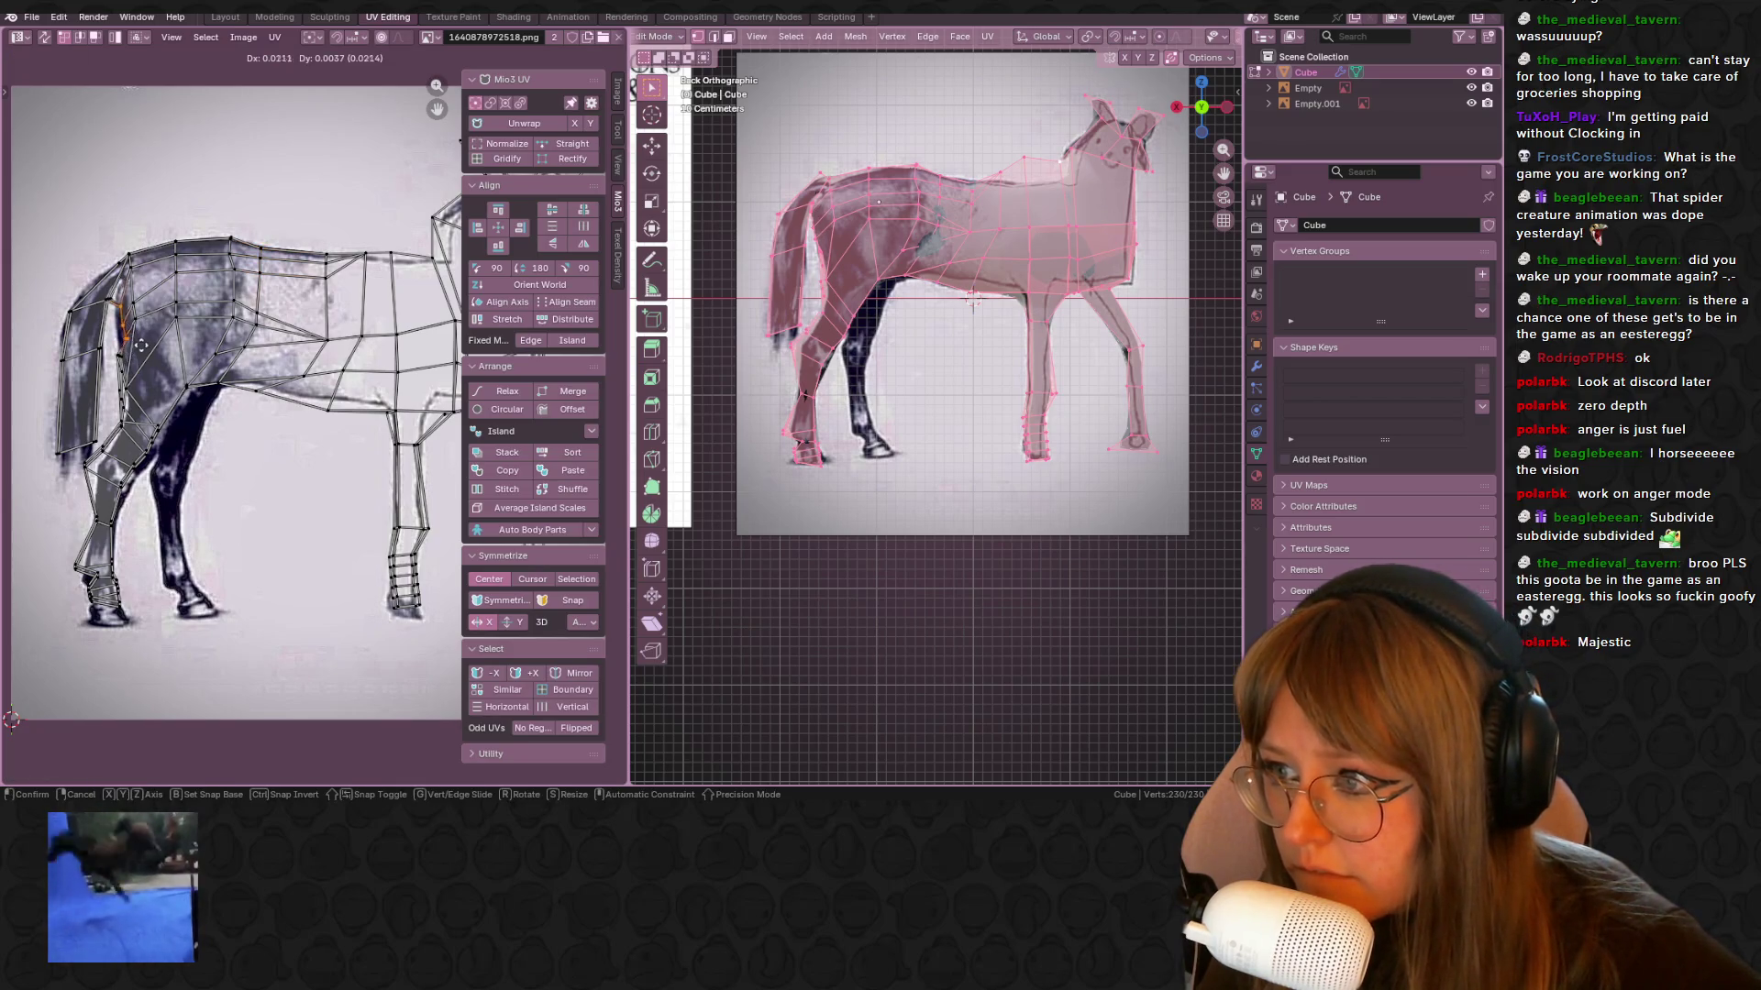
pyautogui.click(137, 350)
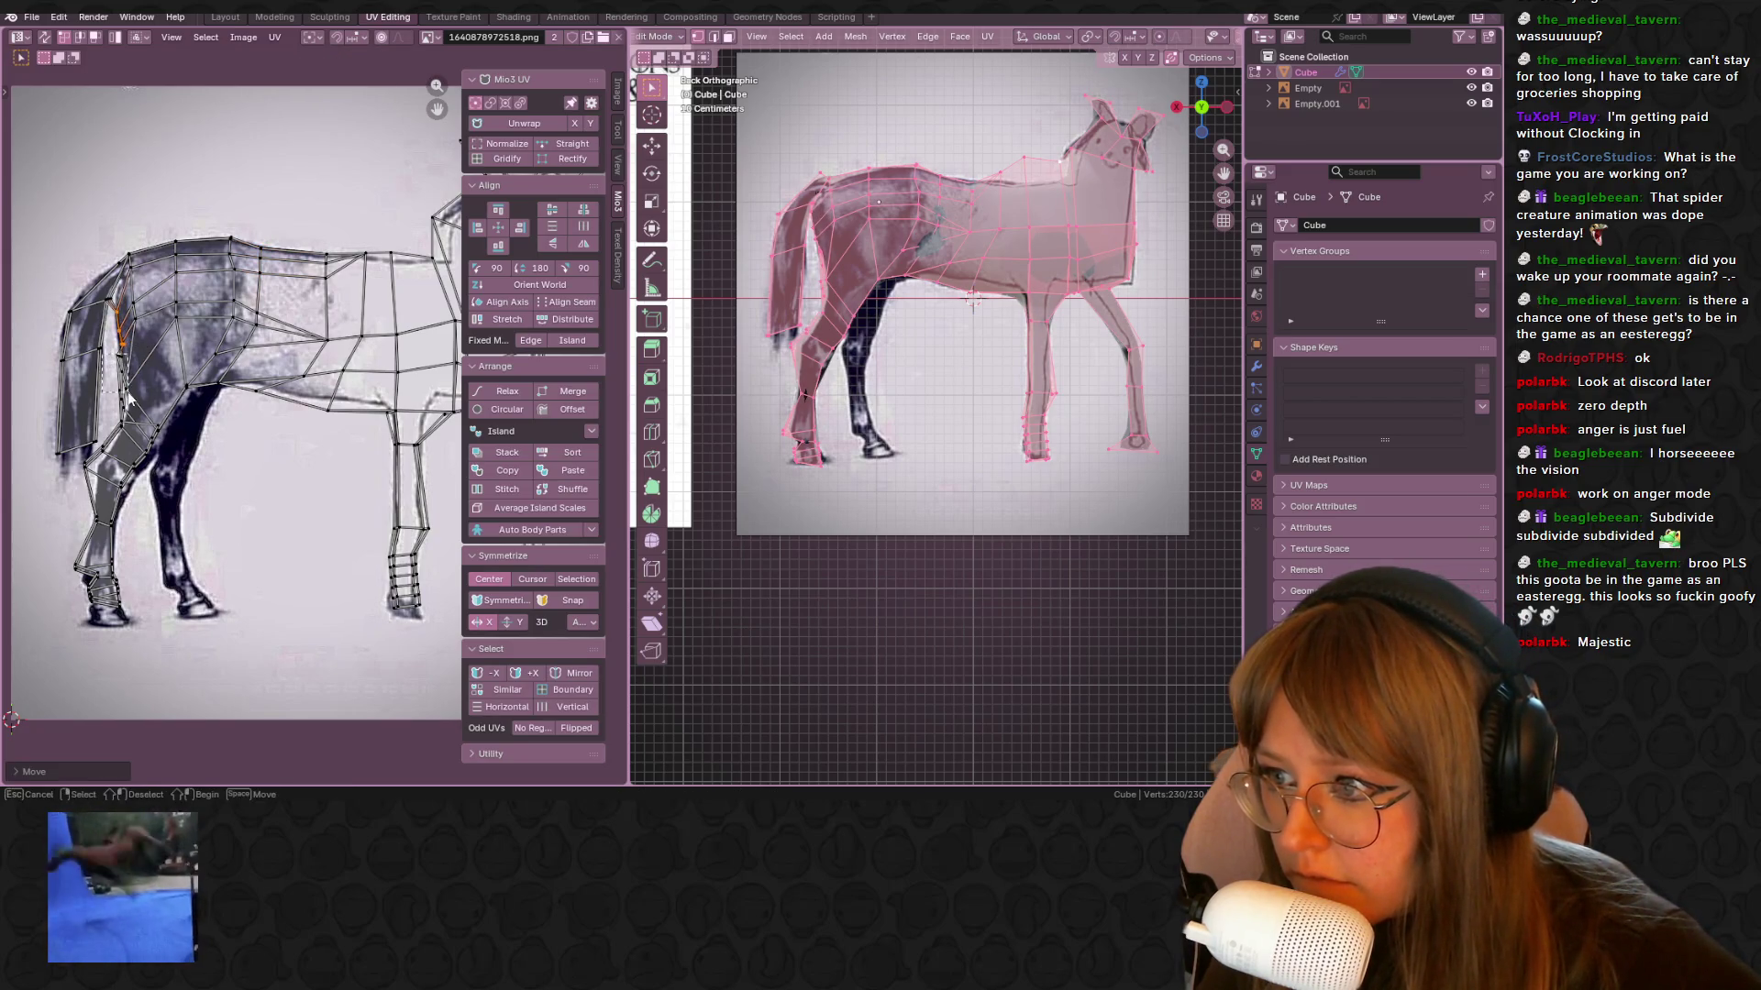
# Move two hind-leg UV vertices onto the leg outline
pyautogui.scroll(2, 129, 397)
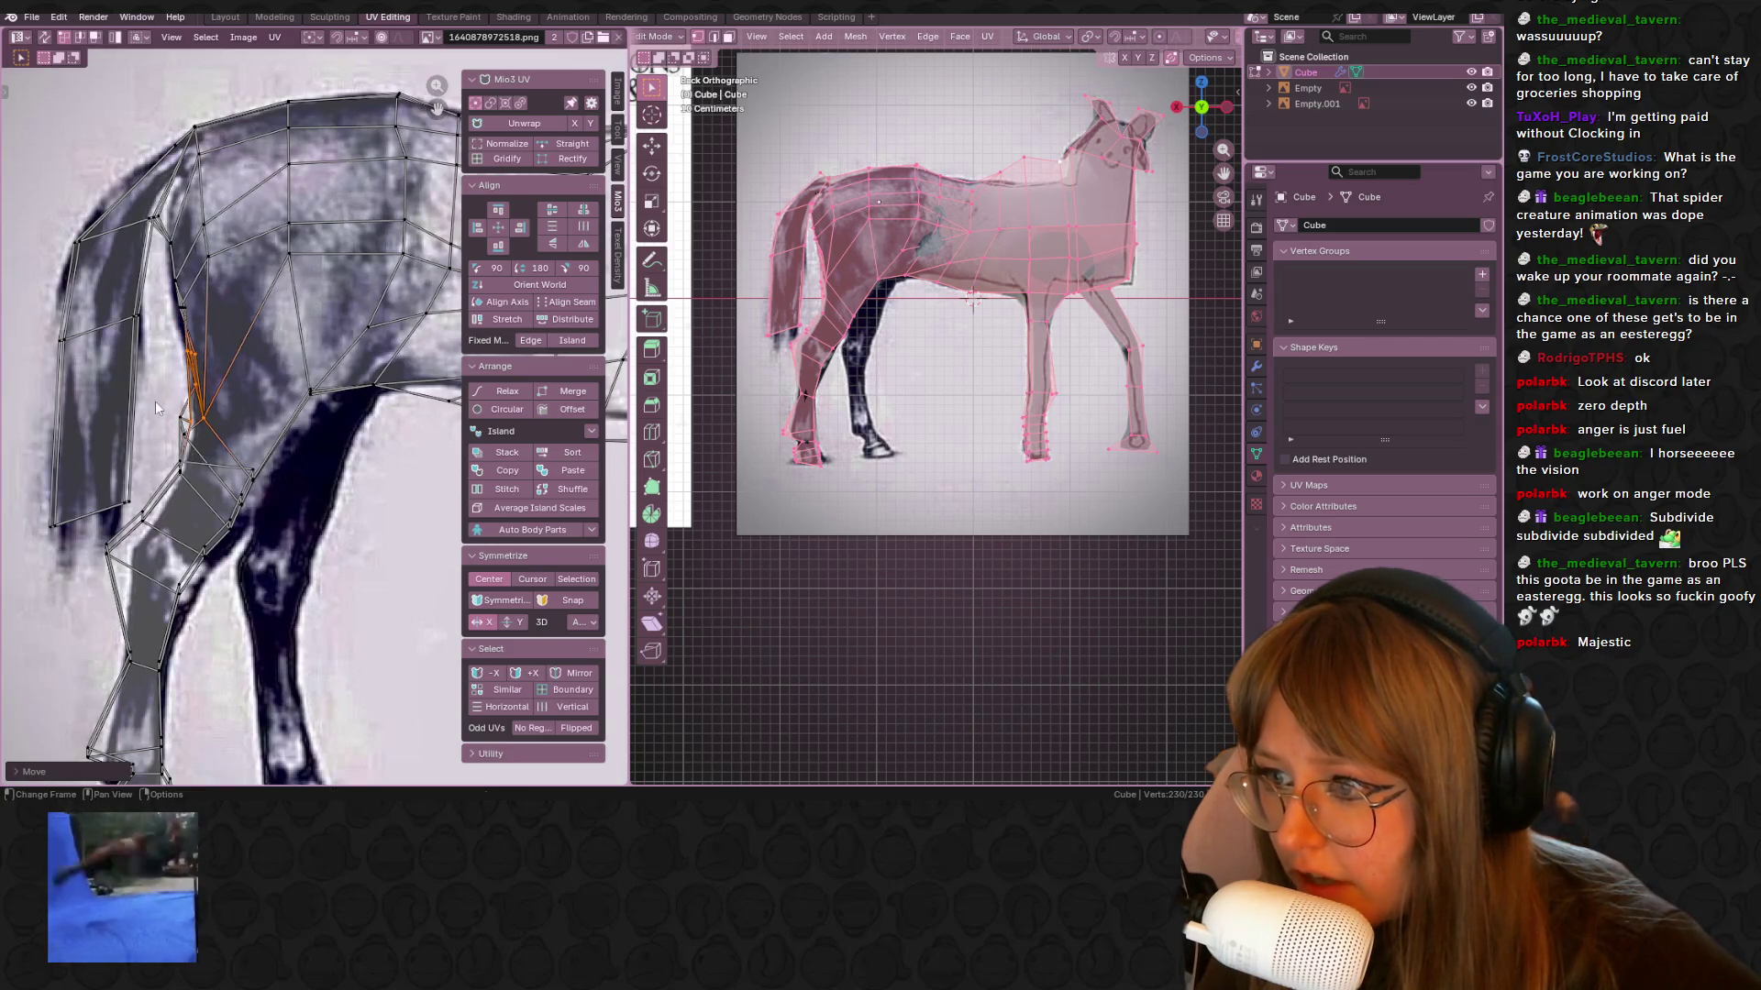
pyautogui.click(197, 469)
pyautogui.press('g')
pyautogui.click(200, 488)
pyautogui.keyDown('shift'); pyautogui.scroll(-2, 152, 473); pyautogui.keyUp('shift')
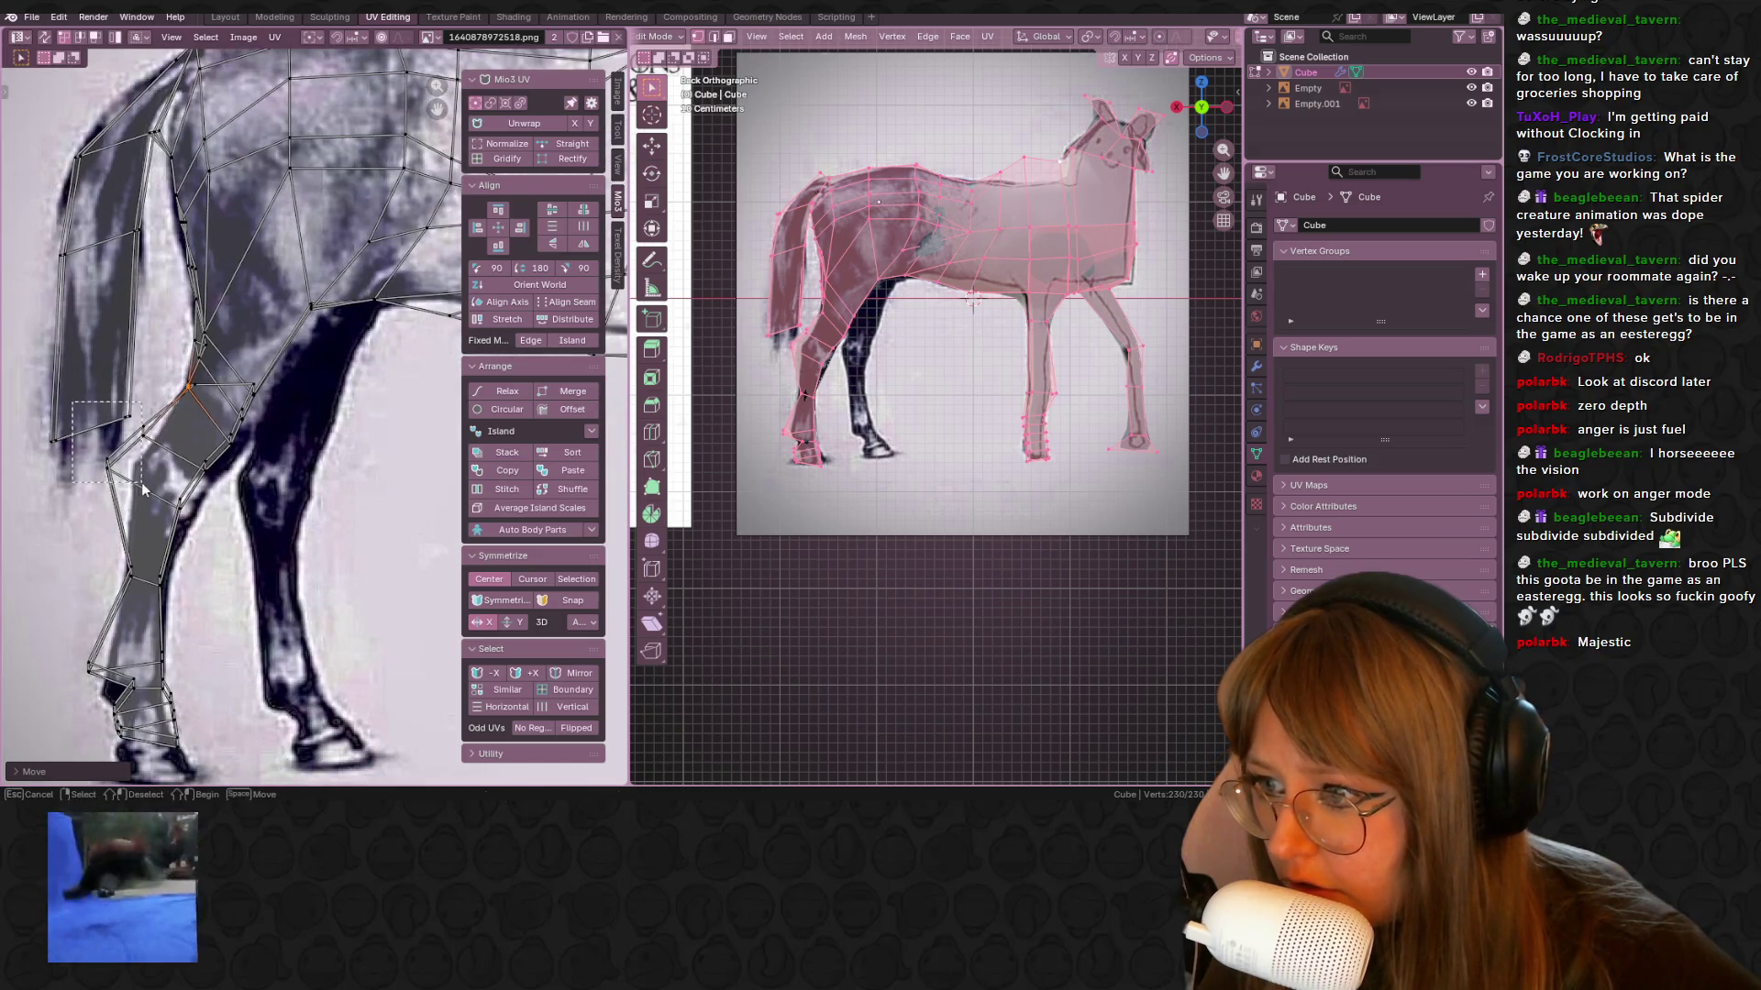
pyautogui.moveTo(144, 490); pyautogui.dragTo(138, 440)
pyautogui.press('g')
pyautogui.click(134, 492)
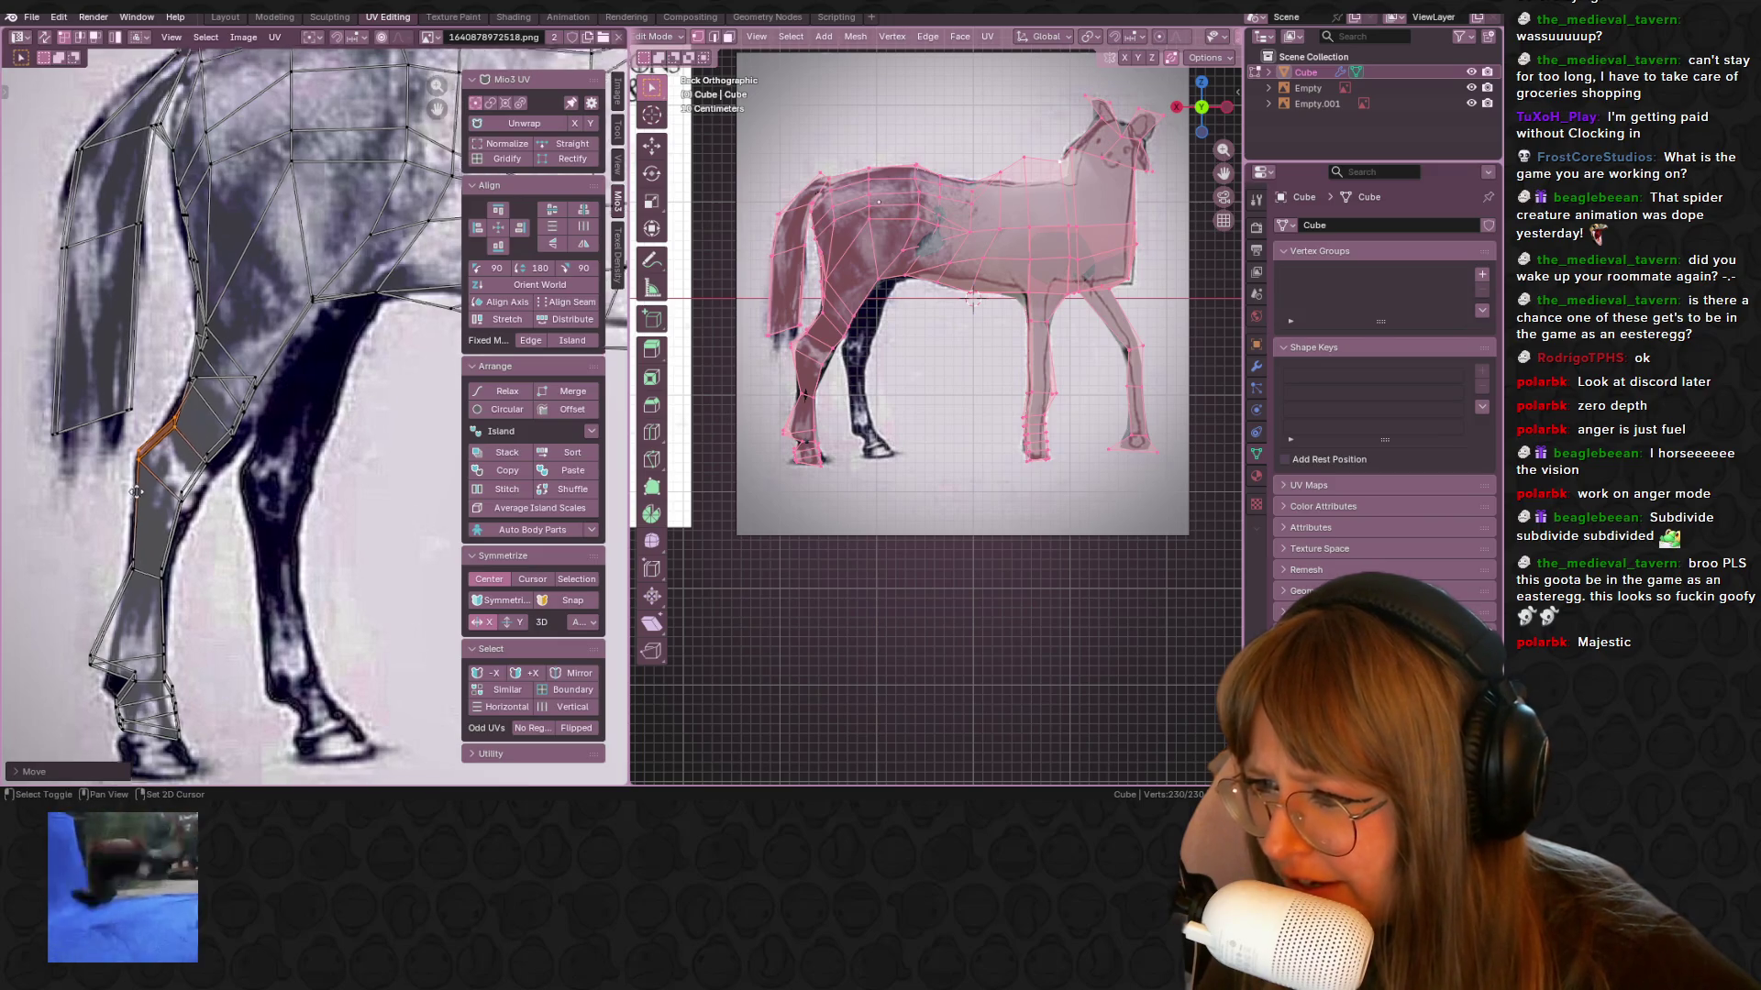
# Select the hoof UVs, then a vertex on the side of the hind leg
pyautogui.keyDown('shift'); pyautogui.scroll(-3, 138, 486); pyautogui.keyUp('shift')
pyautogui.press('b')
pyautogui.press('Escape')
pyautogui.keyDown('shift'); pyautogui.scroll(-2, 133, 576); pyautogui.keyUp('shift')
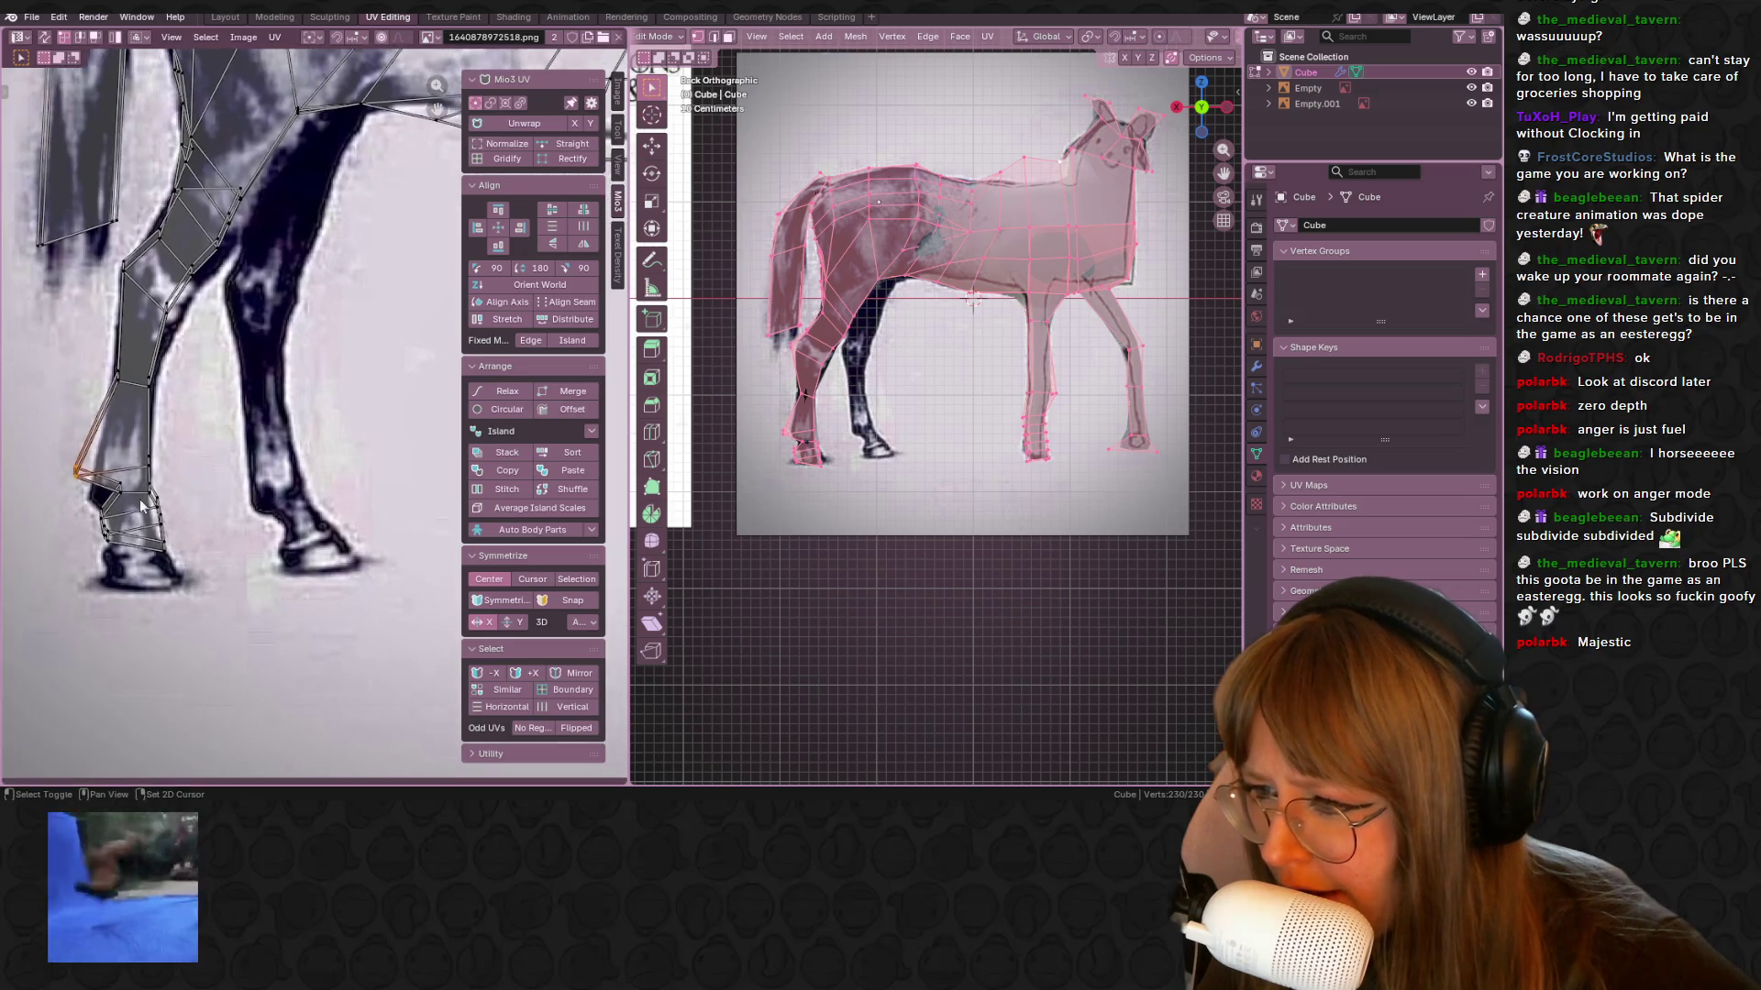
pyautogui.moveTo(150, 563); pyautogui.dragTo(152, 561)
pyautogui.press('r')
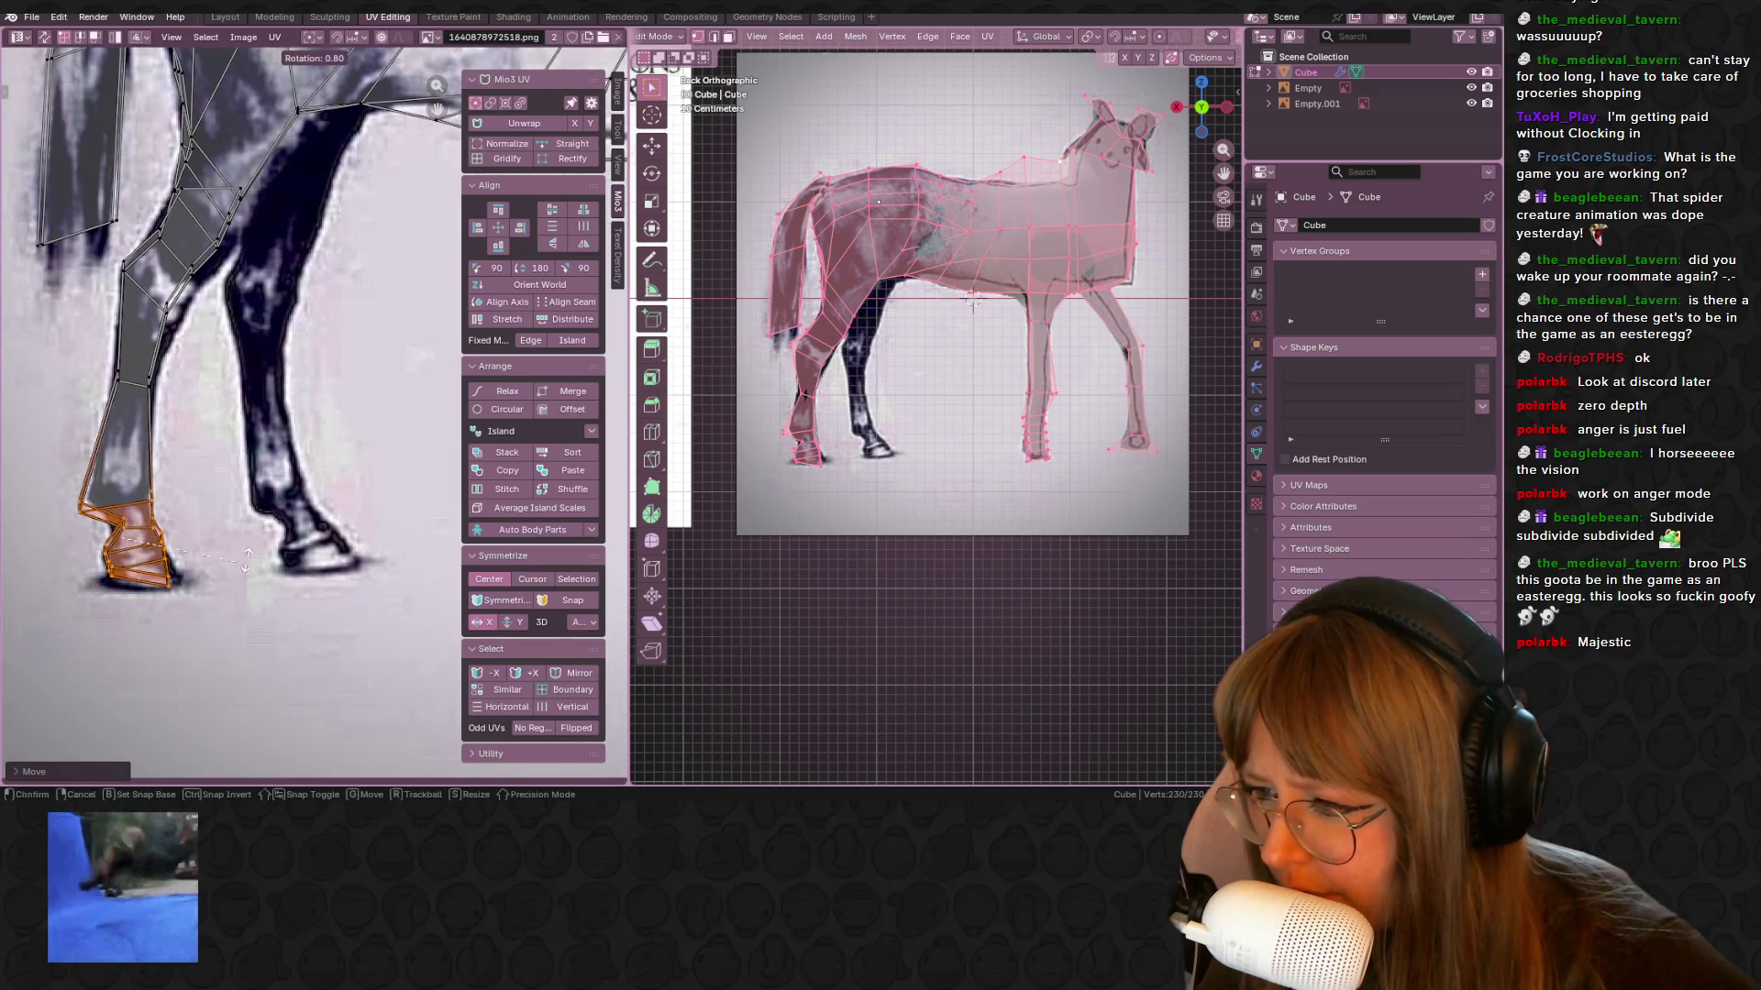
pyautogui.press('Escape')
pyautogui.click(91, 506)
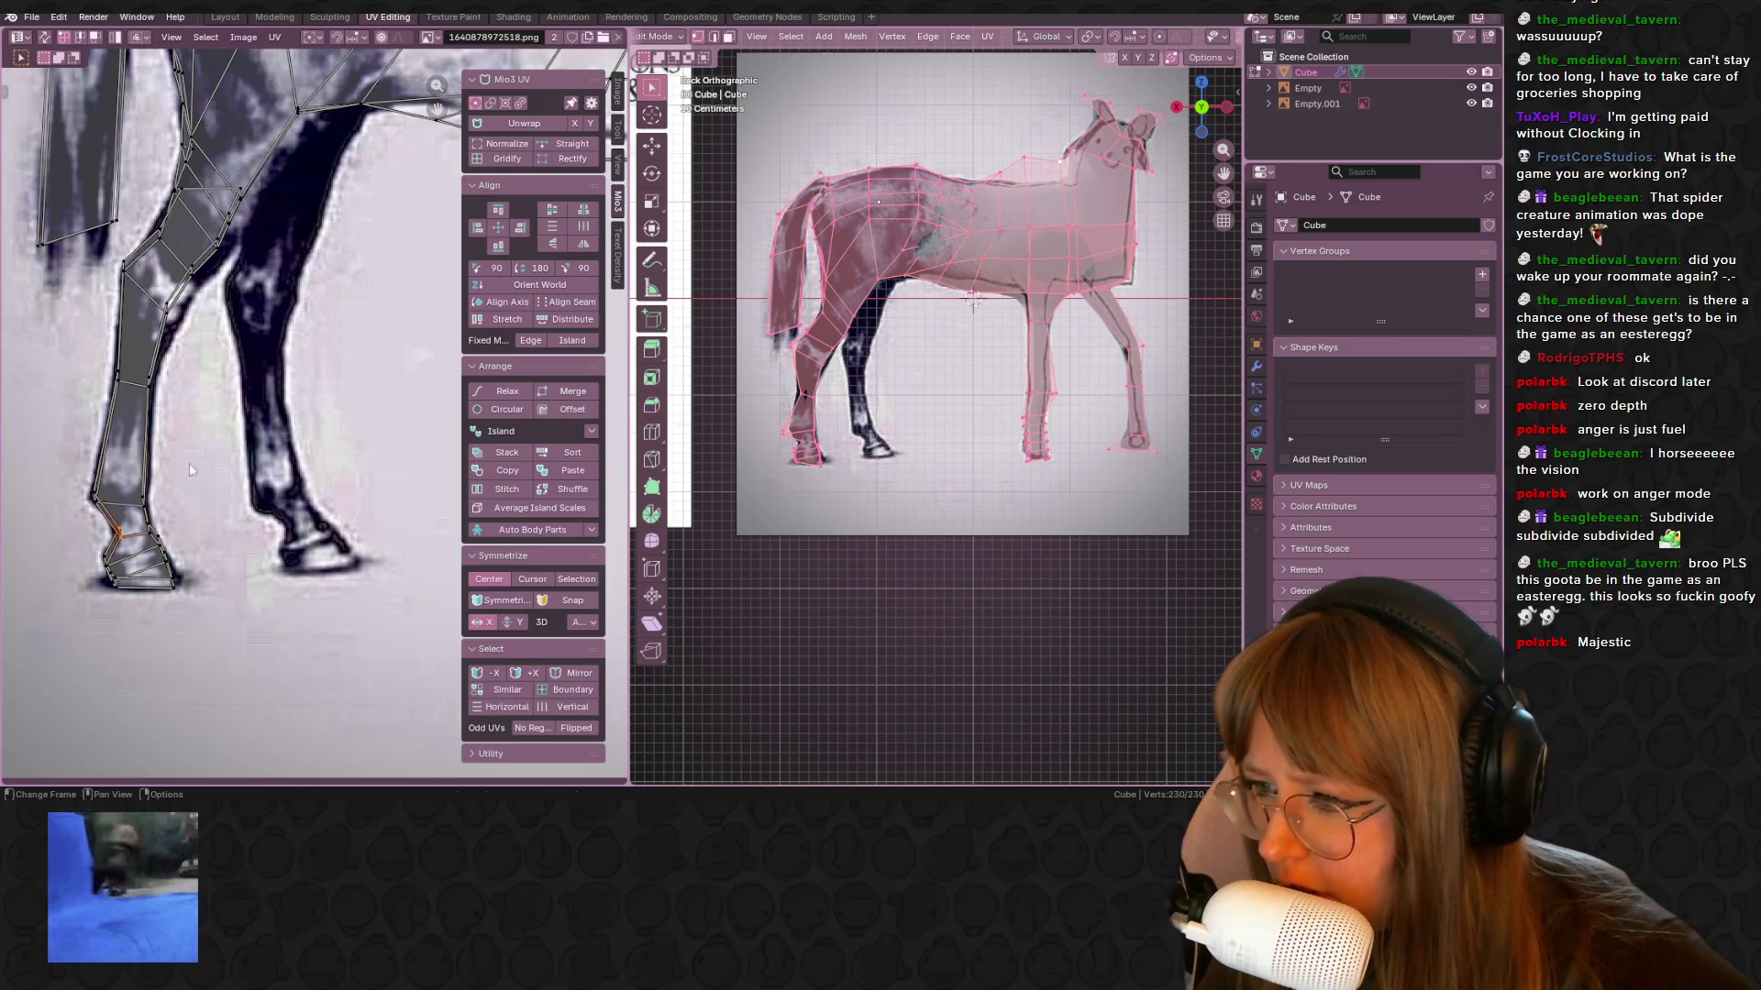
# Scale and move the tail edge to fit, then return to Object Mode
pyautogui.scroll(2, 189, 470)
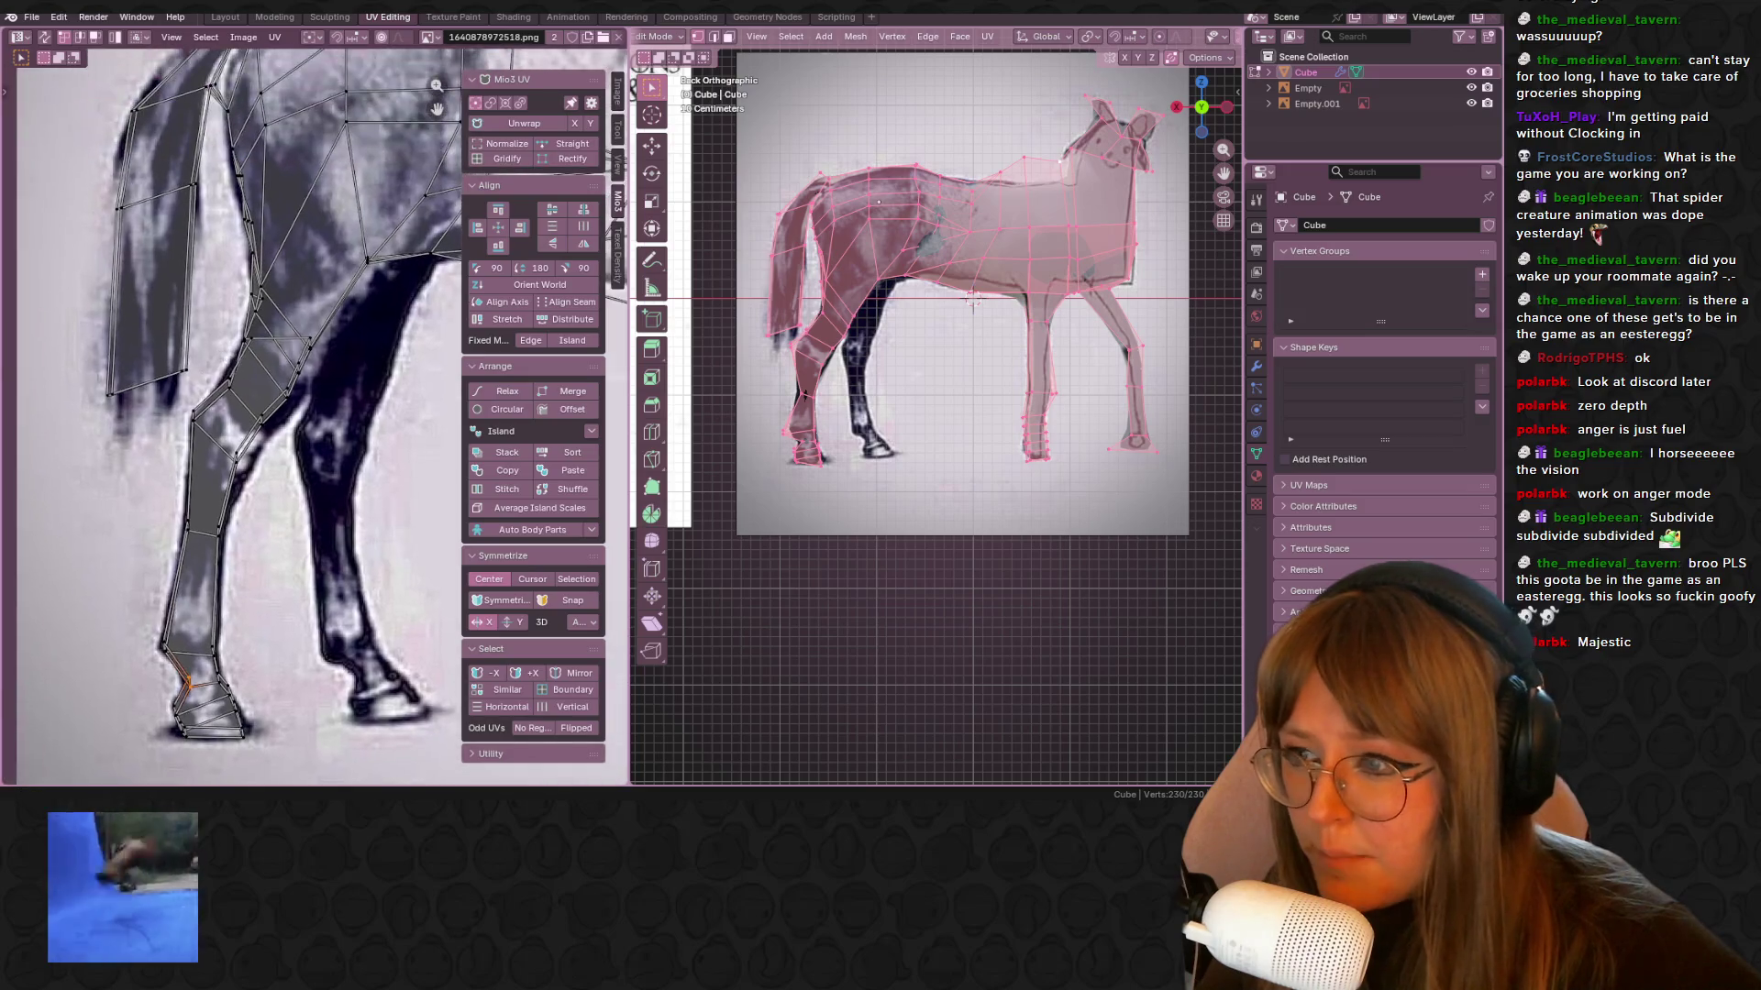
pyautogui.press('s')
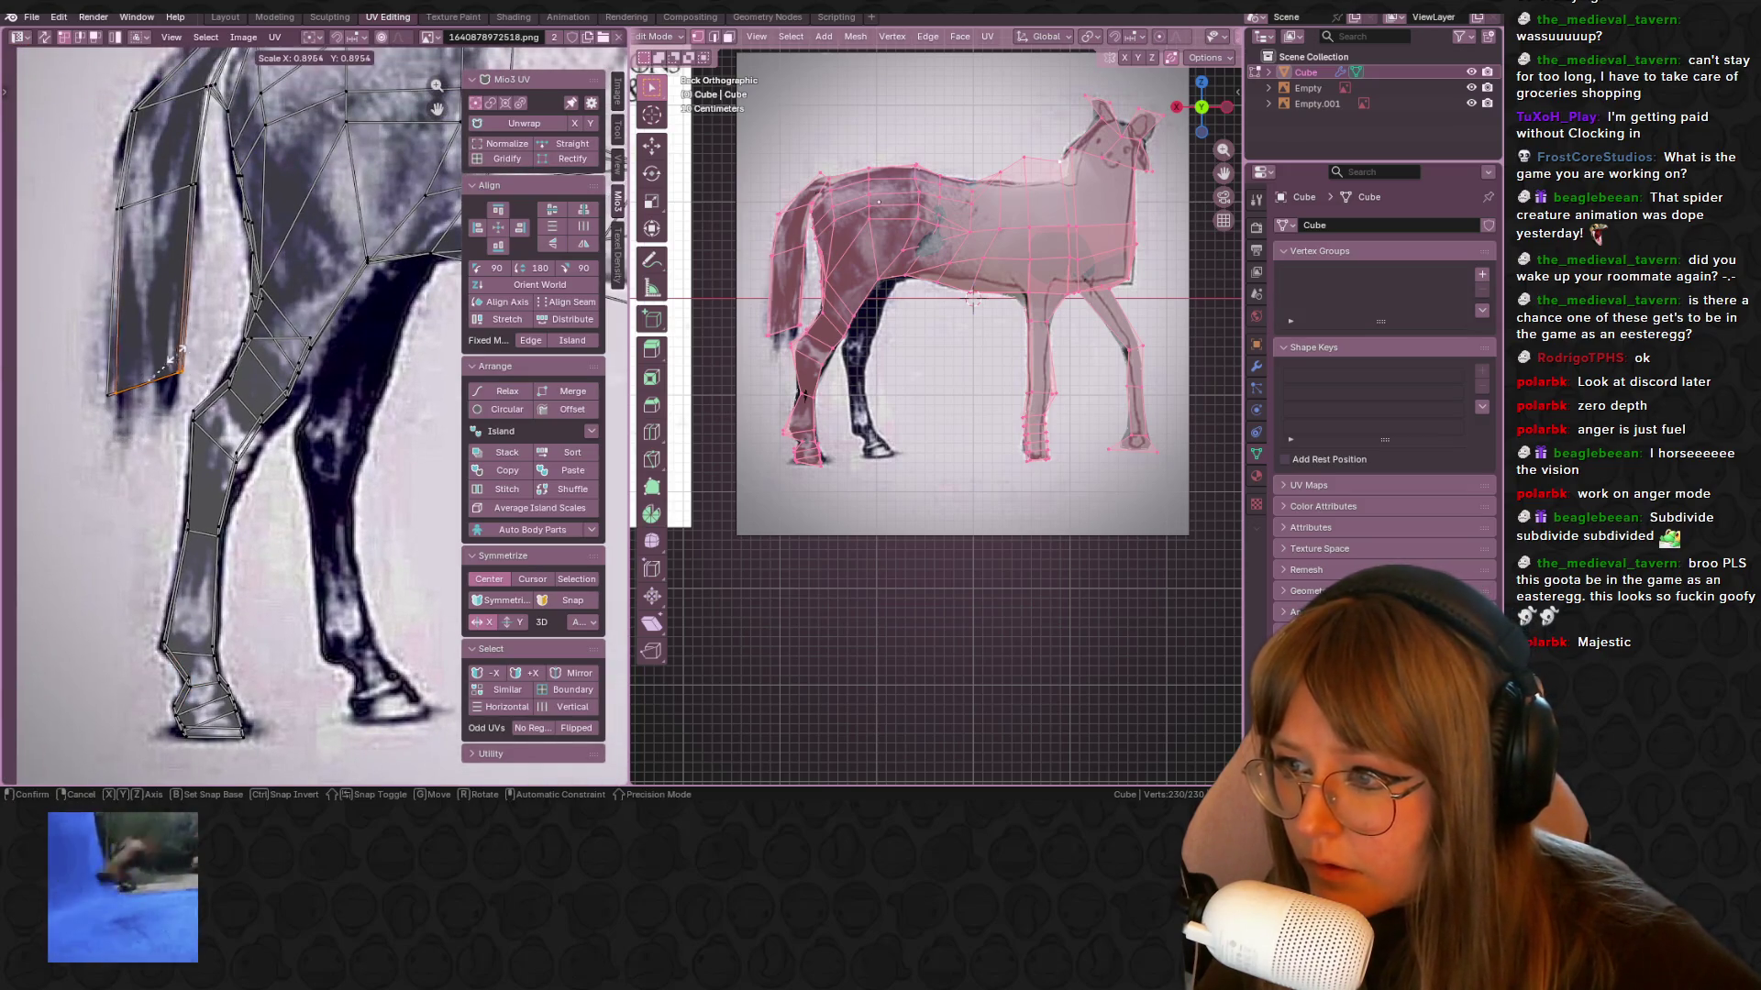
pyautogui.press('g')
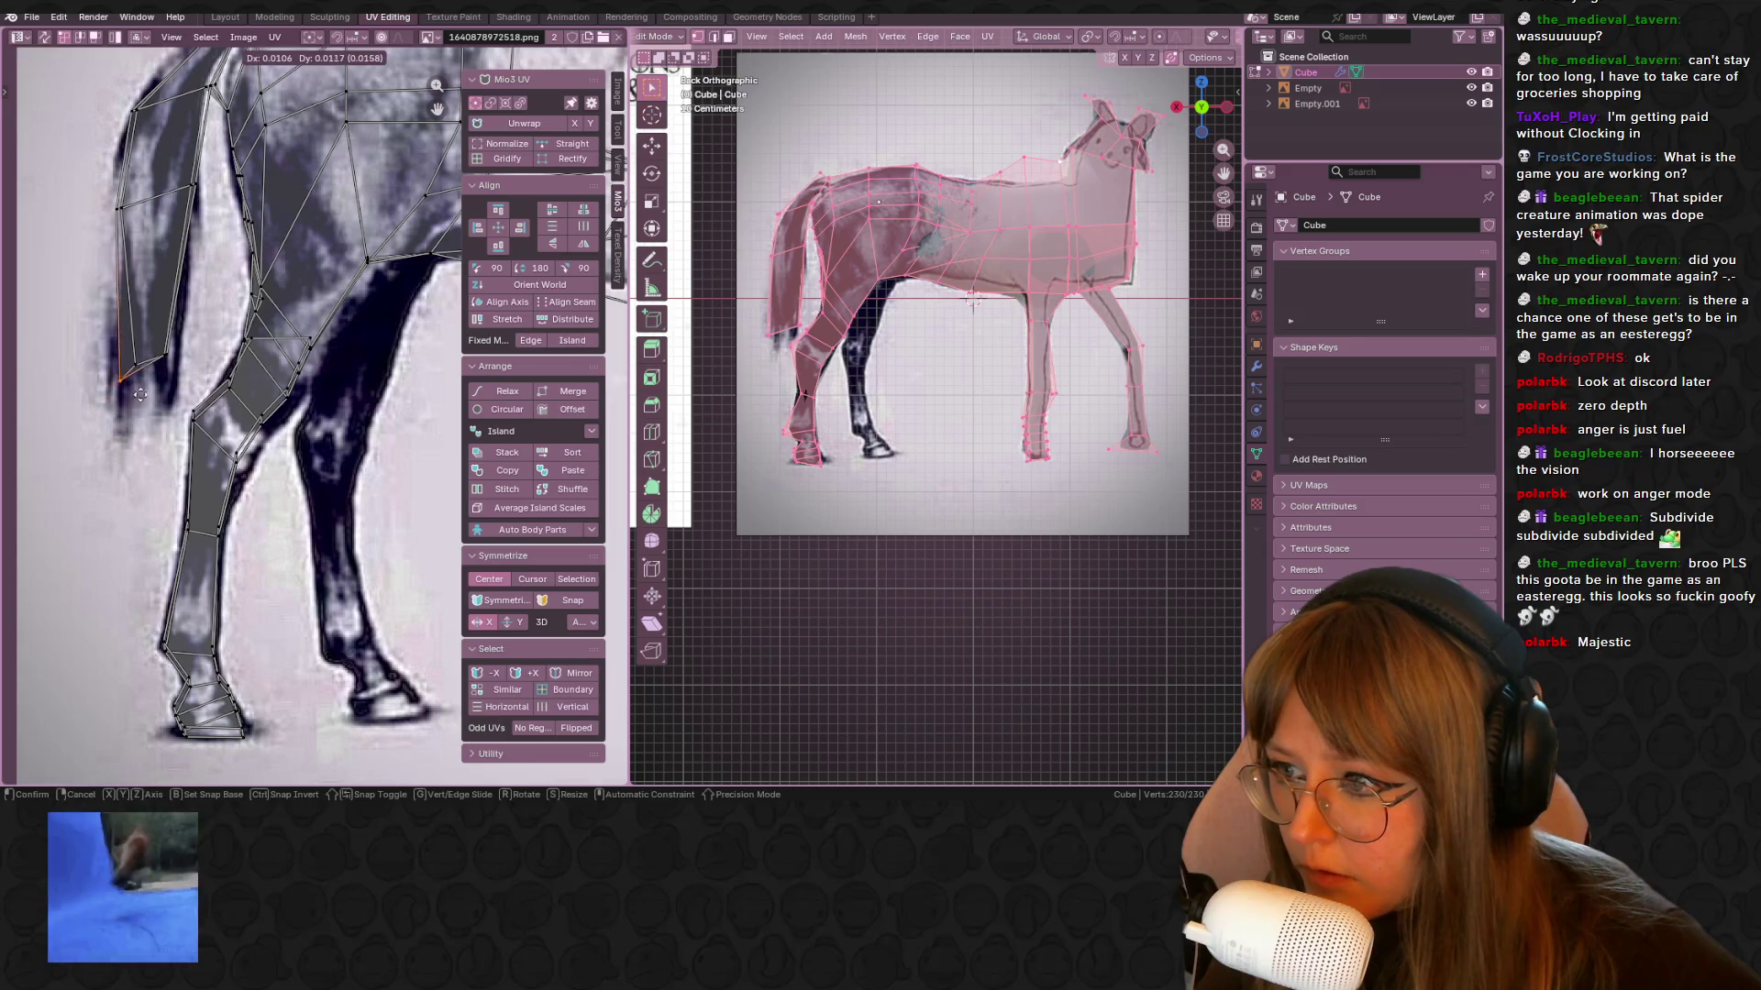
pyautogui.click(139, 387)
pyautogui.press('Tab')
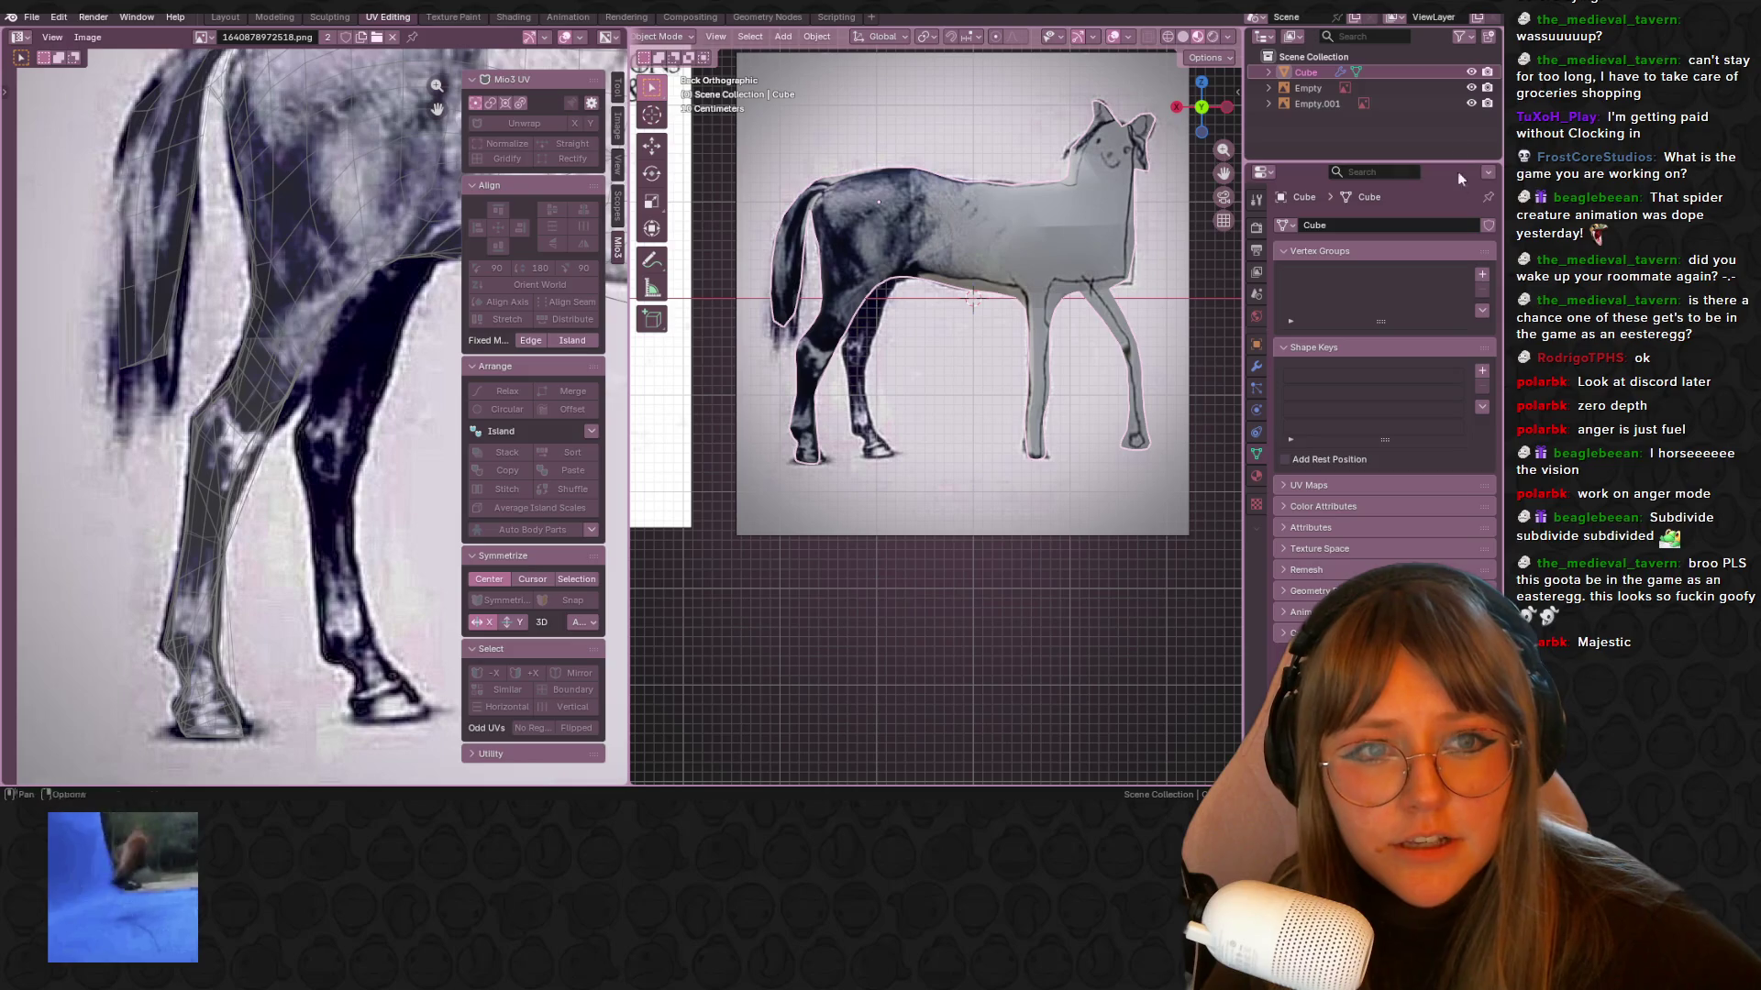
# Hide both reference images and select the whole horse mesh in Edit Mode
pyautogui.click(1471, 87)
pyautogui.click(1471, 103)
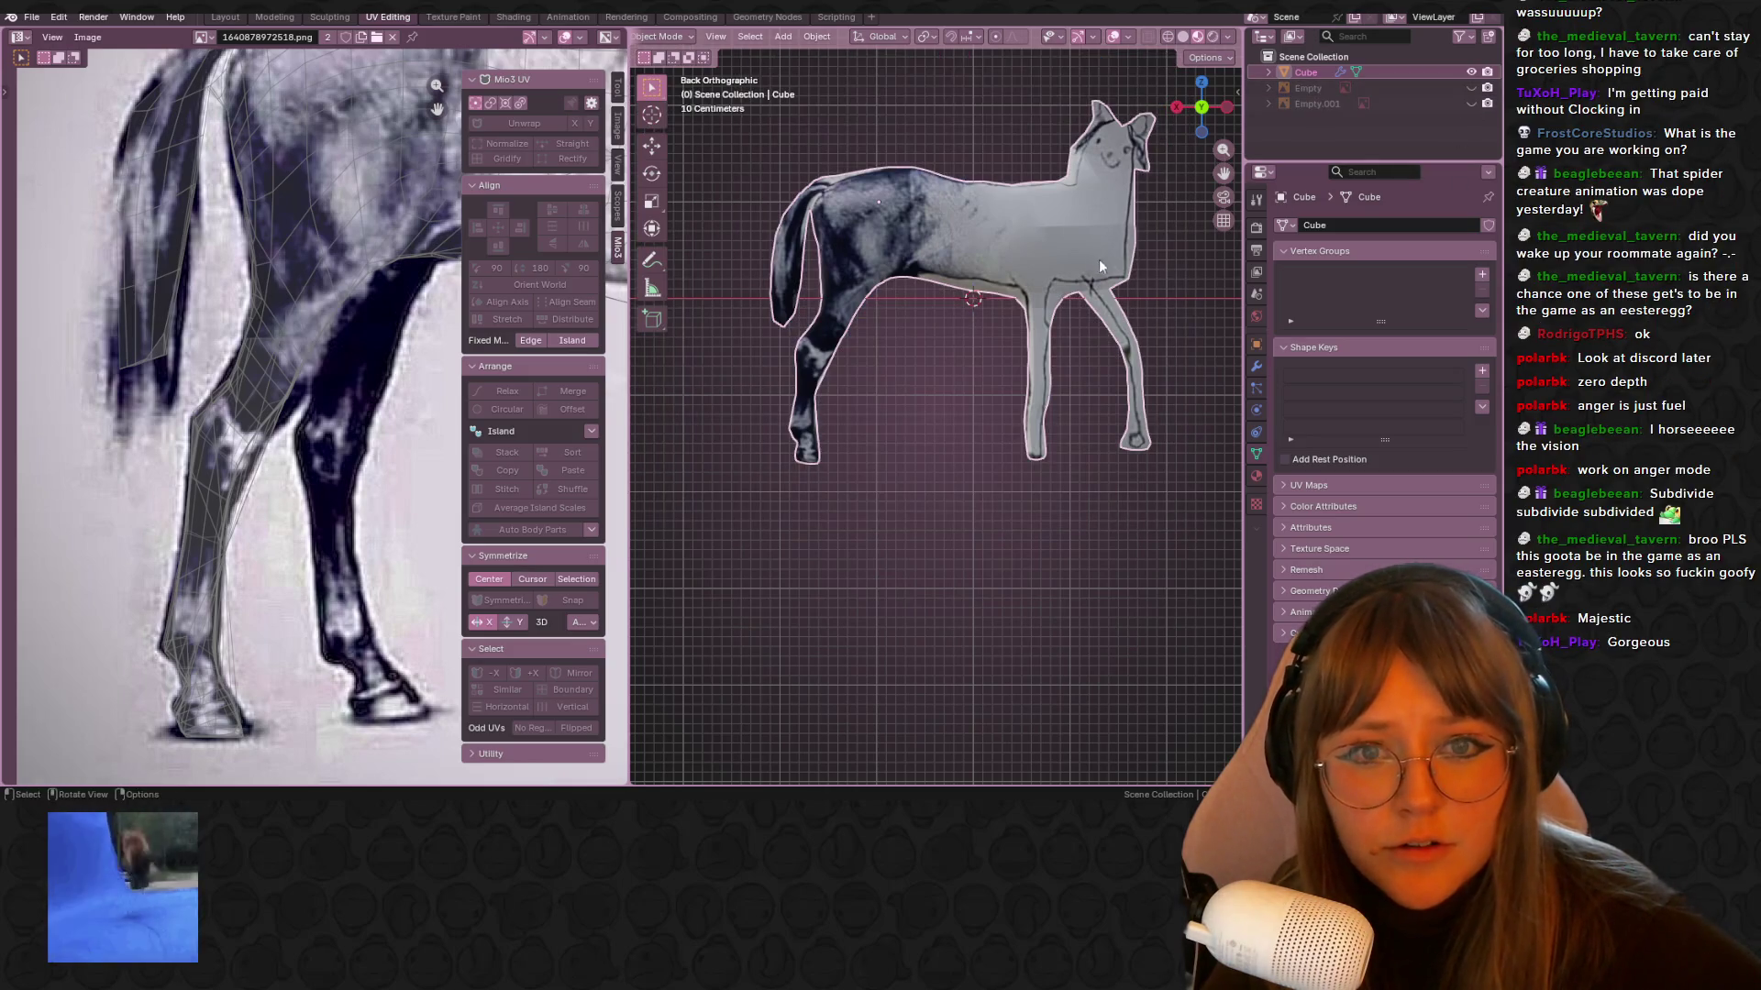
pyautogui.press('Tab')
pyautogui.scroll(-3, 403, 344)
pyautogui.press('a')
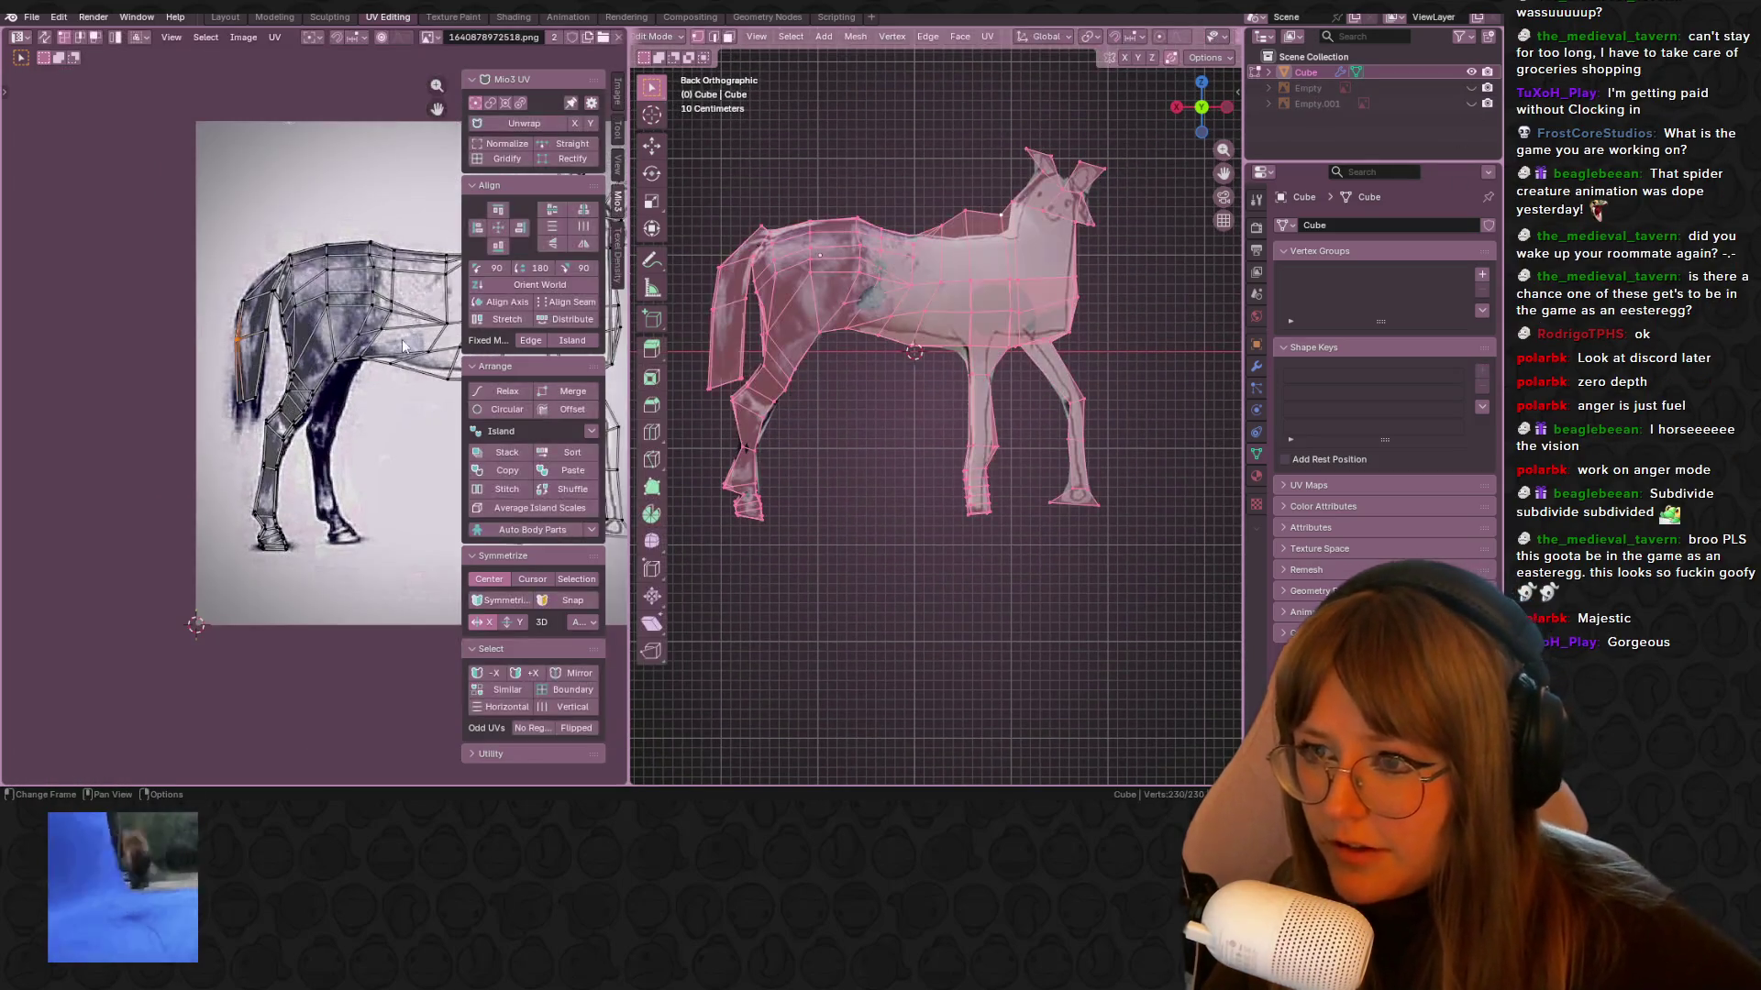
pyautogui.scroll(4, 404, 344)
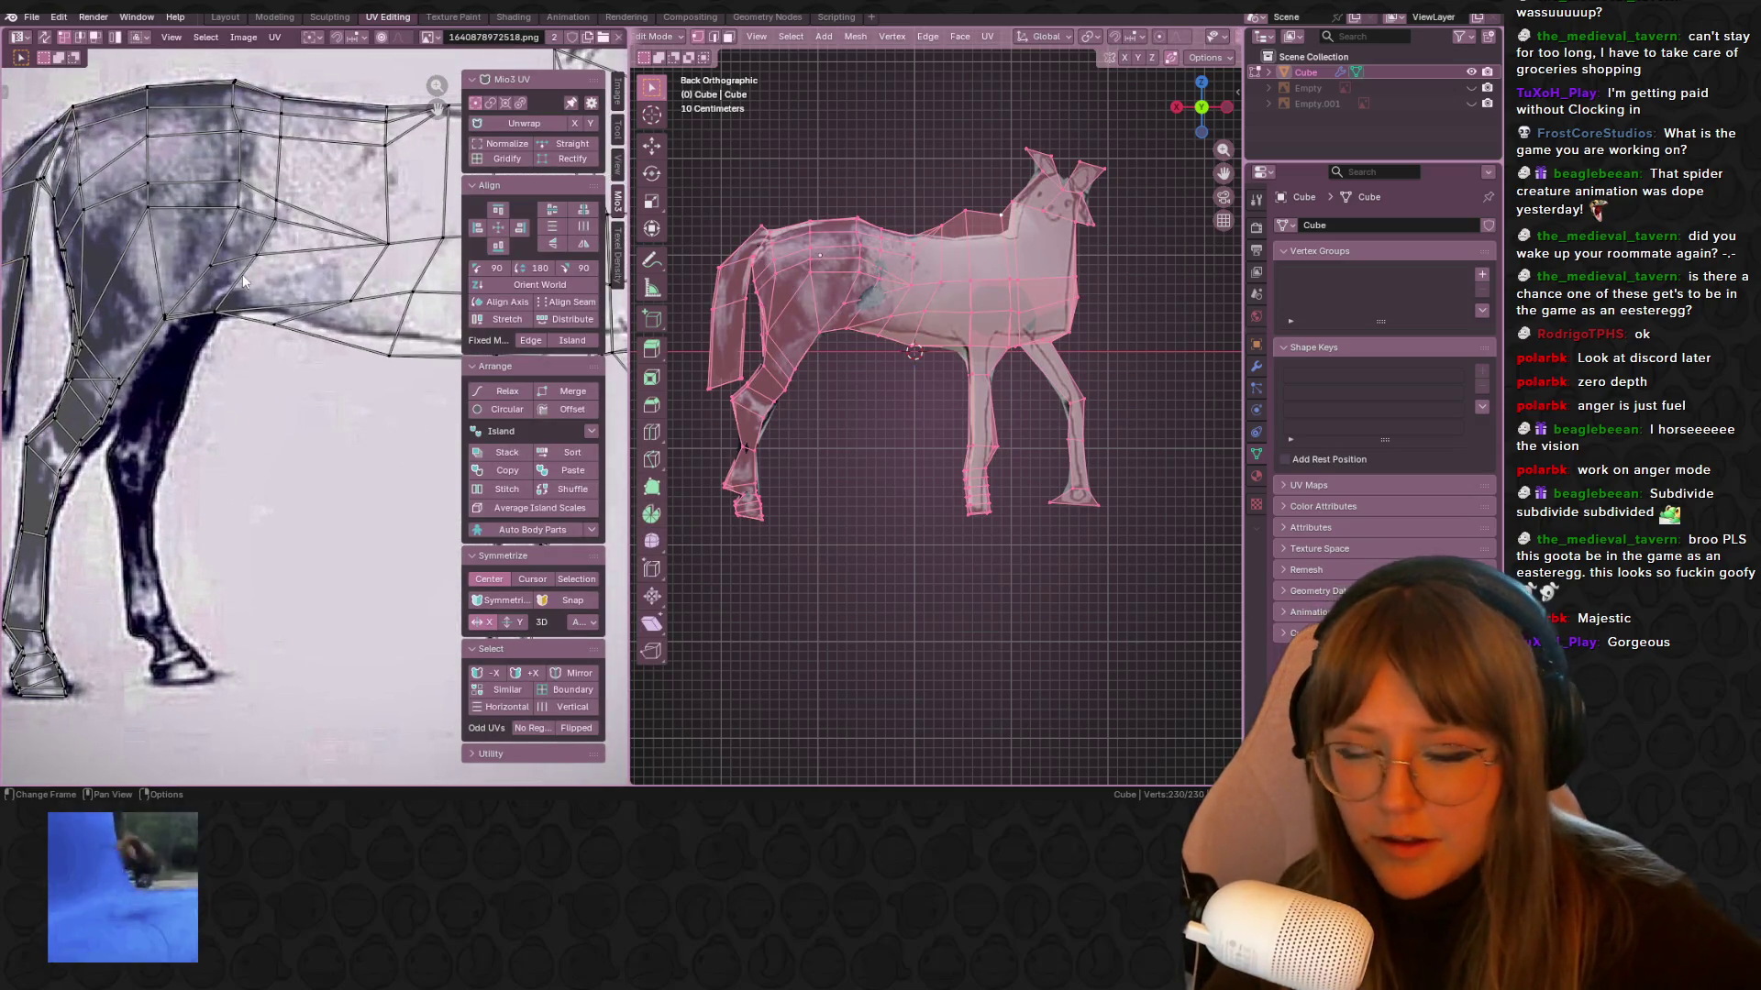
# Move the belly UV point and the lower-leg UV point onto the drawing
pyautogui.moveTo(220, 311); pyautogui.dragTo(310, 336)
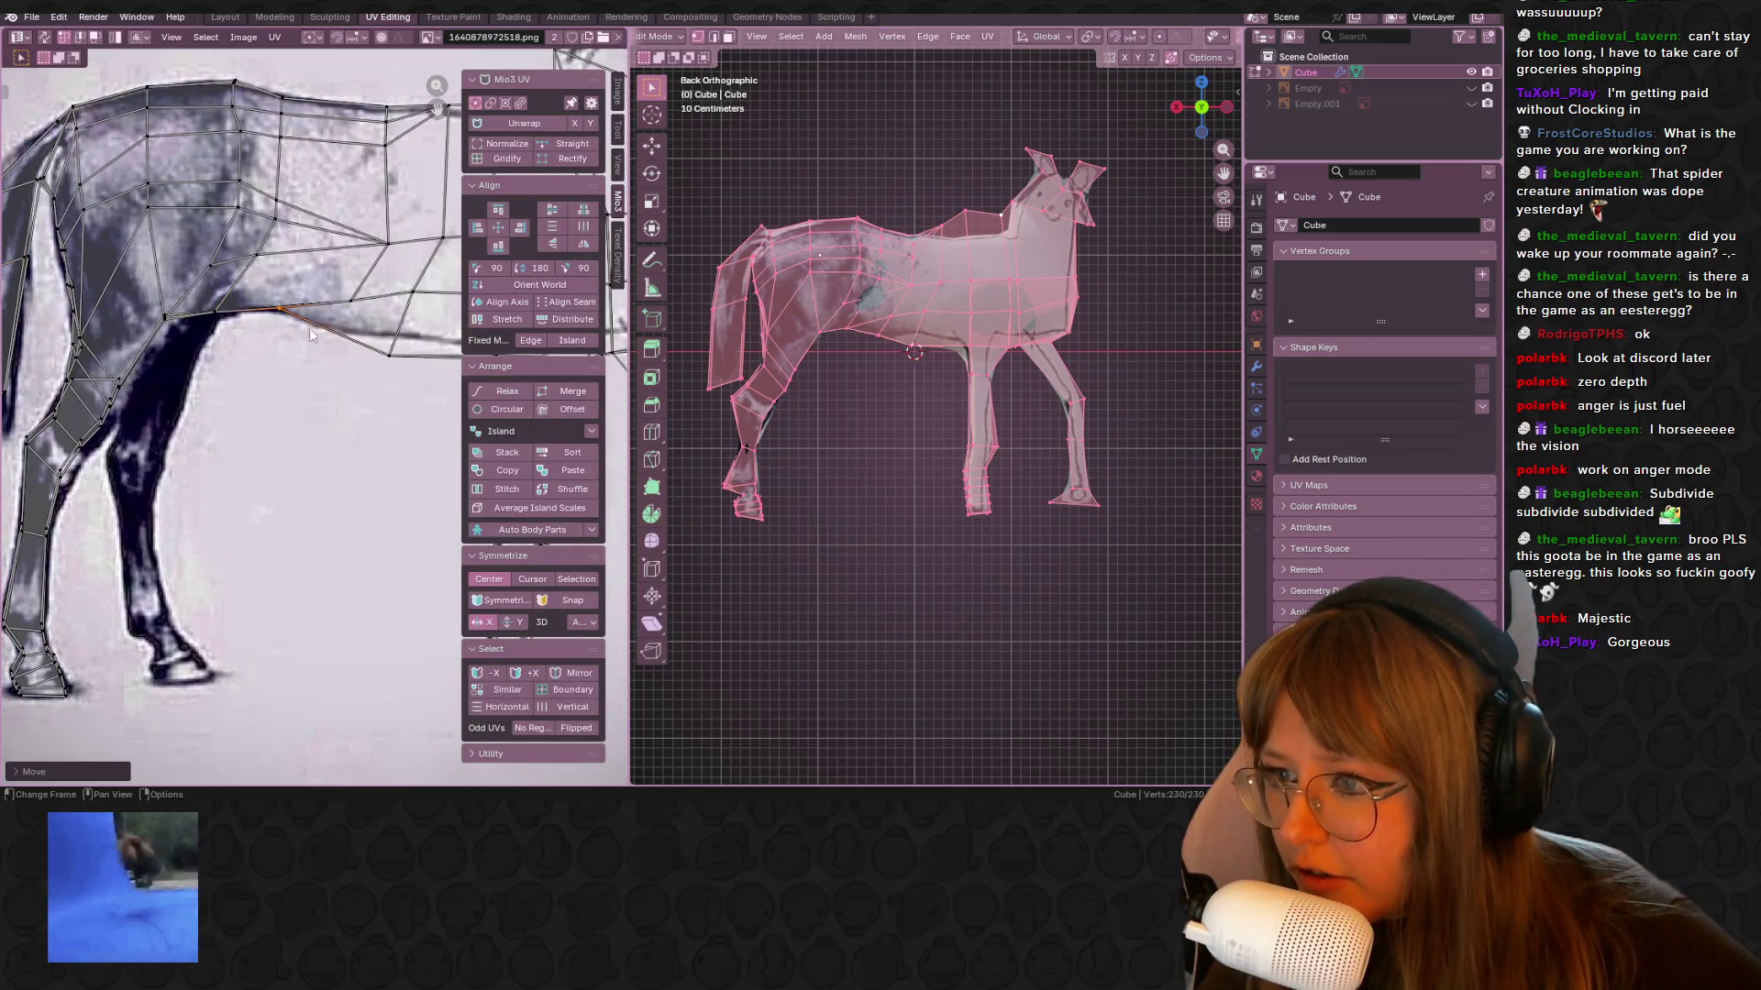
pyautogui.moveTo(310, 336); pyautogui.dragTo(236, 376, button='middle')
pyautogui.press('g')
pyautogui.click(324, 344)
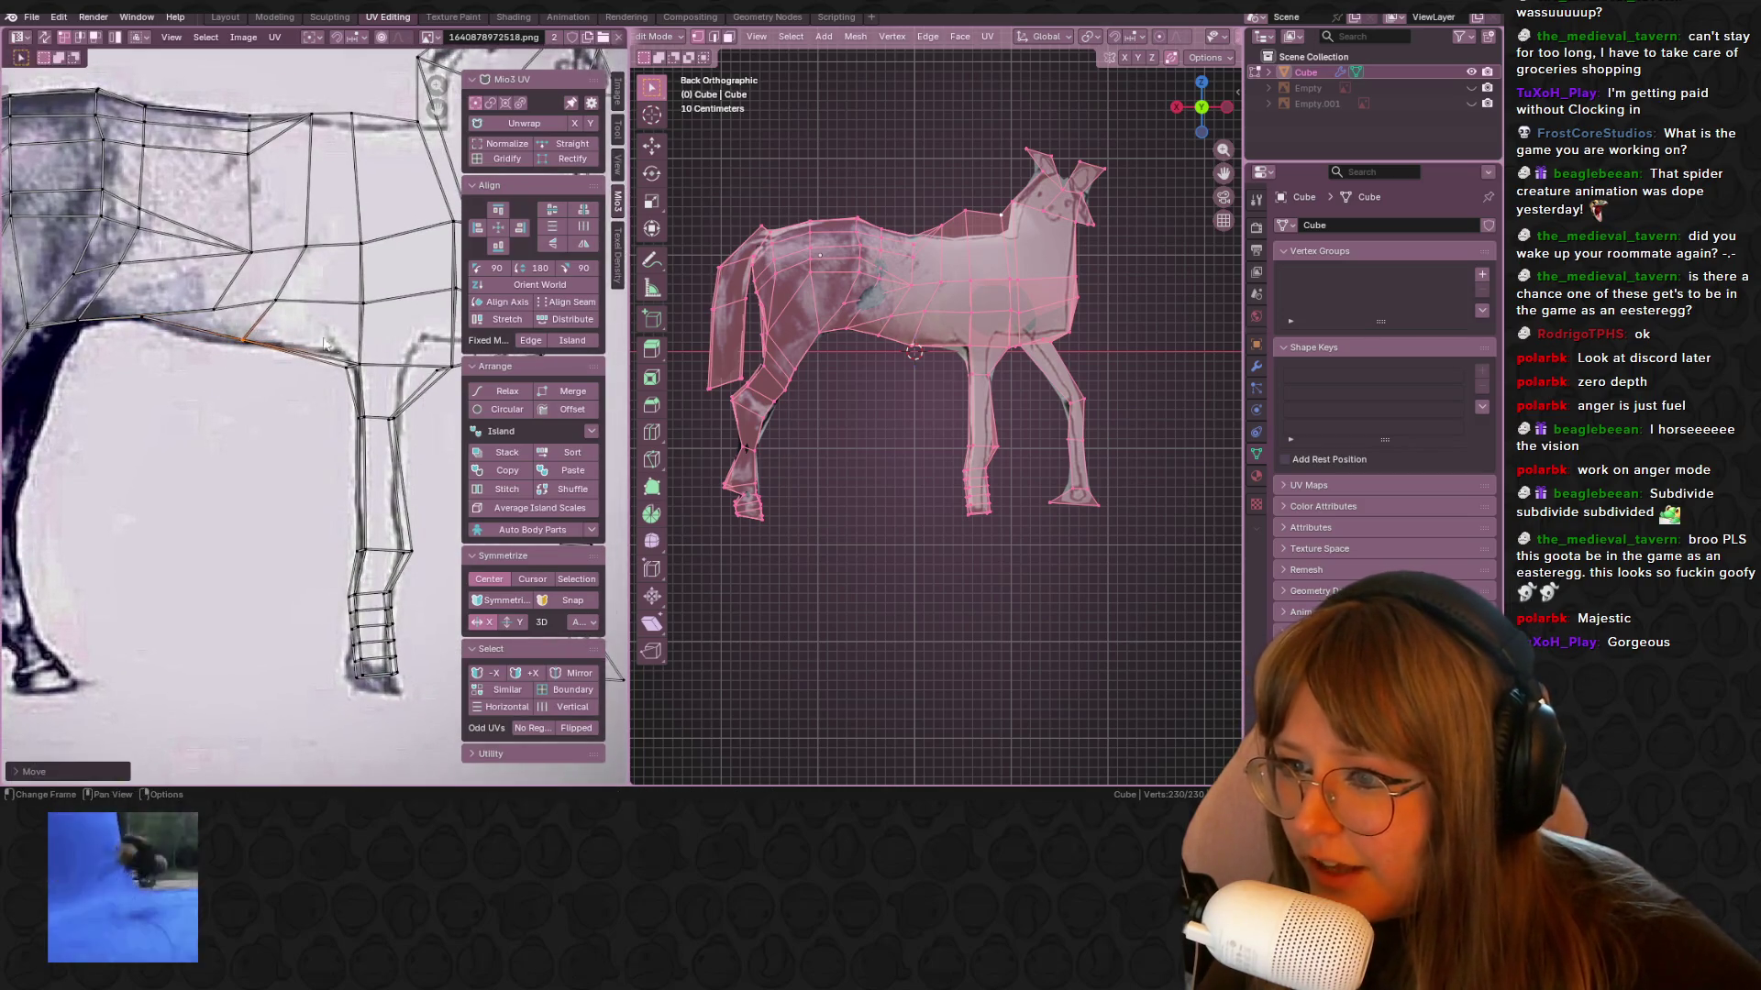
pyautogui.moveTo(359, 389); pyautogui.dragTo(357, 394)
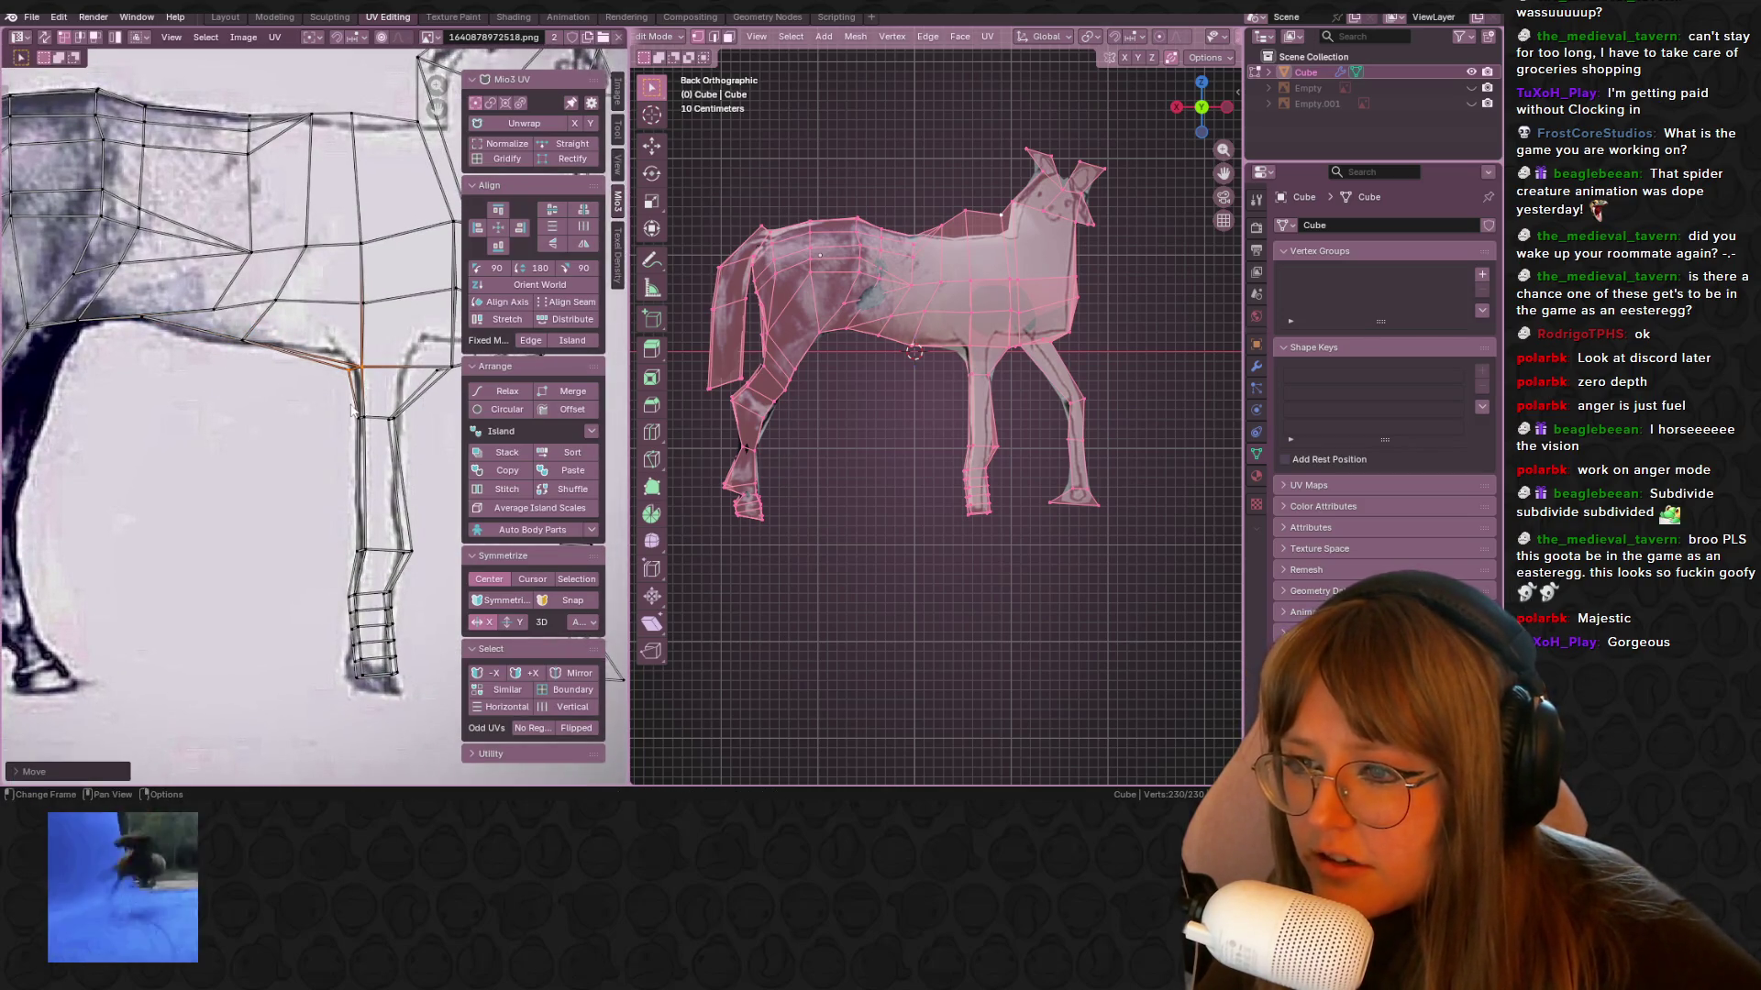
pyautogui.click(346, 531)
pyautogui.moveTo(400, 406)
pyautogui.mouseDown(button='middle')
pyautogui.moveTo(348, 394)
pyautogui.moveTo(272, 443)
pyautogui.mouseUp(button='middle')
pyautogui.press('g')
pyautogui.click(366, 554)
# Move the two leg-top UV points and the chest UV points onto the outline
pyautogui.moveTo(266, 336); pyautogui.dragTo(323, 389)
pyautogui.press('g')
pyautogui.click(343, 375)
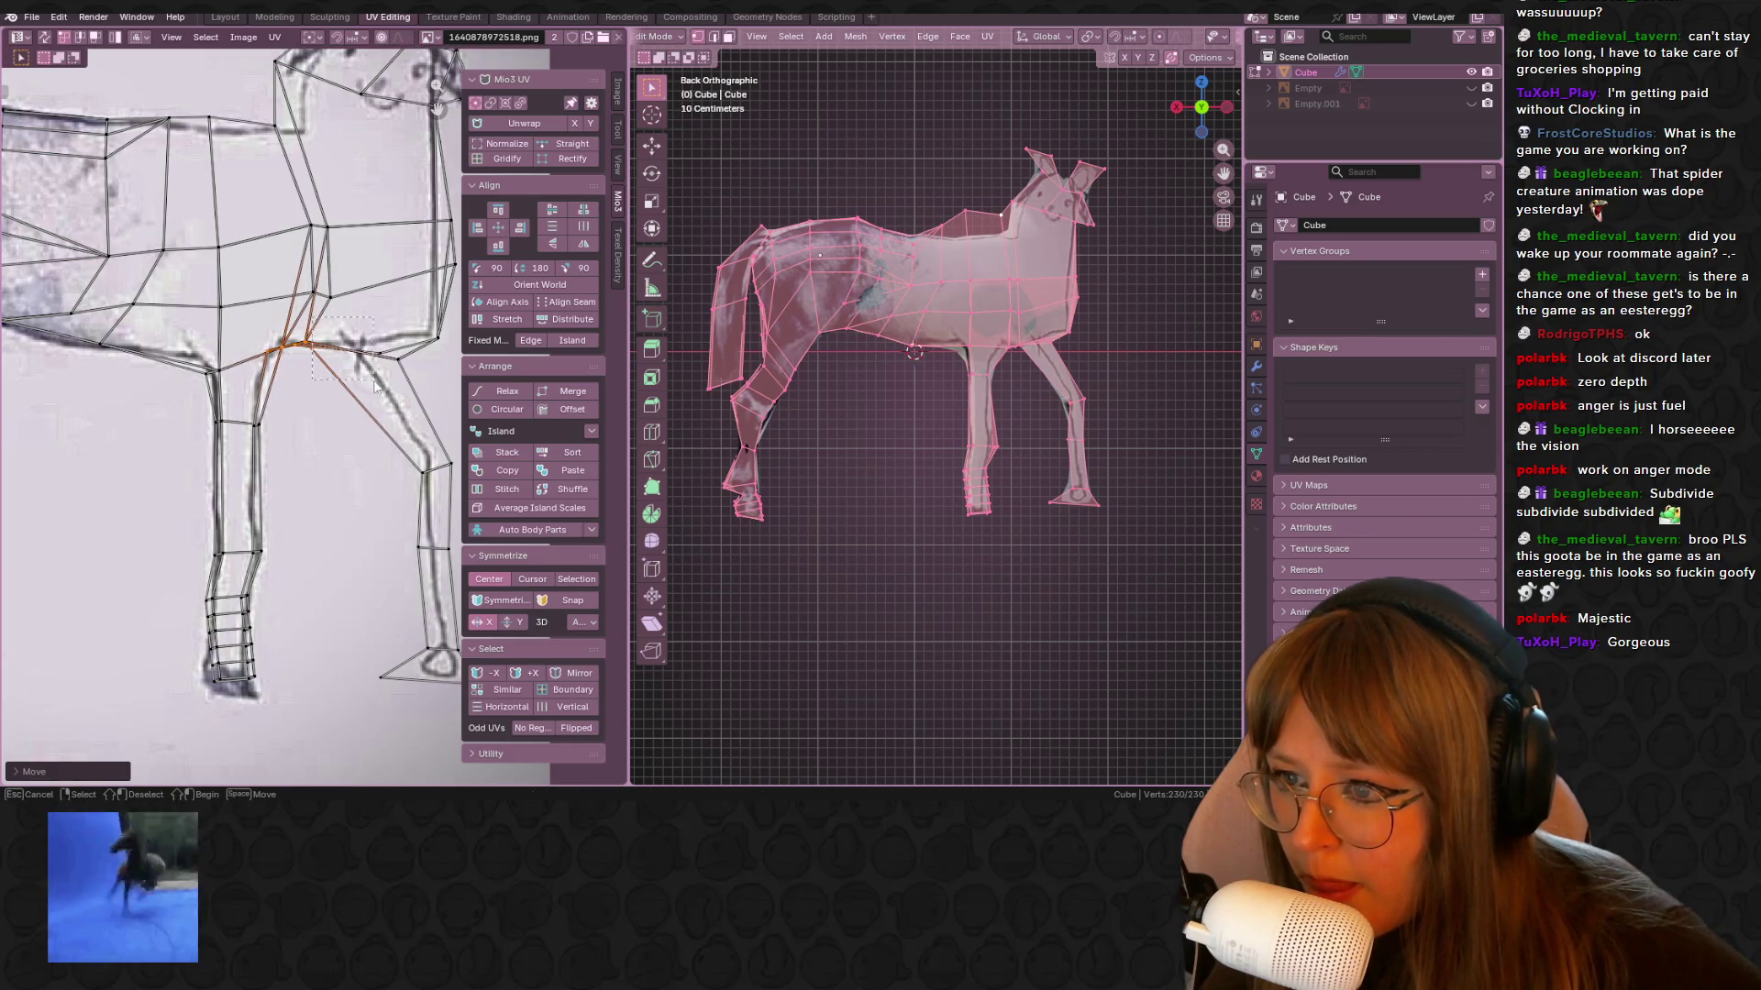
pyautogui.moveTo(428, 344); pyautogui.dragTo(317, 367, button='middle')
pyautogui.moveTo(347, 406); pyautogui.dragTo(348, 406)
pyautogui.press('g')
pyautogui.click(367, 330)
# Adjust the front-leg UV point, then leave Edit Mode for the Layout workspace
pyautogui.moveTo(323, 263); pyautogui.dragTo(407, 306)
pyautogui.press('g')
pyautogui.click(376, 263)
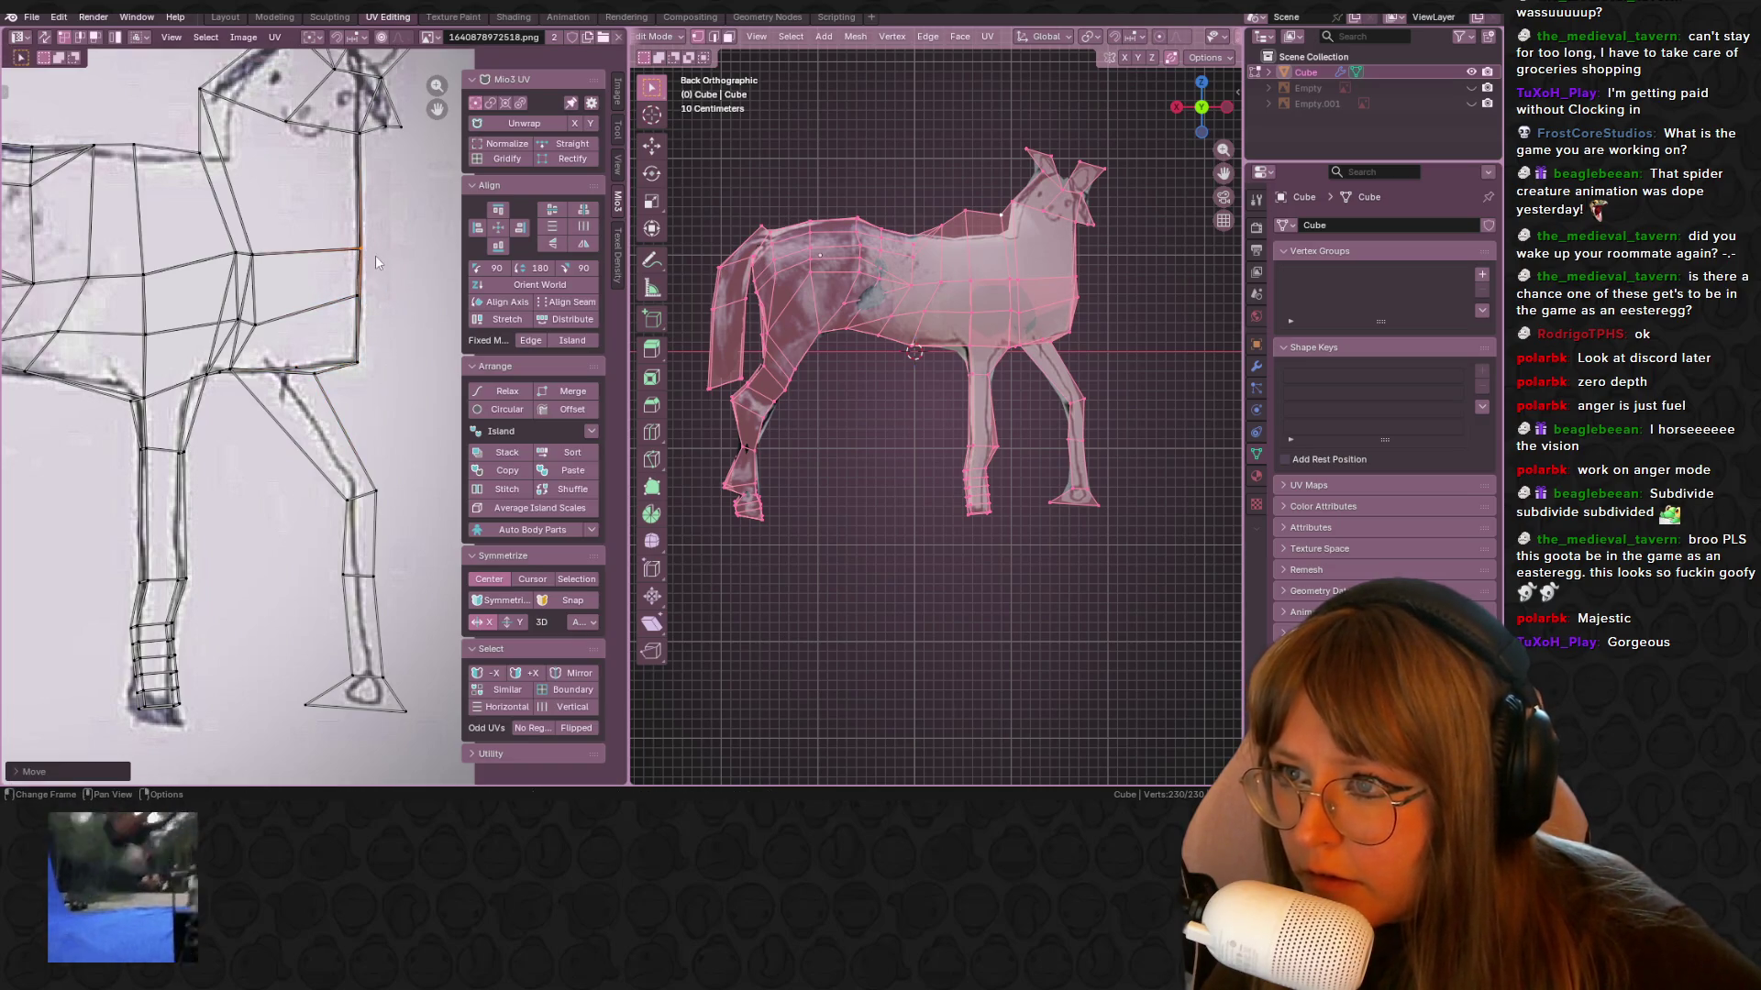
pyautogui.press('Tab')
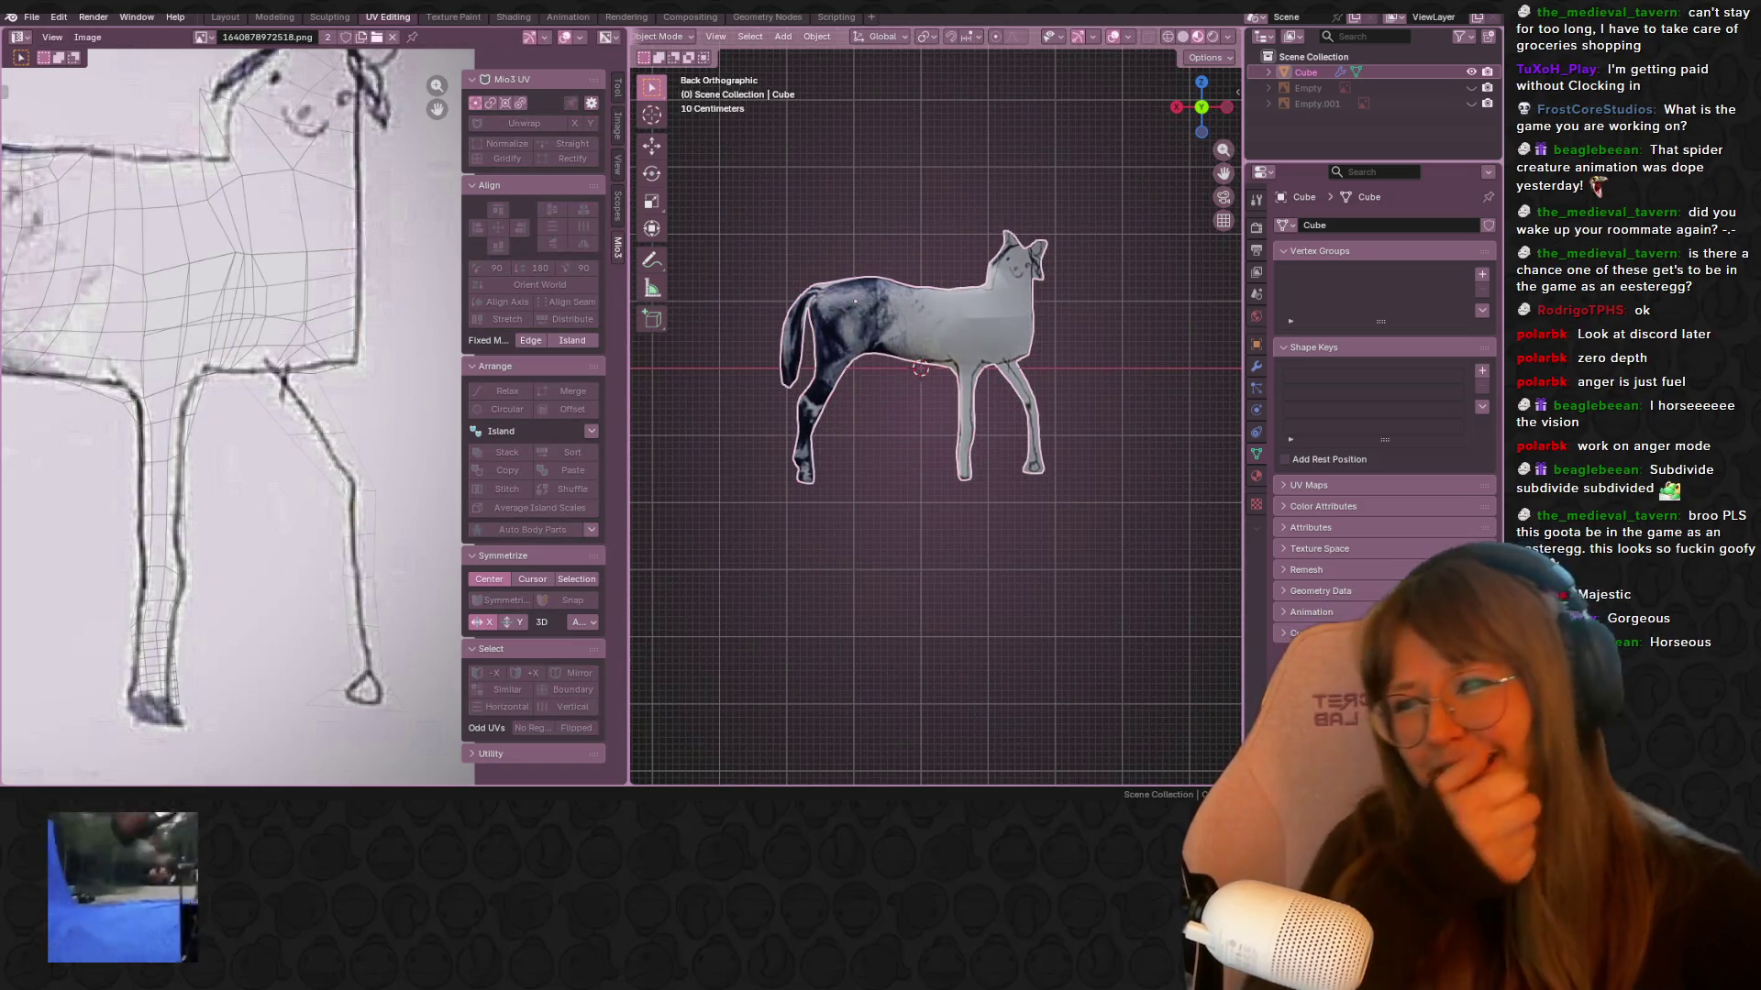
pyautogui.click(225, 17)
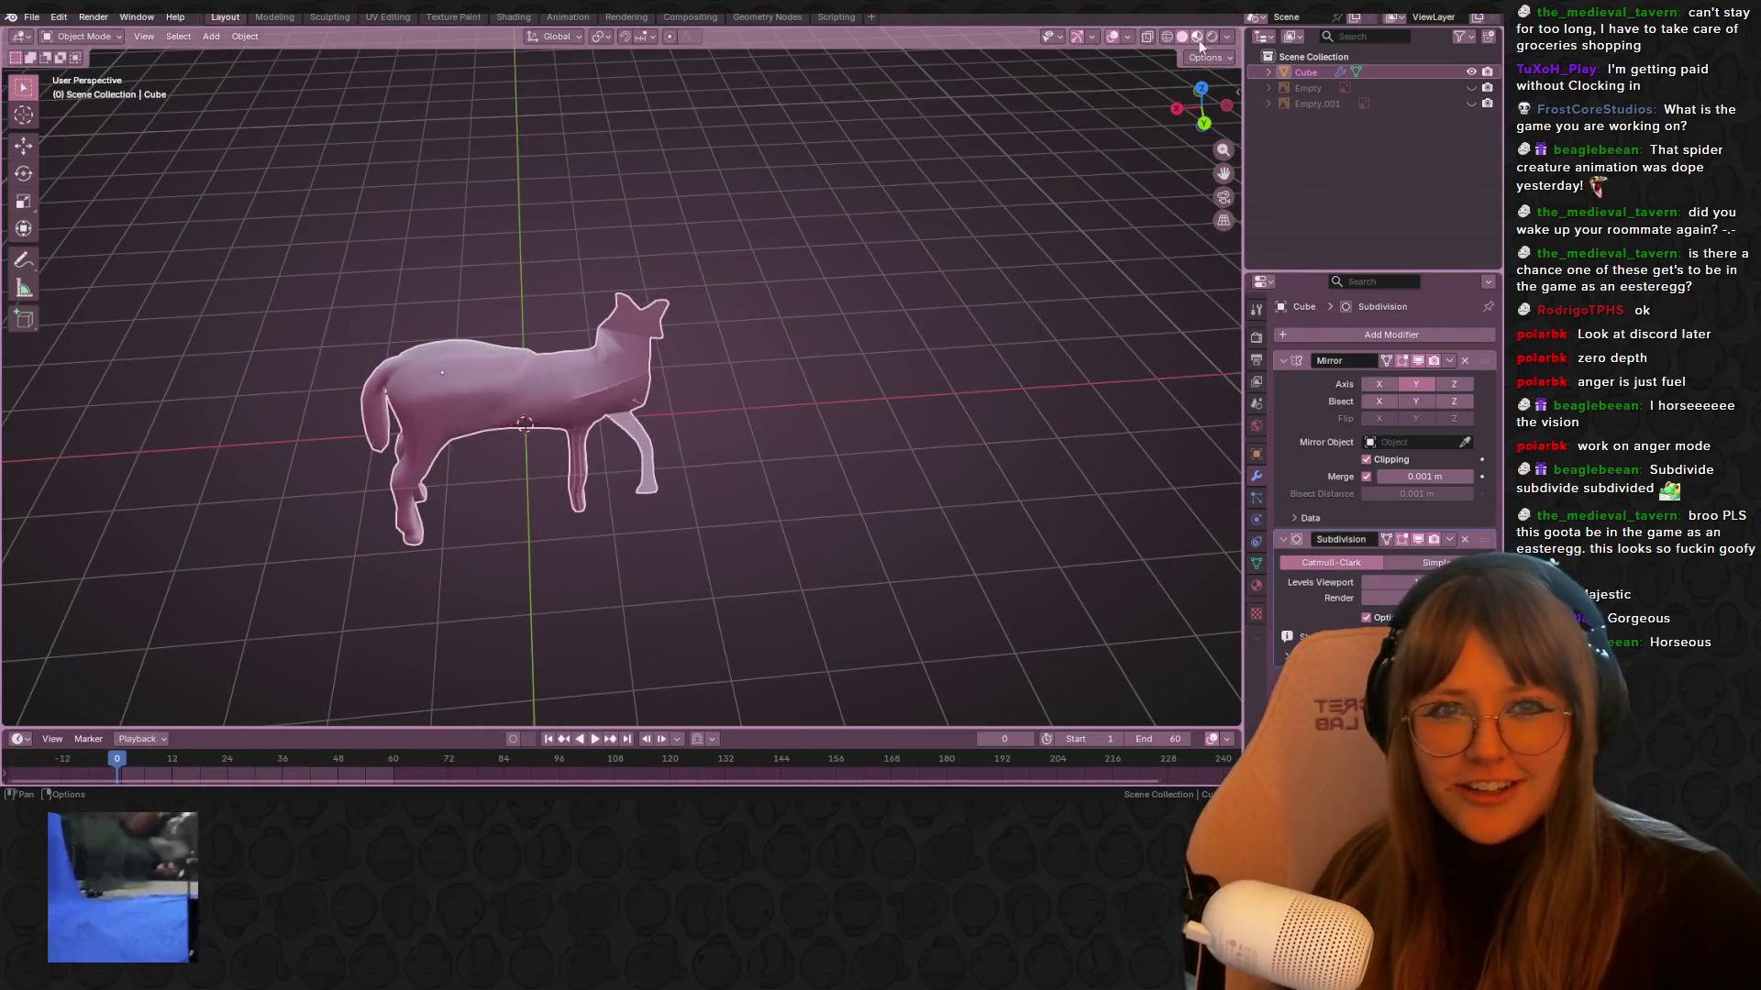
# Switch to Material Preview shading and orbit the textured horse from behind and the side
pyautogui.click(1197, 36)
pyautogui.moveTo(471, 450)
pyautogui.mouseDown(button='middle')
pyautogui.moveTo(767, 369)
pyautogui.moveTo(624, 367)
pyautogui.moveTo(602, 392)
pyautogui.moveTo(642, 407)
pyautogui.moveTo(563, 445)
pyautogui.moveTo(480, 393)
pyautogui.moveTo(794, 365)
pyautogui.moveTo(793, 425)
pyautogui.moveTo(662, 420)
pyautogui.moveTo(552, 339)
pyautogui.moveTo(550, 367)
pyautogui.moveTo(871, 396)
pyautogui.moveTo(1073, 444)
pyautogui.moveTo(53, 404)
pyautogui.moveTo(512, 376)
pyautogui.moveTo(551, 441)
pyautogui.moveTo(495, 417)
pyautogui.moveTo(39, 663)
pyautogui.mouseUp(button='middle')
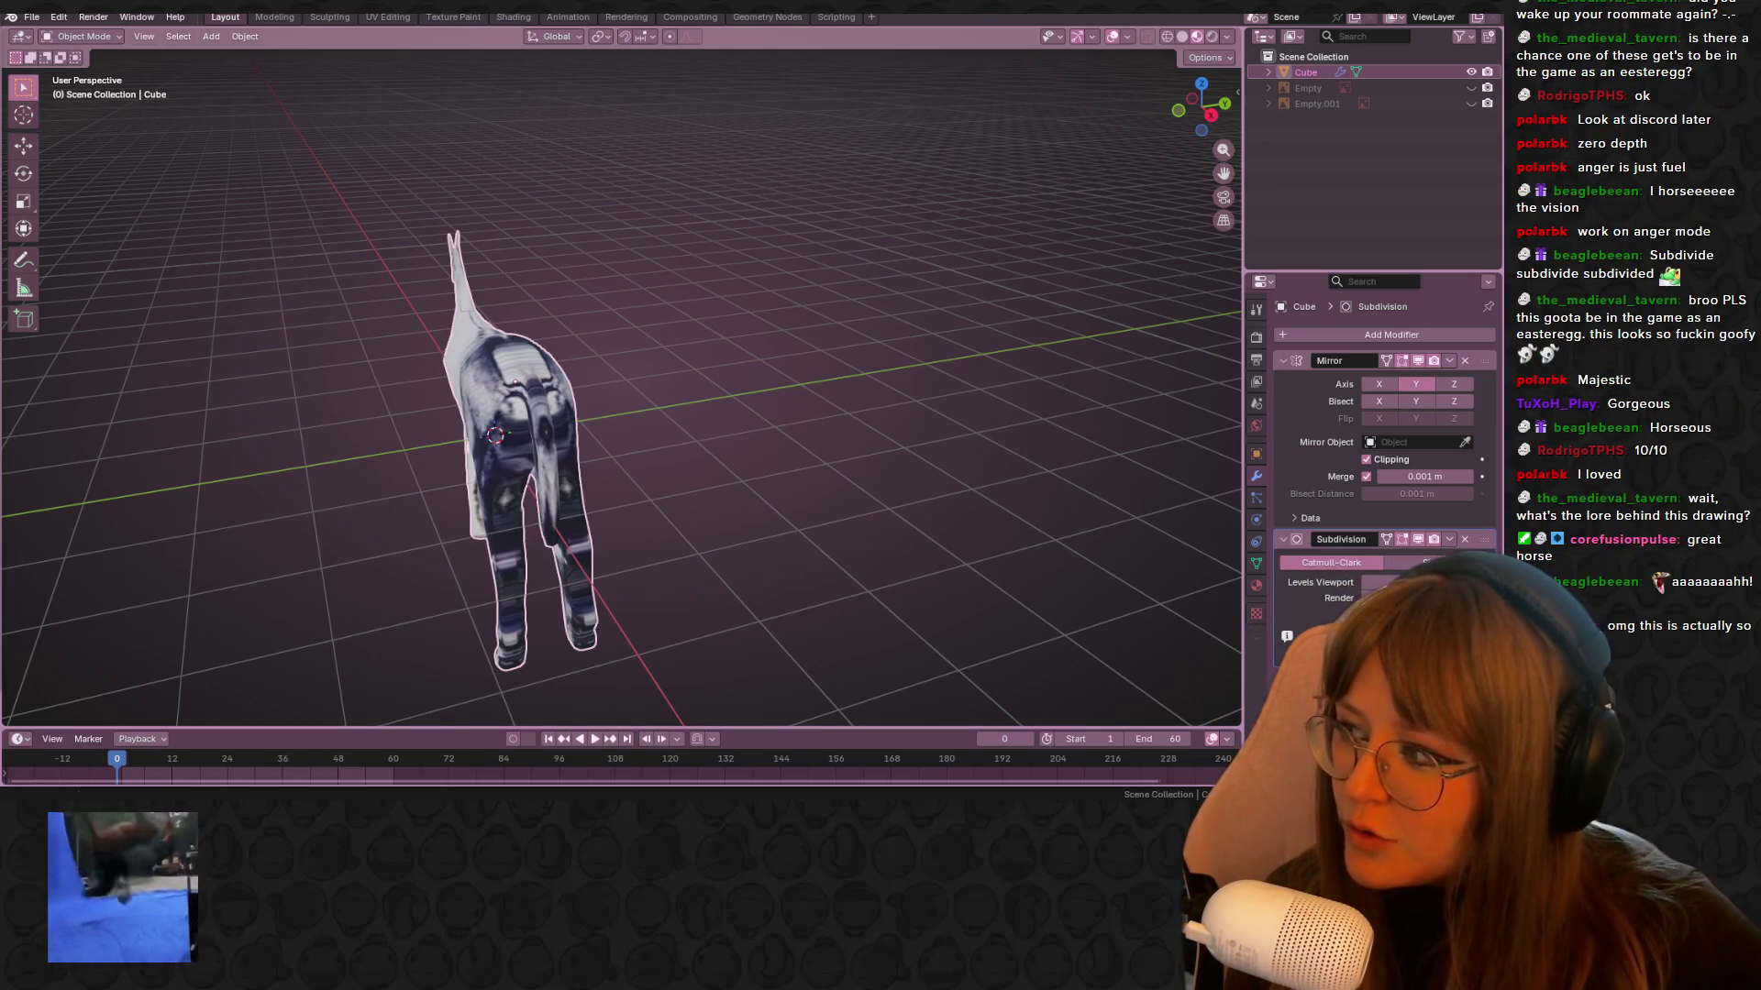
pyautogui.moveTo(911, 421)
pyautogui.mouseDown(button='middle')
pyautogui.moveTo(743, 373)
pyautogui.moveTo(664, 418)
pyautogui.mouseUp(button='middle')
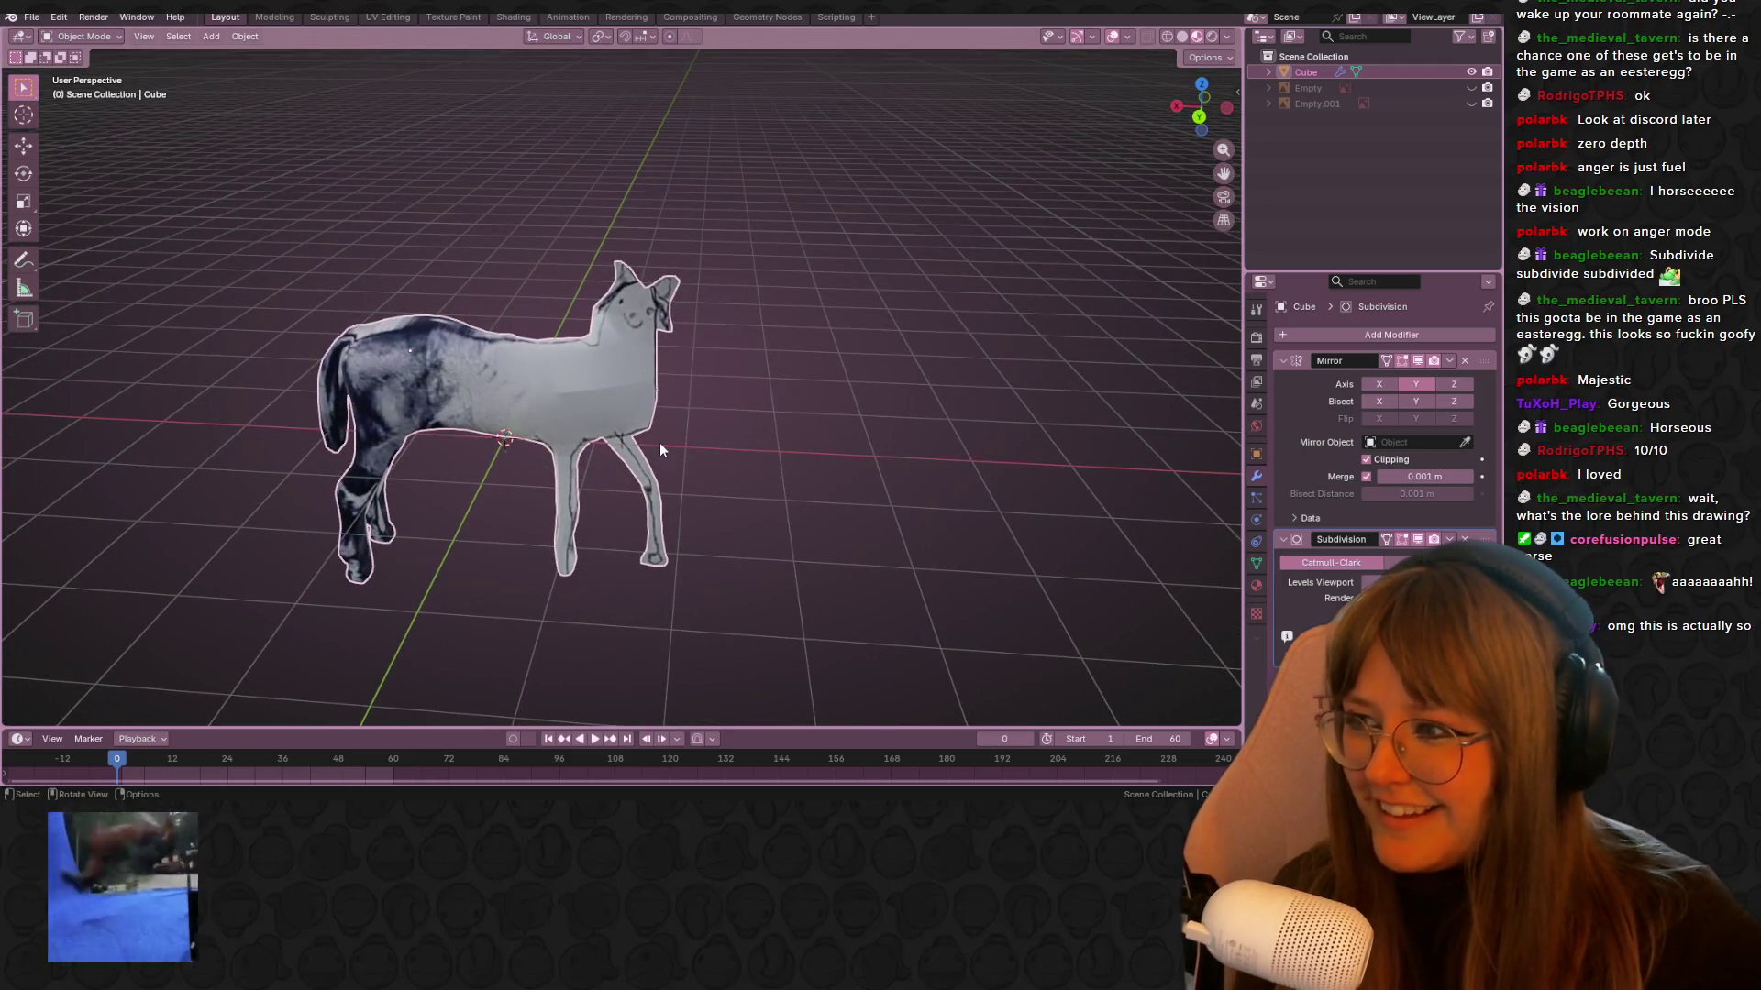
pyautogui.scroll(1, 660, 445)
pyautogui.moveTo(884, 279)
pyautogui.mouseDown(button='middle')
pyautogui.moveTo(816, 310)
pyautogui.moveTo(873, 209)
pyautogui.moveTo(826, 177)
pyautogui.moveTo(1033, 233)
pyautogui.moveTo(976, 257)
pyautogui.moveTo(917, 372)
pyautogui.moveTo(798, 247)
pyautogui.moveTo(616, 195)
pyautogui.moveTo(988, 218)
pyautogui.moveTo(1076, 255)
pyautogui.moveTo(938, 200)
pyautogui.moveTo(899, 378)
pyautogui.moveTo(798, 224)
pyautogui.moveTo(601, 245)
pyautogui.moveTo(315, 221)
pyautogui.moveTo(141, 255)
pyautogui.moveTo(135, 240)
pyautogui.moveTo(587, 306)
pyautogui.mouseUp(button='middle')
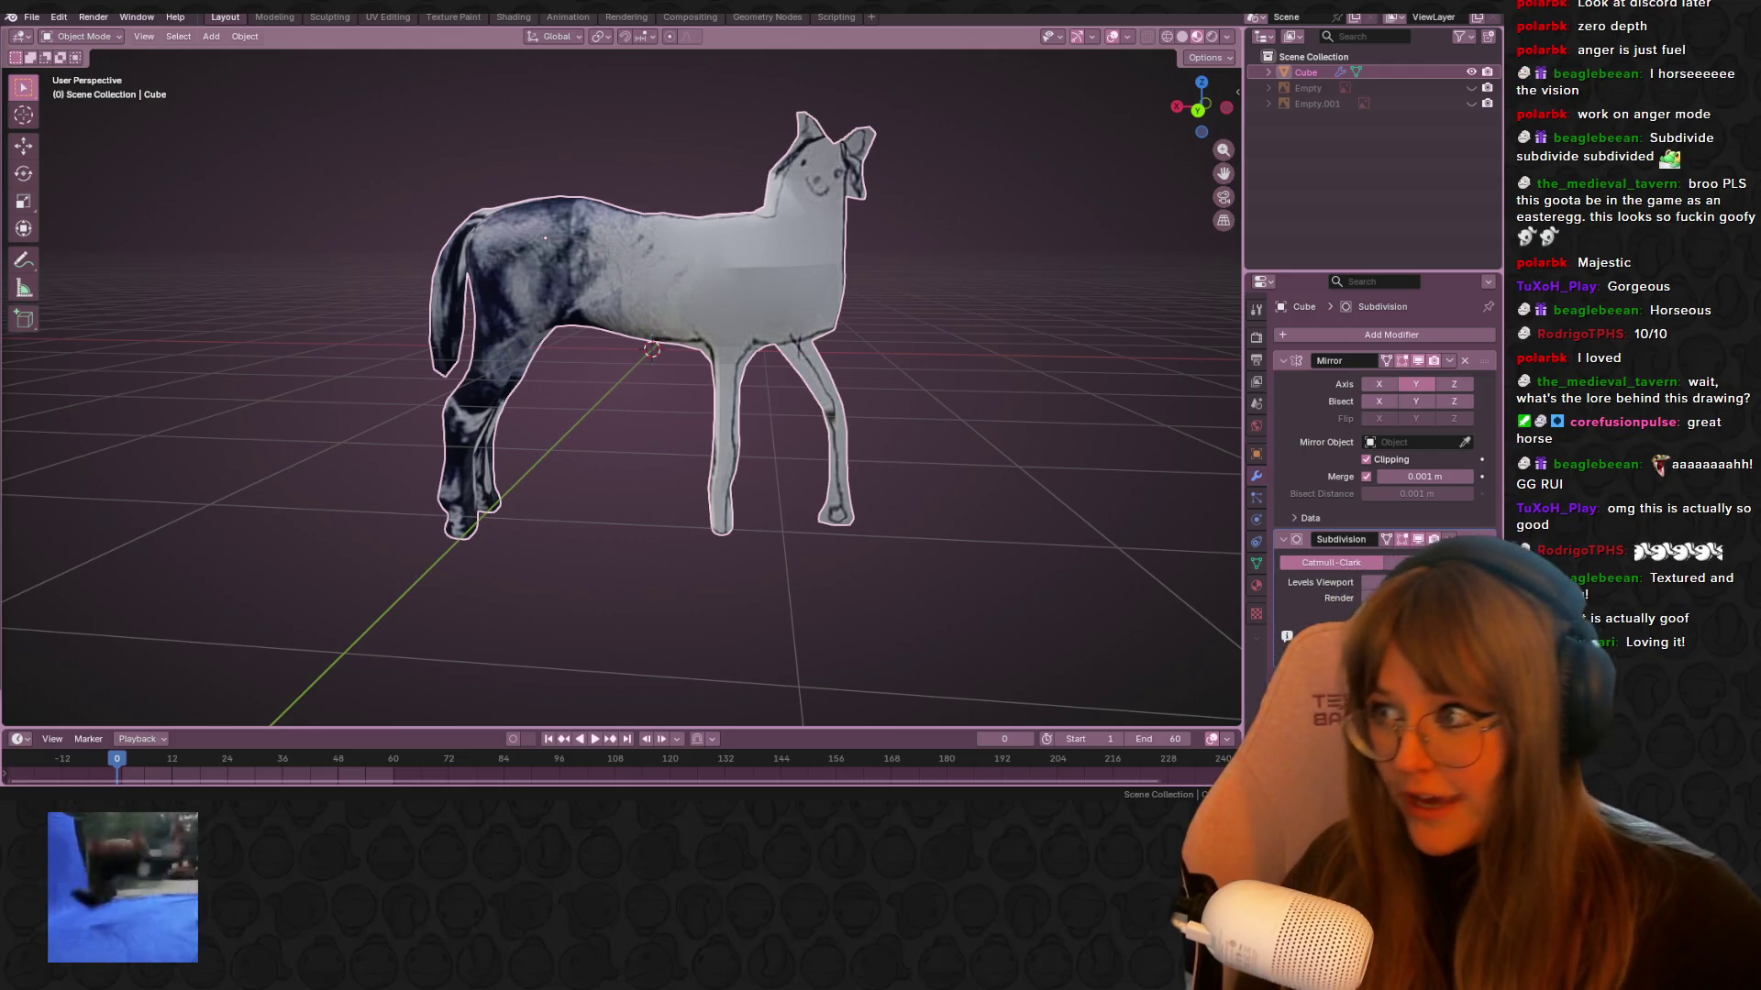
pyautogui.moveTo(935, 298); pyautogui.dragTo(902, 344, button='middle')
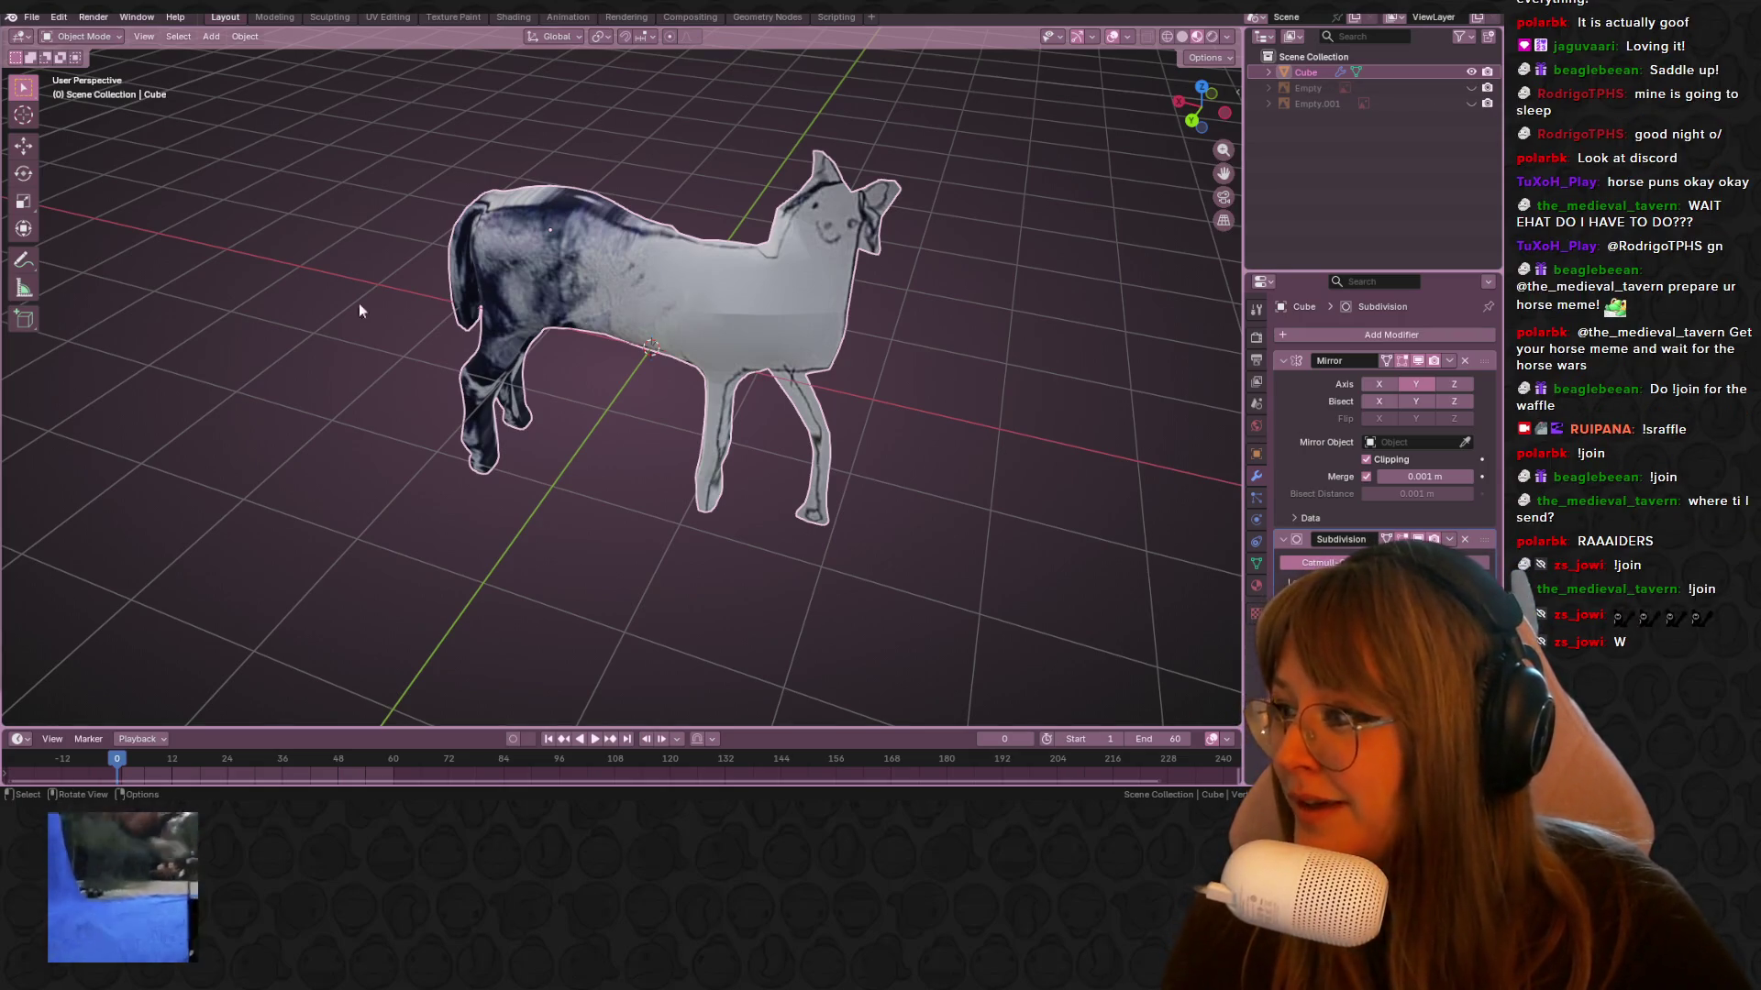
pyautogui.click(1471, 87)
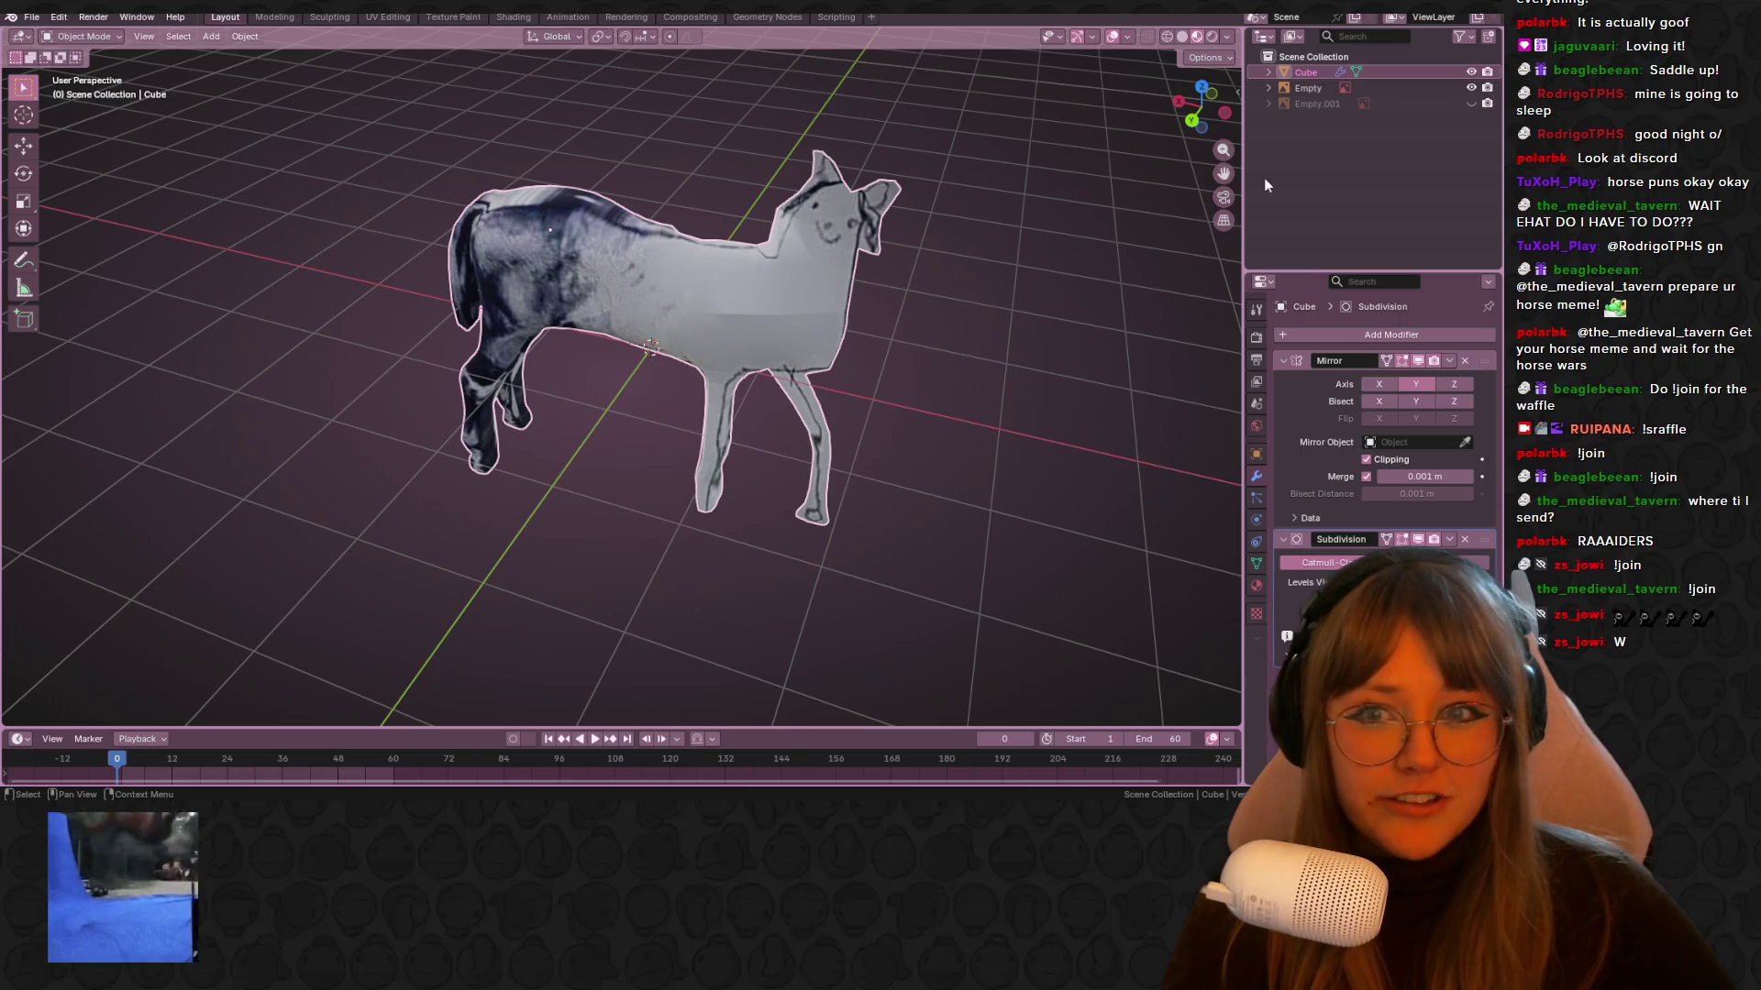
# Unhide the second reference image and snap to a straight-on orthographic view of the horse
pyautogui.scroll(-3, 1159, 218)
pyautogui.moveTo(1159, 218); pyautogui.dragTo(1192, 128, button='middle')
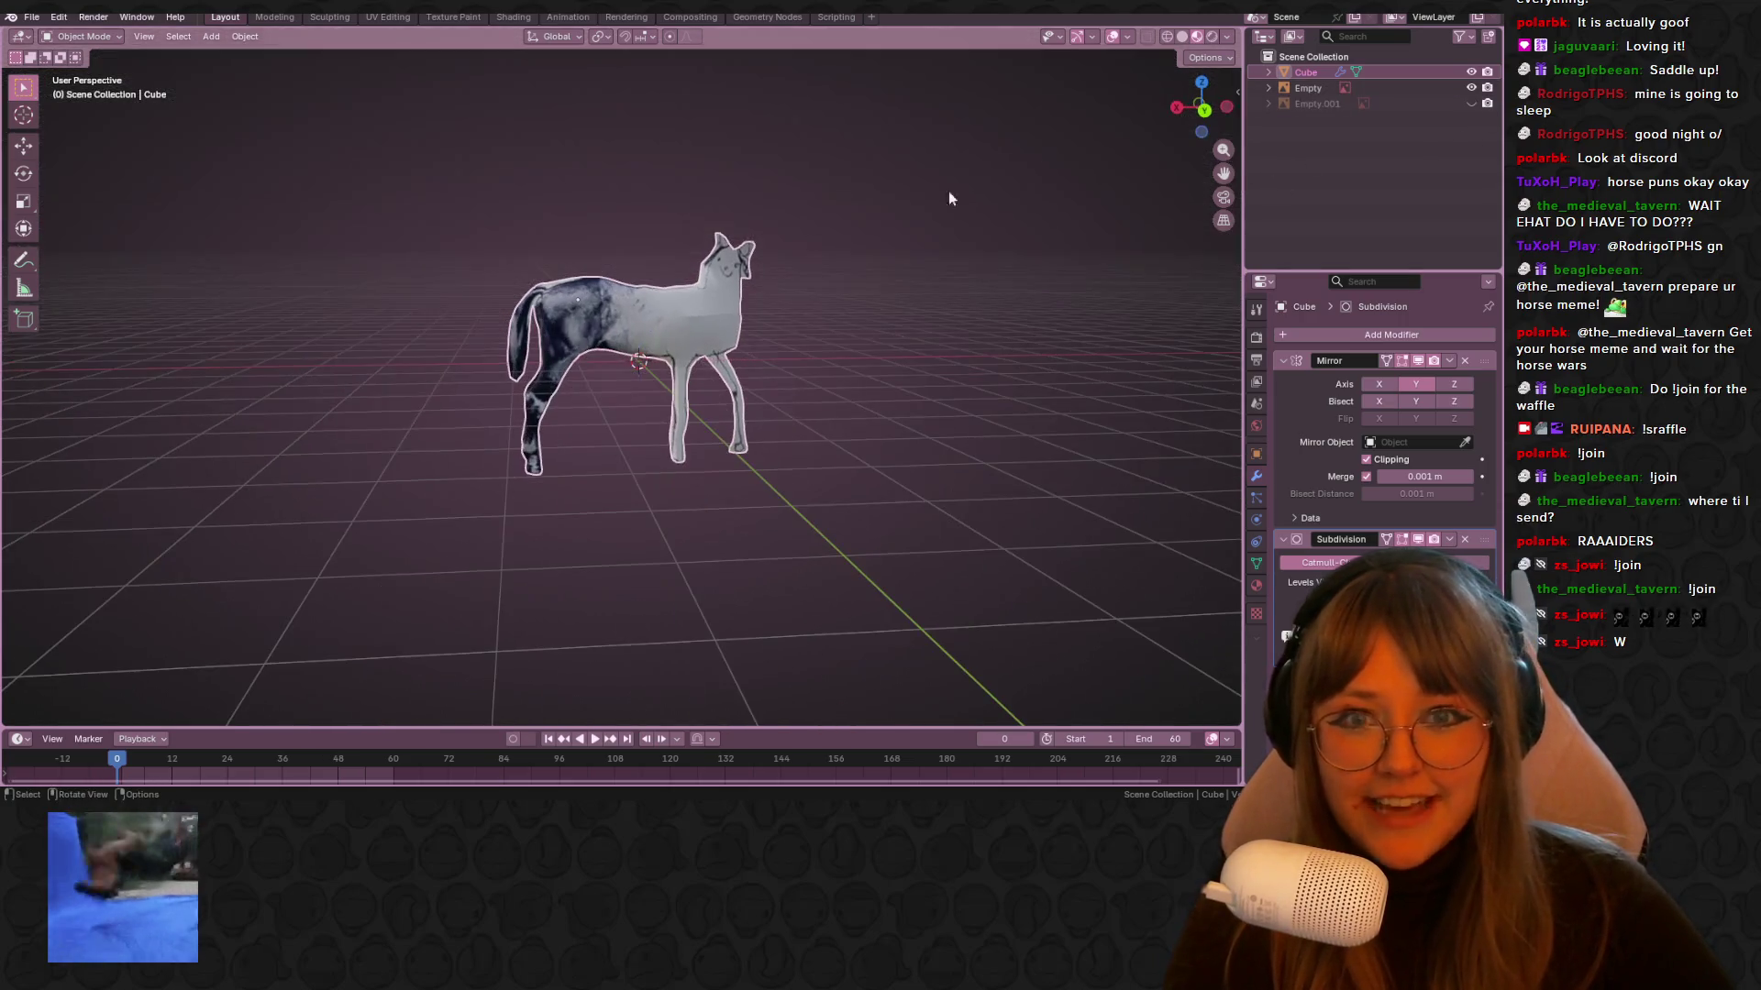
pyautogui.click(1202, 110)
pyautogui.click(1227, 109)
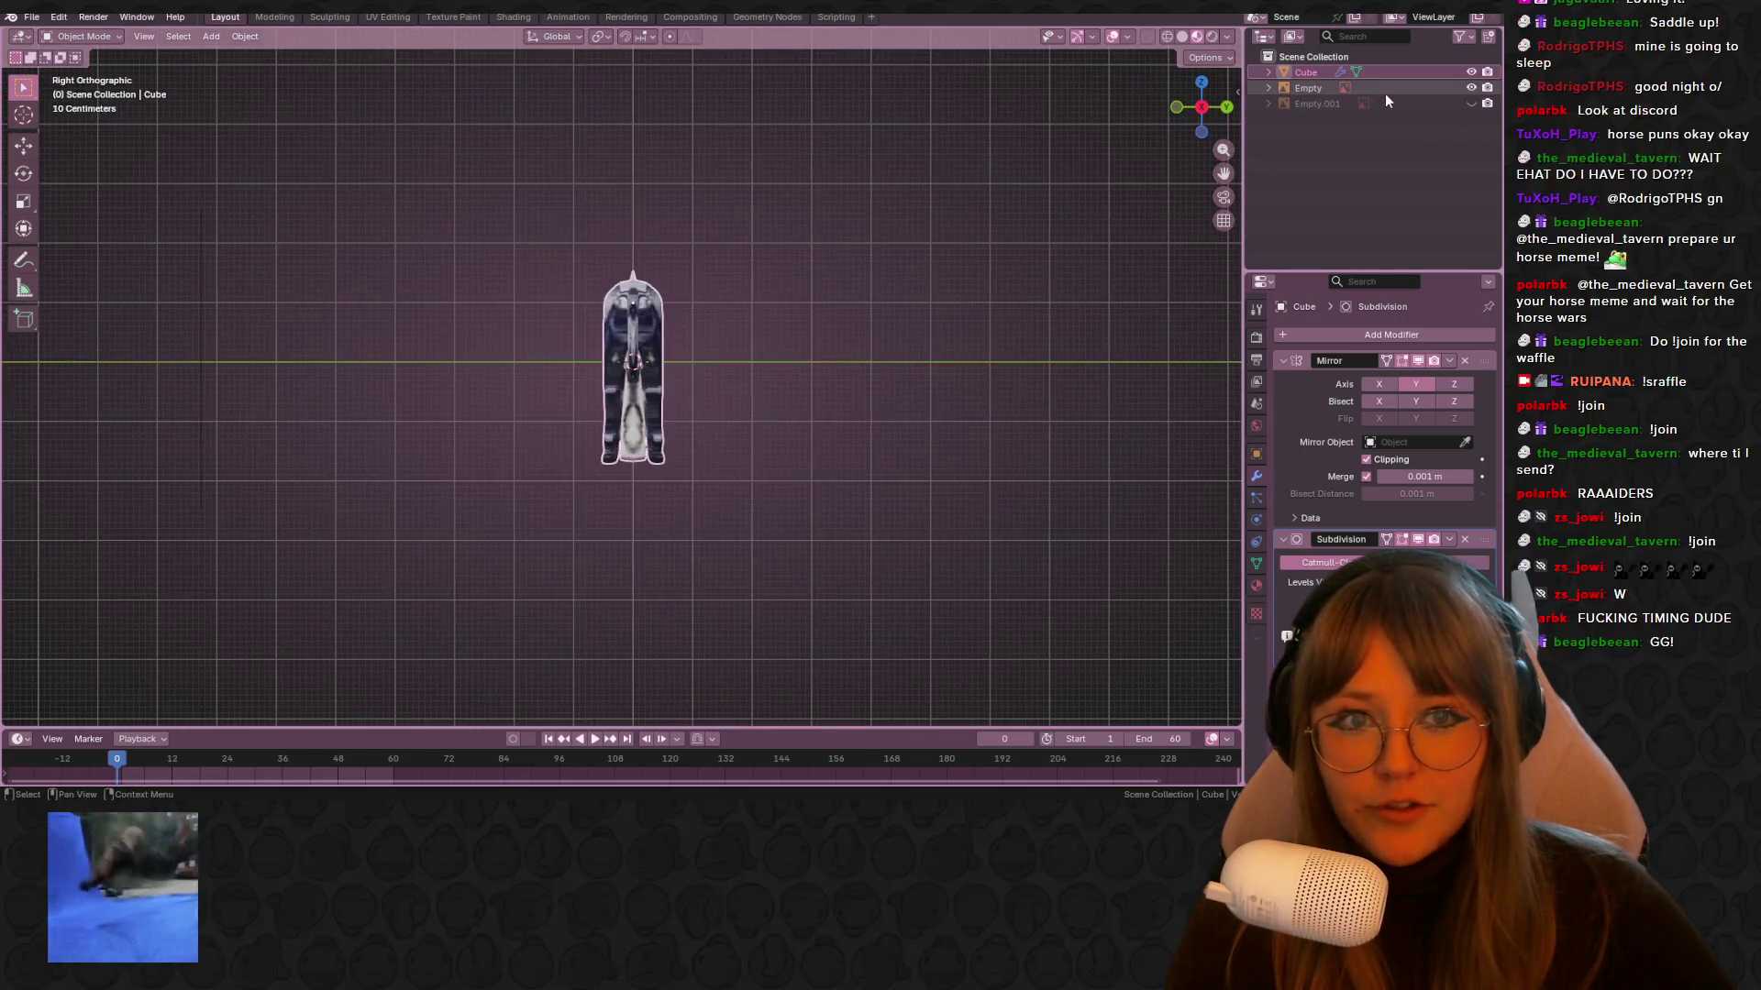
pyautogui.click(1471, 104)
pyautogui.click(1227, 107)
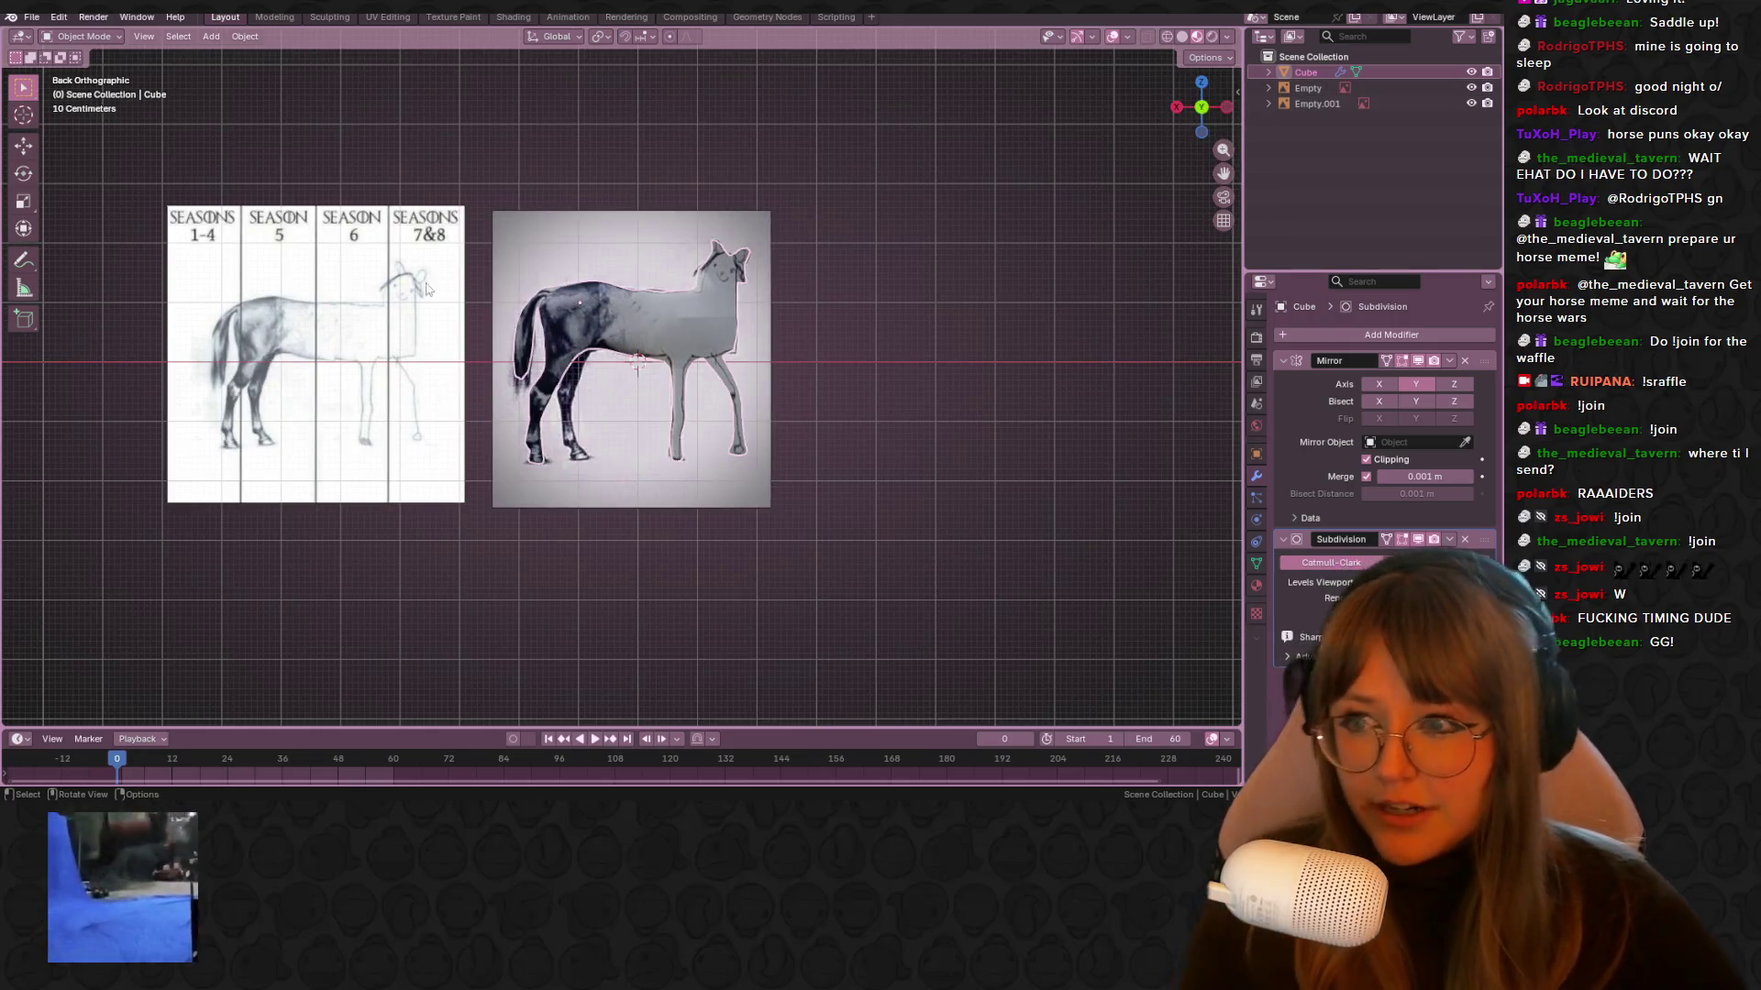
# Compare the horse straight-on with the references, deselect it, and orbit back to perspective
pyautogui.moveTo(772, 316)
pyautogui.mouseDown(button='middle')
pyautogui.moveTo(778, 300)
pyautogui.moveTo(674, 387)
pyautogui.moveTo(1191, 122)
pyautogui.mouseUp(button='middle')
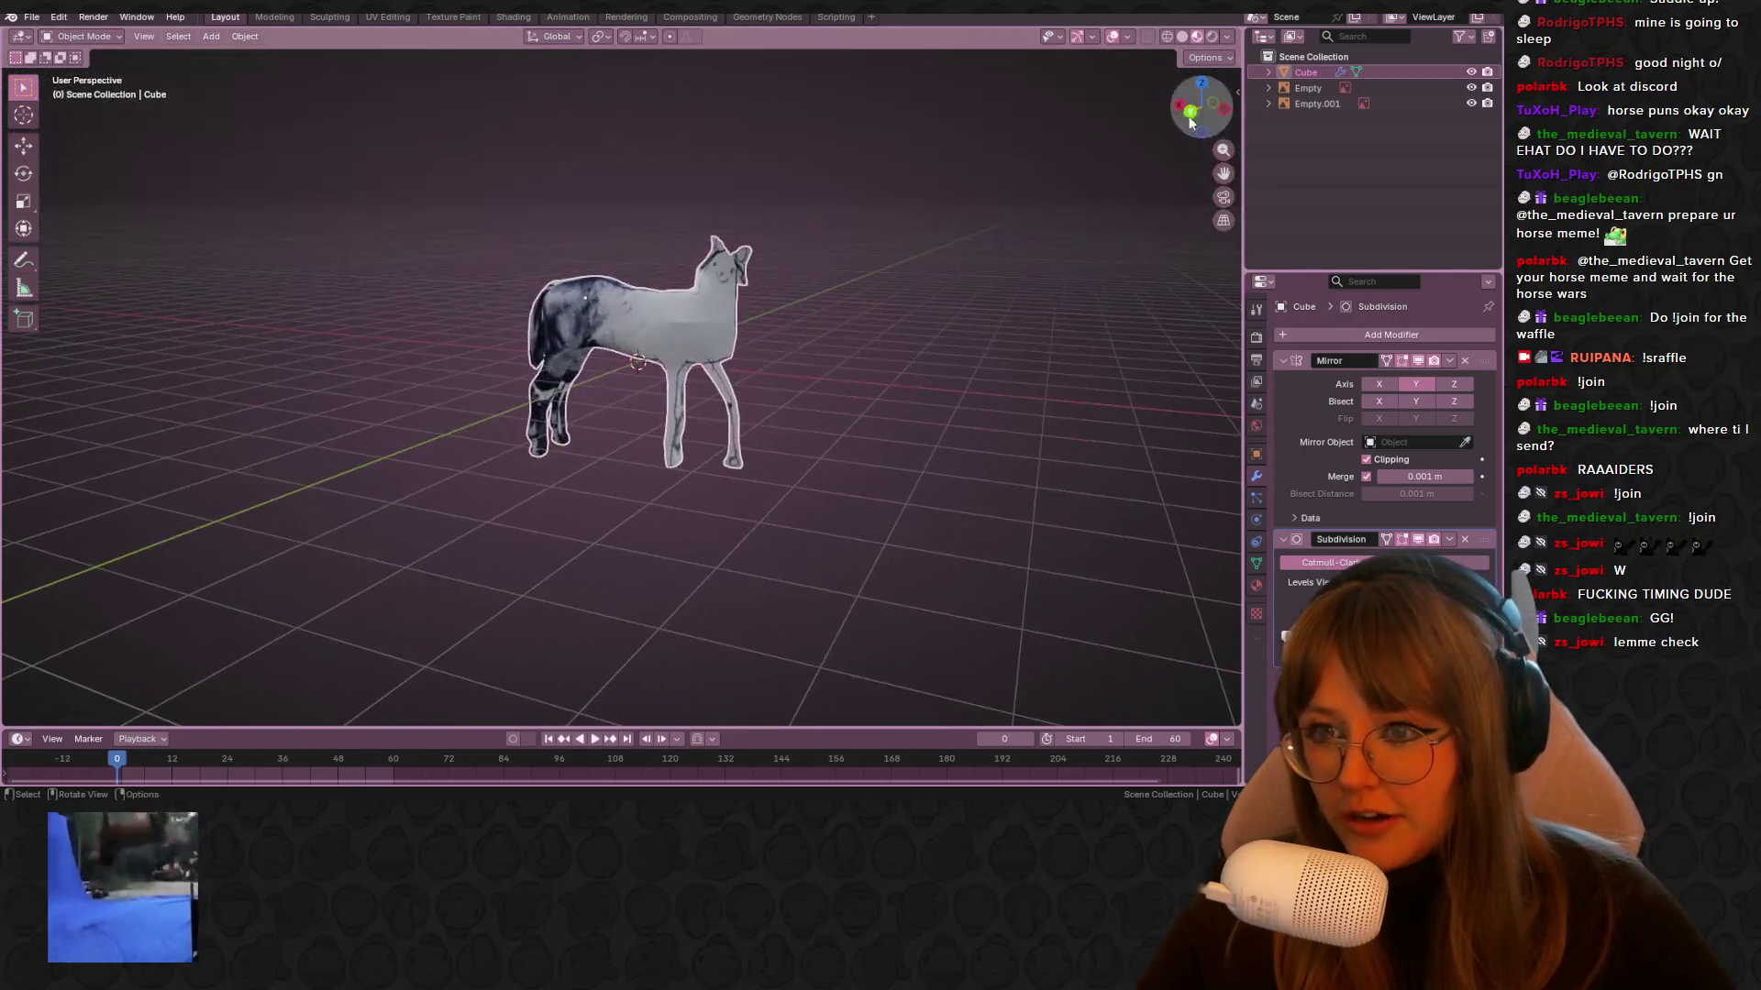
pyautogui.click(1186, 117)
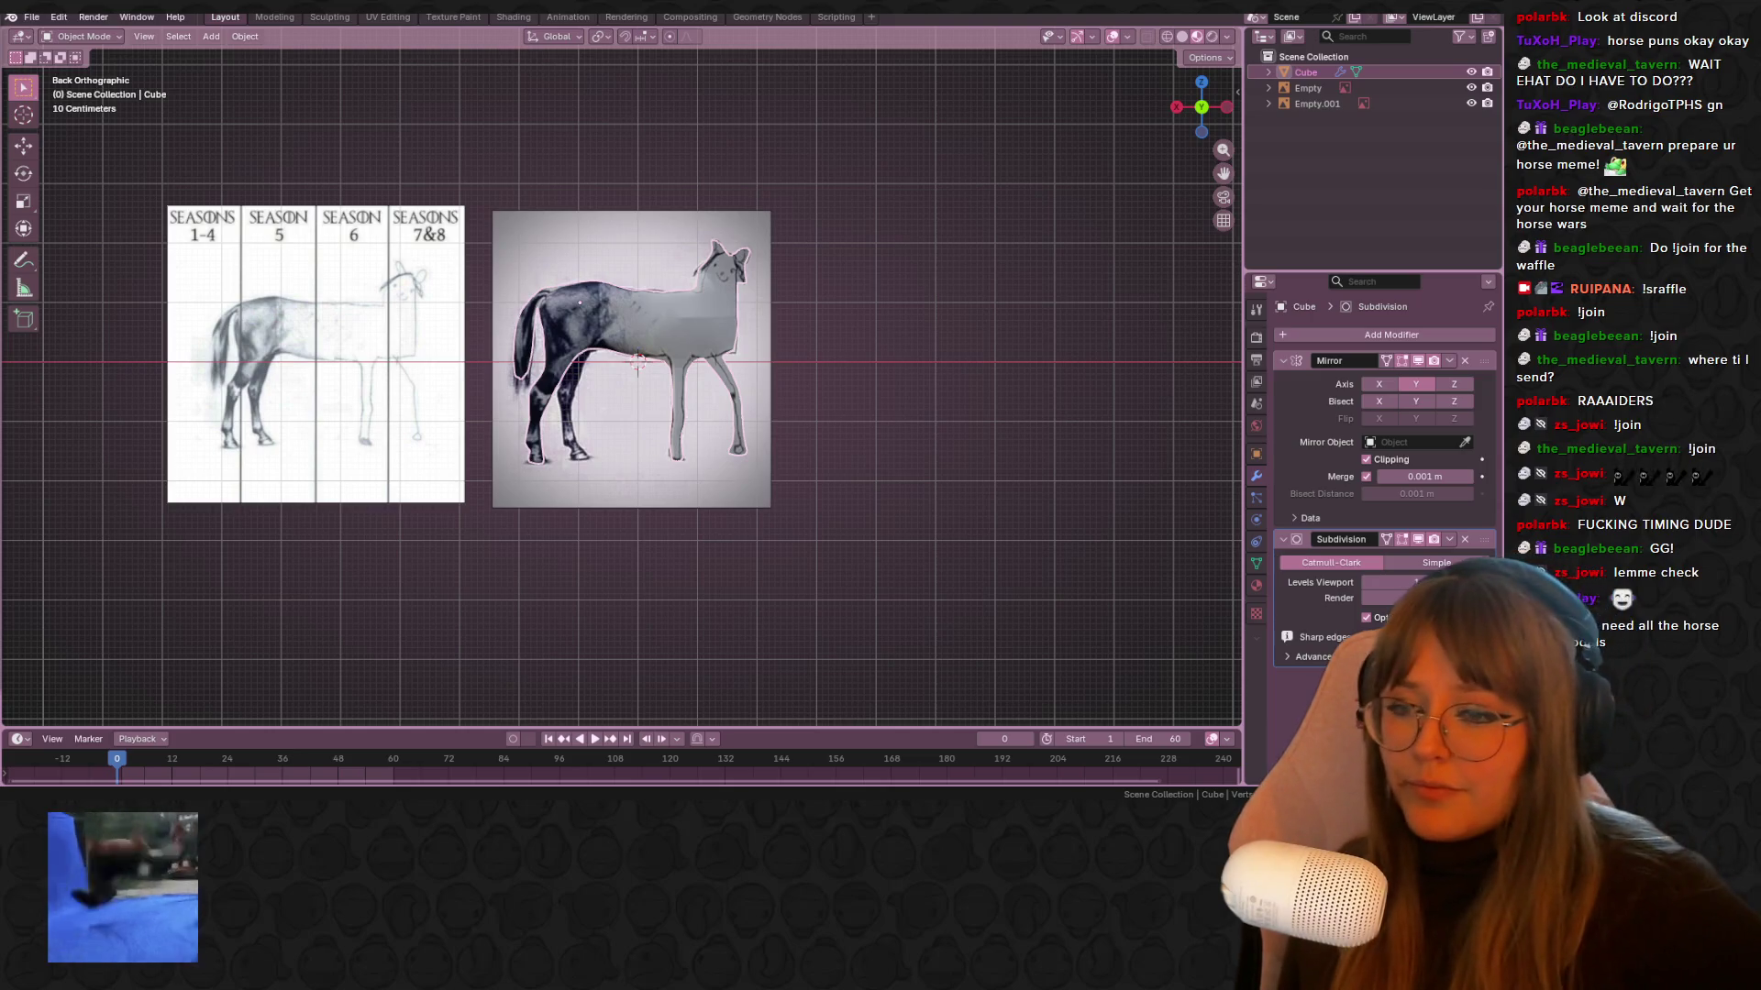
pyautogui.hotkey('alt', 'a')
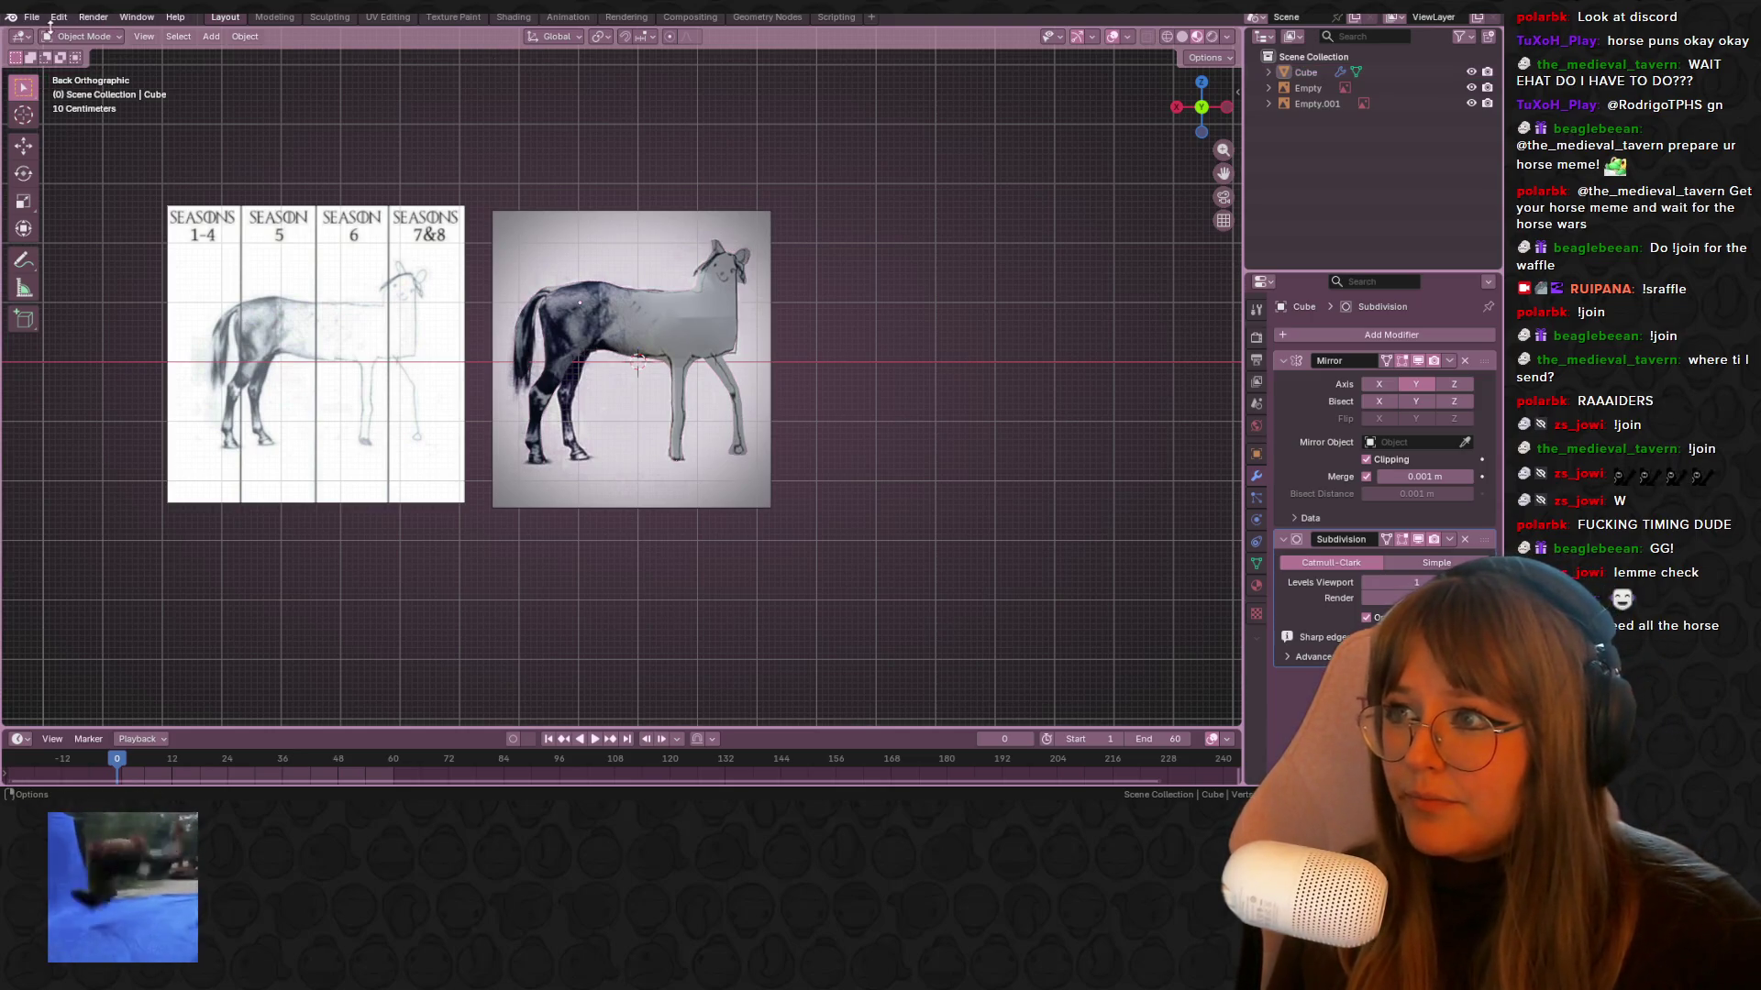
pyautogui.moveTo(317, 150); pyautogui.dragTo(354, 169, button='middle')
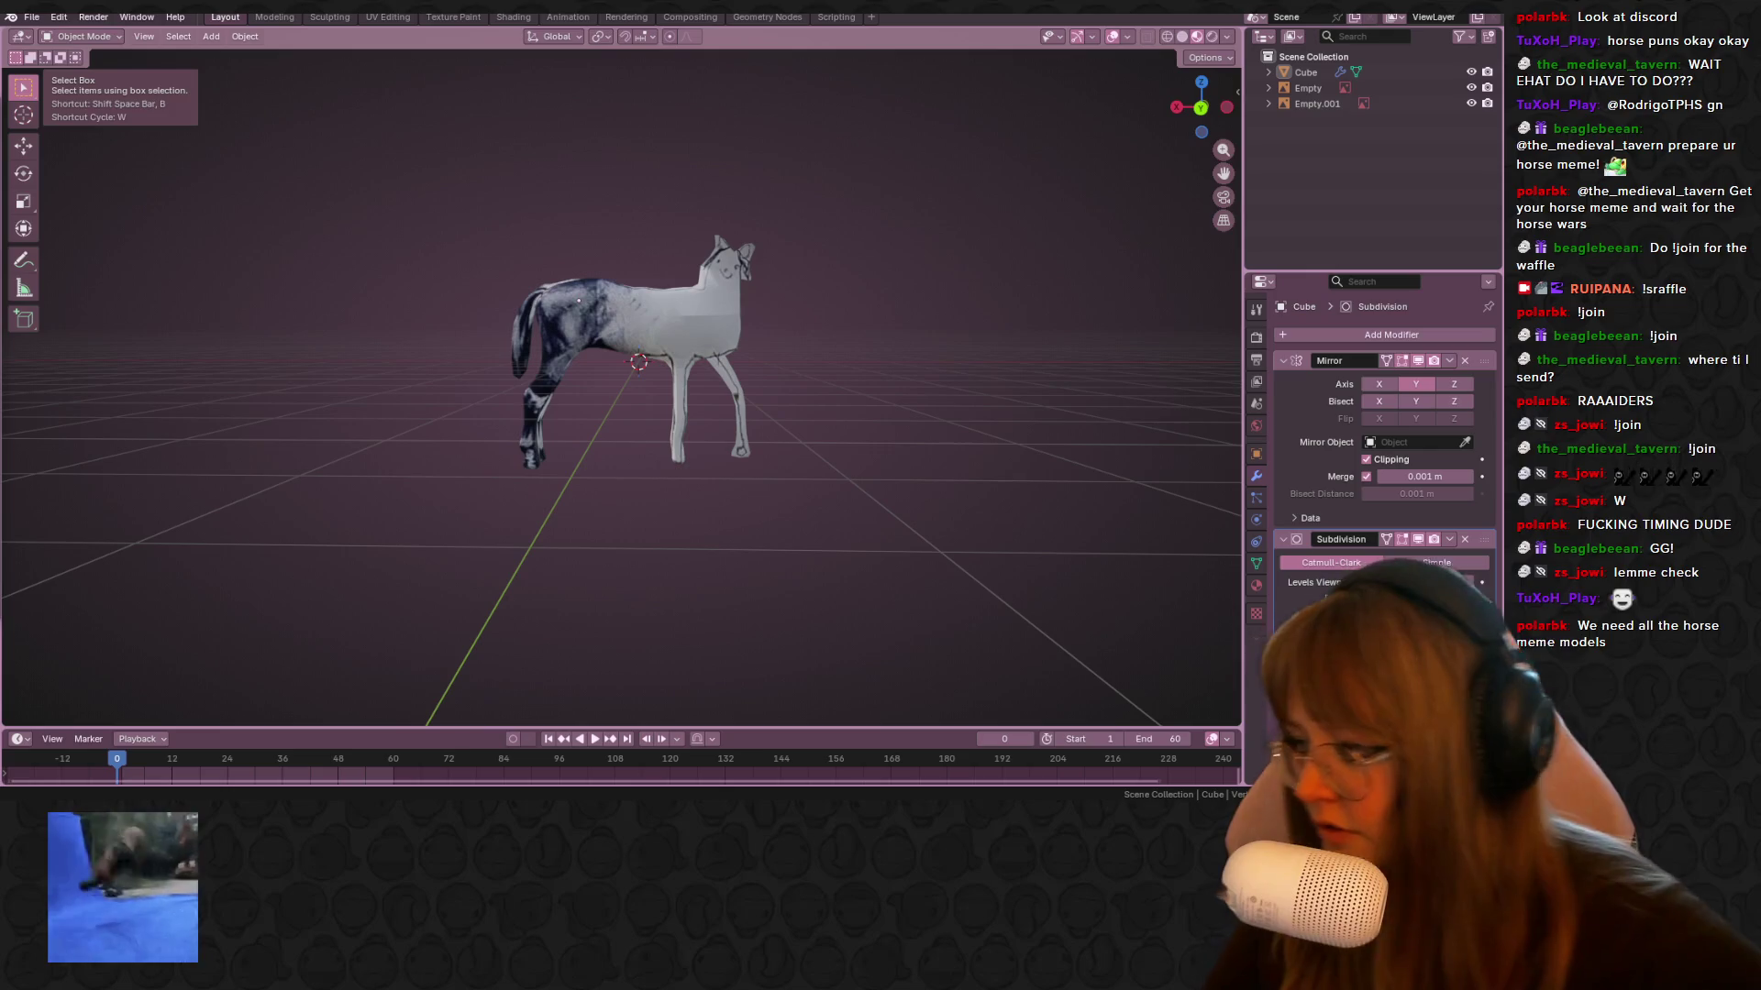
# Save GOThorse.blend and pack its image files into it via External Data
pyautogui.hotkey('ctrl', 's')
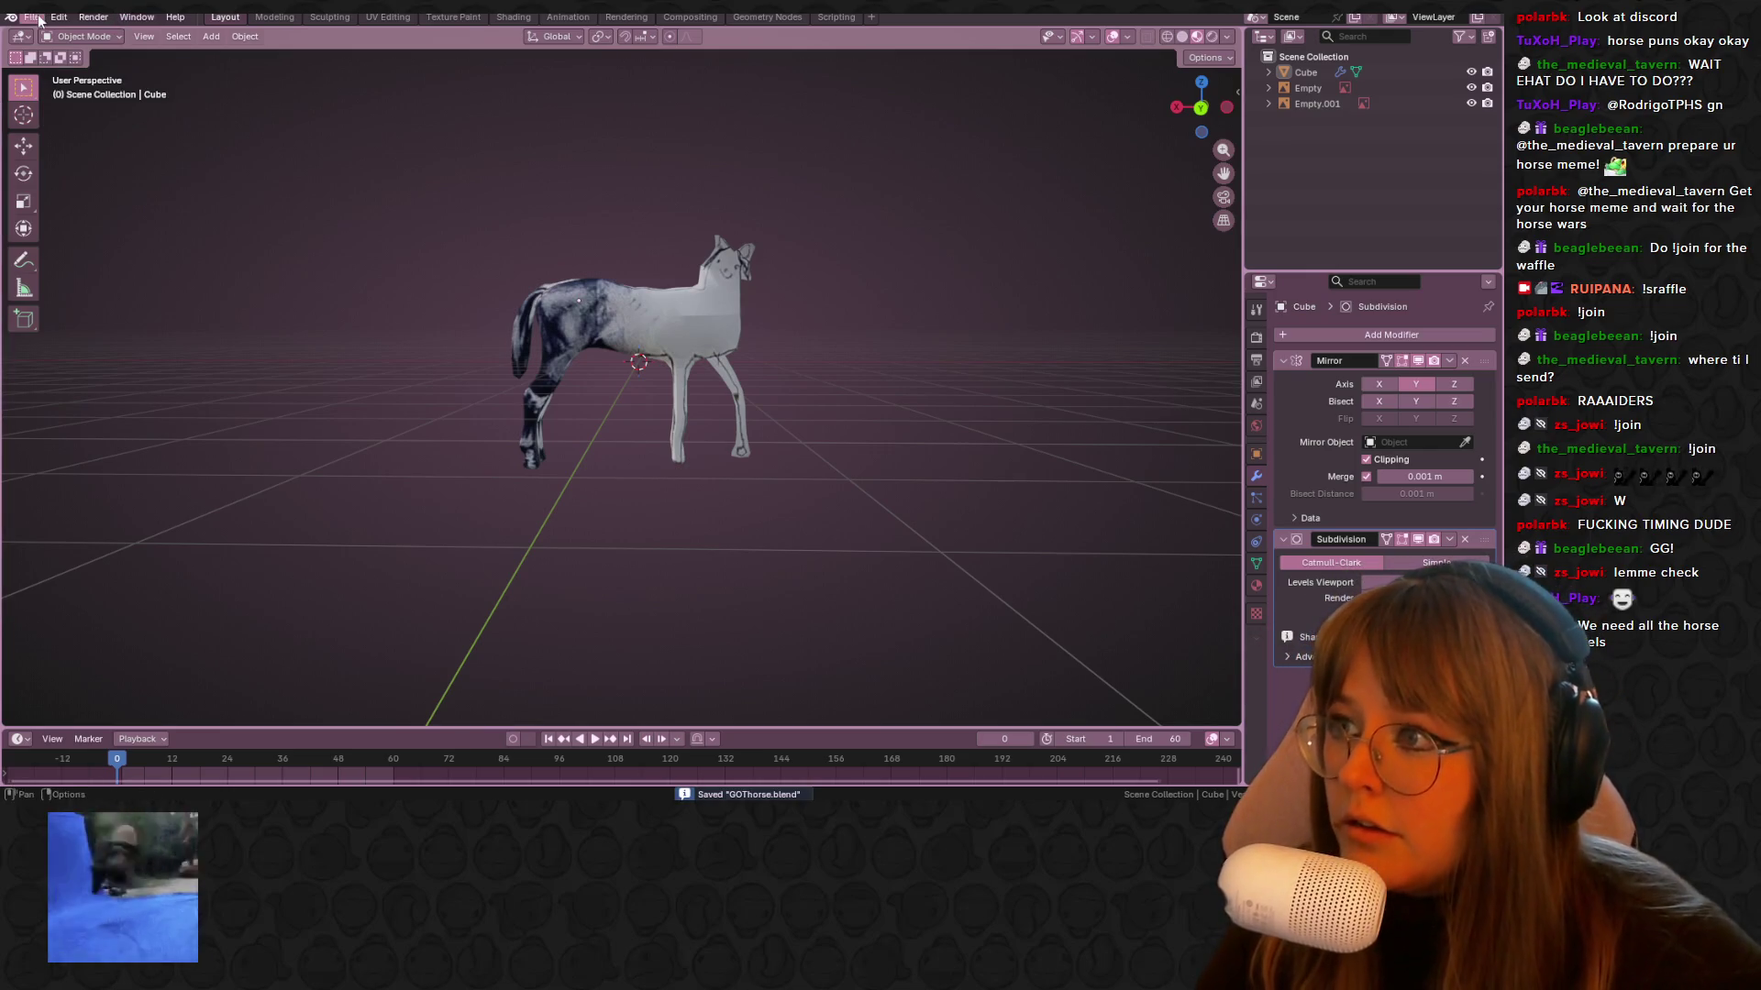
pyautogui.click(58, 17)
pyautogui.click(32, 17)
pyautogui.click(32, 17)
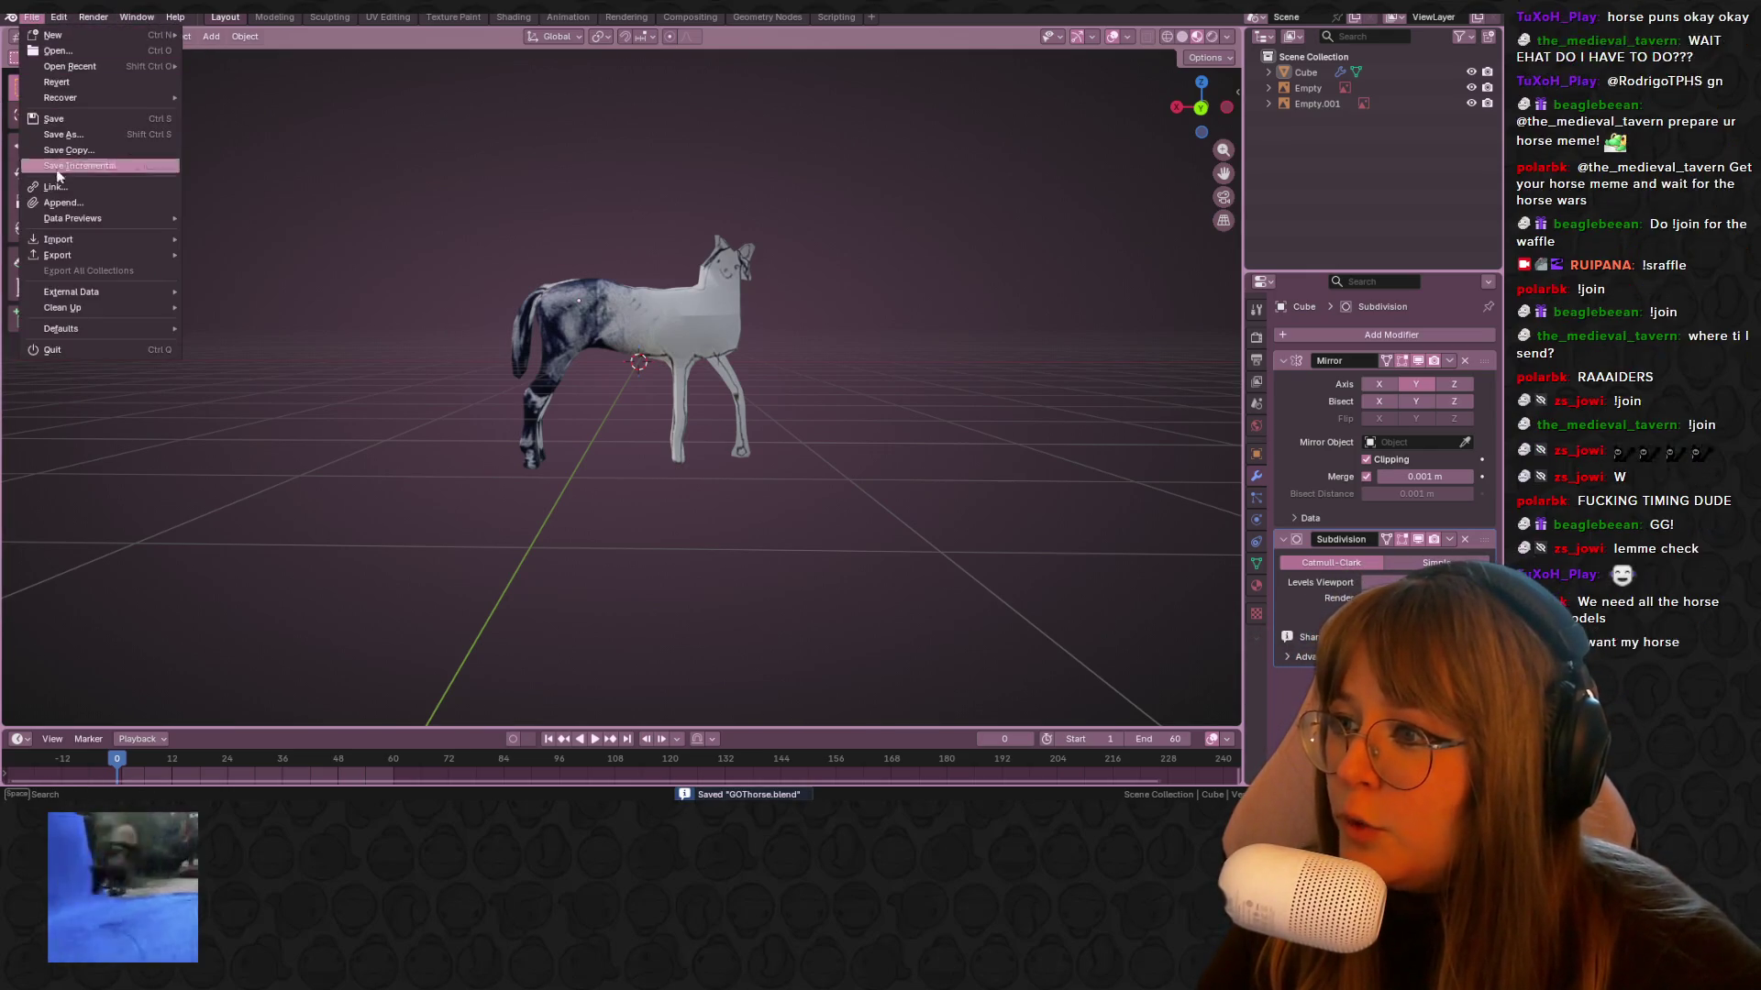
pyautogui.moveTo(126, 241)
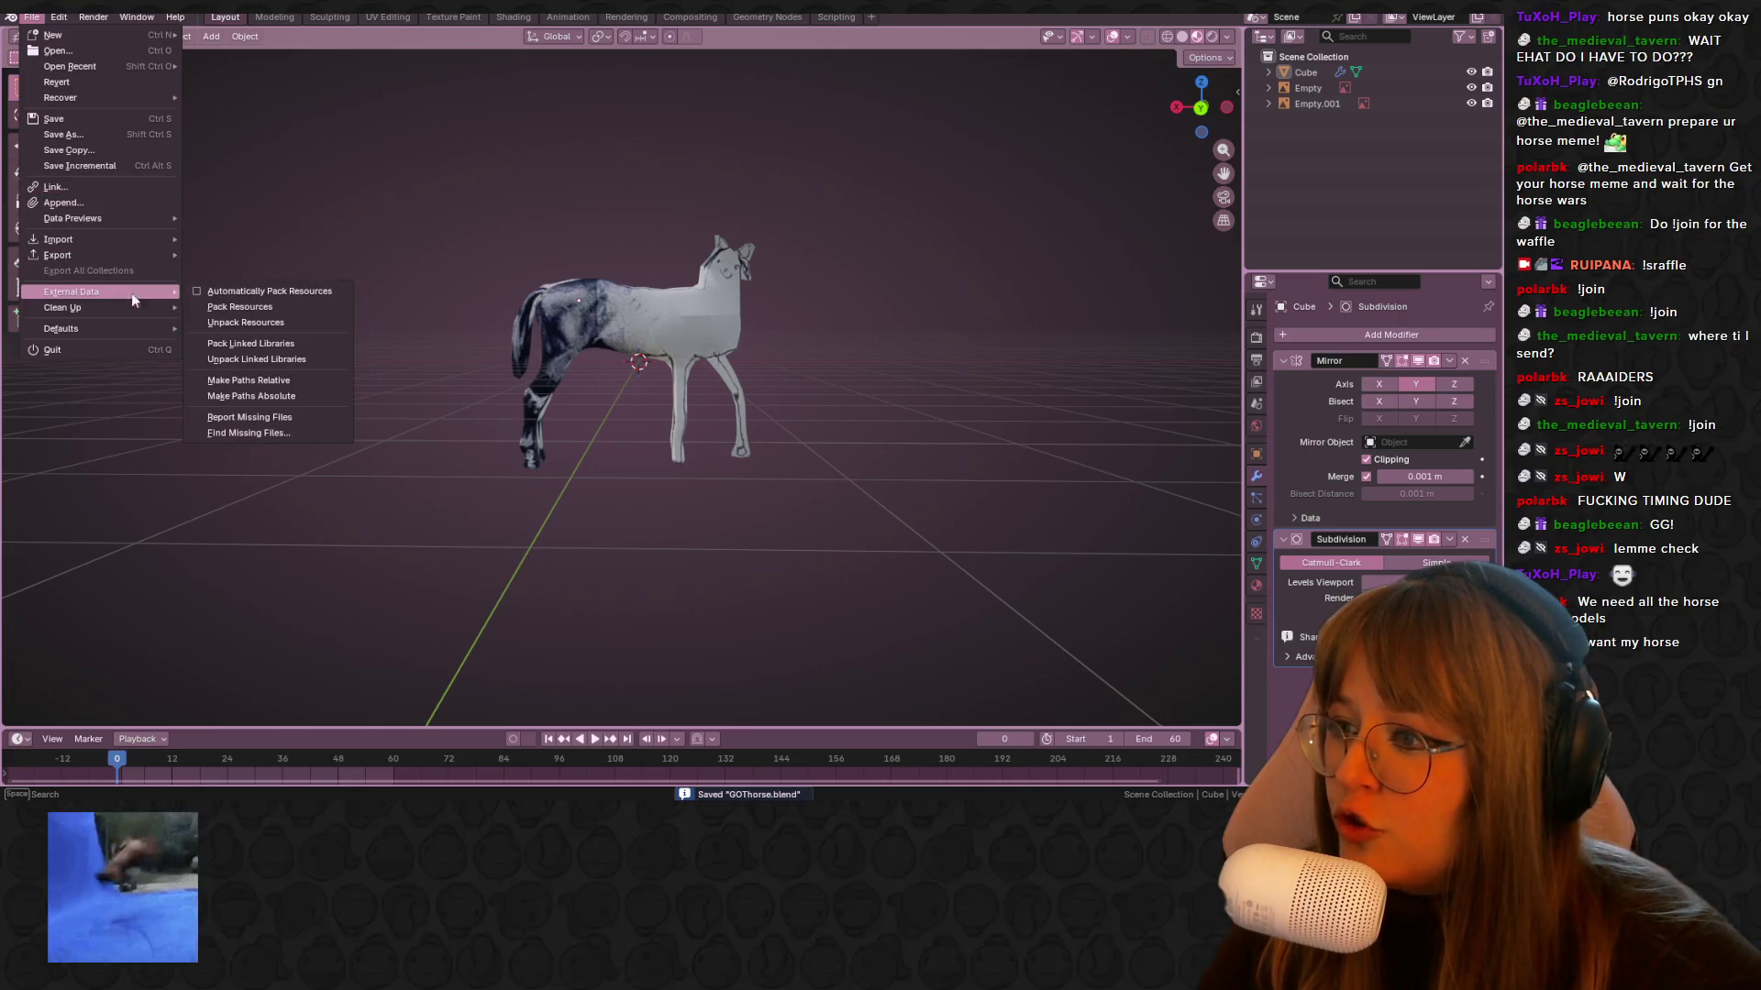
pyautogui.click(229, 305)
# Save again with the packed images and close Blender
pyautogui.moveTo(239, 307); pyautogui.dragTo(472, 303, button='middle')
pyautogui.hotkey('ctrl', 's')
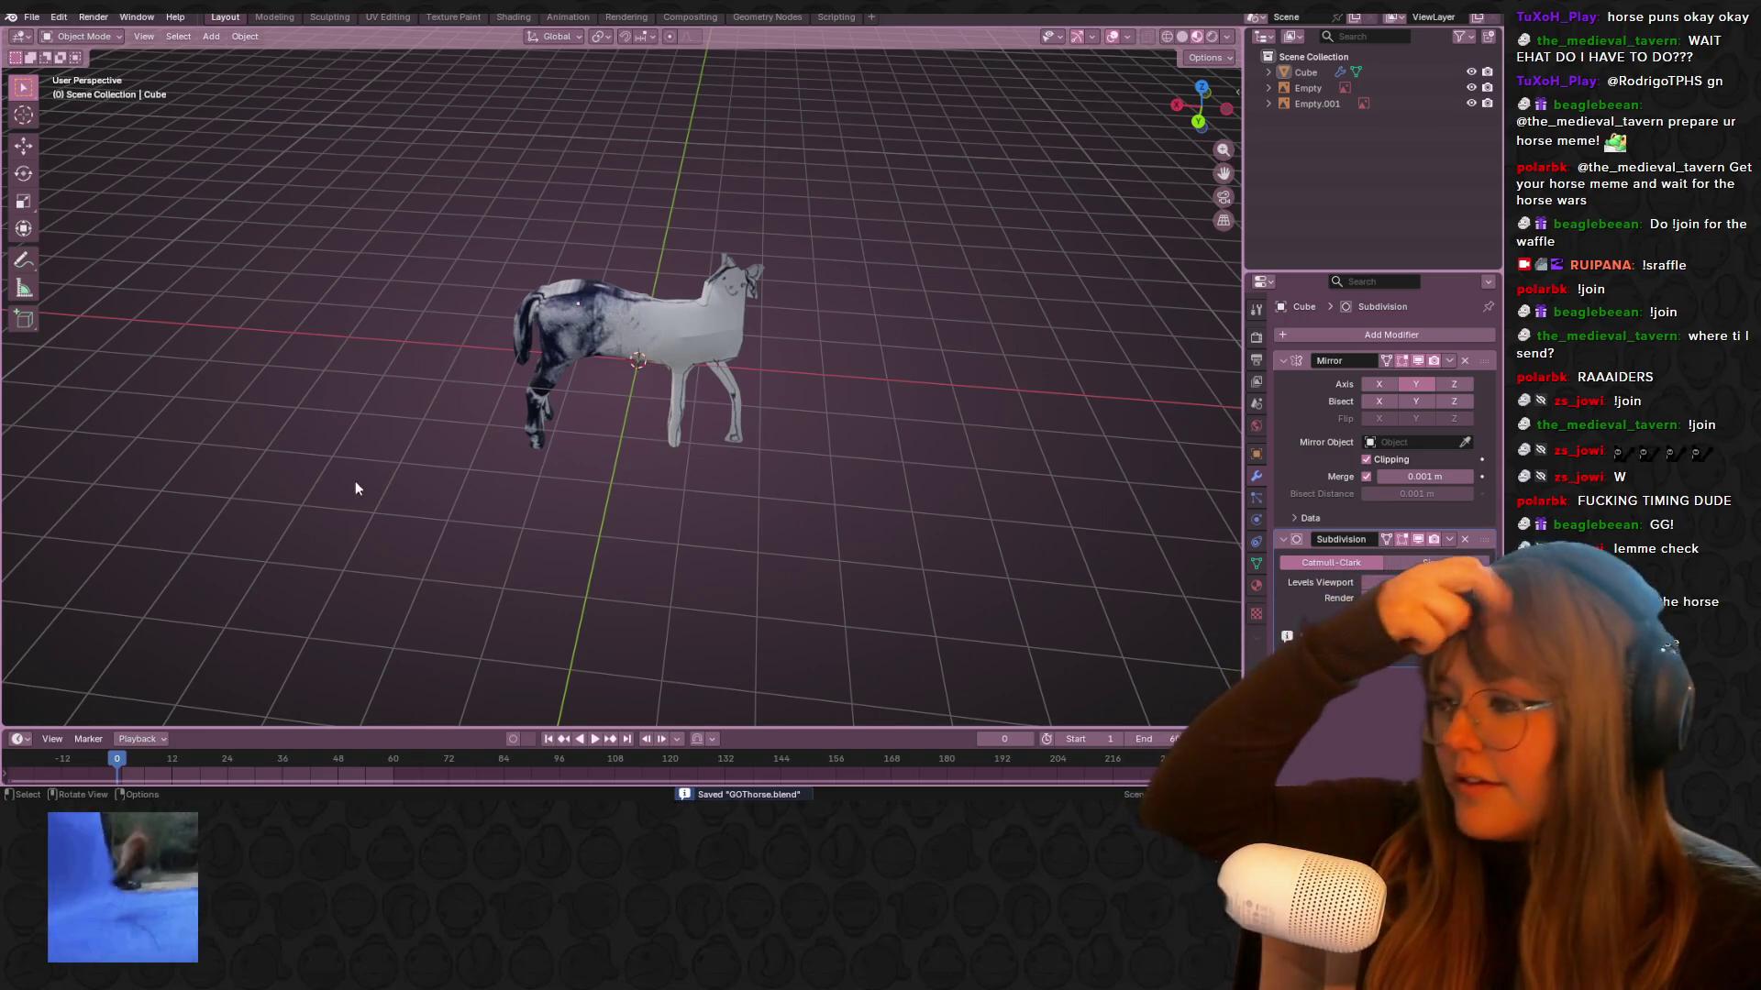
pyautogui.press('super+d')
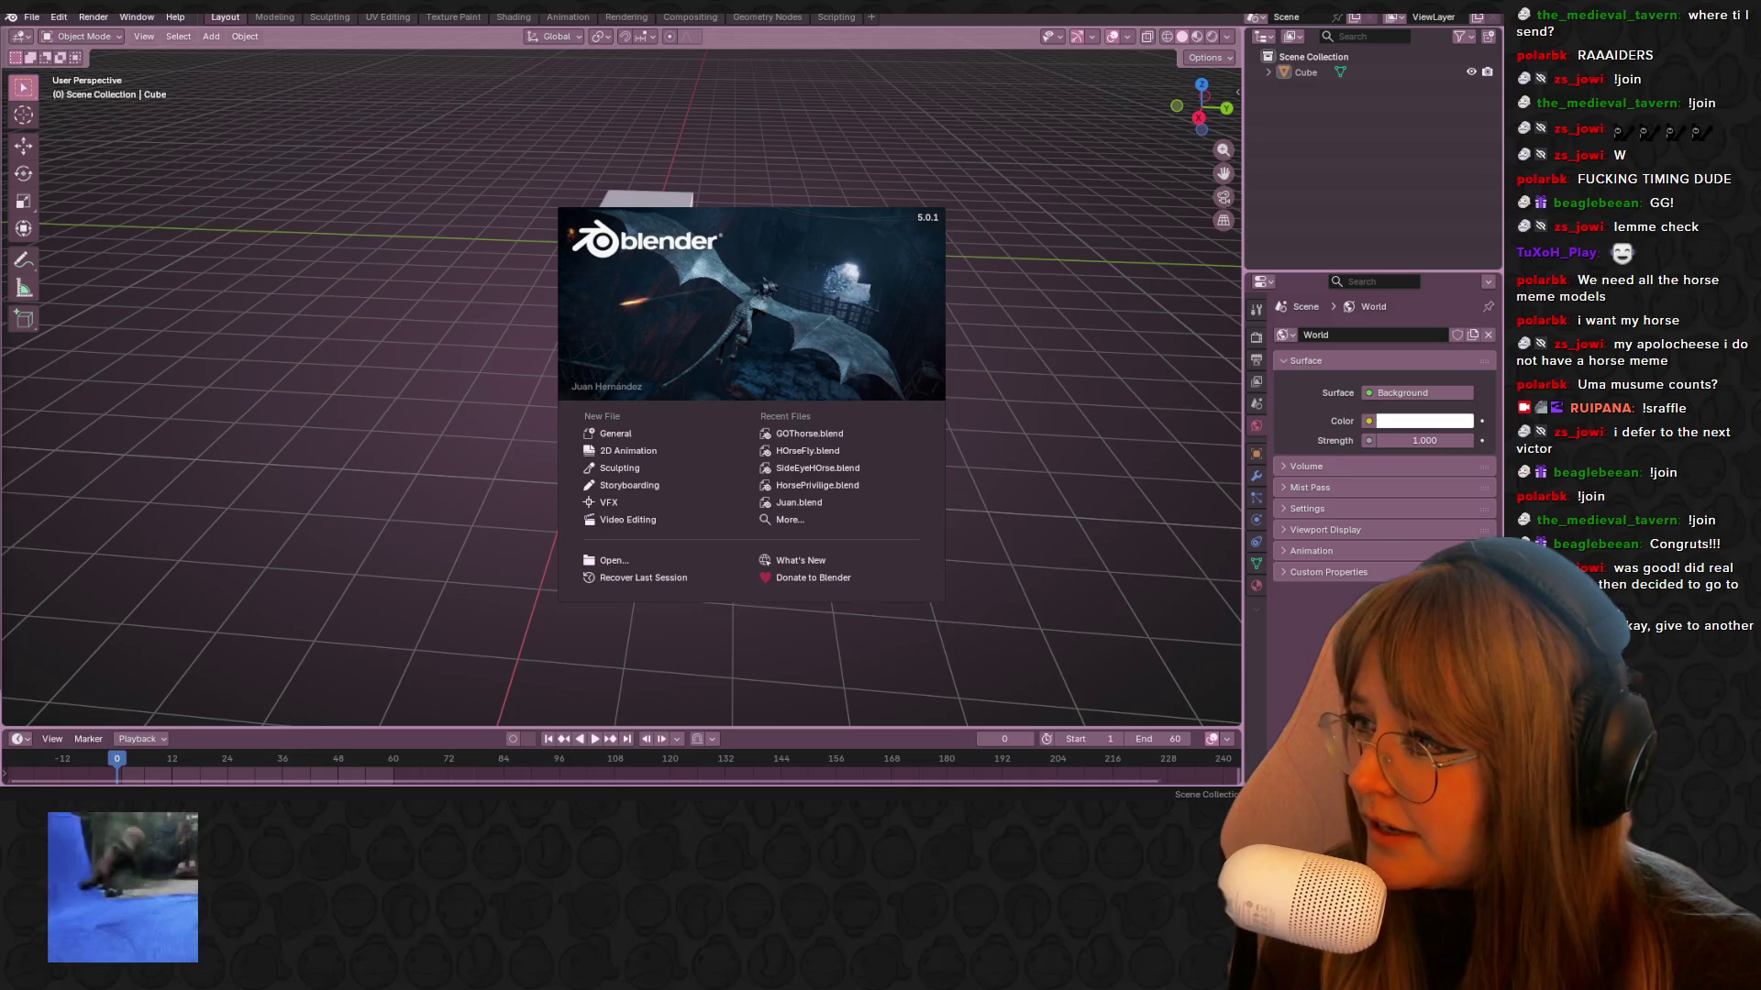
# Skim the channel's offline art-stream VOD, close Chrome, then clear Blender's splash screen
pyautogui.hotkey('alt', 'Tab')
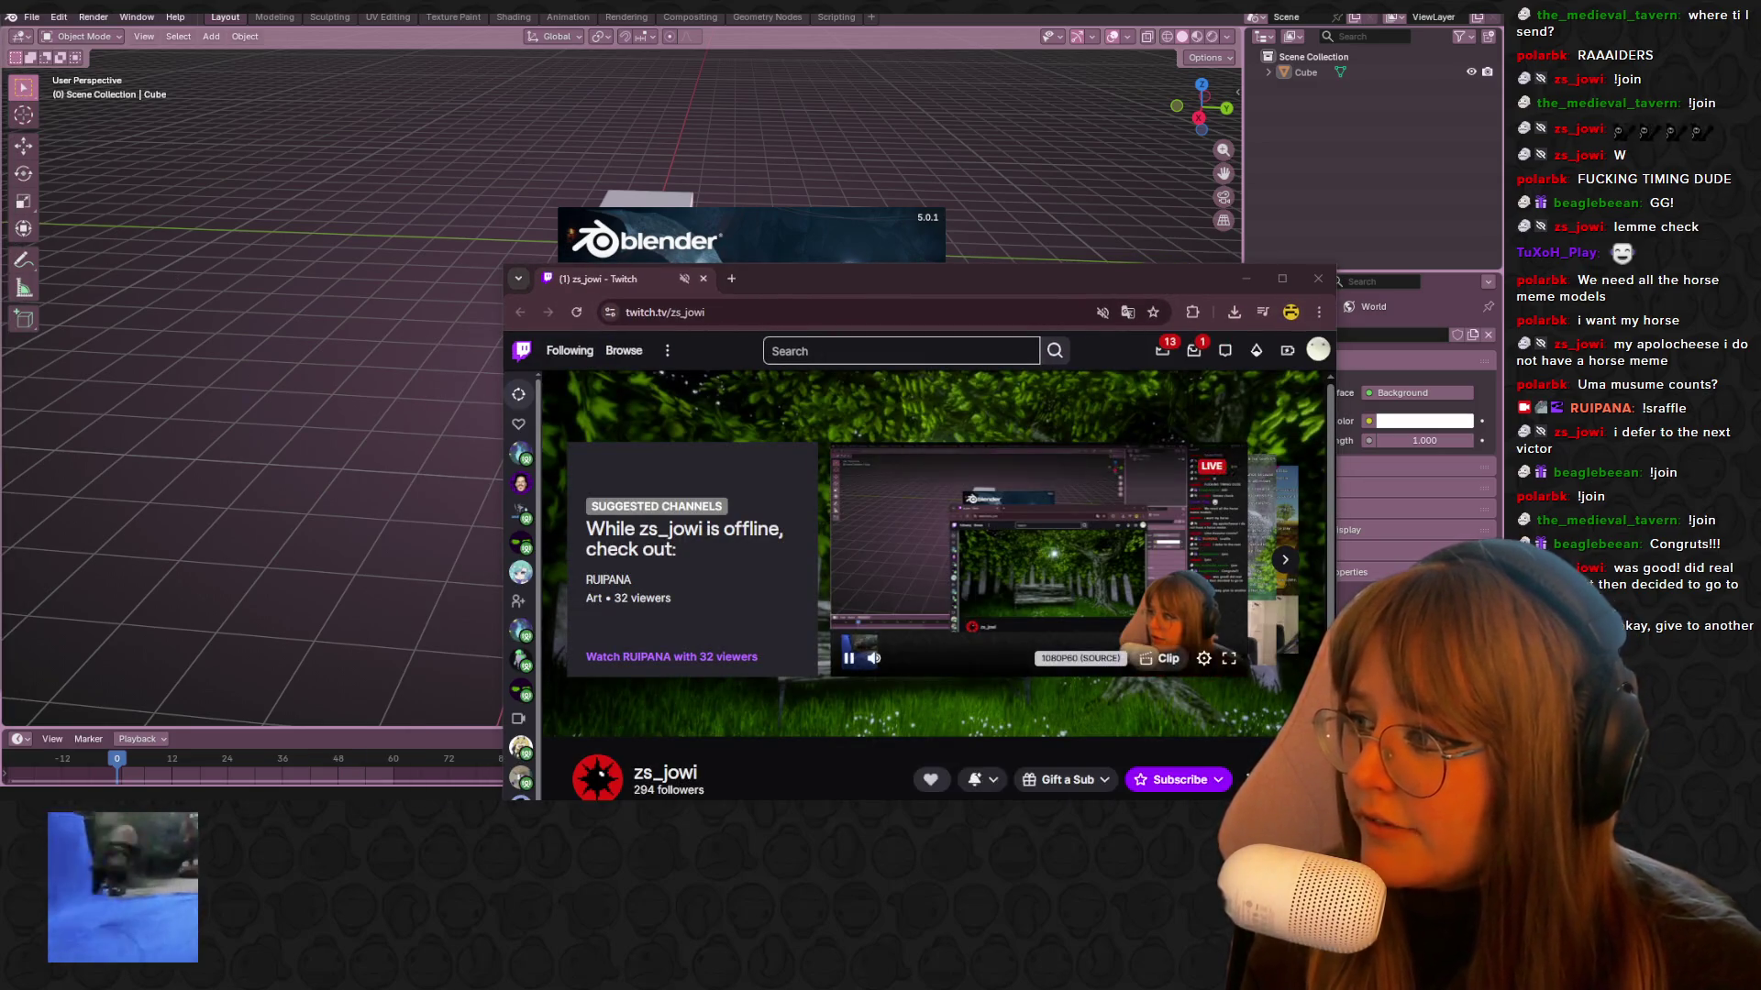
pyautogui.moveTo(984, 284); pyautogui.dragTo(740, 145)
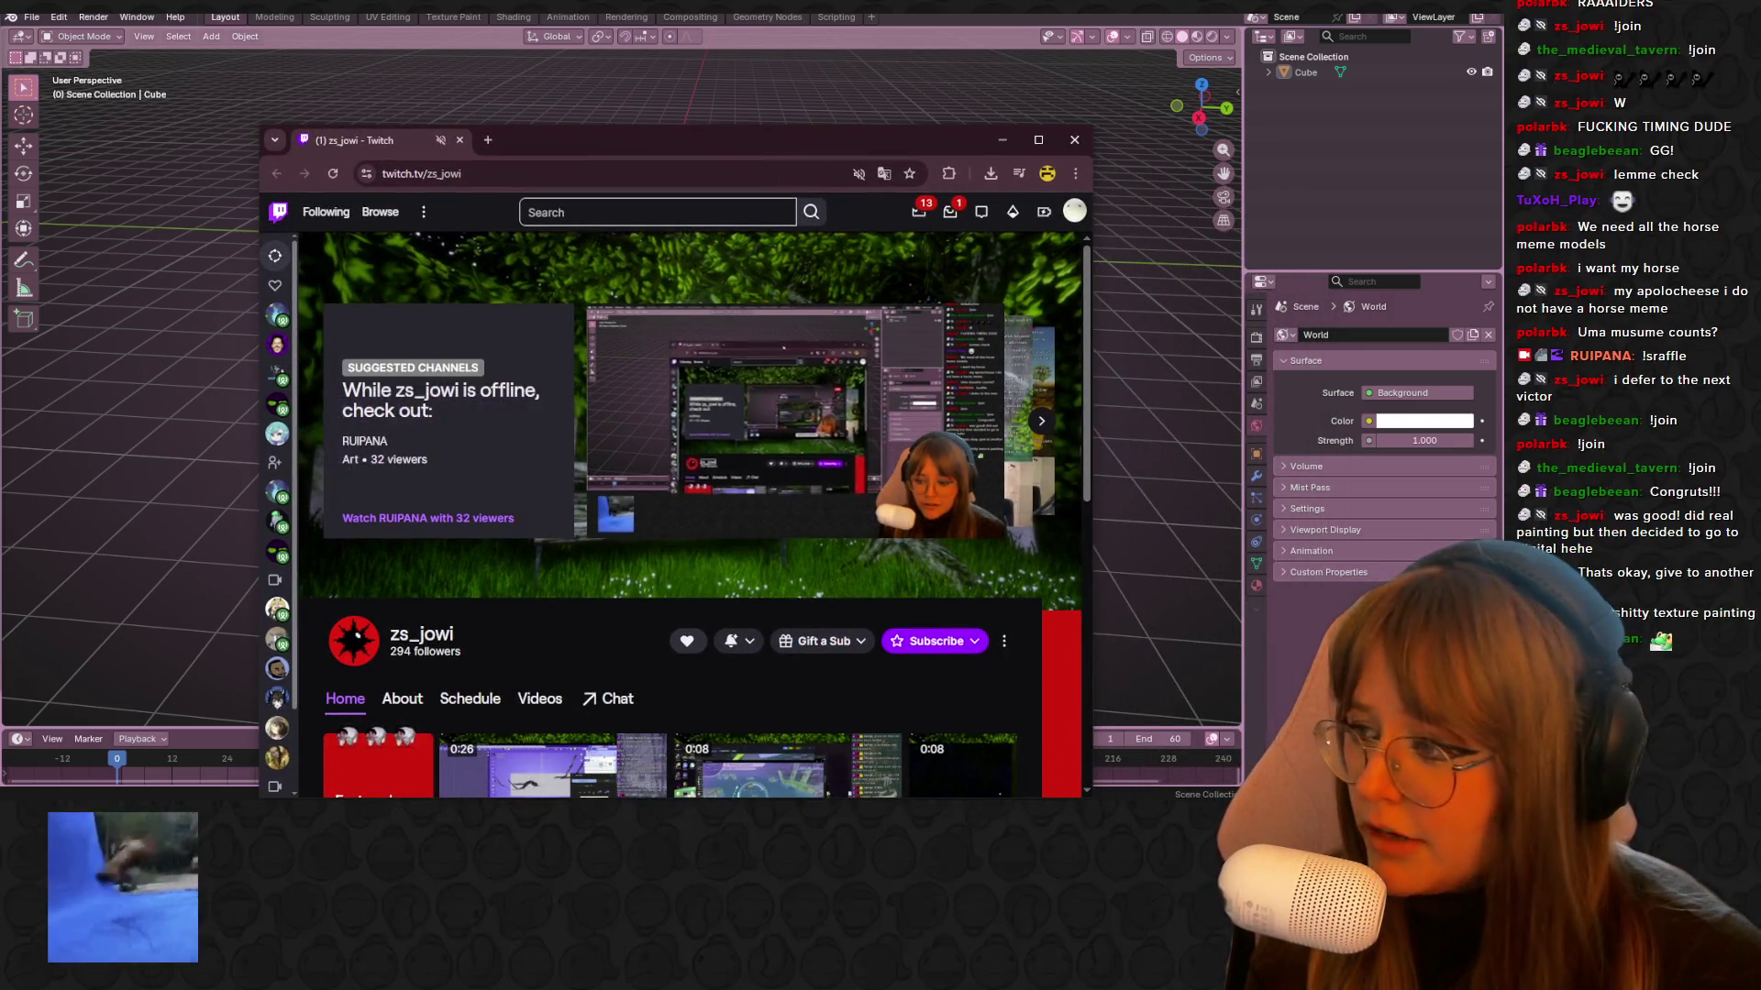
pyautogui.click(1040, 421)
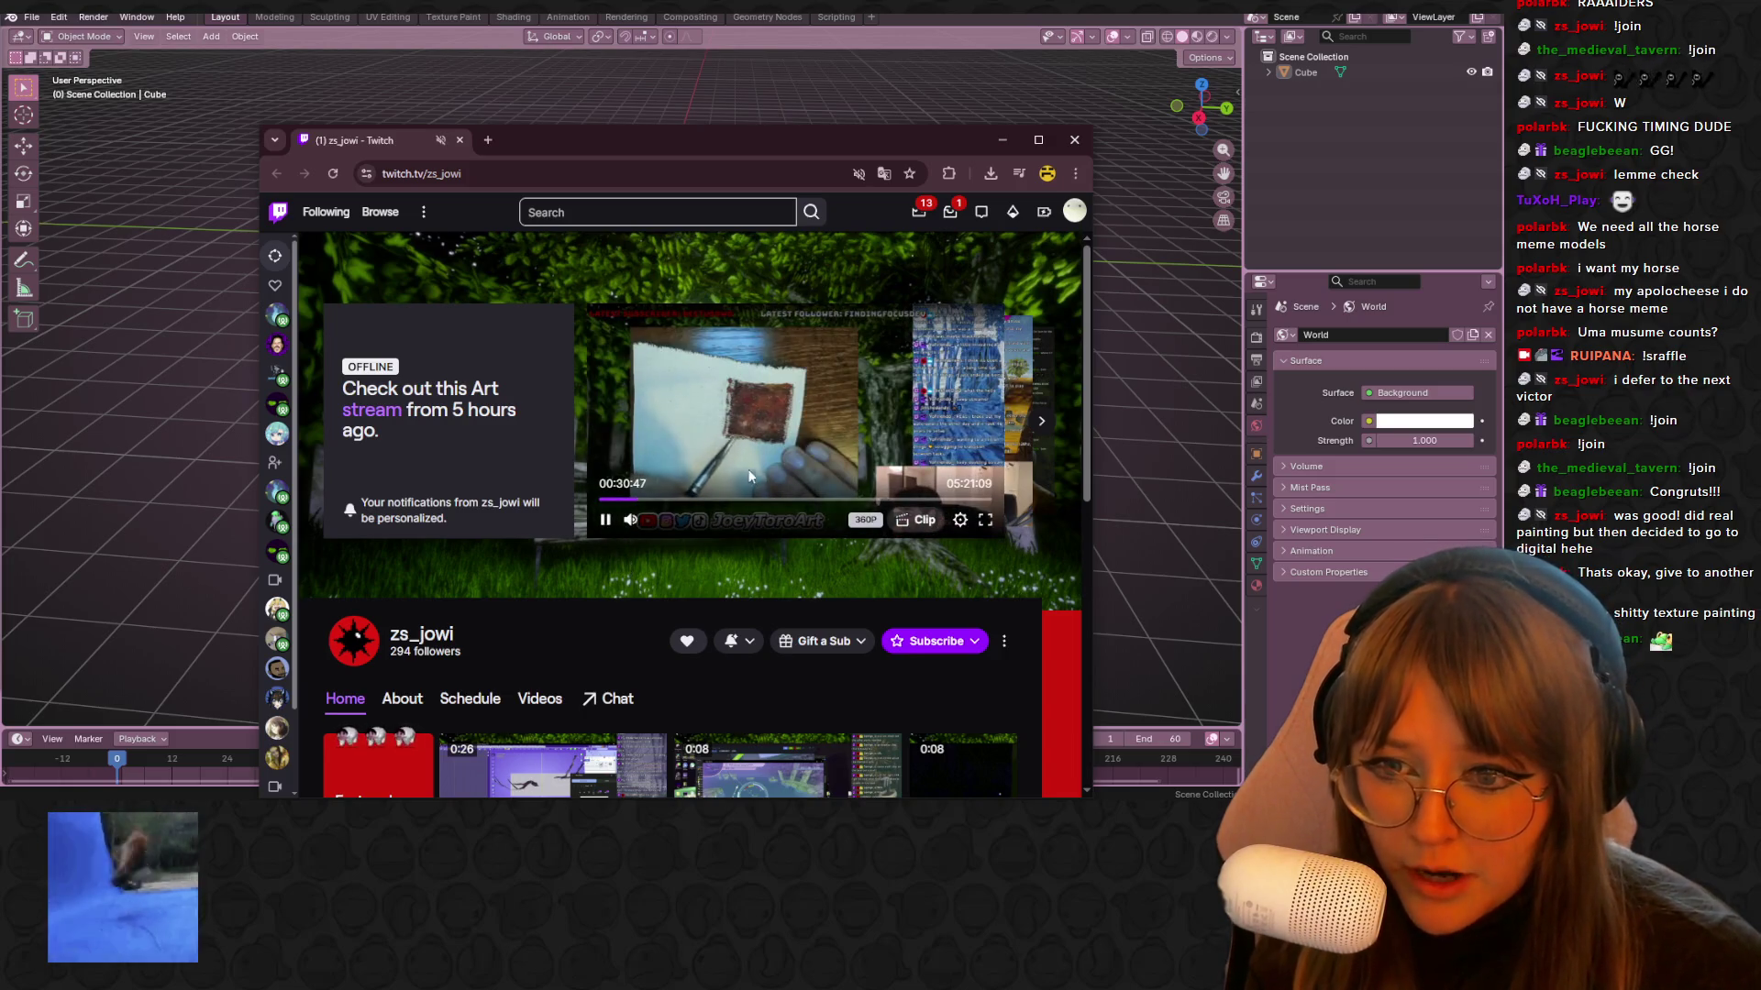
pyautogui.click(674, 499)
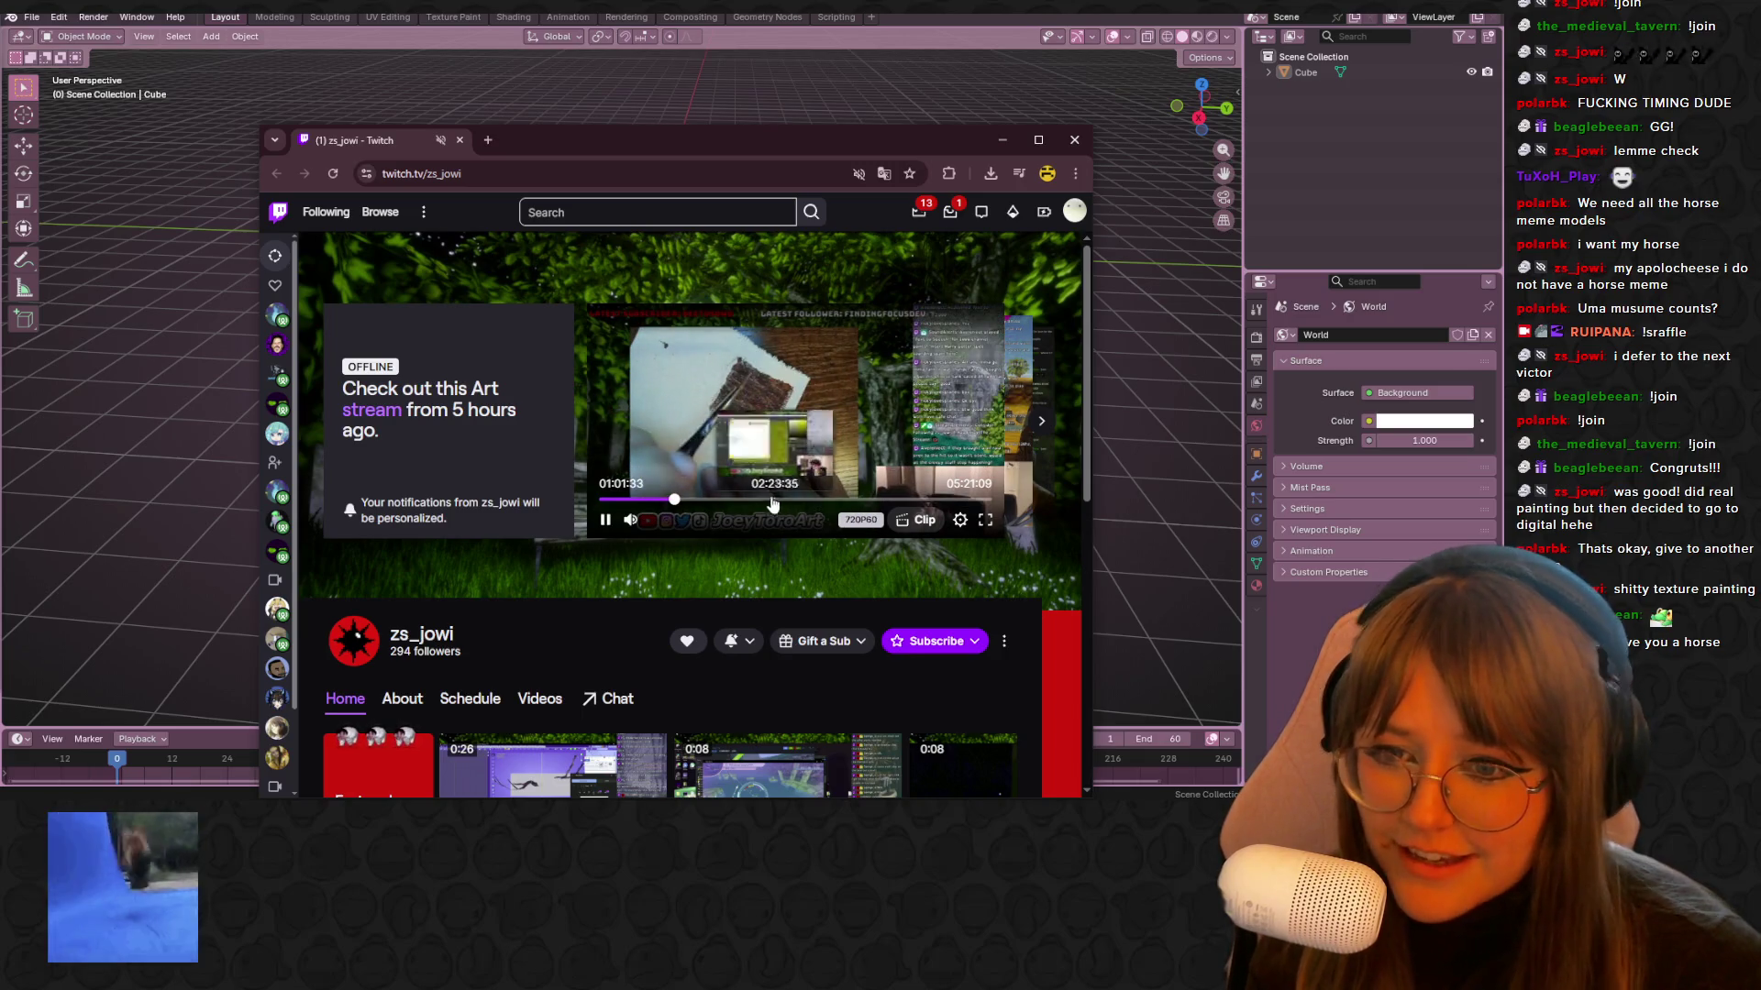
pyautogui.click(1074, 140)
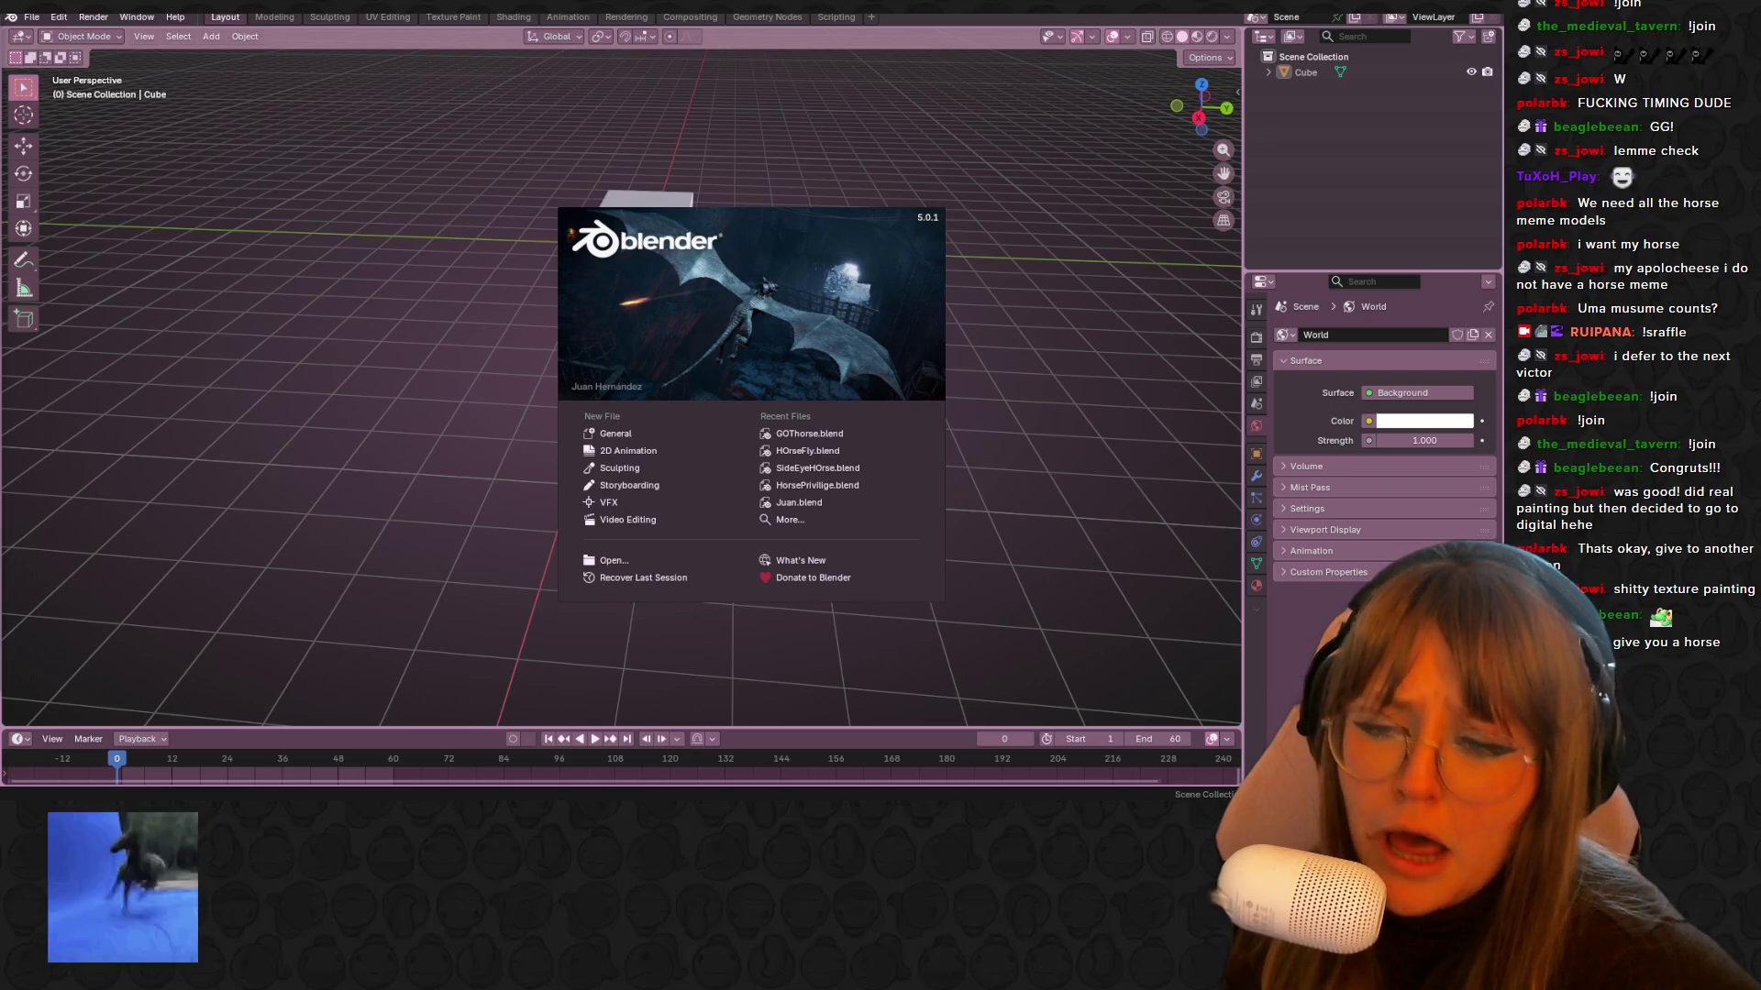
pyautogui.click(642, 437)
pyautogui.moveTo(662, 212); pyautogui.dragTo(683, 275, button='middle')
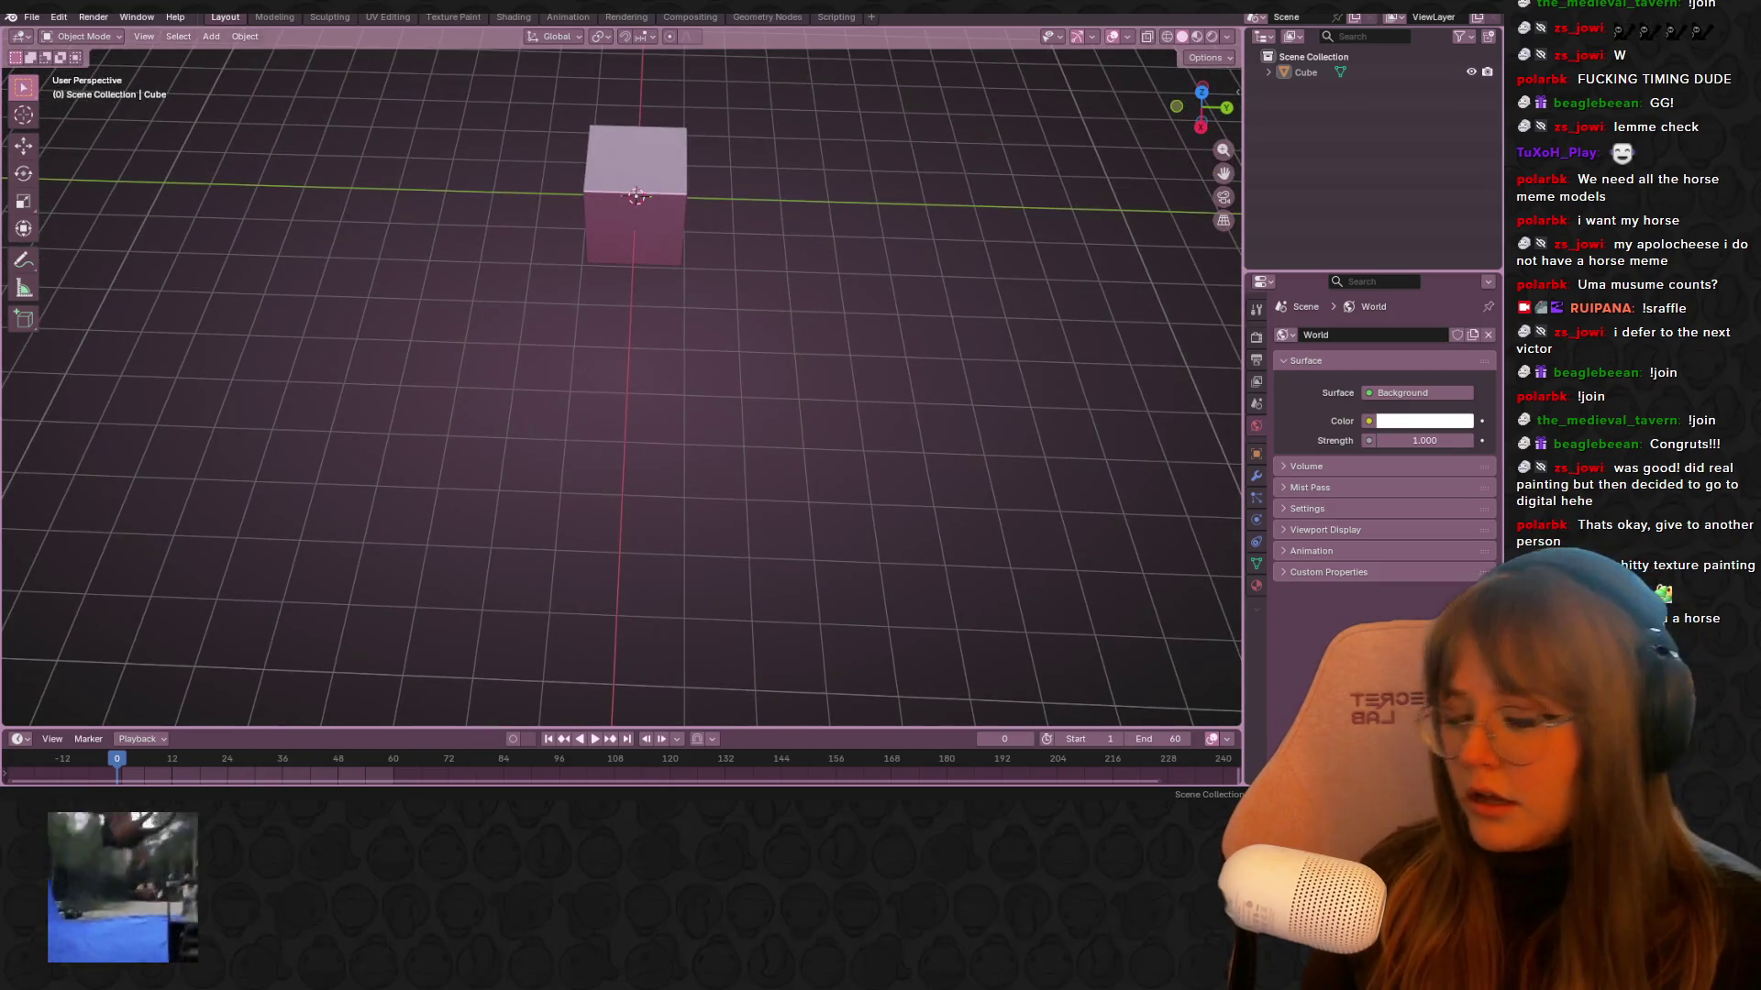